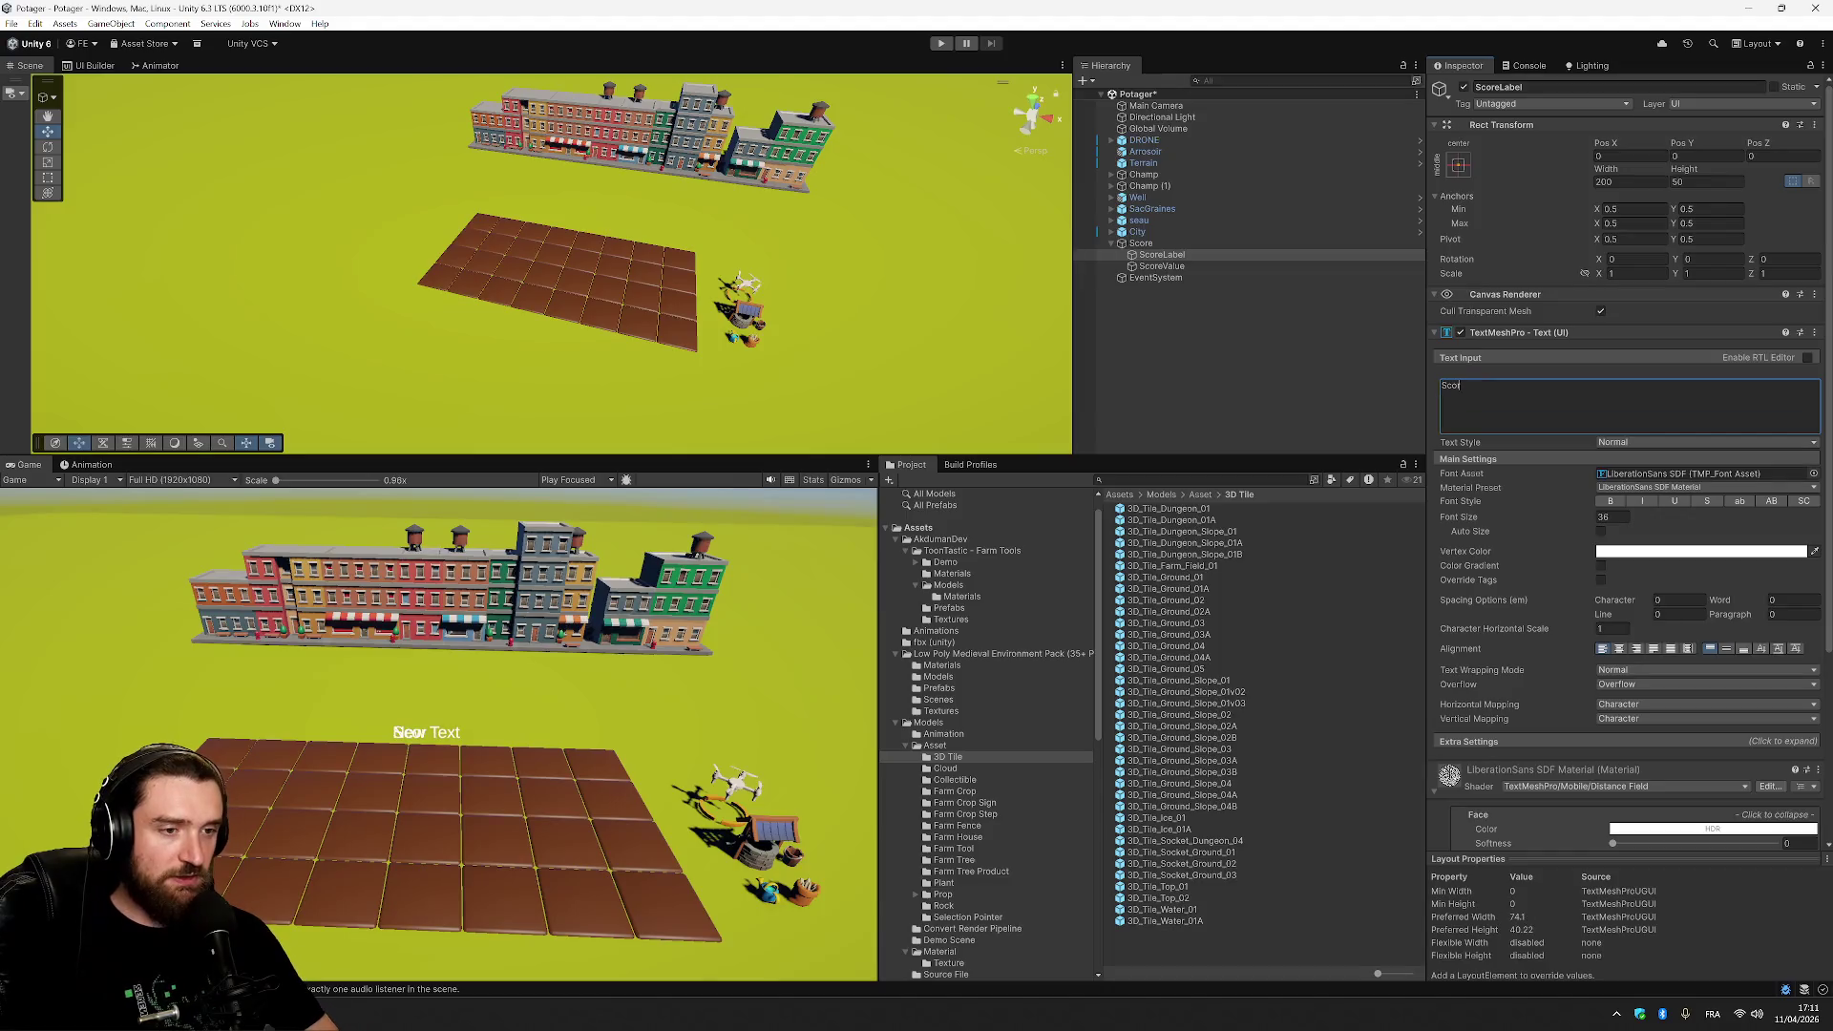
# Switch the Score canvas Render Mode to Screen Space - Camera with Main Camera as render camera.
pyautogui.click(1232, 243)
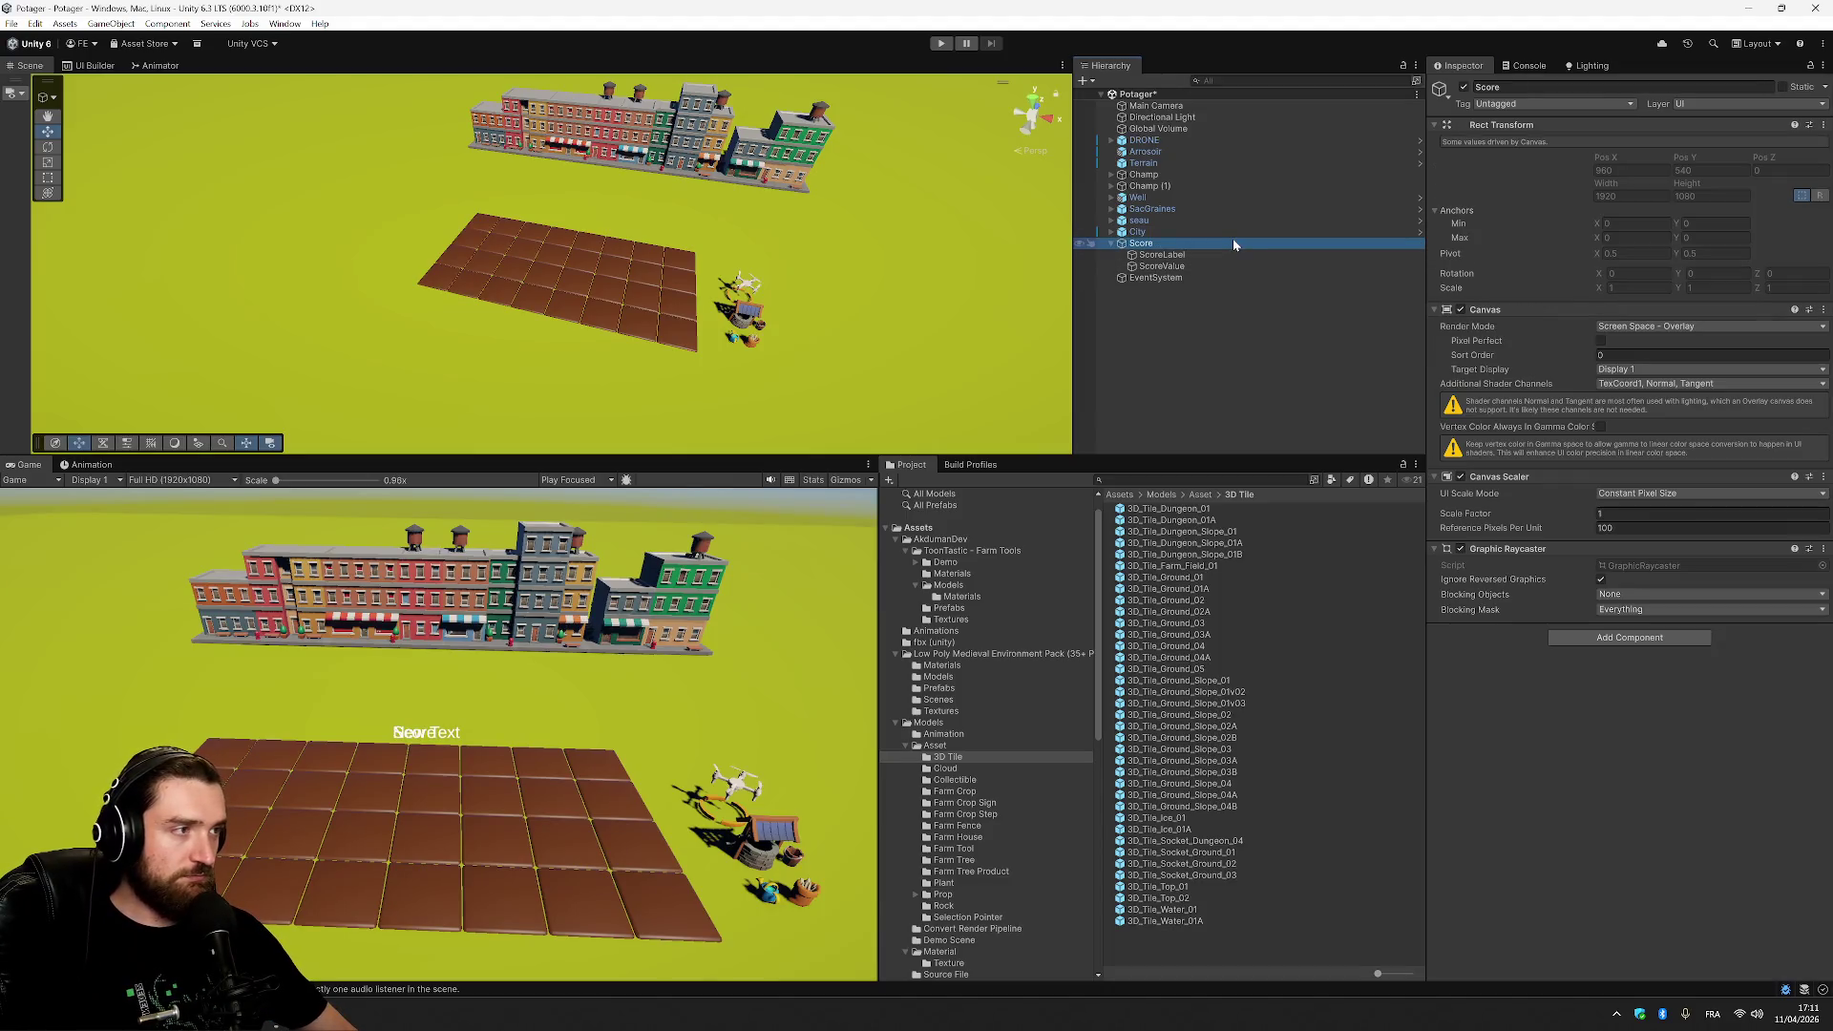
pyautogui.click(1137, 244)
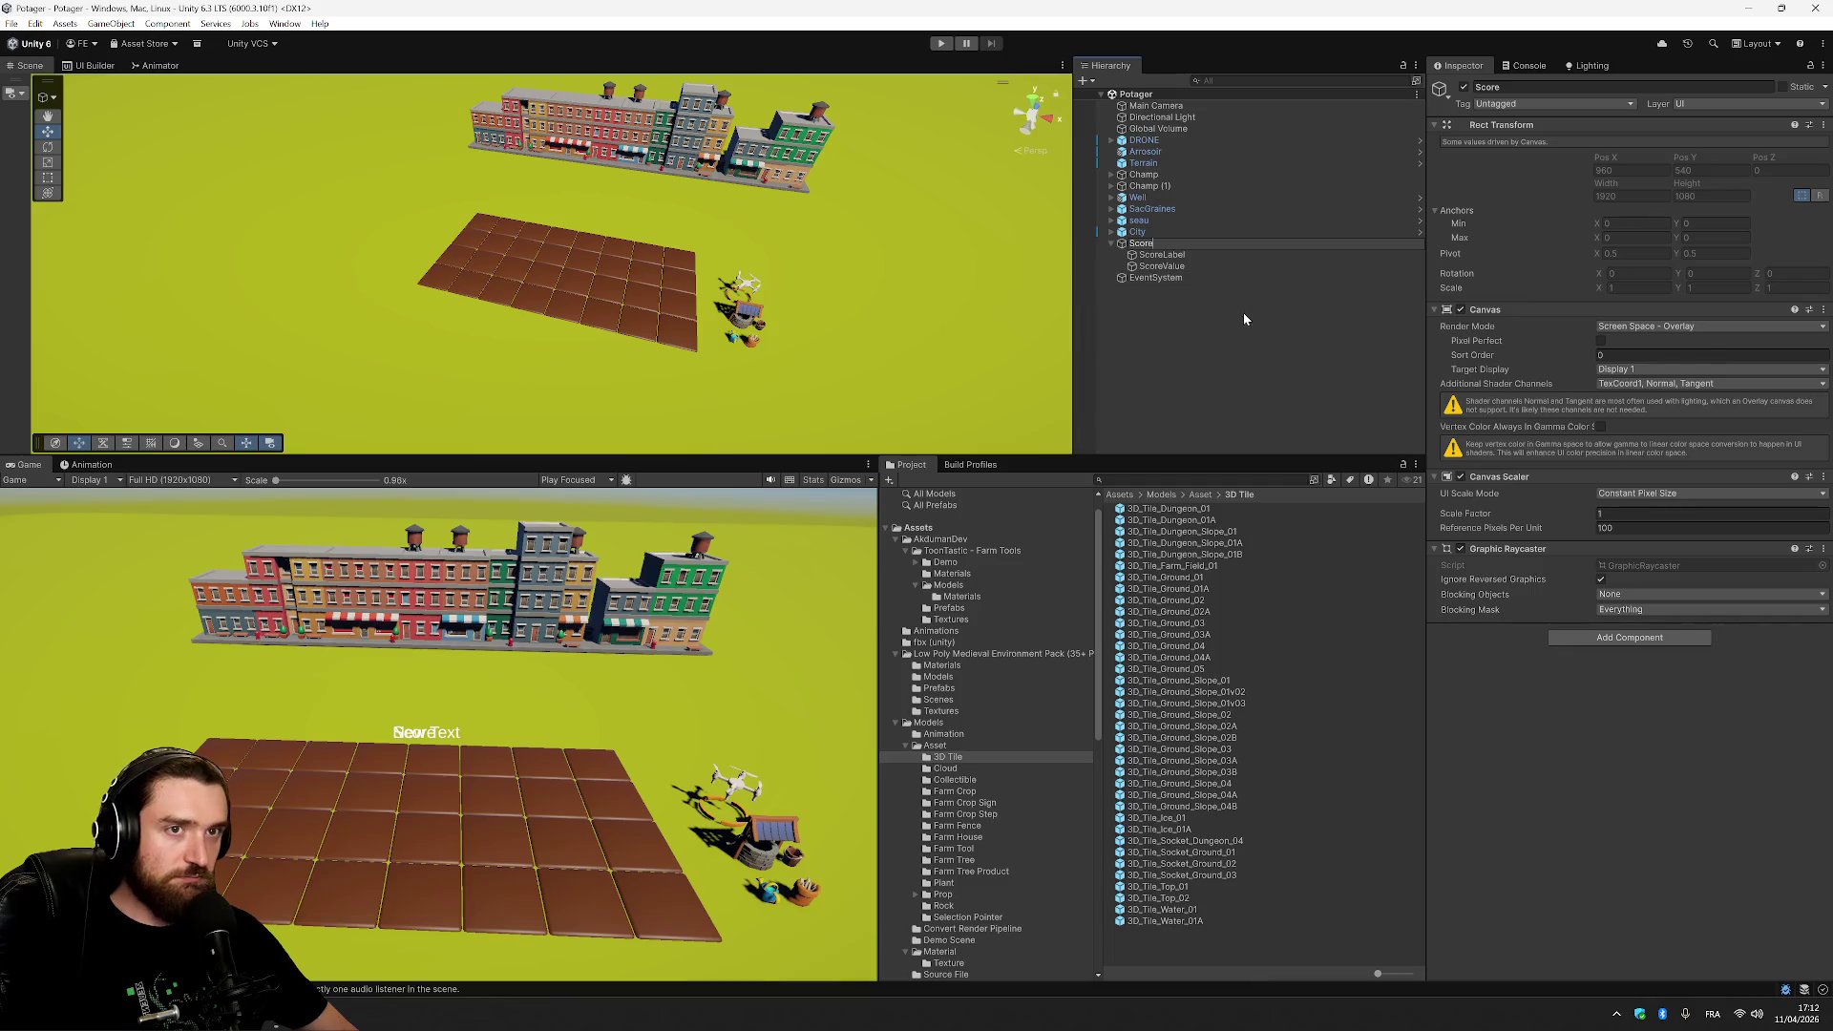
pyautogui.click(1193, 243)
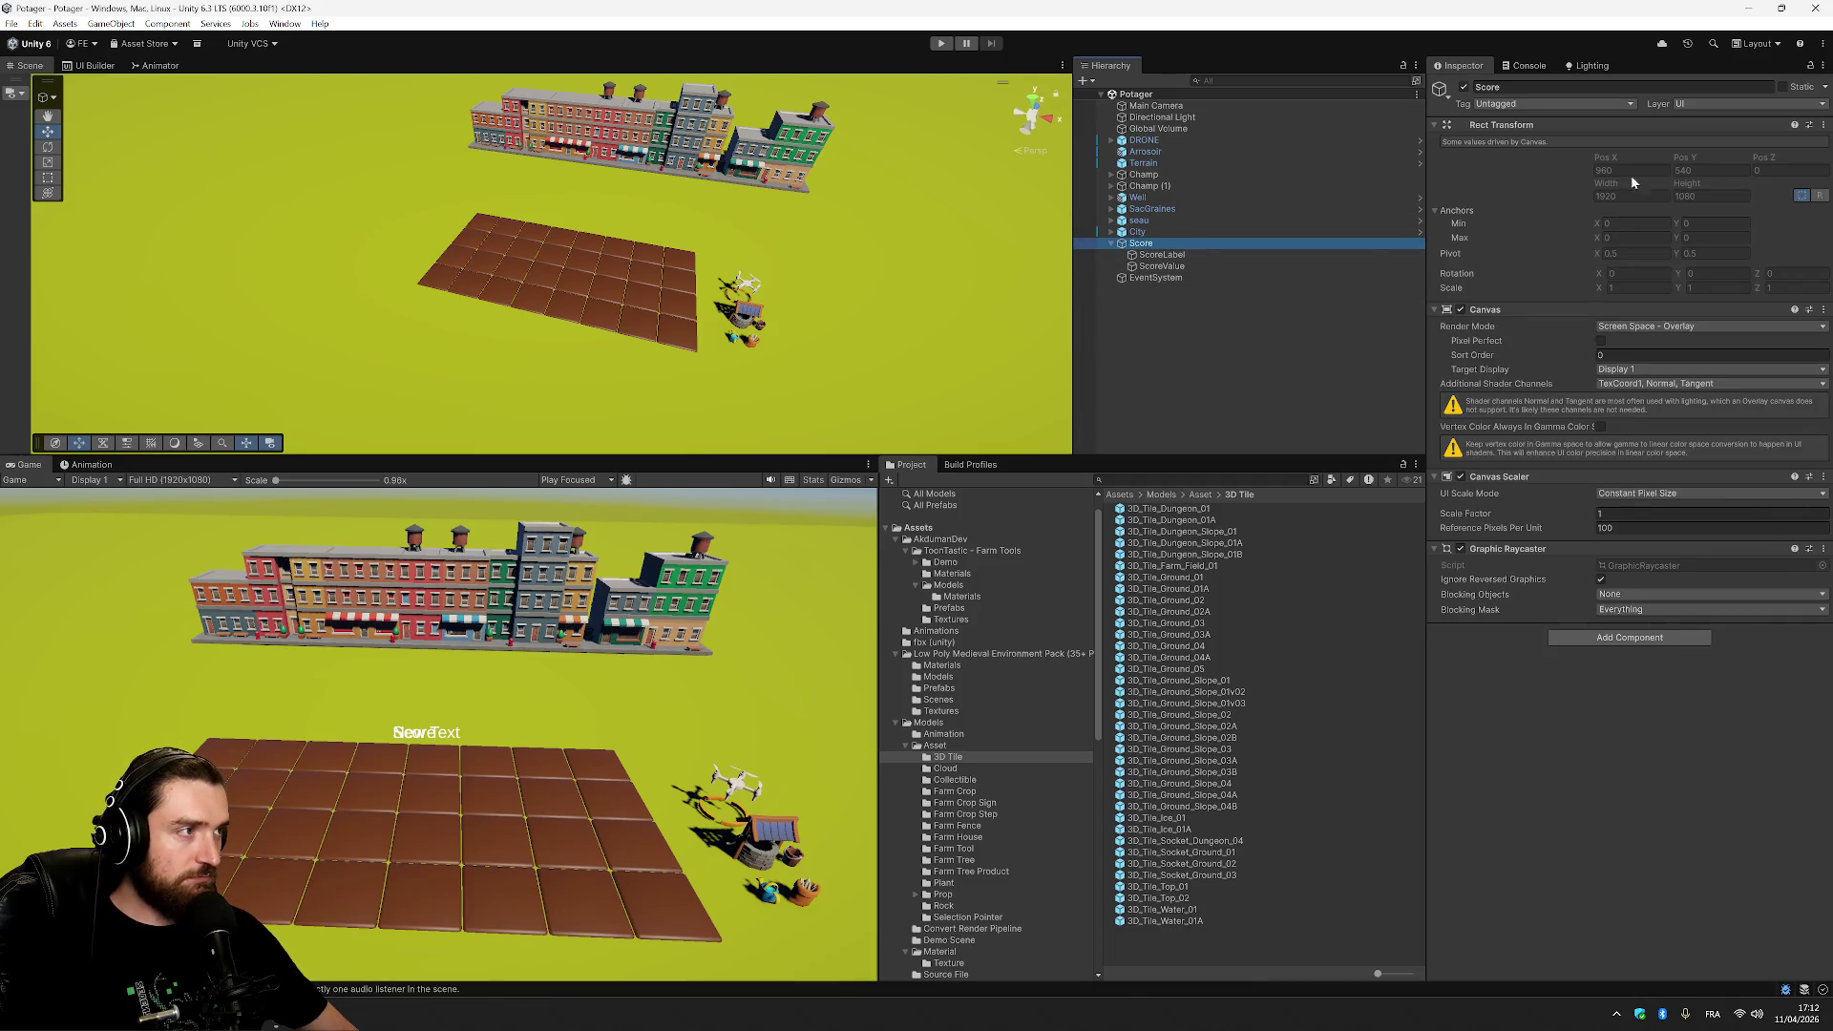
pyautogui.click(1666, 327)
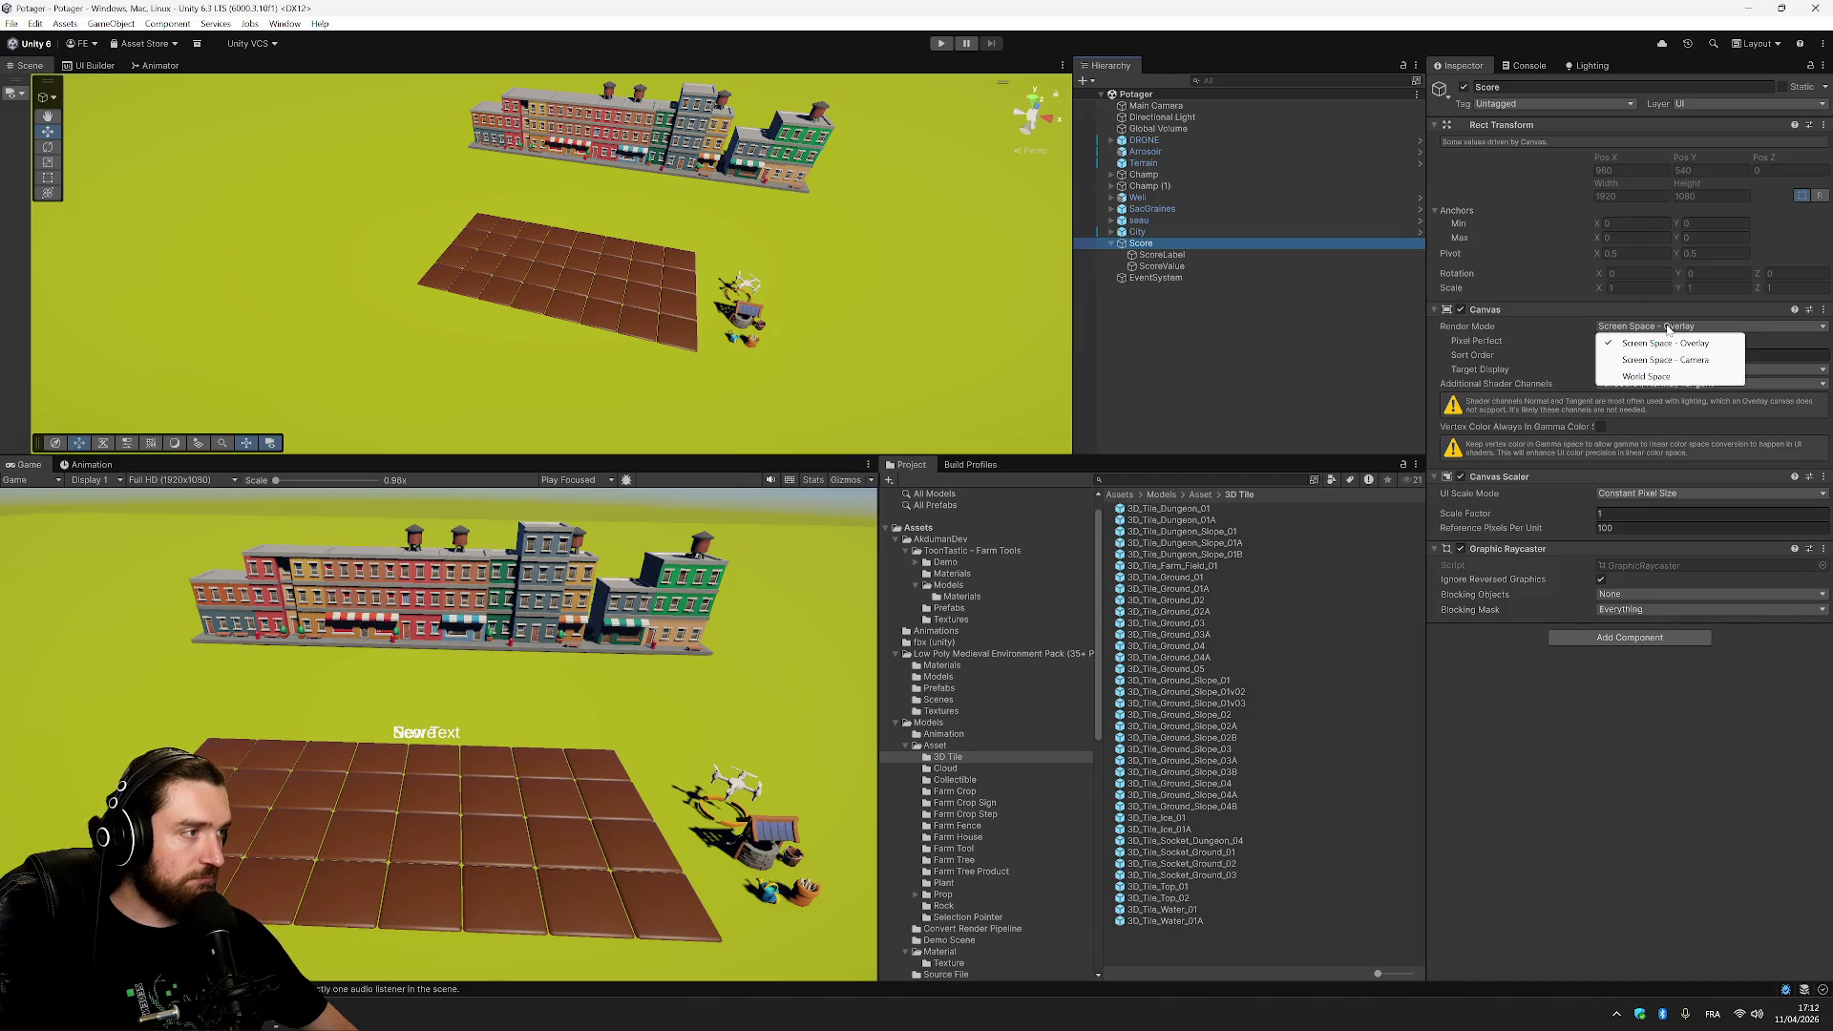
pyautogui.click(1666, 362)
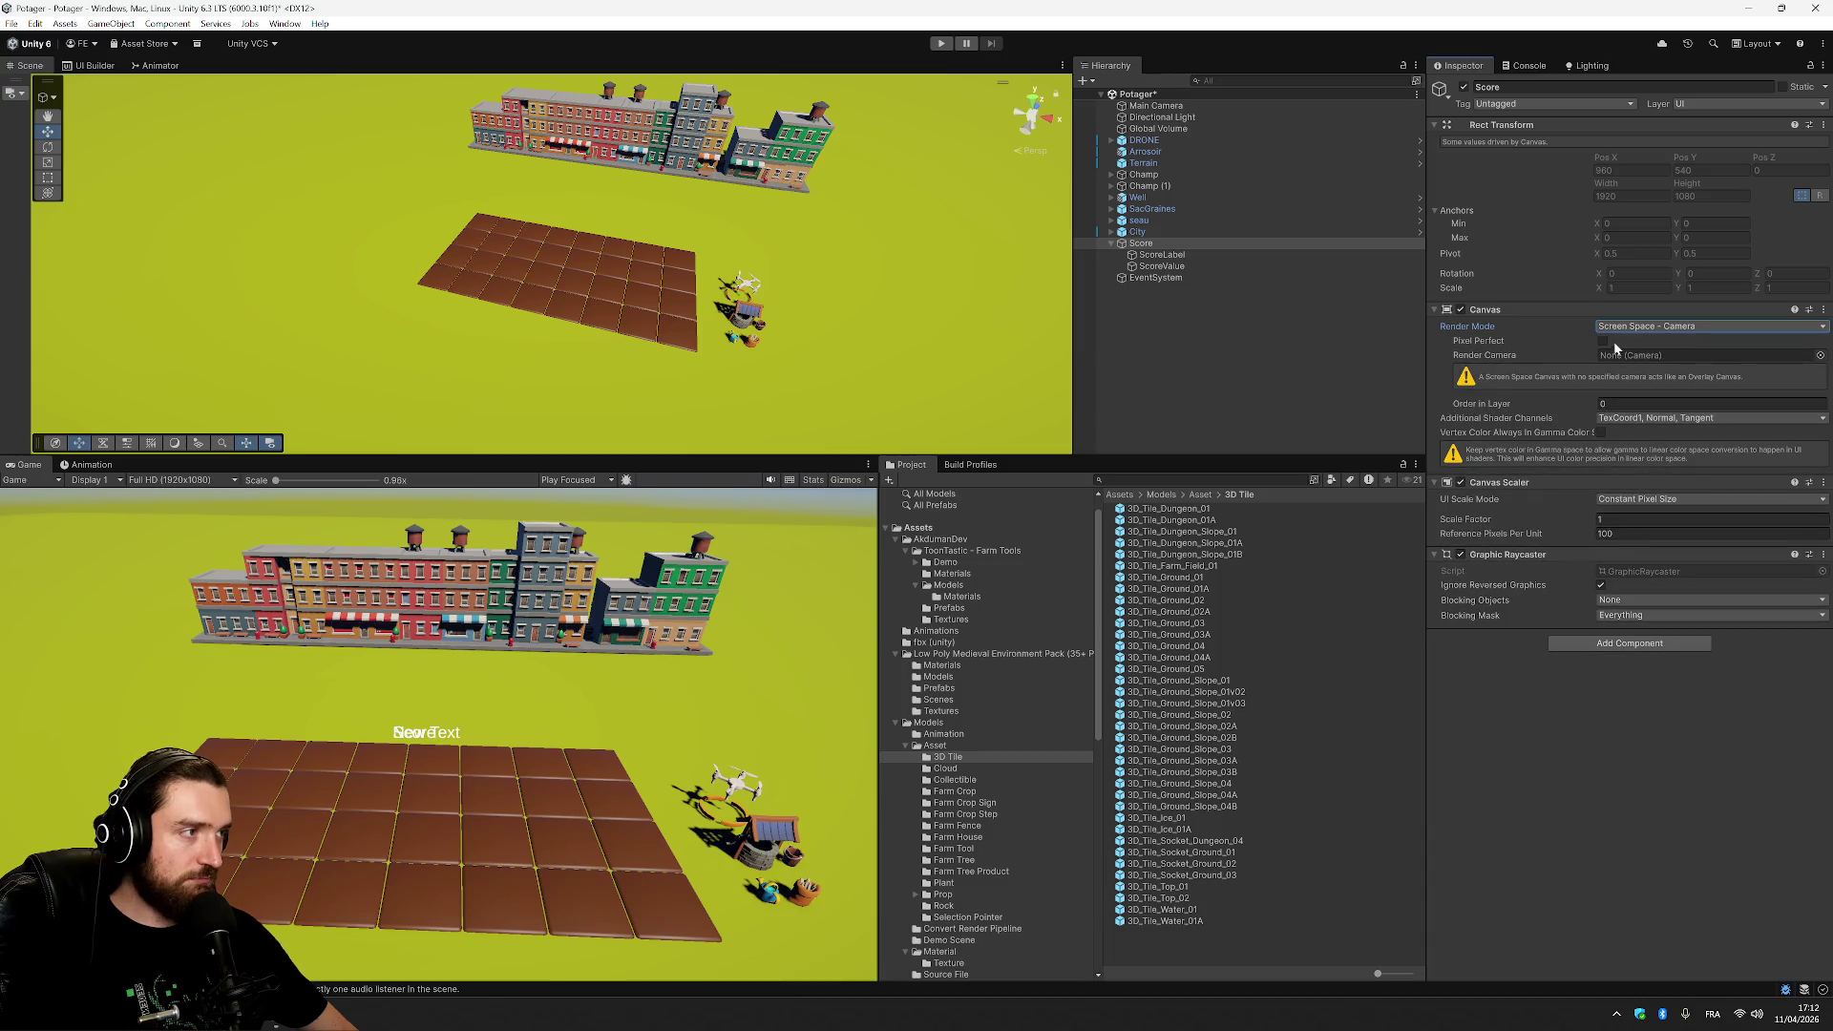
pyautogui.click(1761, 359)
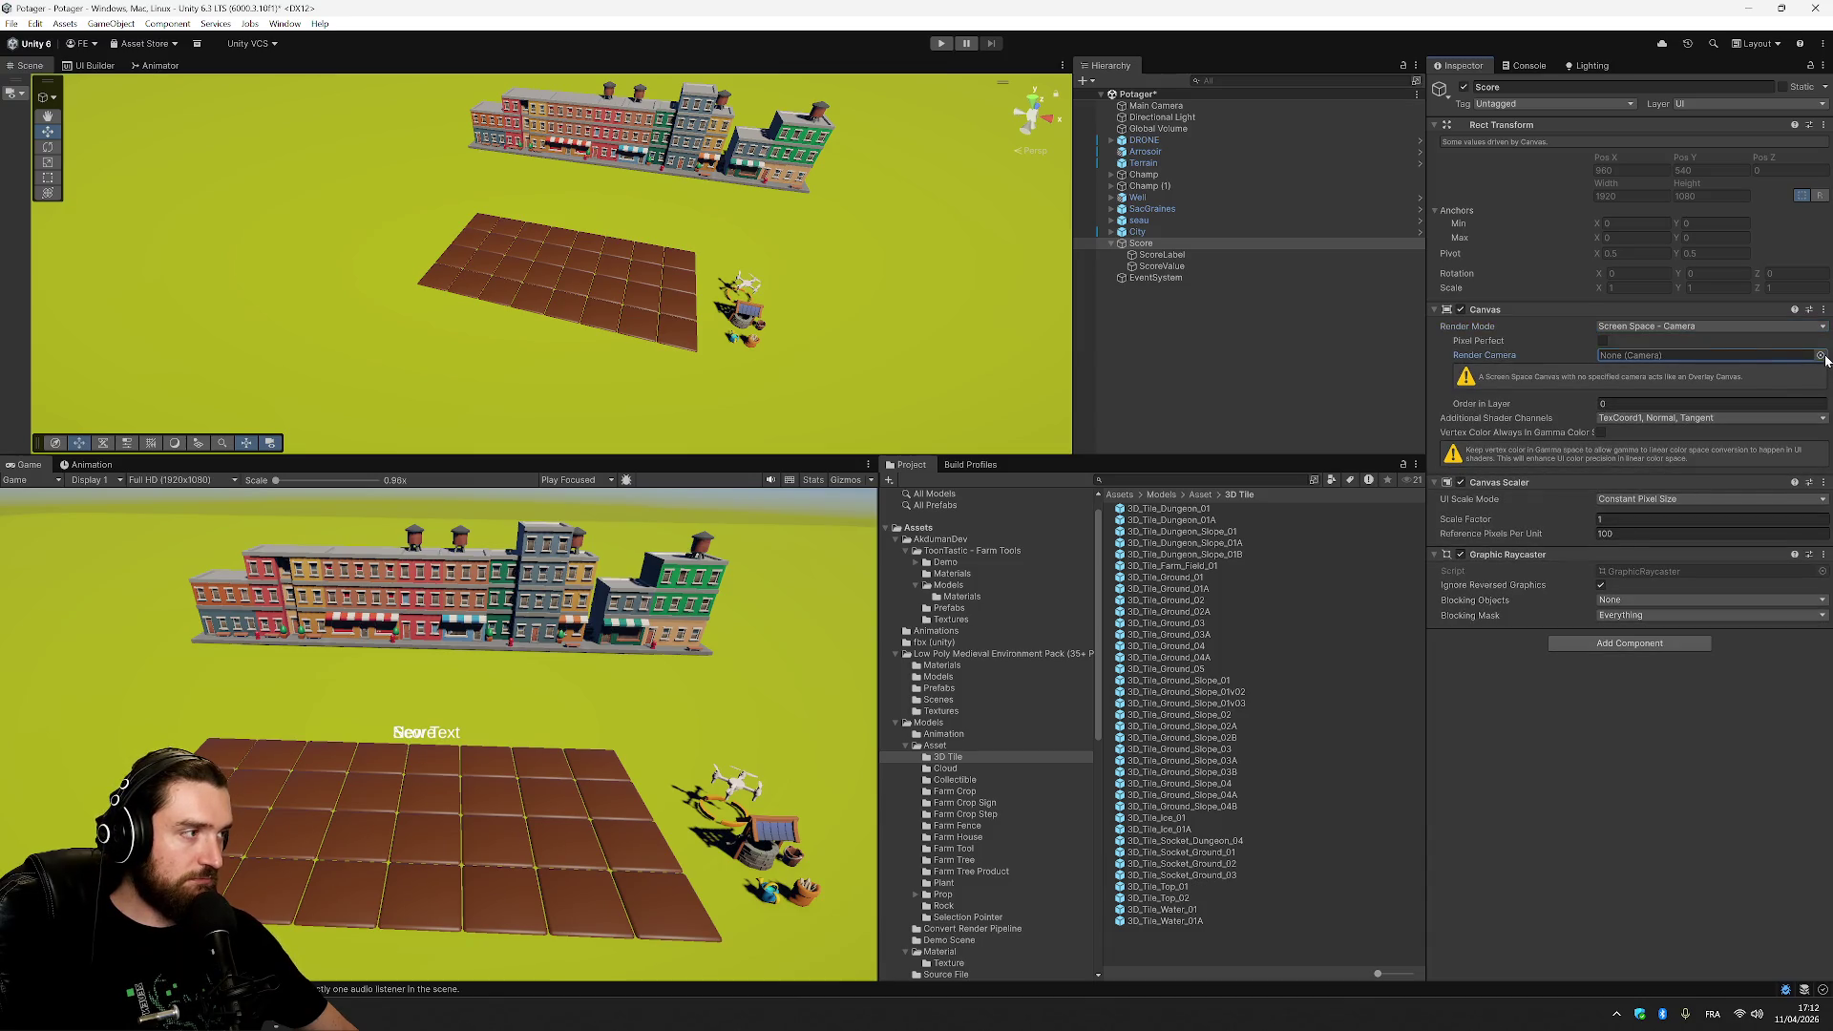
pyautogui.click(1821, 356)
pyautogui.doubleClick(1673, 402)
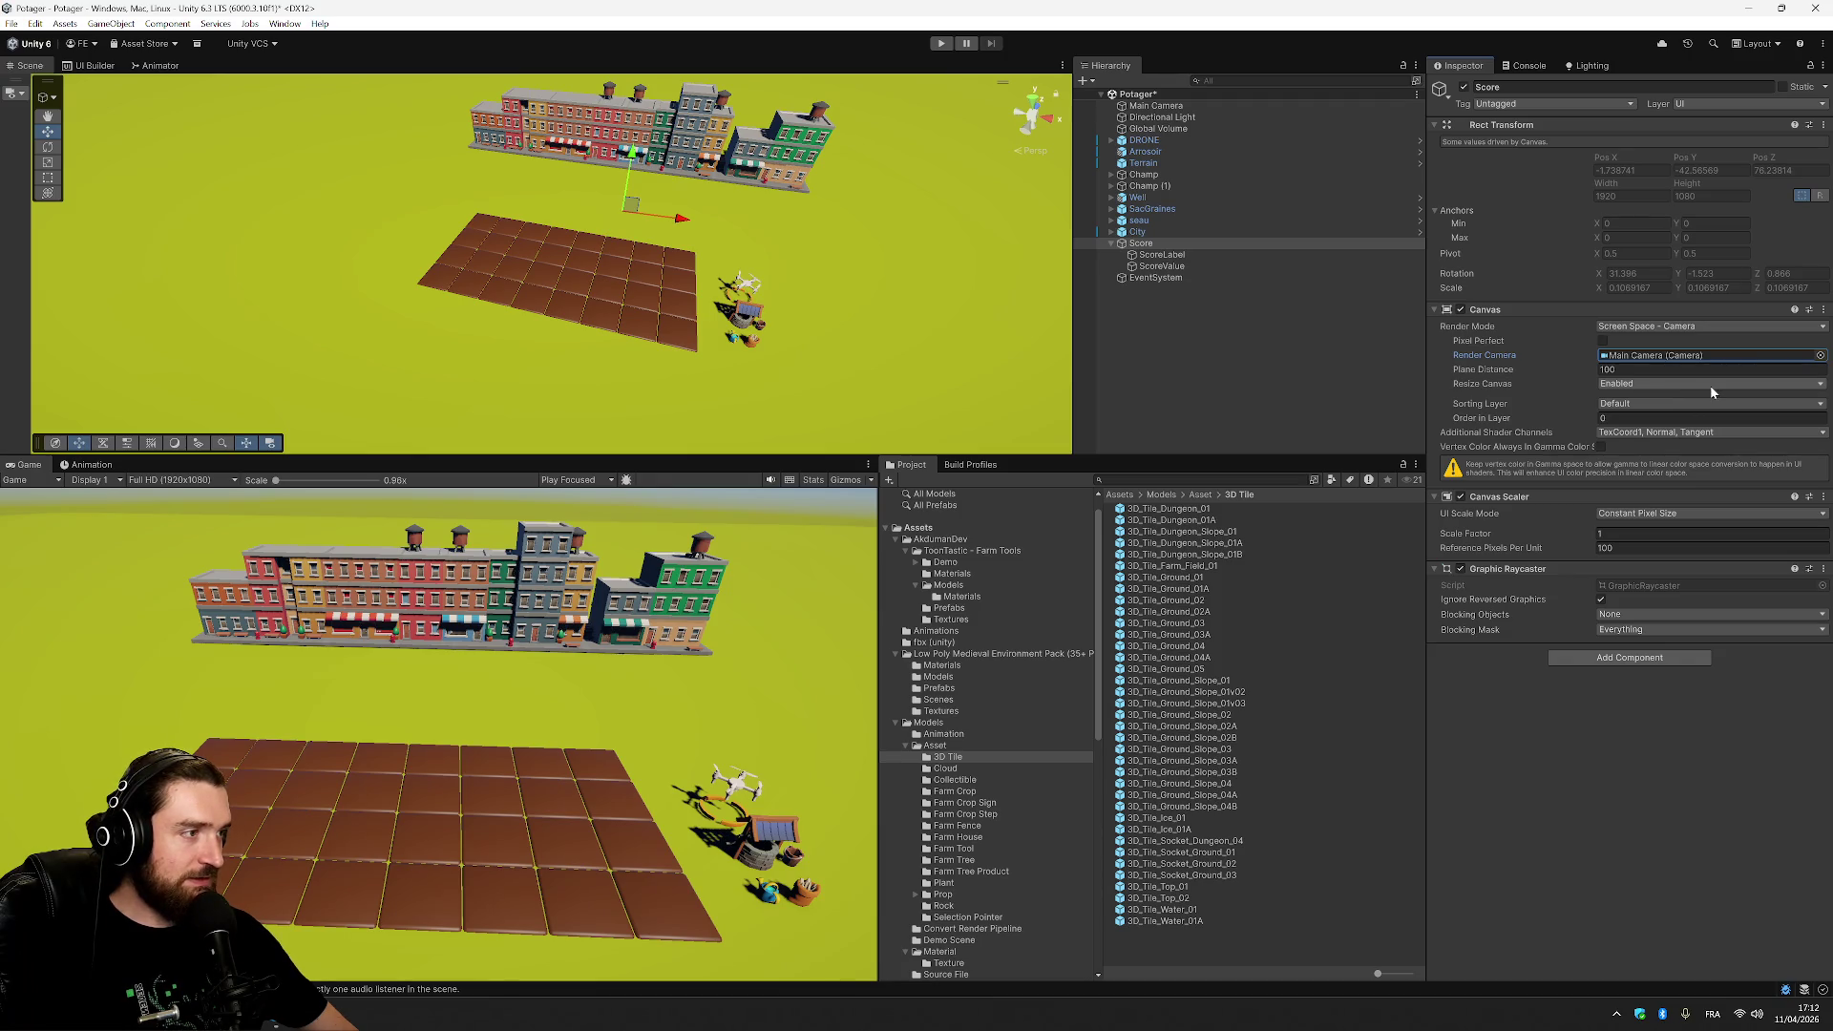
pyautogui.click(1712, 387)
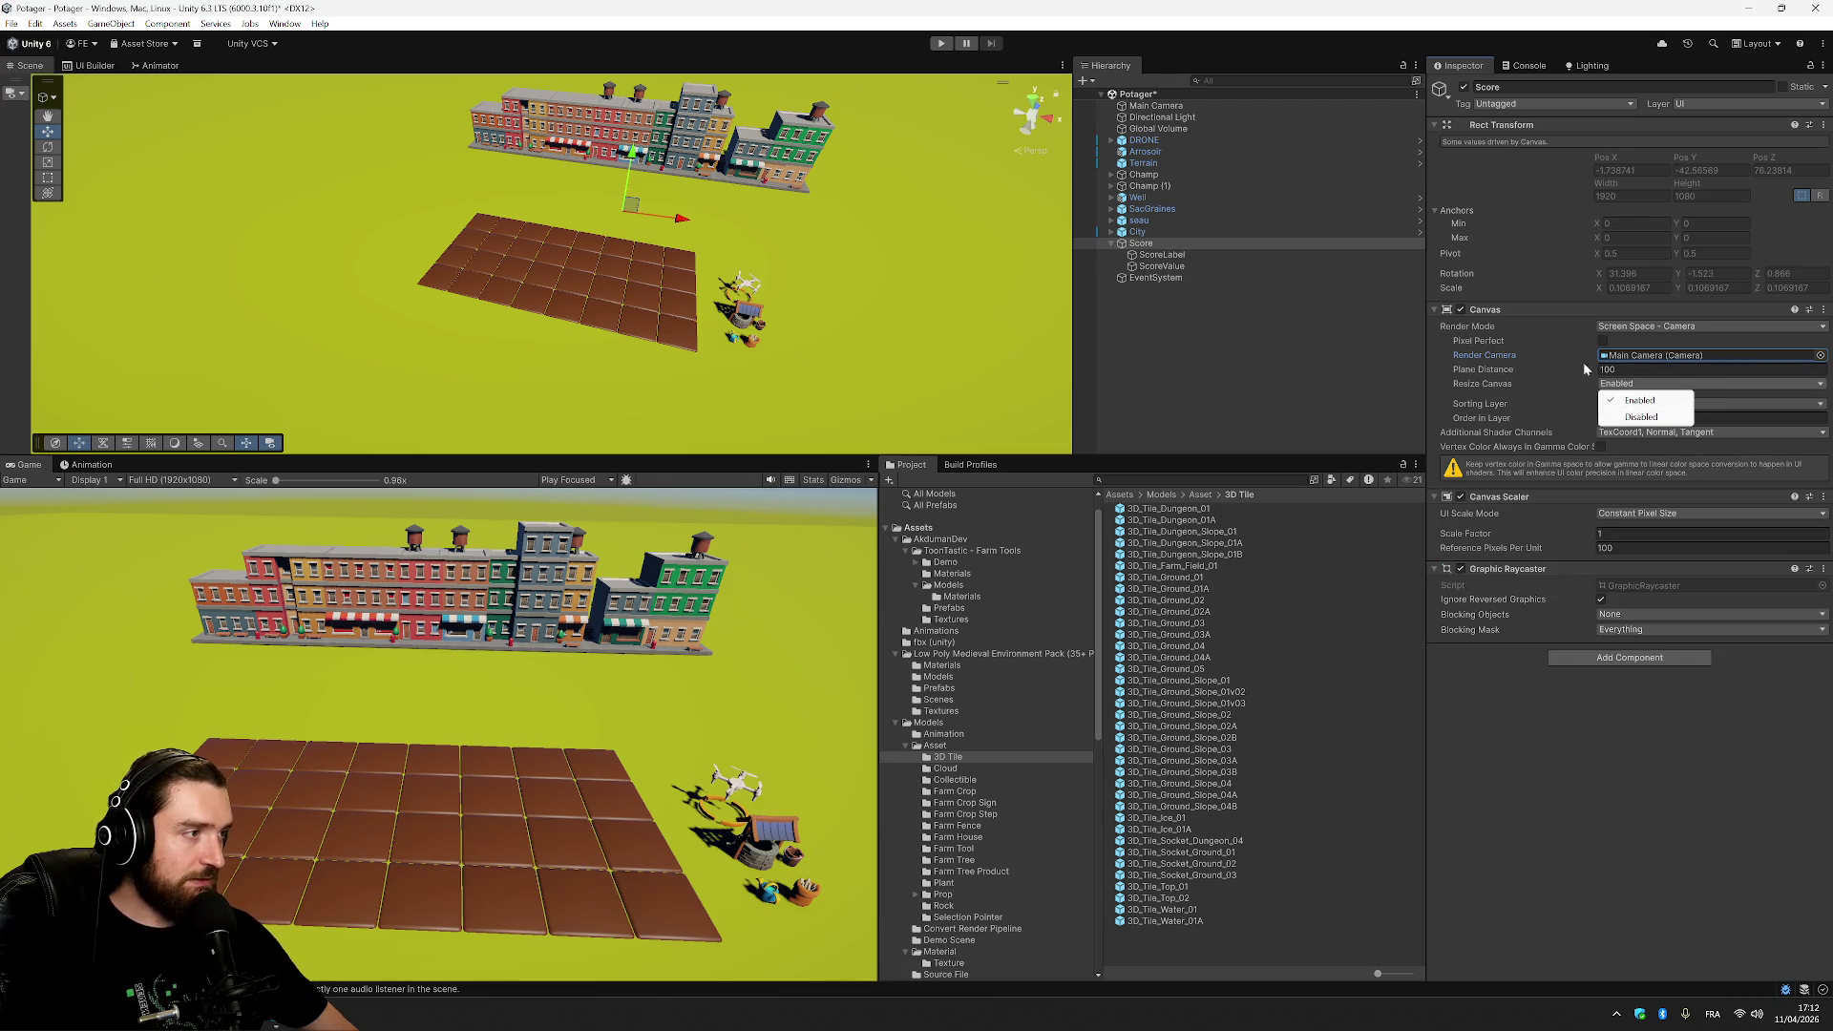
# Inspect the Score canvas sorting layers and the ScoreLabel object, then reselect Score.
pyautogui.click(1531, 394)
pyautogui.click(1655, 403)
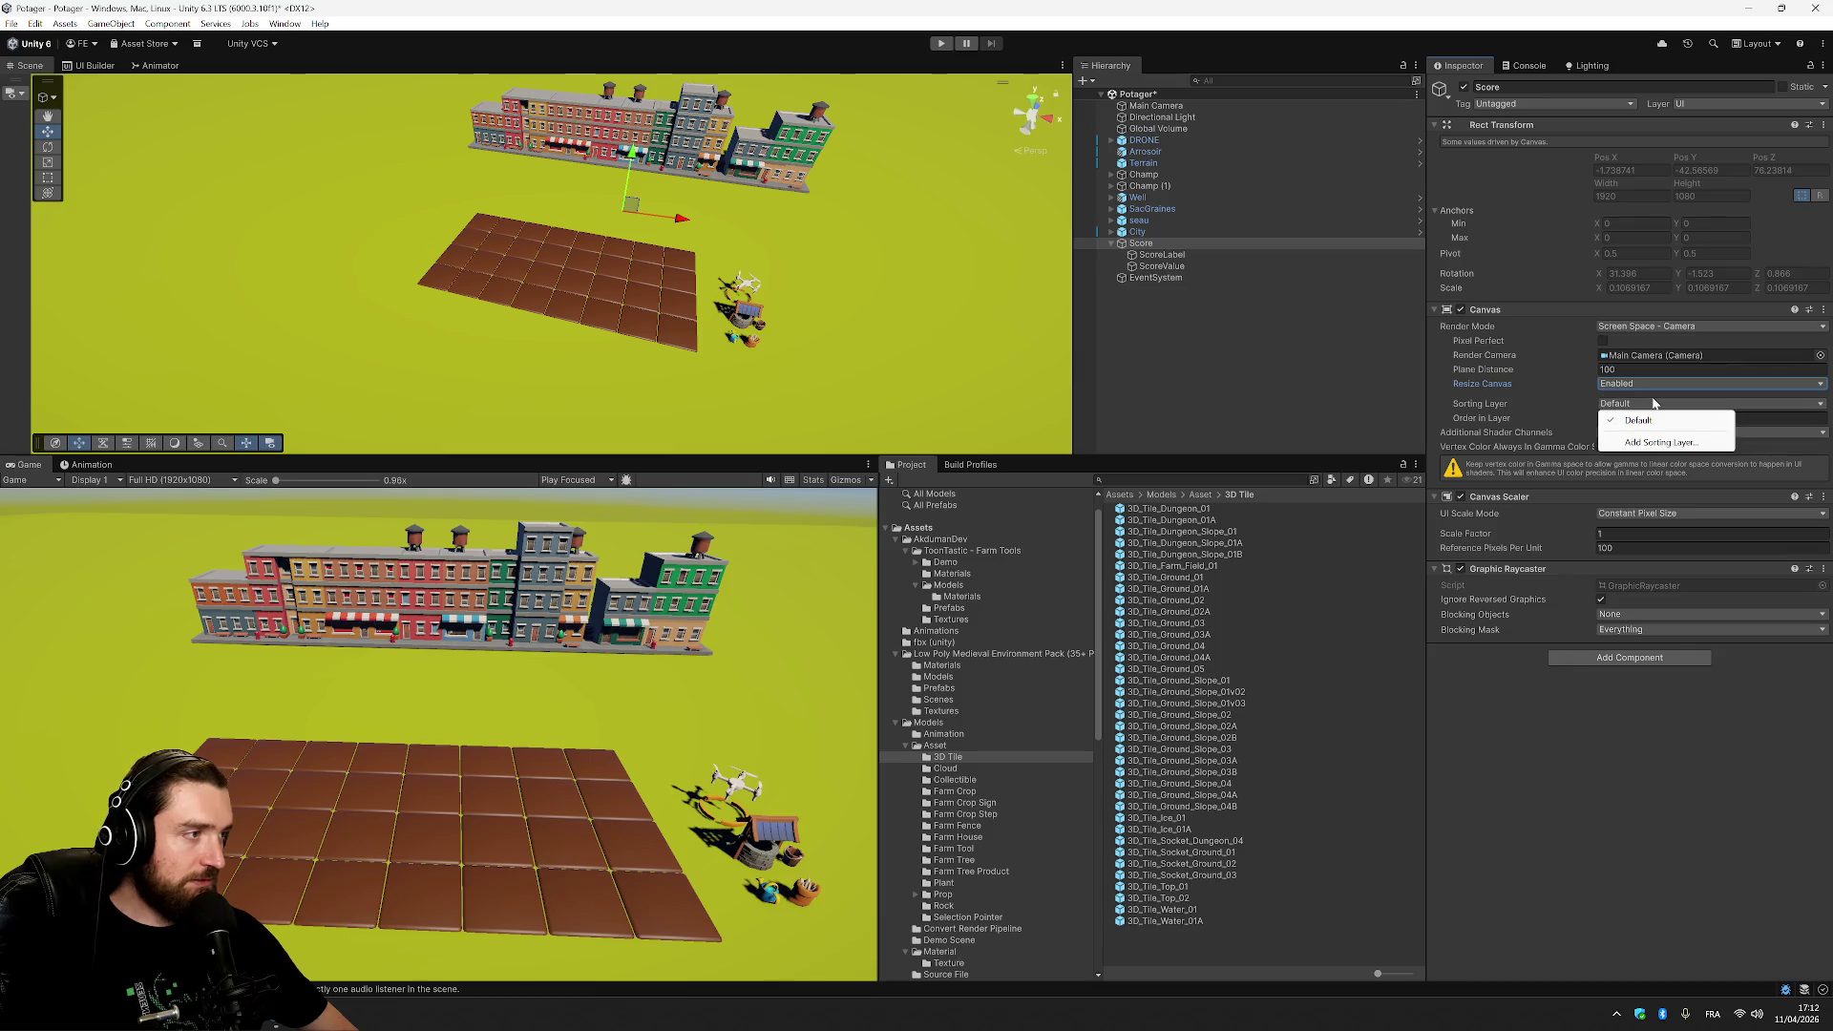
pyautogui.click(1715, 805)
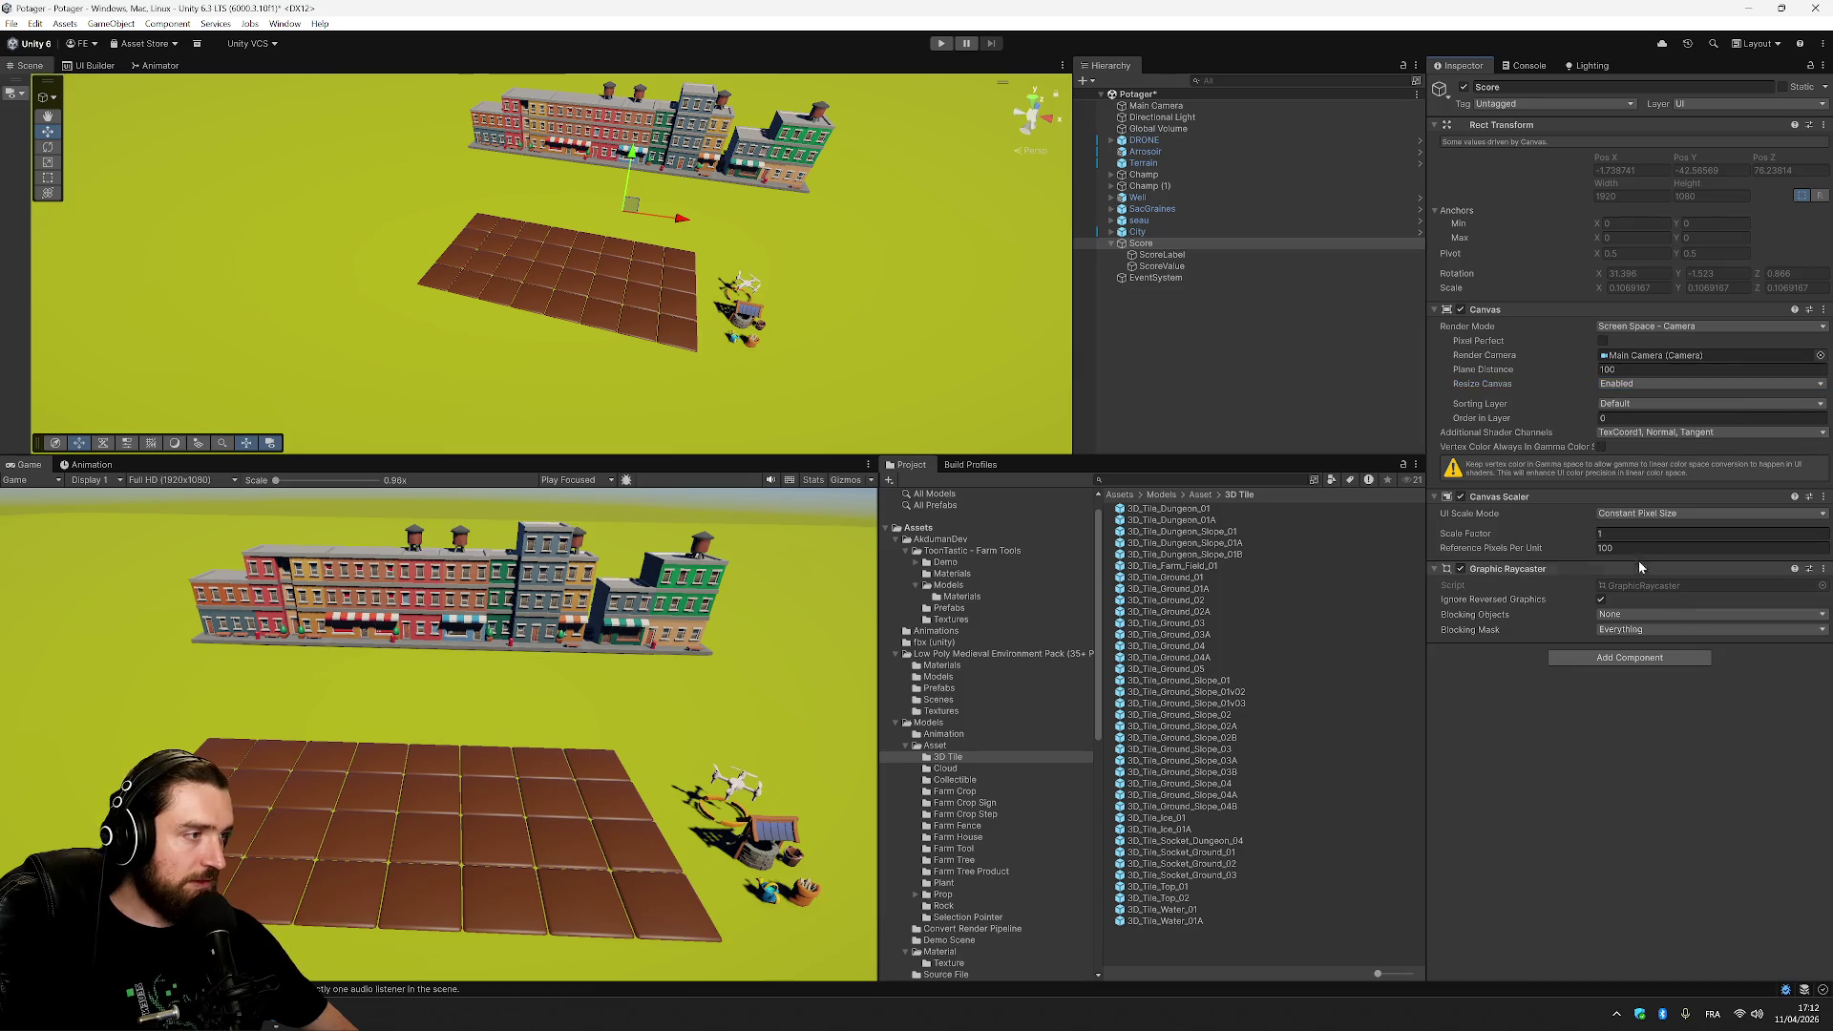
pyautogui.click(1189, 254)
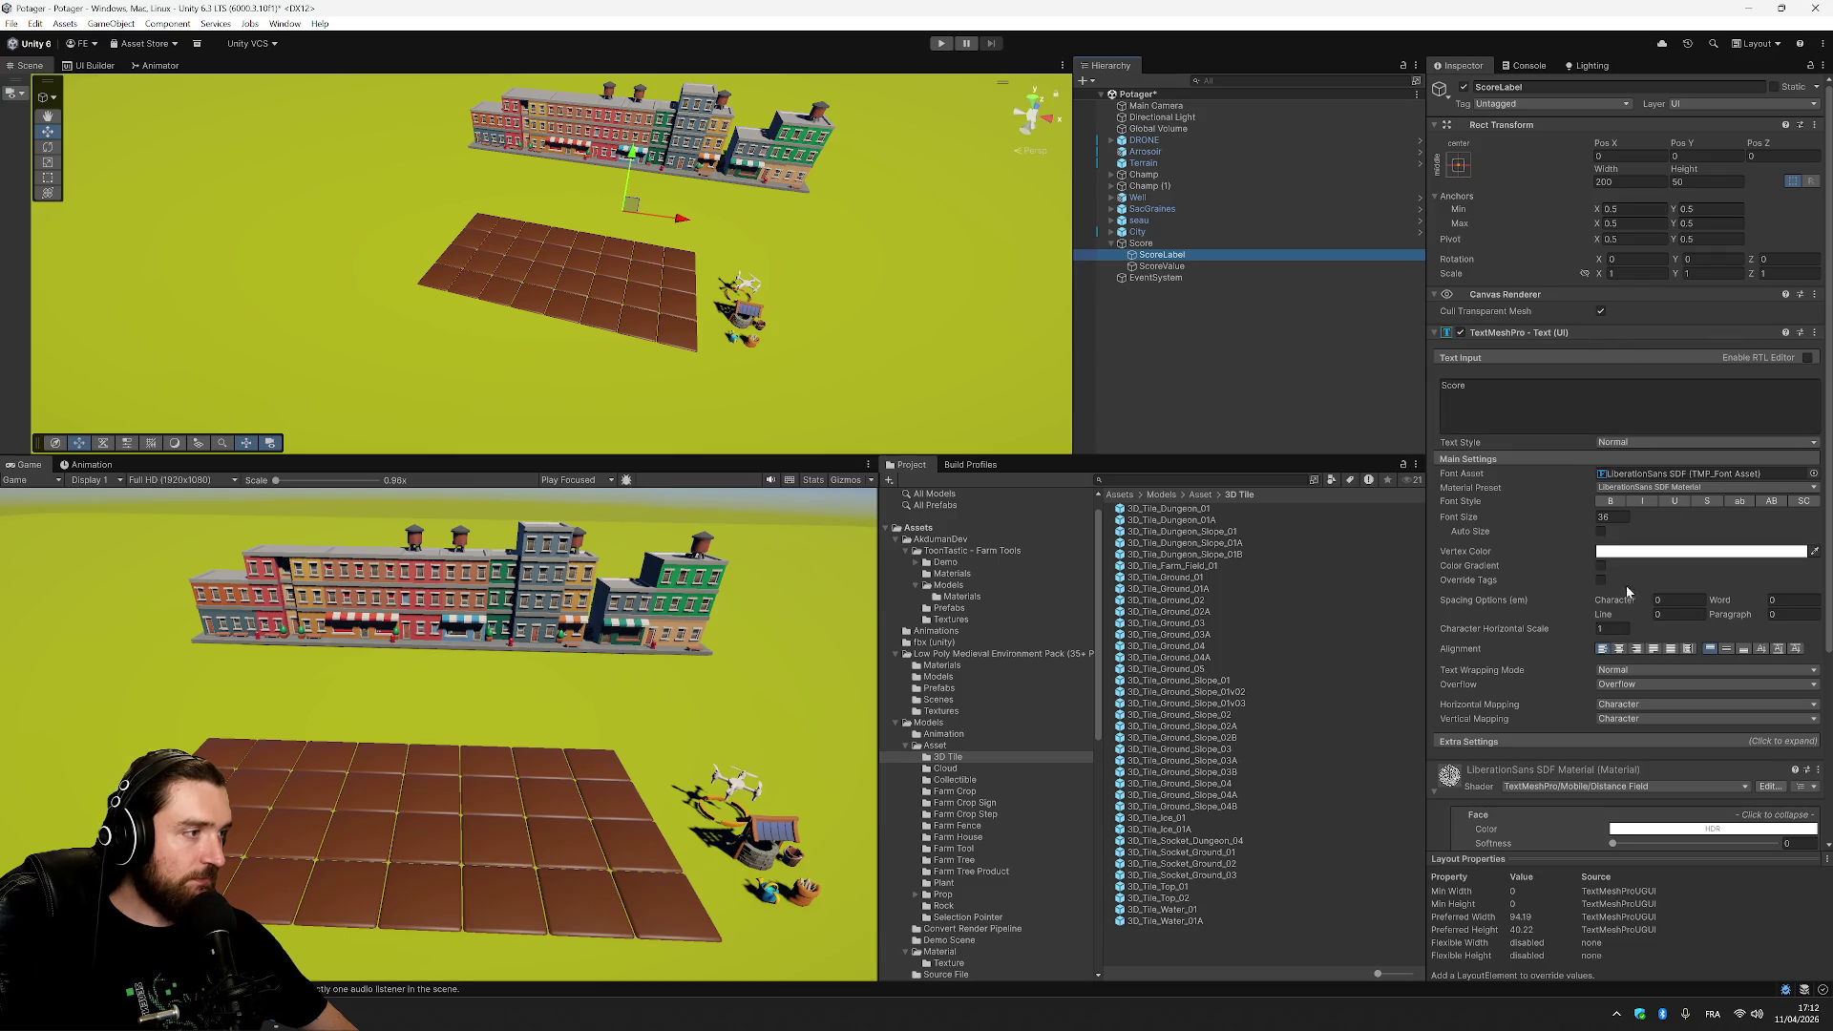
pyautogui.click(1155, 245)
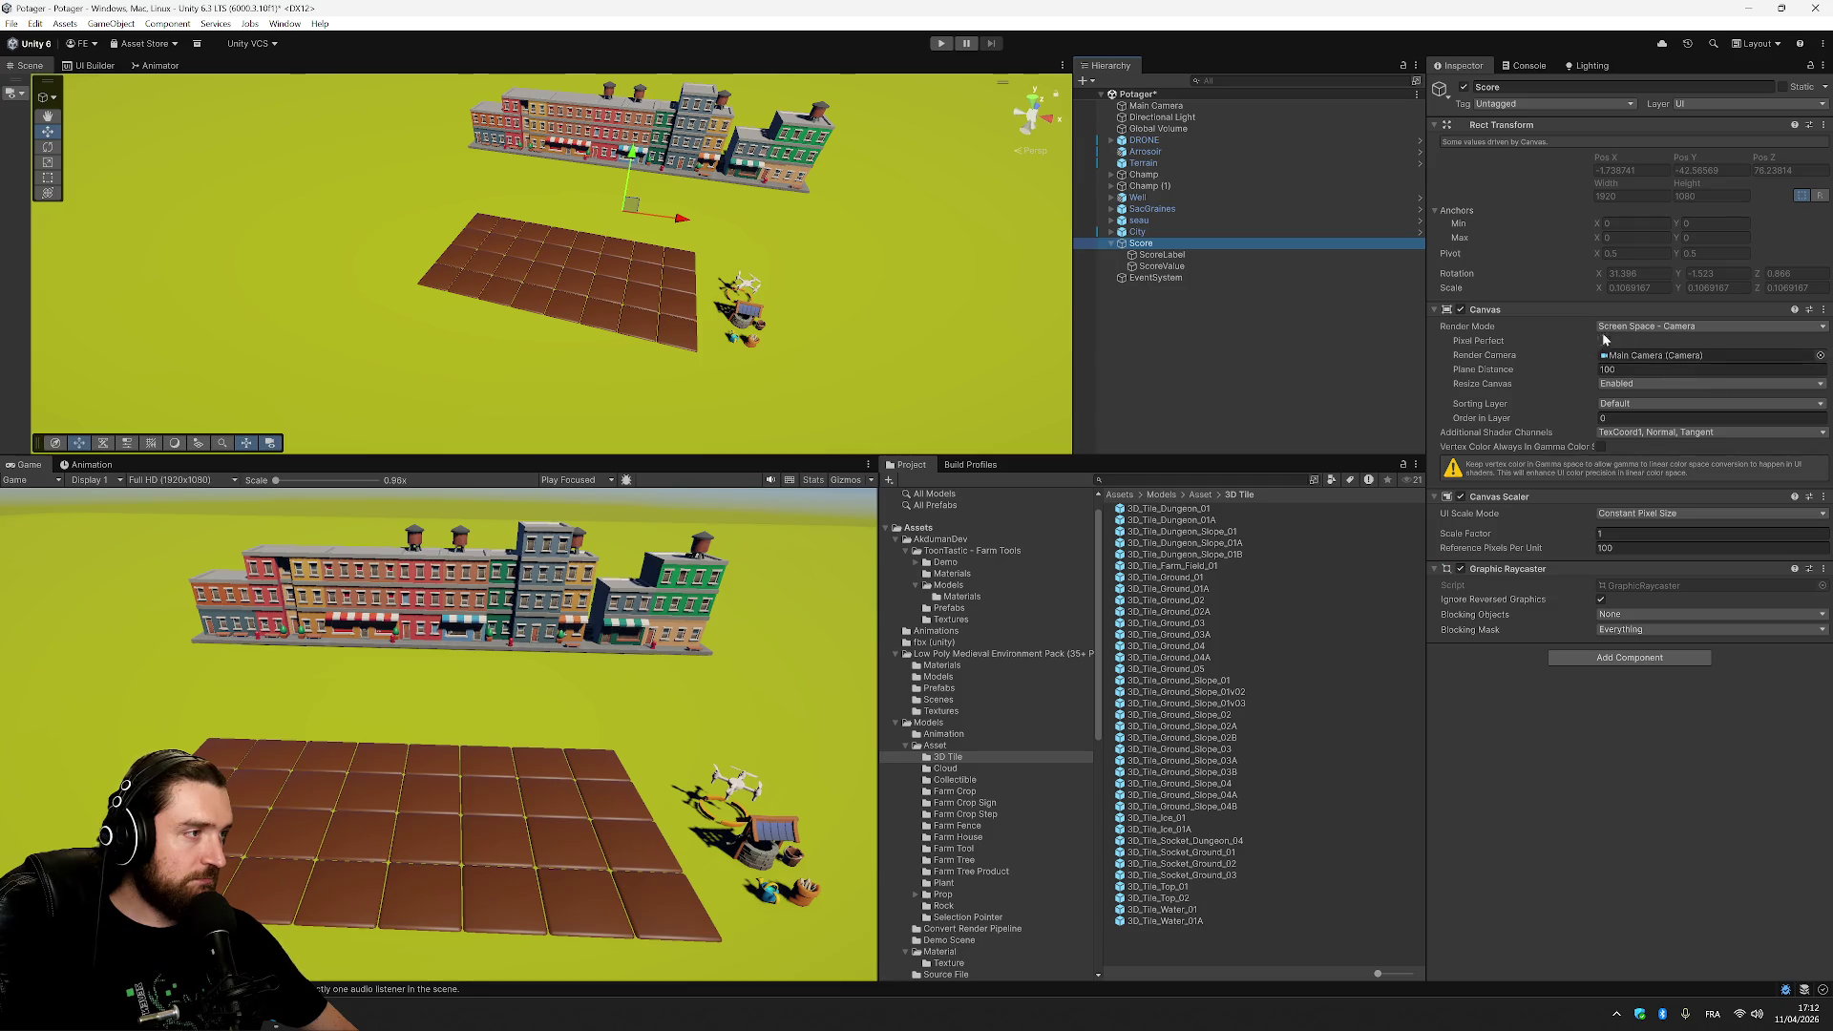
# Try World Space, then set Render Mode back to Screen Space - Overlay on Display 1.
pyautogui.click(1714, 326)
pyautogui.click(1658, 376)
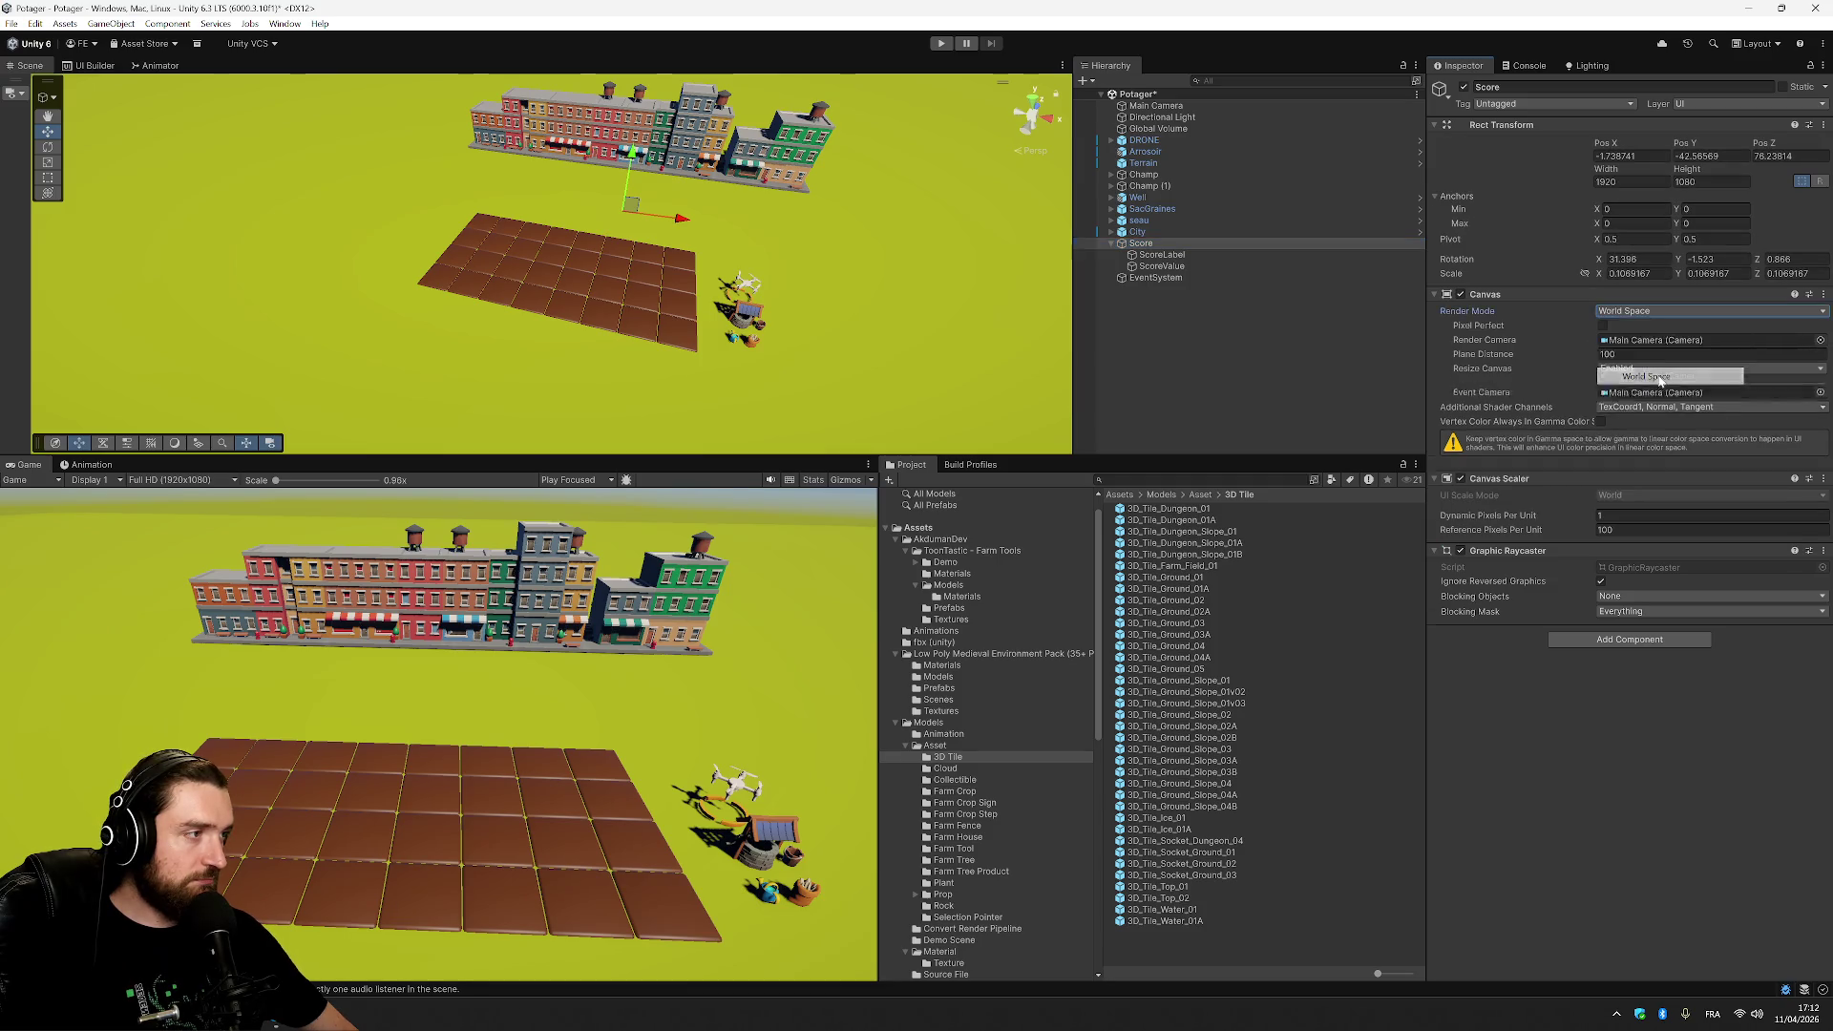
pyautogui.click(1691, 311)
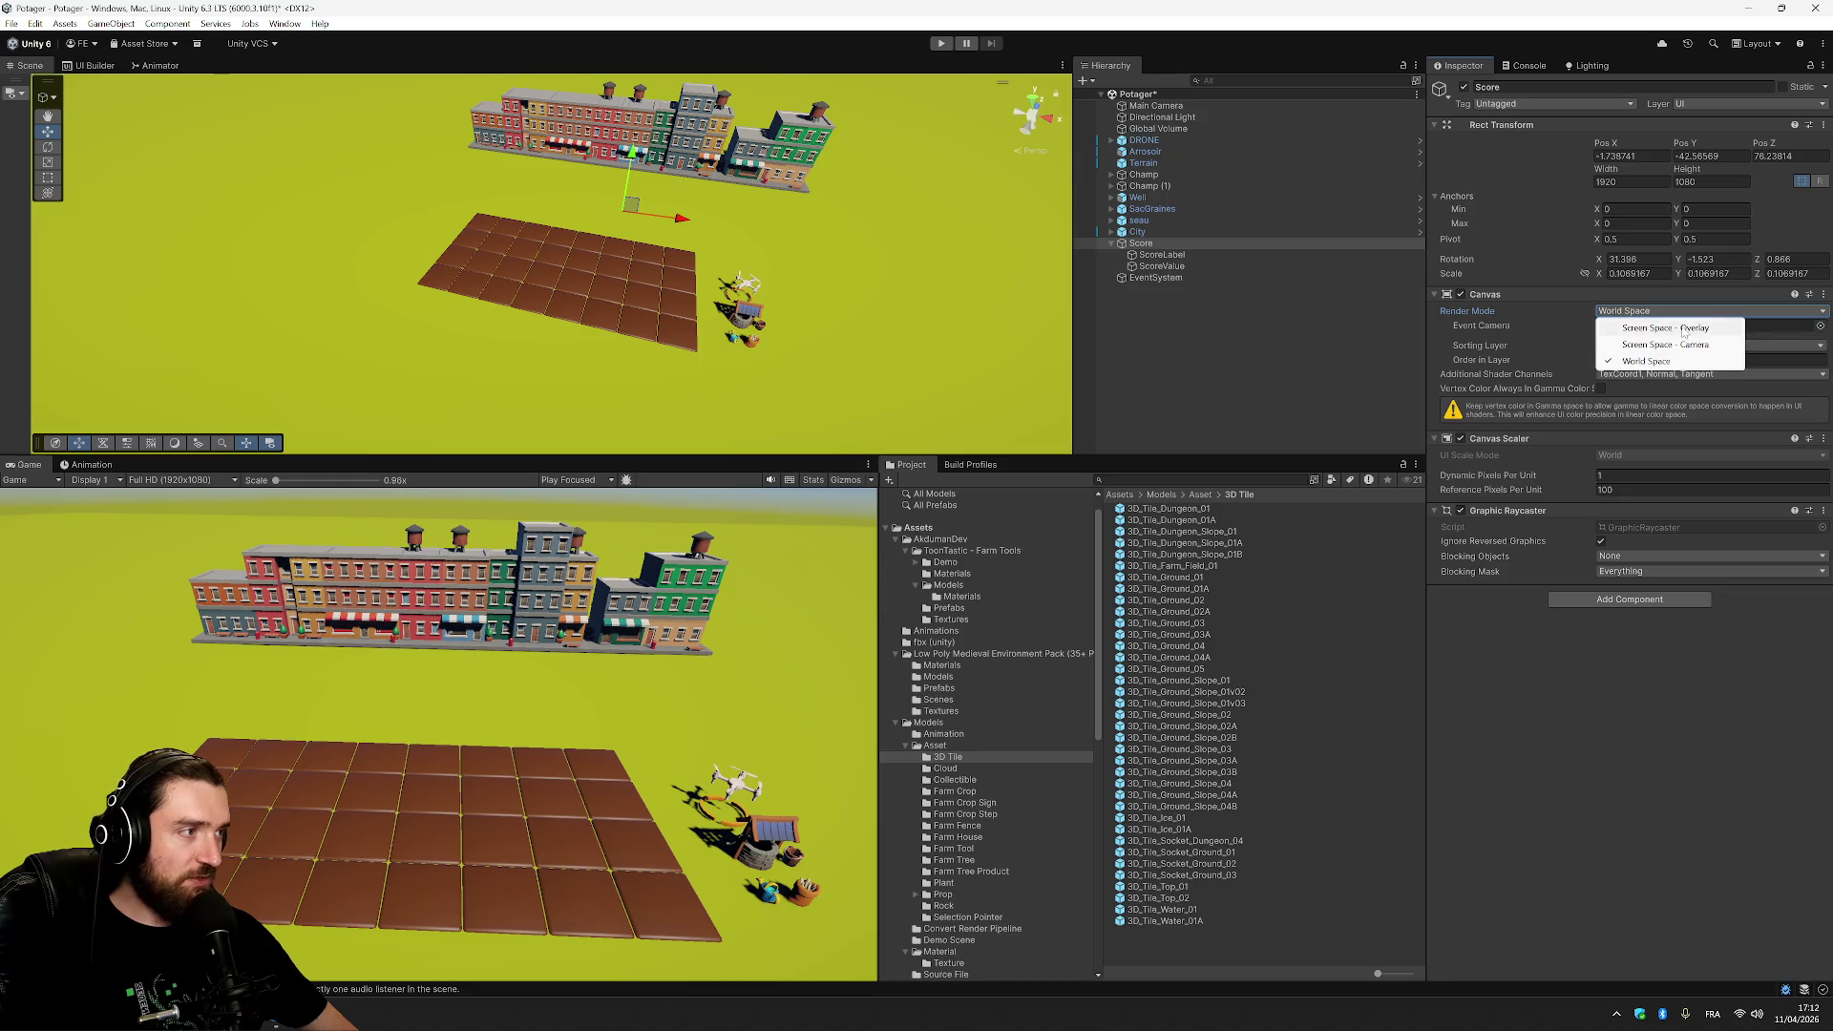
pyautogui.click(1682, 325)
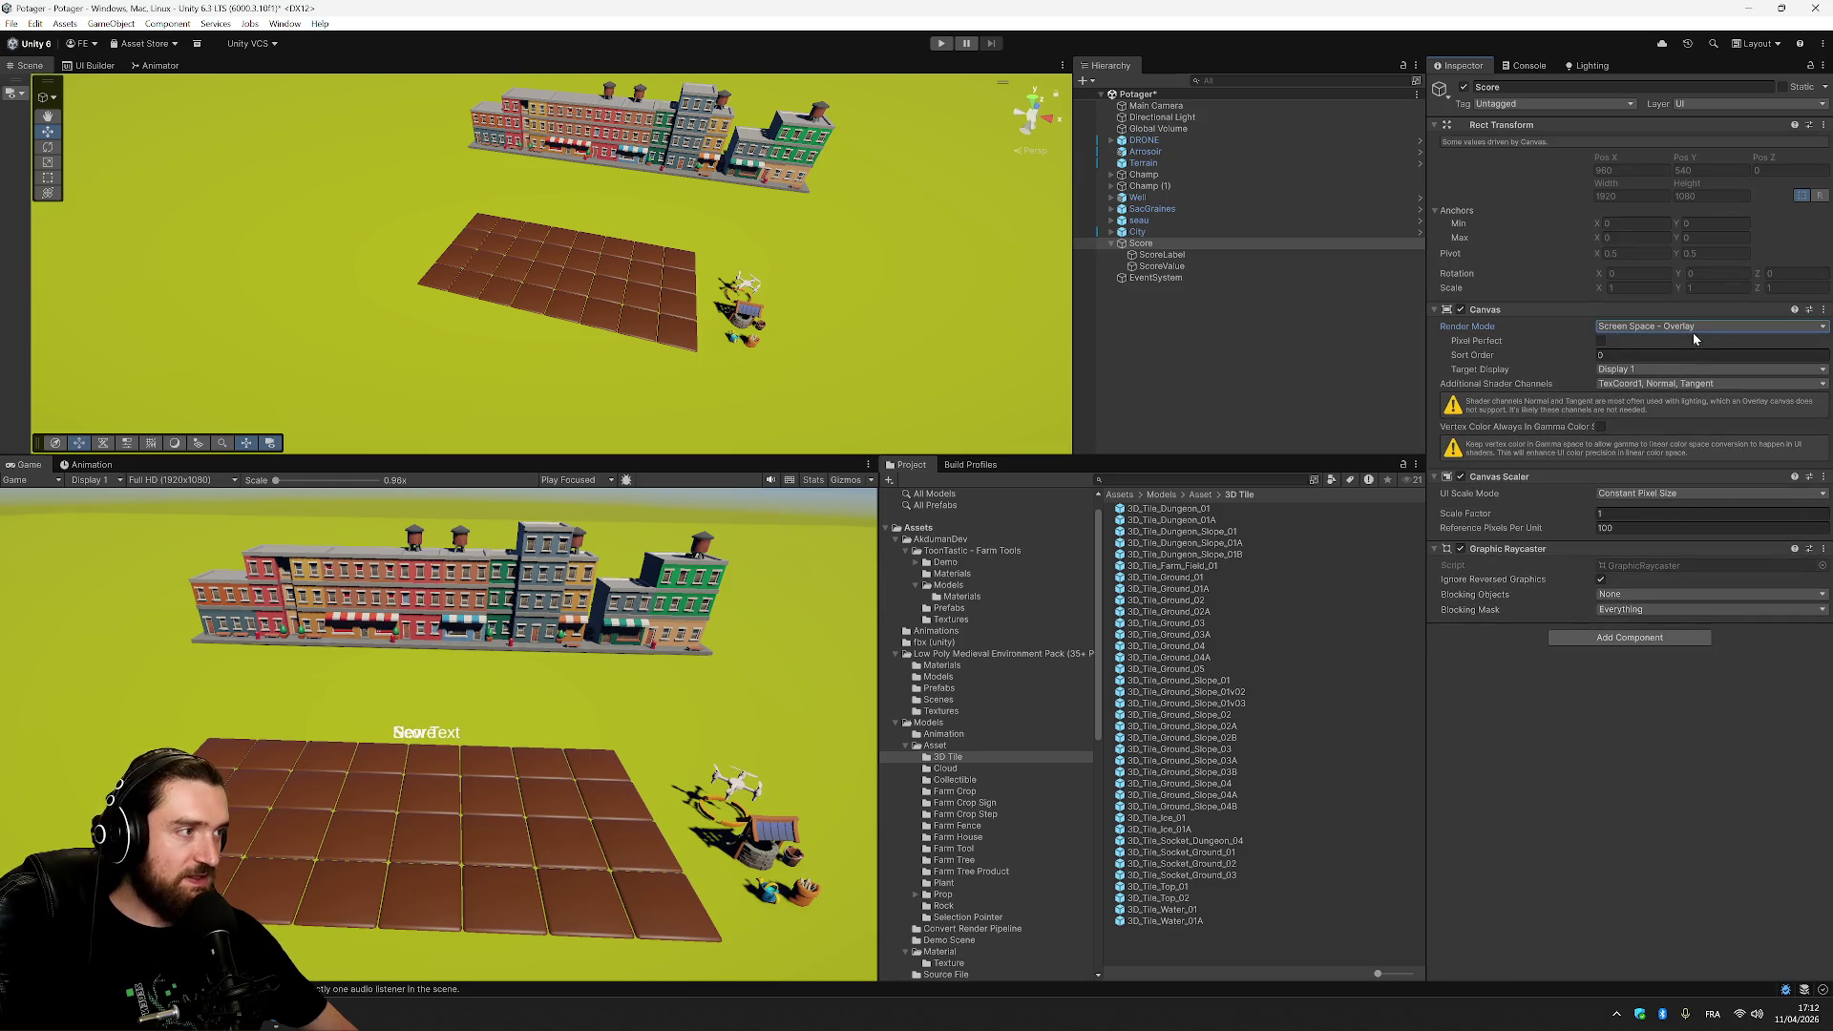
pyautogui.click(1654, 371)
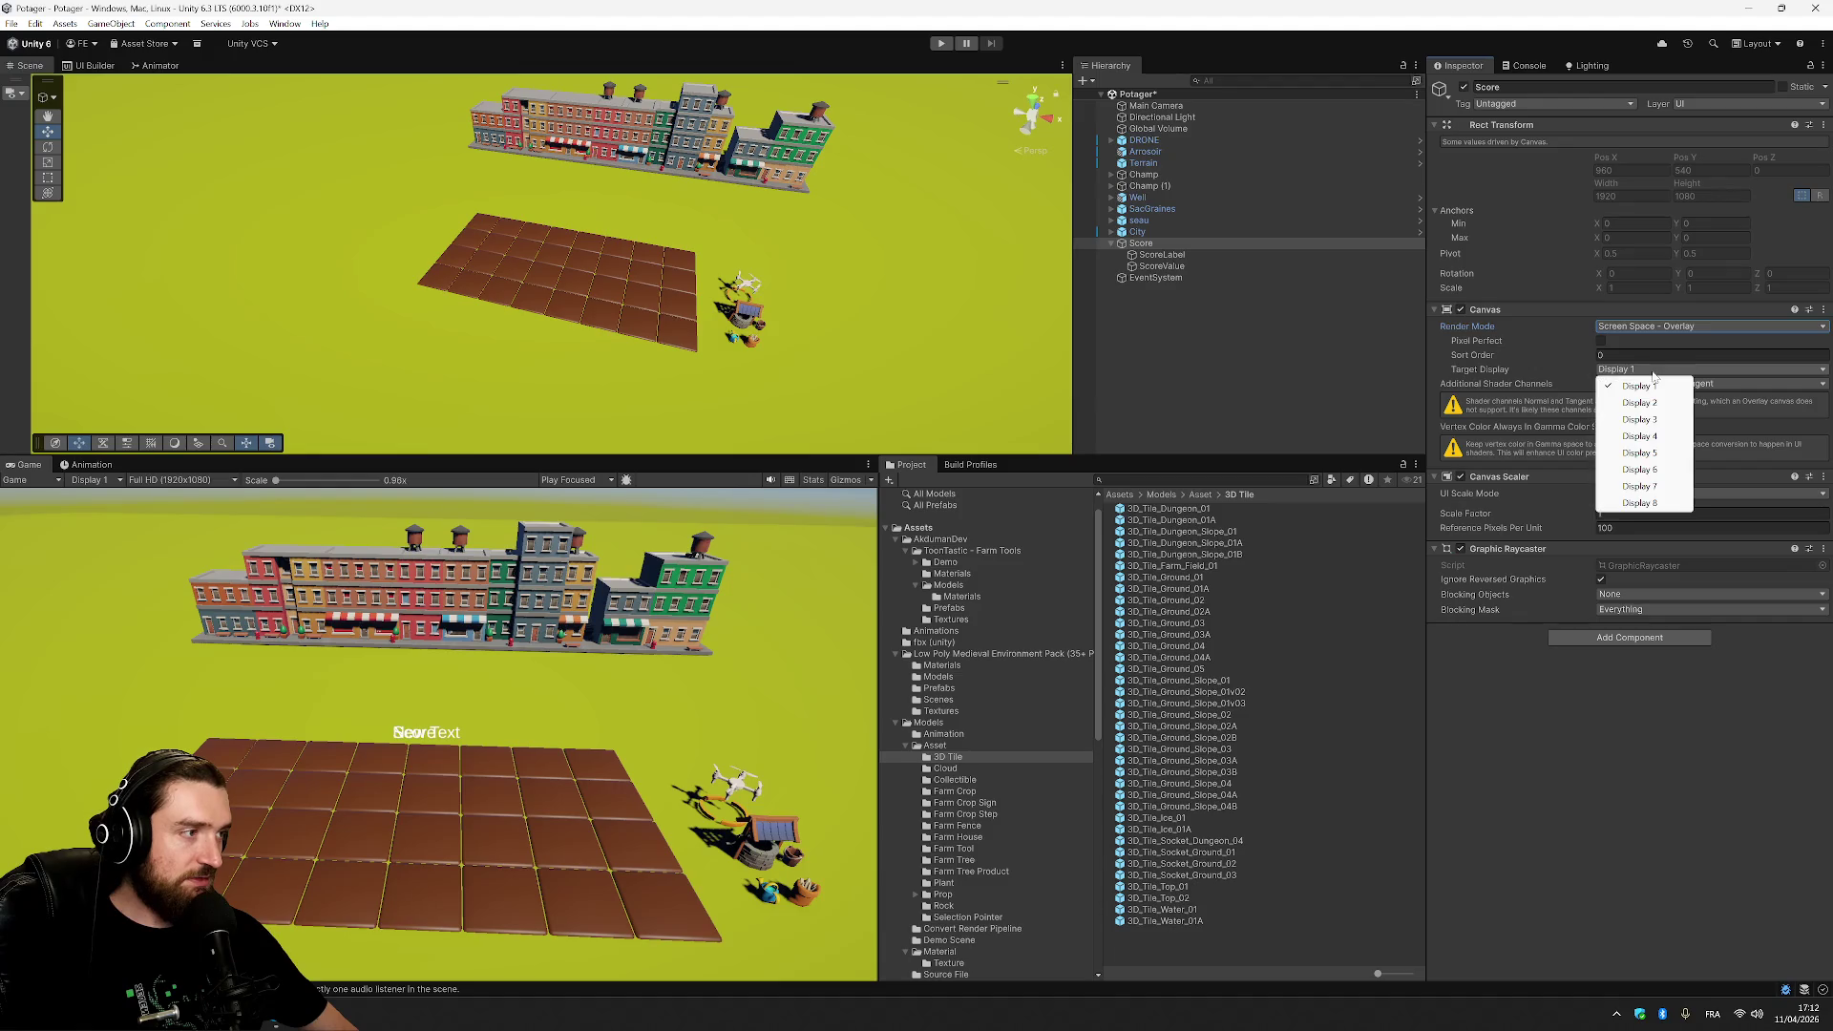
pyautogui.click(1359, 353)
pyautogui.click(1205, 255)
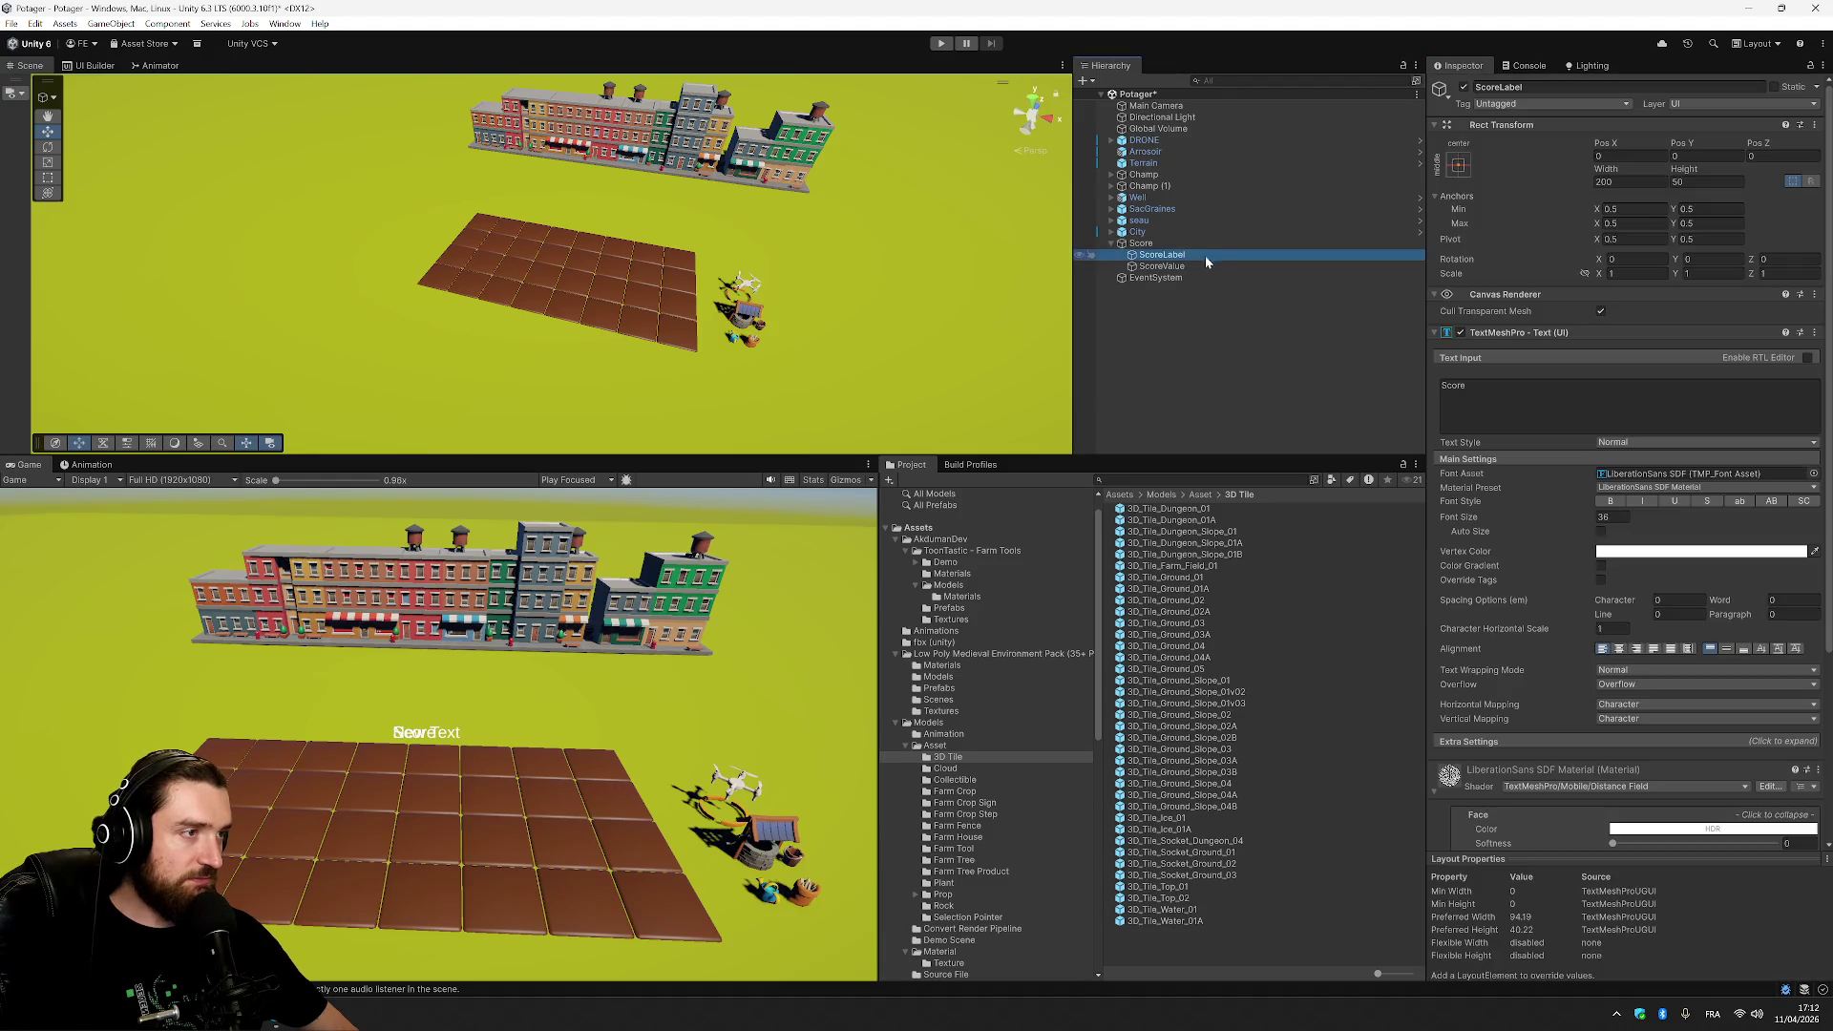
# Select ScoreLabel and set its Rect Transform Pos X to -600.
pyautogui.click(1180, 245)
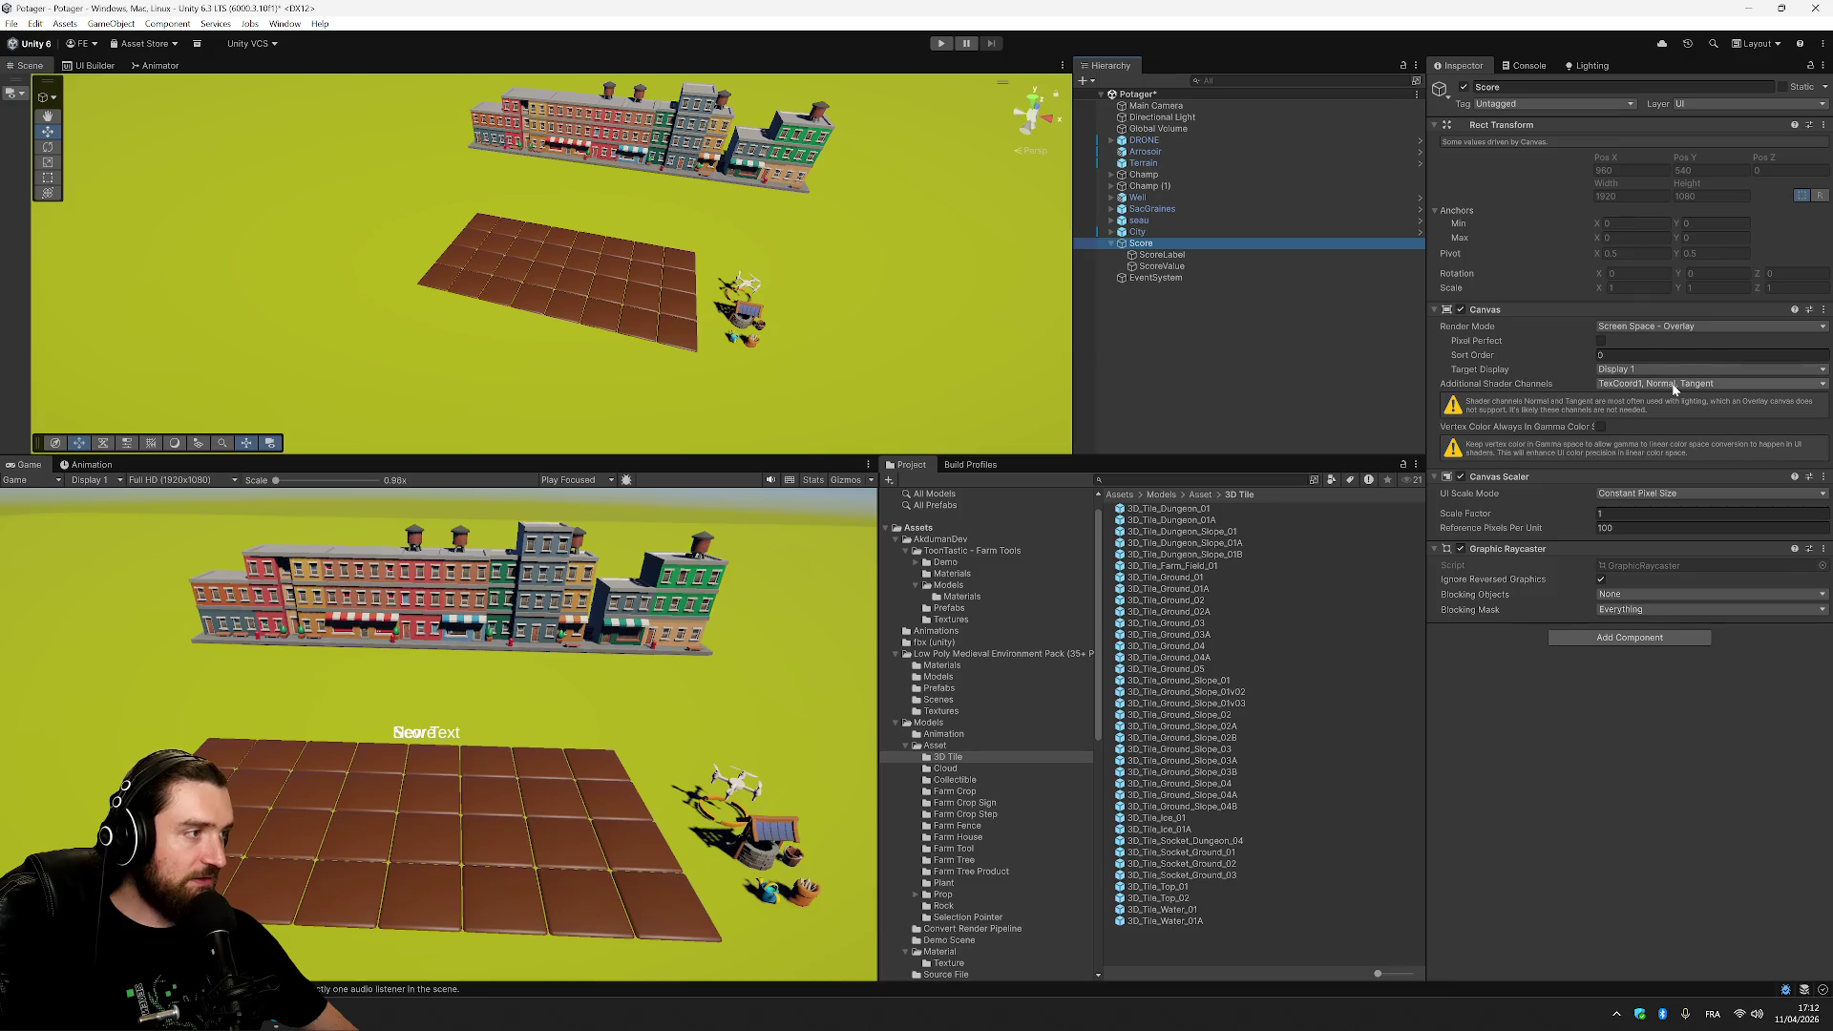
pyautogui.click(1213, 256)
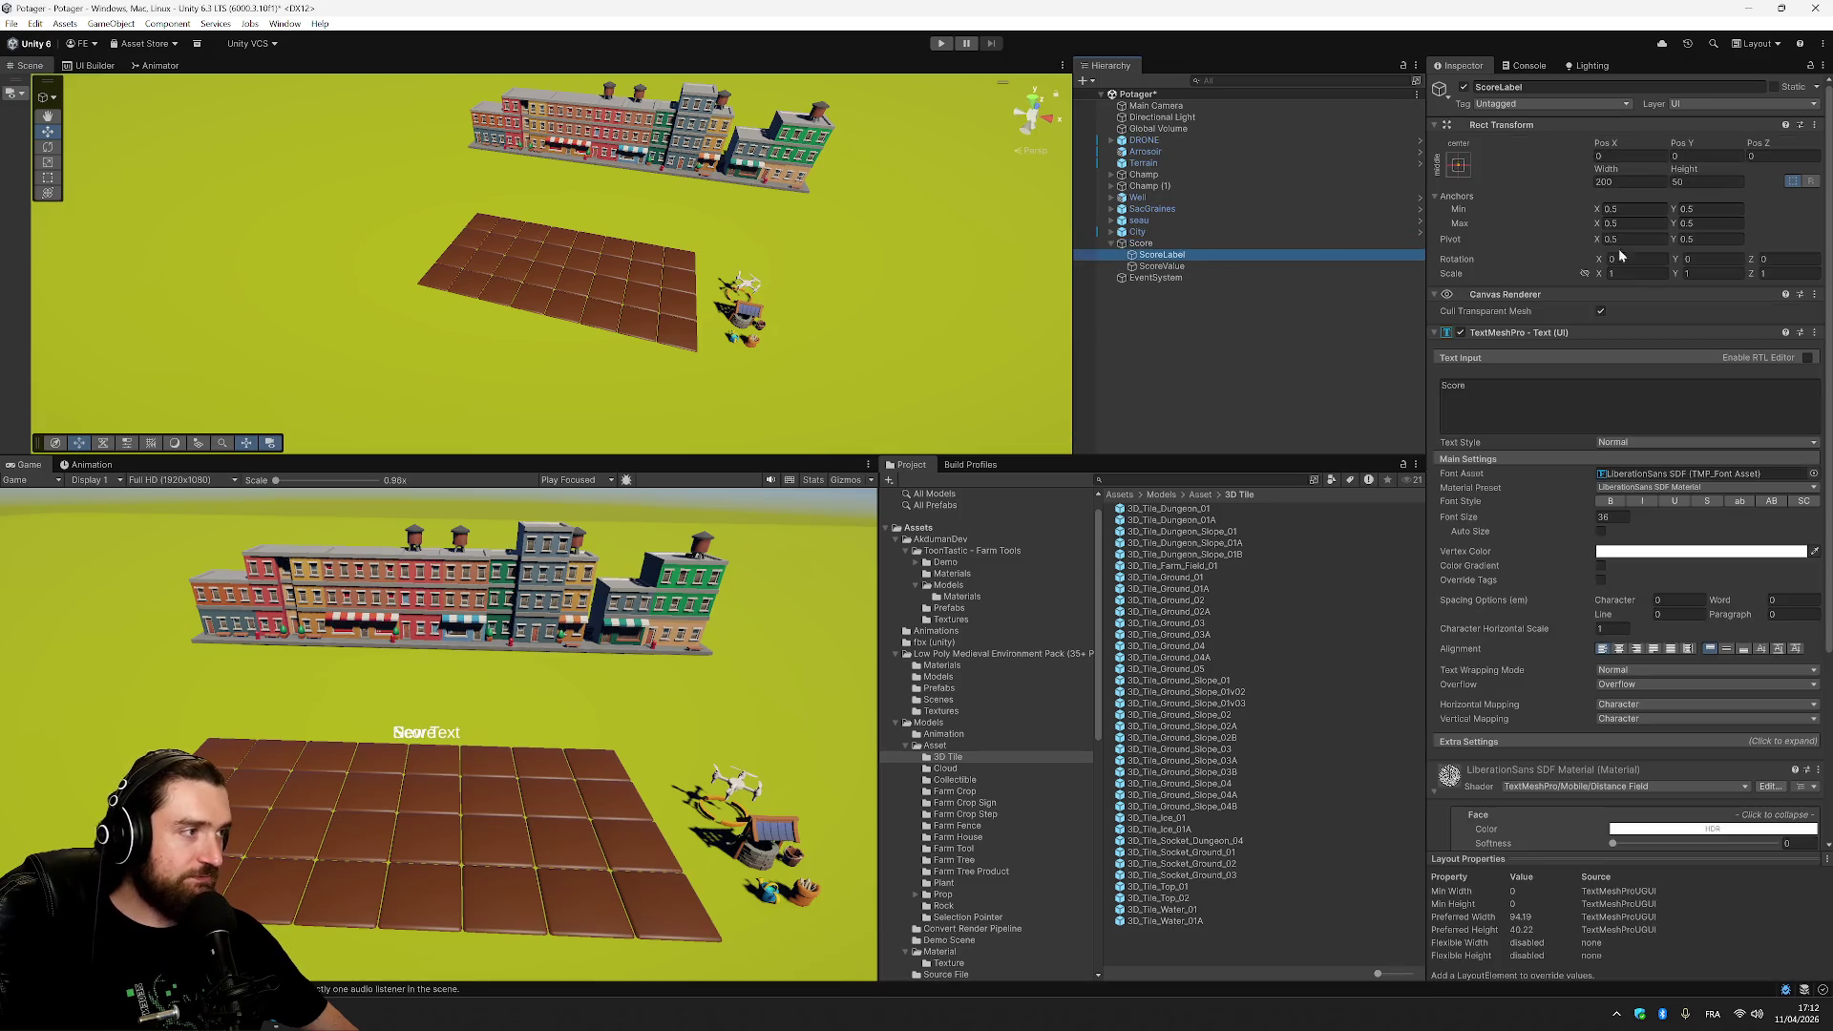
pyautogui.click(1625, 156)
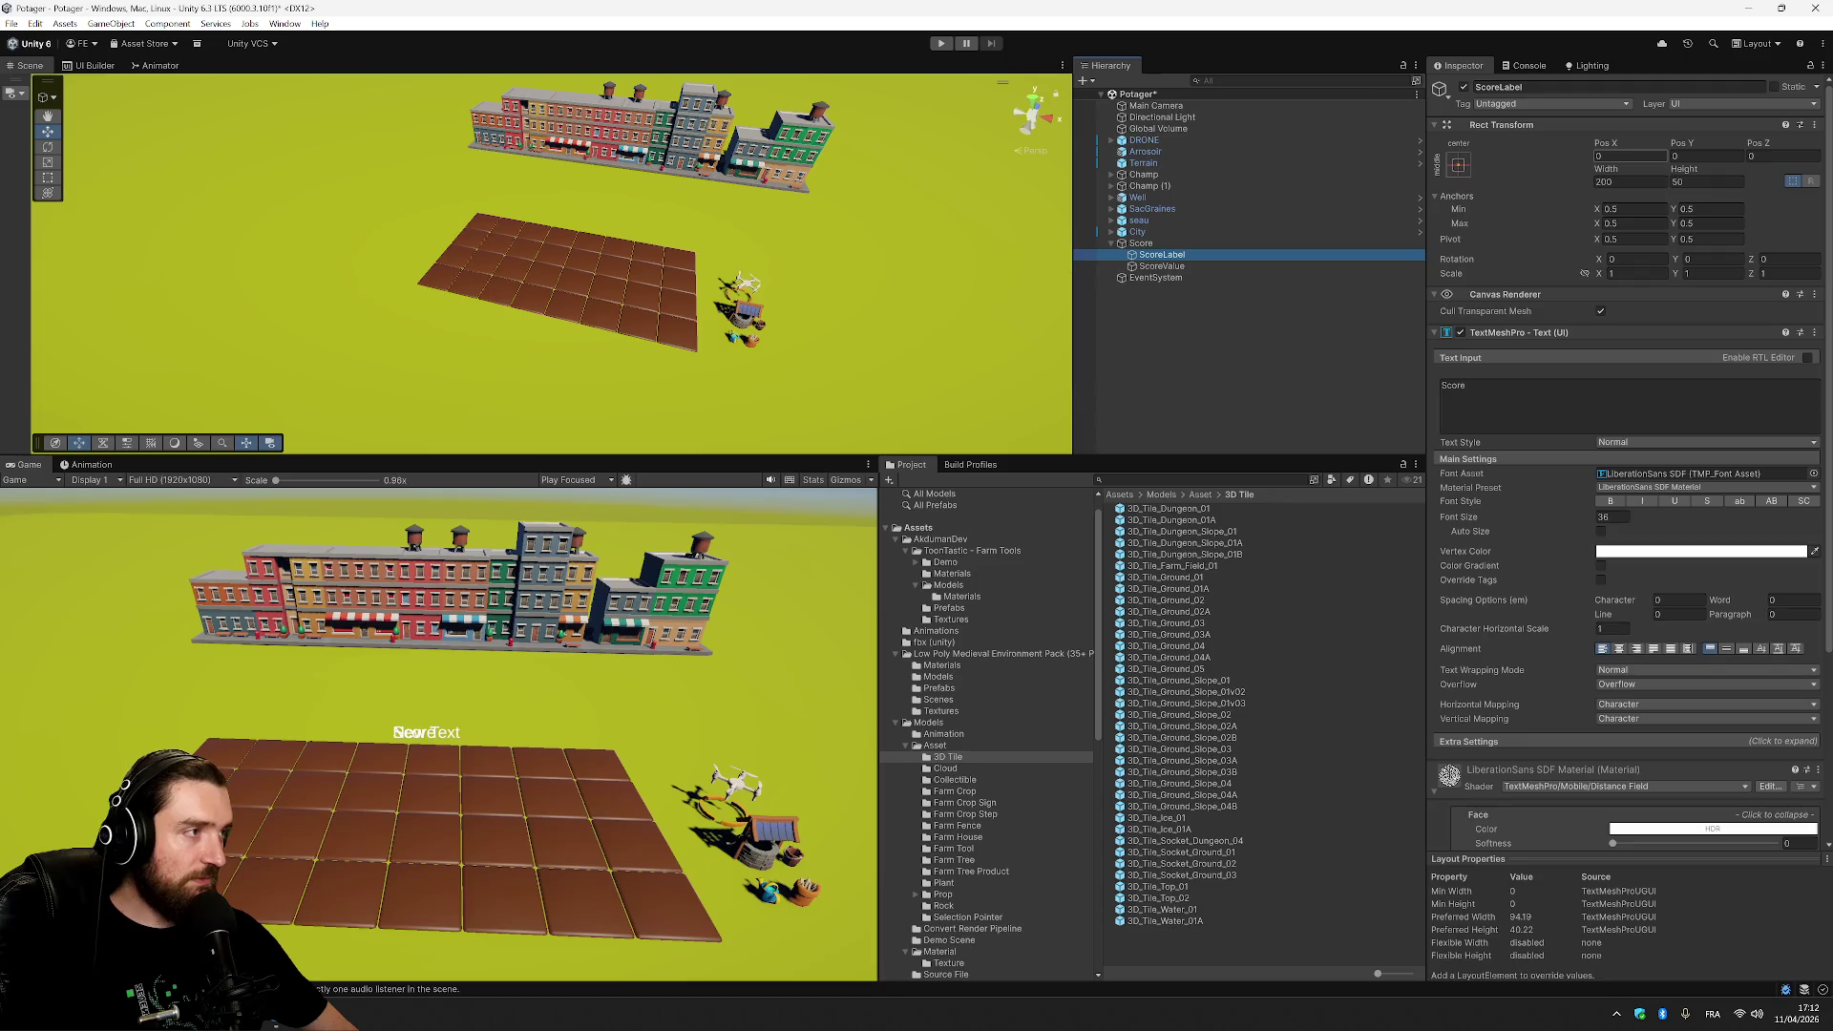
pyautogui.click(1630, 156)
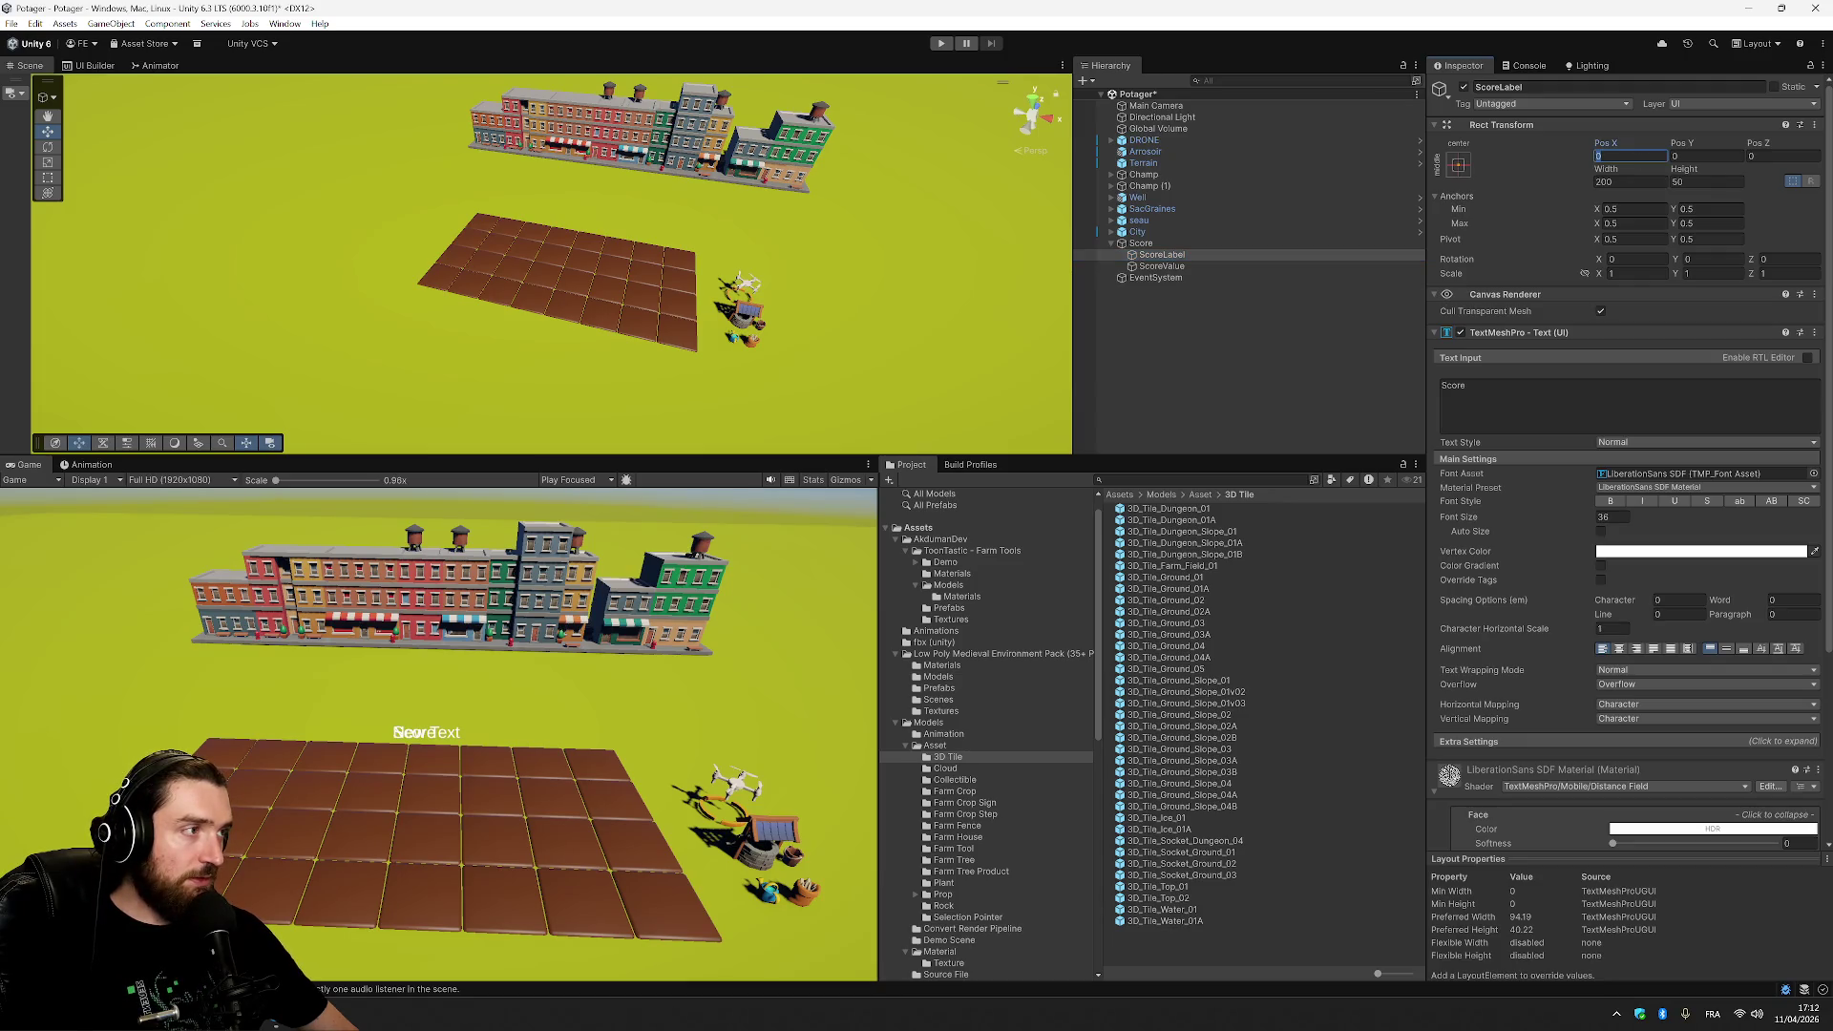
pyautogui.write('00000')
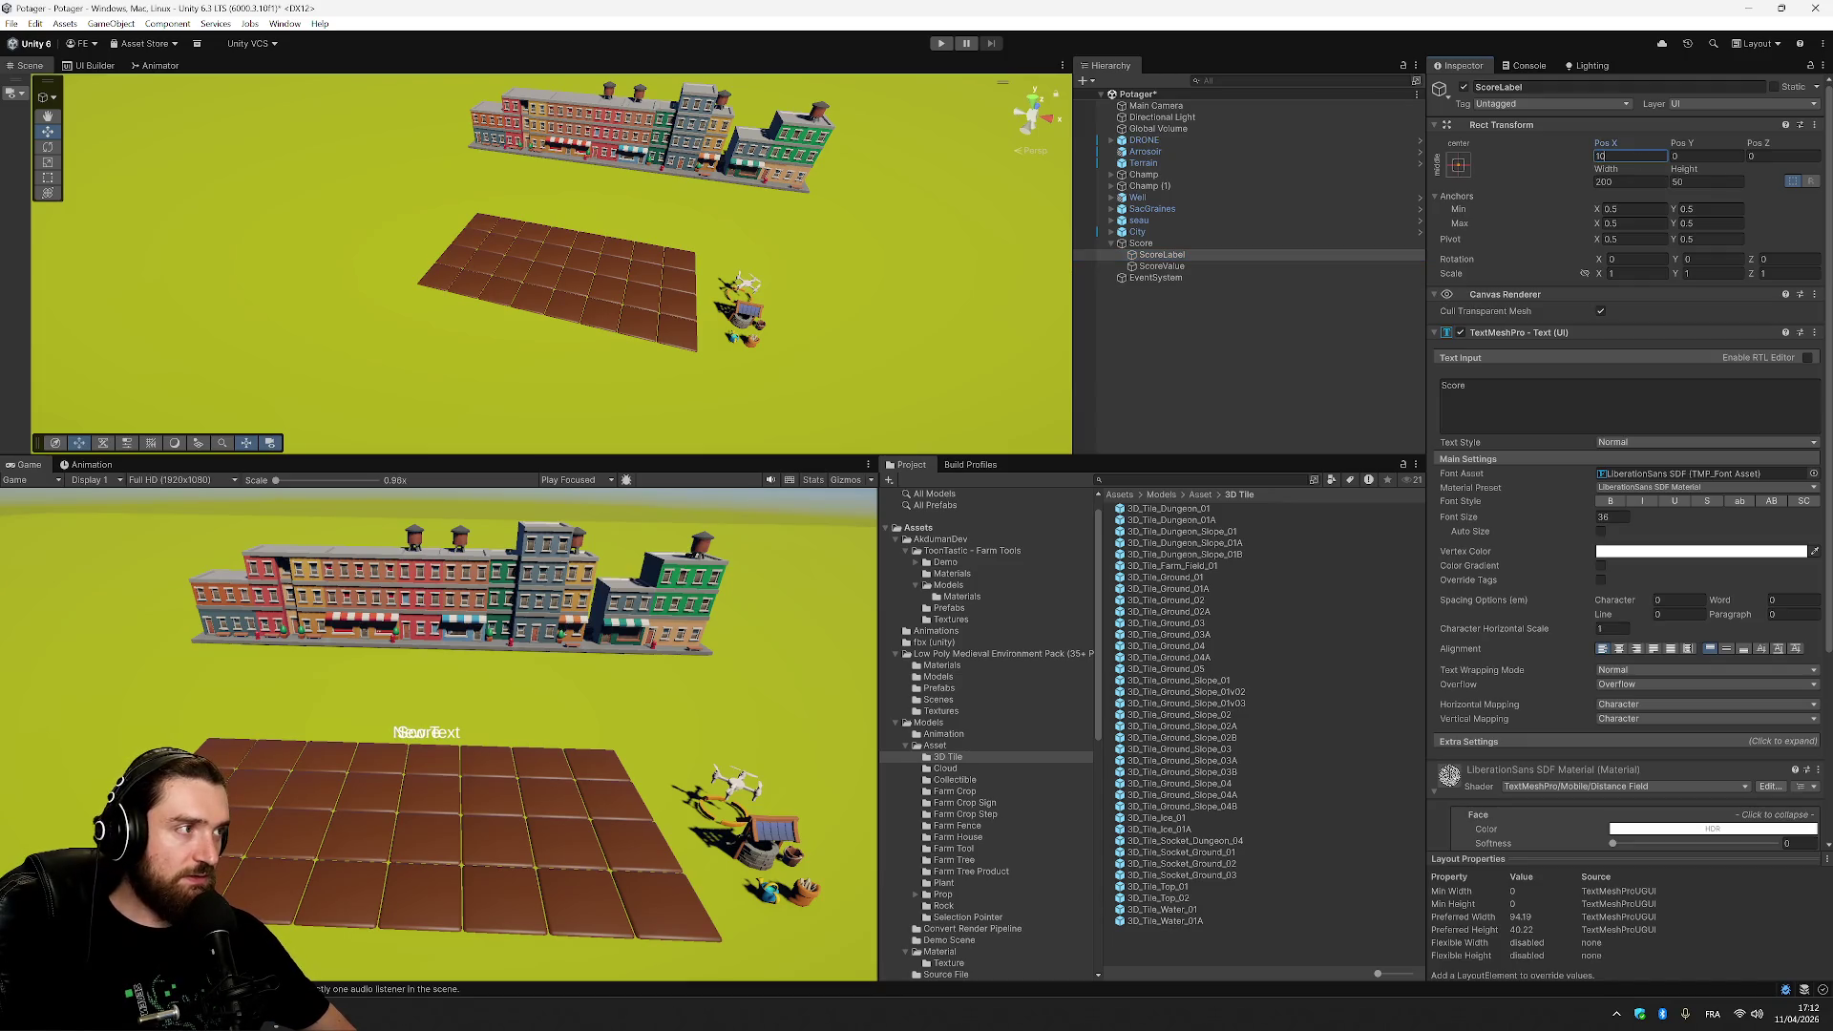
pyautogui.hotkey('shift', 'Left')
pyautogui.hotkey('shift', 'Left')
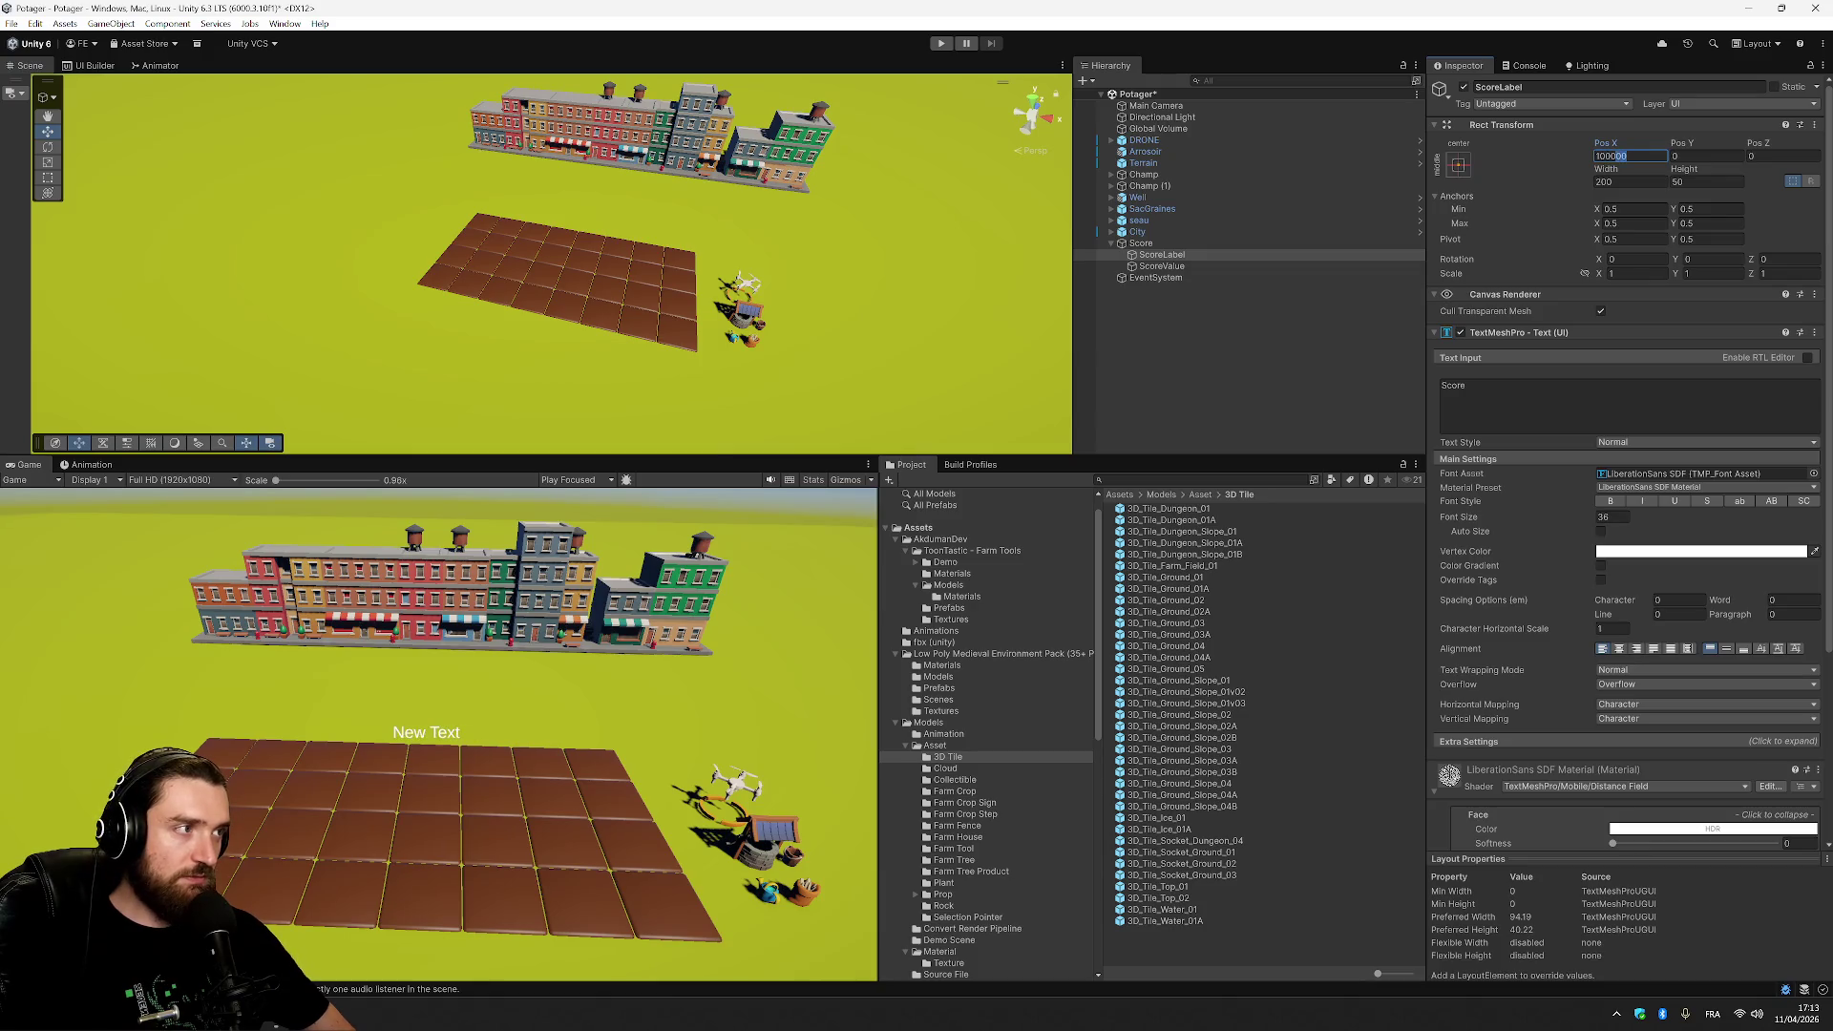
pyautogui.press('BackSpace')
pyautogui.hotkey('ctrl', 'a')
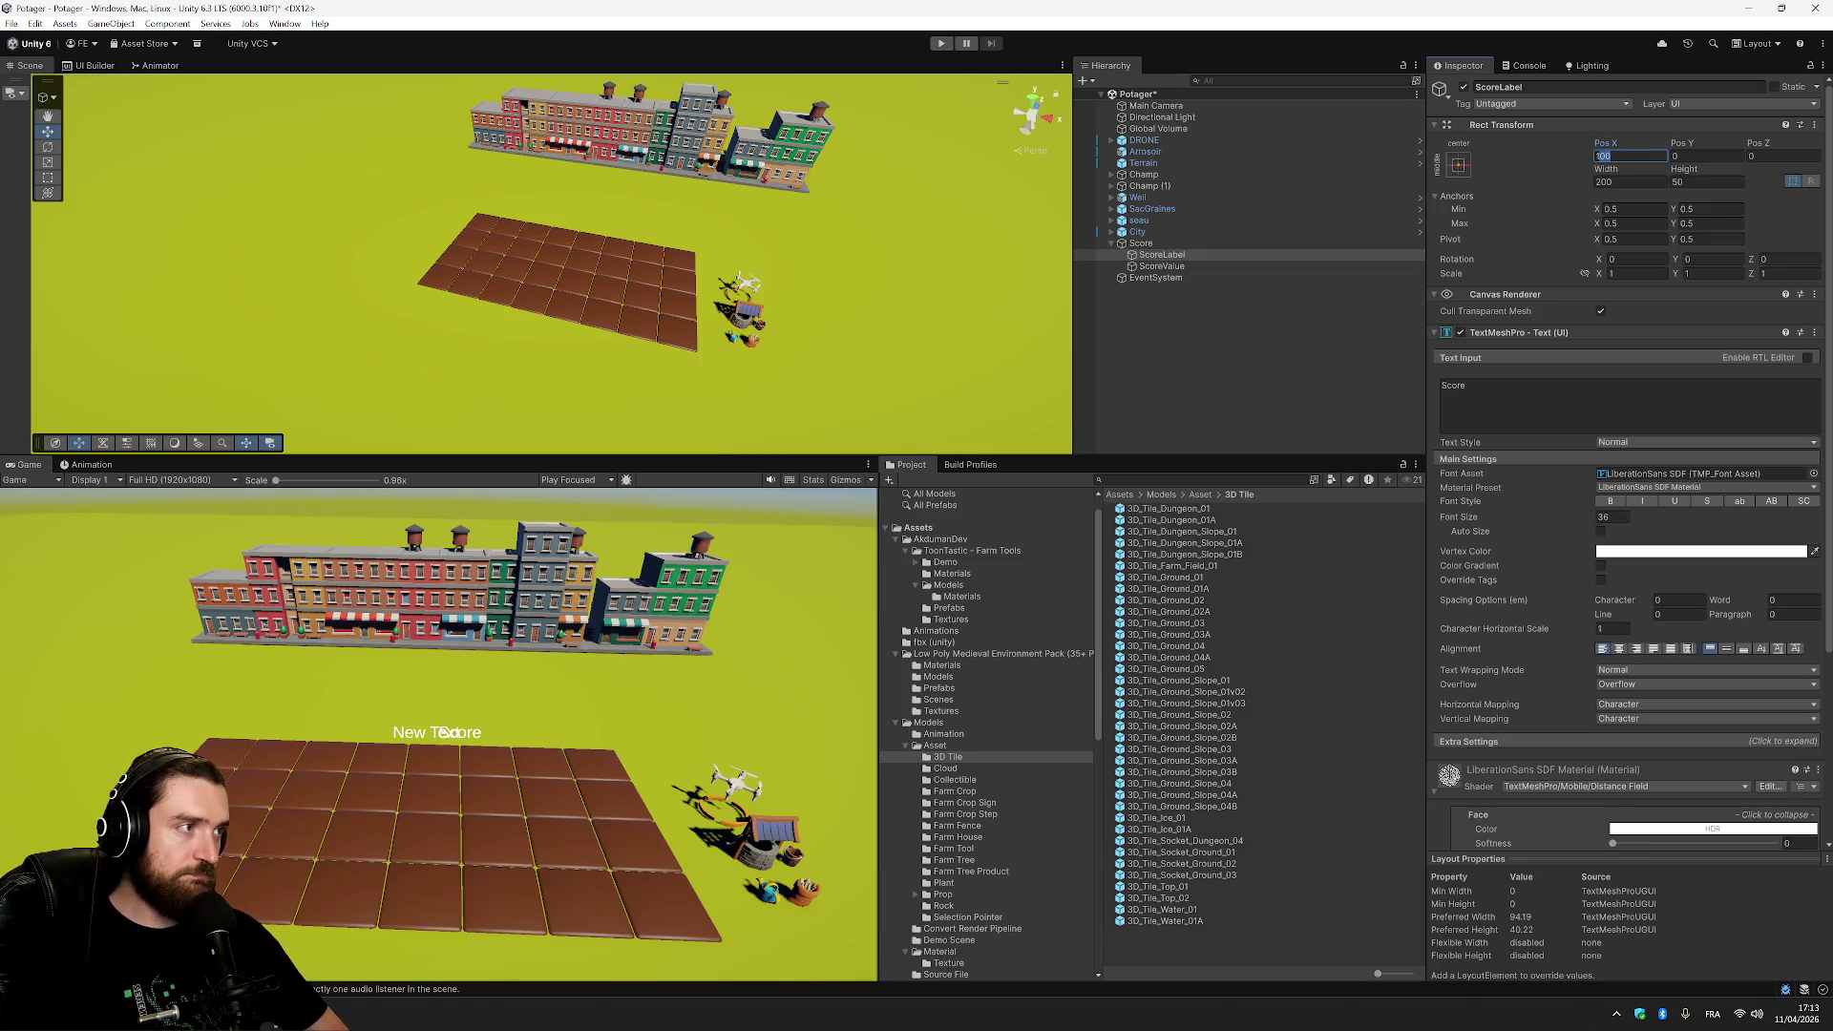
pyautogui.write('-')
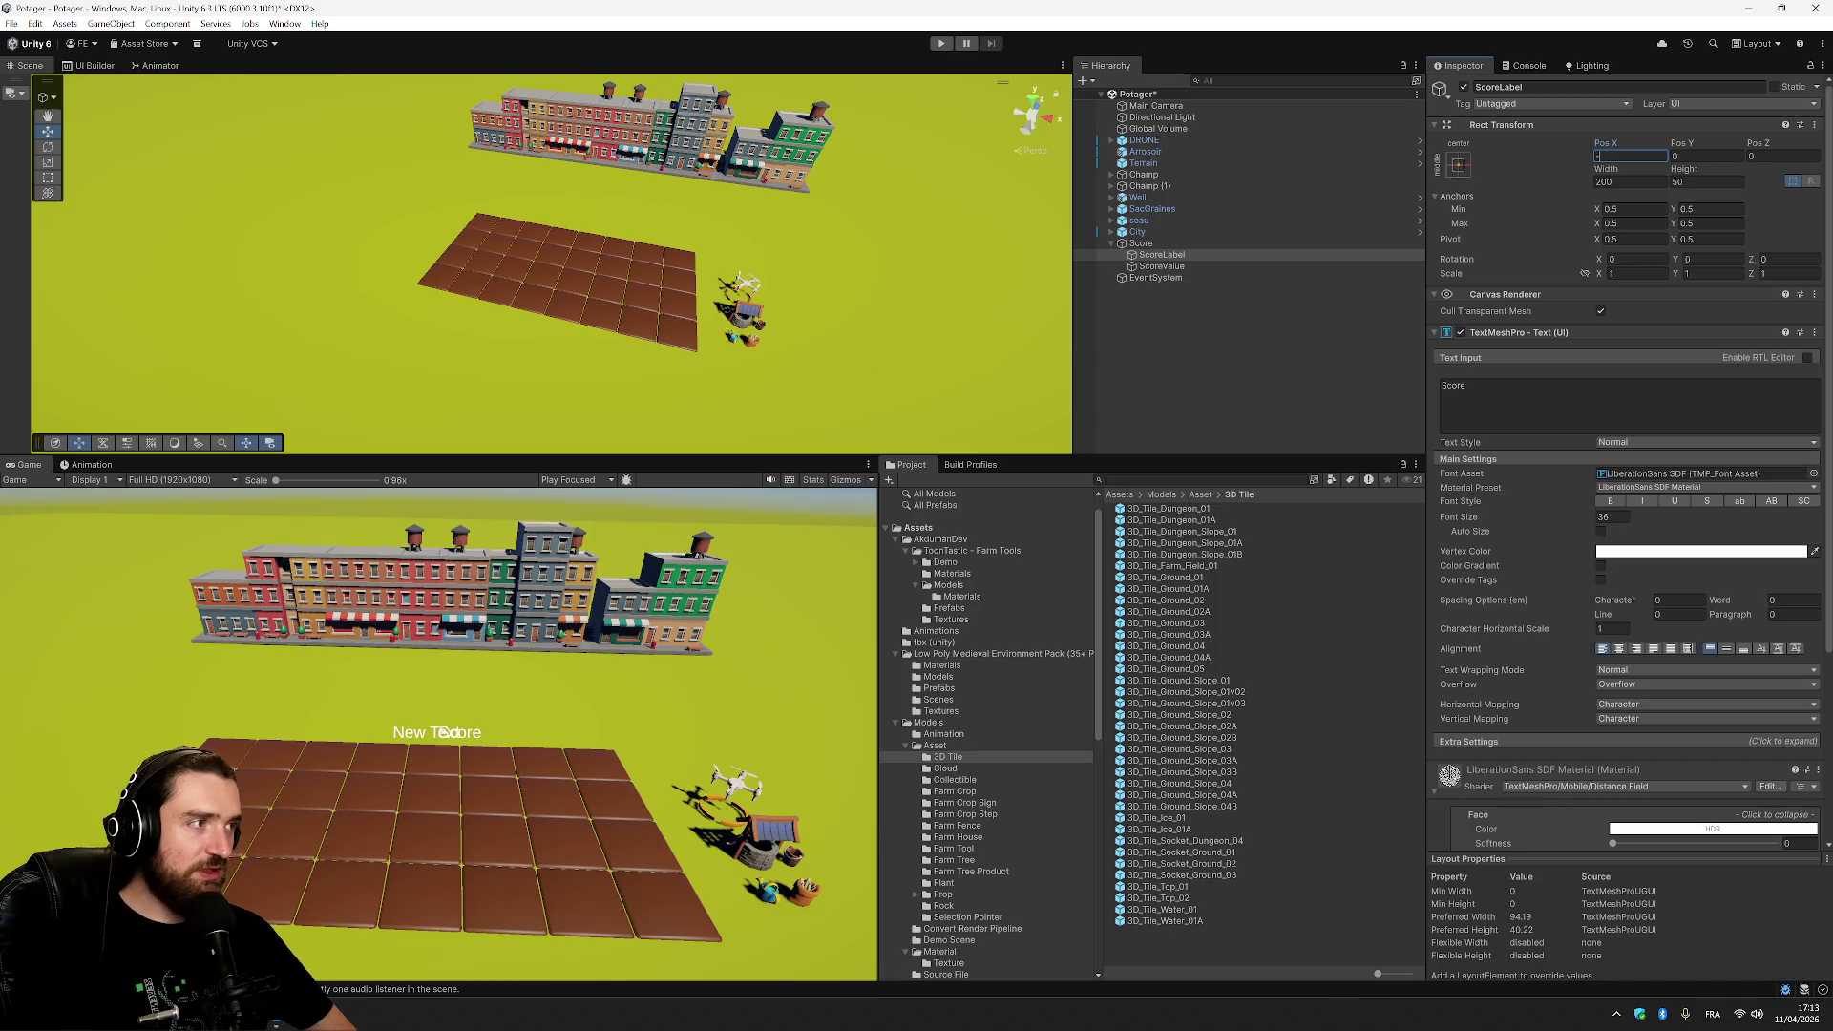
pyautogui.write('9')
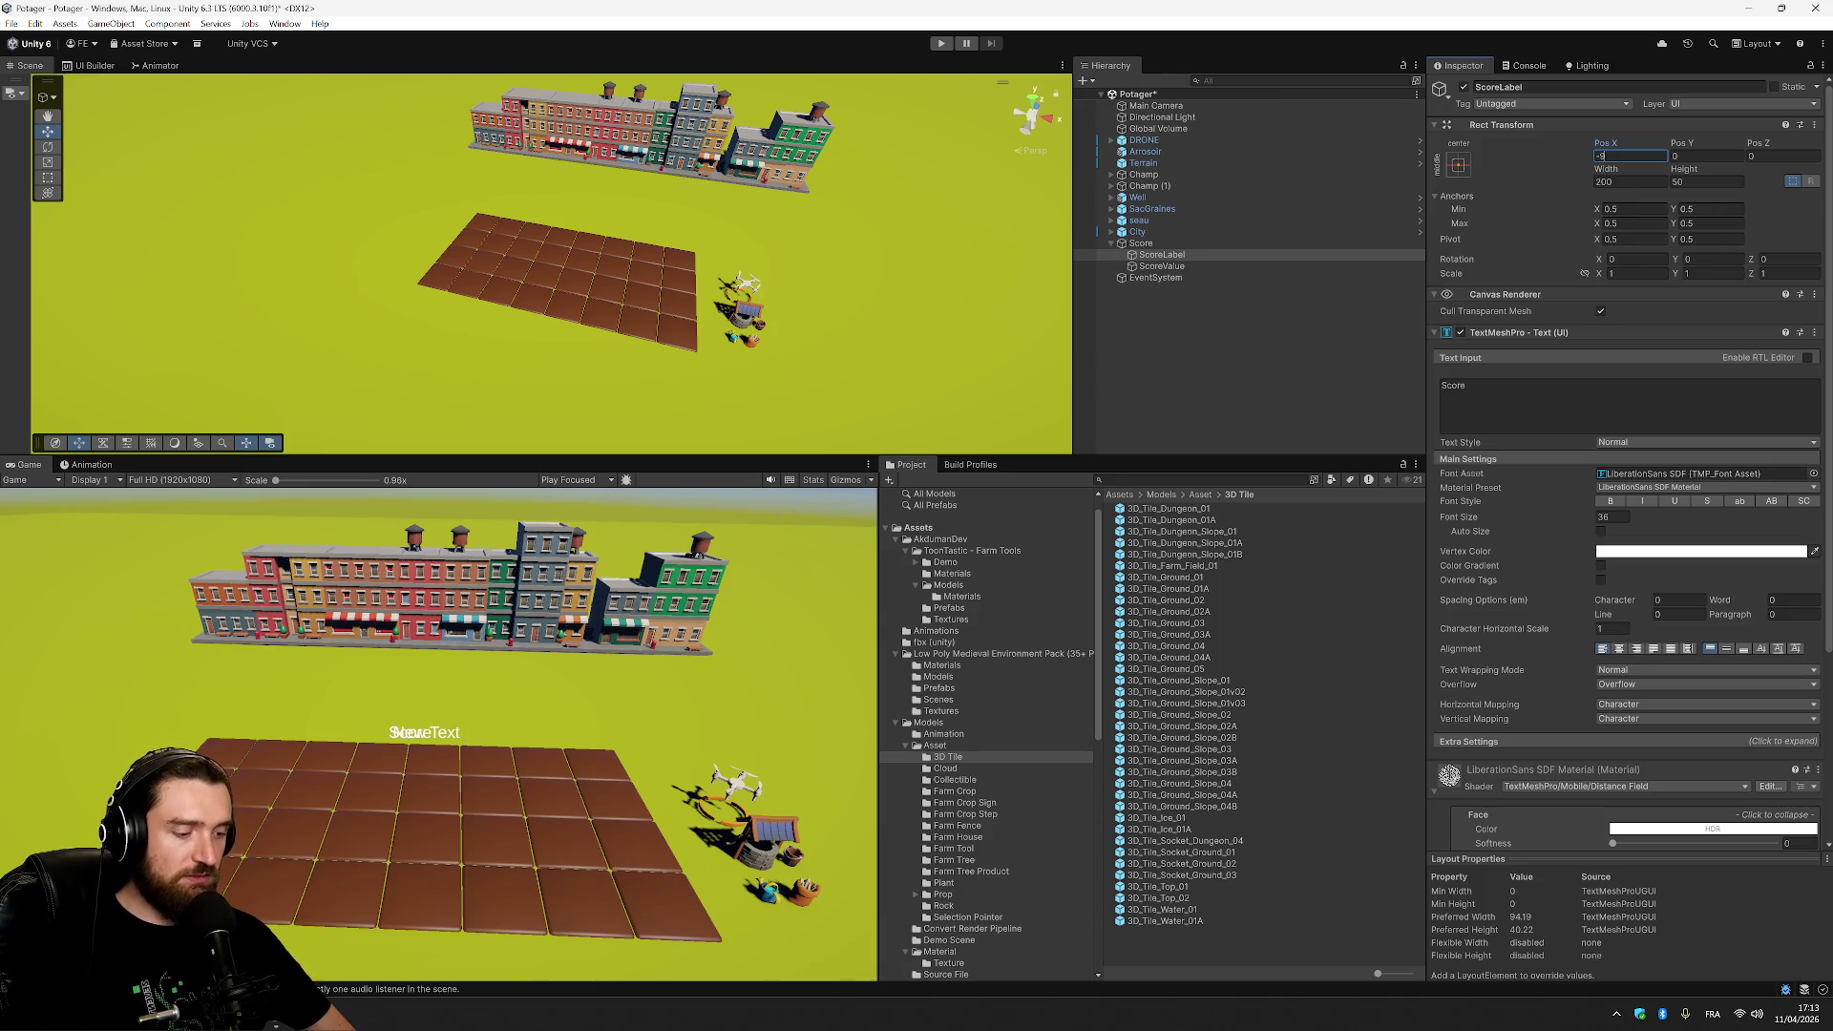
pyautogui.write('60')
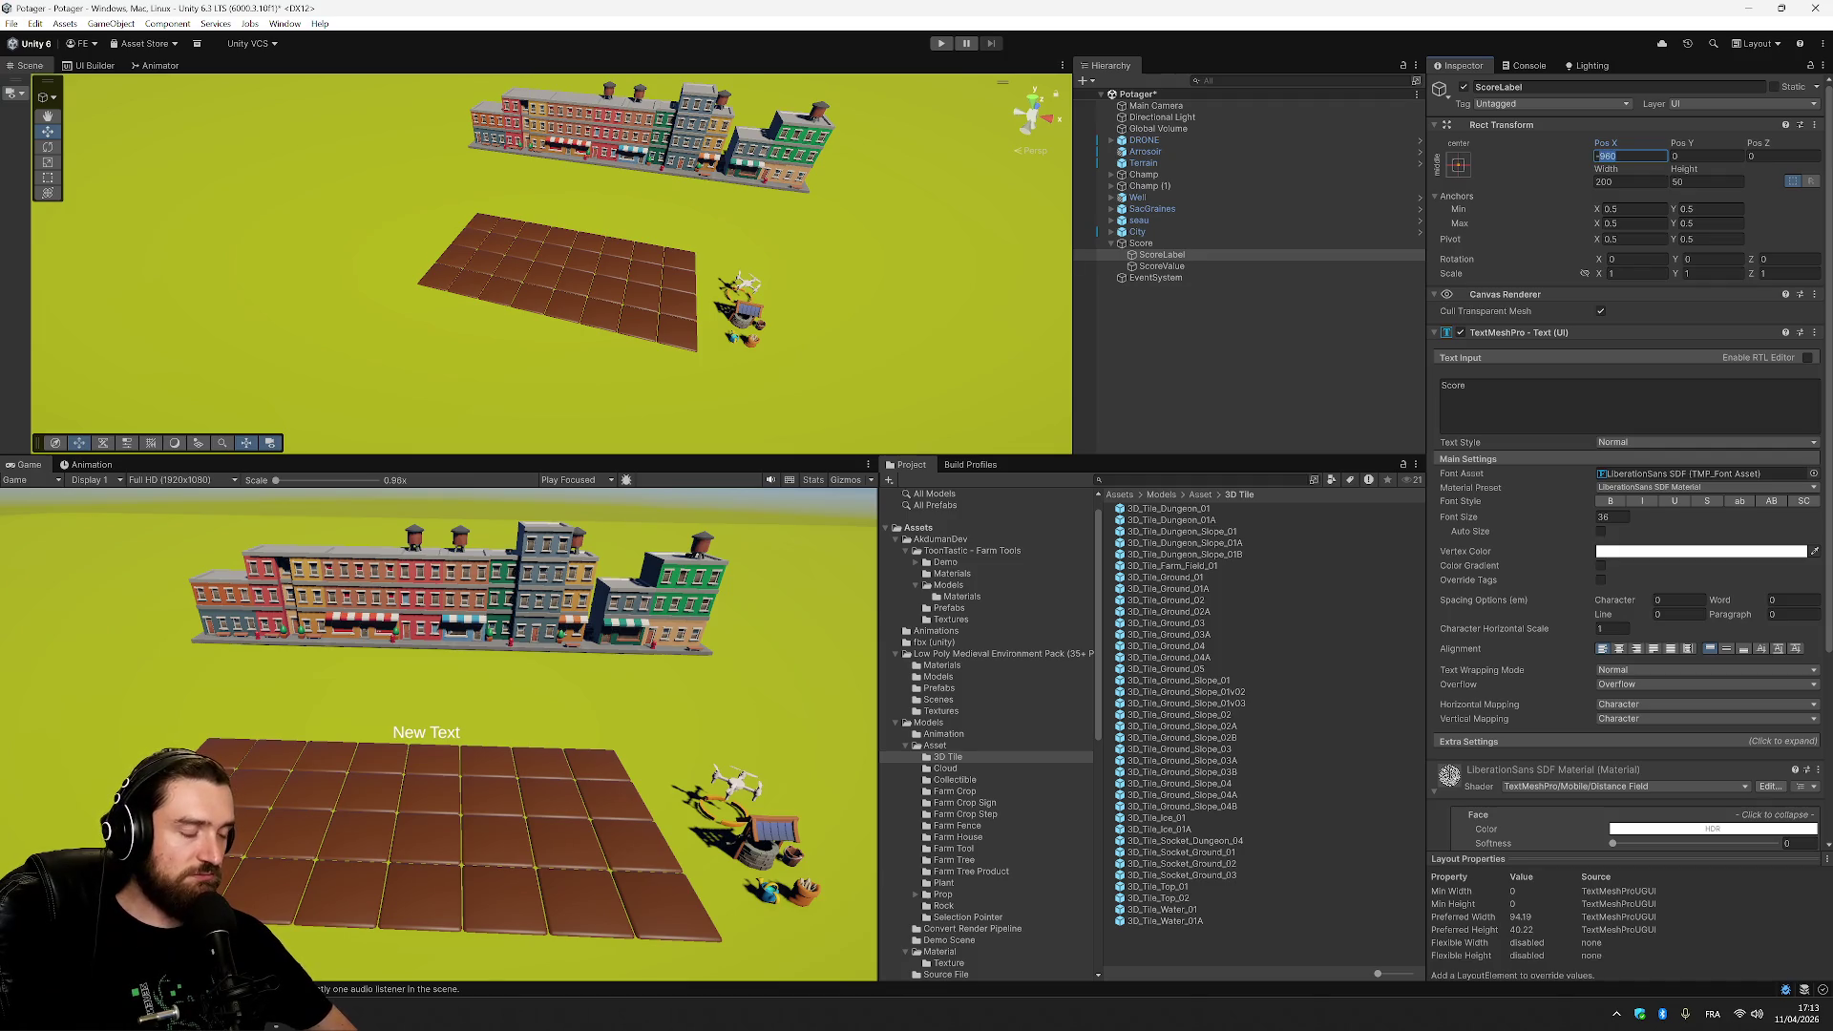
pyautogui.write('-600')
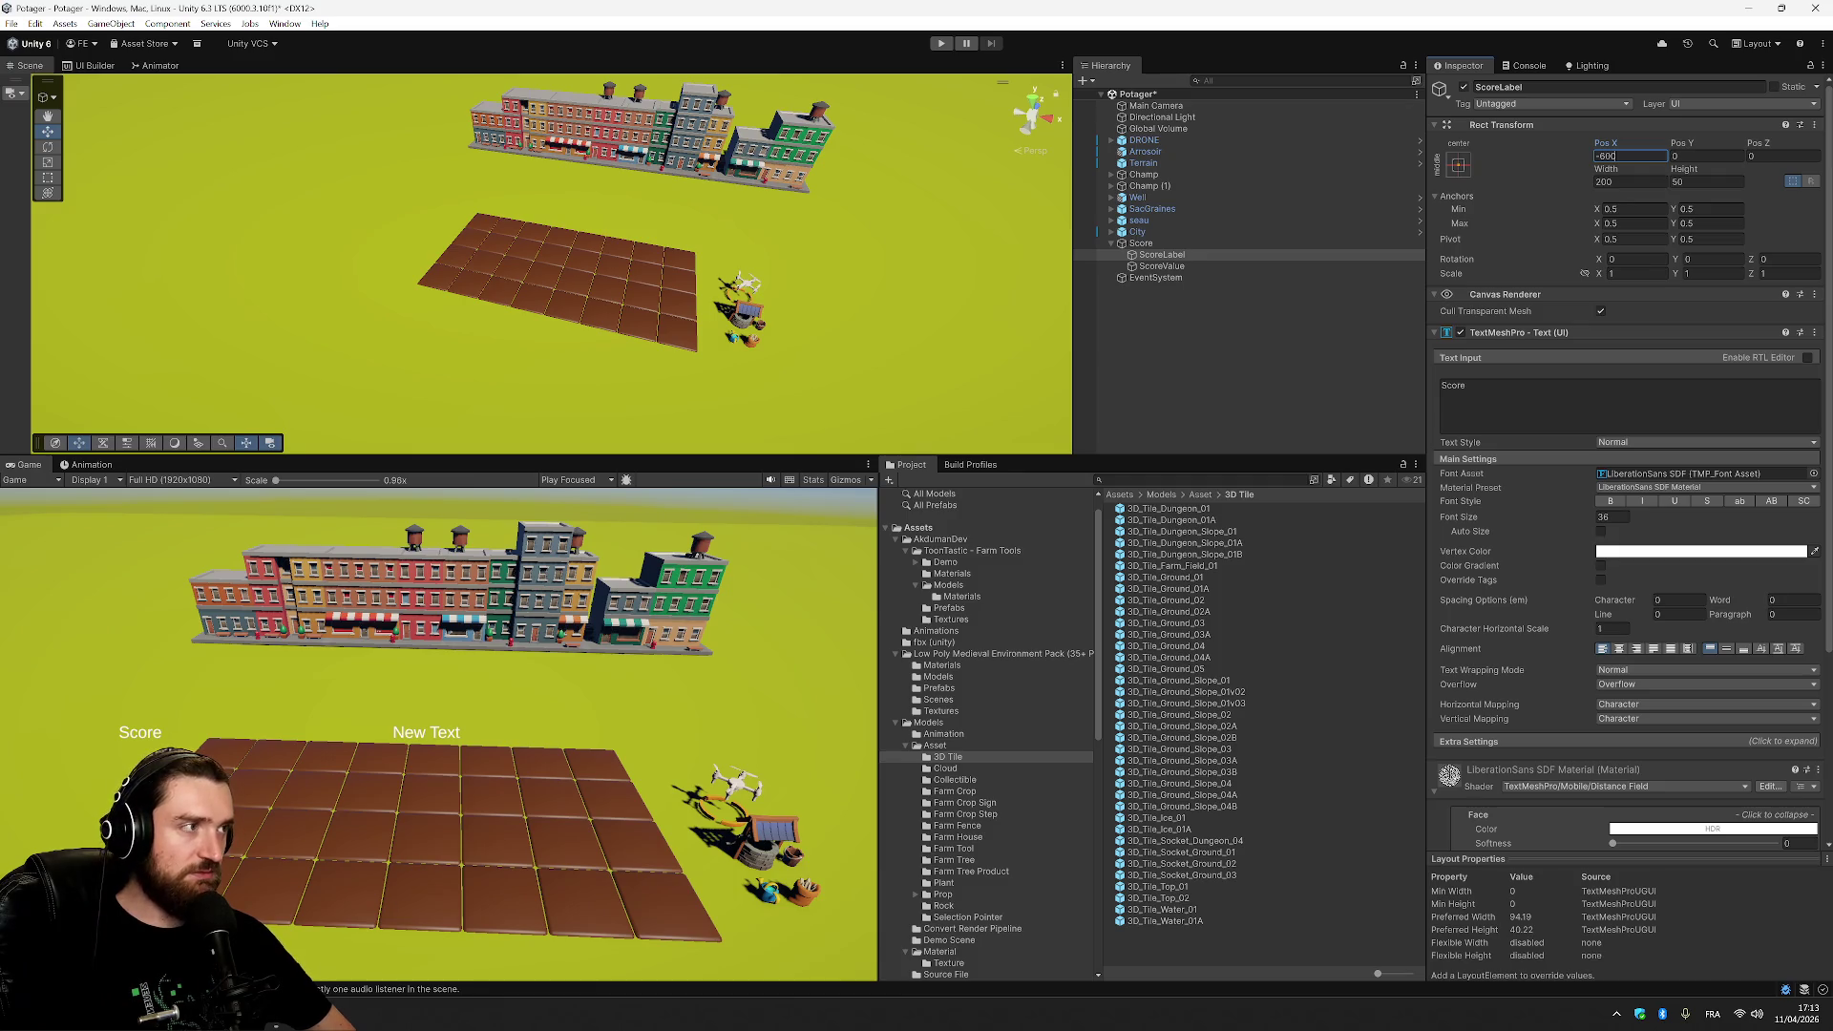
pyautogui.click(1702, 159)
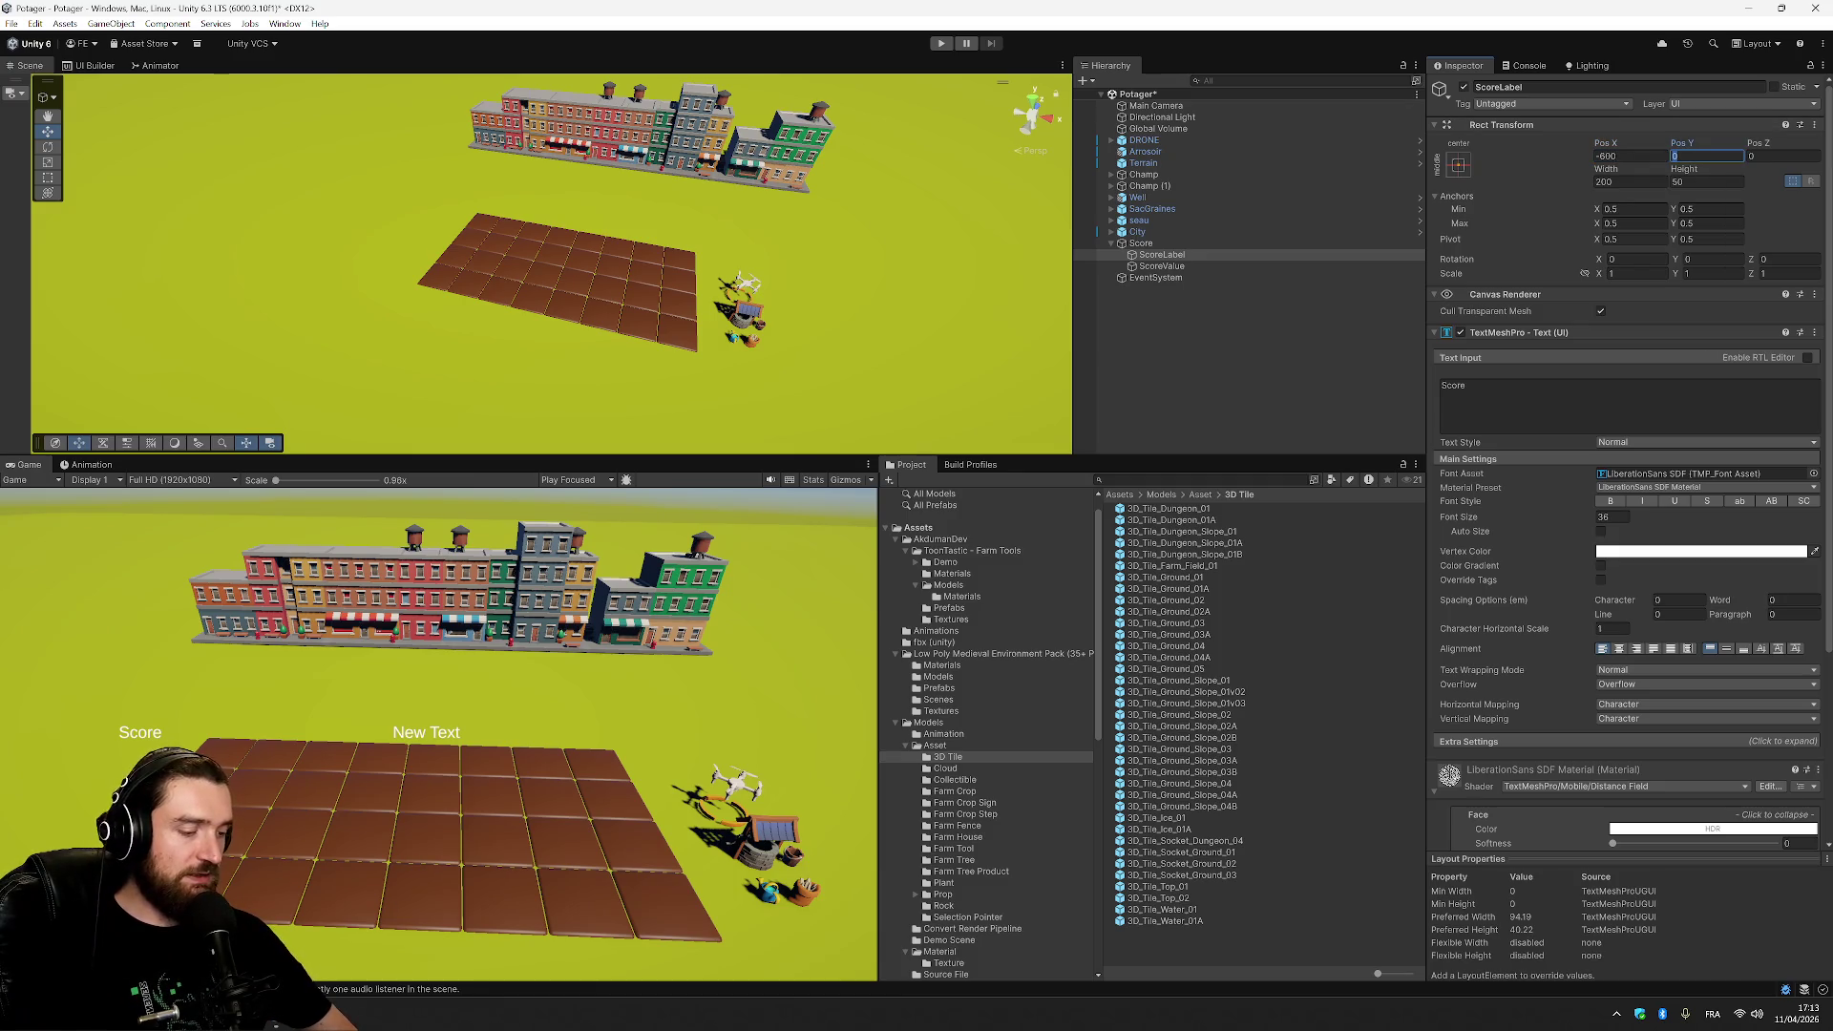
# Set ScoreLabel's Pos Y to 500 and move its Pos X to -800.
pyautogui.write('500')
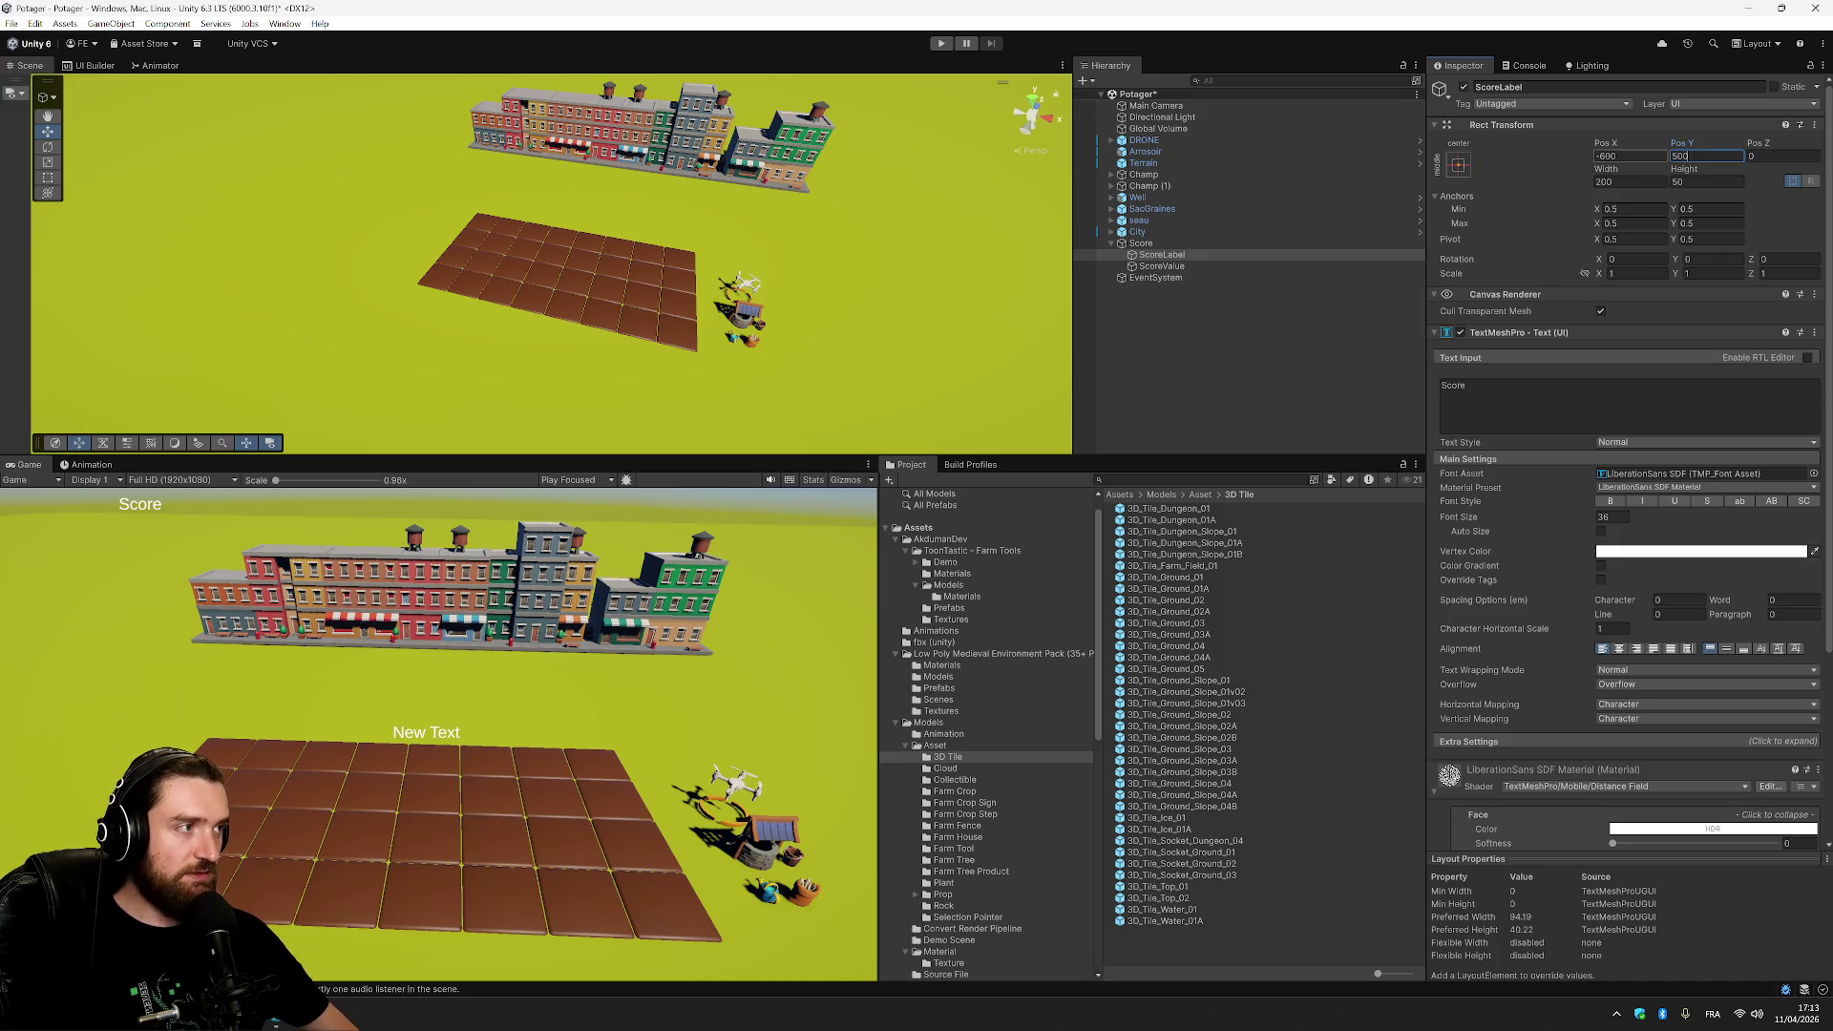
pyautogui.click(1604, 156)
pyautogui.write('-800')
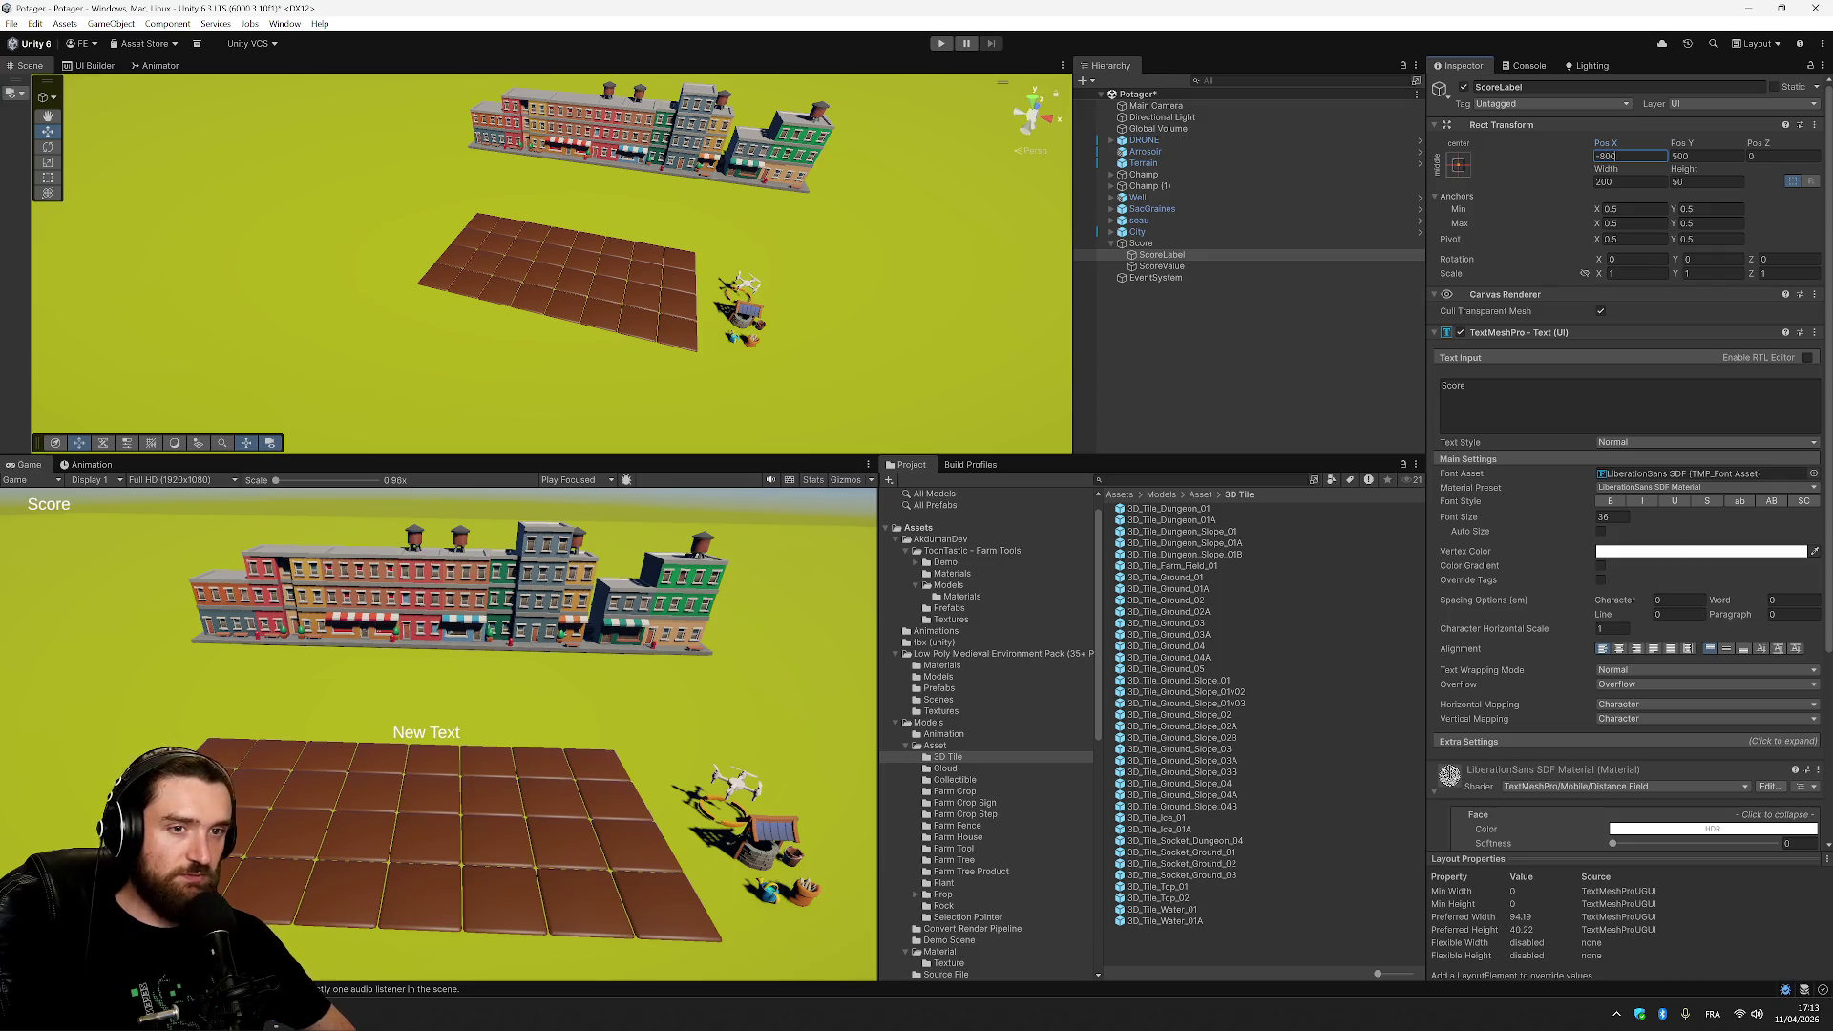
pyautogui.press('Return')
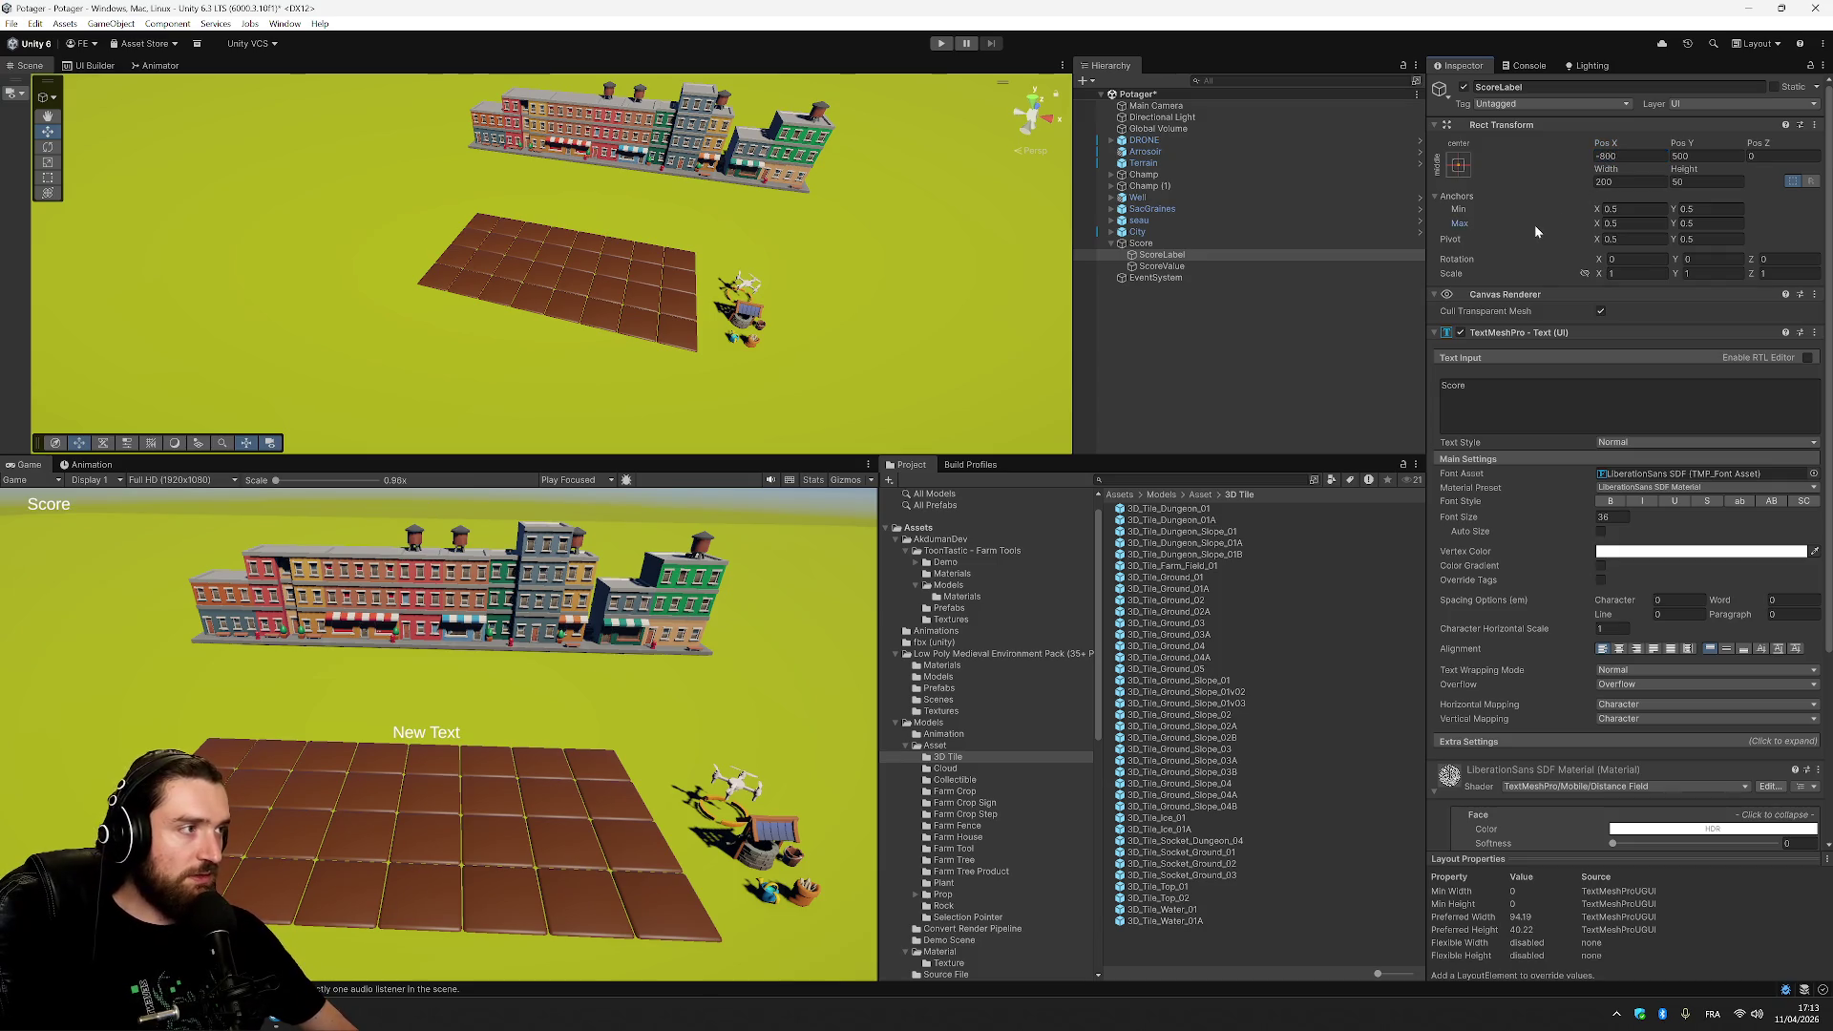
pyautogui.click(1631, 182)
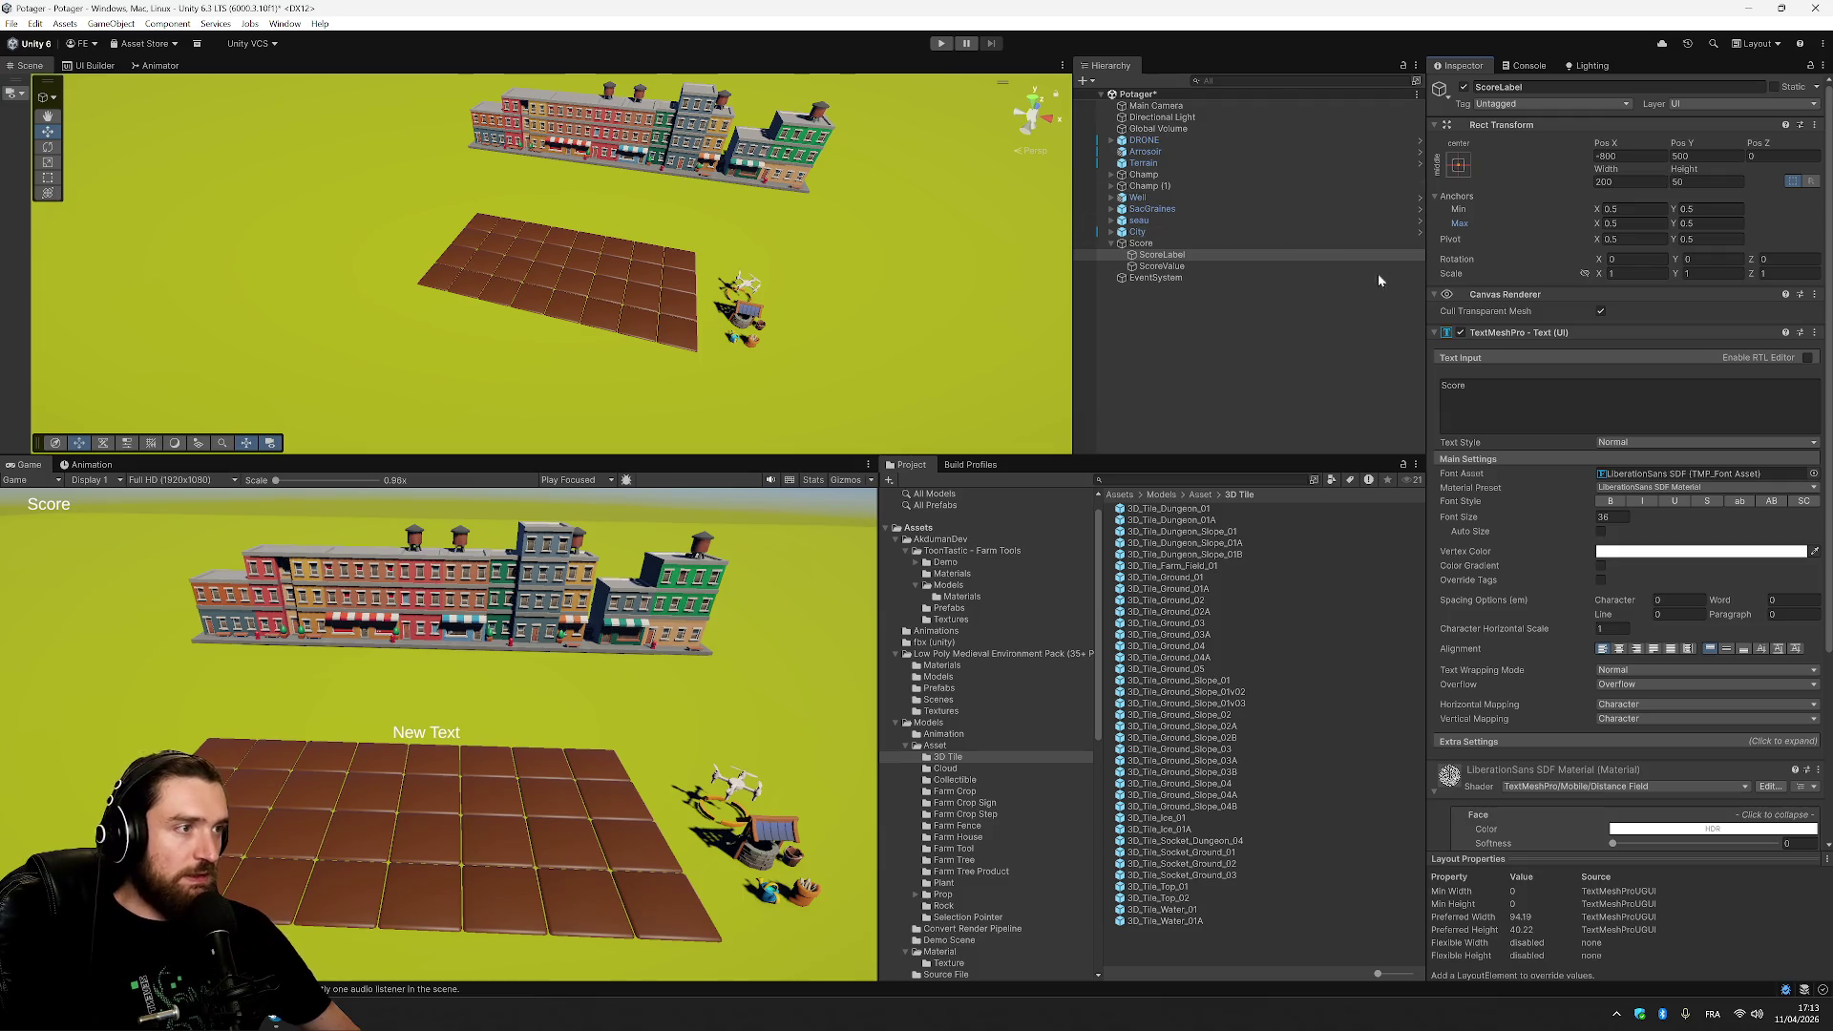
# Append ' :' to the label text so it reads 'Score :'.
pyautogui.click(1528, 401)
pyautogui.click(1444, 384)
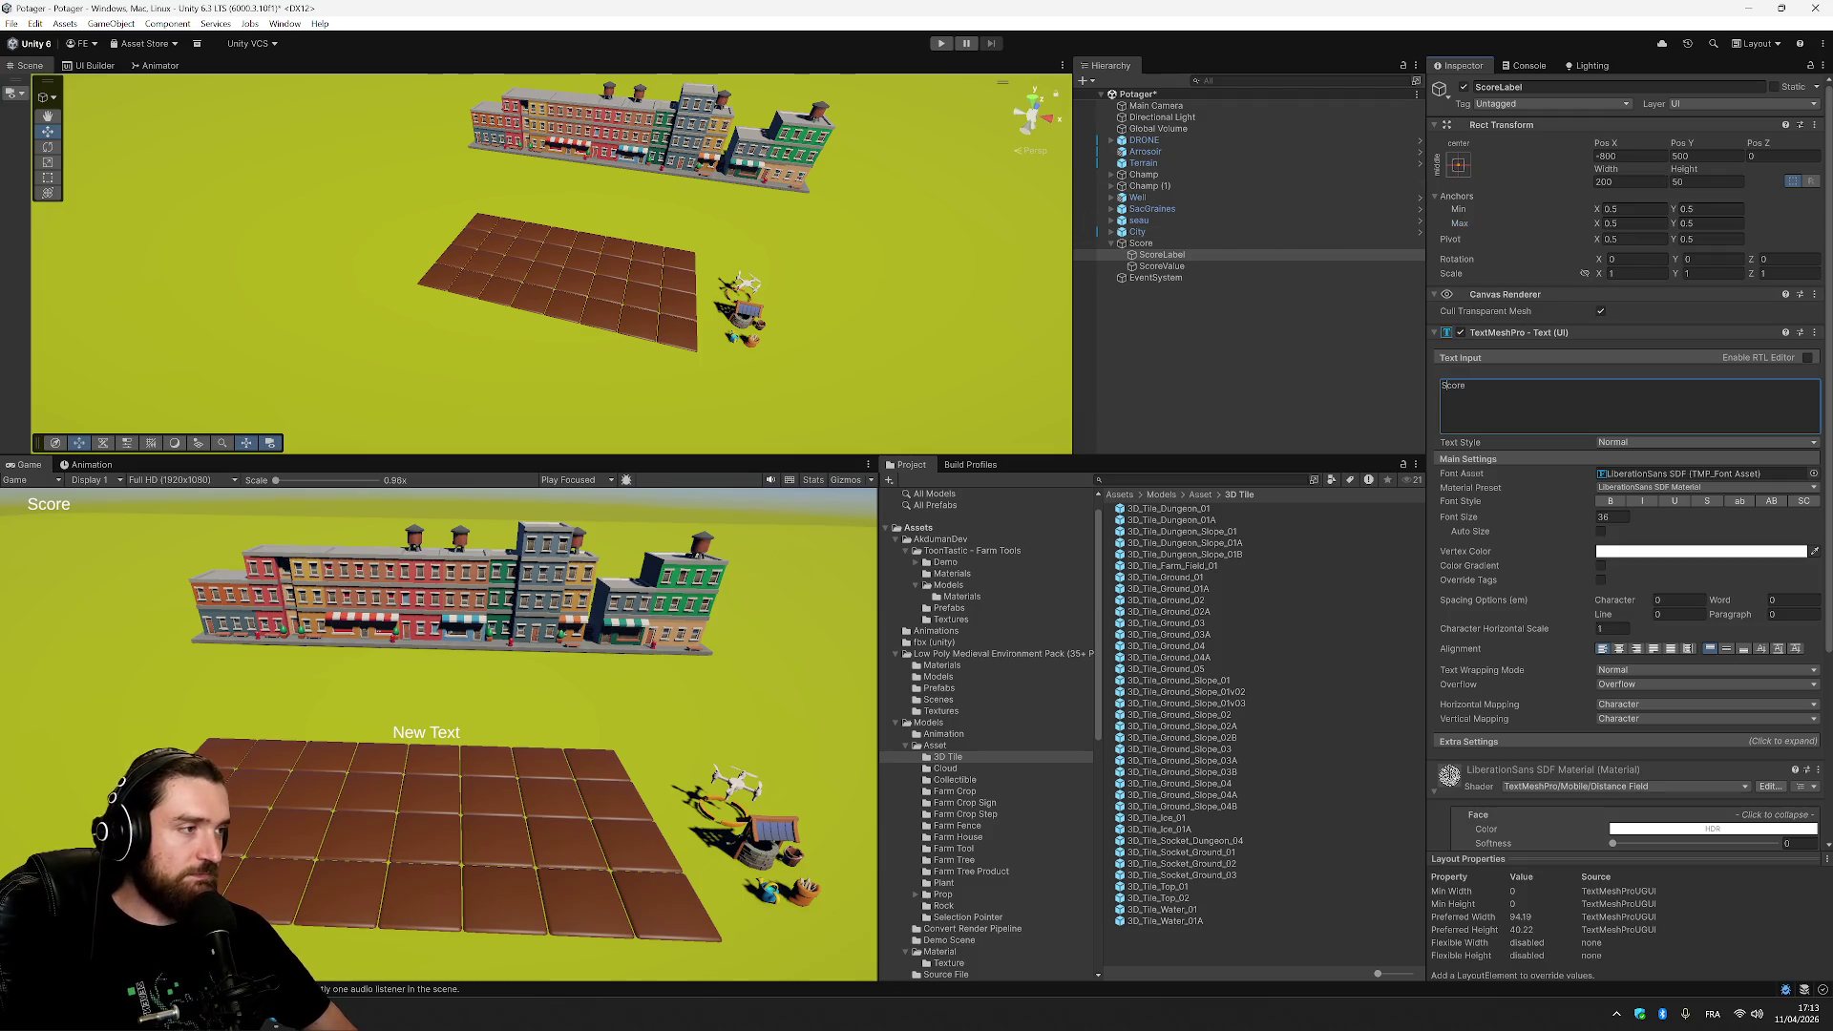
pyautogui.write(' :')
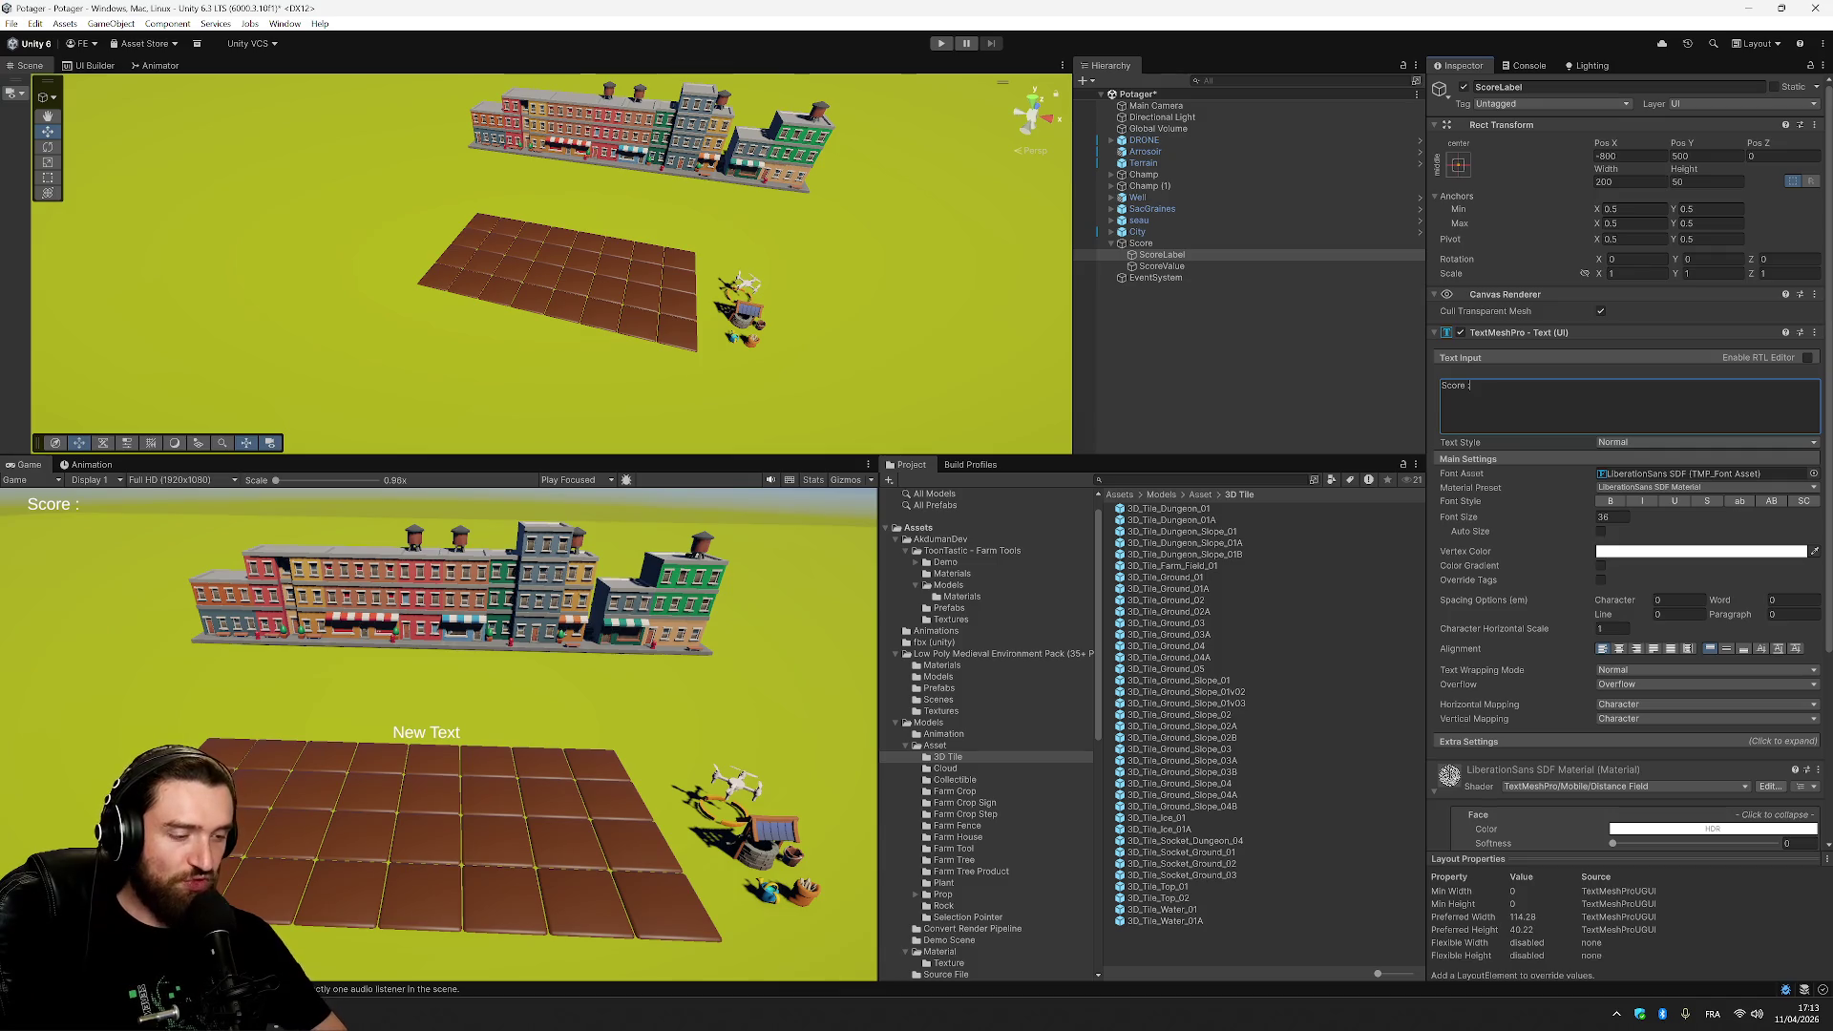
pyautogui.click(1228, 353)
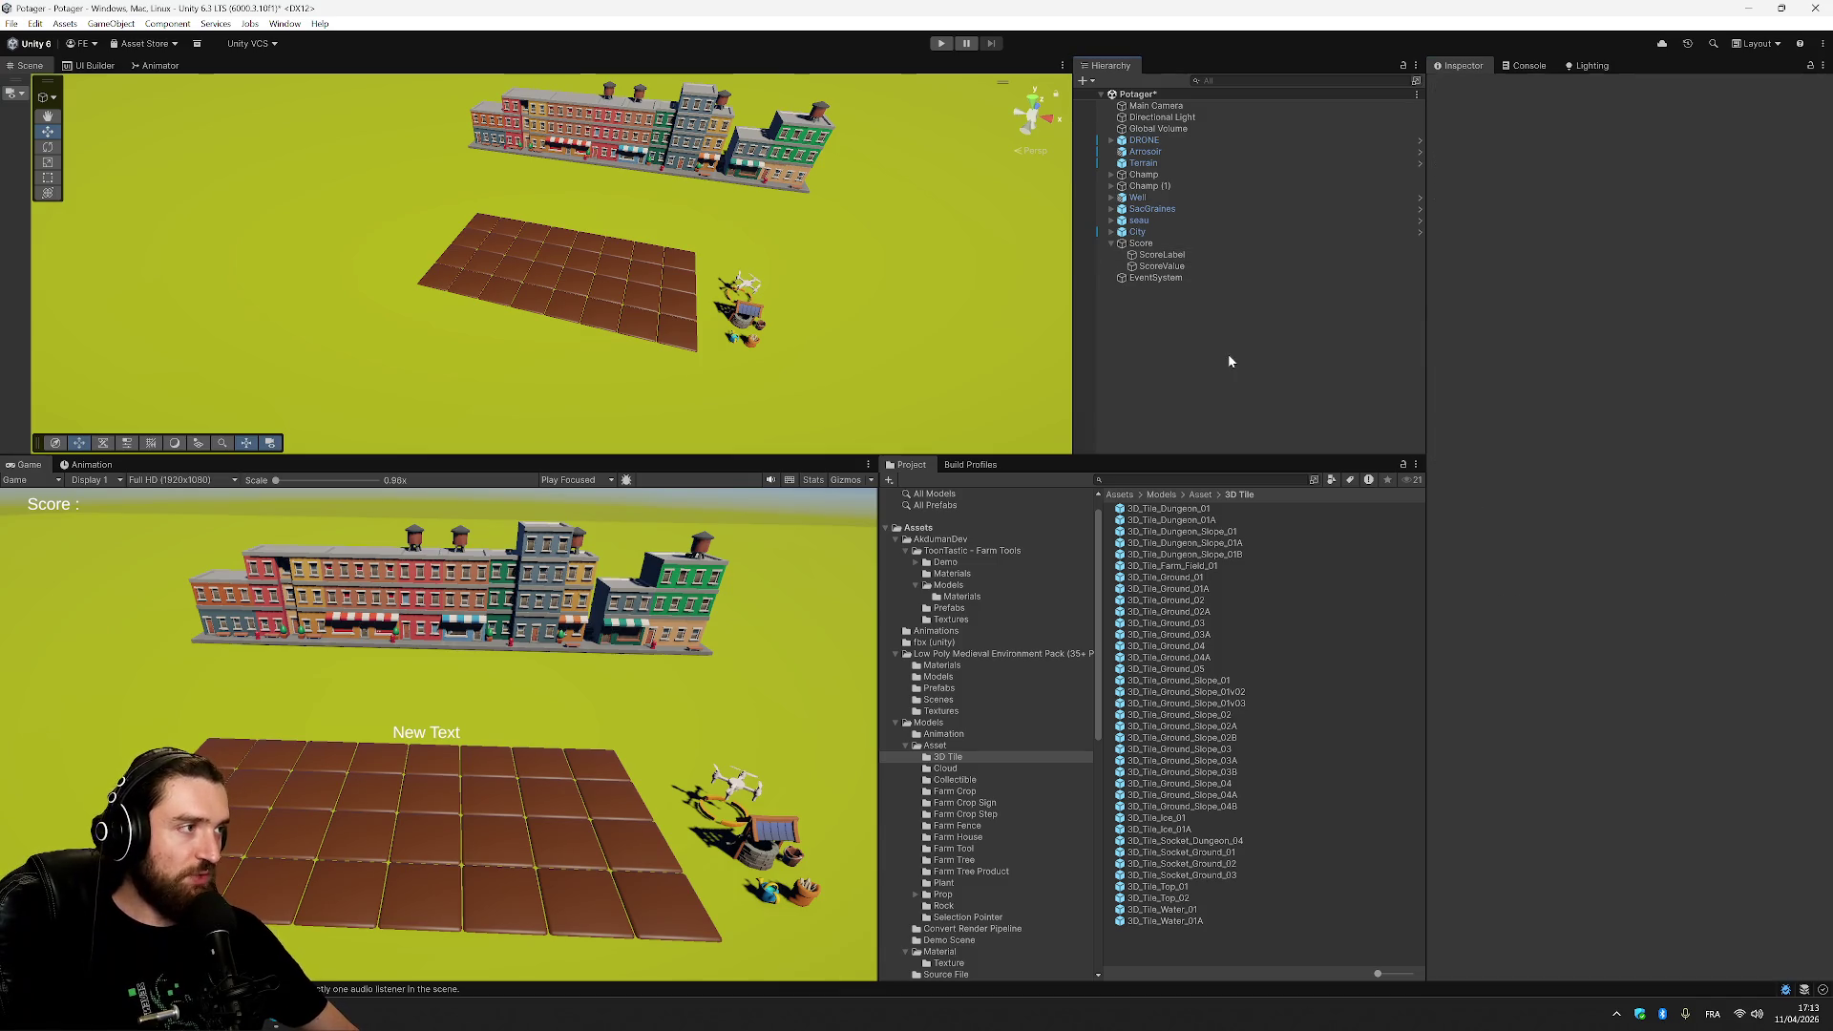
# Place ScoreValue at Pos X -680, Pos Y 500 and change its text from New Text to 0.
pyautogui.click(1203, 266)
pyautogui.click(1652, 156)
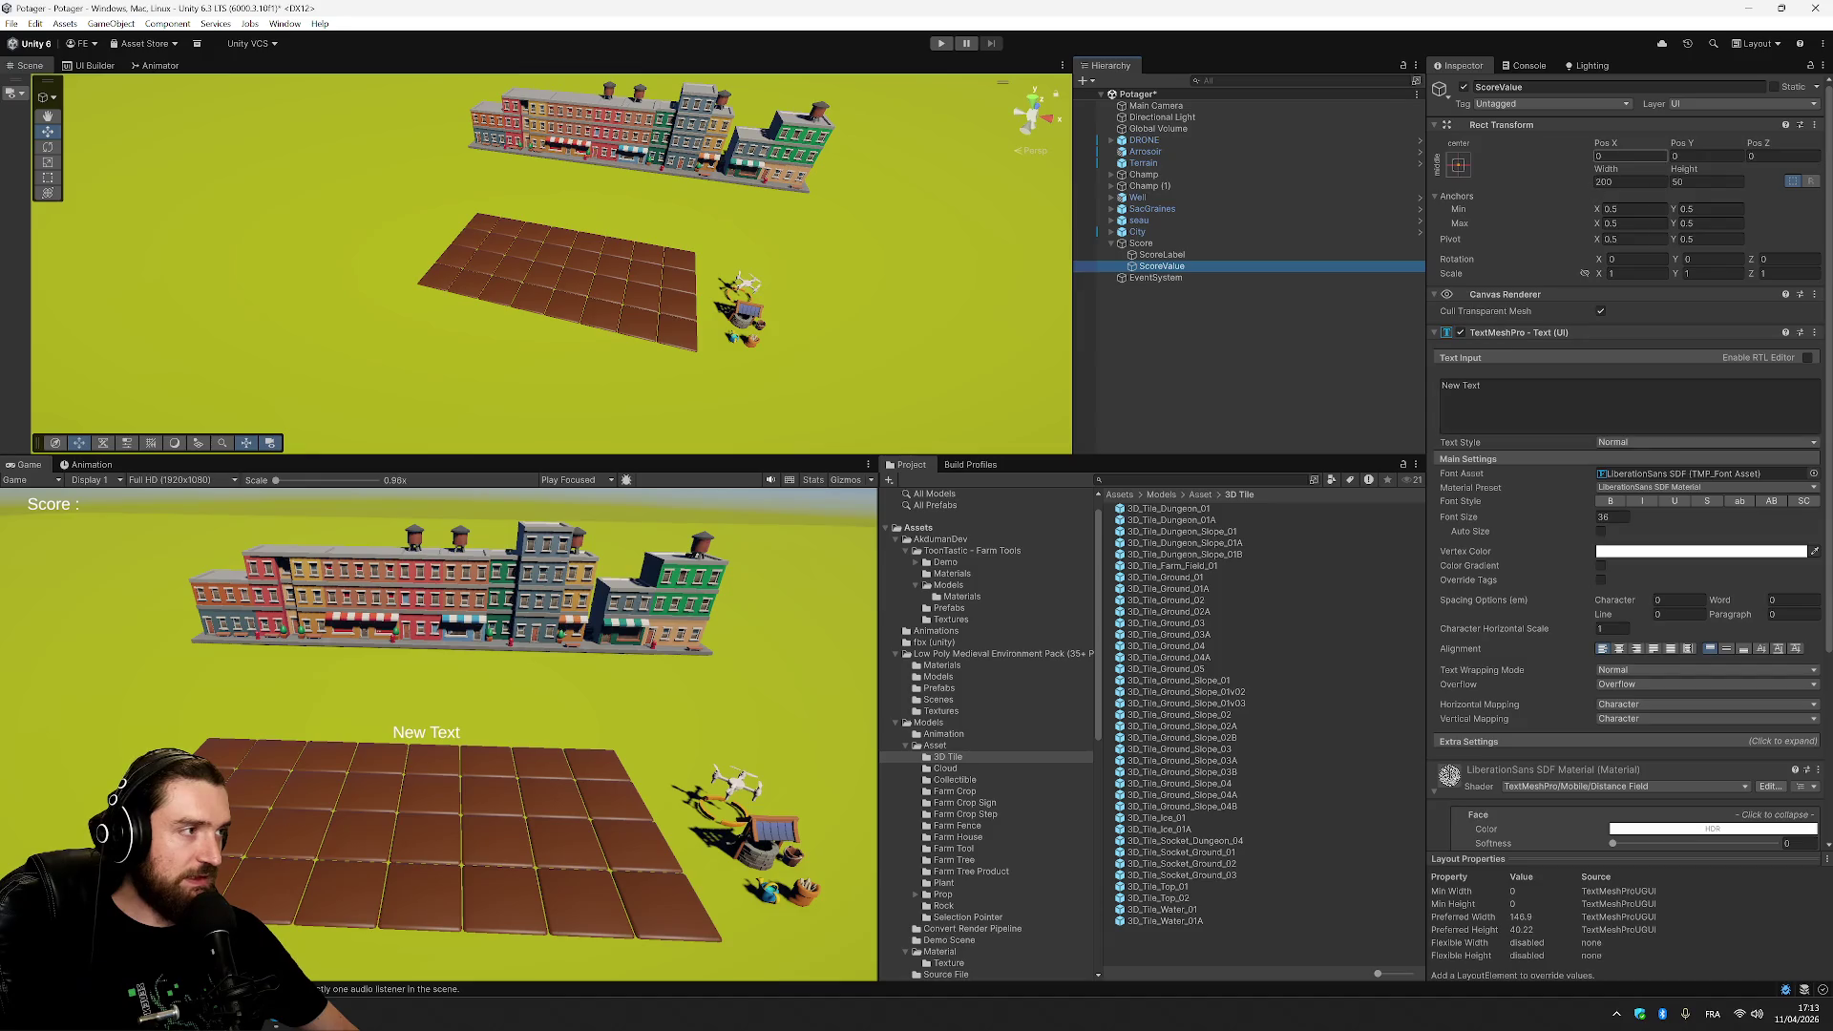
pyautogui.write('780')
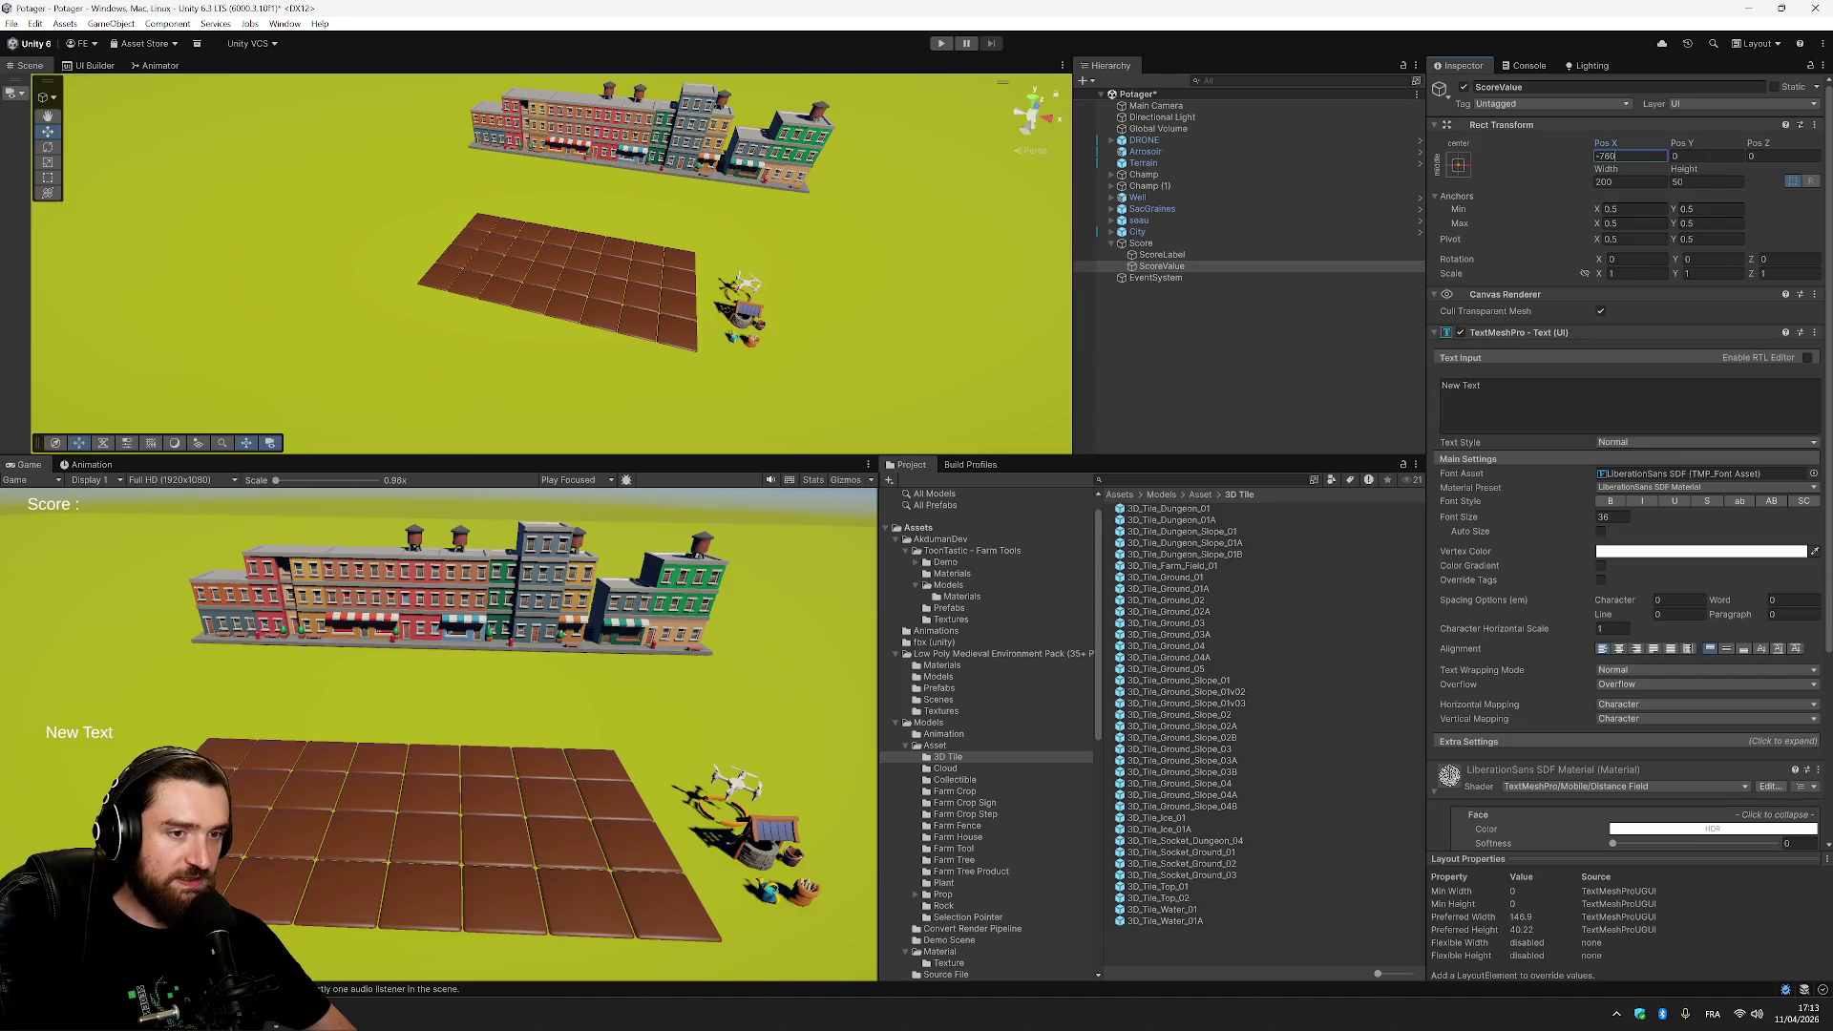
pyautogui.click(1708, 156)
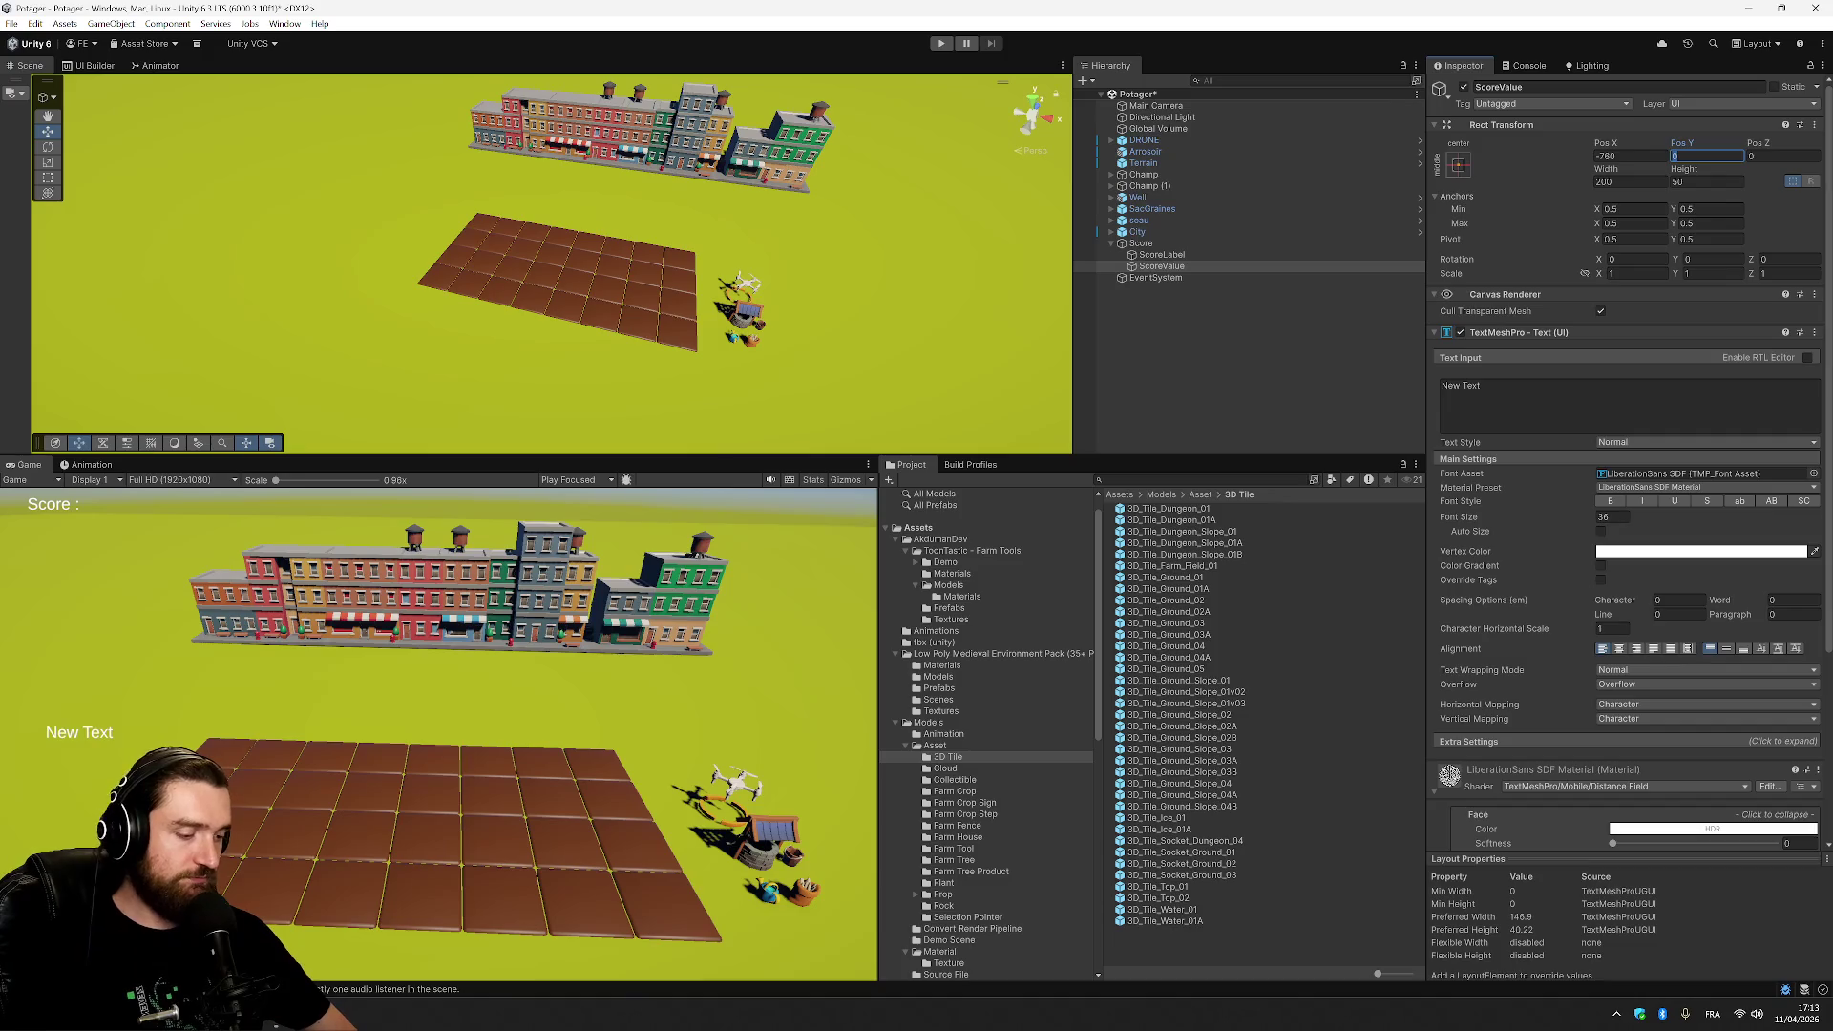
pyautogui.write('500')
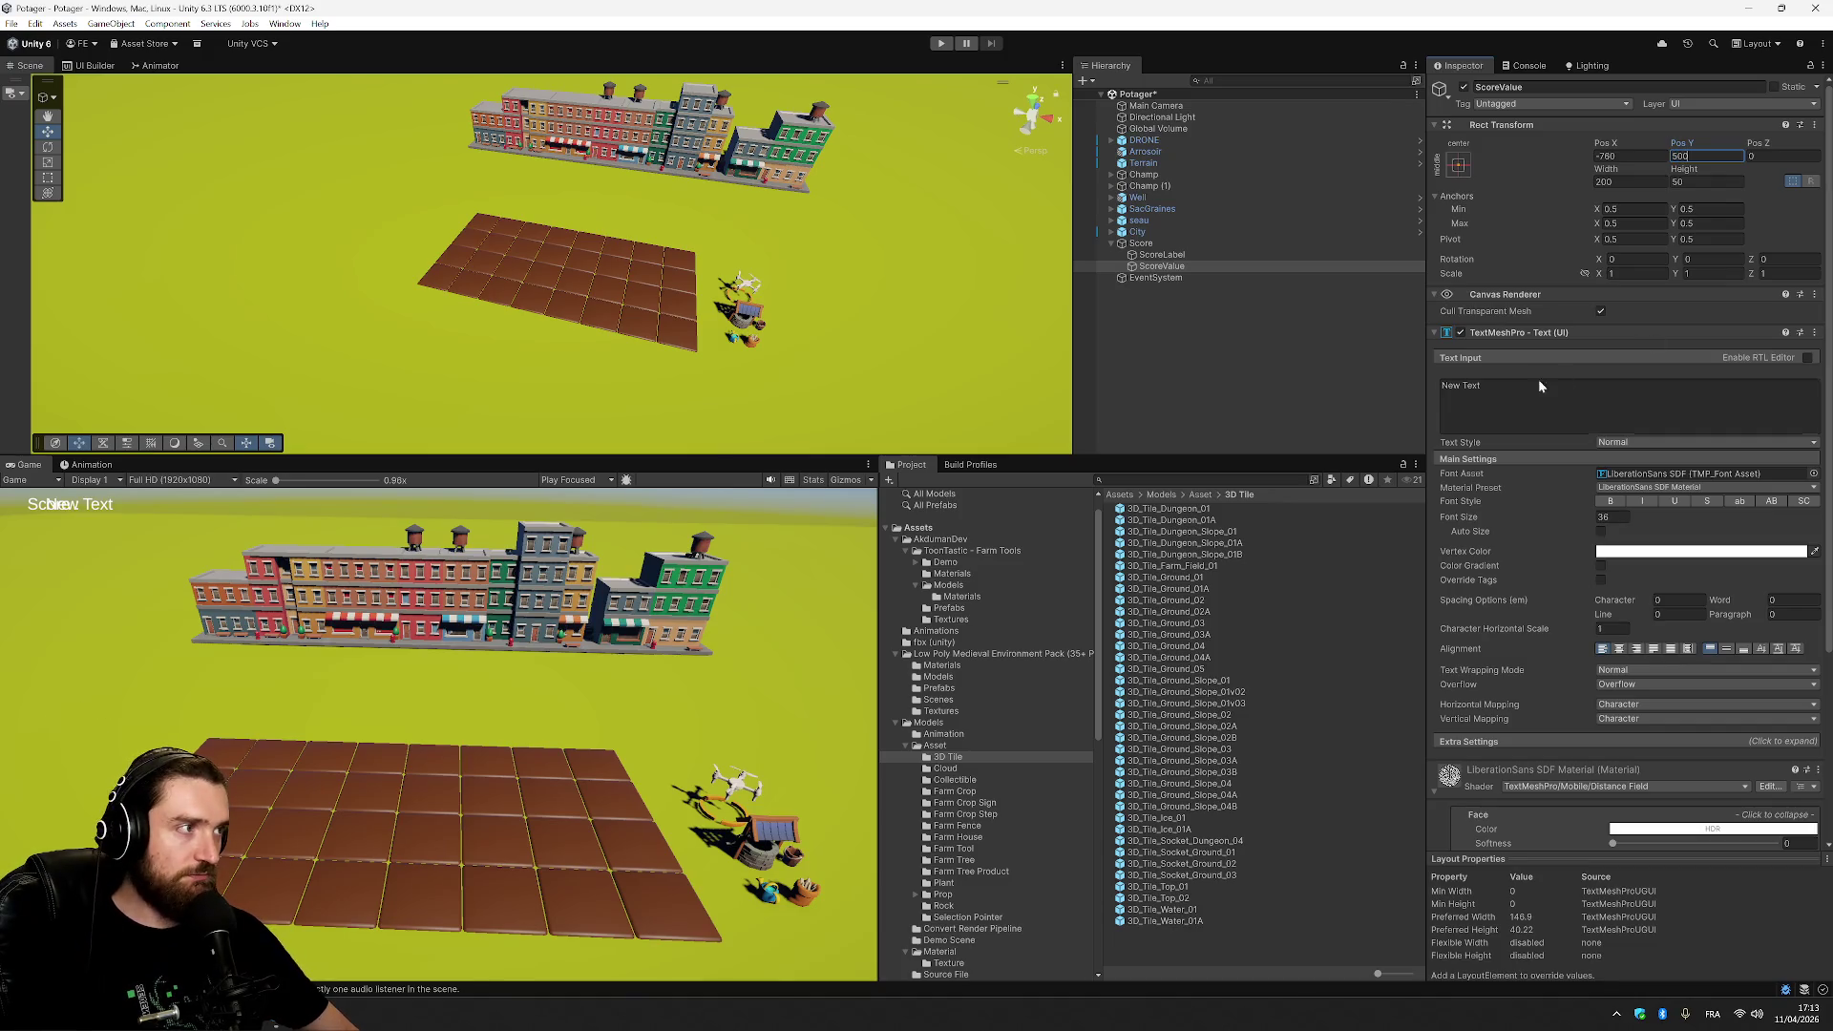
pyautogui.click(1539, 380)
pyautogui.write('0')
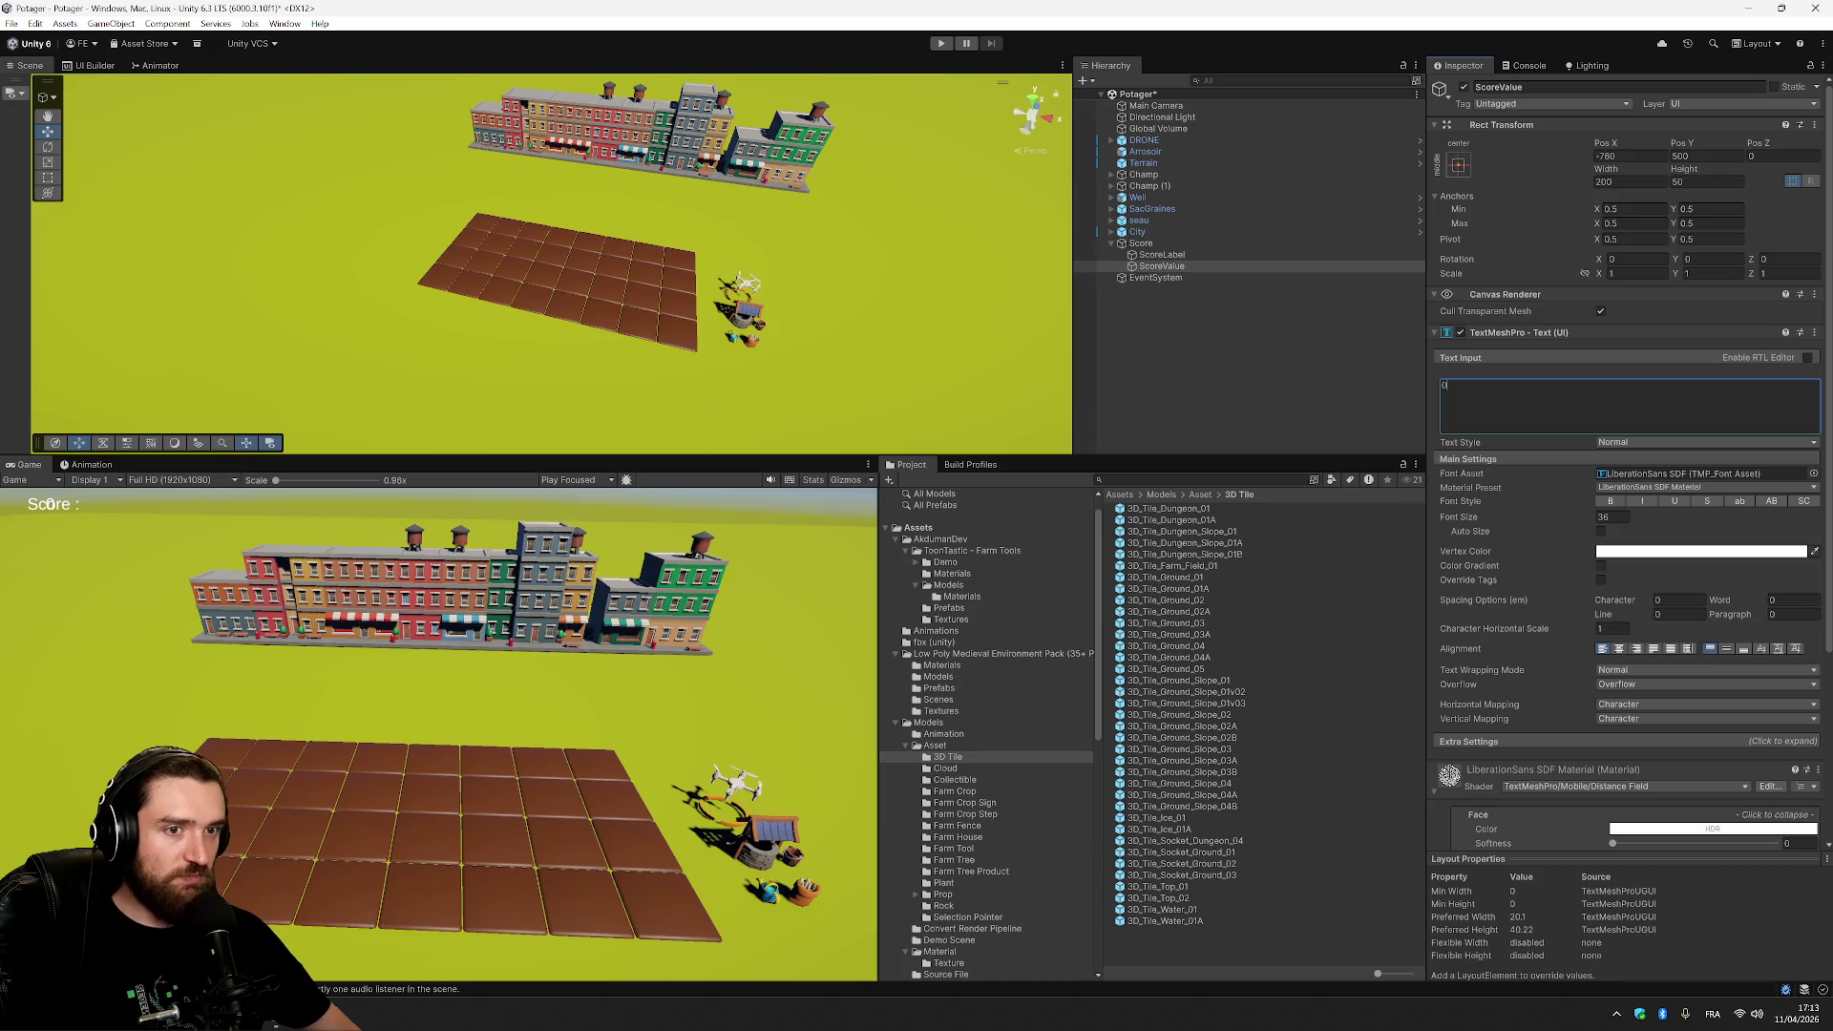
pyautogui.click(1630, 157)
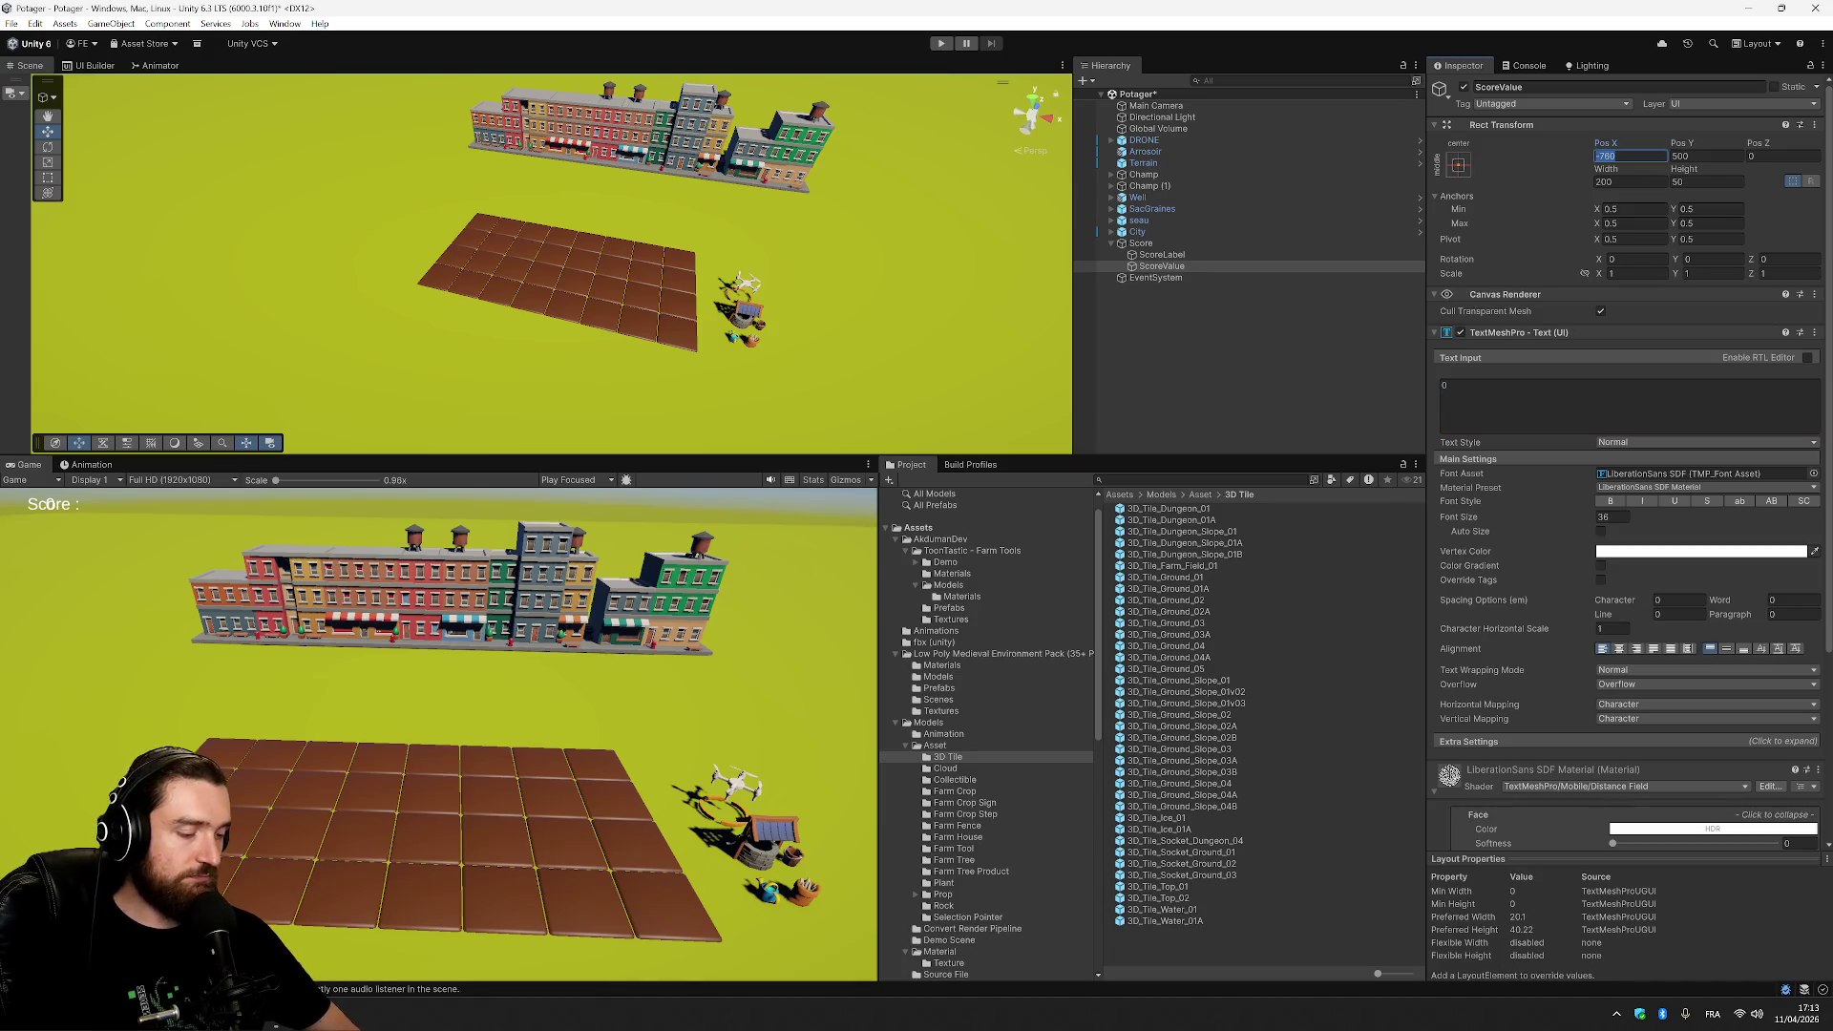
pyautogui.write('-780')
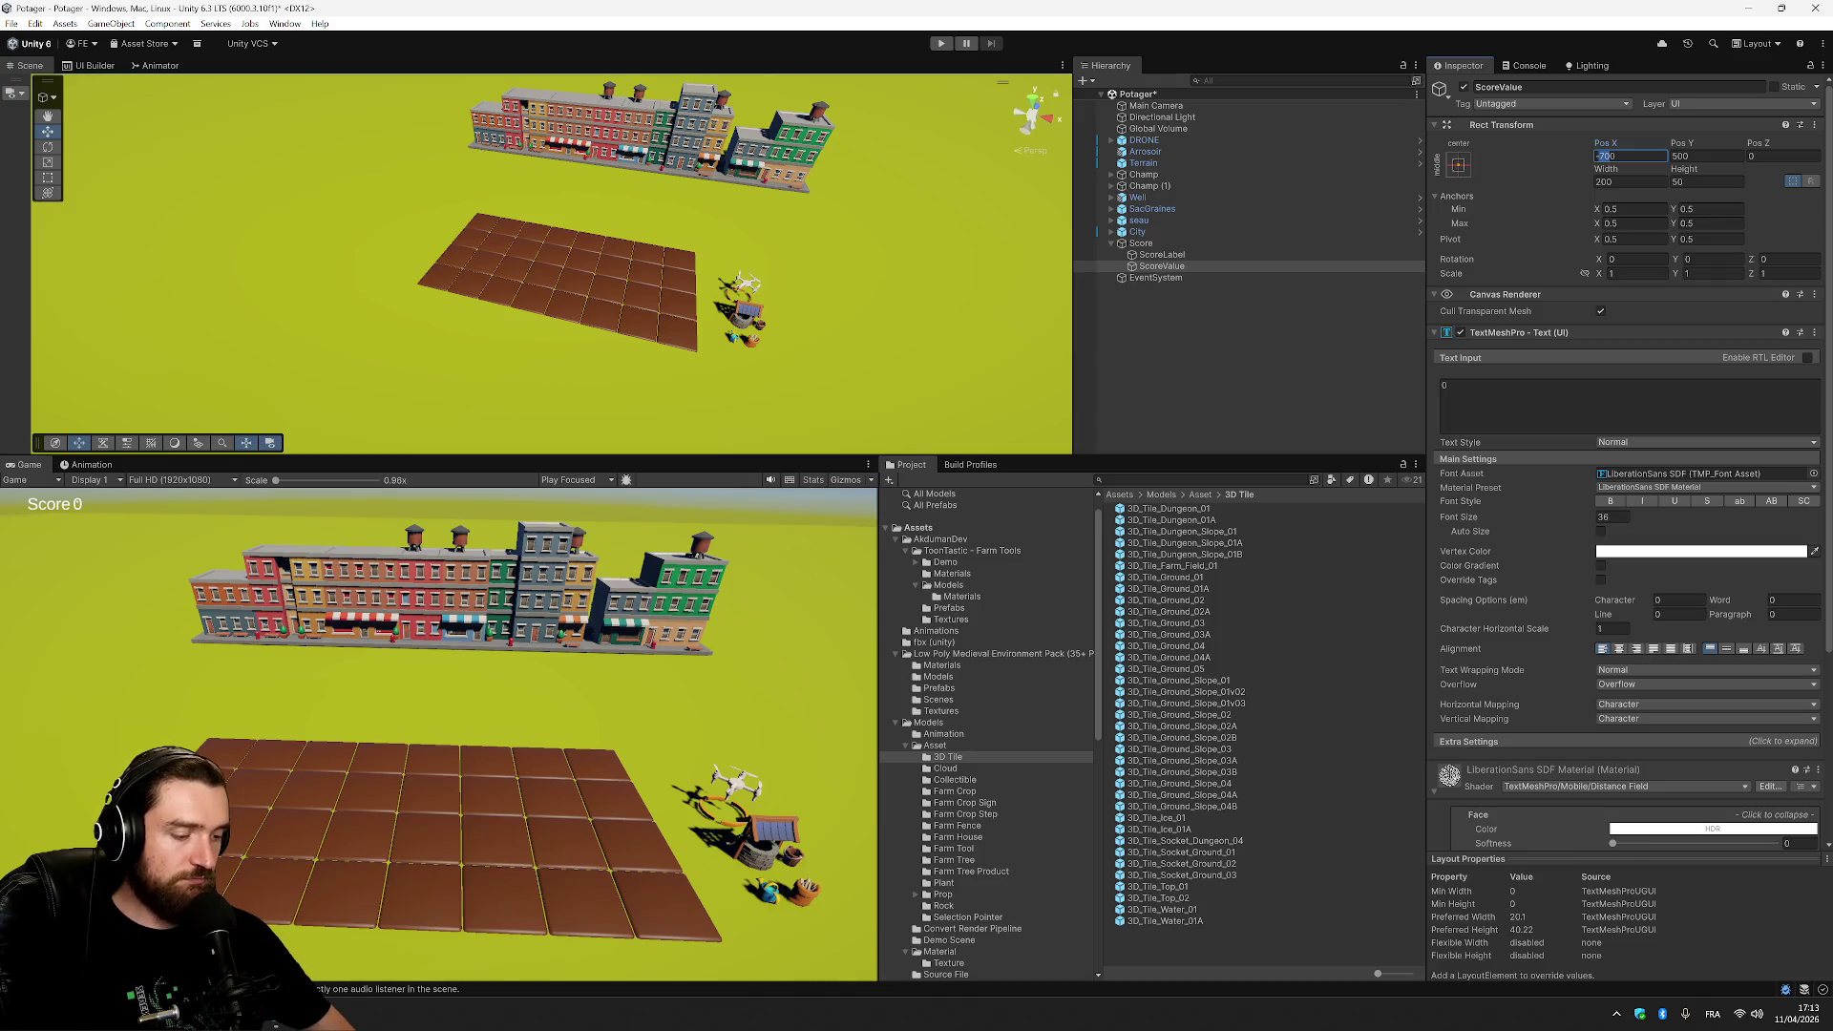
pyautogui.write('-680')
pyautogui.click(1305, 370)
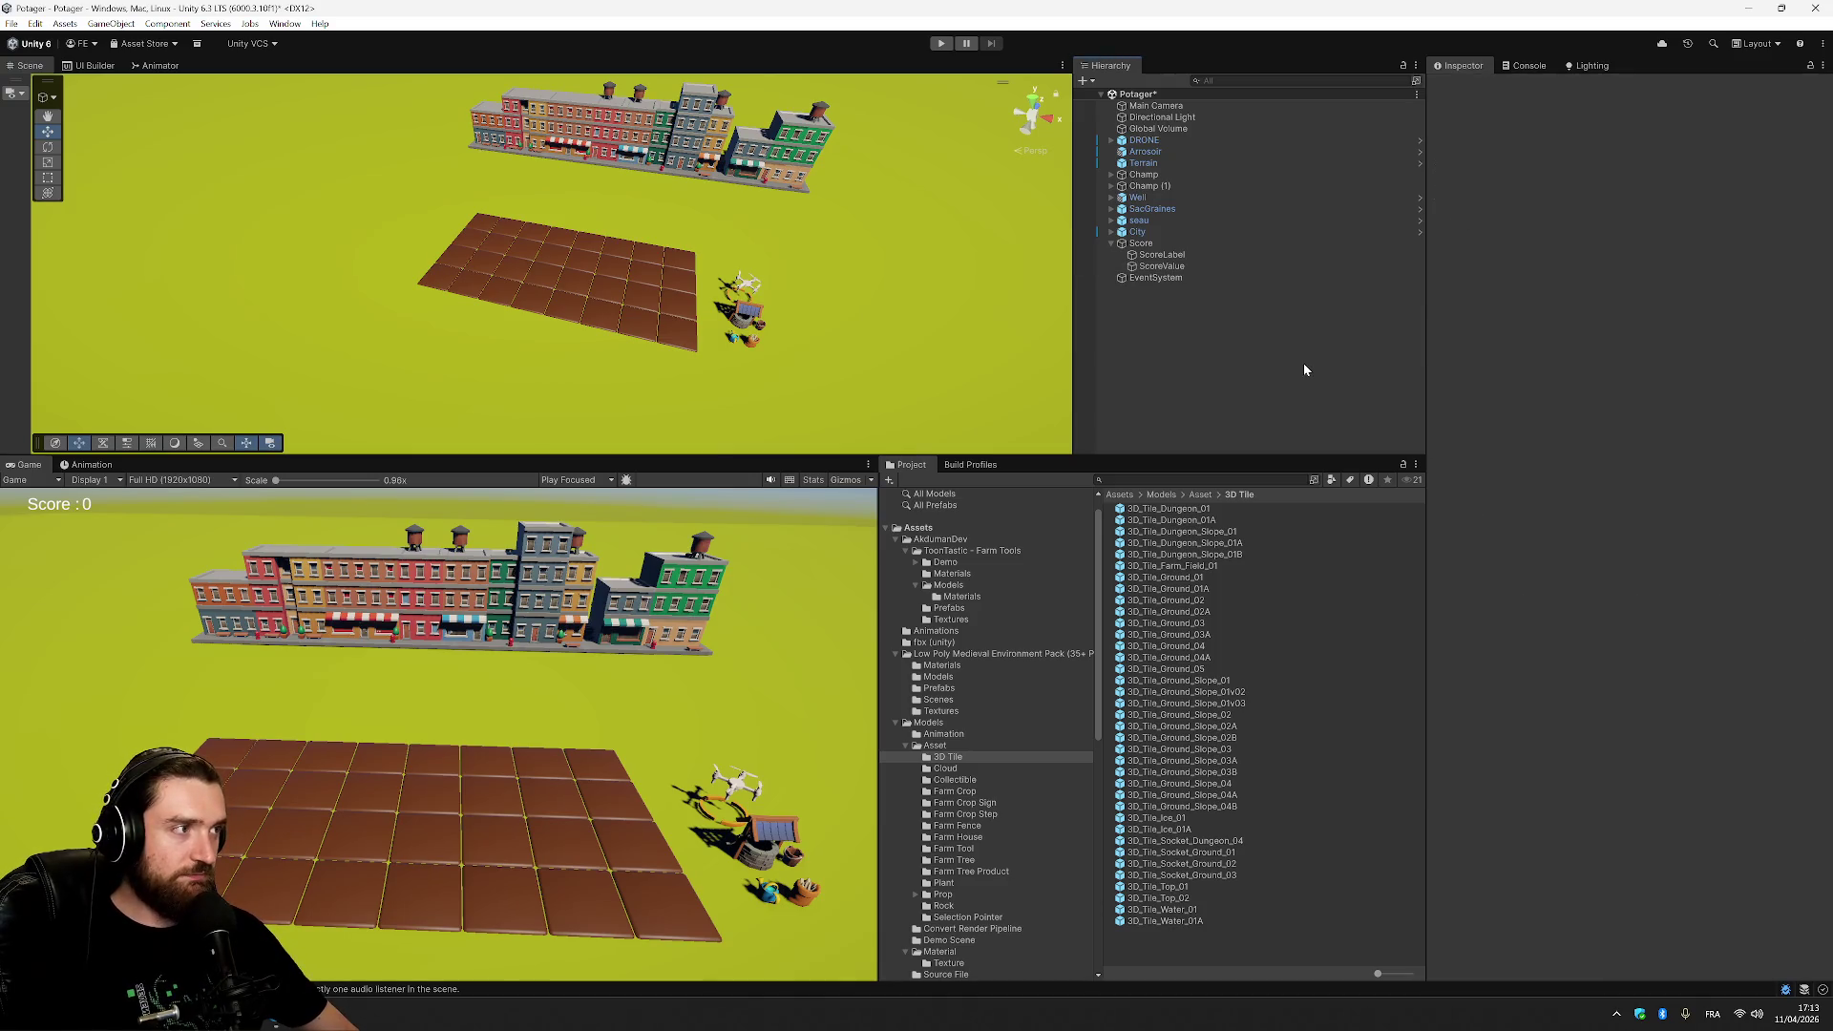
# Assign the Roboto-Bold SDF font asset to the ScoreLabel text.
pyautogui.click(1162, 254)
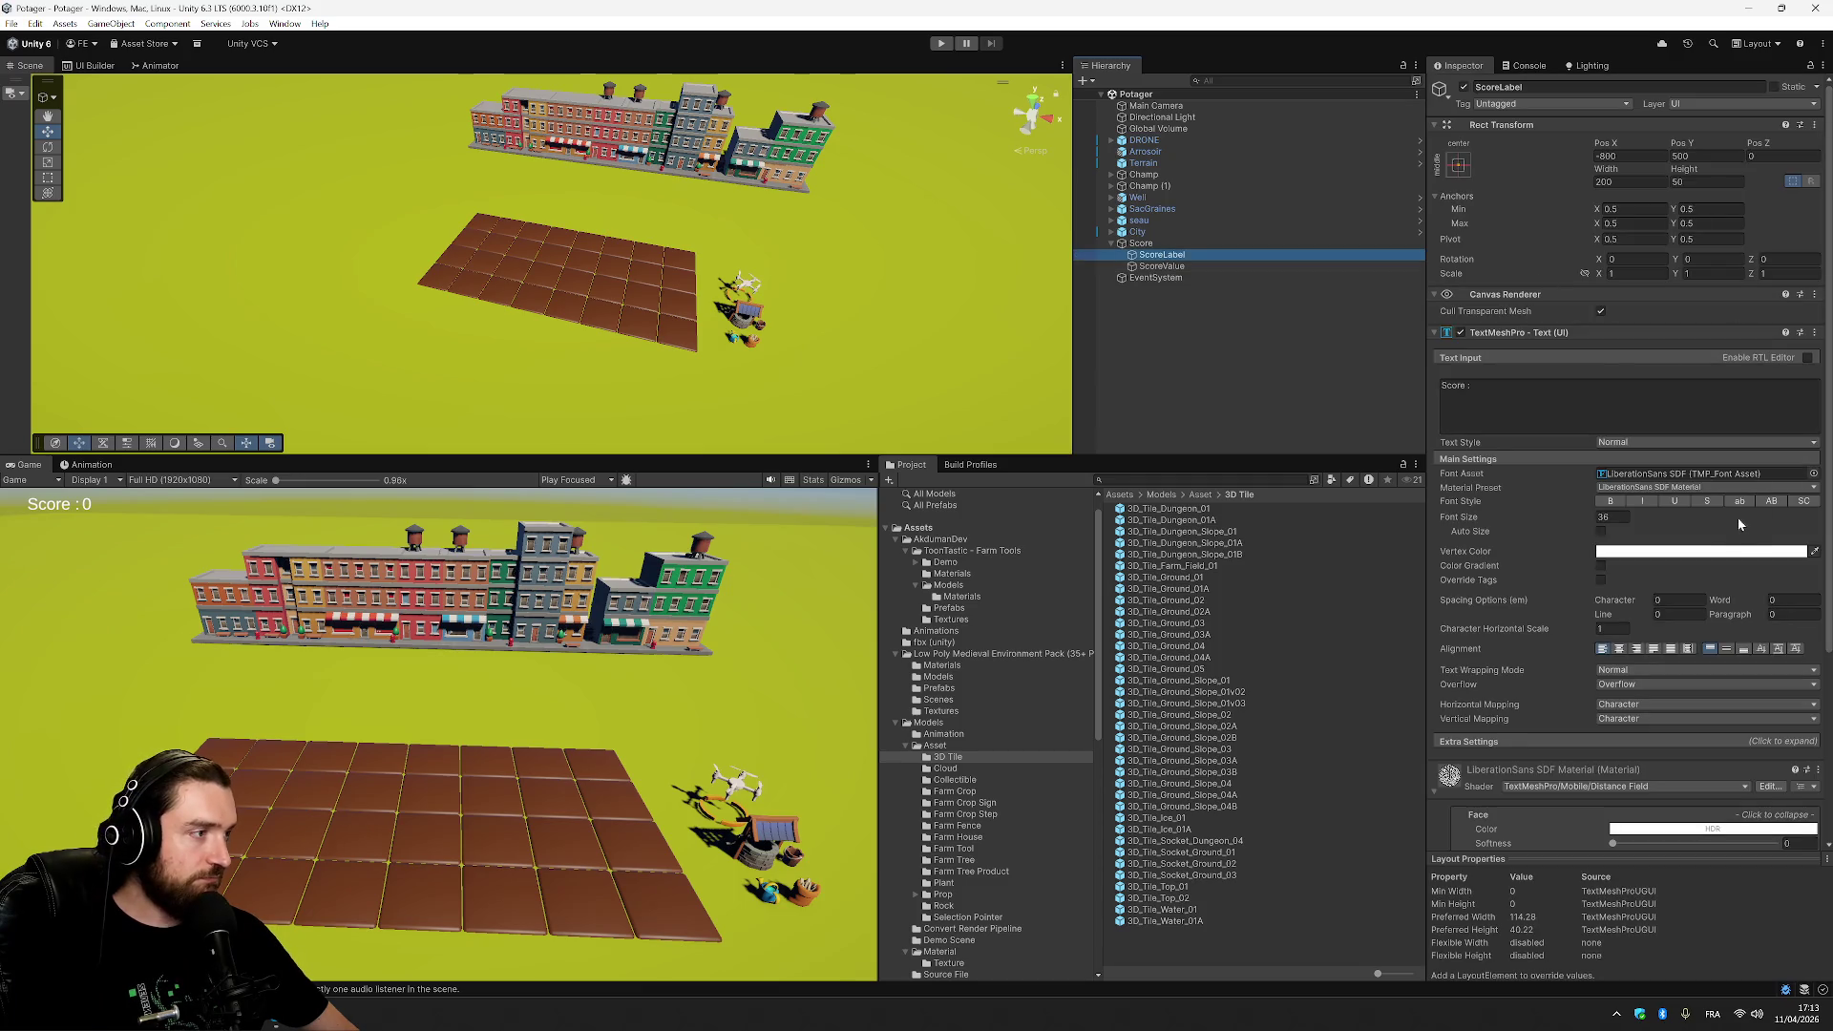
pyautogui.click(1814, 475)
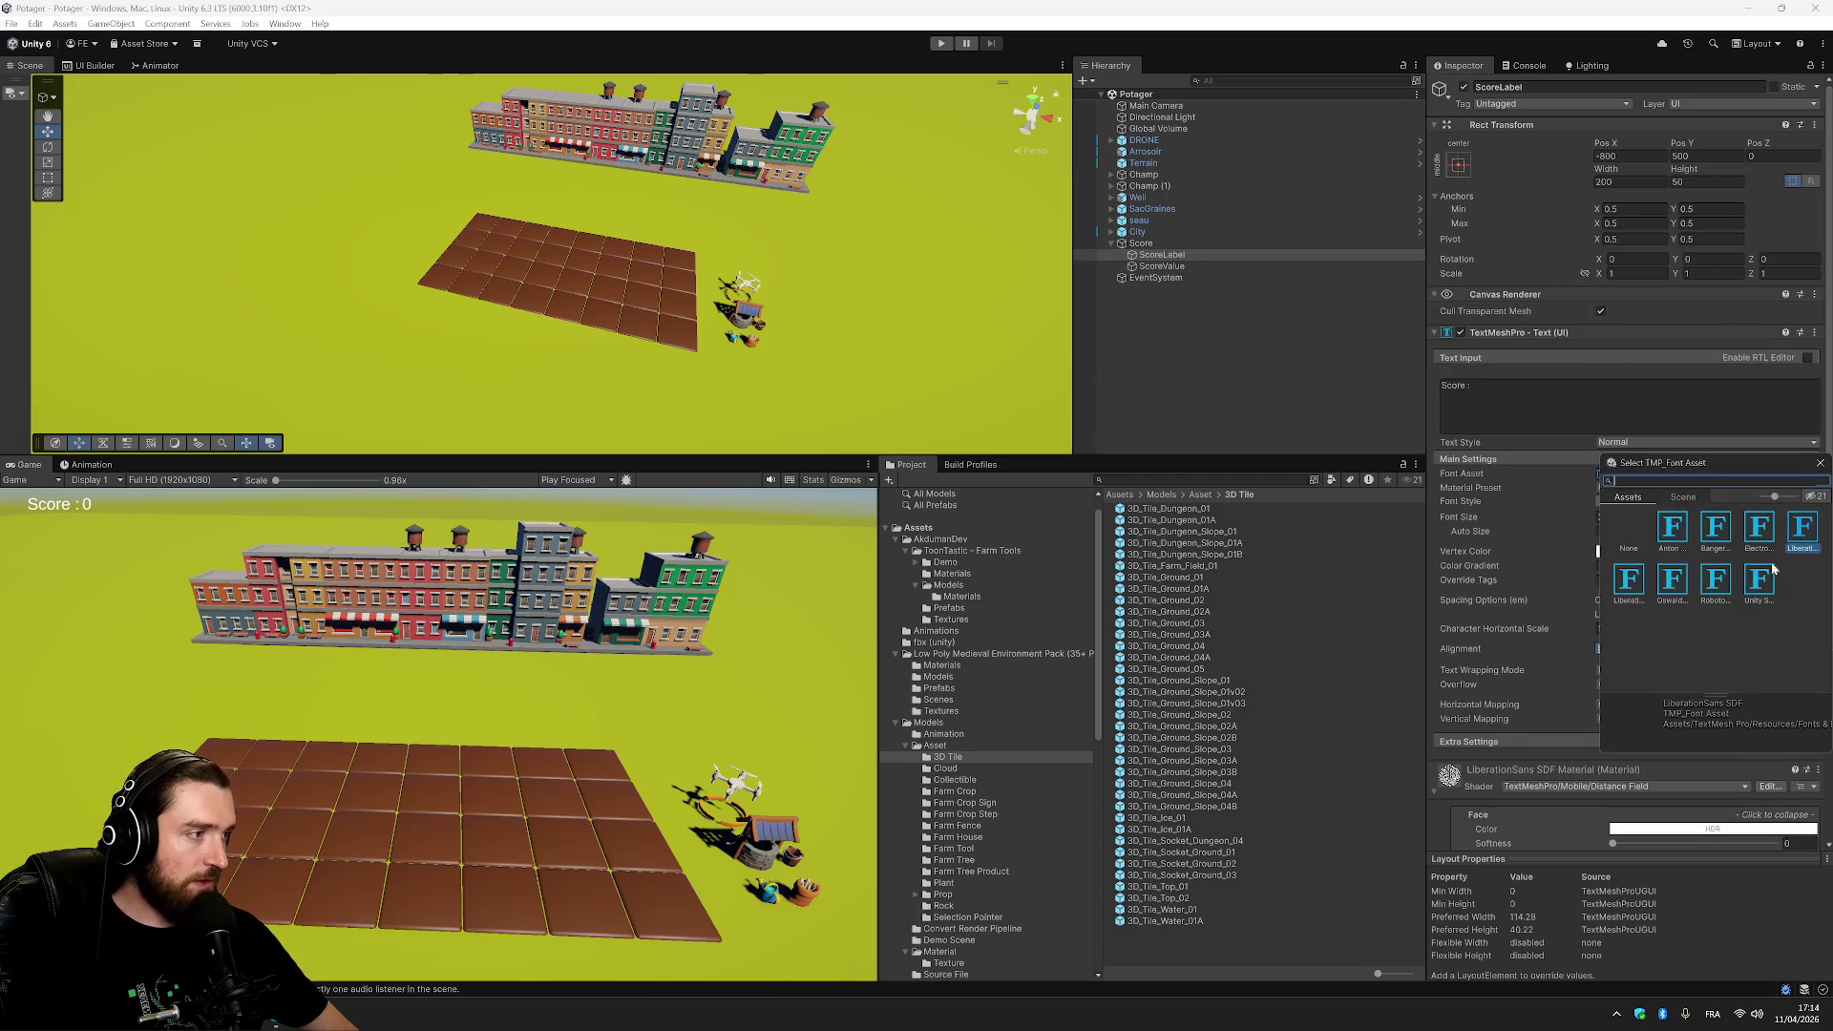
pyautogui.click(1720, 584)
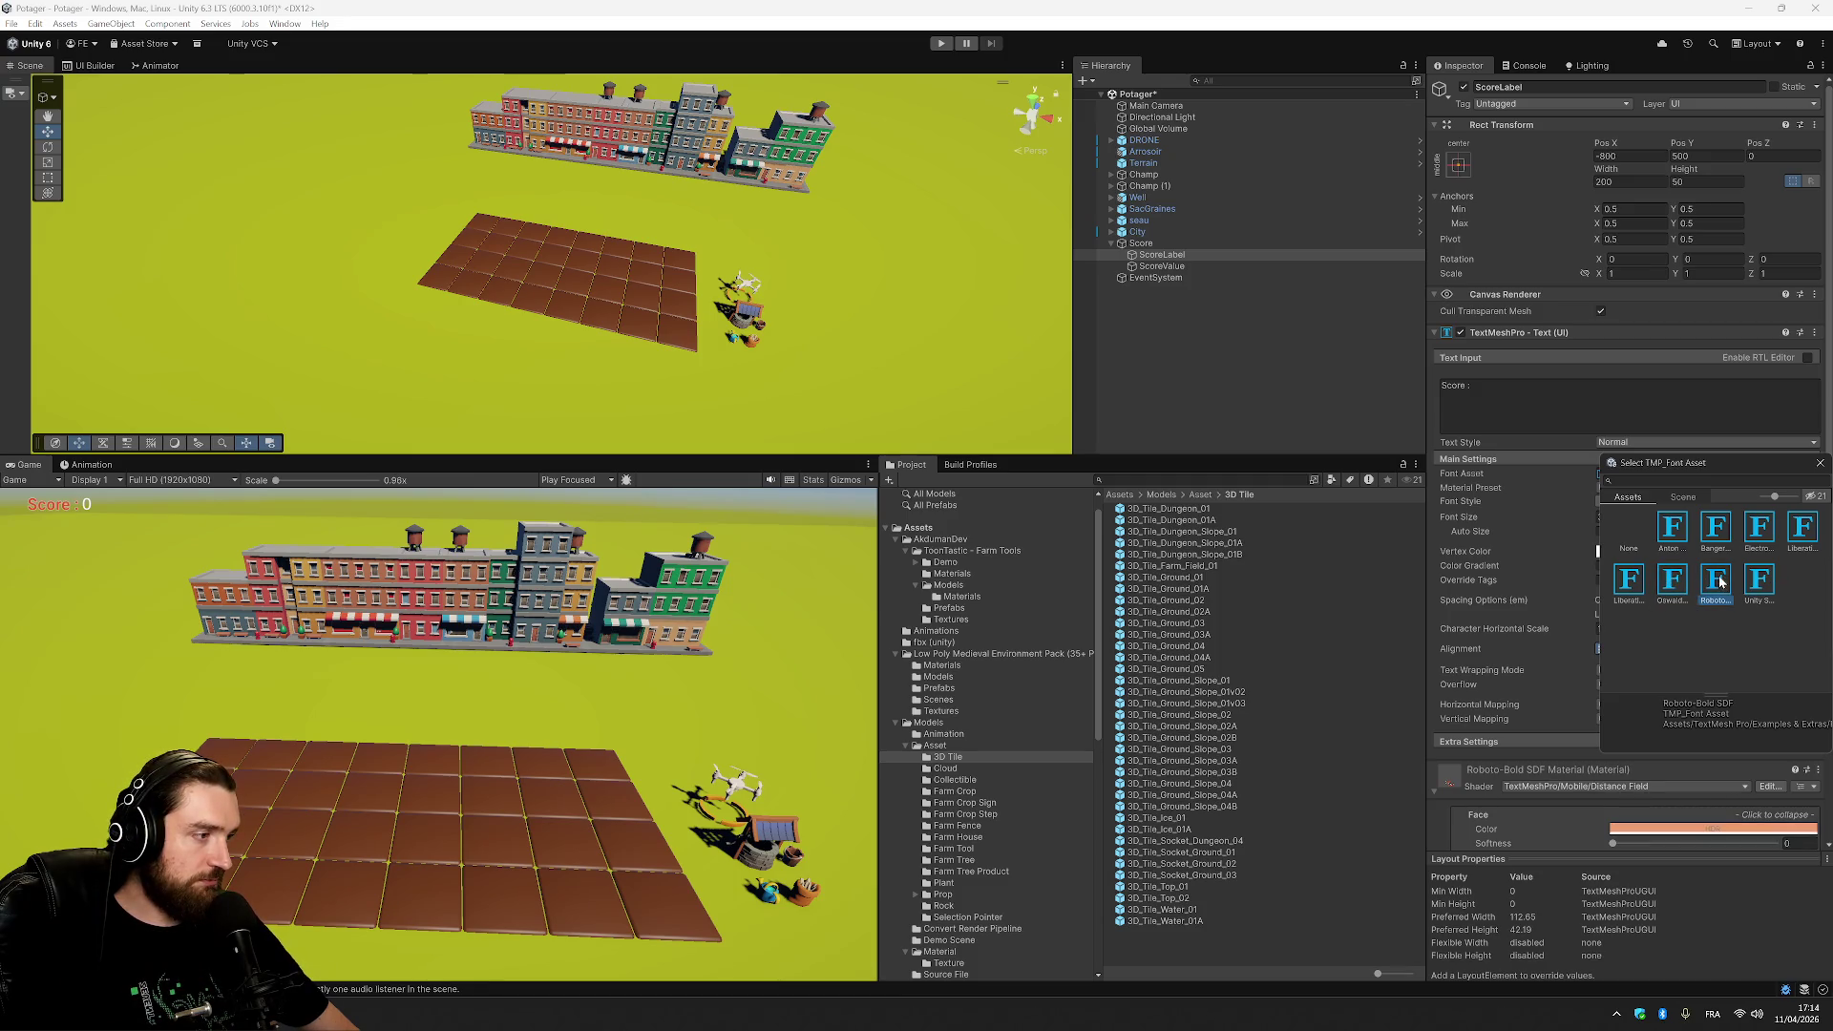
pyautogui.doubleClick(1719, 582)
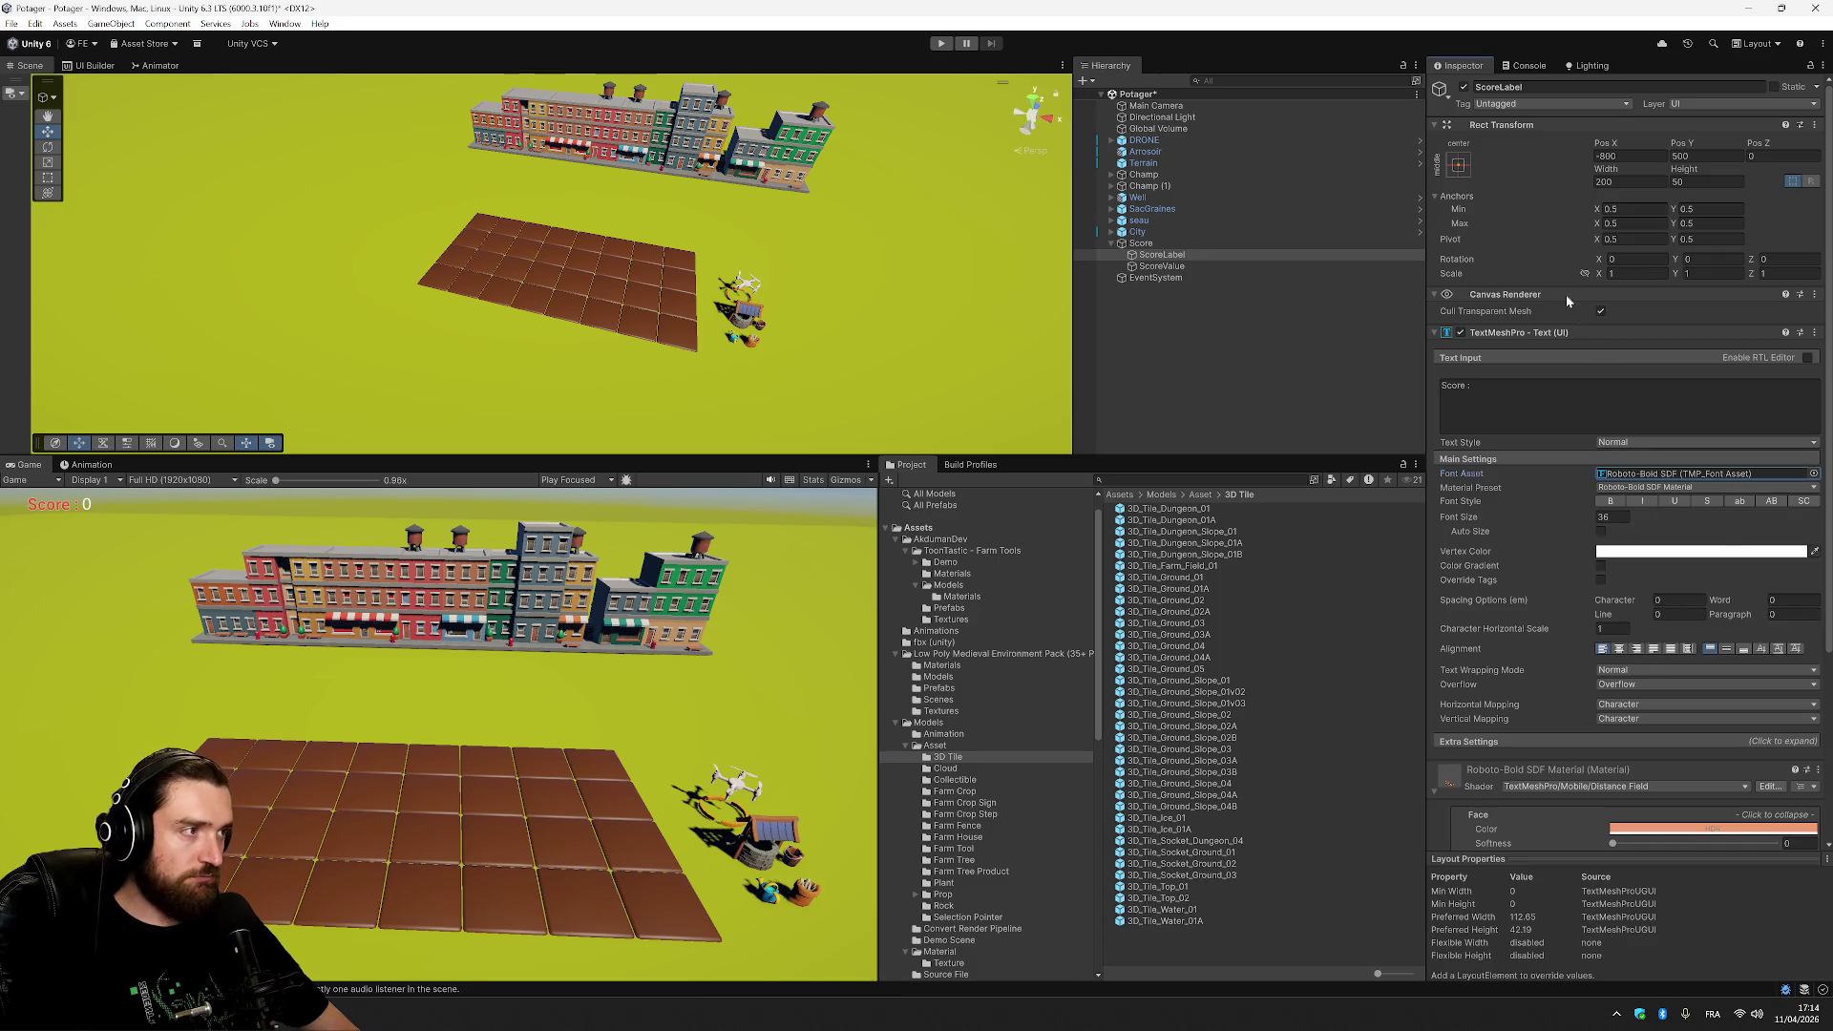
pyautogui.click(1198, 267)
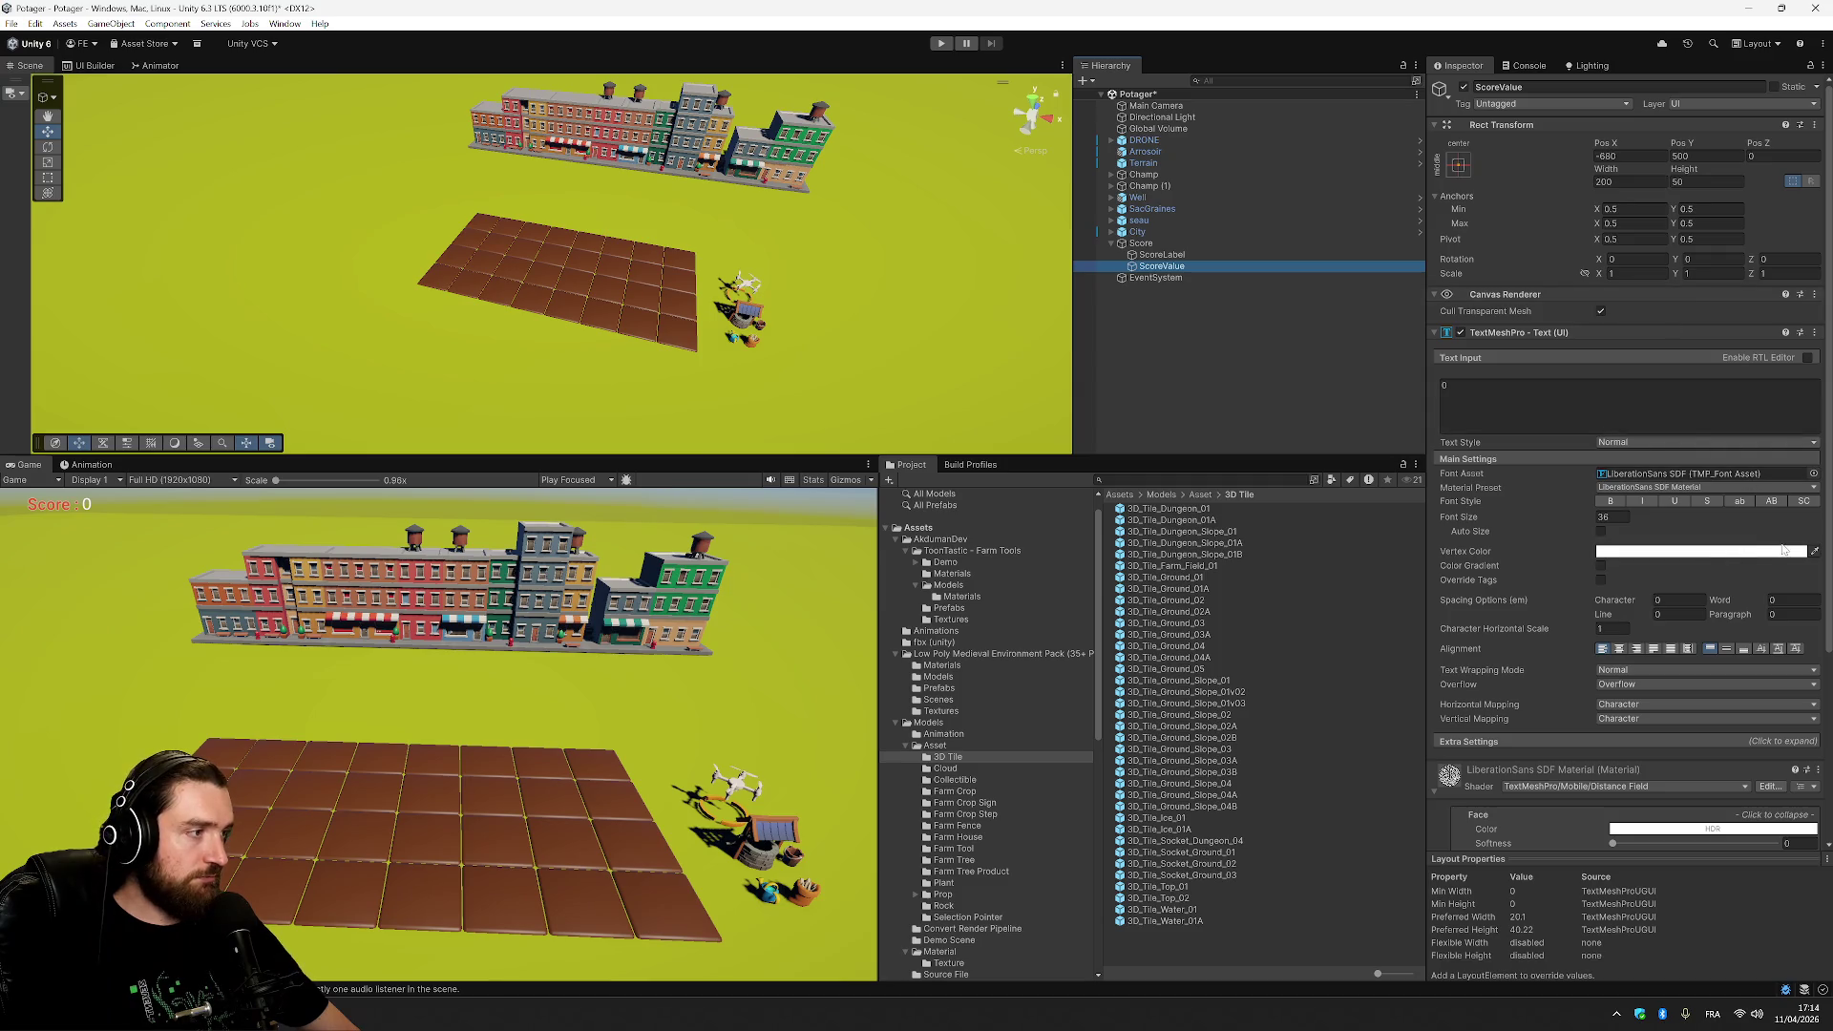
# Give ScoreValue the Roboto-Bold SDF font with the Drop Shadow material preset.
pyautogui.click(1748, 473)
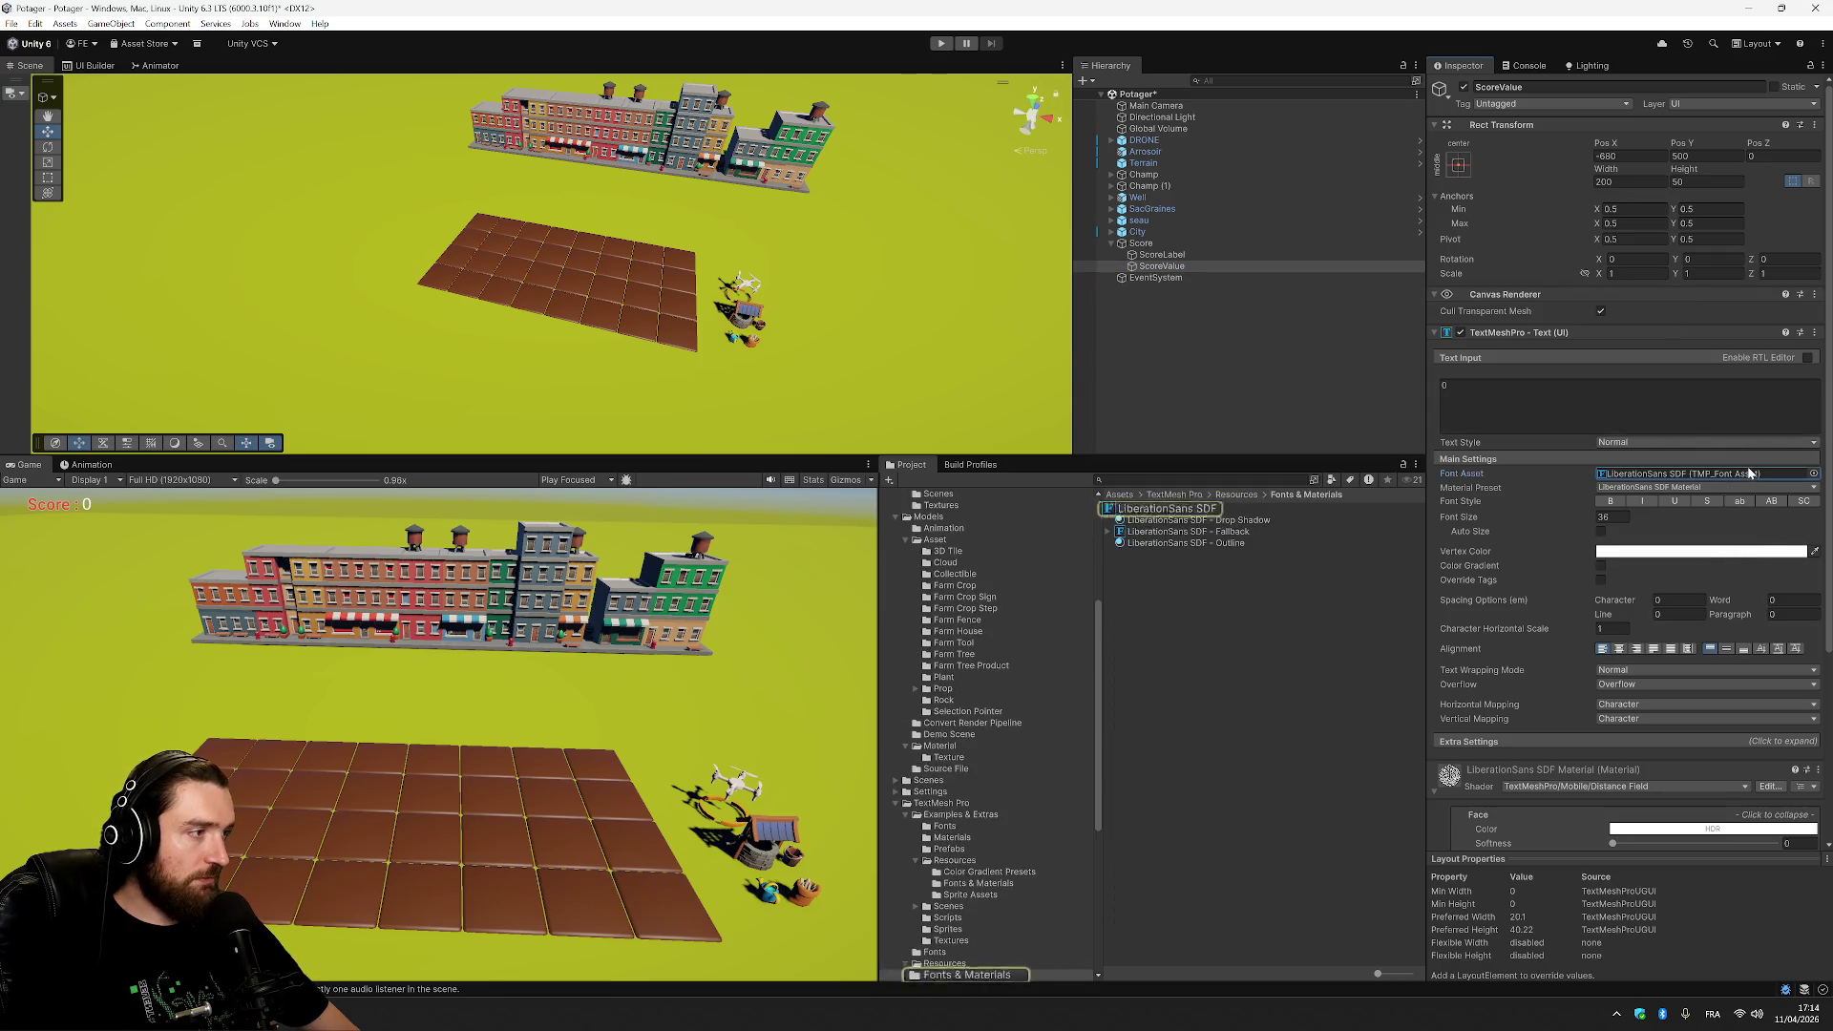
pyautogui.click(1814, 488)
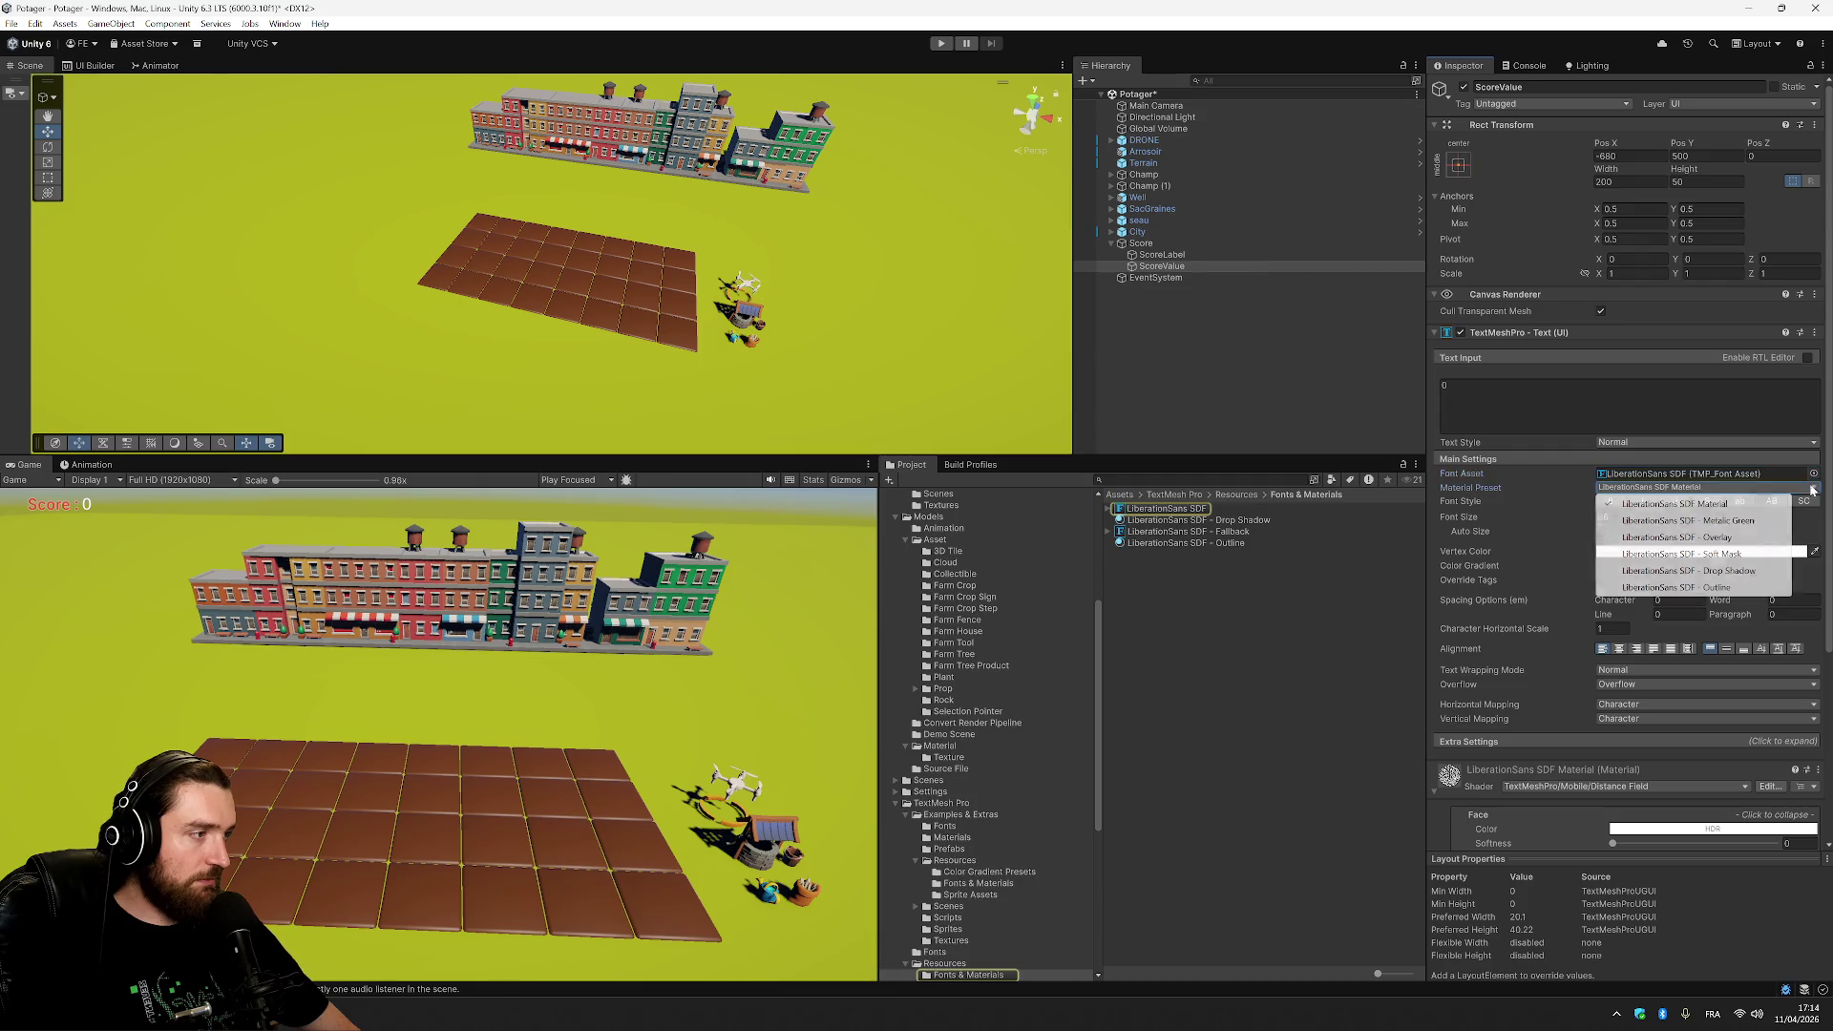
pyautogui.click(1814, 474)
pyautogui.click(1815, 473)
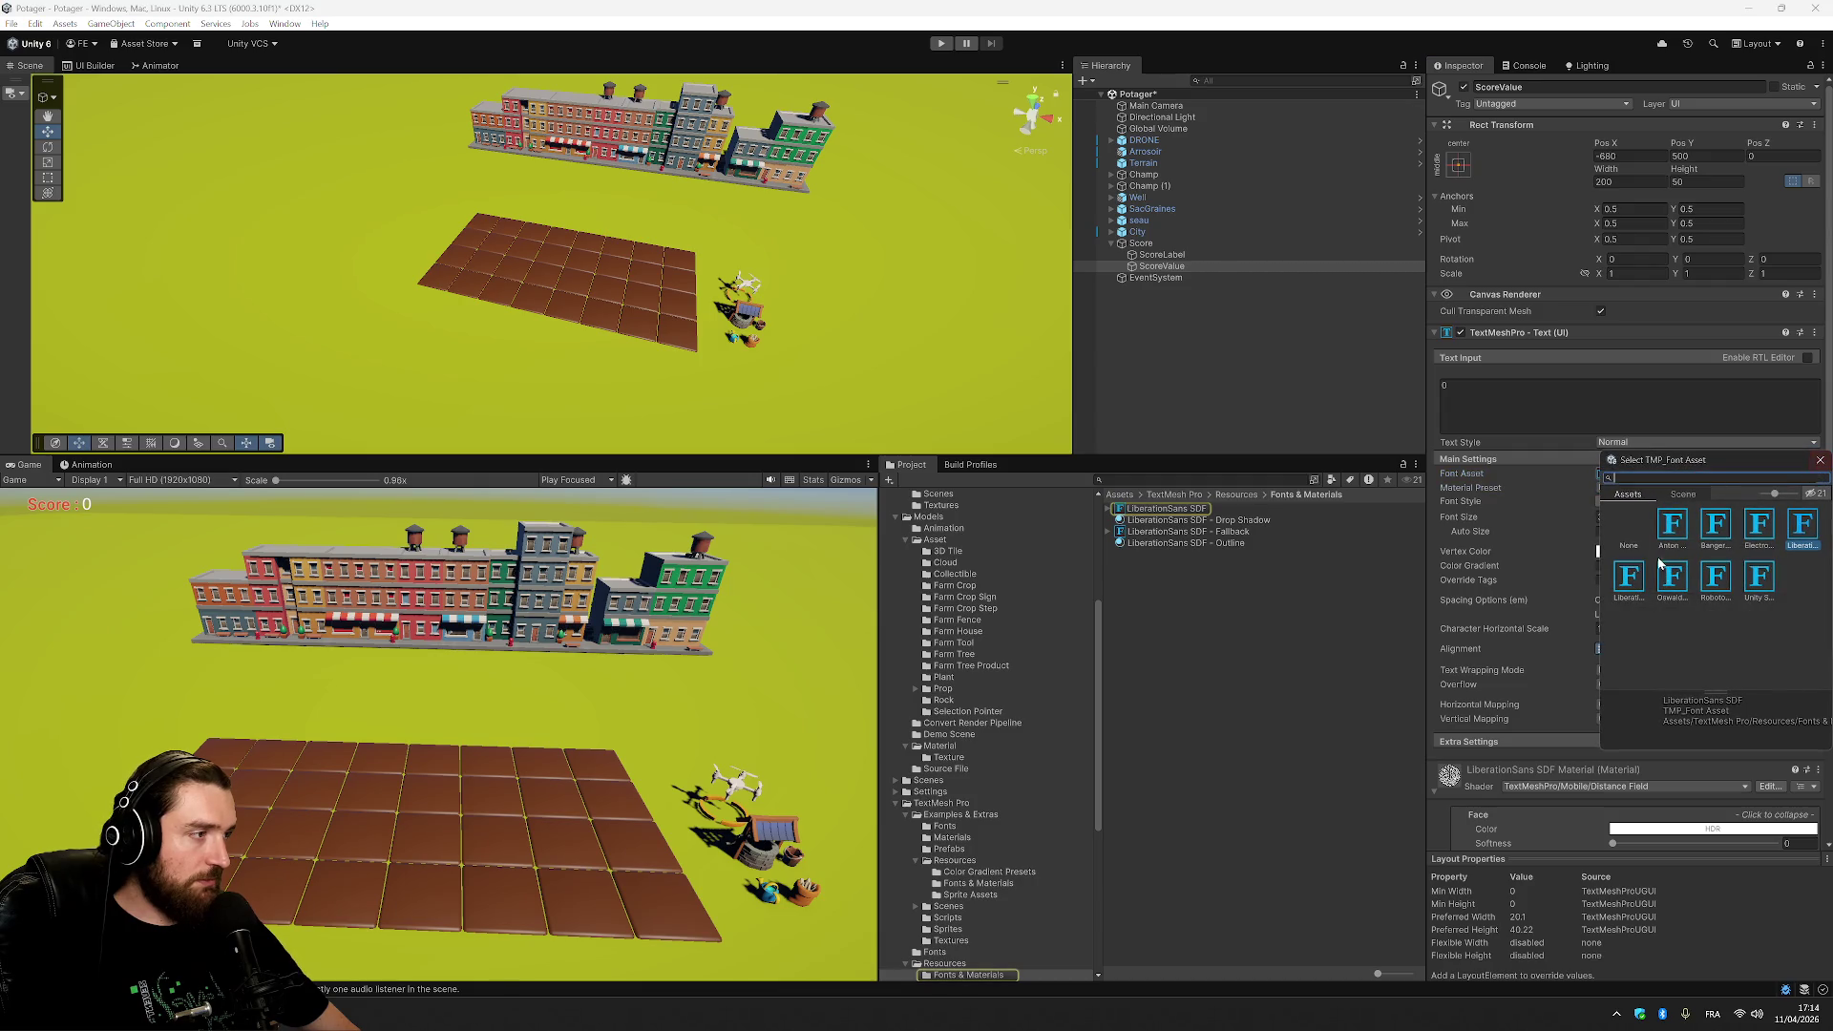
pyautogui.doubleClick(1706, 583)
pyautogui.click(1776, 488)
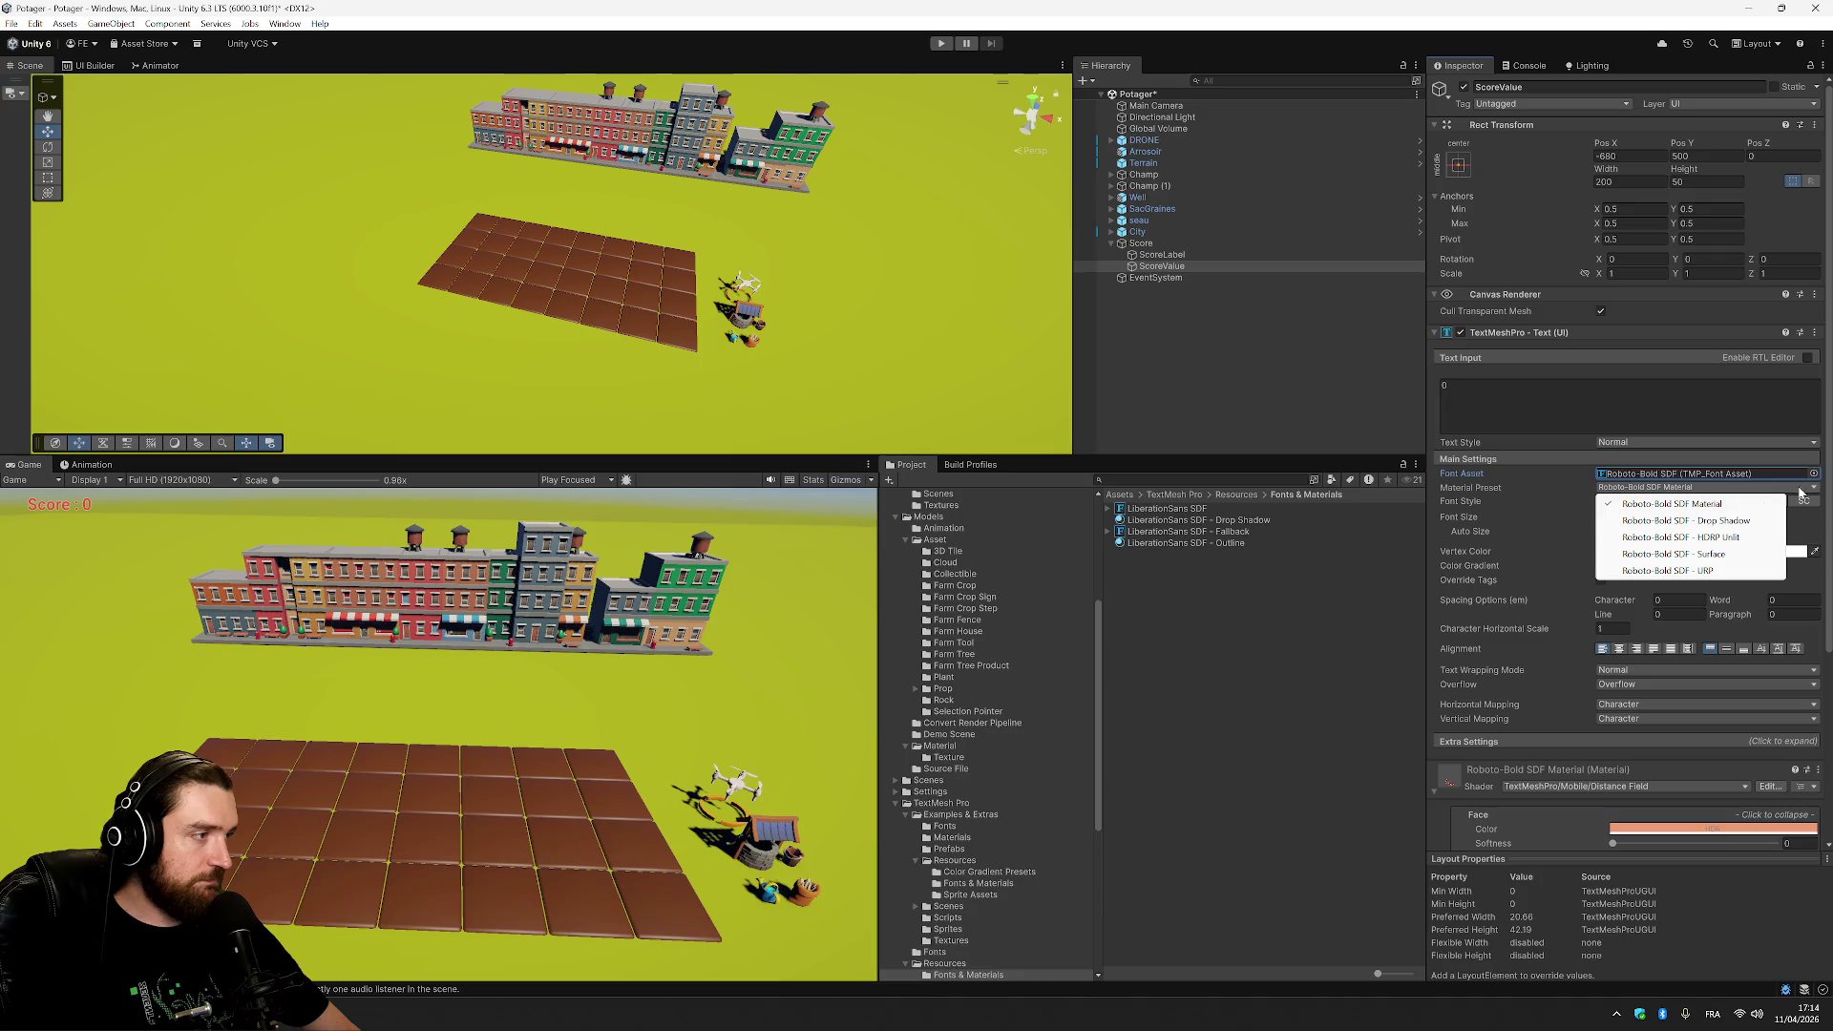
pyautogui.click(1730, 522)
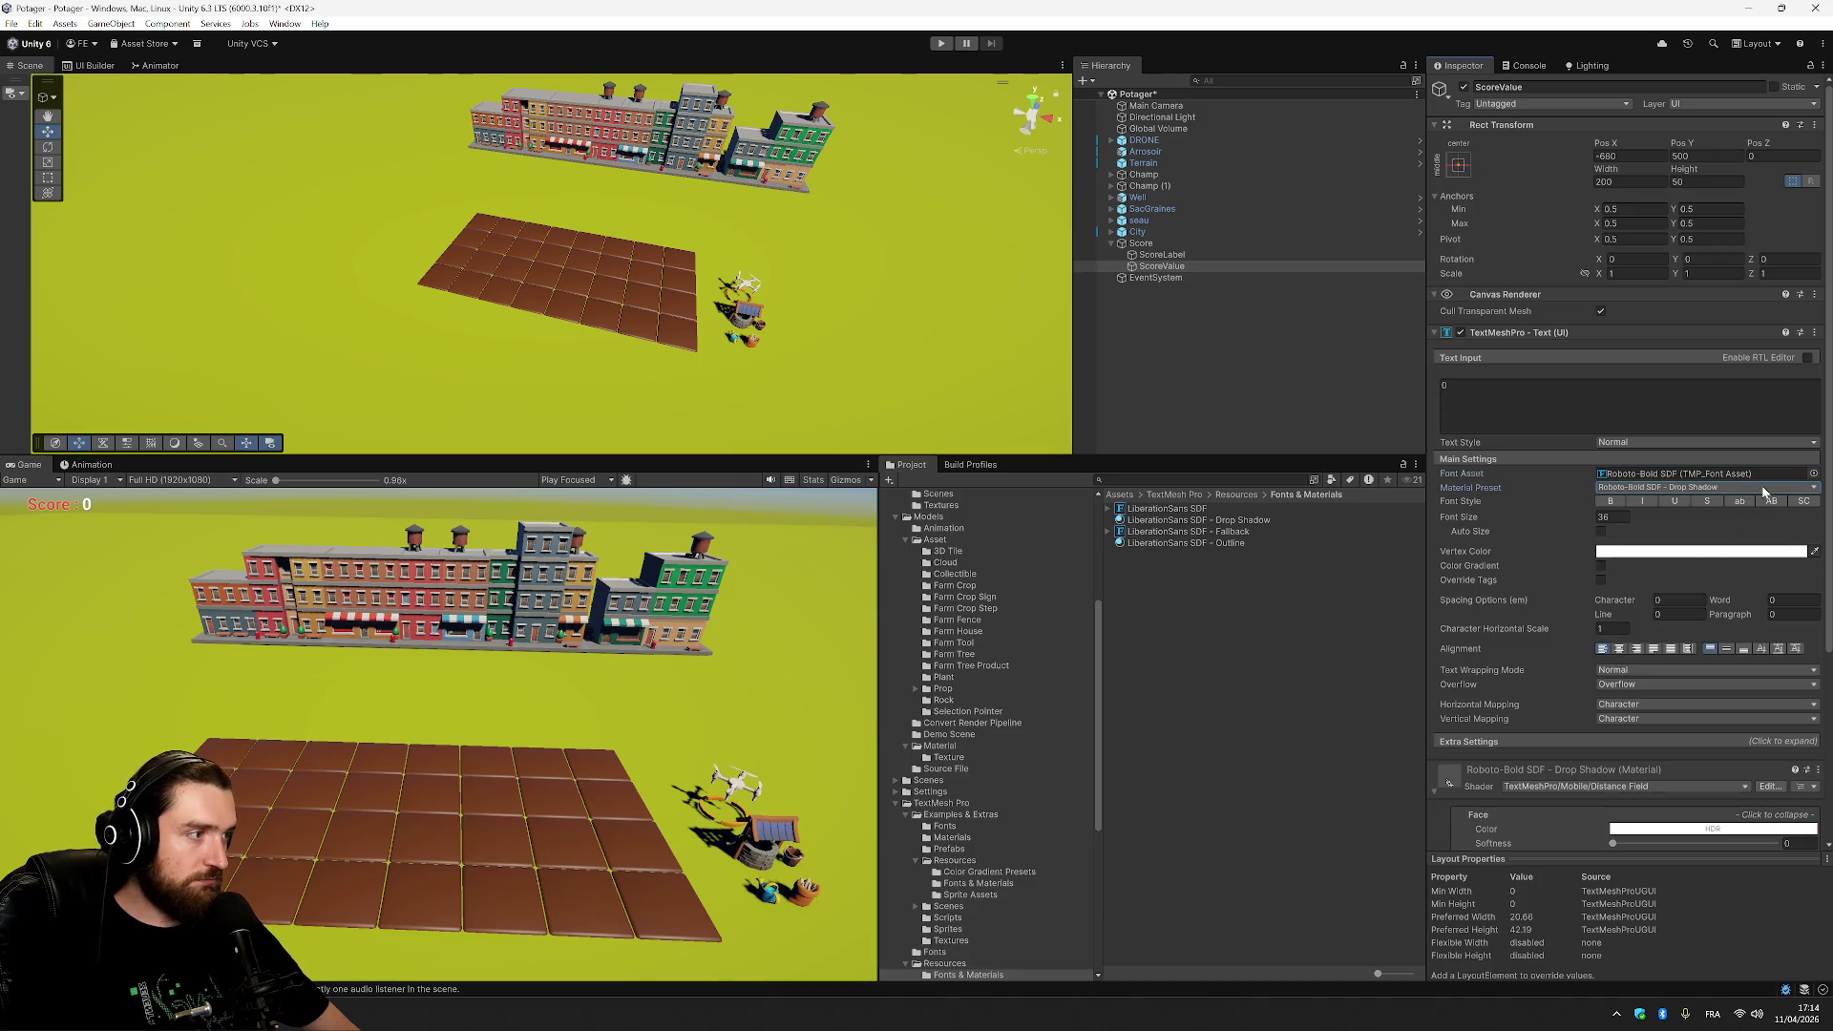
# Try the HDRP Unlit and Surface presets on ScoreValue, then return to Drop Shadow.
pyautogui.click(1814, 488)
pyautogui.click(1753, 538)
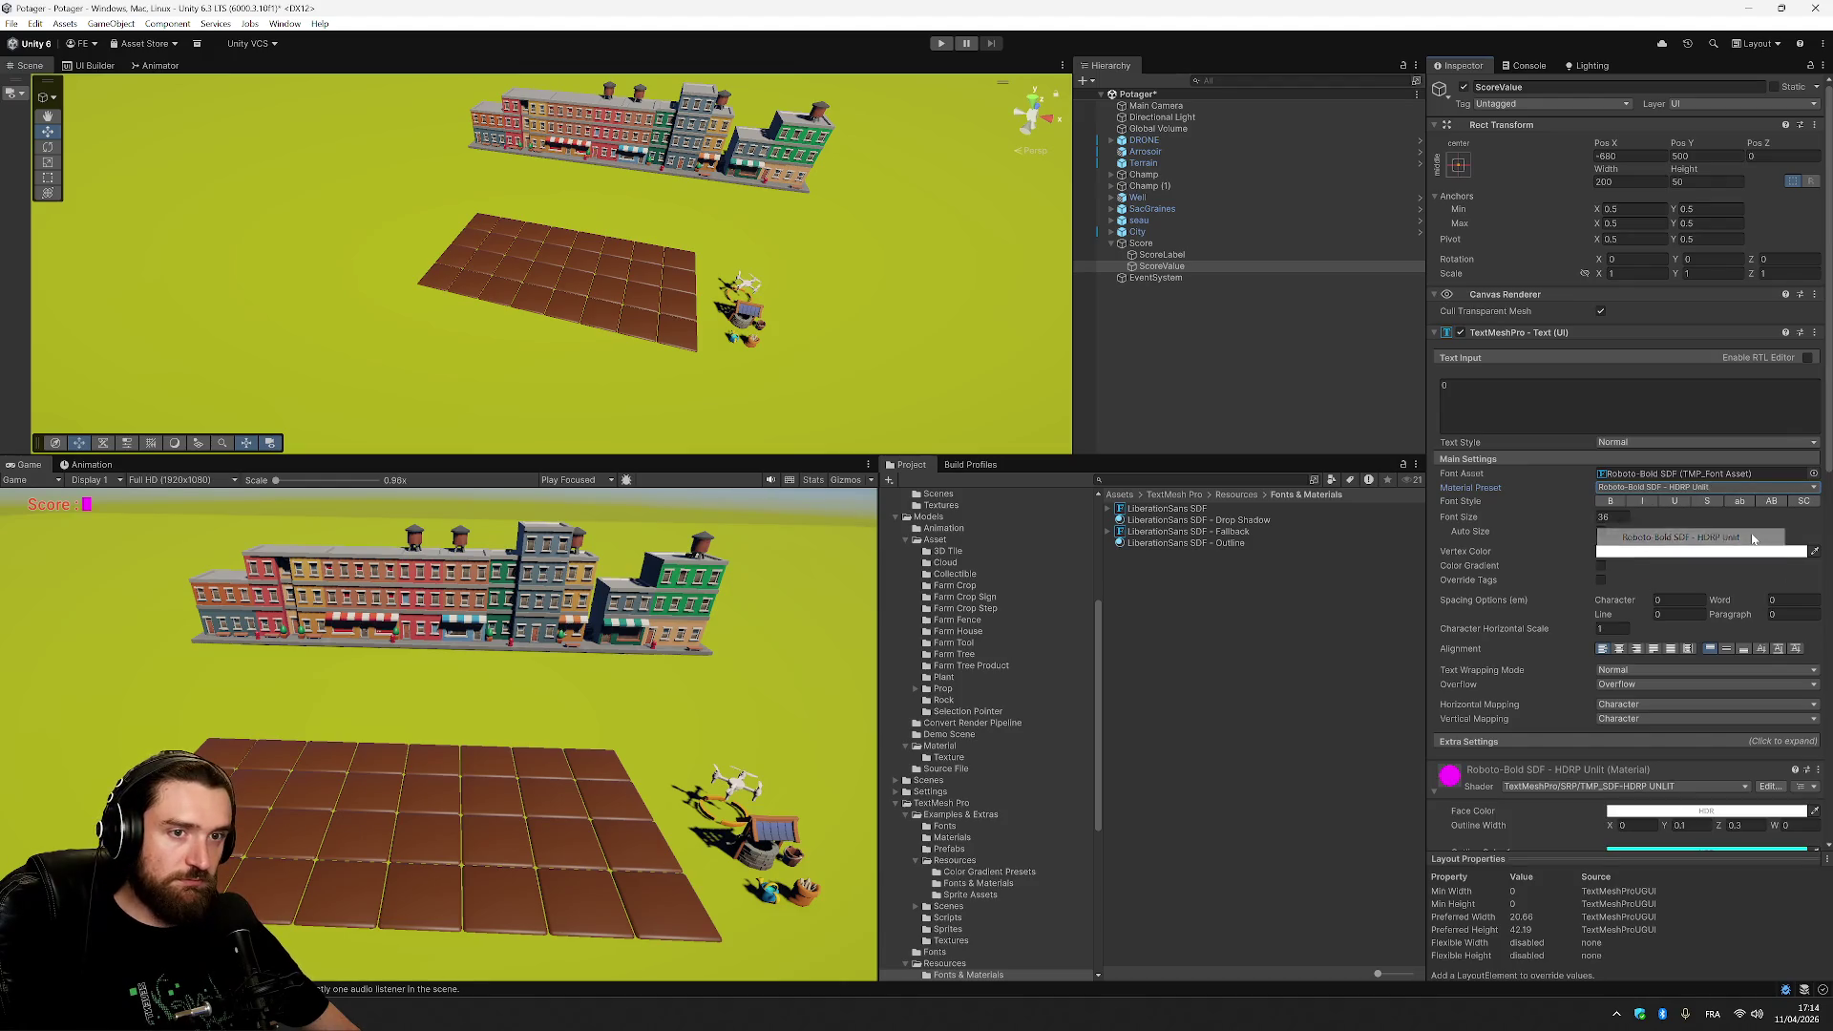
pyautogui.click(1815, 488)
pyautogui.click(1734, 554)
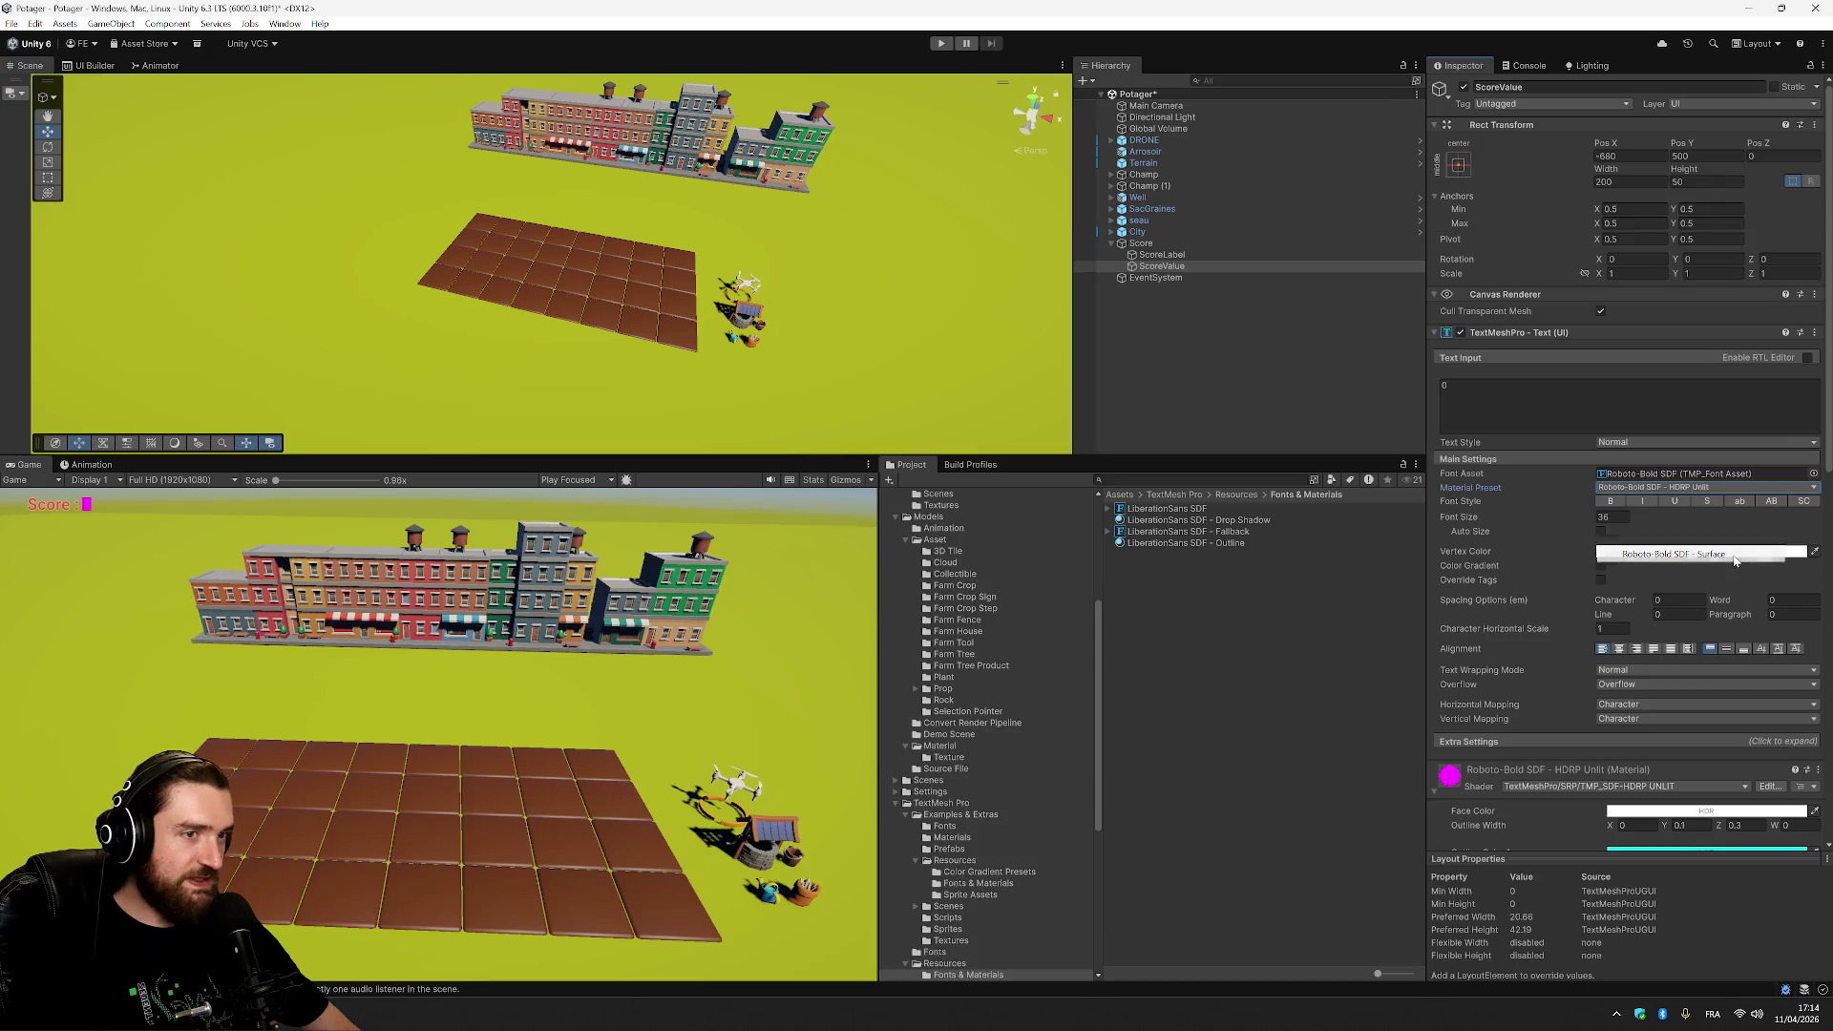
pyautogui.click(1813, 488)
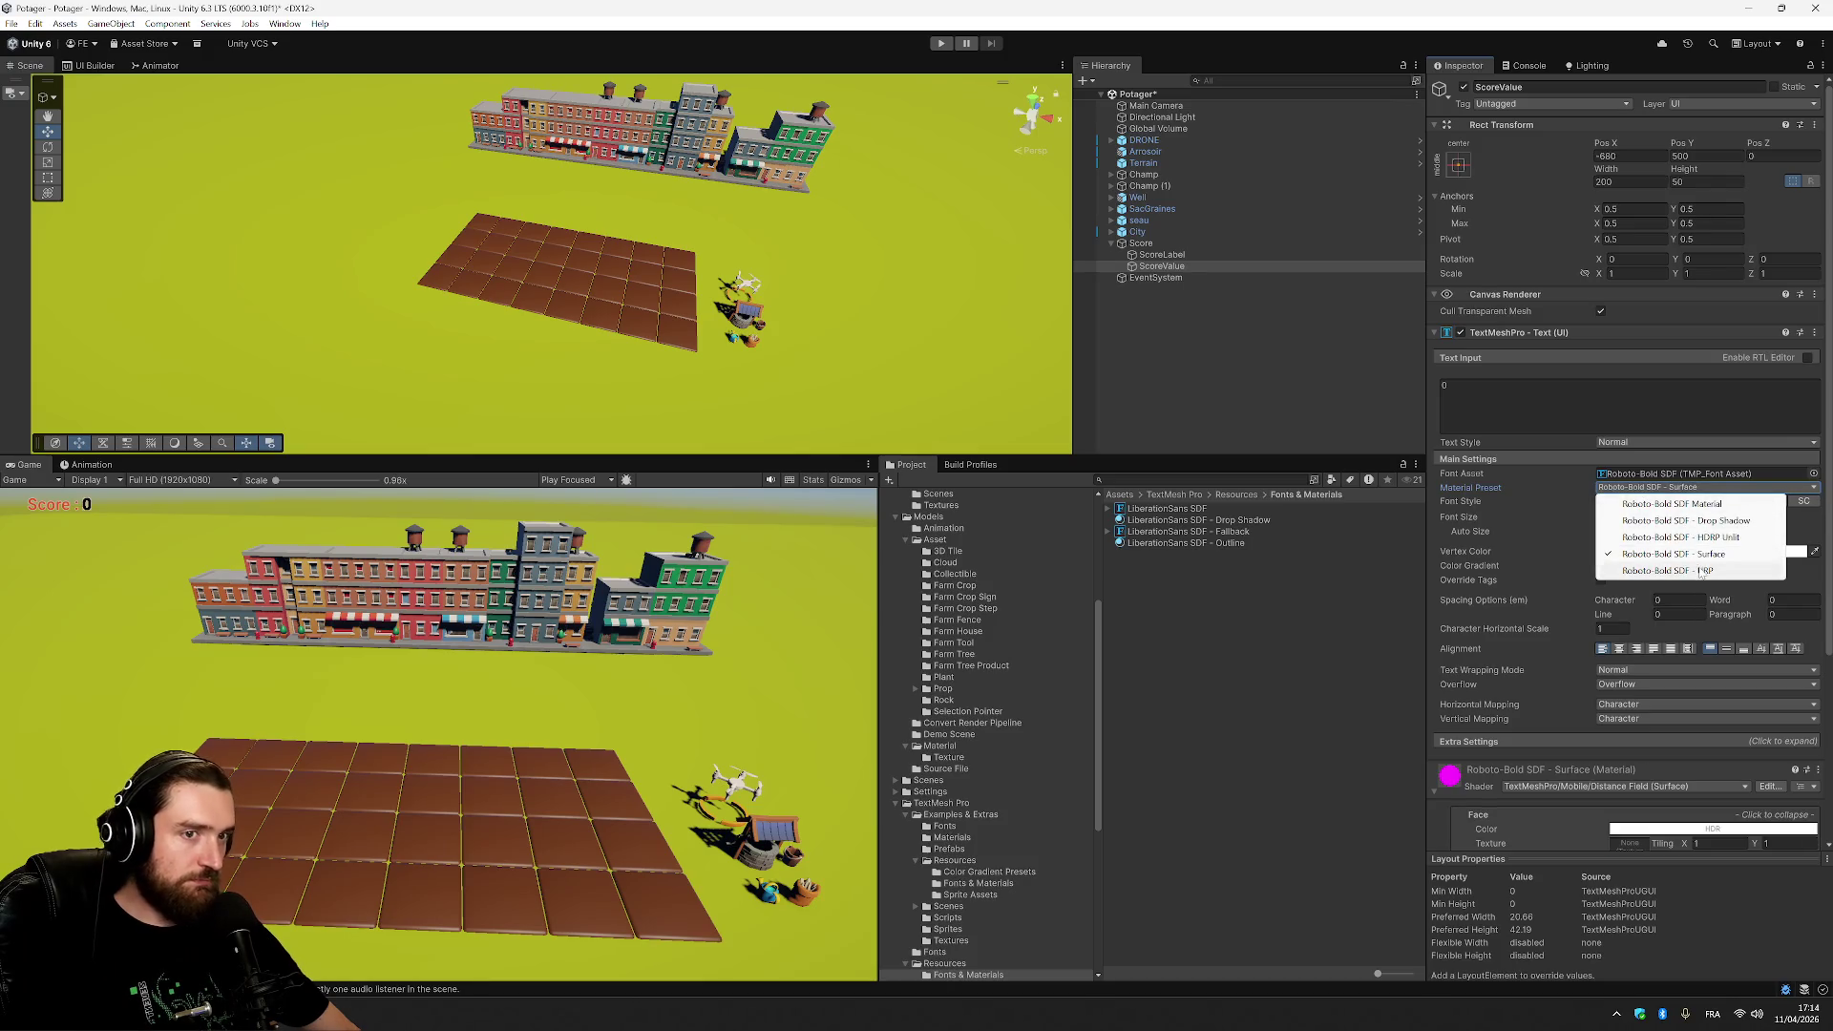
pyautogui.click(1769, 497)
pyautogui.click(1804, 495)
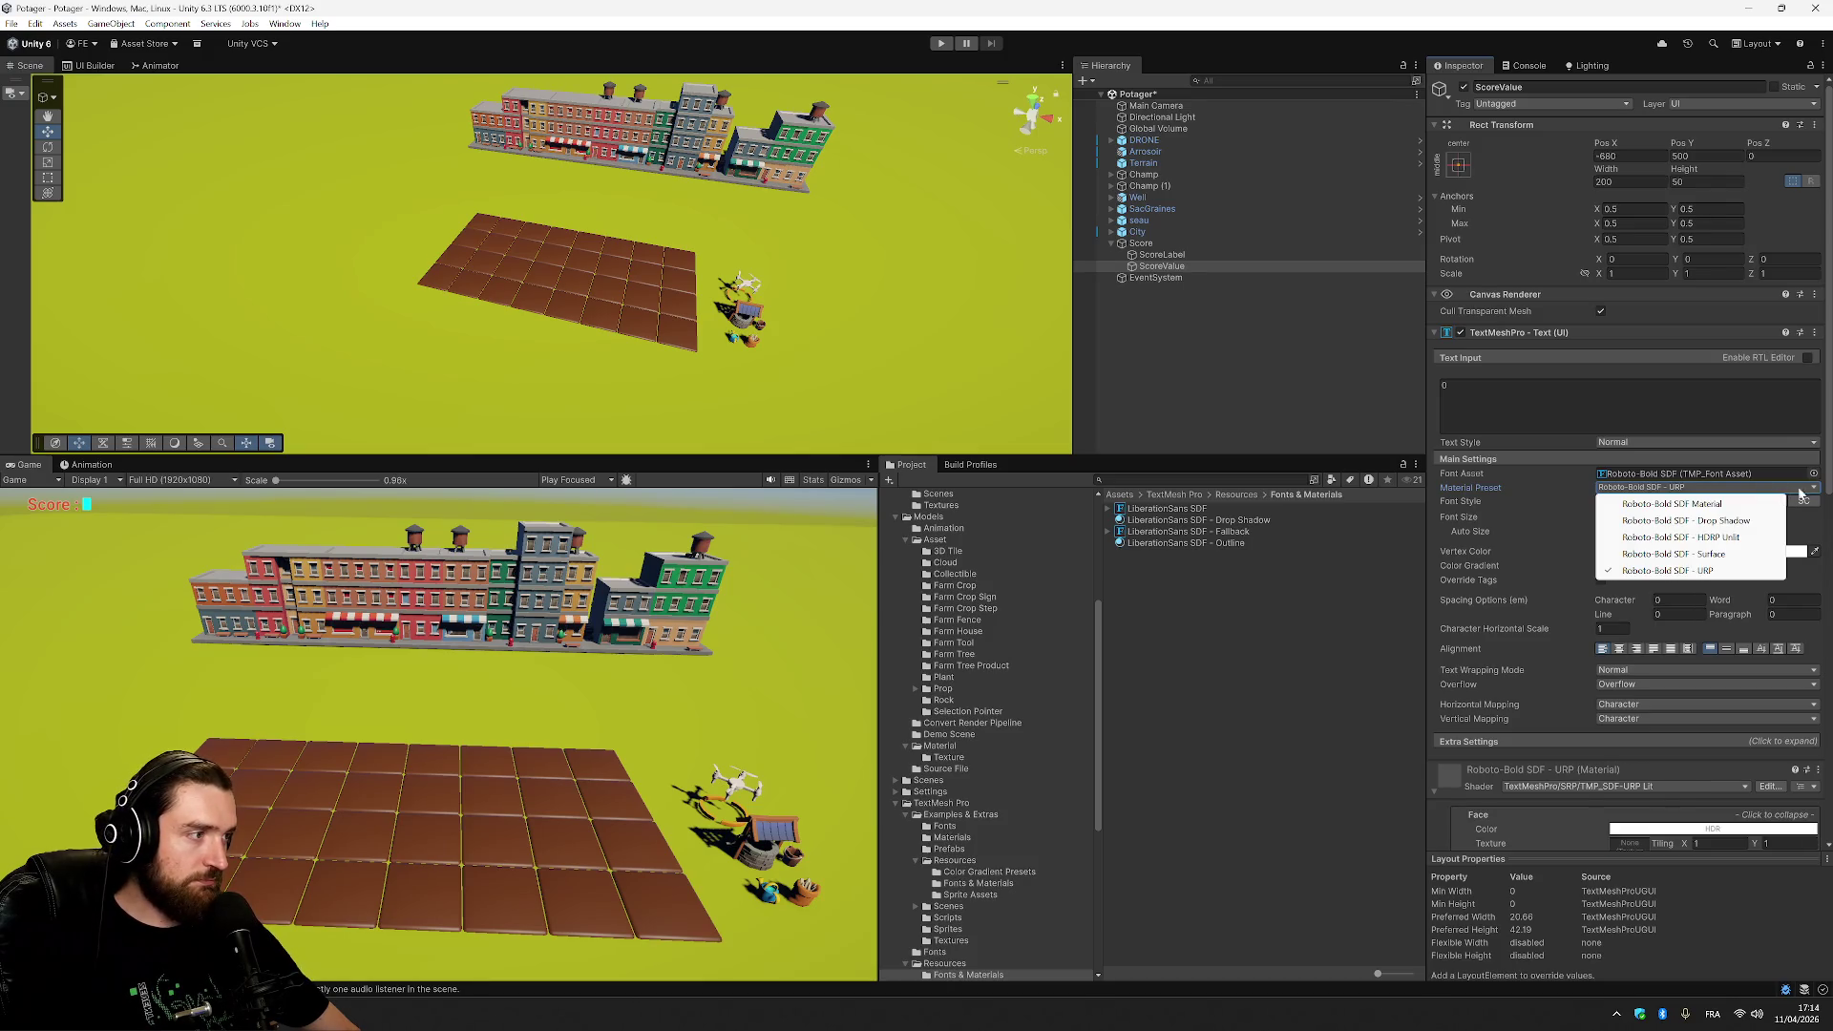
pyautogui.click(1740, 520)
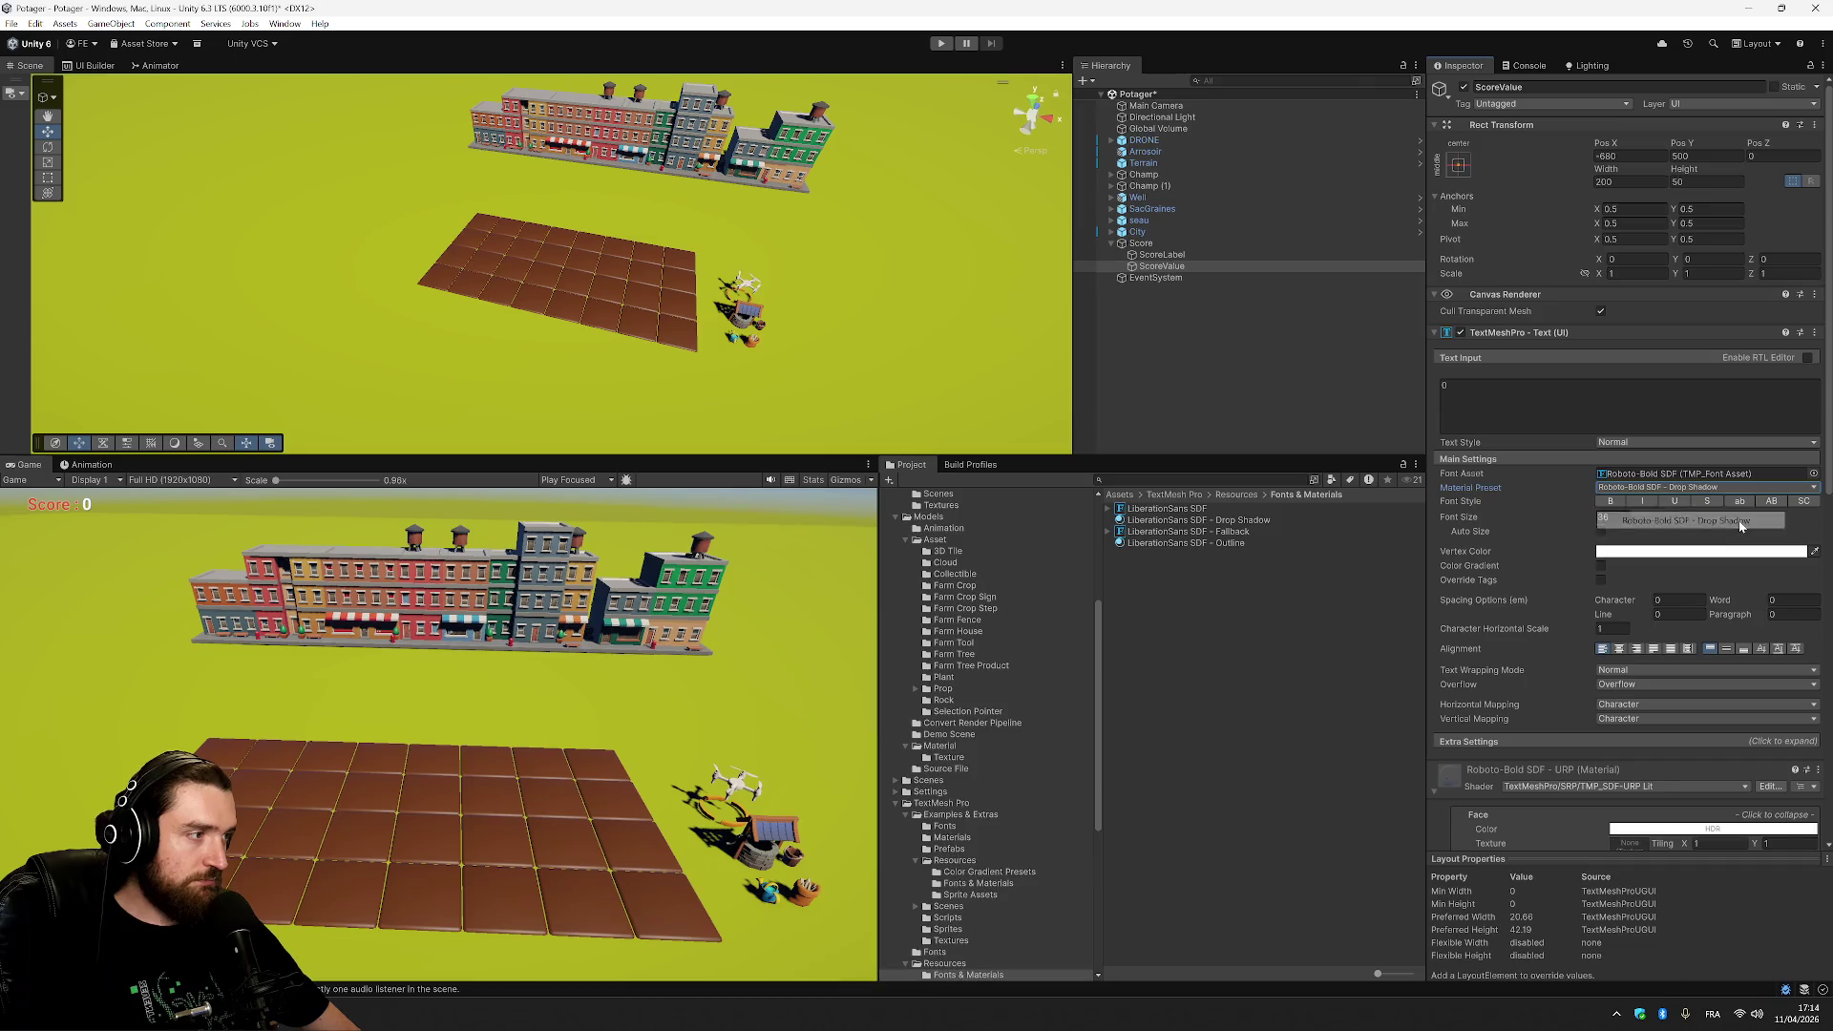
# Apply the Roboto-Bold SDF - Drop Shadow material preset to ScoreLabel as well.
pyautogui.click(1195, 255)
pyautogui.click(1795, 488)
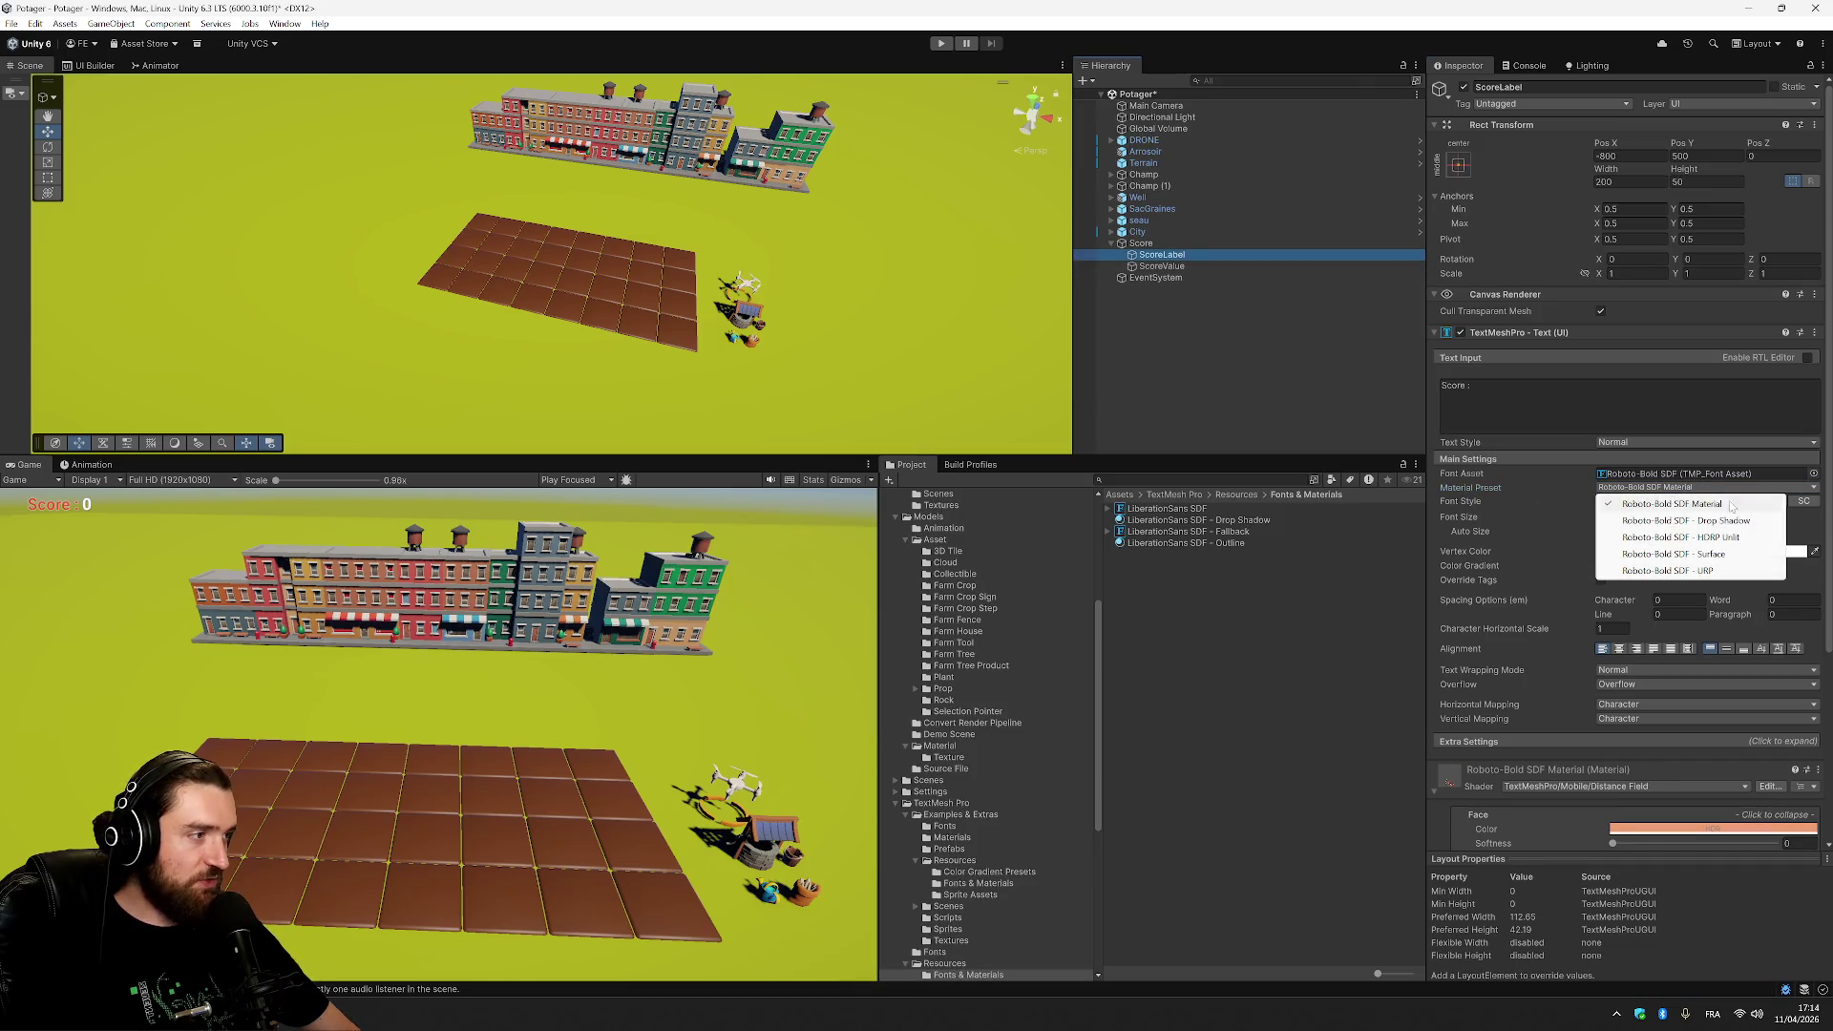
pyautogui.click(1728, 523)
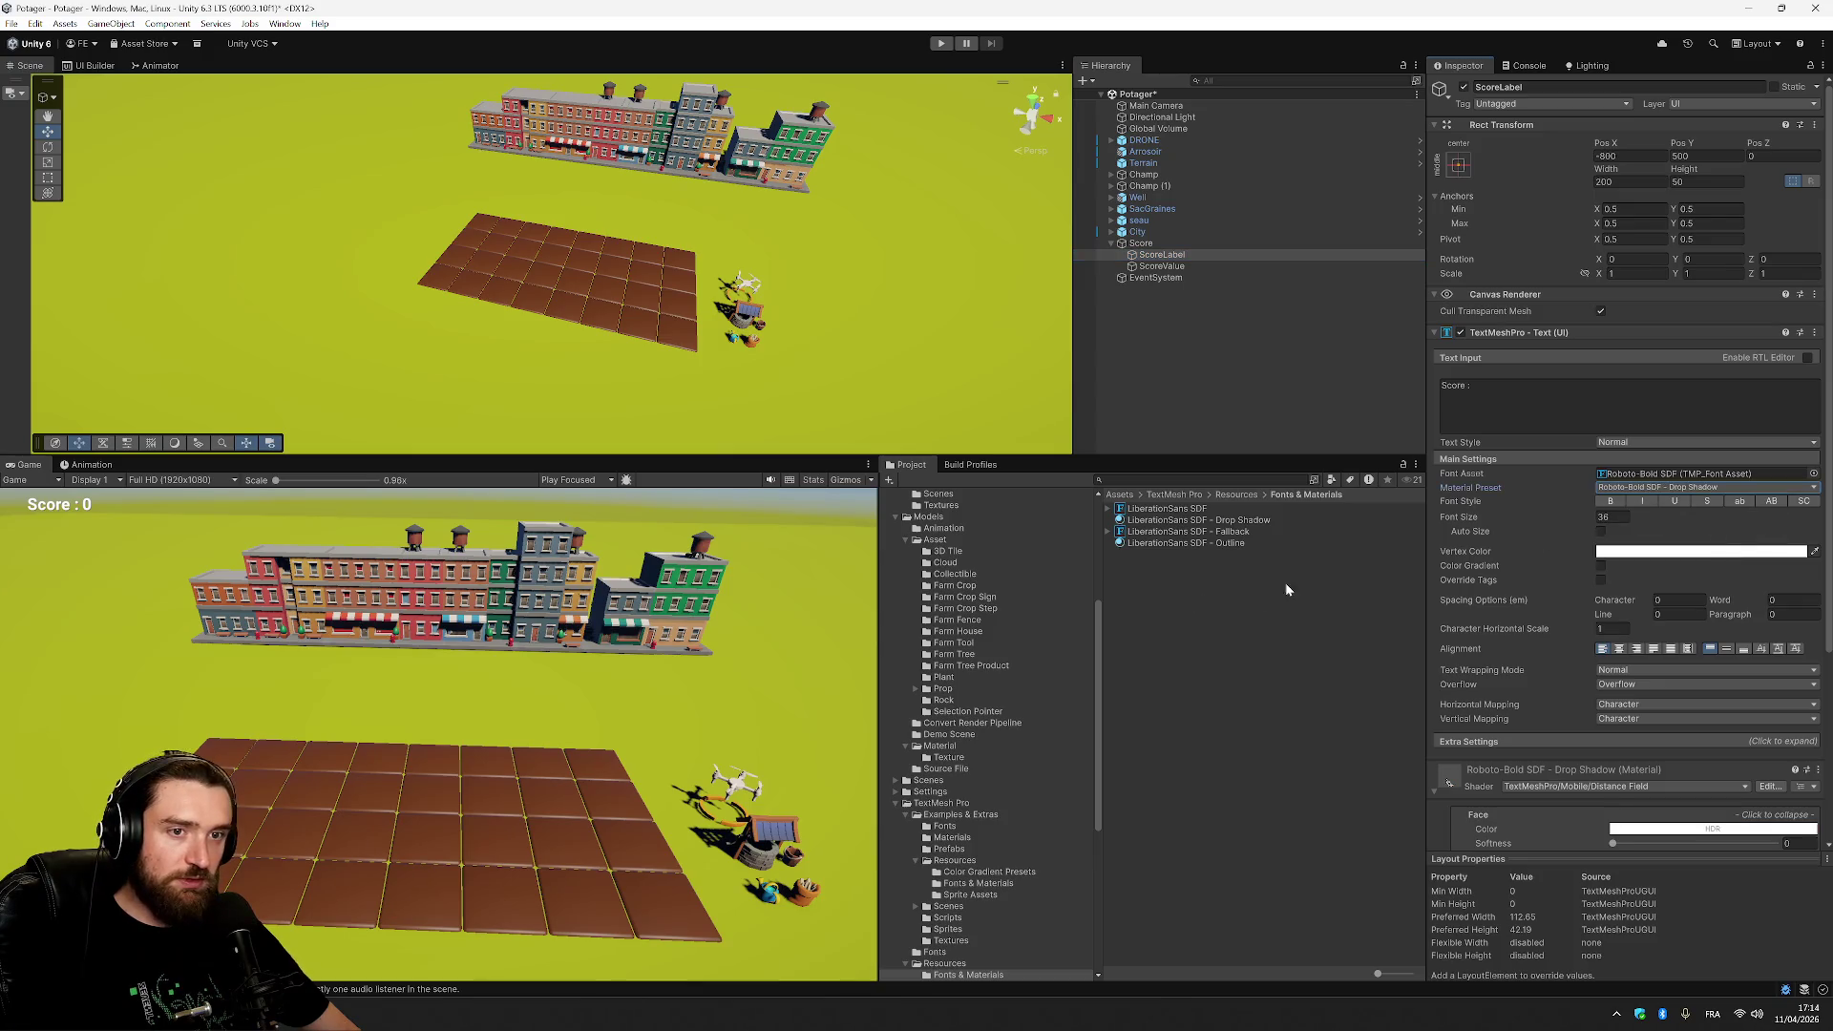
pyautogui.click(1280, 373)
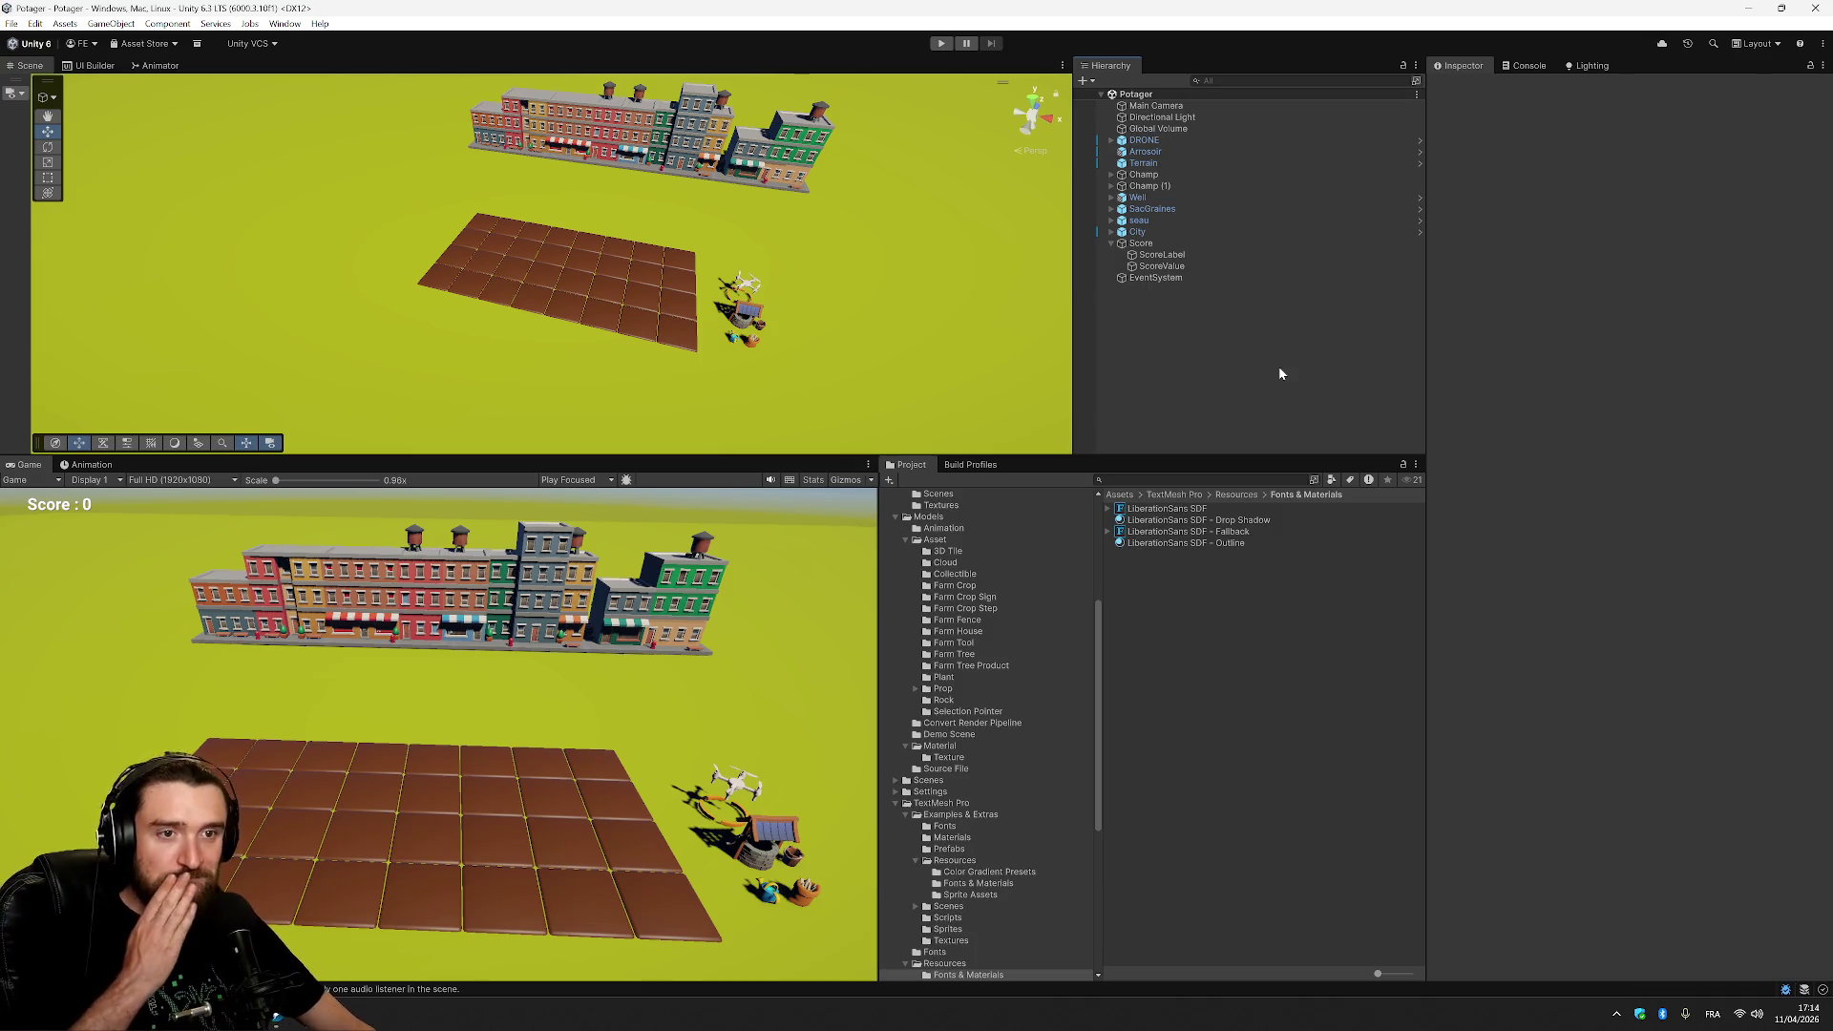
pyautogui.click(181, 479)
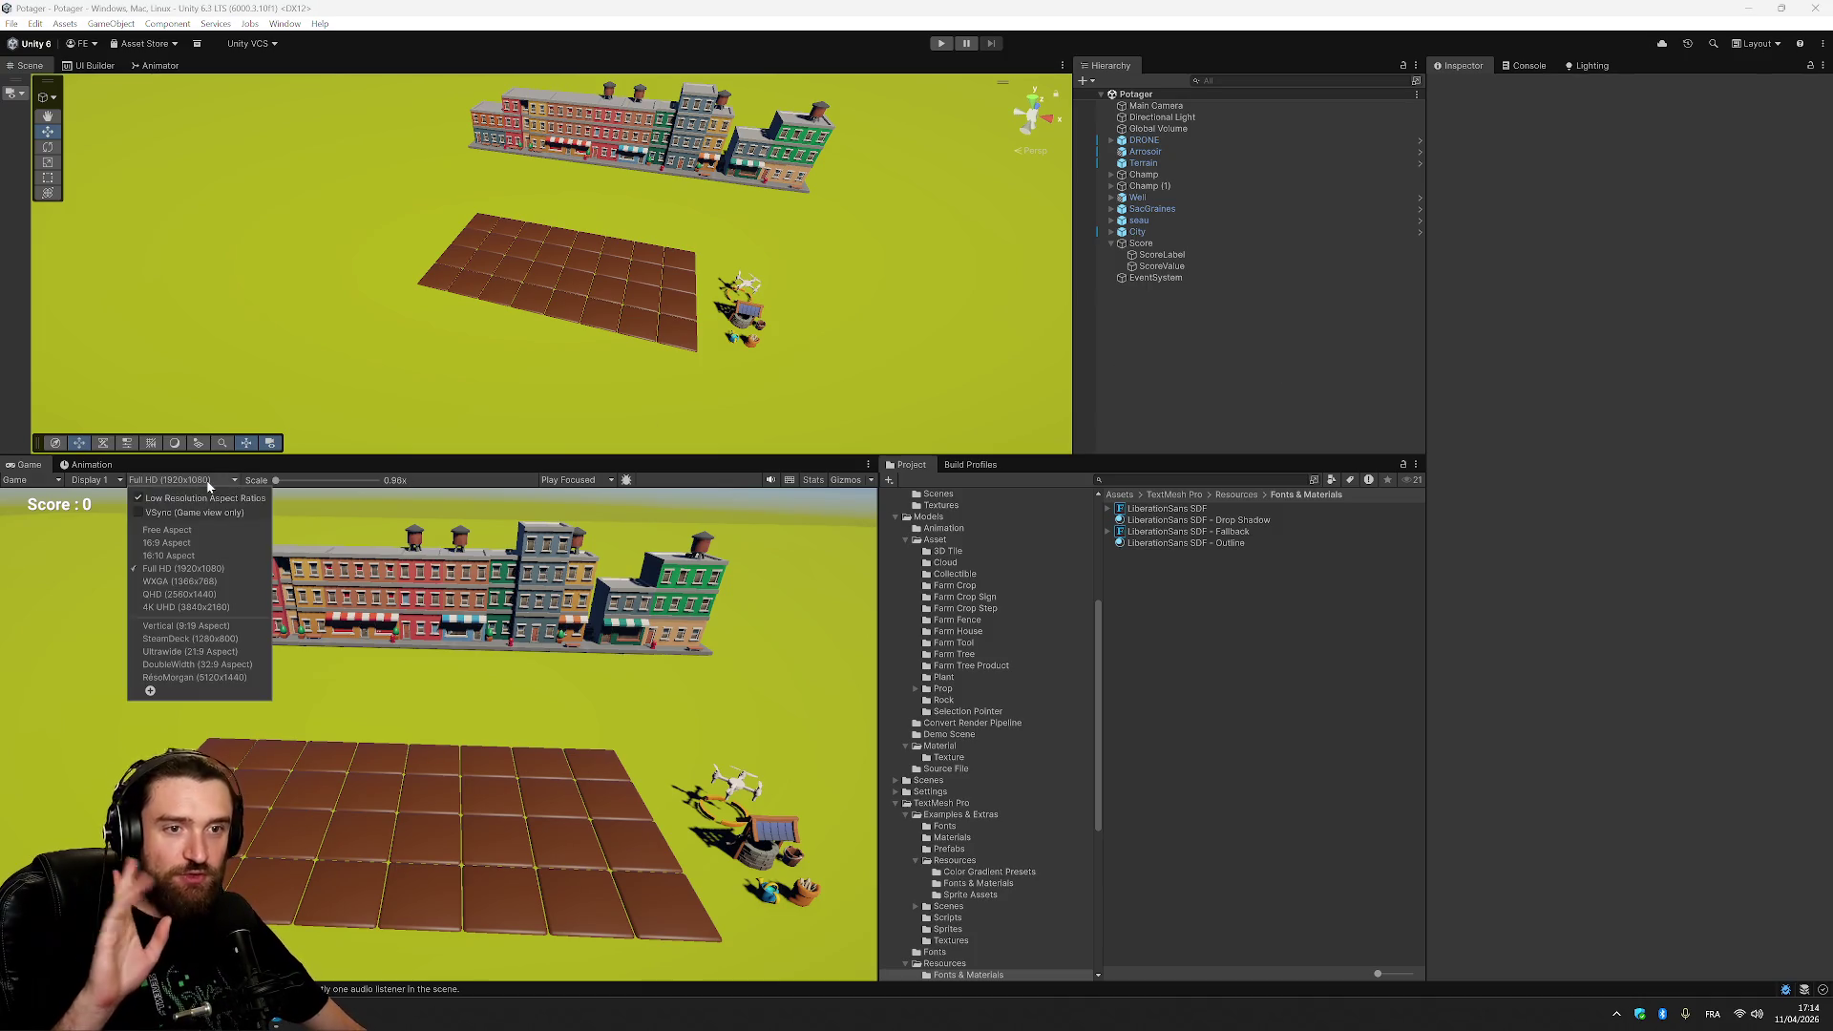
pyautogui.click(238, 678)
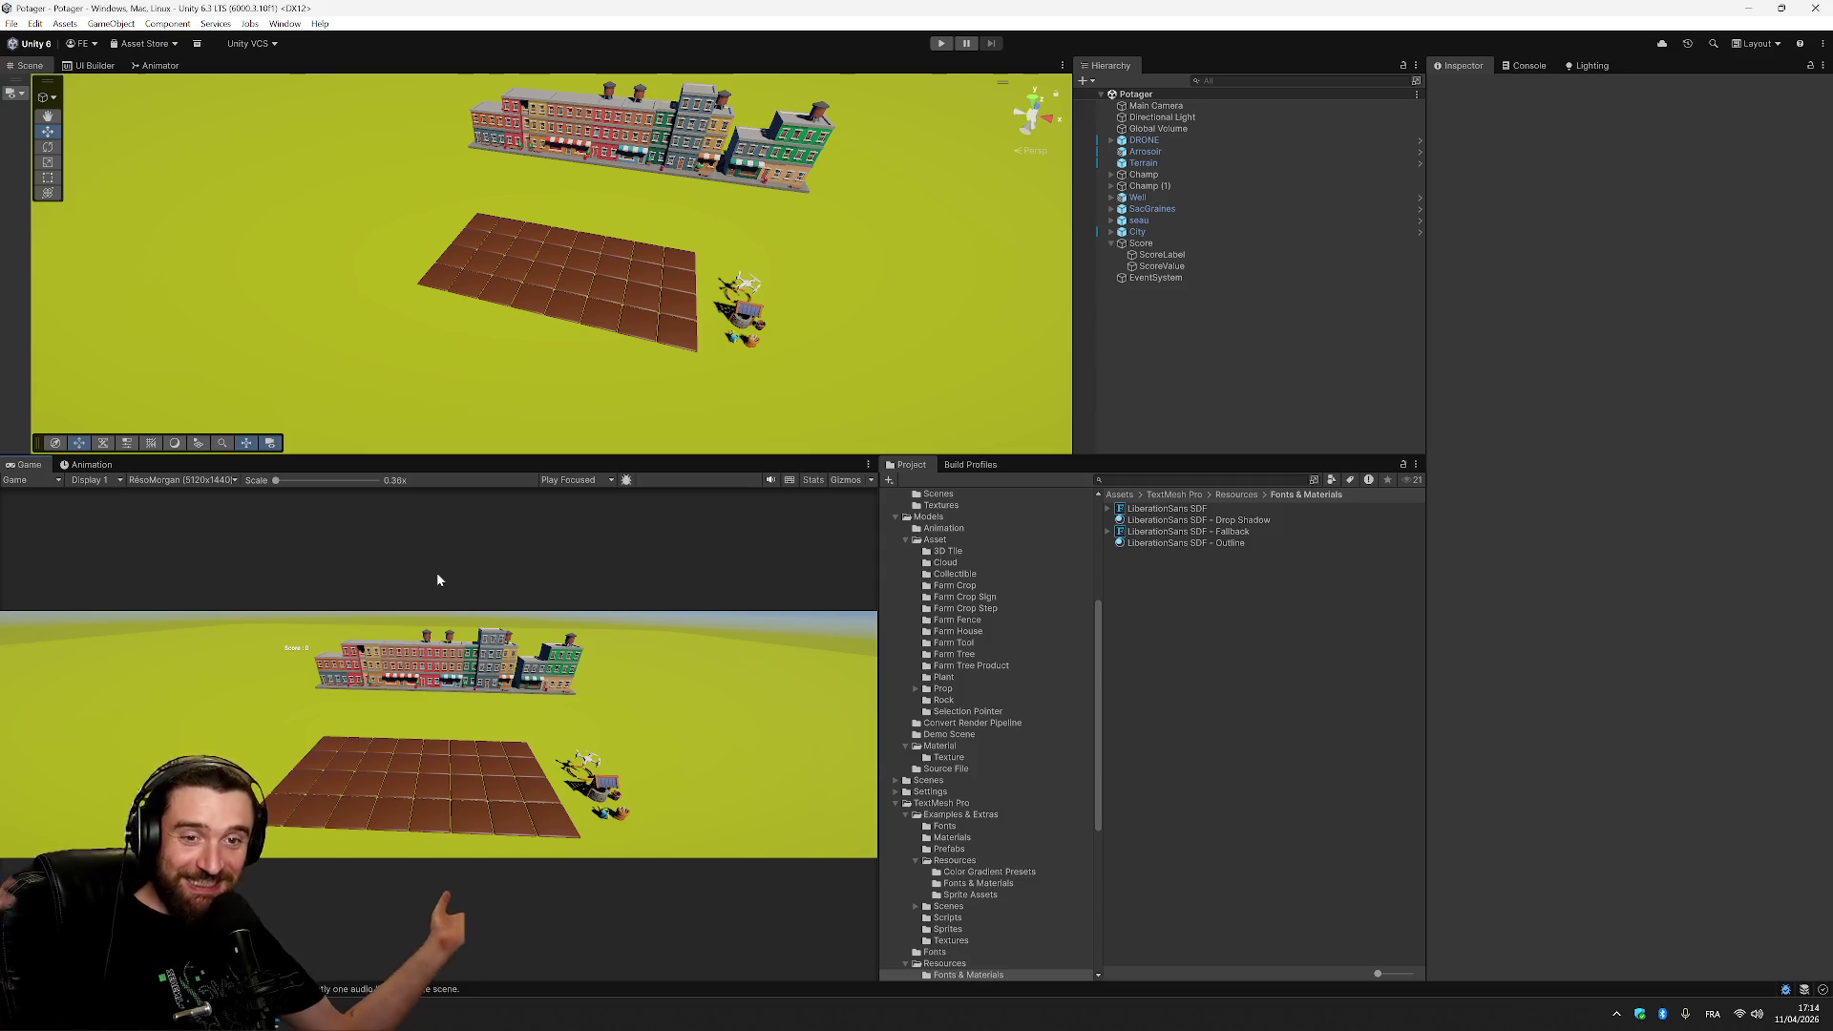
pyautogui.click(226, 481)
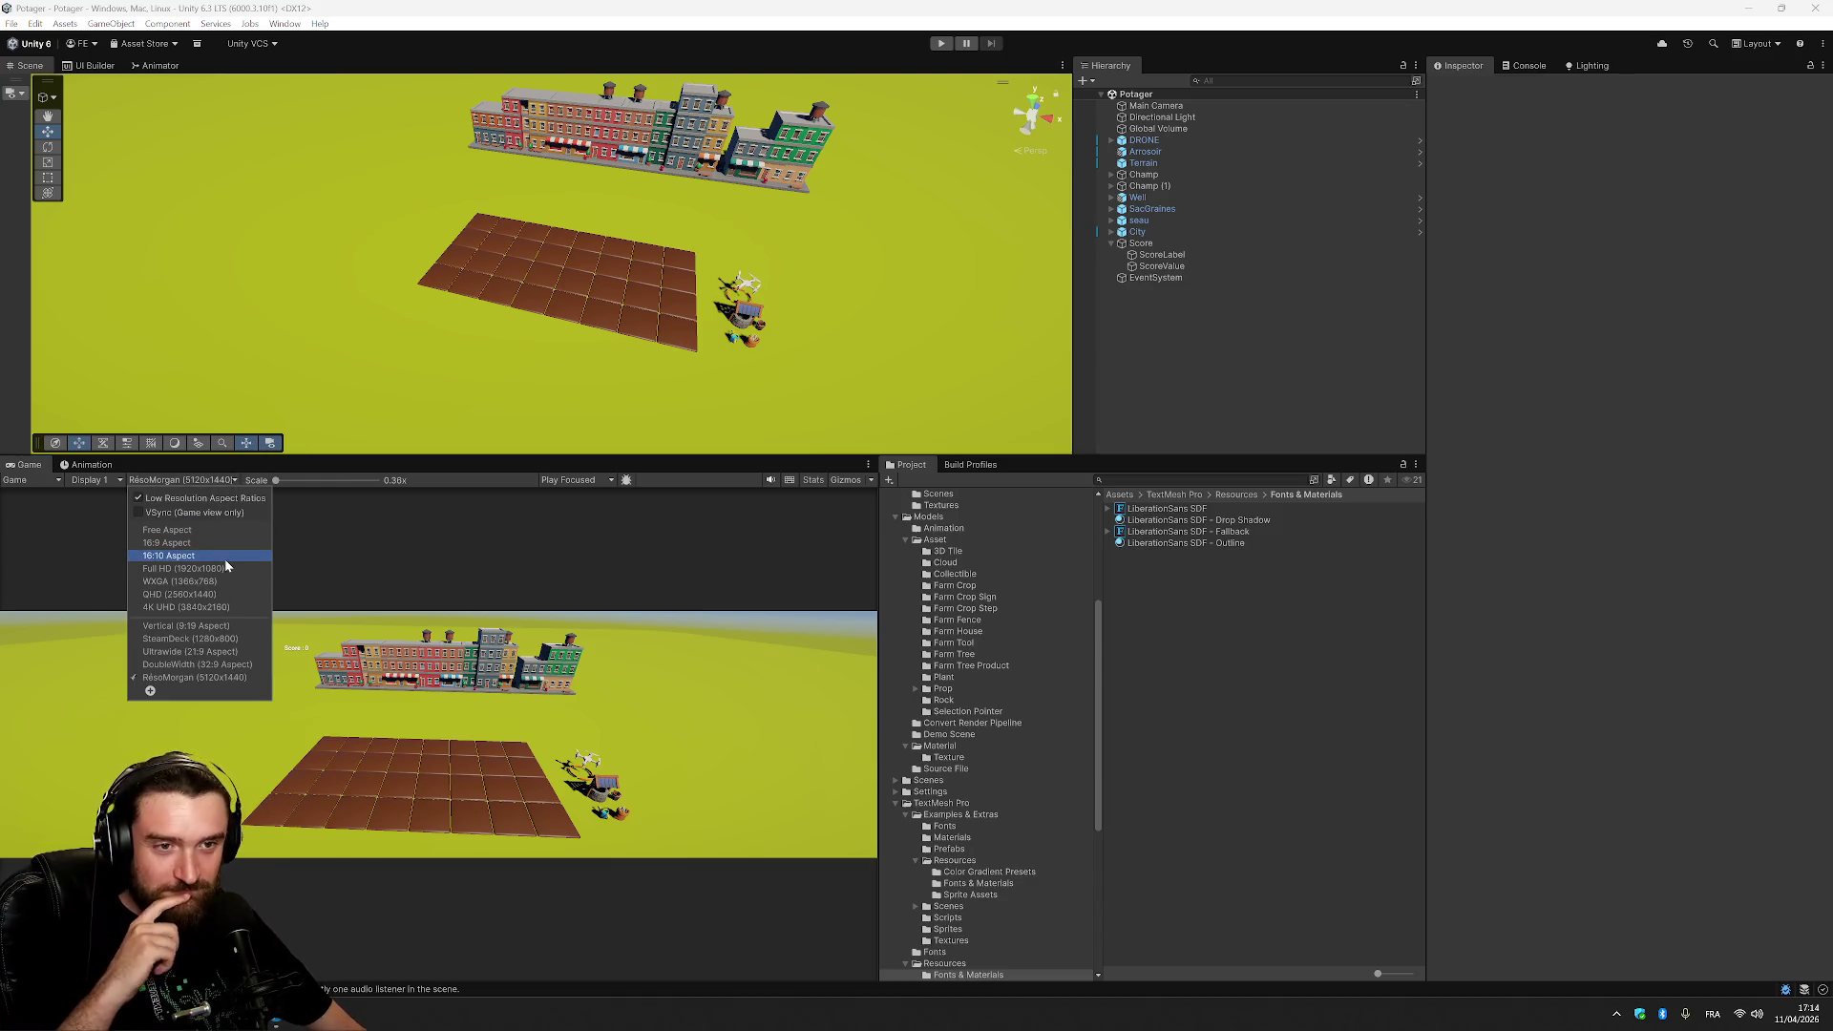
pyautogui.click(226, 583)
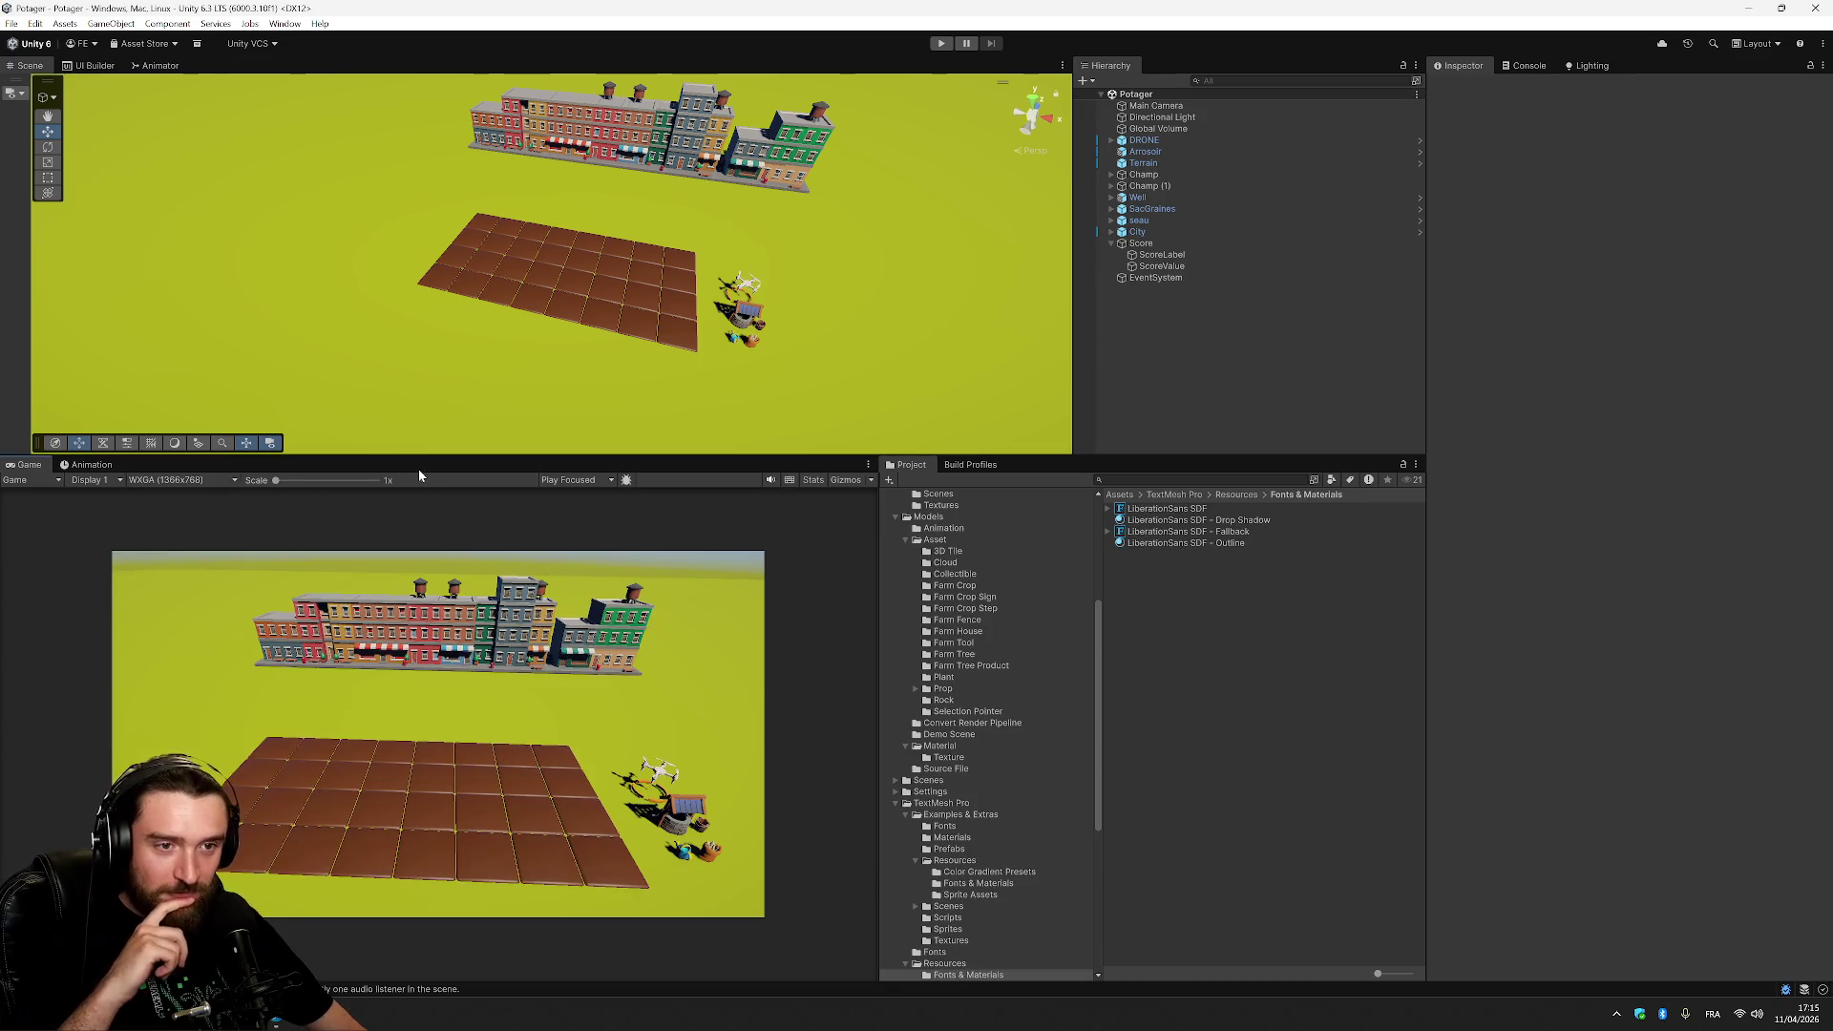
pyautogui.click(175, 481)
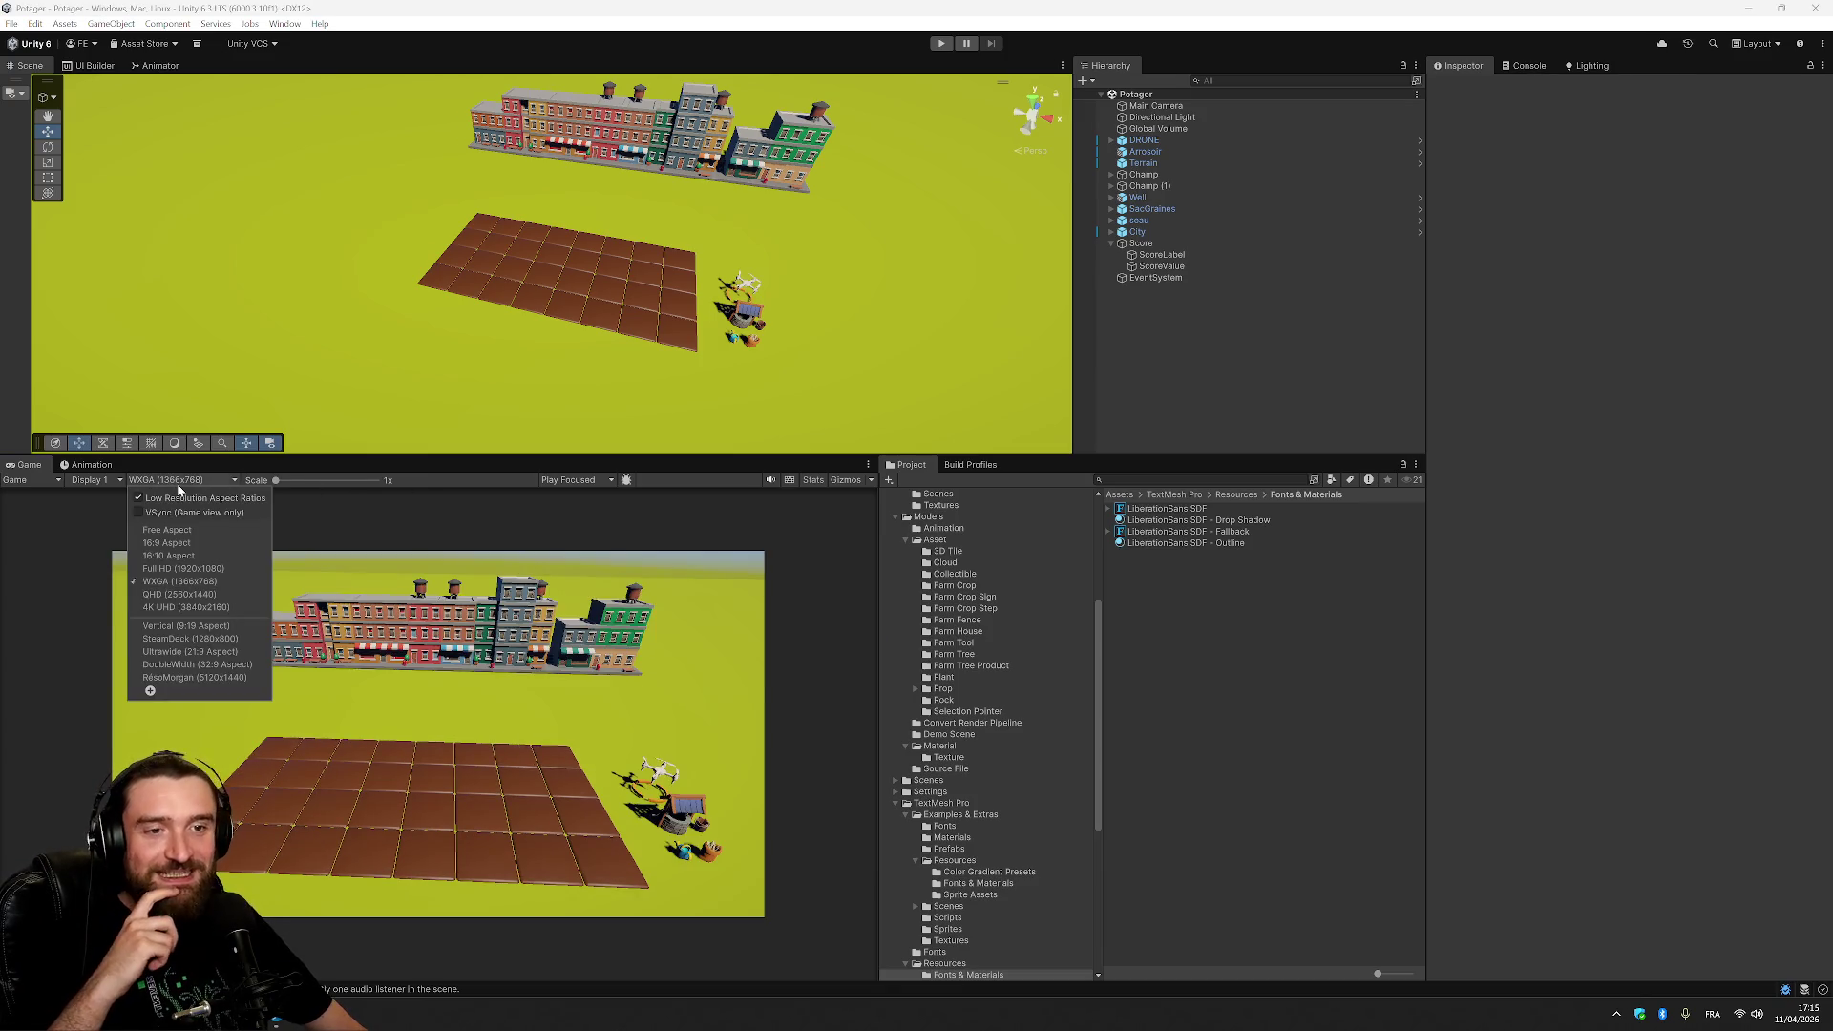
pyautogui.click(199, 542)
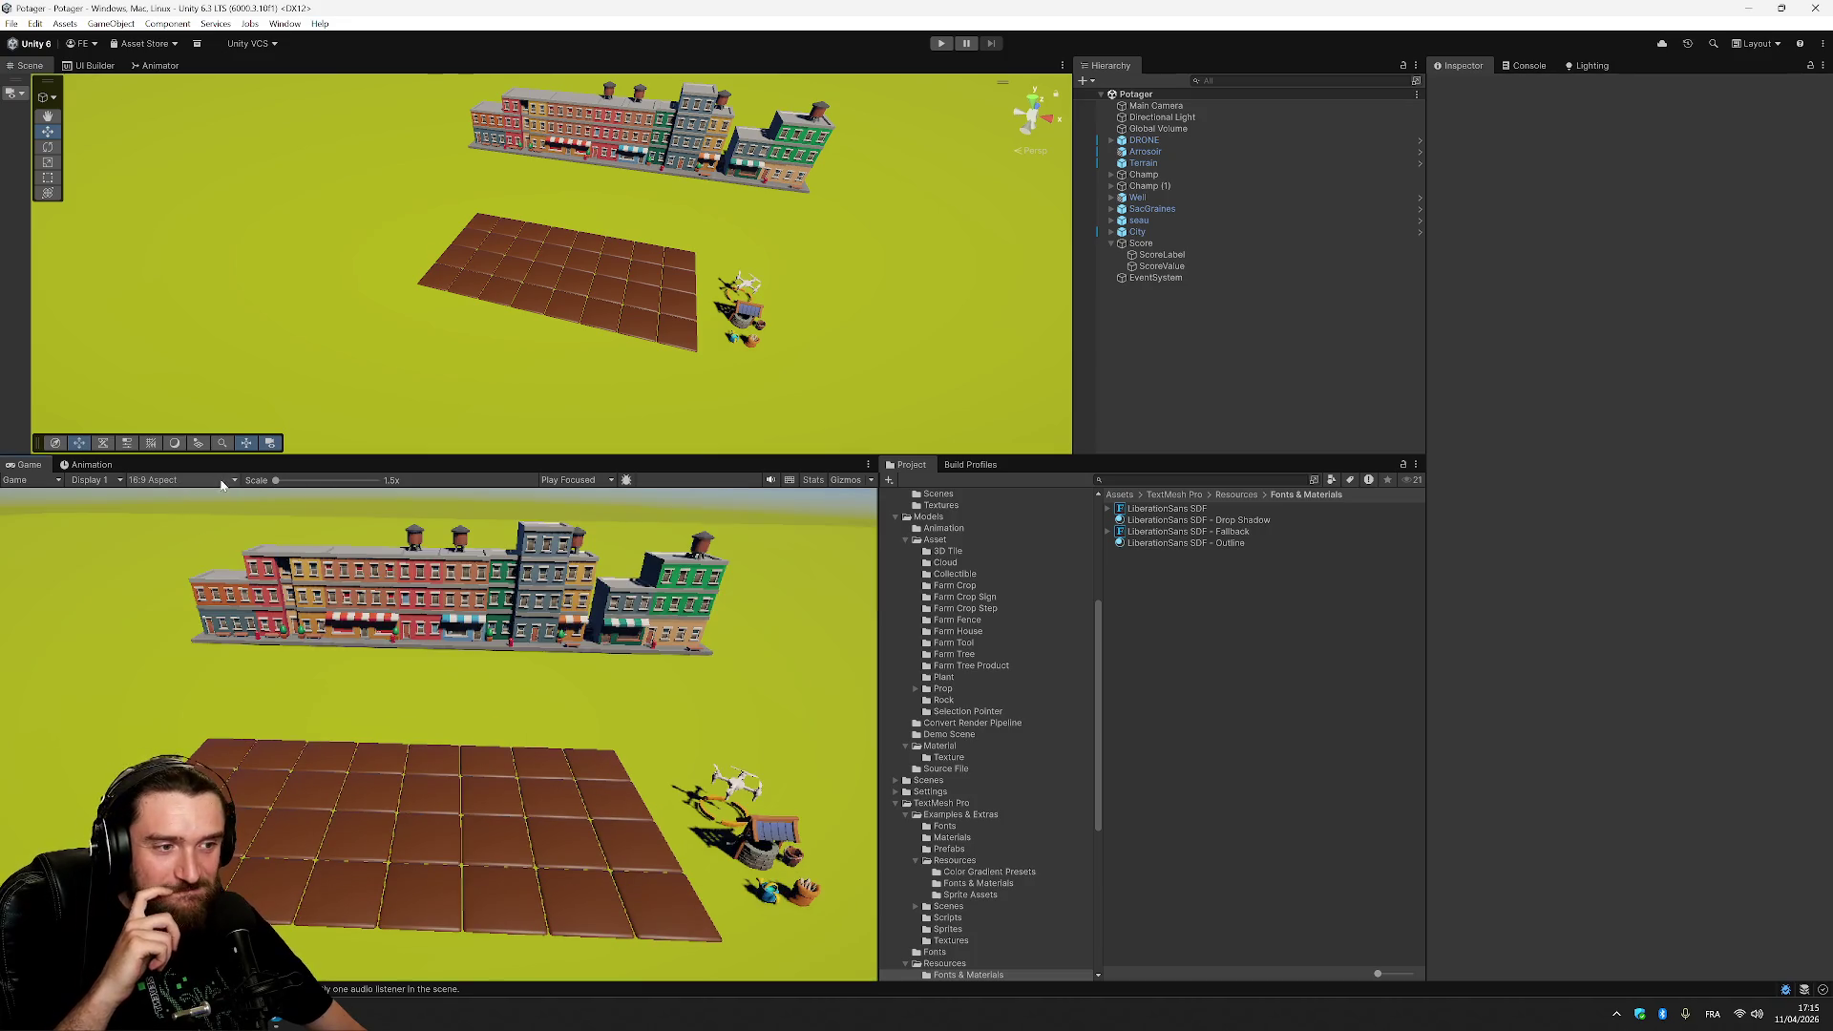
pyautogui.click(152, 485)
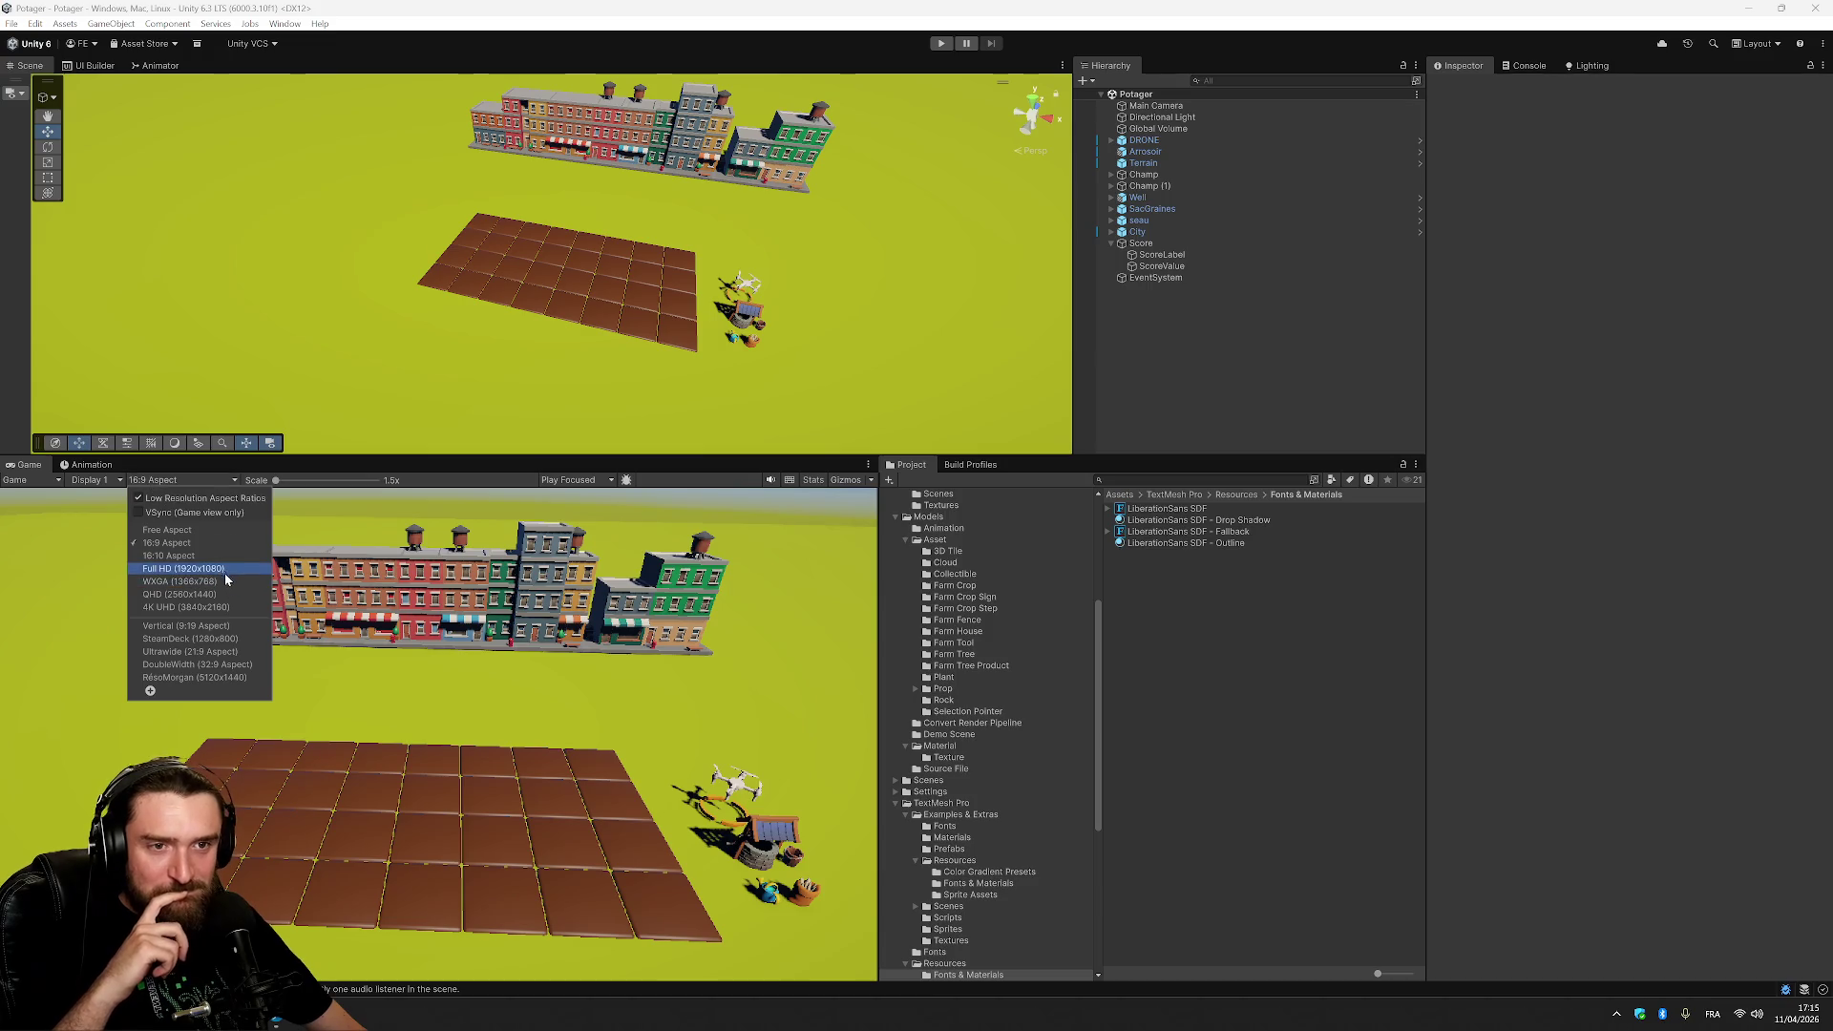
pyautogui.click(226, 573)
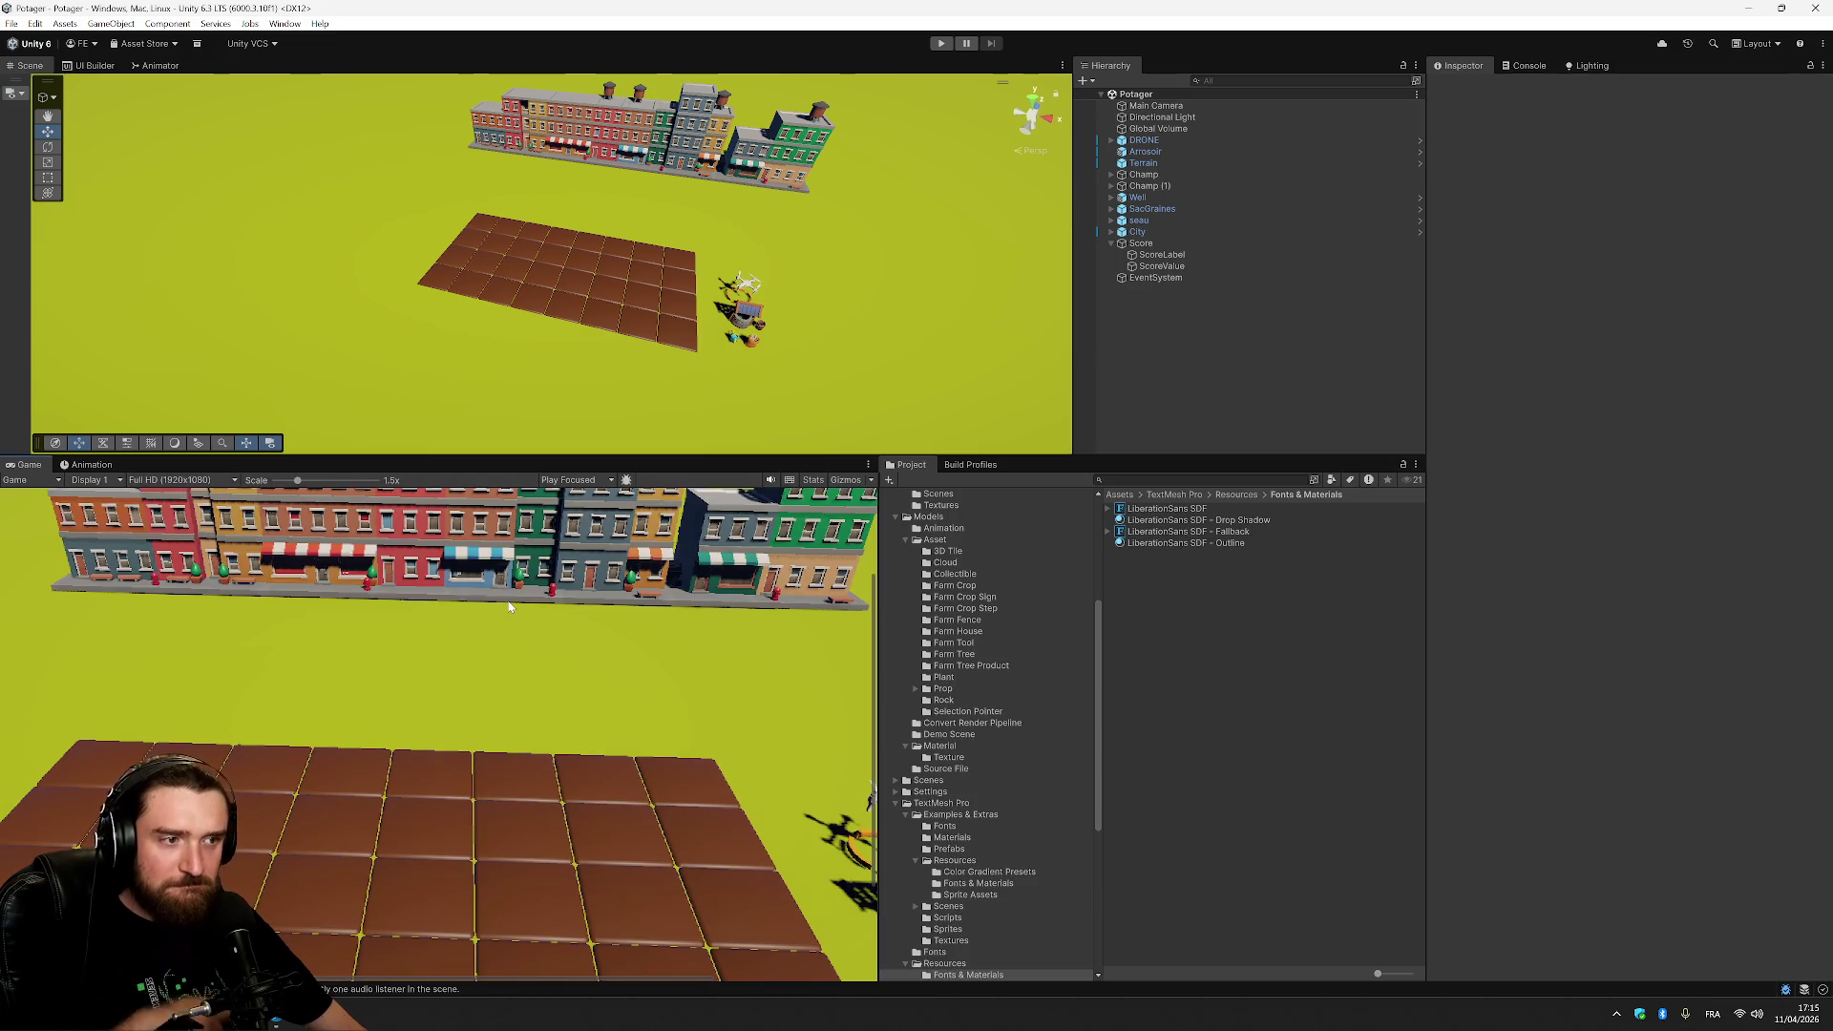
pyautogui.scroll(-5, 509, 607)
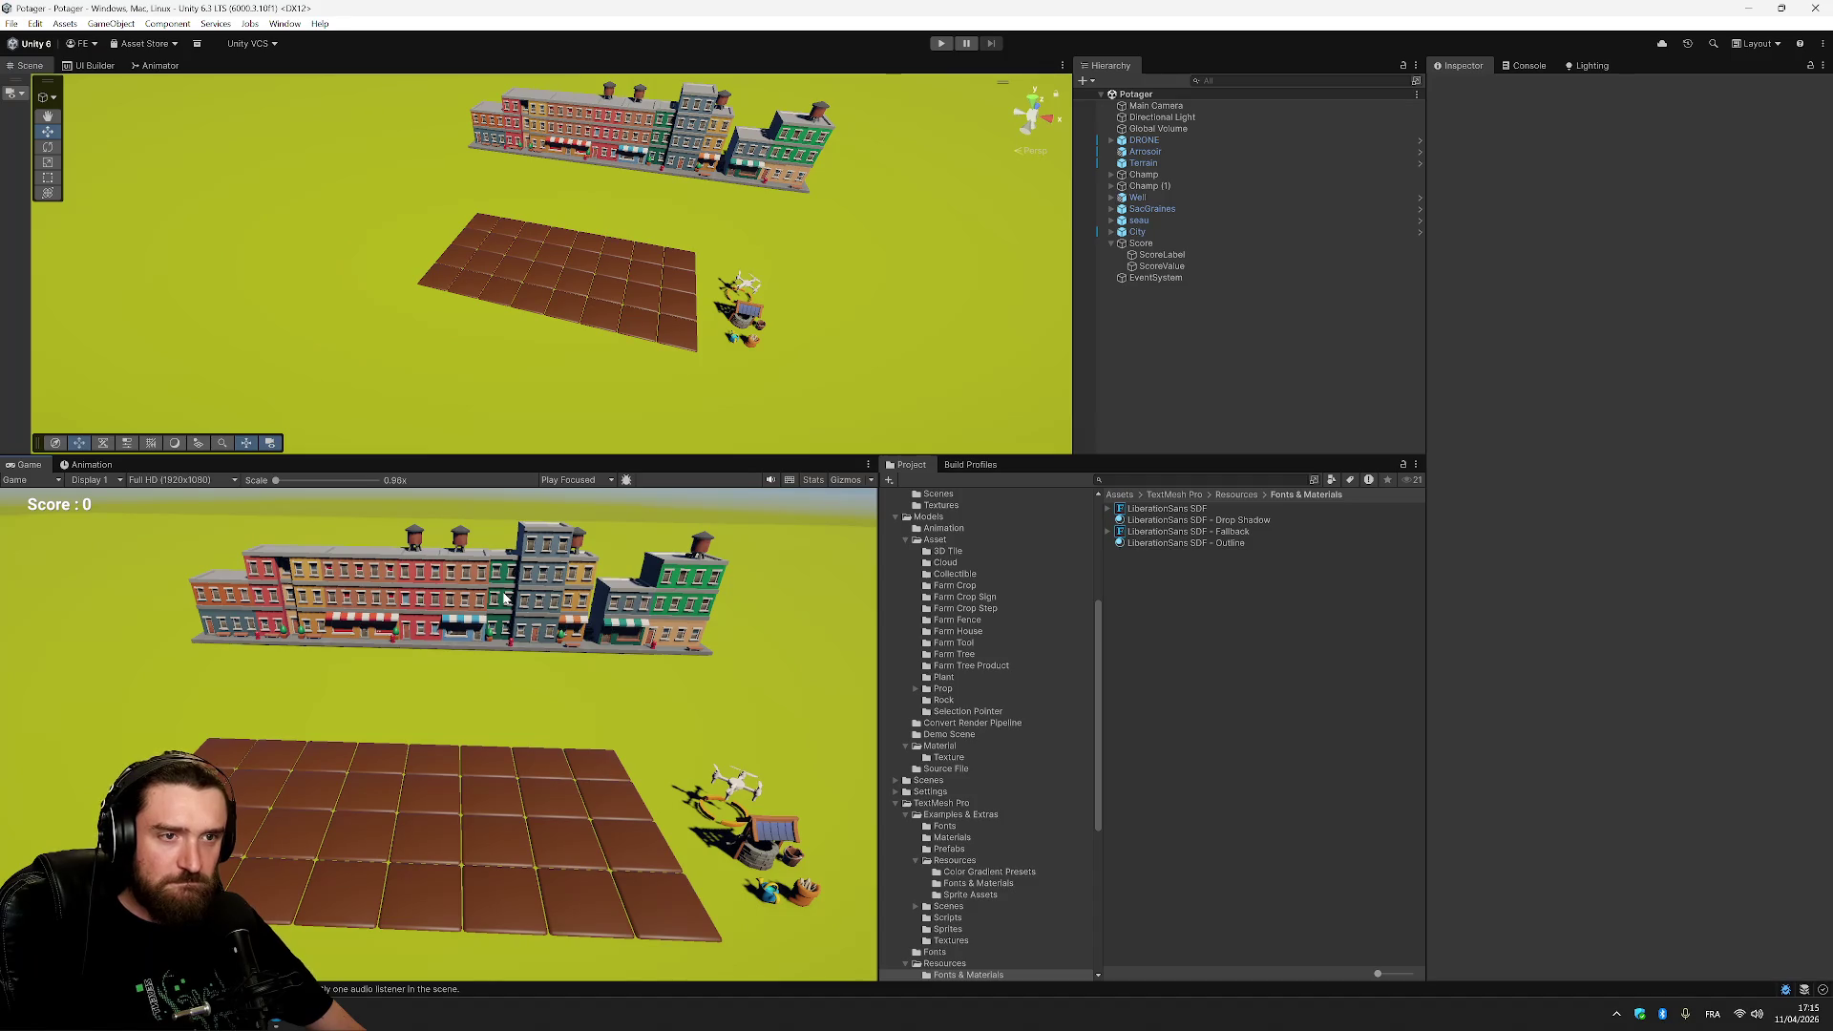
pyautogui.click(170, 480)
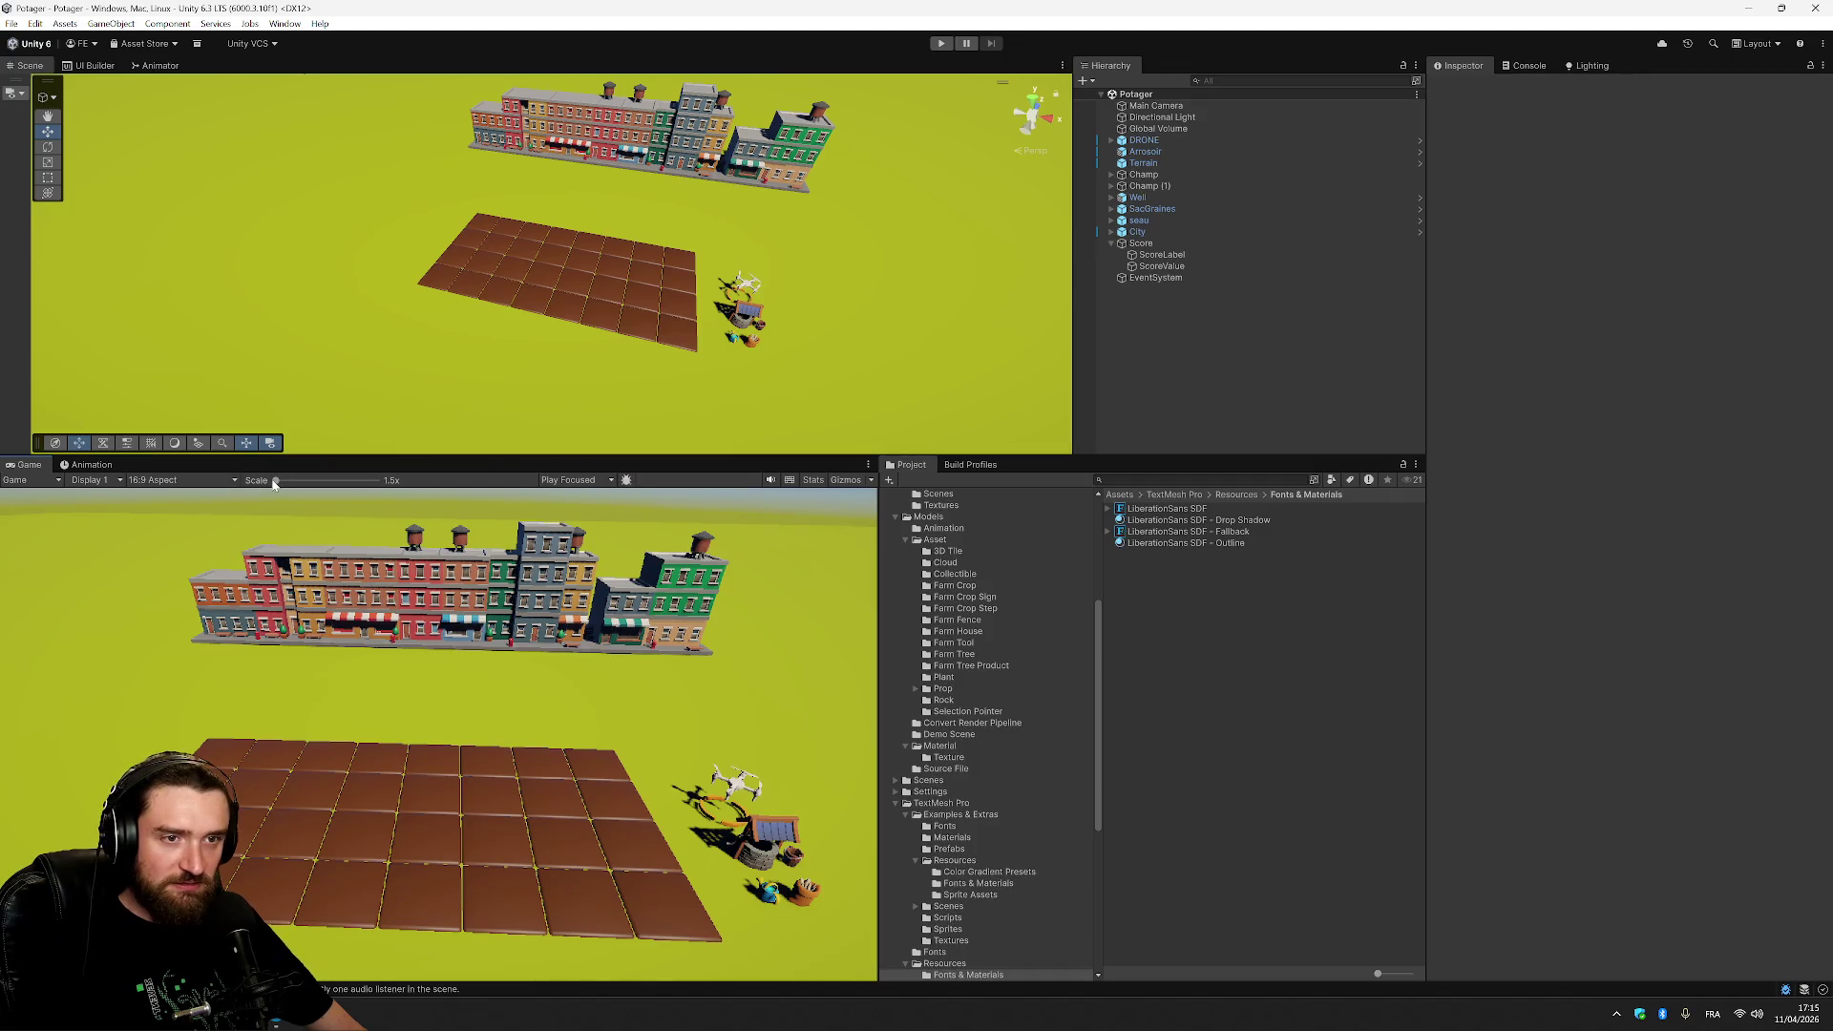
pyautogui.click(176, 481)
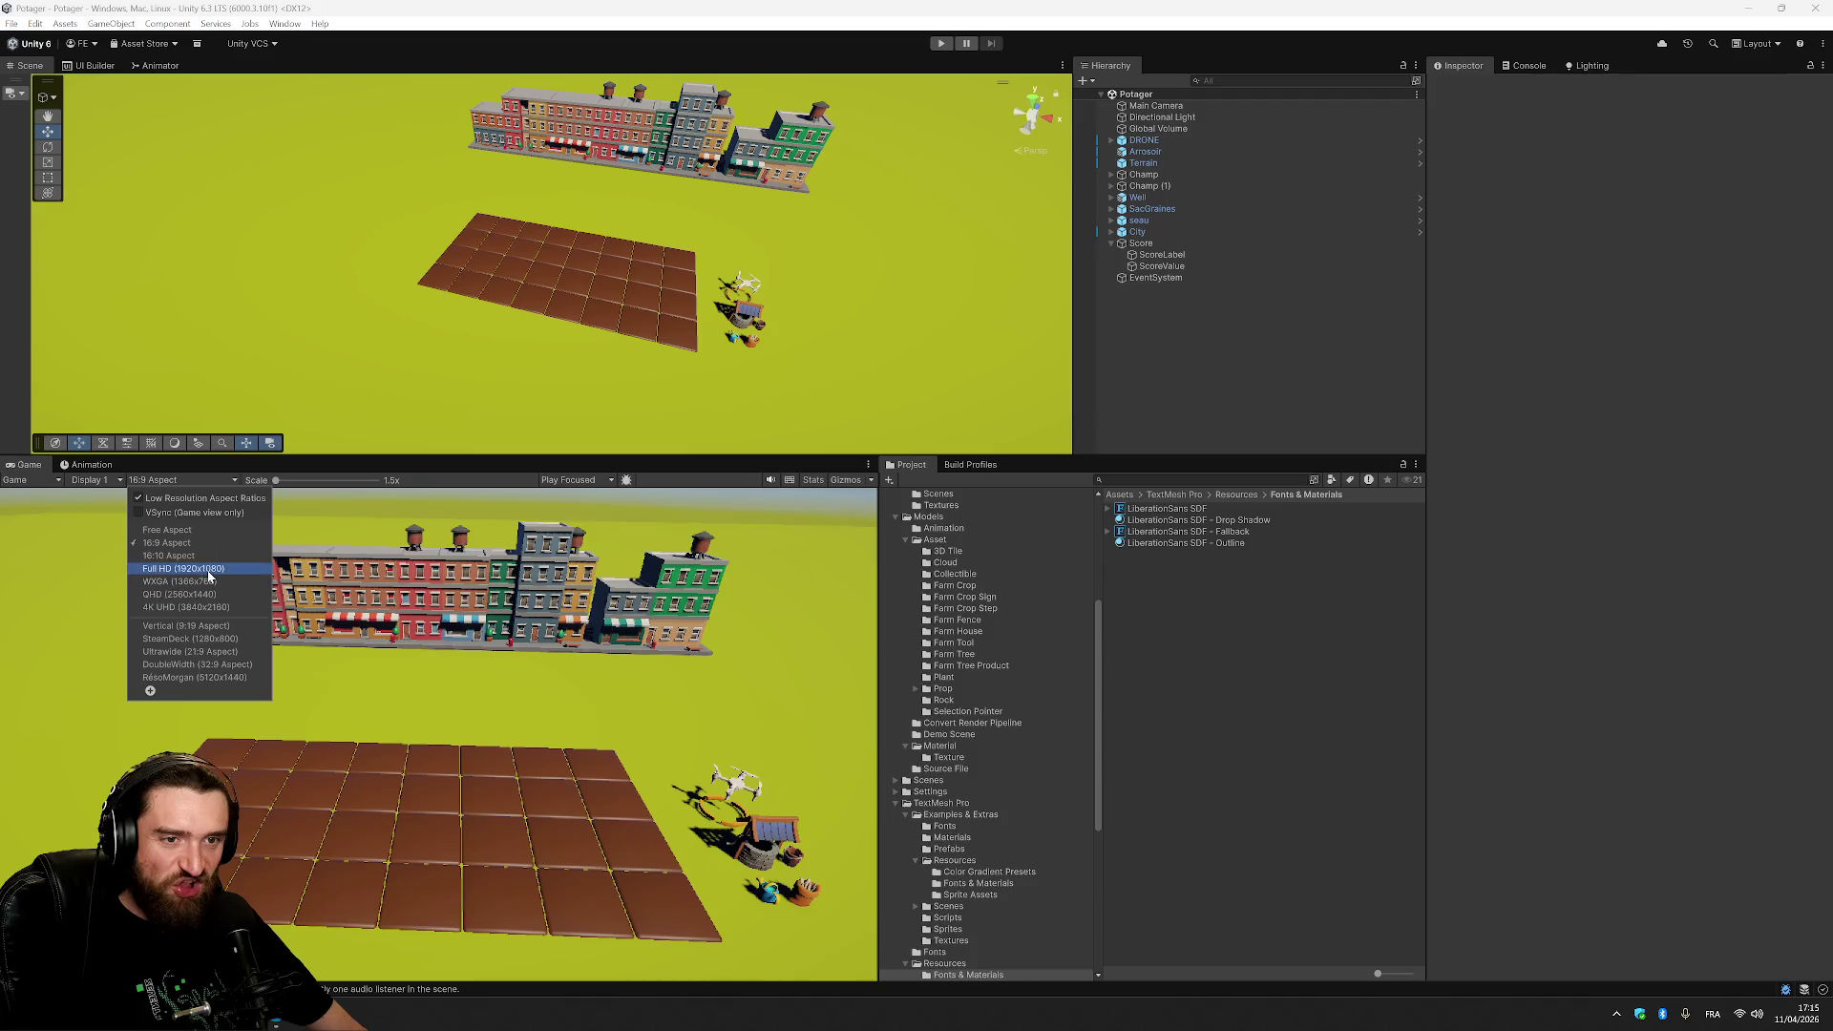
pyautogui.click(209, 570)
pyautogui.press('super')
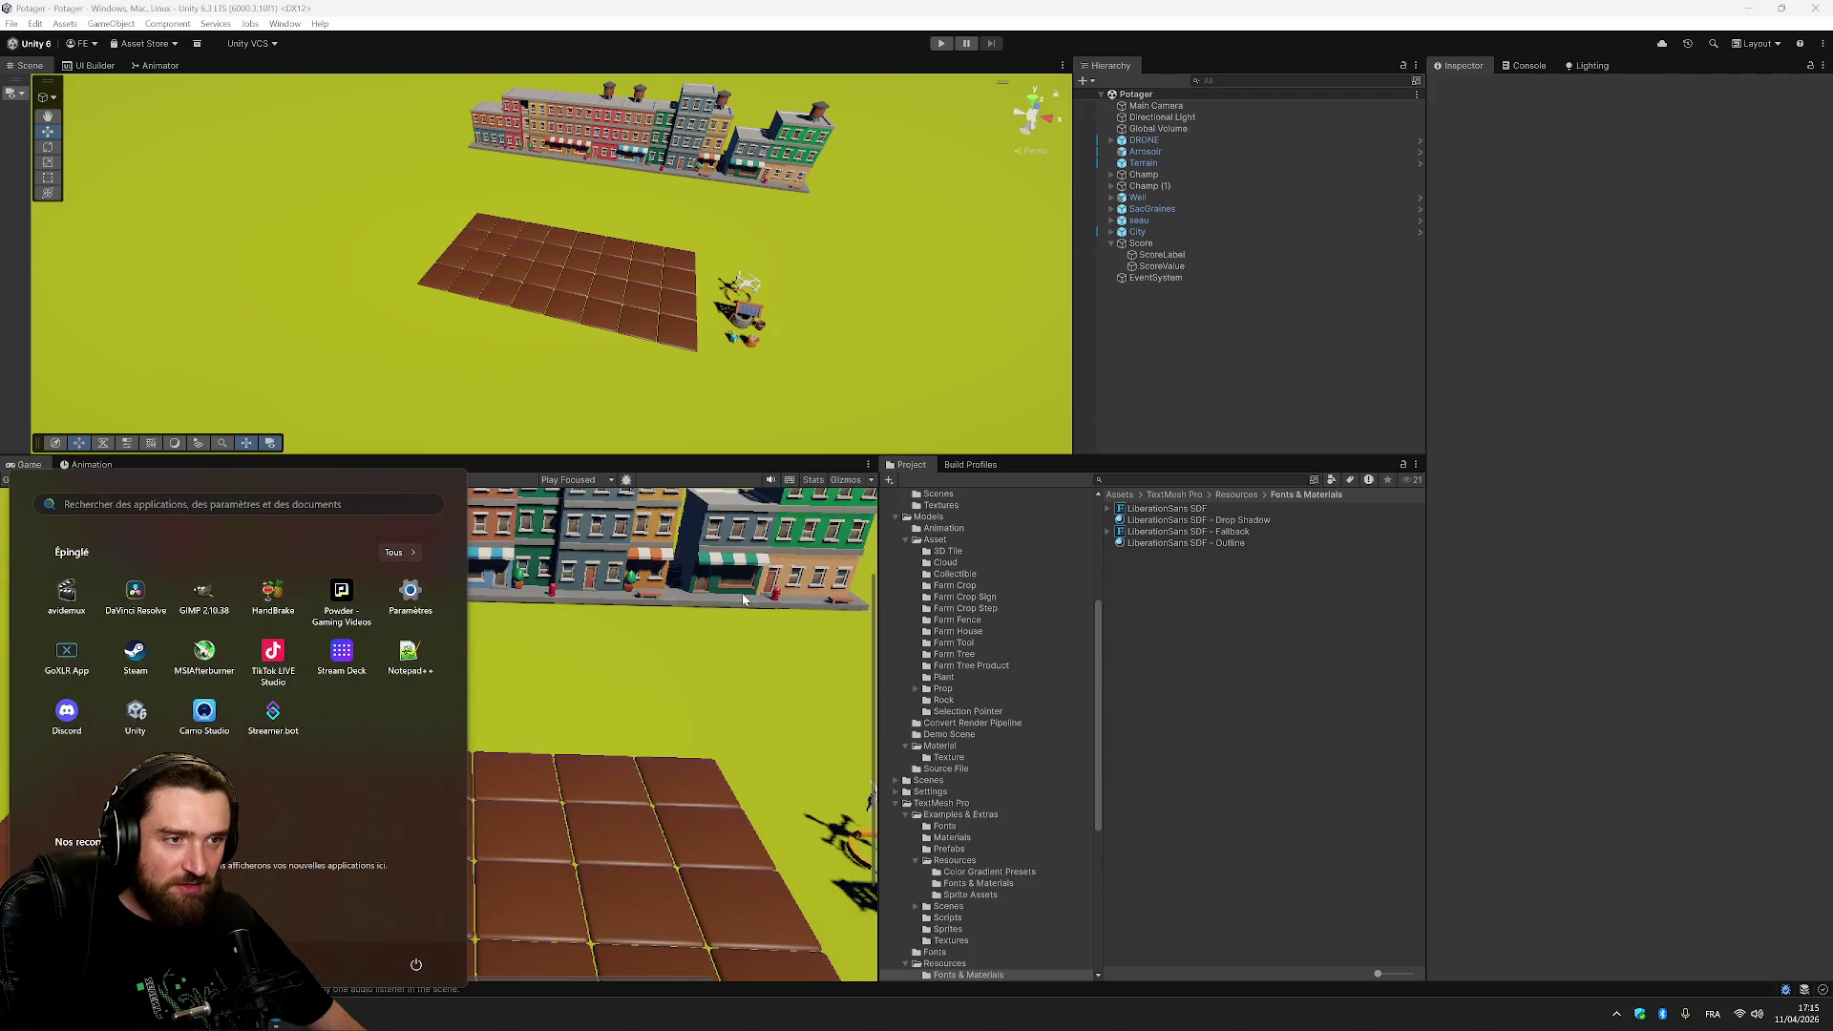
pyautogui.press('super')
pyautogui.moveTo(291, 487); pyautogui.dragTo(279, 488)
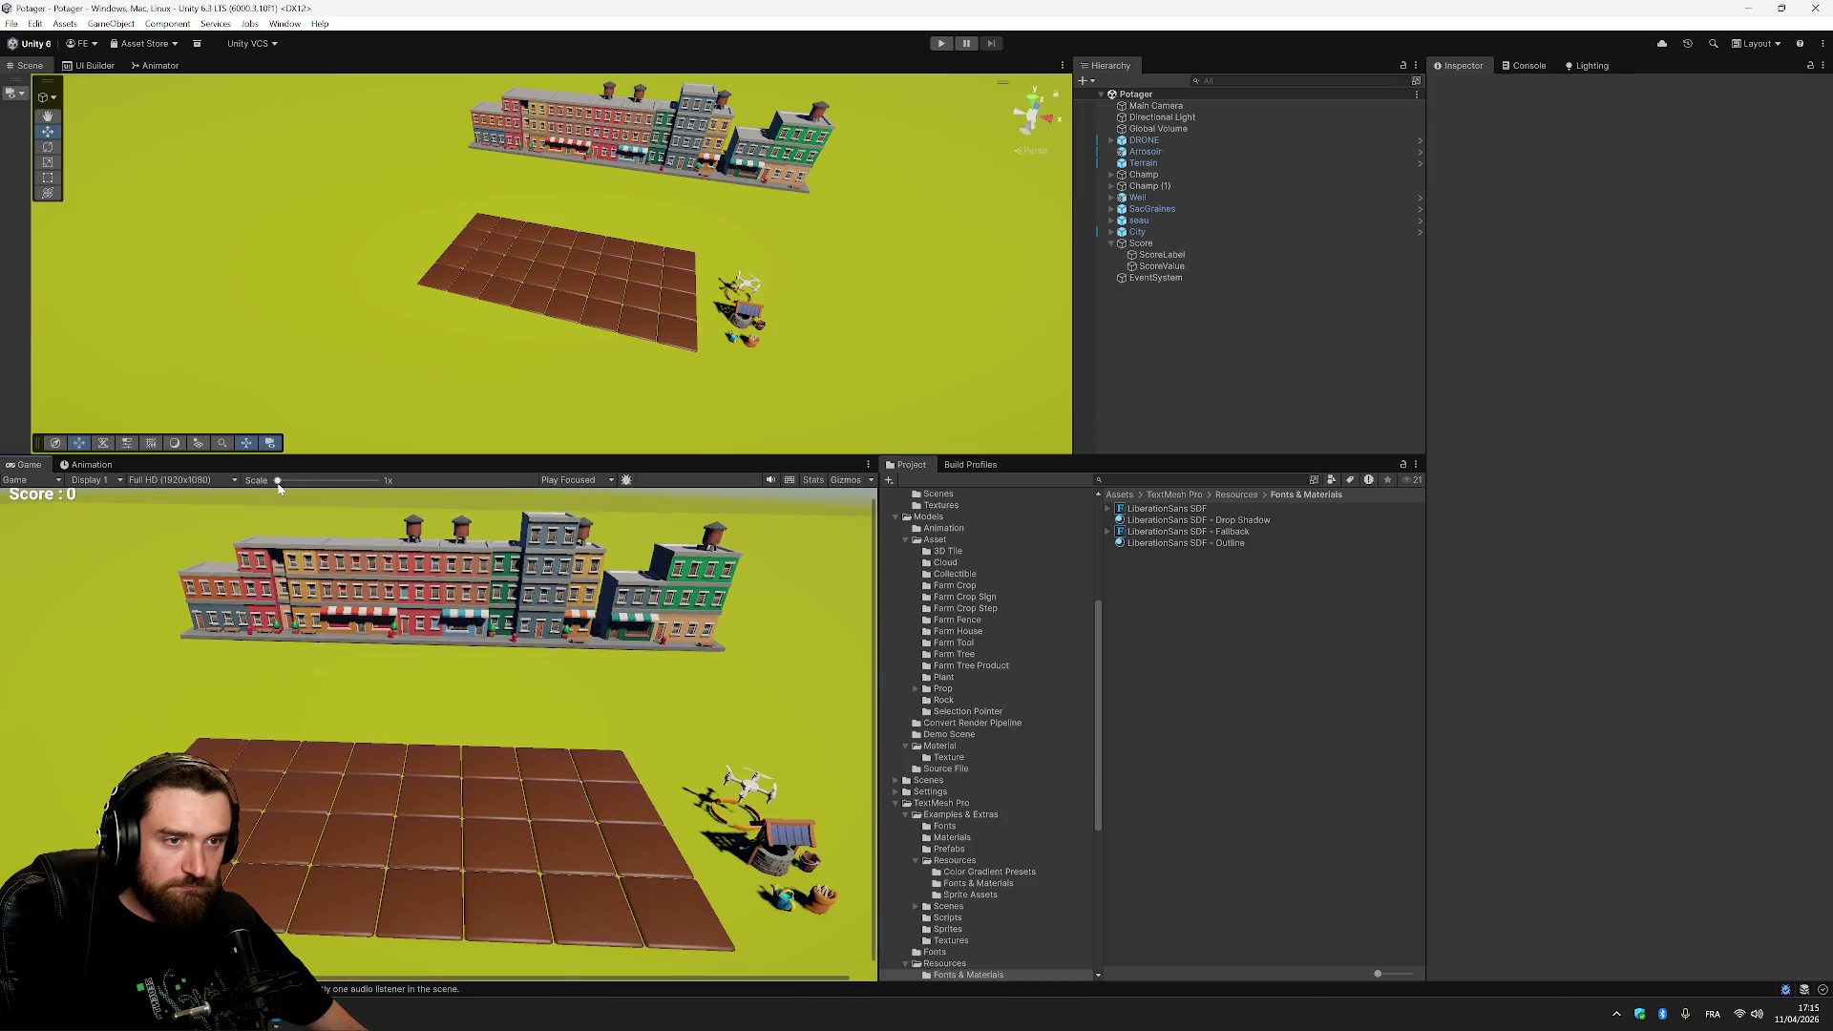
# Drag the panel splitters to make the Game view wider and taller, shrinking the Scene view.
pyautogui.moveTo(880, 502)
pyautogui.mouseDown()
pyautogui.moveTo(947, 504)
pyautogui.moveTo(899, 509)
pyautogui.mouseUp()
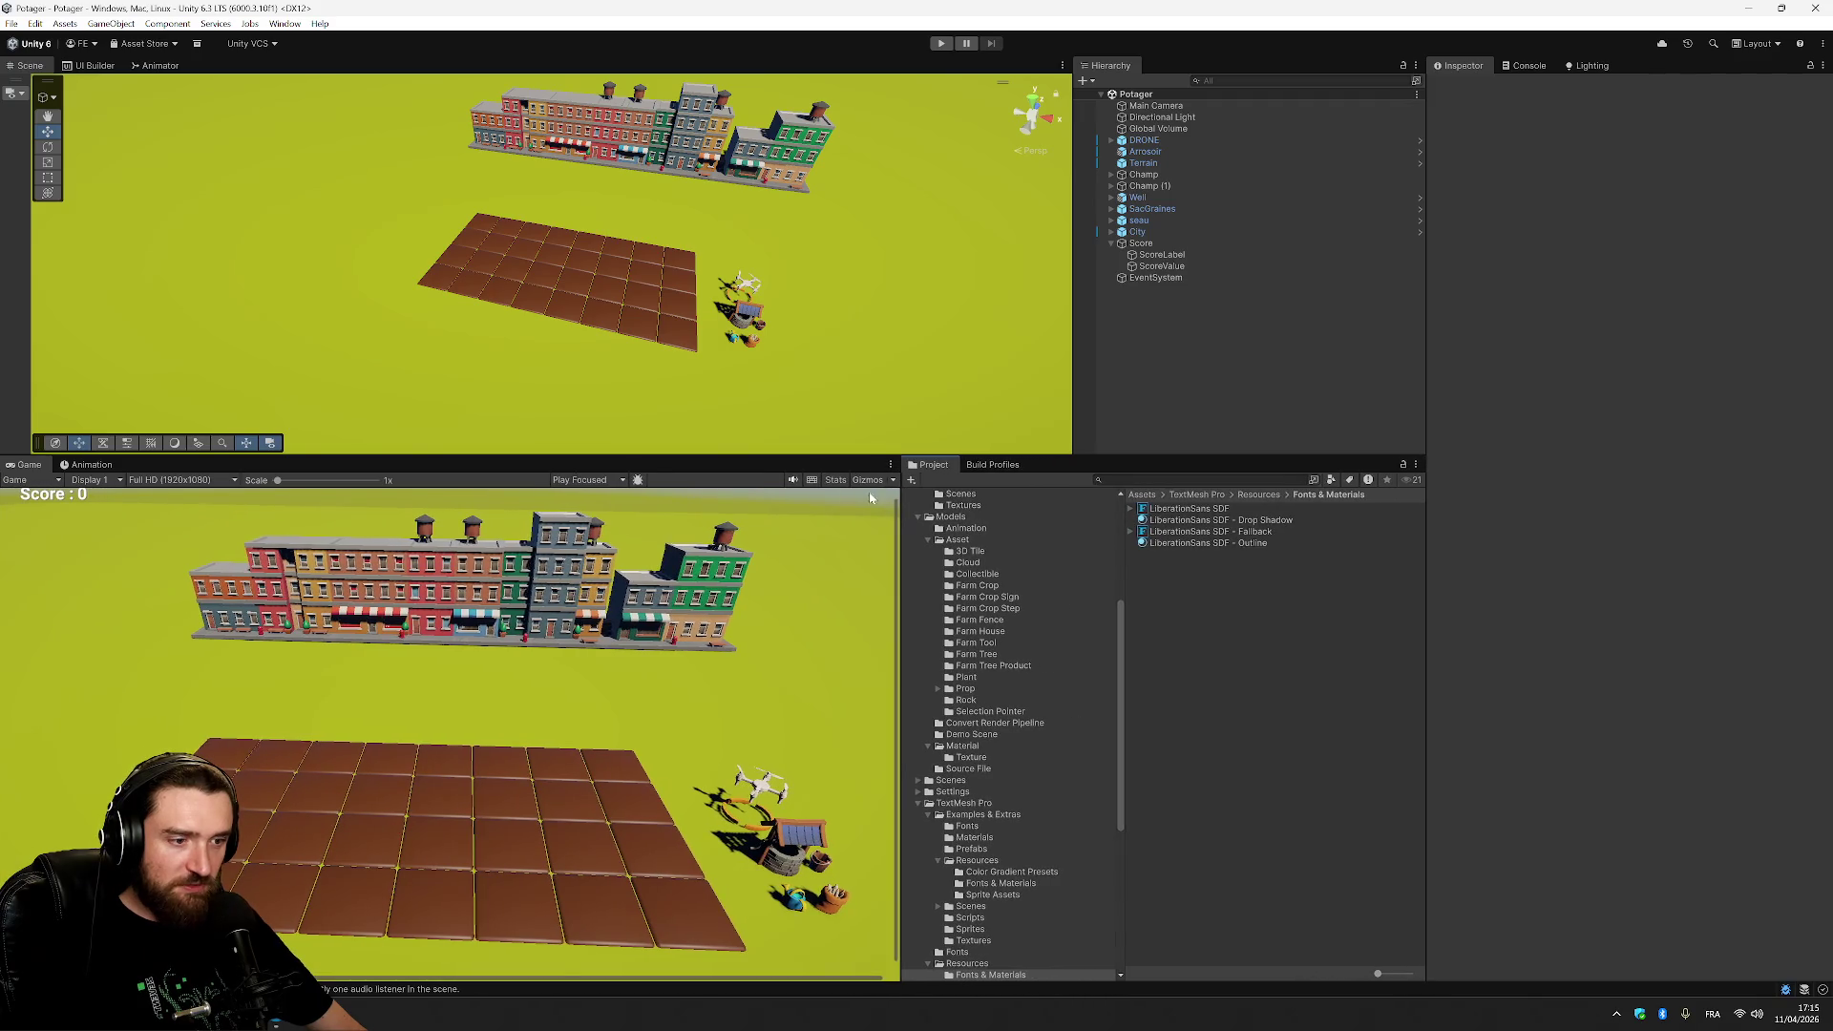
pyautogui.moveTo(788, 458); pyautogui.dragTo(796, 426)
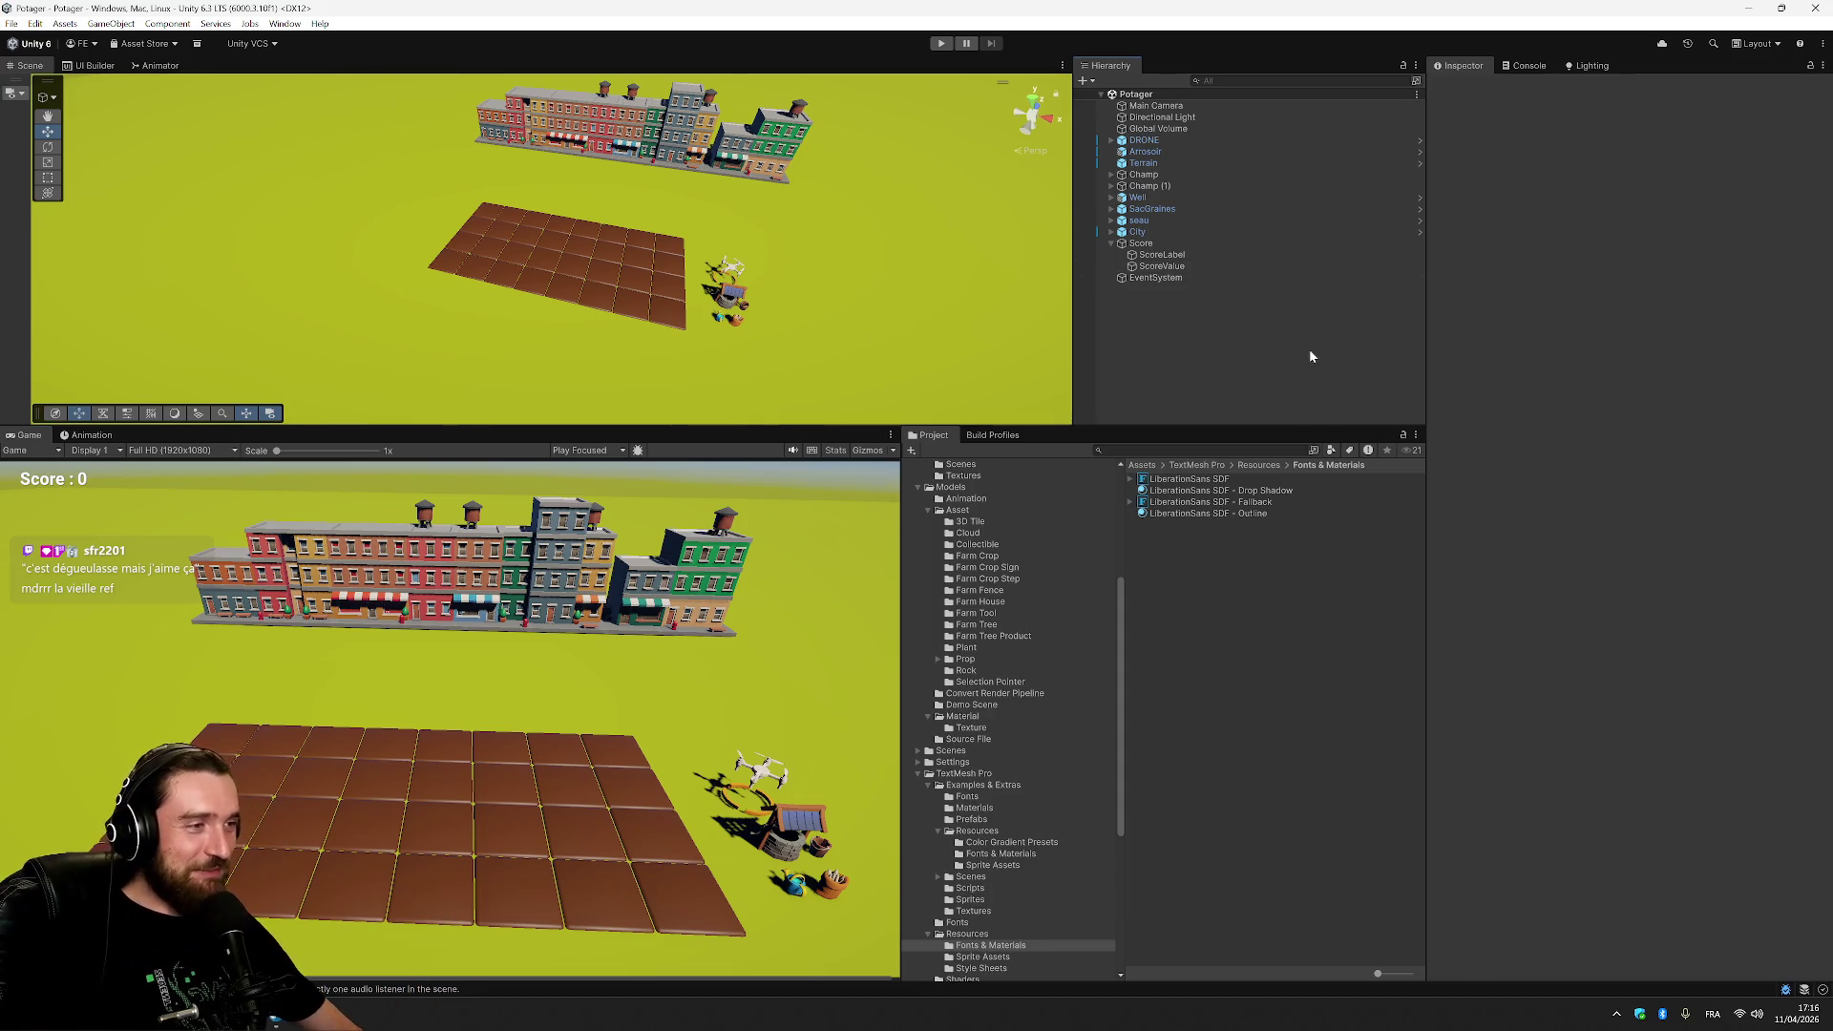
pyautogui.click(1269, 251)
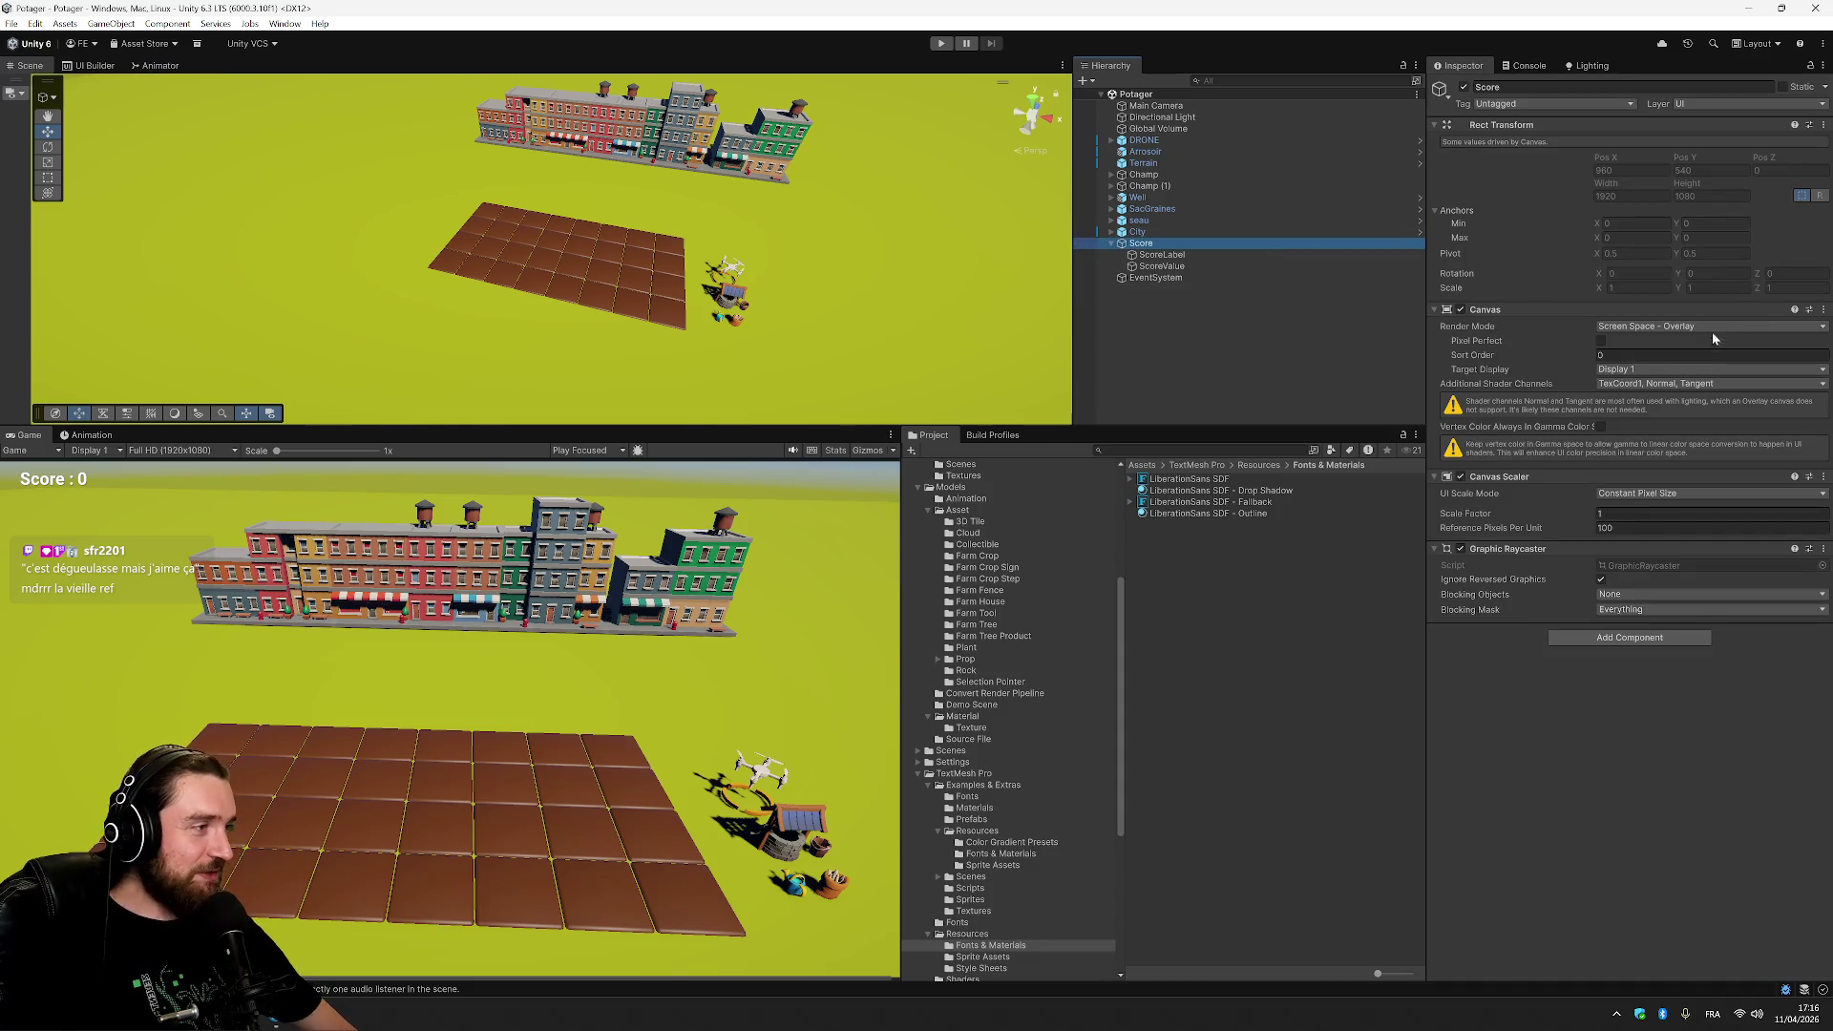
# Set Canvas Scaler UI Scale Mode to Scale With Screen Size, reference resolution 1920 x 1080.
pyautogui.click(1711, 330)
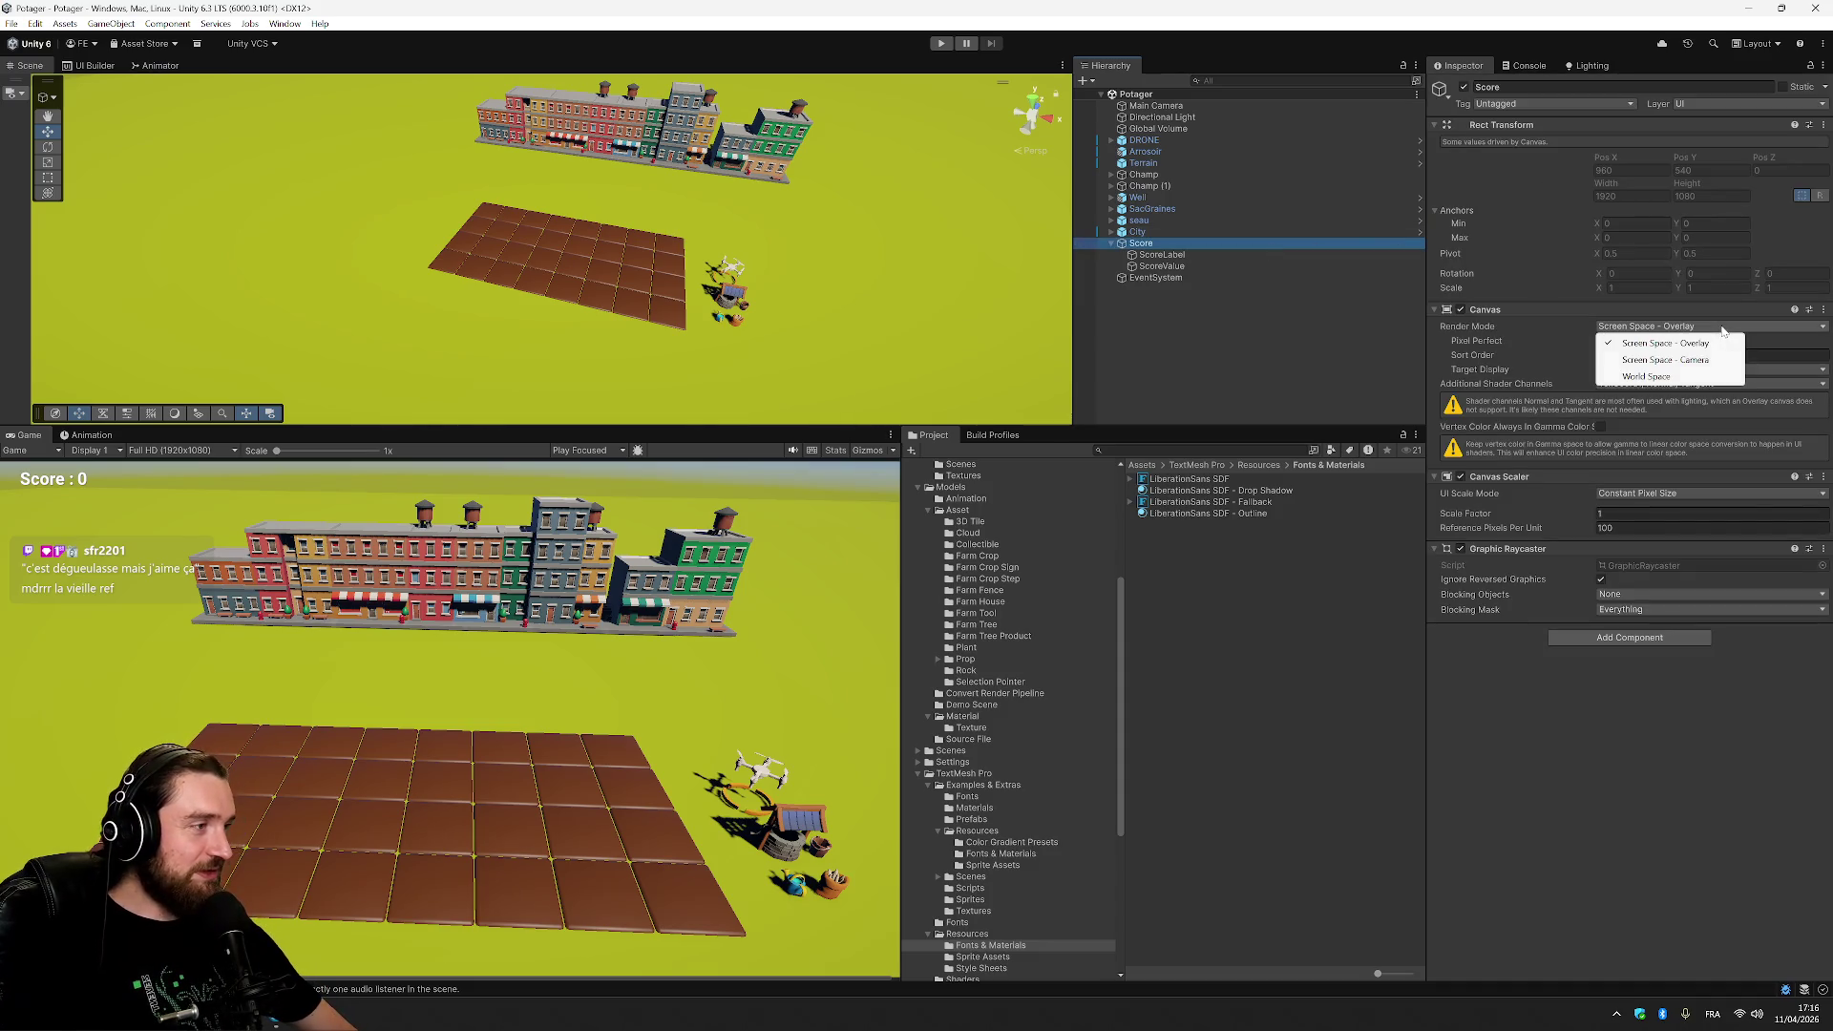
pyautogui.click(1715, 777)
pyautogui.click(1695, 493)
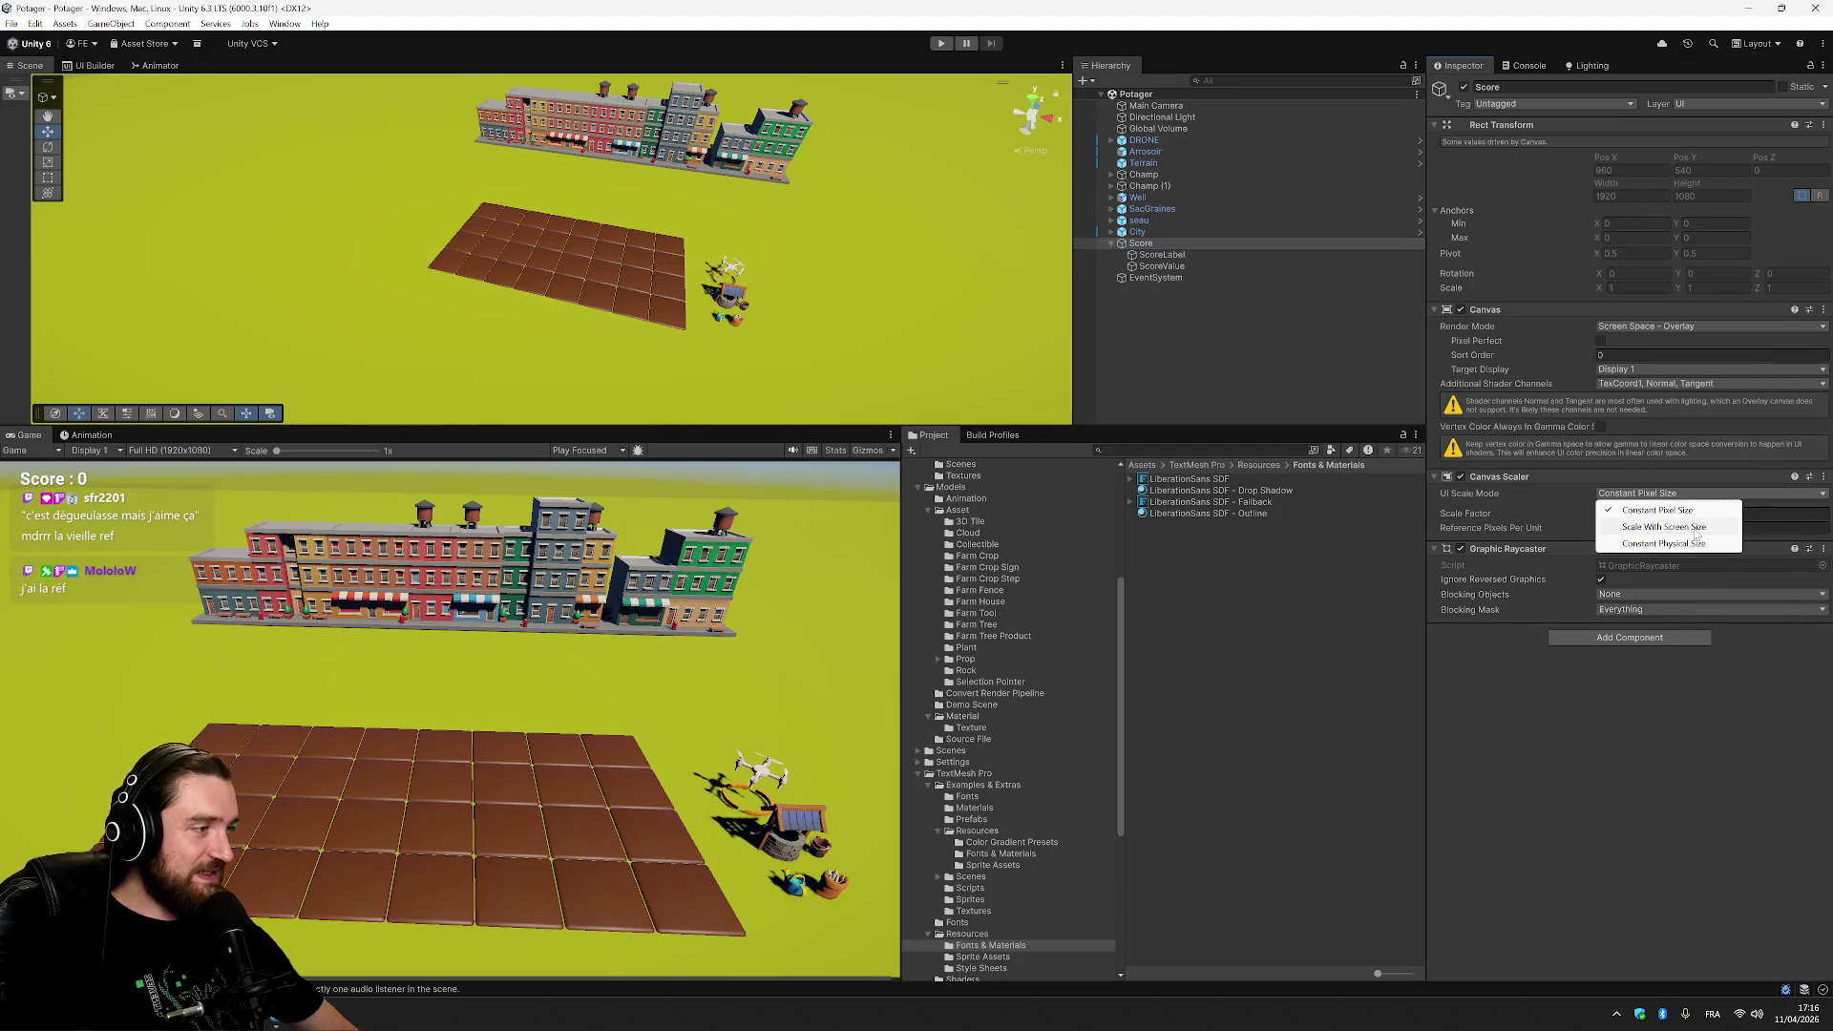
pyautogui.click(1696, 528)
pyautogui.click(1618, 514)
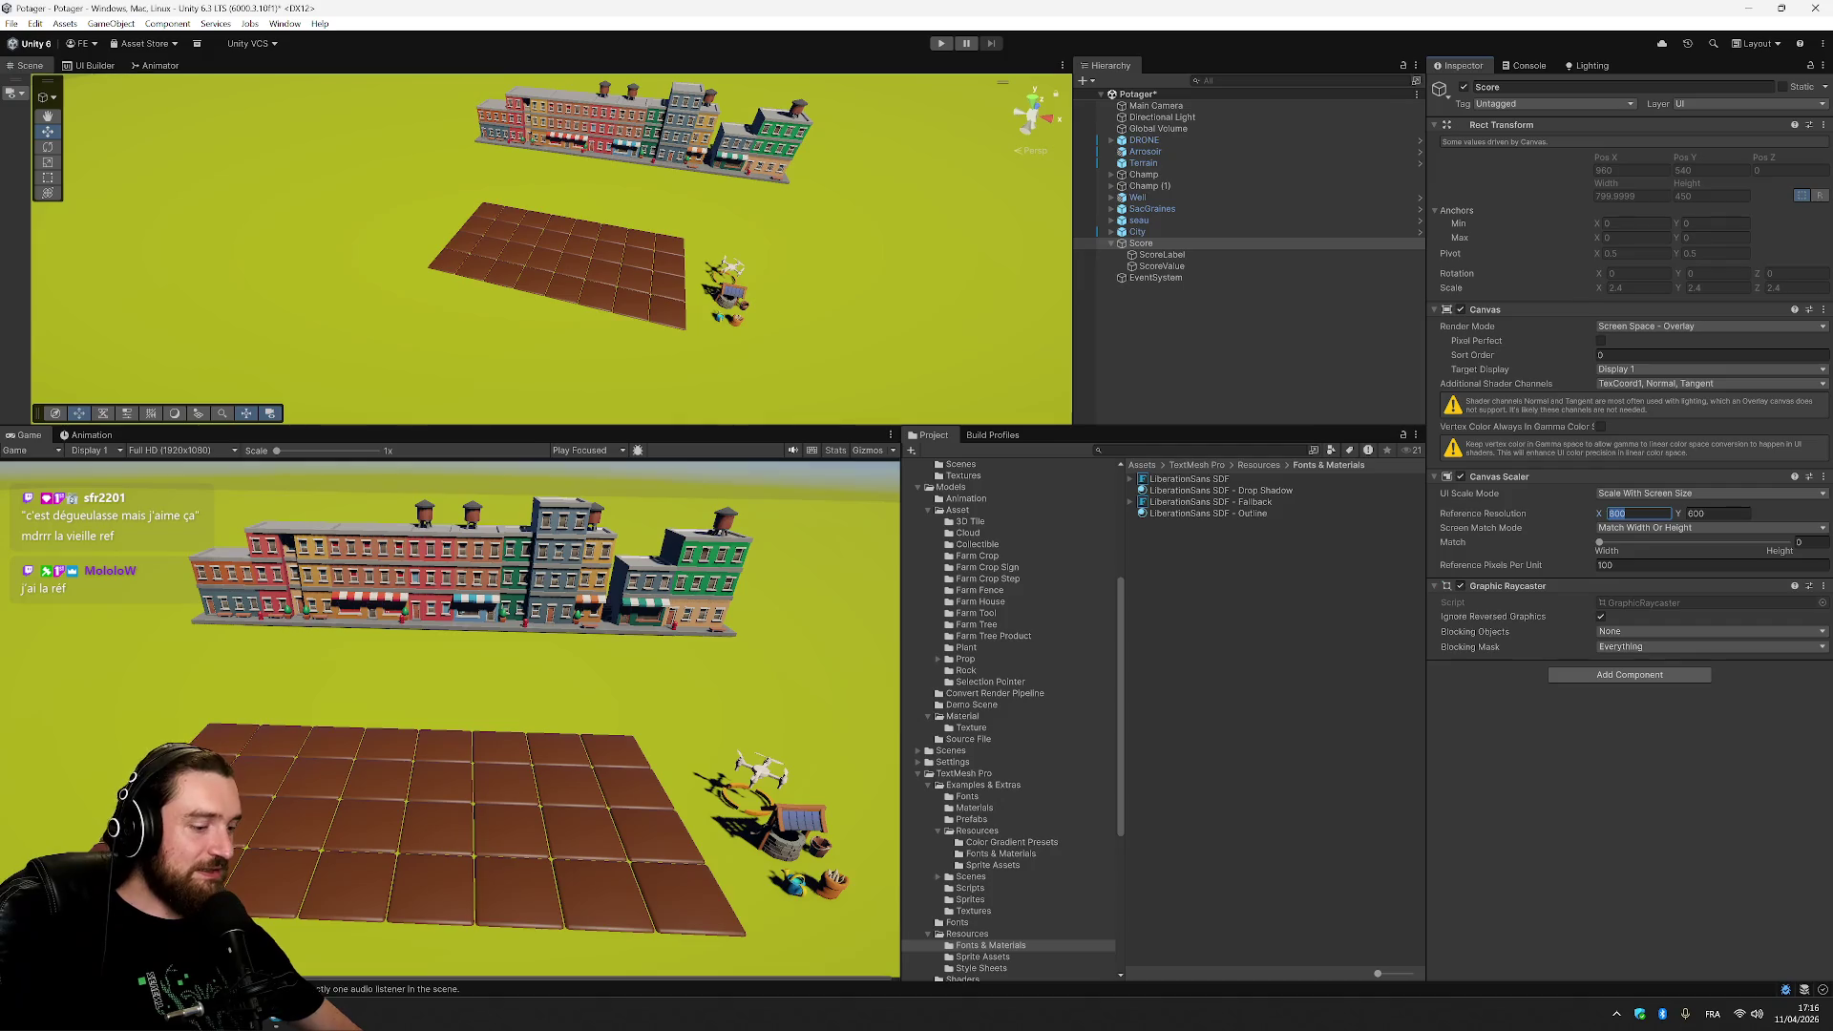
pyautogui.write('1920')
pyautogui.press('Tab')
pyautogui.write('1')
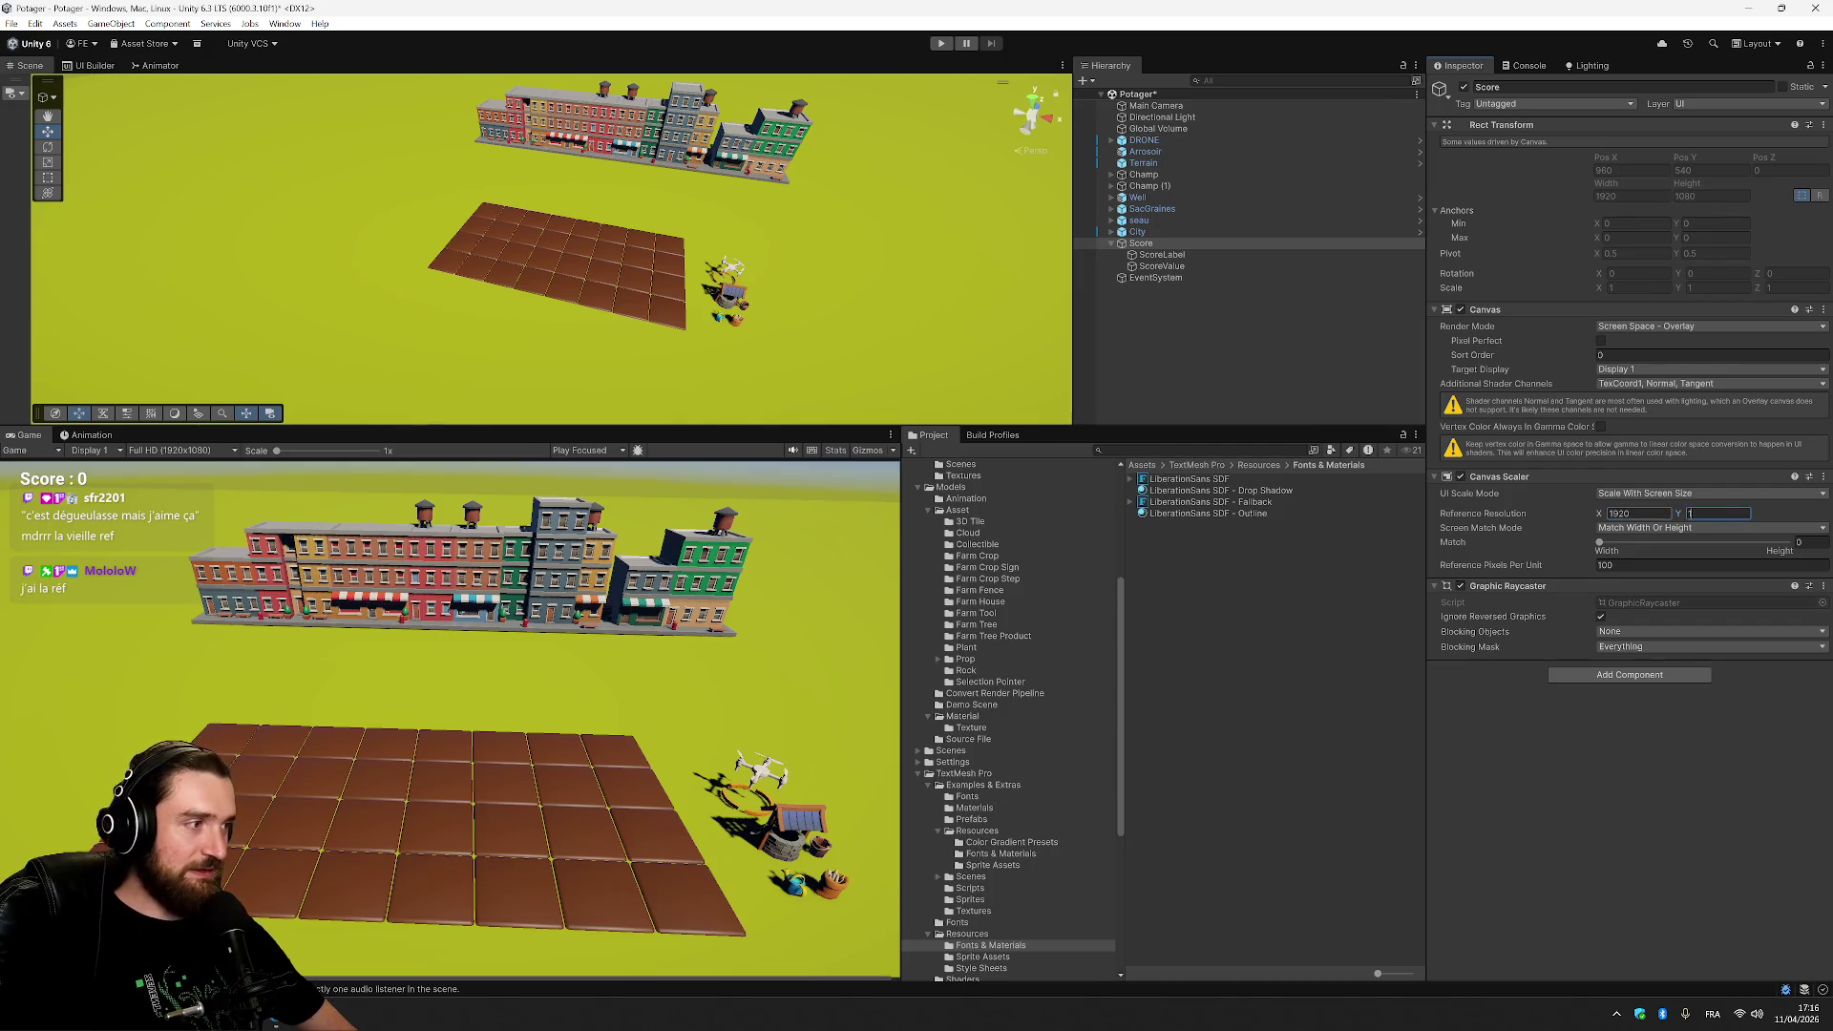
pyautogui.write('080')
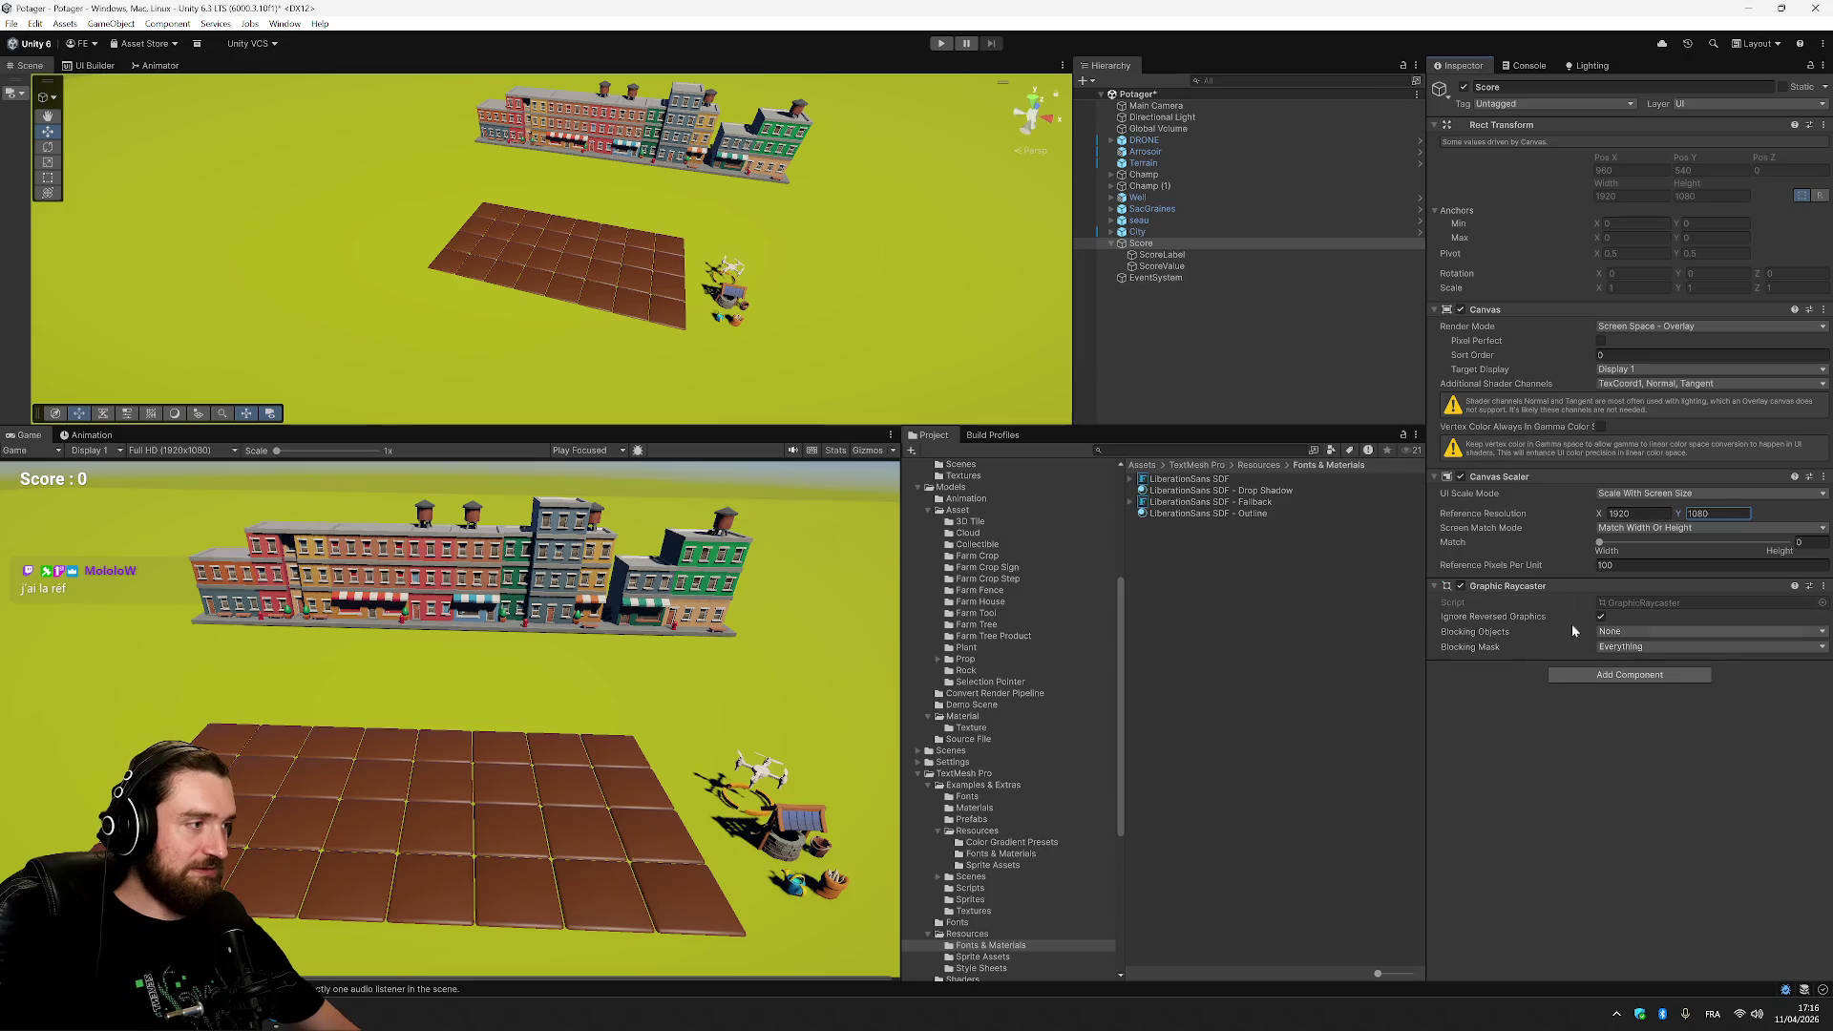
pyautogui.press('Return')
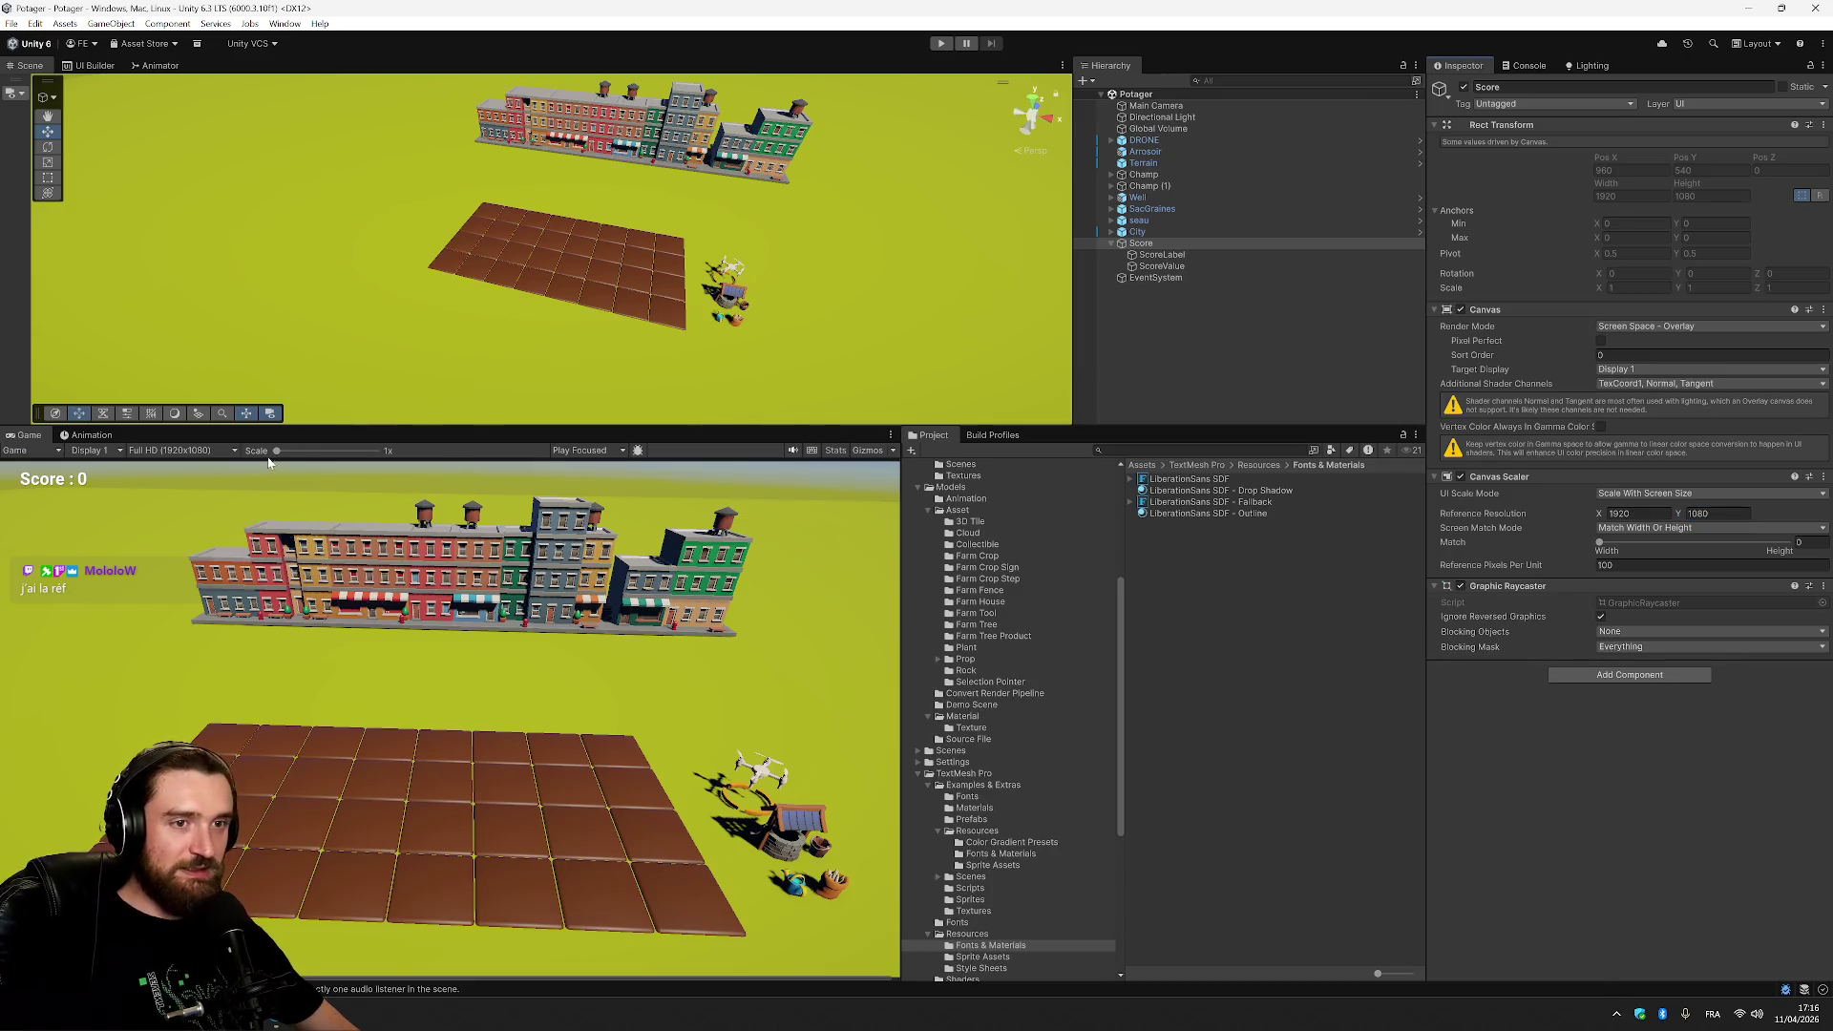
pyautogui.click(217, 451)
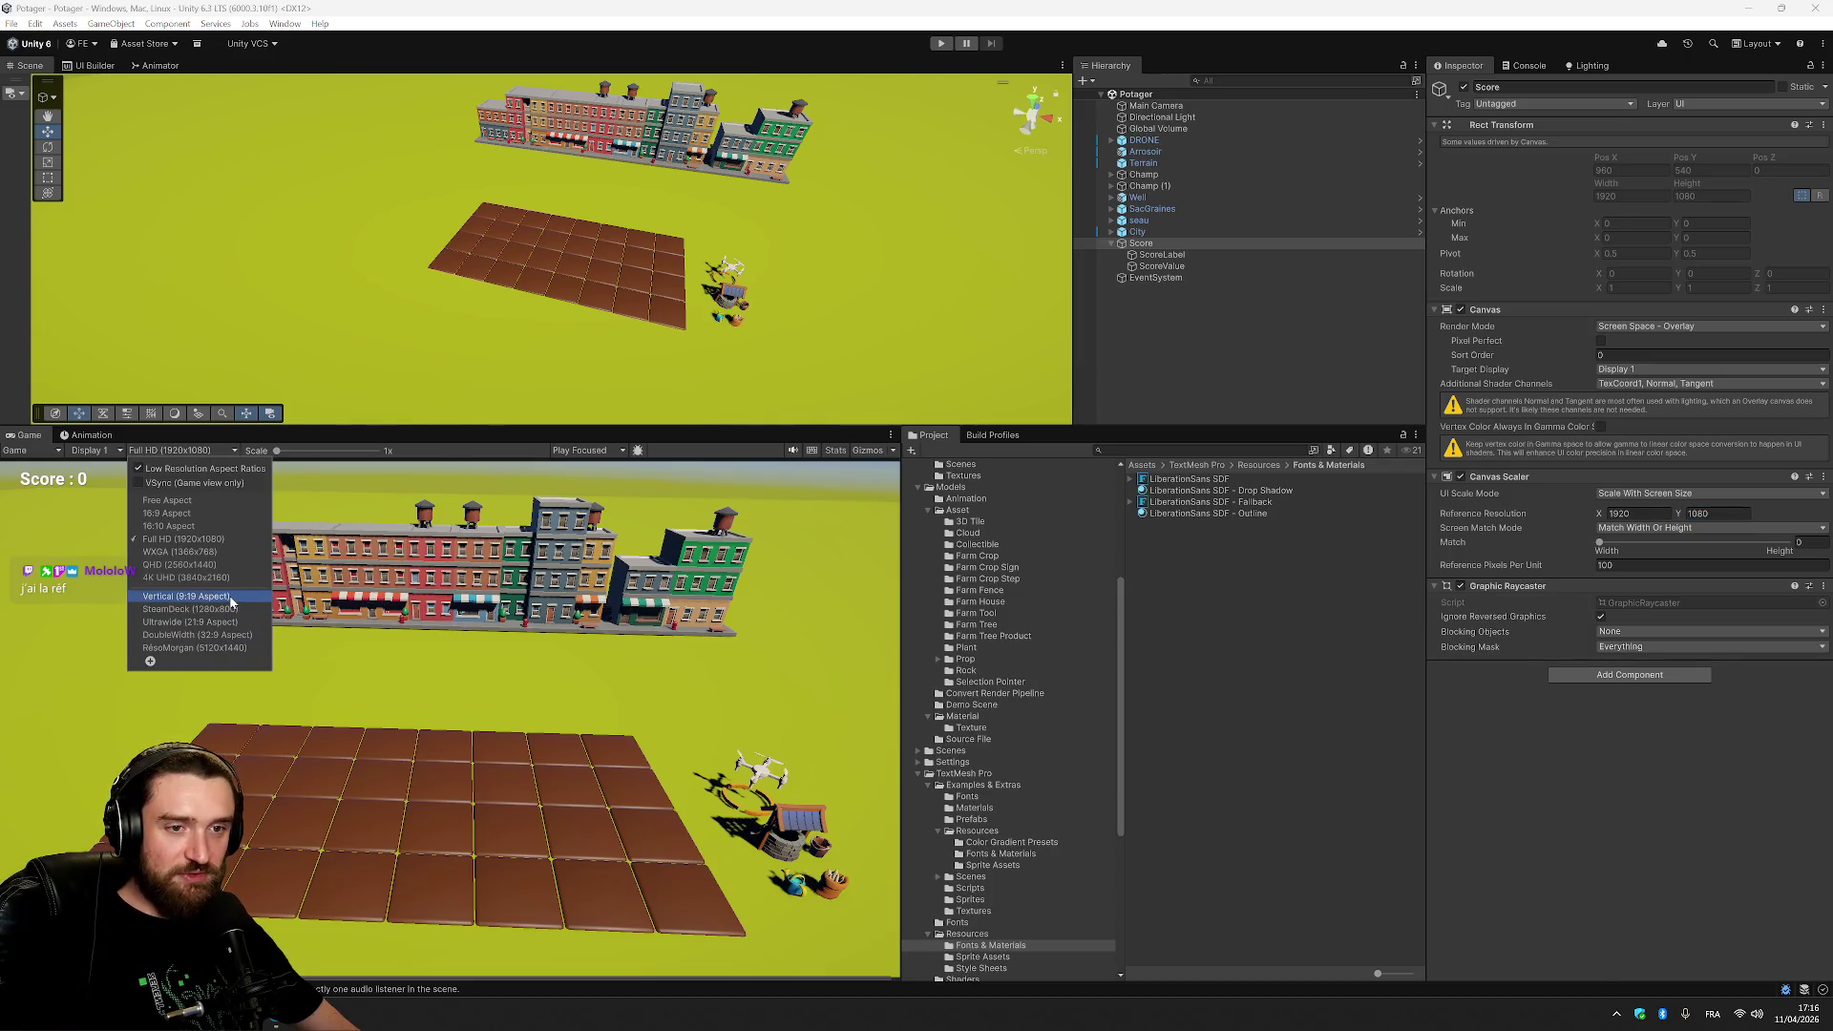
# Preview the Game view at WXGA, 16:9, 16:10, QHD, then RésoMorgan 5120x1440.
pyautogui.click(222, 552)
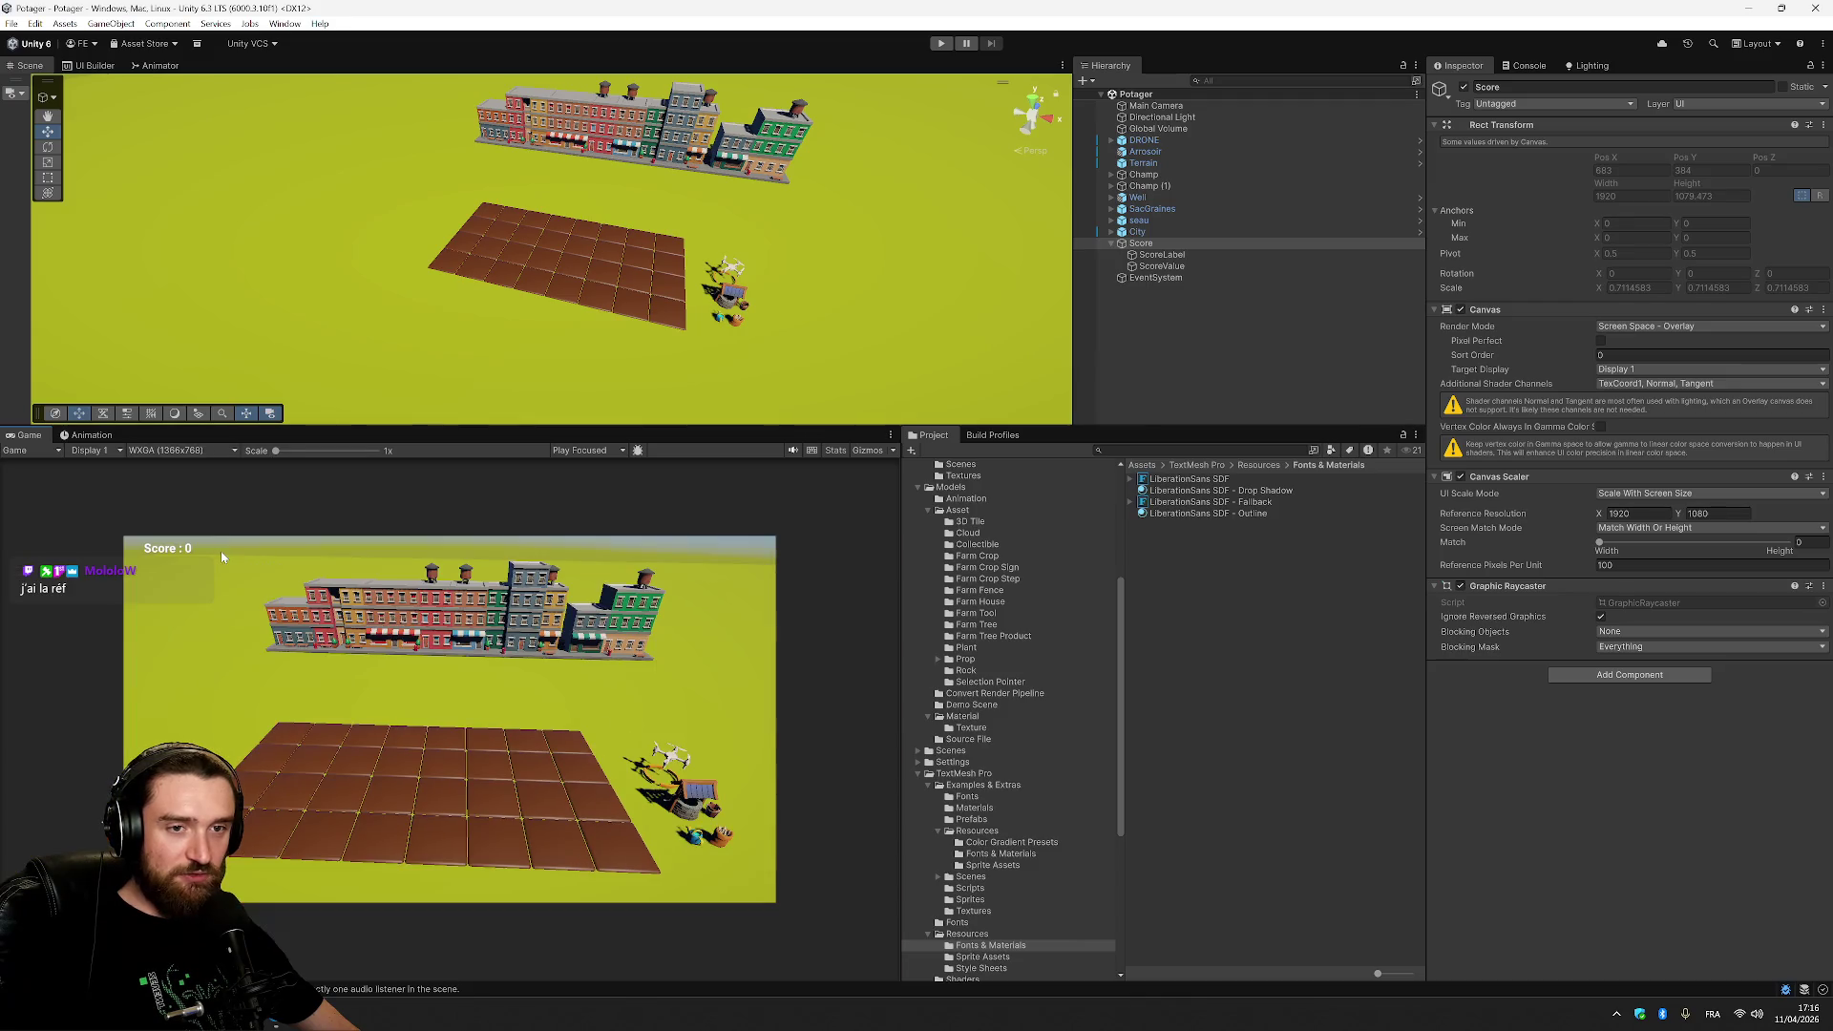
pyautogui.click(200, 450)
pyautogui.click(204, 502)
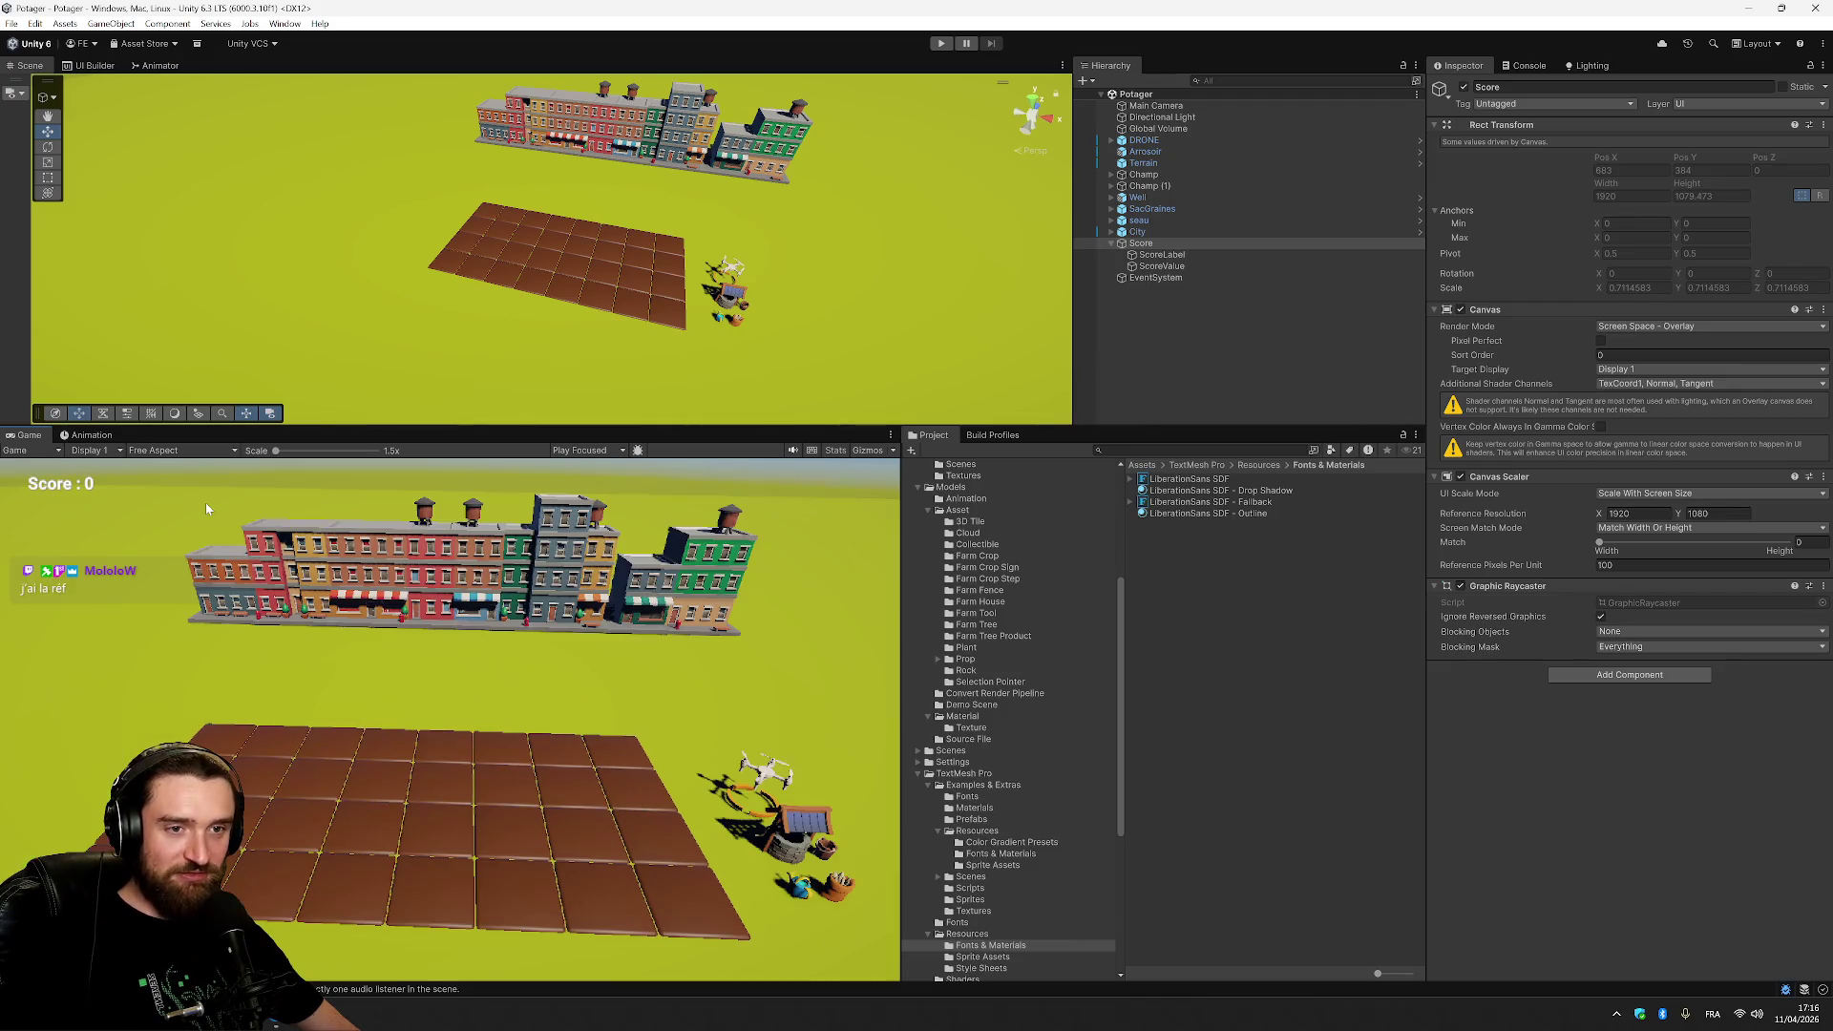
pyautogui.click(191, 451)
pyautogui.click(190, 514)
pyautogui.click(187, 450)
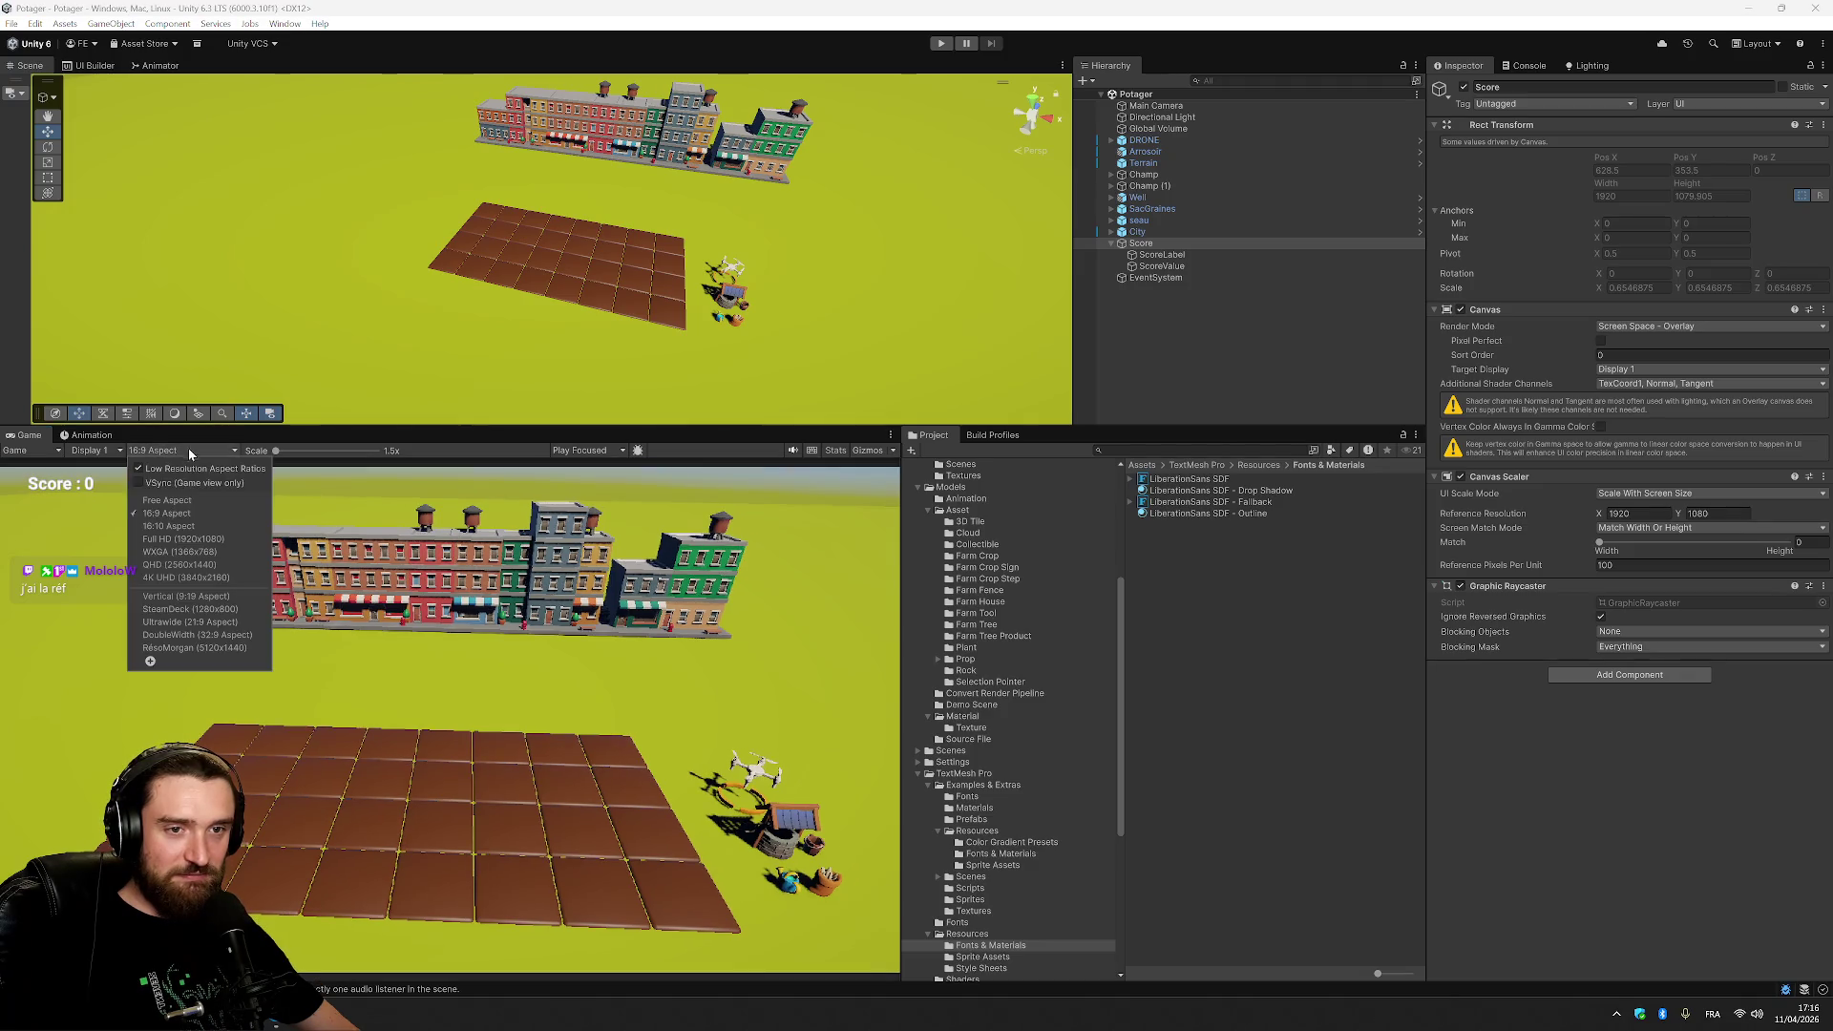
pyautogui.click(189, 526)
pyautogui.click(183, 449)
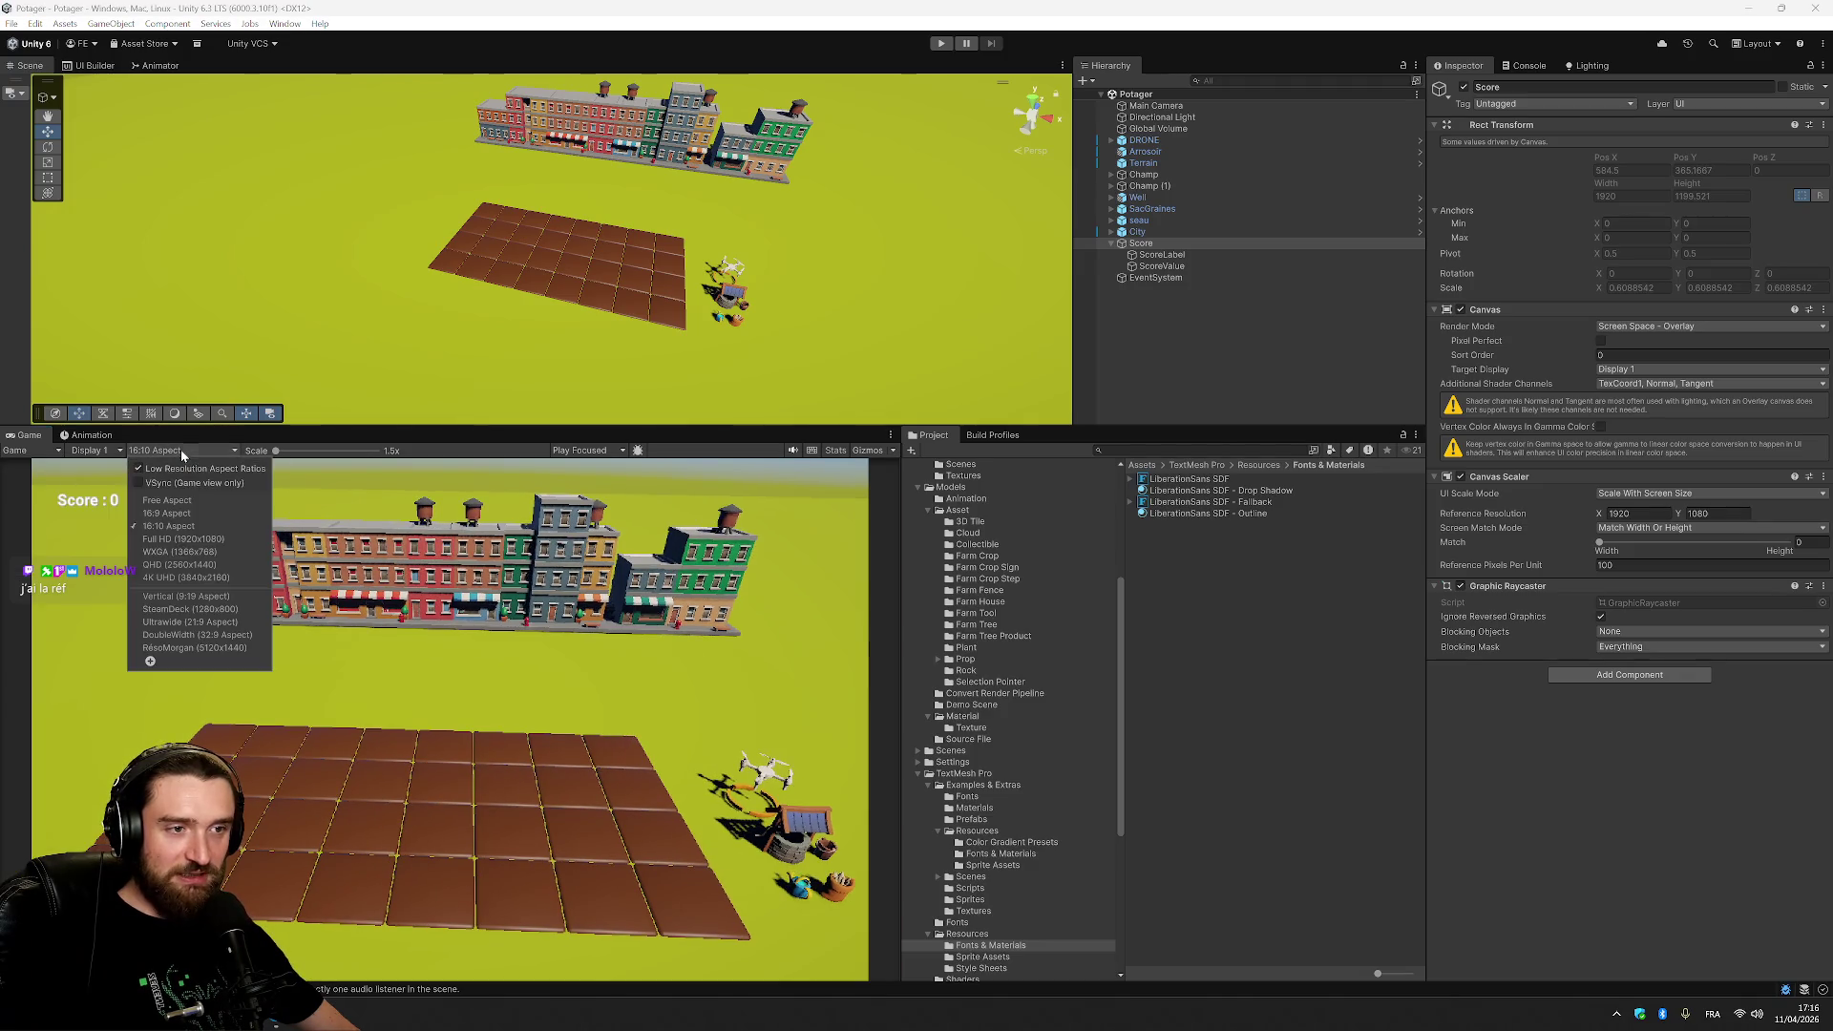
pyautogui.click(191, 576)
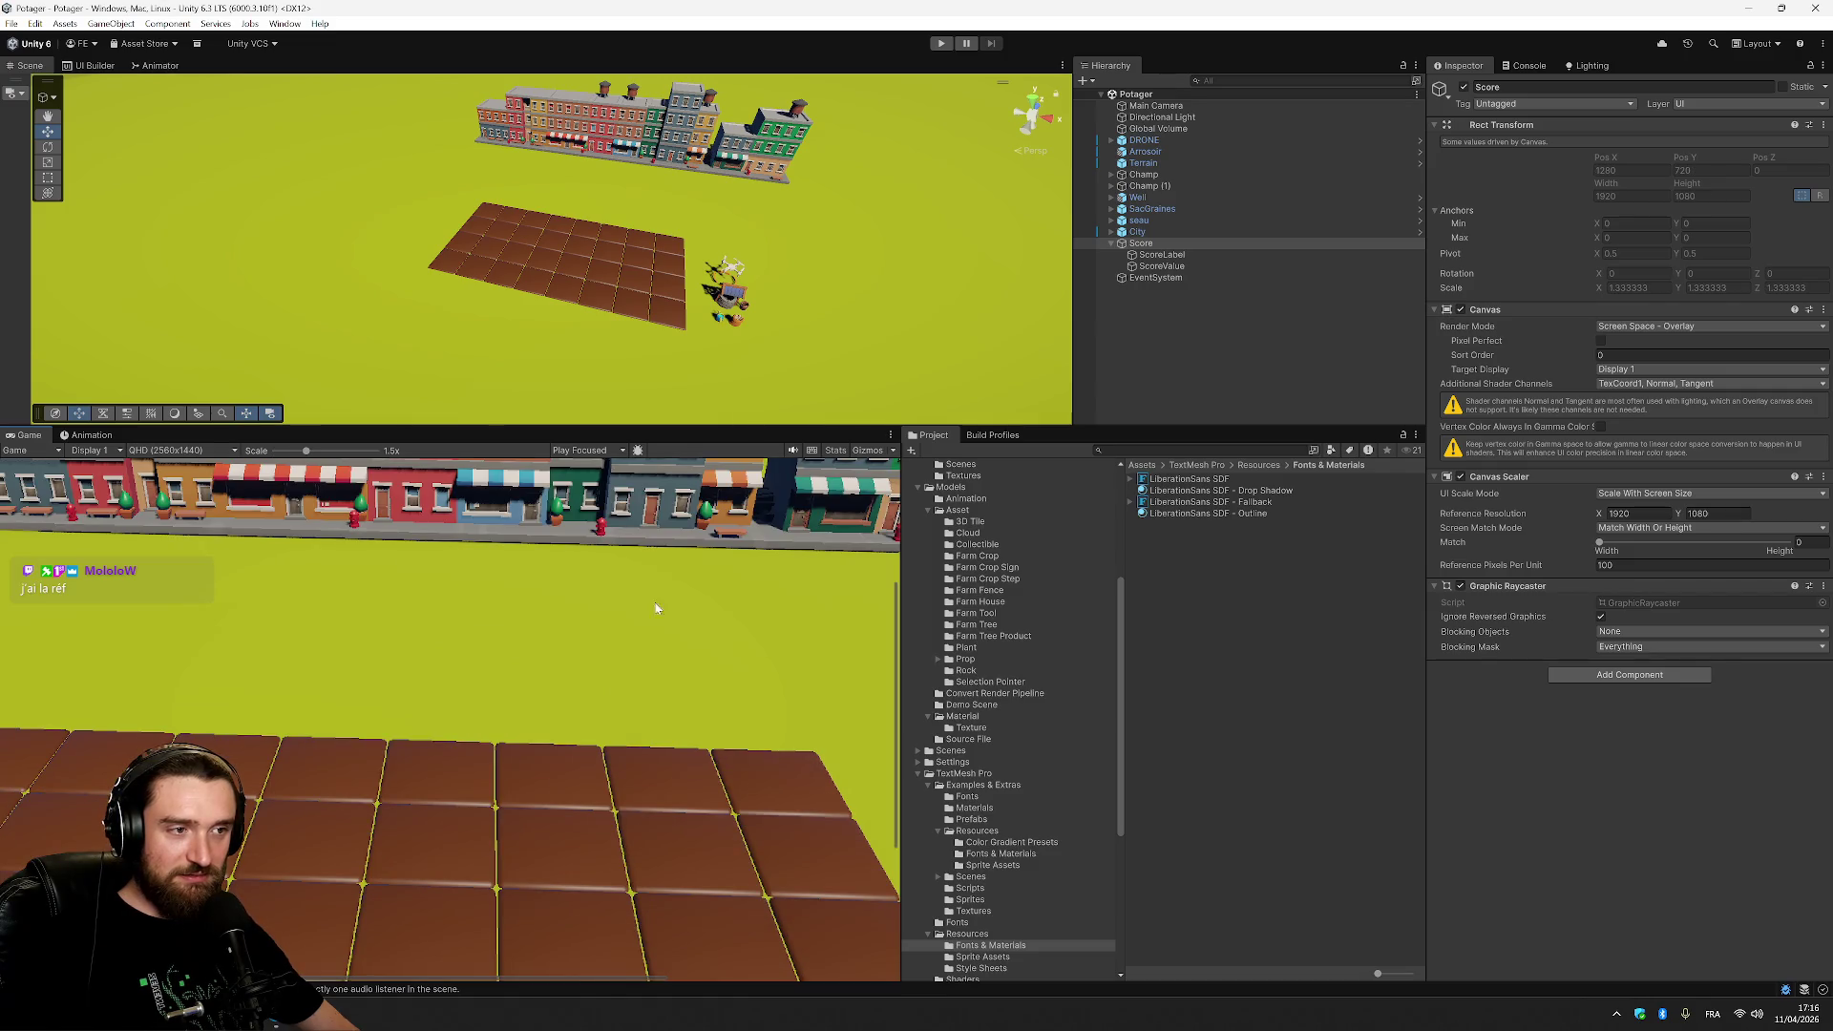
pyautogui.scroll(-5, 804, 628)
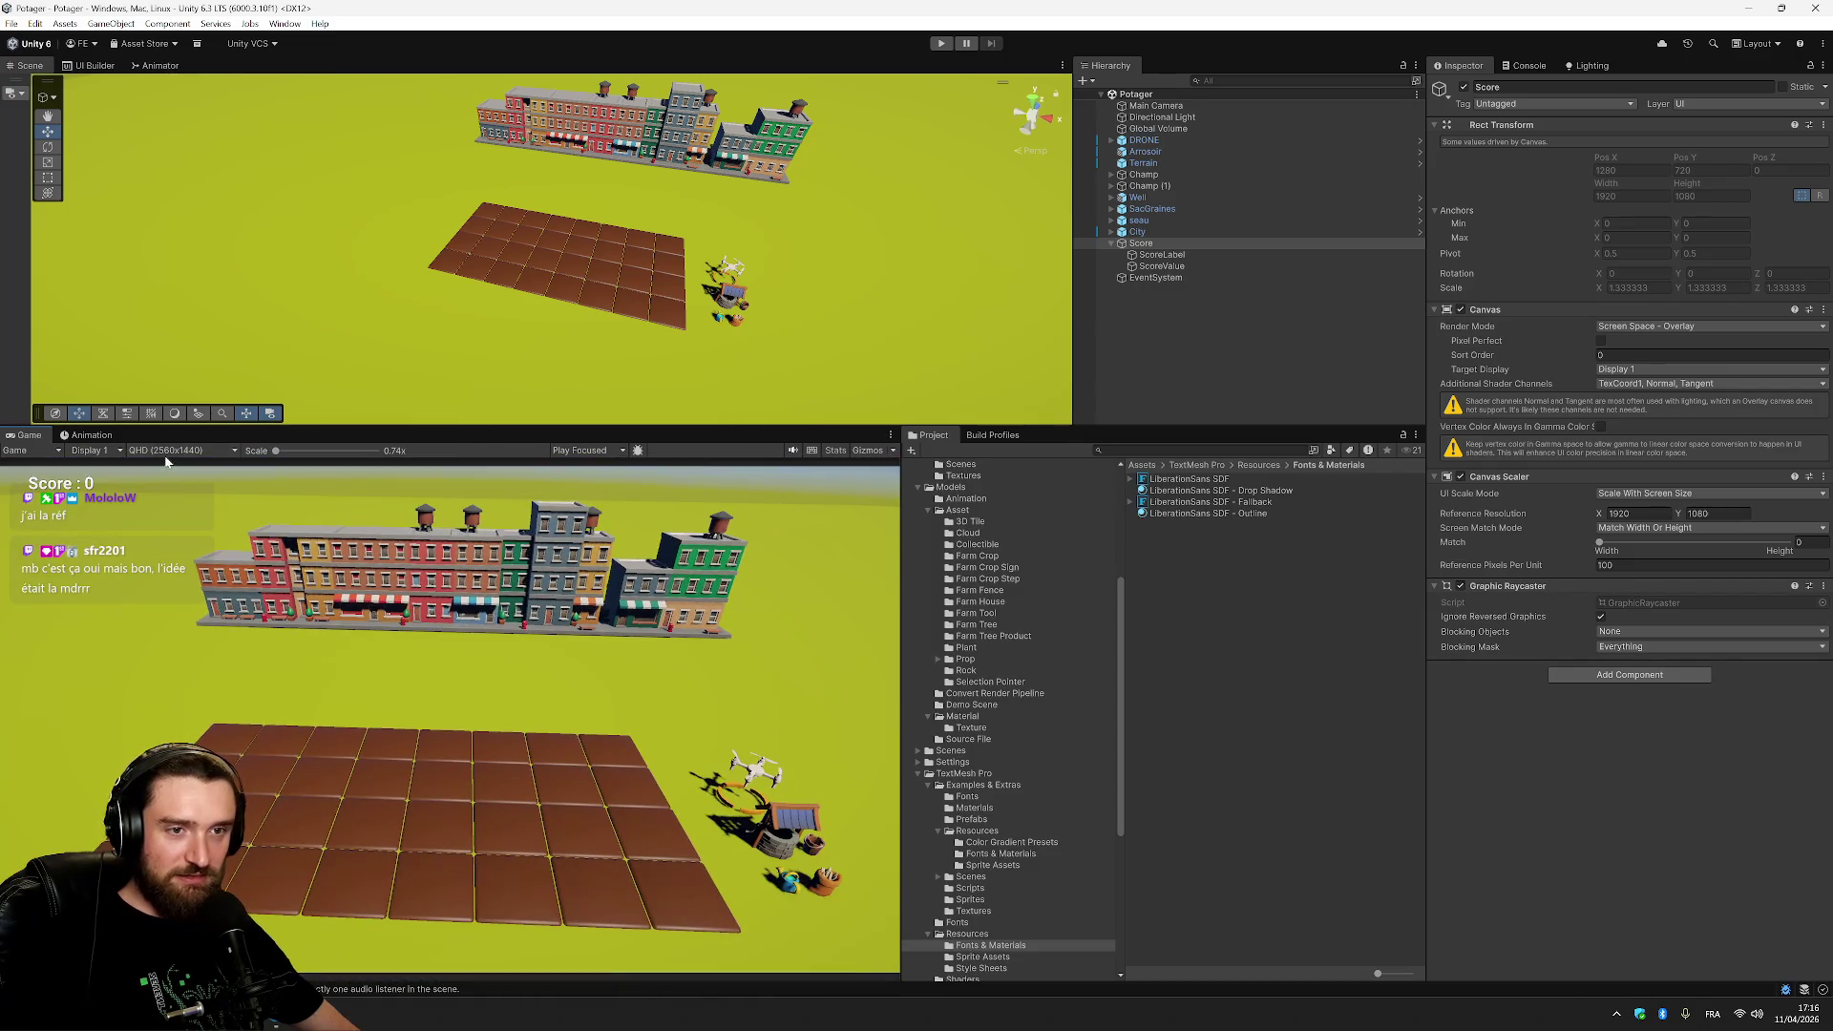
pyautogui.click(181, 450)
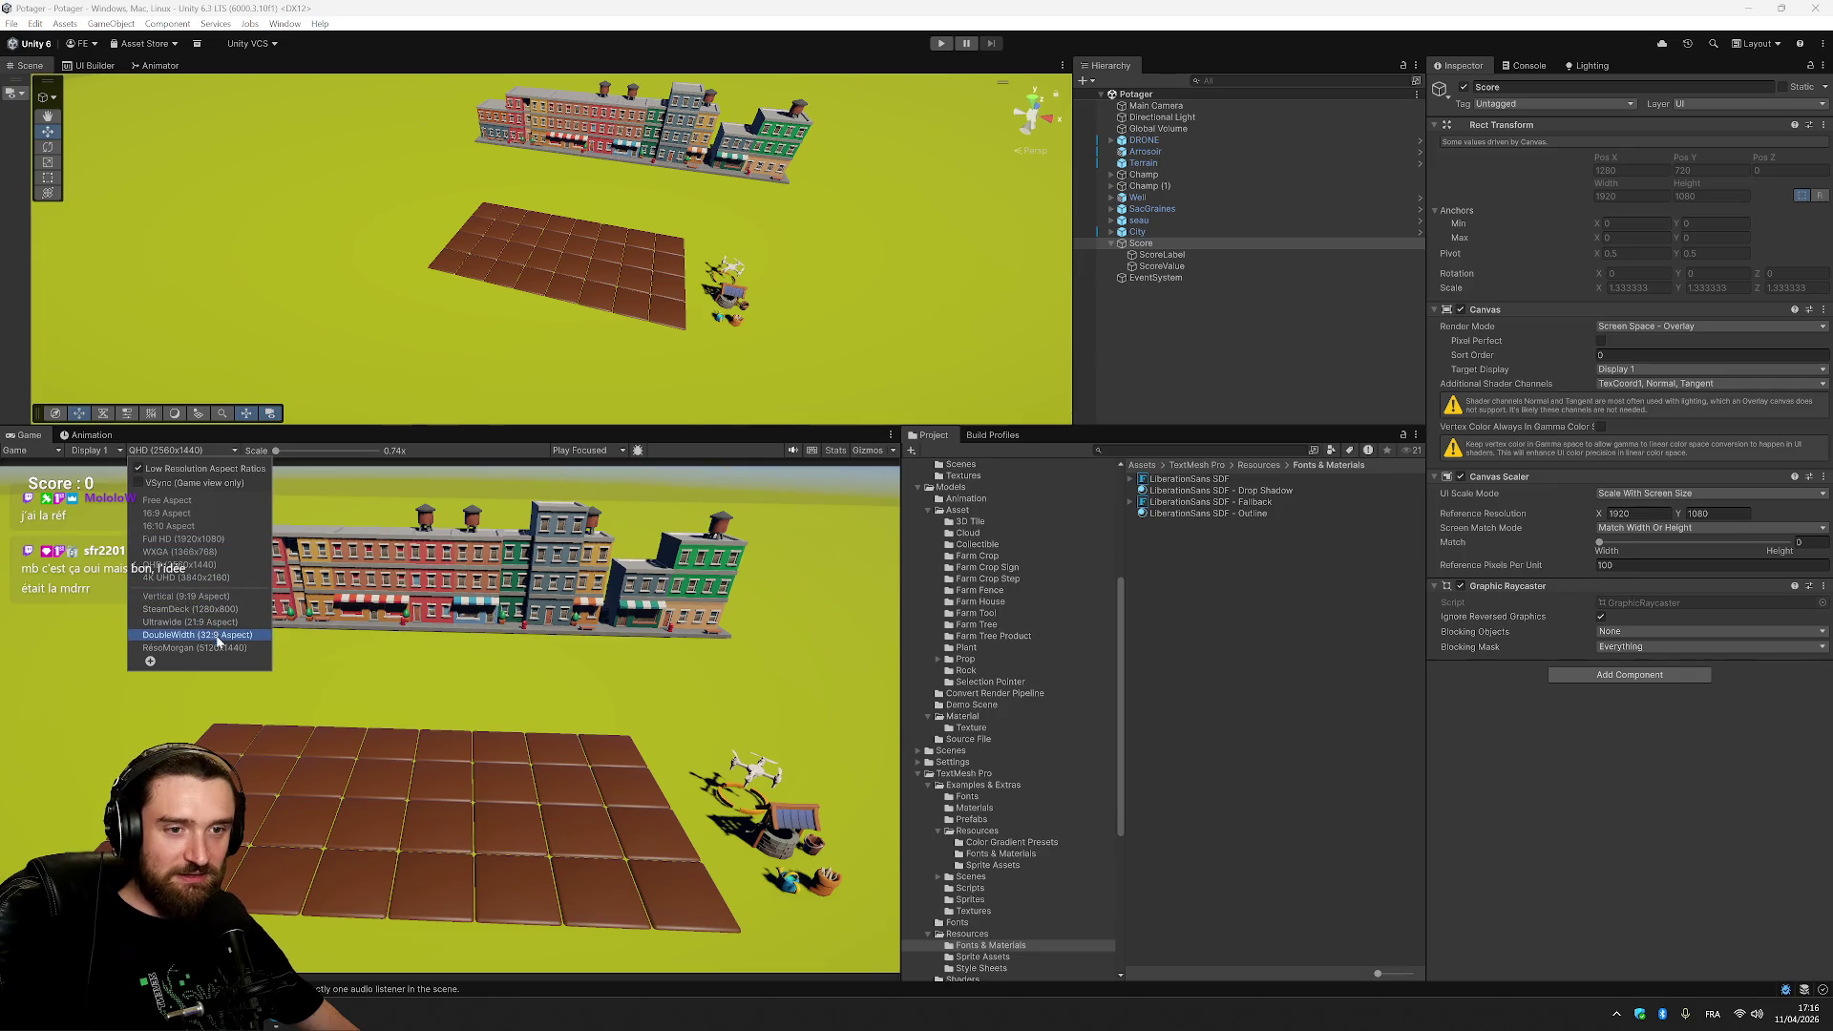
pyautogui.click(210, 647)
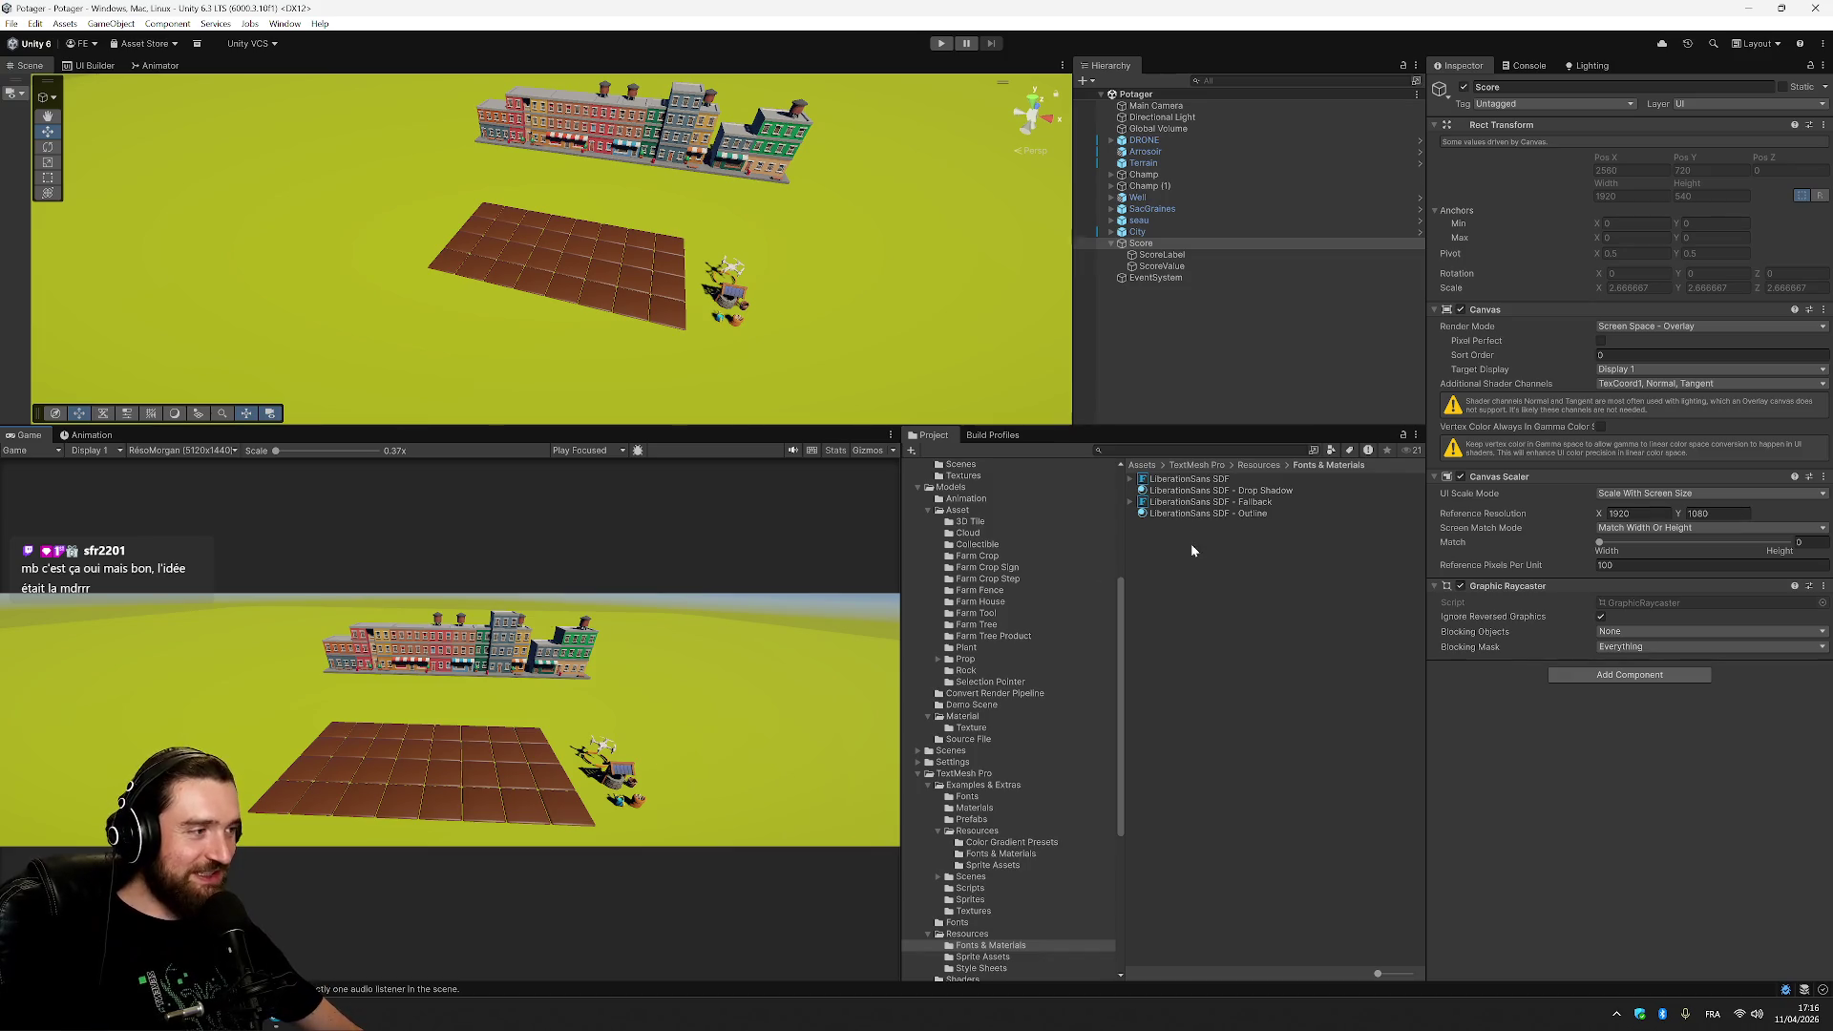
pyautogui.click(1671, 528)
# Set the Canvas Scaler Screen Match Mode to Expand after briefly trying Shrink.
pyautogui.click(1672, 563)
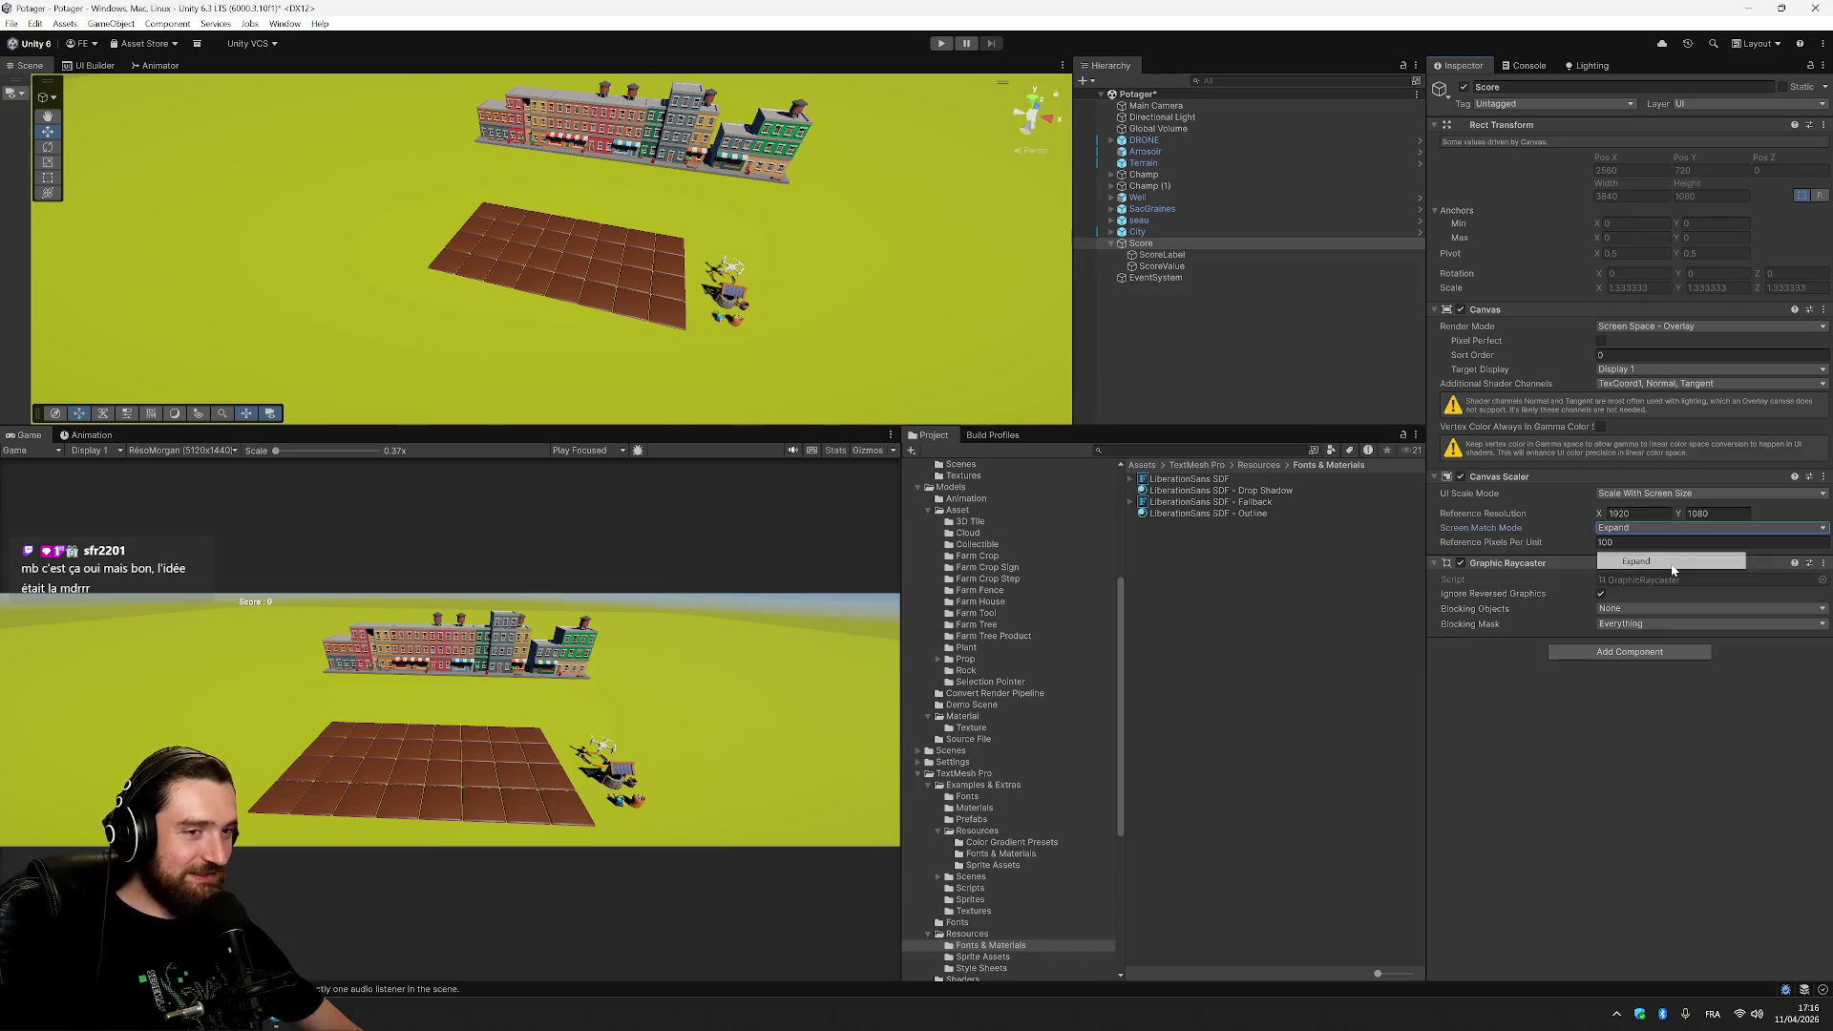
pyautogui.click(1685, 530)
pyautogui.click(1635, 579)
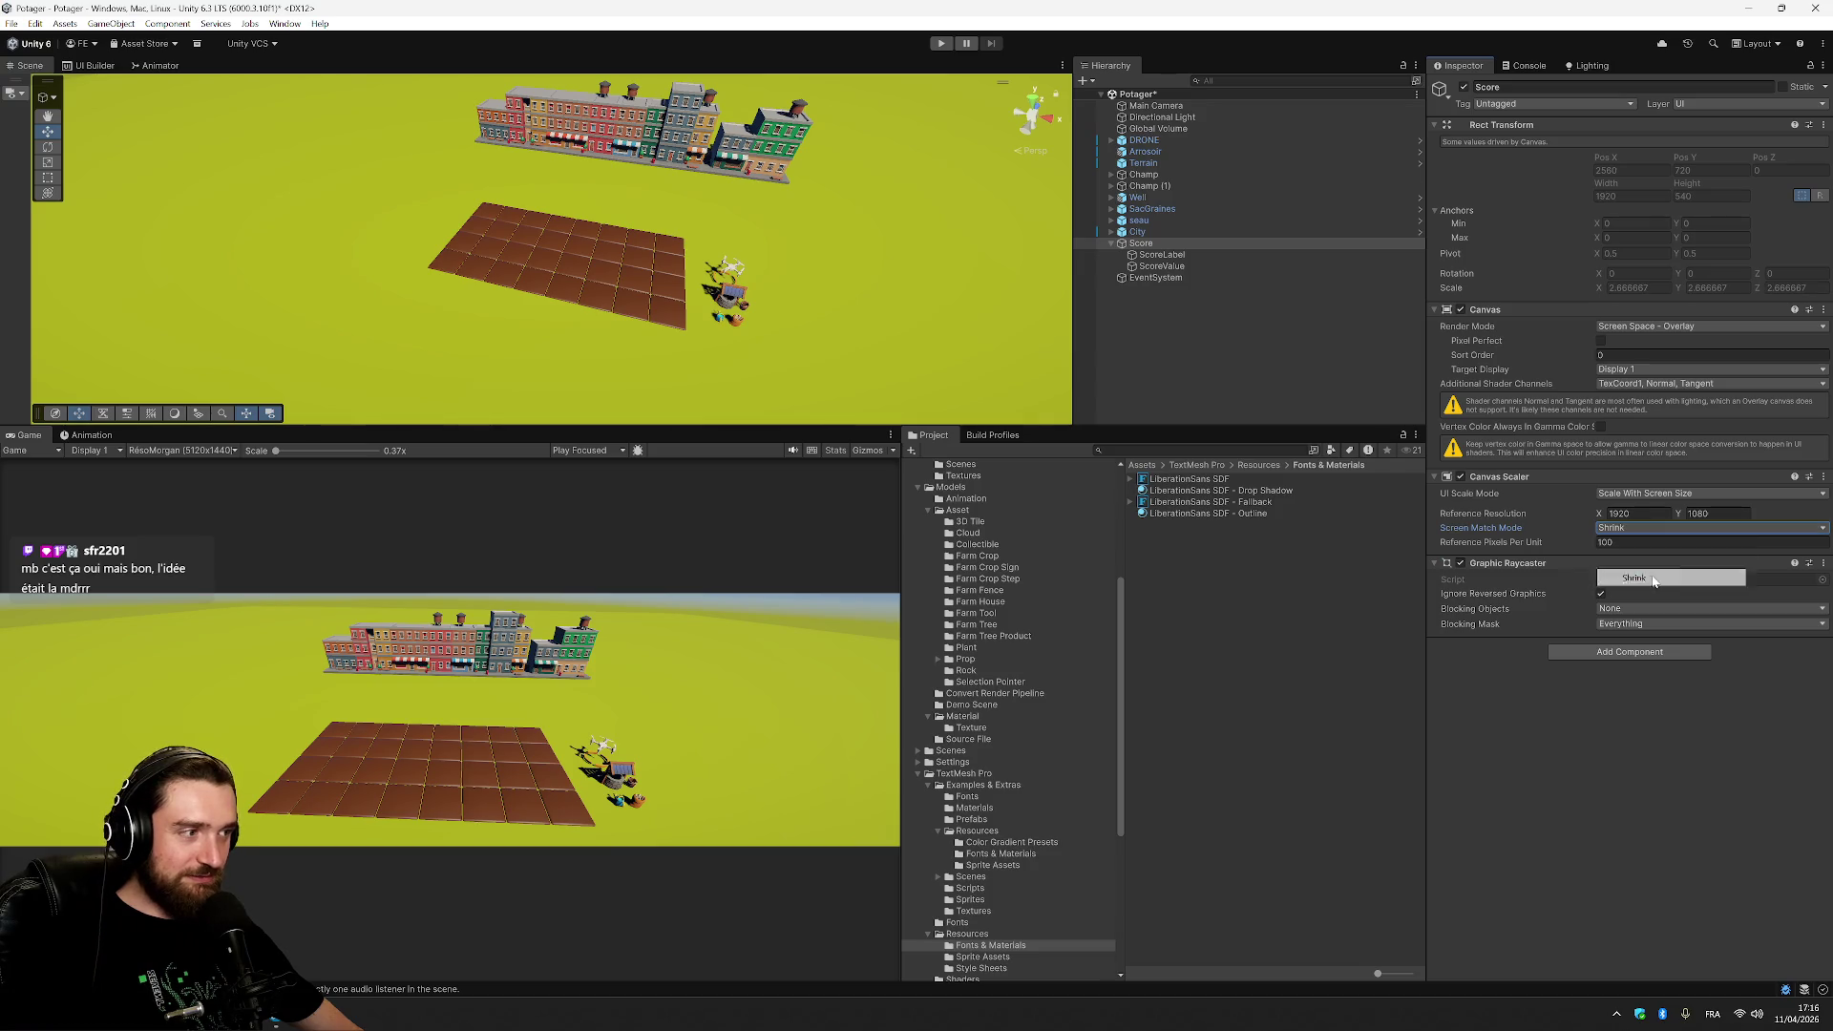
pyautogui.click(1681, 530)
pyautogui.click(1636, 562)
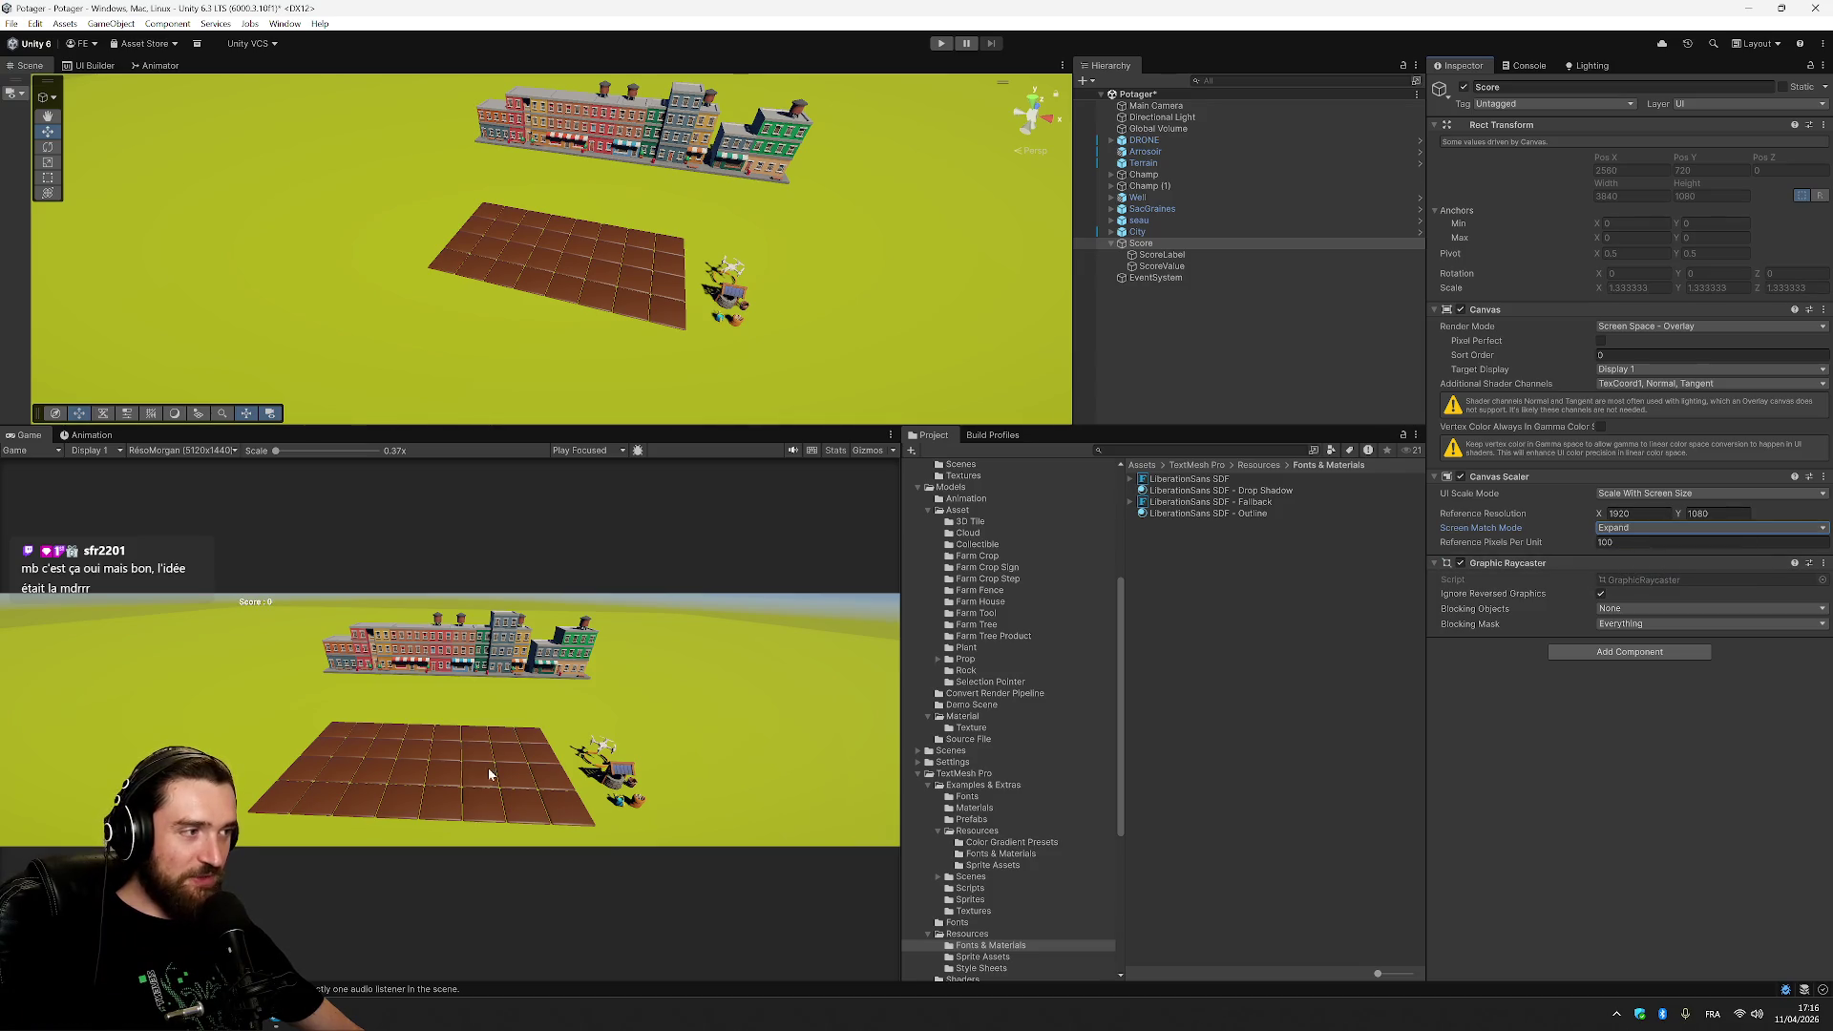
# Preview the game at WXGA, QHD, 4K UHD, Vertical 9:19 and SteamDeck 1280x800.
pyautogui.click(193, 451)
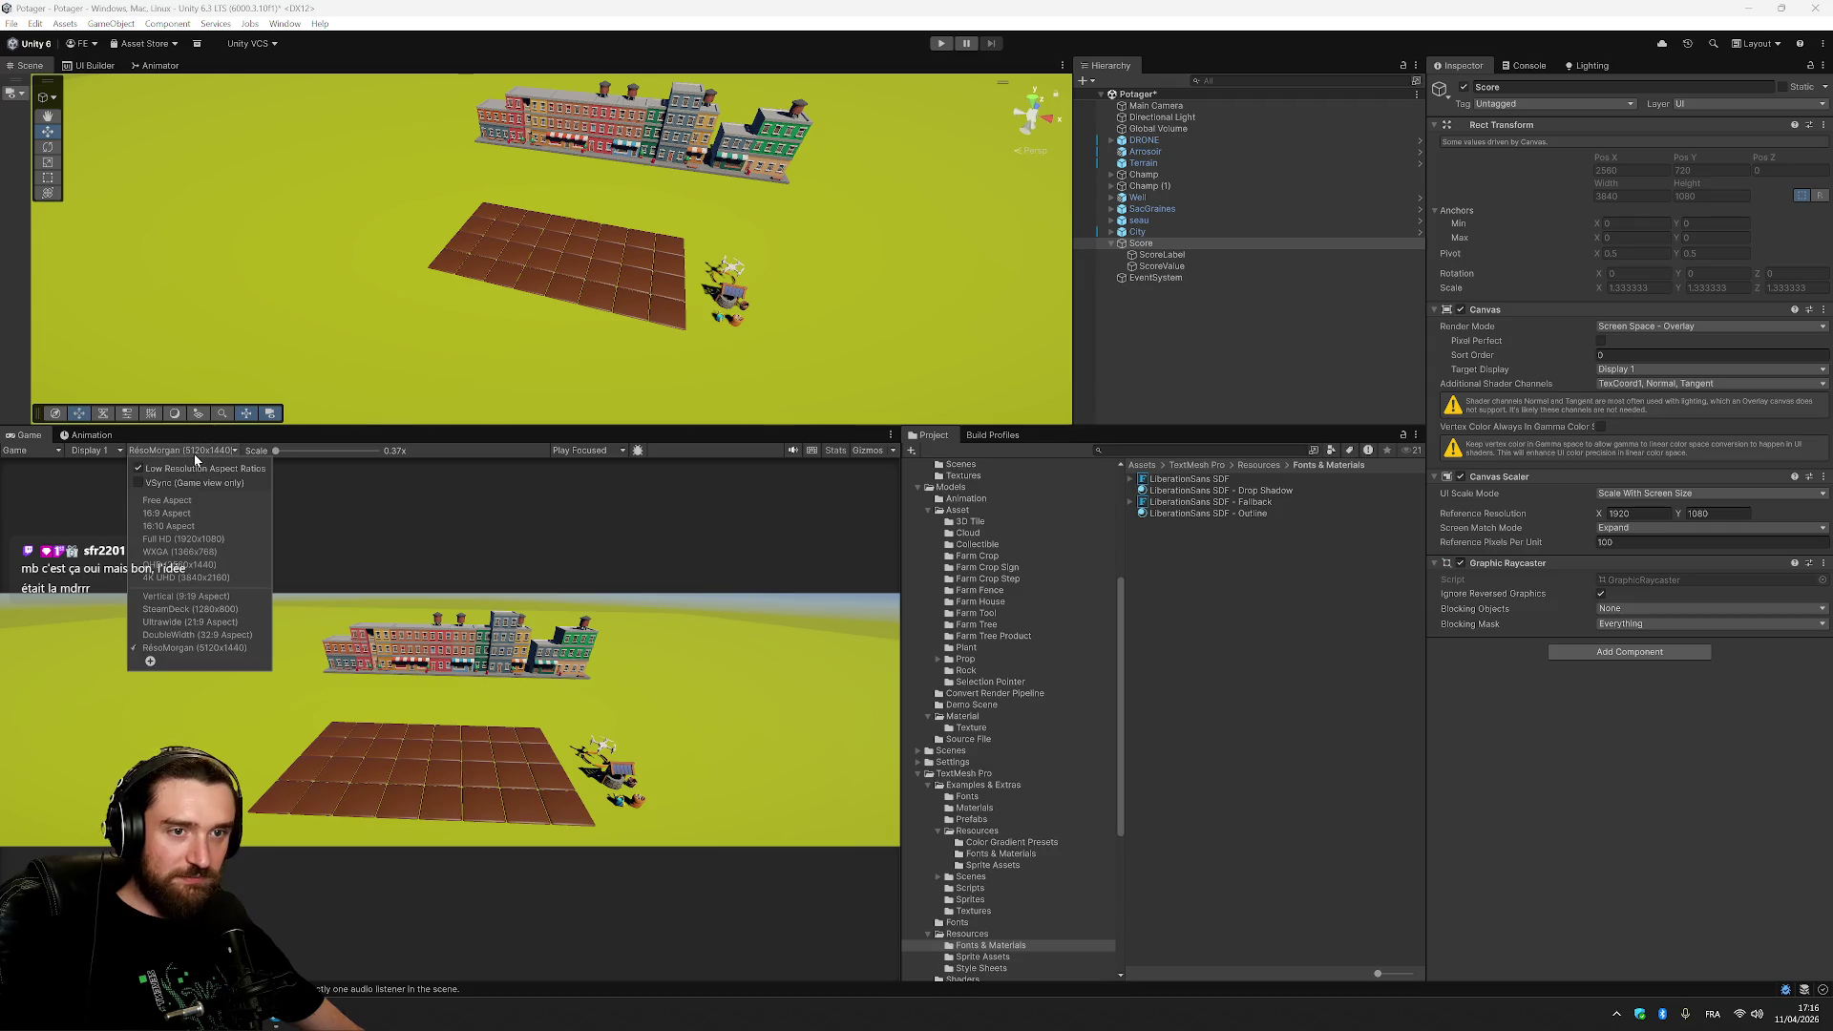
pyautogui.click(216, 552)
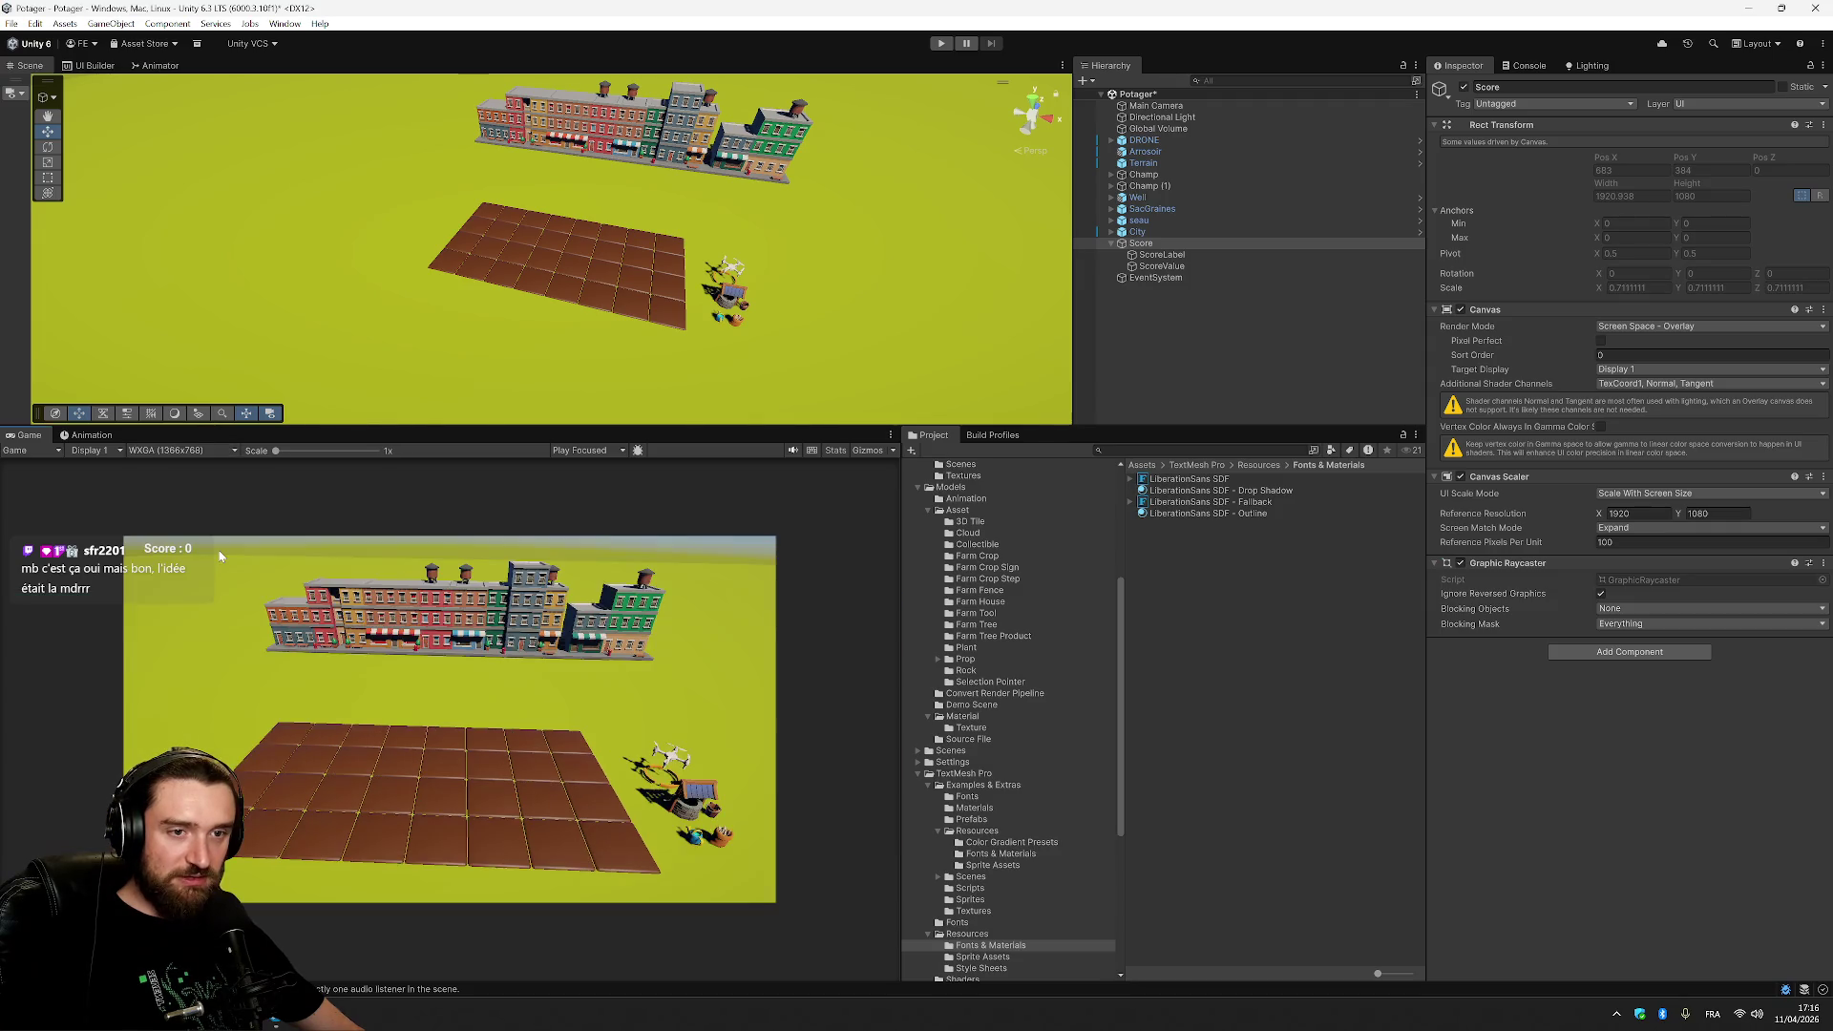
pyautogui.click(198, 451)
pyautogui.click(182, 565)
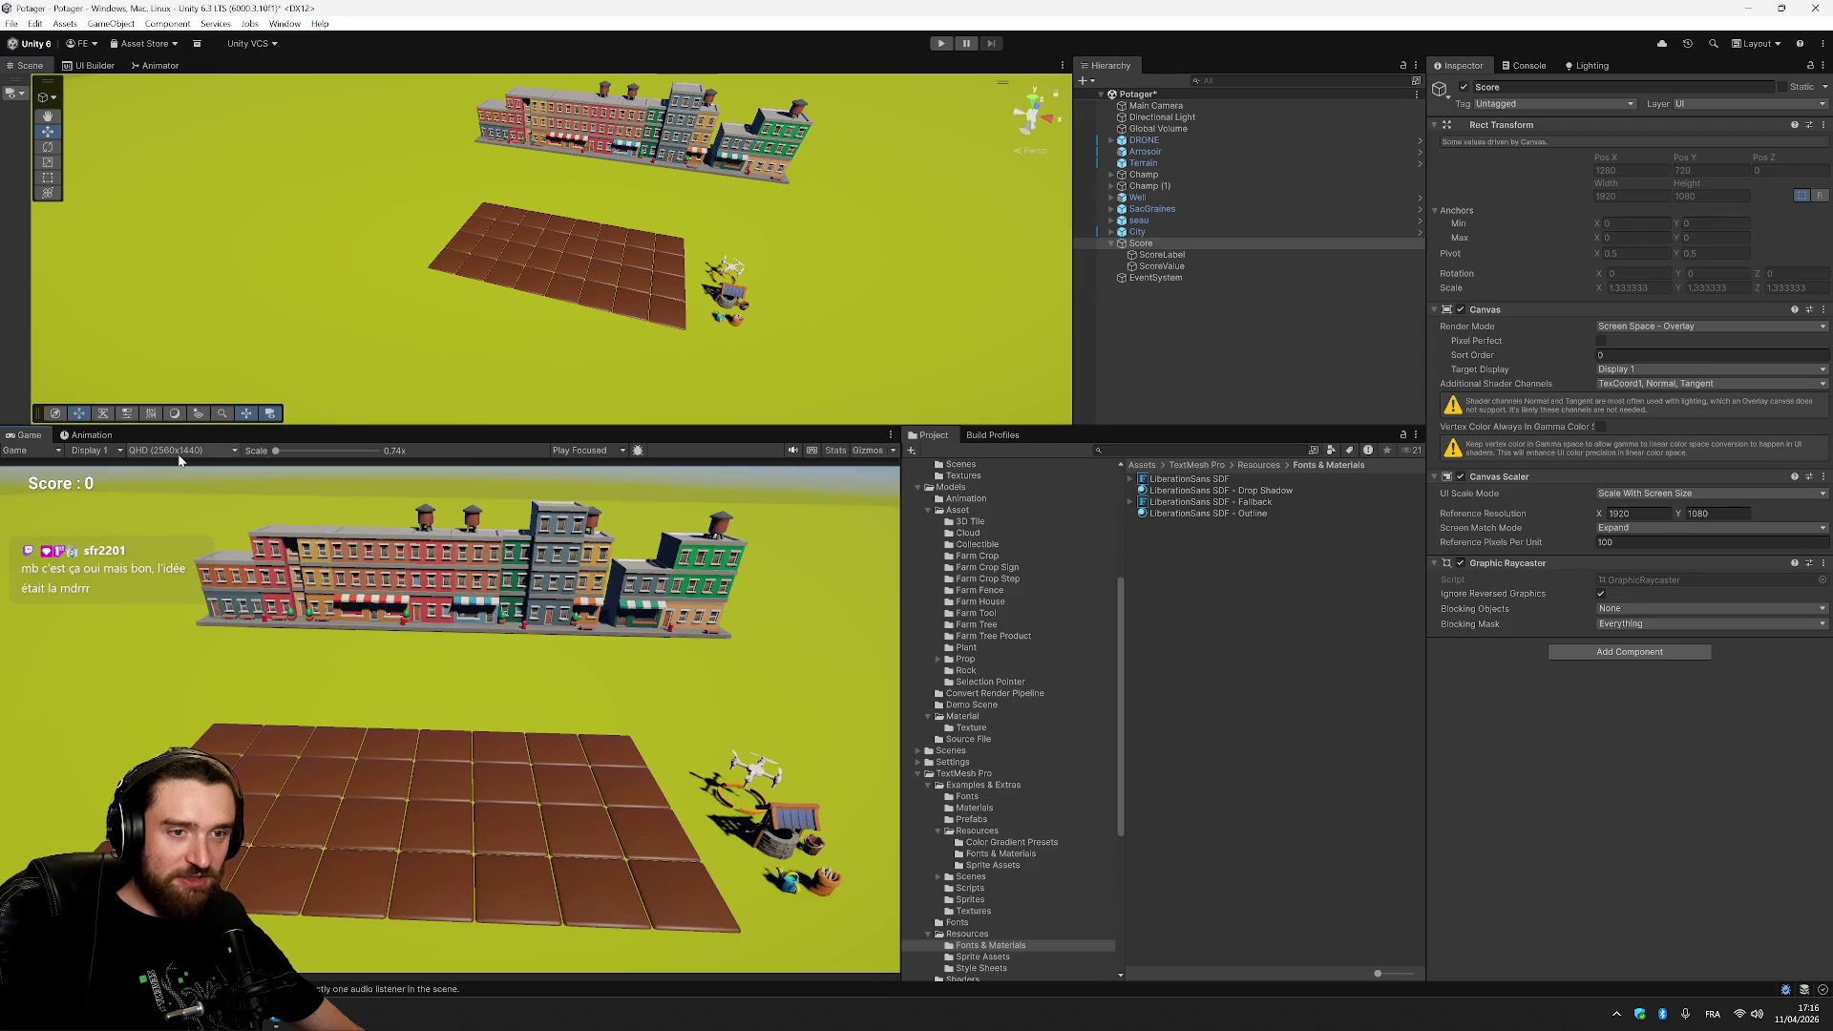
pyautogui.click(184, 451)
pyautogui.click(186, 578)
pyautogui.click(196, 451)
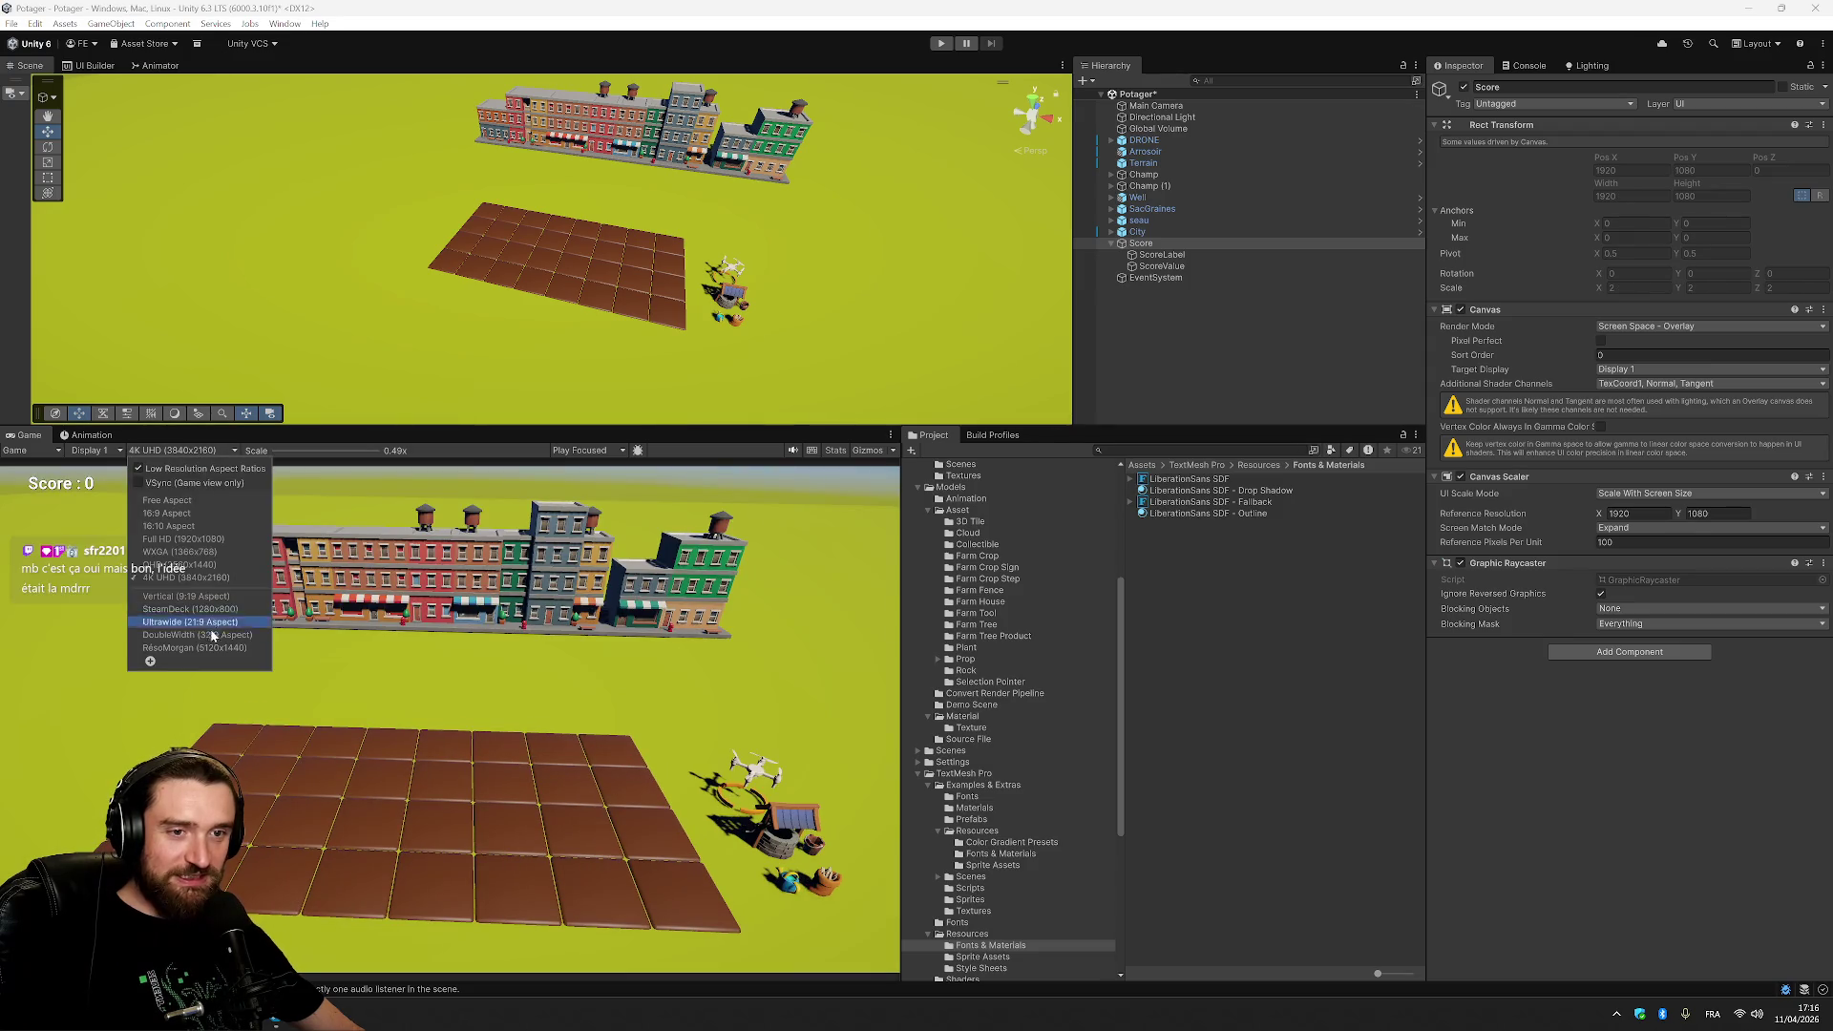
pyautogui.click(186, 597)
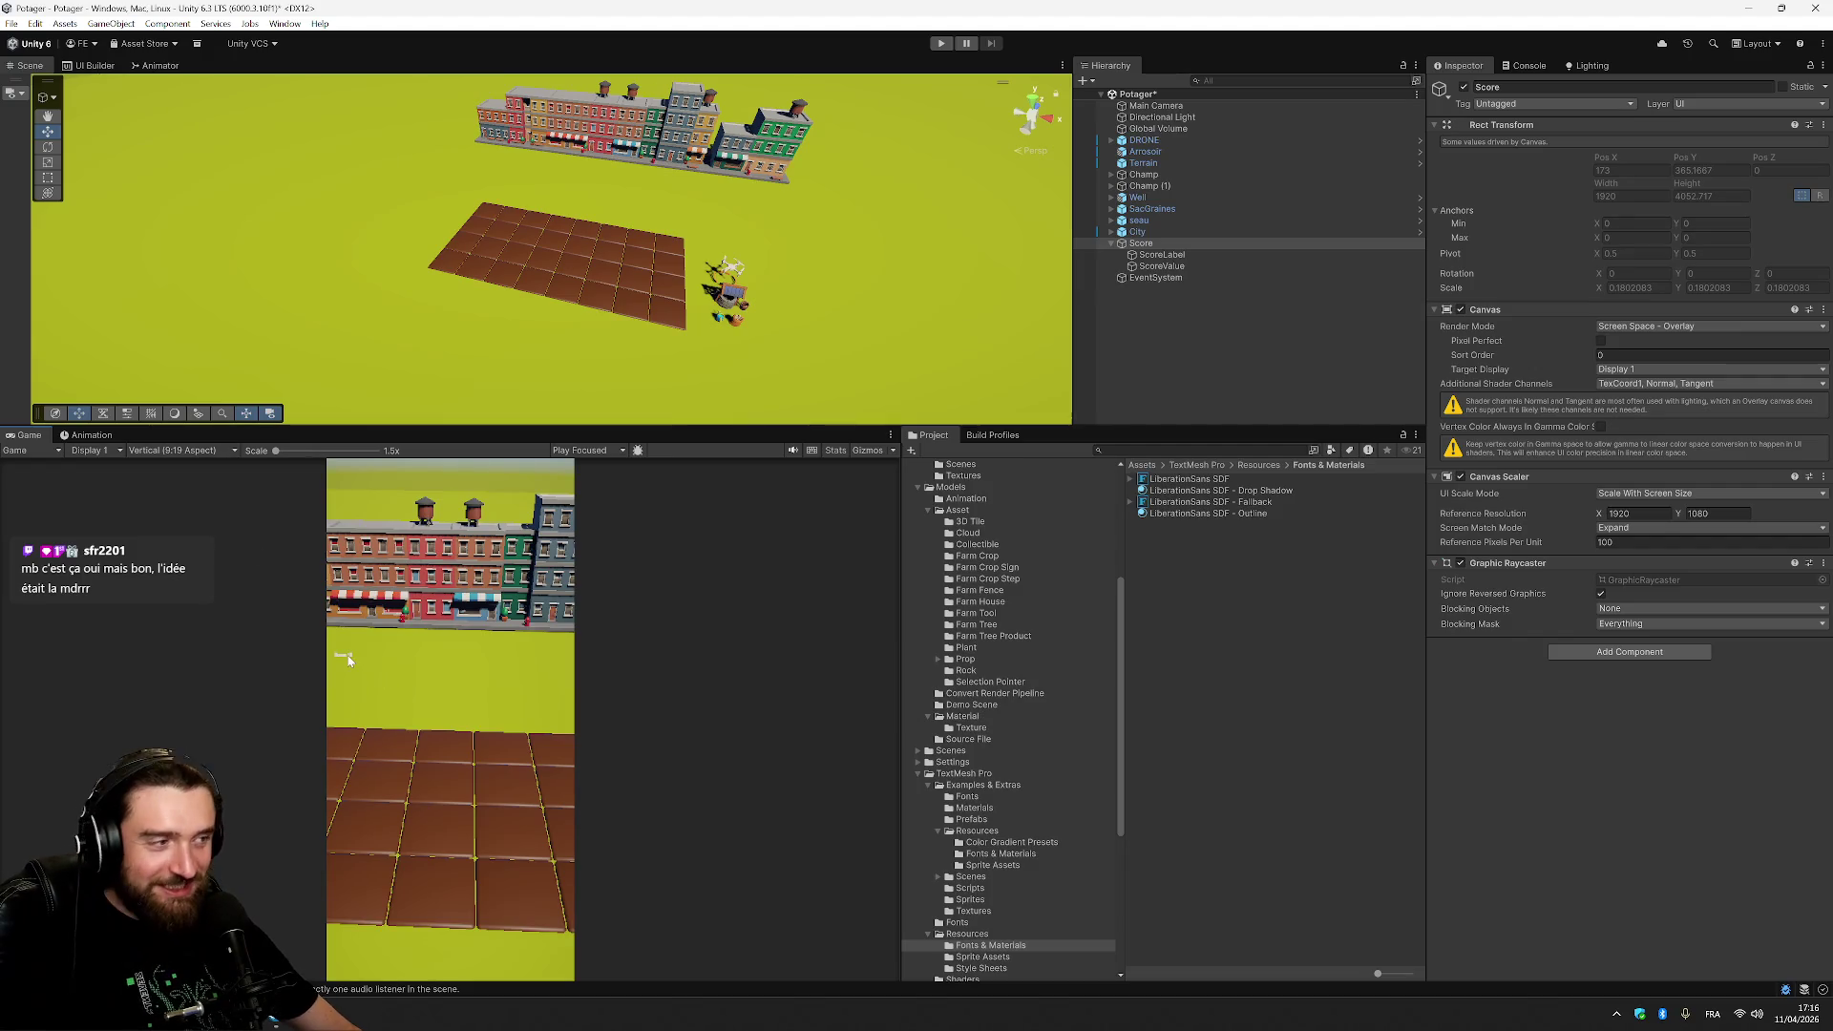
pyautogui.click(200, 454)
pyautogui.click(205, 610)
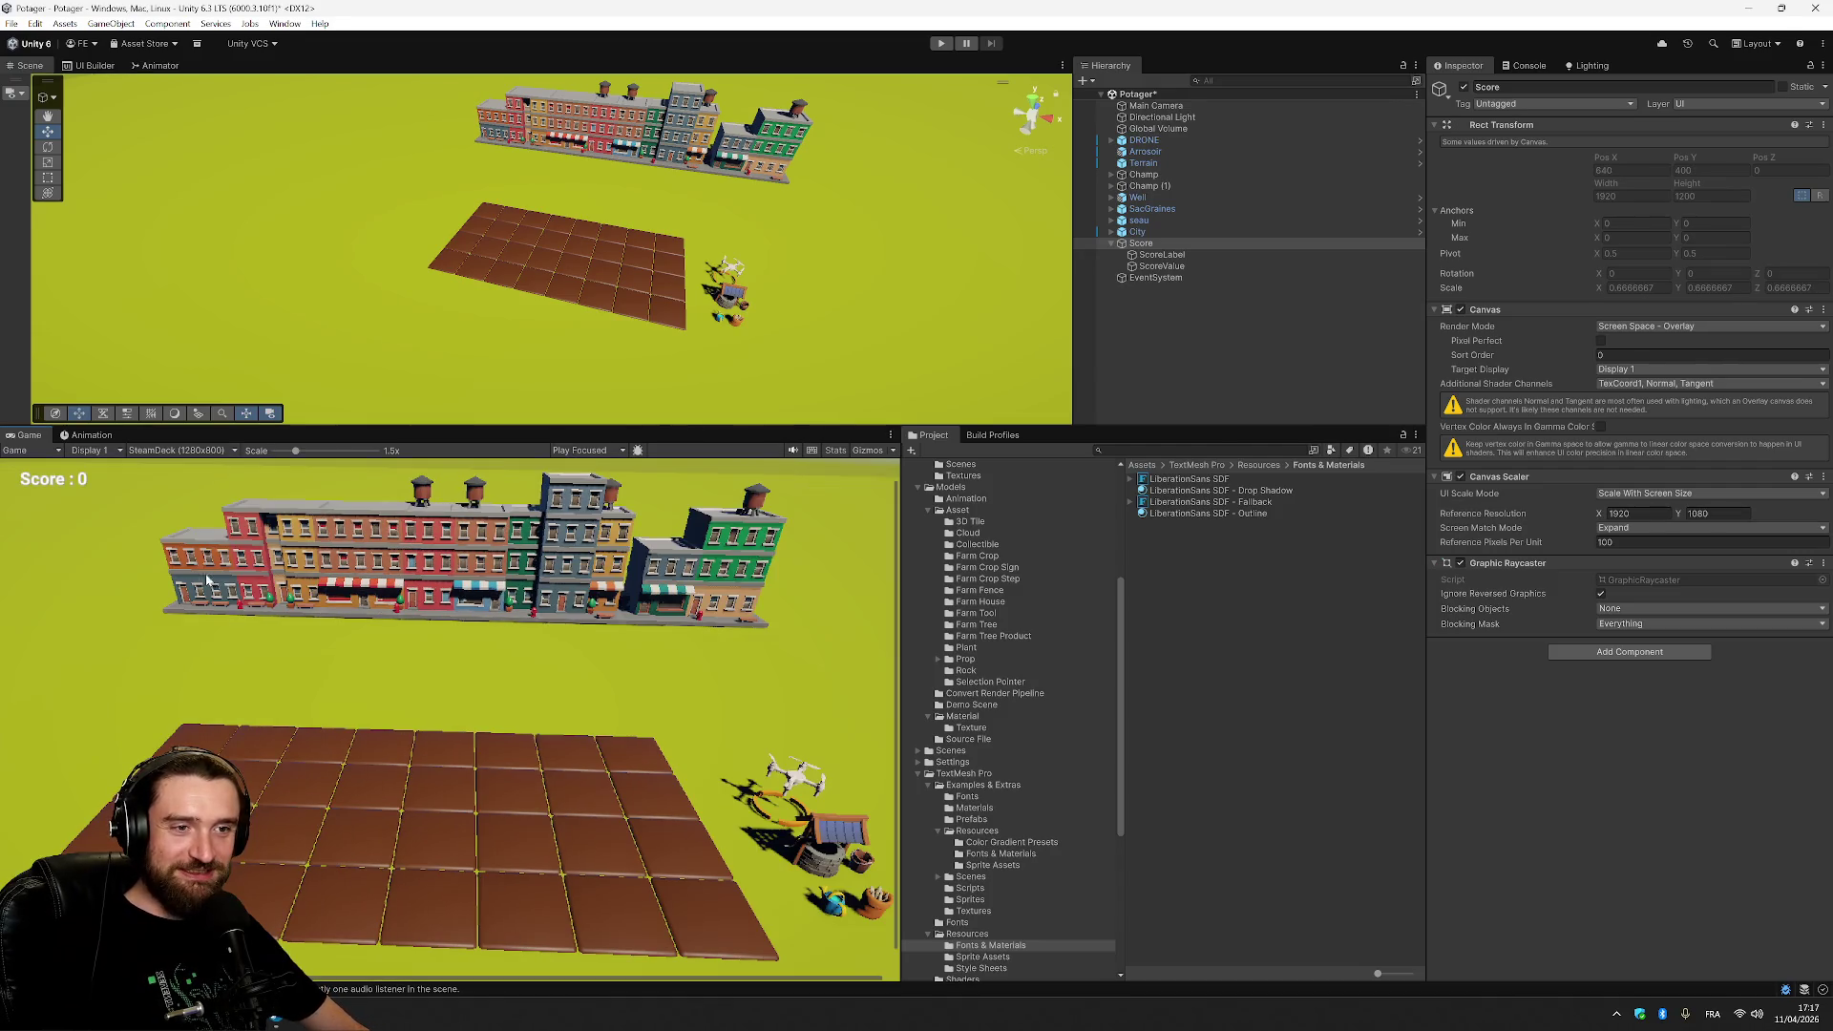
# Check Ultrawide 21:9, DoubleWidth 32:9 and RésoMorgan, then settle on Full HD 1920x1080.
pyautogui.click(193, 450)
pyautogui.click(200, 451)
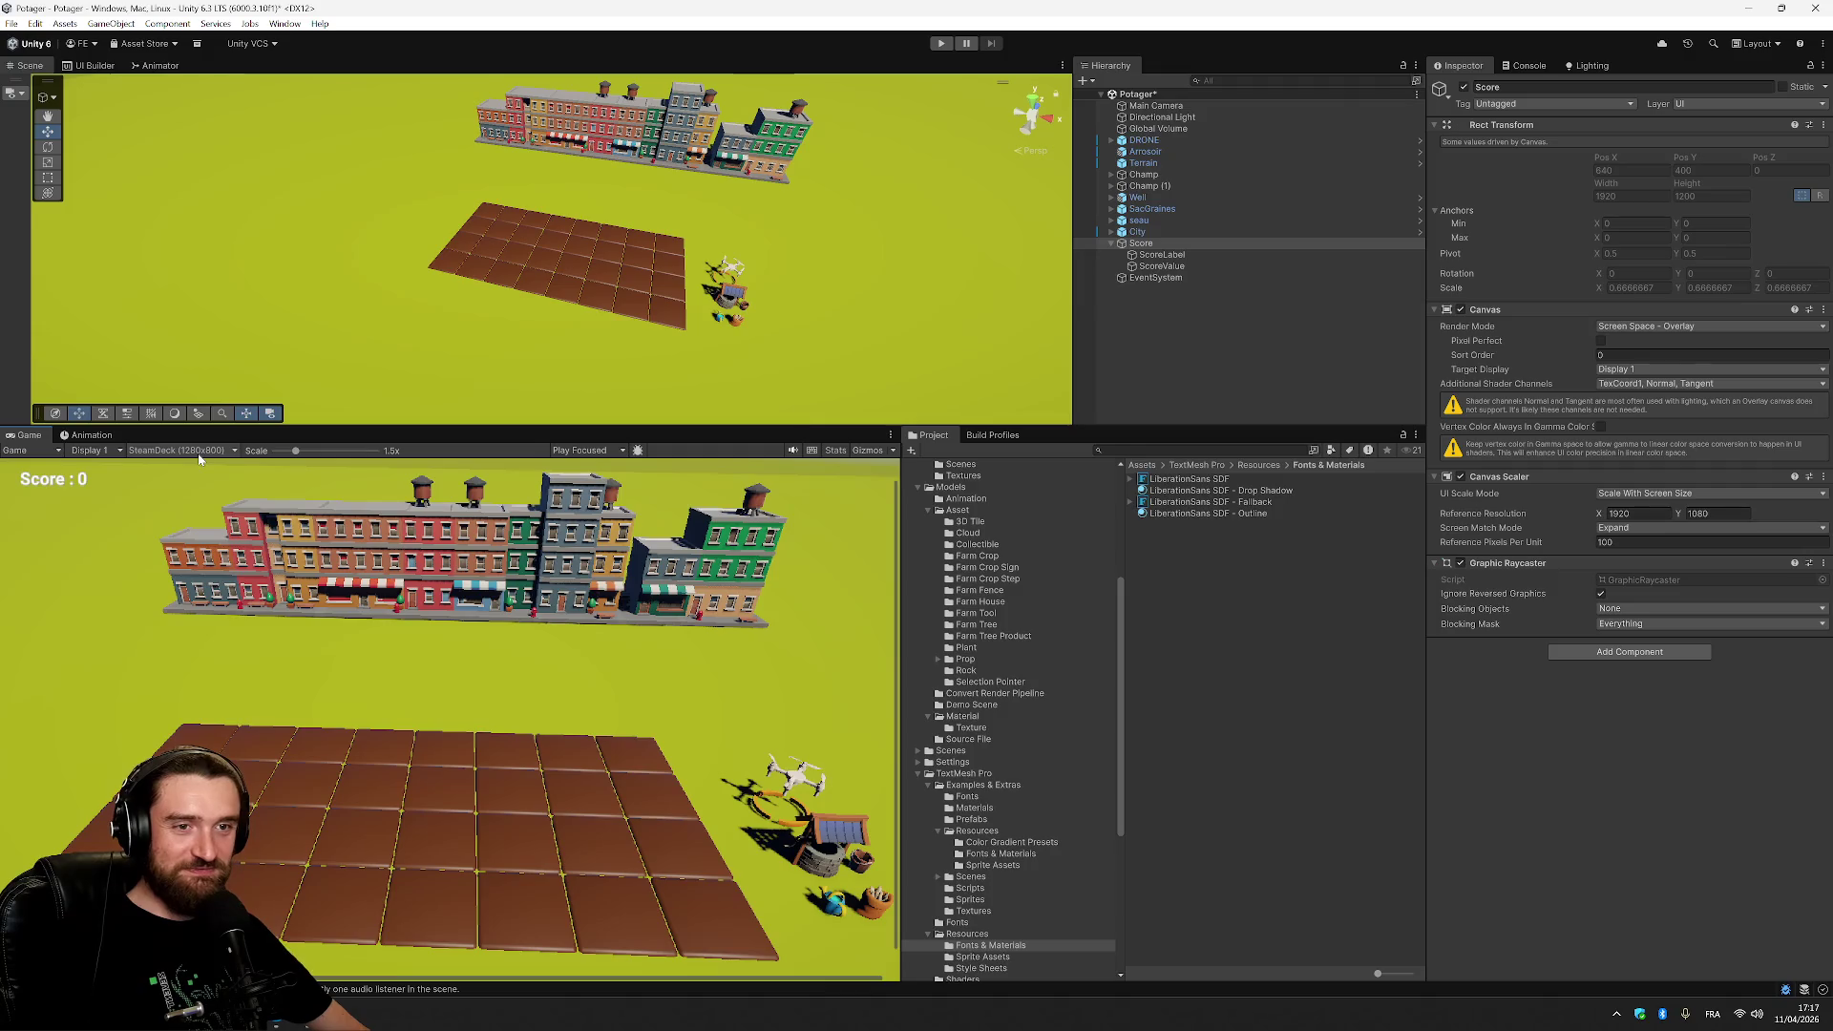
pyautogui.click(200, 453)
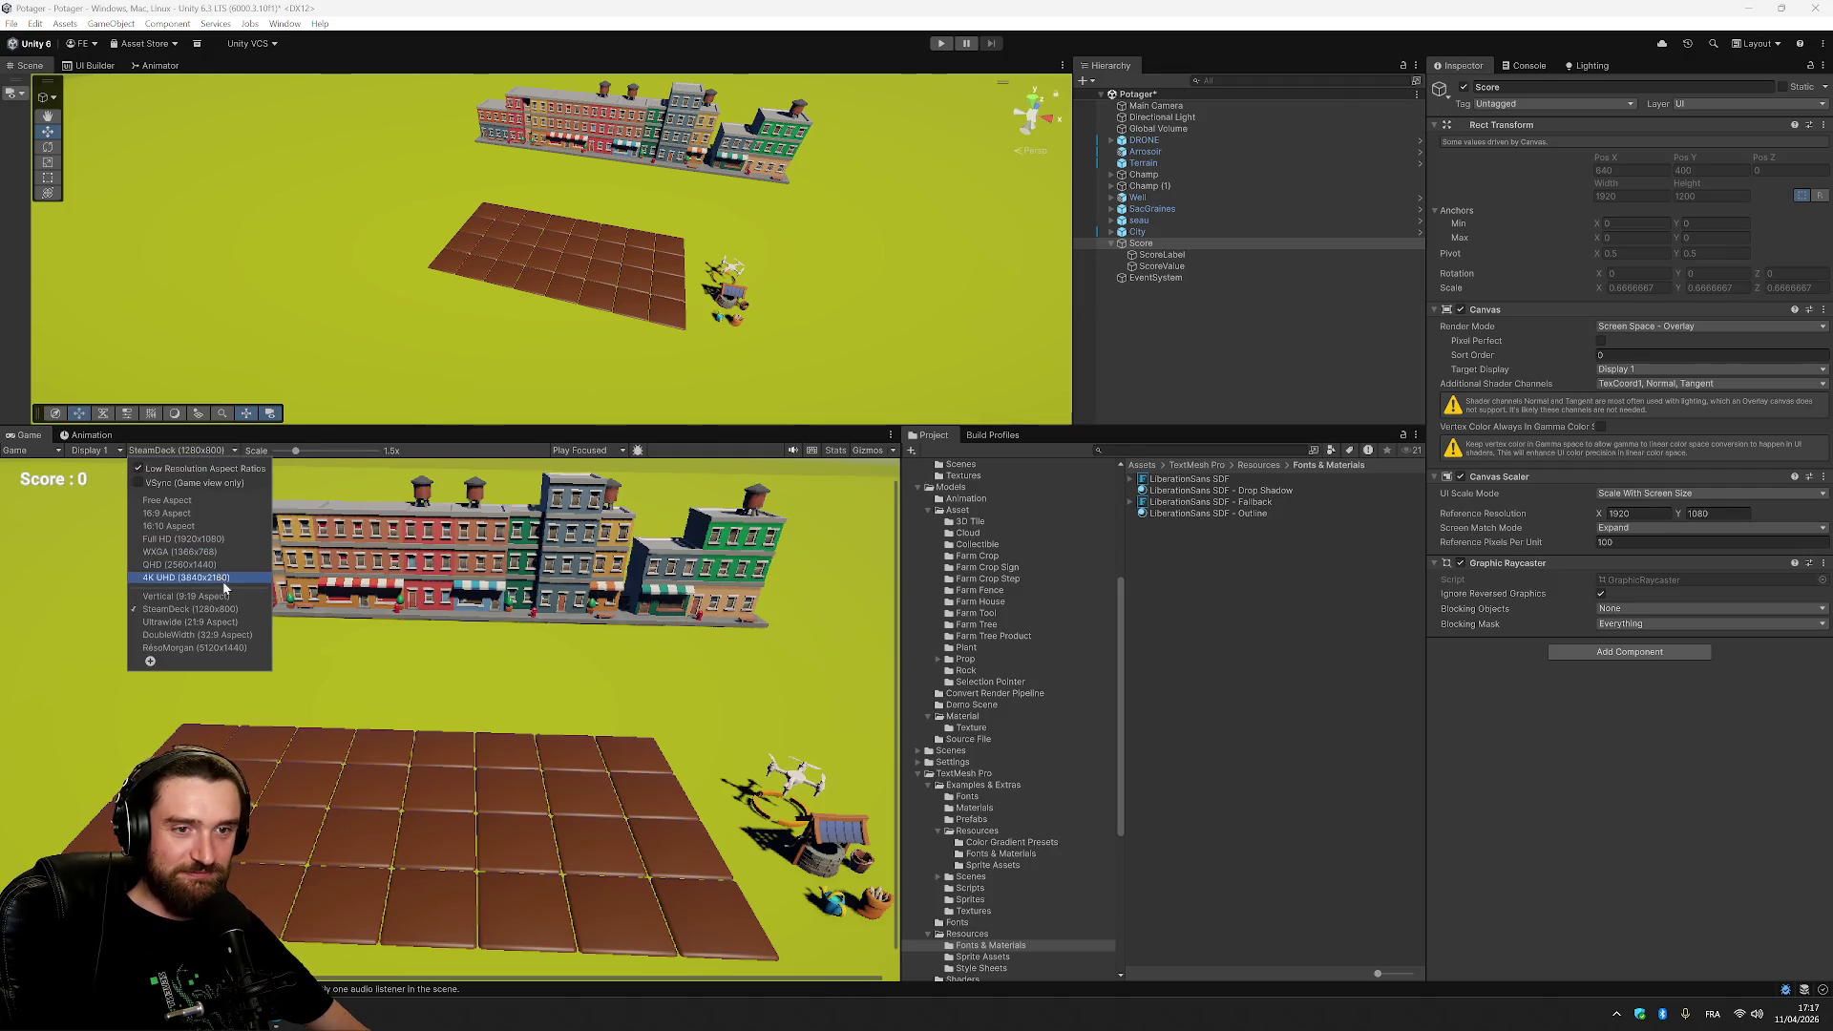
pyautogui.click(227, 622)
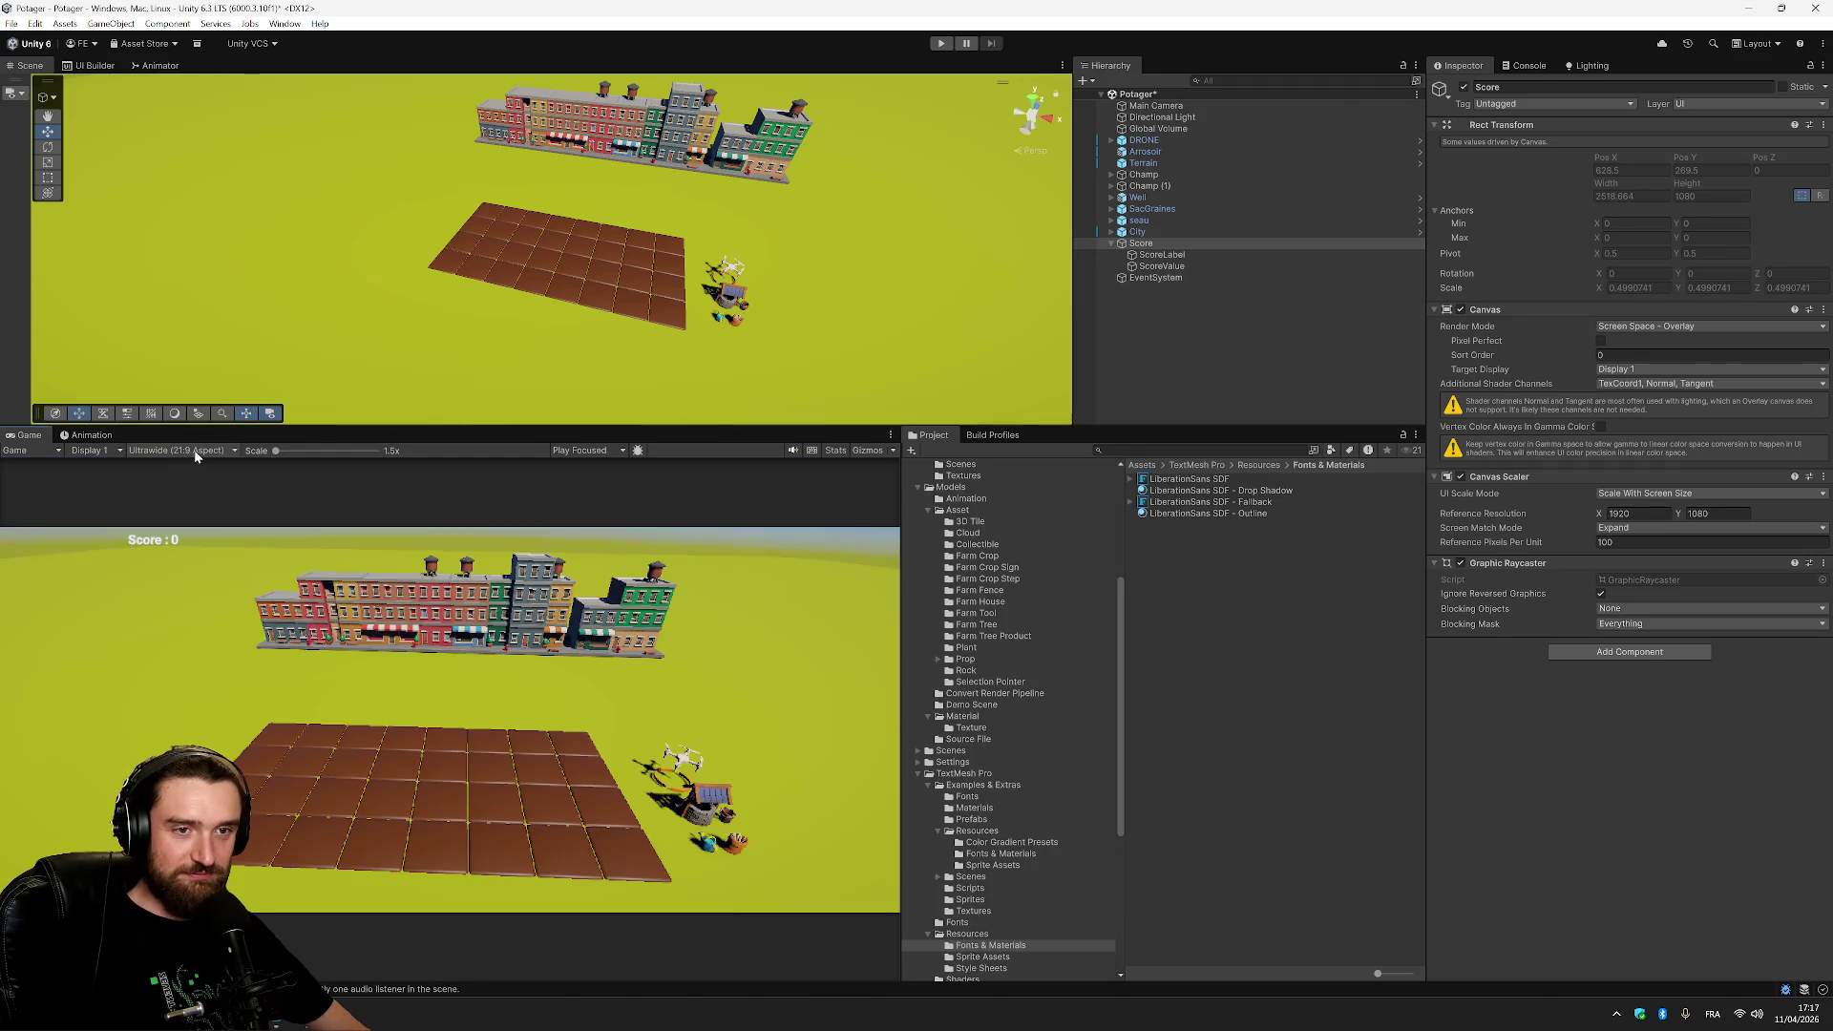
pyautogui.click(193, 450)
pyautogui.click(234, 635)
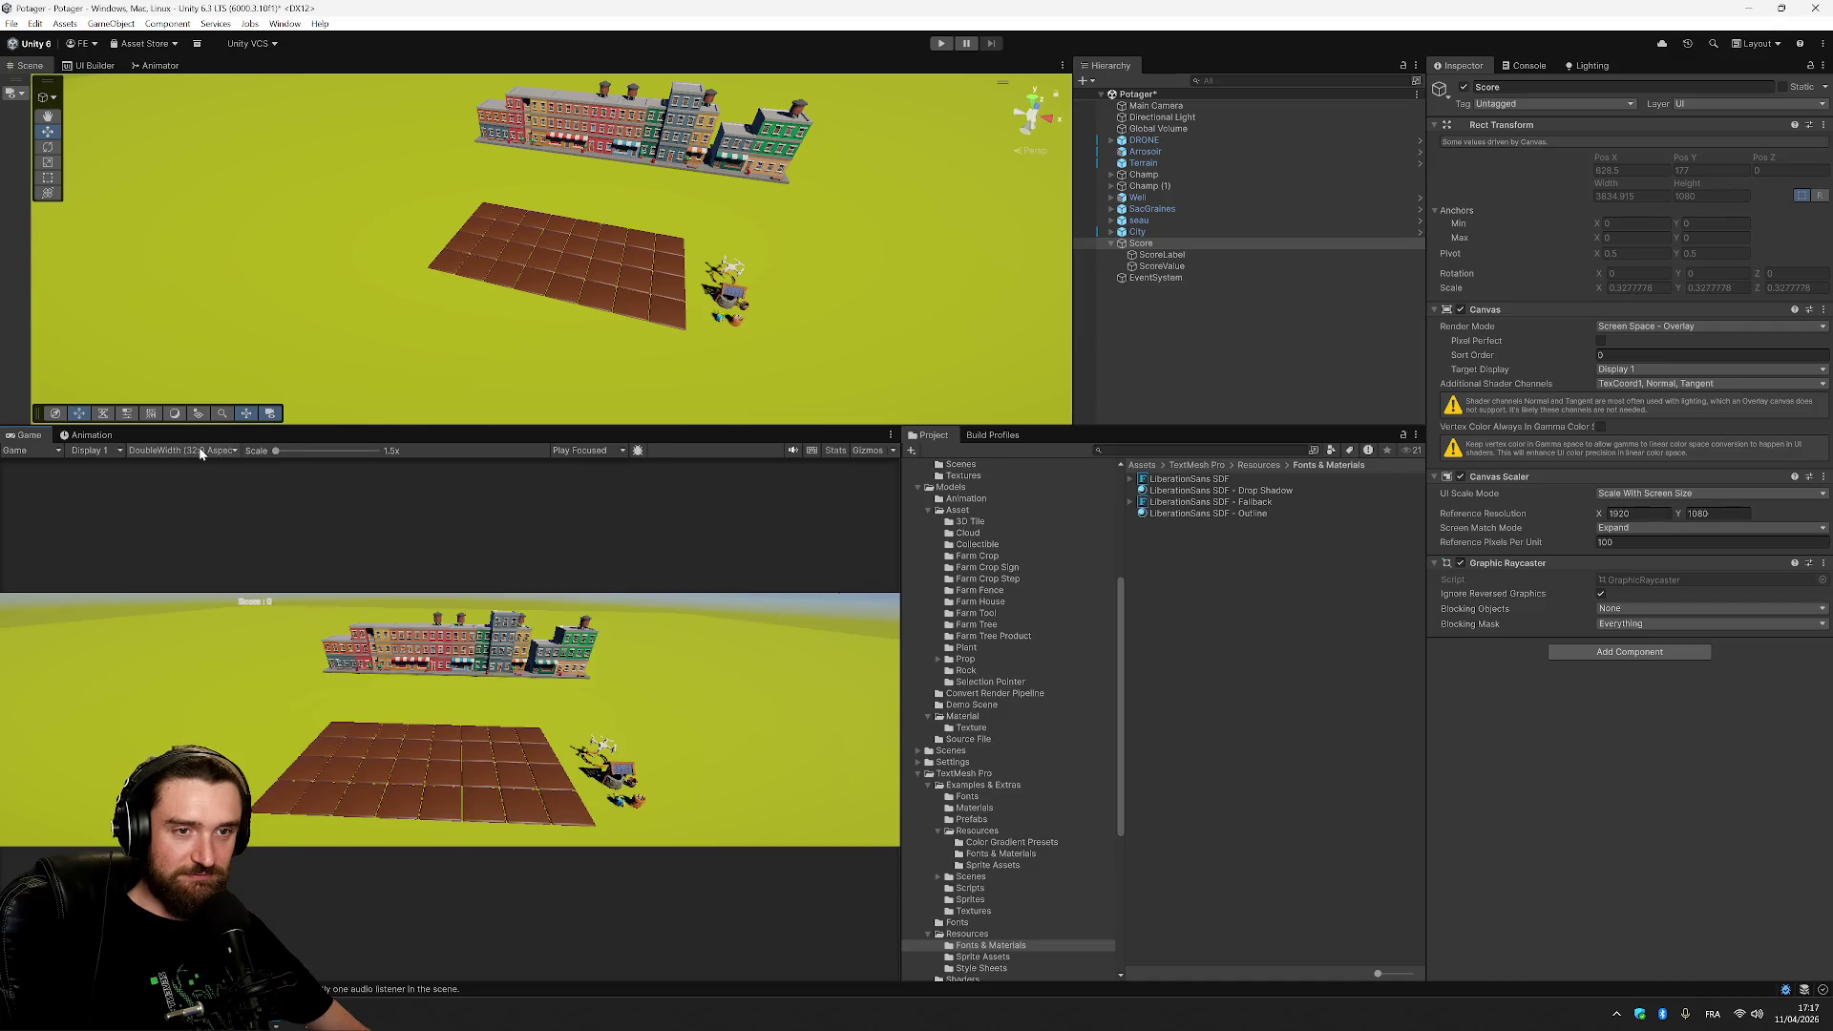
pyautogui.click(198, 449)
pyautogui.click(225, 647)
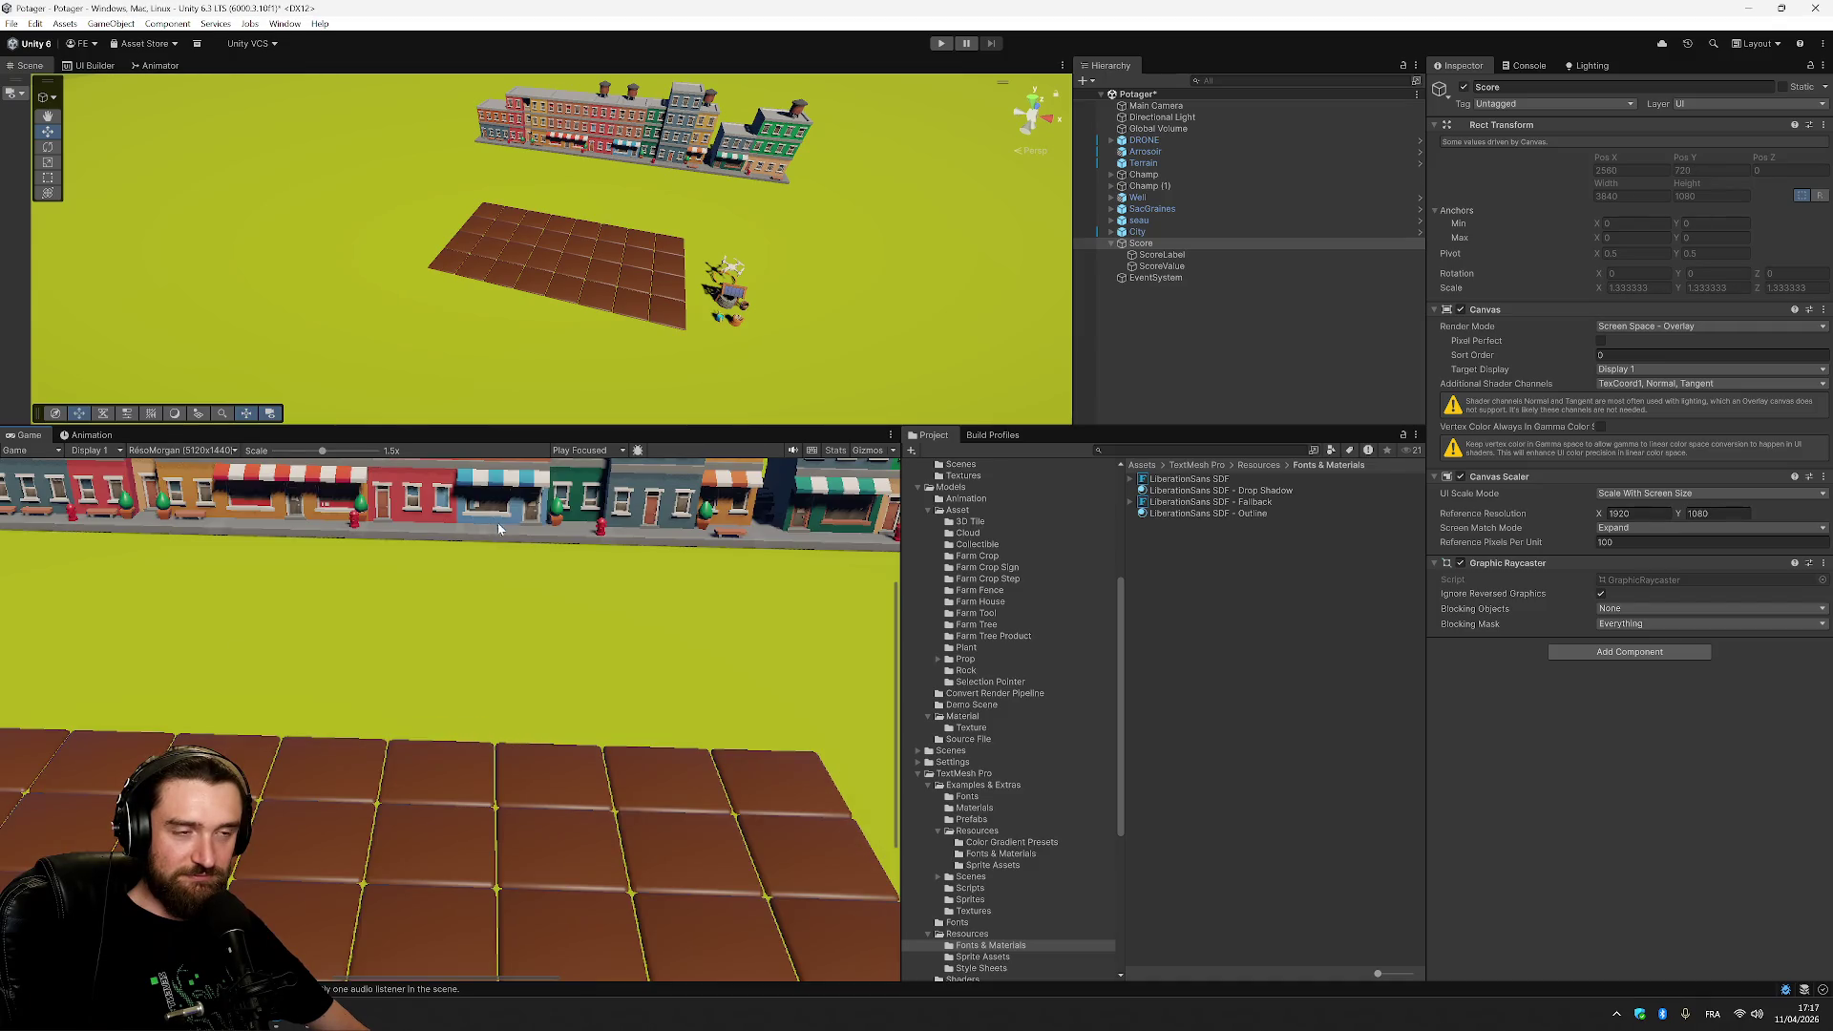
pyautogui.moveTo(323, 451); pyautogui.dragTo(273, 453)
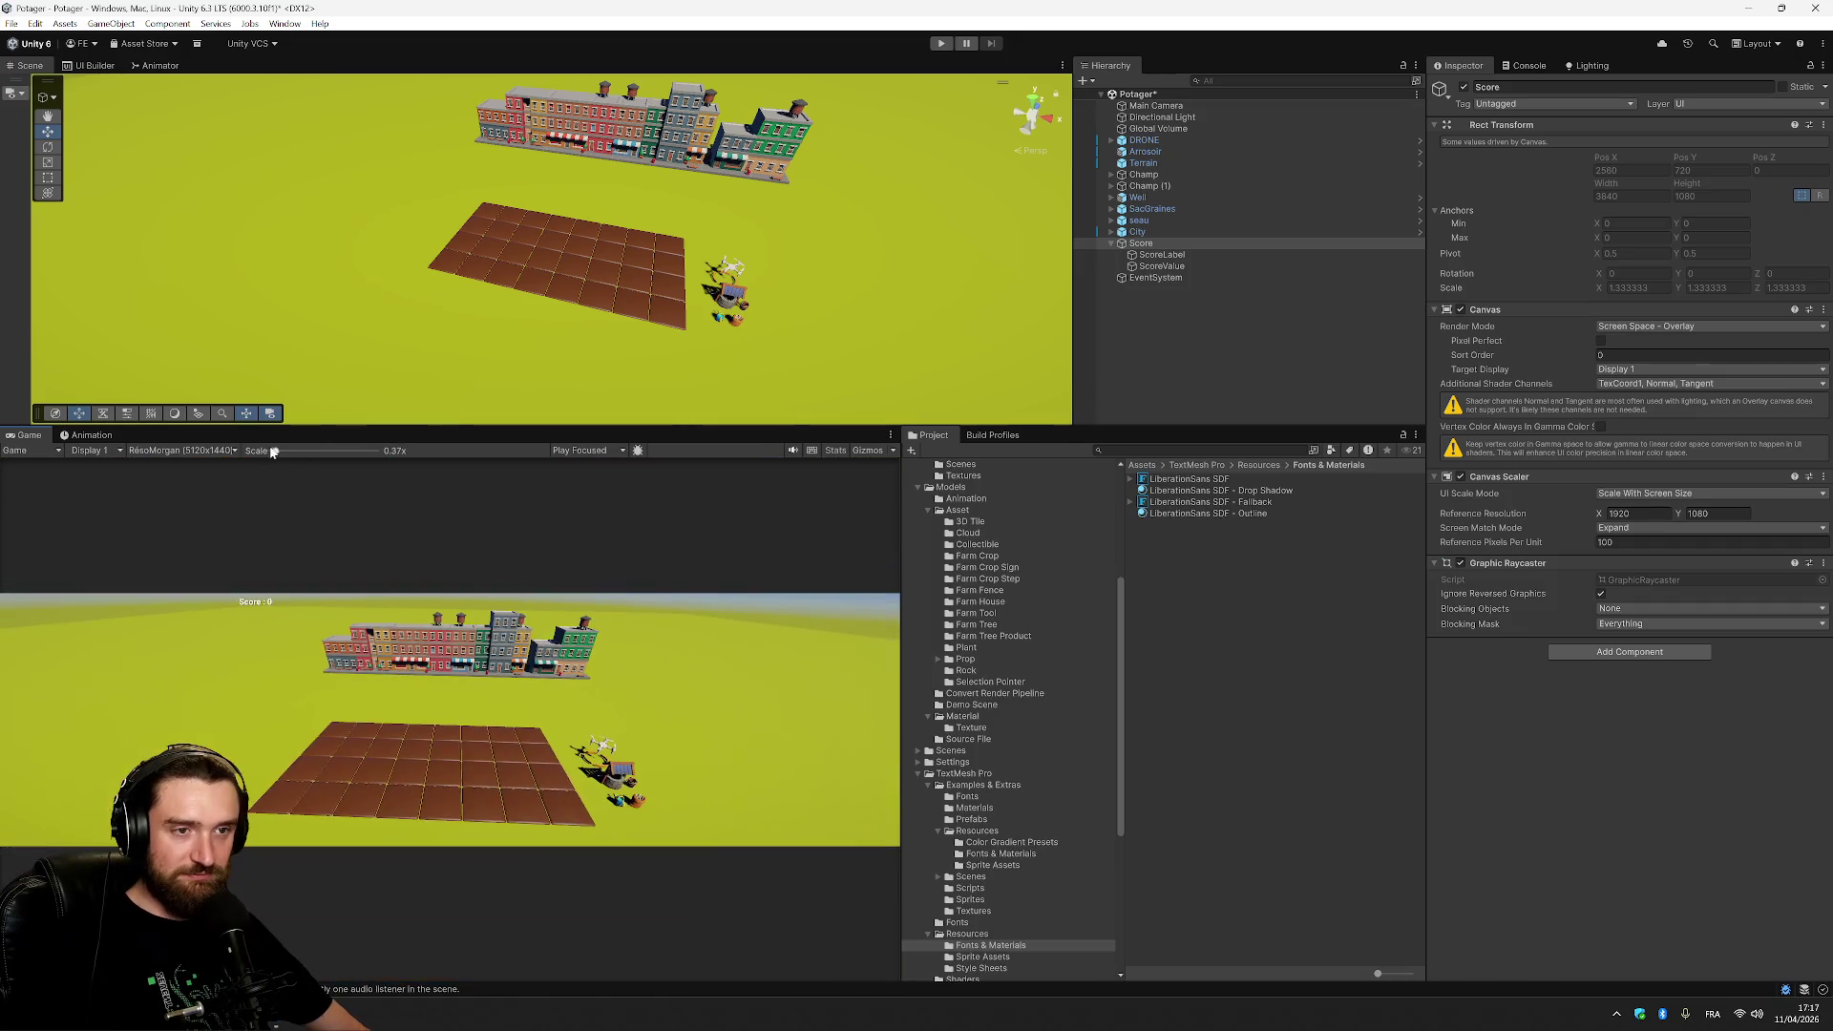
pyautogui.click(117, 451)
pyautogui.click(202, 453)
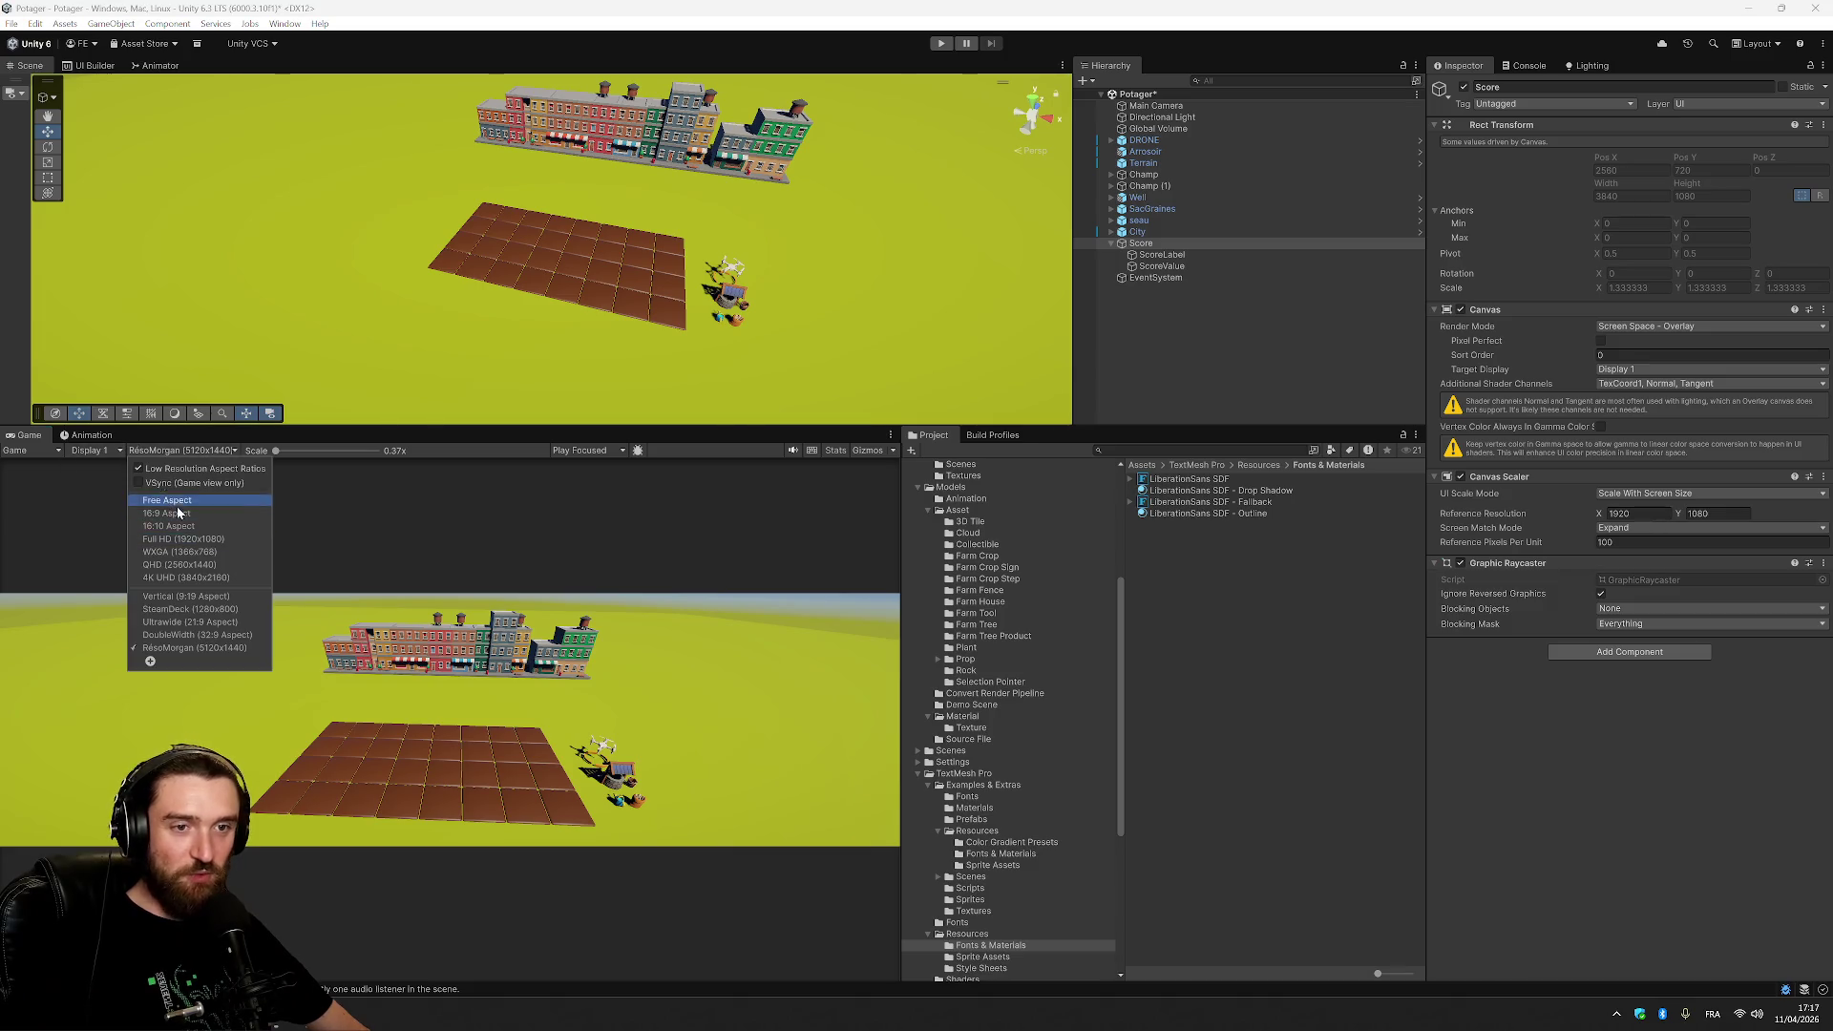
pyautogui.click(195, 539)
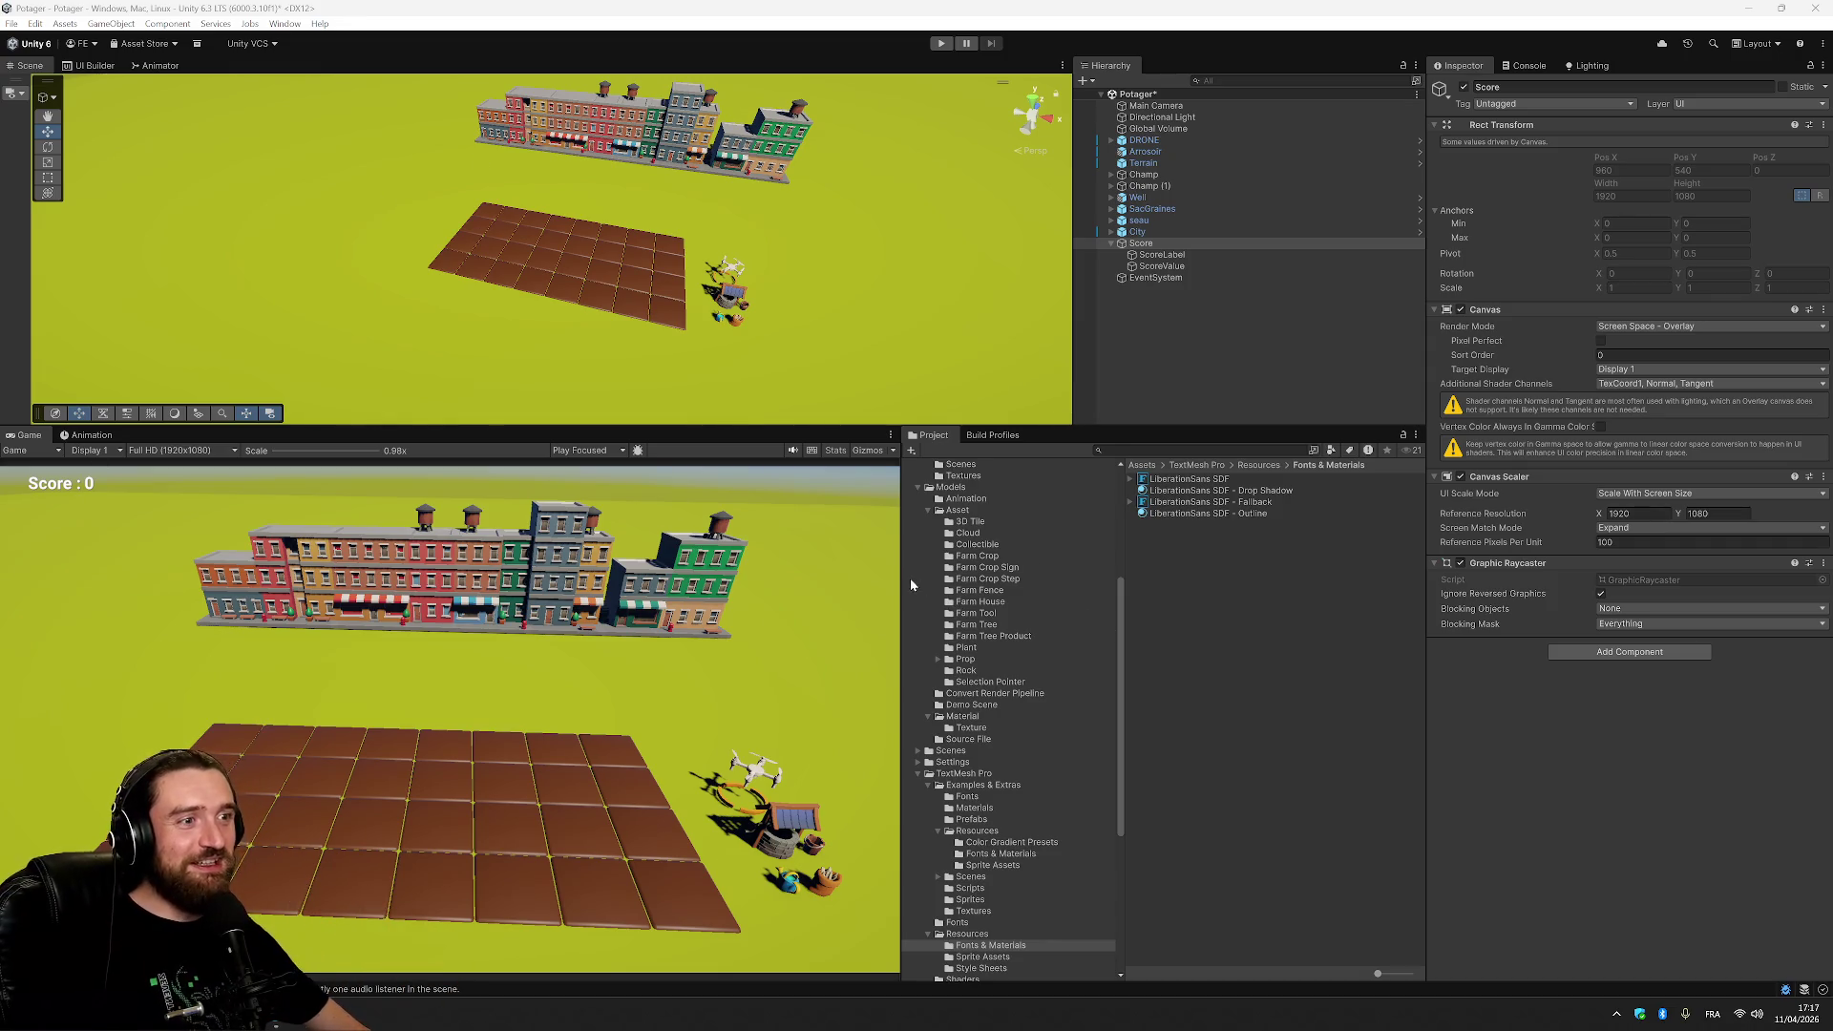
pyautogui.moveTo(903, 577); pyautogui.dragTo(915, 580)
# Inspect ScoreValue's text (Roboto-Bold SDF - Drop Shadow, size 36) under Score, then select SacGraines.
pyautogui.click(1269, 638)
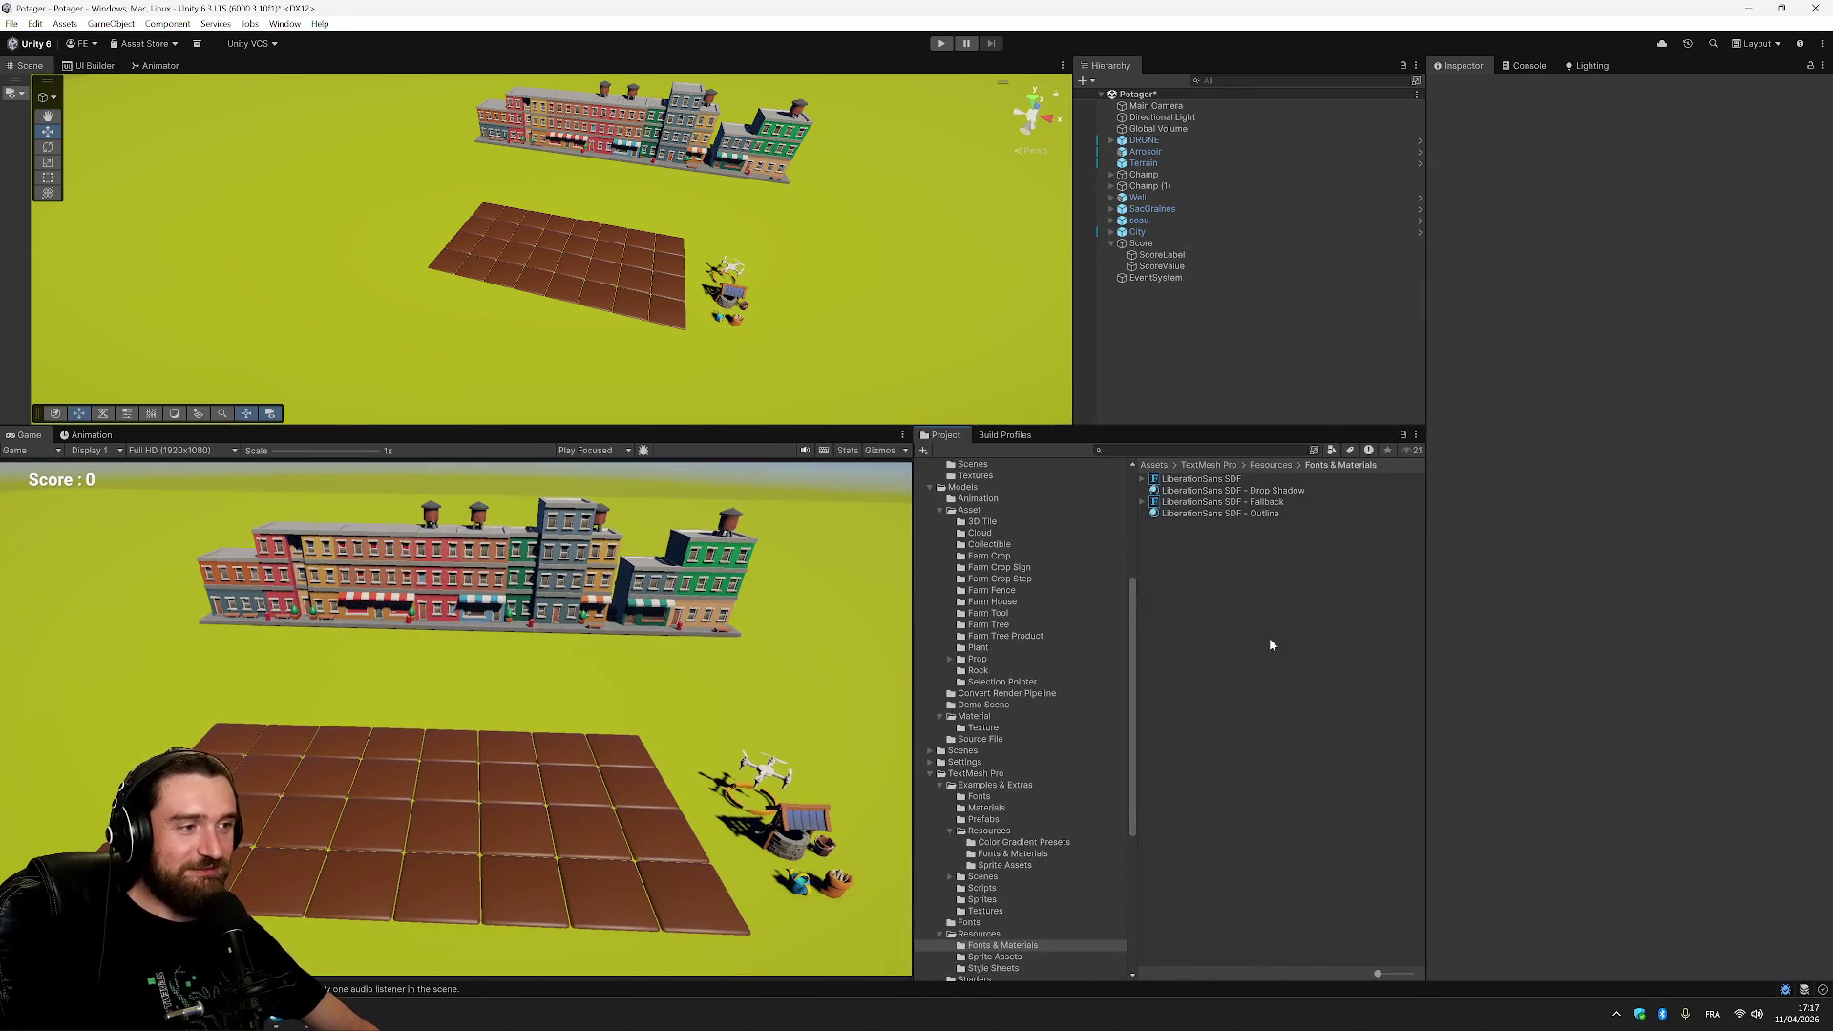
pyautogui.click(1167, 246)
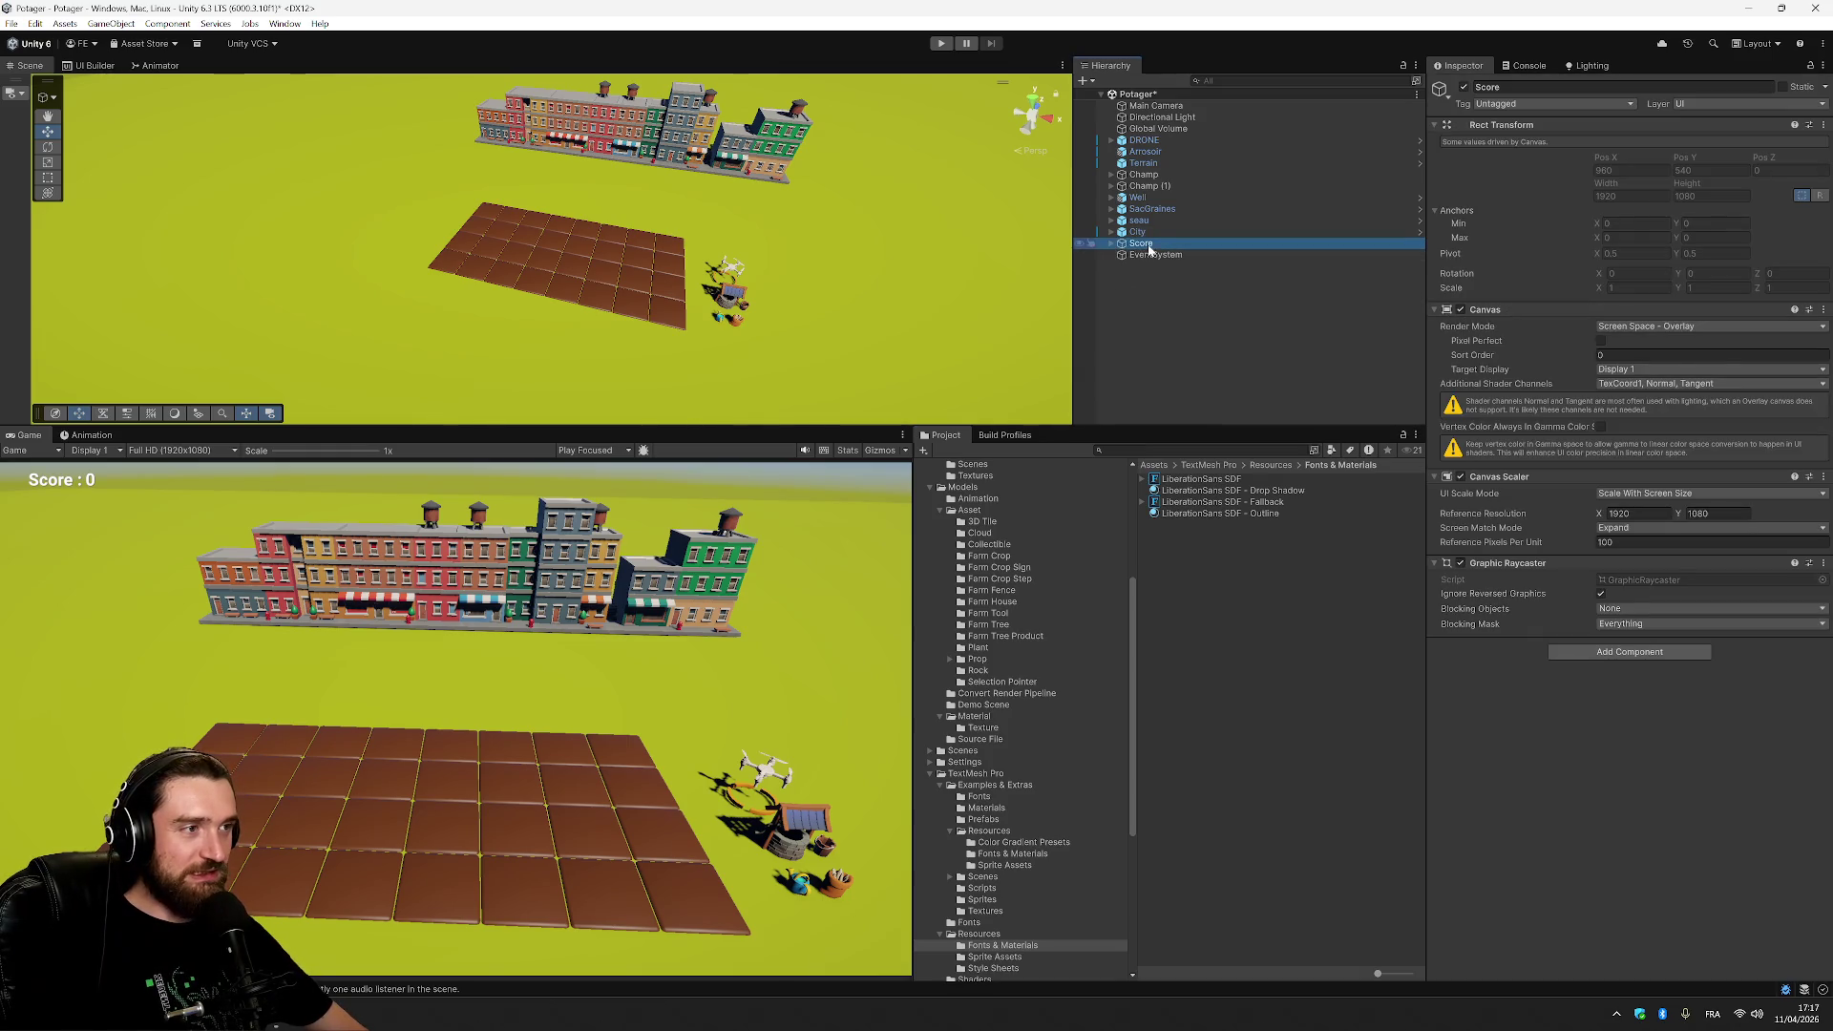
pyautogui.click(1111, 244)
pyautogui.click(1112, 243)
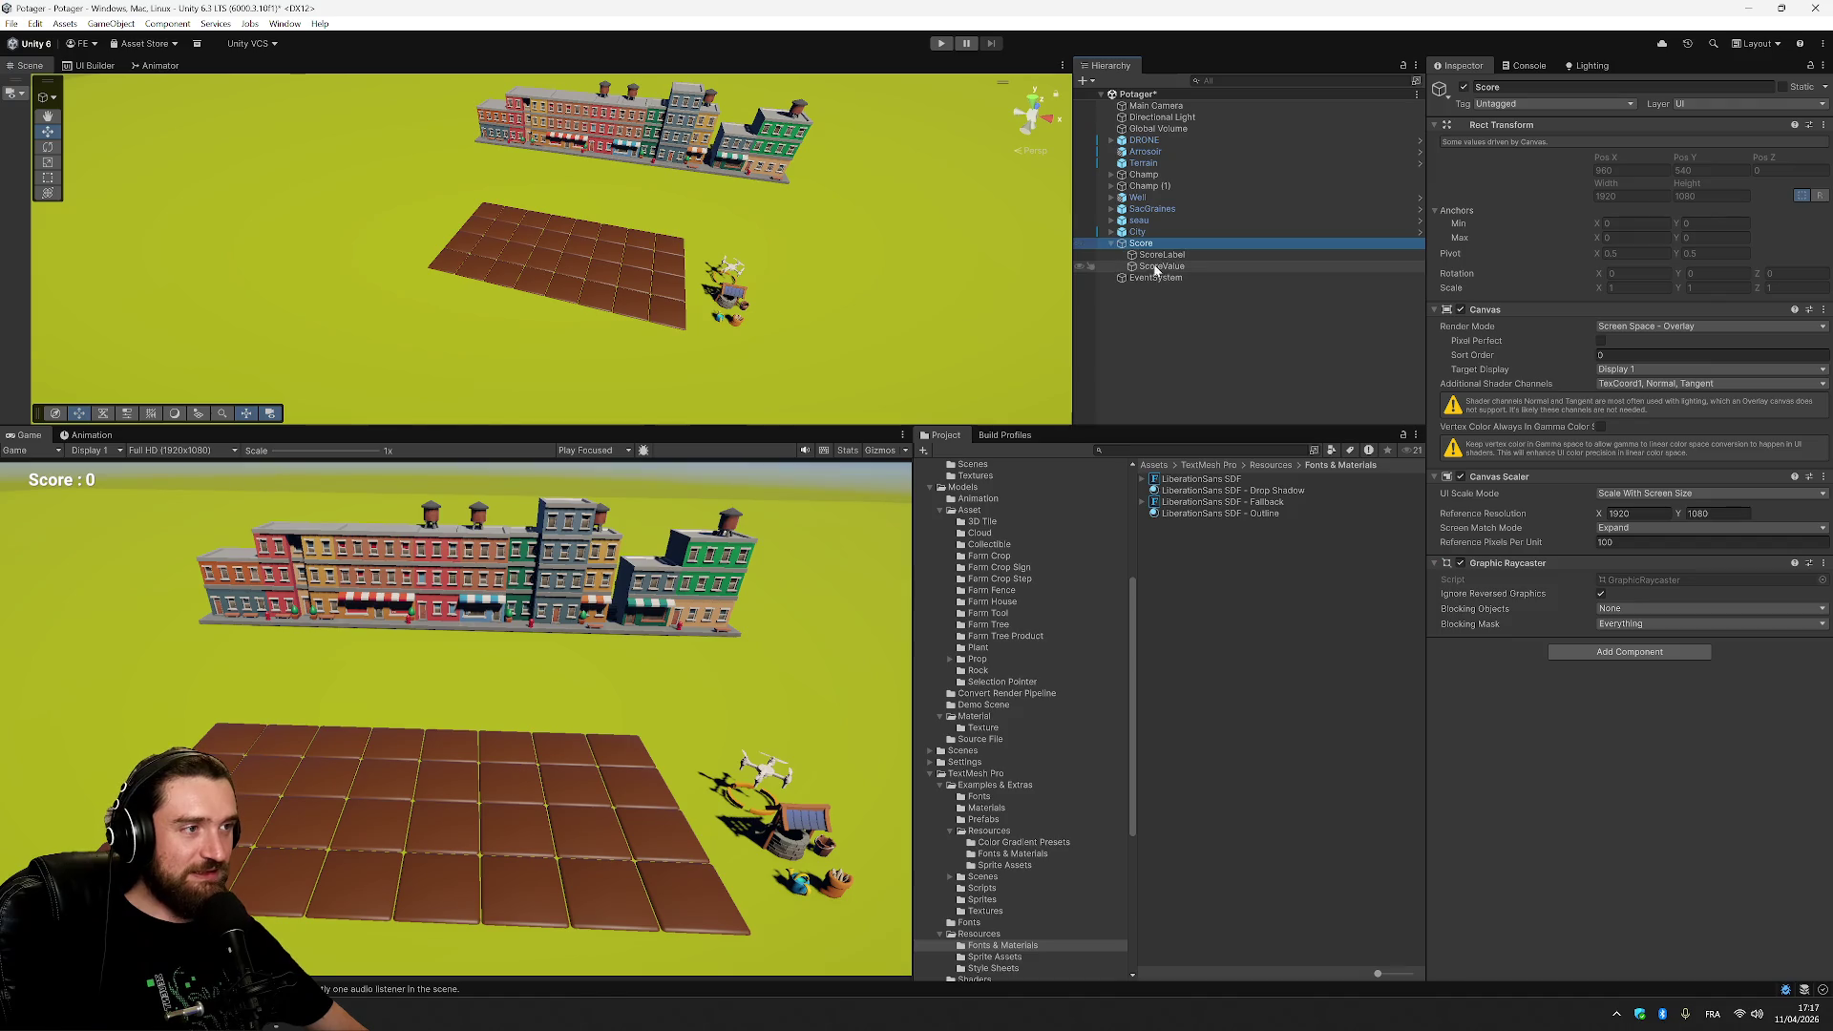
pyautogui.click(1161, 266)
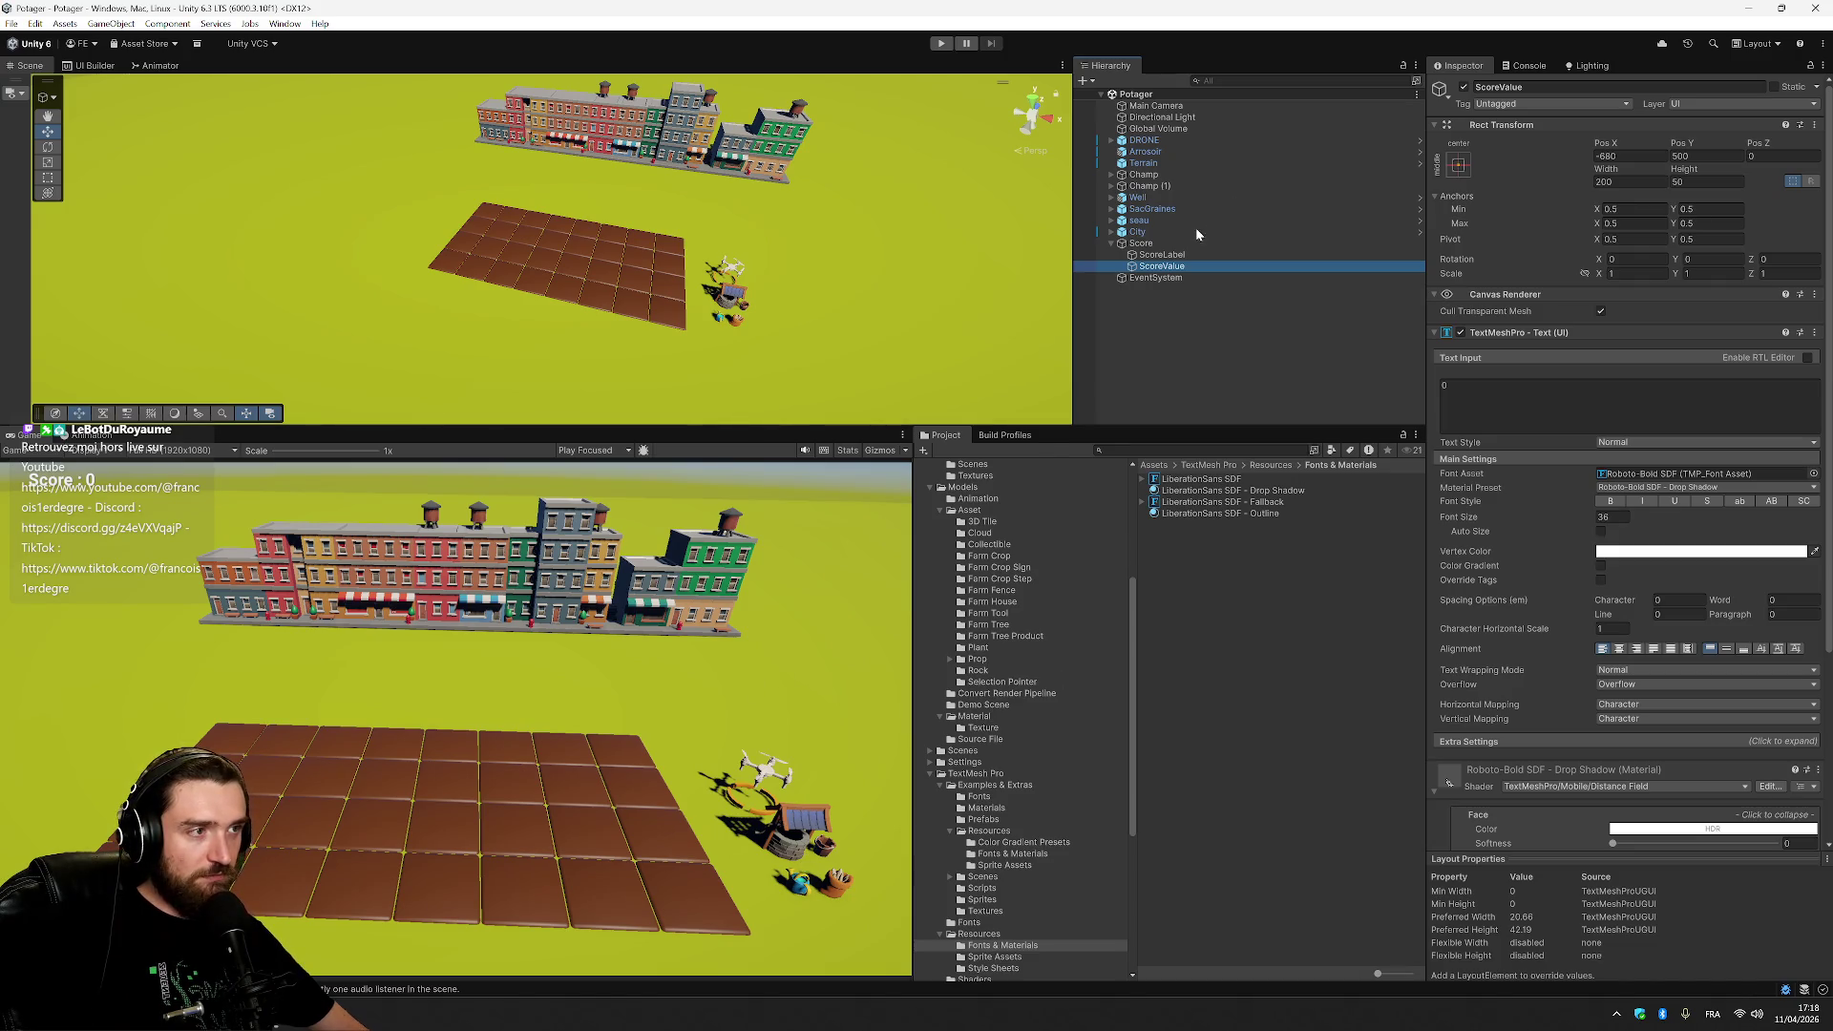
pyautogui.click(1192, 209)
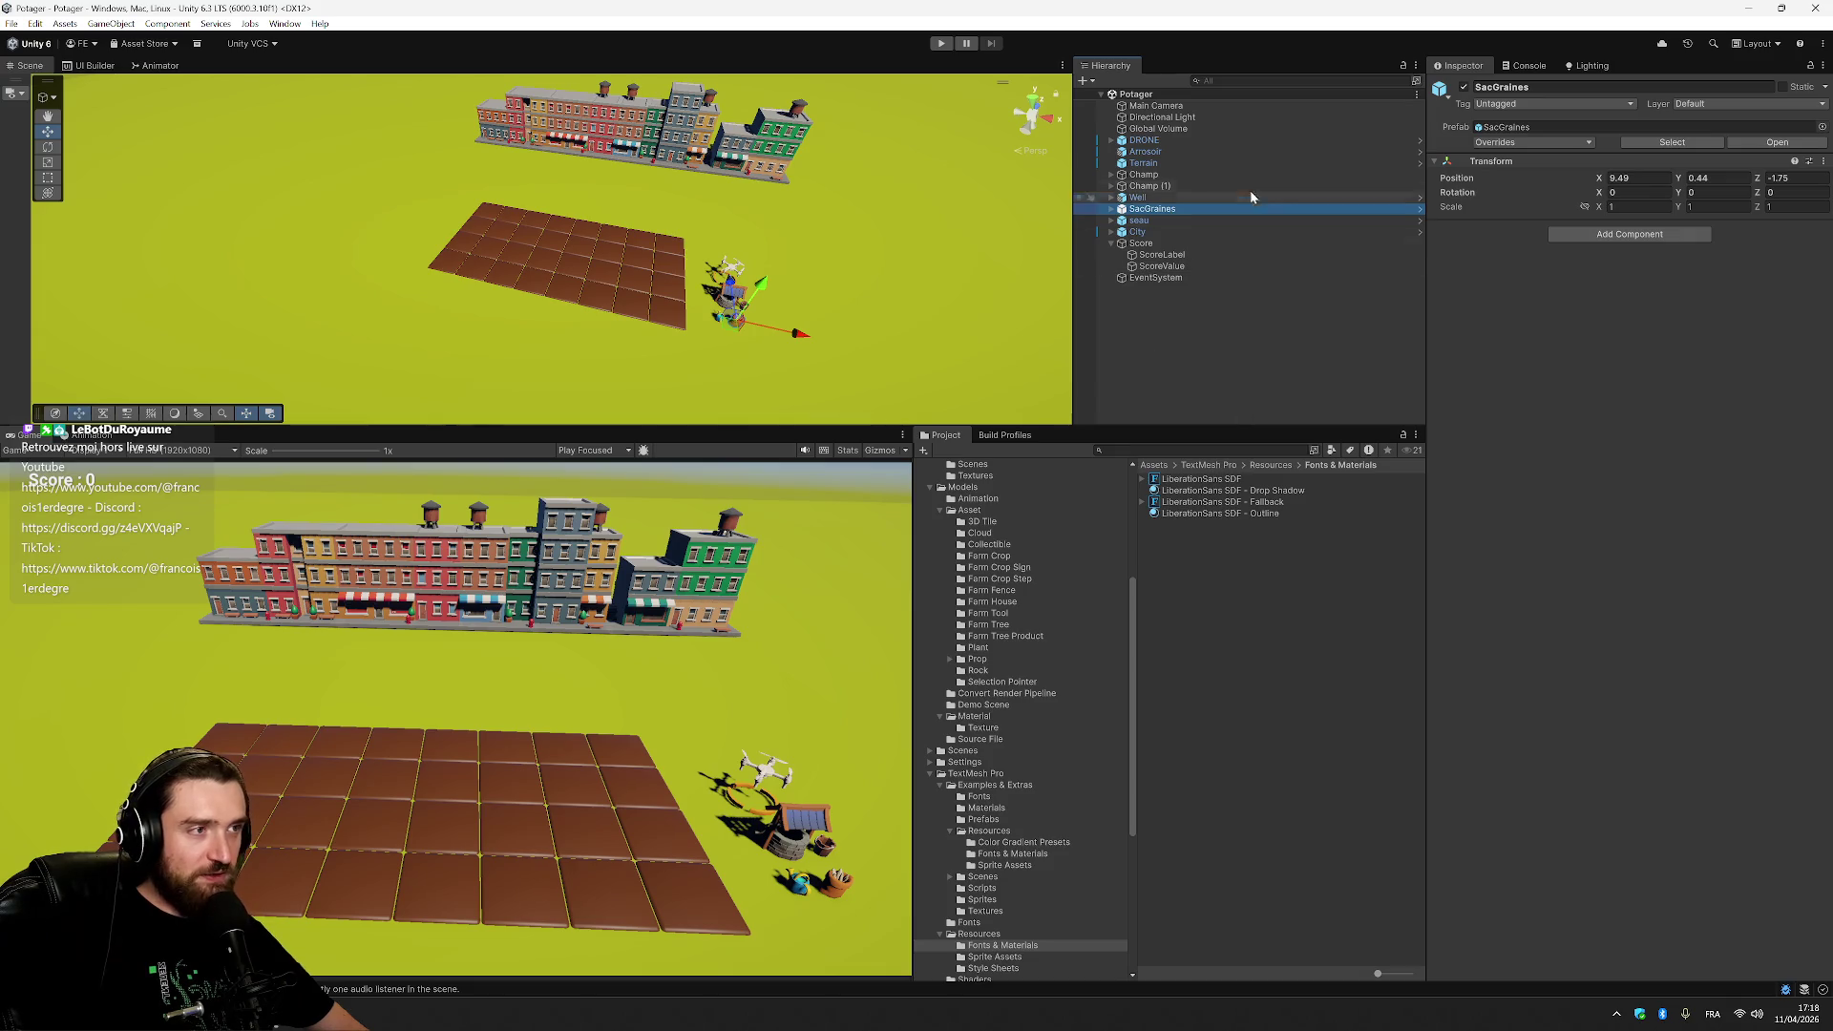
# Set the SacGraines seed sack's scale to 1.5 on X, Y and Z.
pyautogui.click(1639, 206)
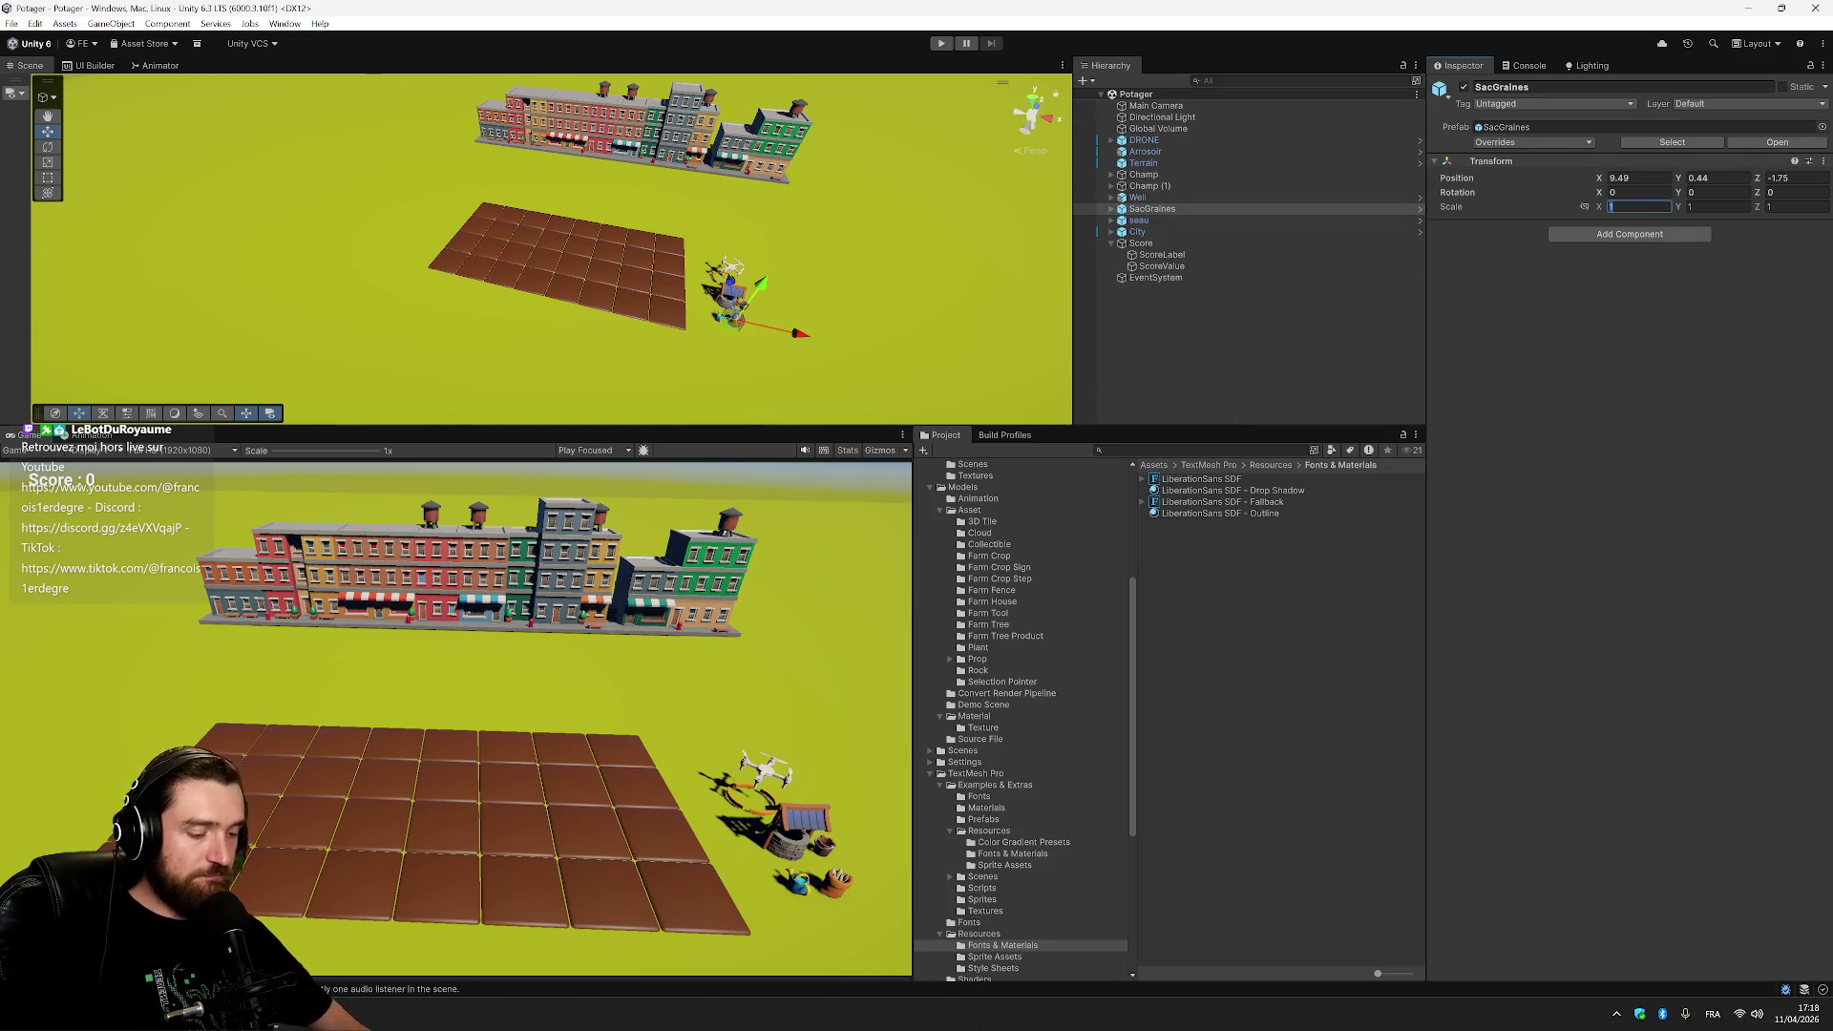
pyautogui.write('1.5')
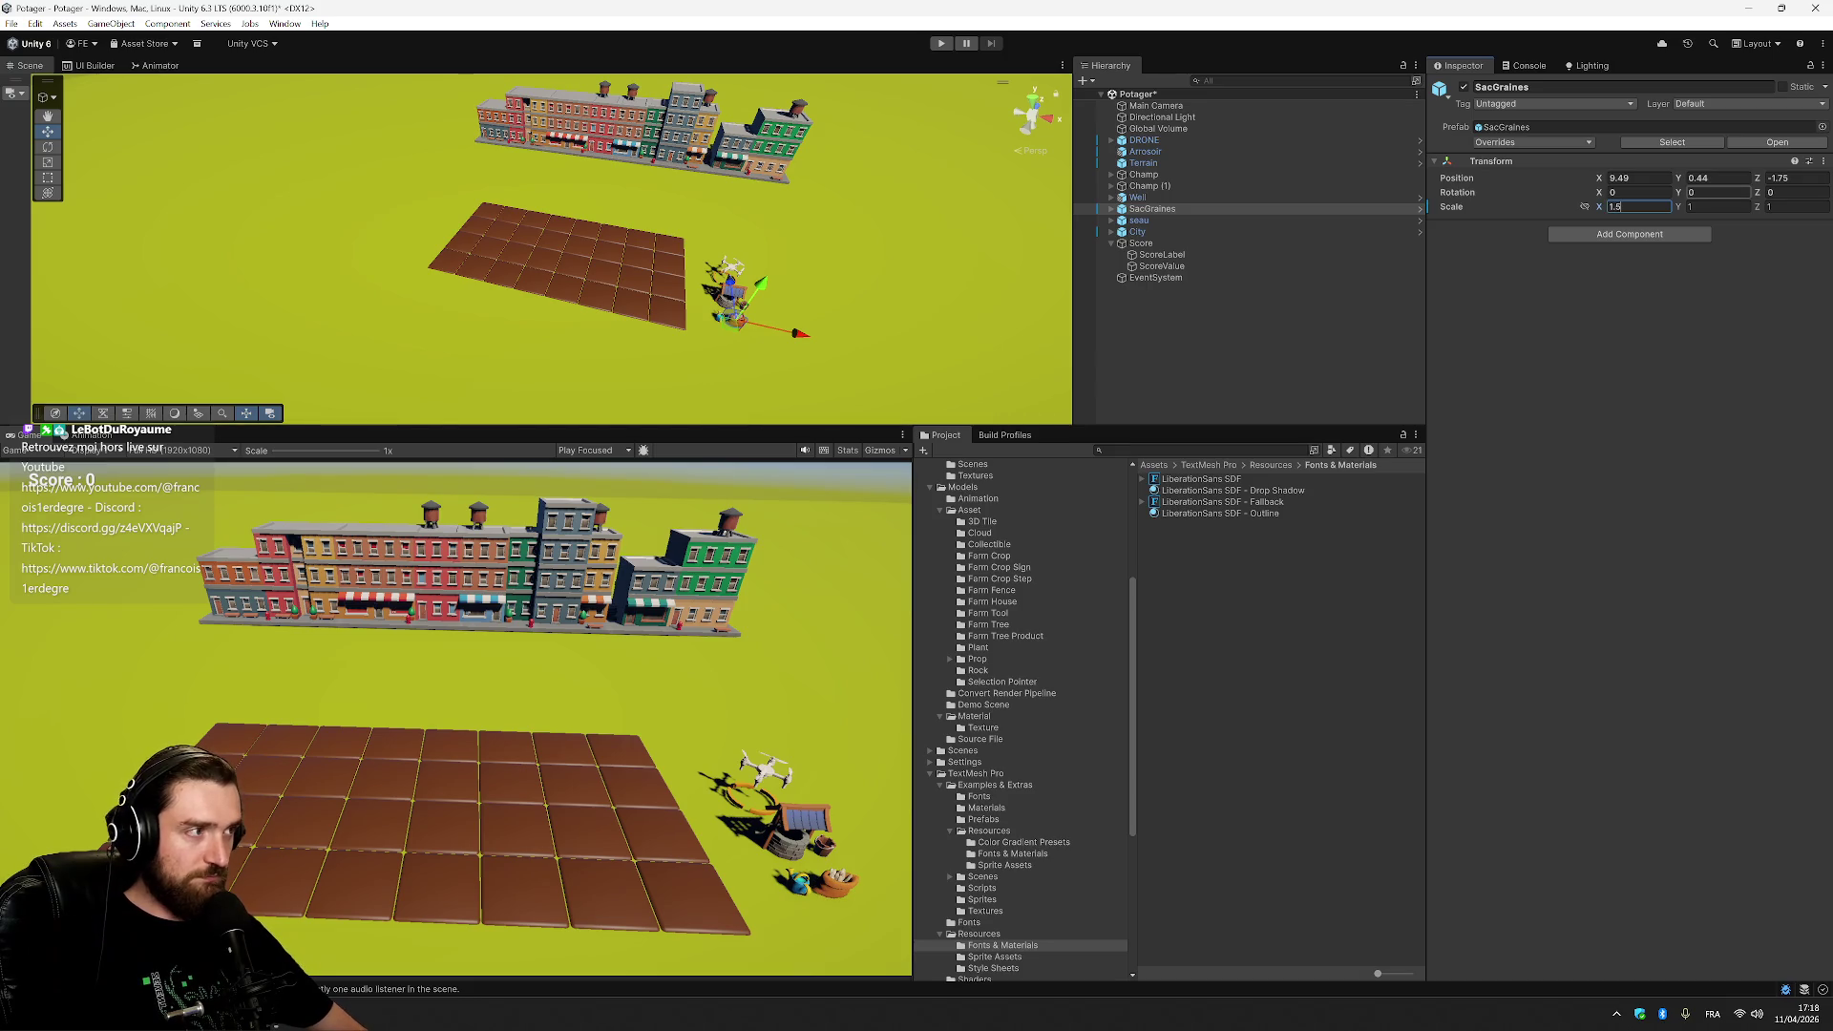
pyautogui.click(1719, 207)
pyautogui.write('.5')
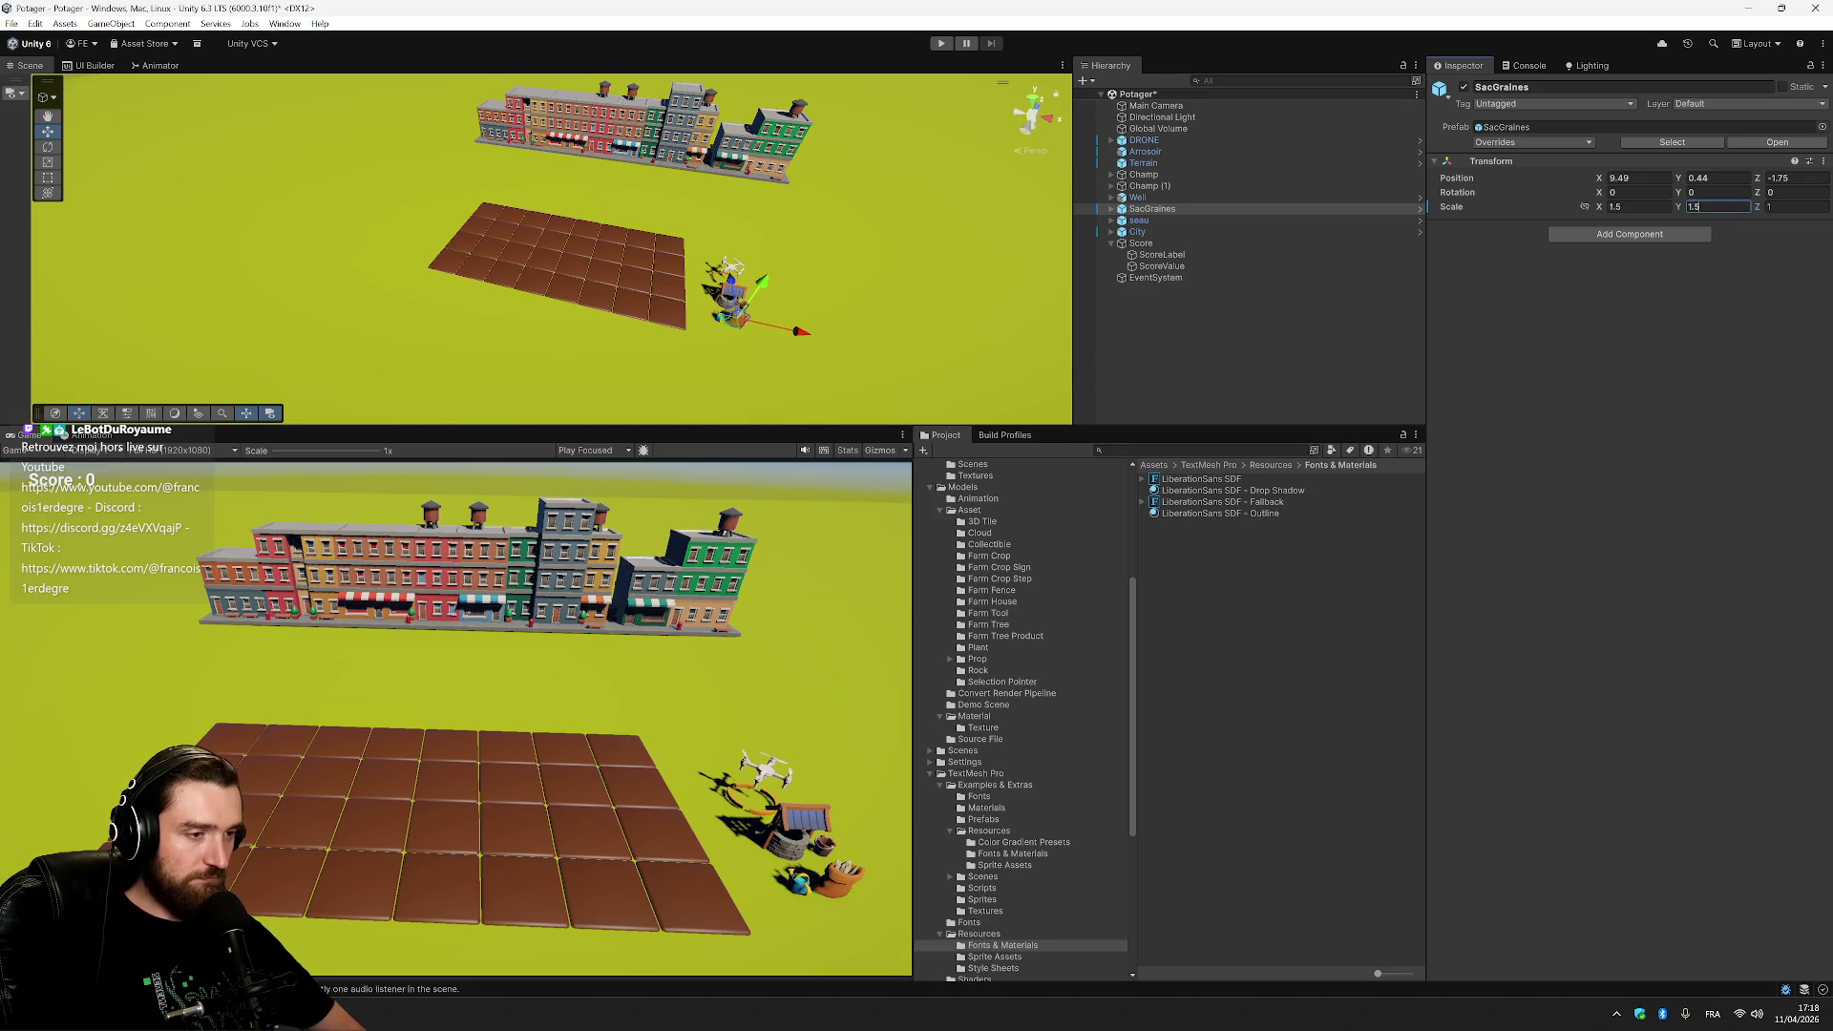
pyautogui.click(1763, 208)
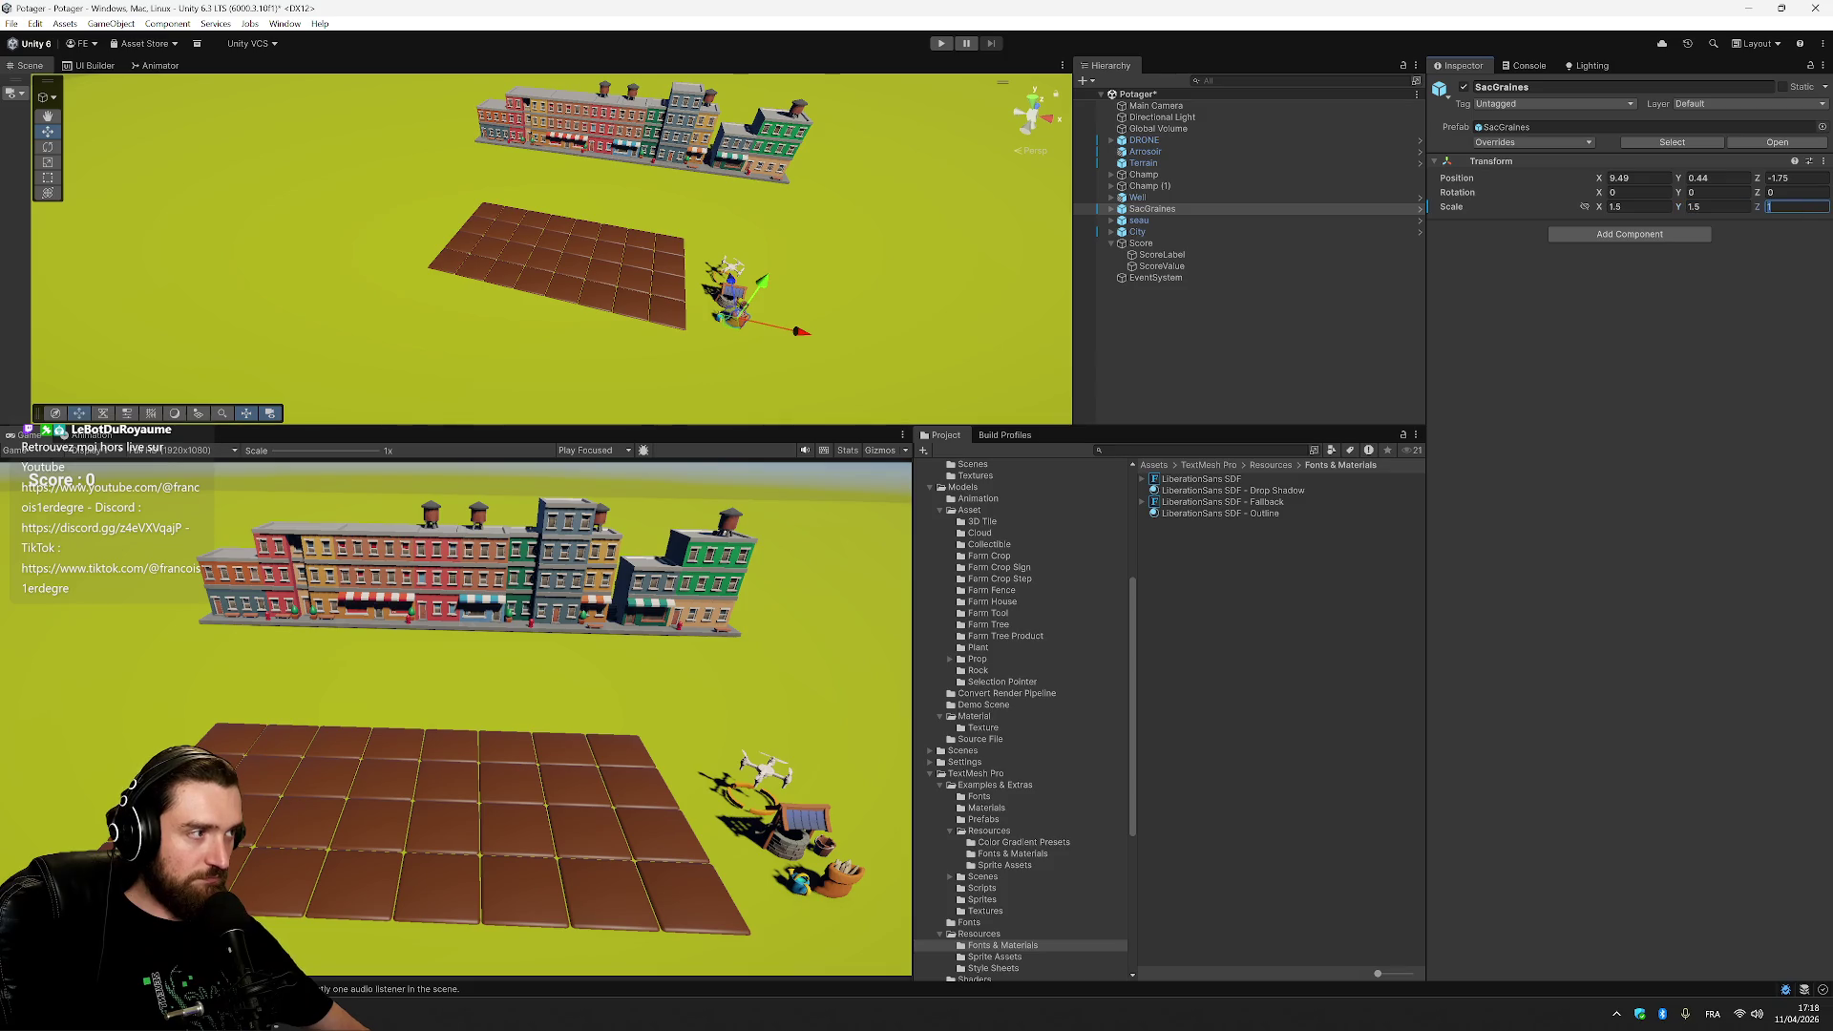
pyautogui.write('.5')
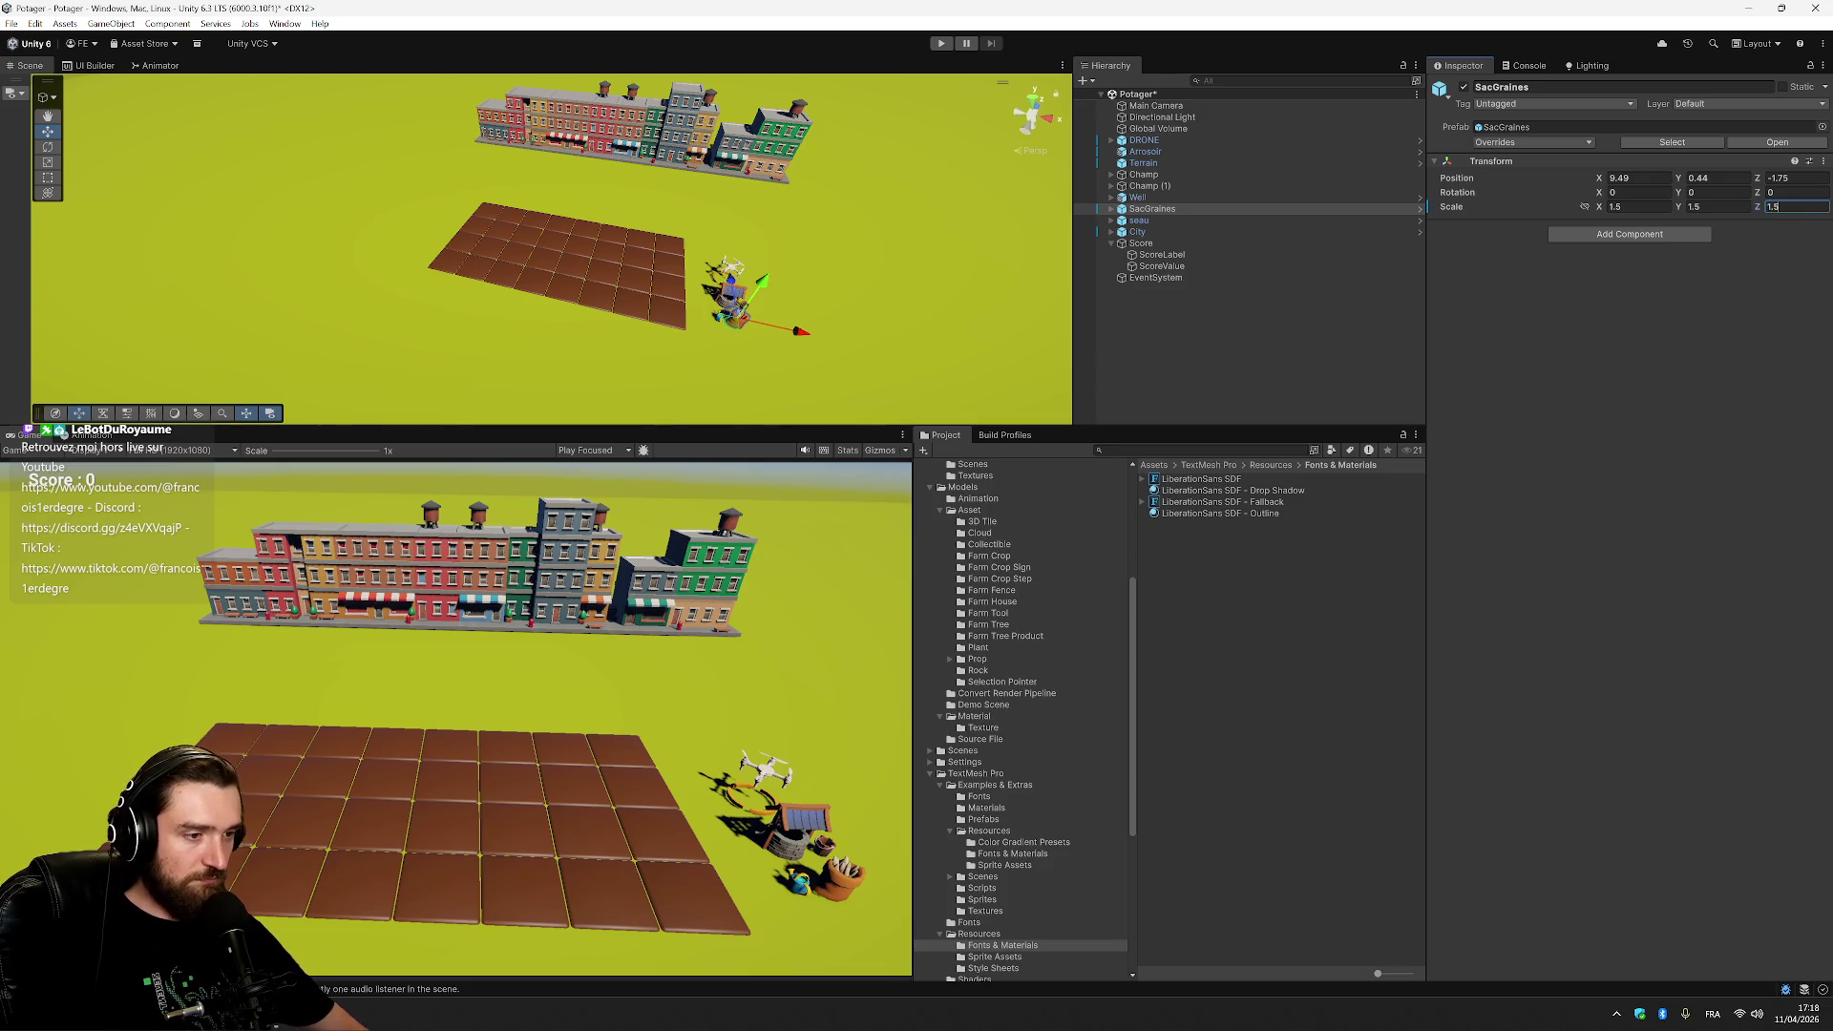
# Select the seau bucket and then the Well object.
pyautogui.click(1169, 221)
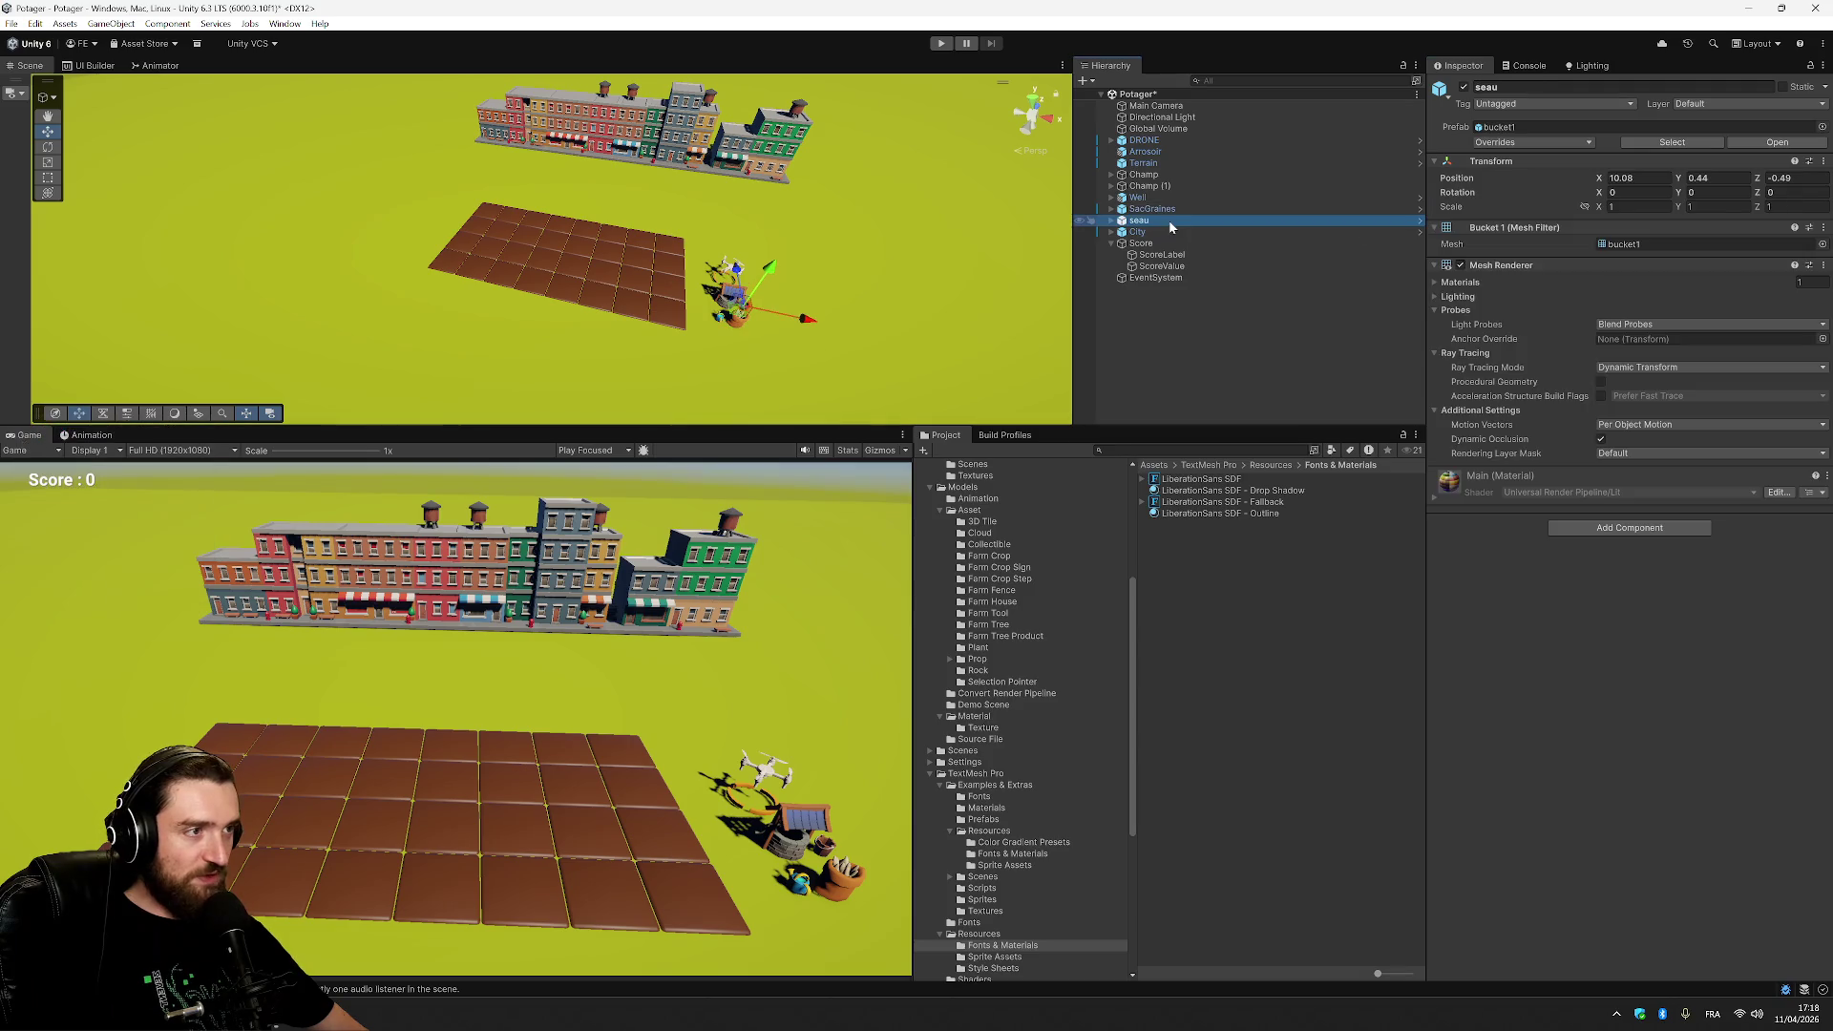
pyautogui.click(784, 849)
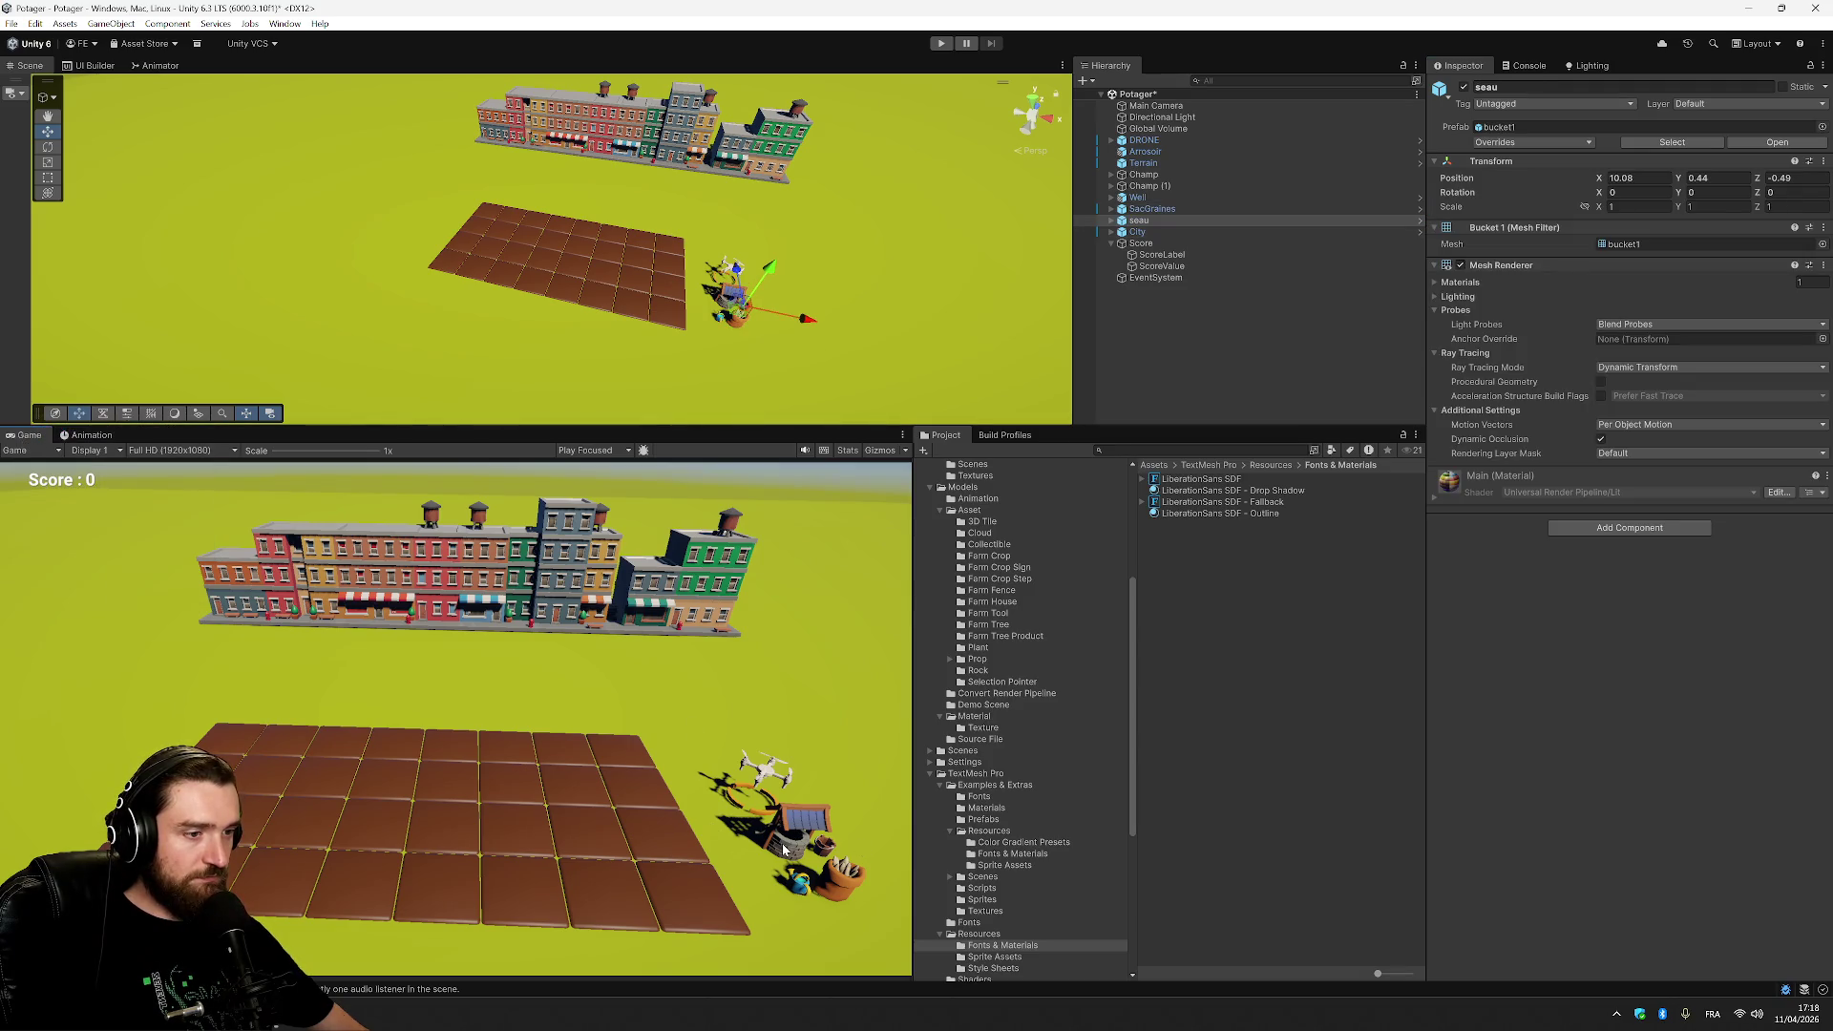
pyautogui.click(1169, 199)
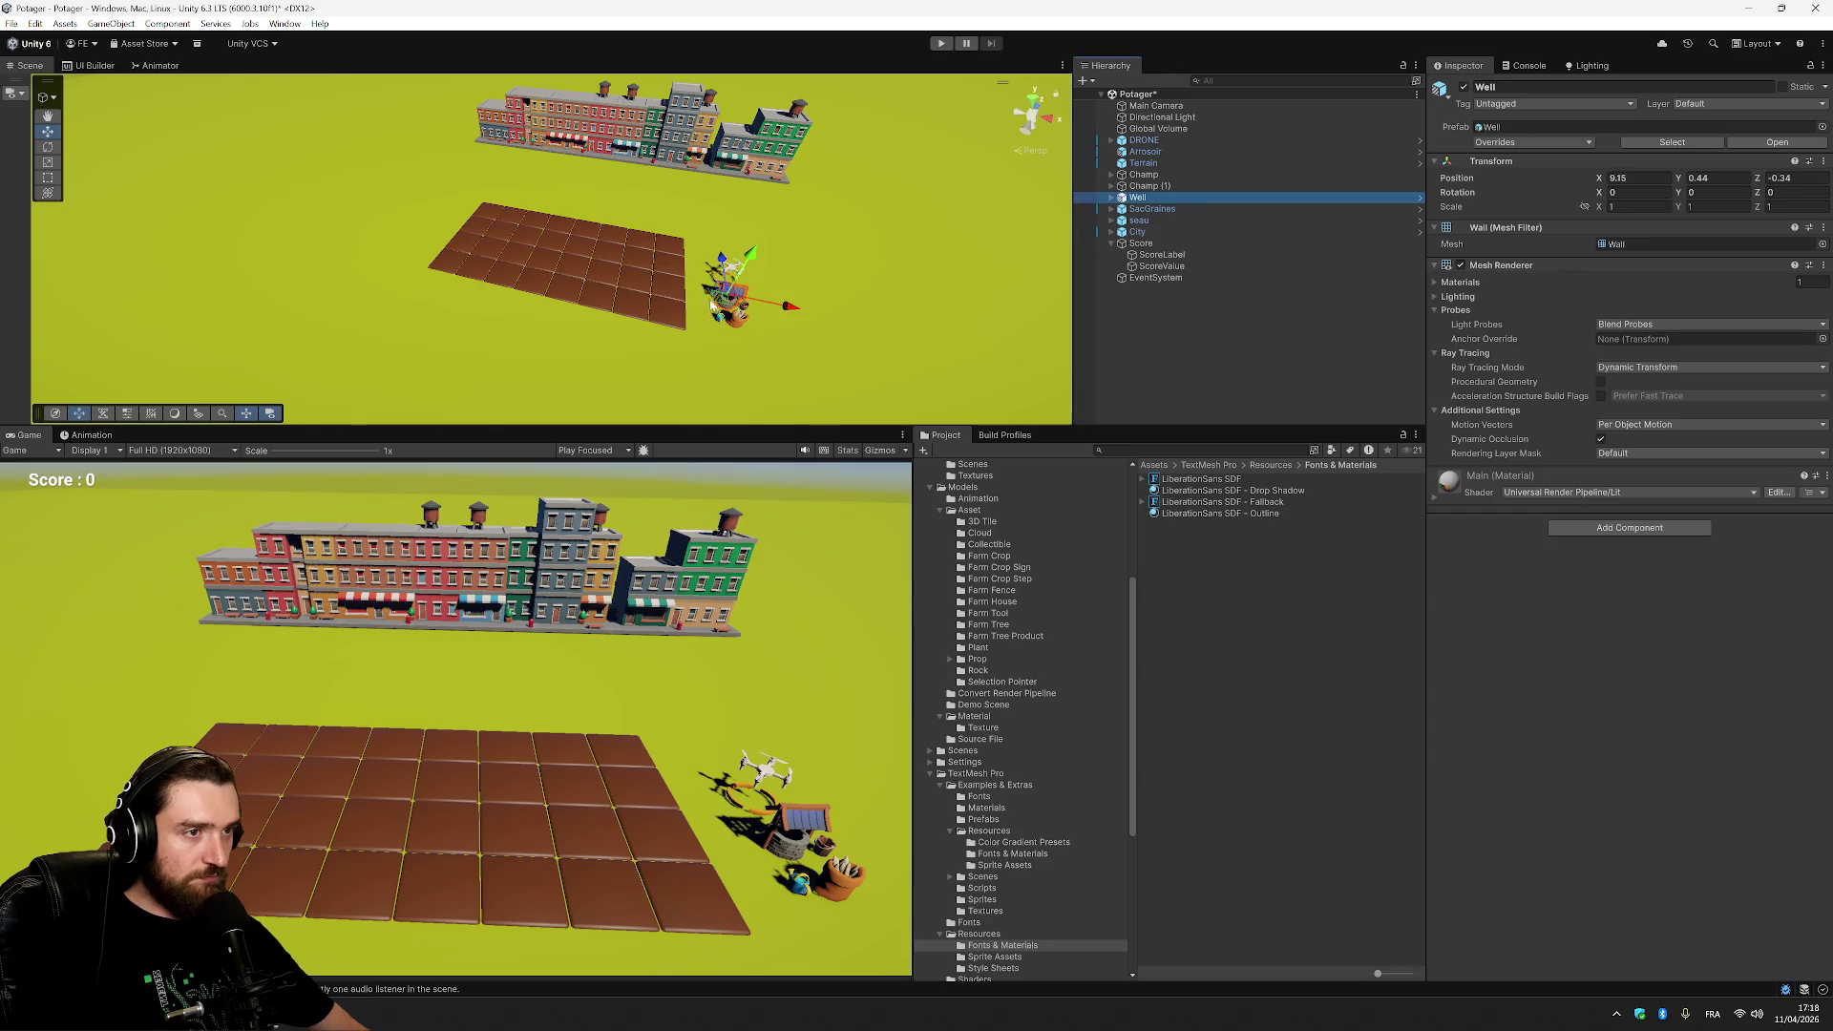
# Drag the well and the seau bucket up beside the drone in the Scene view.
pyautogui.moveTo(724, 299); pyautogui.dragTo(709, 249)
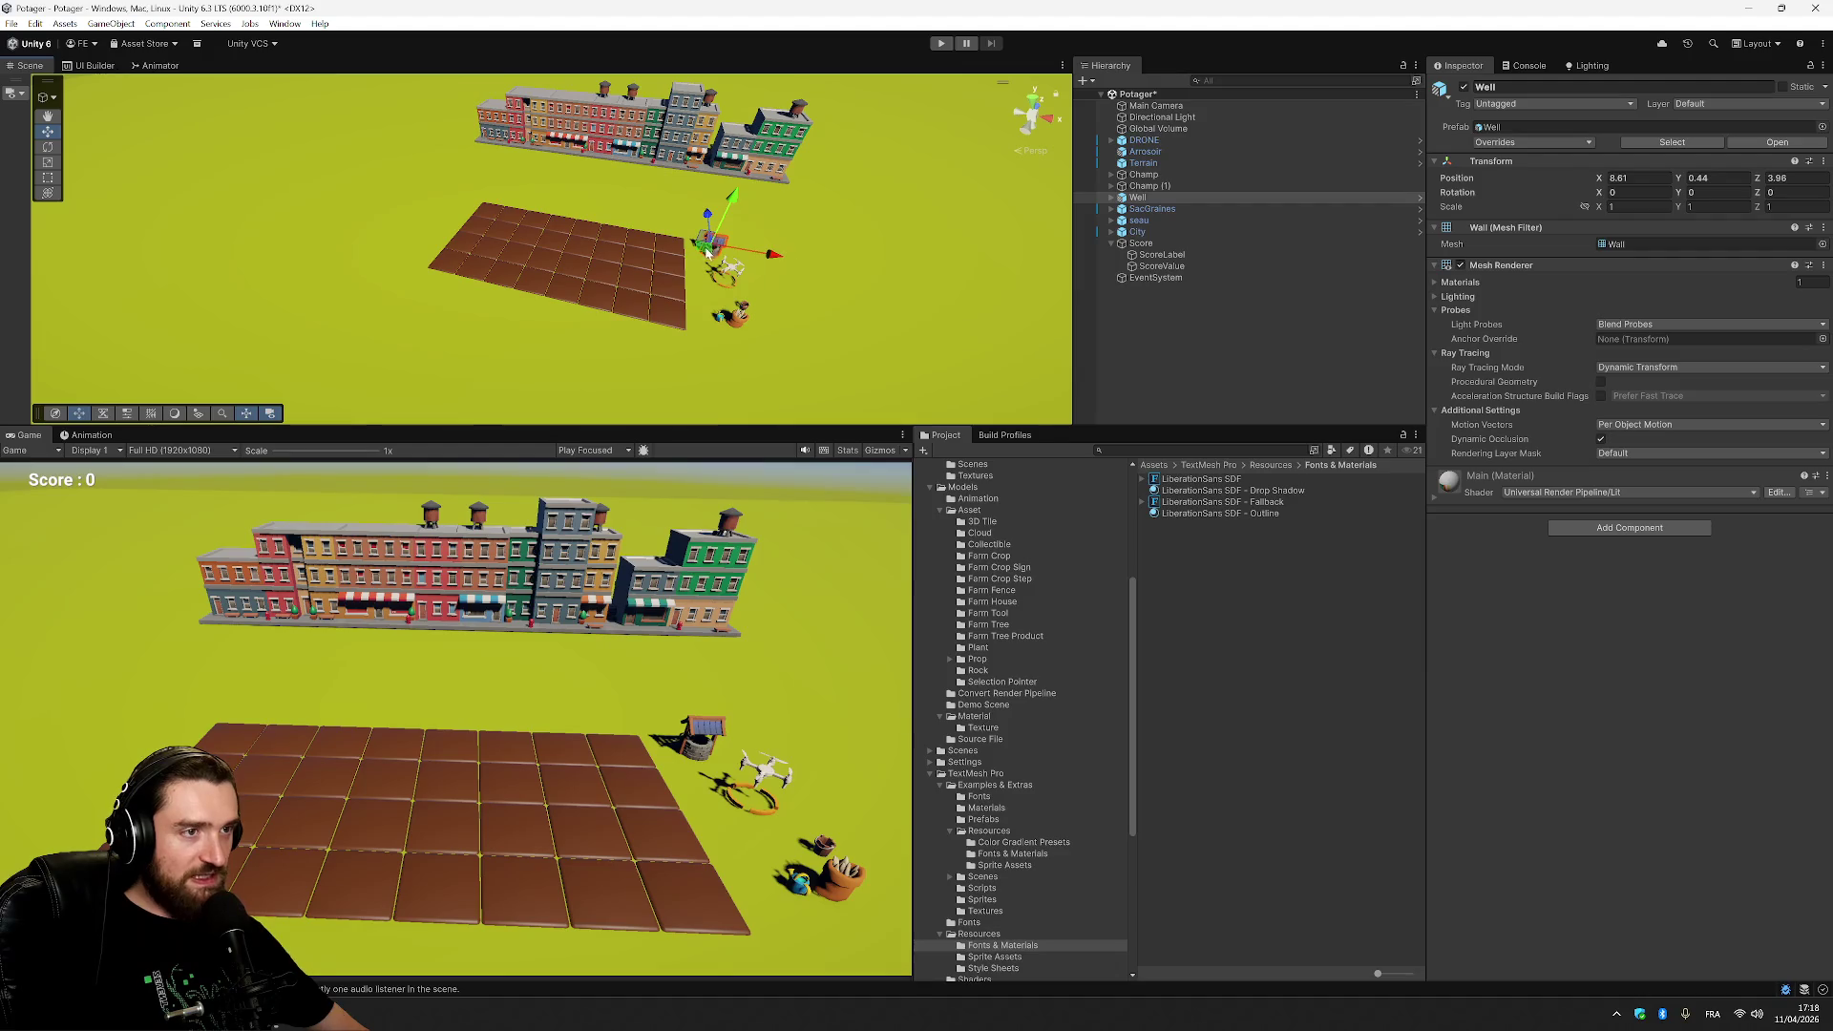
pyautogui.click(748, 309)
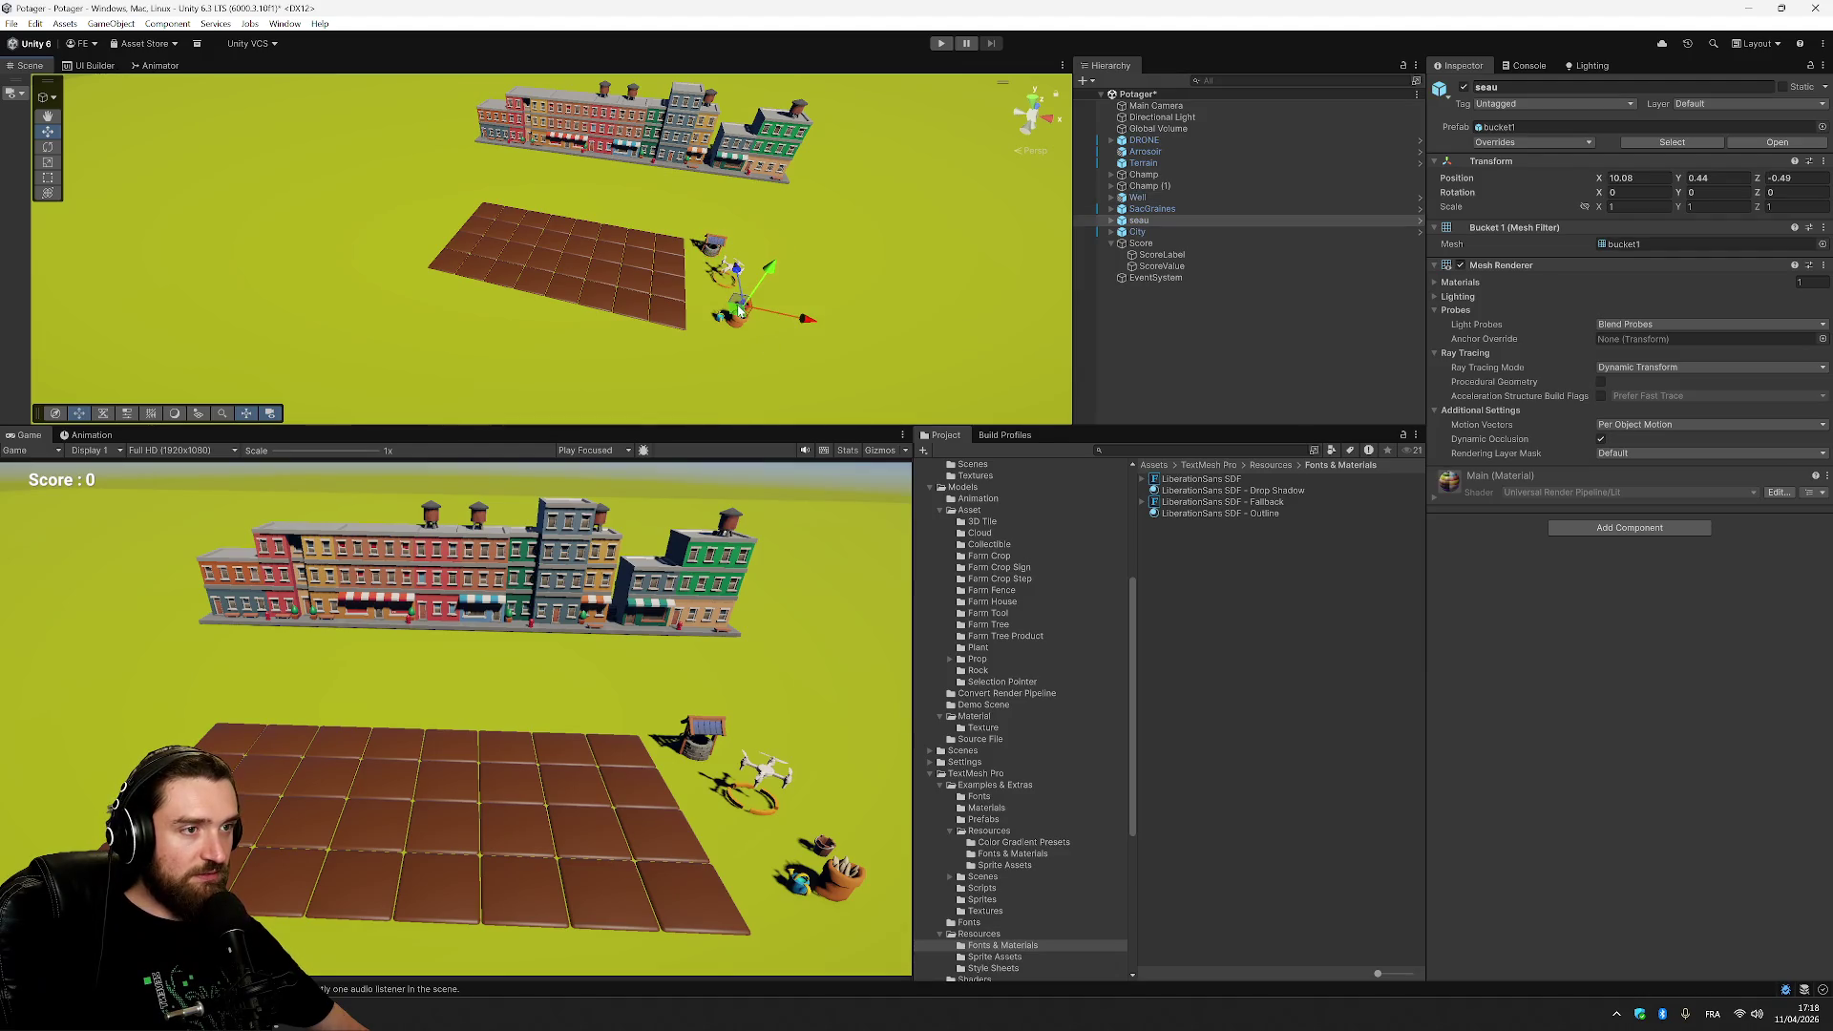
pyautogui.moveTo(740, 312); pyautogui.dragTo(732, 258)
# Scale the Well to 1.5 on X, Y and Z.
pyautogui.click(711, 244)
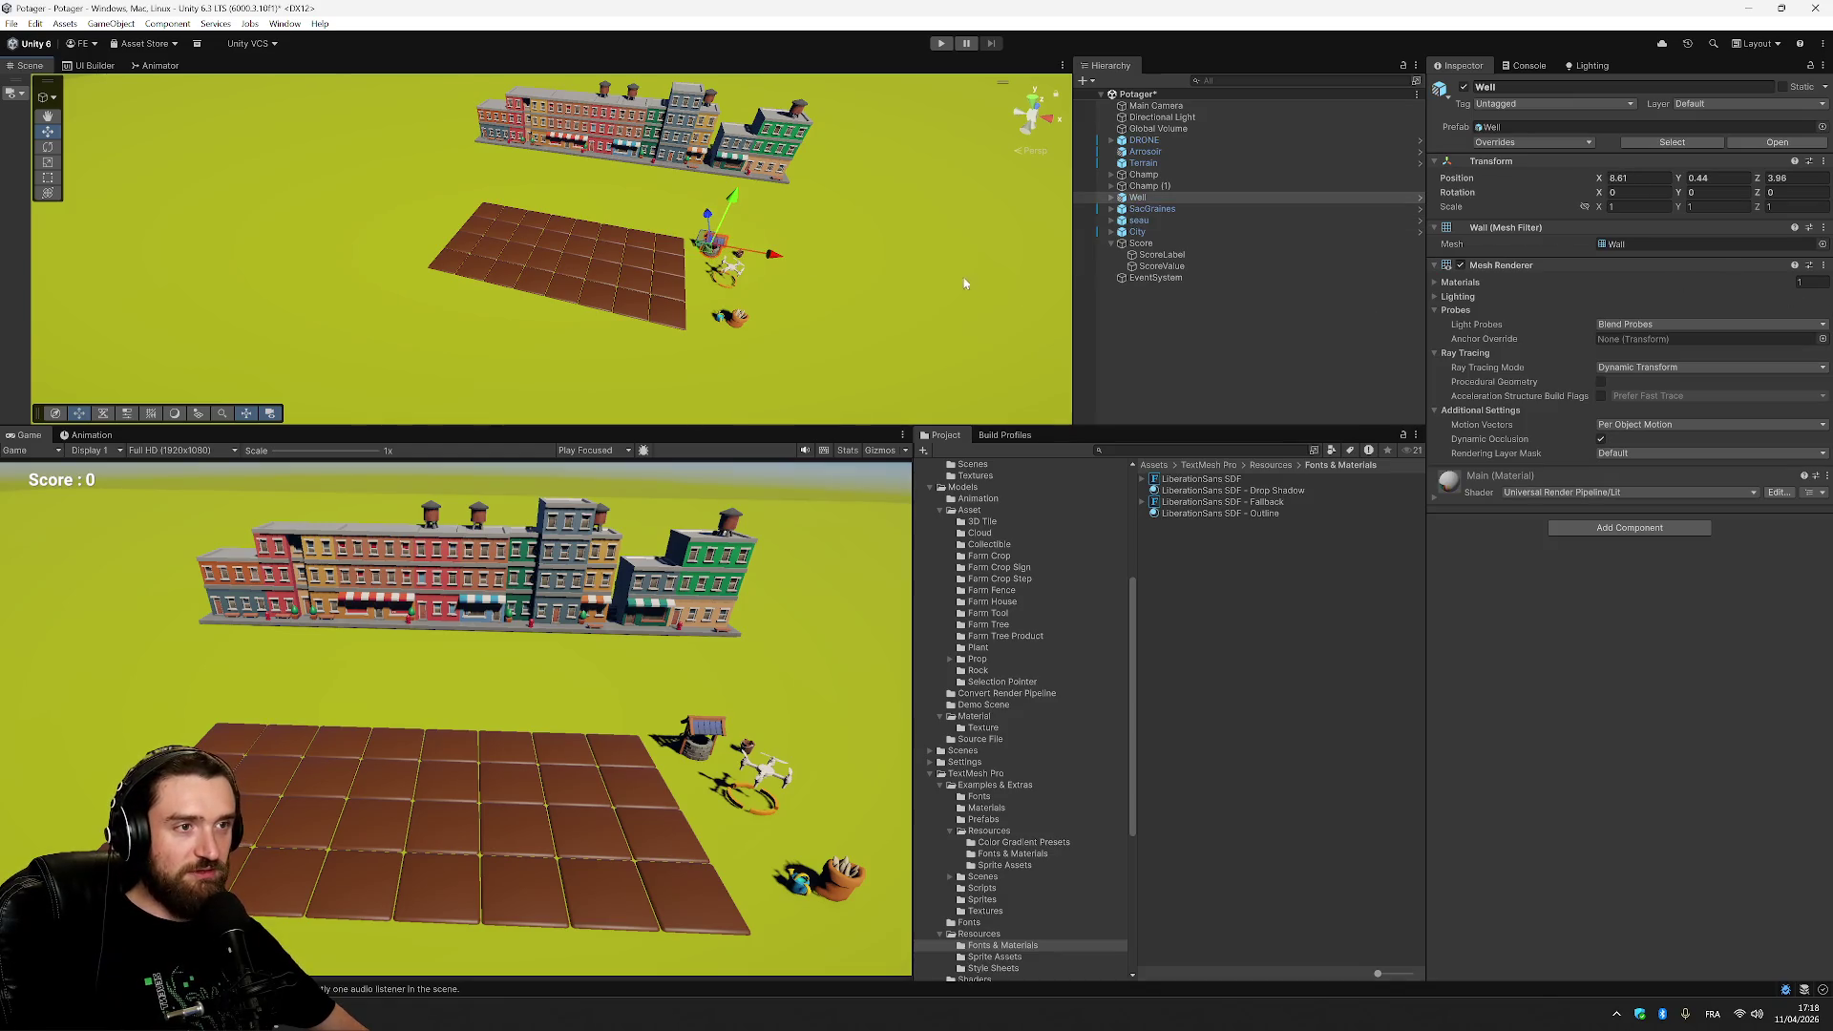
pyautogui.click(1637, 206)
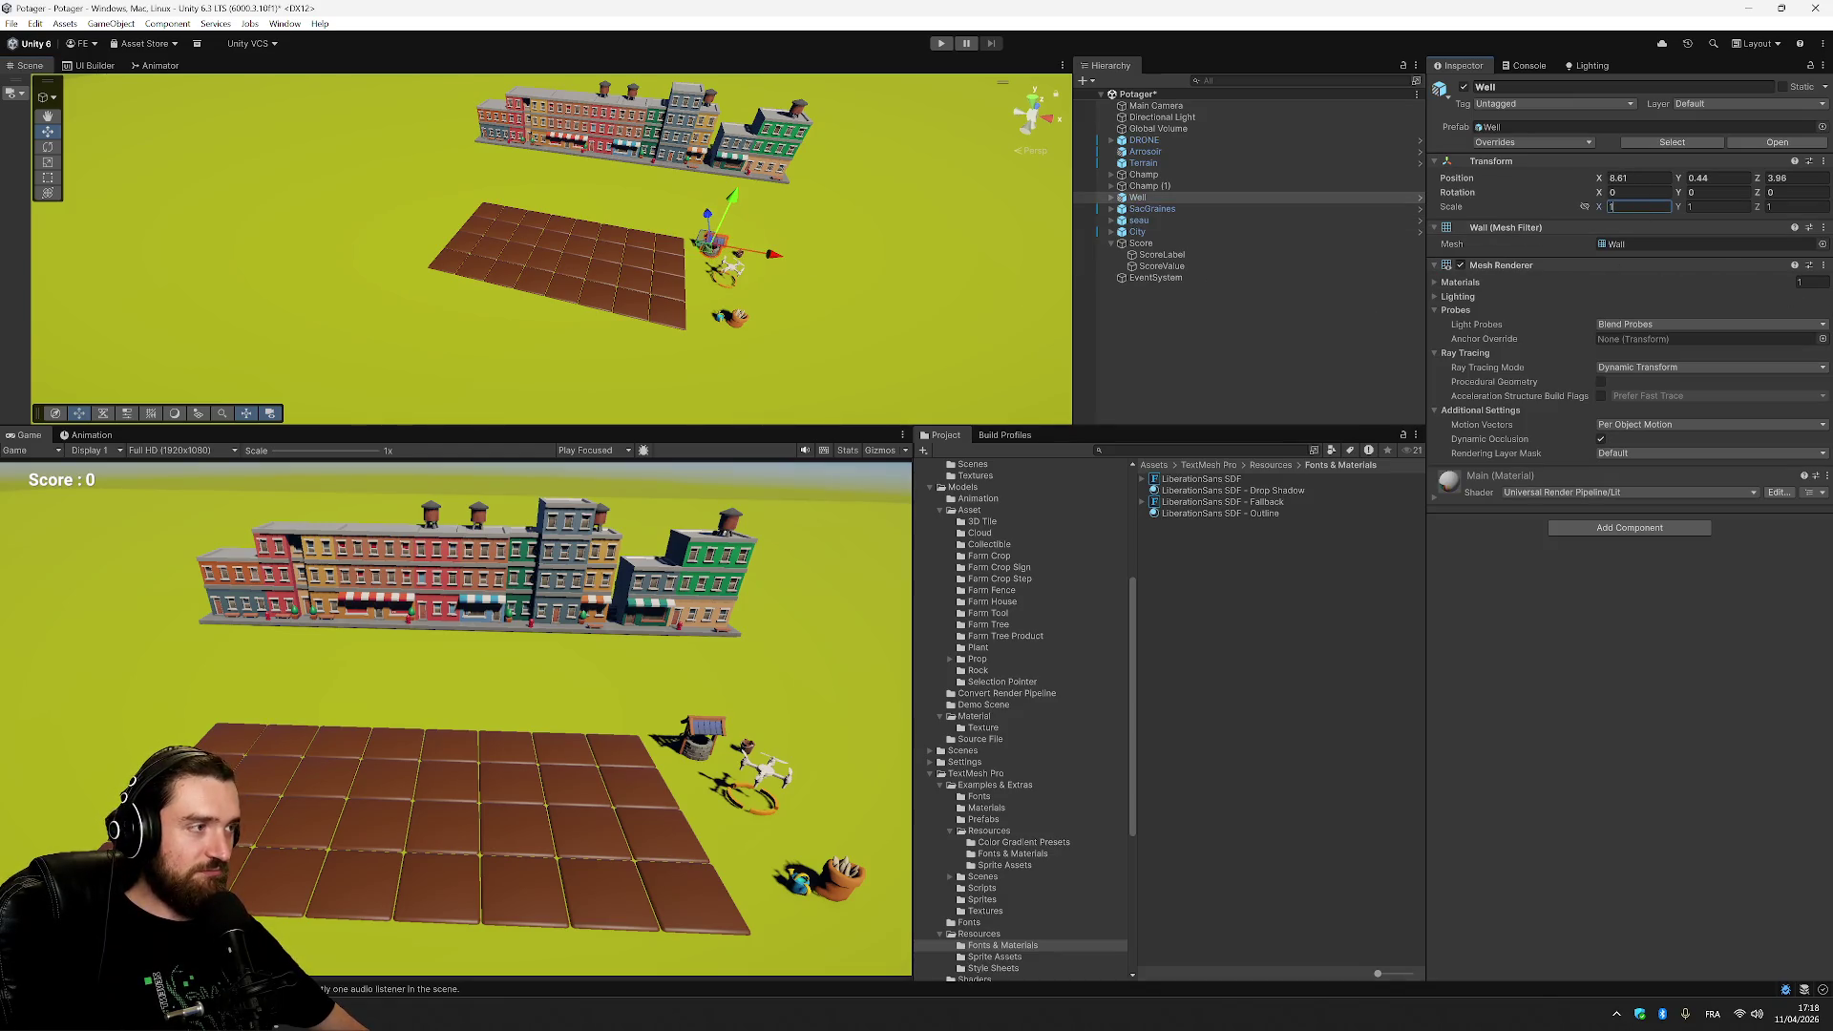
pyautogui.write('1.5')
pyautogui.press('Tab')
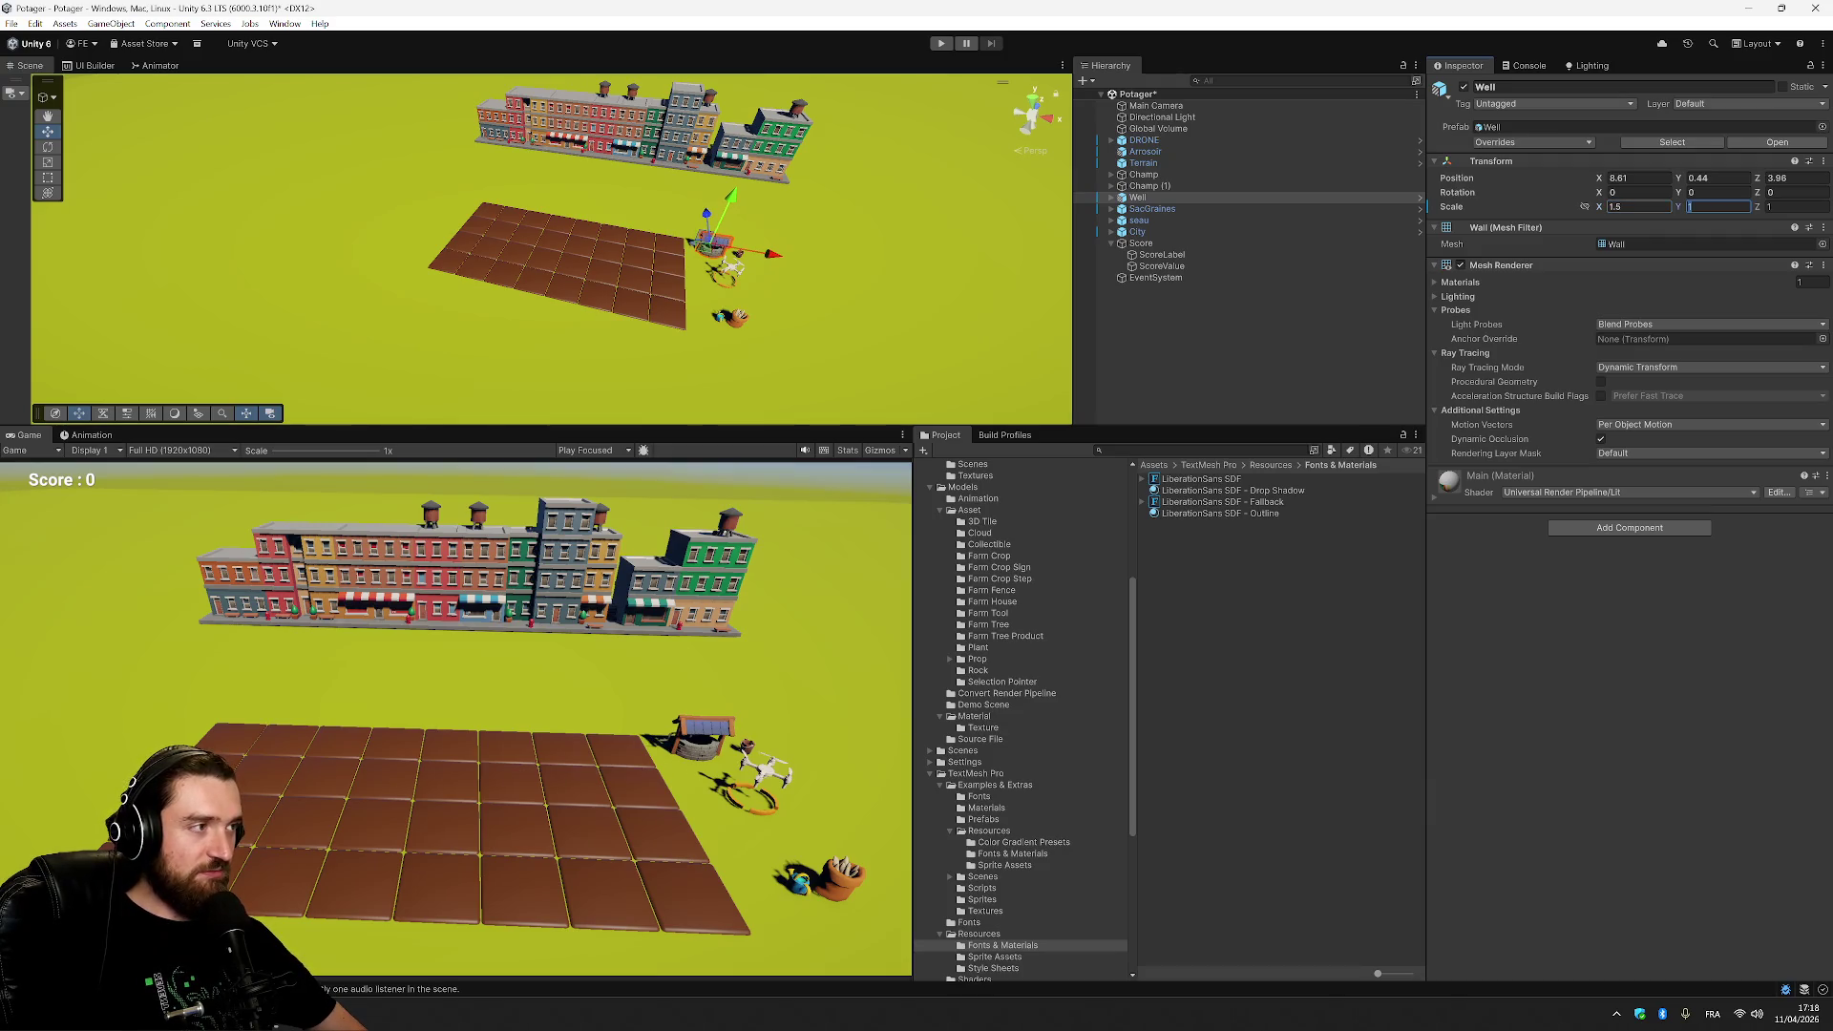
pyautogui.write('1.5')
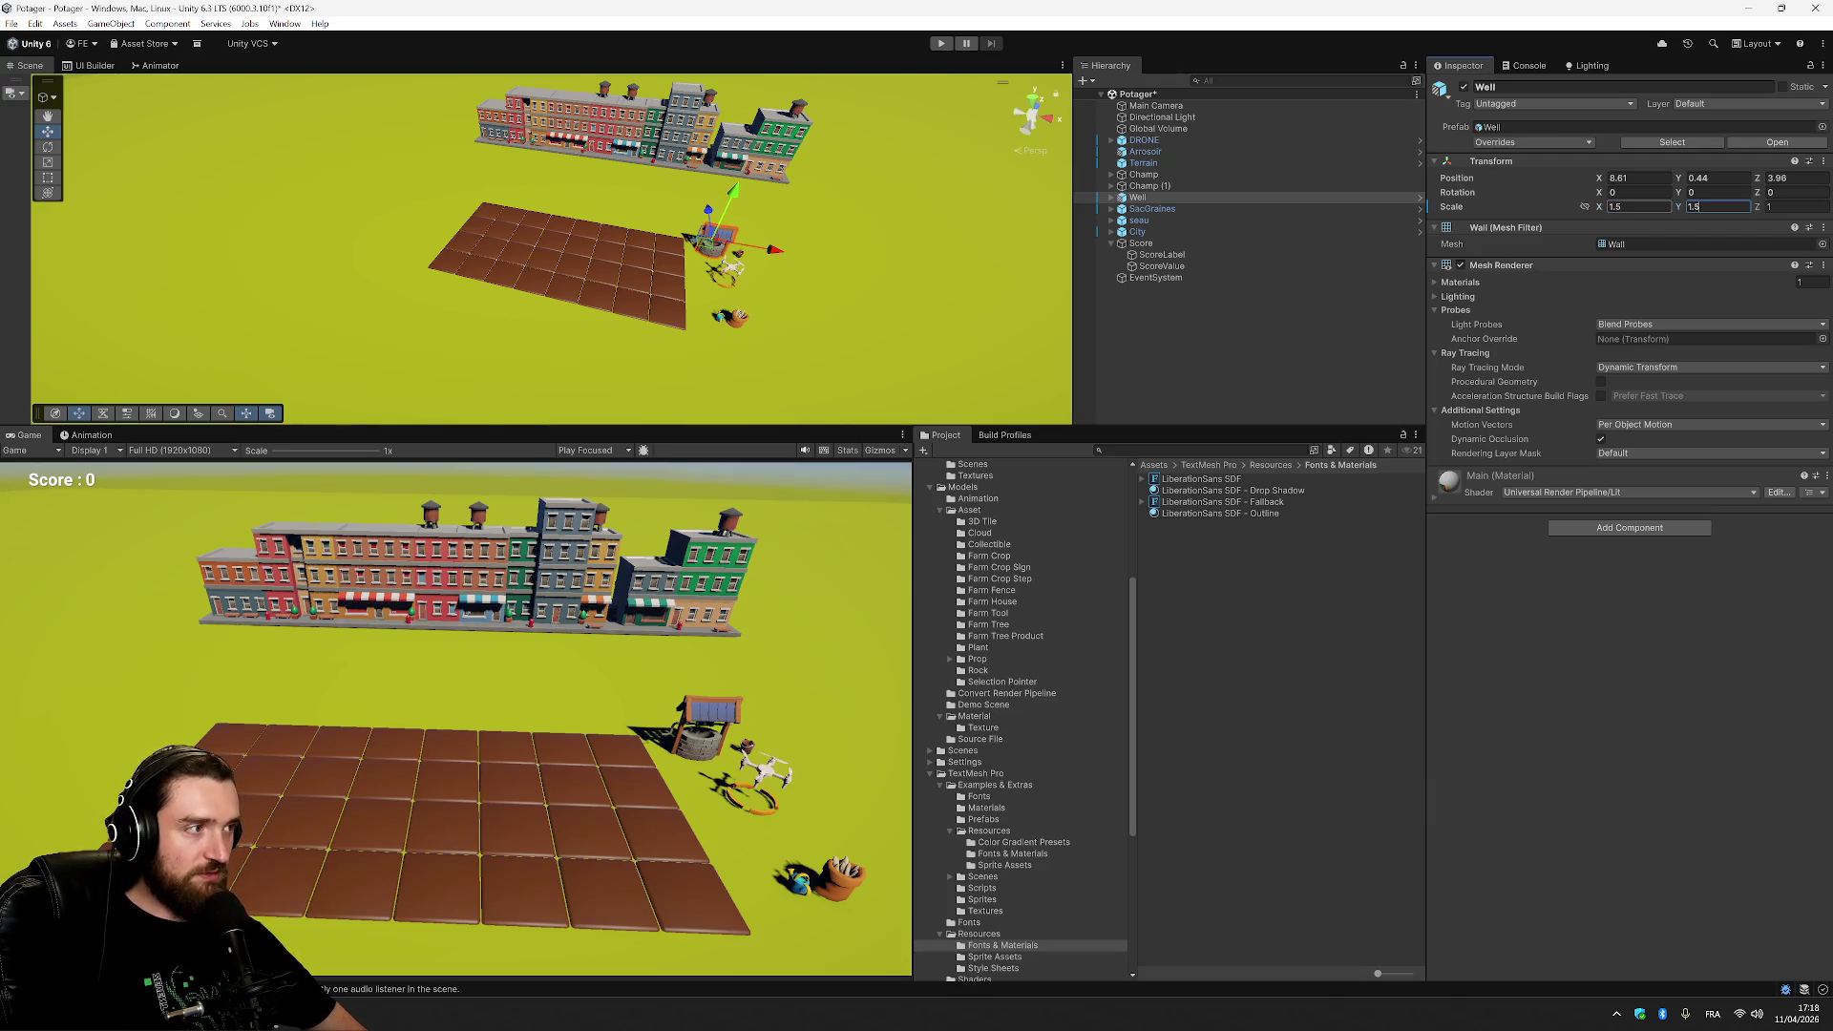
pyautogui.press('Tab')
pyautogui.write('1.5')
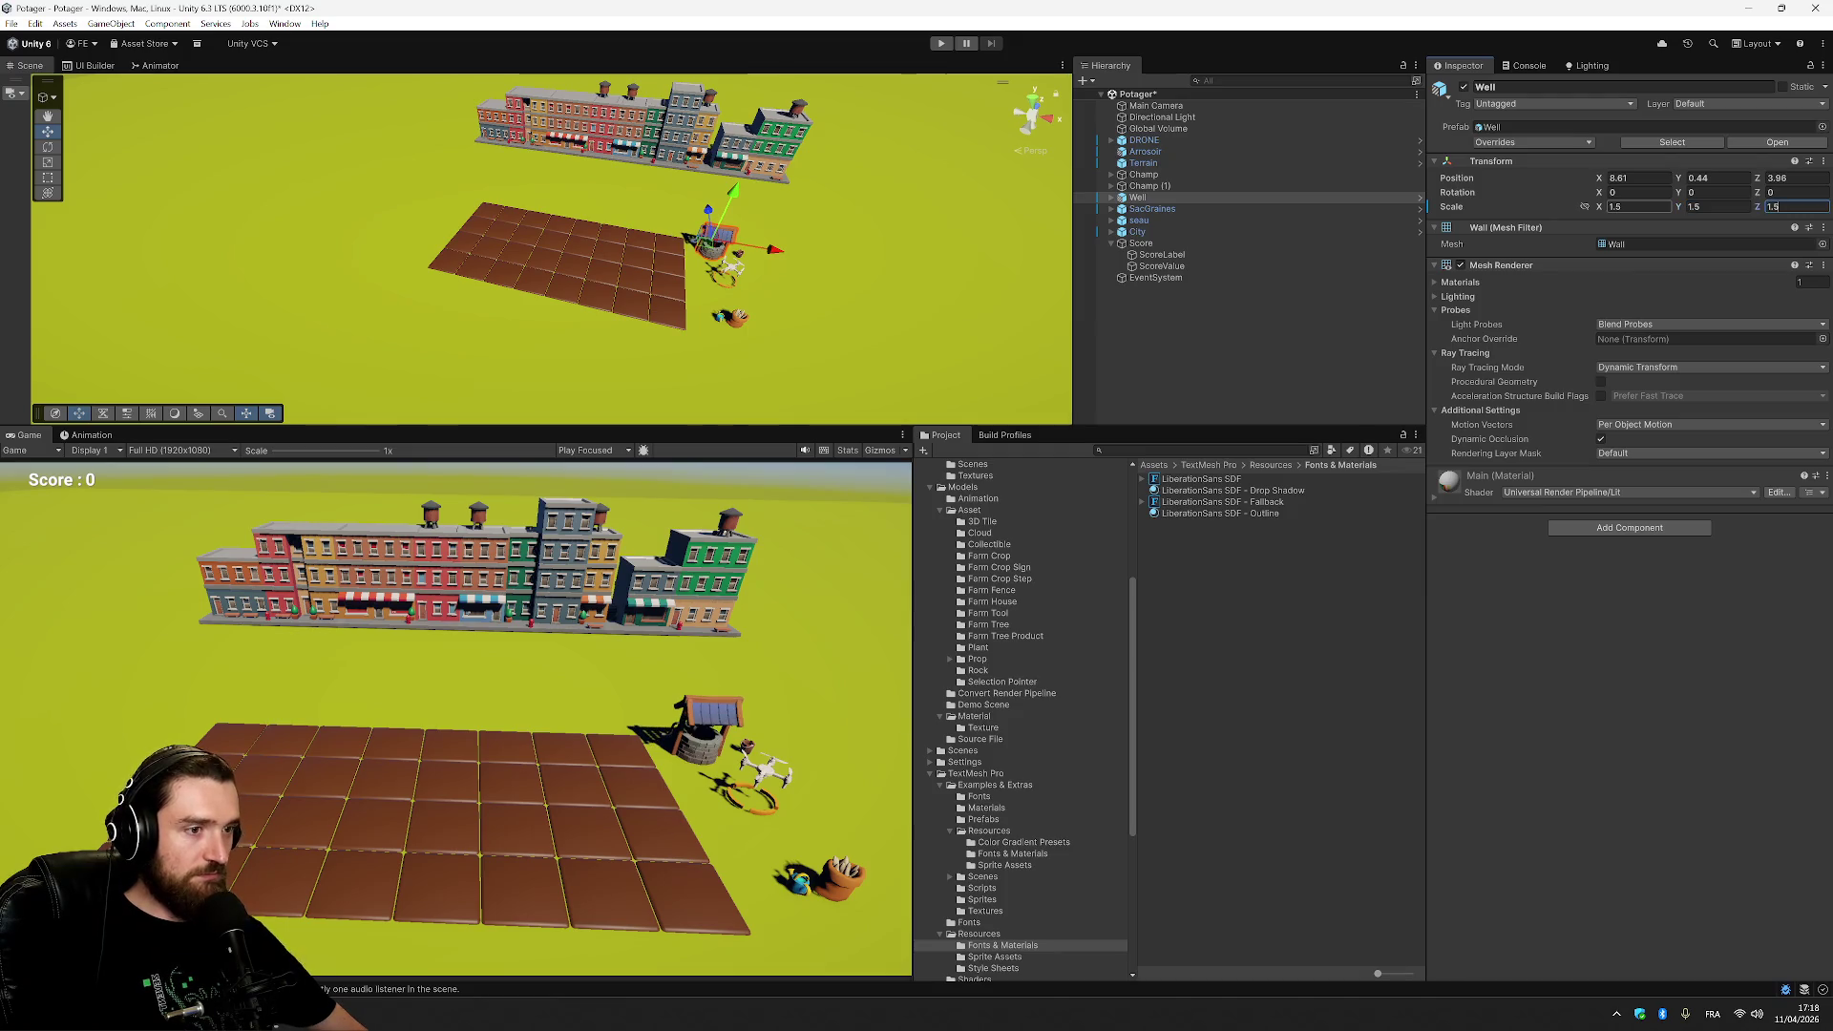
pyautogui.click(1189, 209)
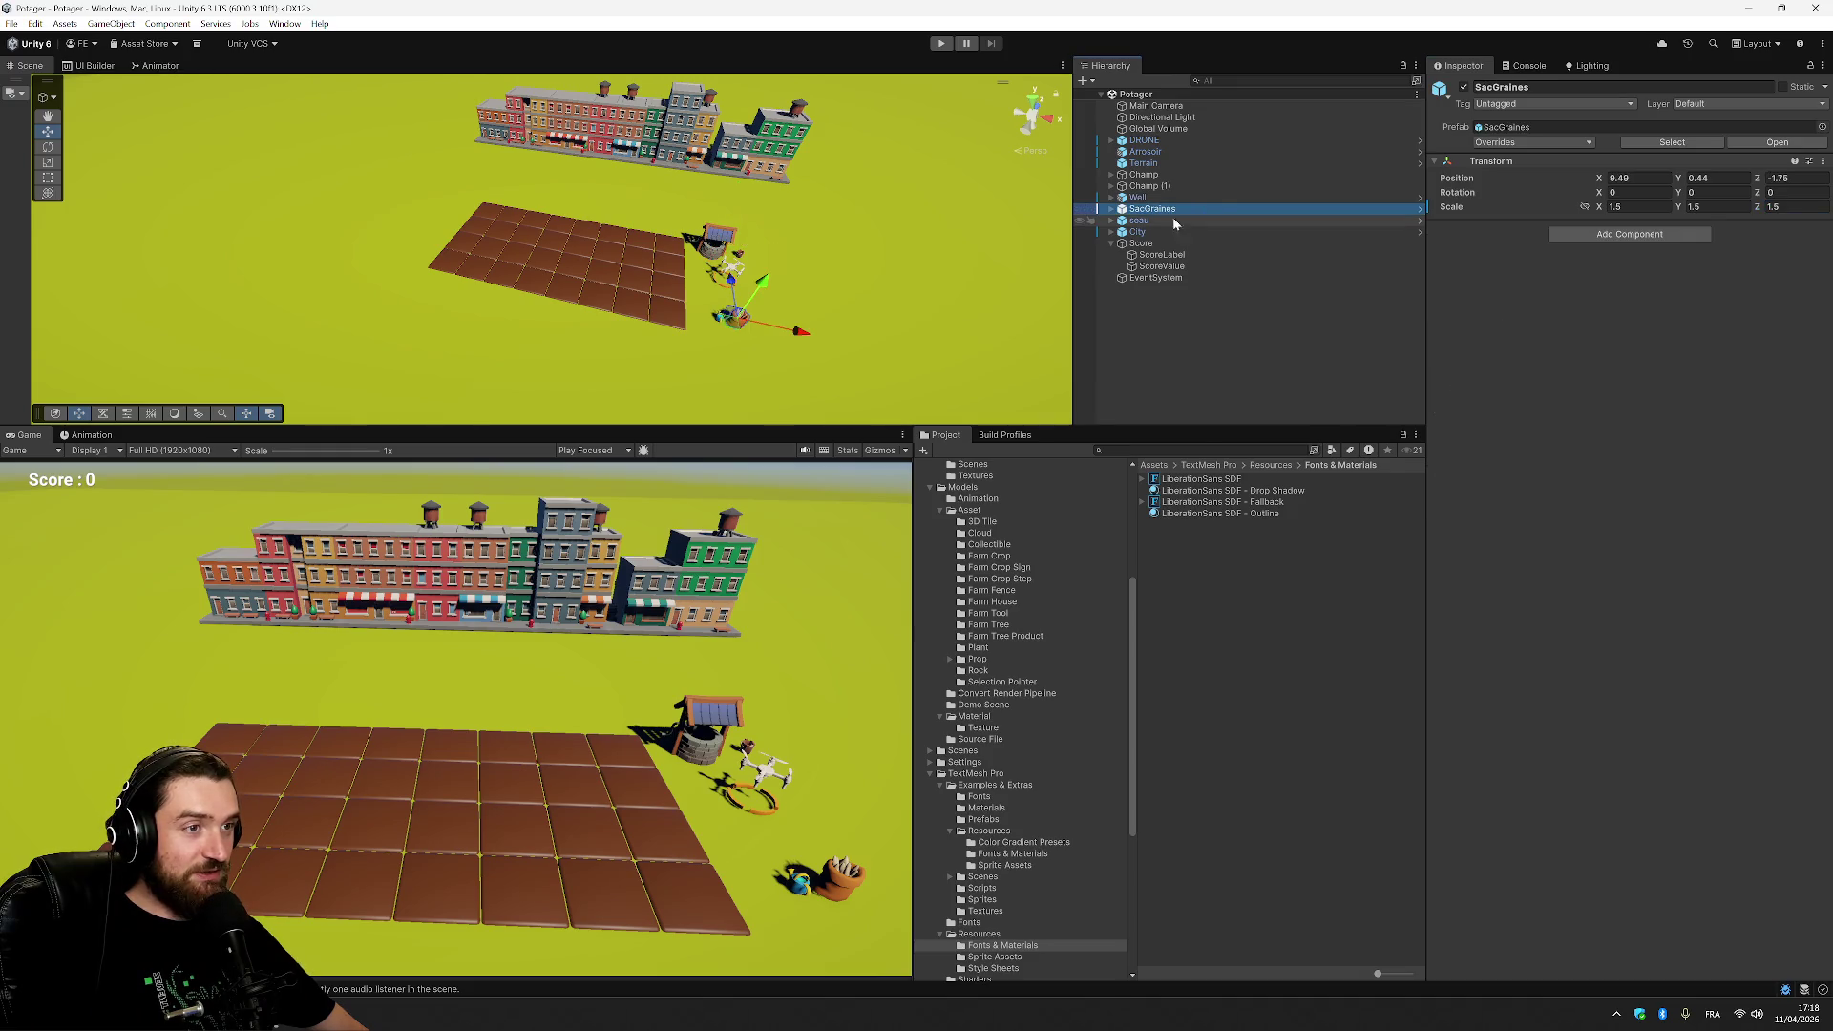
# Set the seau bucket's scale to 1.5 on X, Y and Z.
pyautogui.click(1174, 221)
pyautogui.doubleClick(1637, 207)
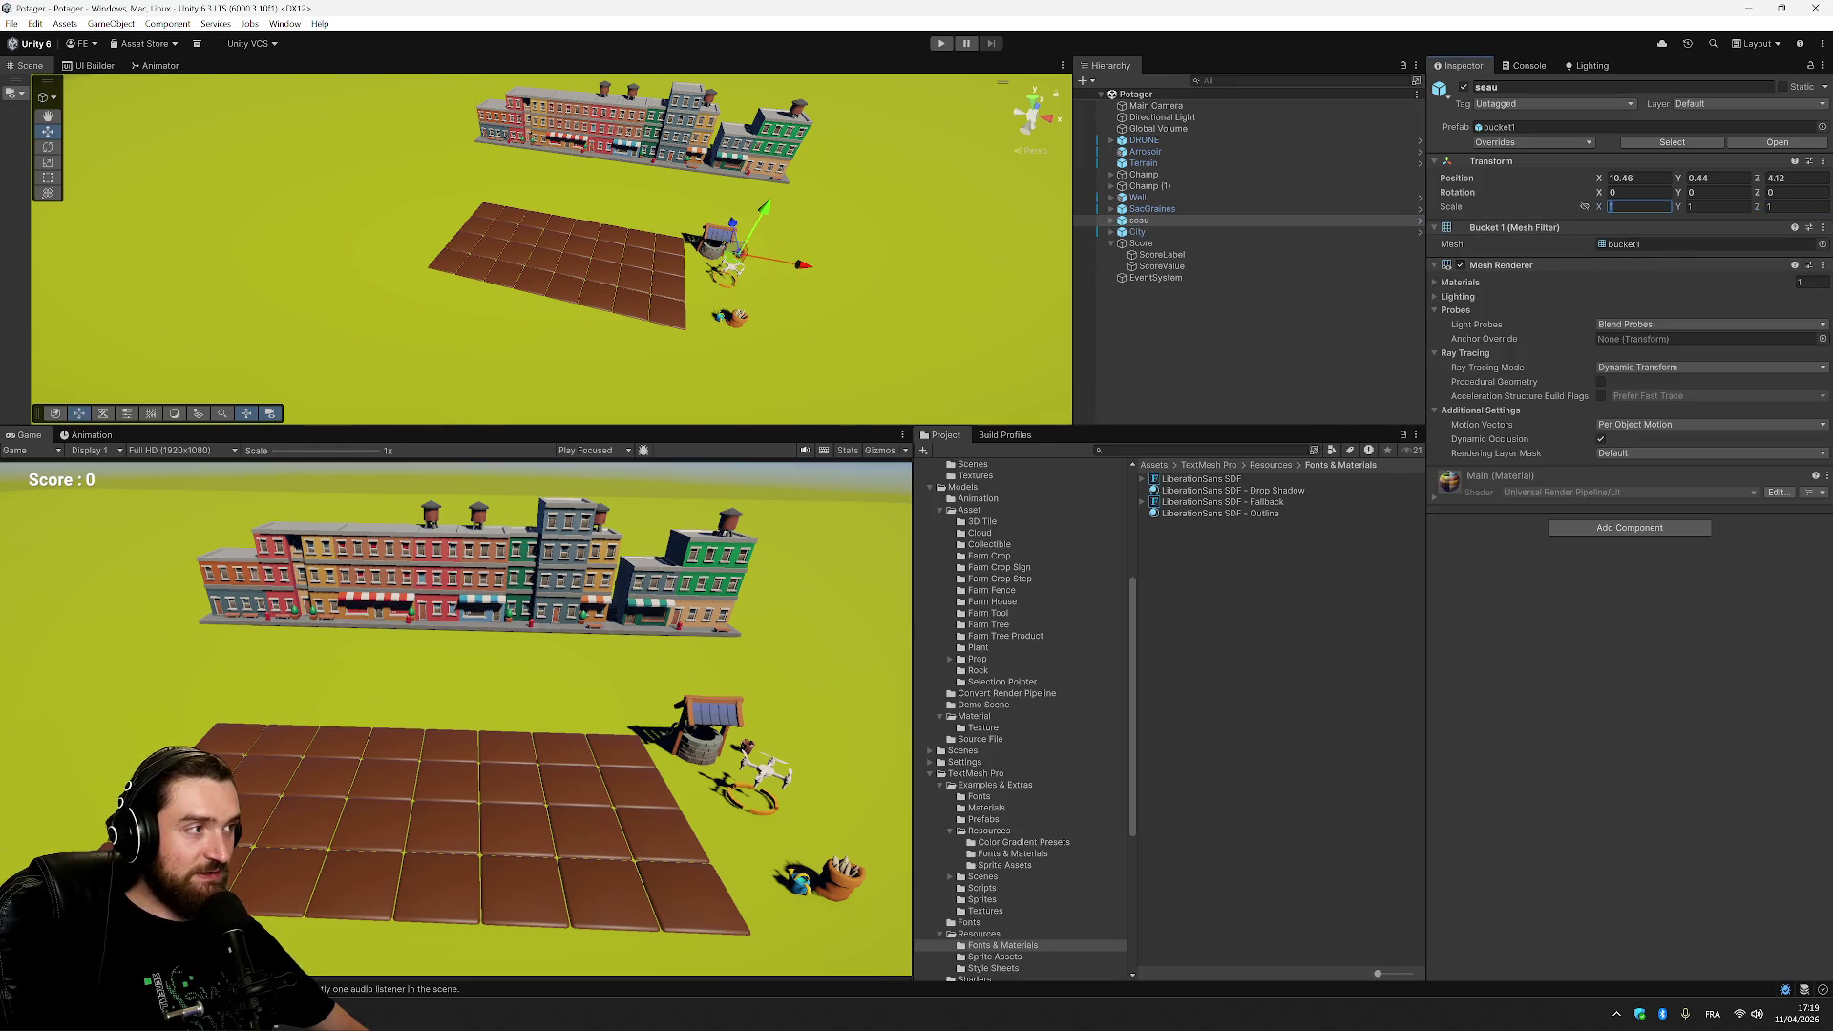
pyautogui.write('1.5')
pyautogui.press('Tab')
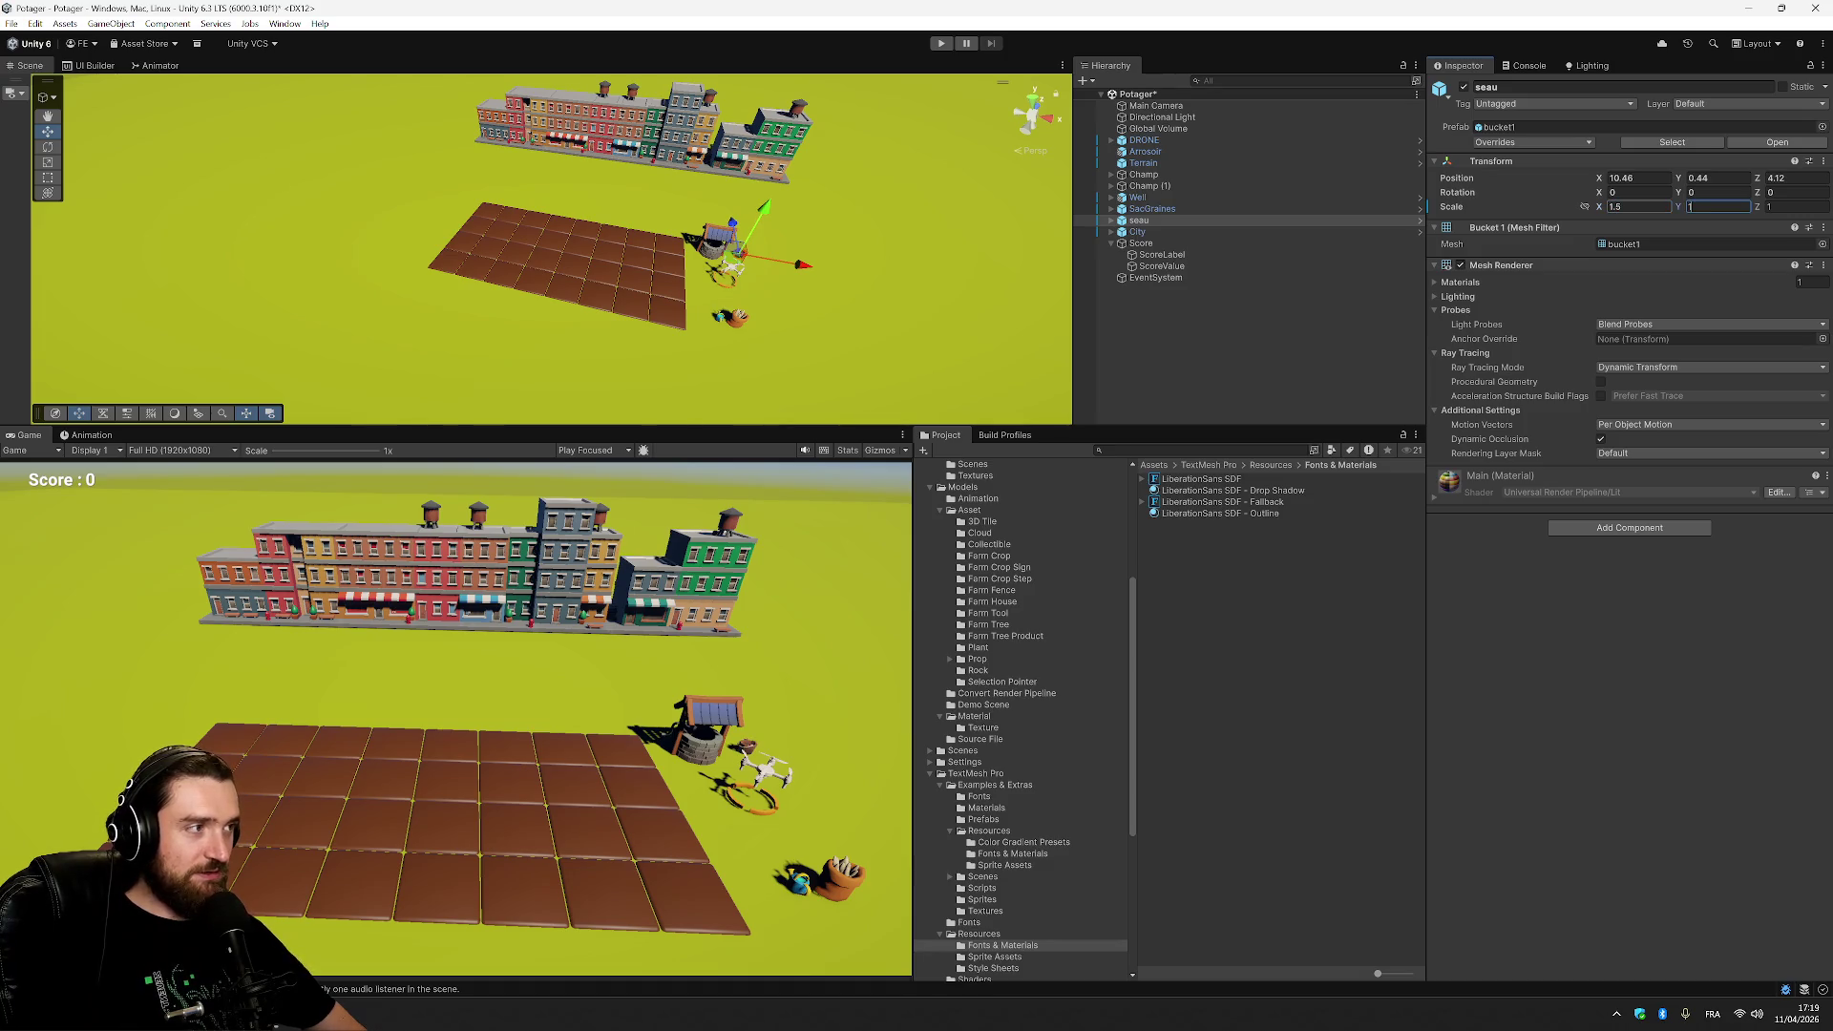
pyautogui.write('1.5')
pyautogui.press('Tab')
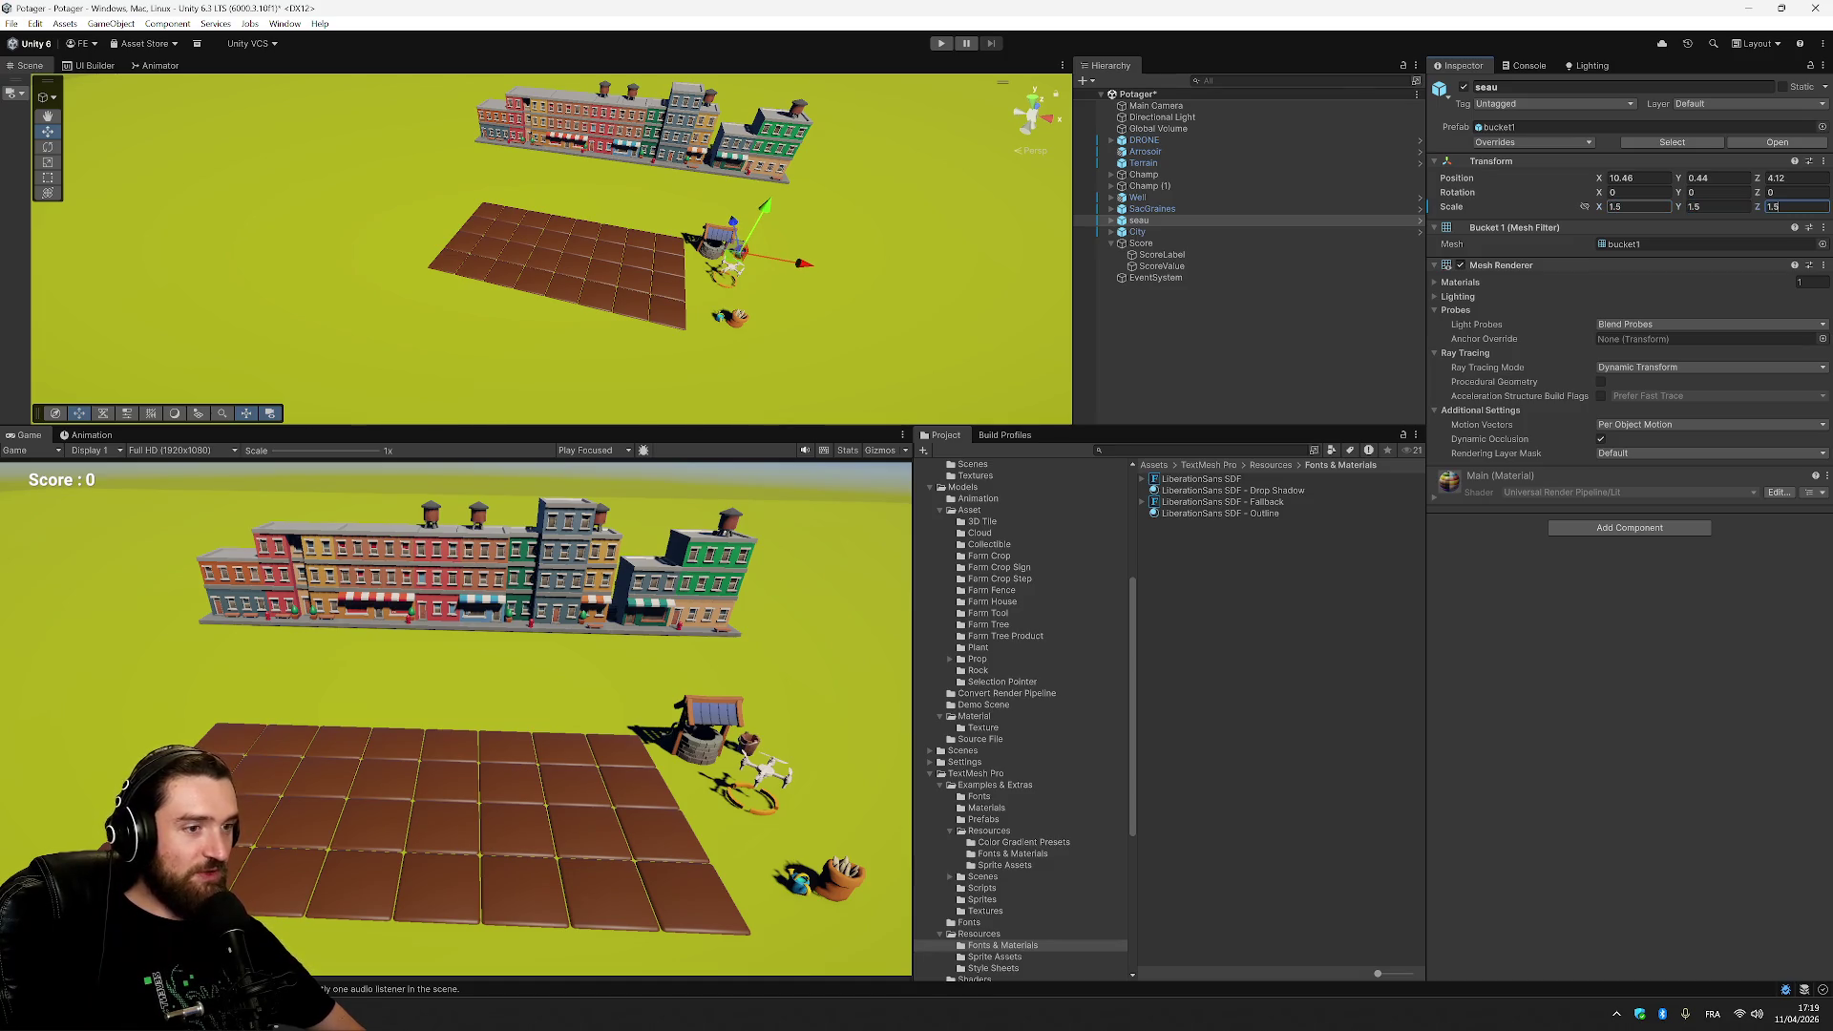
pyautogui.write('1.5')
pyautogui.press('Return')
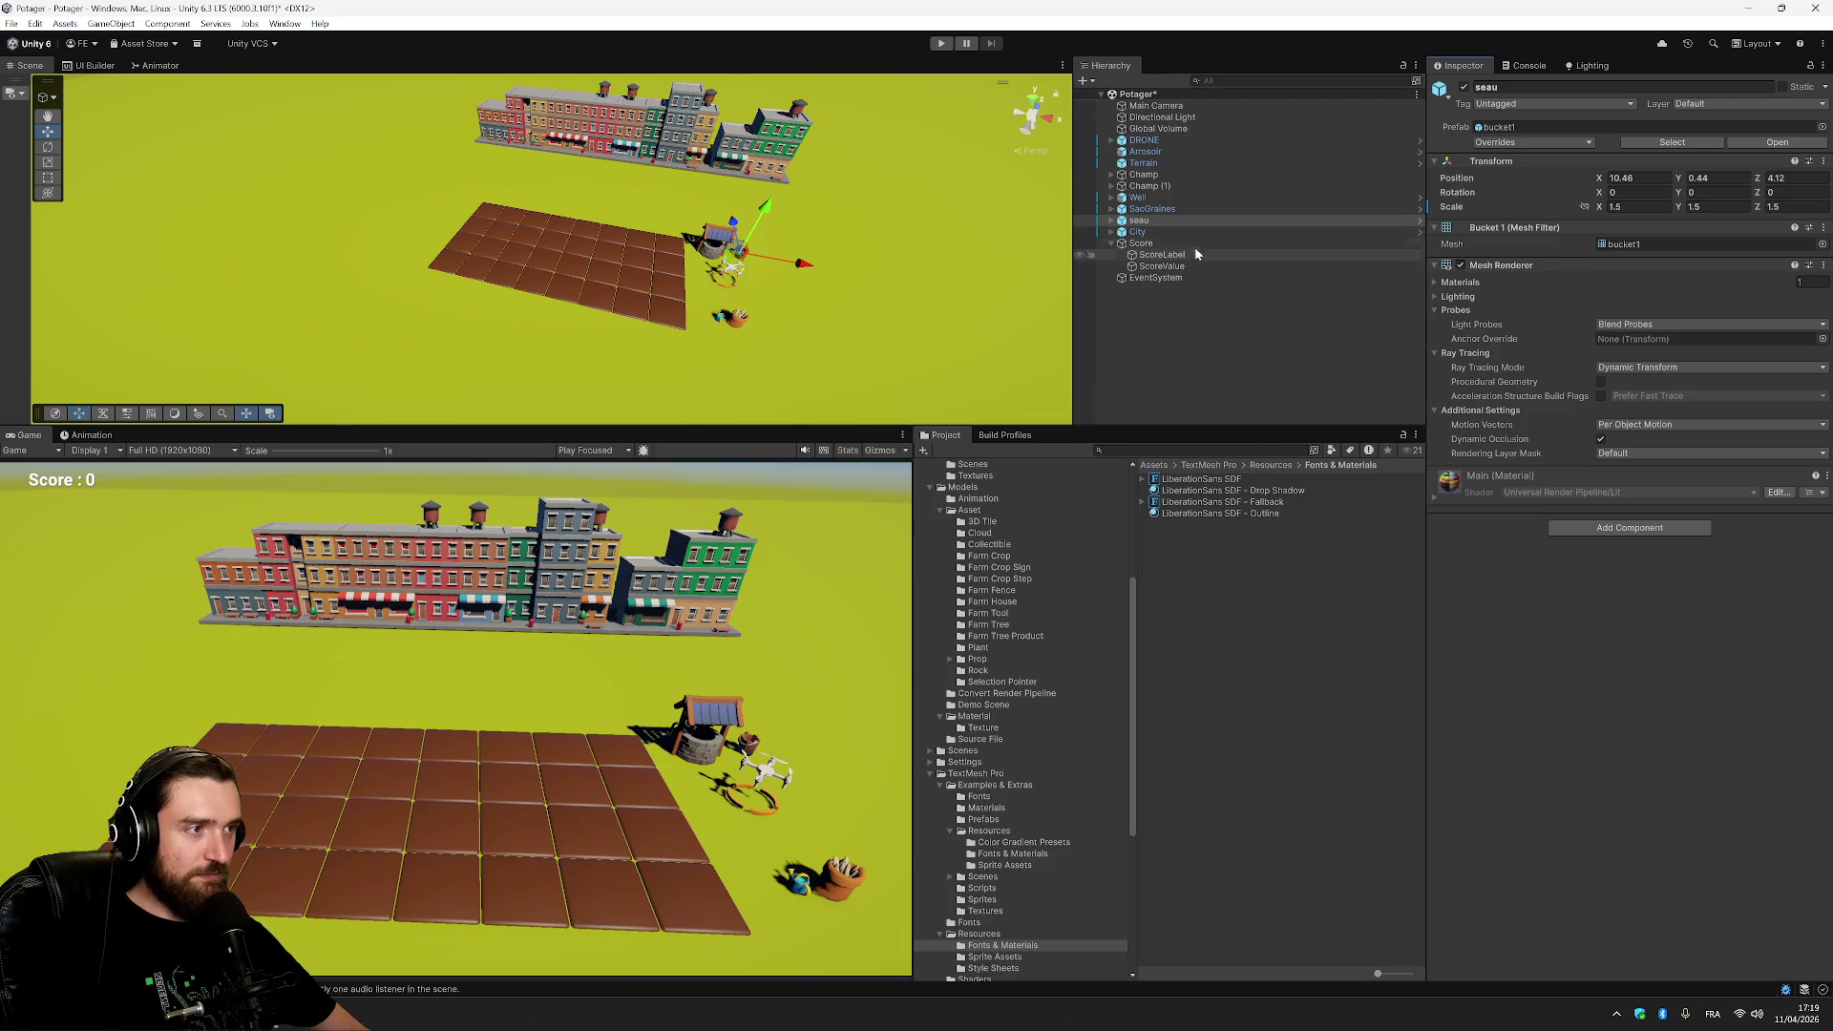
# Set the Arrosoir watering can's scale to 1.5 on all axes, leaving its position unchanged.
pyautogui.click(1194, 152)
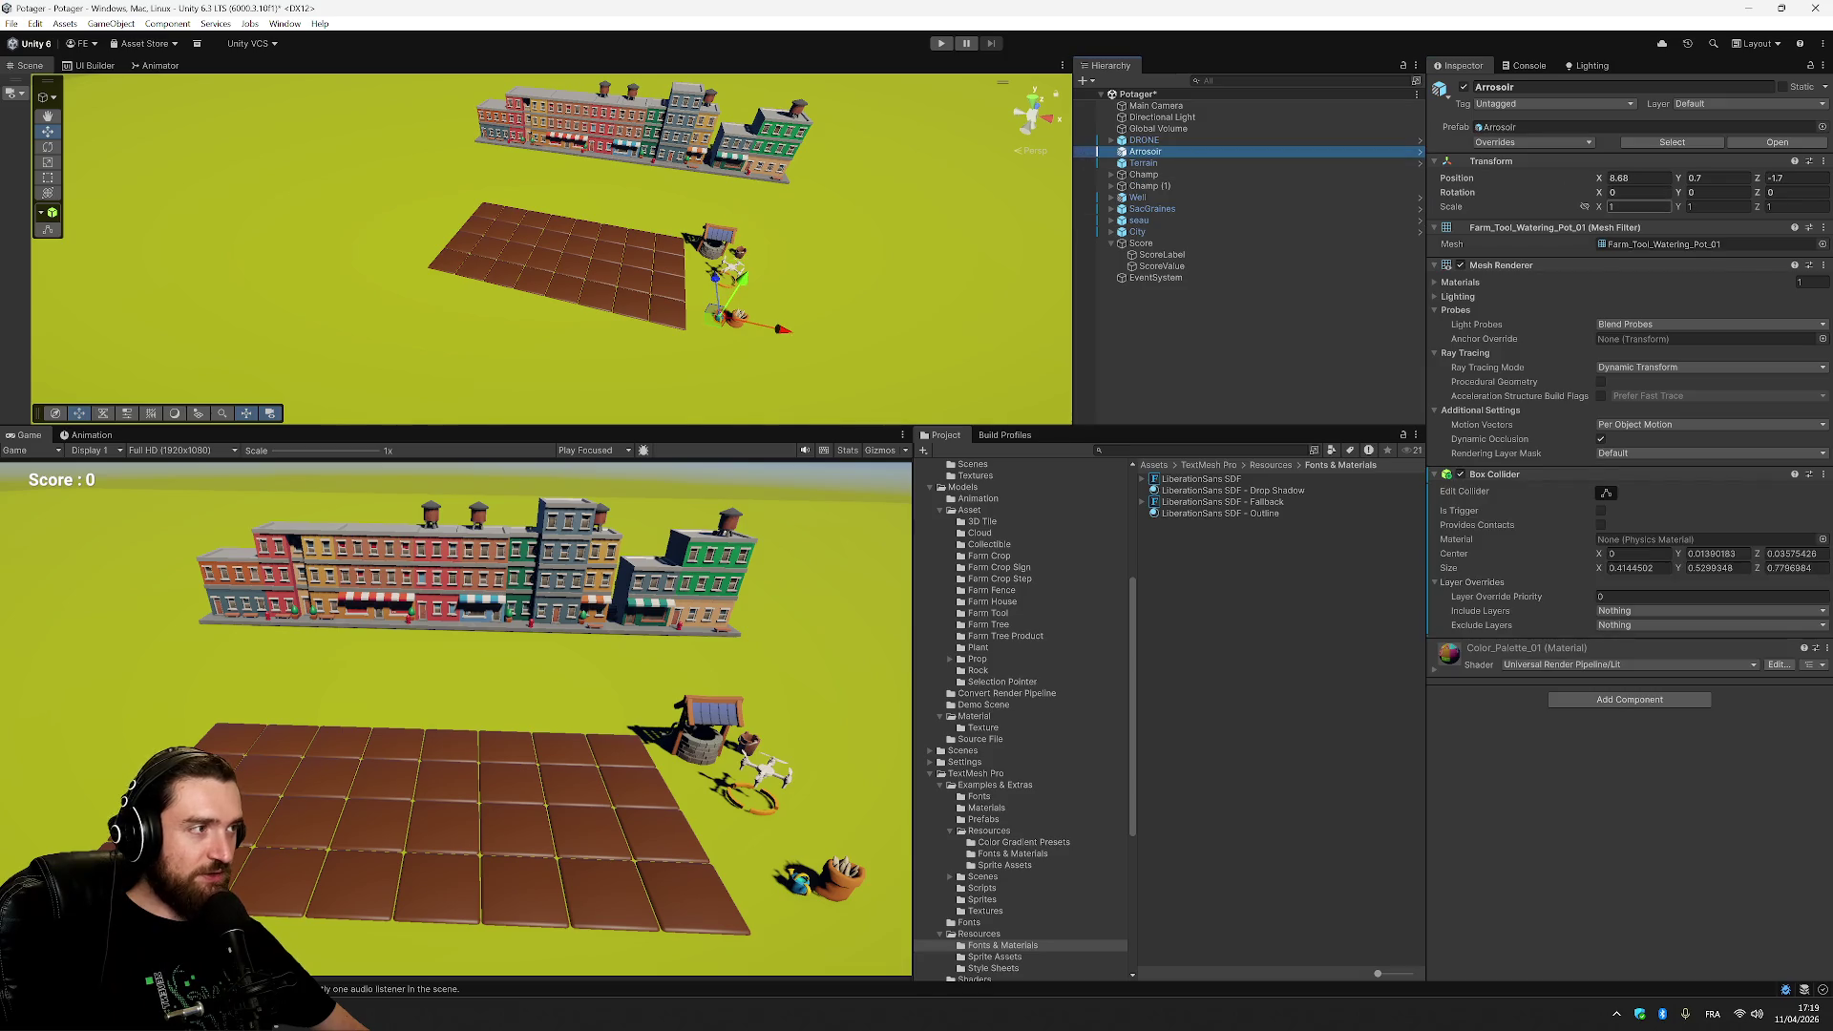
pyautogui.click(1634, 206)
pyautogui.write('1.5')
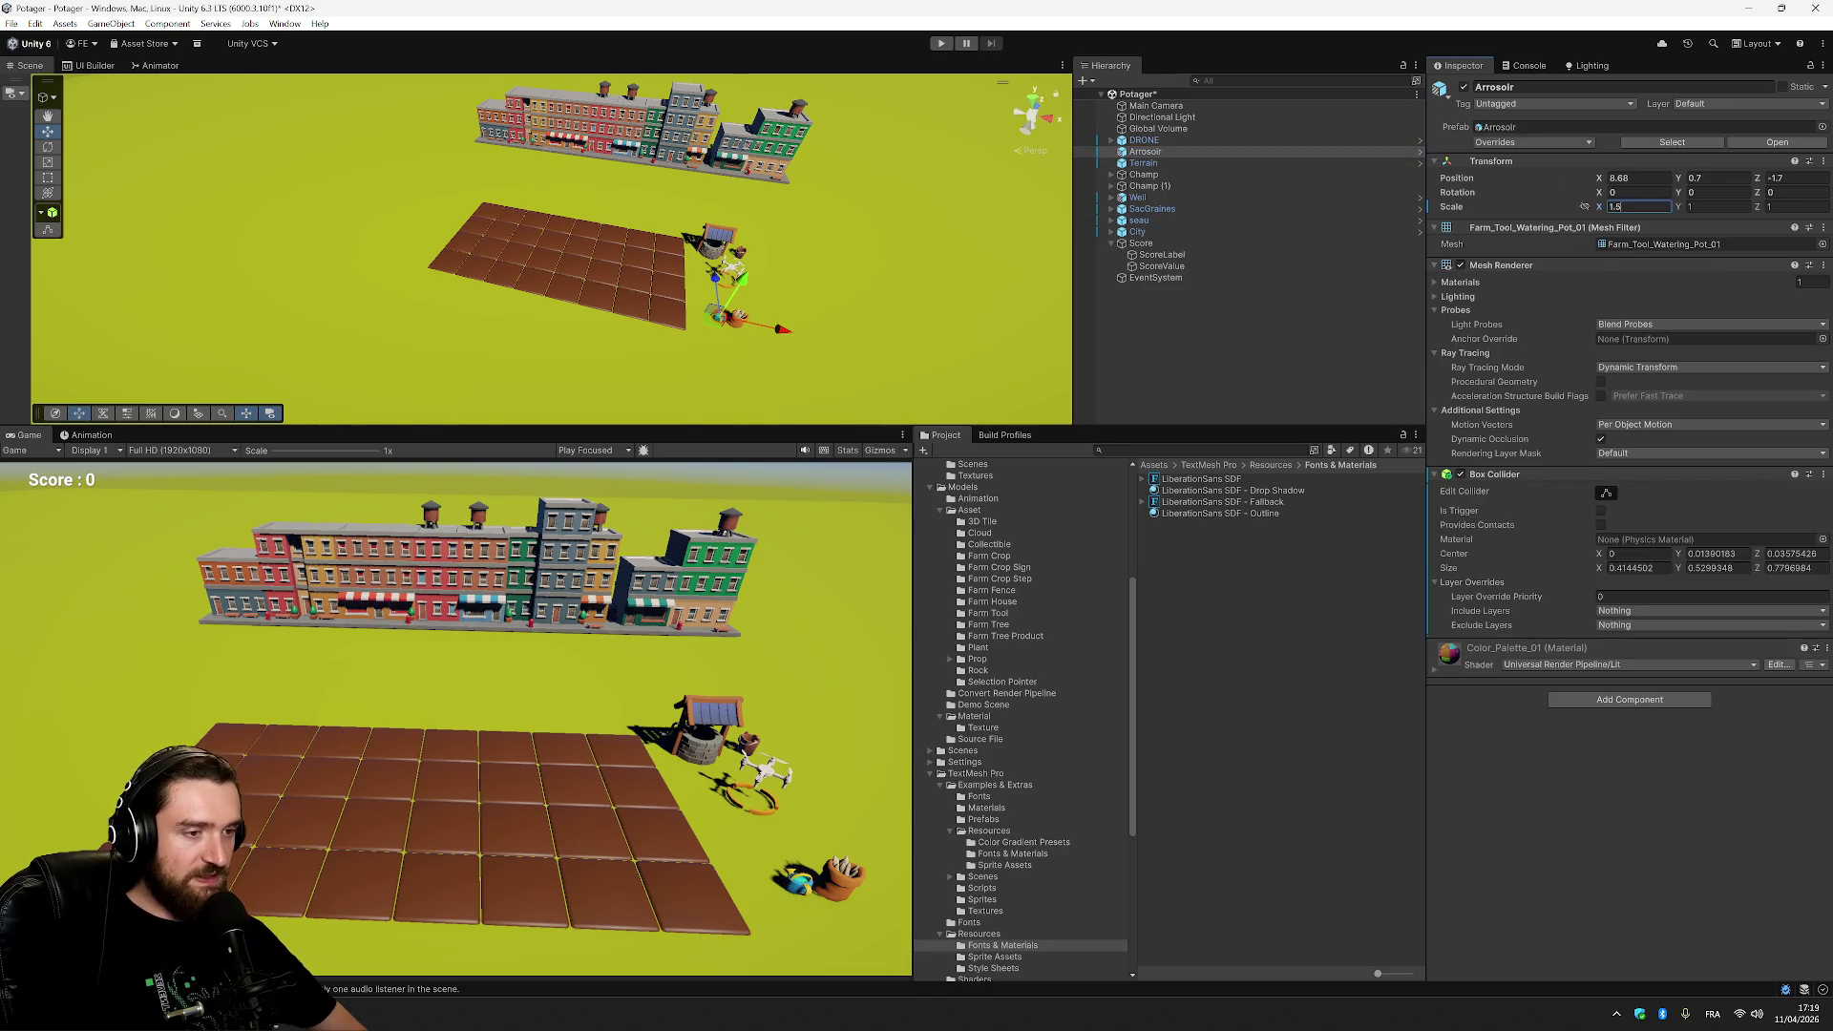
pyautogui.press('Tab')
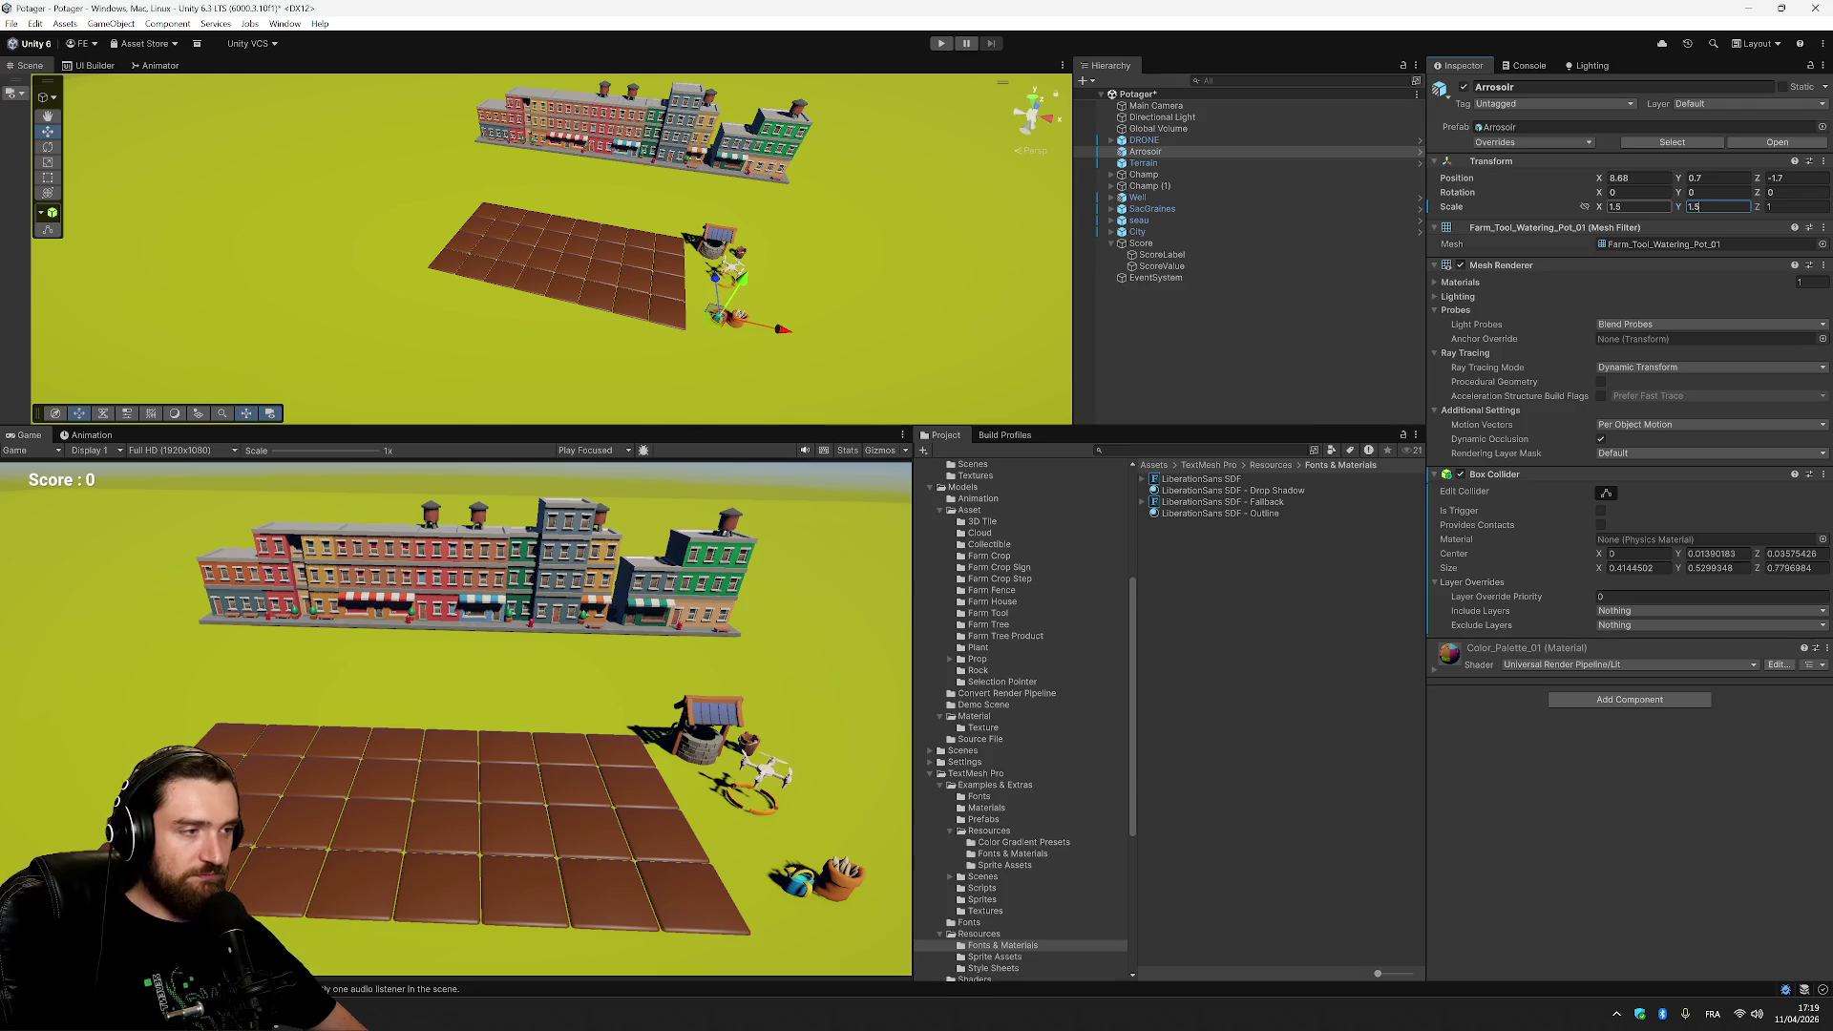
pyautogui.write('1.5')
pyautogui.press('Tab')
pyautogui.write('.5')
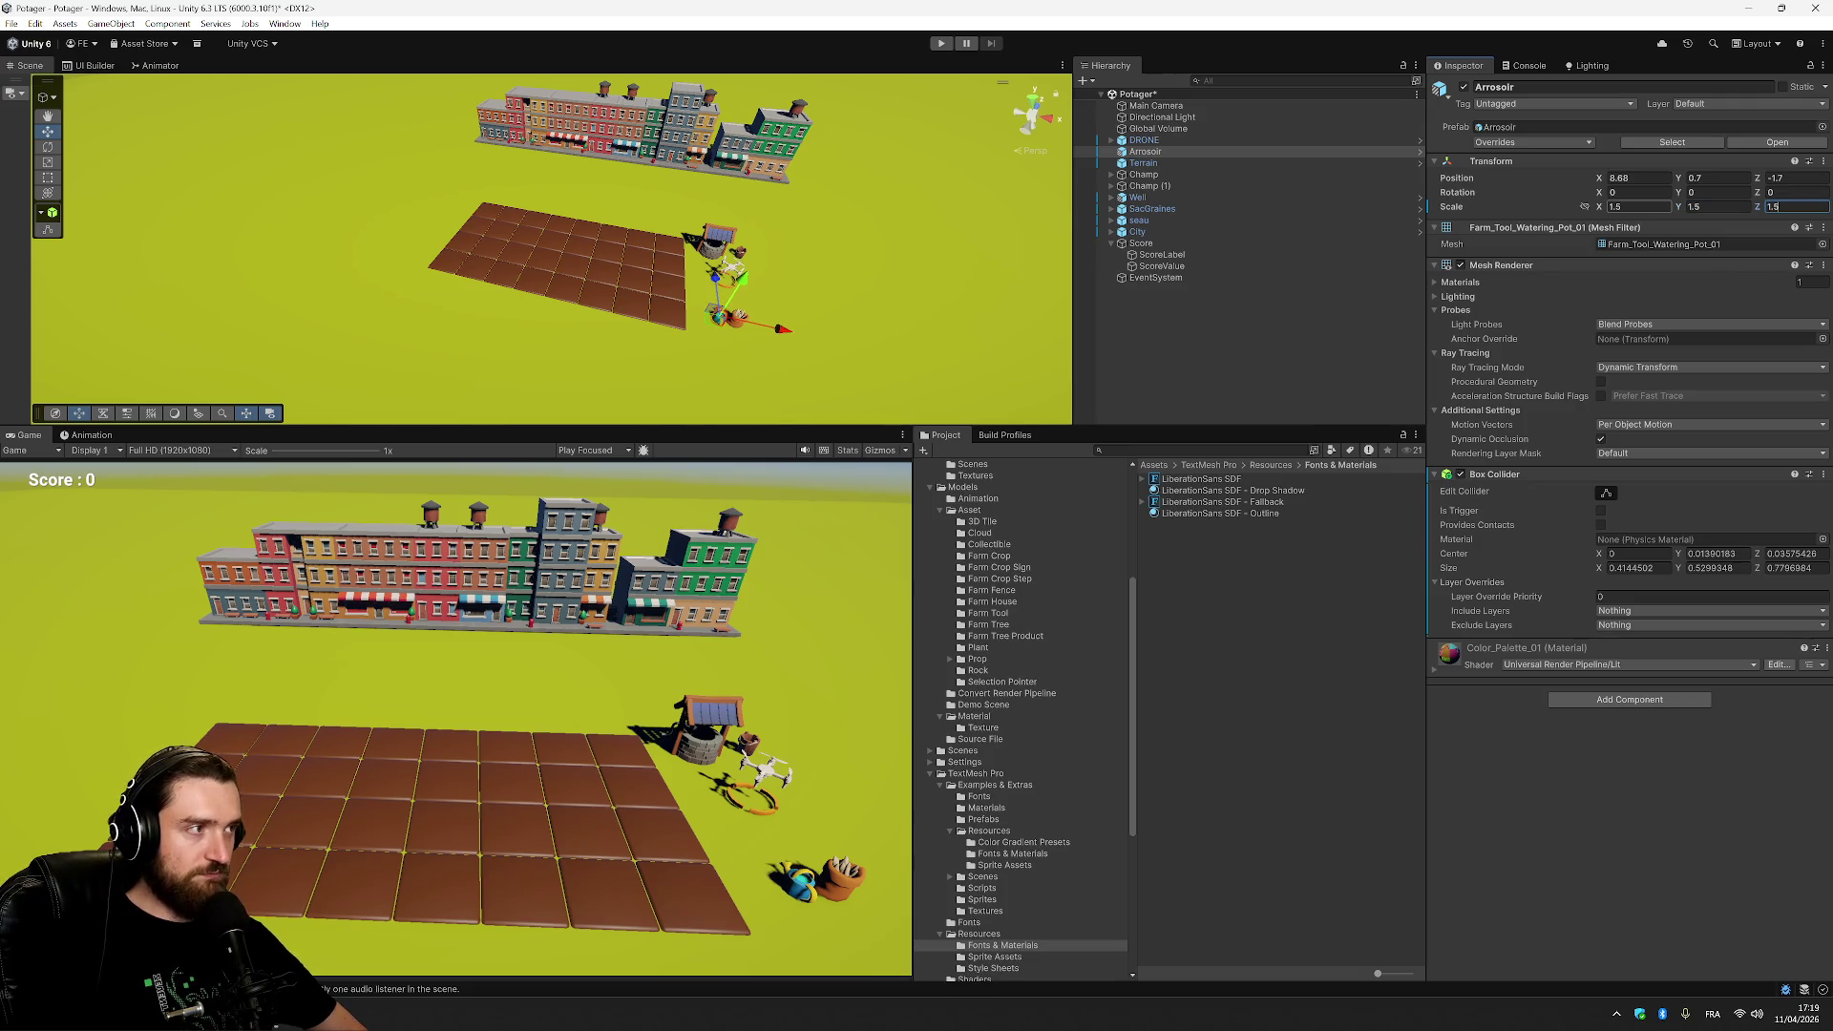
pyautogui.click(1714, 178)
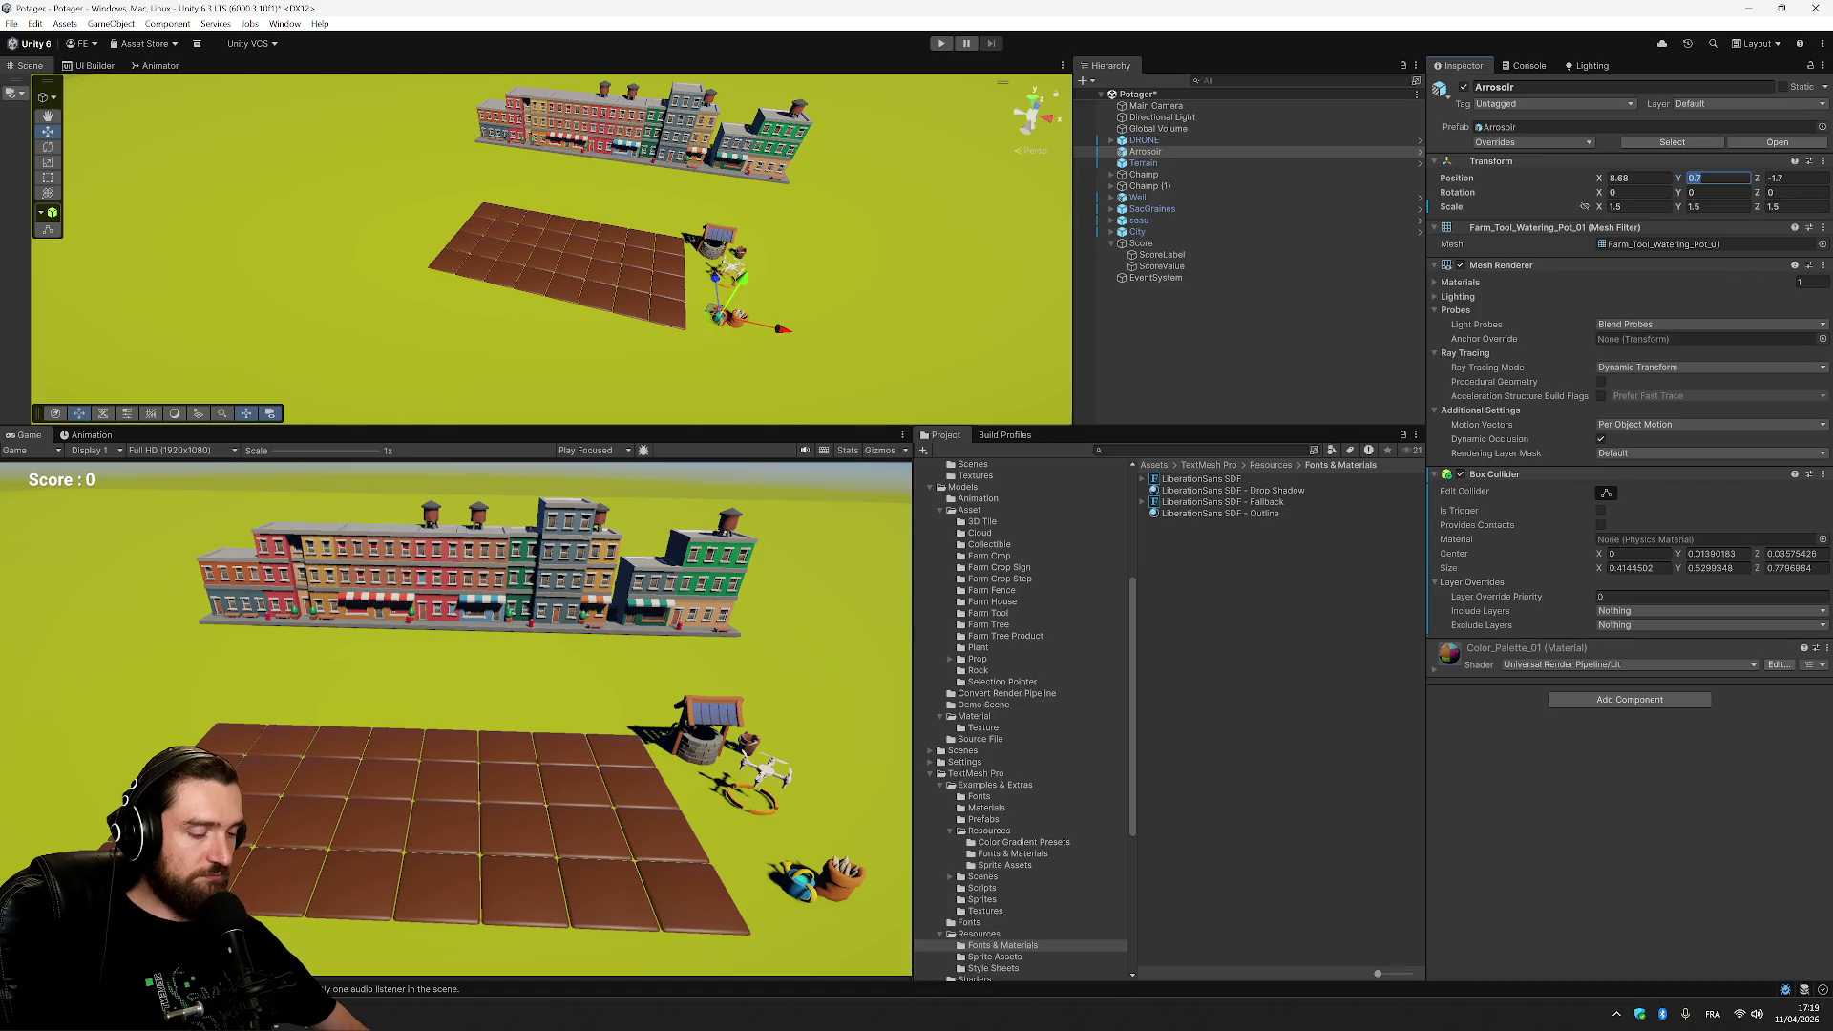
pyautogui.press('Tab')
pyautogui.write('0')
pyautogui.press('Escape')
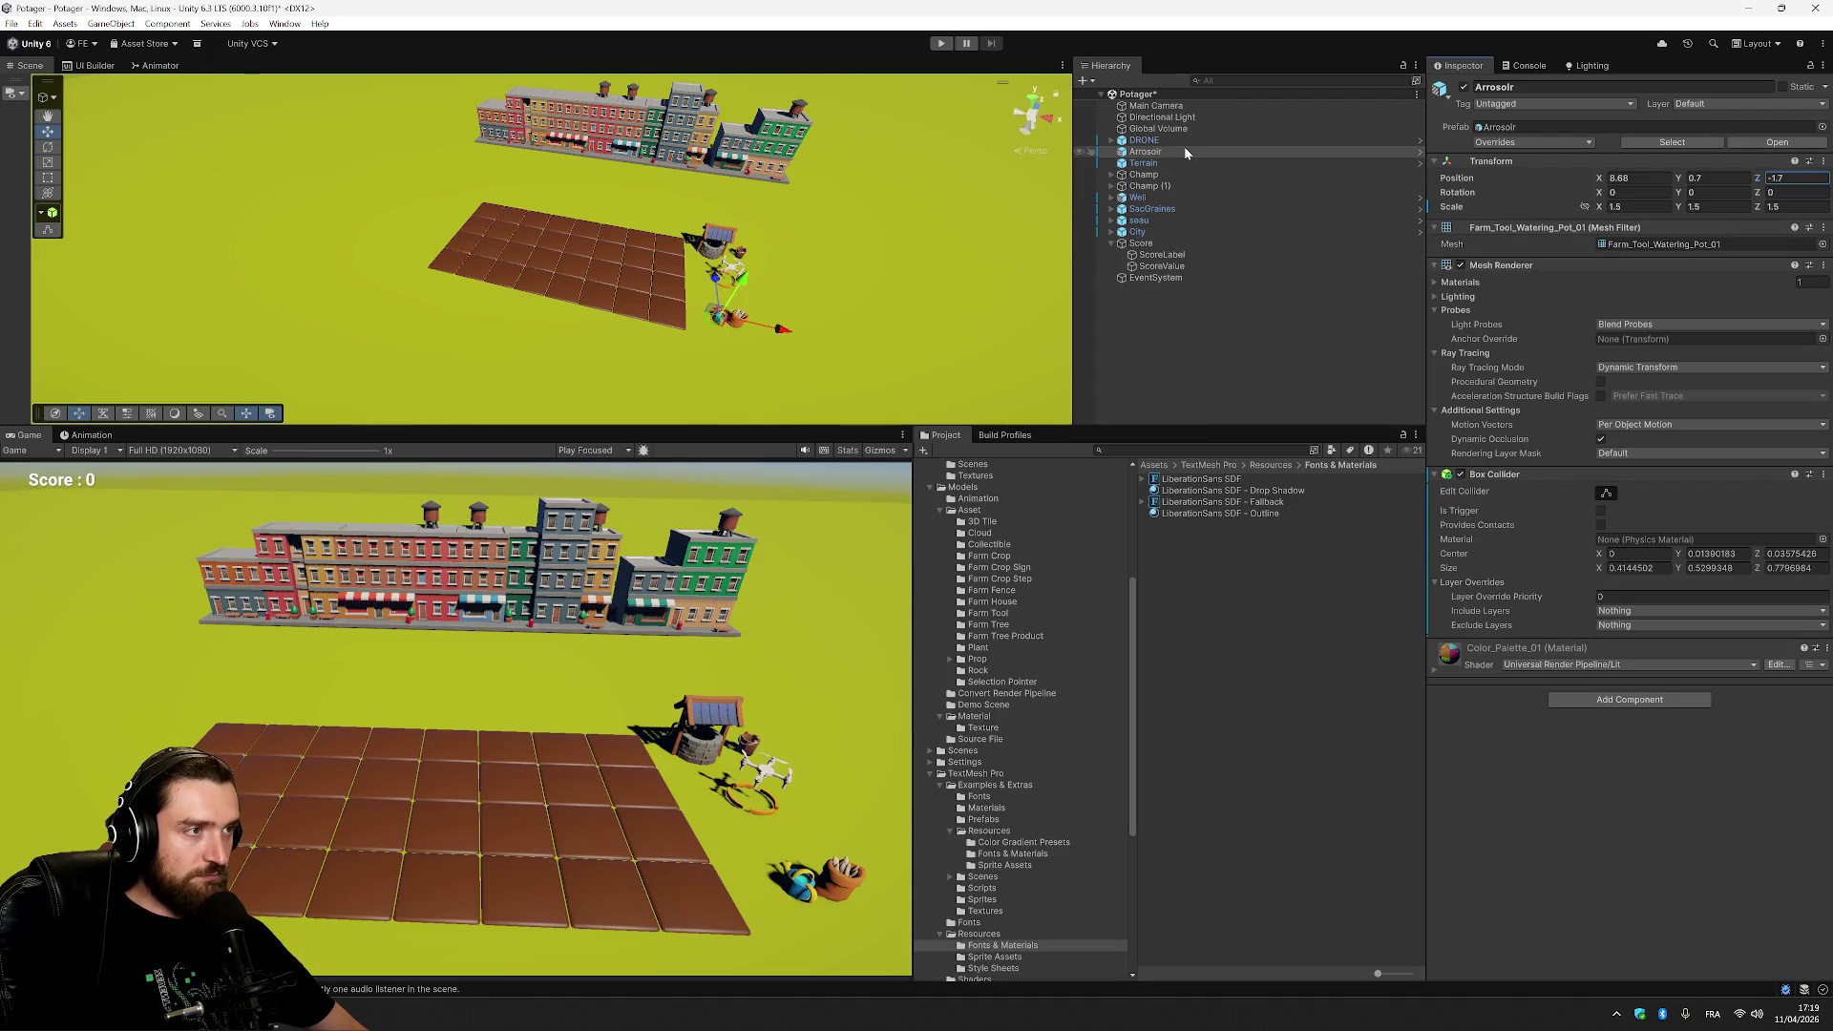
# Nudge the watering can toward the field and shift the seed sack slightly left.
pyautogui.moveTo(714, 313)
pyautogui.mouseDown()
pyautogui.moveTo(754, 296)
pyautogui.moveTo(702, 328)
pyautogui.mouseUp()
pyautogui.click(737, 319)
pyautogui.click(1188, 363)
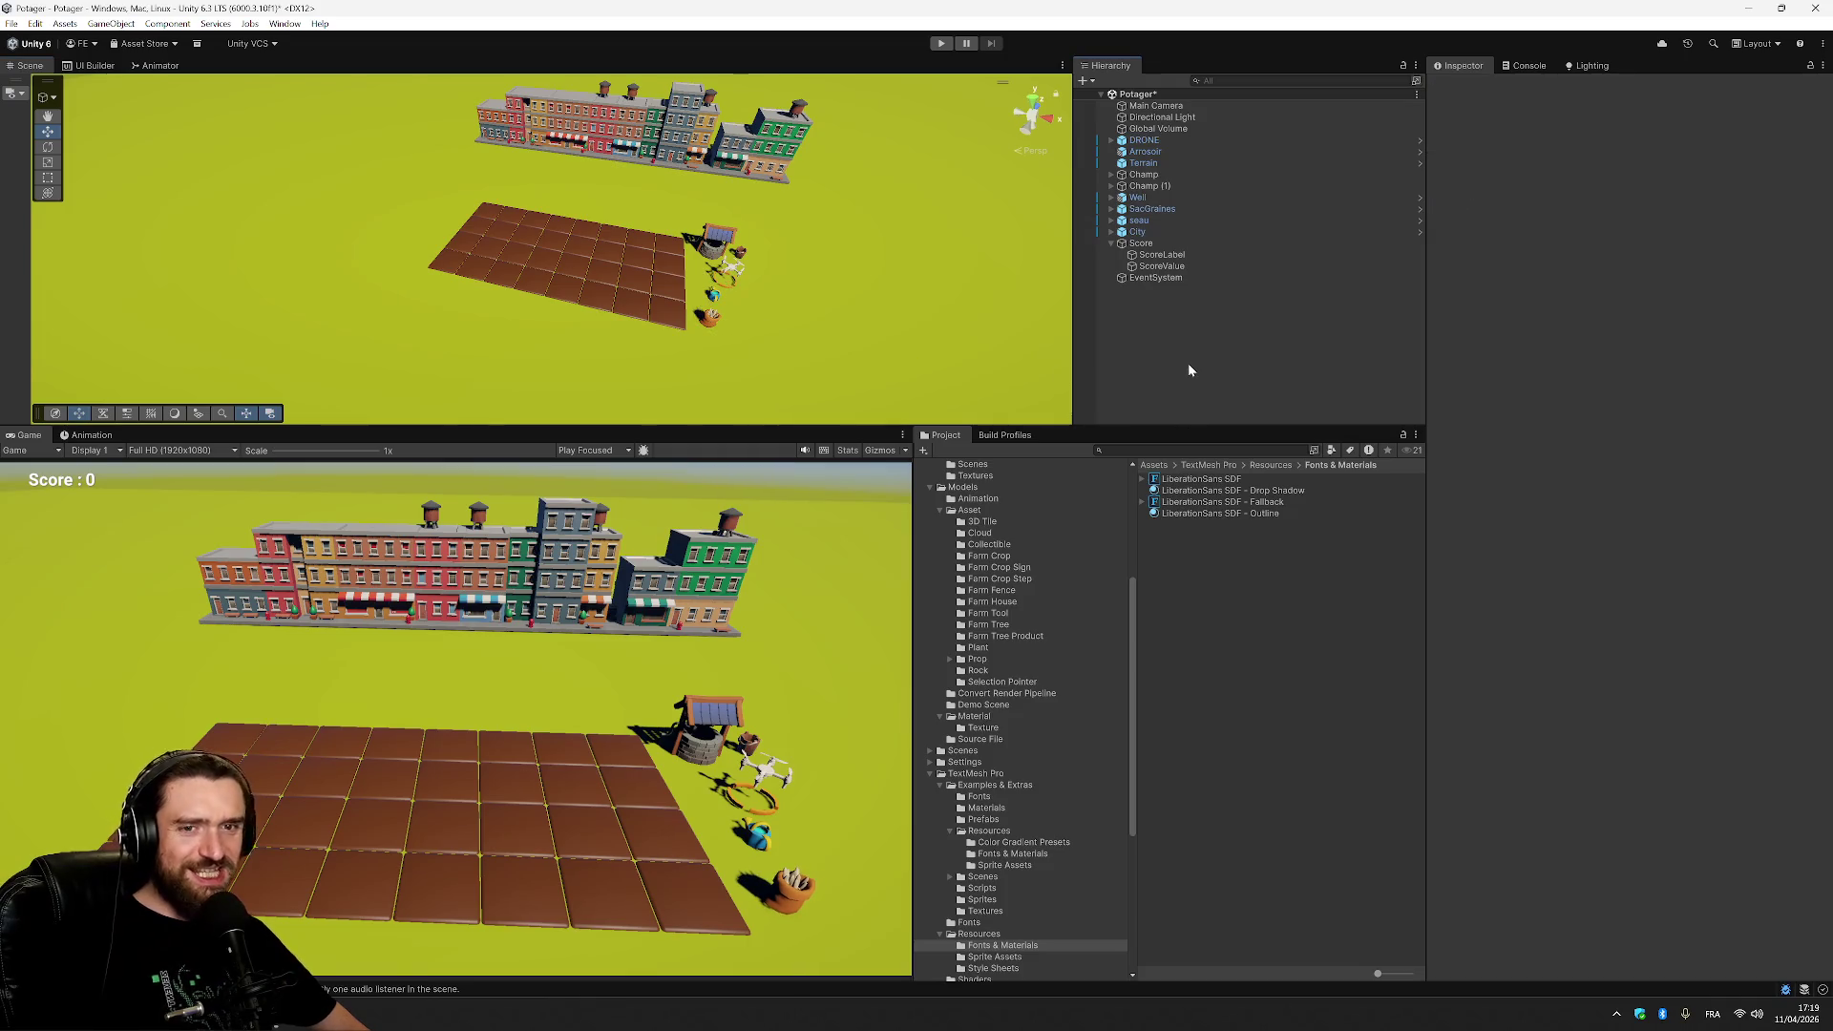
# Save the Potager scene with Ctrl+S and select Score in the Hierarchy.
pyautogui.hotkey('ctrl', 's')
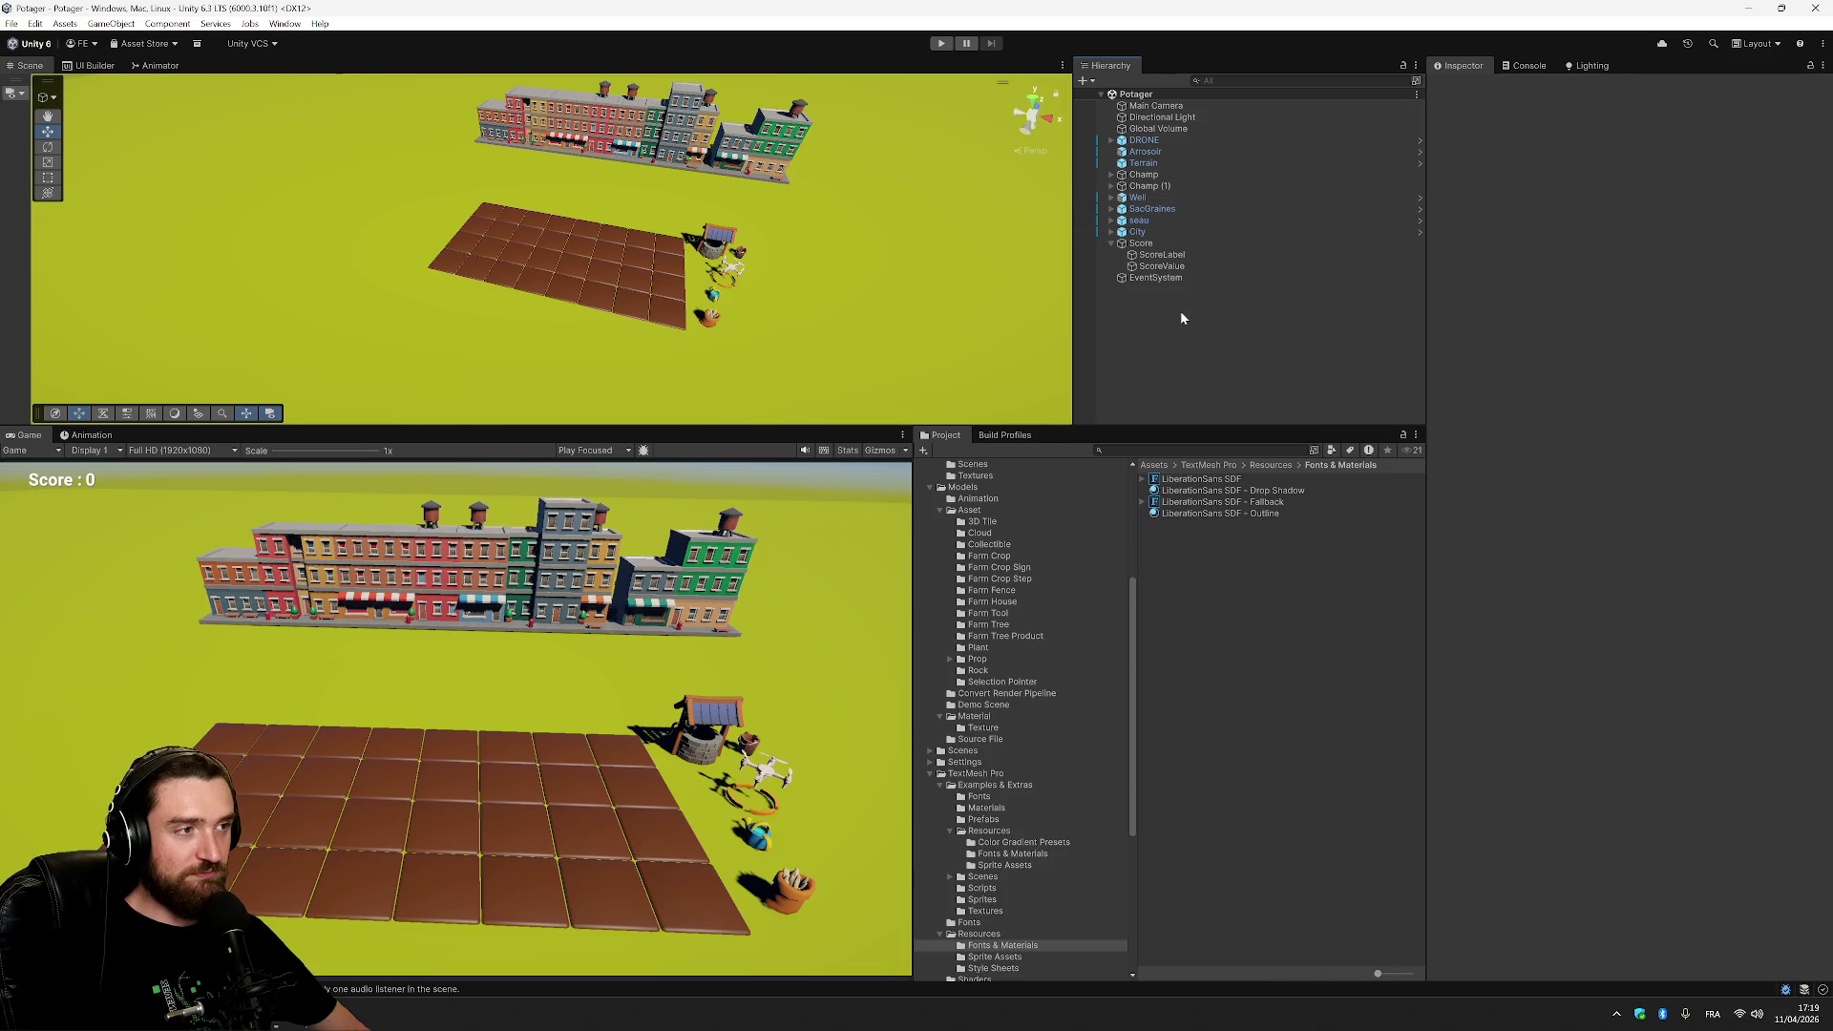
pyautogui.click(1184, 243)
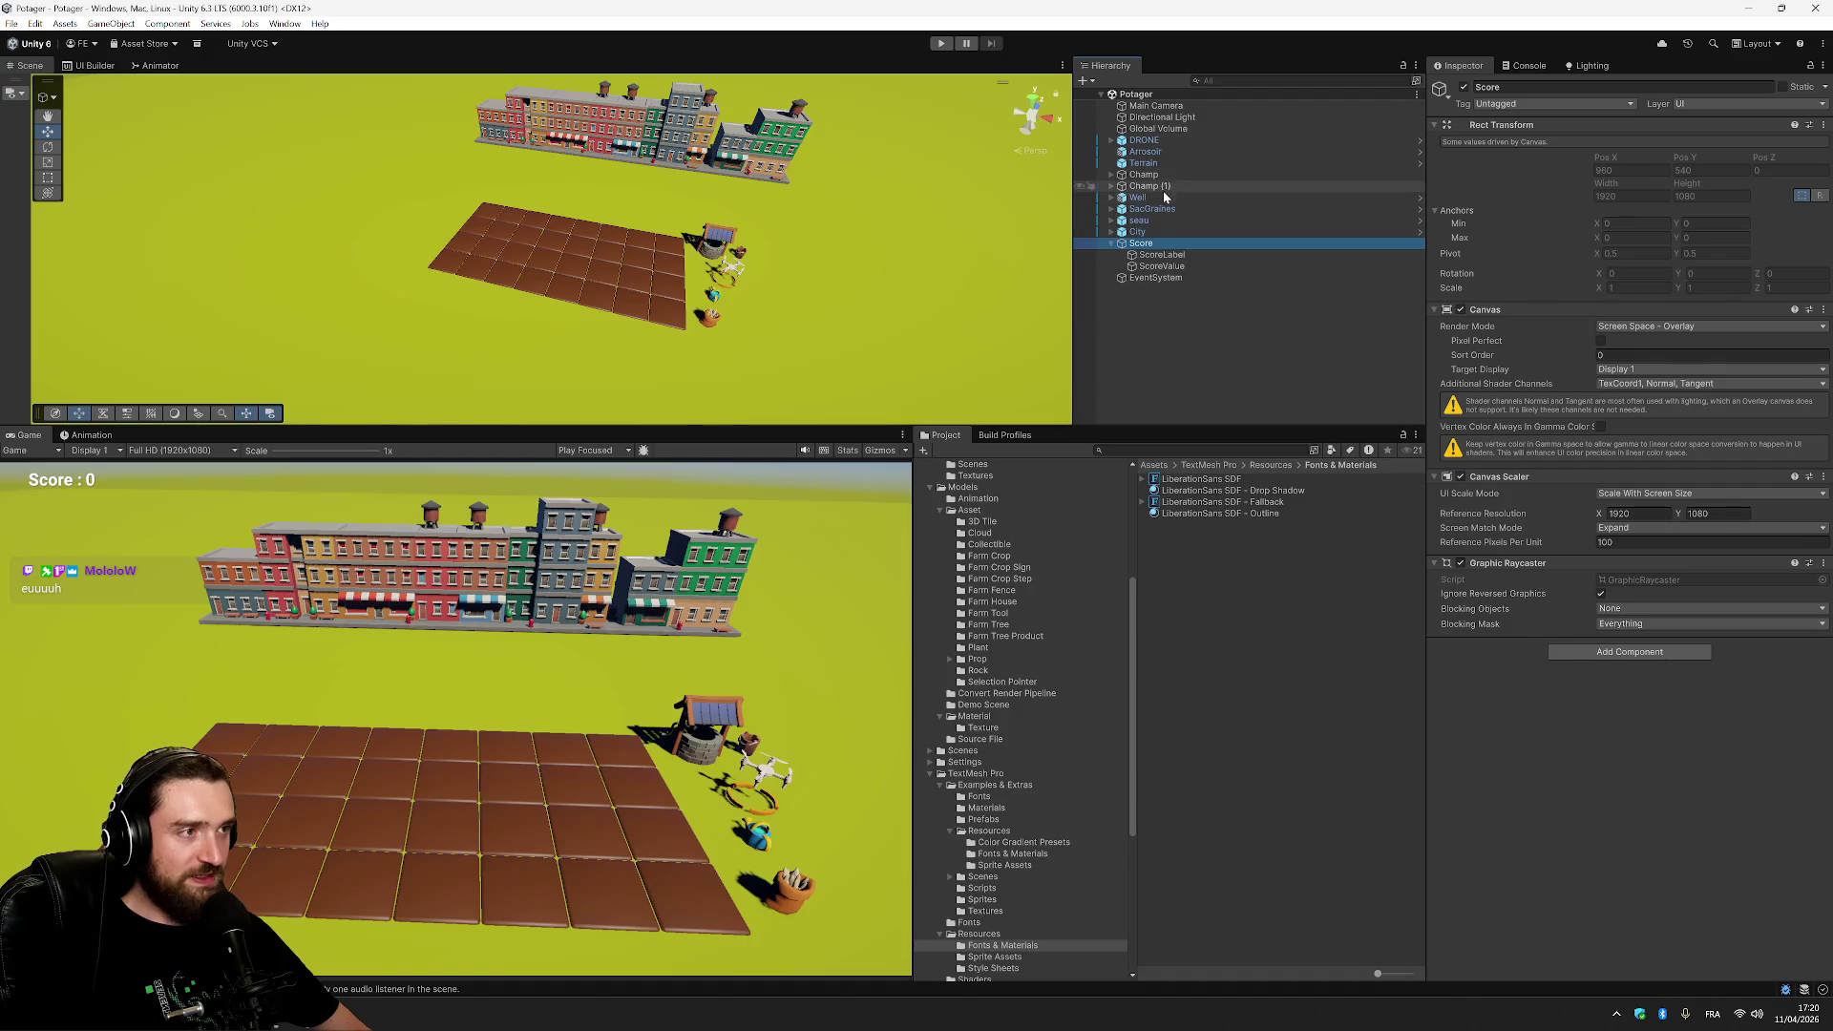
pyautogui.click(1145, 141)
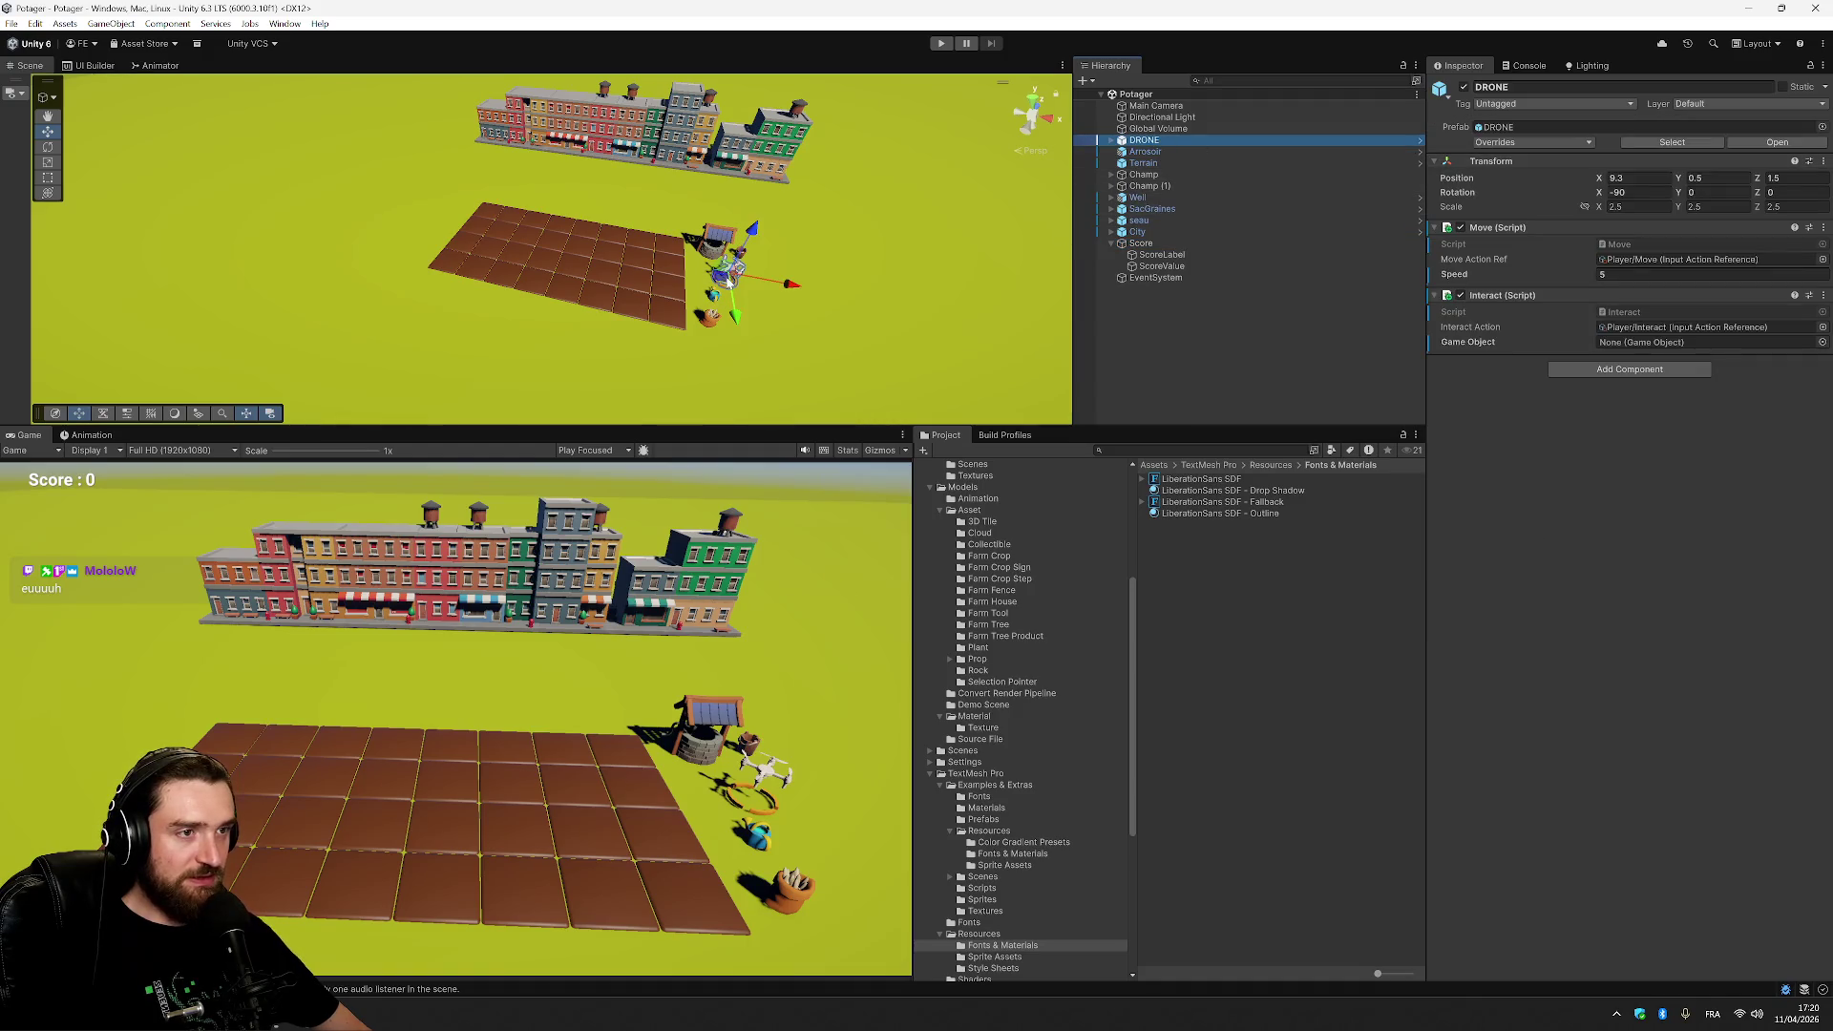
pyautogui.moveTo(725, 279)
pyautogui.mouseDown()
pyautogui.moveTo(659, 279)
pyautogui.moveTo(725, 287)
pyautogui.mouseUp()
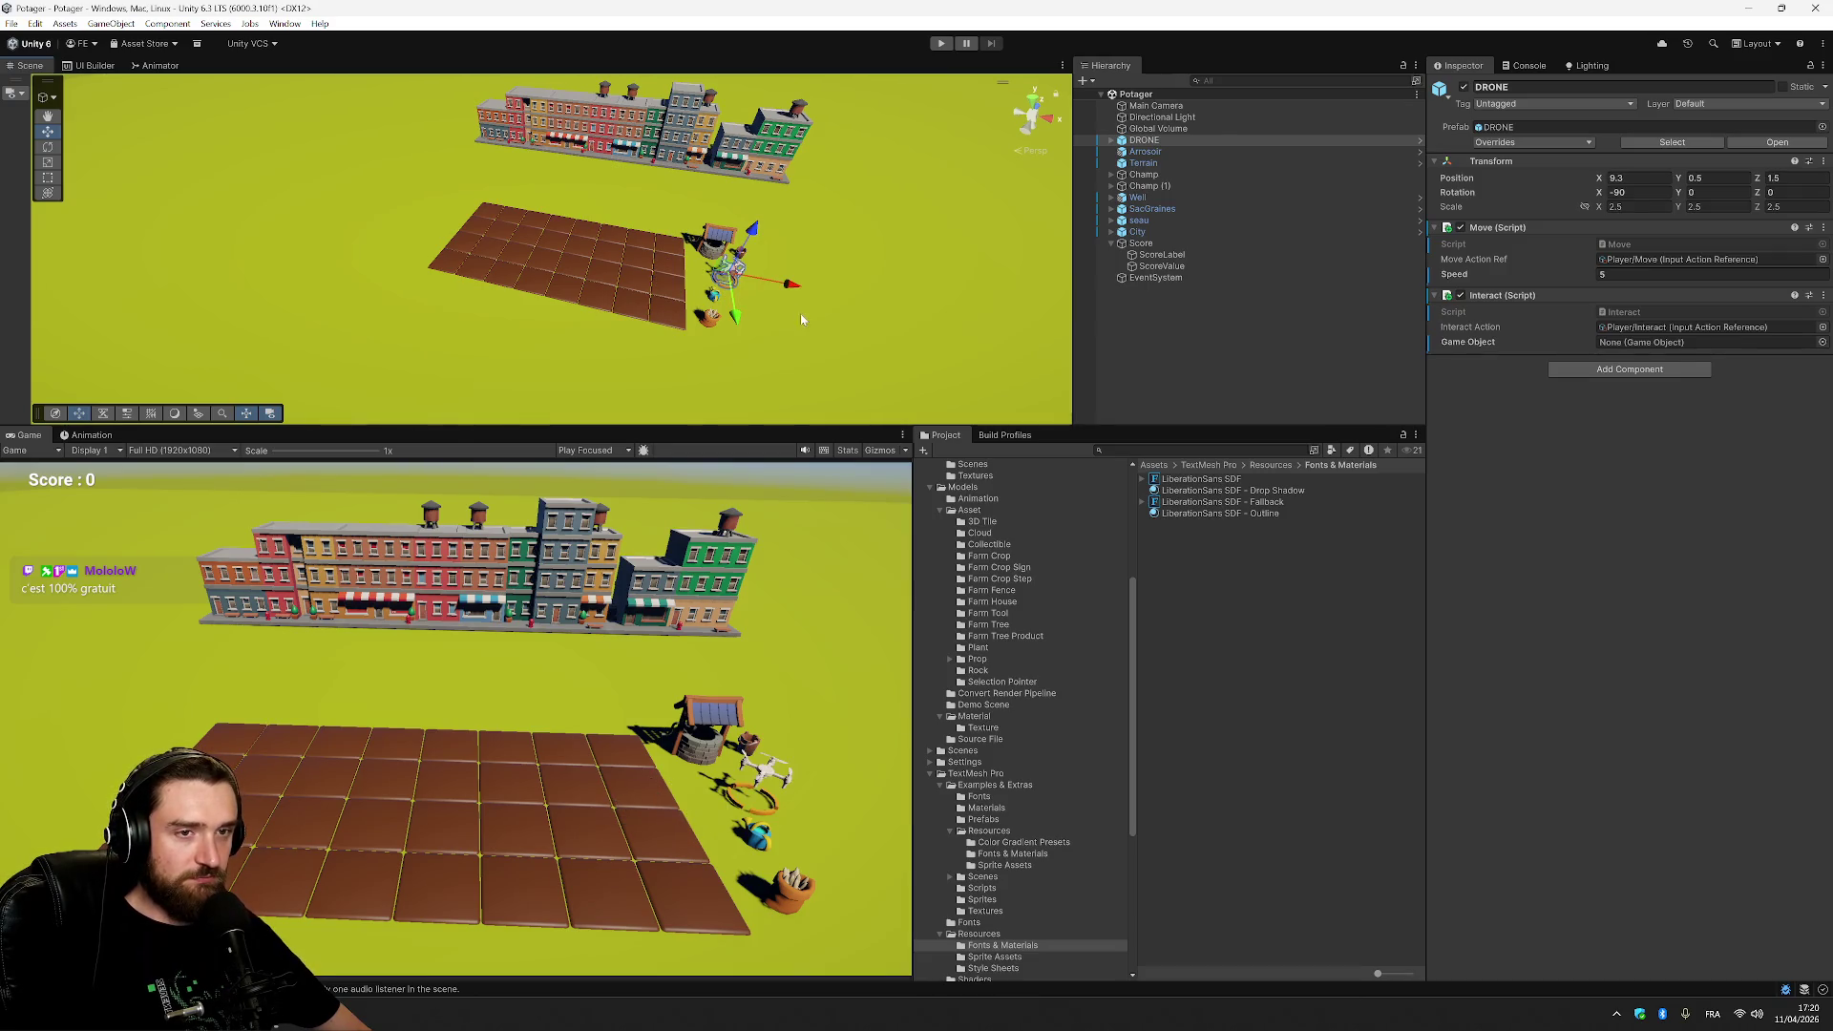
pyautogui.click(956, 275)
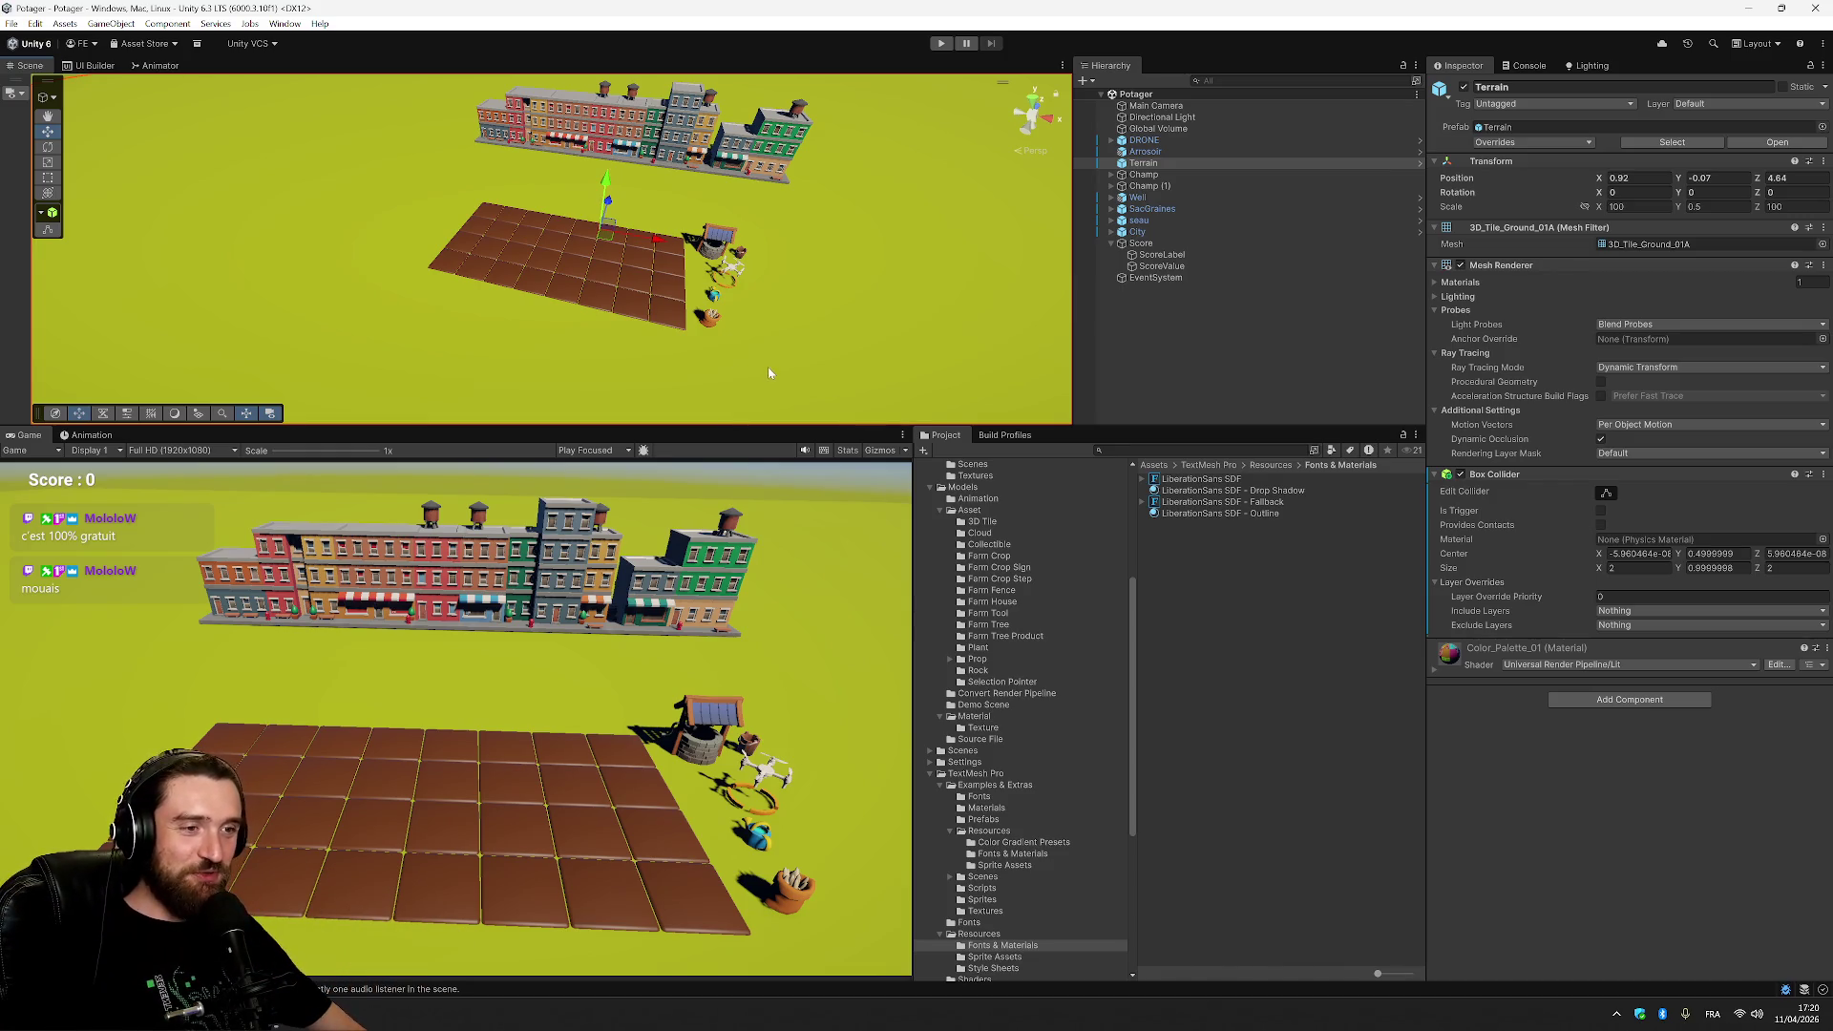
pyautogui.click(1219, 359)
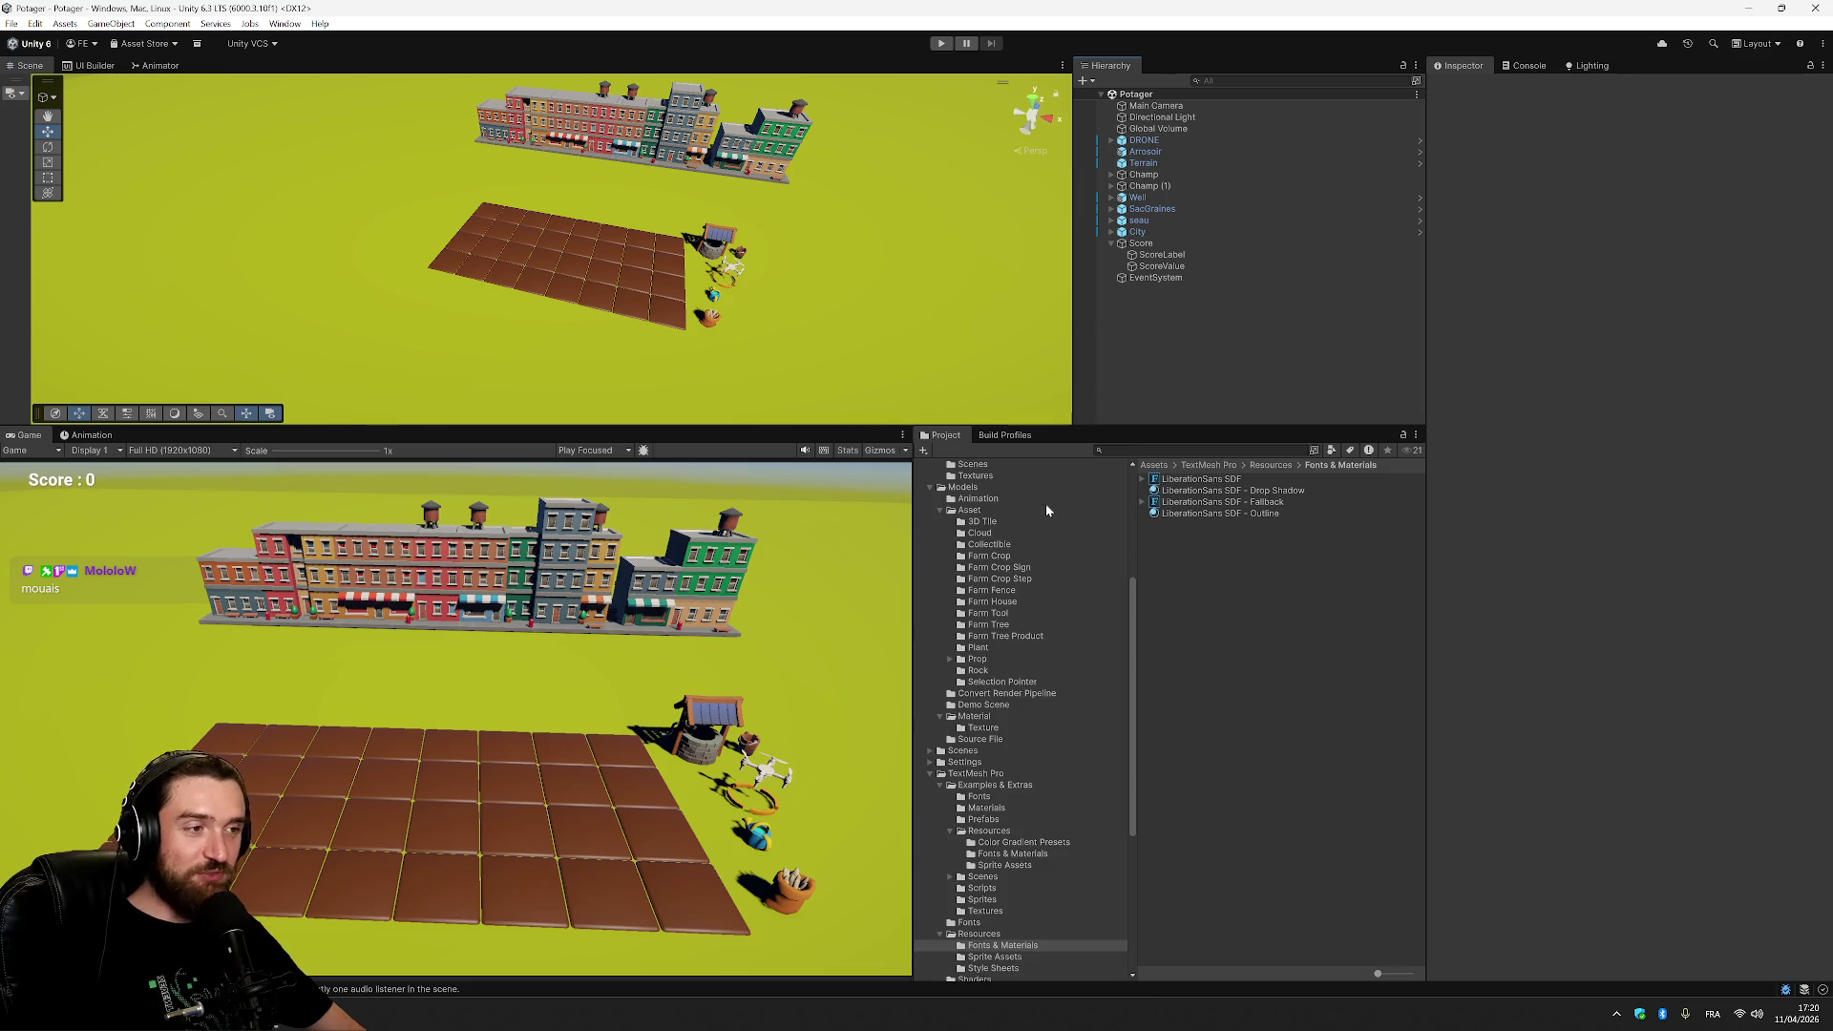
# Move the AkdumanDev, fbx (unity) and Low Poly Medieval Environment Pack folders into Assets/Models.
pyautogui.scroll(5, 1051, 696)
pyautogui.click(936, 519)
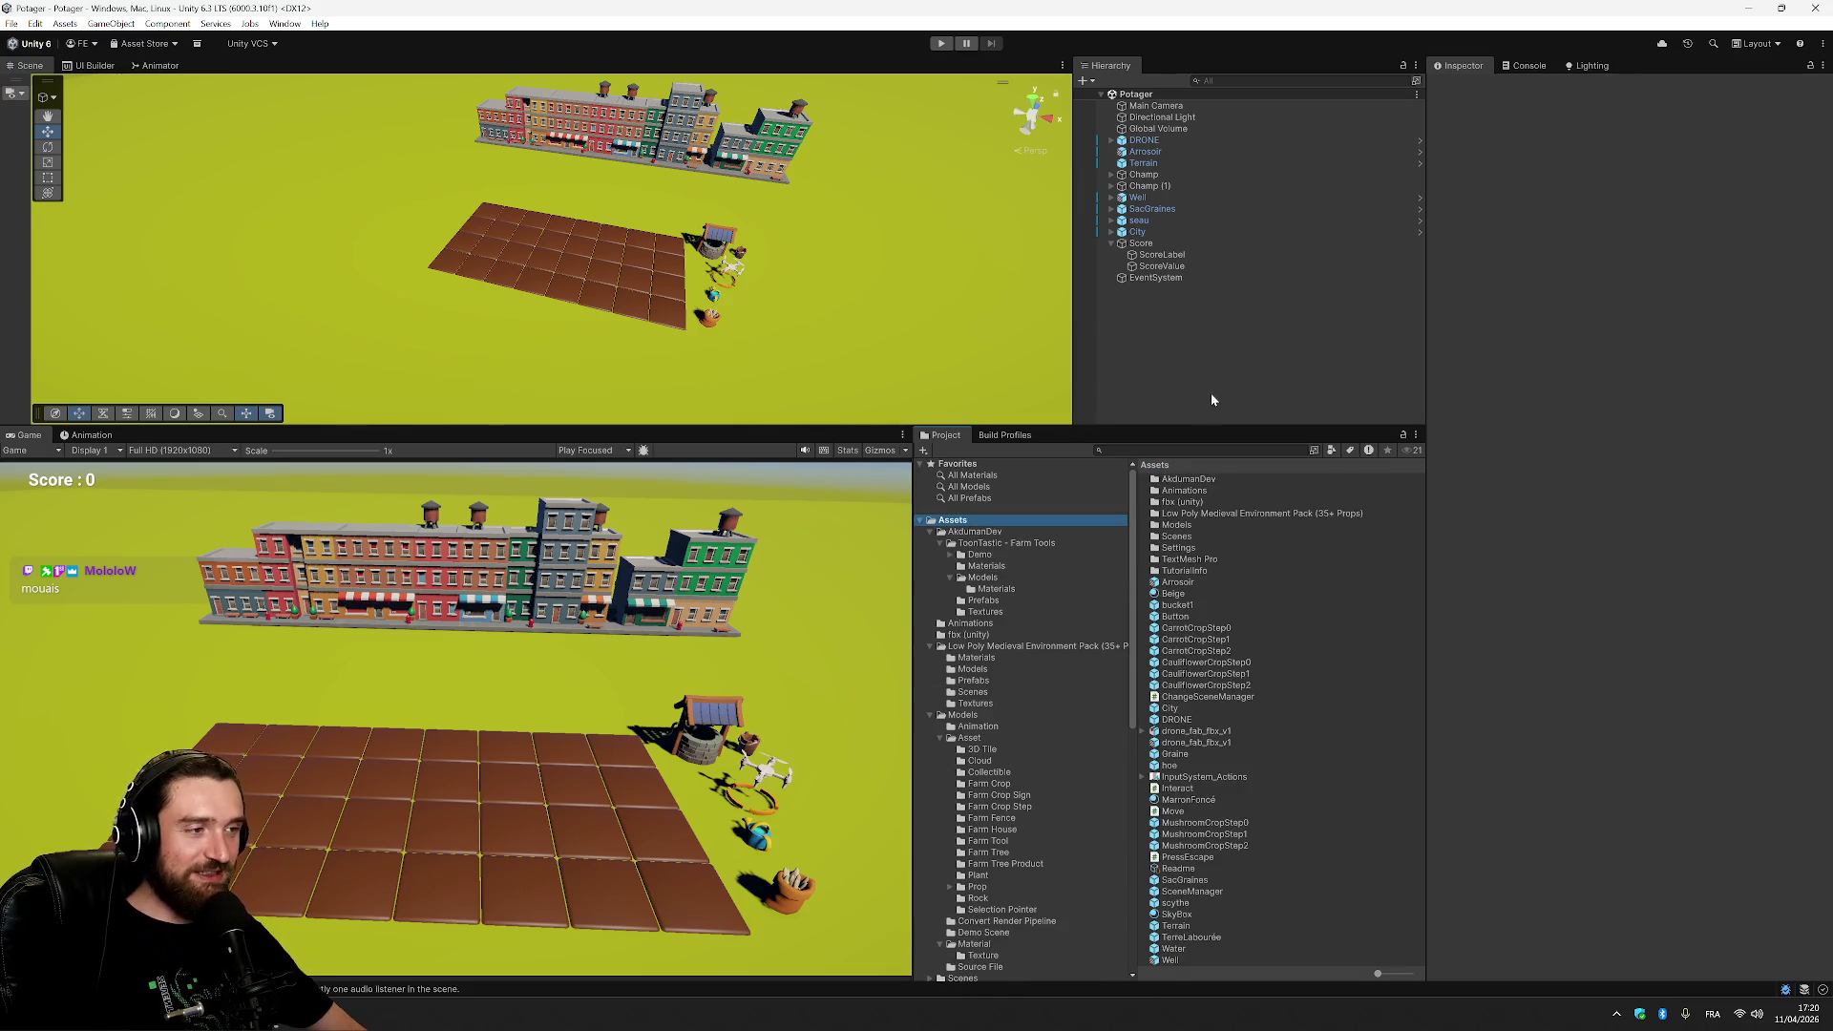
pyautogui.click(1234, 352)
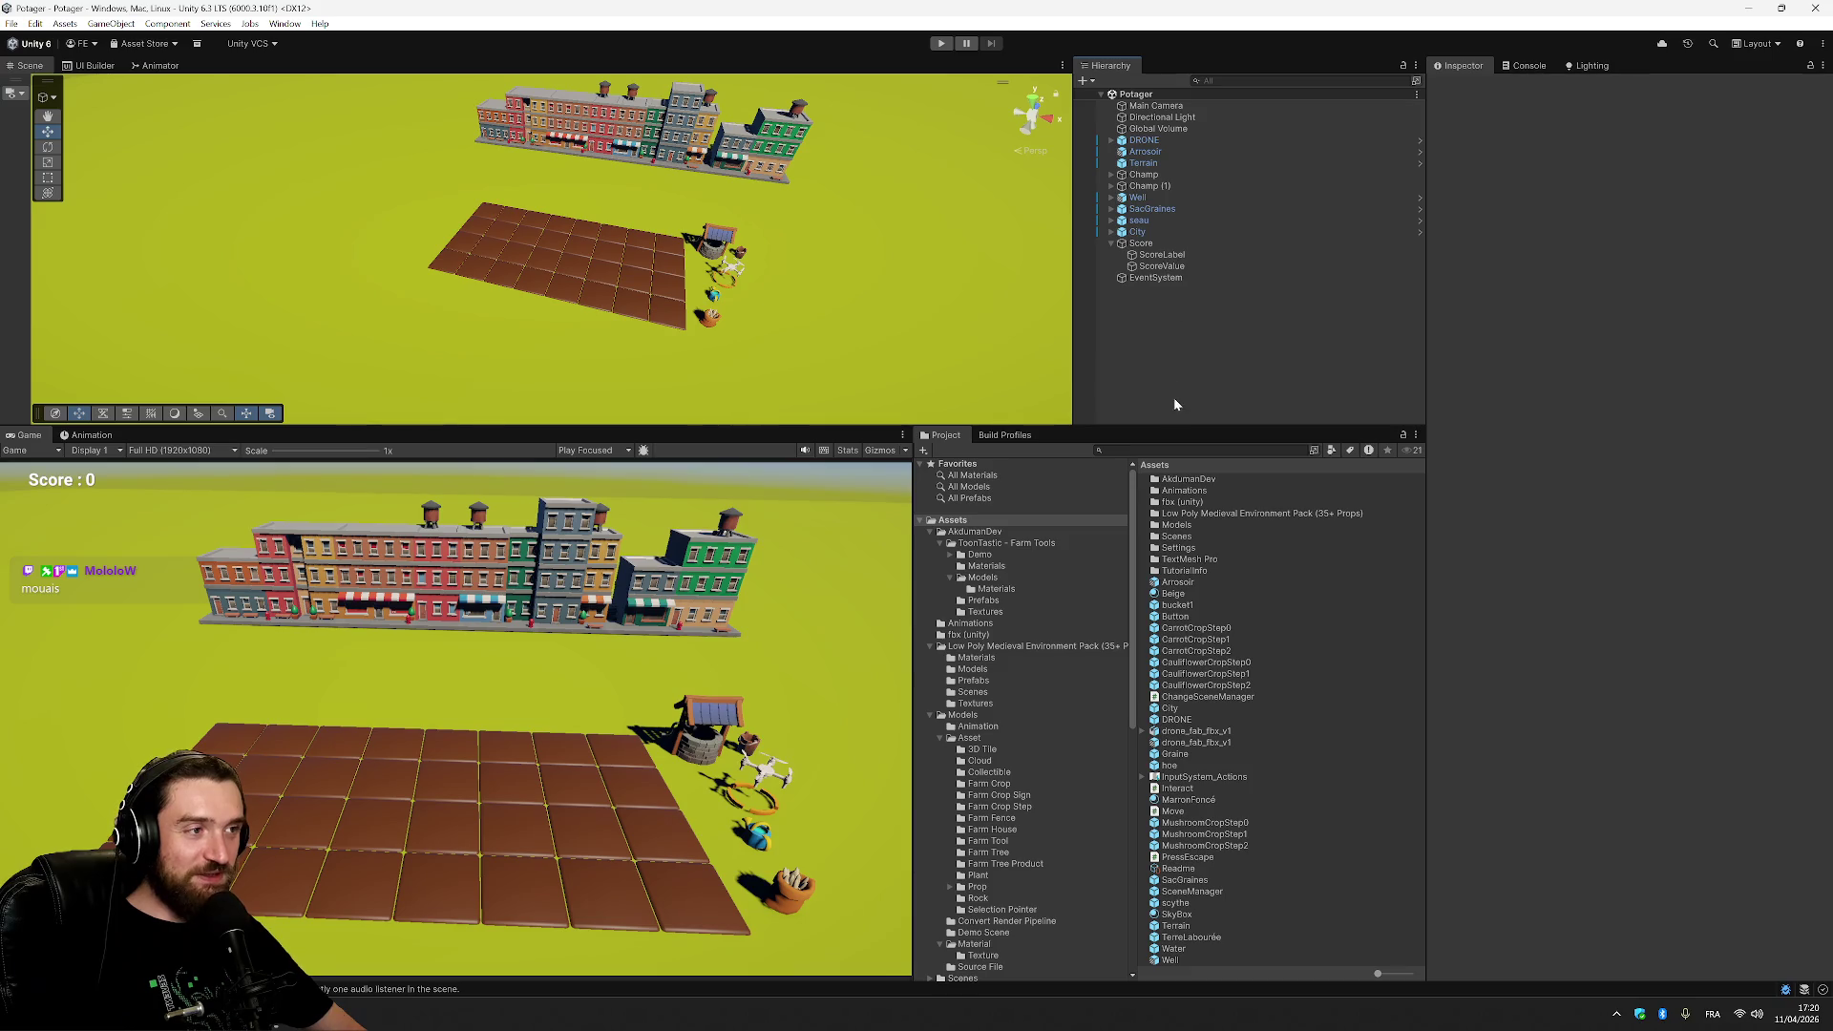
pyautogui.click(1202, 482)
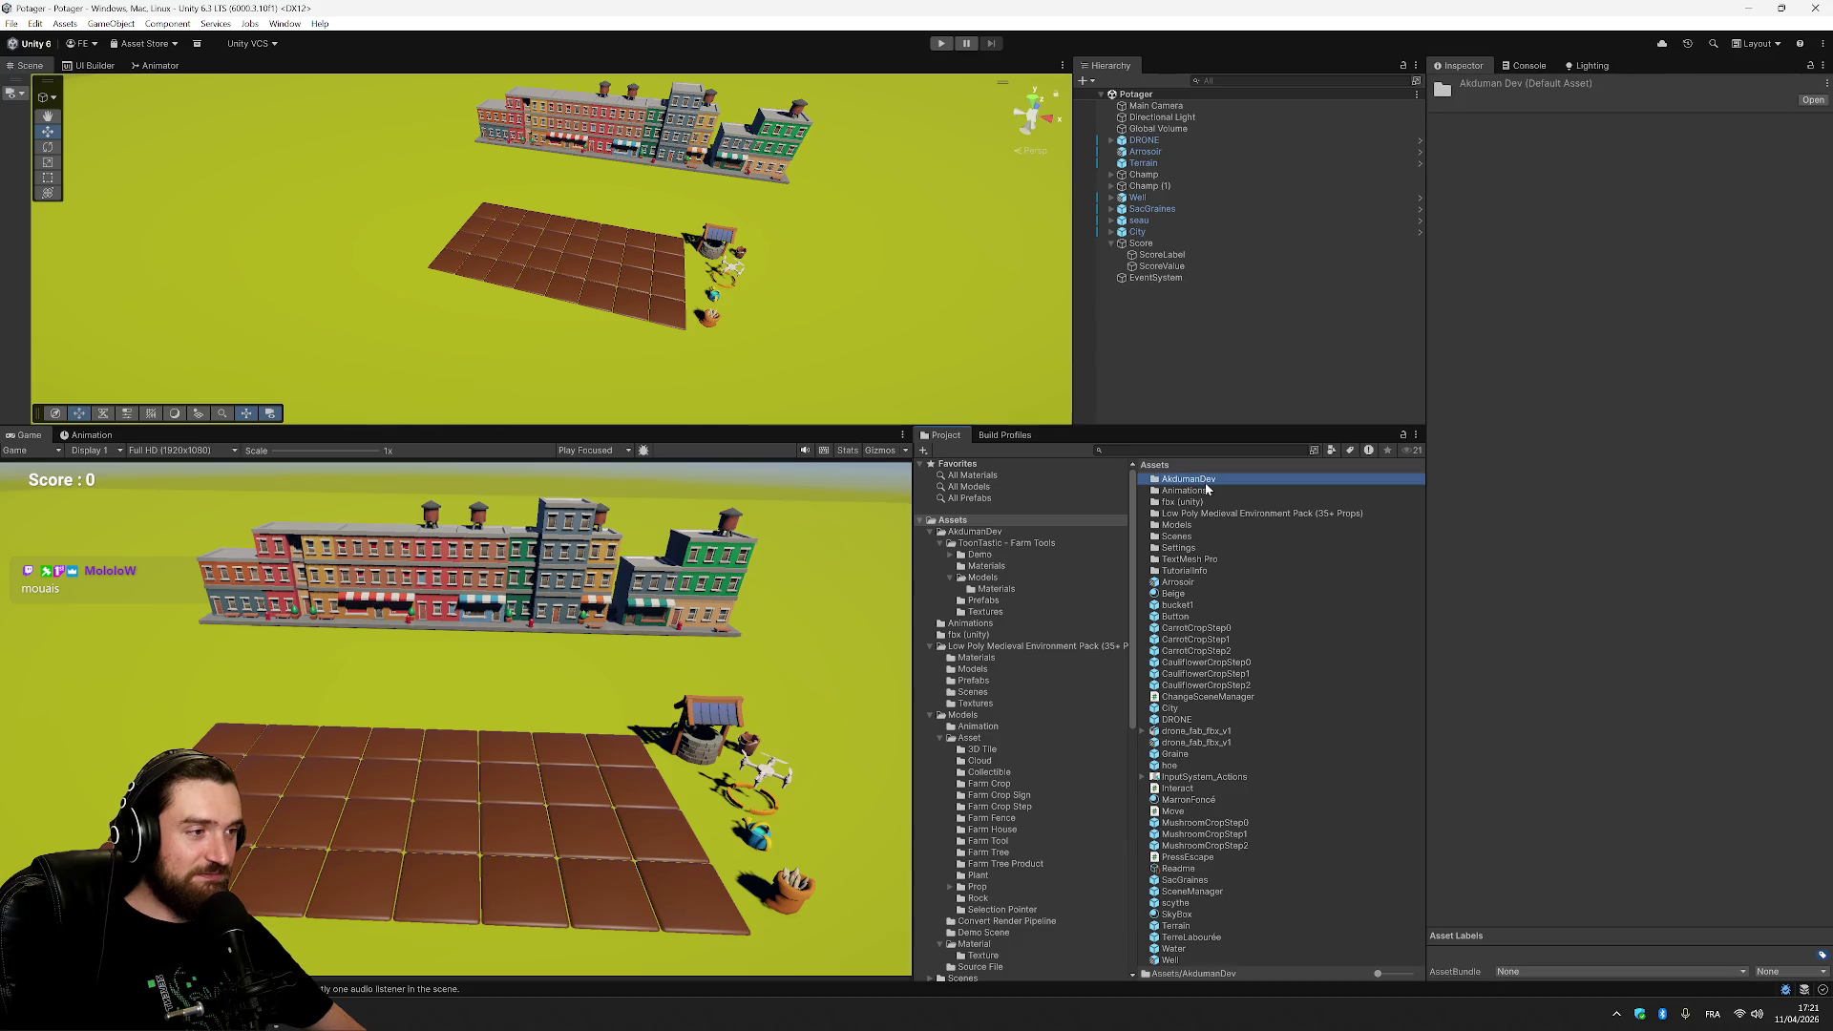
pyautogui.keyDown('ctrl'); pyautogui.click(1216, 503); pyautogui.keyUp('ctrl')
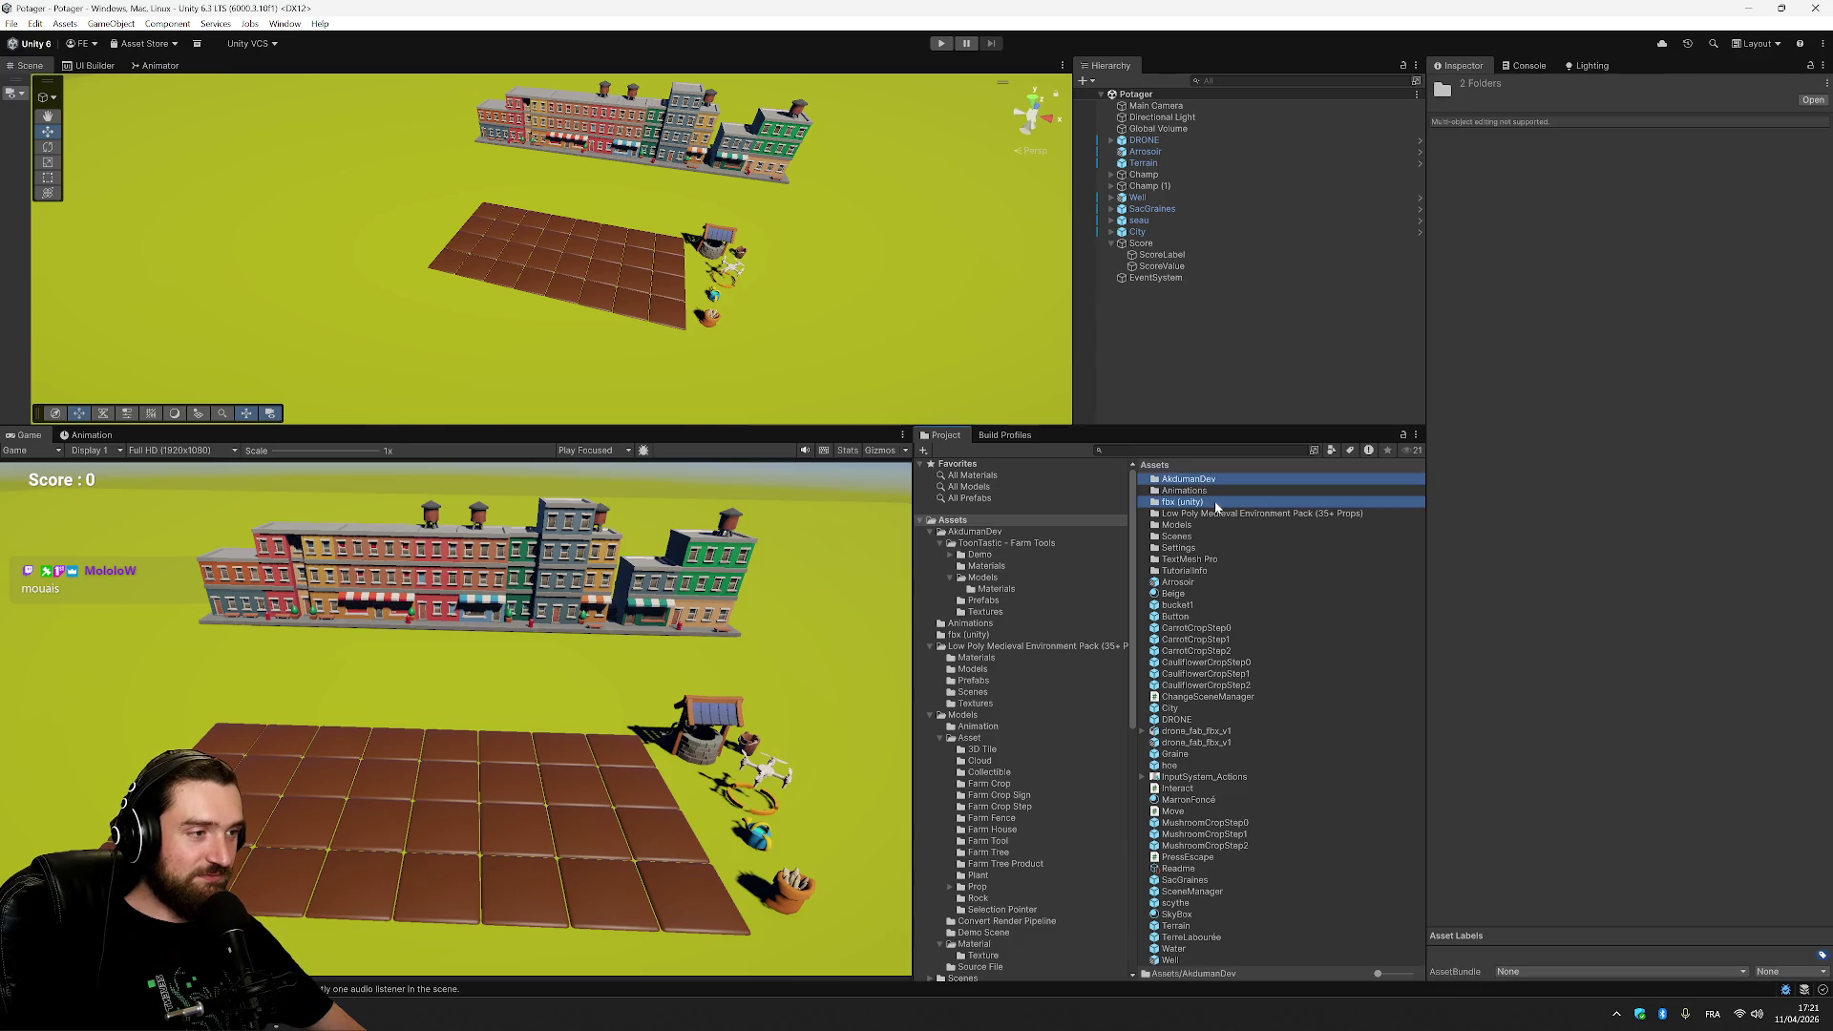
pyautogui.keyDown('ctrl'); pyautogui.click(1311, 515); pyautogui.keyUp('ctrl')
pyautogui.moveTo(1218, 521); pyautogui.dragTo(1186, 533)
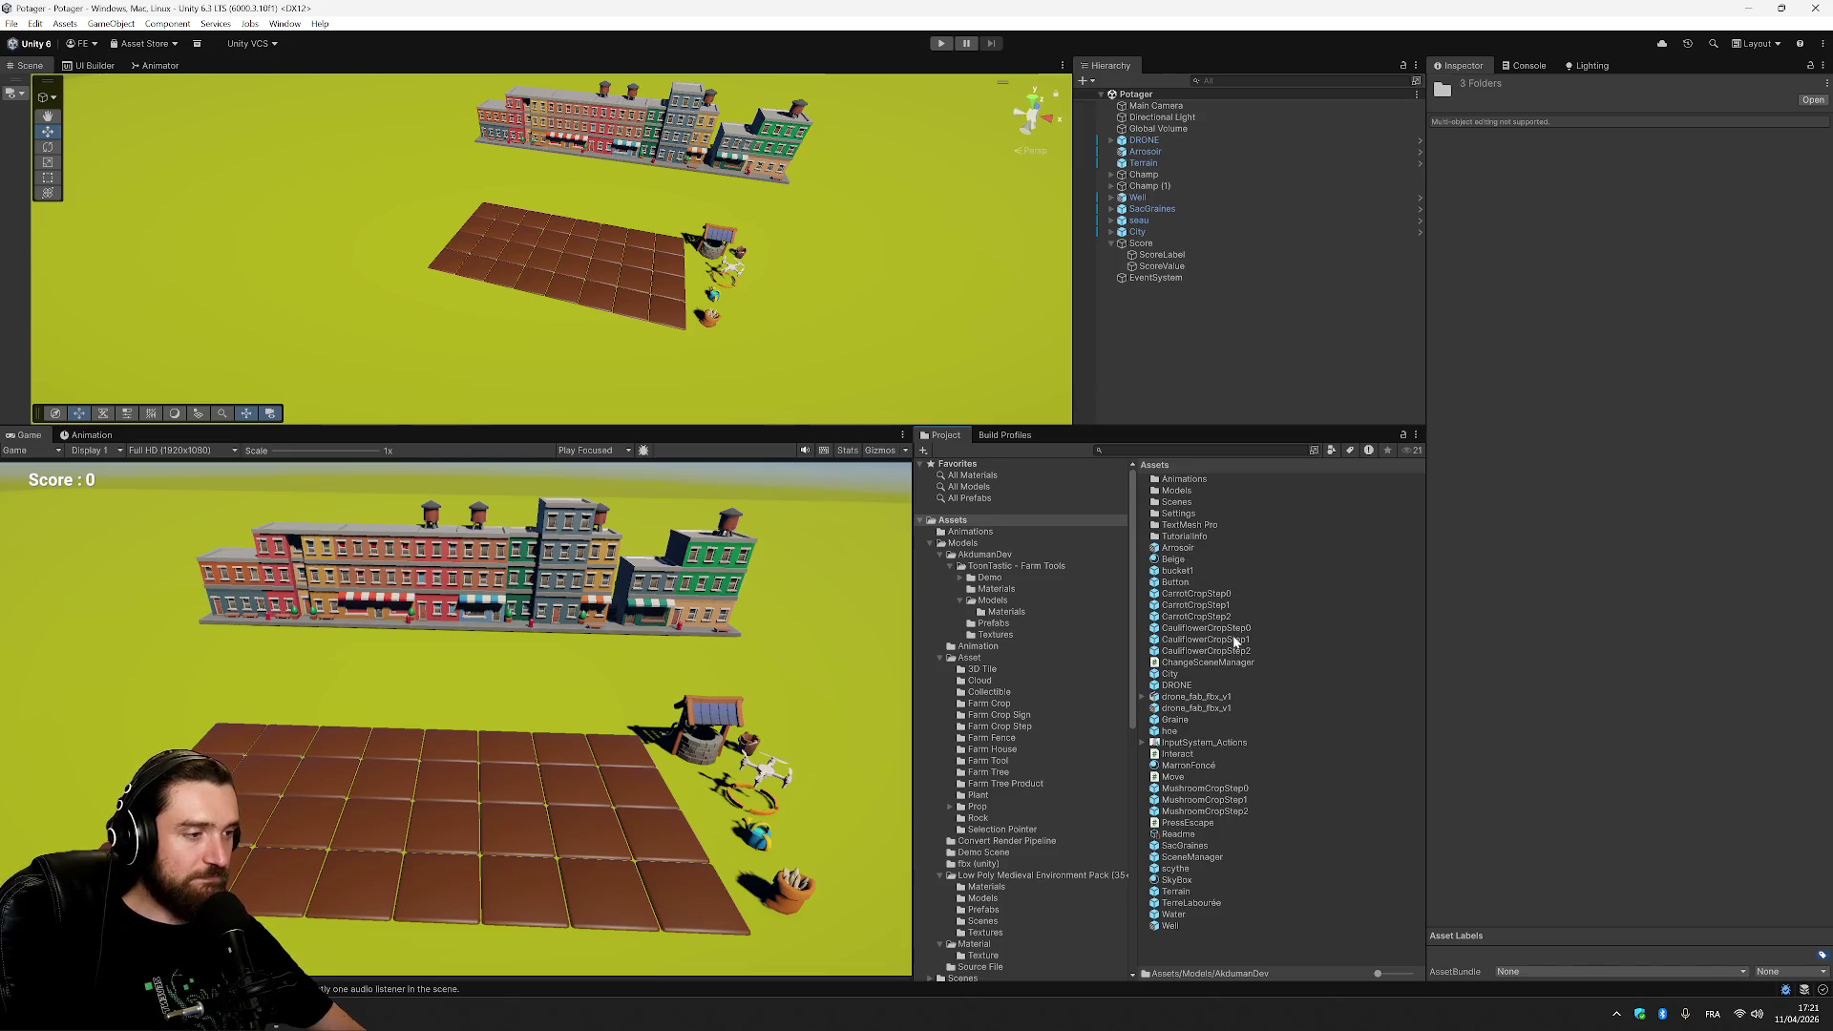
pyautogui.rightClick(971, 520)
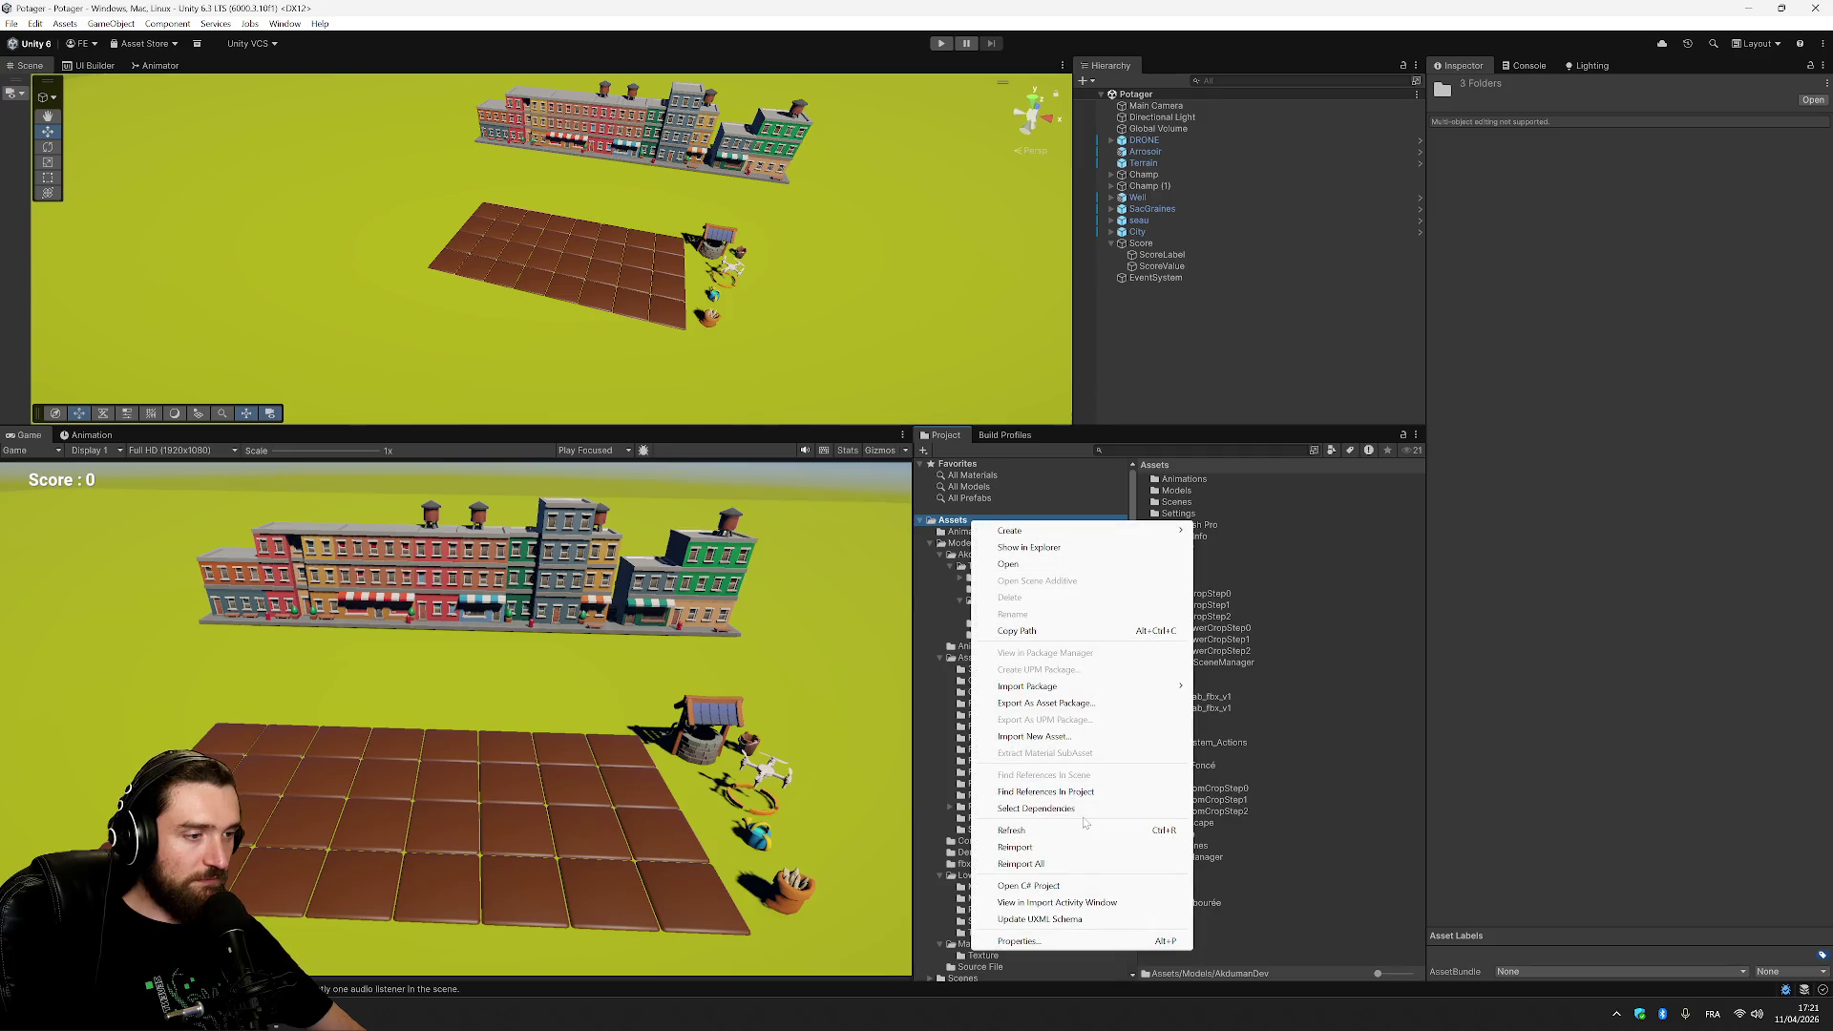
# Create a new folder named Scripts in Assets.
pyautogui.moveTo(1136, 543)
pyautogui.click(1241, 531)
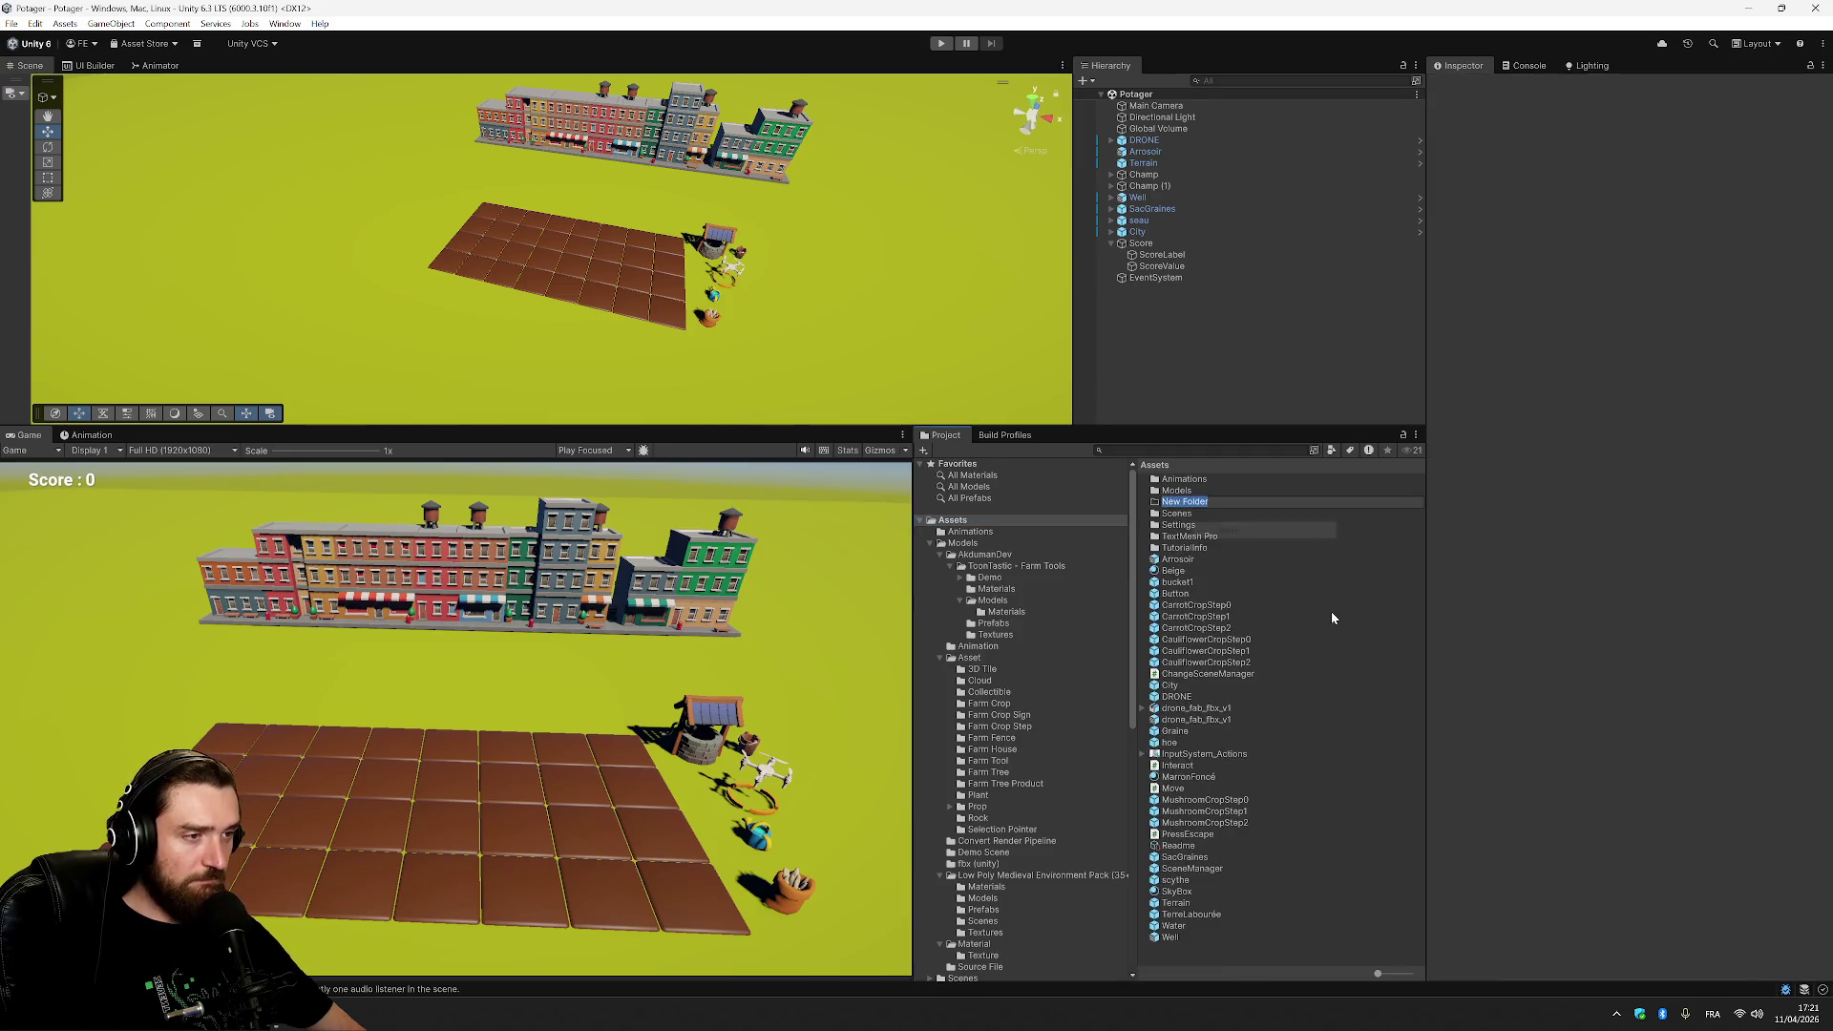
pyautogui.write('Scripts')
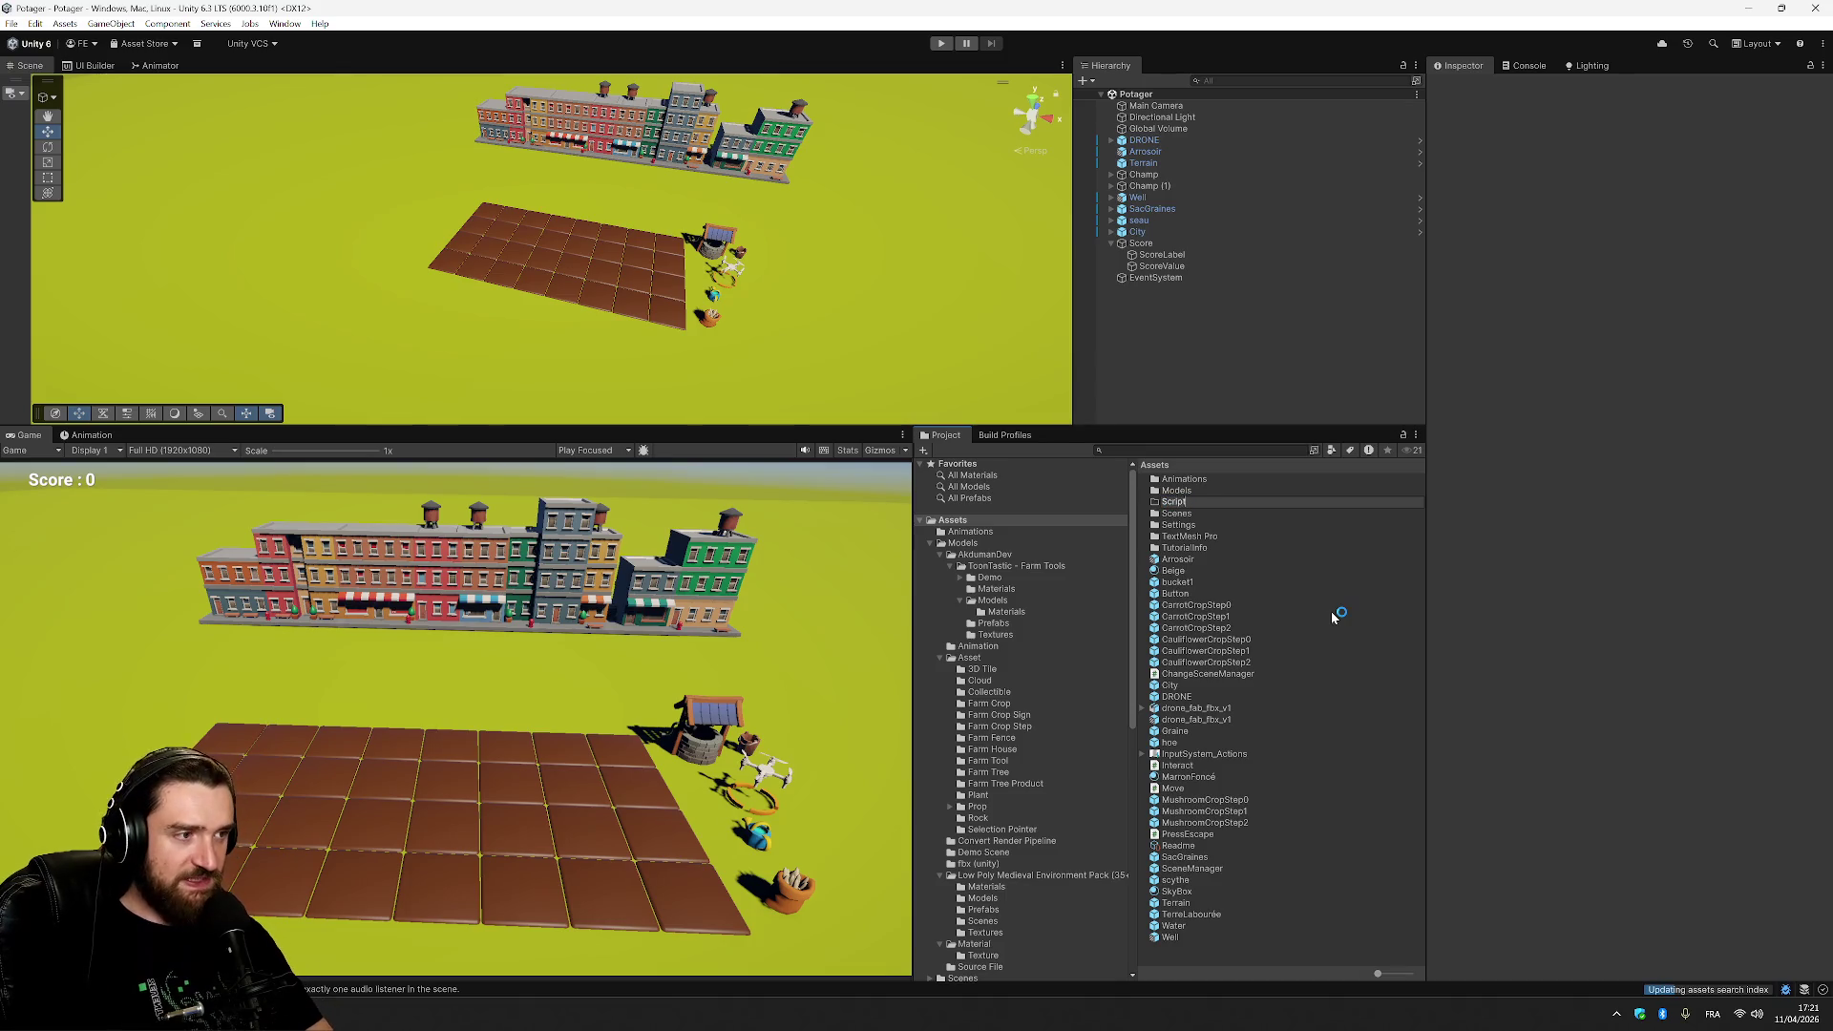
pyautogui.press('Return')
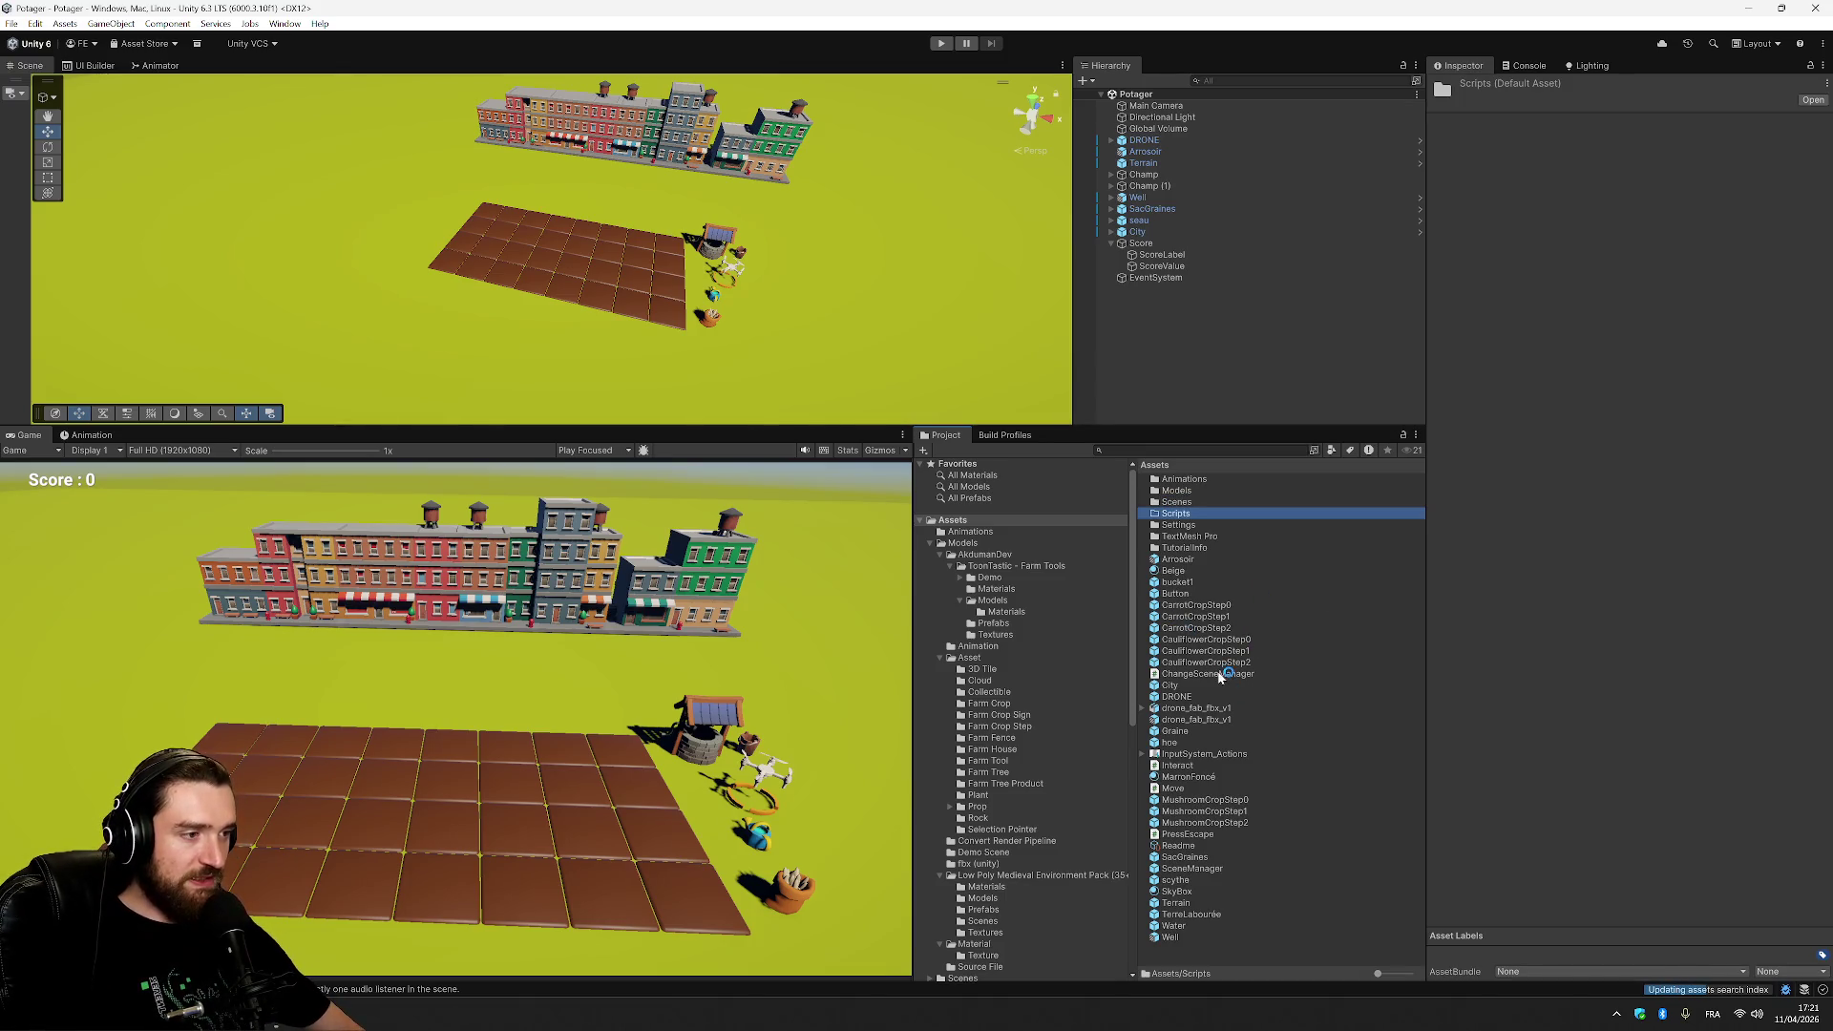
# Move the ChangeSceneManager, Interact, Move and PressEscape scripts into the Scripts folder.
pyautogui.moveTo(1224, 674); pyautogui.dragTo(1200, 513)
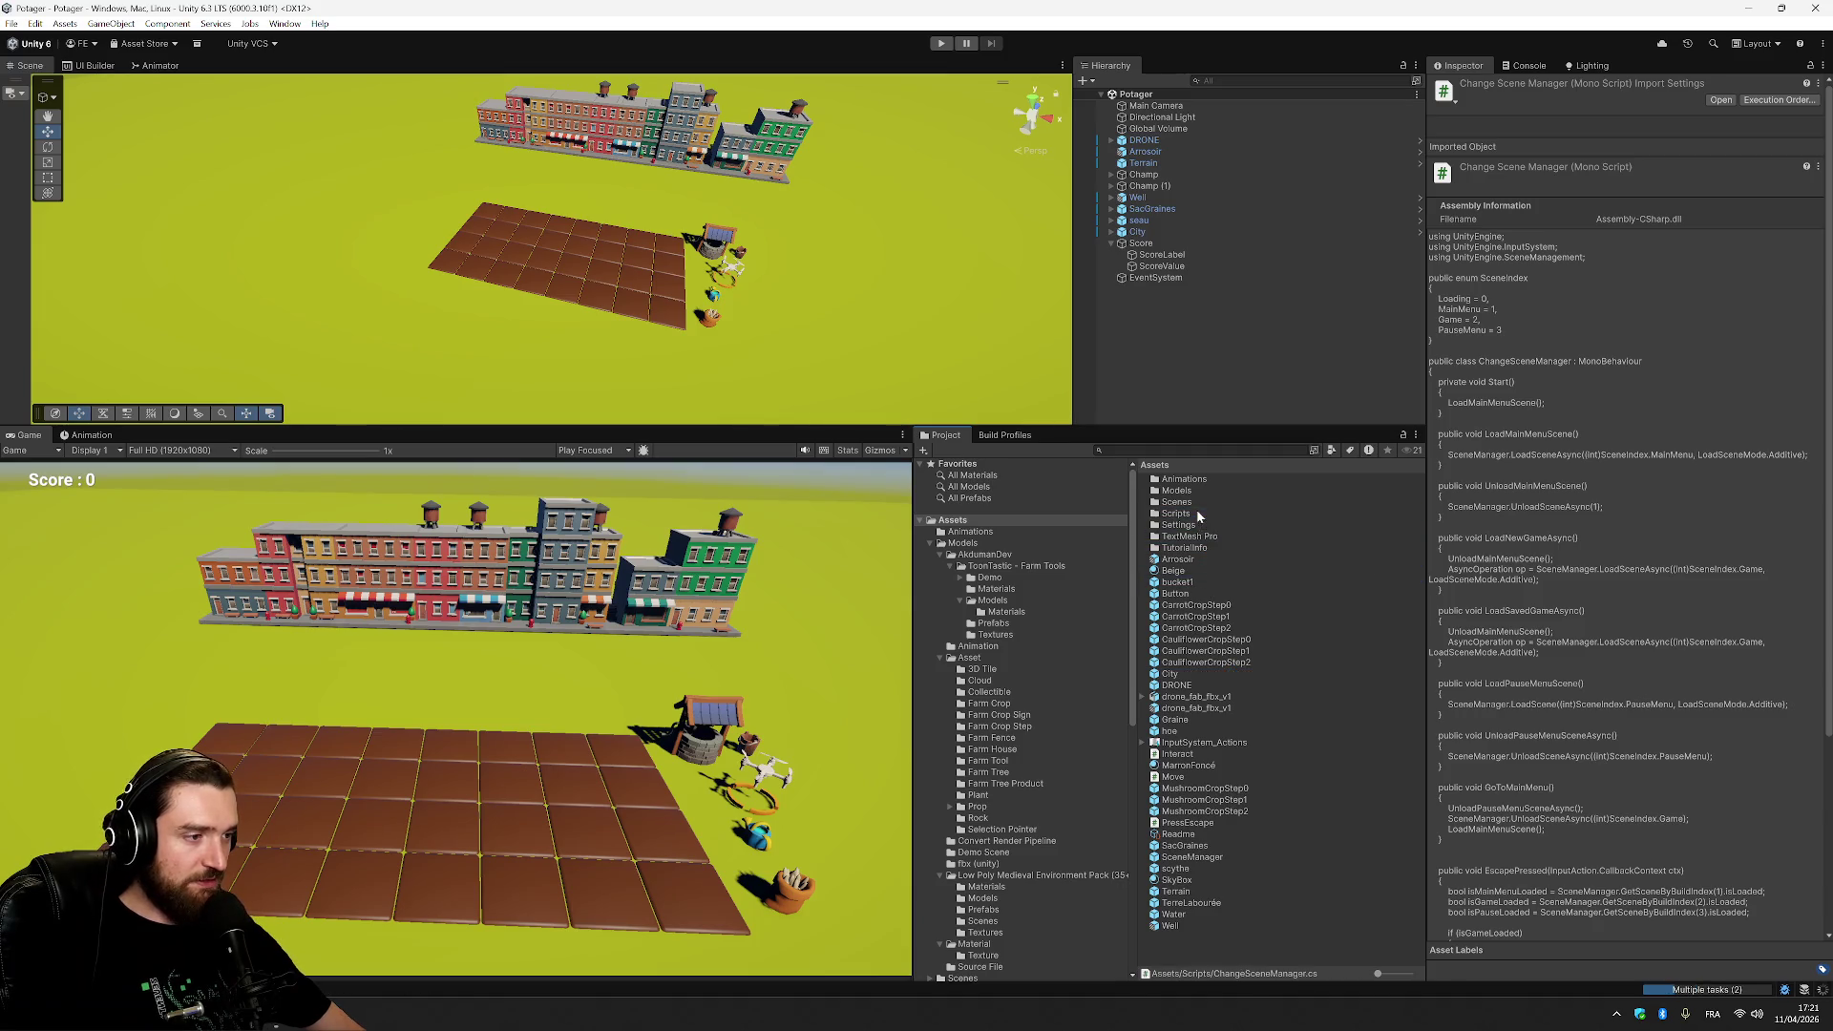
pyautogui.click(1194, 755)
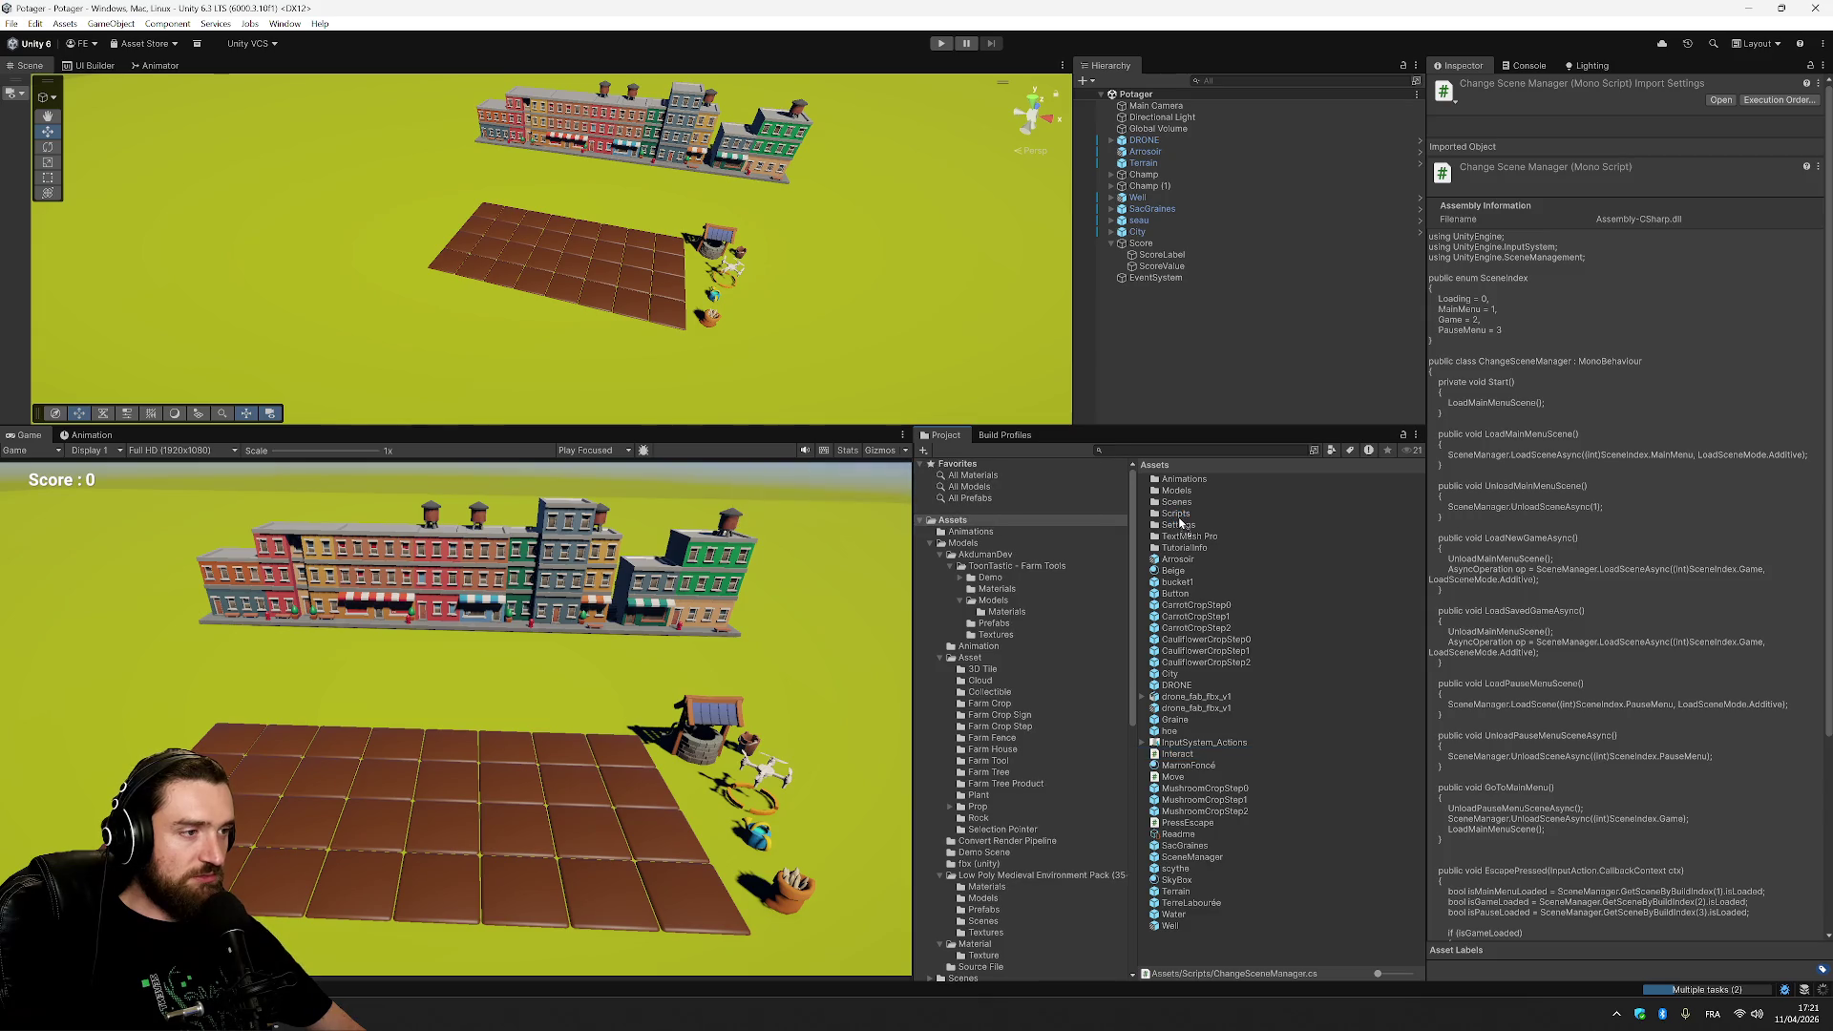
pyautogui.moveTo(1174, 513); pyautogui.dragTo(1175, 514)
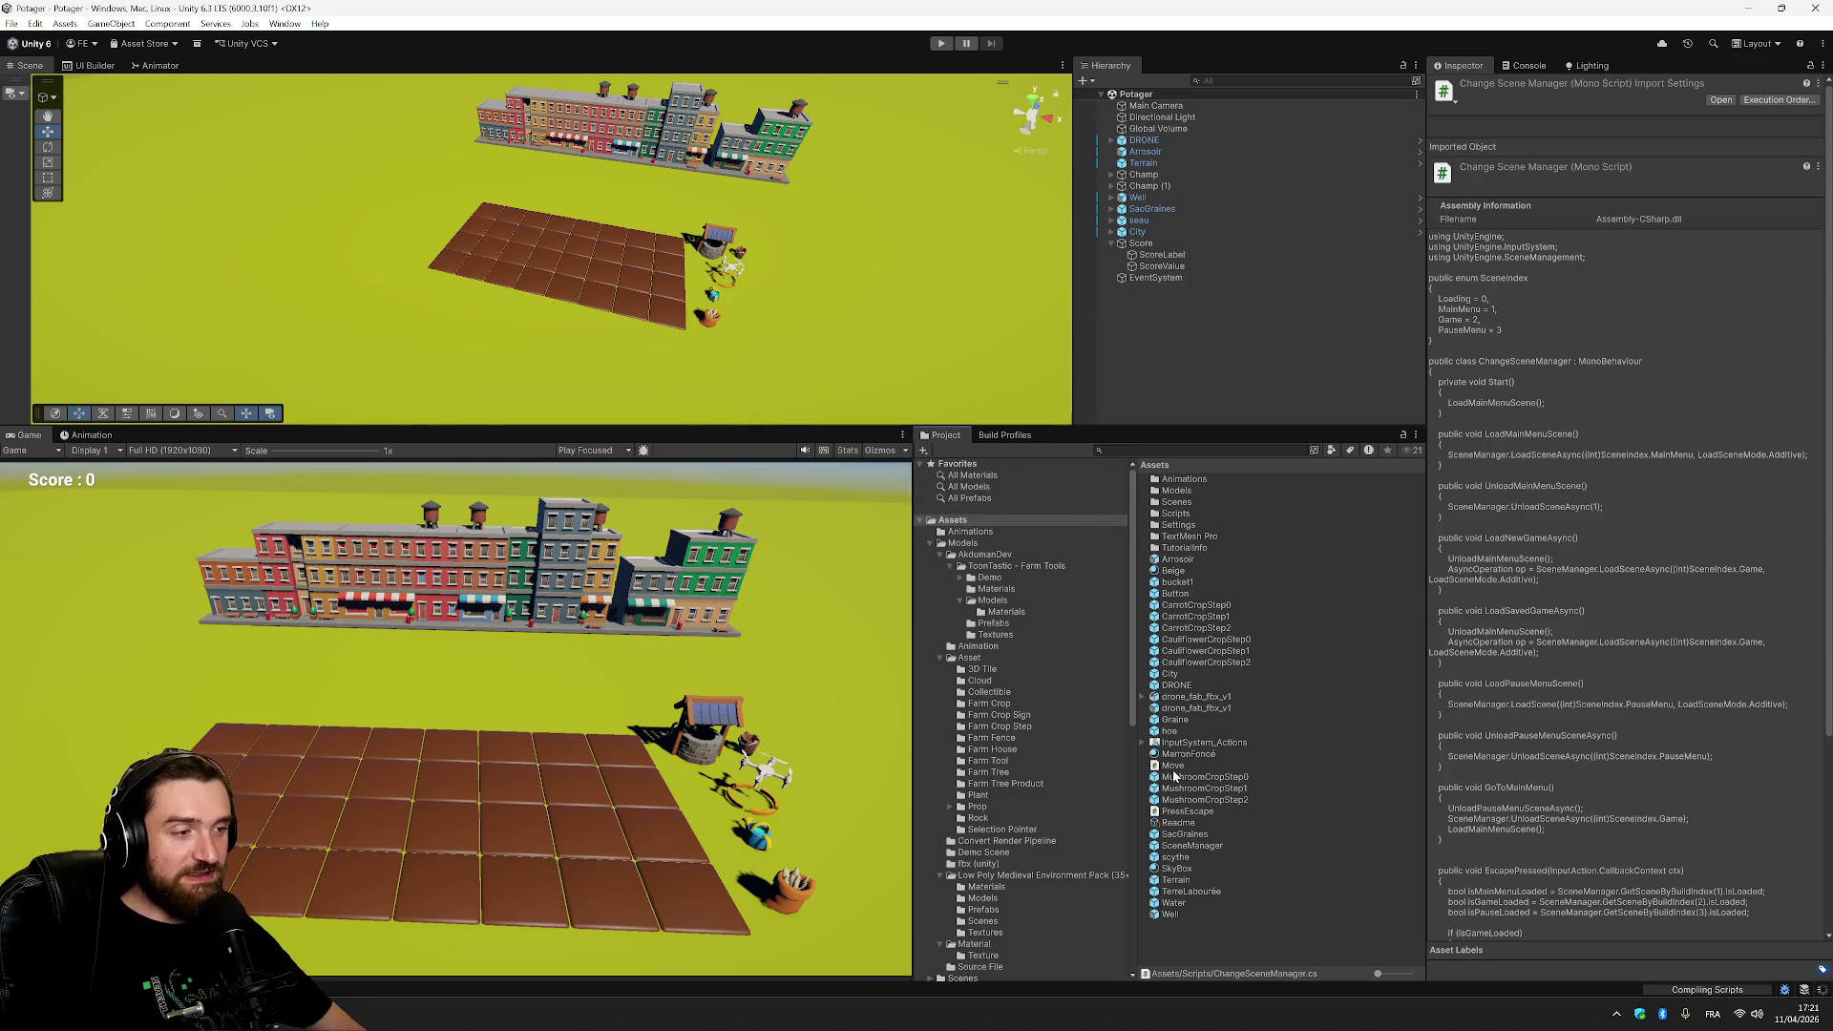
pyautogui.click(1173, 768)
pyautogui.press('F2')
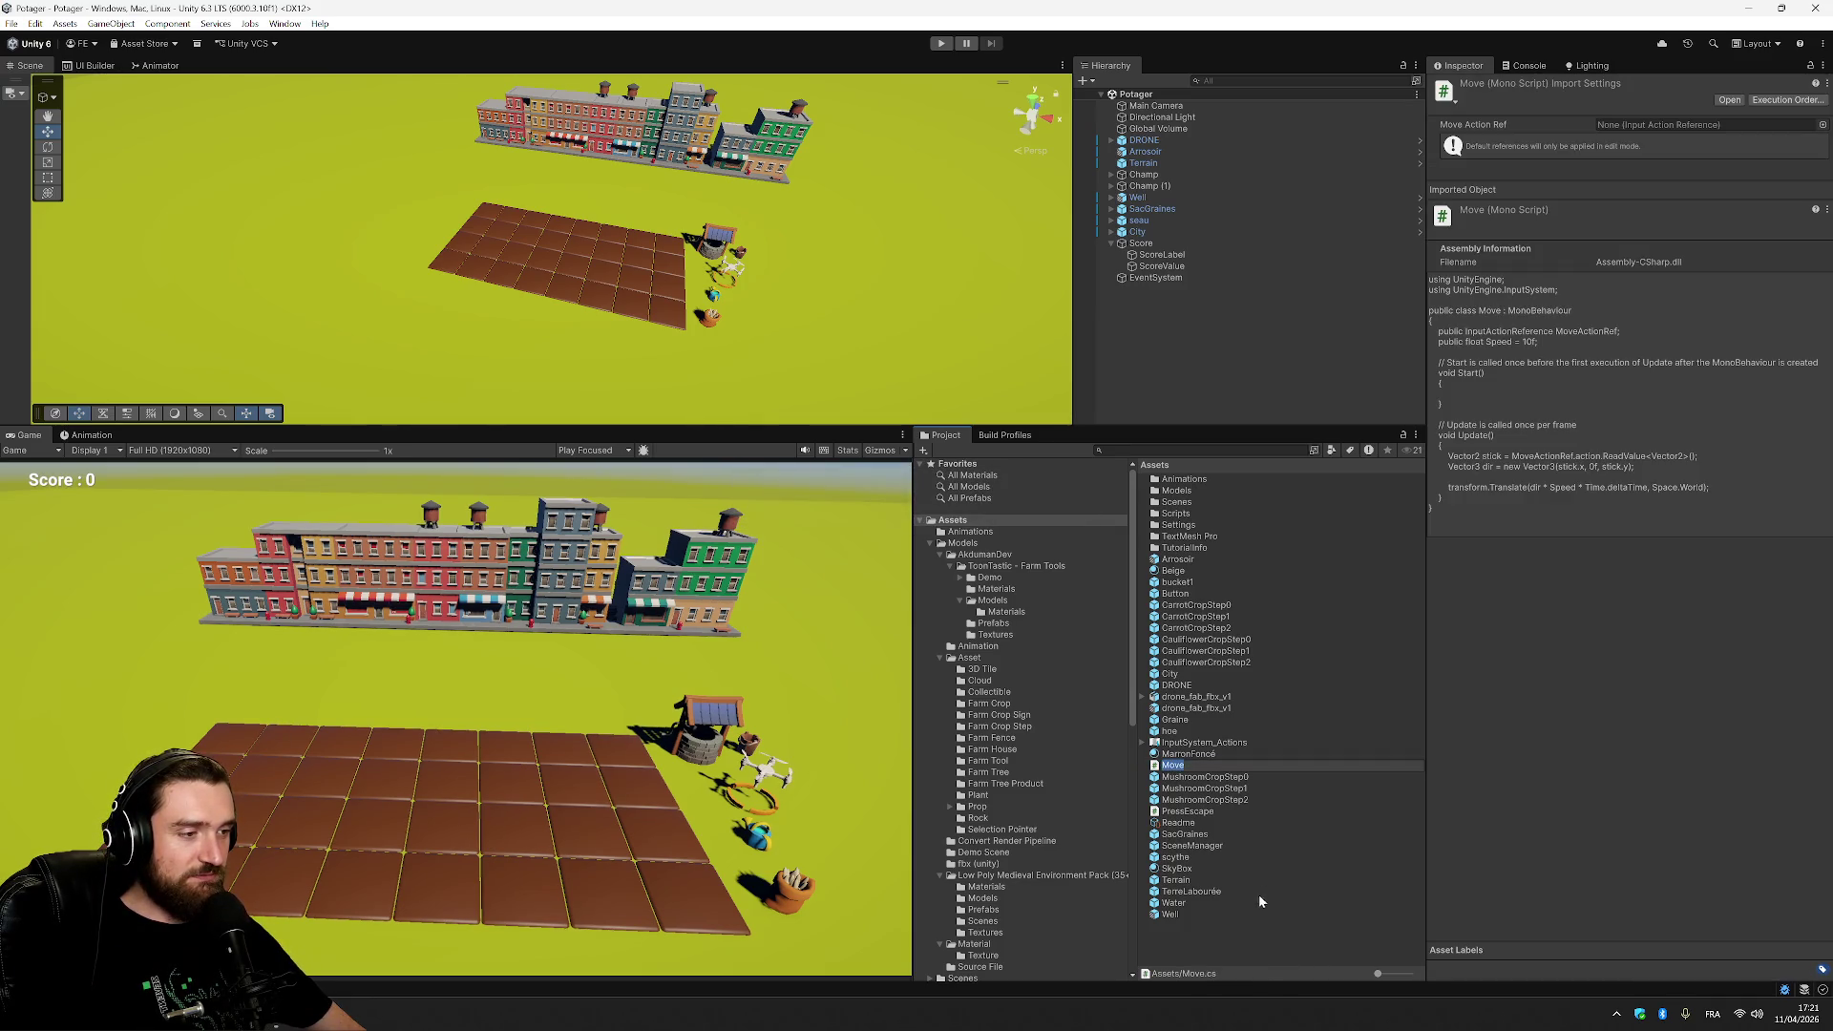
pyautogui.press('Return')
pyautogui.keyDown('ctrl'); pyautogui.click(1204, 813); pyautogui.keyUp('ctrl')
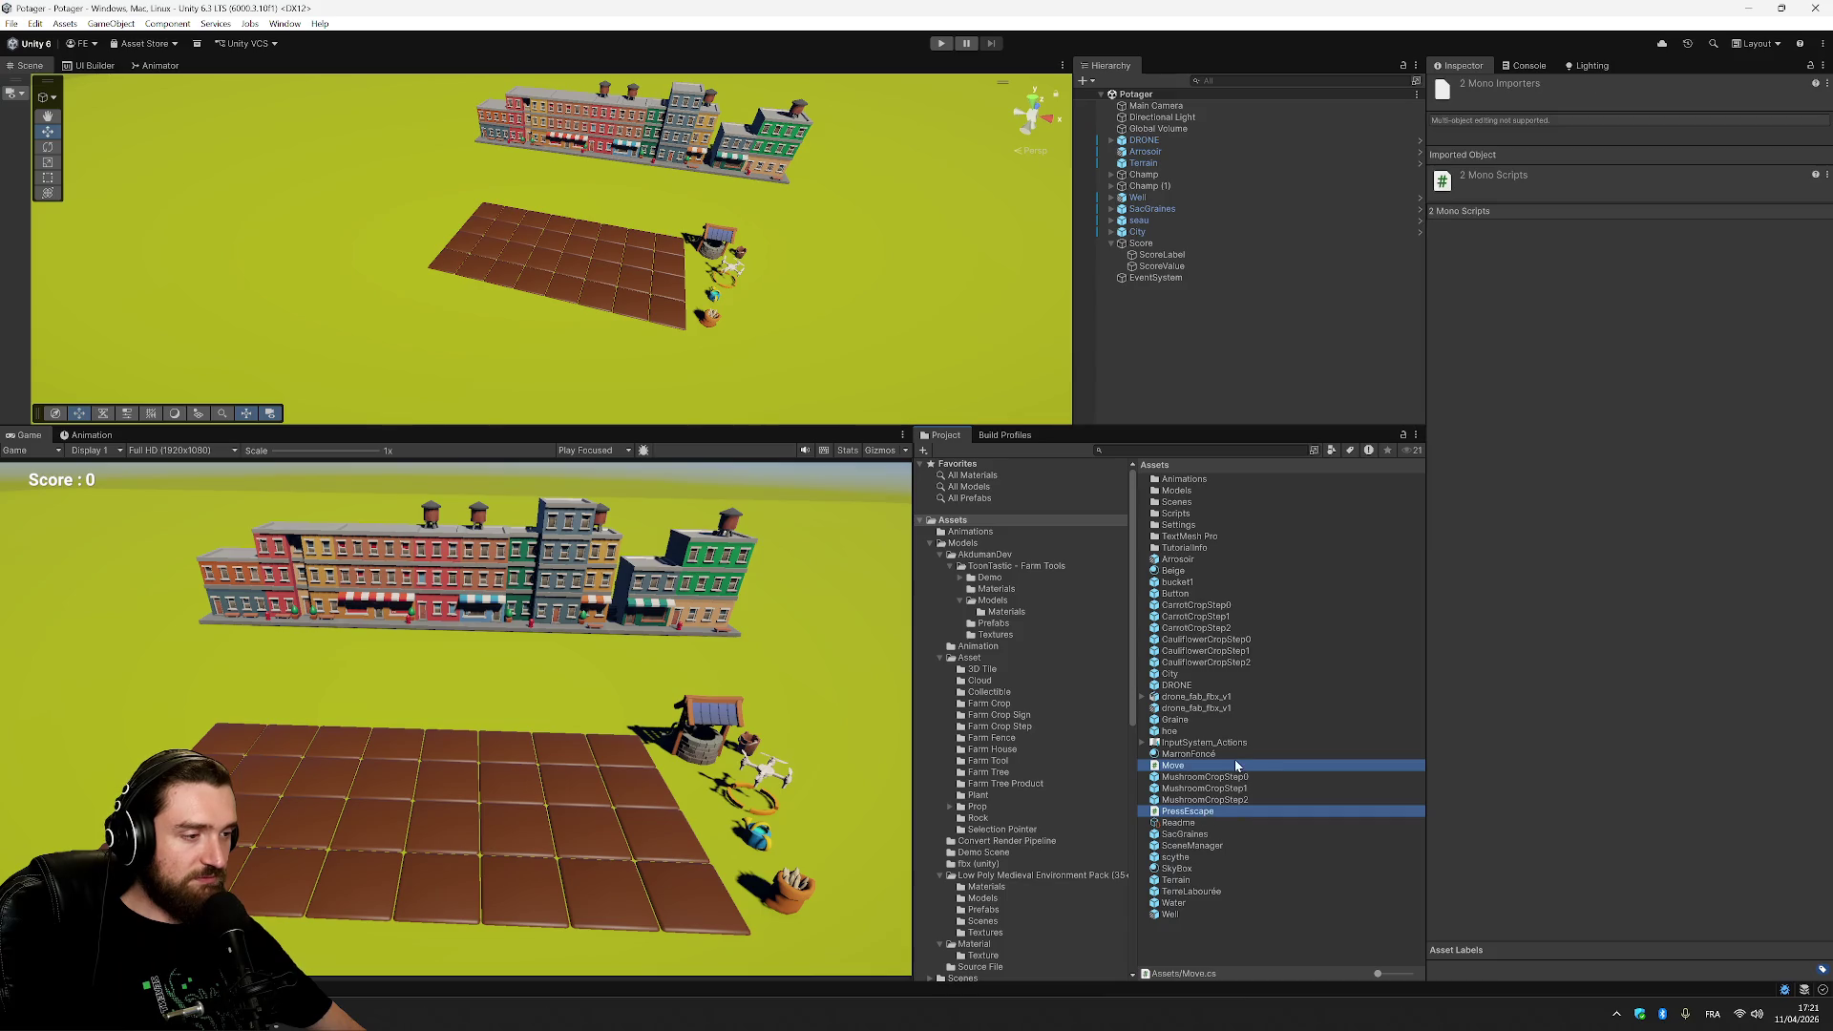
pyautogui.moveTo(1201, 761); pyautogui.dragTo(1197, 513)
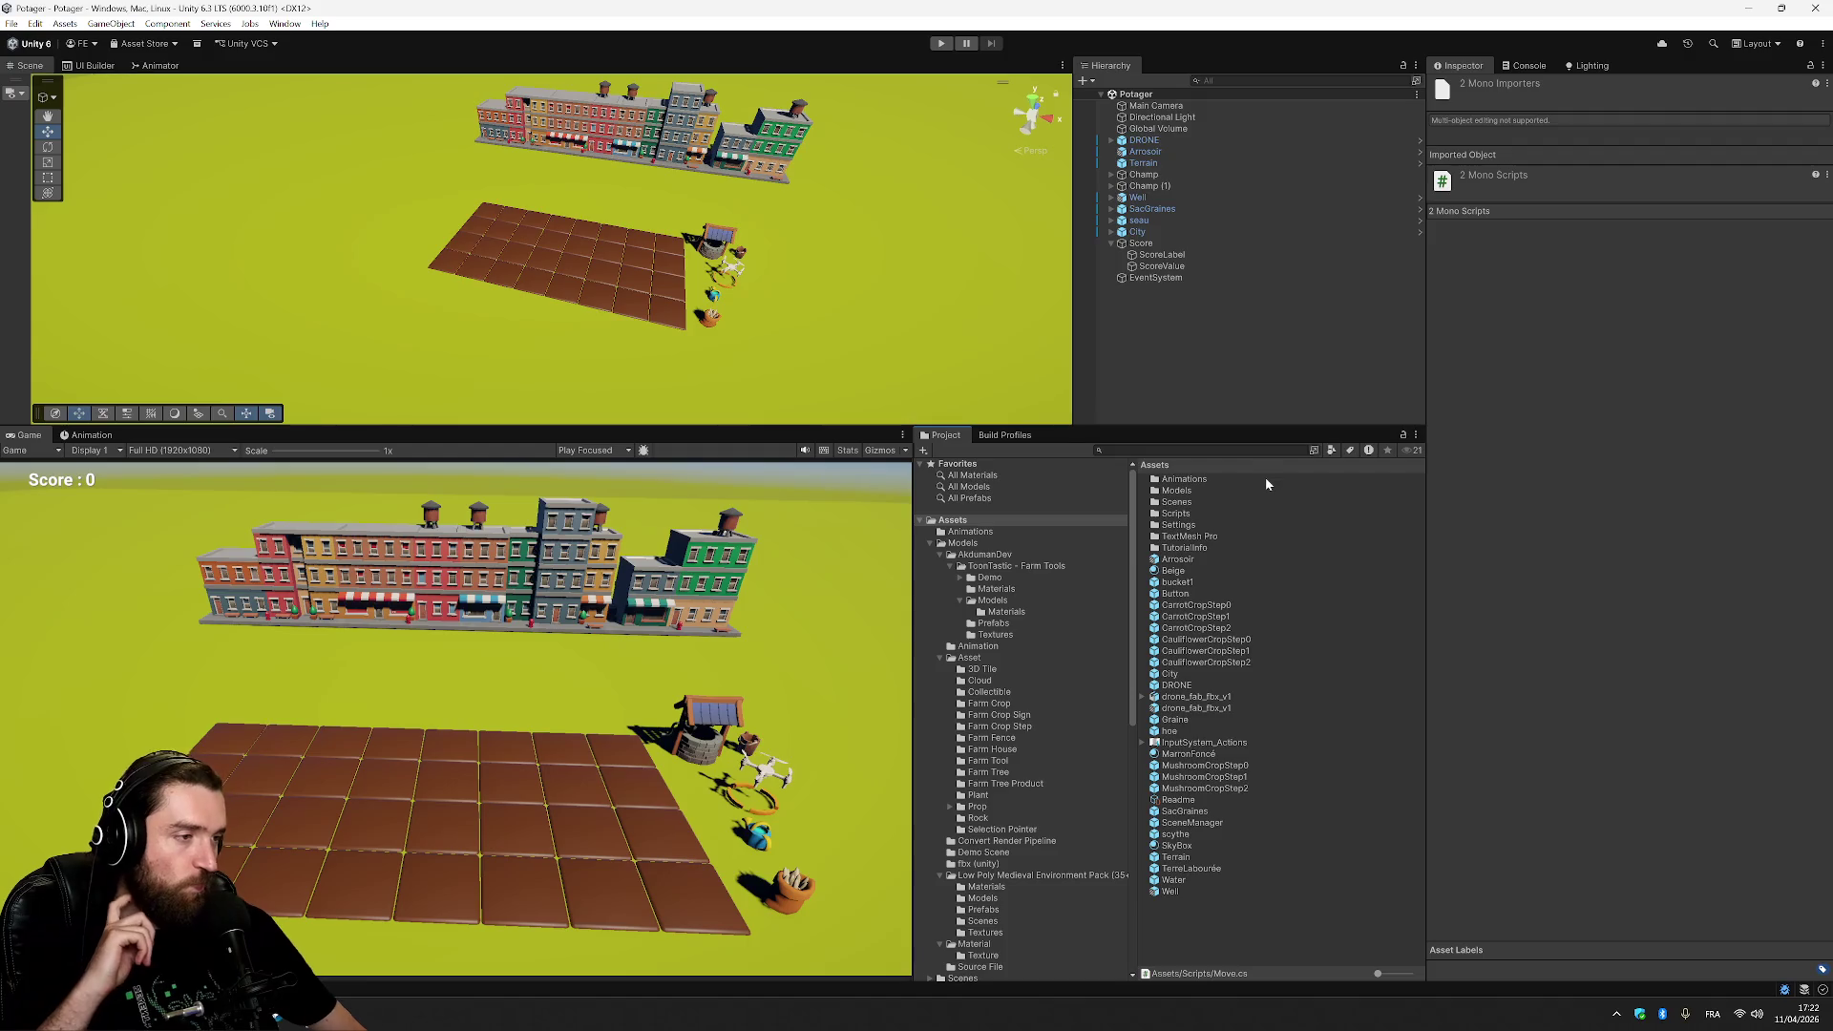
# Start creating a new MonoBehaviour script, then cancel it.
pyautogui.rightClick(1207, 914)
pyautogui.moveTo(1303, 499)
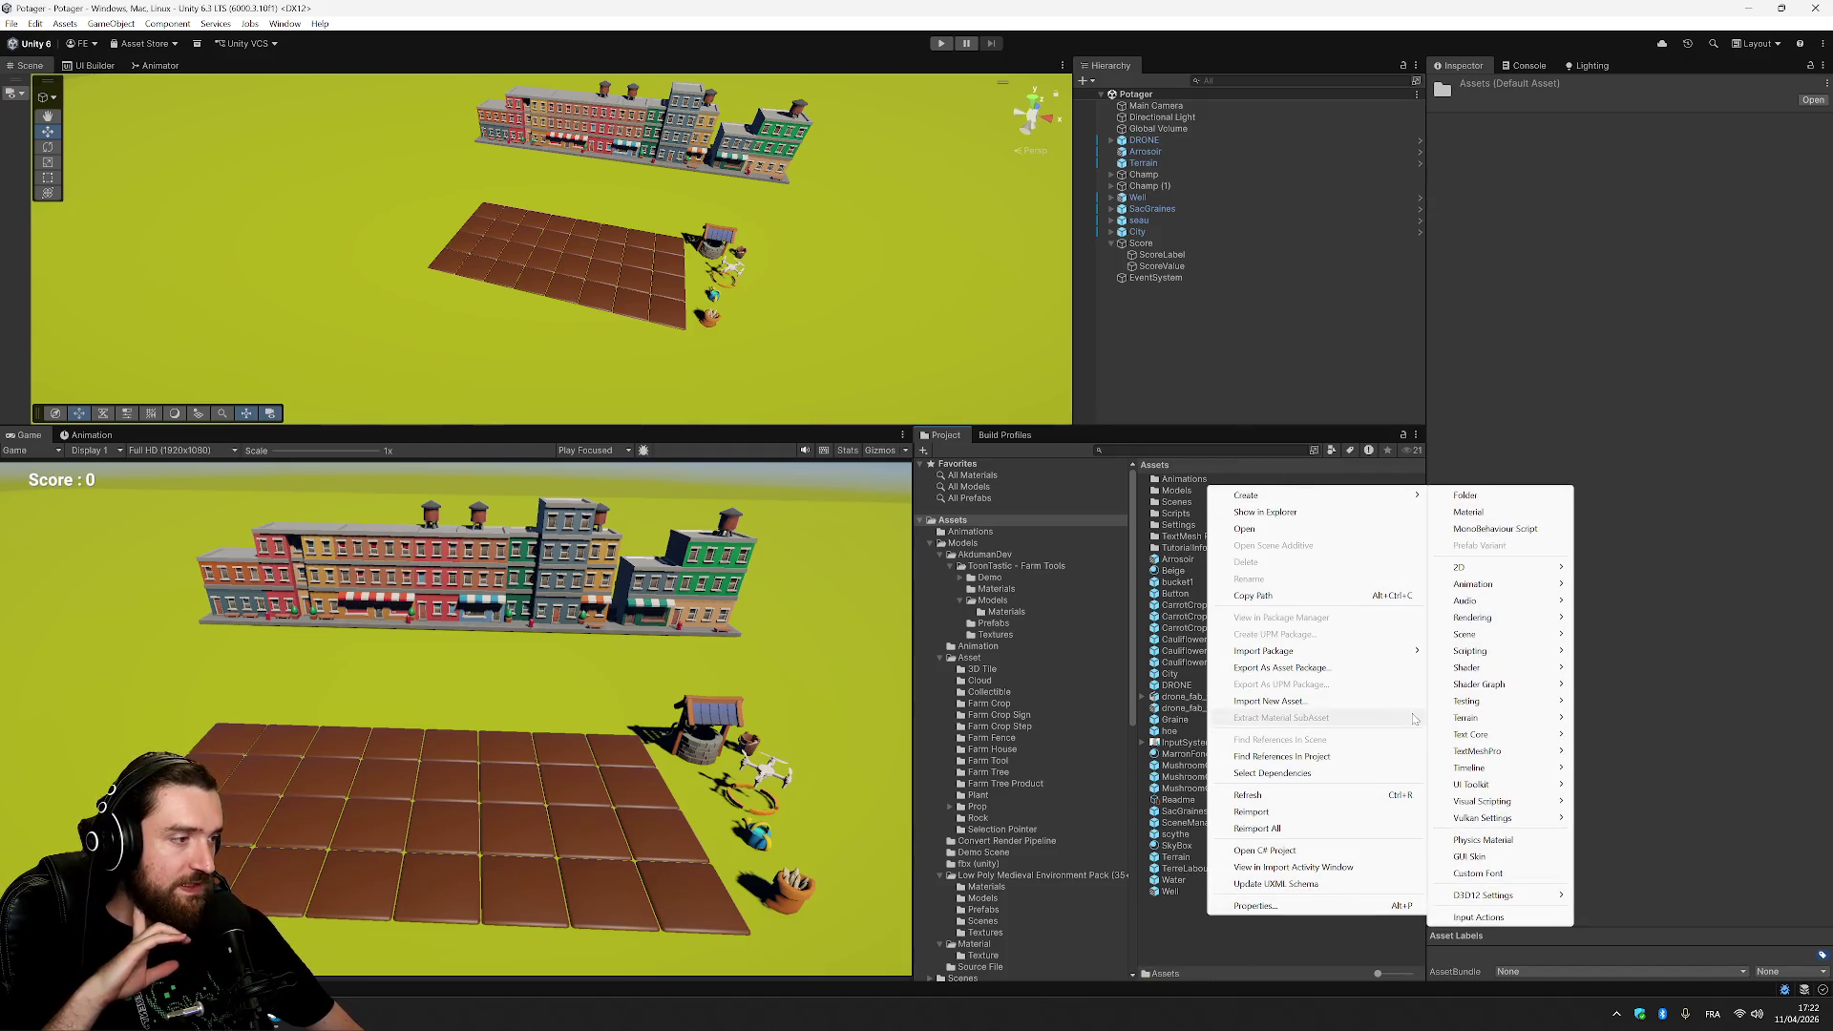
pyautogui.moveTo(1512, 652)
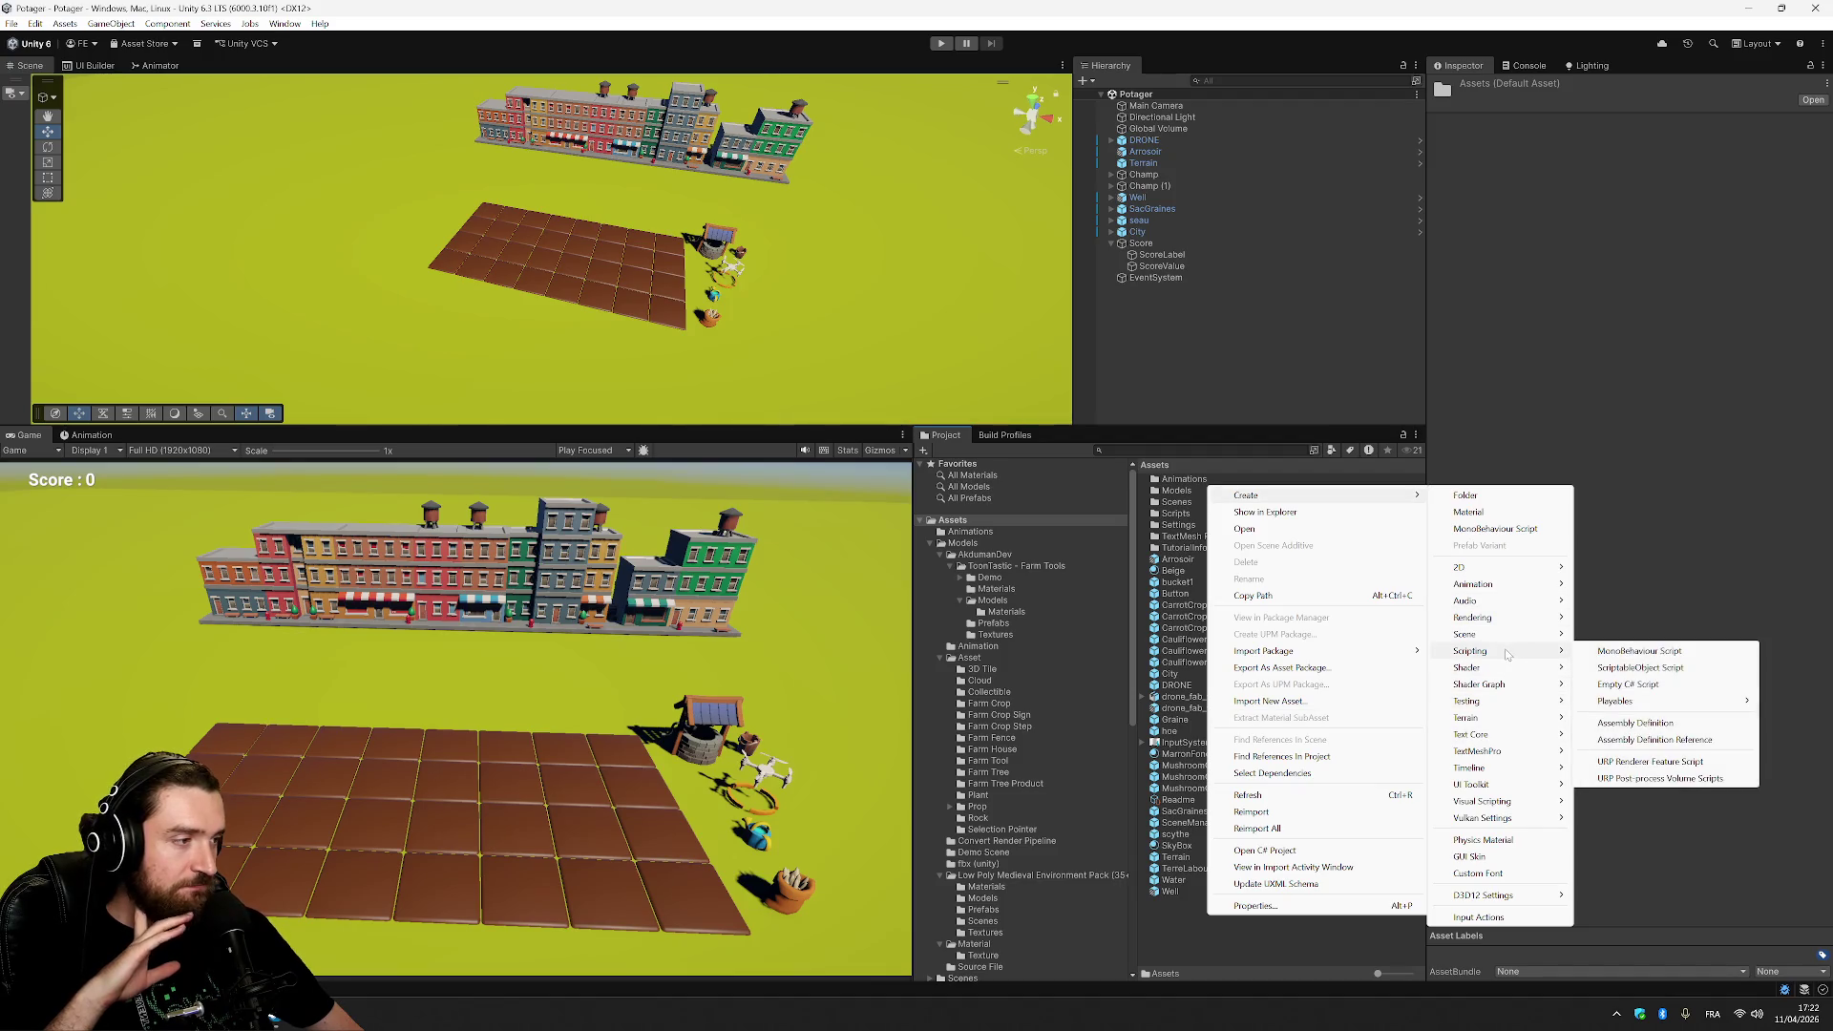
pyautogui.click(1623, 651)
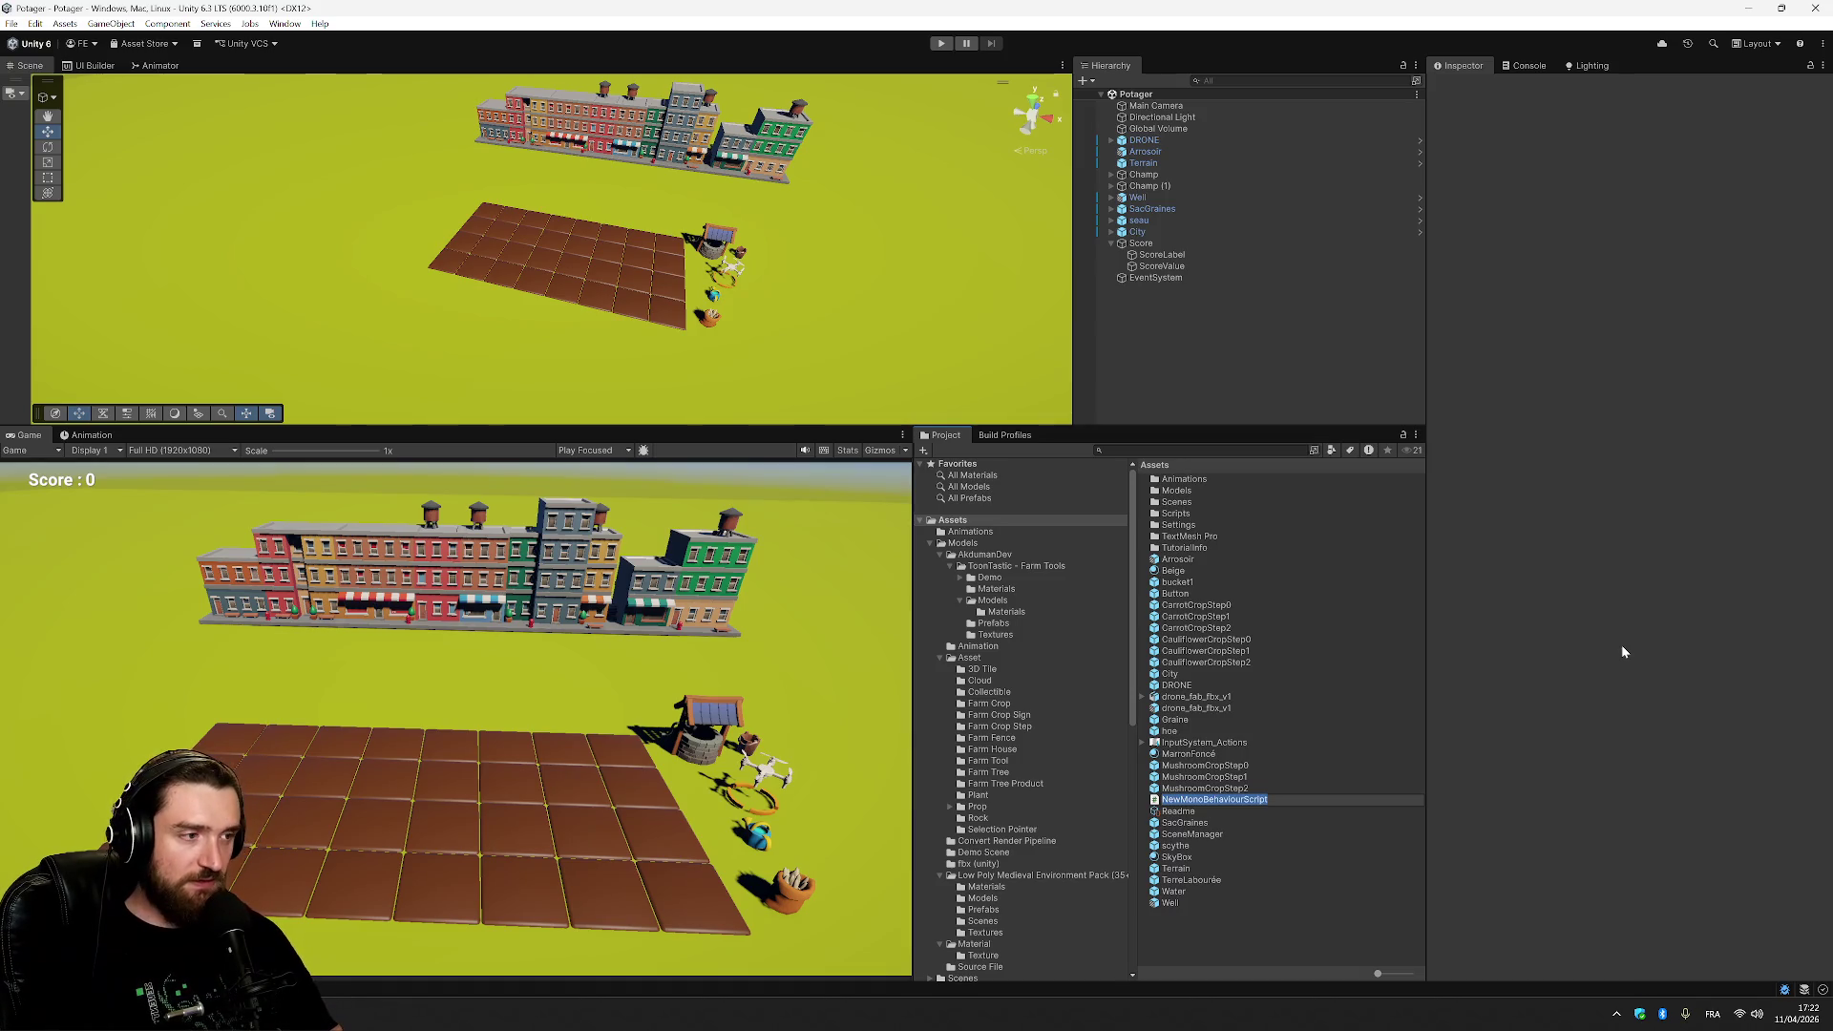
pyautogui.press('Escape')
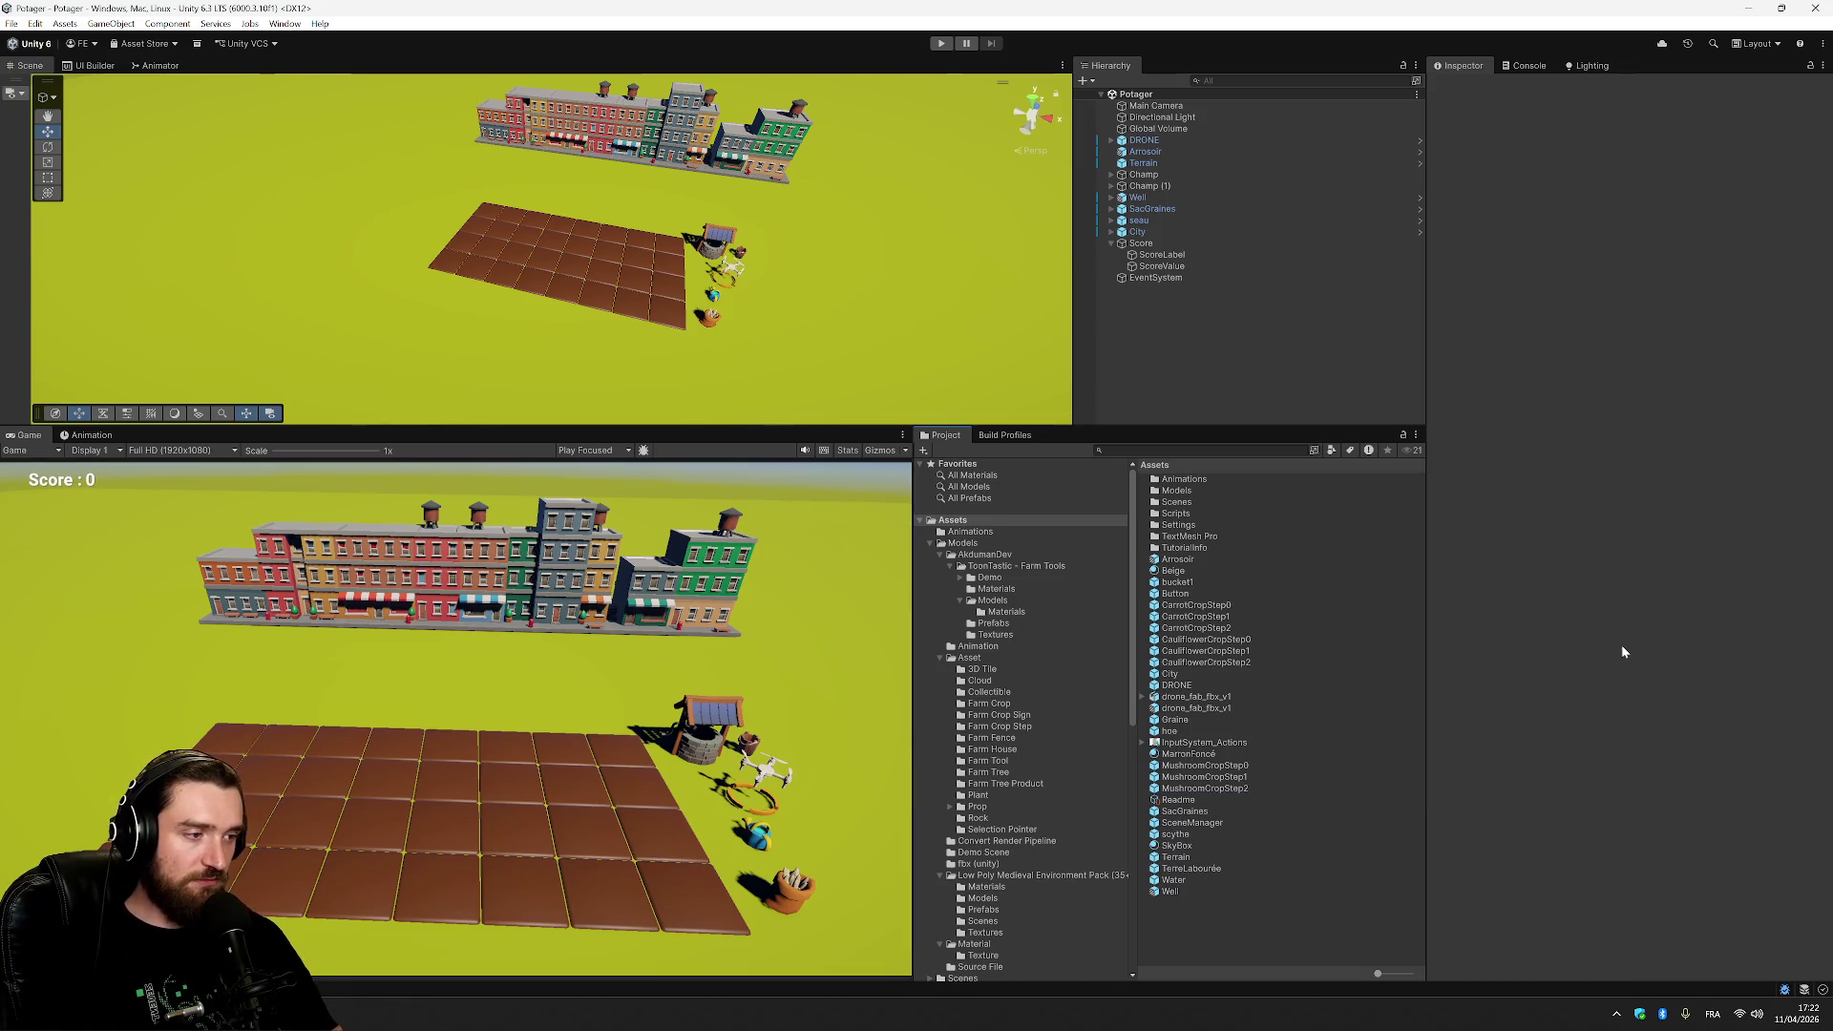
# Open the Scripts folder and open the Interact script in the code editor.
pyautogui.doubleClick(1184, 515)
pyautogui.click(1178, 493)
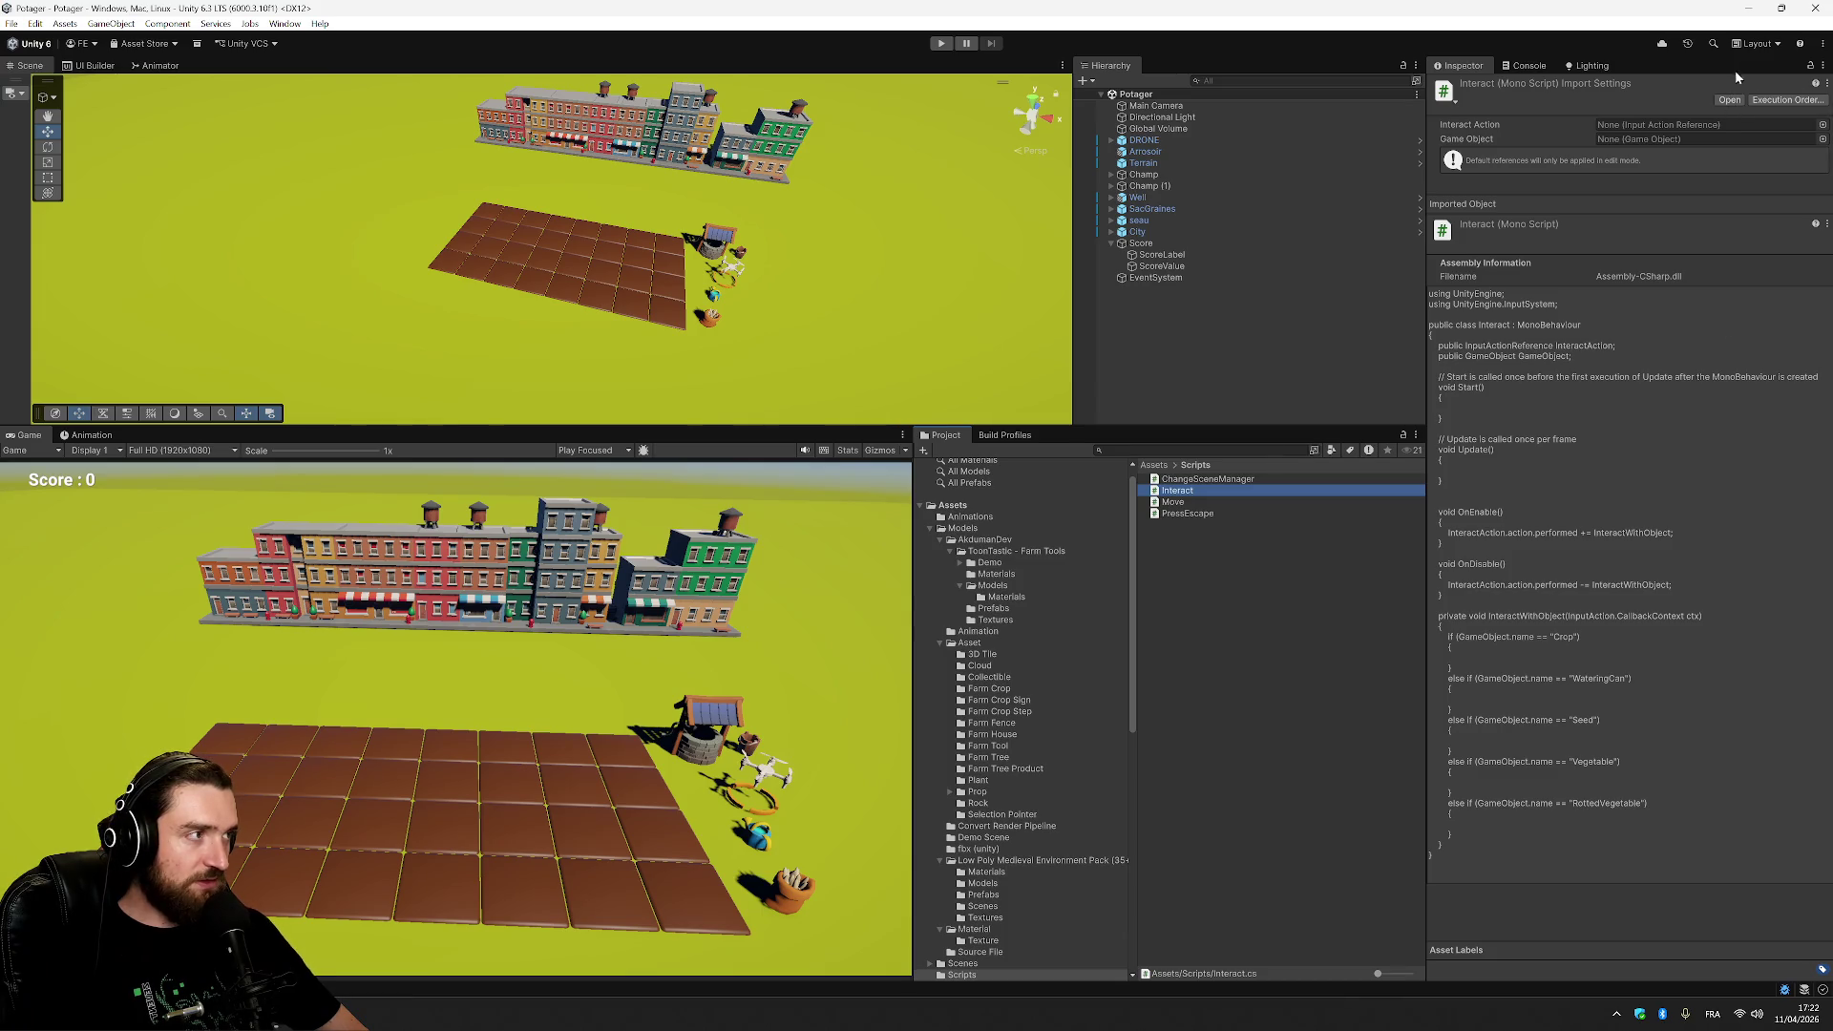
pyautogui.doubleClick(1265, 492)
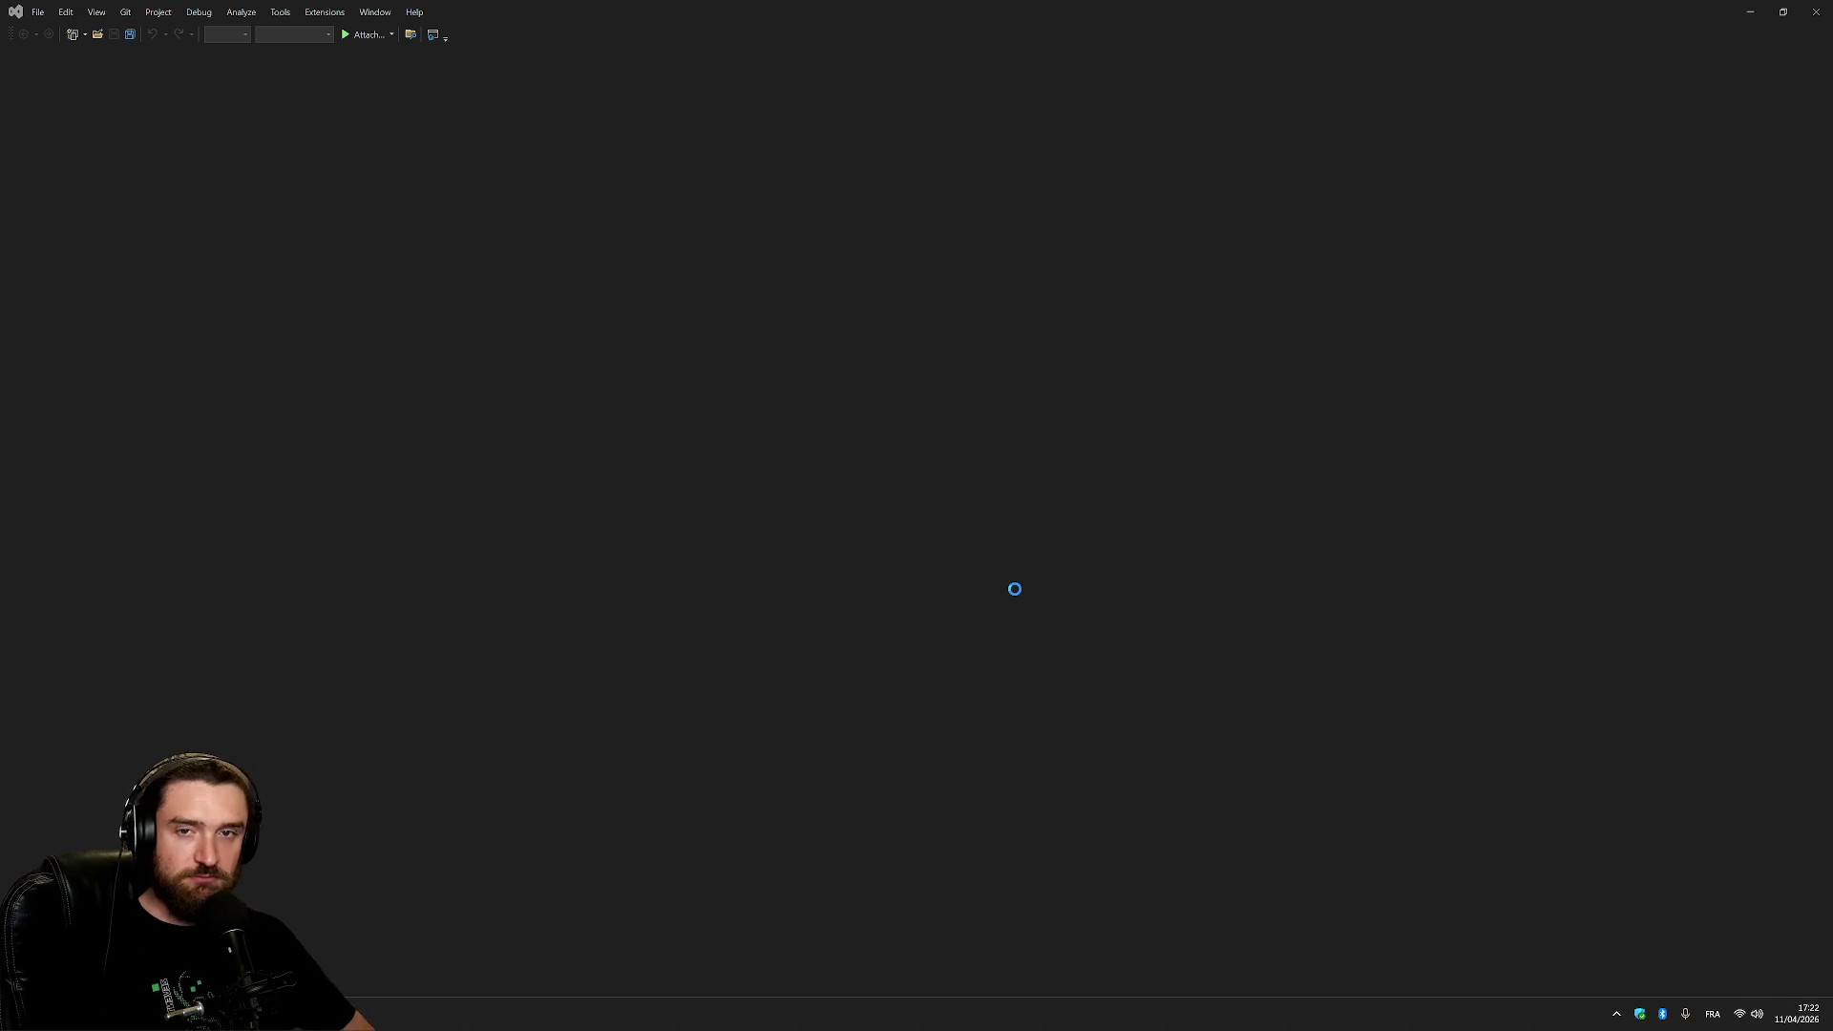
# Close the debugging Visual Studio window, stopping debugging, and the extra Interact.cs window.
pyautogui.moveTo(299, 1014)
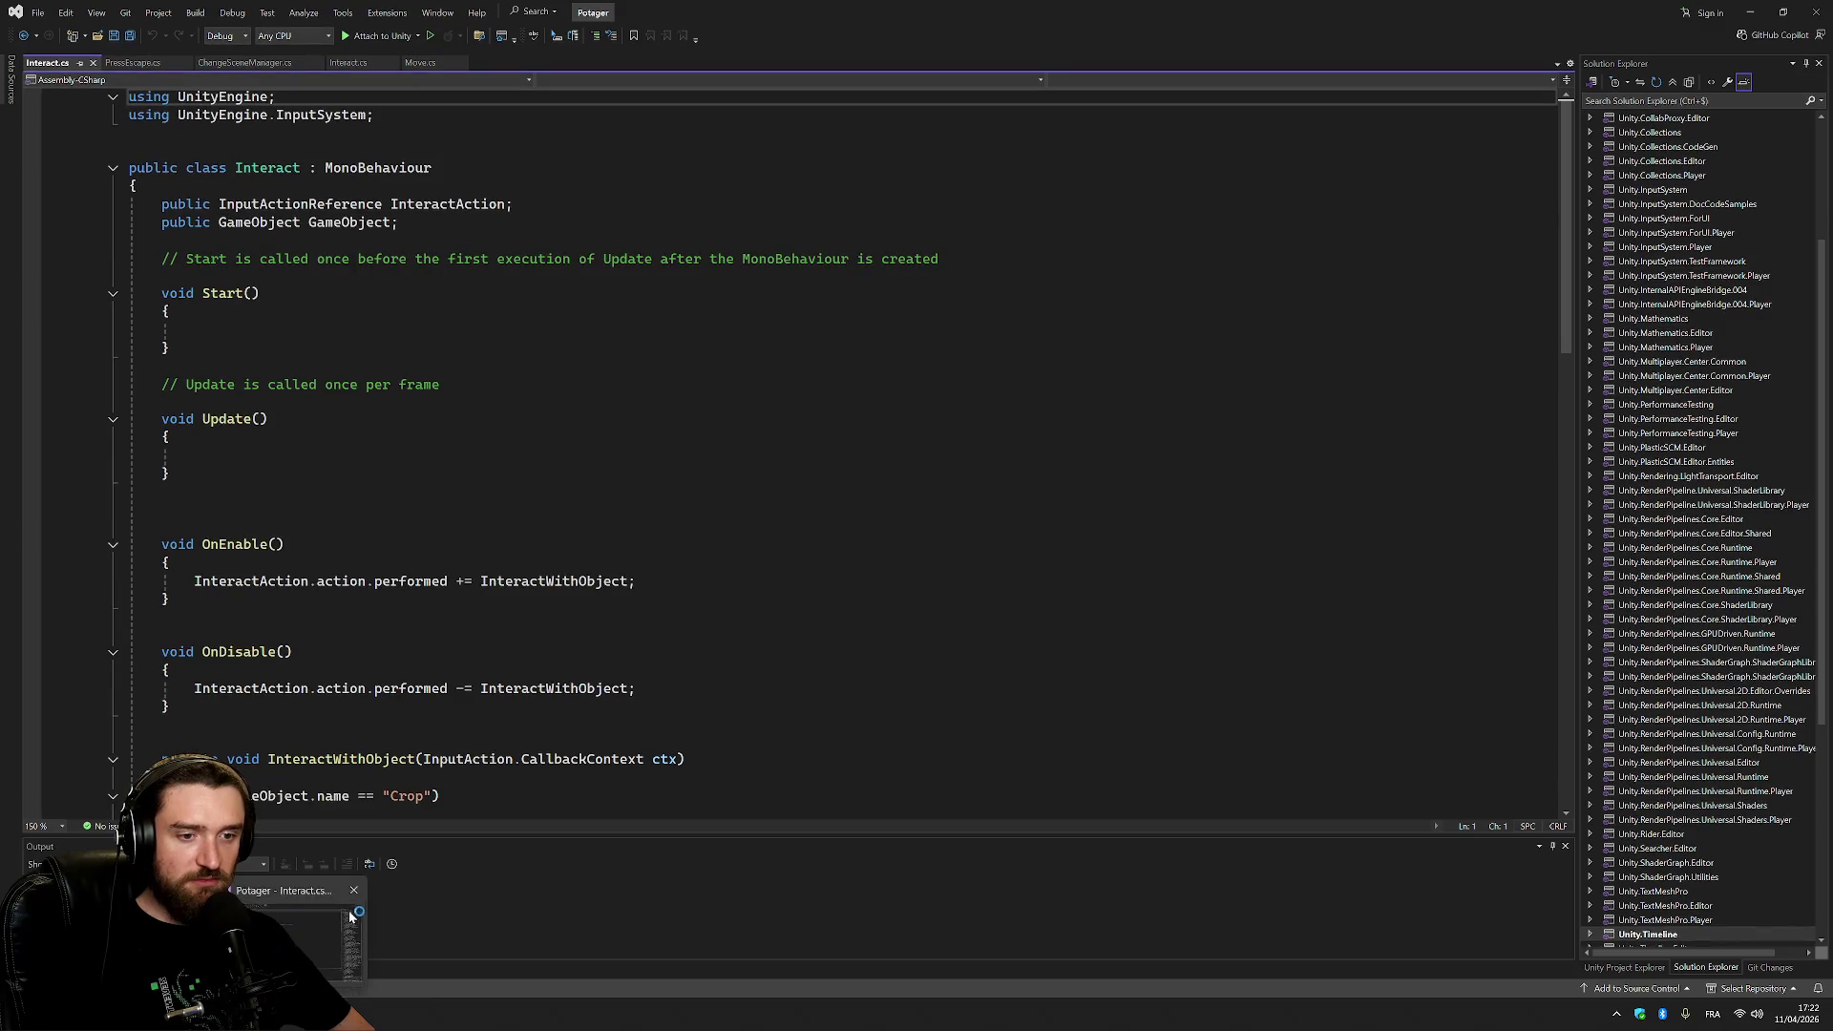
pyautogui.click(354, 891)
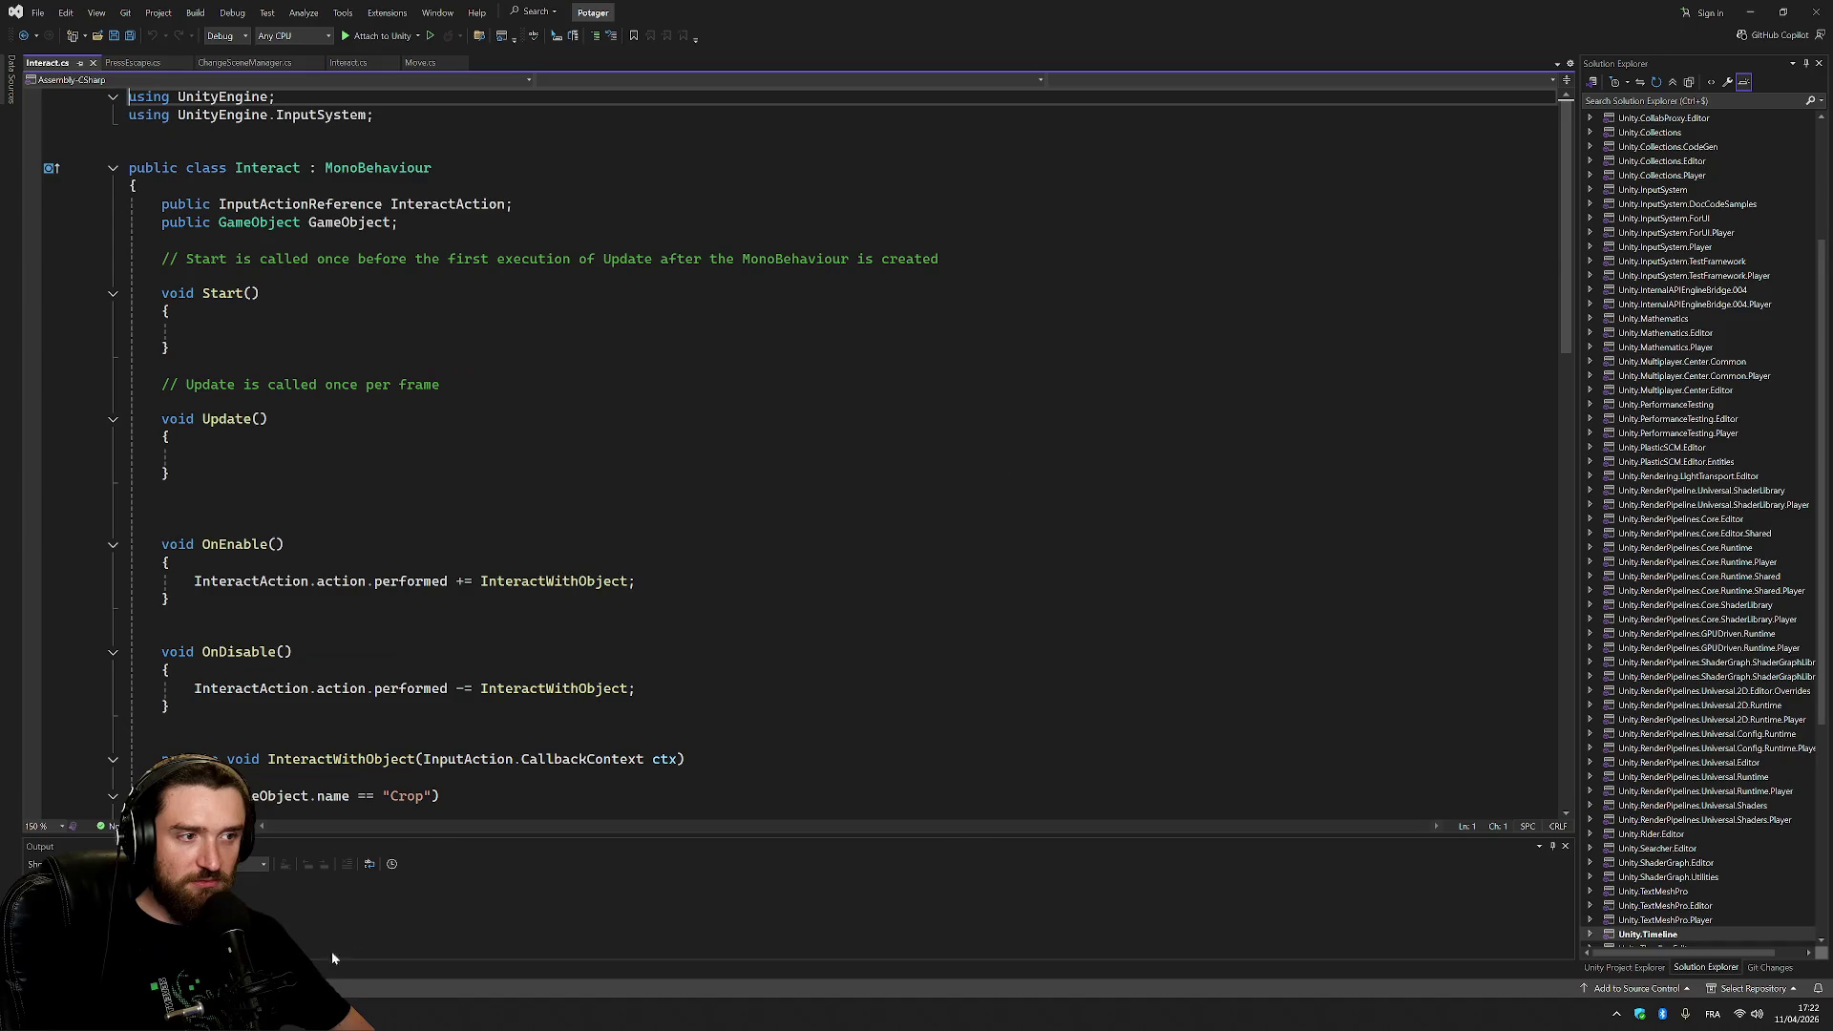
pyautogui.click(981, 529)
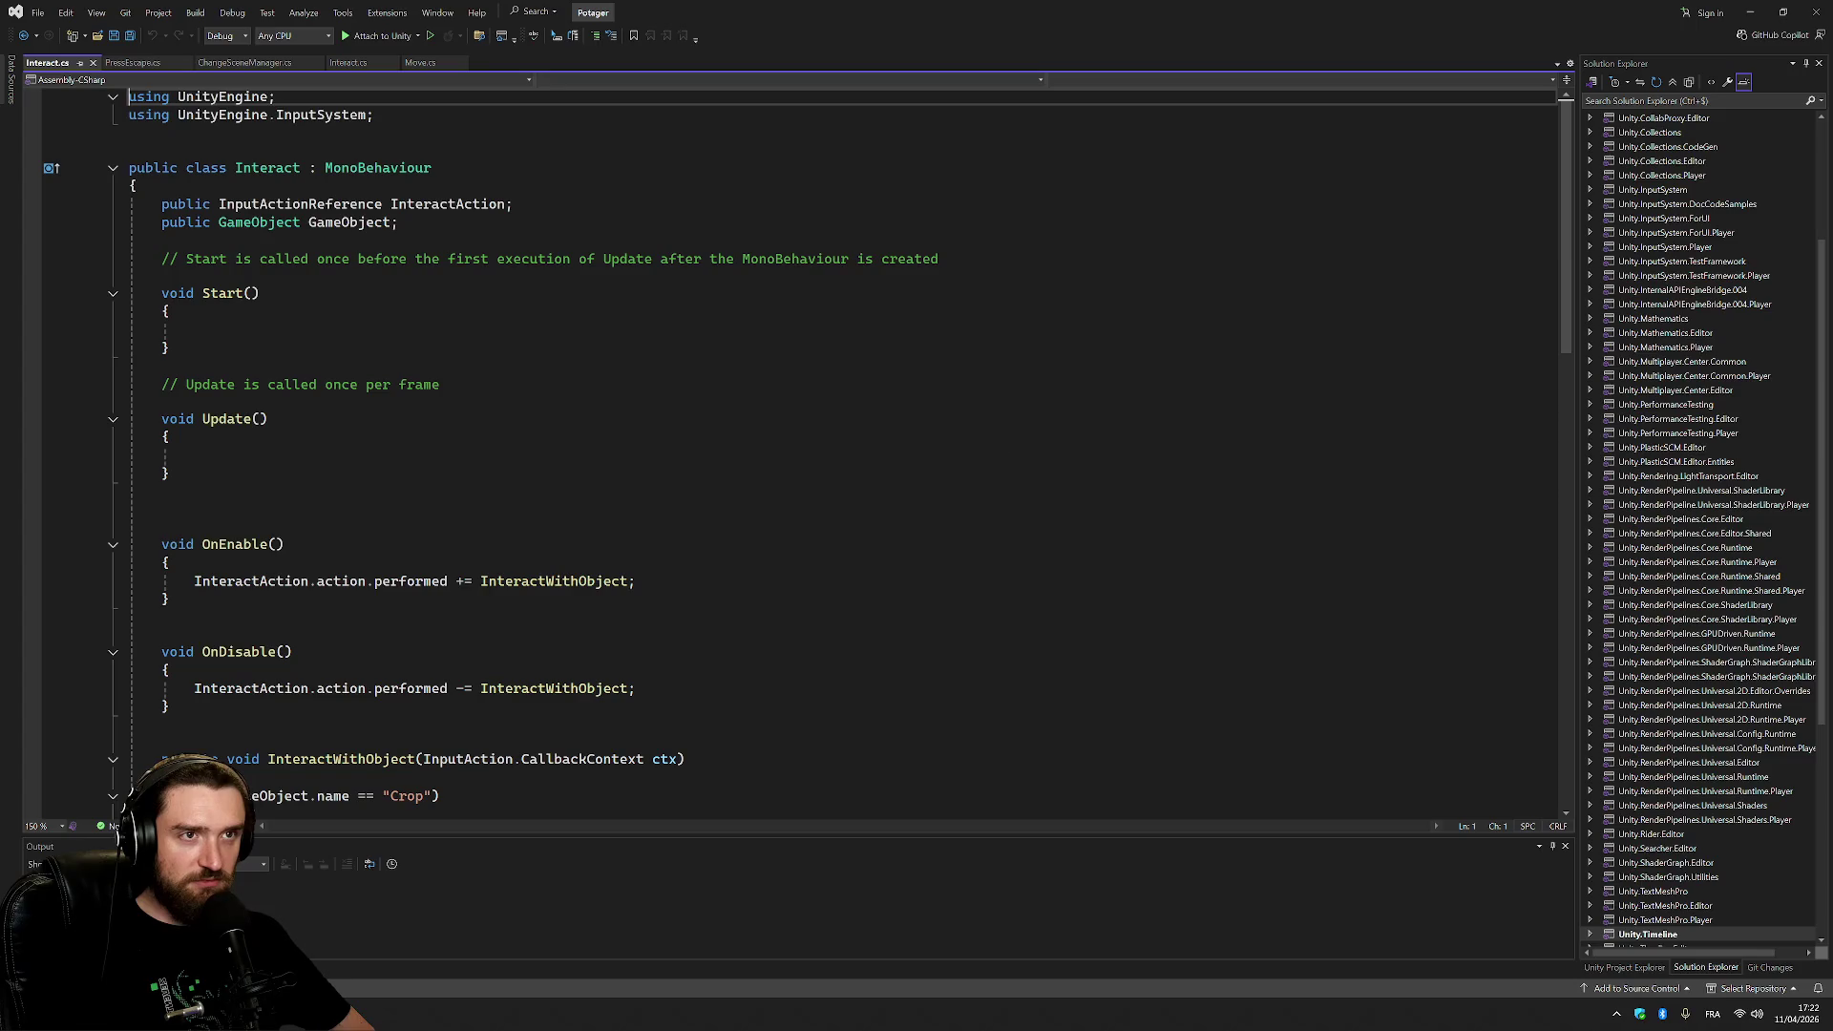
pyautogui.moveTo(301, 1012)
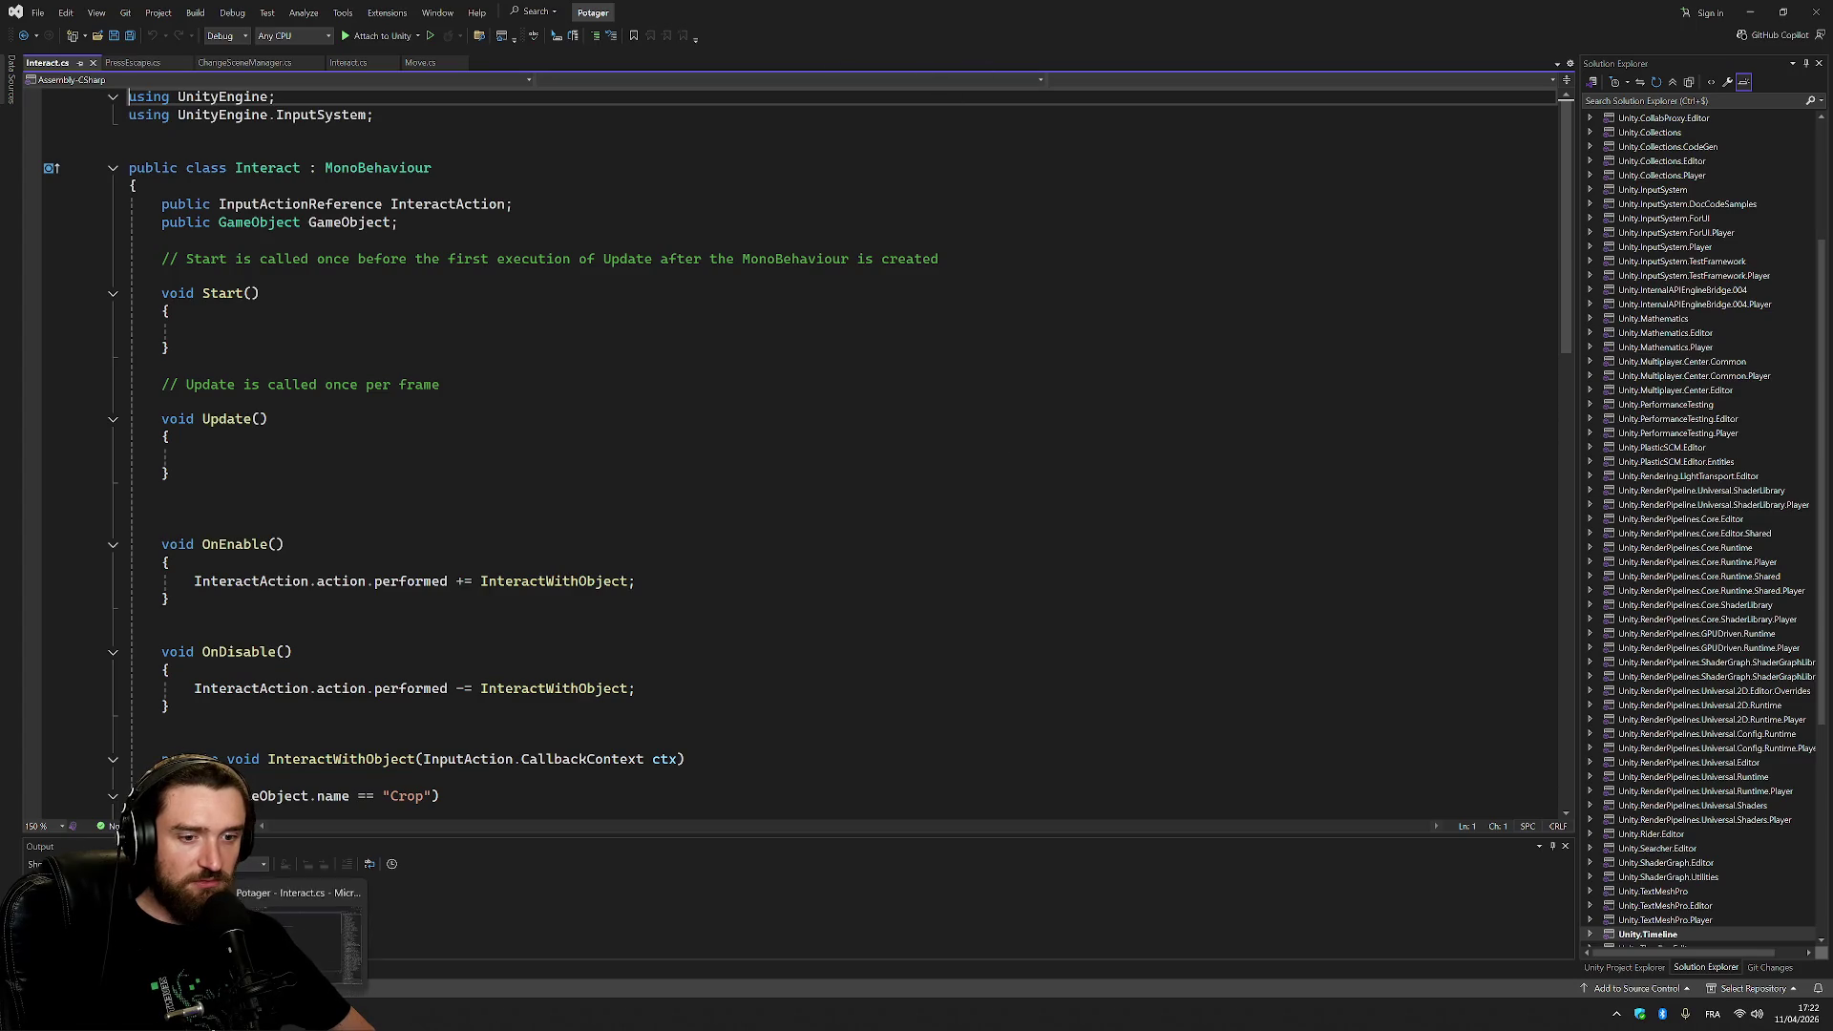
pyautogui.click(347, 883)
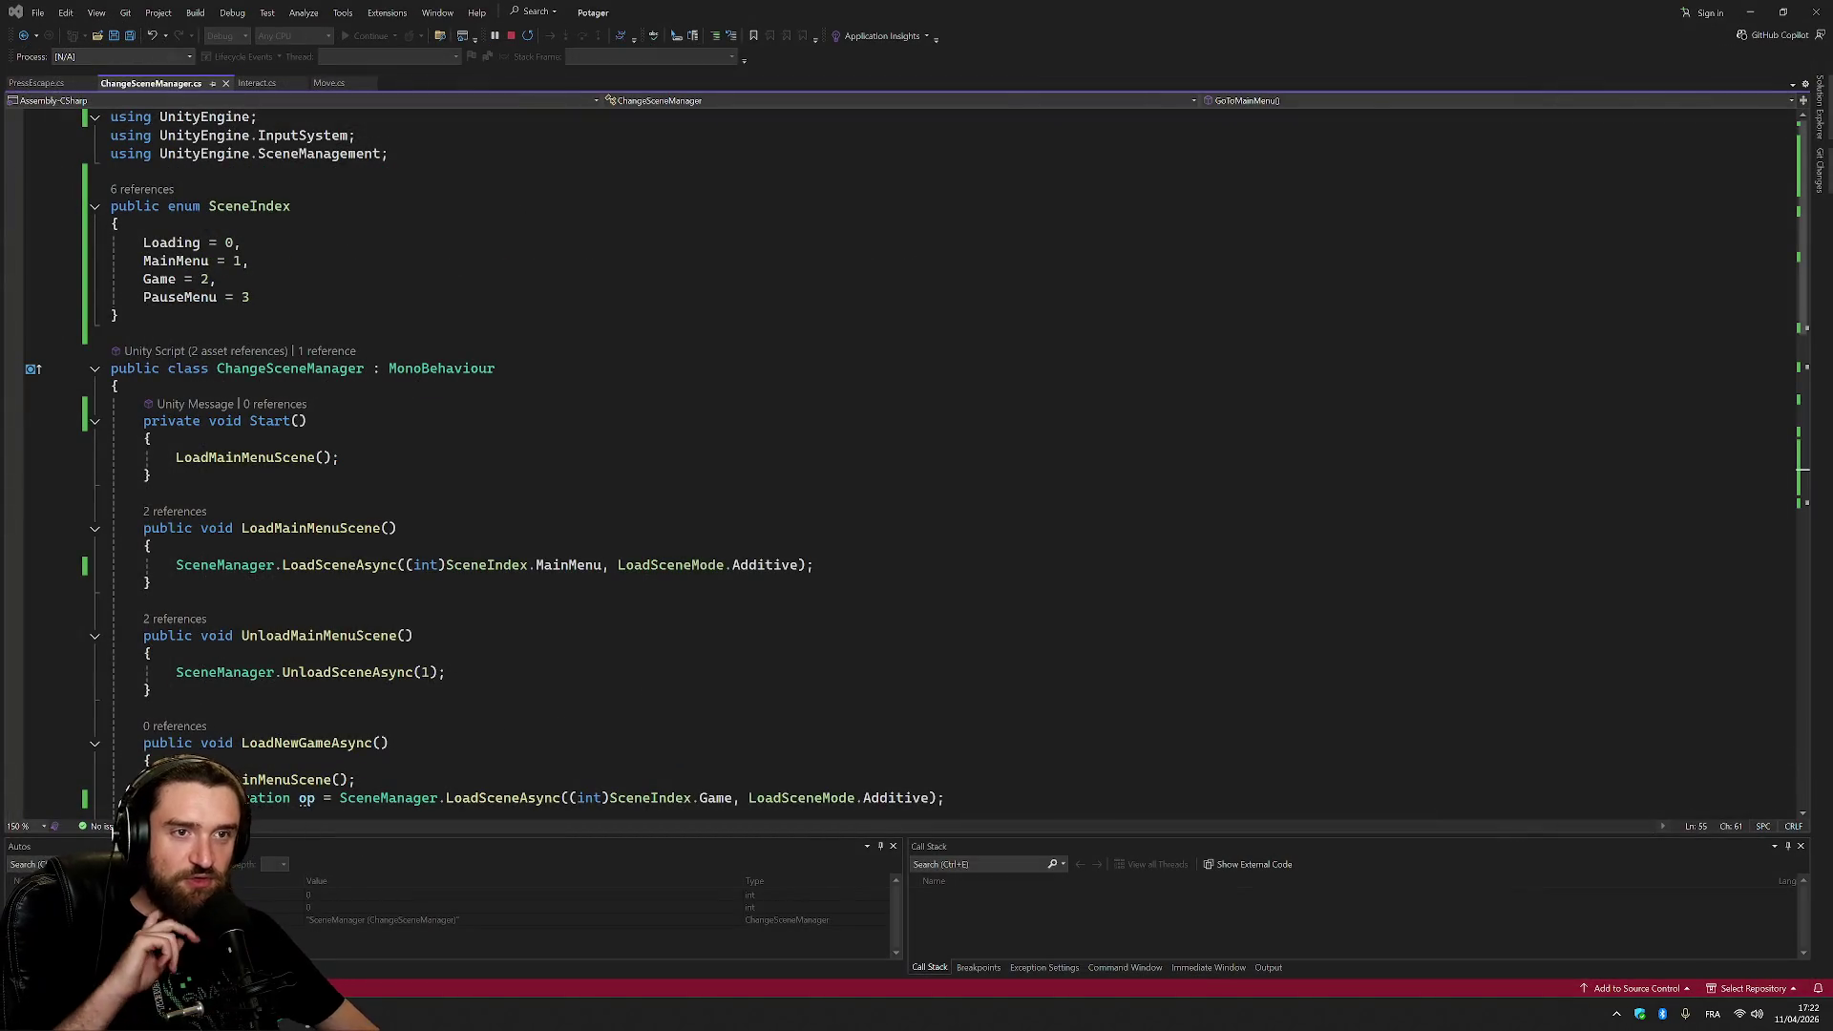
# Review the WateringCan, Seed and Vegetable name checks in InteractWithObject.
pyautogui.click(246, 84)
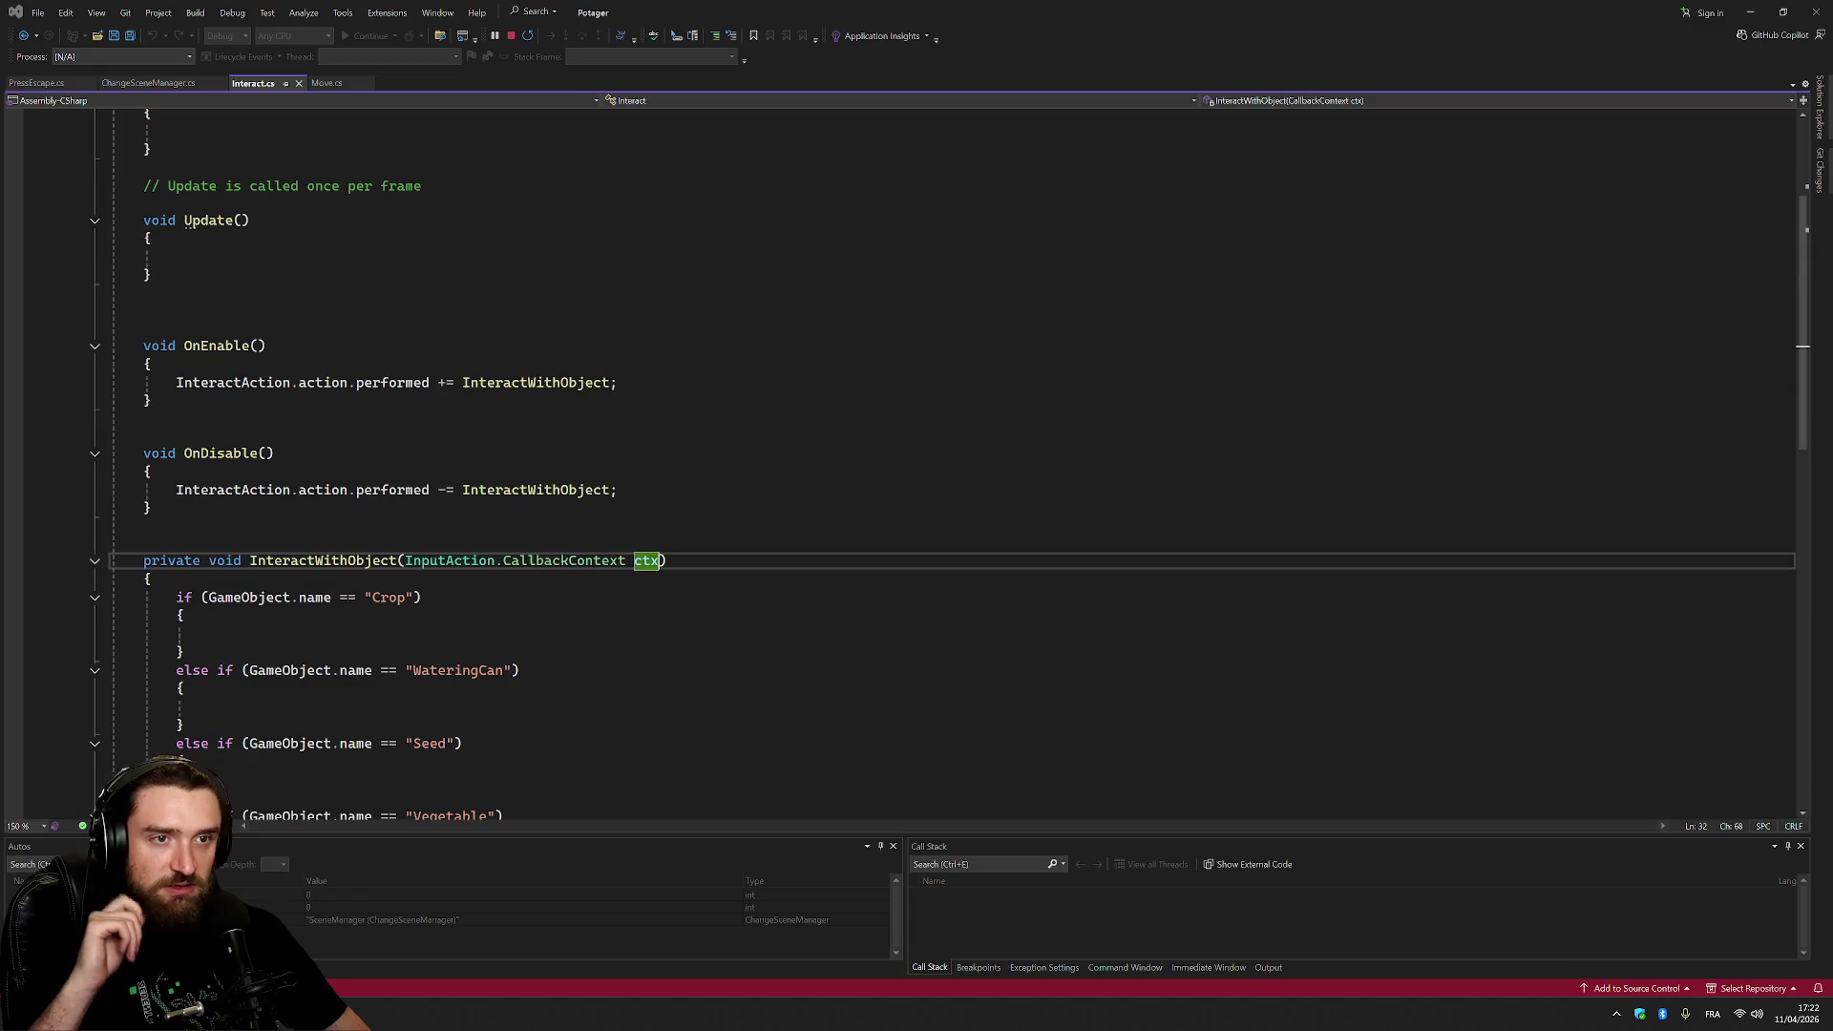
pyautogui.scroll(-4, 859, 459)
pyautogui.scroll(4, 860, 459)
pyautogui.scroll(-4, 916, 458)
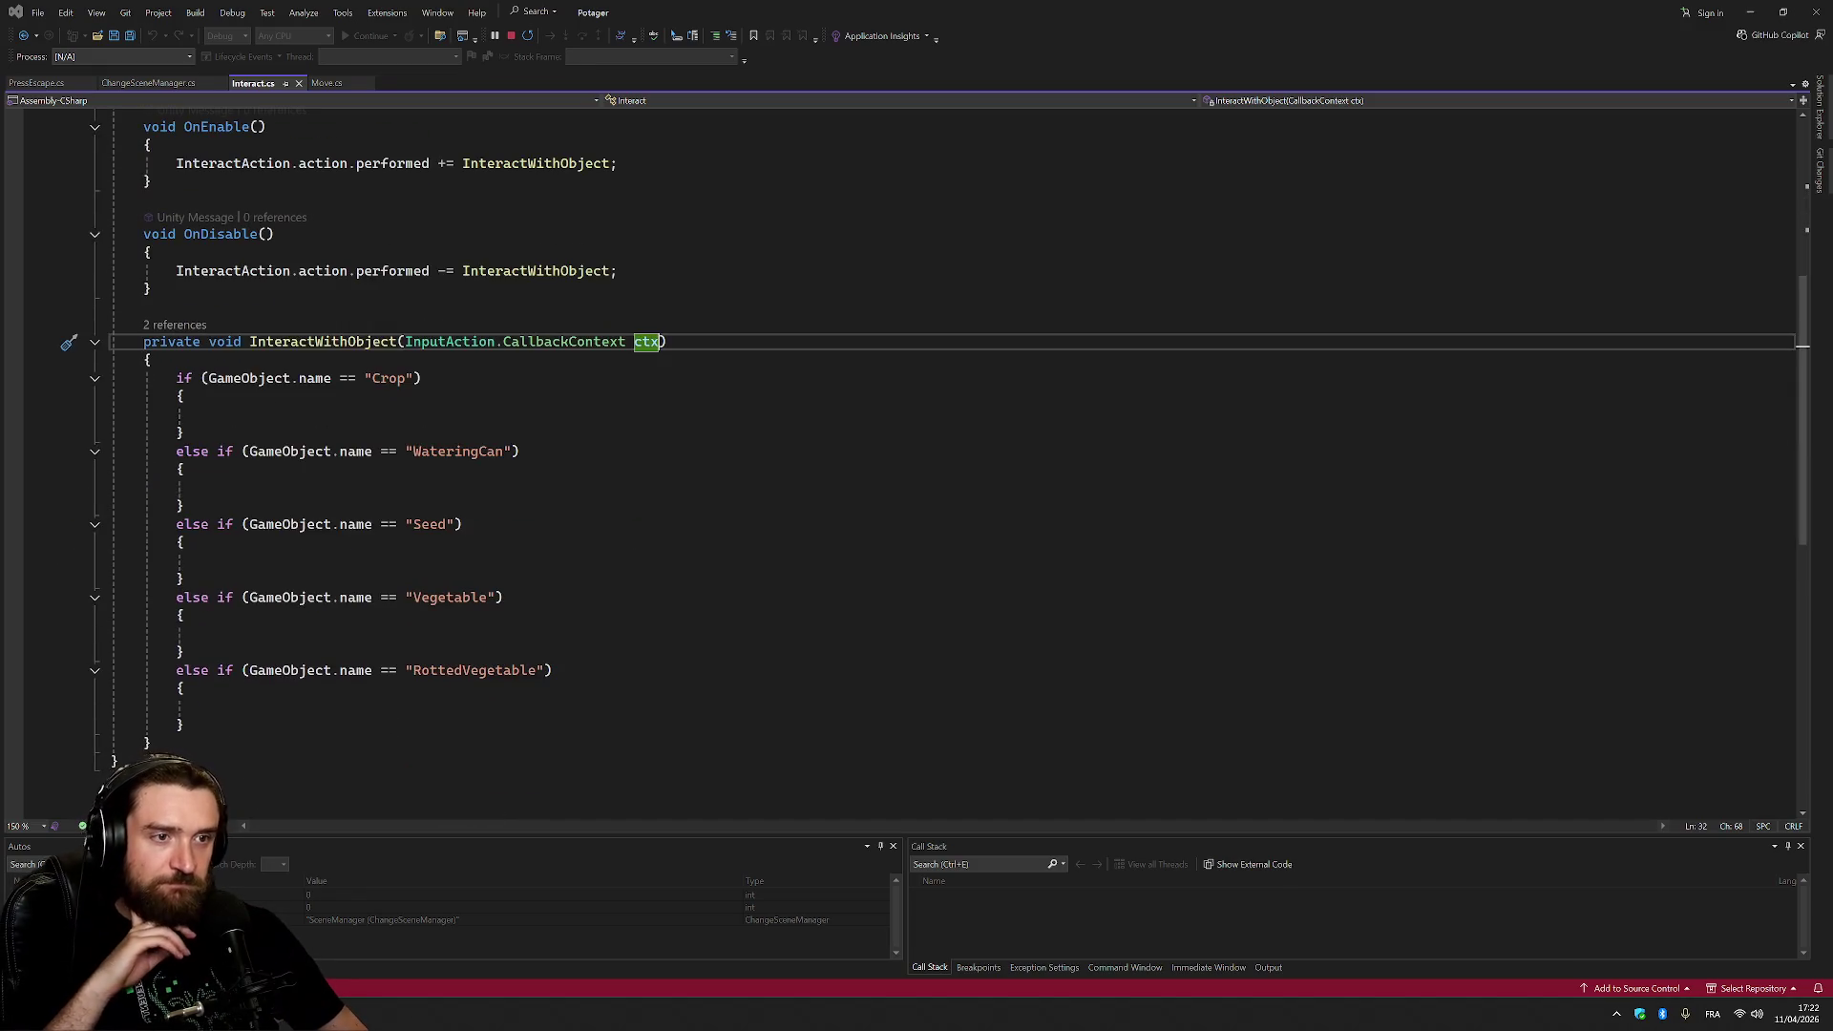
pyautogui.click(479, 451)
pyautogui.doubleClick(429, 524)
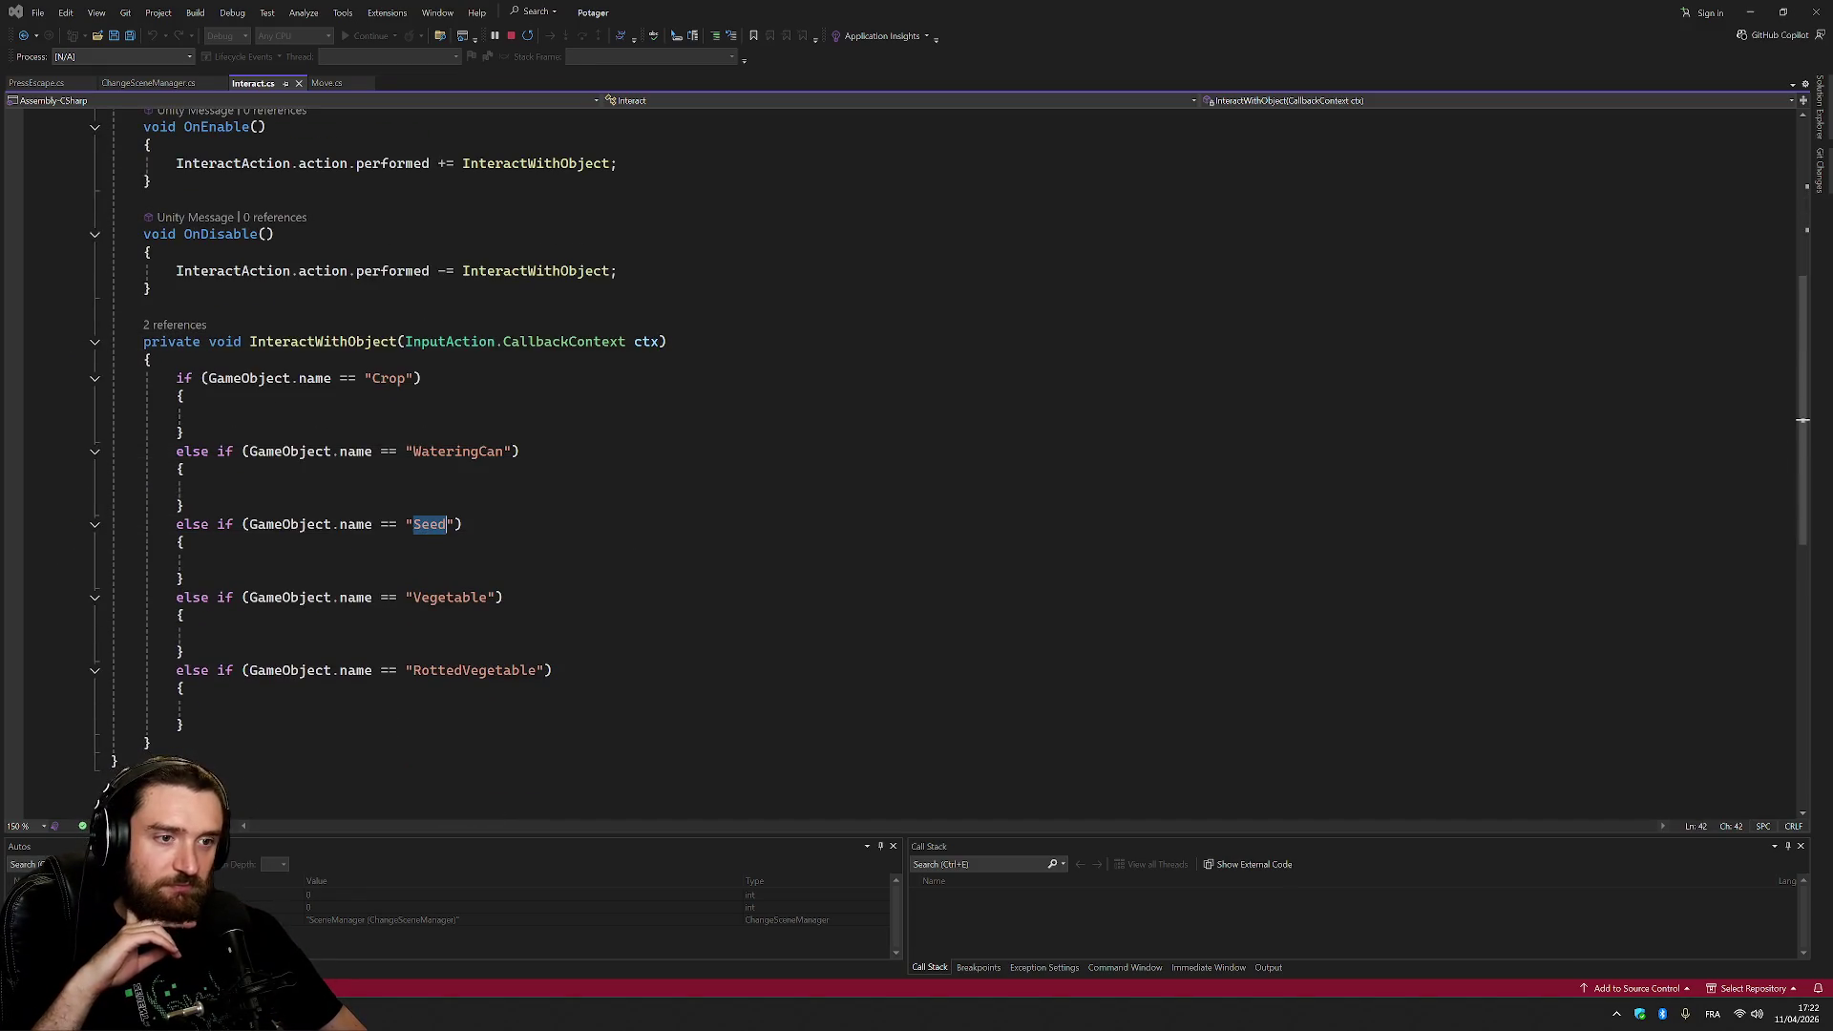
pyautogui.doubleClick(450, 597)
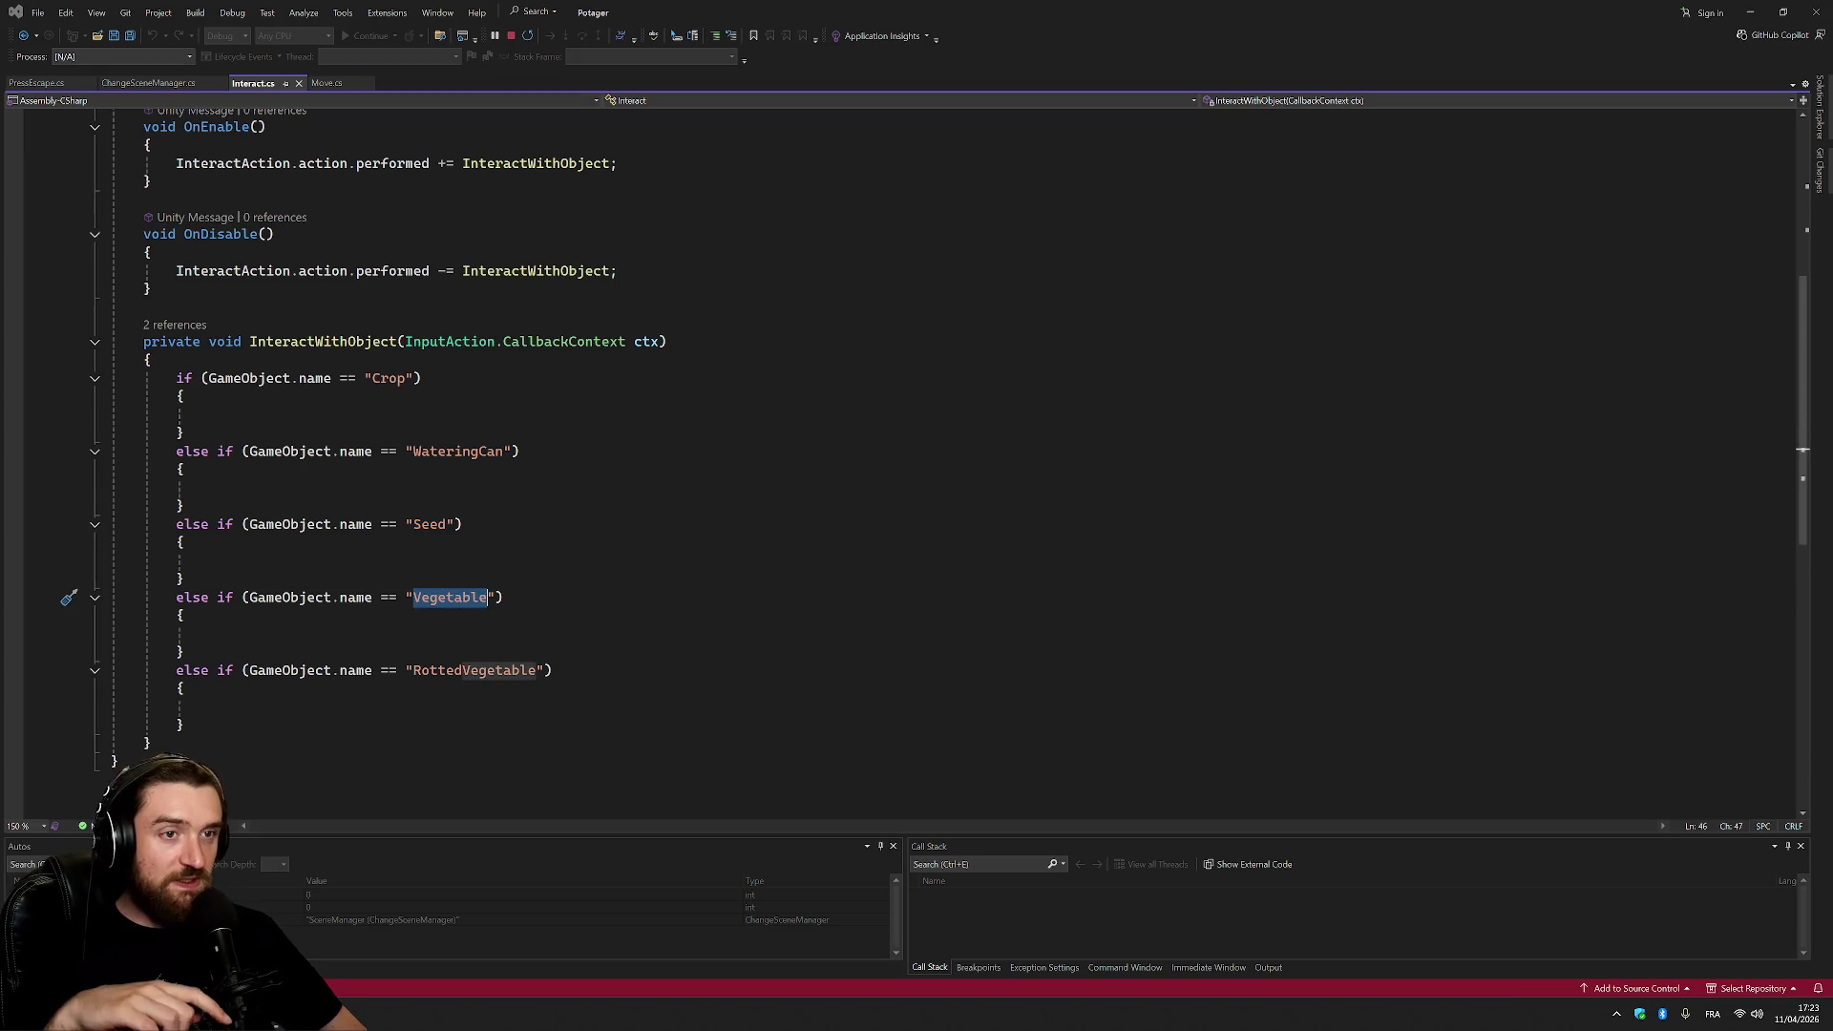
# Highlight the GameObject field's uses and declaration, then return to Unity.
pyautogui.doubleClick(248, 378)
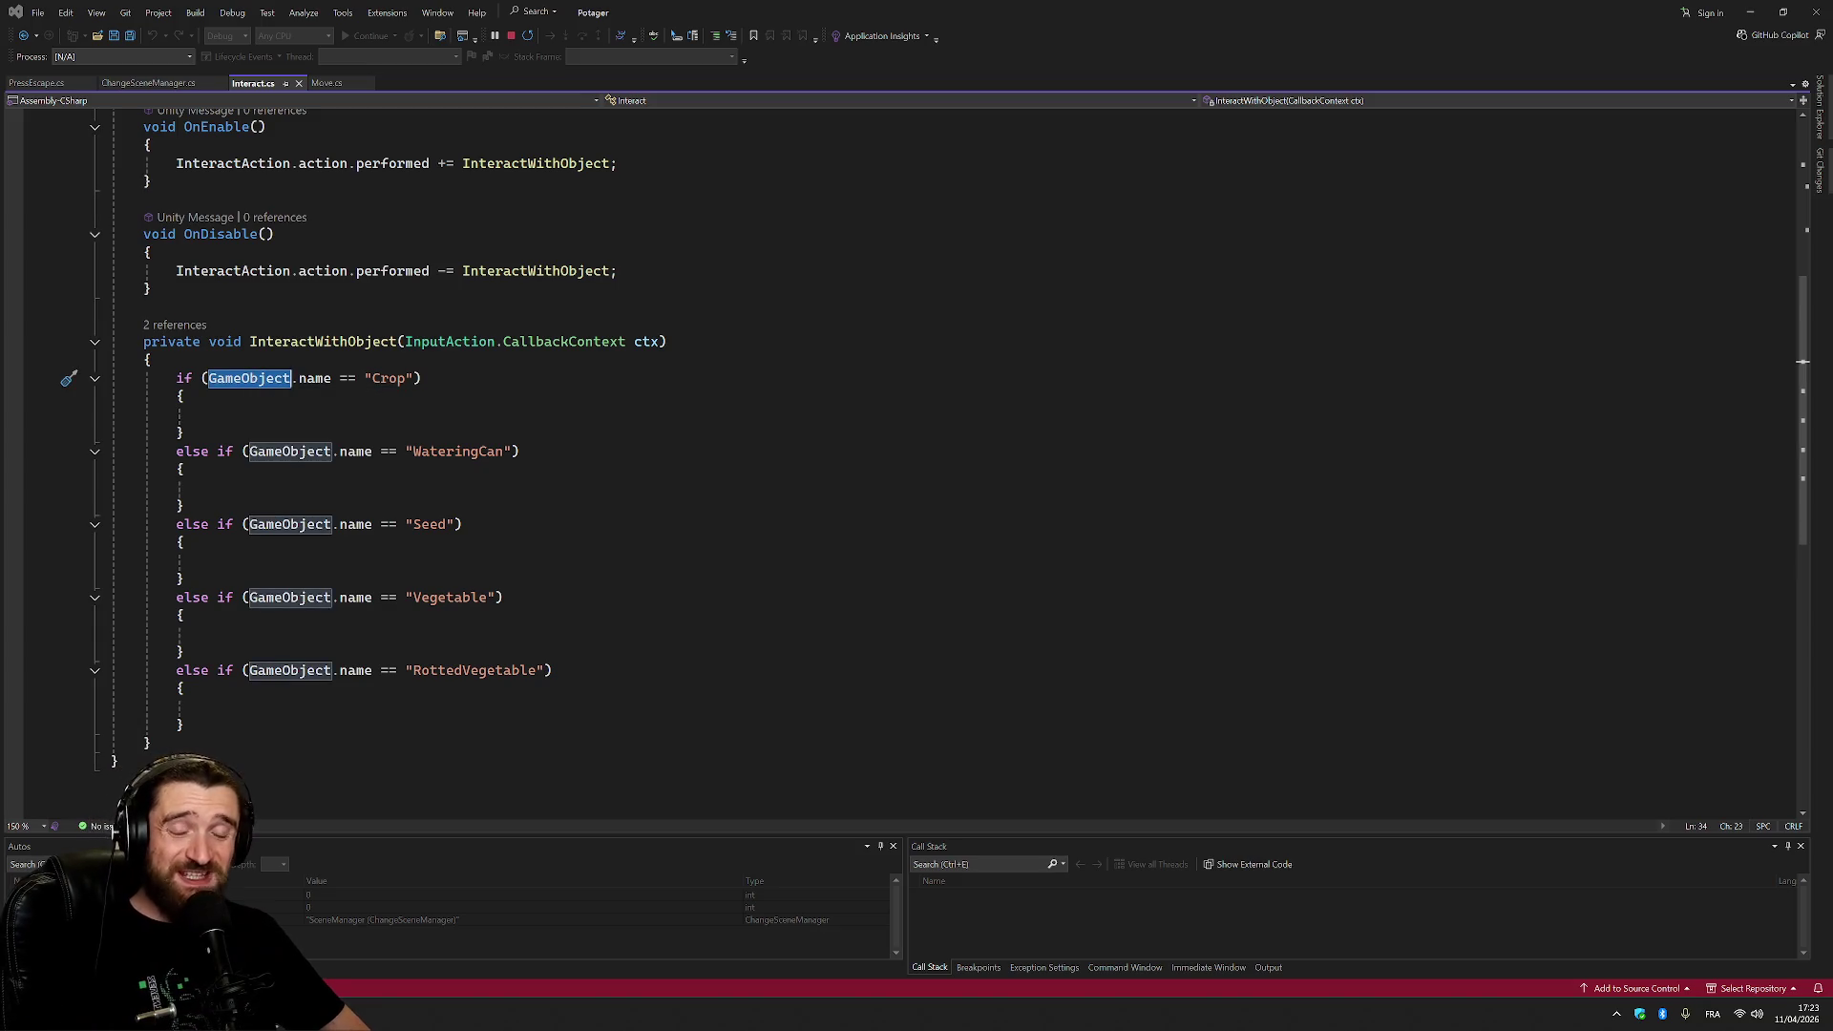
pyautogui.scroll(5, 917, 458)
pyautogui.scroll(3, 917, 458)
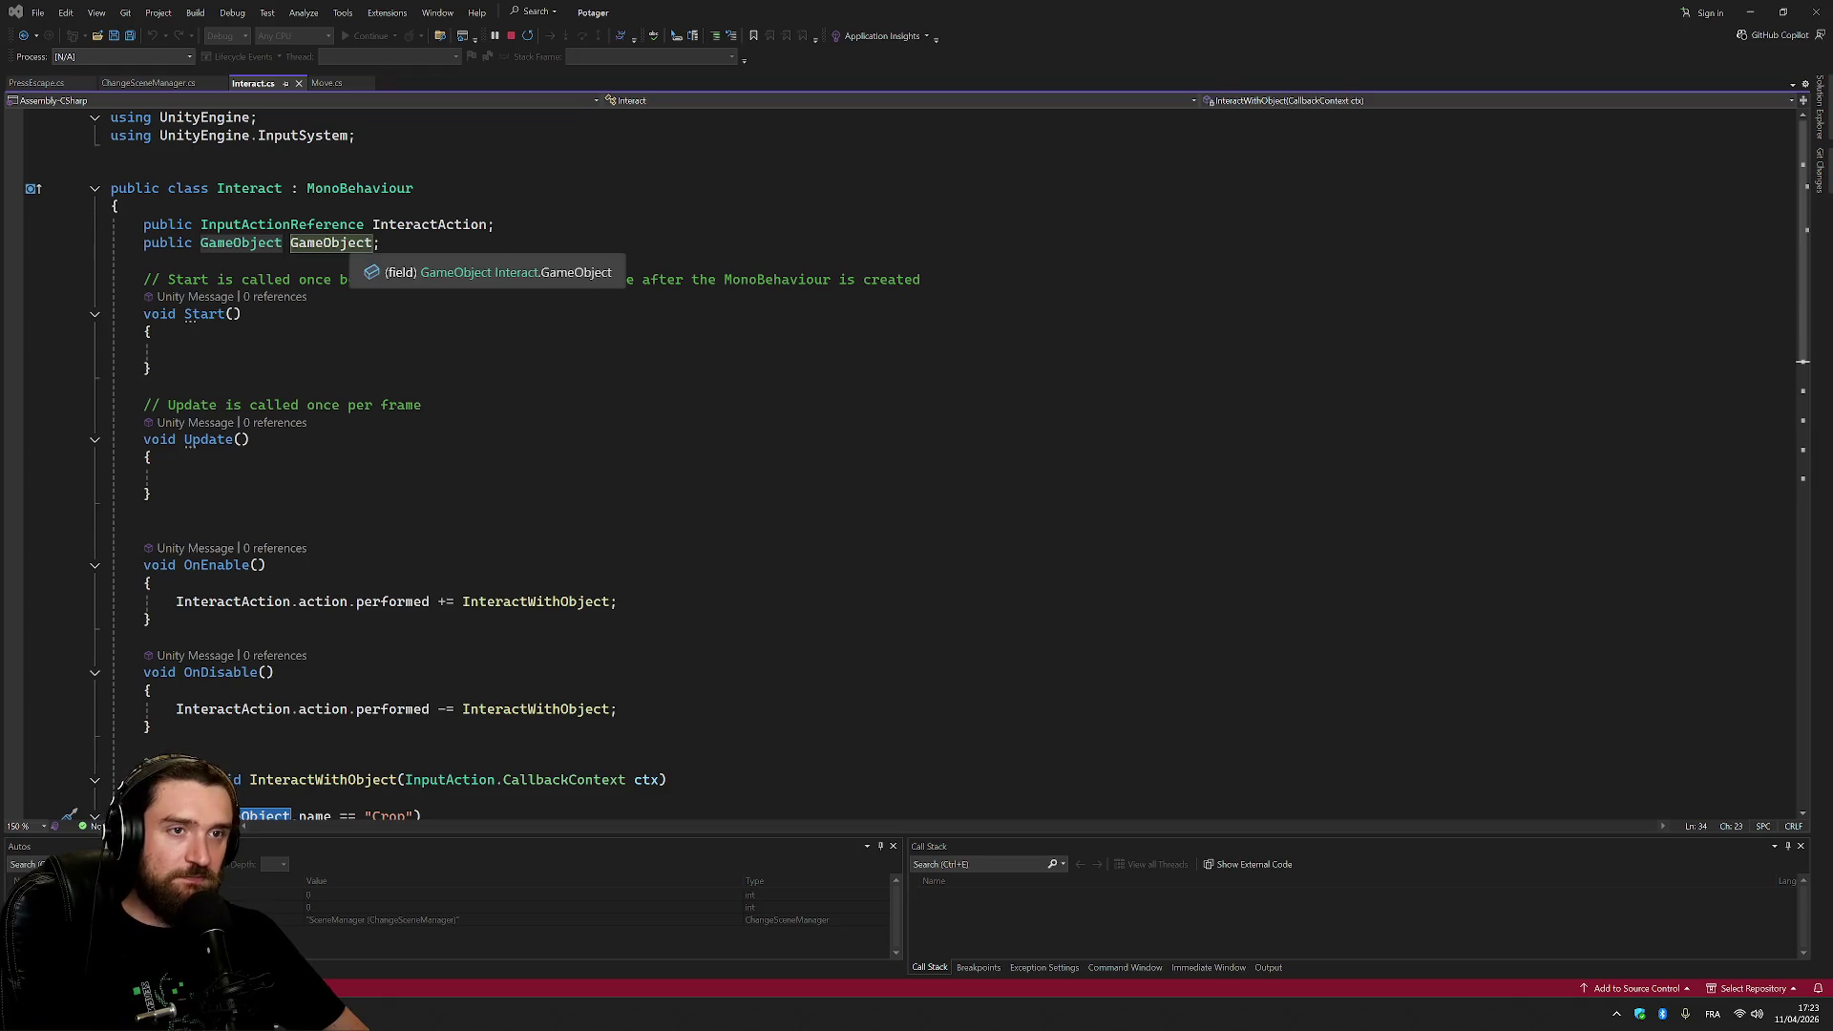
pyautogui.click(372, 242)
pyautogui.scroll(-8, 917, 458)
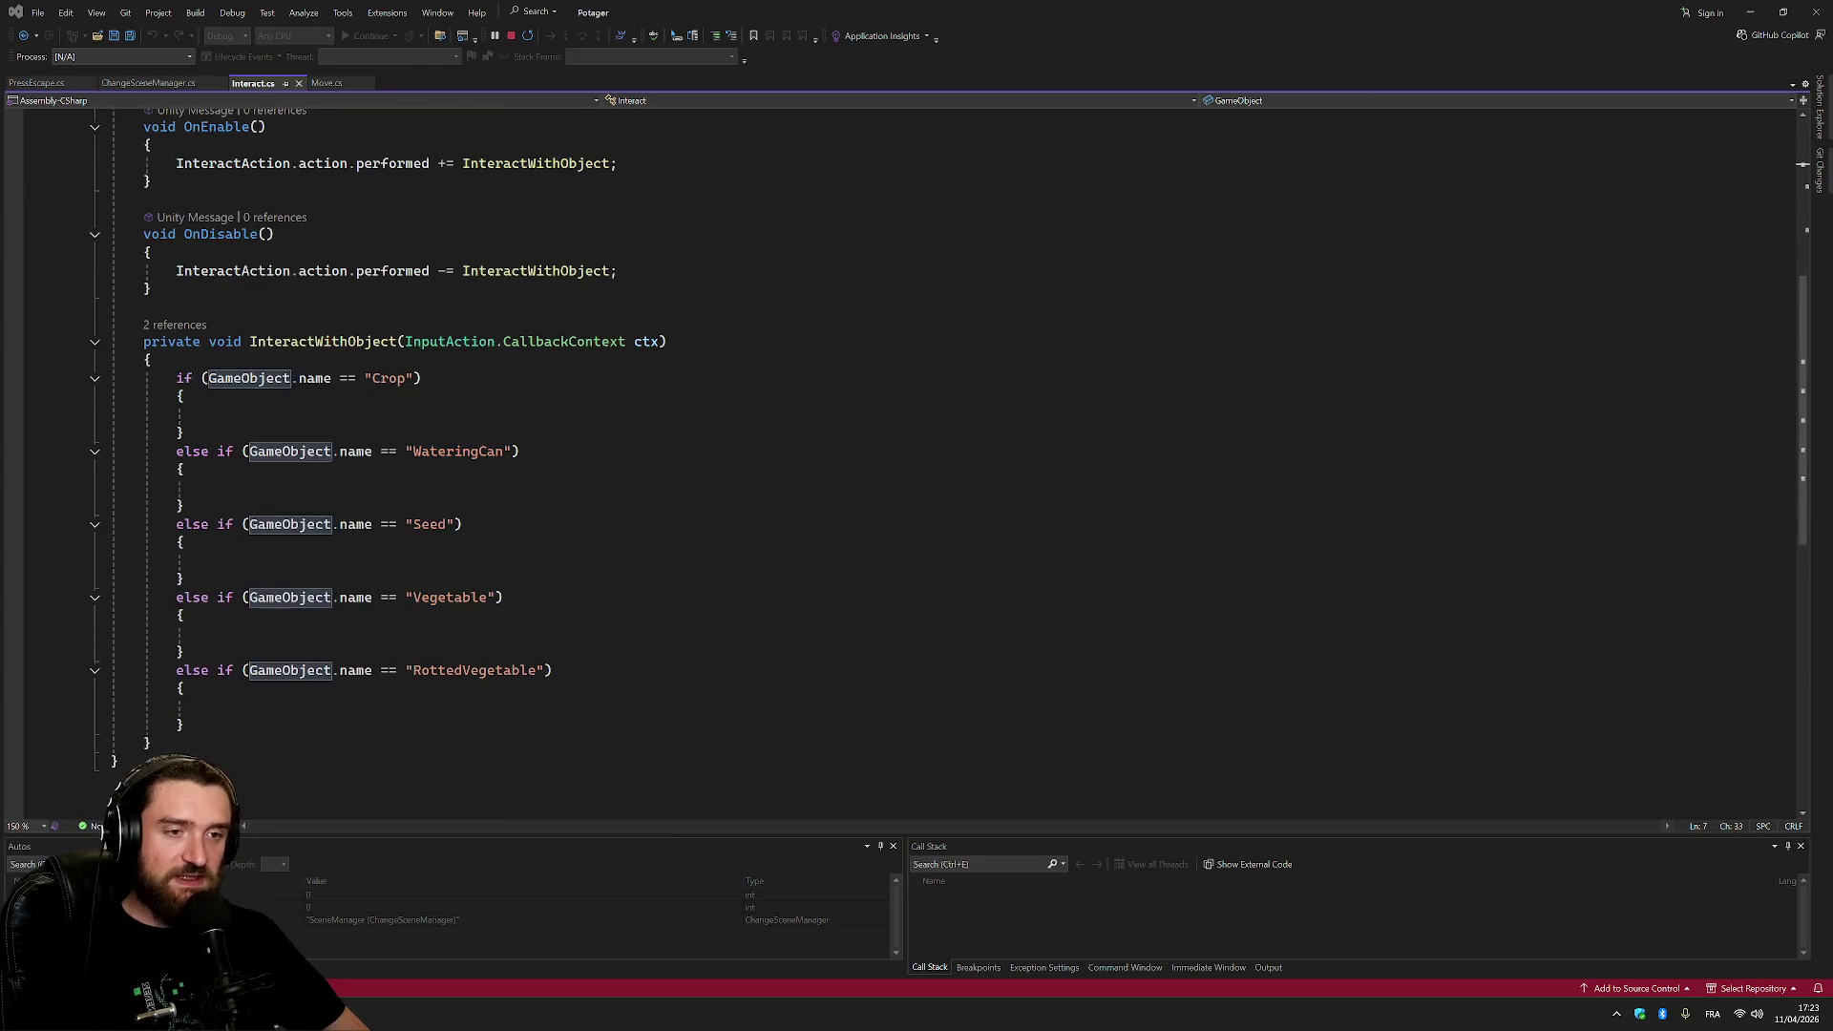
pyautogui.hotkey('alt', 'Tab')
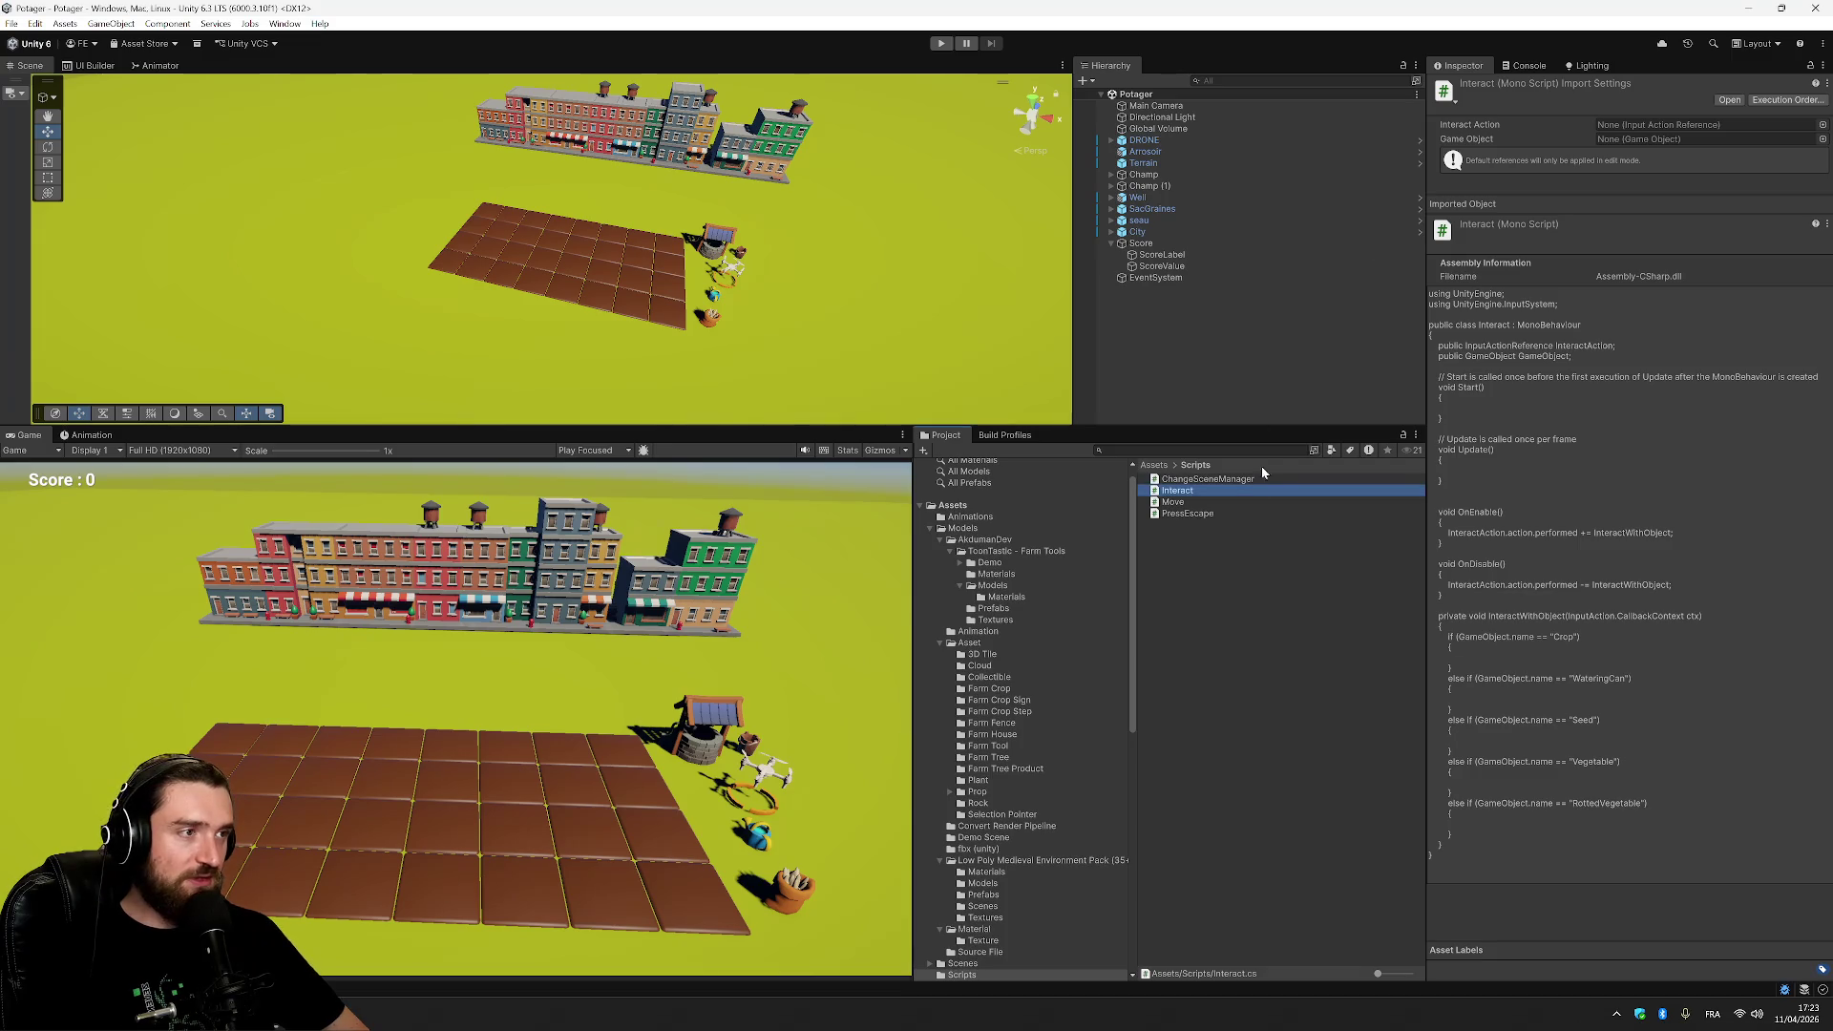
# Select DRONE and browse the Interact Game Object picker, leaving the reference at None.
pyautogui.click(1146, 141)
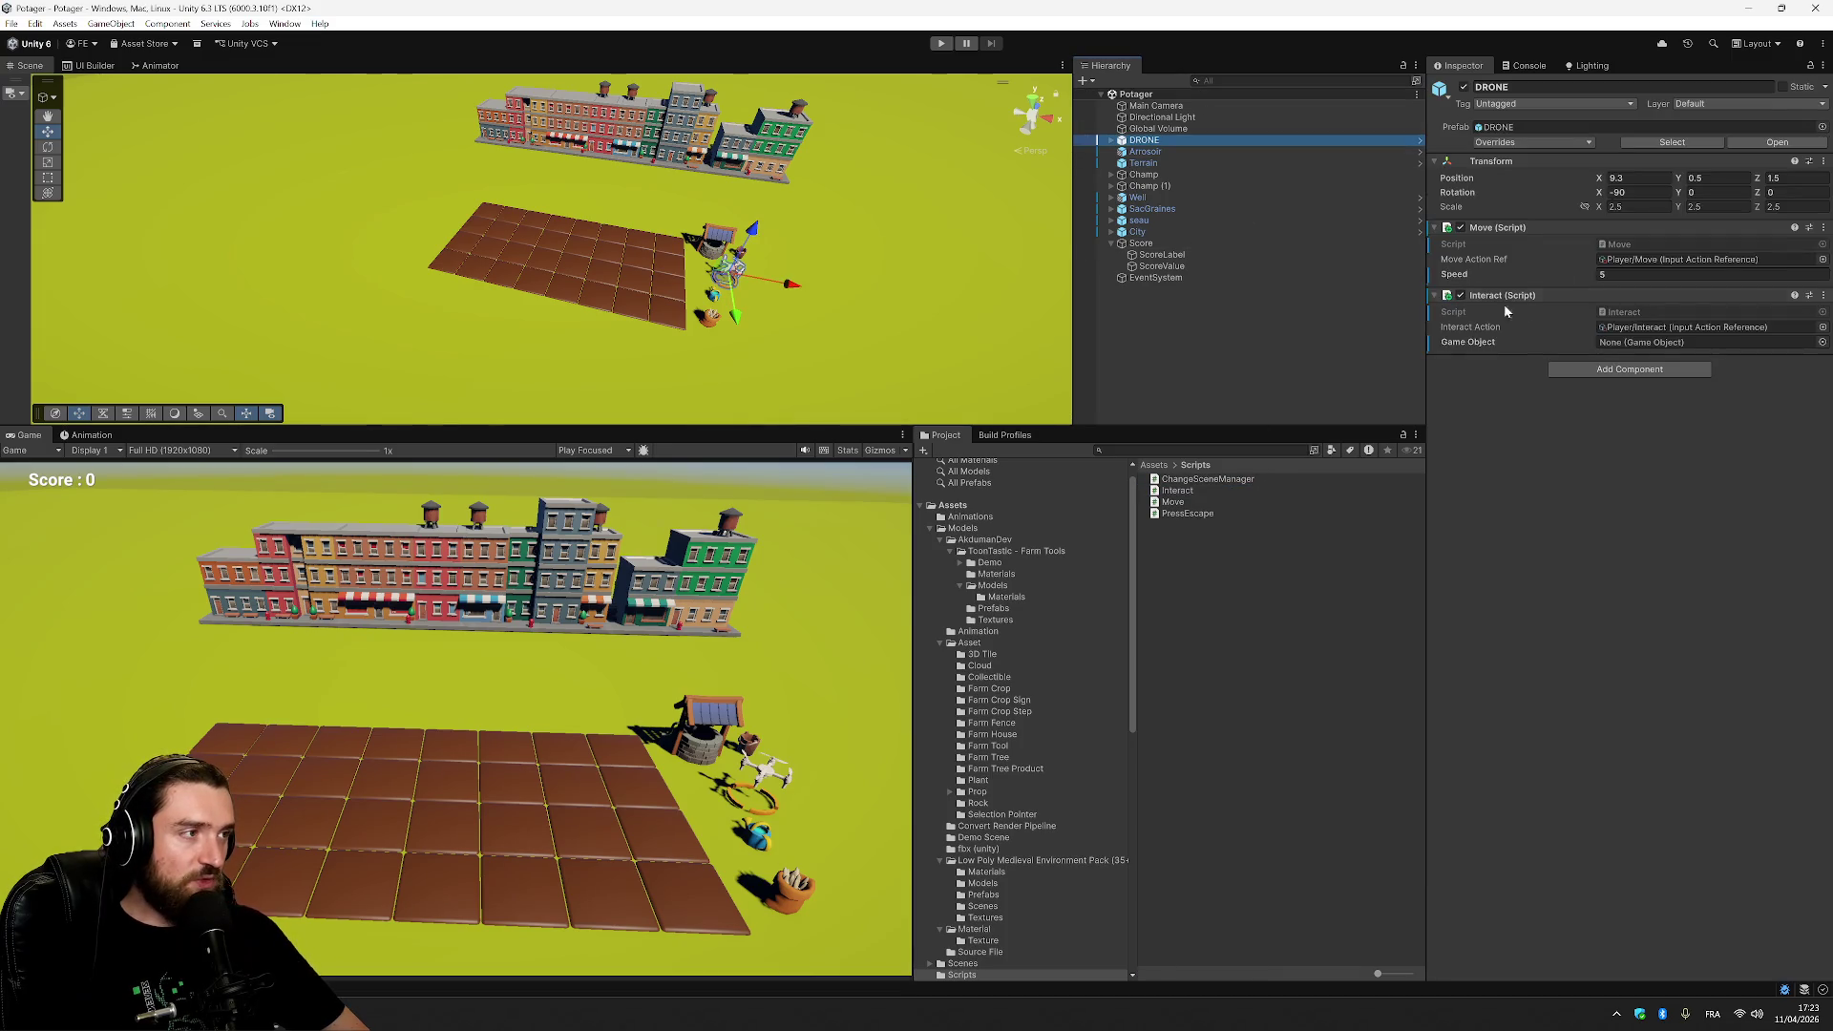
pyautogui.click(1822, 342)
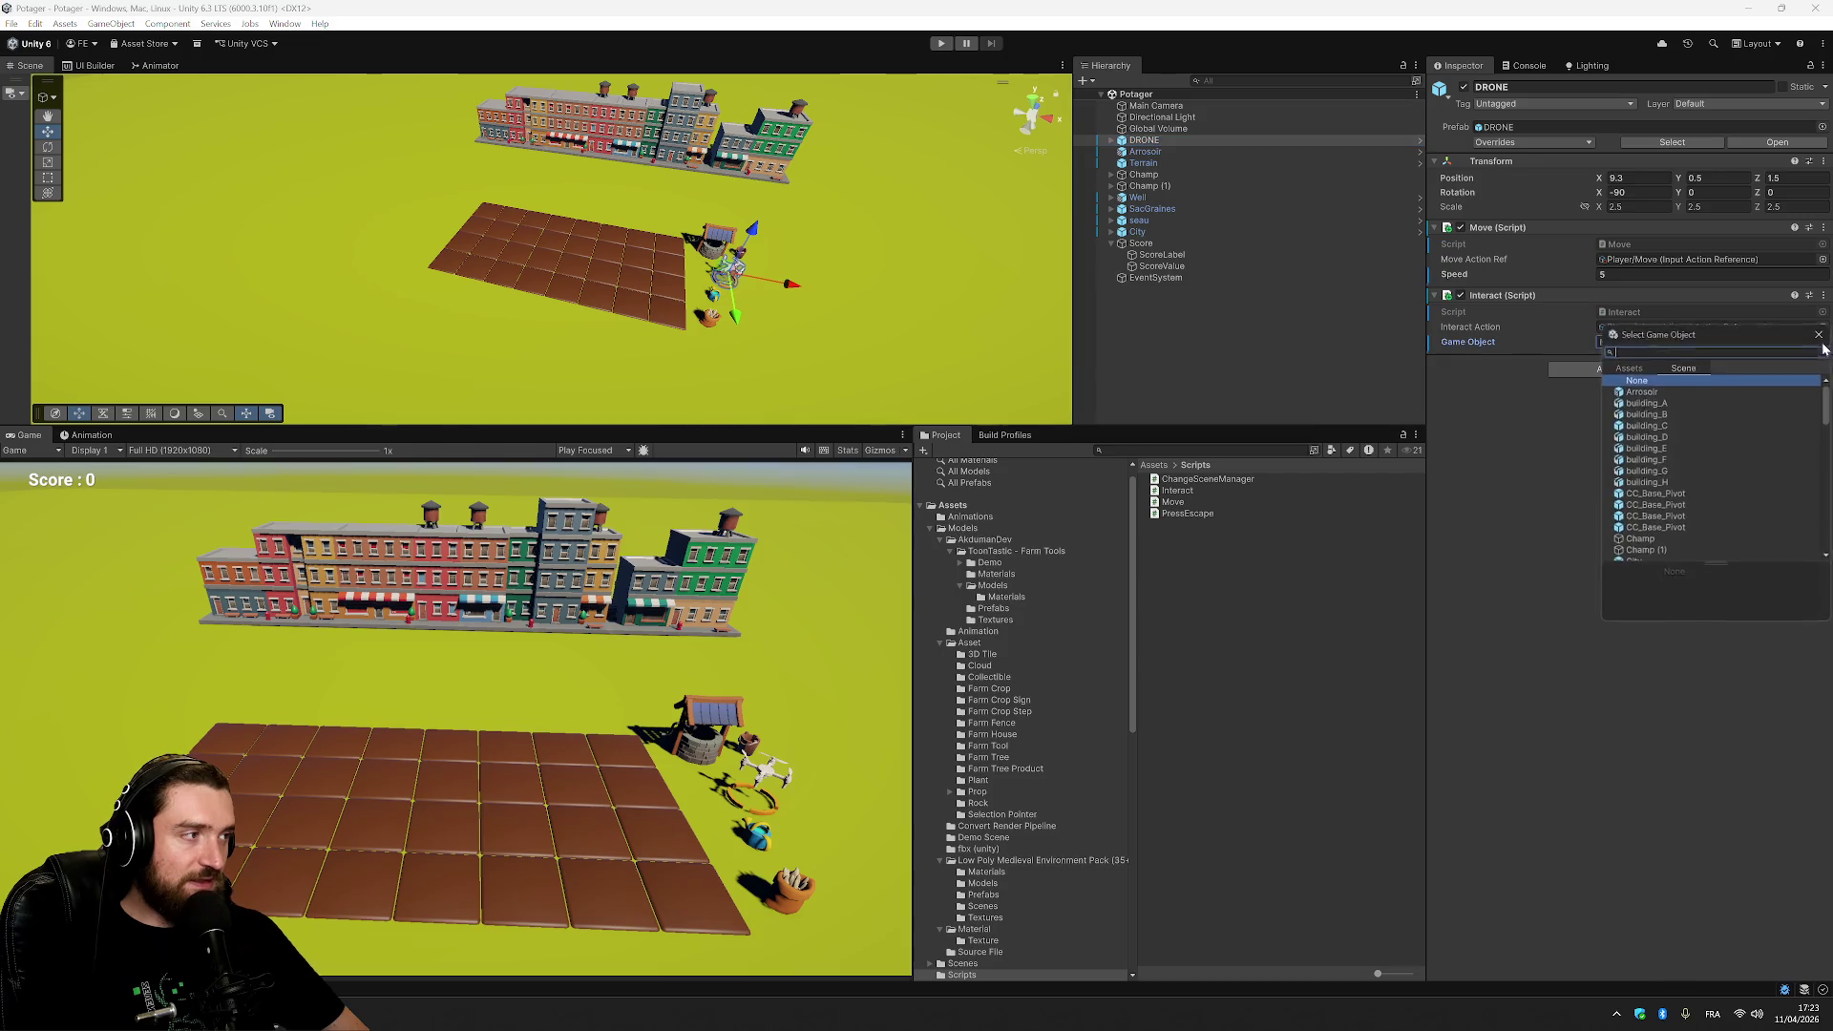
pyautogui.scroll(-15, 1731, 465)
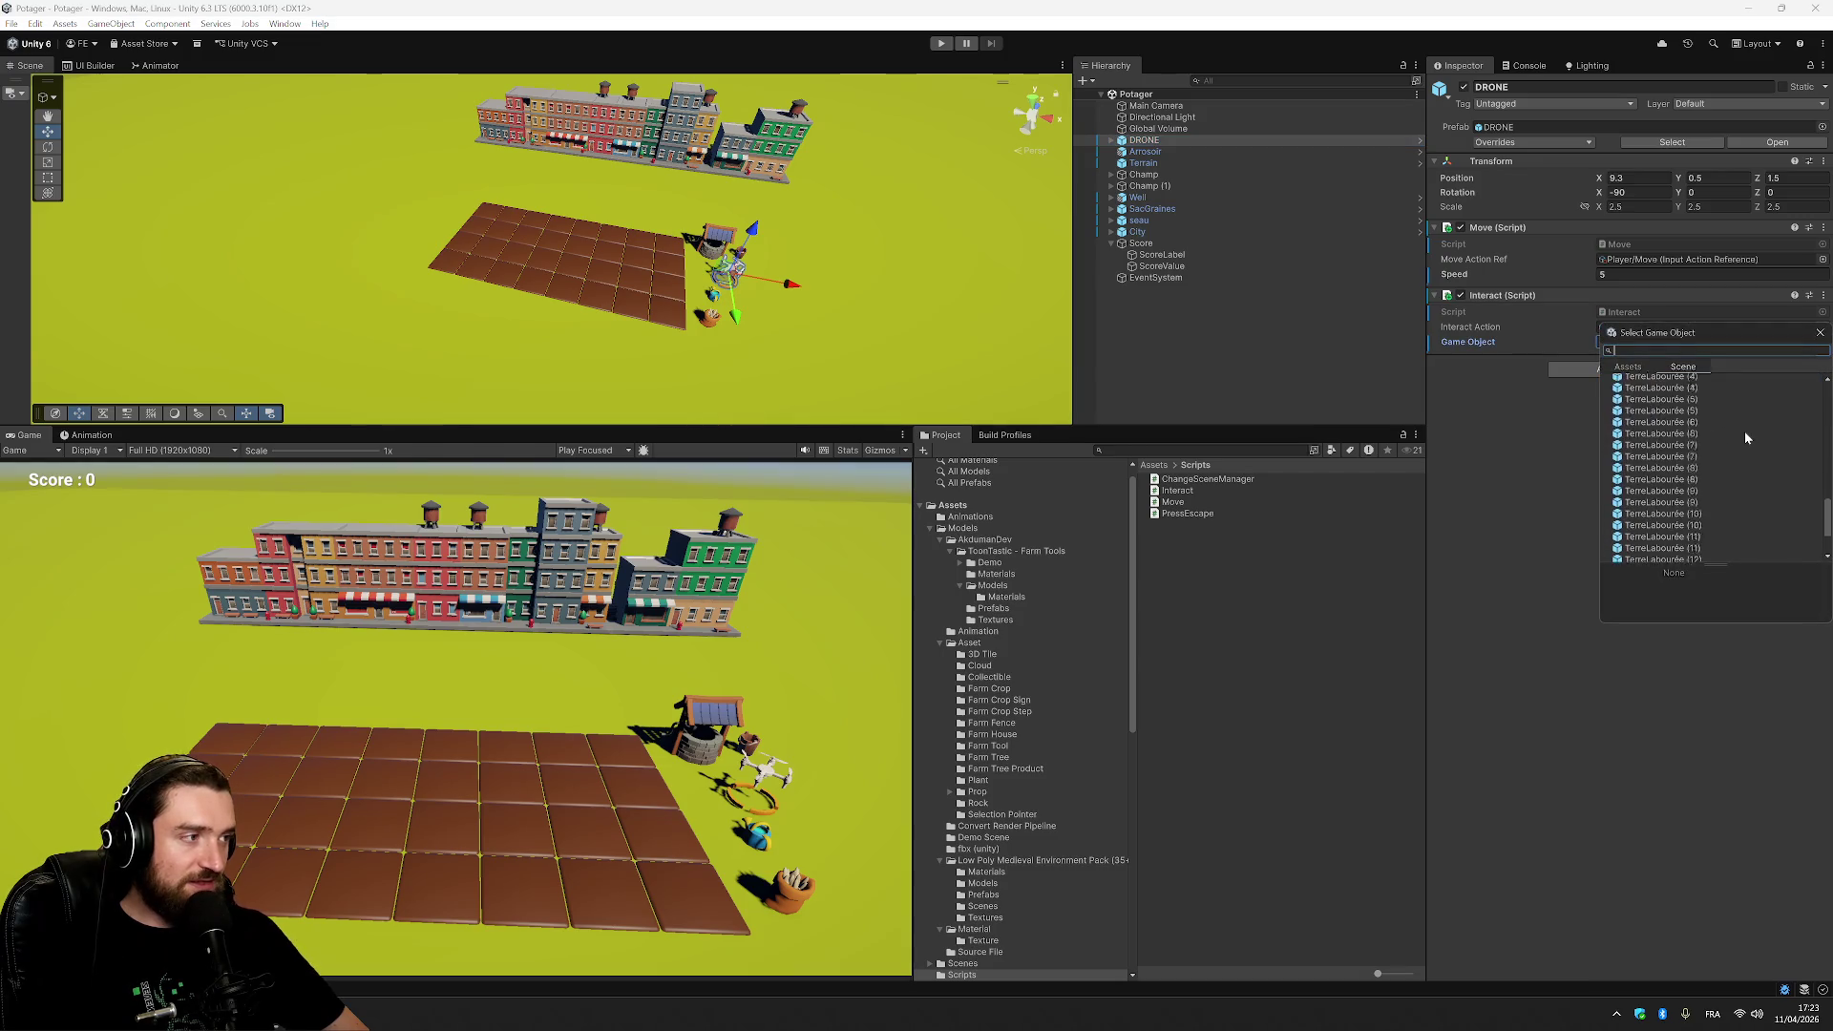
pyautogui.click(1505, 537)
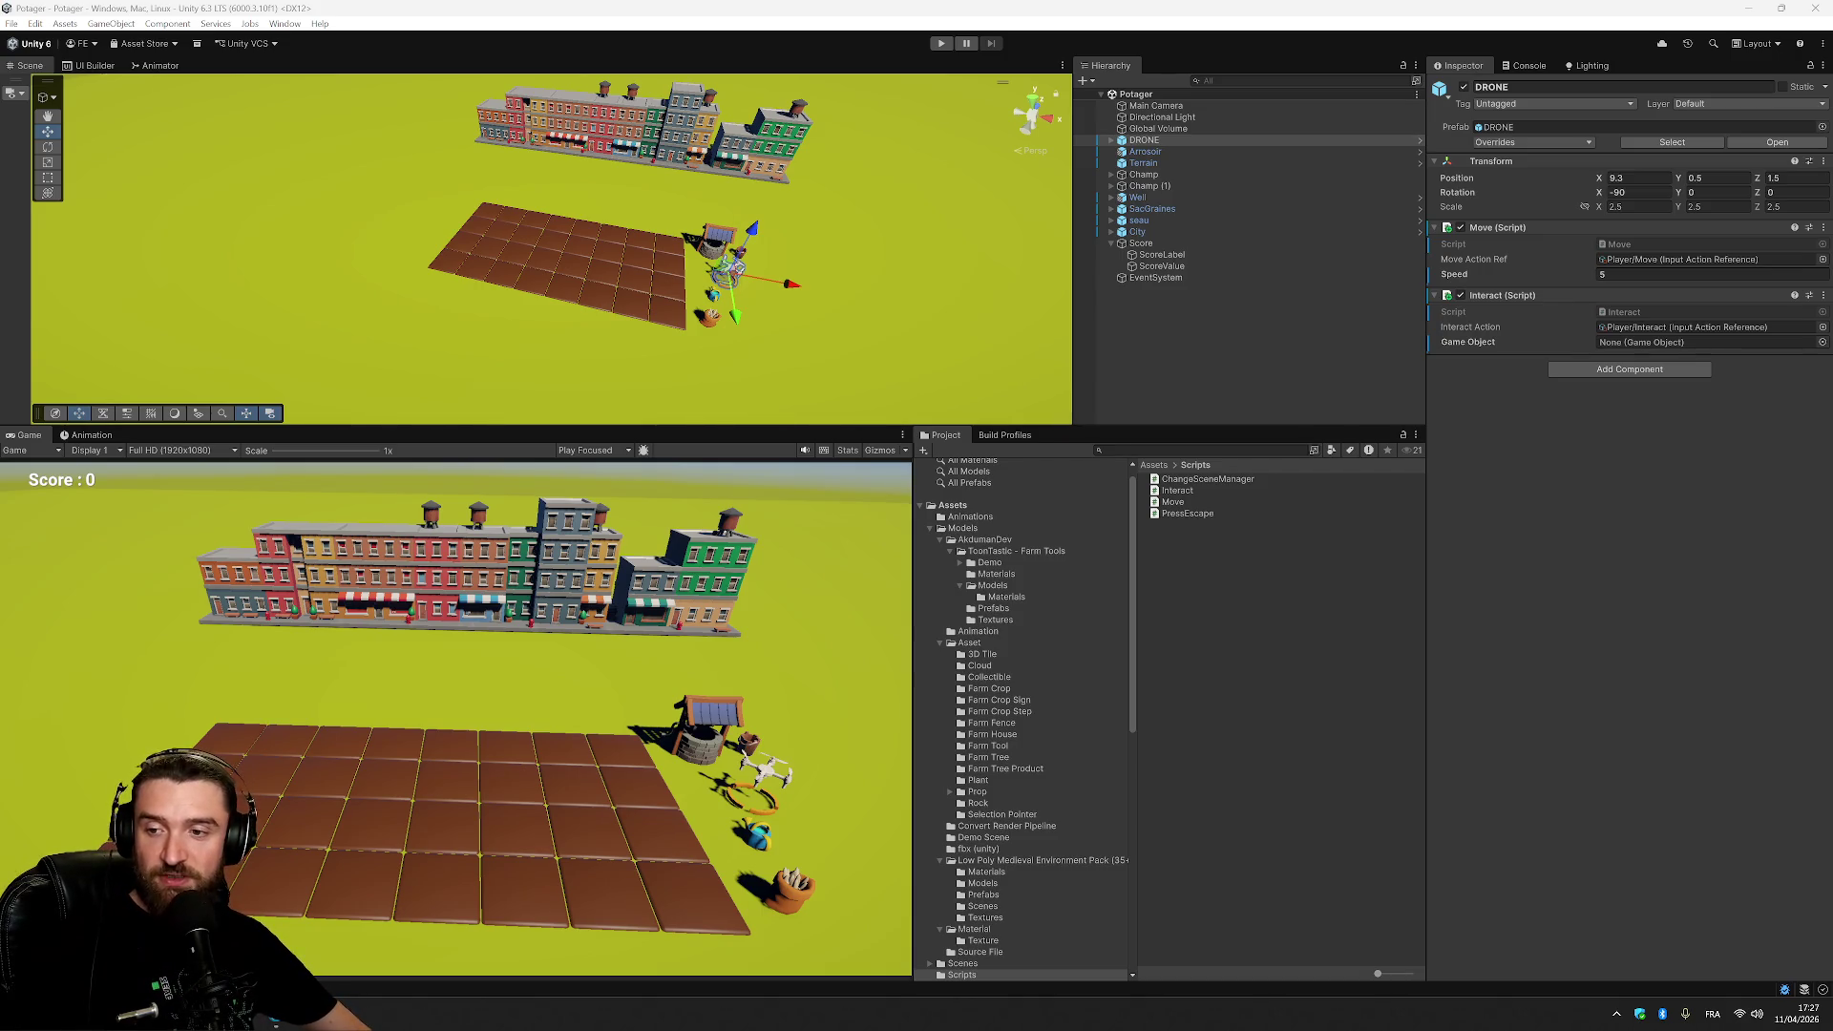
# In Notion, zoom the page to 150% and highlight the Étape 4 bullet about instantiating seeds when planting.
pyautogui.hotkey('alt', 'Tab')
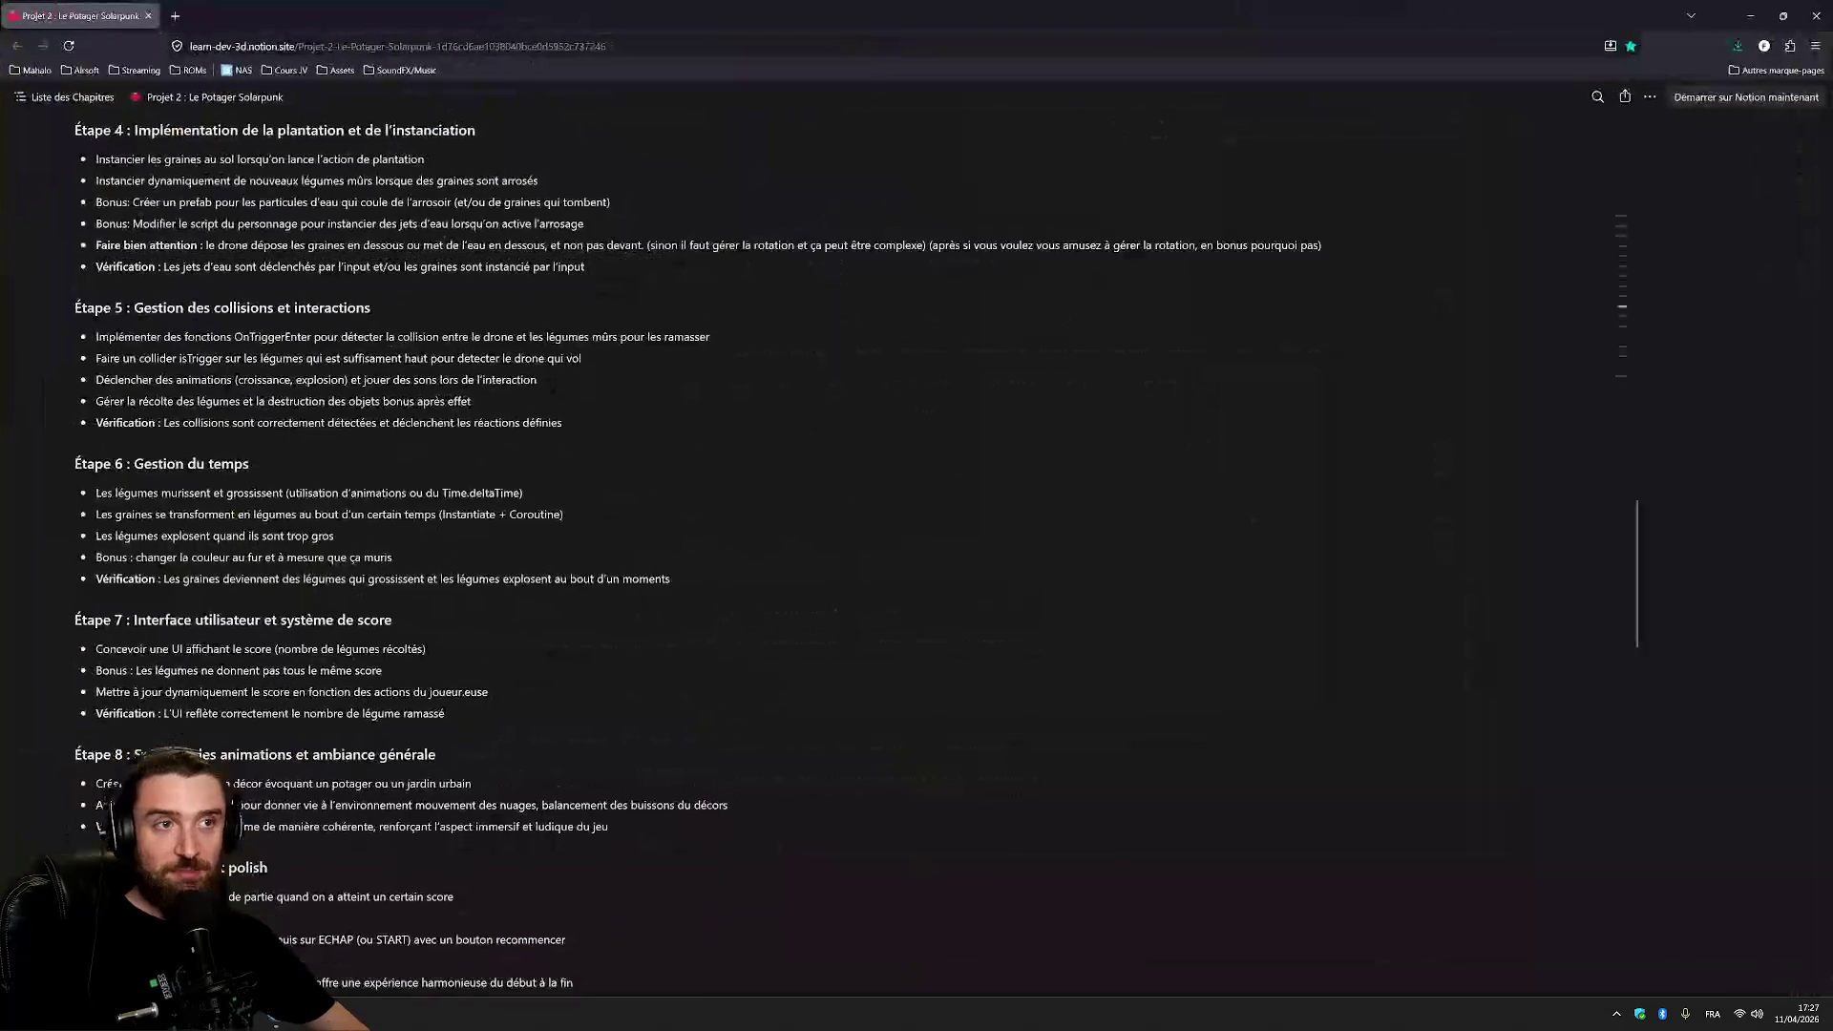
pyautogui.scroll(10, 917, 515)
pyautogui.scroll(-10, 917, 516)
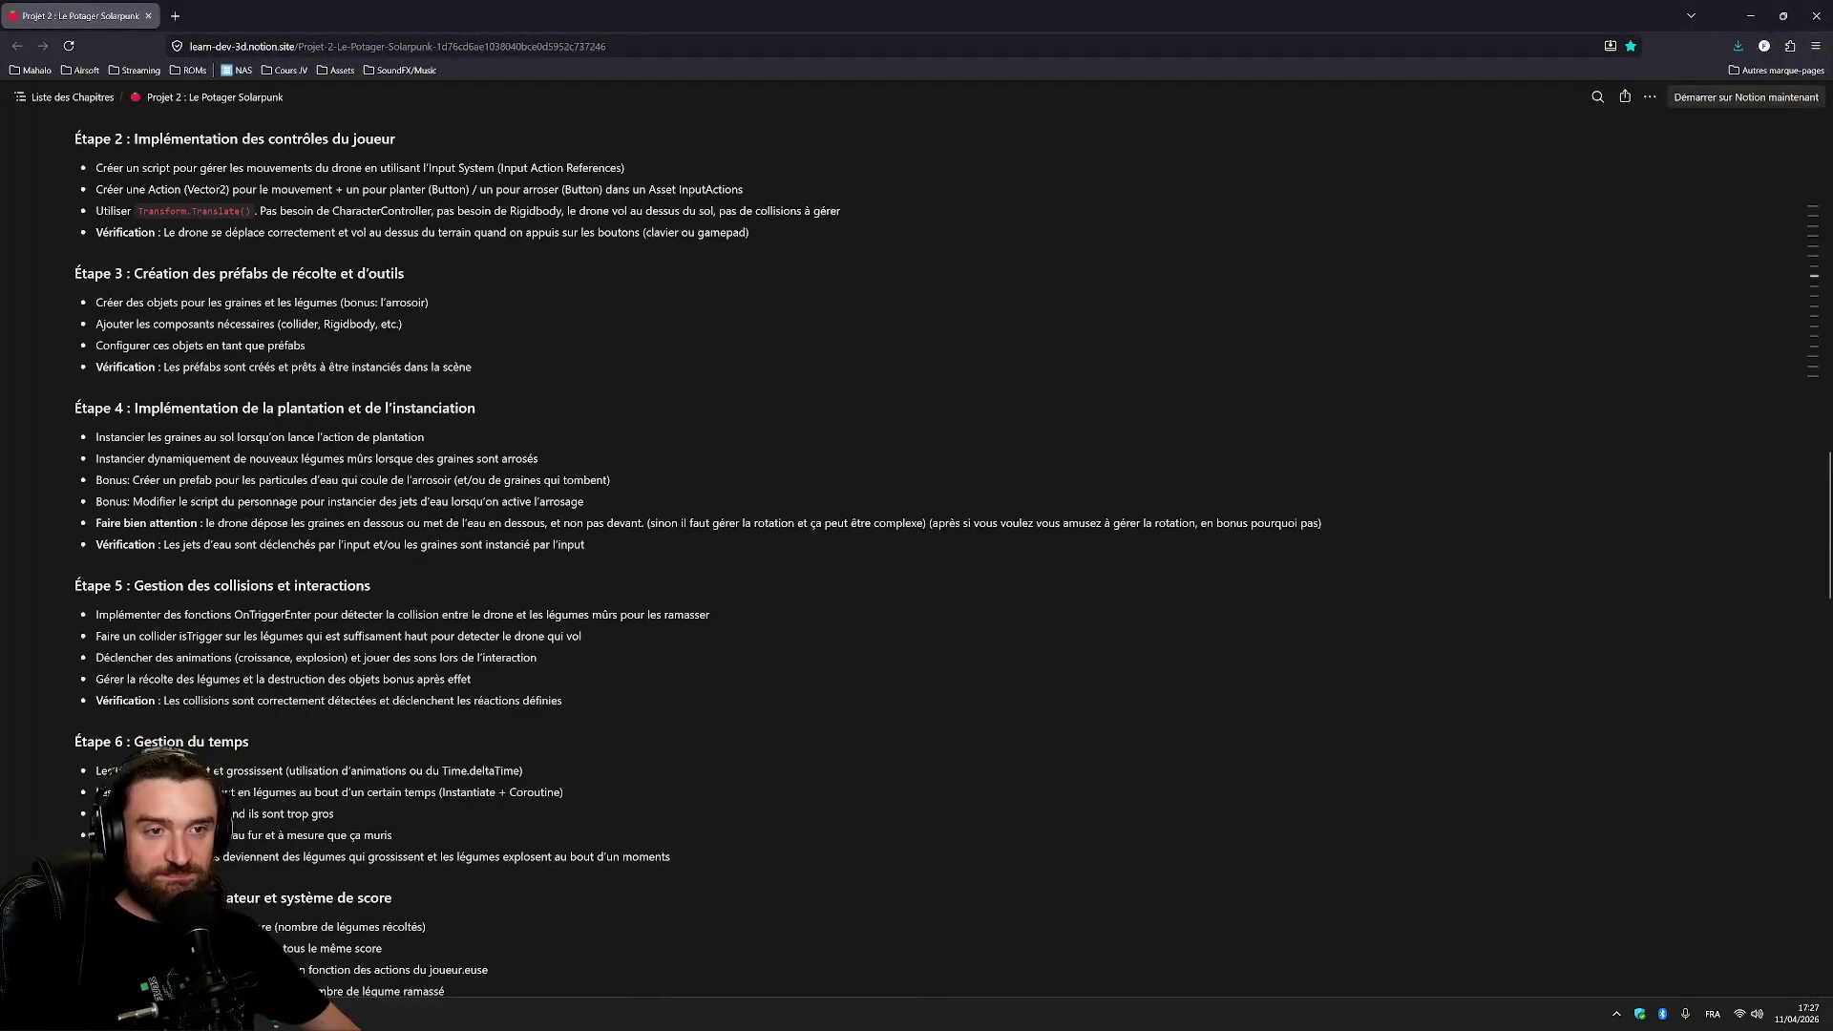
pyautogui.hotkey('ctrl', '+')
pyautogui.hotkey('ctrl', '+')
pyautogui.hotkey('ctrl', '+')
pyautogui.scroll(1, 917, 516)
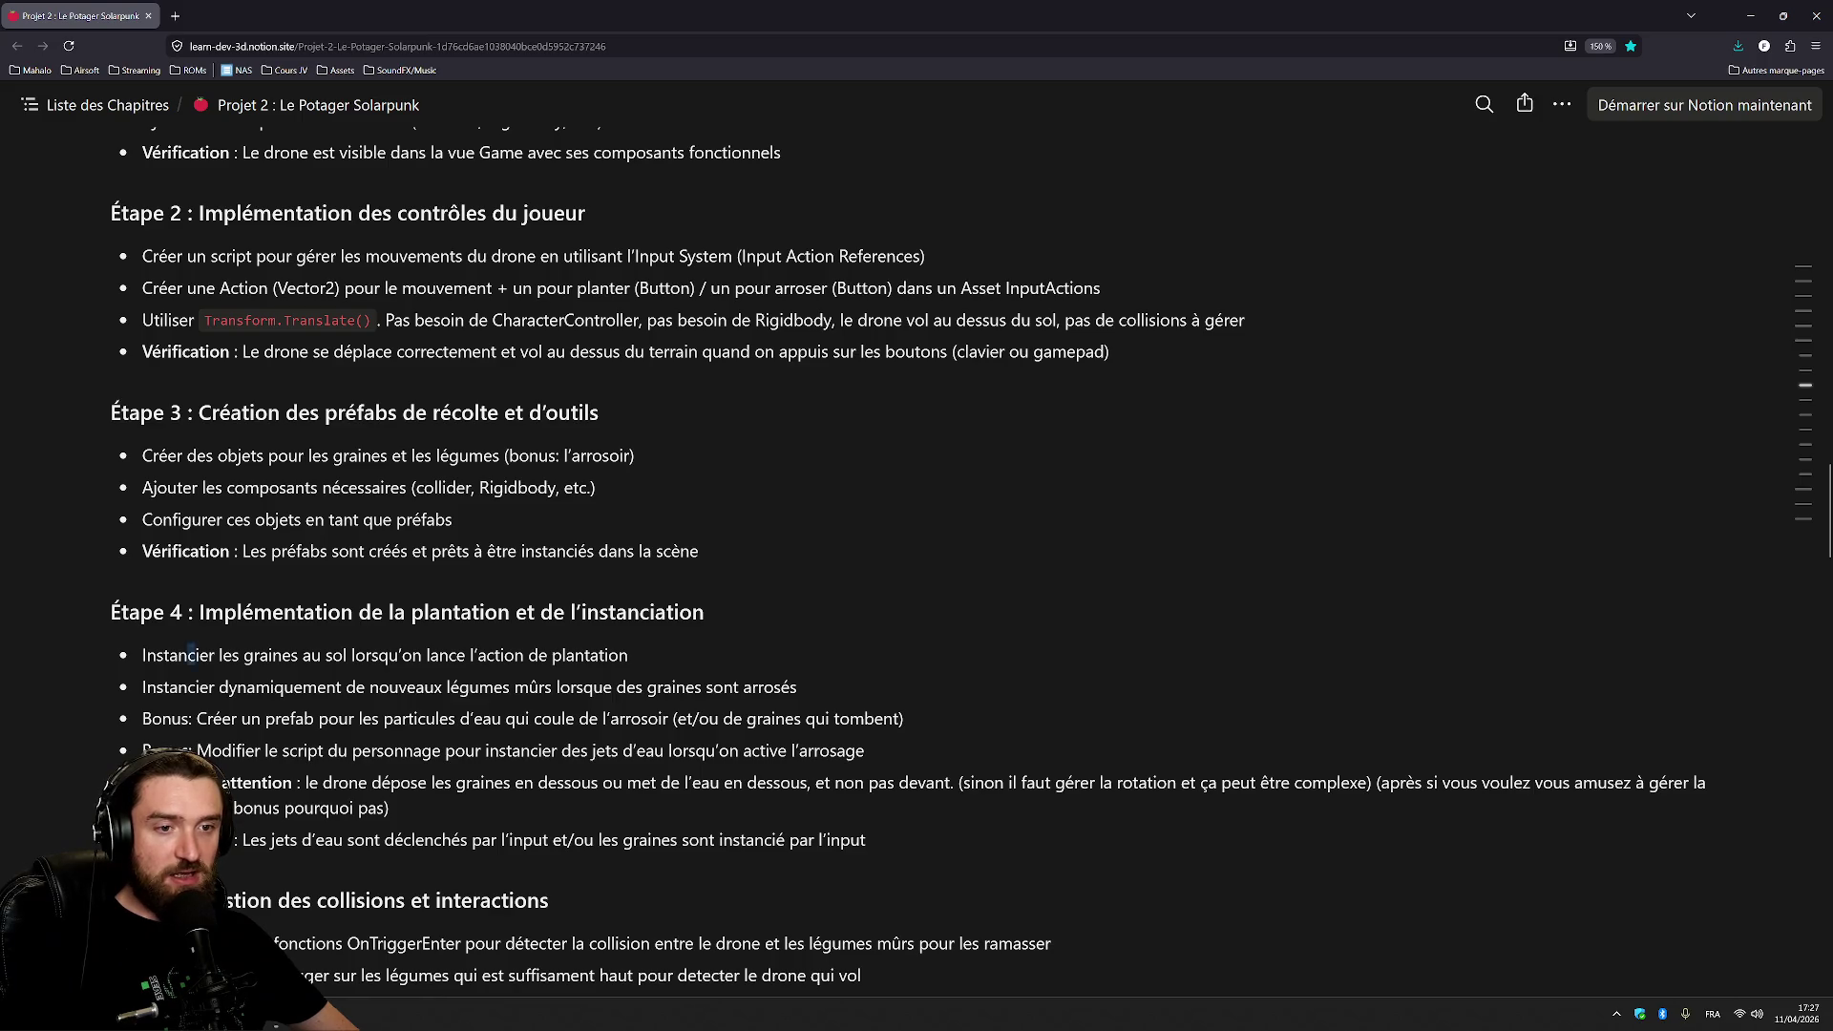
pyautogui.moveTo(189, 656); pyautogui.dragTo(627, 655)
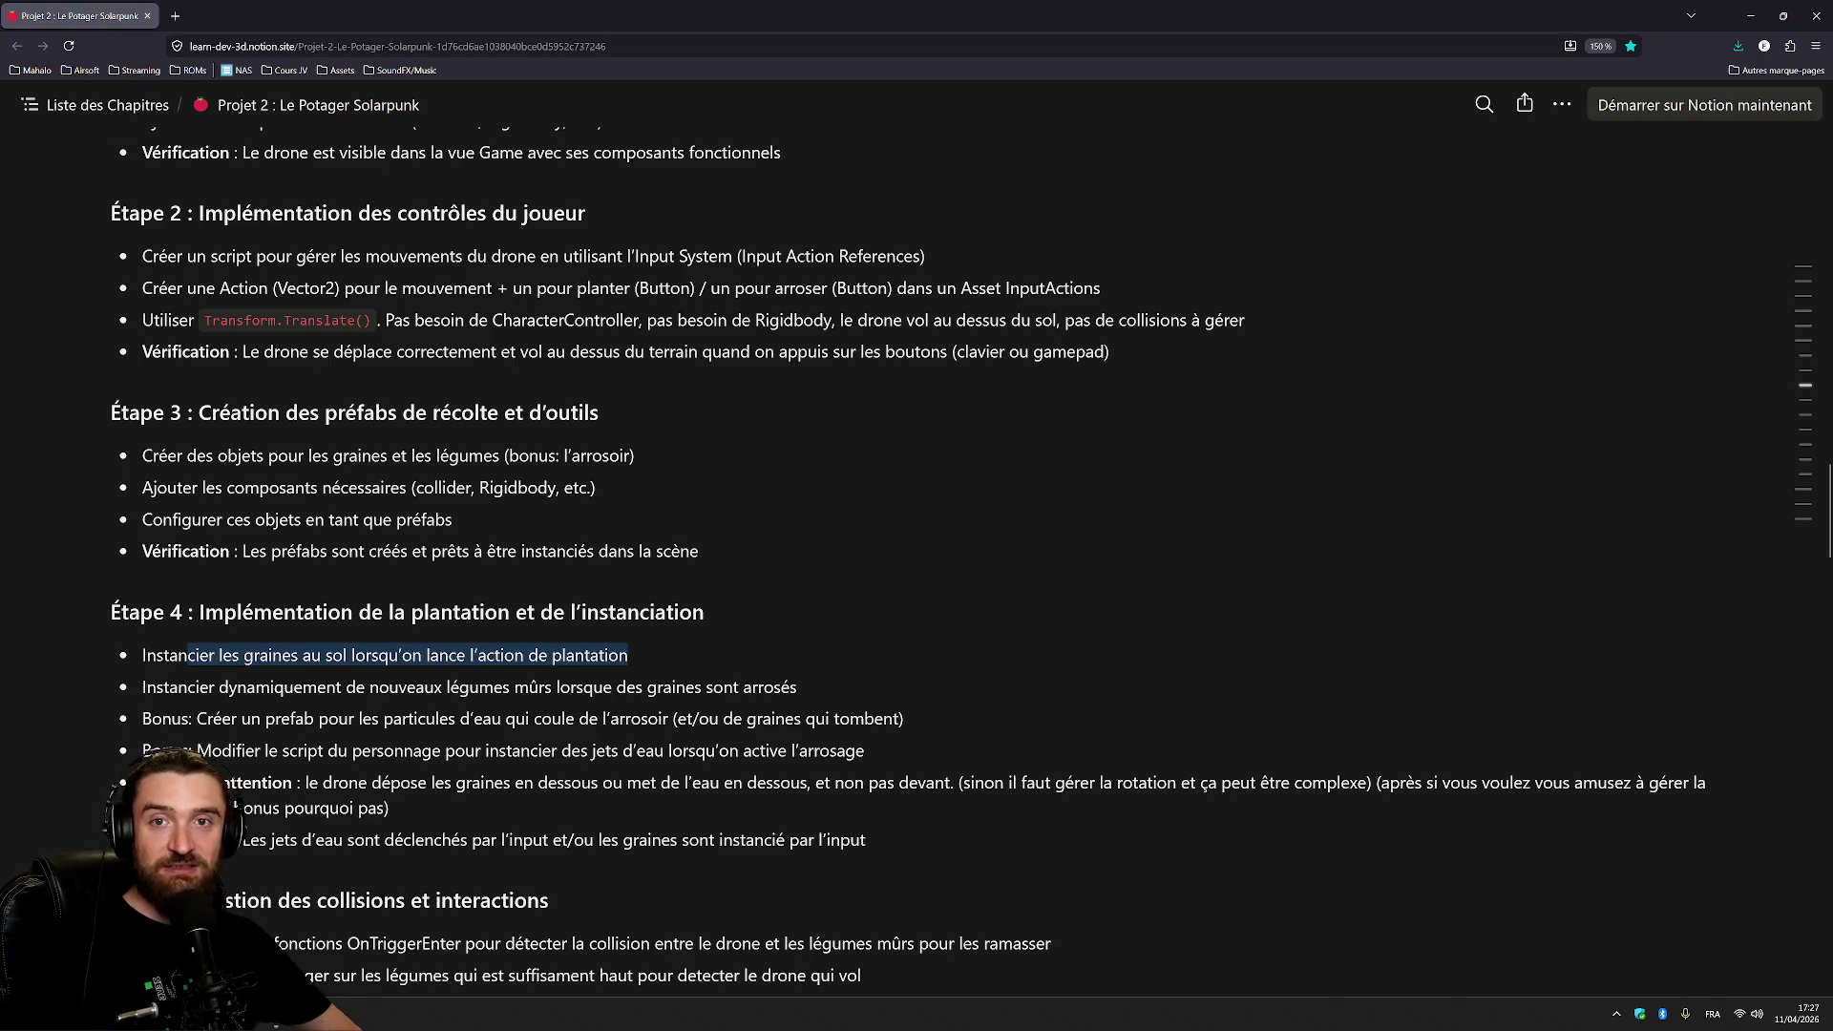
pyautogui.hotkey('alt', 'Tab')
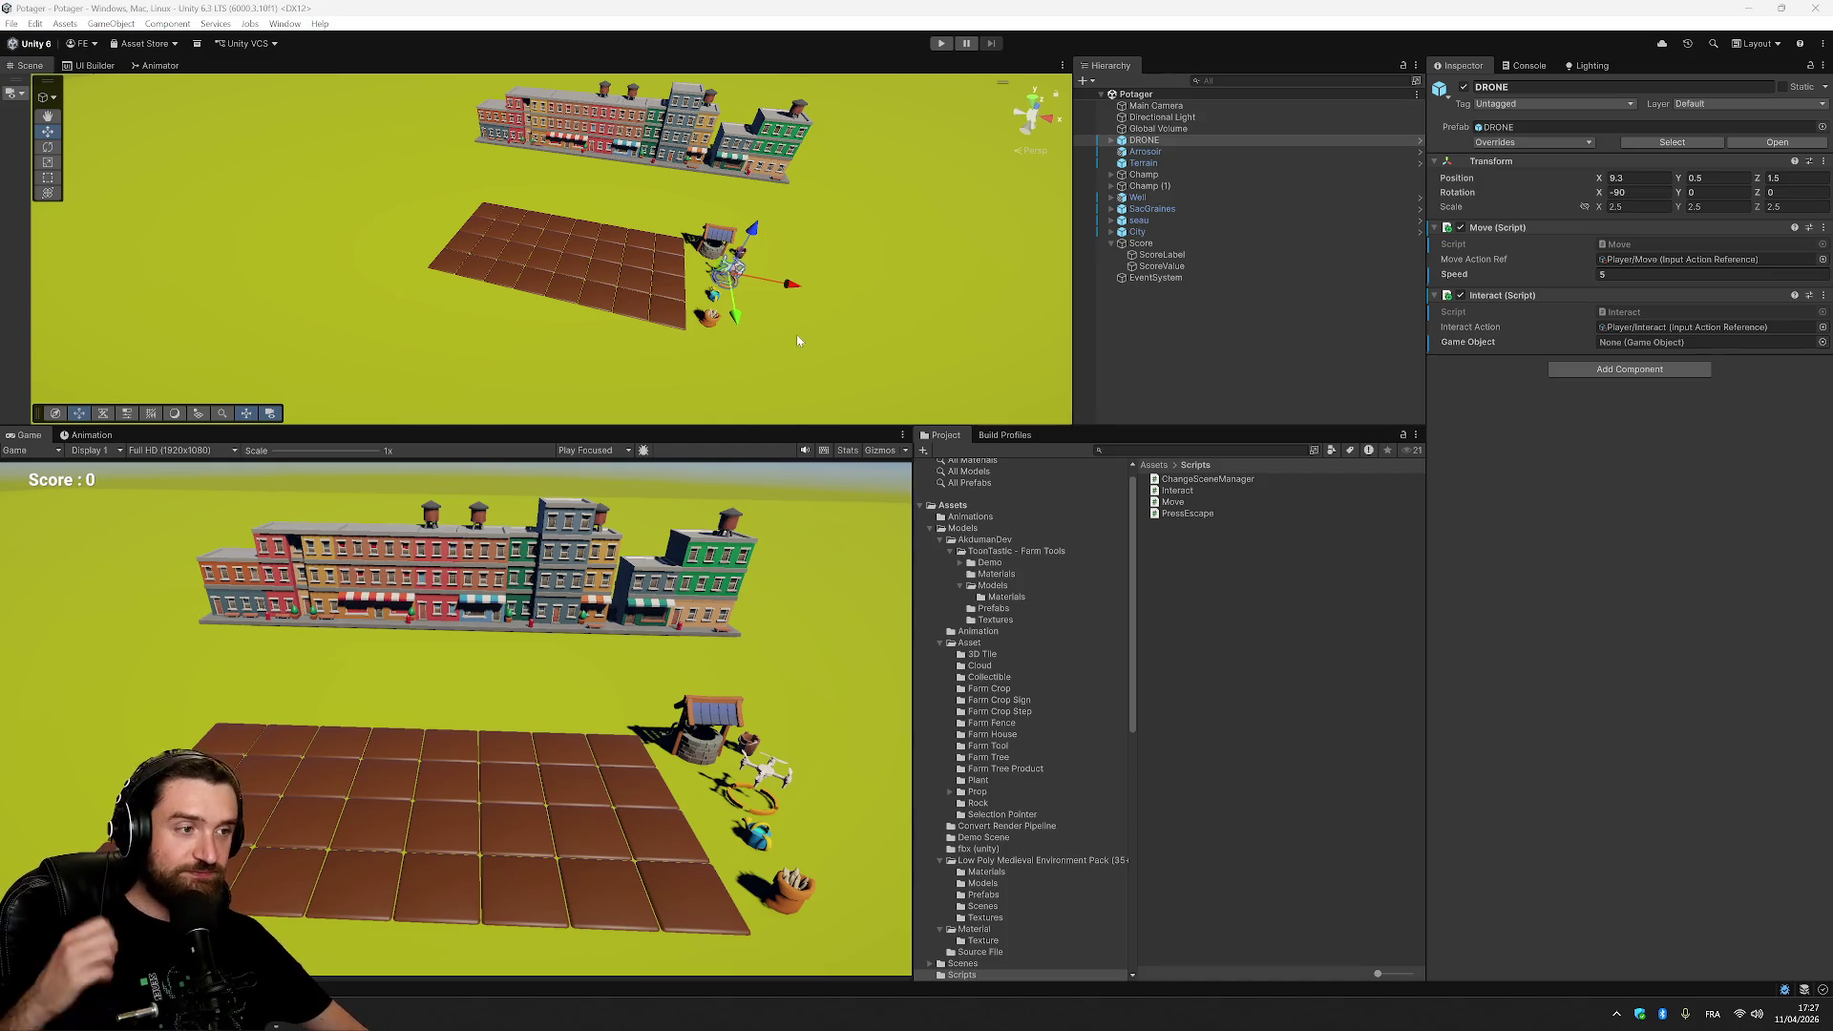
# Drag the SacGraines seed bag along its Z axis until it sits beside the well.
pyautogui.click(1205, 152)
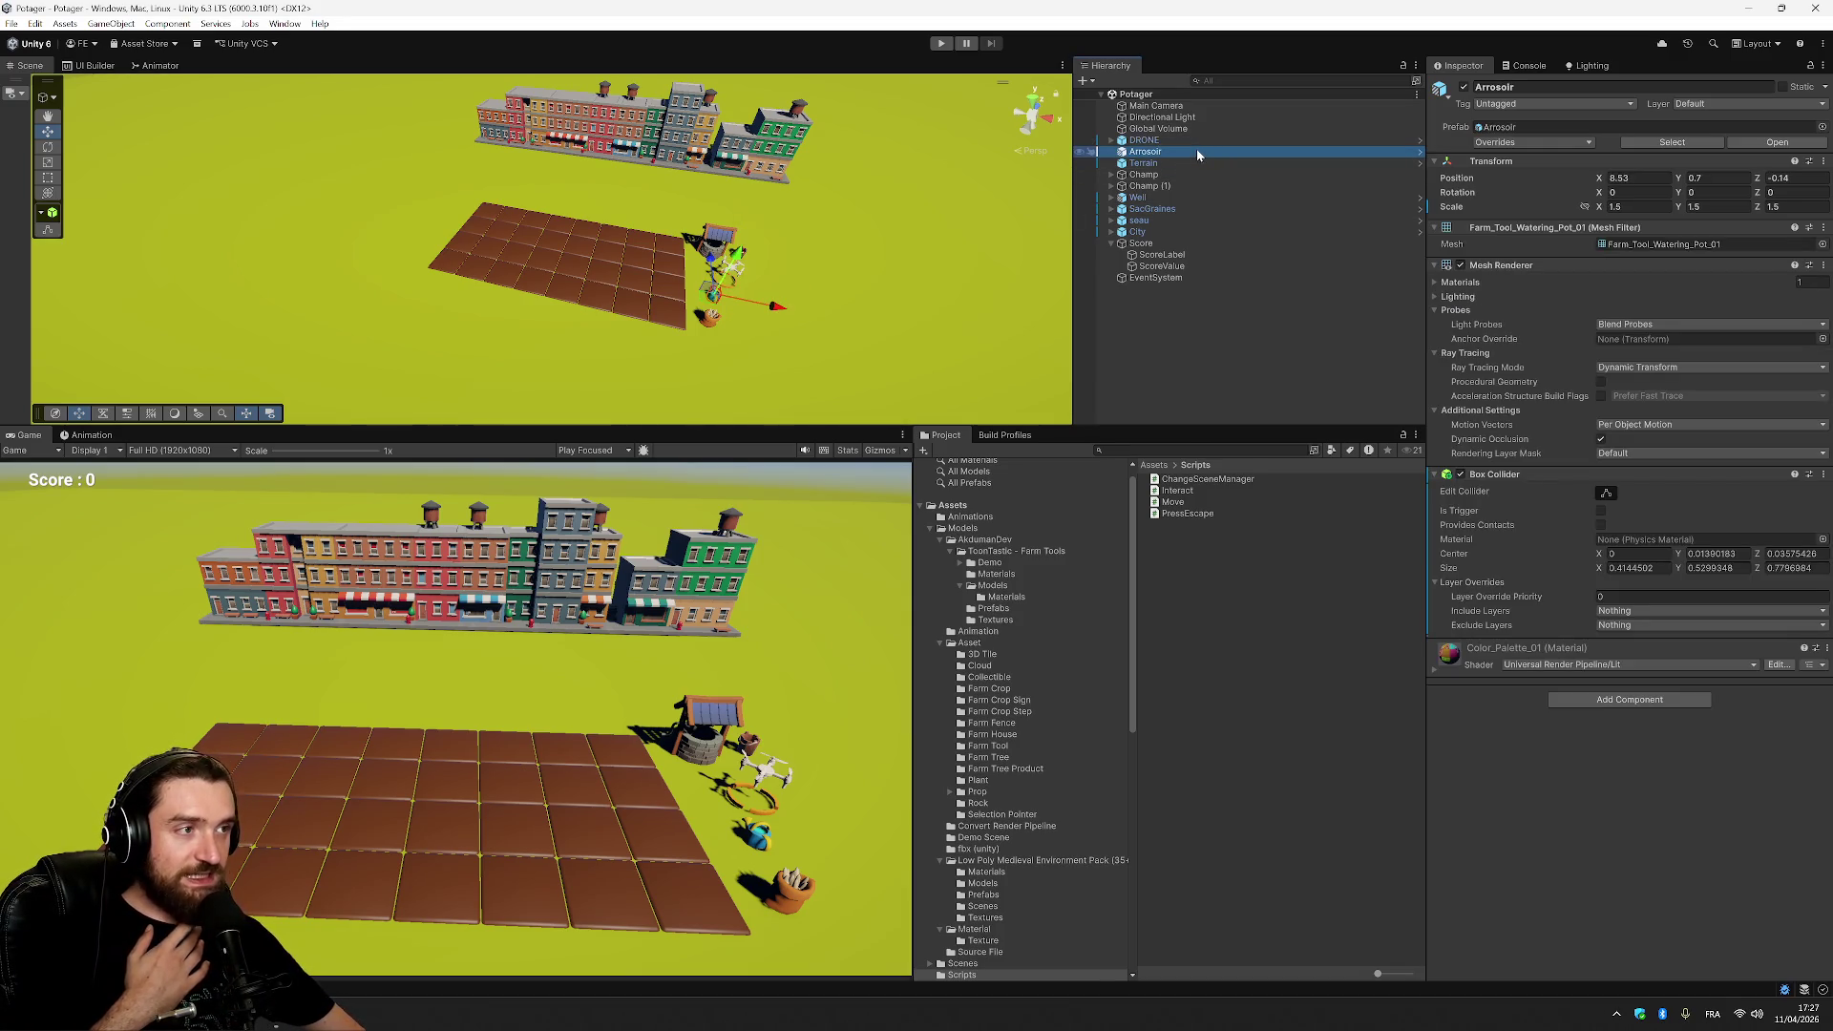
pyautogui.click(1146, 209)
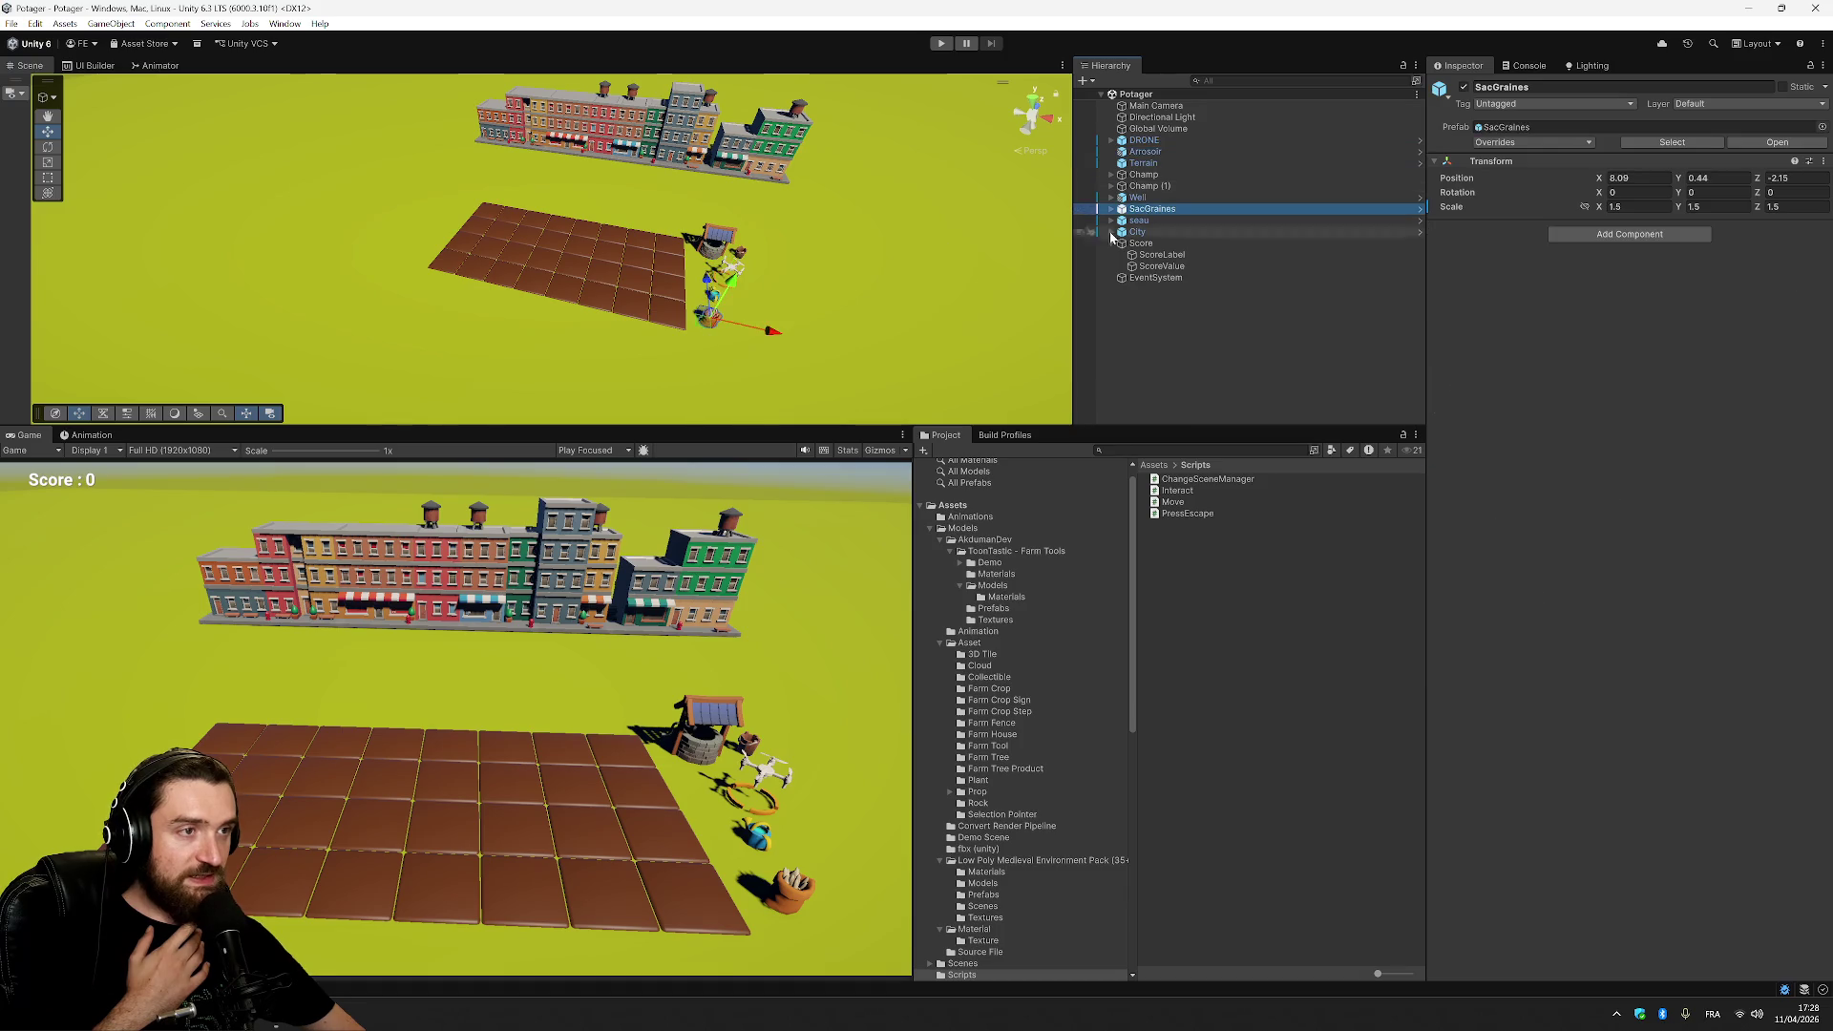
pyautogui.moveTo(706, 322)
pyautogui.mouseDown()
pyautogui.moveTo(702, 265)
pyautogui.moveTo(718, 269)
pyautogui.mouseUp()
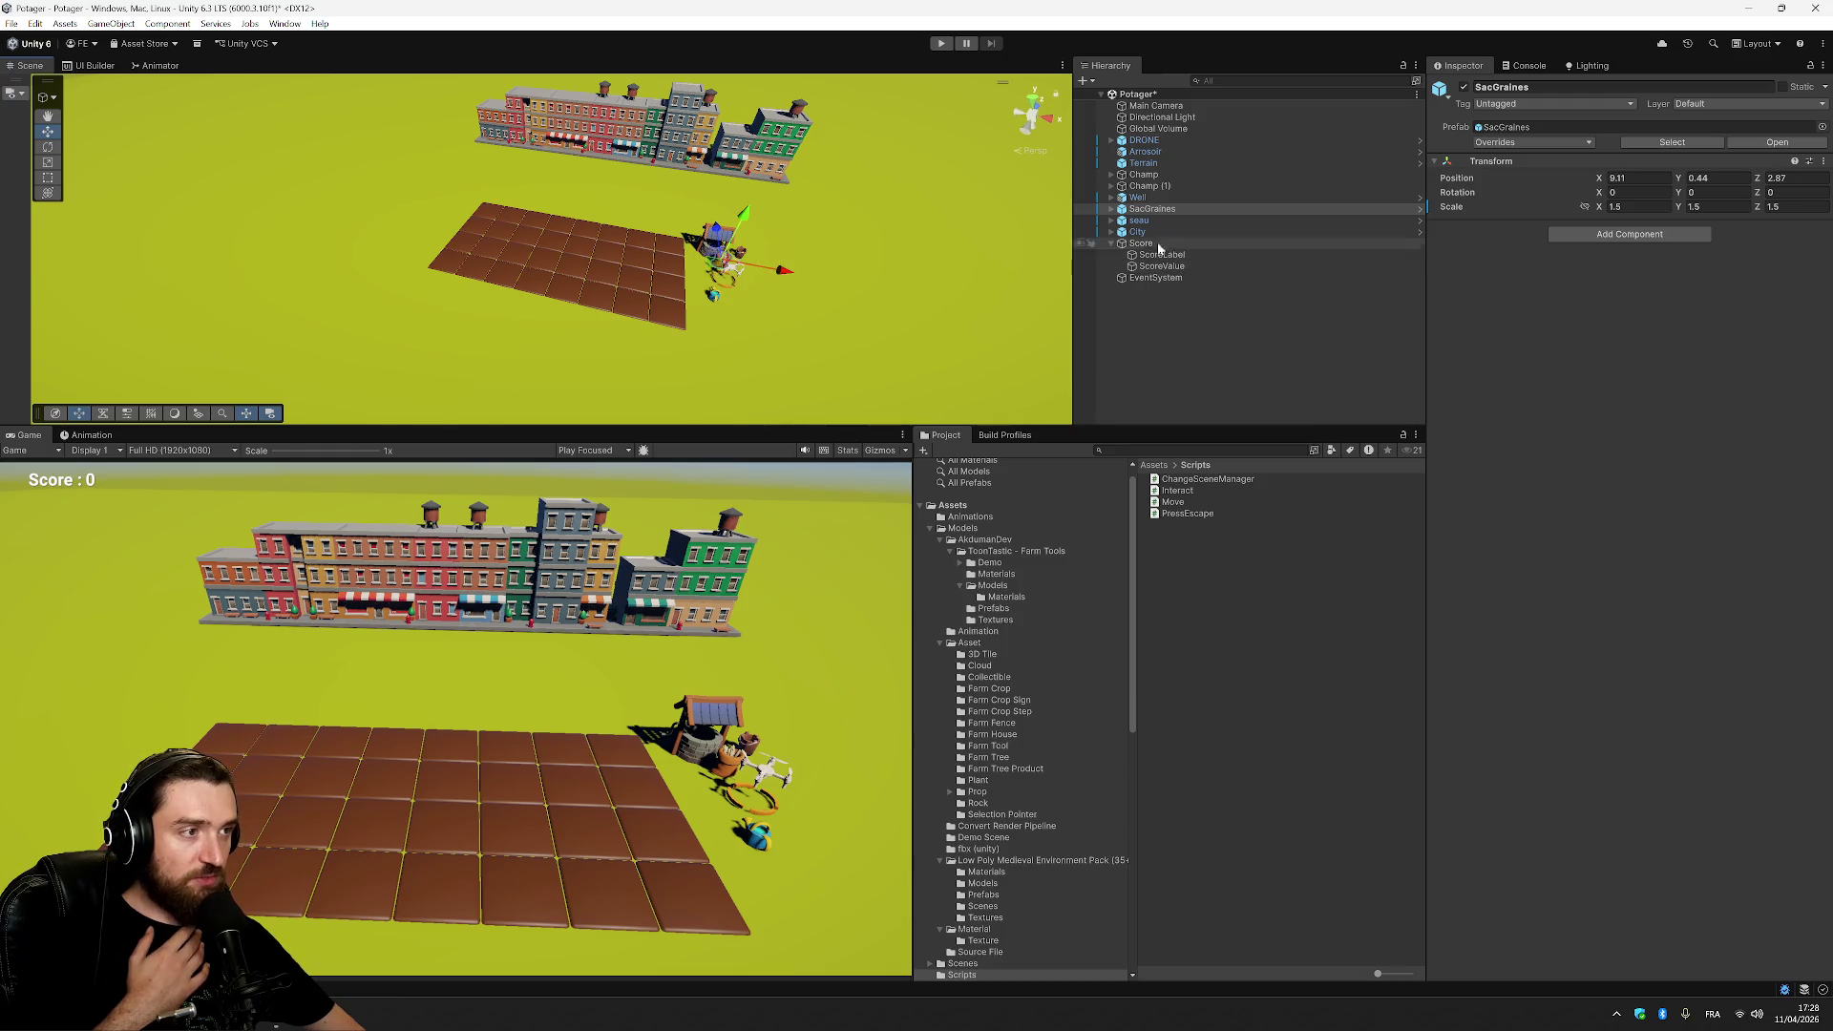
pyautogui.click(1207, 490)
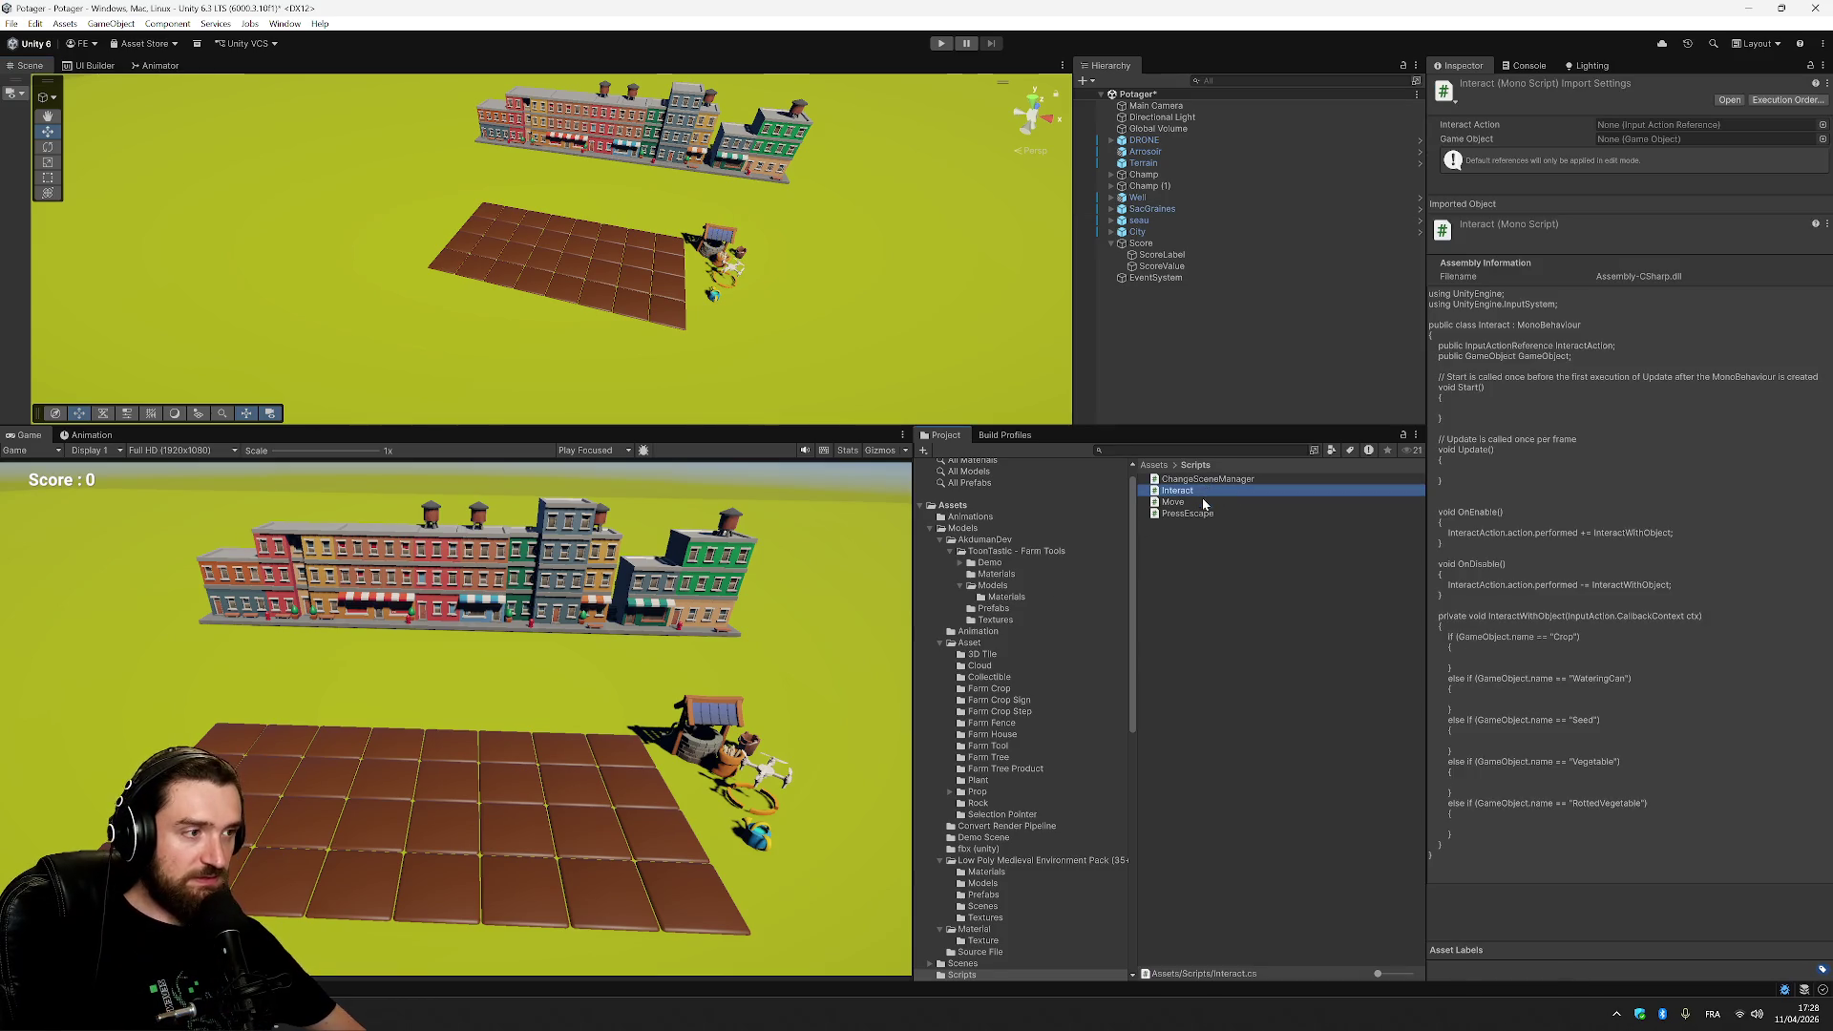
pyautogui.rightClick(1200, 491)
pyautogui.moveTo(1205, 498)
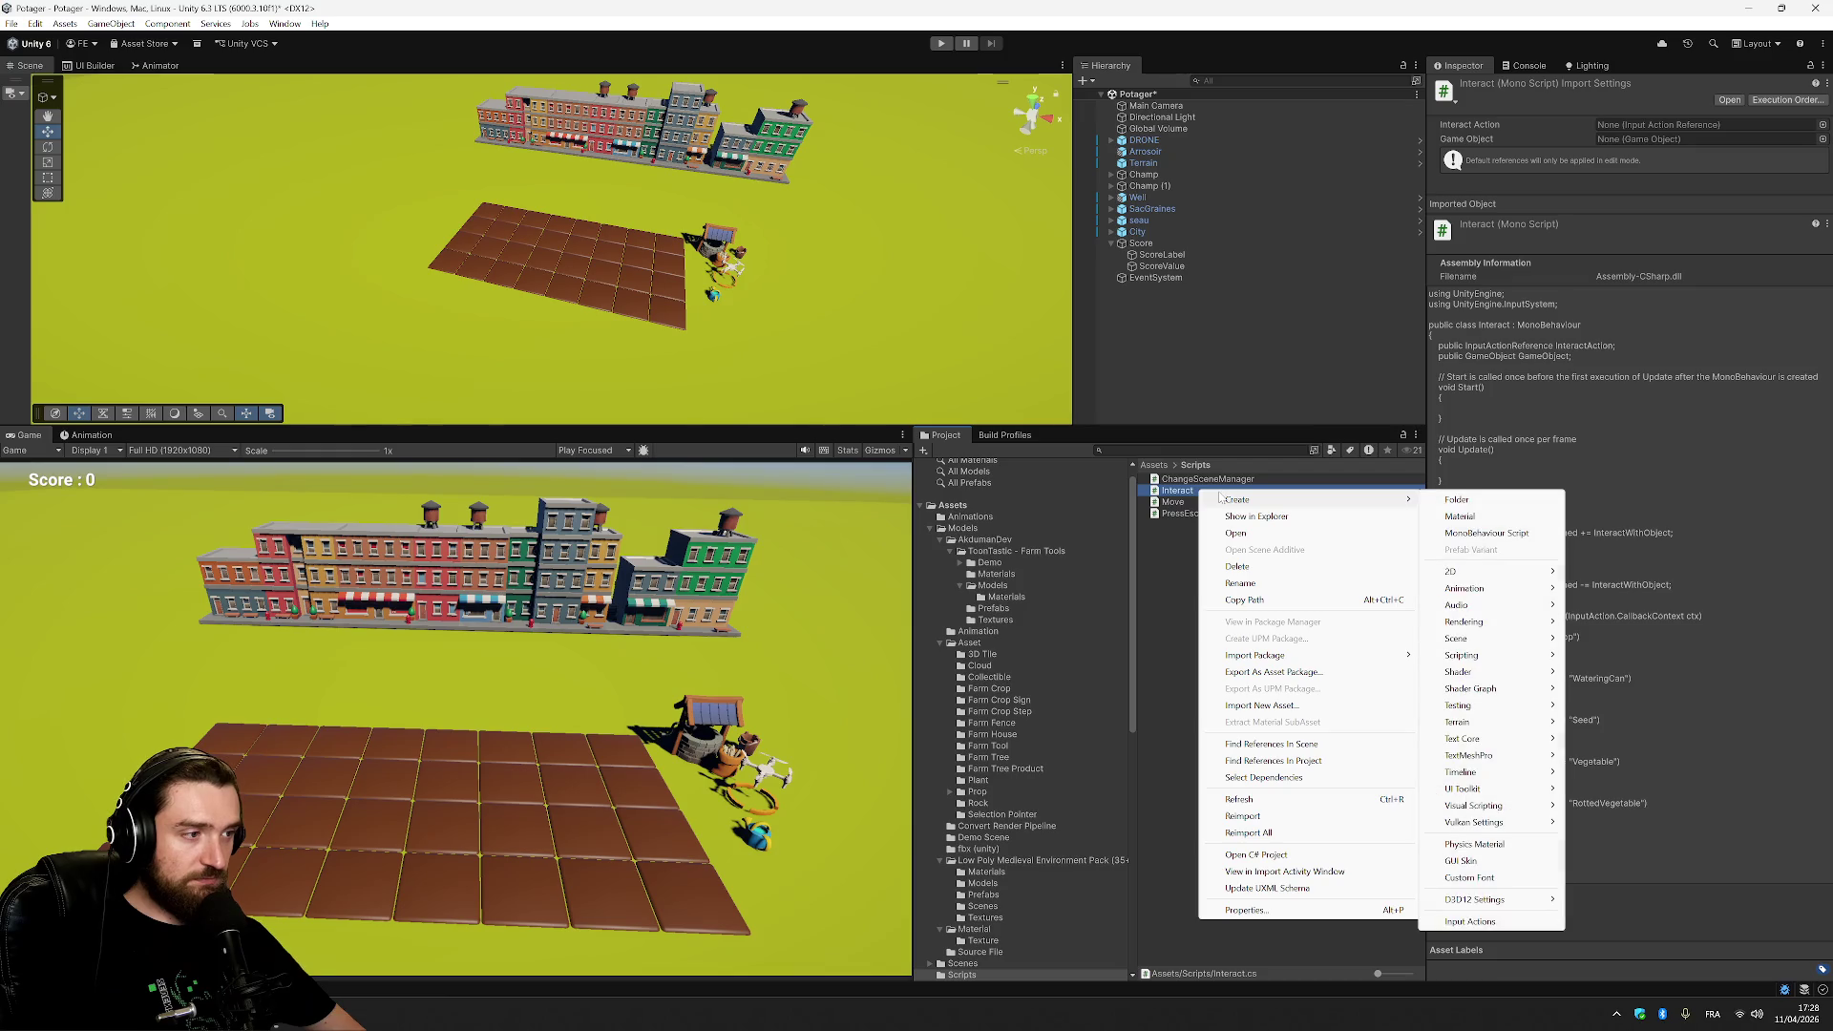
pyautogui.click(1188, 593)
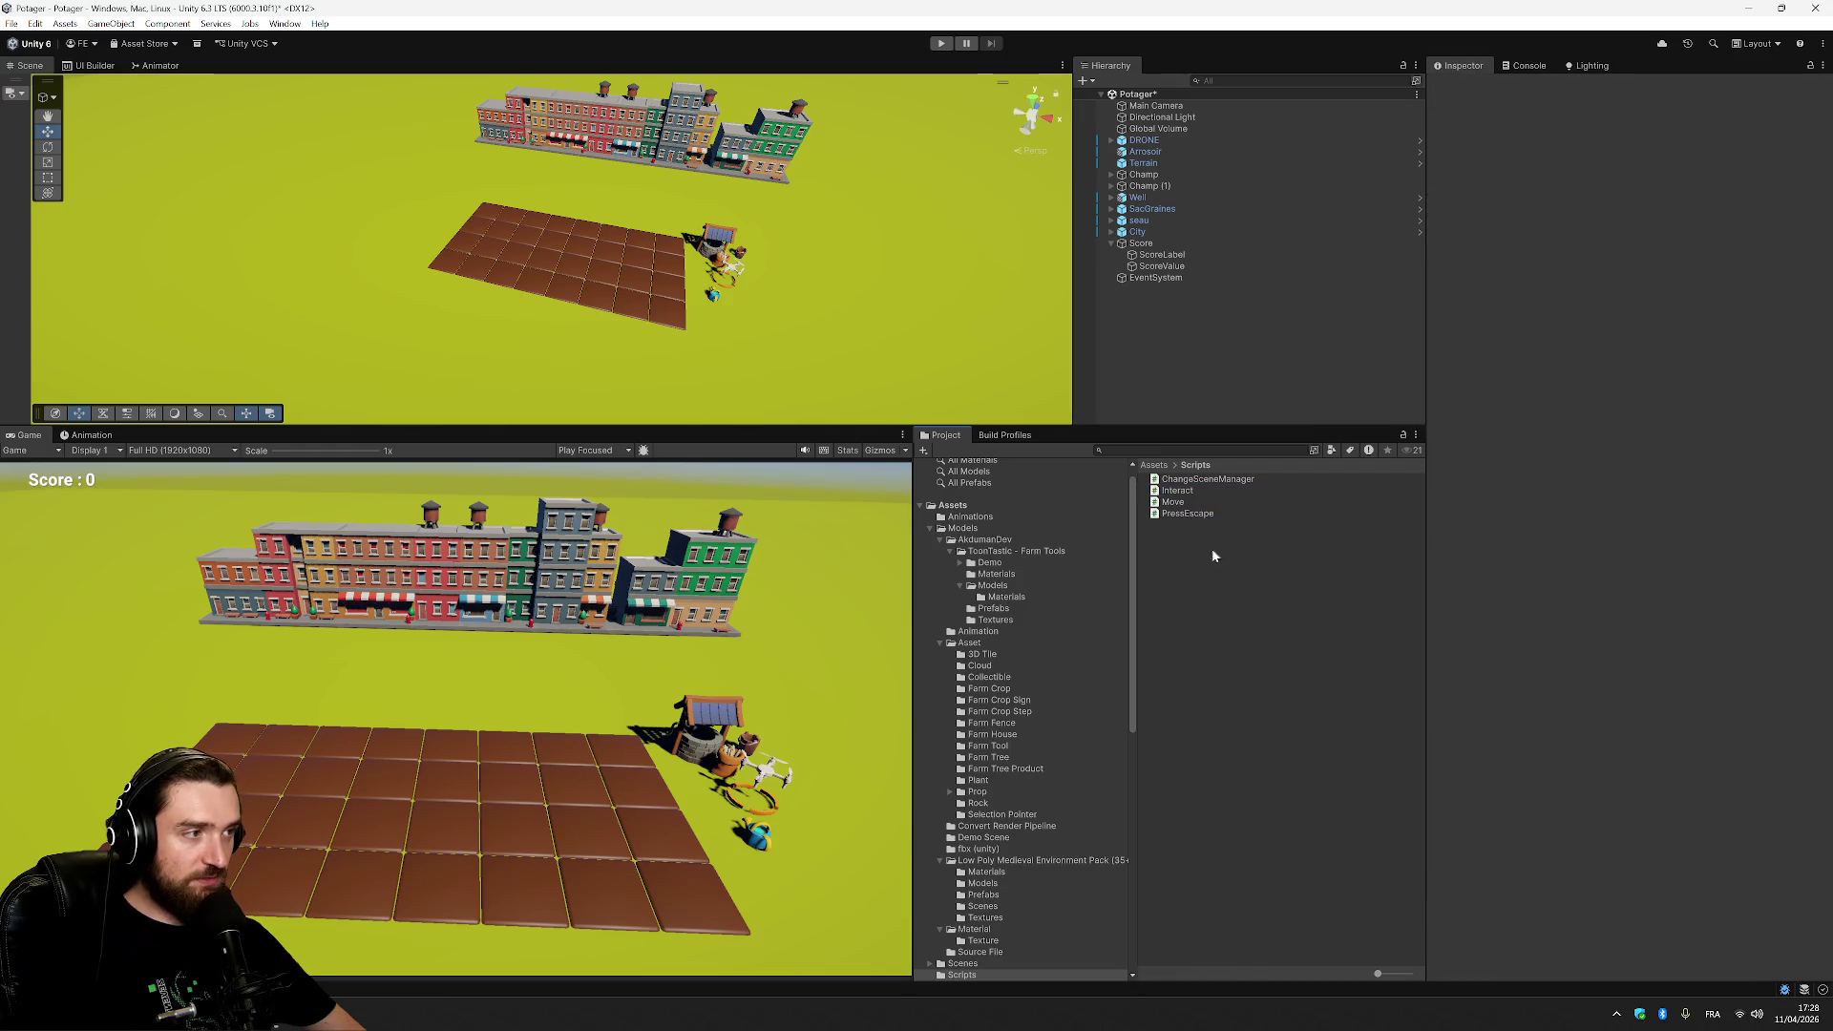
pyautogui.click(1219, 491)
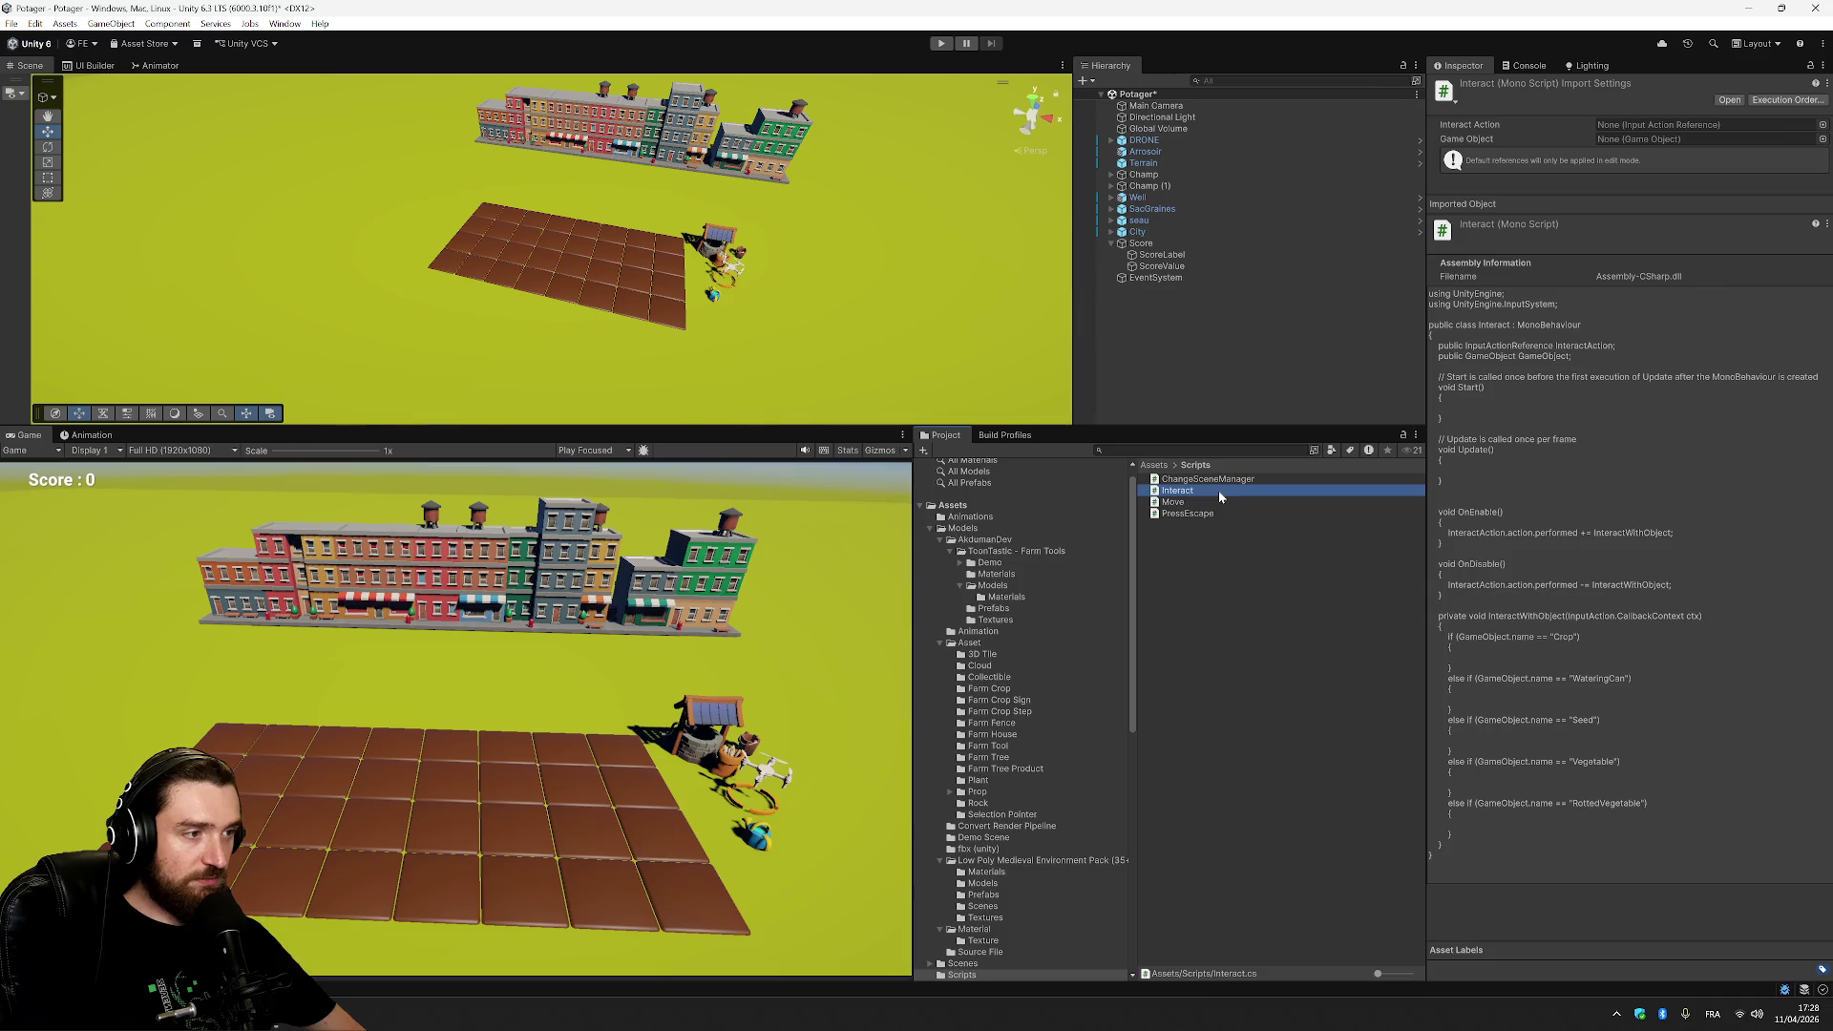
pyautogui.click(1302, 331)
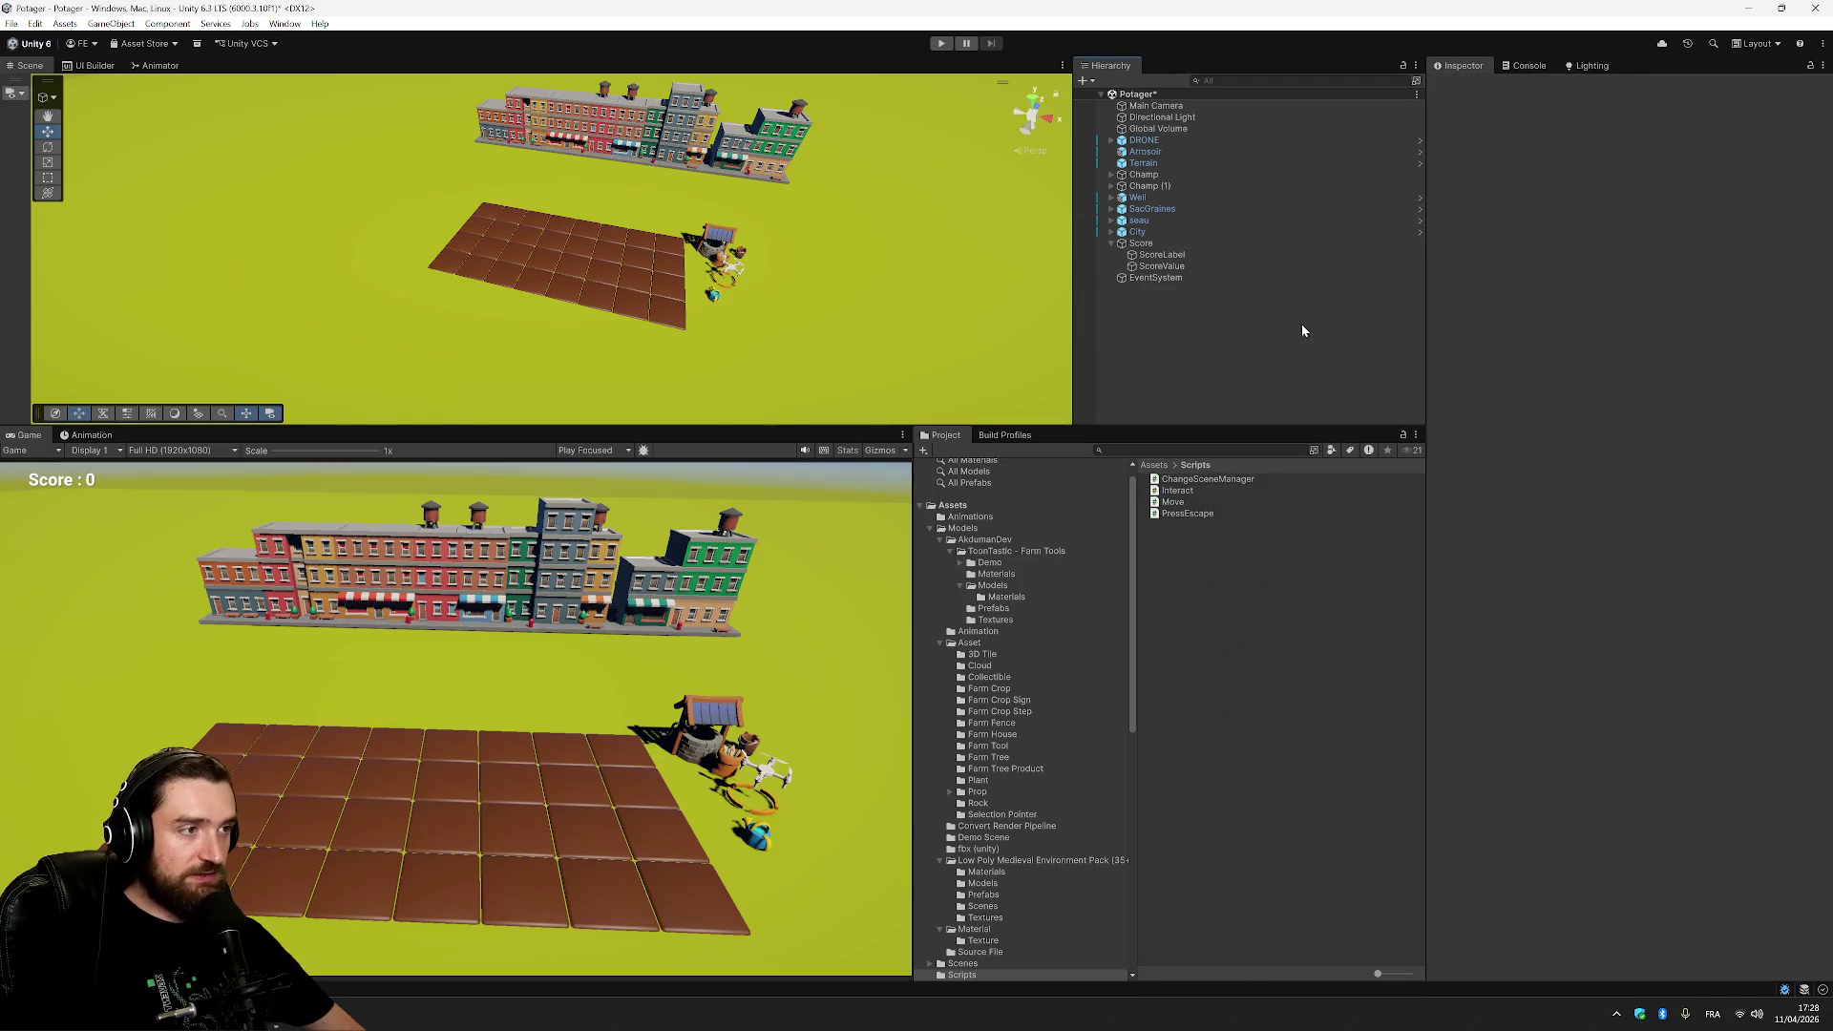
pyautogui.click(1147, 152)
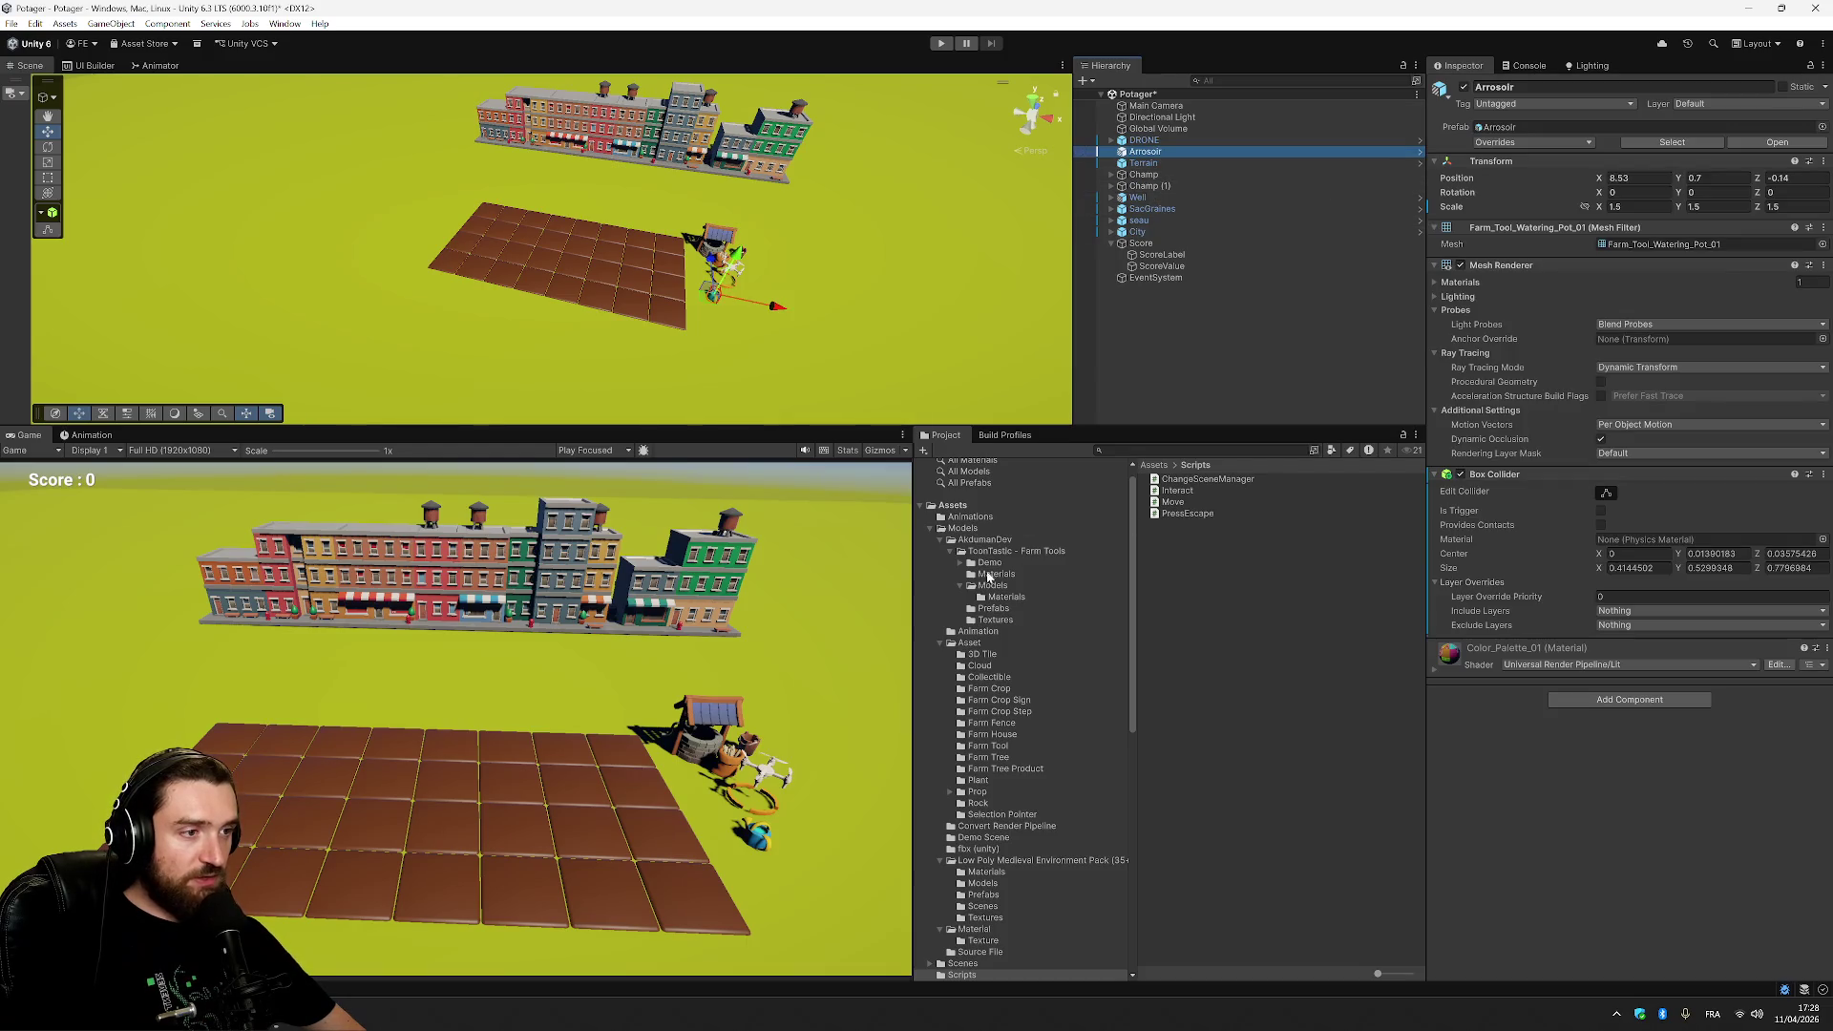
pyautogui.click(953, 505)
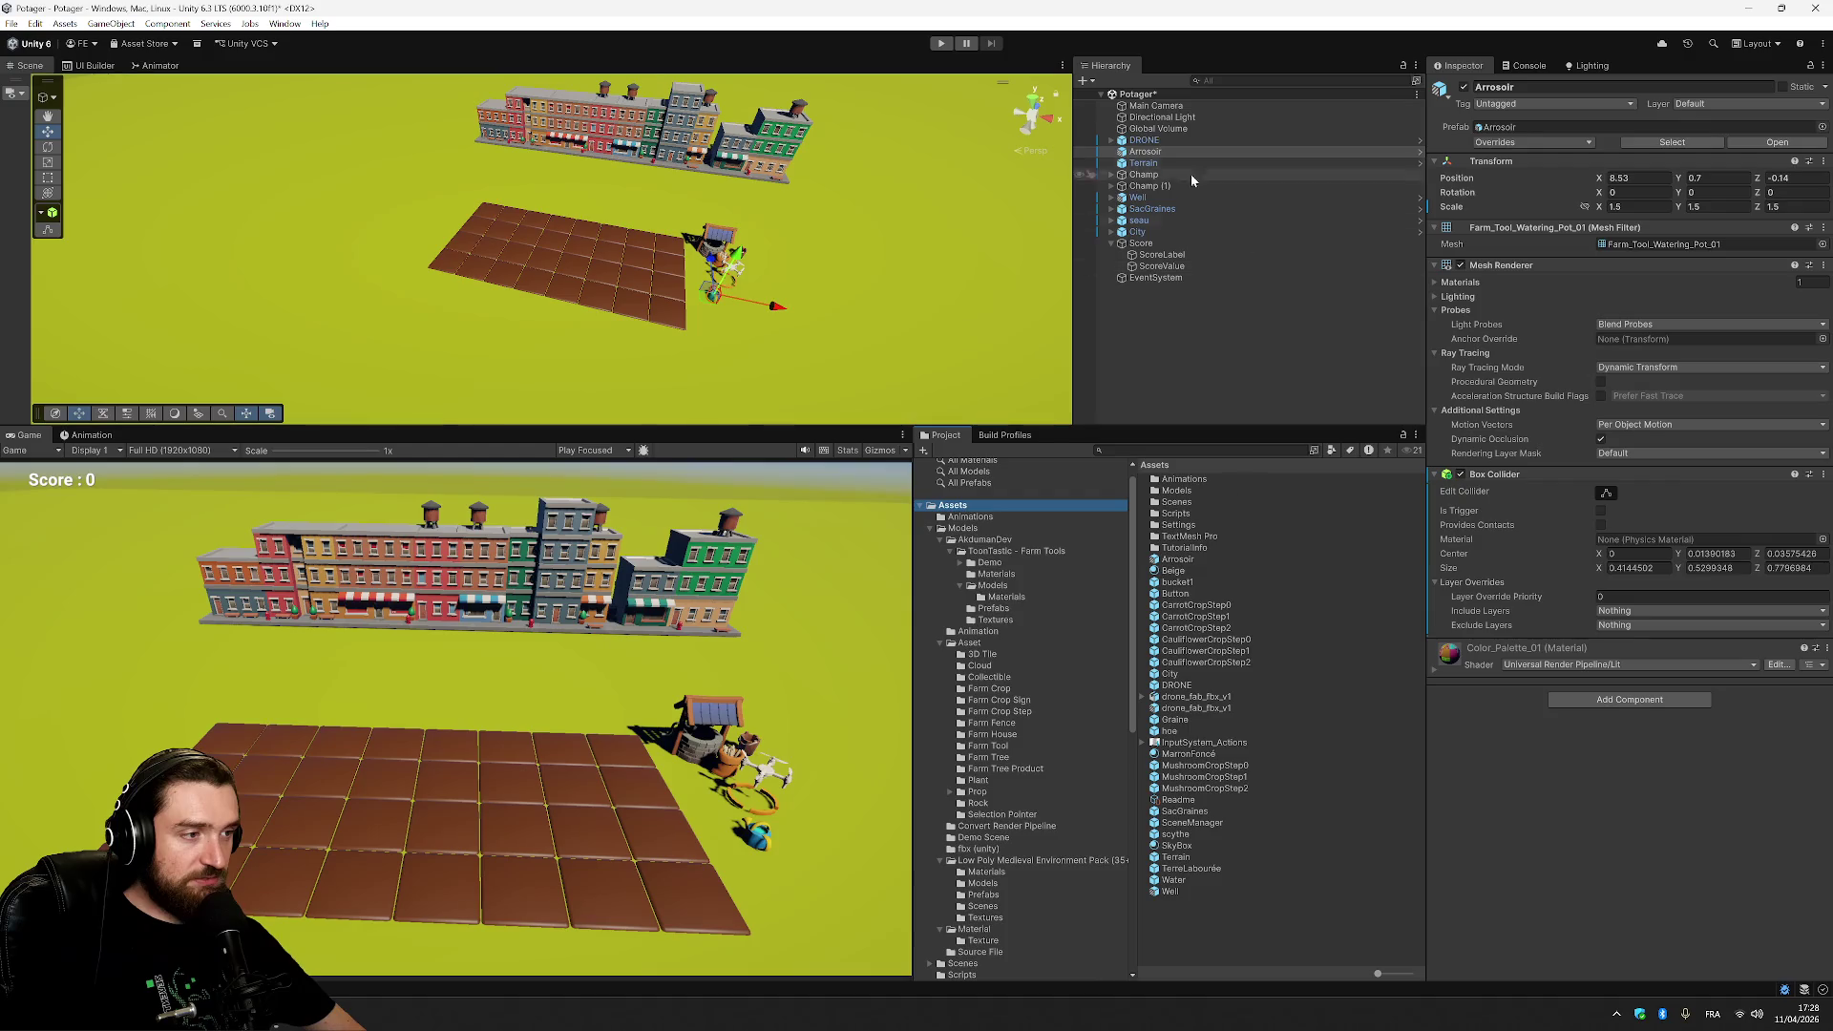
pyautogui.click(1166, 150)
pyautogui.press('Delete')
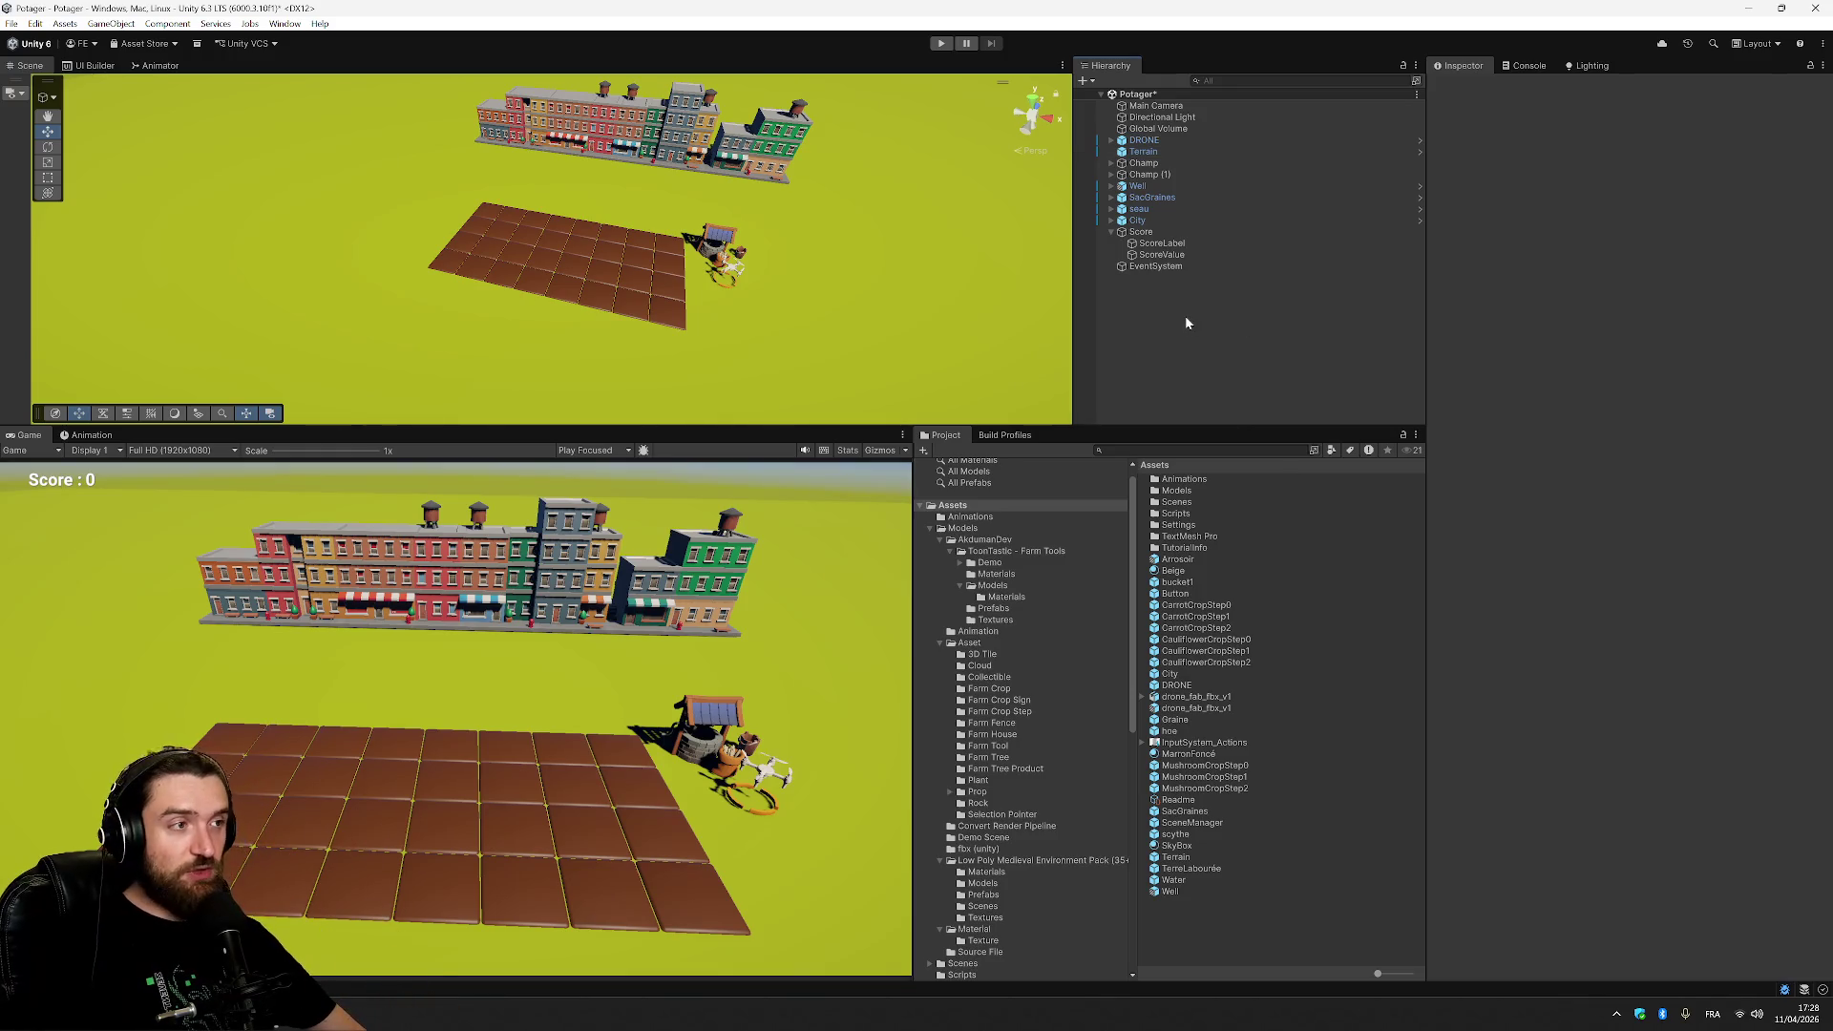
pyautogui.hotkey('ctrl', 's')
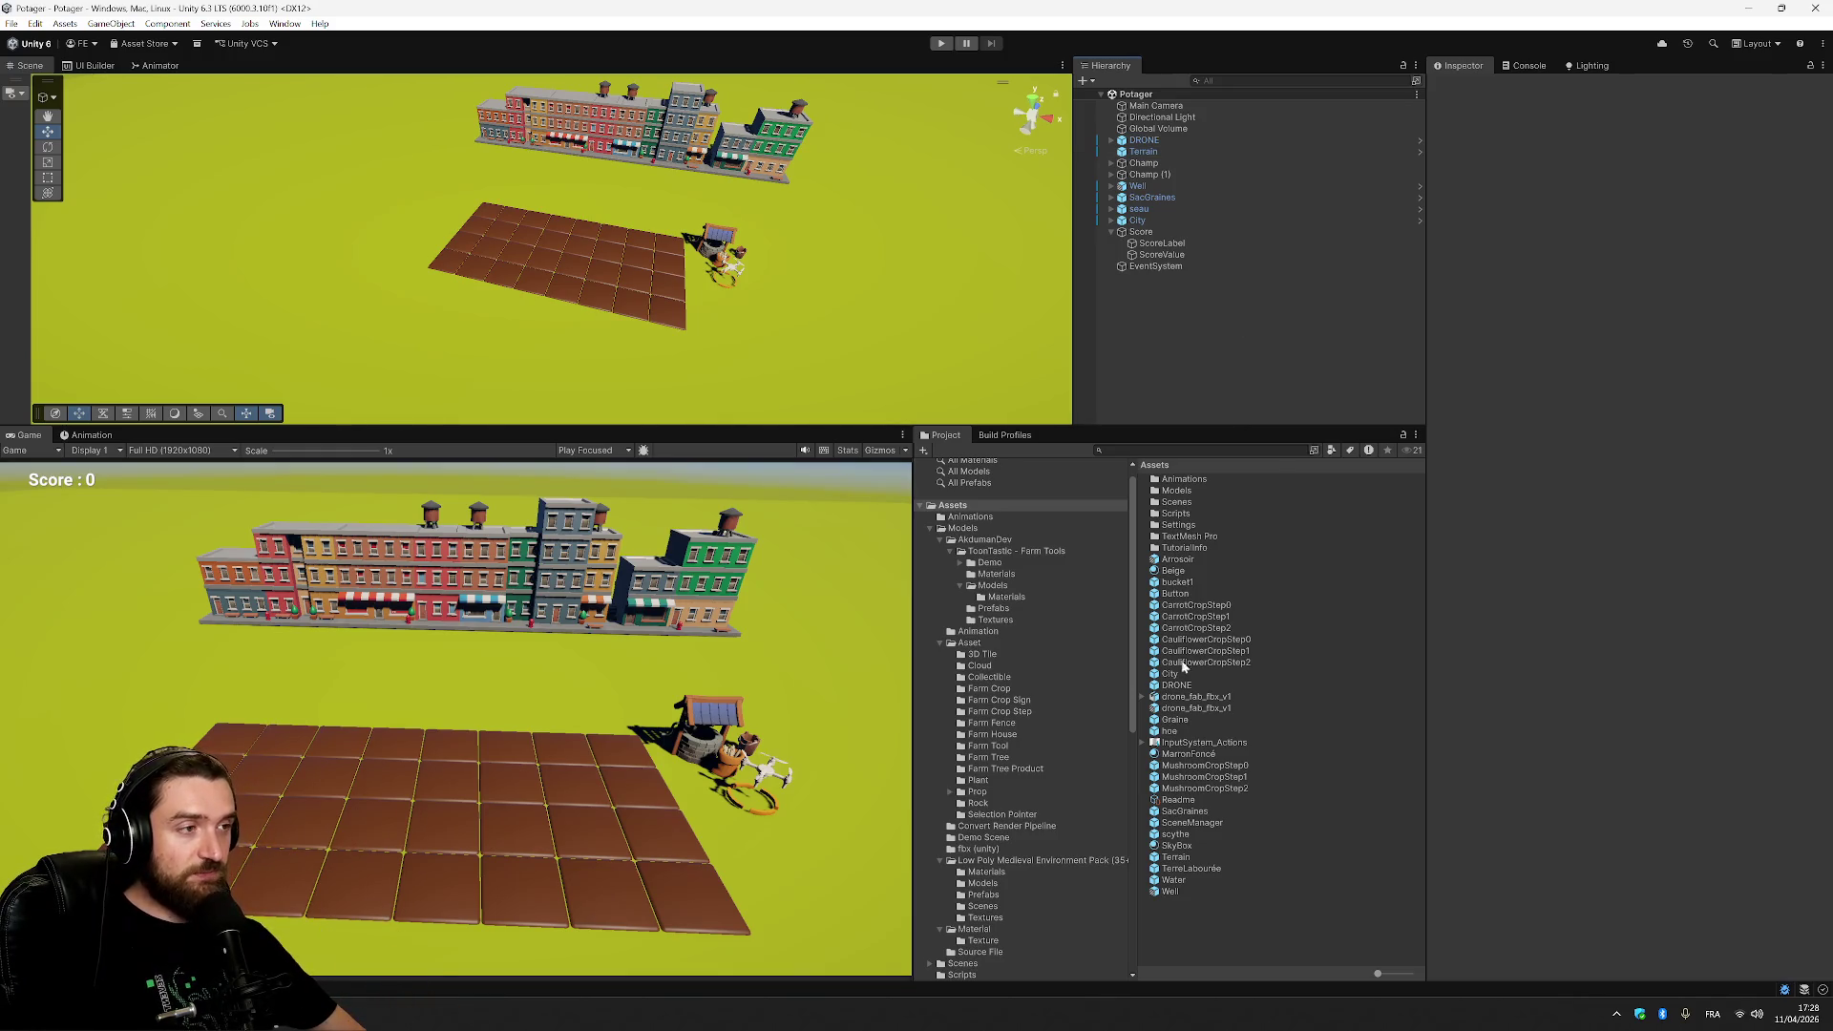
# In InputSystem_Actions, rename the Interact action to Plant and add a new Water action.
pyautogui.doubleClick(1220, 745)
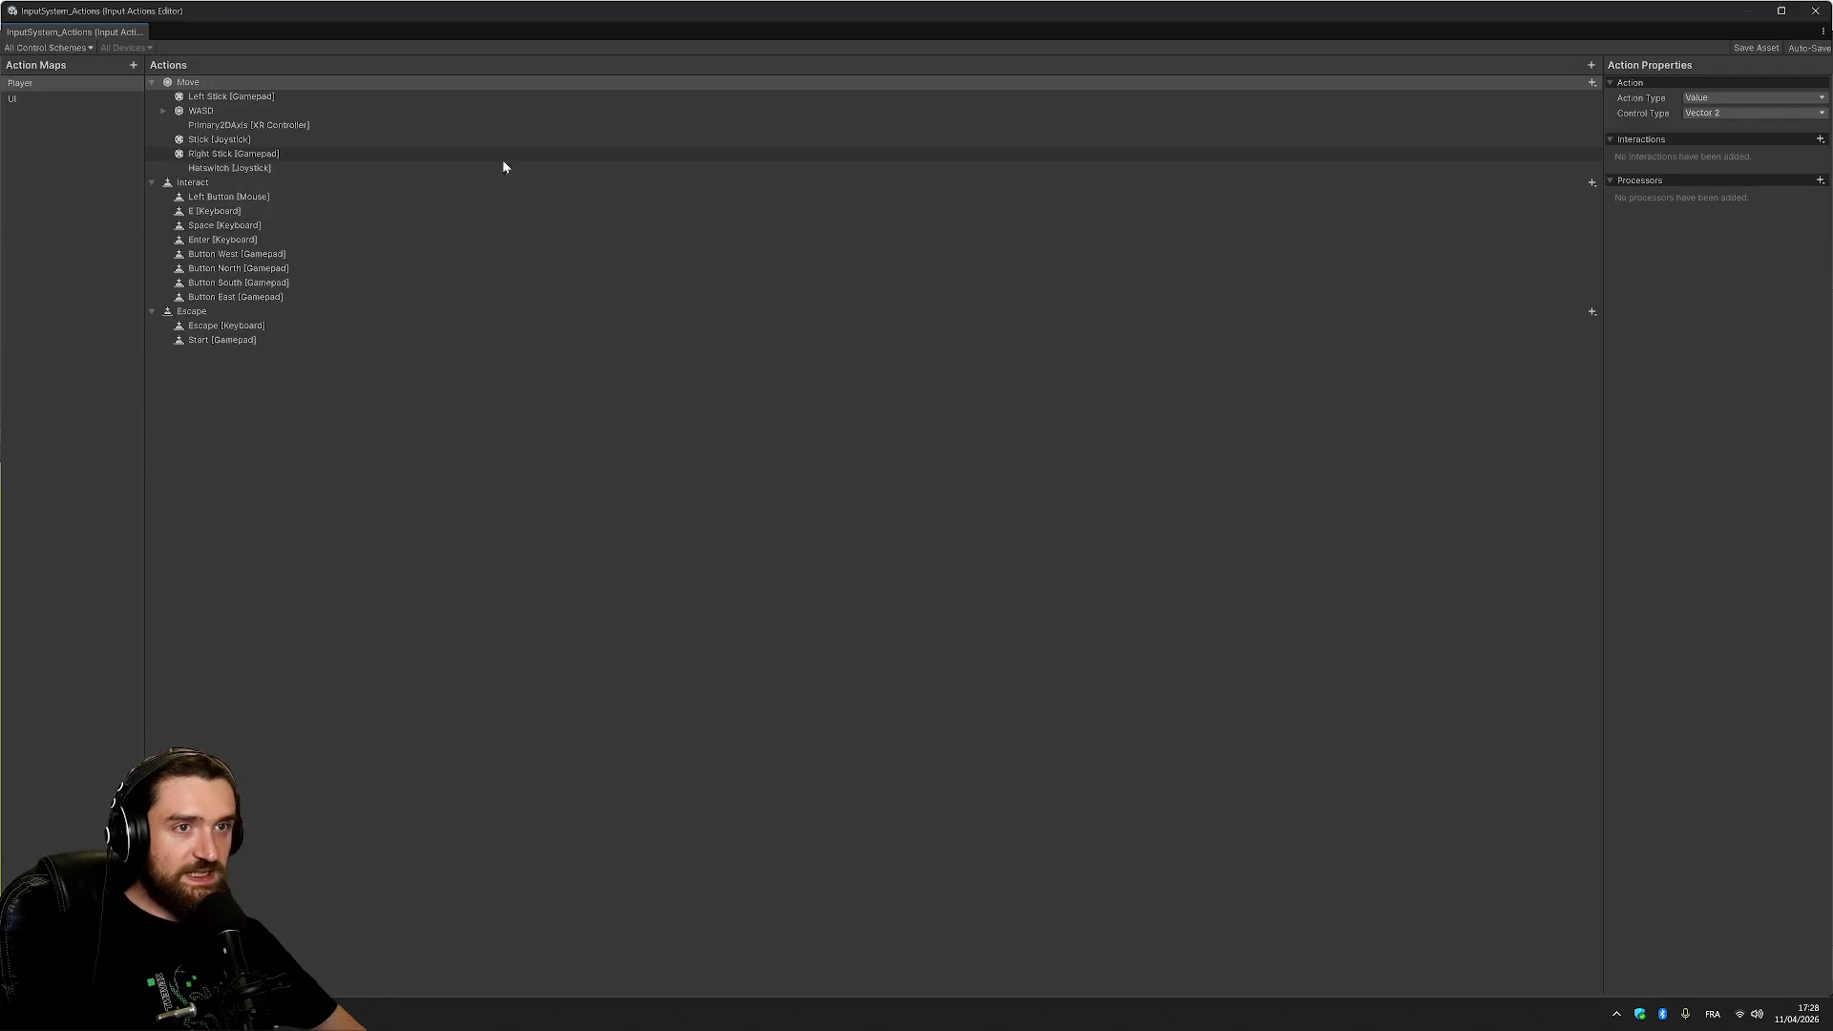
pyautogui.click(222, 182)
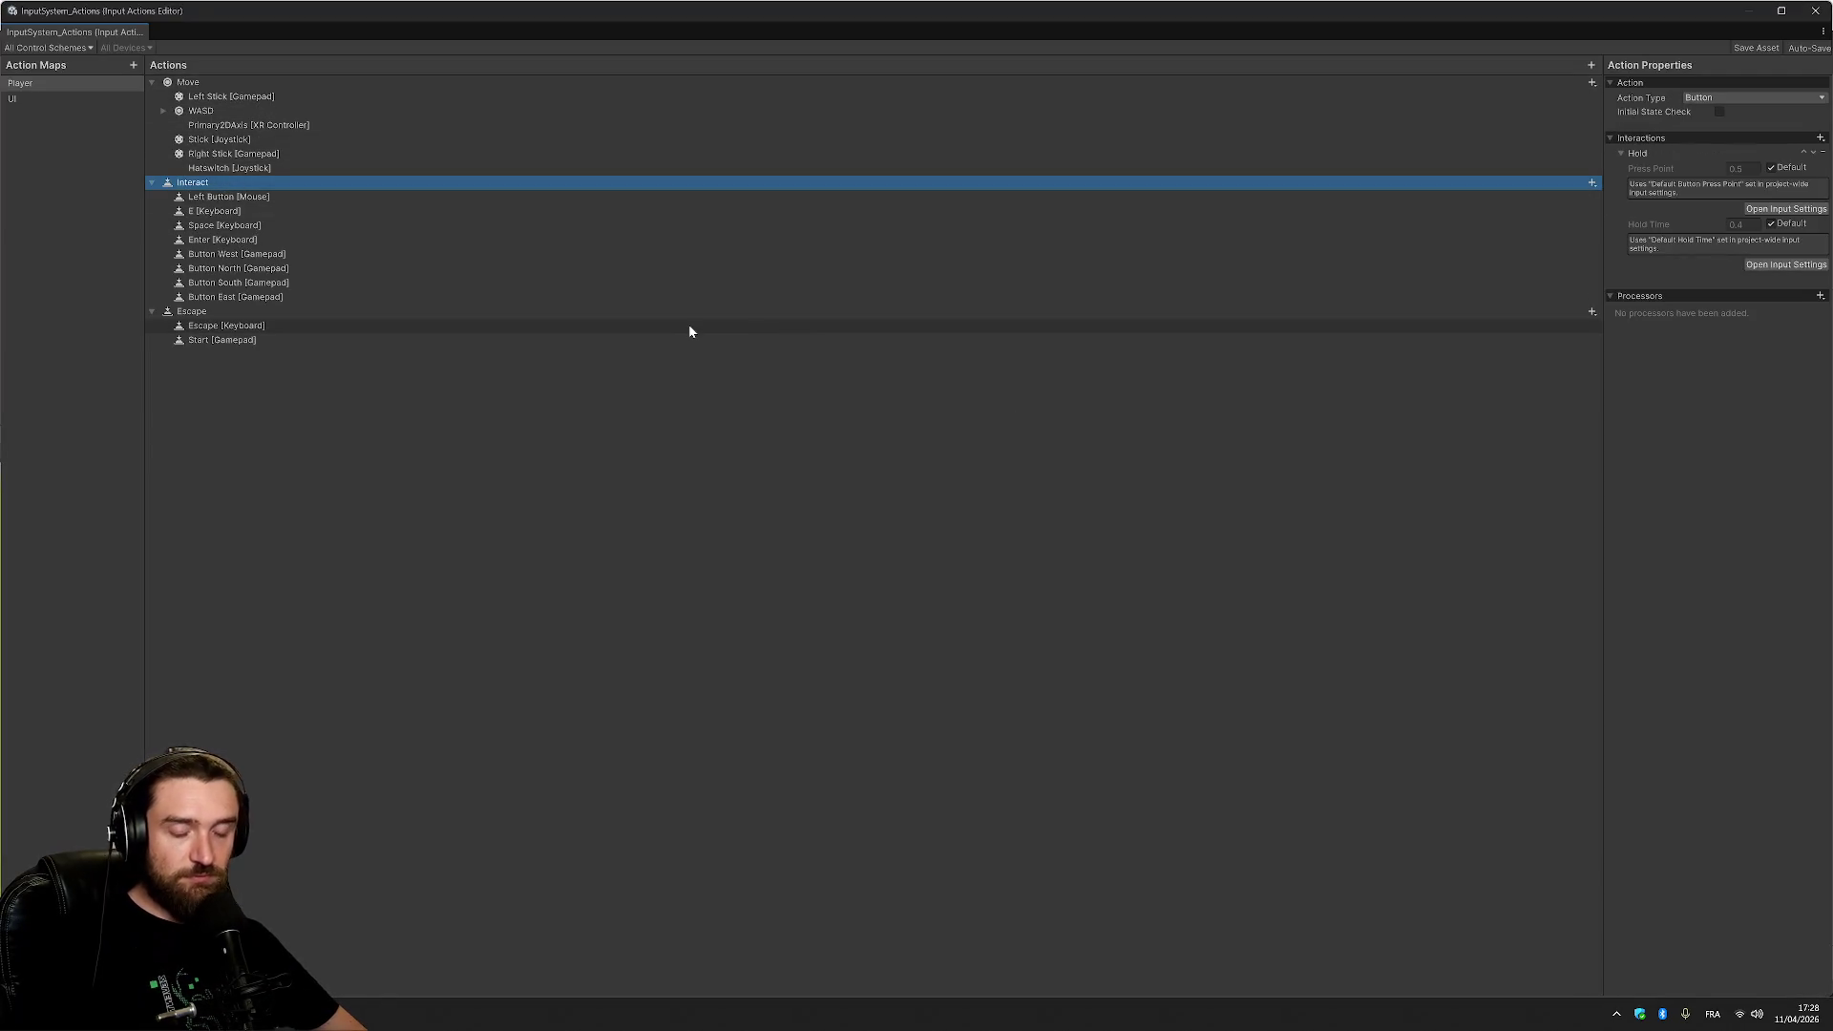
pyautogui.rightClick(210, 182)
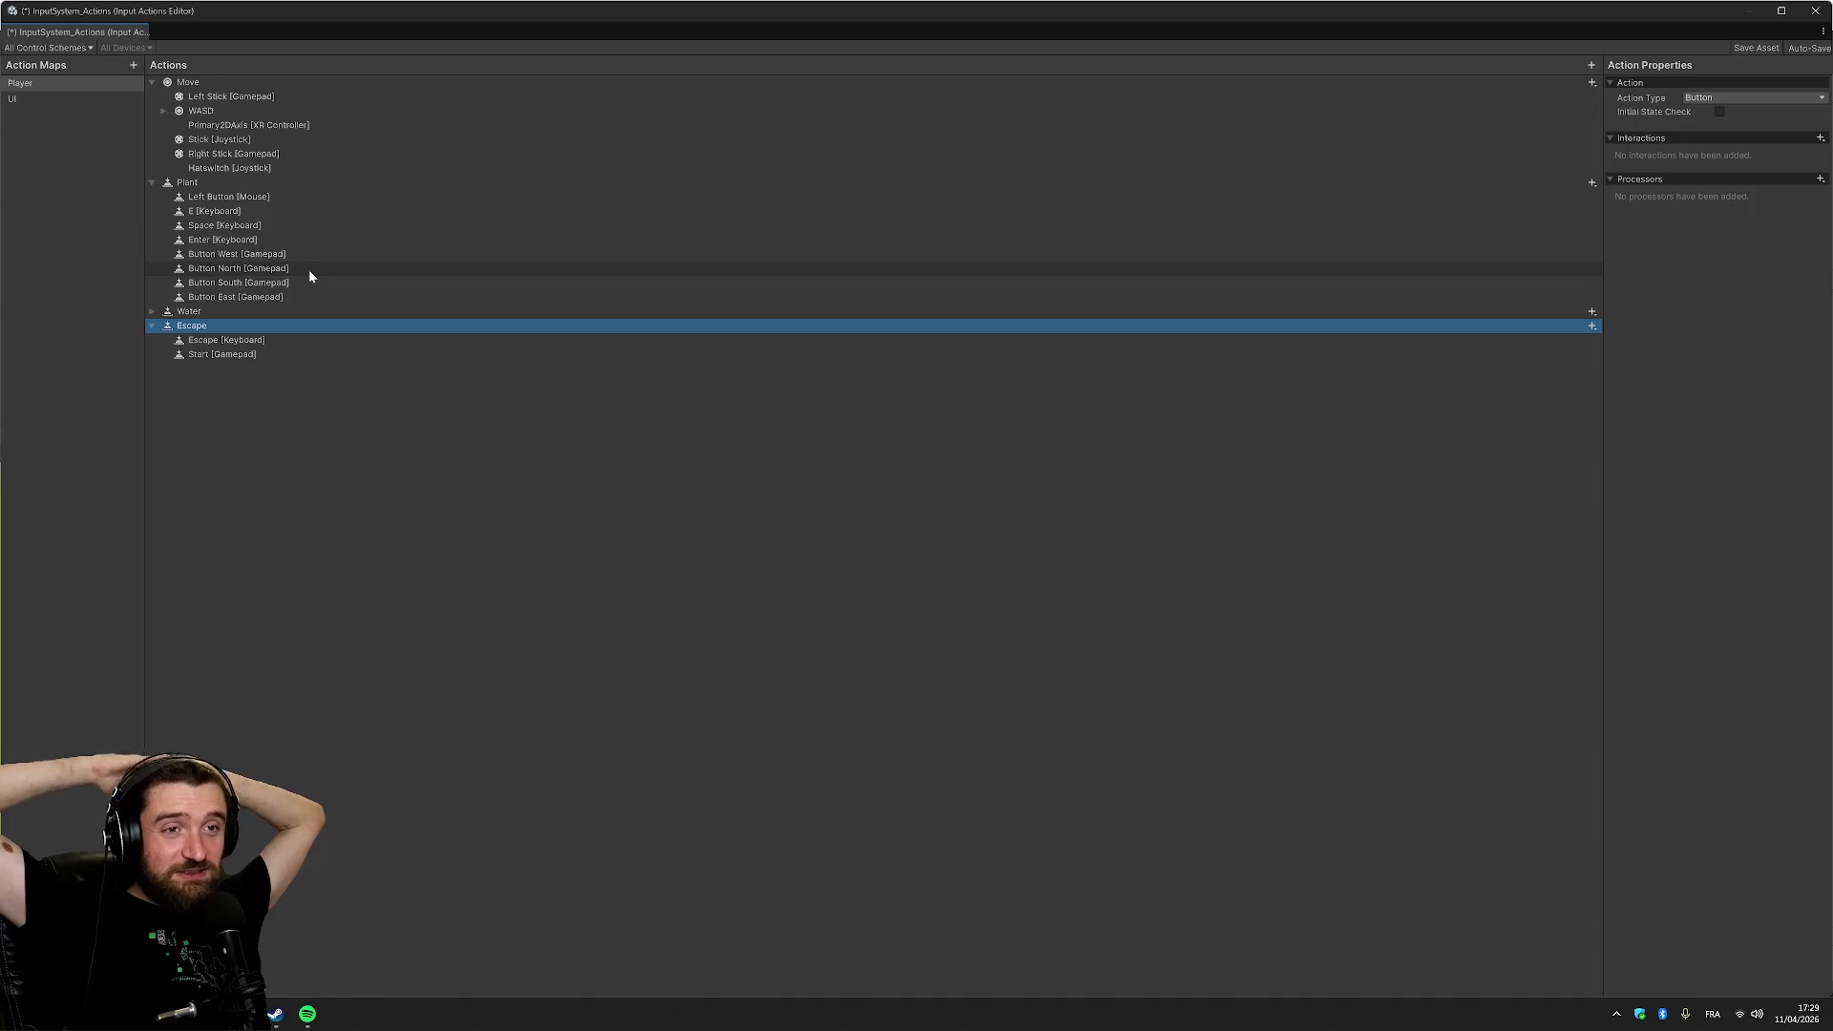
pyautogui.click(152, 314)
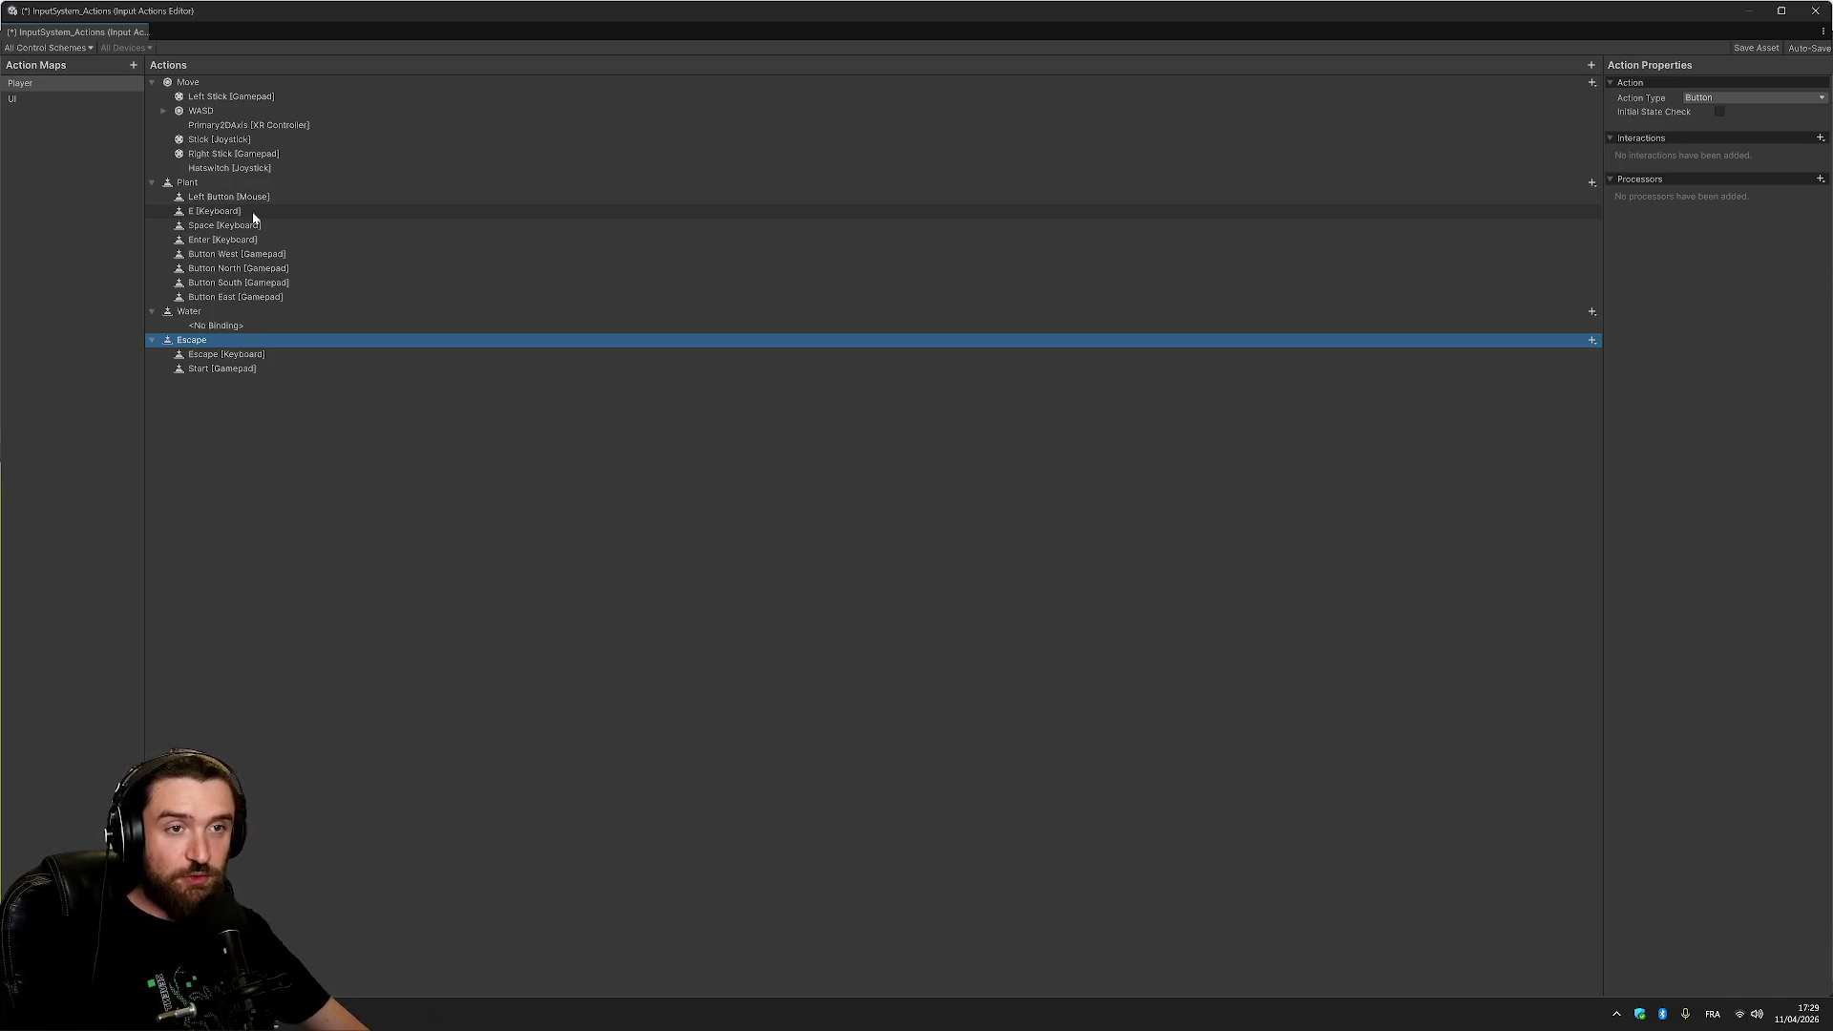
pyautogui.click(255, 227)
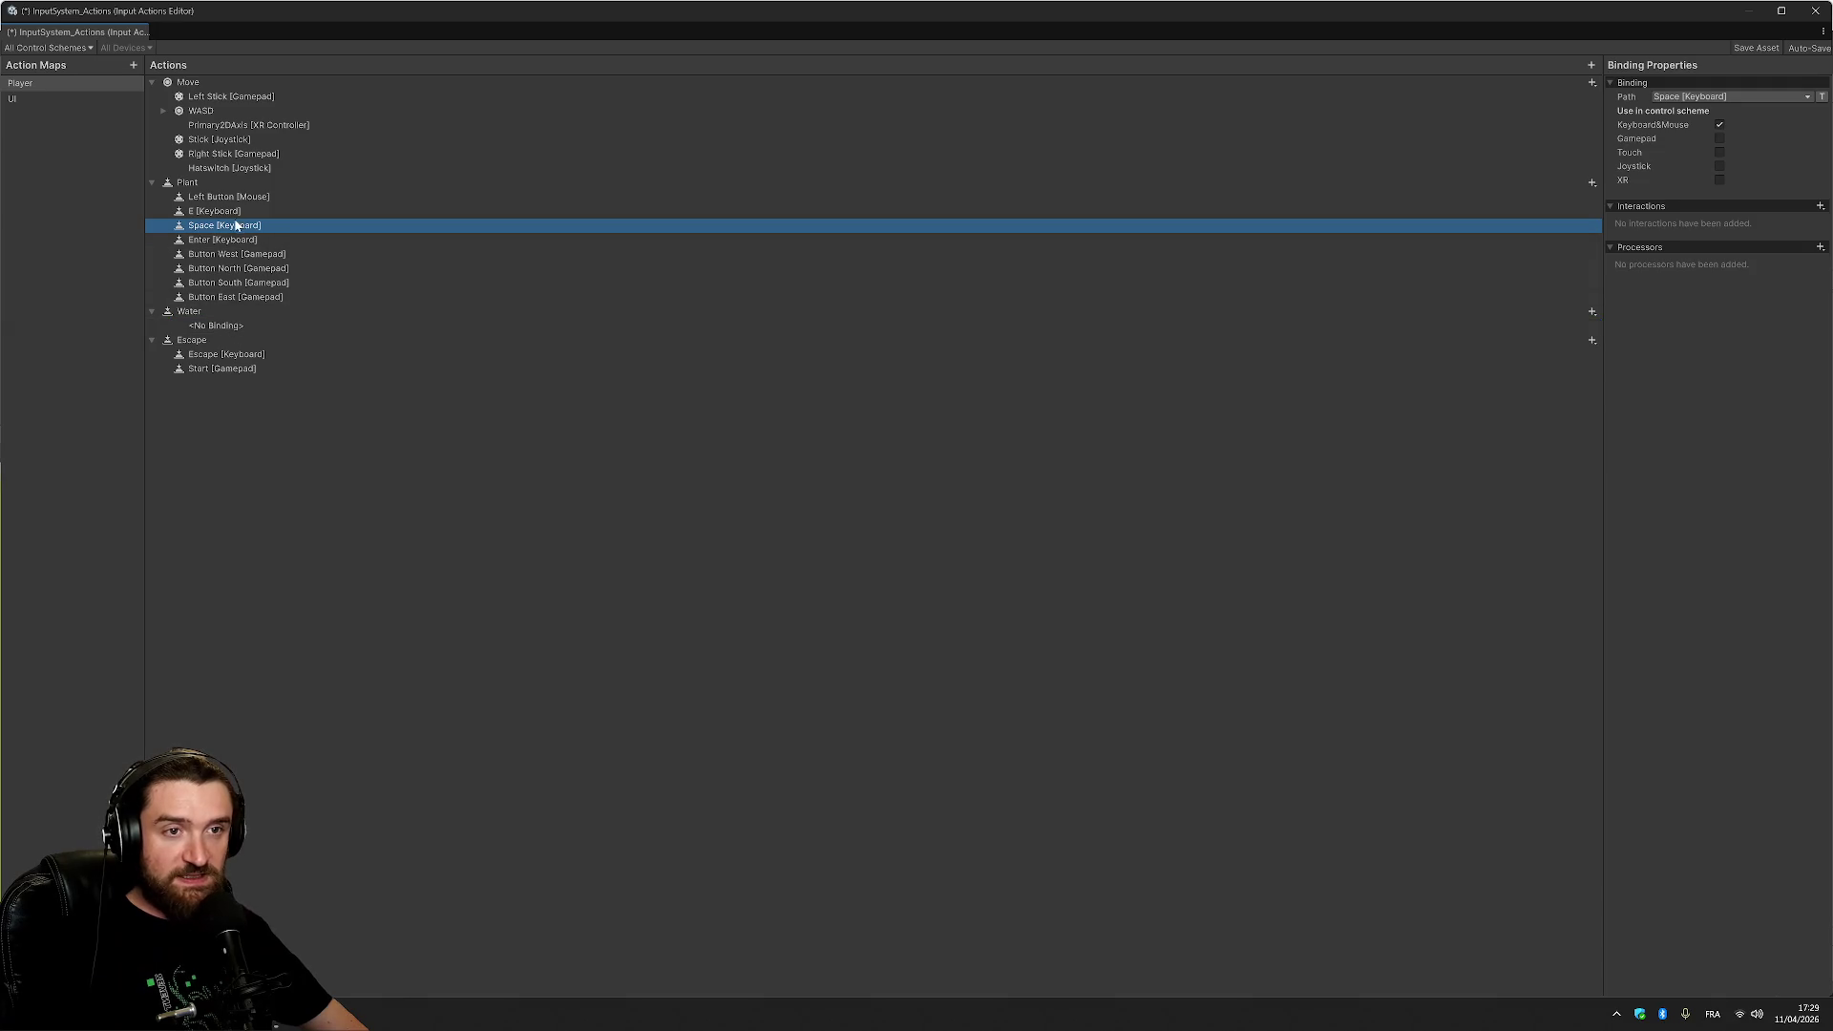
# Move the Space, Enter, Button South and Button West bindings under Water, and delete its empty binding.
pyautogui.moveTo(236, 226)
pyautogui.mouseDown()
pyautogui.moveTo(239, 346)
pyautogui.moveTo(247, 315)
pyautogui.mouseUp()
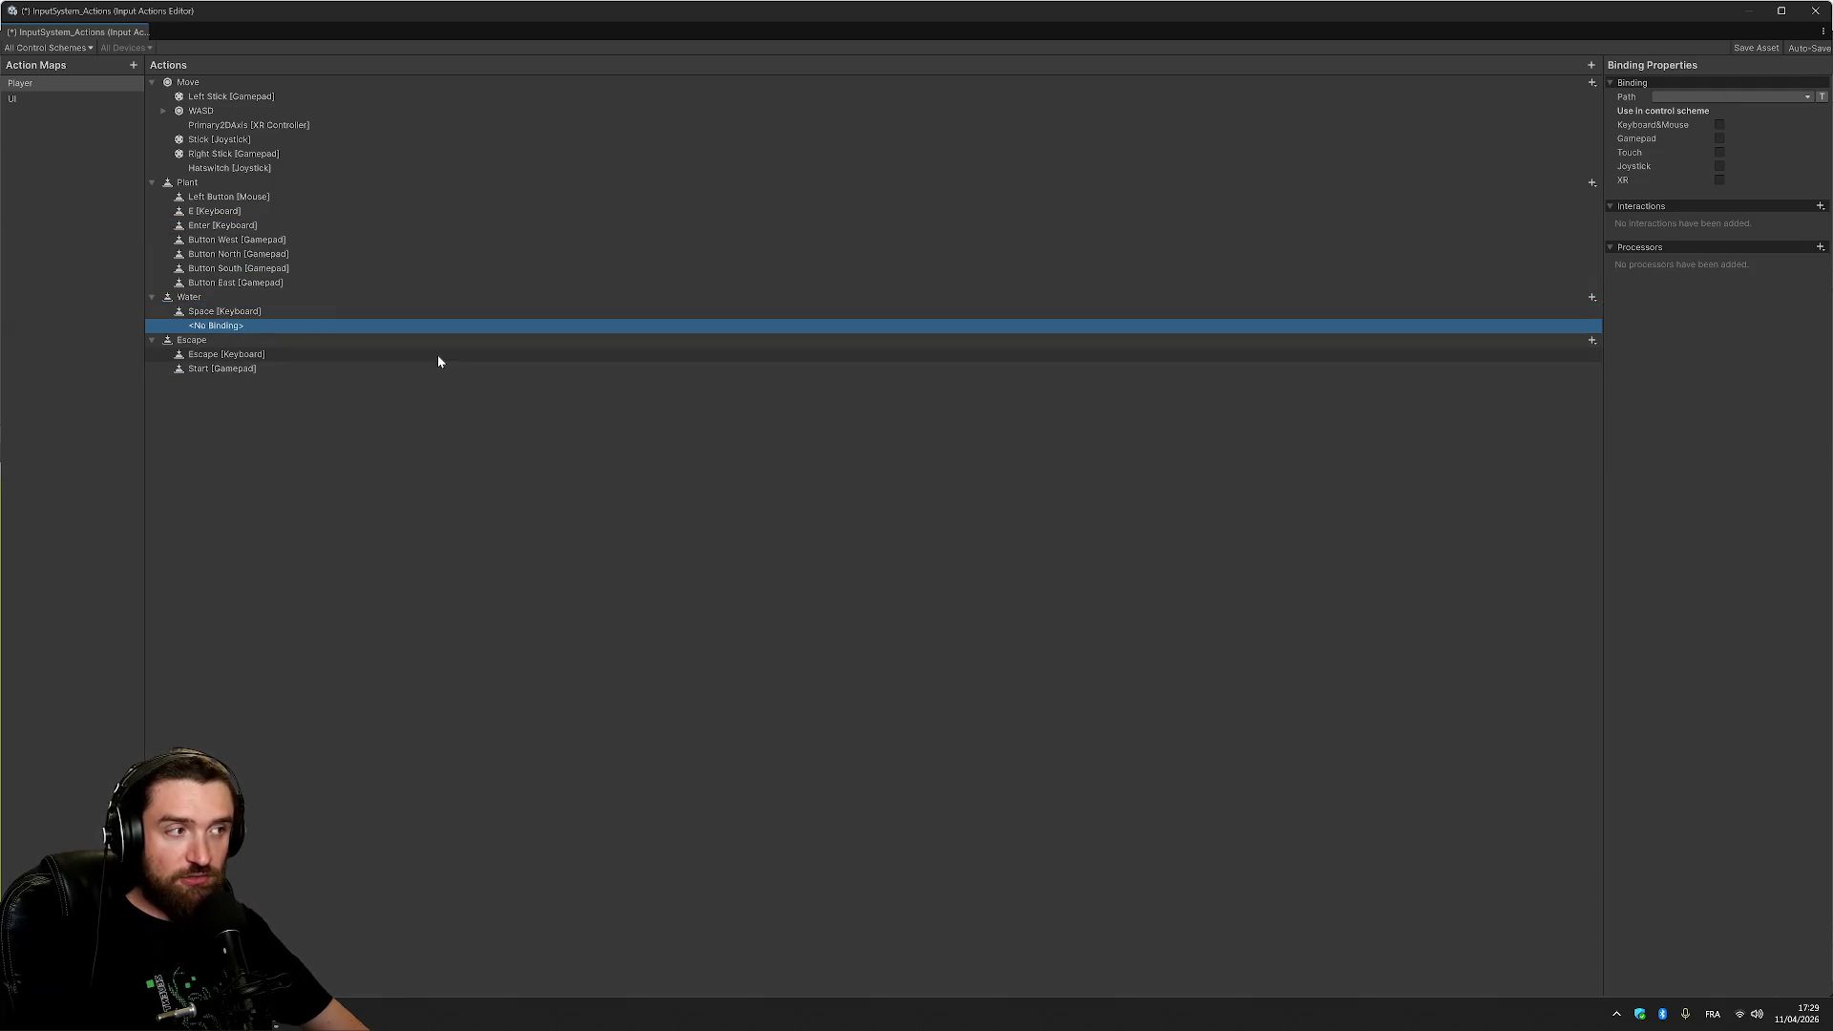
pyautogui.press('Delete')
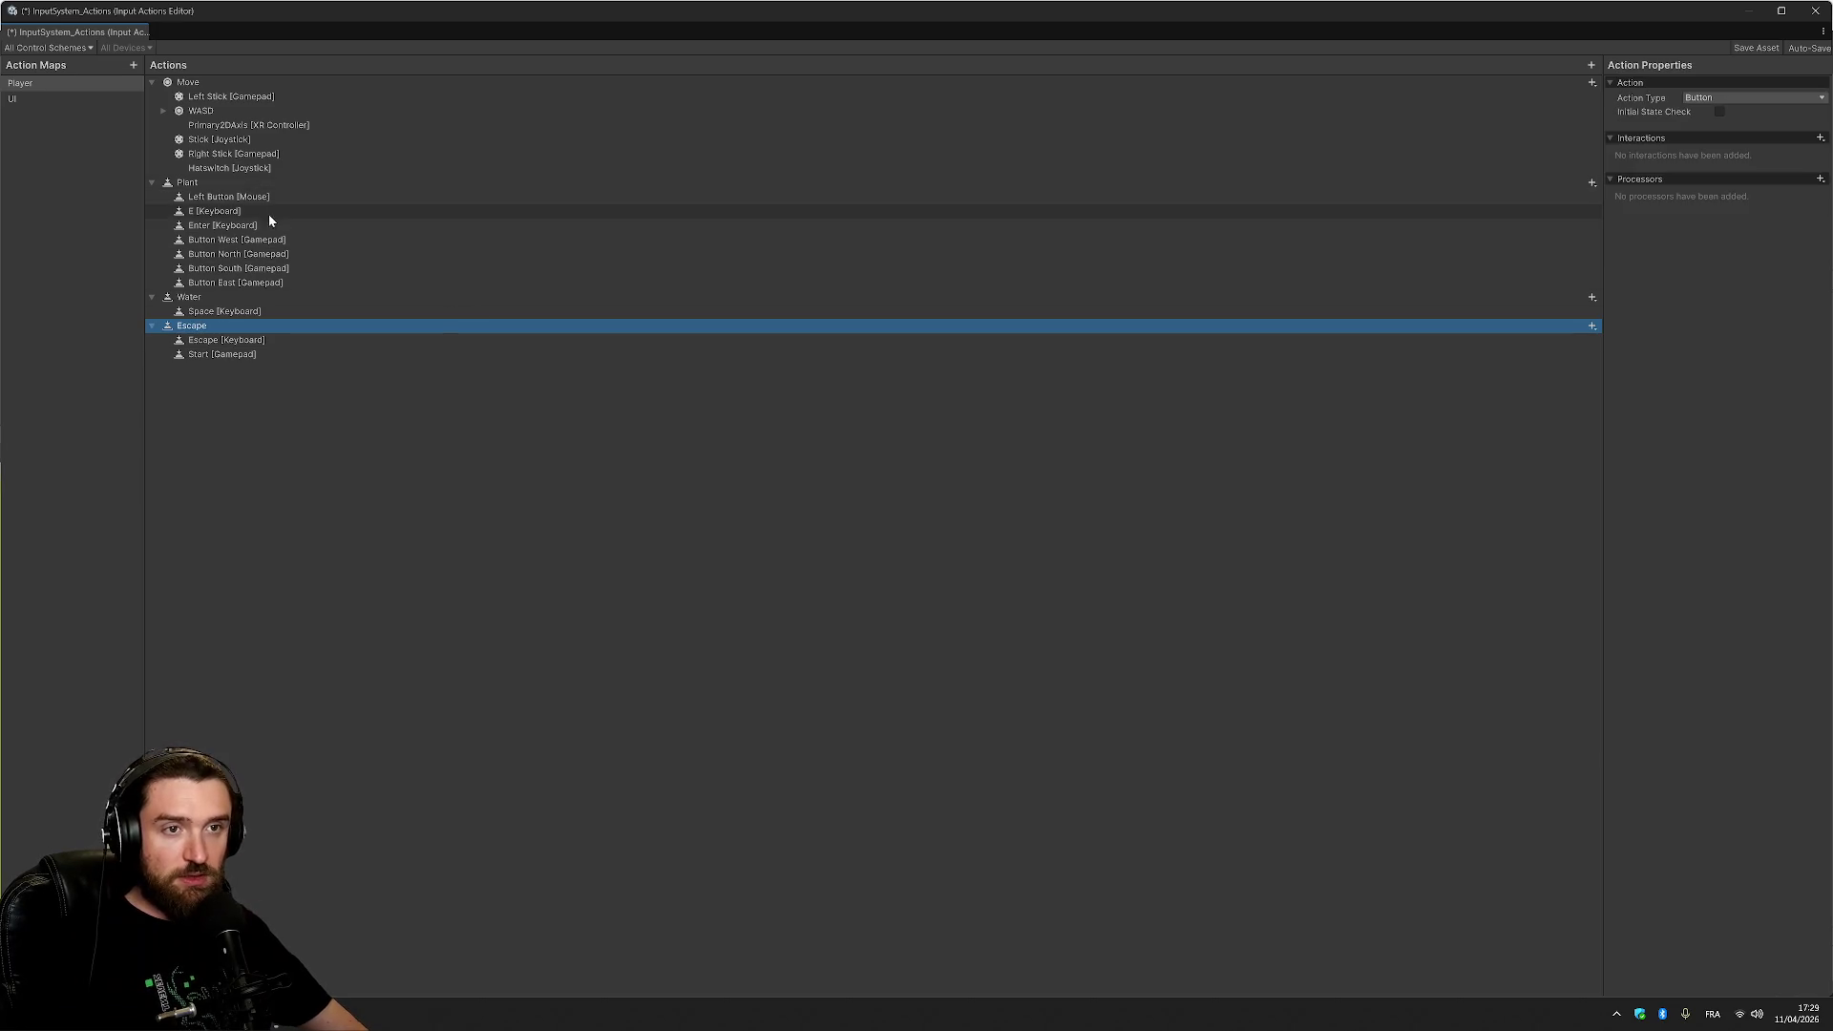
pyautogui.moveTo(275, 227); pyautogui.dragTo(278, 318)
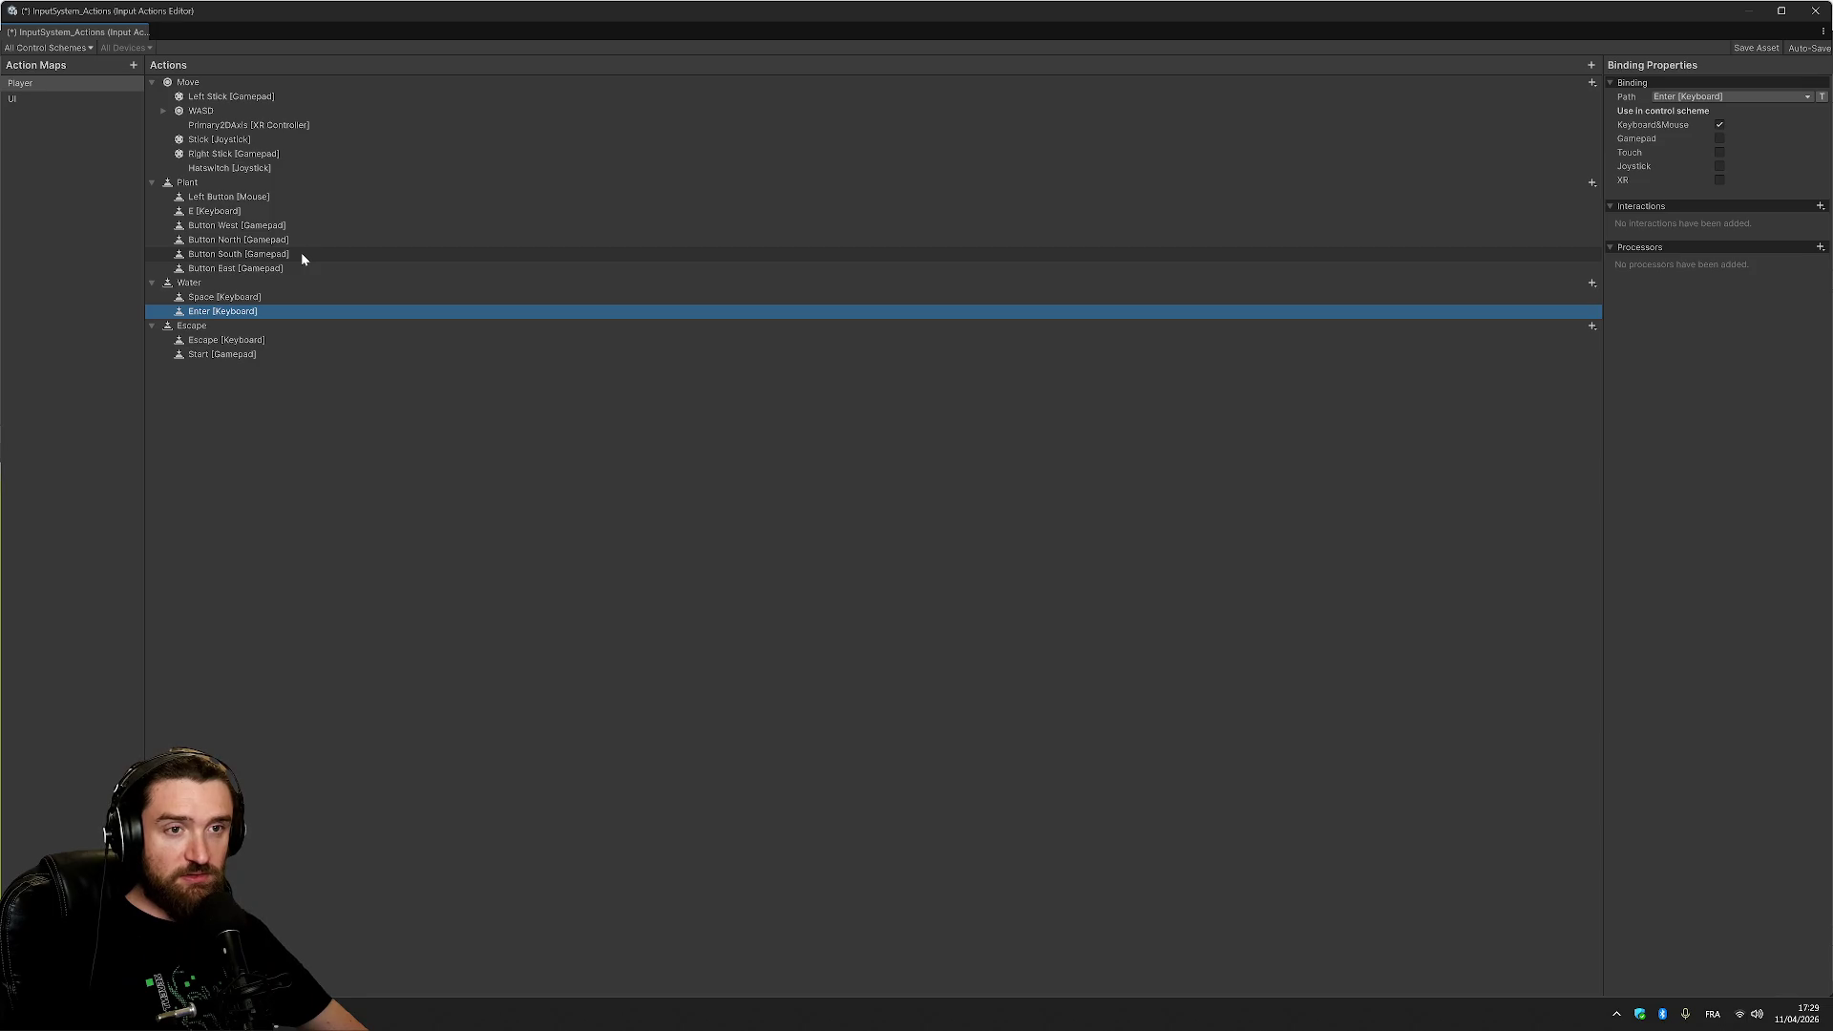
pyautogui.moveTo(302, 253); pyautogui.dragTo(303, 284)
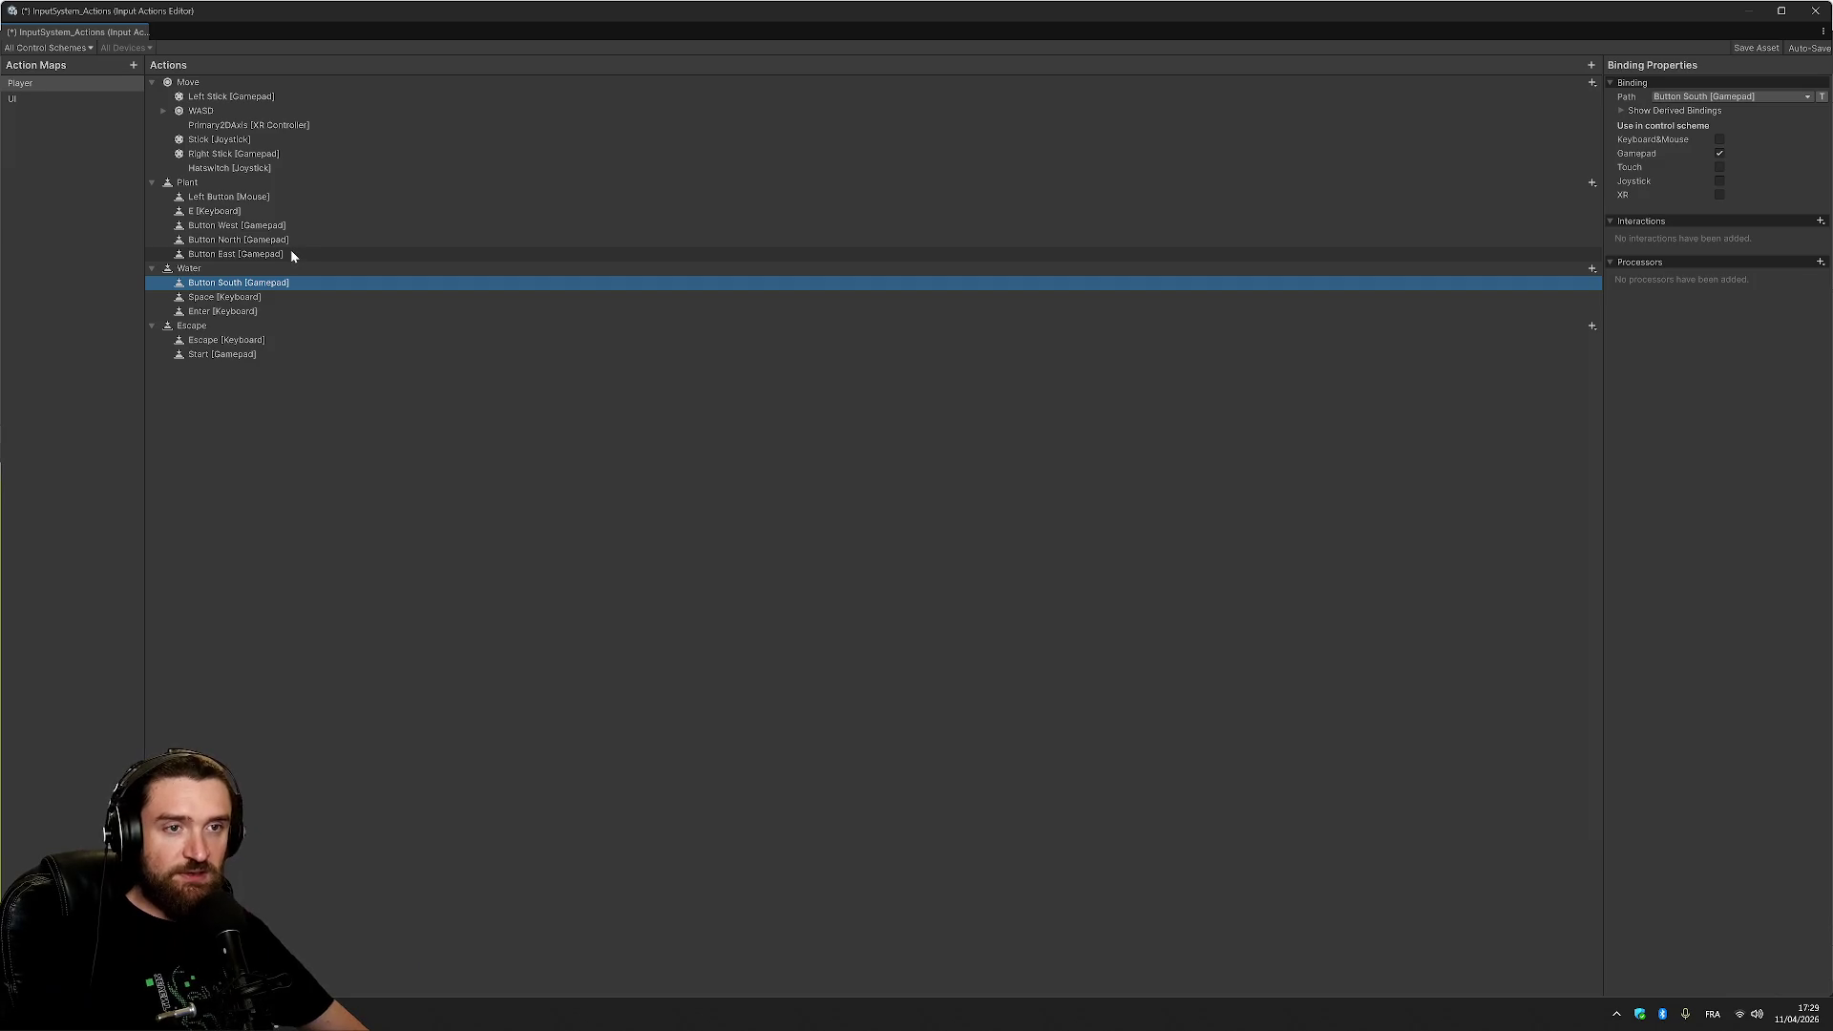
pyautogui.click(286, 254)
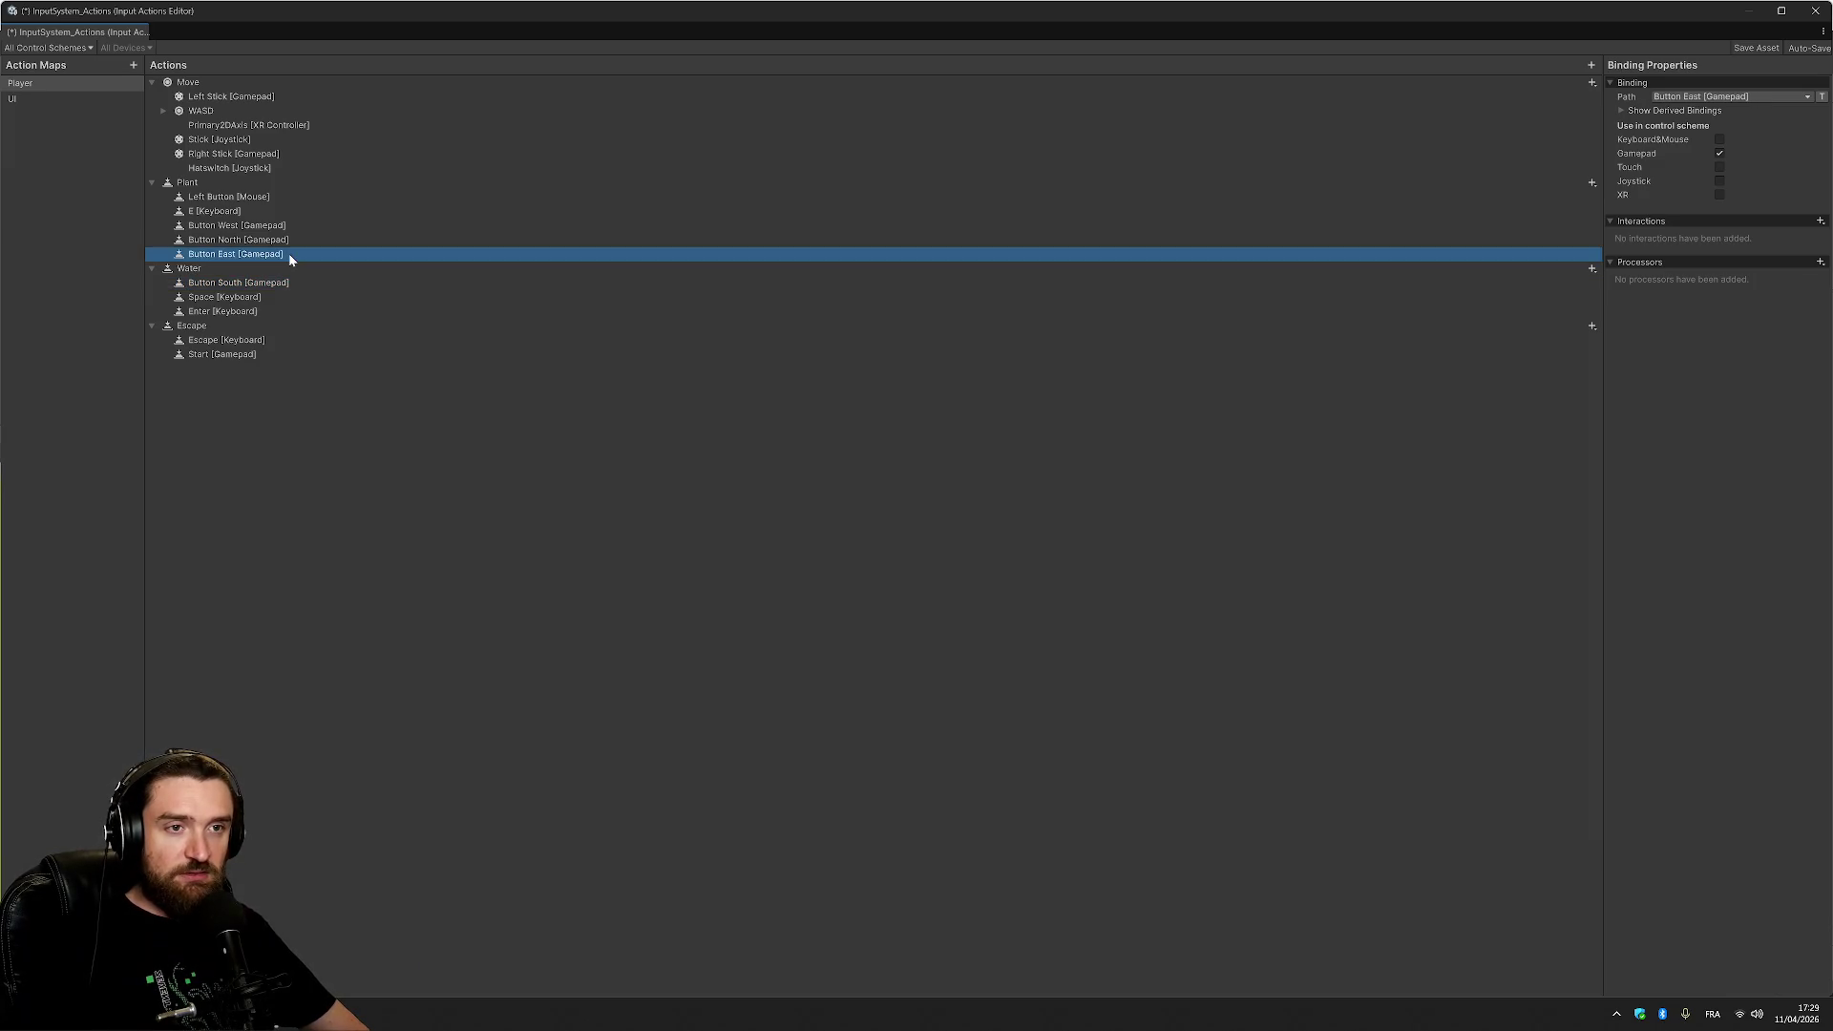
pyautogui.click(285, 225)
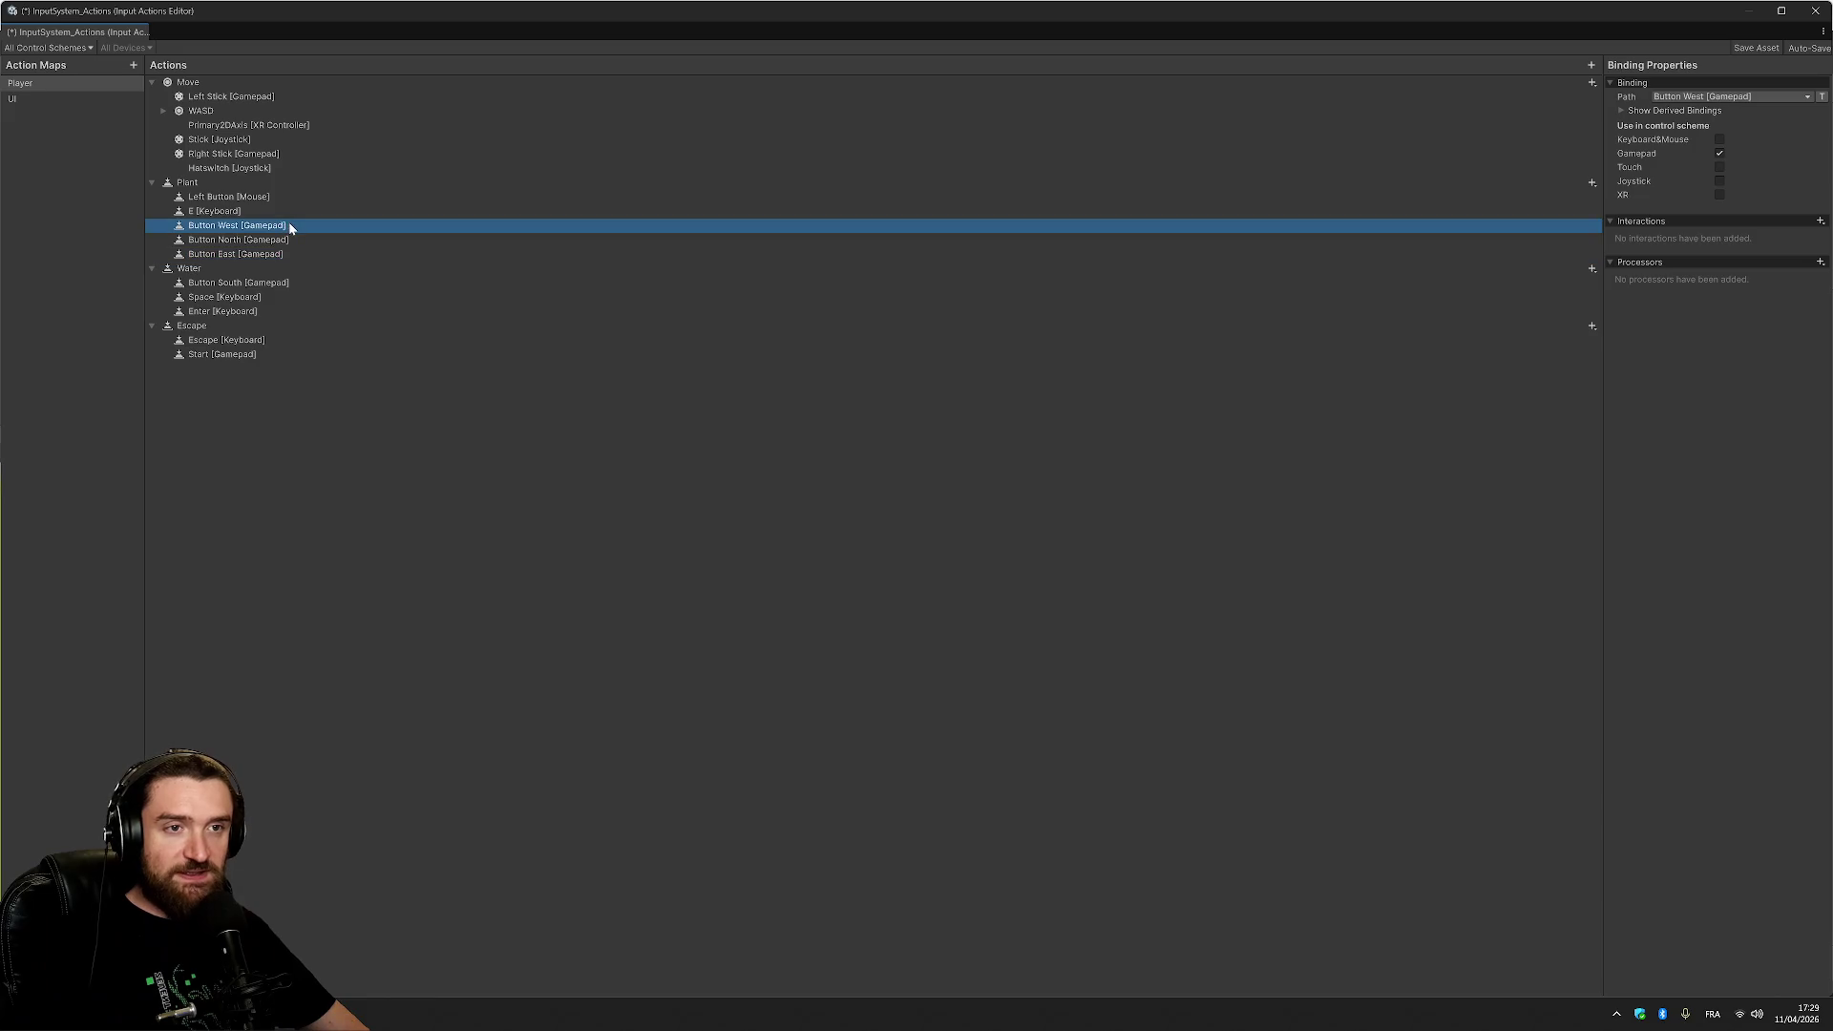
pyautogui.moveTo(290, 288); pyautogui.dragTo(282, 276)
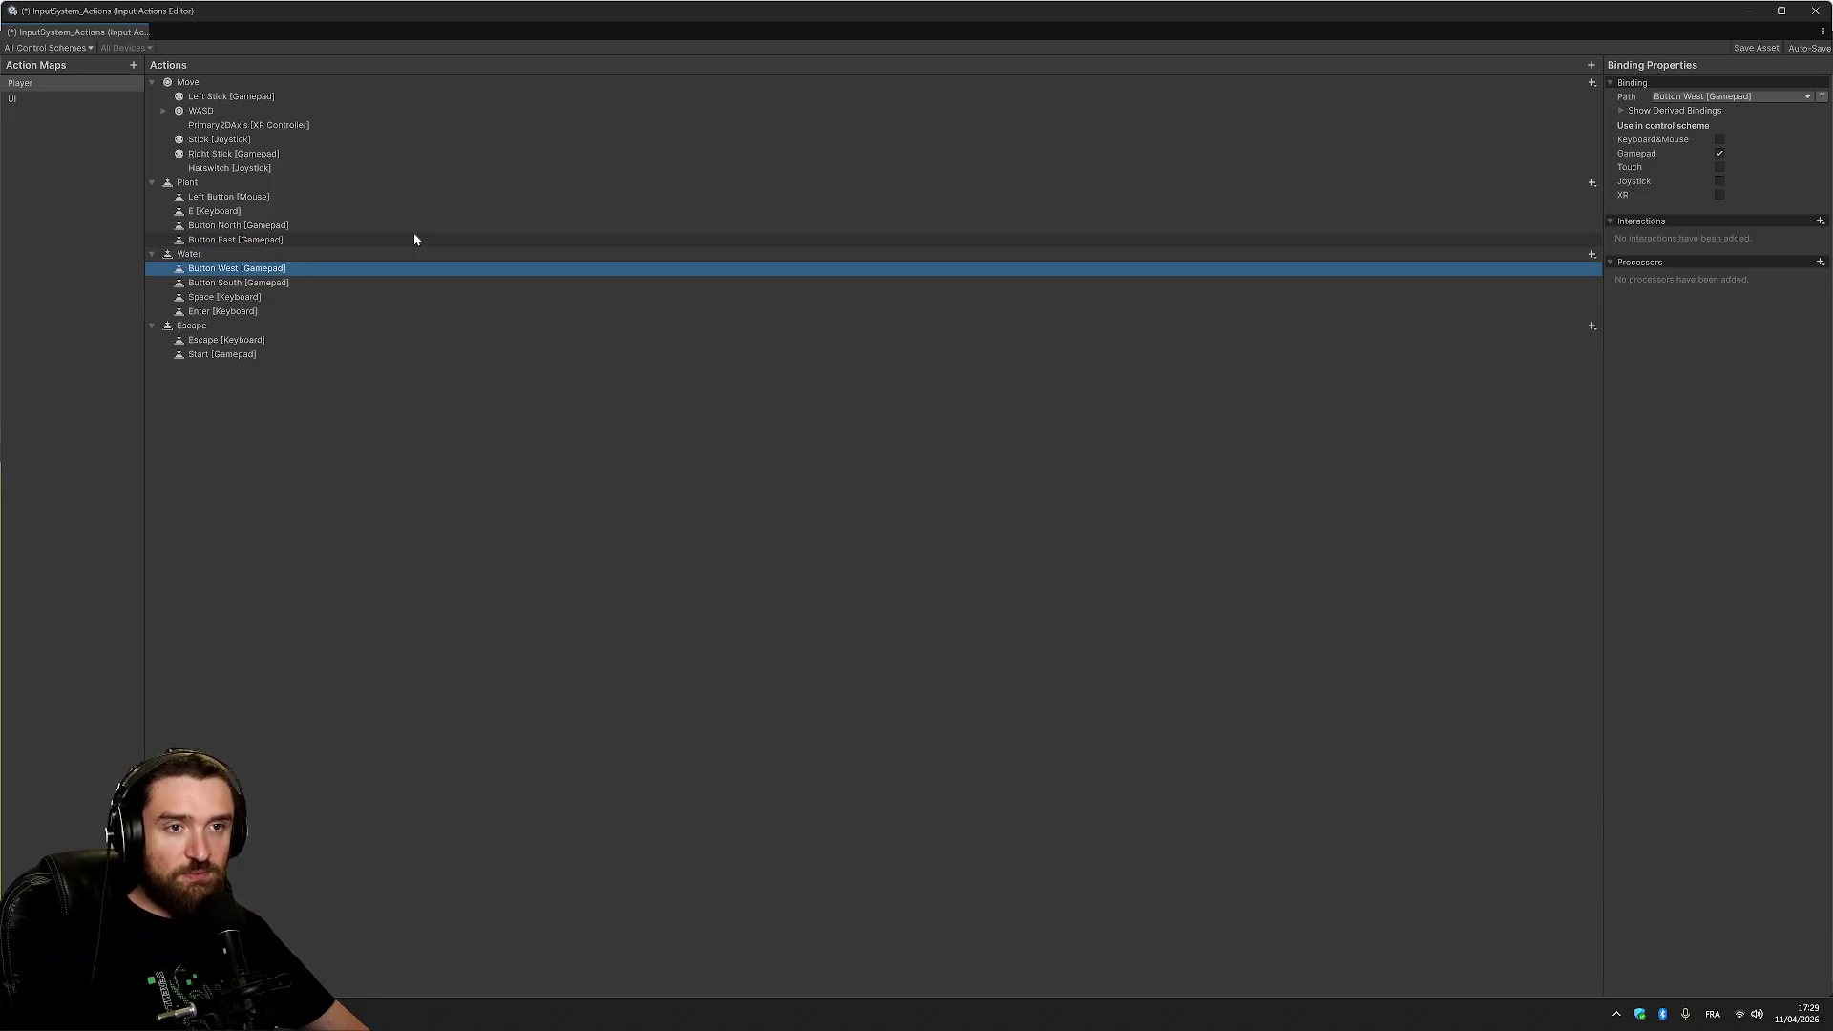
# Save the InputSystem_Actions asset and close its editor.
pyautogui.click(499, 580)
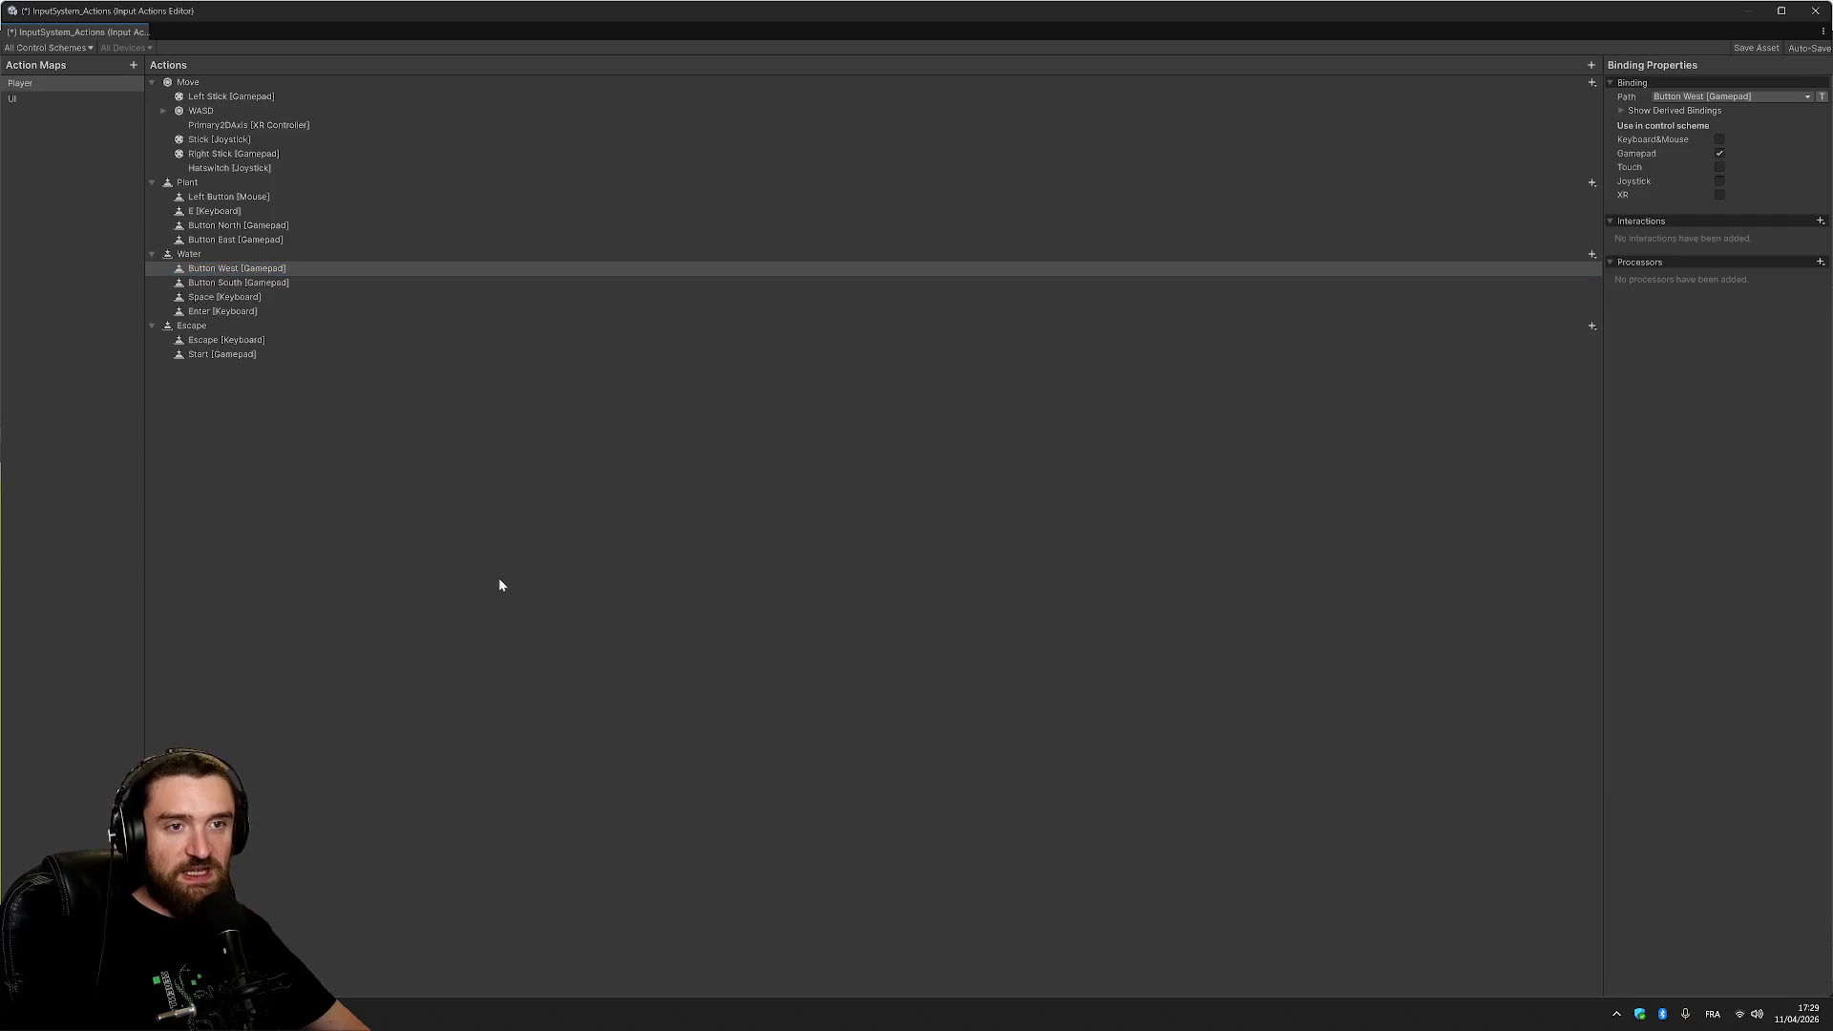
pyautogui.hotkey('ctrl', 's')
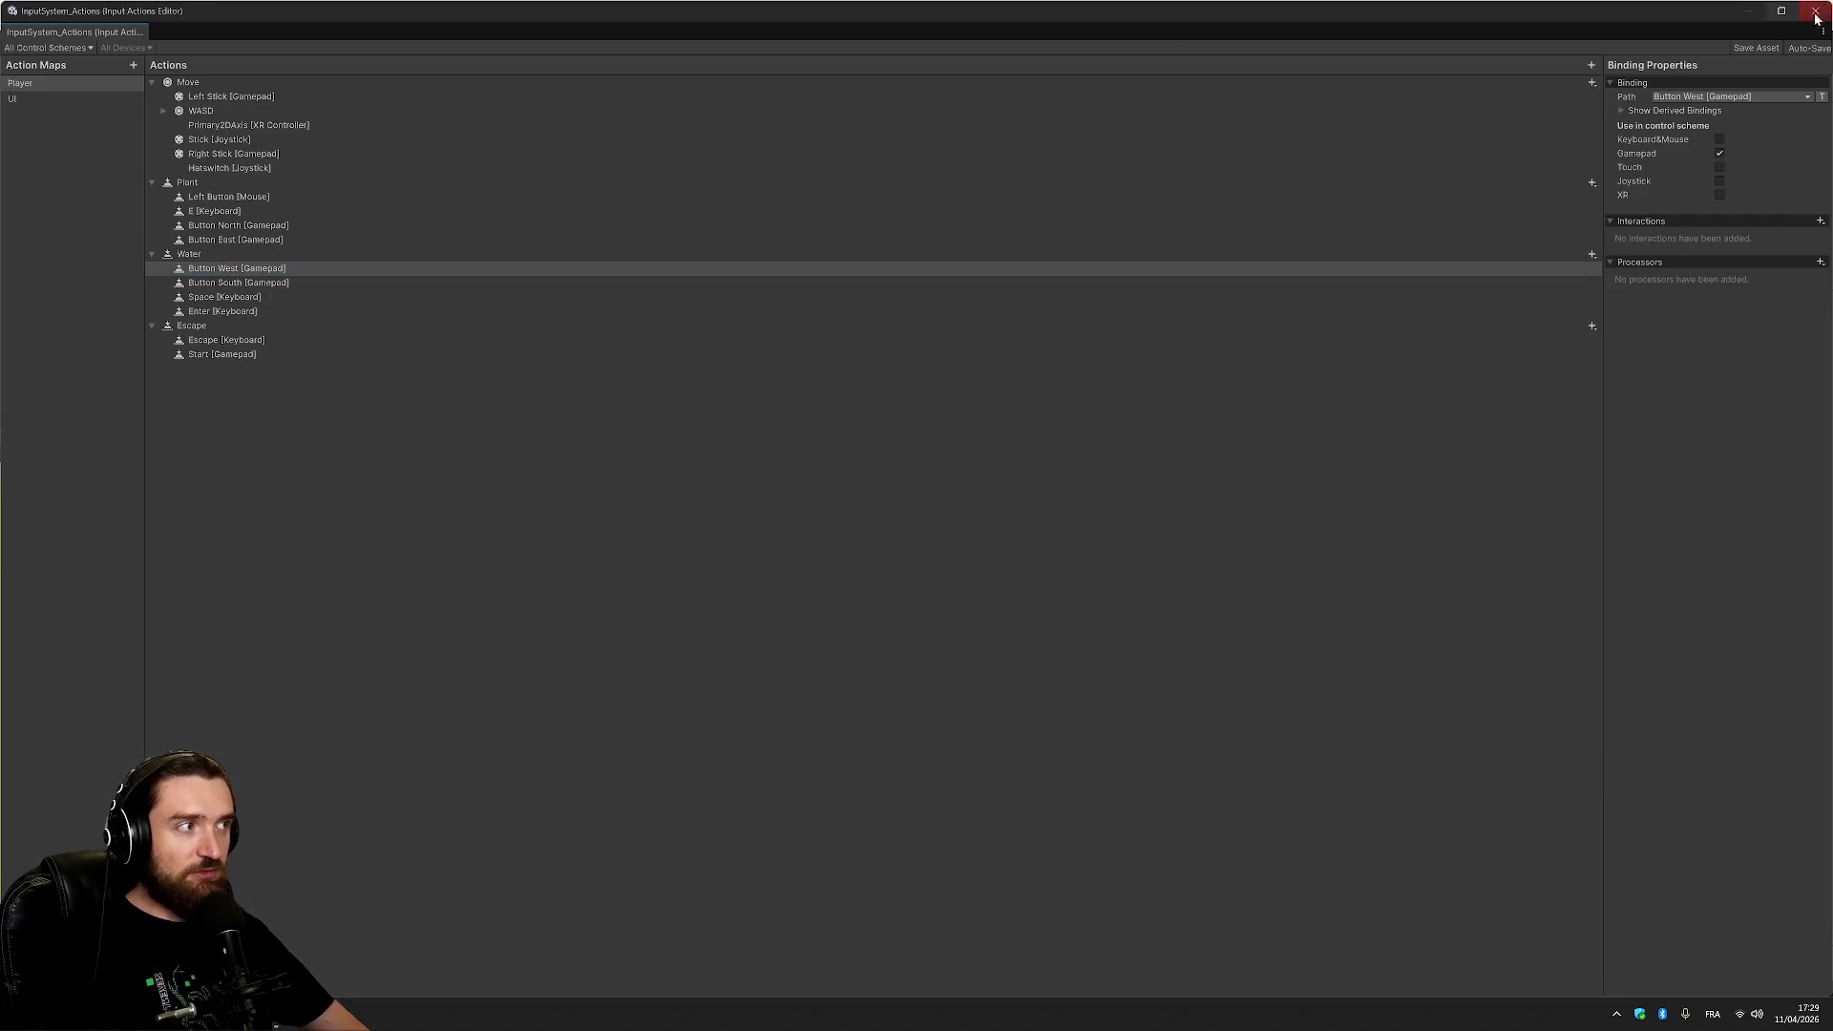
pyautogui.click(1817, 10)
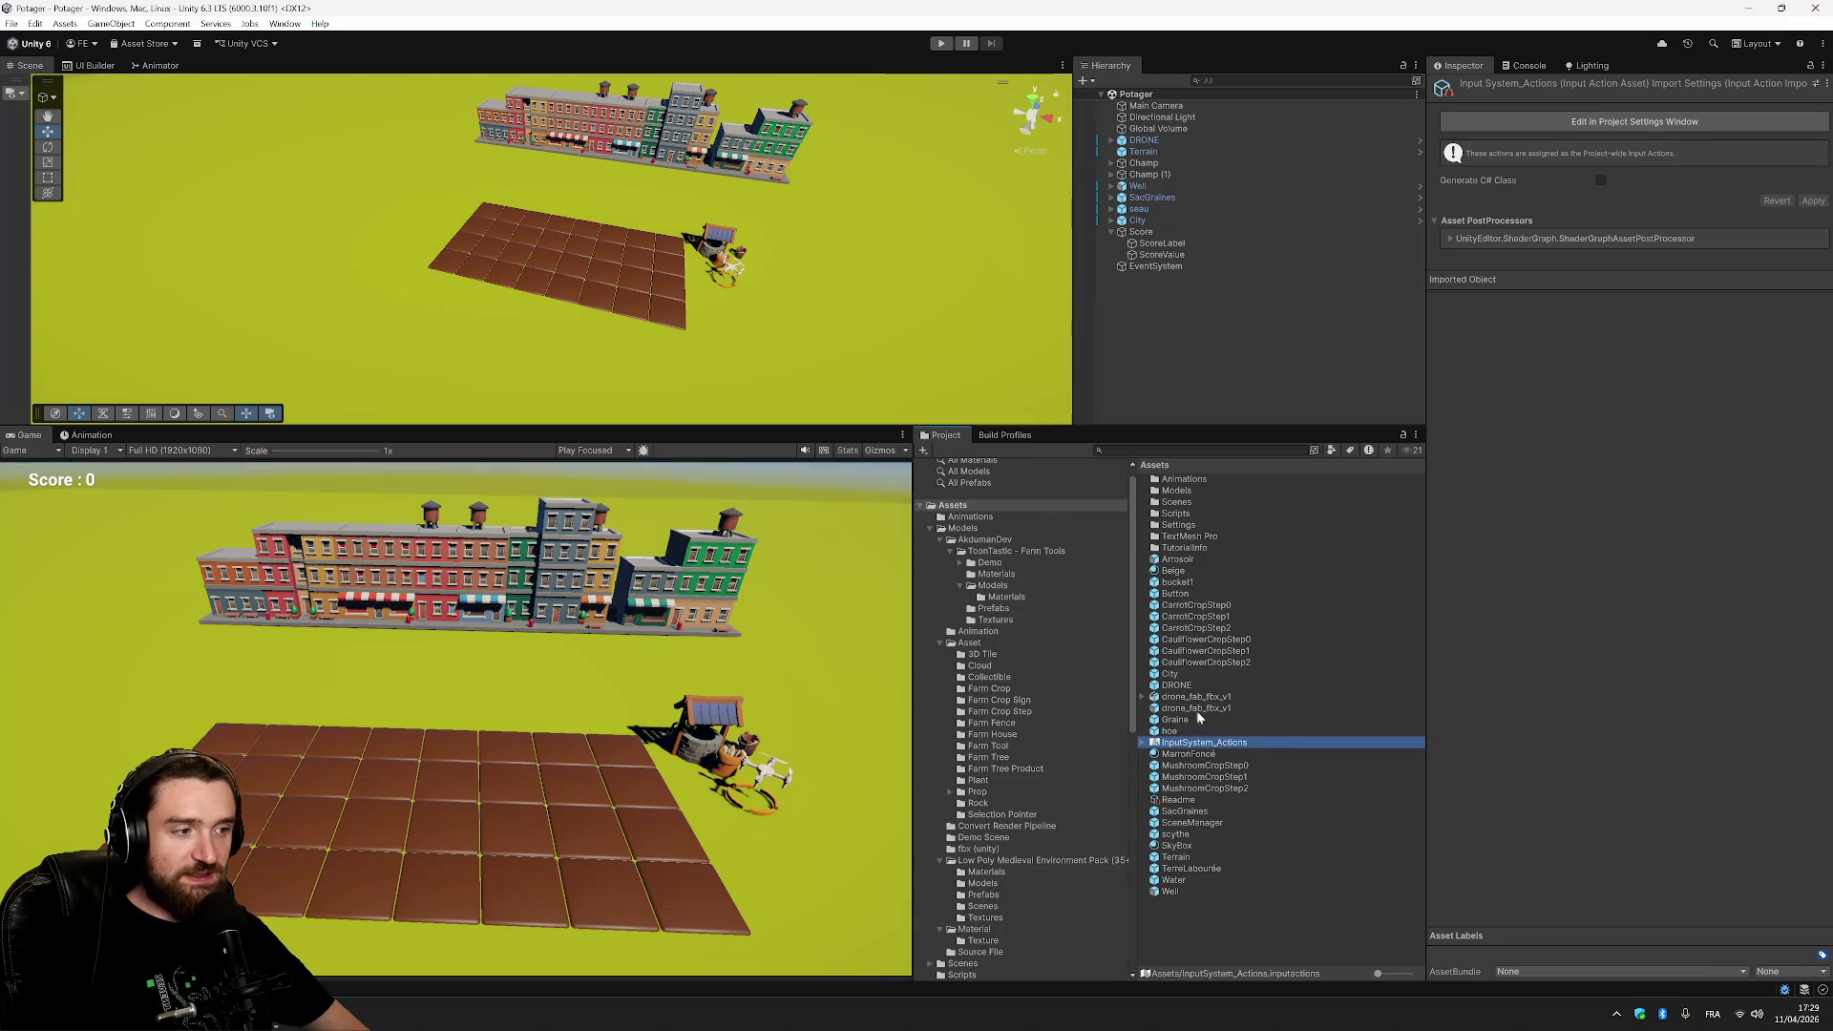
# In the Scripts folder, rename the Interact script to Plant.
pyautogui.doubleClick(1187, 513)
pyautogui.click(1189, 492)
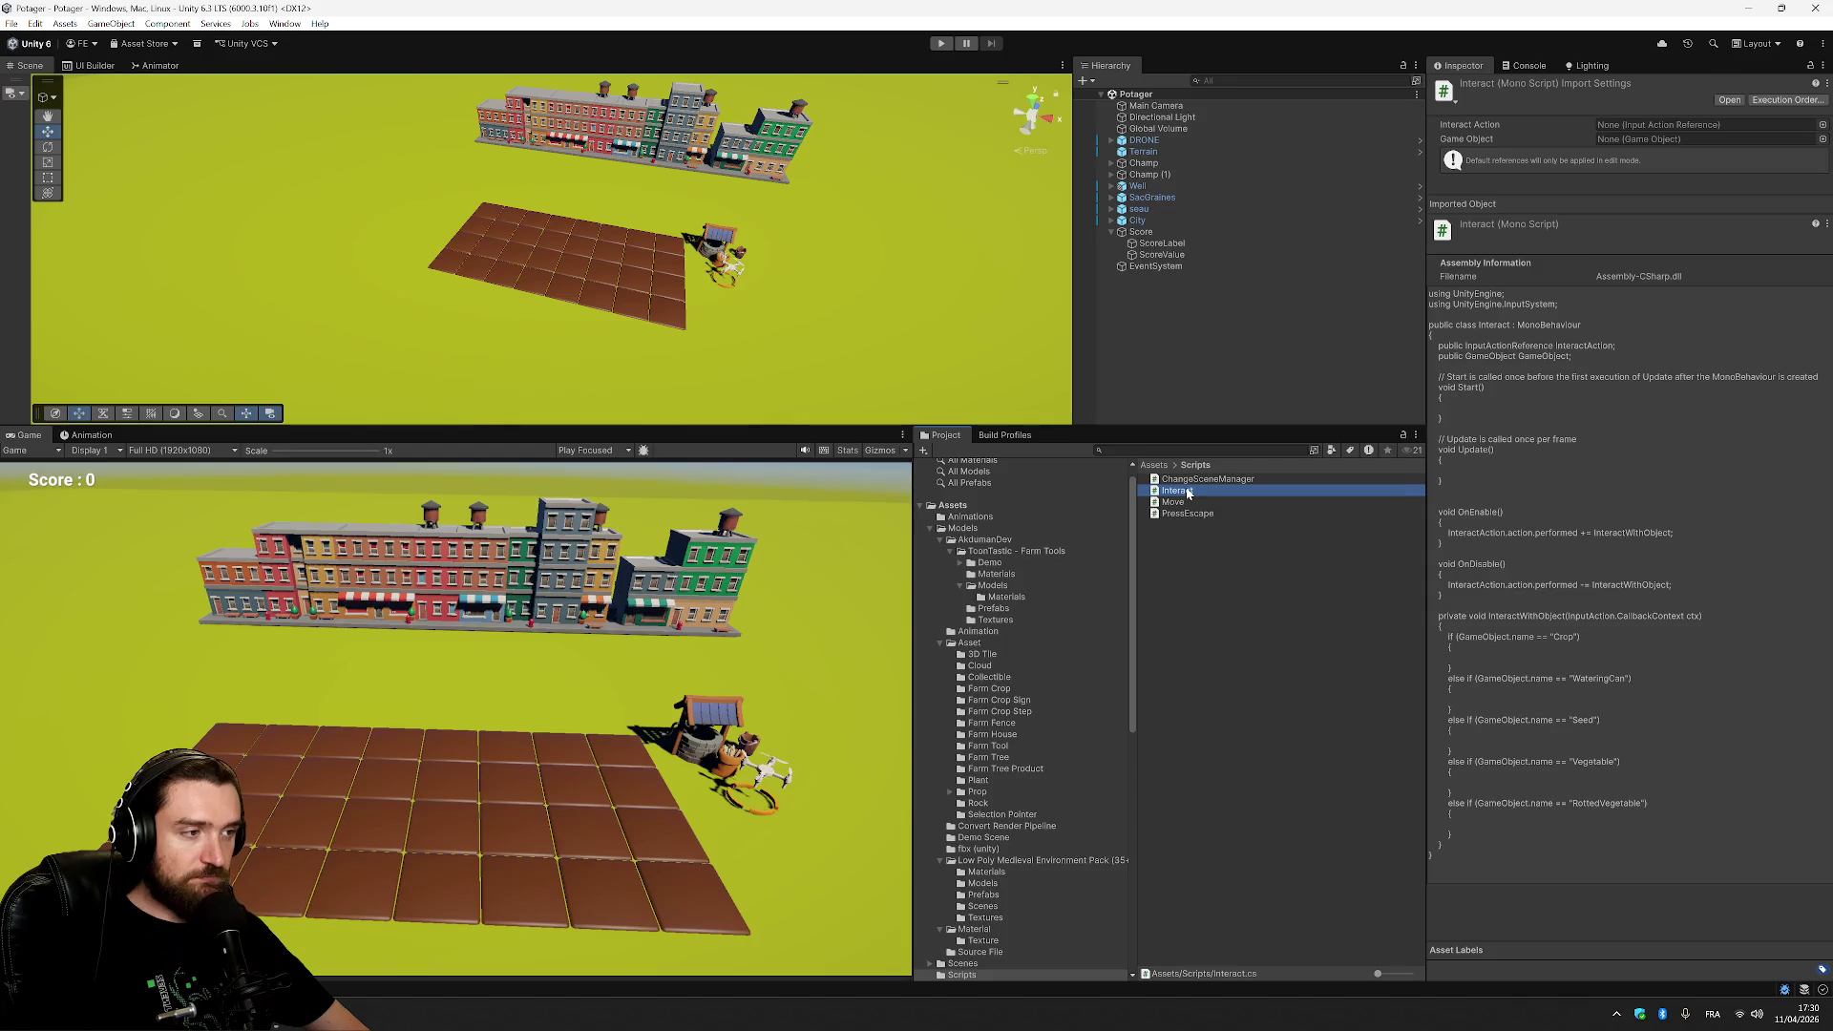
pyautogui.rightClick(1188, 491)
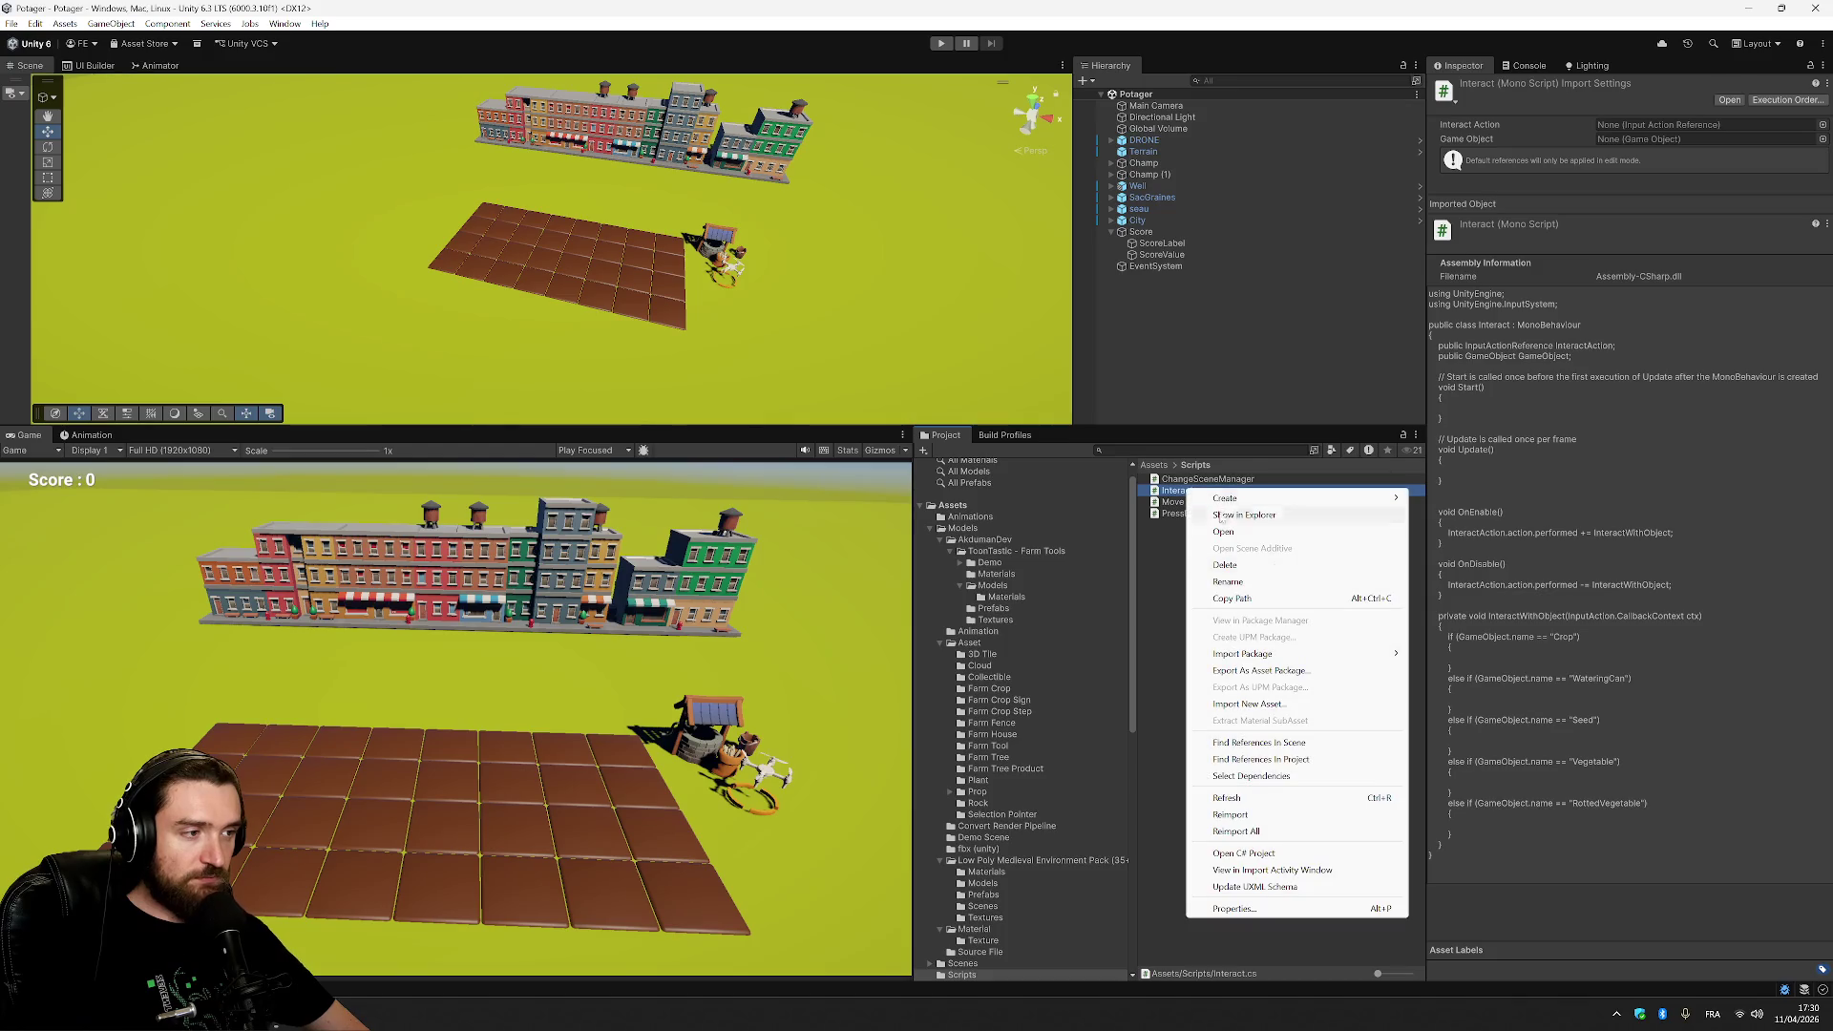
pyautogui.click(1155, 728)
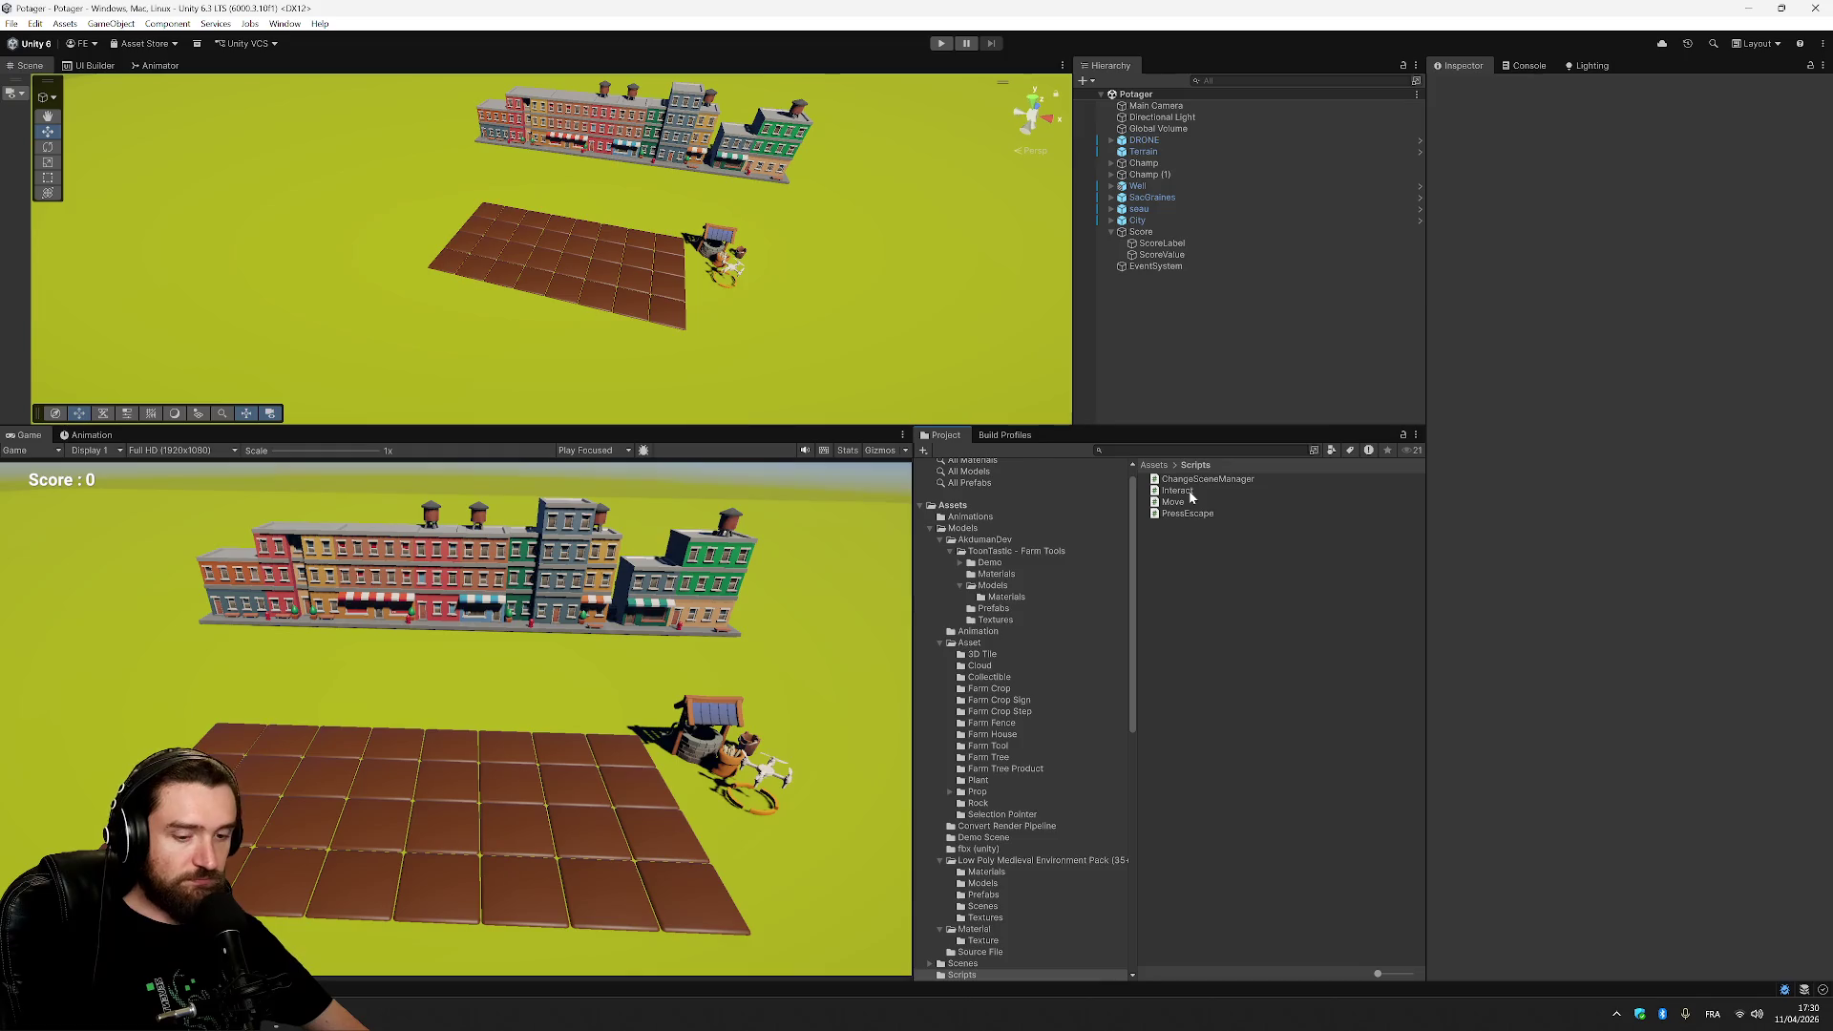
pyautogui.click(1190, 494)
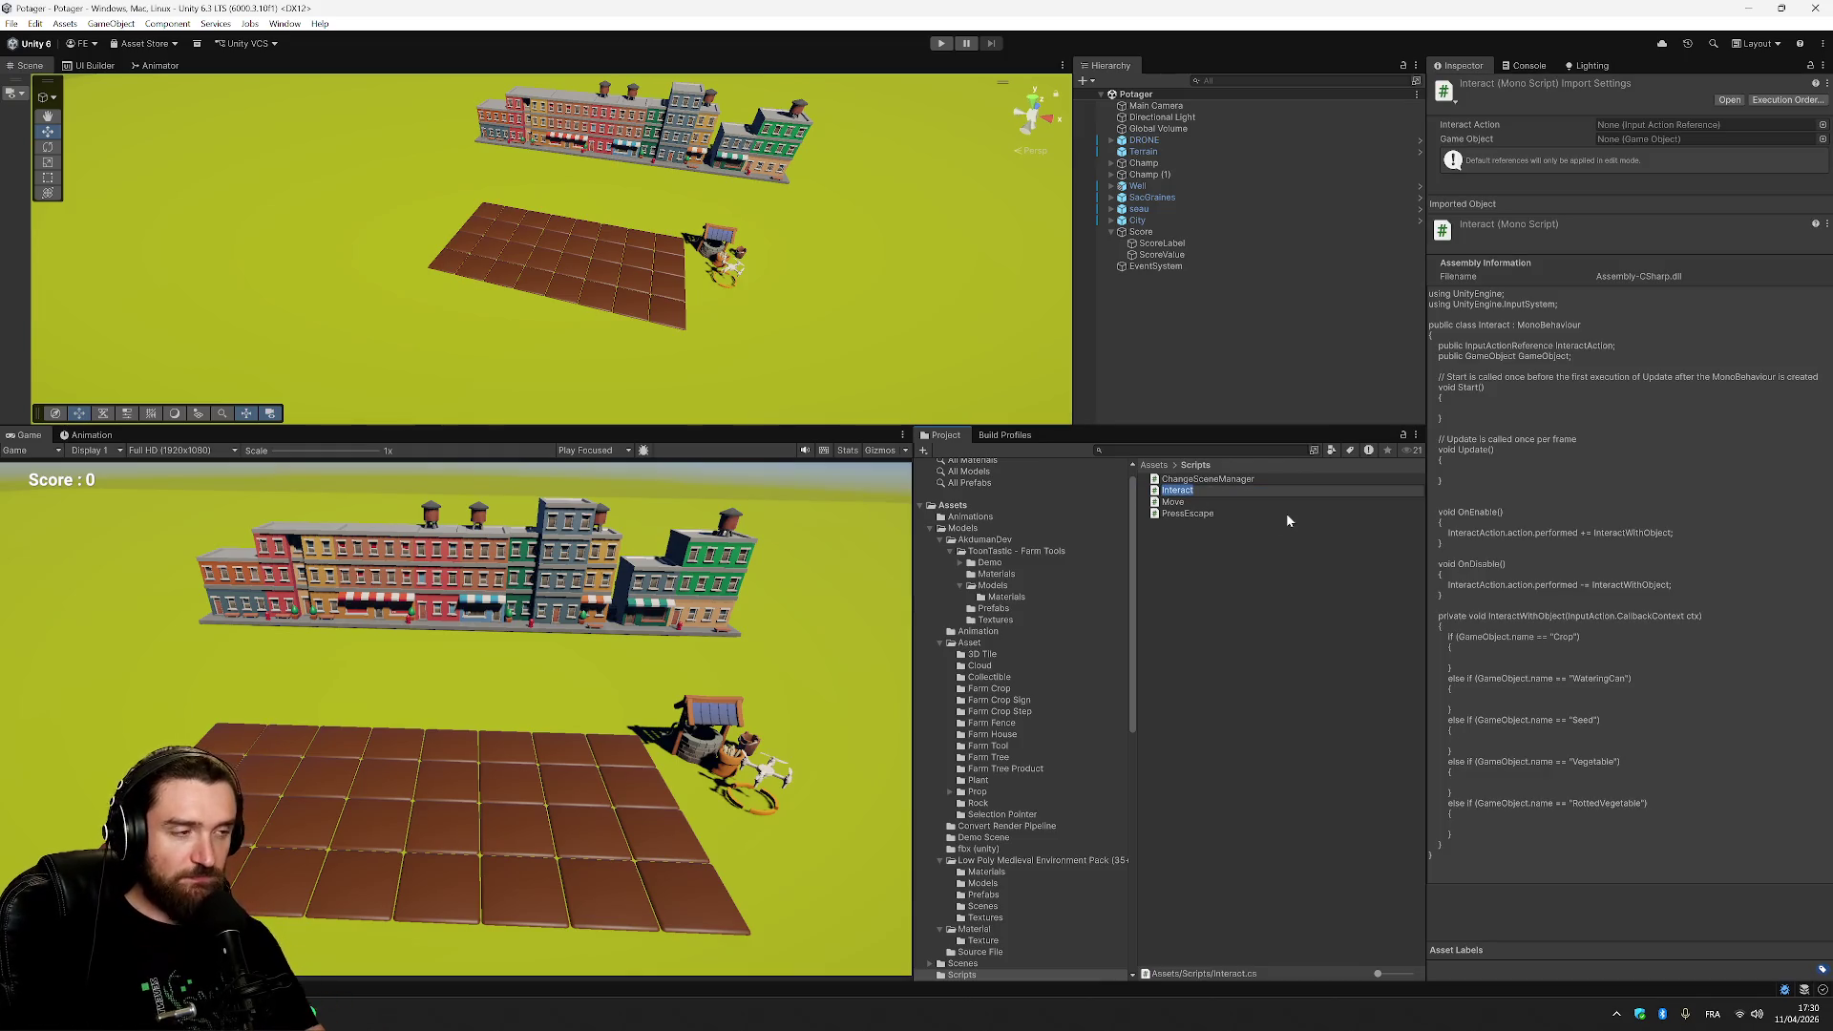
pyautogui.write('Plant')
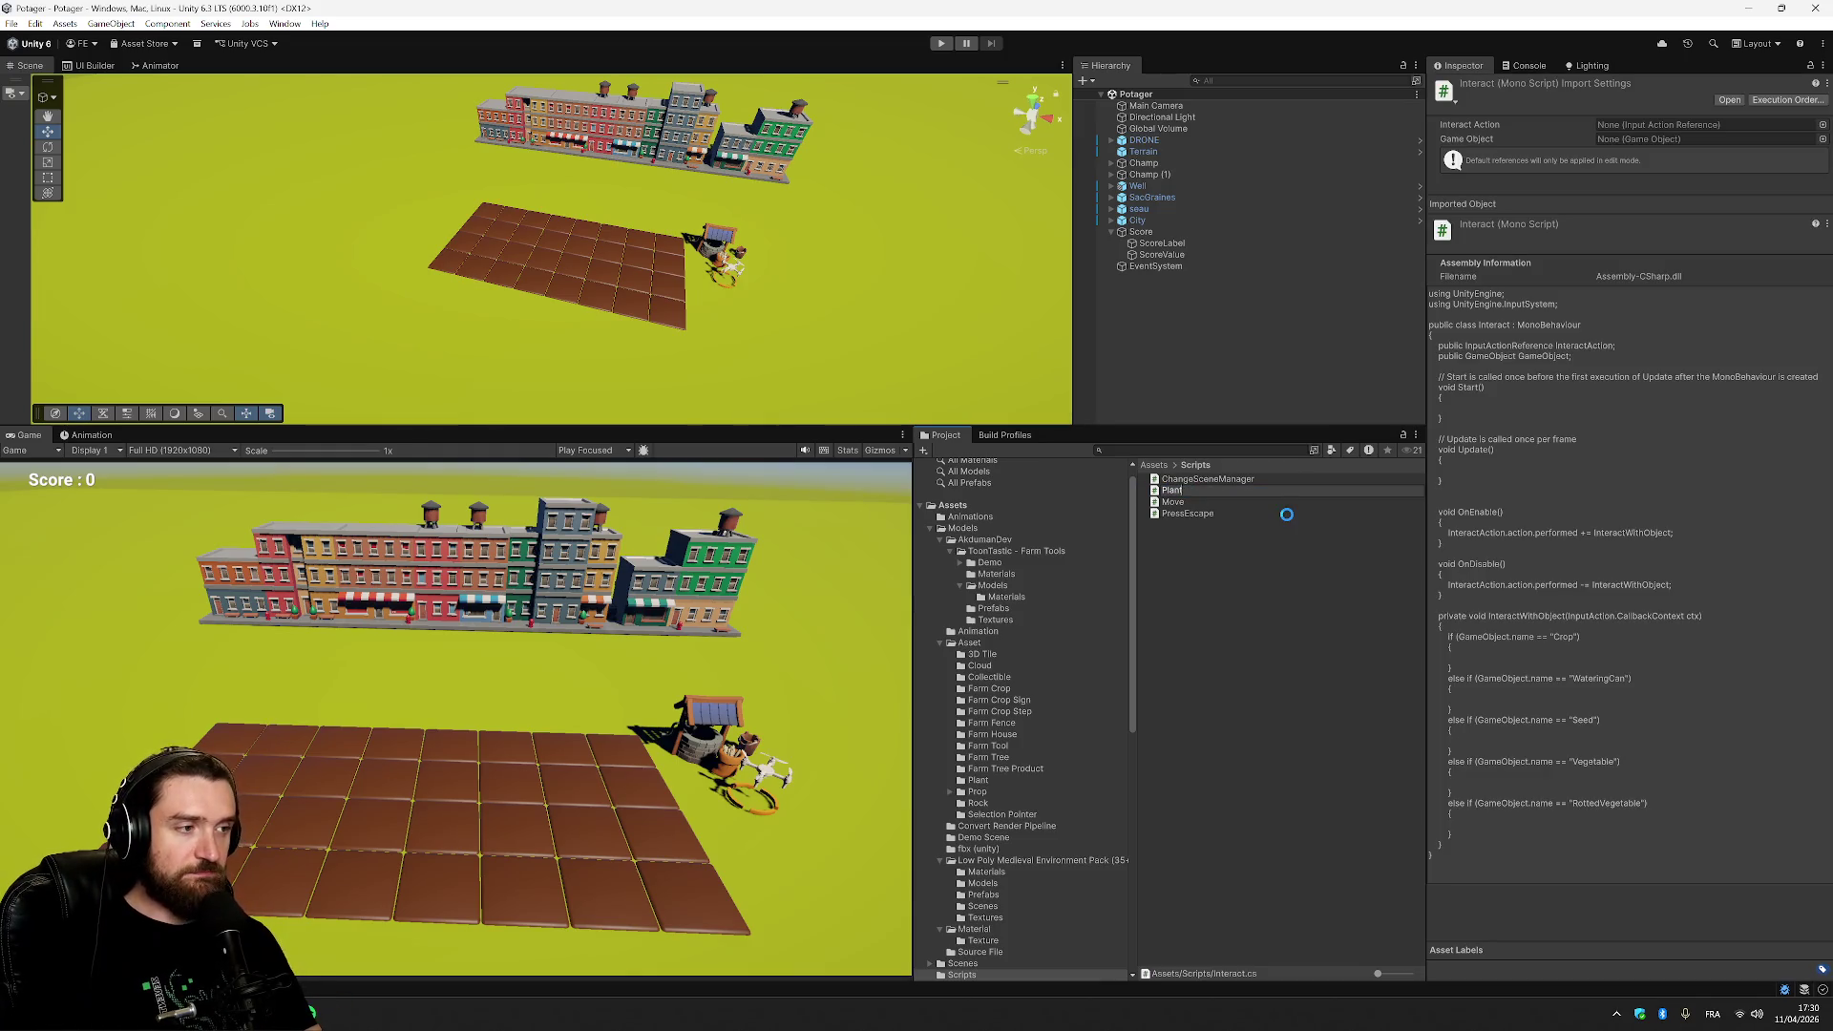
pyautogui.press('Return')
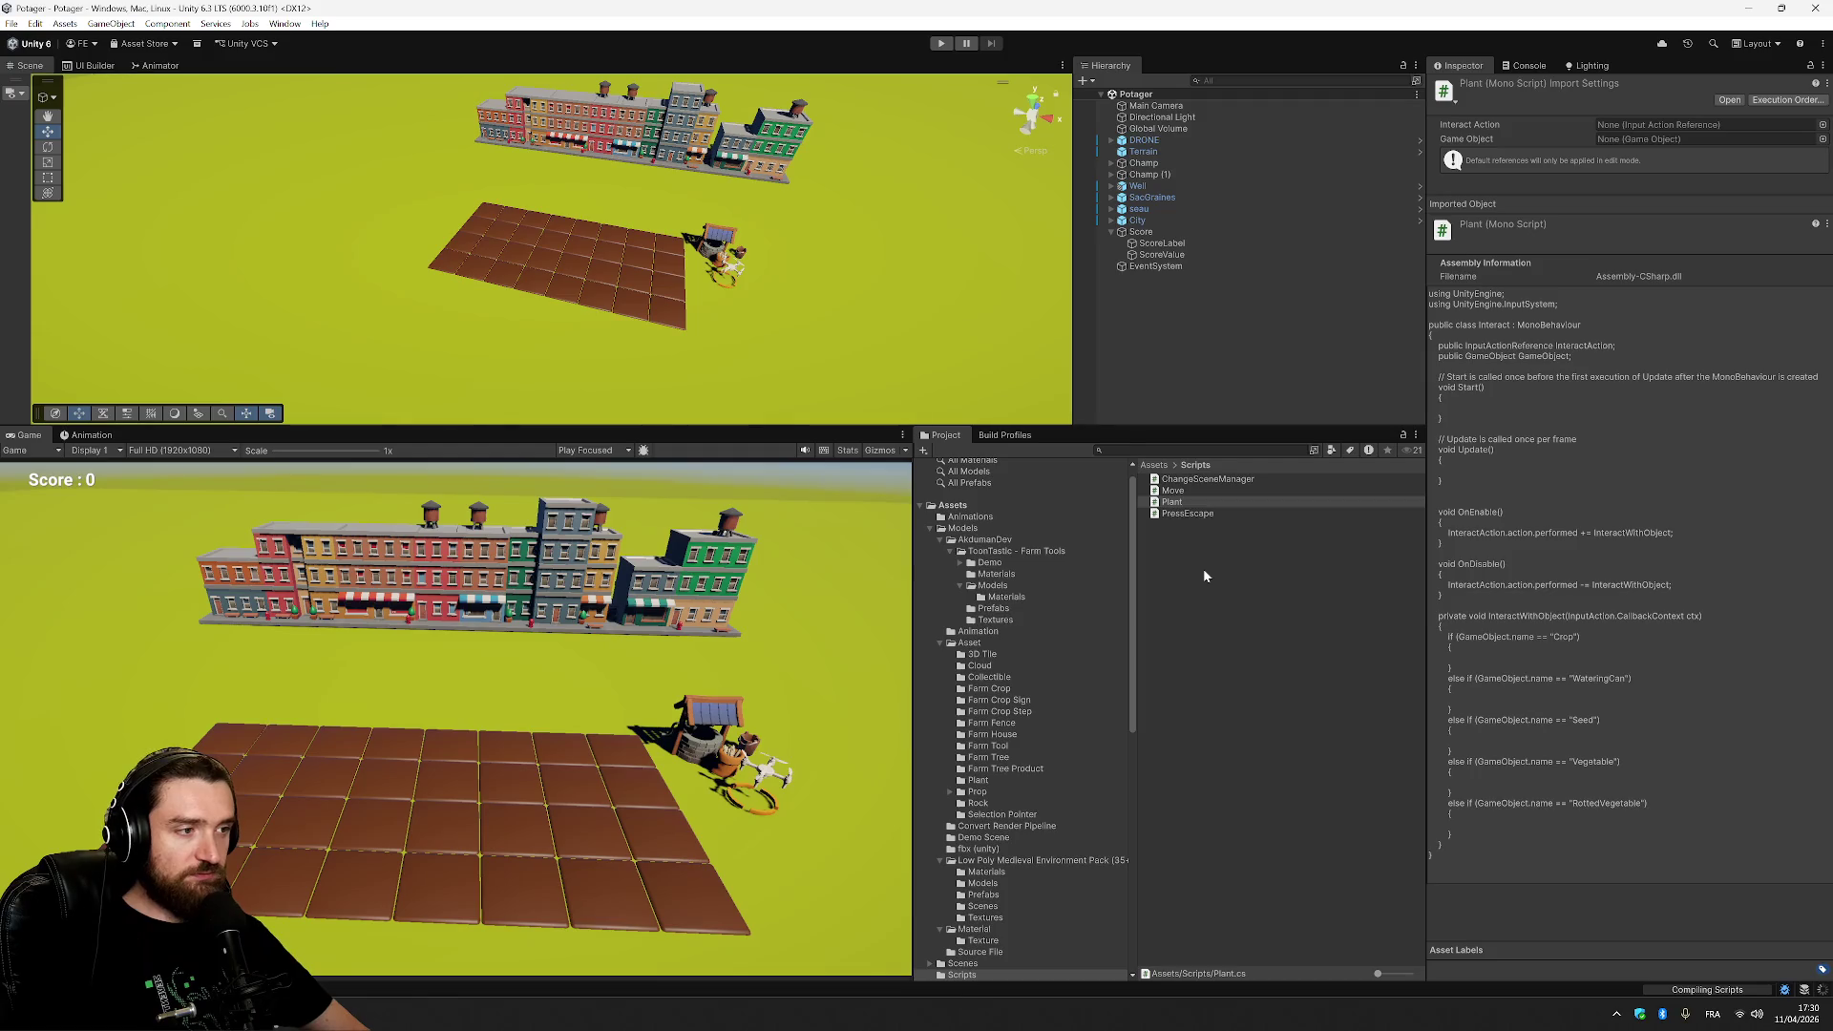
# Create a new MonoBehaviour script named Water and open it in the code editor.
pyautogui.rightClick(1203, 569)
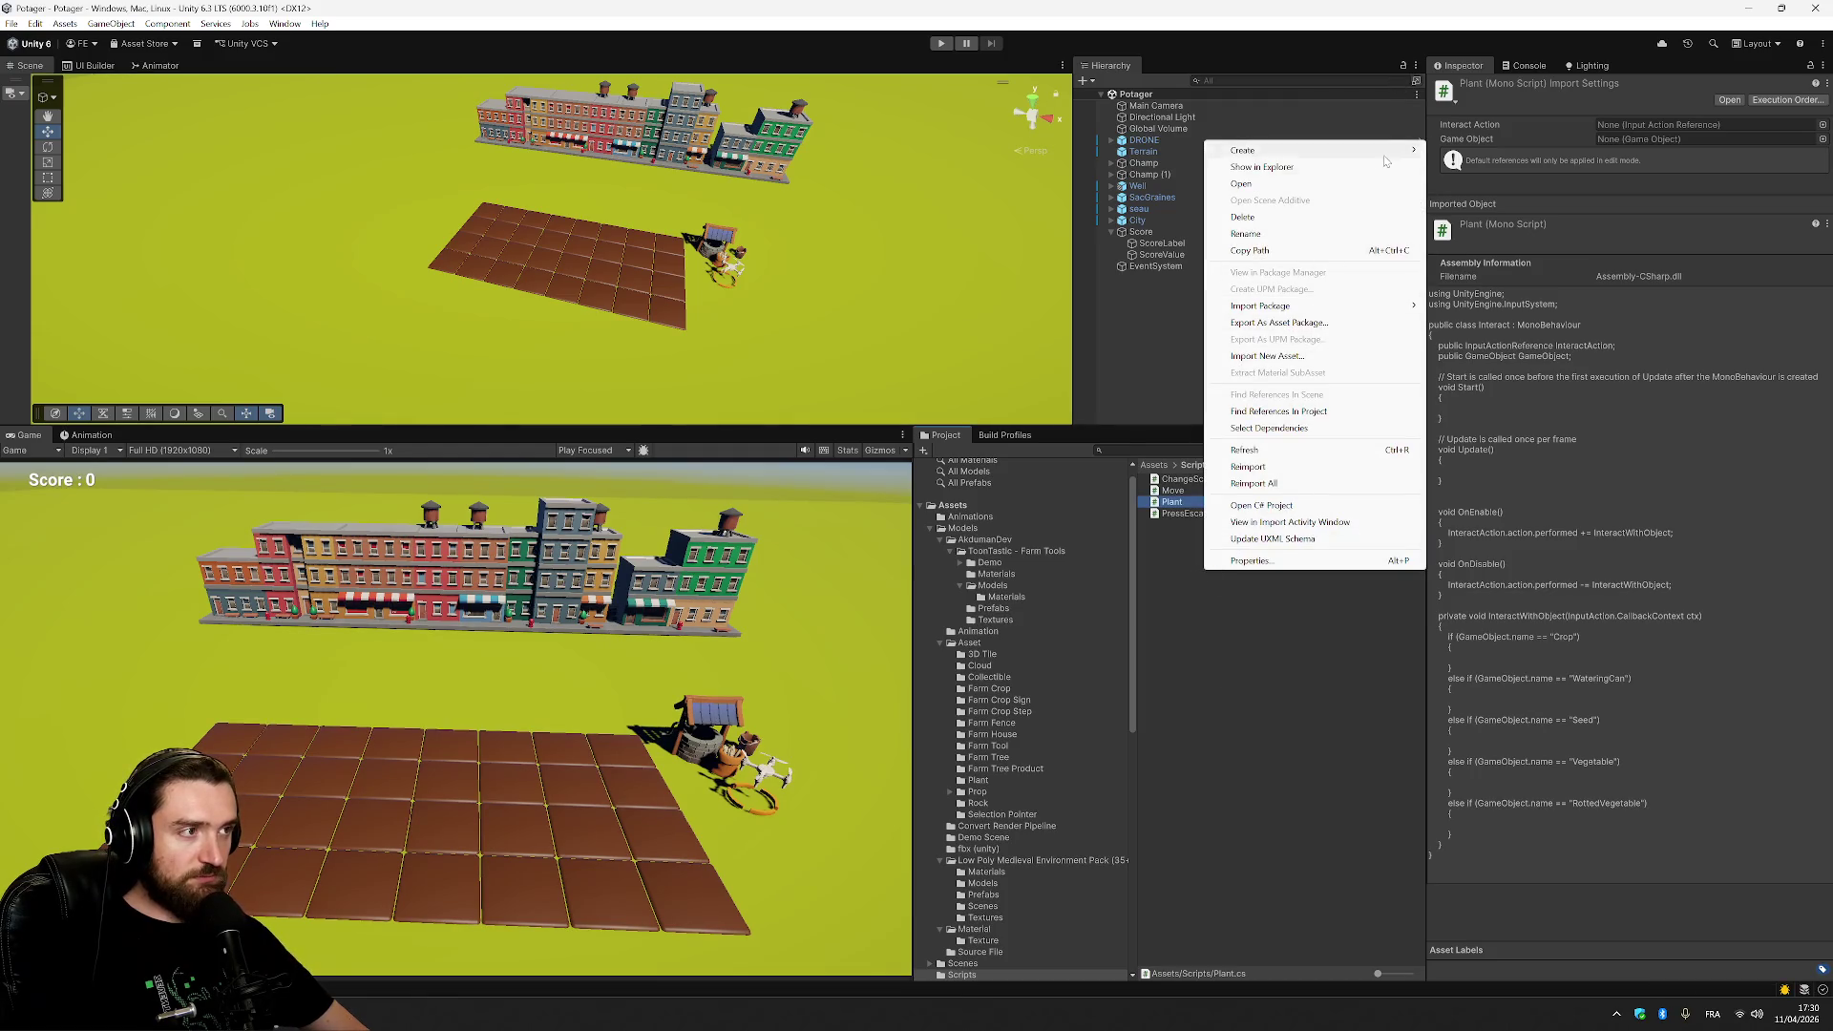
pyautogui.moveTo(1394, 155)
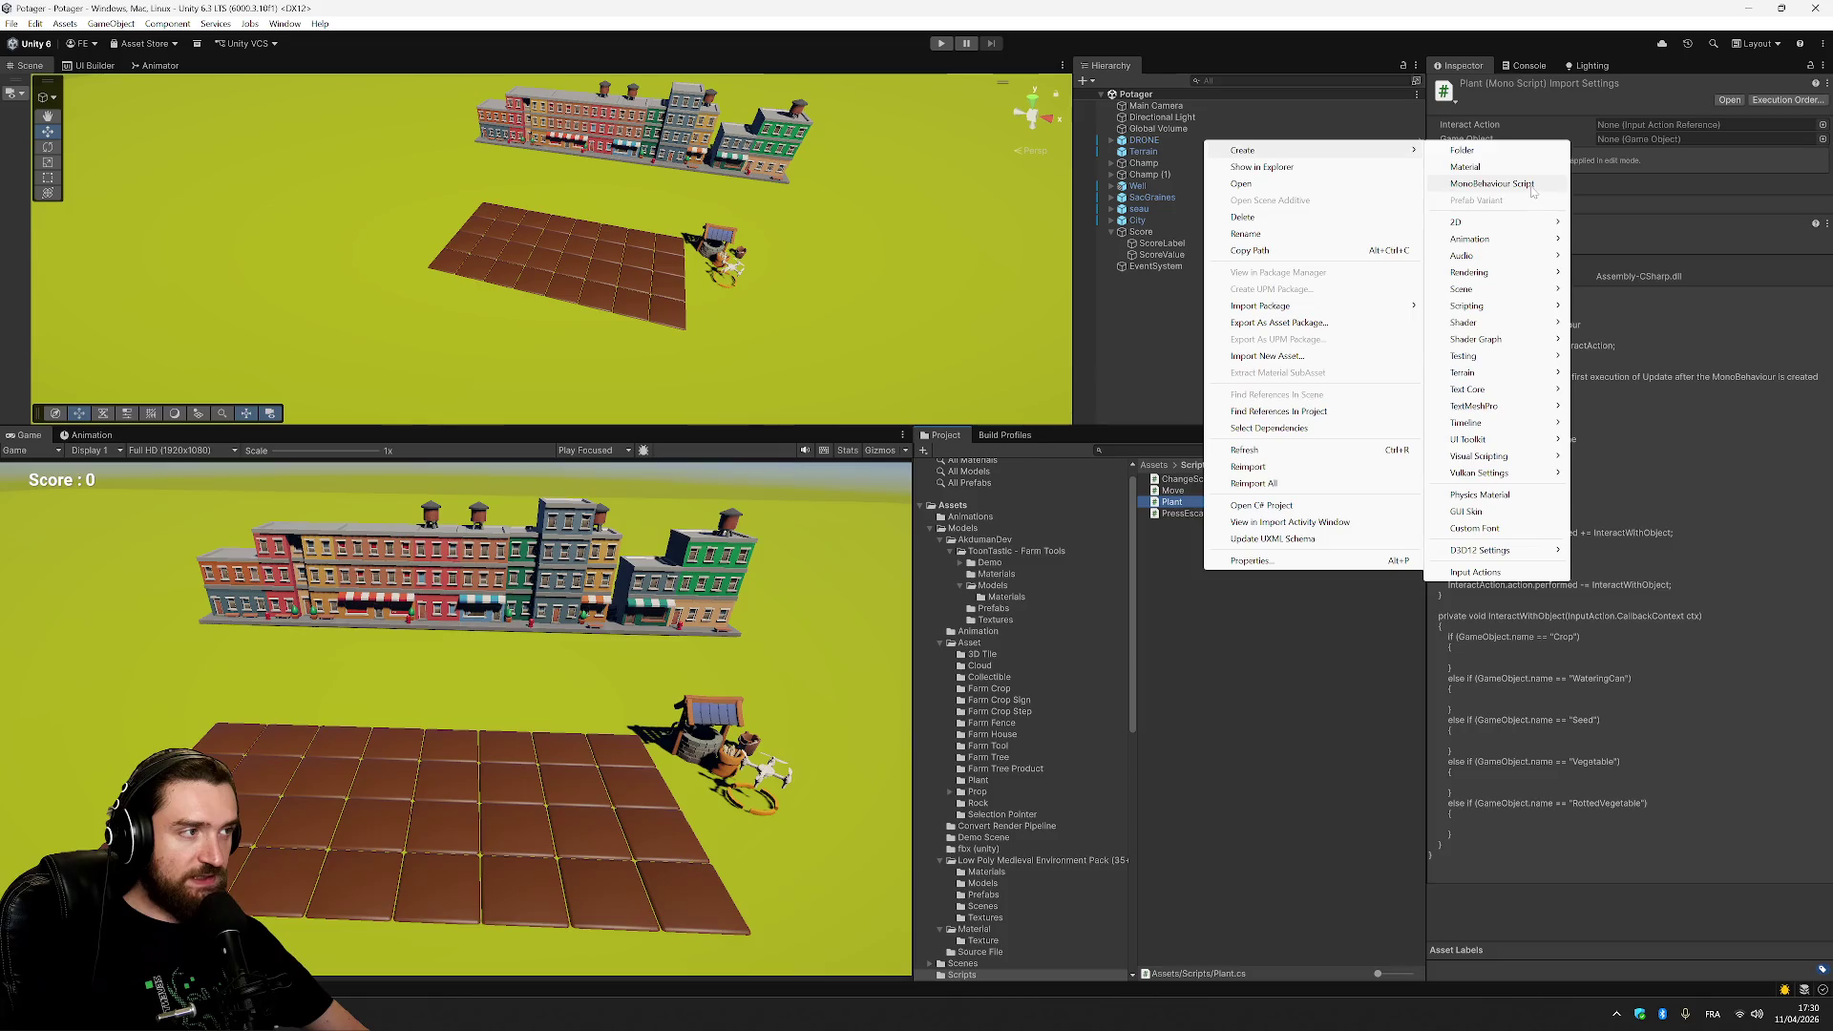
pyautogui.click(1492, 183)
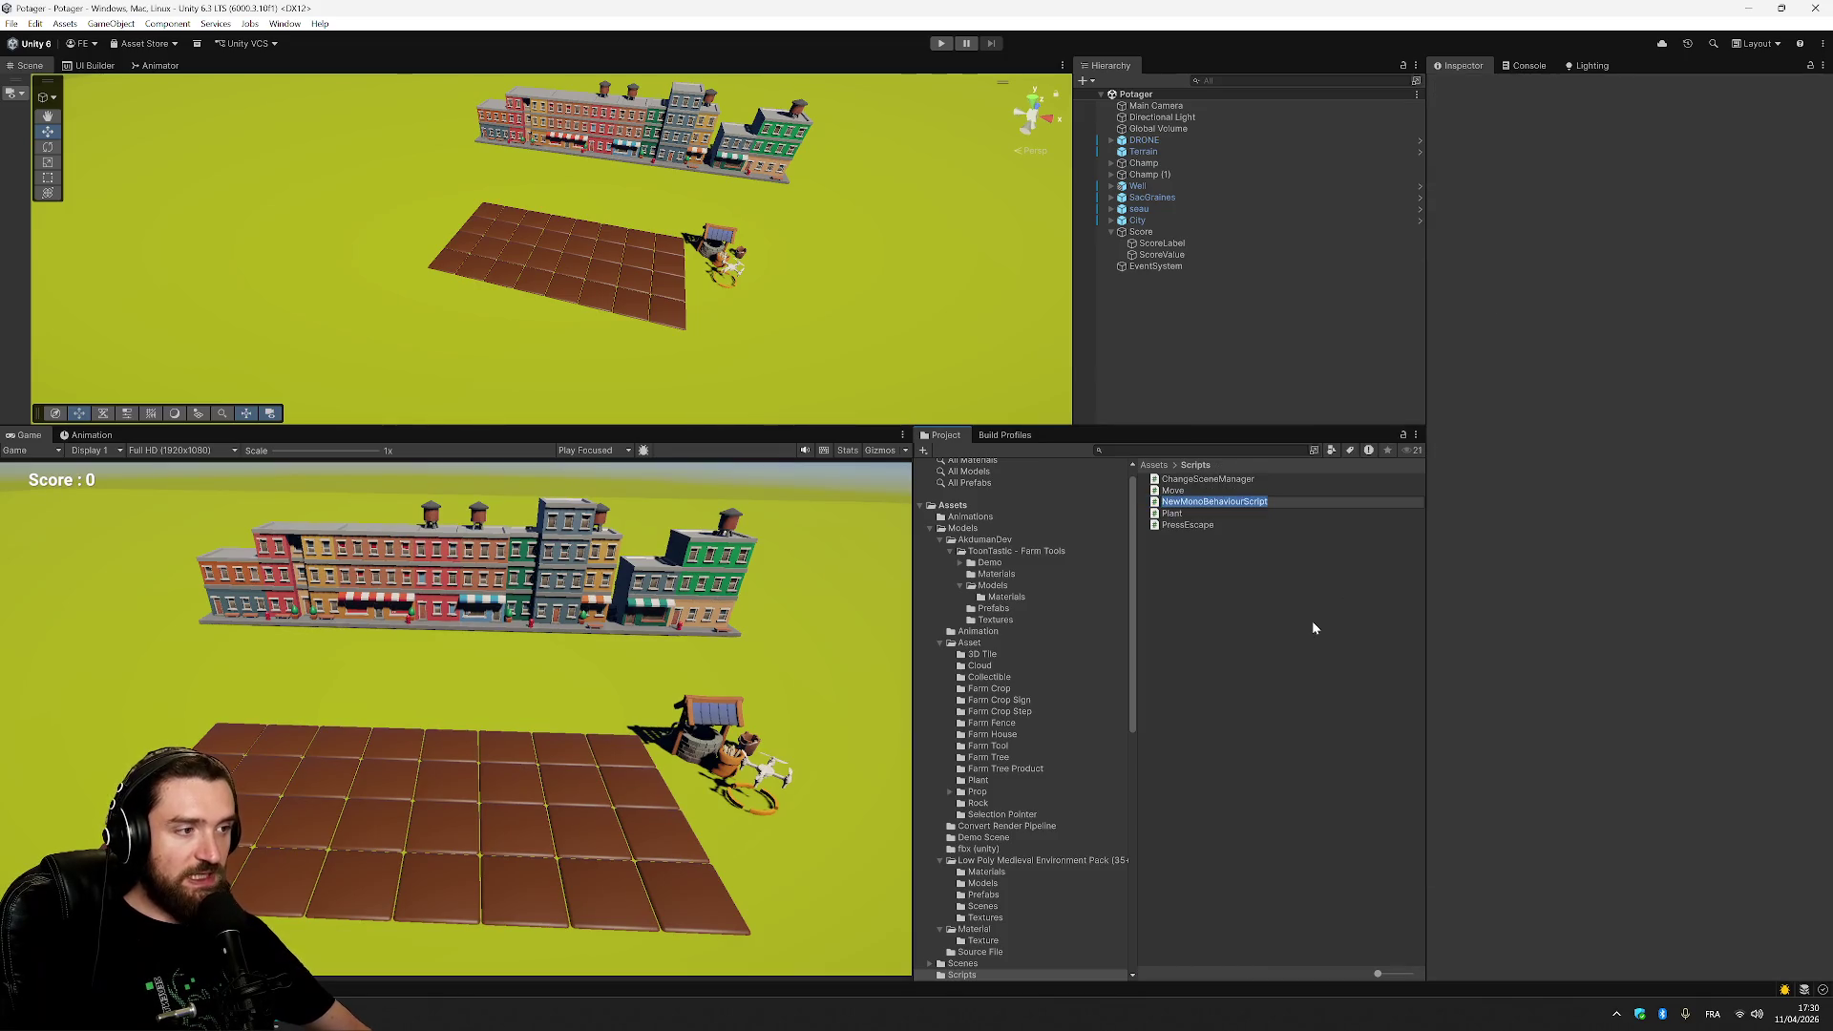
pyautogui.write('Water')
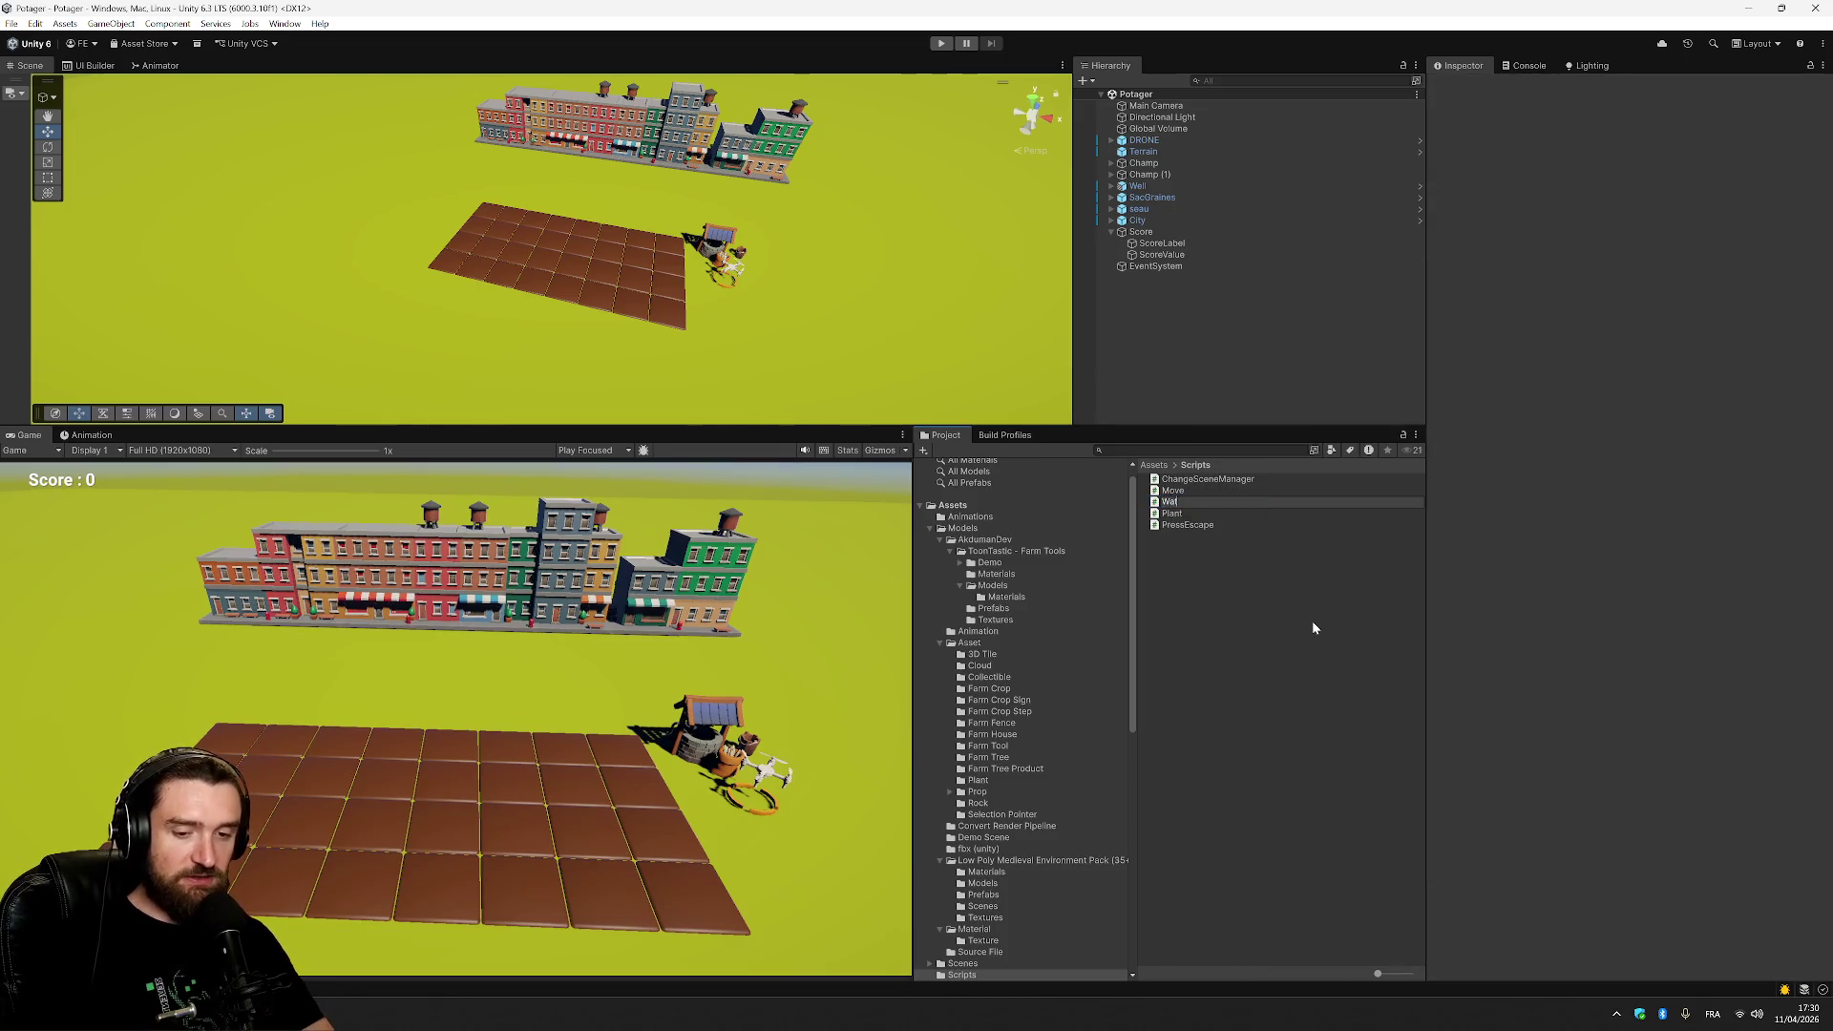
pyautogui.press('Return')
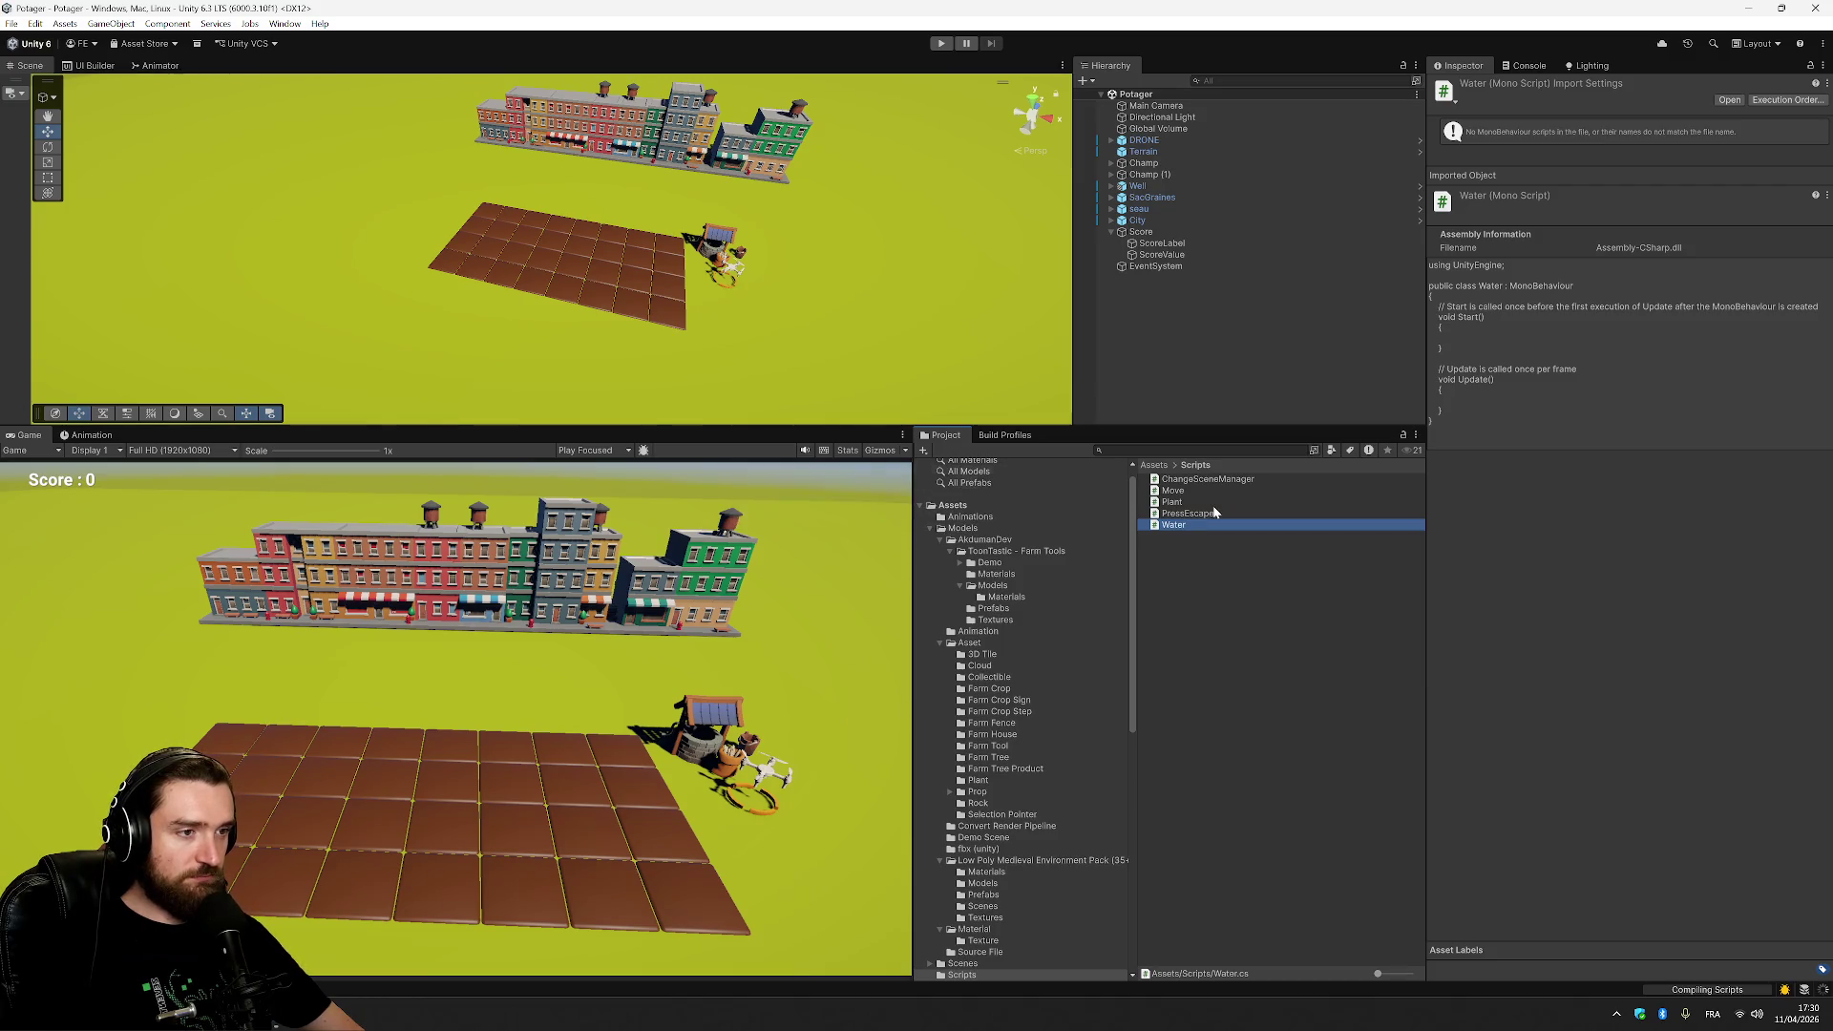
pyautogui.doubleClick(1203, 526)
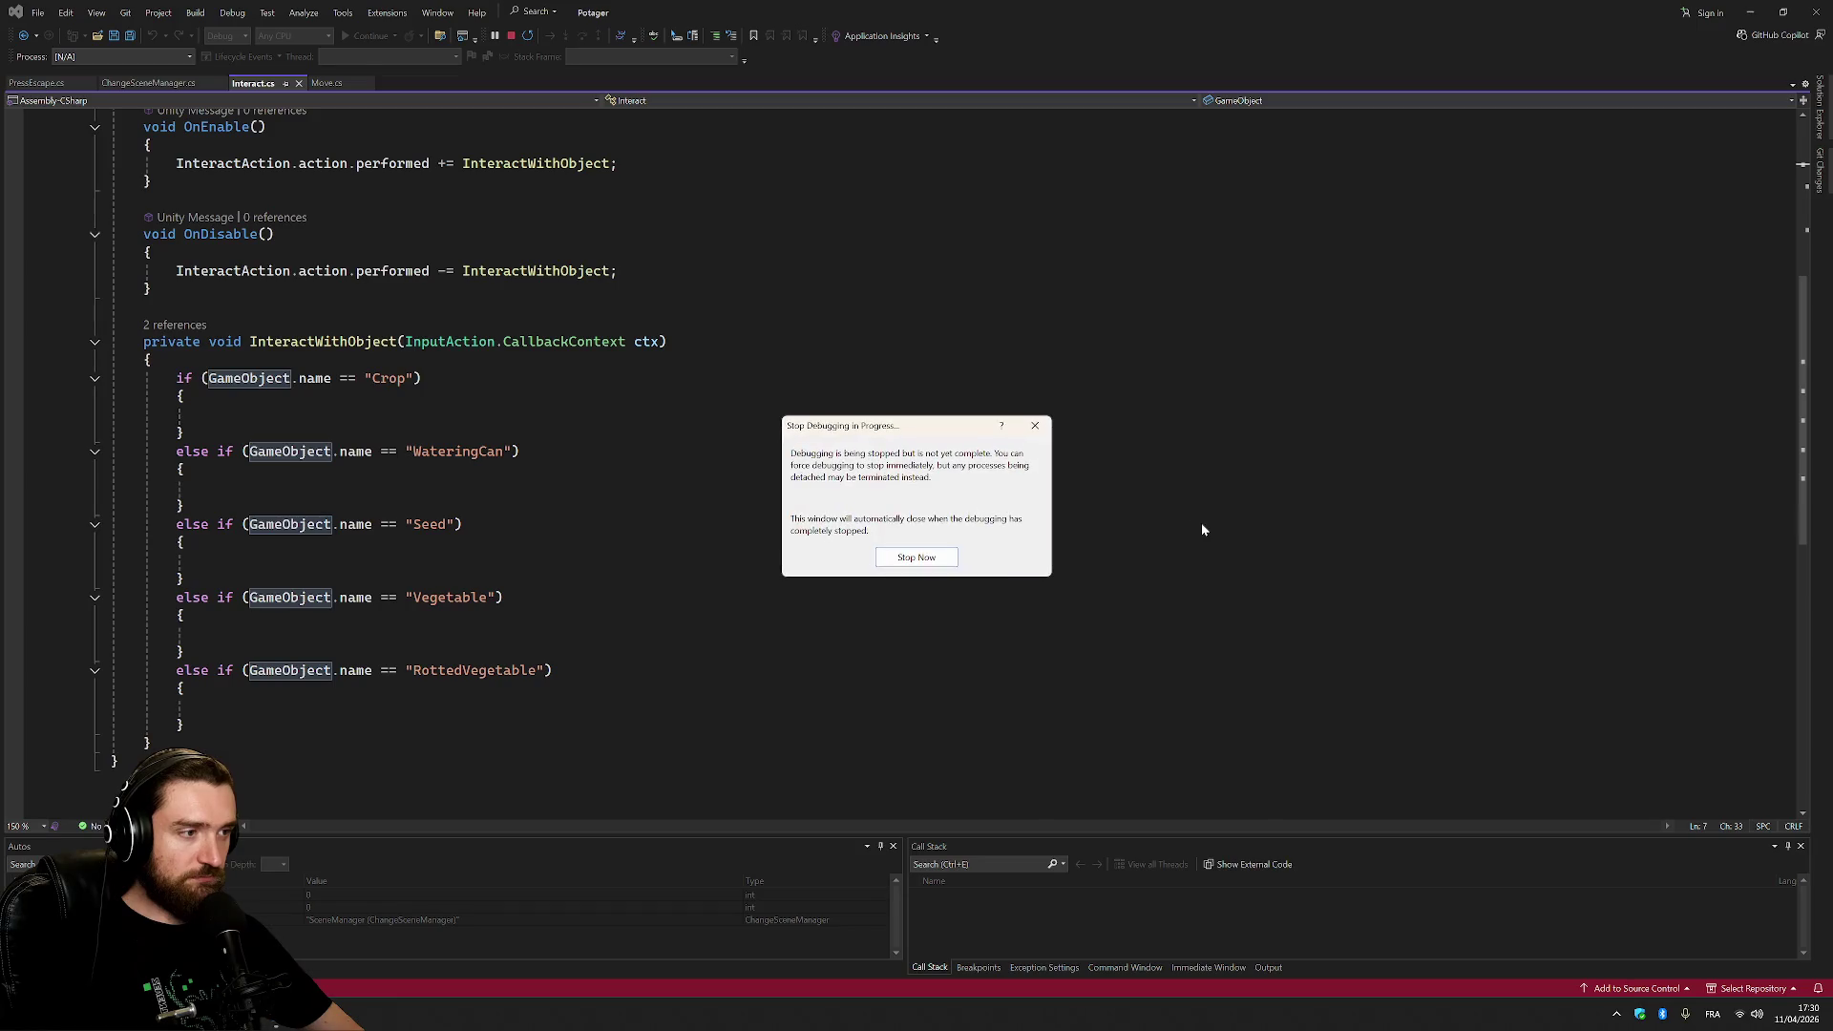
# Stop the debug session, close Interact.cs, reload the modified solution and reopen Water.
pyautogui.click(908, 554)
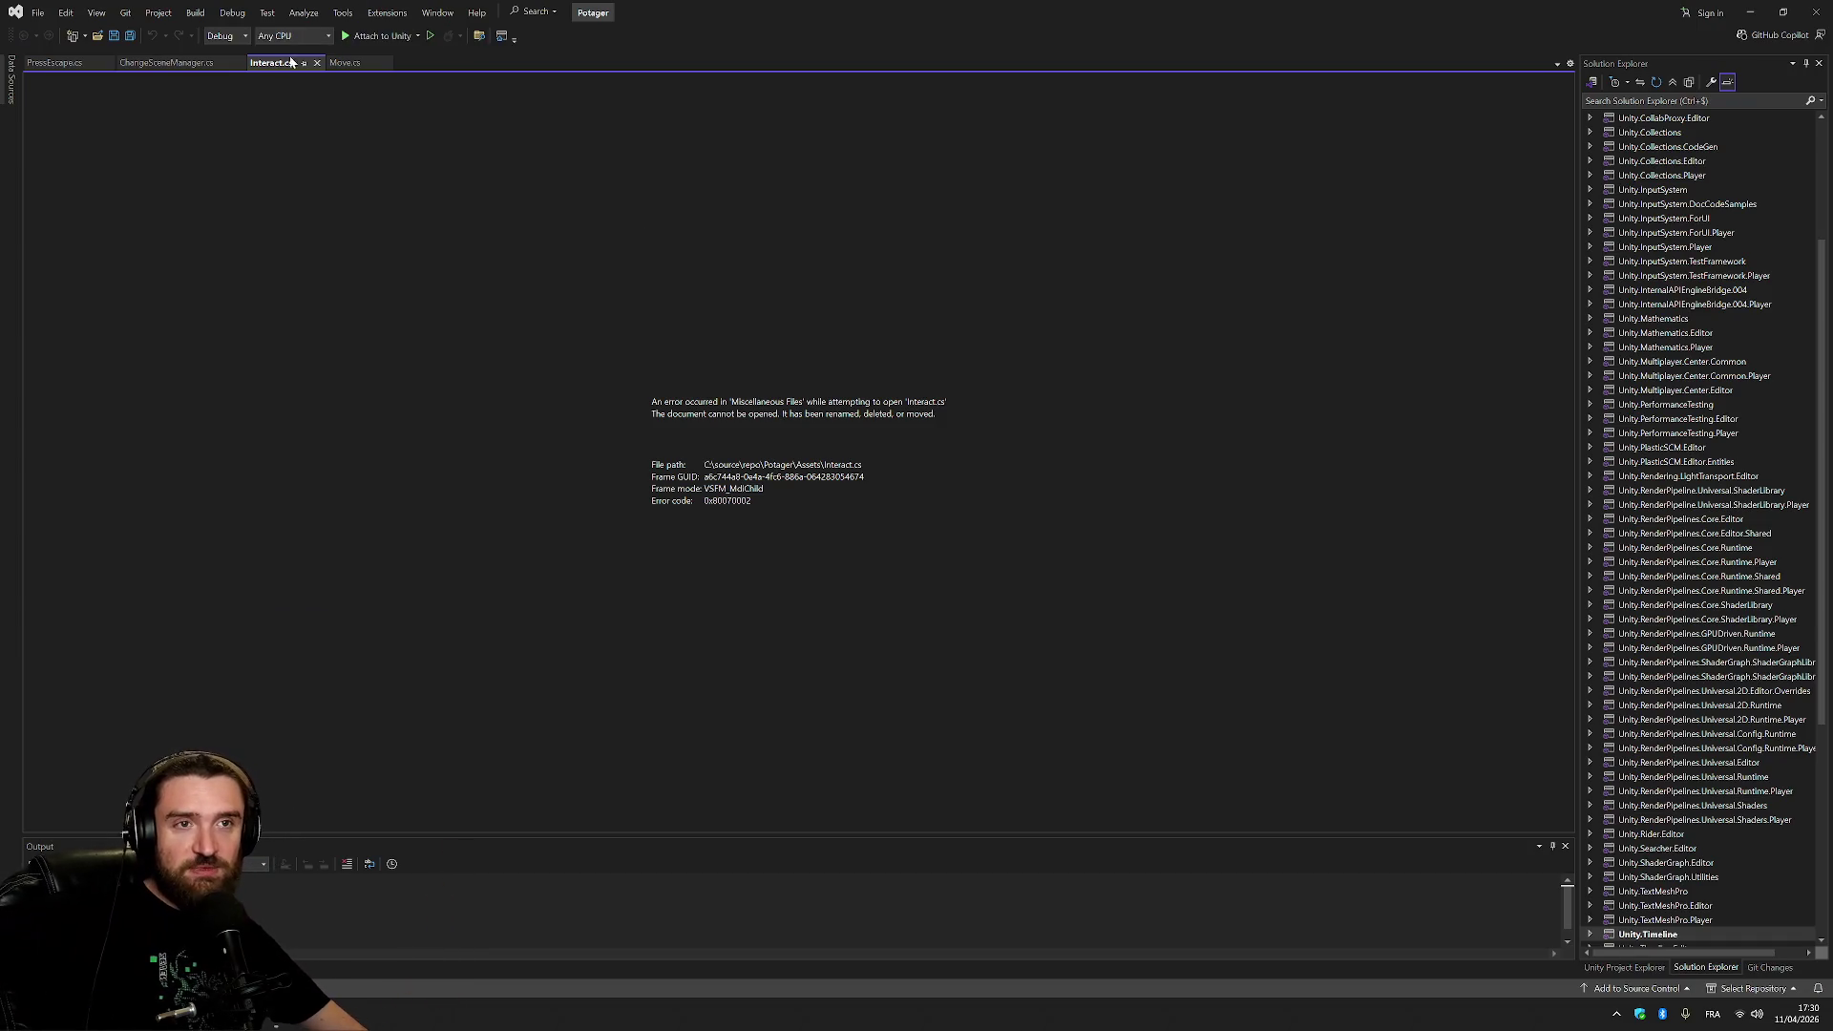
pyautogui.click(317, 62)
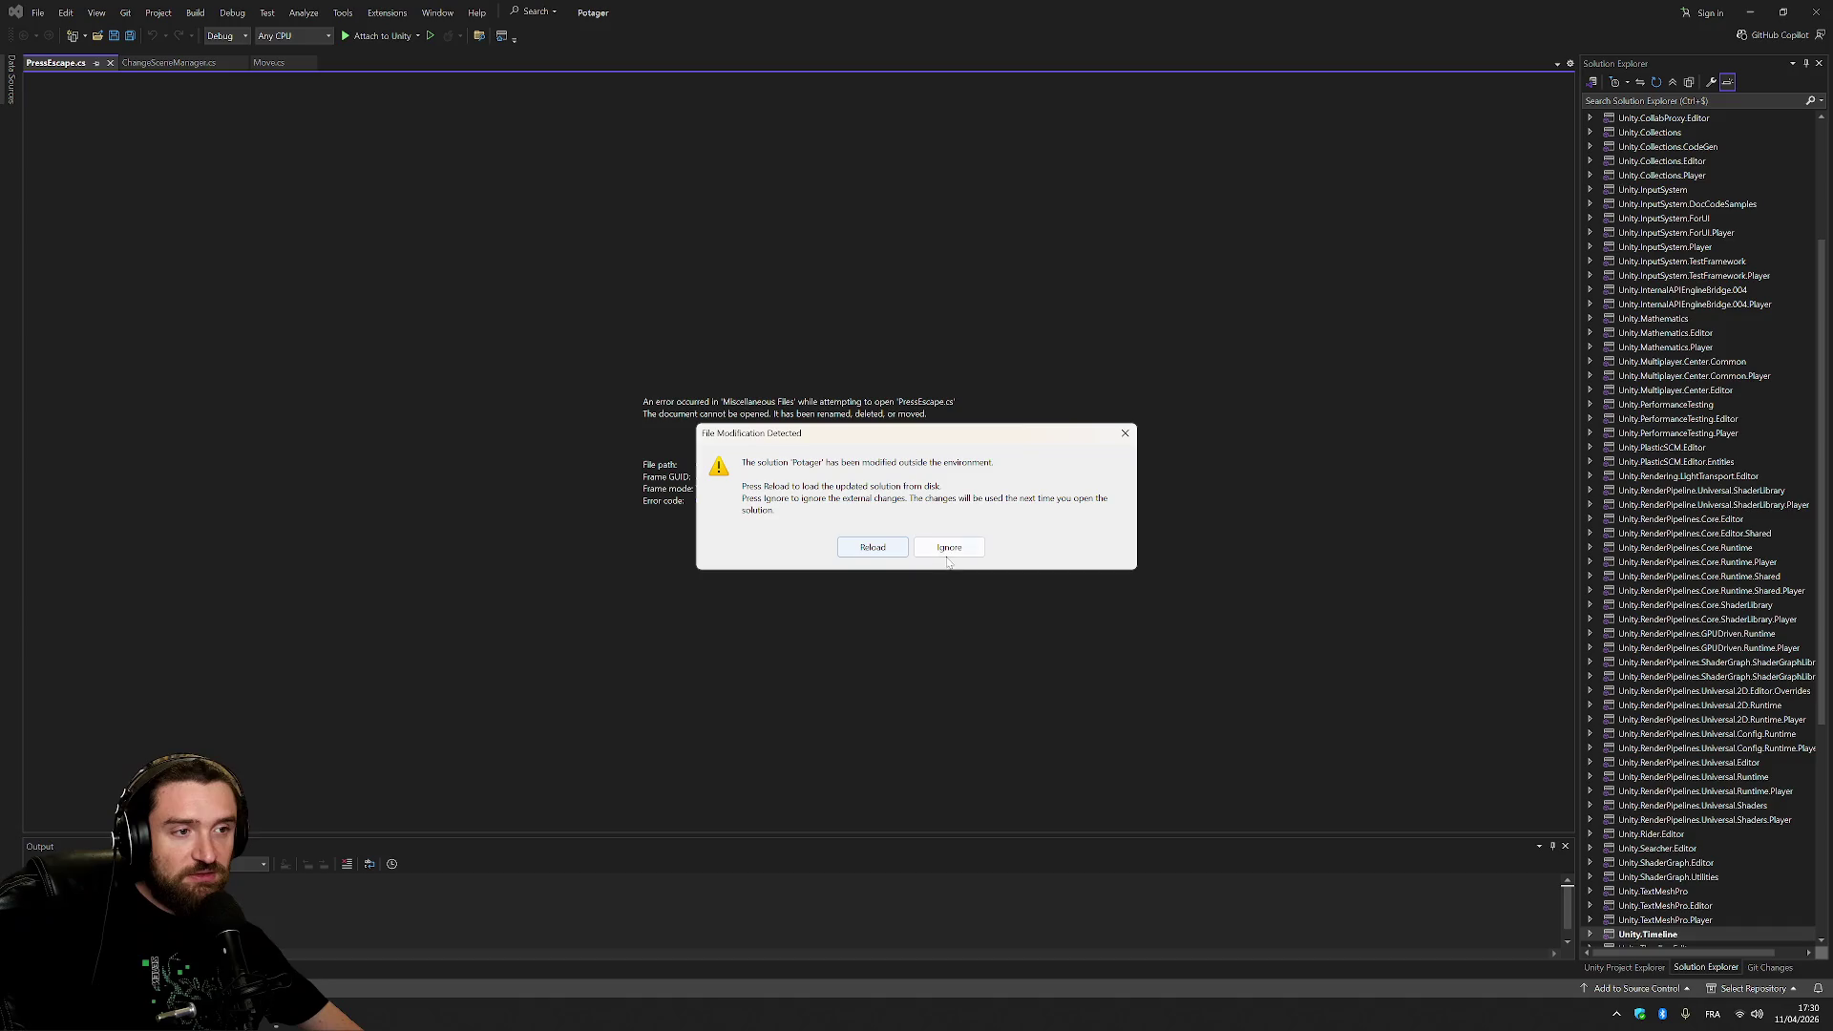
pyautogui.click(873, 551)
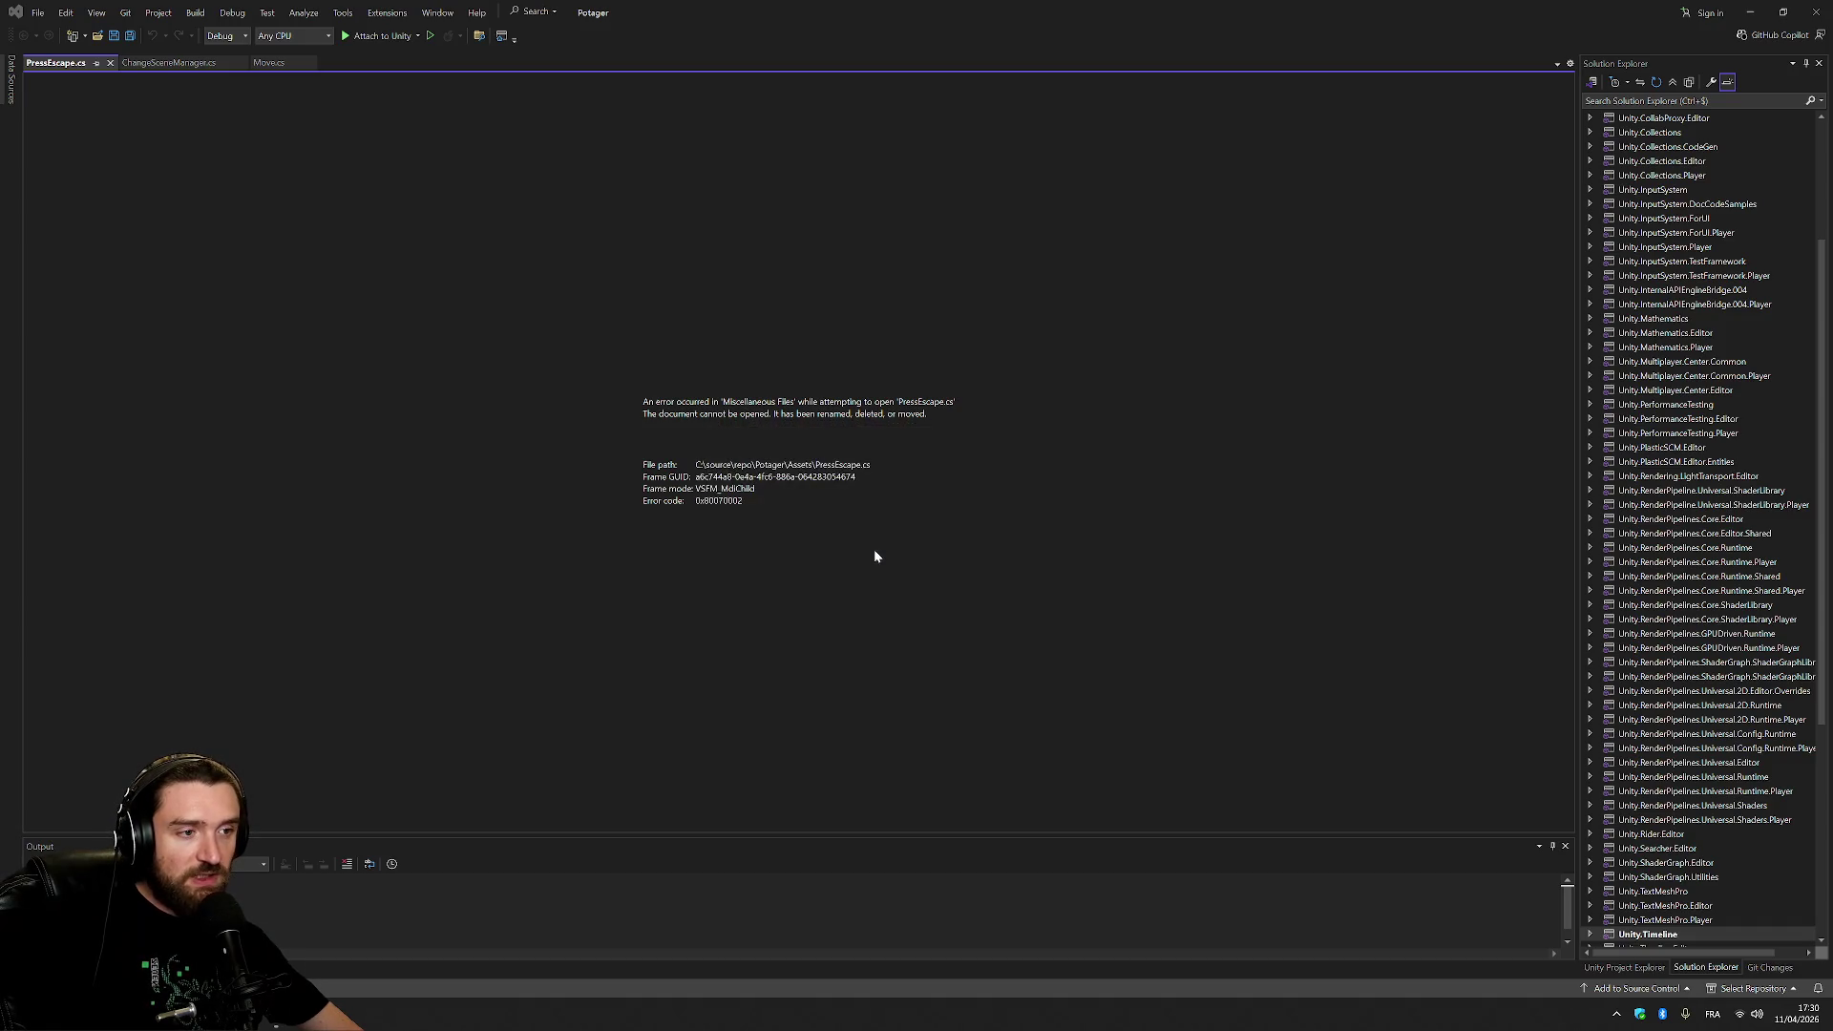
pyautogui.hotkey('alt', 'Tab')
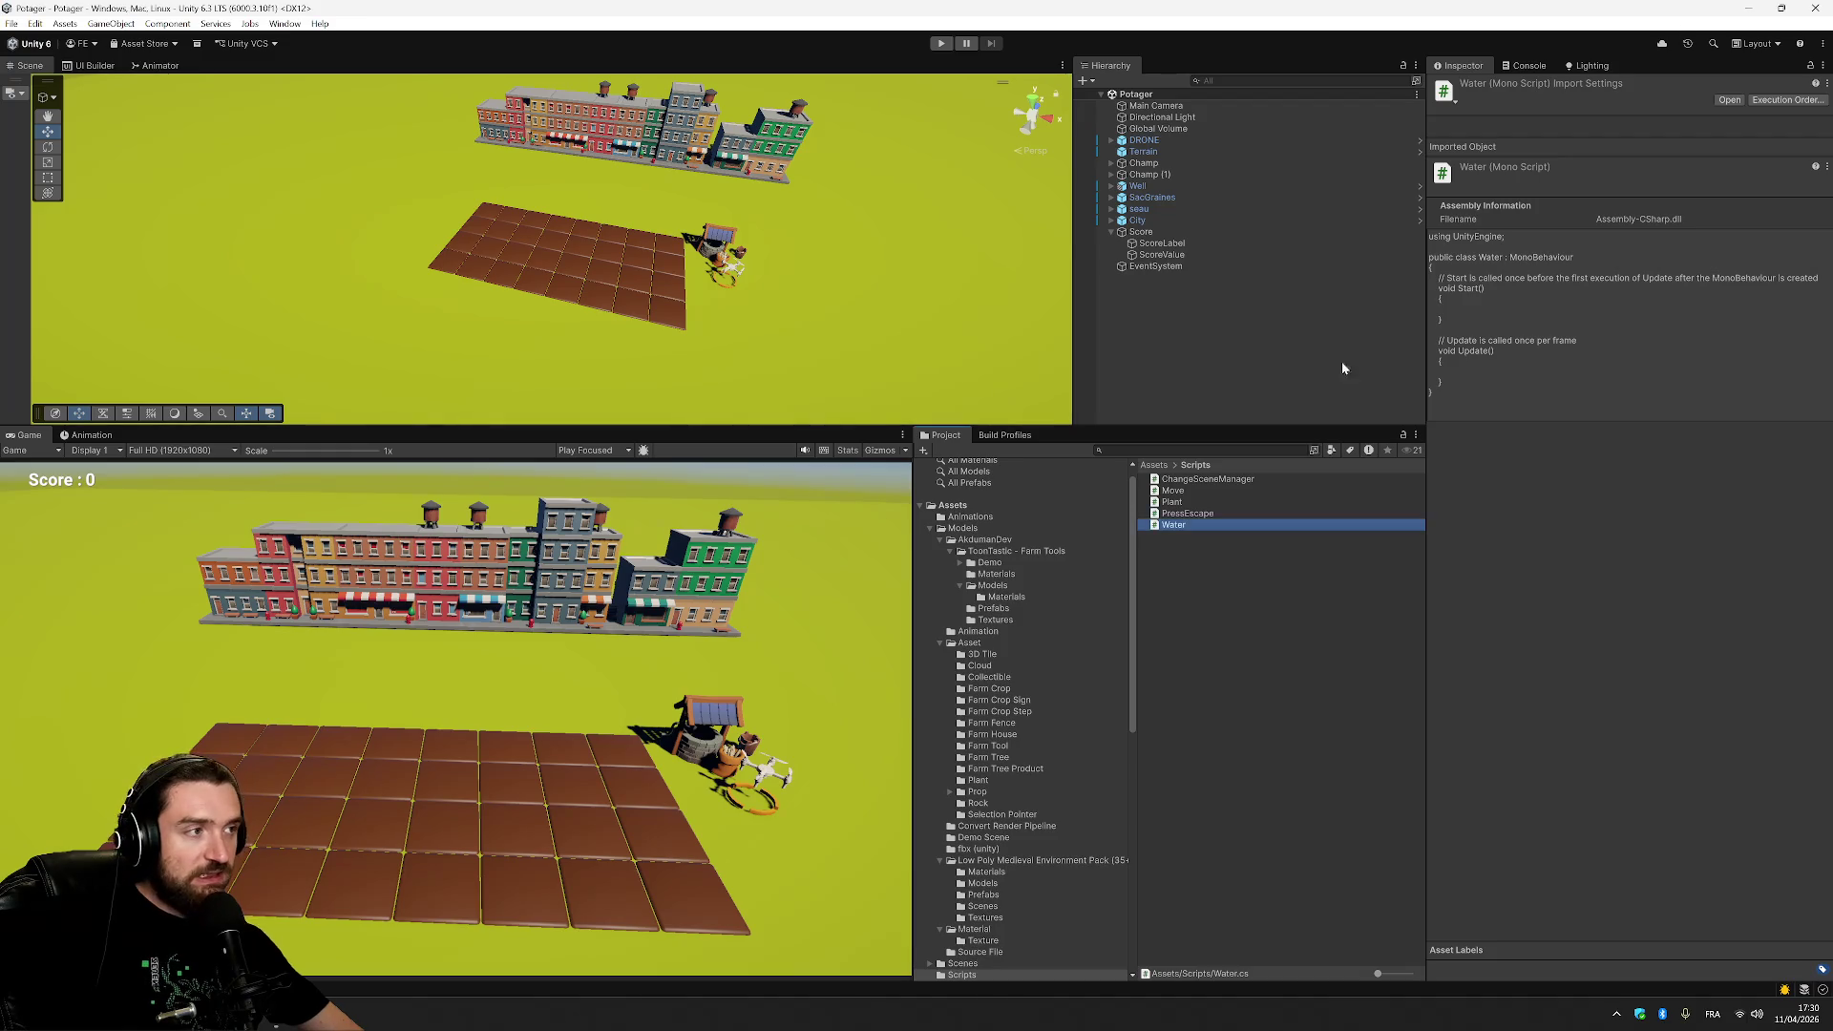
pyautogui.click(1730, 99)
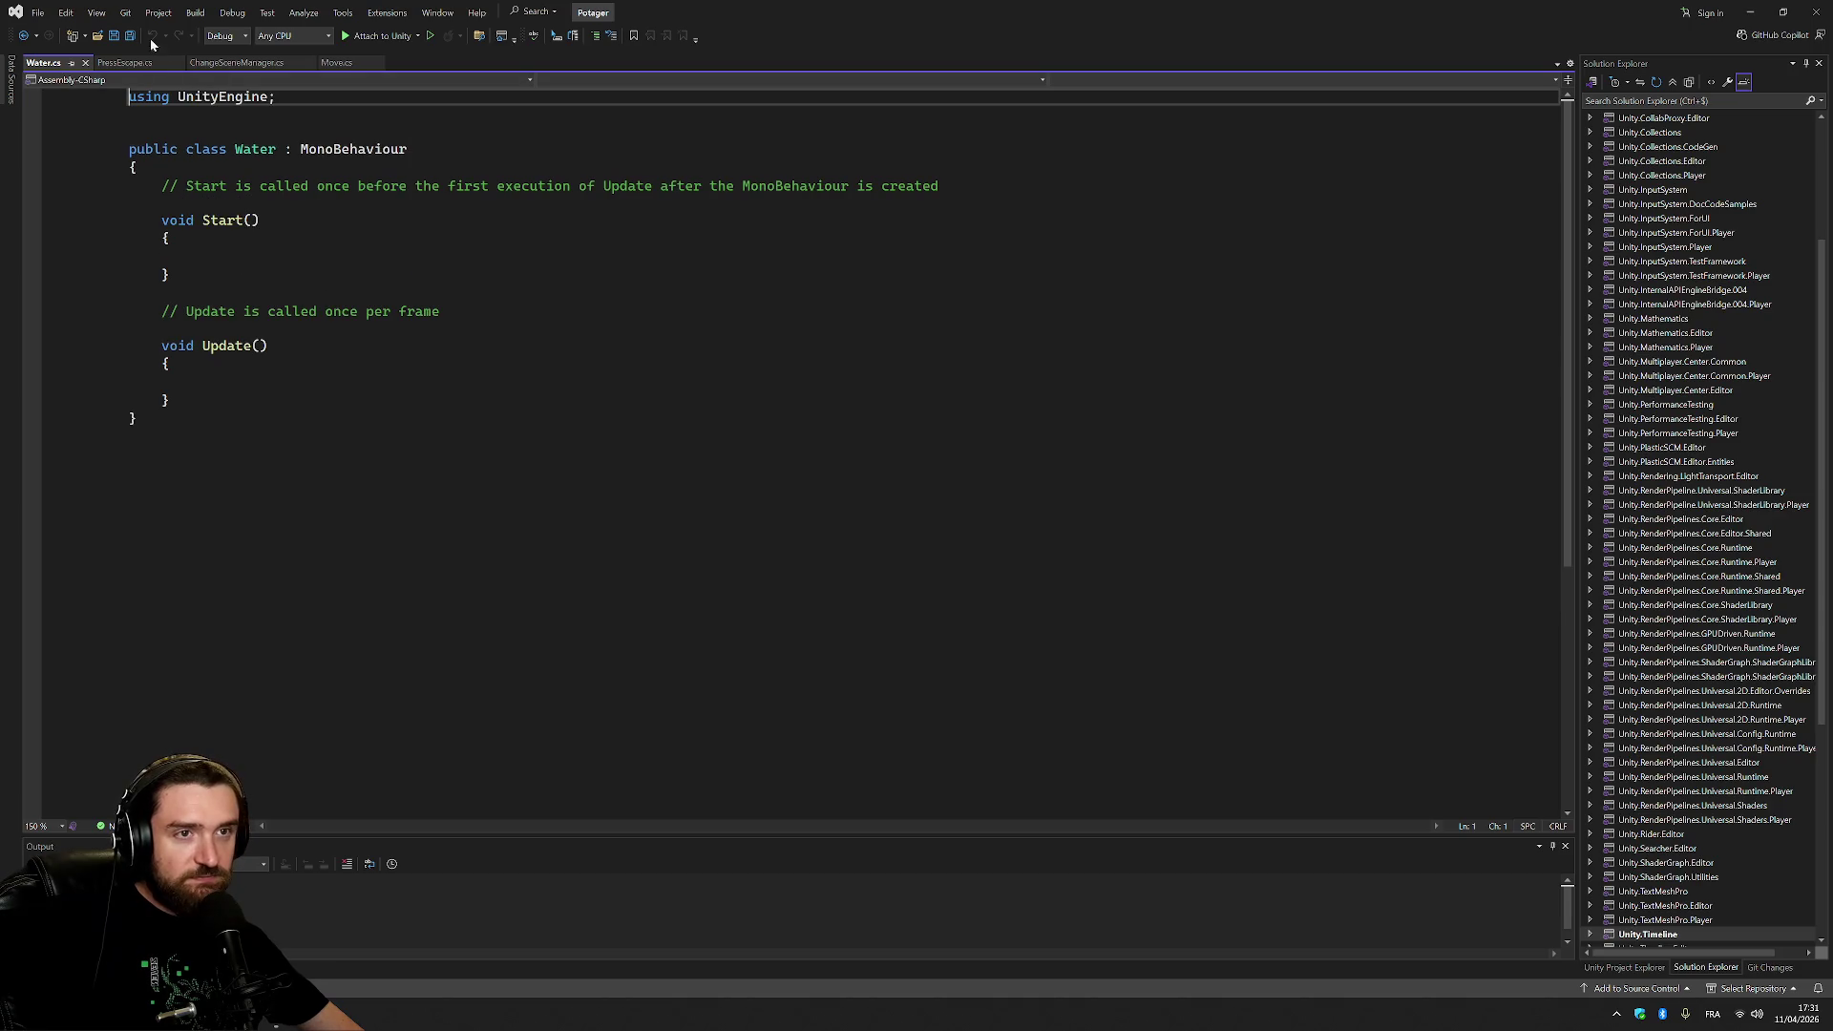
# Close the stale PressEscape.cs, ChangeSceneManager.cs and Move.cs tabs, leaving only Water.cs open.
pyautogui.click(124, 62)
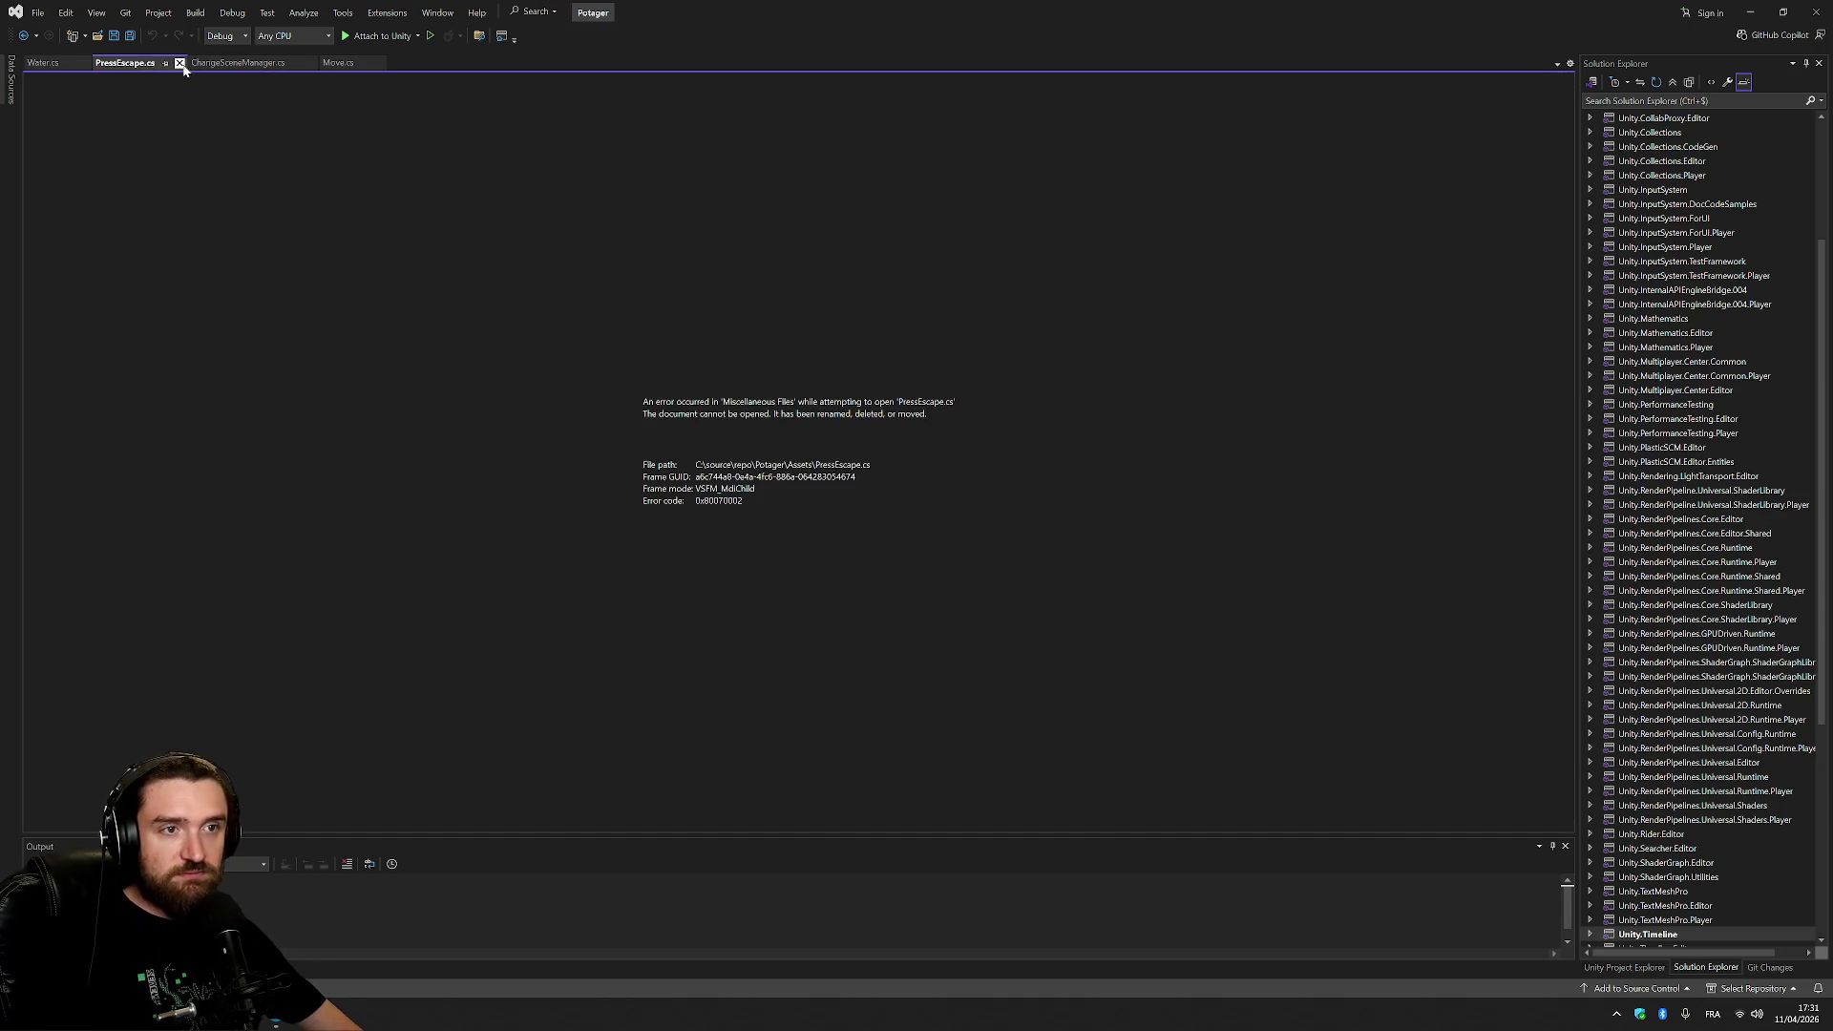
pyautogui.click(180, 62)
pyautogui.click(143, 62)
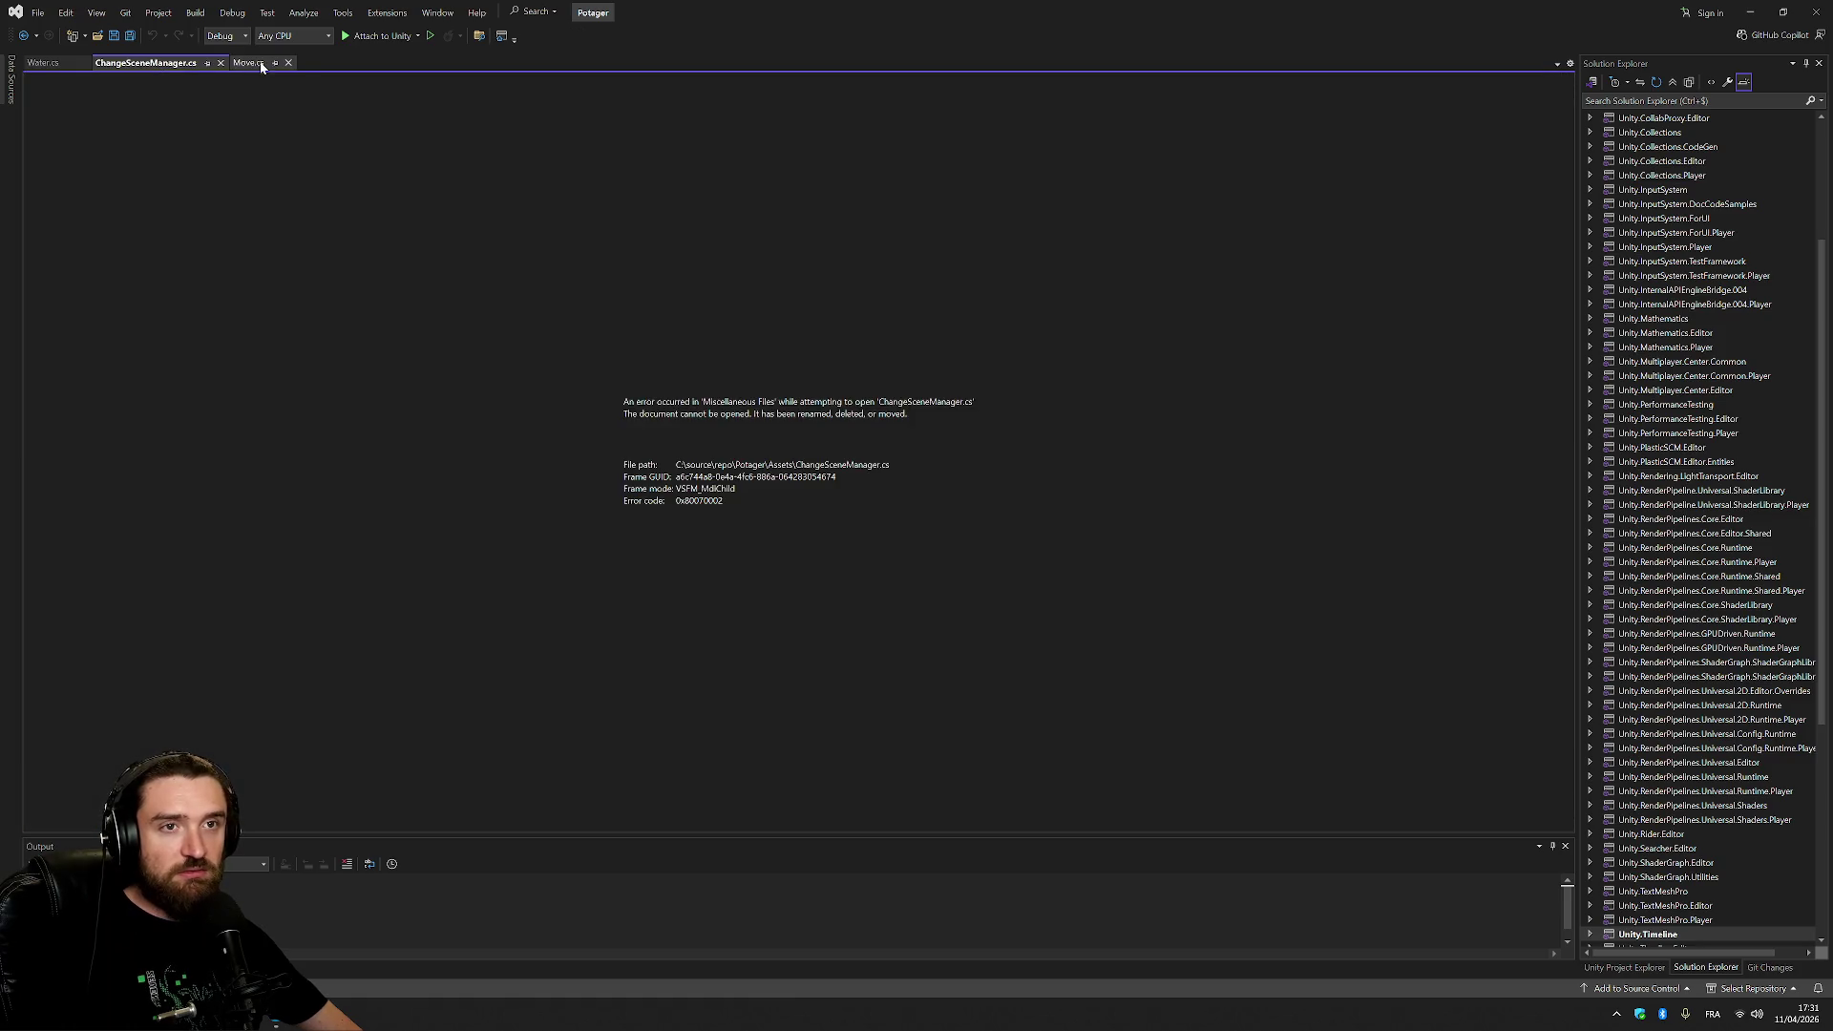
pyautogui.middleClick(172, 62)
pyautogui.middleClick(139, 65)
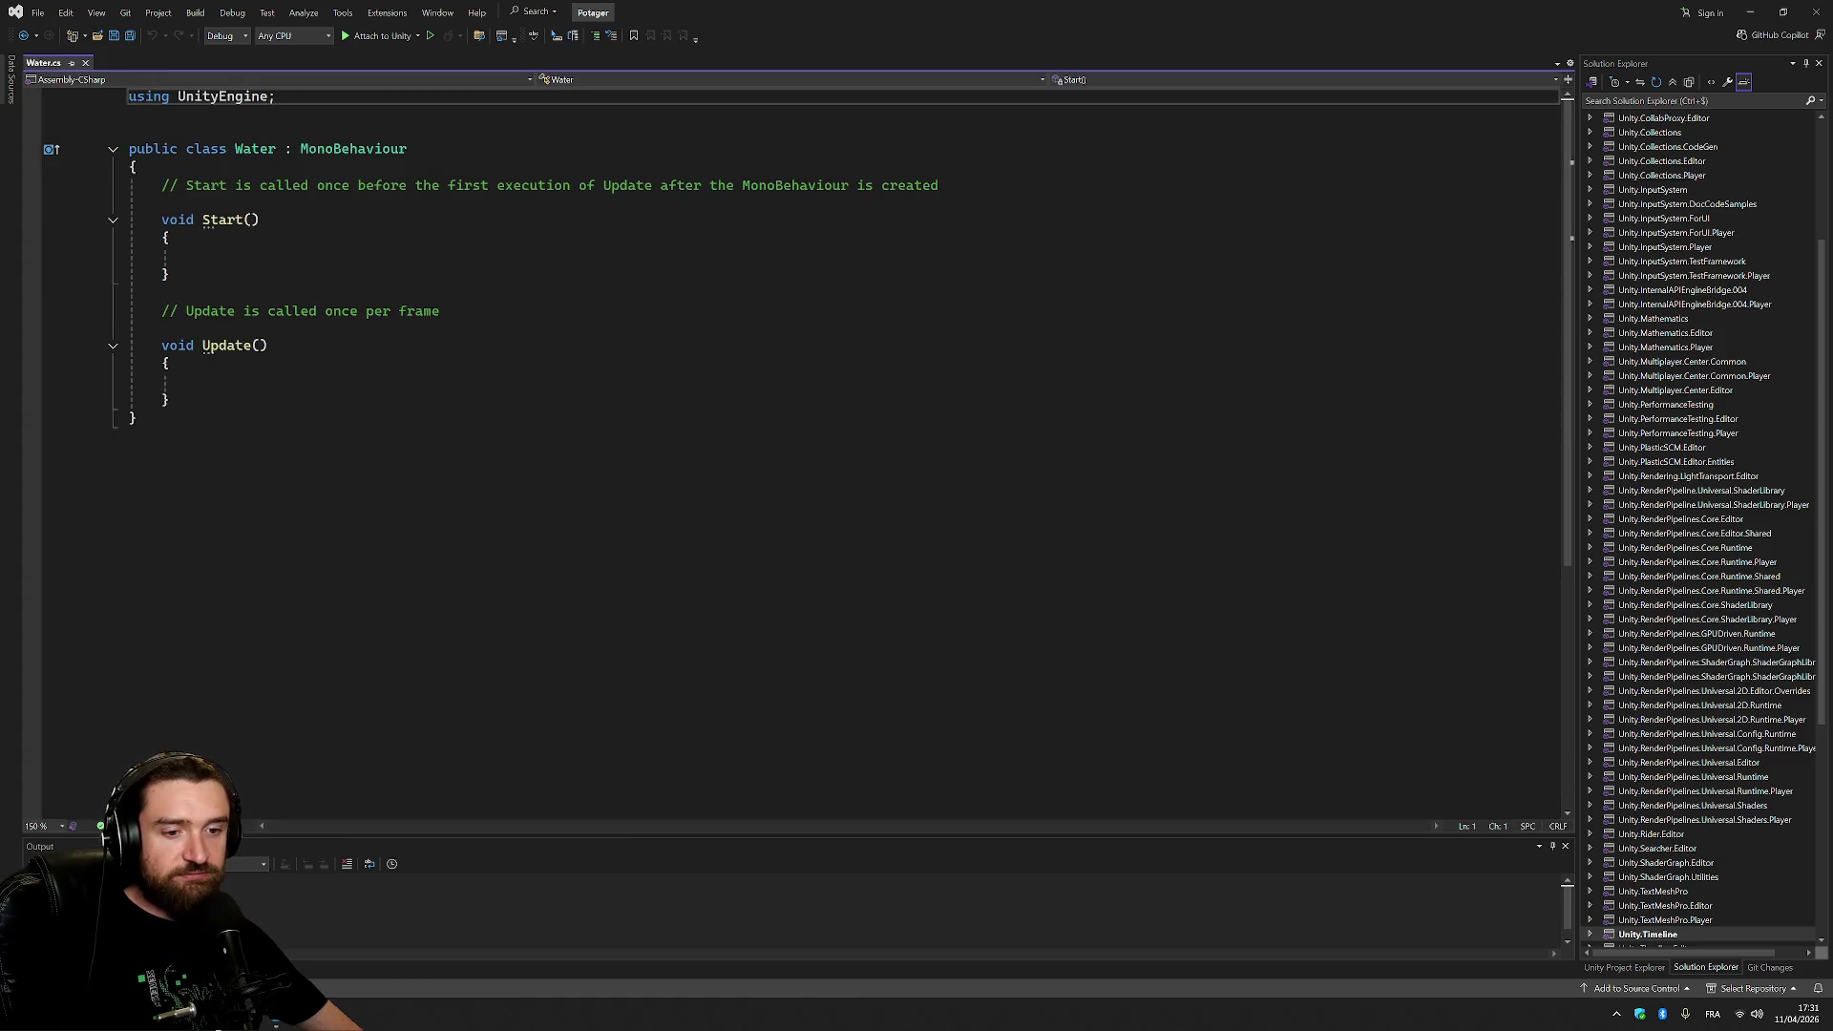
pyautogui.hotkey('alt', 'Tab')
# Open the Plant and PressEscape scripts in Visual Studio from their Inspector Open buttons.
pyautogui.click(1227, 502)
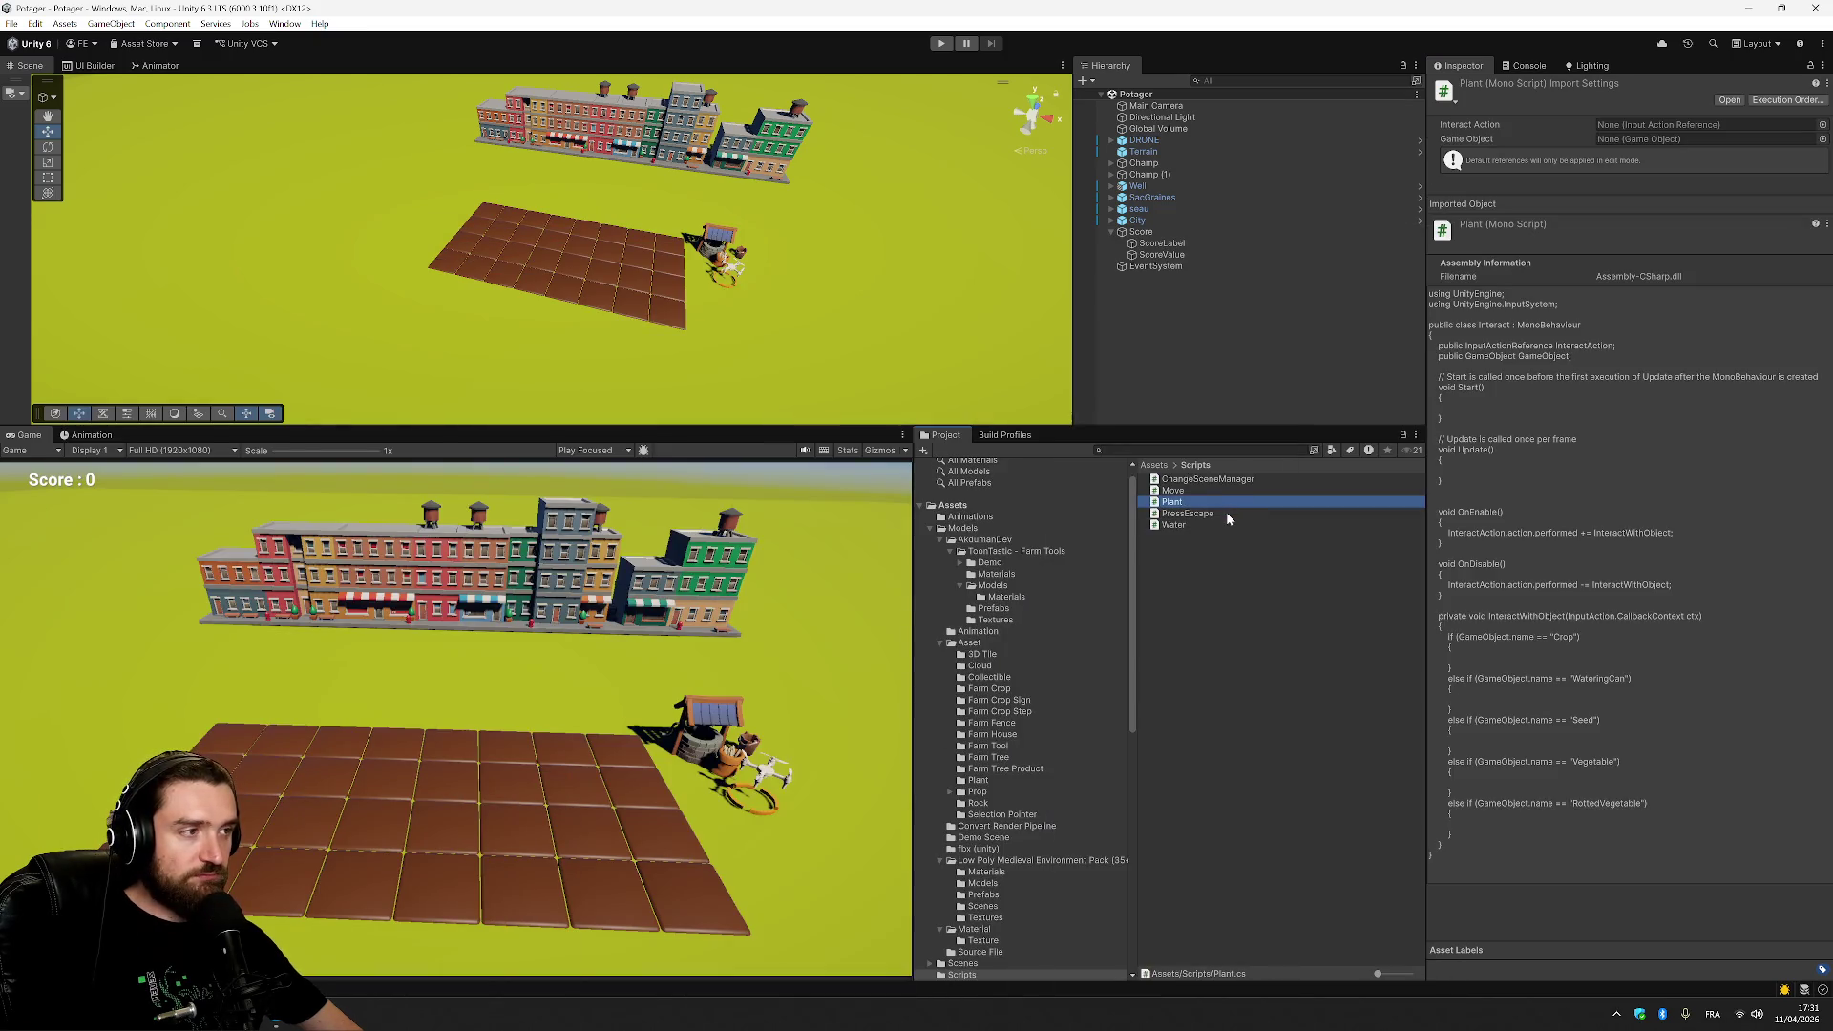
pyautogui.click(1736, 100)
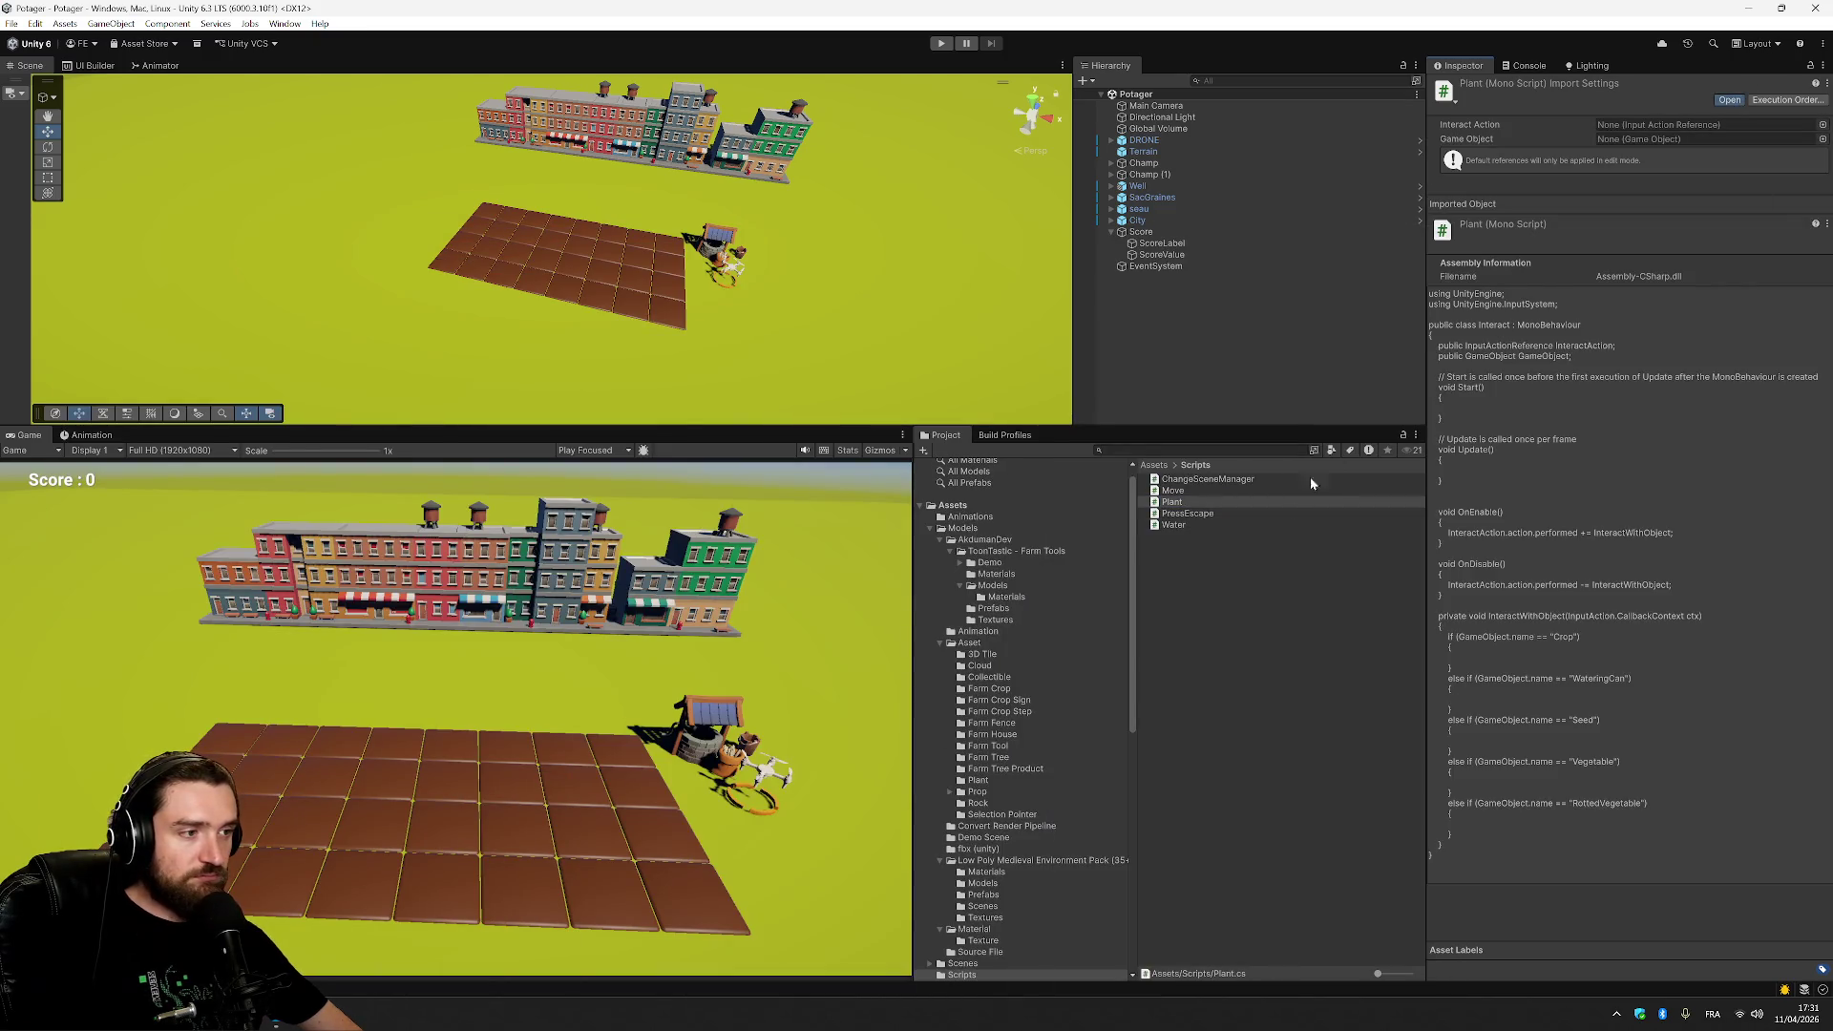
pyautogui.hotkey('alt', 'Tab')
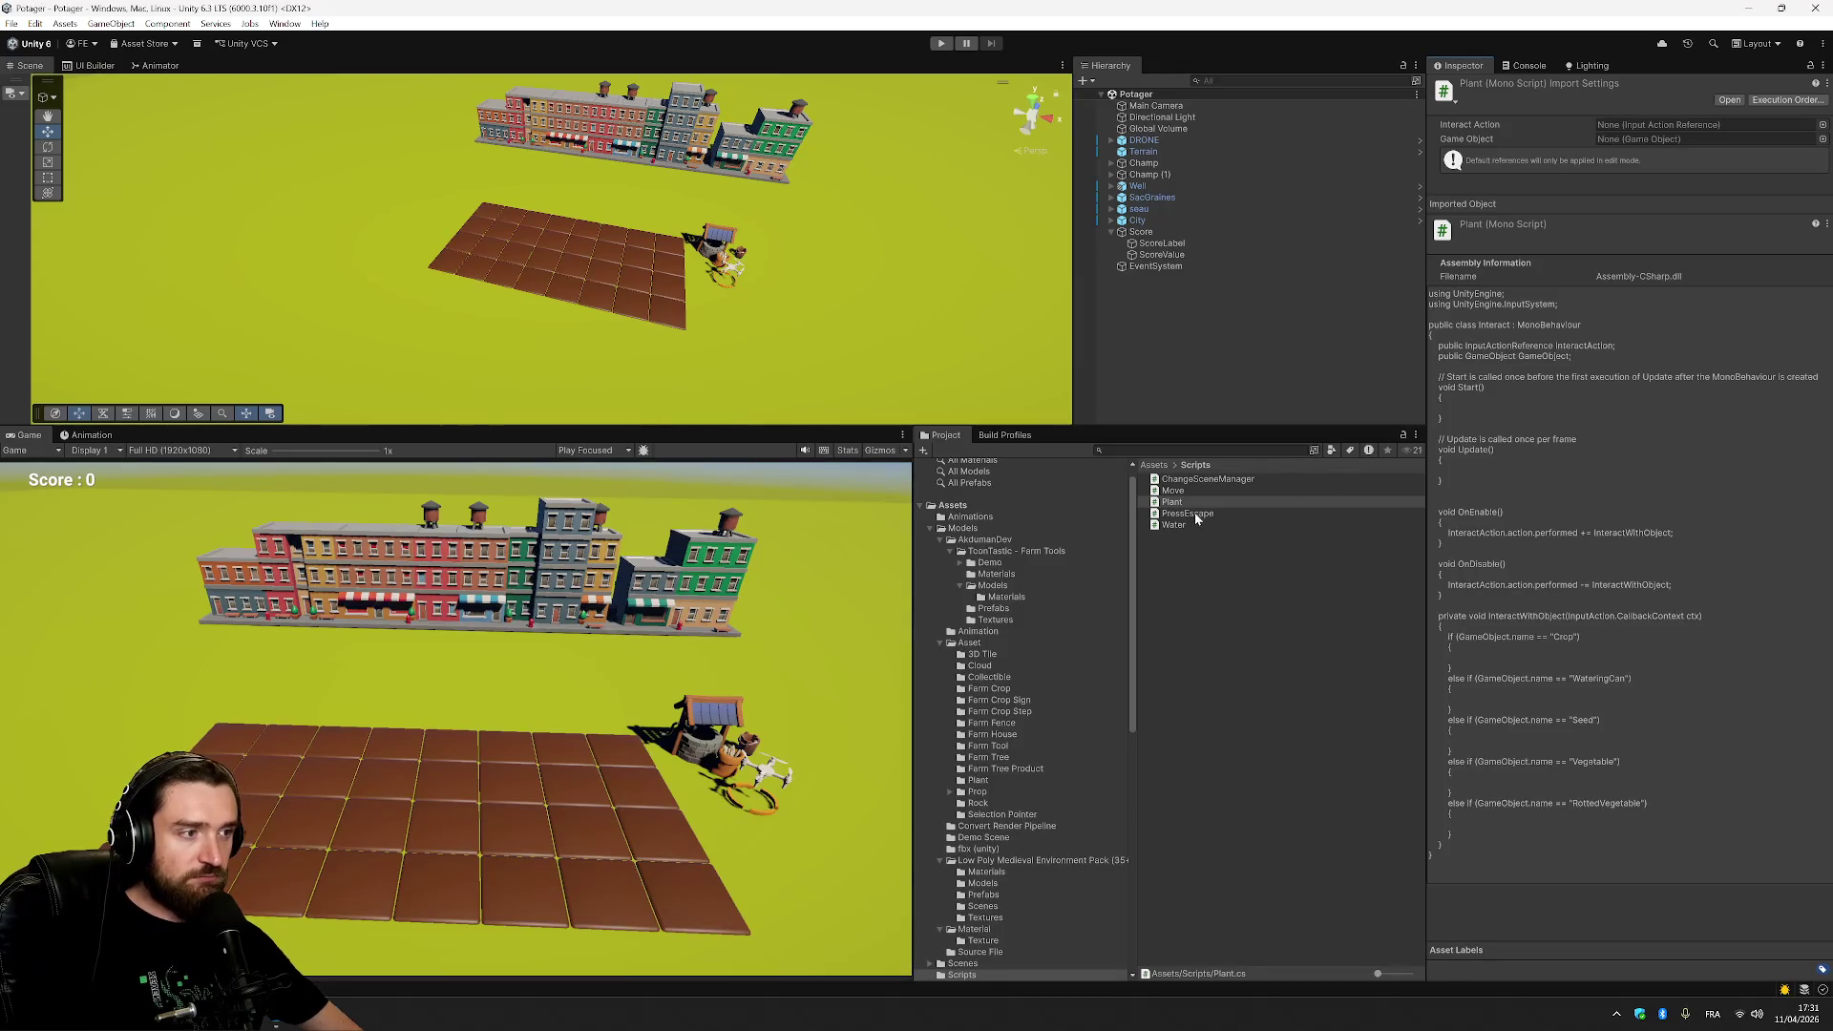
pyautogui.click(1198, 514)
pyautogui.click(1733, 100)
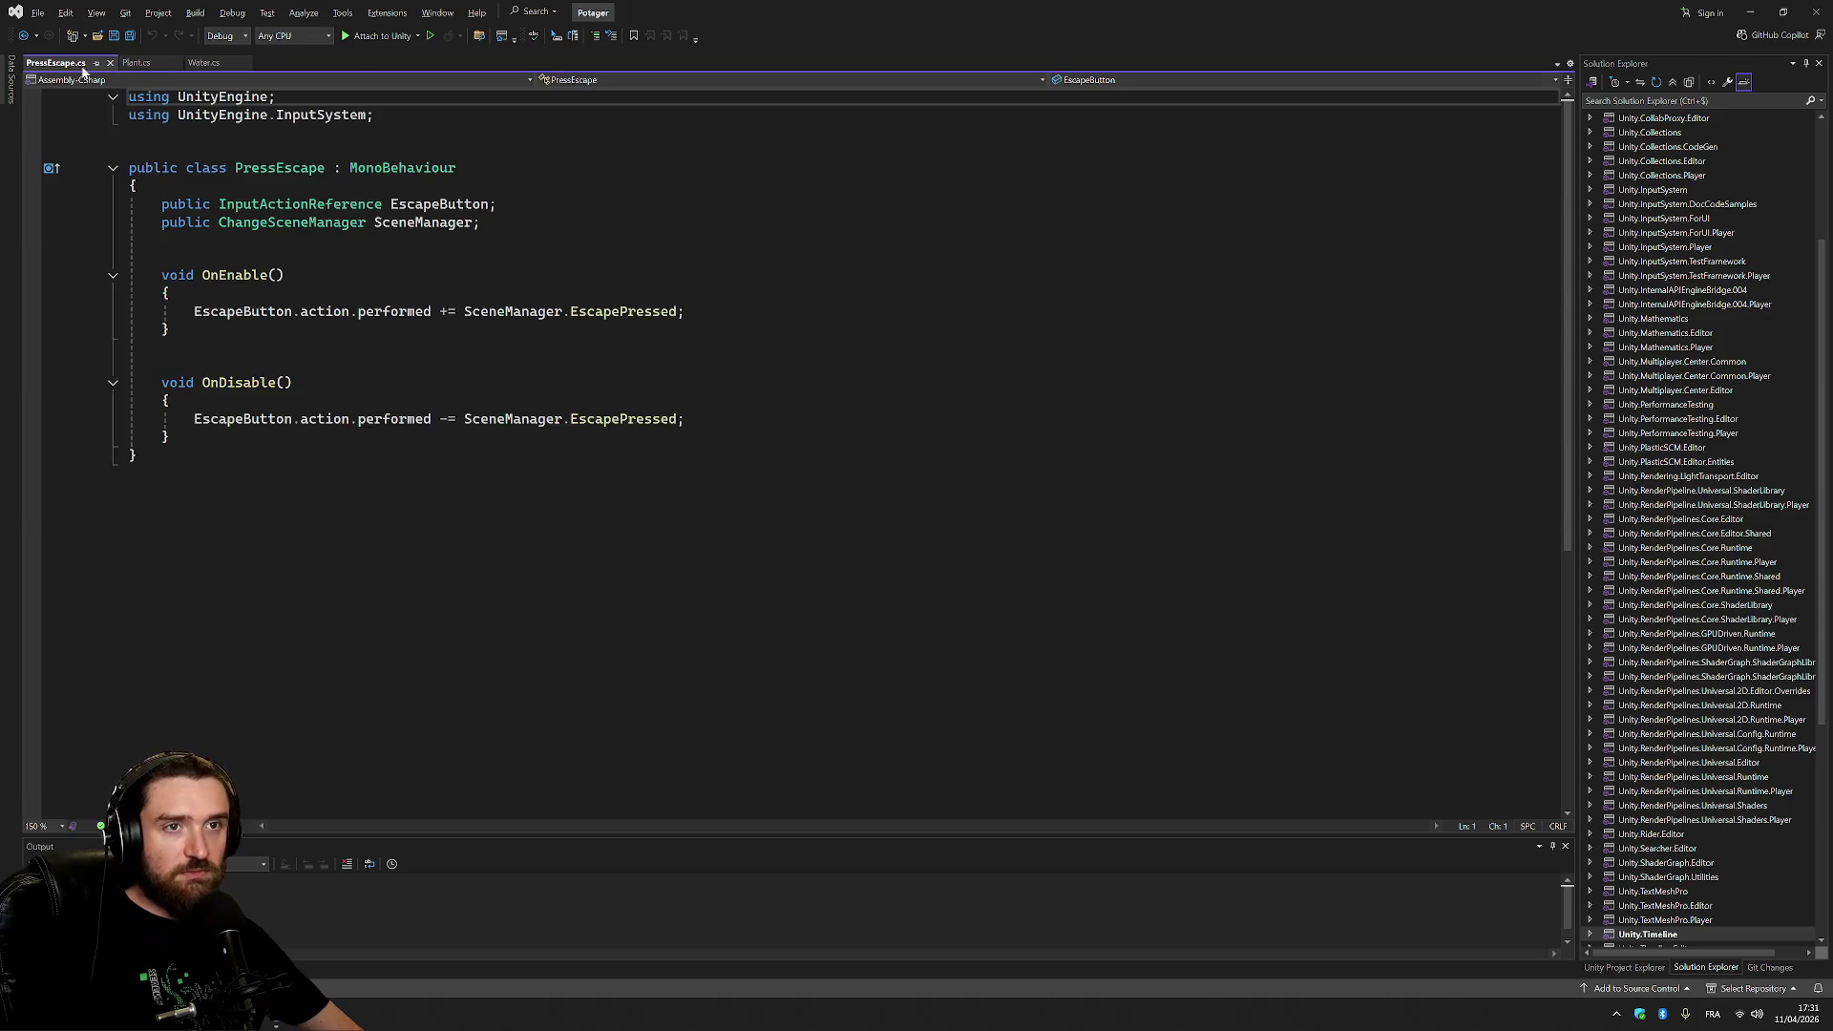
# In Plant.cs, select the if/else chain from the Crop check to the last else-if and delete it.
pyautogui.moveTo(497, 204)
pyautogui.mouseDown()
pyautogui.moveTo(134, 204)
pyautogui.moveTo(136, 186)
pyautogui.mouseUp()
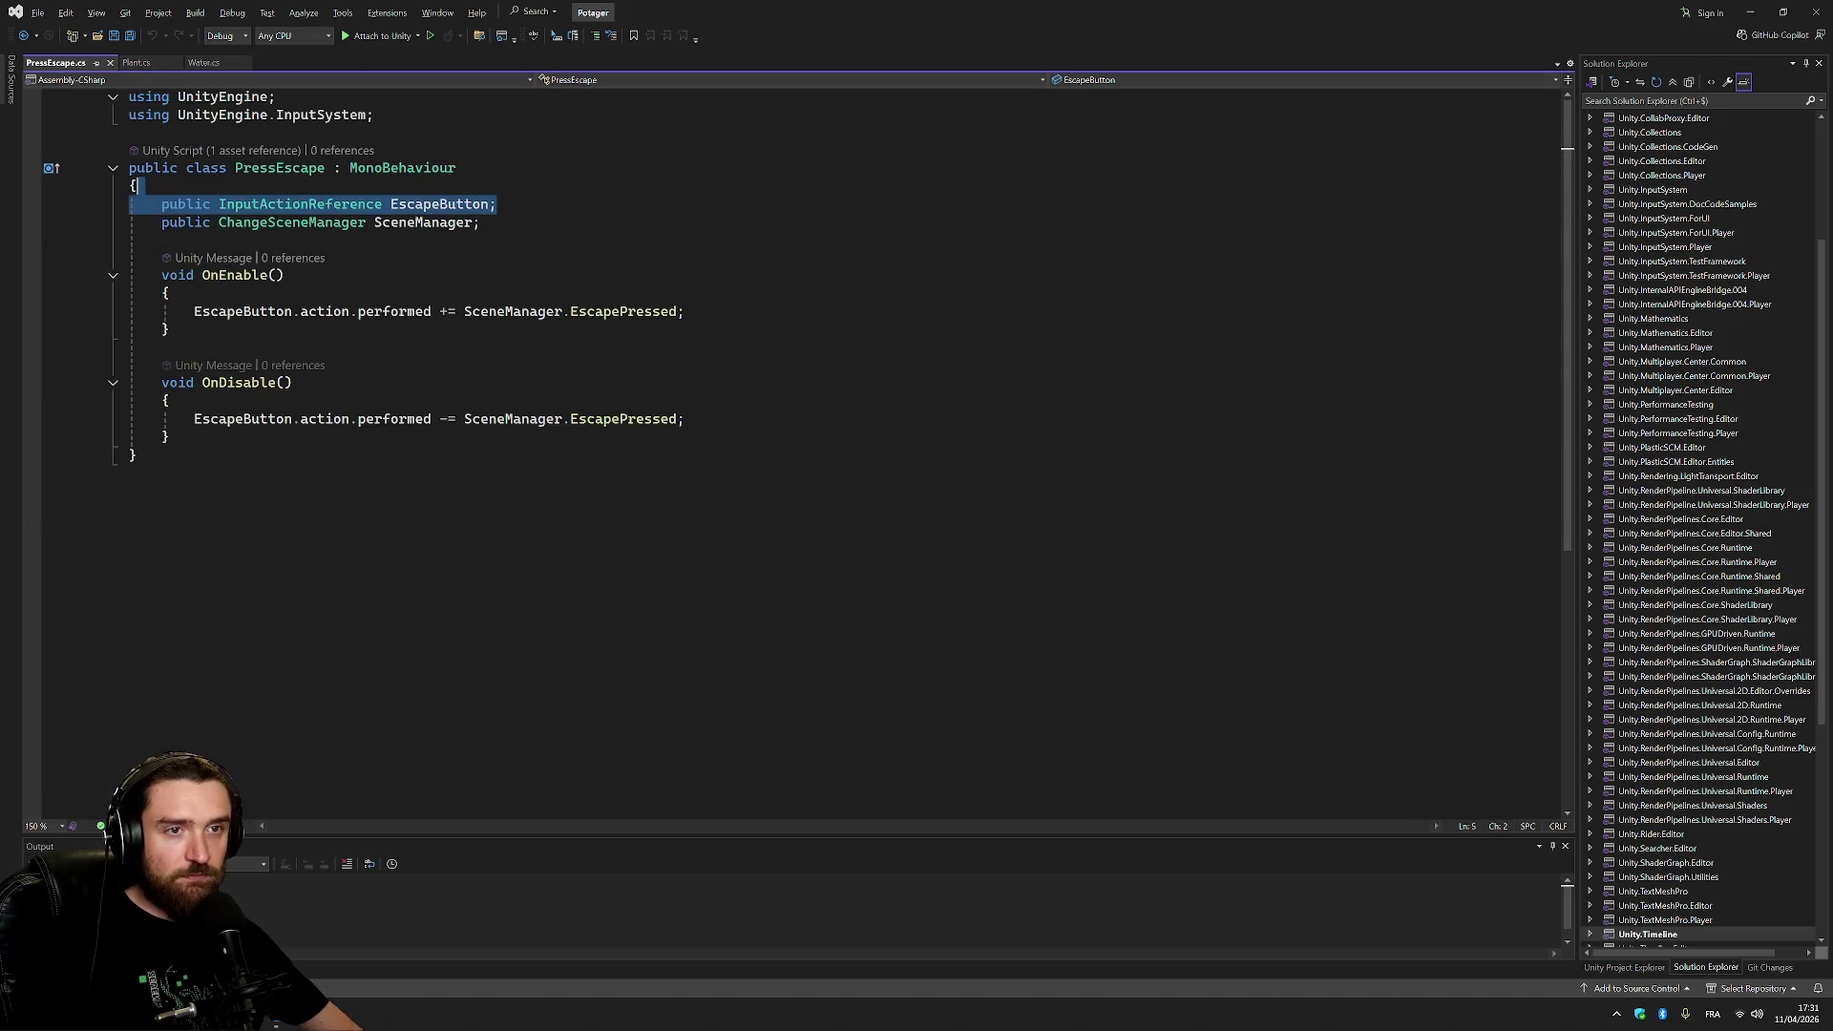
pyautogui.click(136, 63)
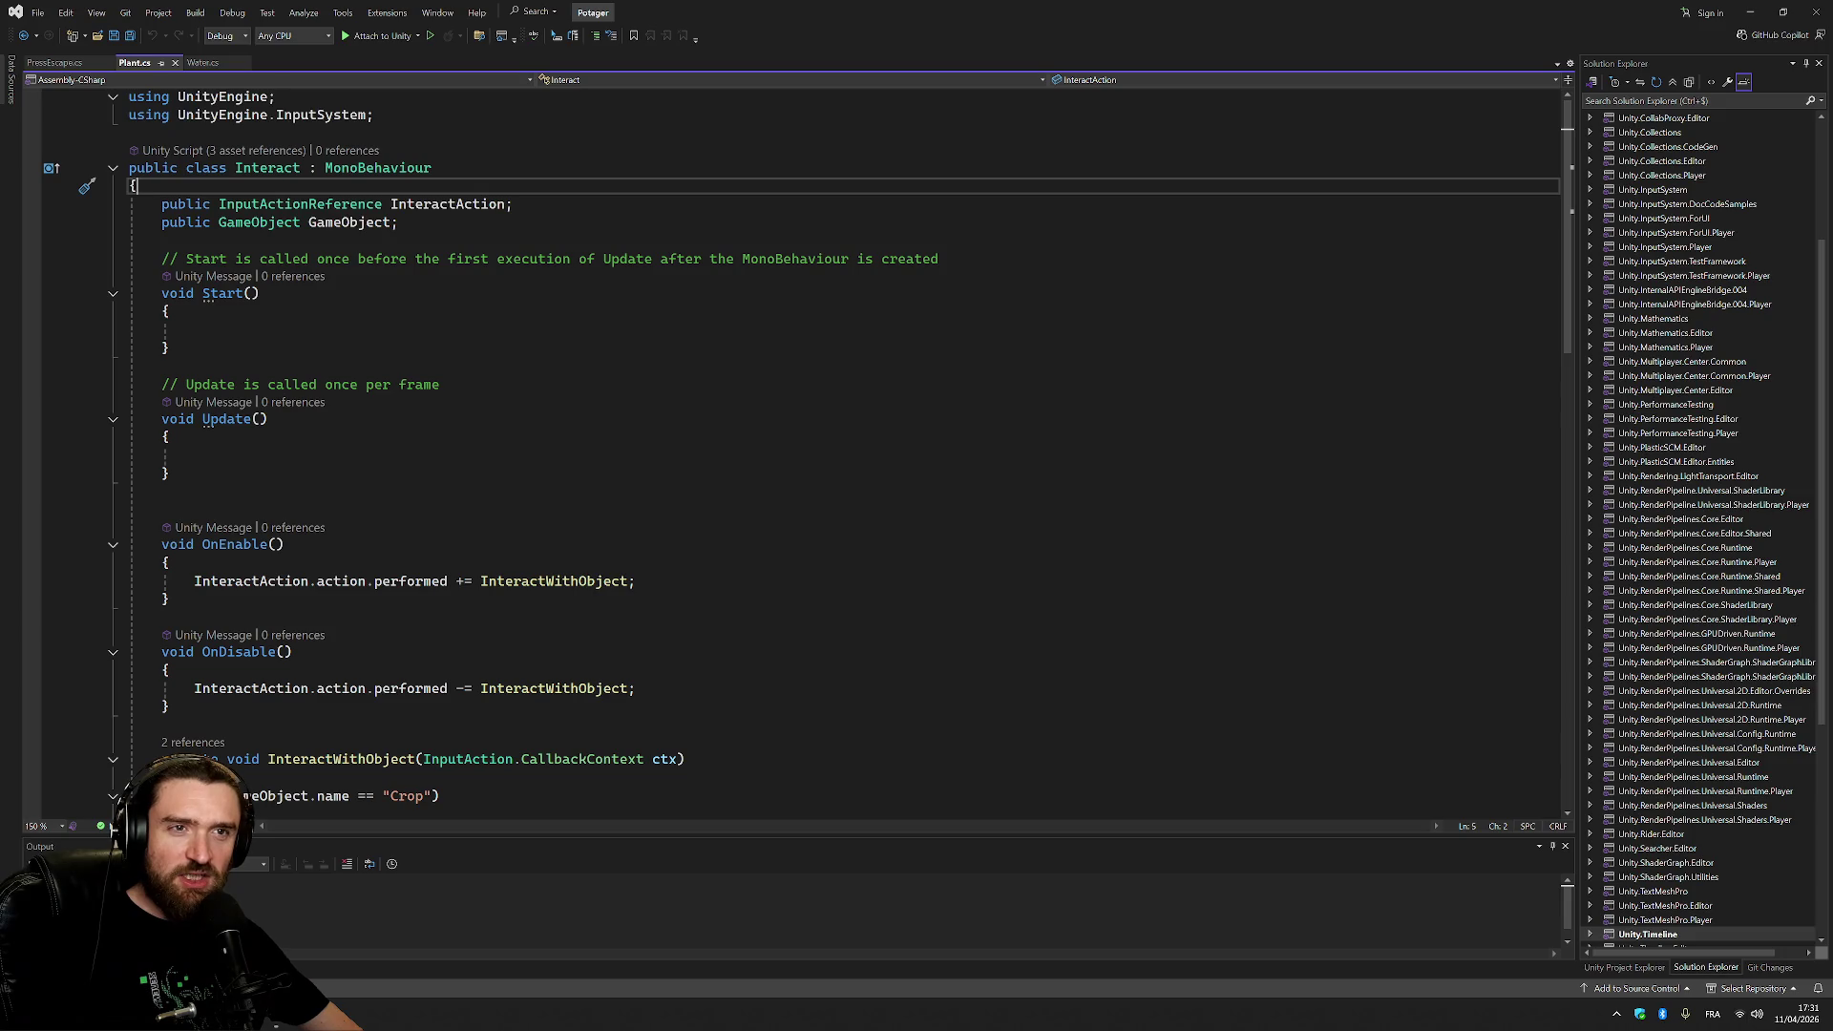
pyautogui.click(206, 65)
pyautogui.click(137, 63)
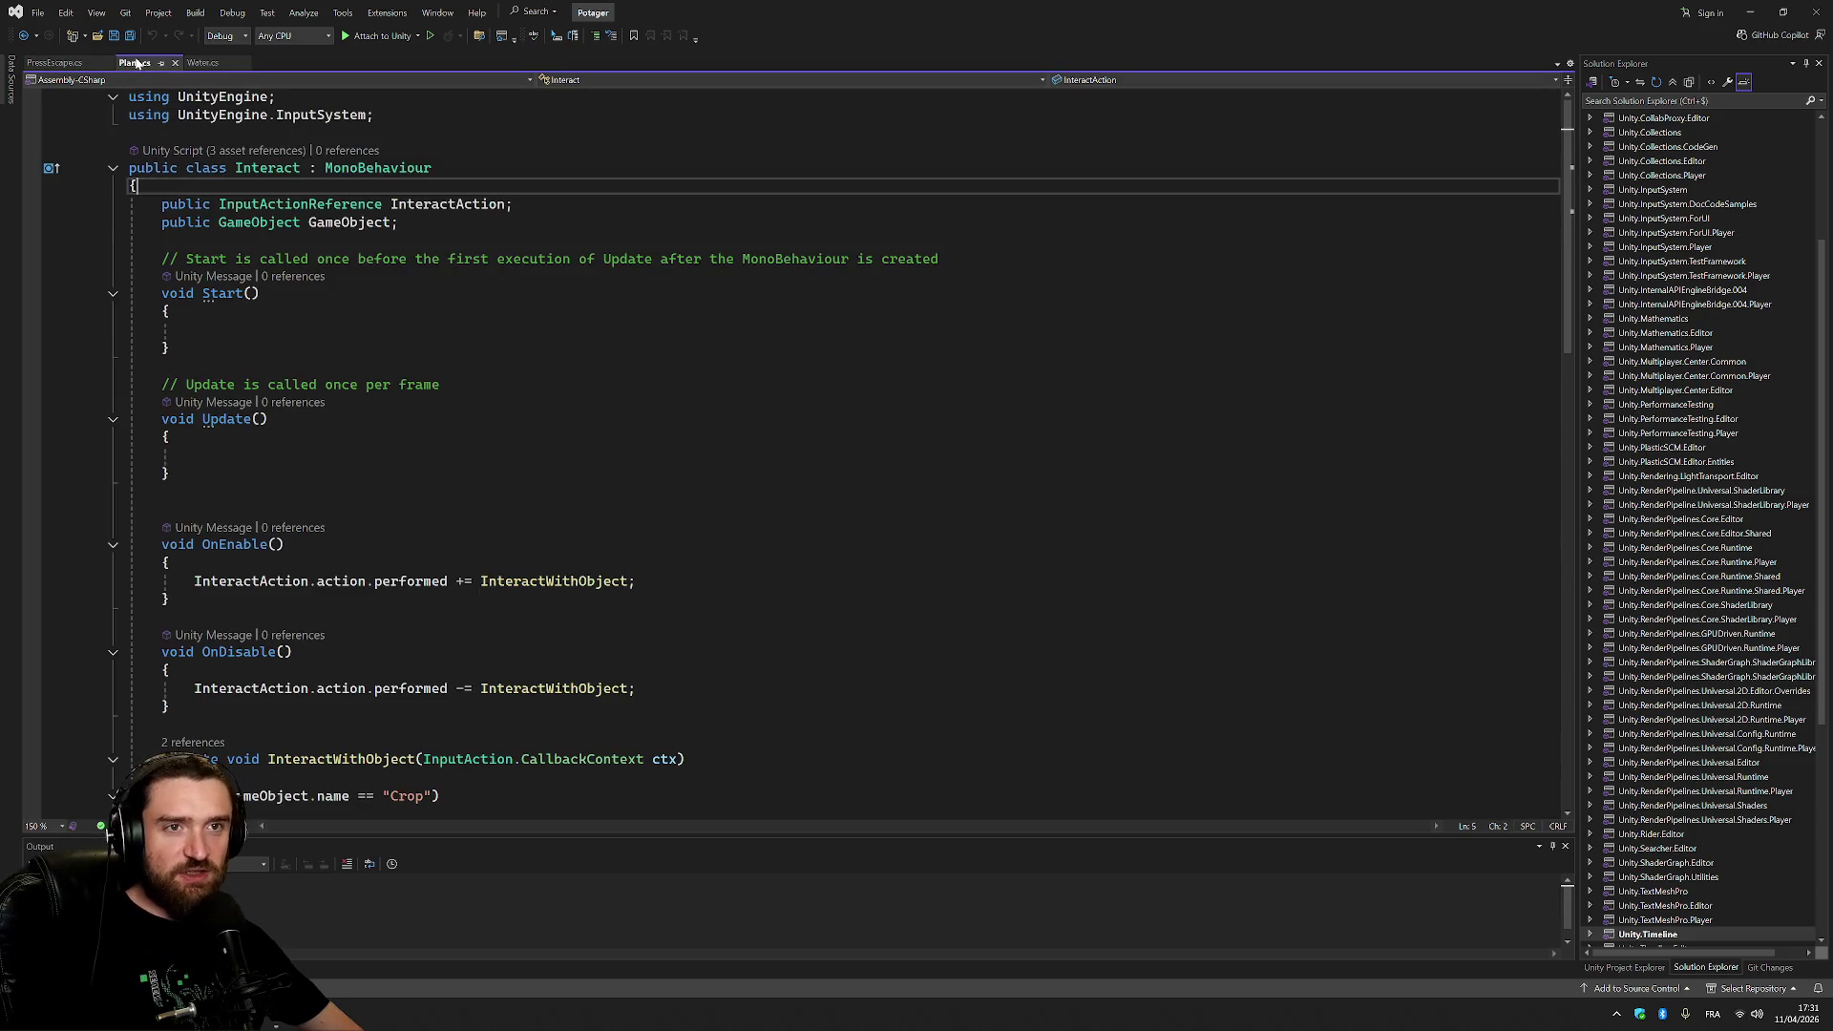
pyautogui.scroll(-1, 808, 455)
pyautogui.scroll(-4, 808, 456)
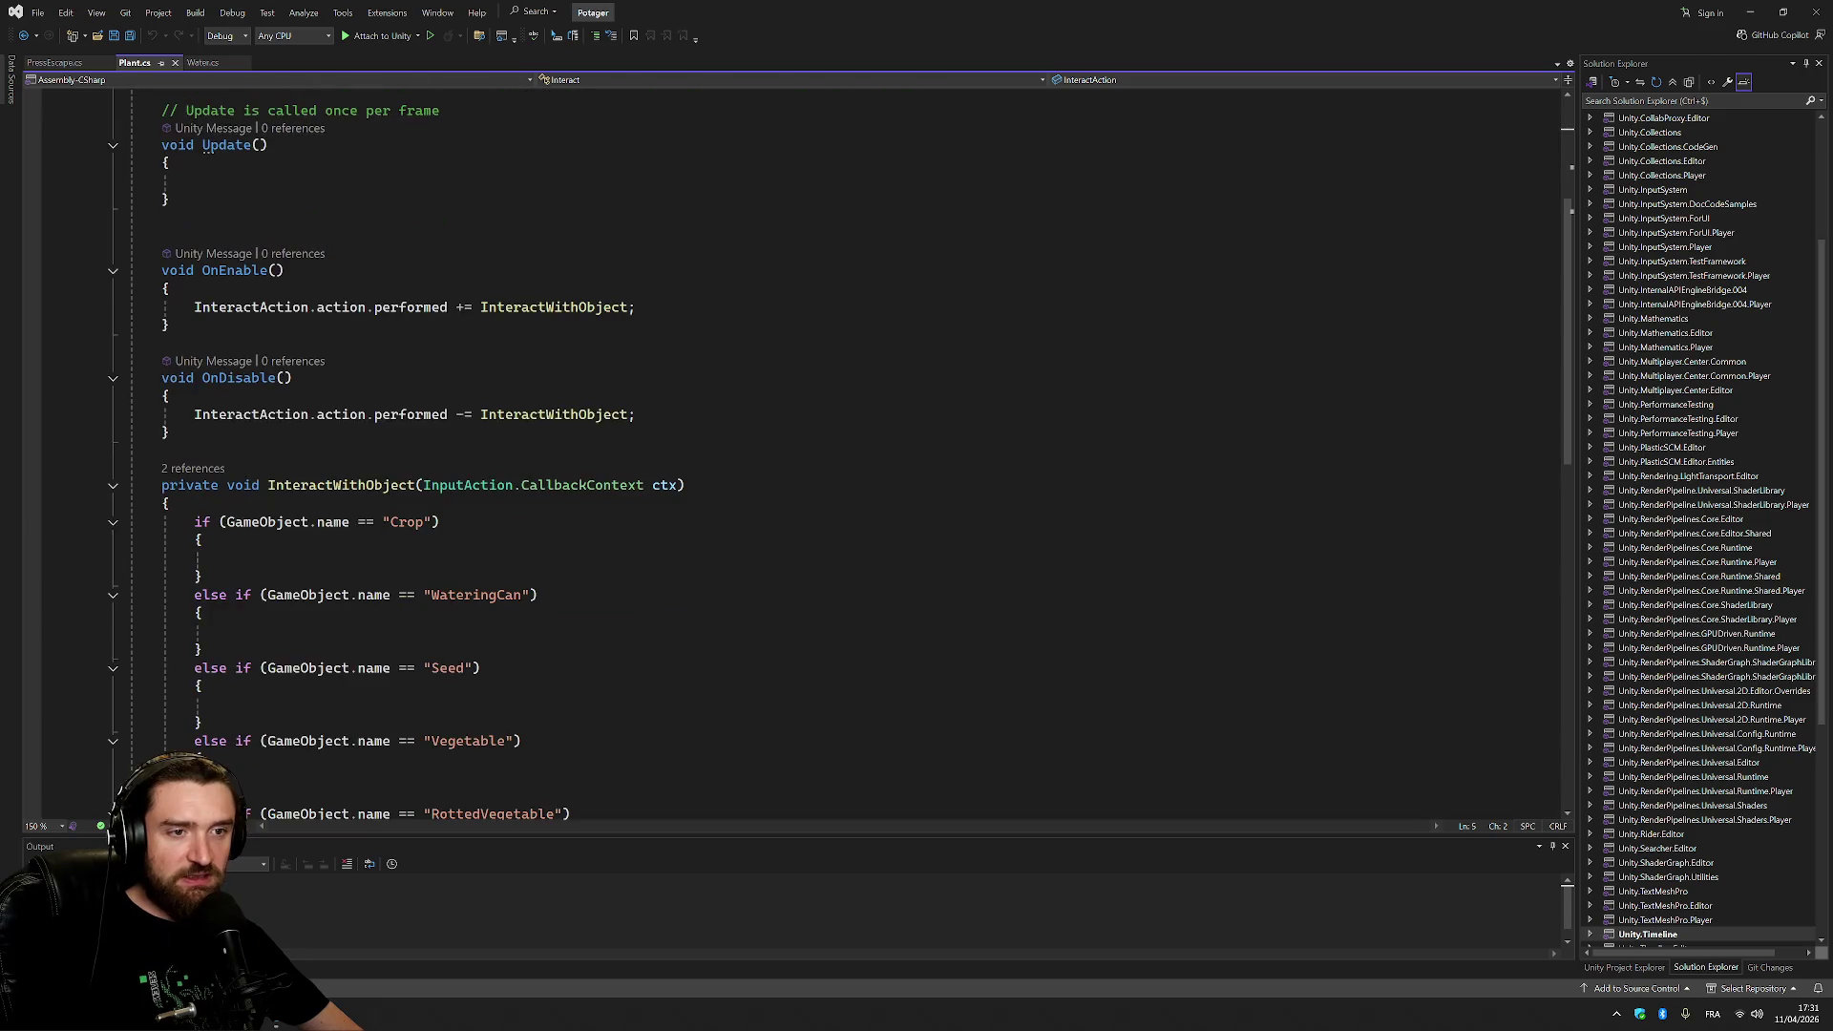
pyautogui.click(105, 522)
pyautogui.press('End')
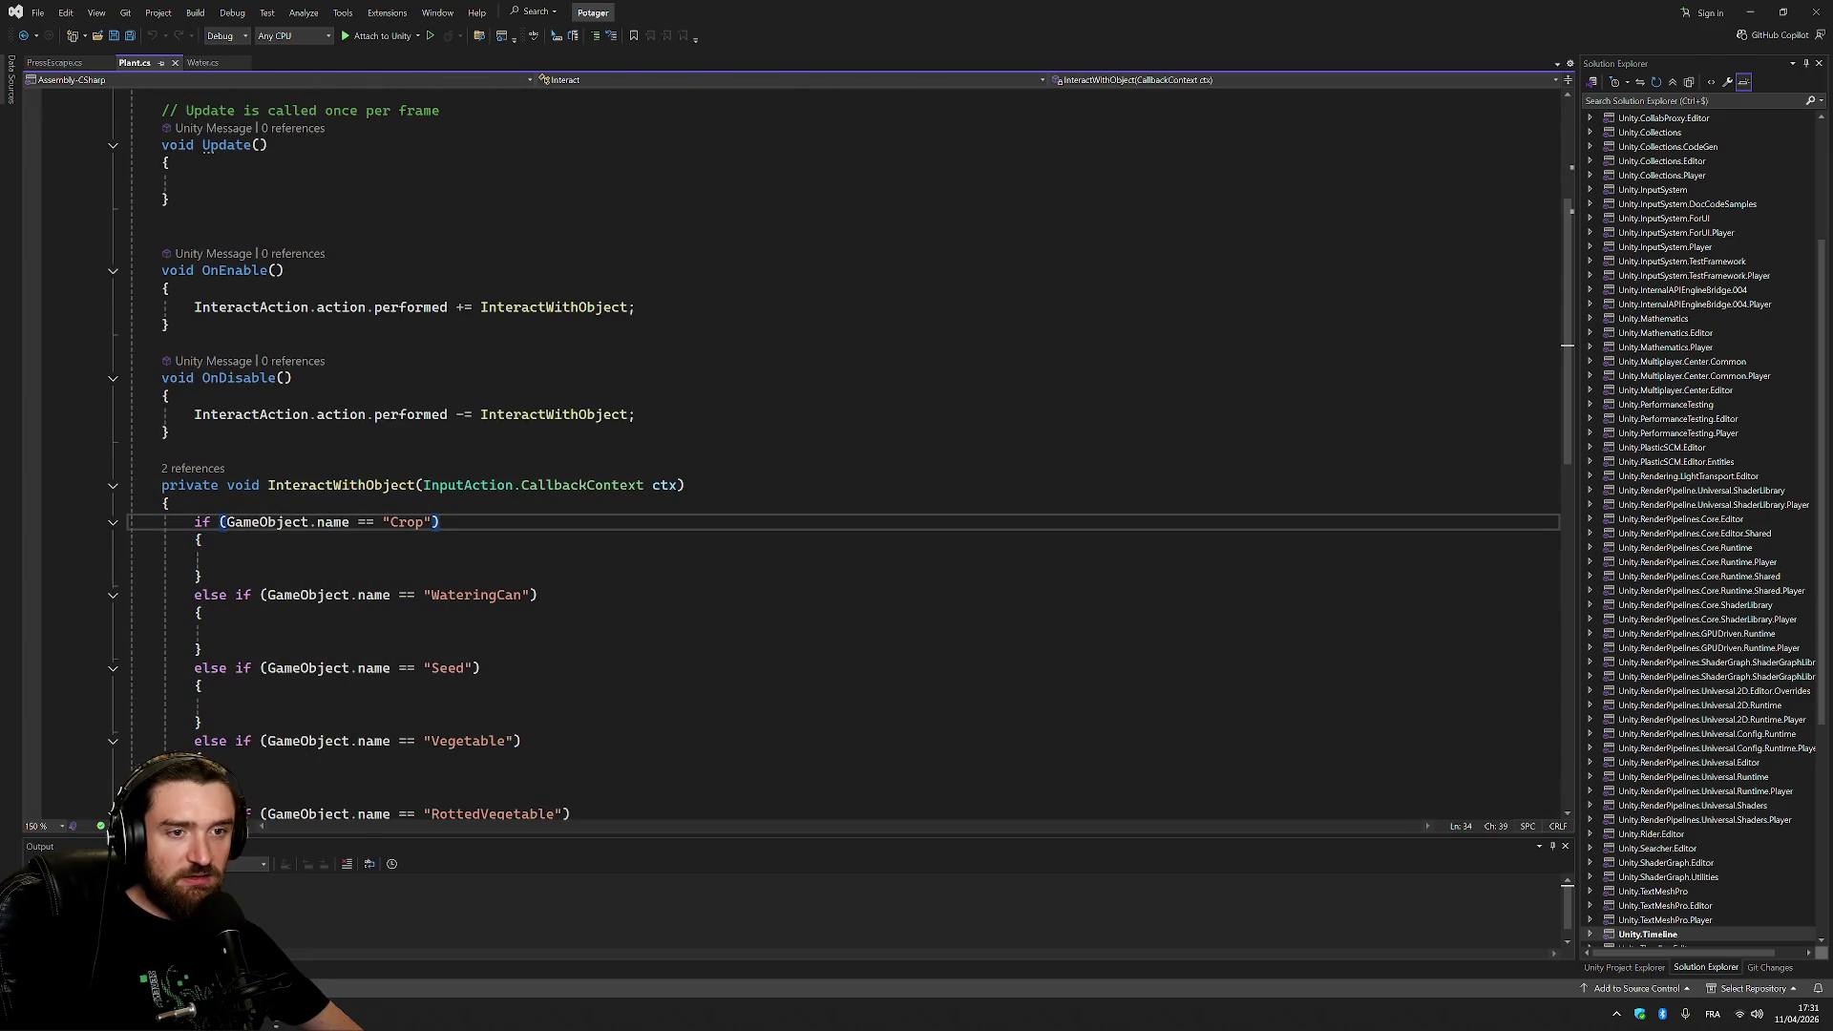
pyautogui.scroll(5, 808, 455)
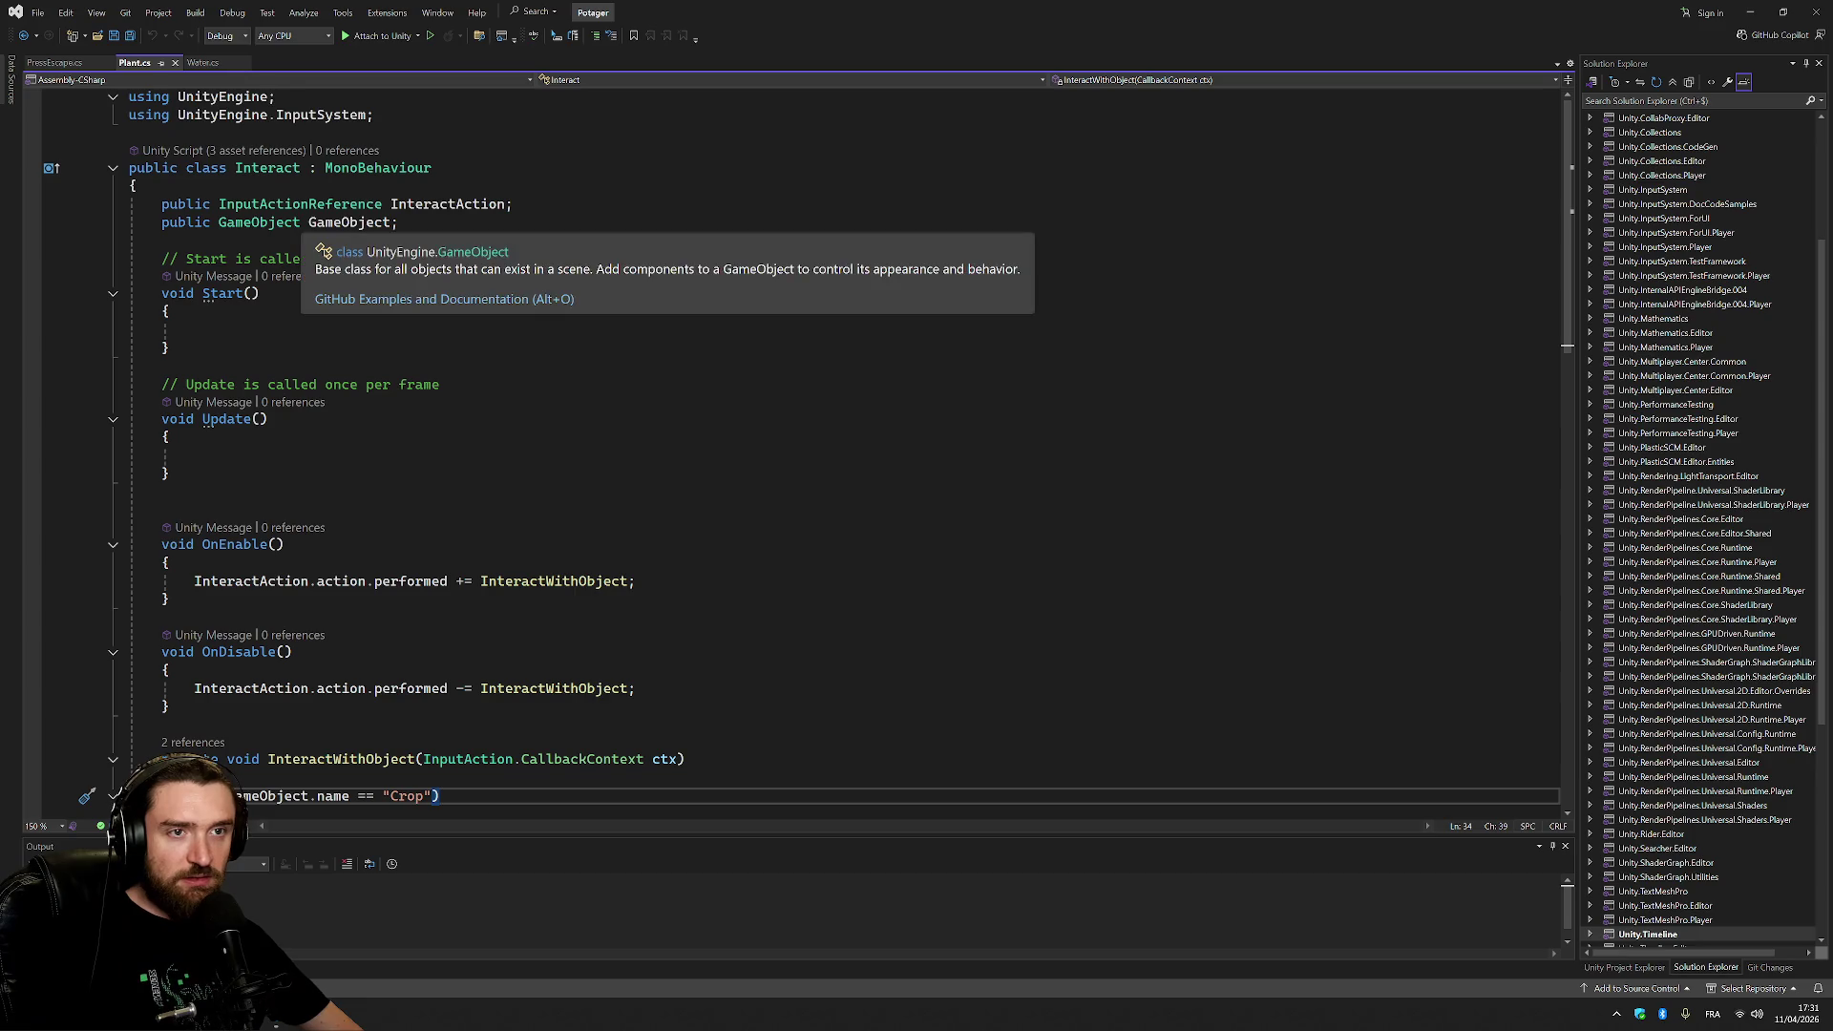
pyautogui.scroll(-5, 808, 455)
pyautogui.click(130, 522)
pyautogui.scroll(-8, 808, 455)
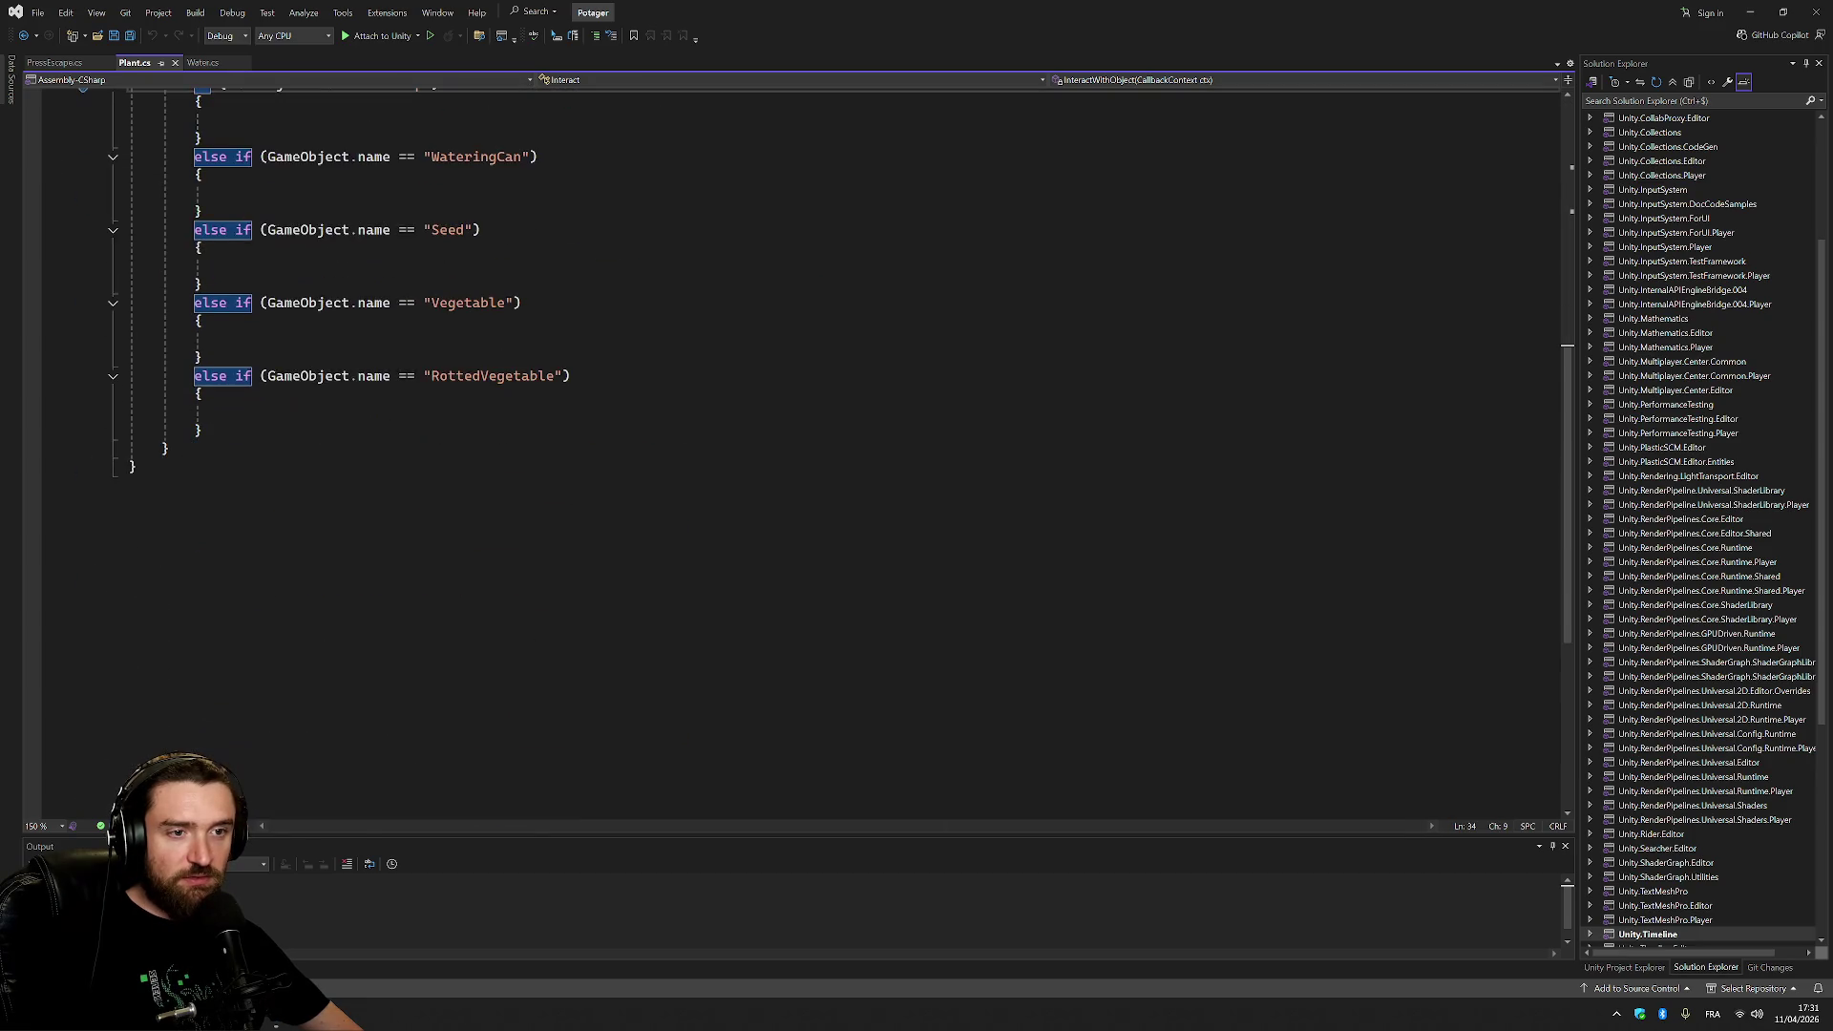
pyautogui.keyDown('shift'); pyautogui.click(203, 432); pyautogui.keyUp('shift')
pyautogui.press('Delete')
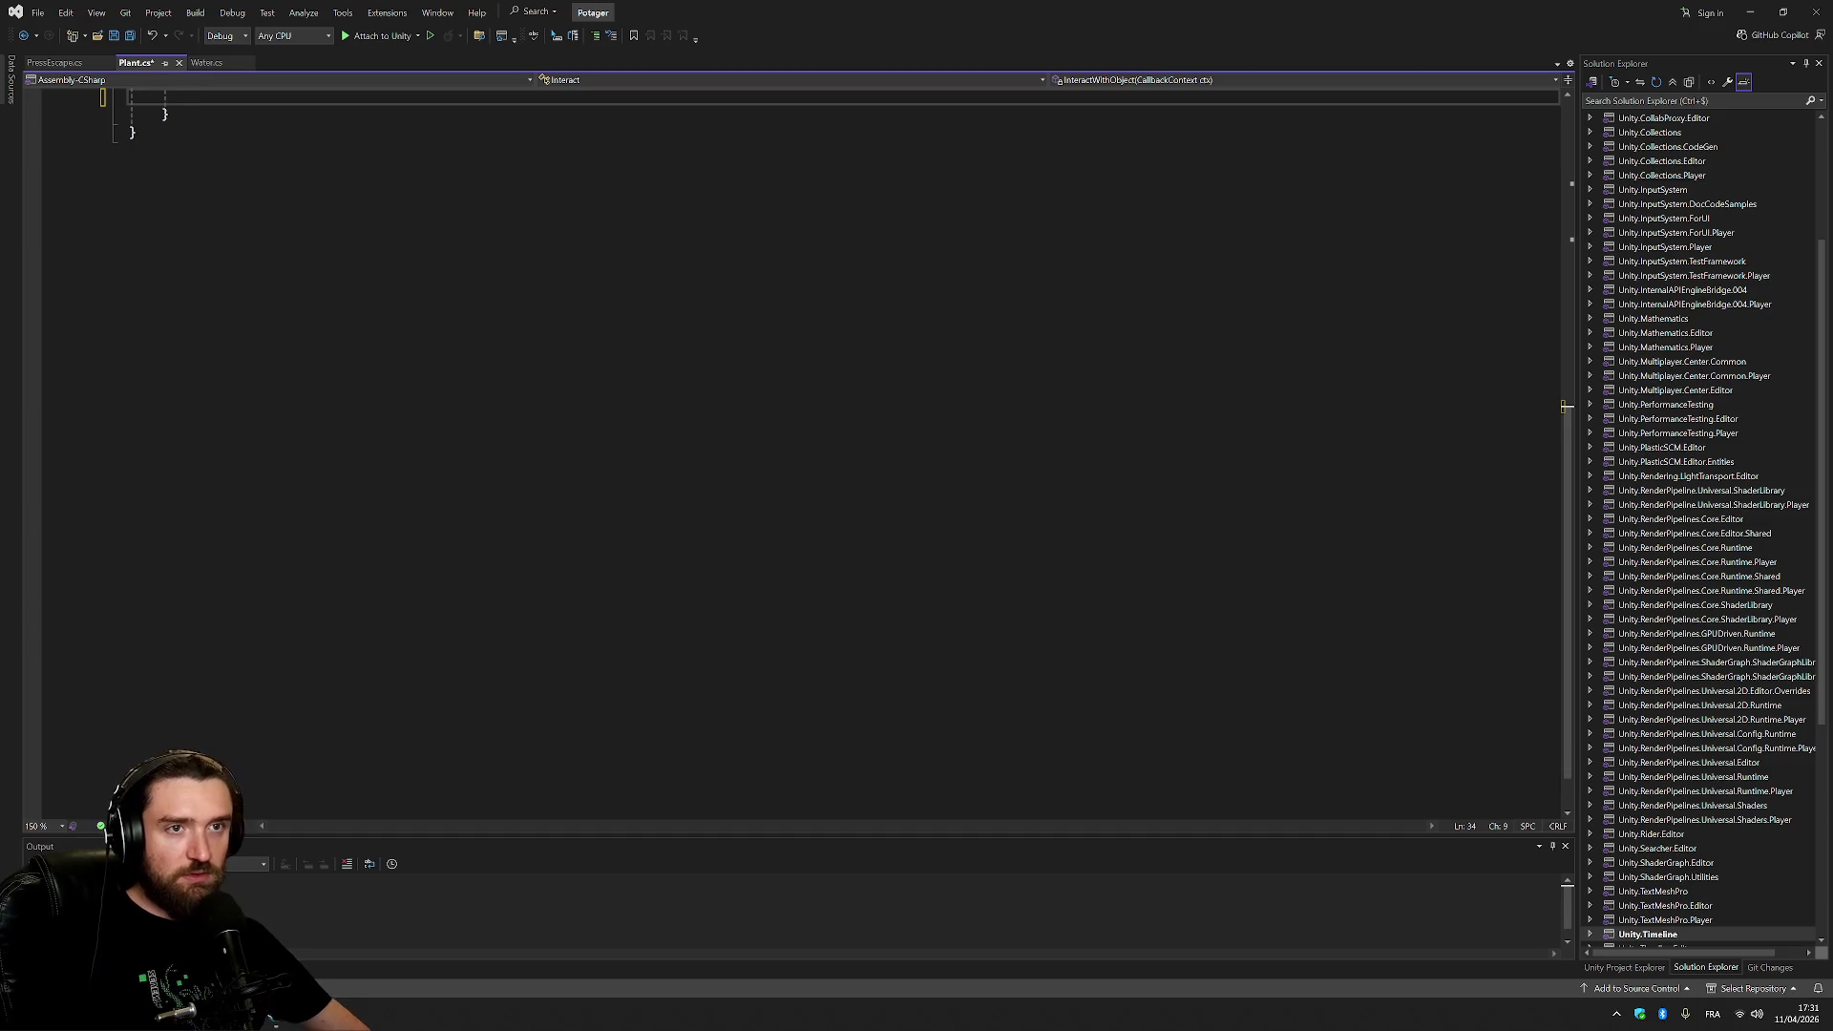
# Review the InteractWithObject reference in OnDisable and the InteractAction field name.
pyautogui.scroll(10, 808, 455)
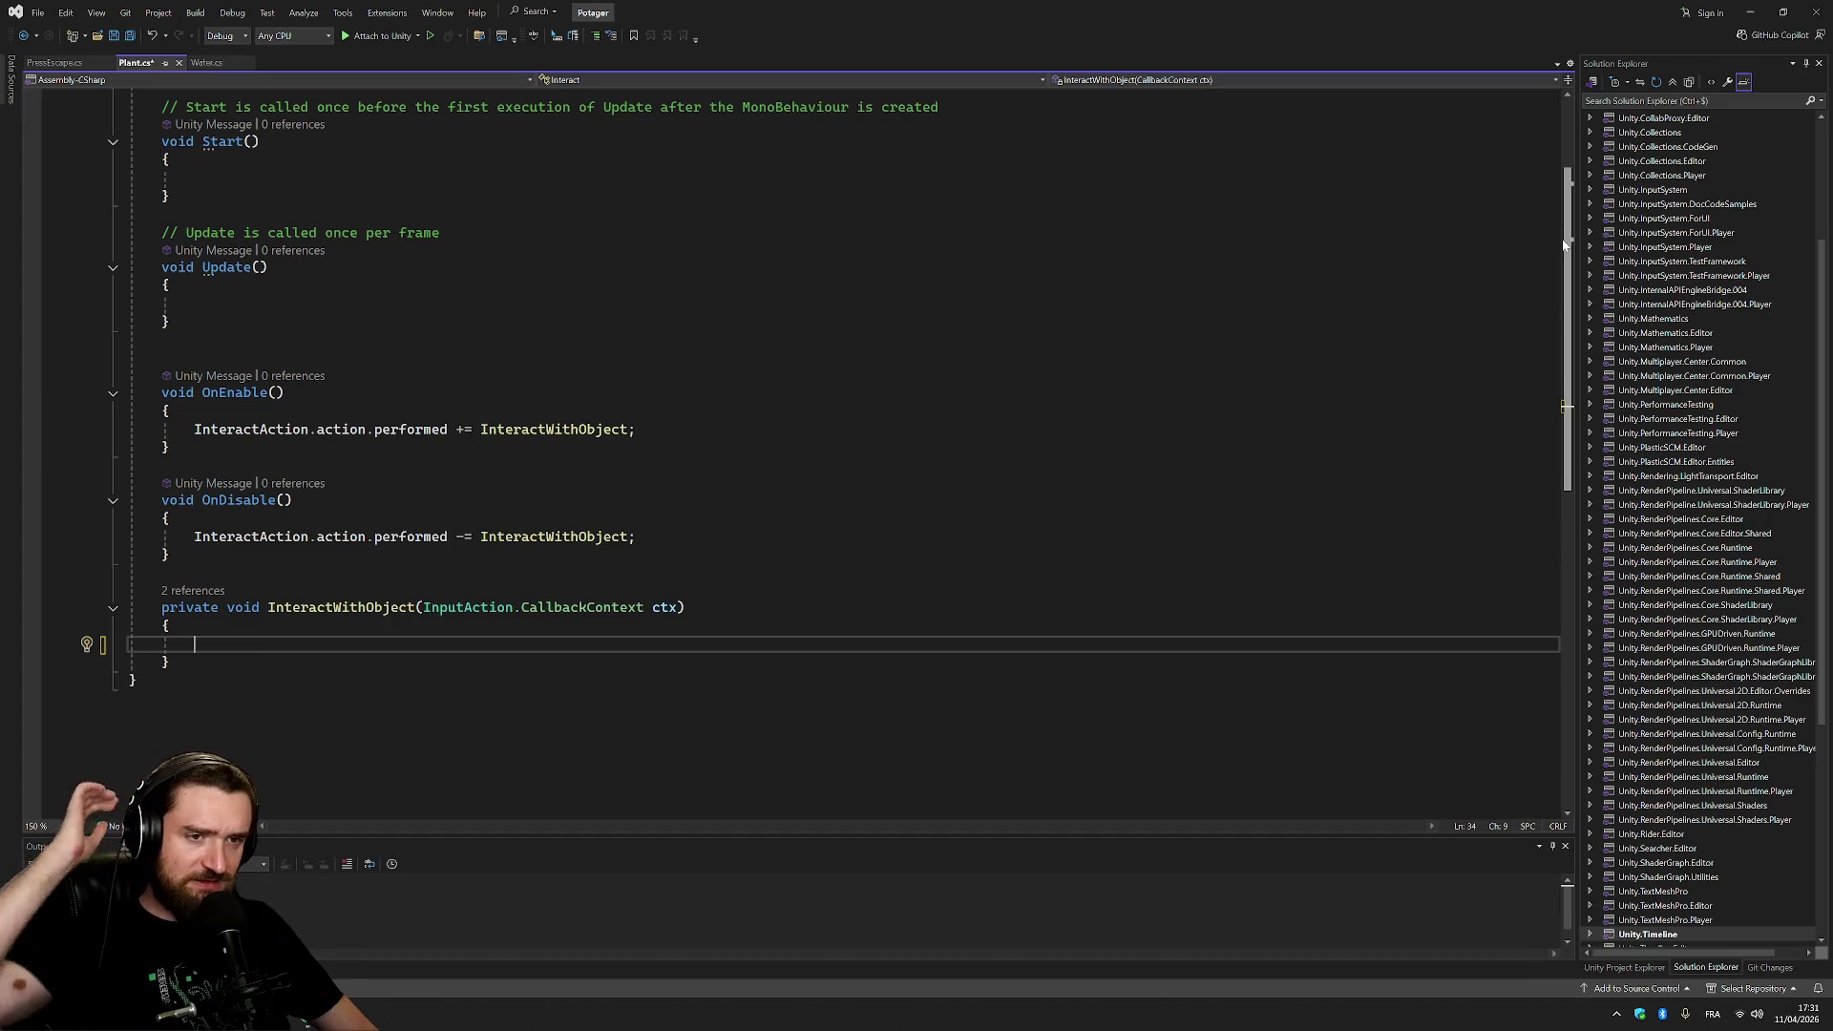
pyautogui.scroll(4, 1567, 406)
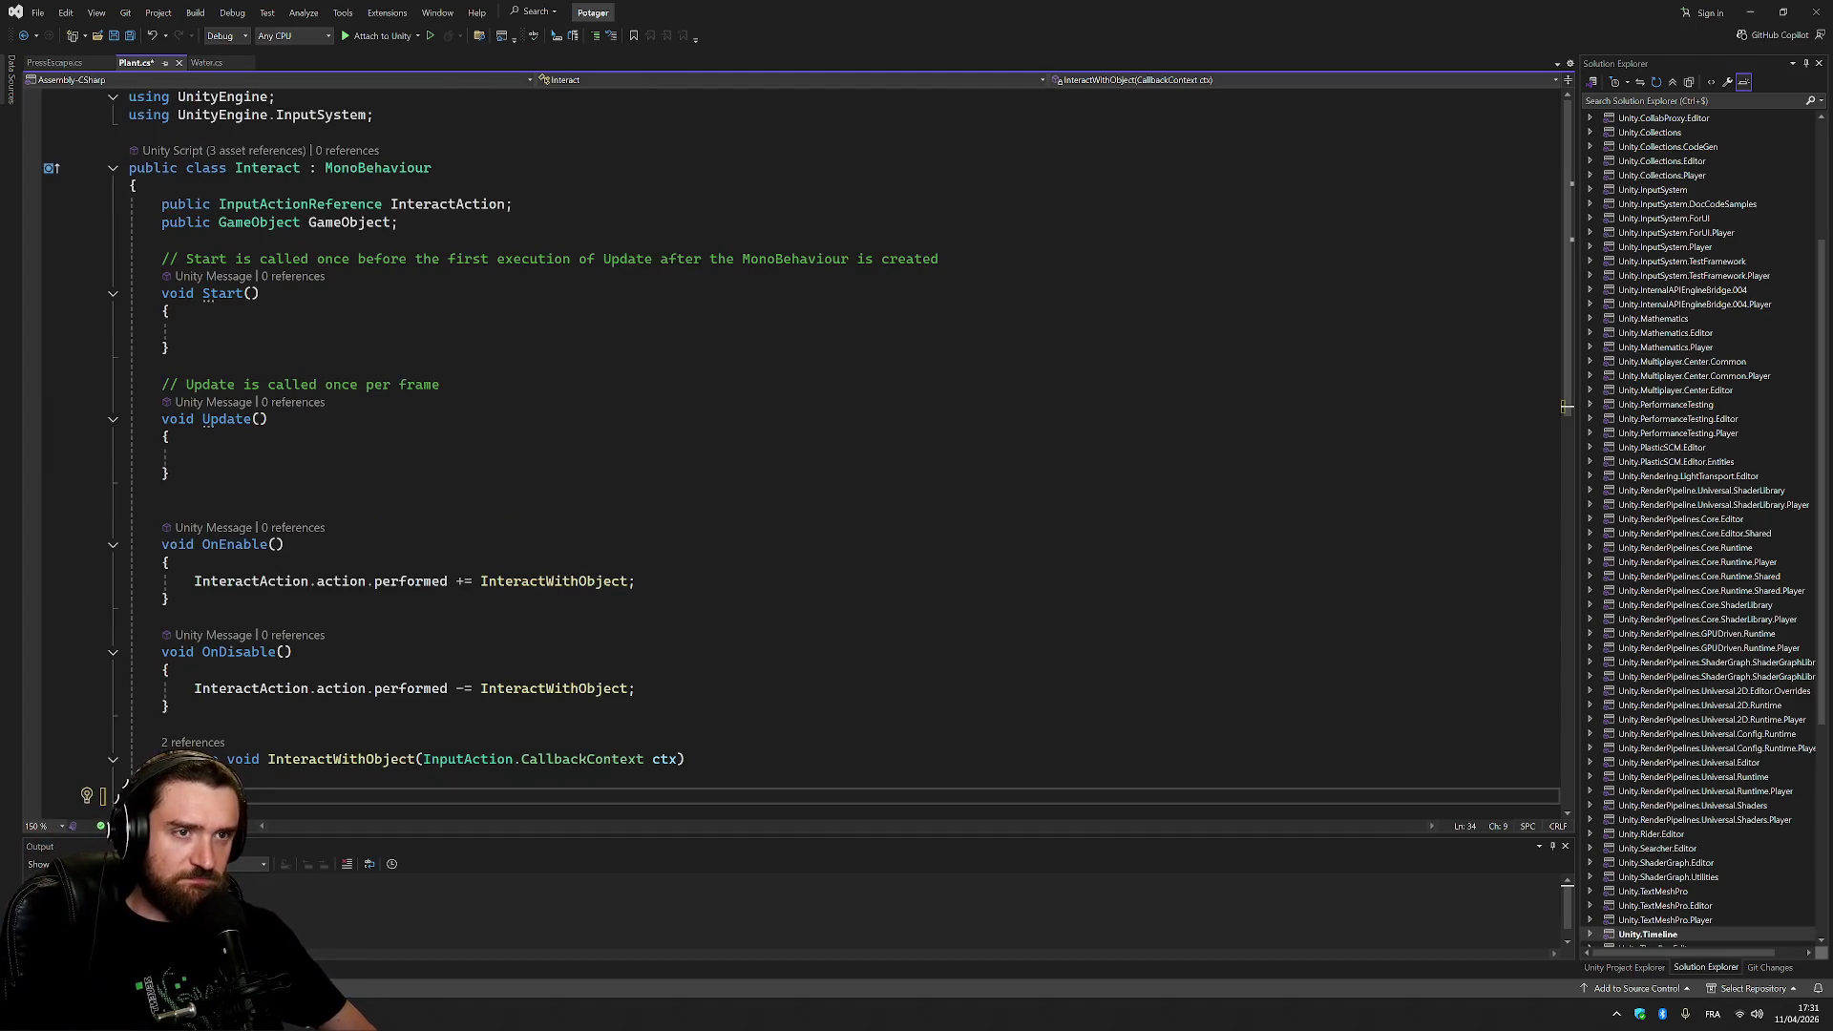
pyautogui.scroll(-5, 1567, 406)
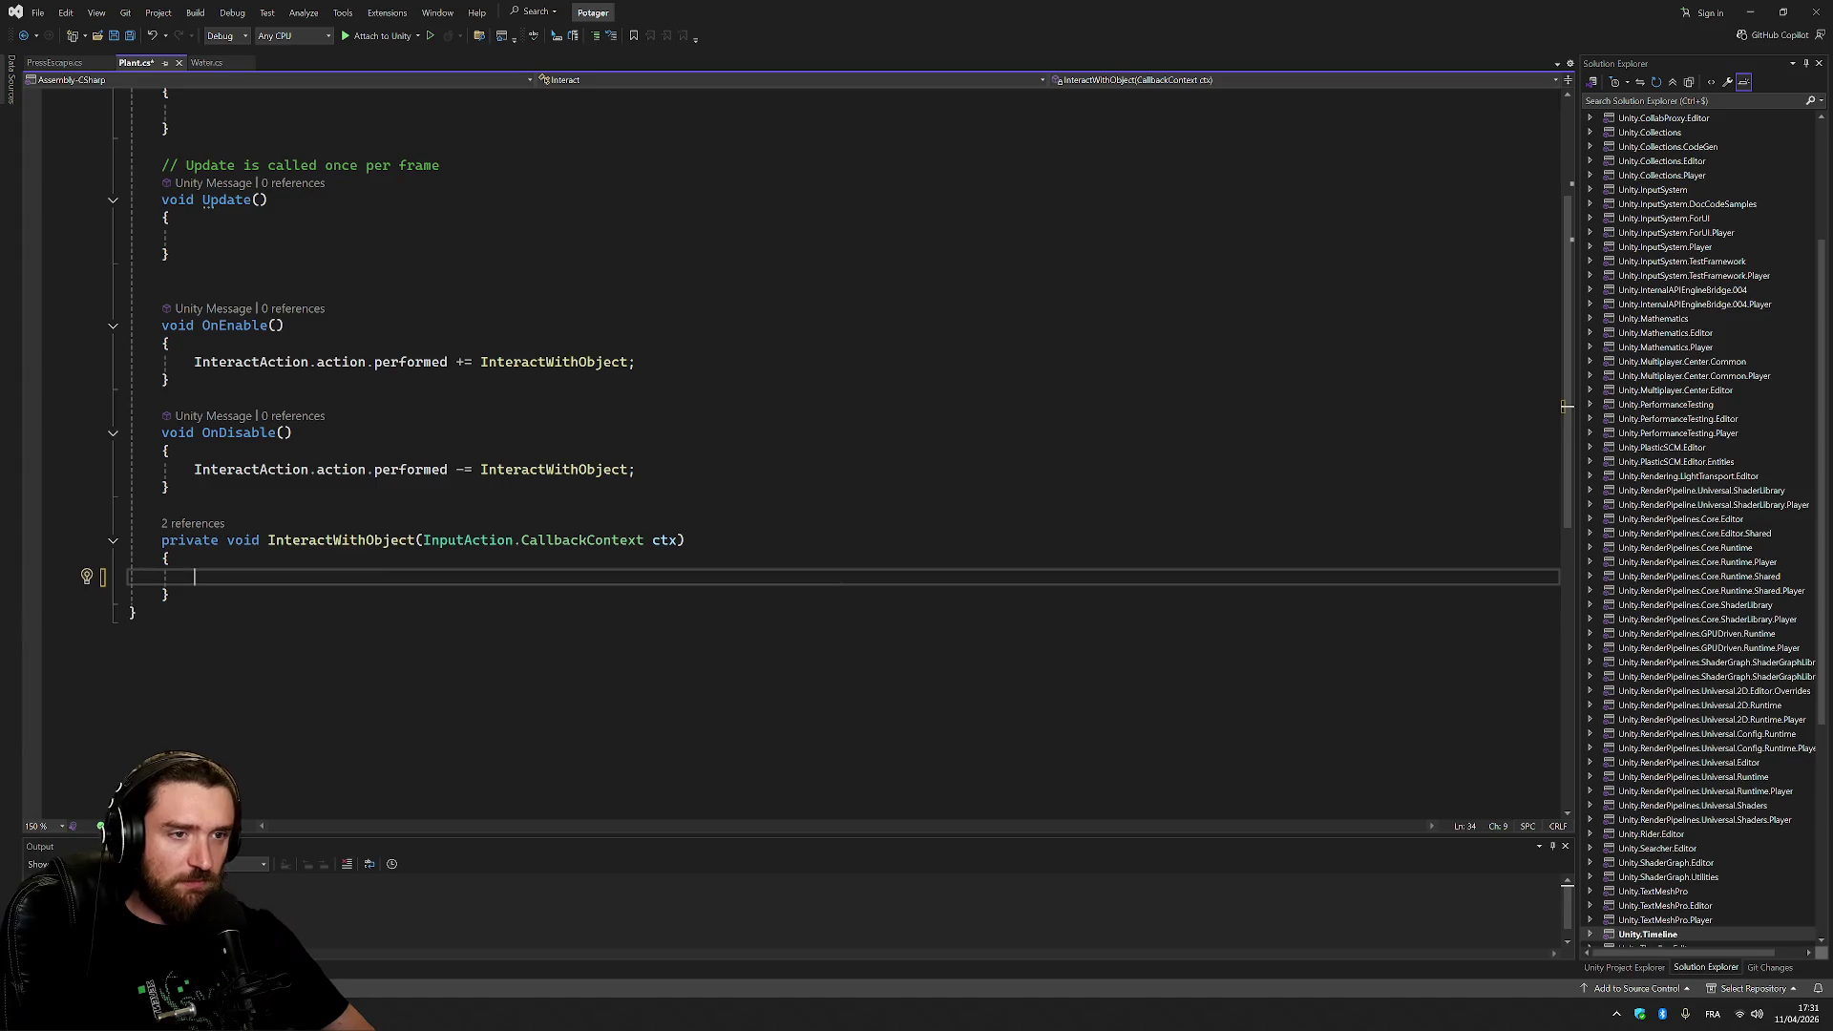
pyautogui.click(627, 468)
pyautogui.scroll(4, 627, 469)
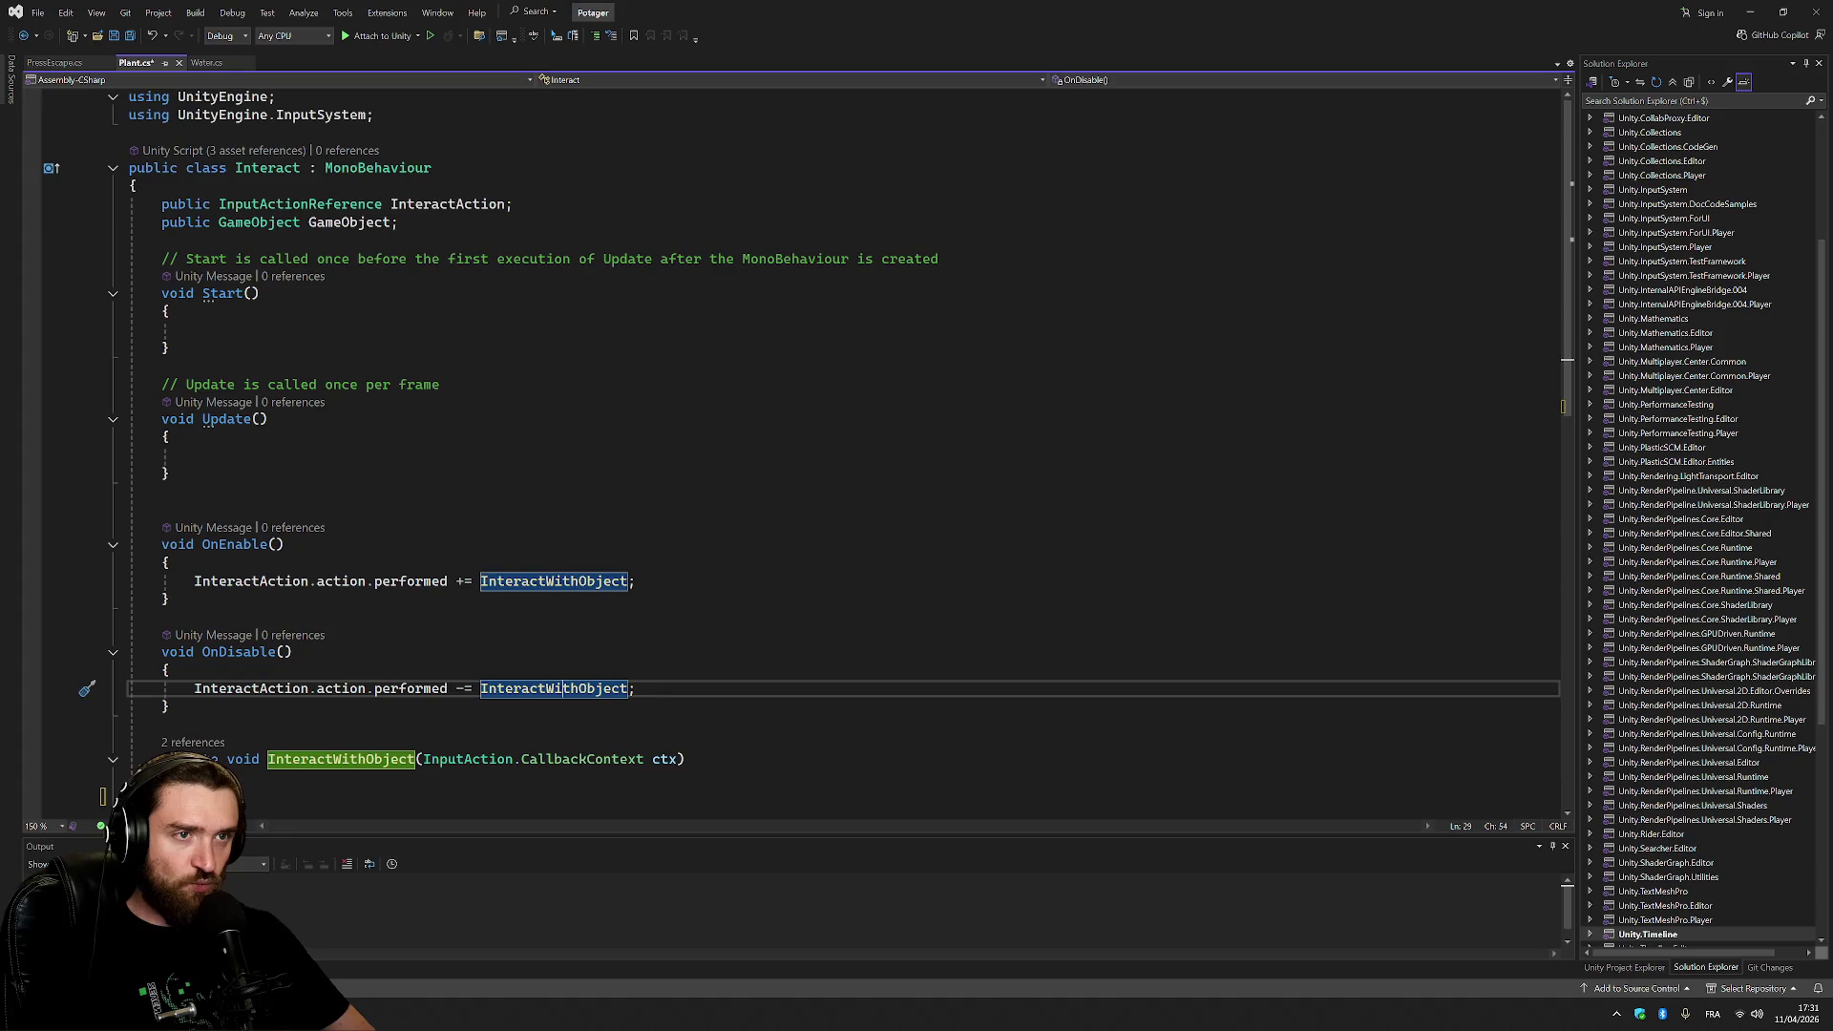
pyautogui.click(447, 204)
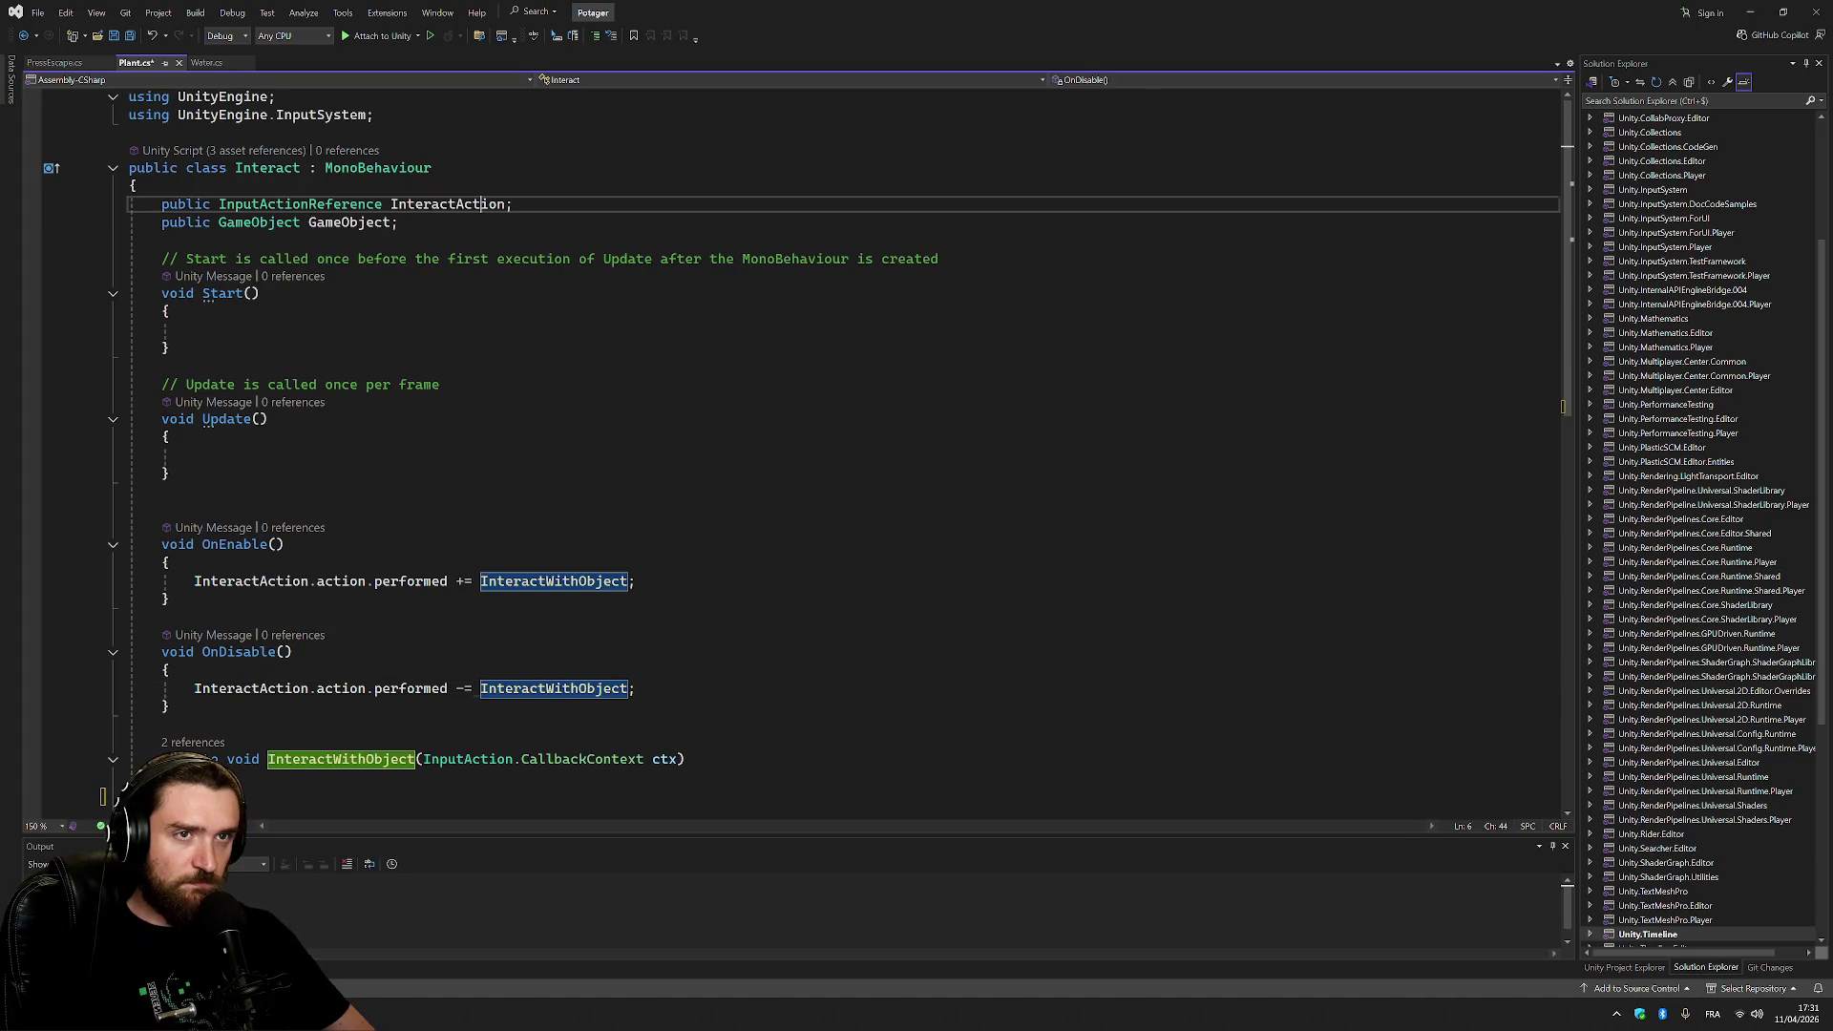
pyautogui.hotkey('ctrl', 'r')
pyautogui.hotkey('ctrl', 'r')
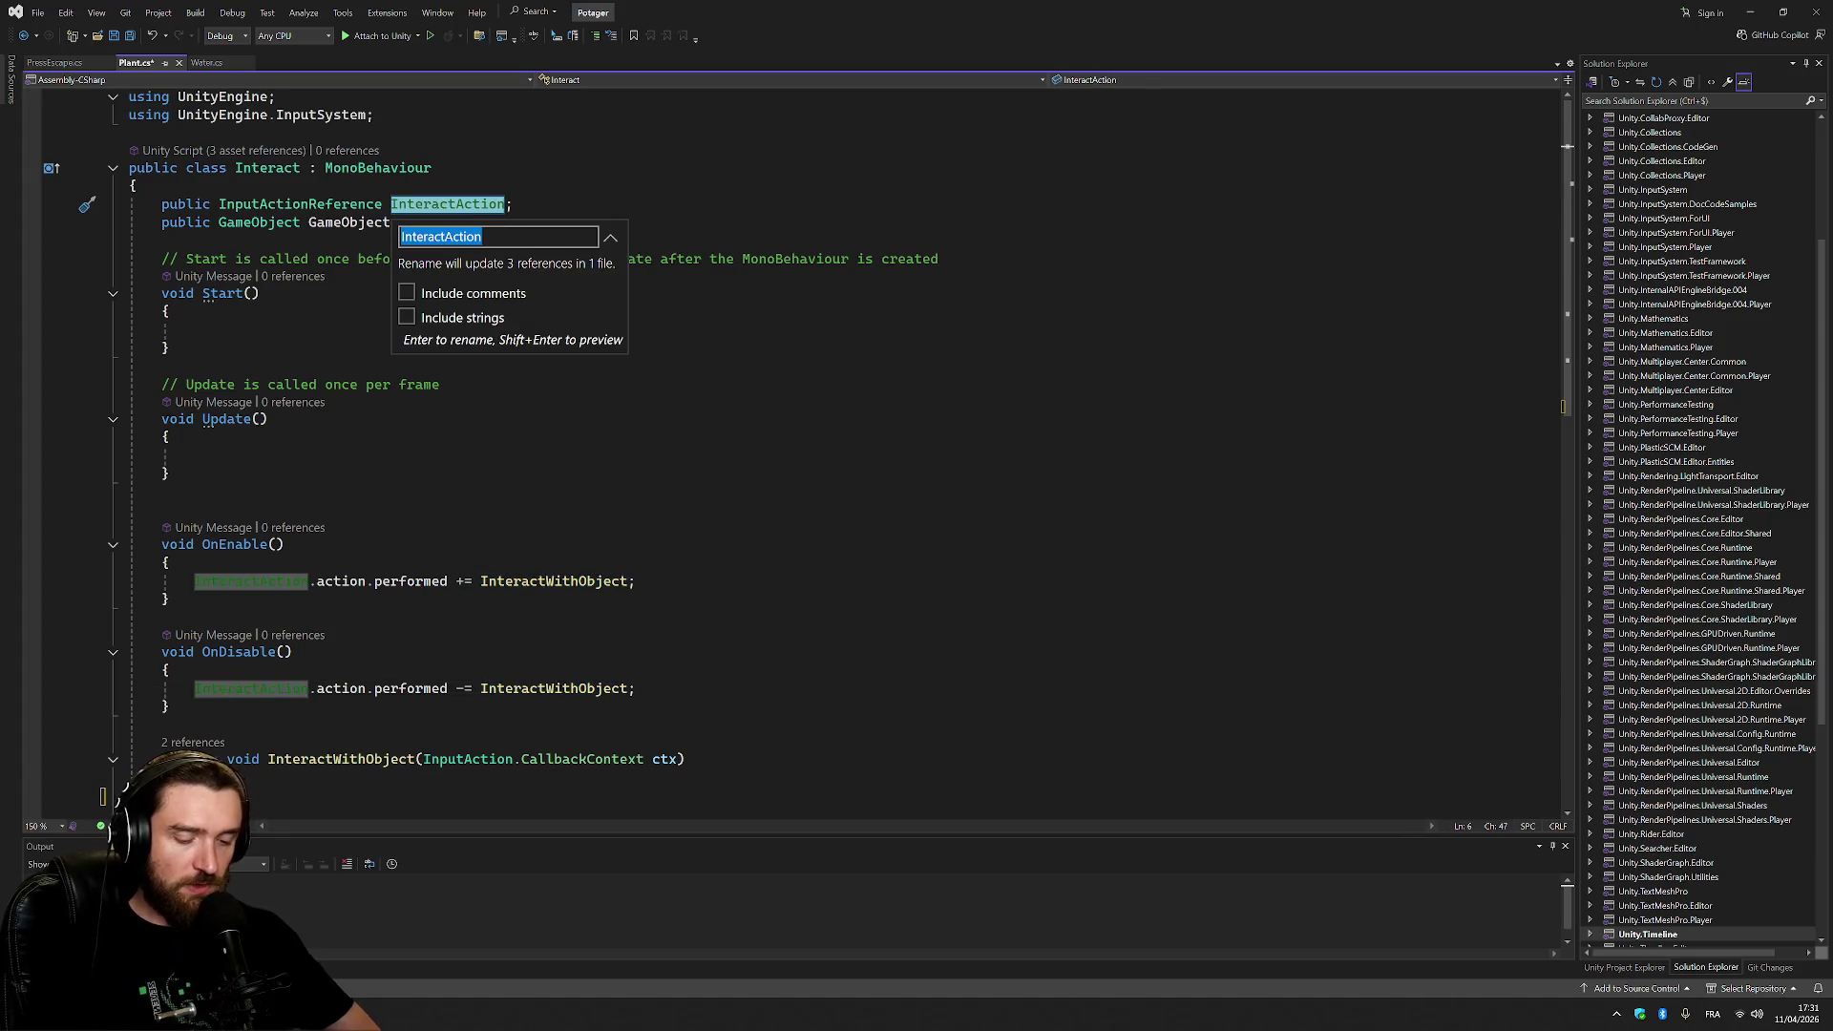
pyautogui.write('PlantA')
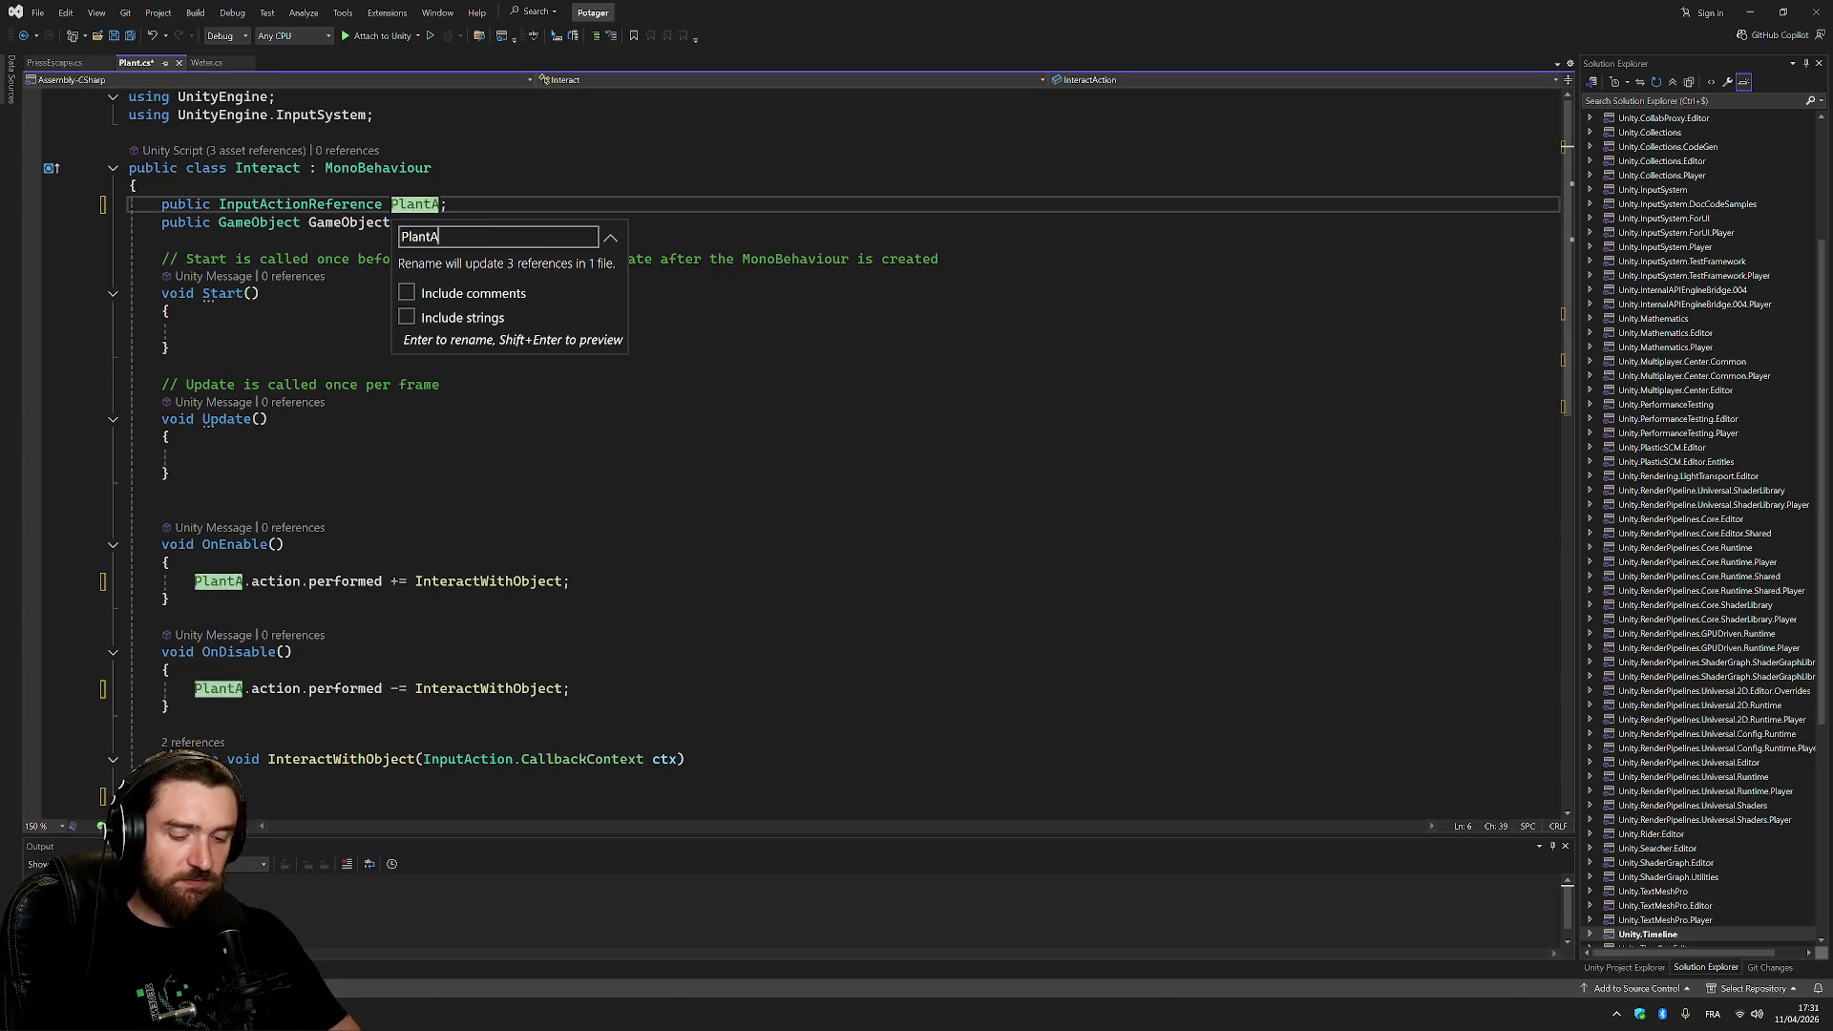
pyautogui.write('ction')
pyautogui.press('Return')
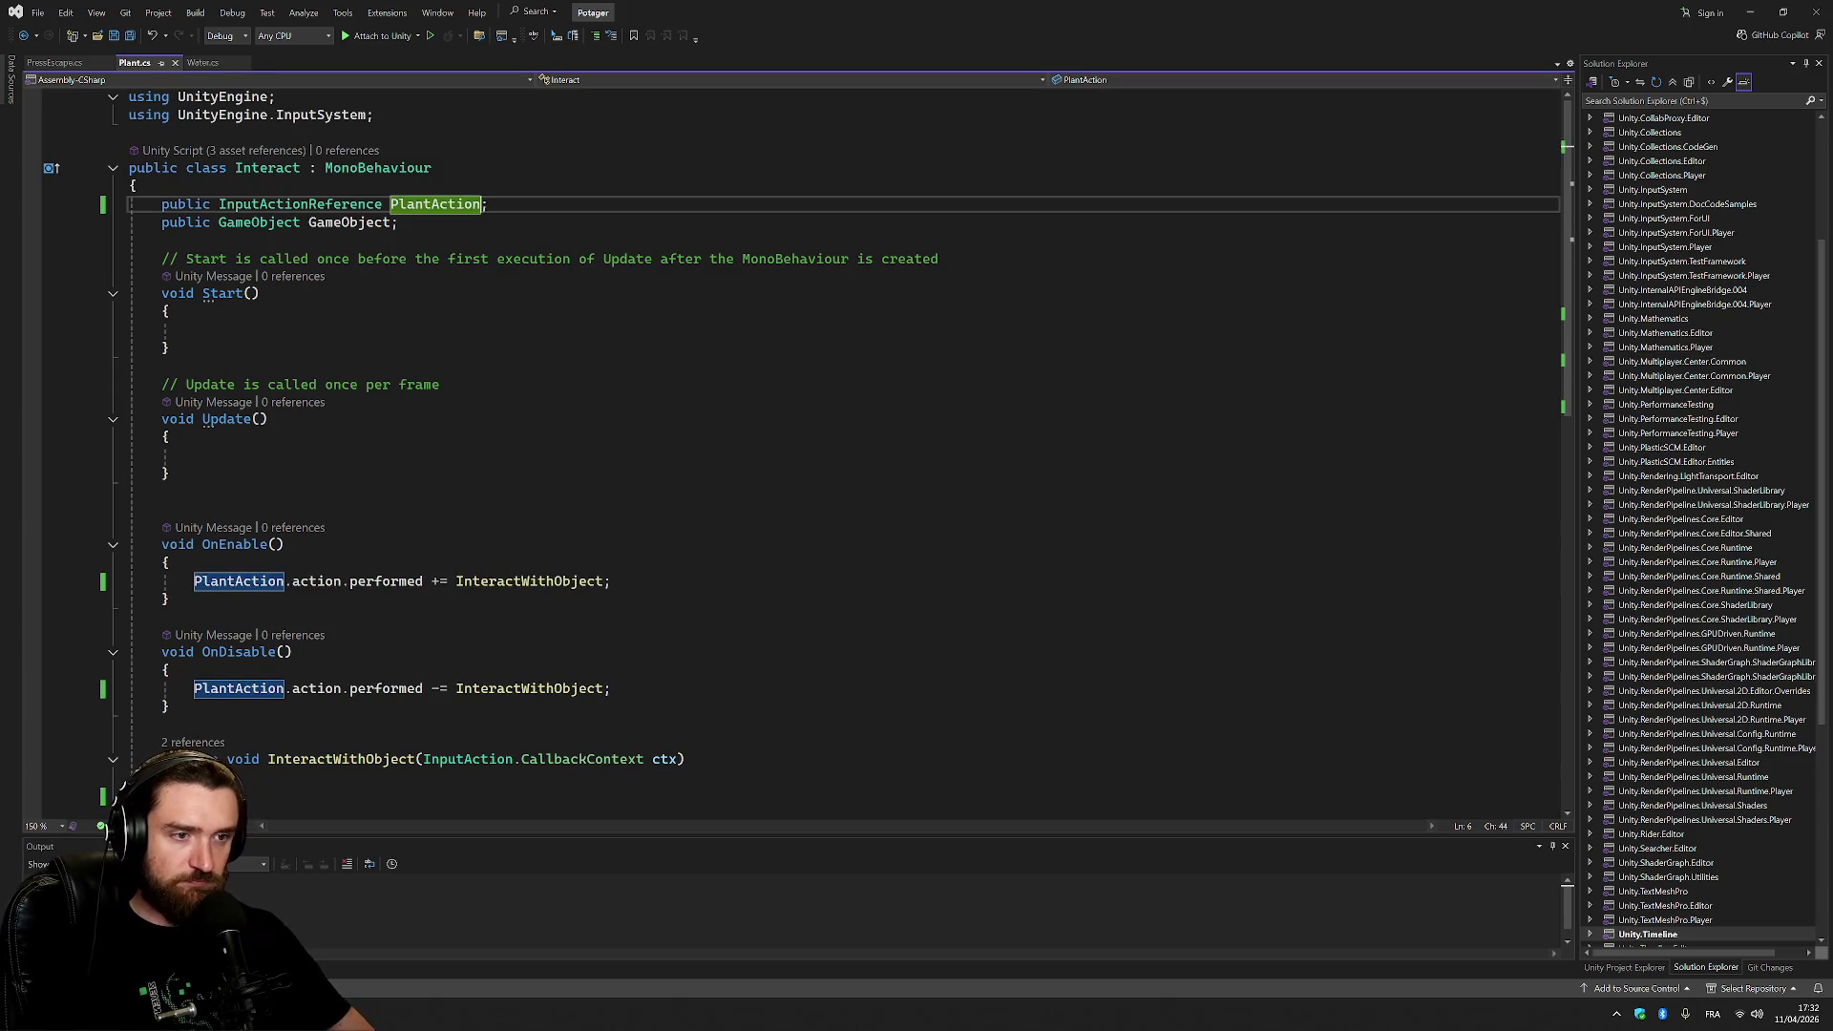
pyautogui.click(504, 582)
pyautogui.hotkey('ctrl', 'r')
pyautogui.hotkey('ctrl', 'r')
pyautogui.write('P')
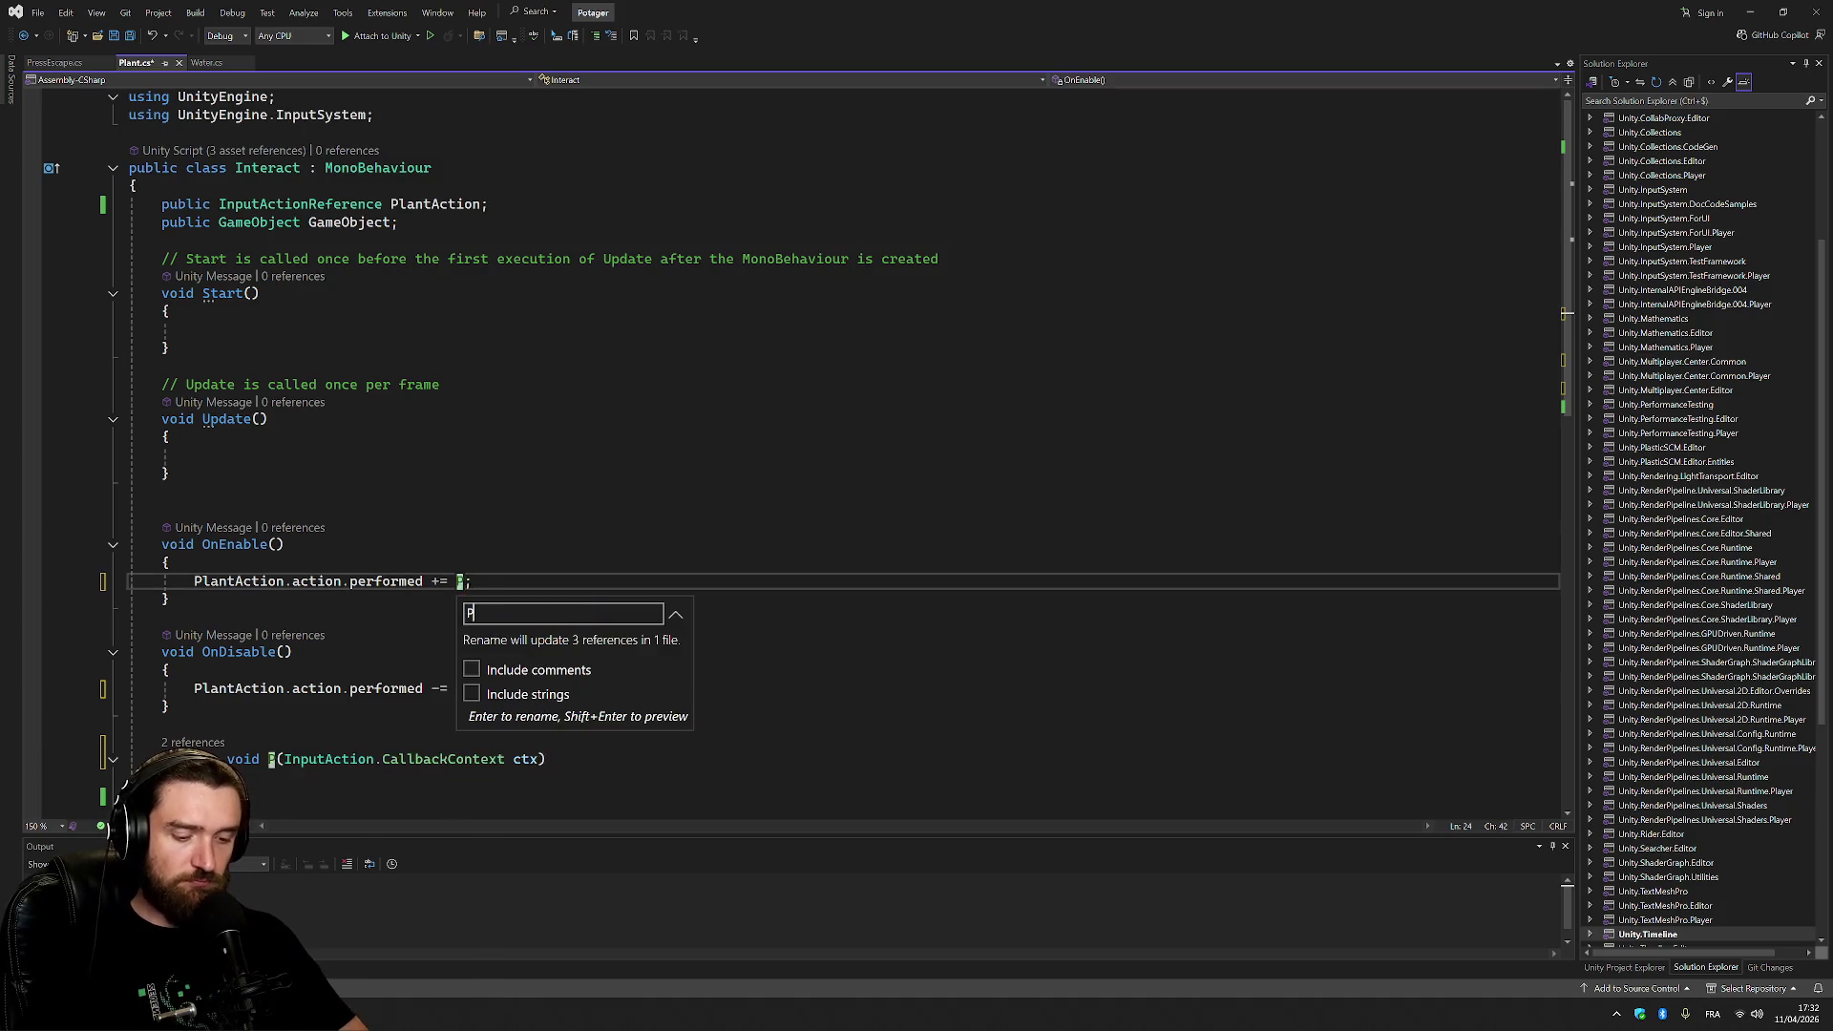
pyautogui.write('lantSeed')
pyautogui.press('Return')
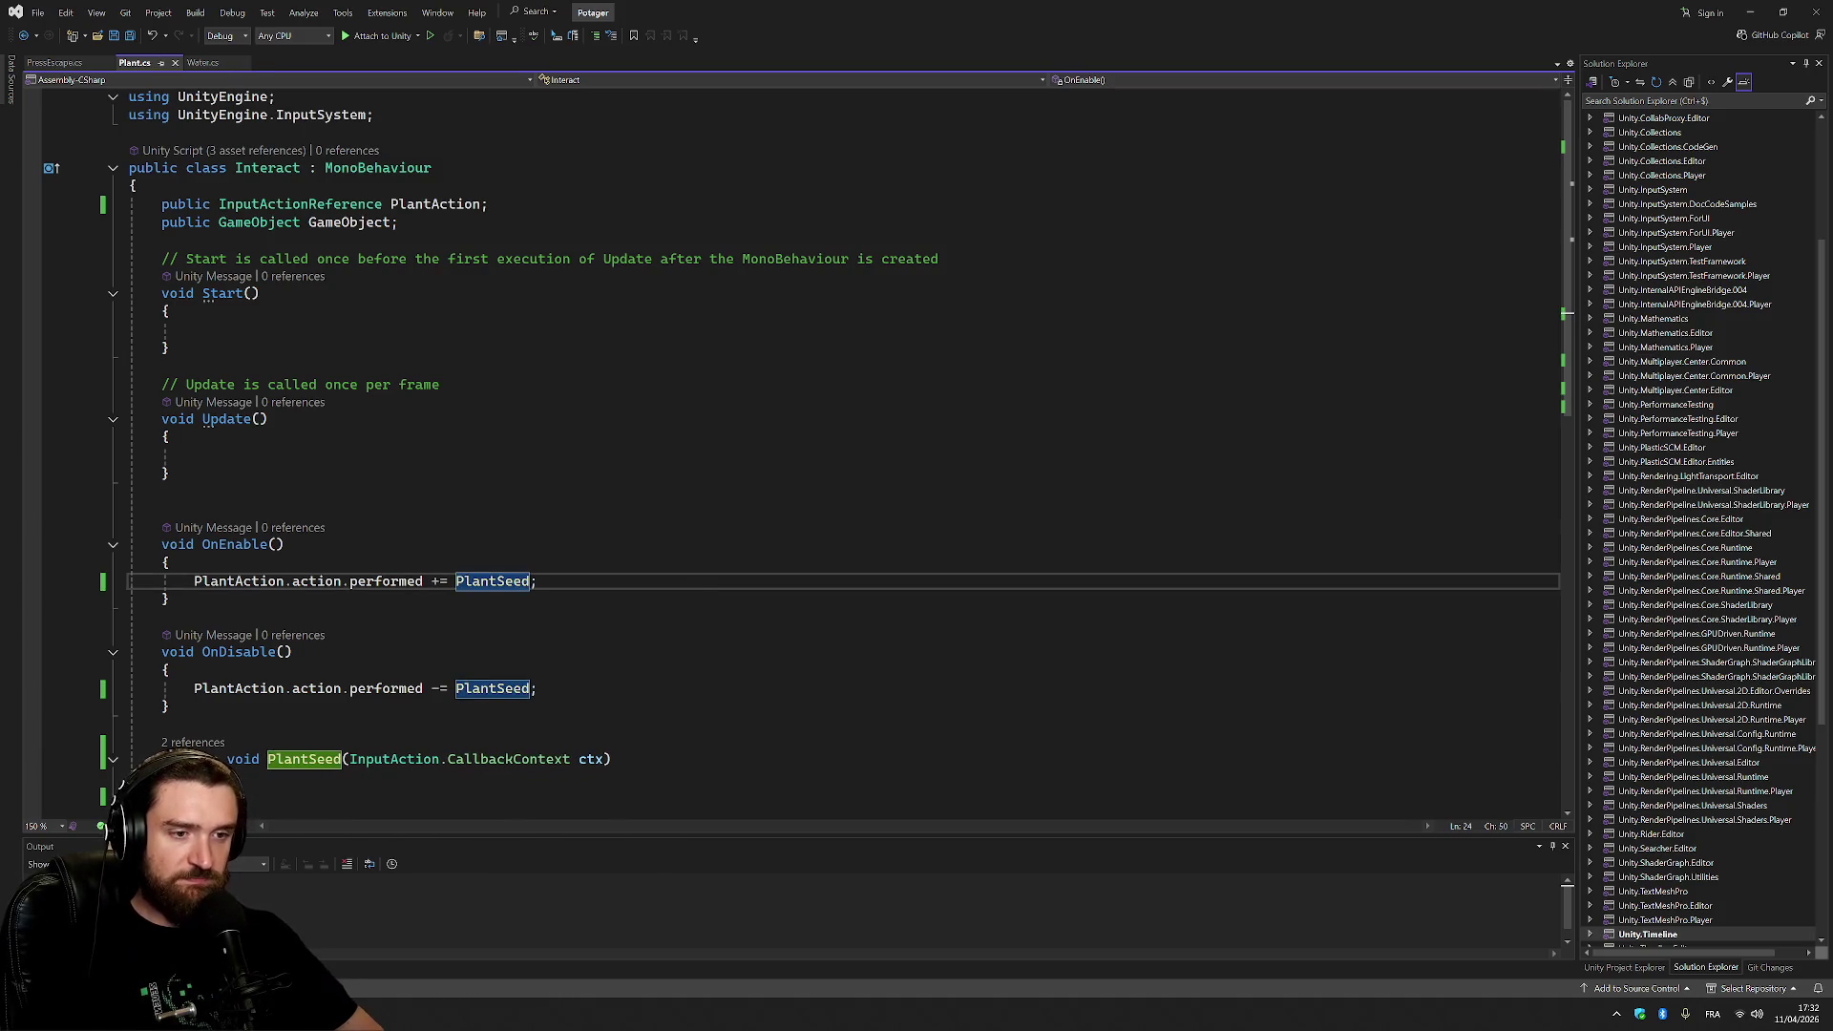
pyautogui.scroll(-6, 821, 429)
pyautogui.scroll(4, 821, 429)
pyautogui.click(134, 723)
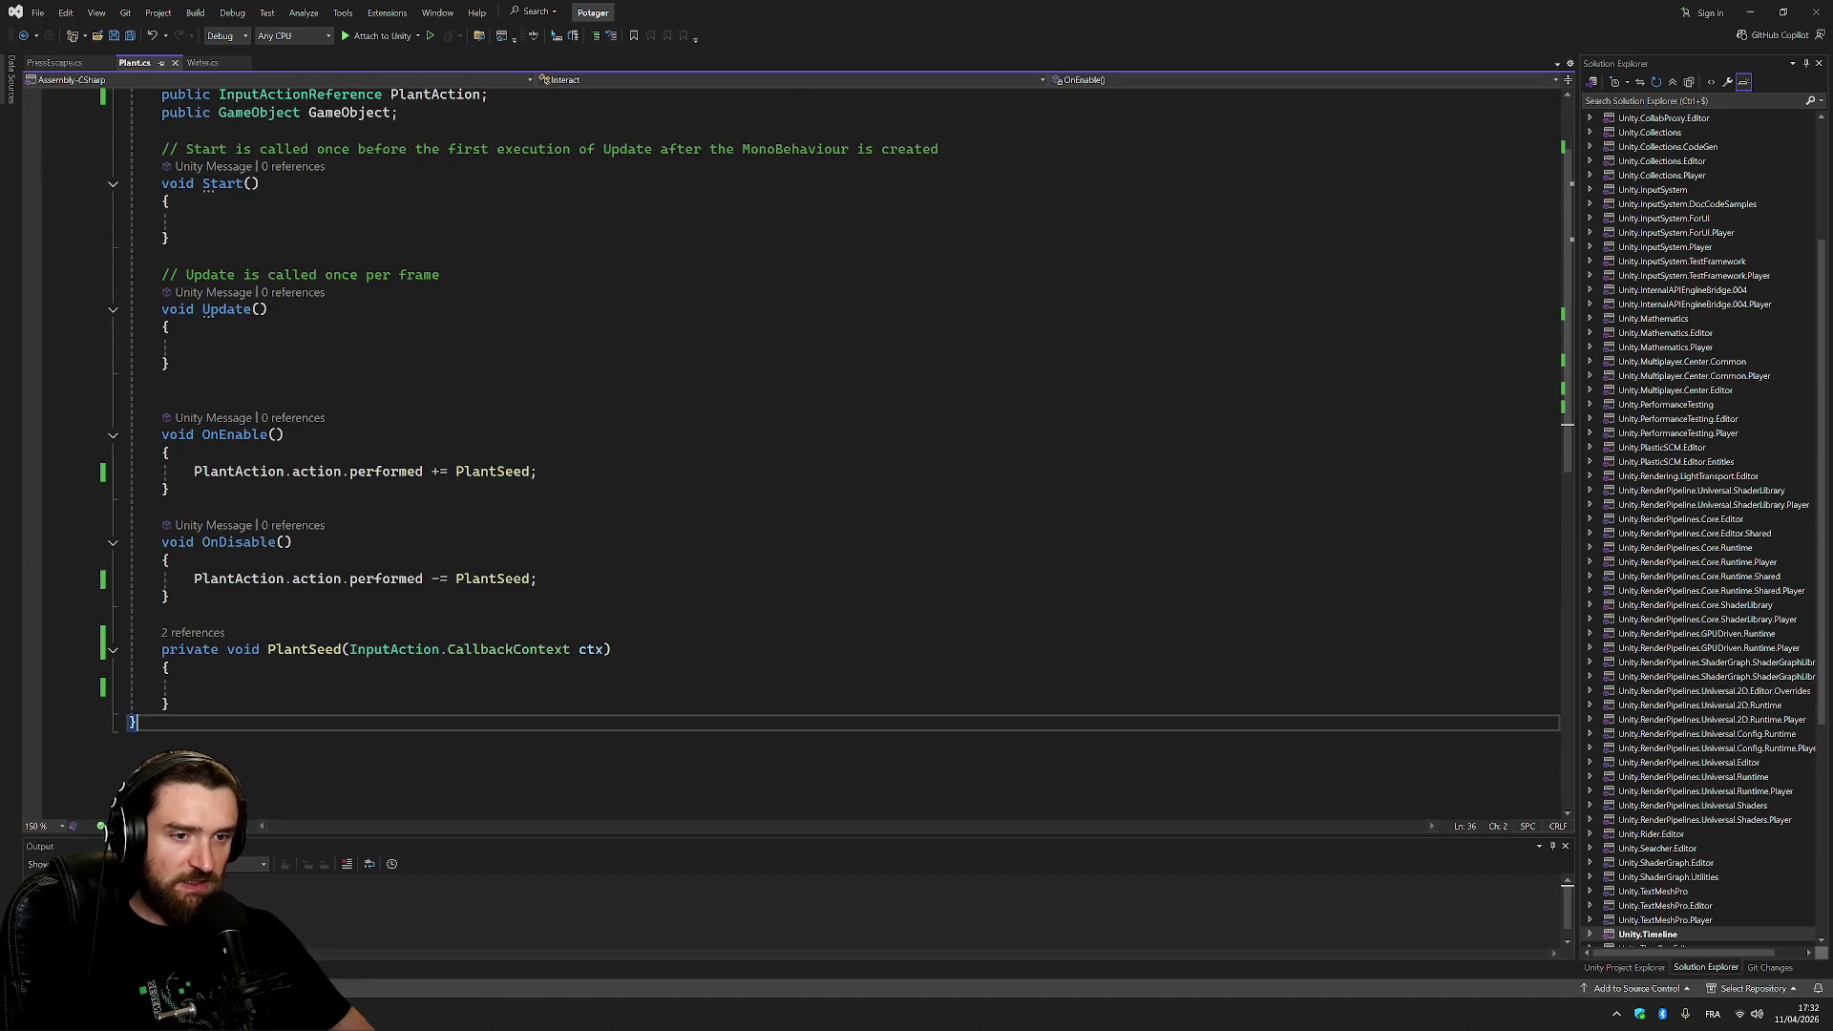
pyautogui.click(195, 685)
pyautogui.scroll(2, 821, 429)
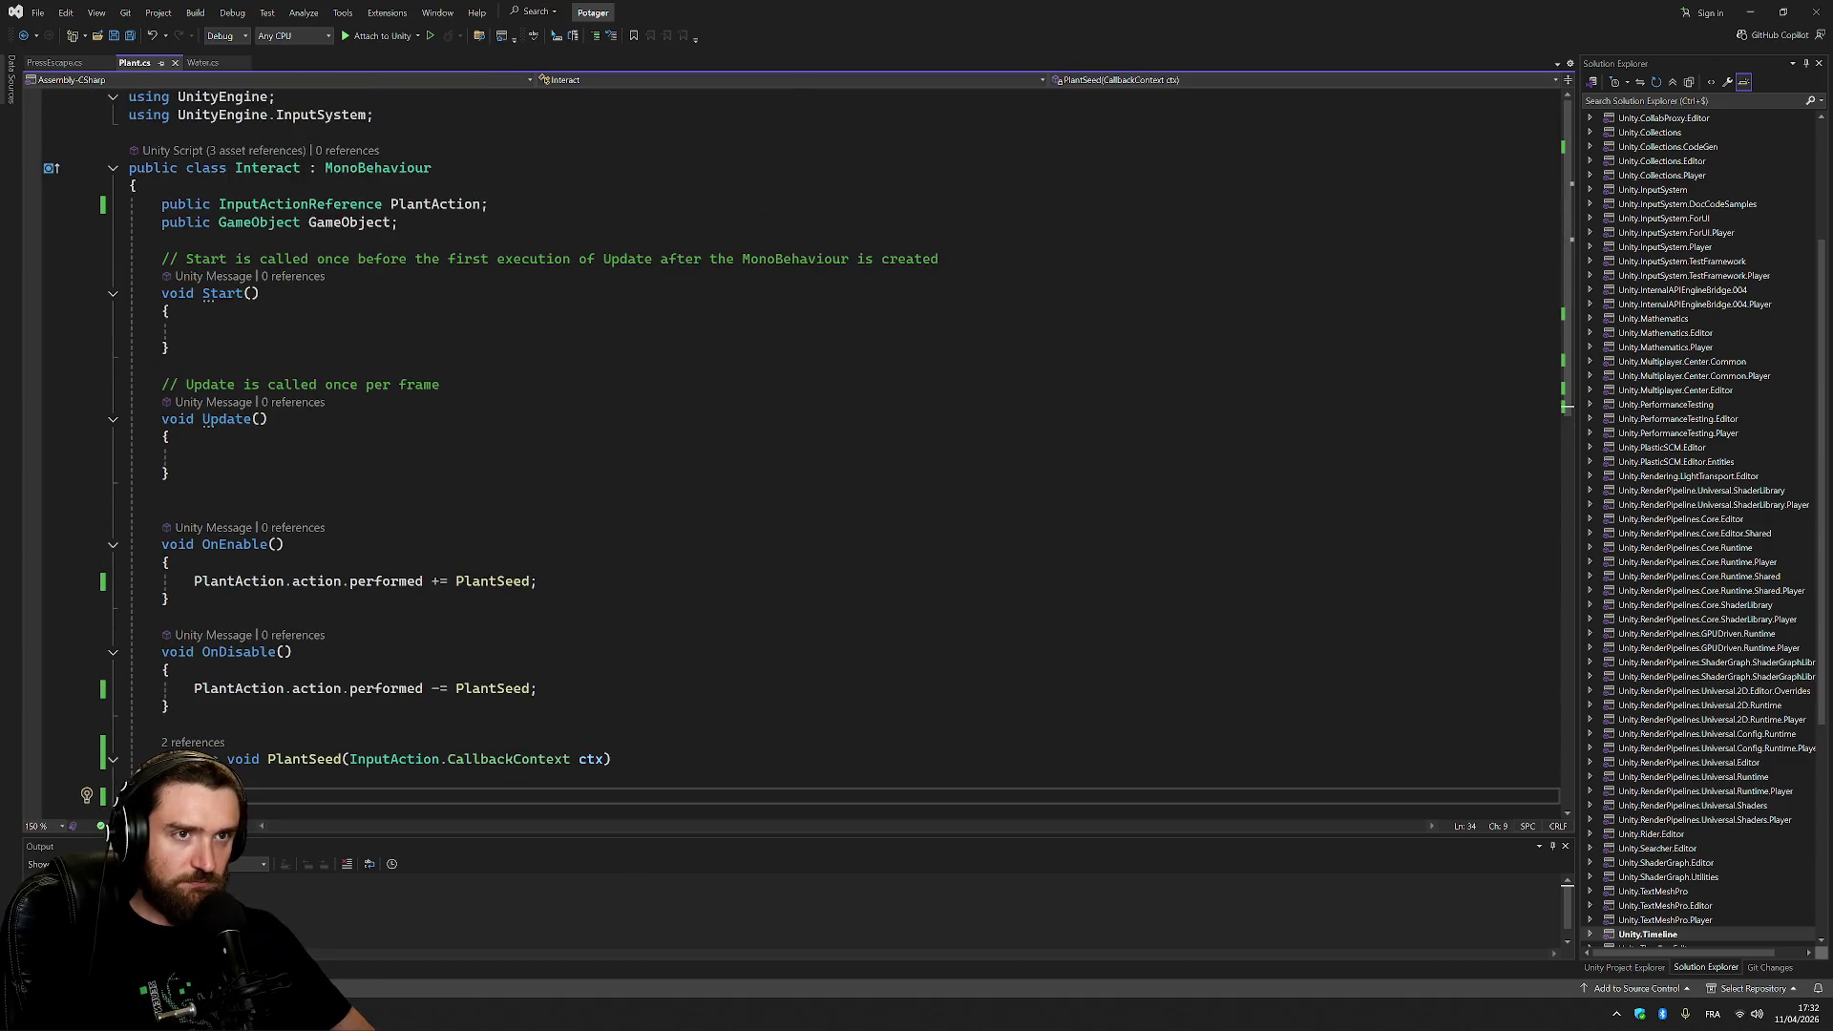
# Write 'Instantiate(GameObject);' in PlantSeed using IntelliSense completions.
pyautogui.scroll(-5, 821, 430)
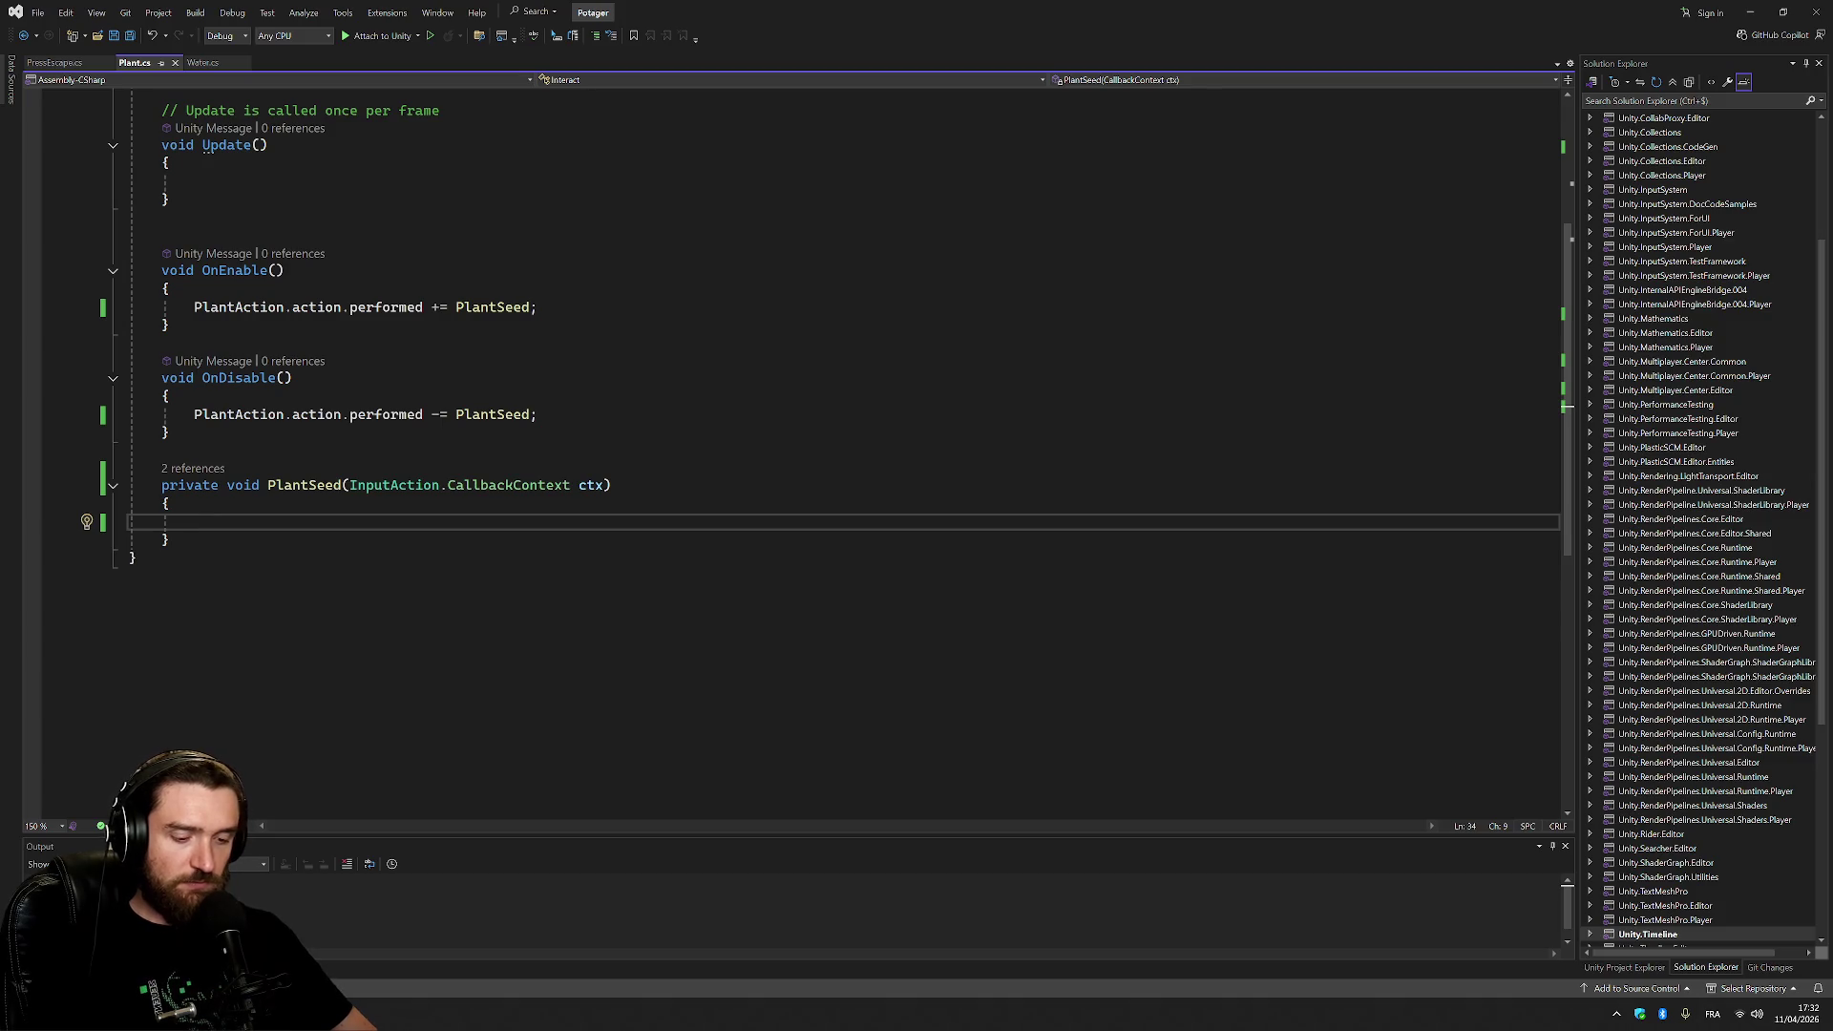
pyautogui.write('ga')
pyautogui.press('Tab')
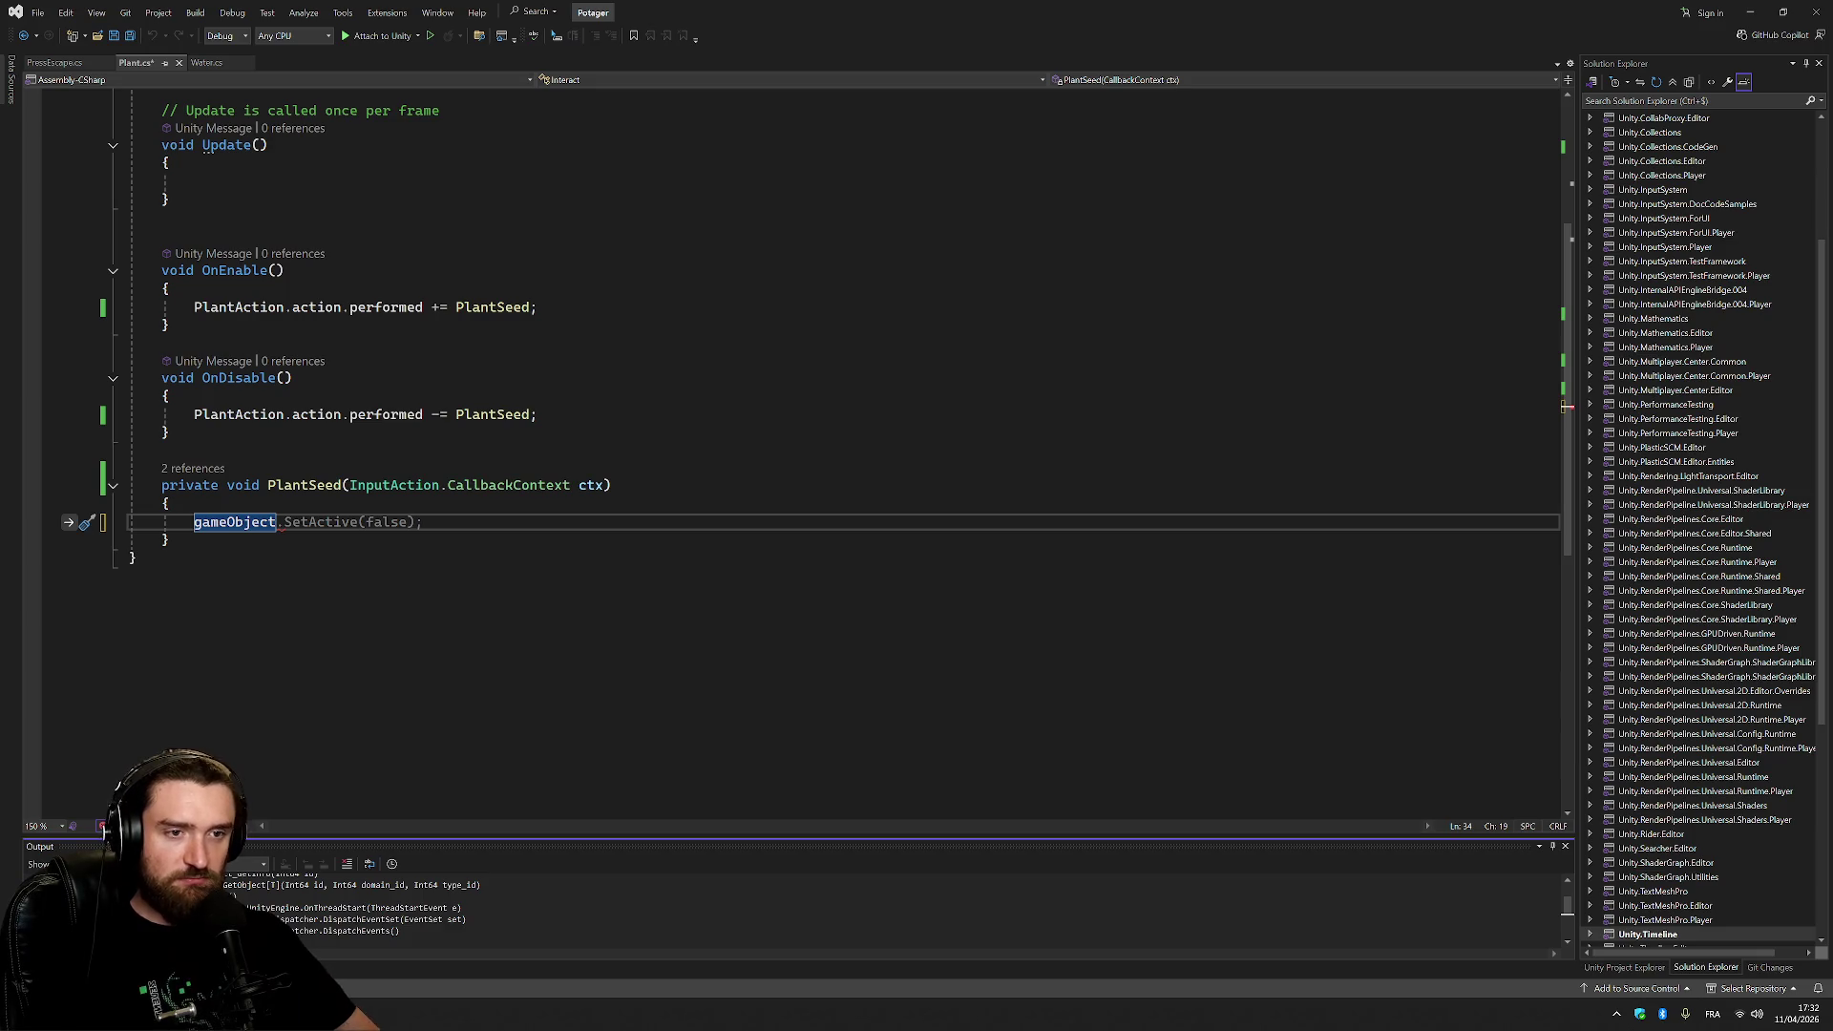
pyautogui.hotkey('ctrl', 'z')
pyautogui.press('BackSpace')
pyautogui.press('BackSpace')
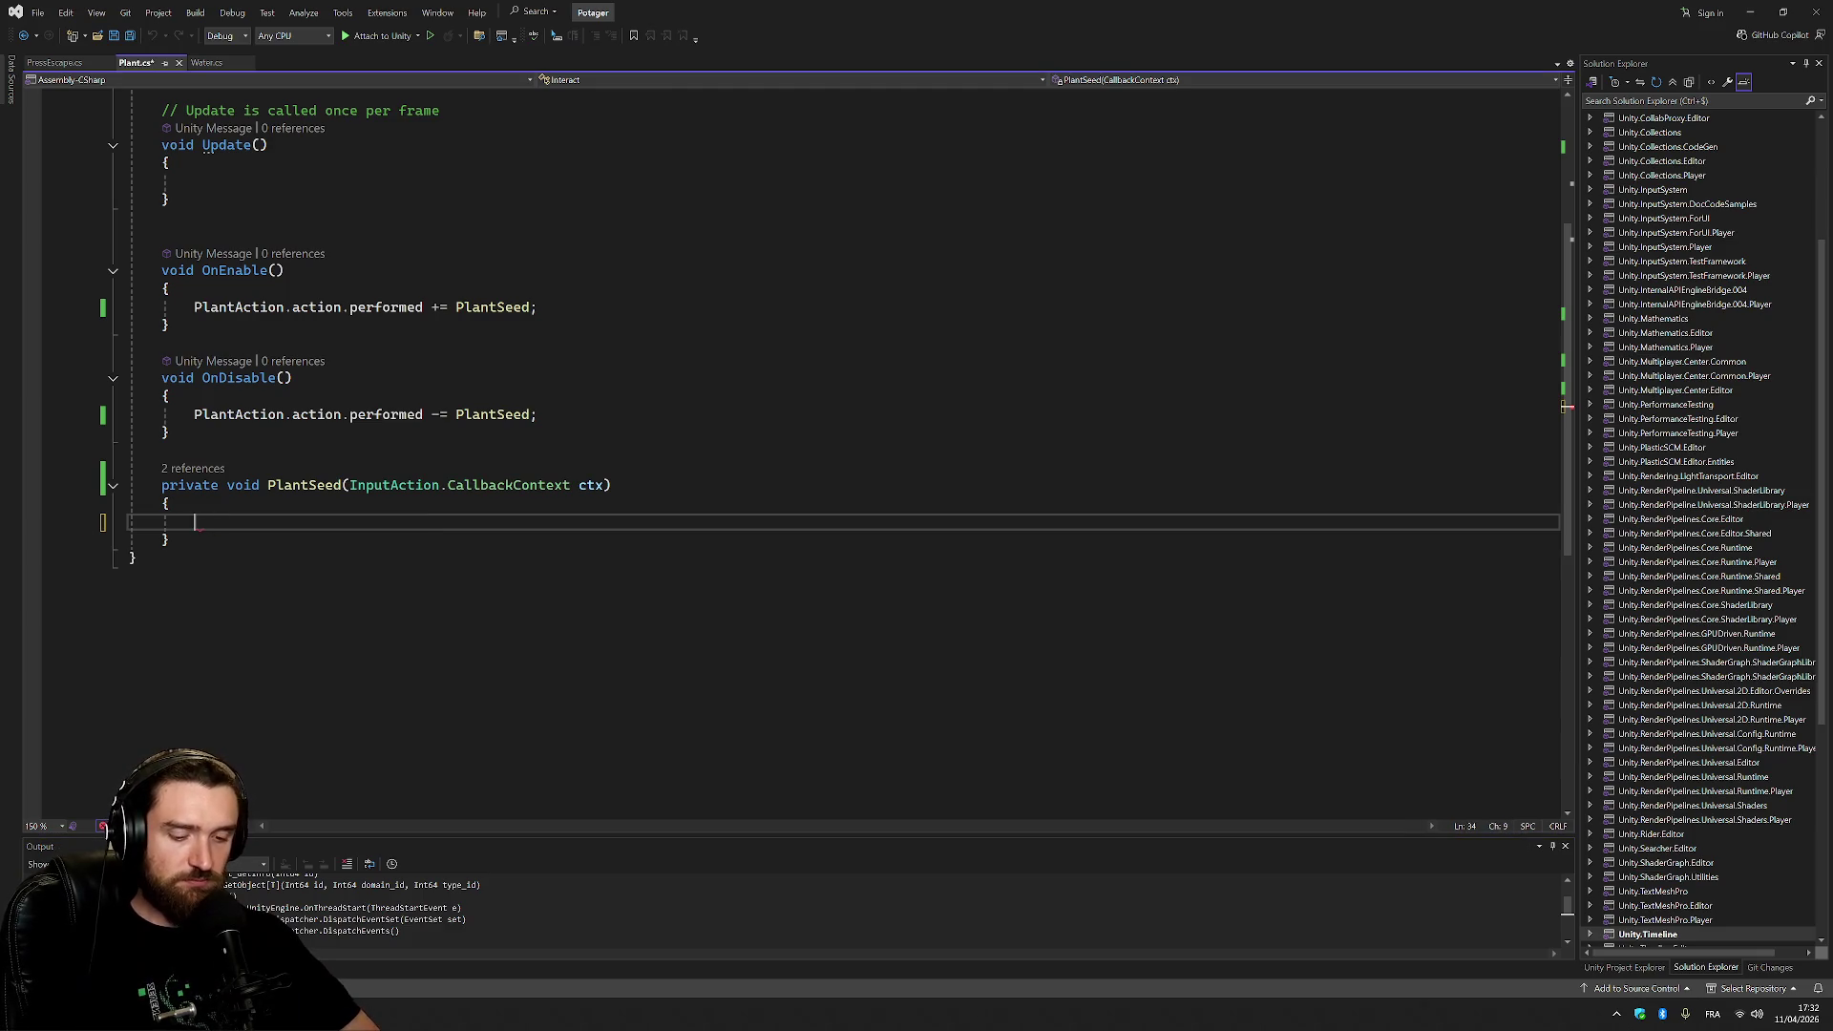
pyautogui.write('ga')
pyautogui.press('Tab')
pyautogui.write('.Ins')
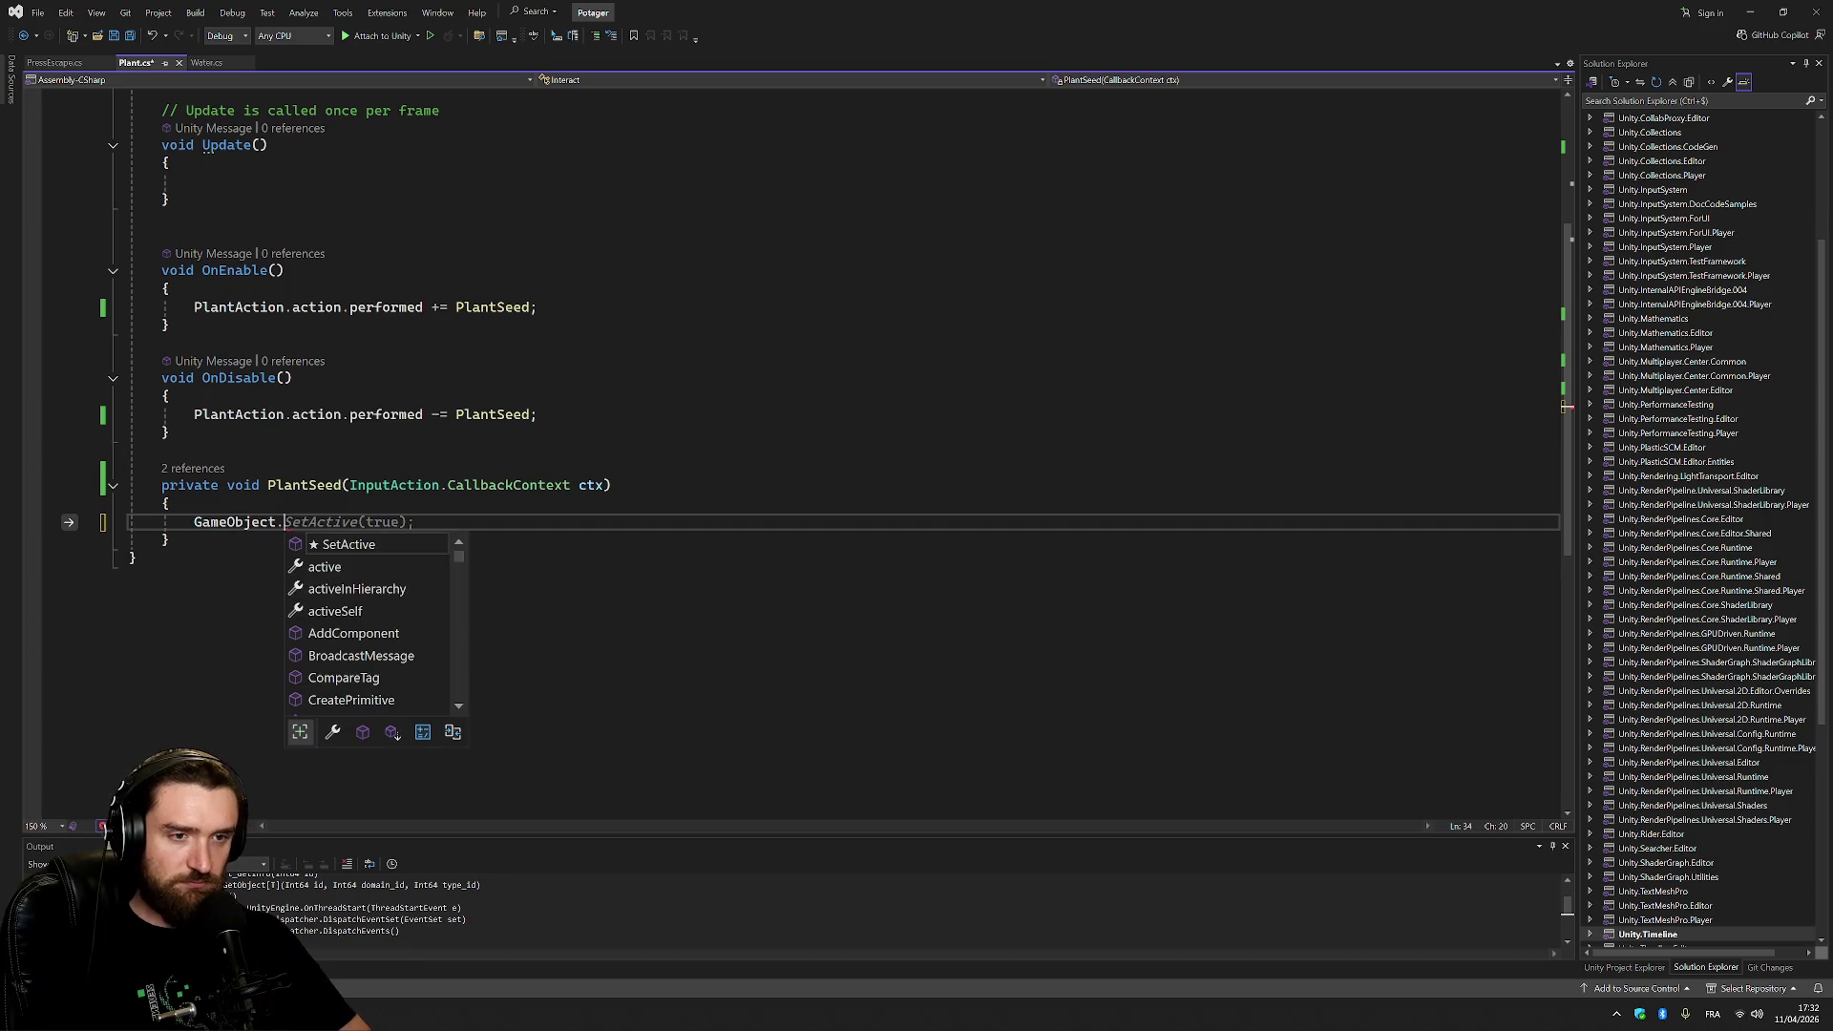
pyautogui.press('Tab')
pyautogui.write('(')
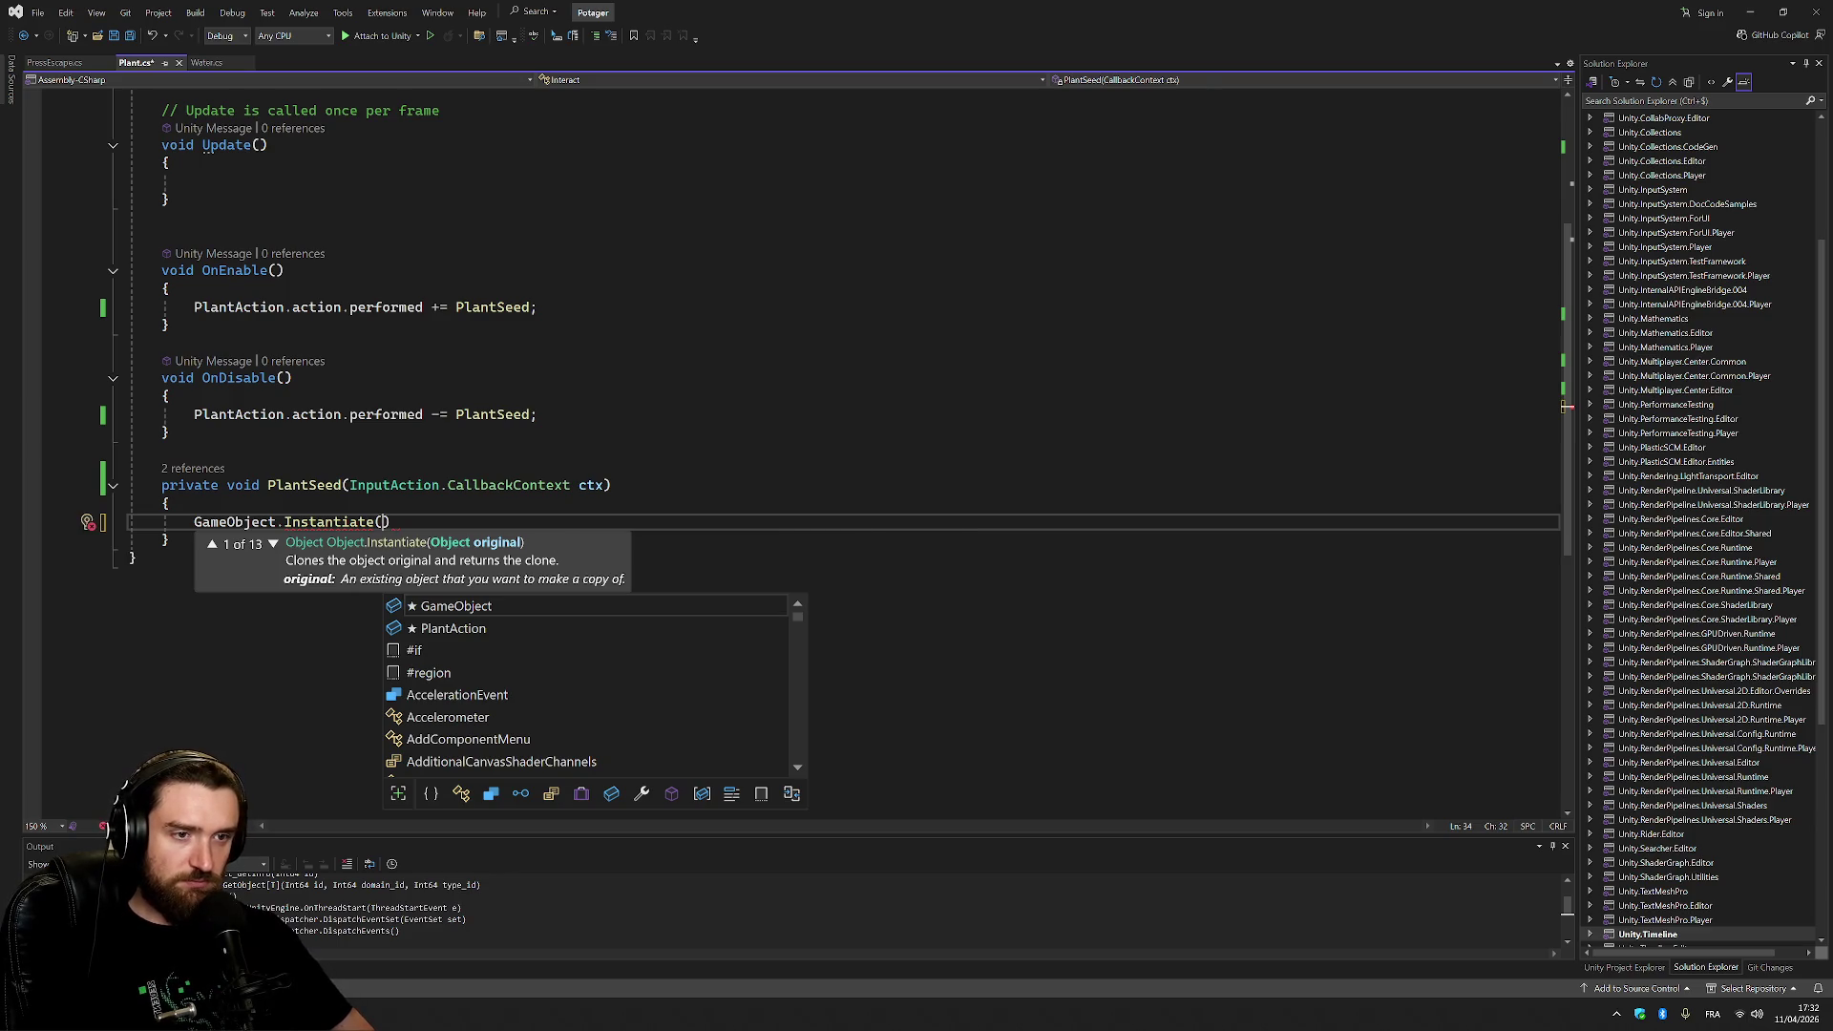
pyautogui.moveTo(385, 523)
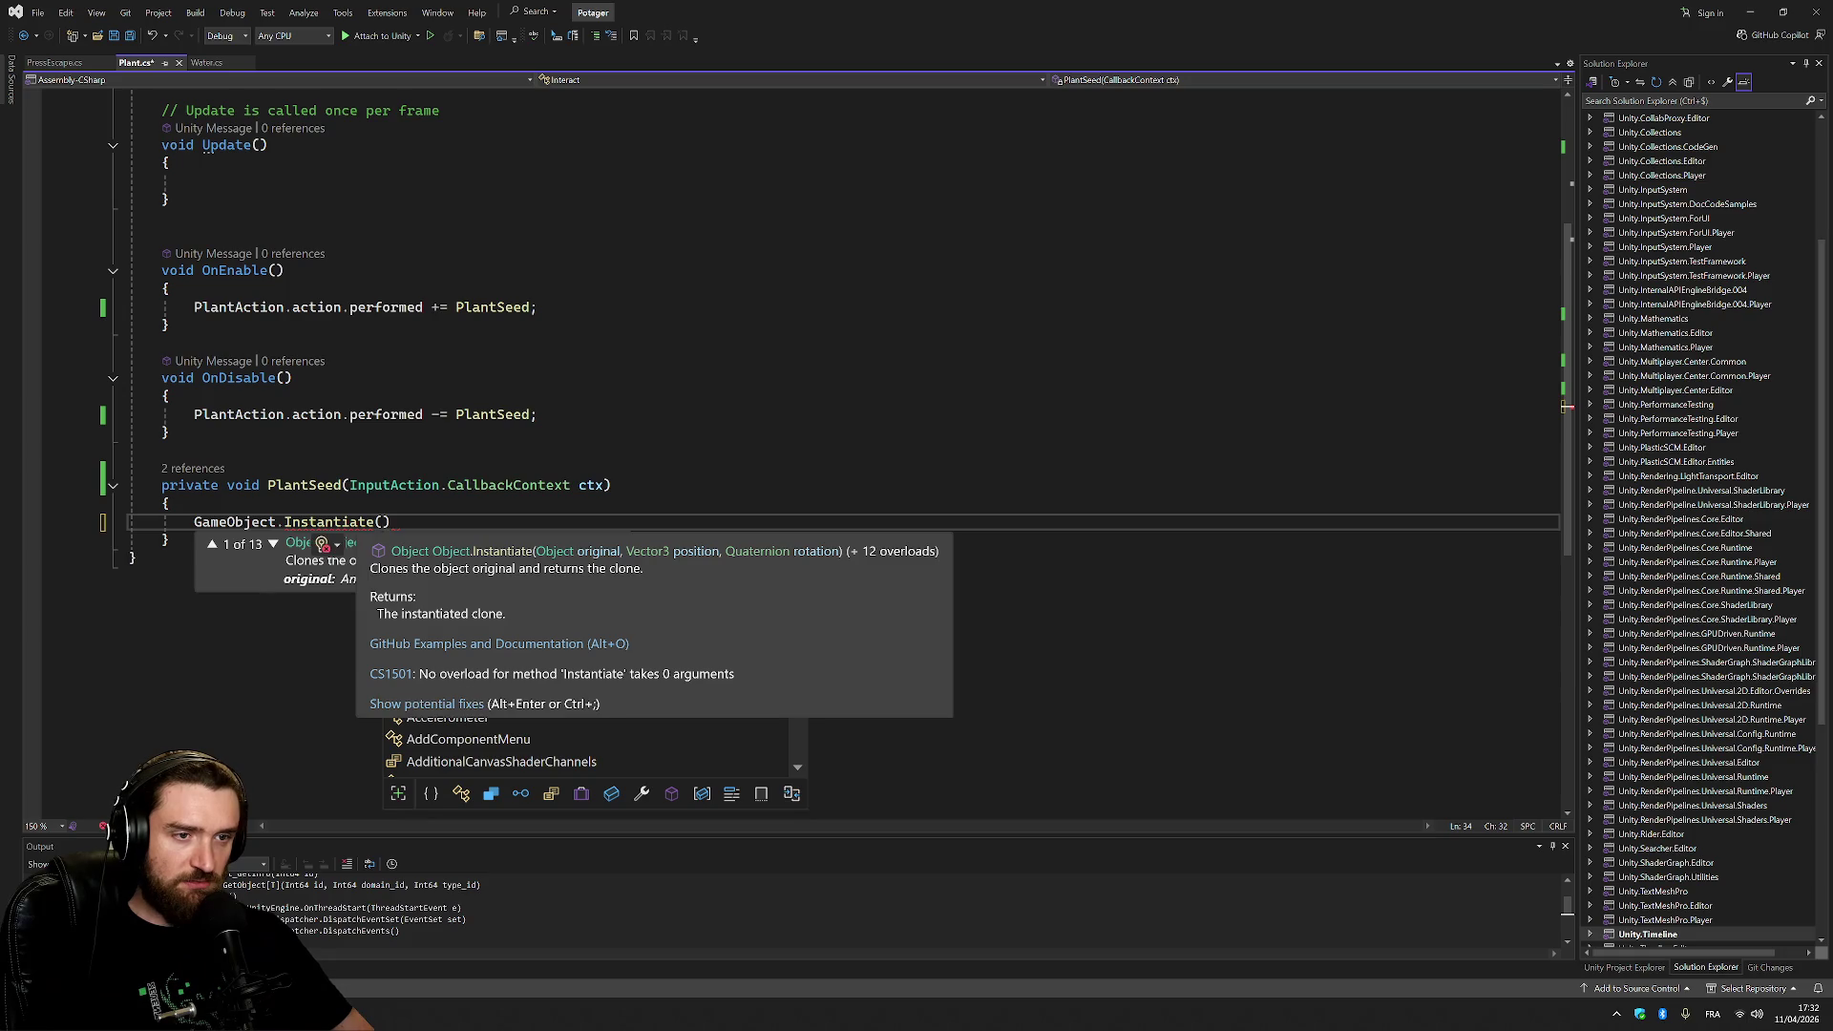
pyautogui.moveTo(194, 522); pyautogui.dragTo(283, 522)
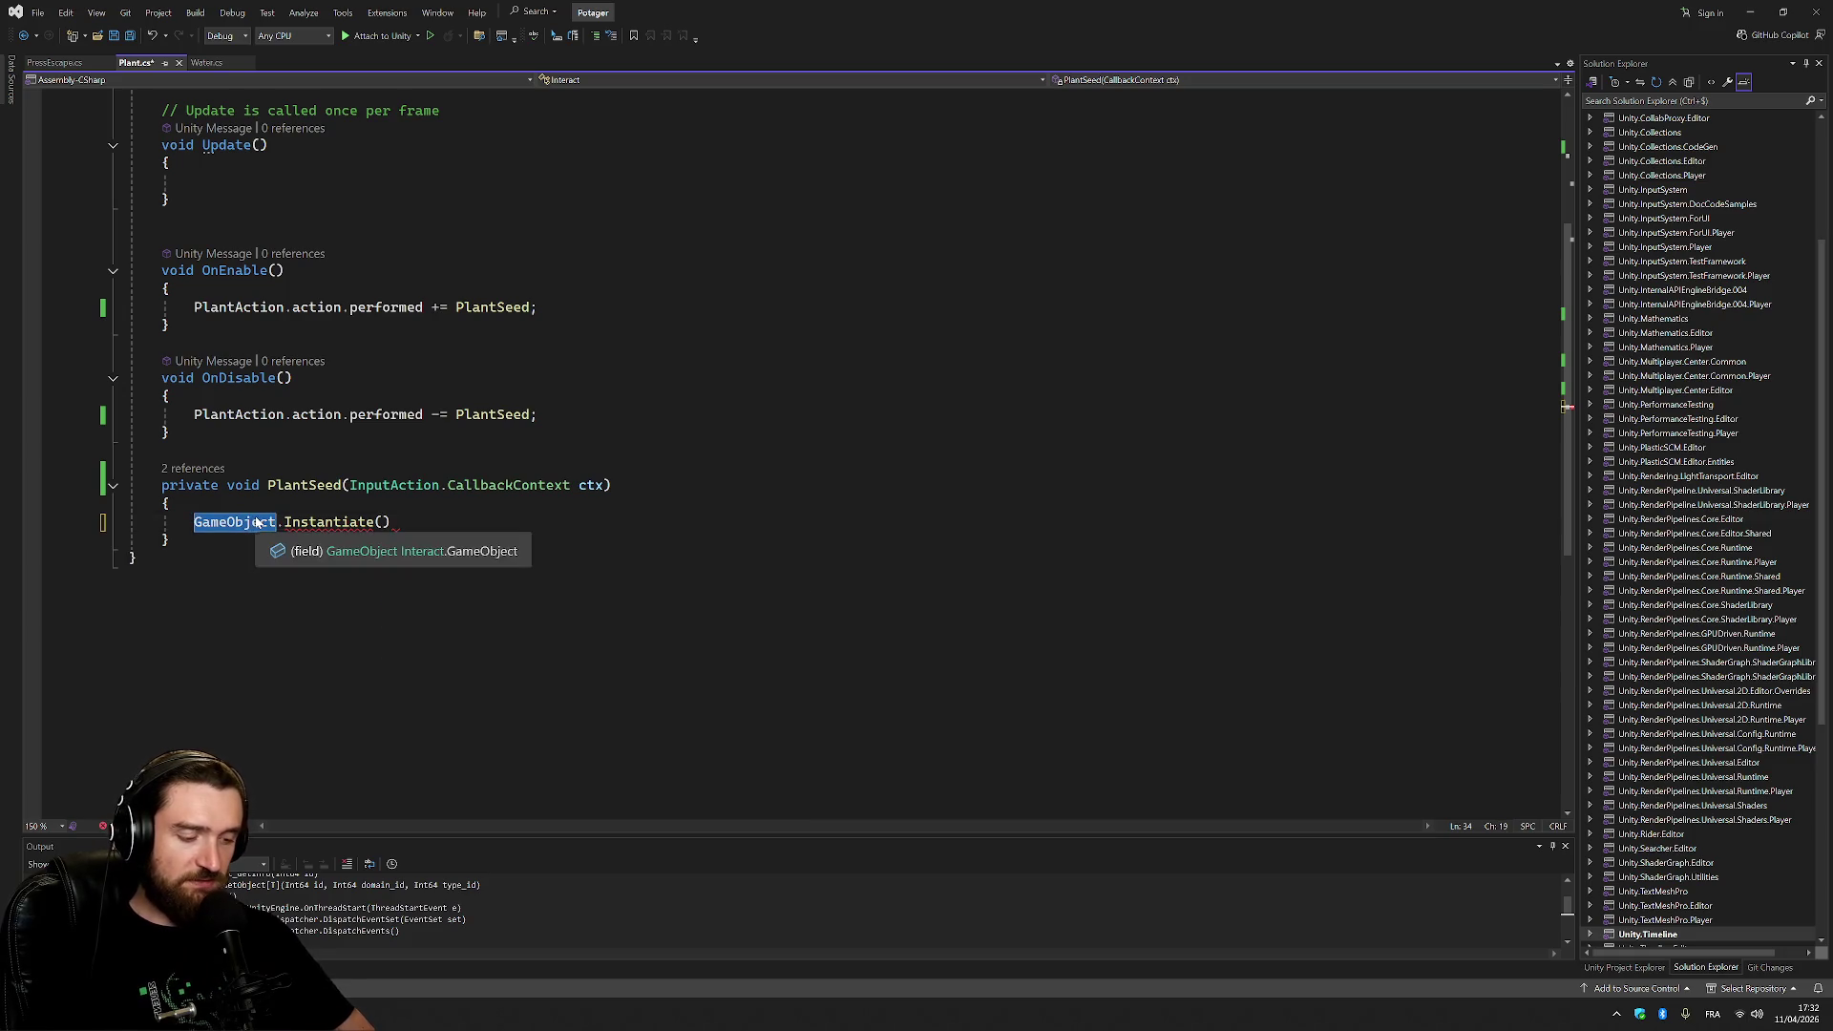
pyautogui.hotkey('ctrl', 'x')
pyautogui.click(287, 523)
pyautogui.write('GameObject)')
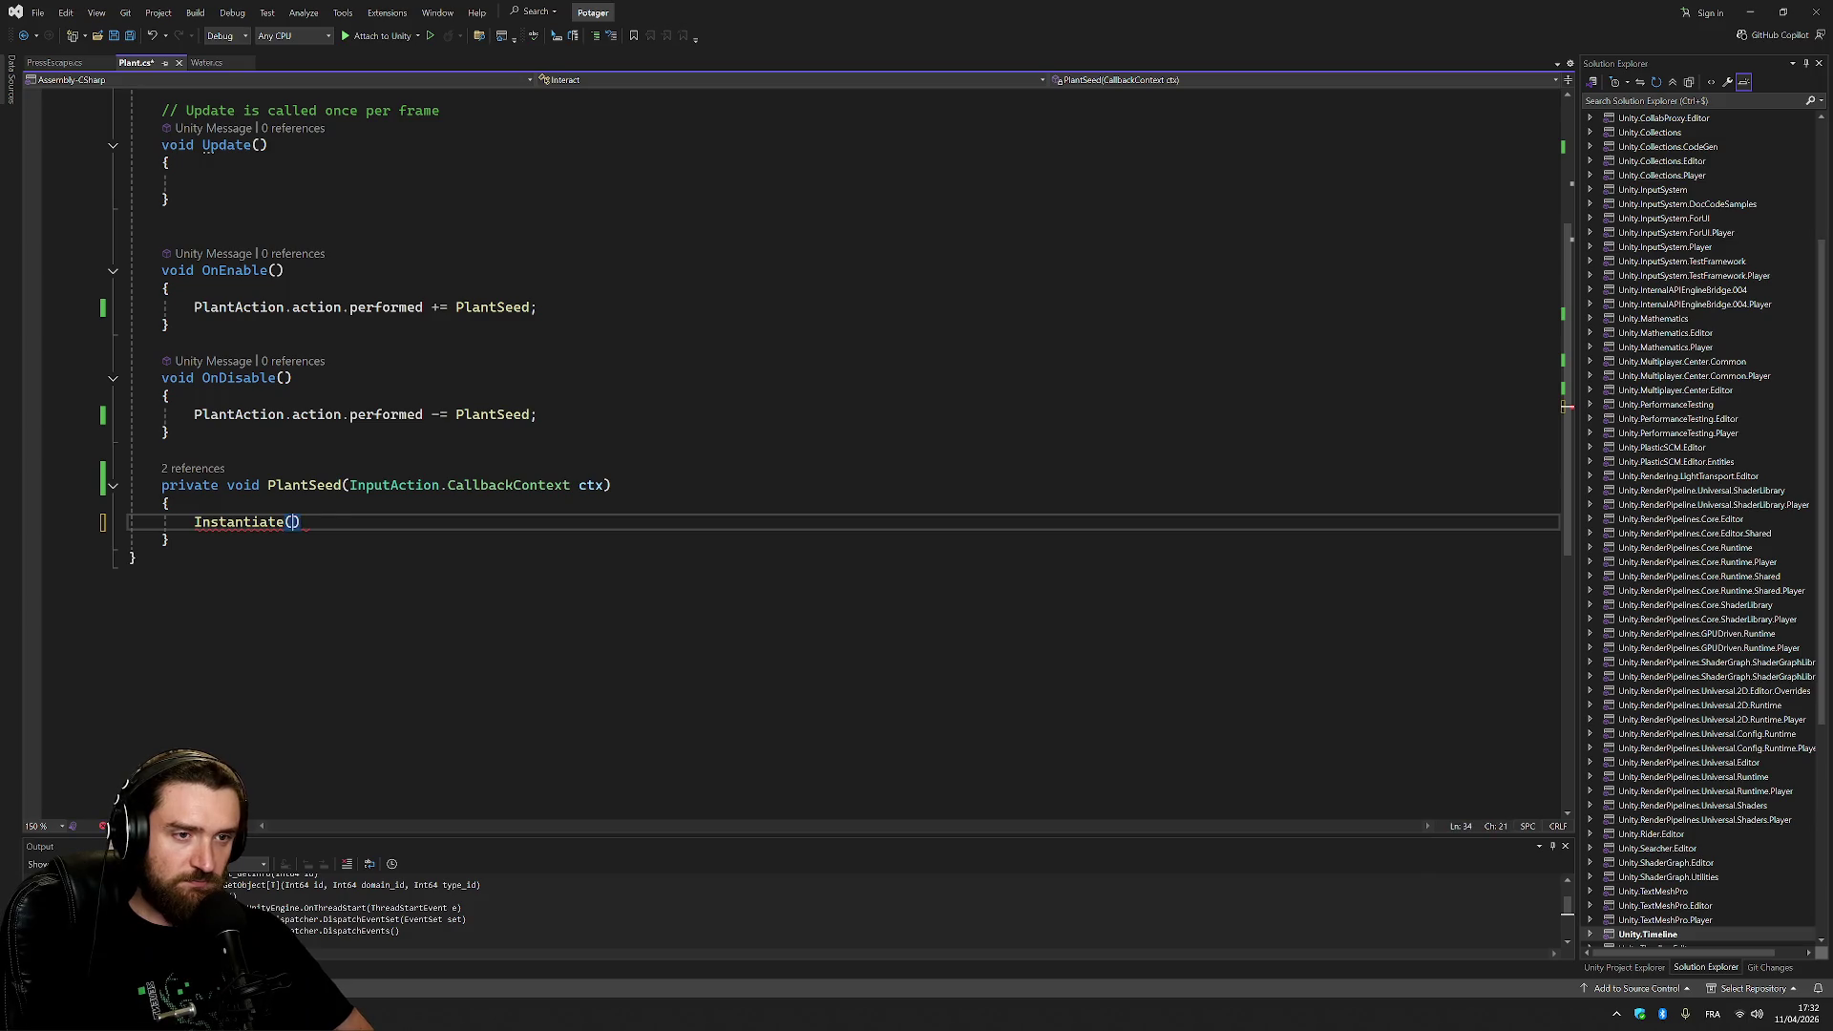
pyautogui.write(';')
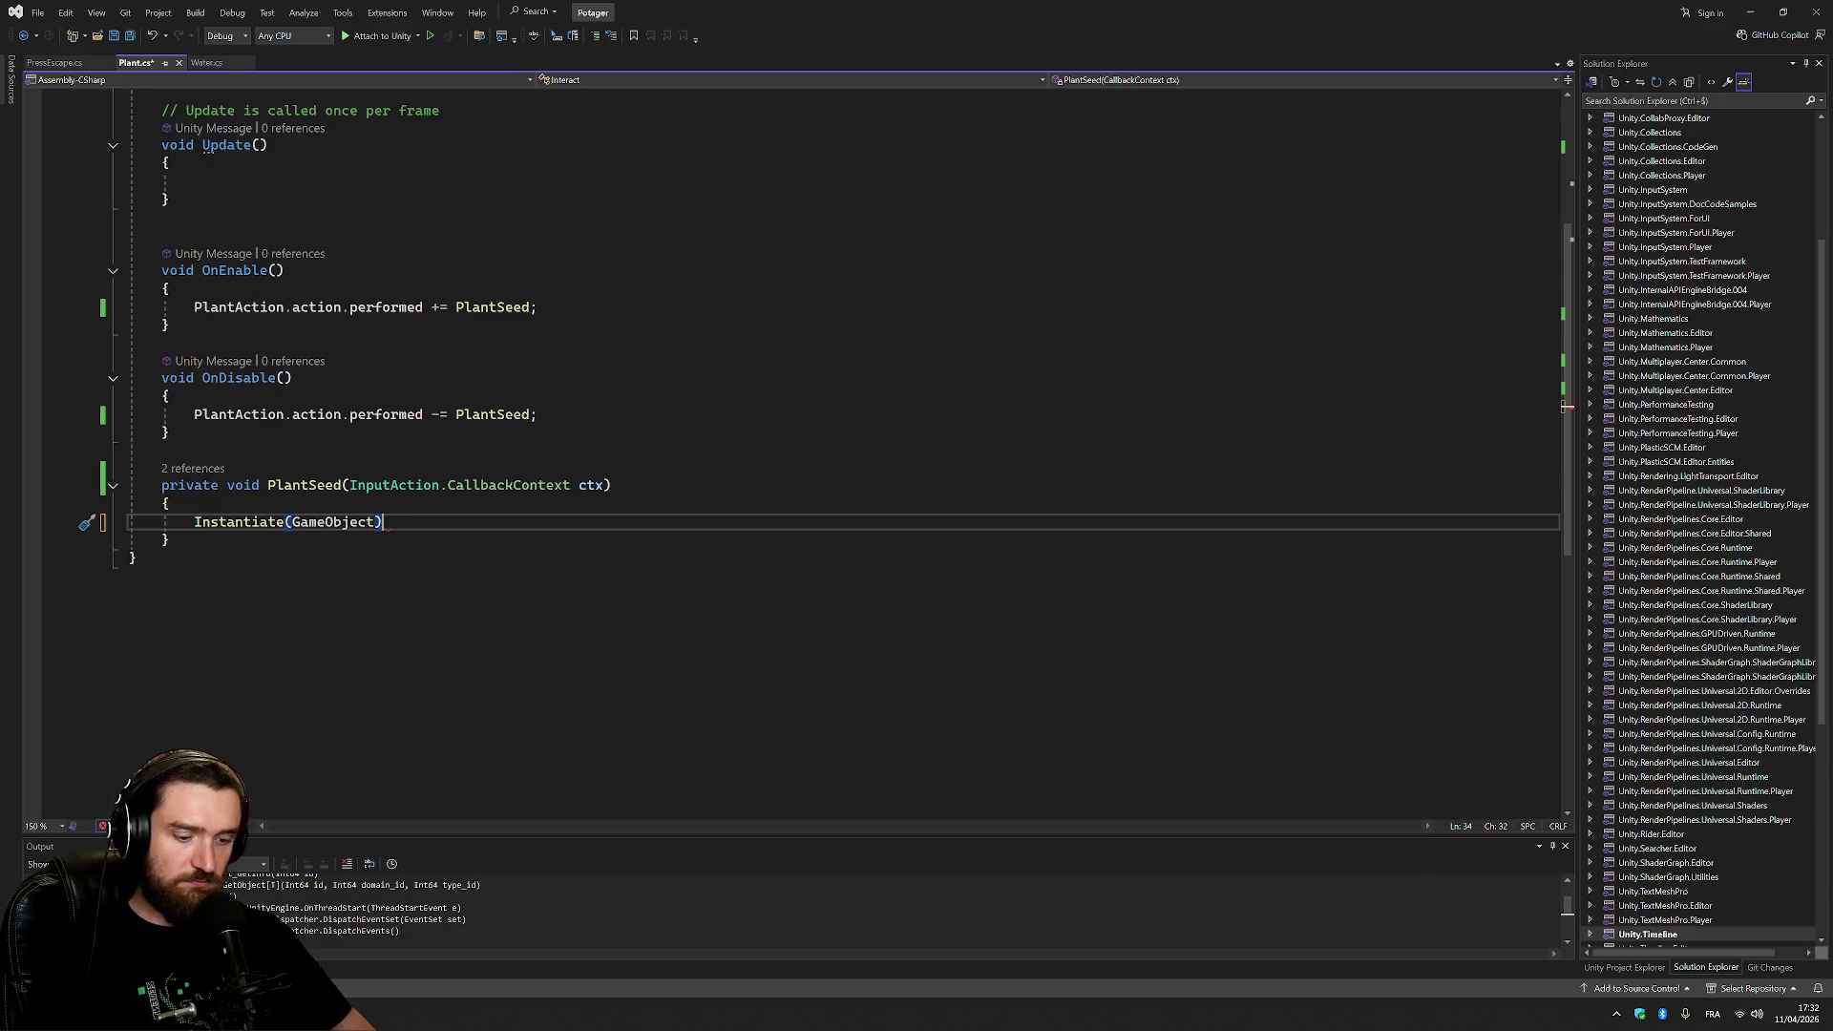
# Store the result in 'var seed =' and start a new line beginning with seed.
pyautogui.click(194, 522)
pyautogui.write('var ')
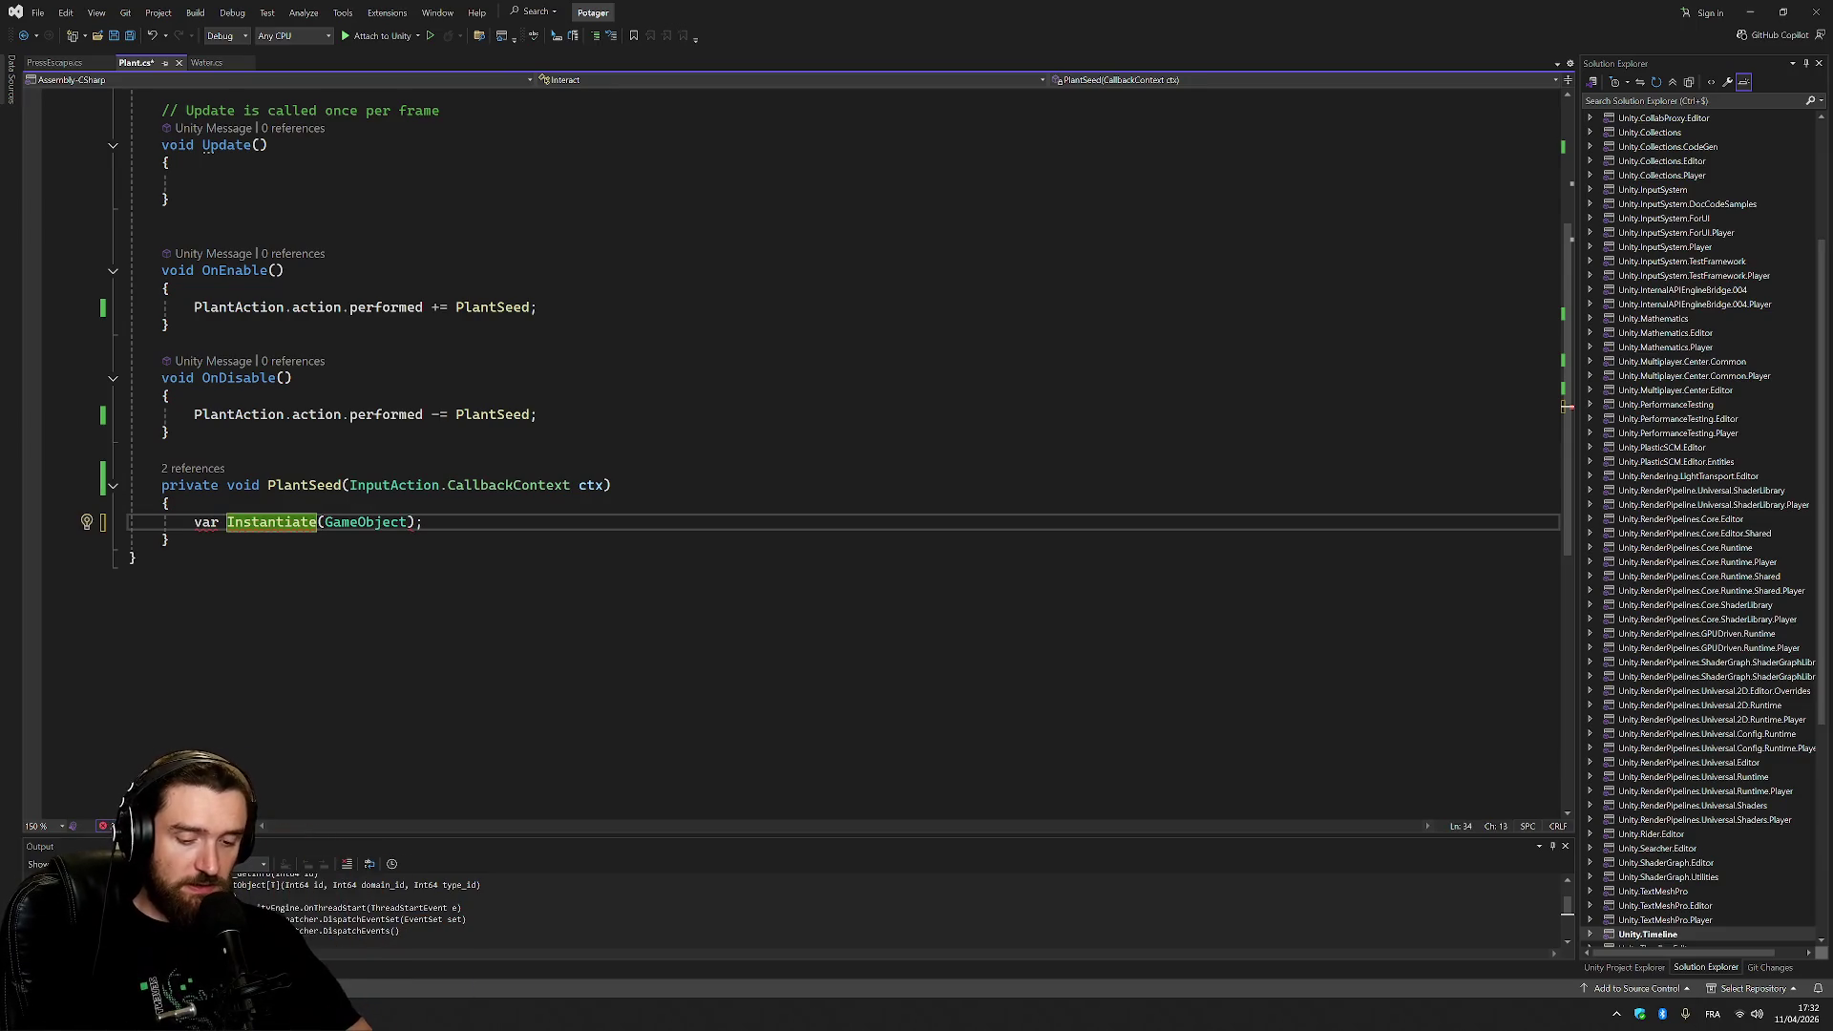
pyautogui.write('seed ')
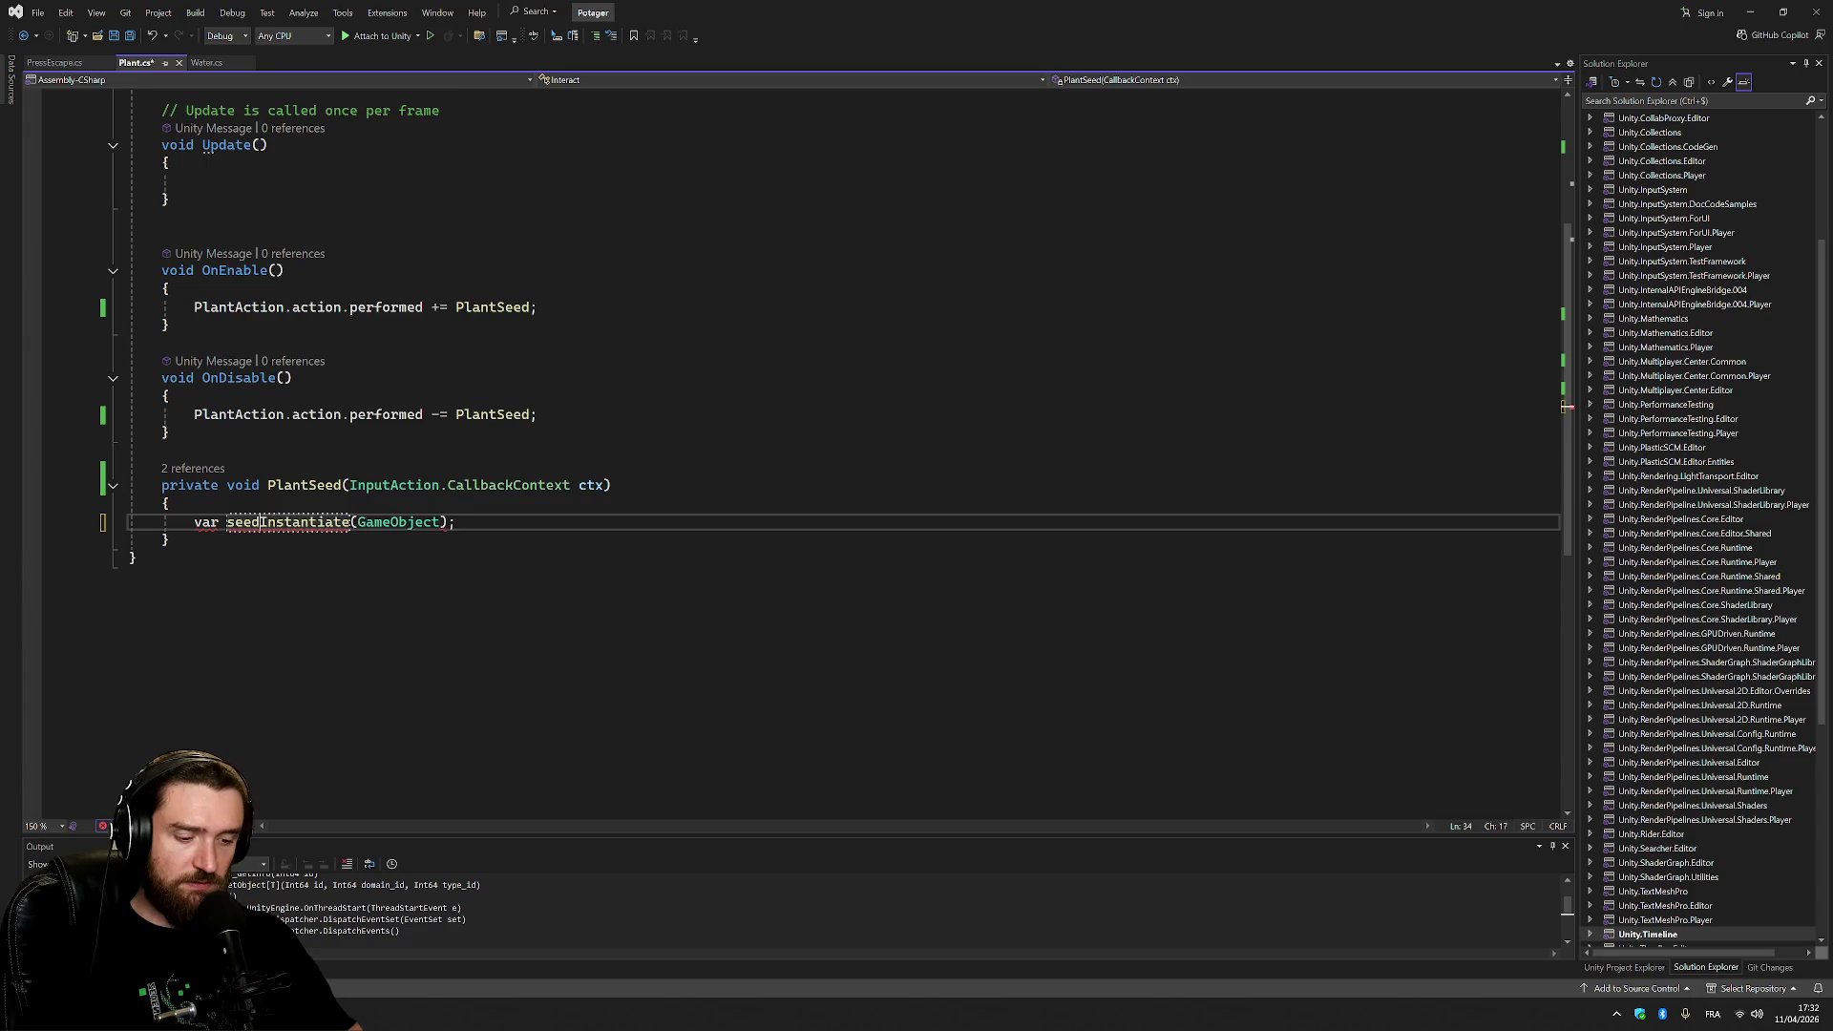
pyautogui.write('=')
pyautogui.press('End')
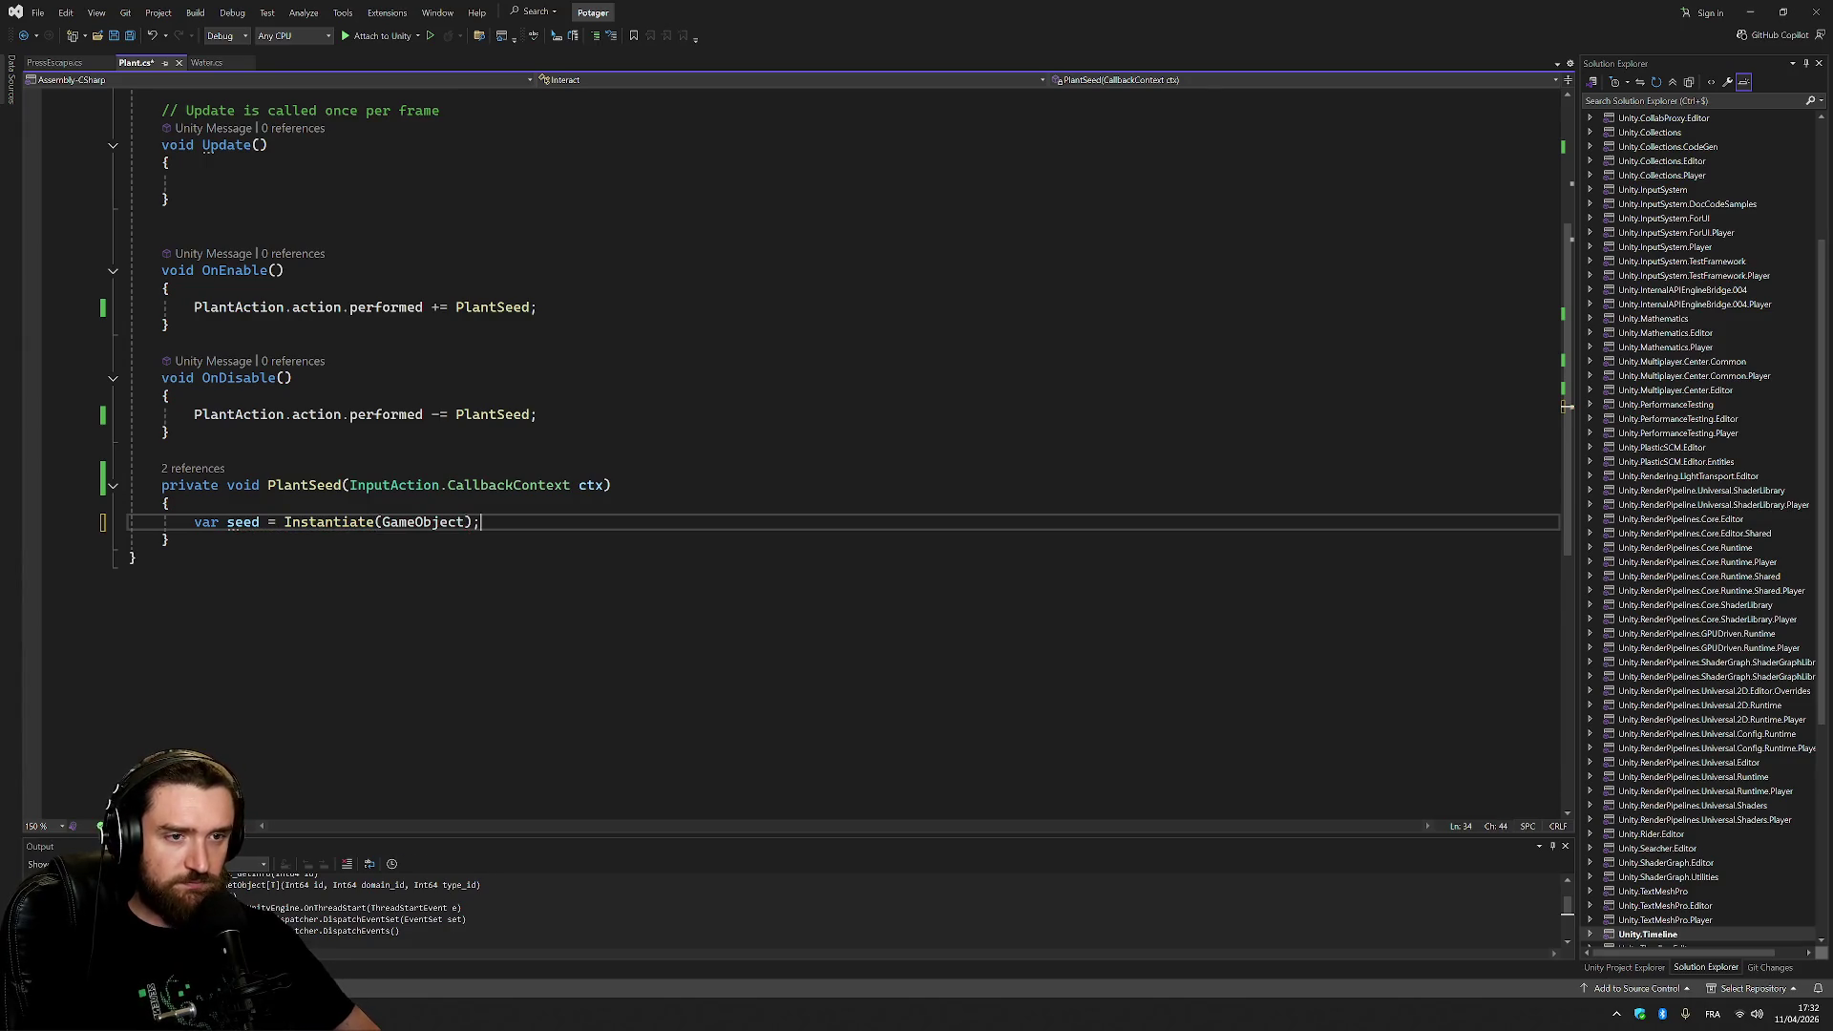
pyautogui.press('Return')
pyautogui.write('seed.')
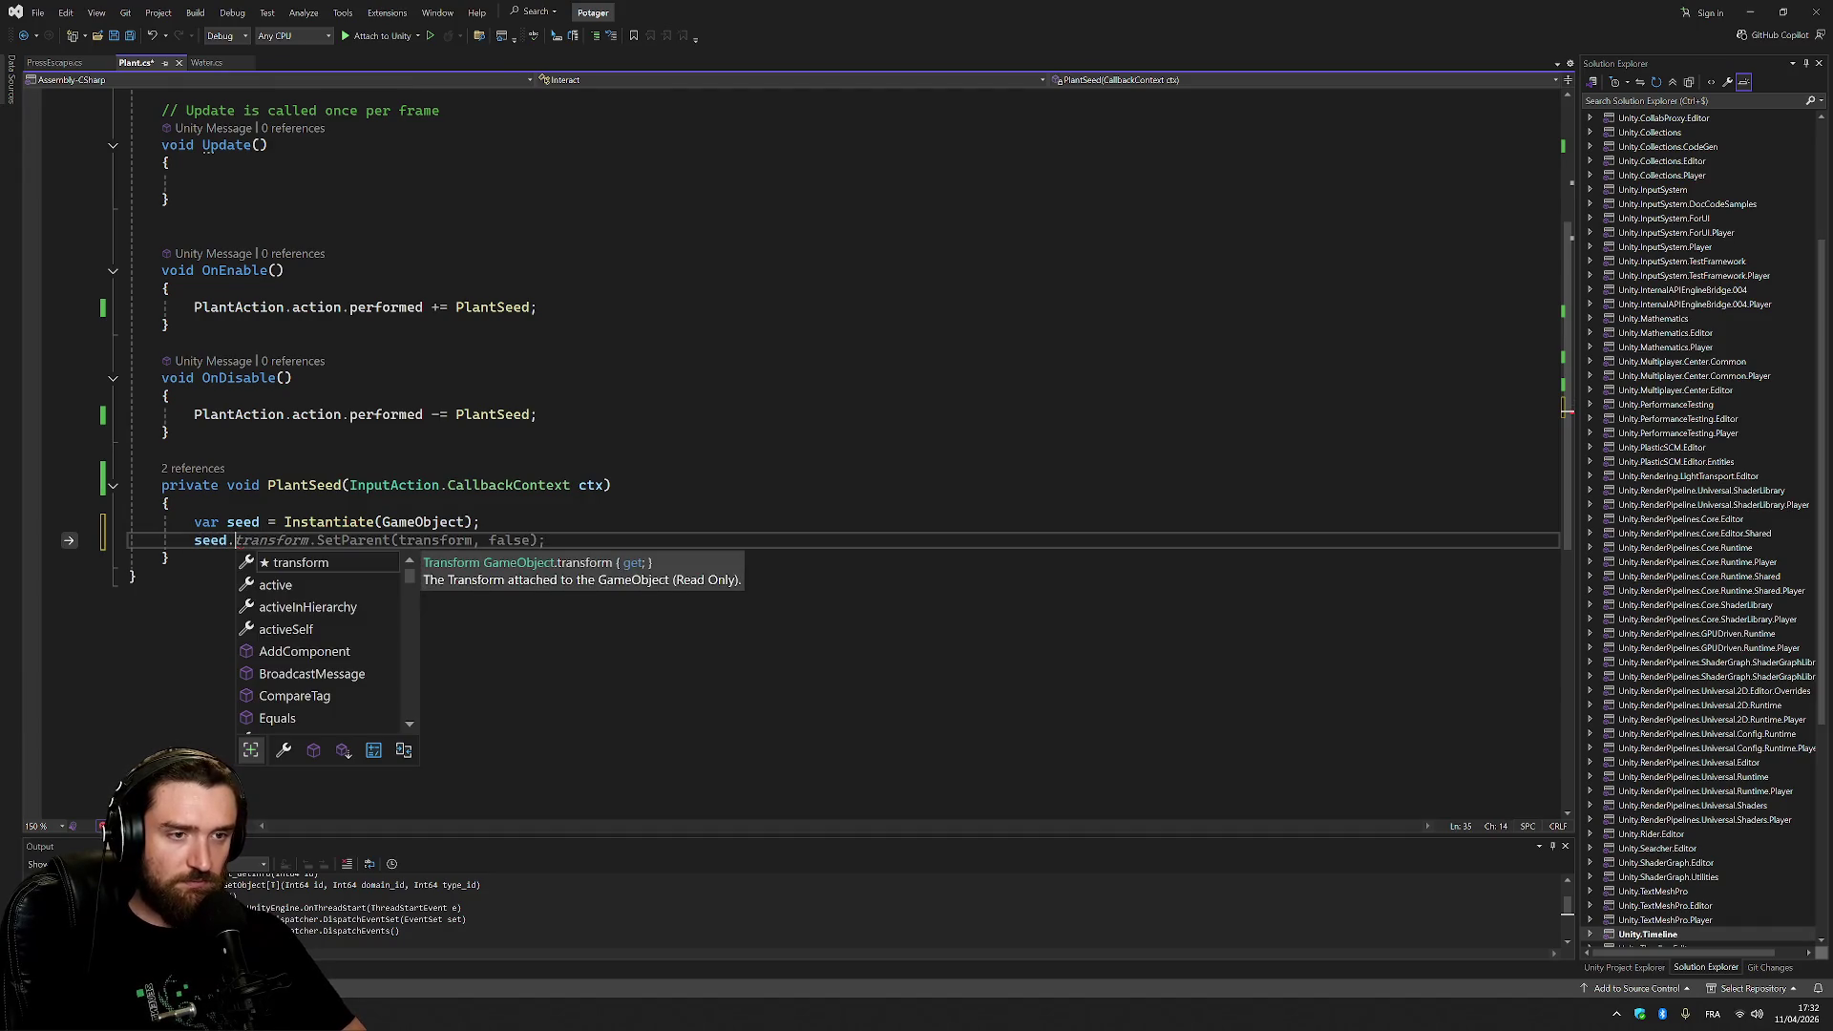
pyautogui.write('t')
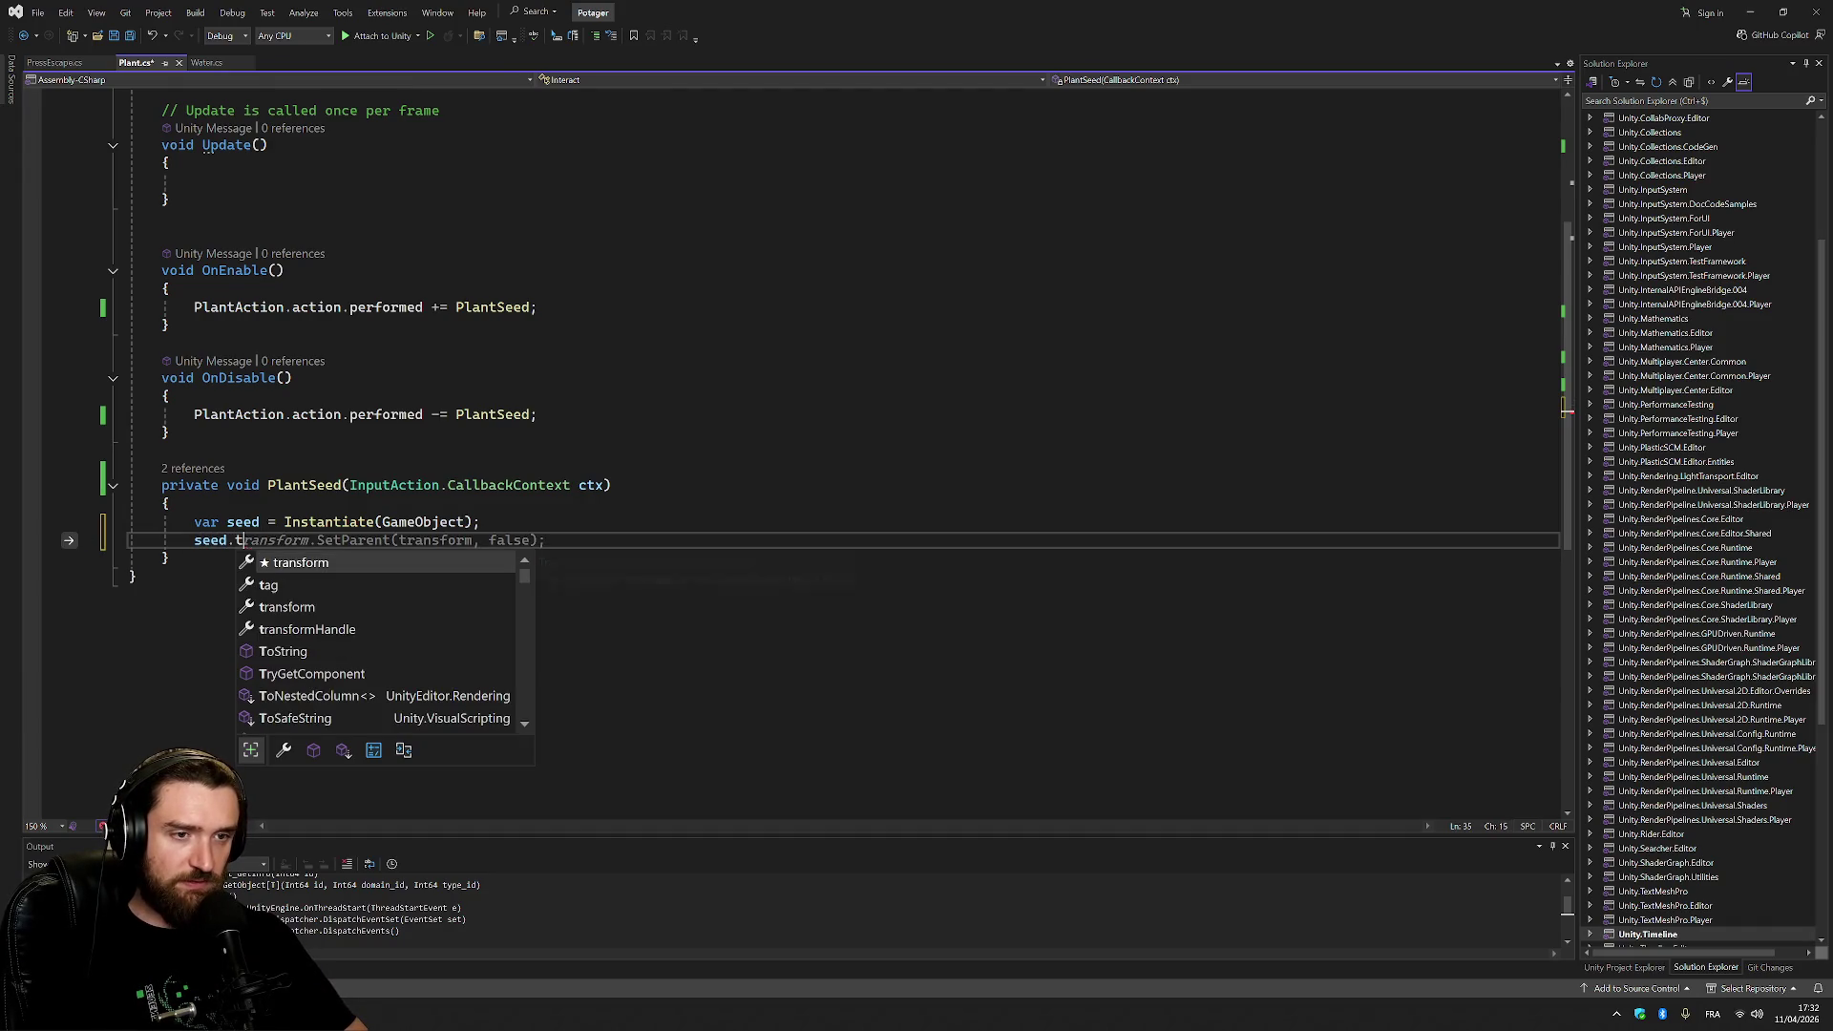
# Add 'seed.transform.SetPositionAndRotation(transform.position, Quaternion.identity);' and save Plant.cs.
pyautogui.press('Tab')
pyautogui.write('.')
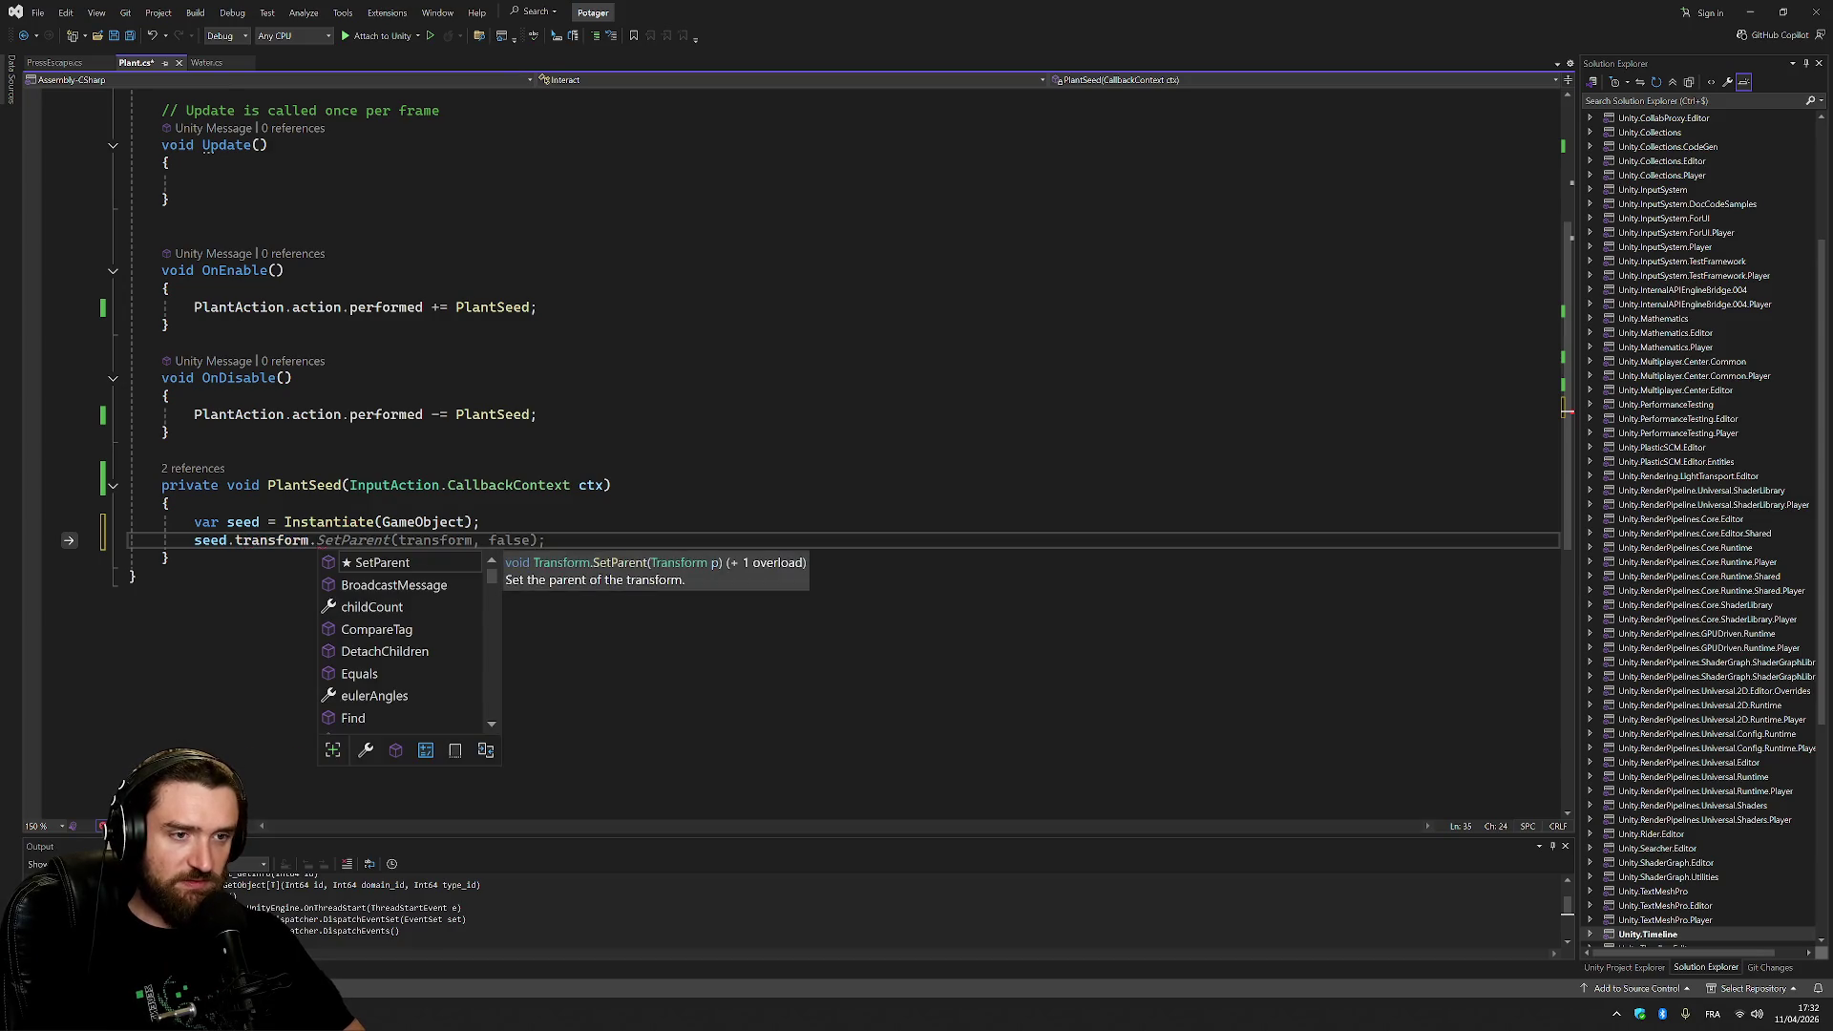
pyautogui.write('pos')
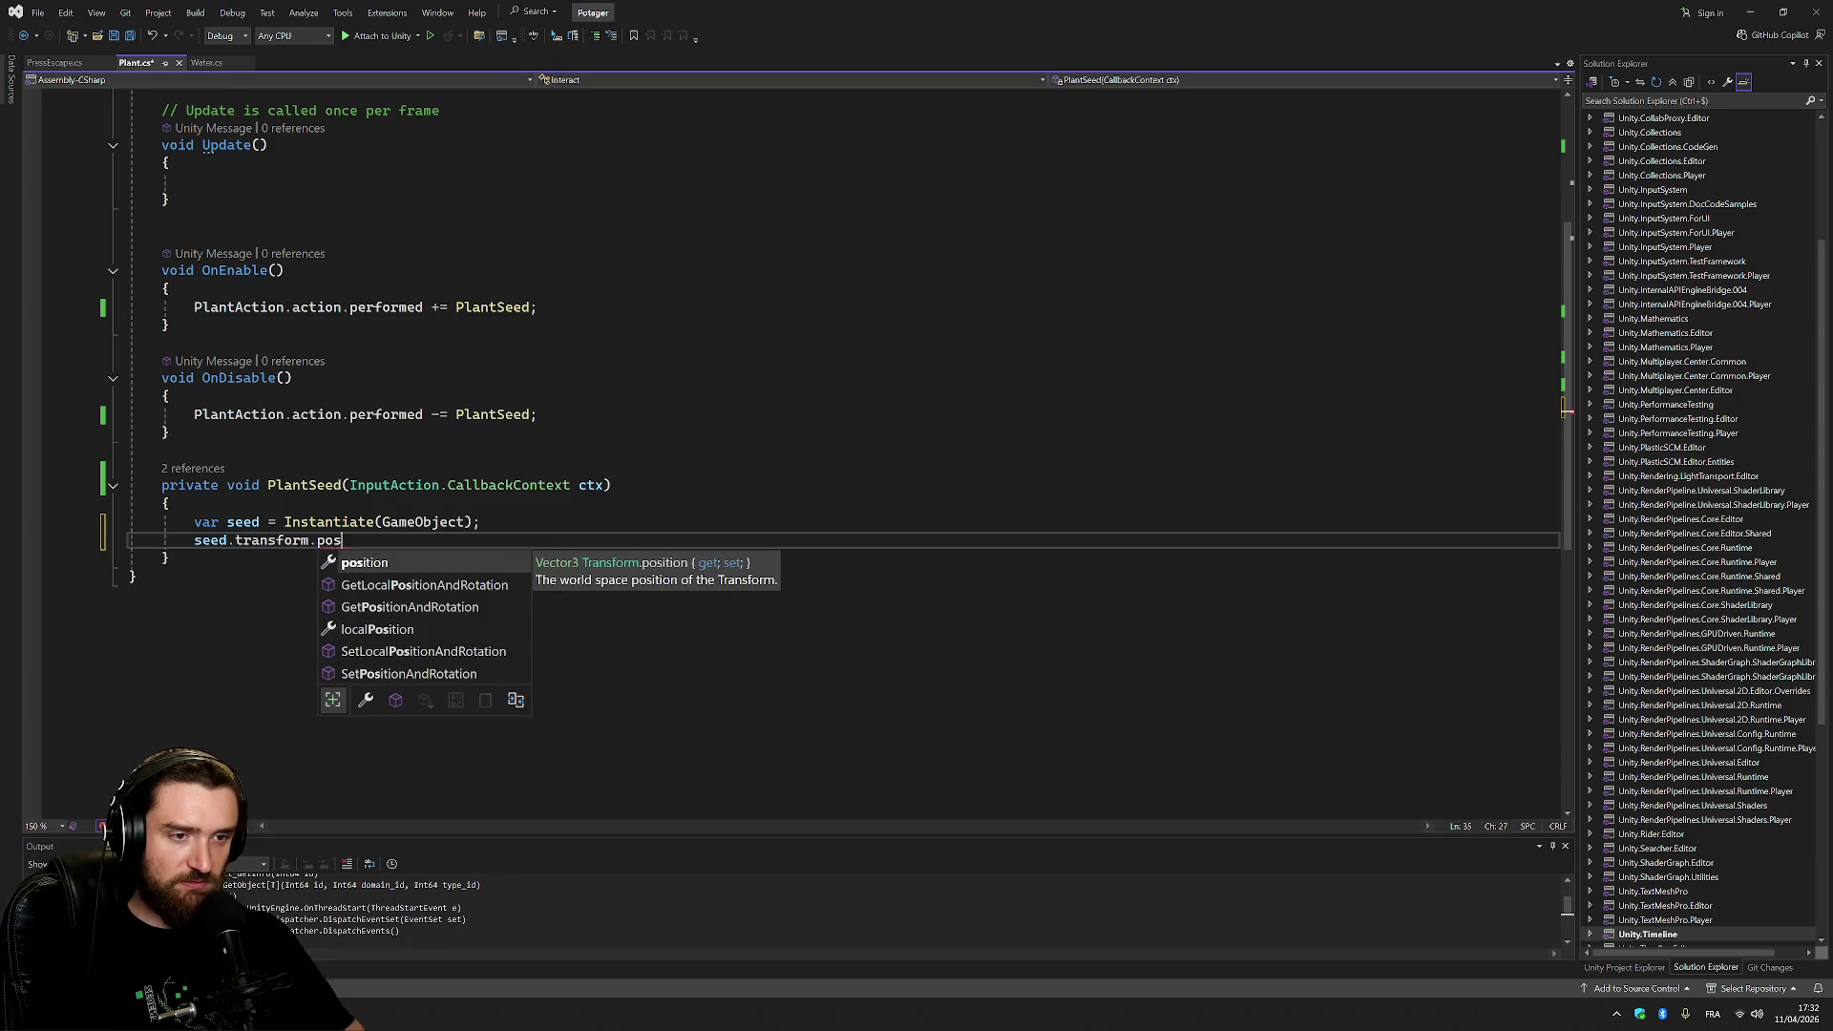
pyautogui.press('BackSpace')
pyautogui.press('BackSpace')
pyautogui.press('BackSpace')
pyautogui.write('SetPo')
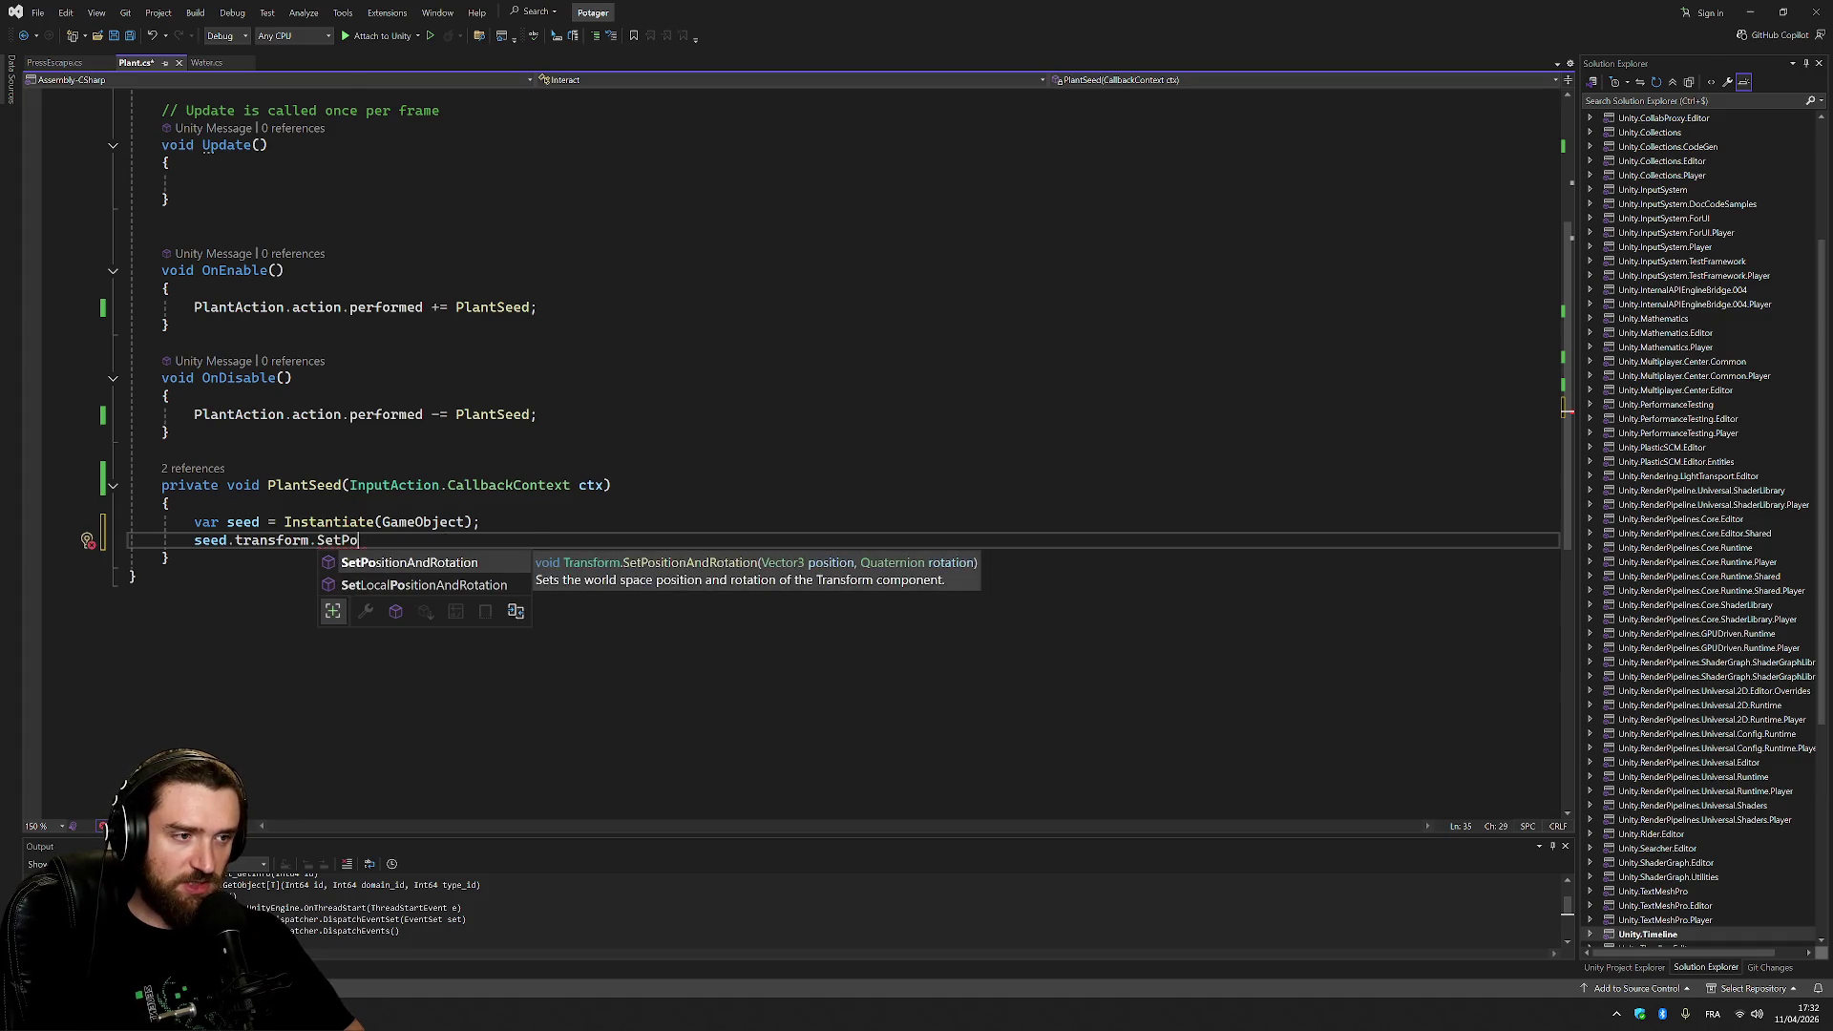
pyautogui.press('Tab')
pyautogui.write('(')
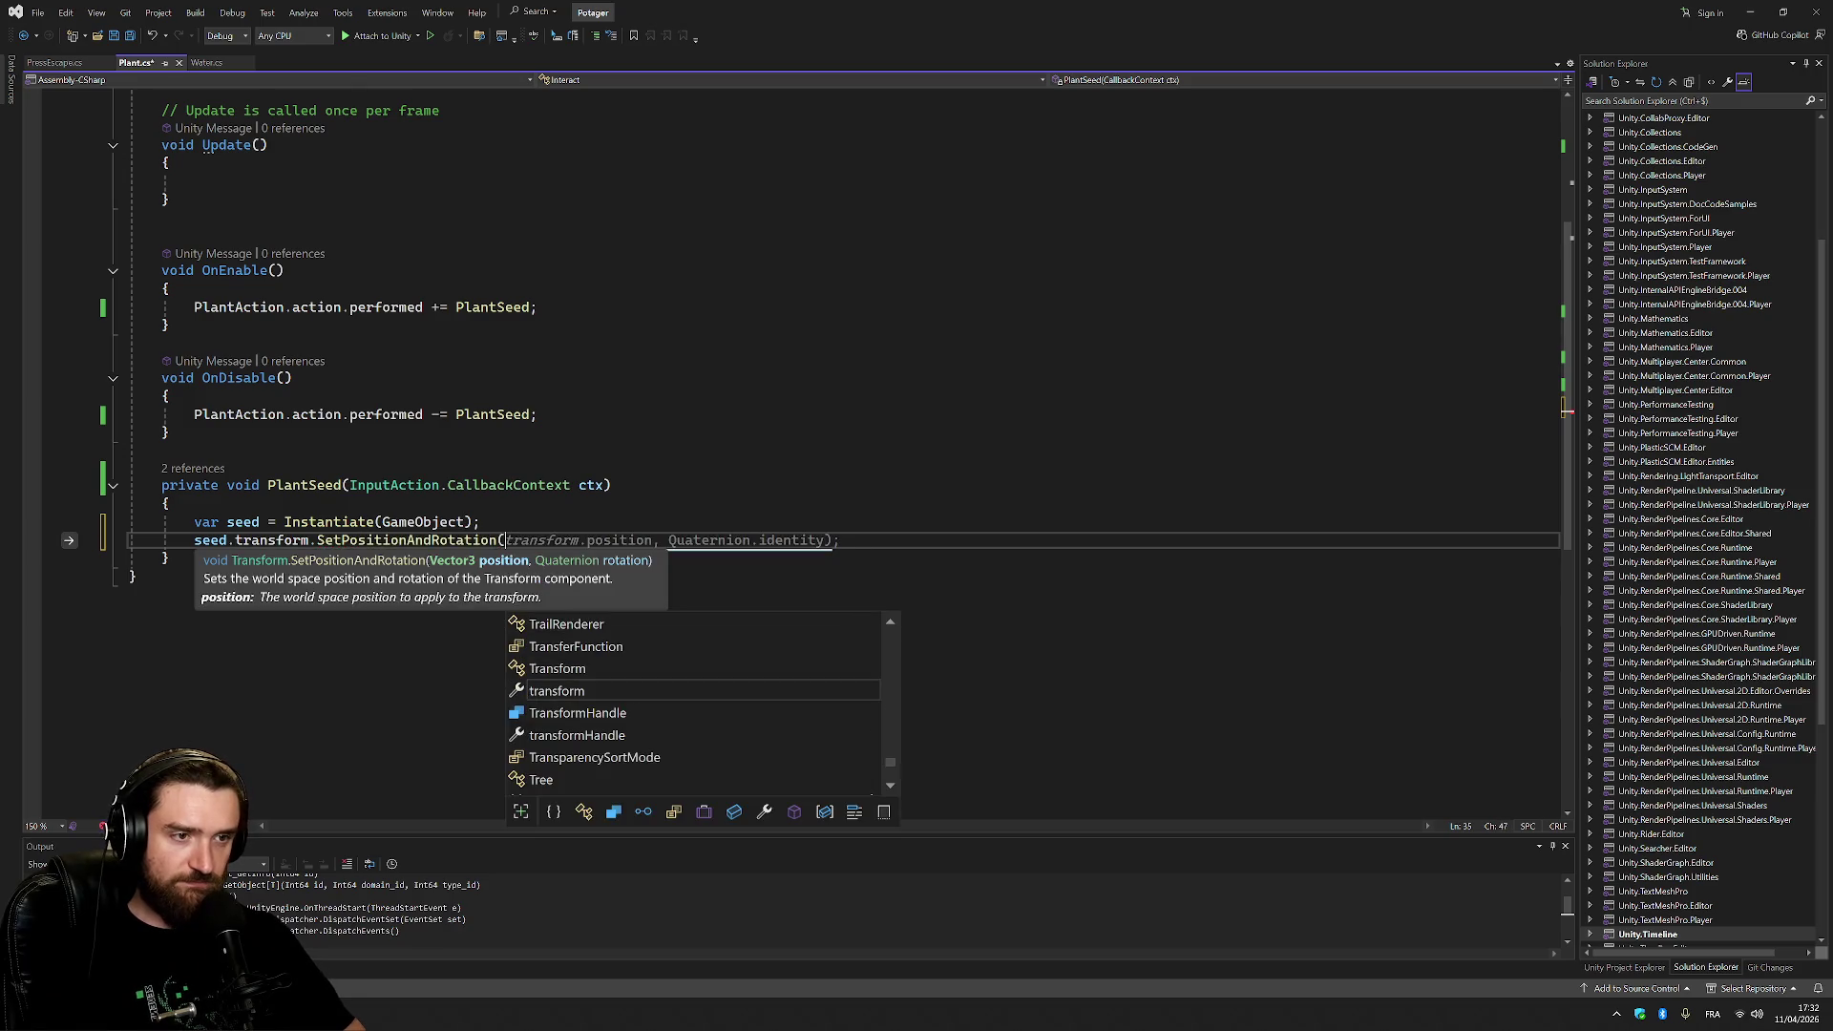
pyautogui.press('Escape')
pyautogui.press('Tab')
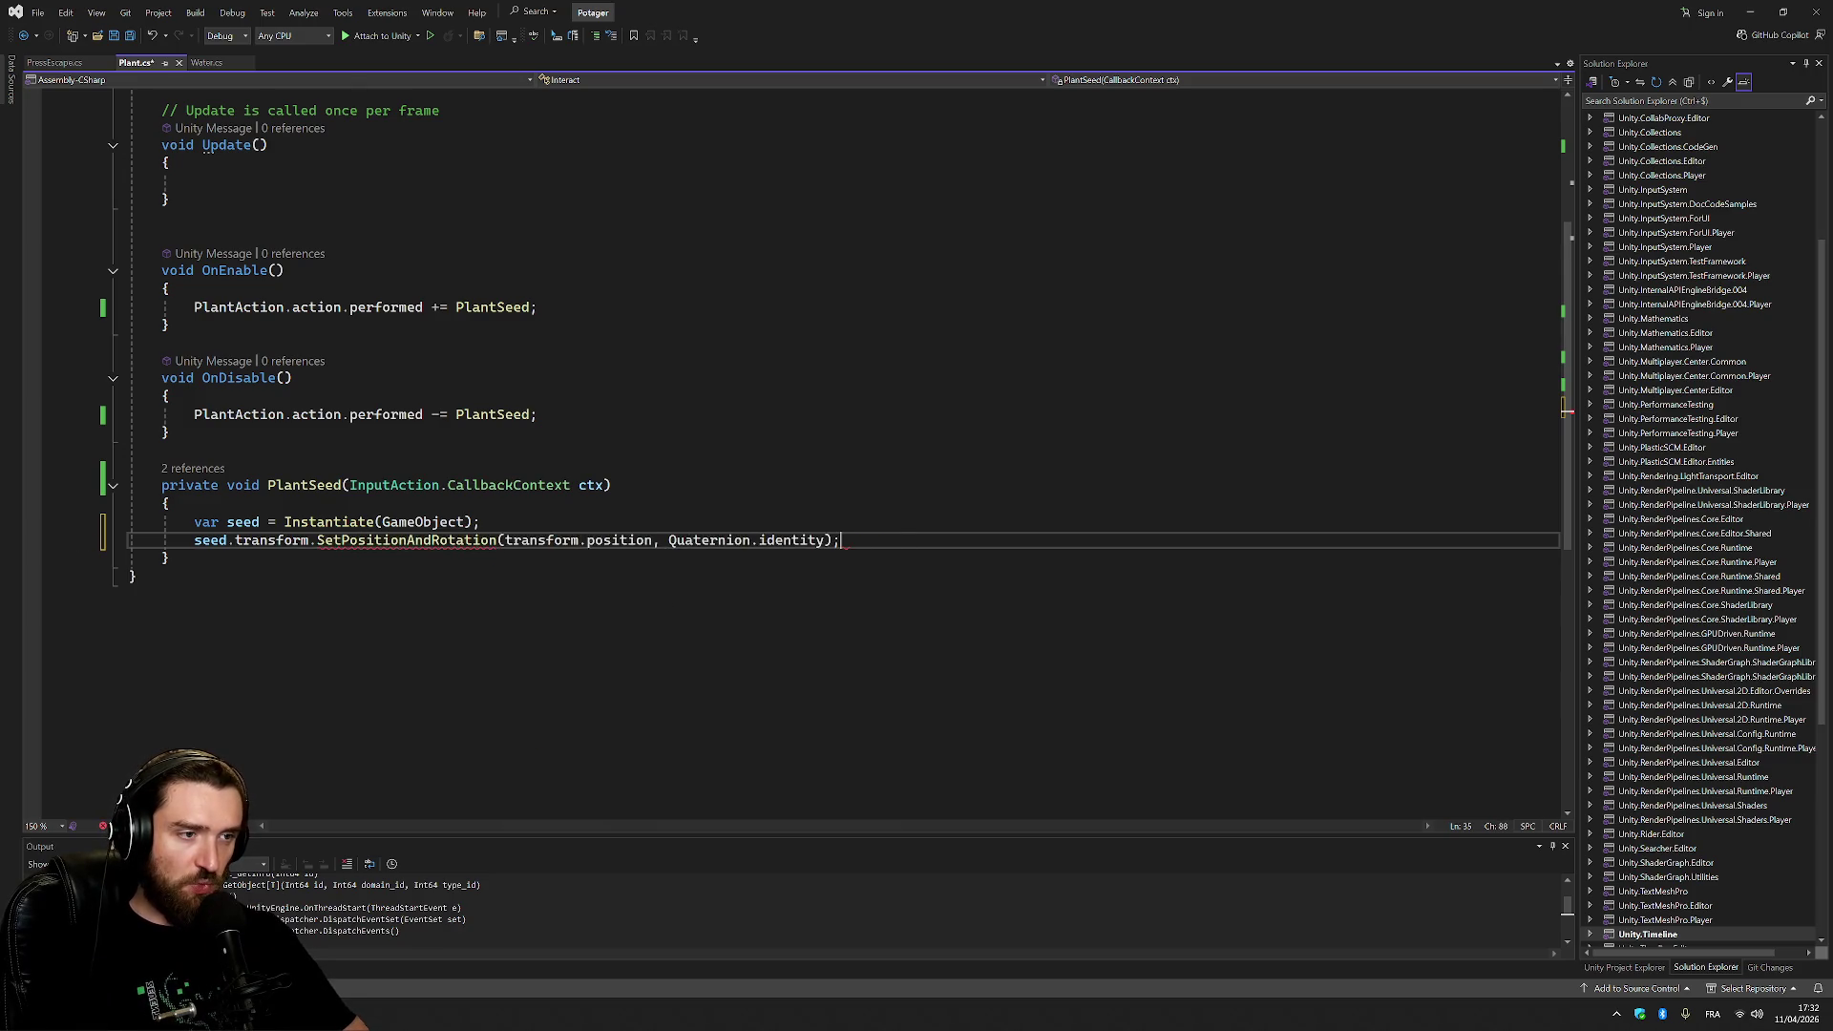
pyautogui.doubleClick(541, 539)
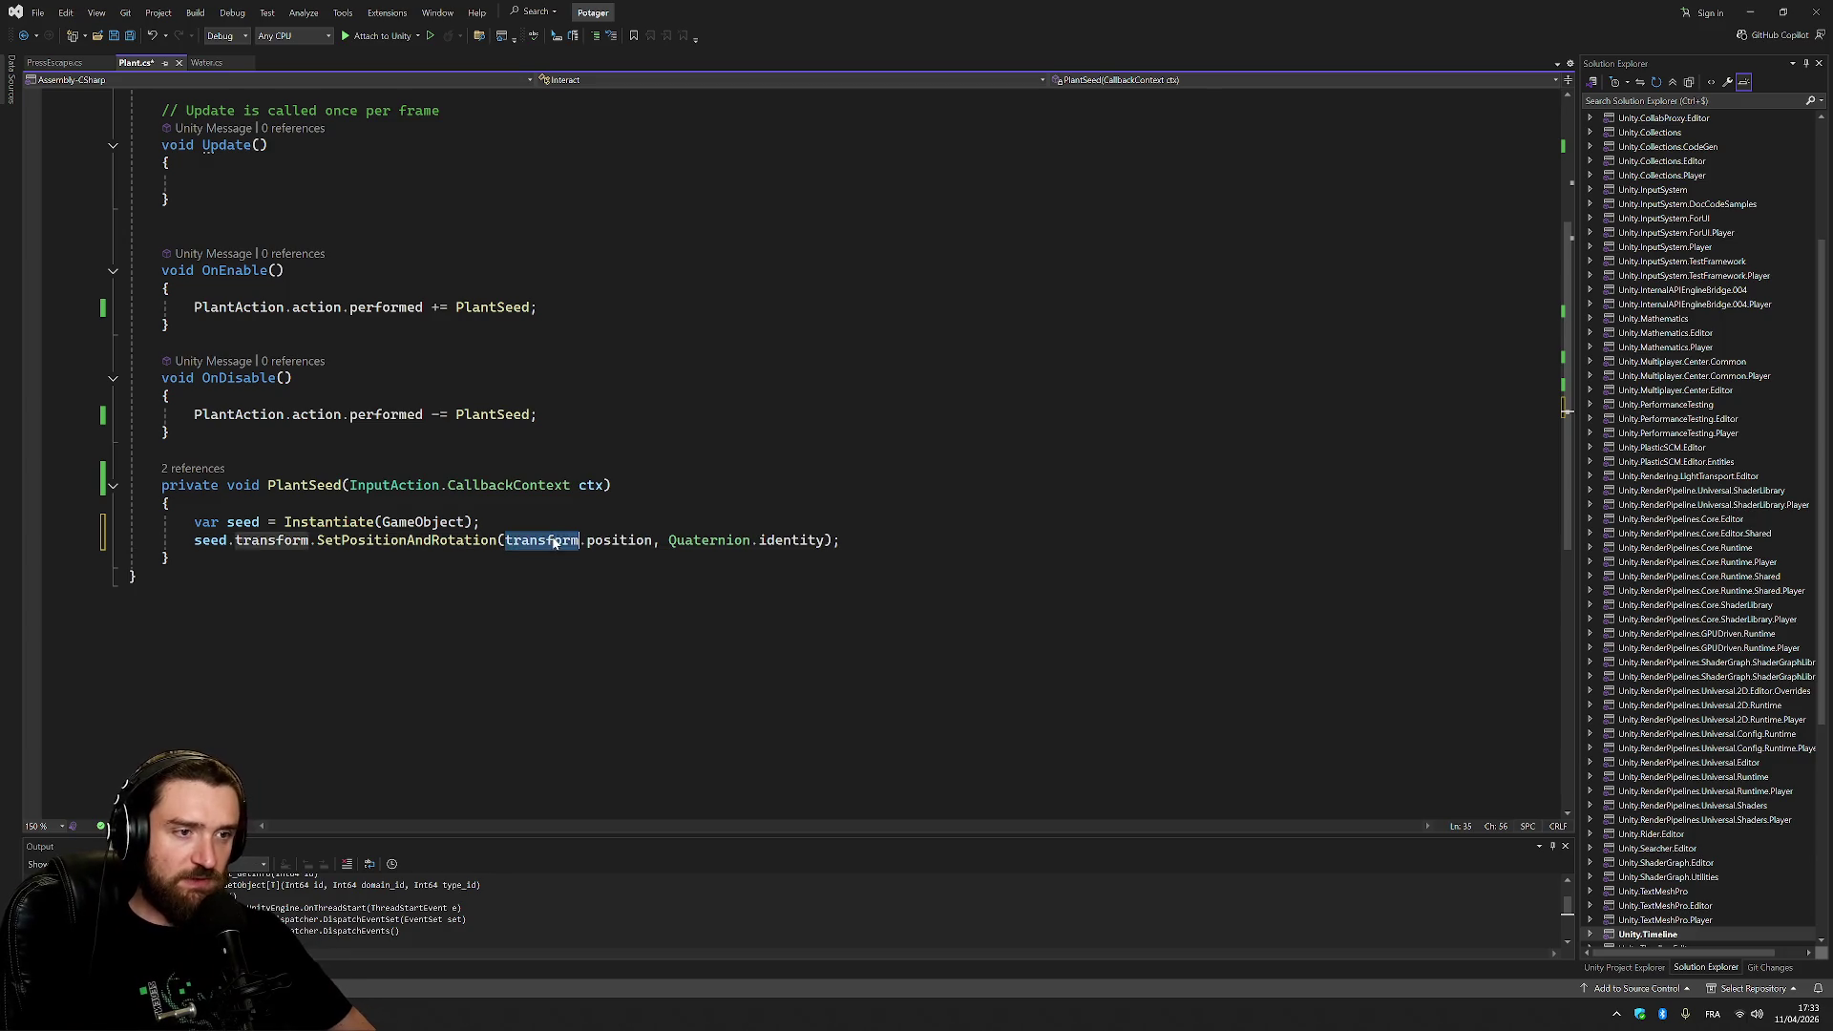
pyautogui.scroll(5, 542, 540)
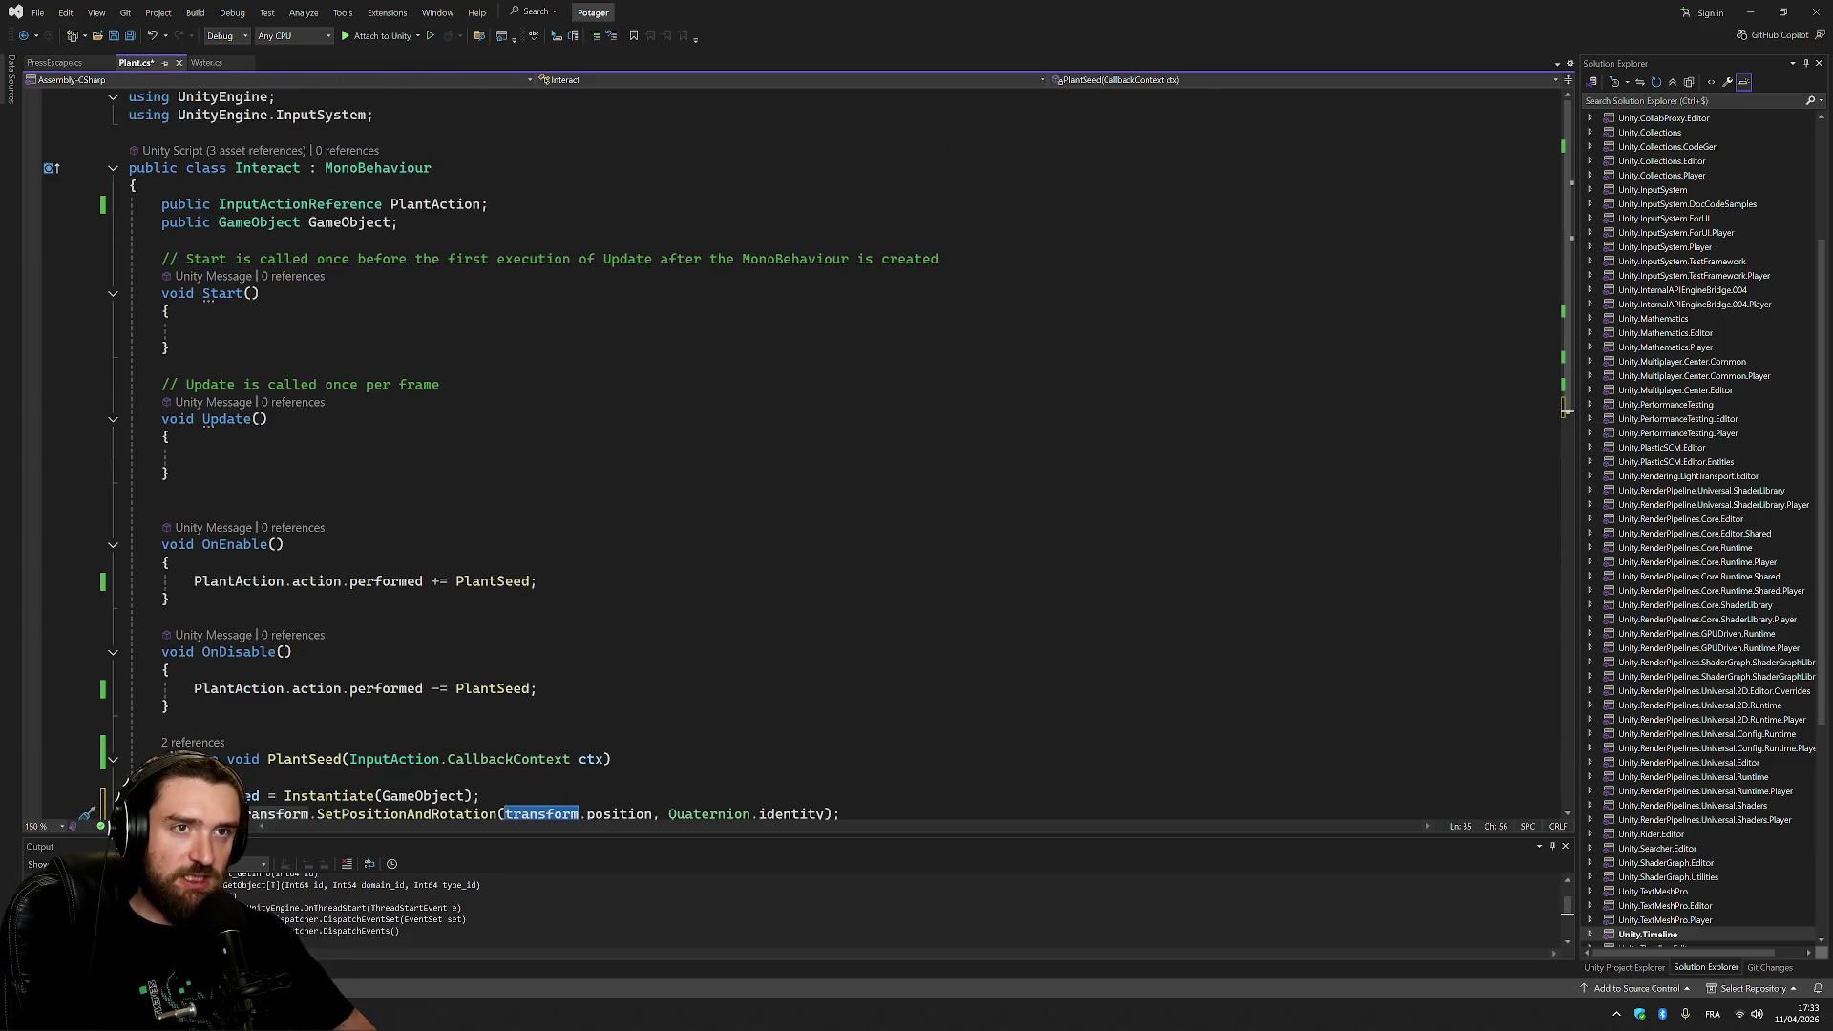
pyautogui.scroll(-5, 541, 539)
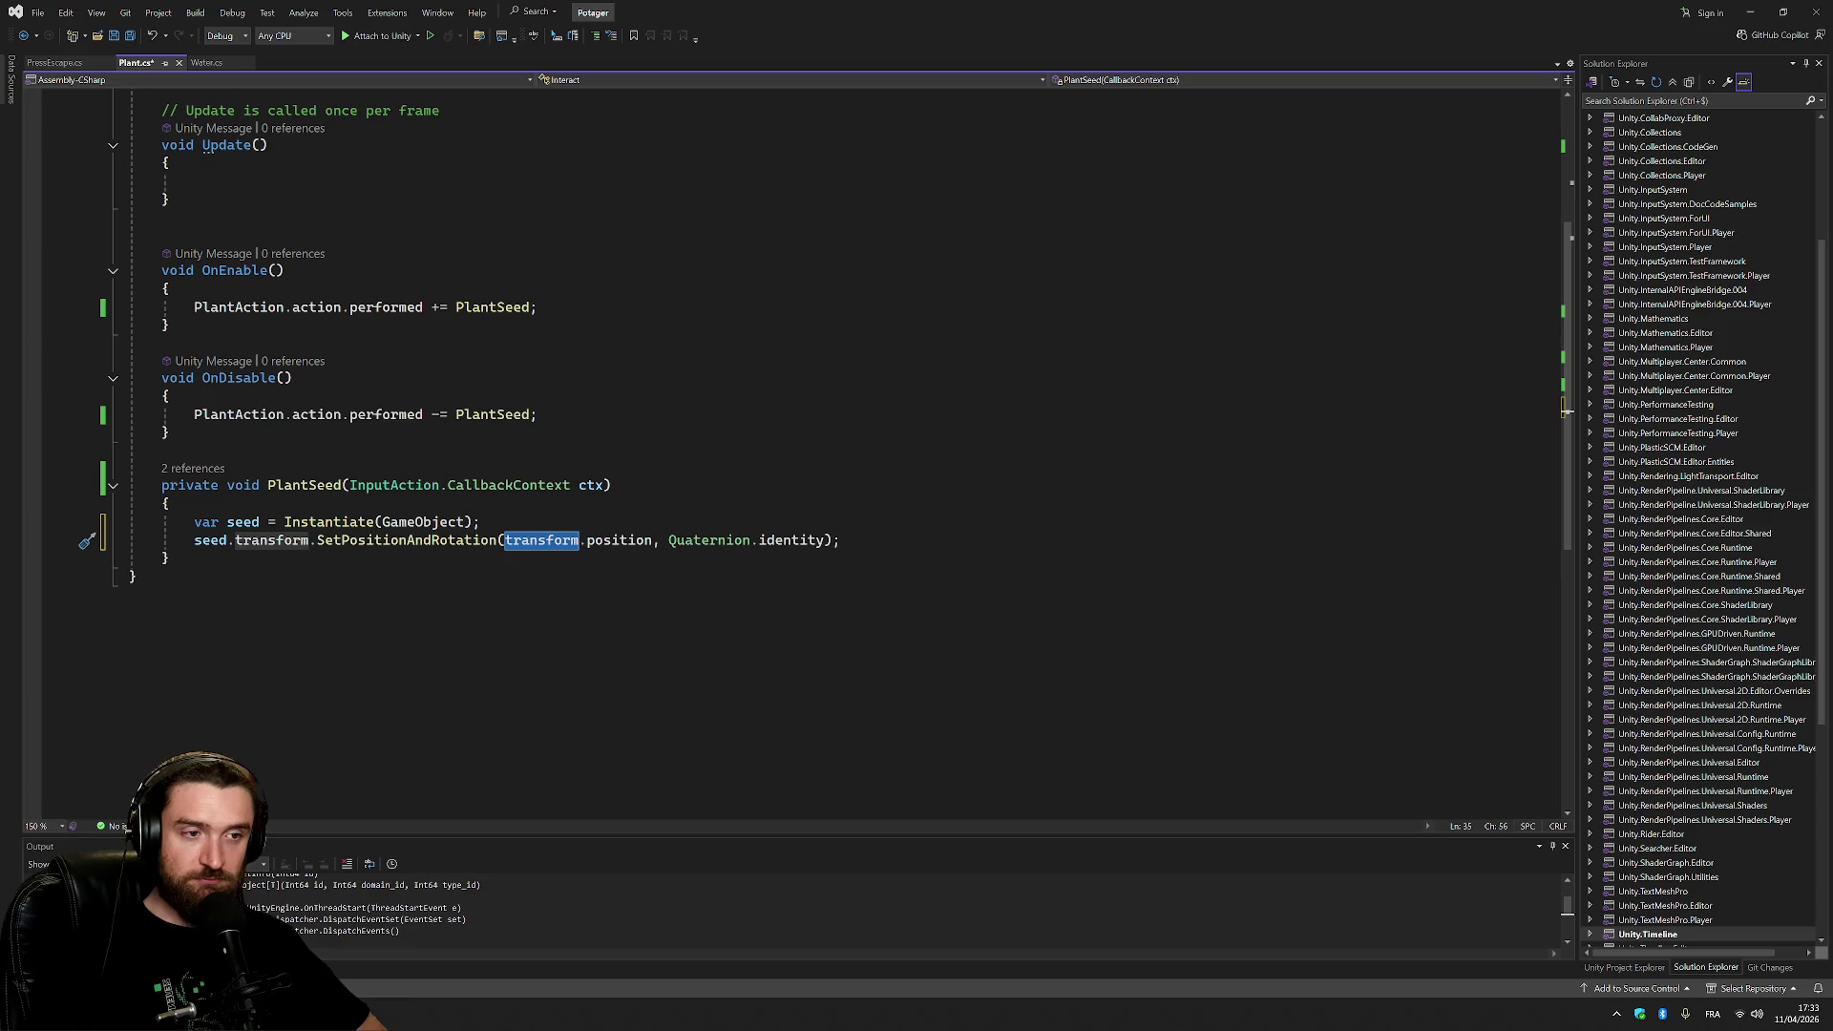
pyautogui.click(481, 523)
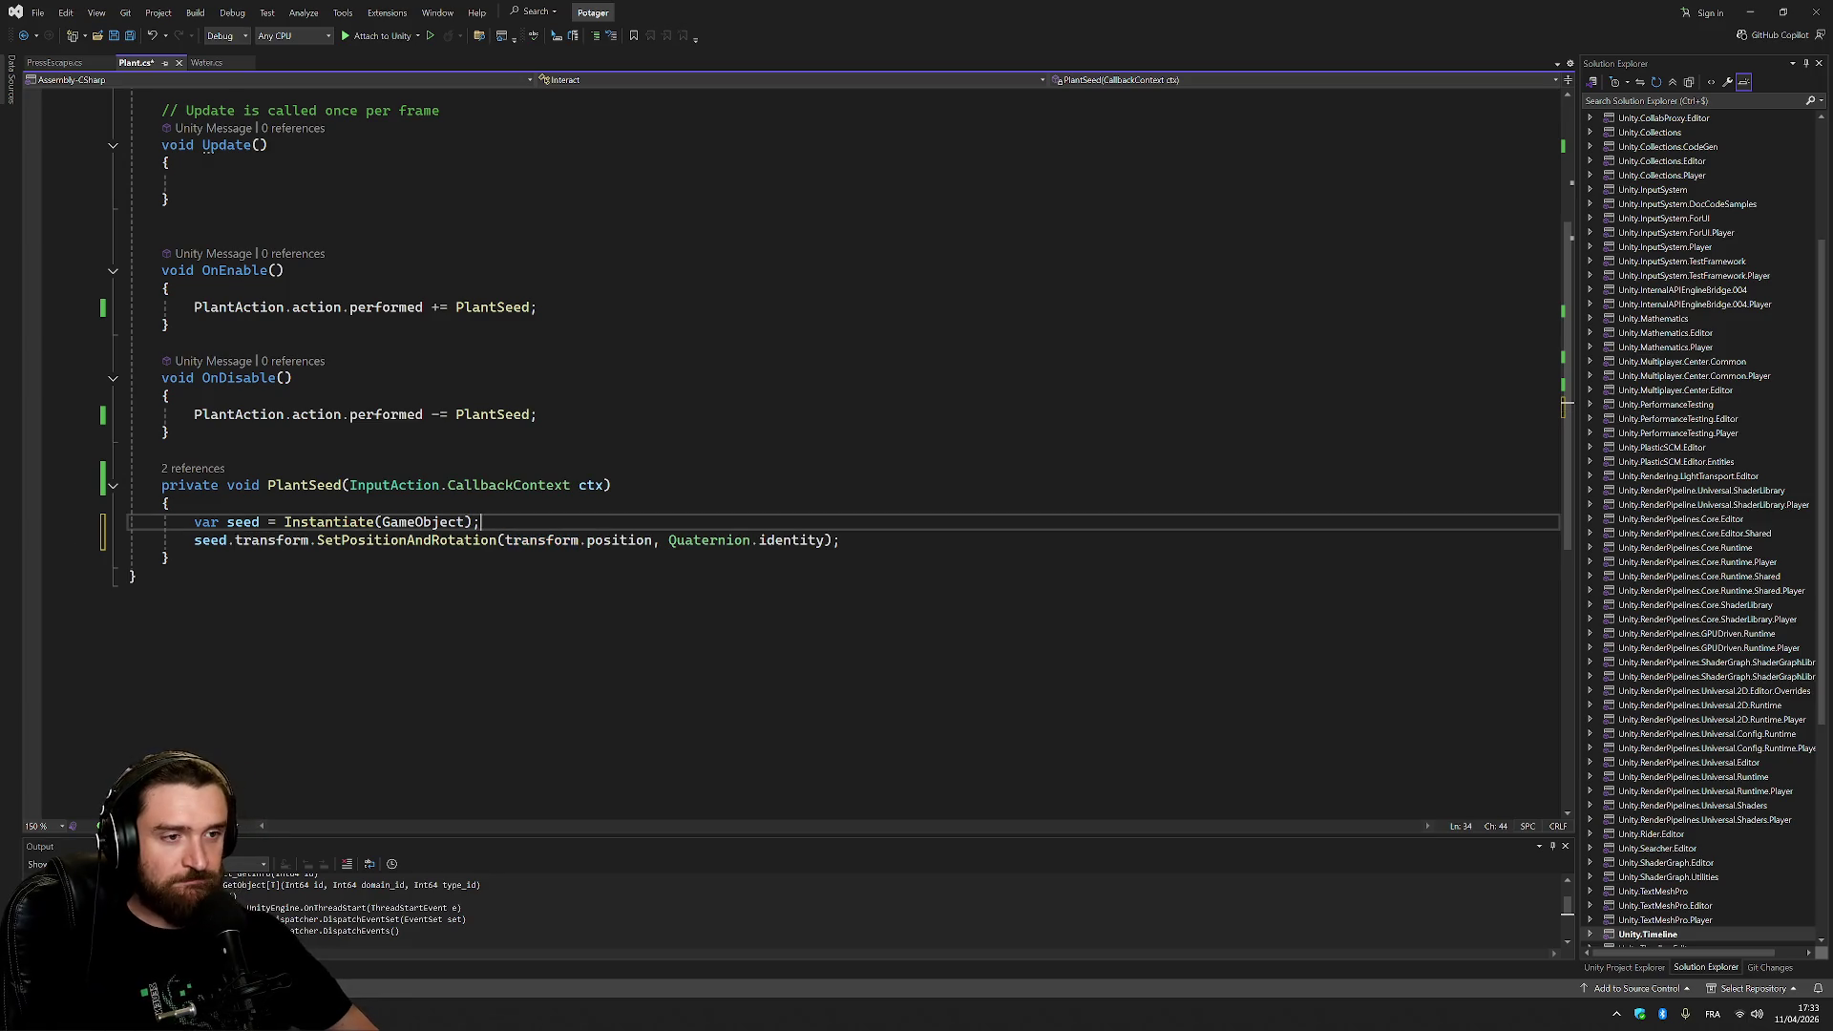
pyautogui.hotkey('ctrl', 's')
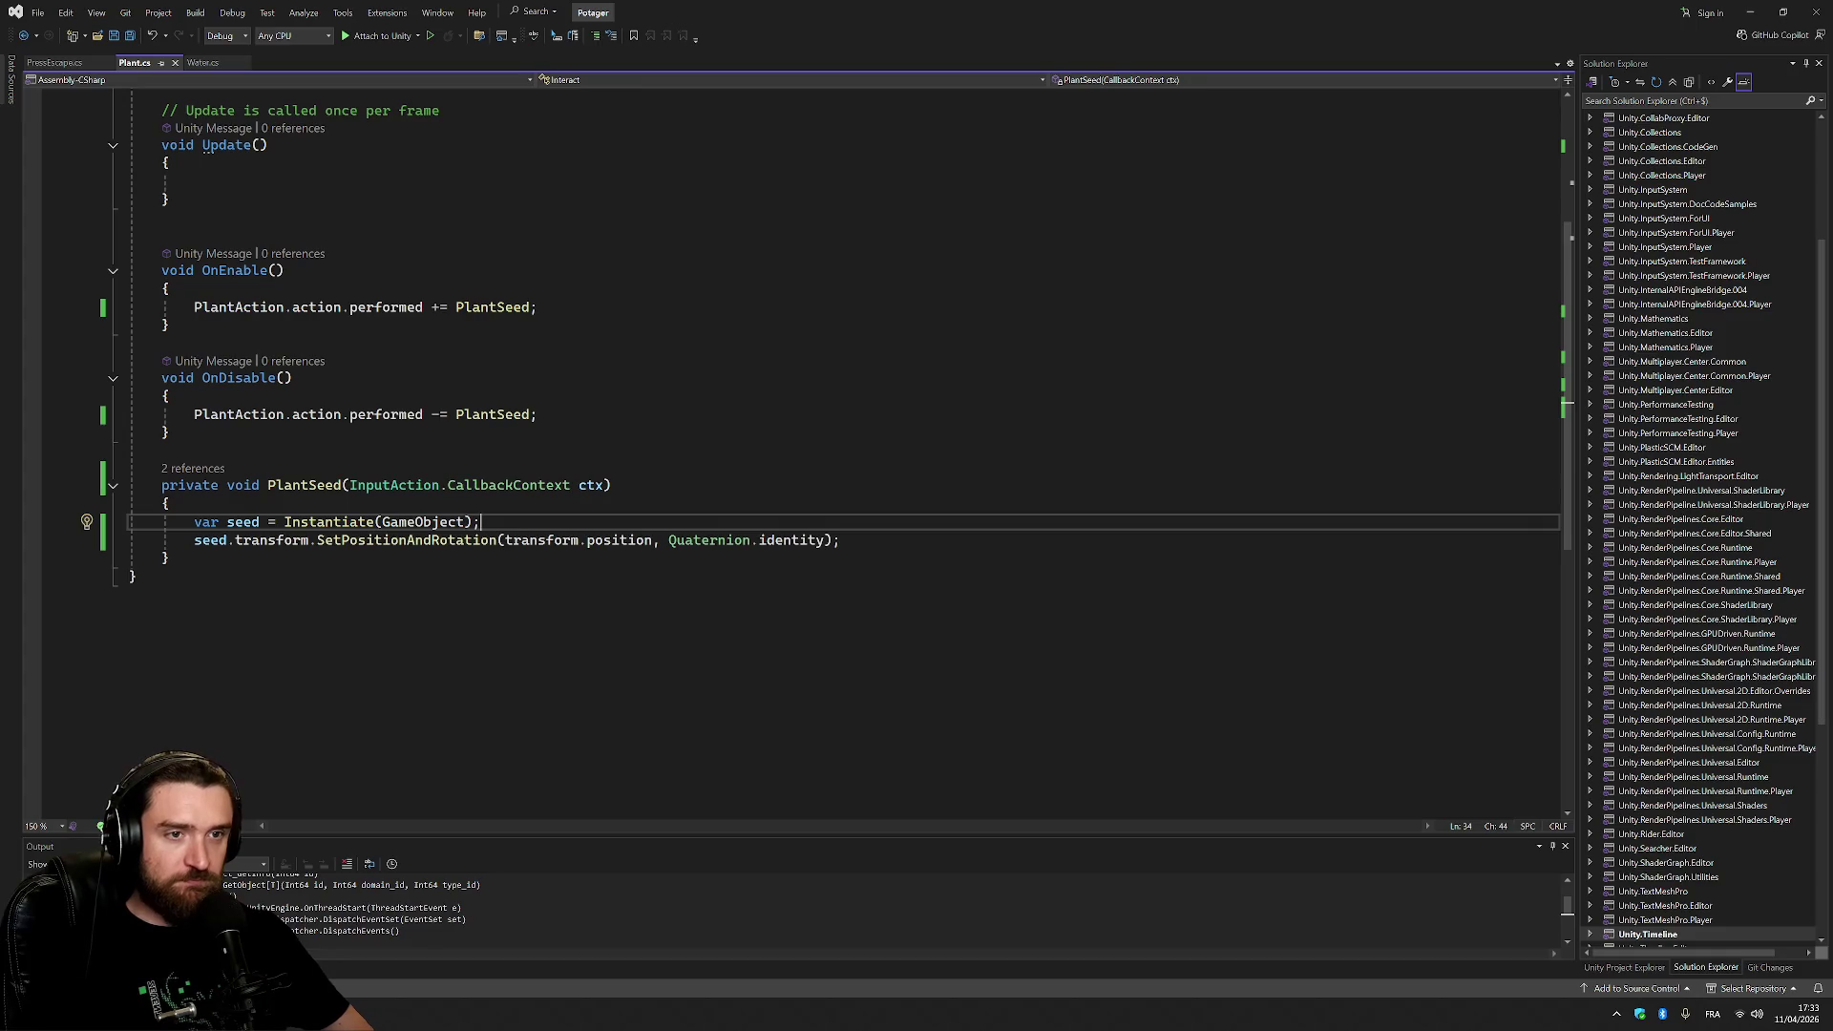
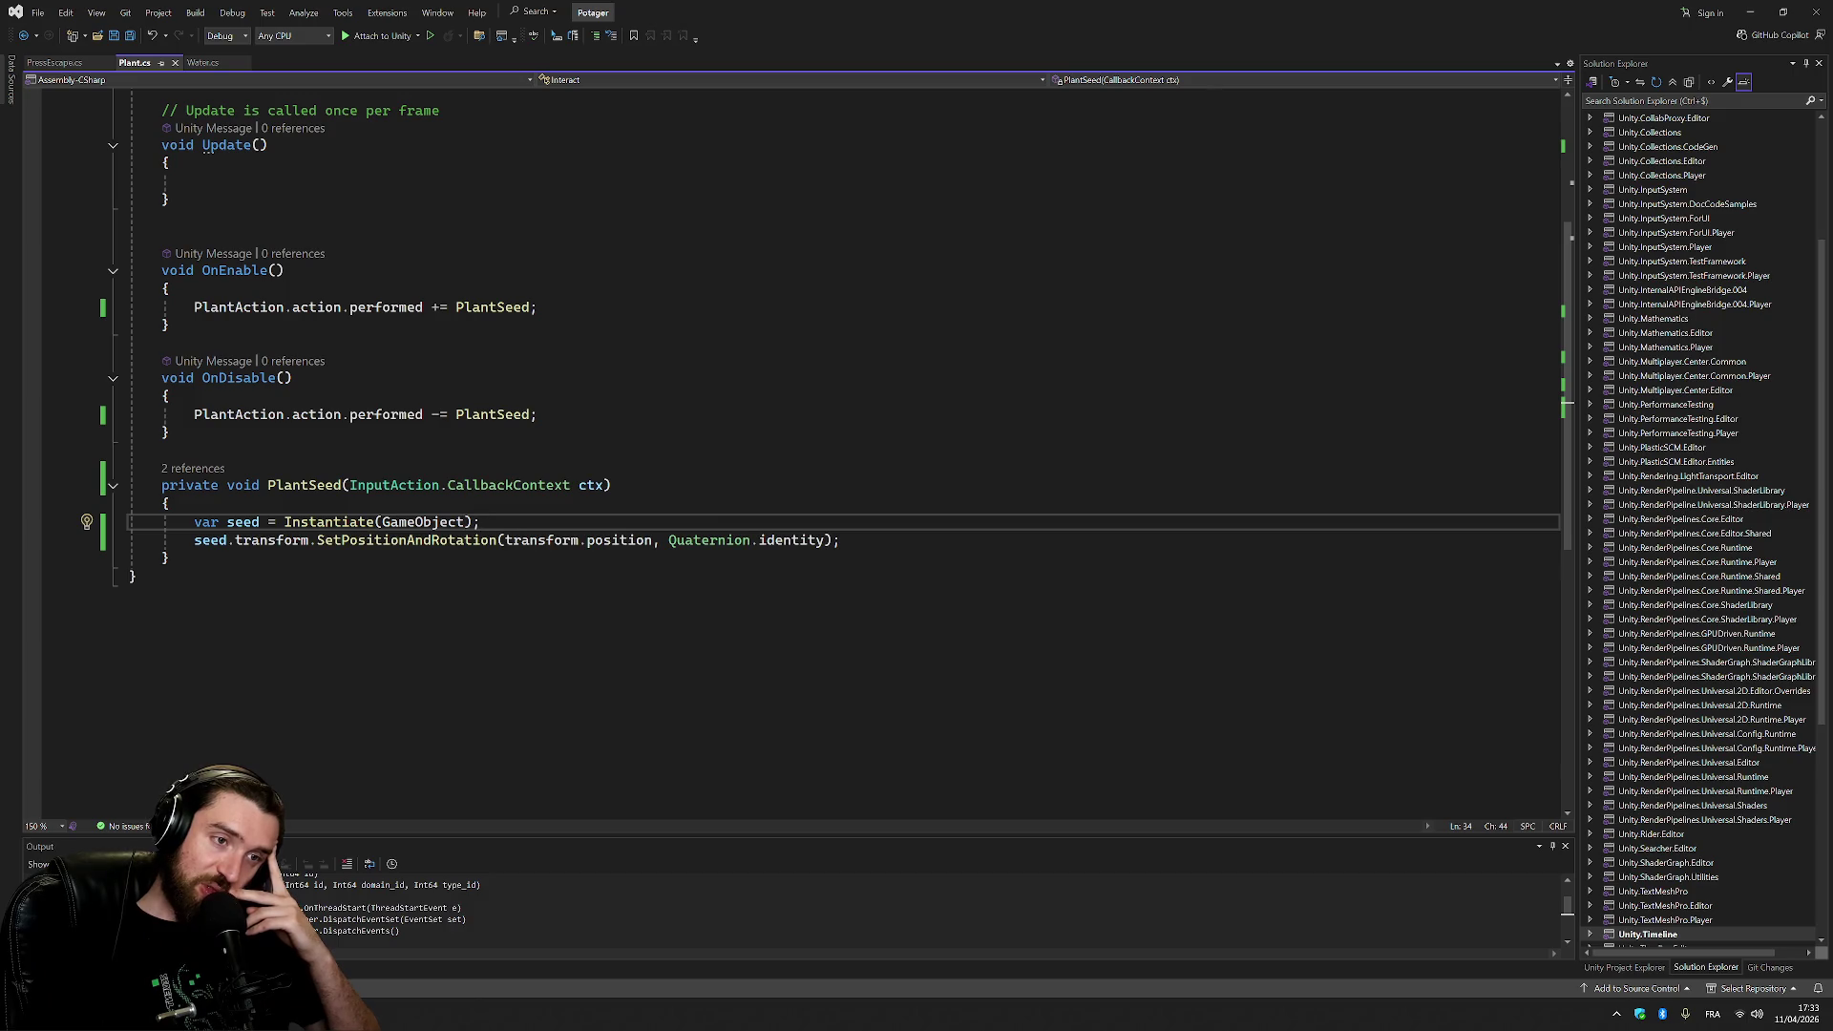
# Delete the empty Start and Update methods from the Interact class in Plant.cs.
pyautogui.scroll(5, 793, 449)
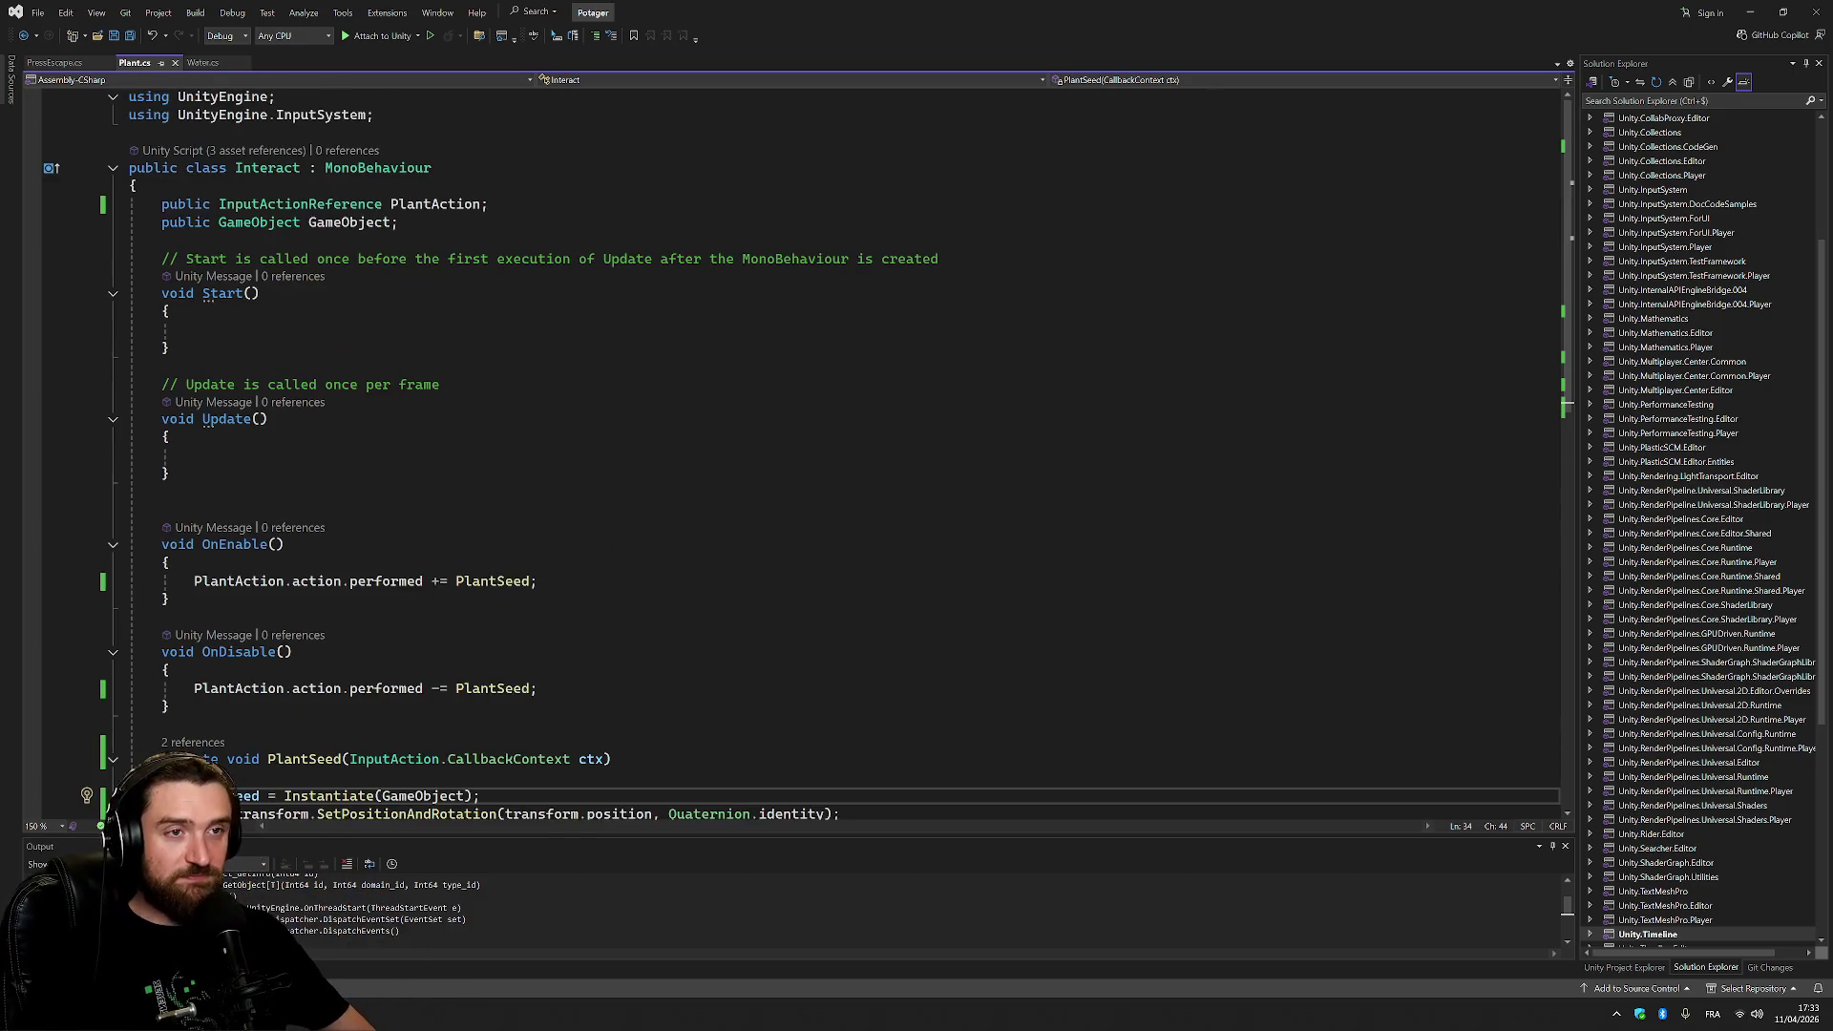
pyautogui.click(137, 168)
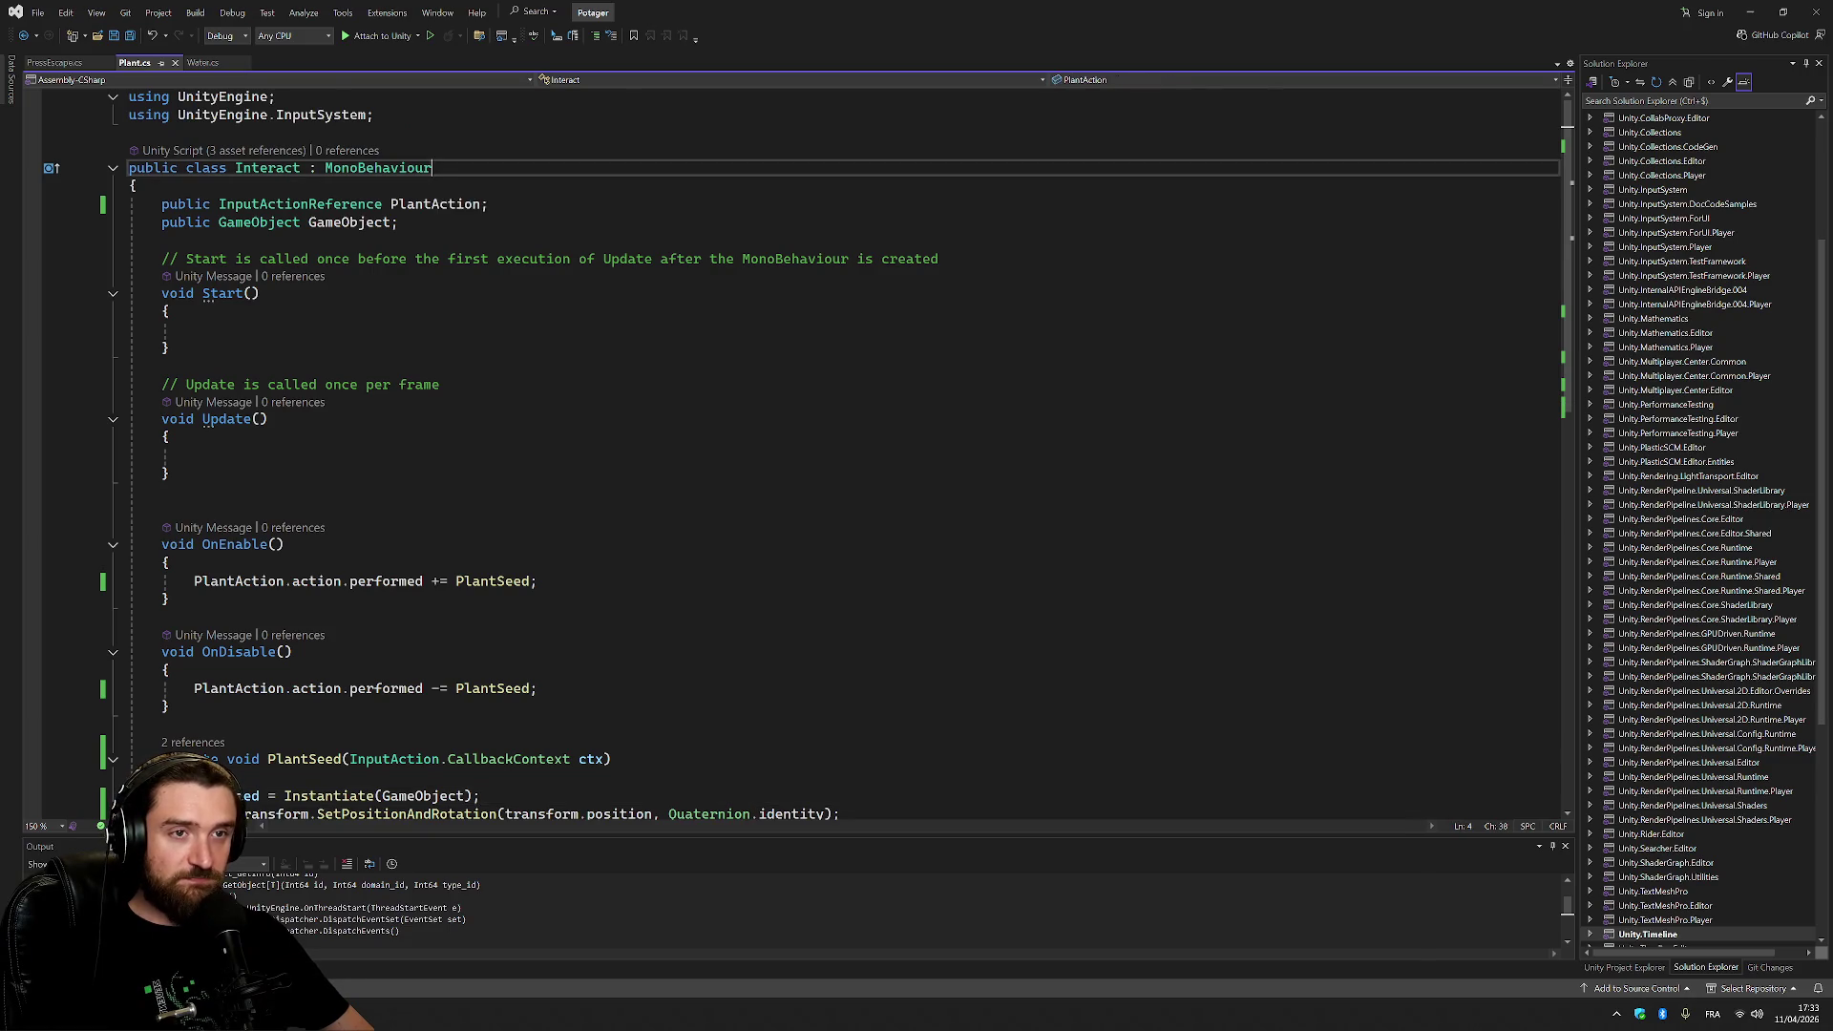
pyautogui.press('Down')
pyautogui.moveTo(309, 259)
pyautogui.mouseDown()
pyautogui.moveTo(272, 420)
pyautogui.moveTo(194, 454)
pyautogui.mouseUp()
pyautogui.press('BackSpace')
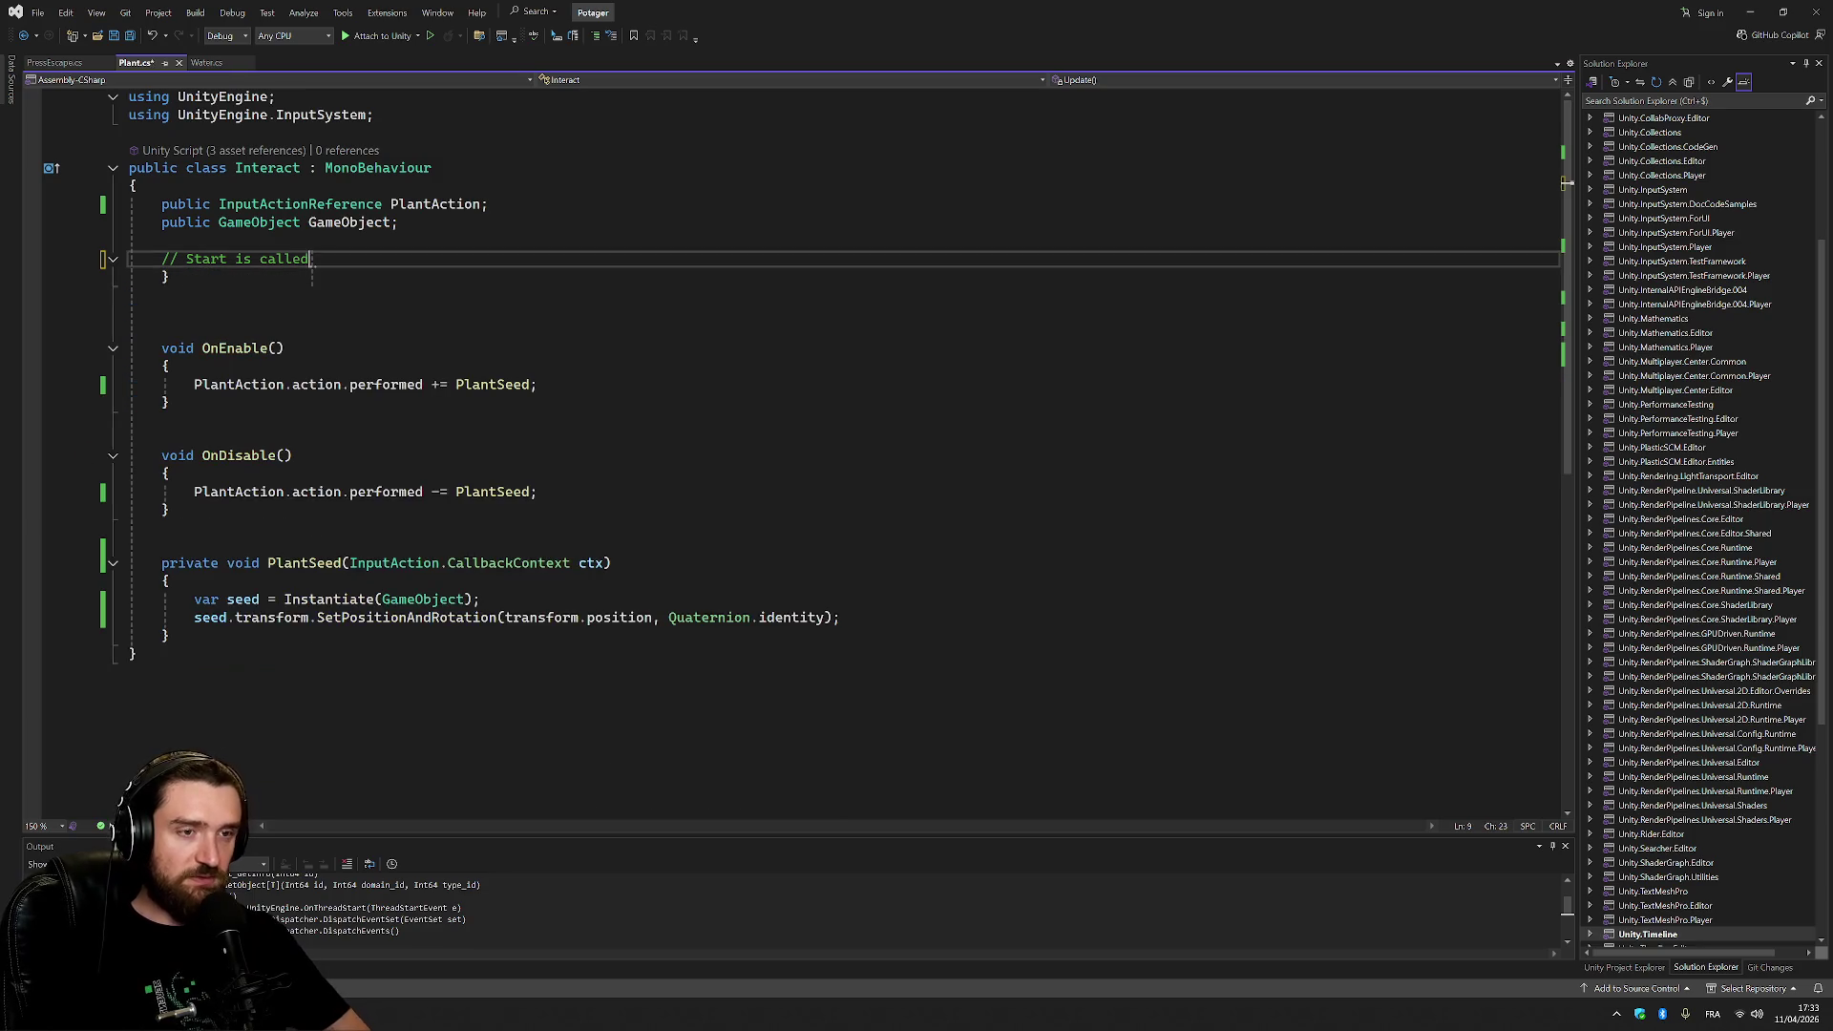
# Remove the leftover brace, comment and blank lines, save Plant.cs, and select the remaining members.
pyautogui.moveTo(310, 259); pyautogui.dragTo(312, 275)
pyautogui.press('BackSpace')
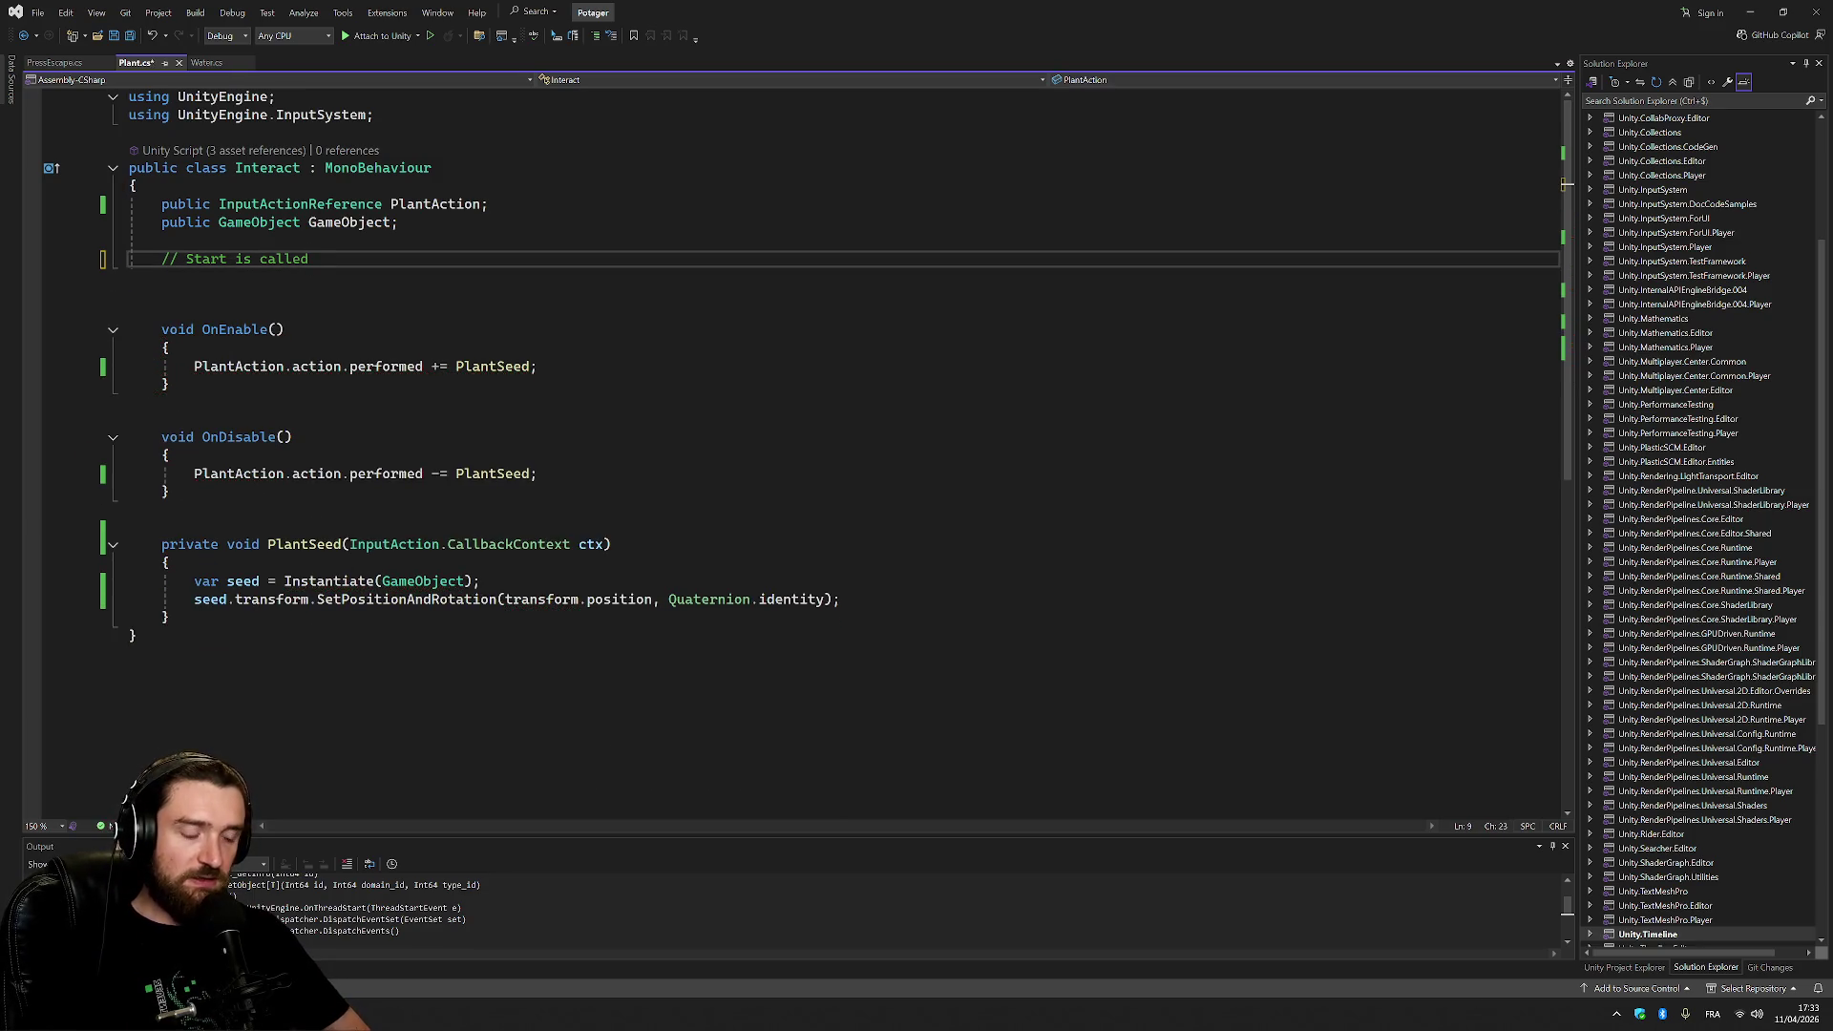
pyautogui.hotkey('shift', 'Home')
pyautogui.press('BackSpace')
pyautogui.press('Delete')
pyautogui.press('Delete')
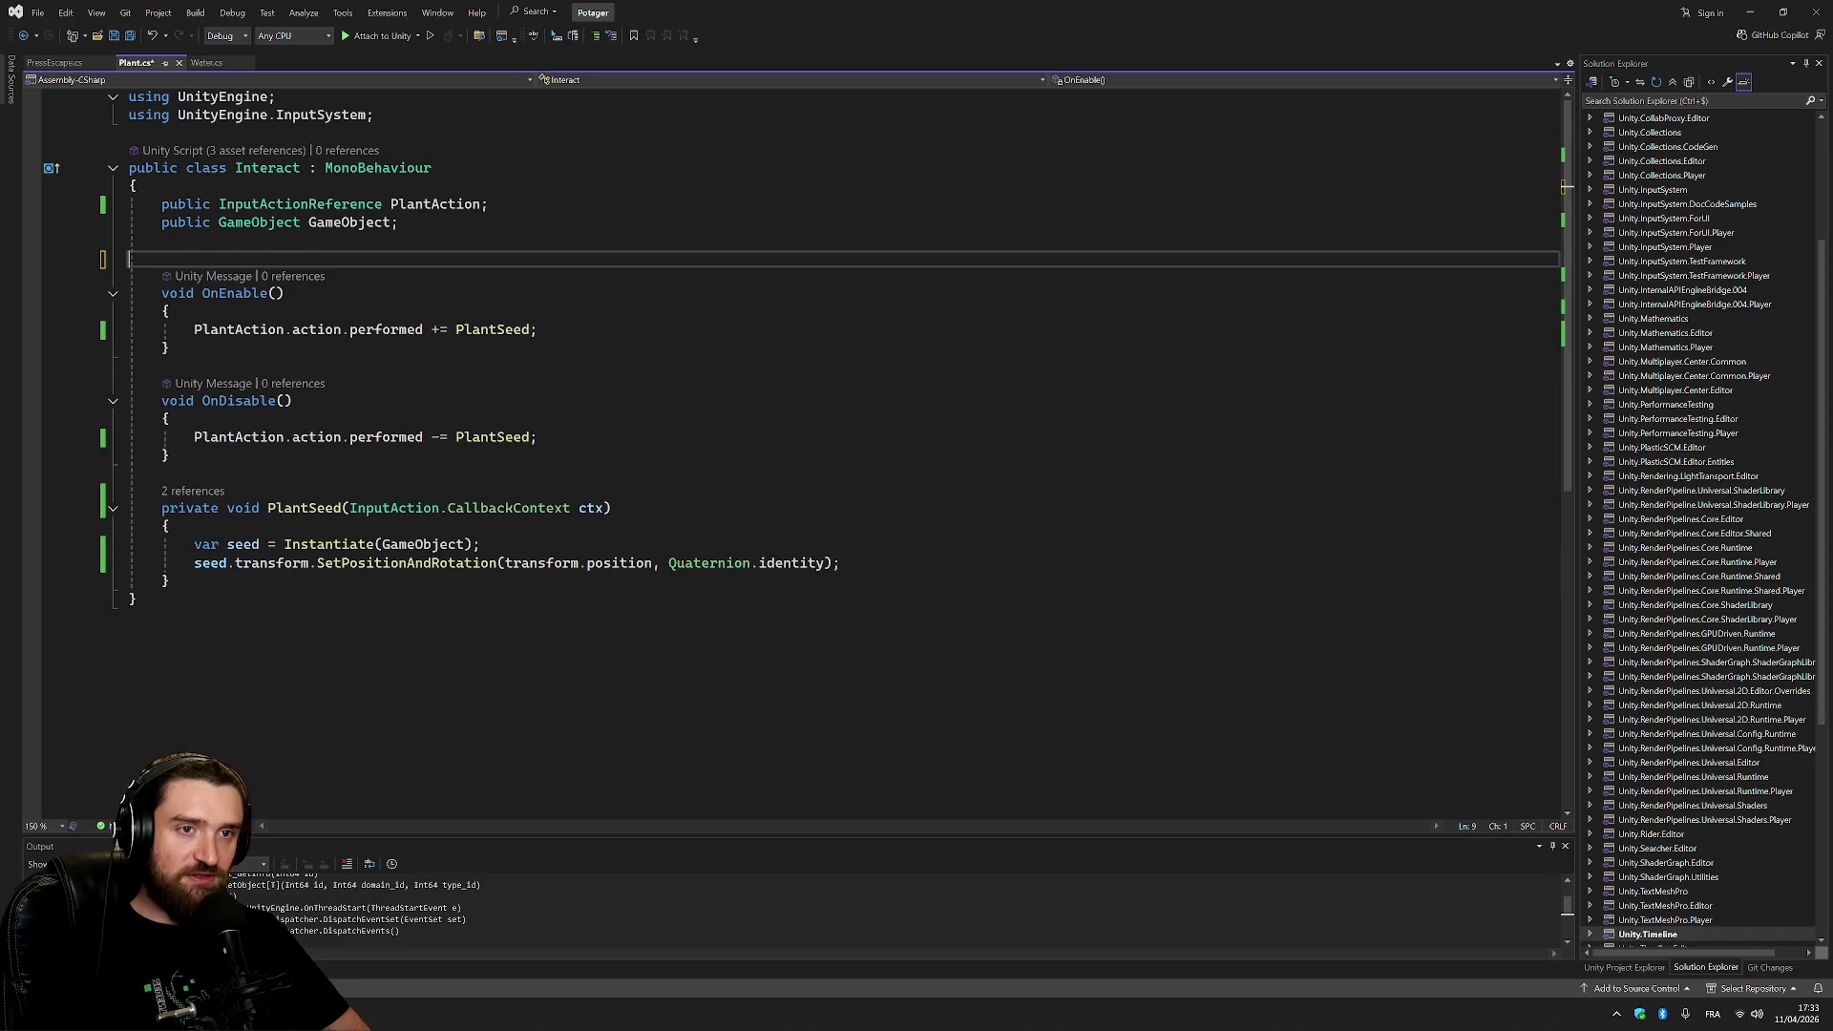
pyautogui.hotkey('ctrl', 's')
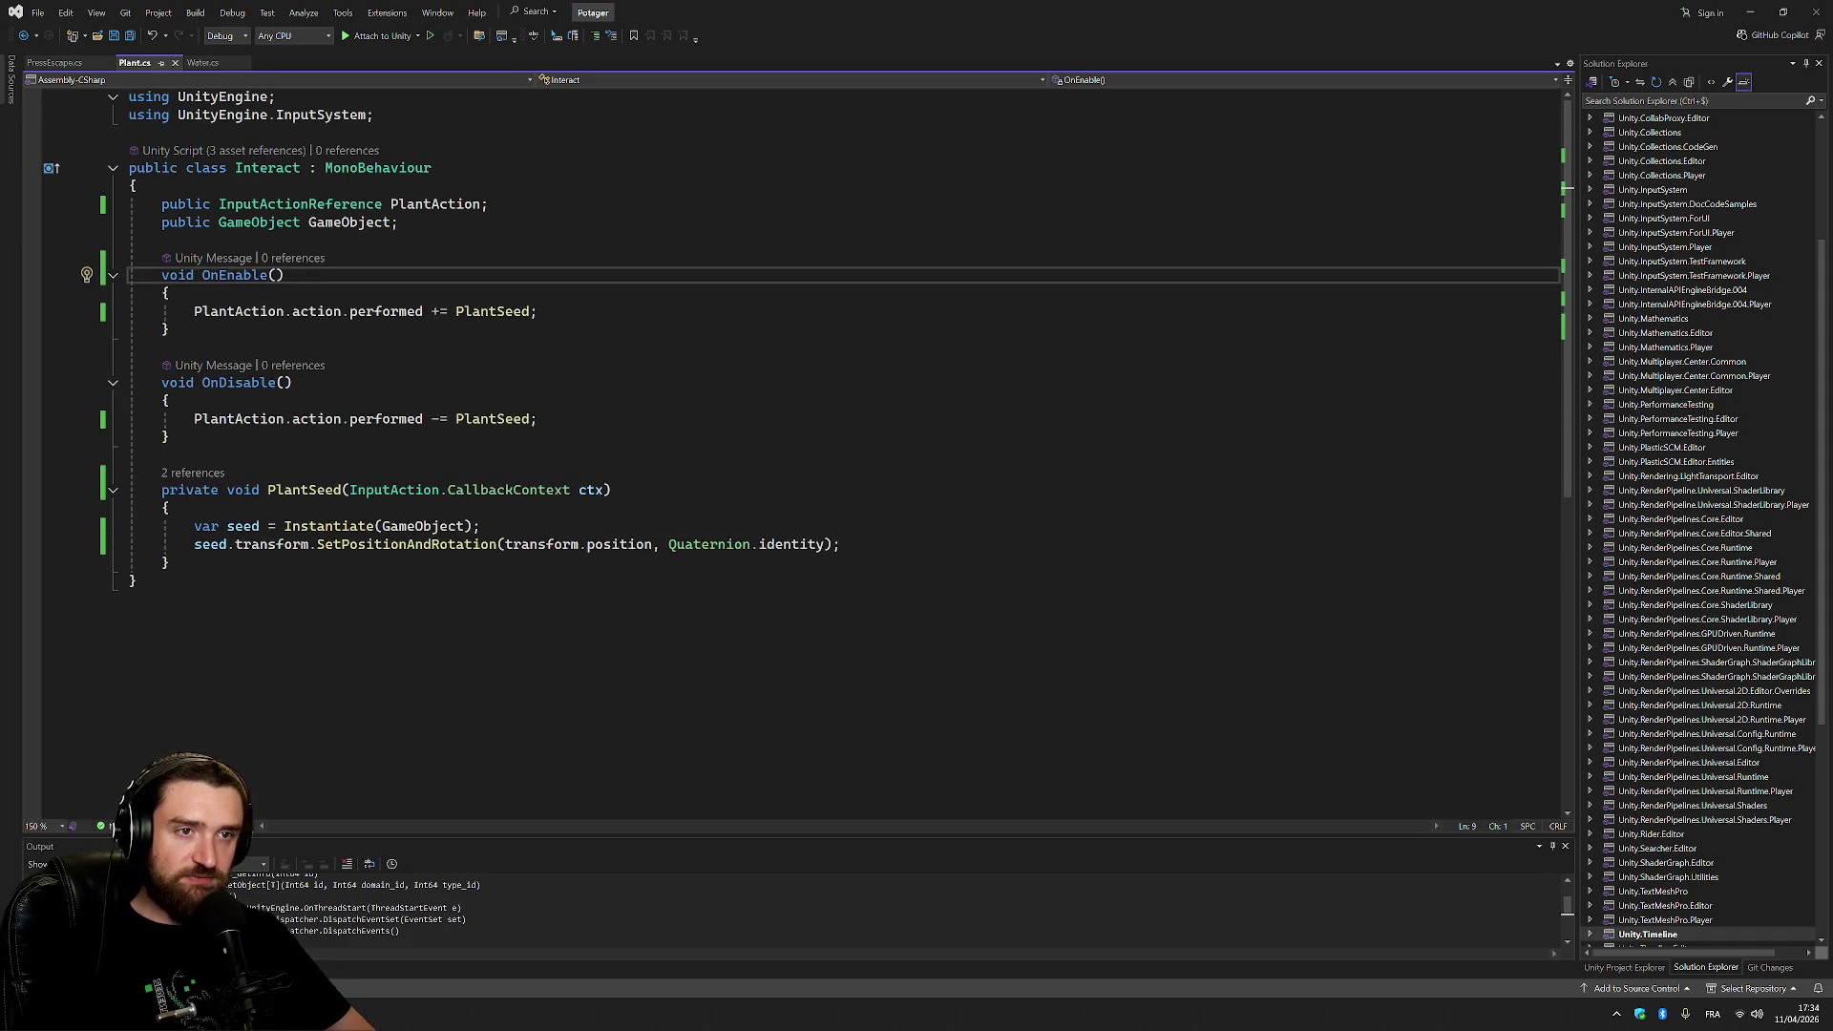
pyautogui.moveTo(93, 207); pyautogui.dragTo(93, 563)
pyautogui.hotkey('ctrl', 'c')
# Paste the planting code over Water.cs's Start/Update and add the UnityEngine.InputSystem using directive.
pyautogui.click(202, 62)
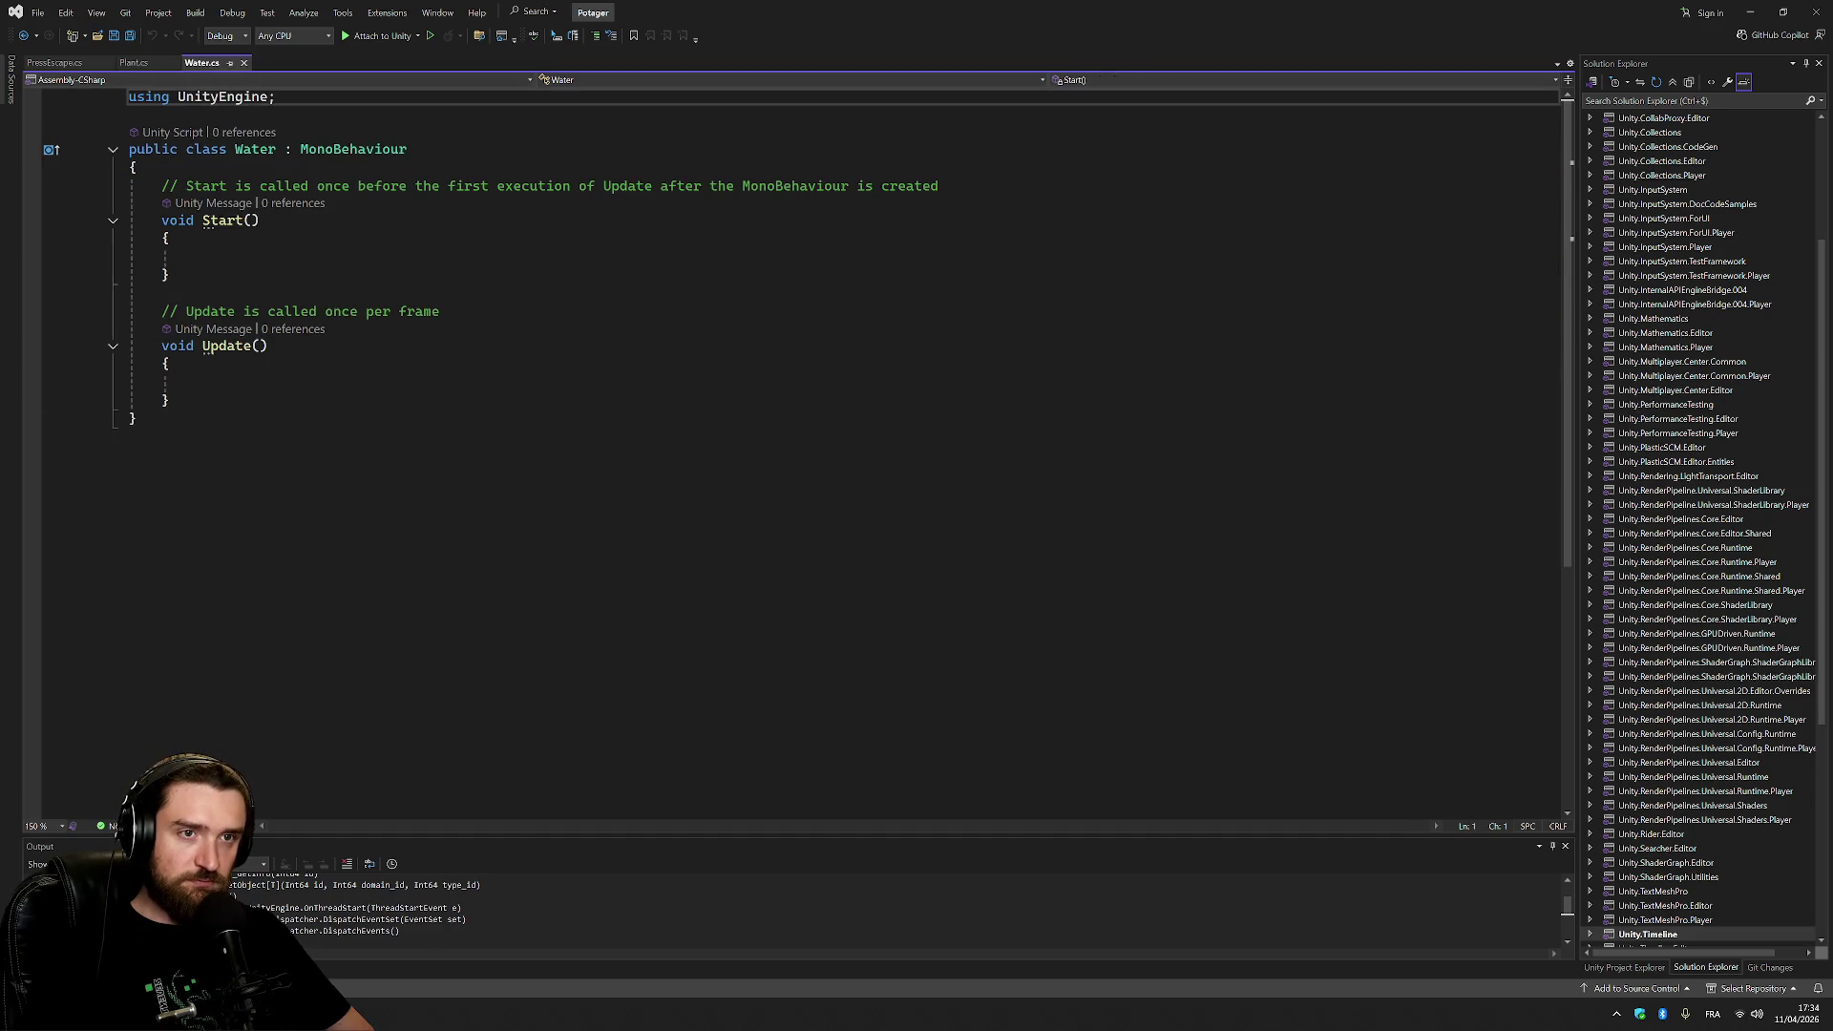
pyautogui.moveTo(80, 191); pyautogui.dragTo(82, 405)
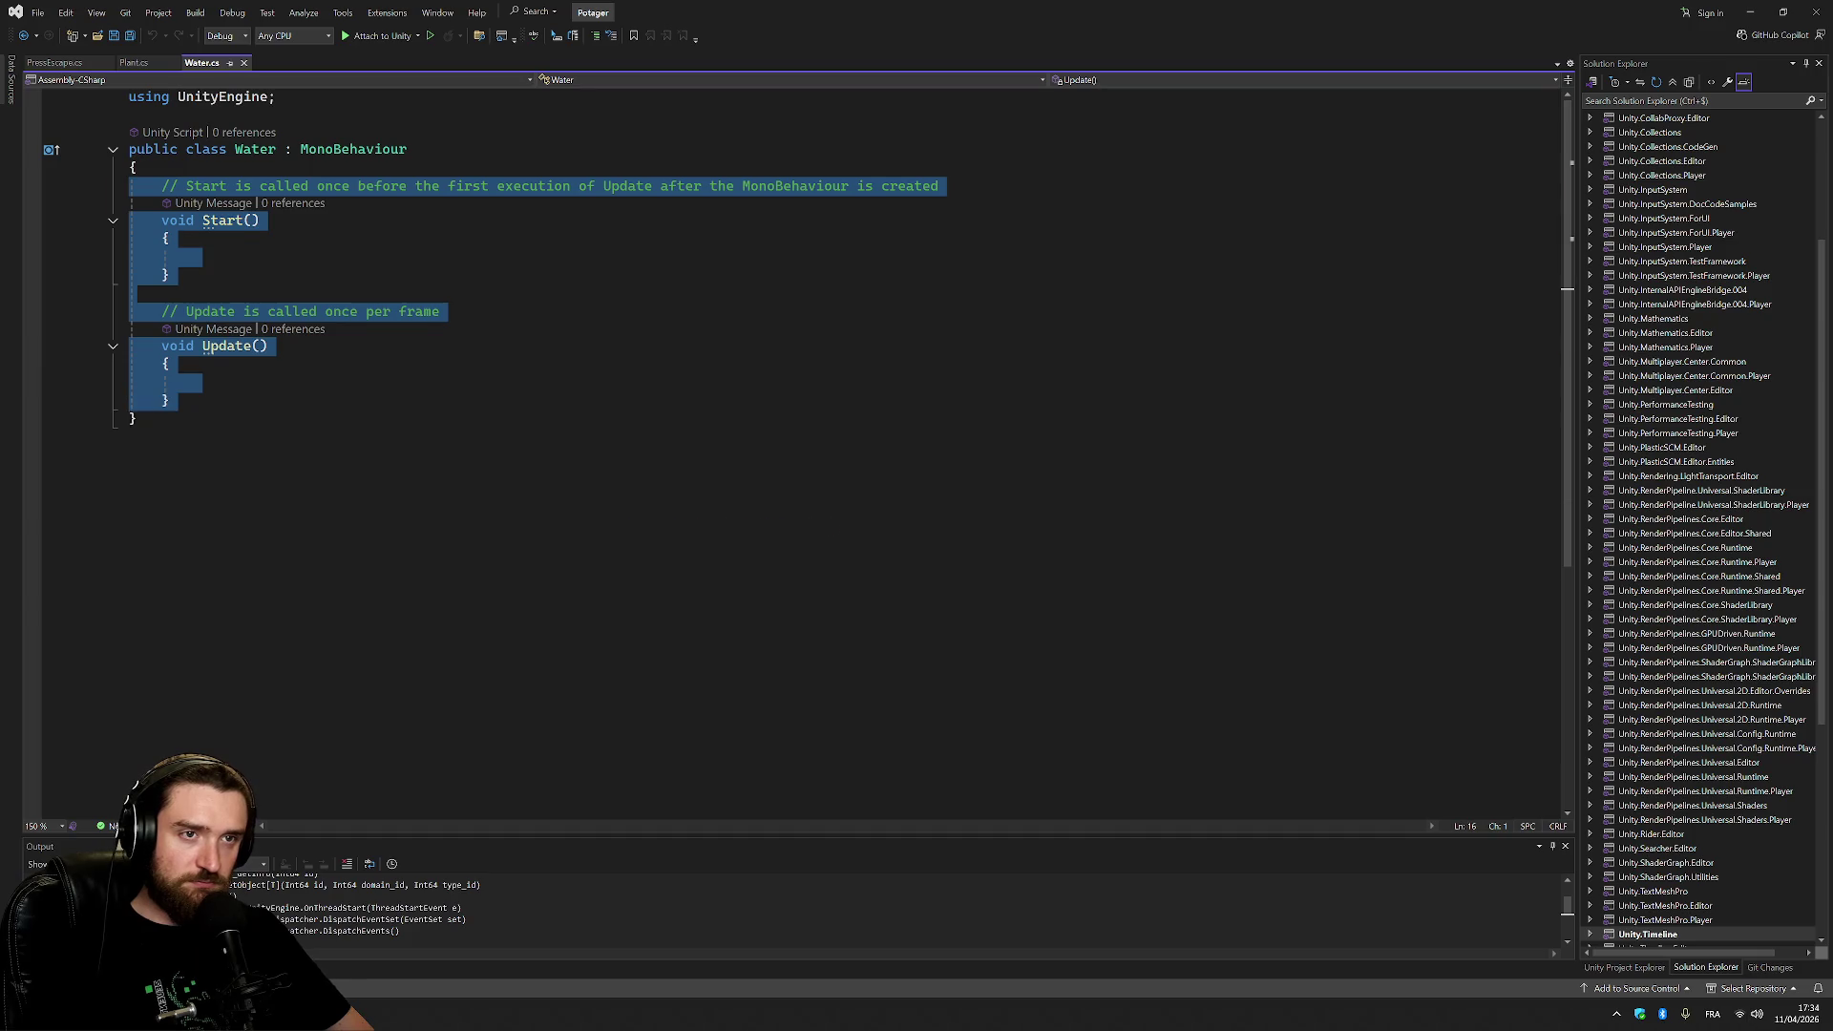
pyautogui.hotkey('ctrl', 'v')
pyautogui.click(359, 187)
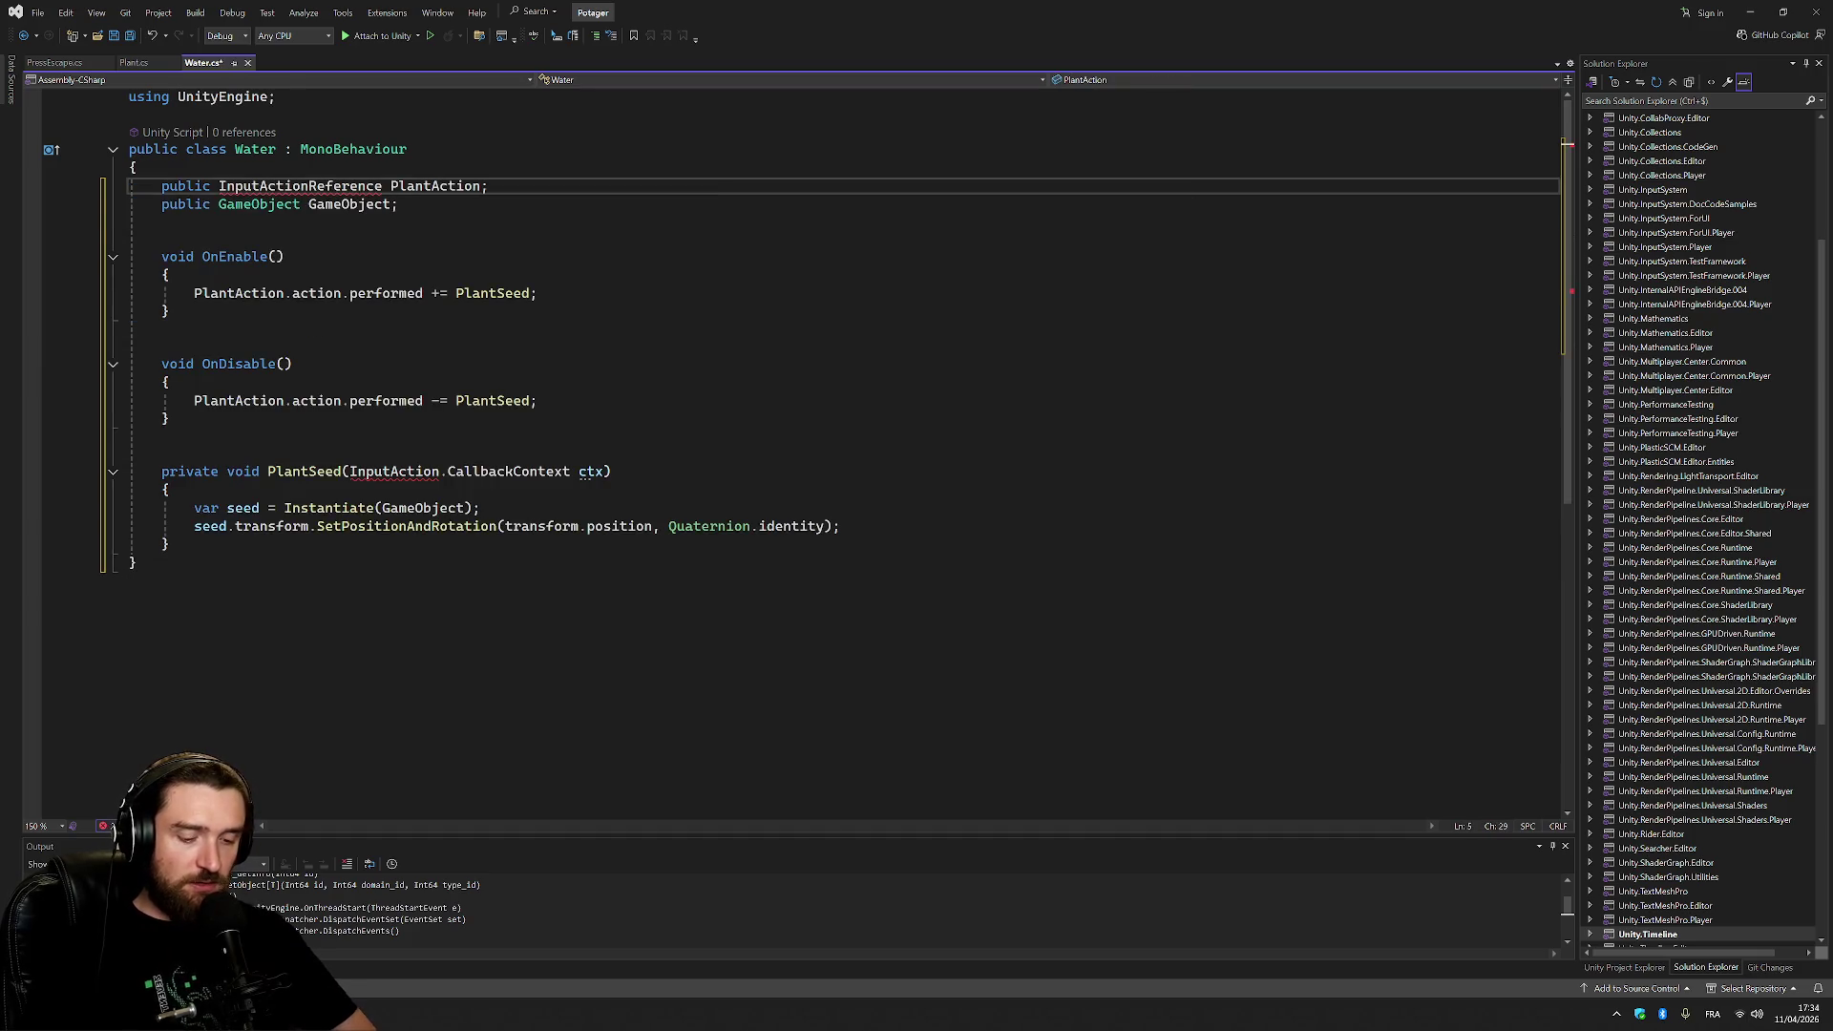
pyautogui.hotkey('ctrl', '.')
pyautogui.press('Return')
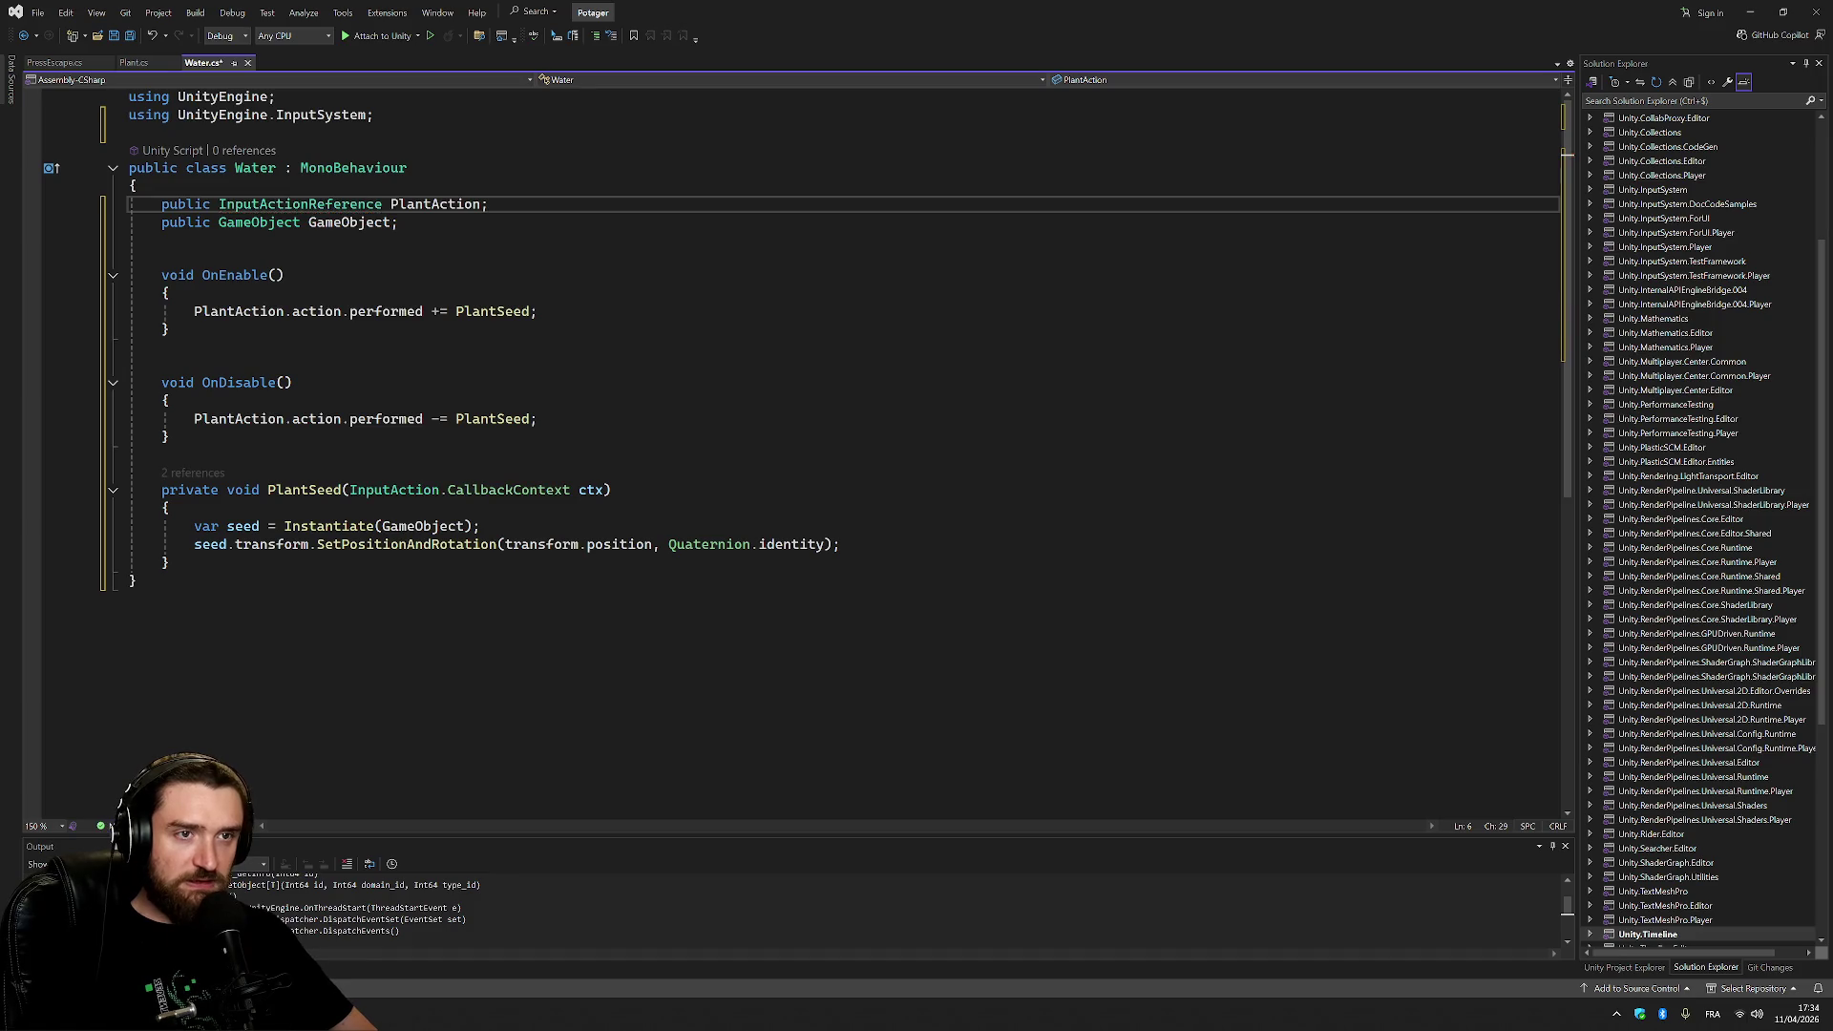
# Change the GameObject field into a ParticleSystem field named WaterParticles.
pyautogui.click(267, 221)
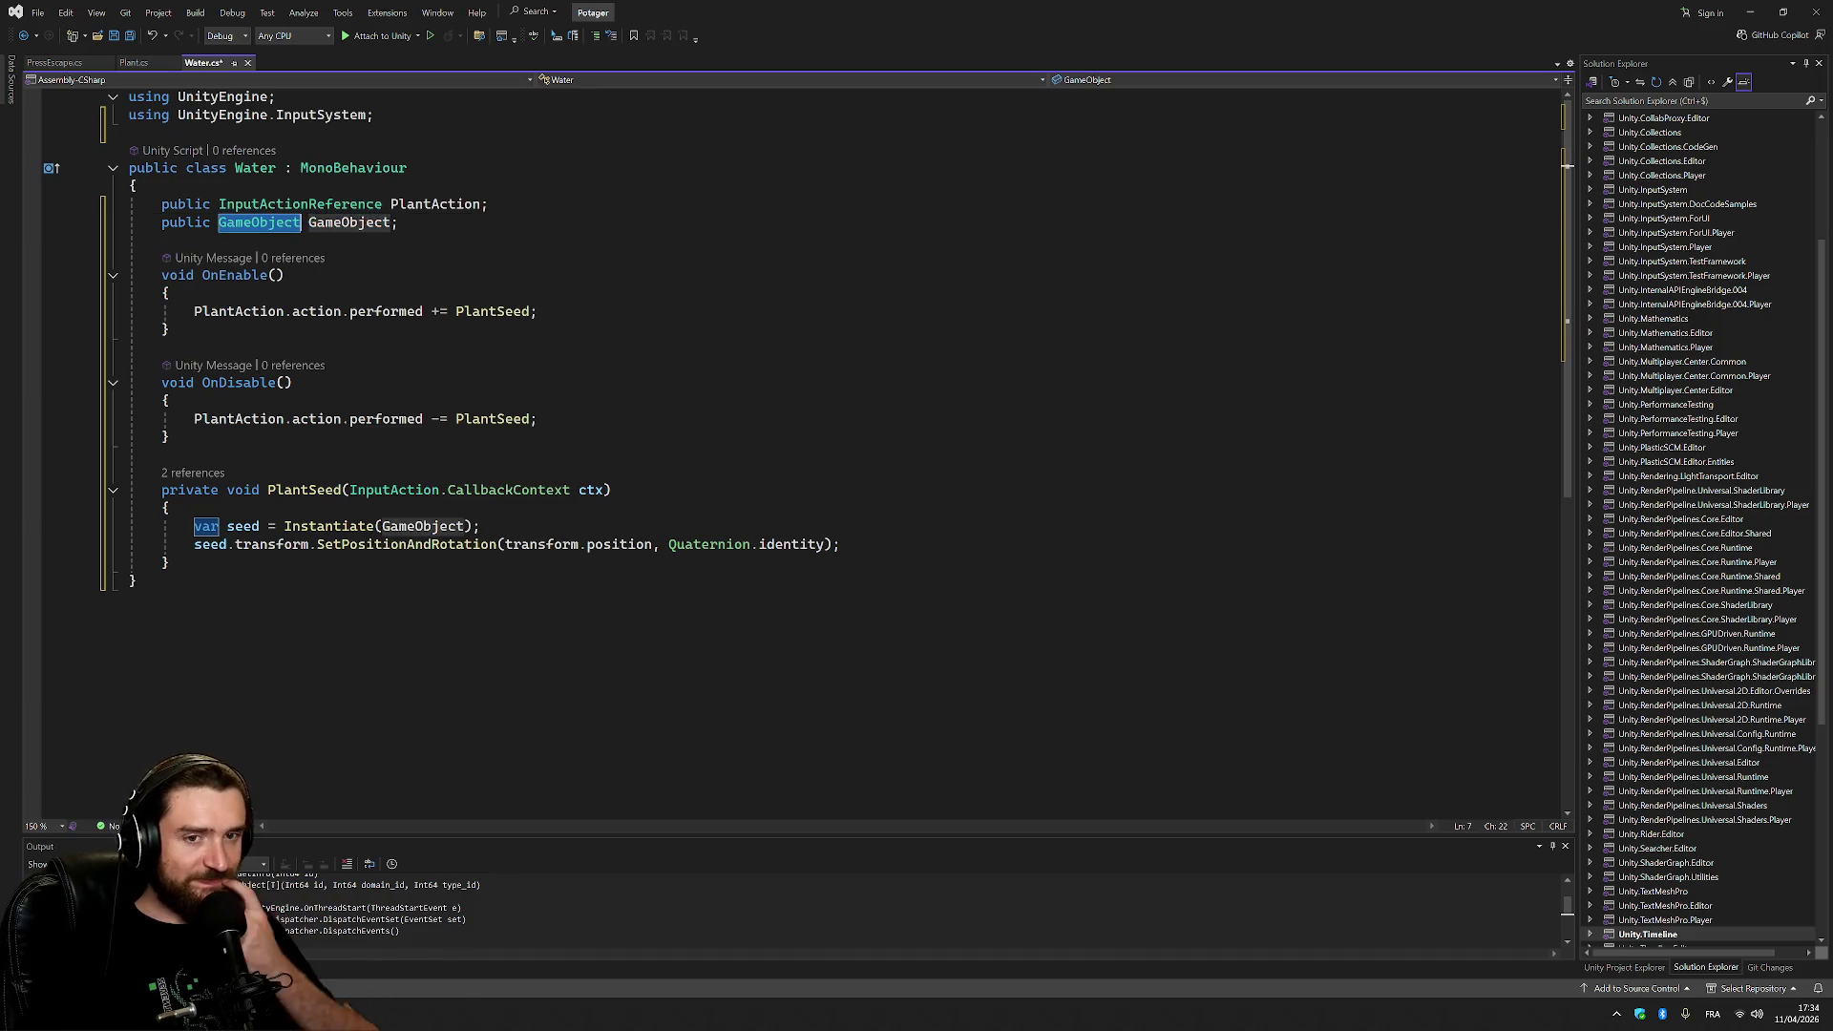
pyautogui.doubleClick(258, 222)
pyautogui.write('Part')
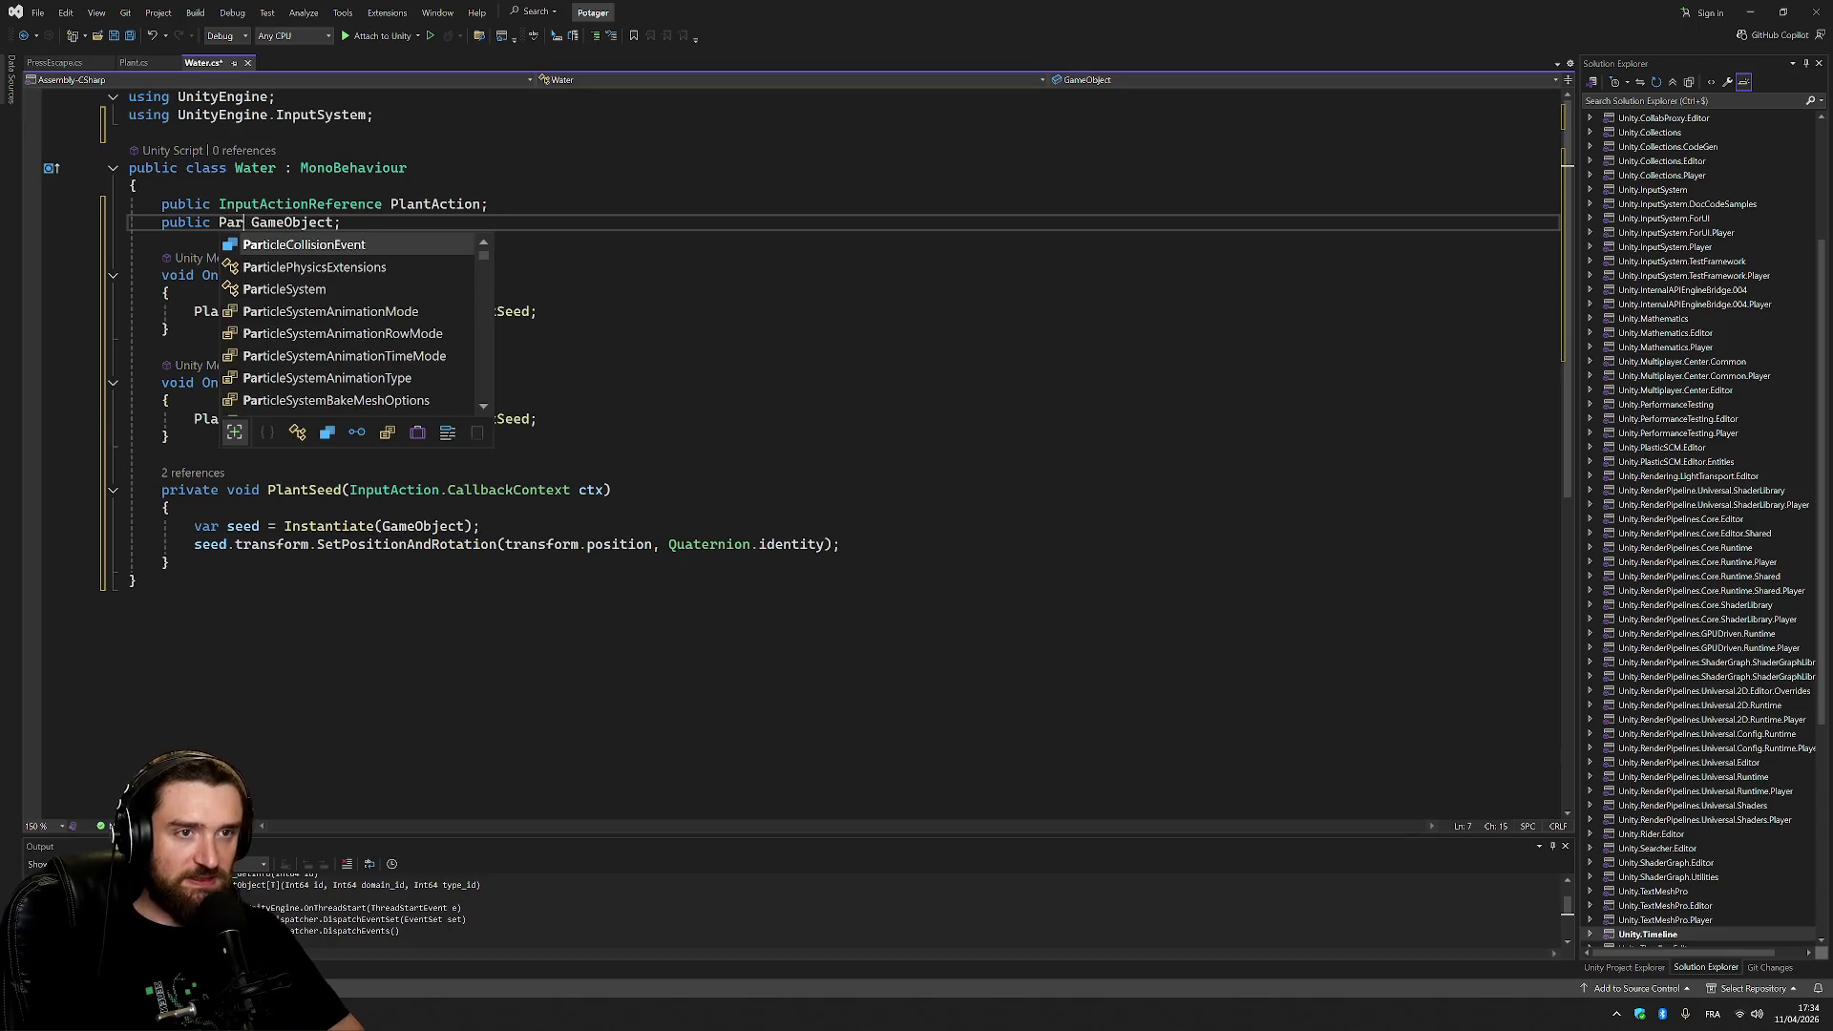
pyautogui.write('icl')
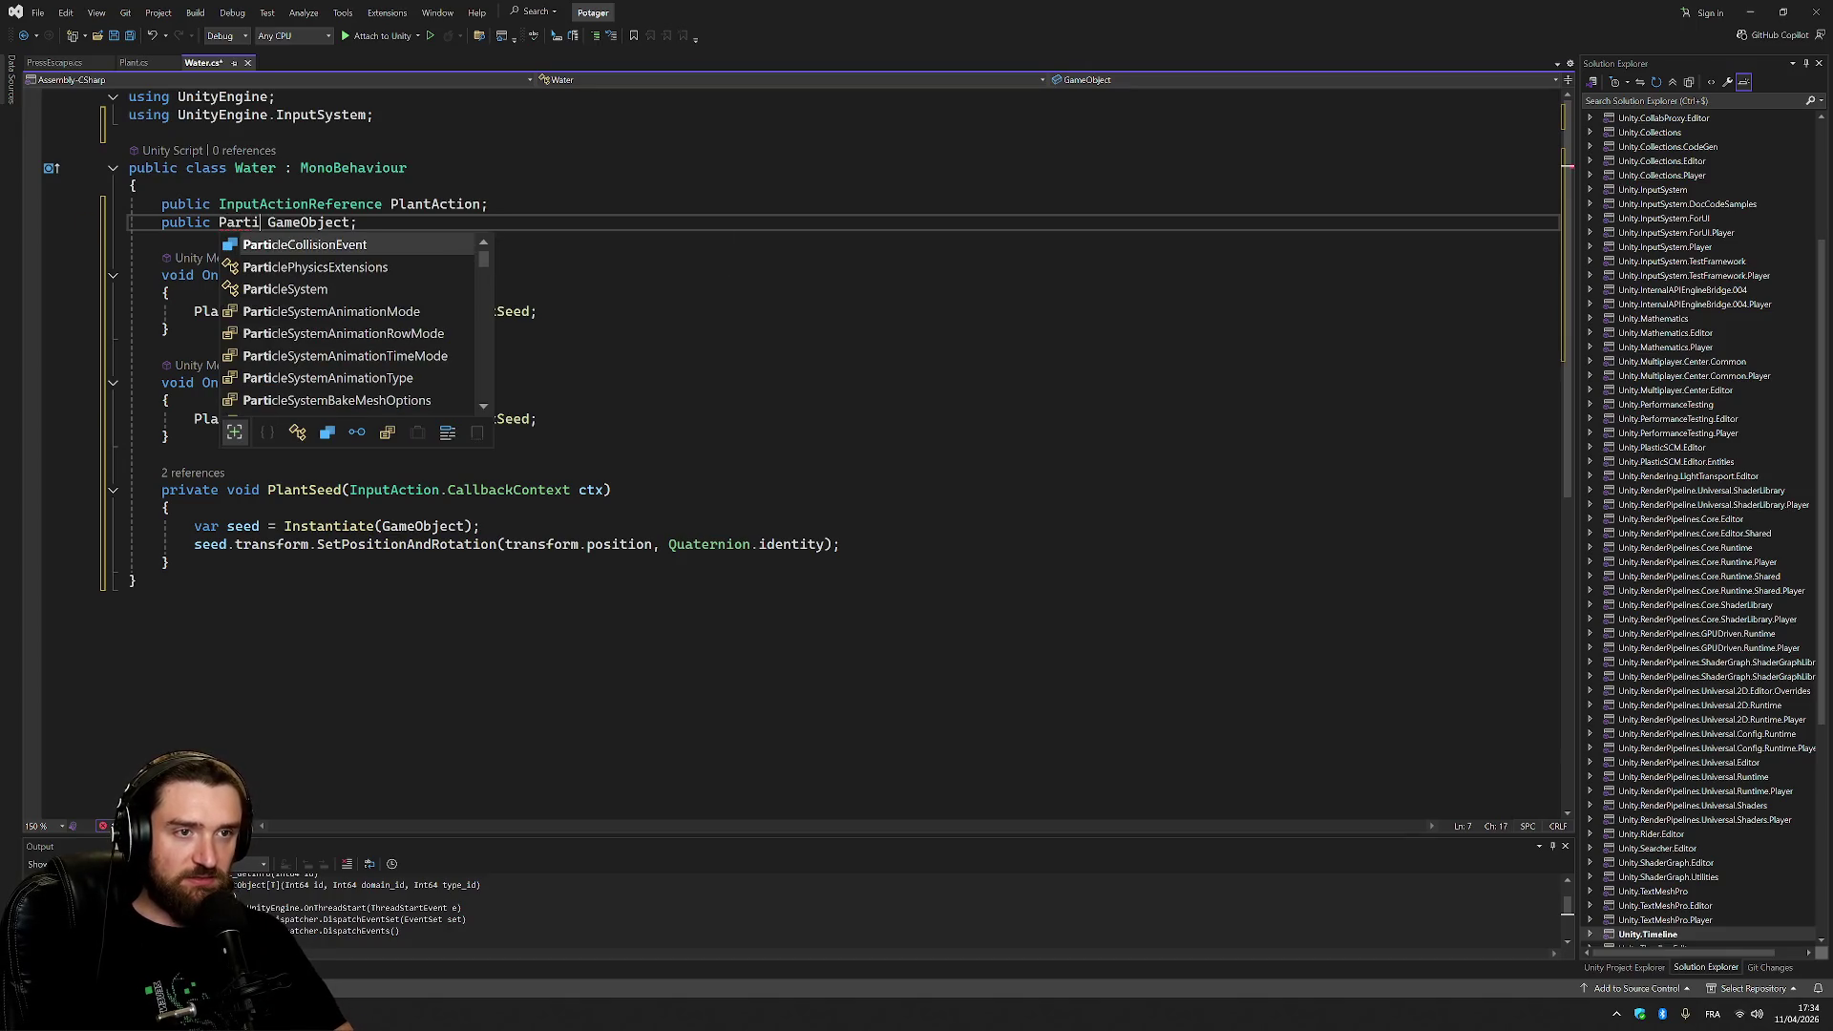
pyautogui.write('eEf')
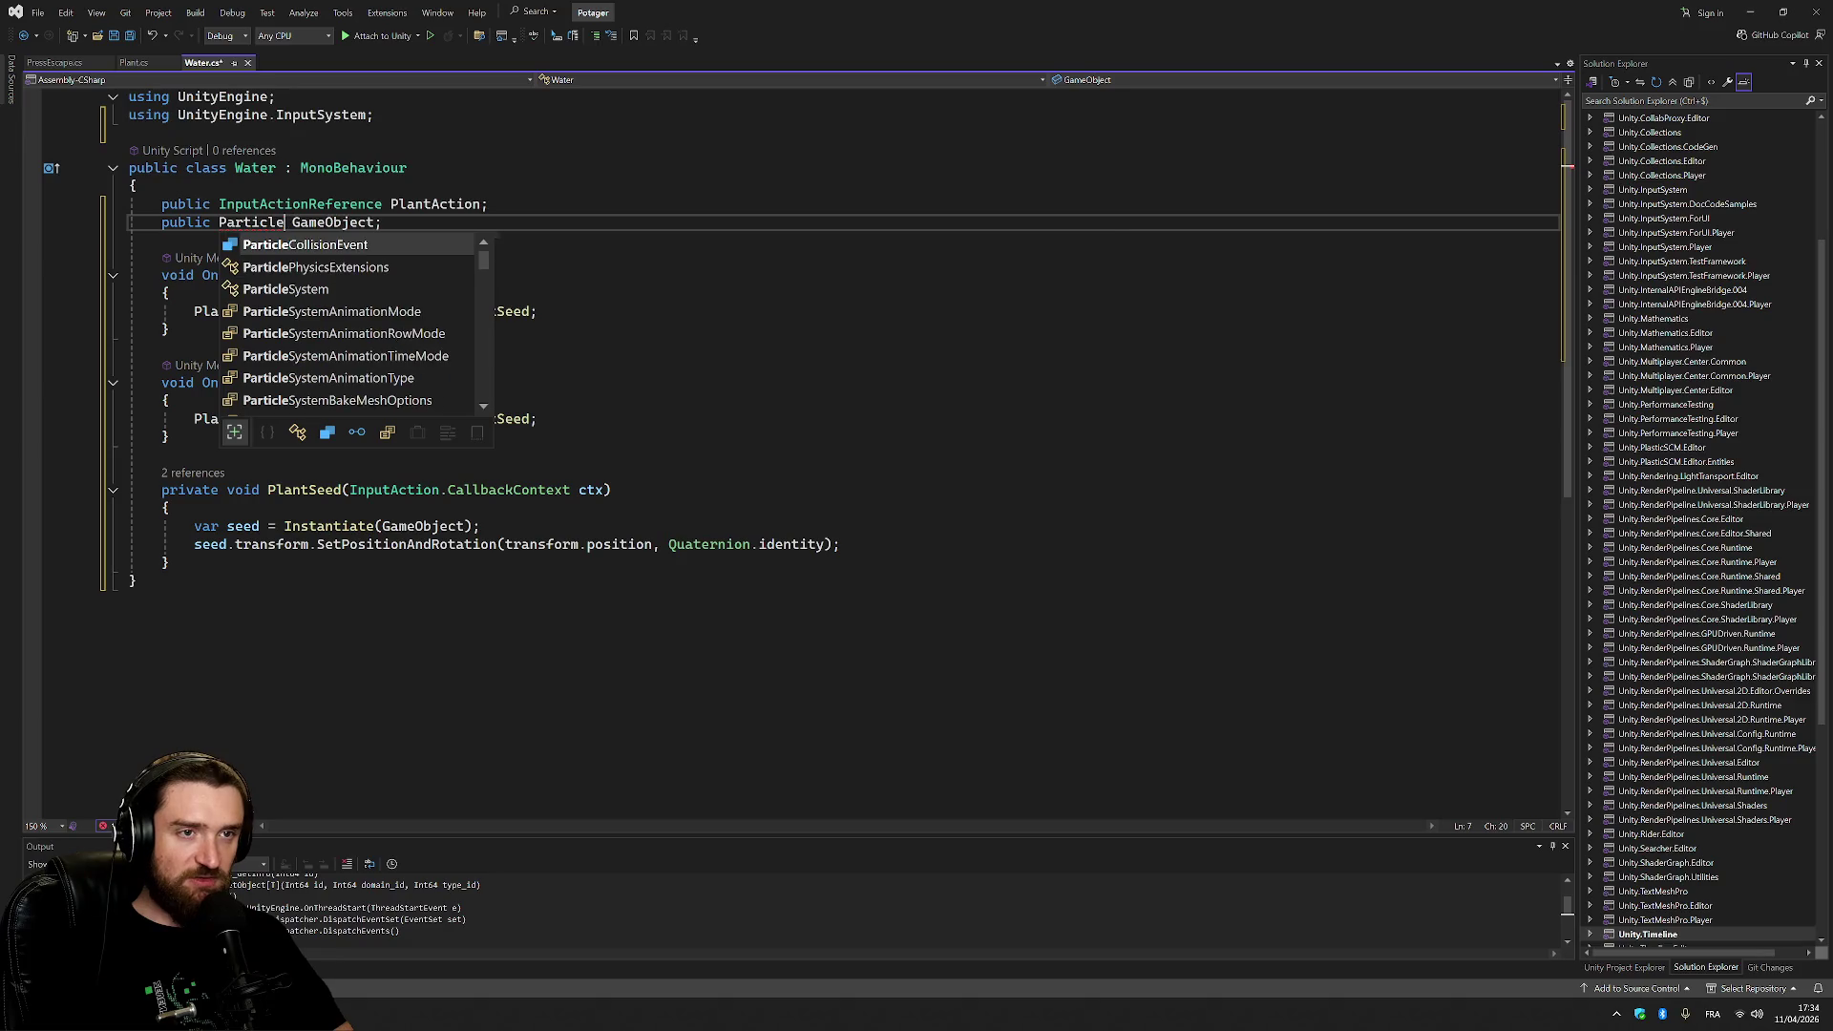
pyautogui.press('BackSpace')
pyautogui.press('BackSpace')
pyautogui.write('S')
pyautogui.press('Tab')
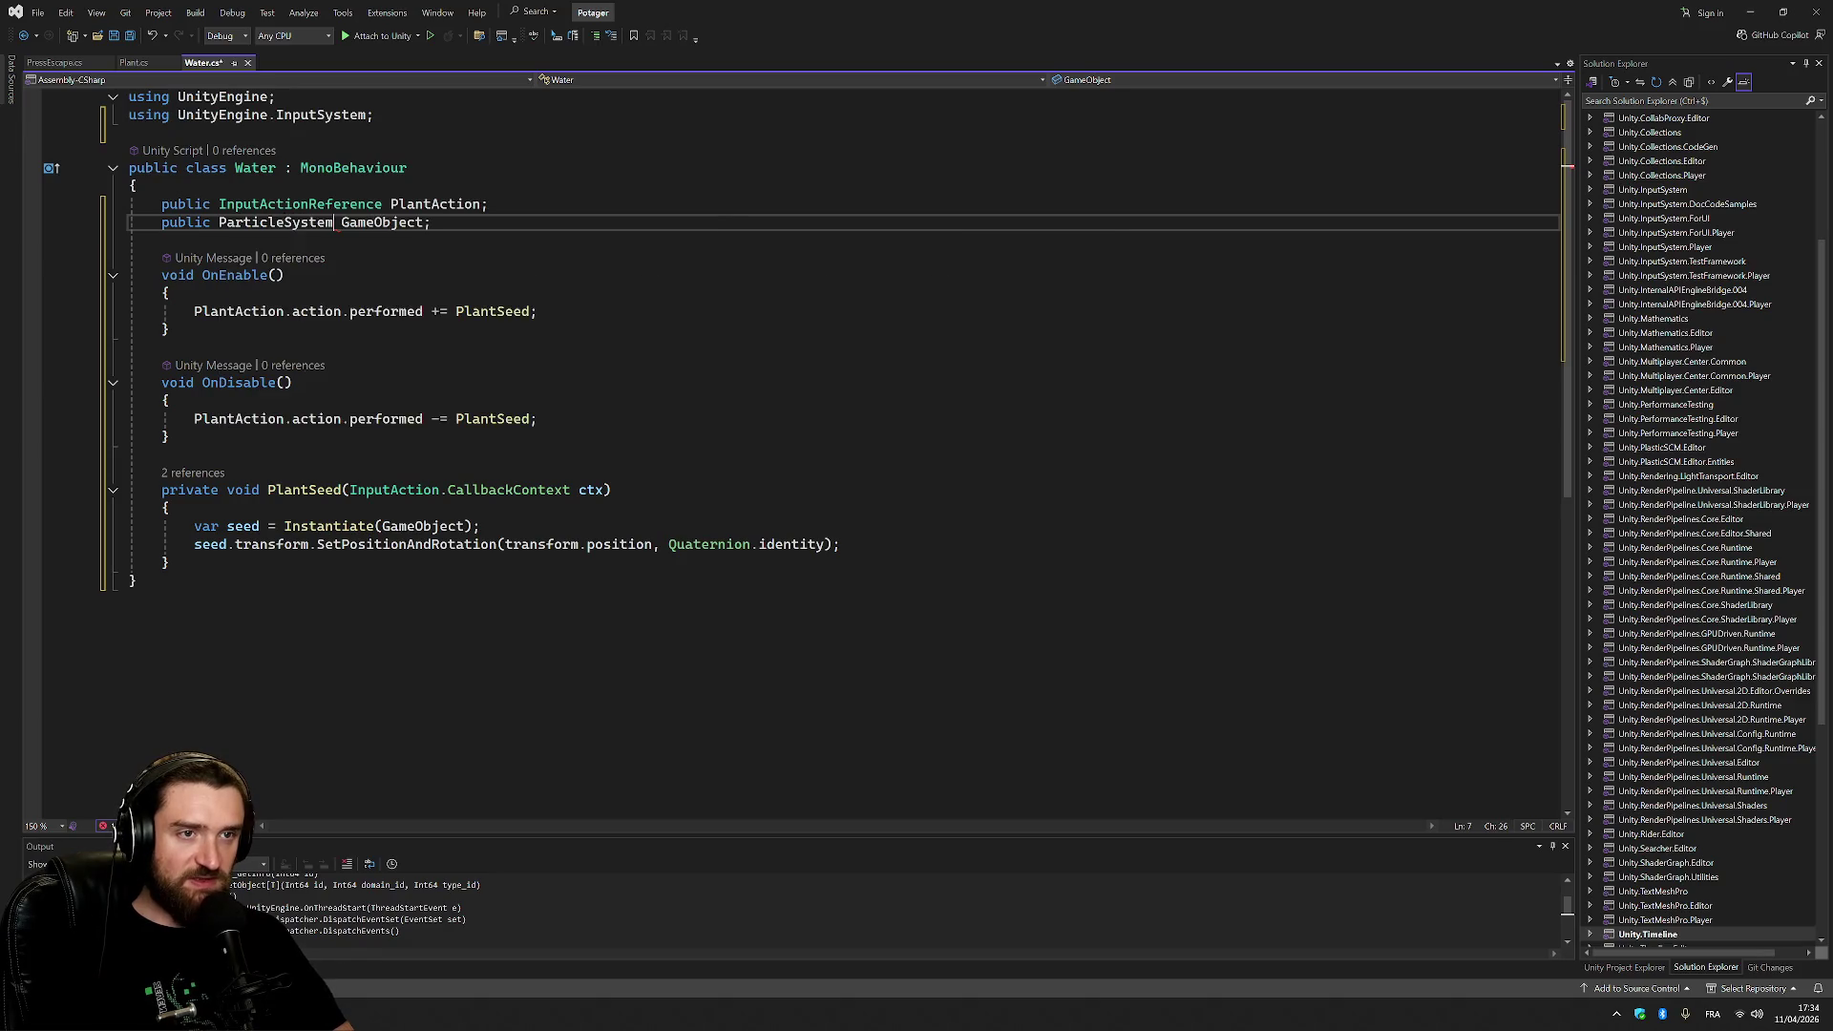
pyautogui.doubleClick(382, 222)
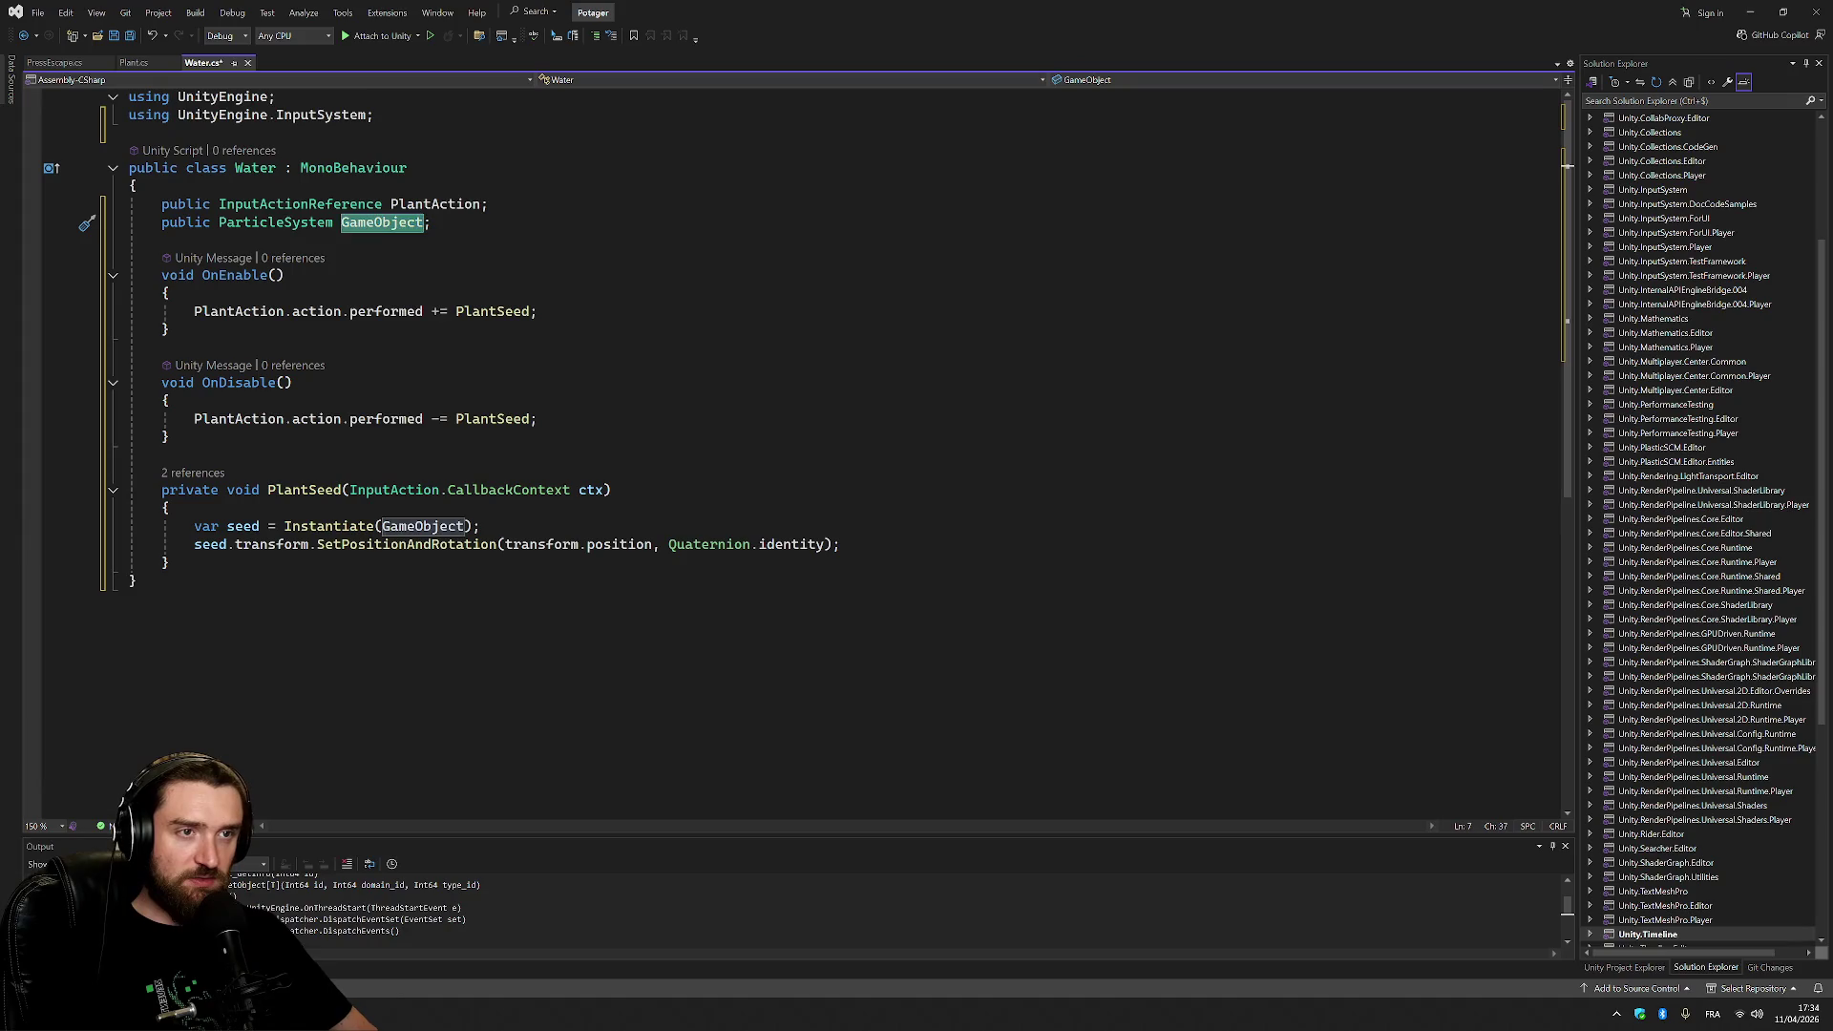
pyautogui.write('Water')
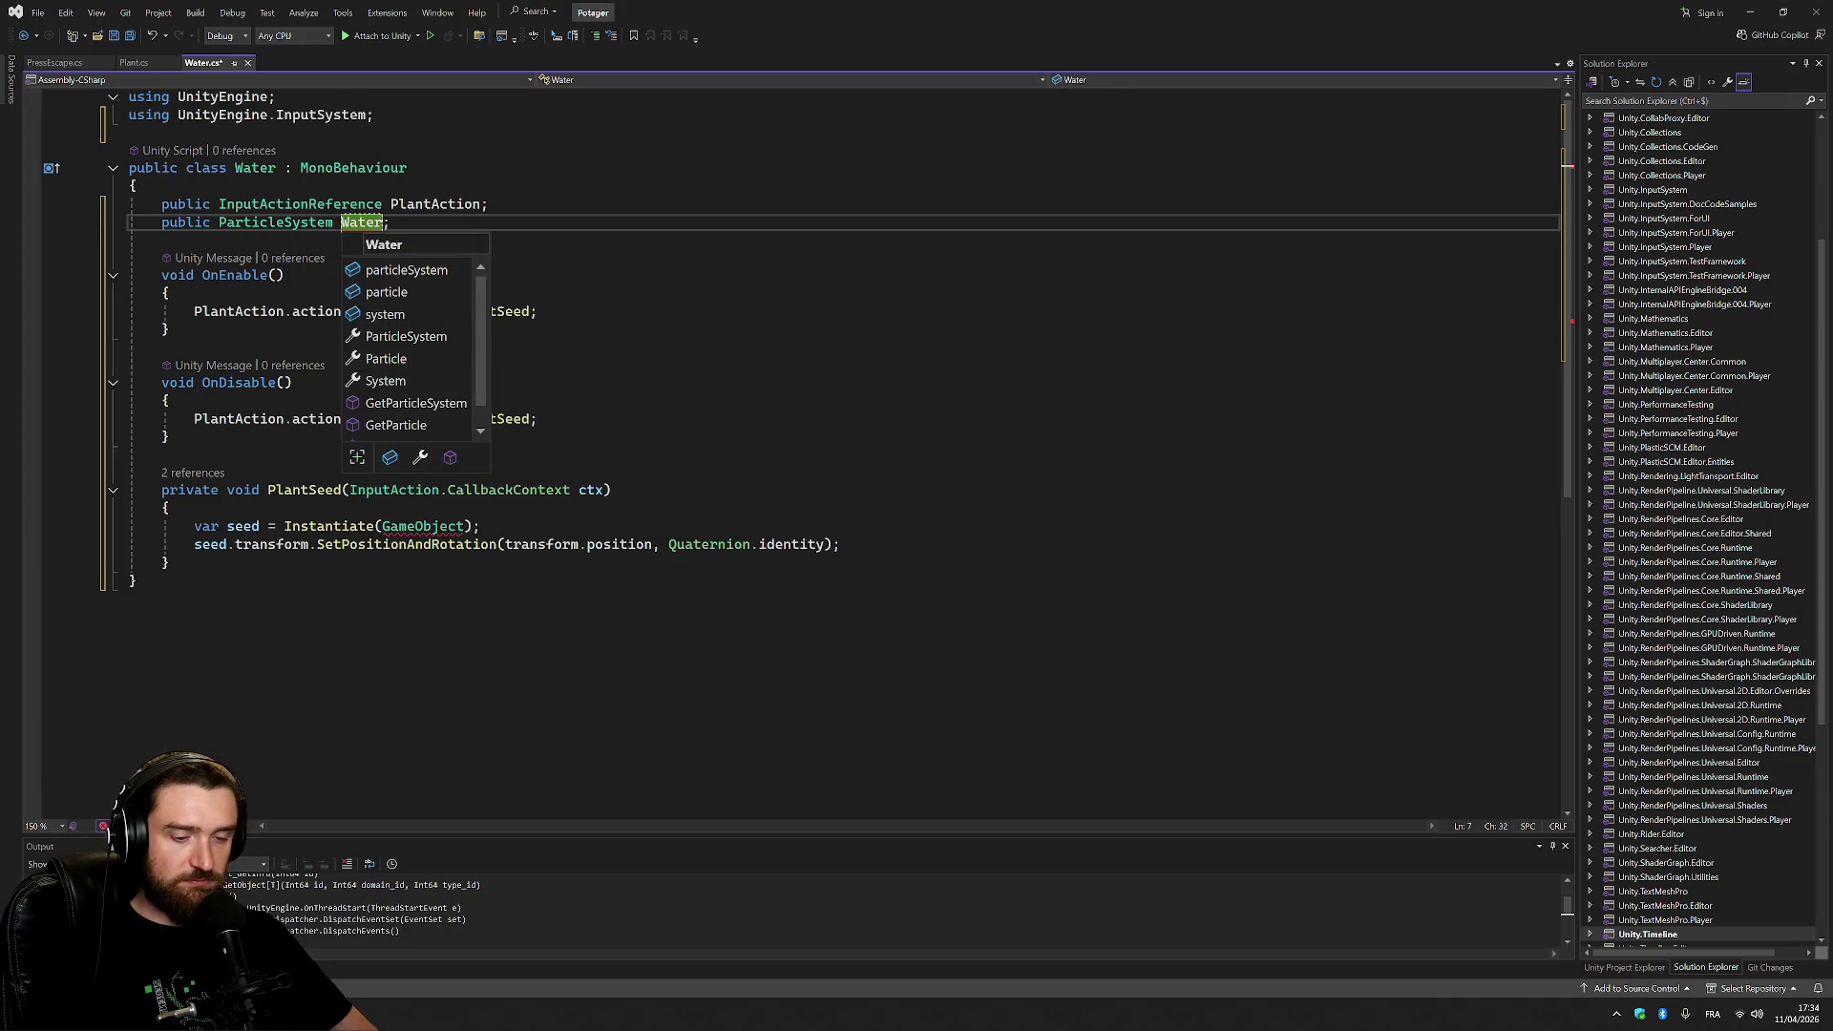
pyautogui.write('Particles')
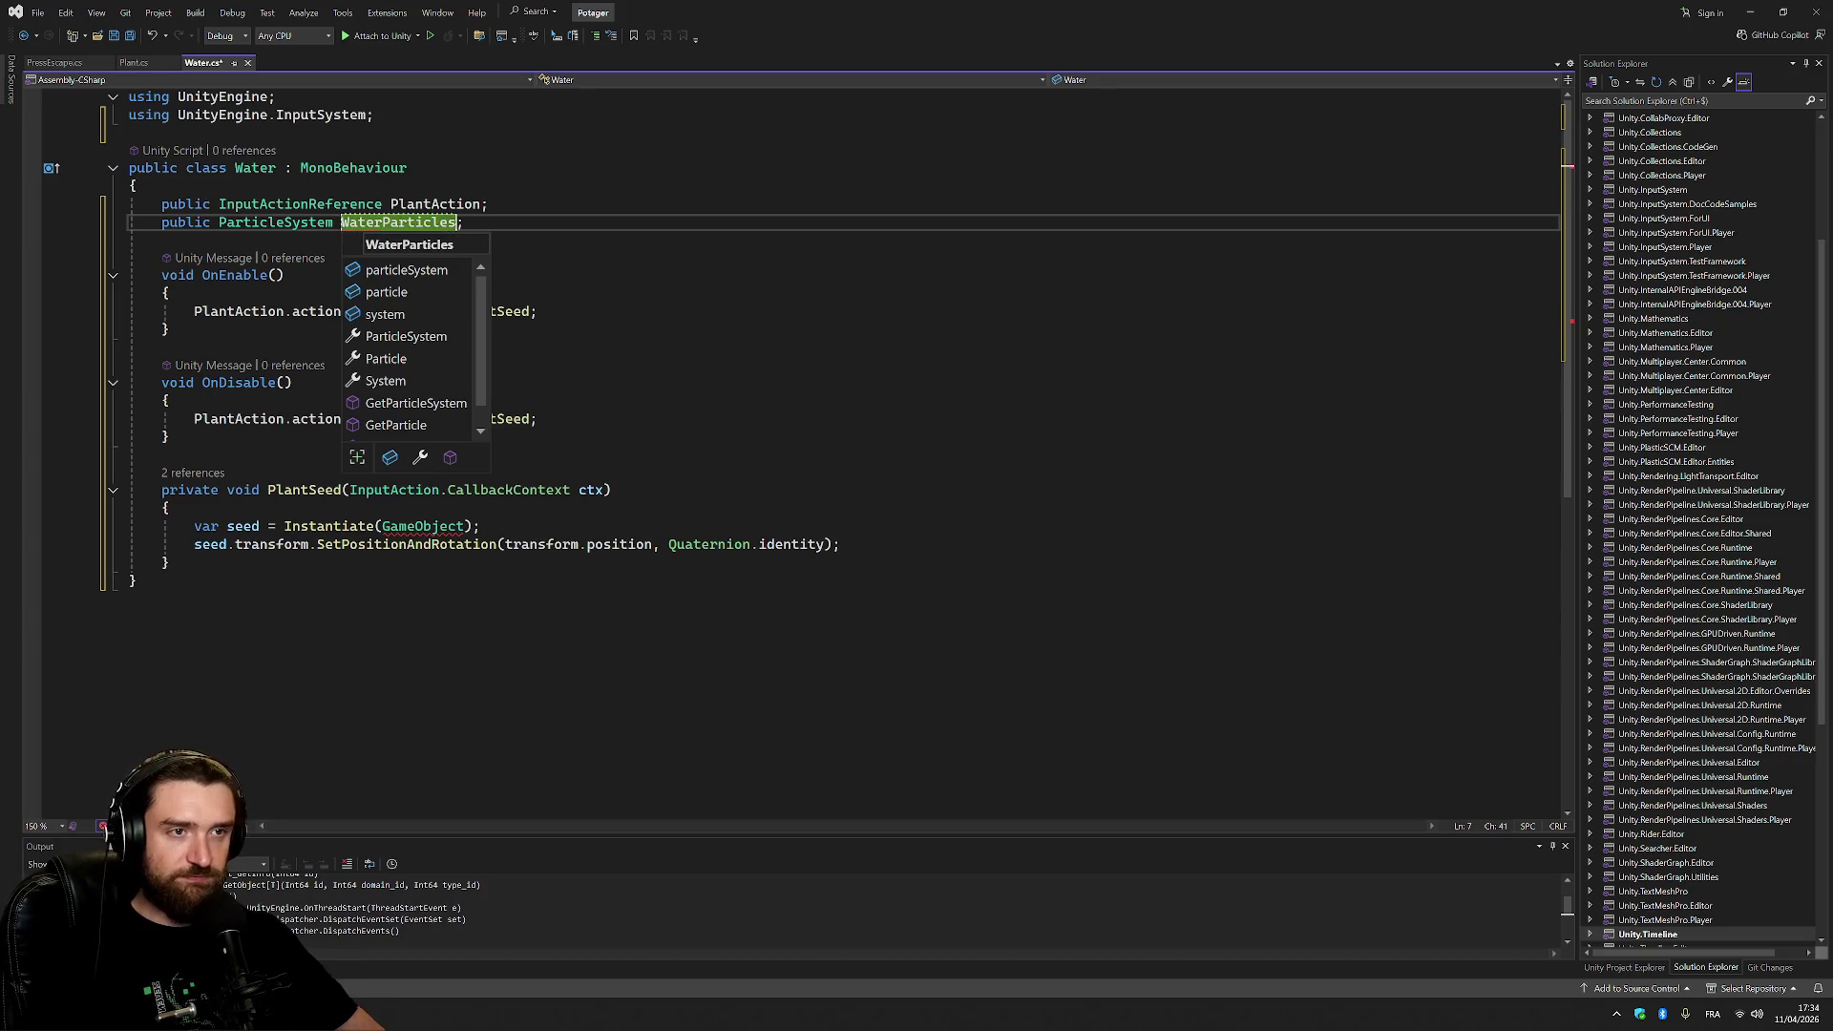
pyautogui.press('Escape')
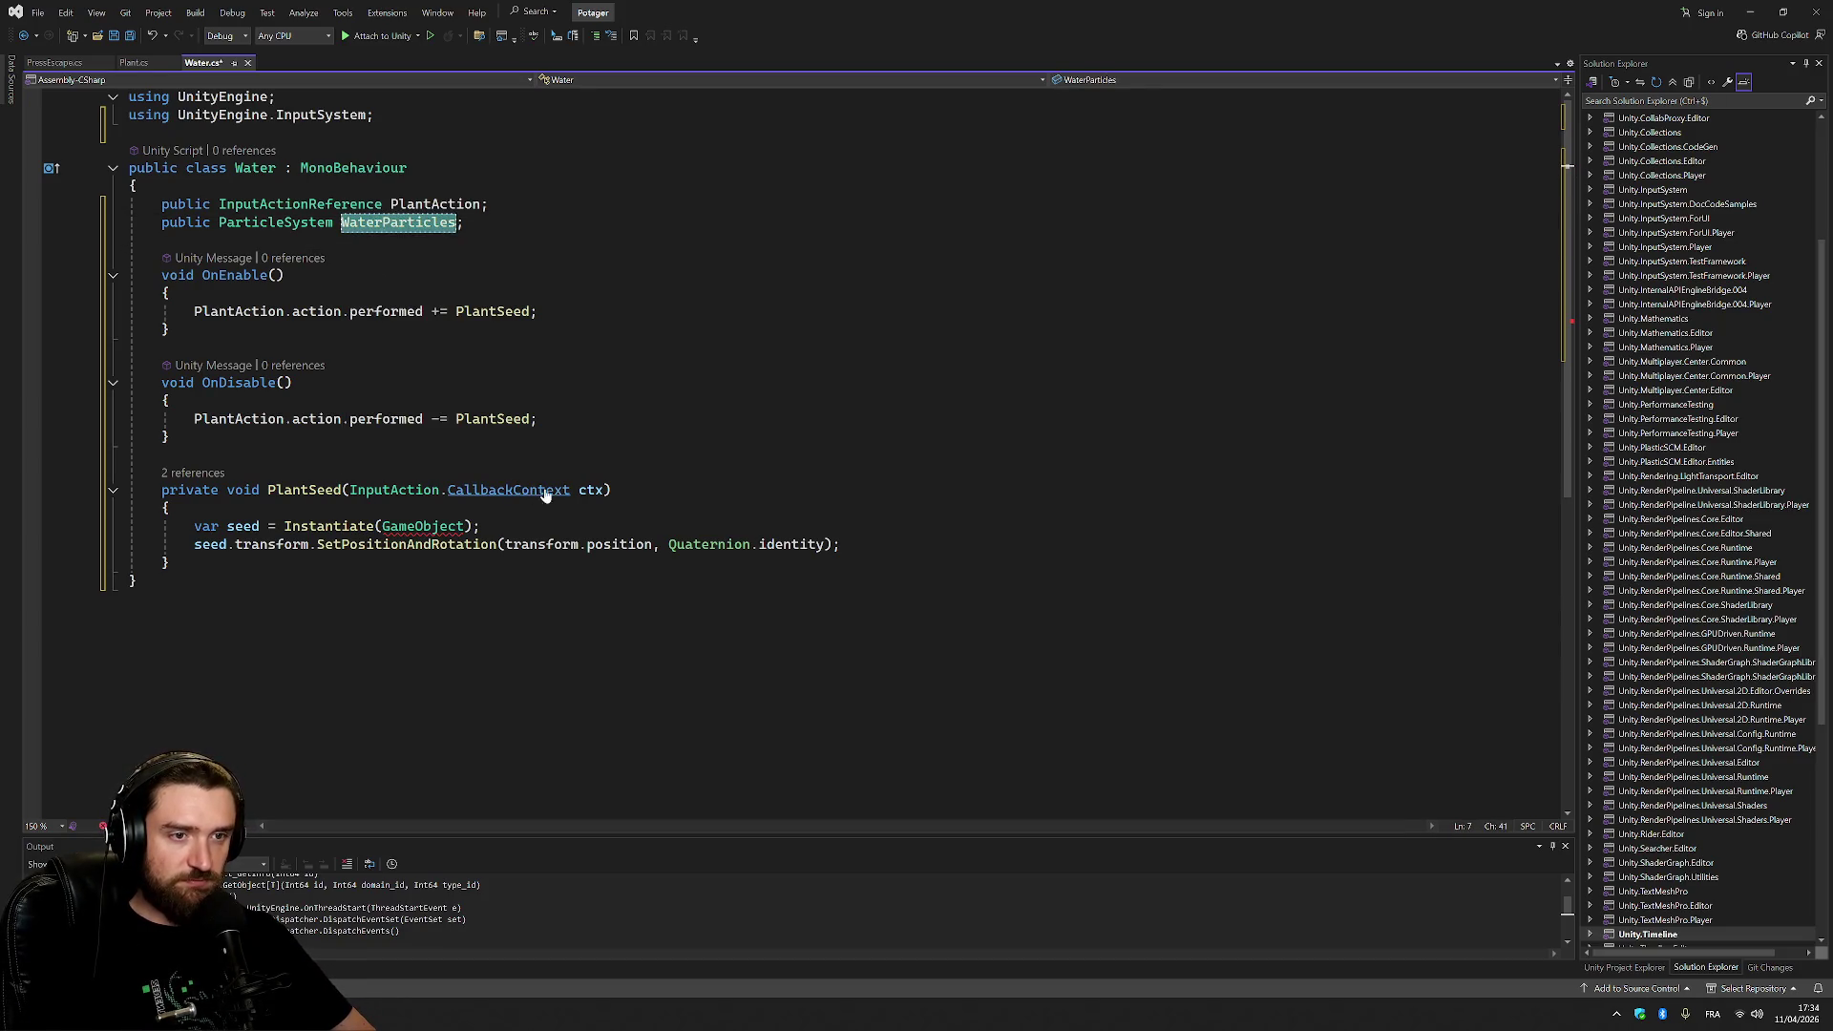
# Make Instantiate spawn WaterParticles, rename the seed variable to water, and save Water.cs.
pyautogui.doubleClick(422, 526)
pyautogui.write('WaterParticles')
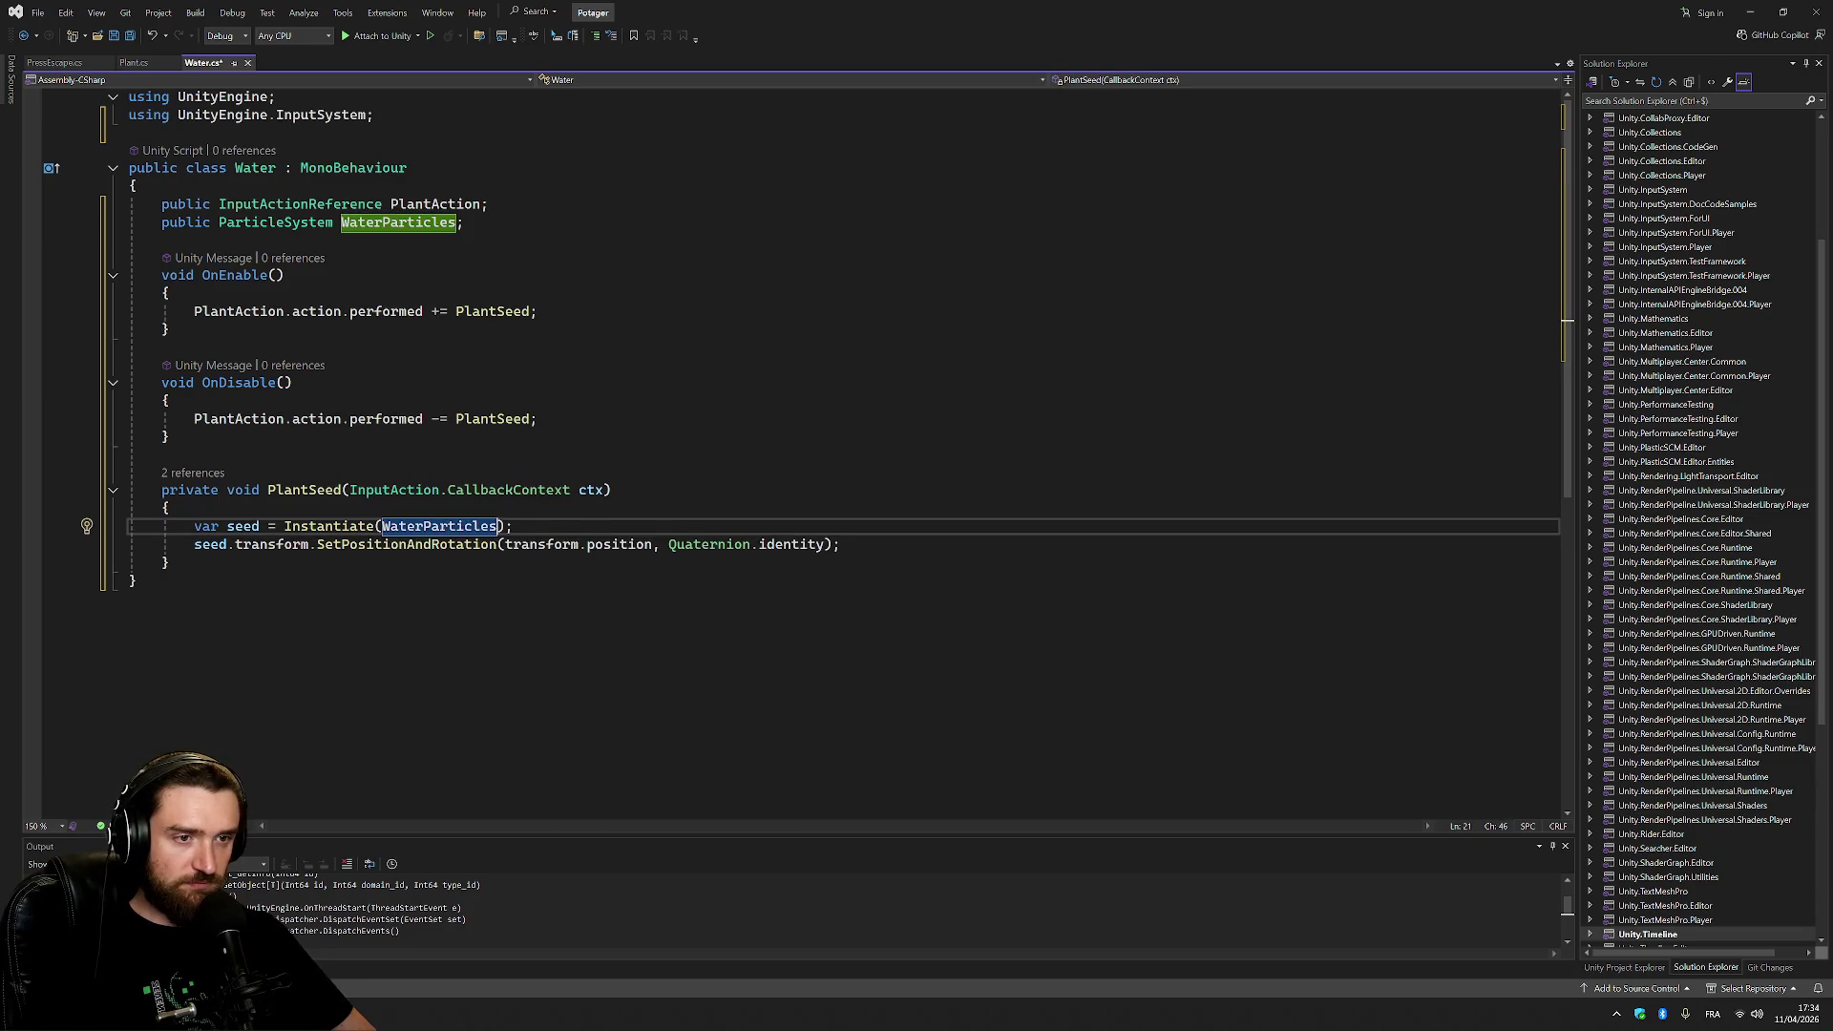
pyautogui.click(228, 526)
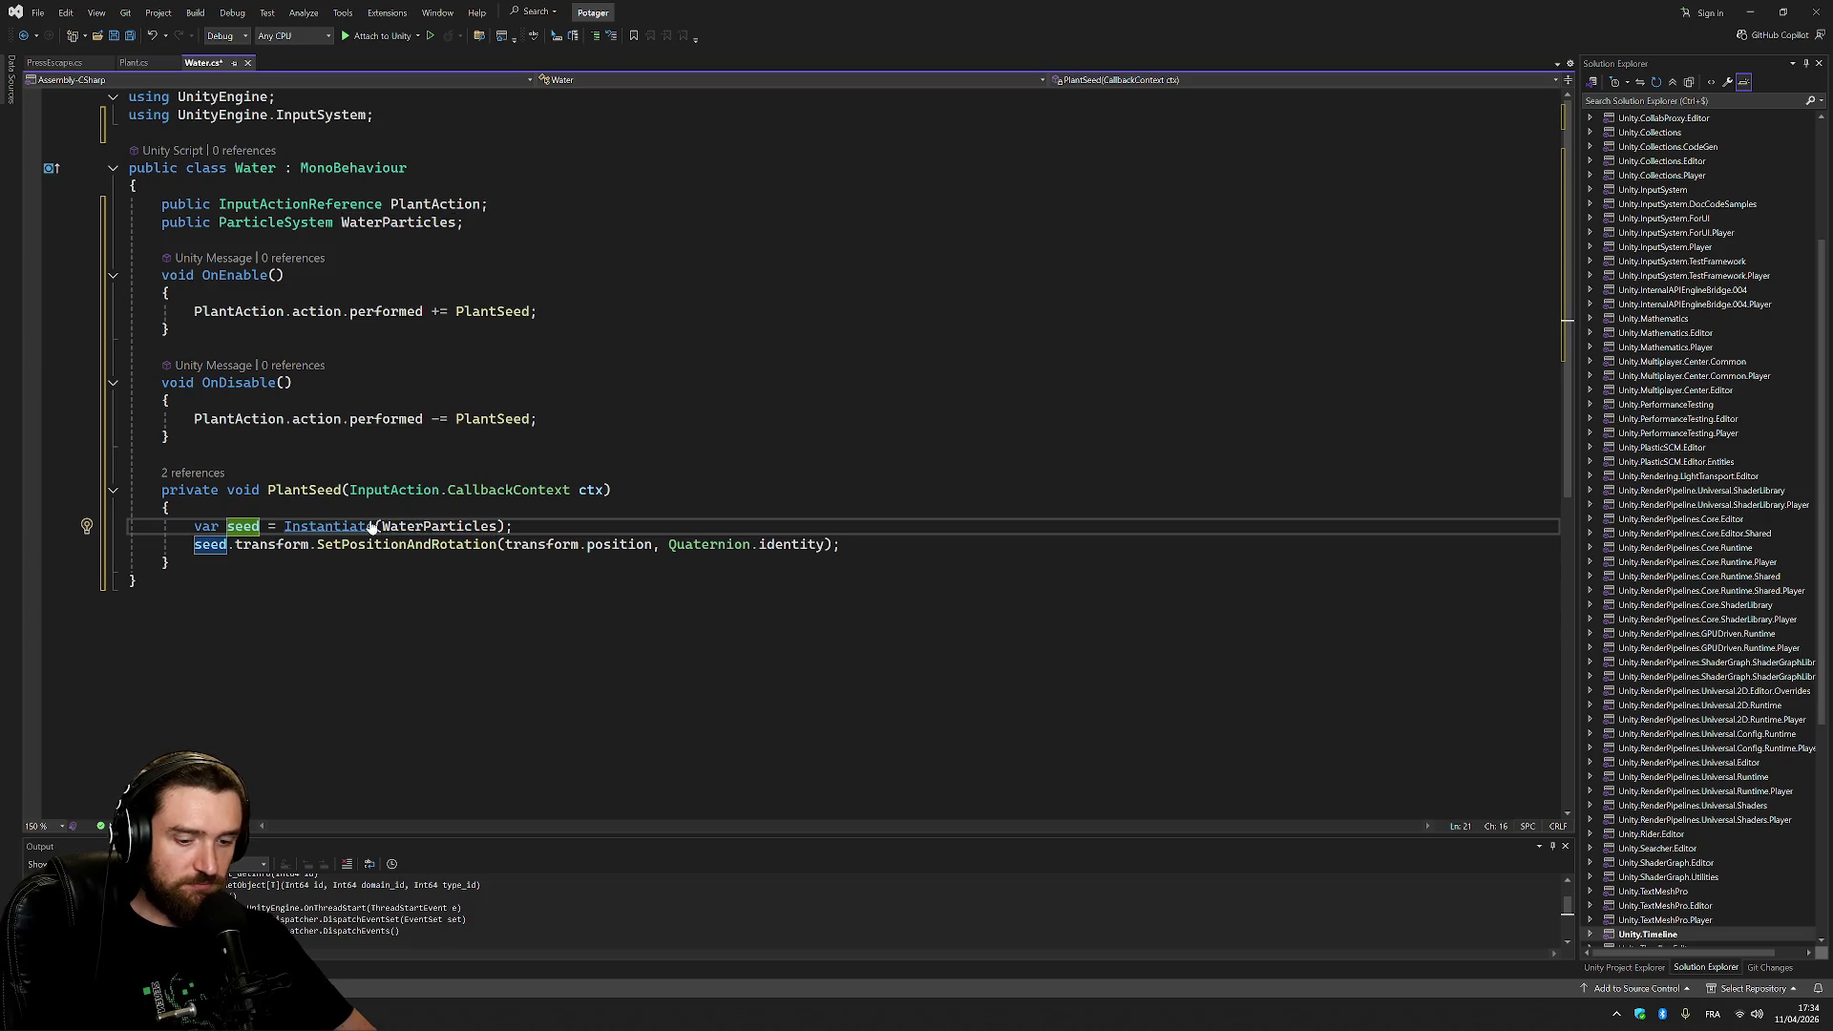
pyautogui.hotkey('ctrl', 'r')
pyautogui.hotkey('ctrl', 'r')
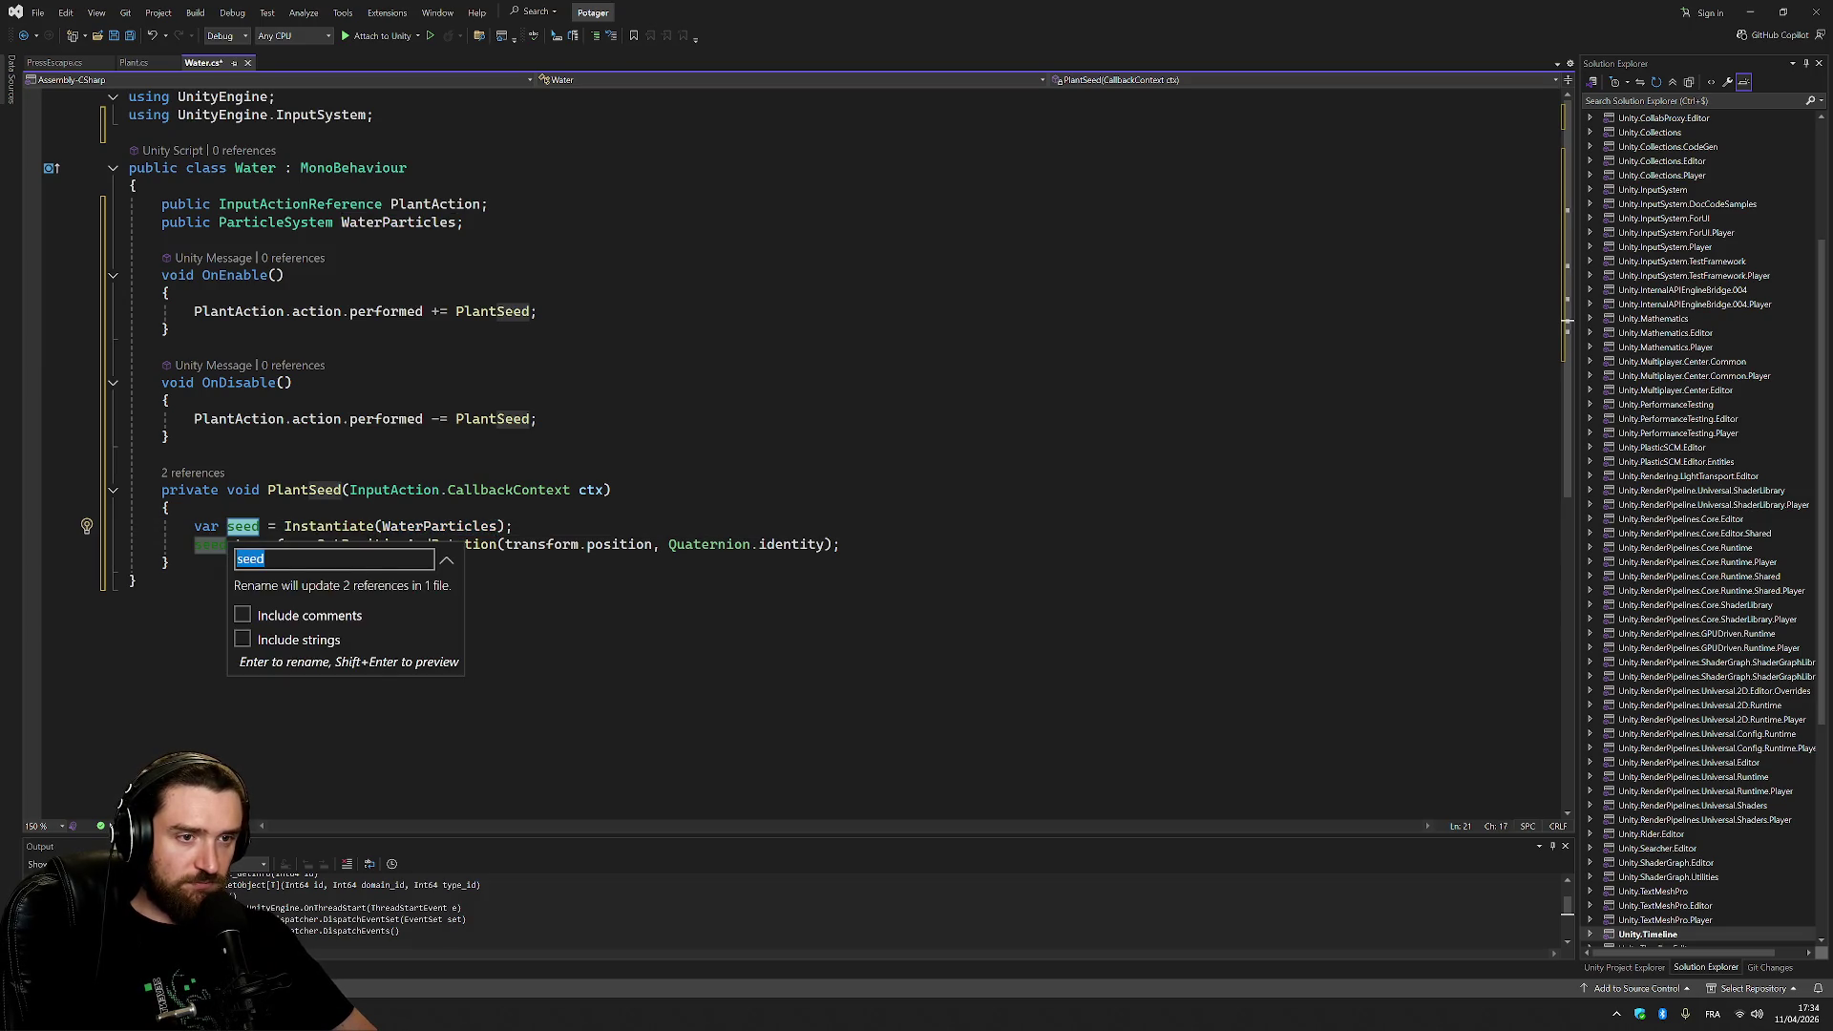
pyautogui.write('water')
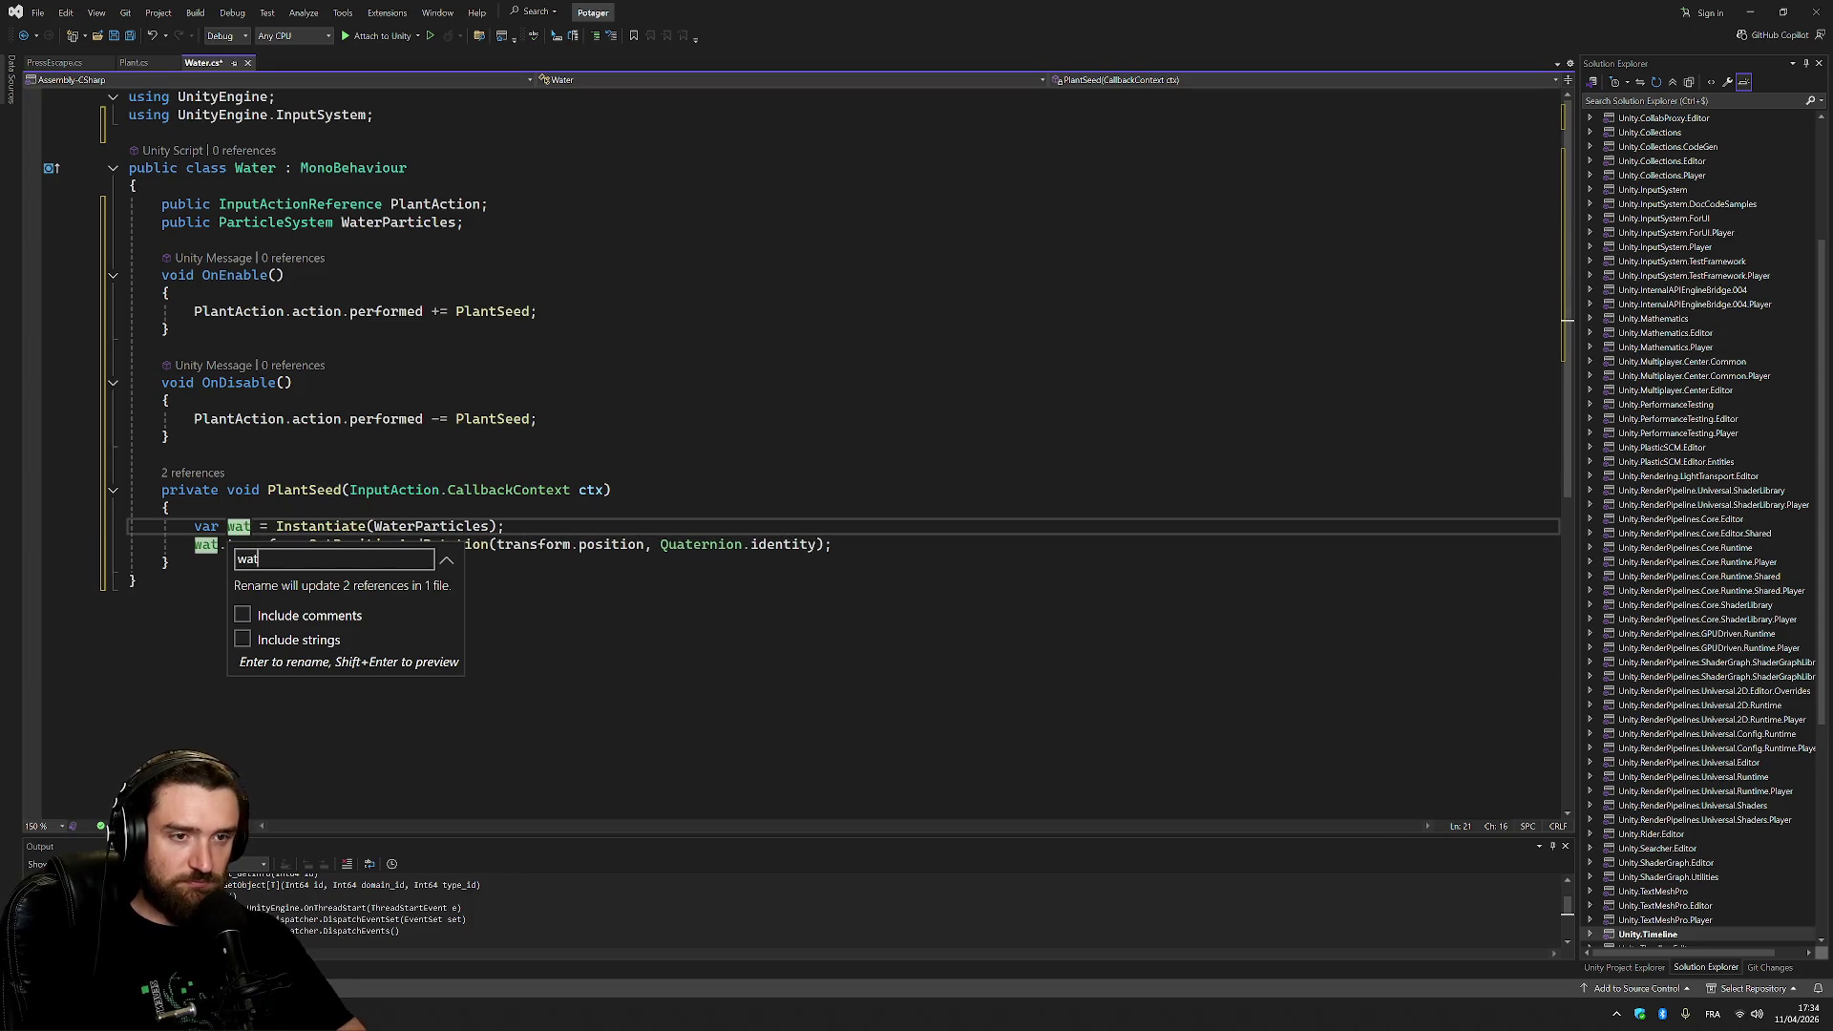
pyautogui.click(163, 455)
pyautogui.press('Return')
pyautogui.hotkey('ctrl', 's')
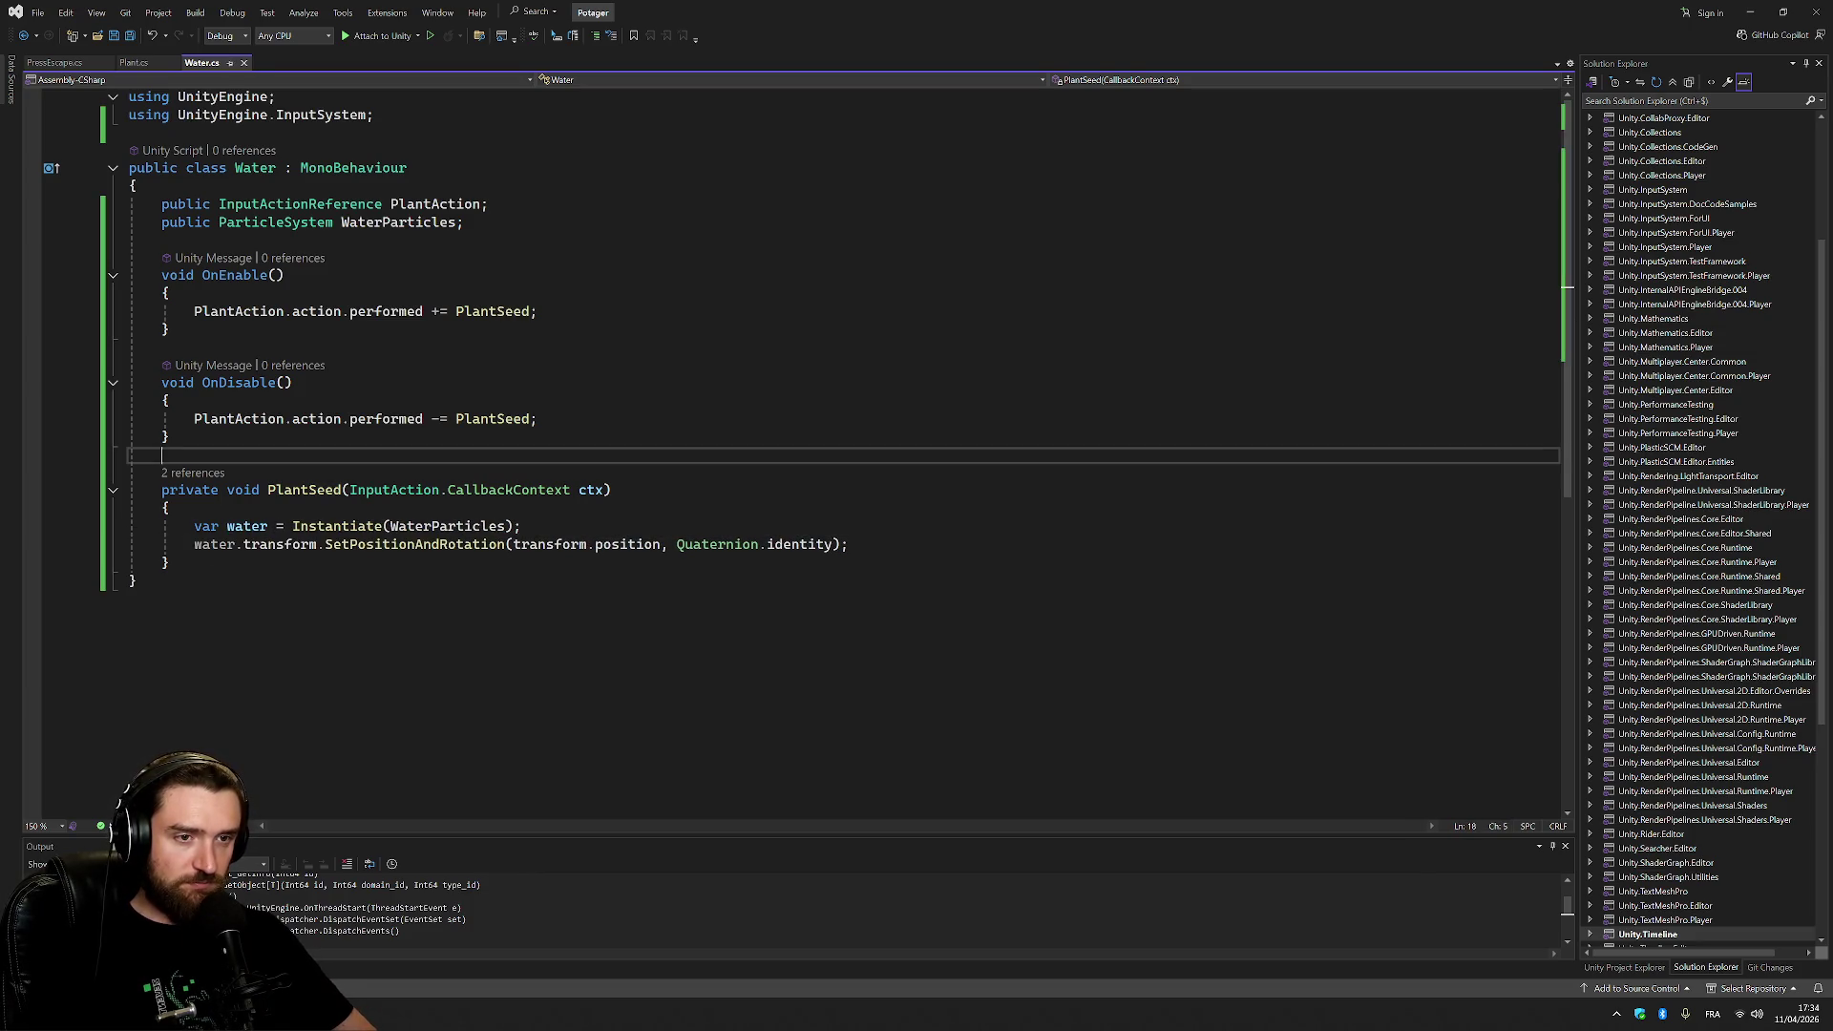
# Leave Visual Studio and return to the Unity Editor.
pyautogui.click(169, 508)
pyautogui.click(849, 544)
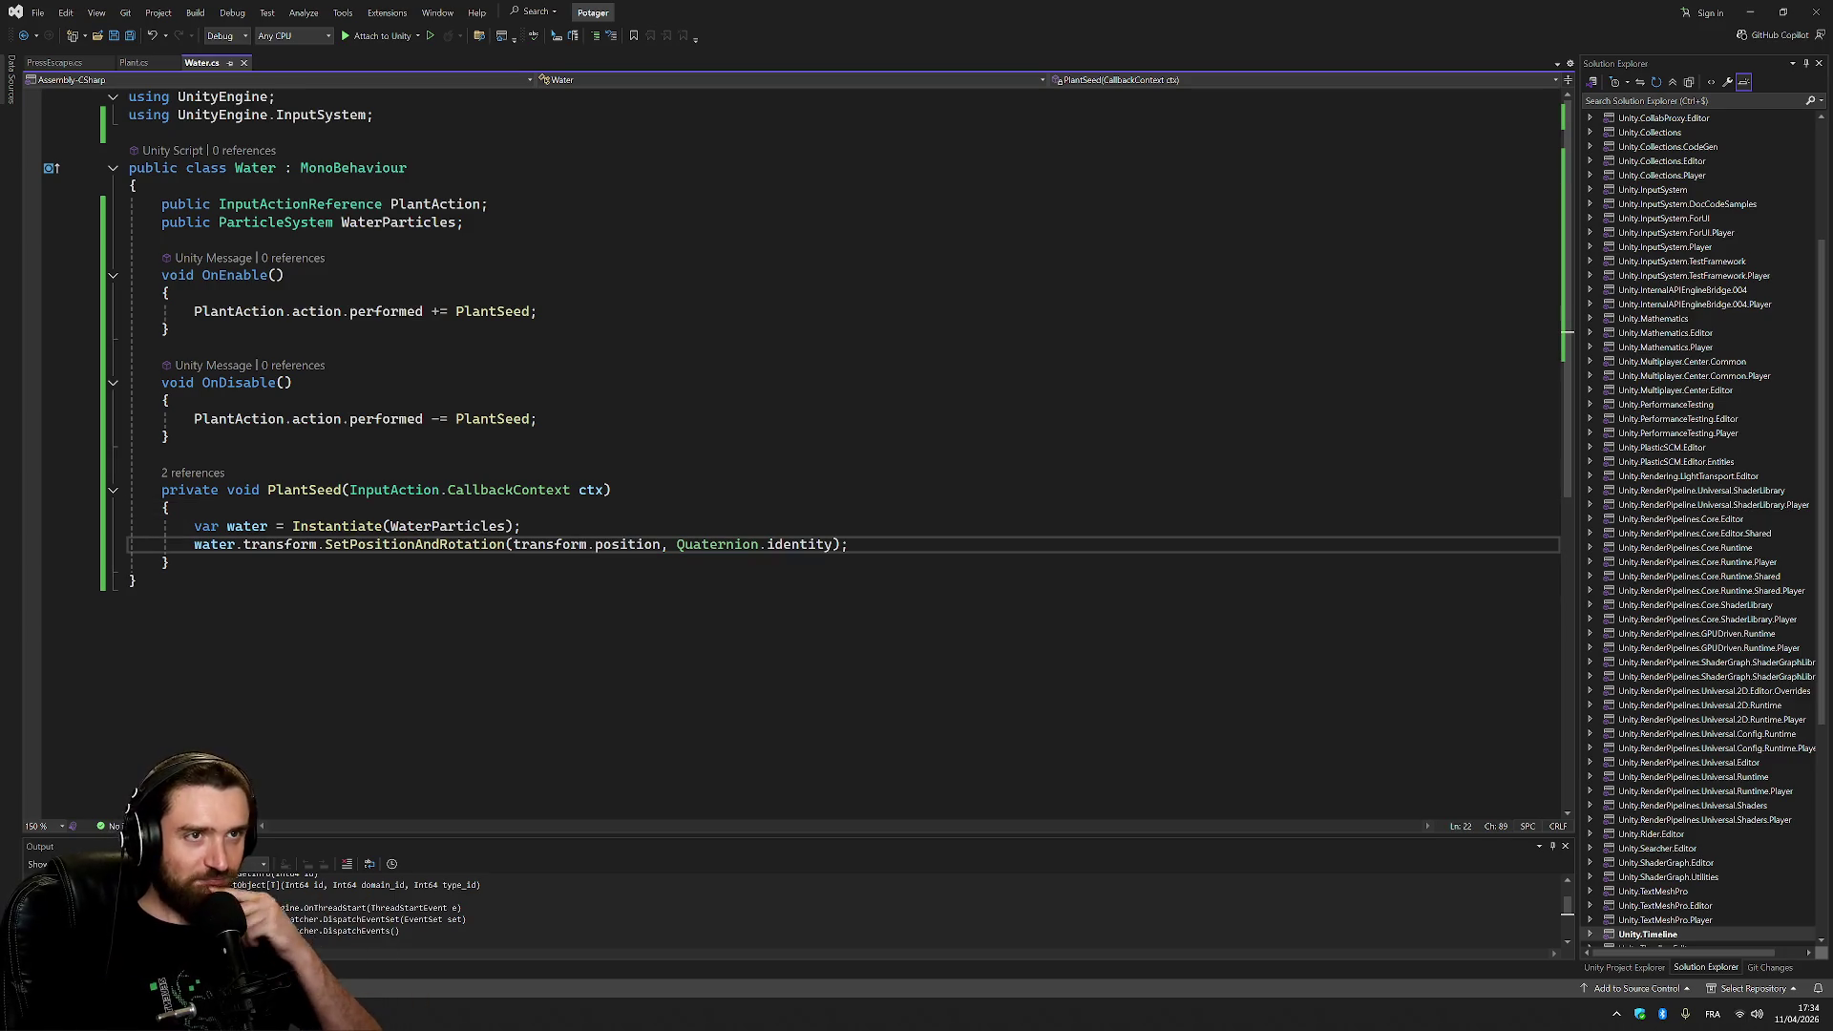
pyautogui.click(538, 419)
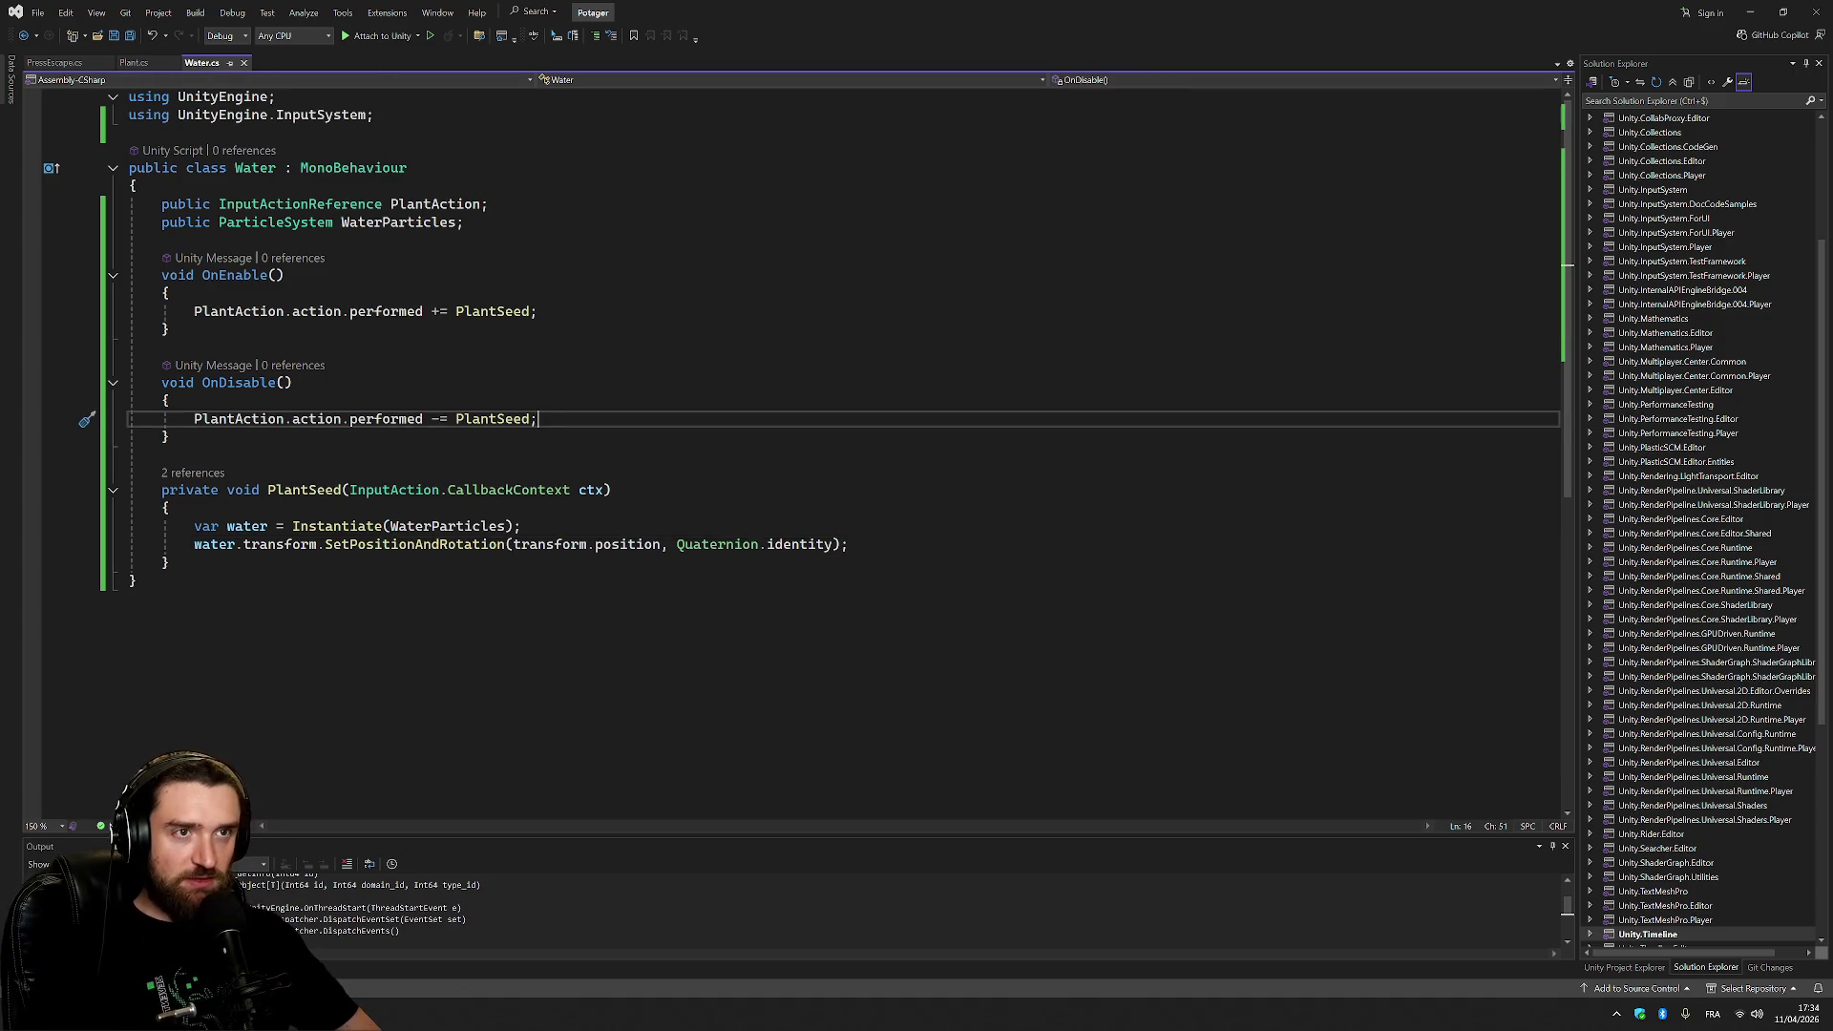
pyautogui.hotkey('alt', 'Tab')
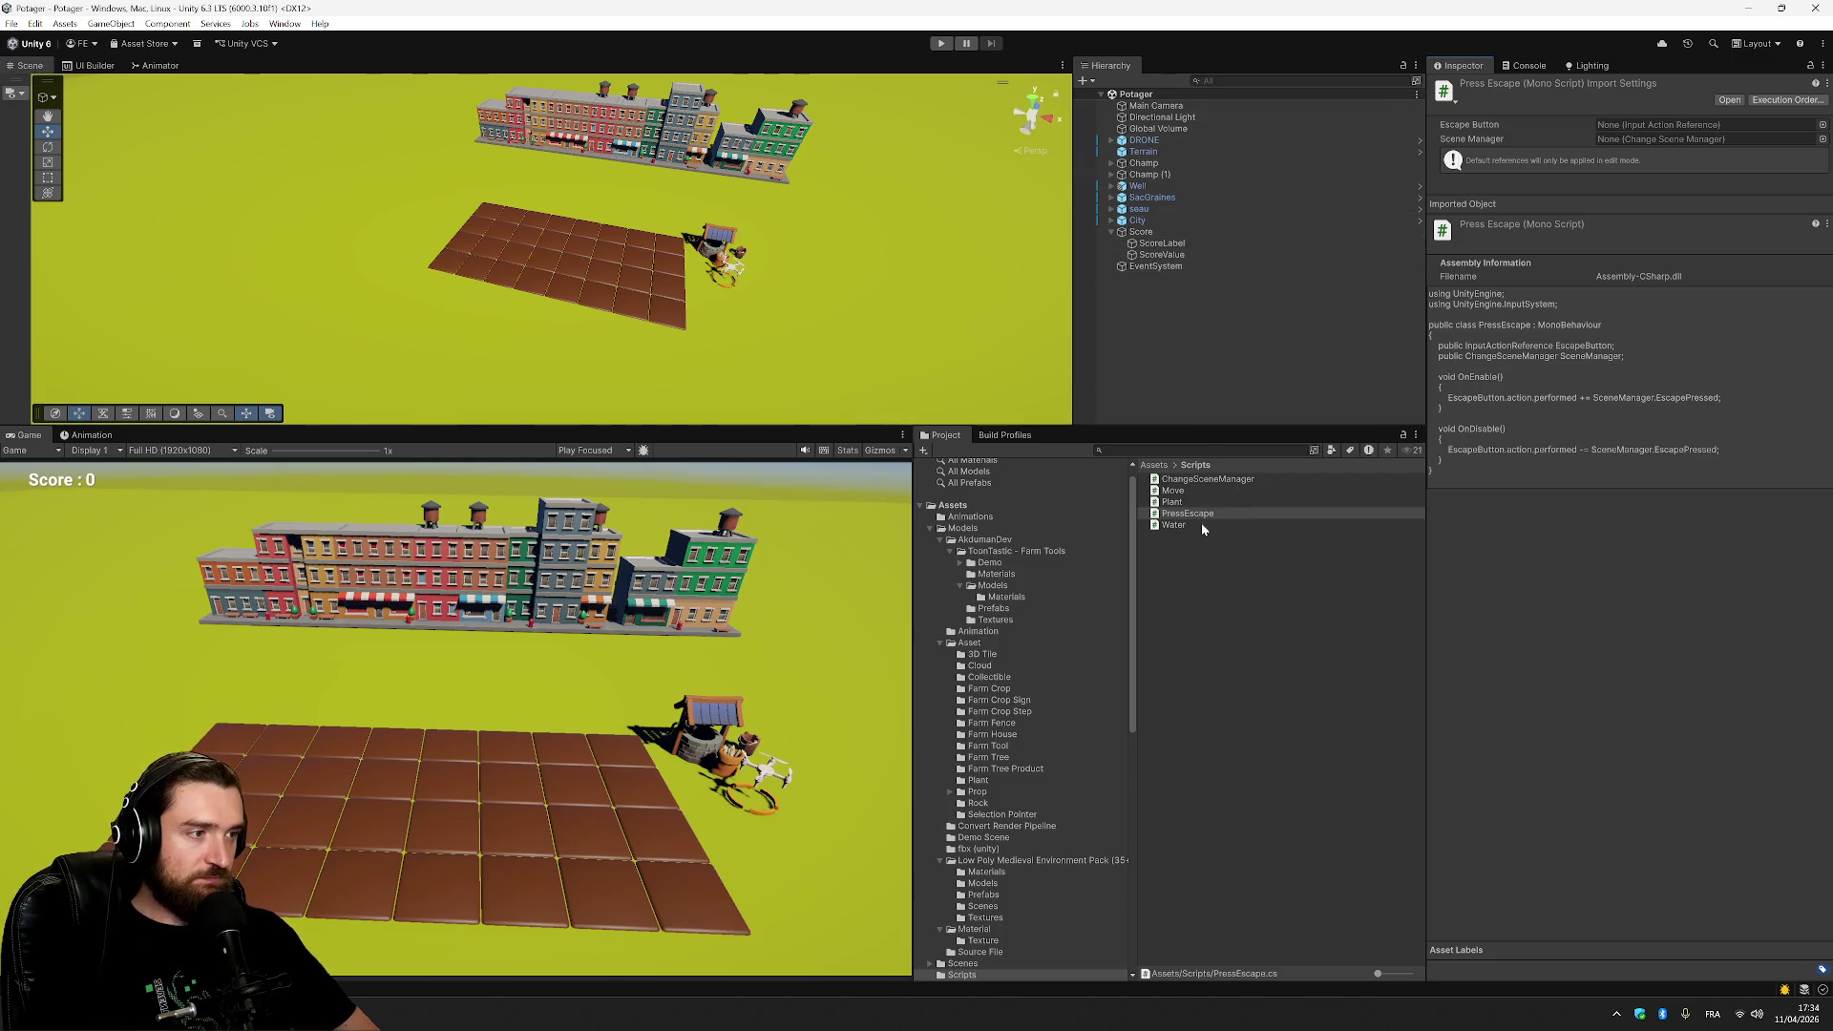
# Attach the Water and Plant scripts to DRONE and set Plant Action to Player/Plant.
pyautogui.click(1194, 533)
pyautogui.moveTo(1189, 523)
pyautogui.mouseDown()
pyautogui.moveTo(1180, 178)
pyautogui.moveTo(1169, 143)
pyautogui.moveTo(1148, 143)
pyautogui.mouseUp()
pyautogui.moveTo(1172, 502)
pyautogui.mouseDown()
pyautogui.moveTo(1203, 262)
pyautogui.moveTo(1149, 141)
pyautogui.mouseUp()
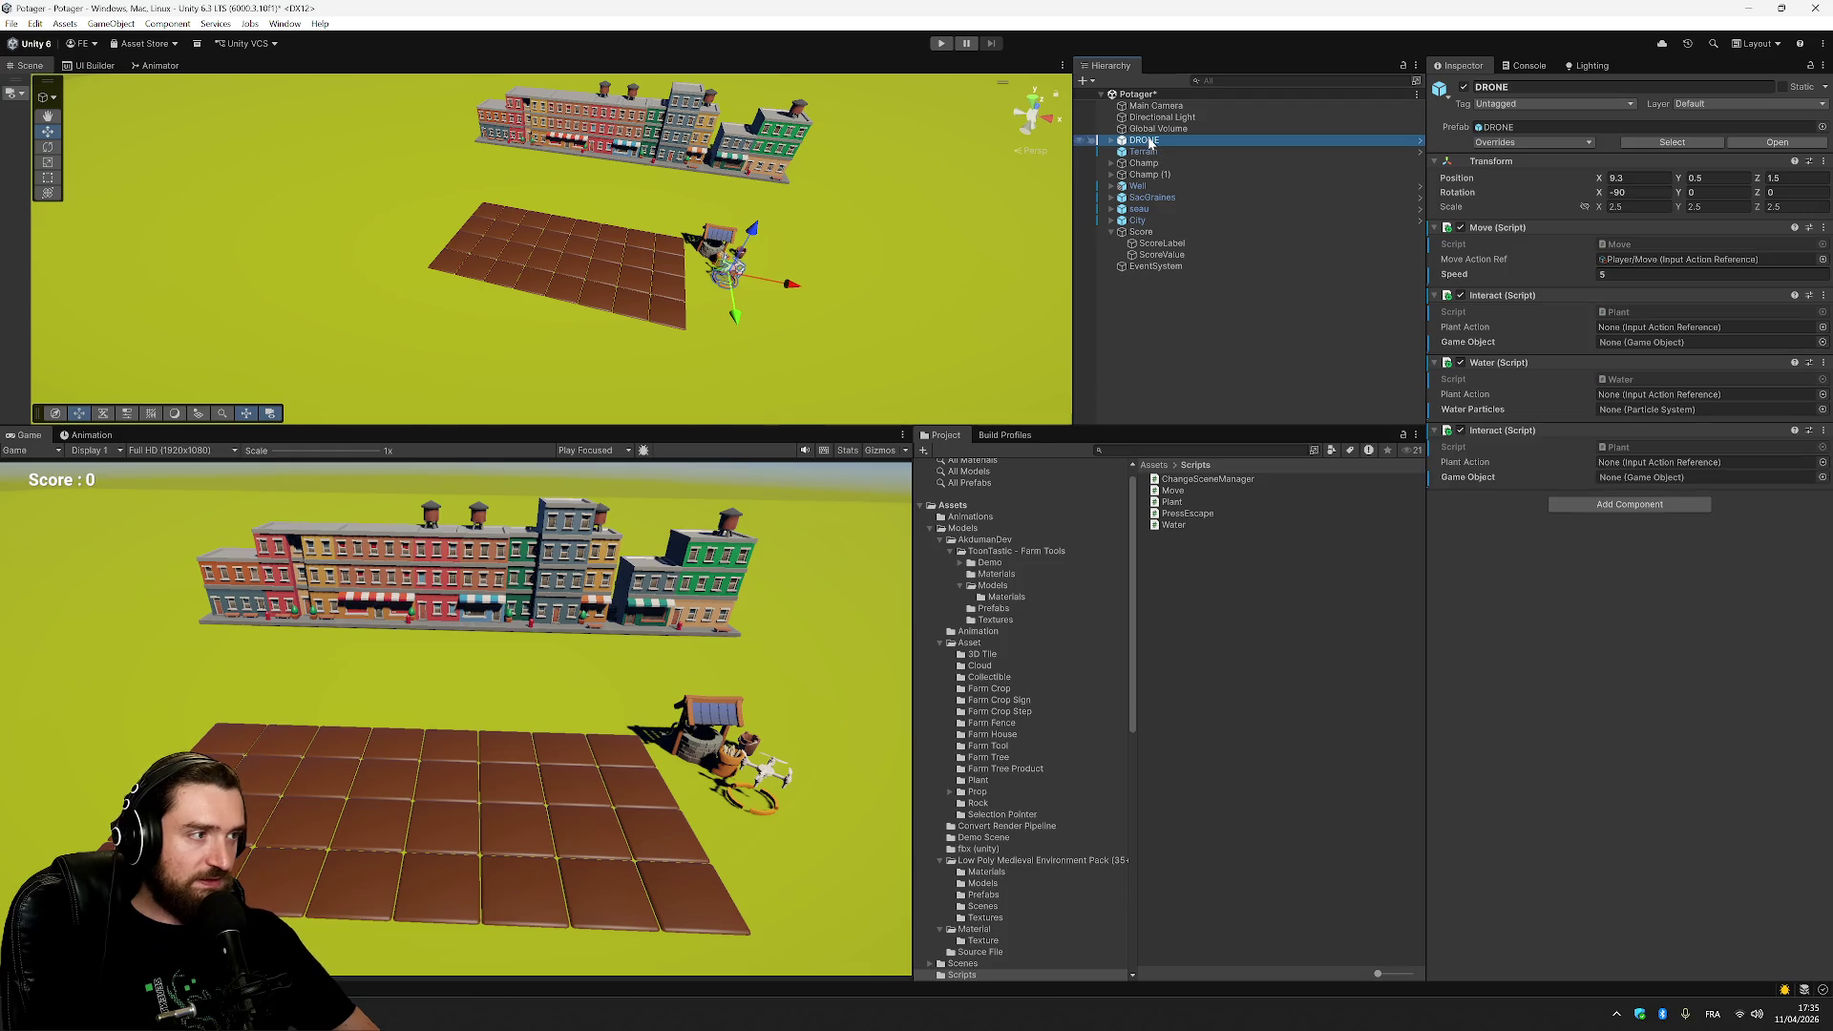
pyautogui.click(1822, 328)
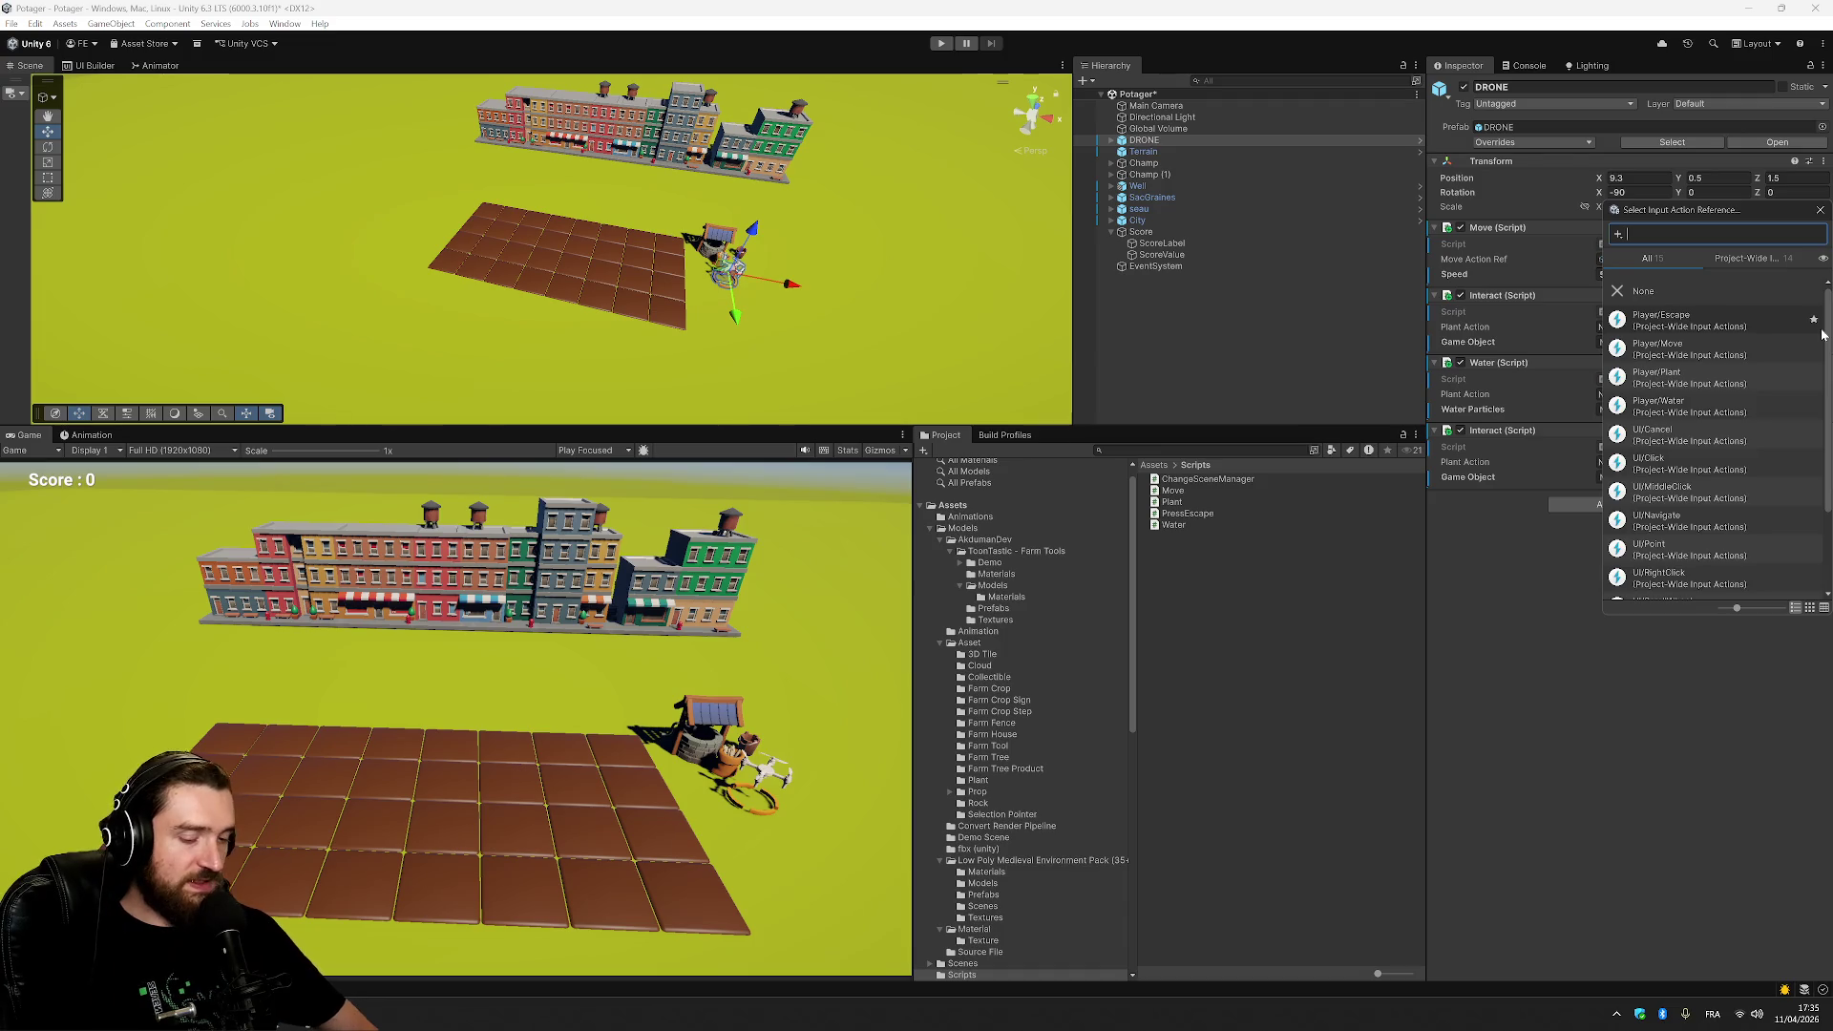
pyautogui.write('pla')
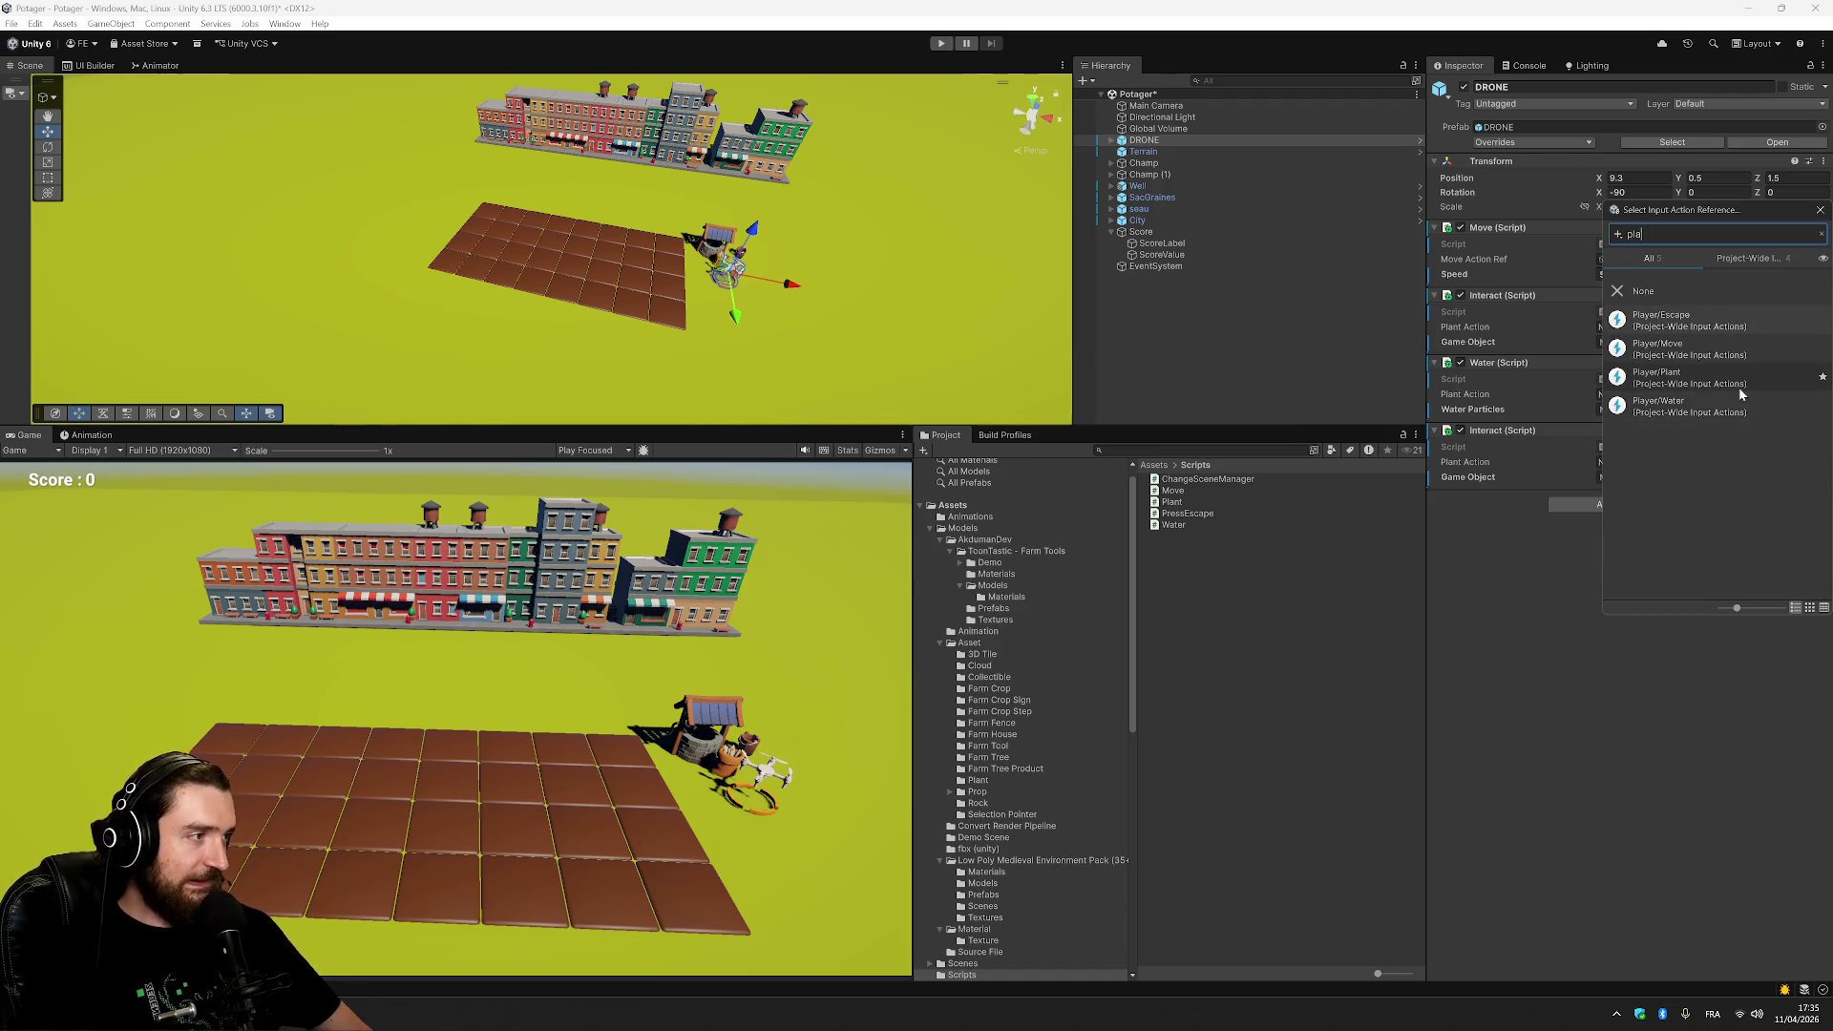
pyautogui.doubleClick(1740, 382)
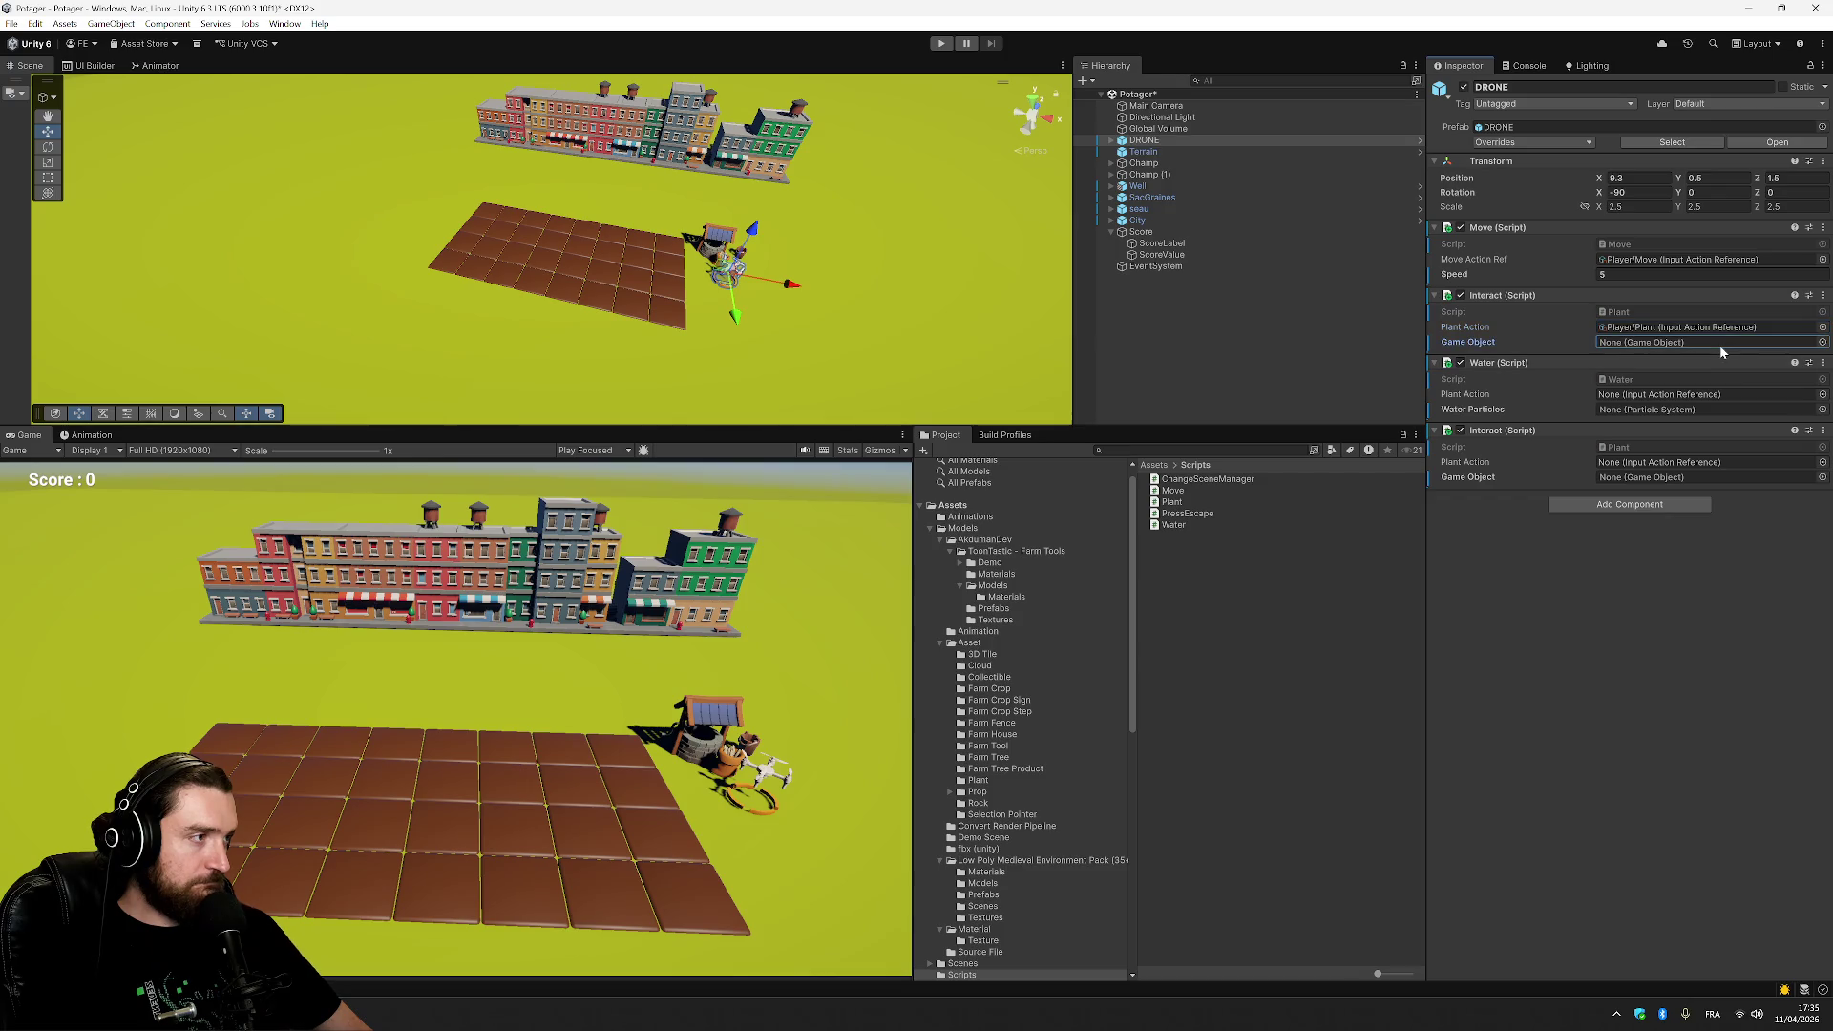
# Search 'gra' in the object picker's Assets tab and choose the Graine prefab as Game Object.
pyautogui.click(1822, 343)
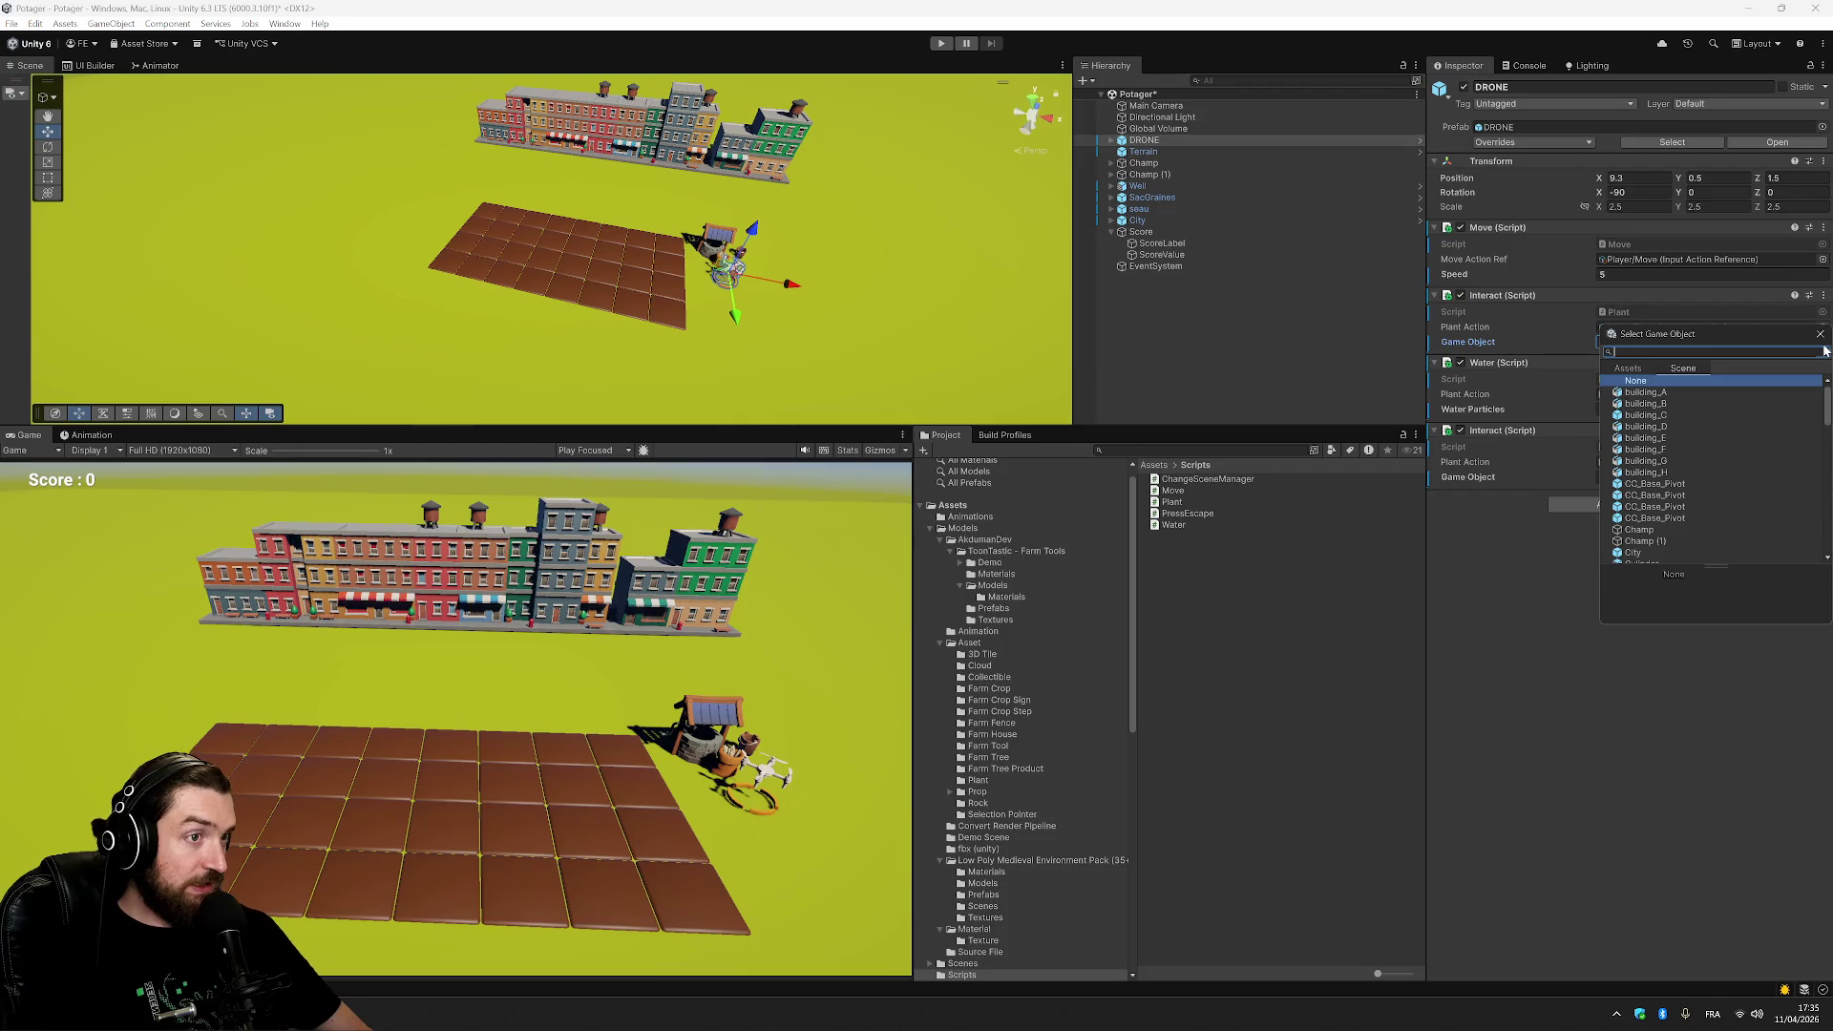
pyautogui.write('sea')
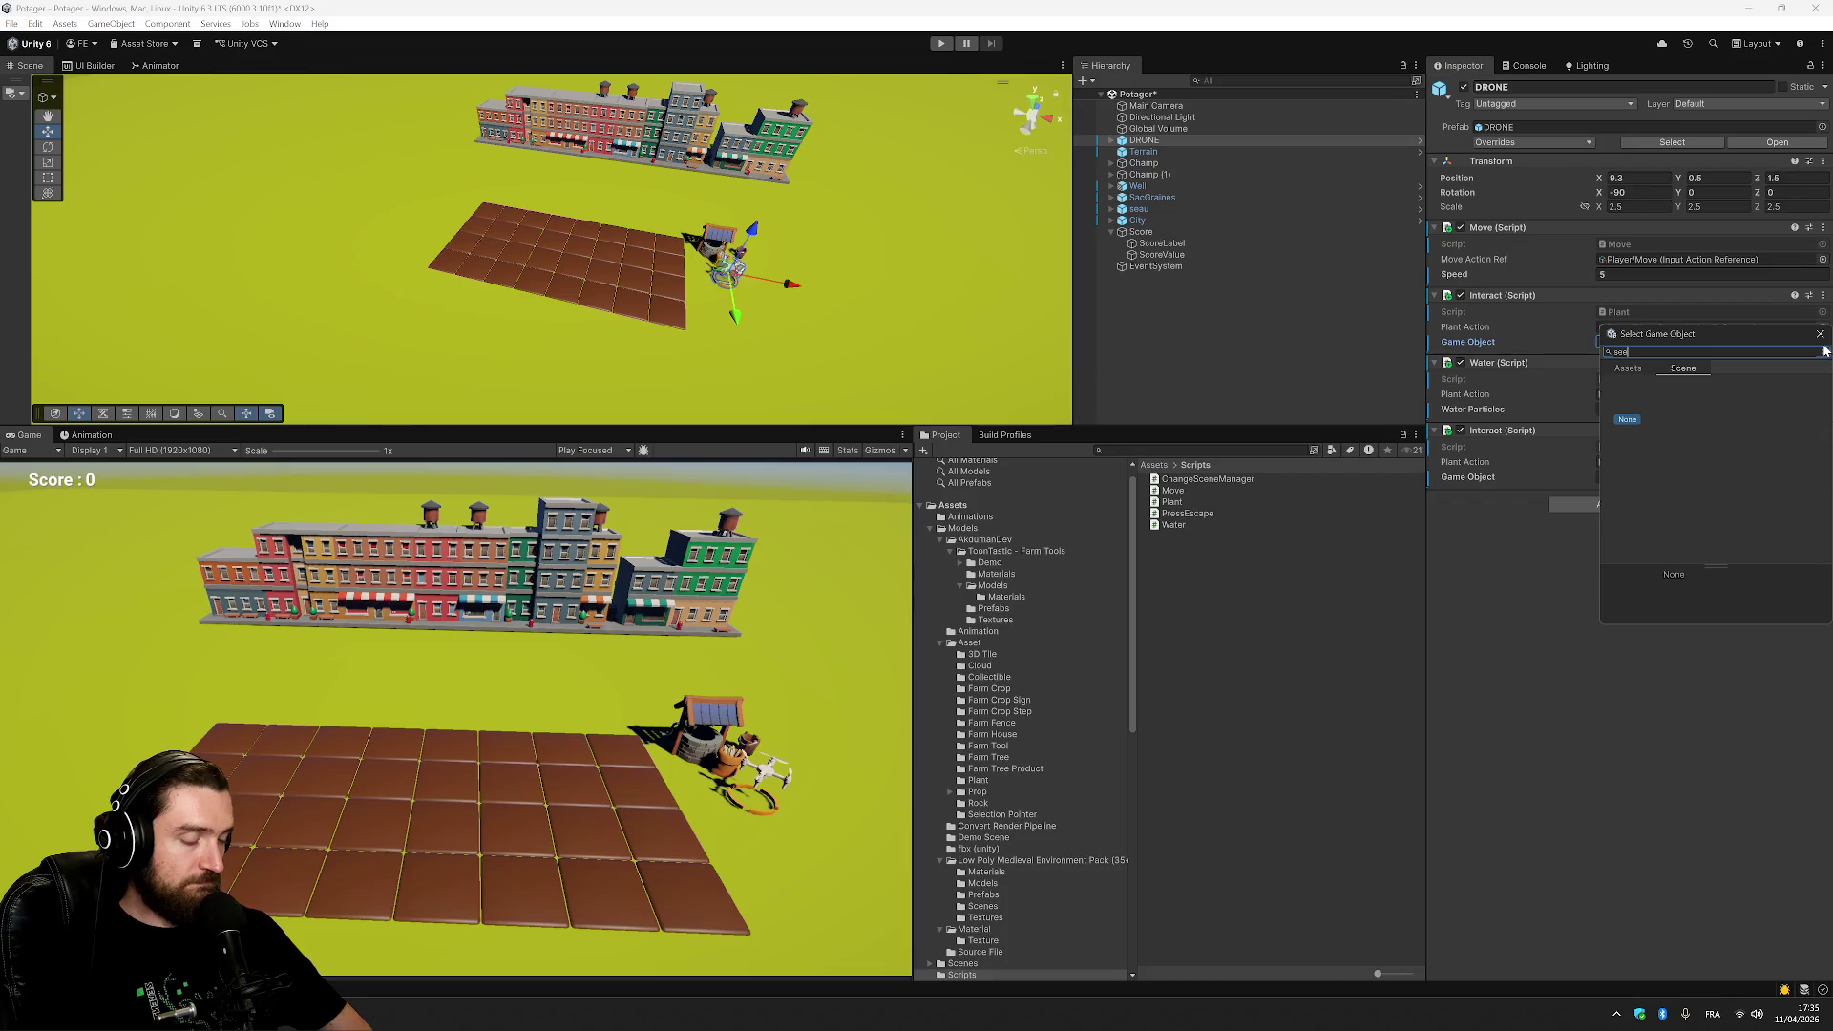
pyautogui.hotkey('ctrl', 'a')
pyautogui.hotkey('ctrl', 'v')
pyautogui.hotkey('ctrl', 'a')
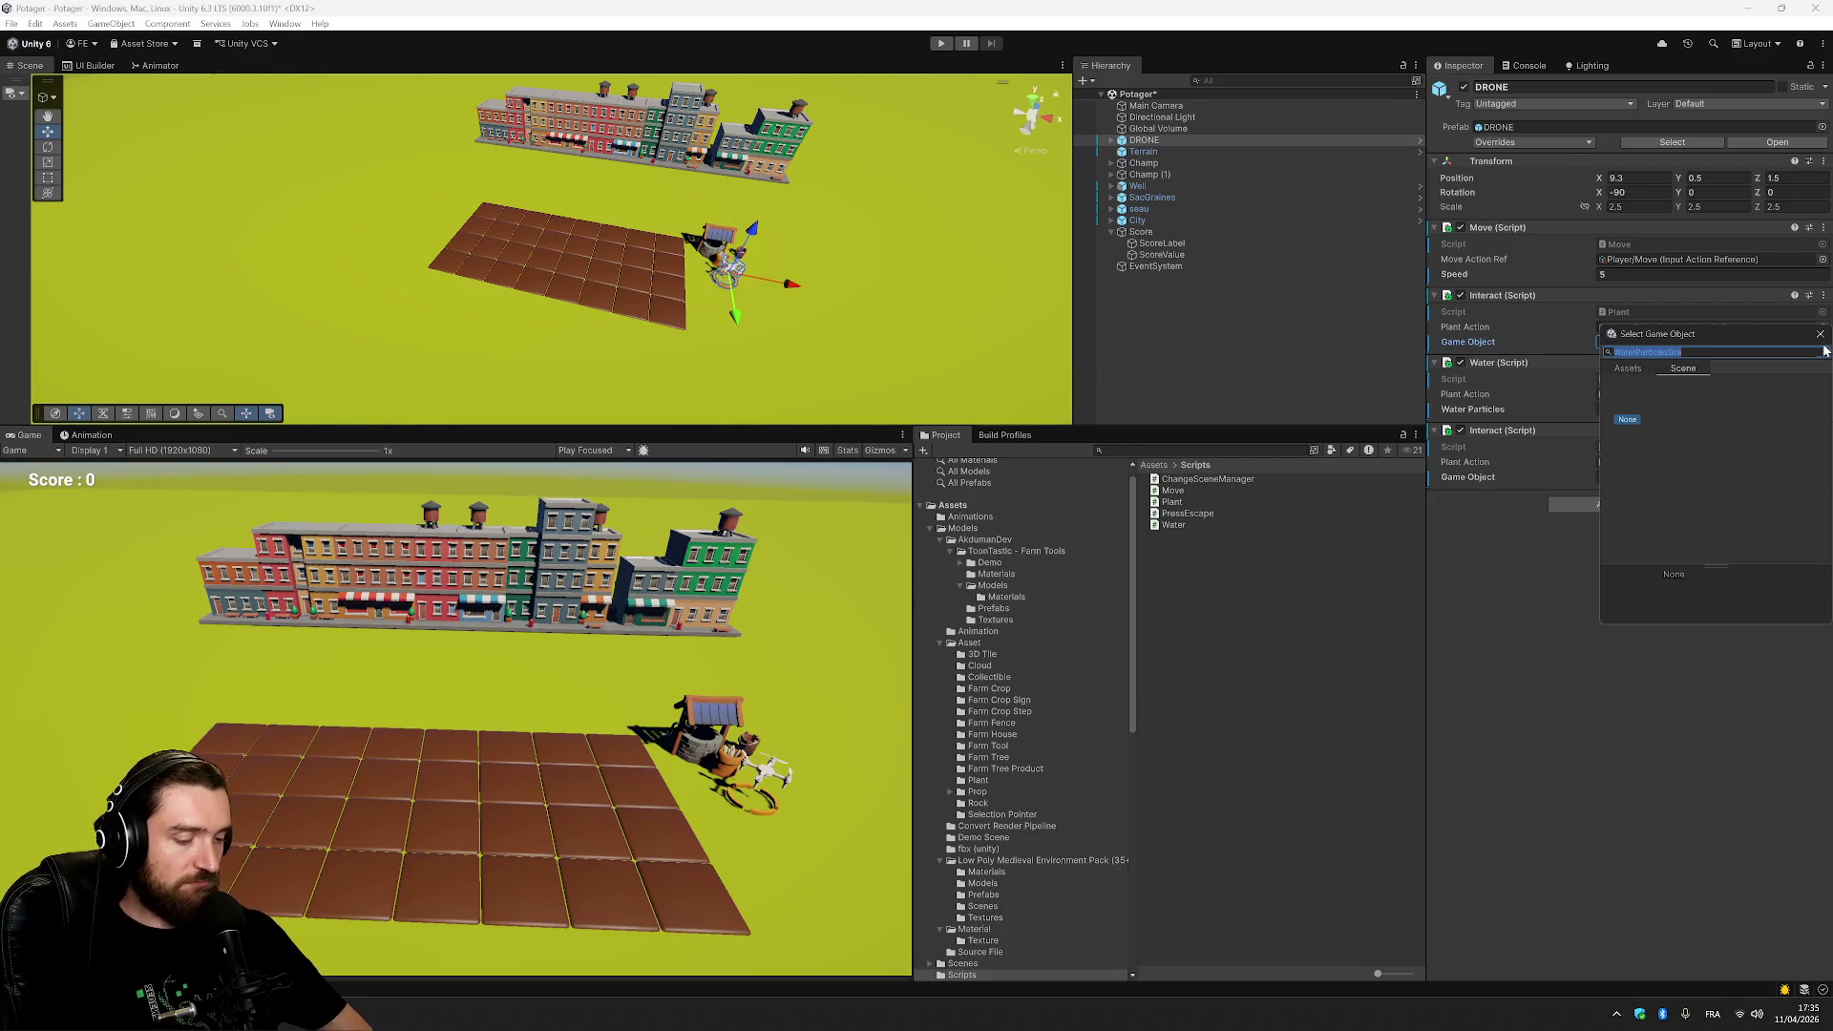
pyautogui.write('gra')
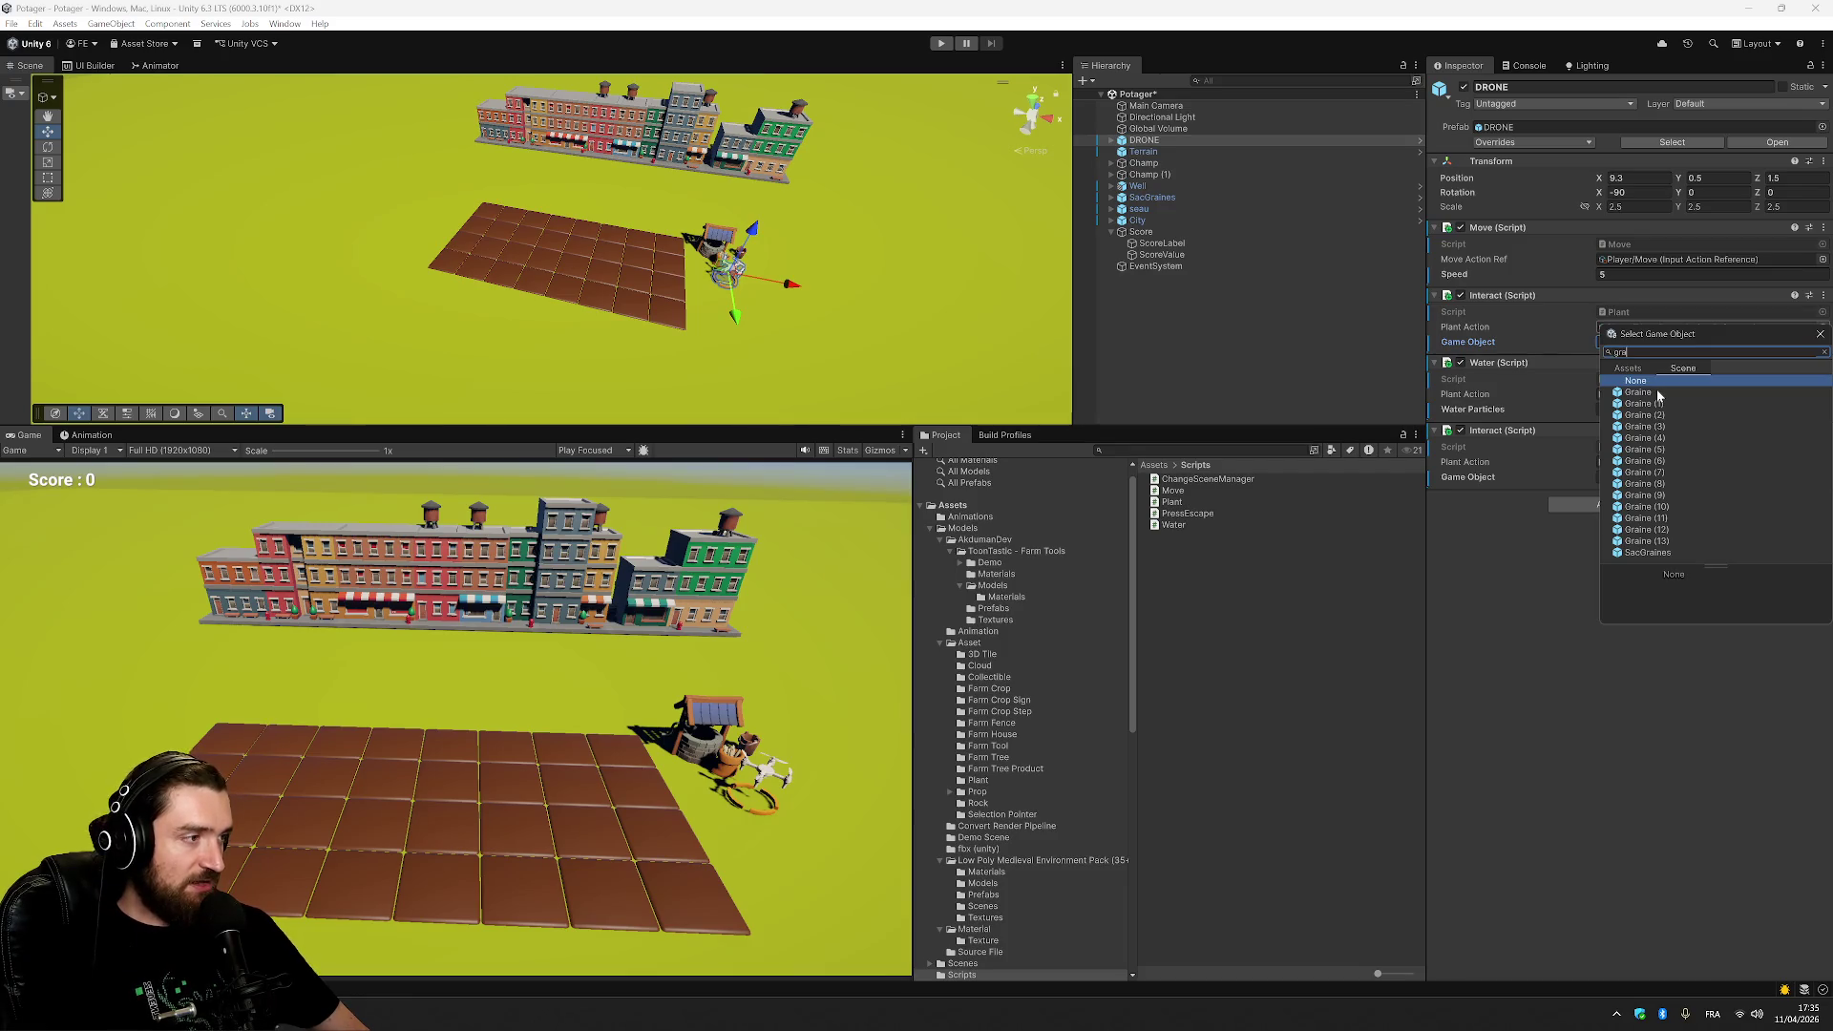
pyautogui.click(1628, 368)
pyautogui.click(1670, 401)
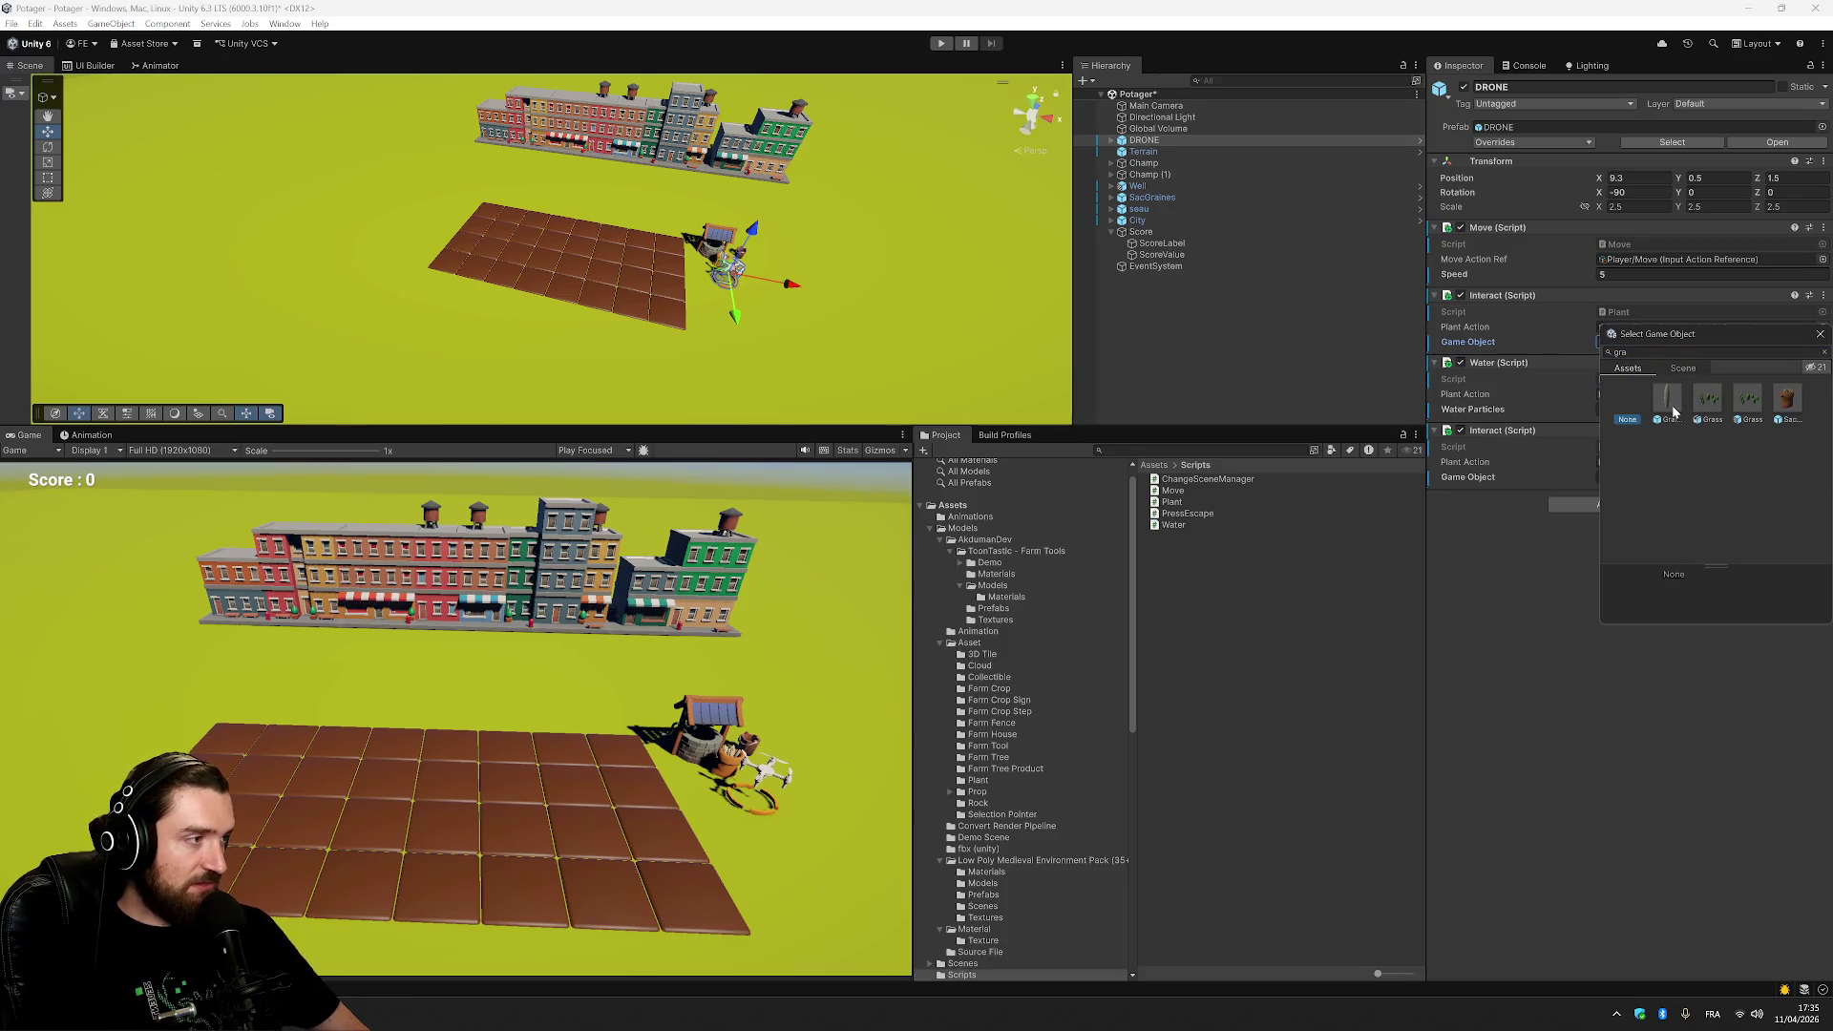
pyautogui.doubleClick(1673, 410)
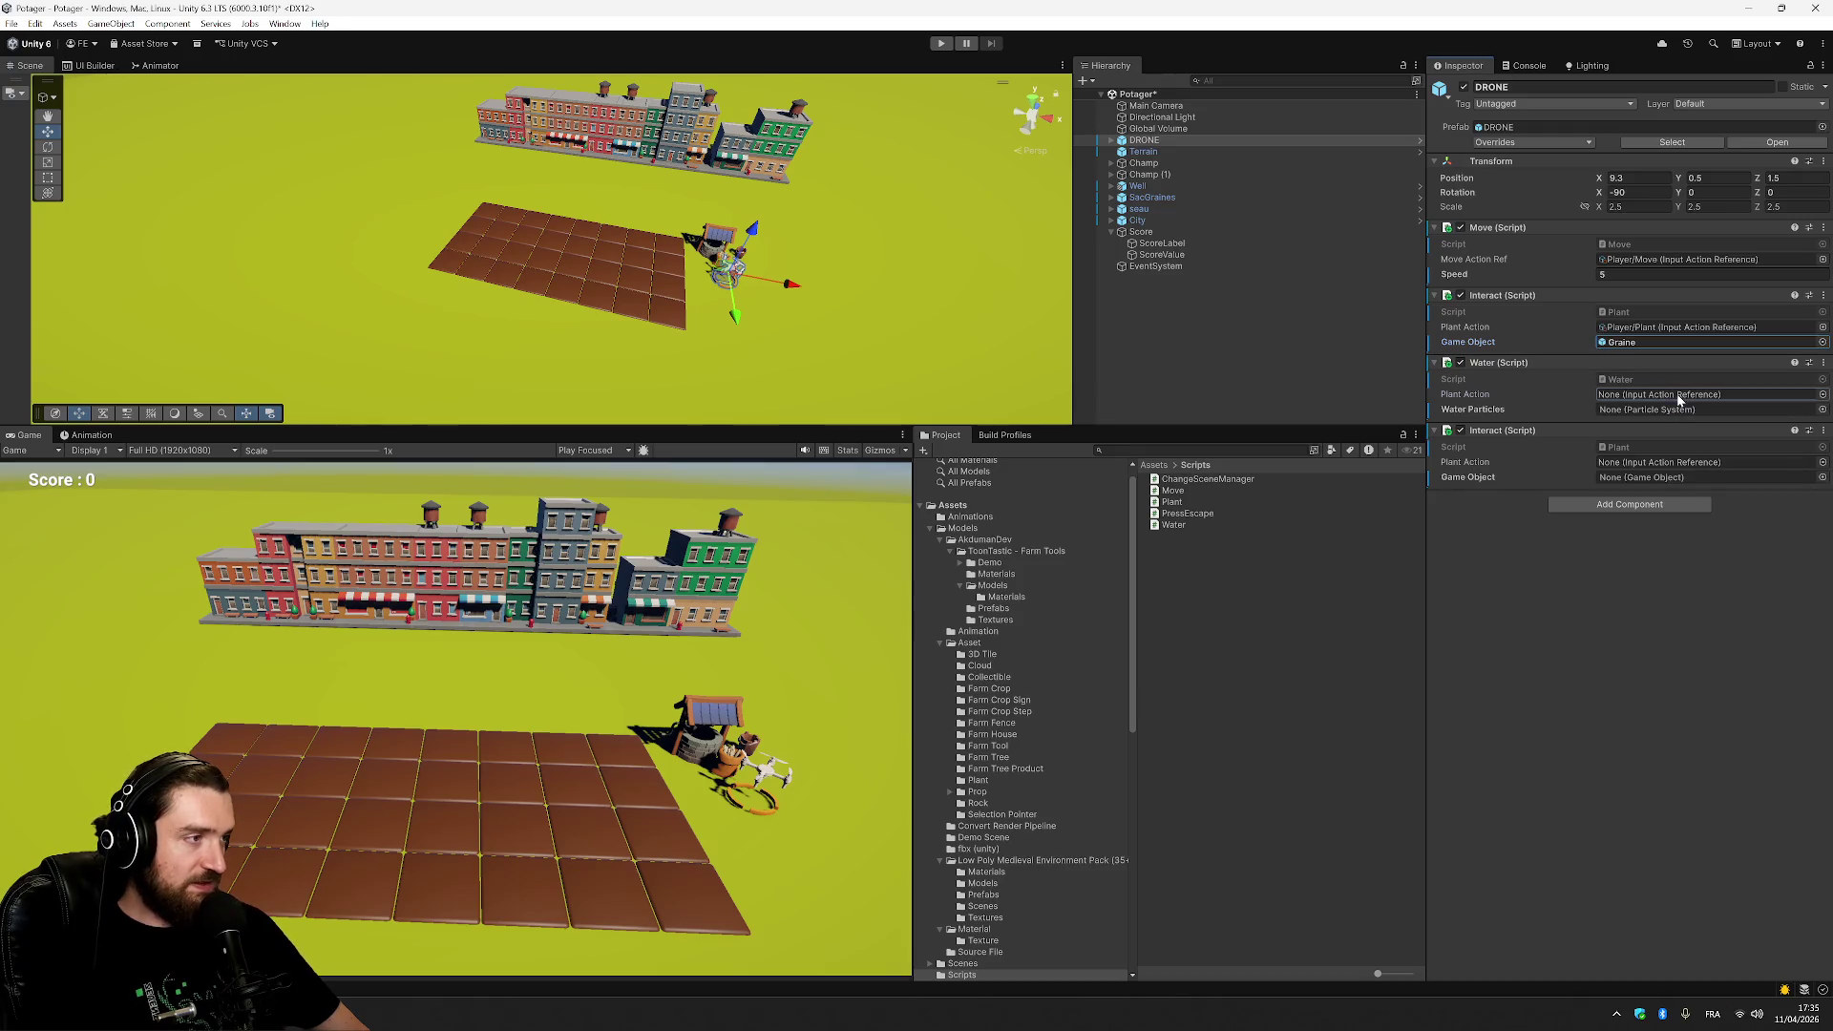
# Collapse the first Interact component and open its options menu.
pyautogui.click(1679, 396)
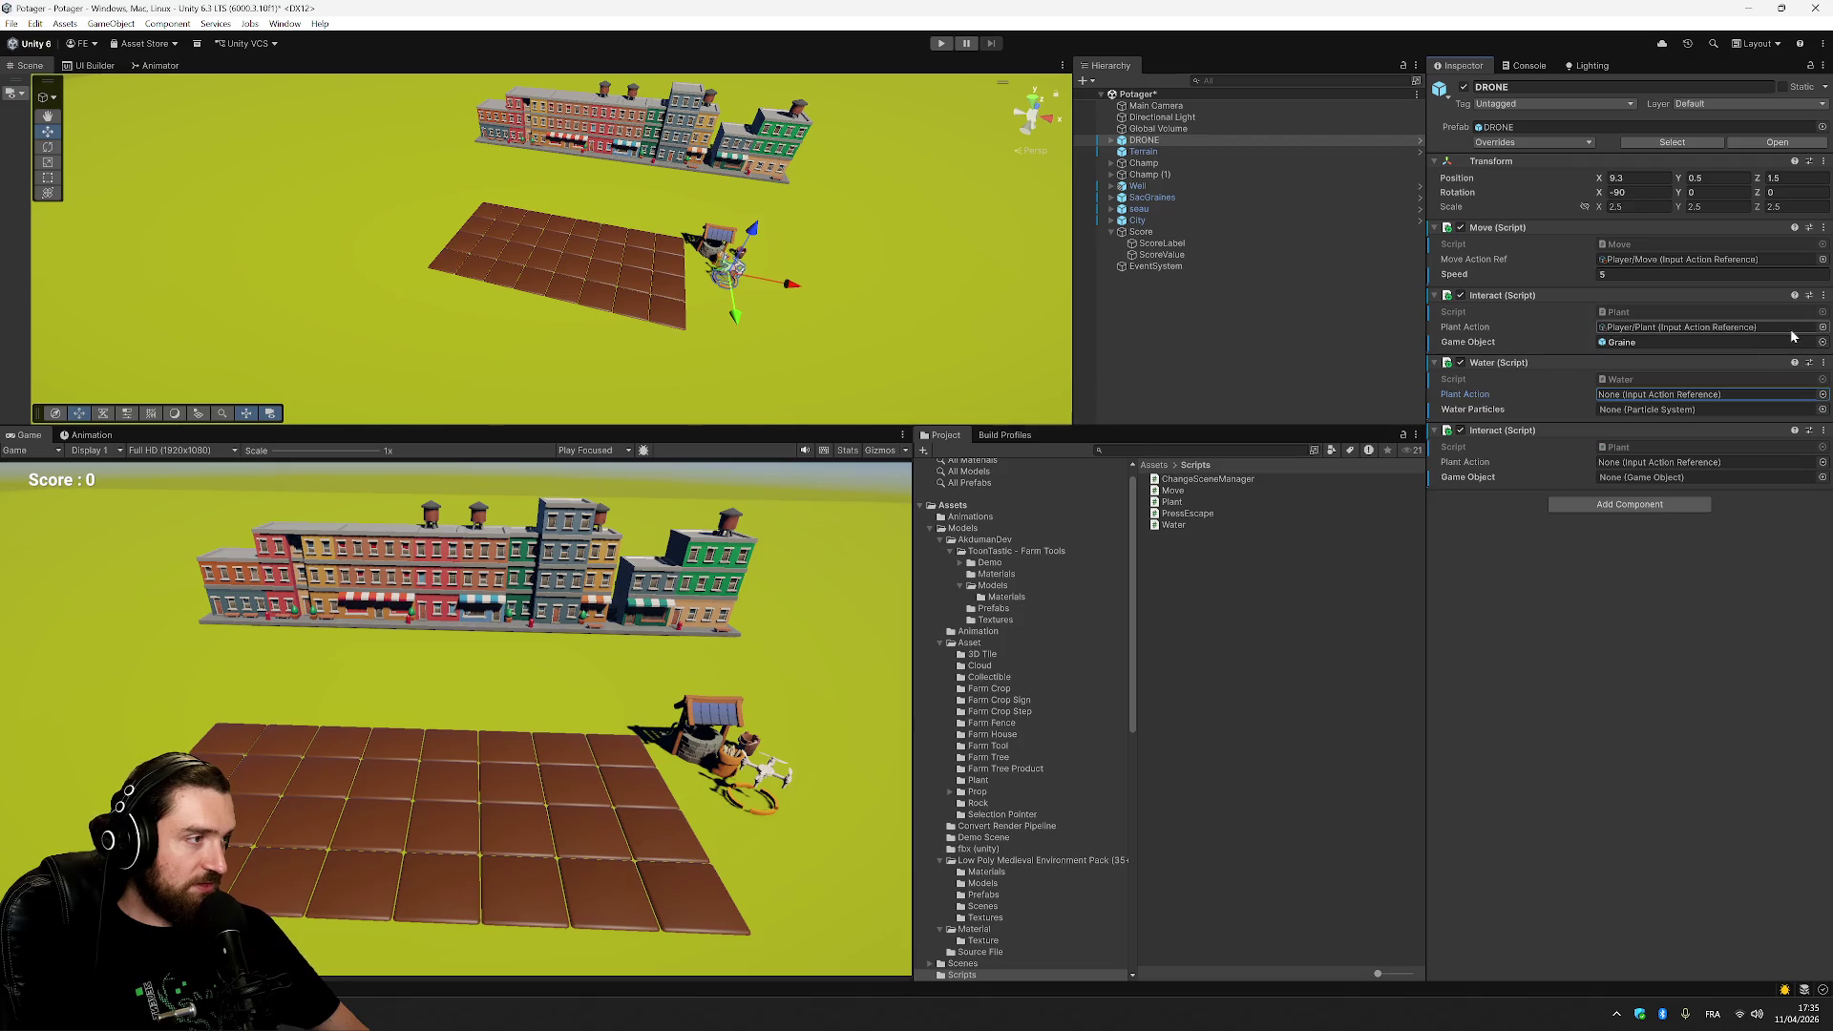
pyautogui.click(1534, 297)
pyautogui.click(1536, 297)
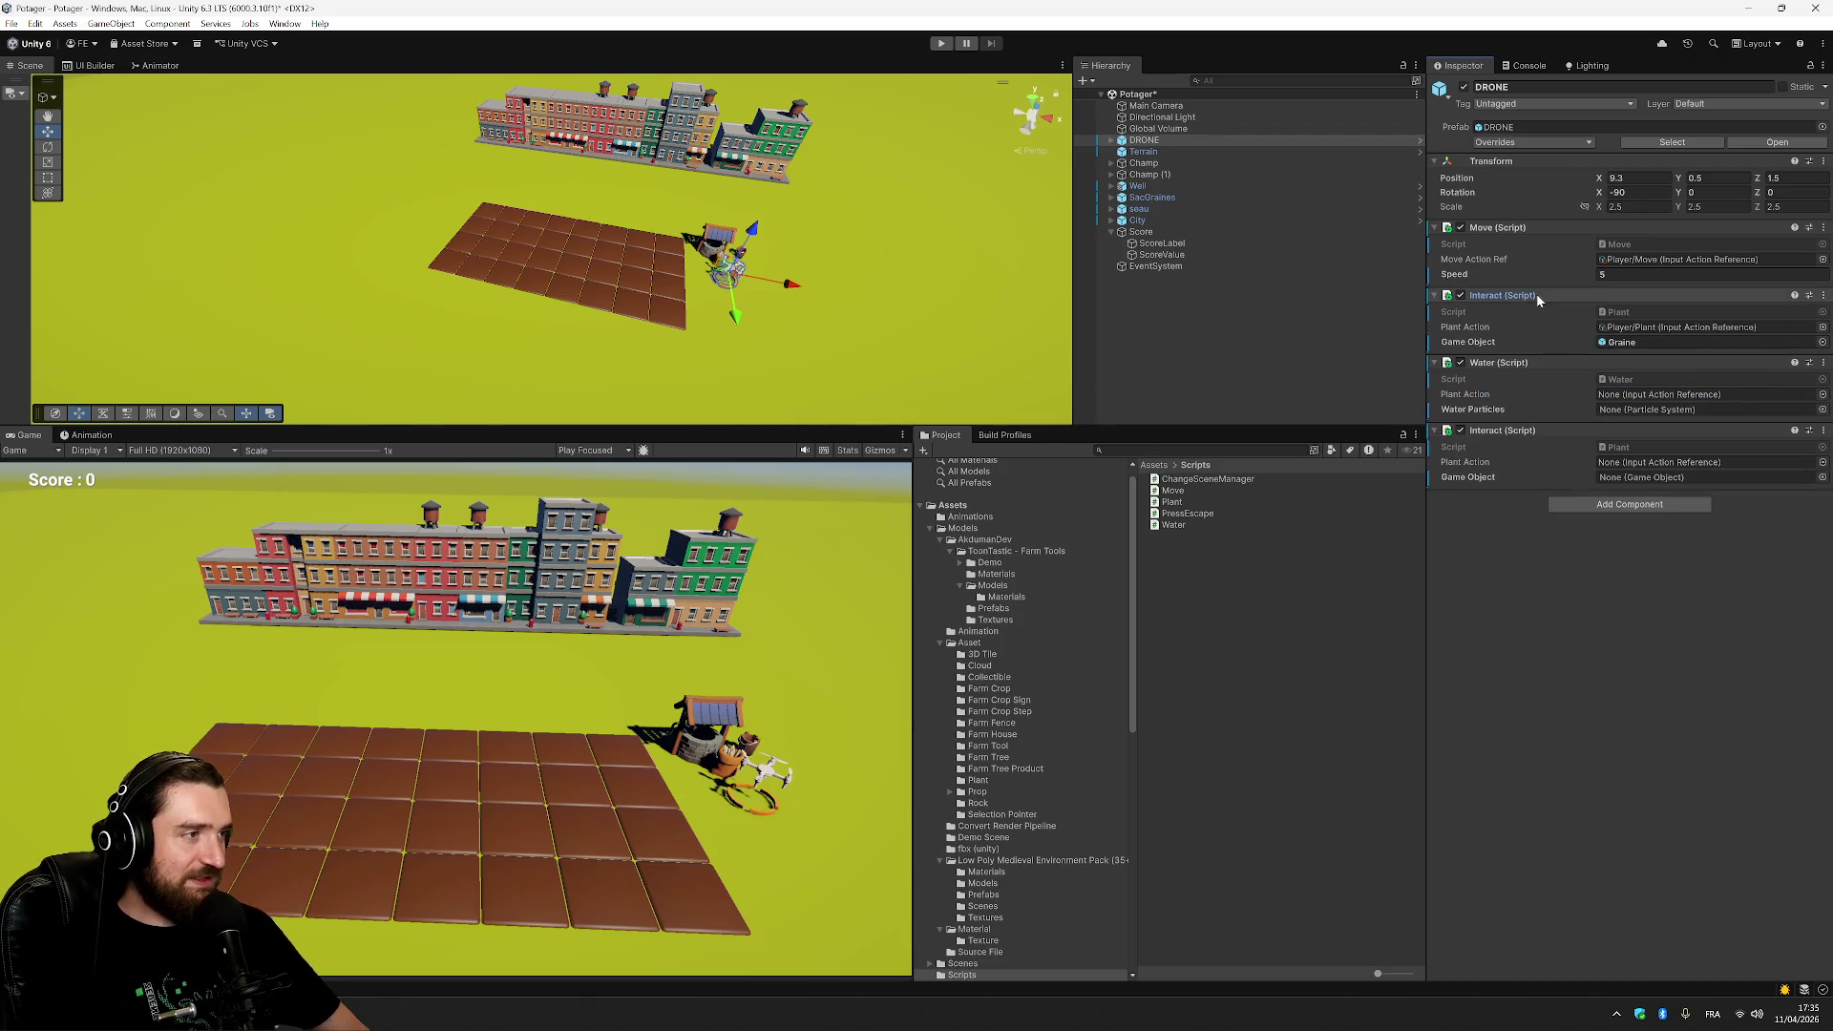
# Remove the duplicate Interact and assign Player/Water to Water and Player/Plant to Interact.
pyautogui.click(1824, 296)
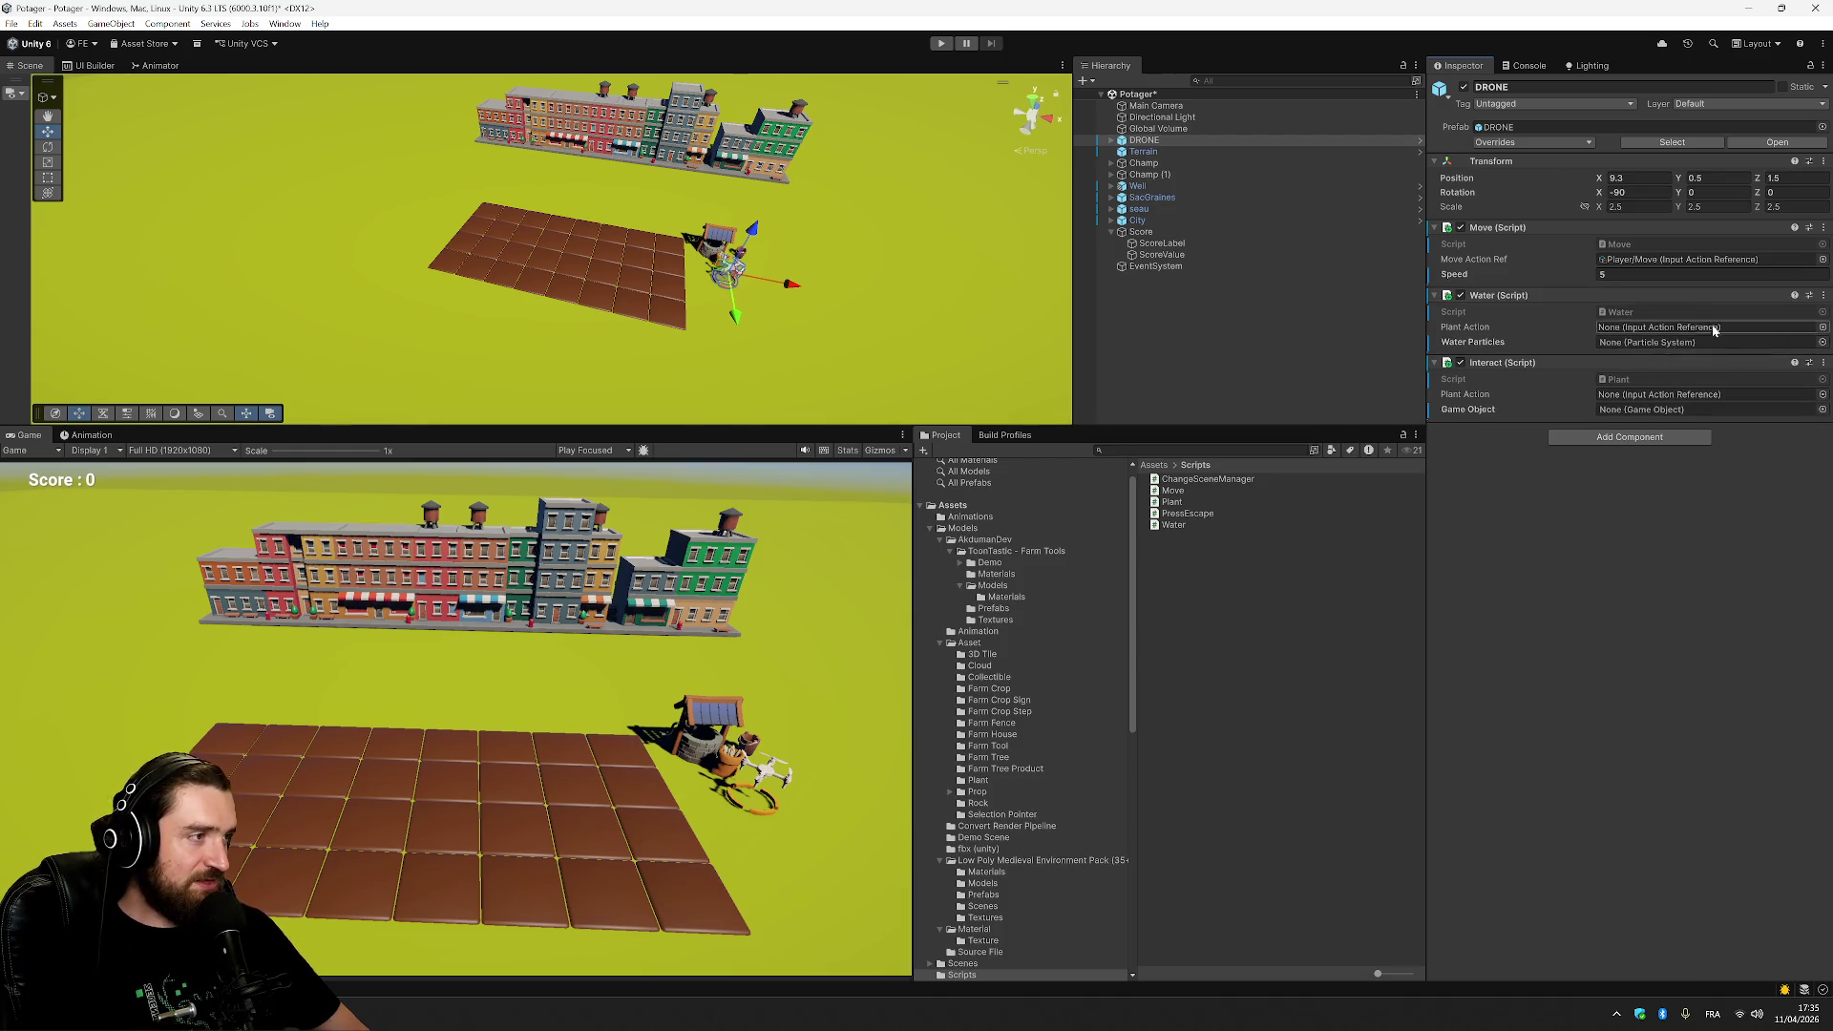
pyautogui.click(1823, 327)
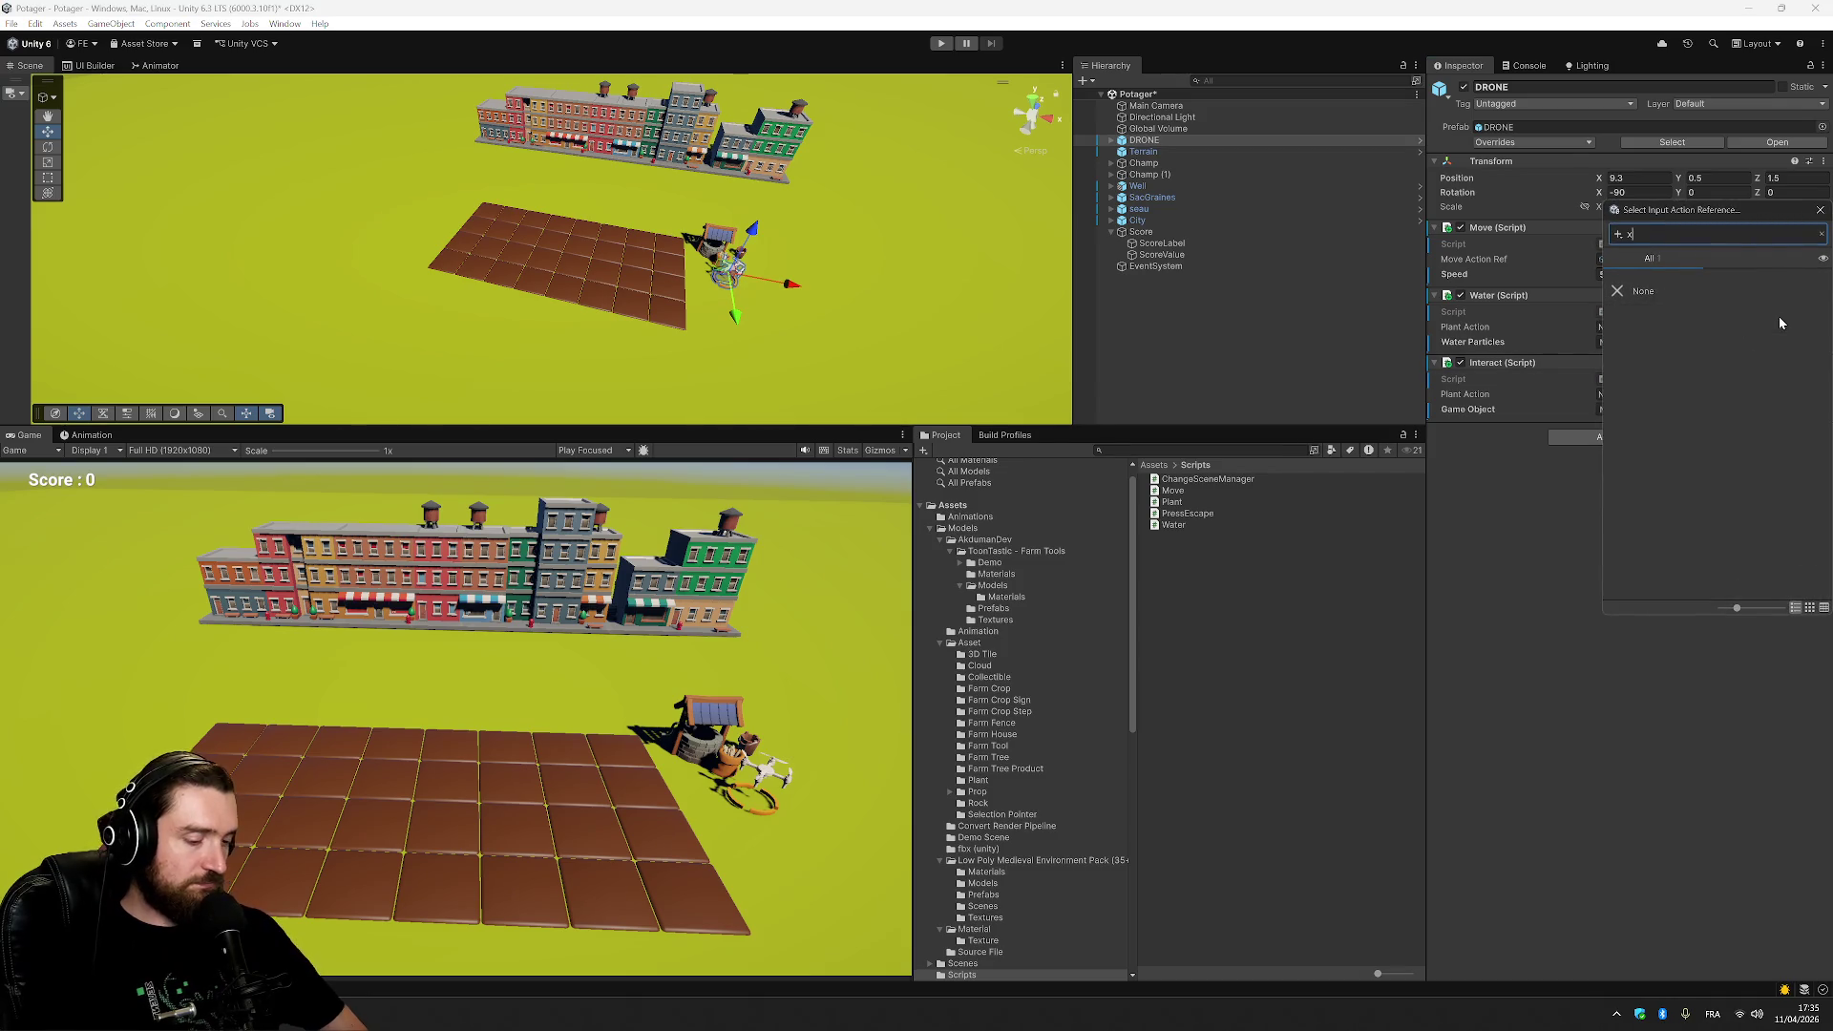
pyautogui.write('wa')
pyautogui.doubleClick(1766, 317)
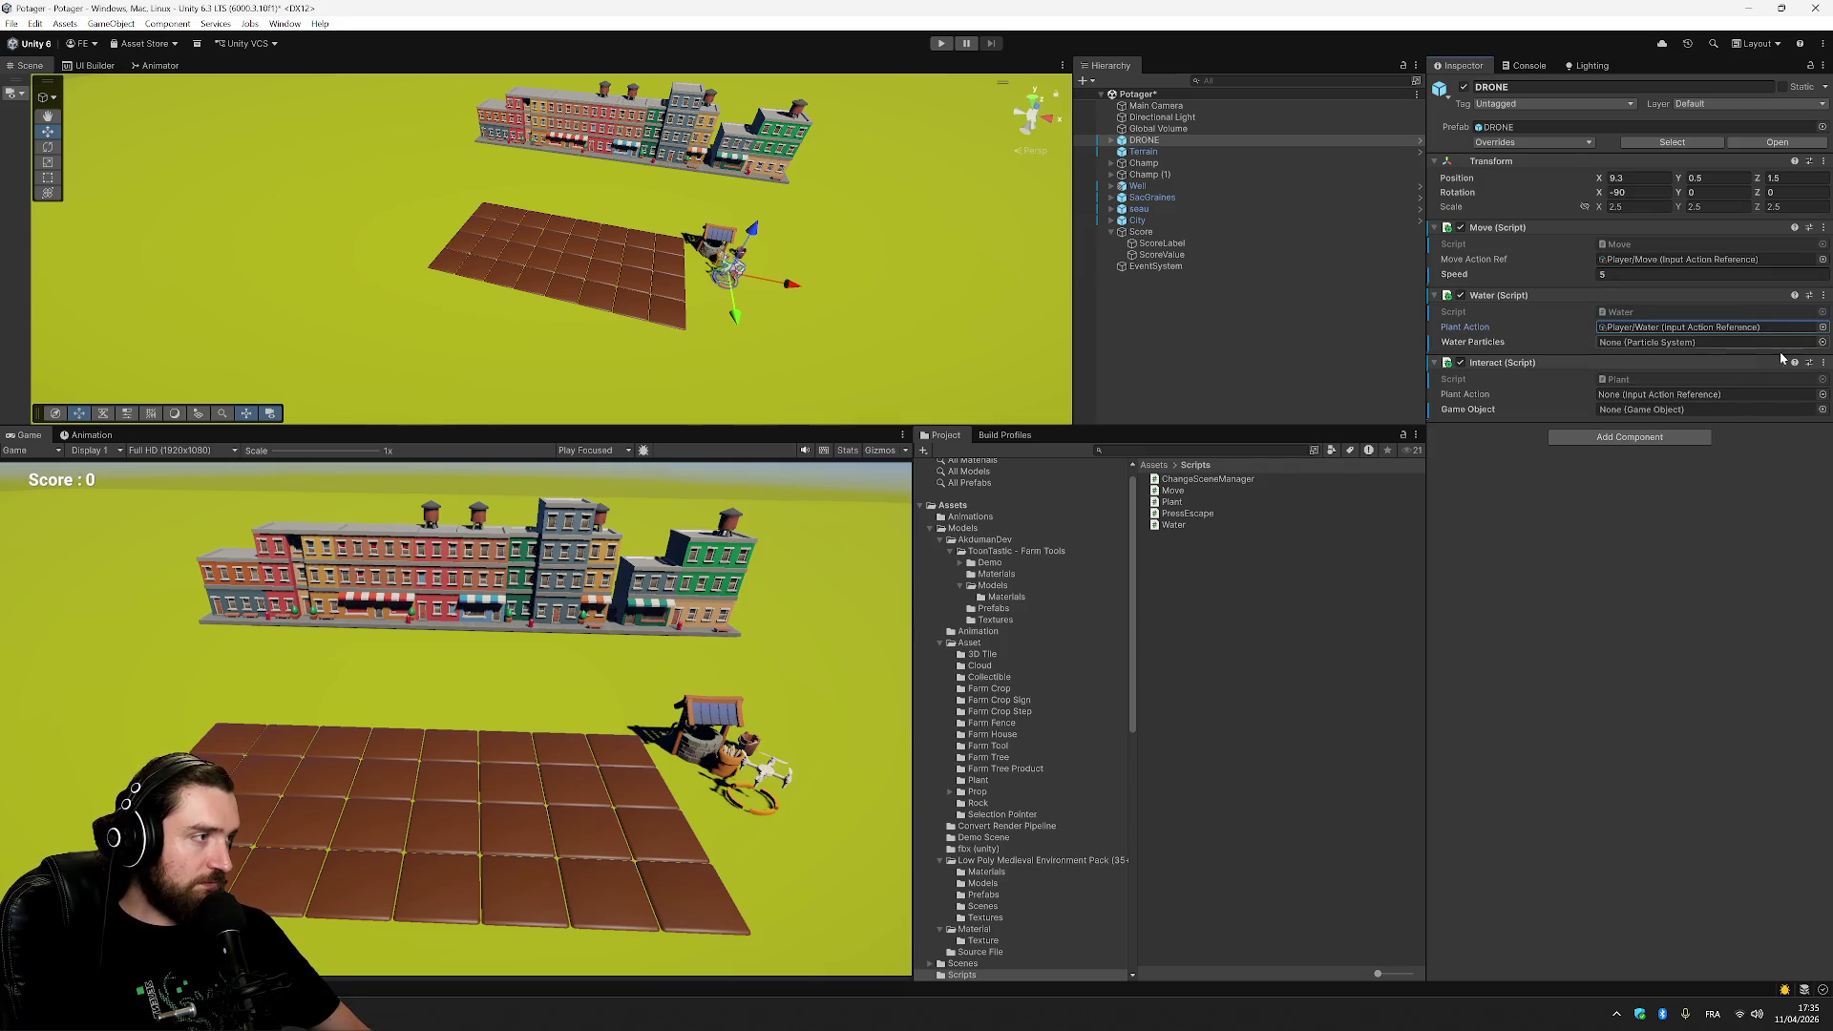
pyautogui.click(1822, 395)
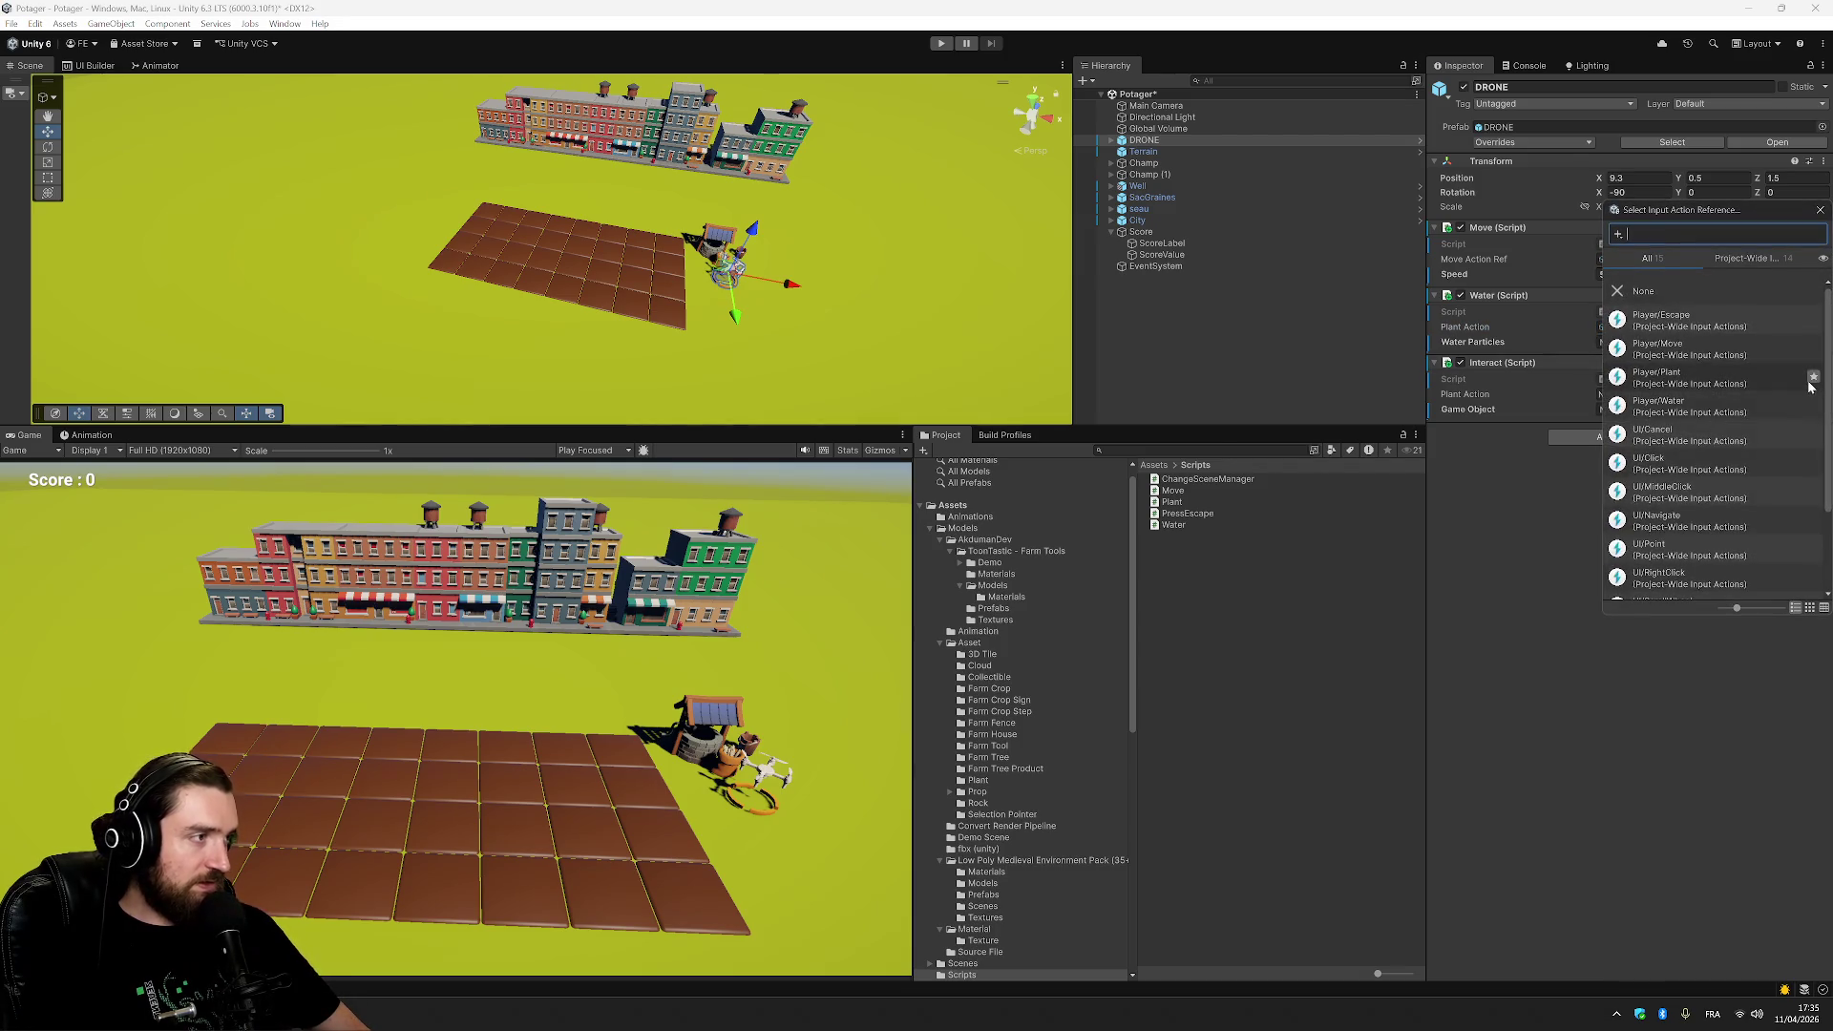
pyautogui.doubleClick(1786, 378)
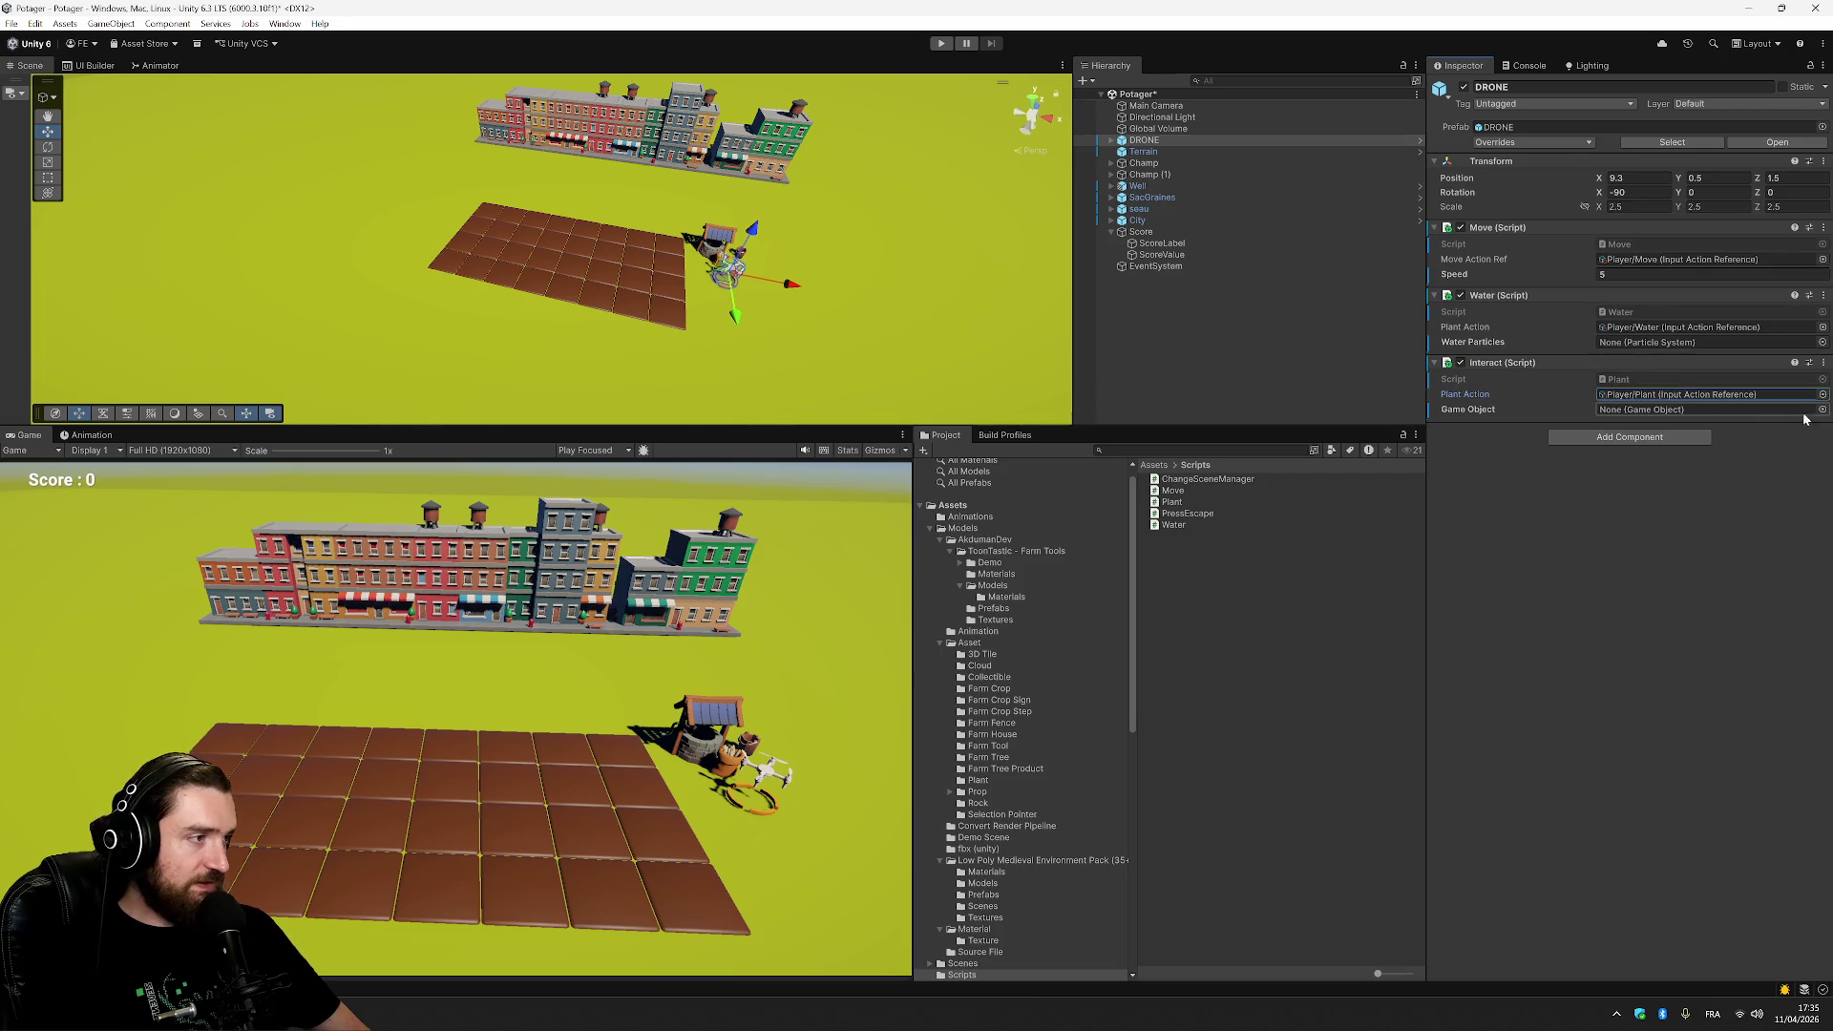
# Assign the Water particle prefab to the Water script's Water Particles field.
pyautogui.click(1702, 342)
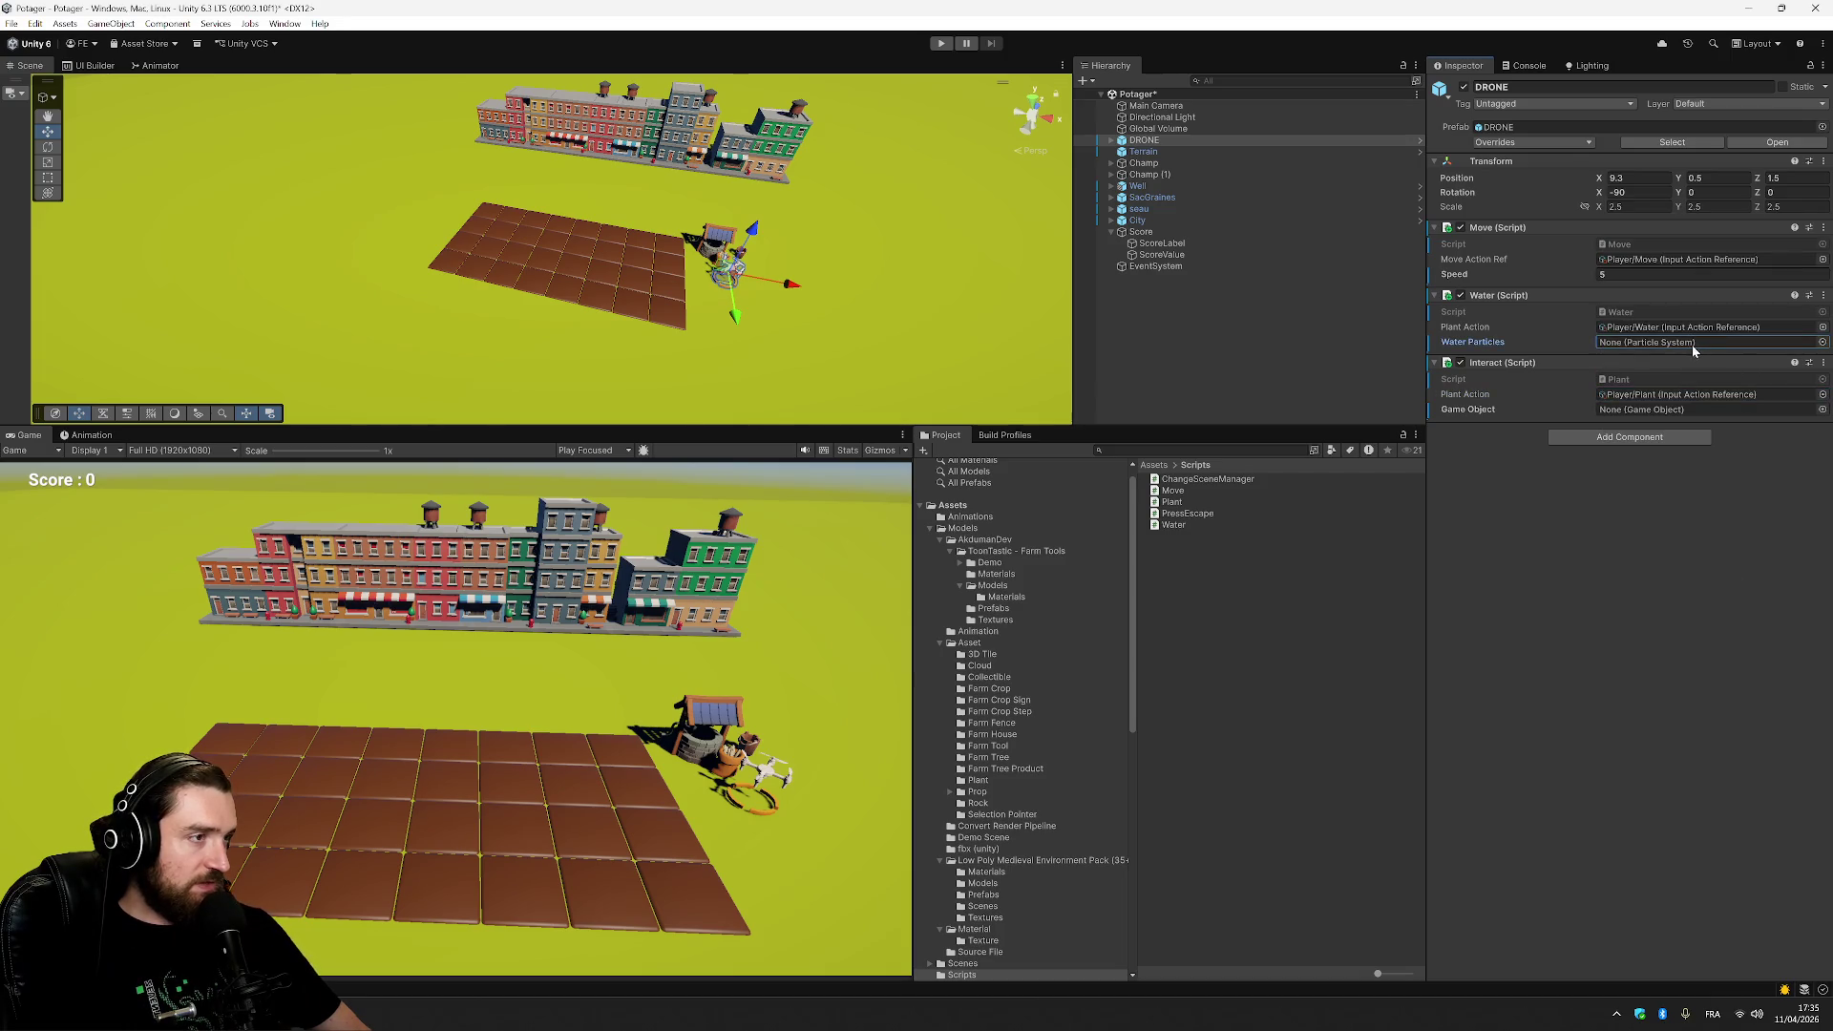
pyautogui.click(1822, 342)
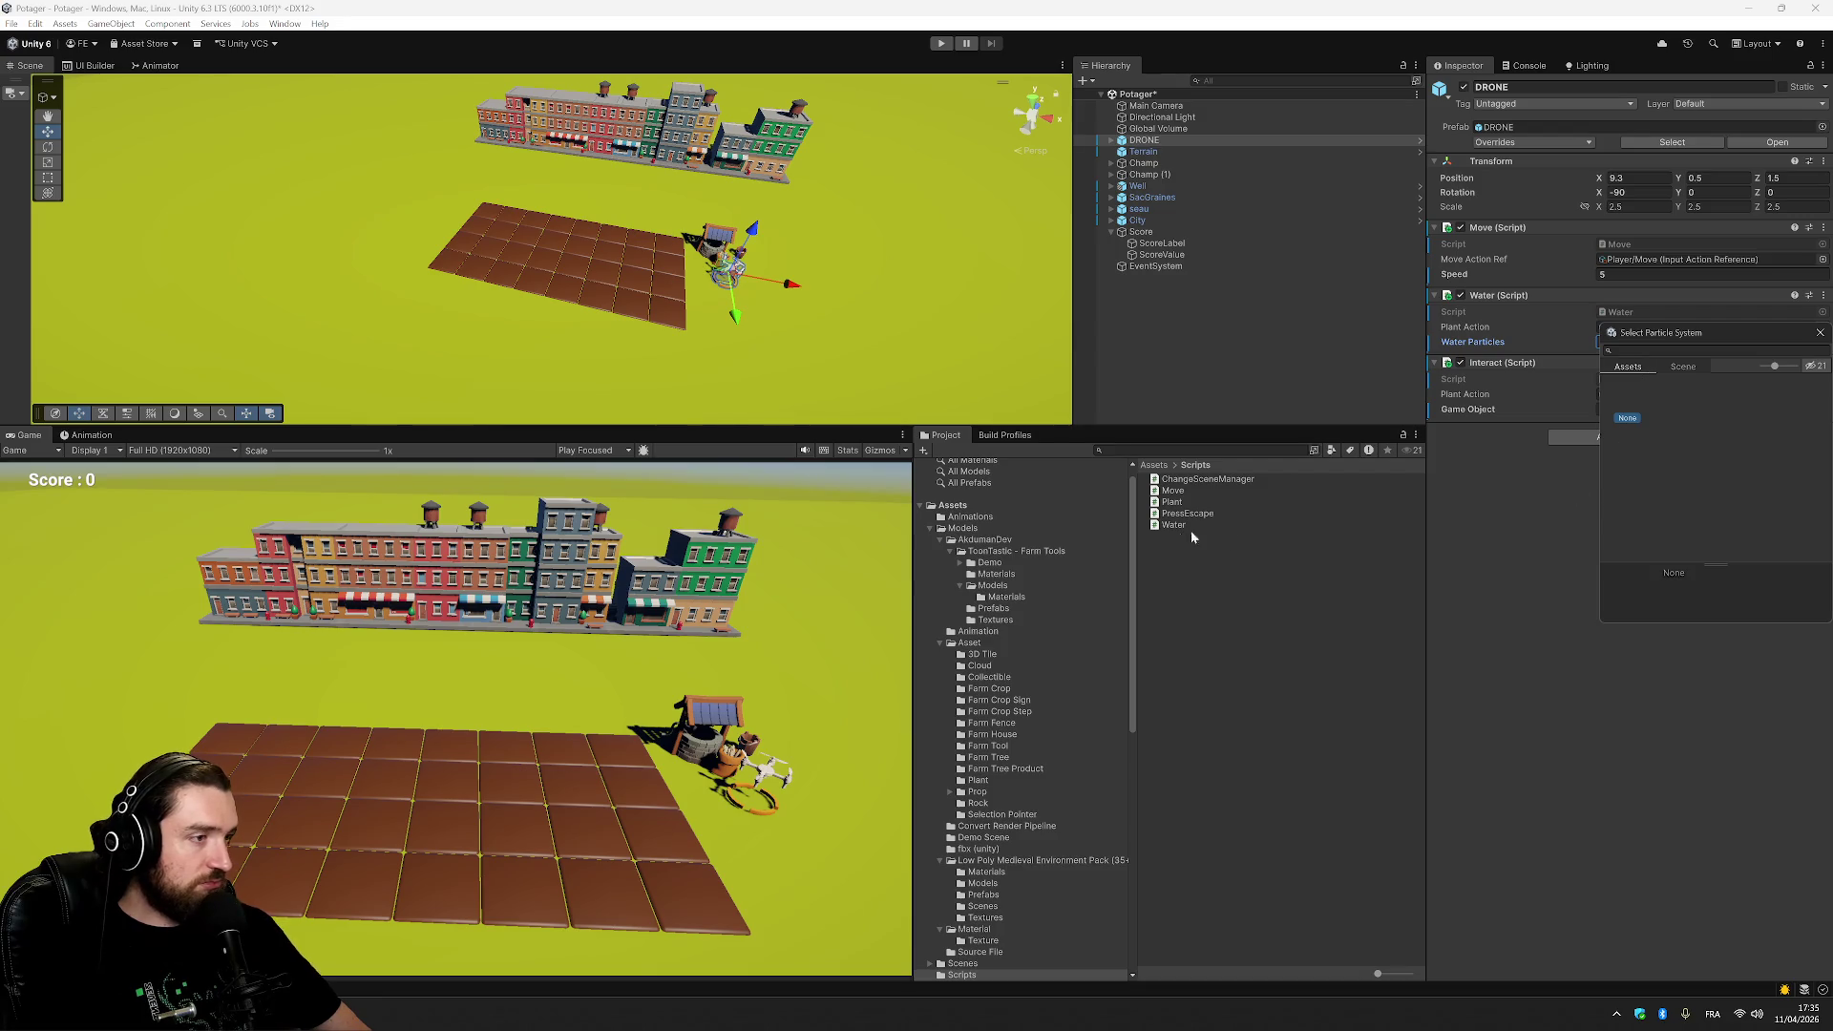
pyautogui.click(1157, 465)
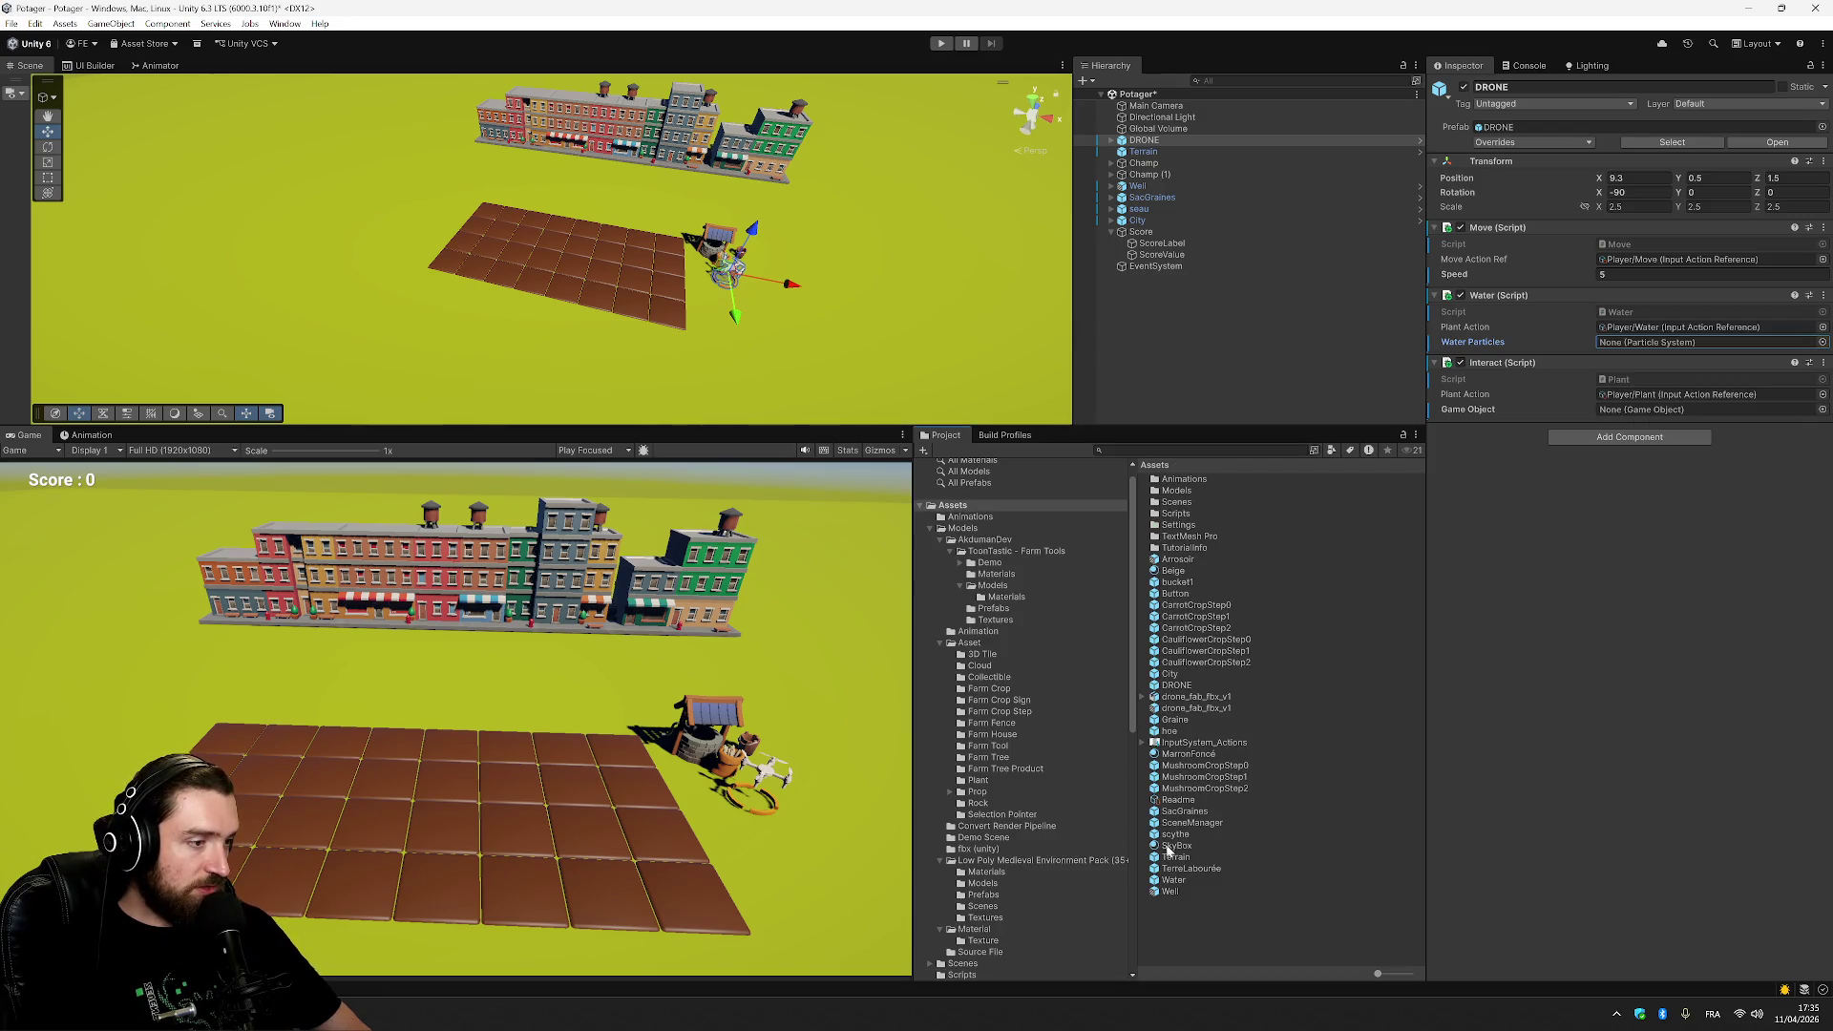
pyautogui.click(1176, 882)
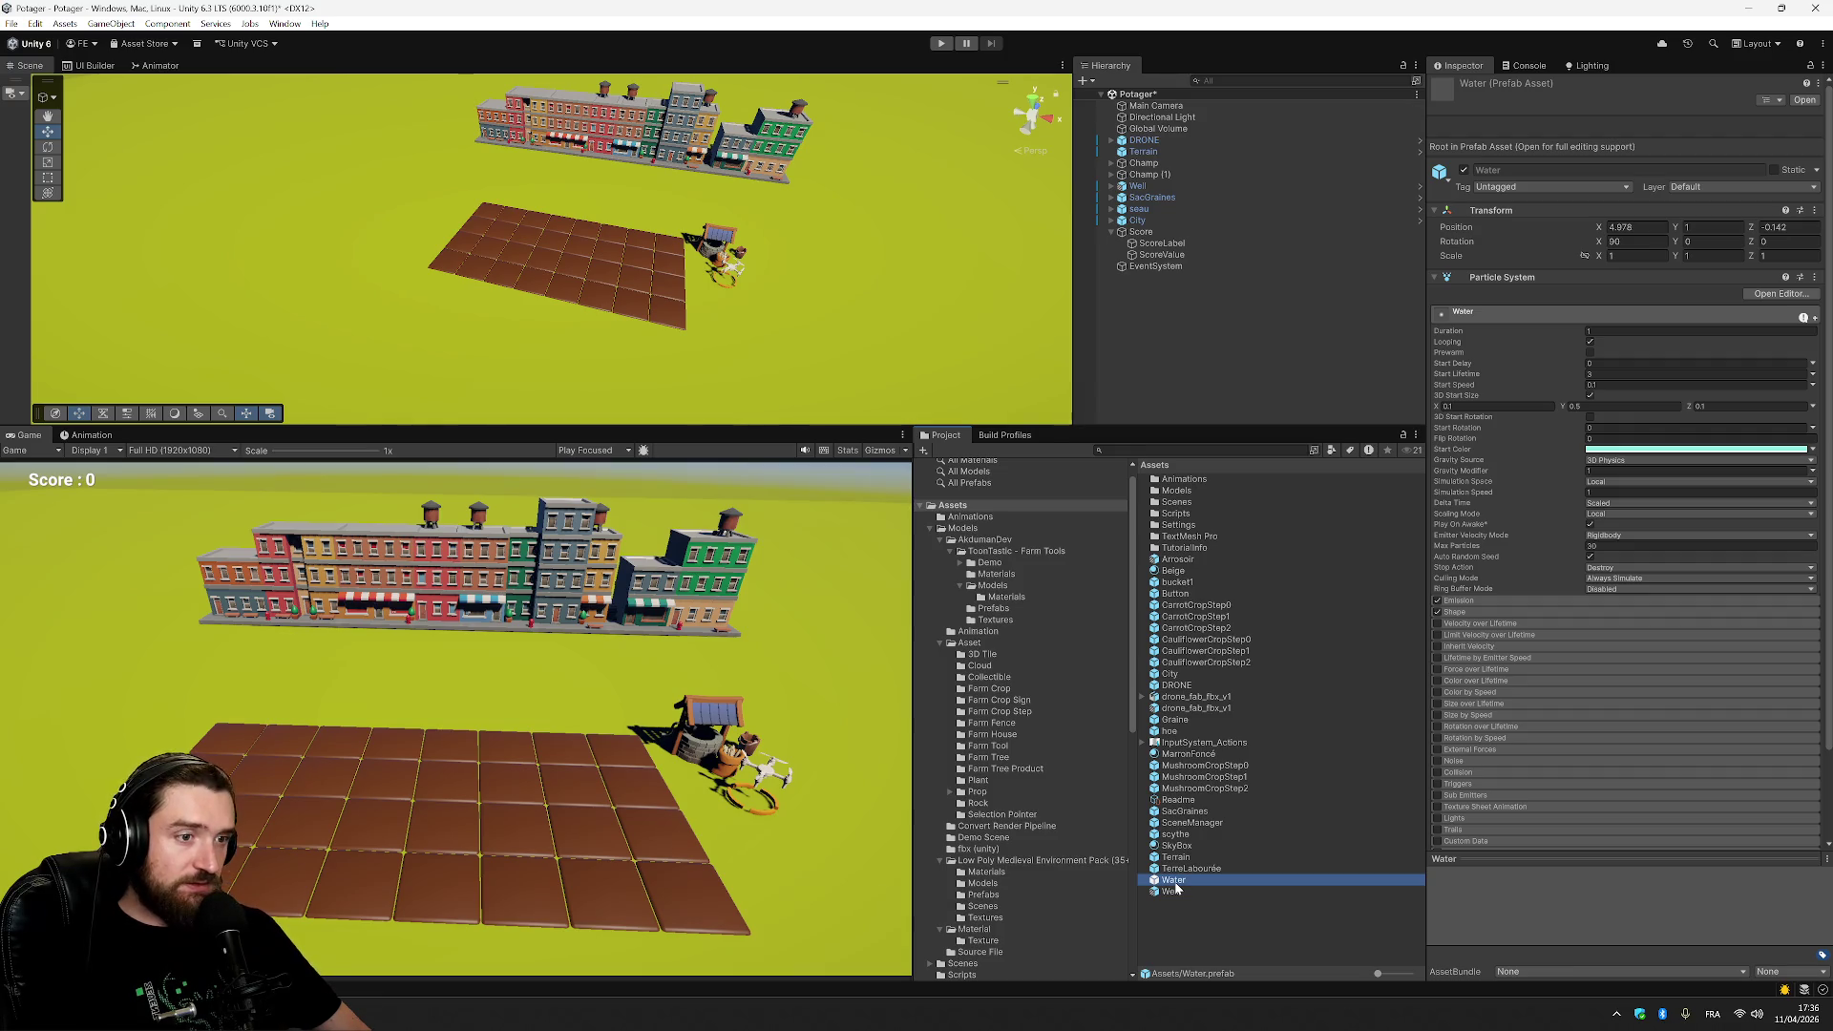
pyautogui.moveTo(1176, 887)
pyautogui.mouseDown()
pyautogui.moveTo(1132, 259)
pyautogui.moveTo(1154, 277)
pyautogui.mouseUp()
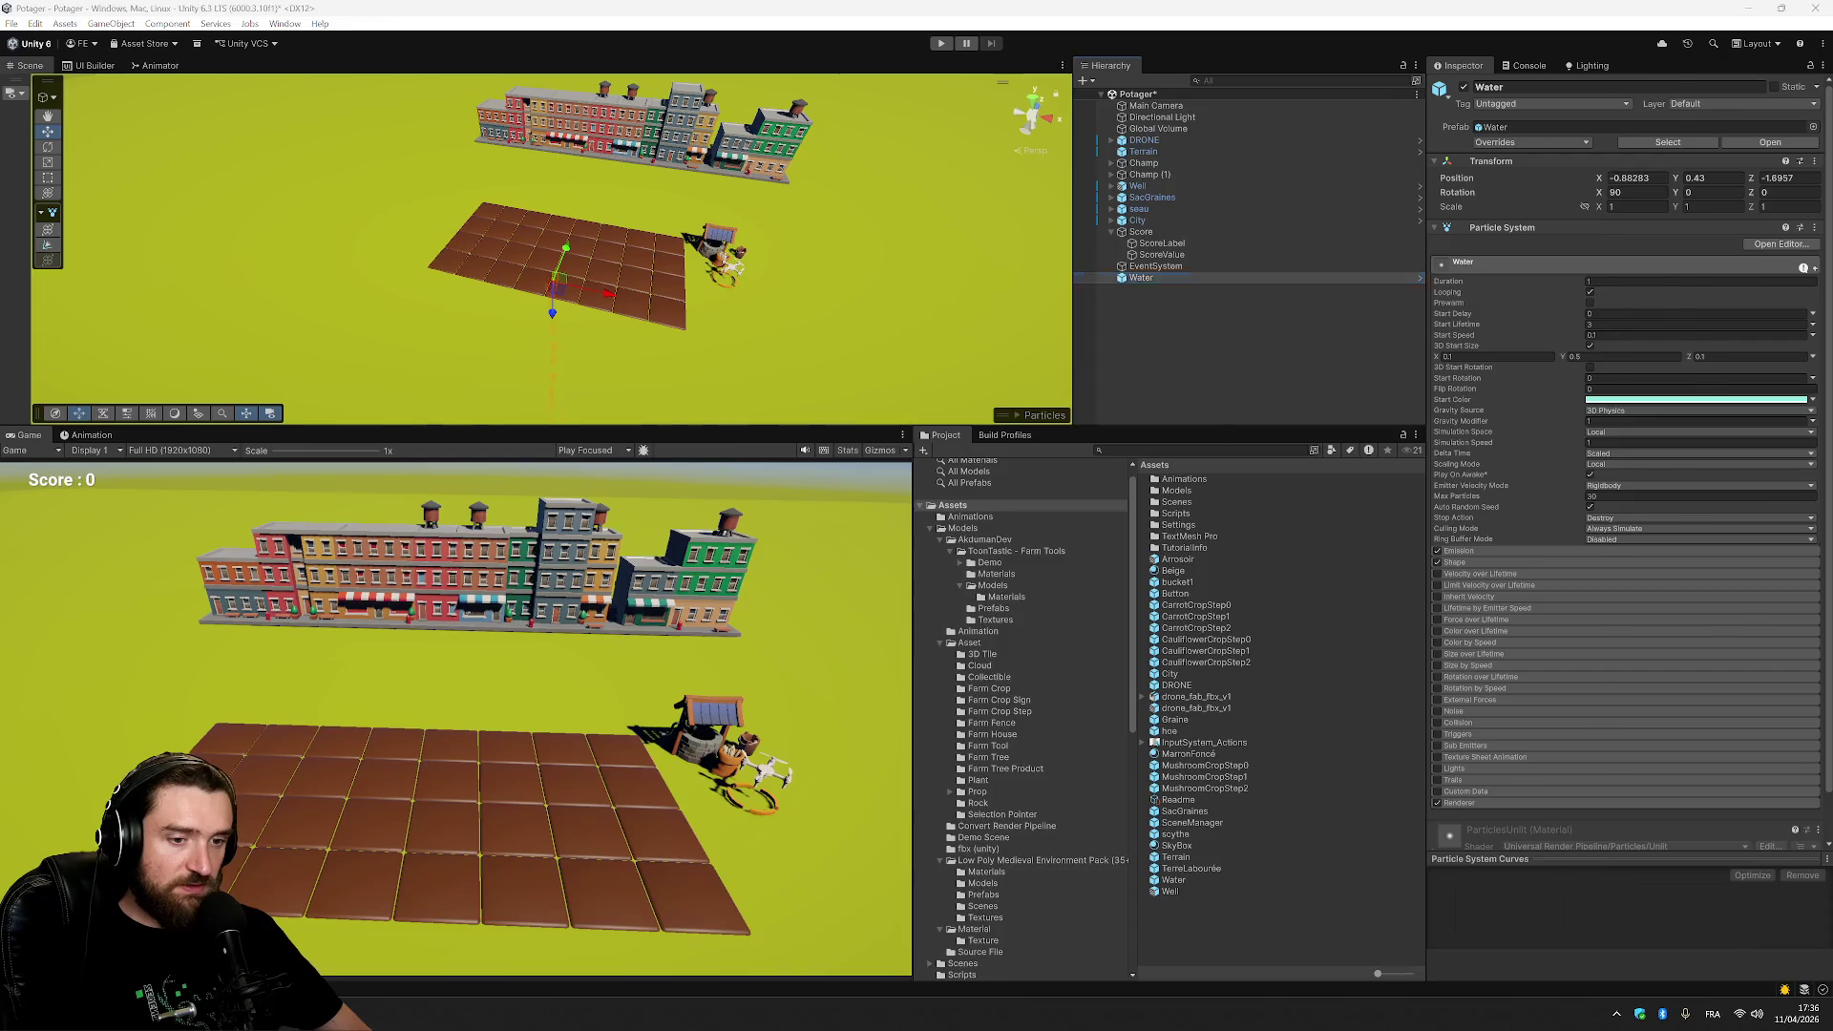
pyautogui.hotkey('alt', 'Tab')
pyautogui.hotkey('alt', 'Tab')
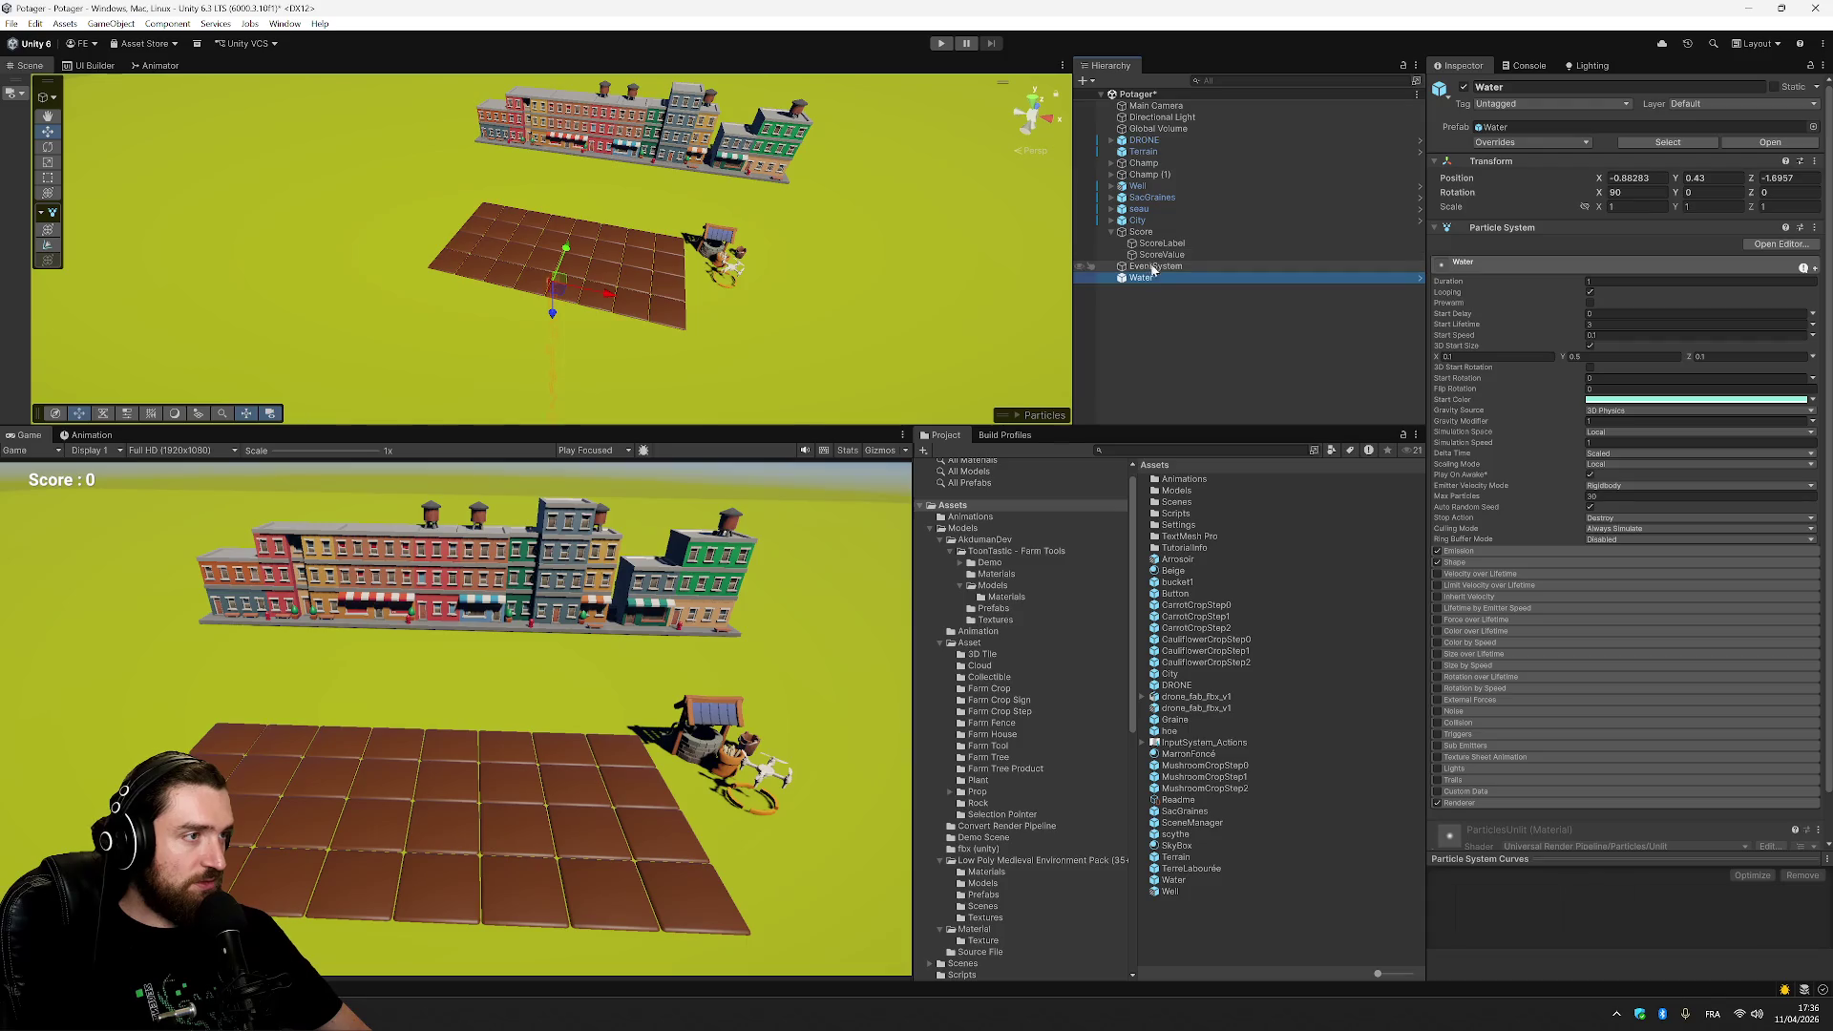
pyautogui.click(1157, 139)
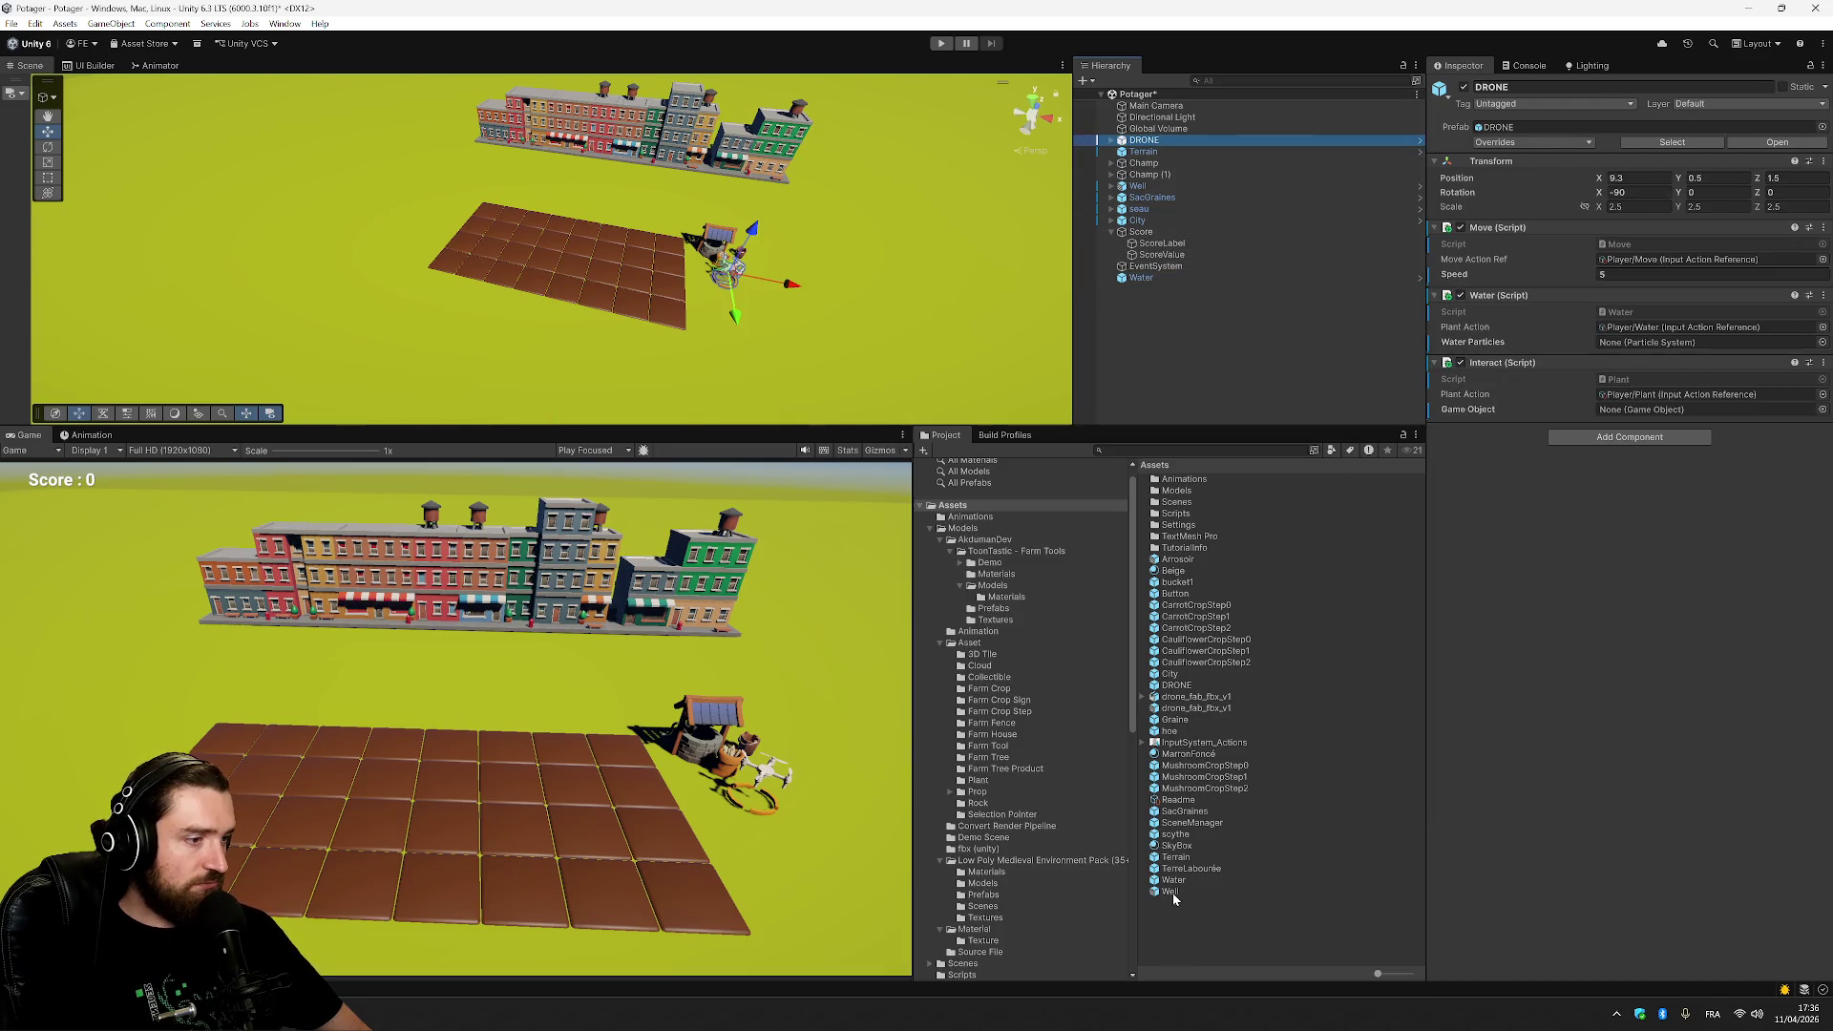
pyautogui.moveTo(1170, 884)
pyautogui.mouseDown()
pyautogui.moveTo(1447, 601)
pyautogui.moveTo(1650, 347)
pyautogui.mouseUp()
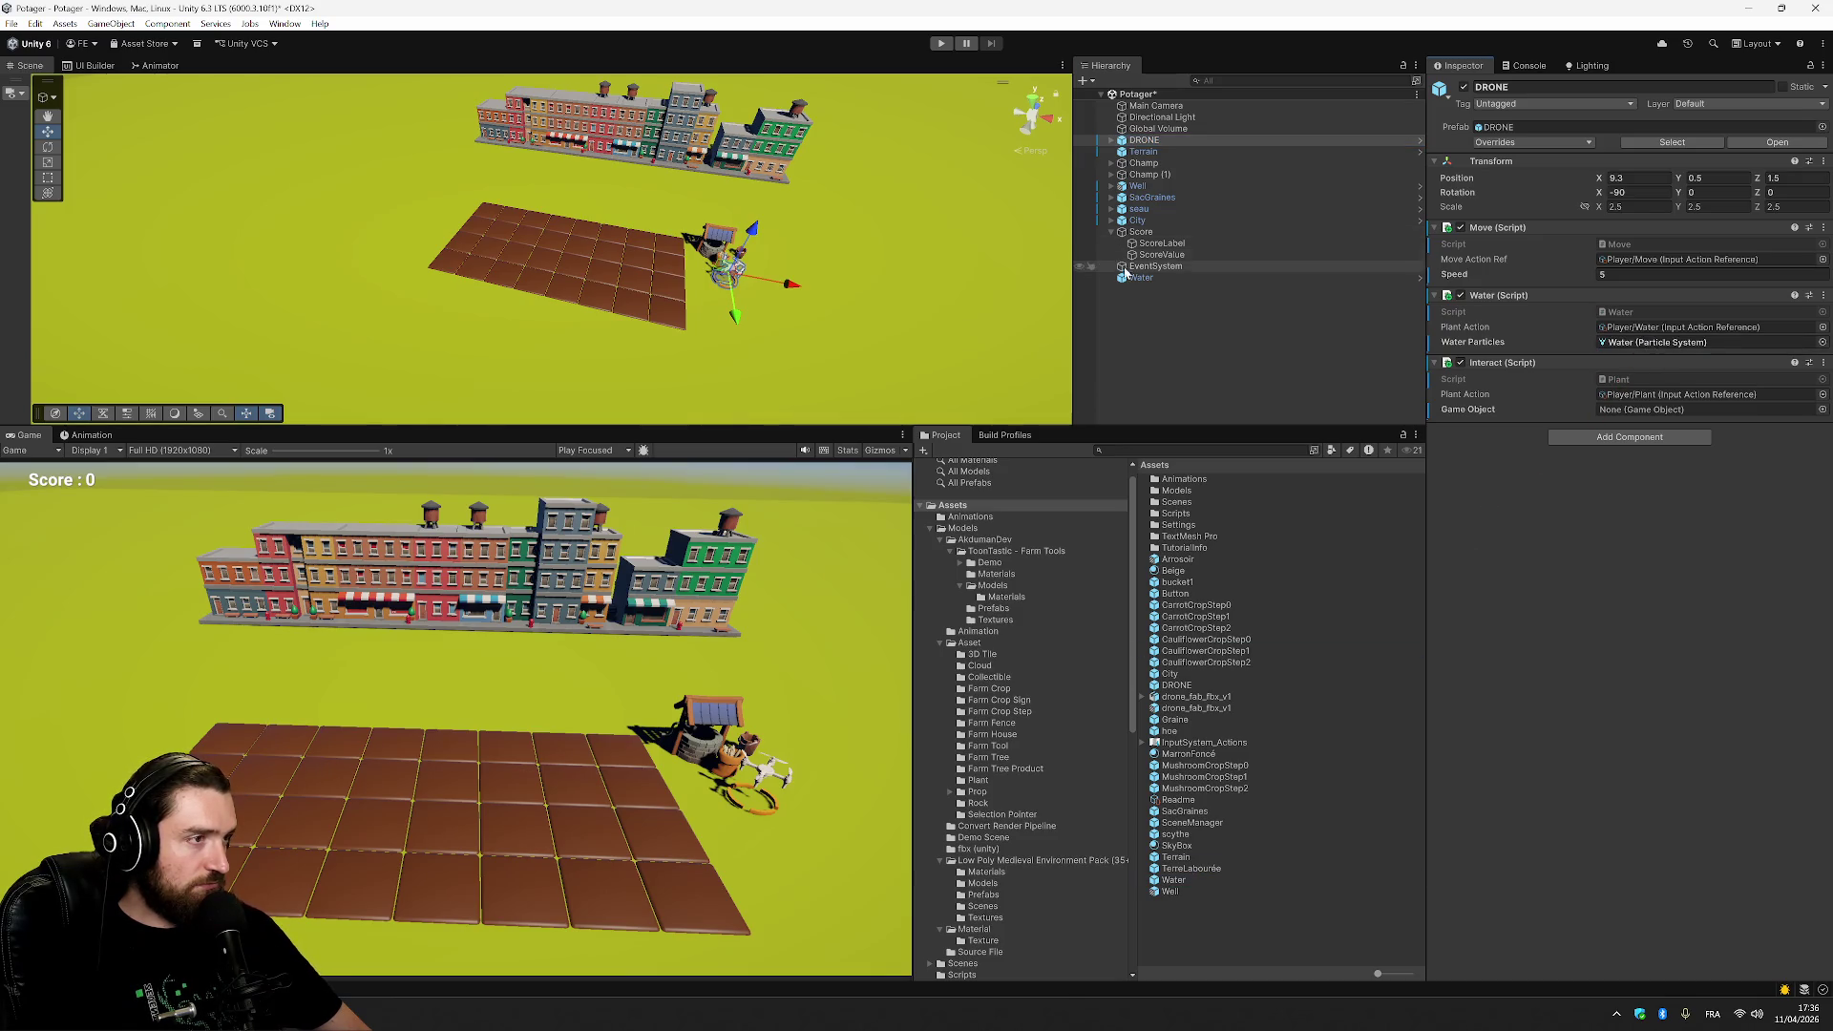
pyautogui.click(1139, 277)
pyautogui.press('Delete')
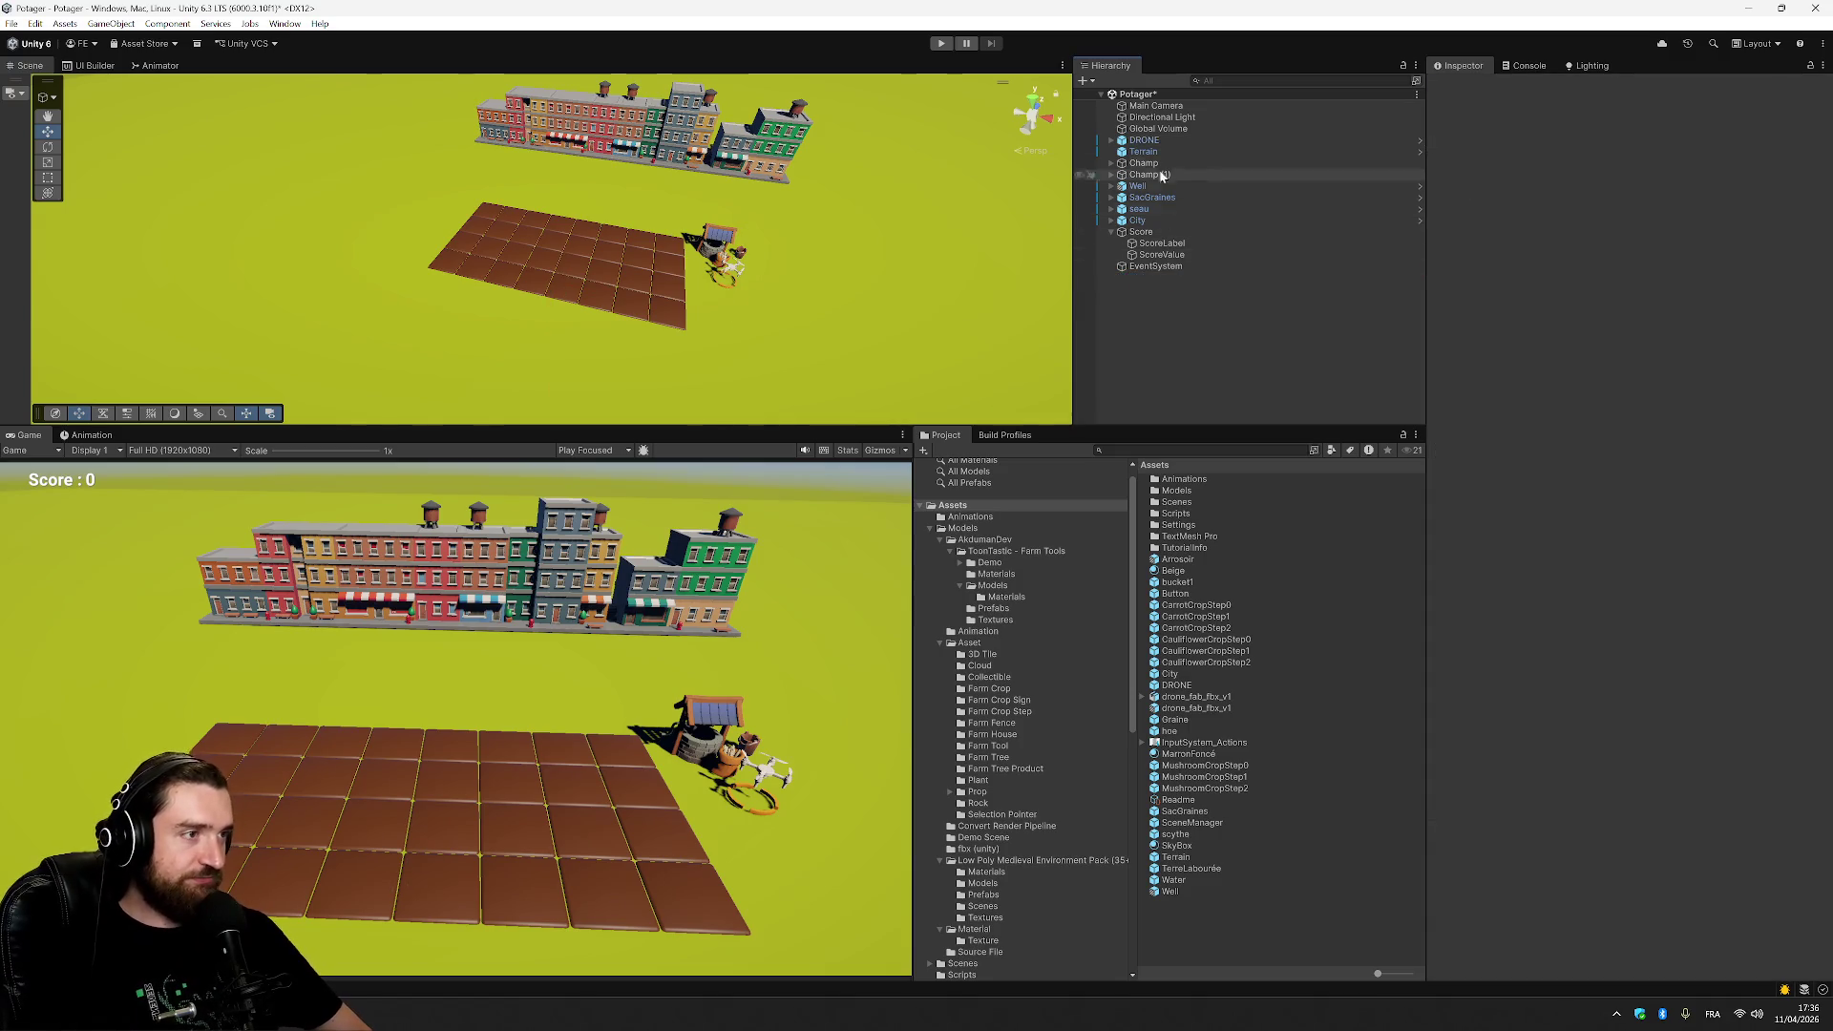
pyautogui.click(1143, 140)
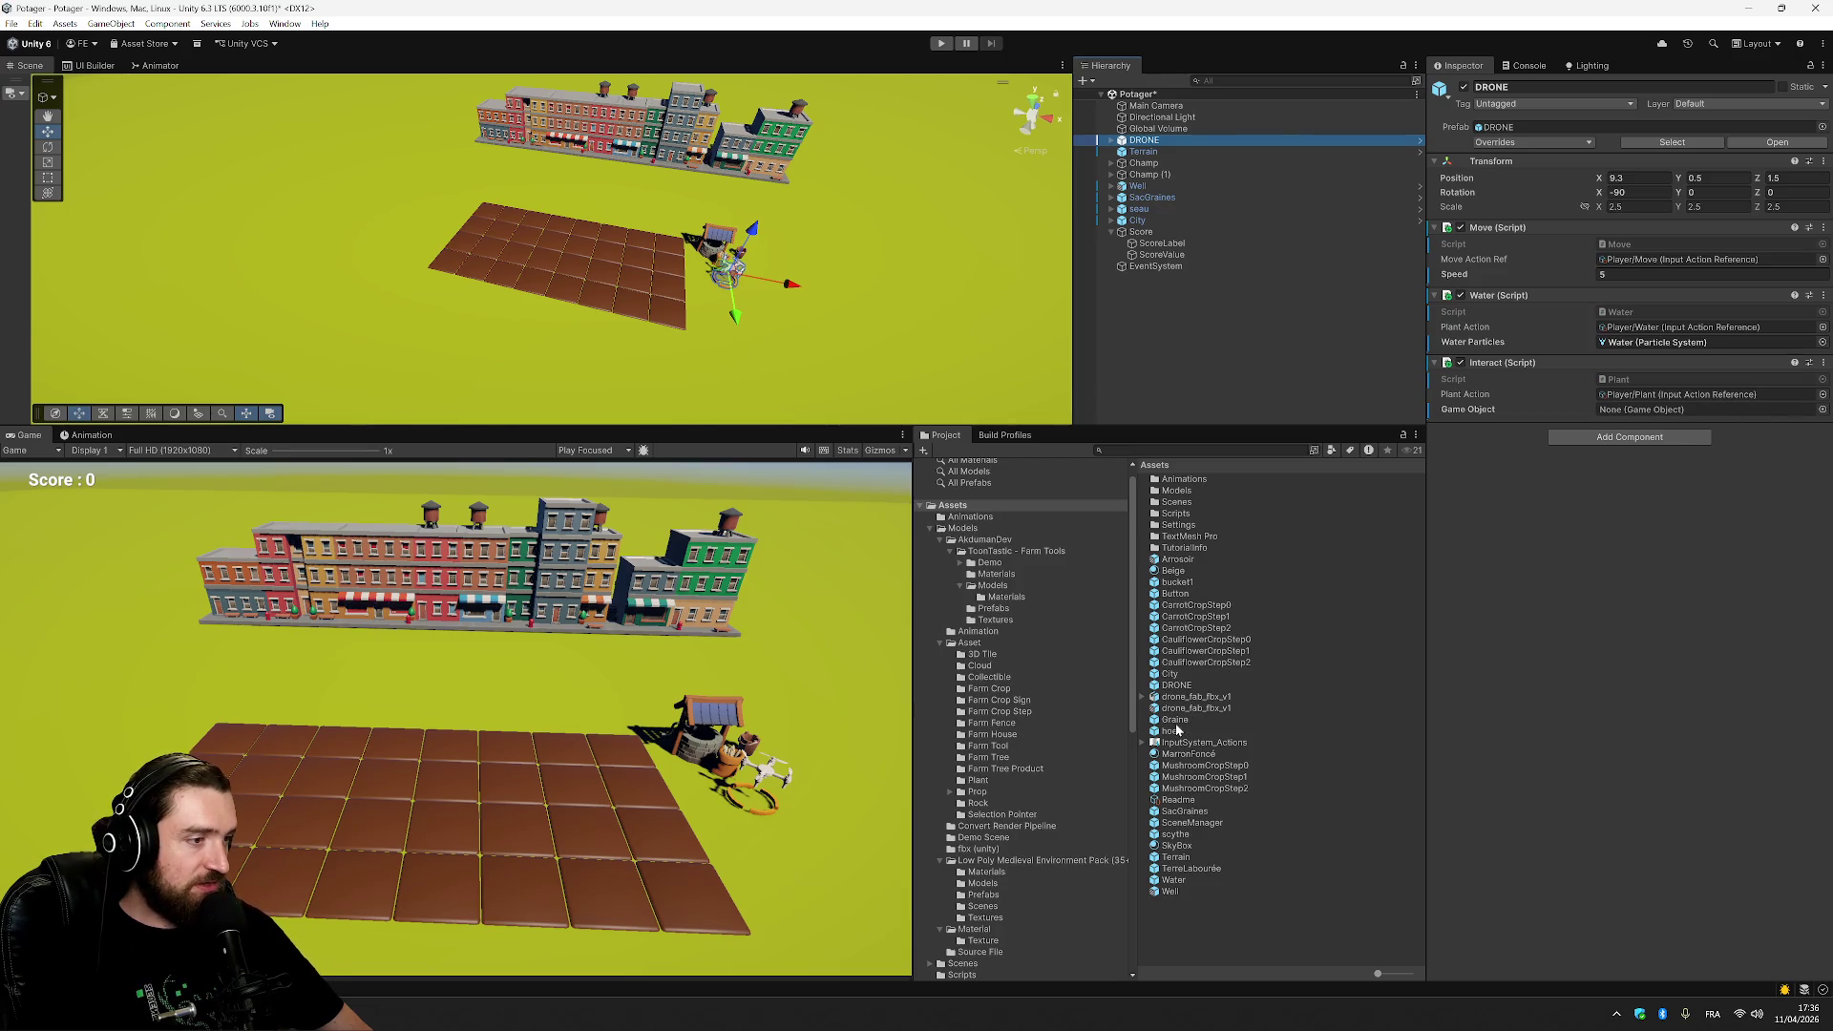
# Drag Graine into Interact's Game Object and set the drone's Move Speed to 10.
pyautogui.moveTo(1175, 720); pyautogui.dragTo(1689, 409)
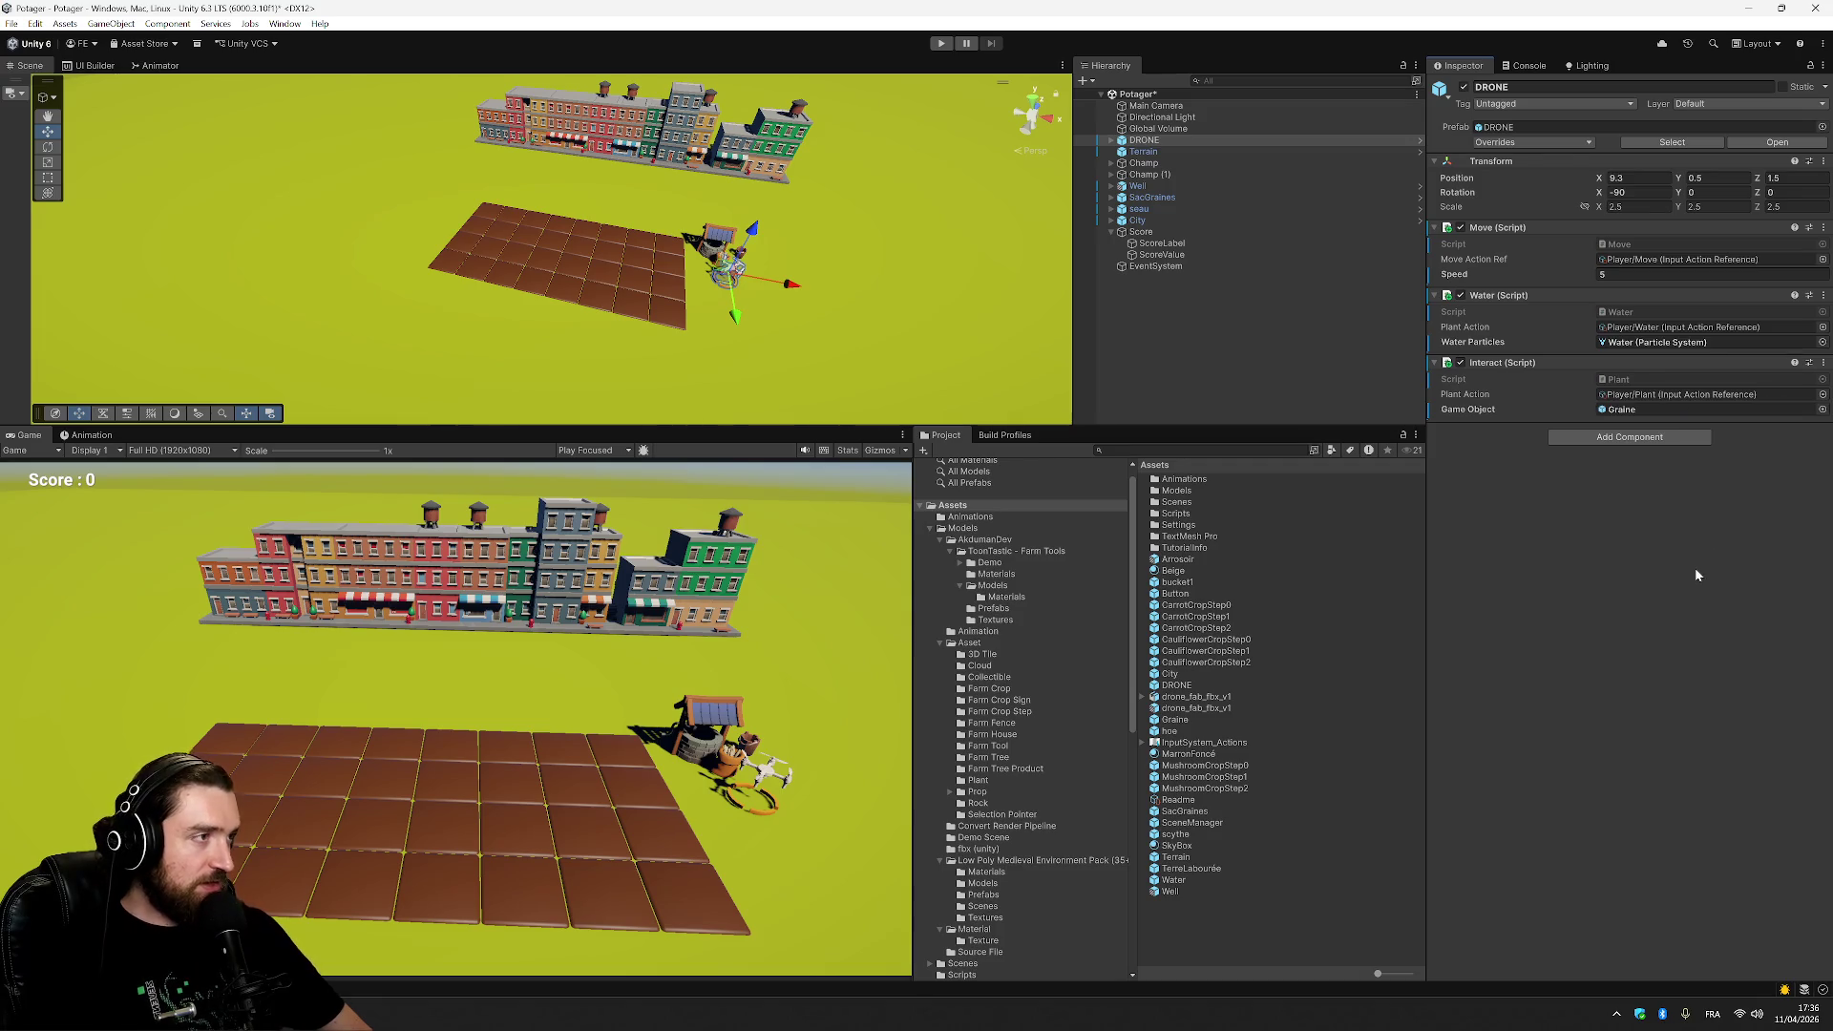
pyautogui.click(1652, 274)
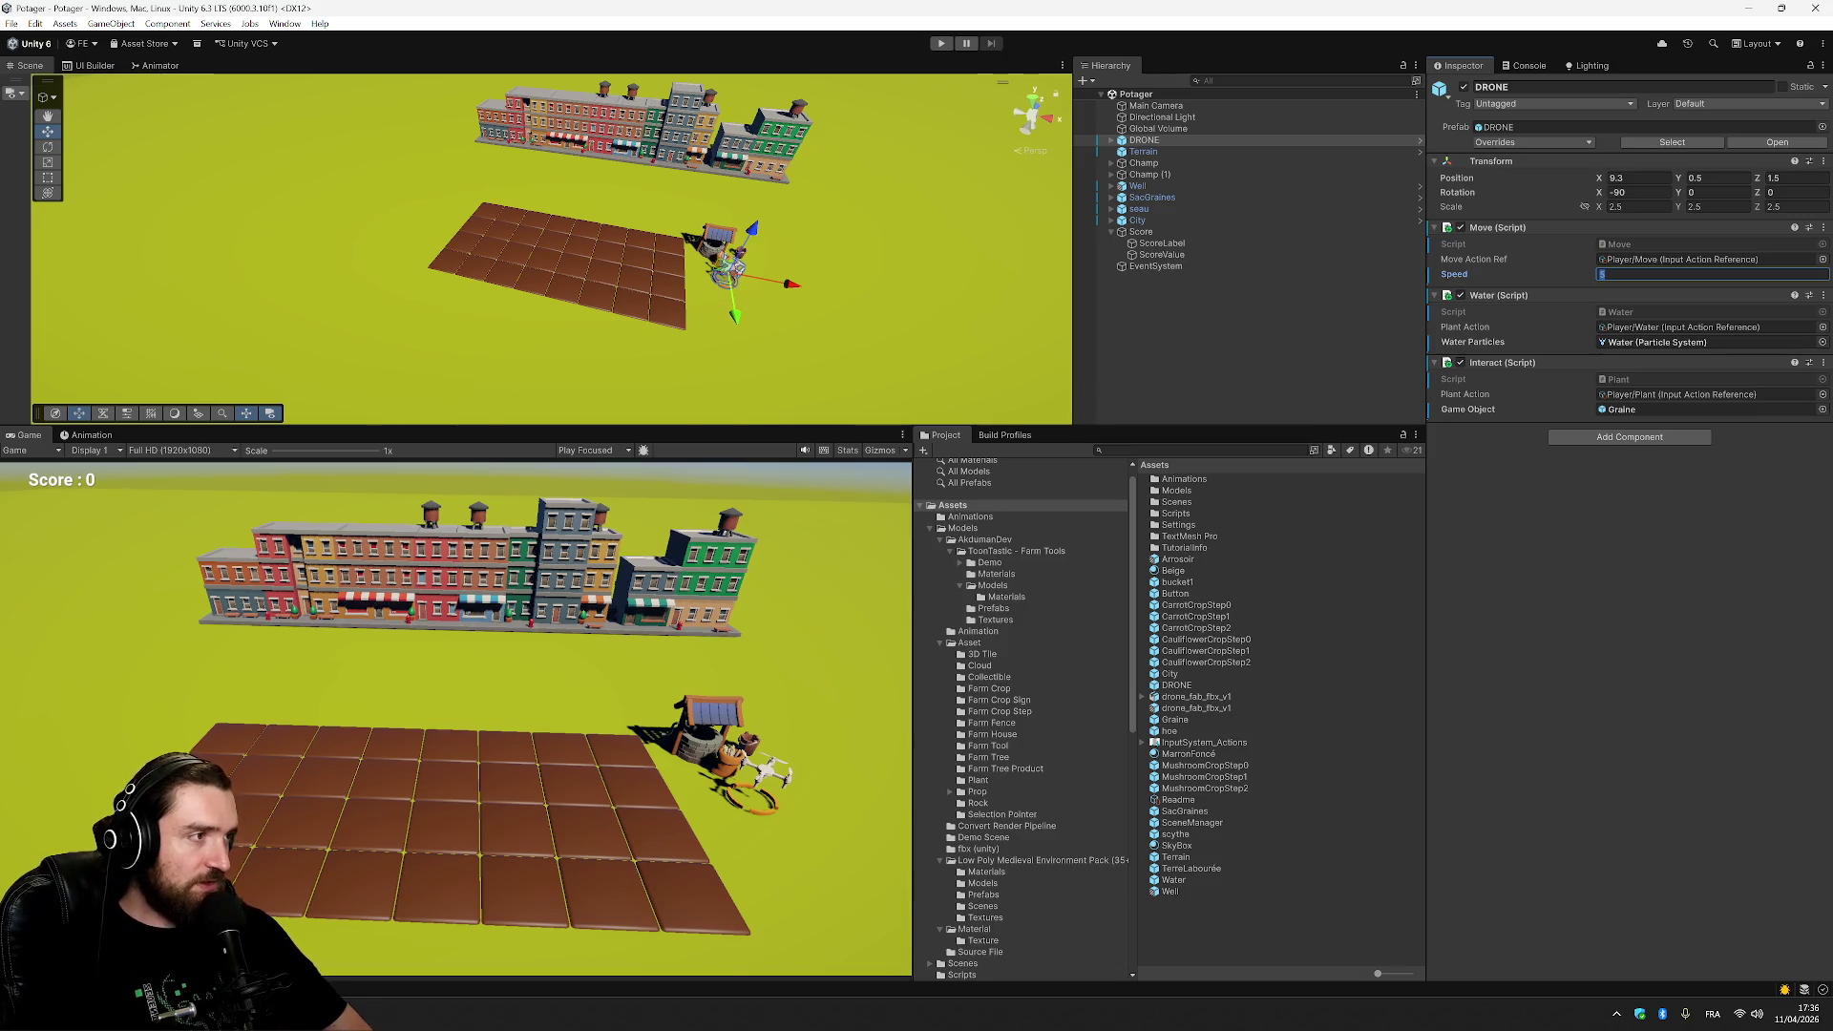
pyautogui.write('10')
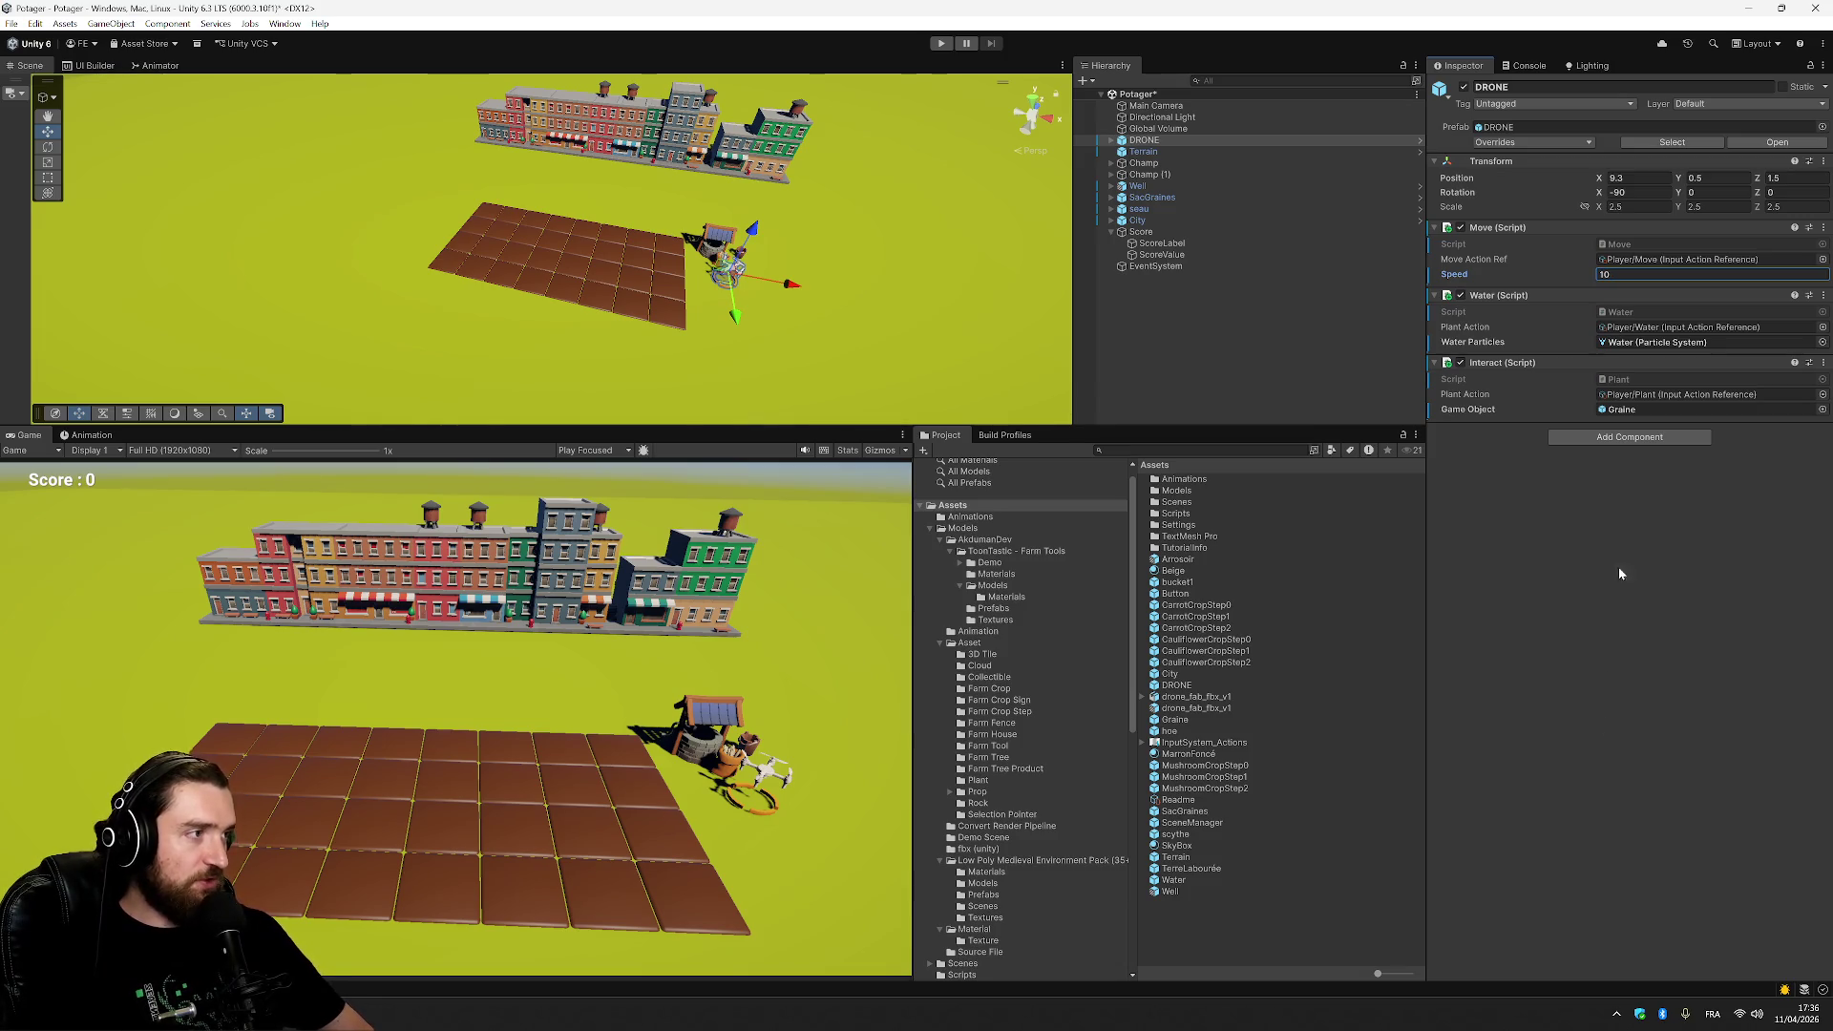
pyautogui.click(1630, 551)
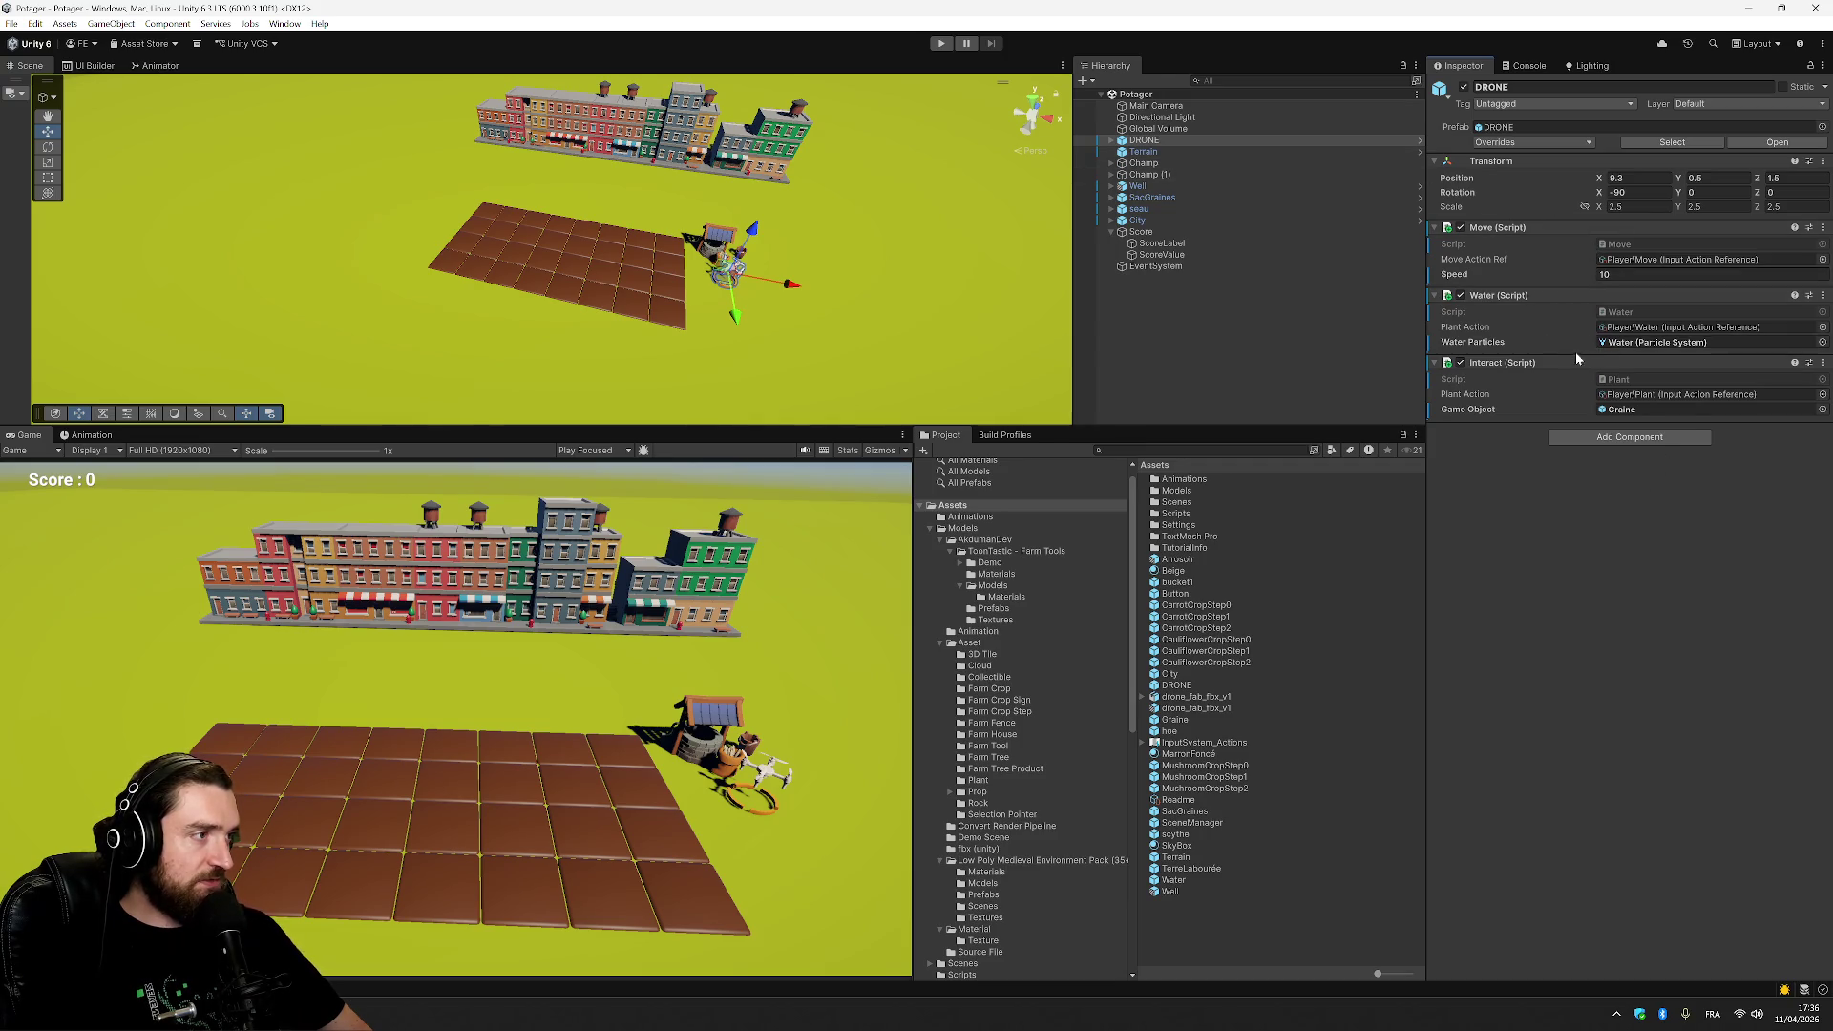
# Enter Play mode and fly the drone back and forth over the plots, spraying water.
pyautogui.click(941, 44)
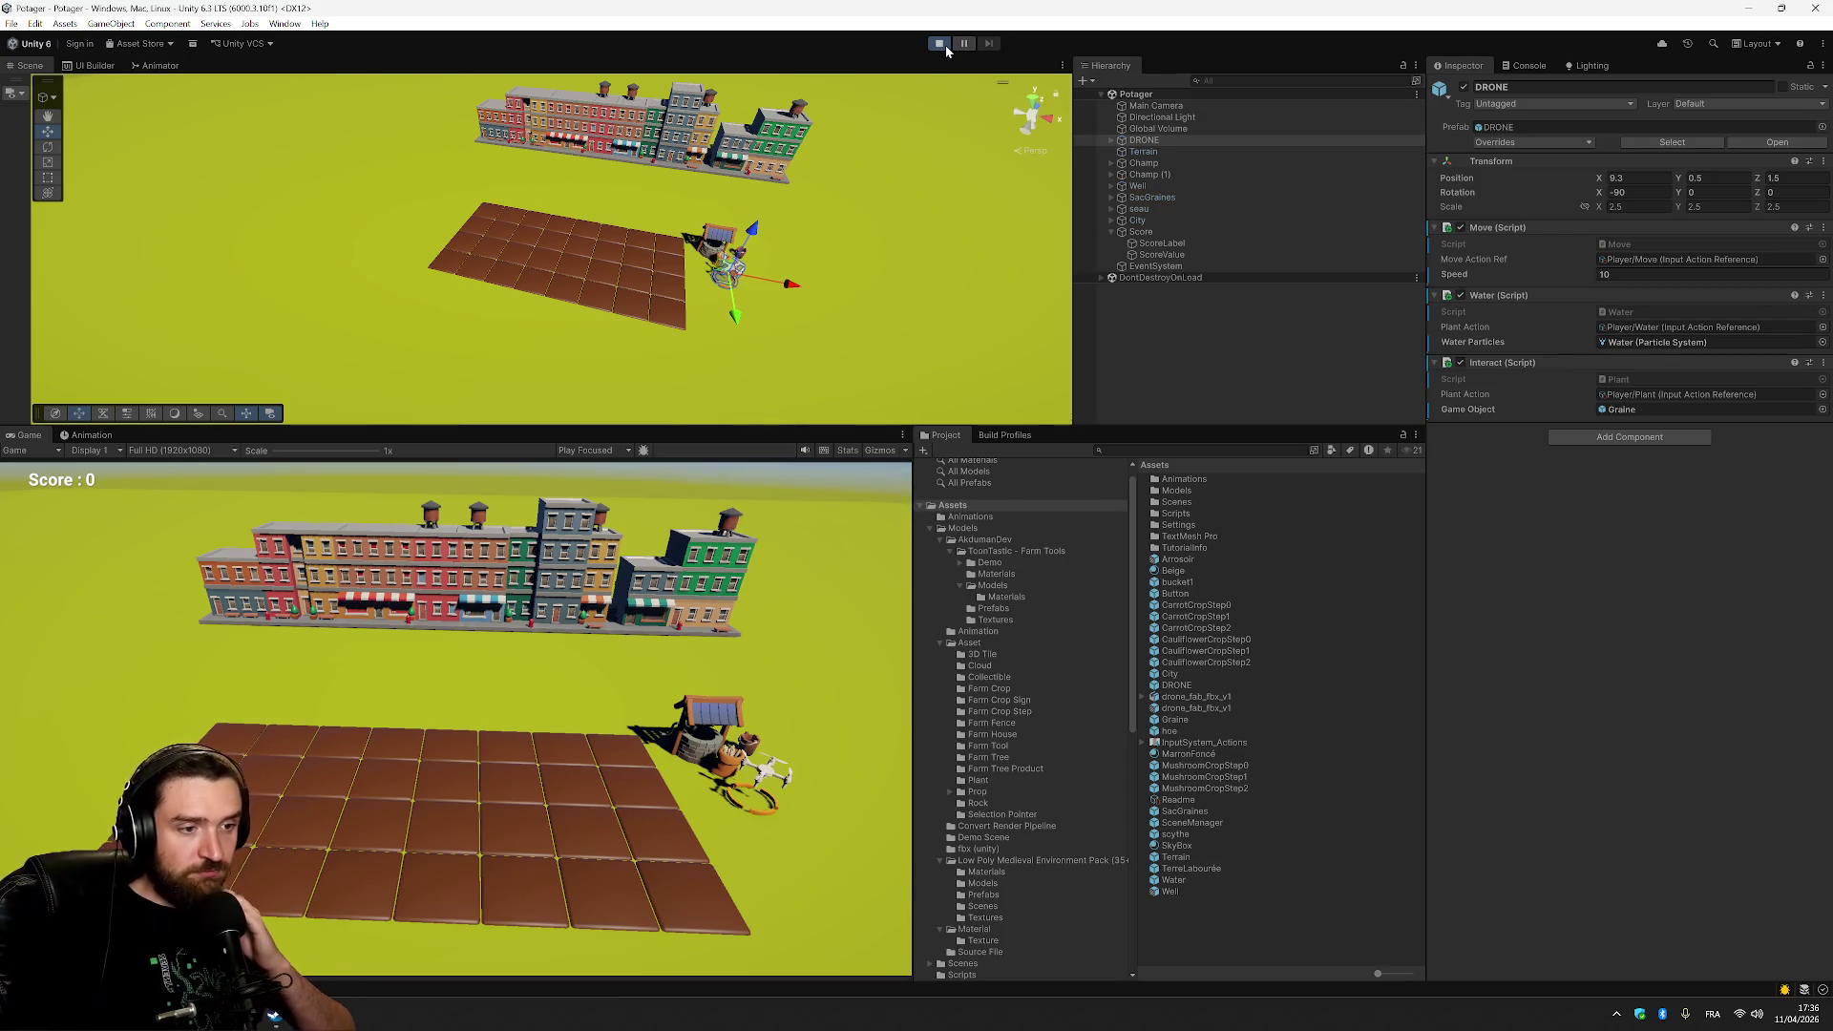
pyautogui.press('a')
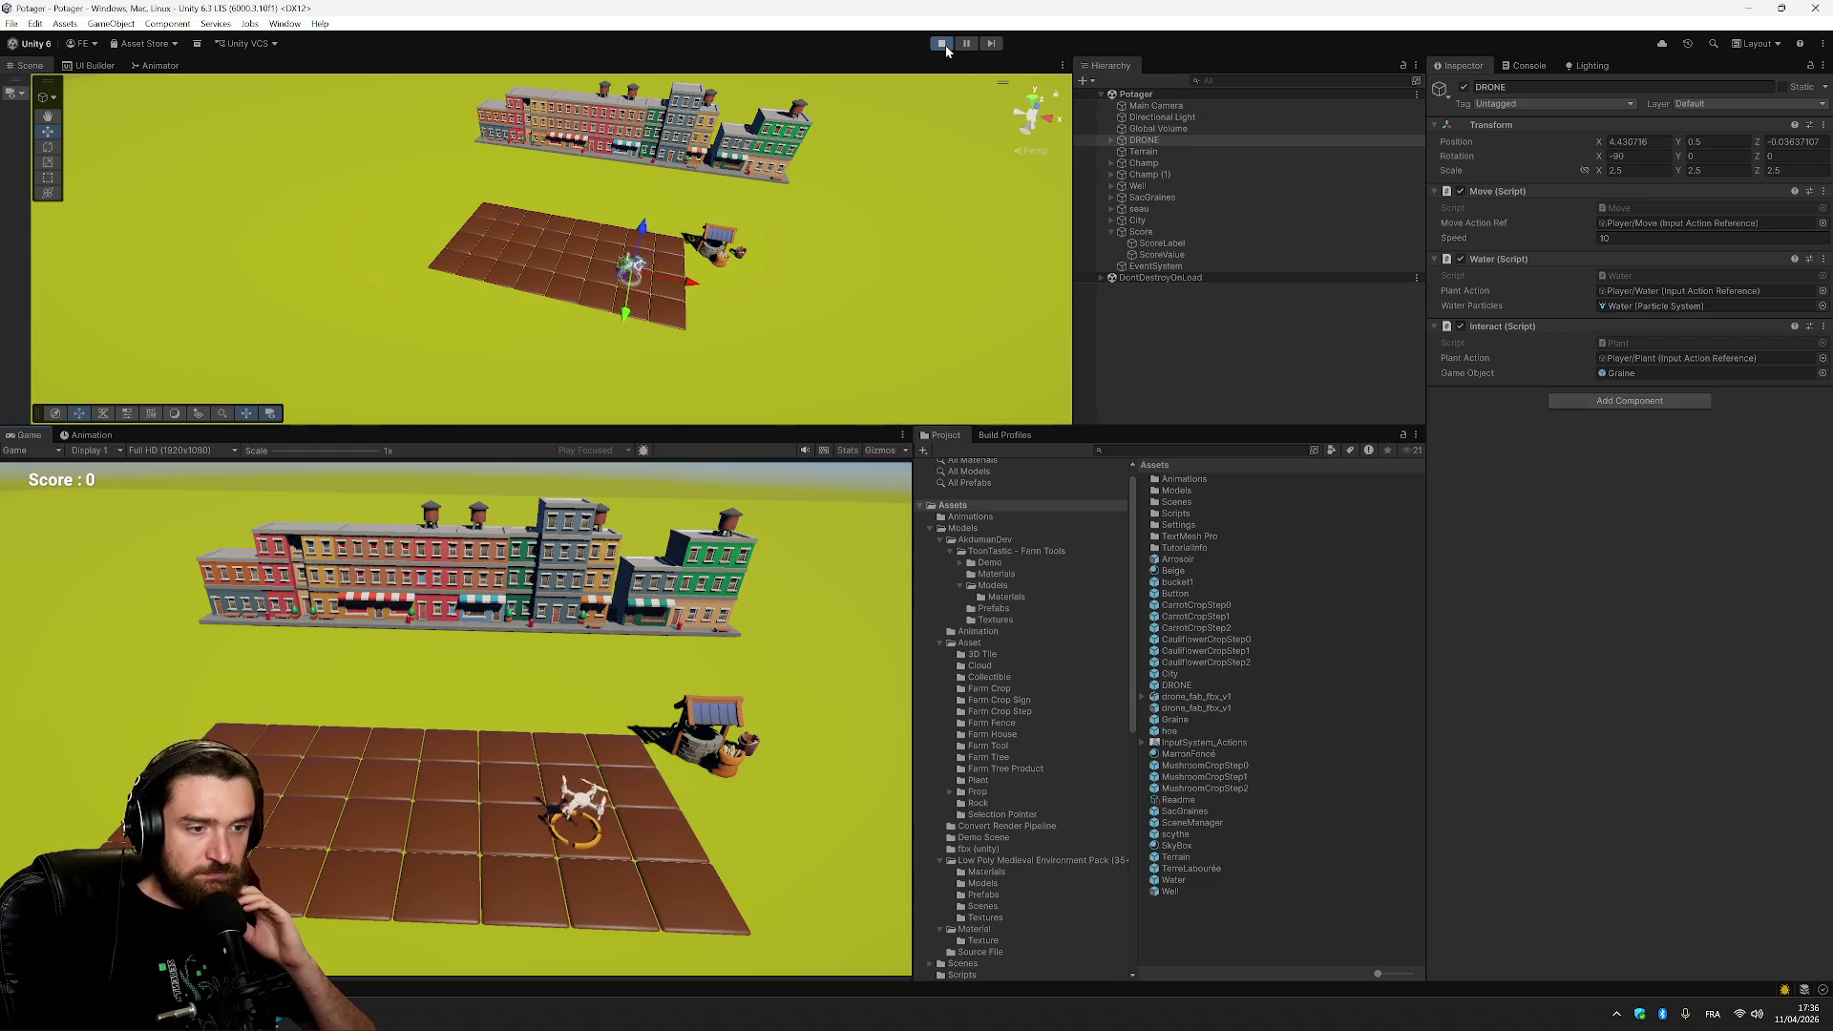
pyautogui.press('space')
pyautogui.press('d')
pyautogui.press('a')
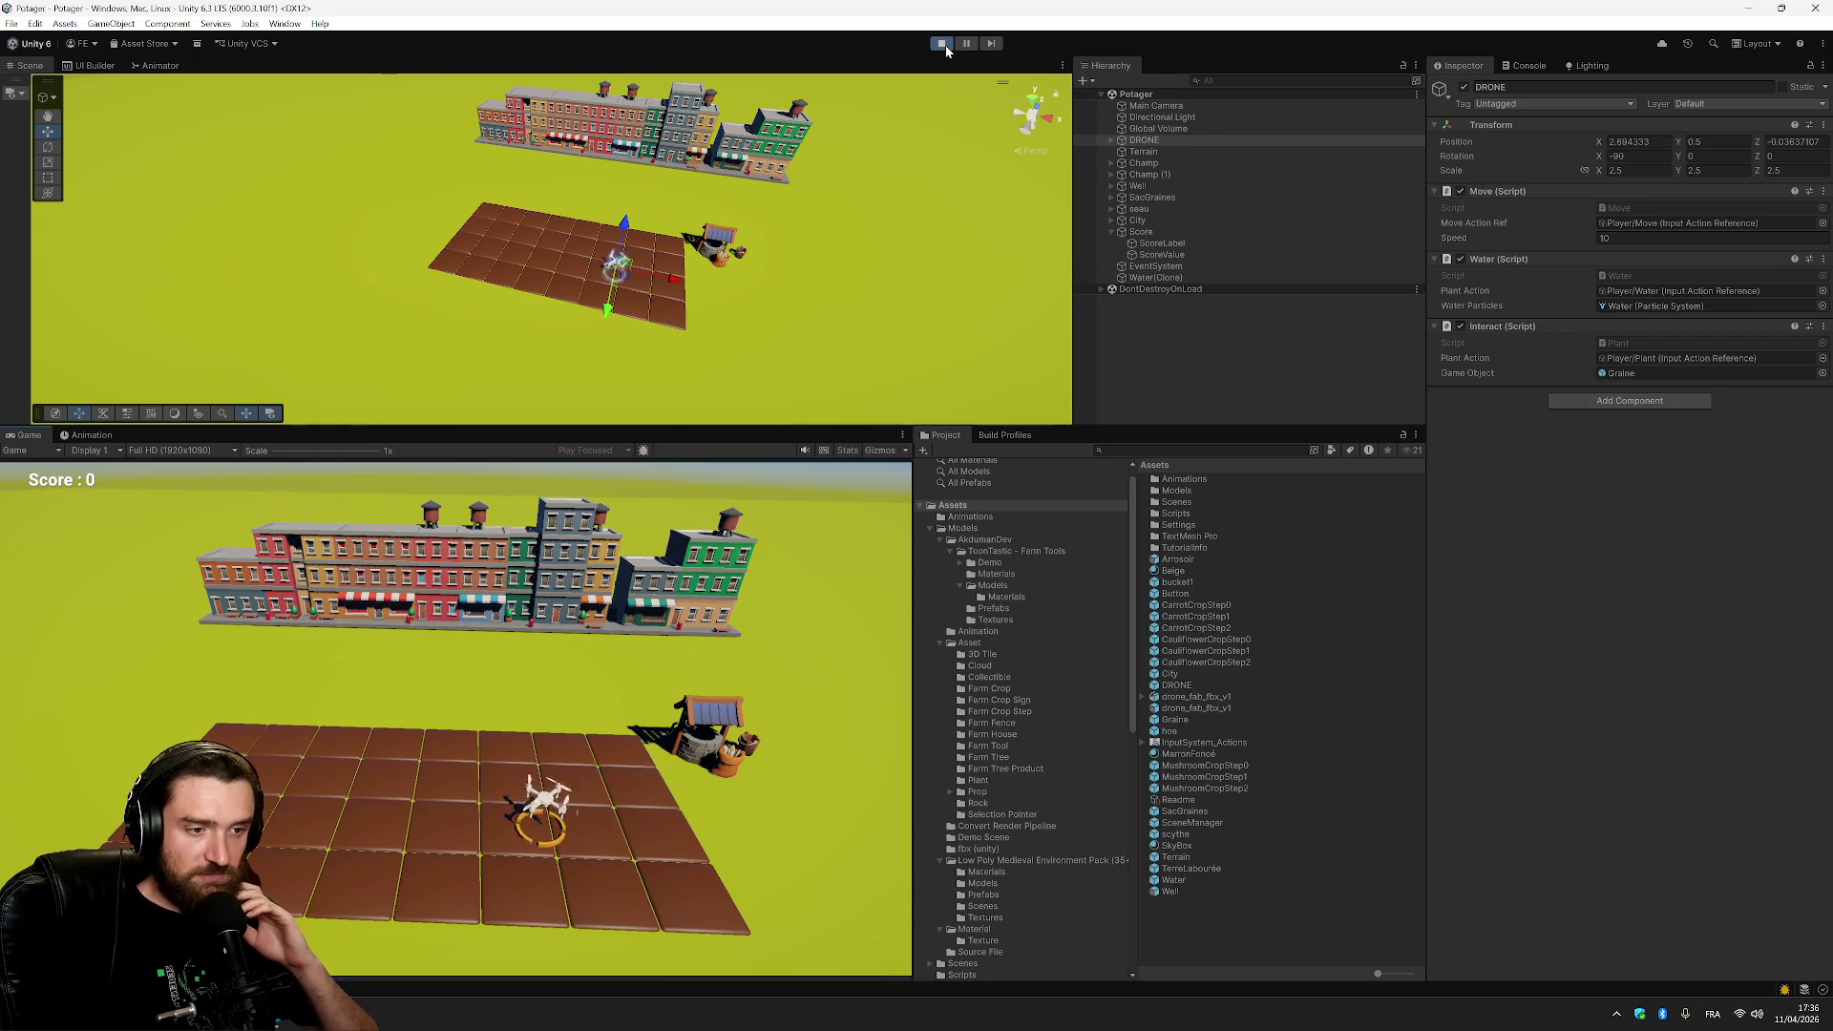
pyautogui.press('d')
pyautogui.press('space')
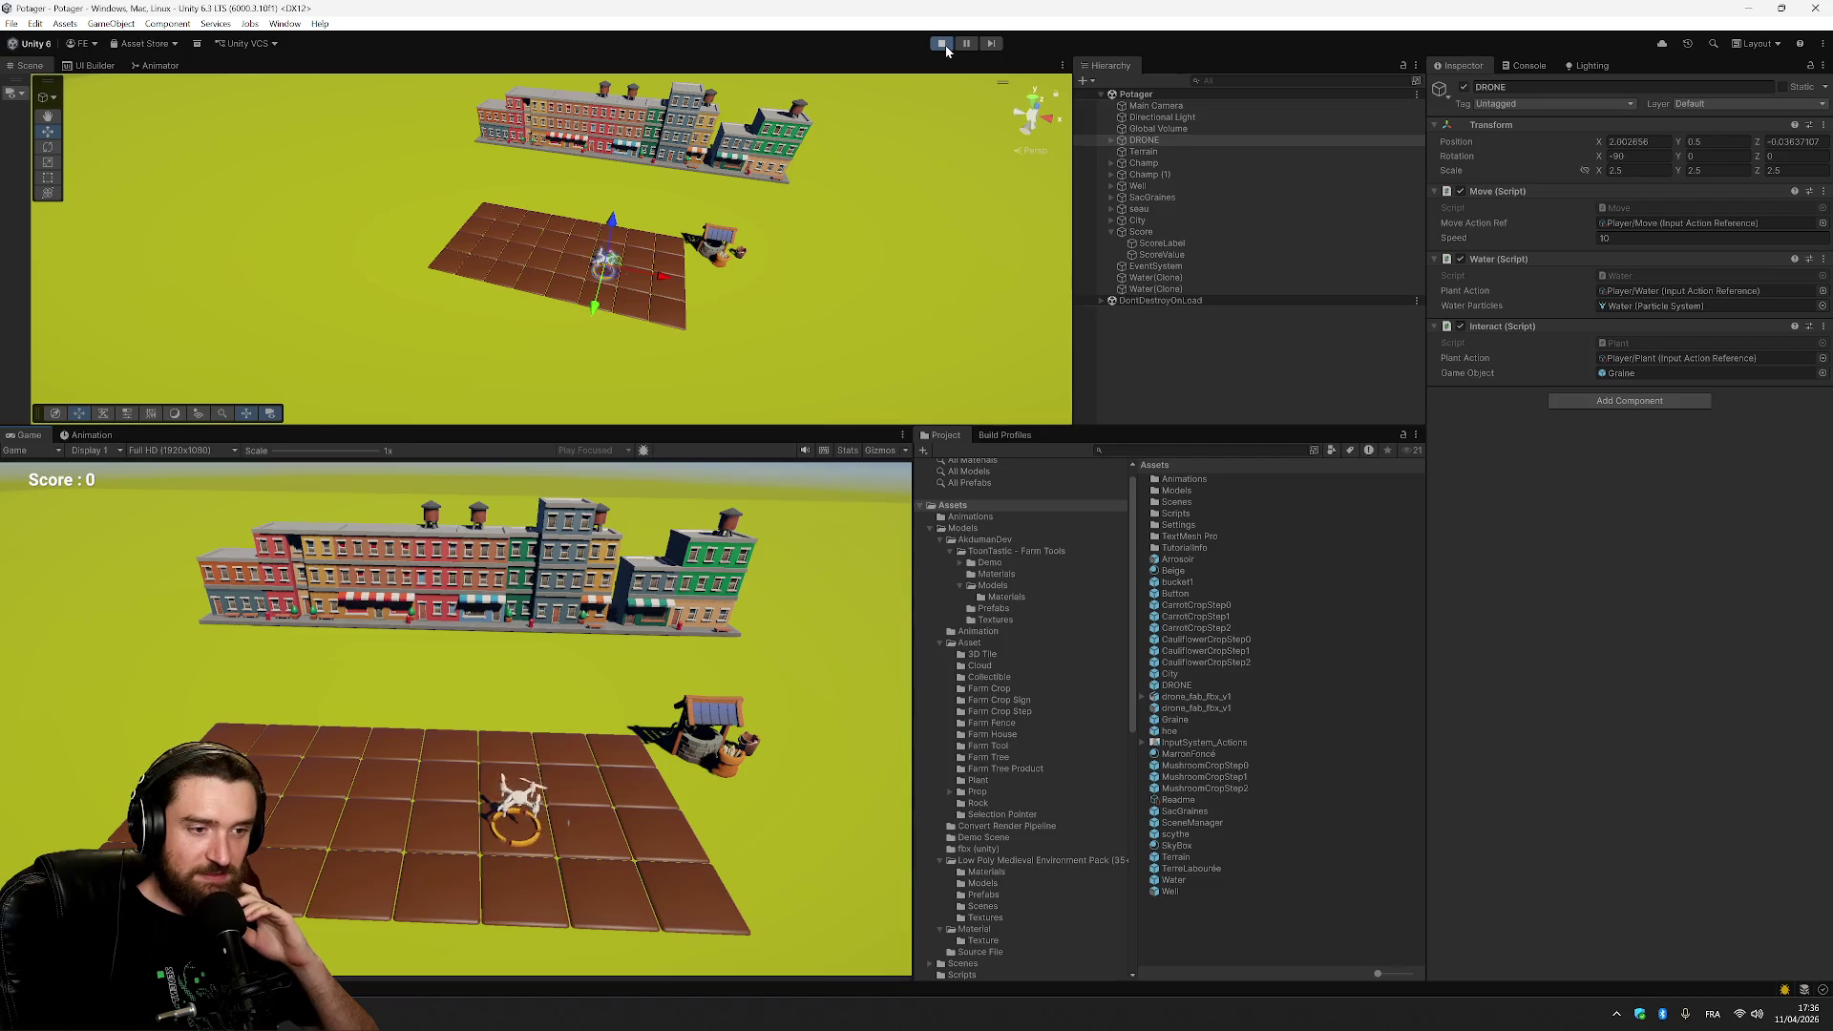
pyautogui.press('d')
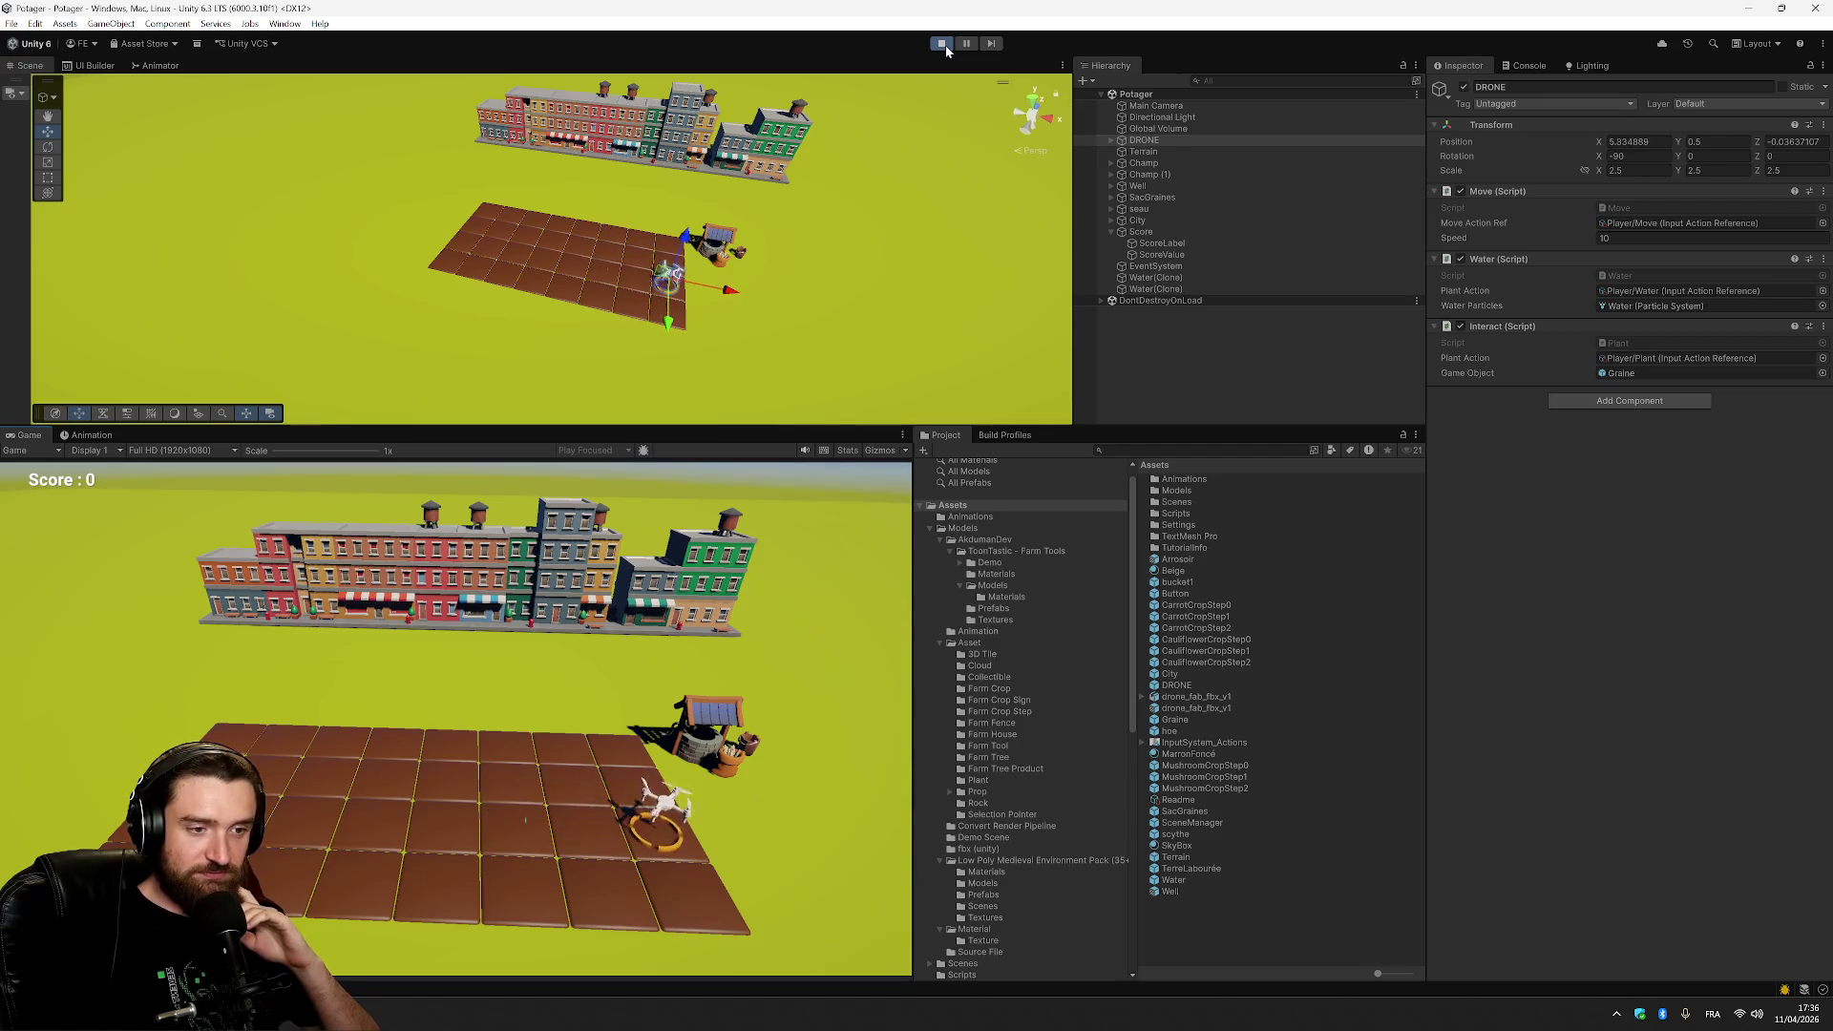
pyautogui.press('a')
pyautogui.press('d')
pyautogui.press('a')
pyautogui.press('w')
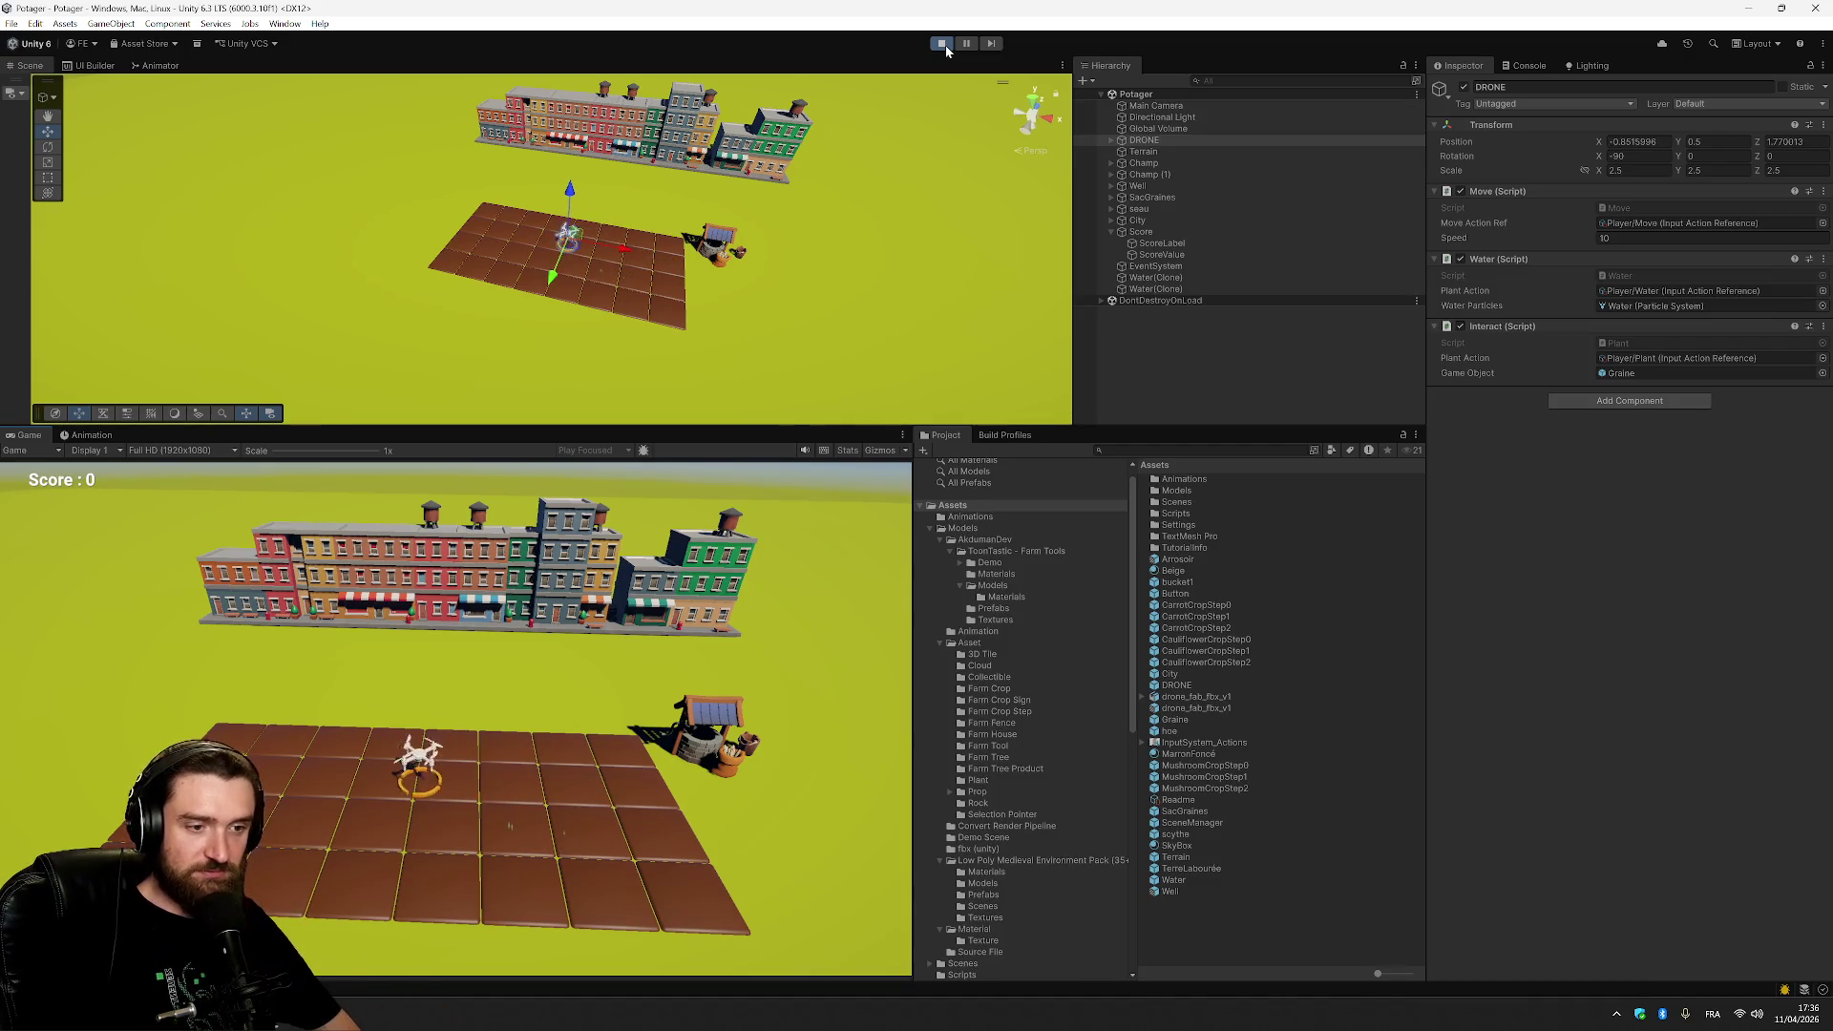
pyautogui.press('a')
pyautogui.press('space')
pyautogui.press('d')
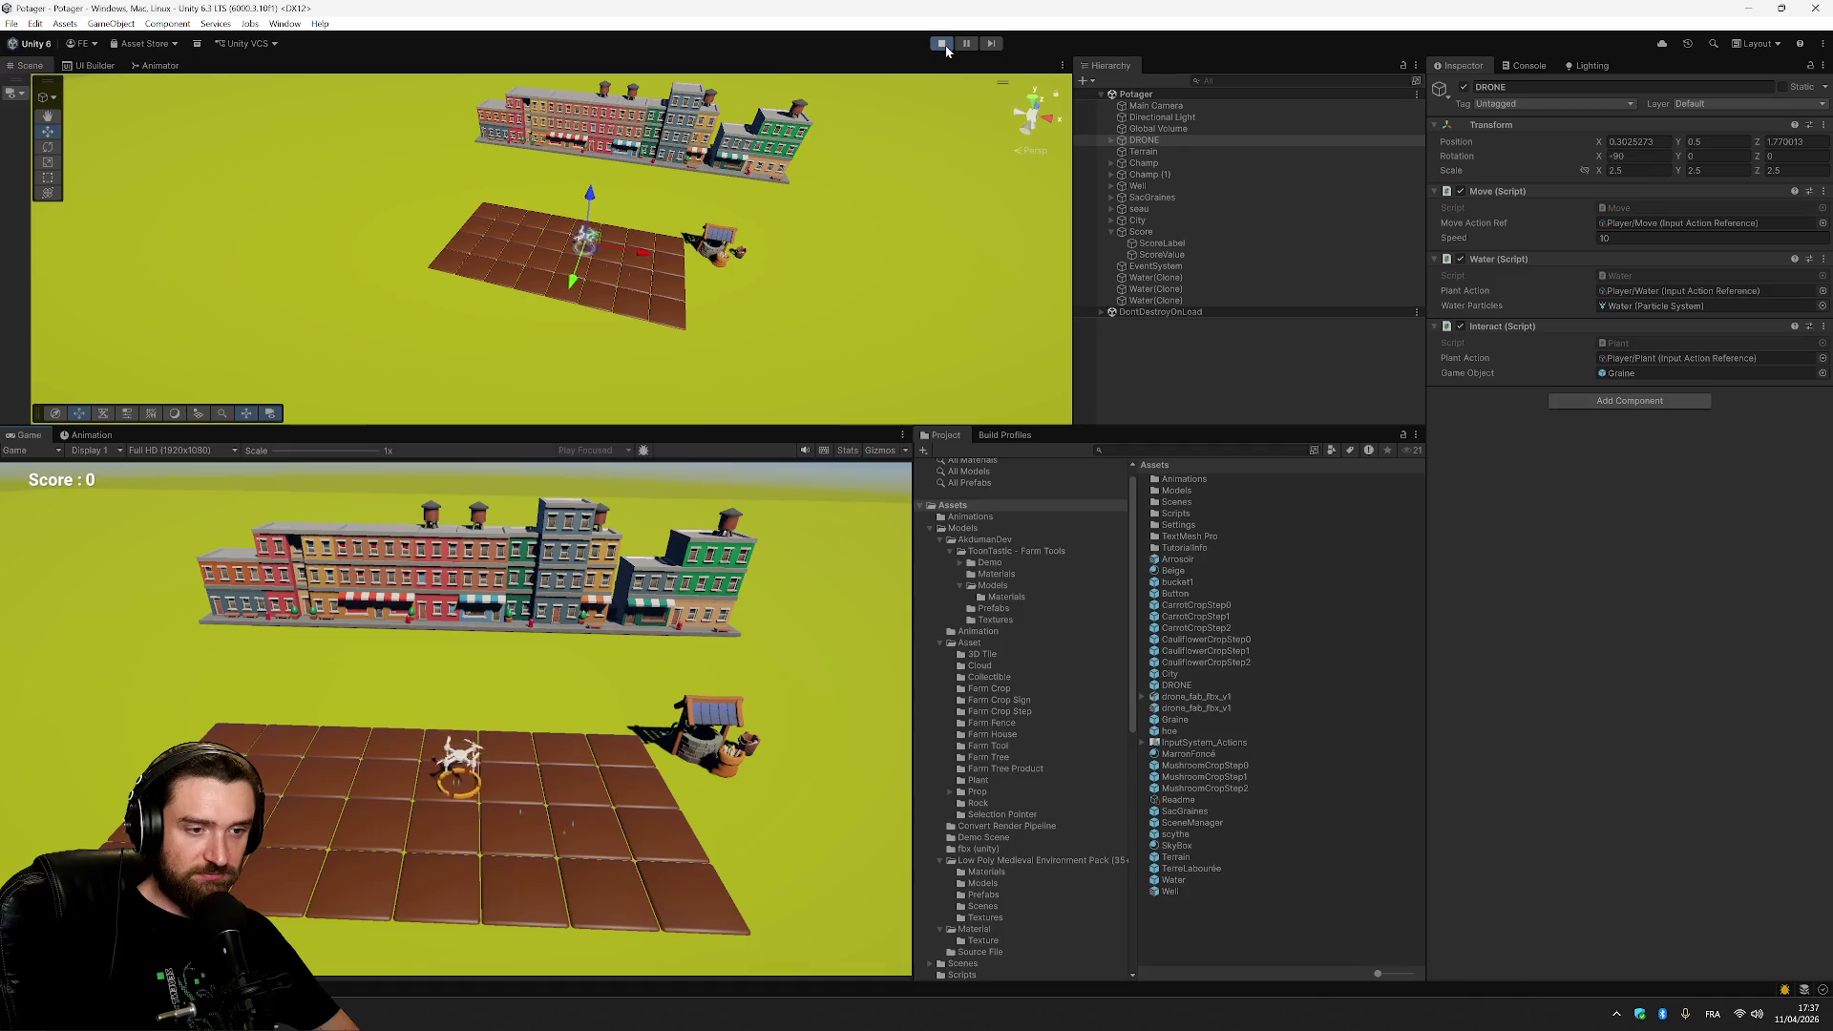
pyautogui.press('a')
pyautogui.press('space')
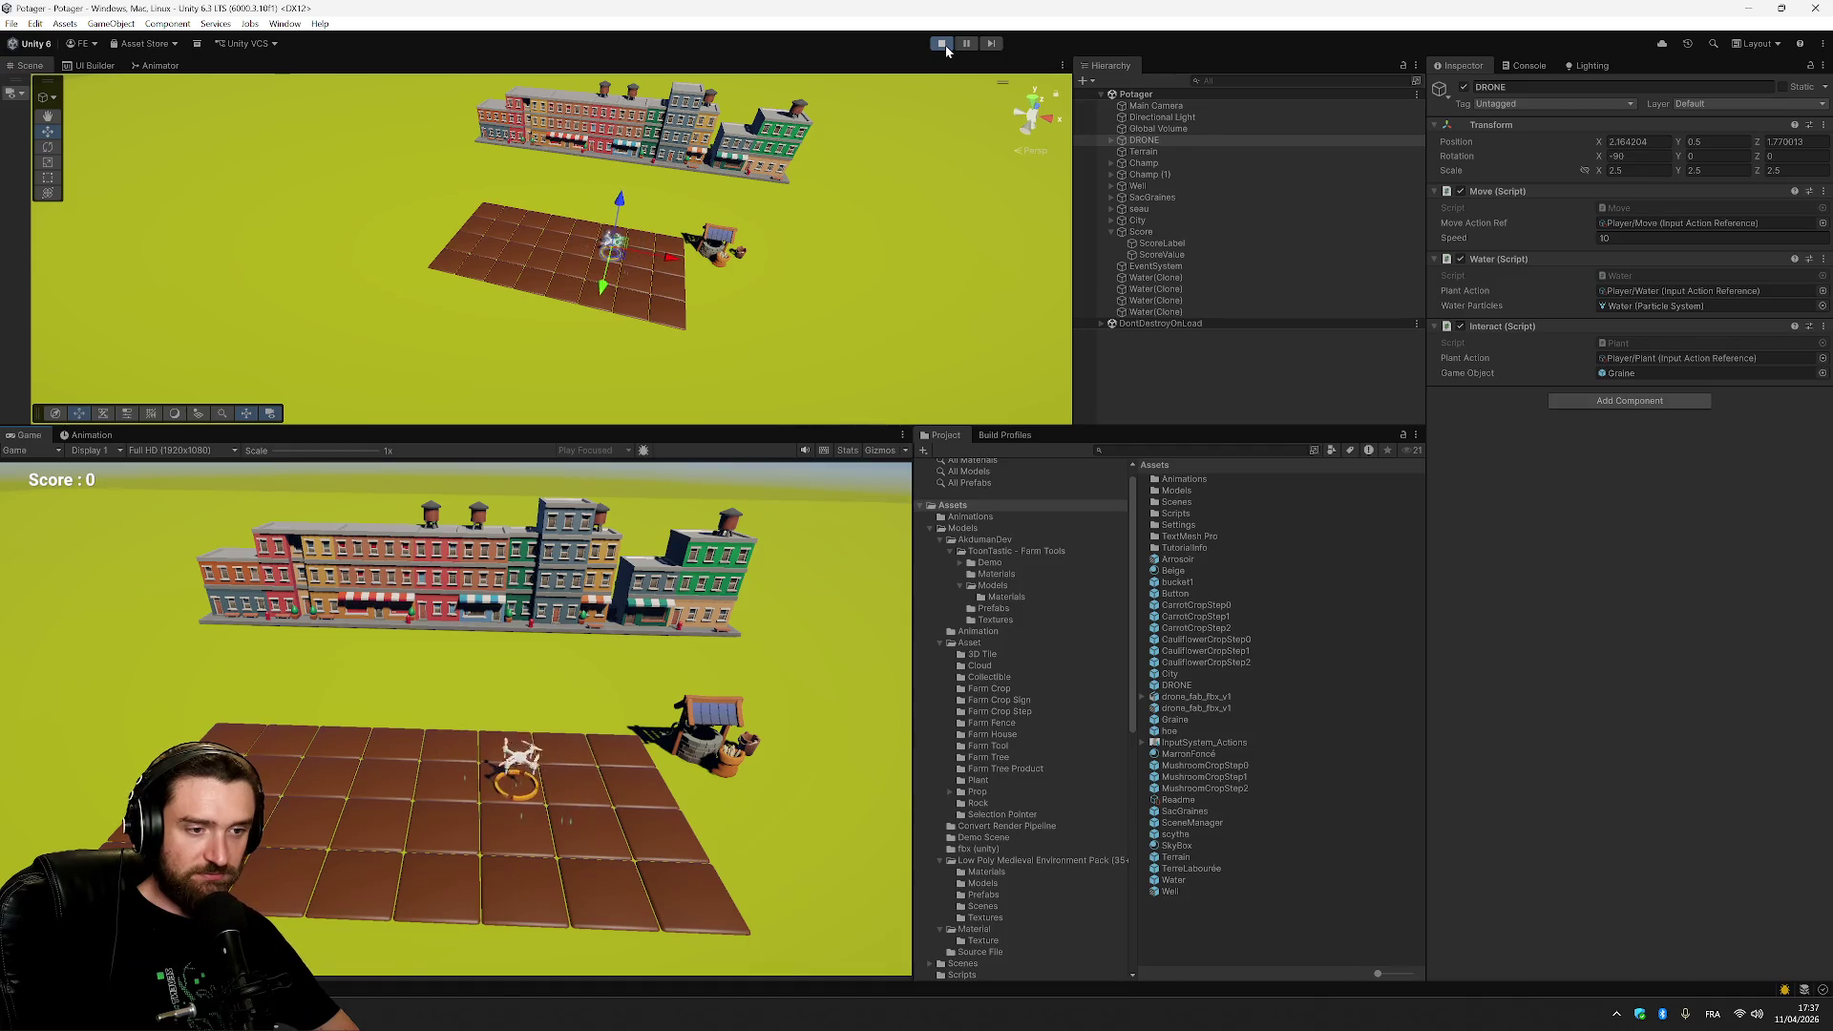
pyautogui.press('d')
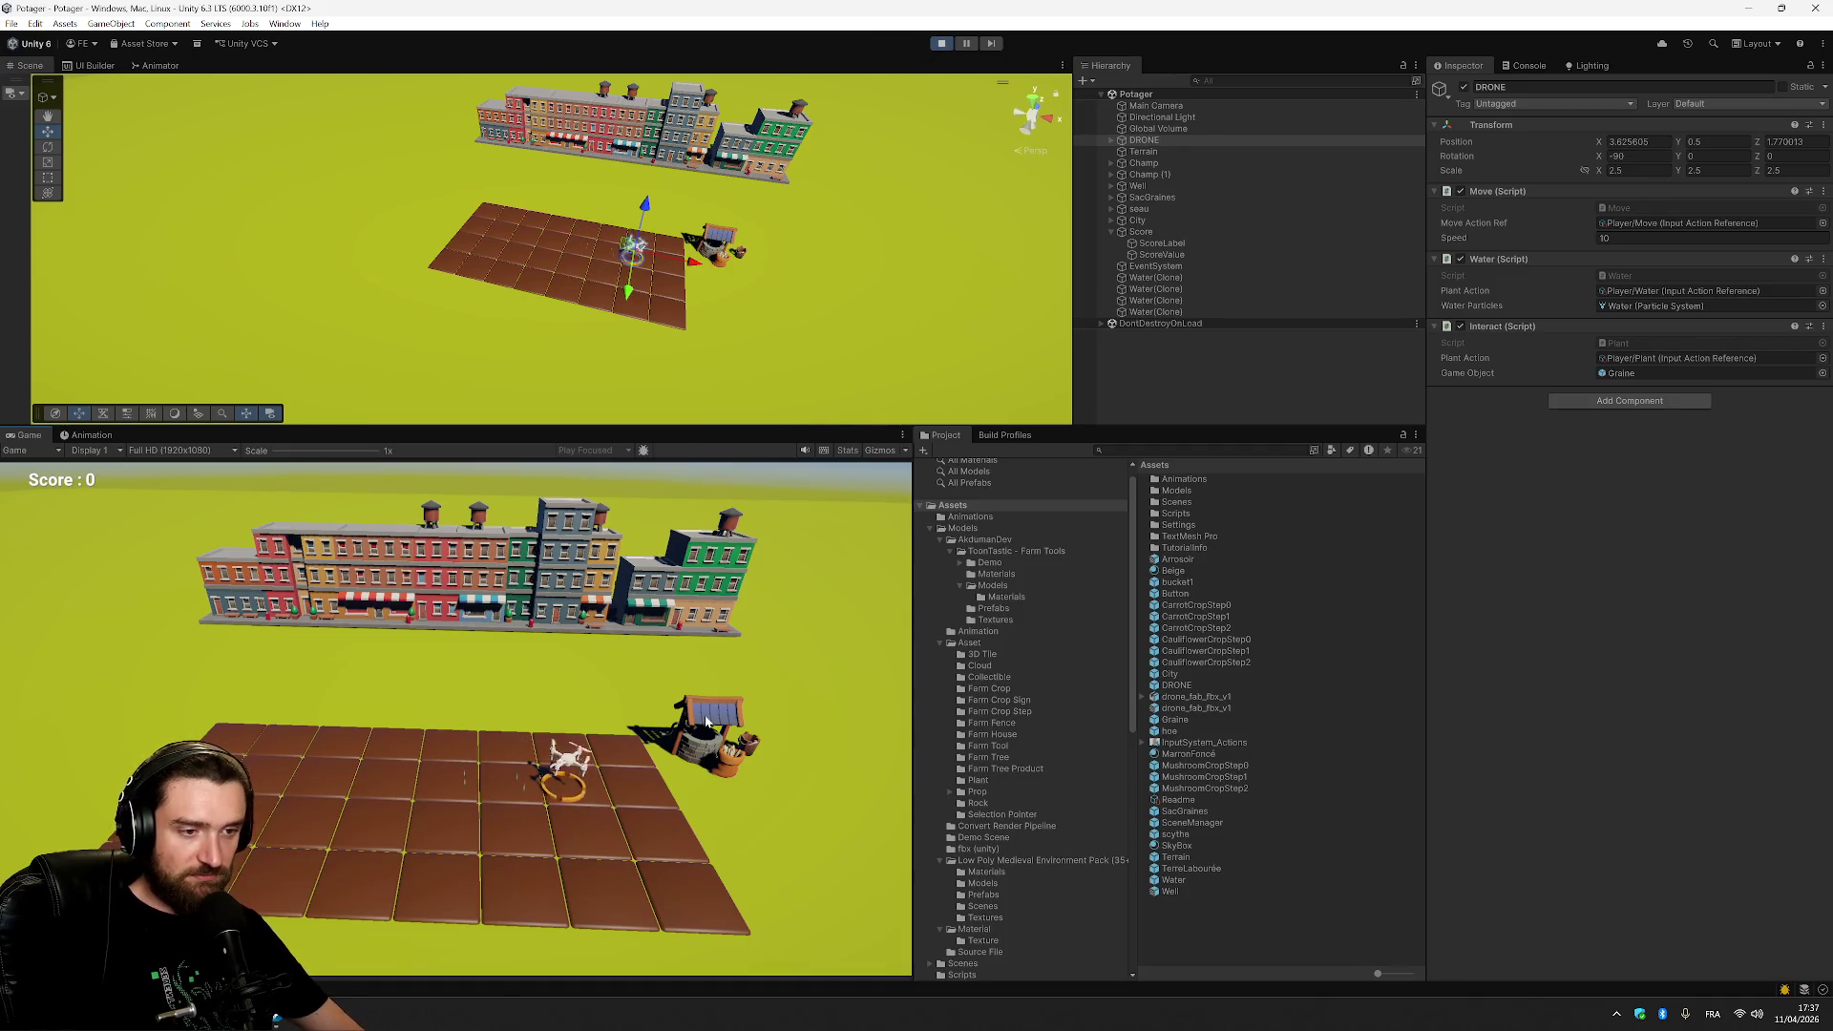
pyautogui.press('a')
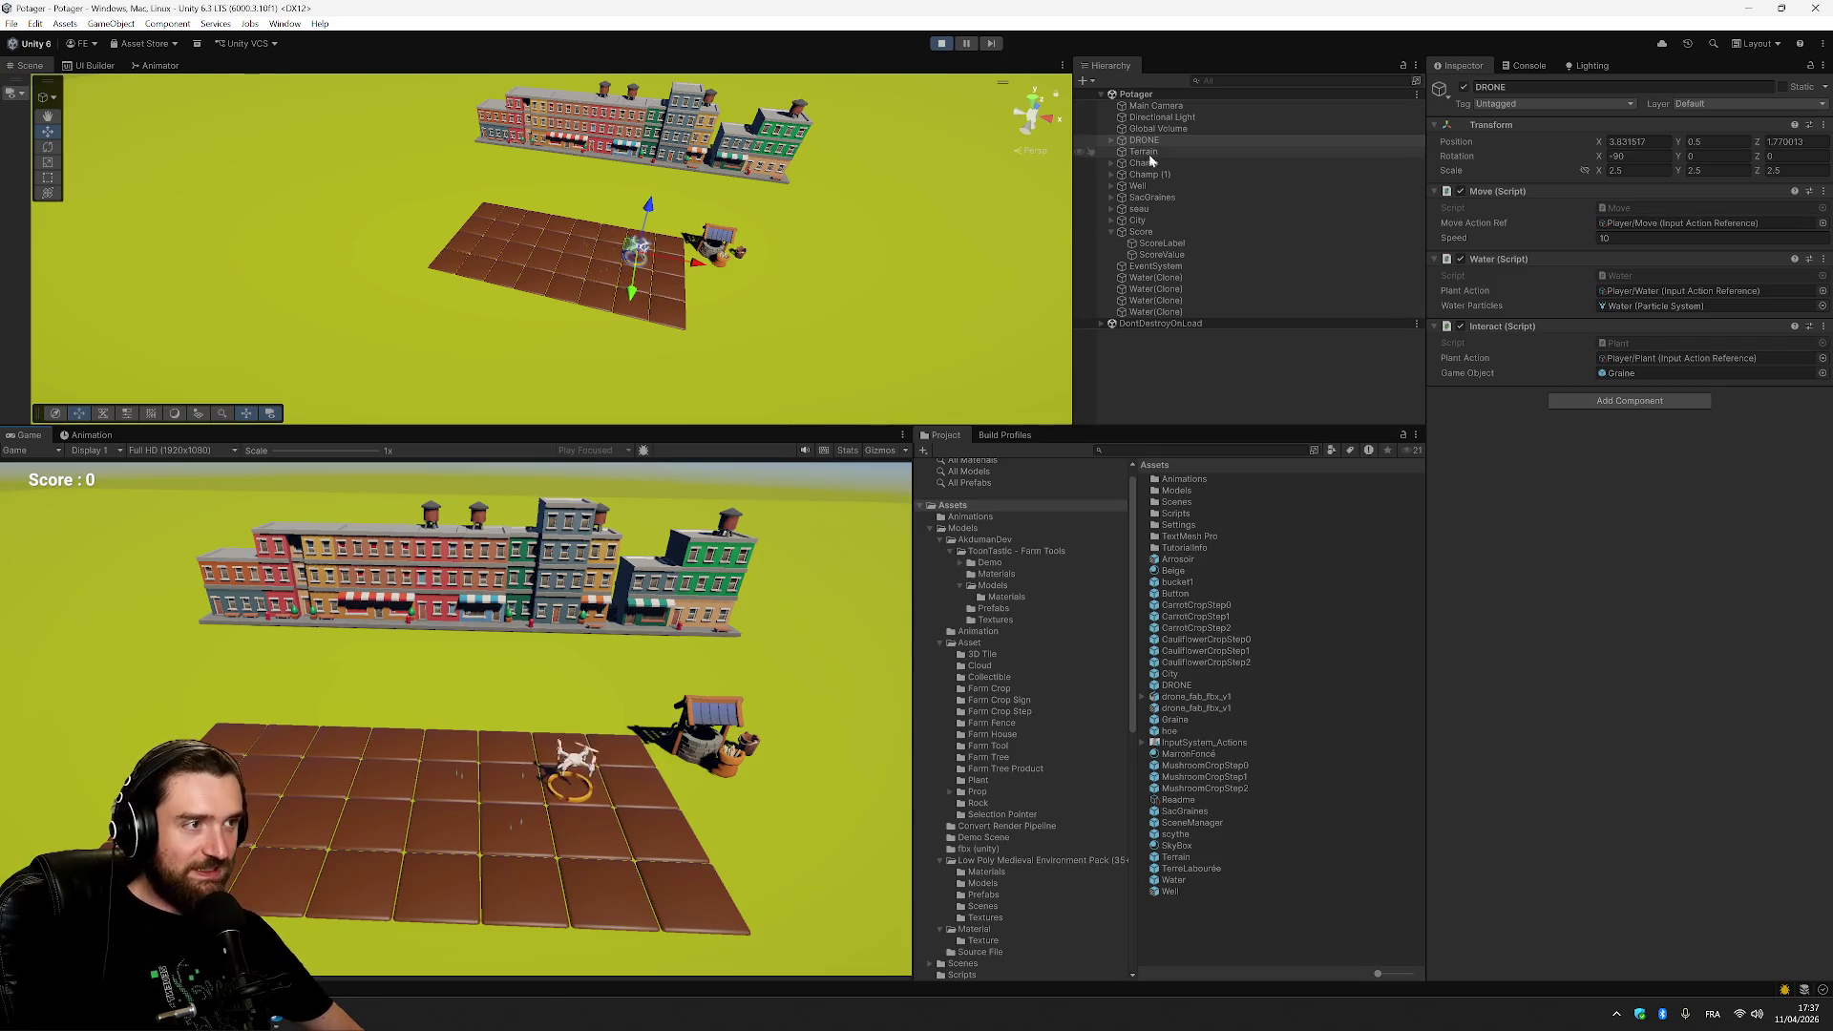
pyautogui.press('s')
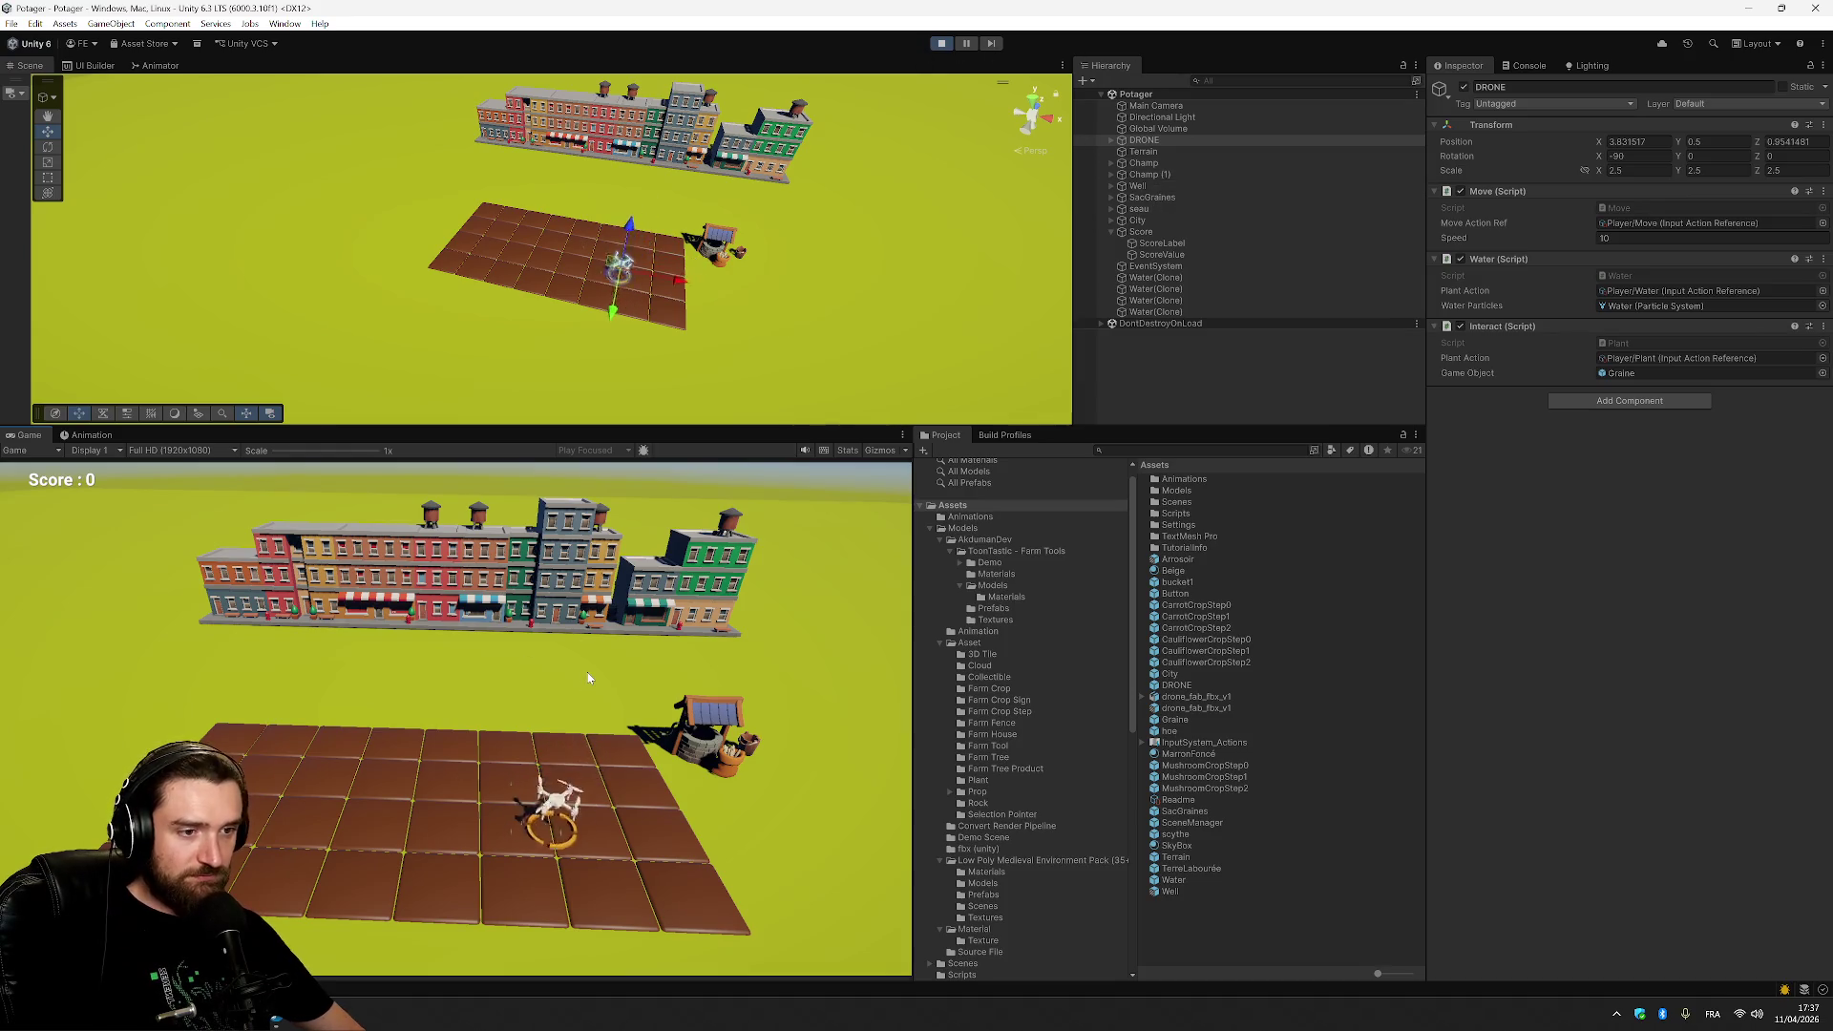
pyautogui.press('a')
pyautogui.press('w')
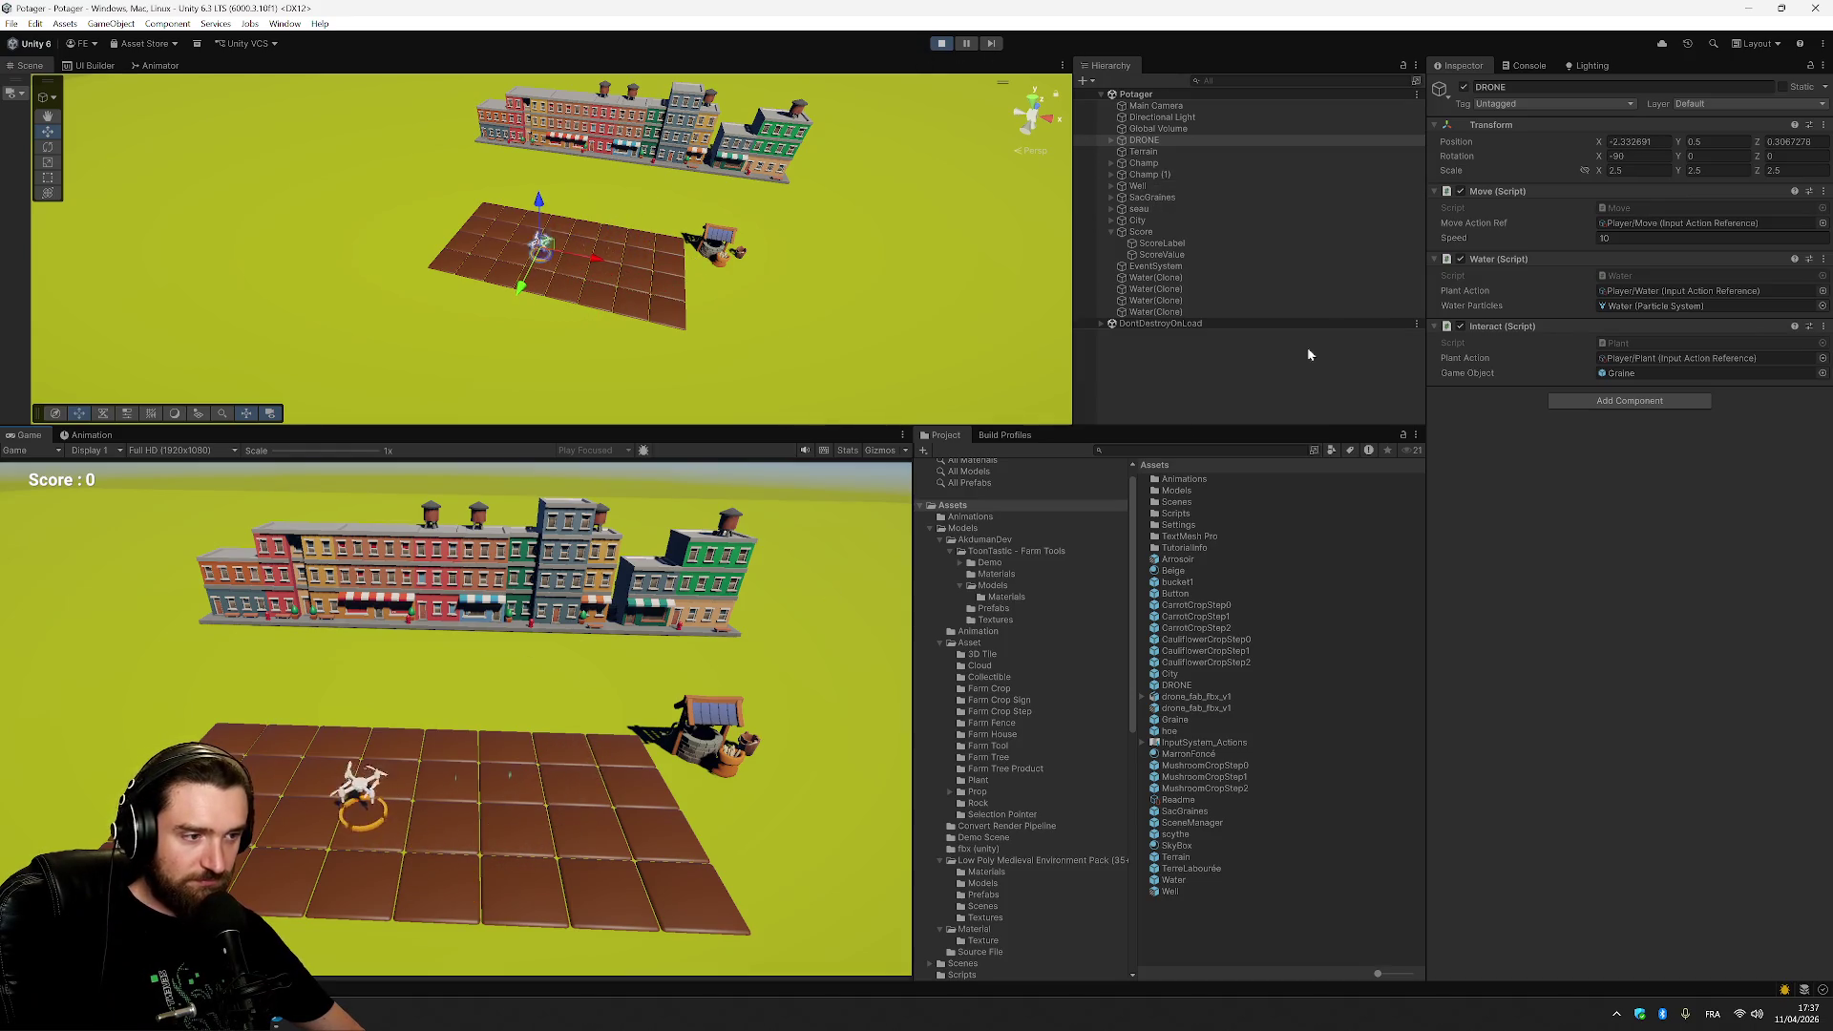
pyautogui.press('d')
pyautogui.press('w')
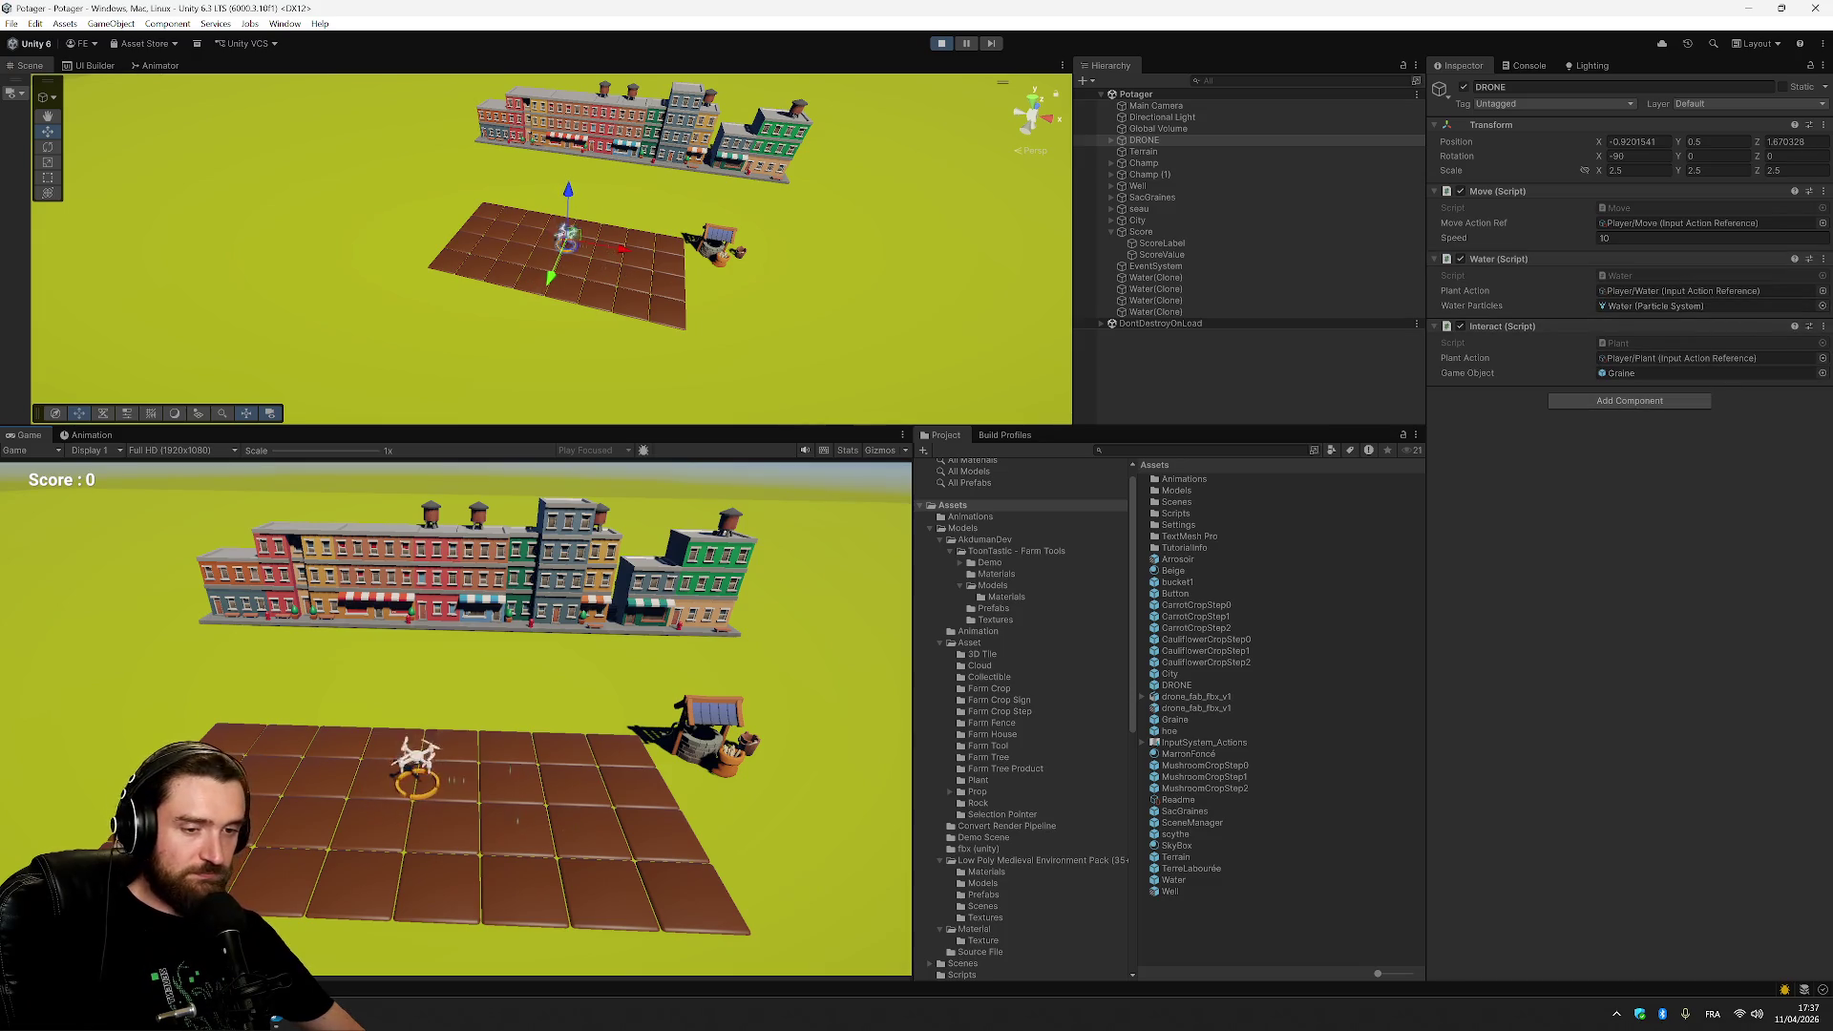
# Glance at Water.cs, fly across the field once more, then exit Play mode.
pyautogui.hotkey('alt', 'Tab')
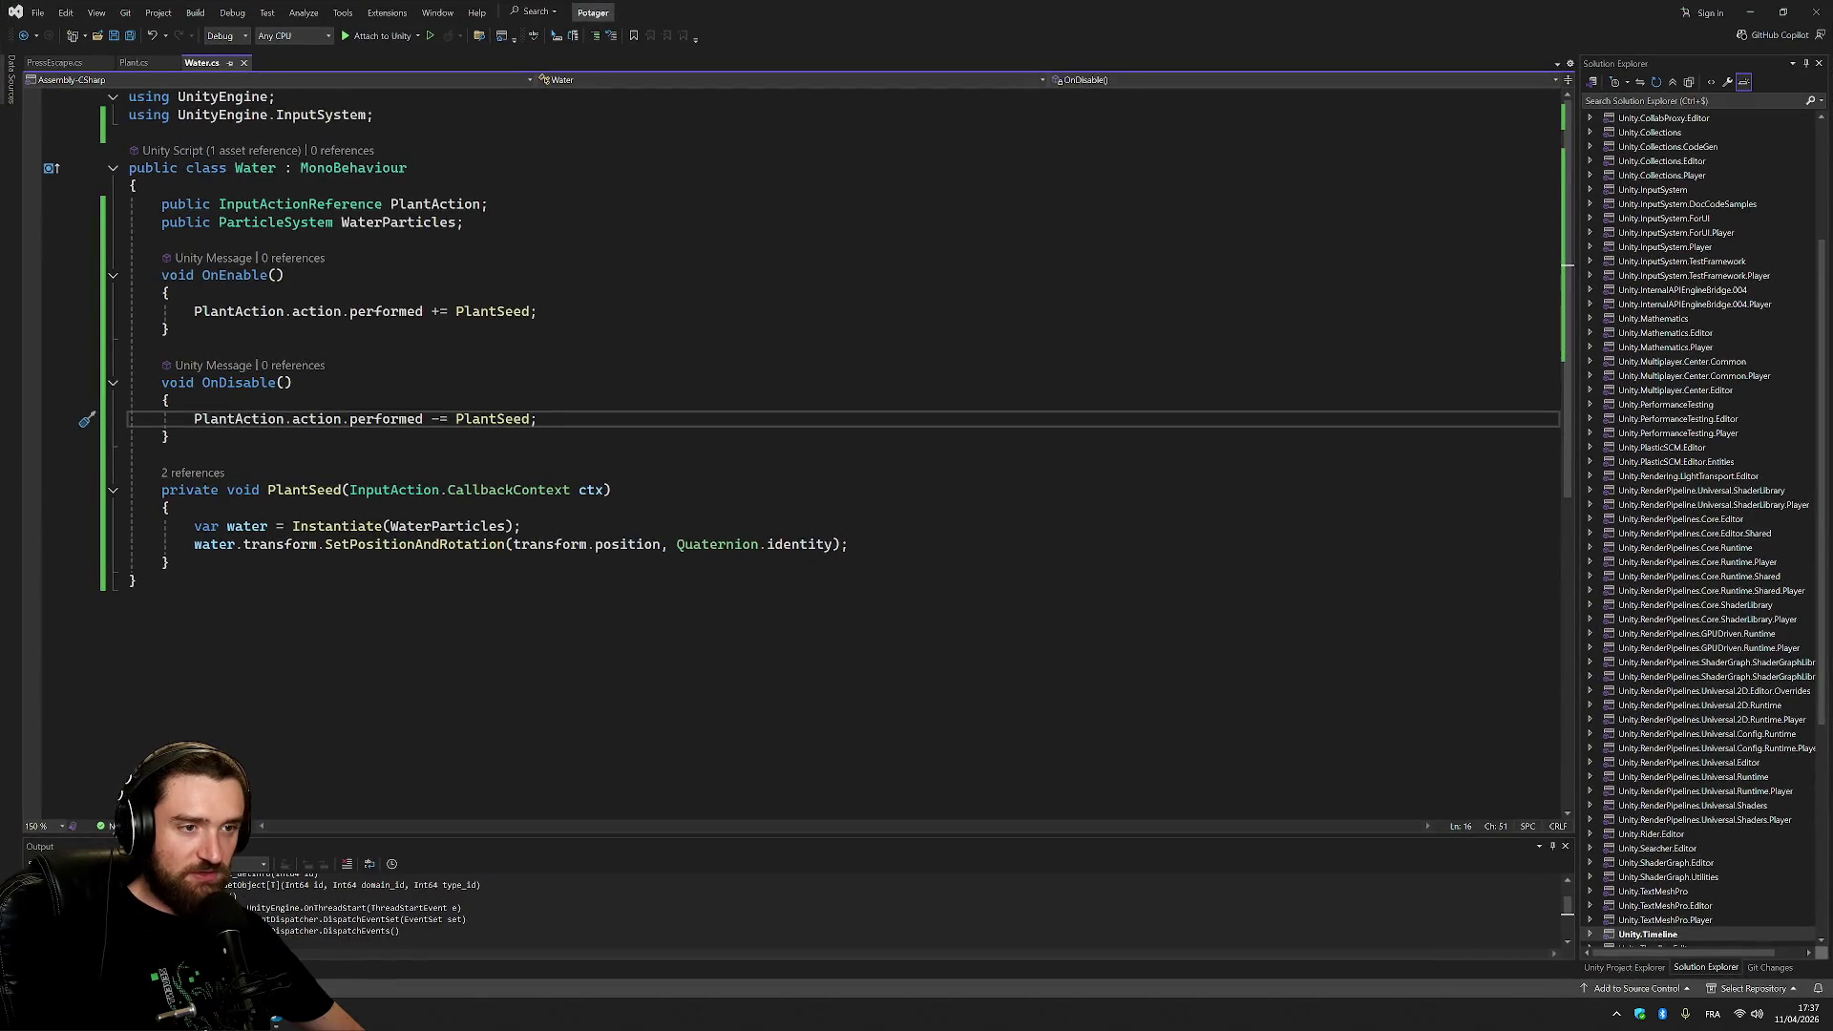
pyautogui.hotkey('alt', 'Tab')
pyautogui.press('a')
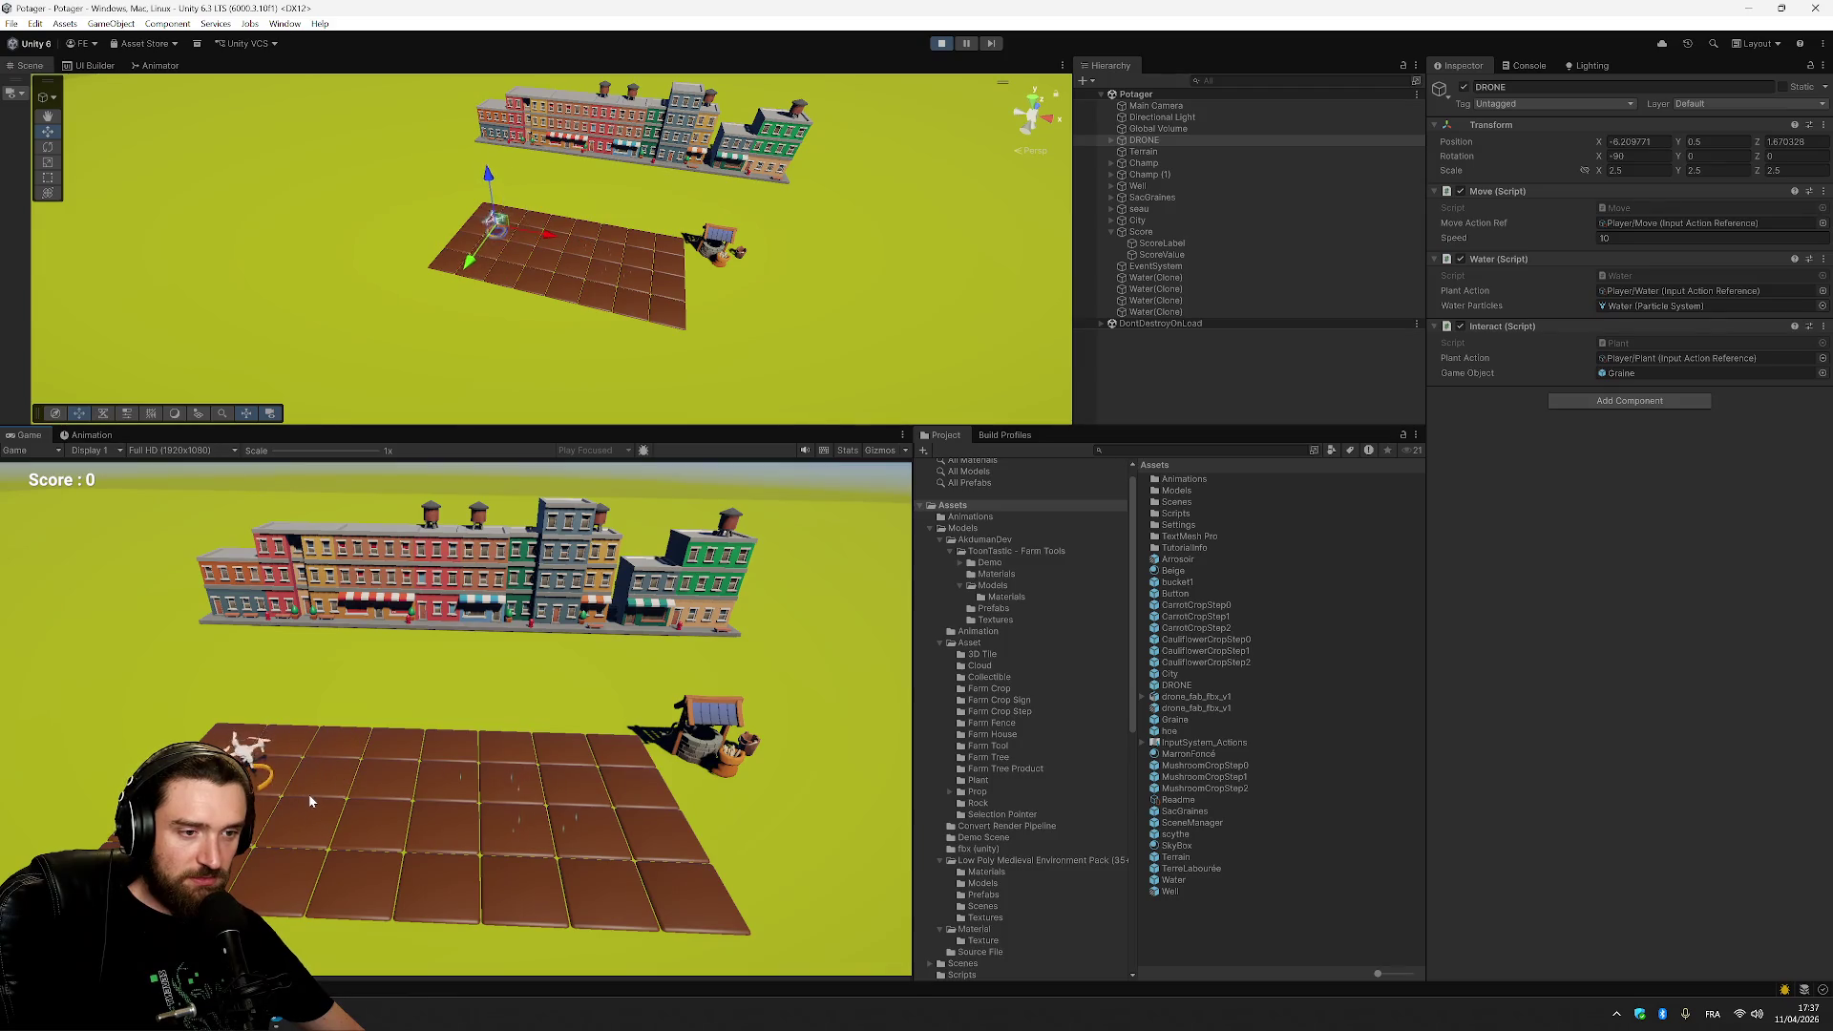
pyautogui.press('d')
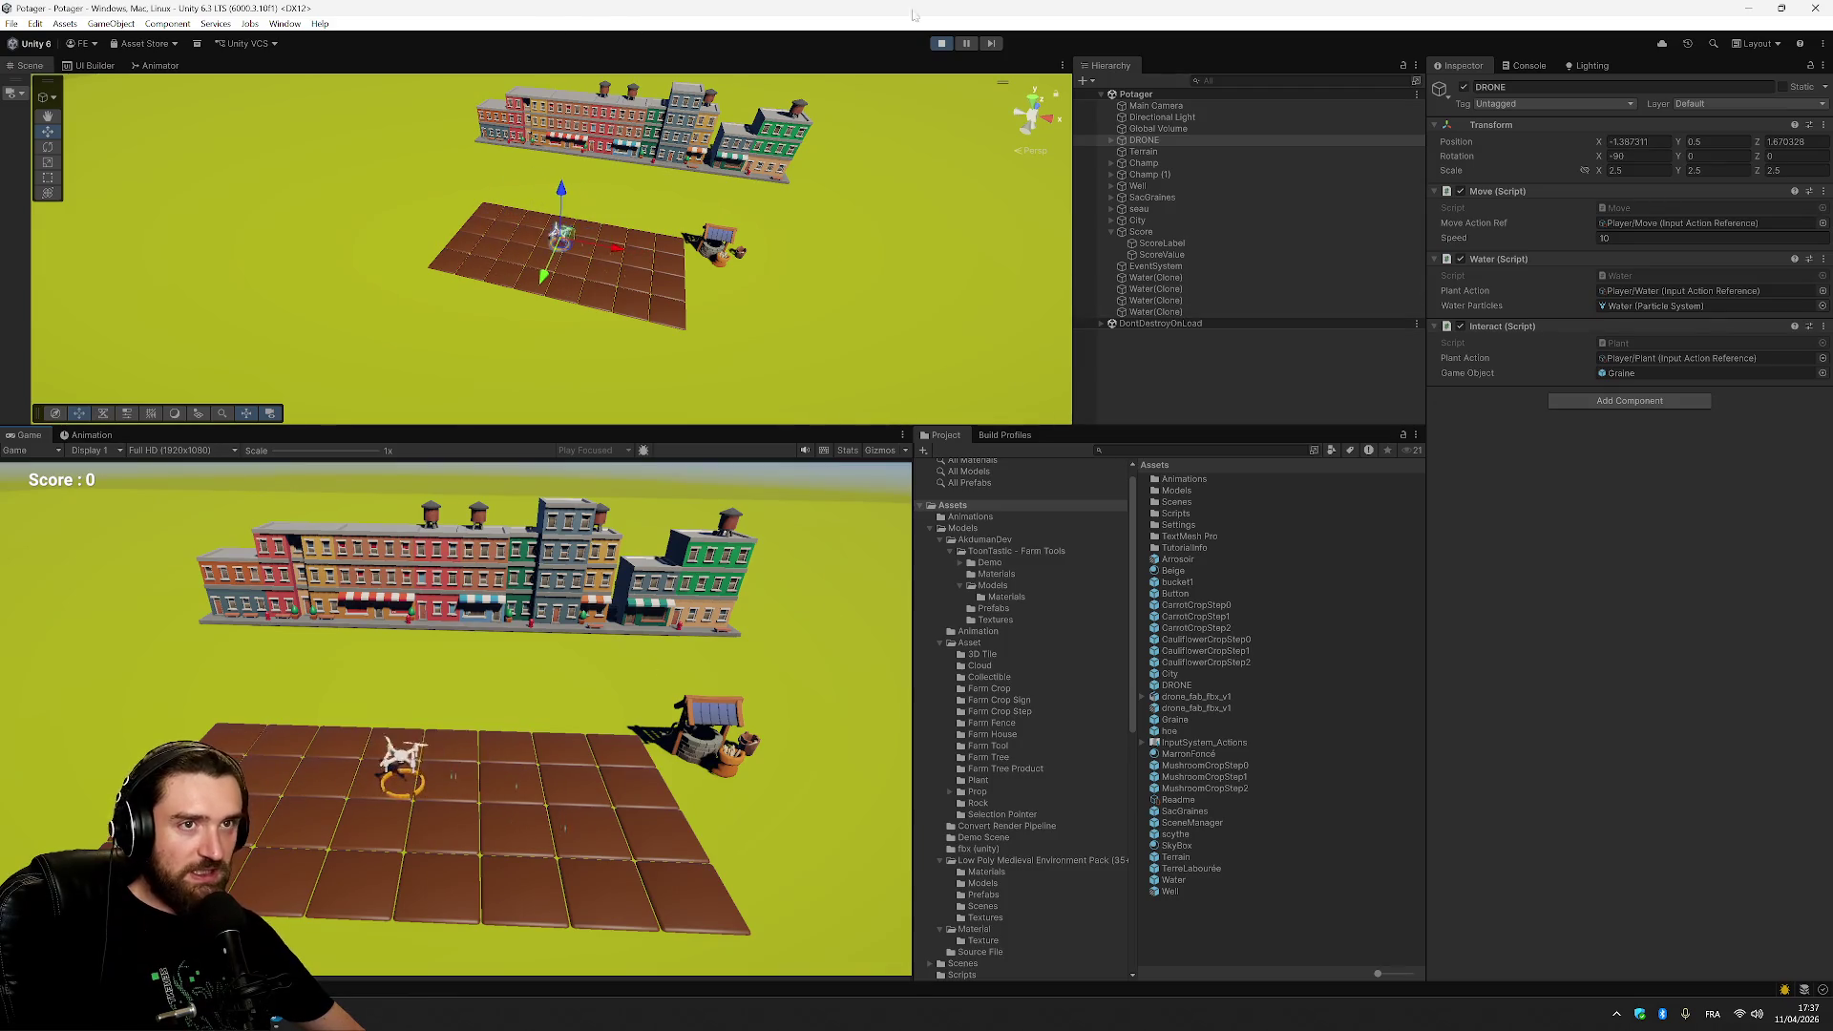
pyautogui.hotkey('ctrl', 'p')
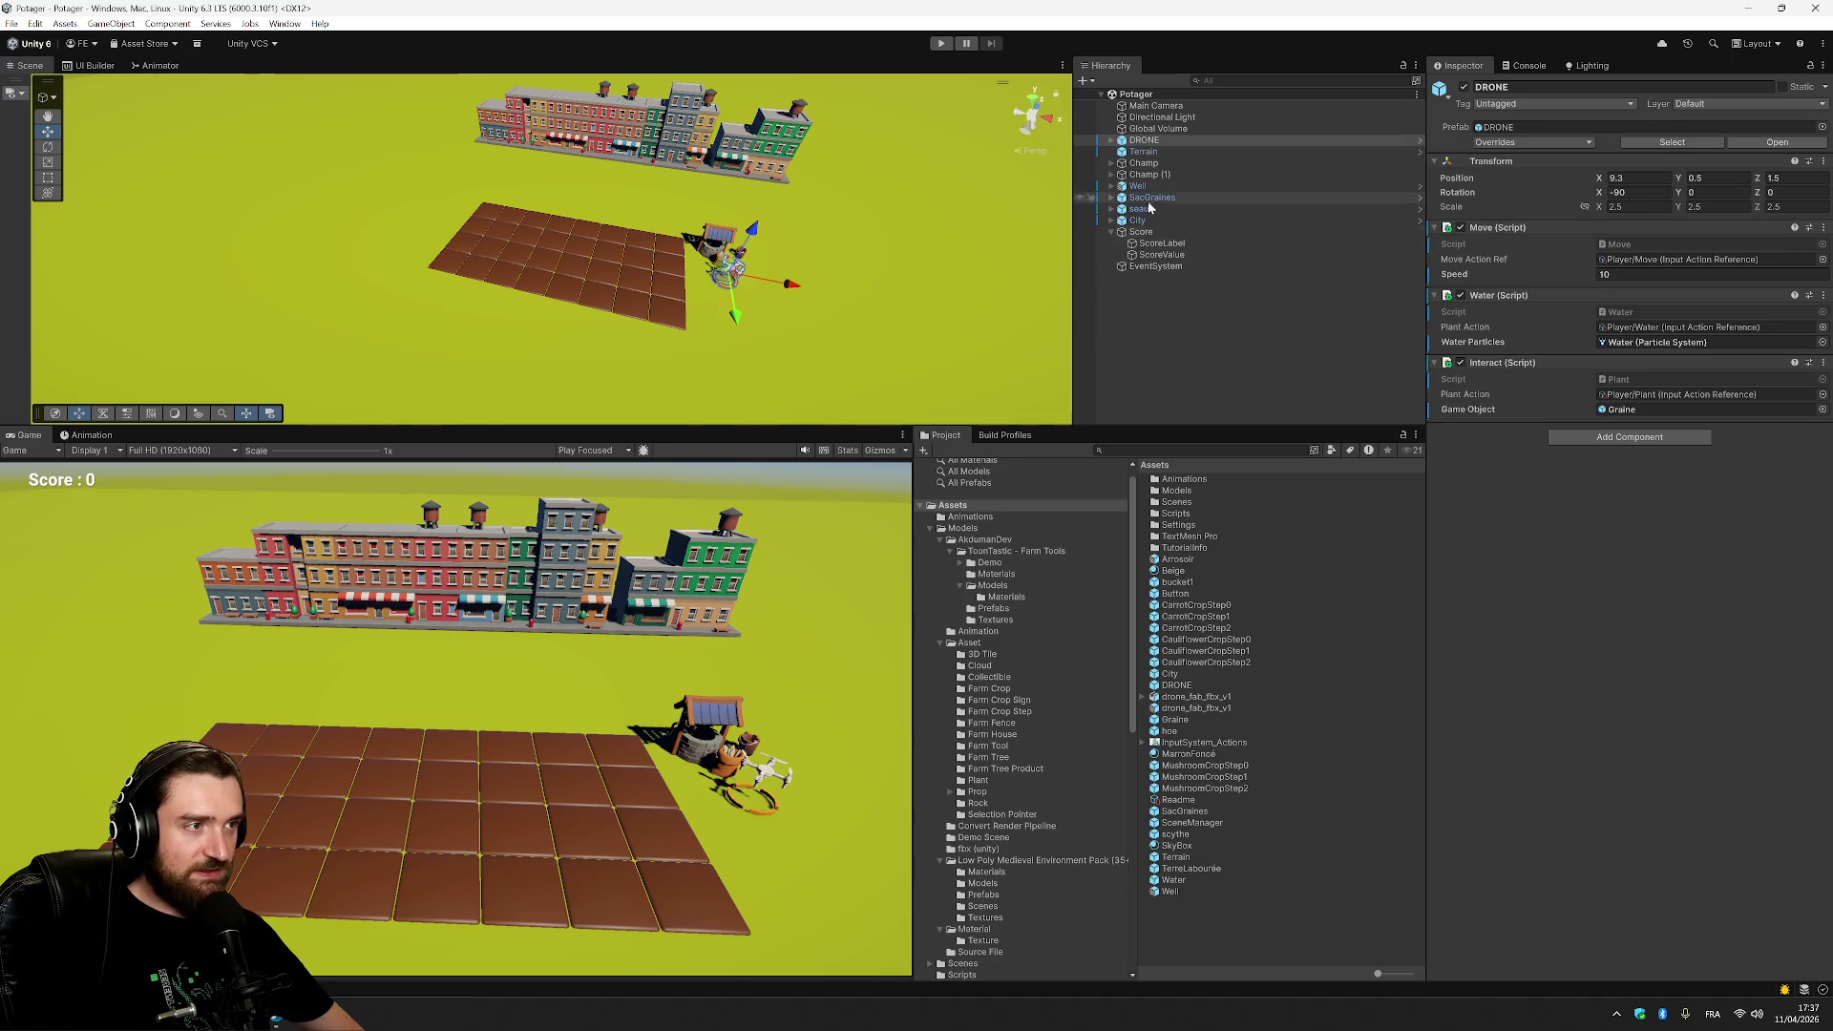
# Turn off Looping on the Water prefab's Particle System, then select the Graine prefab.
pyautogui.click(1188, 892)
pyautogui.click(1184, 879)
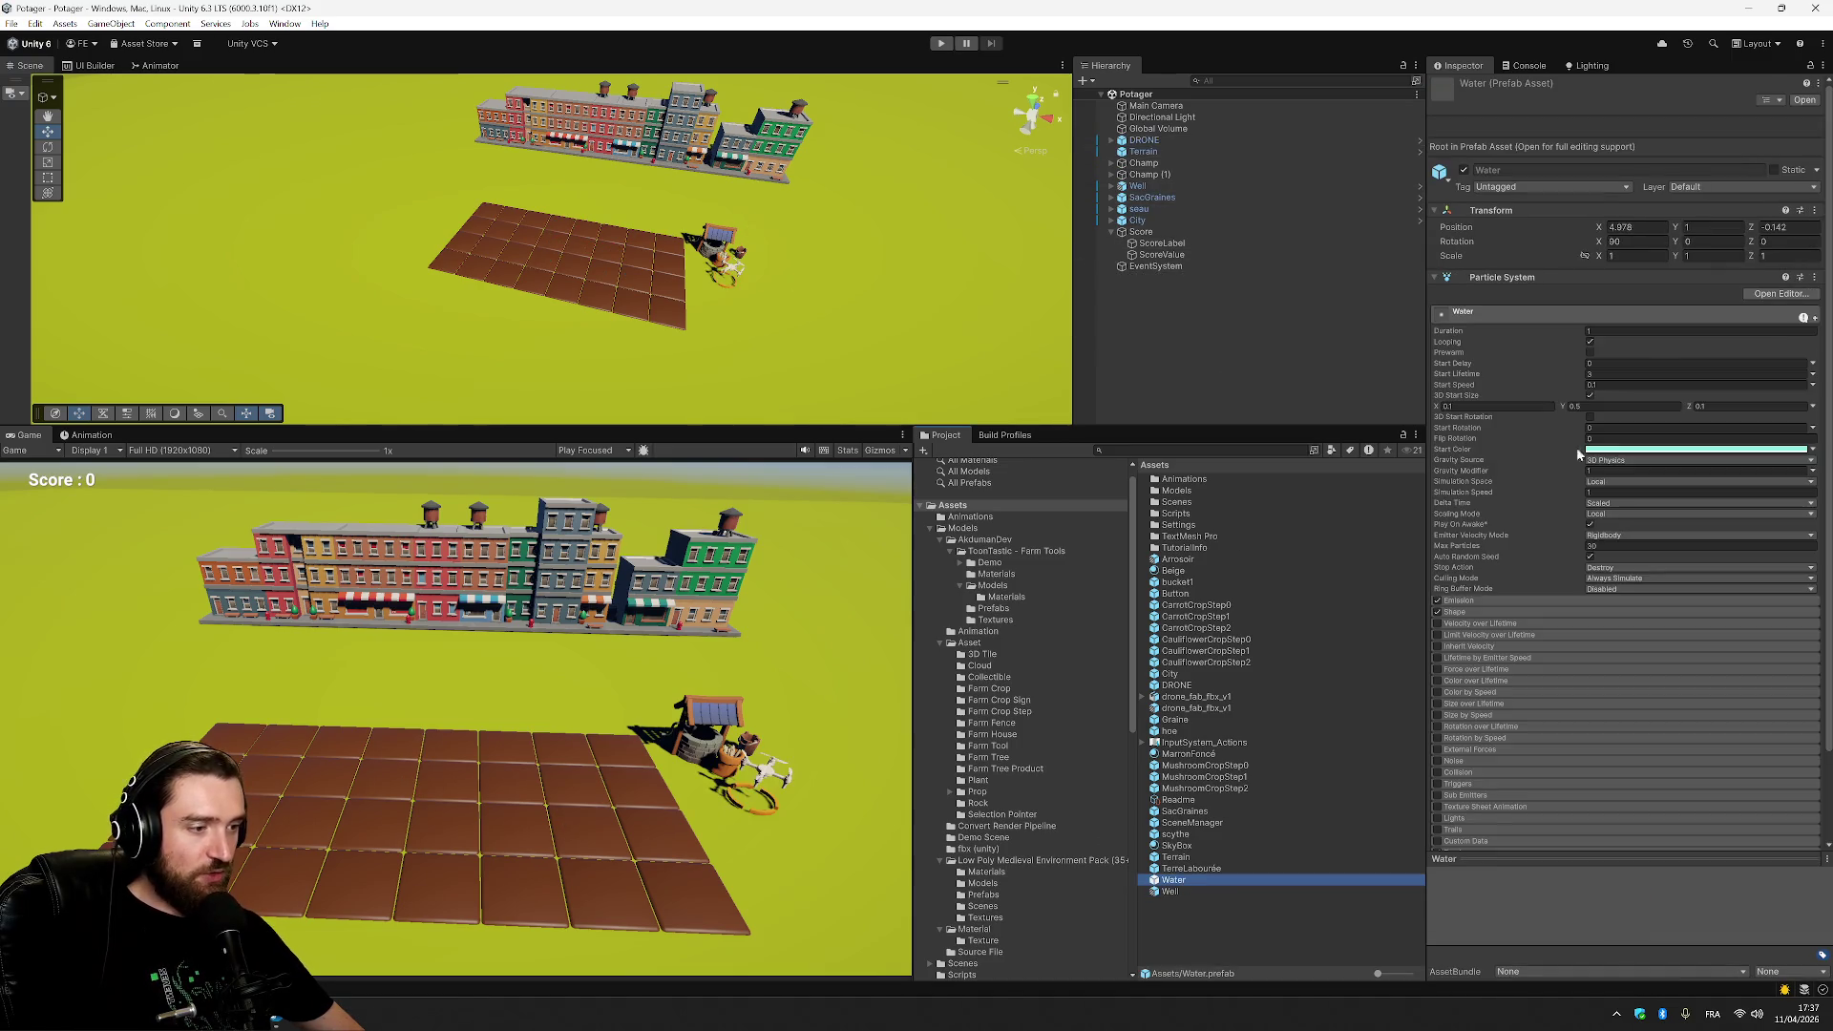
pyautogui.click(1591, 342)
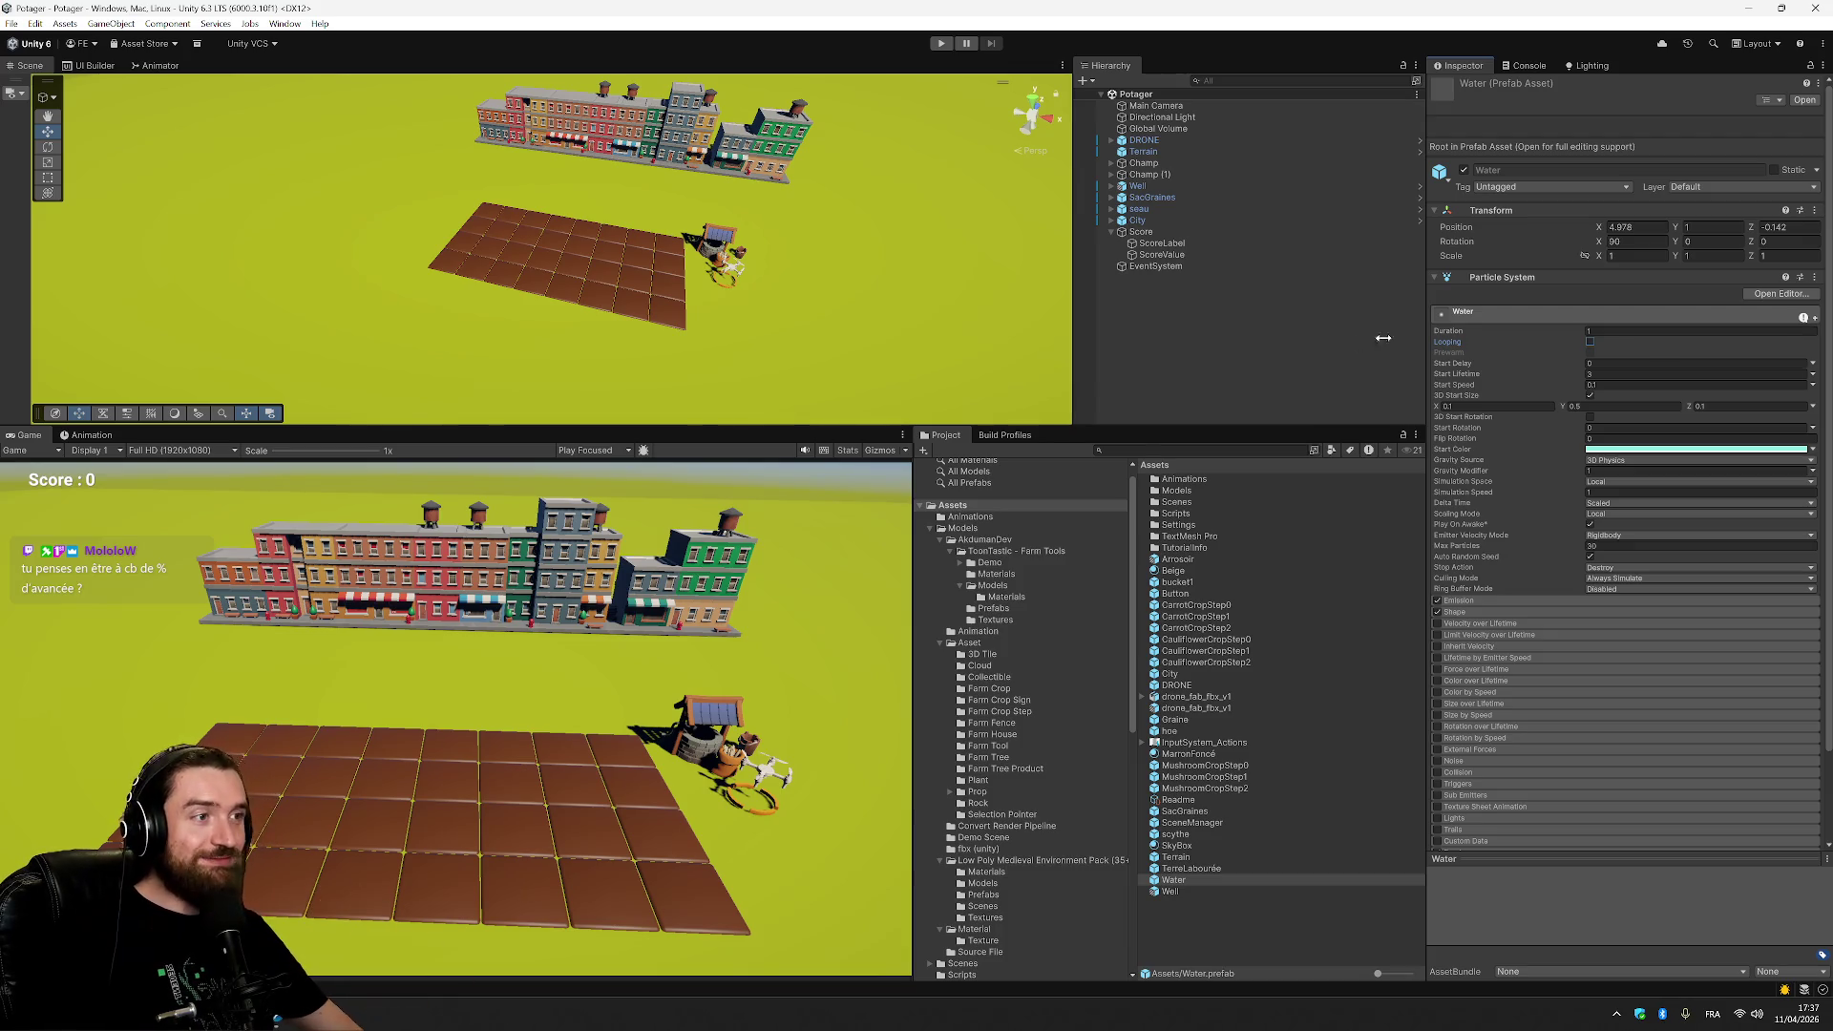
pyautogui.click(1292, 318)
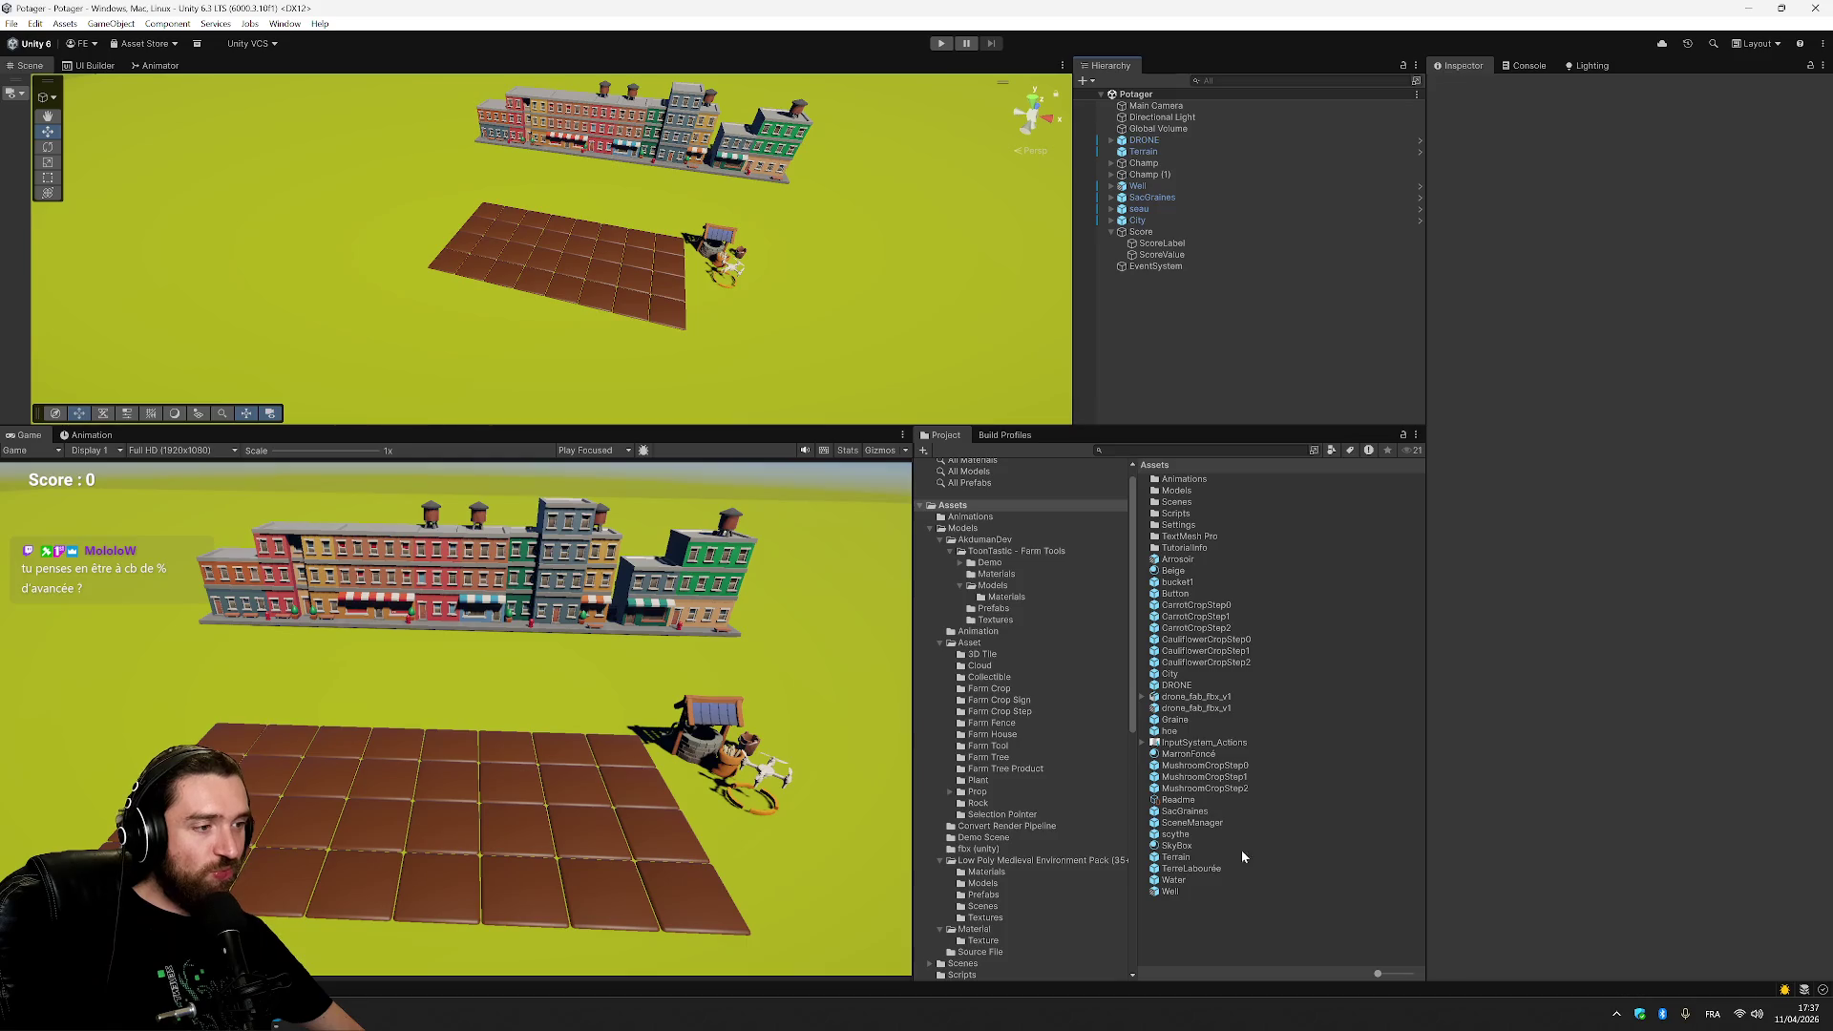
pyautogui.click(1182, 720)
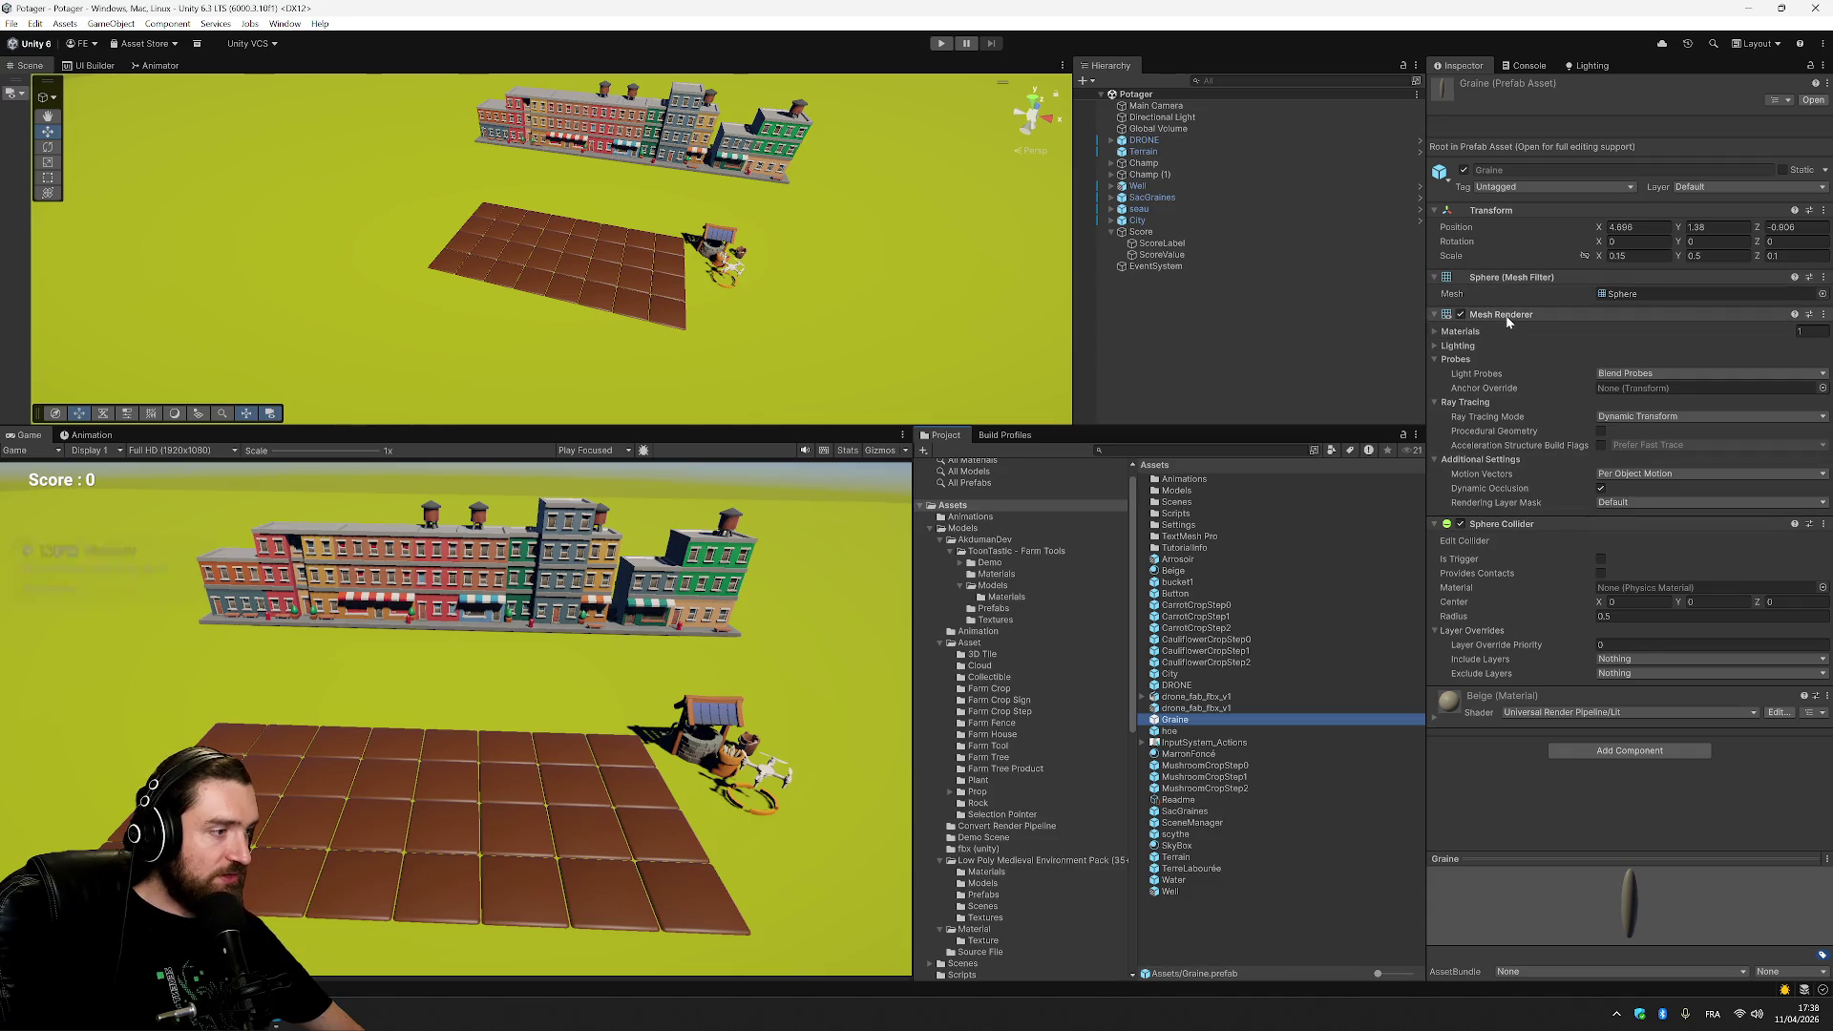
# Add a Rigidbody component to the Graine prefab by searching 'rig' in Add Component.
pyautogui.click(1652, 773)
pyautogui.click(1629, 750)
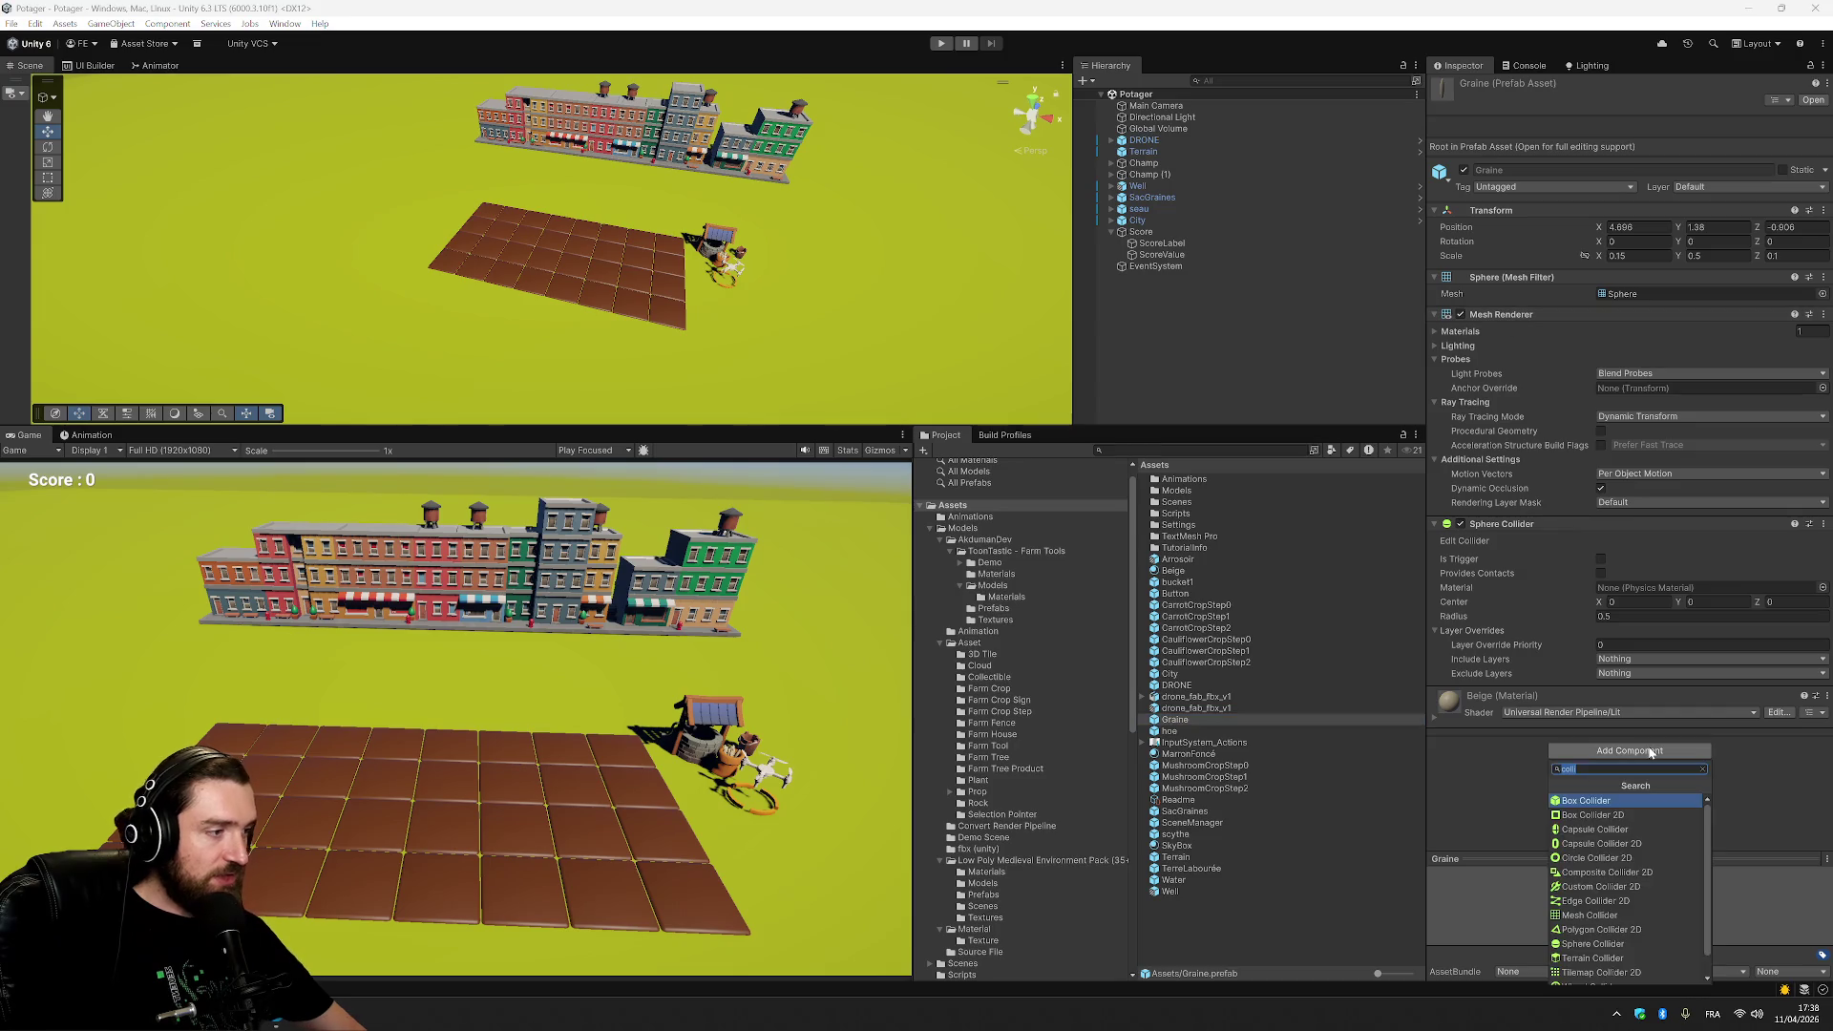
pyautogui.write('rig')
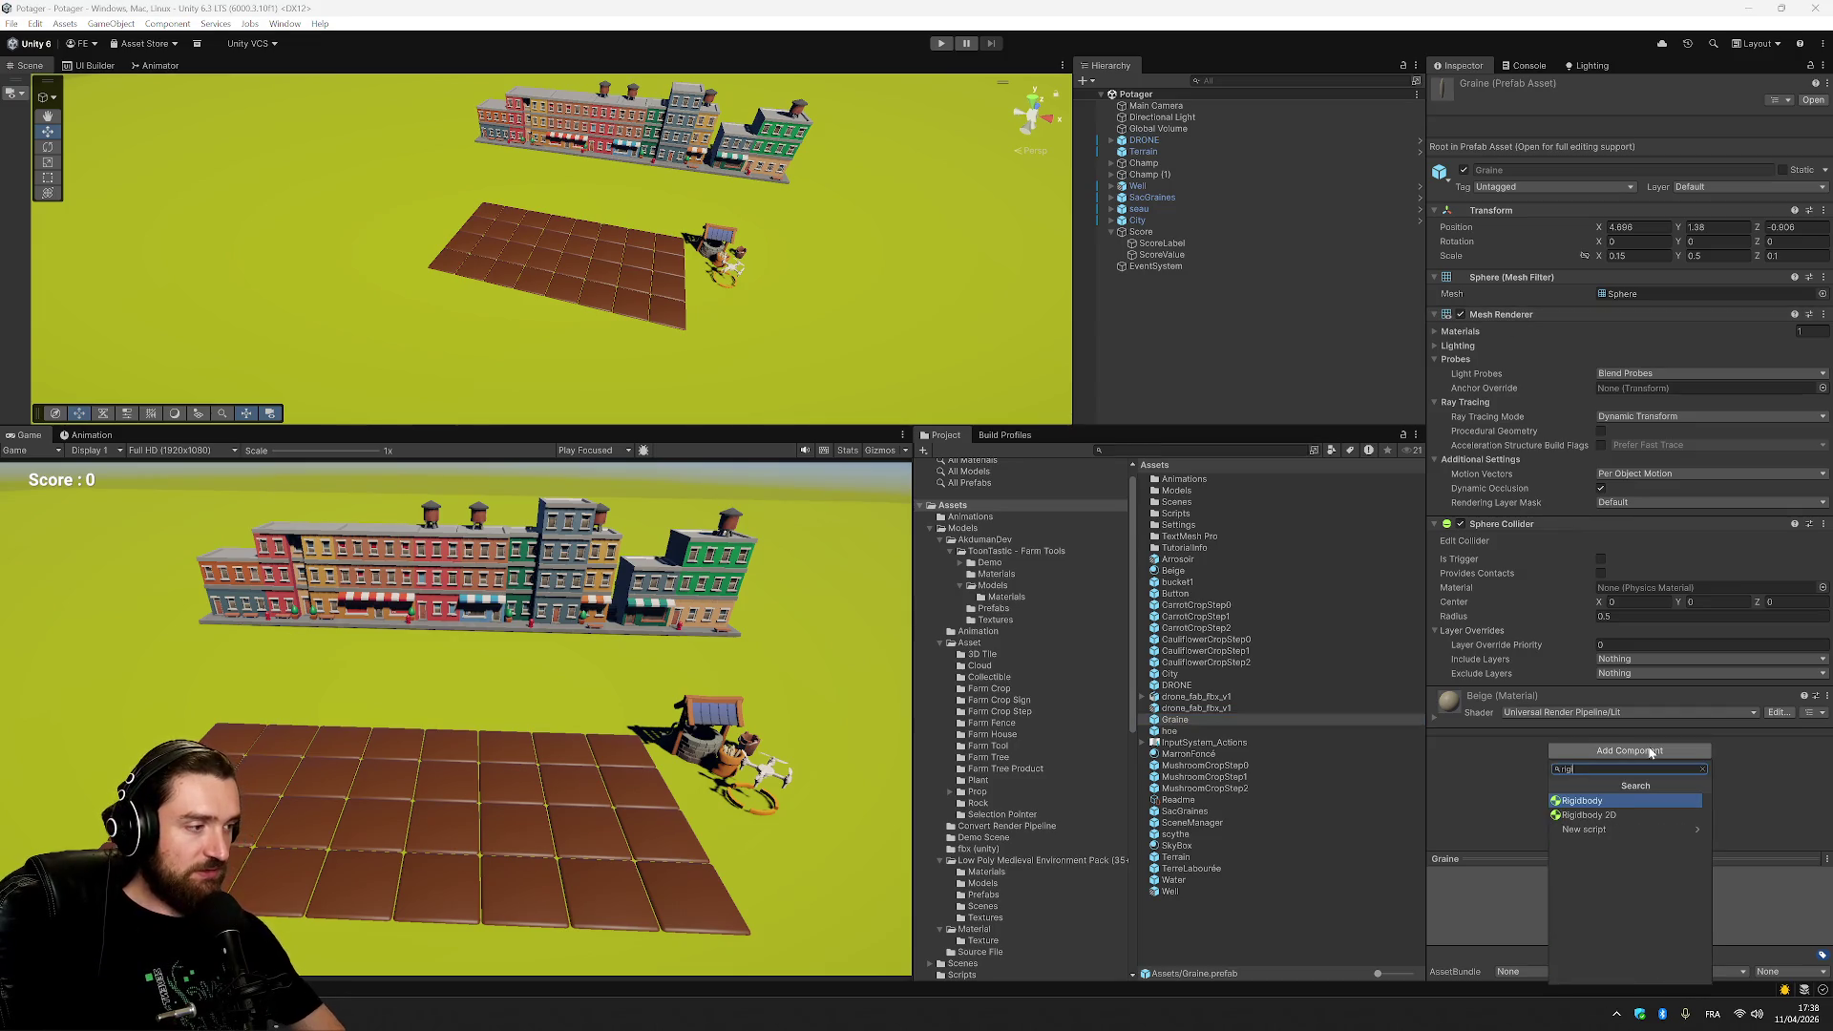
pyautogui.press('Return')
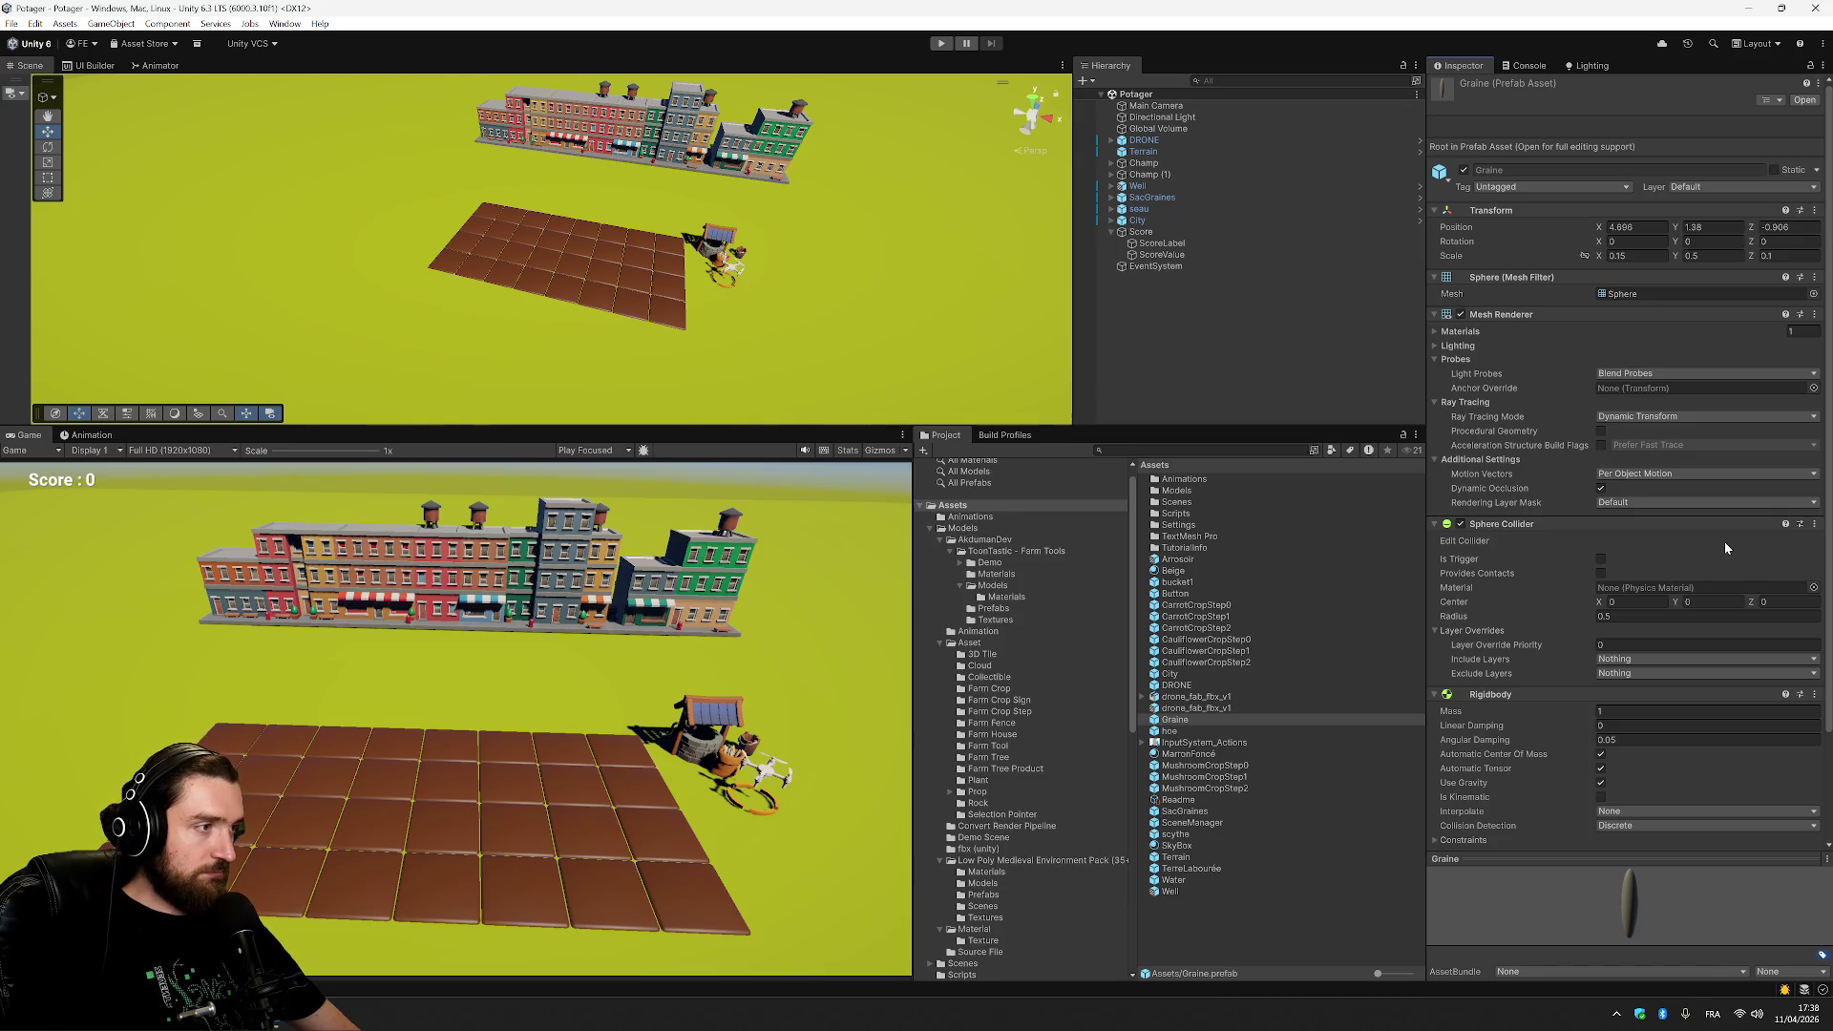
pyautogui.click(1239, 312)
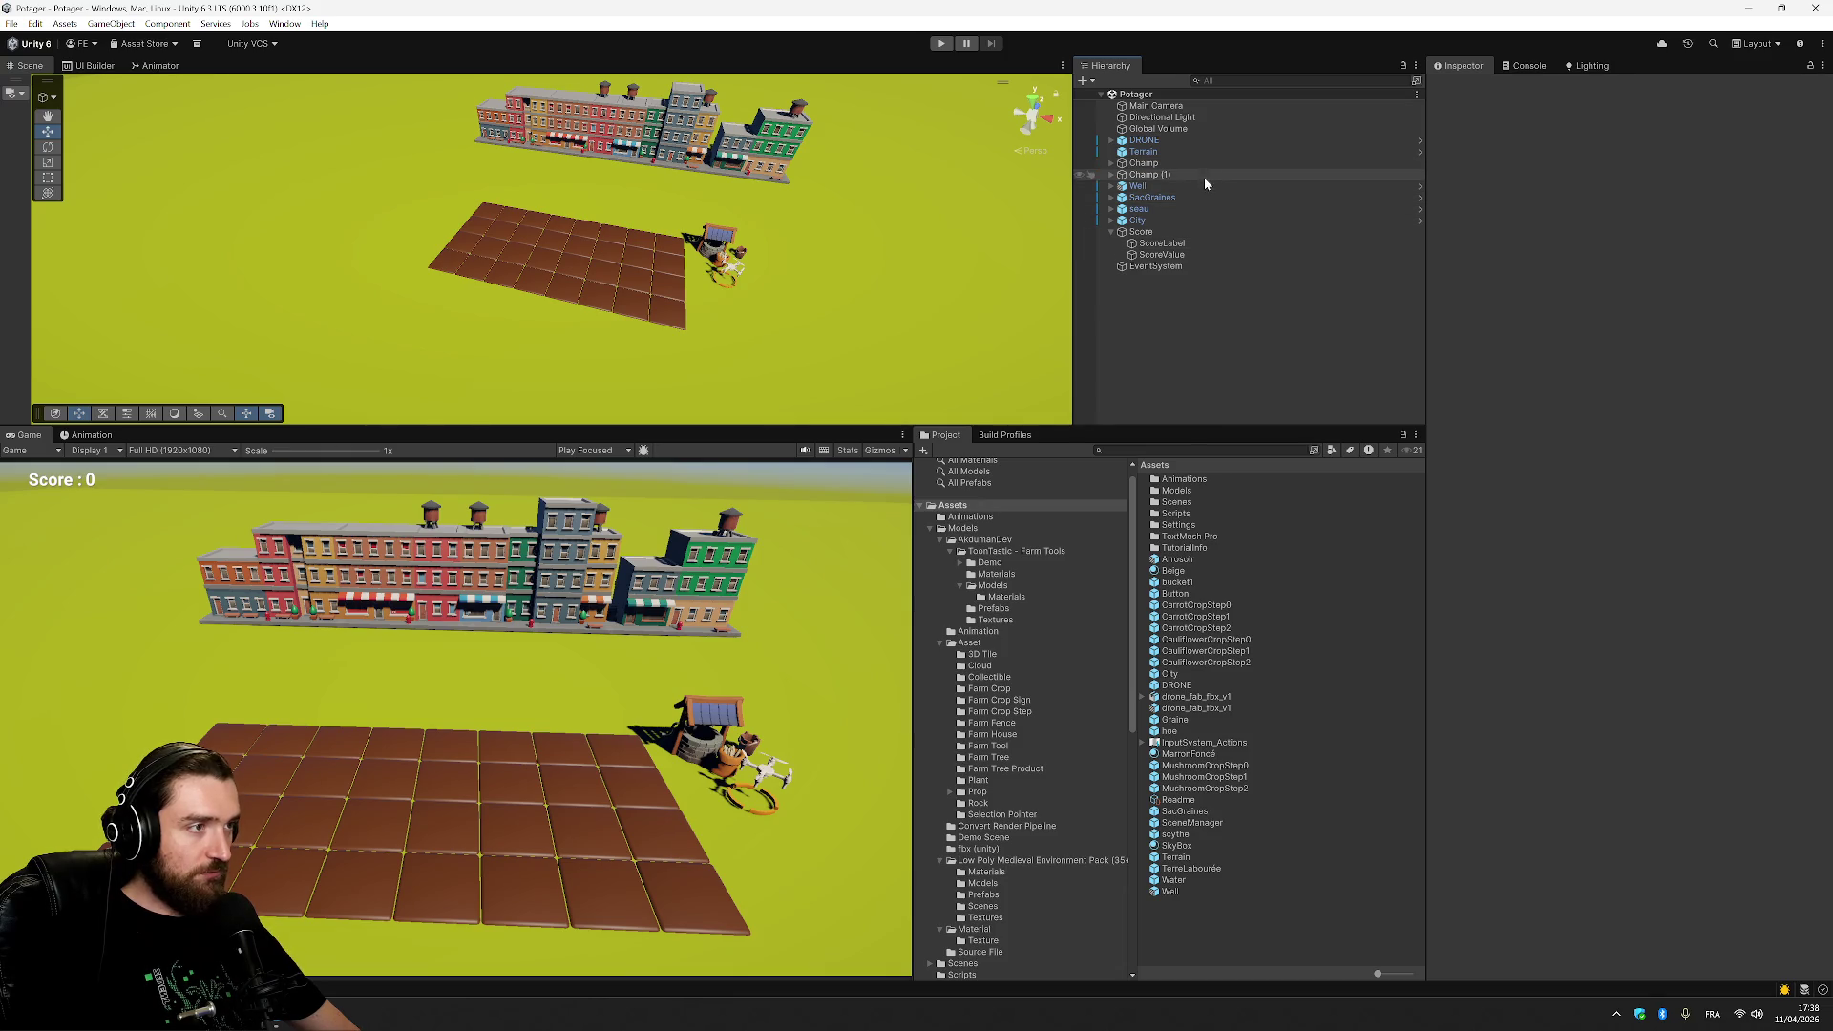
# Select the TerreLabourée prefab in Project and add a Box Collider to it.
pyautogui.click(1111, 163)
pyautogui.click(1171, 176)
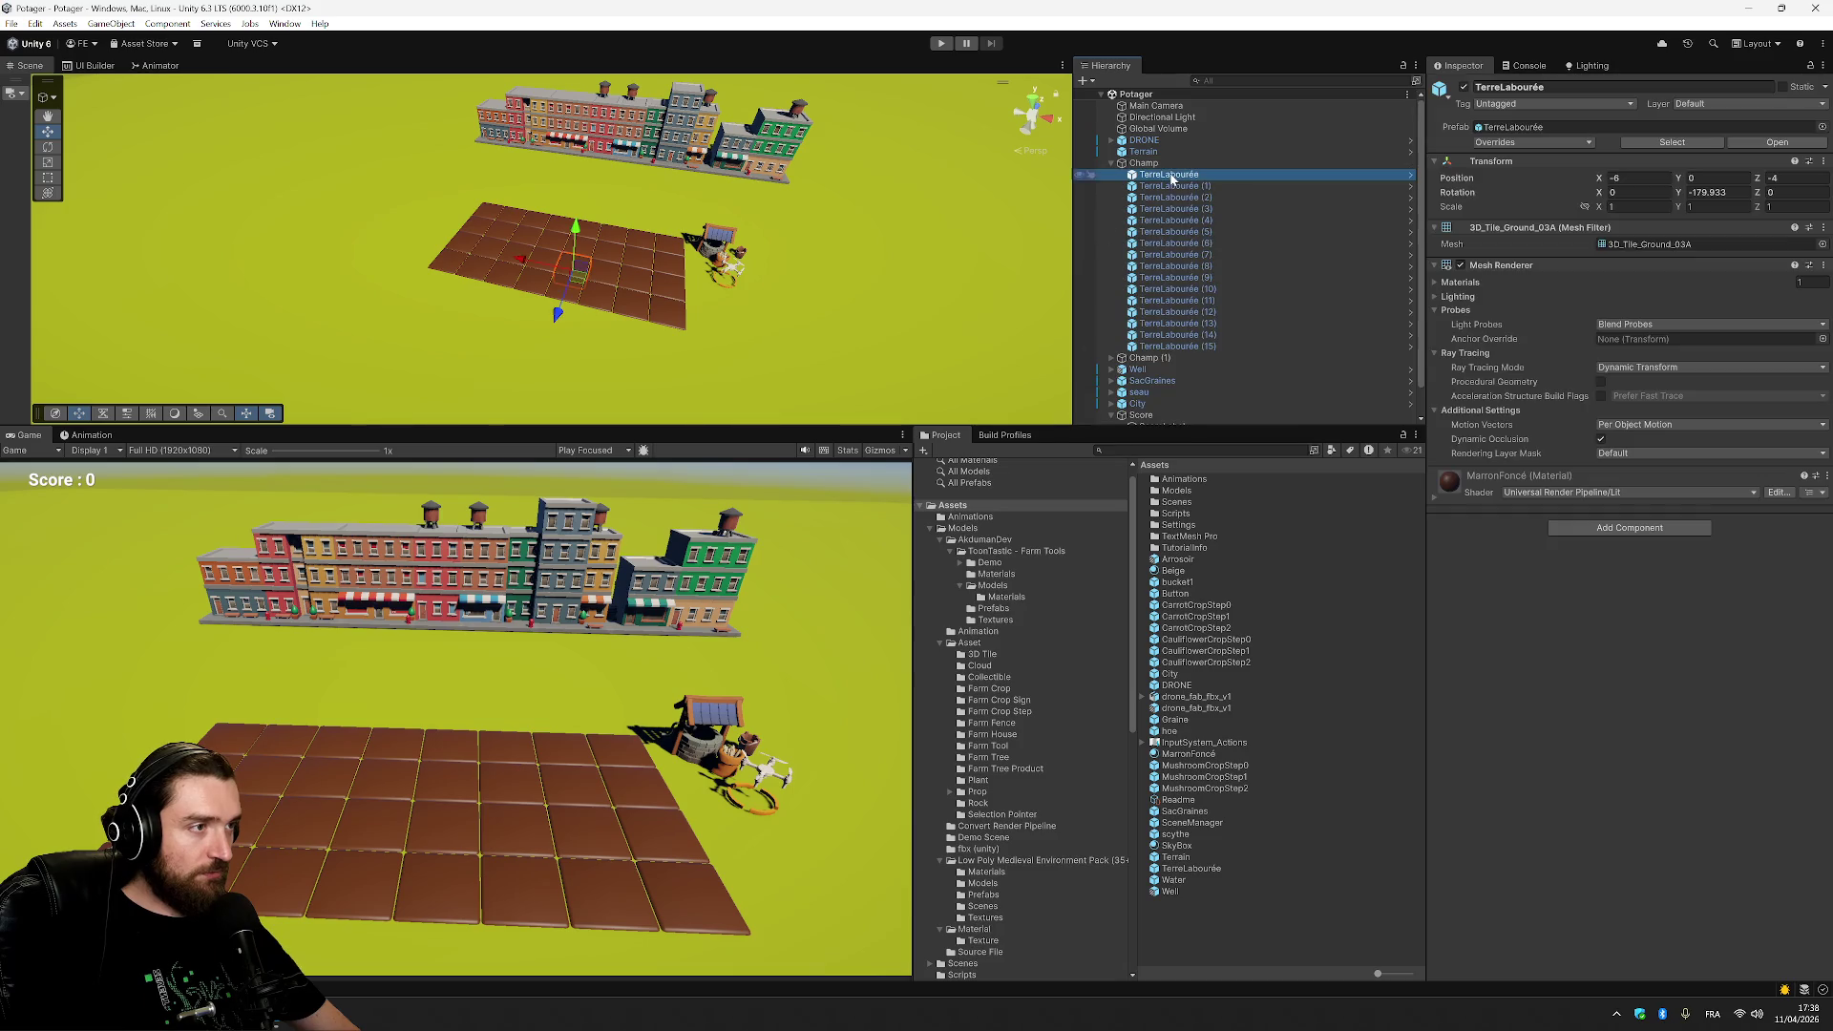
pyautogui.click(1199, 869)
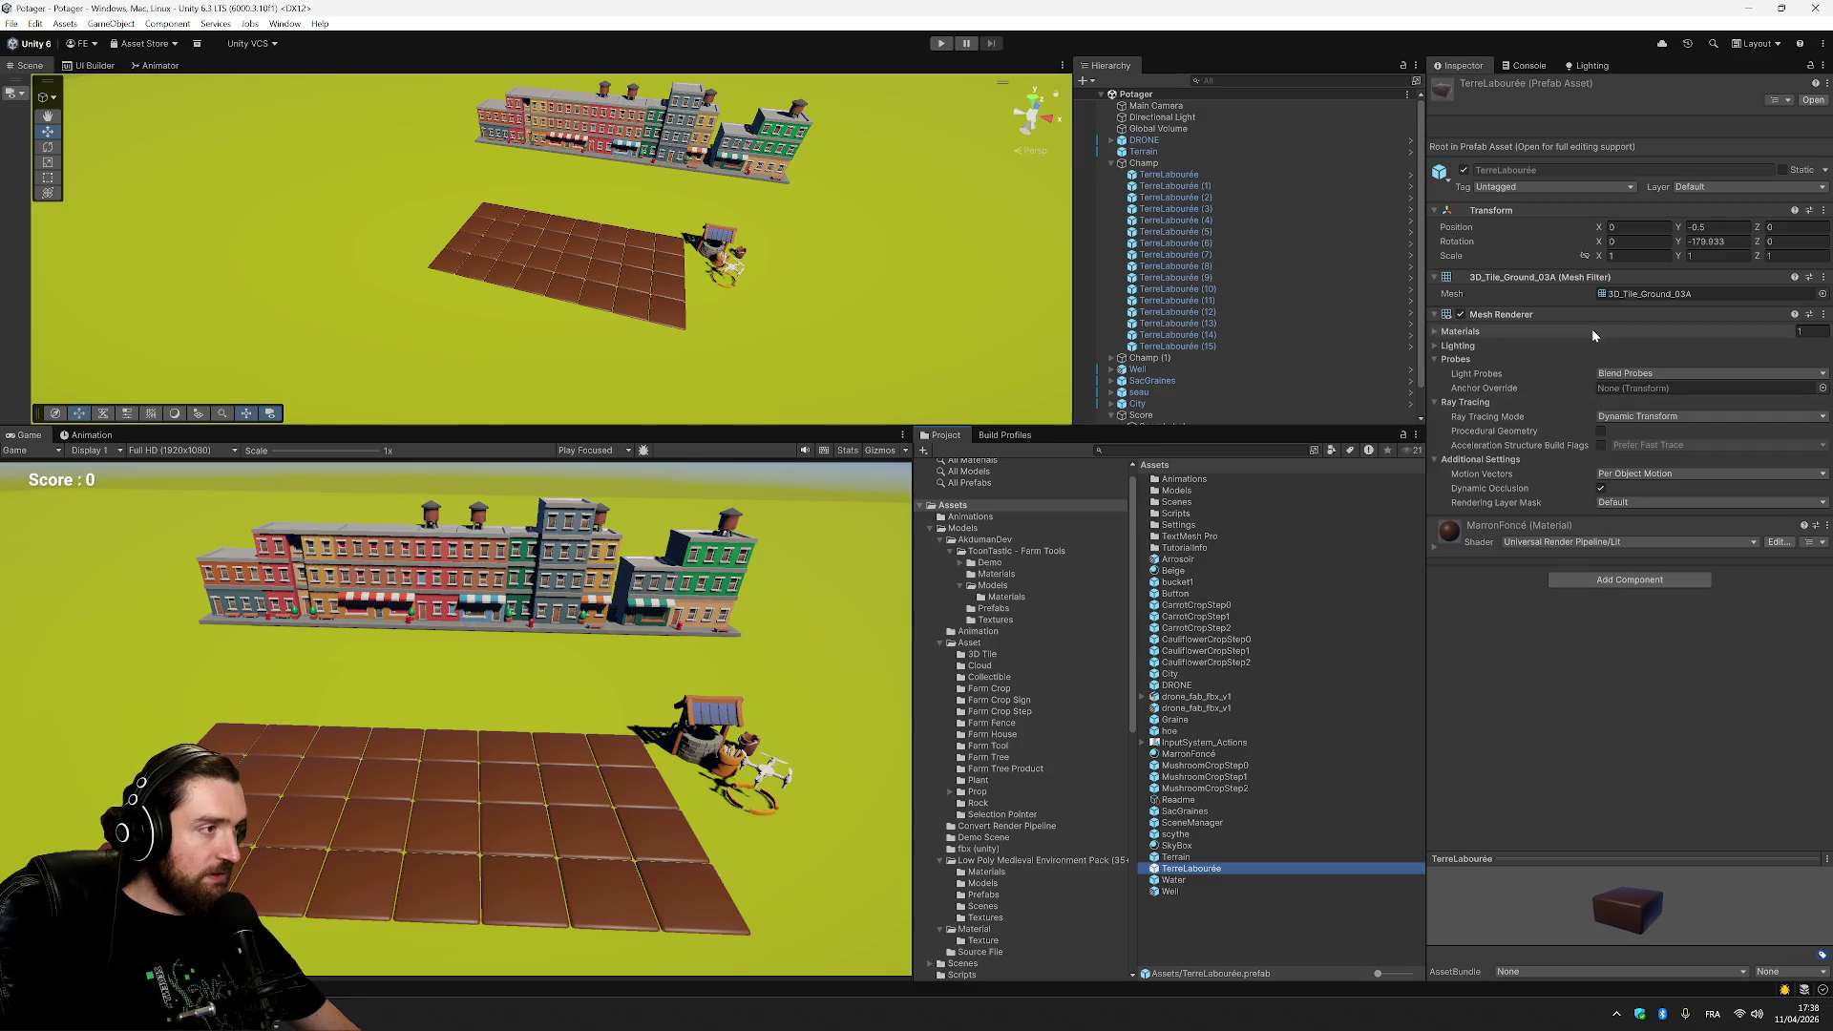
pyautogui.click(1635, 581)
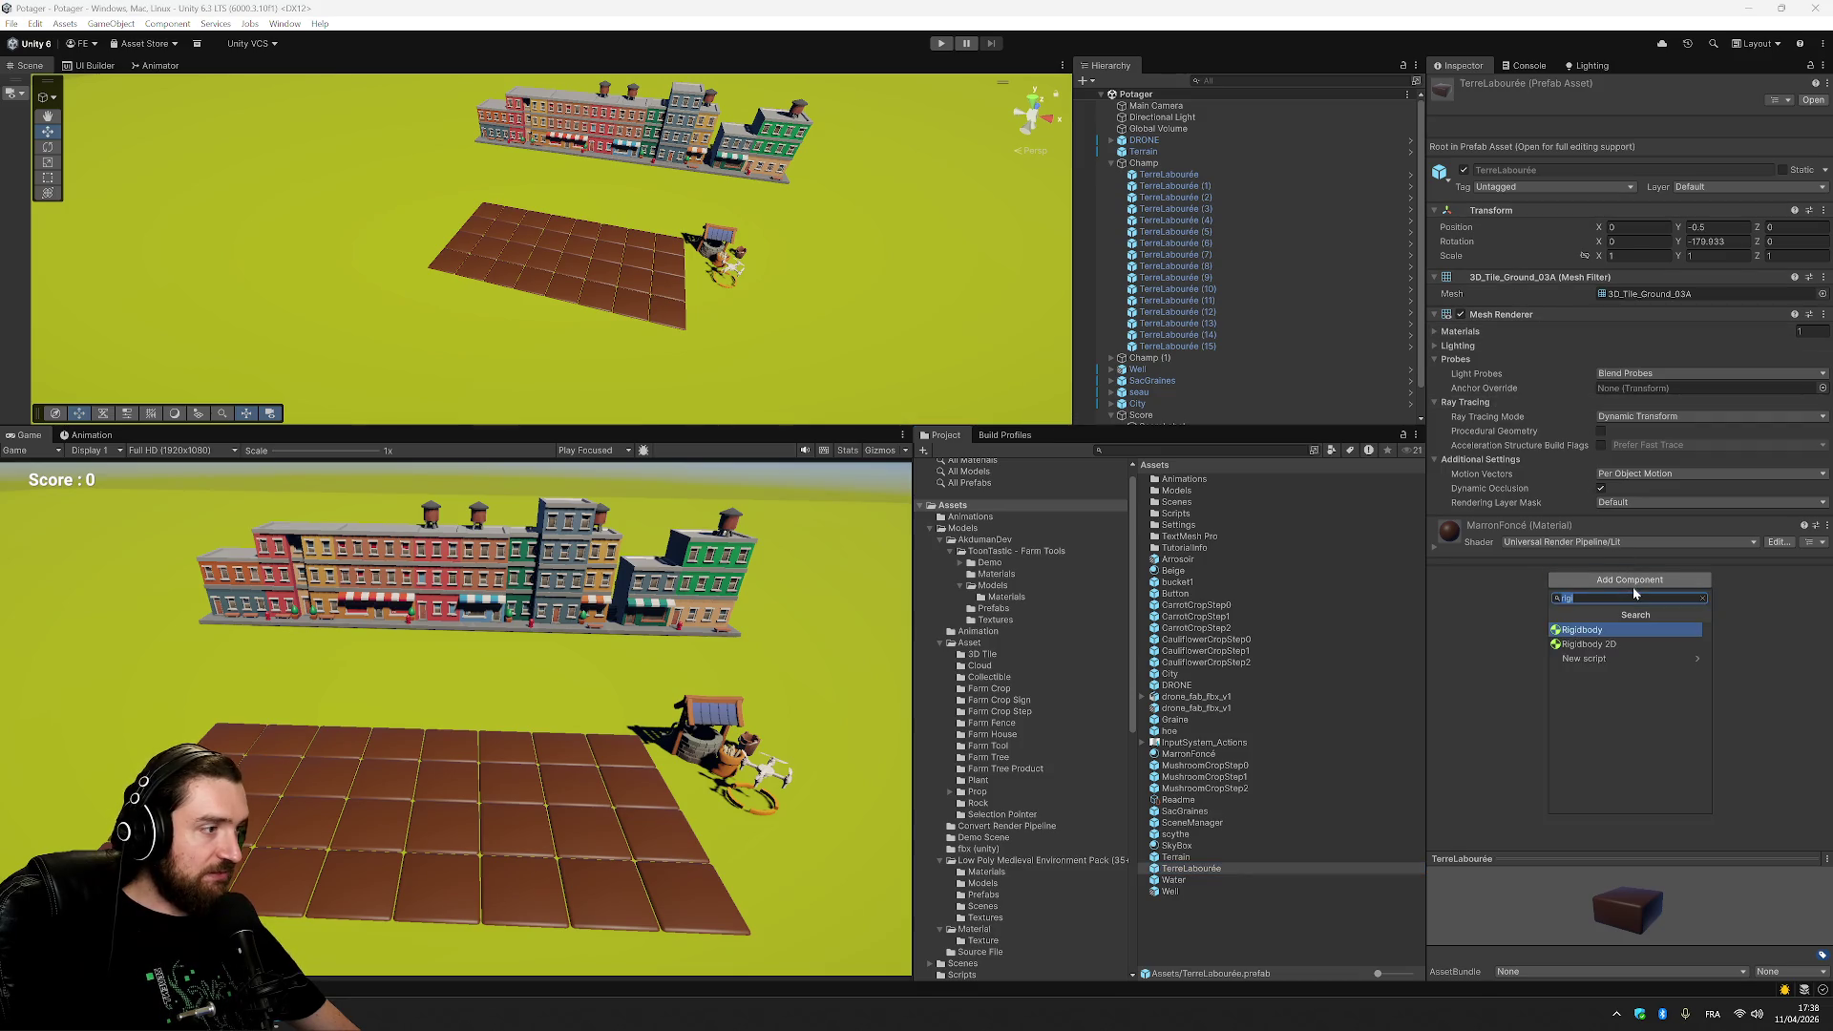
pyautogui.write('coll')
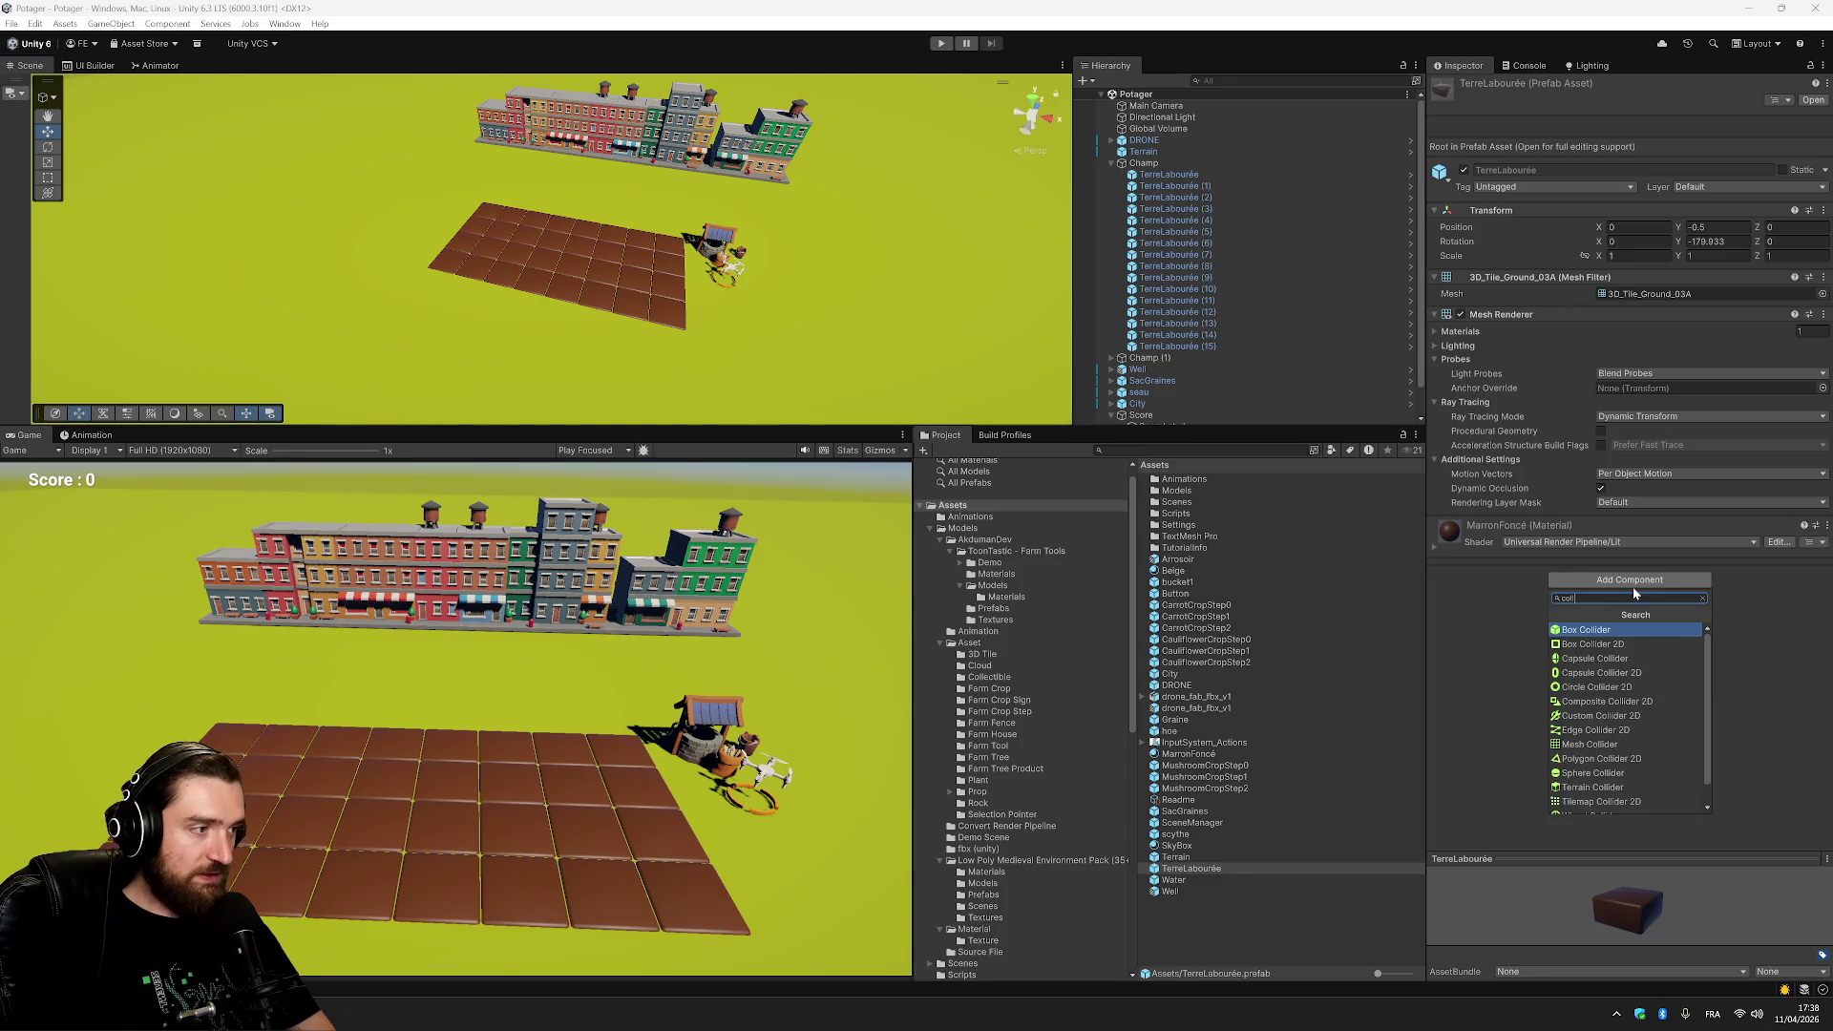
pyautogui.click(1586, 730)
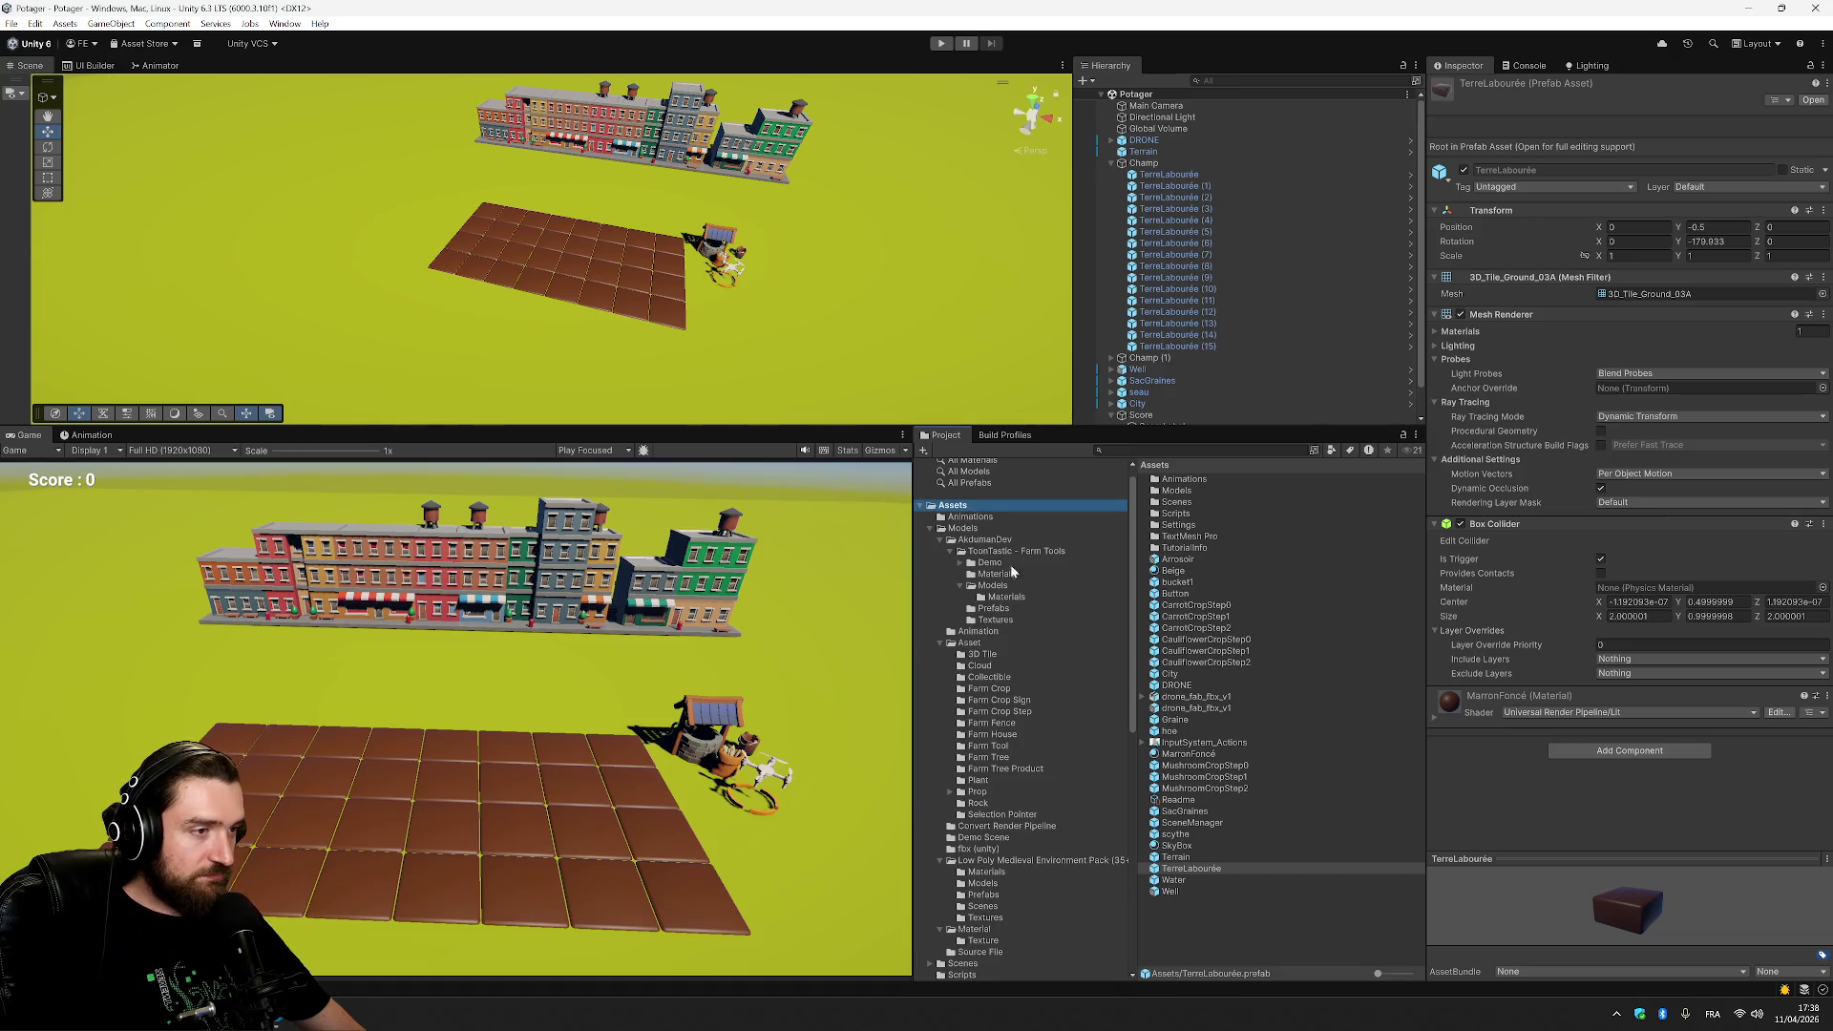
pyautogui.rightClick(1282, 911)
# Create an OnTrigger MonoBehaviour script in the Scripts folder and select its generated Start/Update code.
pyautogui.doubleClick(1176, 513)
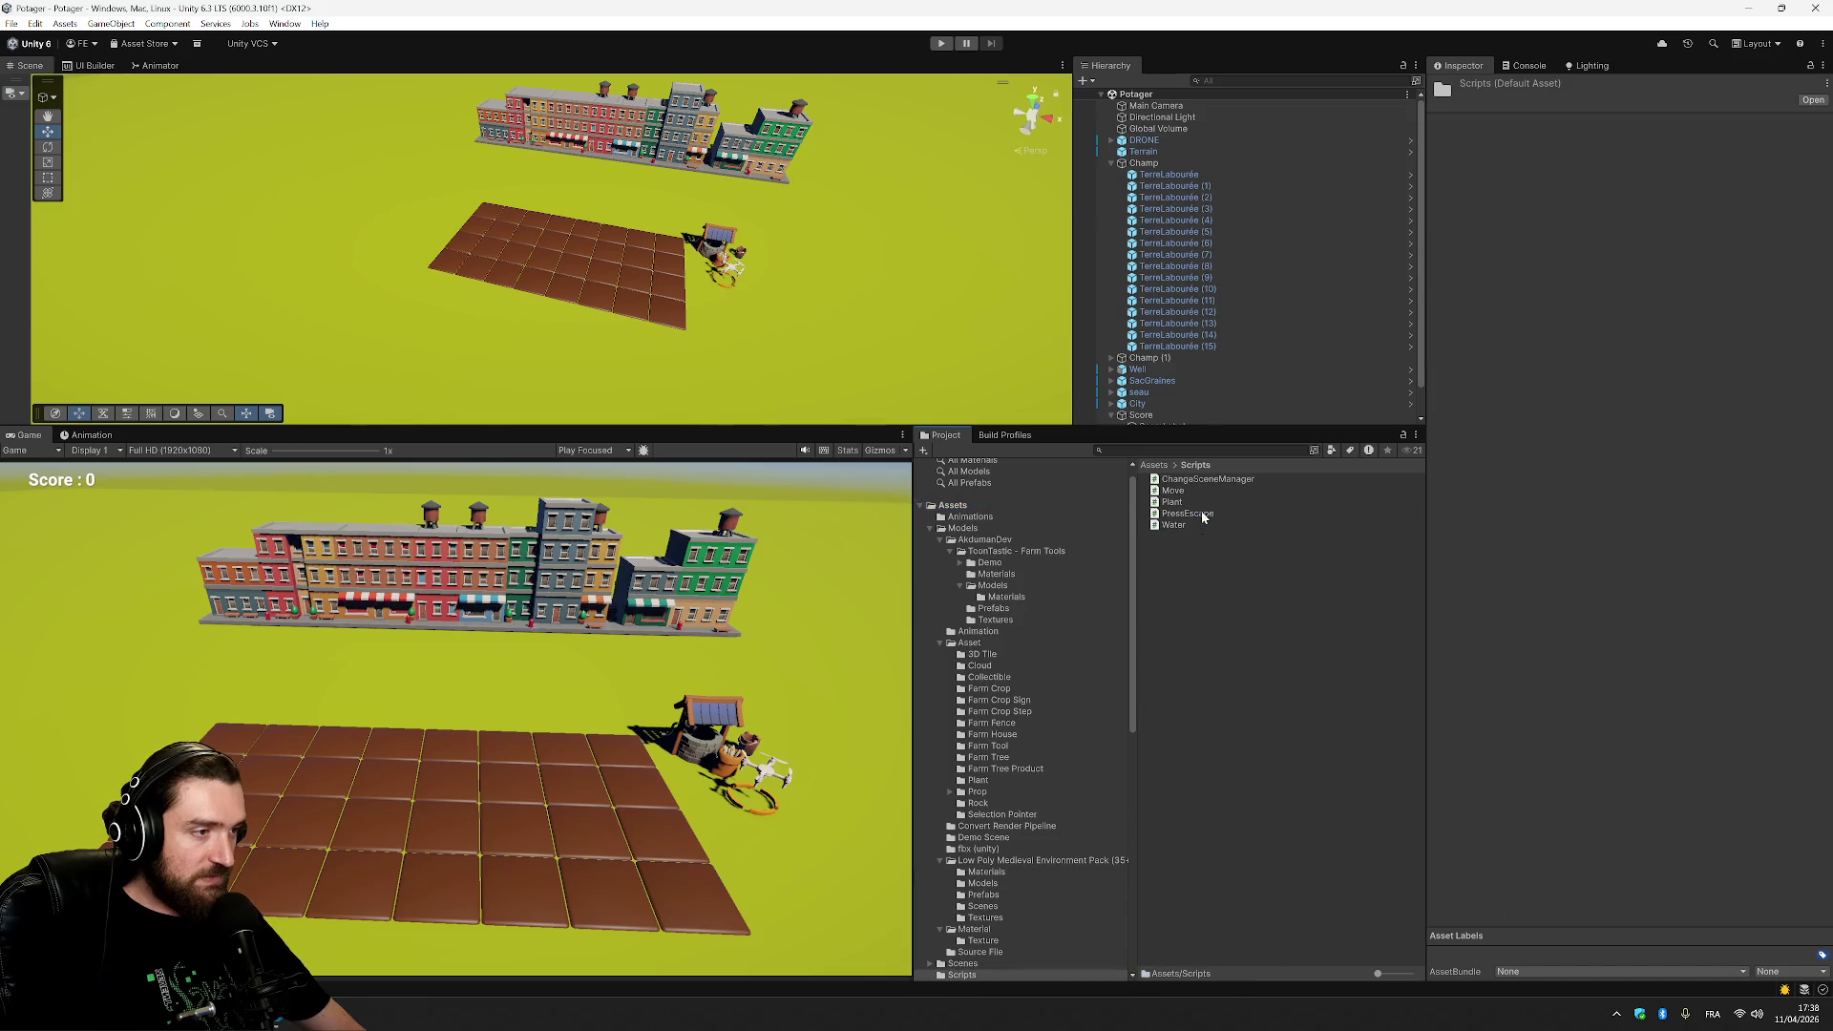
pyautogui.rightClick(1233, 616)
pyautogui.moveTo(1367, 198)
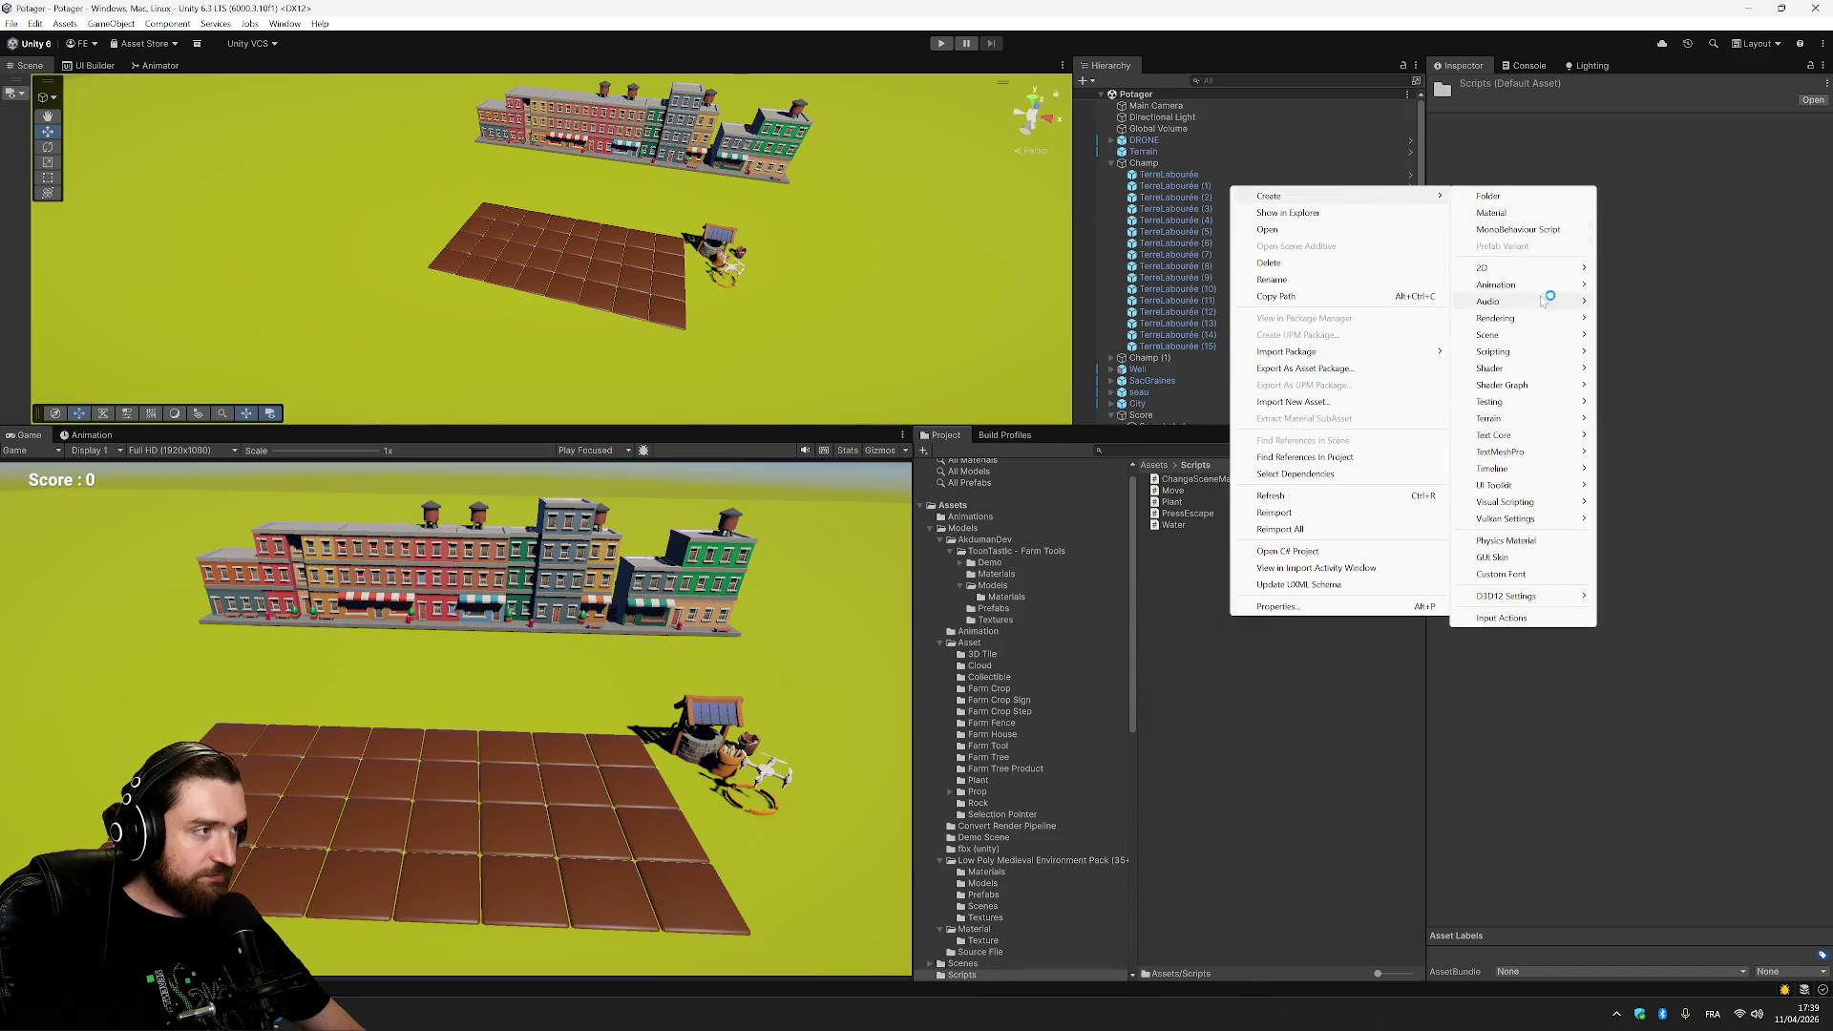
pyautogui.click(1544, 233)
pyautogui.write('Or')
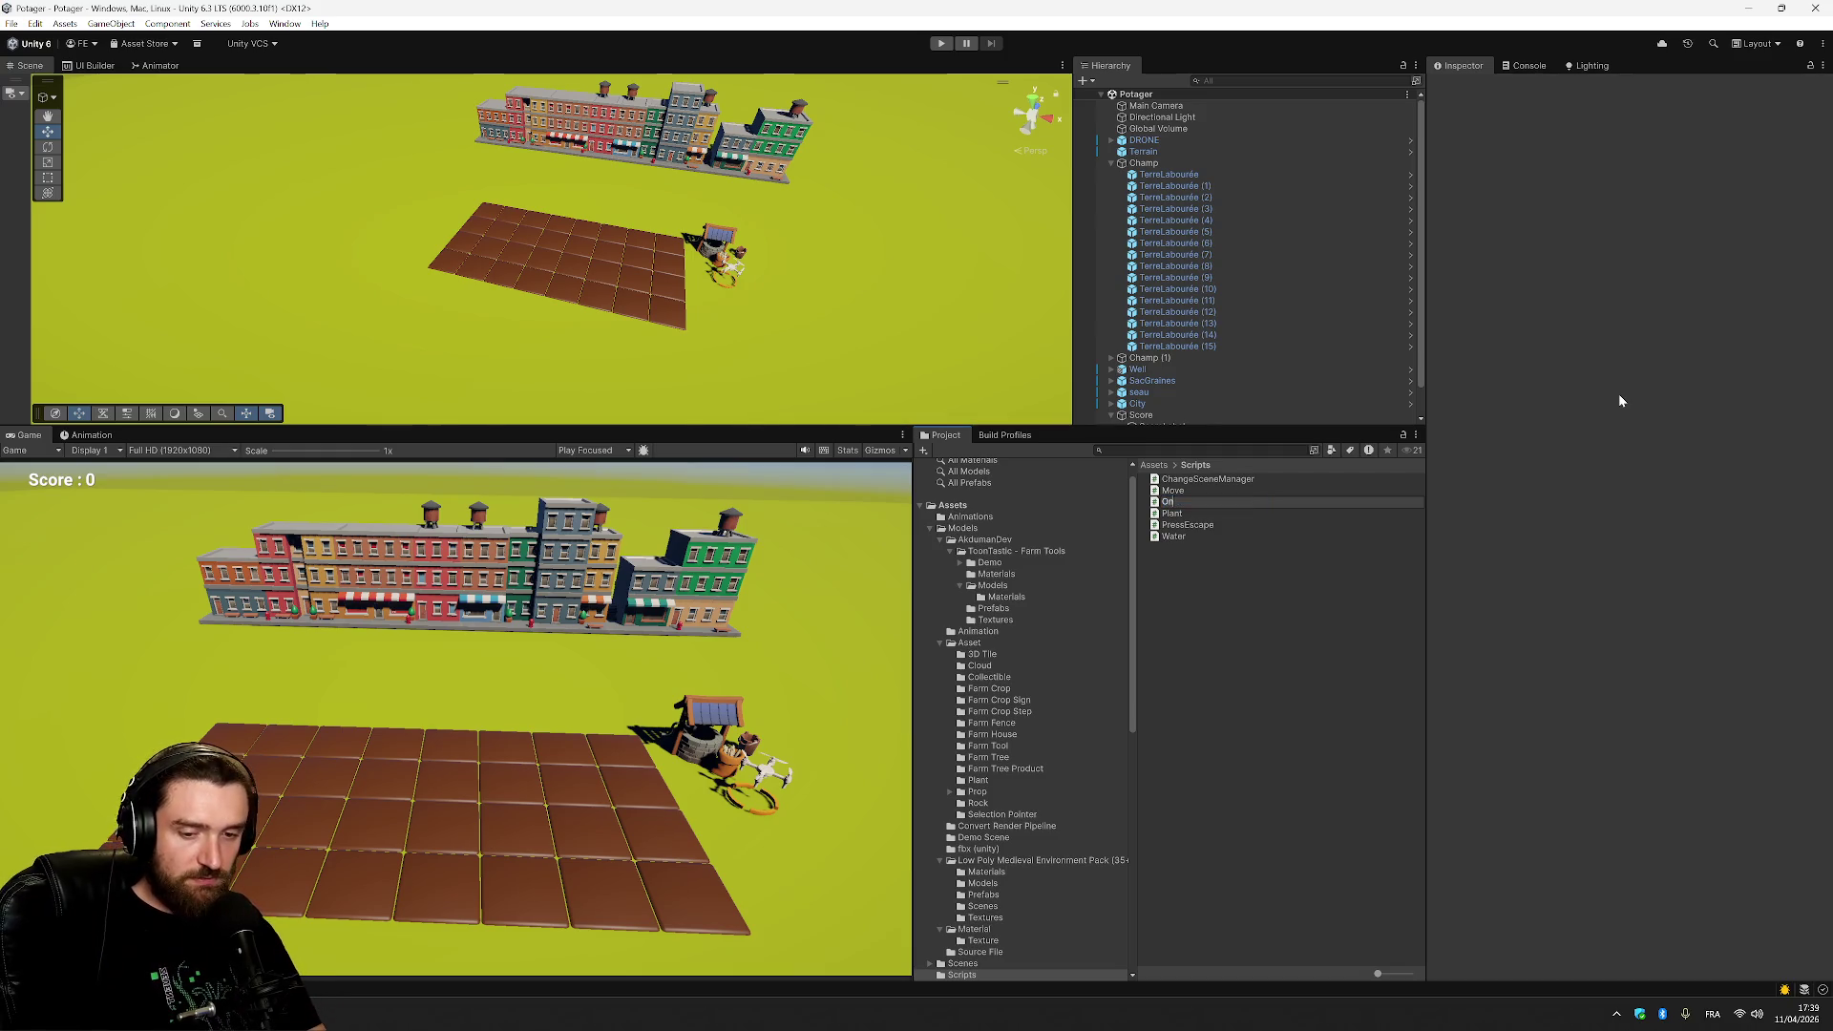
pyautogui.write('Seed')
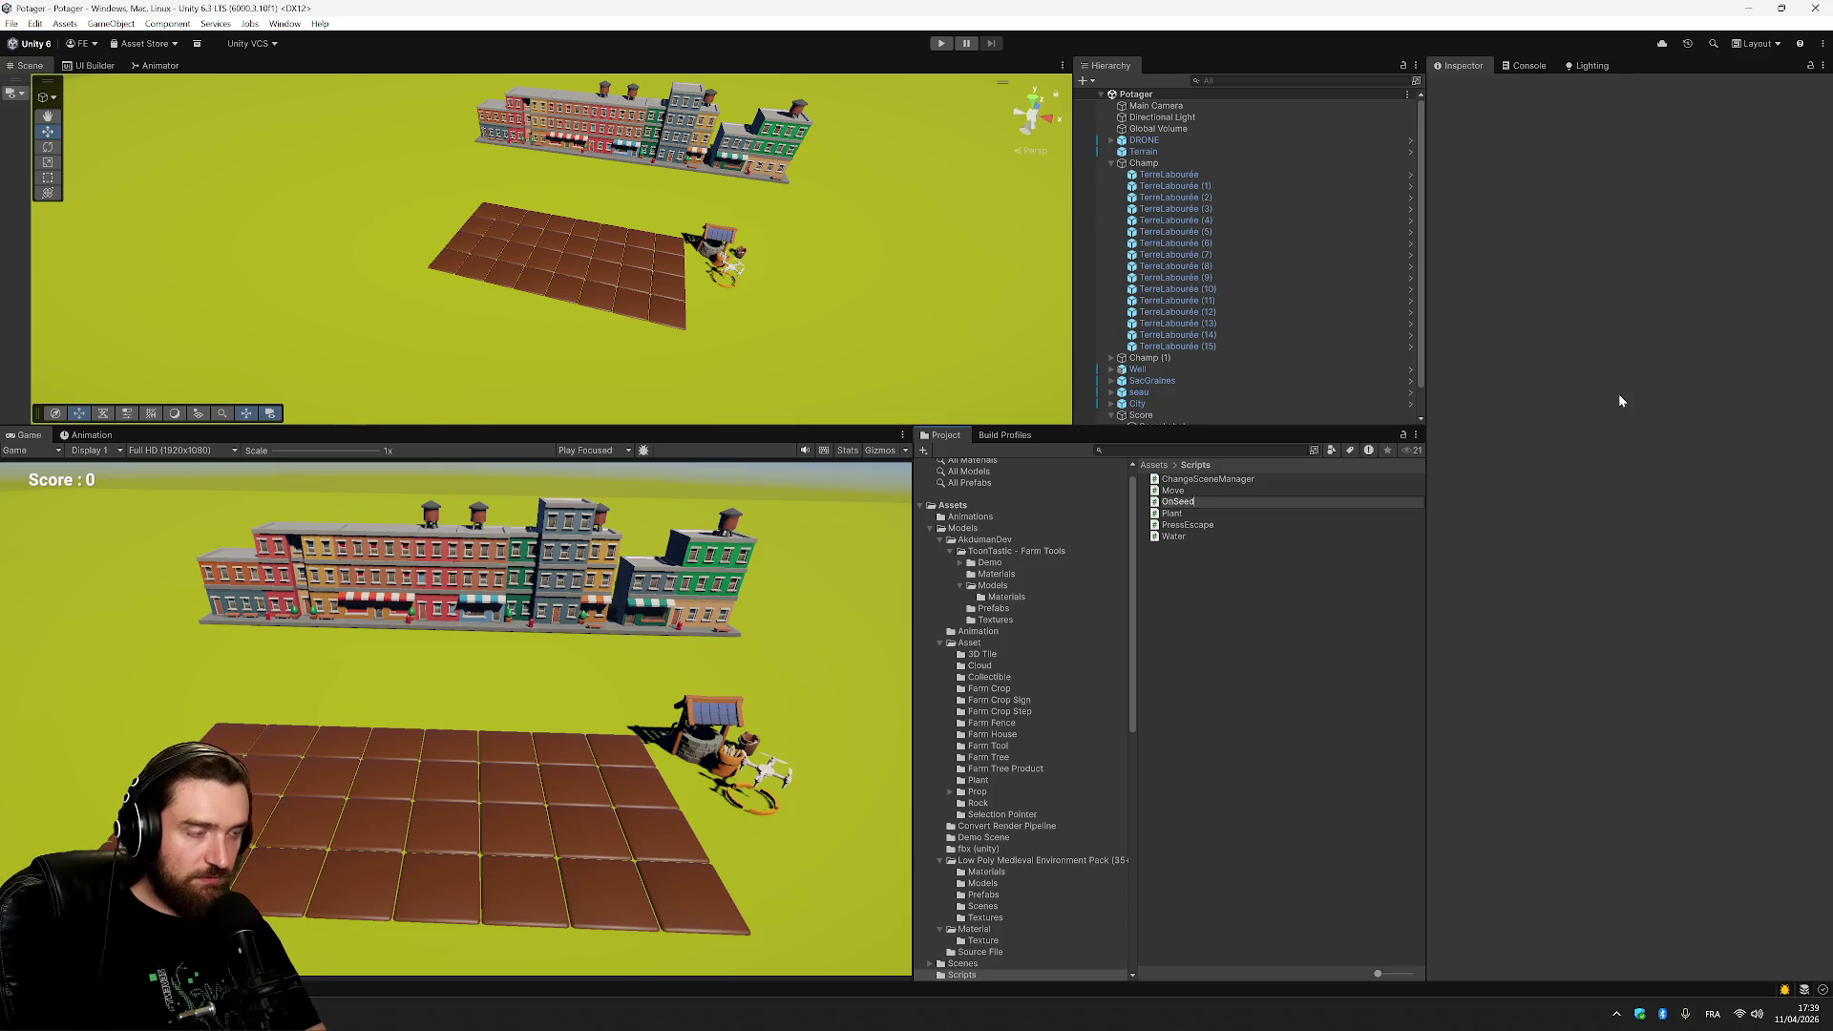
pyautogui.write('Trigger')
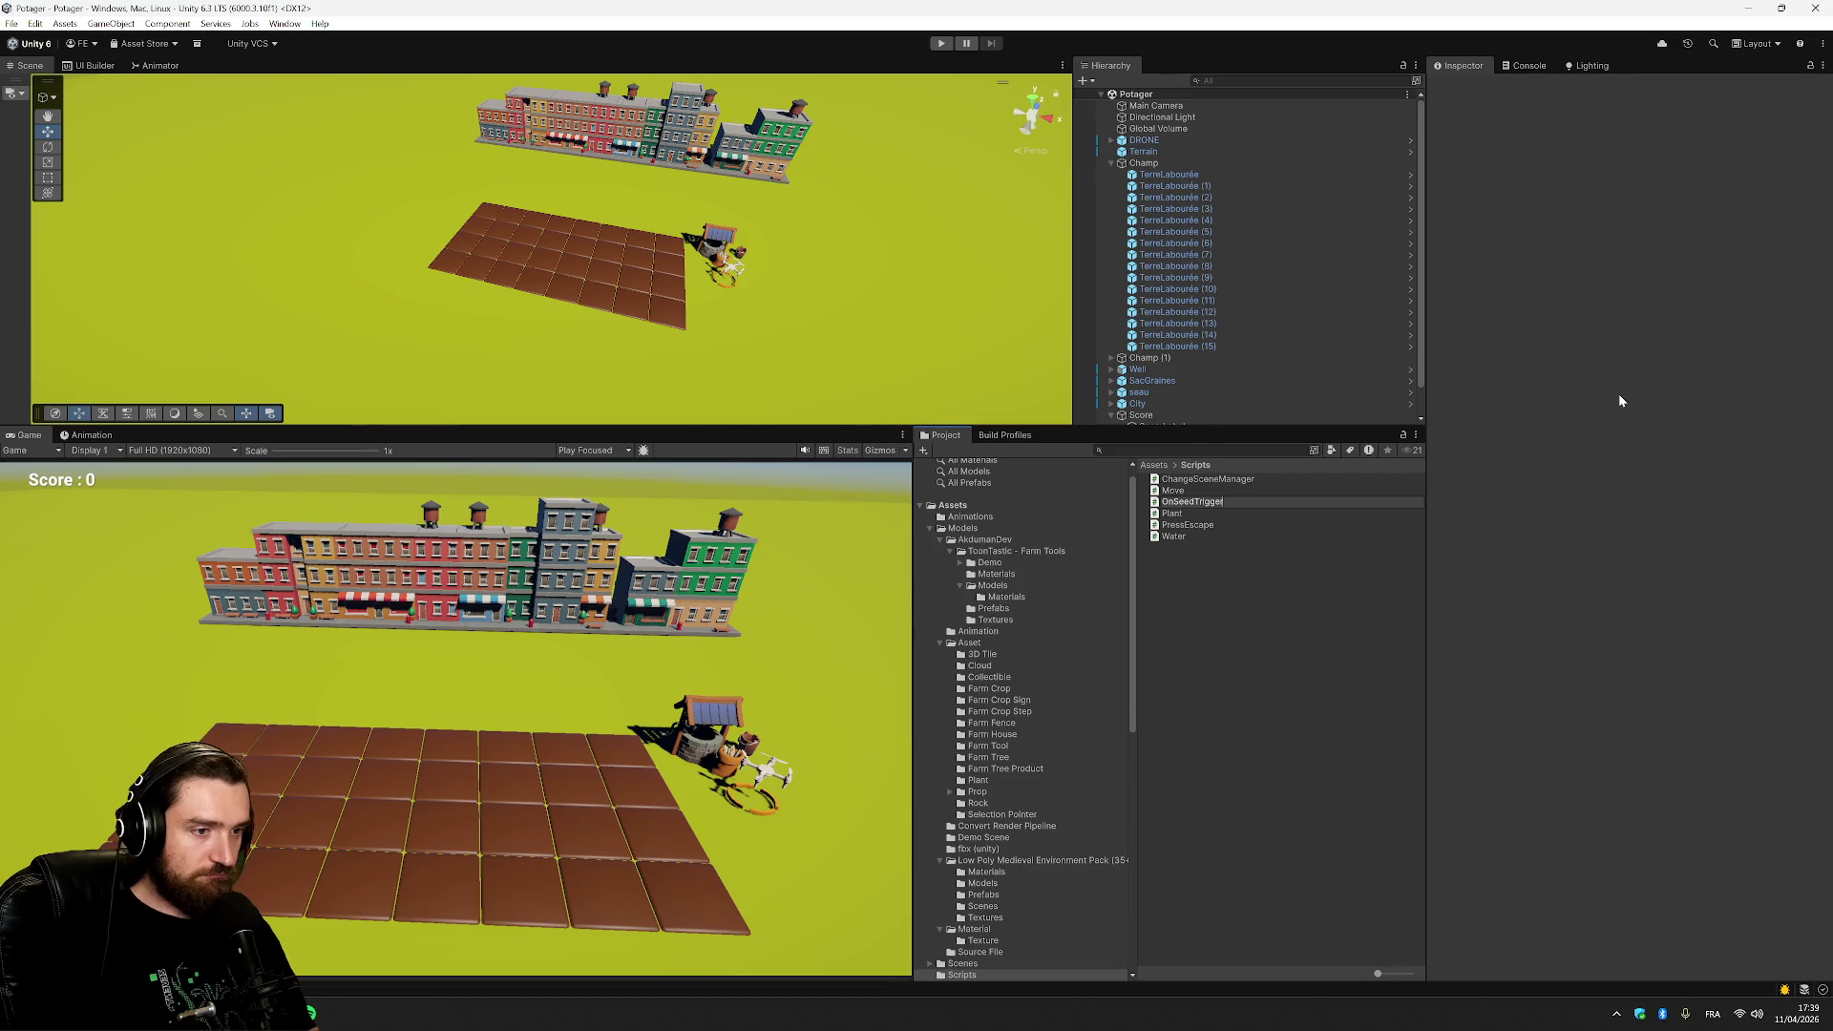
pyautogui.press('BackSpace')
pyautogui.press('BackSpace')
pyautogui.press('BackSpace')
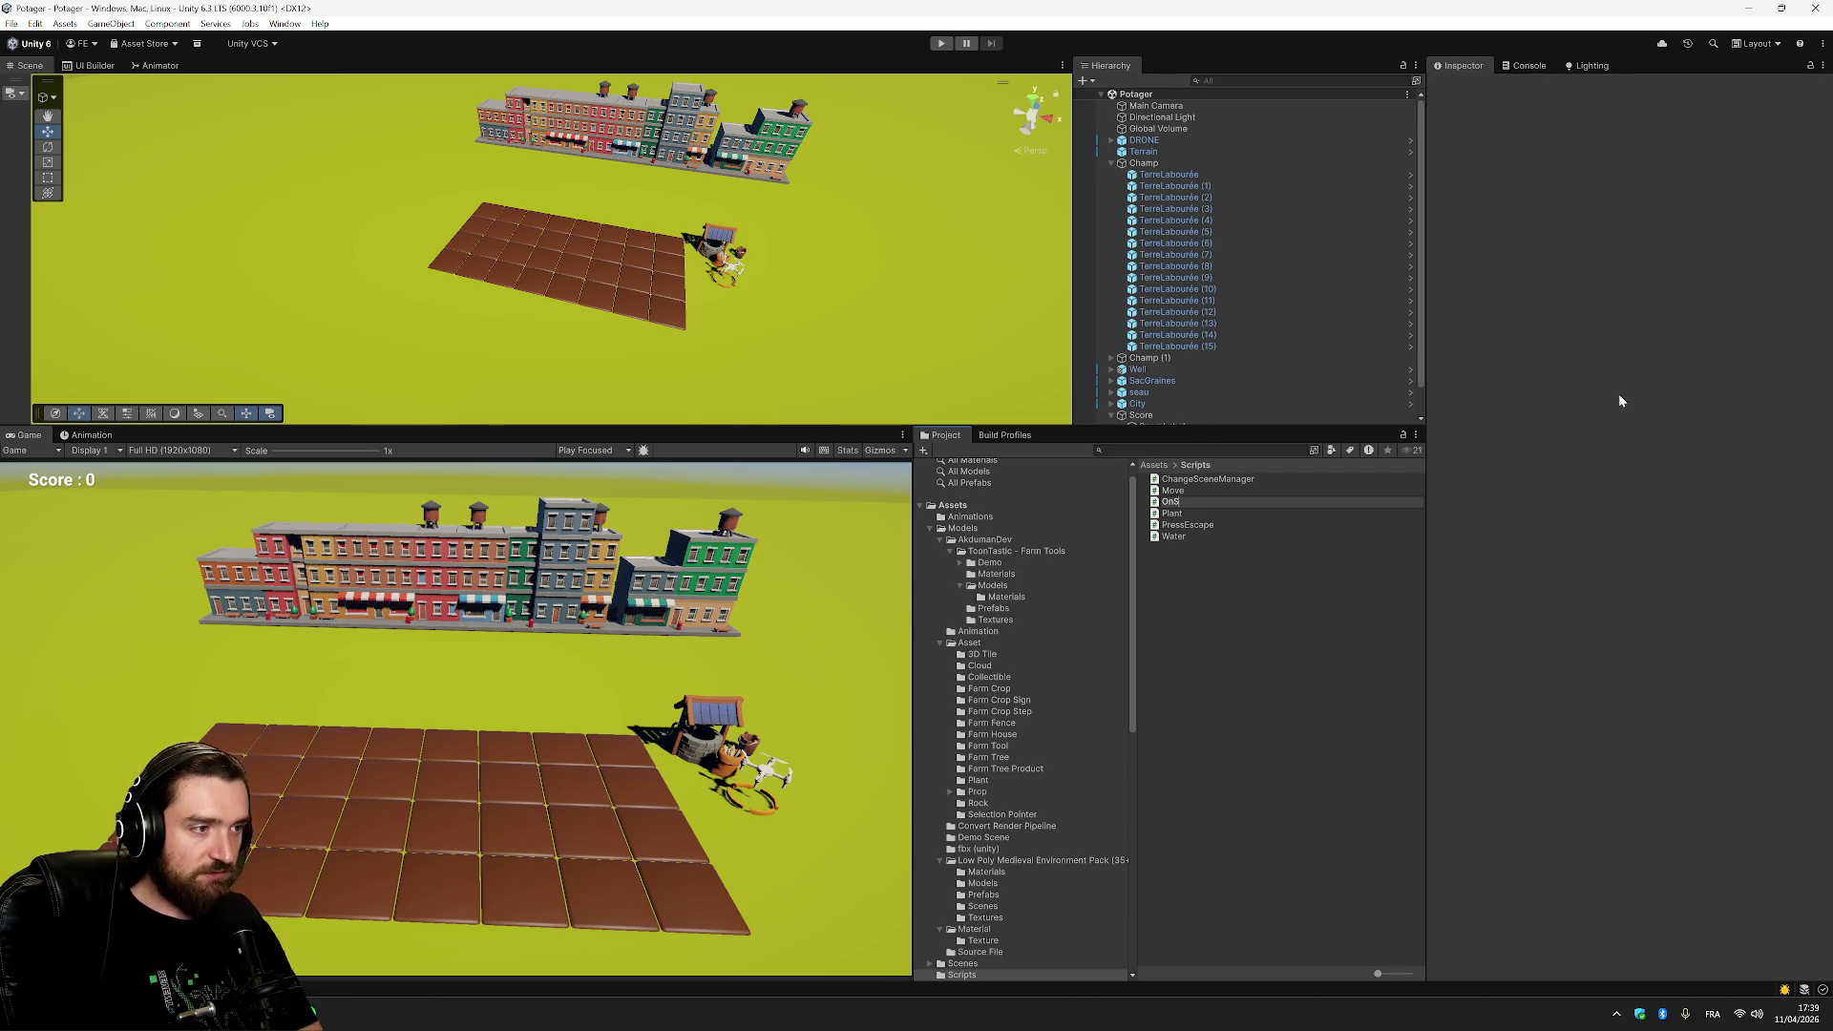
pyautogui.write('igger')
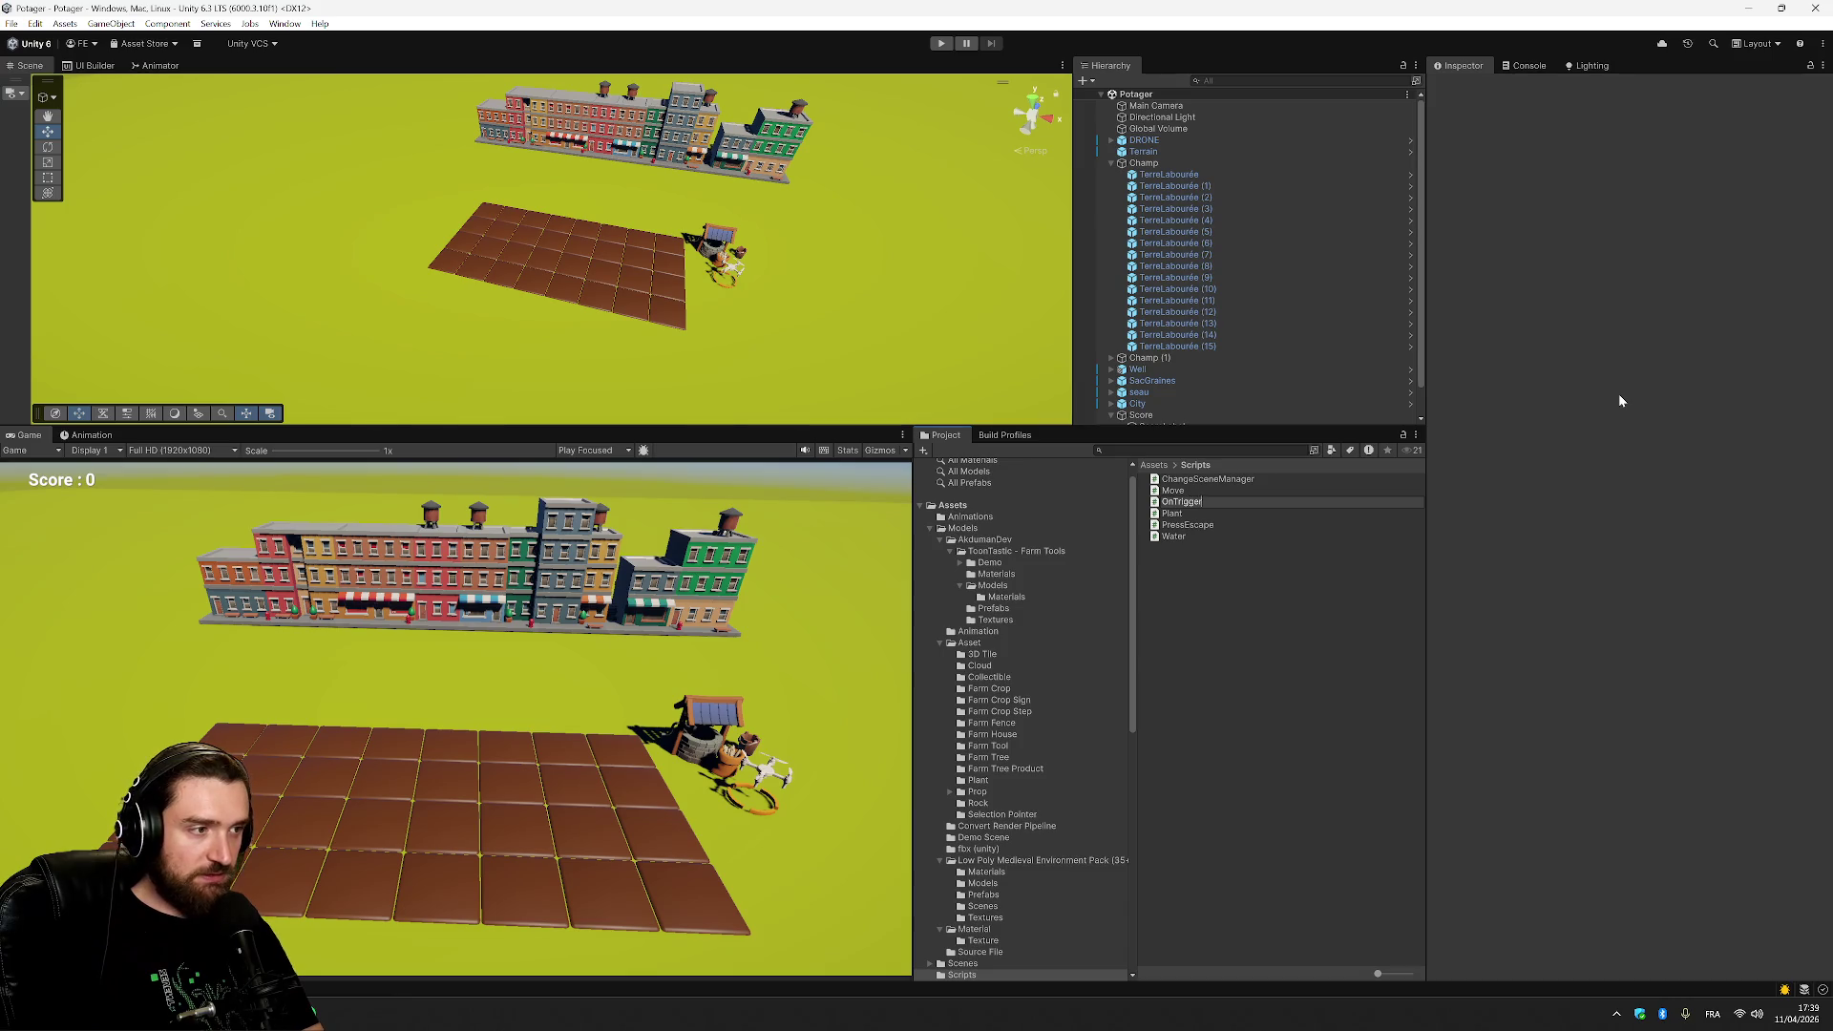
pyautogui.press('Return')
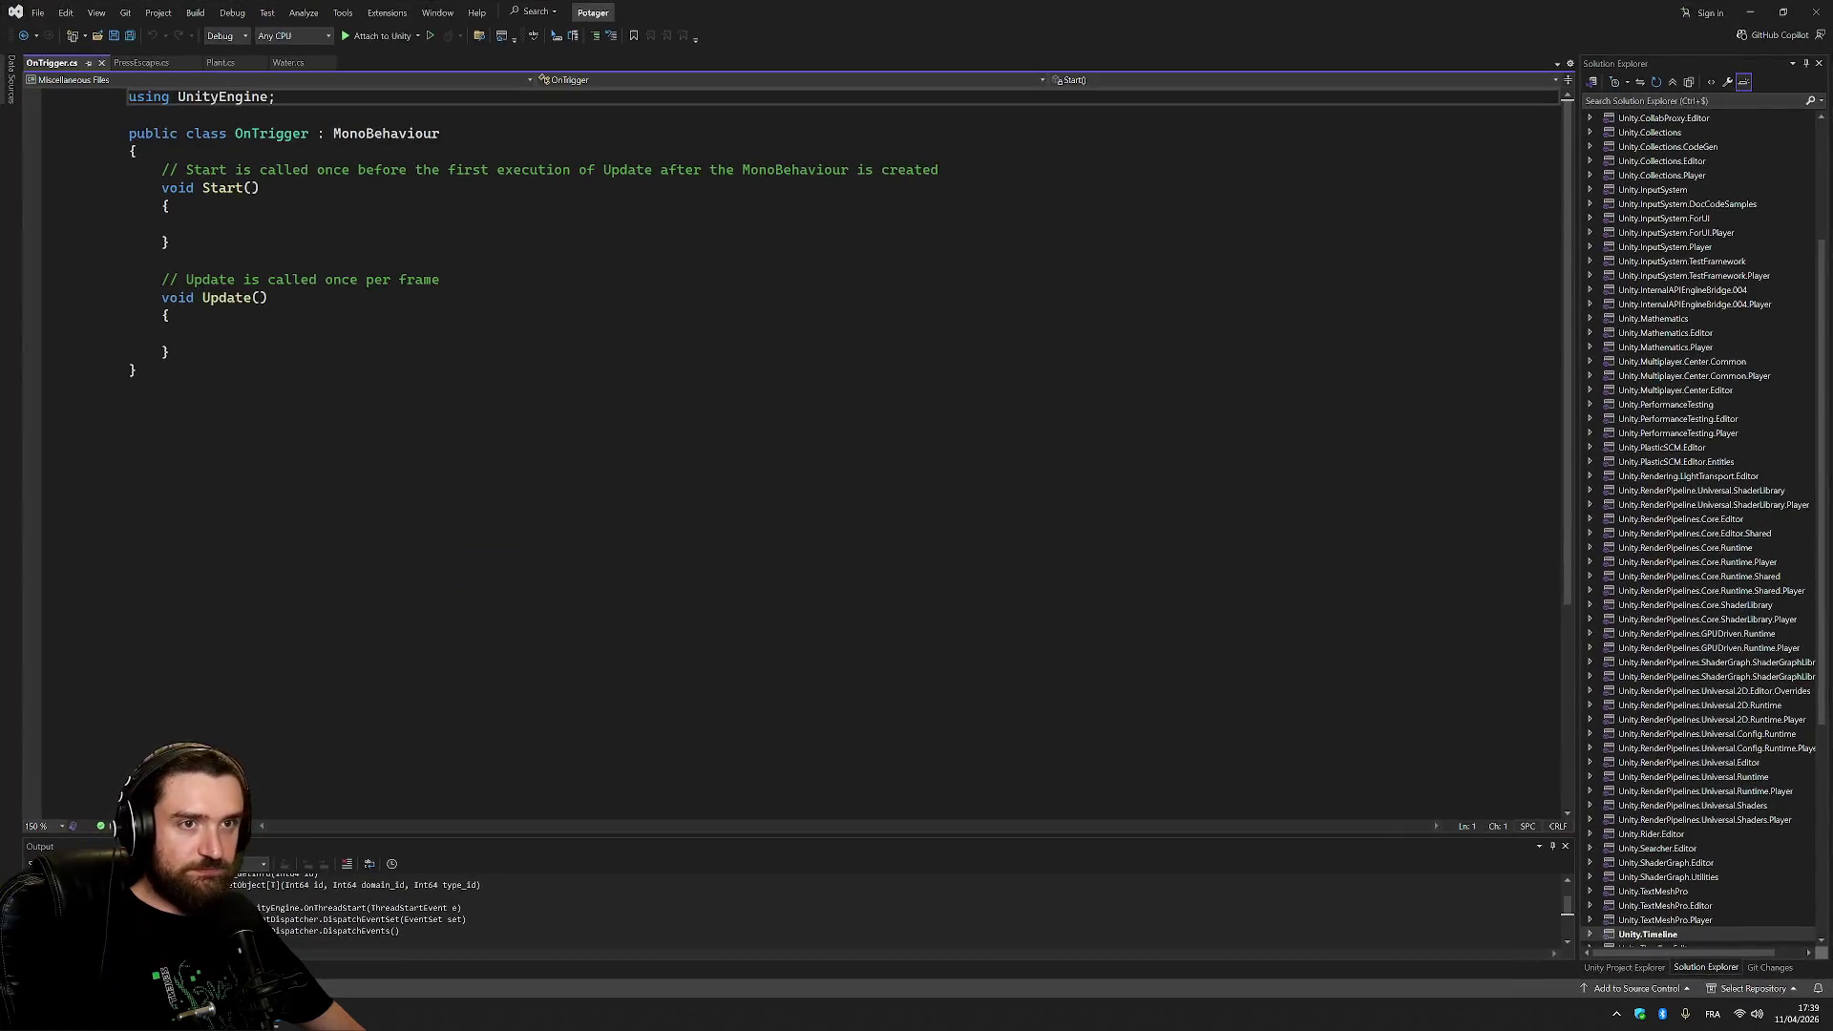
pyautogui.moveTo(138, 150)
pyautogui.mouseDown()
pyautogui.moveTo(440, 279)
pyautogui.moveTo(170, 353)
pyautogui.mouseUp()
# Delete the default Start and Update methods and begin a public void OnTriggerEnter(){ declaration.
pyautogui.press('Delete')
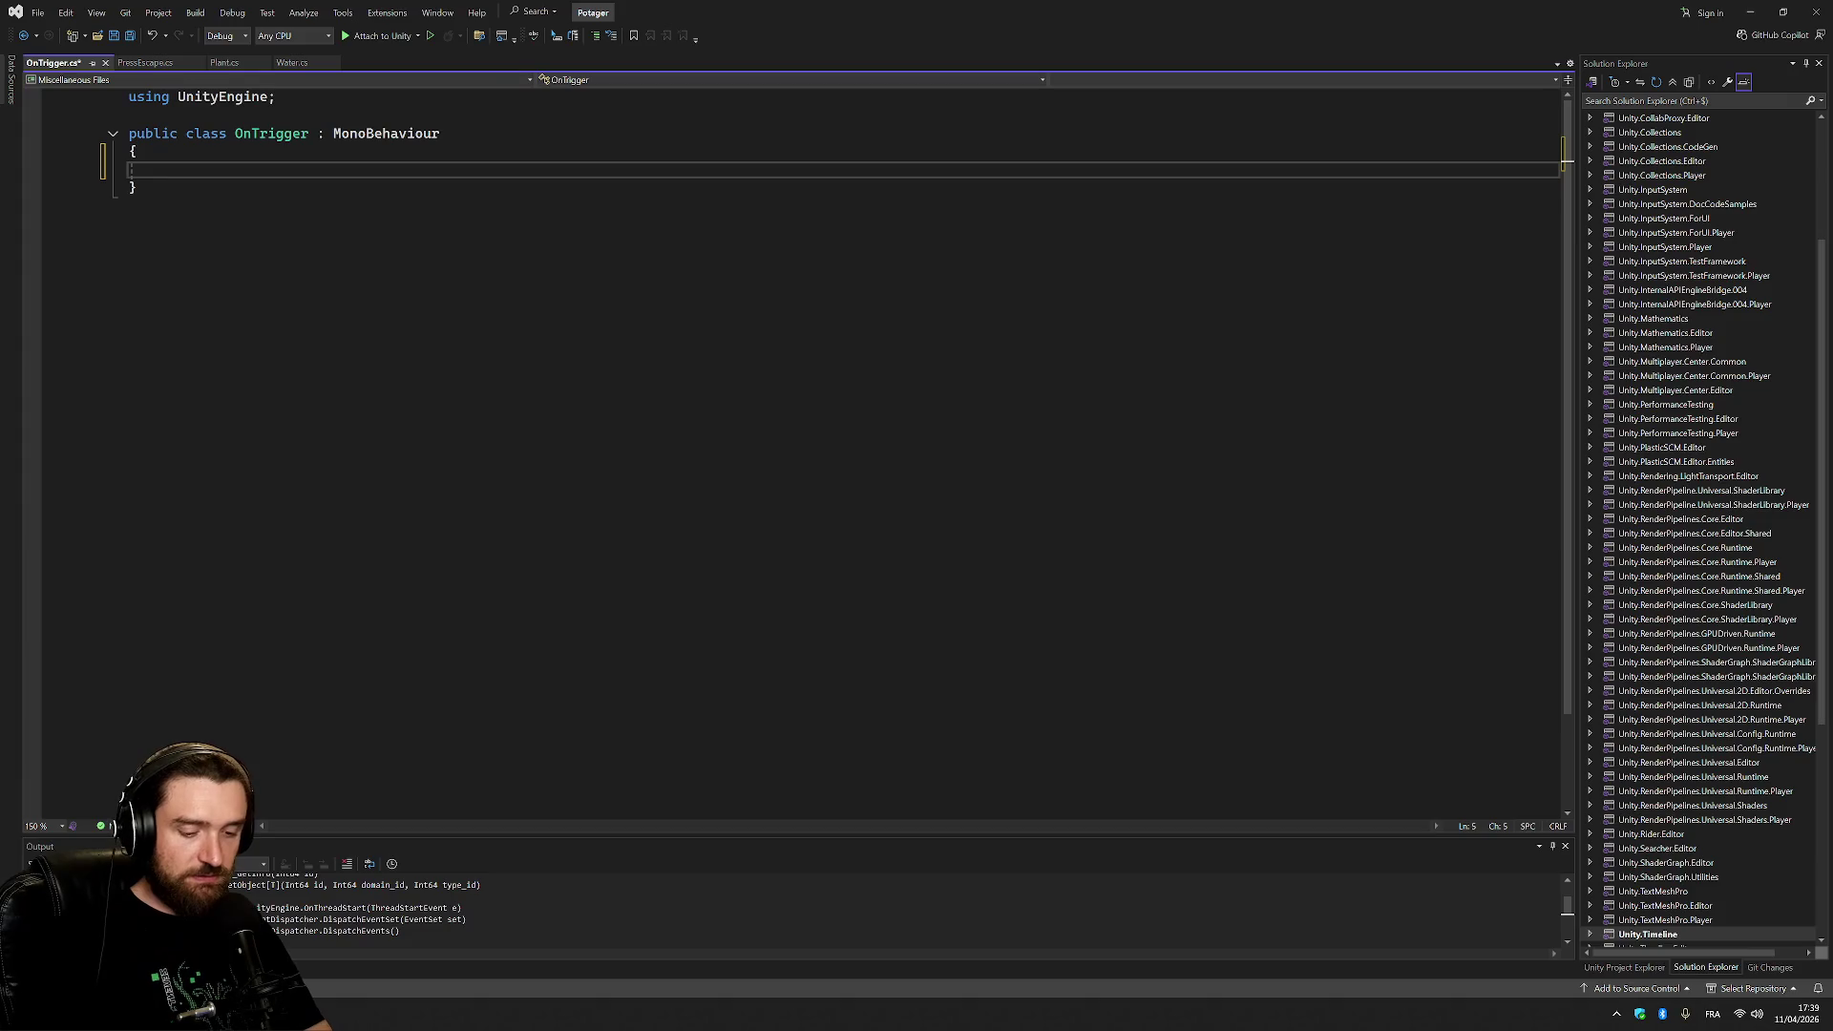
pyautogui.write('publi')
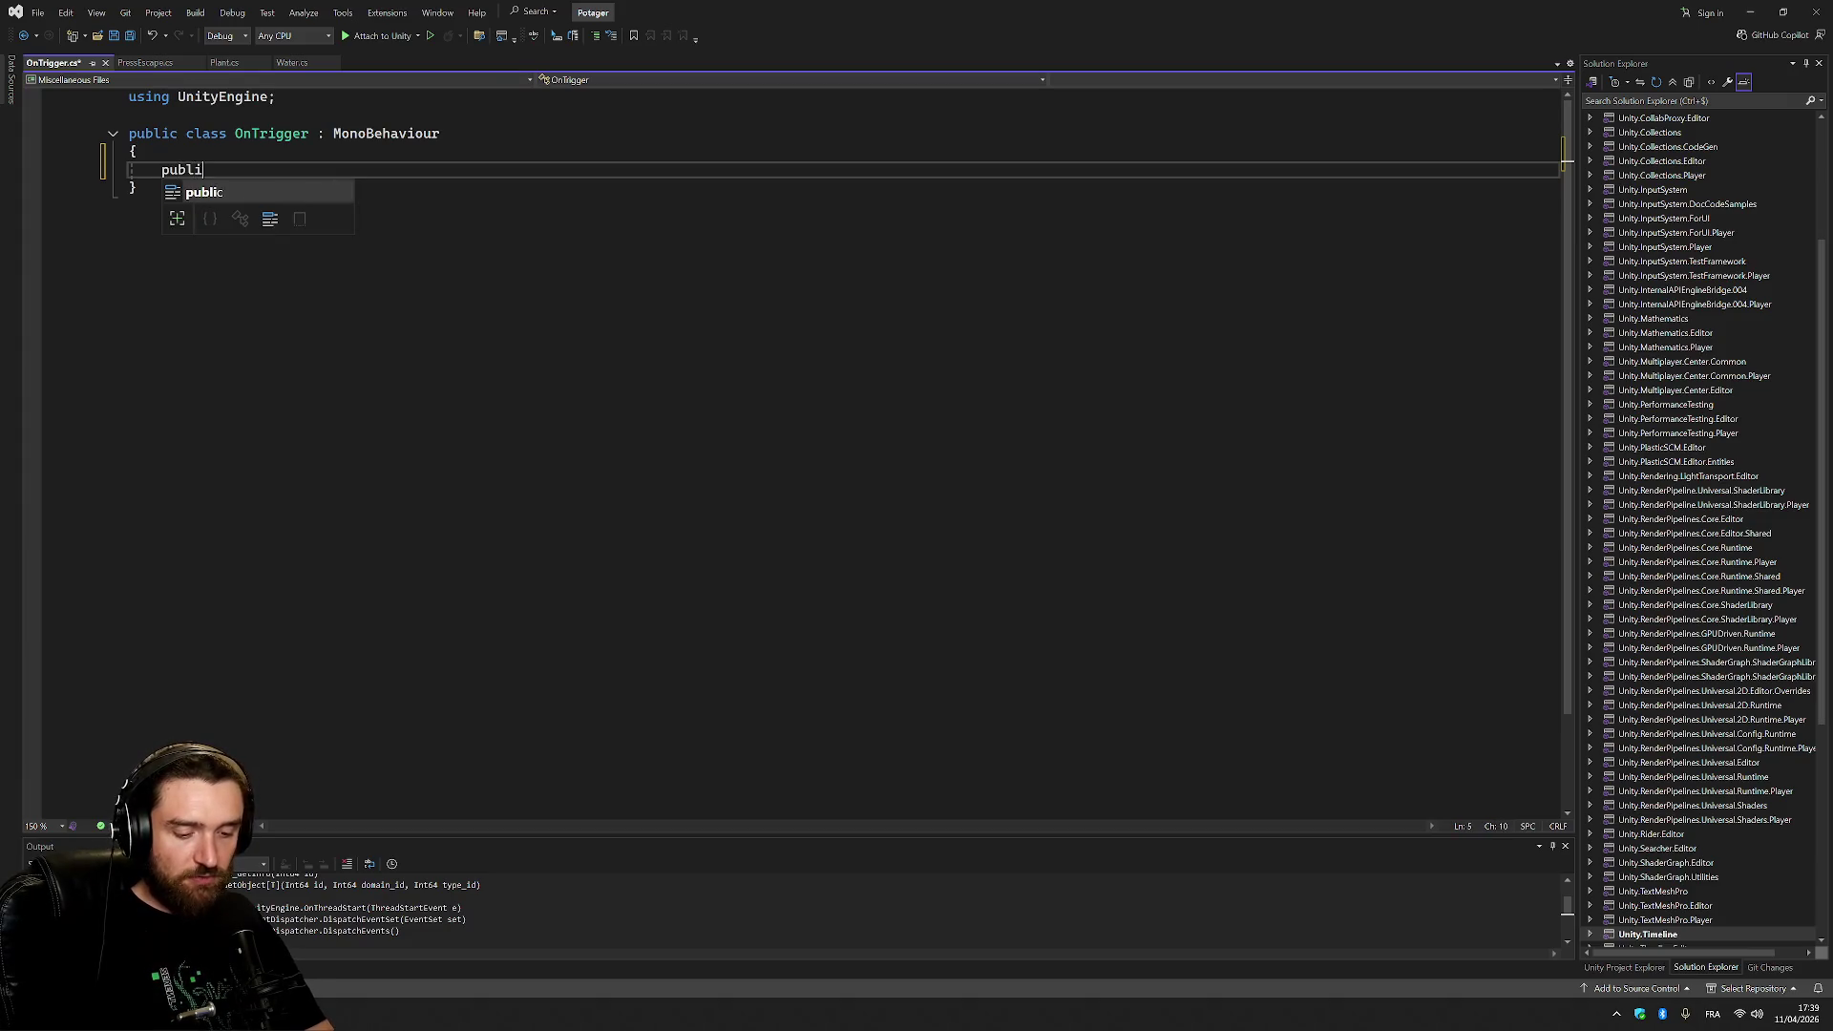
pyautogui.write('c void Onttr')
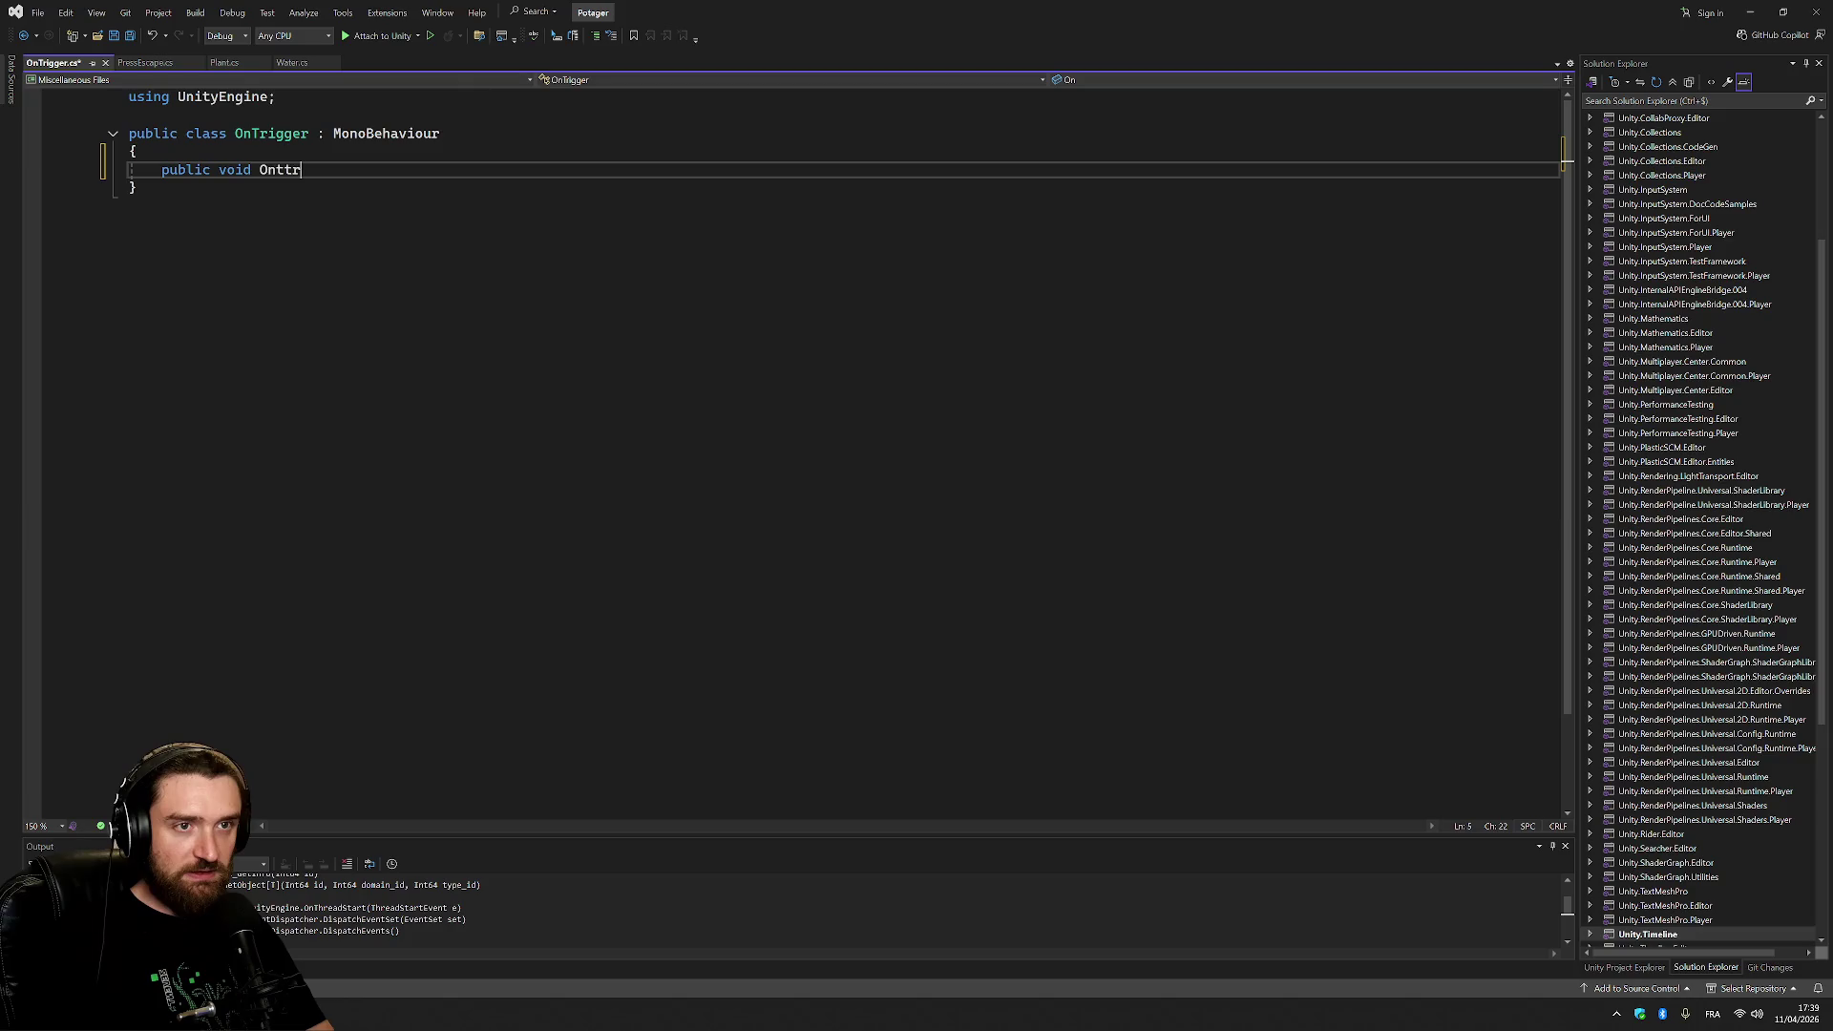
pyautogui.press('BackSpace')
pyautogui.press('BackSpace')
pyautogui.press('BackSpace')
pyautogui.write('Tr')
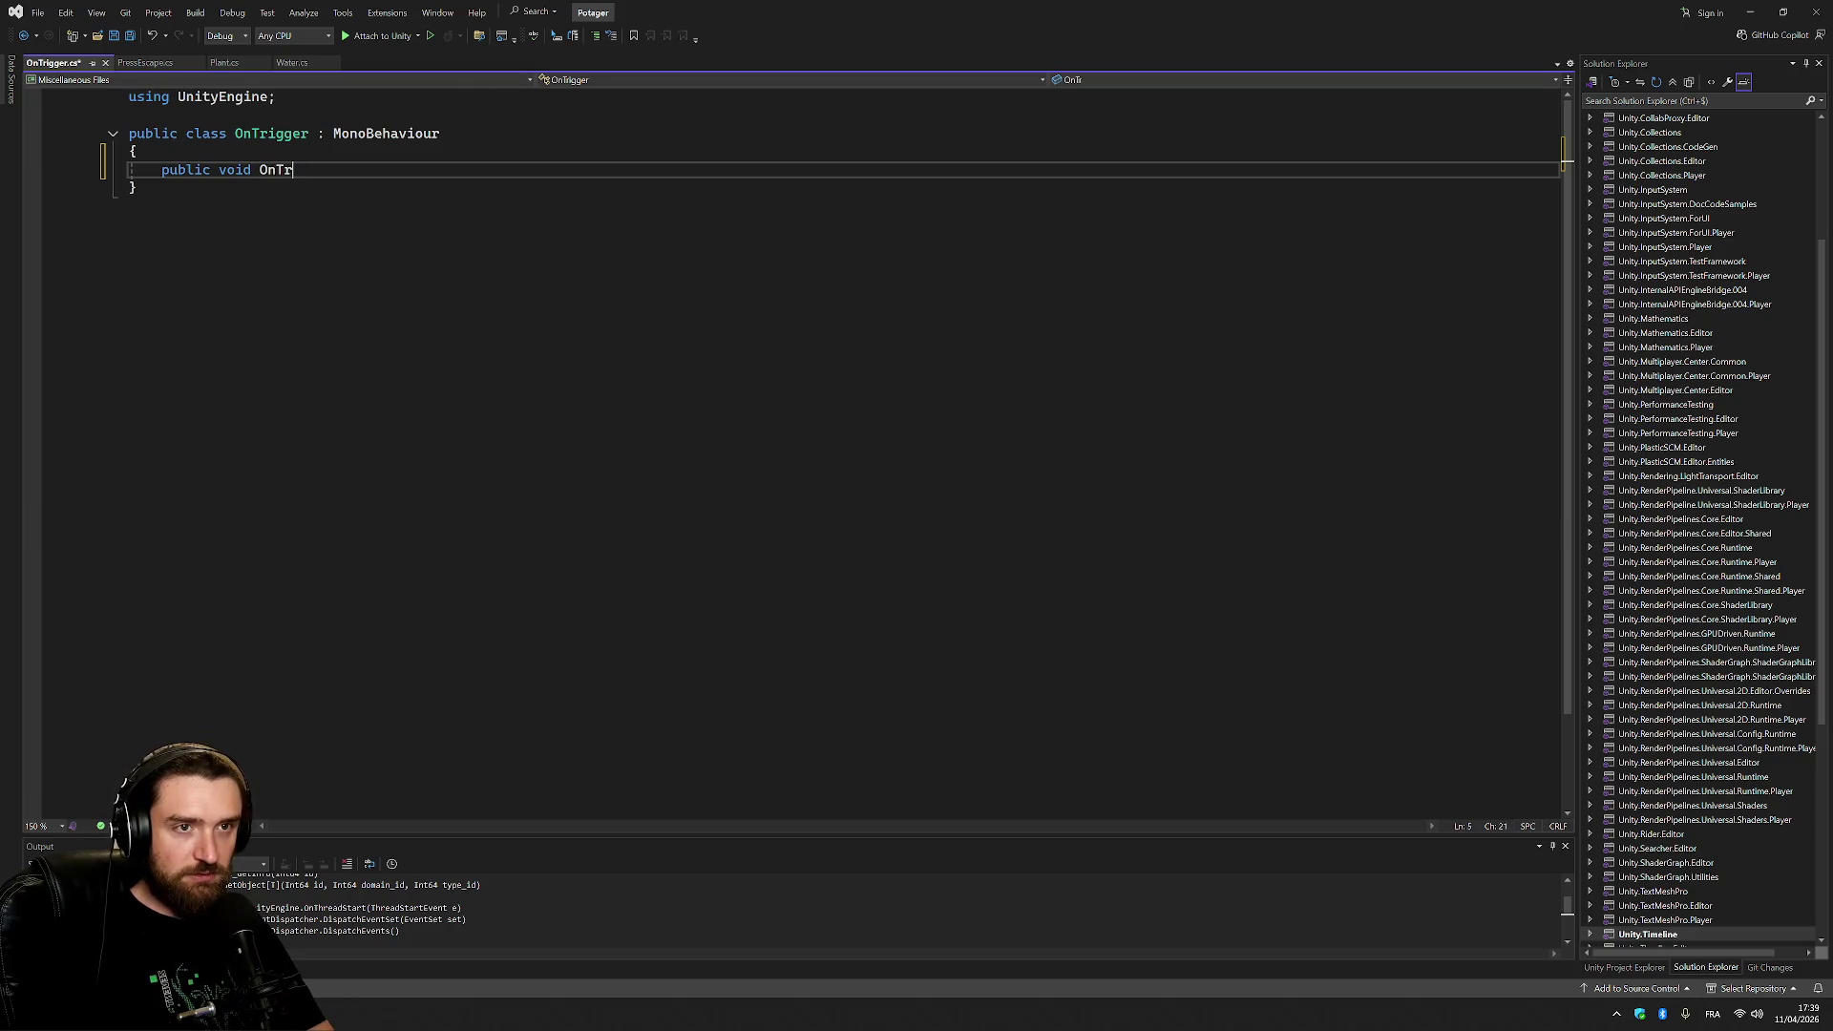
pyautogui.write('ig')
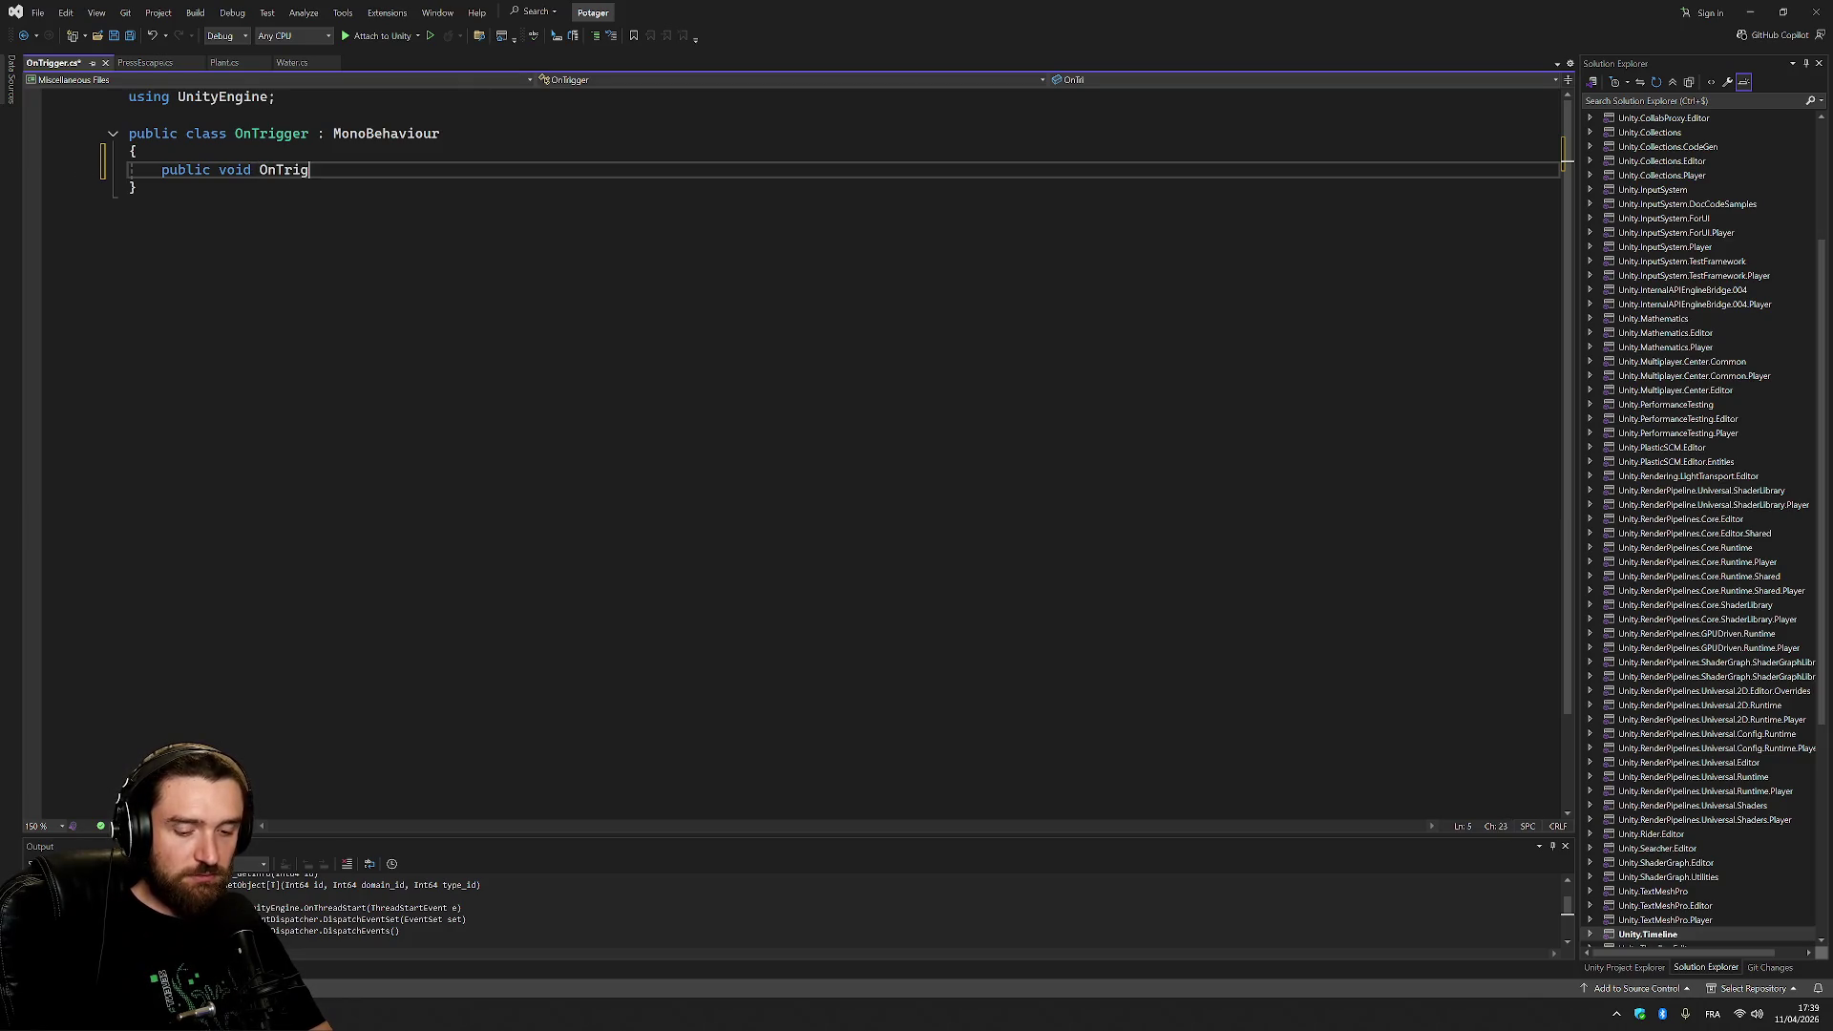
pyautogui.write('gerEnt')
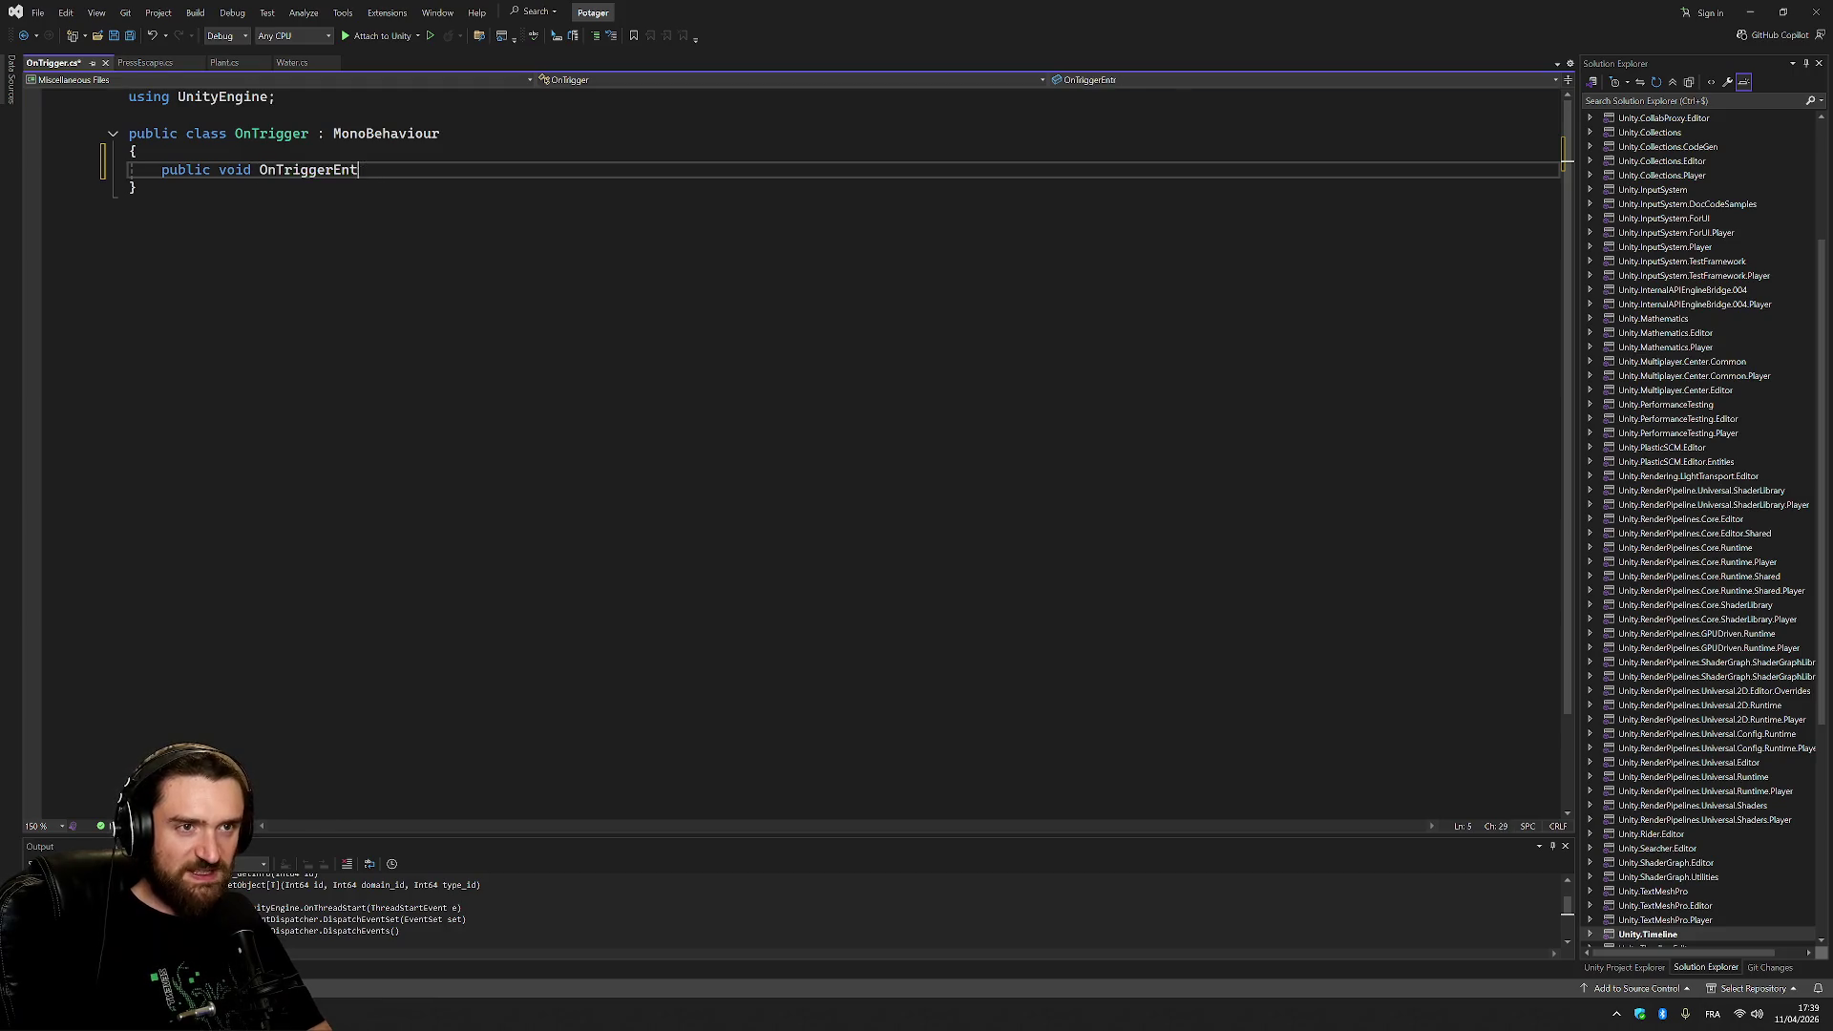
pyautogui.write('er')
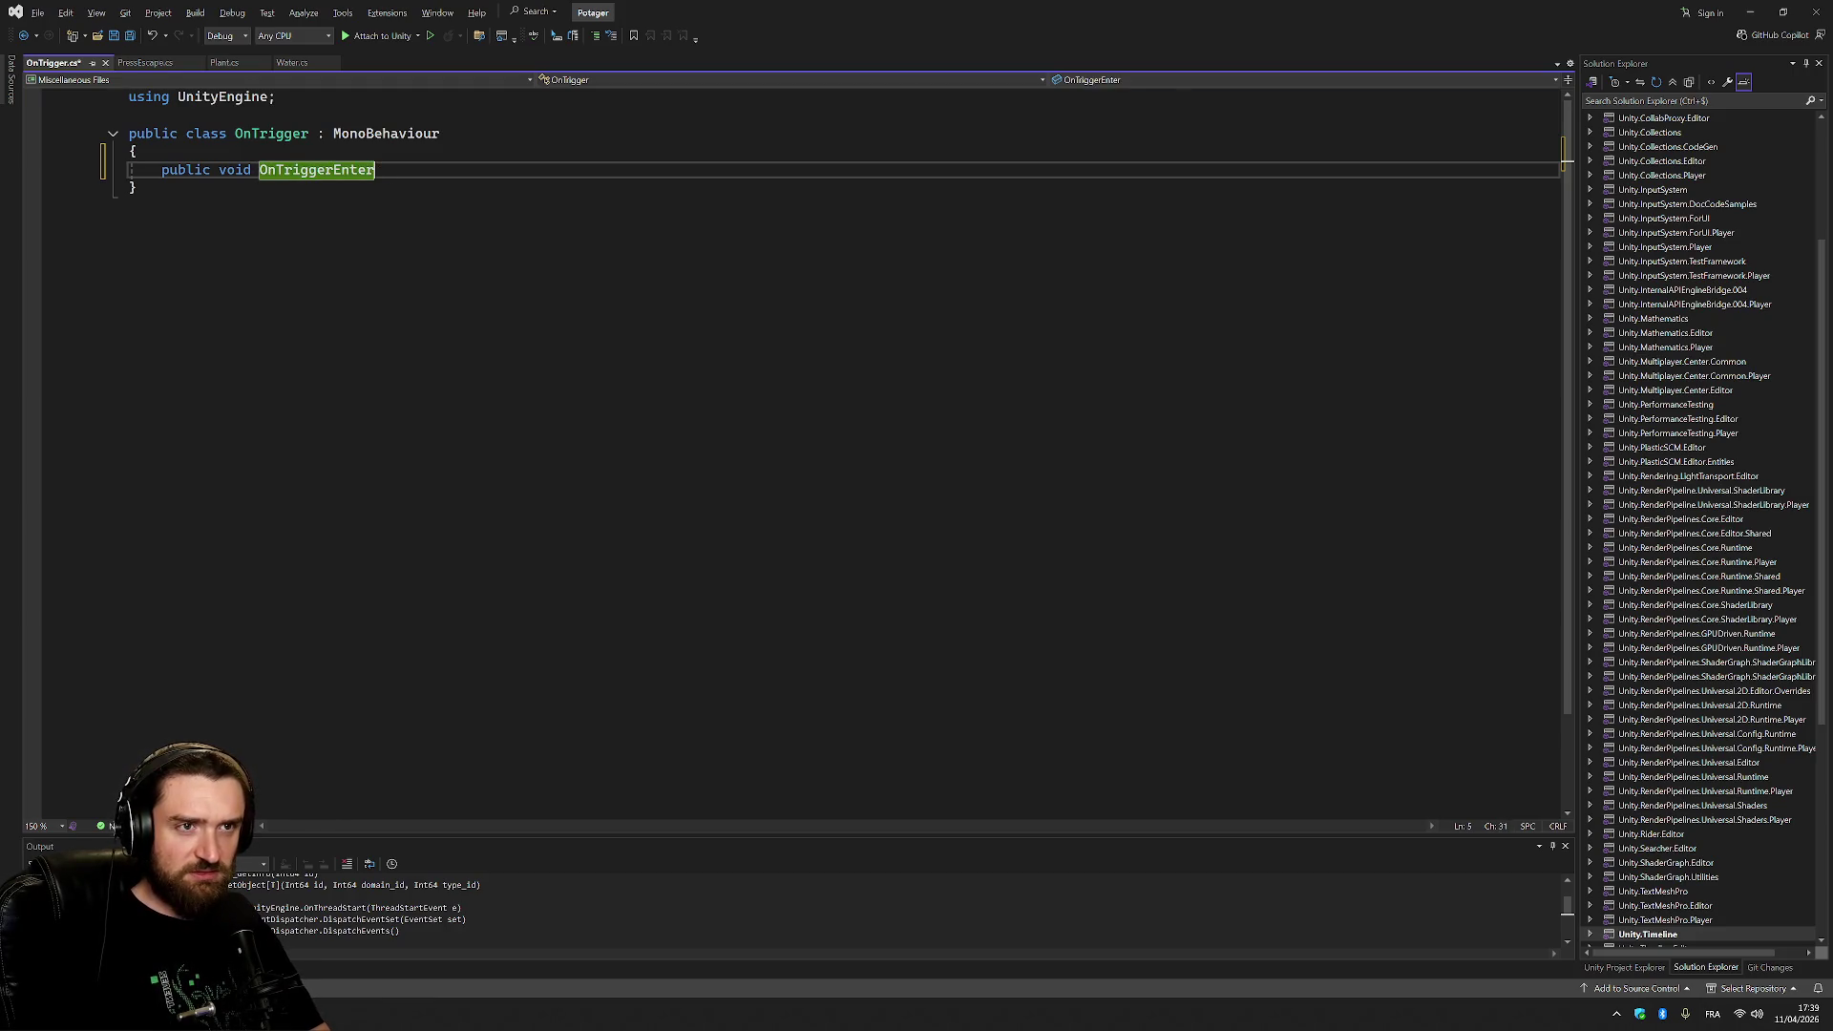
pyautogui.write('(')
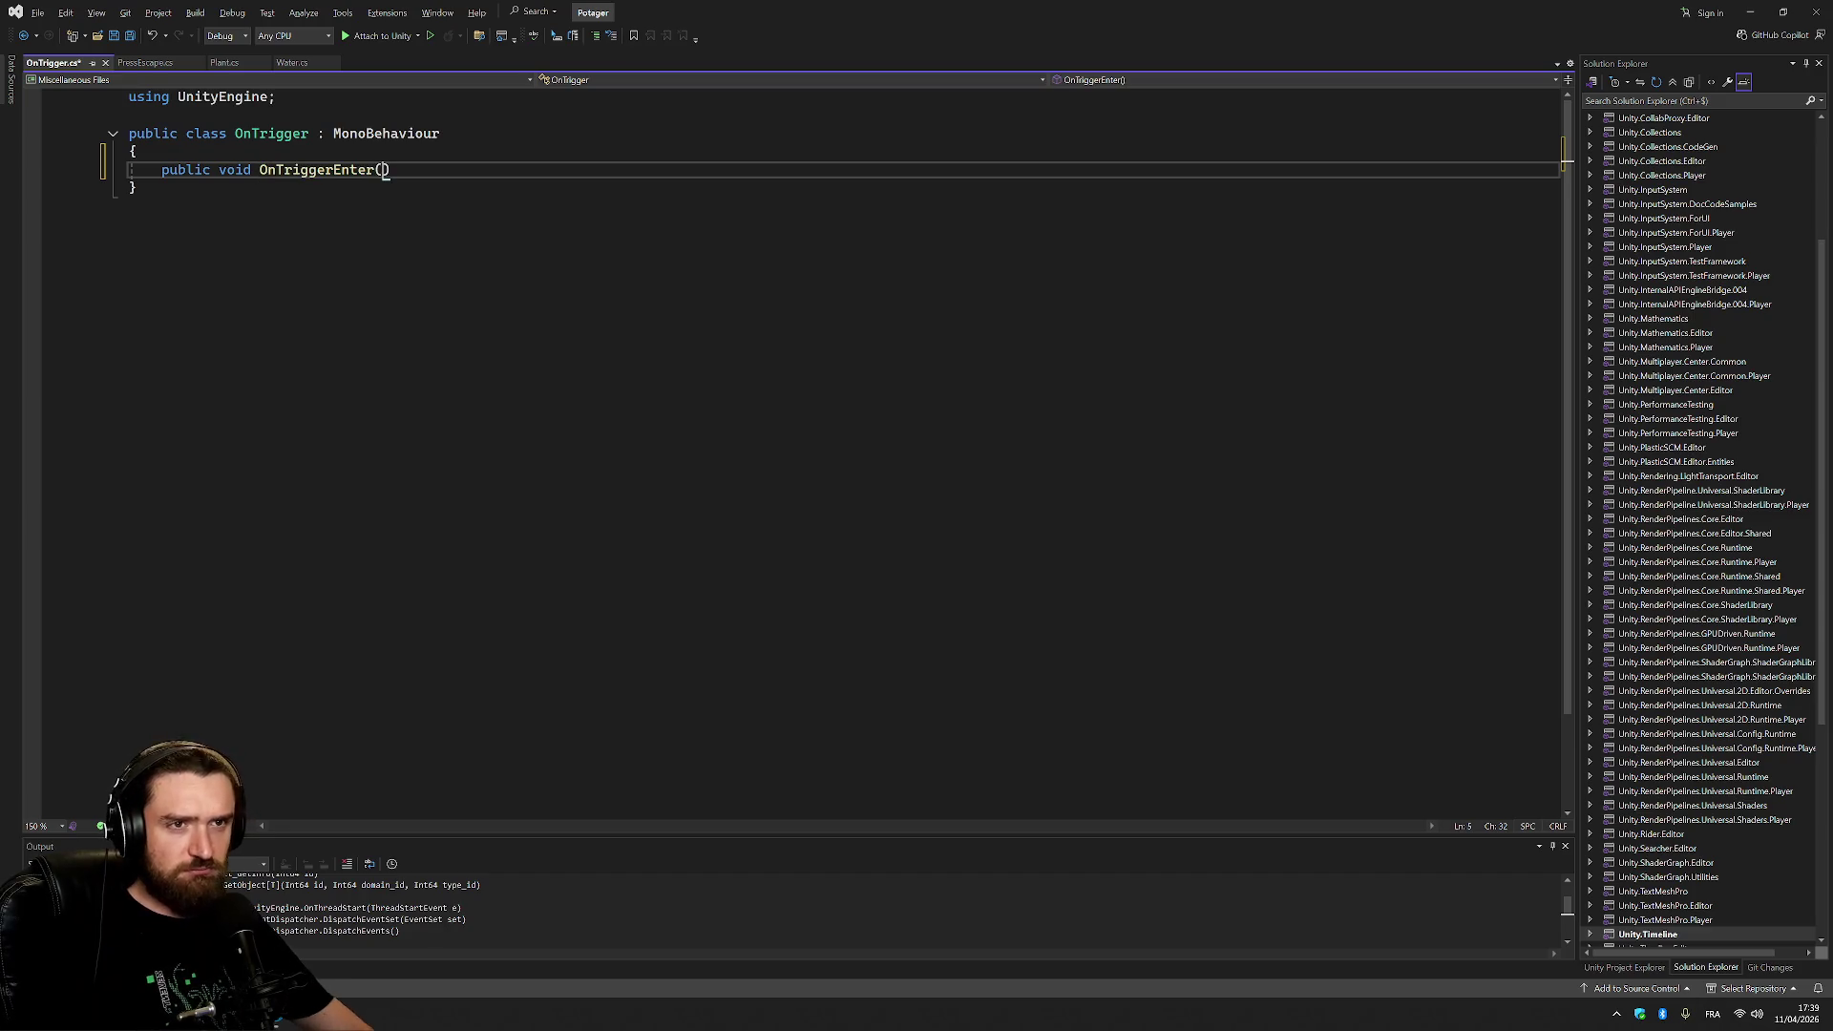
pyautogui.write('){')
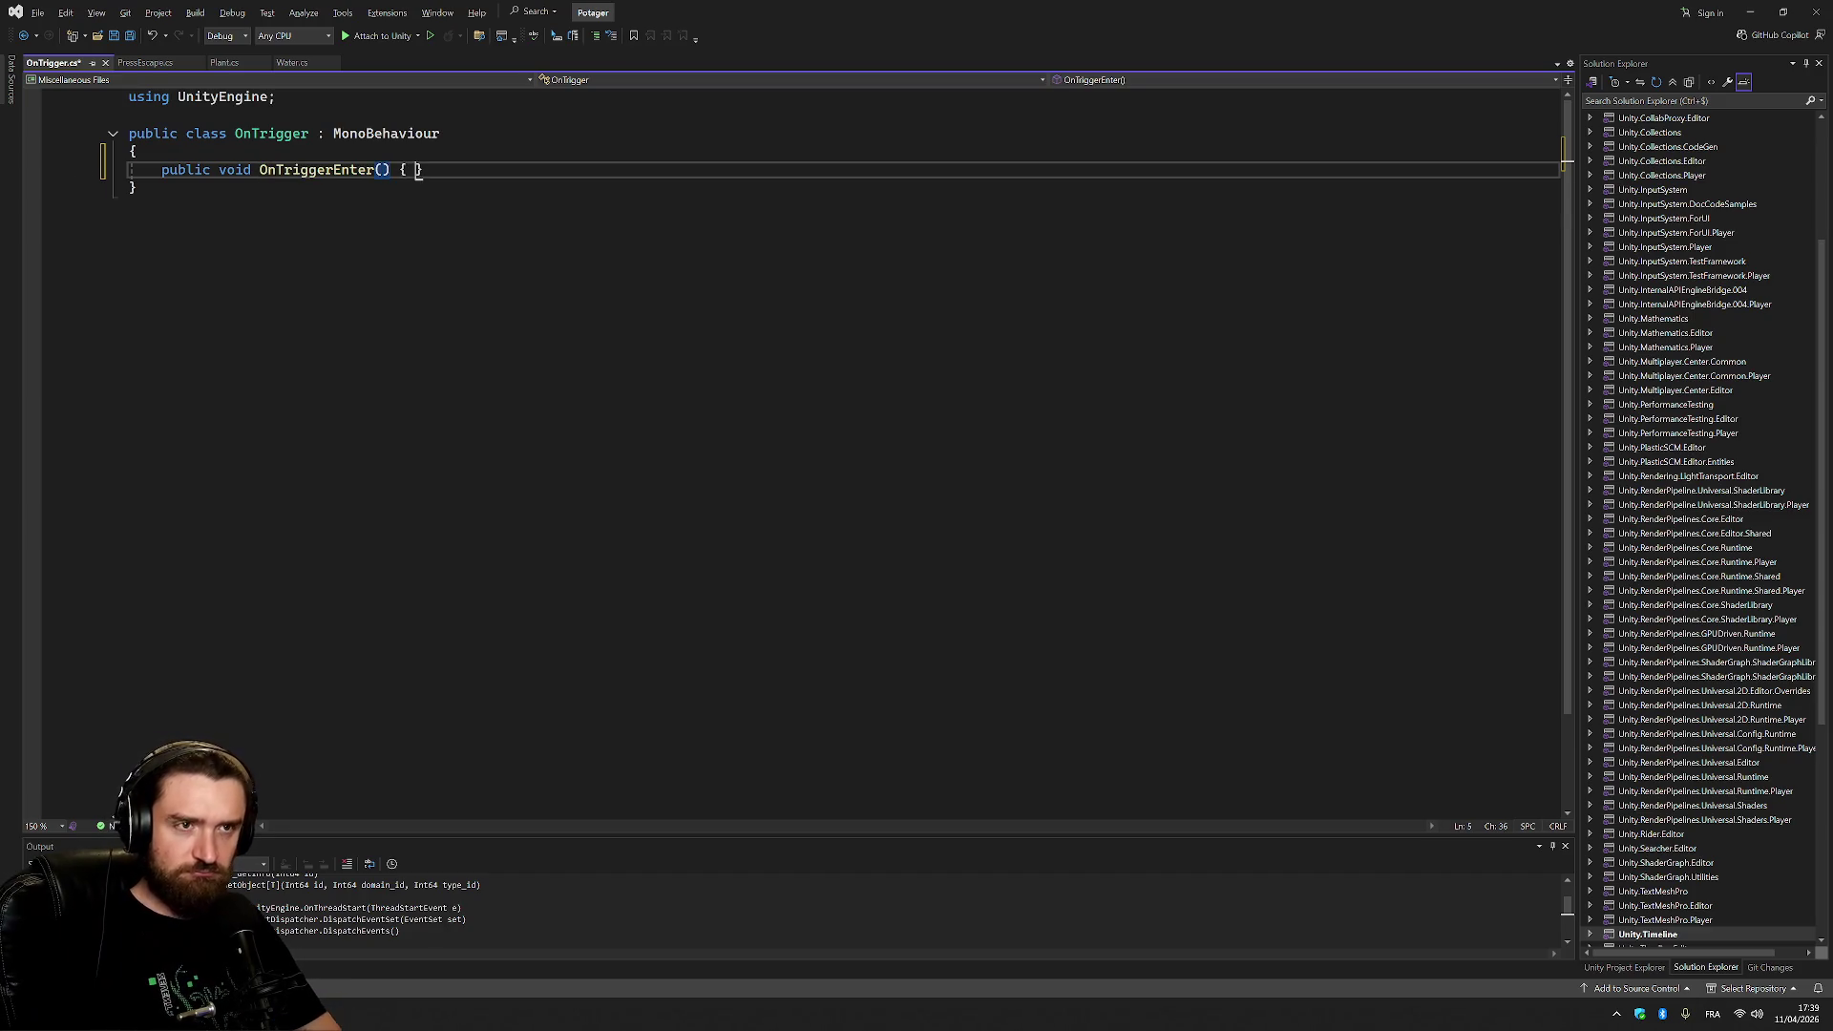
pyautogui.press('Return')
# Check the quick fixes for OnTriggerEnter and glance at the PressEscape script for reference.
pyautogui.rightClick(450, 170)
pyautogui.click(318, 170)
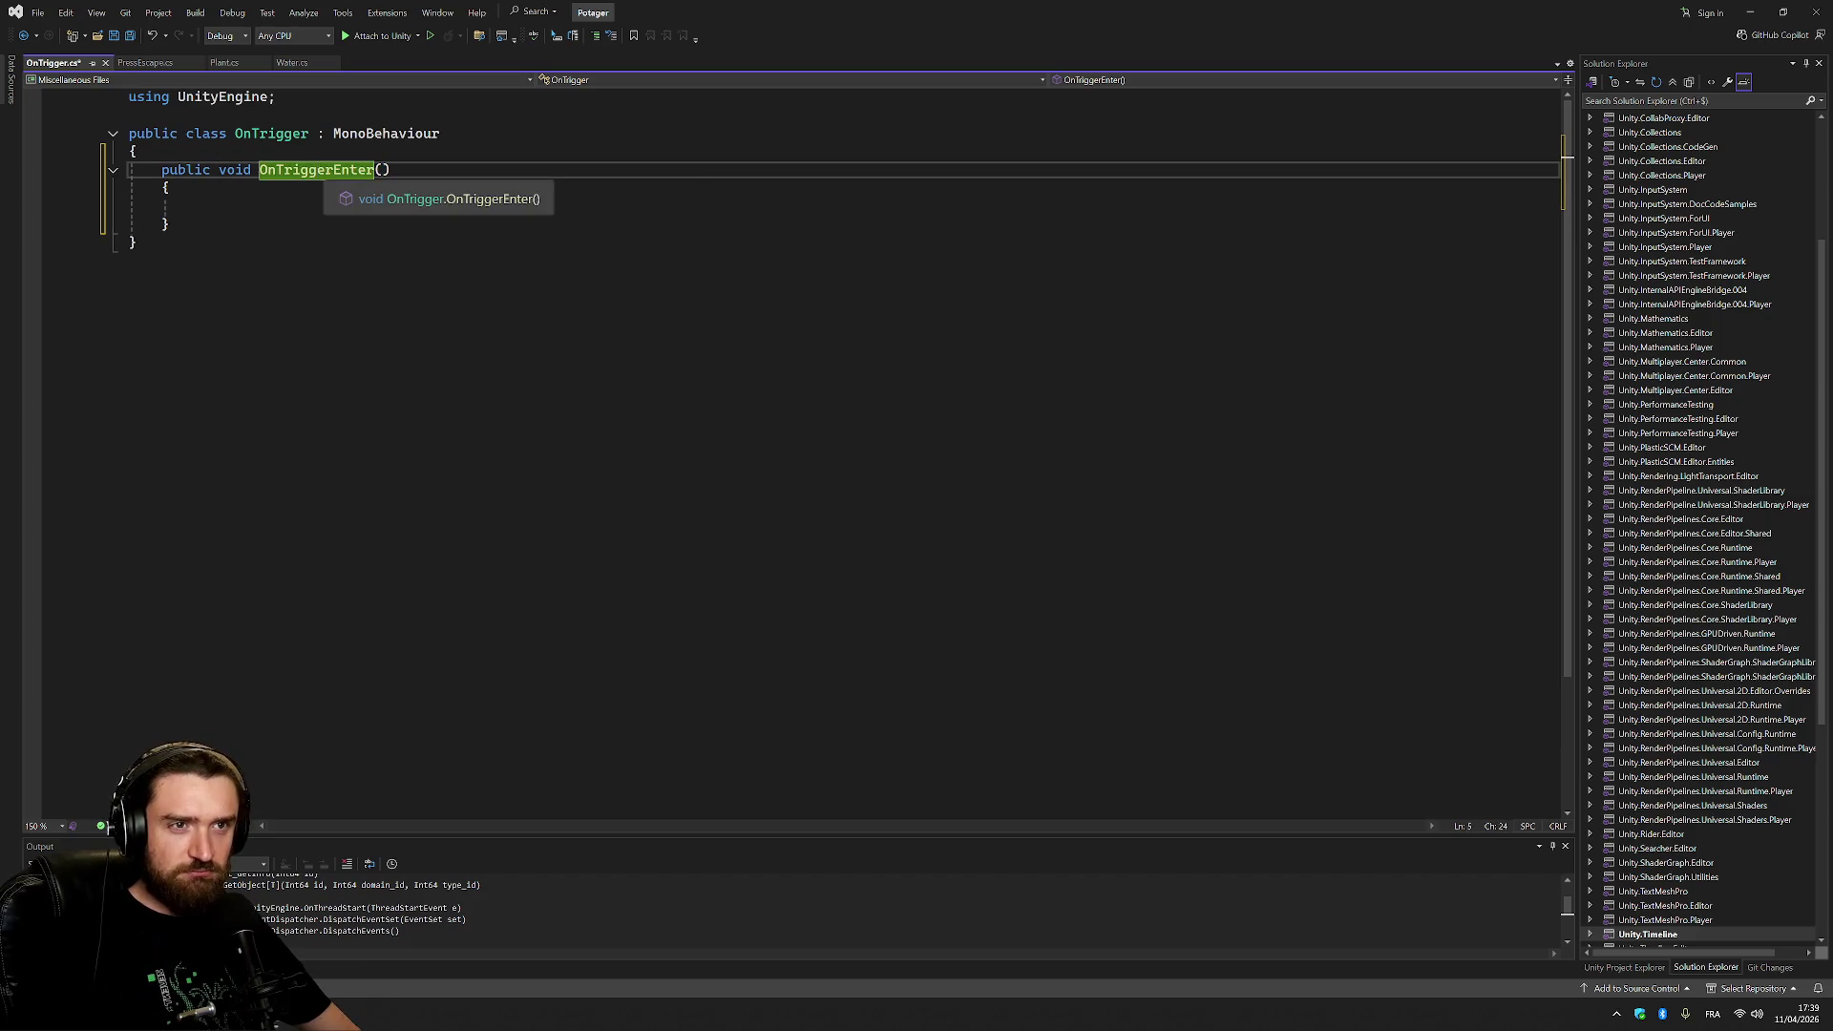
pyautogui.doubleClick(323, 171)
pyautogui.hotkey('ctrl', '.')
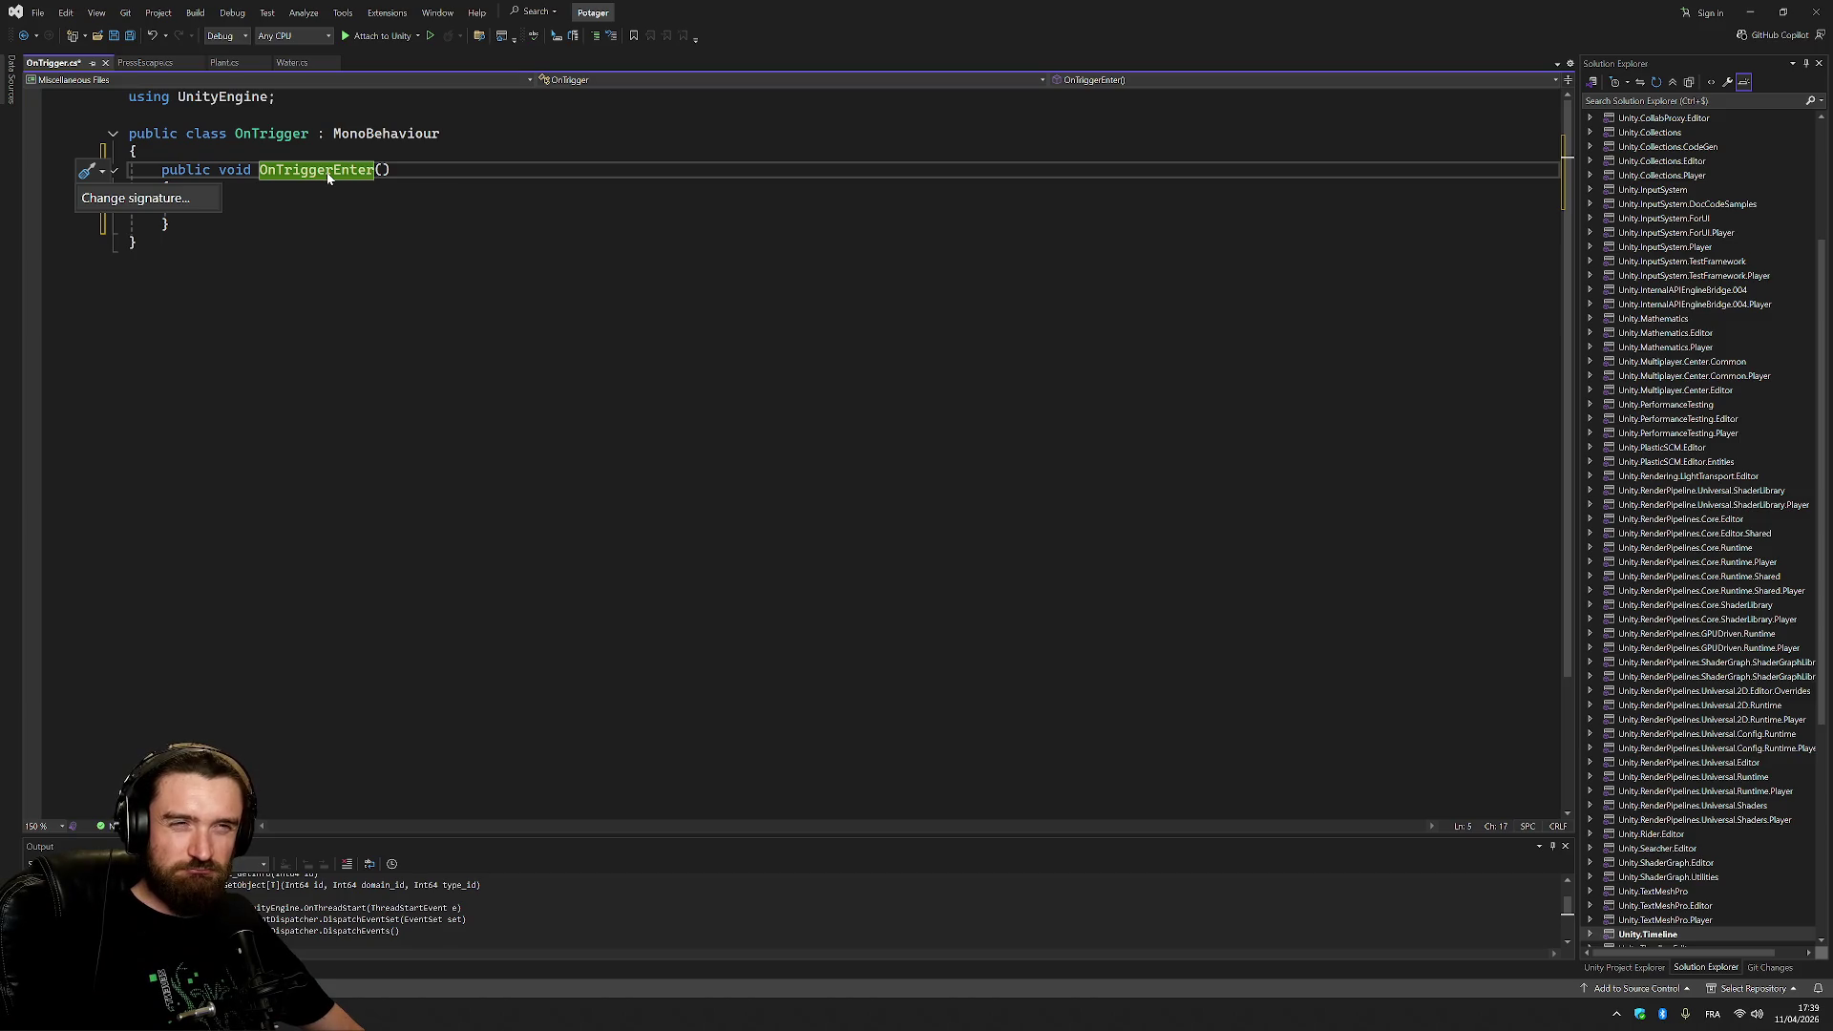
pyautogui.press('Escape')
pyautogui.click(134, 64)
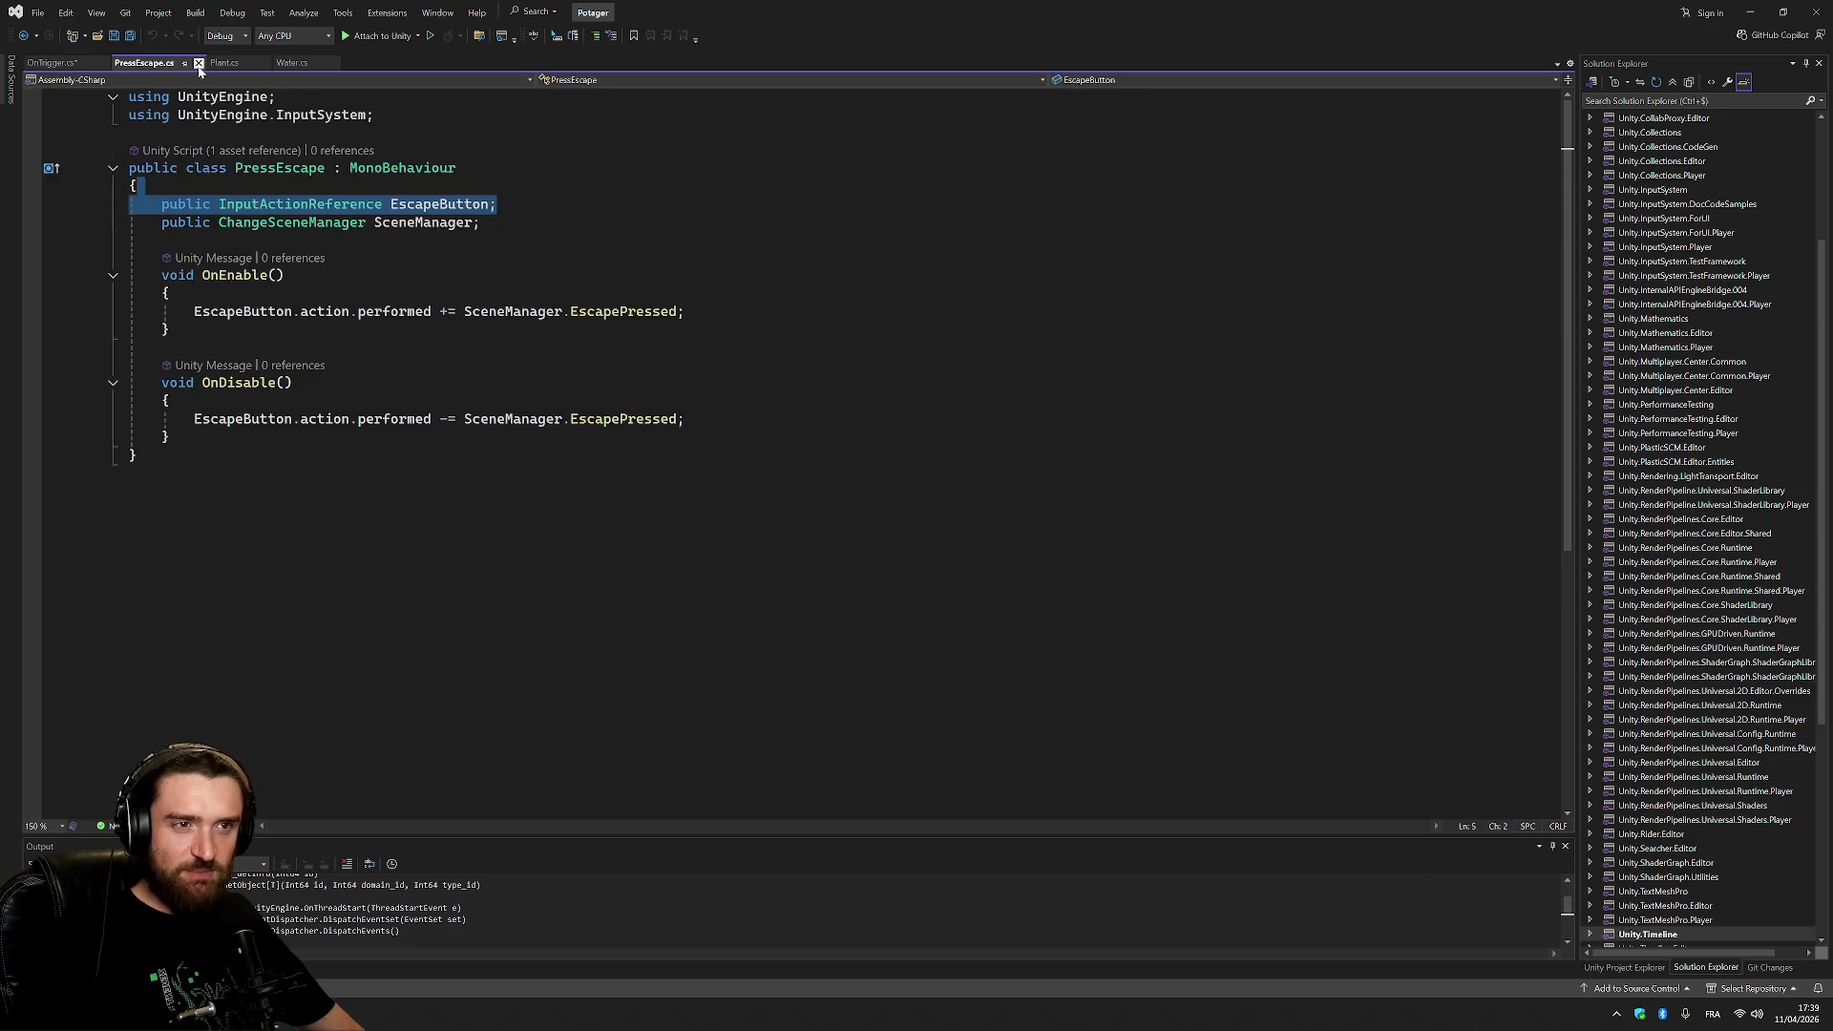
pyautogui.click(69, 62)
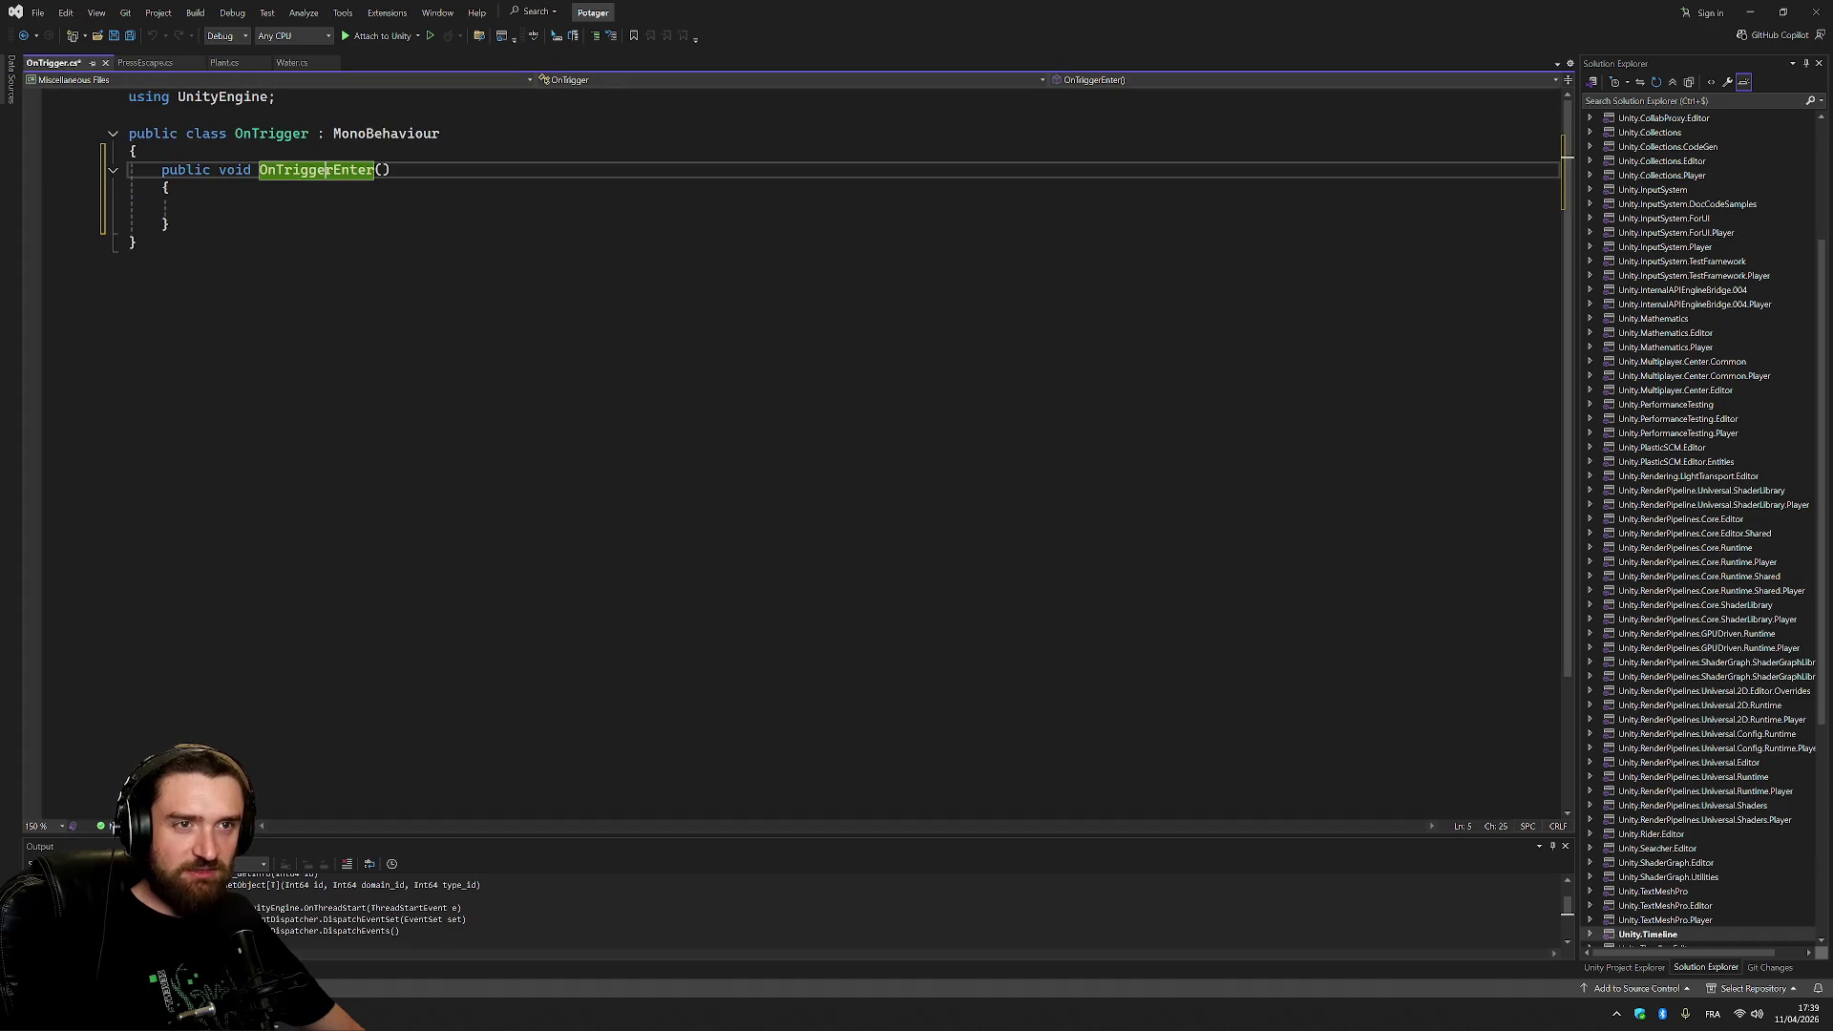
pyautogui.click(129, 261)
# Retype the OnTriggerEnter name, then erase the declaration back to just 'public'.
pyautogui.doubleClick(334, 172)
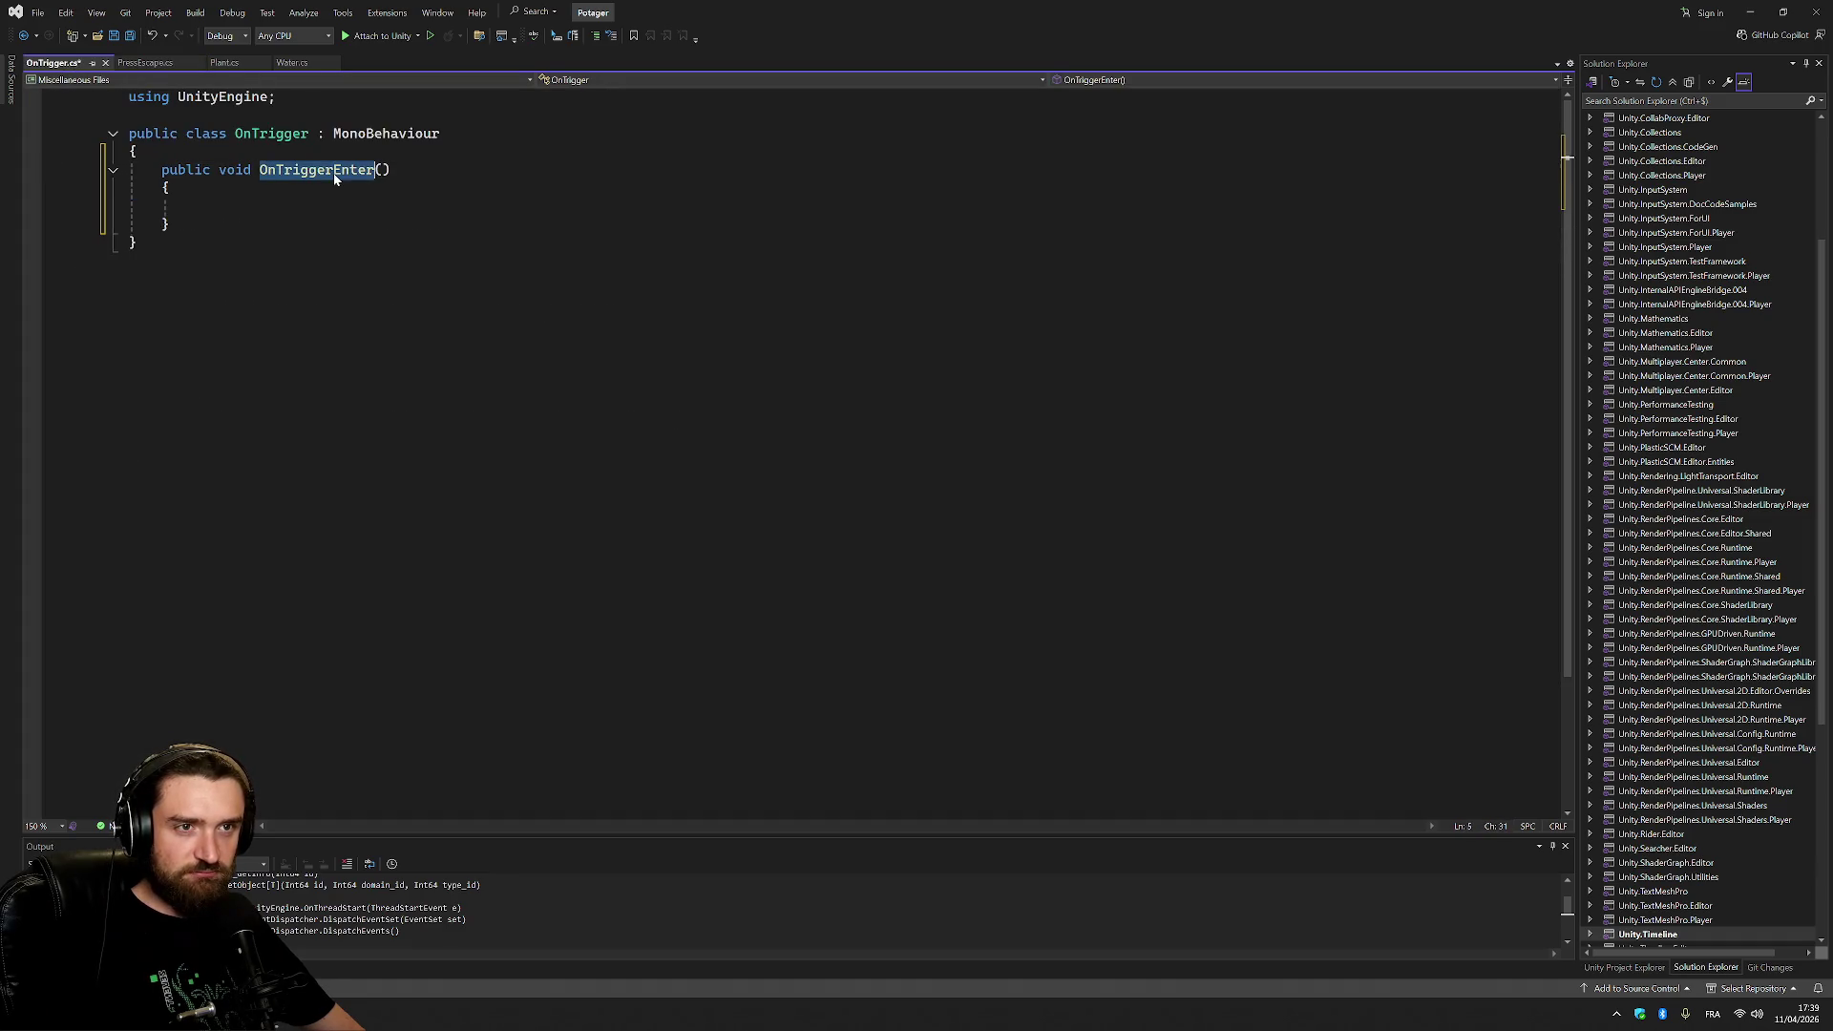
pyautogui.write('On')
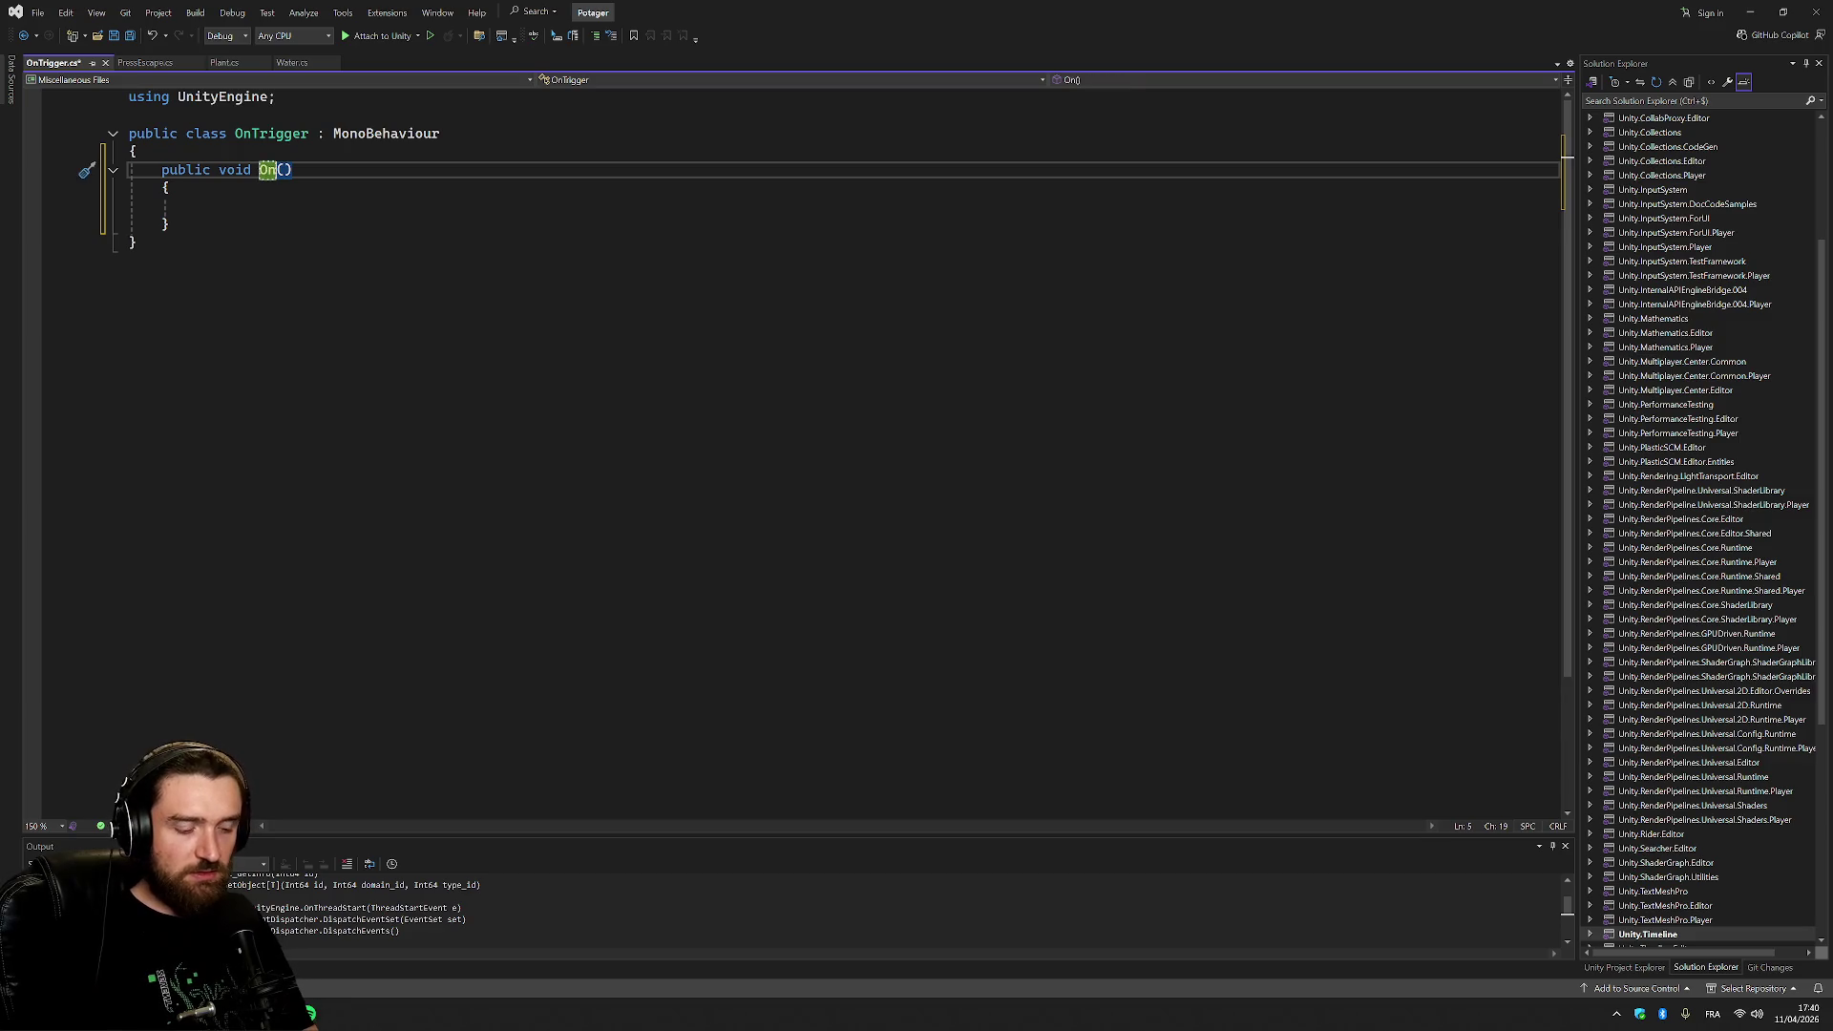
pyautogui.press('Delete')
pyautogui.press('Delete')
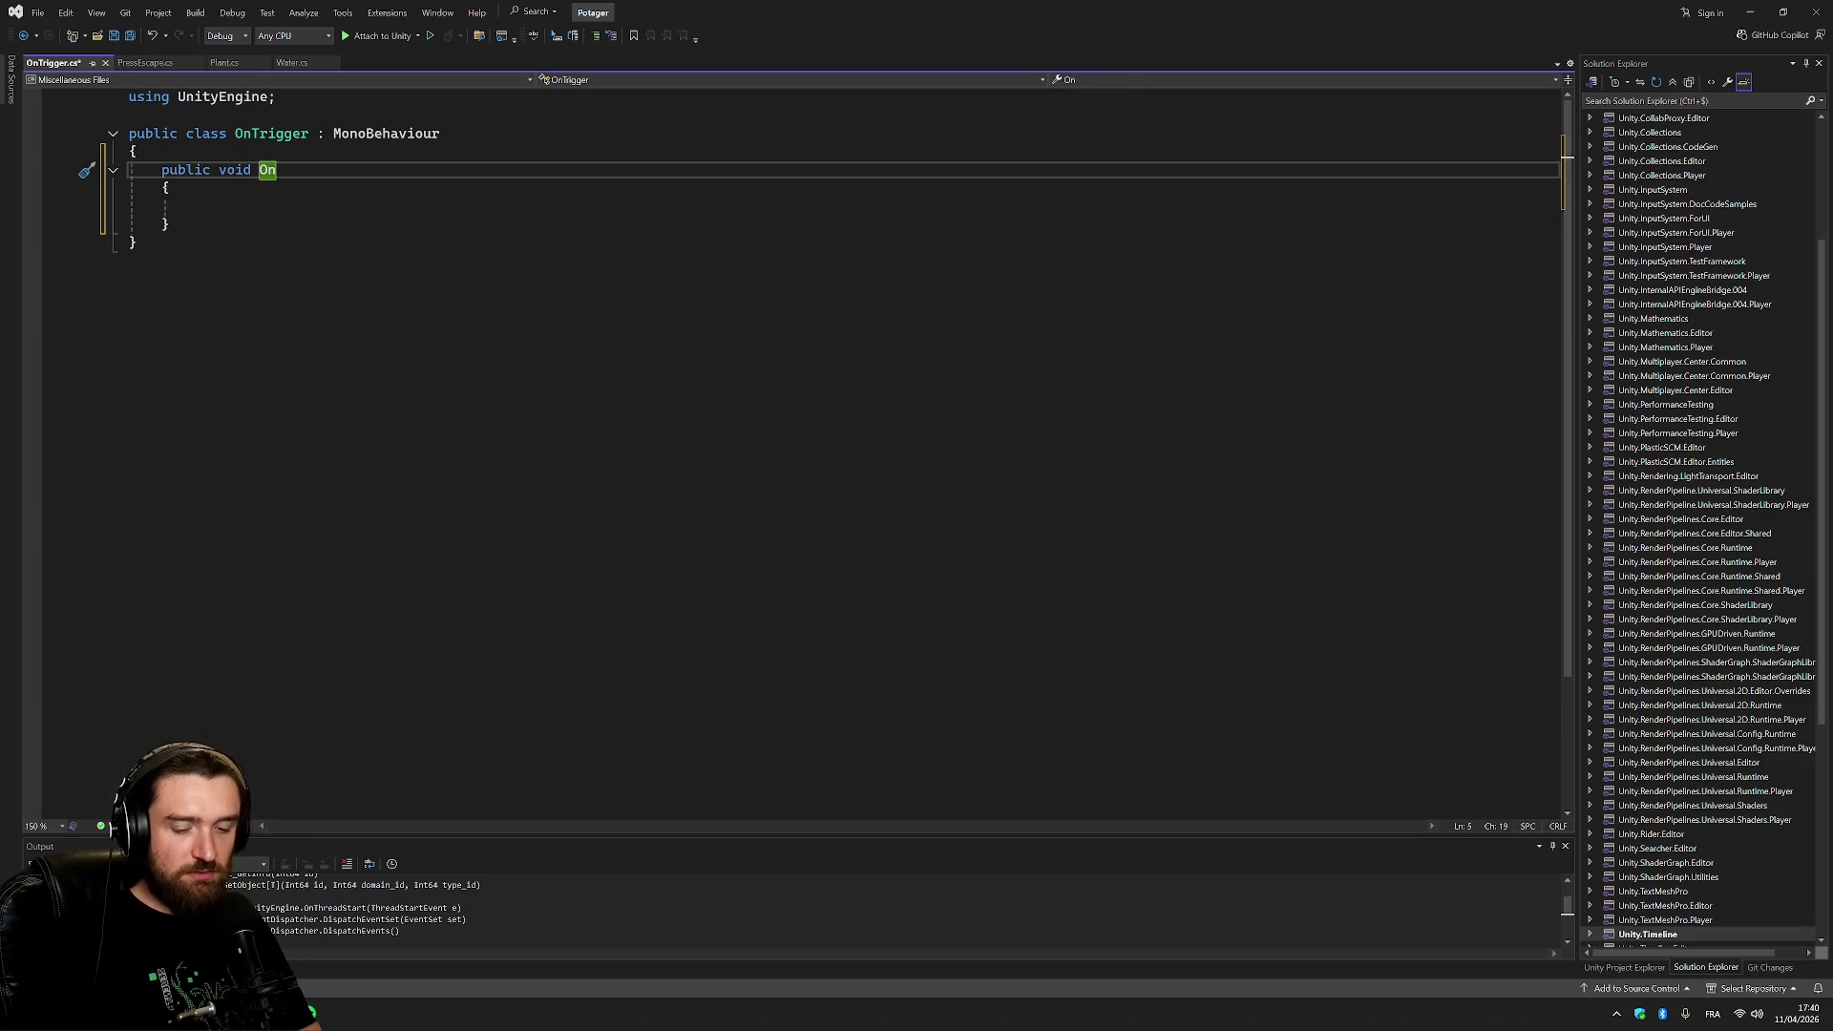
pyautogui.write('T')
pyautogui.press('Tab')
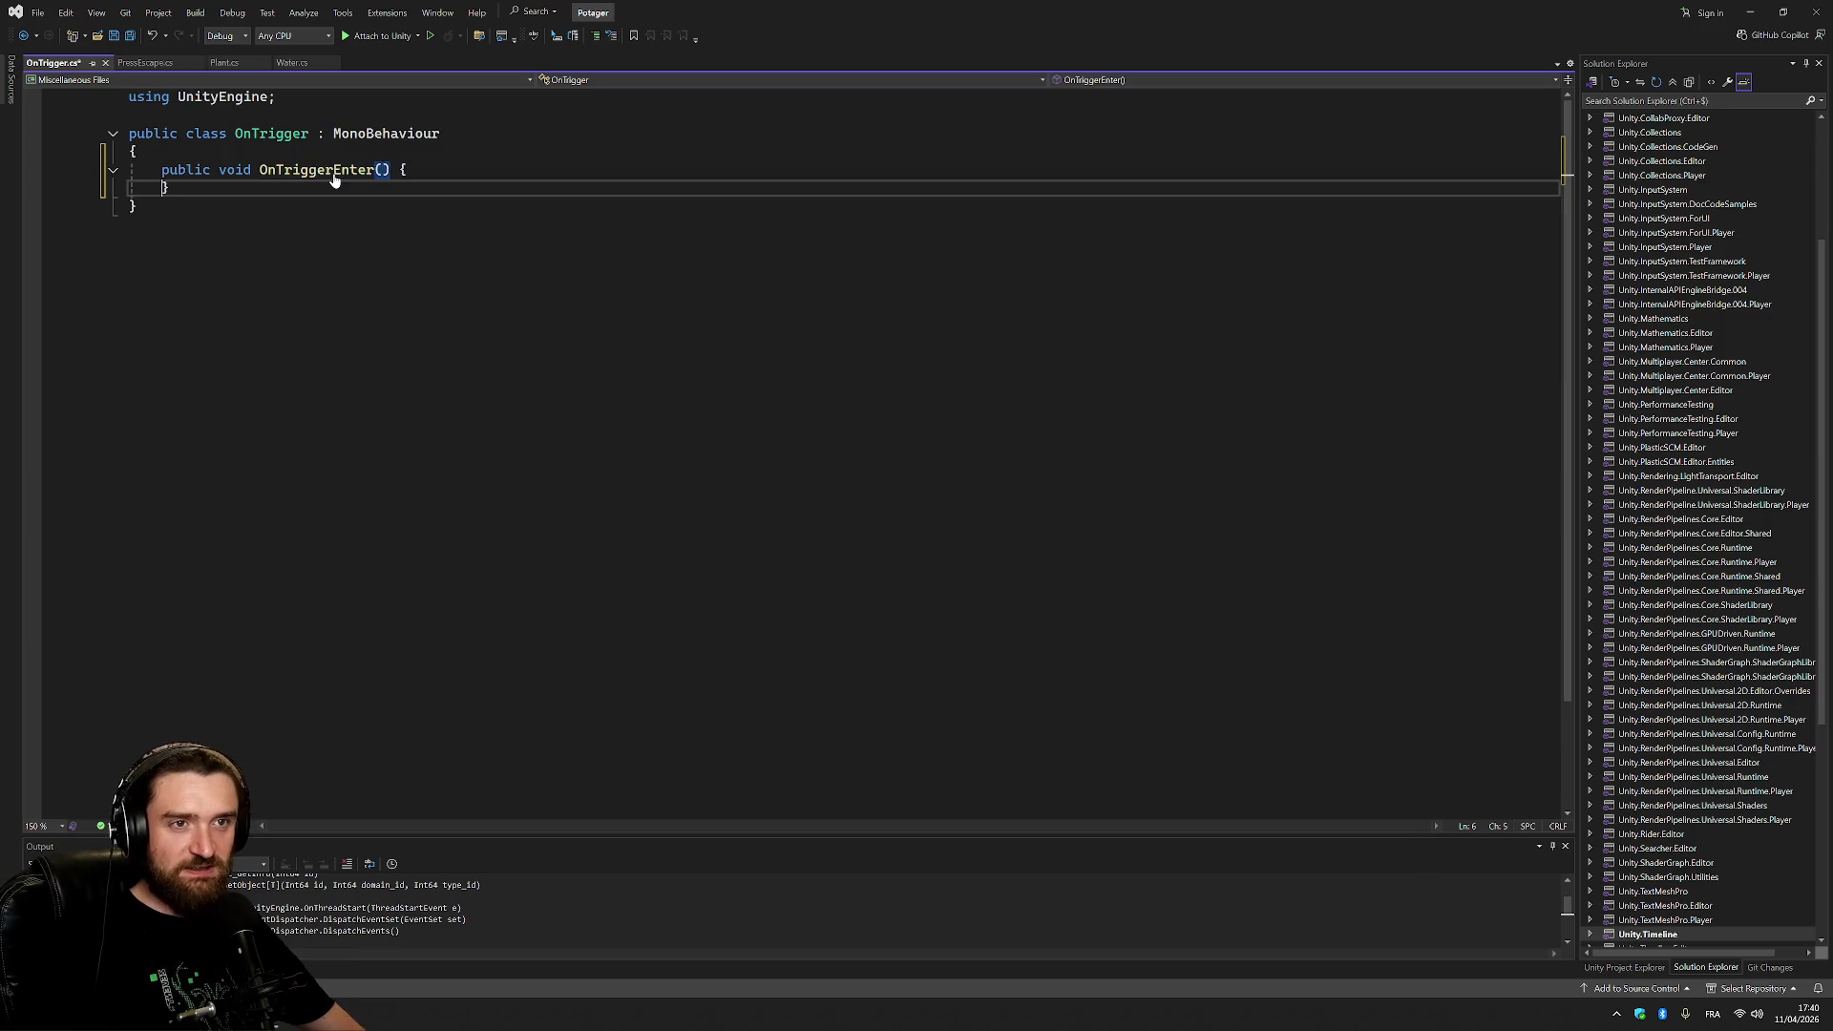
pyautogui.press('BackSpace')
pyautogui.press('BackSpace')
pyautogui.press('BackSpace')
pyautogui.write('re')
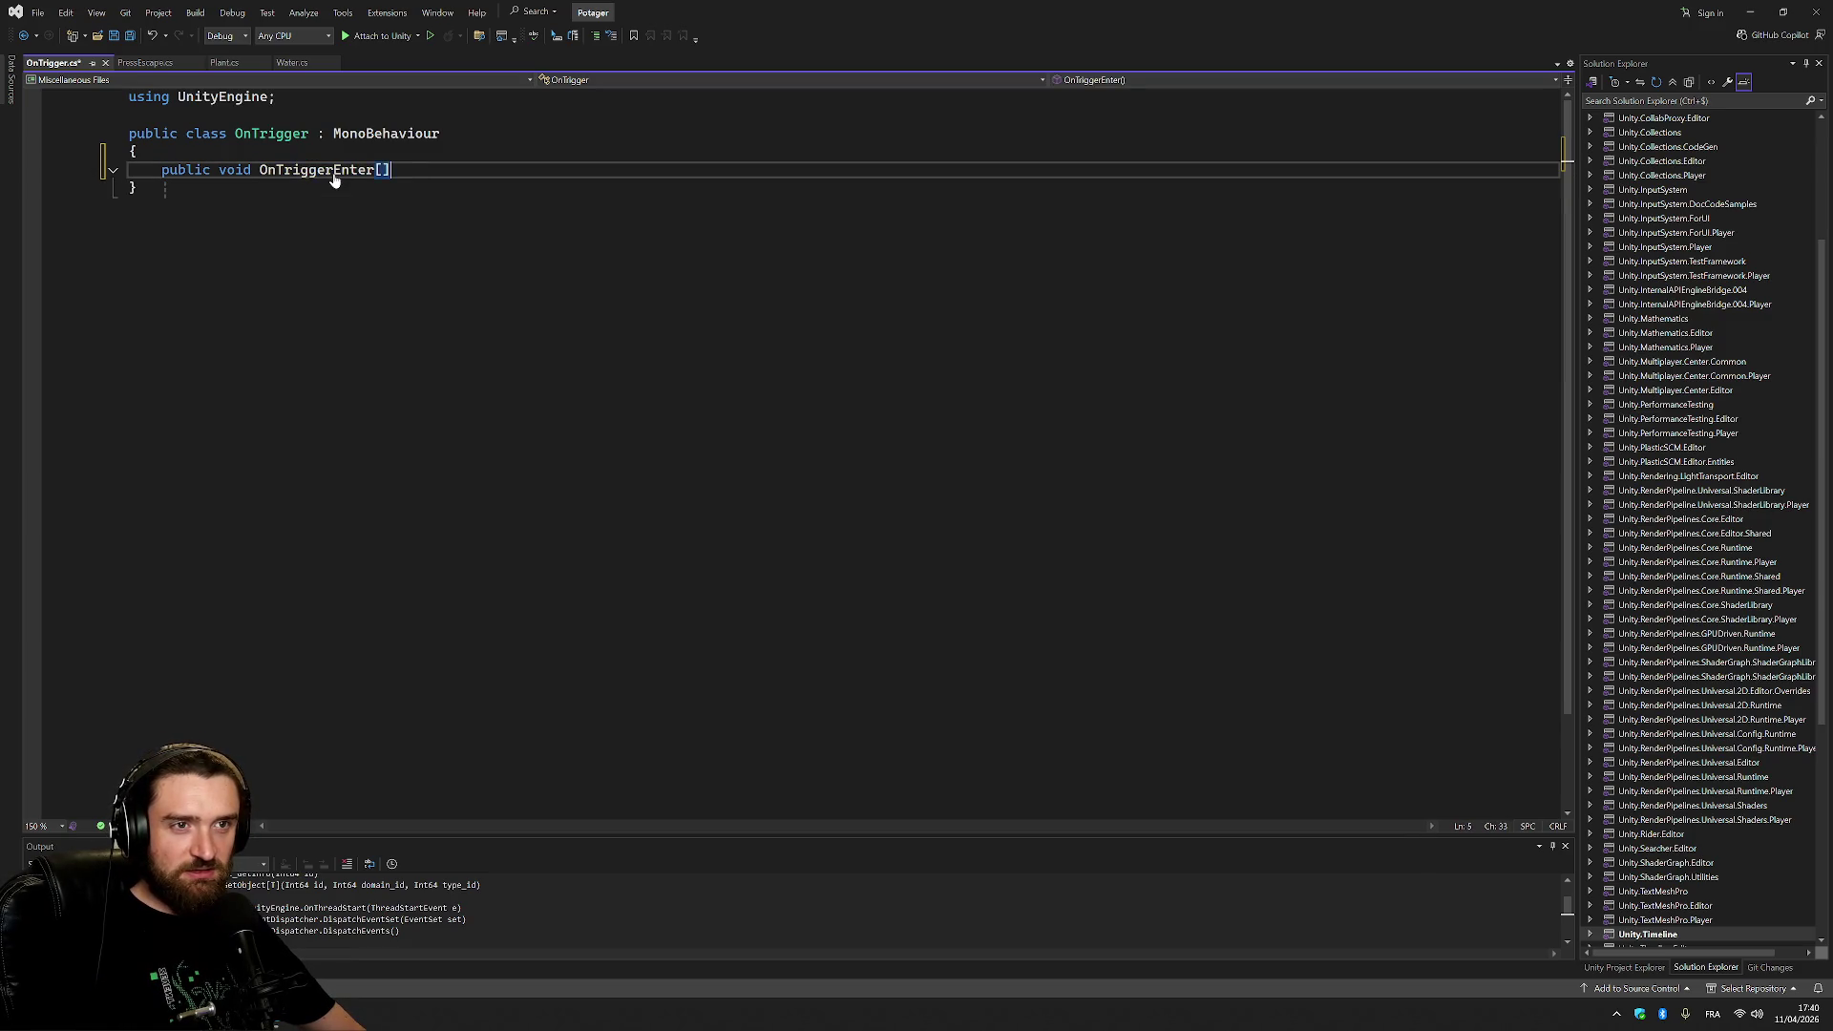
pyautogui.press('BackSpace')
pyautogui.press('BackSpace')
pyautogui.press('BackSpace')
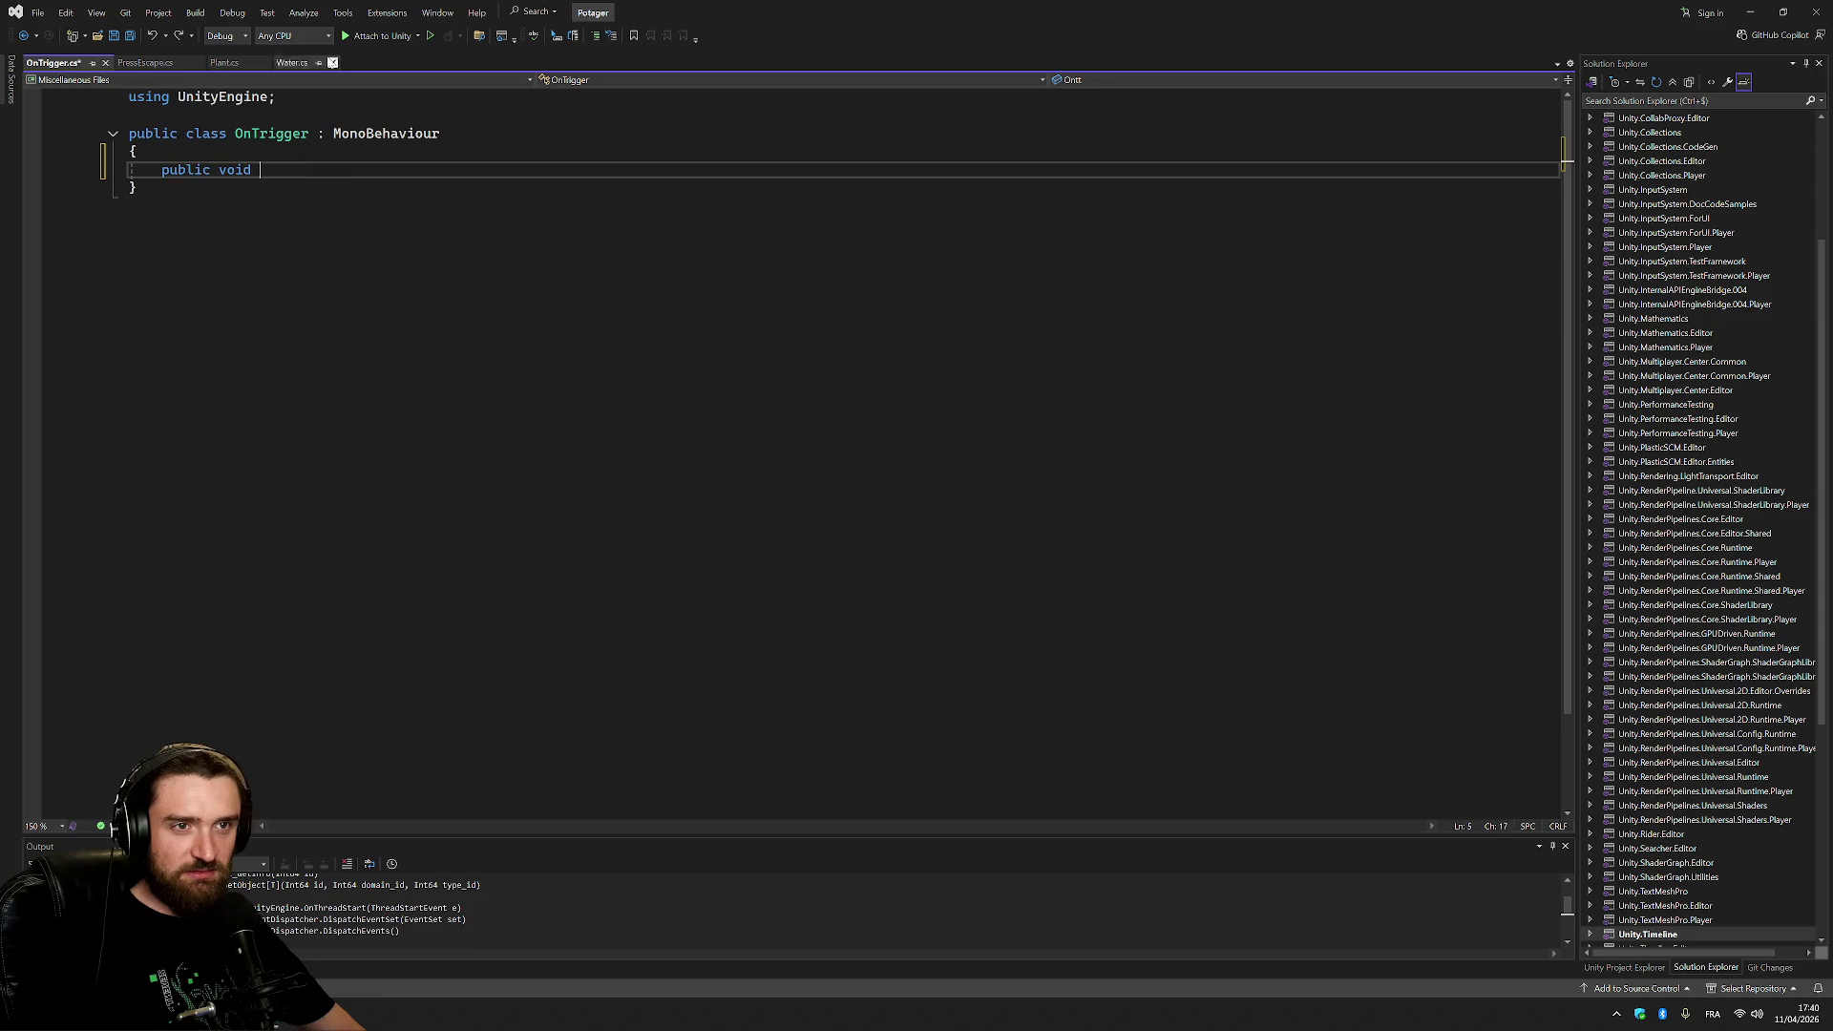
# Try adding a second using directive below using UnityEngine, then delete the unfinished line.
pyautogui.click(306, 97)
pyautogui.press('Return')
pyautogui.write('usin')
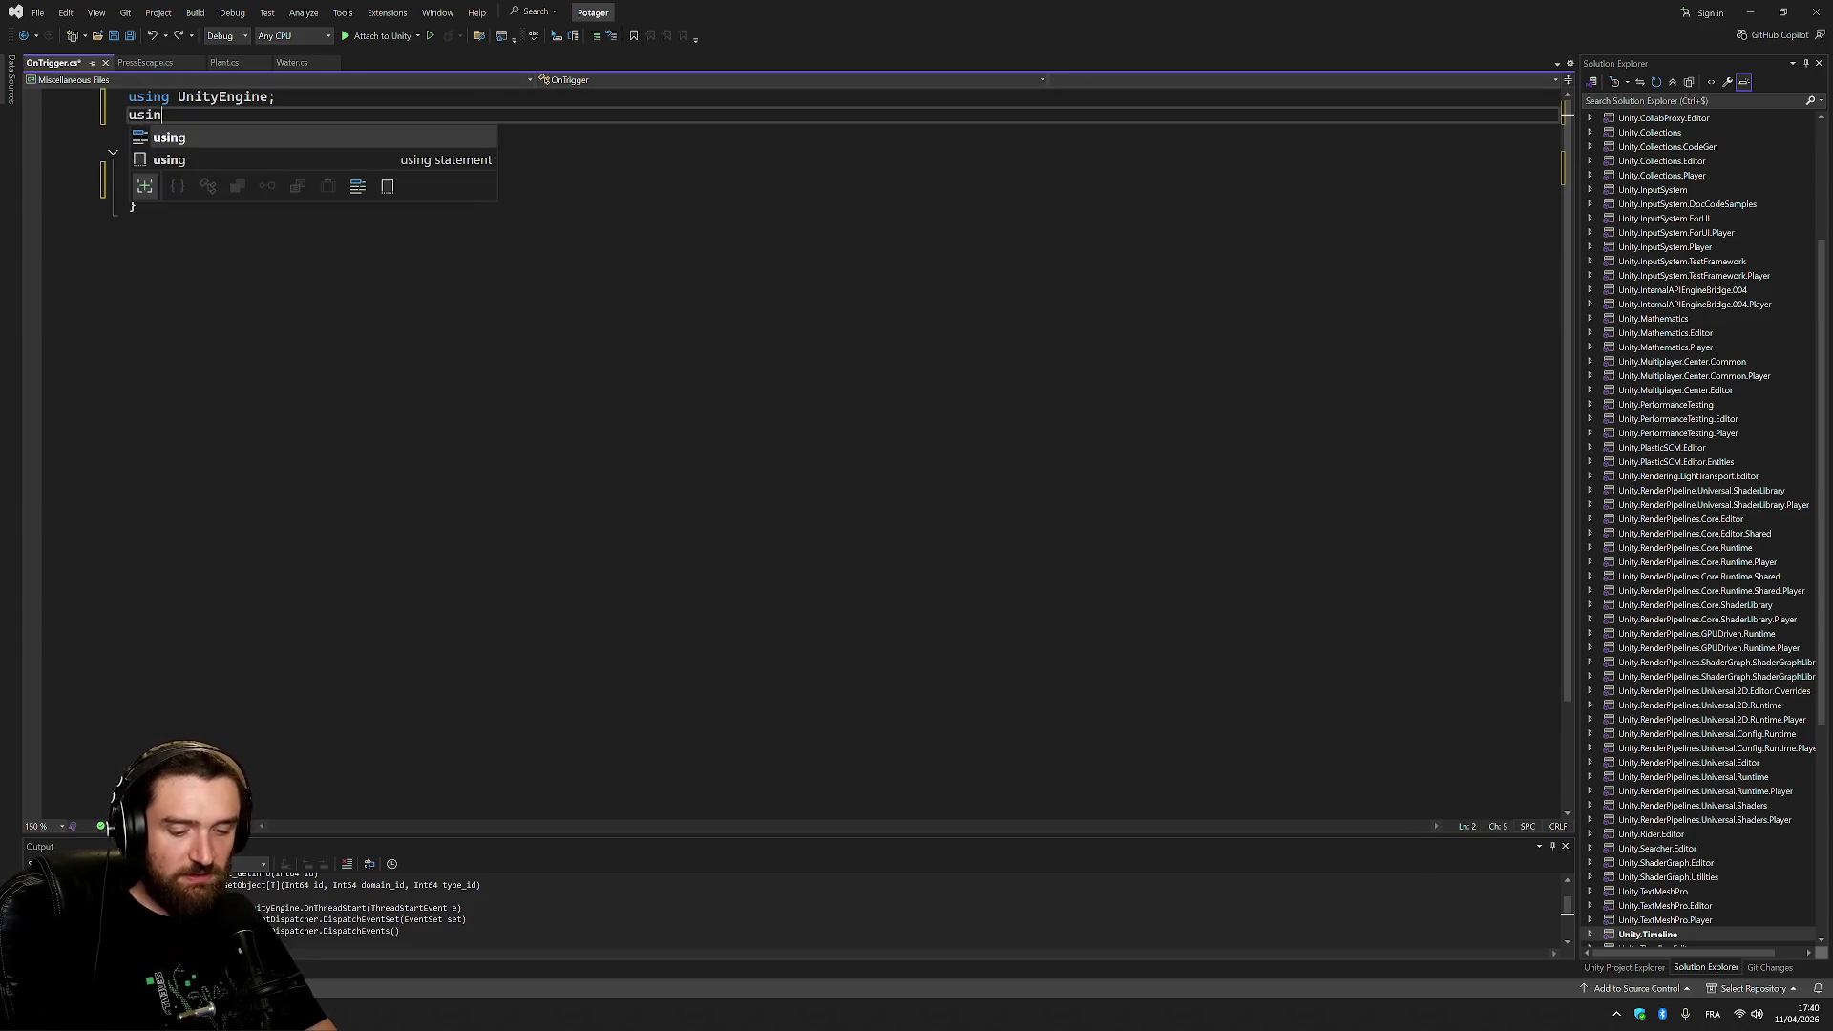
pyautogui.write('g indexe')
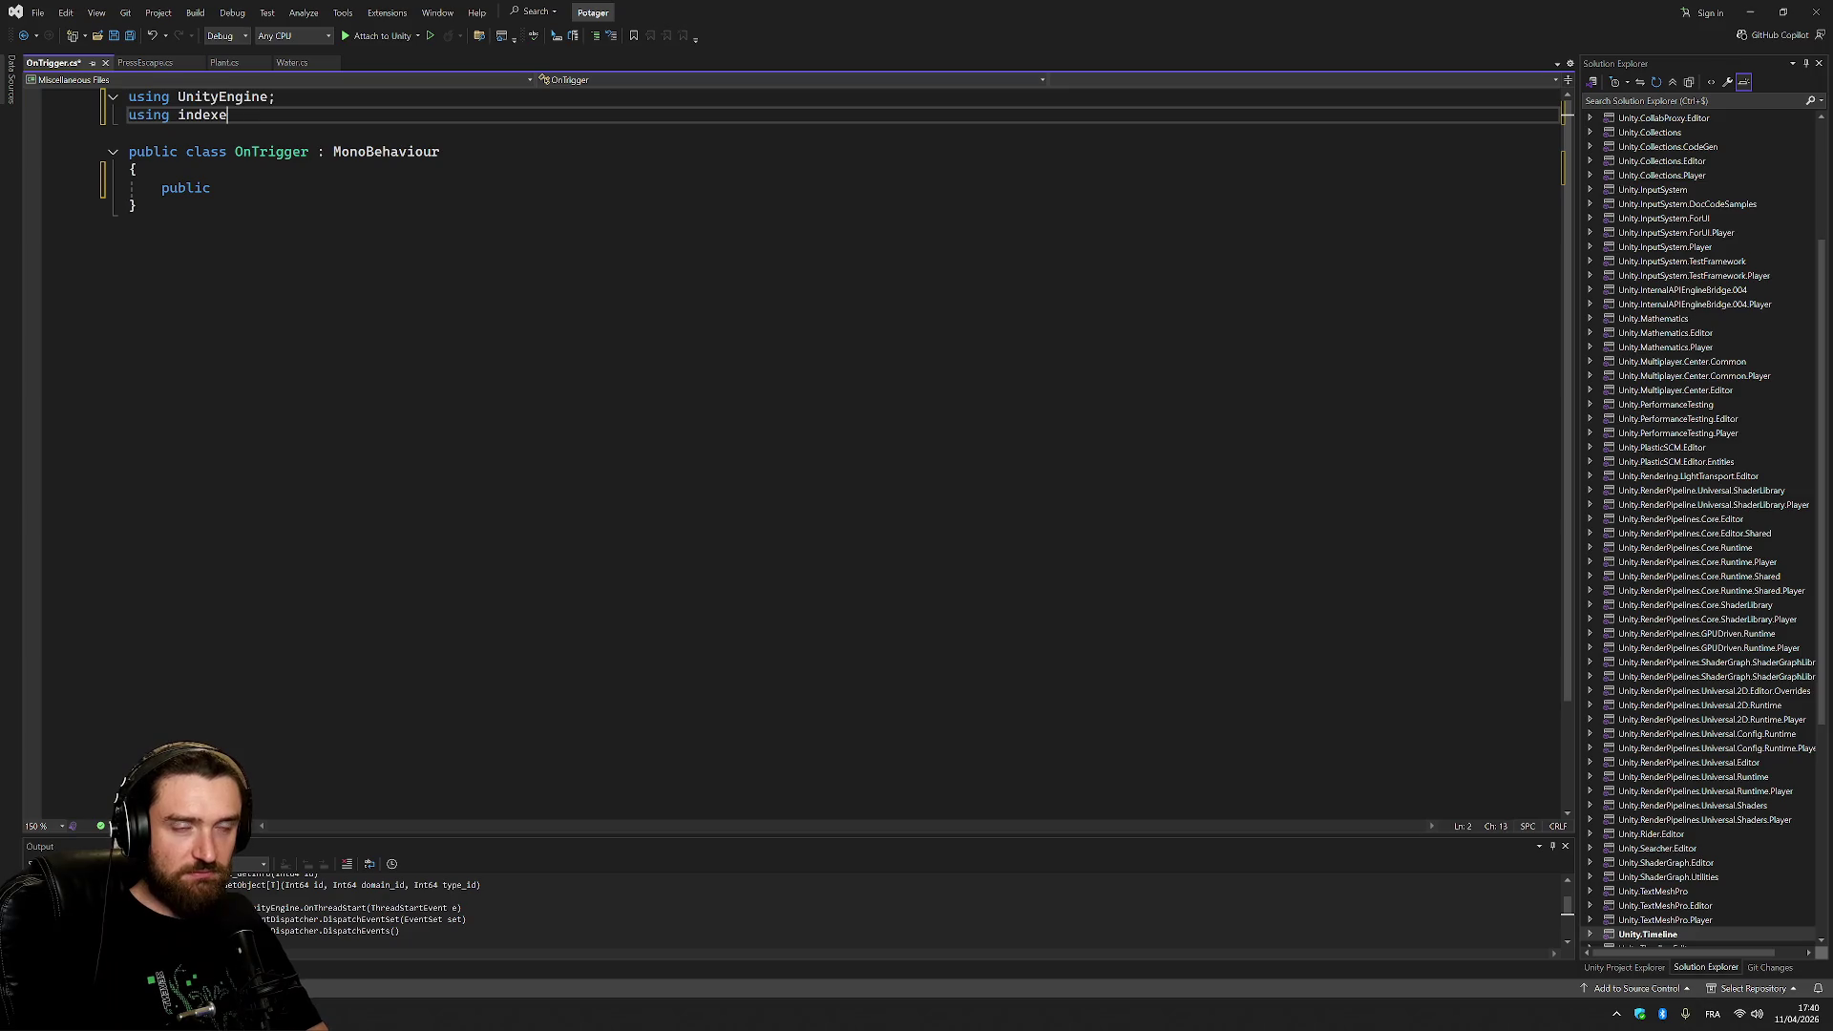
pyautogui.press('BackSpace')
pyautogui.press('BackSpace')
pyautogui.press('BackSpace')
pyautogui.press('BackSpace')
pyautogui.press('BackSpace')
pyautogui.press('BackSpace')
pyautogui.write('Uni')
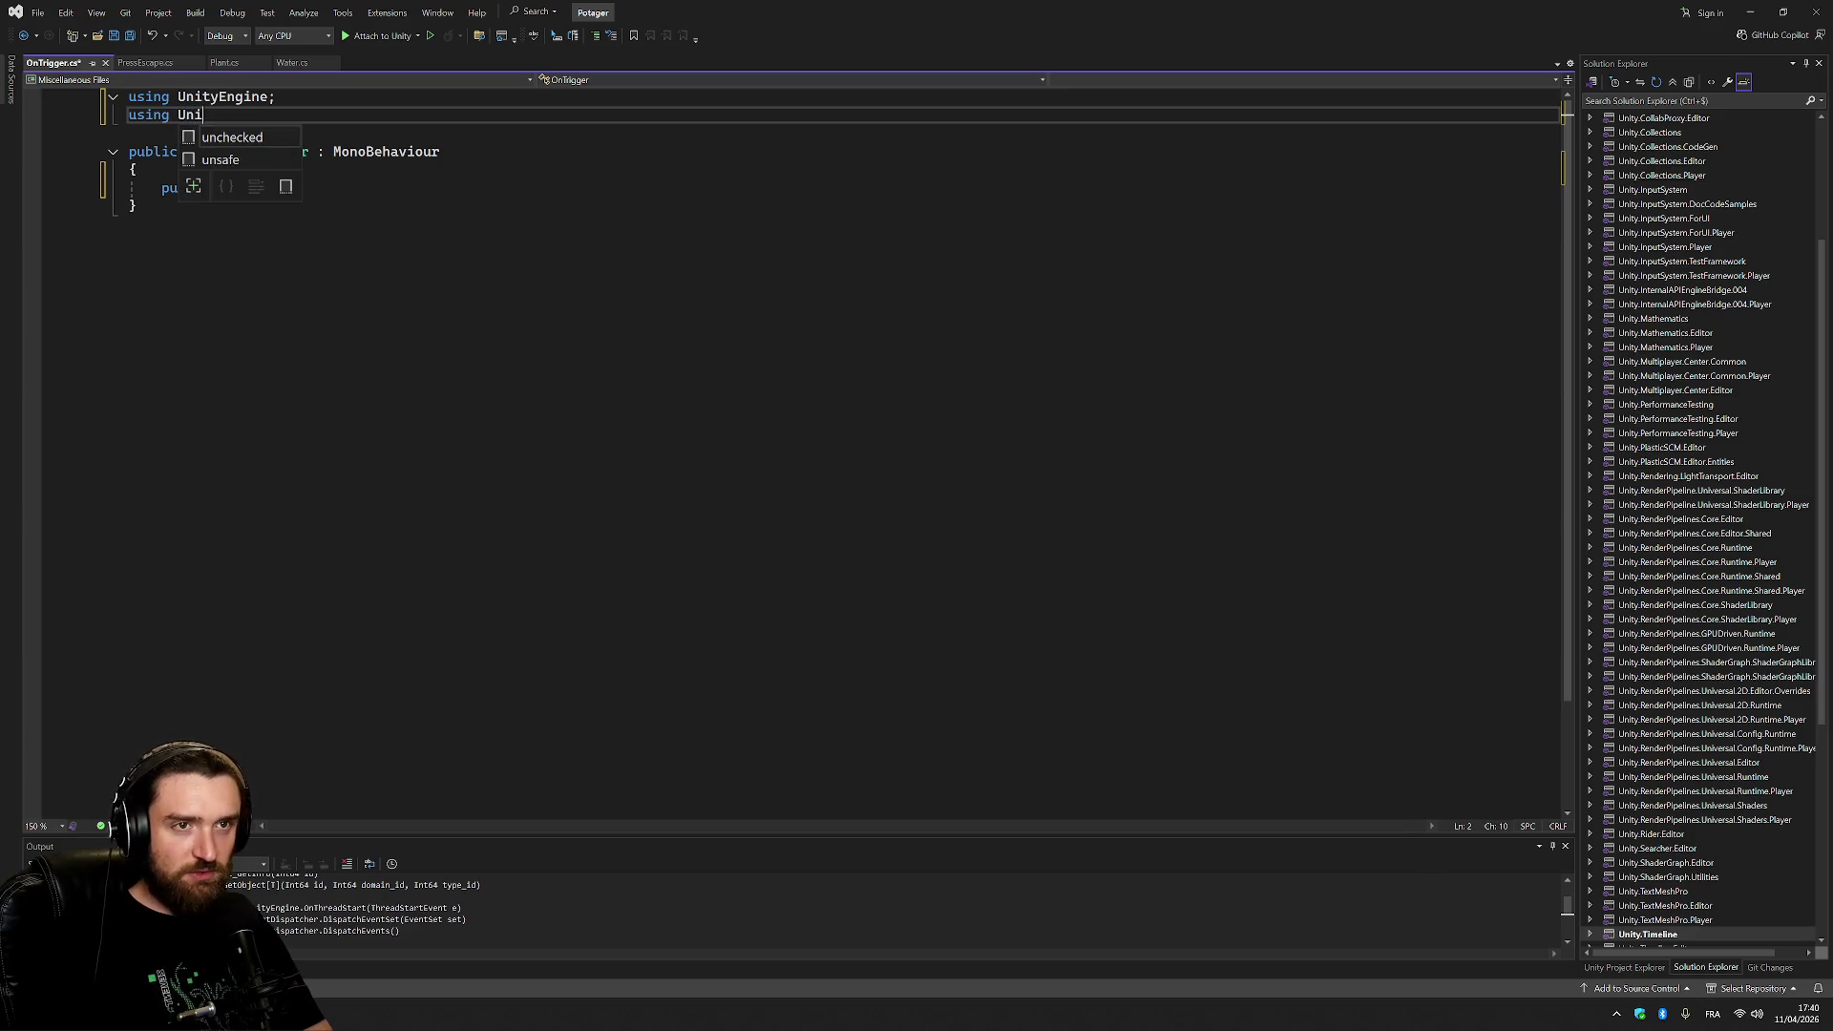
pyautogui.write('ty.')
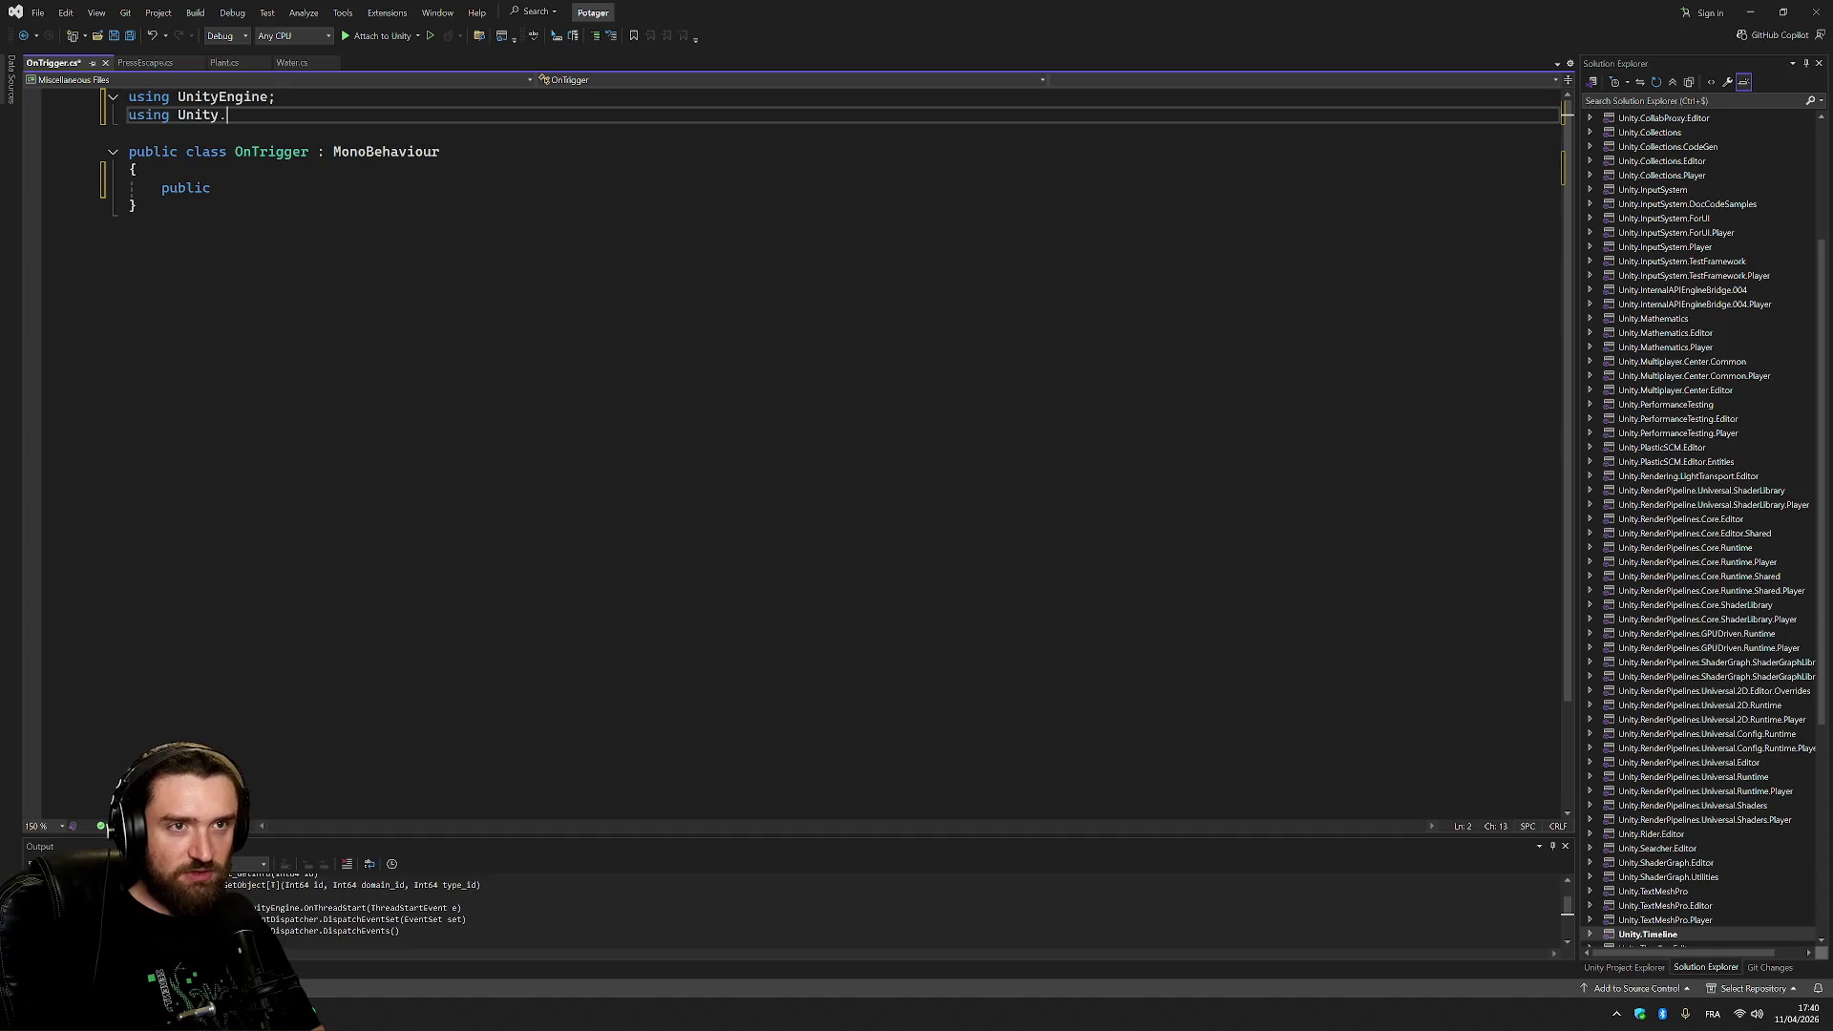
pyautogui.press('BackSpace')
pyautogui.write('E')
pyautogui.press('BackSpace')
pyautogui.press('BackSpace')
pyautogui.press('BackSpace')
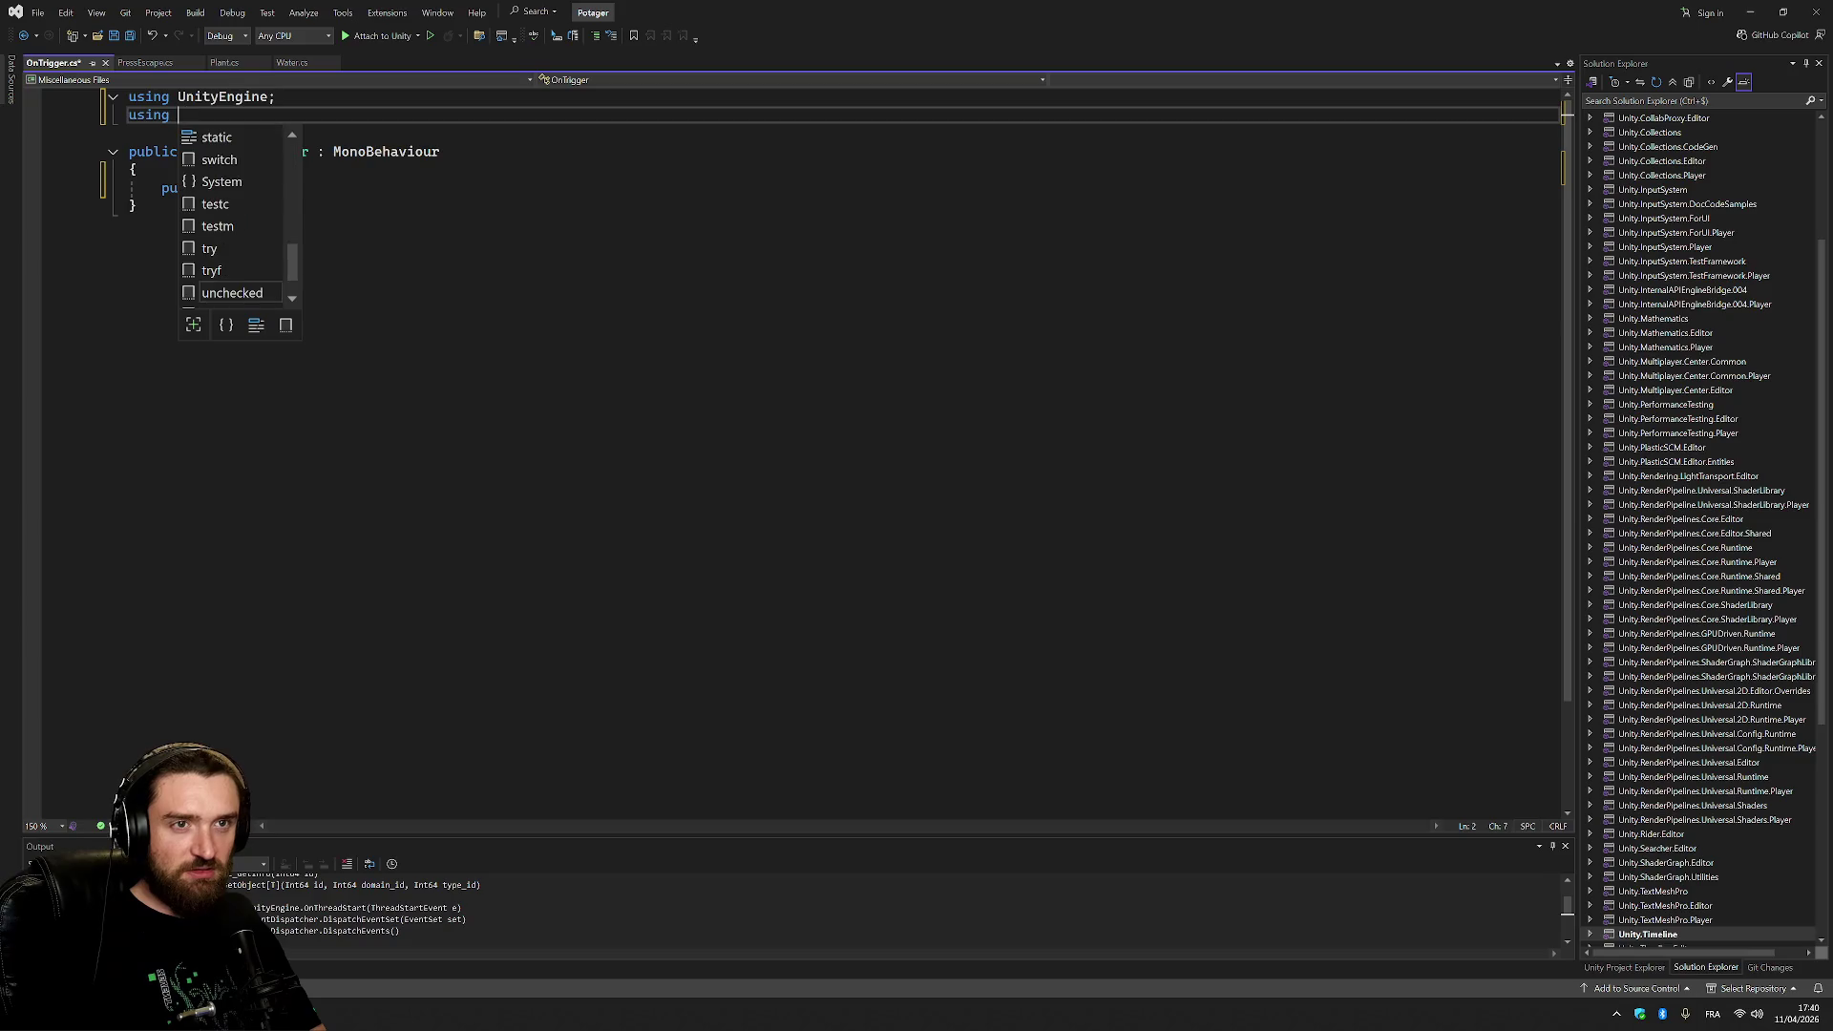
pyautogui.write('Trig')
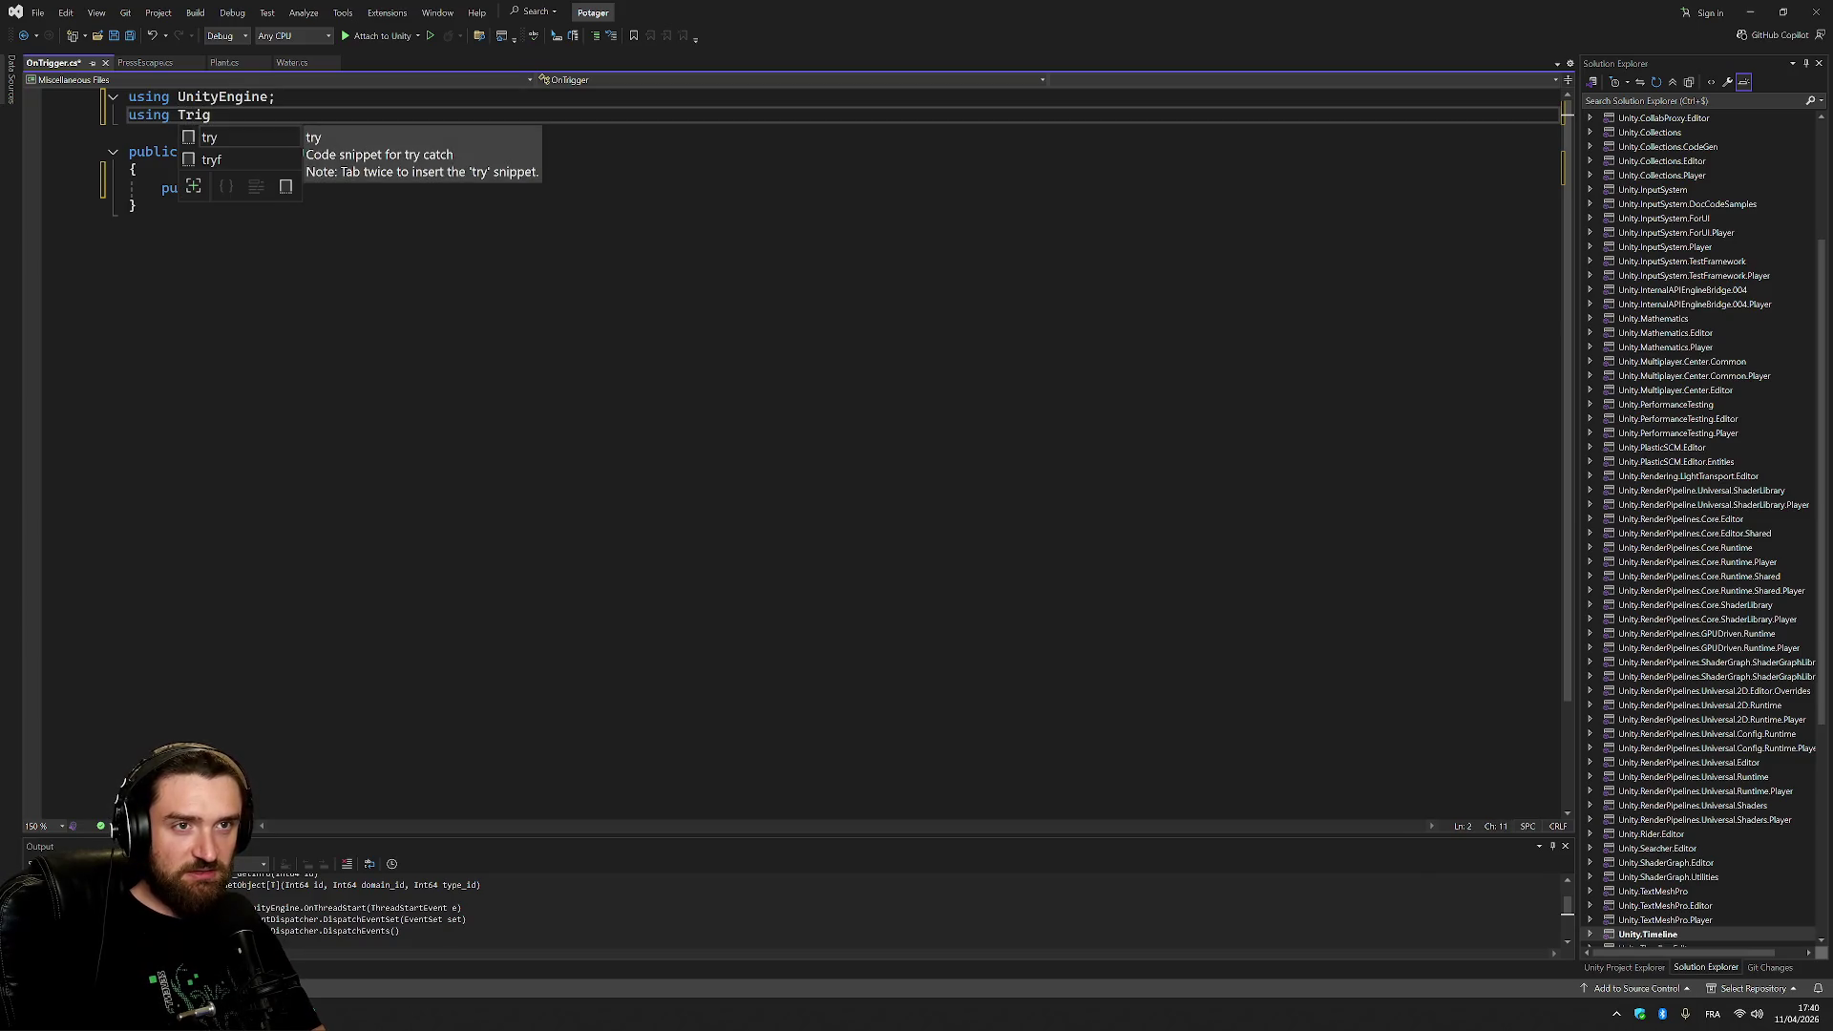
pyautogui.press('BackSpace')
pyautogui.press('BackSpace')
pyautogui.write('Unit')
pyautogui.hotkey('shift', 'Home')
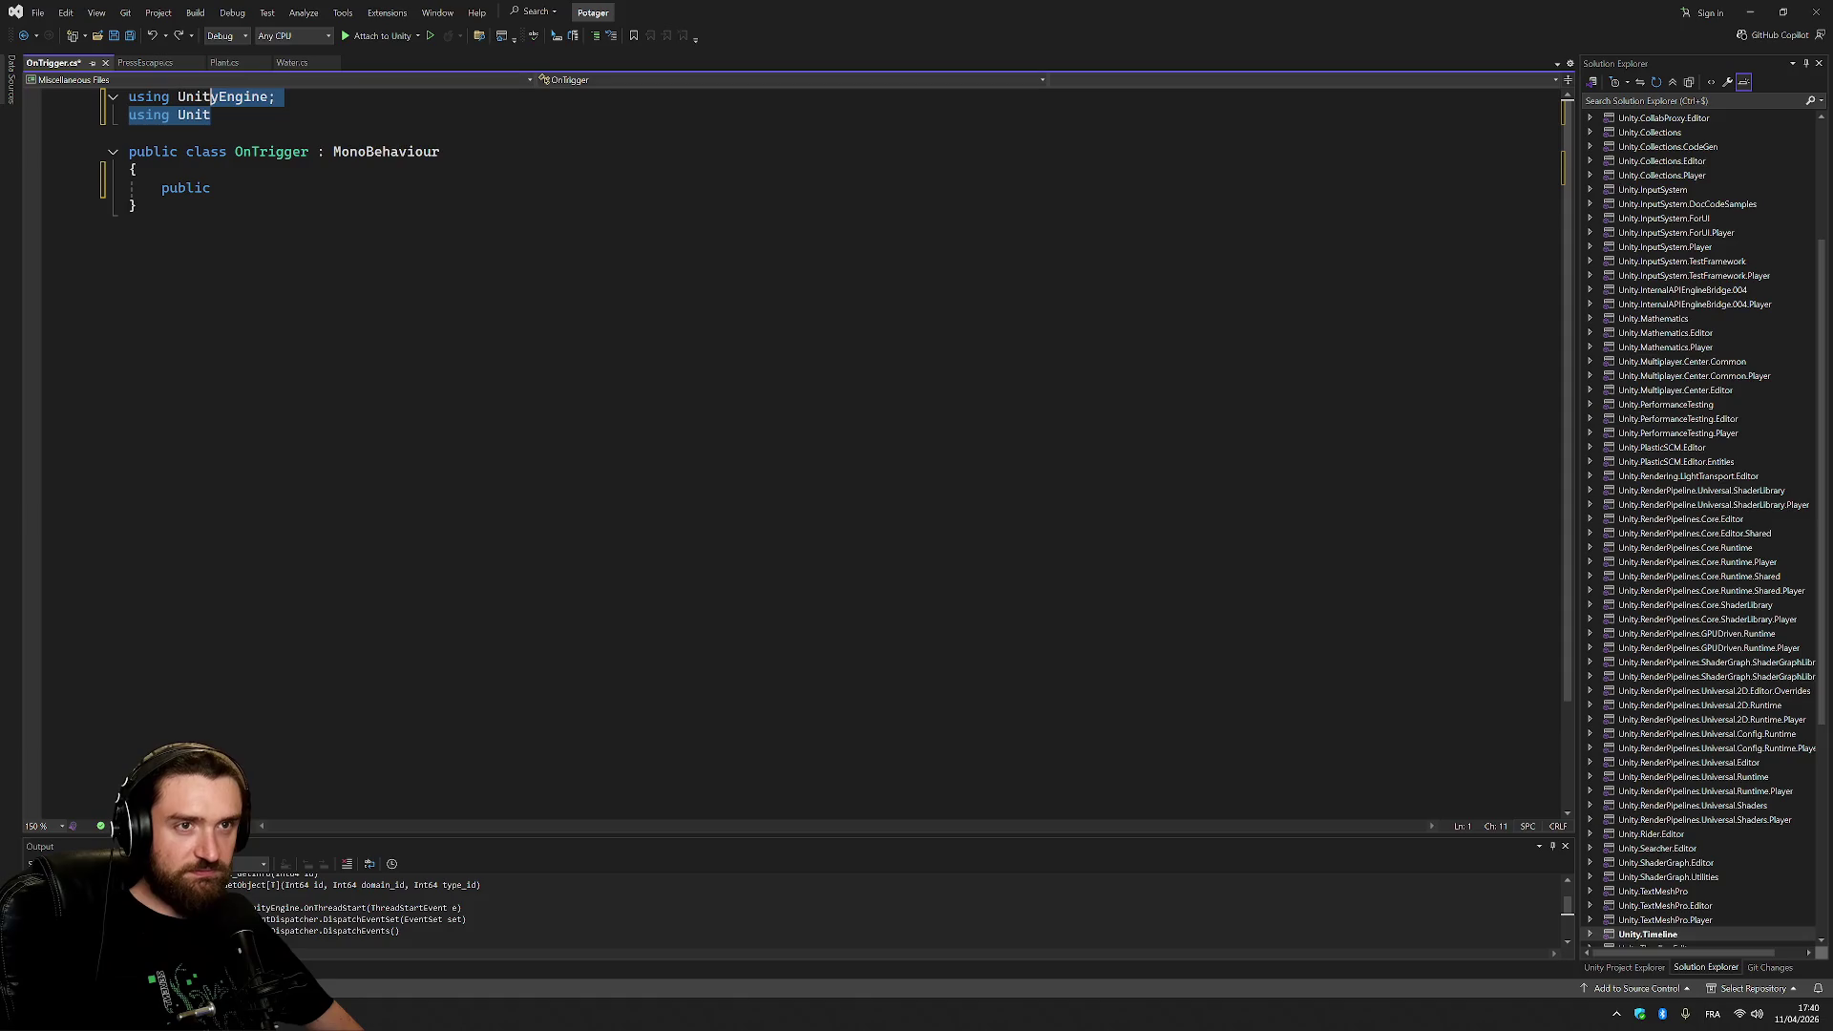
pyautogui.press('BackSpace')
pyautogui.press('BackSpace')
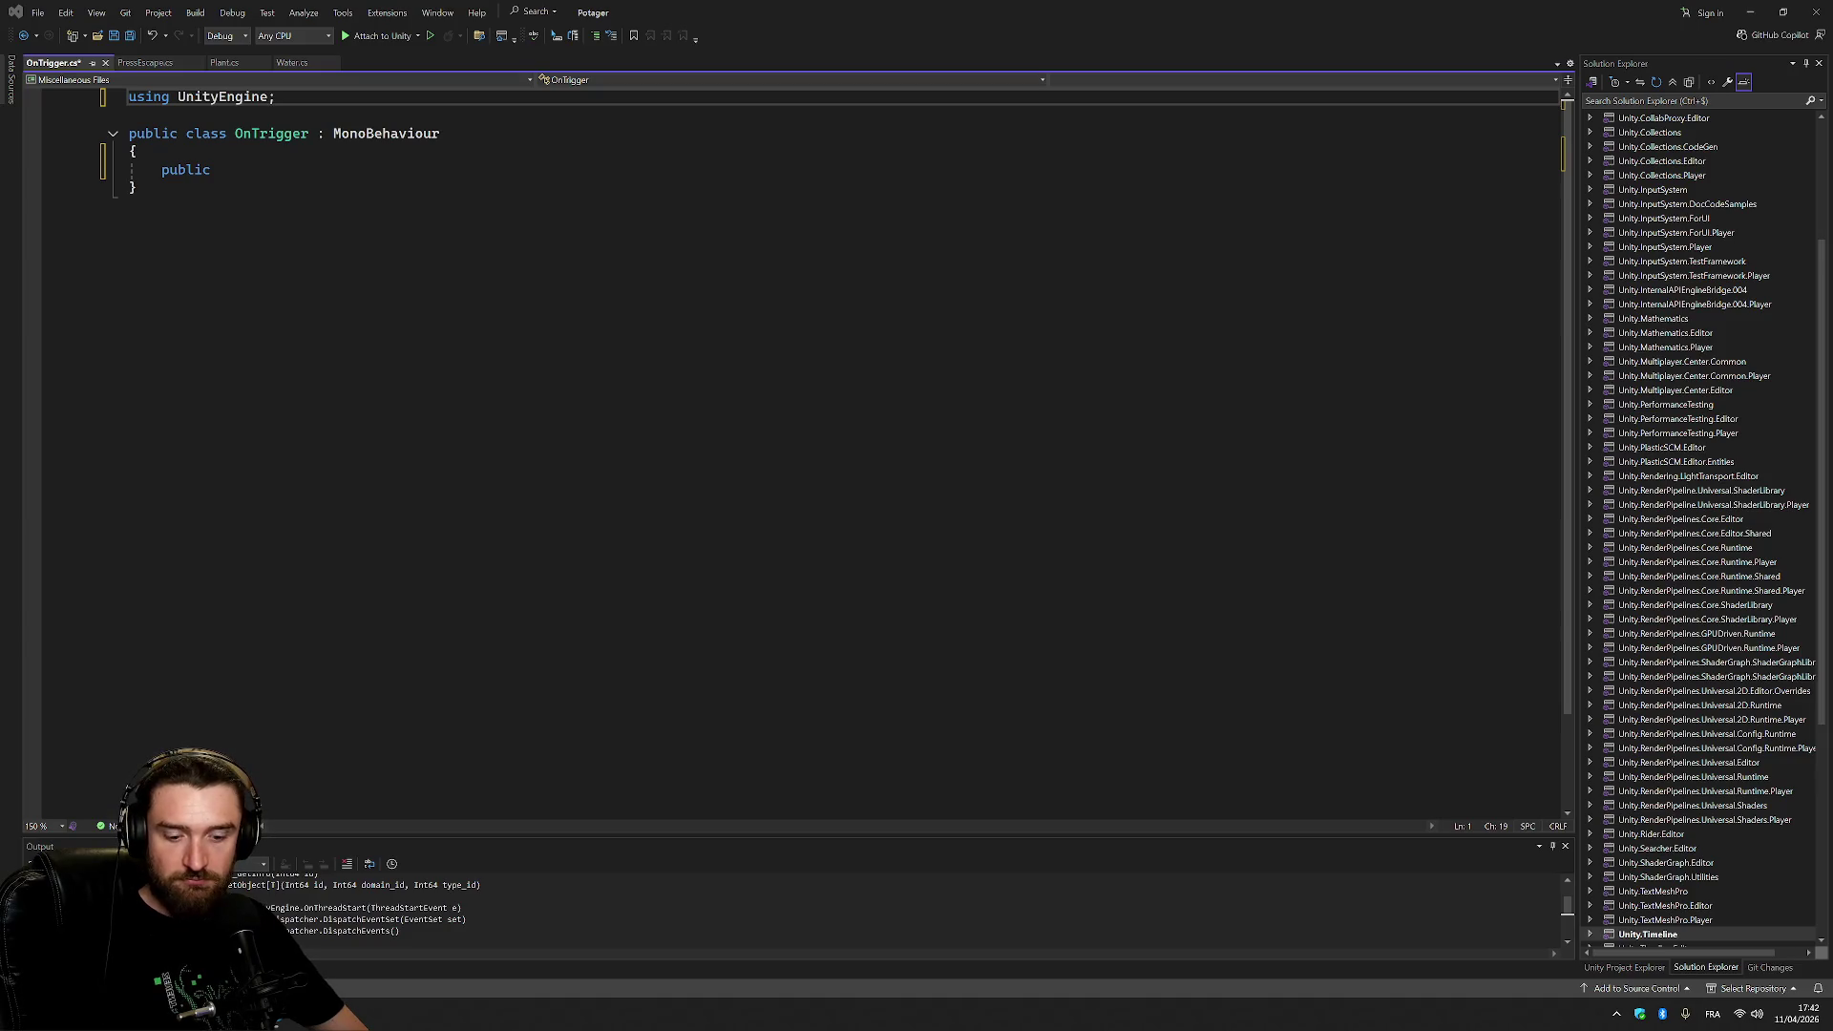
pyautogui.click(214, 169)
# Type OnTriggerEnter( after public, then undo those edits toward the default Start/Update template.
pyautogui.write('OnTriggerEnter')
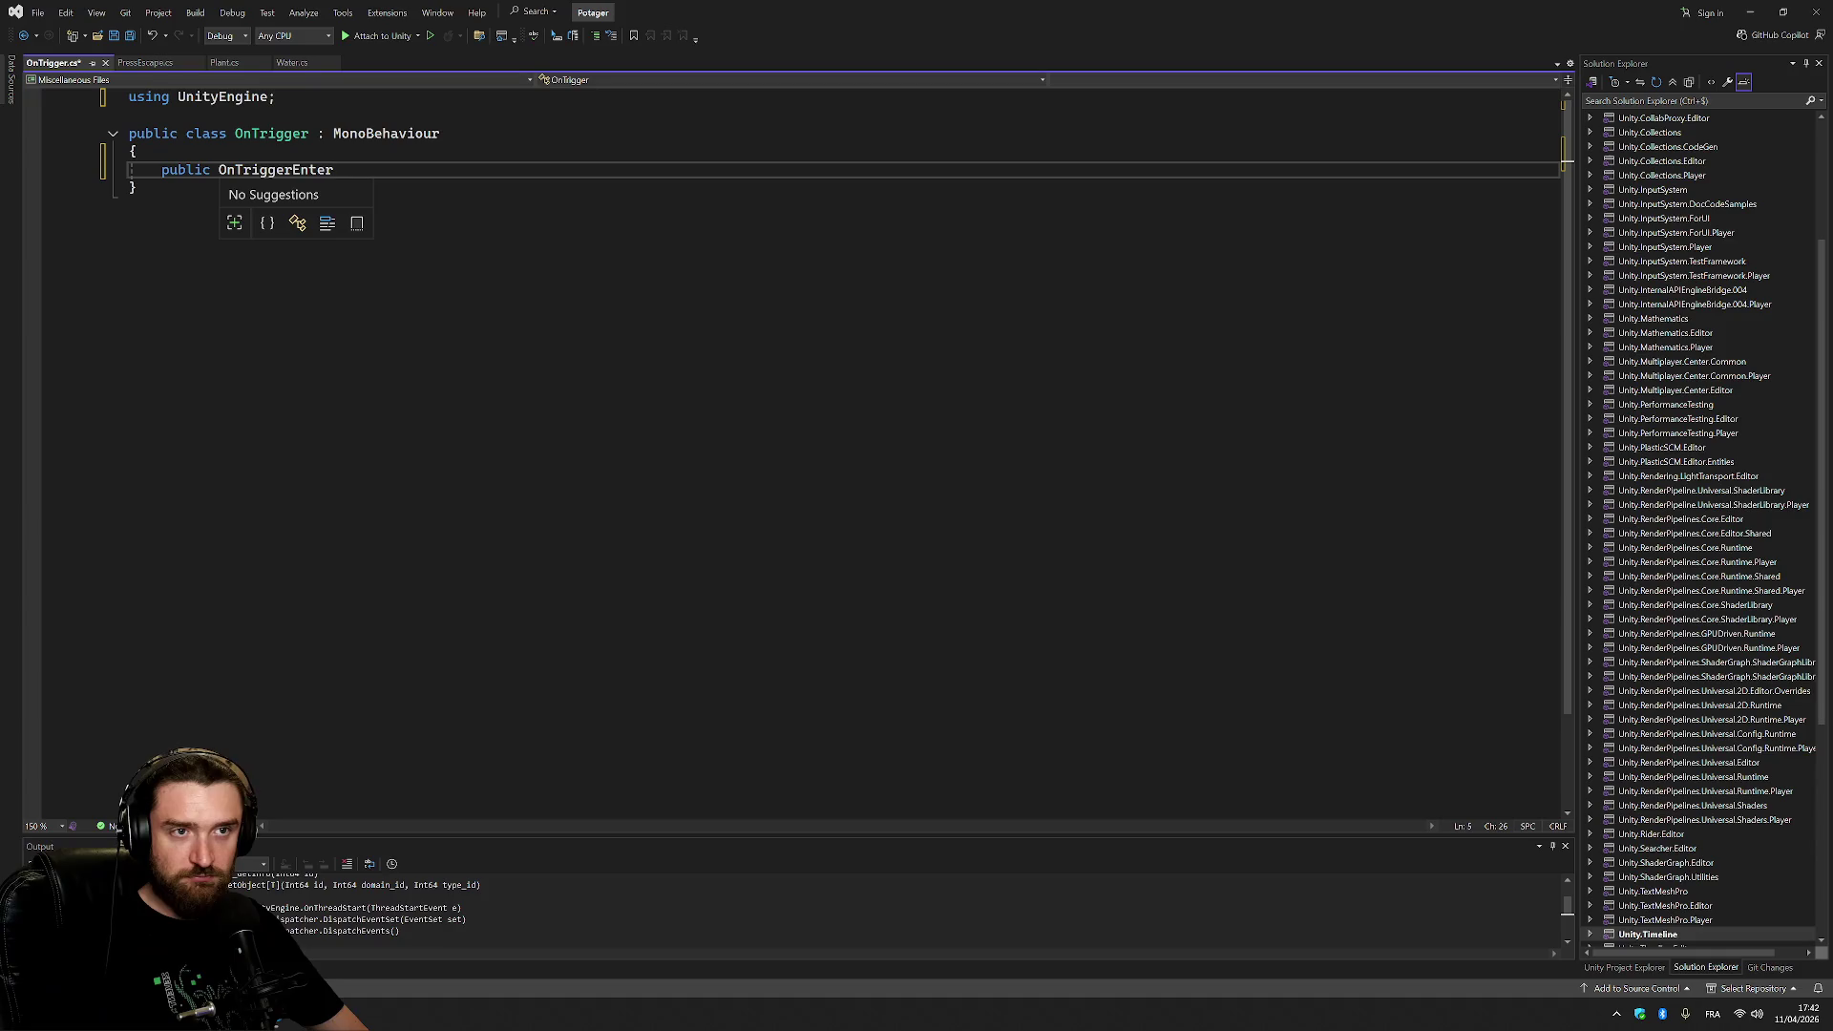
pyautogui.press('Escape')
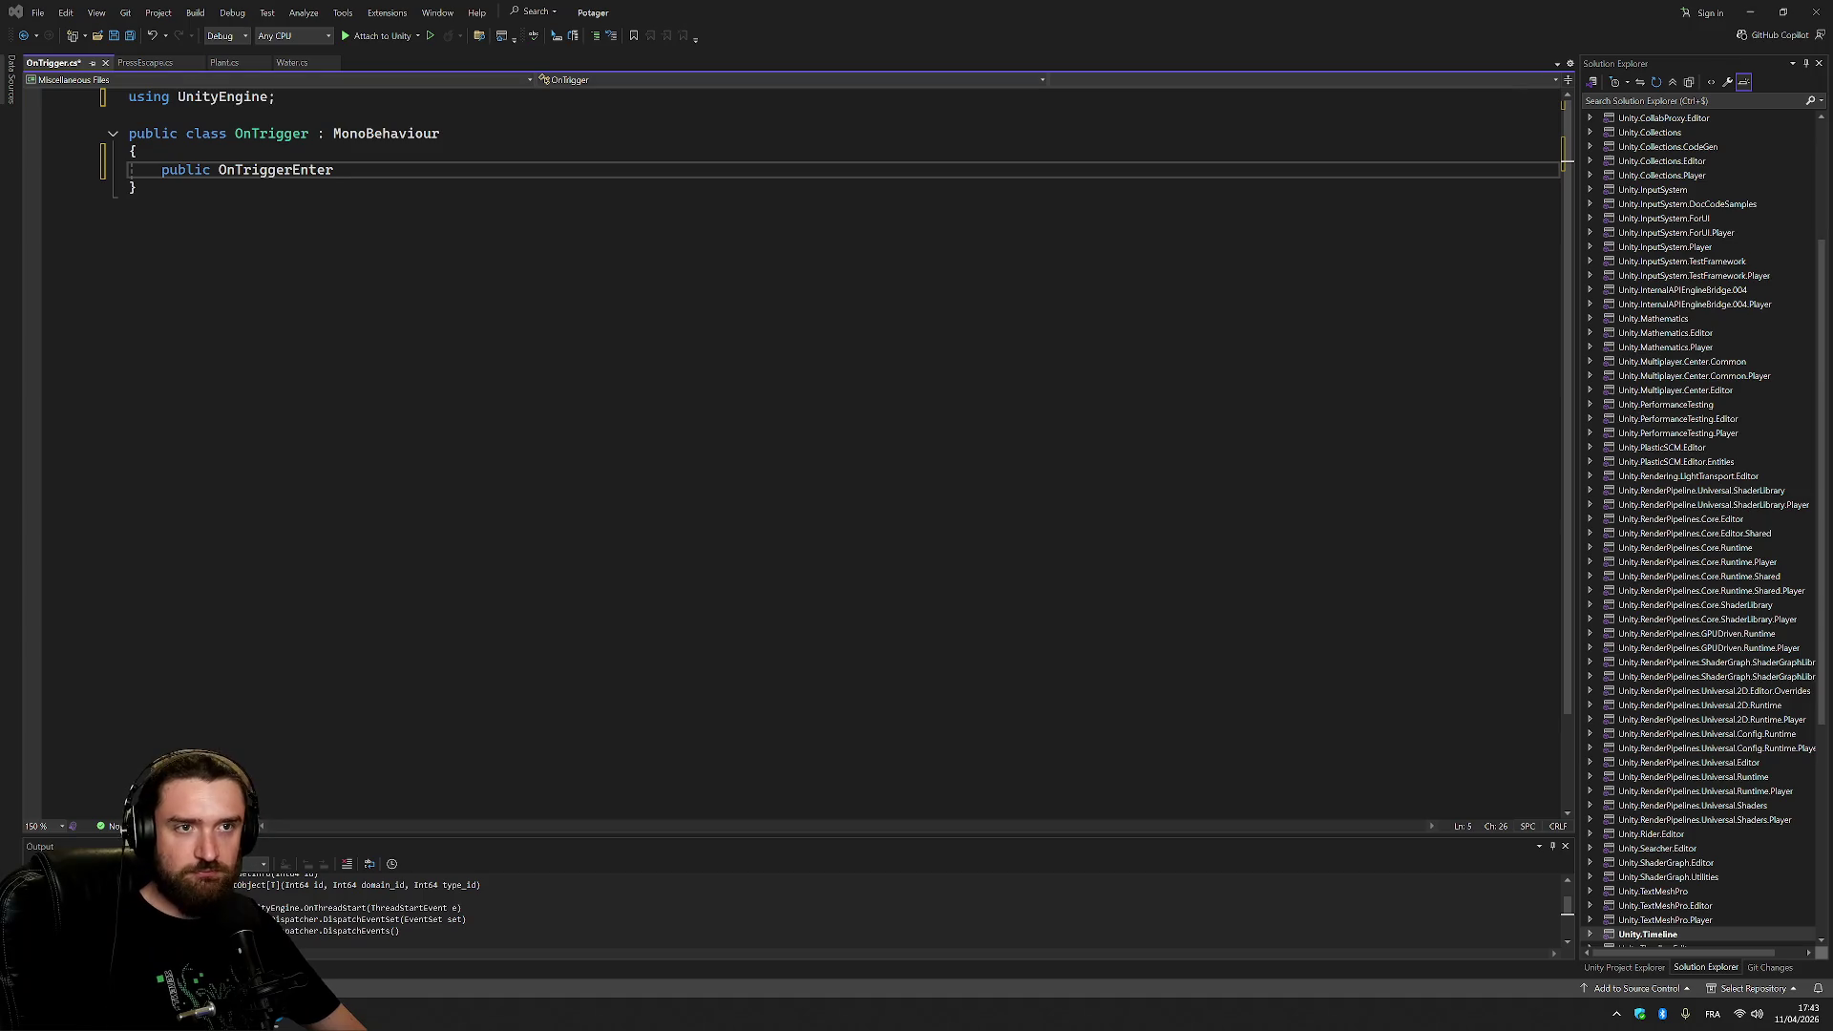
pyautogui.hotkey('alt', 'Tab')
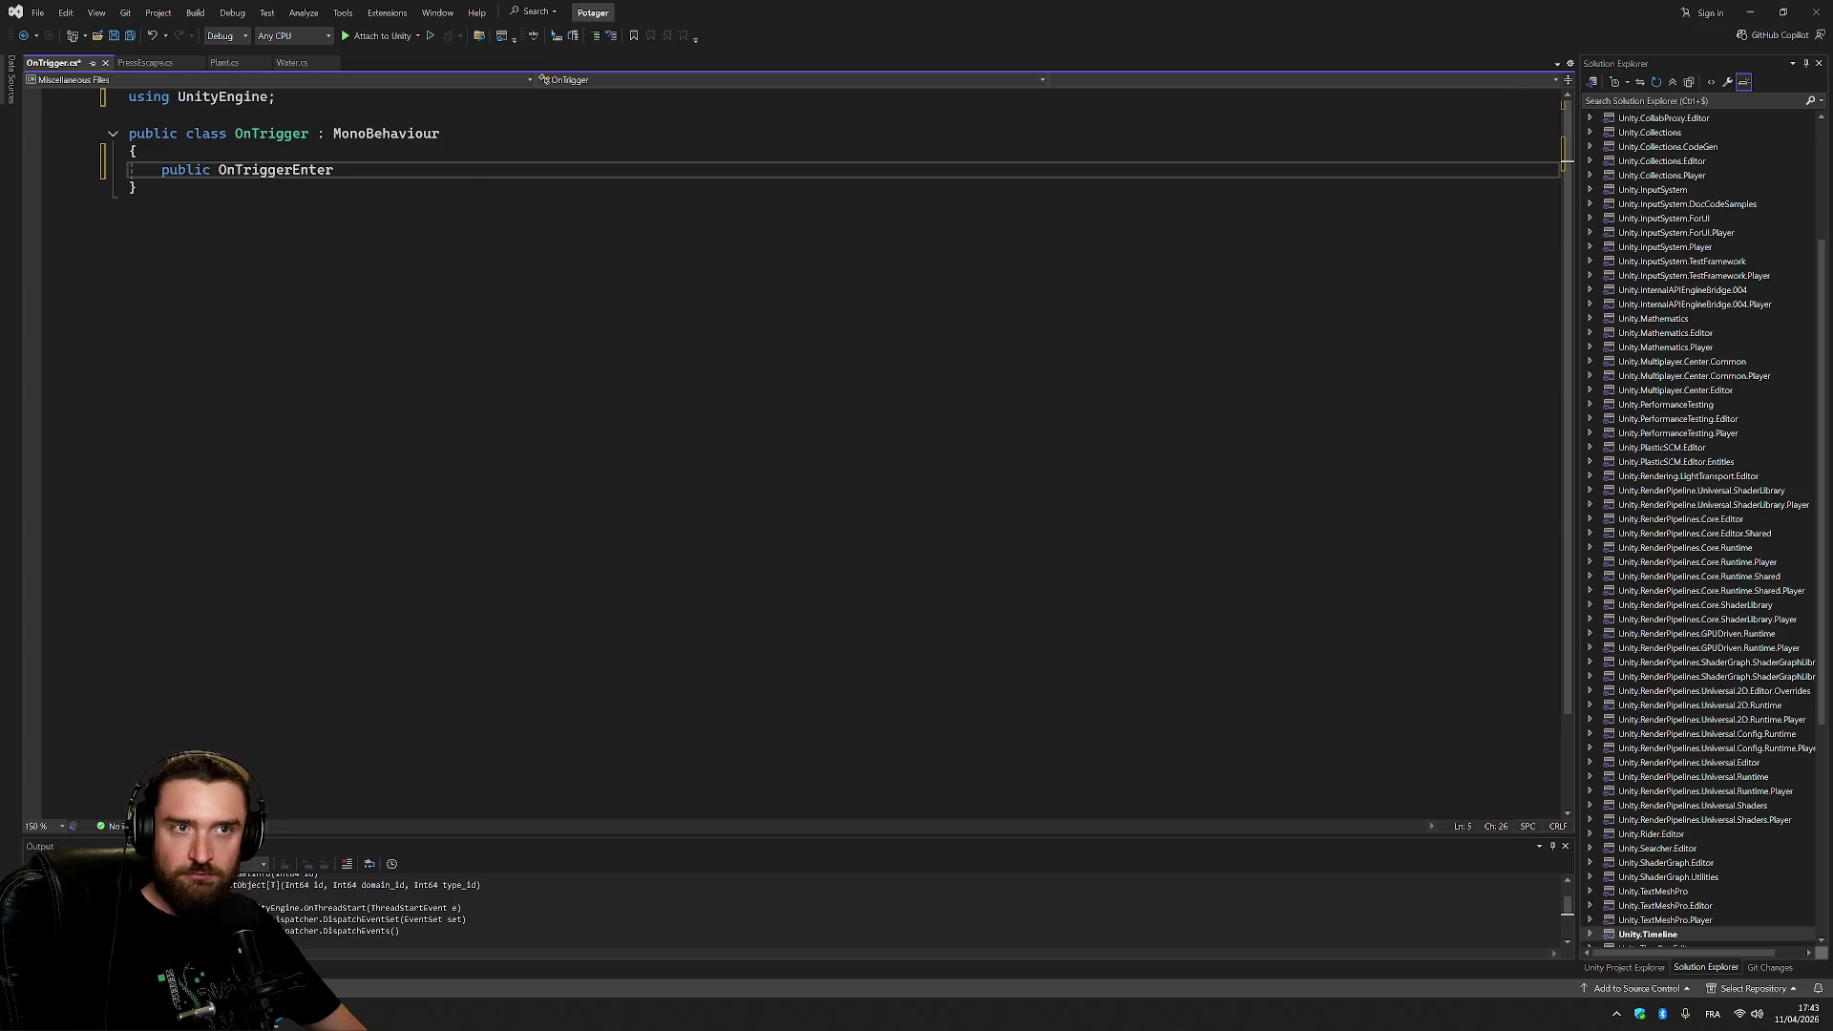
pyautogui.write('(')
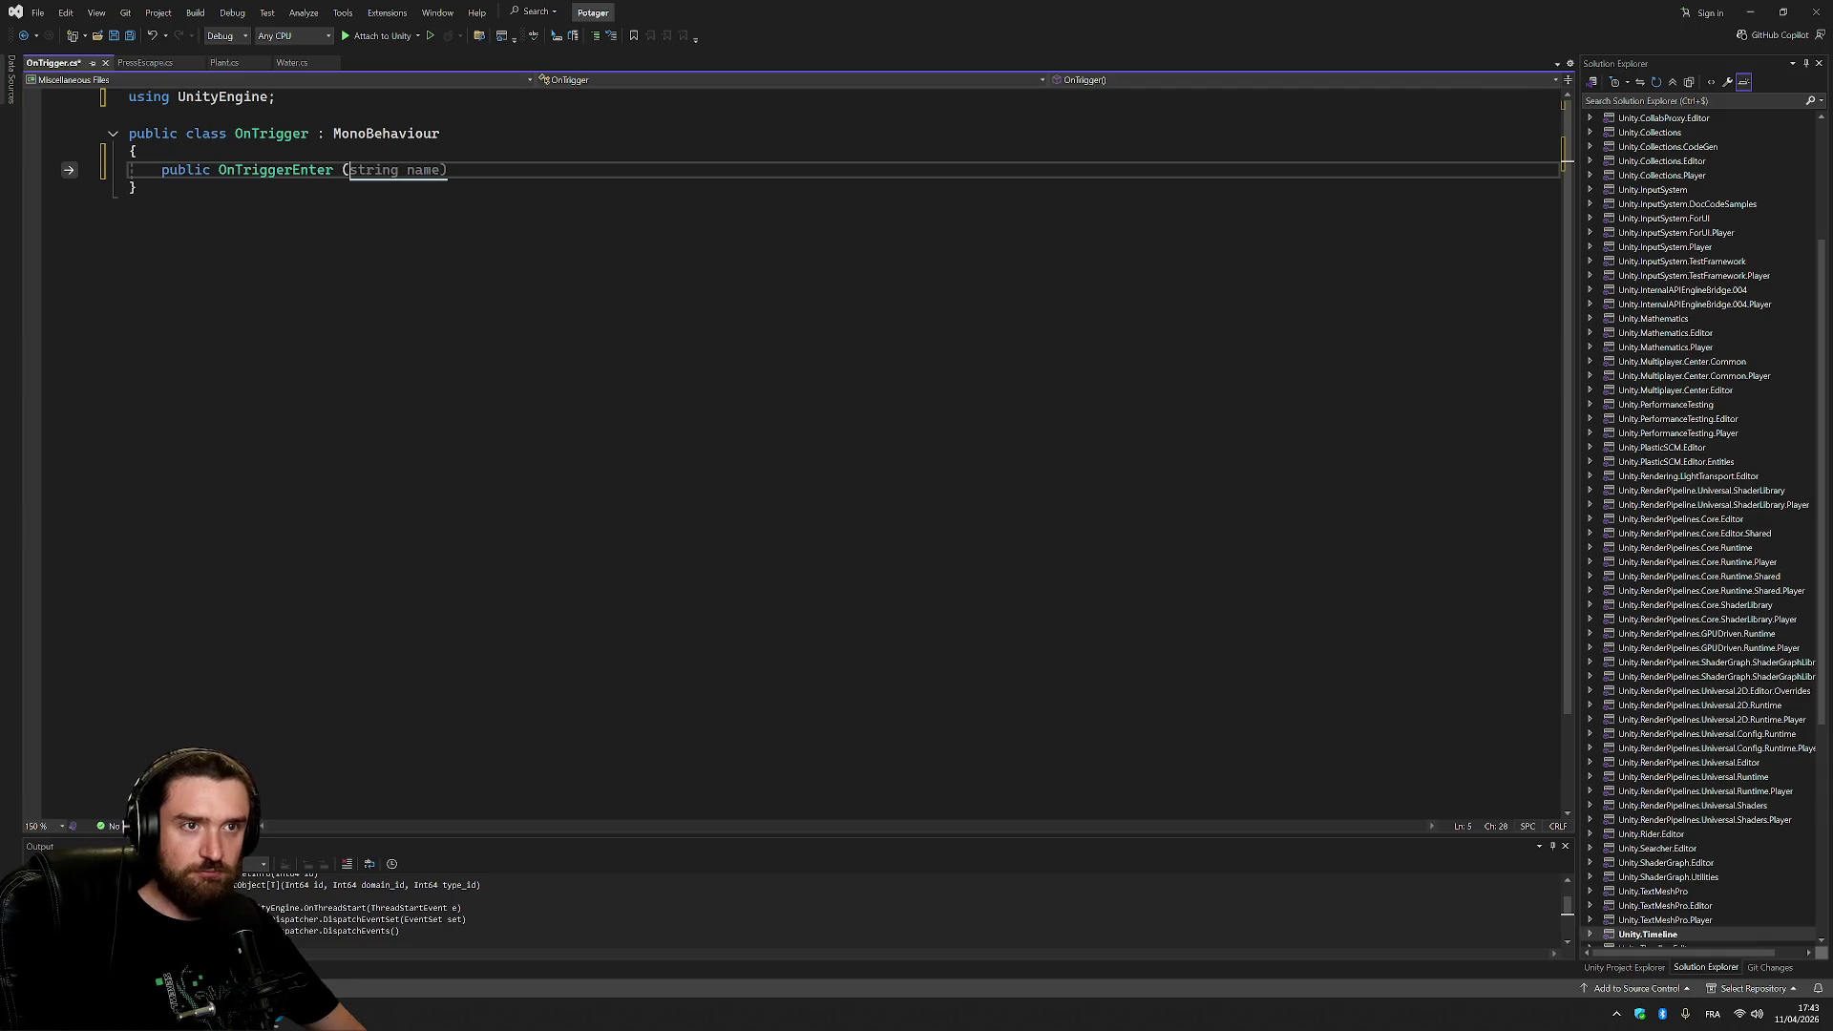
pyautogui.hotkey('ctrl', 'z')
pyautogui.hotkey('ctrl', 'z')
pyautogui.hotkey('ctrl', 'z')
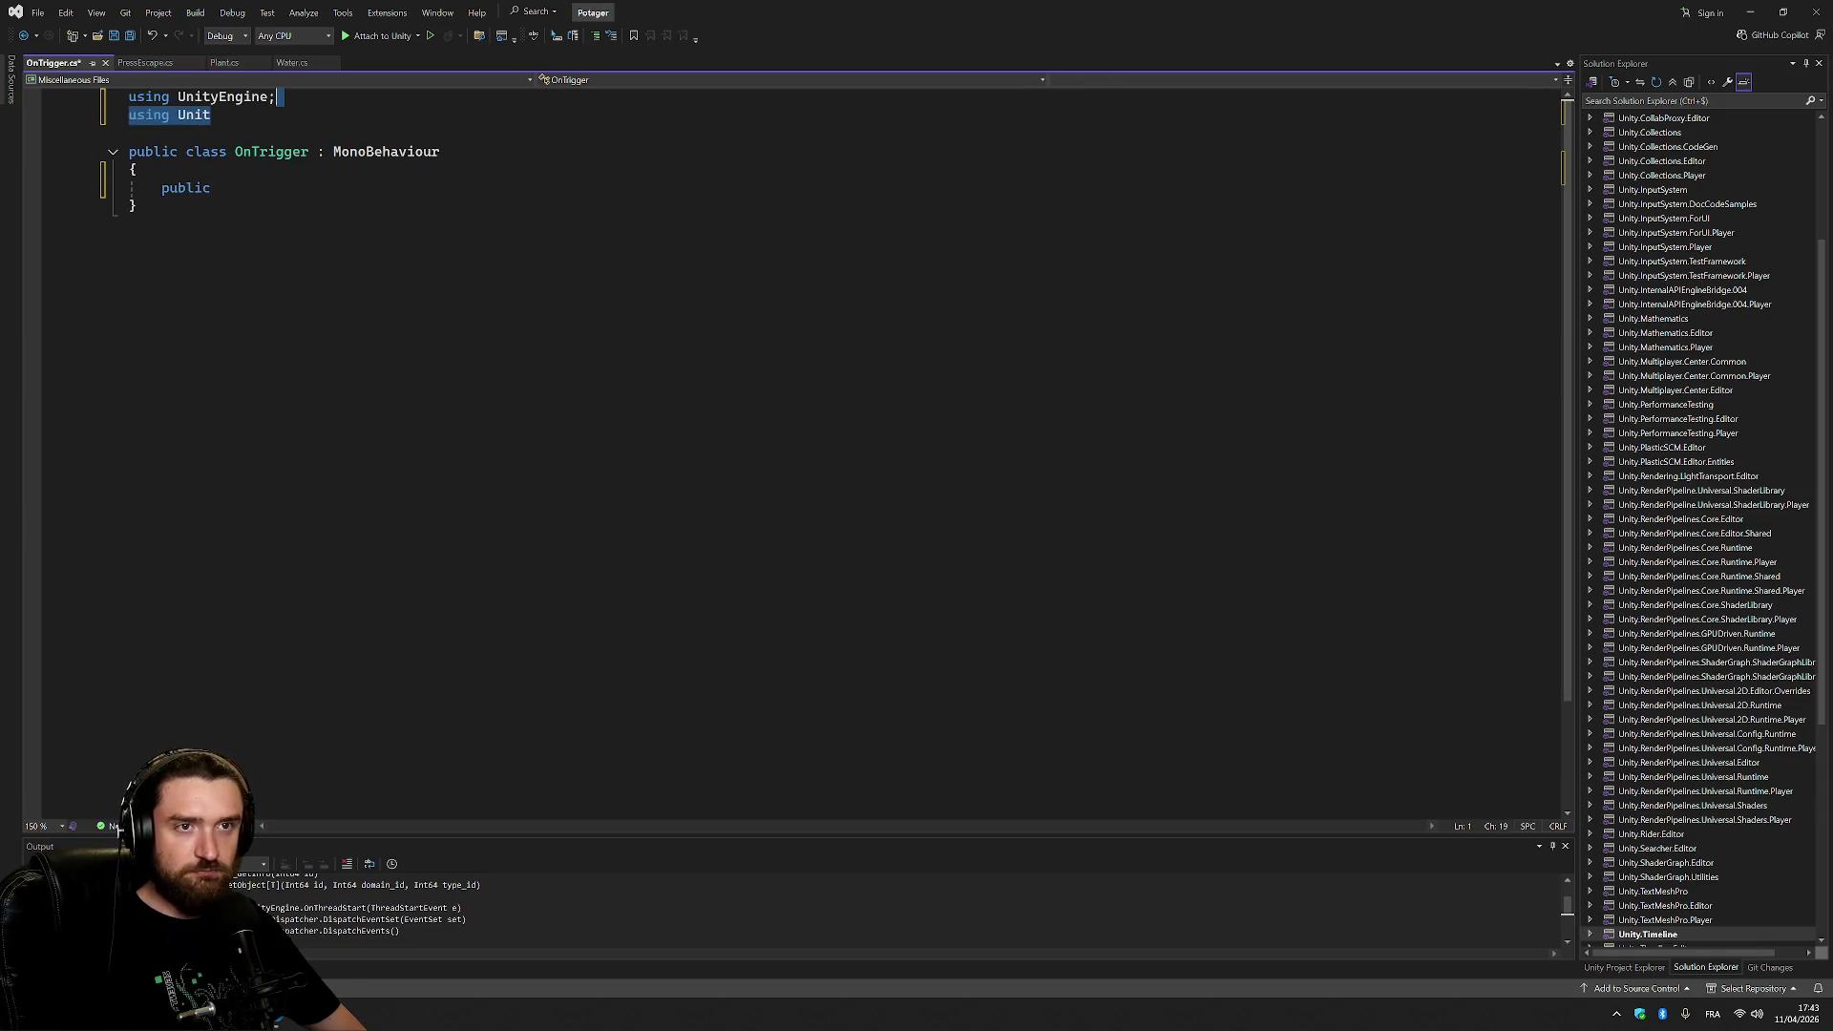
pyautogui.hotkey('ctrl', 'z')
pyautogui.hotkey('ctrl', 'z')
pyautogui.hotkey('ctrl', 'z')
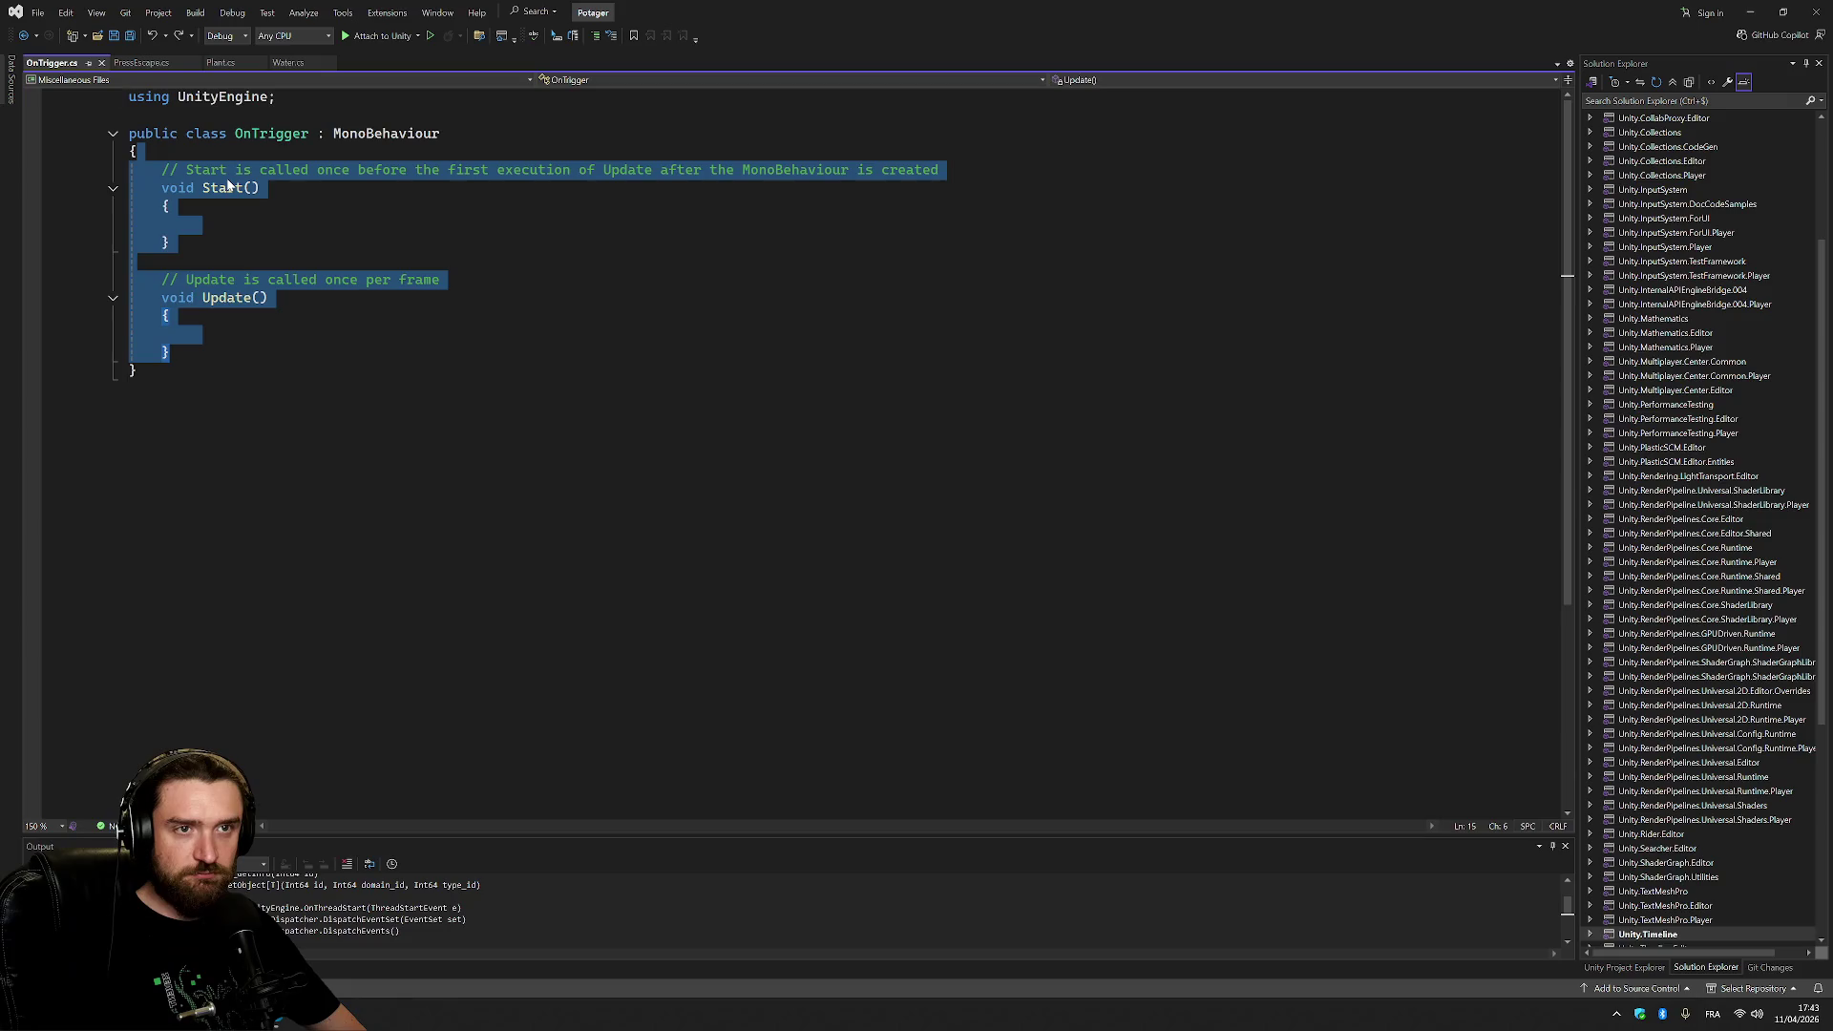
# Declare public void OnTriggerEnter() on a new line below the Update method.
pyautogui.click(172, 351)
pyautogui.press('Return')
pyautogui.write('pu')
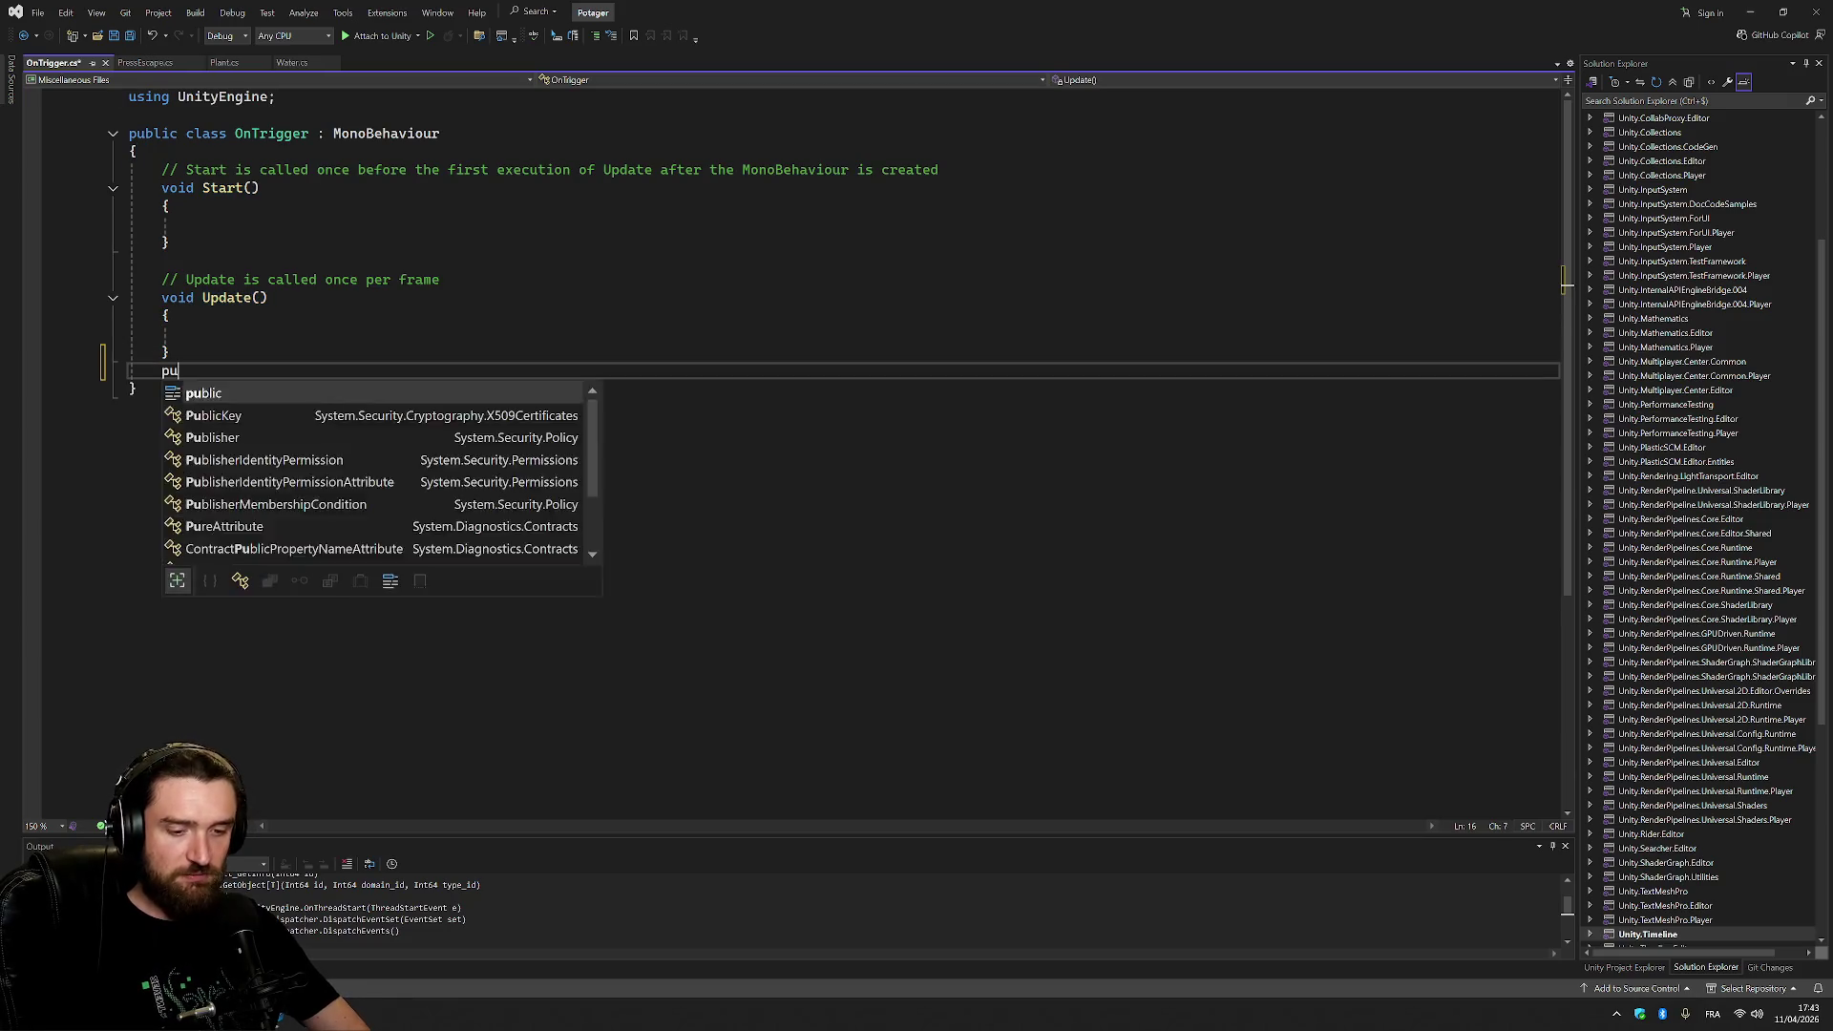
pyautogui.write('blic v')
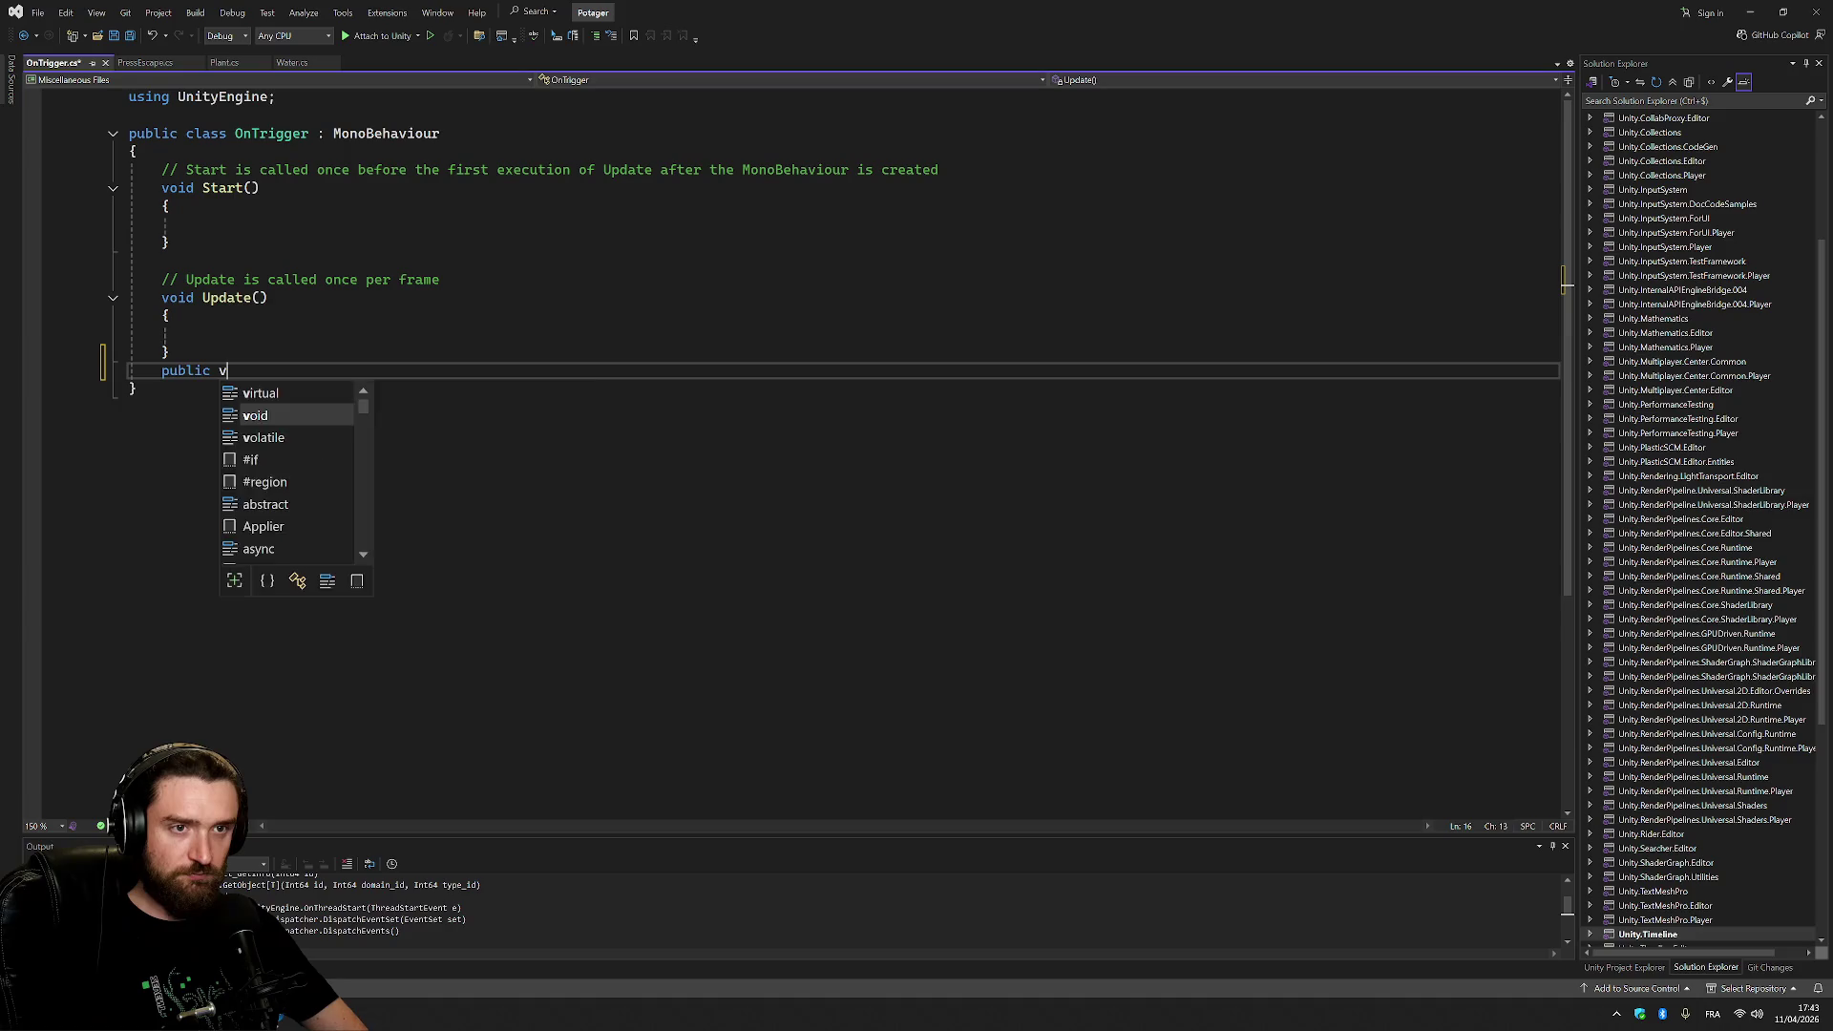
pyautogui.write('oid OnTriggerEnter')
pyautogui.hotkey('ctrl', '.')
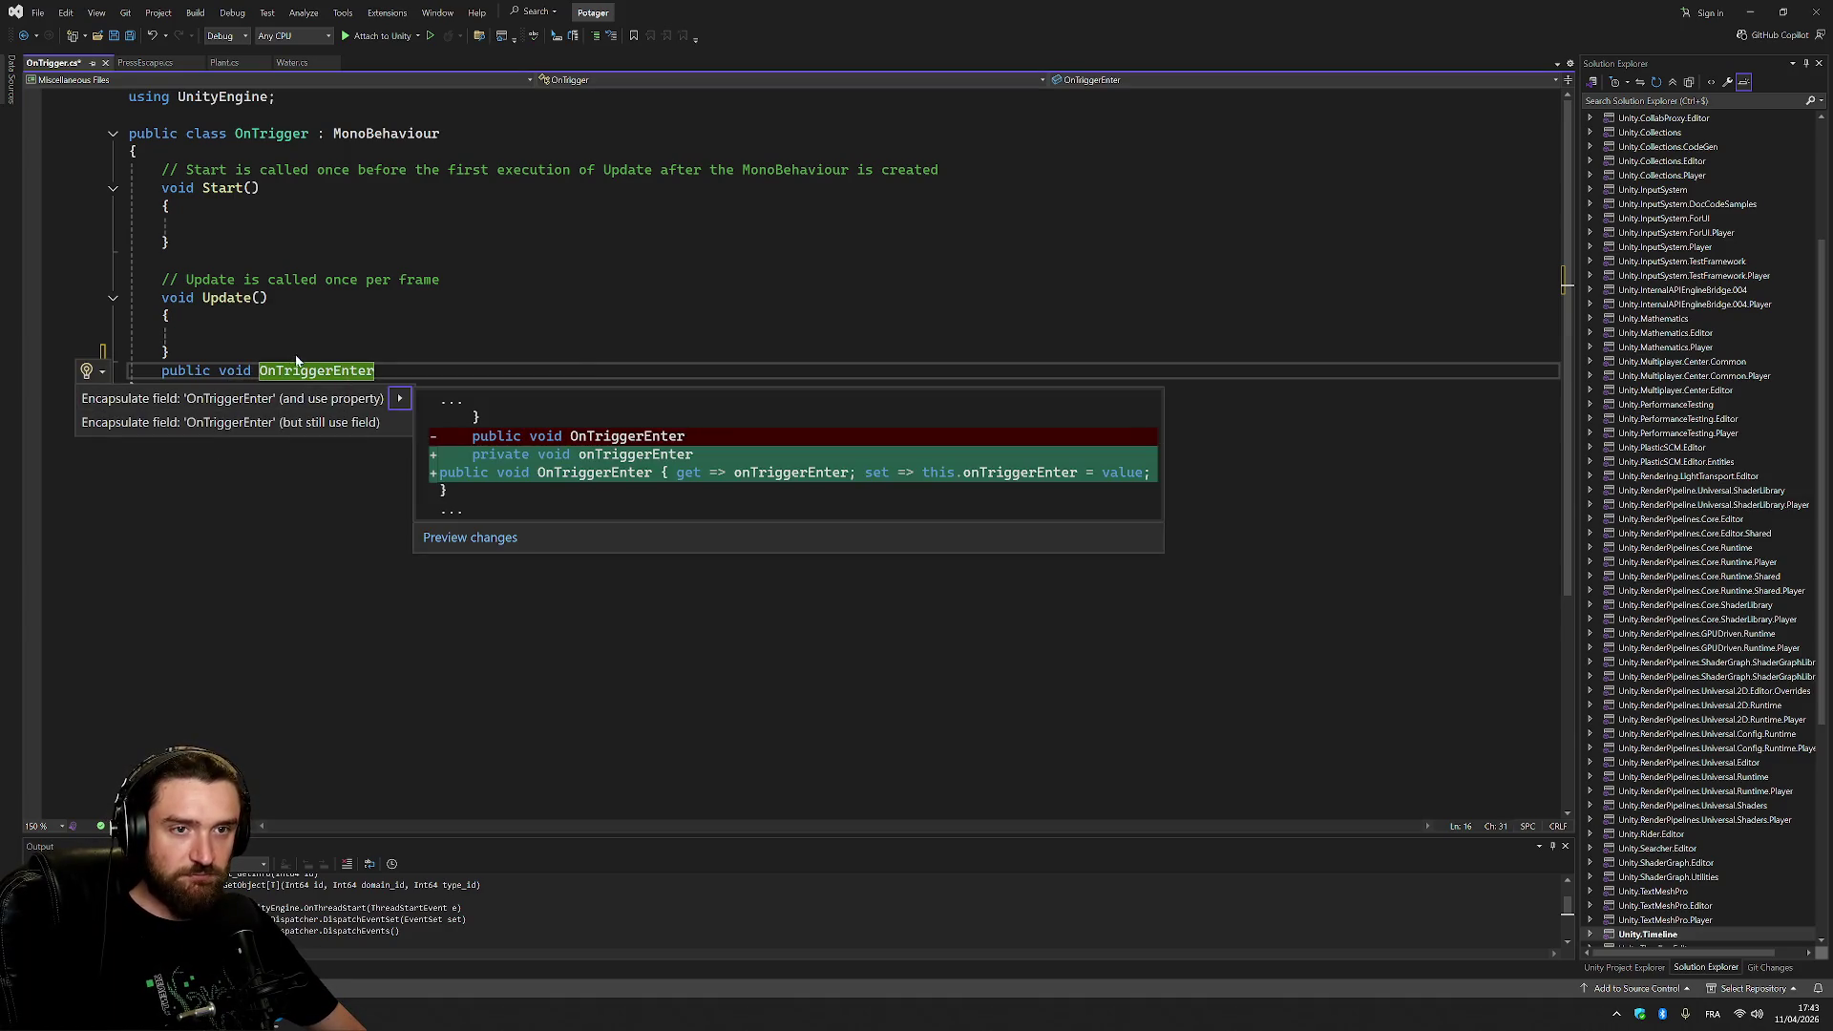
pyautogui.click(316, 370)
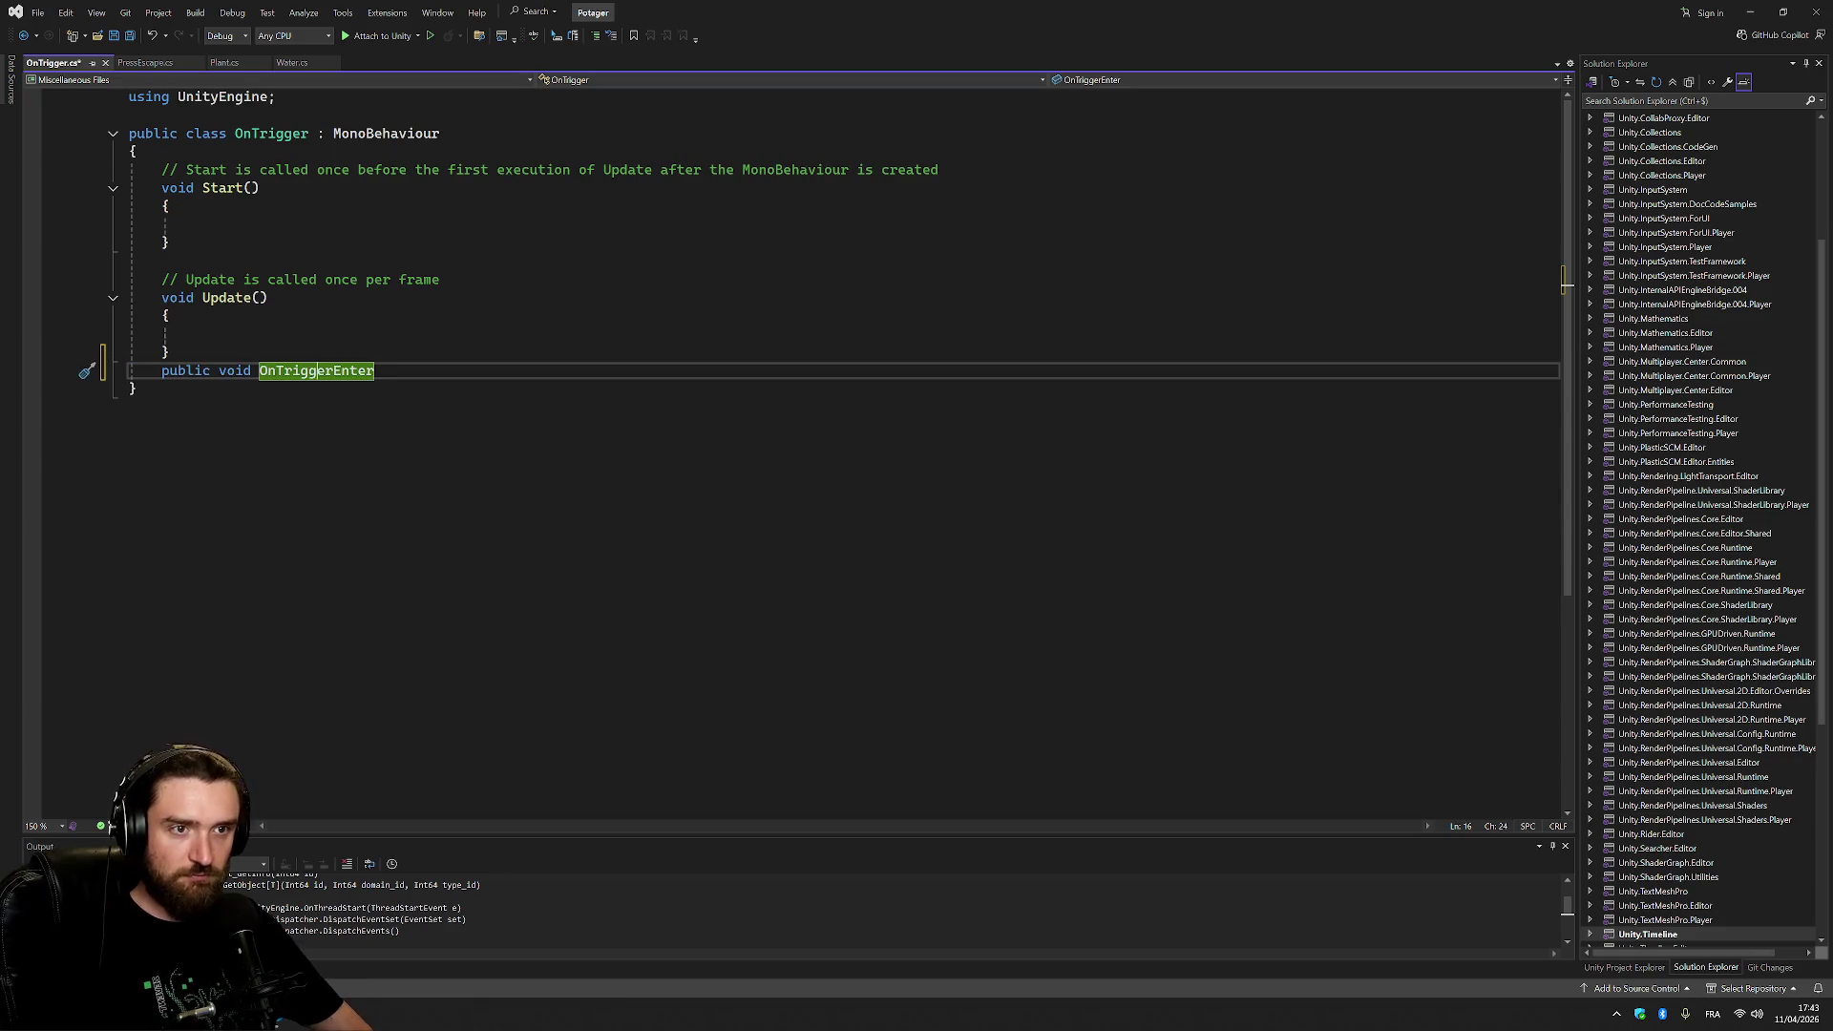
pyautogui.write('(')
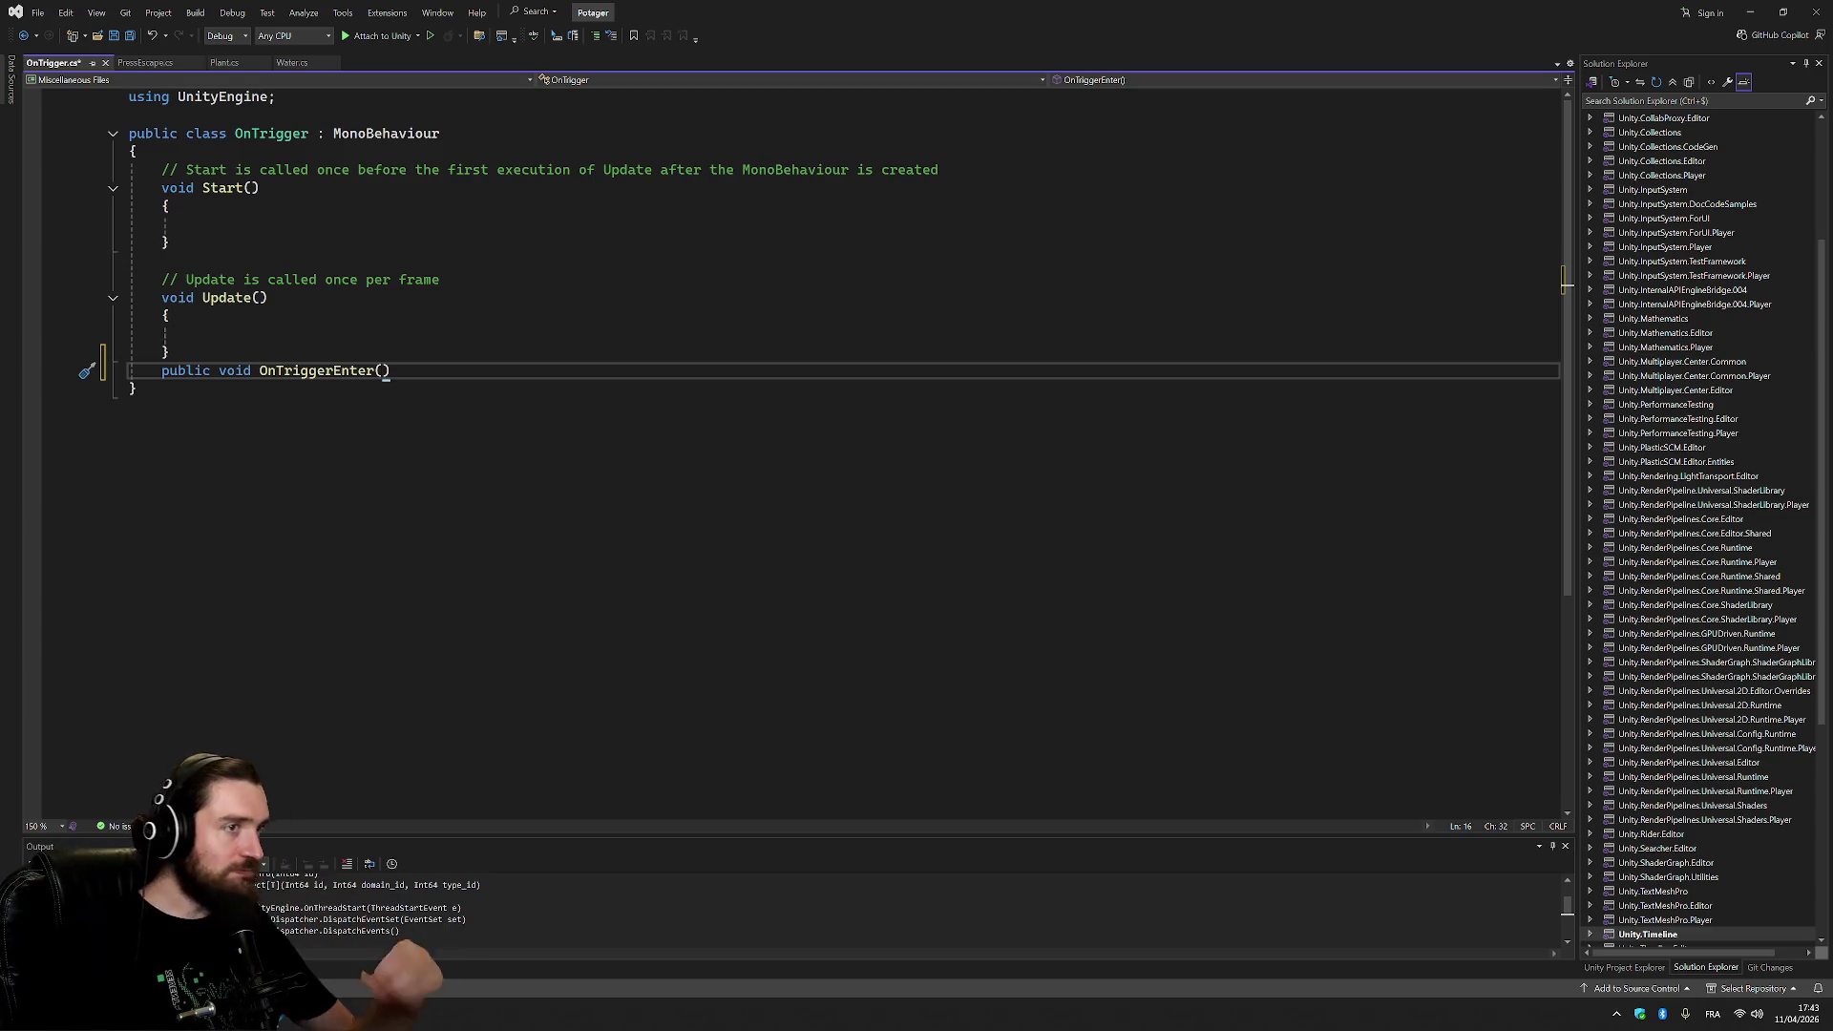
# Append ', Collider' after MonoBehaviour in the class header.
pyautogui.click(366, 134)
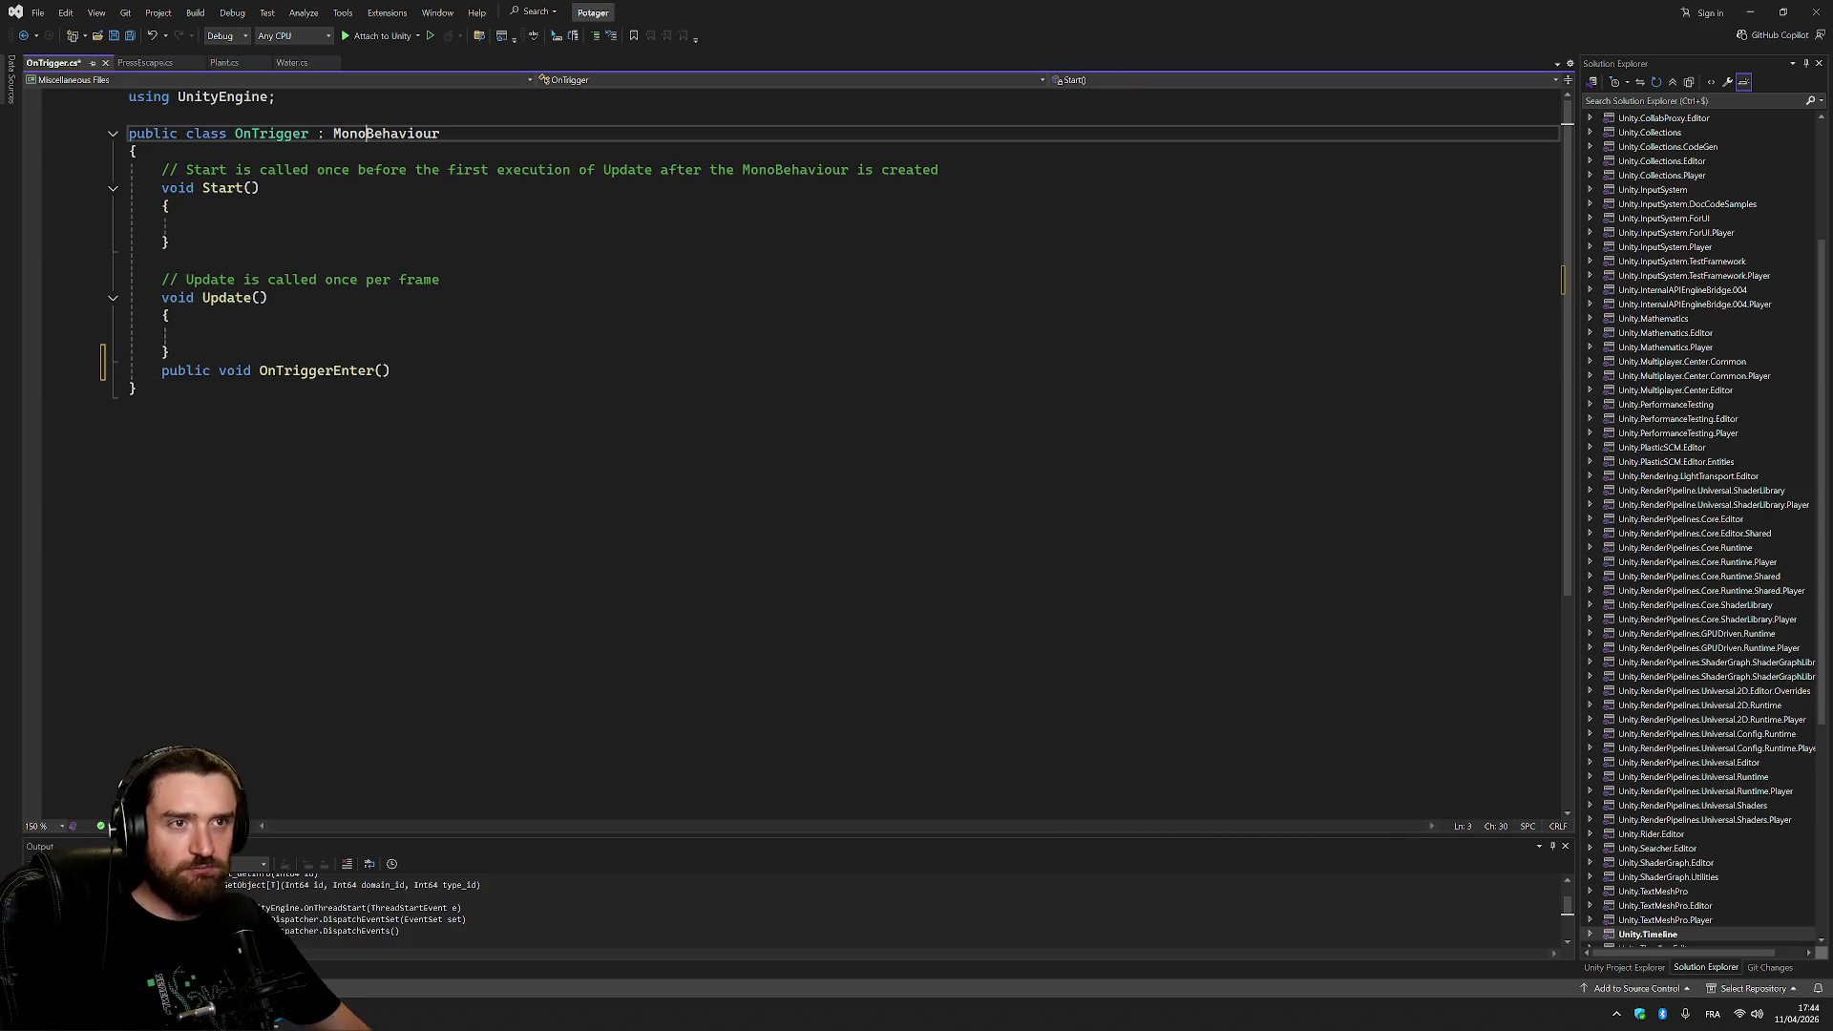
pyautogui.write(', ')
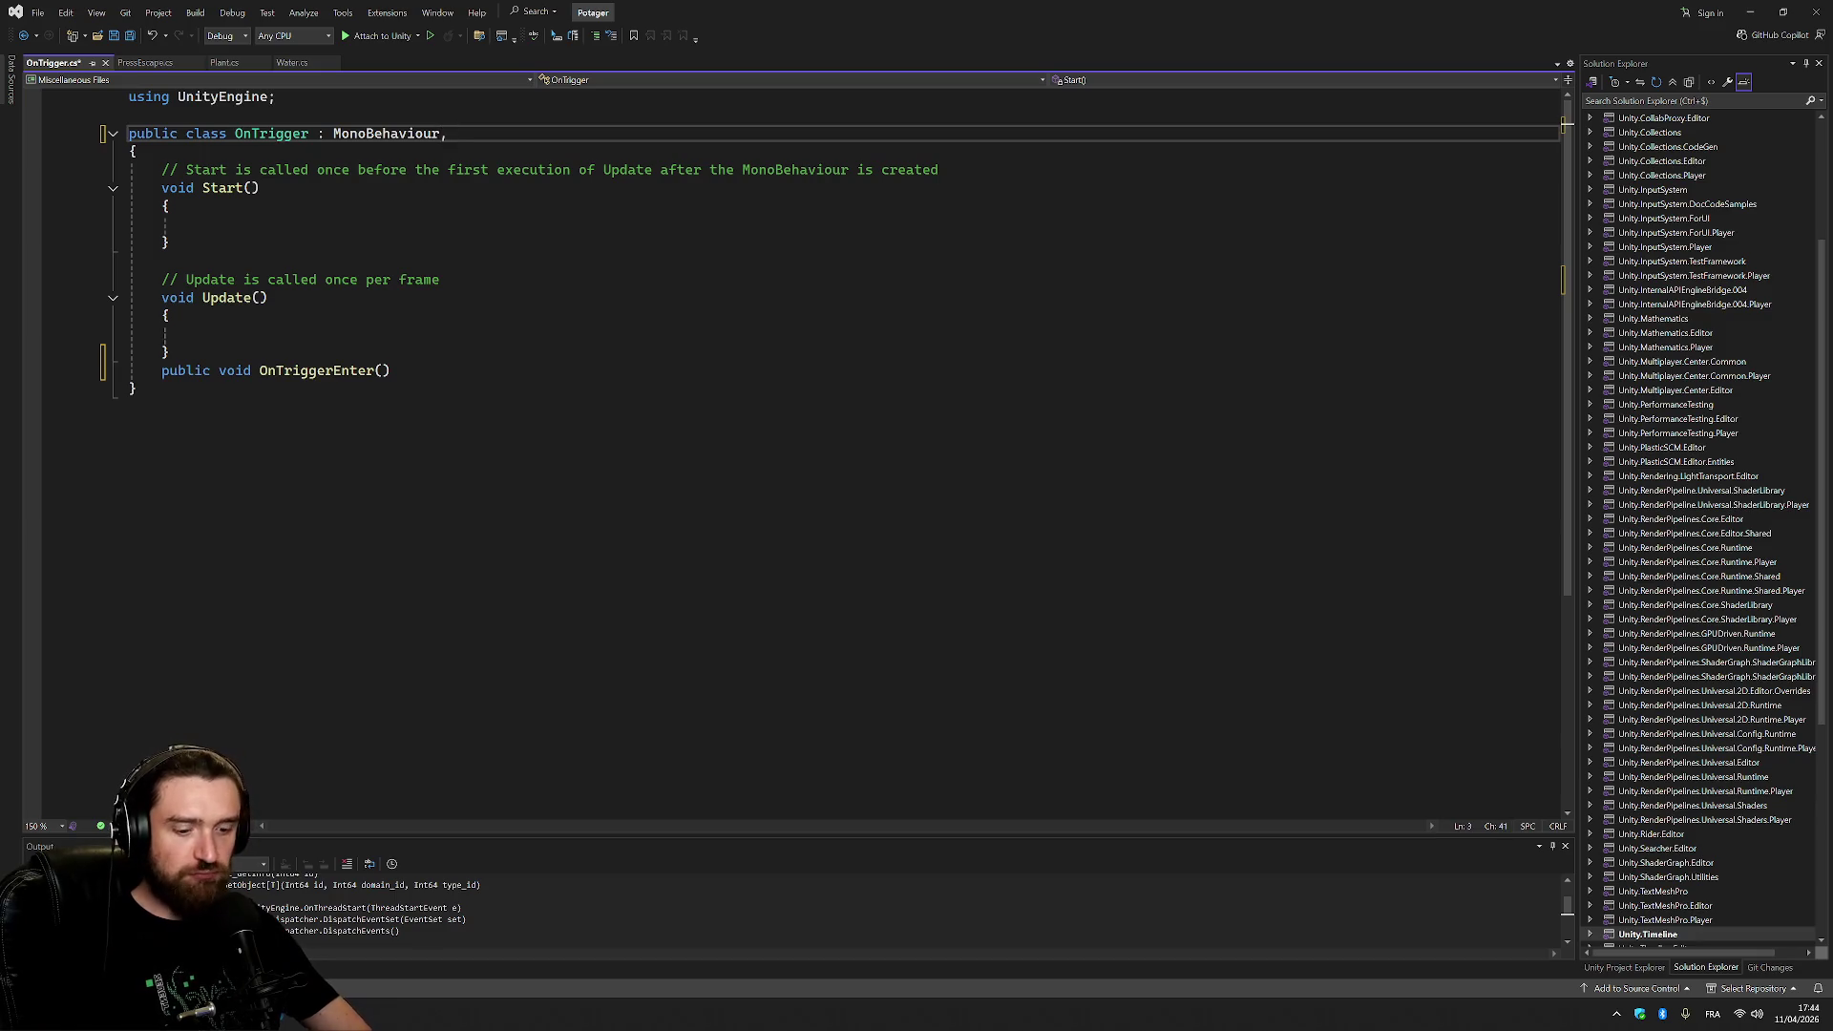
pyautogui.write('Cok')
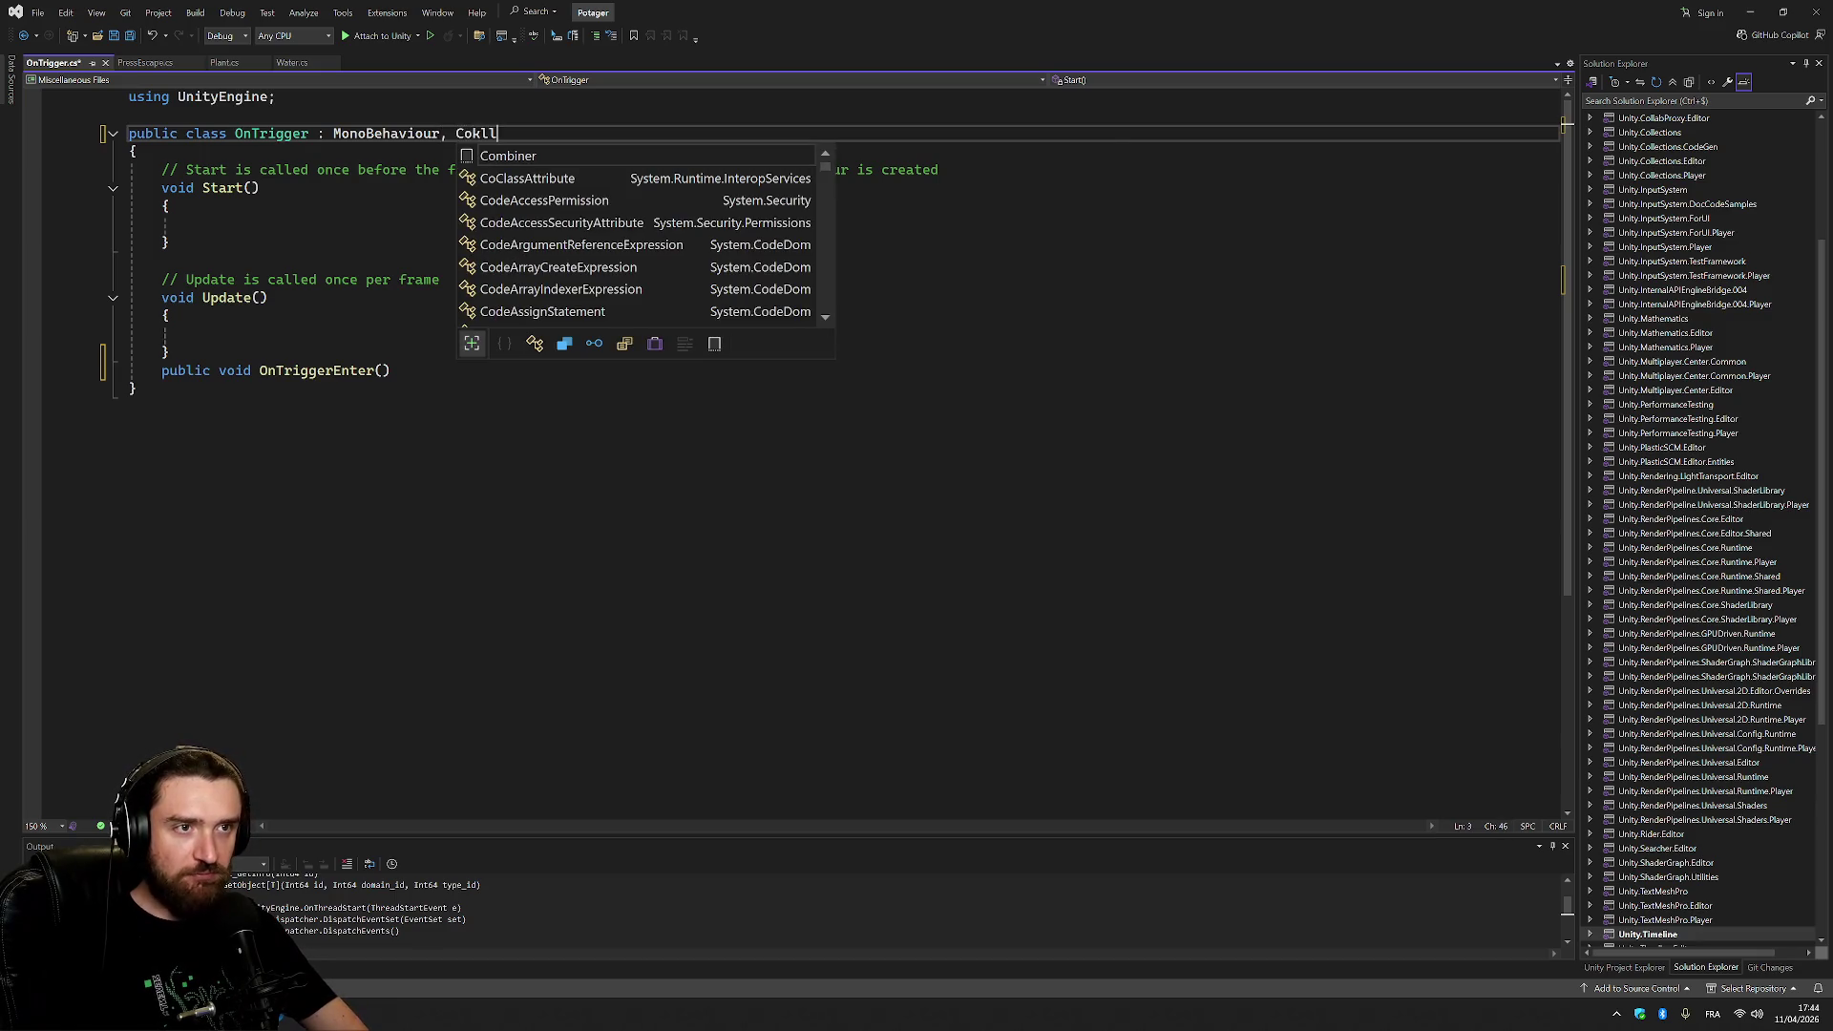
pyautogui.press('BackSpace')
pyautogui.write('ll')
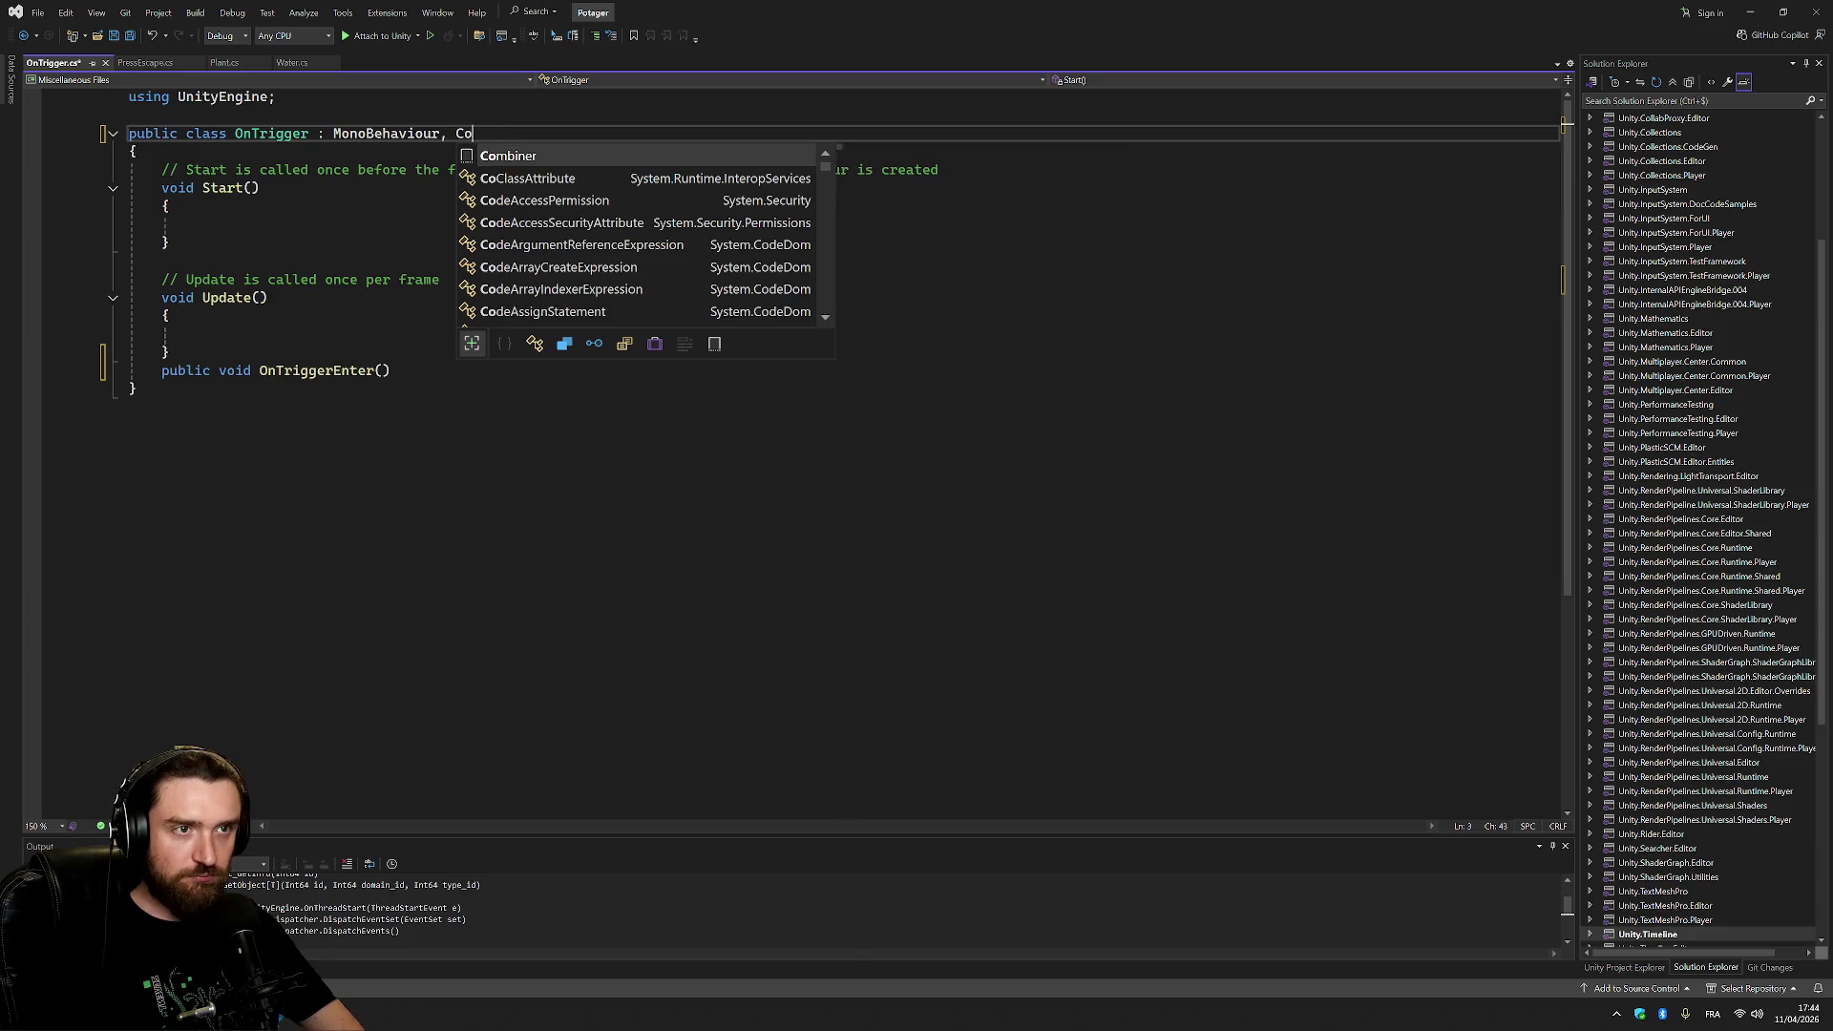
pyautogui.write('ider')
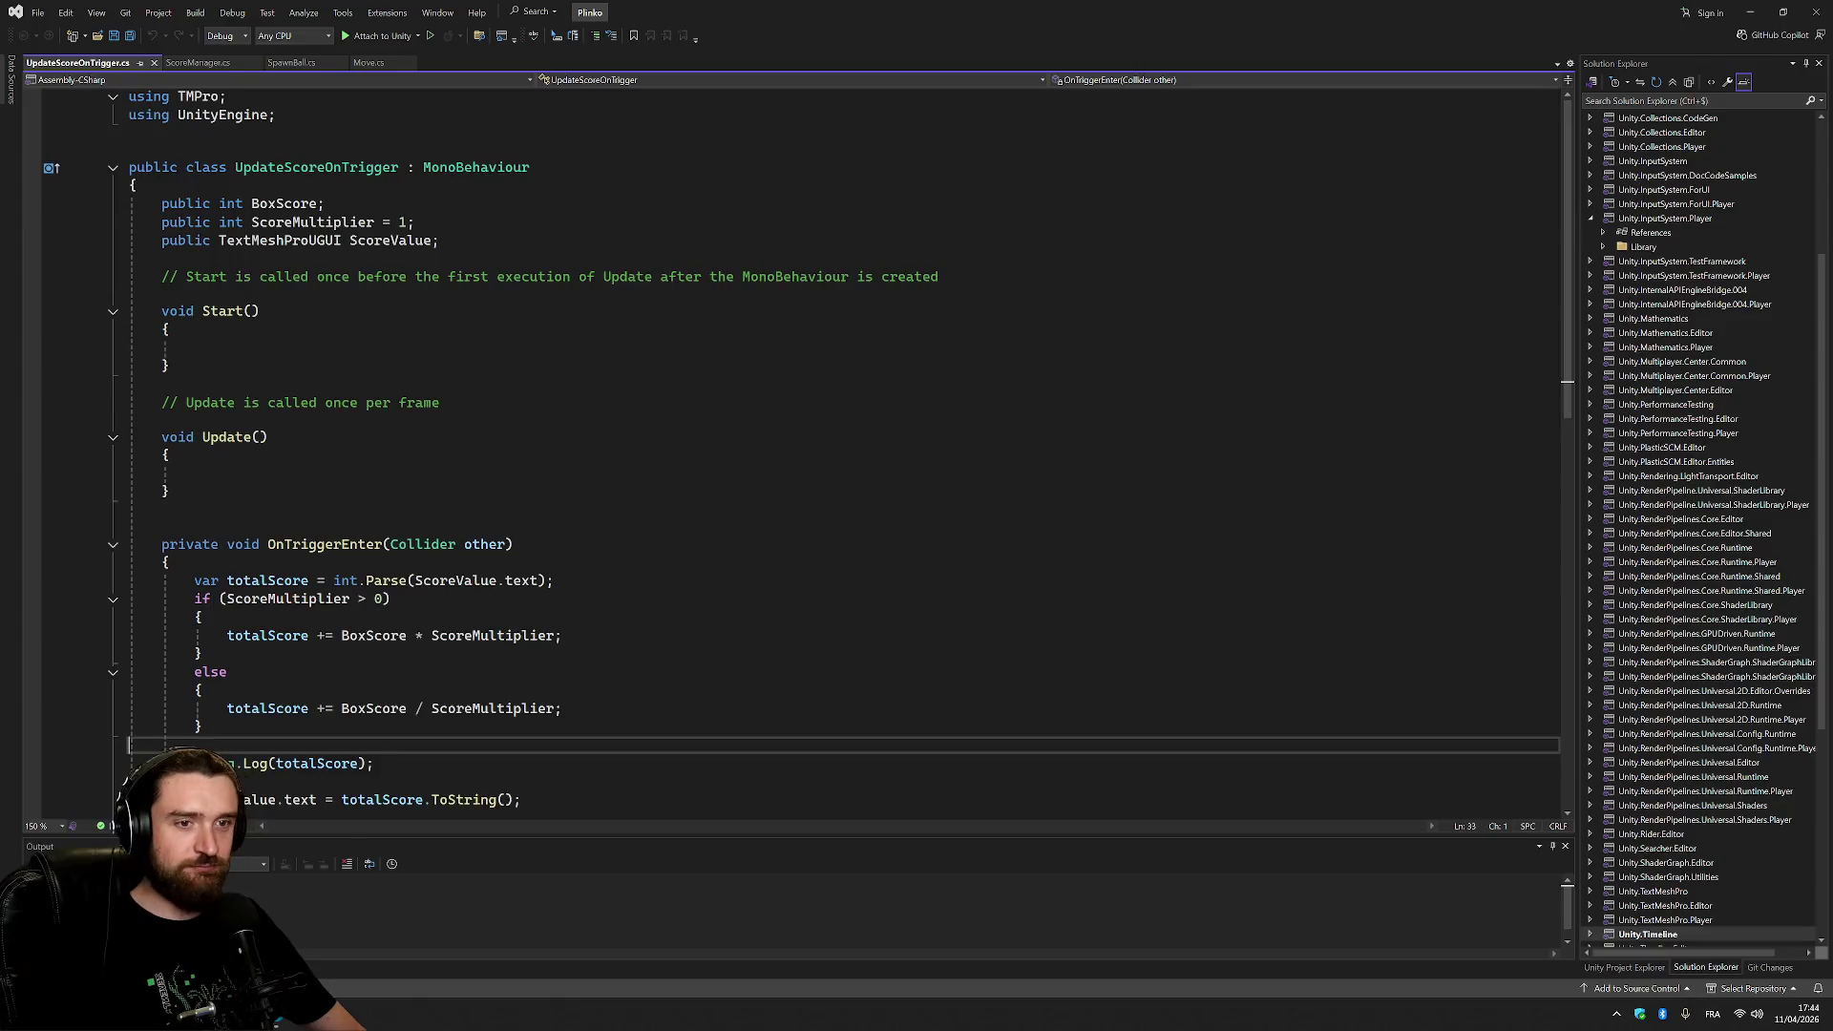
# Select OnTriggerEnter in Plinko's UpdateScoreOnTrigger script and reopen the Potager solution from recent projects.
pyautogui.moveTo(166, 292)
pyautogui.mouseDown()
pyautogui.moveTo(411, 619)
pyautogui.moveTo(170, 635)
pyautogui.mouseUp()
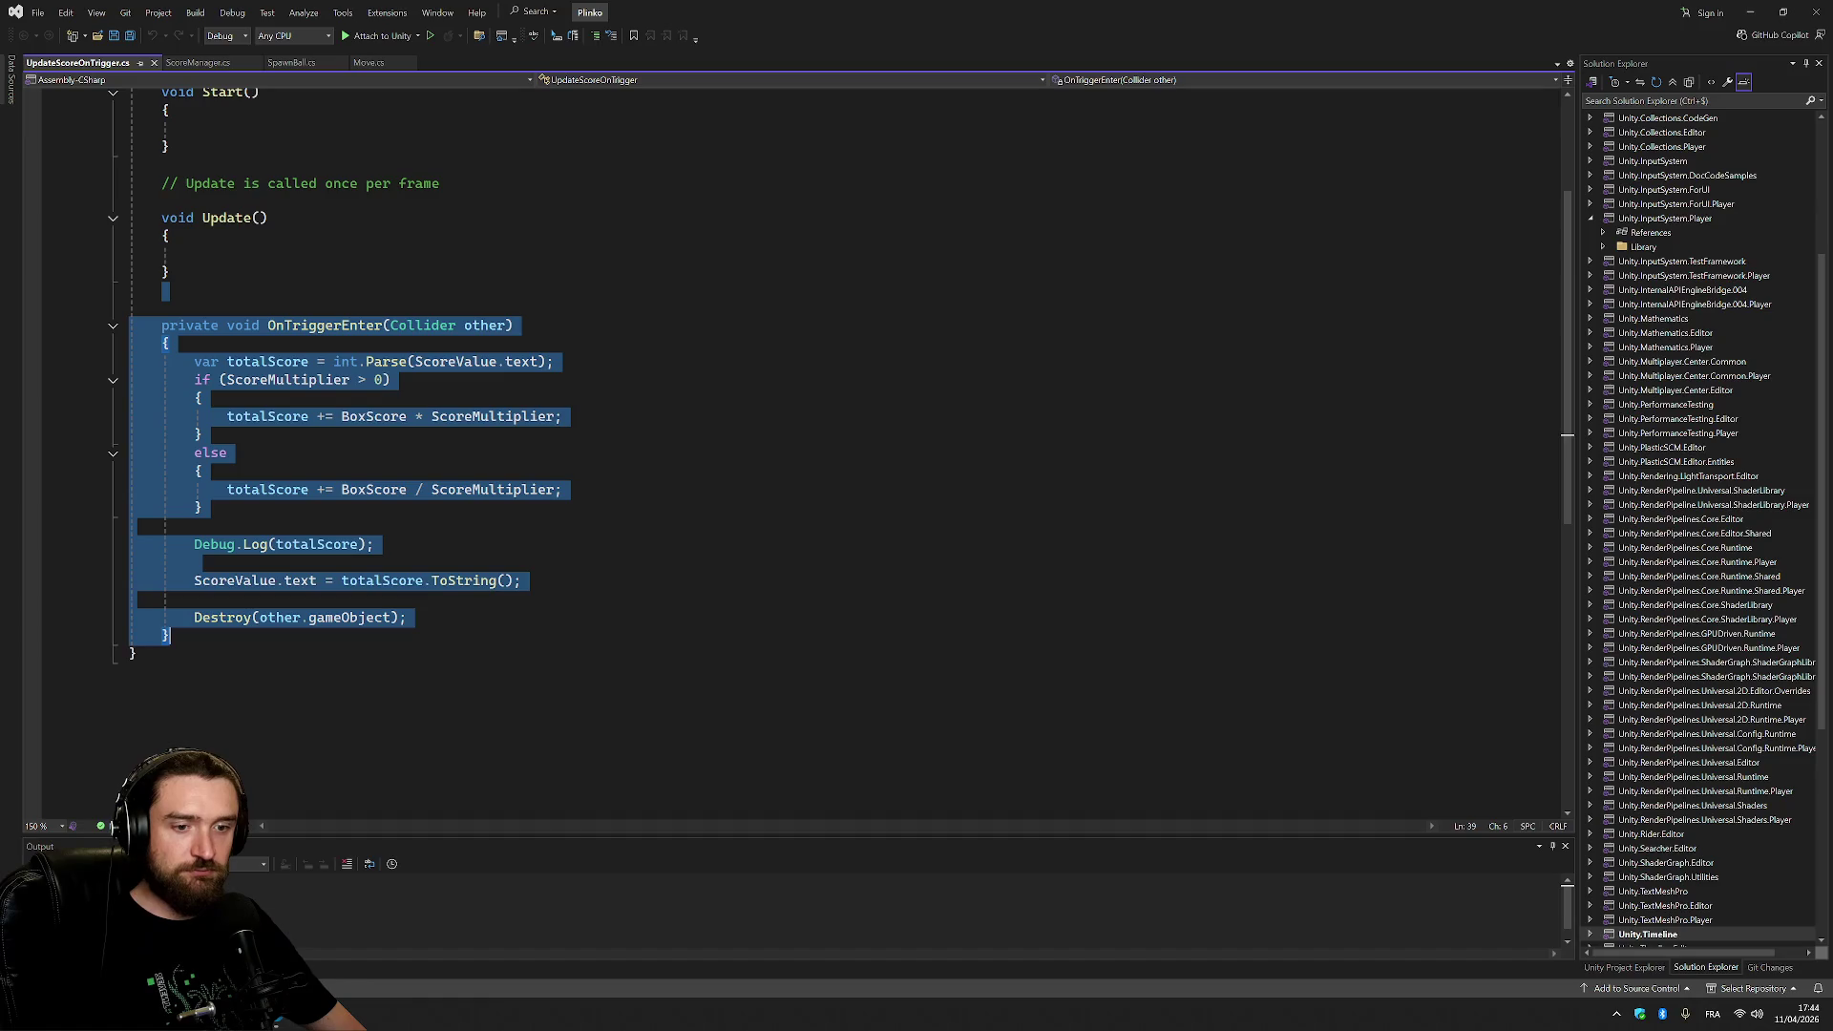
pyautogui.click(37, 12)
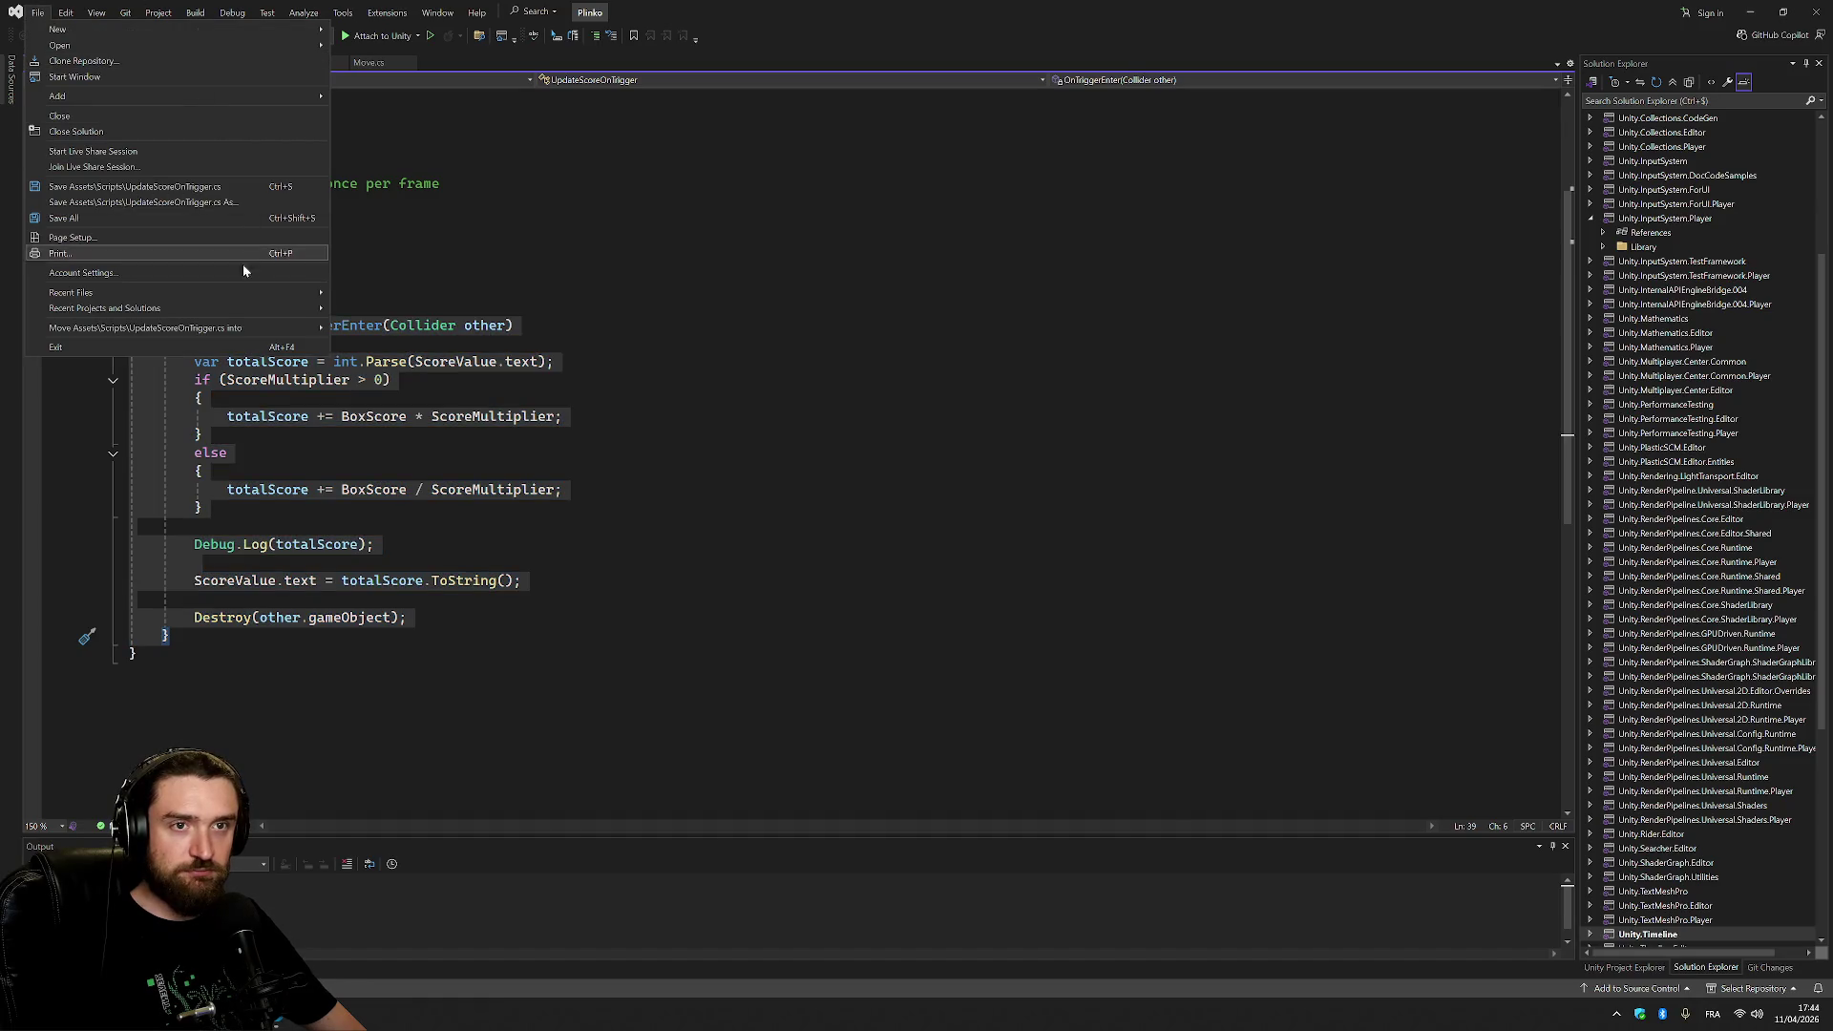
pyautogui.moveTo(277, 310)
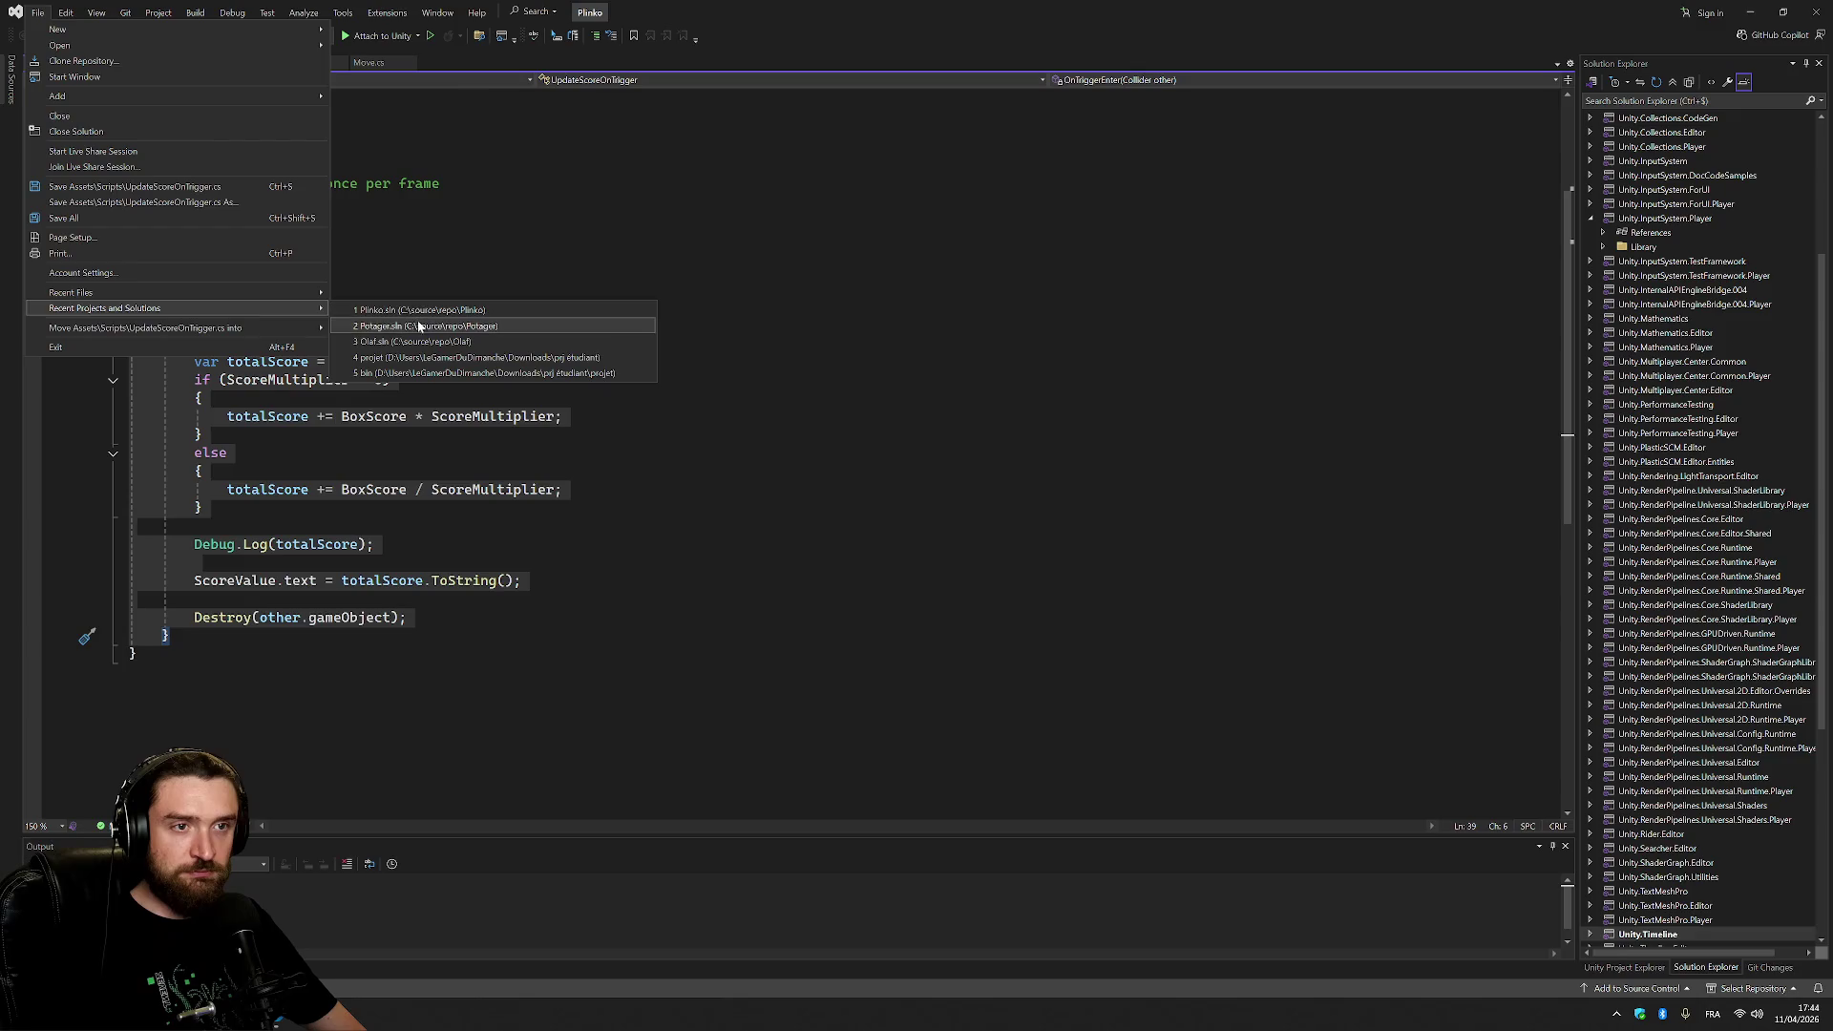
pyautogui.click(574, 348)
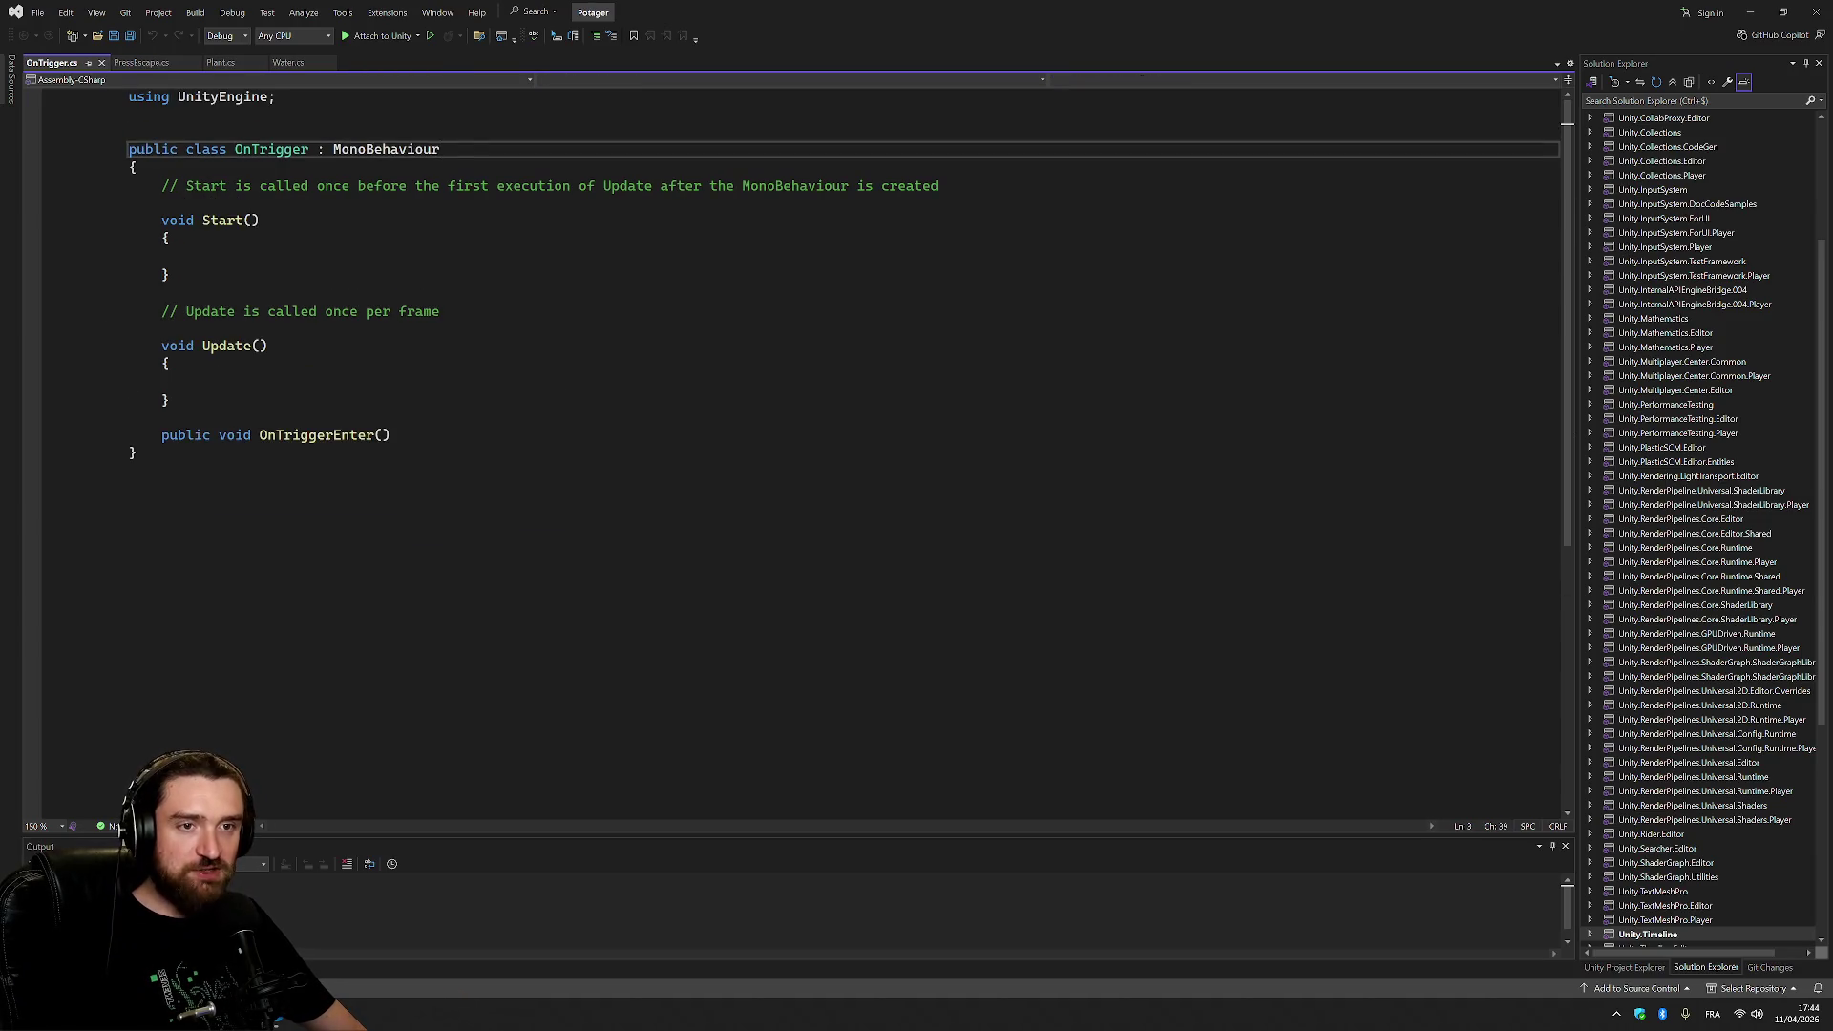
# Paste the copied method over the stub, delete its body, and start typing 'if (other.'.
pyautogui.write('private void OnTriggerEnter(Collider other)     {         var totalScore = int.Parse(ScoreValue.text);         if (ScoreMultiplier > 0)         {             totalScore += BoxScore * ScoreMultiplier;         }         else         {             totalScore += BoxScore / ScoreMultiplier;         }          Debug.Log(totalScore);          ScoreValue.text = totalScore.ToString();          Destroy(other.gameObject);     }')
pyautogui.scroll(-3, 792, 430)
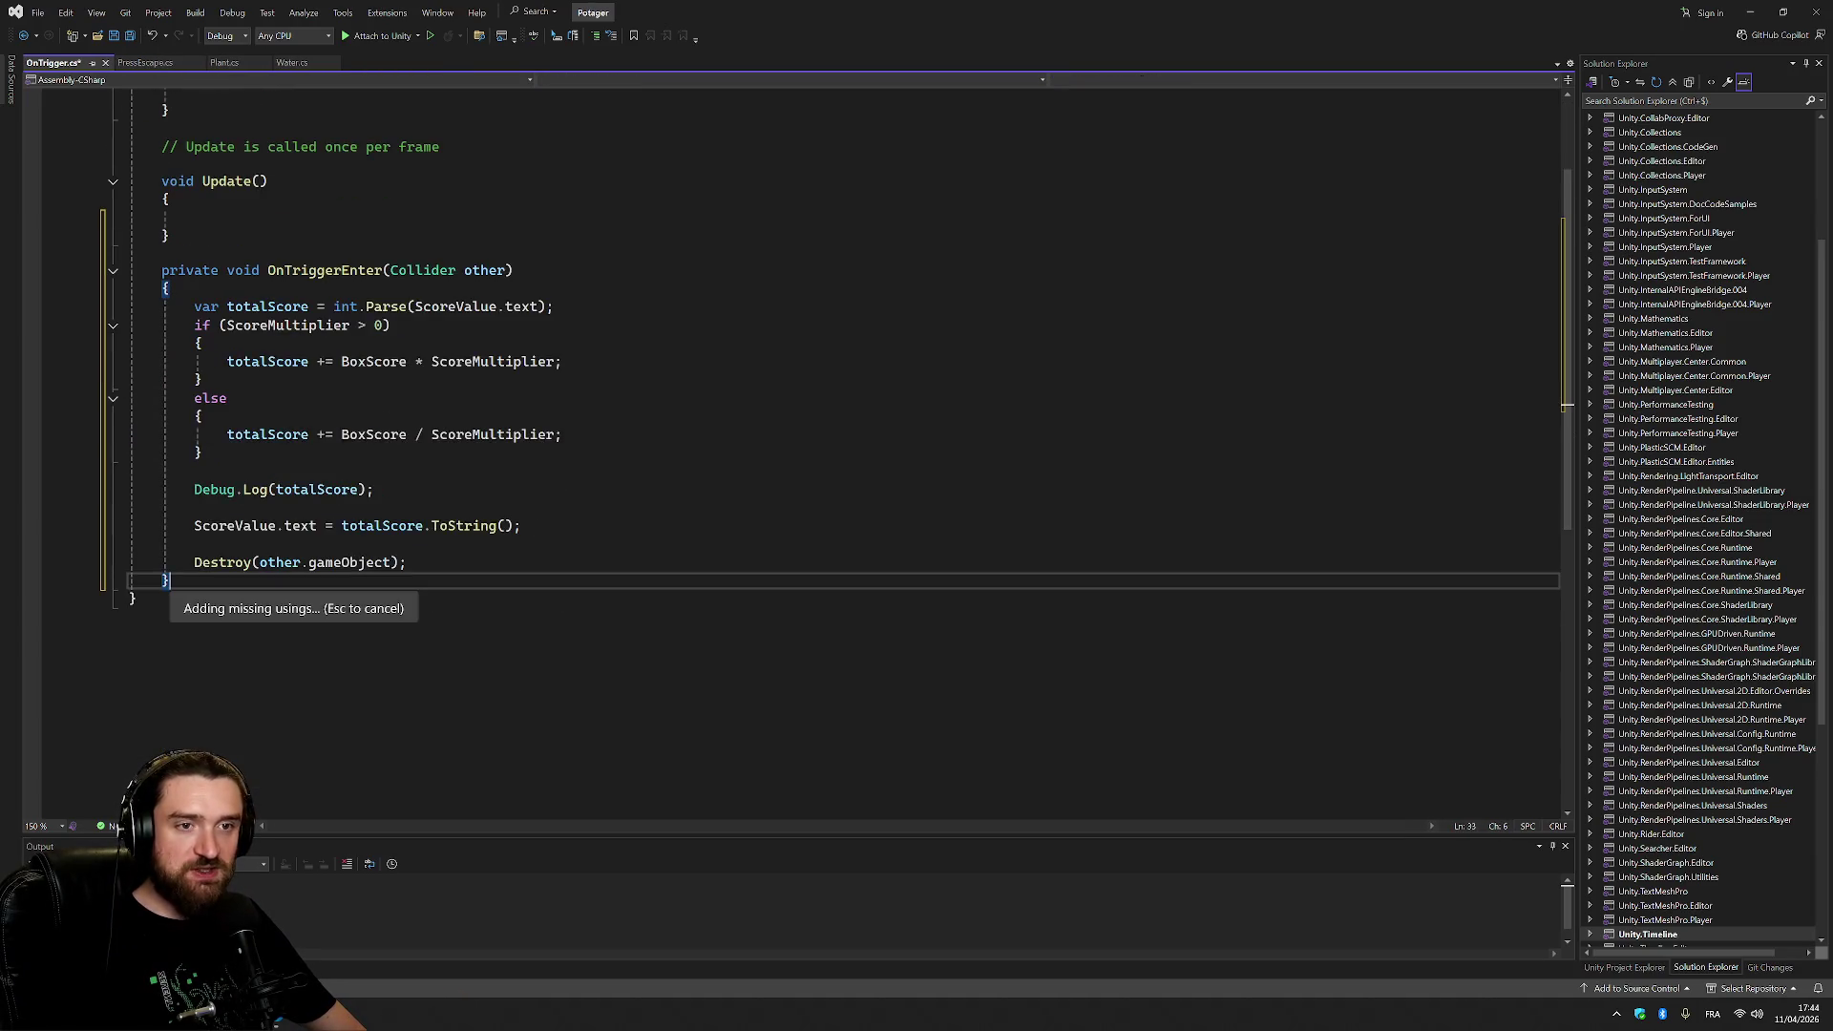
pyautogui.click(407, 562)
pyautogui.scroll(3, 792, 430)
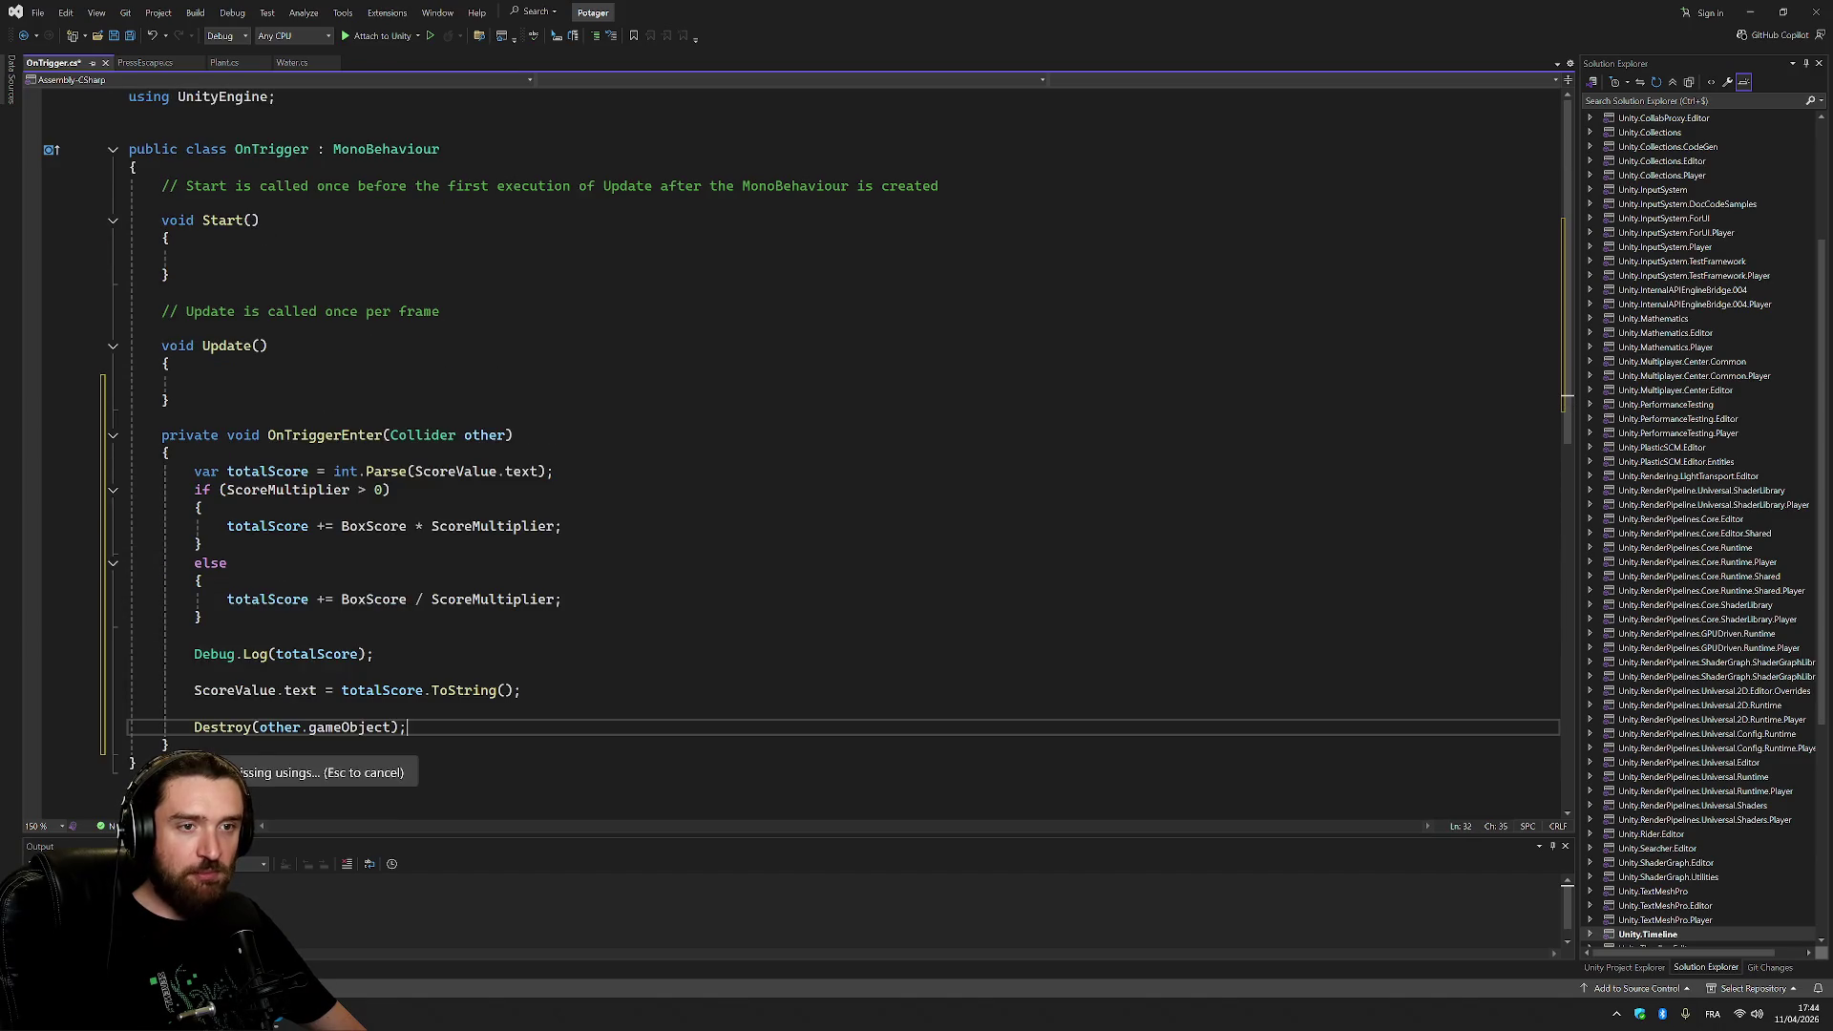
pyautogui.click(505, 436)
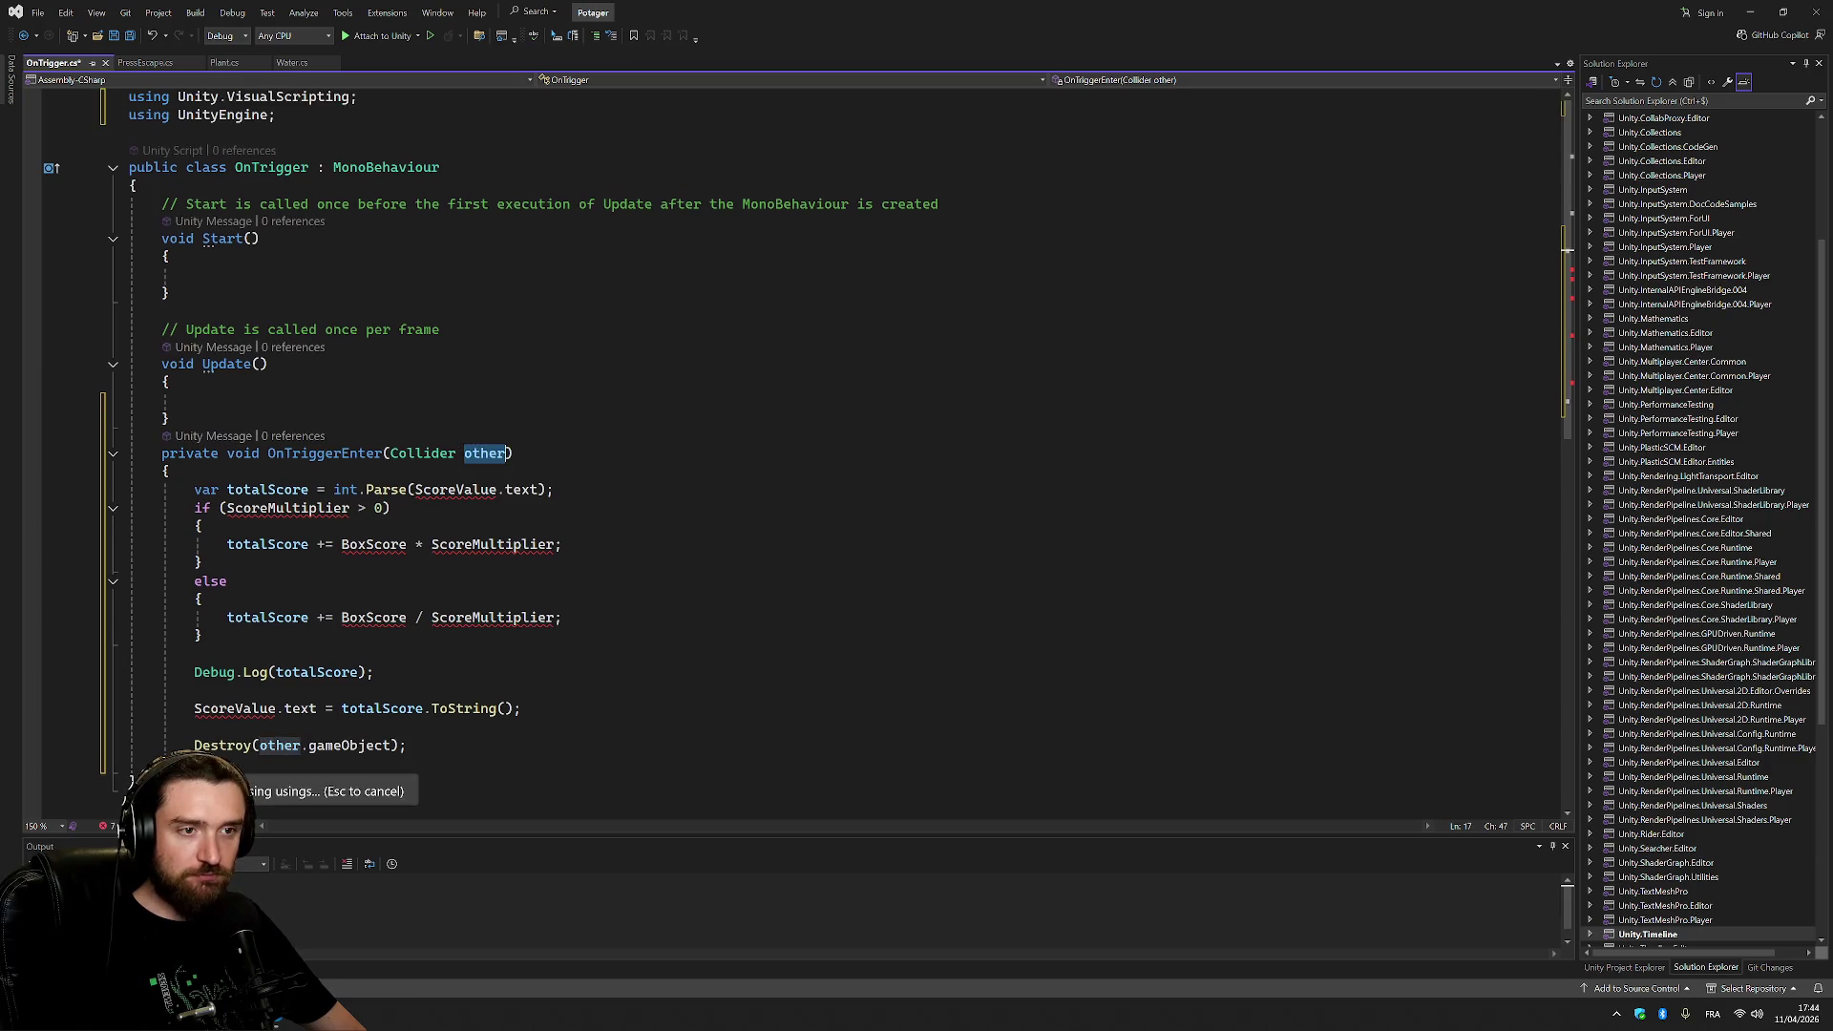
pyautogui.moveTo(189, 490)
pyautogui.mouseDown()
pyautogui.moveTo(194, 654)
pyautogui.moveTo(409, 745)
pyautogui.mouseUp()
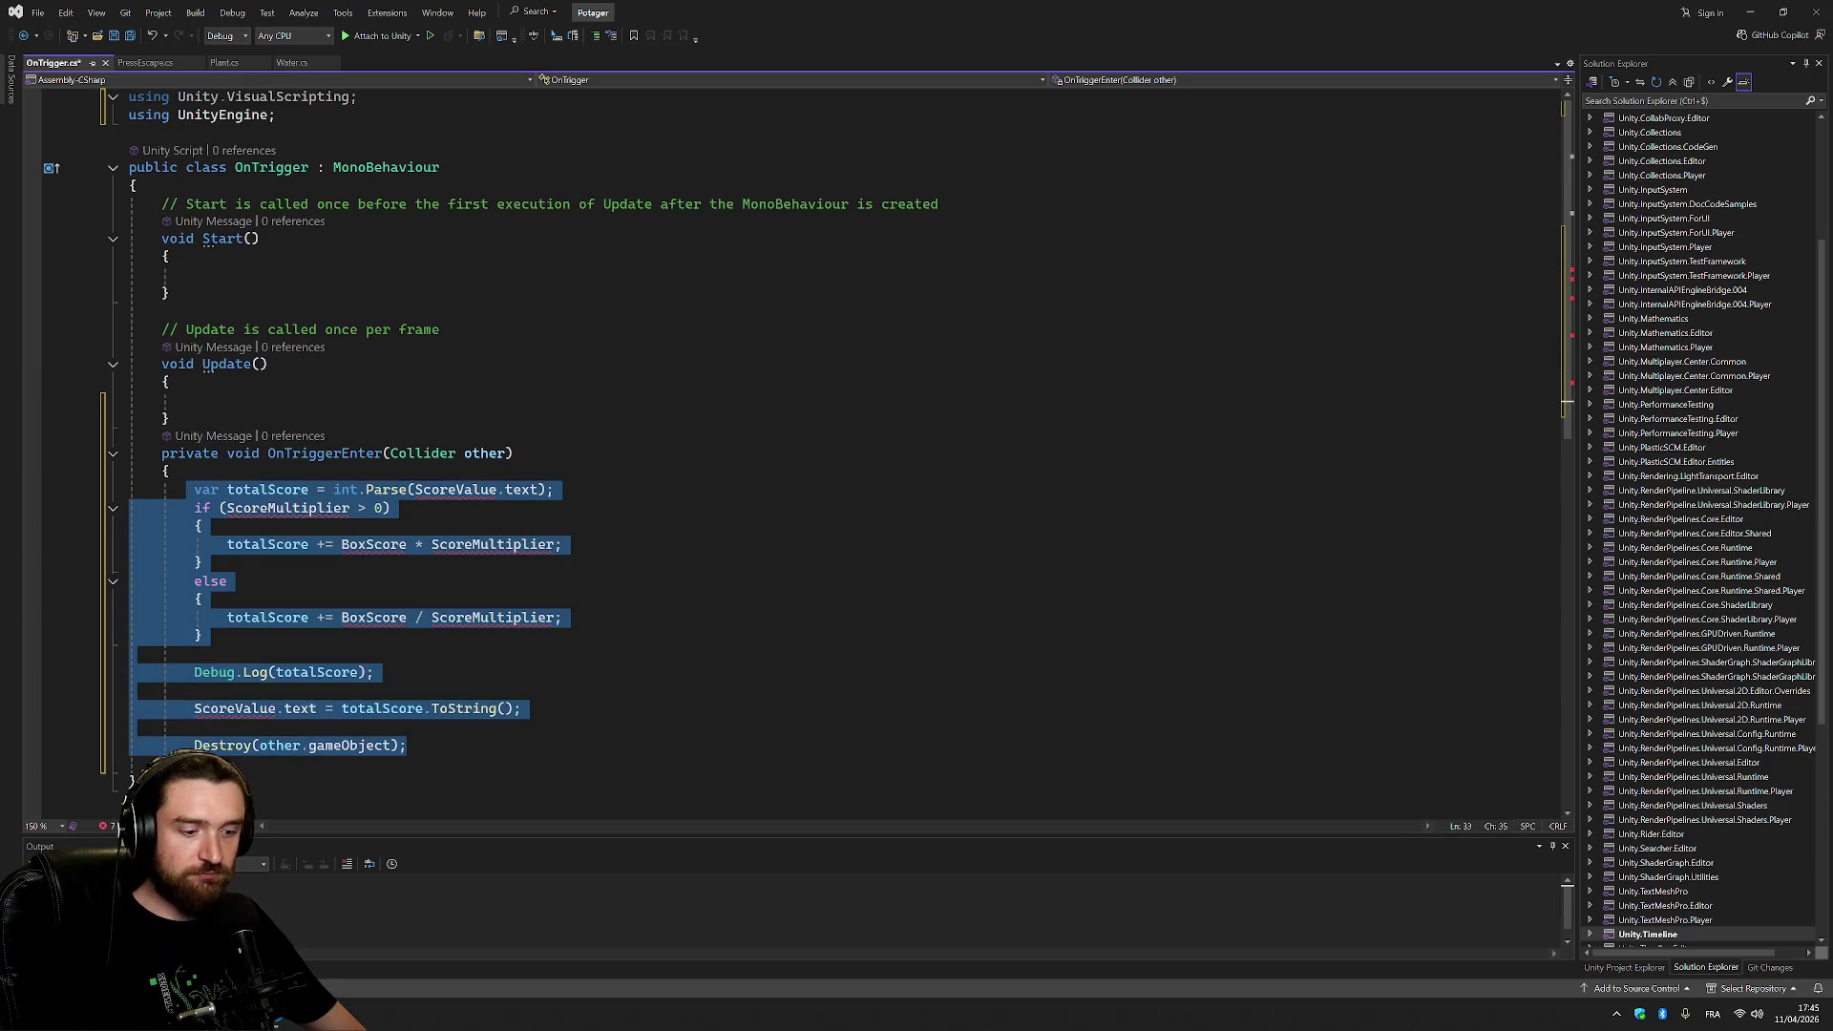
pyautogui.press('Delete')
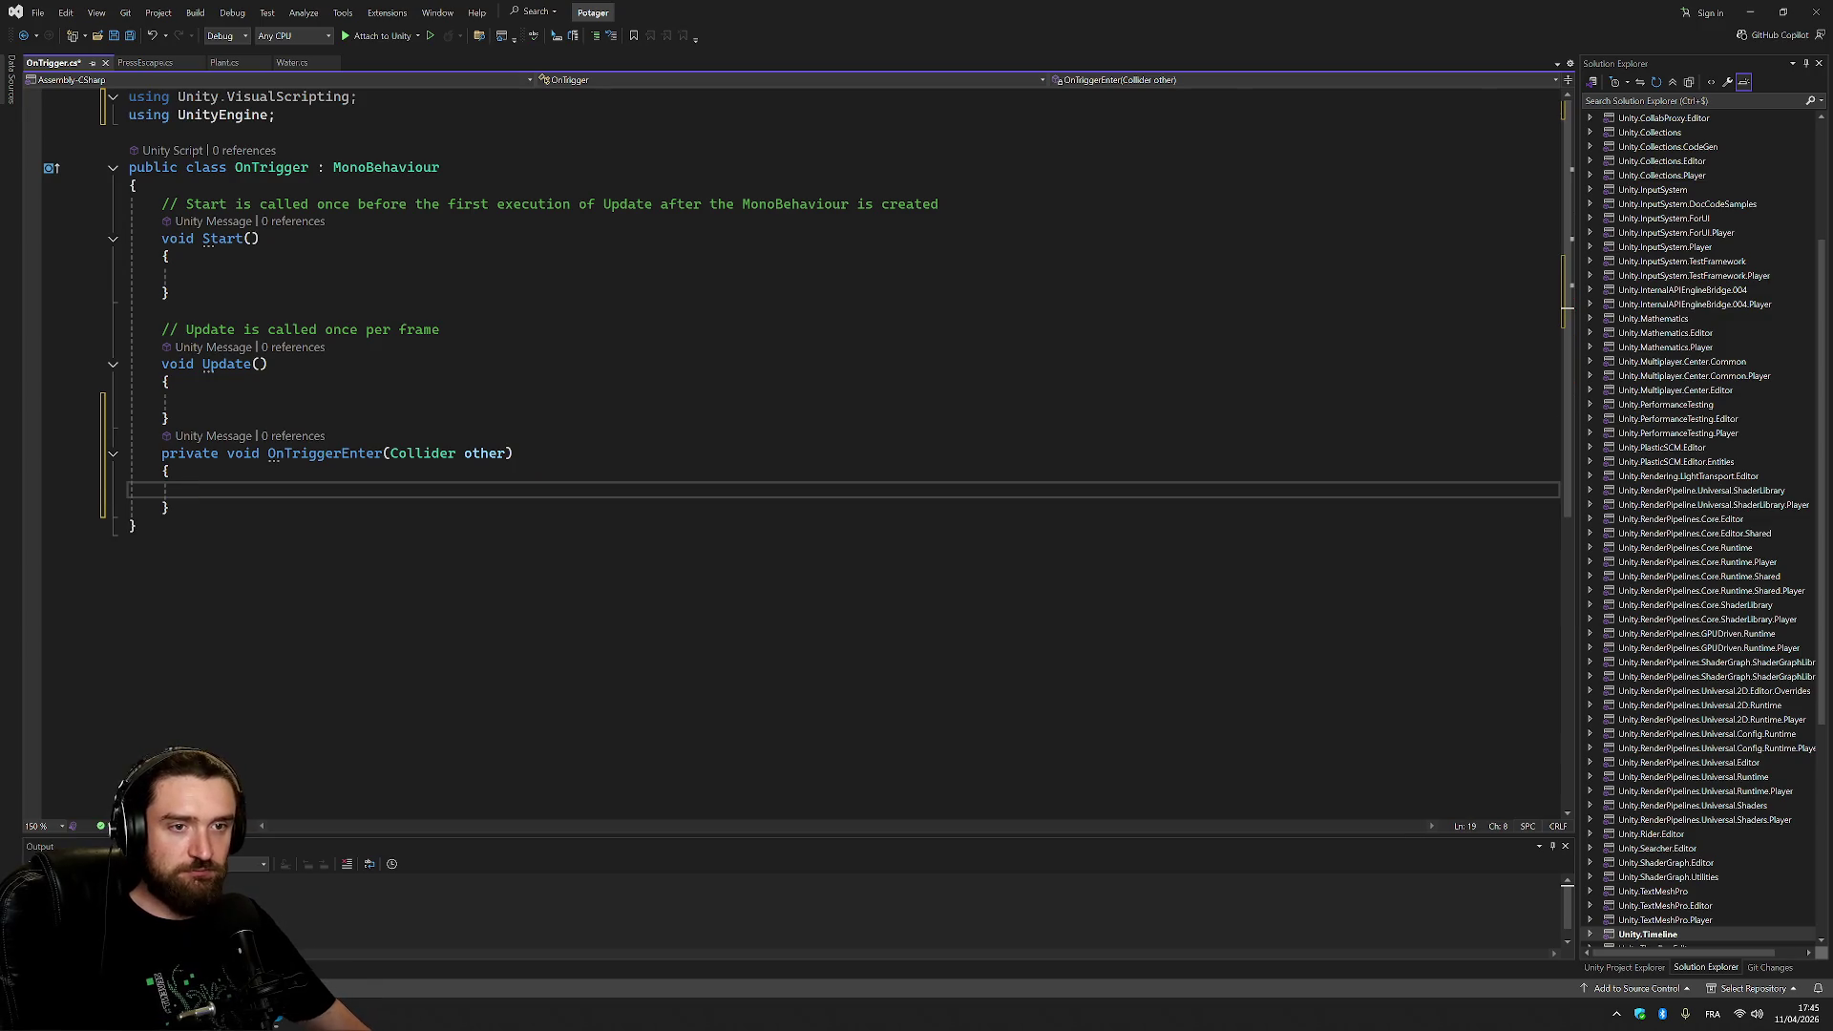
pyautogui.write('if (')
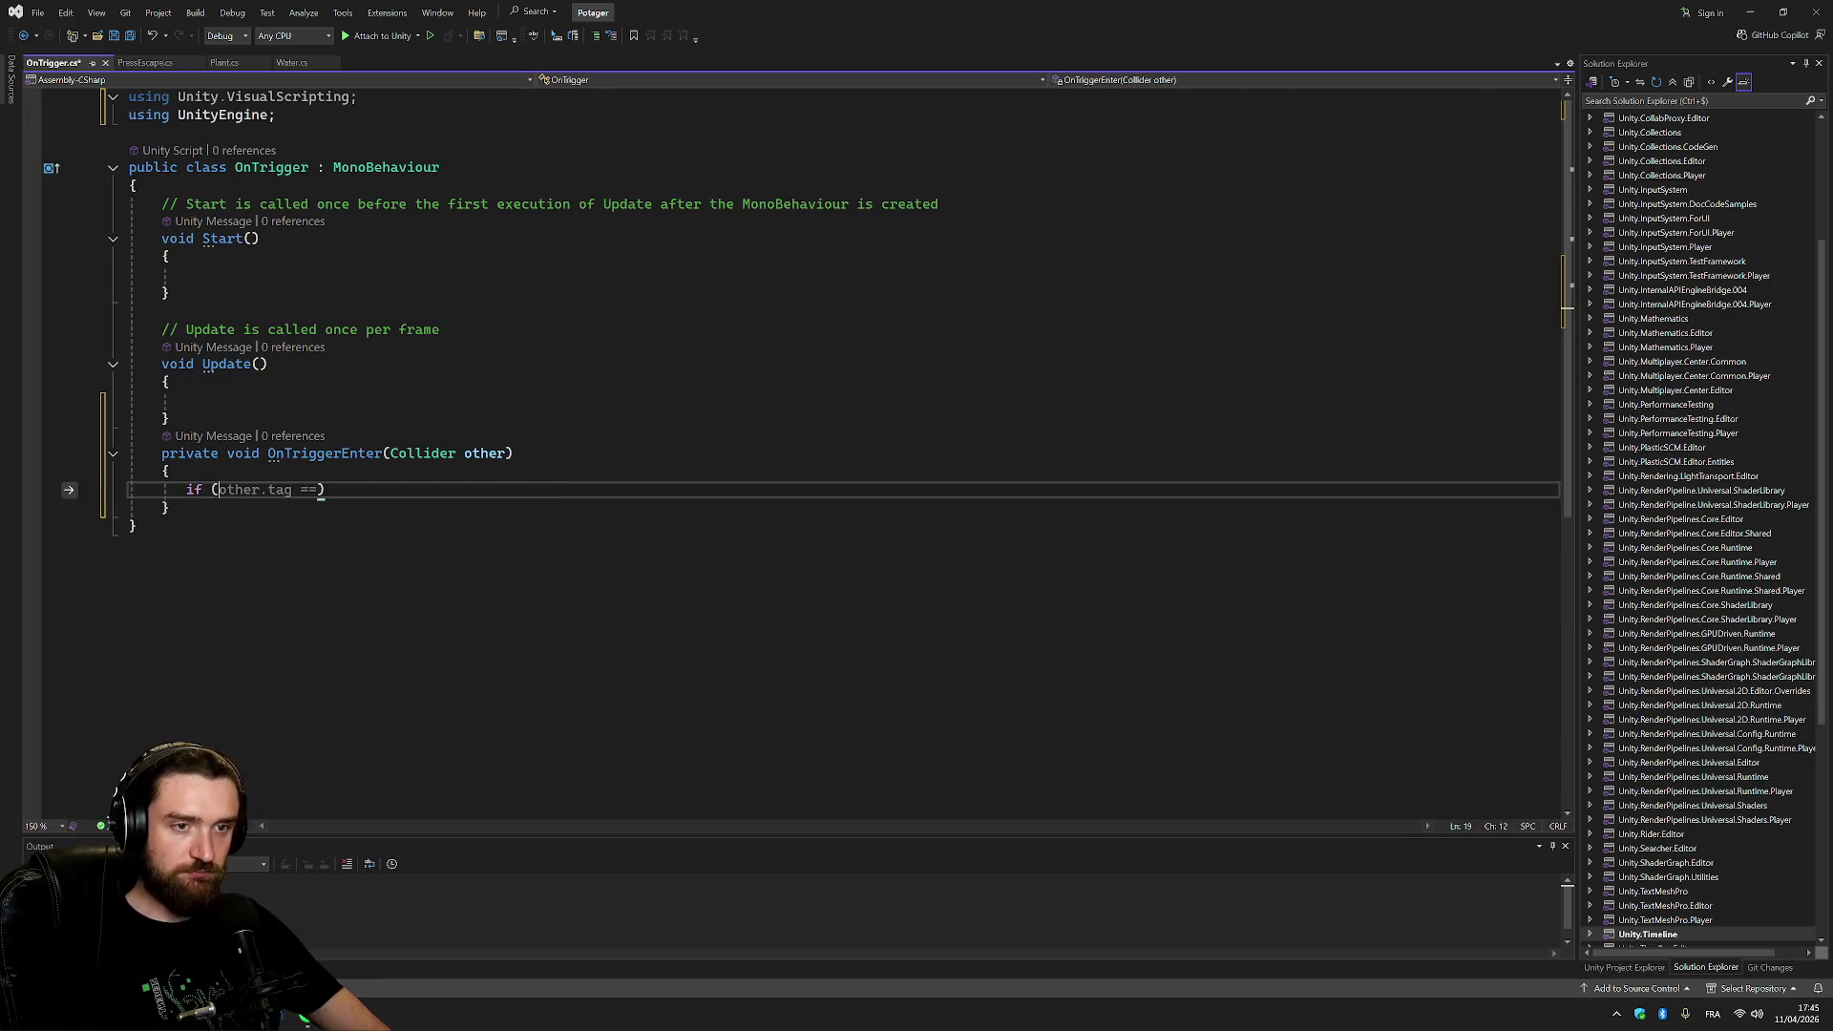
pyautogui.write('other.')
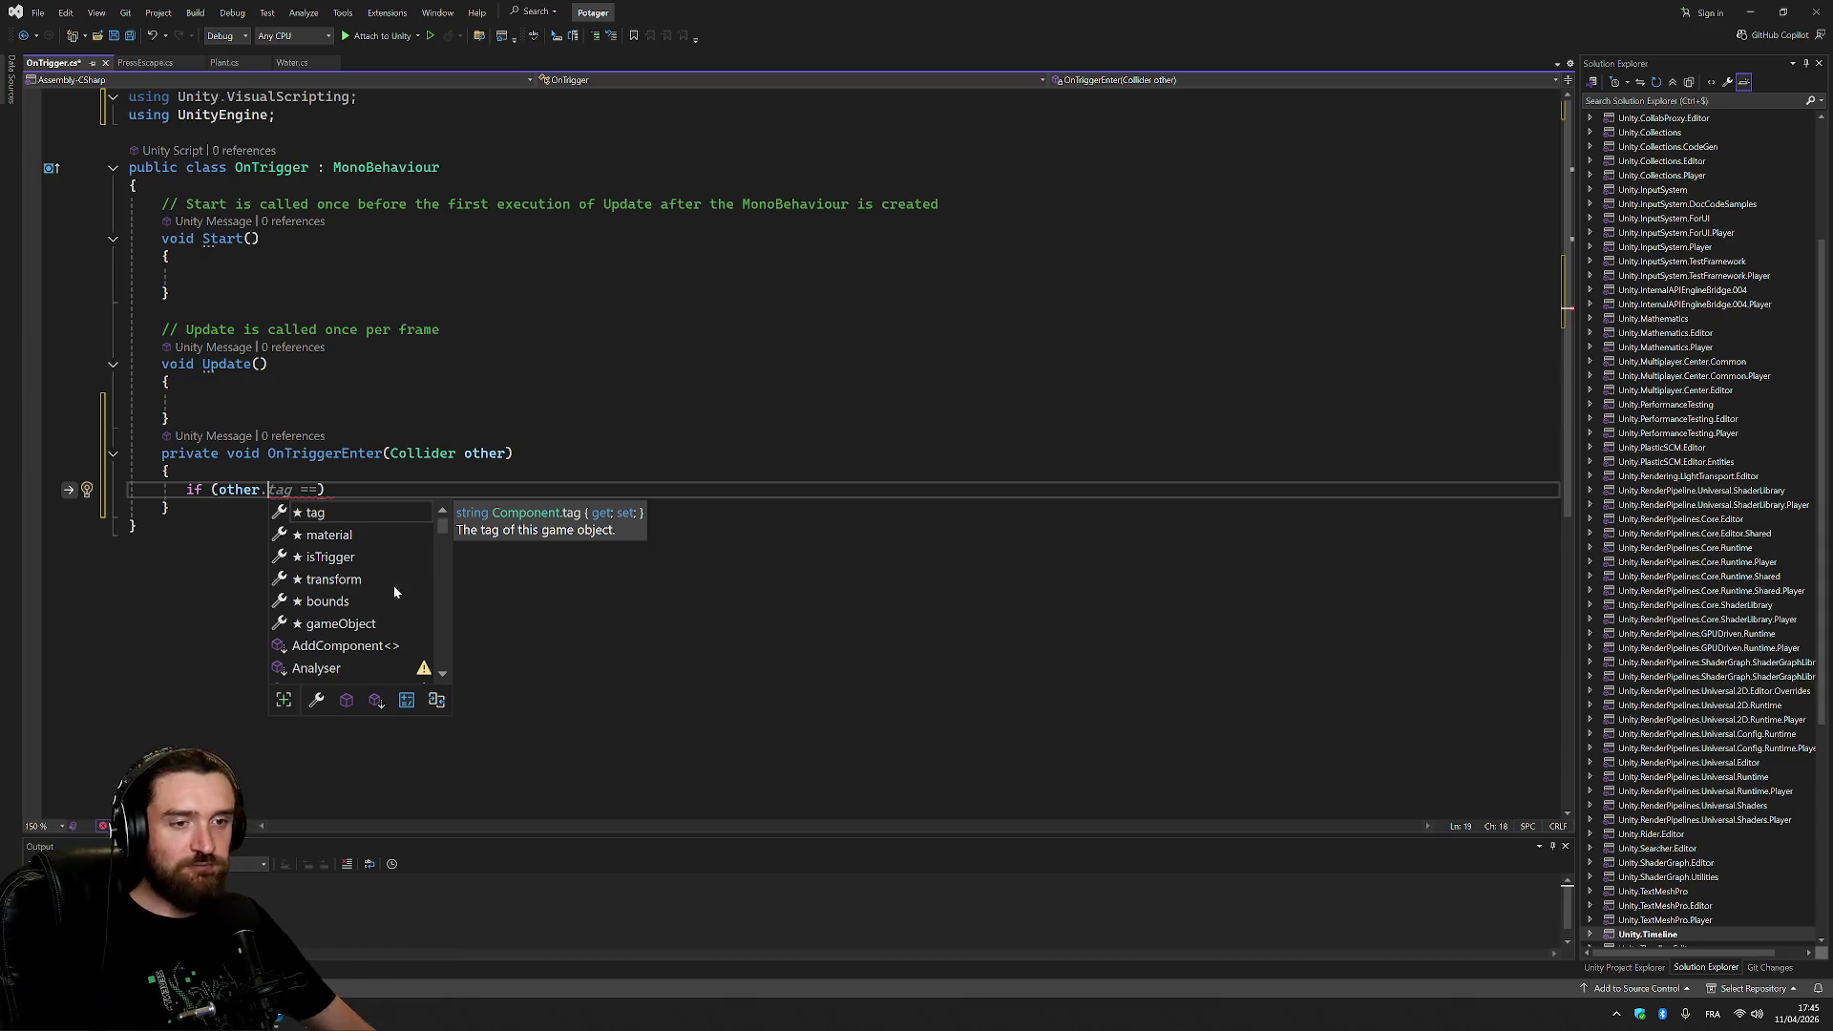
# Write the condition other.gameObject.name == "Graine" and open a code block under it.
pyautogui.doubleClick(358, 622)
pyautogui.write('.')
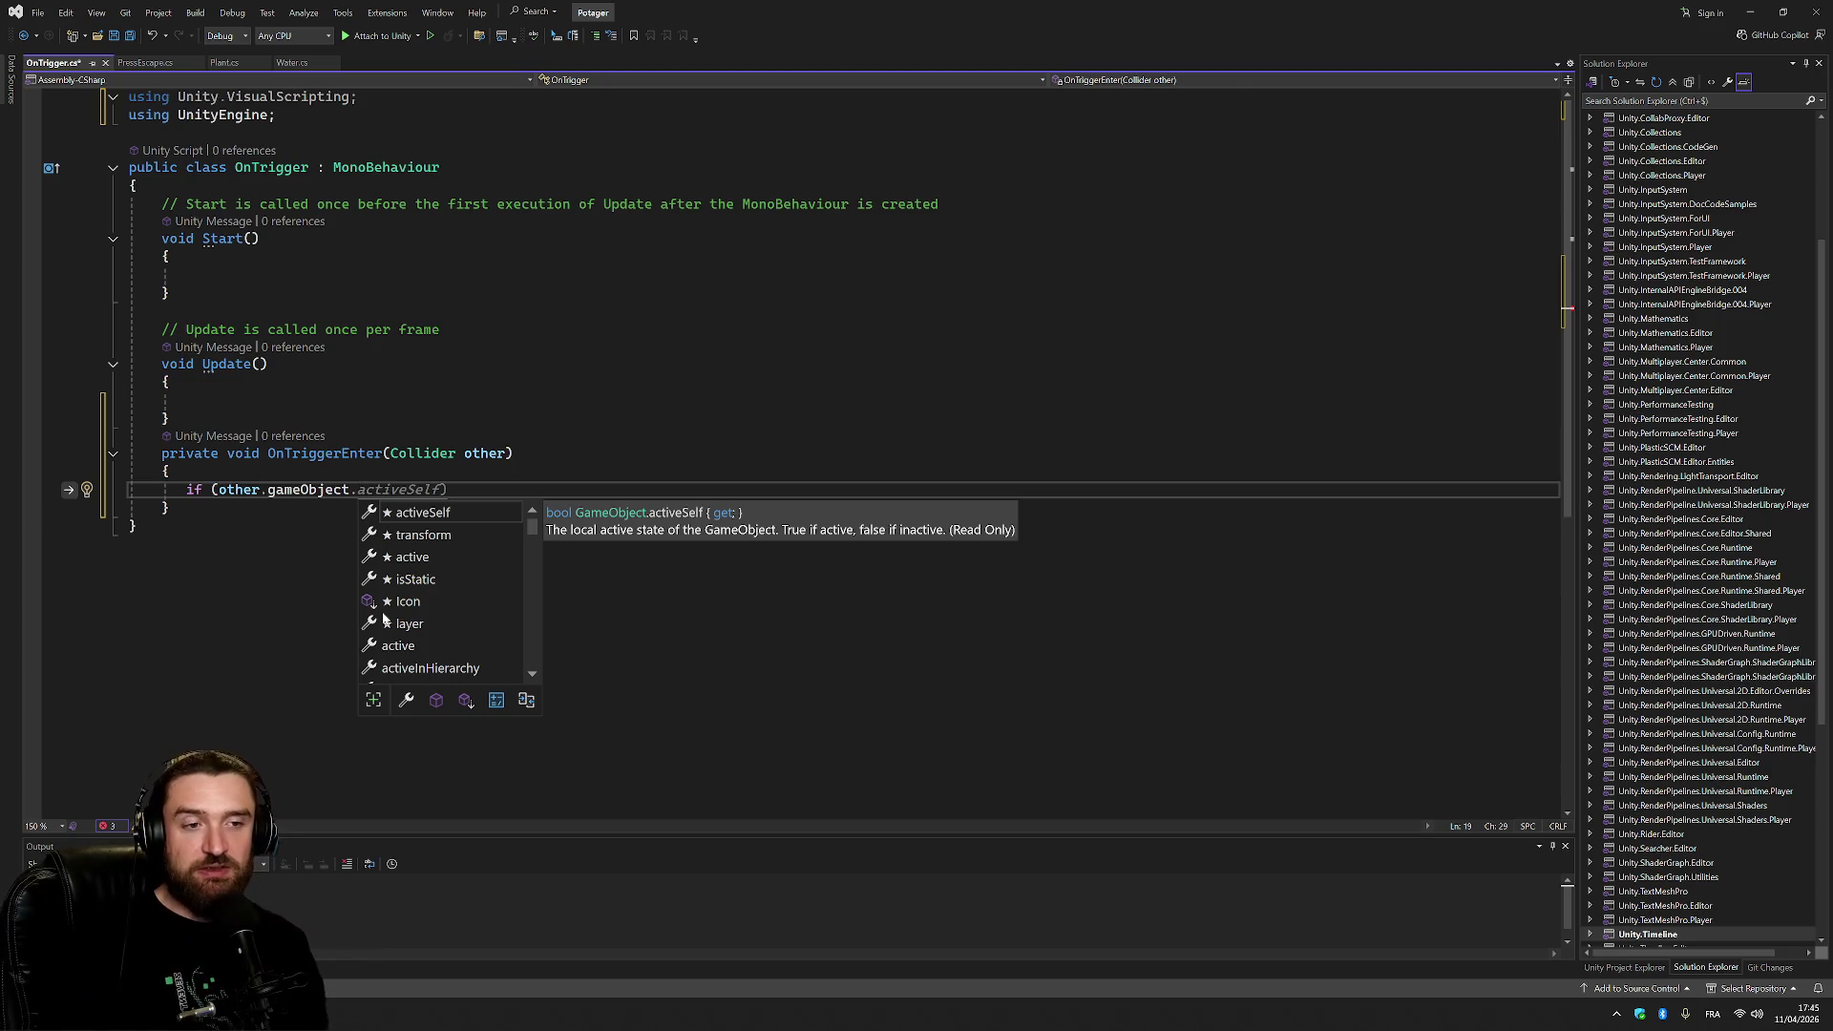
pyautogui.write('name')
pyautogui.write(' =')
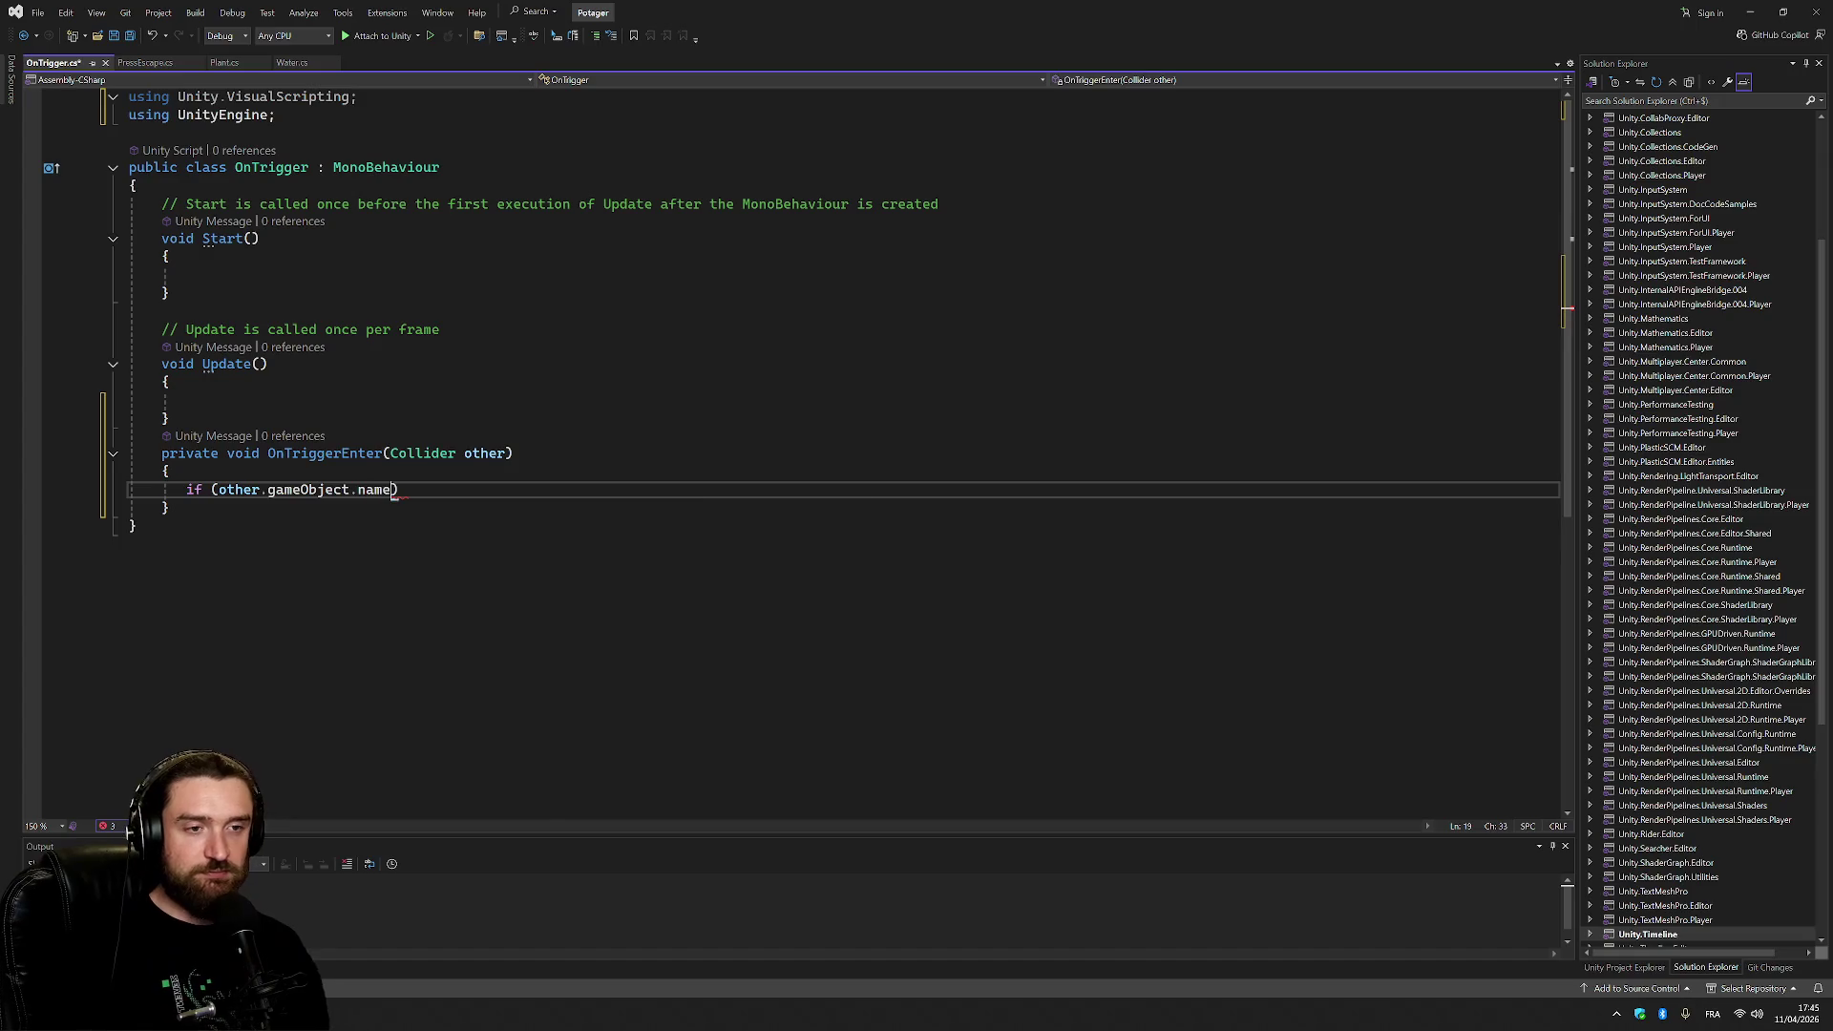
pyautogui.write('="')
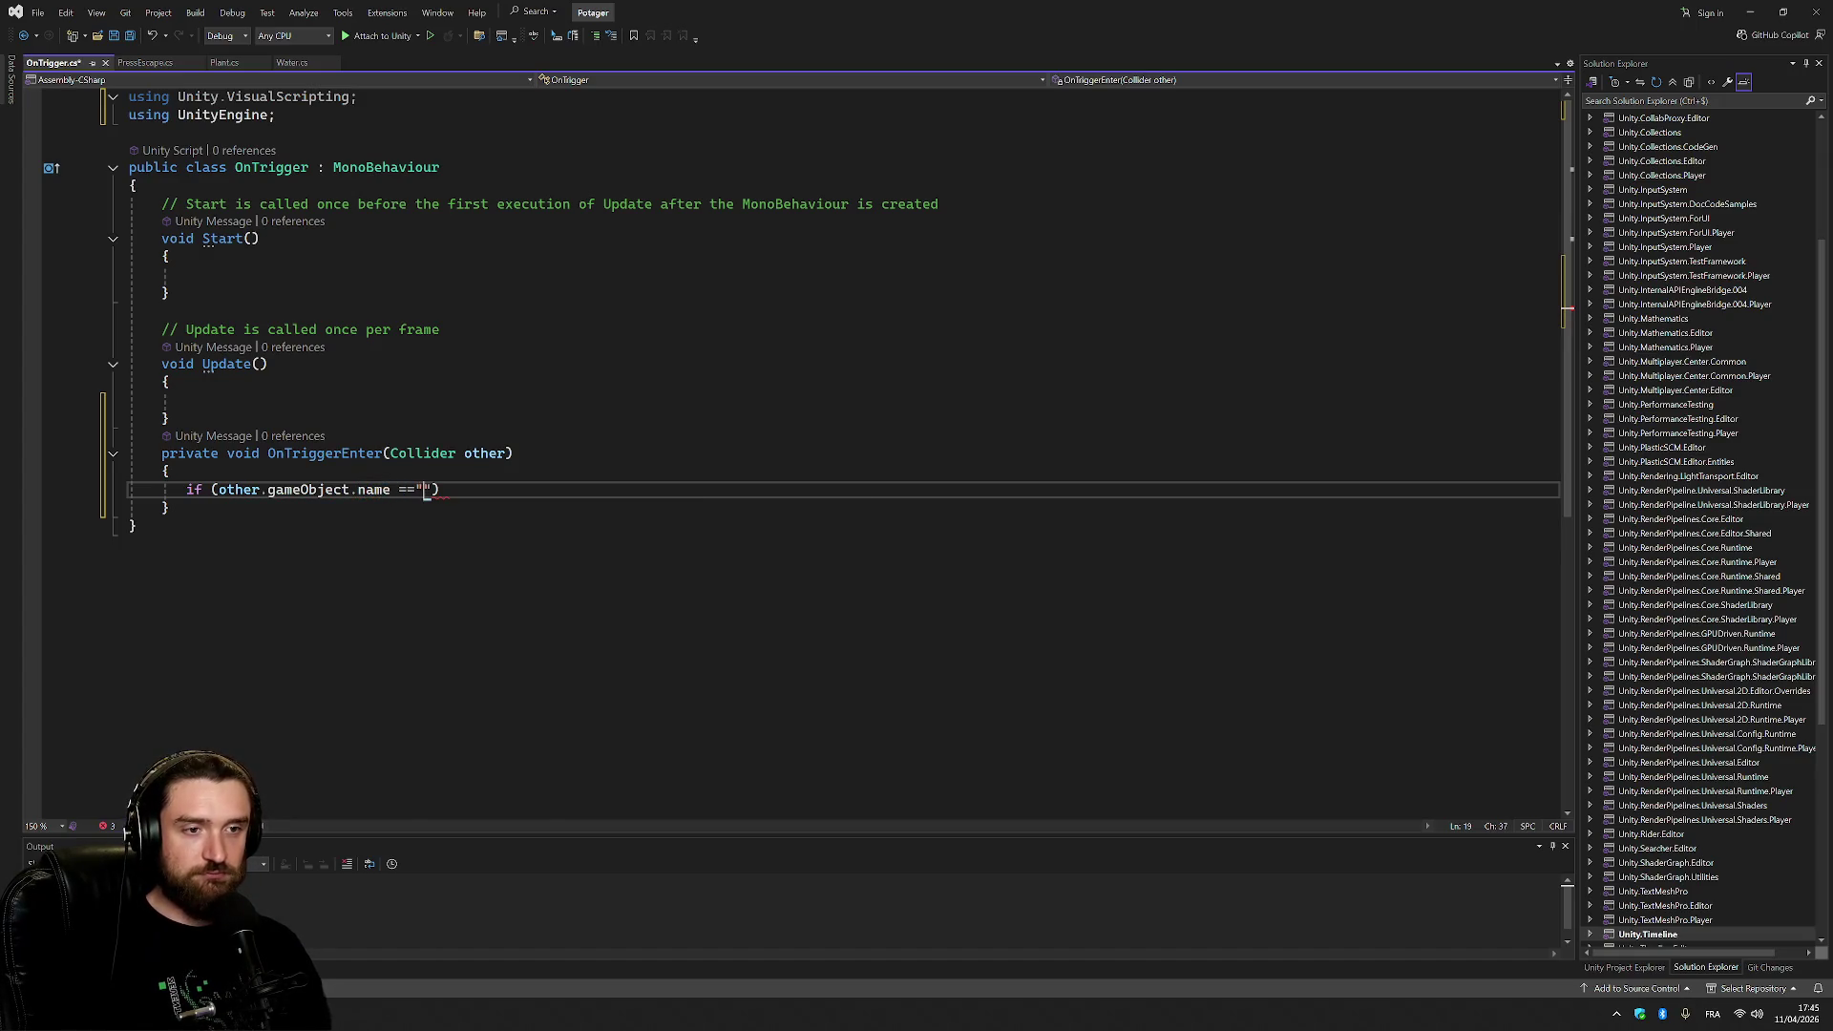
pyautogui.press('BackSpace')
pyautogui.write('"Gr')
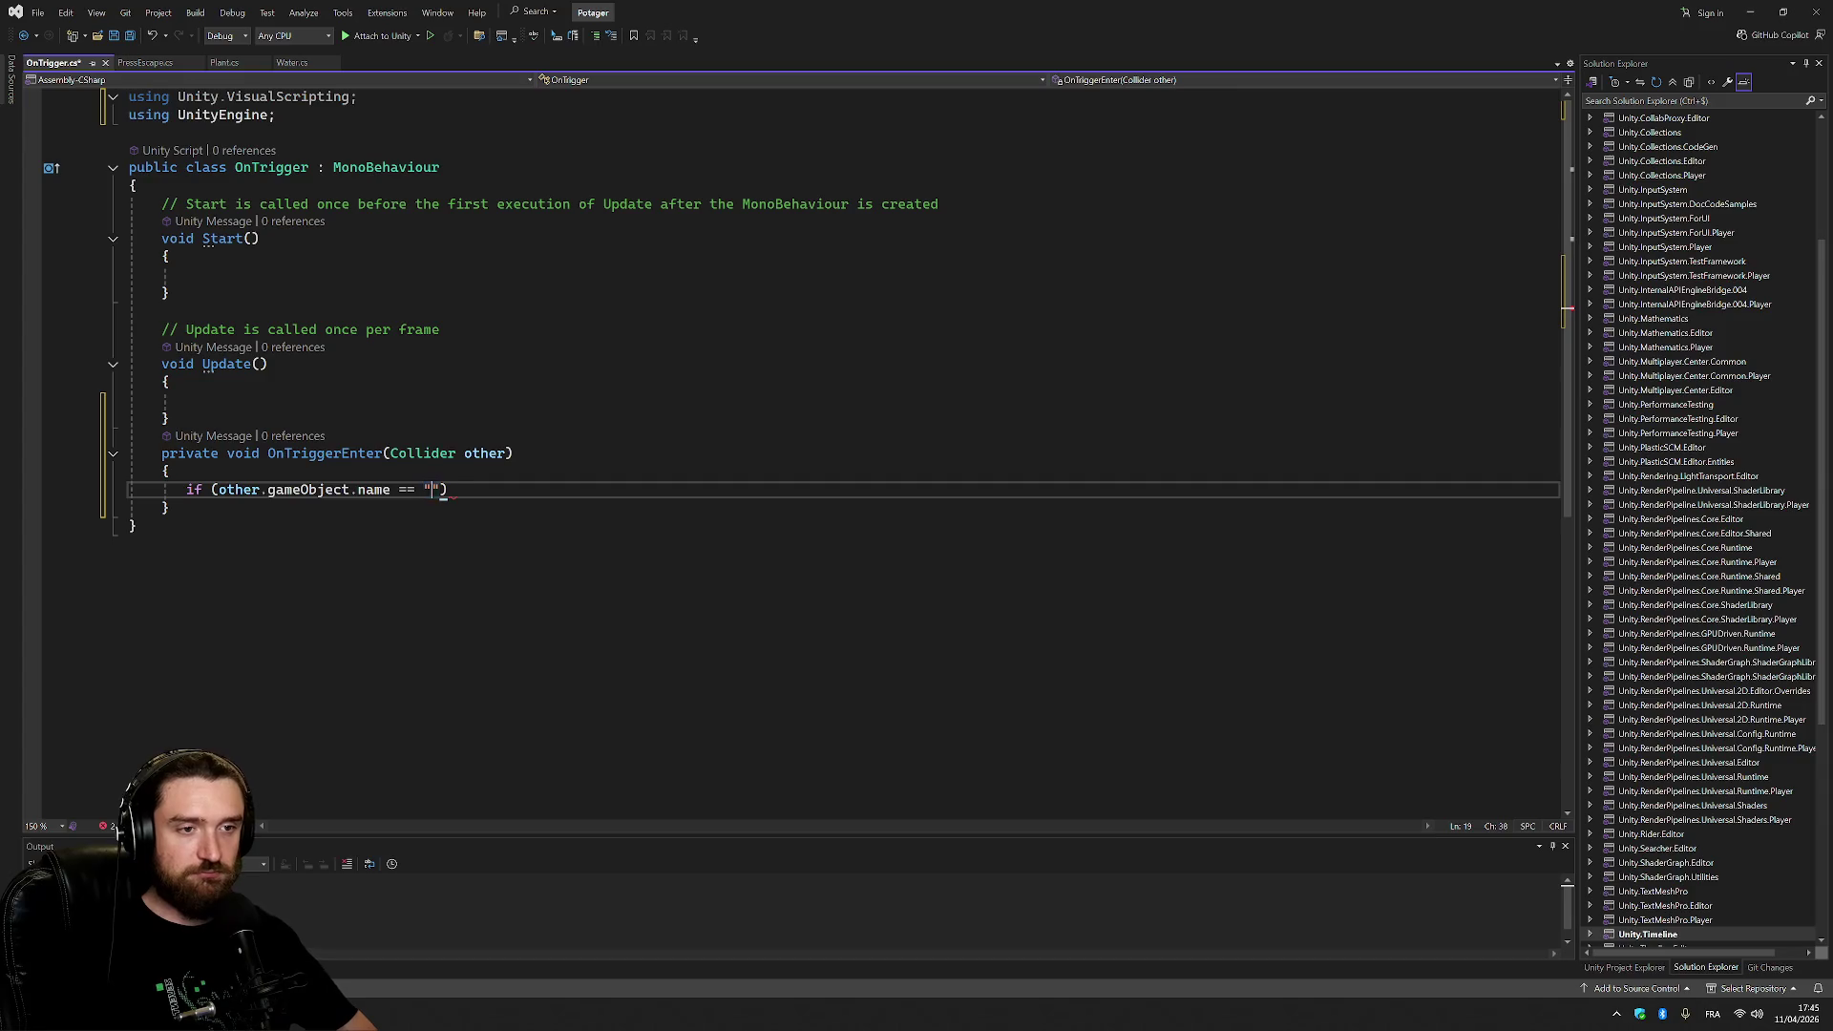
pyautogui.write('aine')
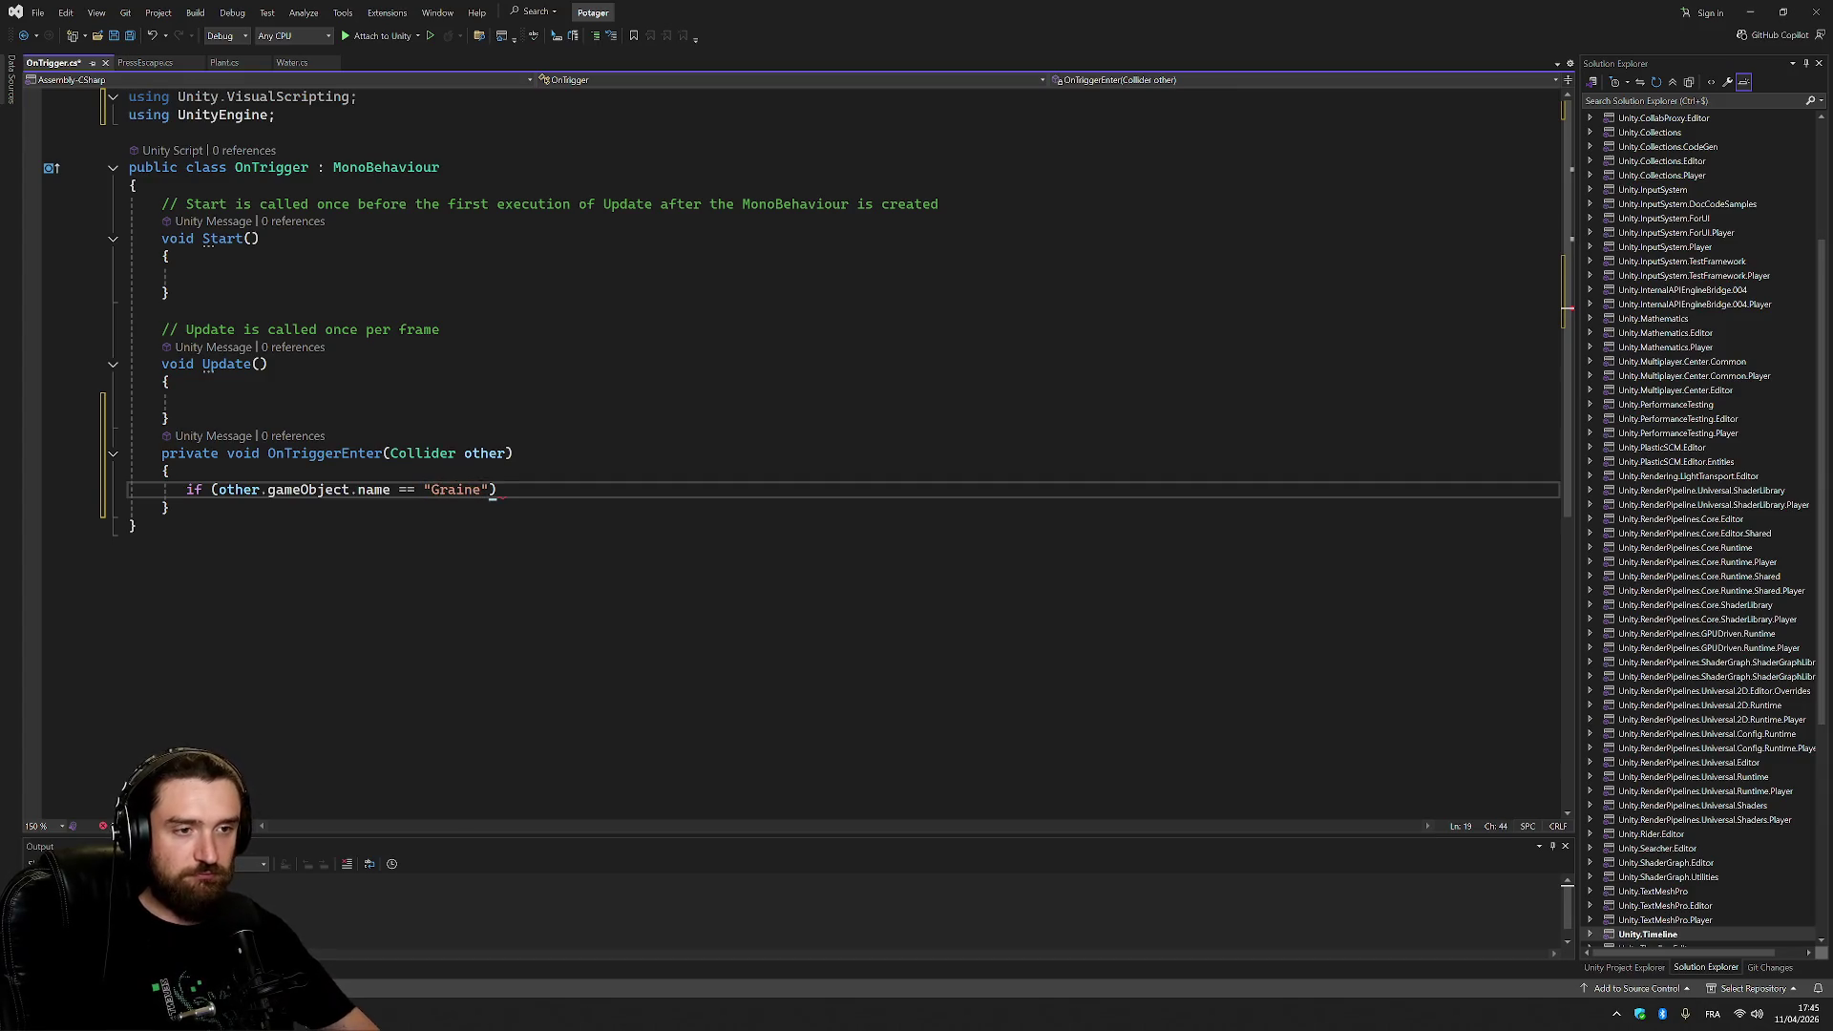
pyautogui.press('Right')
pyautogui.write('{')
pyautogui.press('Return')
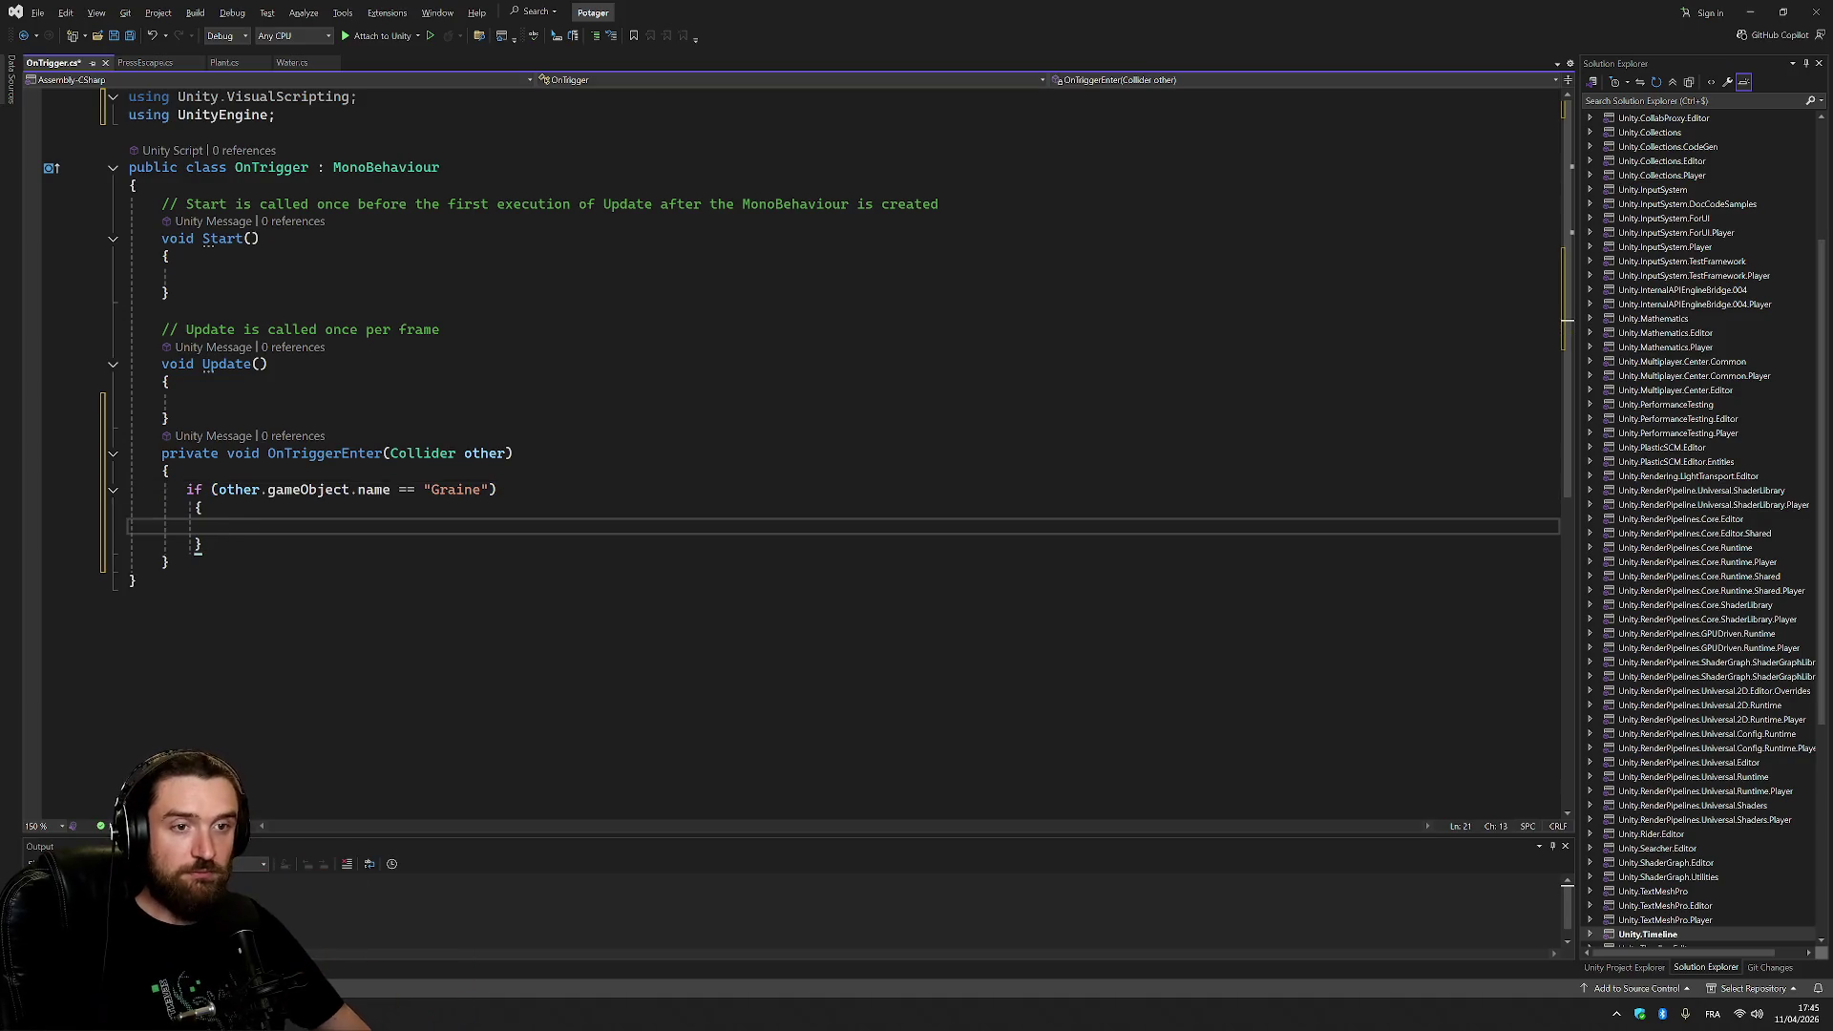
# Fix the indentation of the Graine if block's braces.
pyautogui.press('Up')
pyautogui.press('Home')
pyautogui.hotkey('shift', 'Down')
pyautogui.hotkey('shift', 'Down')
pyautogui.hotkey('shift', 'End')
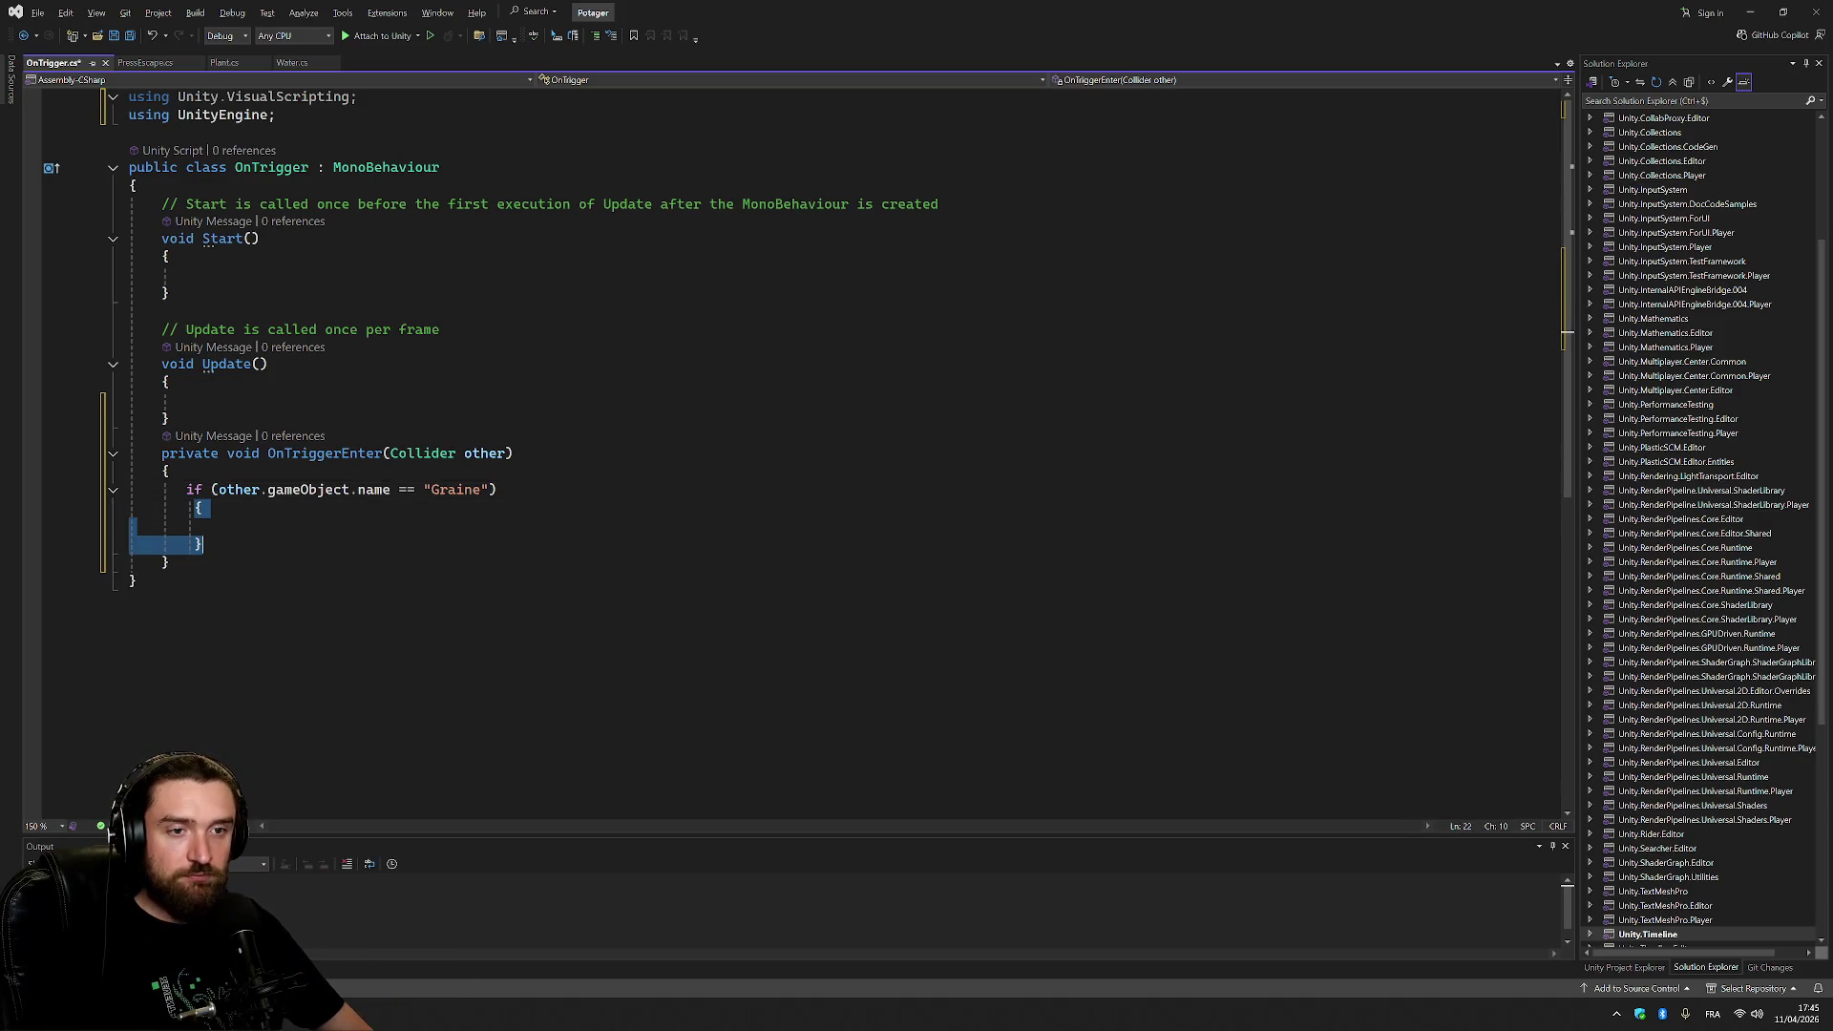
pyautogui.hotkey('shift', 'Tab')
pyautogui.press('Tab')
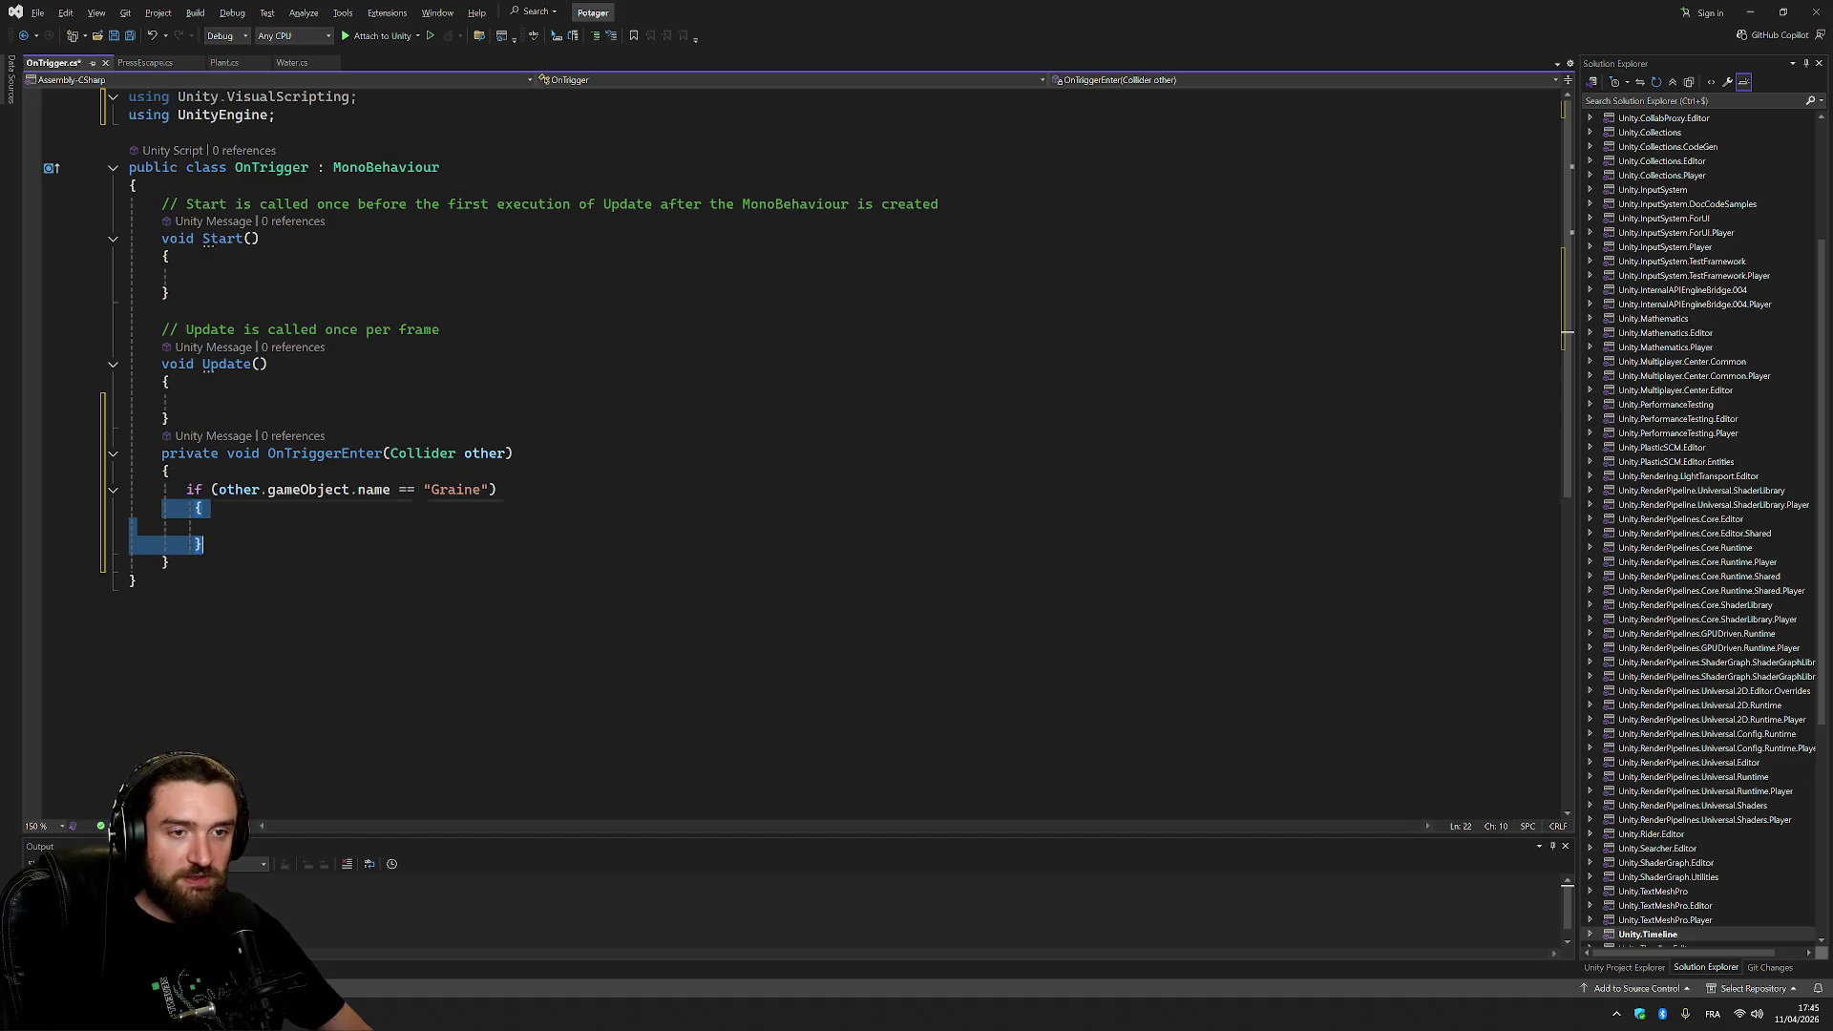
pyautogui.press('Left')
pyautogui.press('Down')
pyautogui.press('Down')
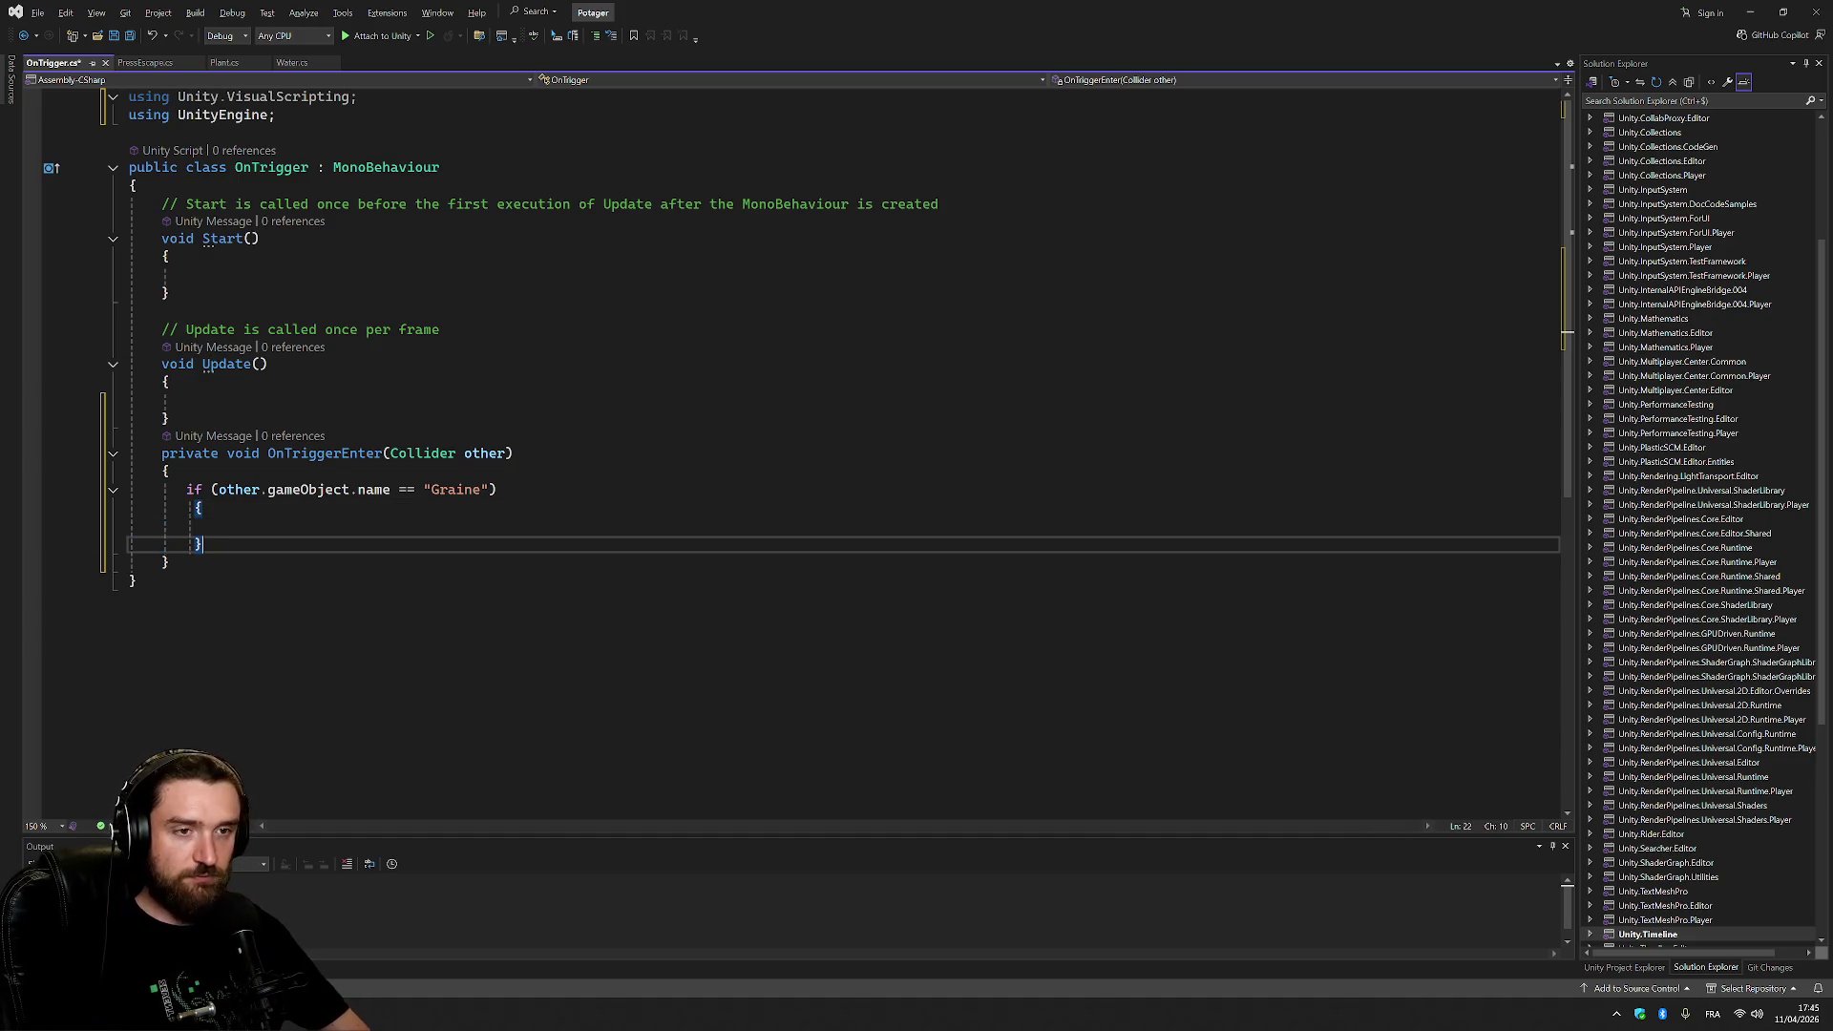
# Add an else branch reusing the copied condition with "Graine" changed to "Water".
pyautogui.press('Up')
pyautogui.press('Up')
pyautogui.press('Up')
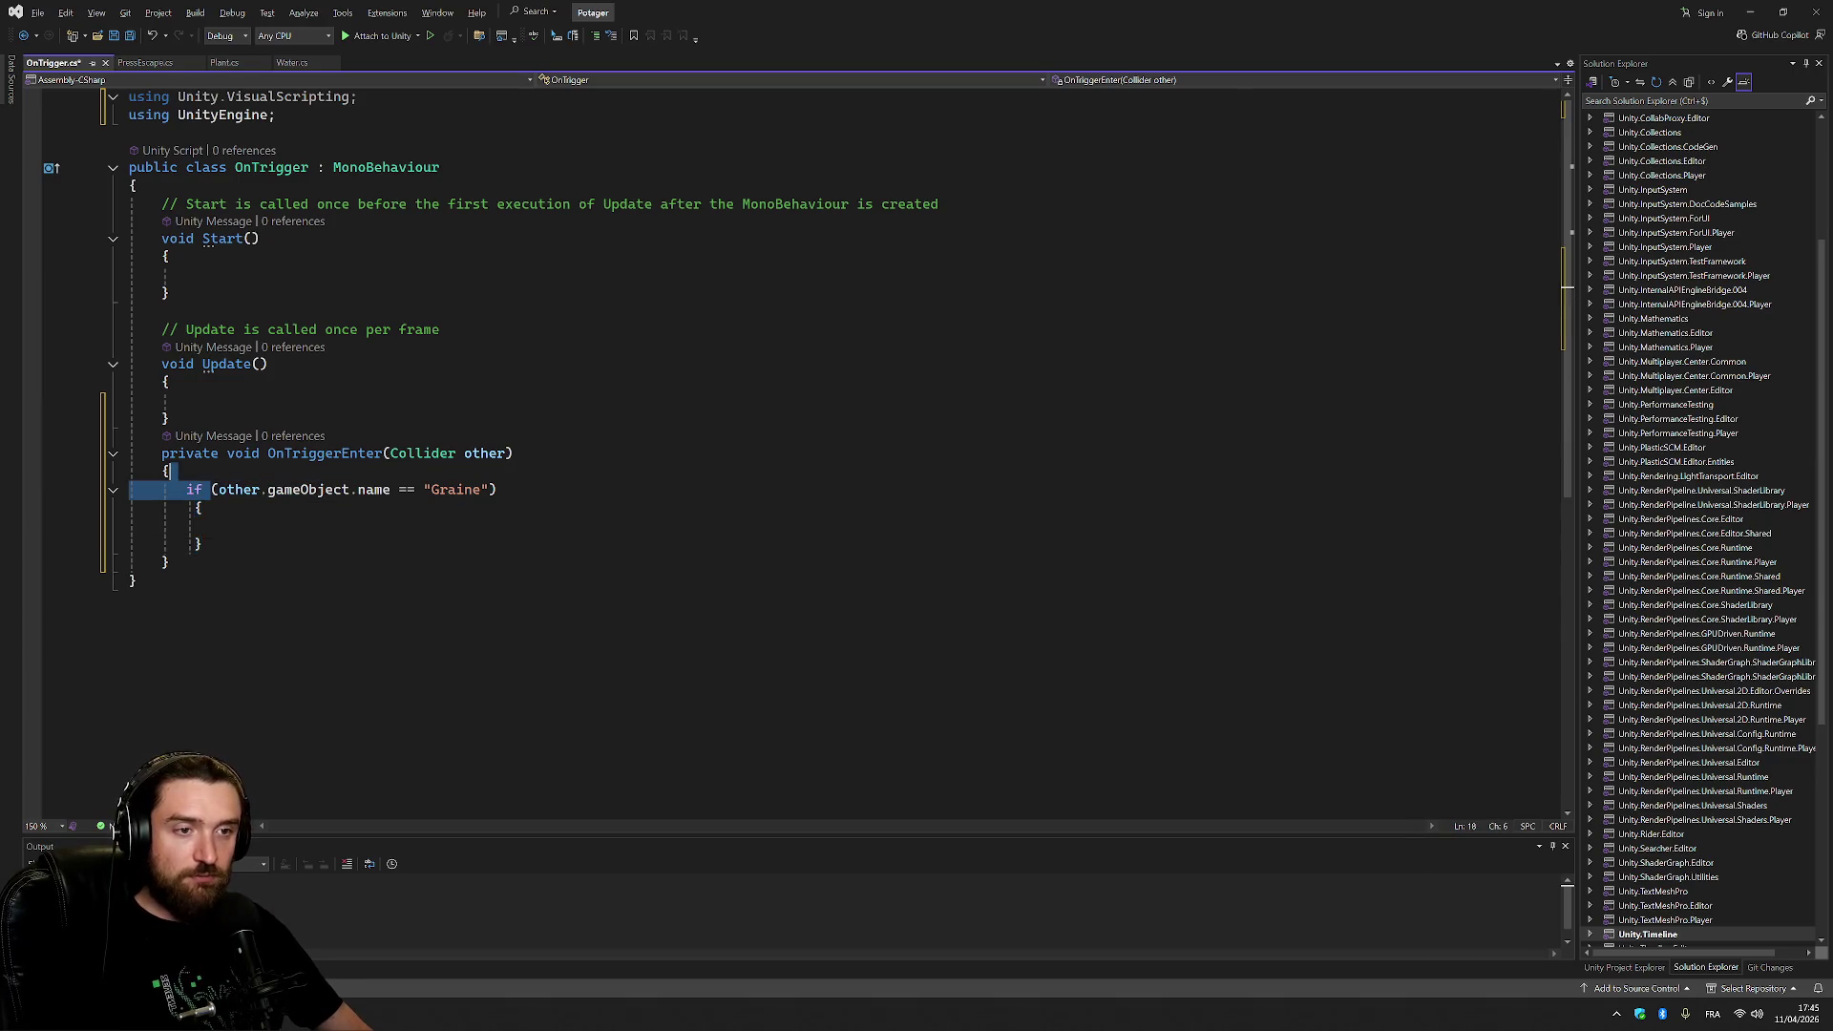
pyautogui.hotkey('ctrl', 'Right')
pyautogui.hotkey('shift', 'End')
pyautogui.hotkey('ctrl', 'c')
pyautogui.press('Down')
pyautogui.press('Down')
pyautogui.press('Down')
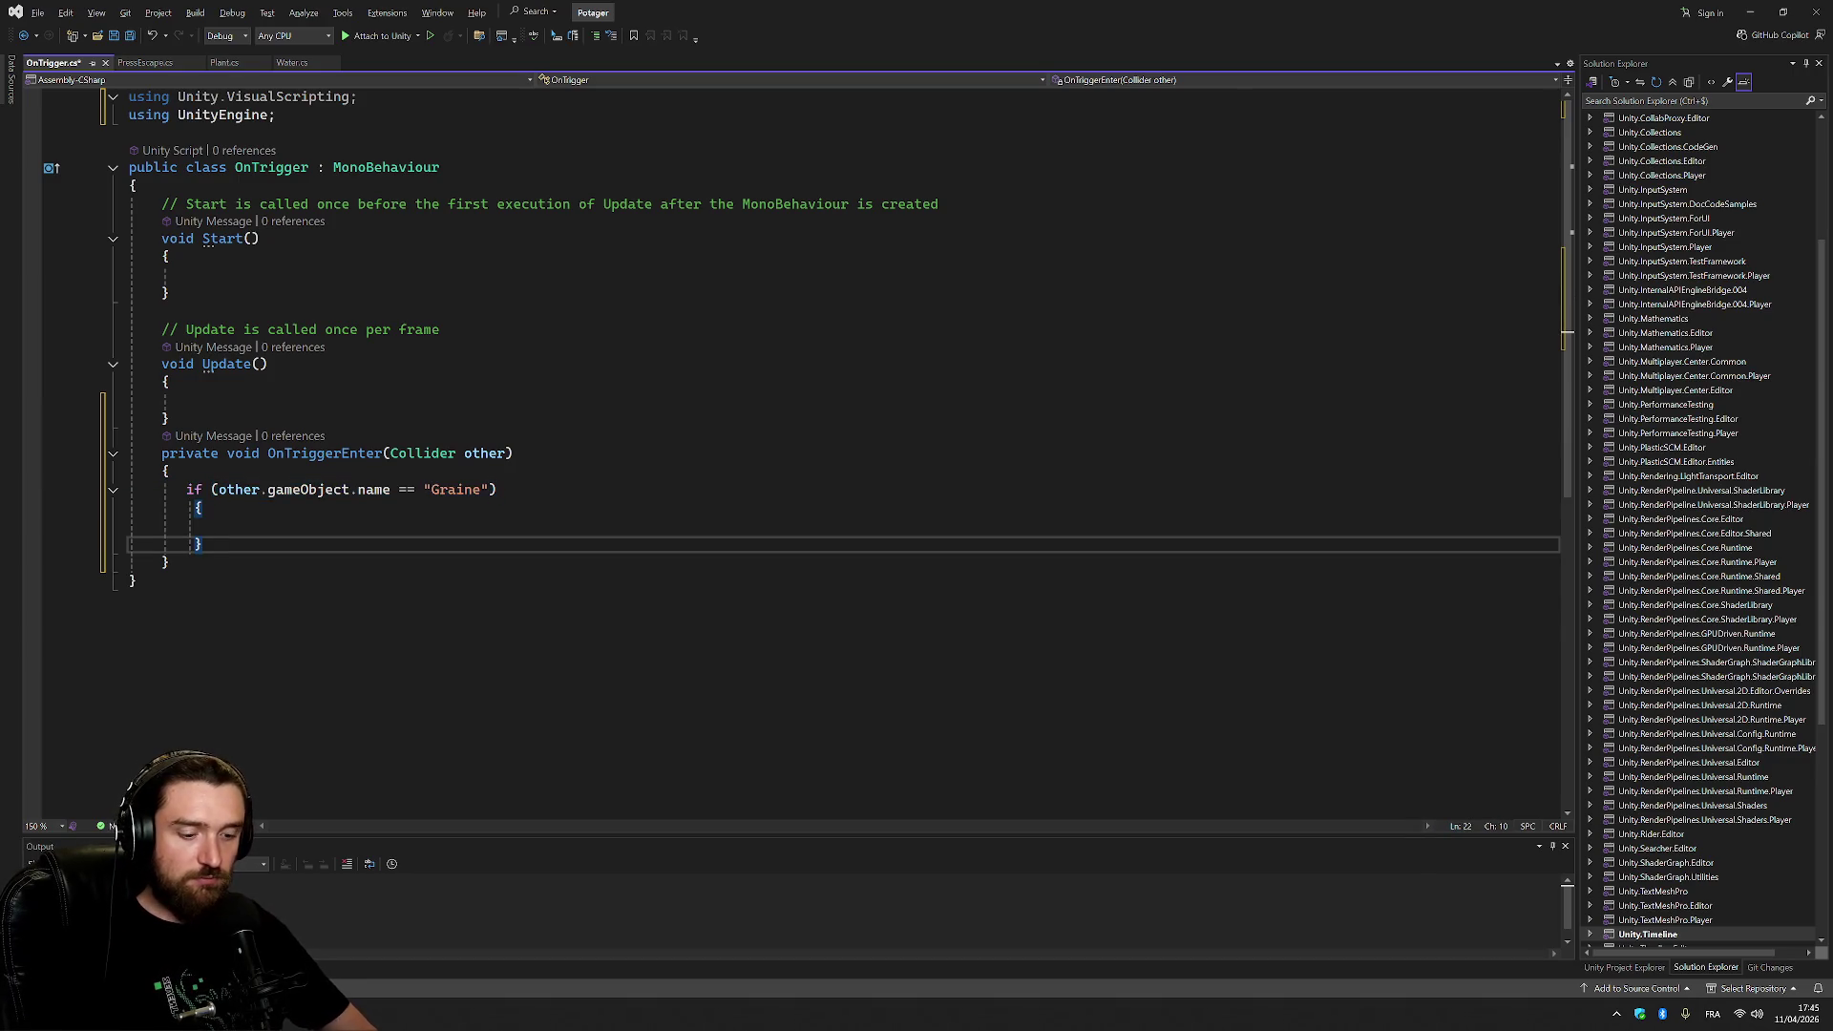
pyautogui.write('e')
pyautogui.press('Tab')
pyautogui.press('Tab')
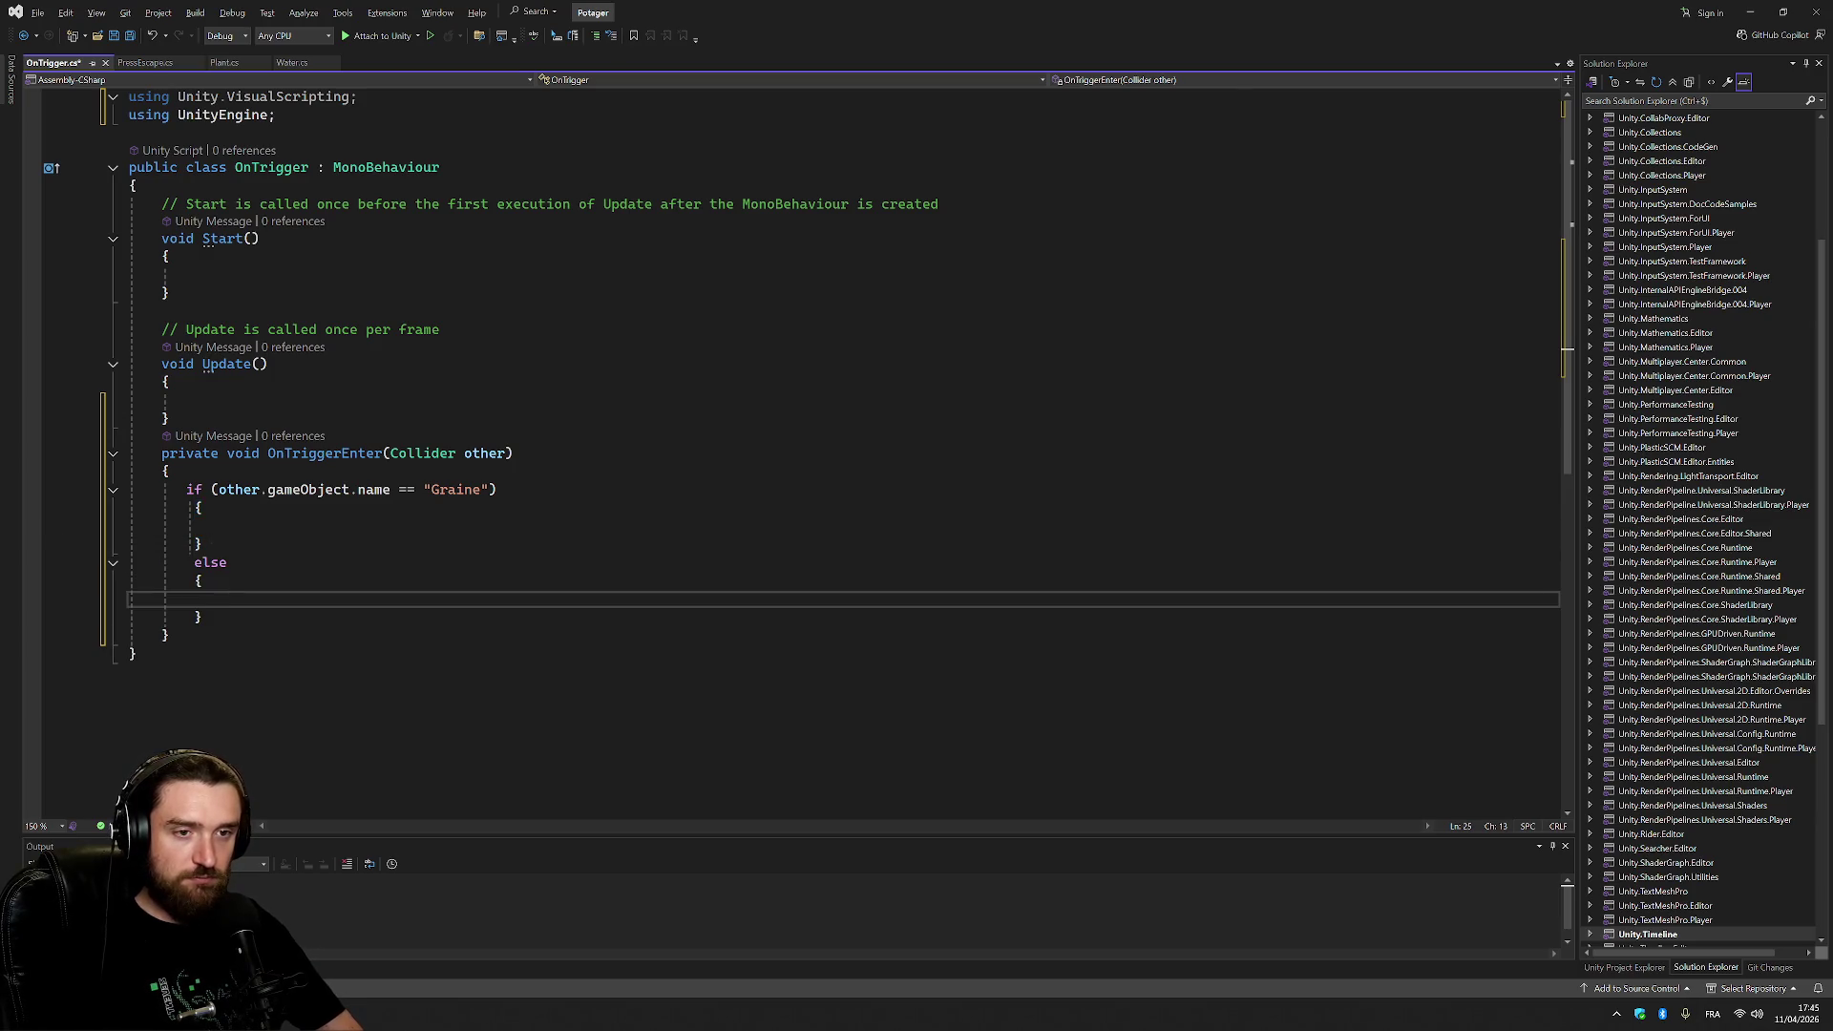
pyautogui.press('Up')
pyautogui.press('Up')
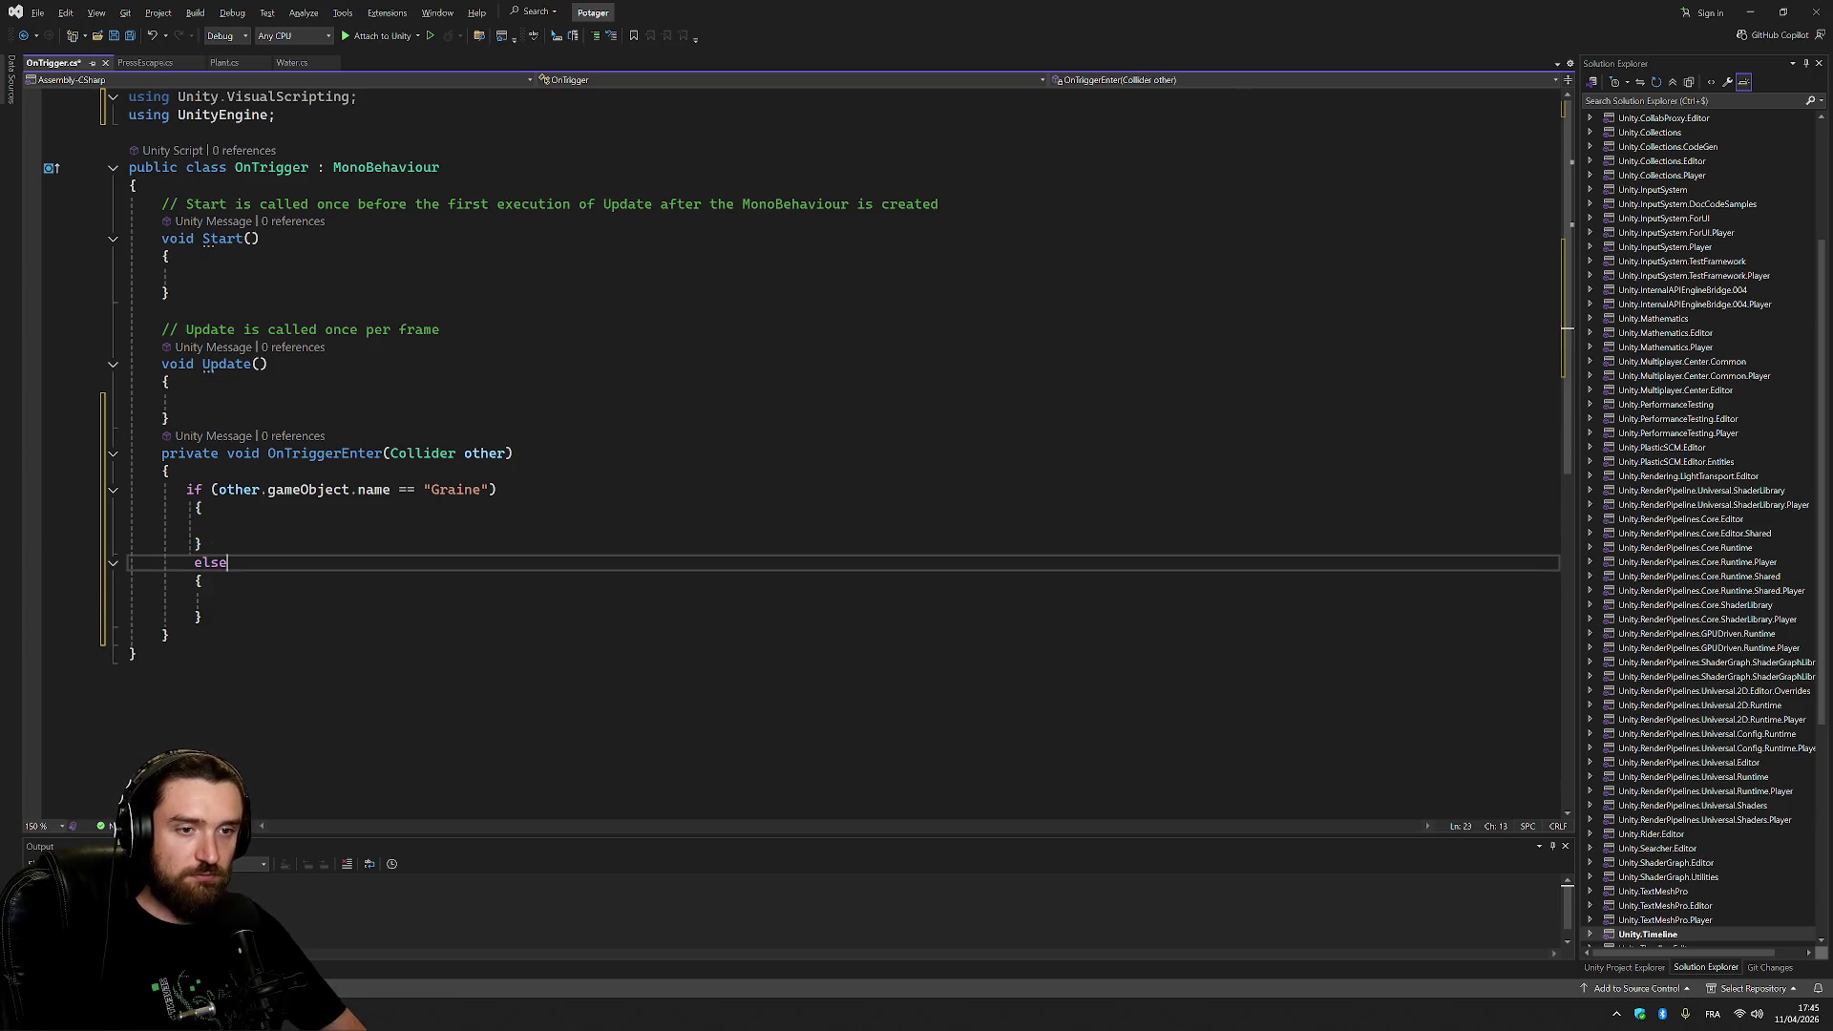
pyautogui.hotkey('ctrl', 'v')
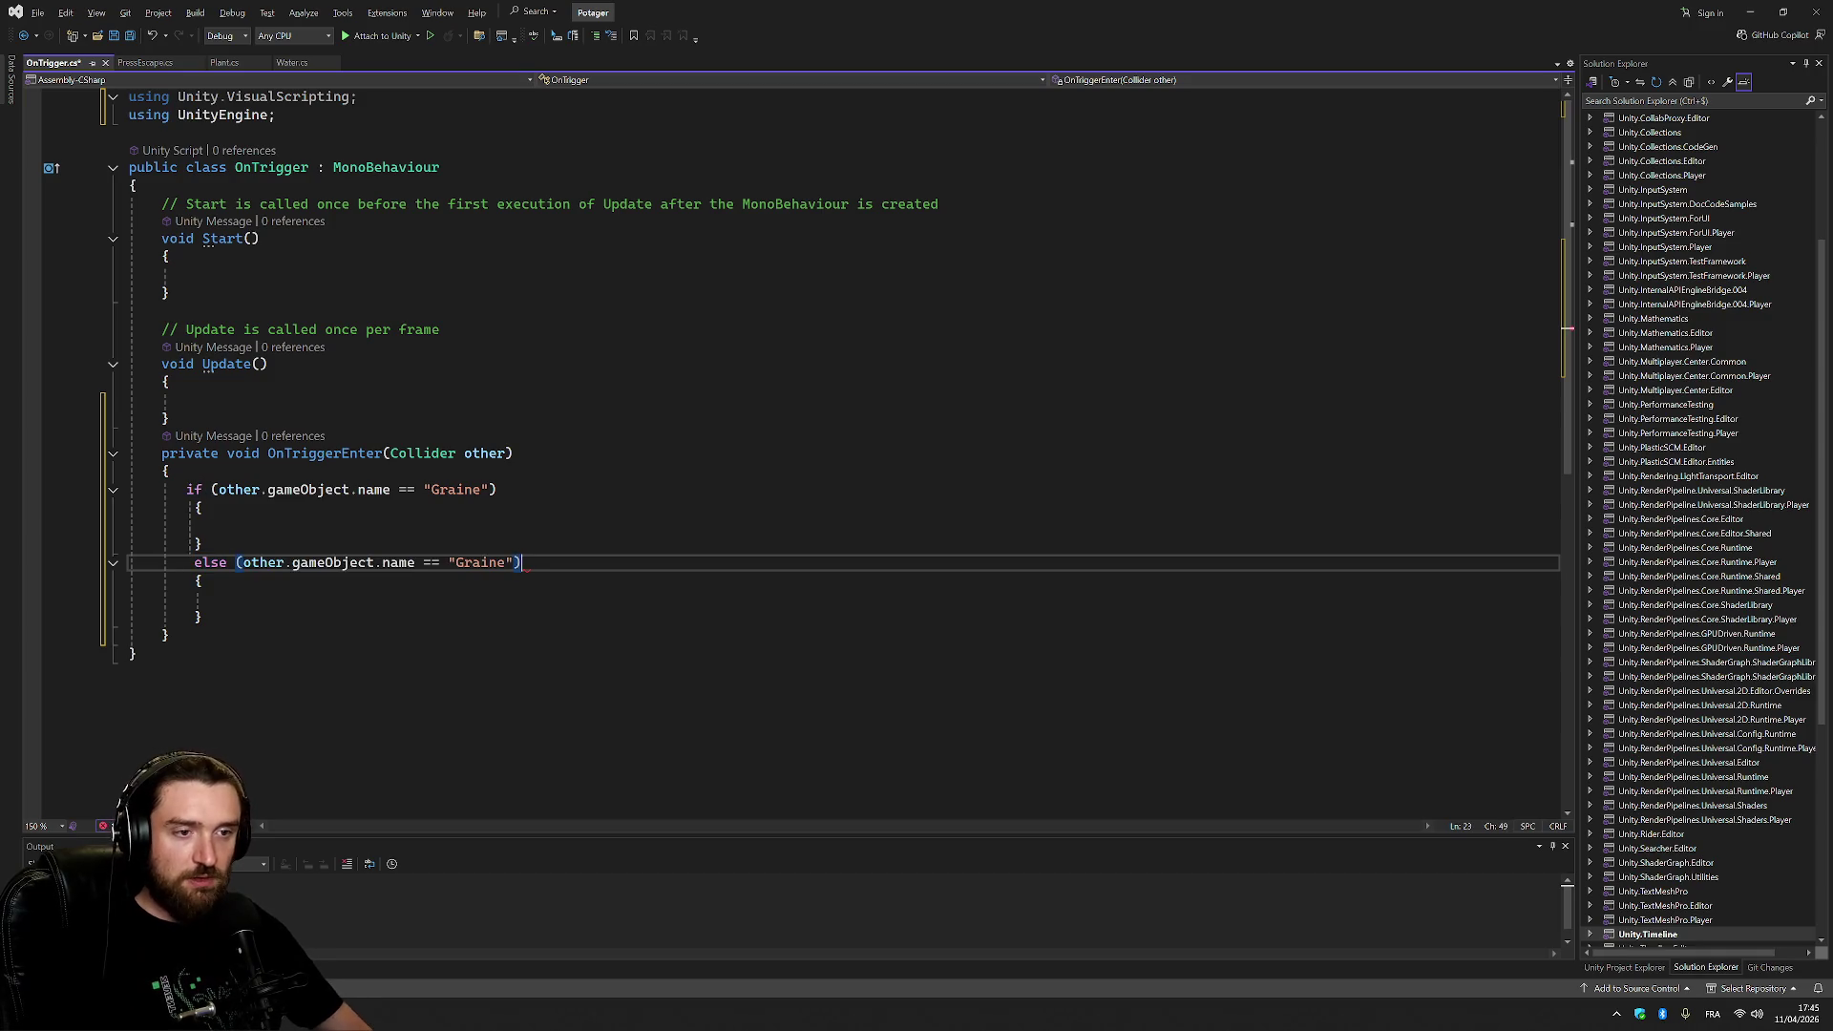
pyautogui.press('Left')
pyautogui.press('Left')
pyautogui.hotkey('ctrl', 'shift', 'Left')
pyautogui.write('Water')
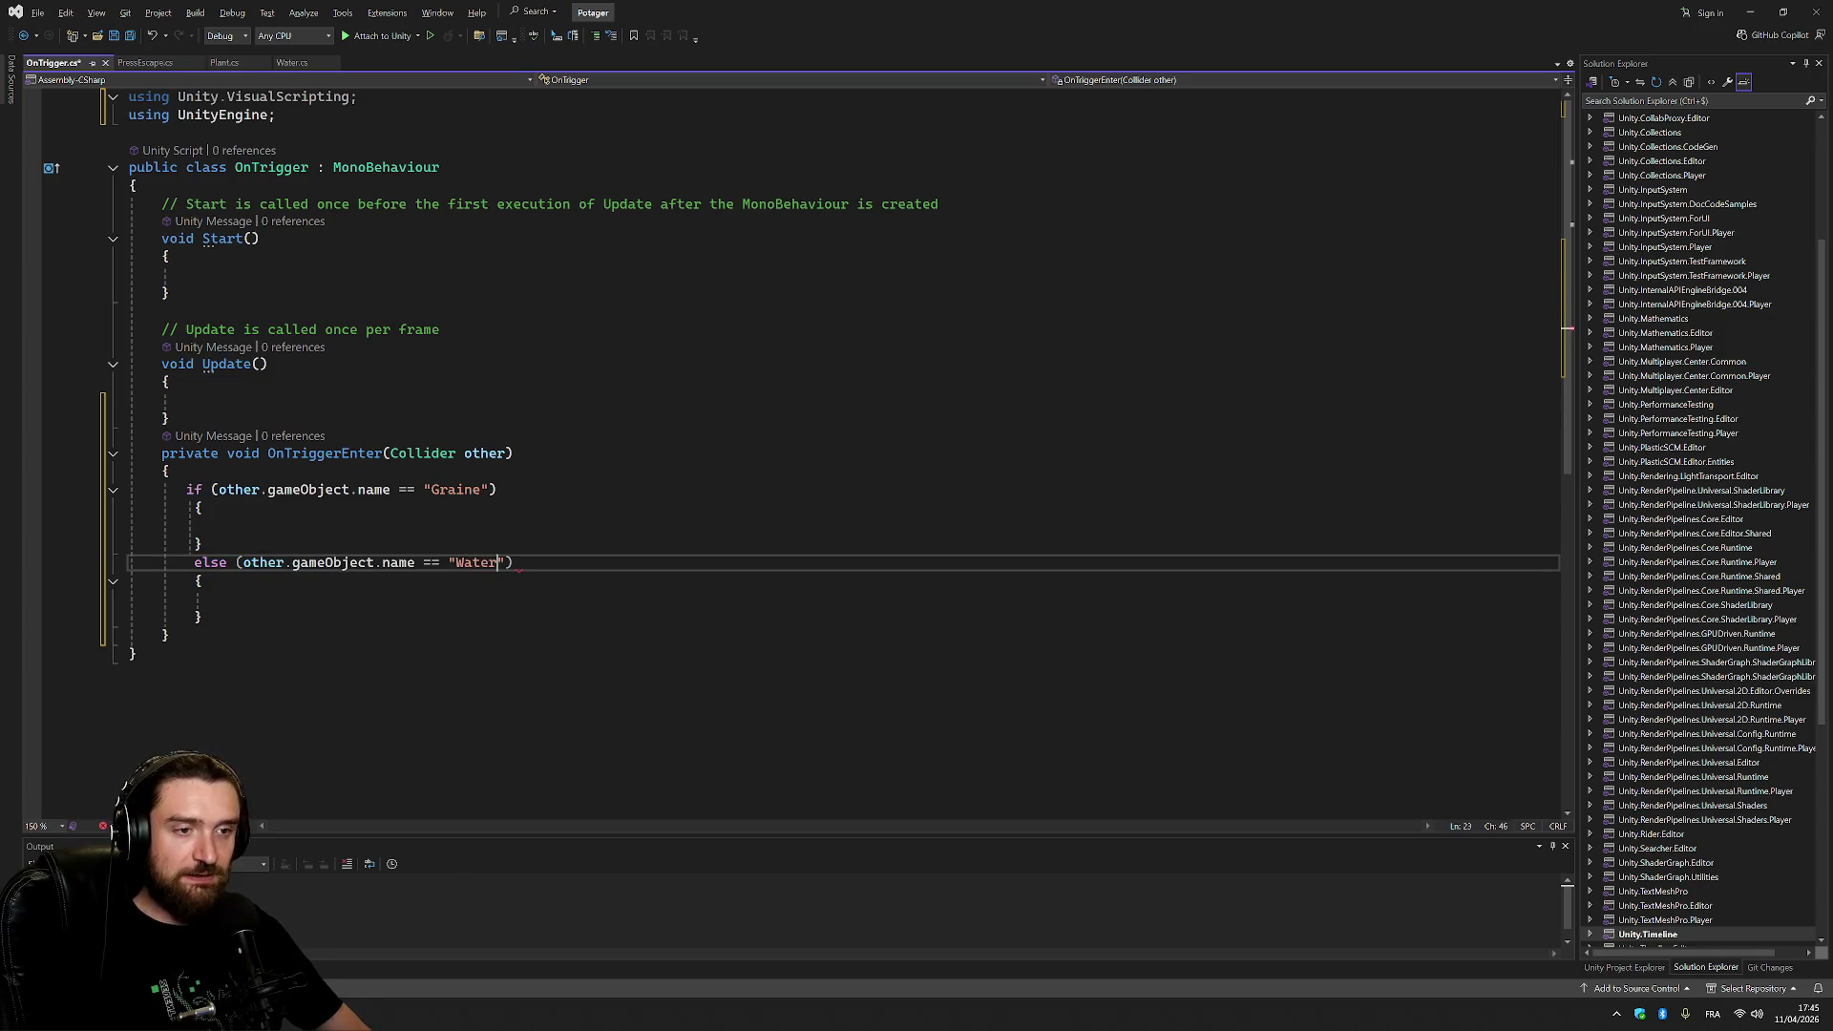
# Check the Water prefab in Unity's Assets folder, then return to Visual Studio.
pyautogui.hotkey('alt', 'Tab')
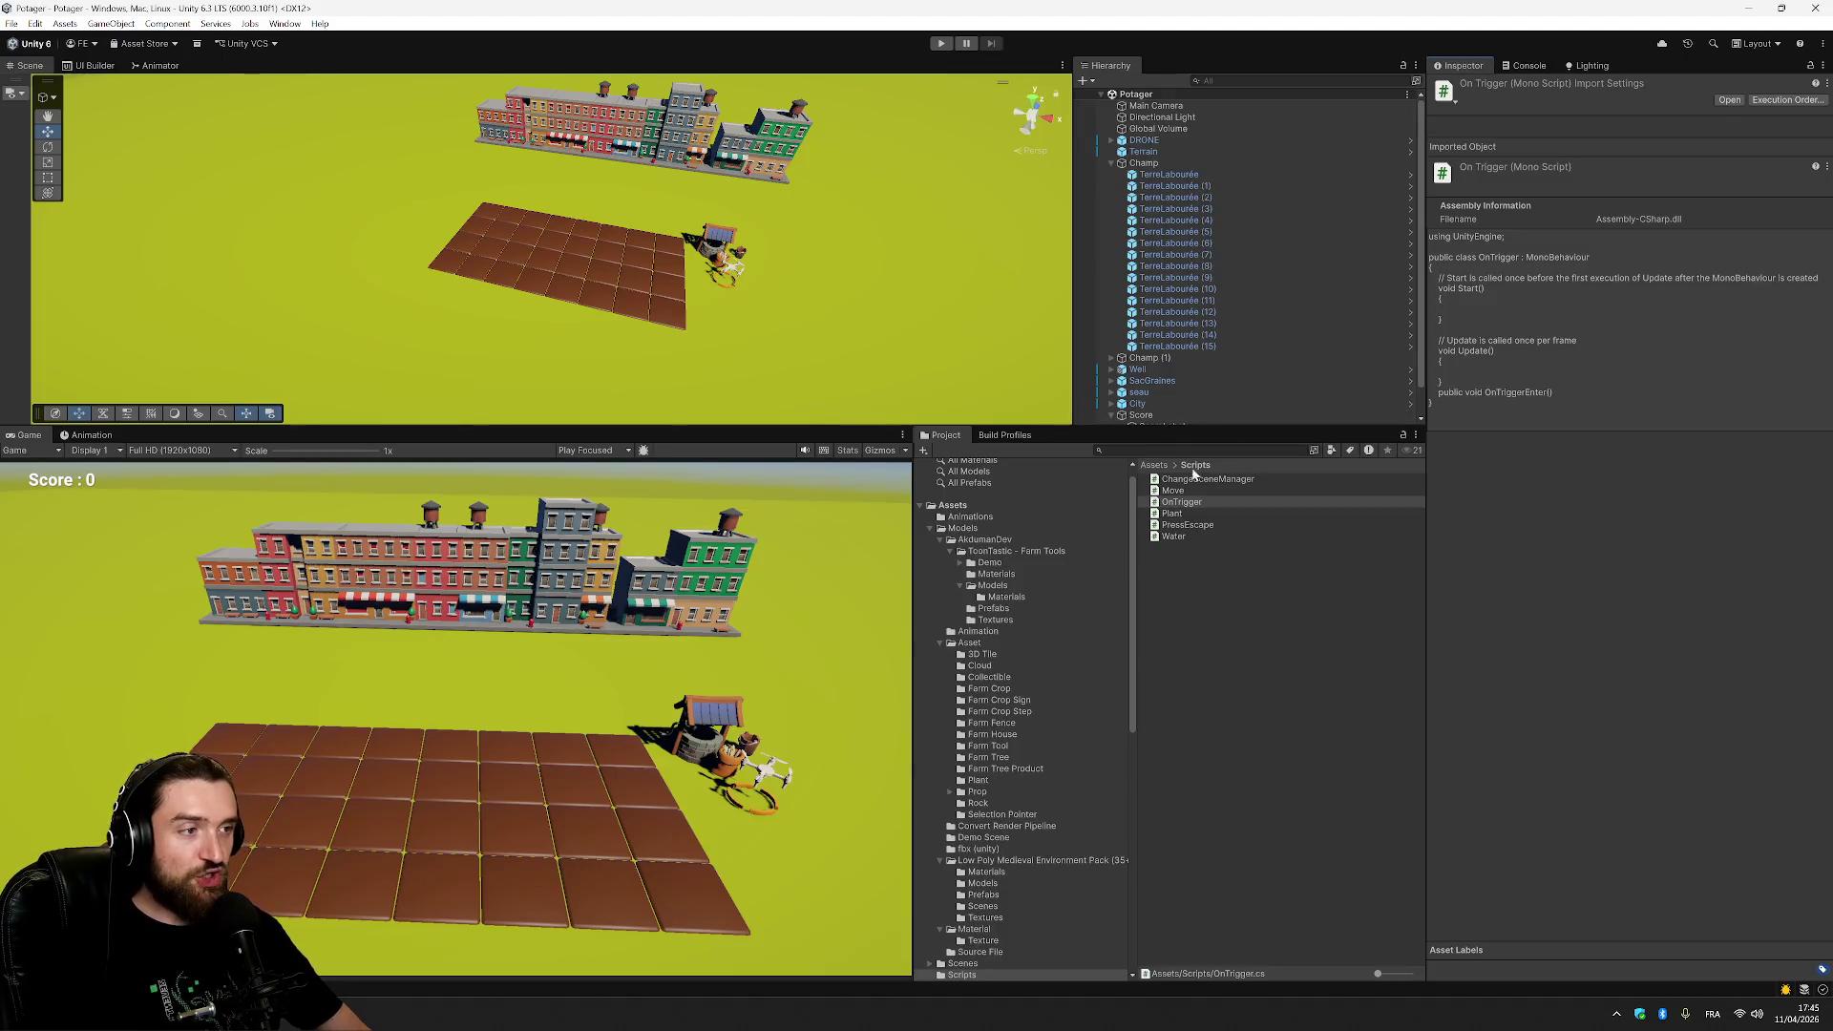
pyautogui.click(960, 505)
pyautogui.click(1173, 880)
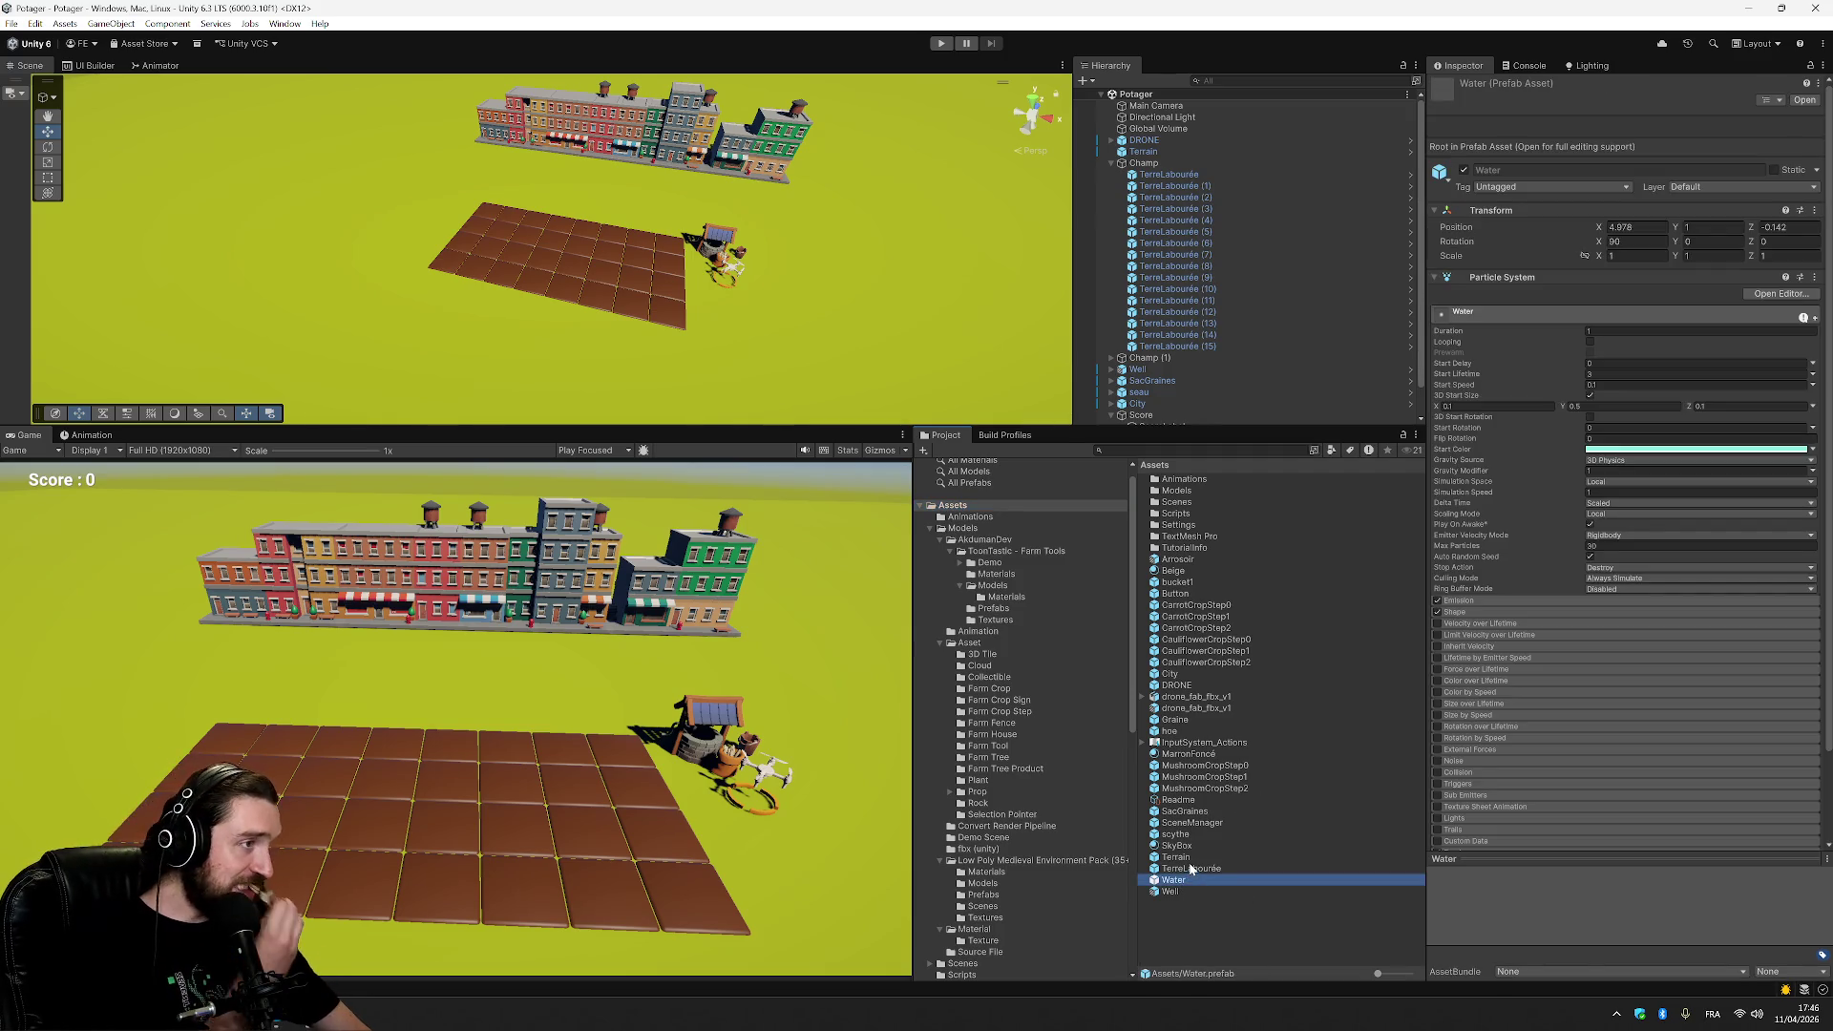
pyautogui.hotkey('alt', 'Tab')
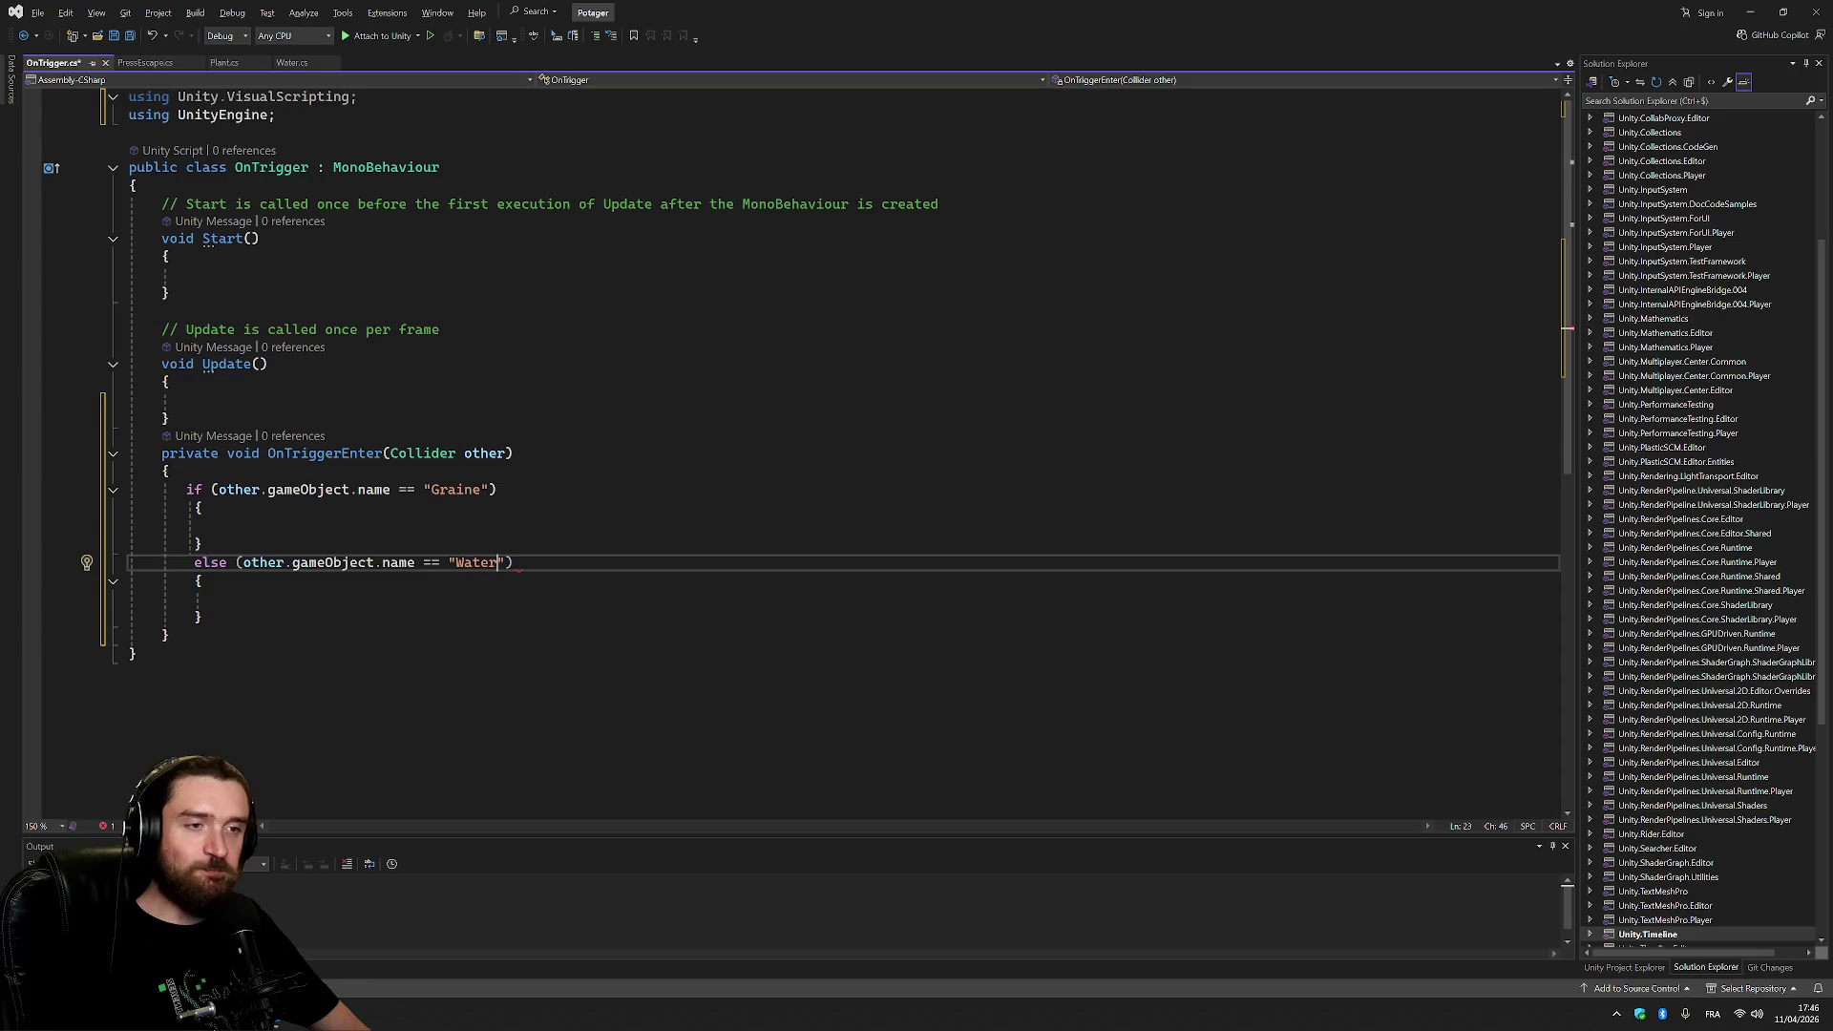
# Remove '.gameObject' from both the Water and Graine conditions so they use other.name.
pyautogui.doubleClick(333, 562)
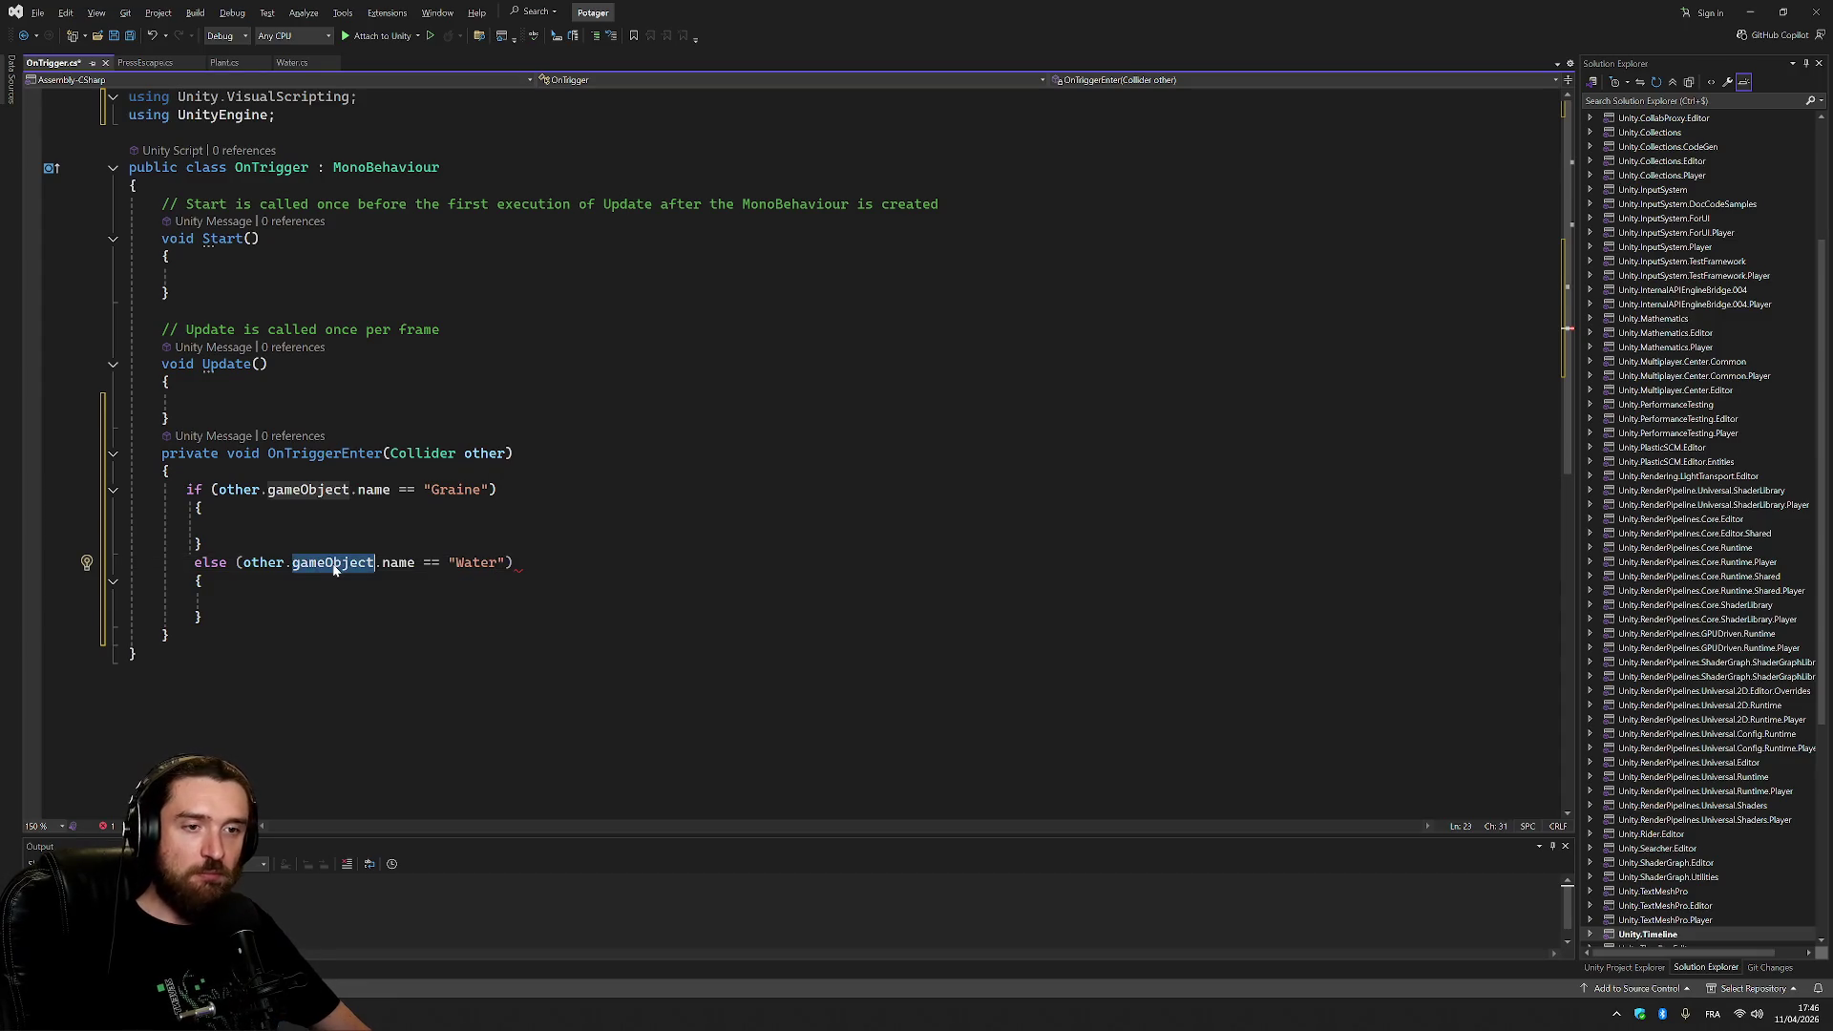
pyautogui.write('part')
pyautogui.press('BackSpace')
pyautogui.press('BackSpace')
pyautogui.press('BackSpace')
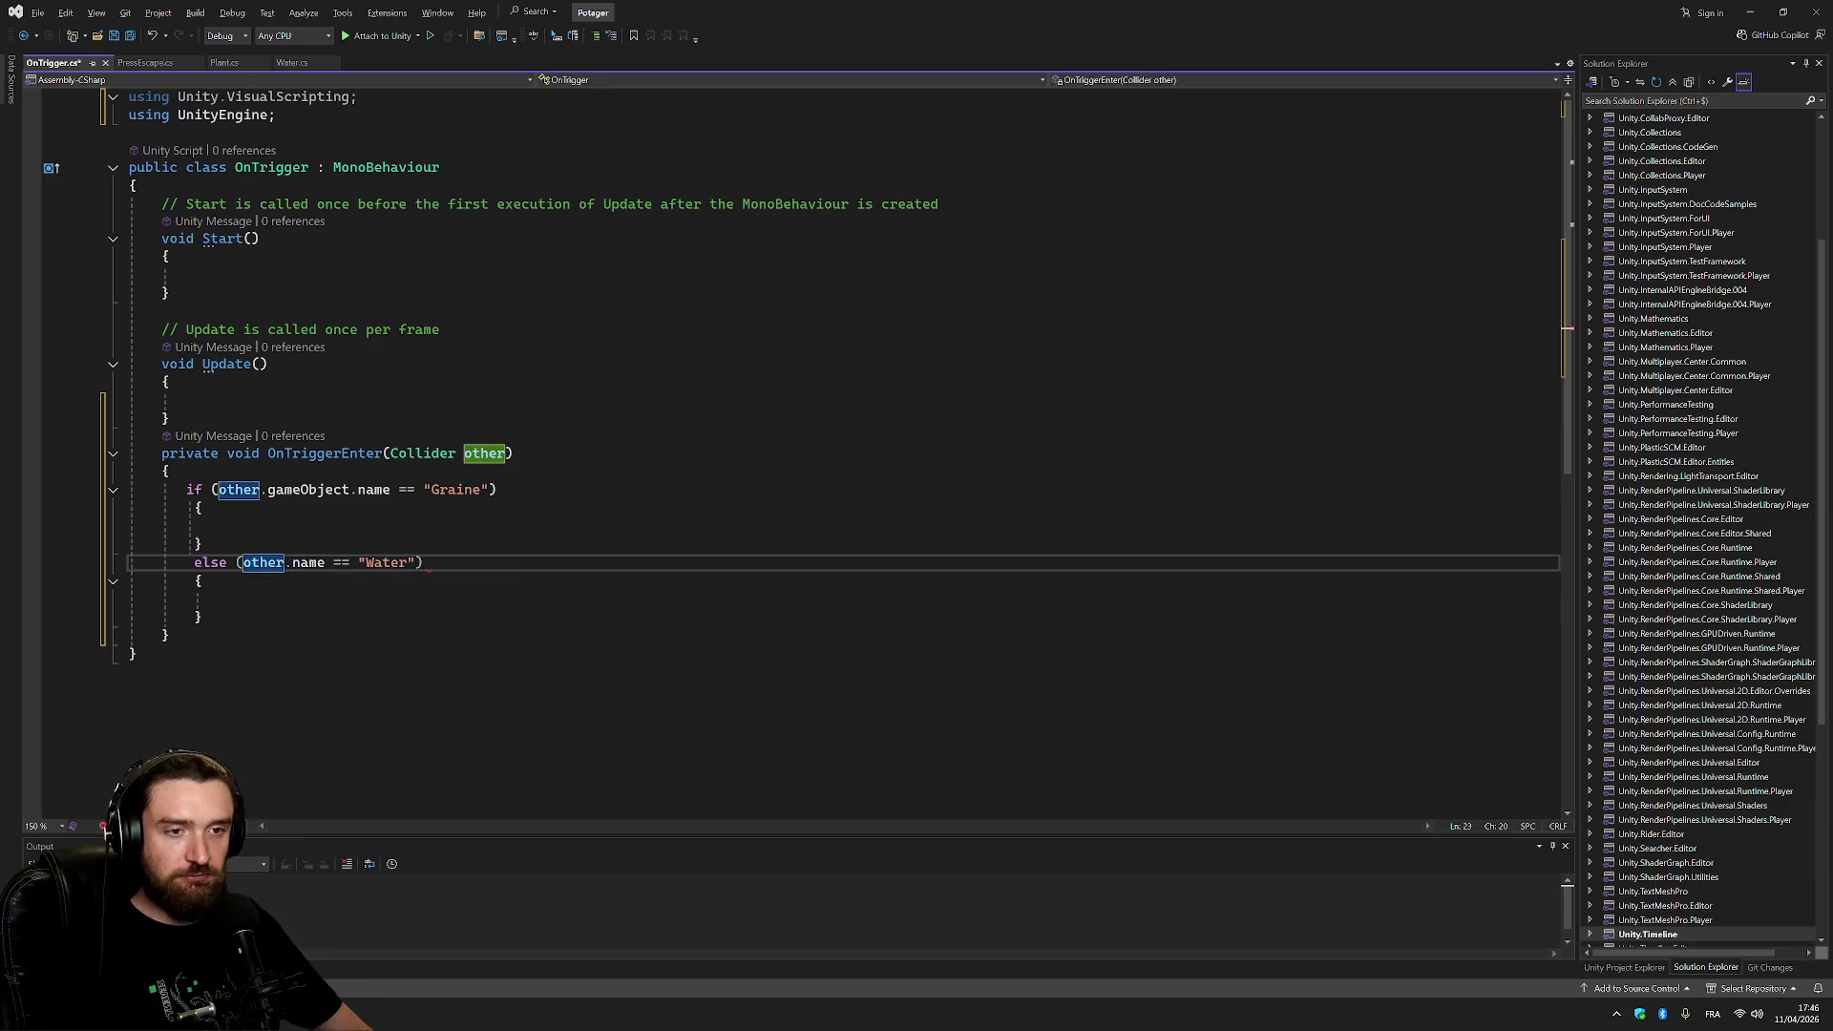
pyautogui.press('End')
pyautogui.doubleClick(307, 489)
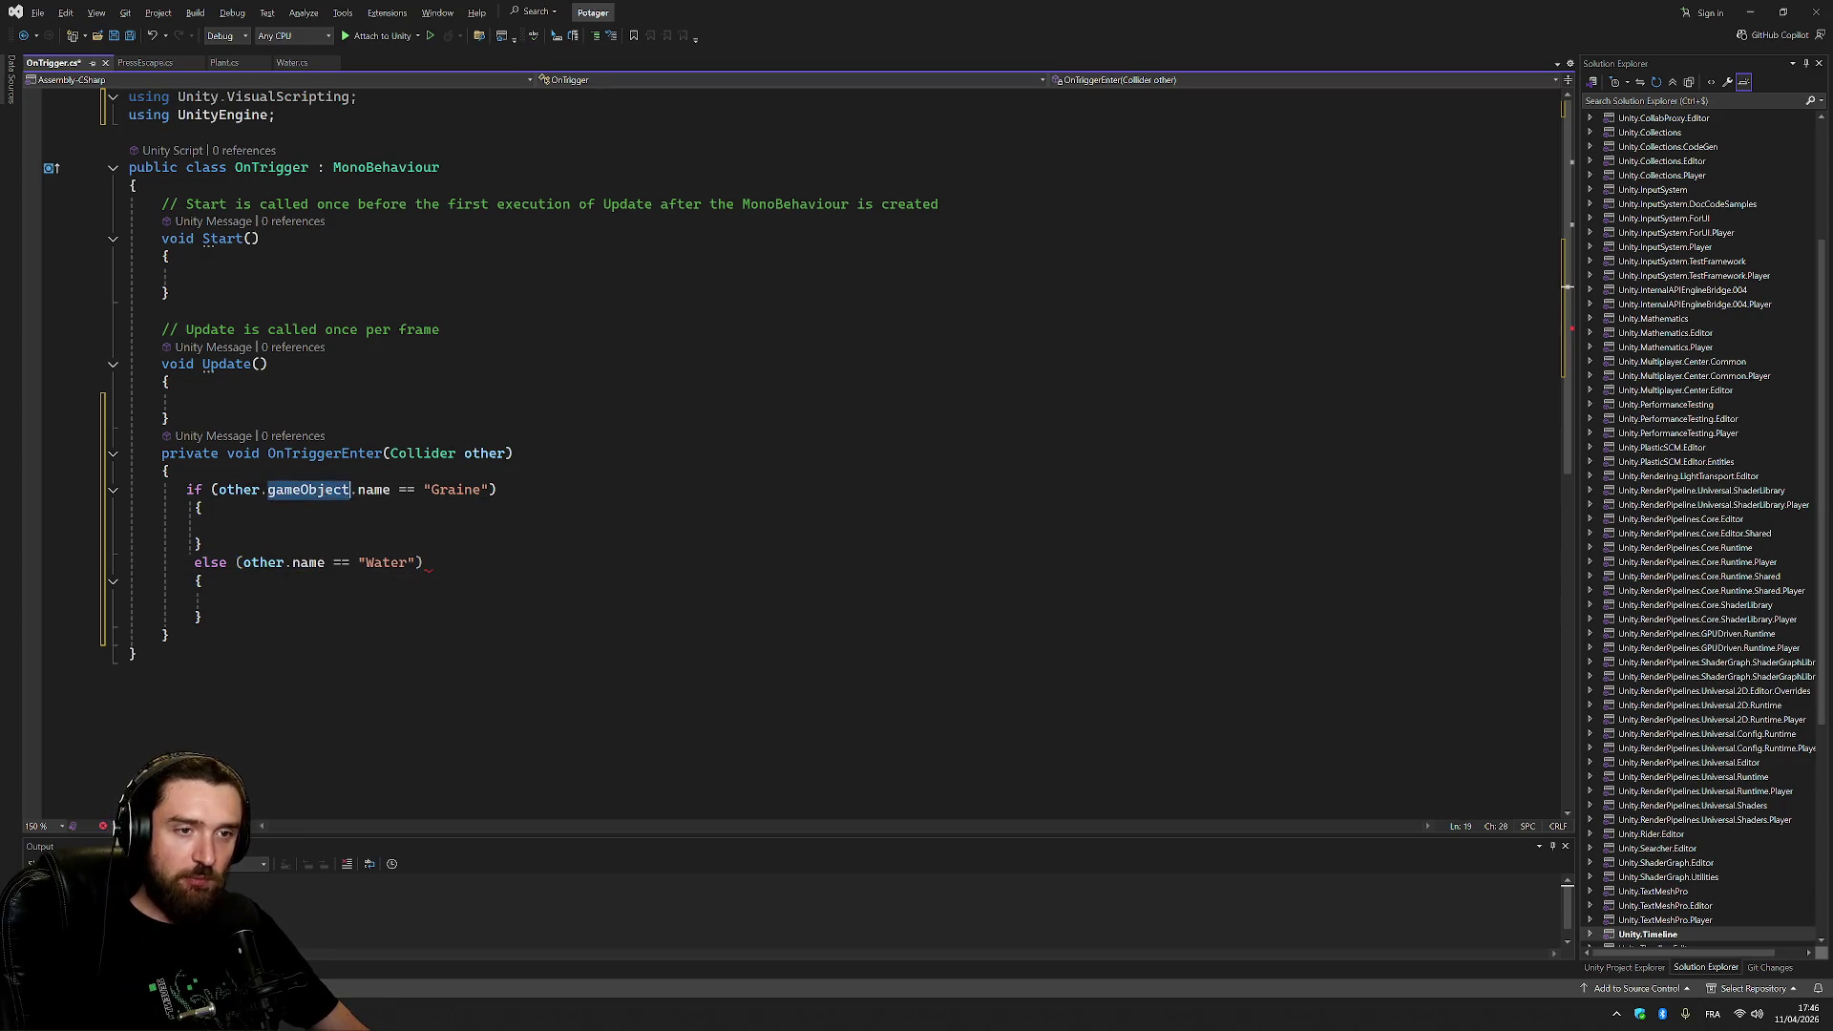
pyautogui.press('BackSpace')
pyautogui.press('BackSpace')
pyautogui.click(426, 564)
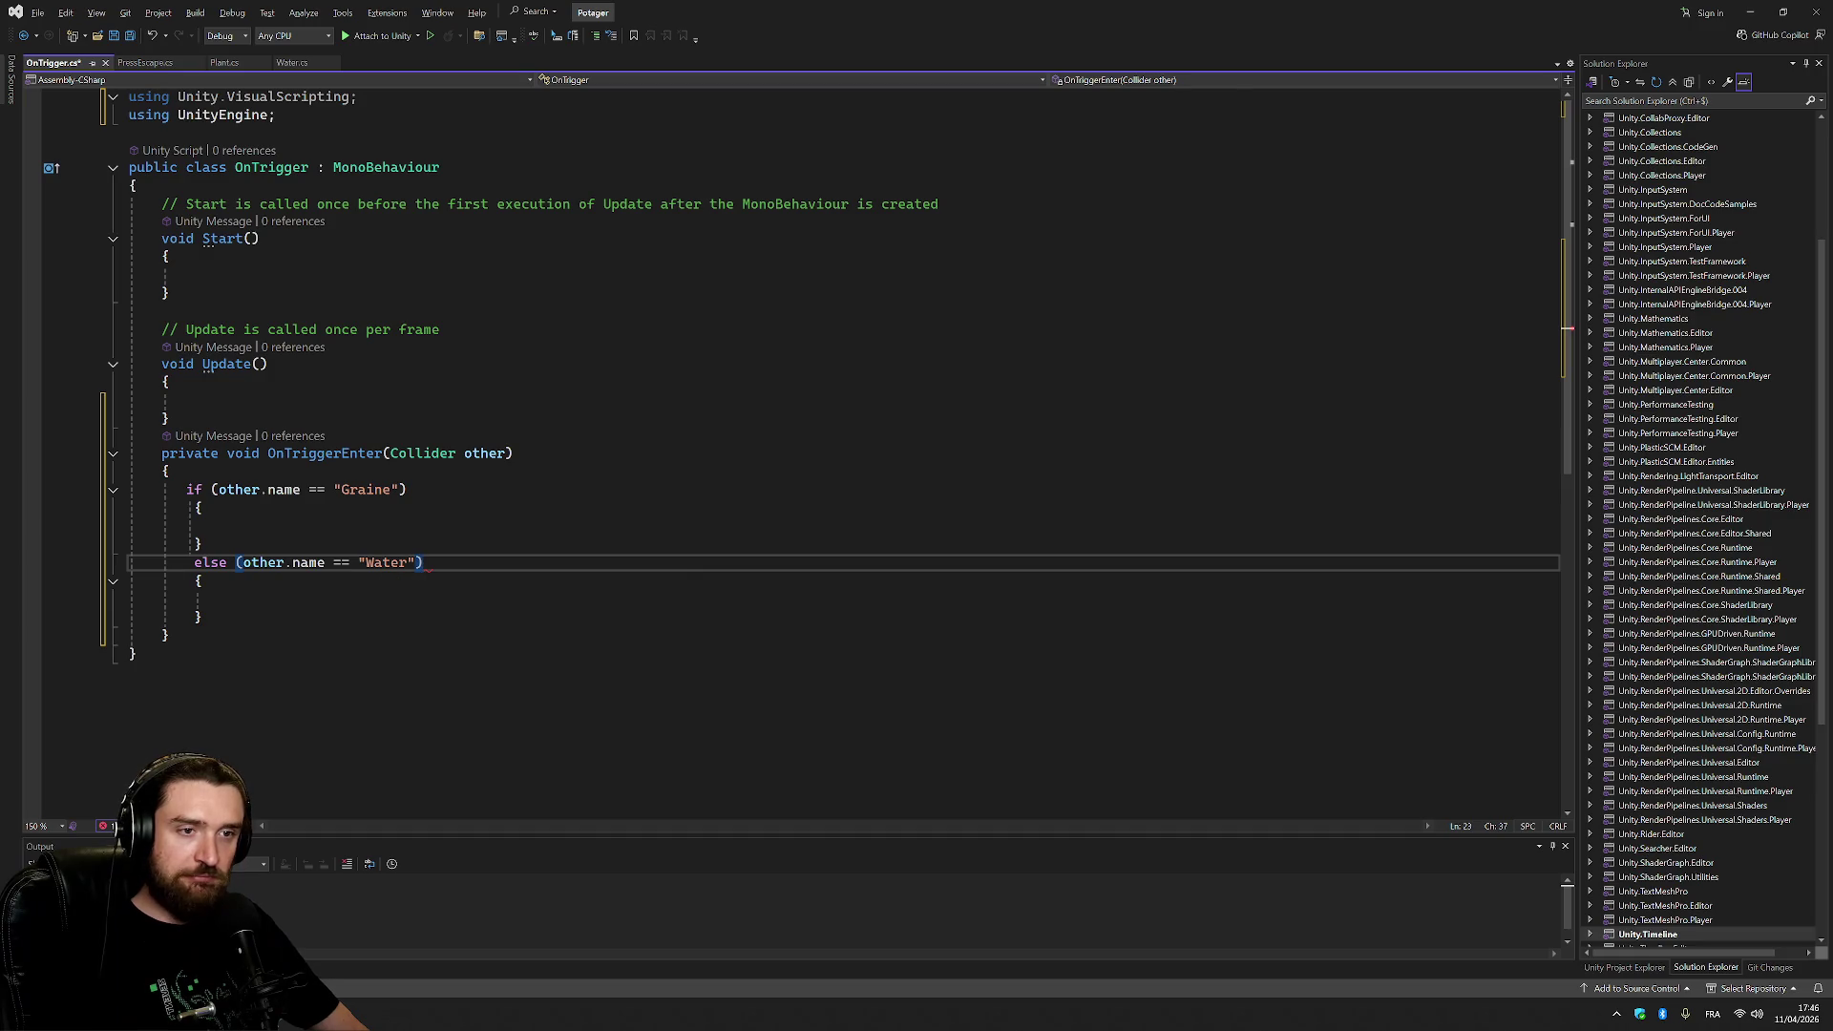
pyautogui.click(228, 526)
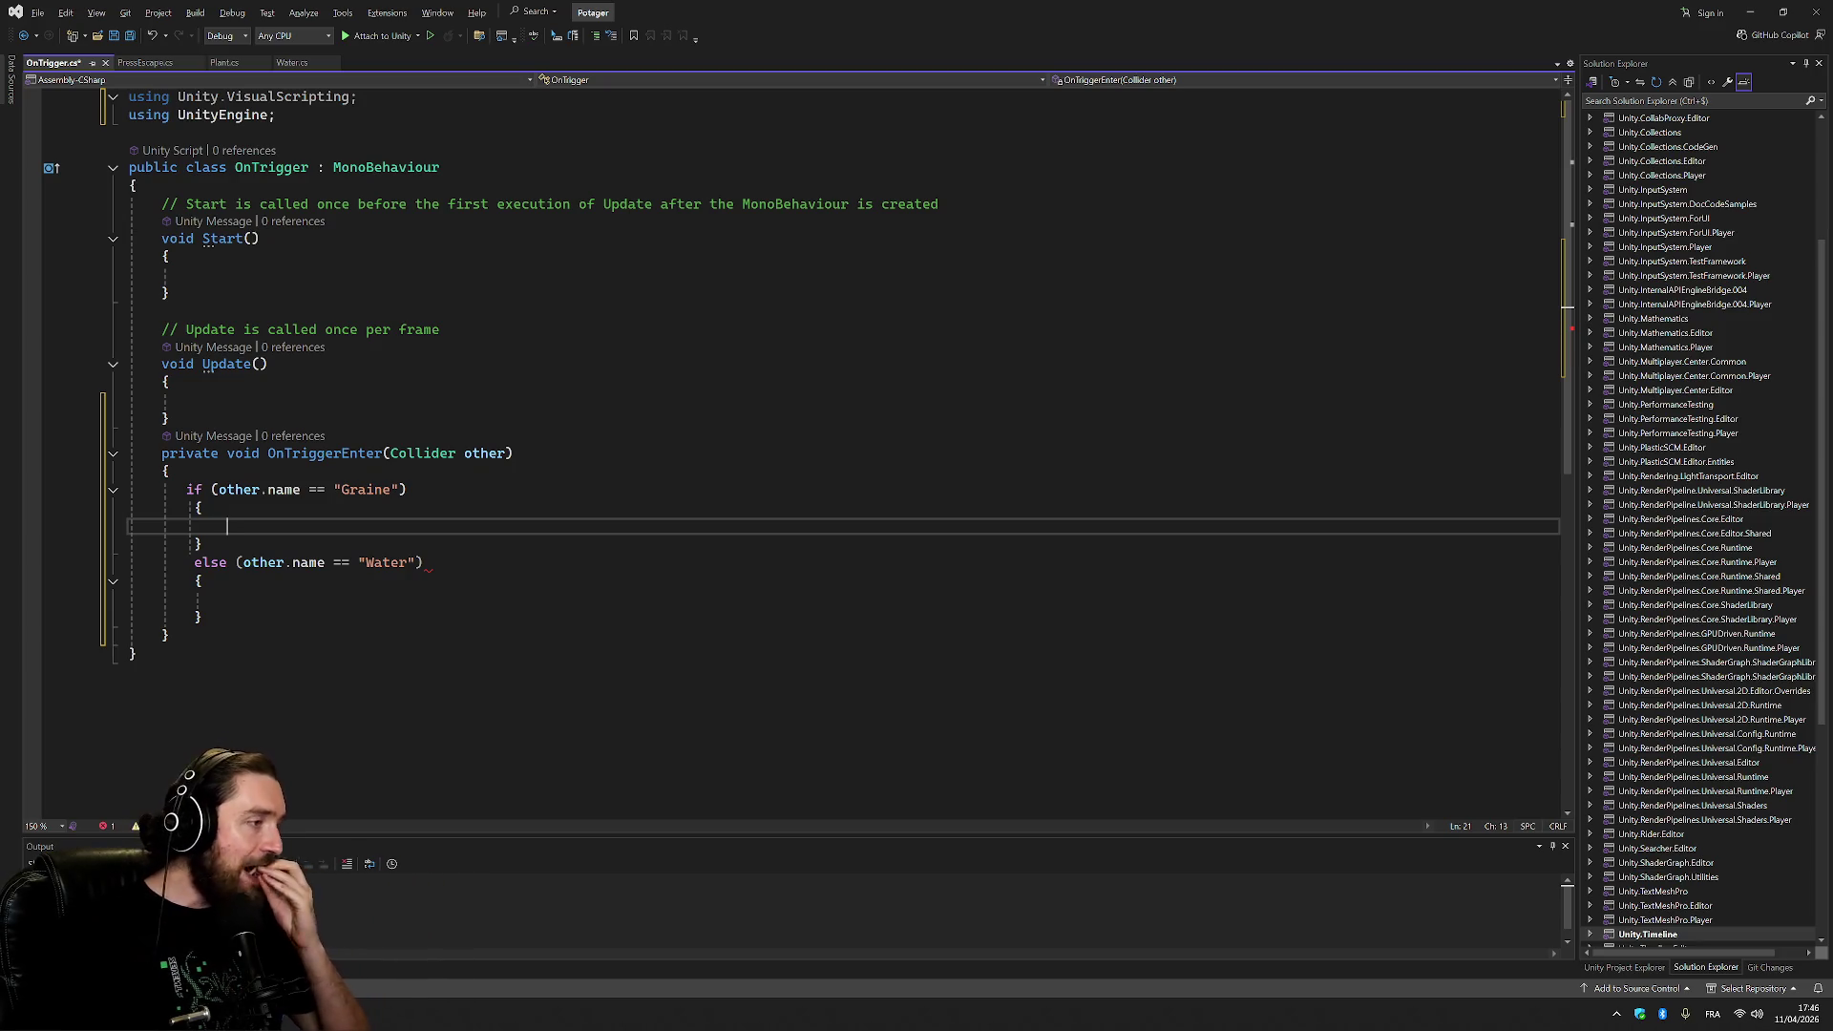
# Delete the Water else branch and save OnTrigger.cs.
pyautogui.moveTo(203, 543); pyautogui.dragTo(204, 617)
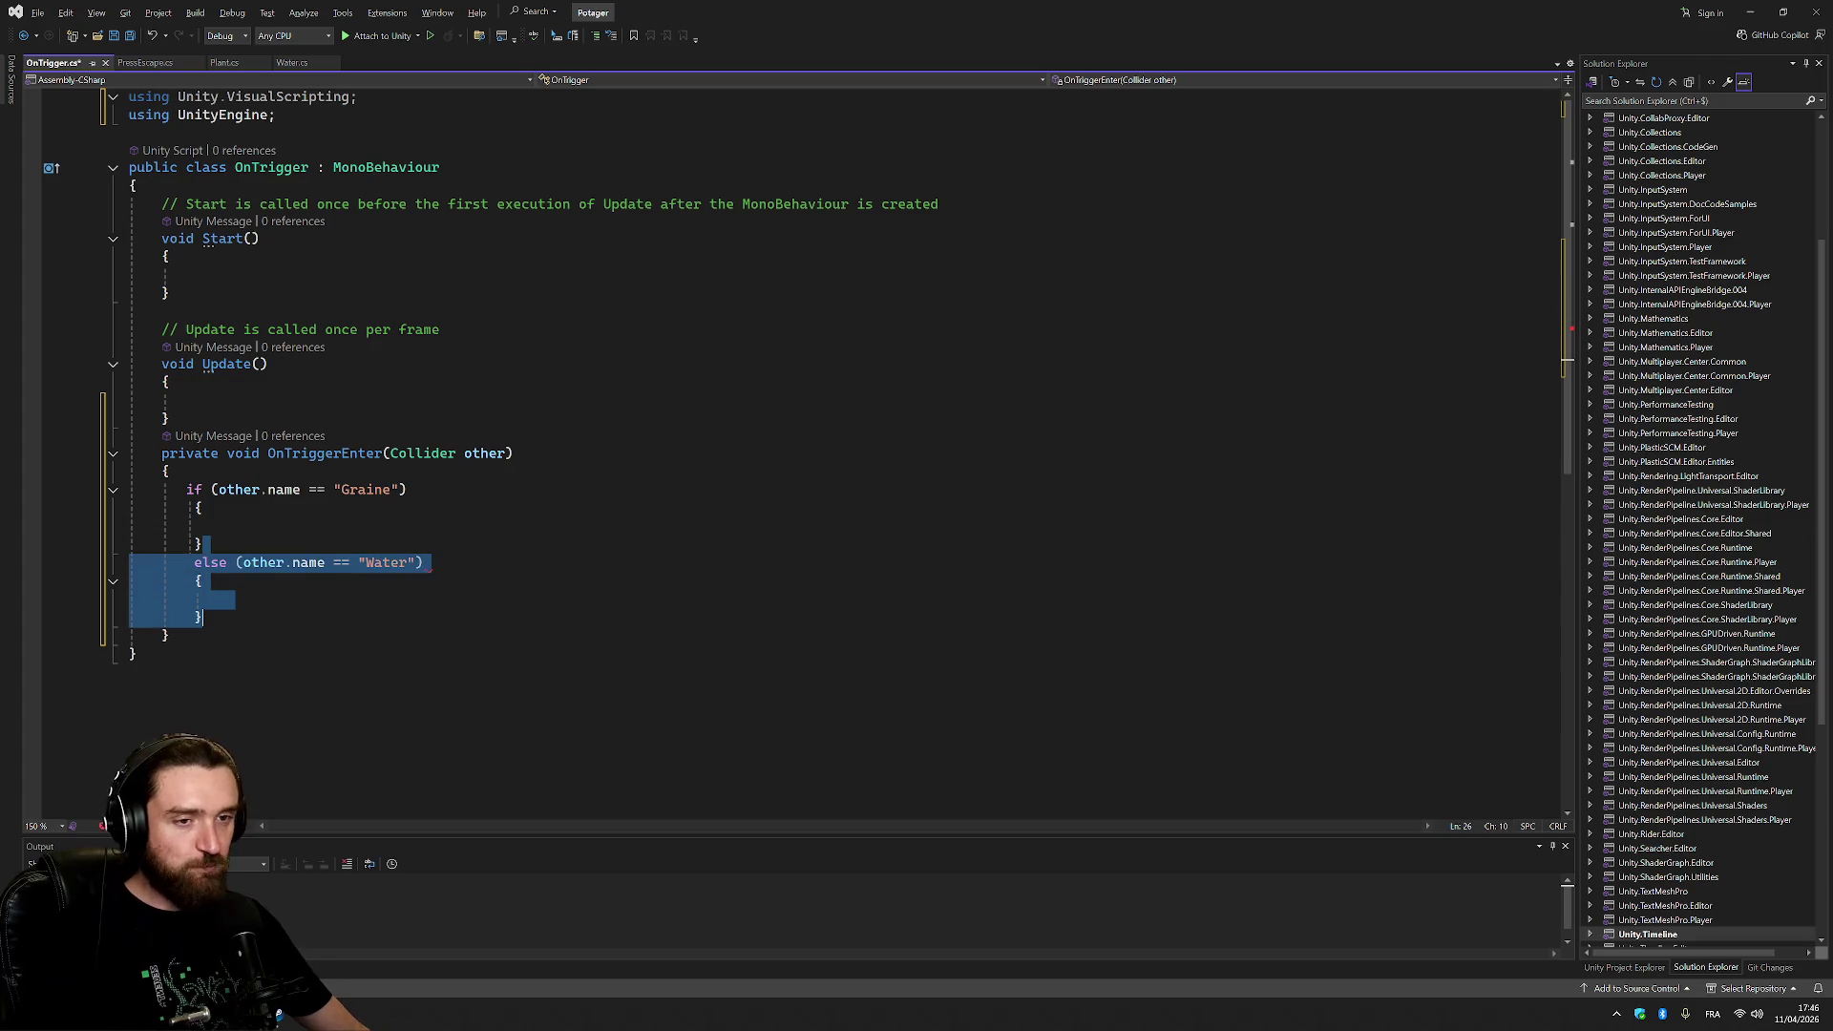
pyautogui.press('Delete')
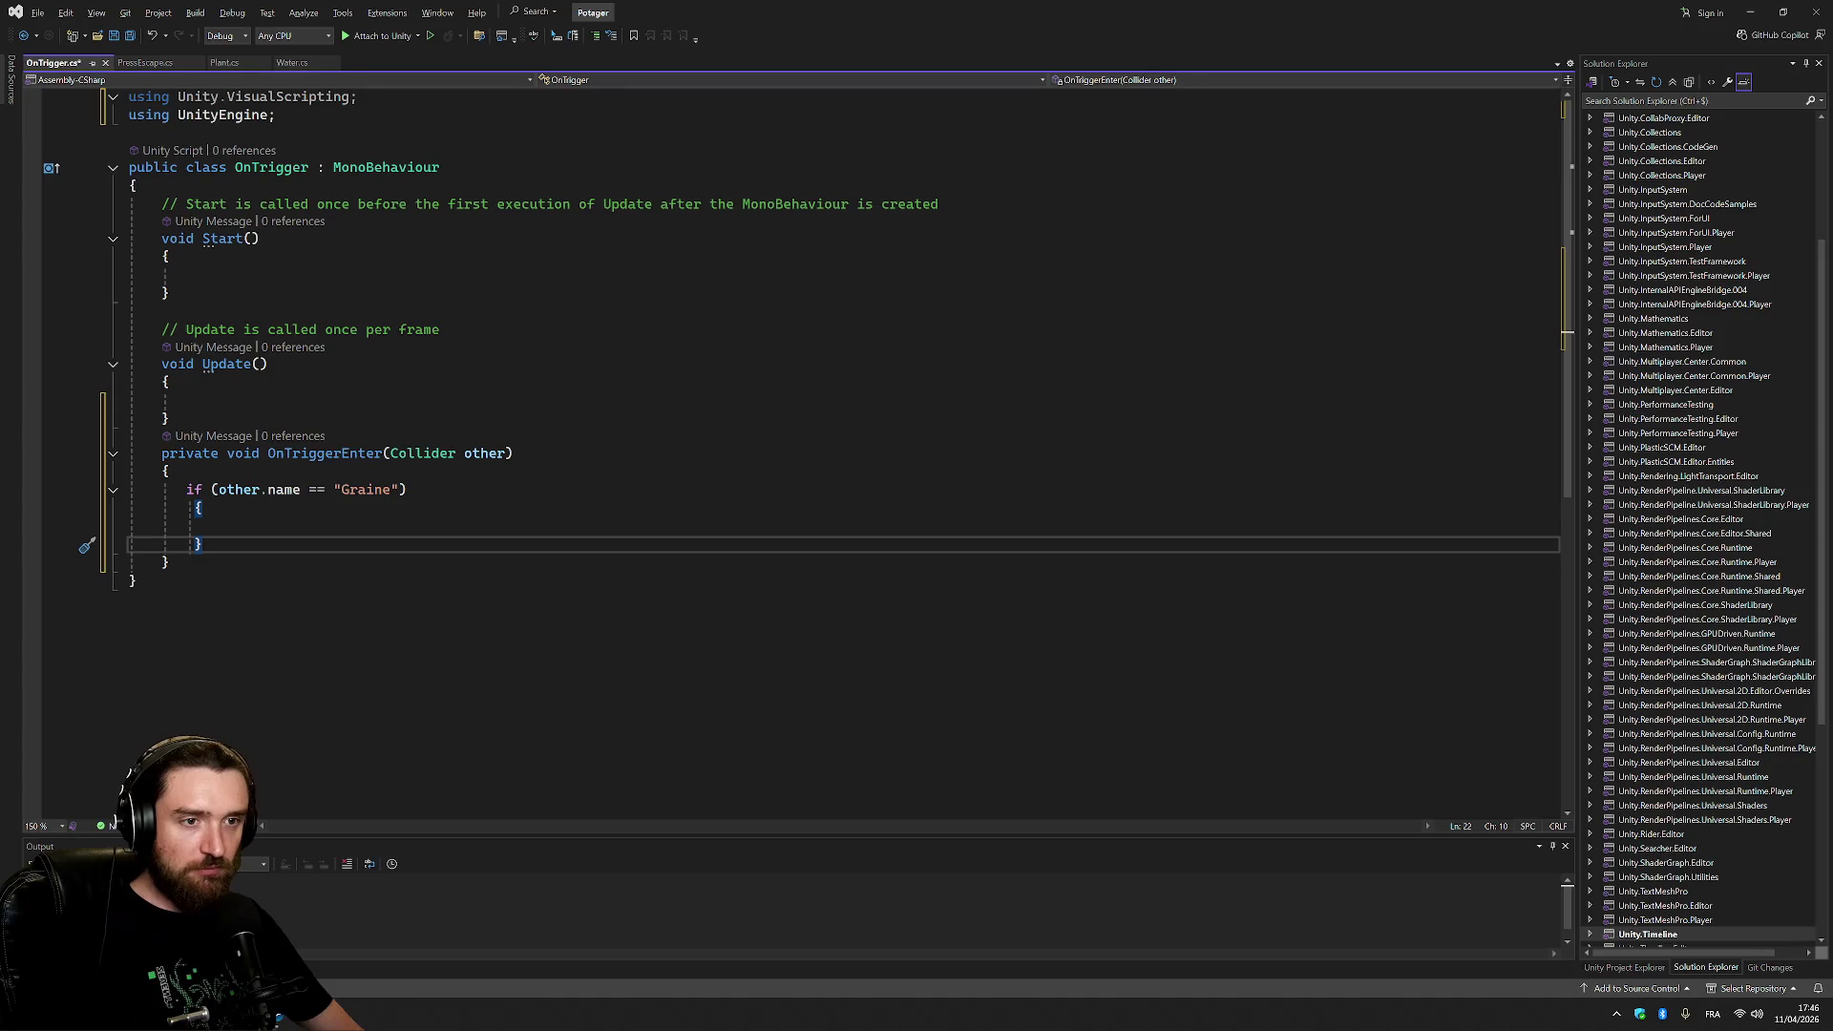
pyautogui.hotkey('ctrl', 's')
pyautogui.click(227, 525)
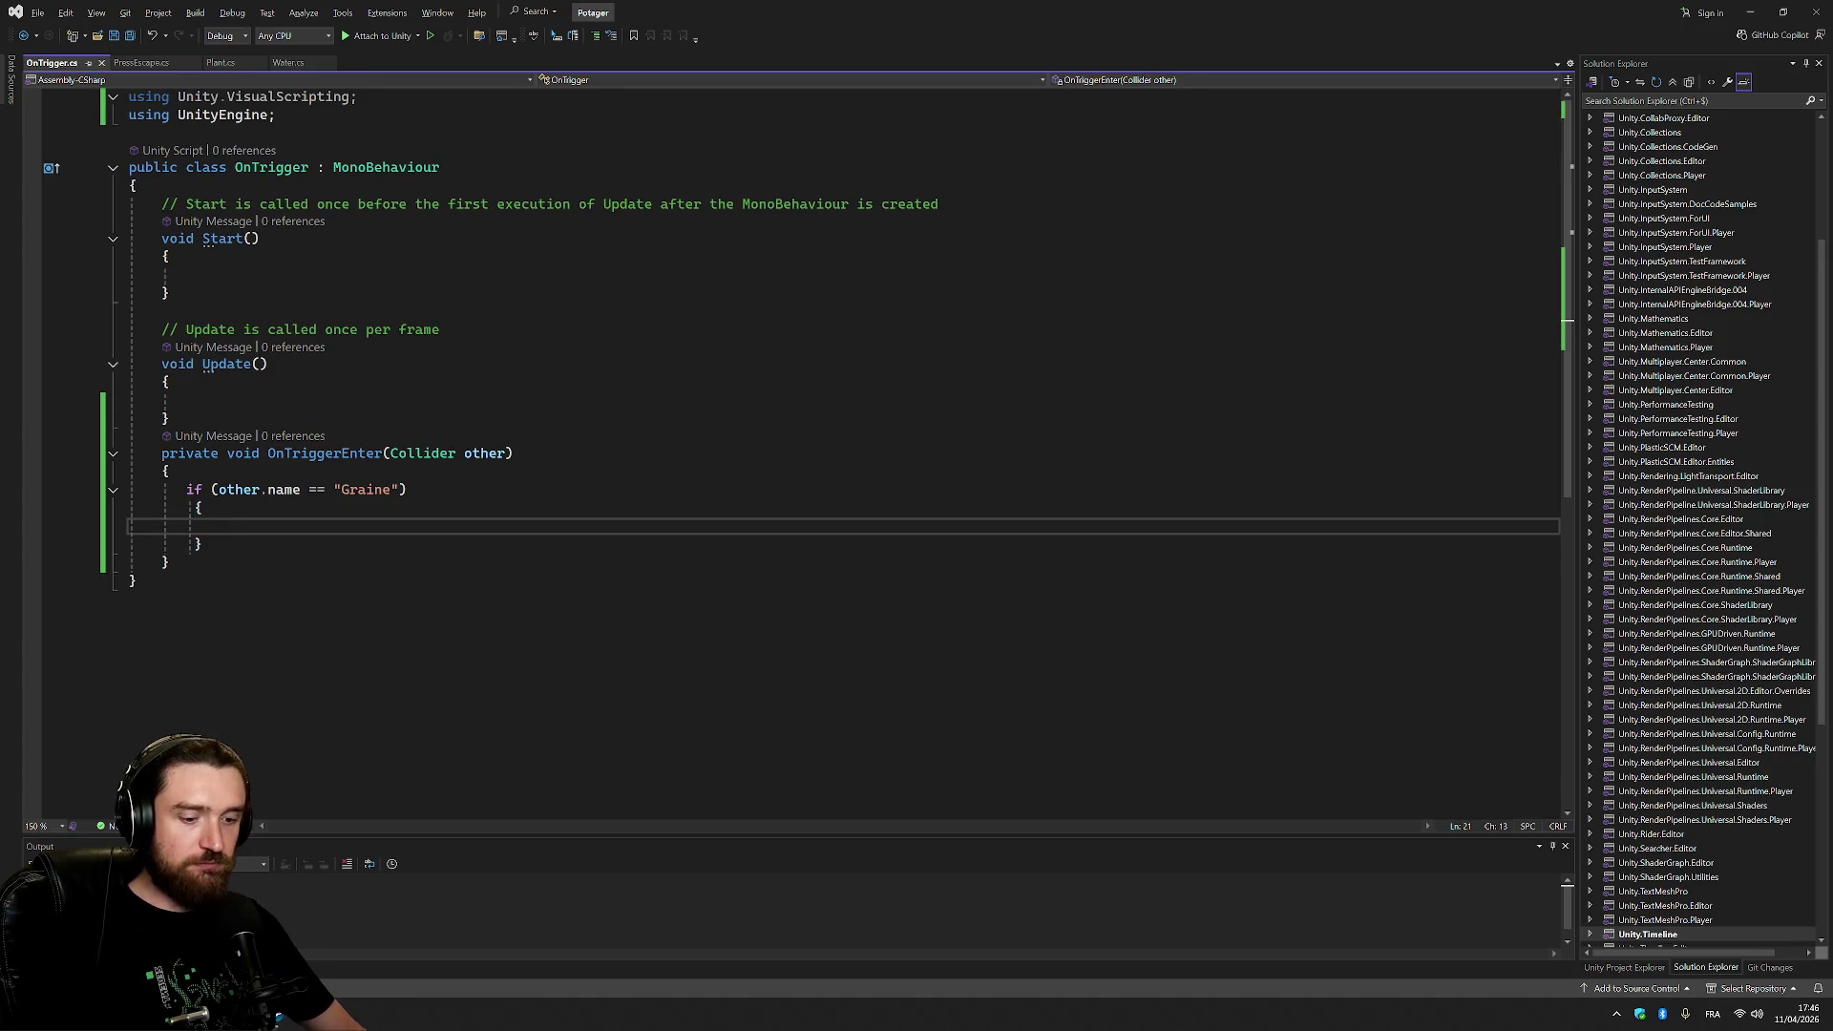
pyautogui.click(136, 185)
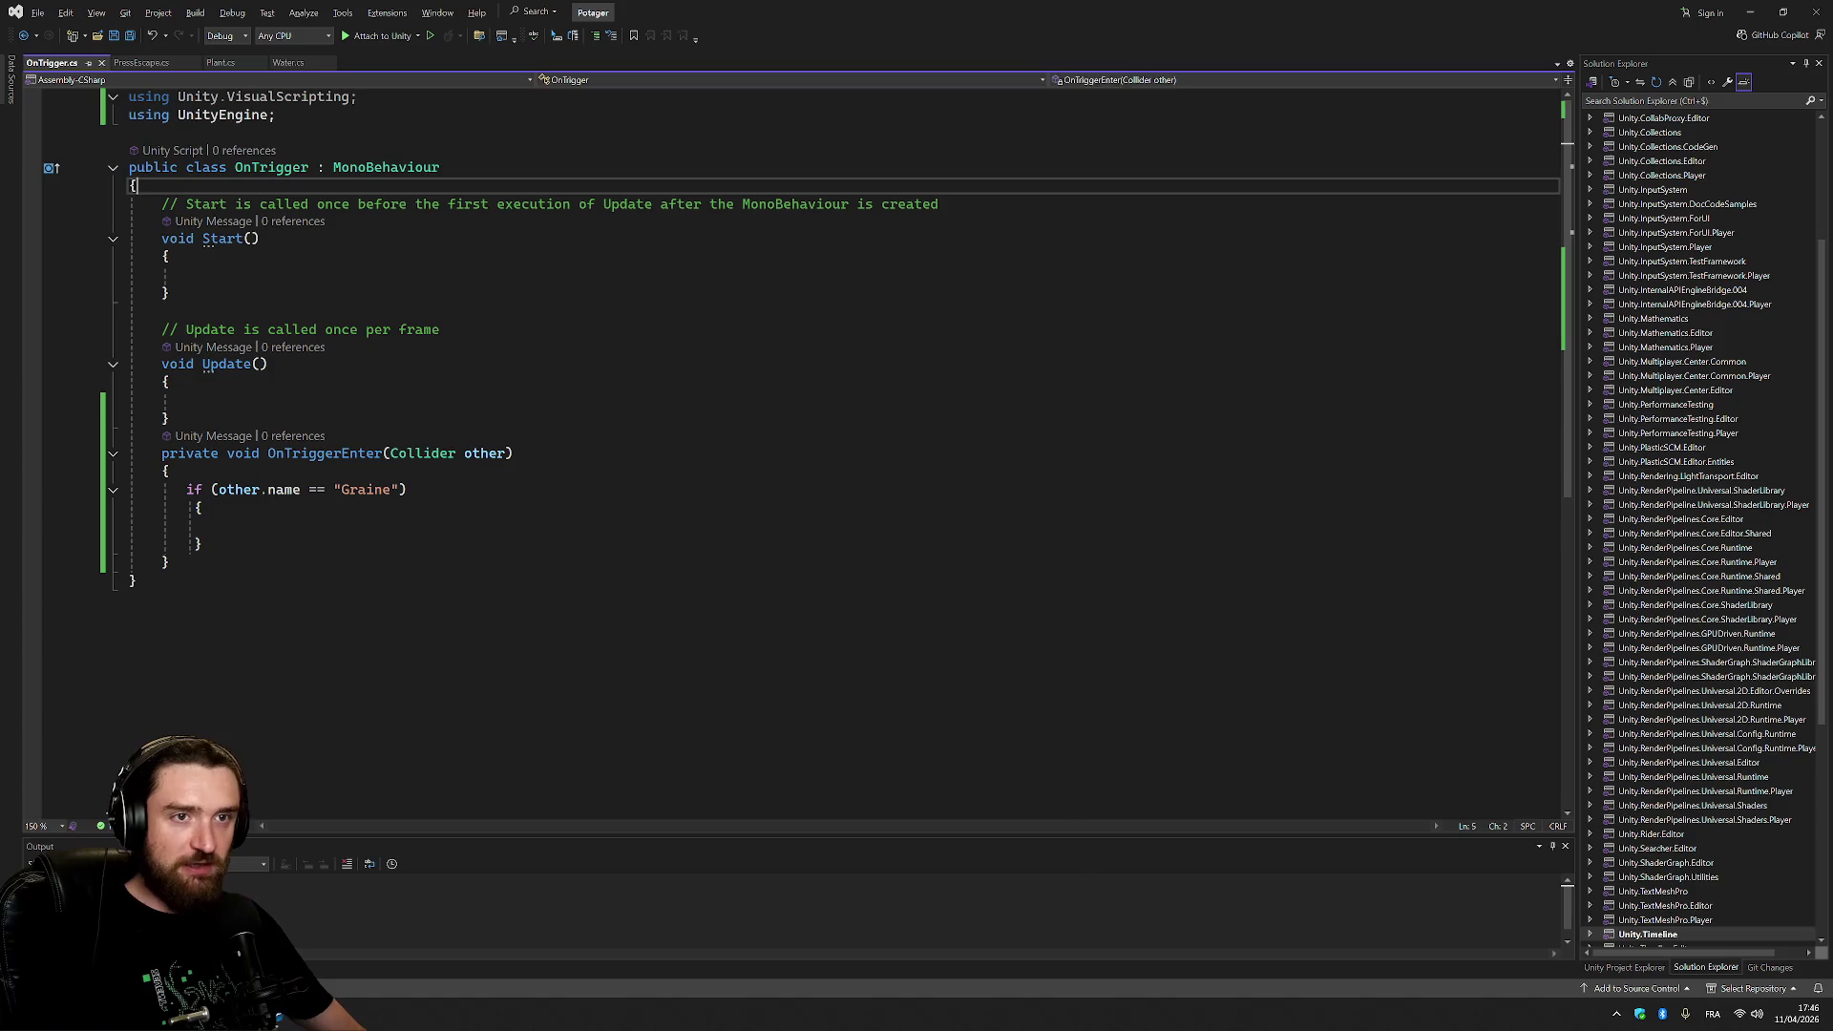
# Add a public GameObject NextStep field at the top of the class.
pyautogui.press('Return')
pyautogui.write('p')
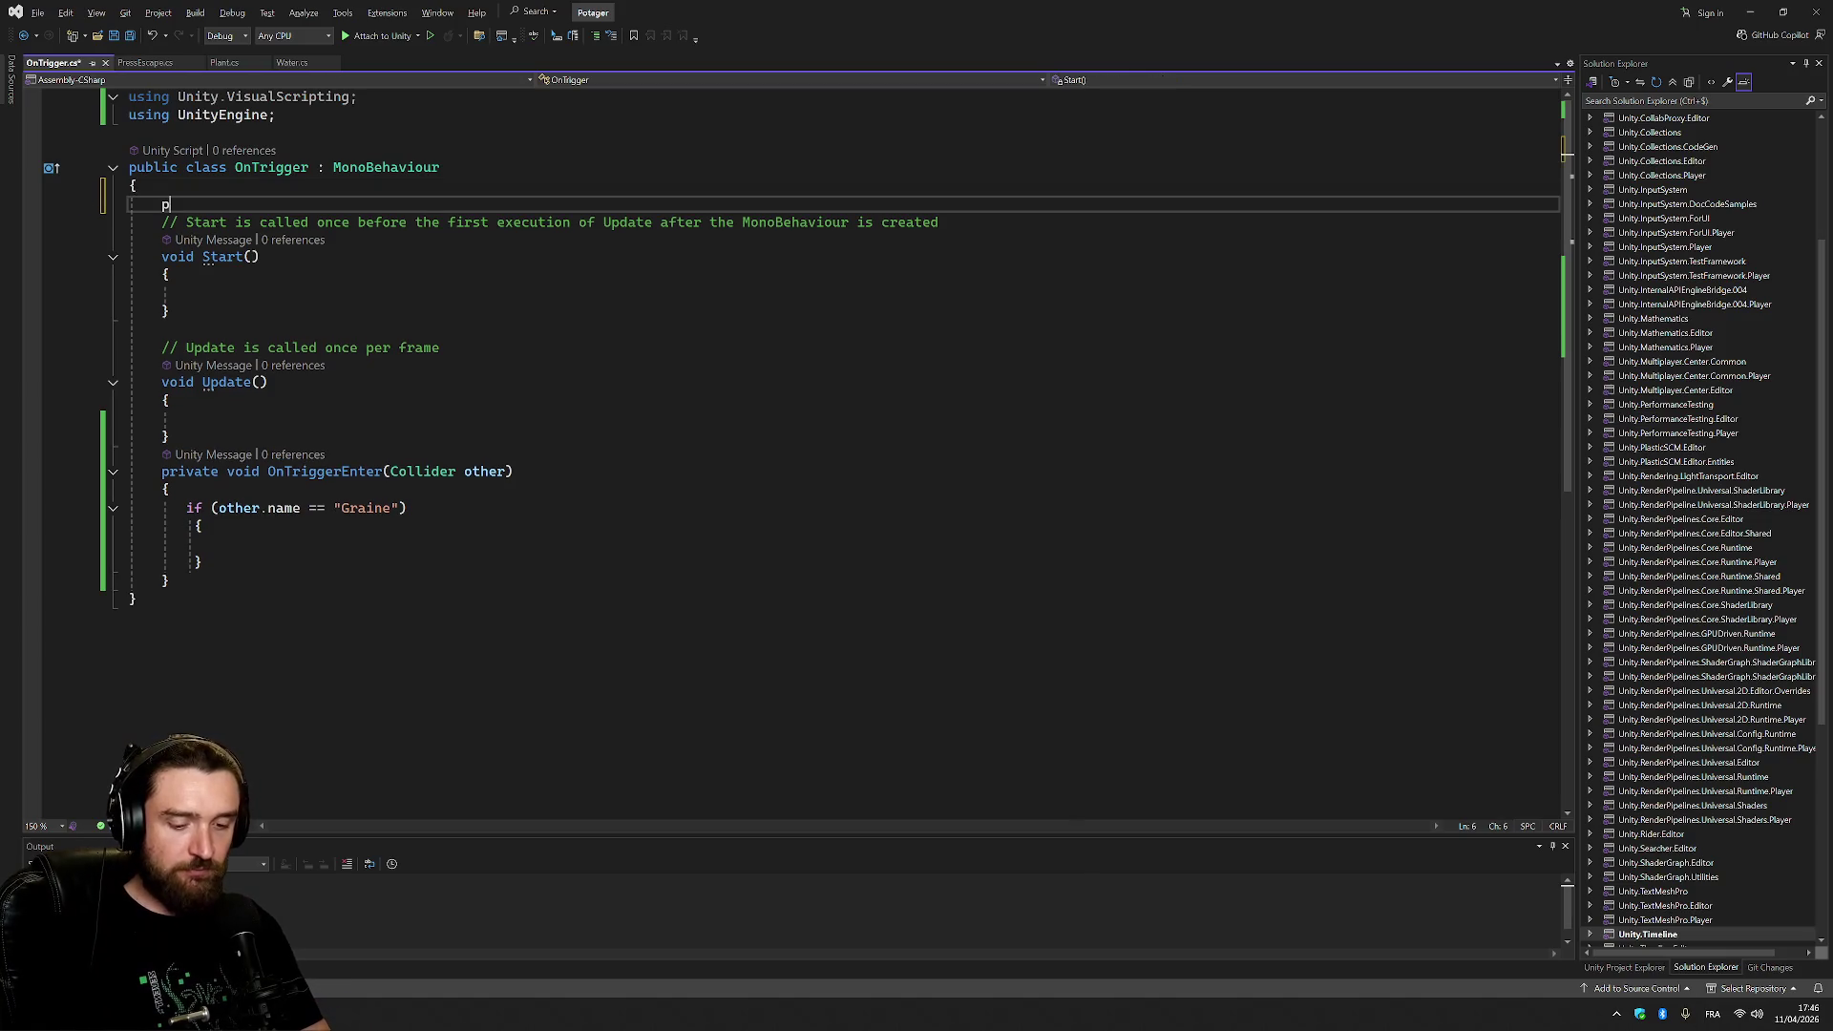
pyautogui.write('ublic Game')
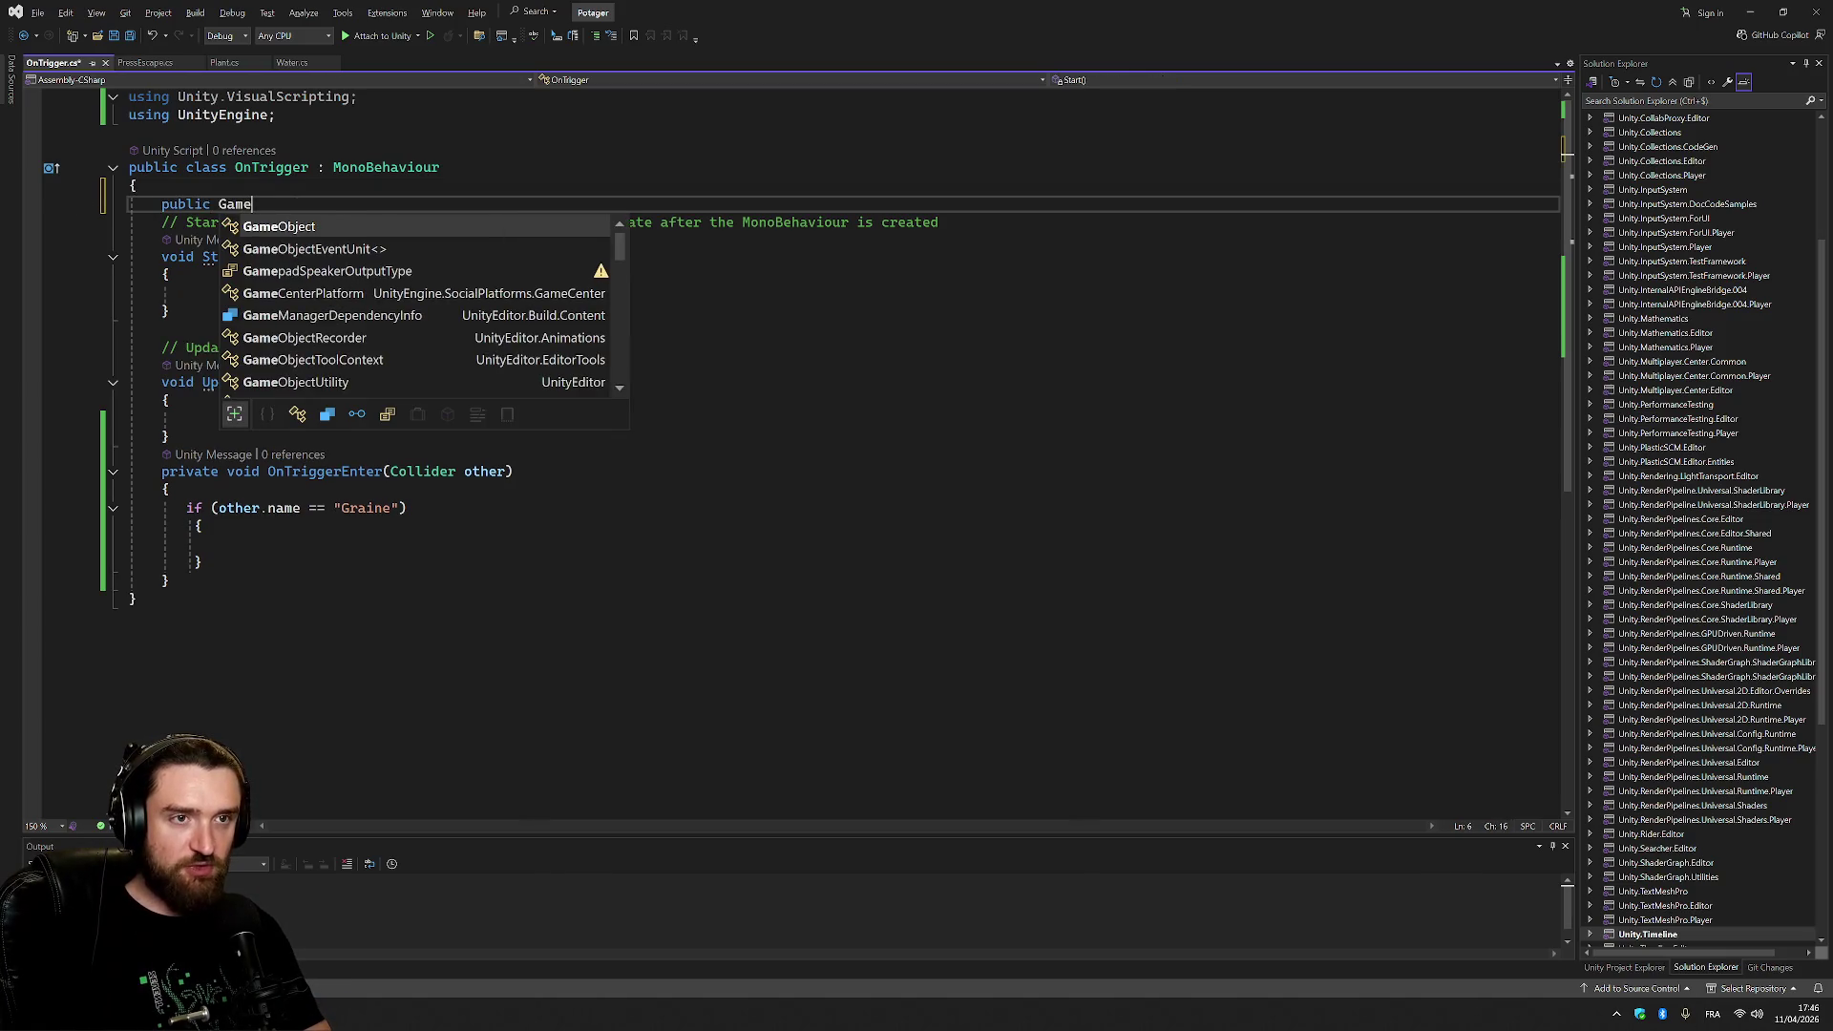
pyautogui.press('Tab')
pyautogui.write('Ne')
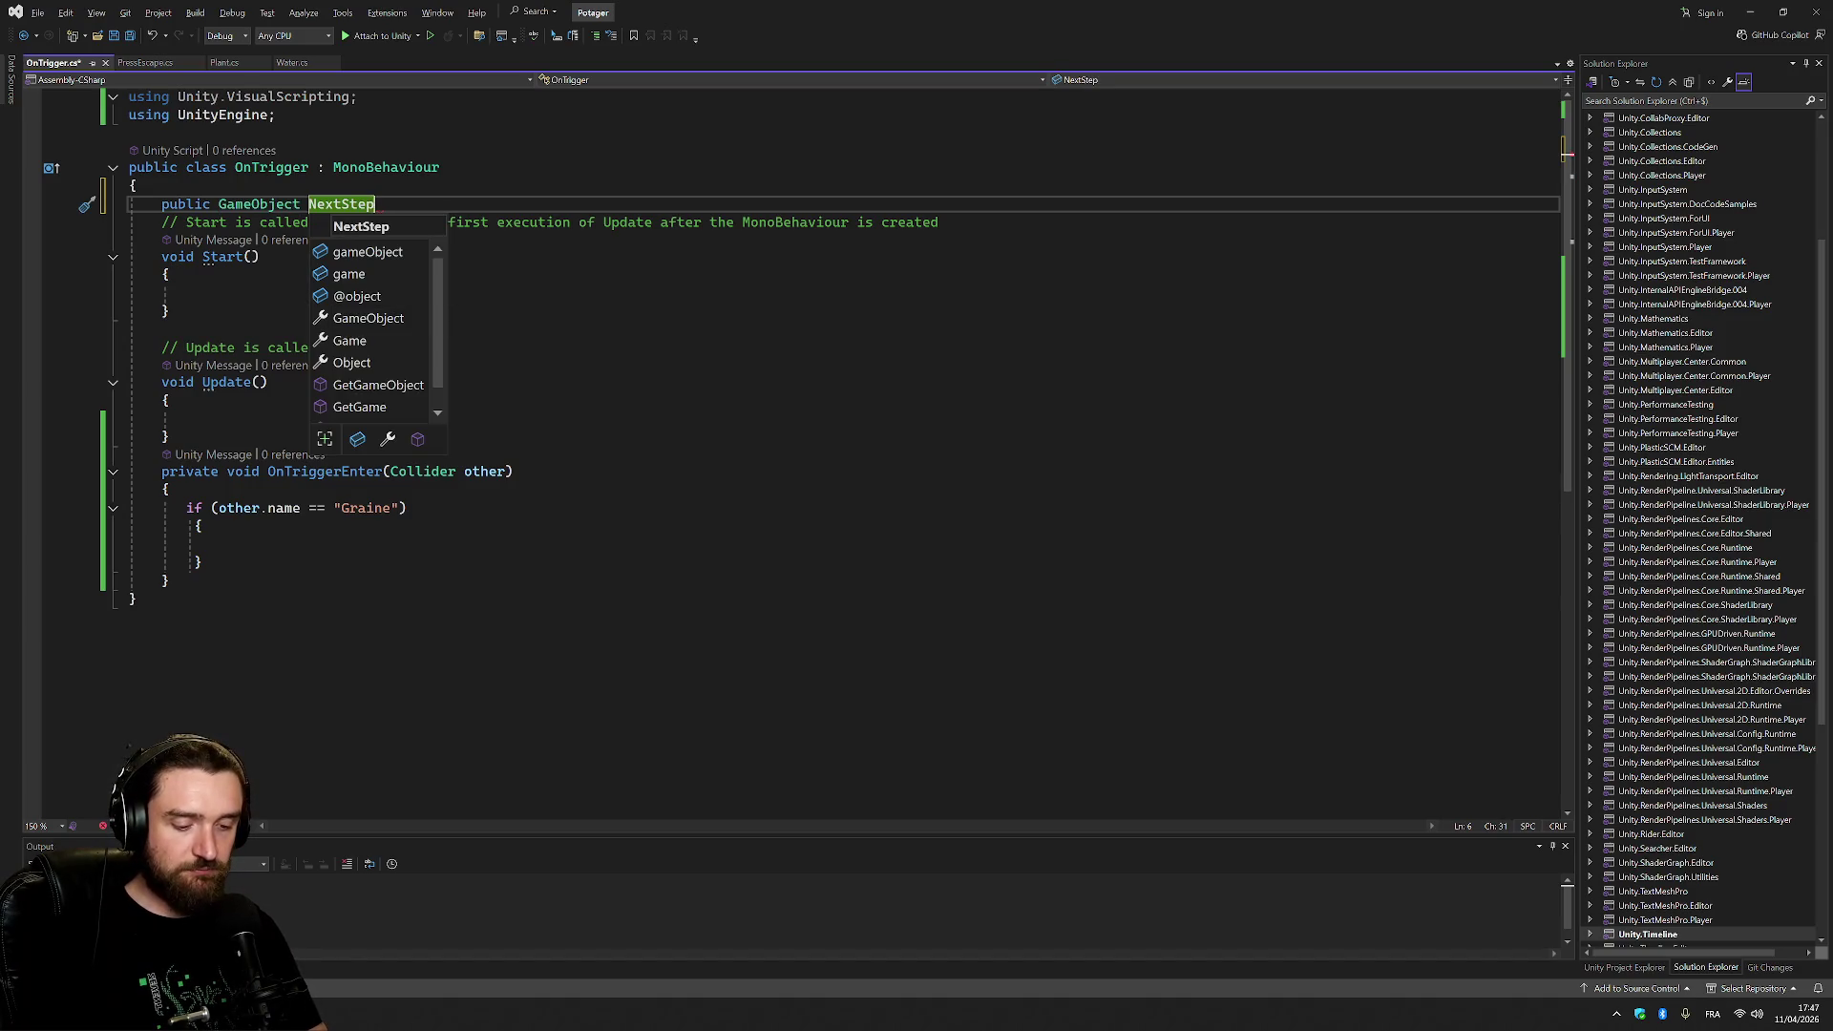
pyautogui.write(';')
# Add a public GameObject ExpectedTrigger field on the line below.
pyautogui.press('Return')
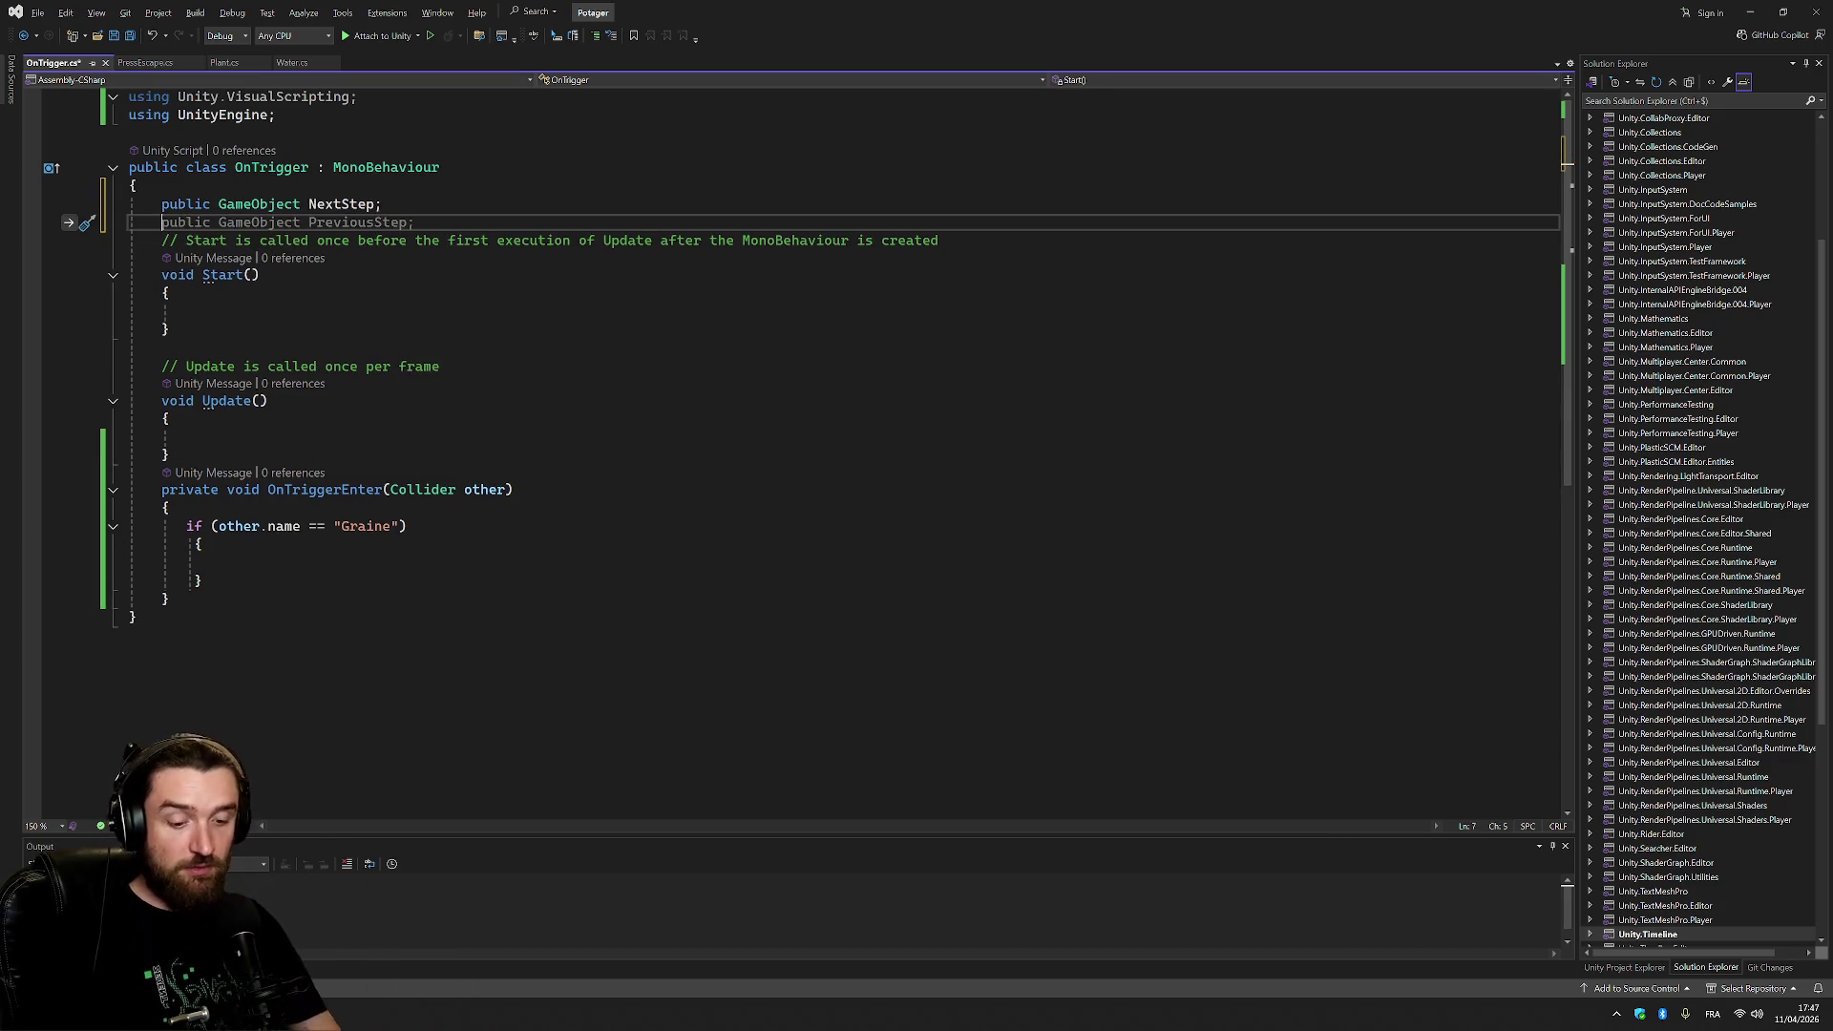
pyautogui.write('public ')
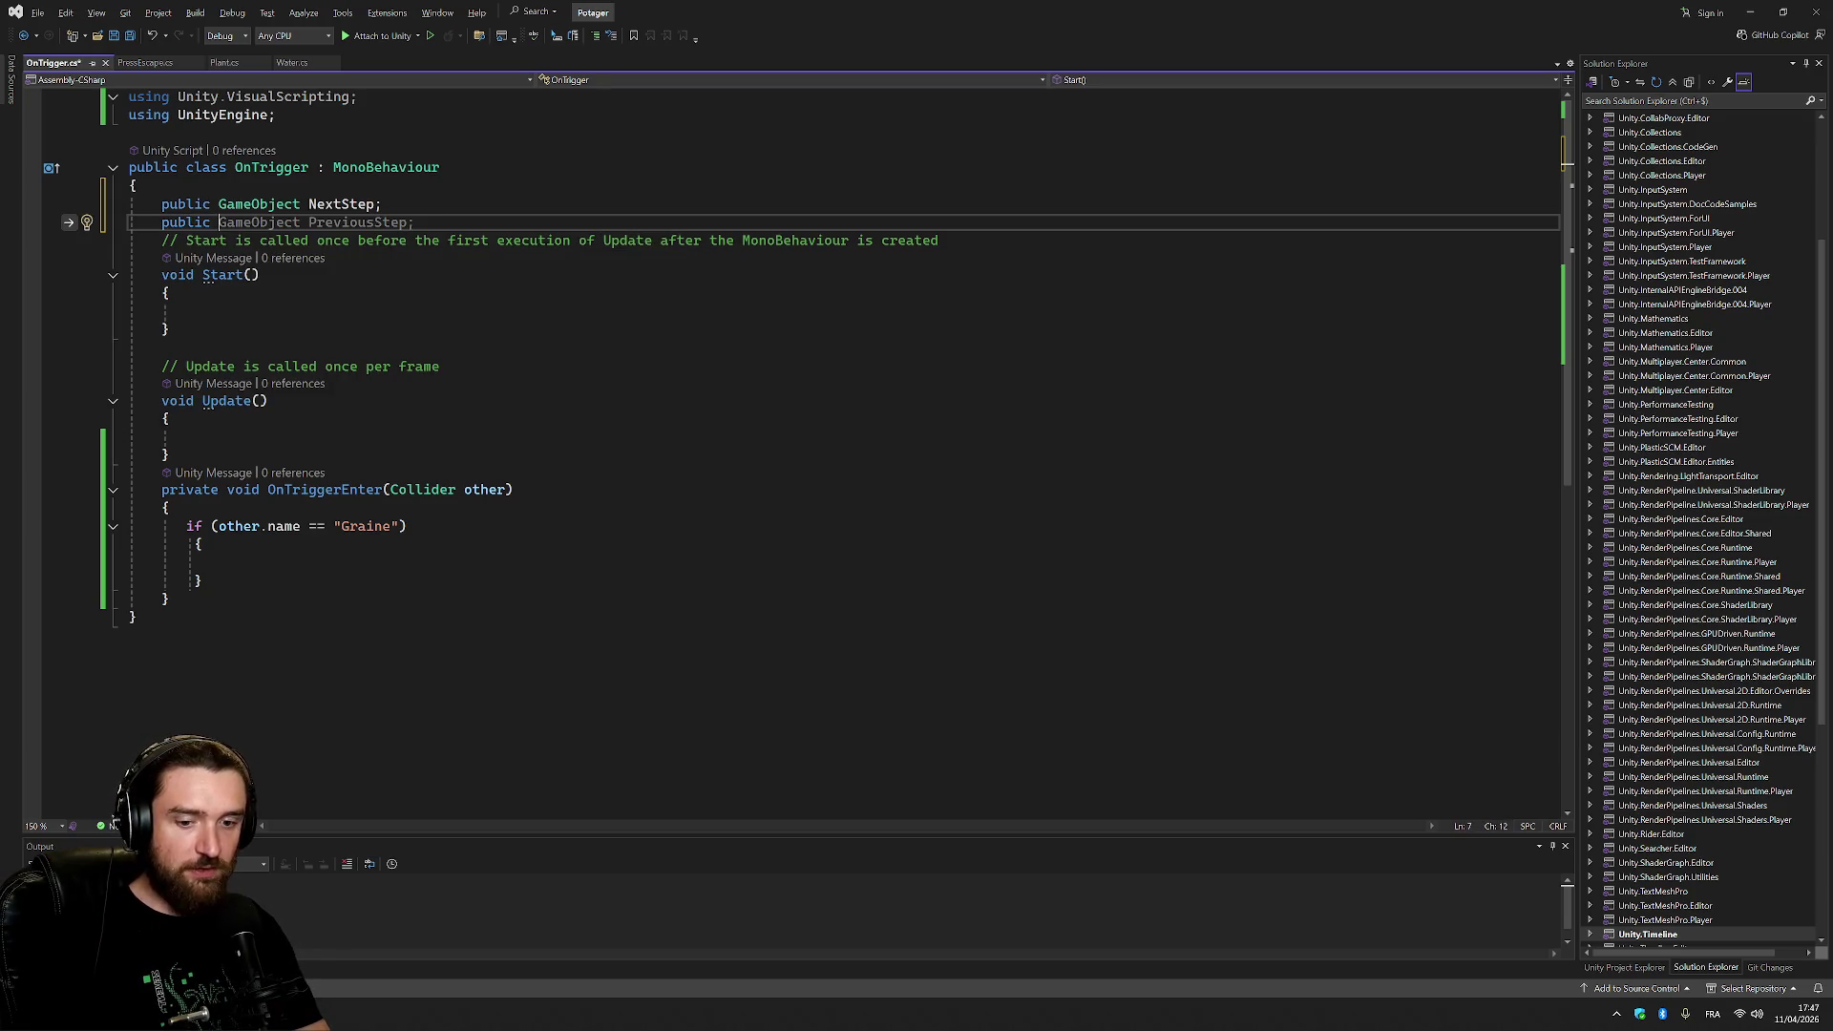
pyautogui.write('GameObject ')
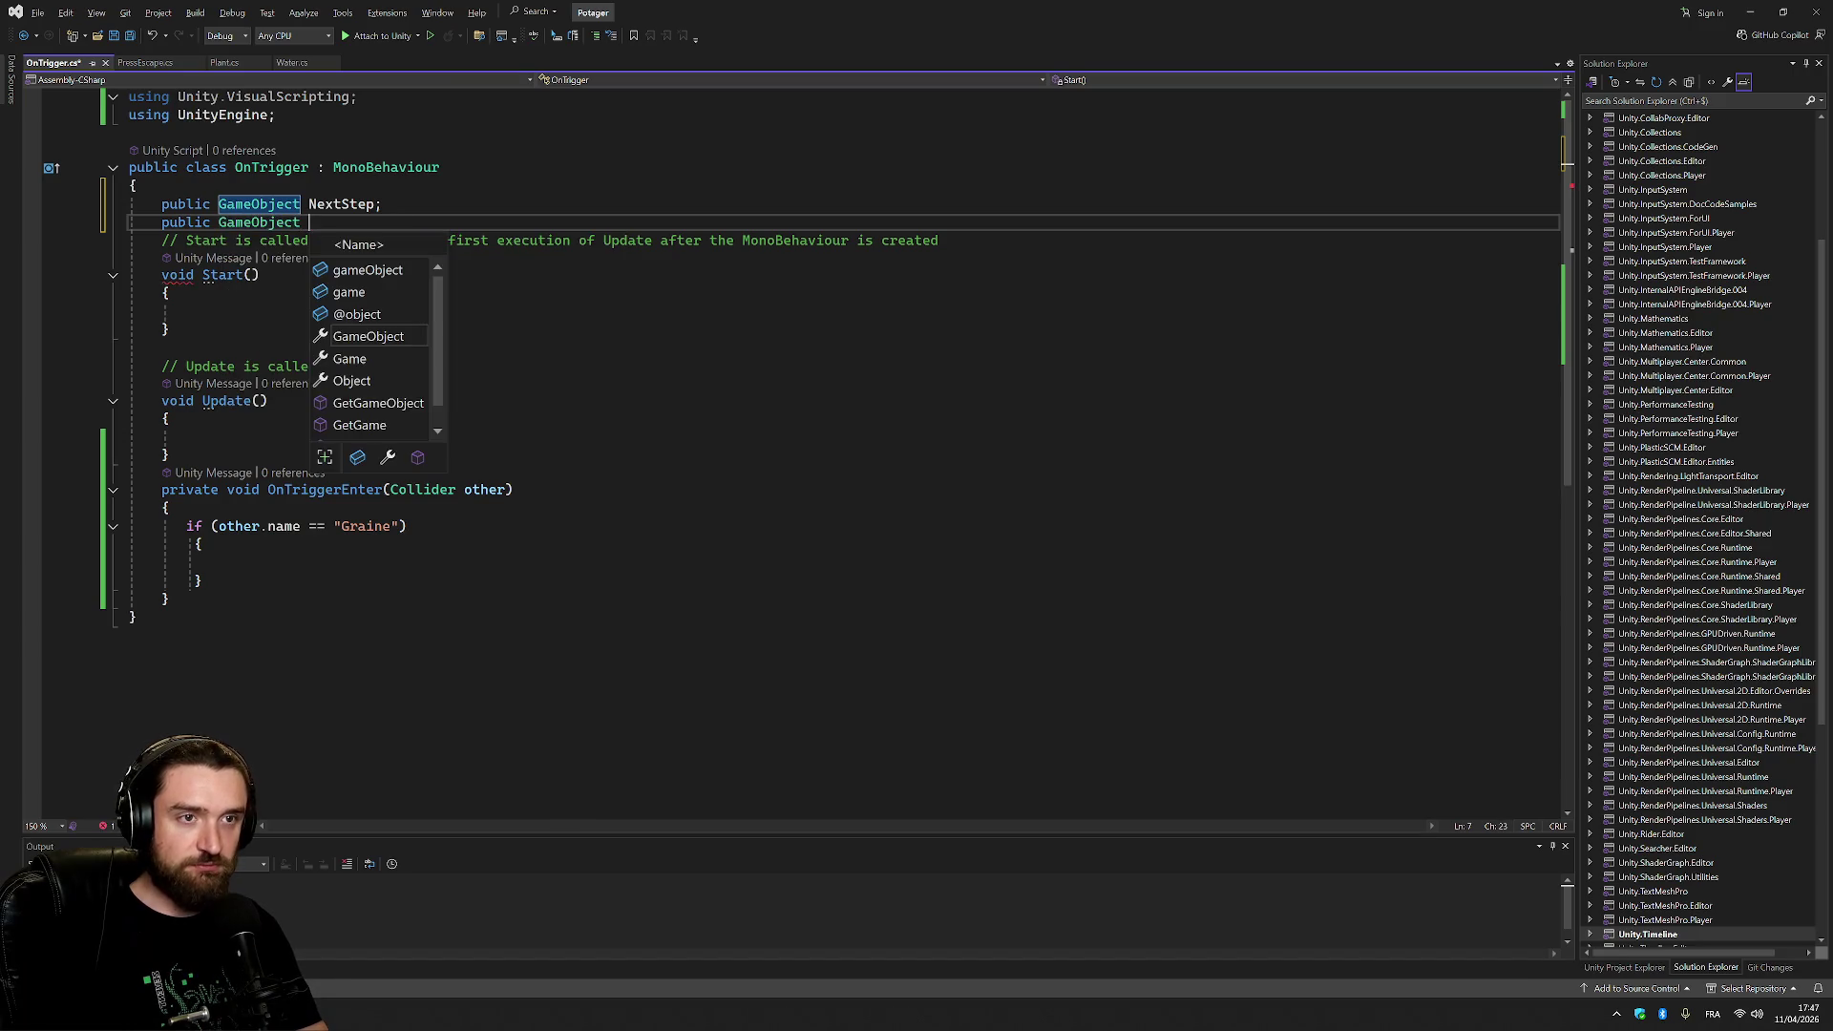
pyautogui.write('Expected')
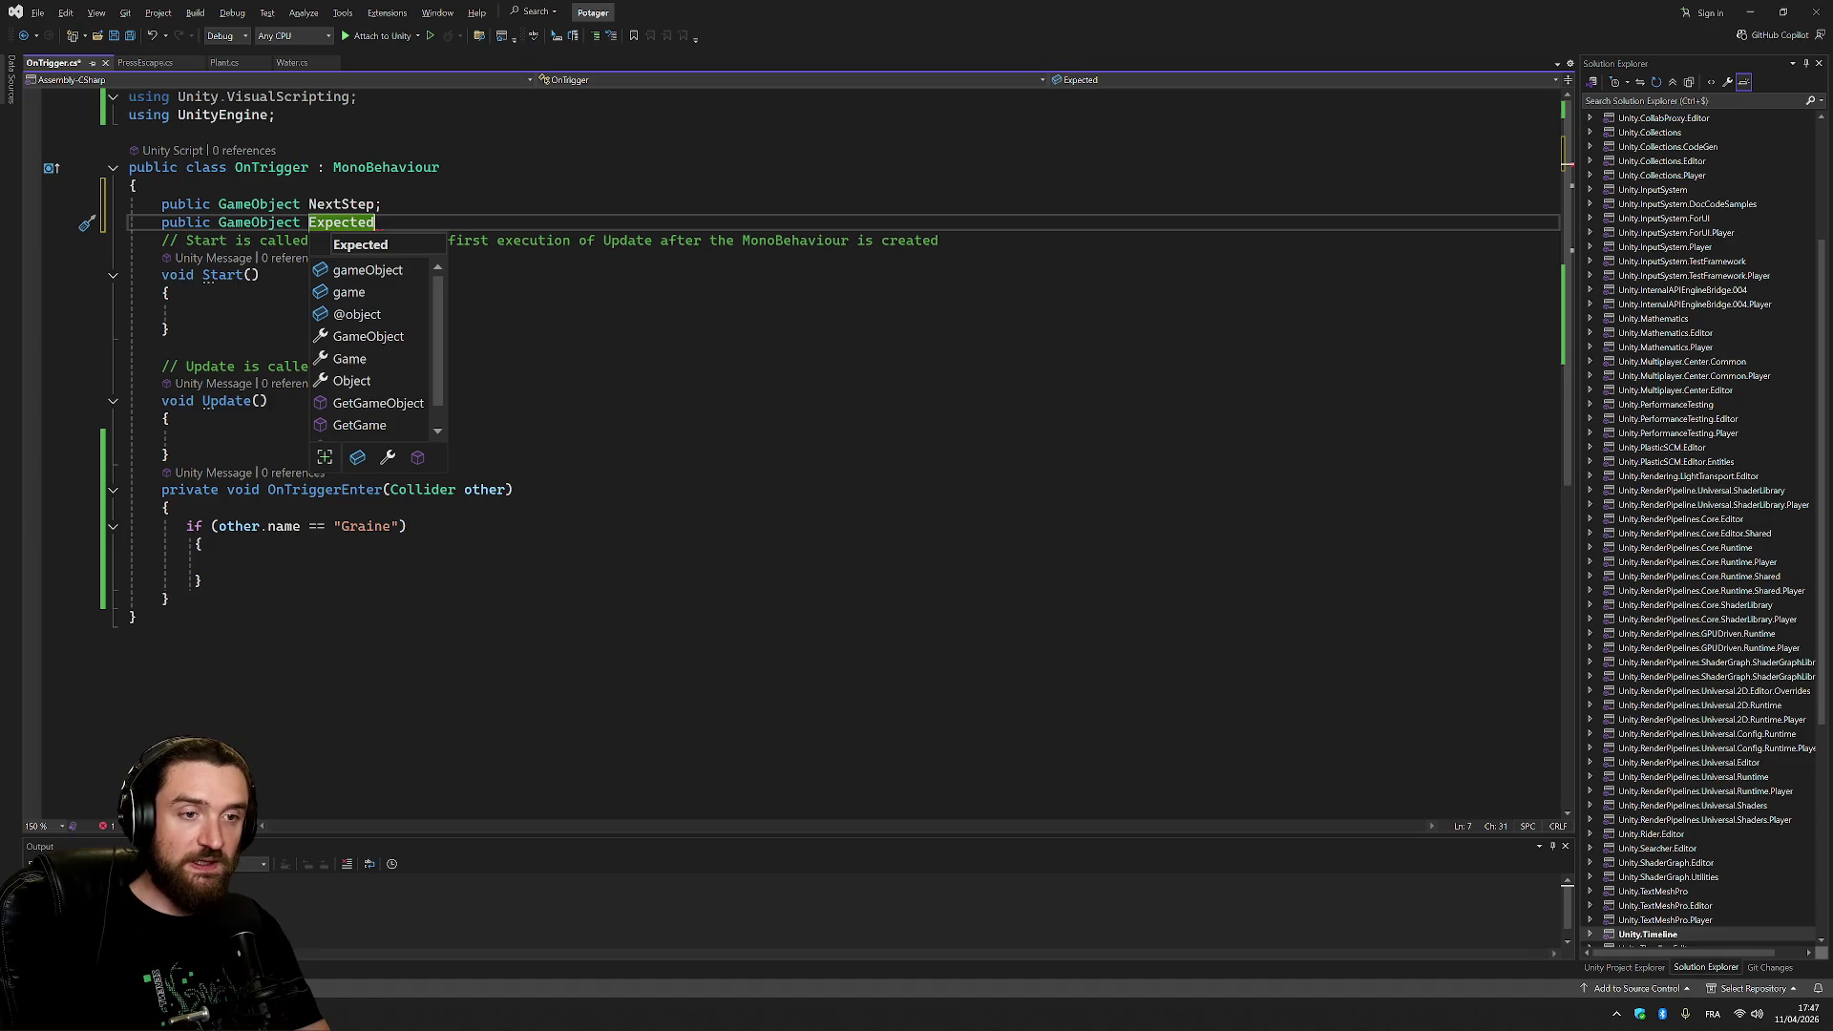
pyautogui.write('Triggerer')
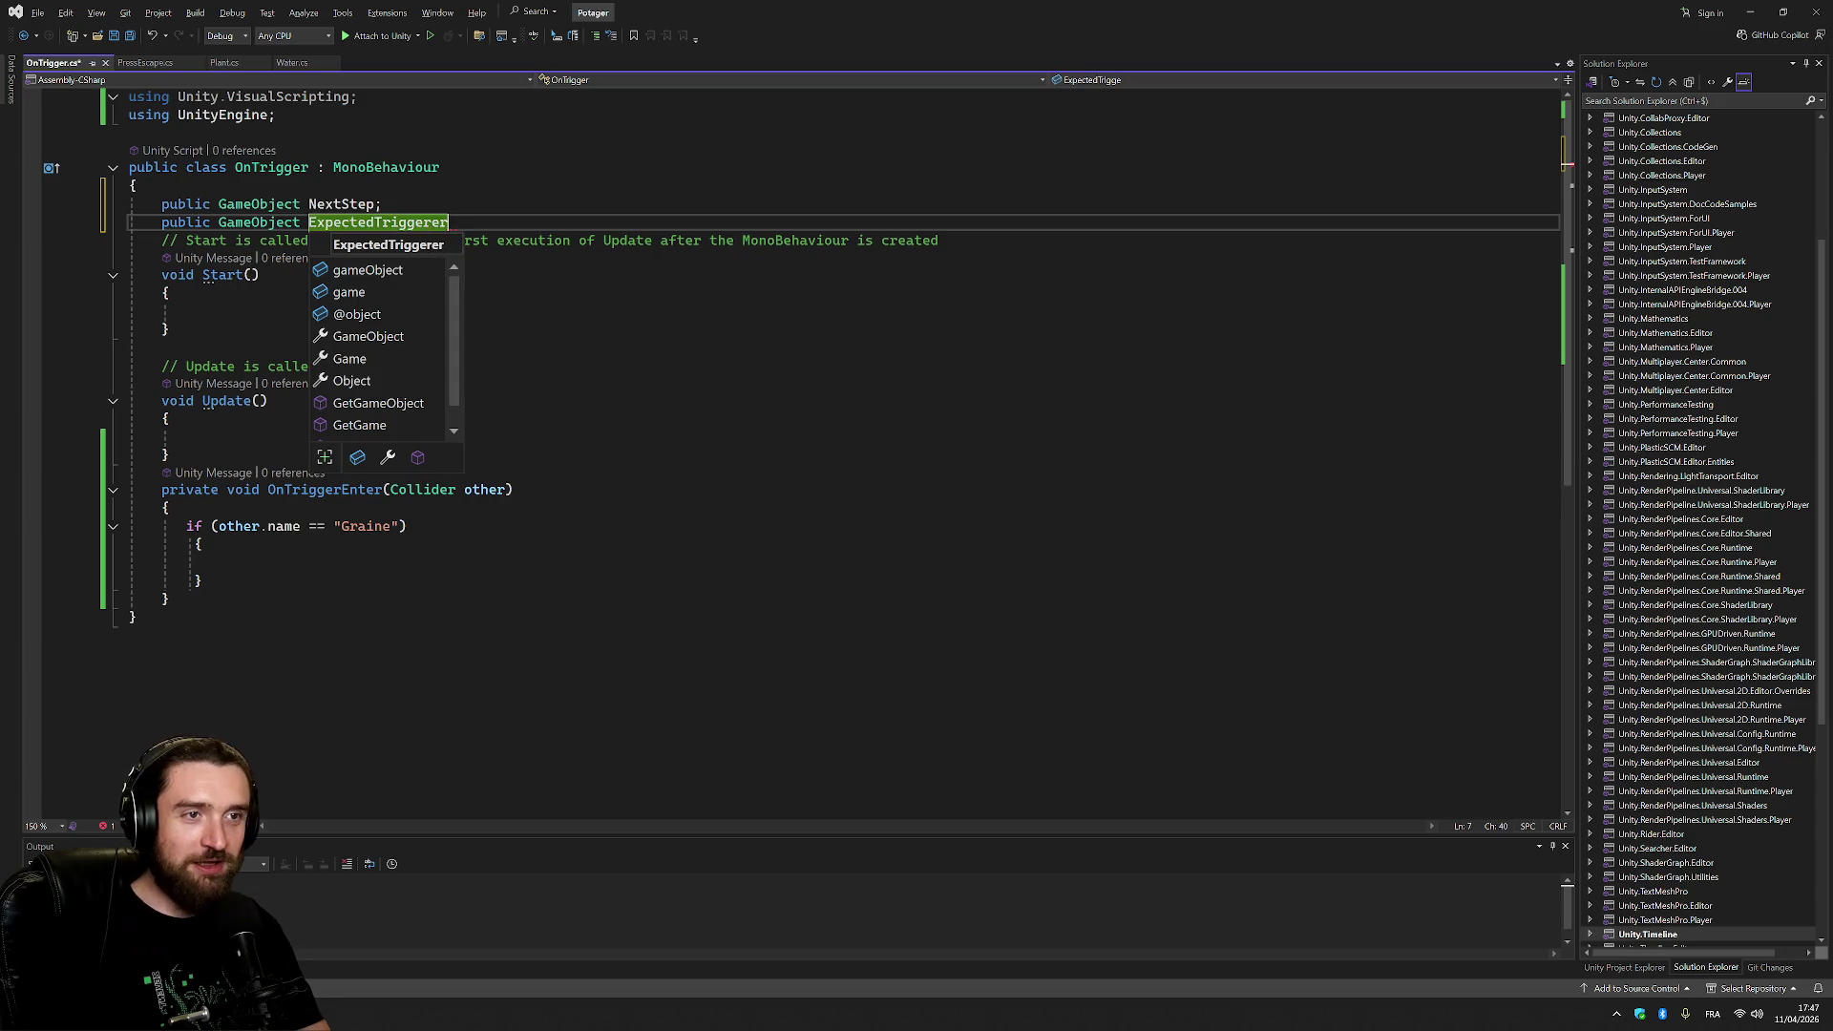
pyautogui.press('BackSpace')
pyautogui.press('BackSpace')
pyautogui.write('r;')
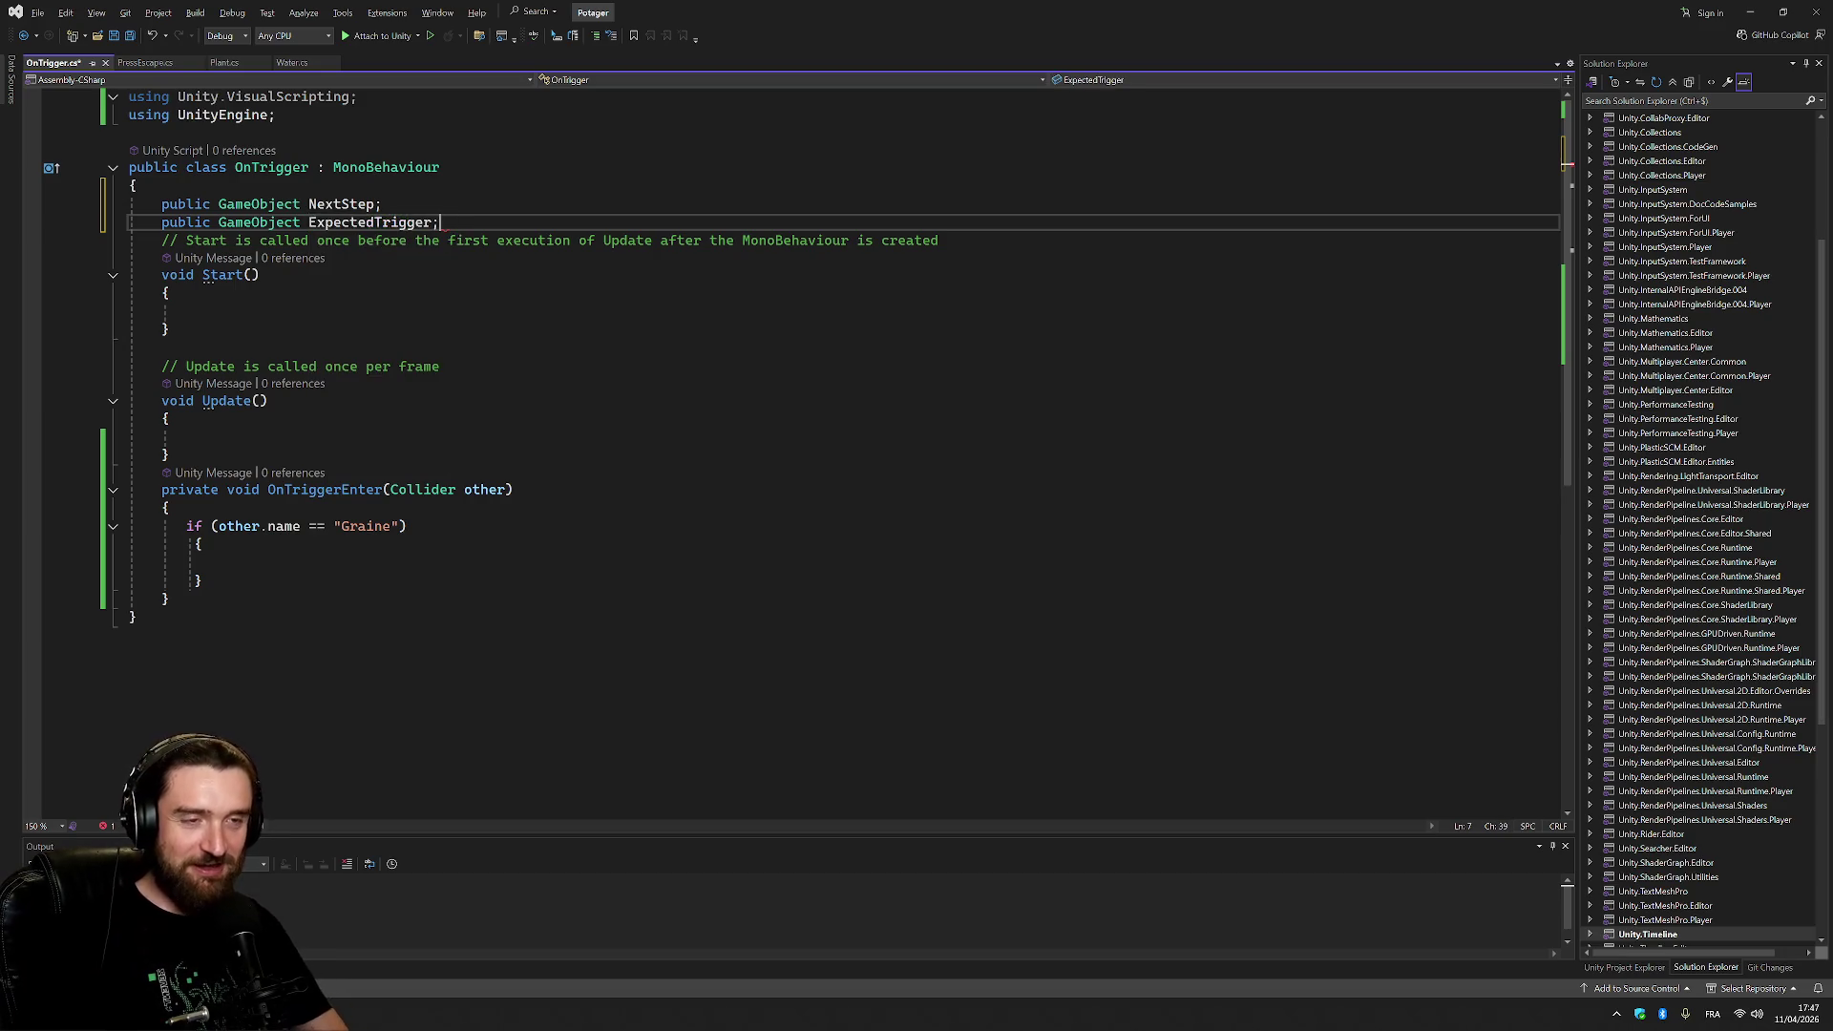
pyautogui.press('Return')
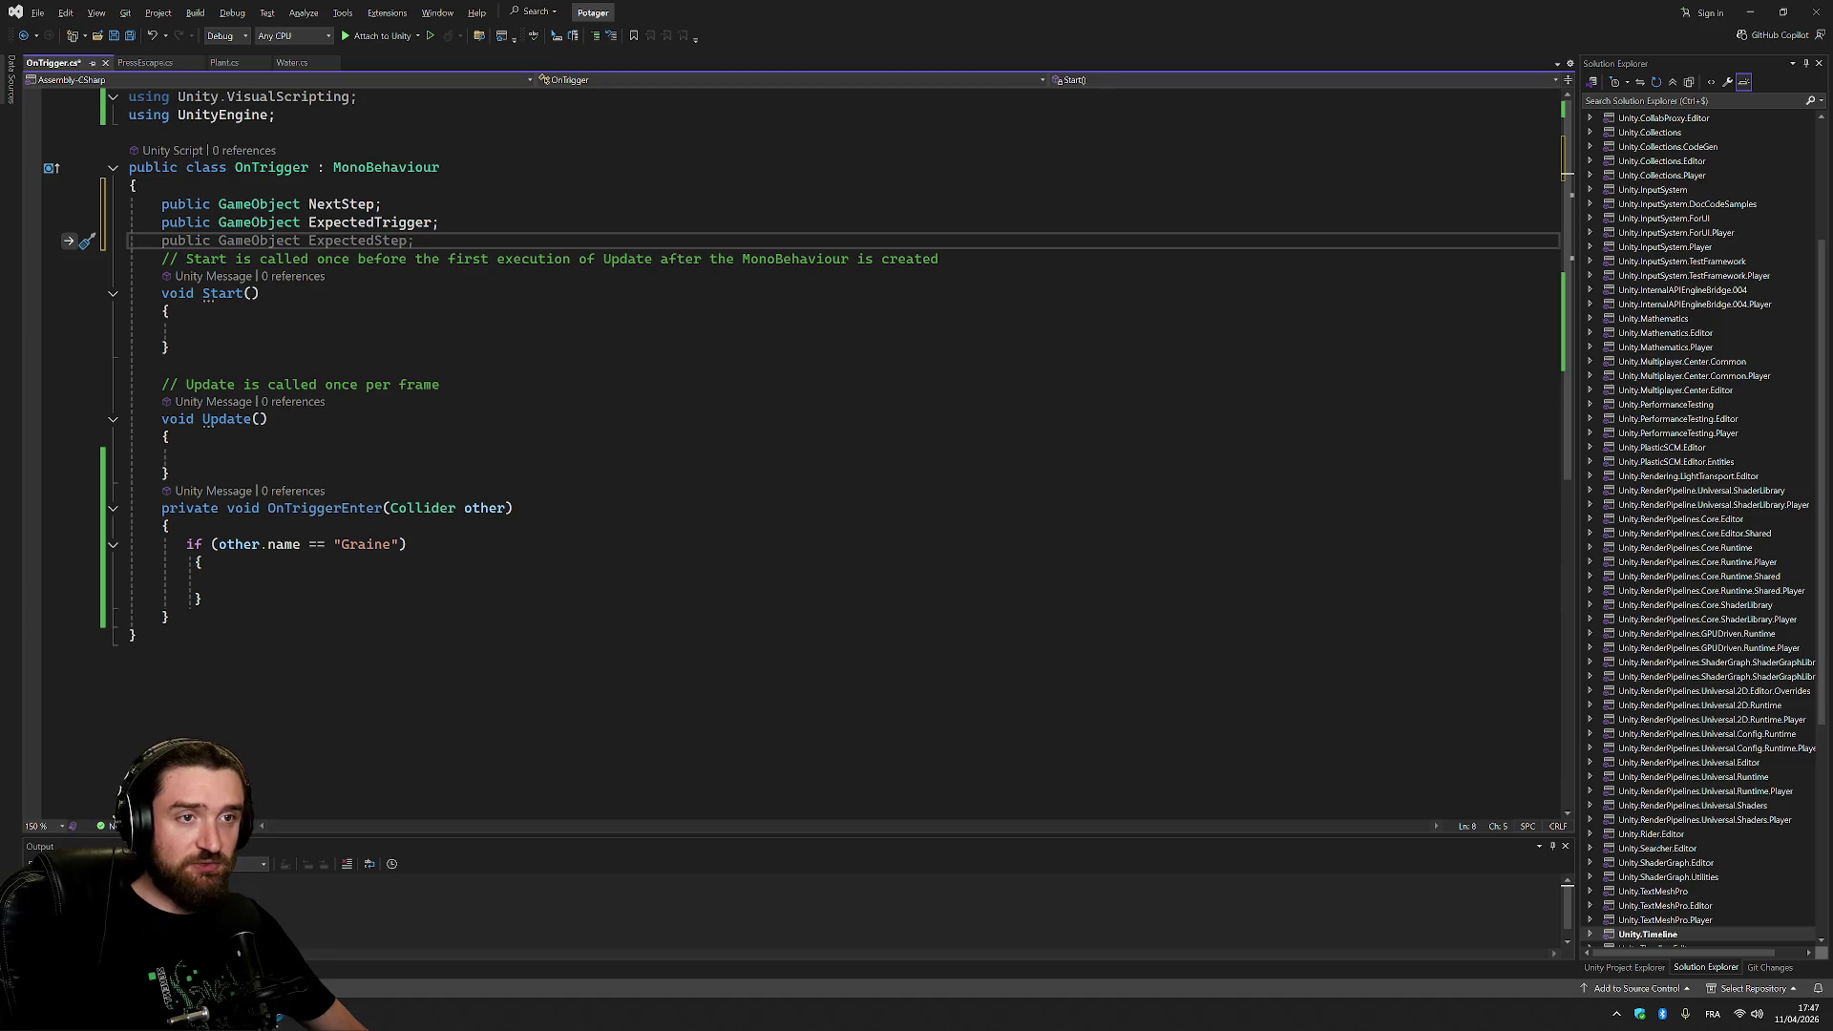
pyautogui.moveTo(218, 545); pyautogui.dragTo(401, 544)
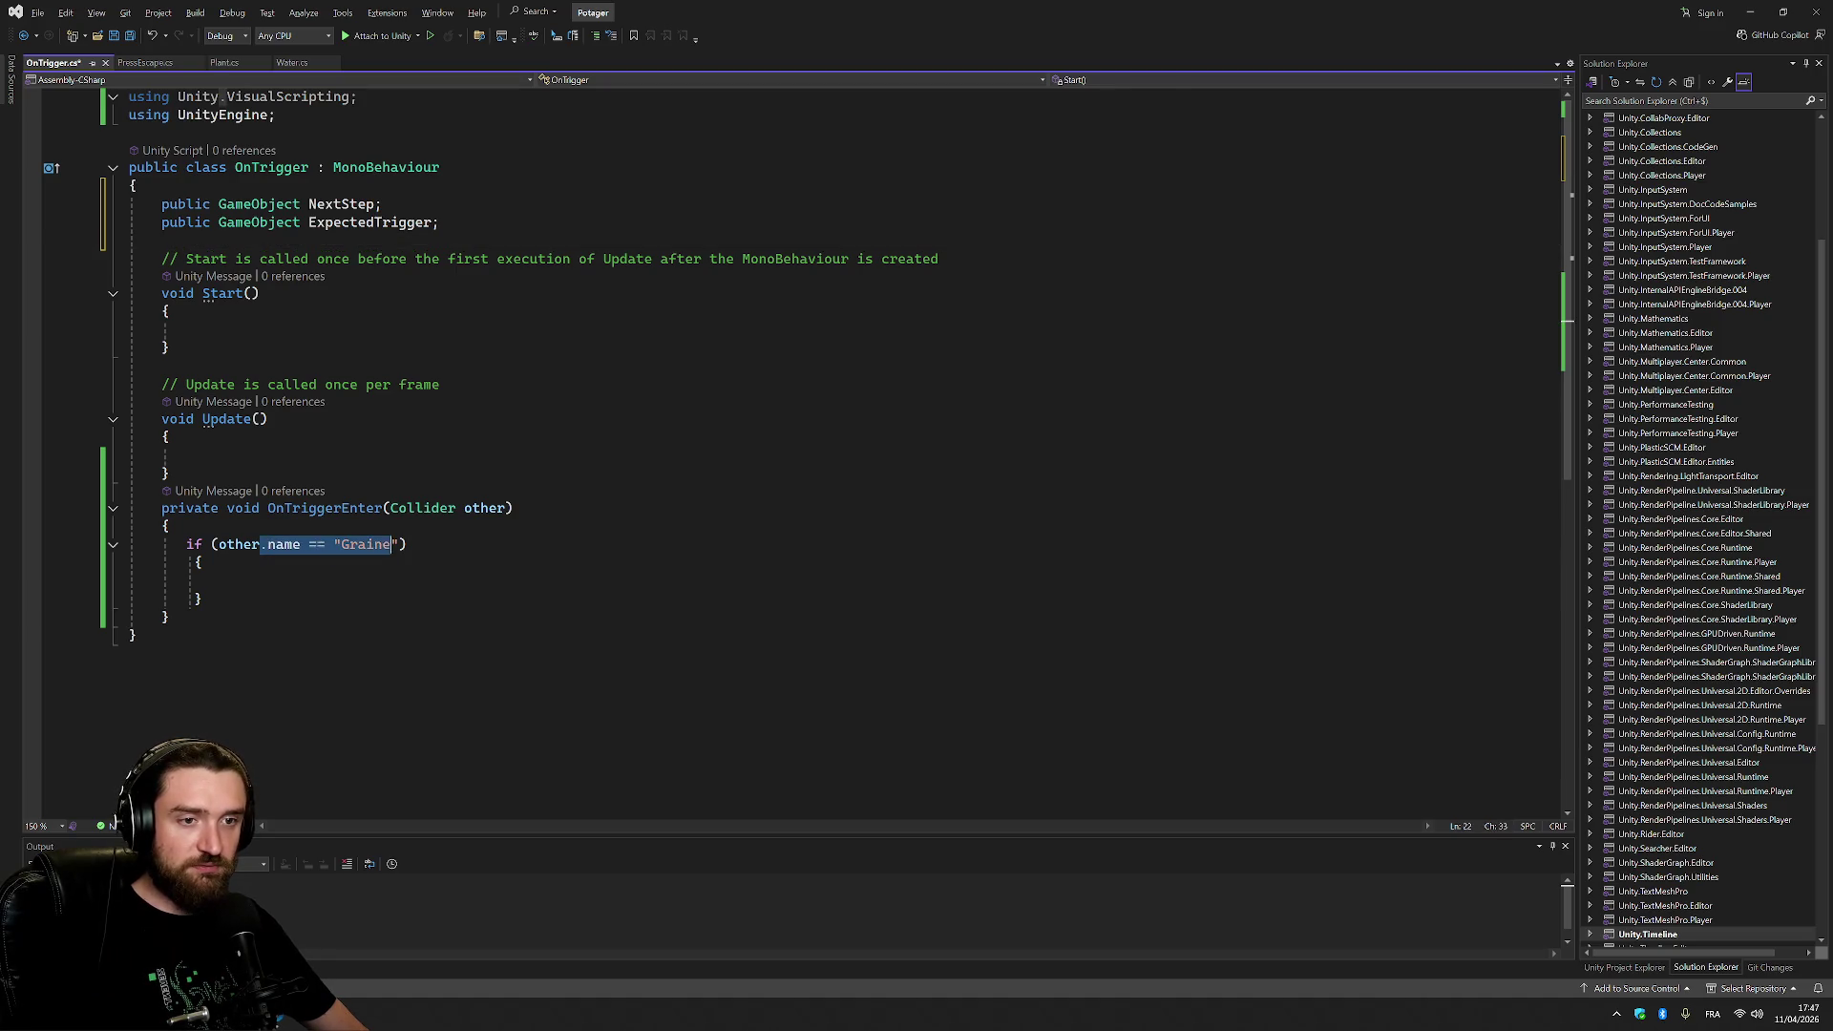
# Rewrite the condition as typeof(other) == typeof(ExpectedTrigger).
pyautogui.write('other')
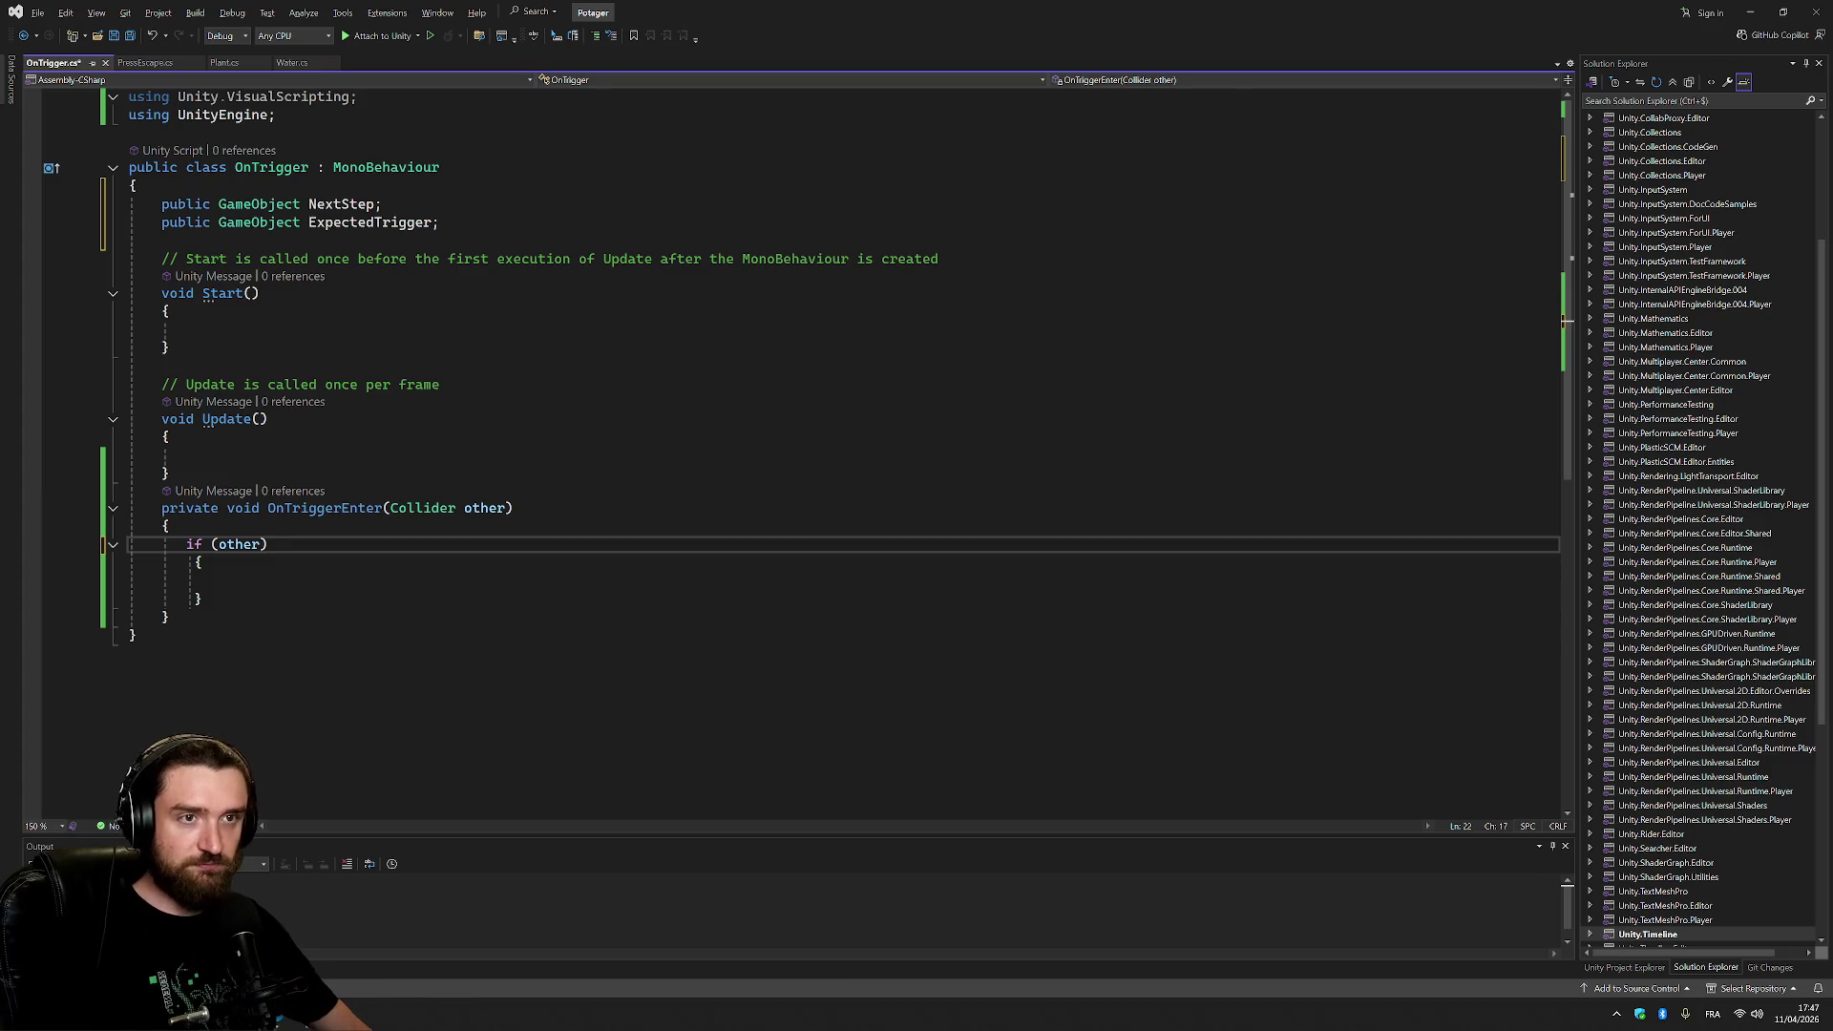
pyautogui.doubleClick(370, 223)
pyautogui.click(218, 544)
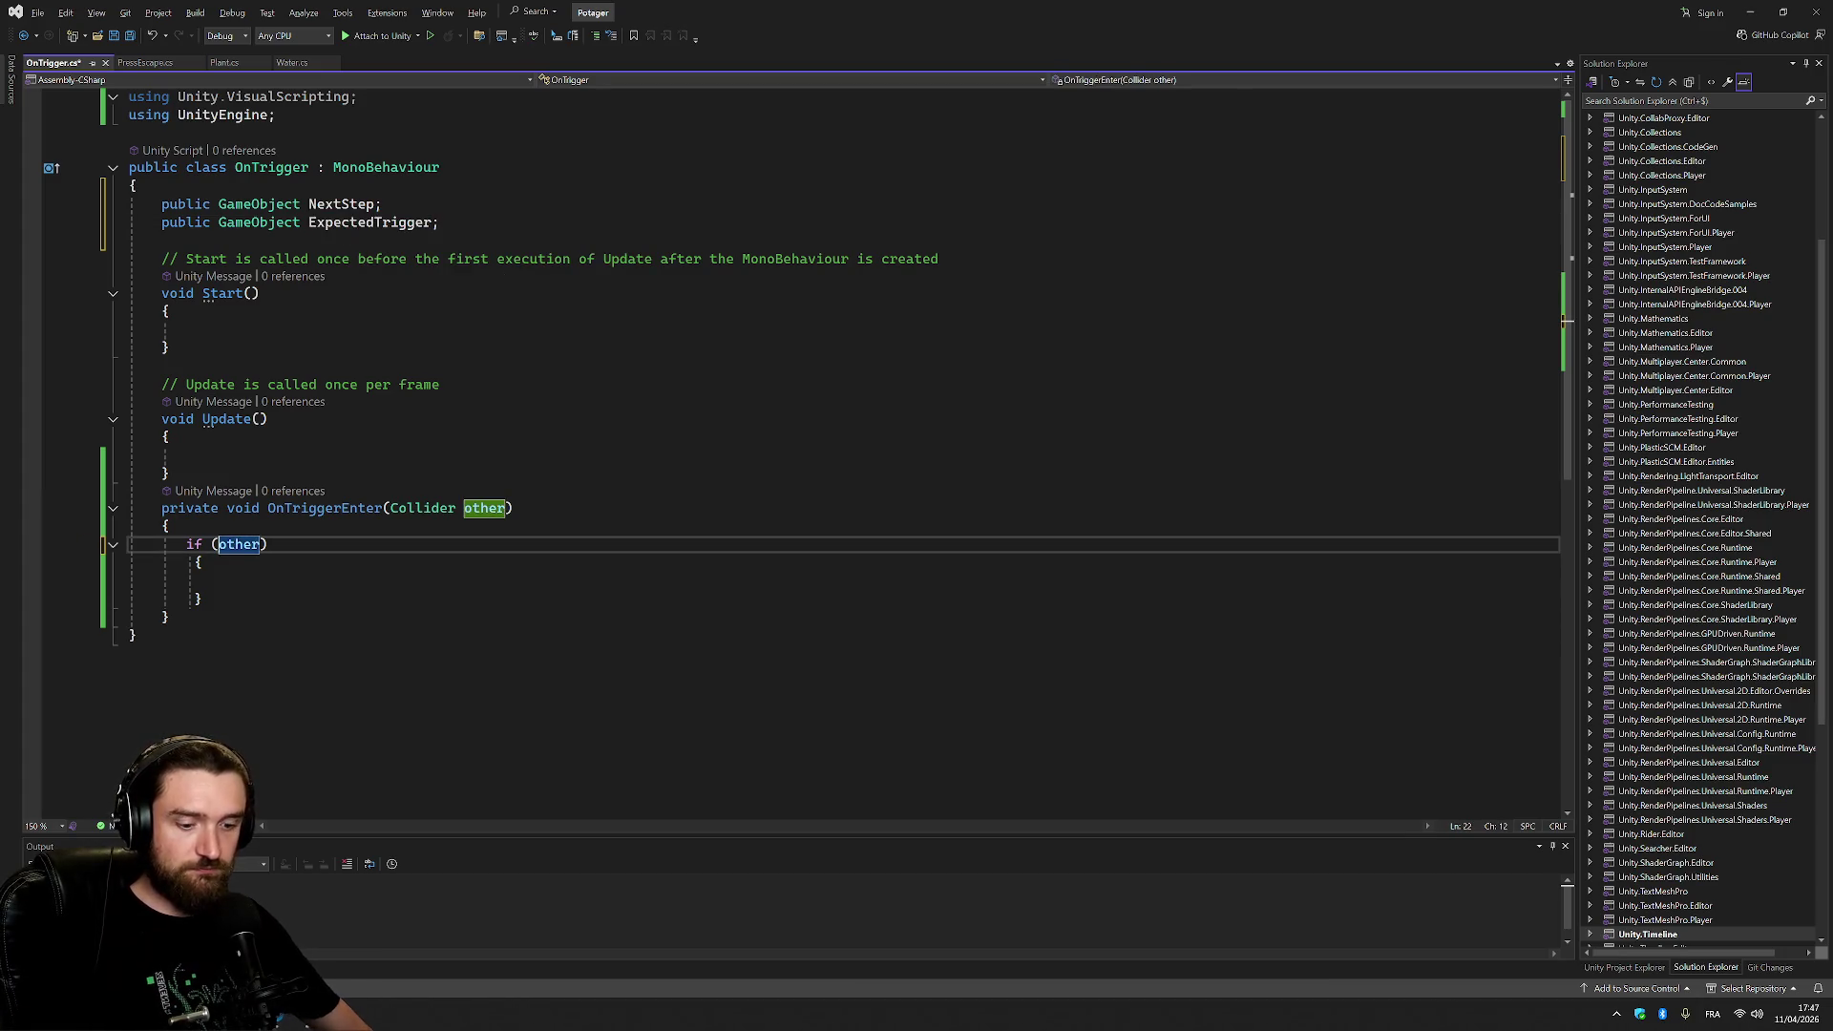
pyautogui.write('typer')
pyautogui.press('BackSpace')
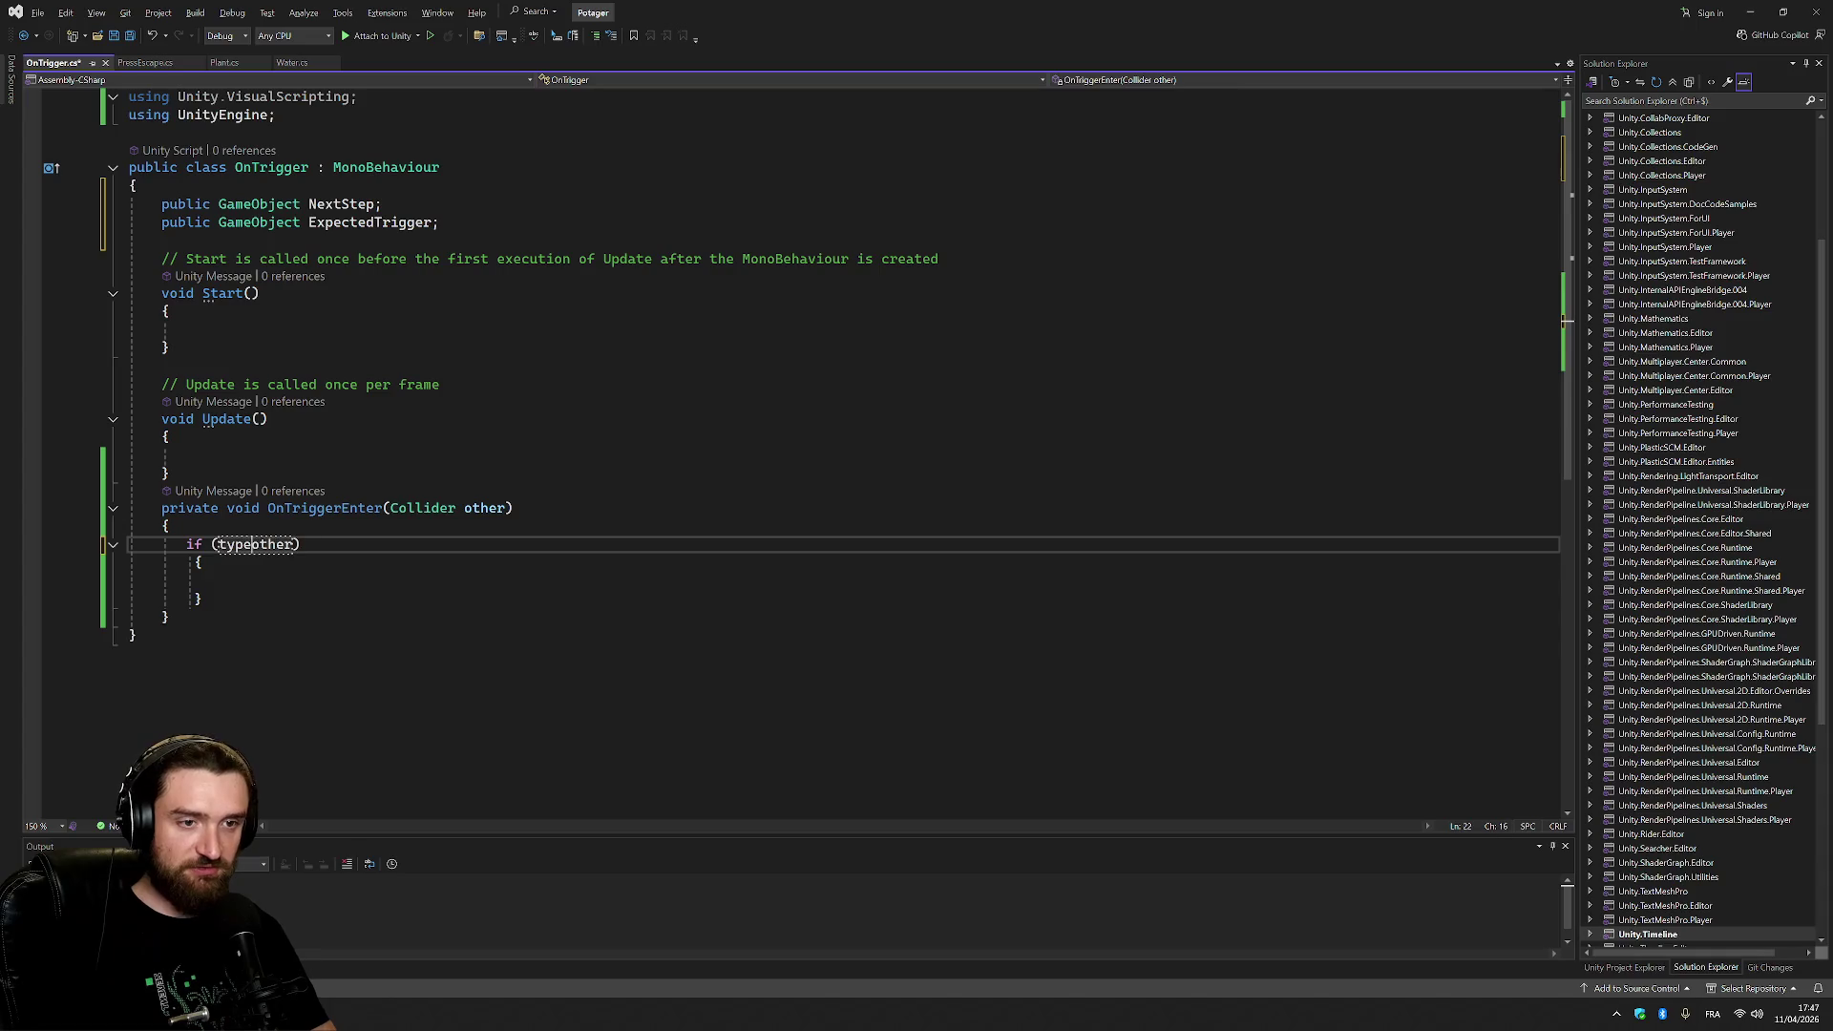
pyautogui.write('of(')
pyautogui.press('End')
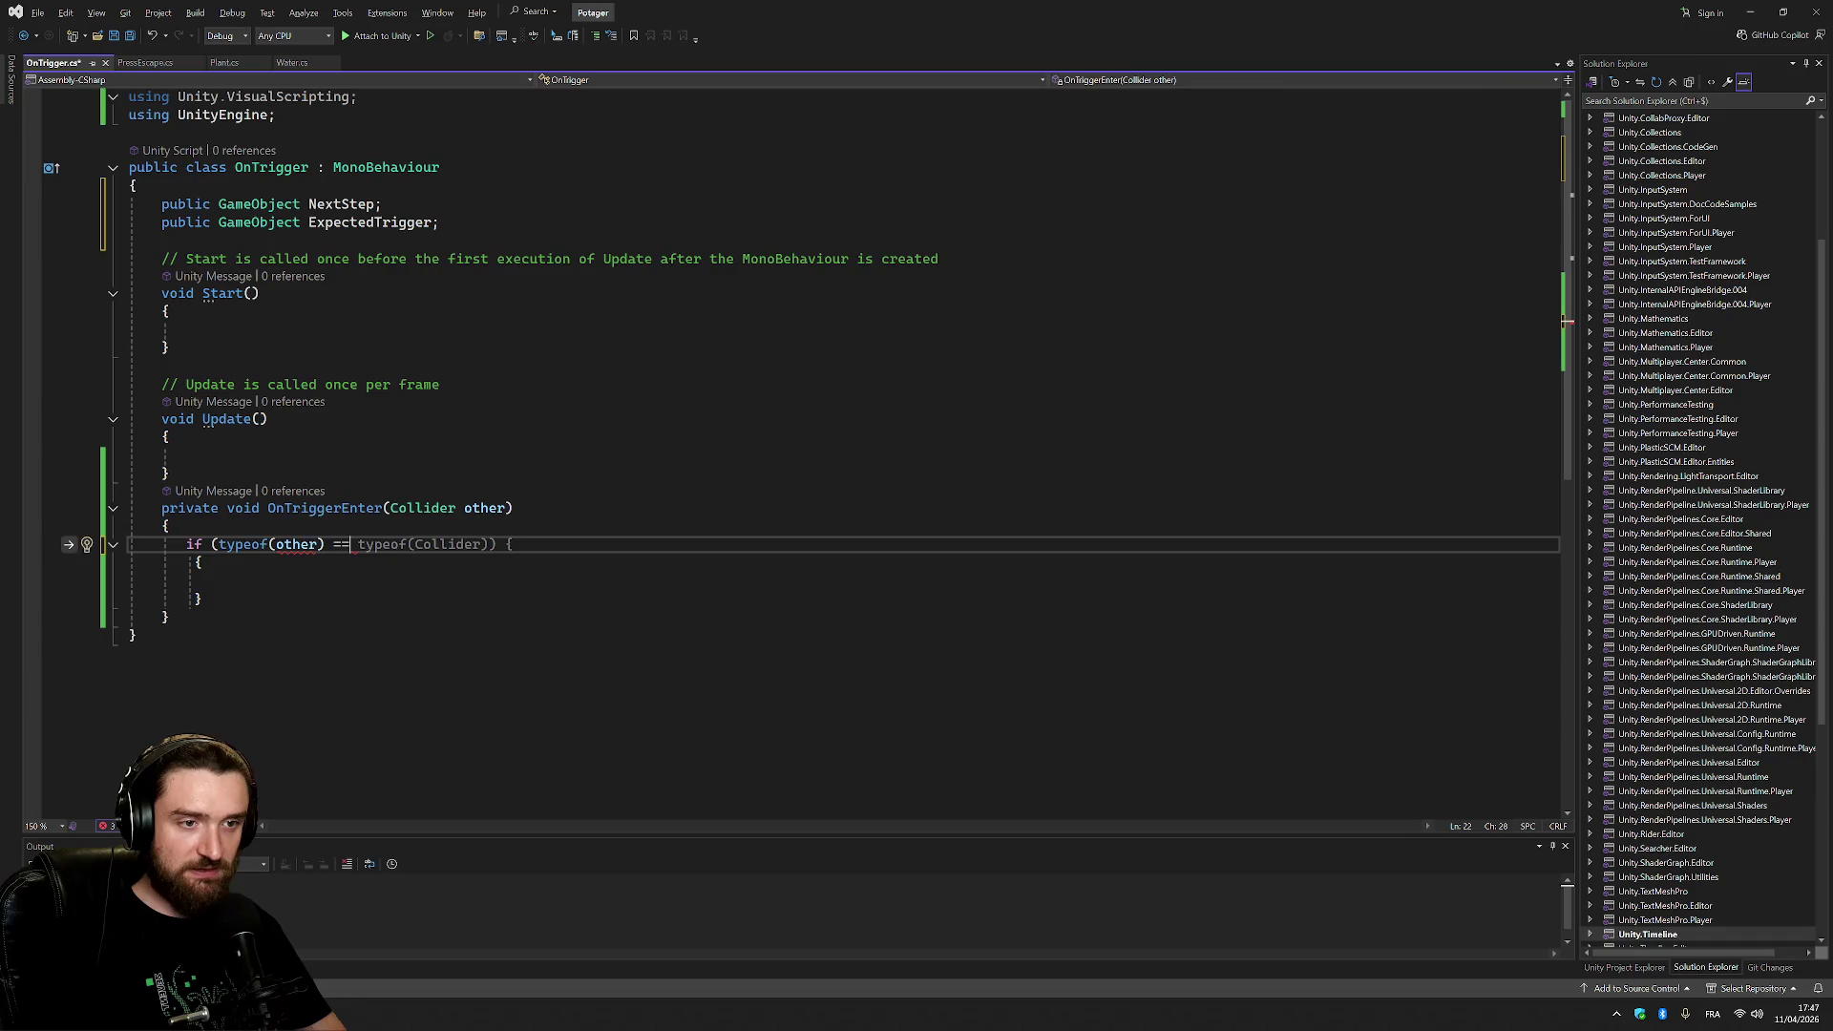
pyautogui.press('Tab')
pyautogui.doubleClick(453, 544)
pyautogui.write('ExpectedTrigger)) {')
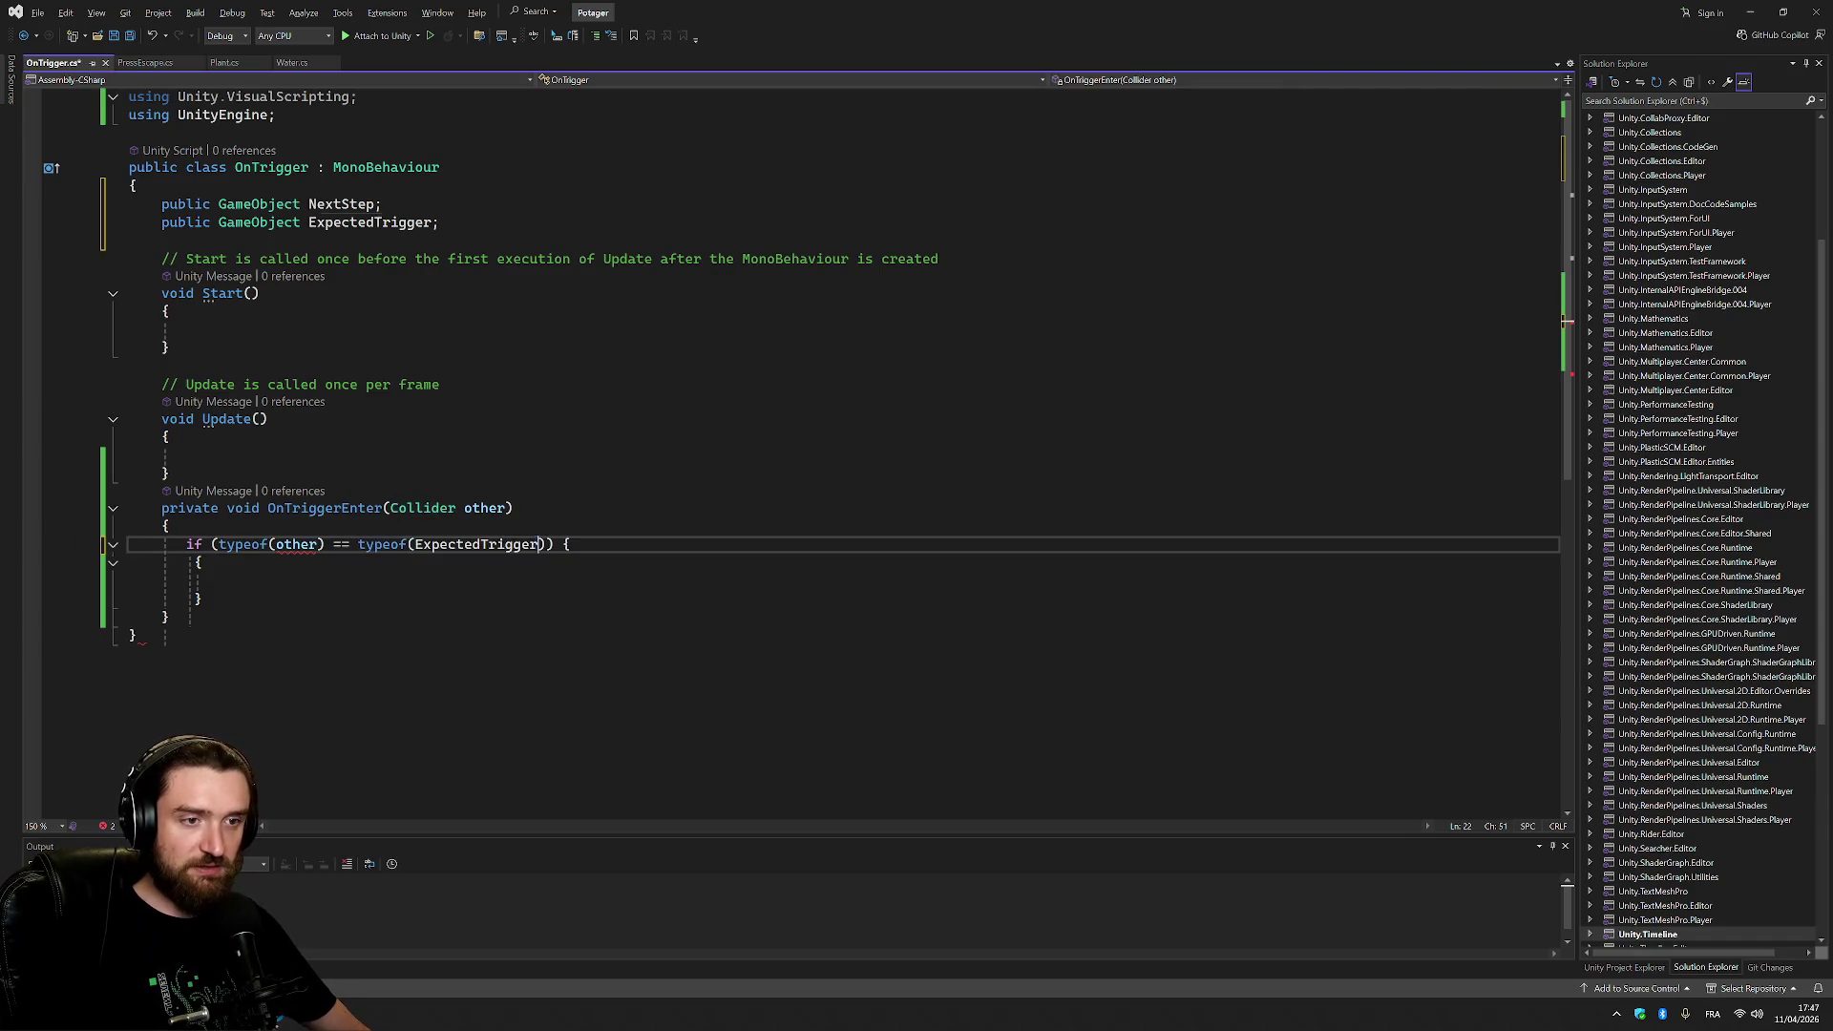
pyautogui.moveTo(454, 544)
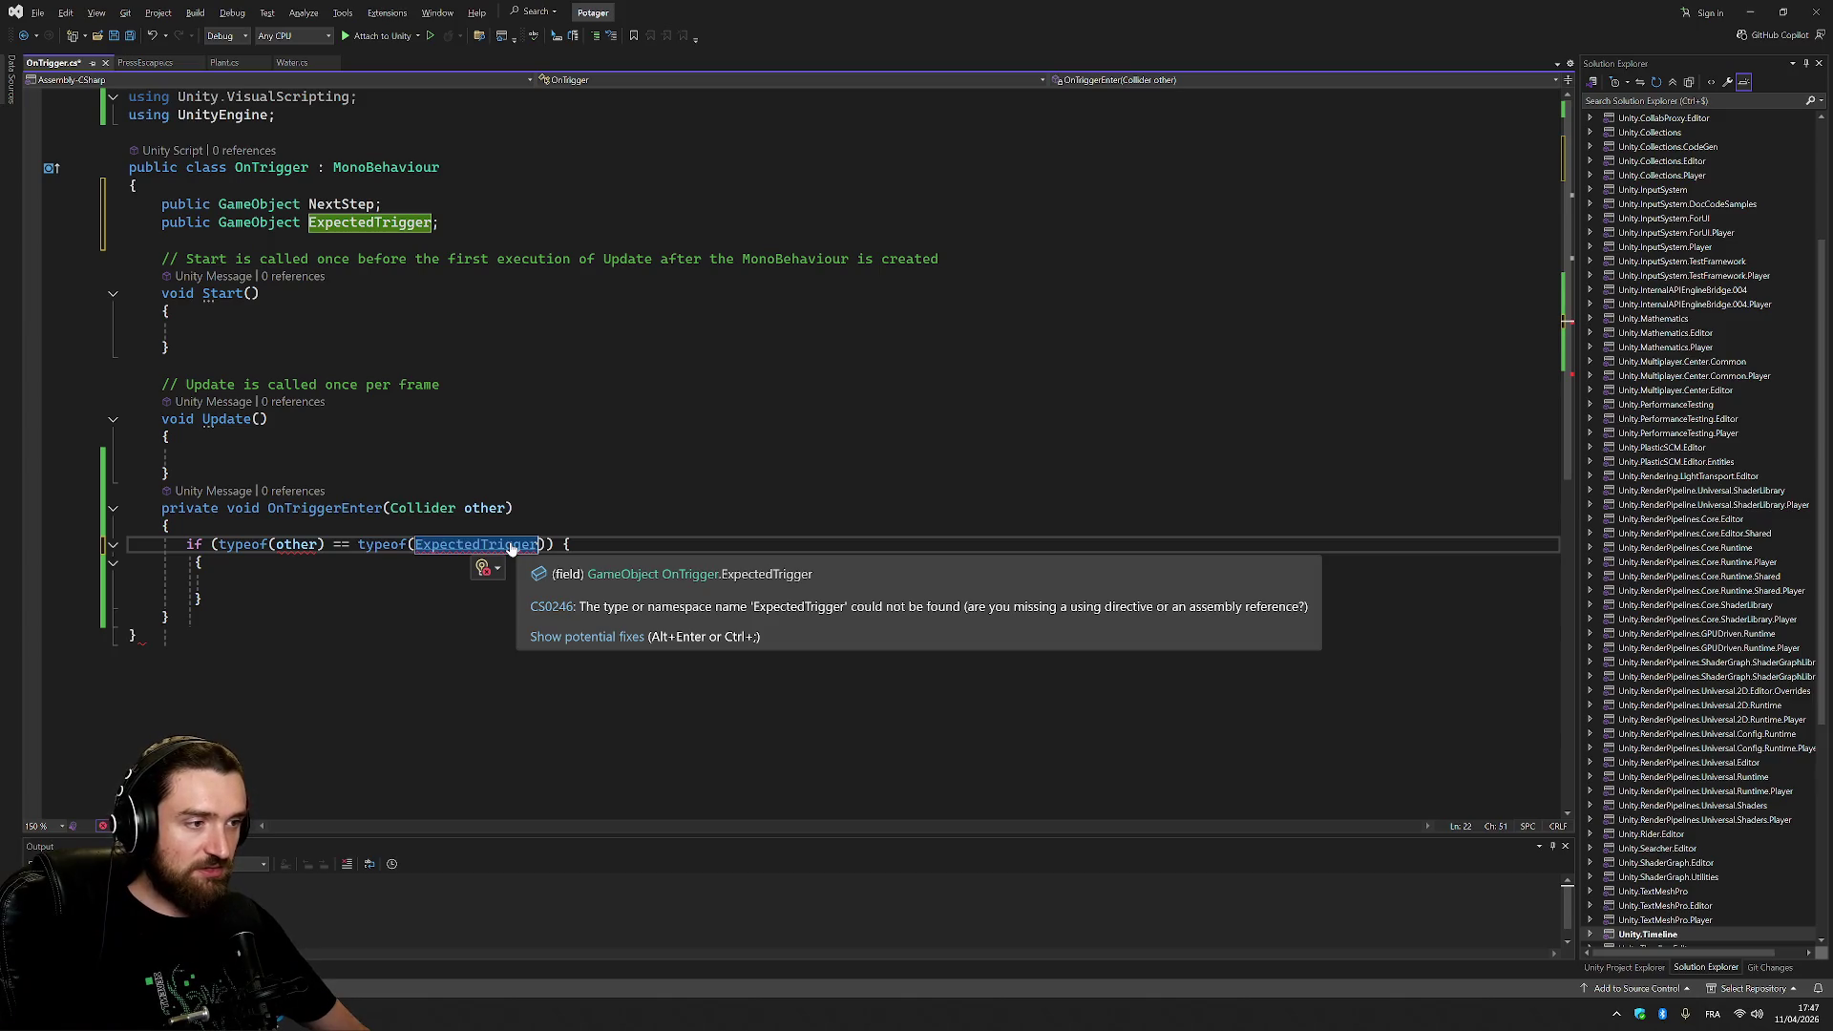
pyautogui.click(169, 473)
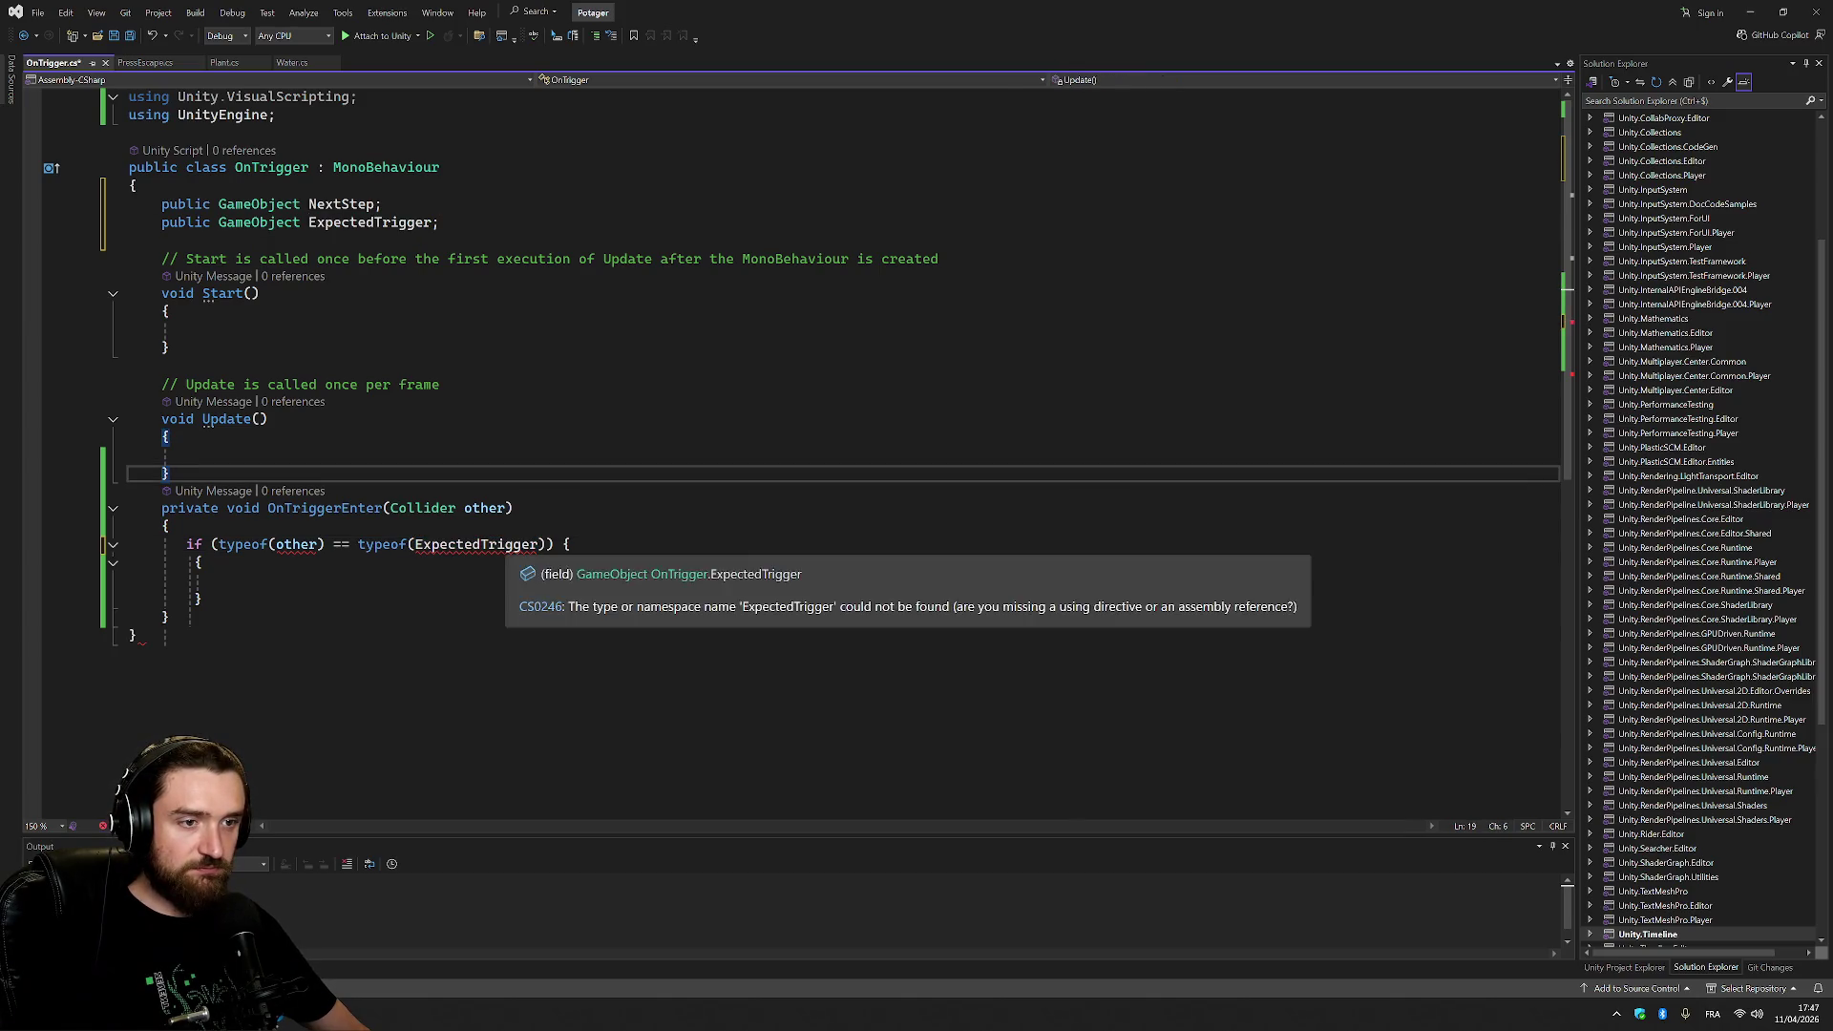
pyautogui.click(549, 544)
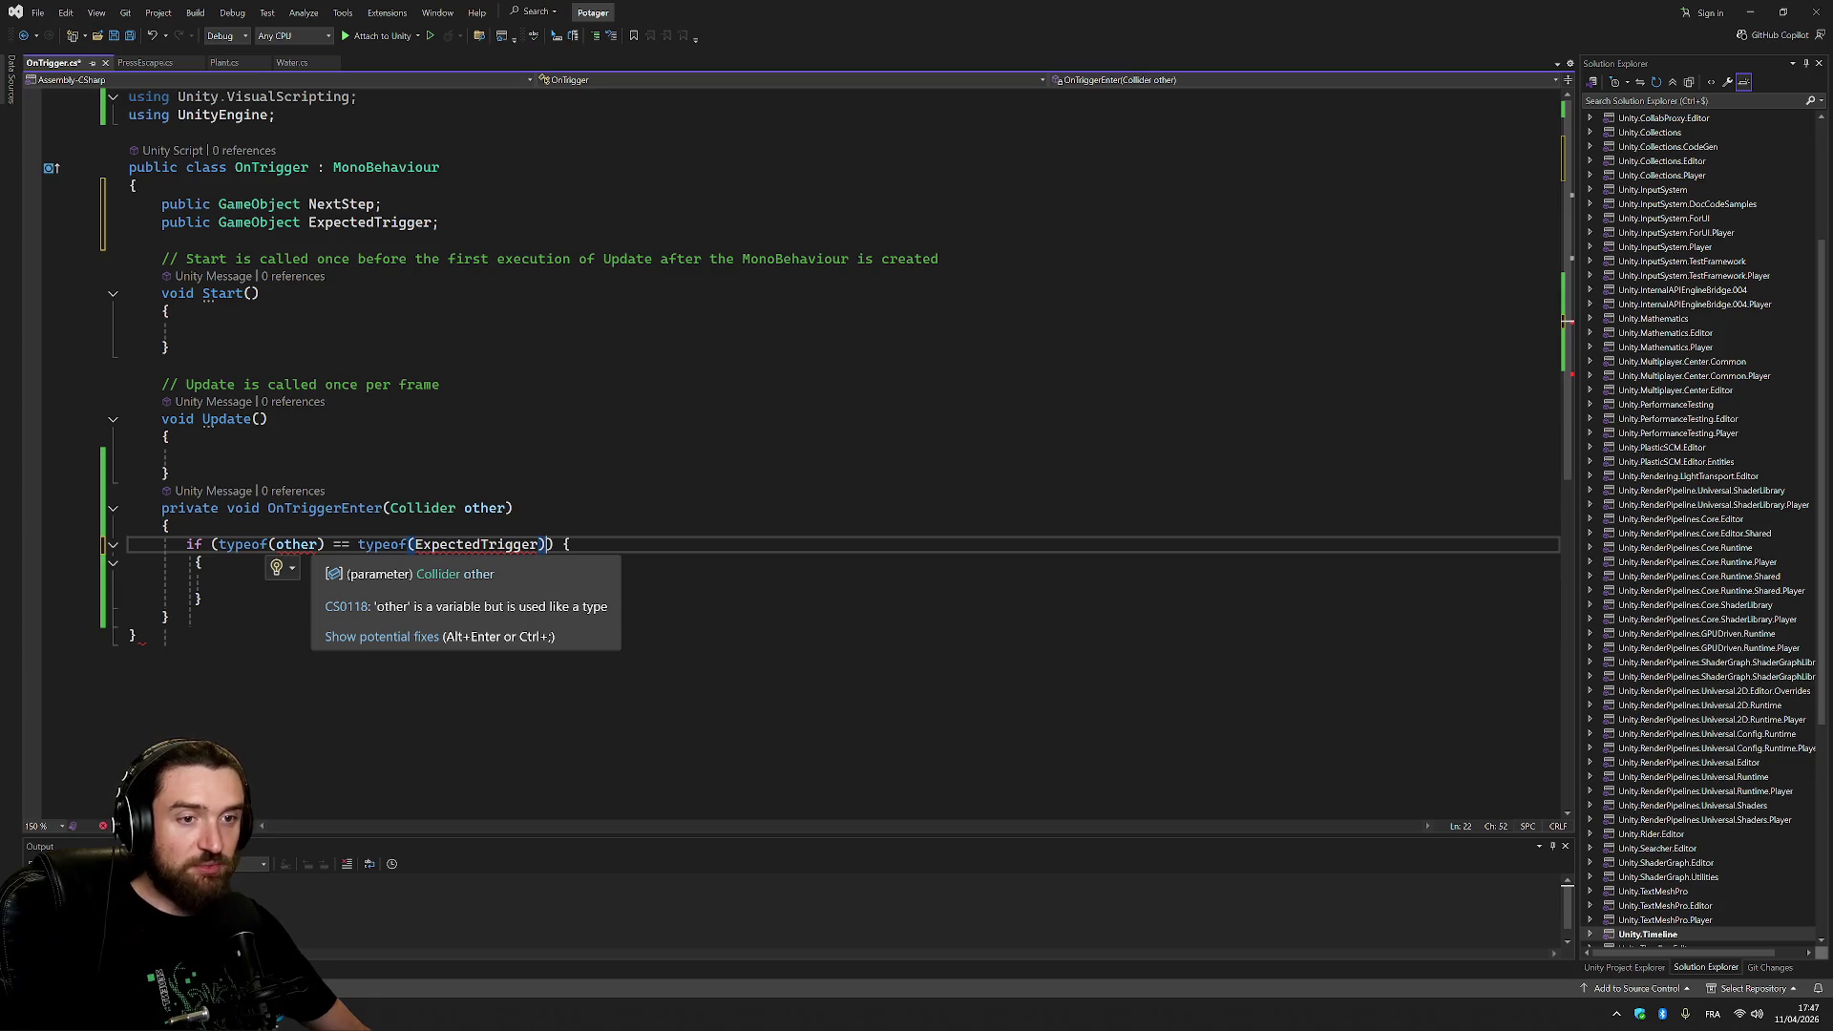
# Try adding a member after other, then inspect the suggested fixes for the condition's errors.
pyautogui.click(318, 544)
pyautogui.write('.ty')
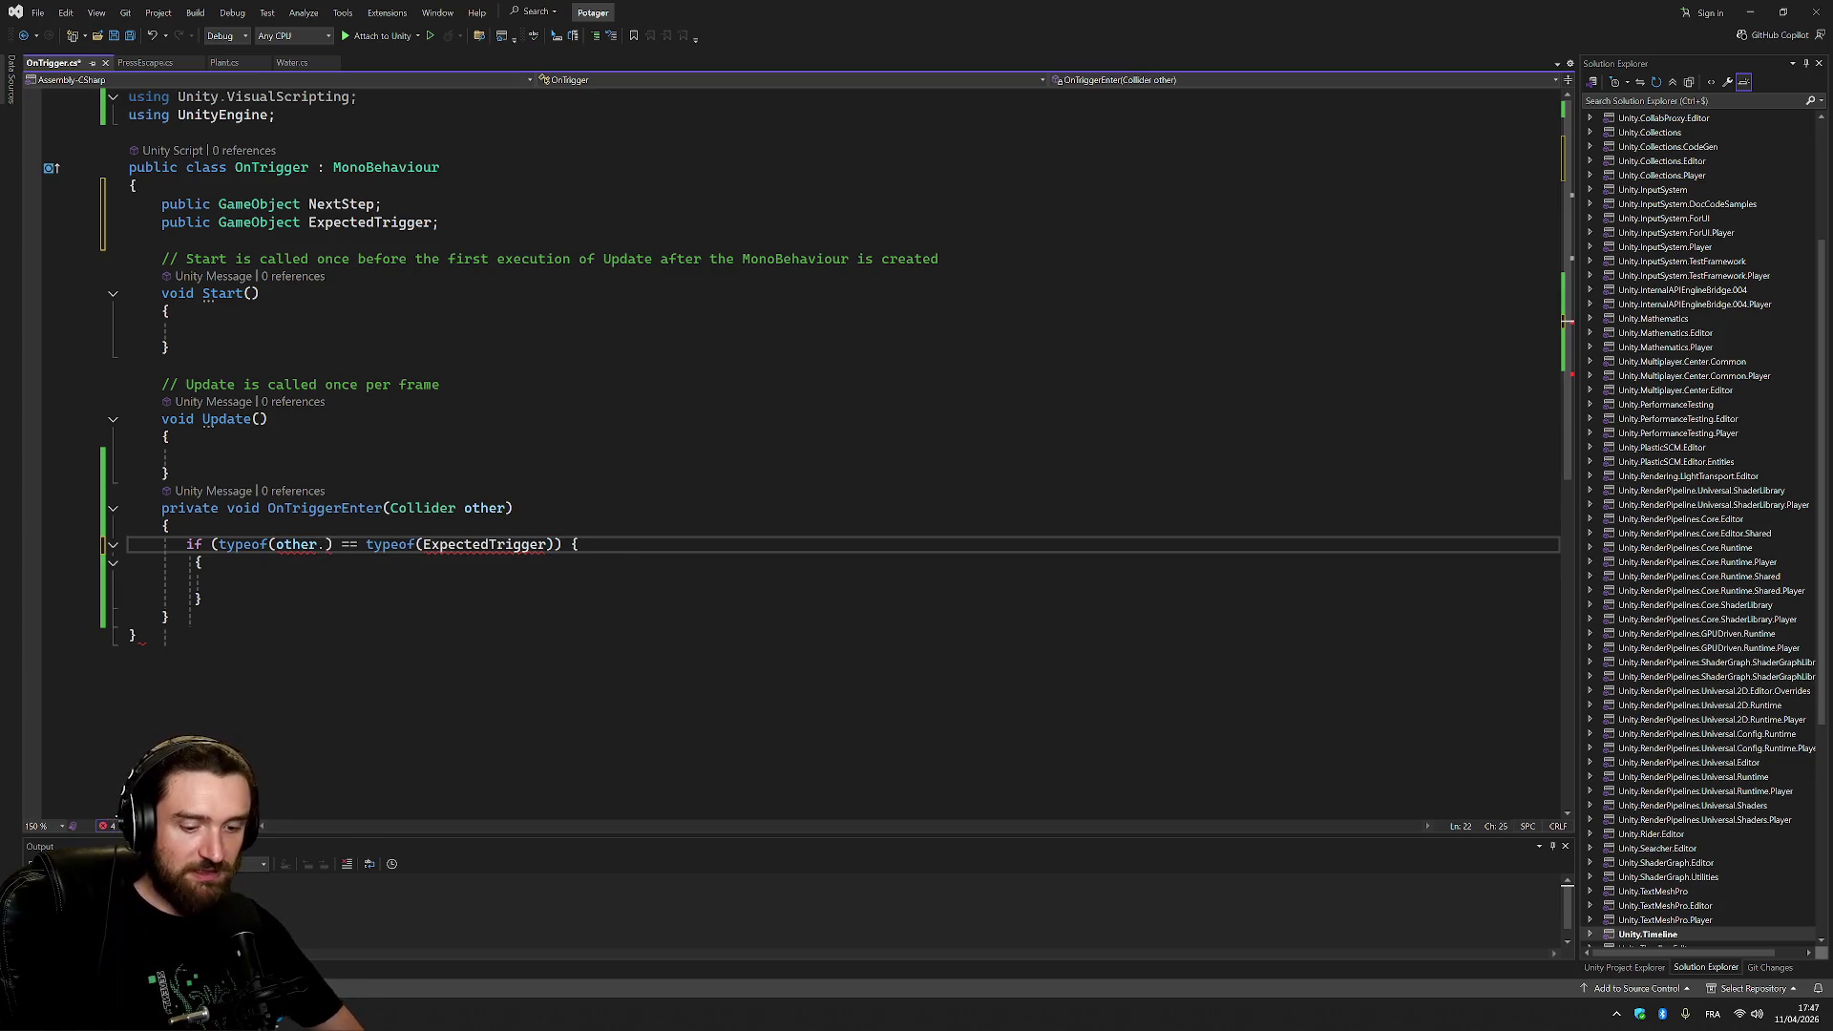
pyautogui.press('BackSpace')
pyautogui.press('BackSpace')
pyautogui.write('get')
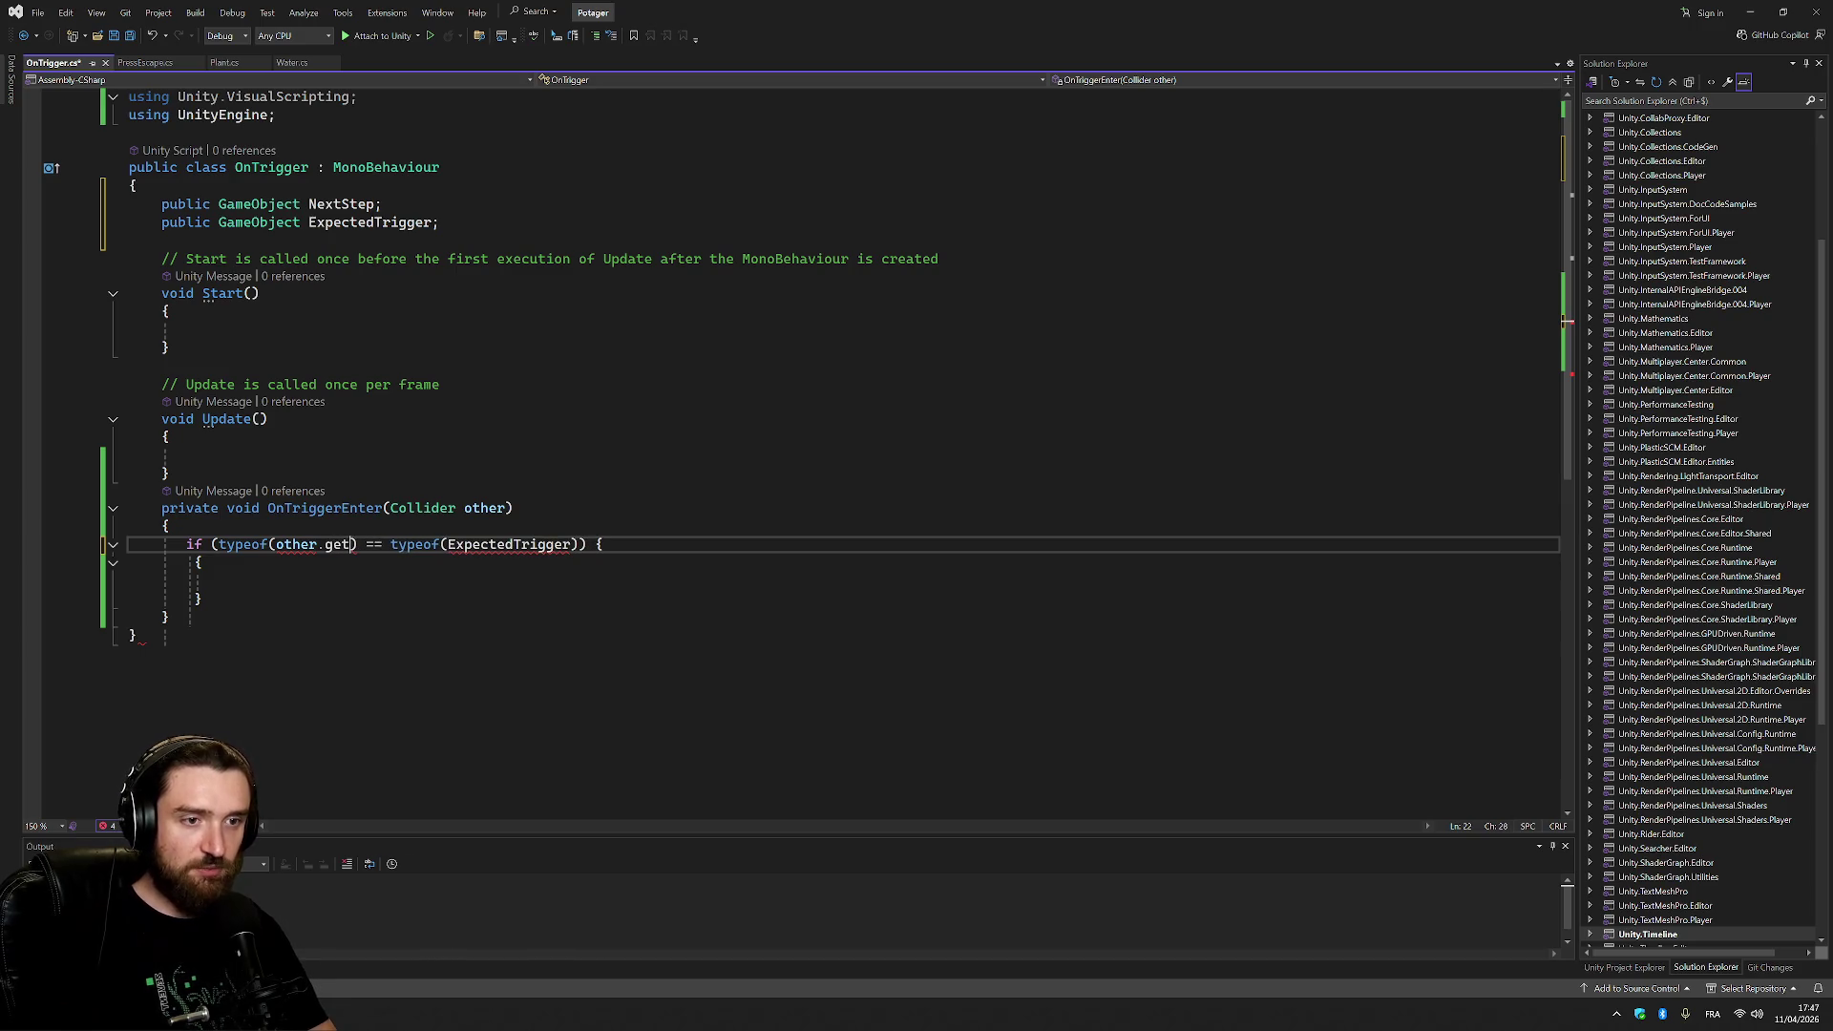
pyautogui.press('BackSpace')
pyautogui.press('BackSpace')
pyautogui.press('BackSpace')
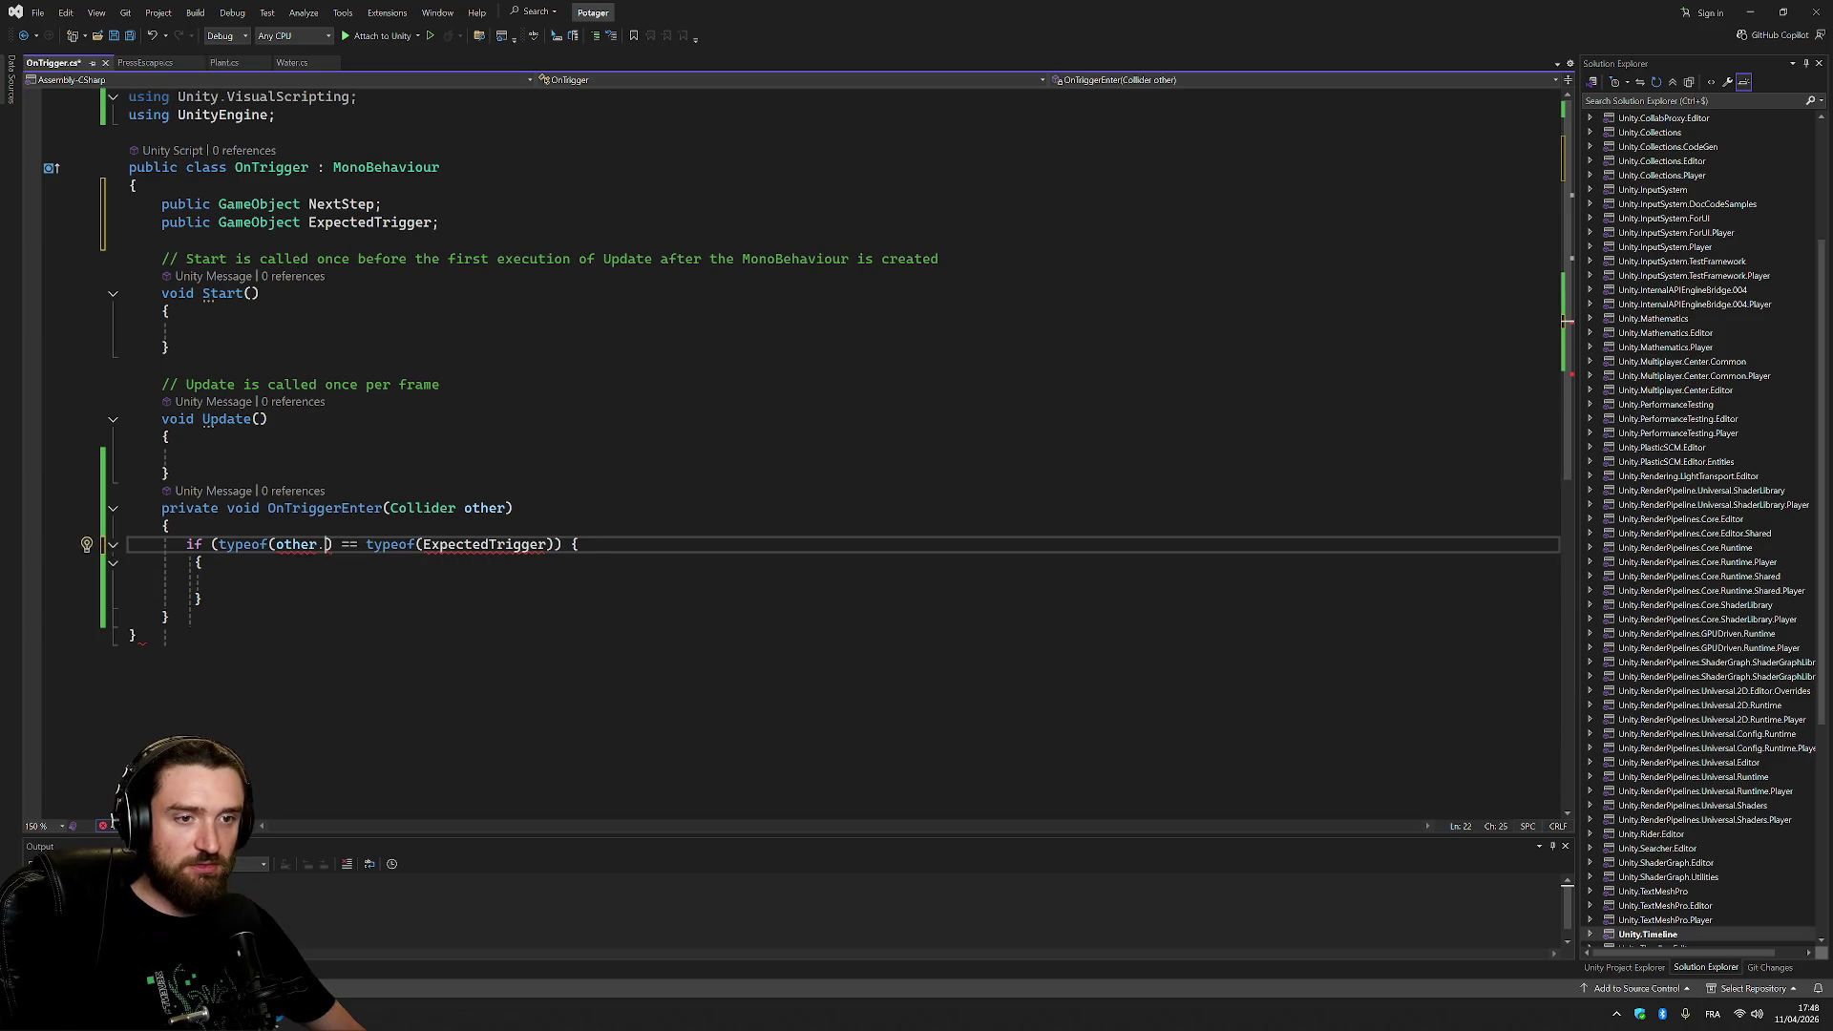
pyautogui.moveTo(300, 544)
pyautogui.click(266, 569)
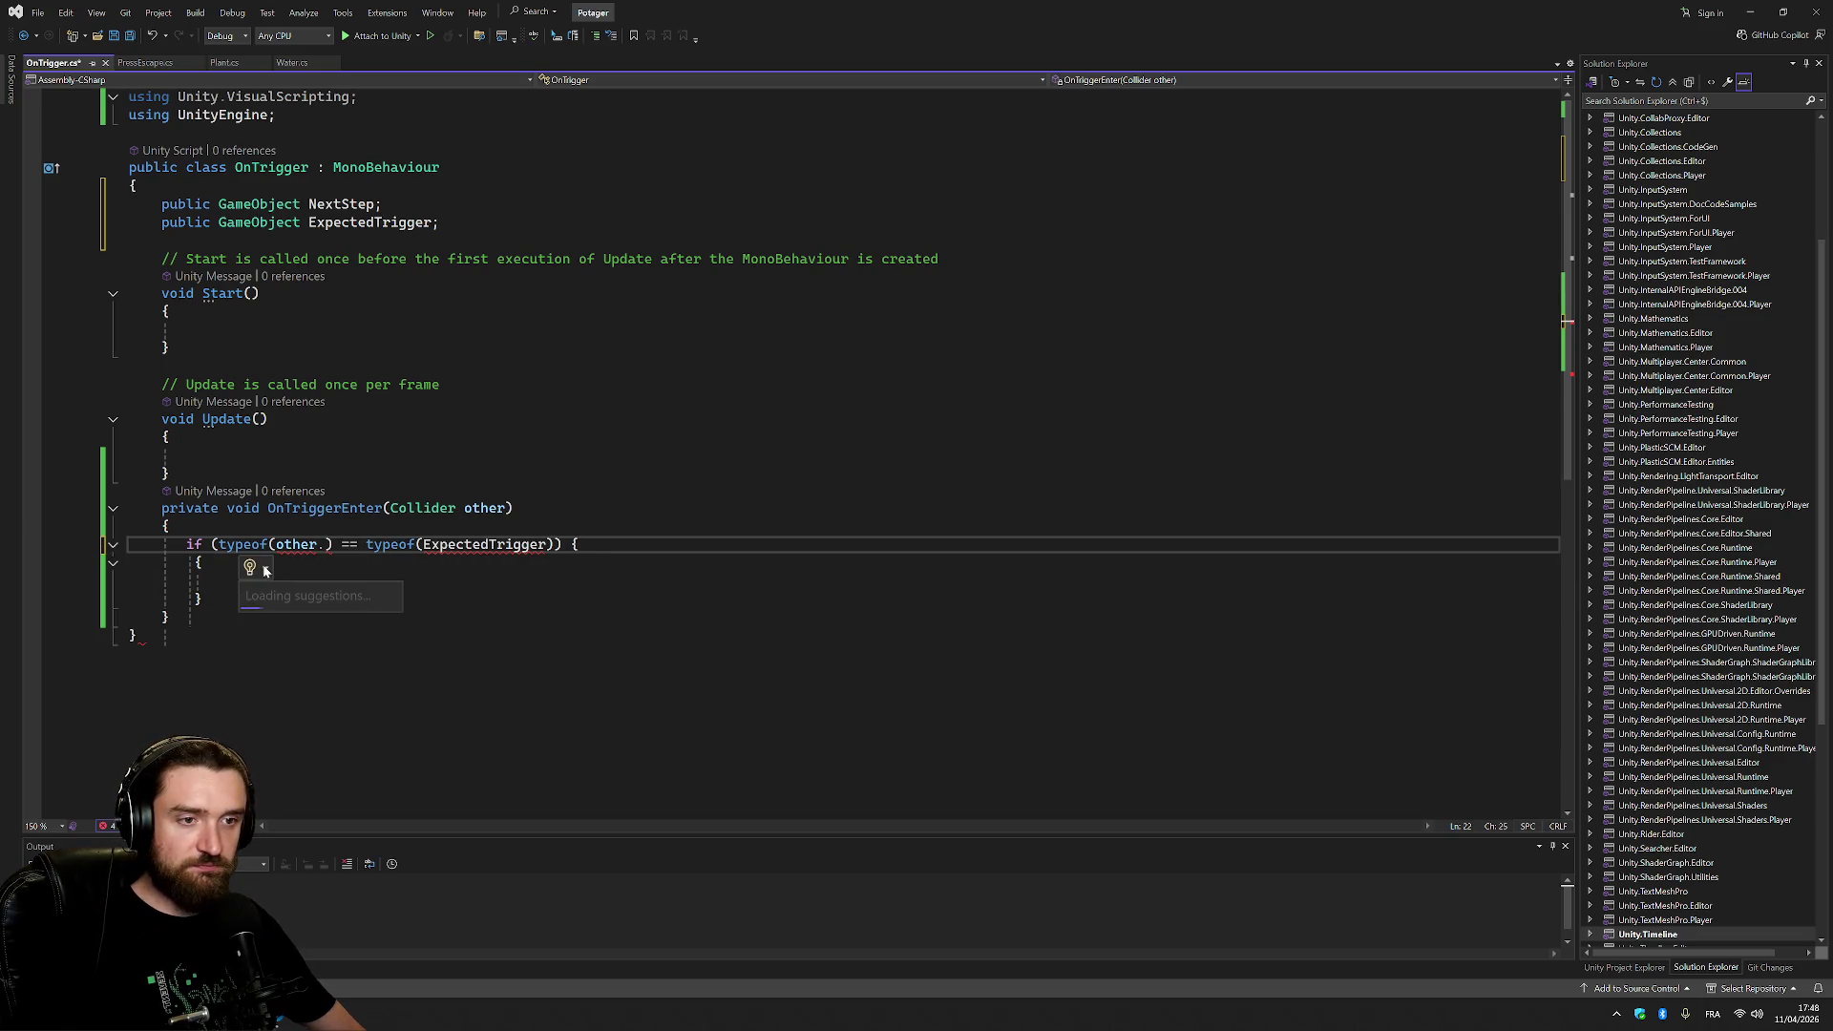
pyautogui.click(298, 544)
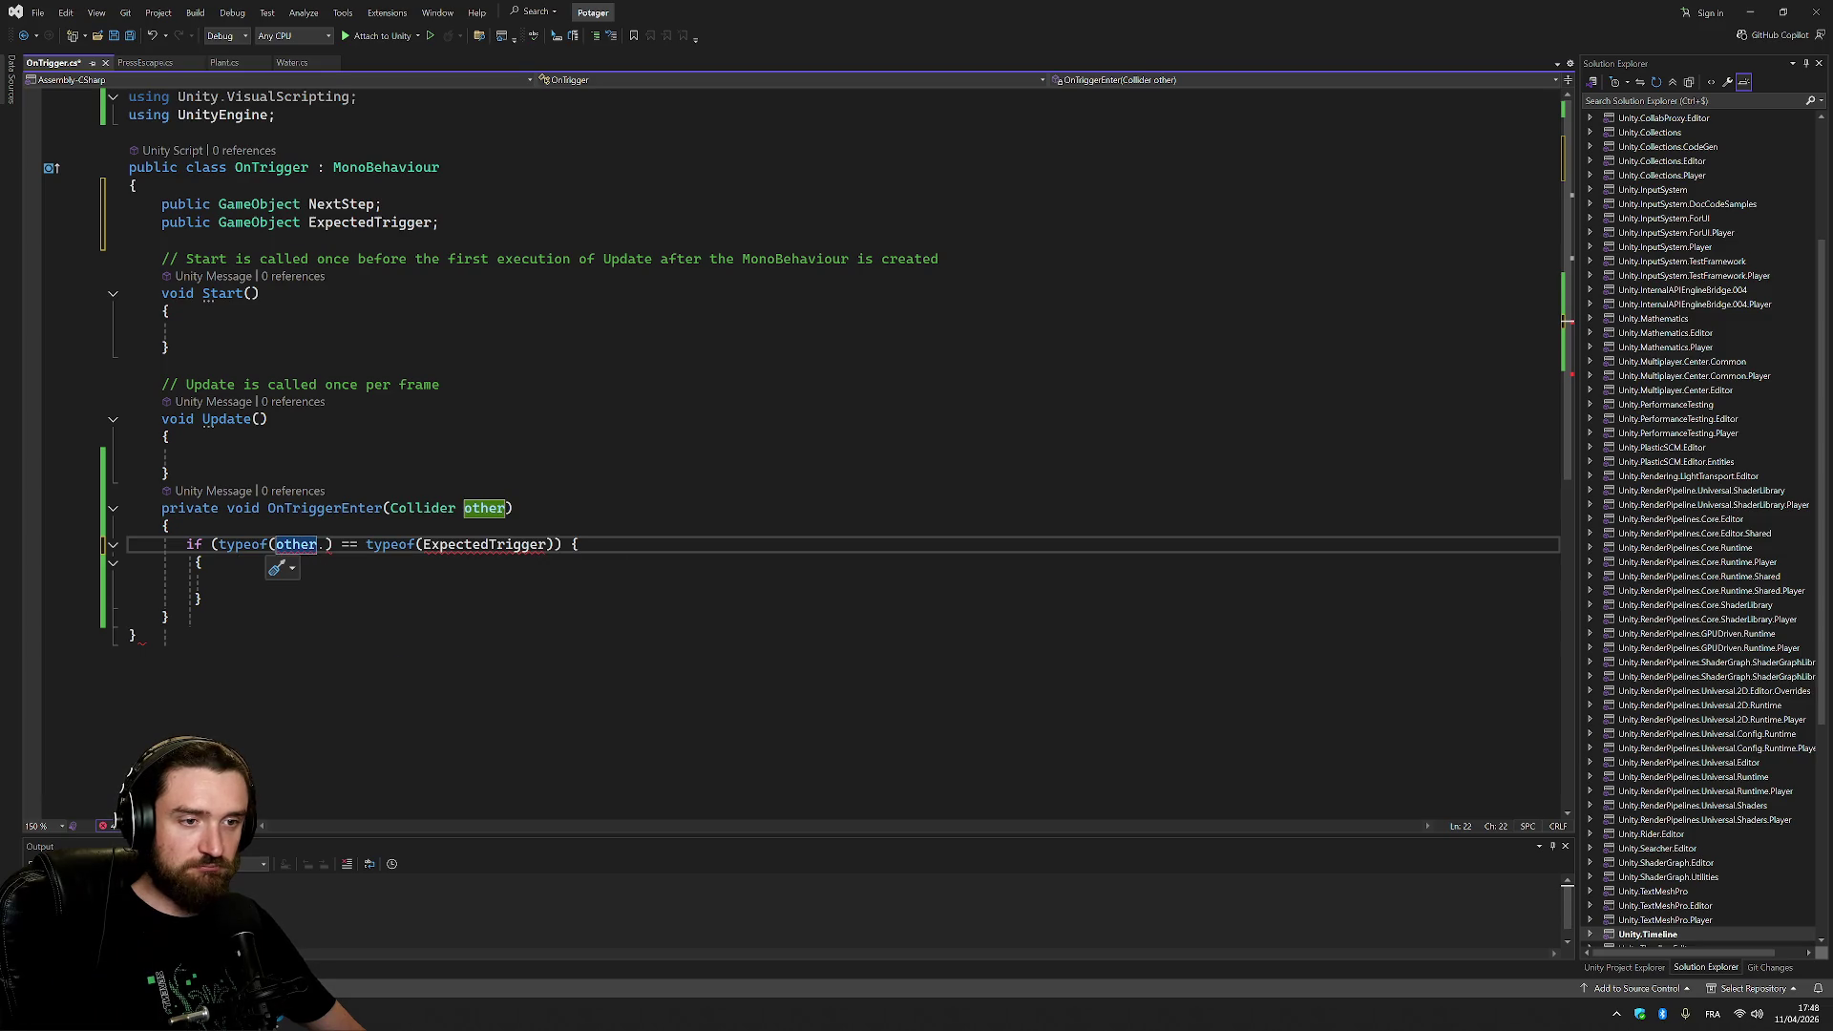
pyautogui.click(279, 567)
pyautogui.moveTo(397, 592)
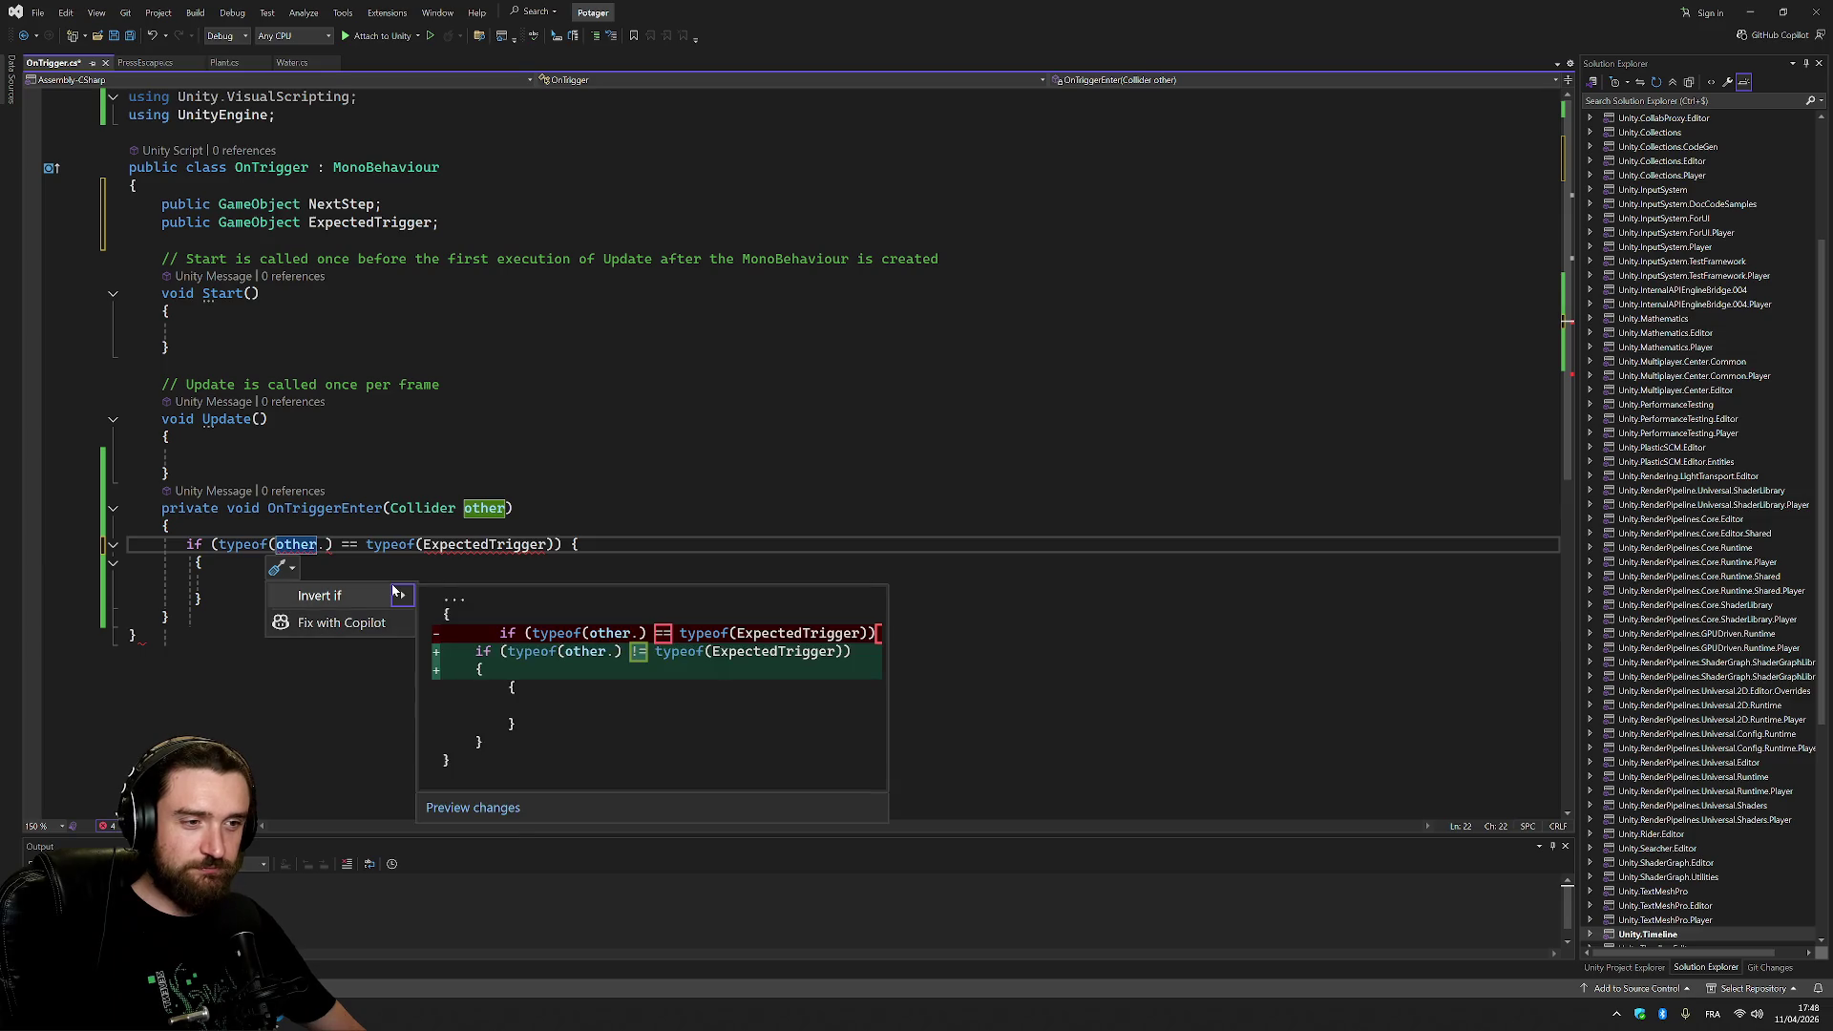
pyautogui.click(170, 472)
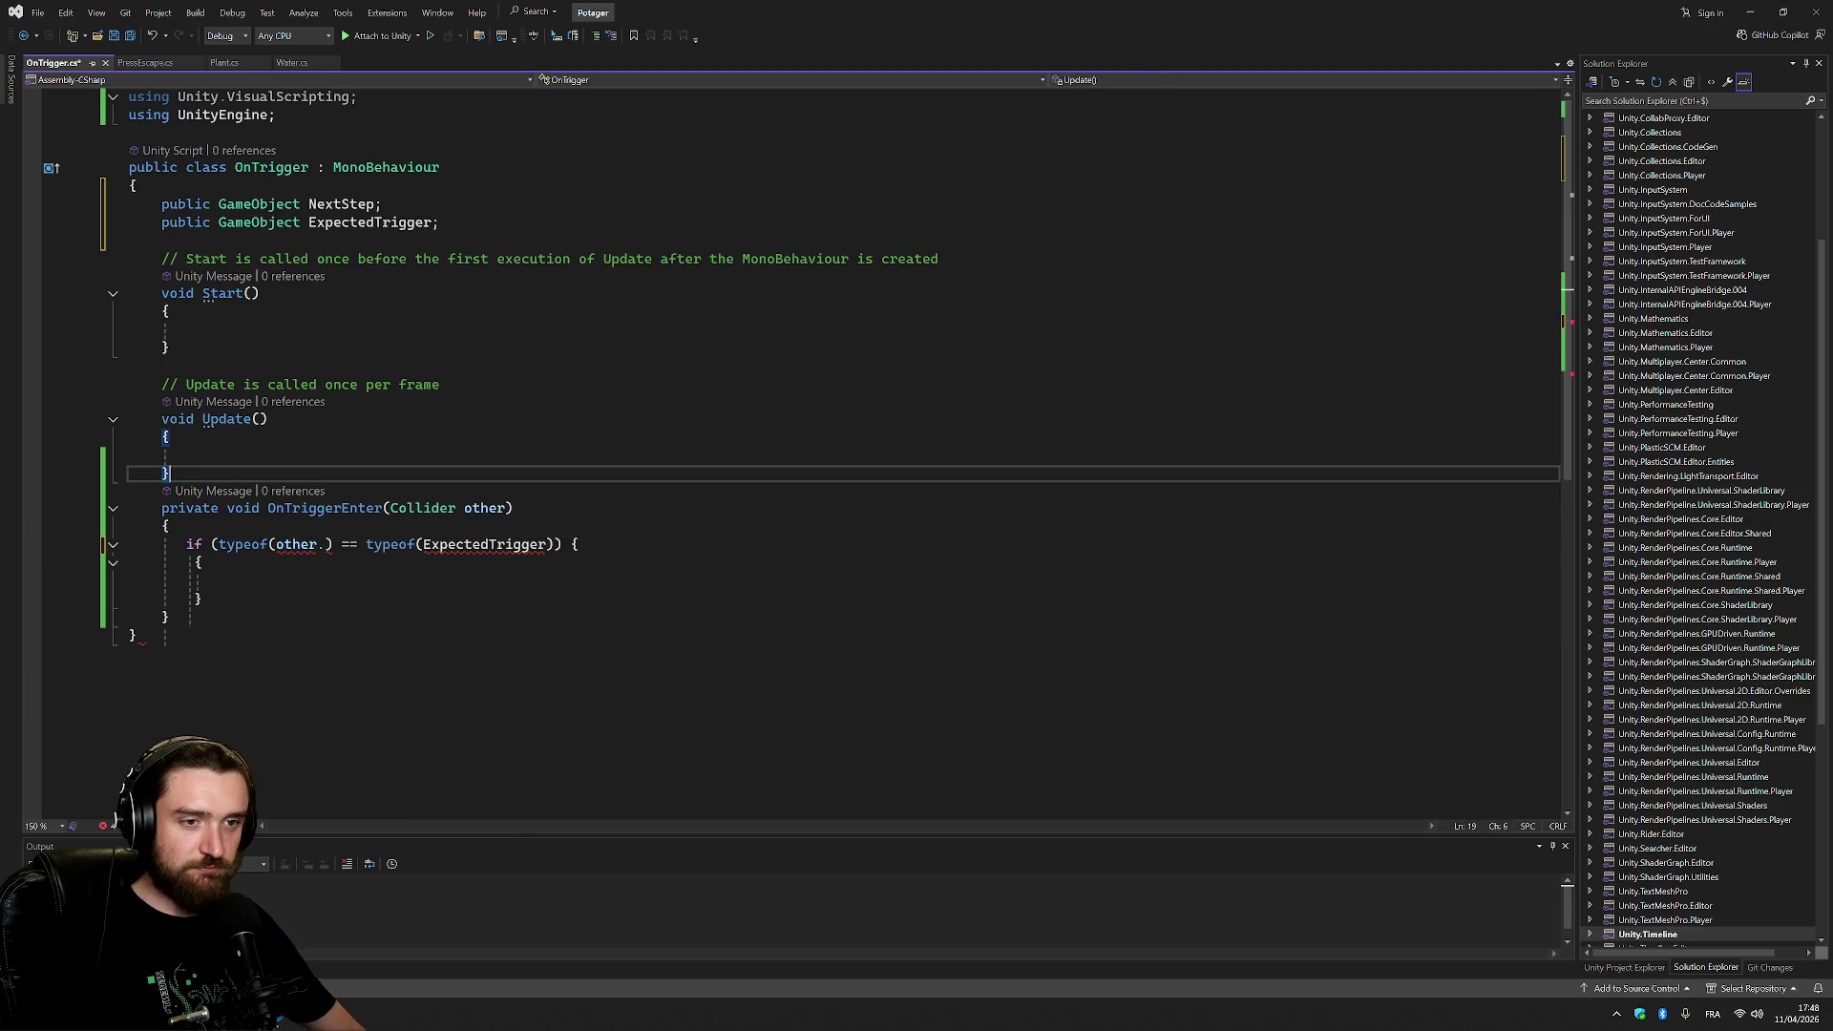
# Write a scratch other.GetType() line and paste GetType() after other. in the condition.
pyautogui.press('Down')
pyautogui.press('Down')
pyautogui.press('Return')
pyautogui.write('oth')
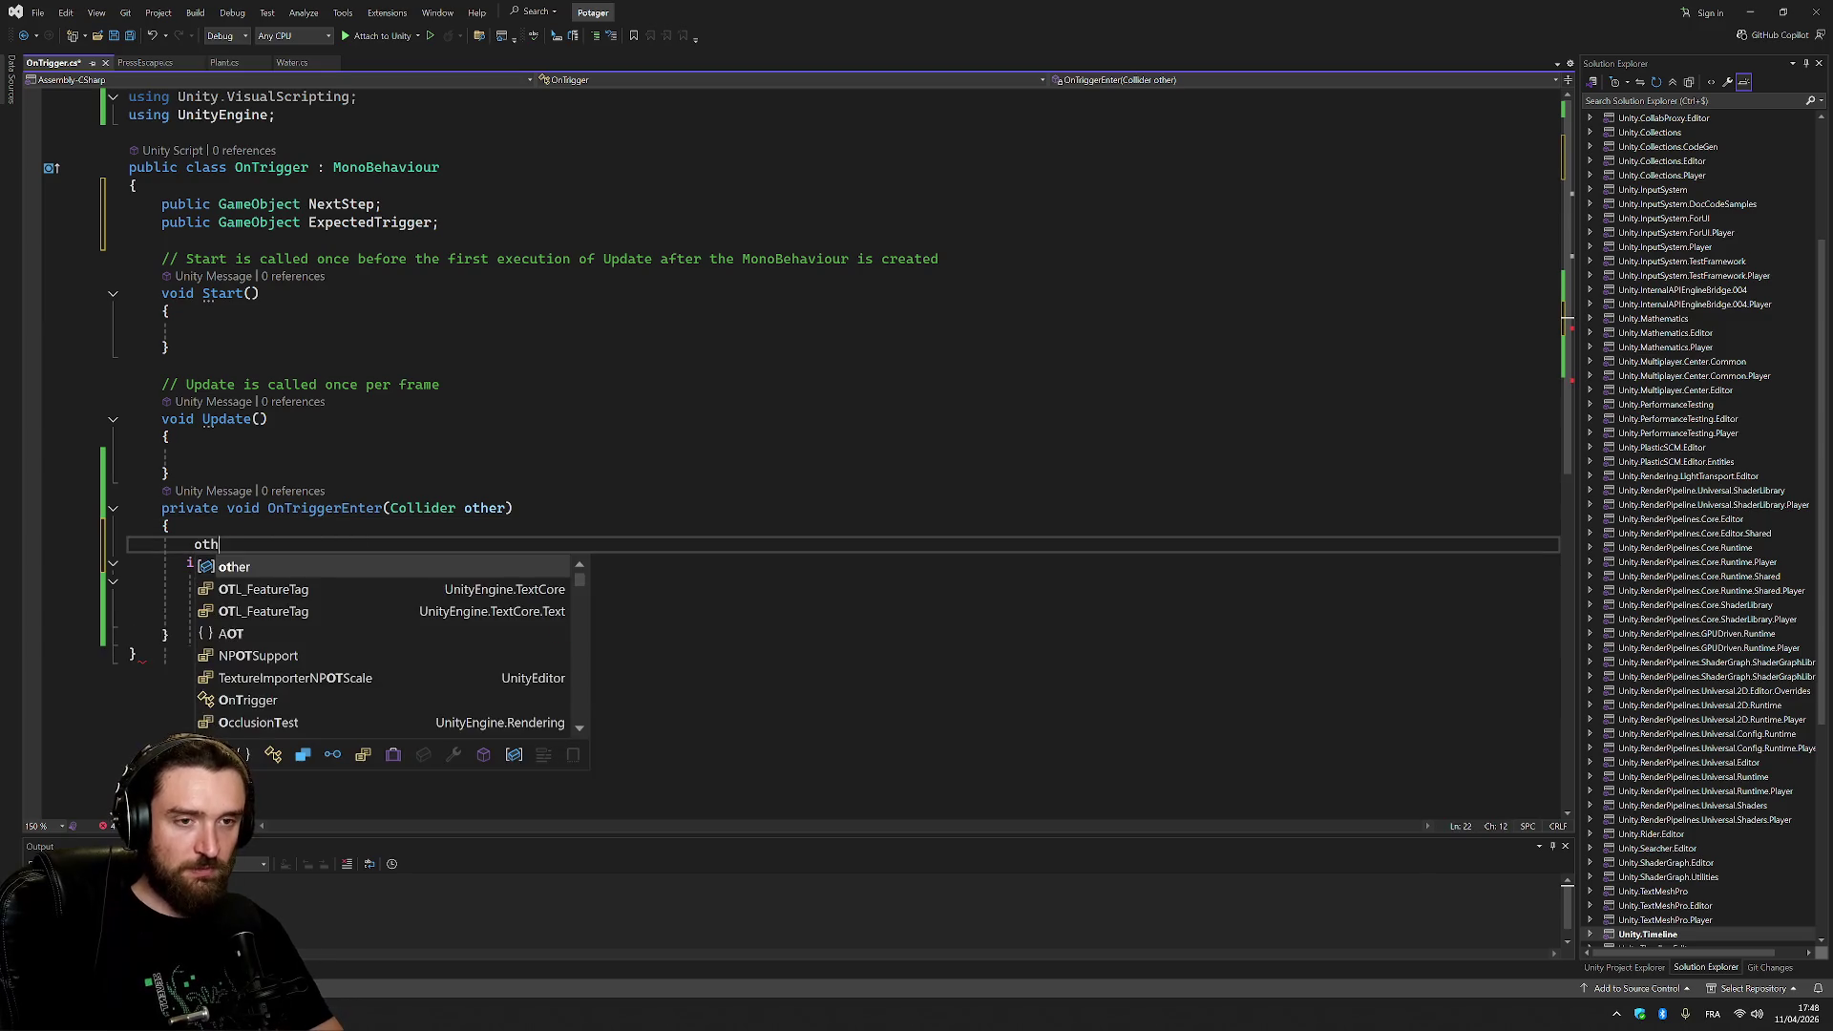
pyautogui.write('er.get')
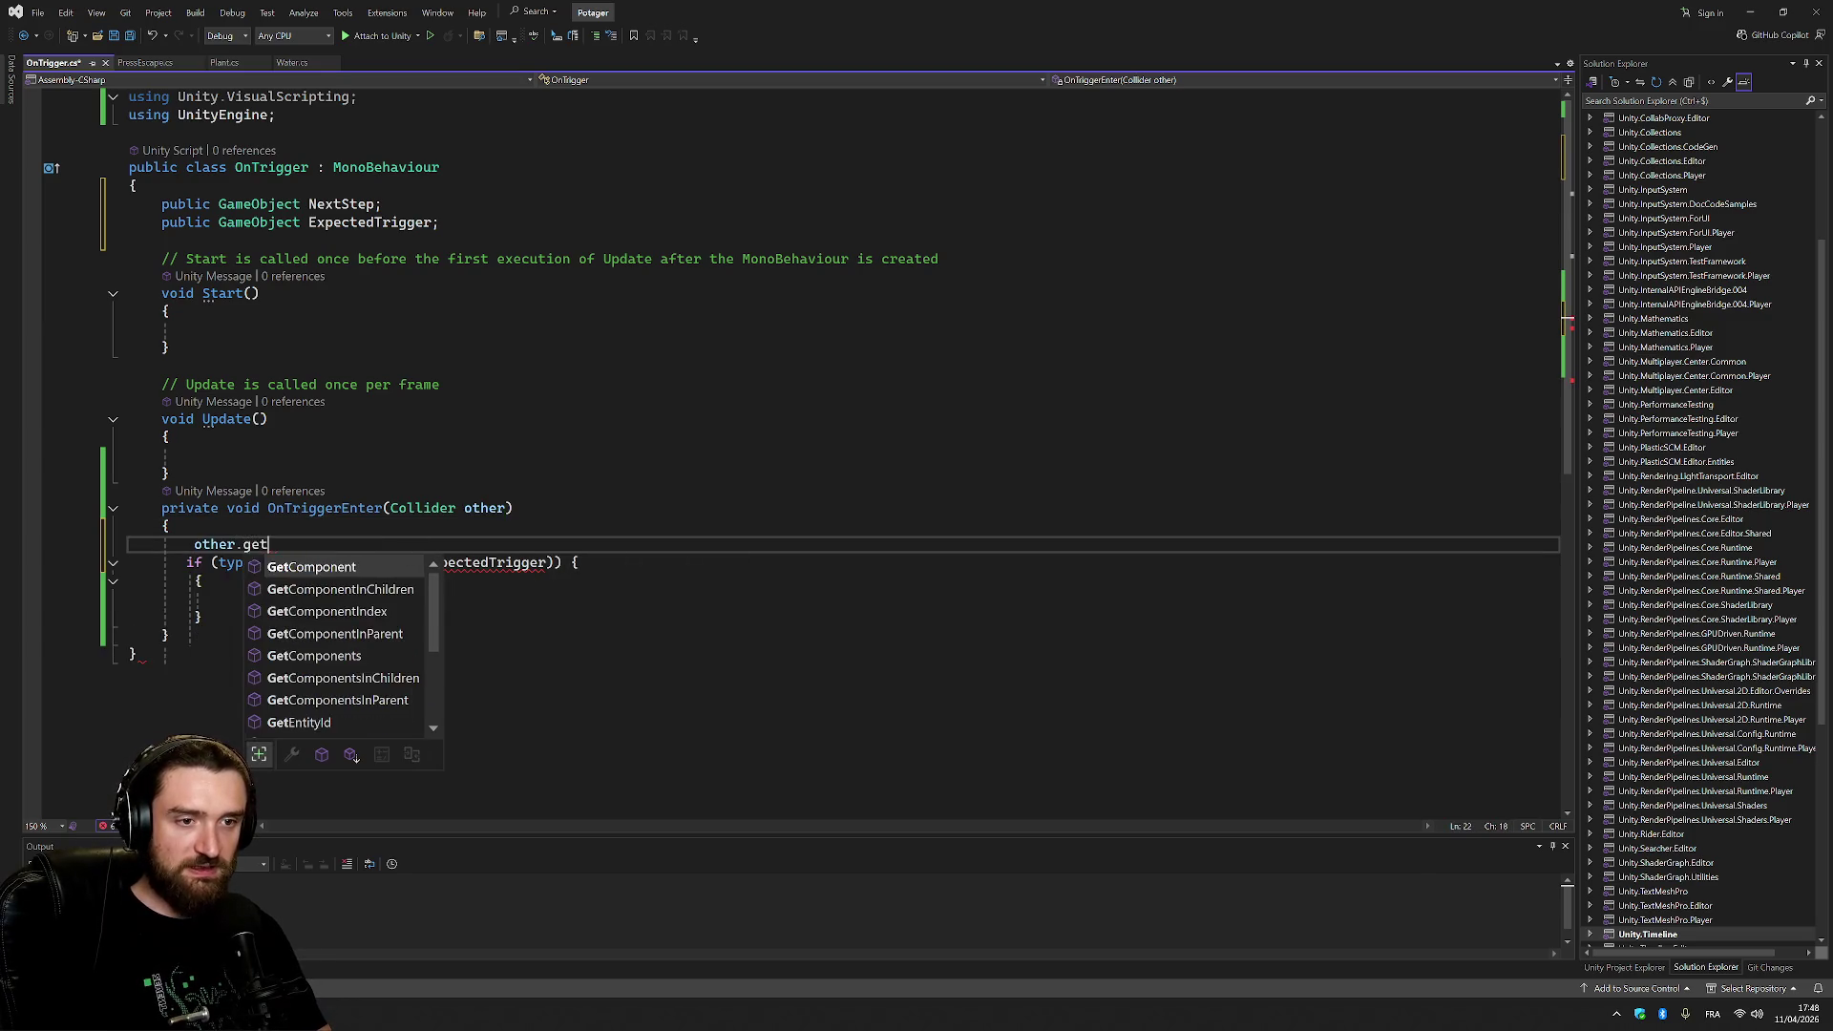
pyautogui.write('t')
pyautogui.write('(')
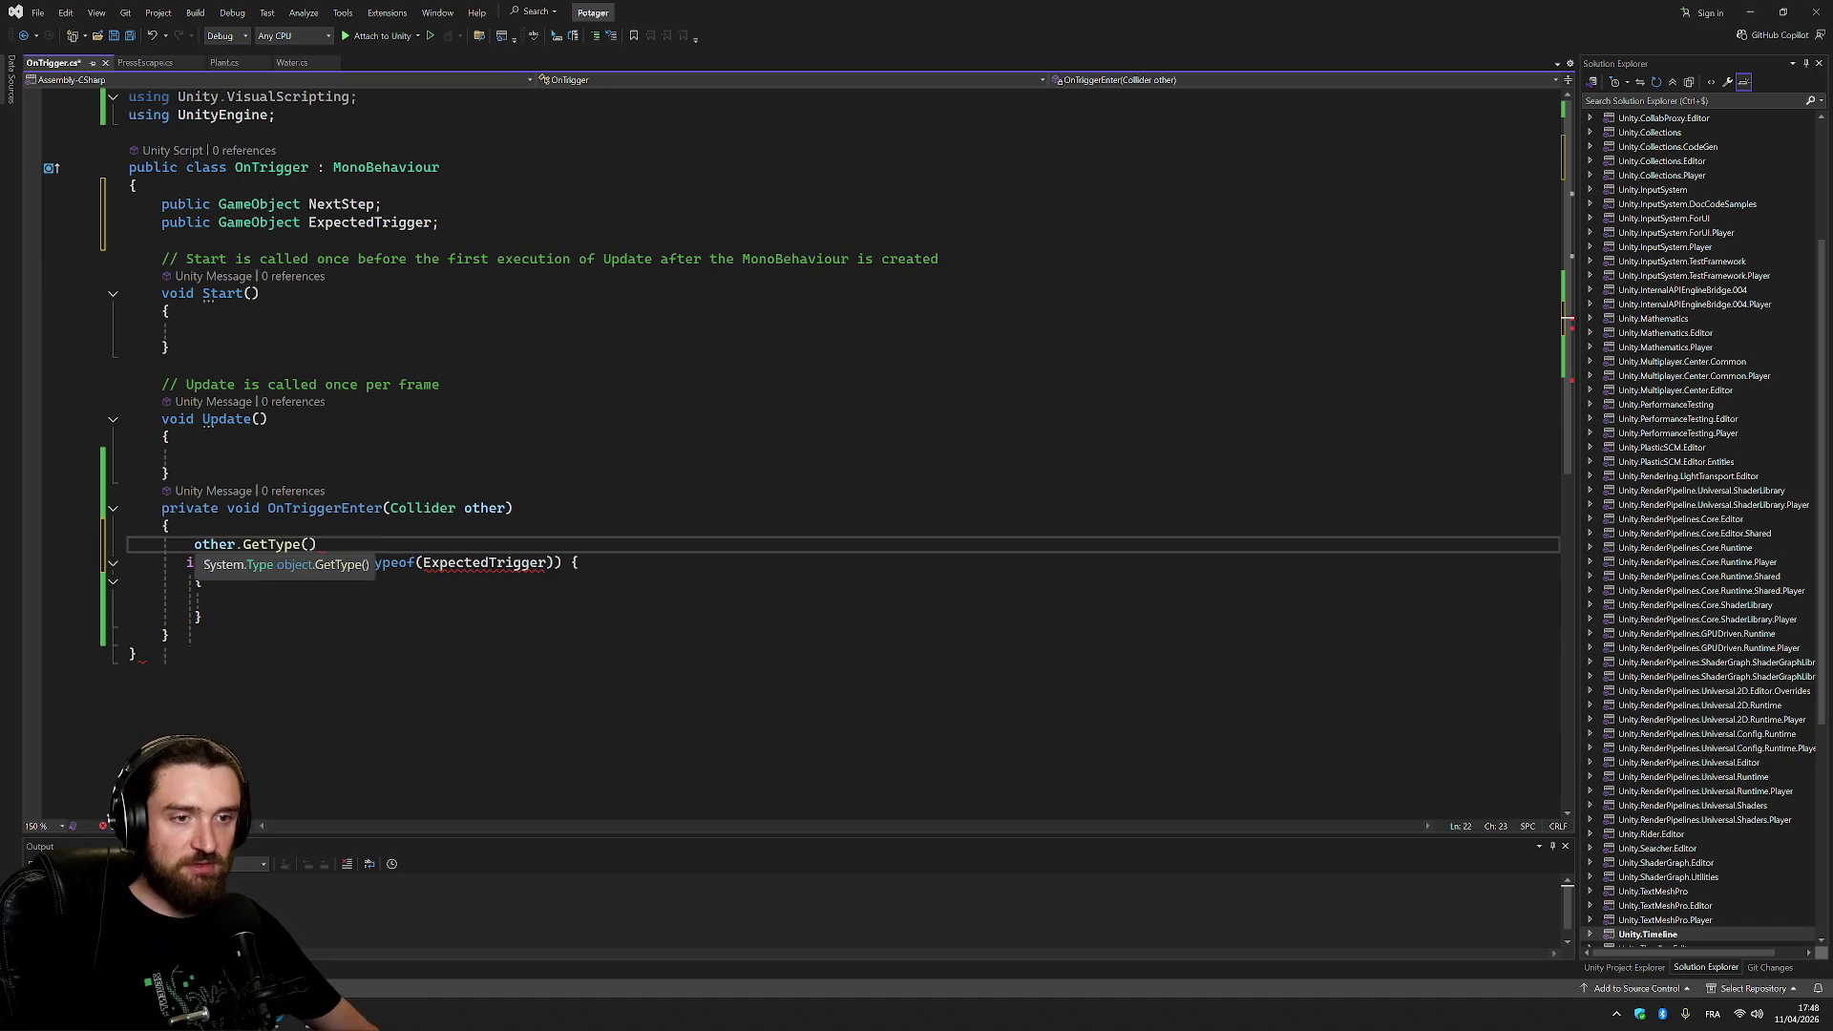
pyautogui.press('End')
pyautogui.hotkey('shift', 'Home')
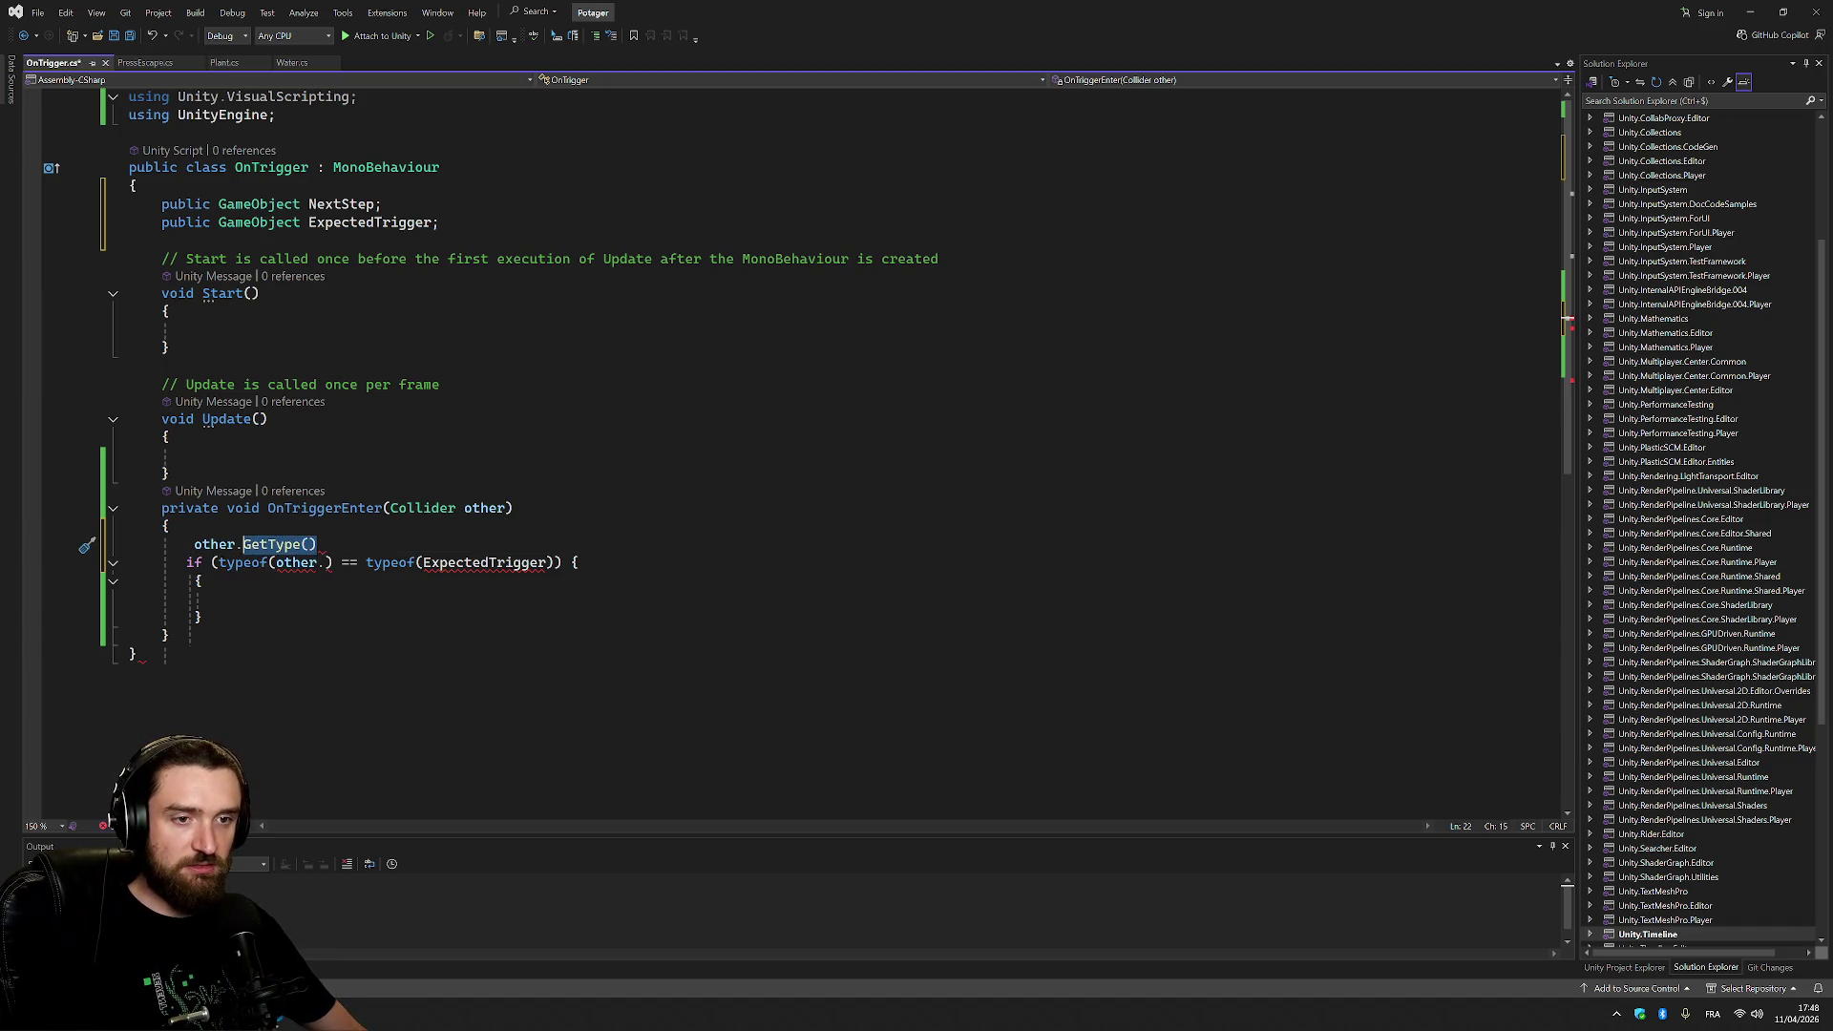
pyautogui.hotkey('ctrl', 'shift', 'Right')
pyautogui.hotkey('ctrl', 'shift', 'Right')
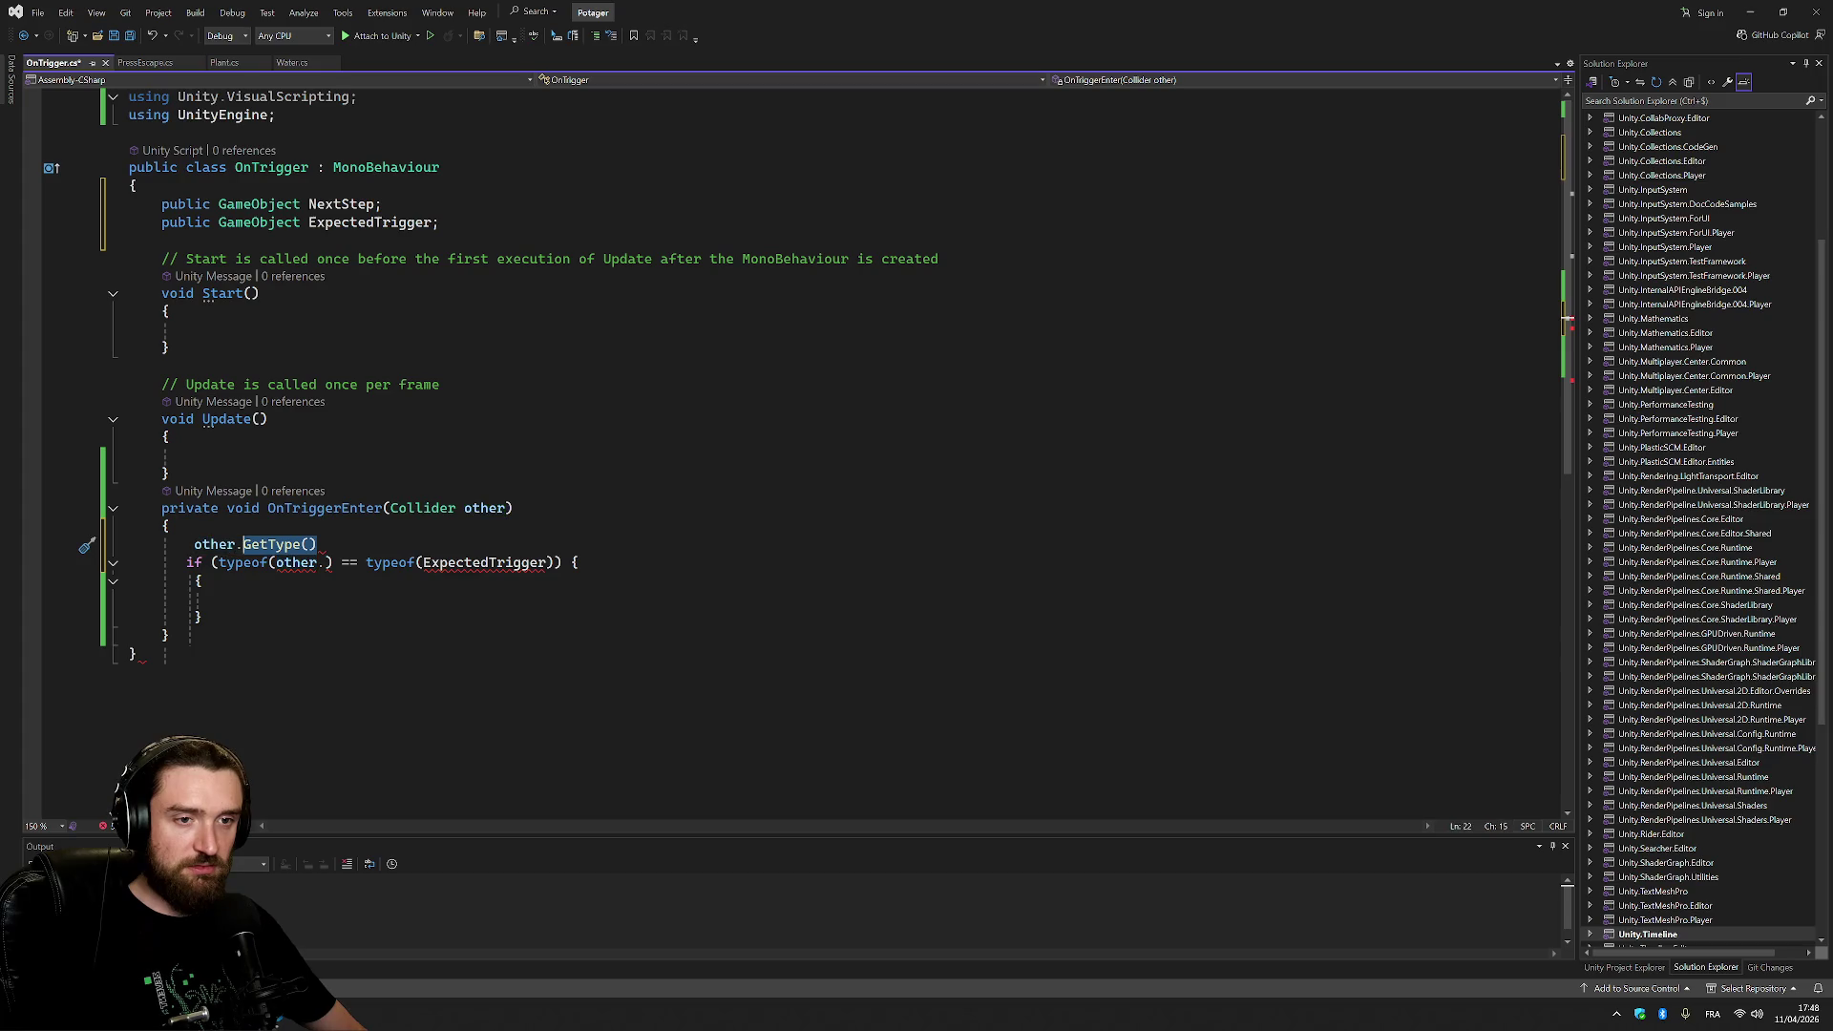
pyautogui.hotkey('ctrl', 'c')
pyautogui.press('Down')
pyautogui.hotkey('ctrl', 'v')
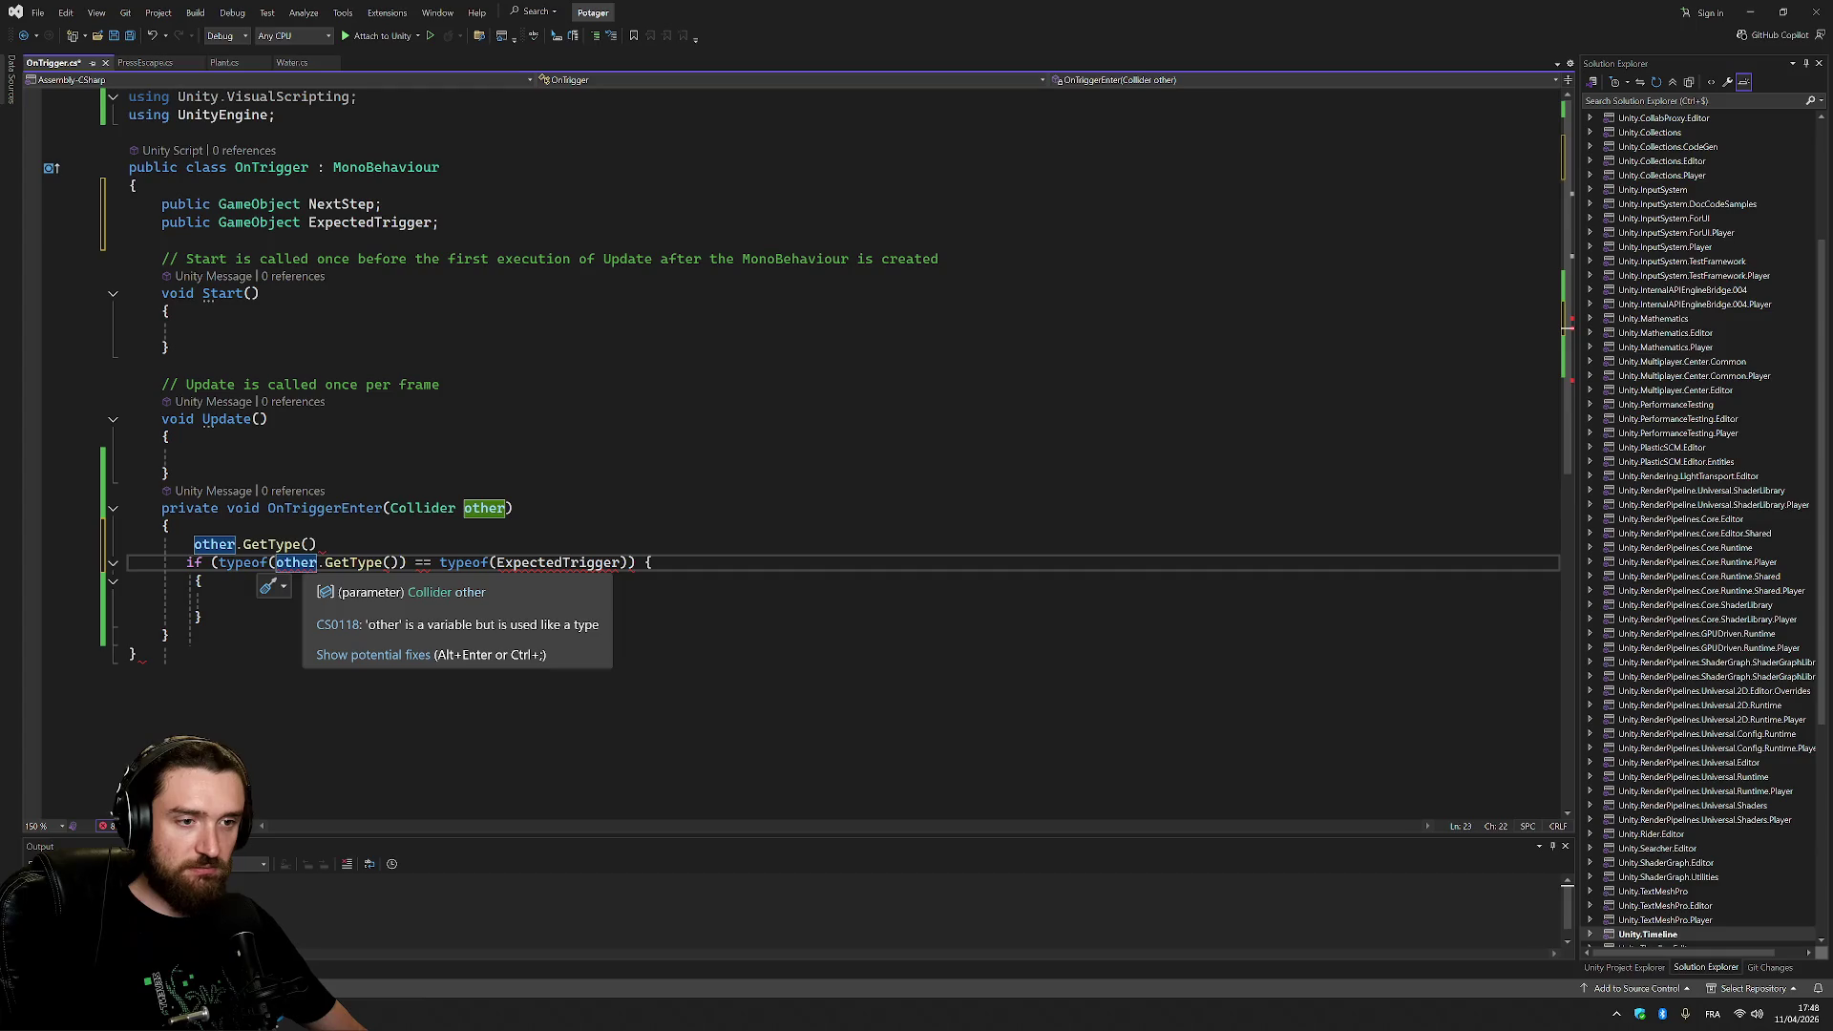
# Strip the typeof( wrappers, append .GetType() to ExpectedTrigger, and delete the scratch line.
pyautogui.doubleClick(243, 563)
pyautogui.press('Delete')
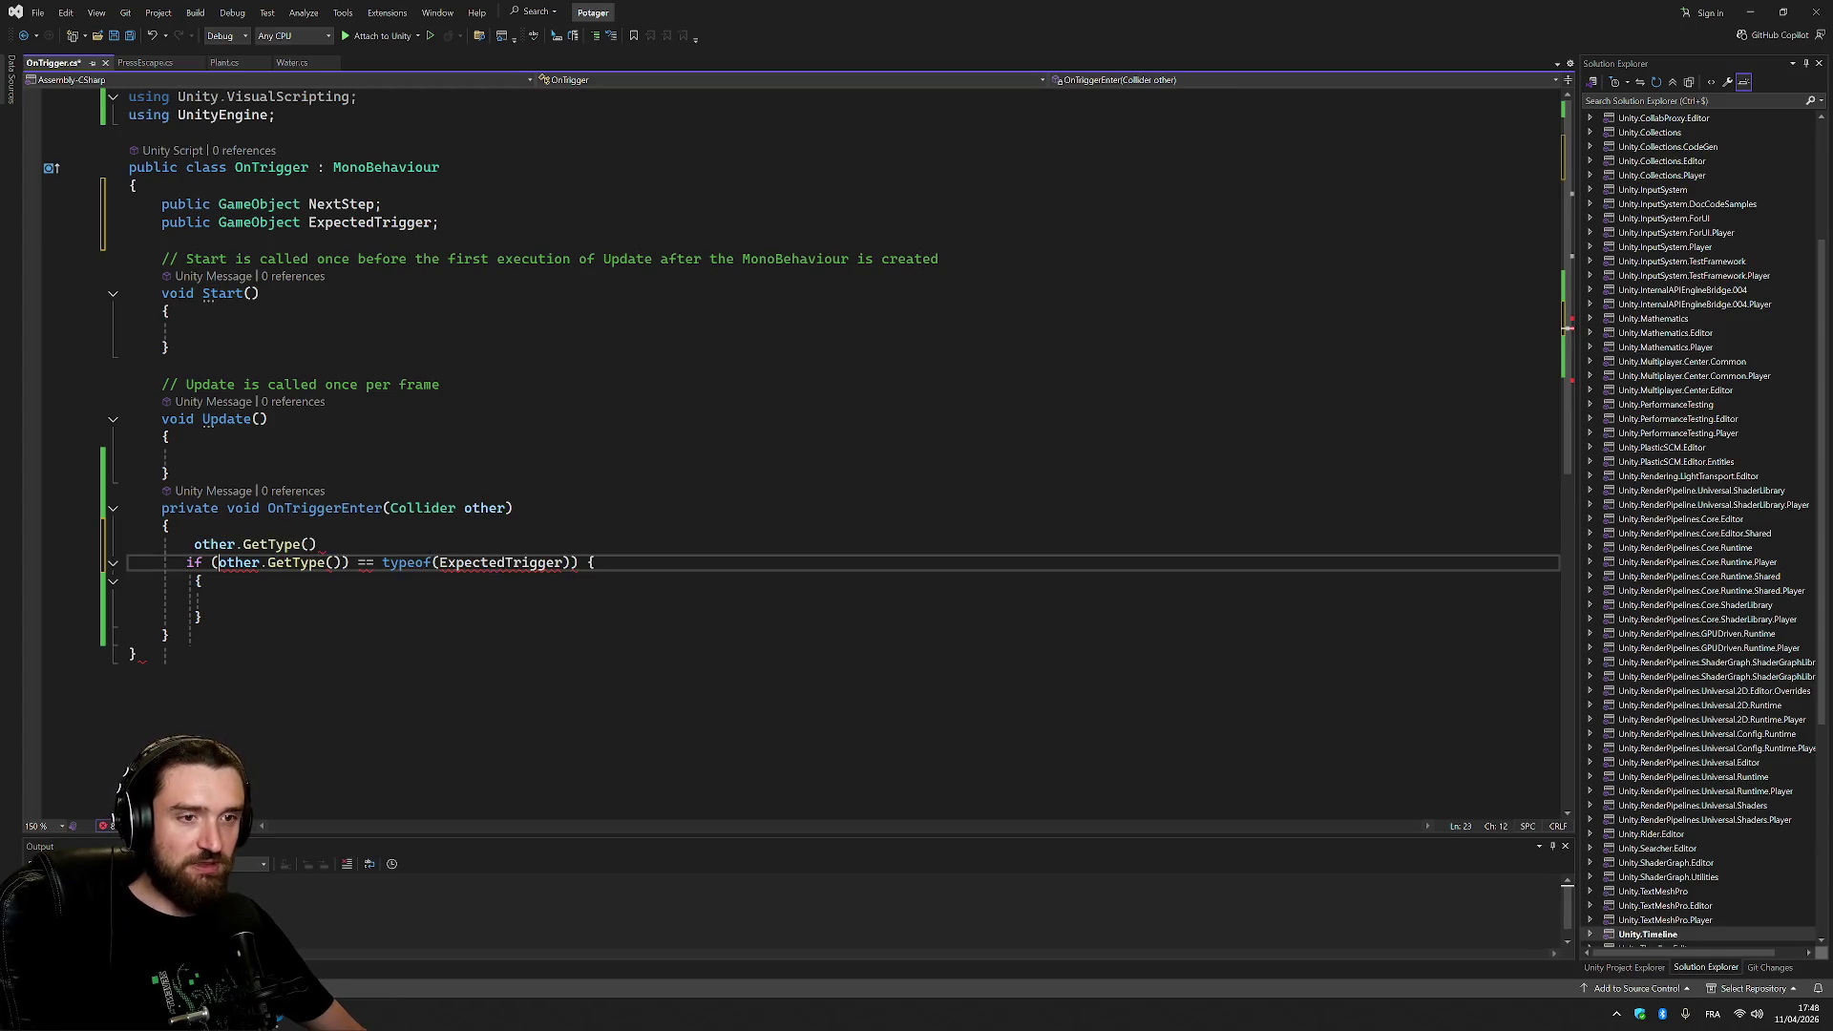
pyautogui.click(342, 562)
pyautogui.press('Delete')
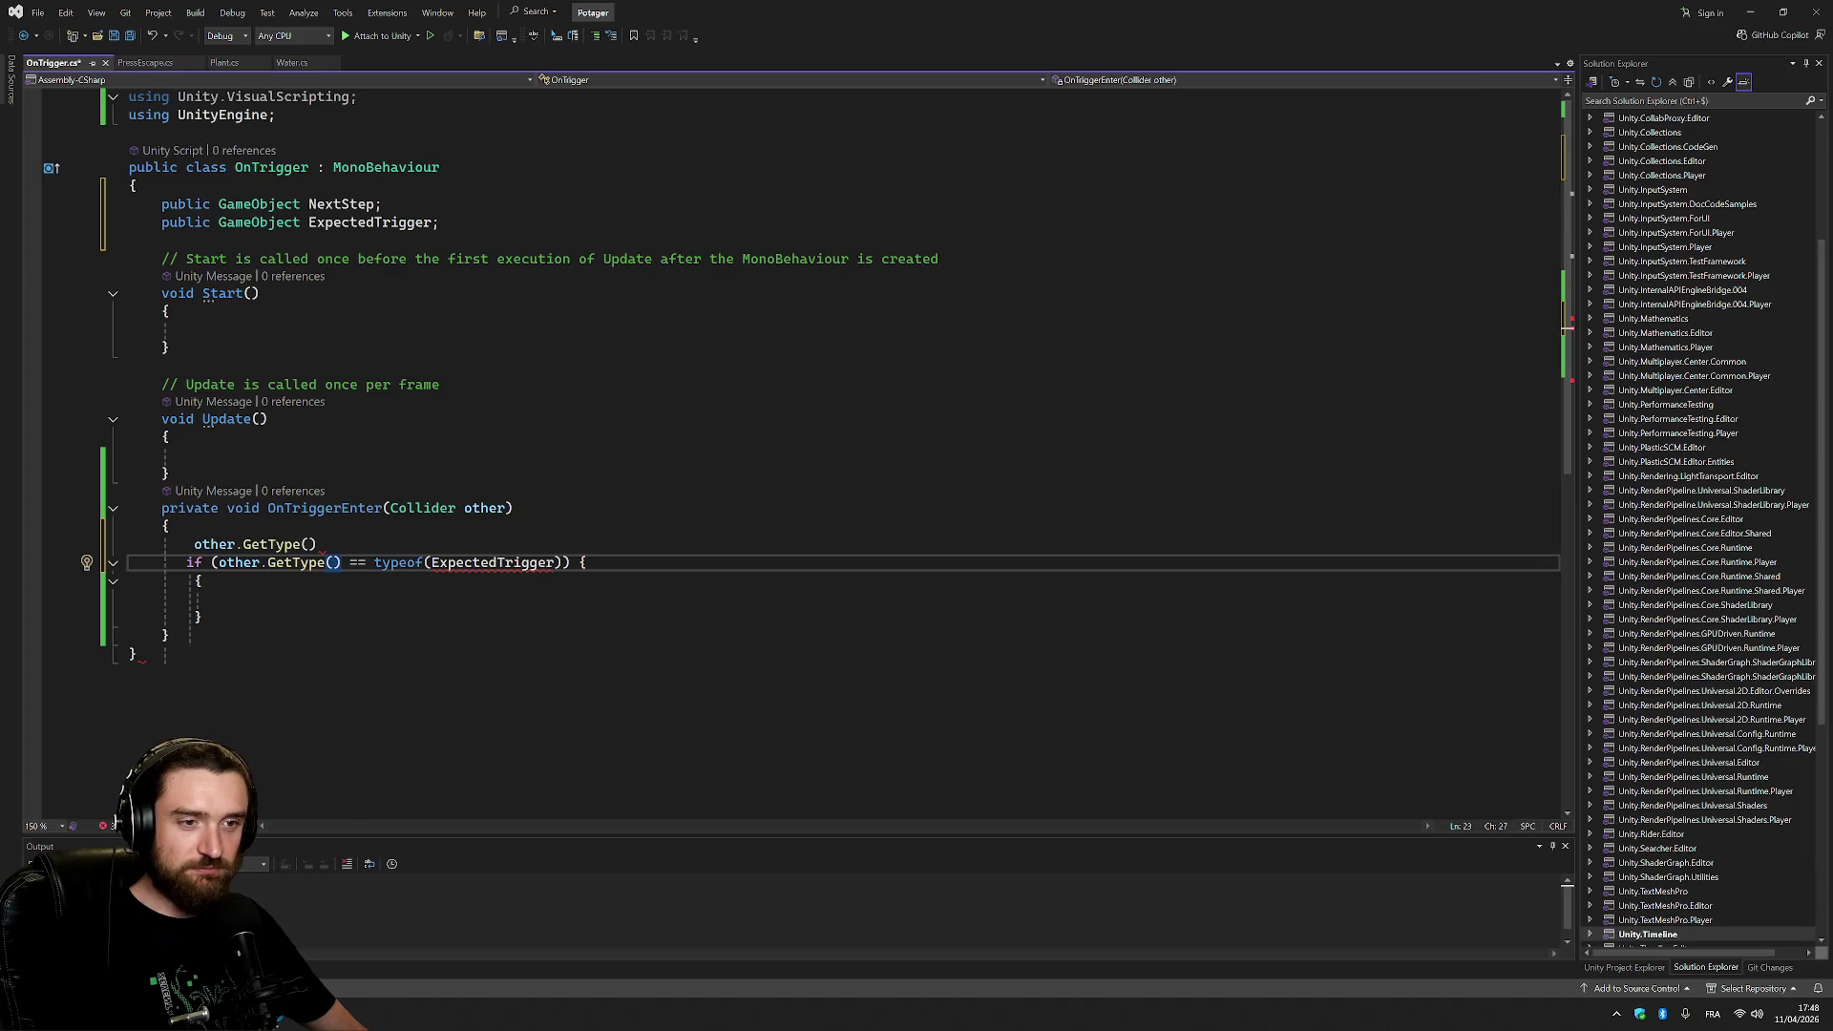
pyautogui.moveTo(375, 562); pyautogui.dragTo(431, 562)
pyautogui.press('Delete')
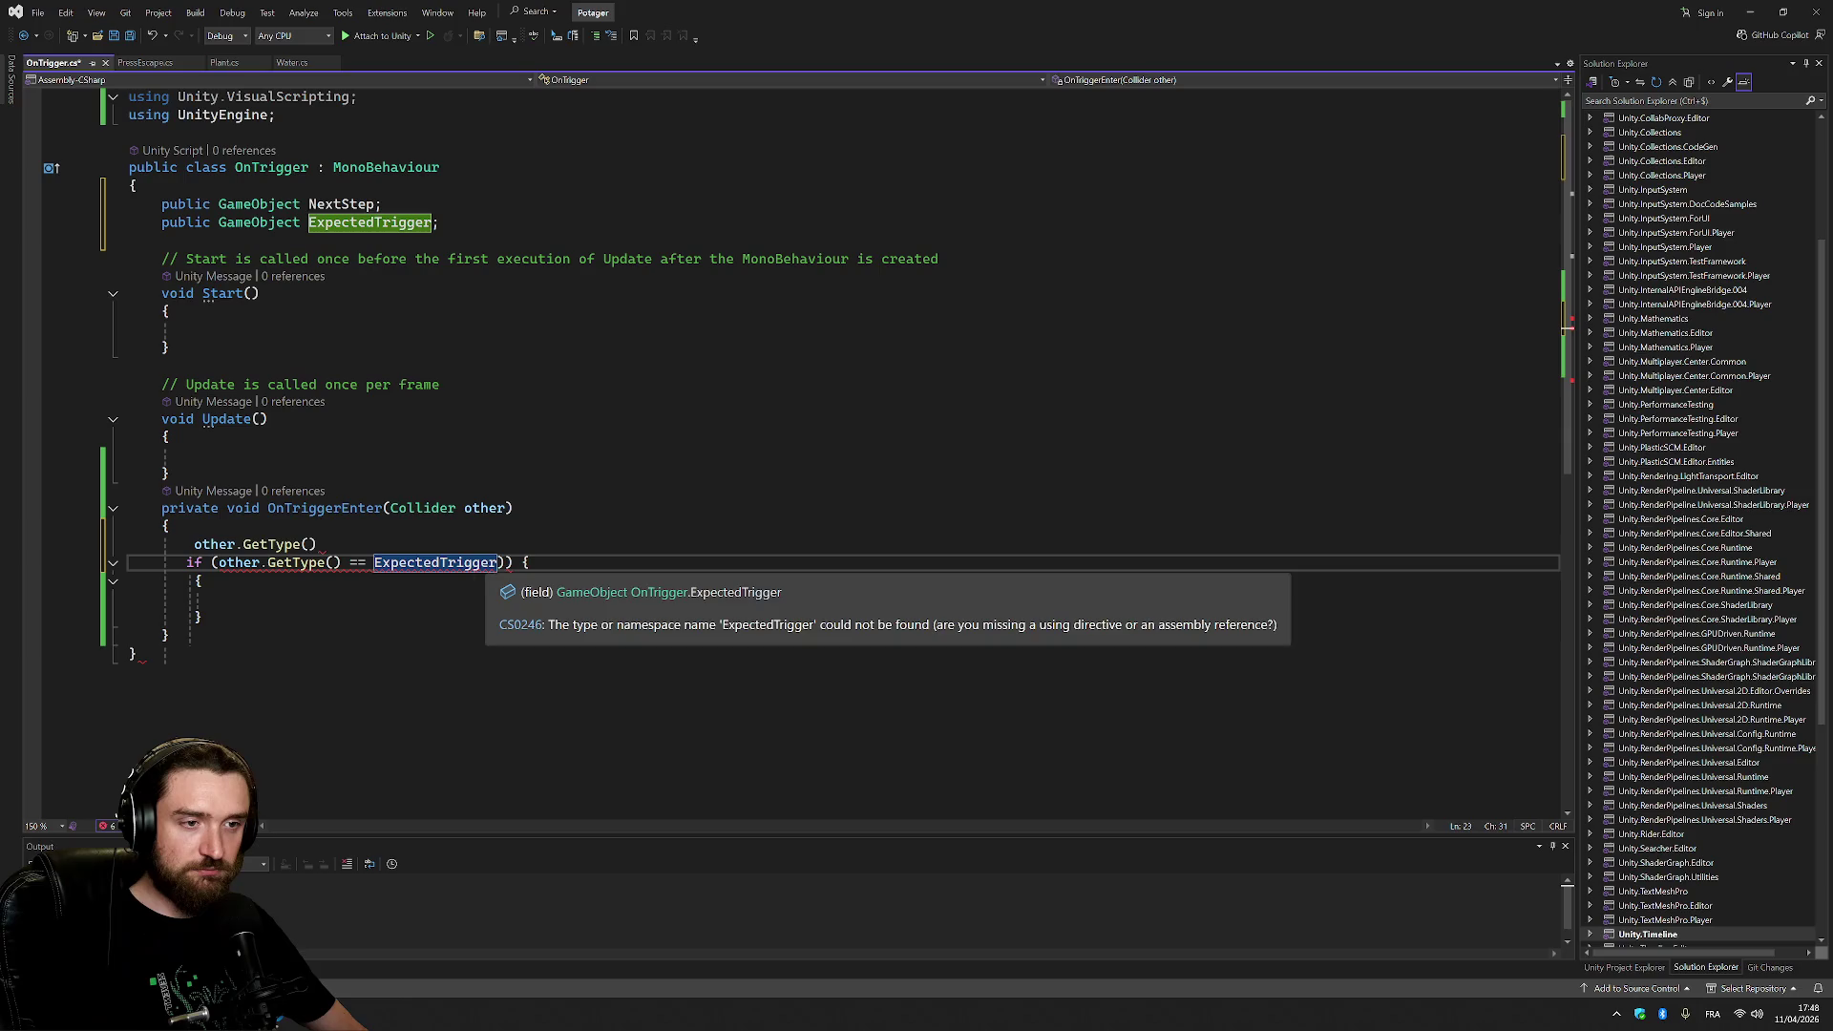
pyautogui.click(506, 562)
pyautogui.press('Delete')
pyautogui.write('.GetType')
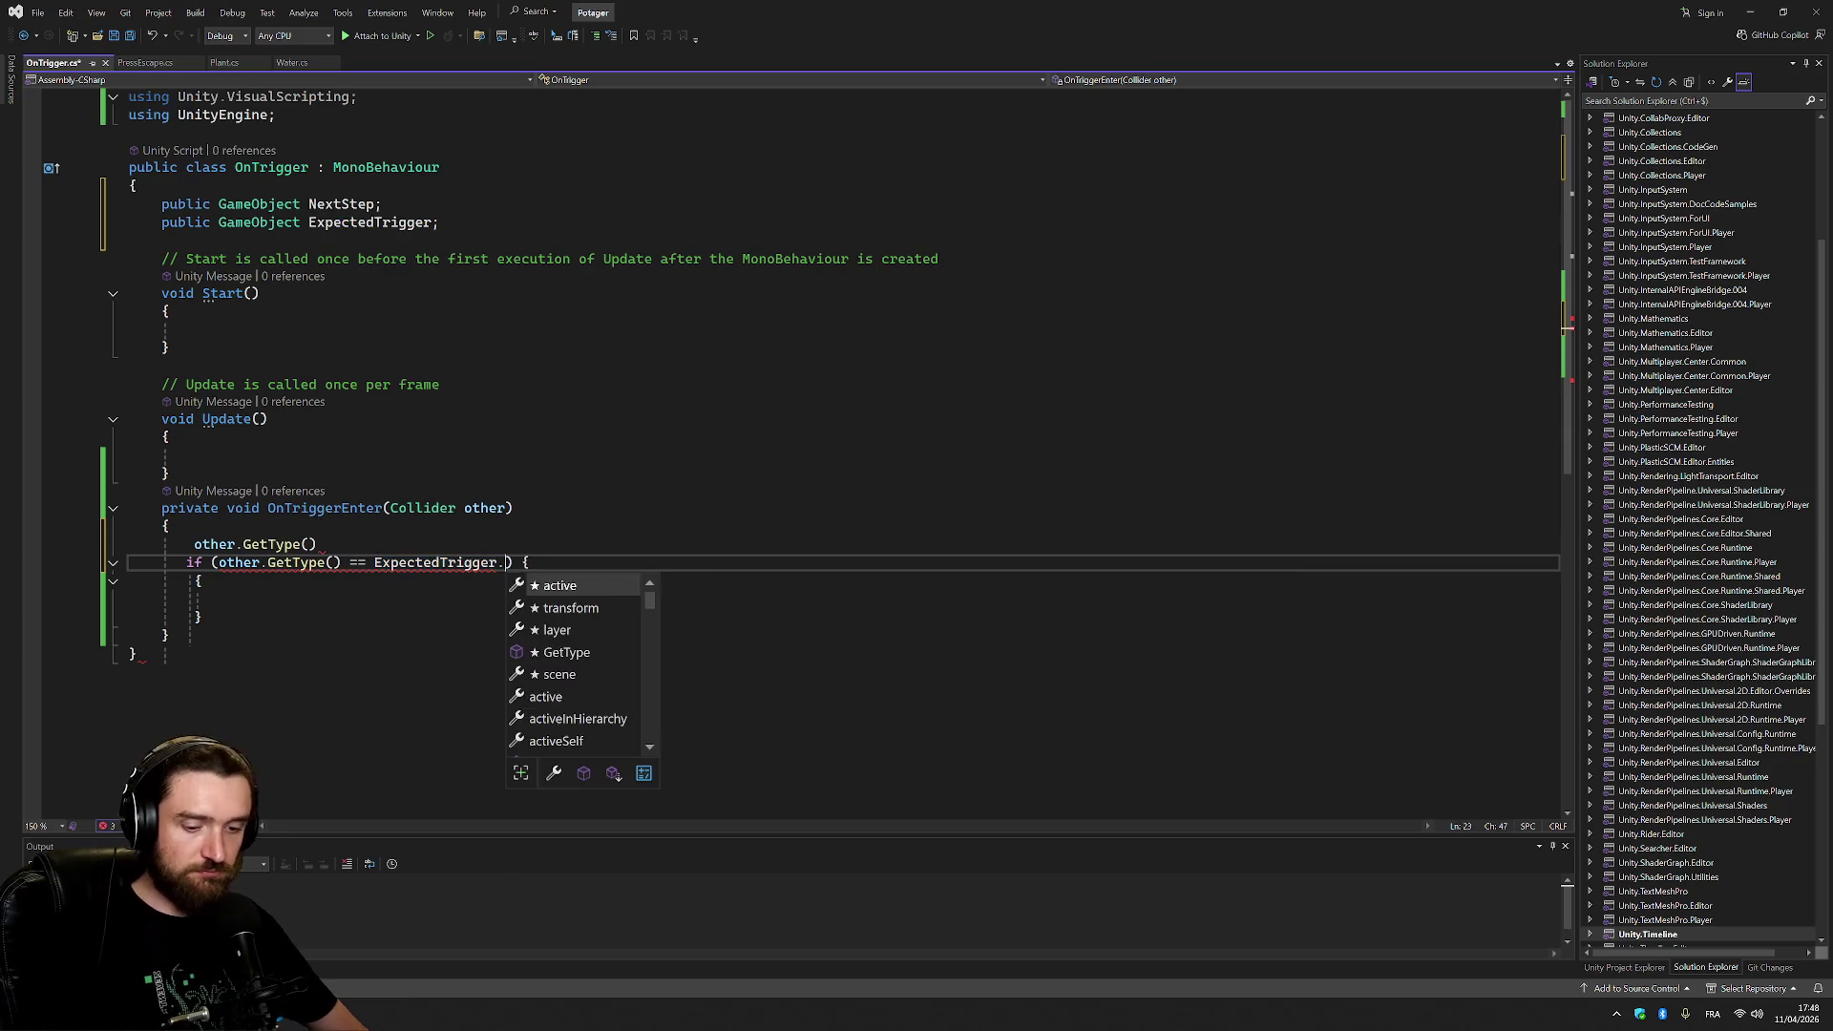
pyautogui.write('(')
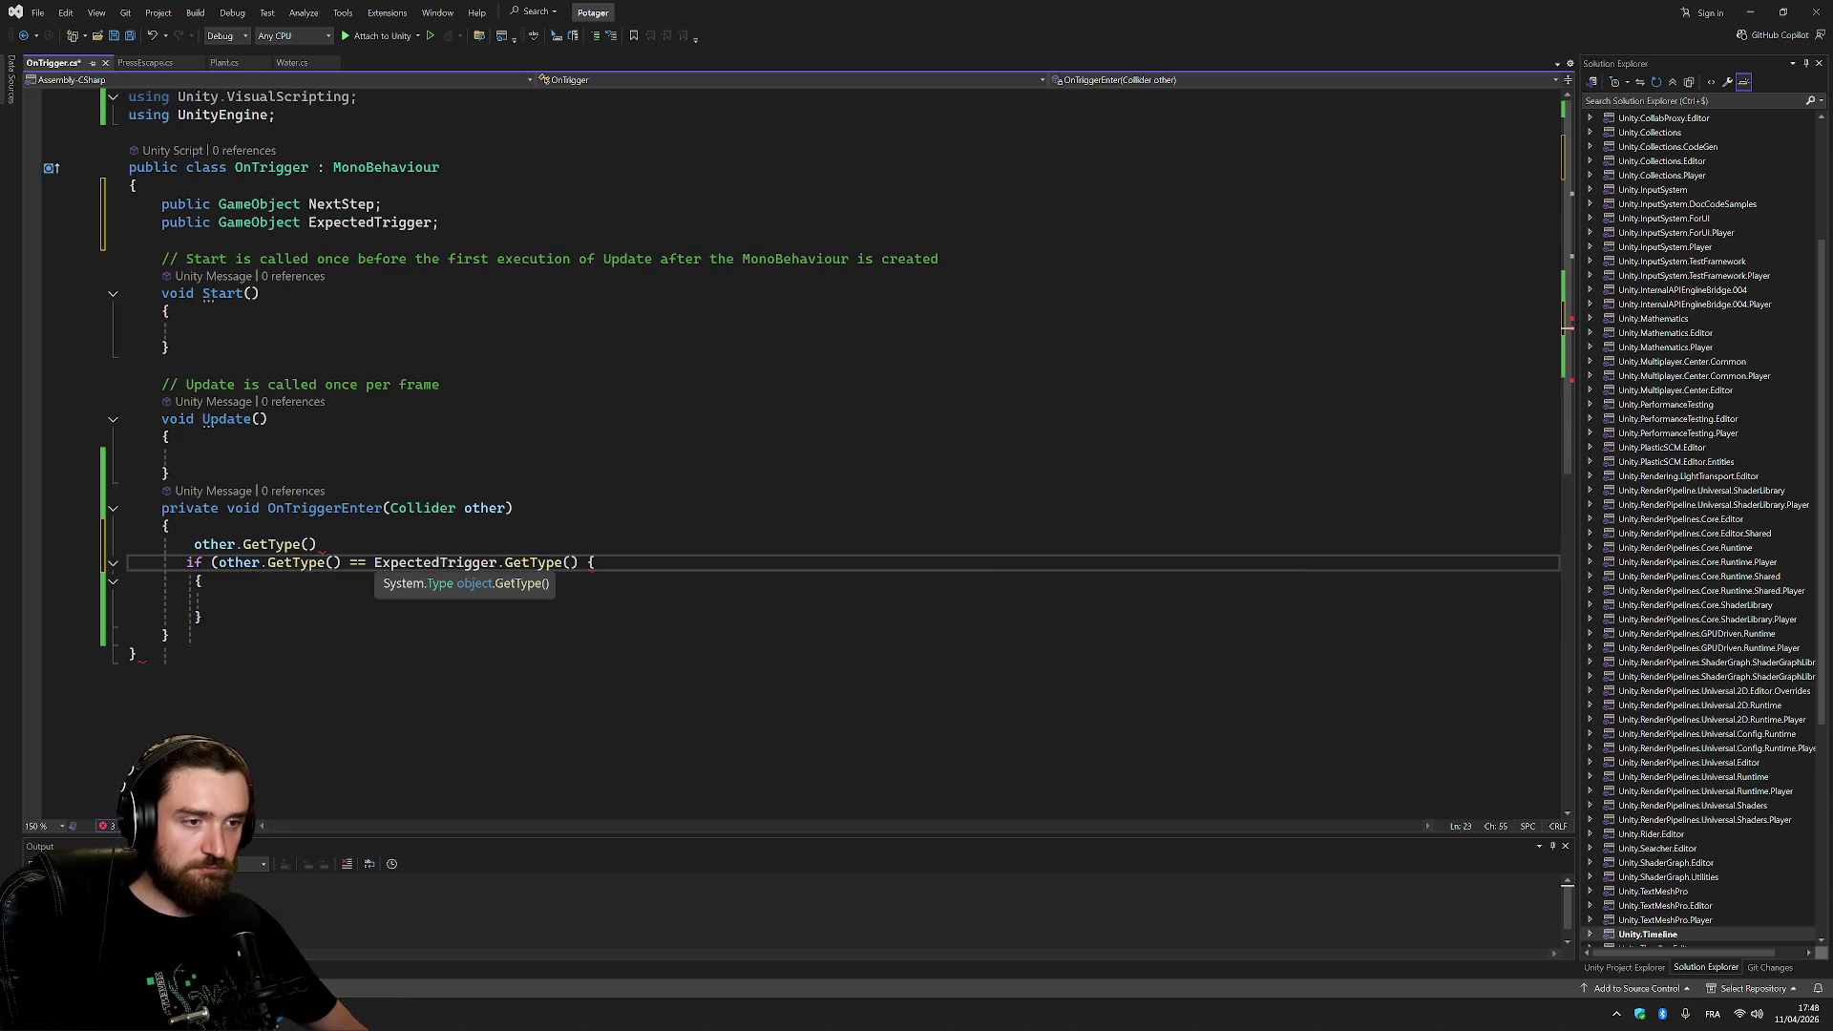
pyautogui.write(')')
pyautogui.click(318, 544)
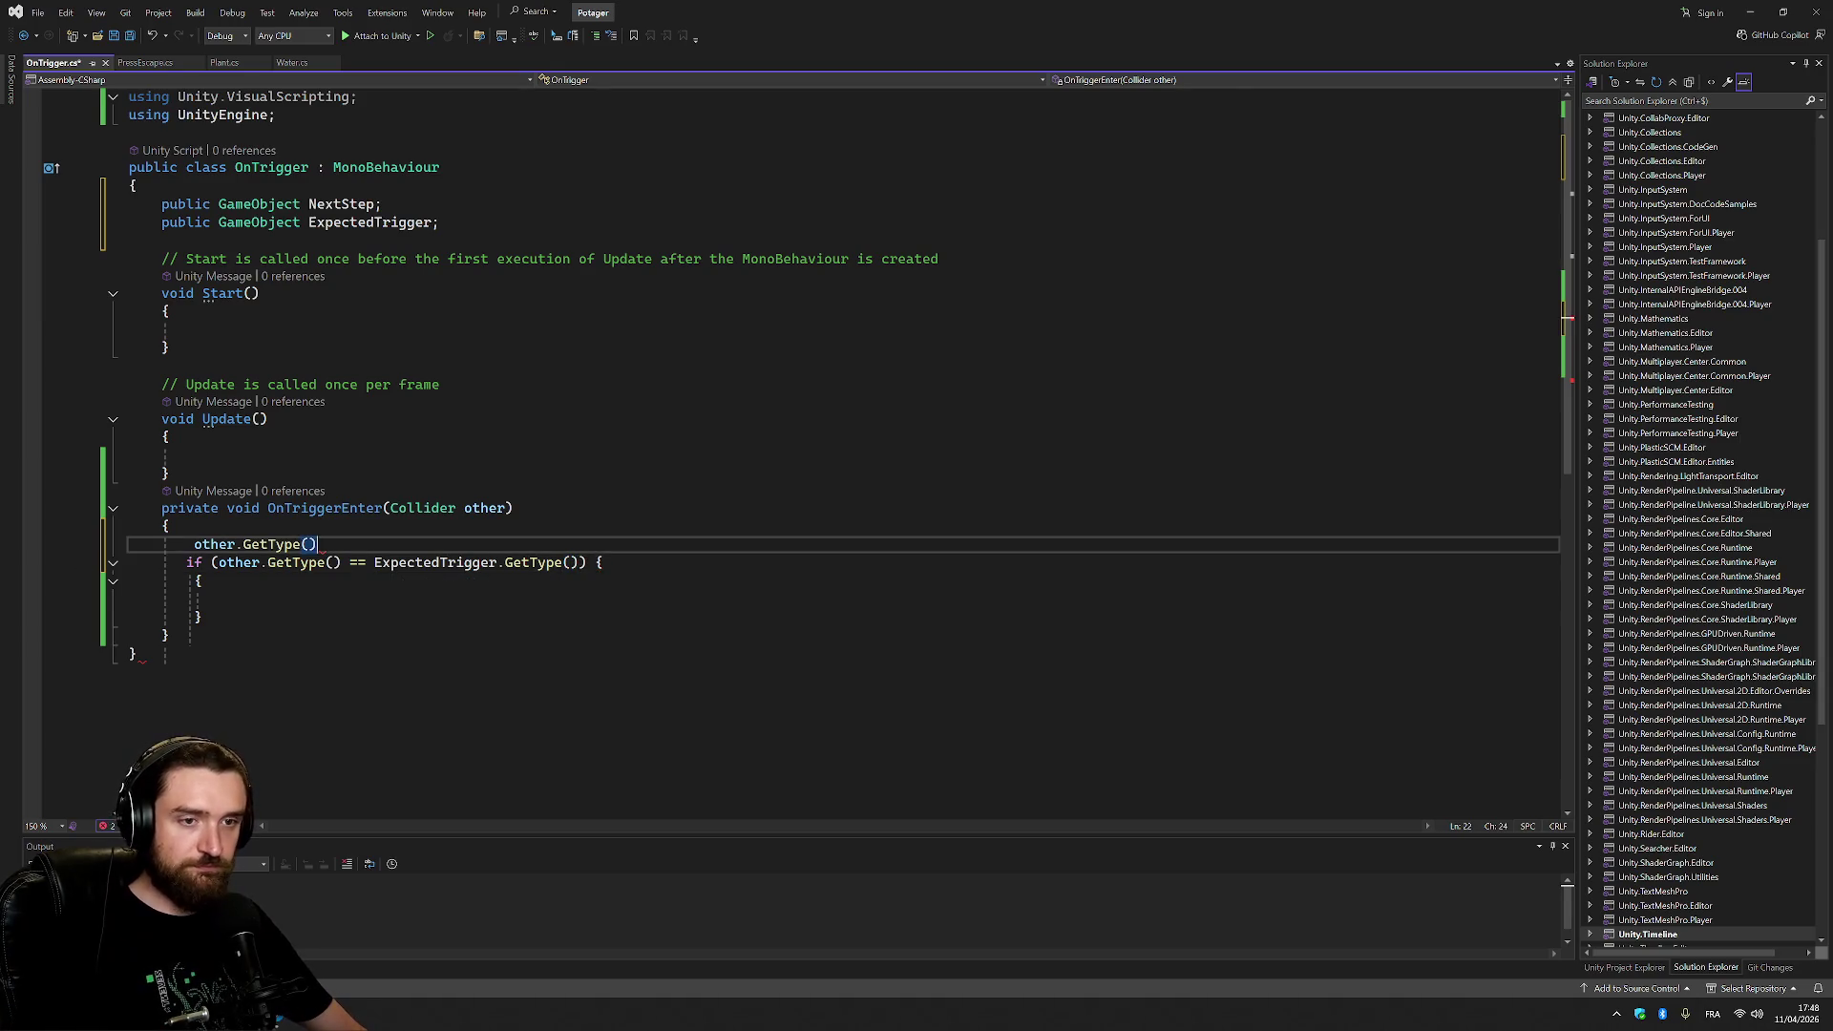
pyautogui.hotkey('shift', 'Home')
pyautogui.press('BackSpace')
pyautogui.press('BackSpace')
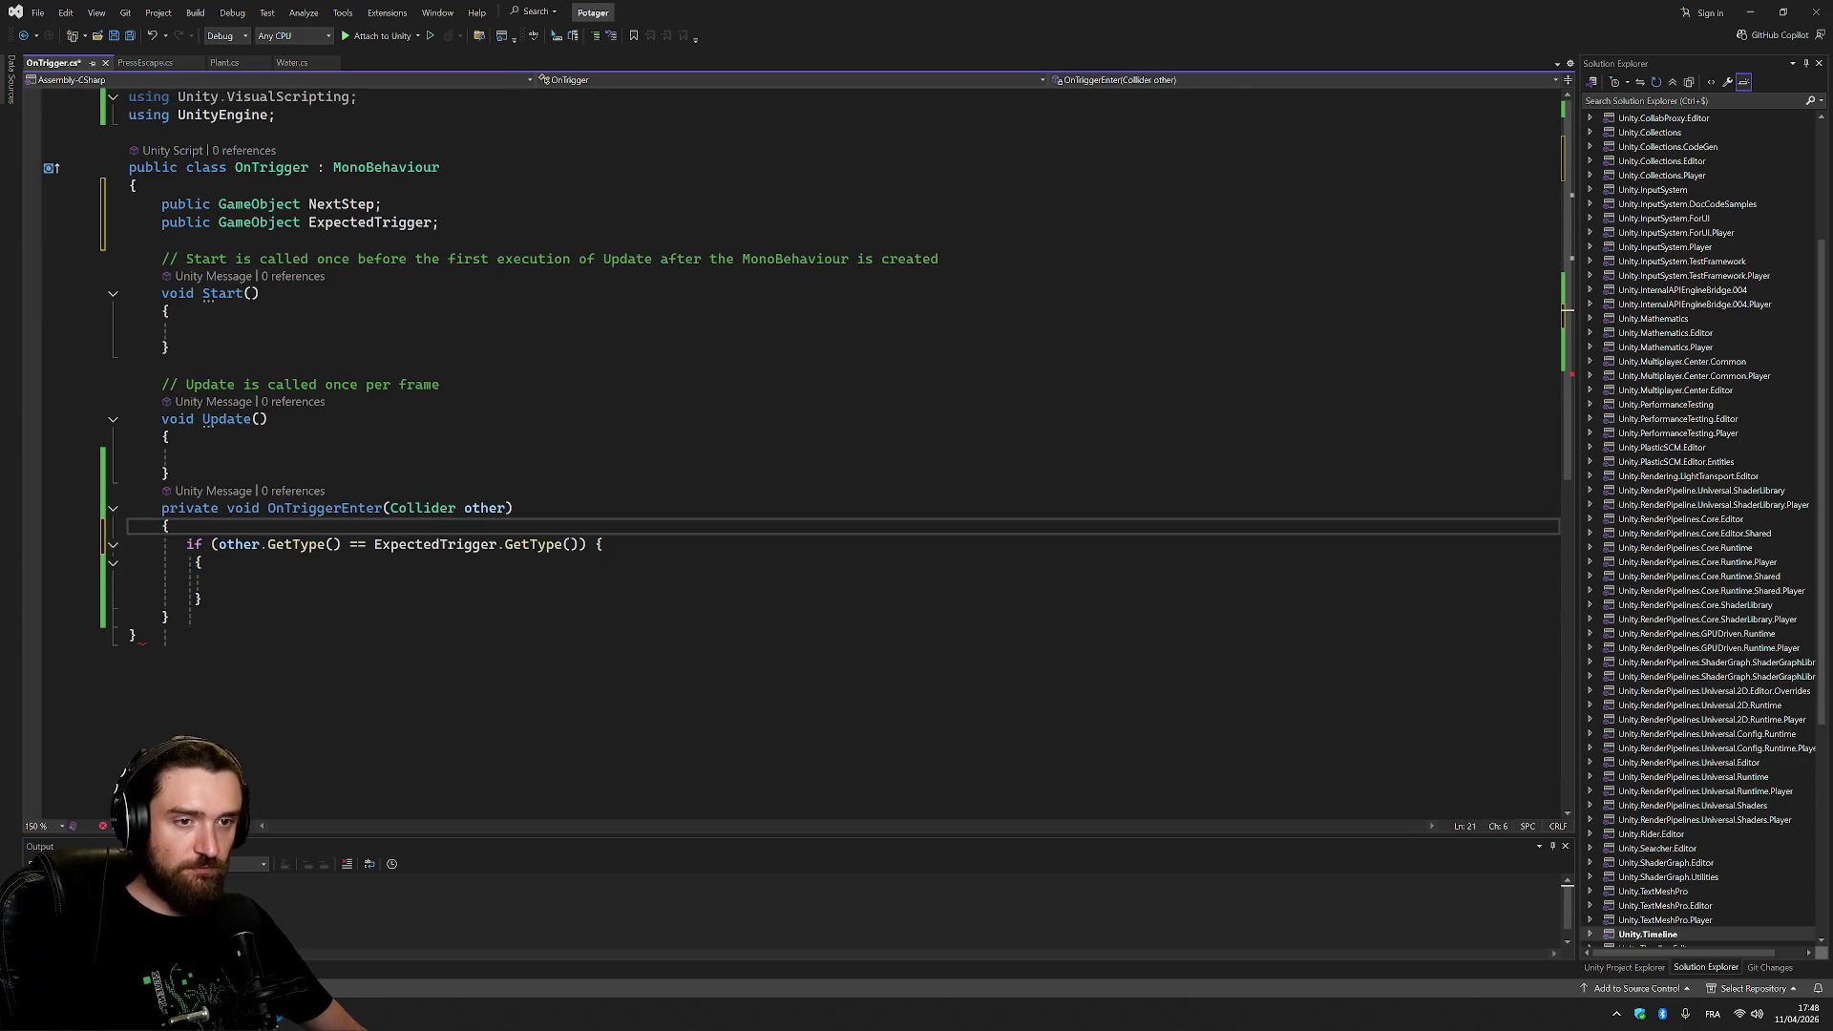
# Add Instantiate(NextStep); inside the OnTriggerEnter if block, fixing the Instanciate typo.
pyautogui.click(260, 580)
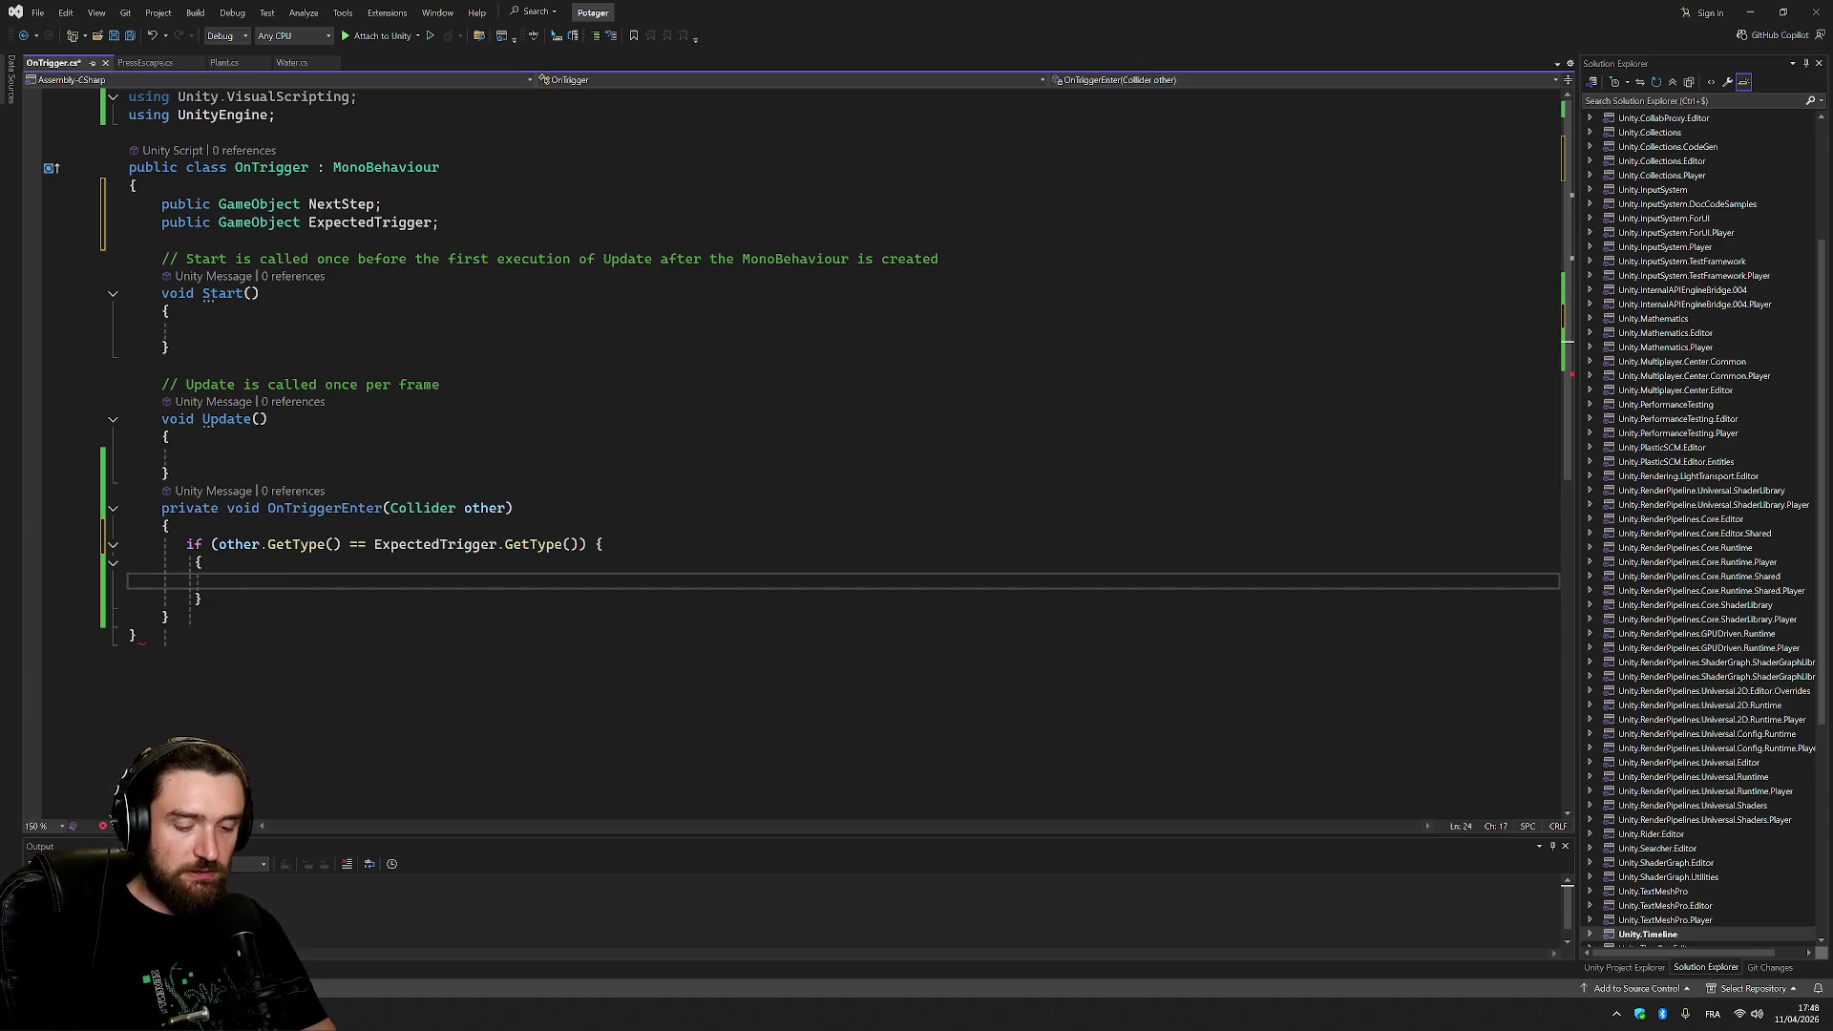
pyautogui.write('Next')
pyautogui.press('Tab')
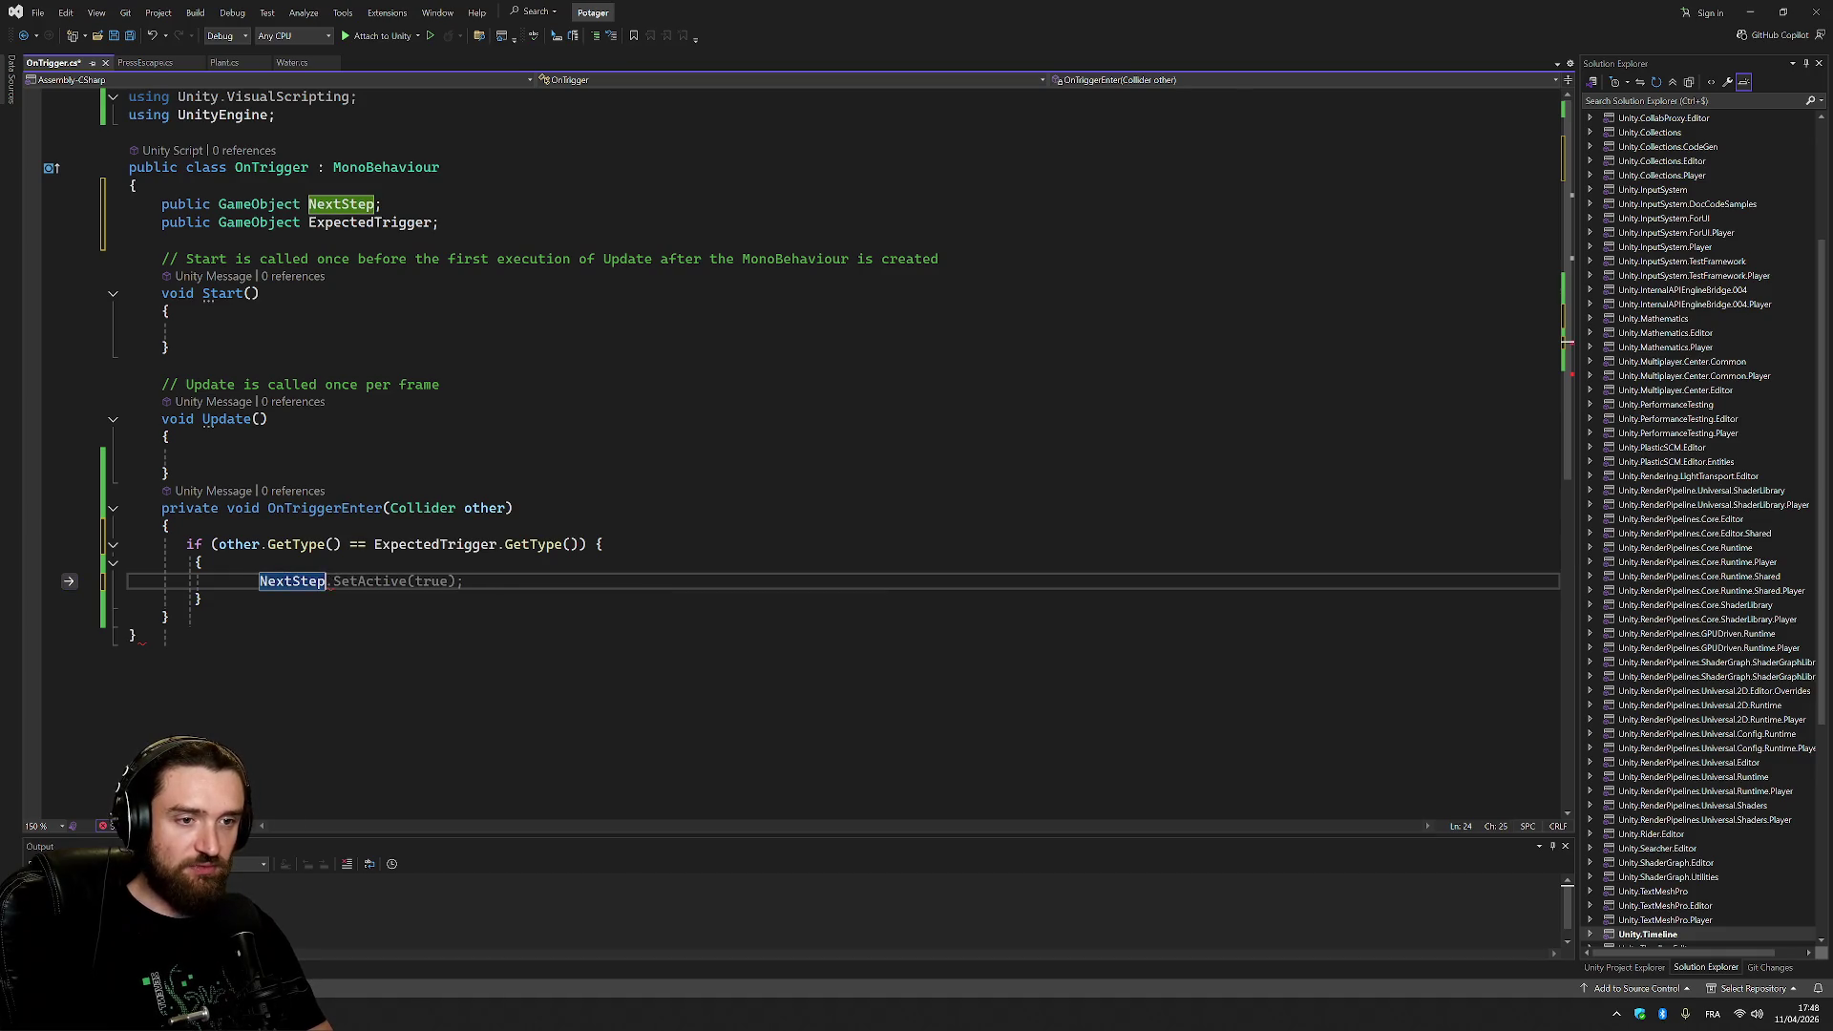
pyautogui.write('.')
pyautogui.press('BackSpace')
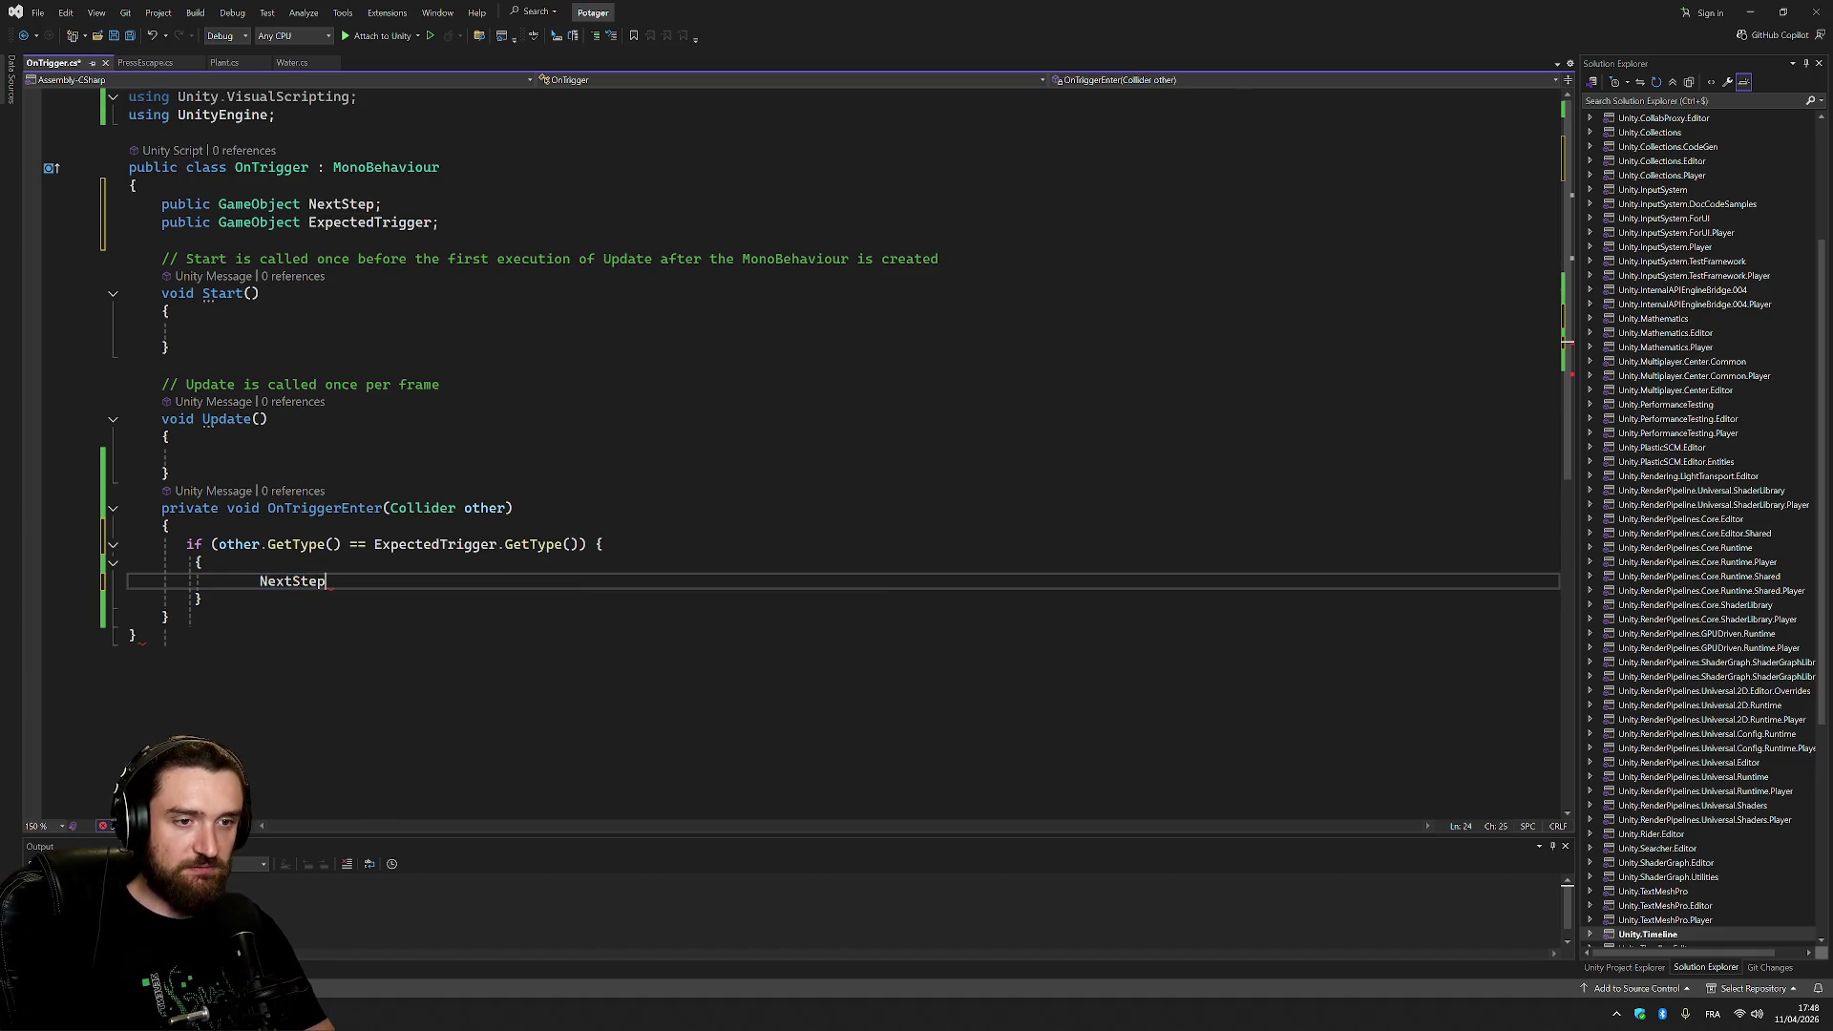
pyautogui.press('BackSpace')
pyautogui.press('BackSpace')
pyautogui.press('BackSpace')
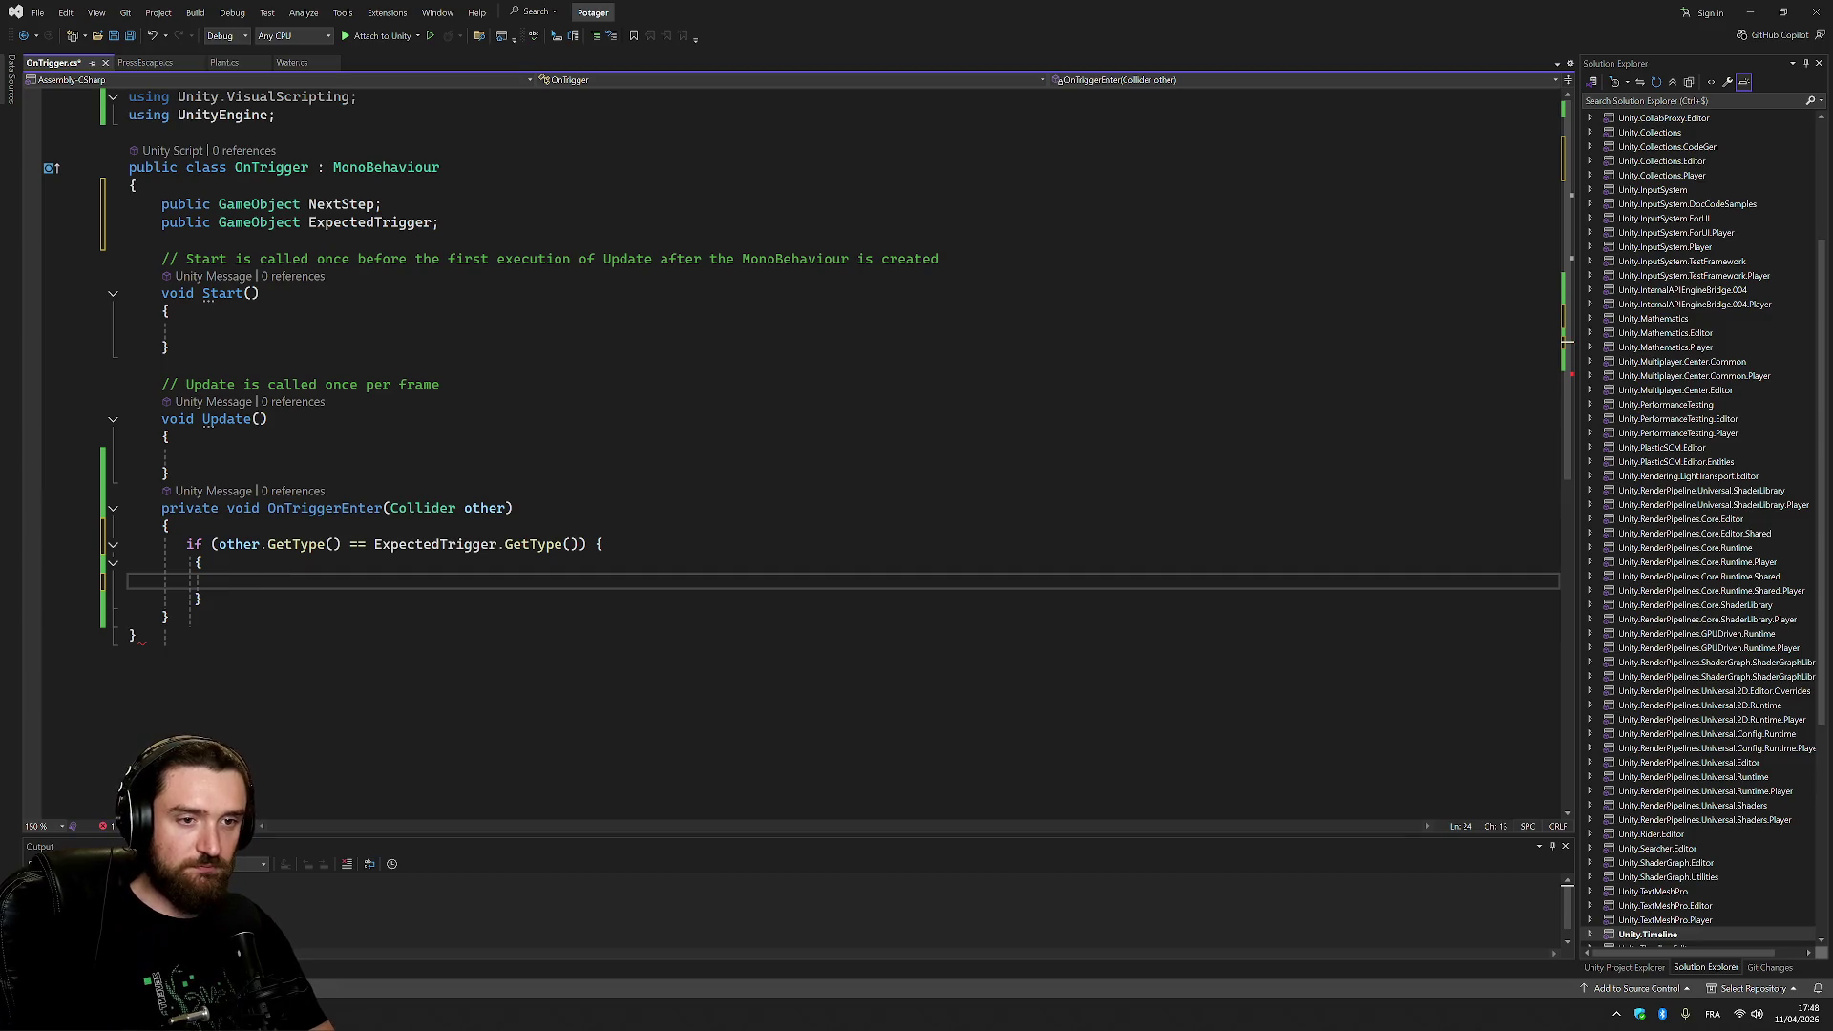
pyautogui.write('Instan')
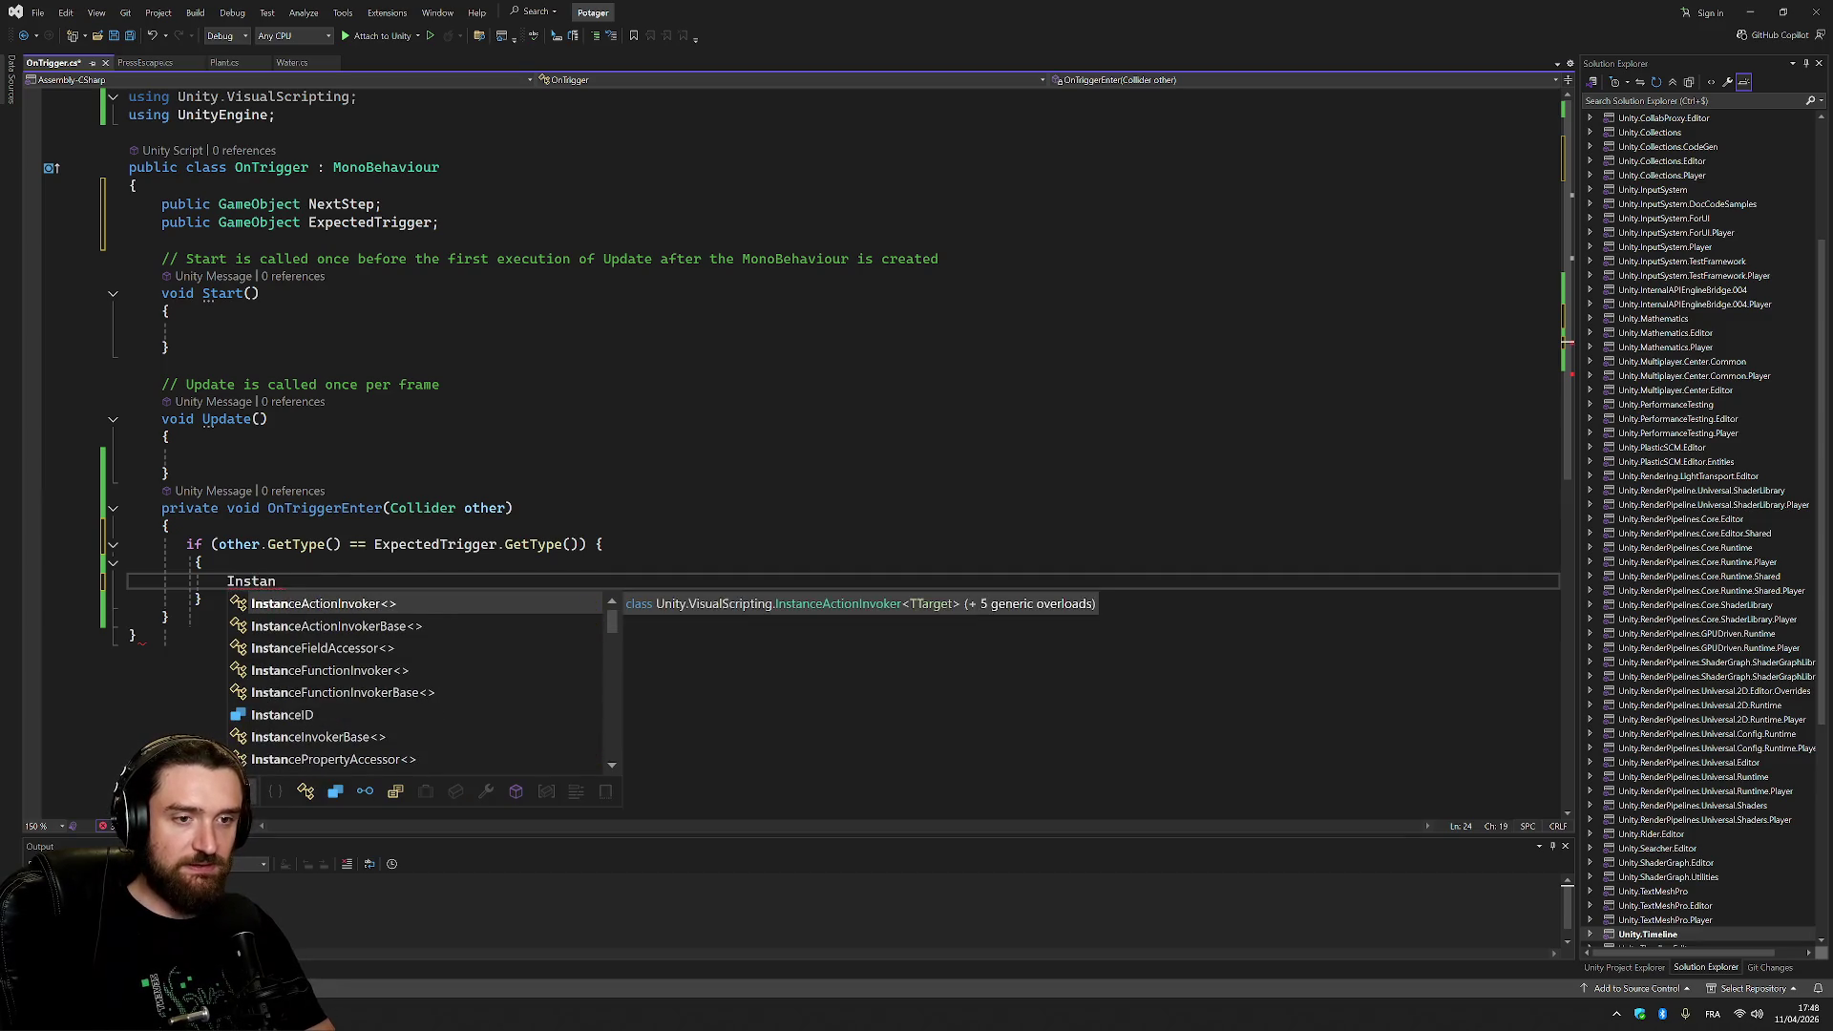
pyautogui.write('ciate')
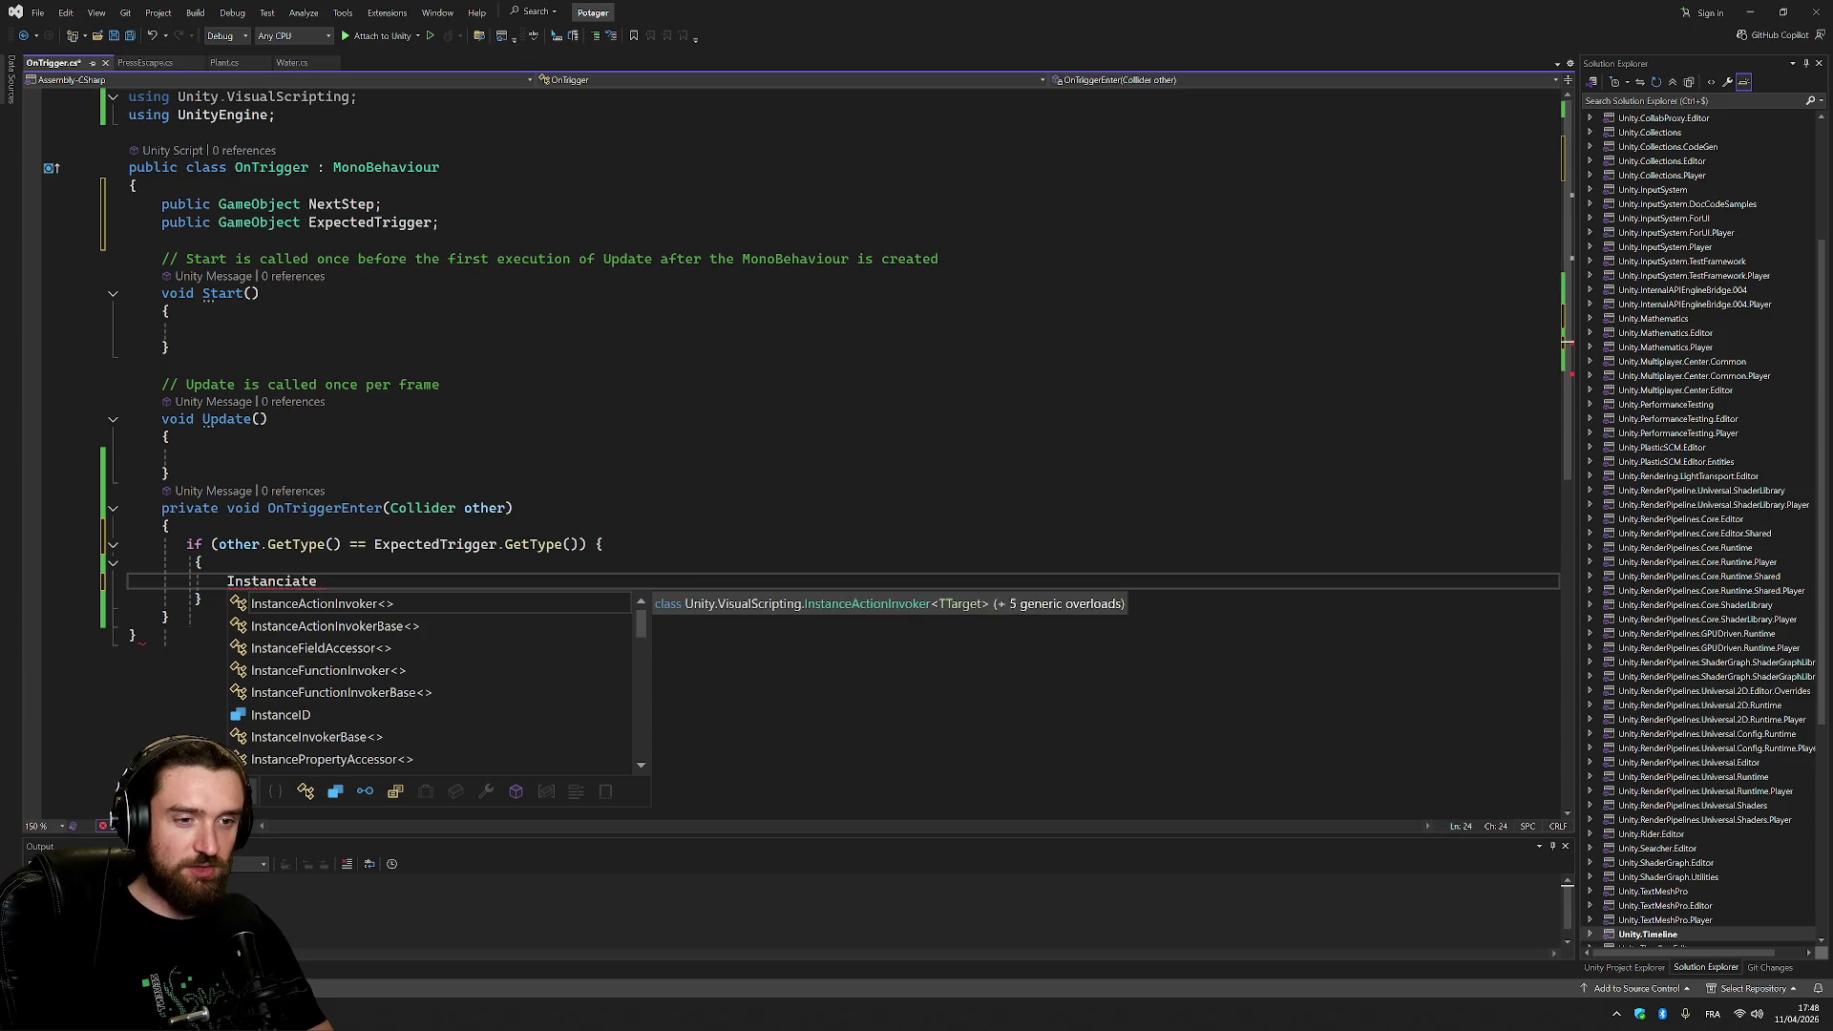
pyautogui.press('BackSpace')
pyautogui.press('BackSpace')
pyautogui.press('BackSpace')
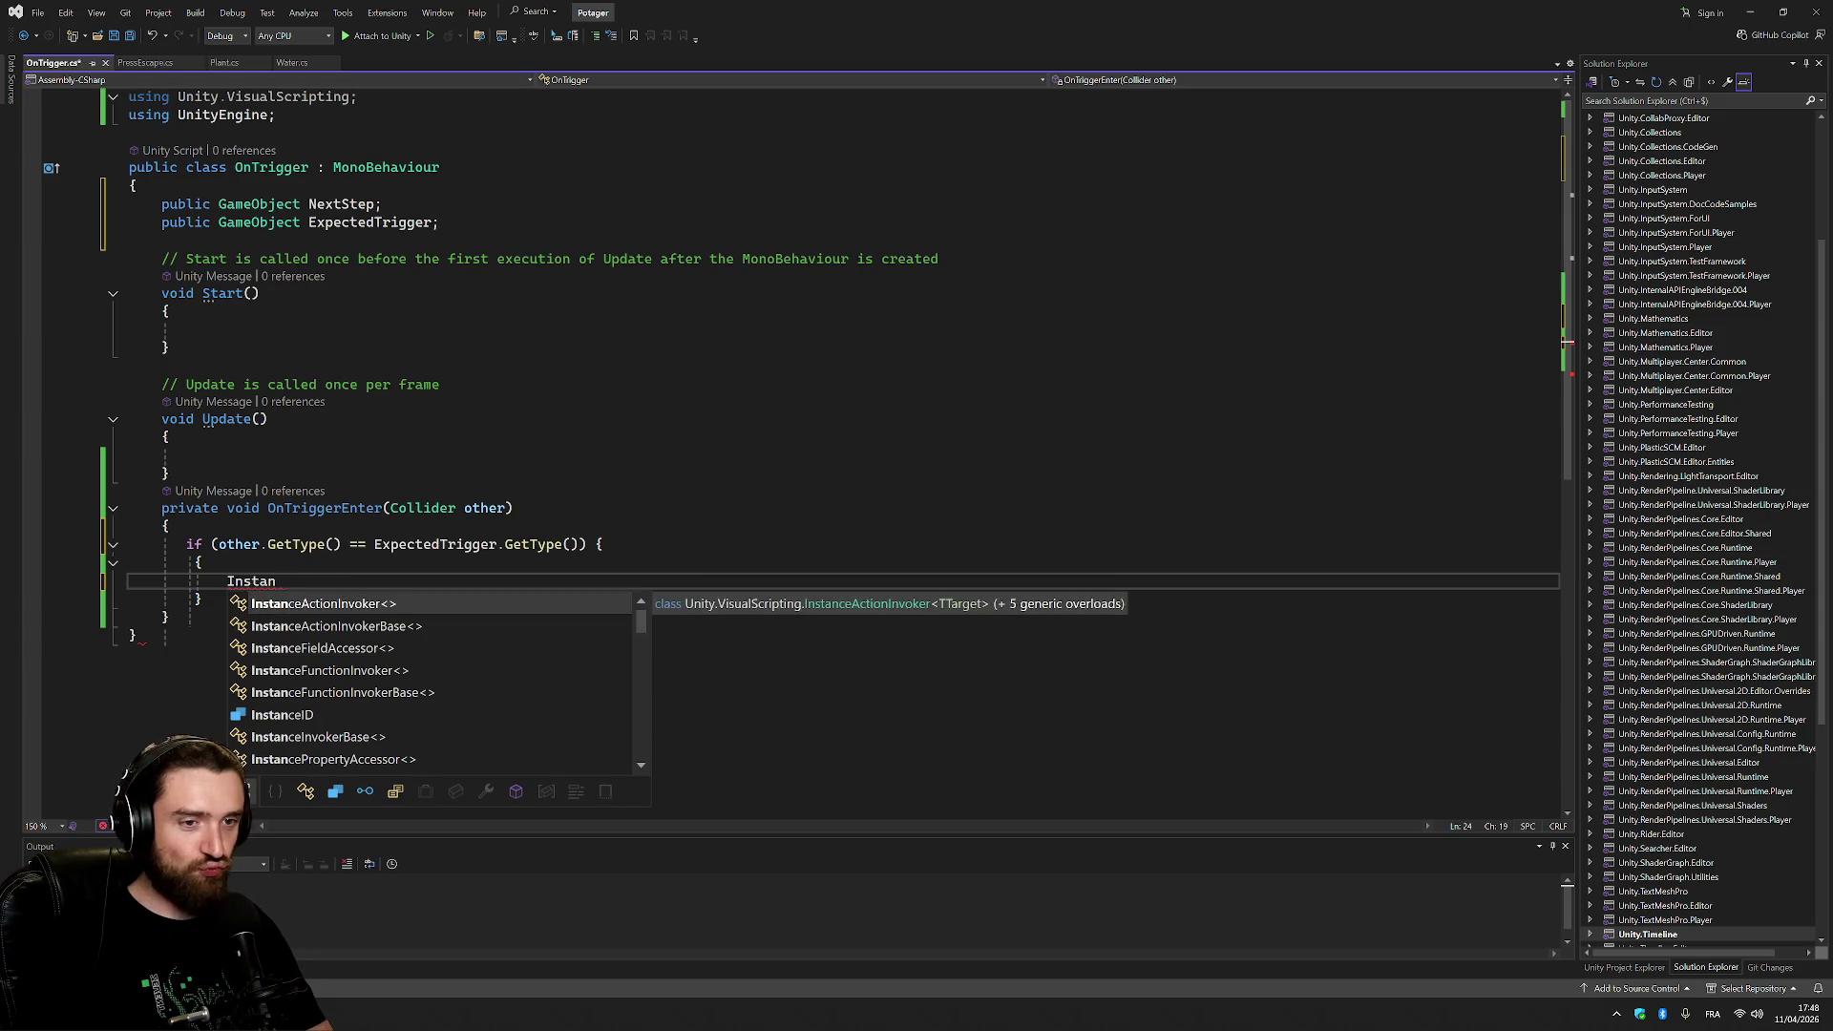
pyautogui.write('tiate(NextStep);')
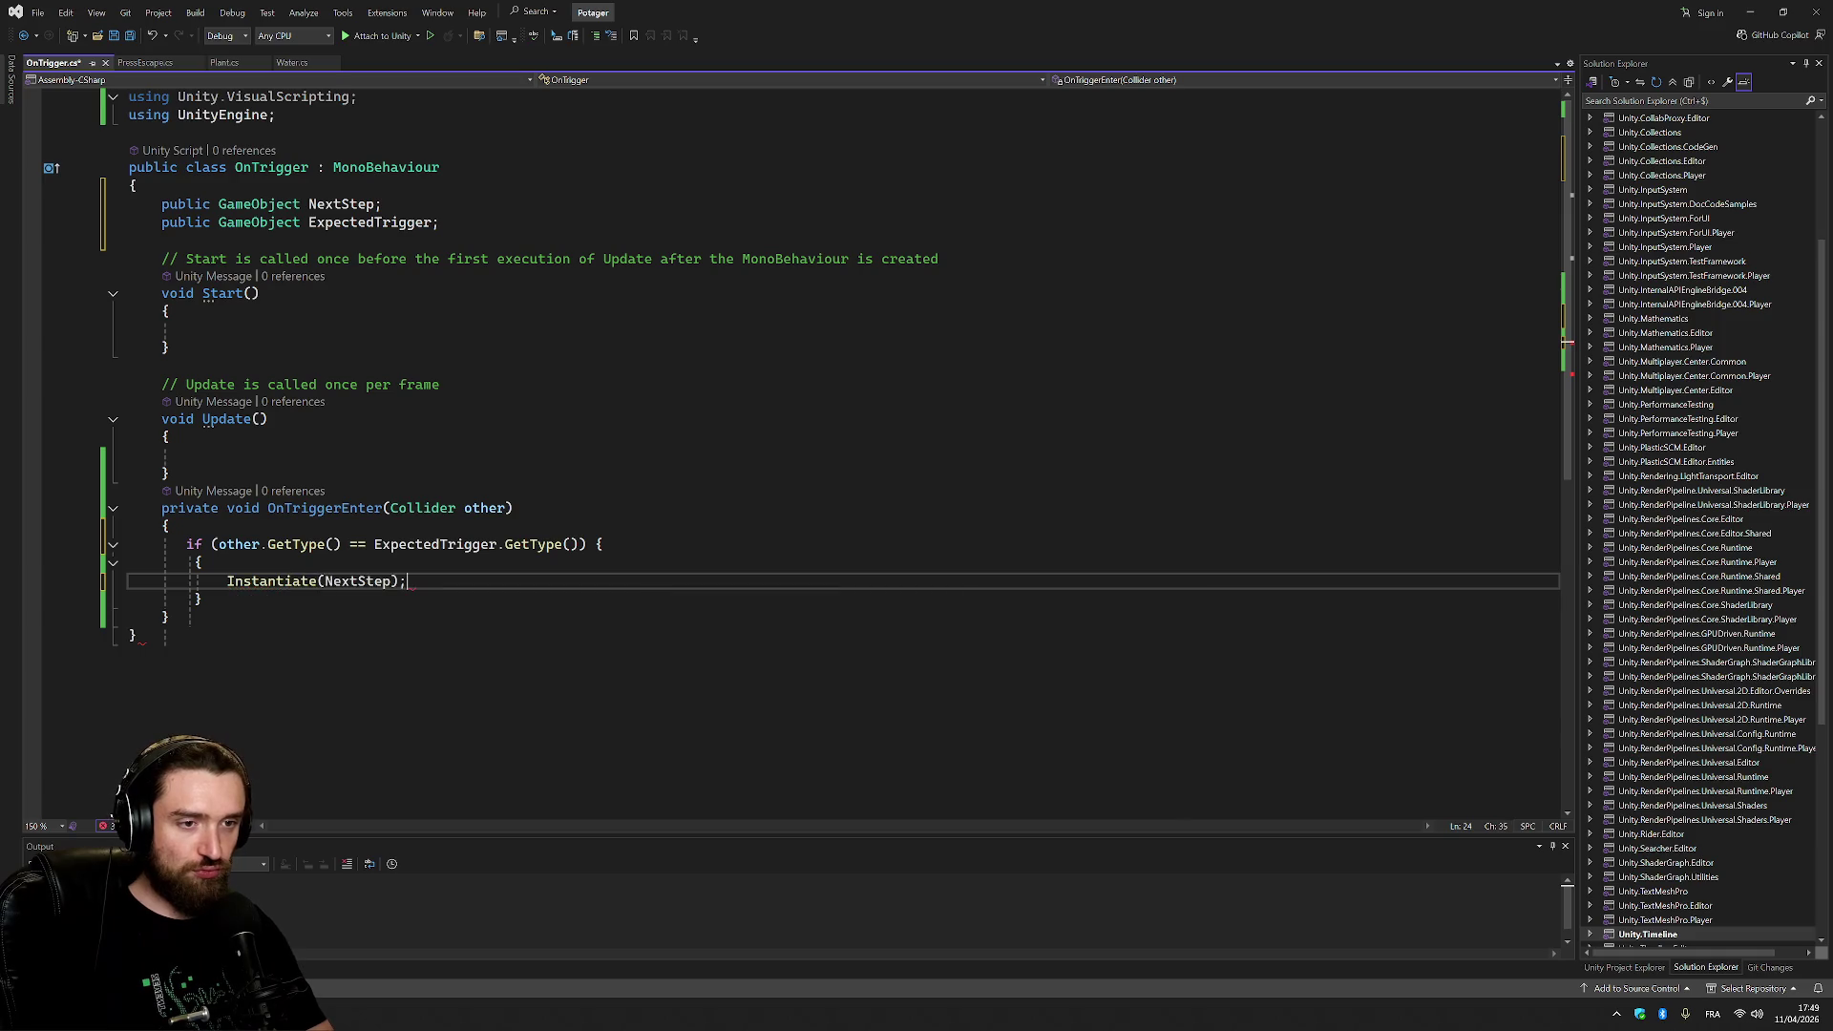
pyautogui.press('Return')
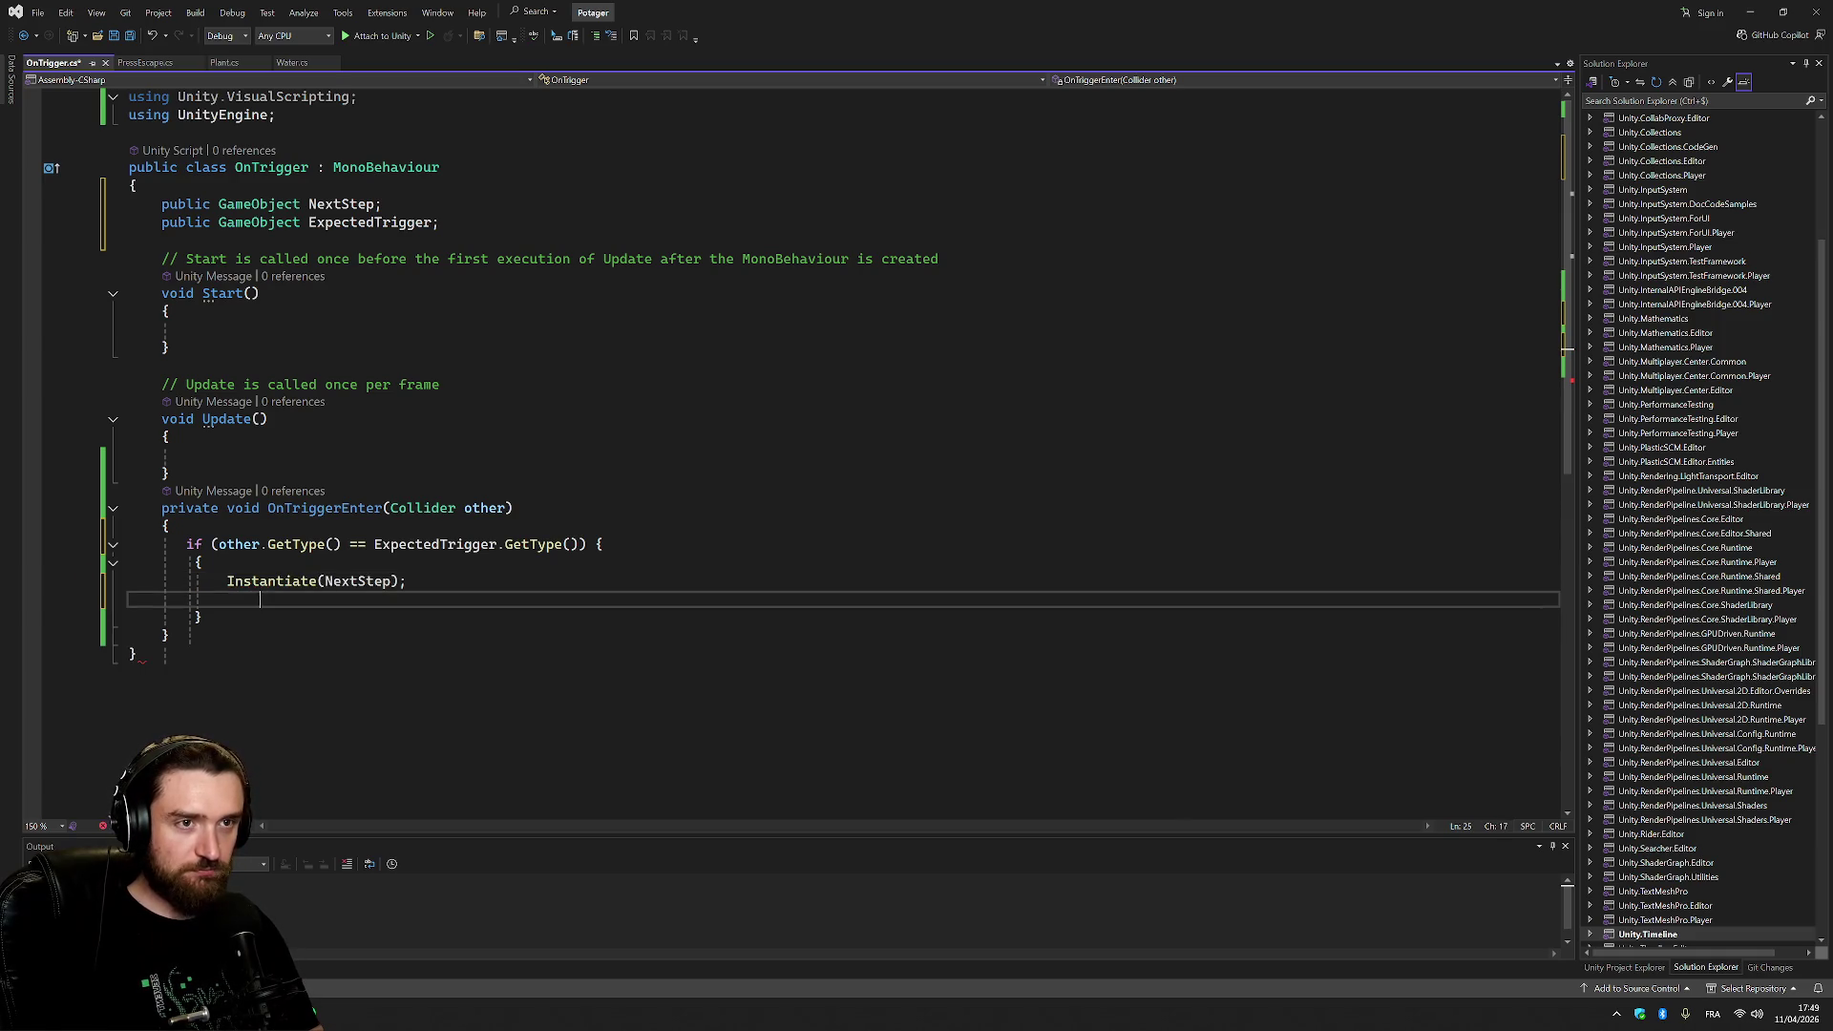
pyautogui.click(238, 63)
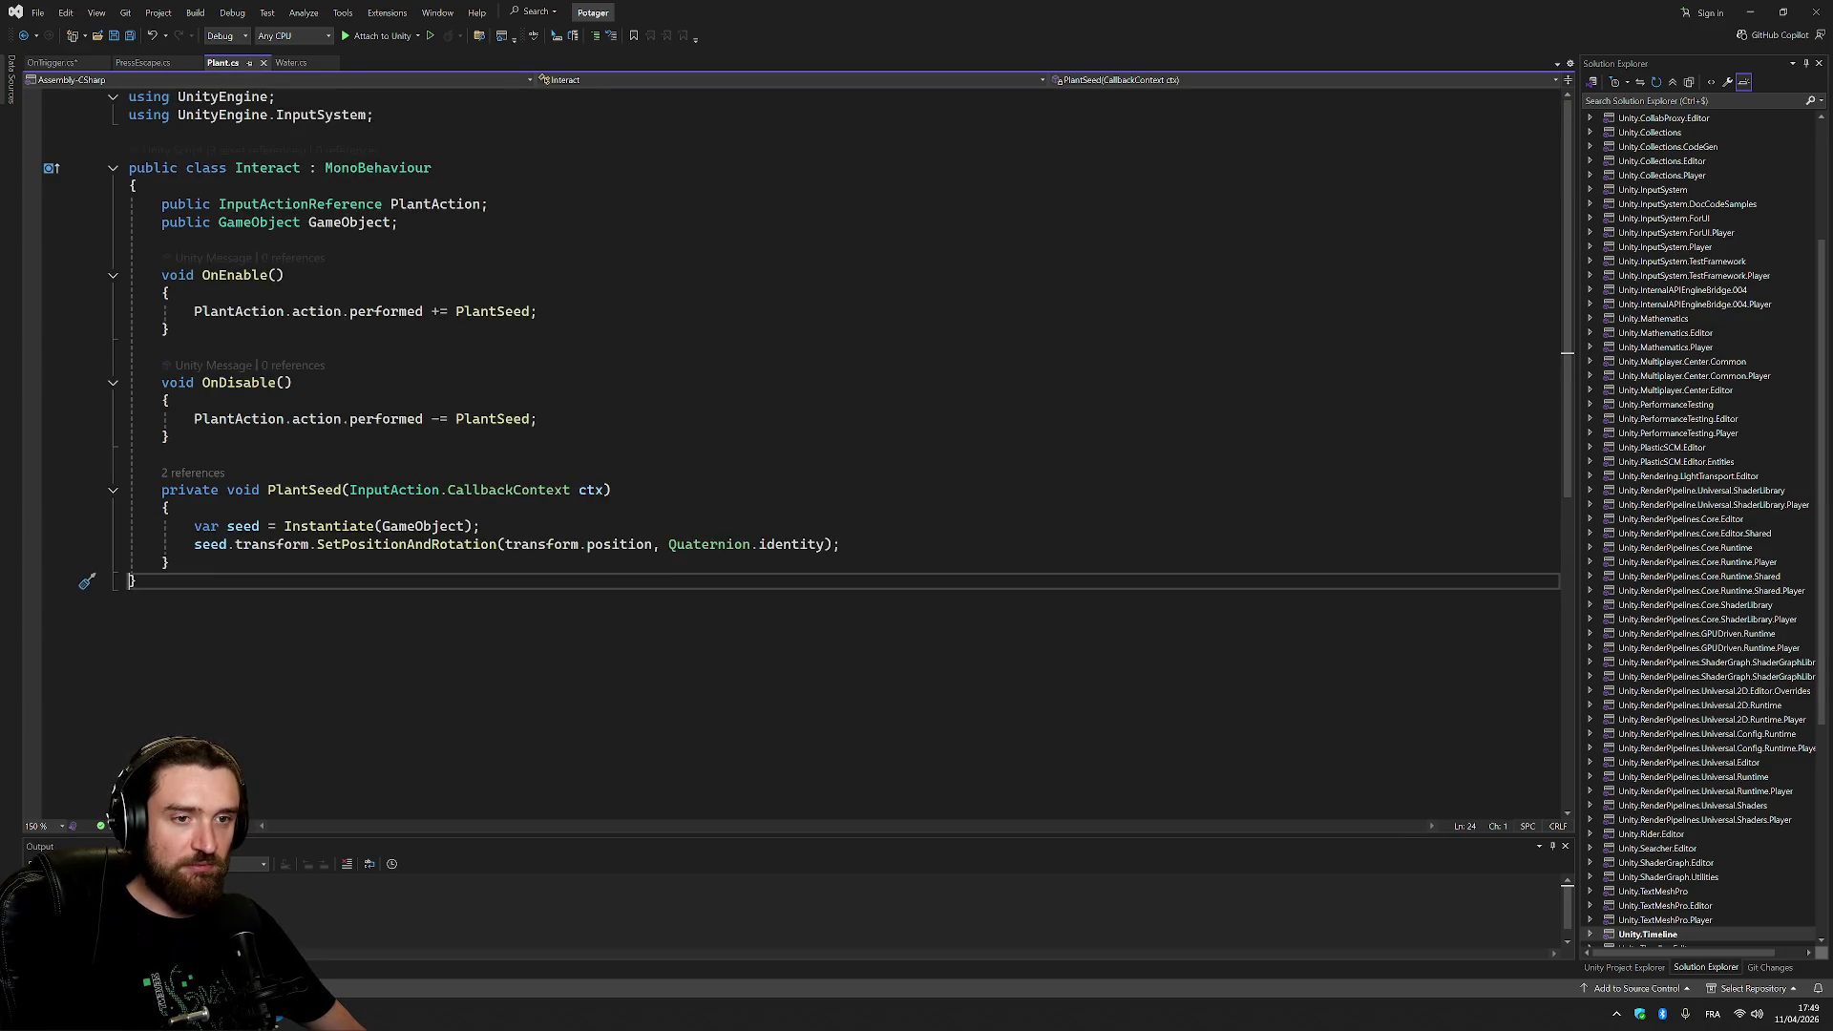
pyautogui.press('Up')
pyautogui.press('Up')
pyautogui.press('End')
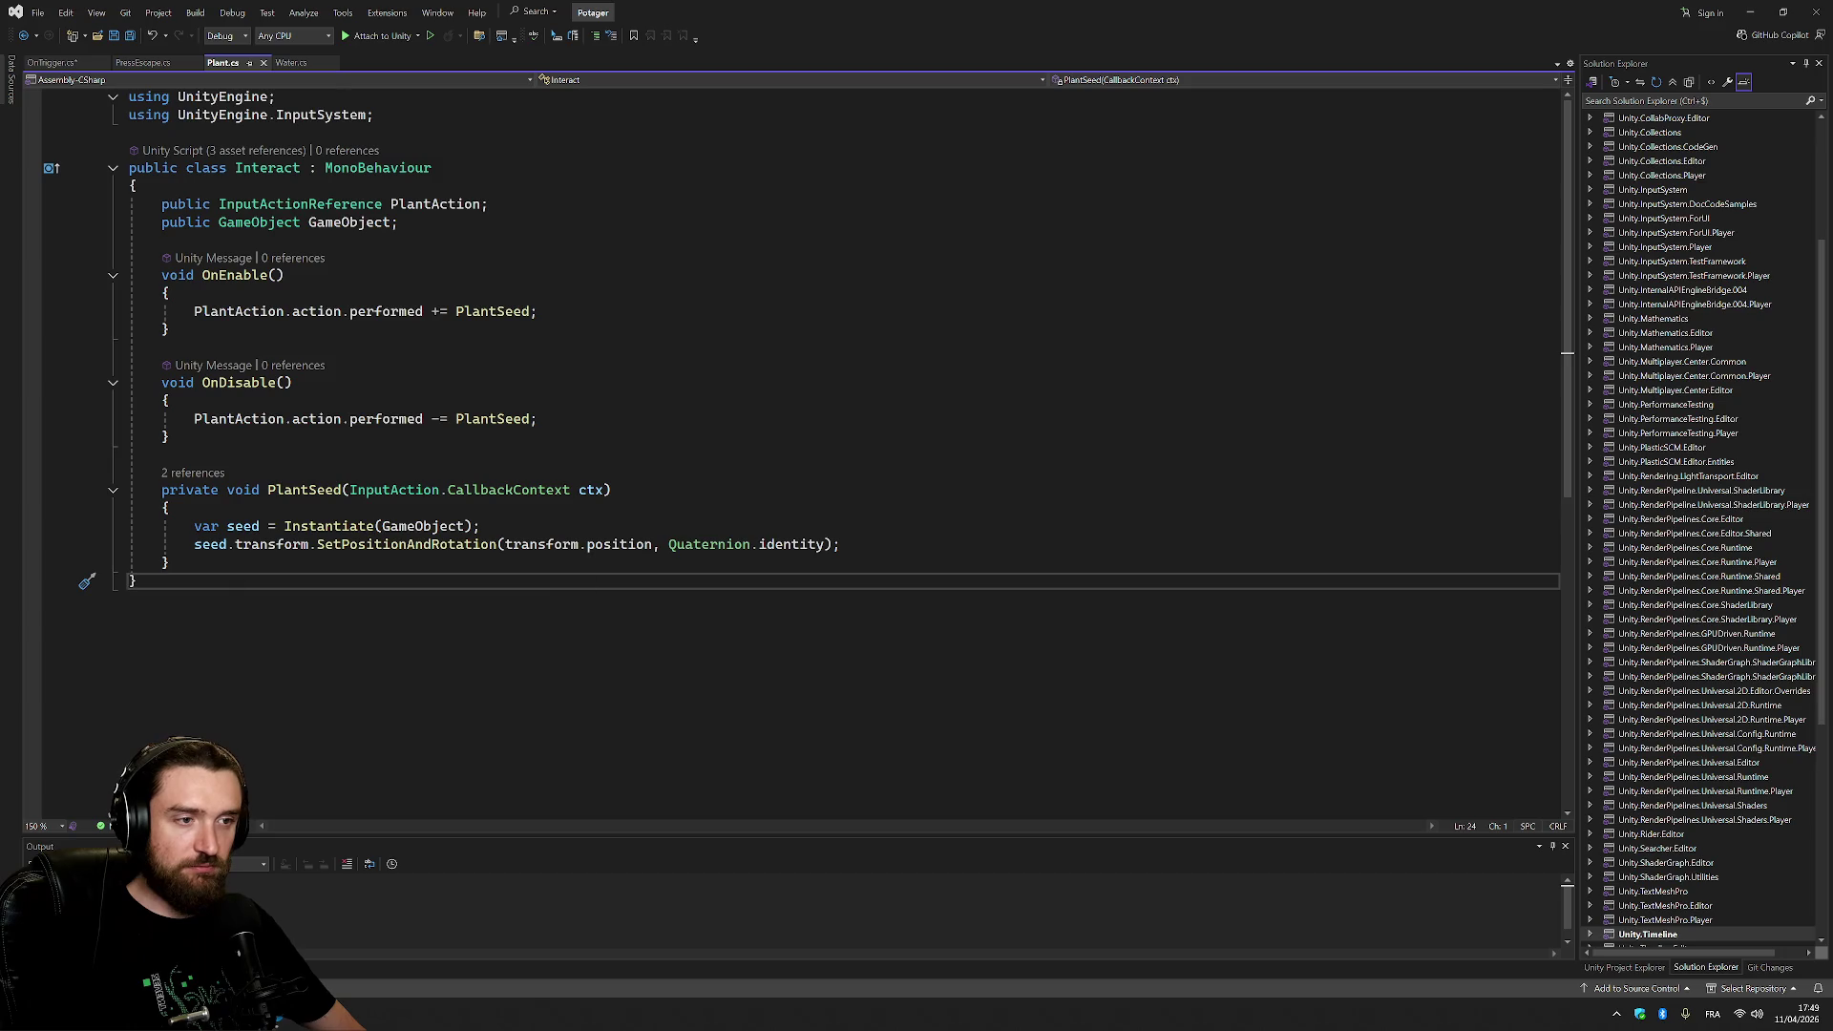
pyautogui.hotkey('shift', 'Up')
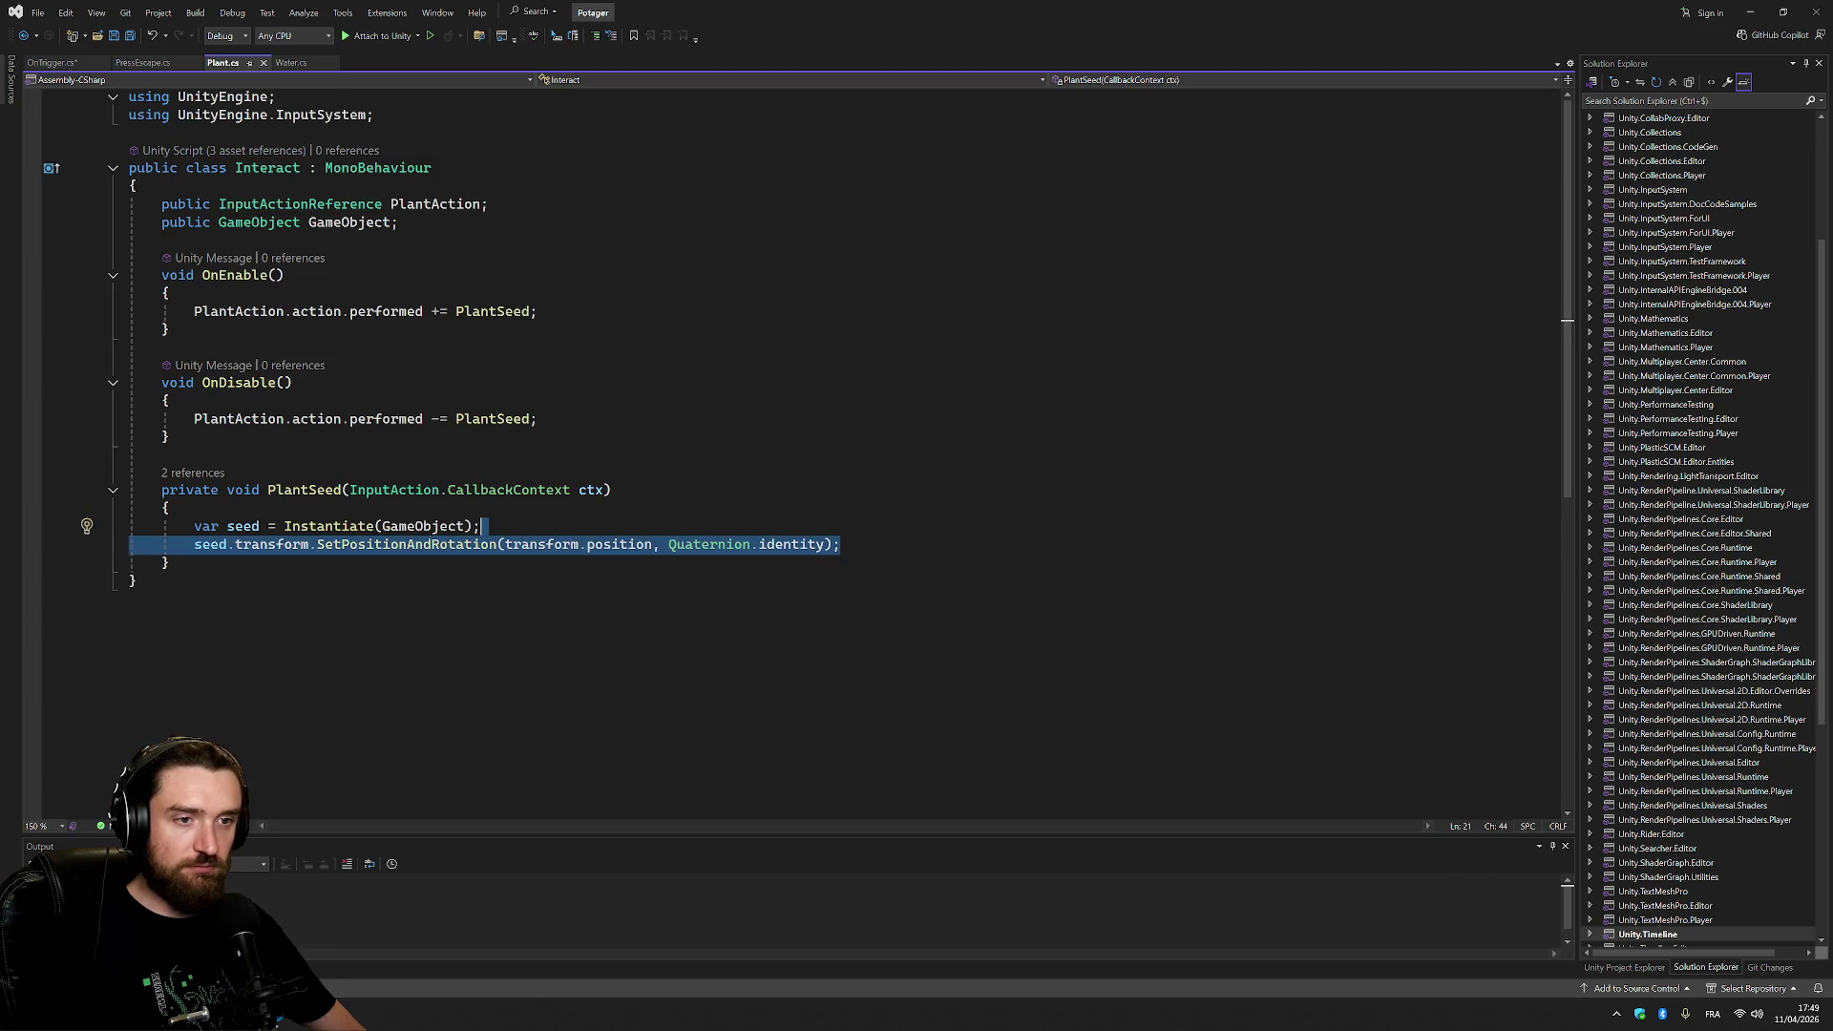
pyautogui.hotkey('shift', 'Home')
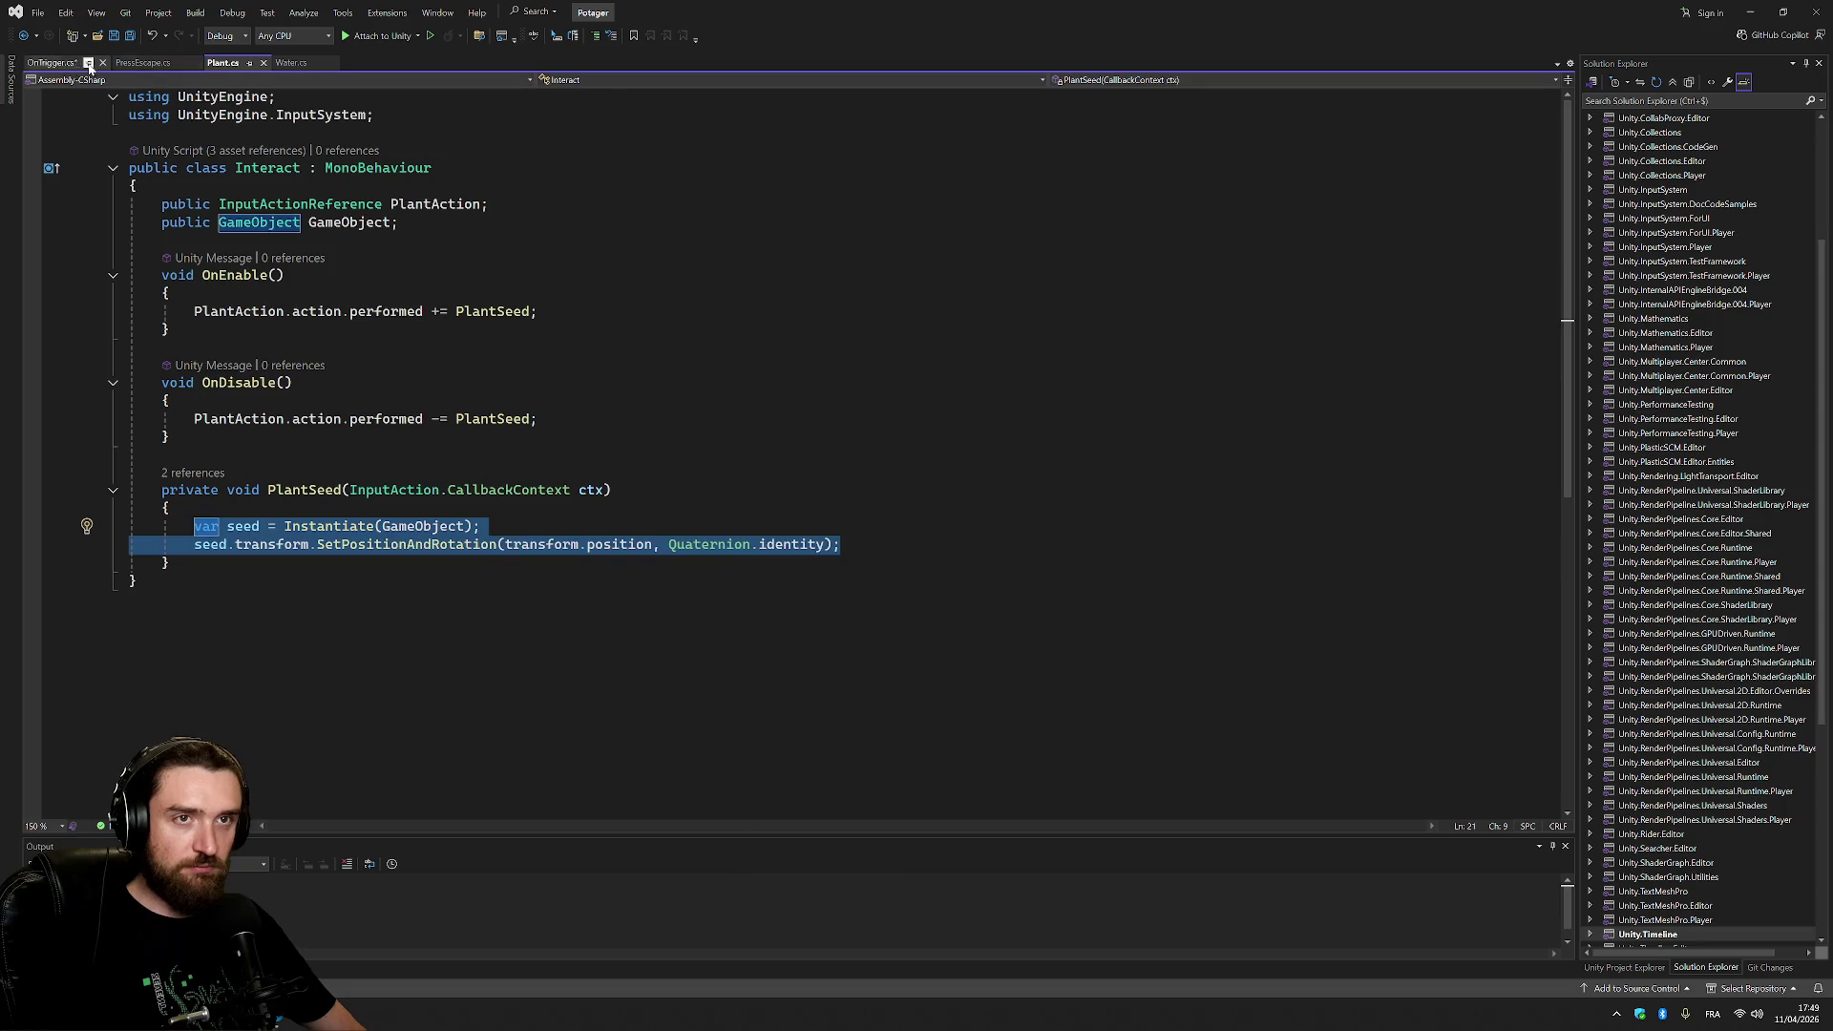
pyautogui.click(84, 63)
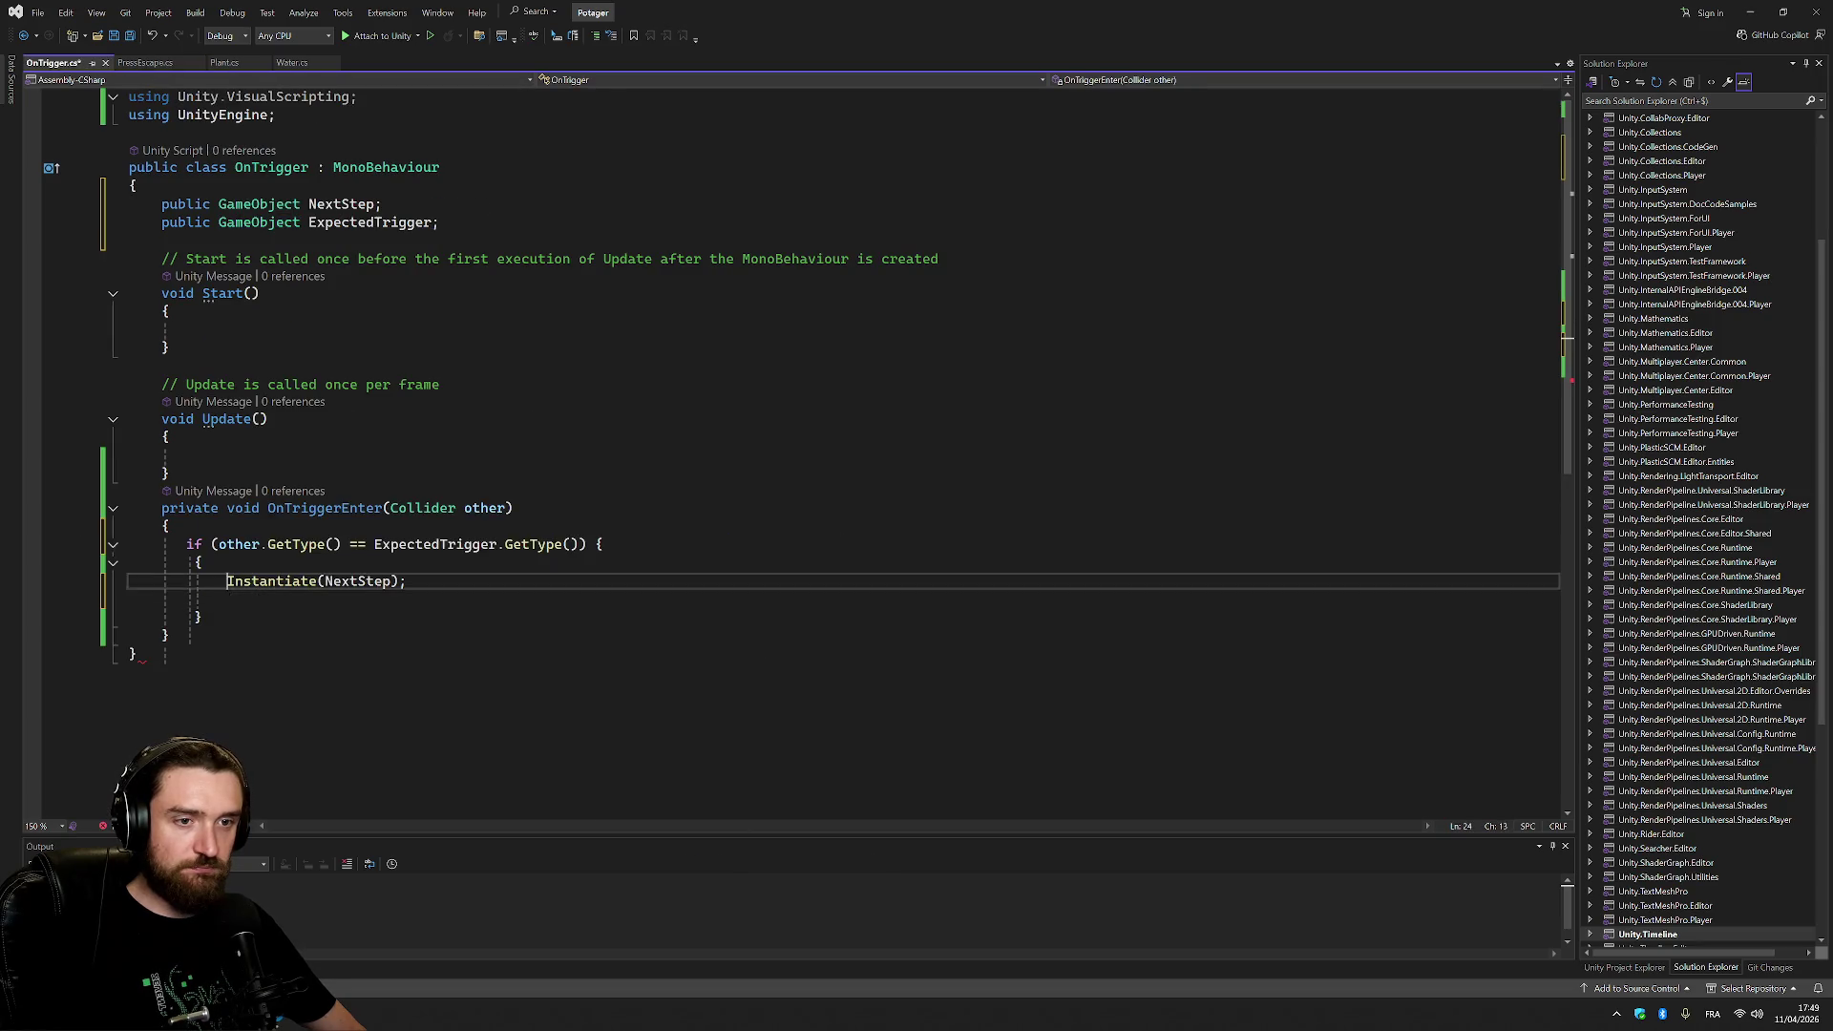
# Replace the Instantiate line with the copied seed-spawning lines and rename seed to crop.
pyautogui.press('Up')
pyautogui.press('End')
pyautogui.hotkey('shift', 'Home')
pyautogui.write('var seed = Instantiate(GameObject); seed.transform.SetPositionAndRotation(transform.position, Quaternion.identity);')
pyautogui.doubleClick(305, 582)
pyautogui.hotkey('ctrl', 'r')
pyautogui.hotkey('ctrl', 'r')
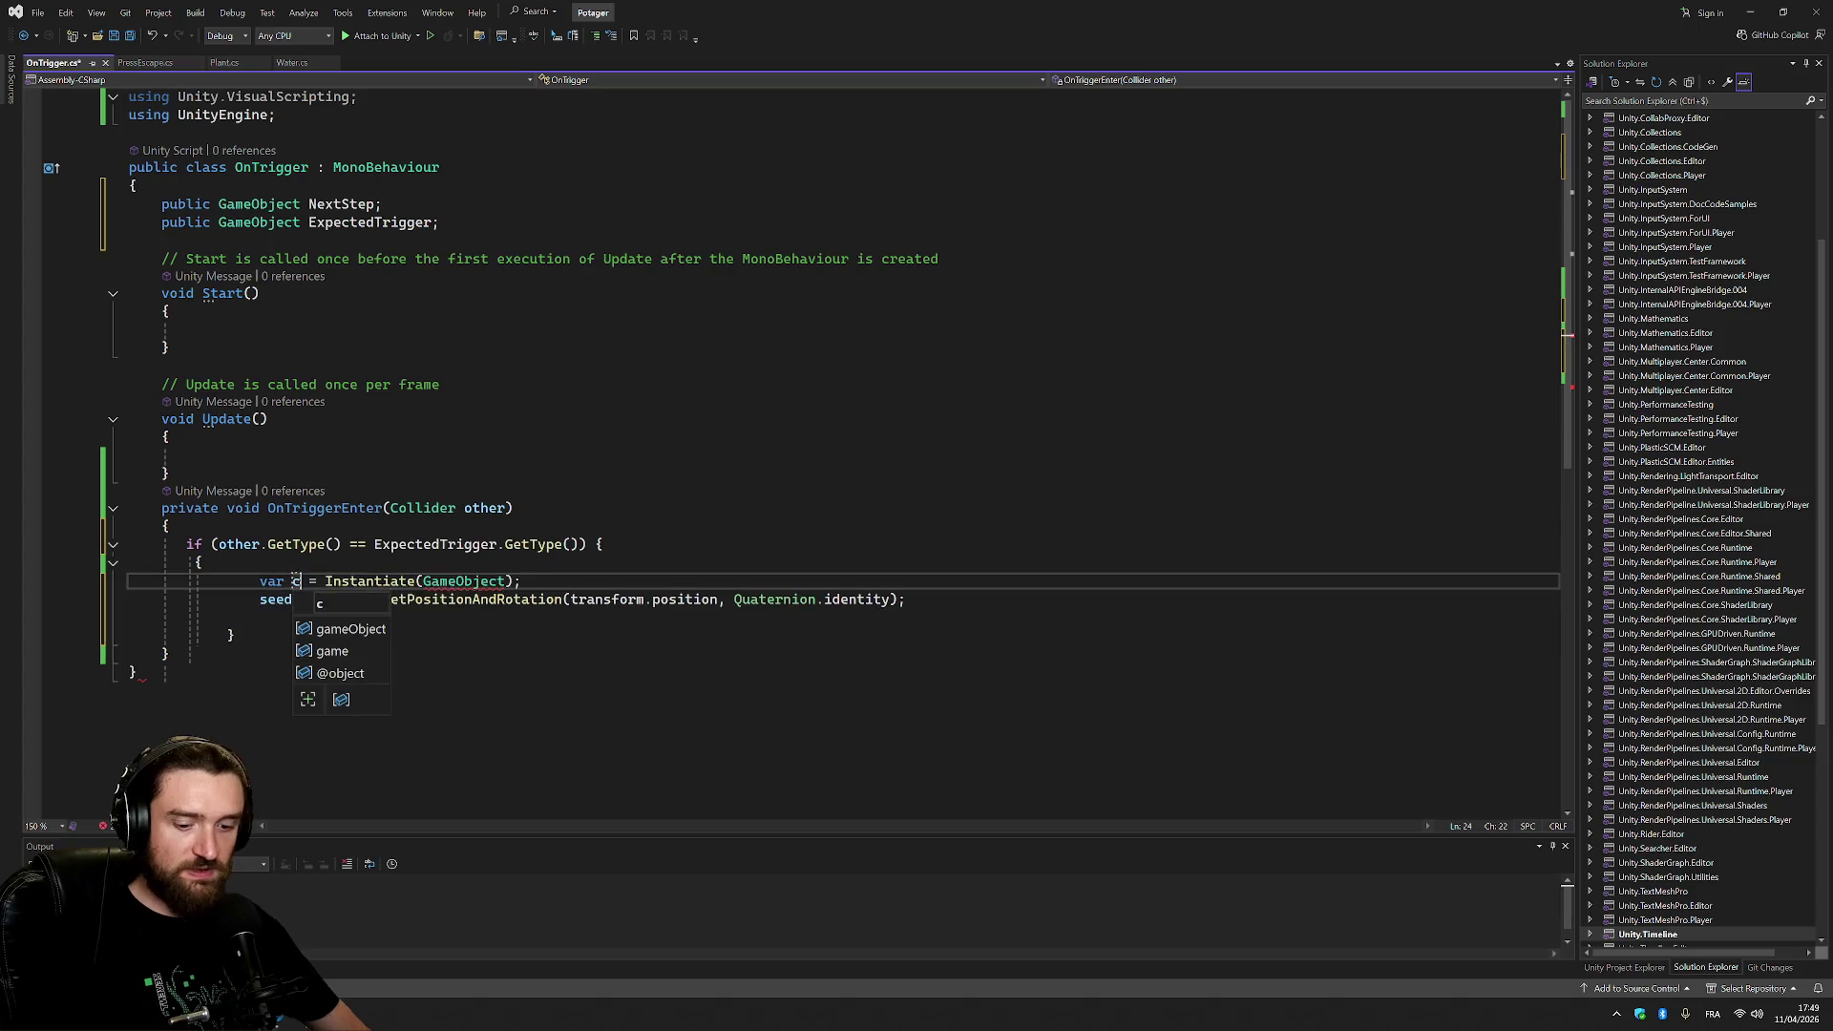
pyautogui.write('crop')
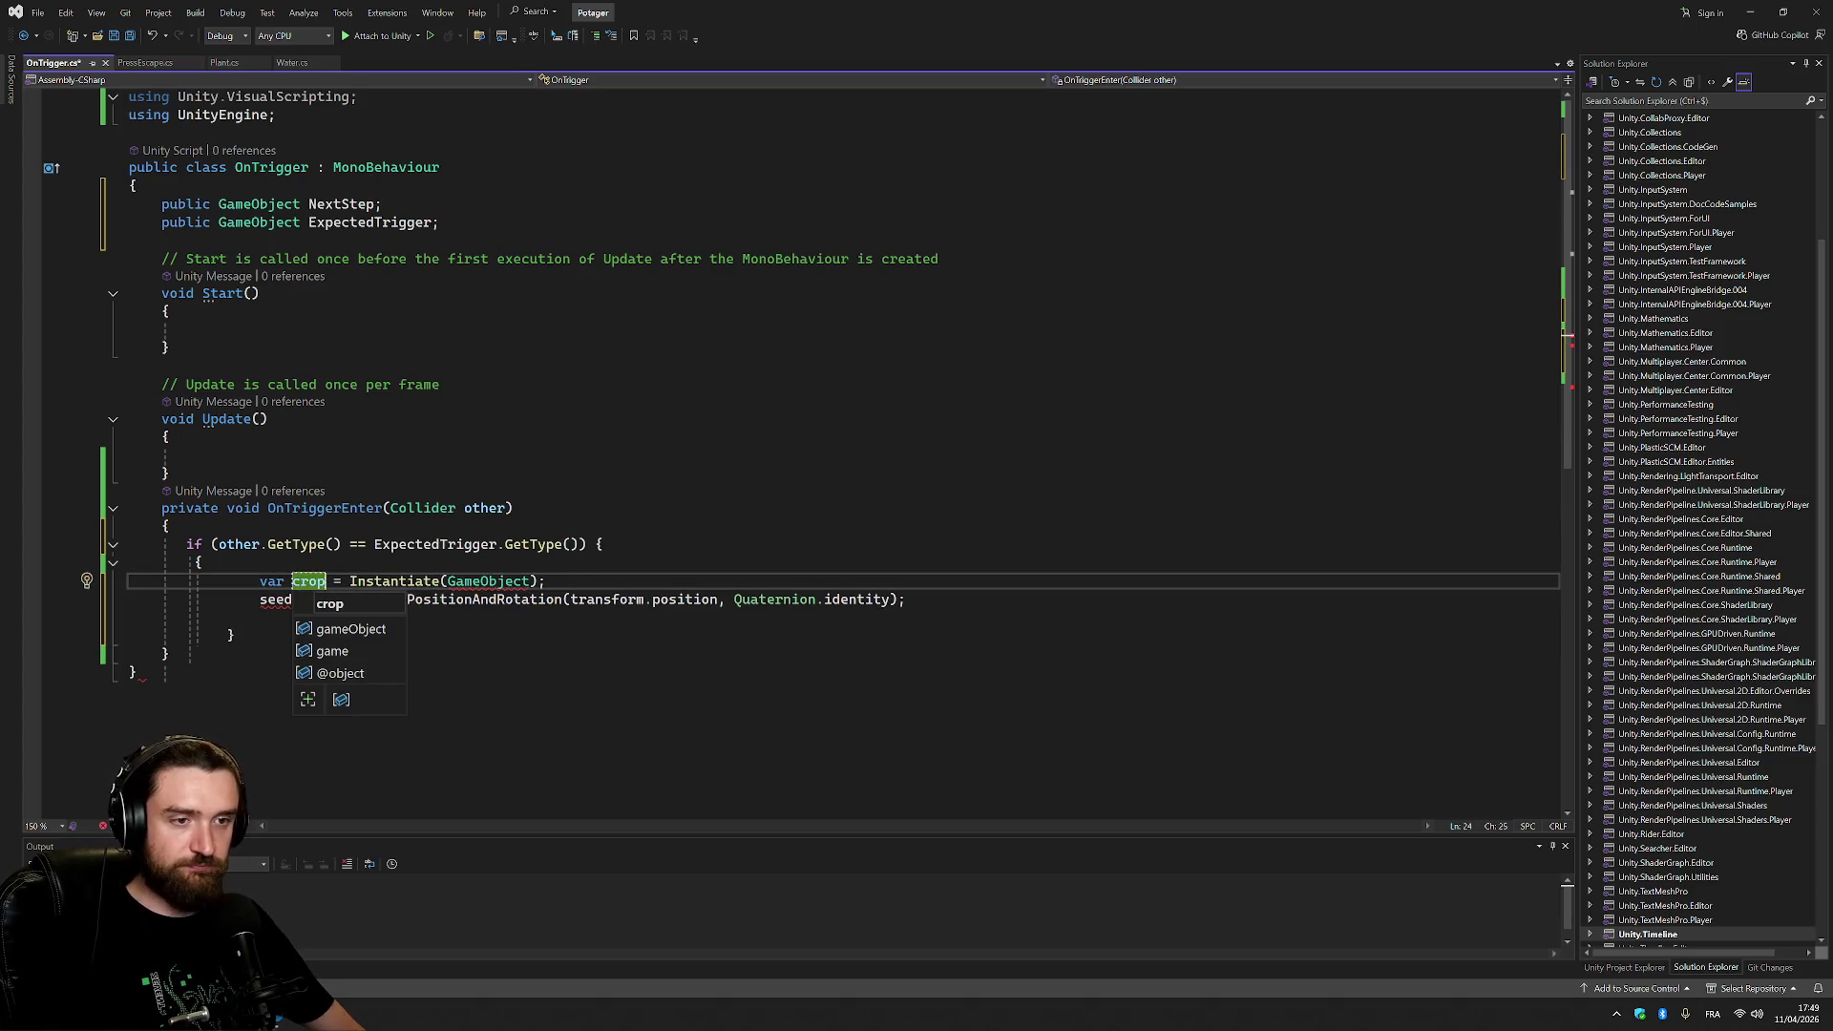
pyautogui.click(489, 544)
# Swap the GameObject argument for NextStep and change the leftover seed reference to crop.
pyautogui.click(341, 204)
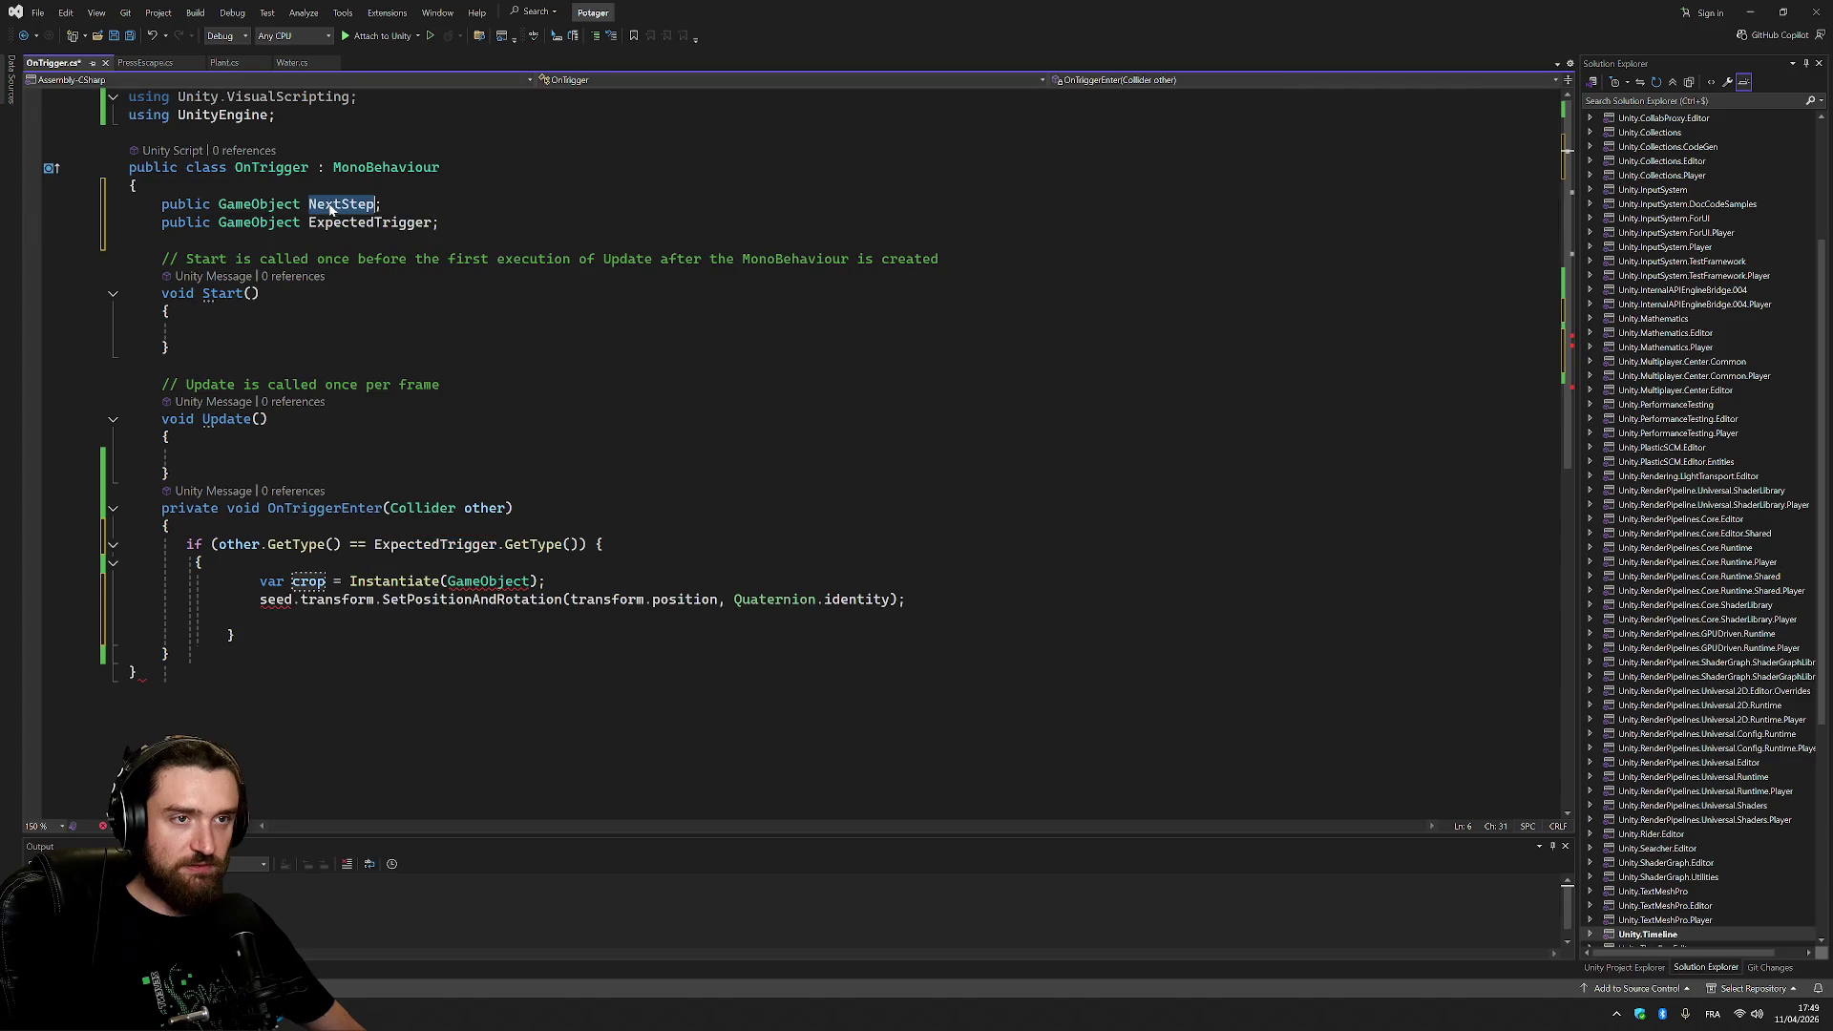
pyautogui.click(472, 581)
pyautogui.write('NextStep')
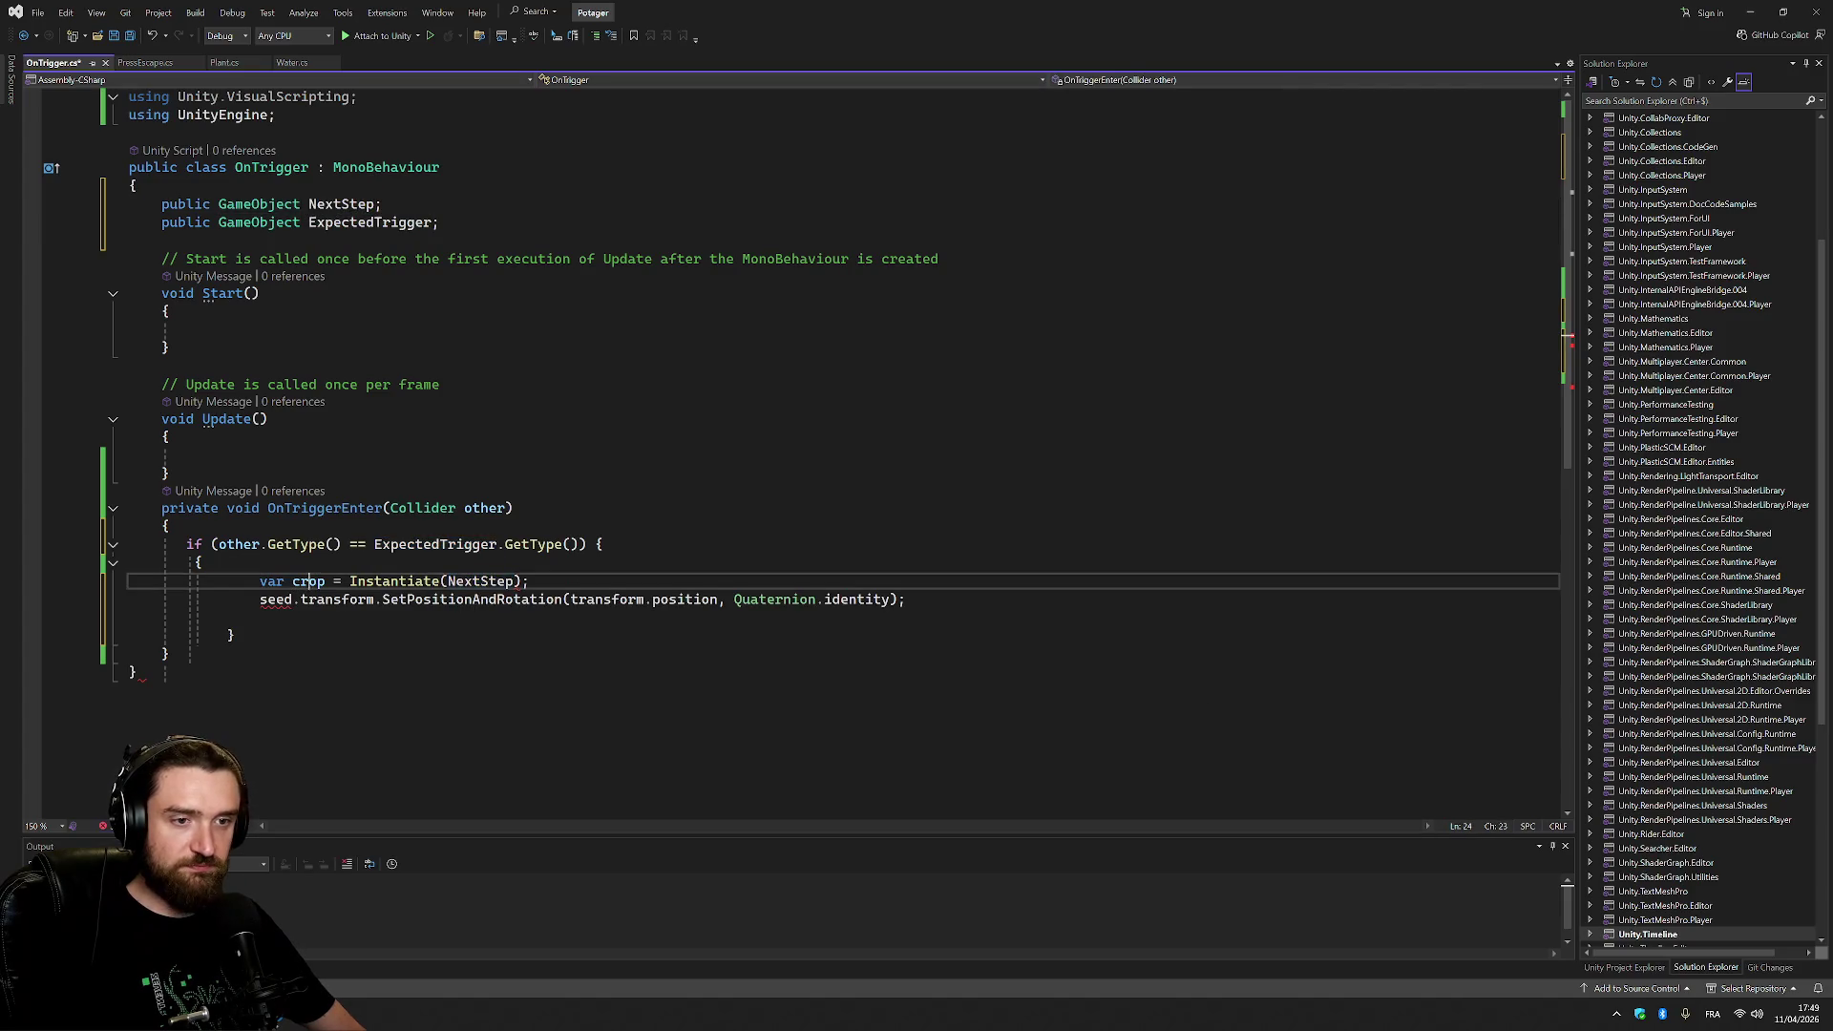
pyautogui.doubleClick(276, 599)
pyautogui.write('crop')
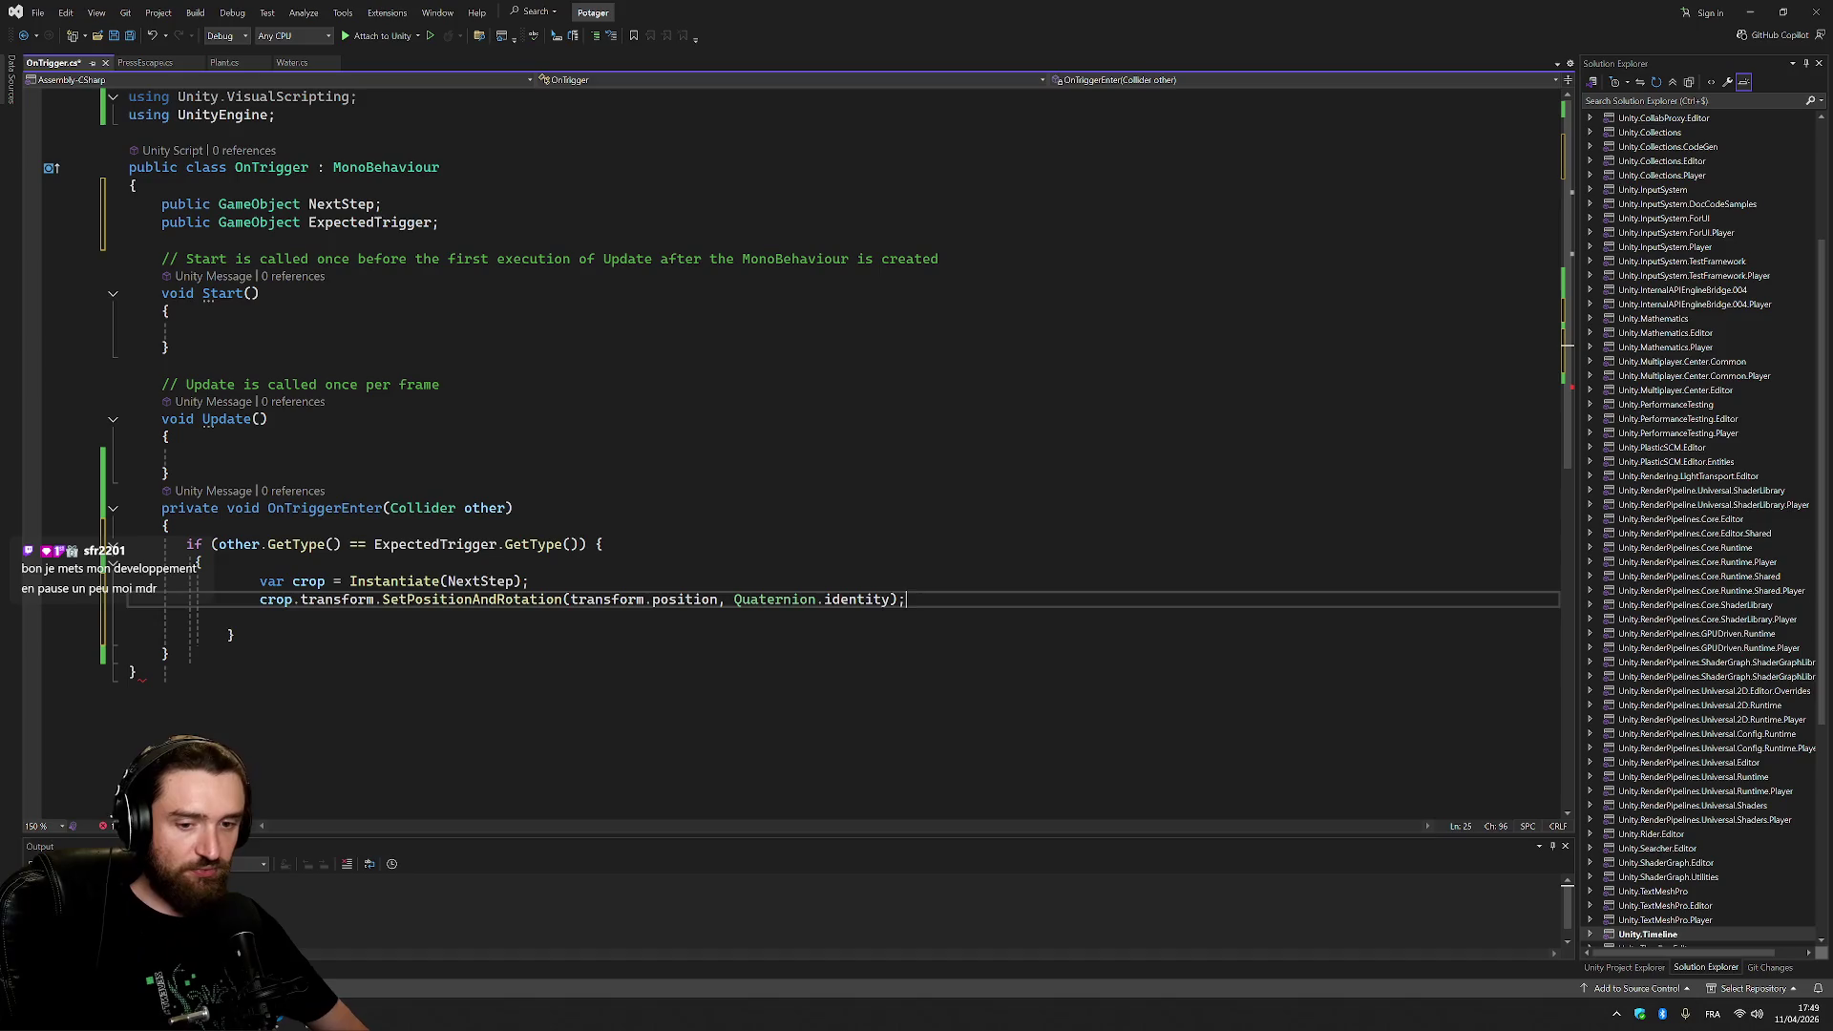
pyautogui.press('End')
pyautogui.press('Delete')
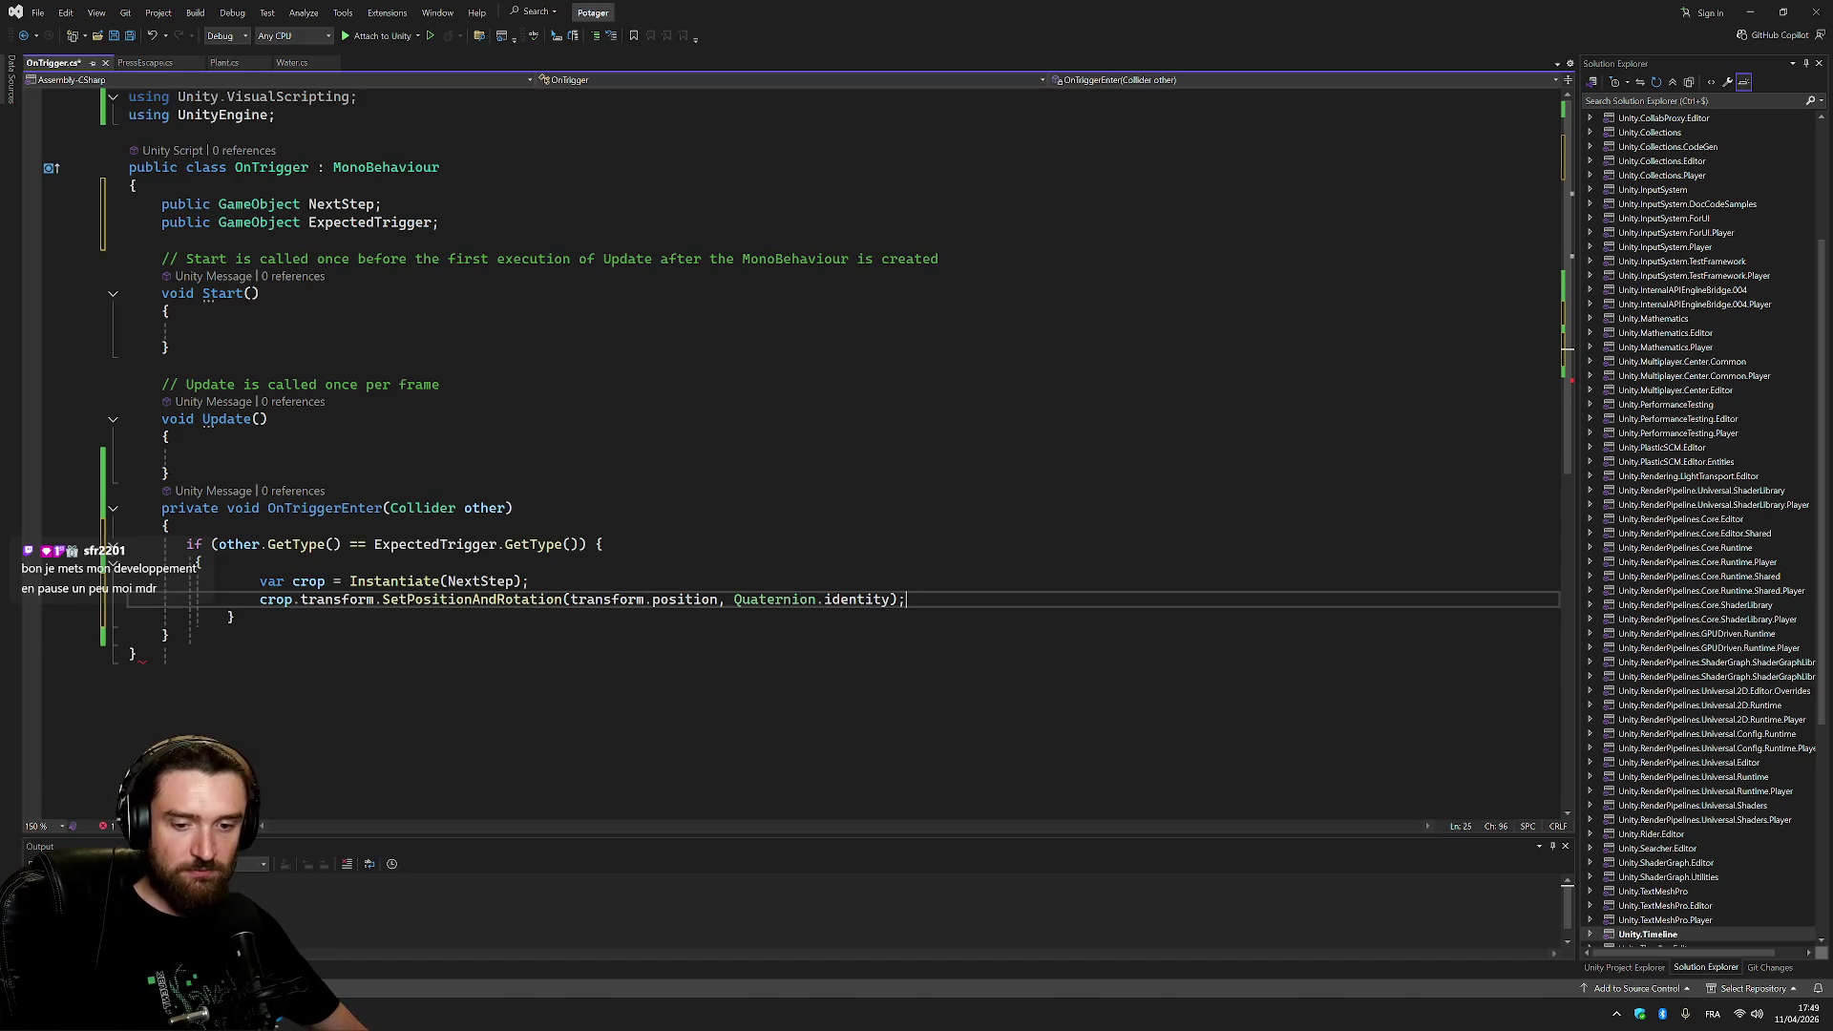
# Delete the stray opening brace, put the if brace on its own line, and outdent the crop lines.
pyautogui.click(201, 562)
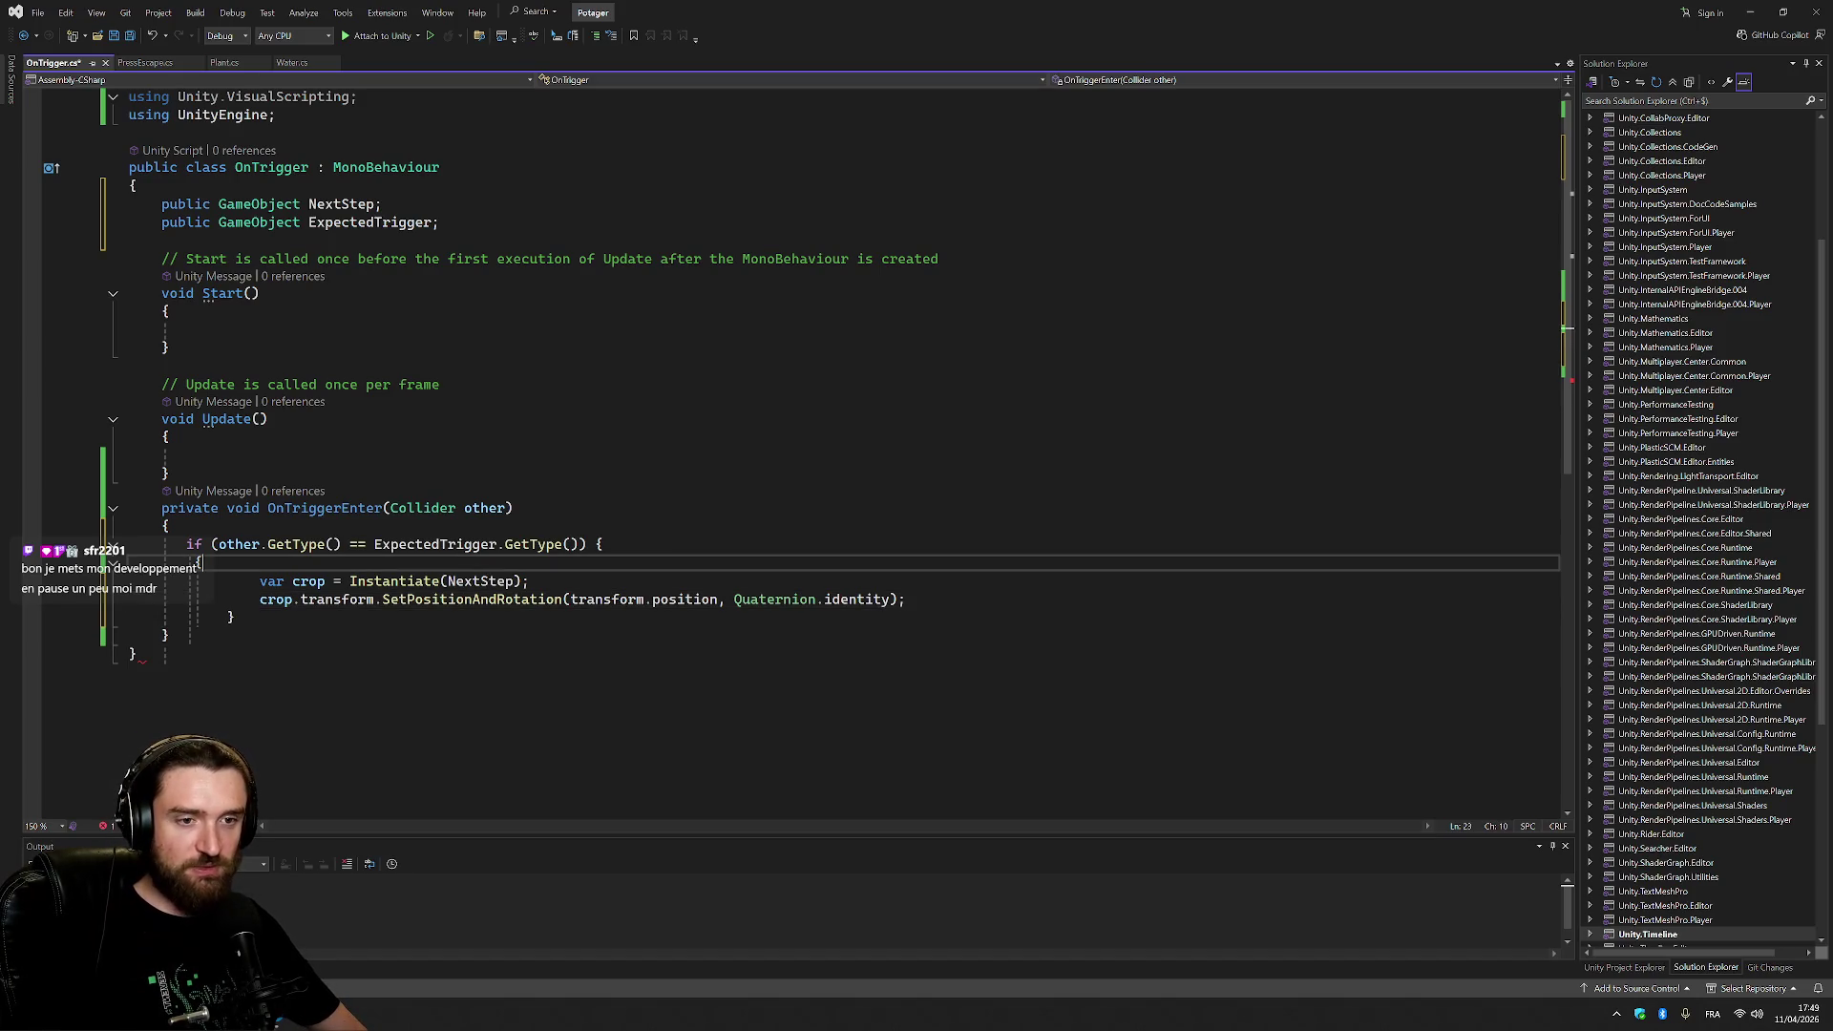
pyautogui.click(232, 618)
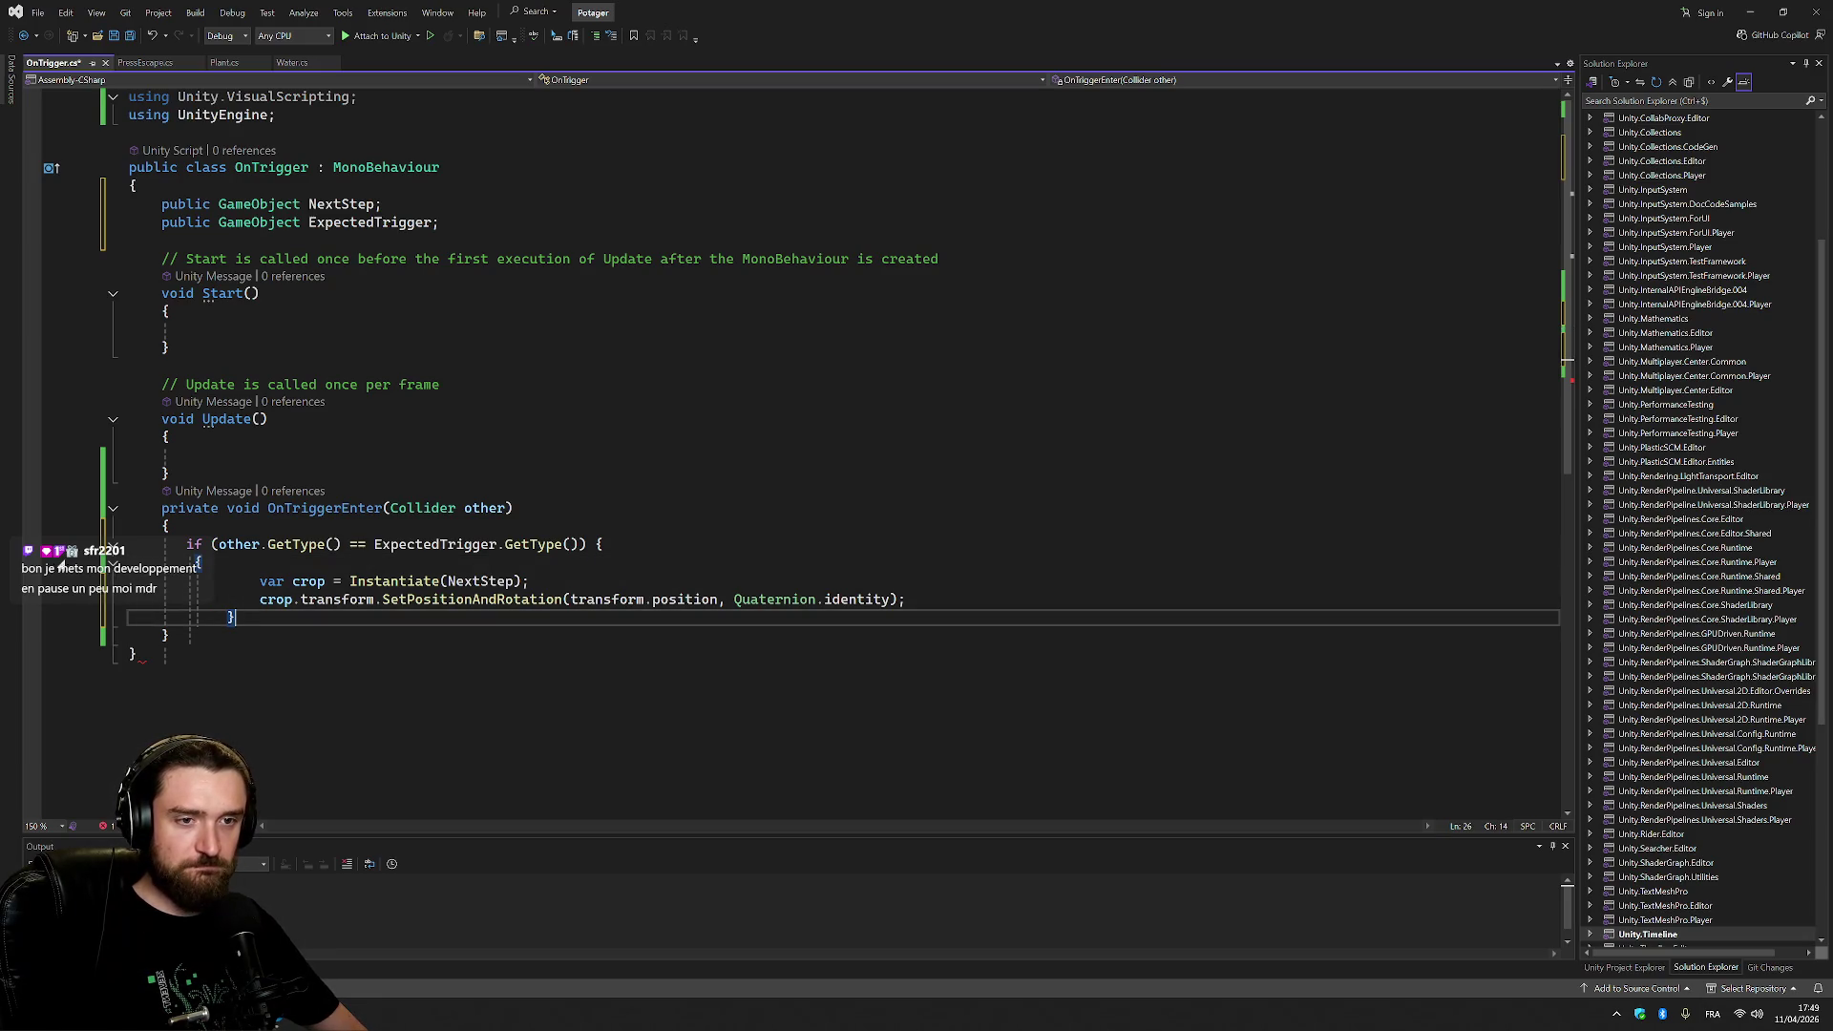
pyautogui.click(114, 562)
pyautogui.press('Delete')
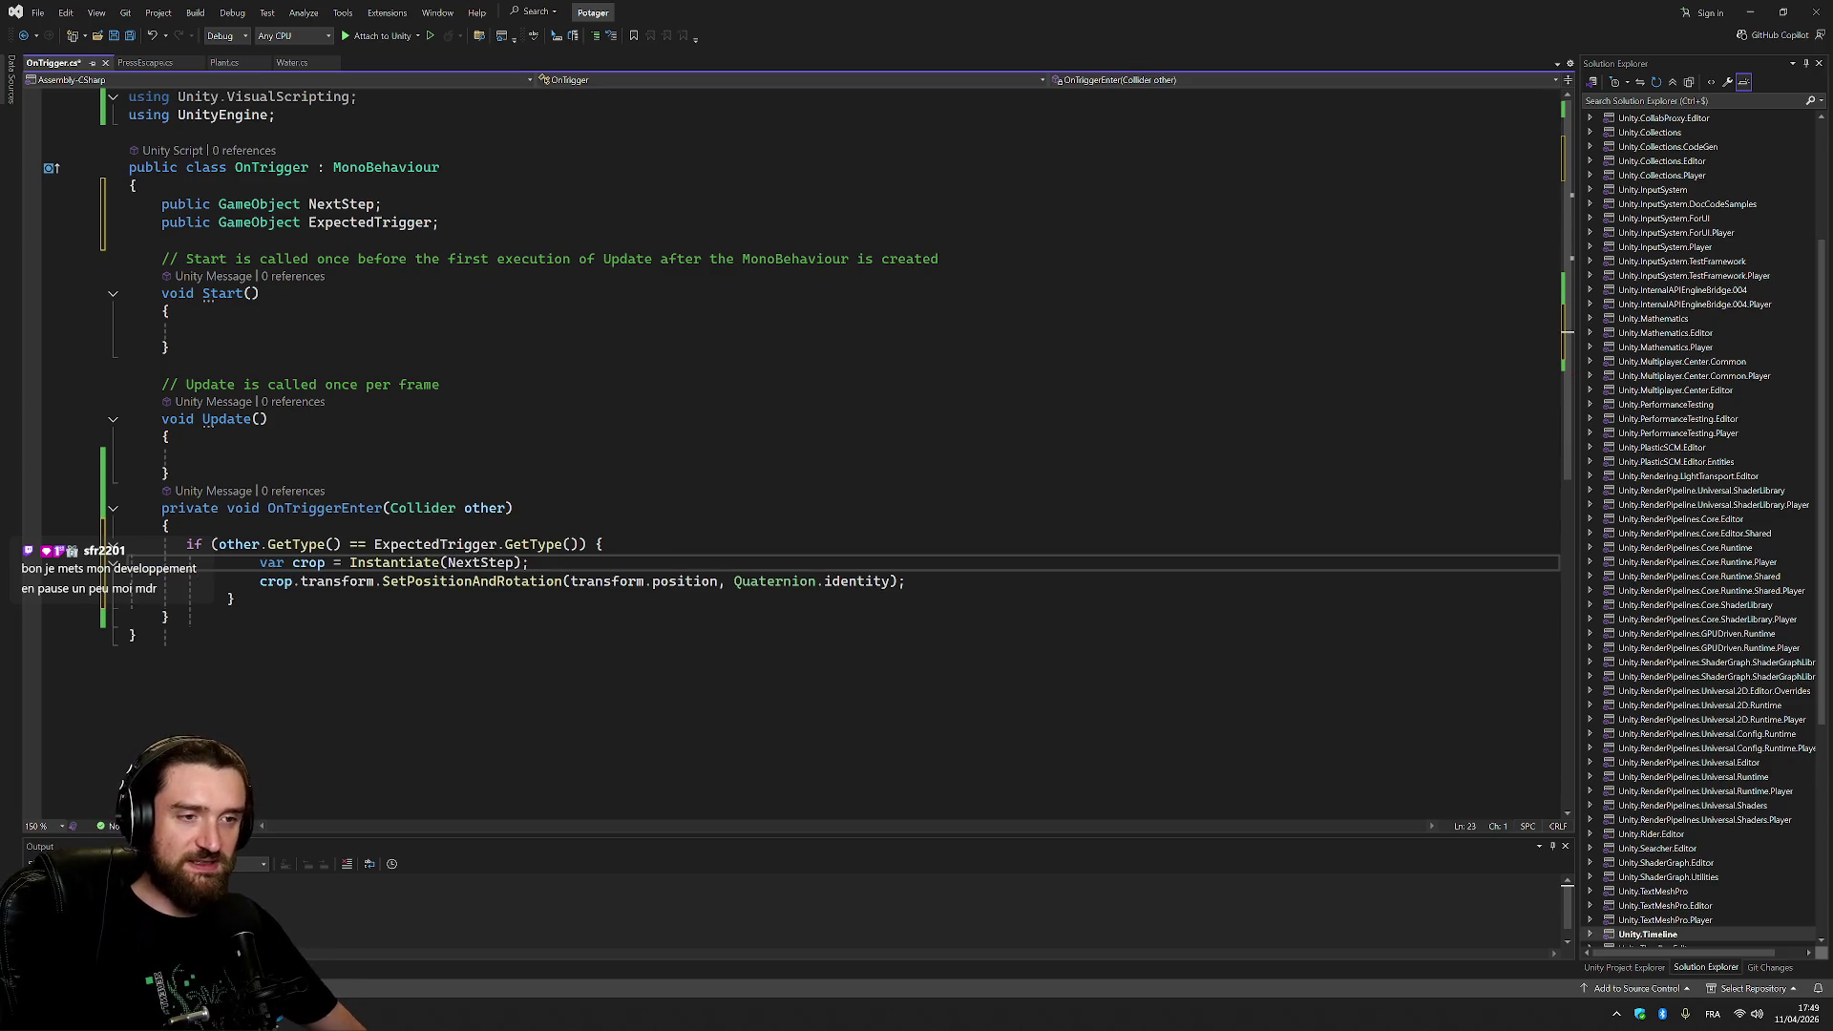
pyautogui.press('Up')
pyautogui.press('End')
pyautogui.press('Left')
pyautogui.press('Return')
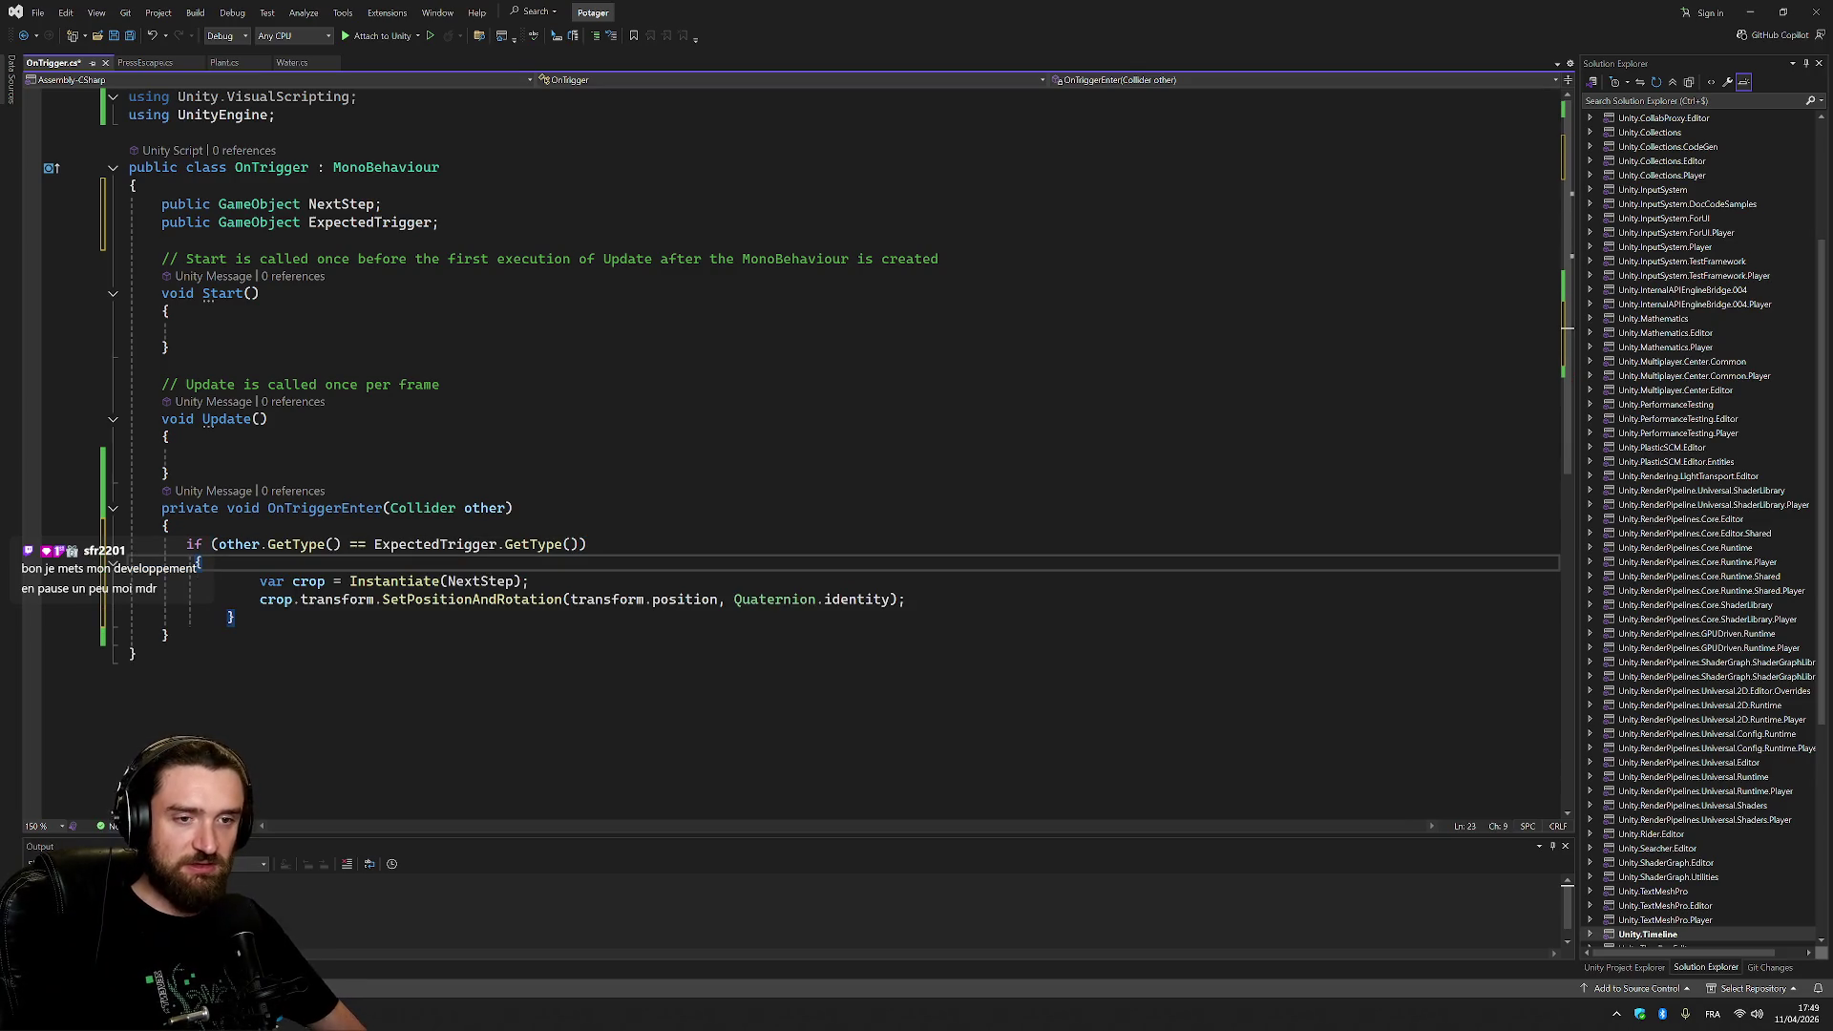
pyautogui.press('Down')
pyautogui.press('Down')
pyautogui.press('Down')
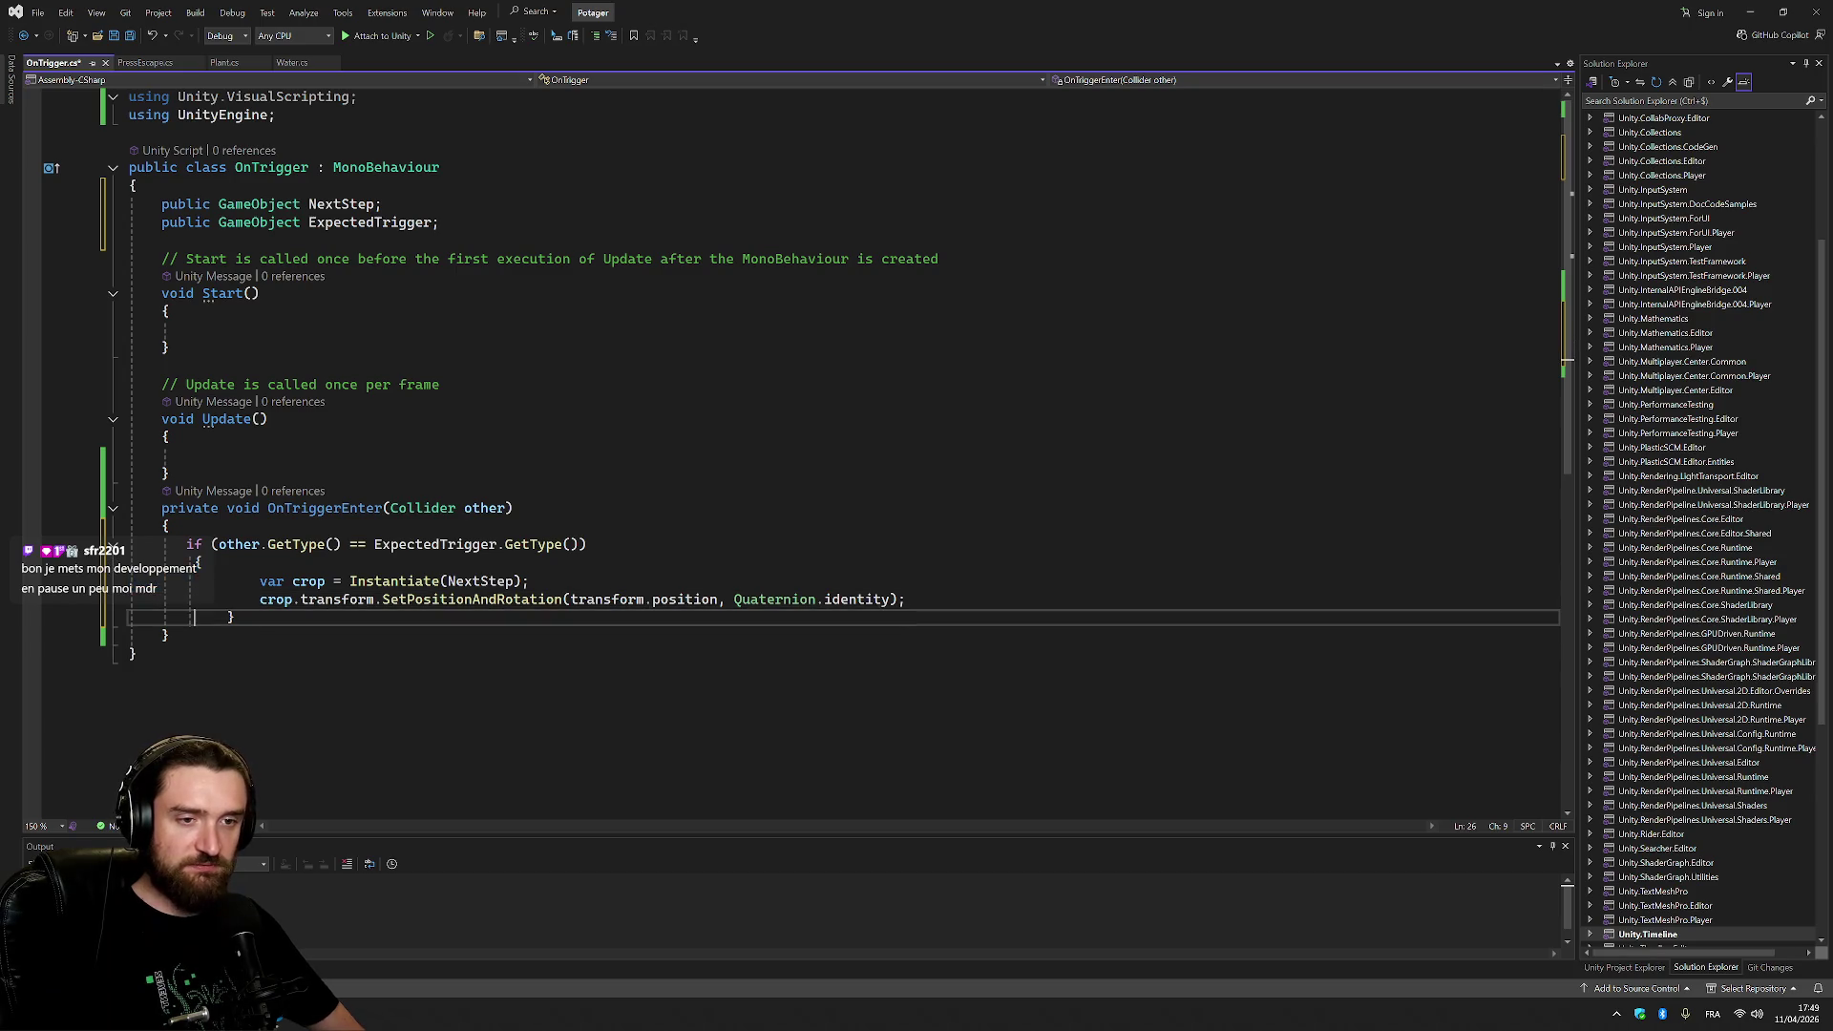
pyautogui.hotkey('shift', 'Up')
pyautogui.hotkey('shift', 'Up')
pyautogui.hotkey('shift', 'Tab')
# Dismiss the code actions menu and open a new line below the crop positioning line.
pyautogui.hotkey('shift', 'F10')
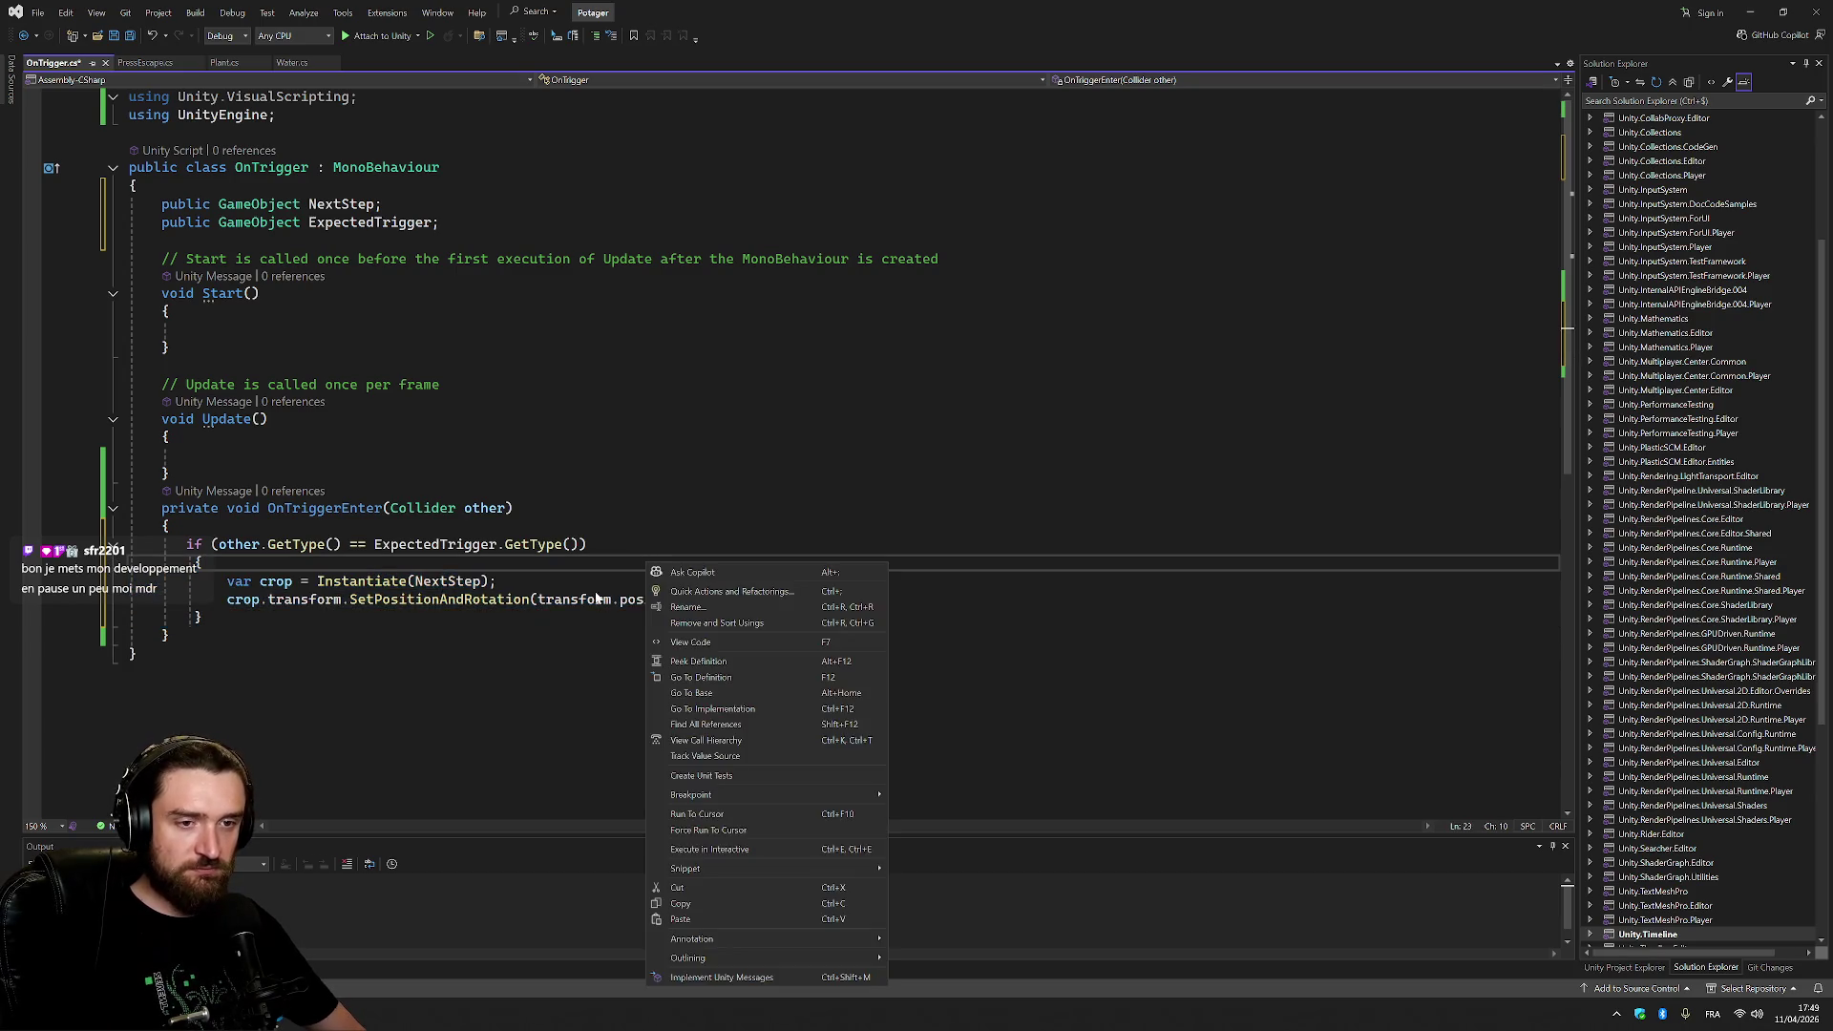
pyautogui.press('Escape')
pyautogui.press('Right')
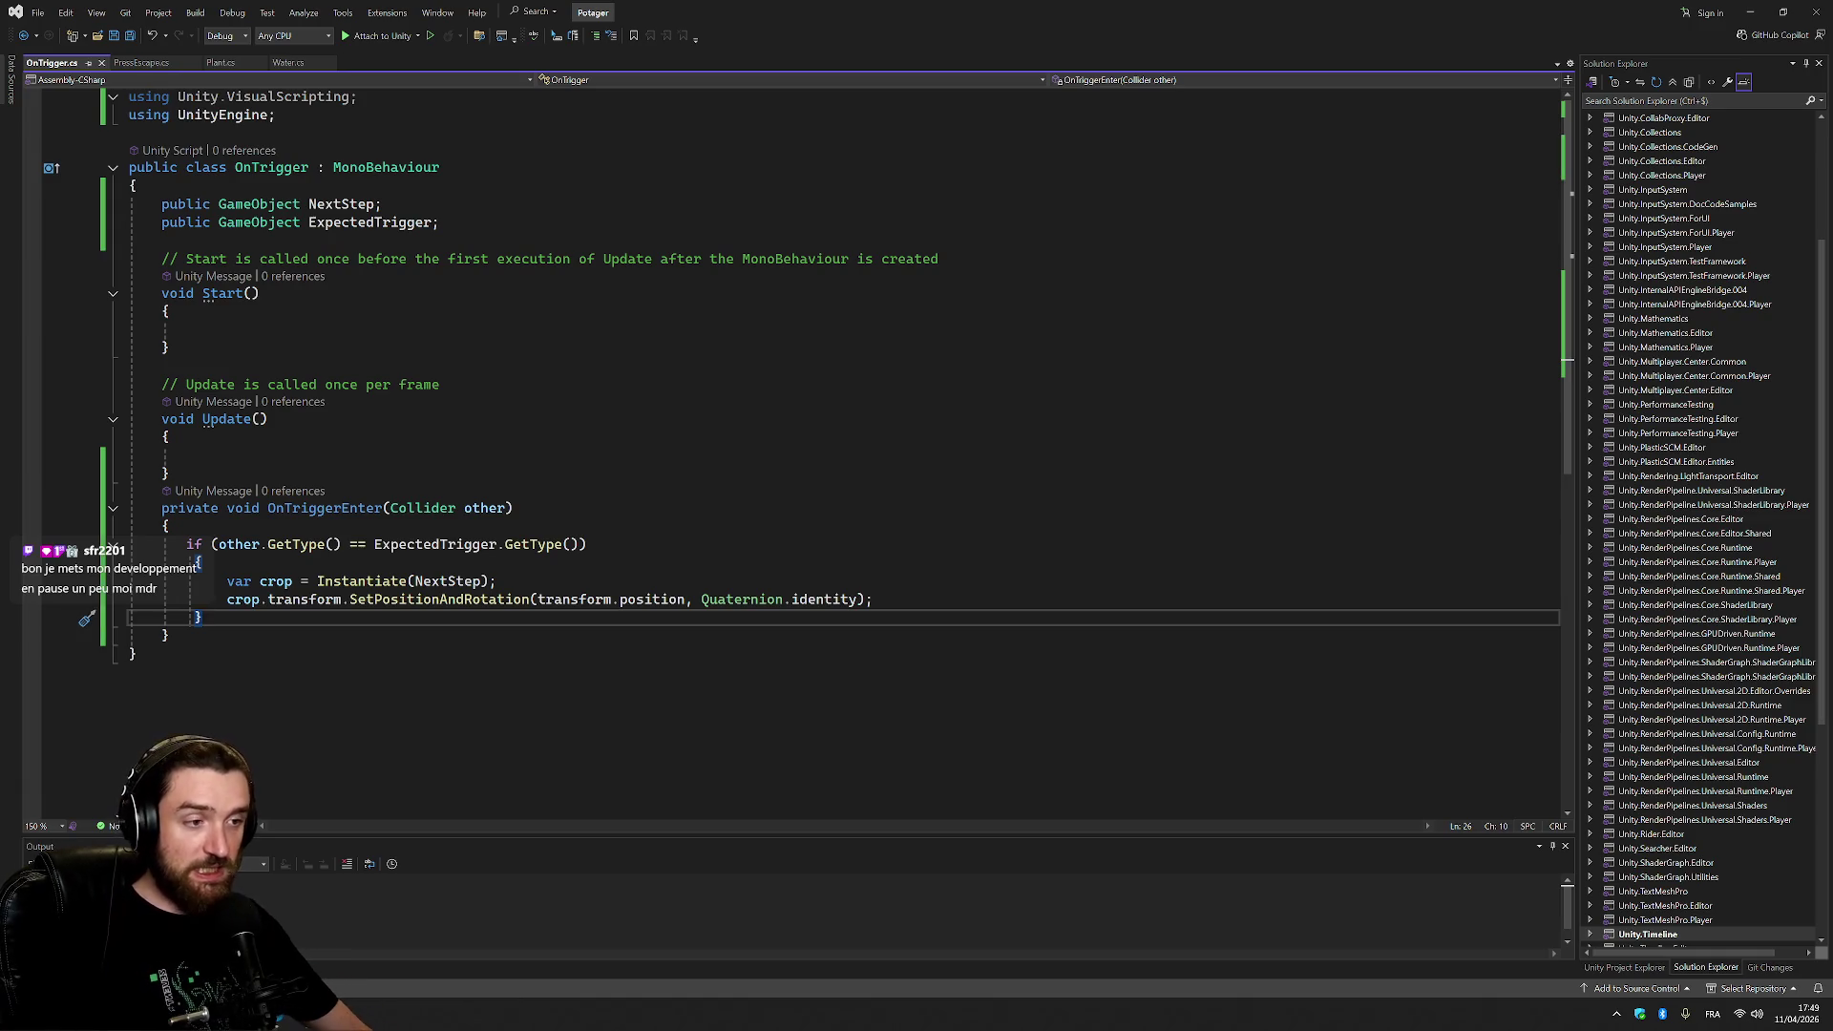
pyautogui.press('Up')
pyautogui.press('End')
pyautogui.press('Return')
# Add Destroy(gameObject); so the object destroys itself, save the script, and return to Unity.
pyautogui.write('Destr')
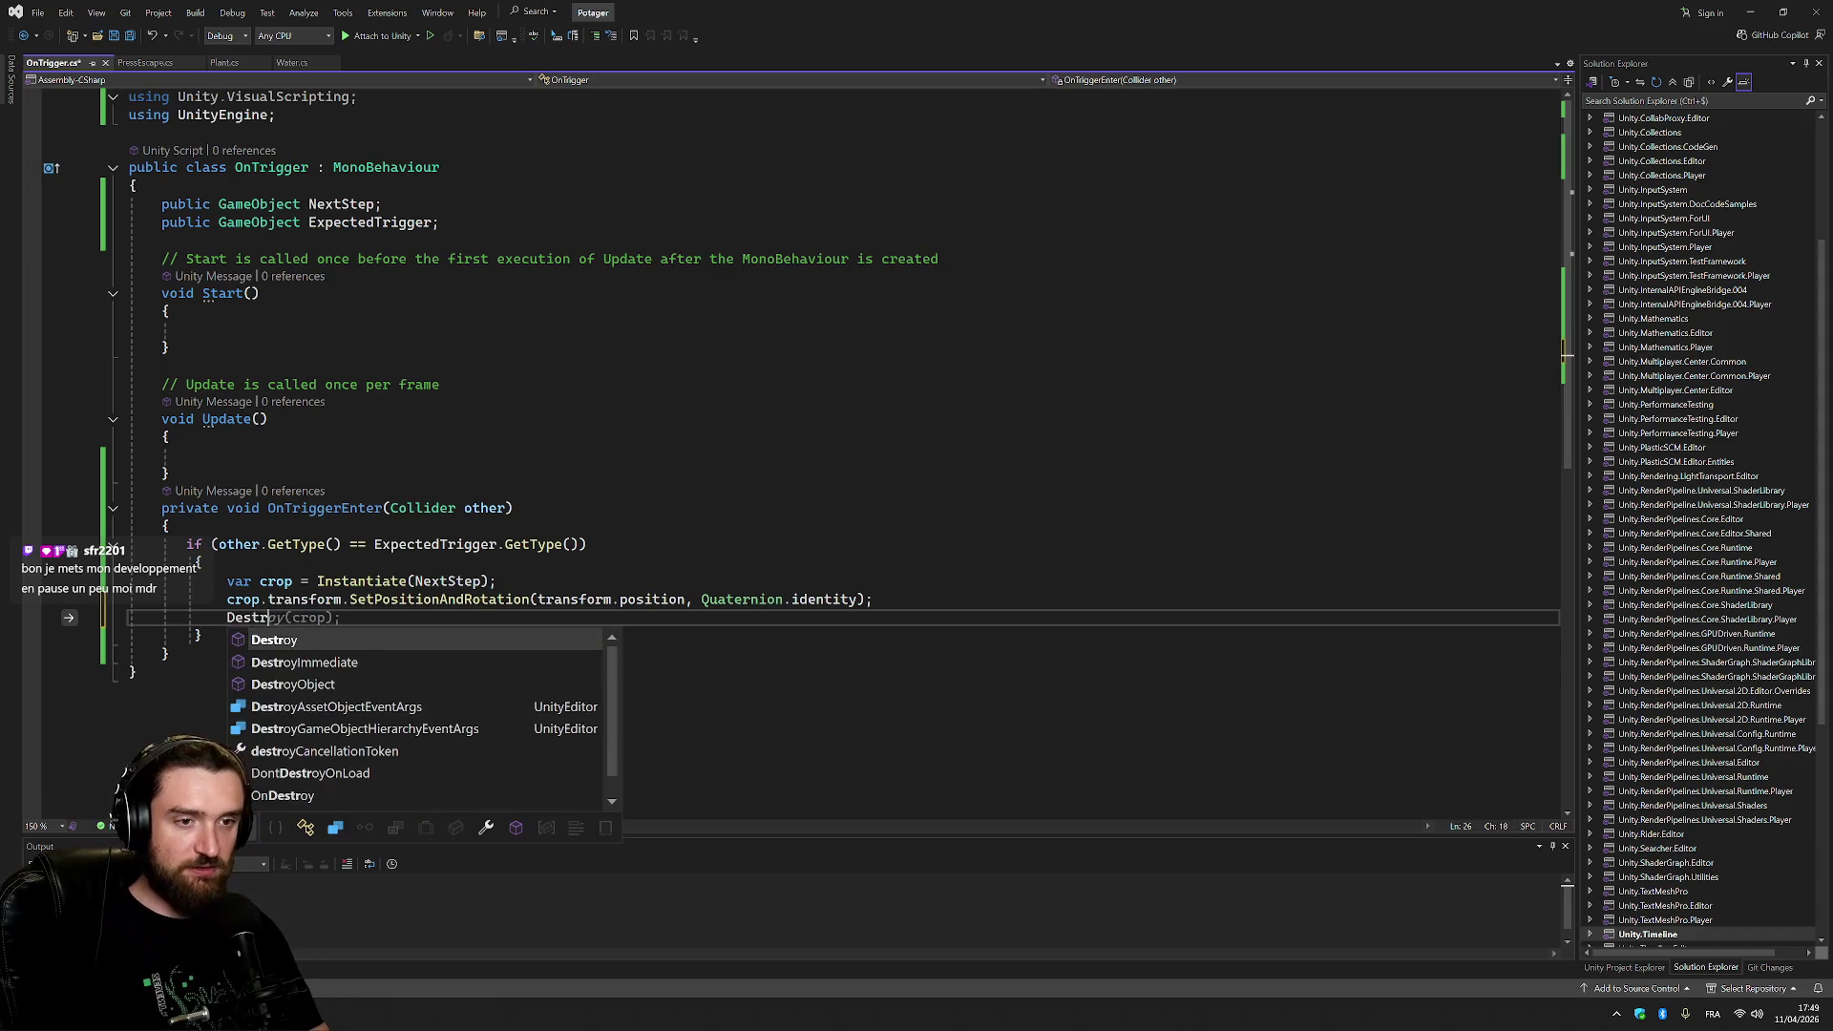
pyautogui.press('Tab')
pyautogui.press('Tab')
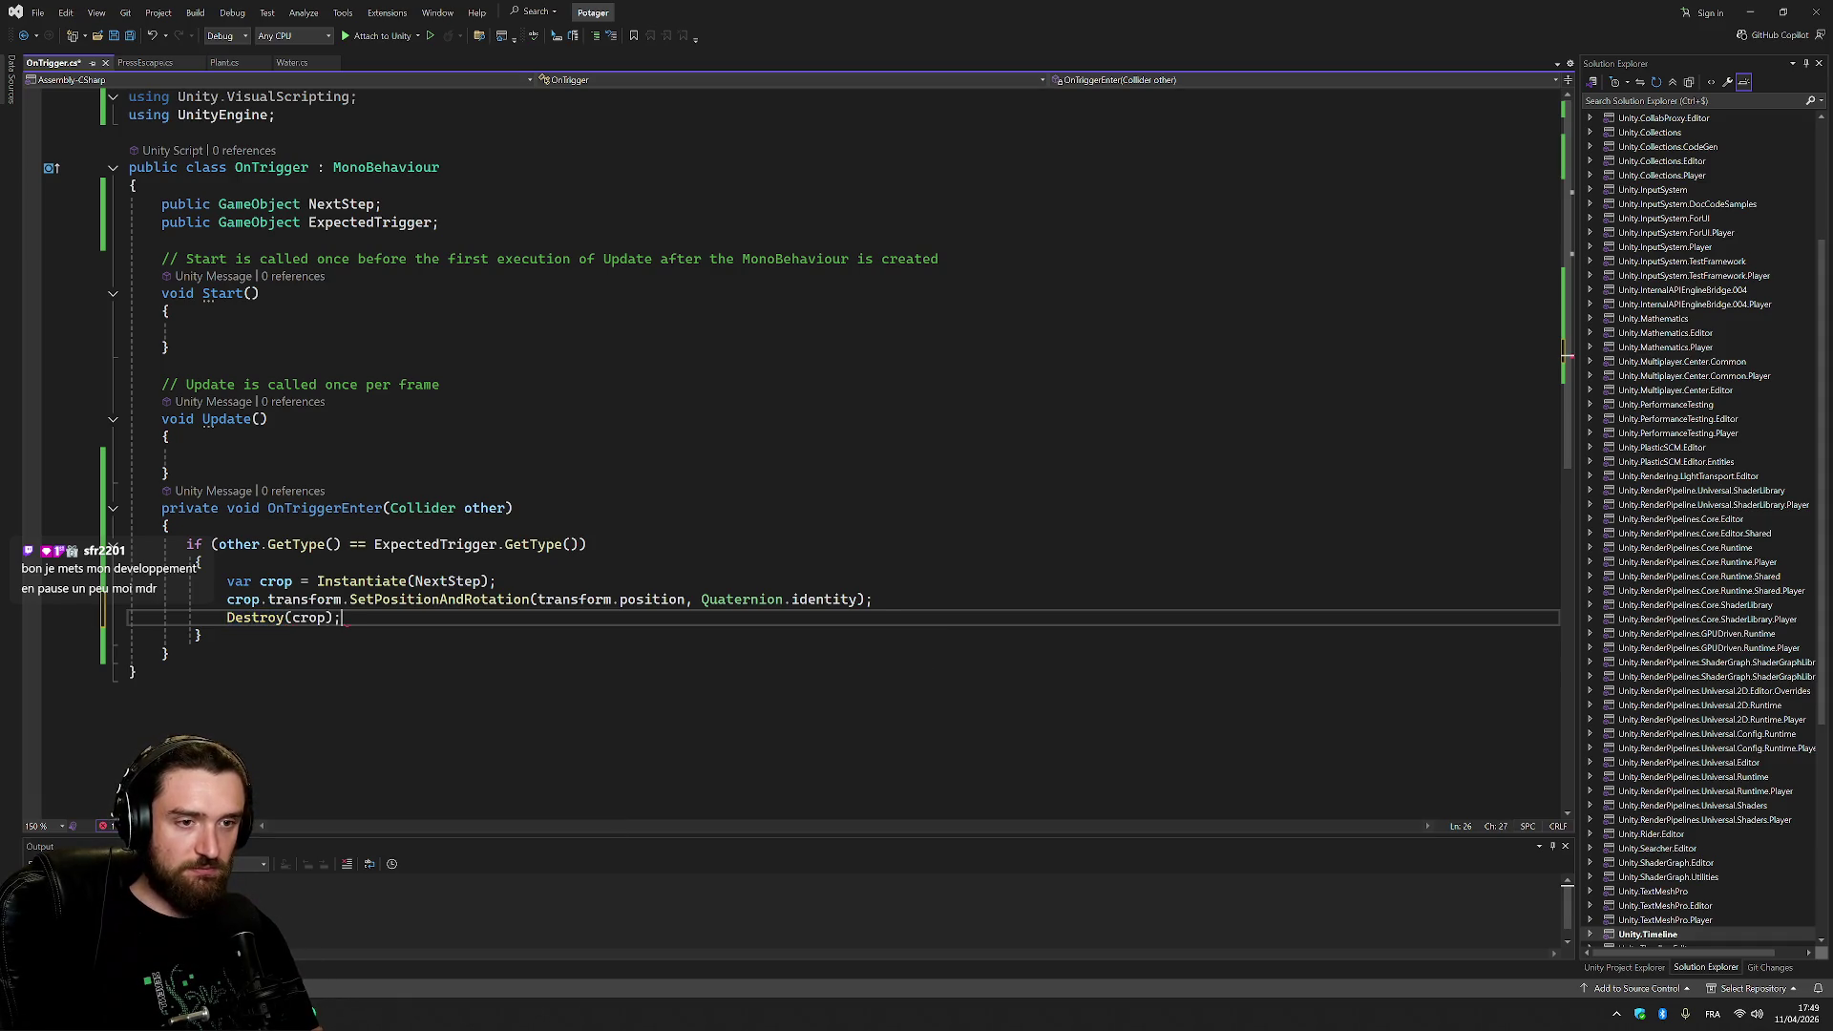
pyautogui.press('Left')
pyautogui.press('Left')
pyautogui.hotkey('ctrl', 'shift', 'Left')
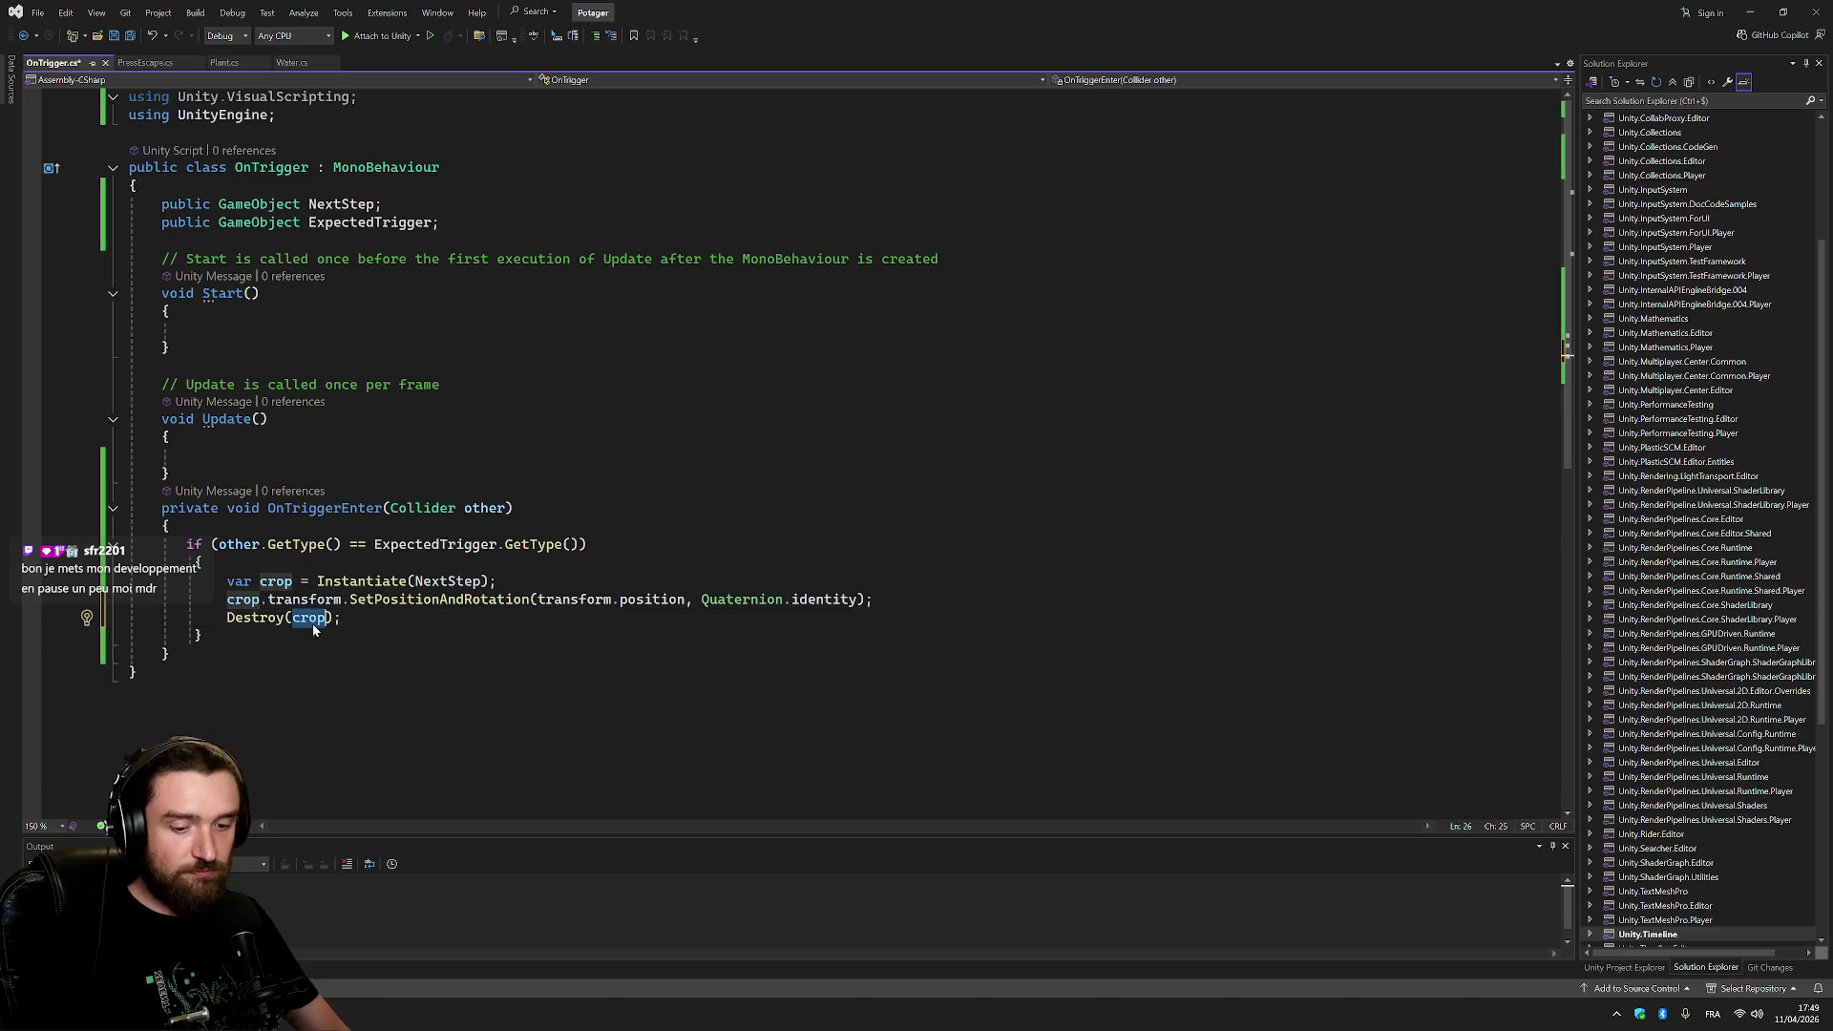
pyautogui.write('ga')
pyautogui.press('Tab')
pyautogui.click(172, 525)
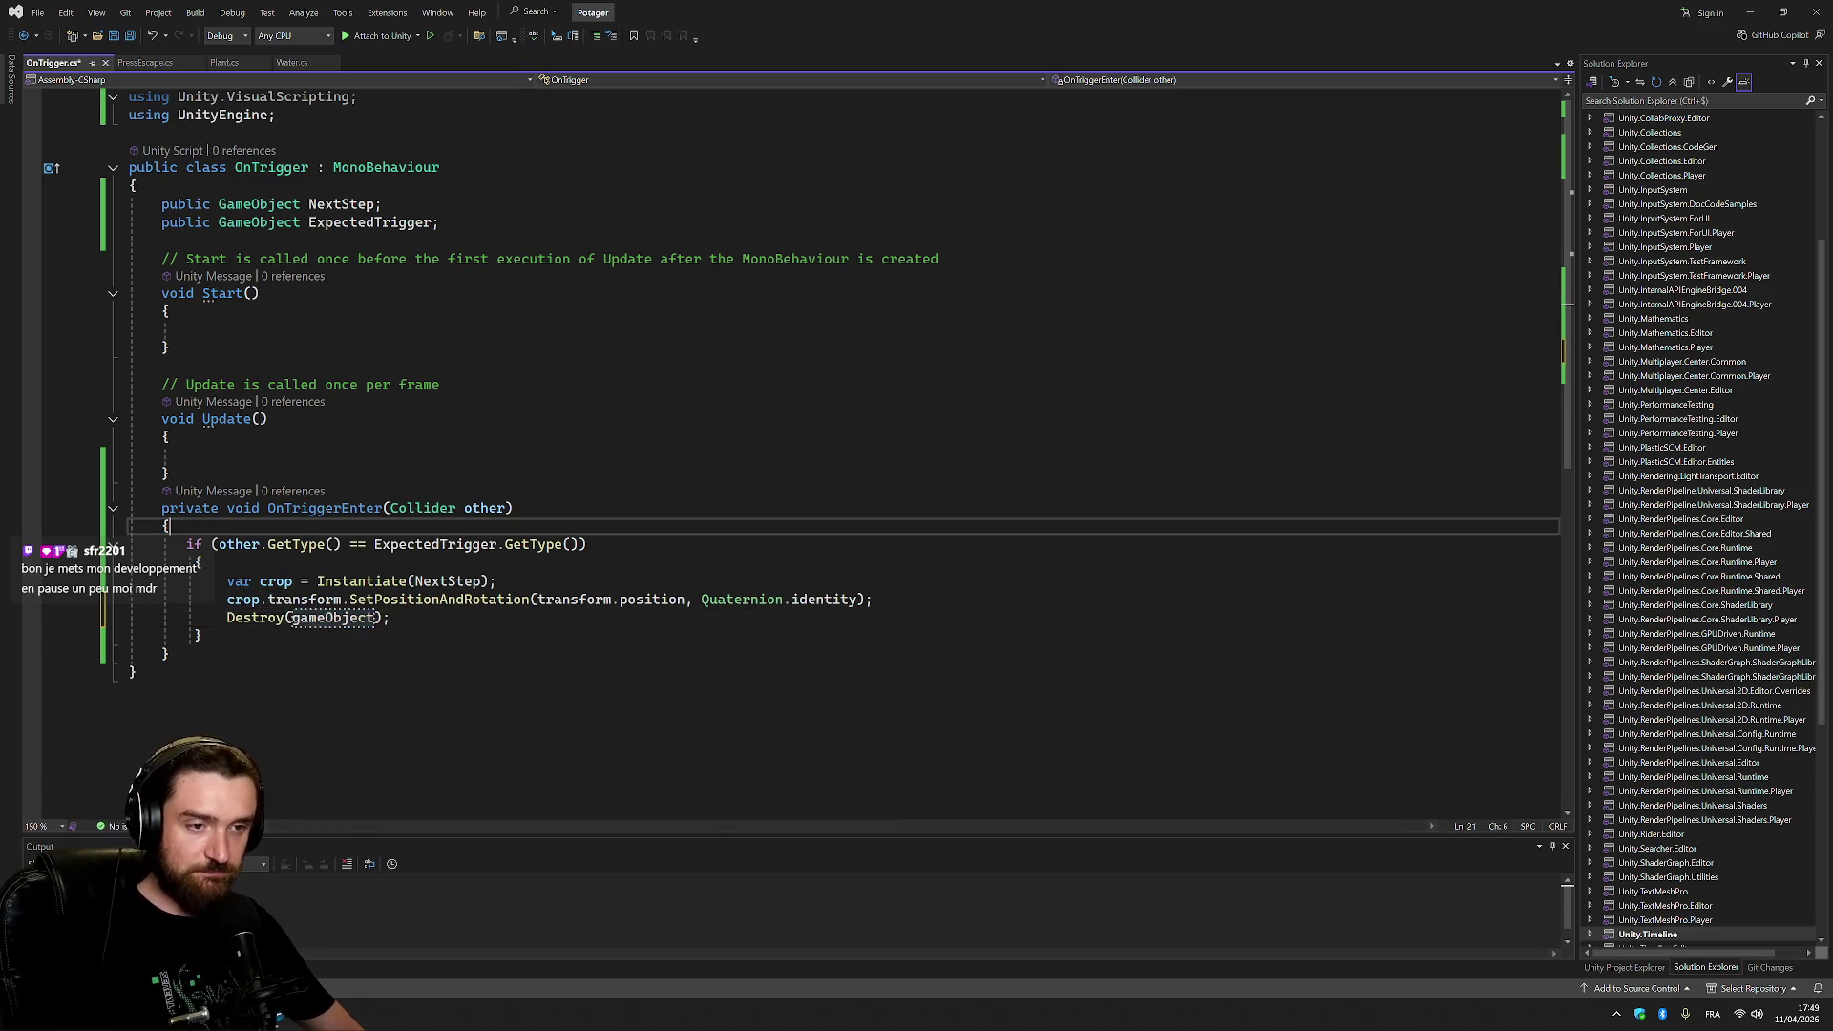
pyautogui.hotkey('ctrl', 's')
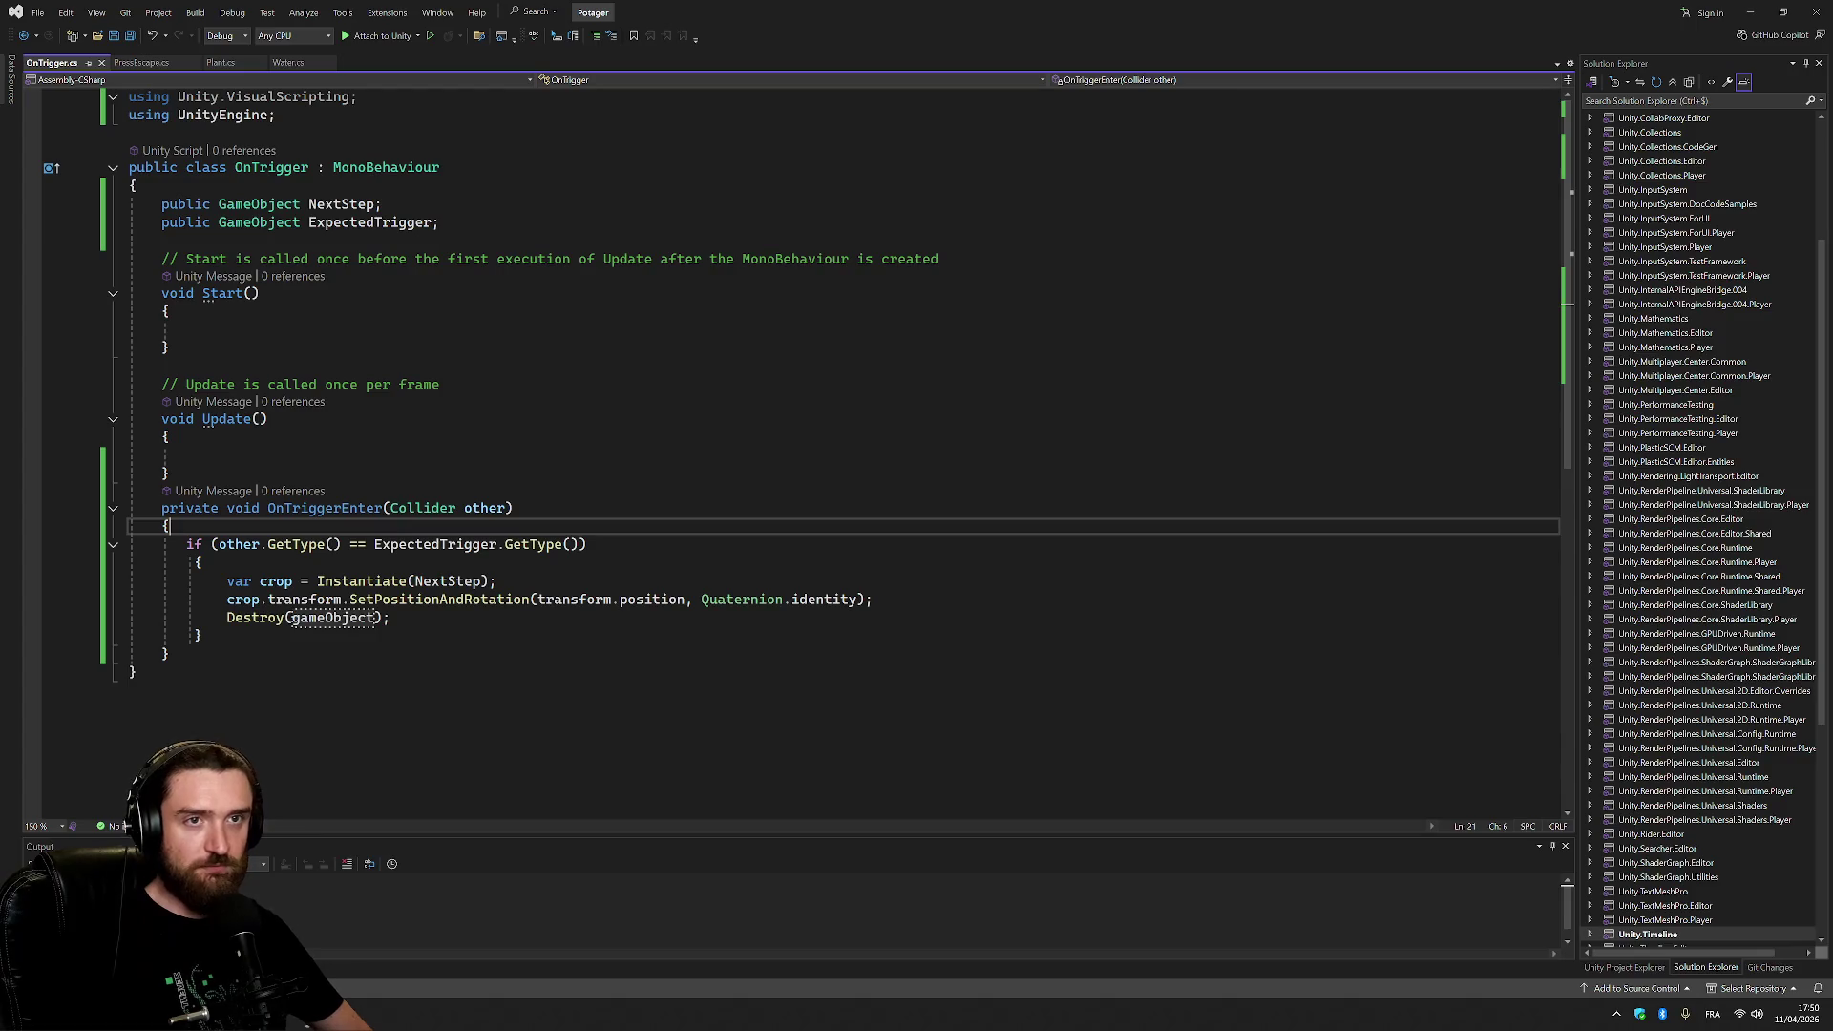
pyautogui.hotkey('alt', 'Tab')
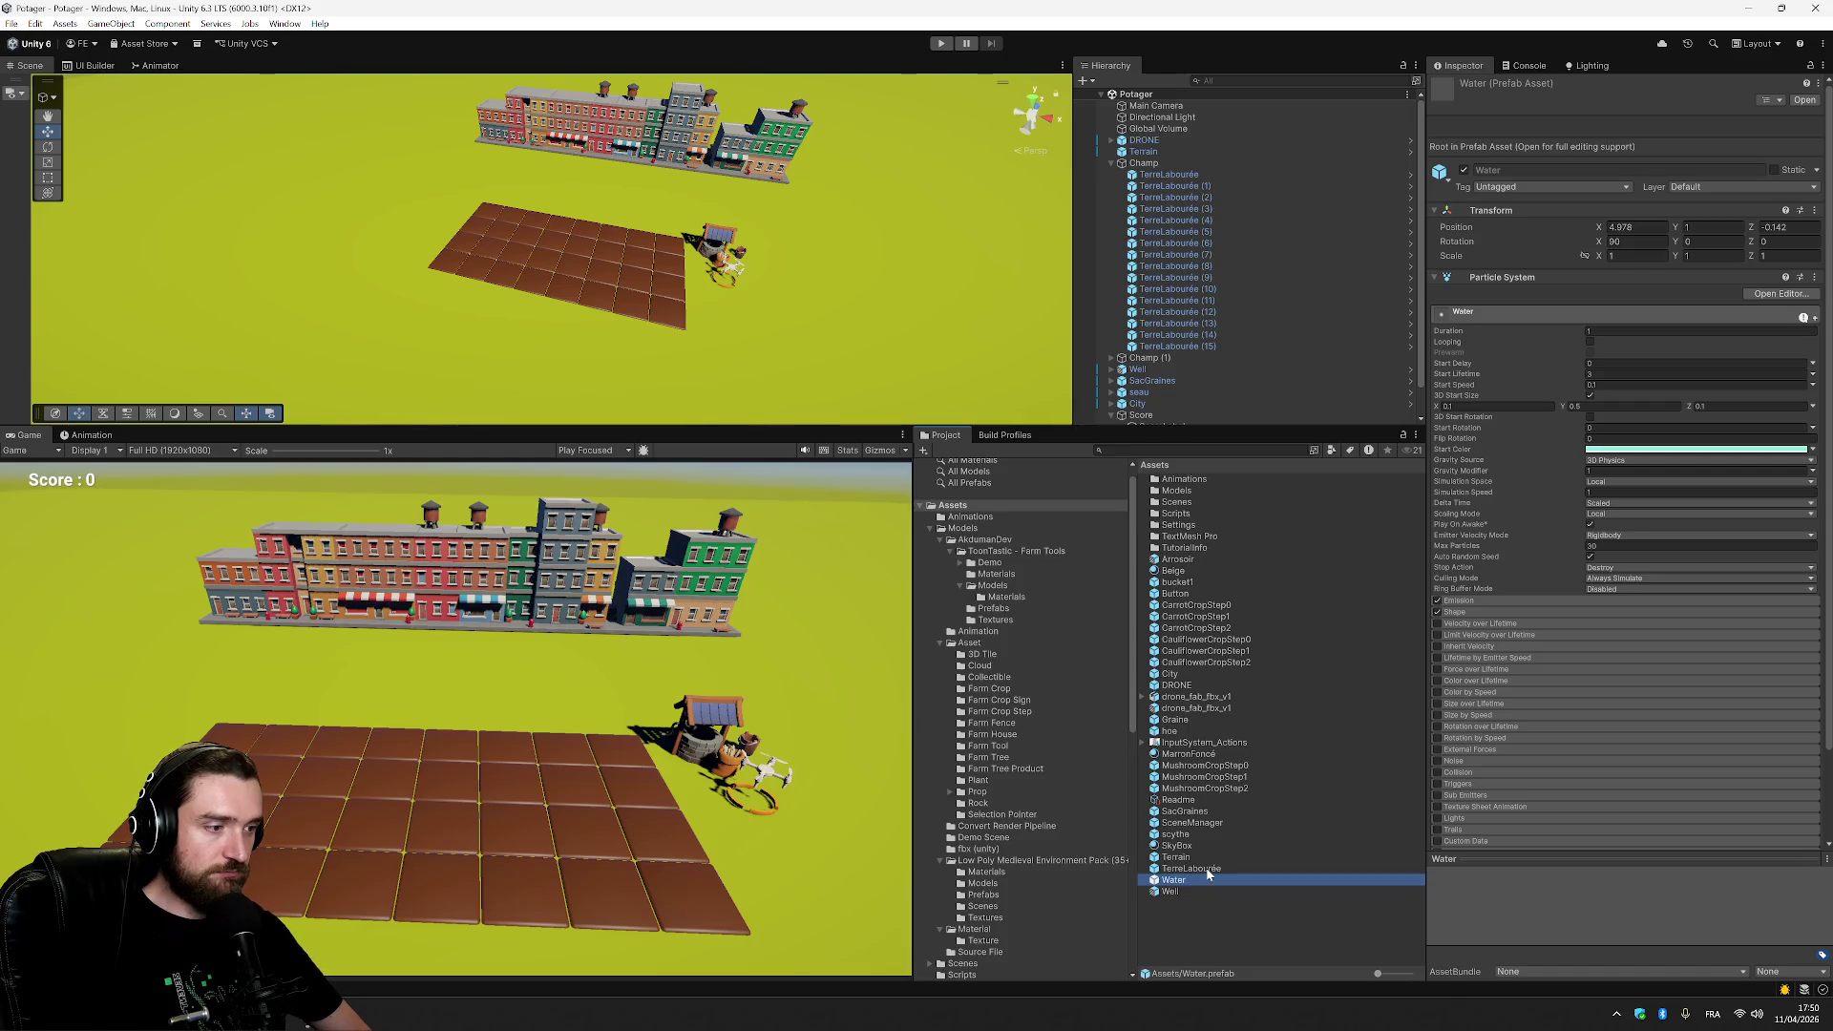
# On the TerreLabourée prefab, remove the accidentally added Simple Script component.
pyautogui.click(1206, 869)
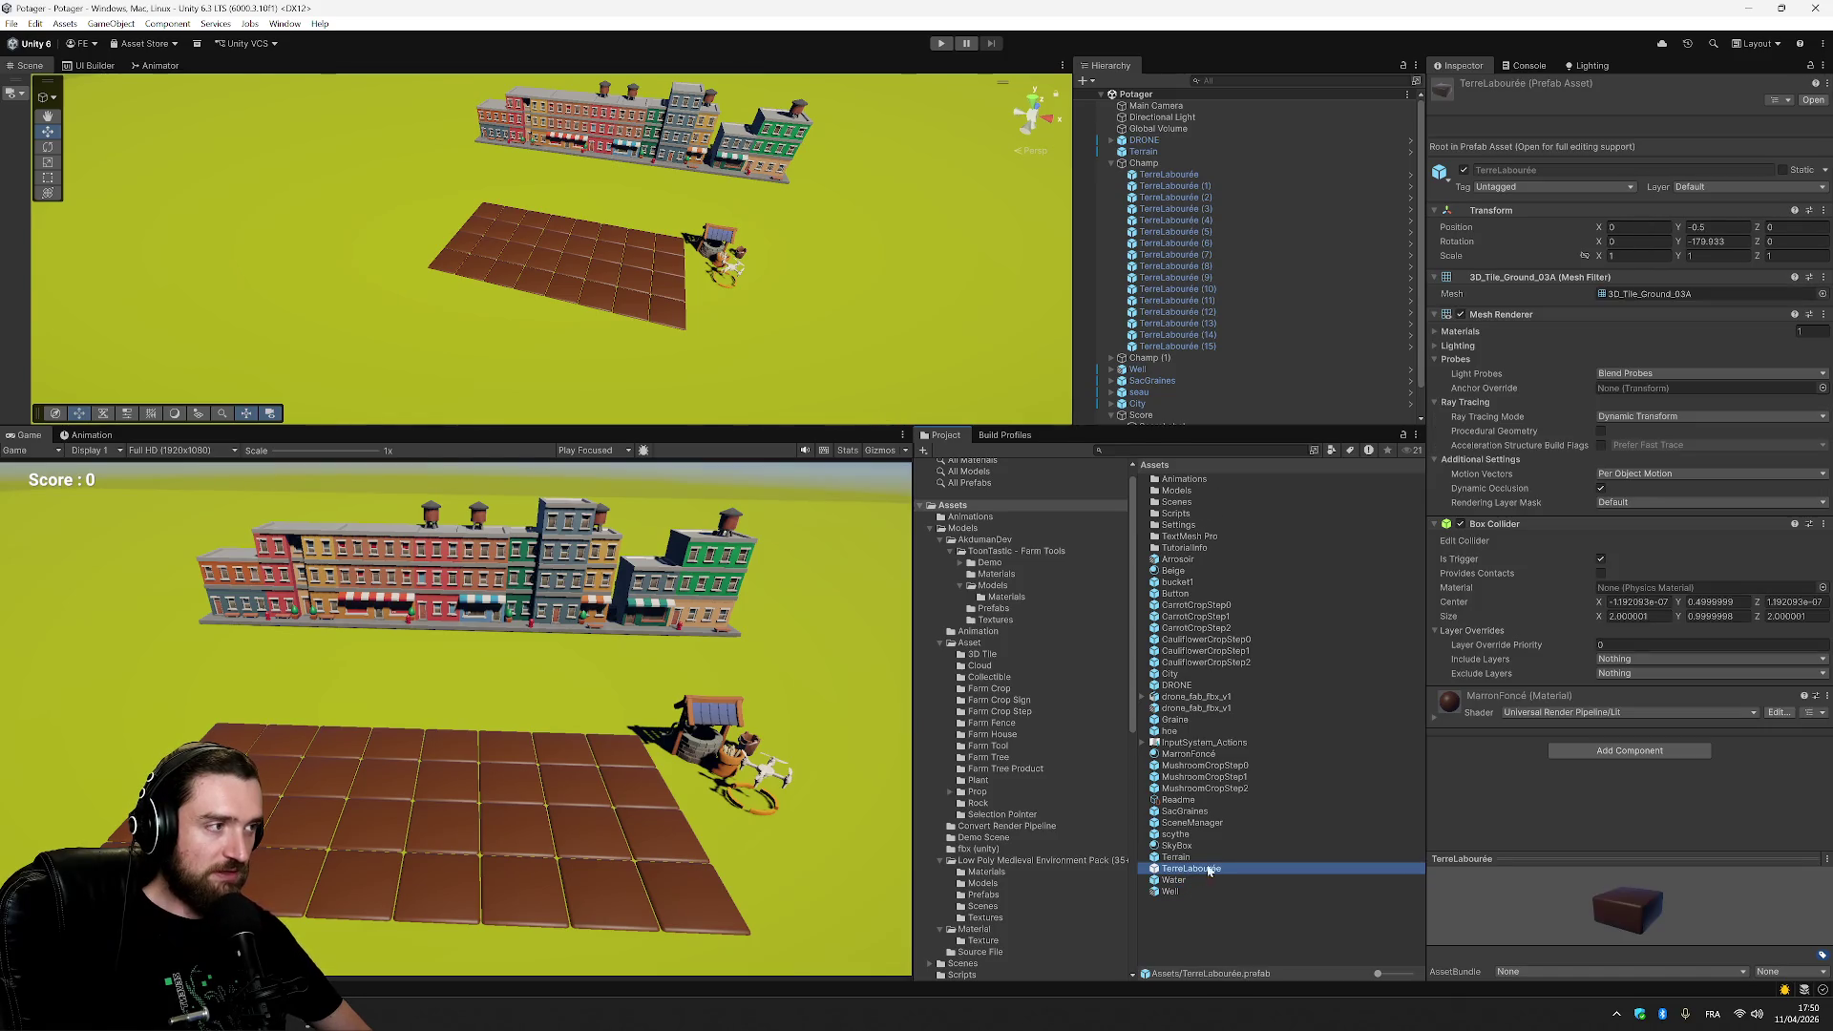
pyautogui.click(1611, 752)
pyautogui.write('scr')
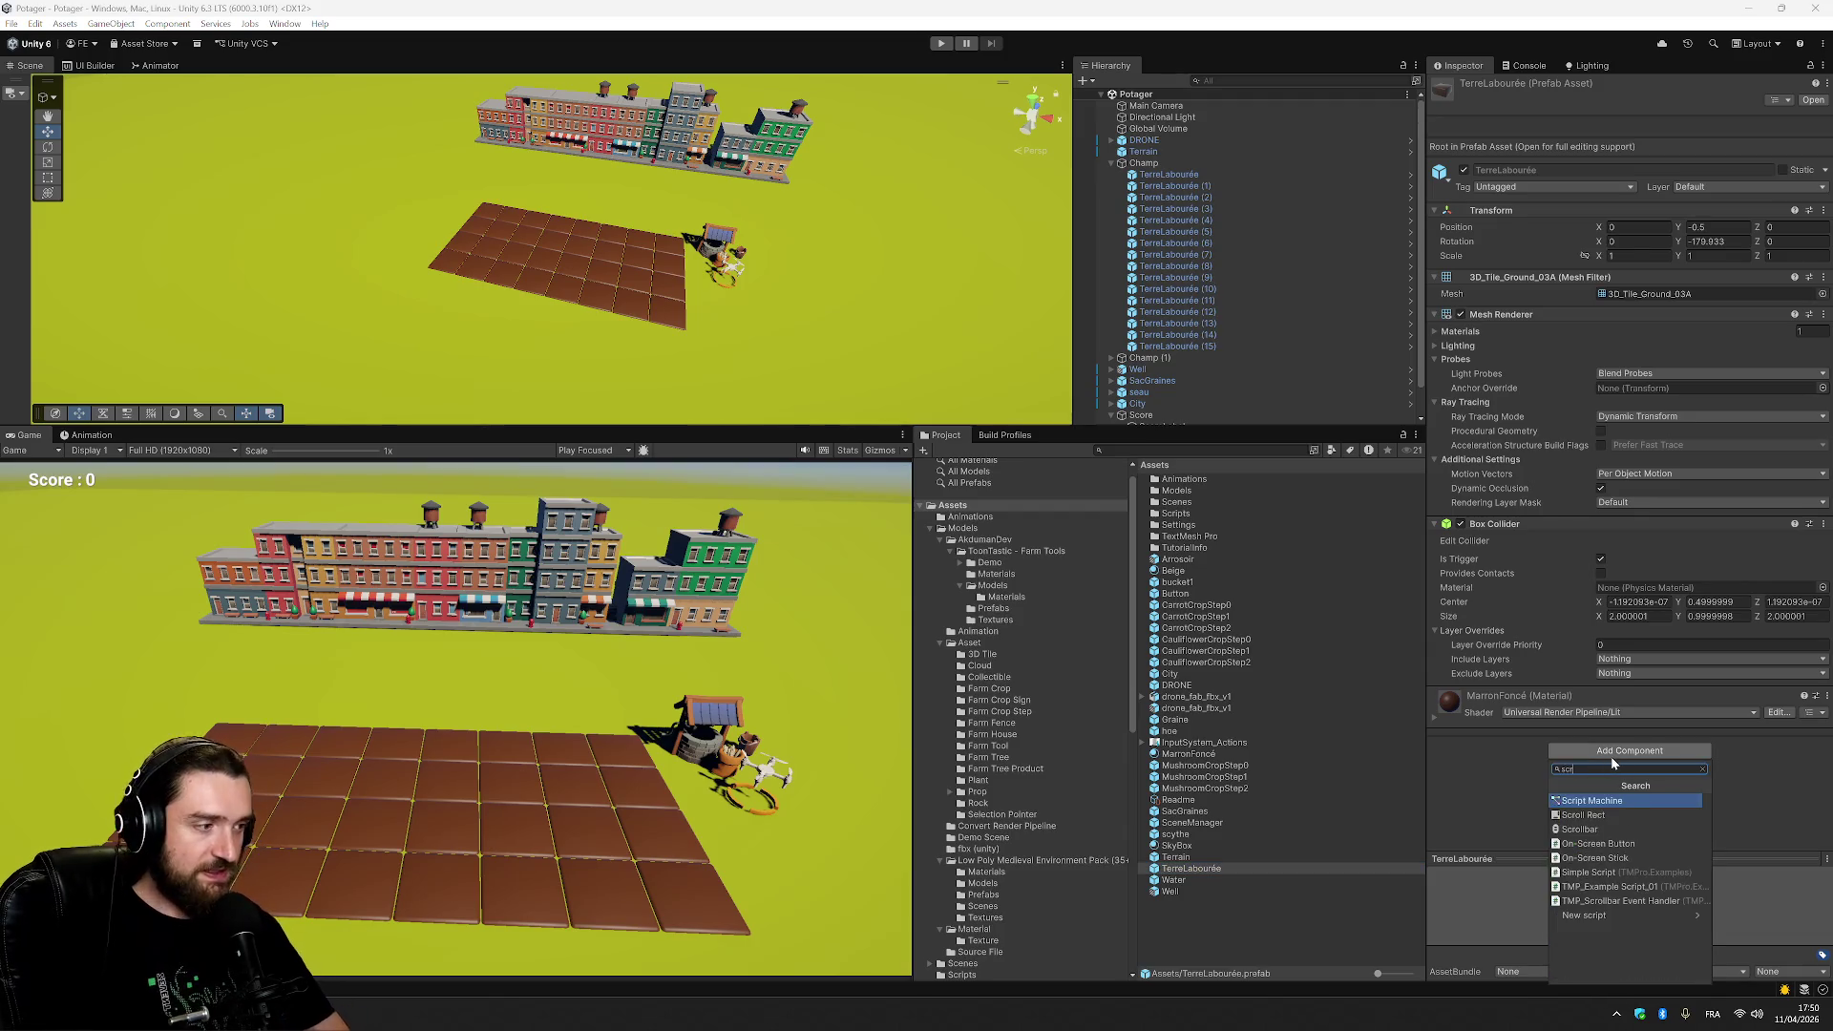
pyautogui.click(1684, 919)
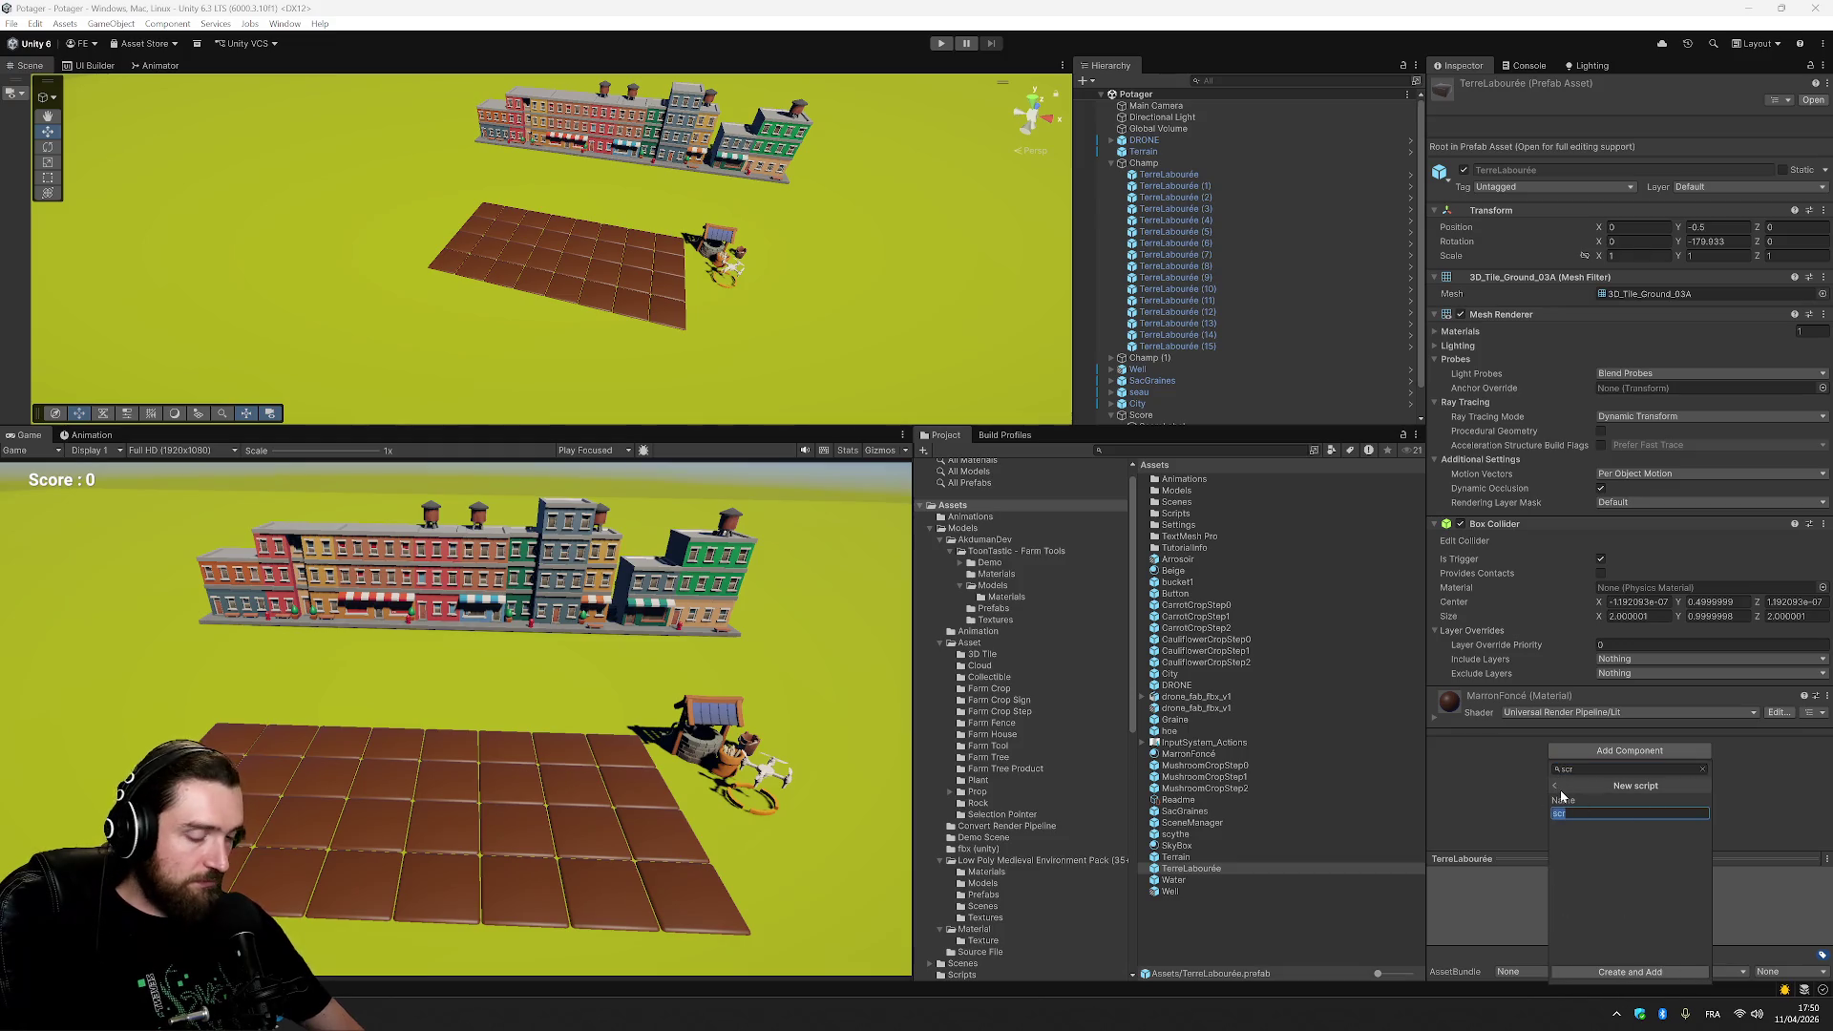
pyautogui.write('on')
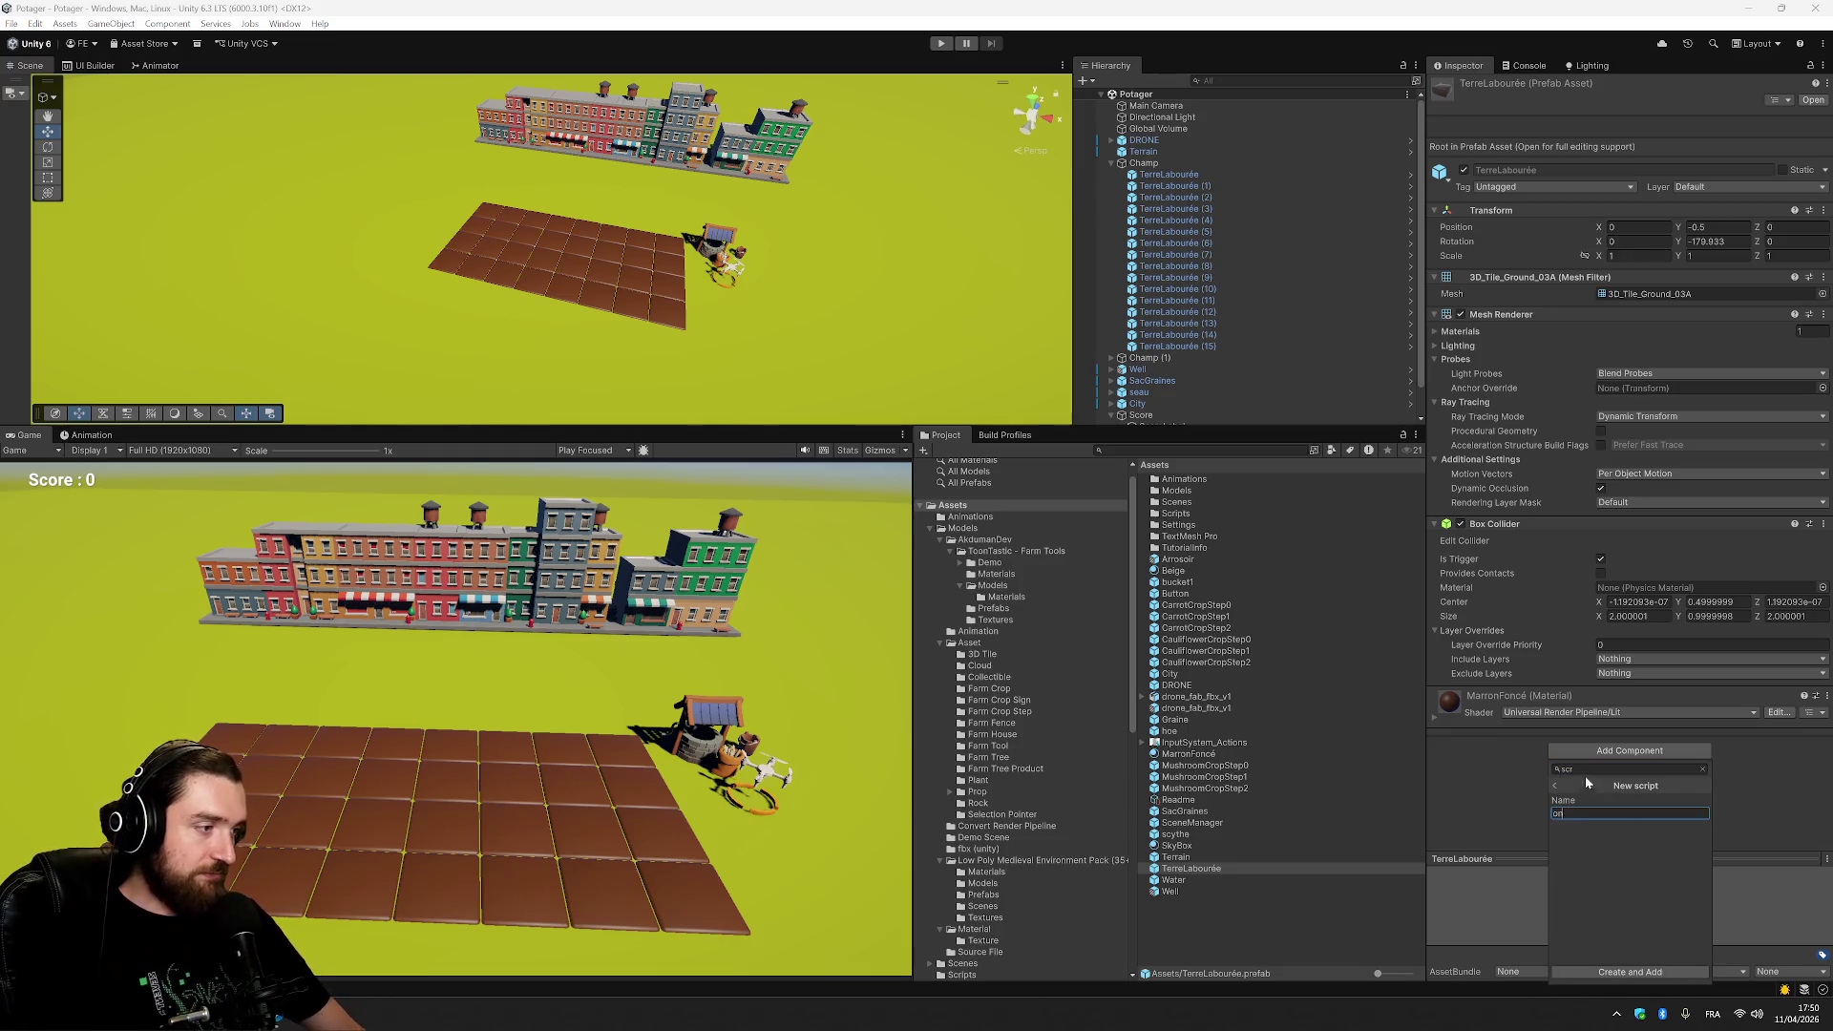
pyautogui.click(1588, 783)
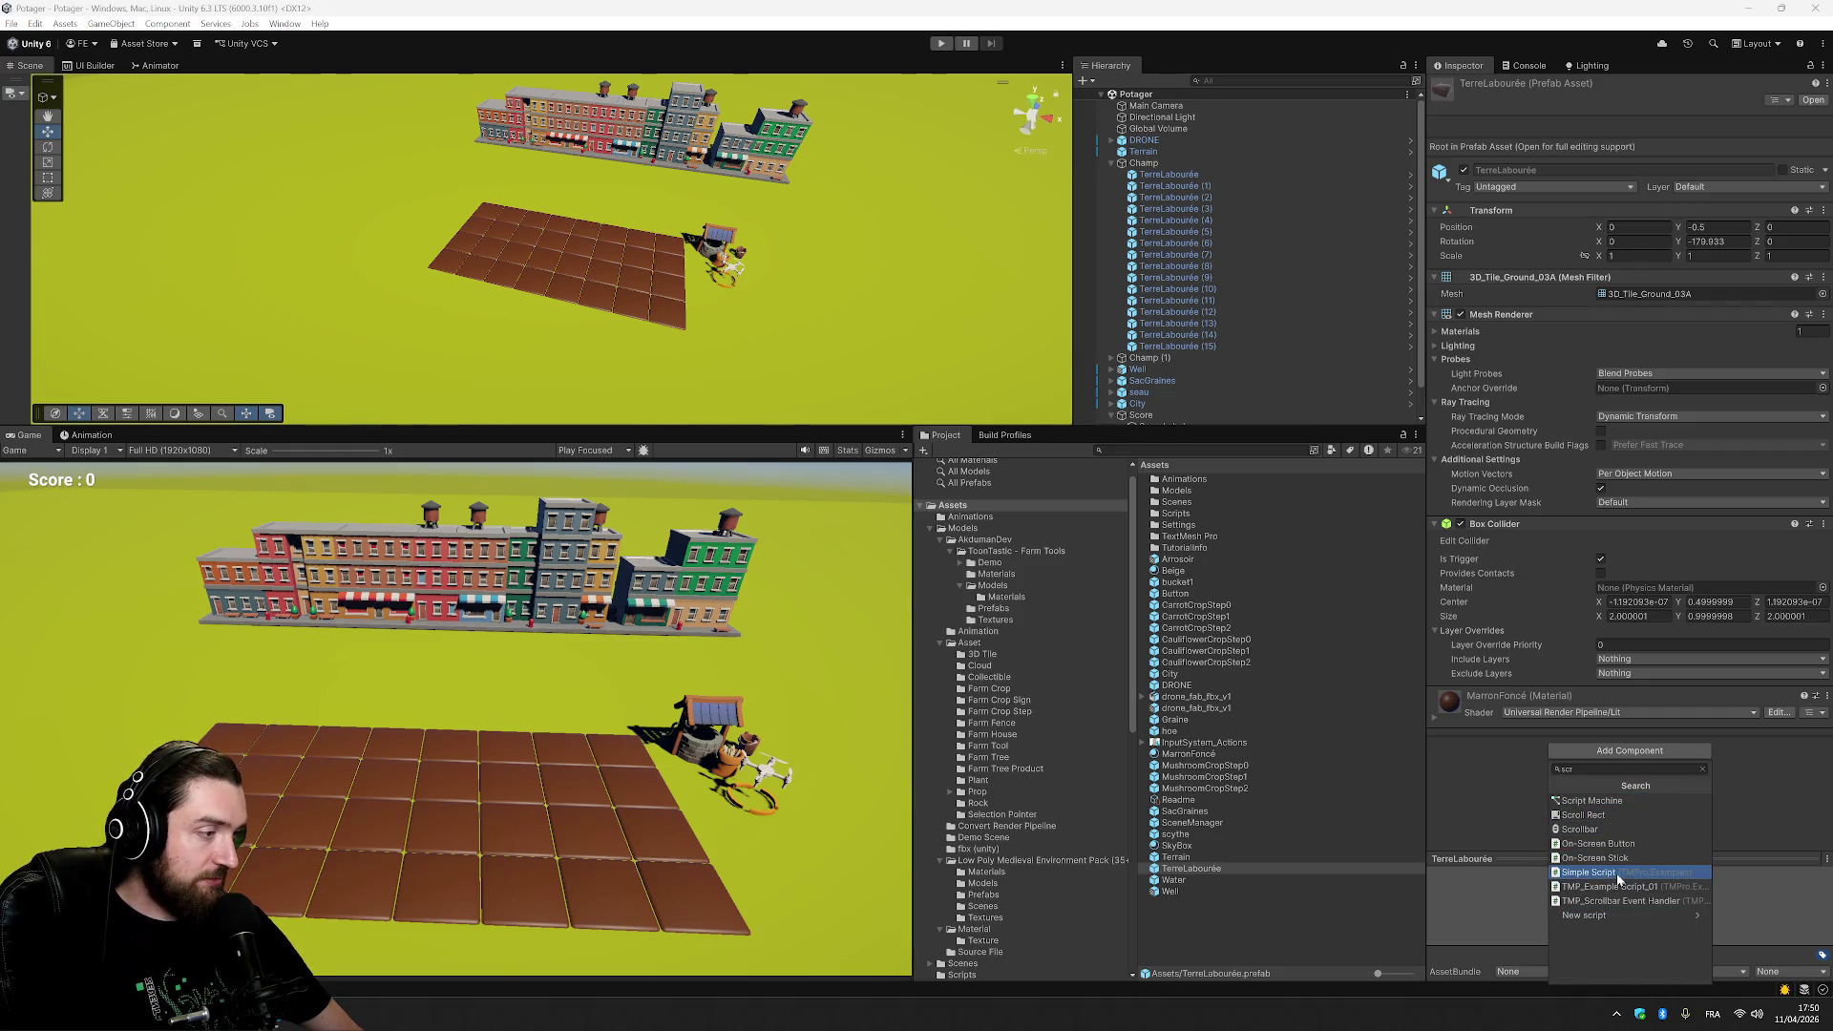
pyautogui.click(1617, 874)
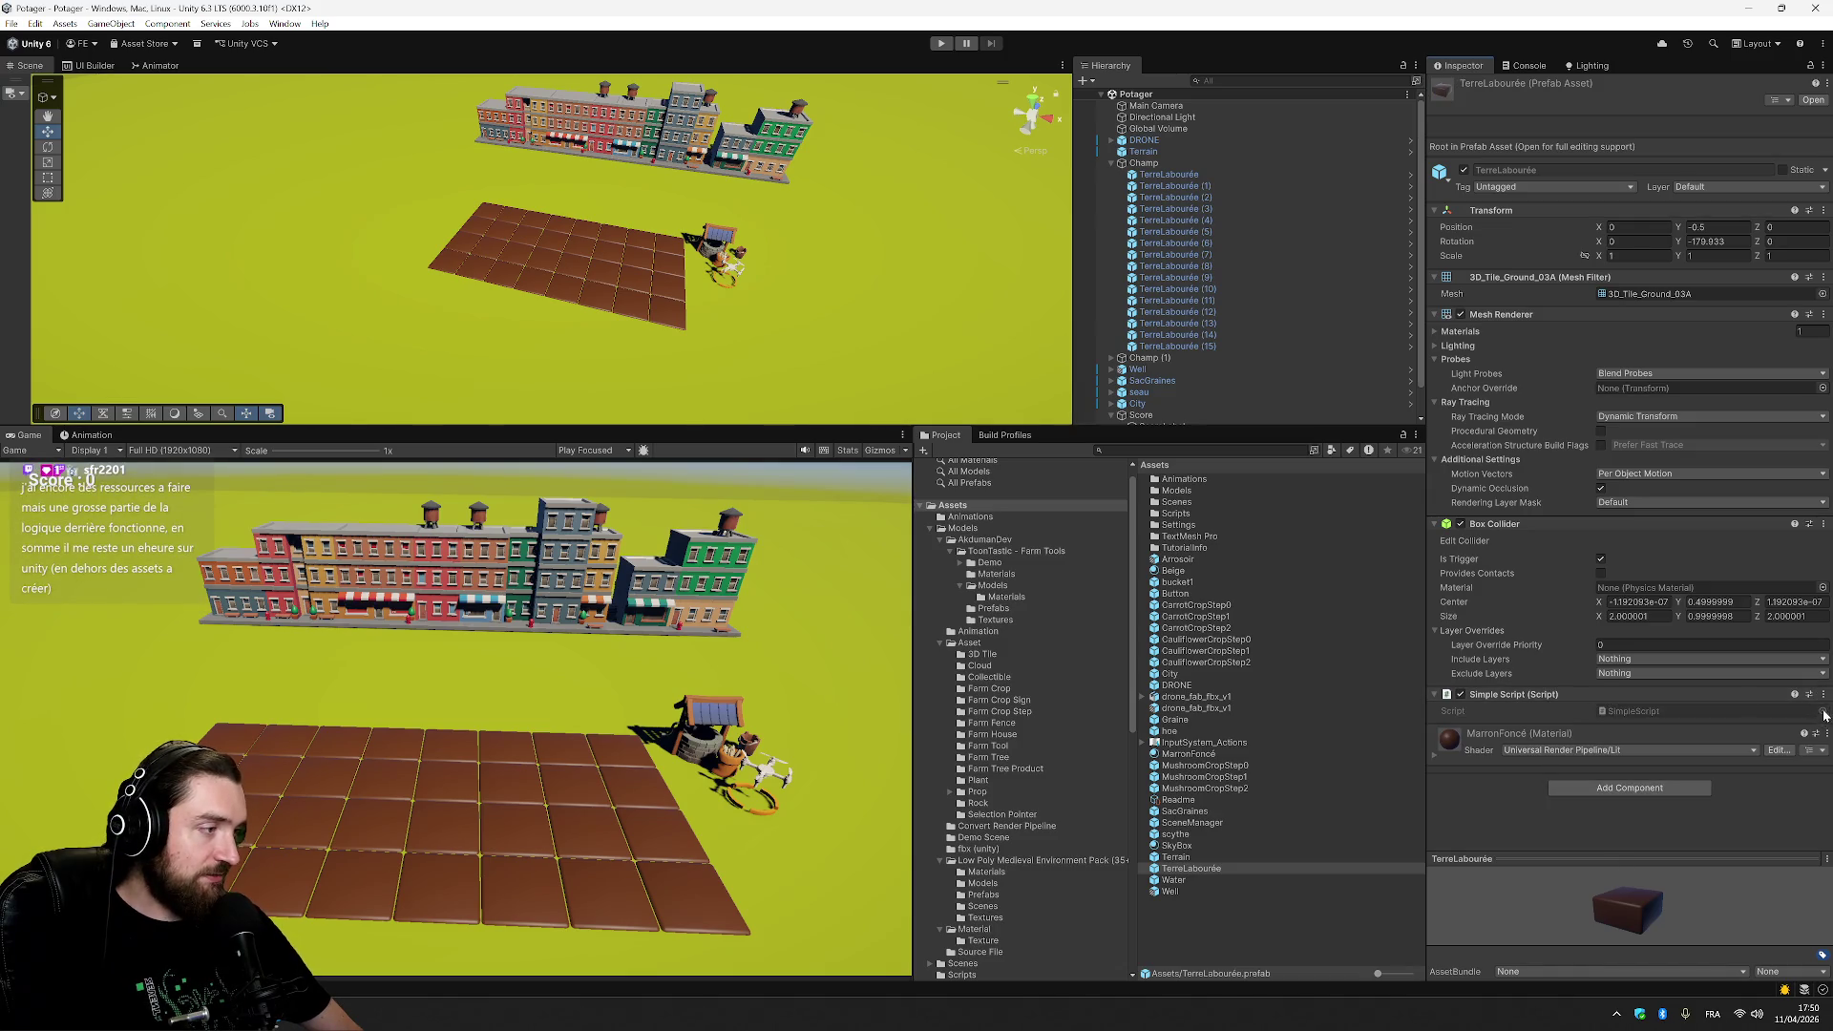
pyautogui.click(1824, 694)
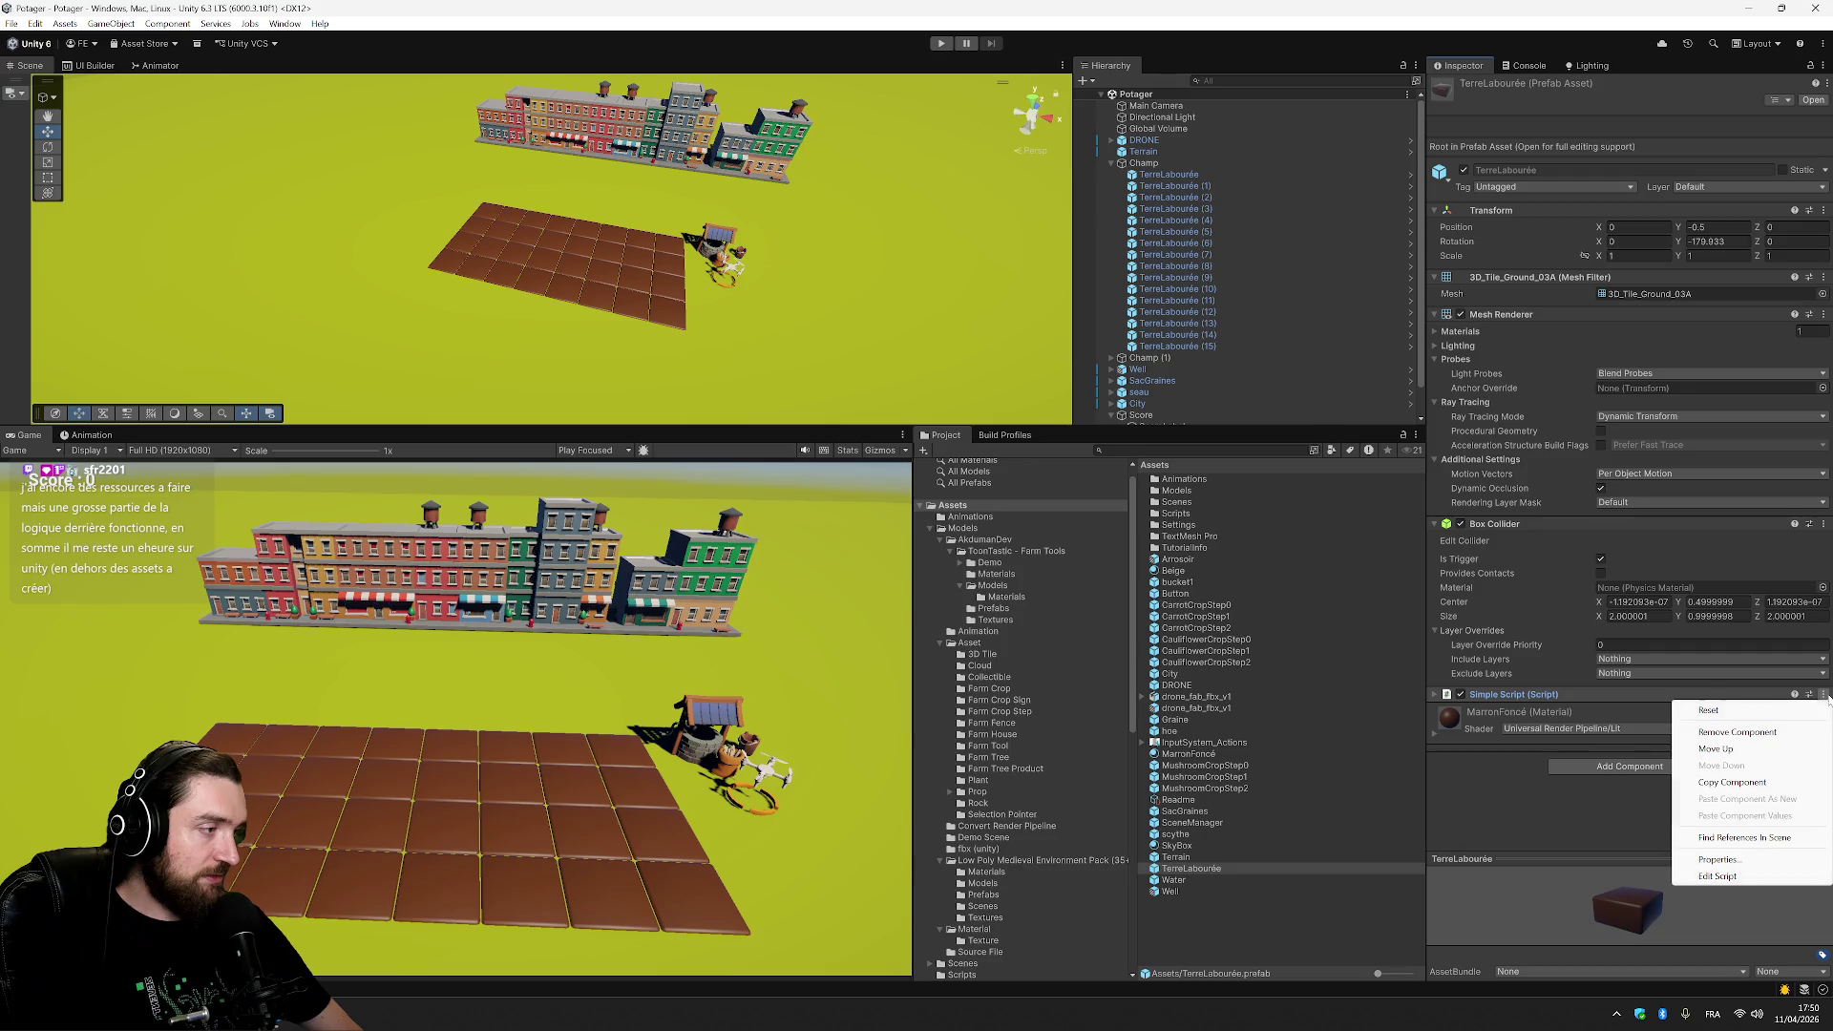
pyautogui.click(1736, 732)
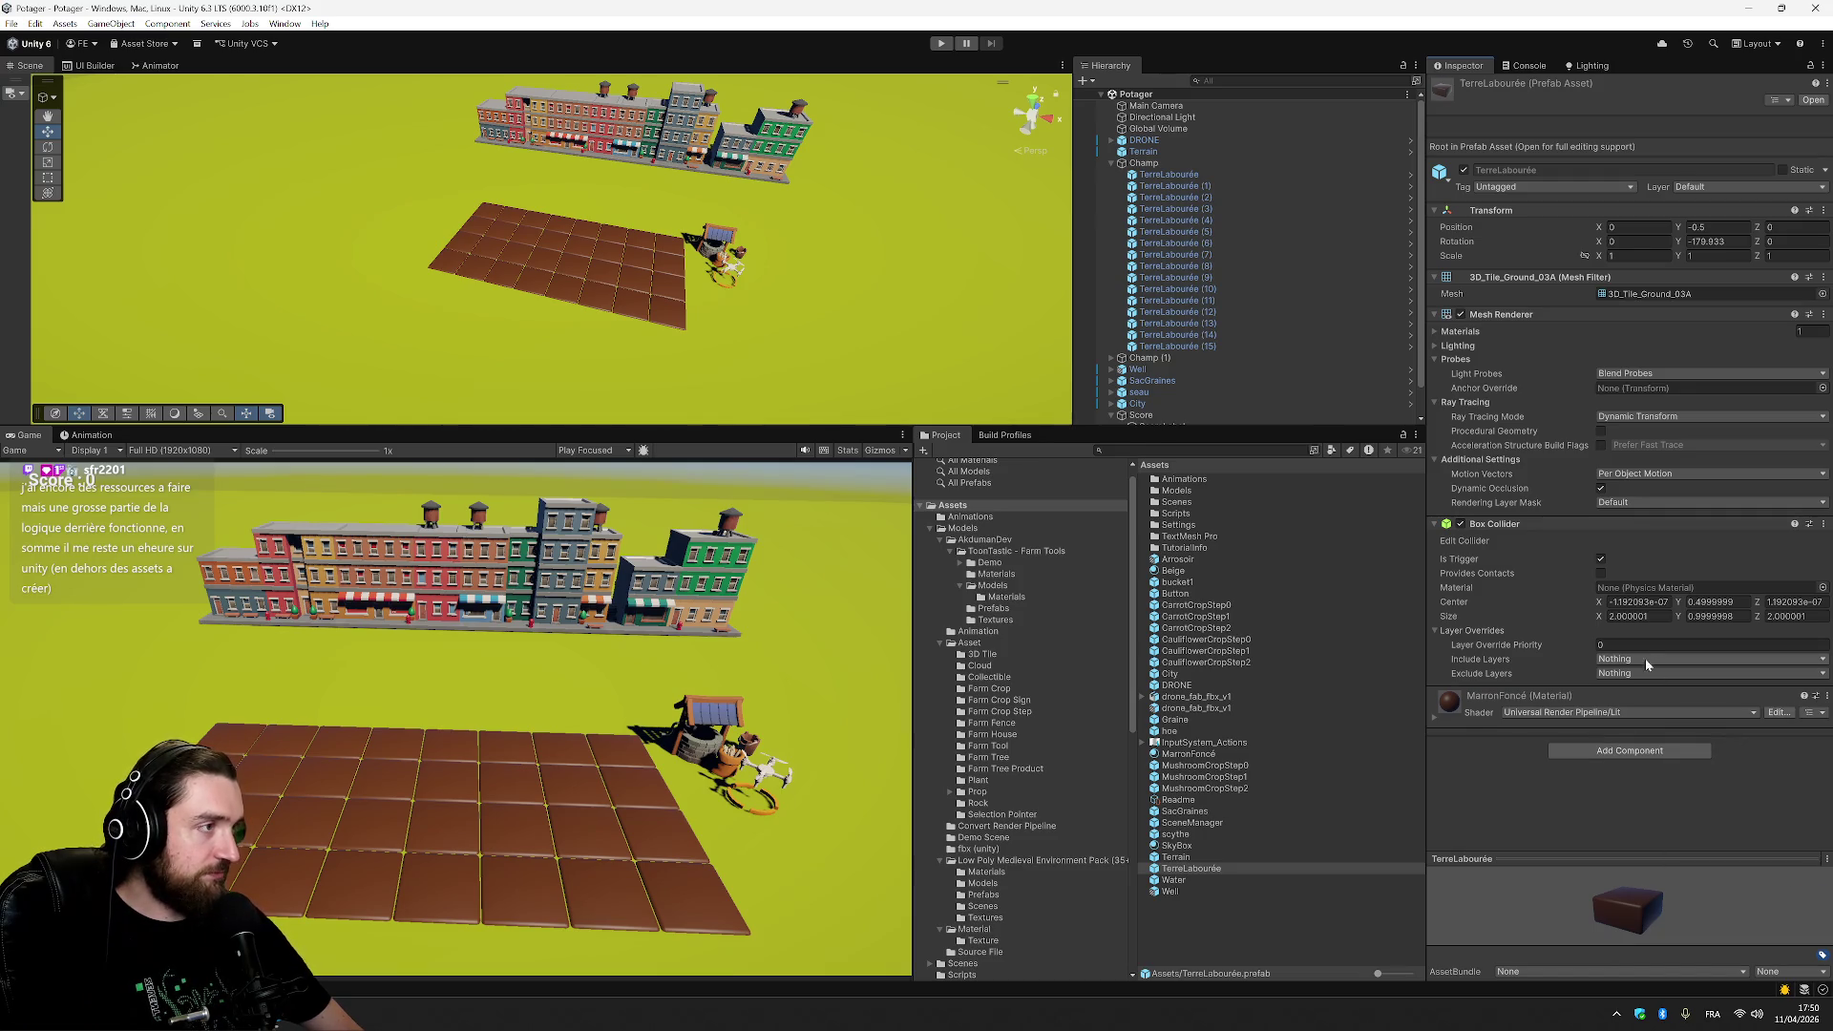
# Search 'ontri' and add the On Trigger script component to the prefab.
pyautogui.click(1625, 751)
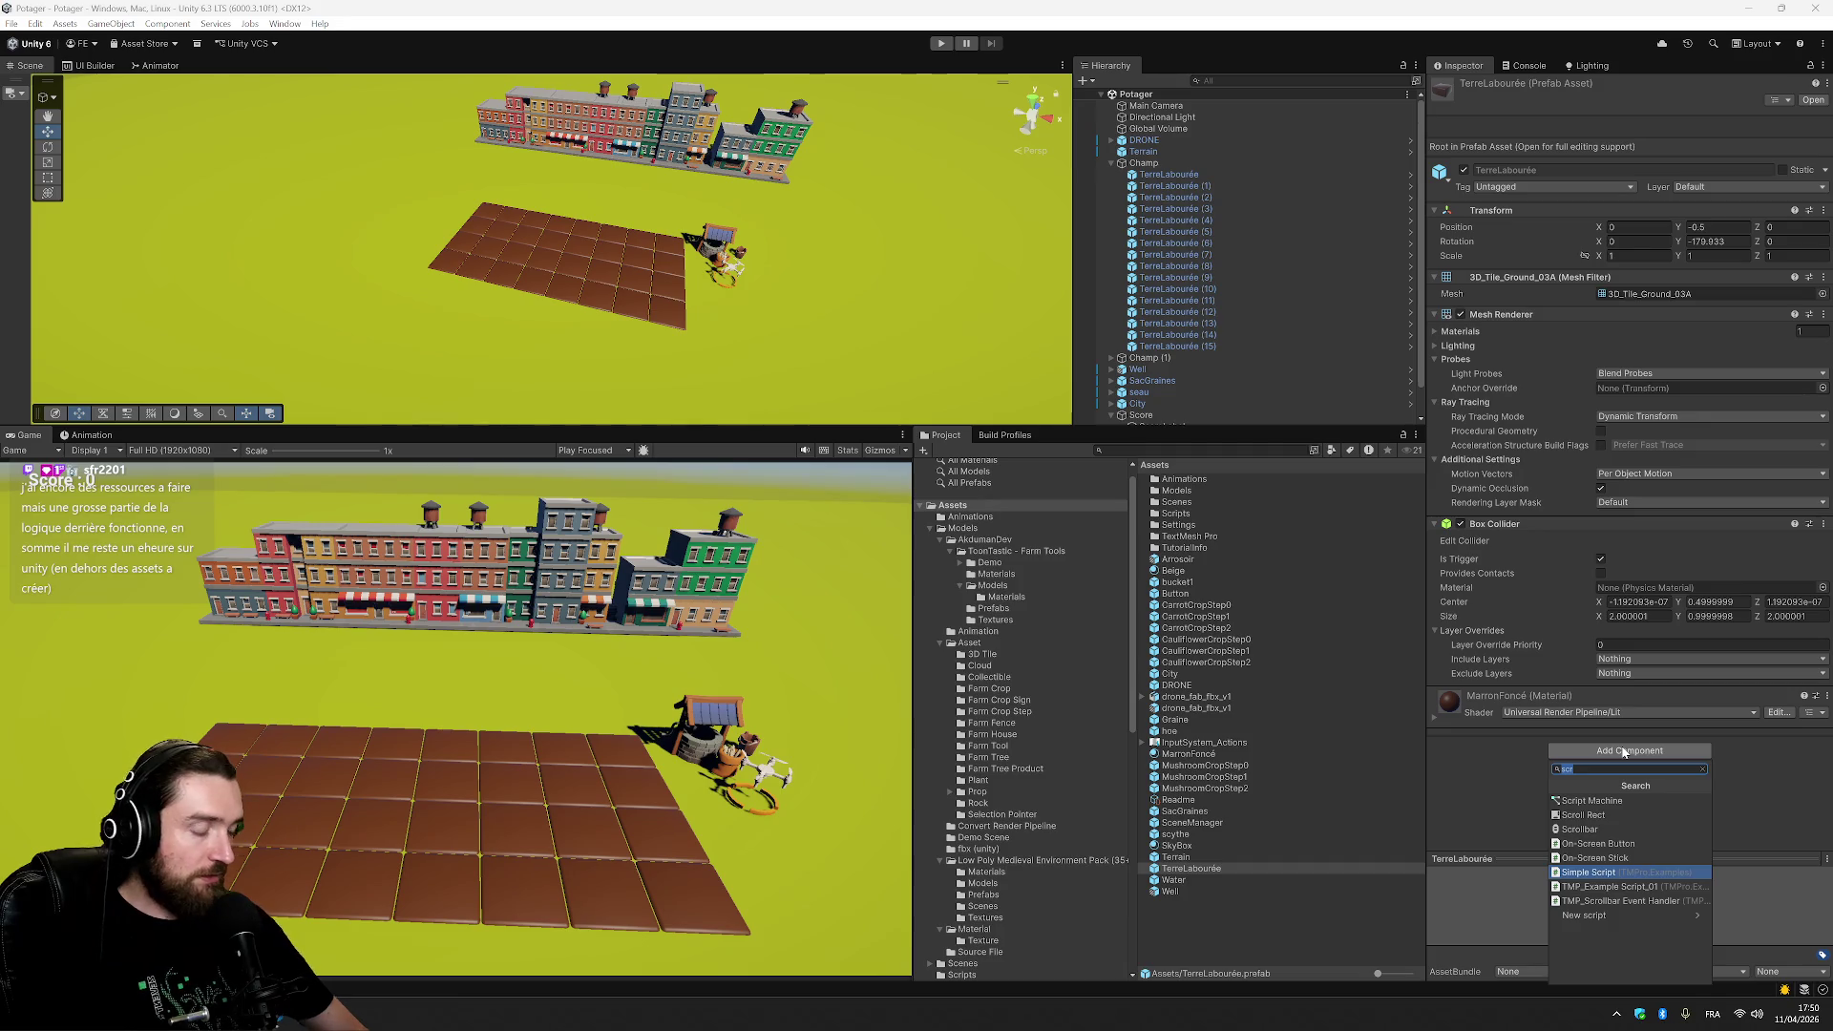
pyautogui.write('ontri')
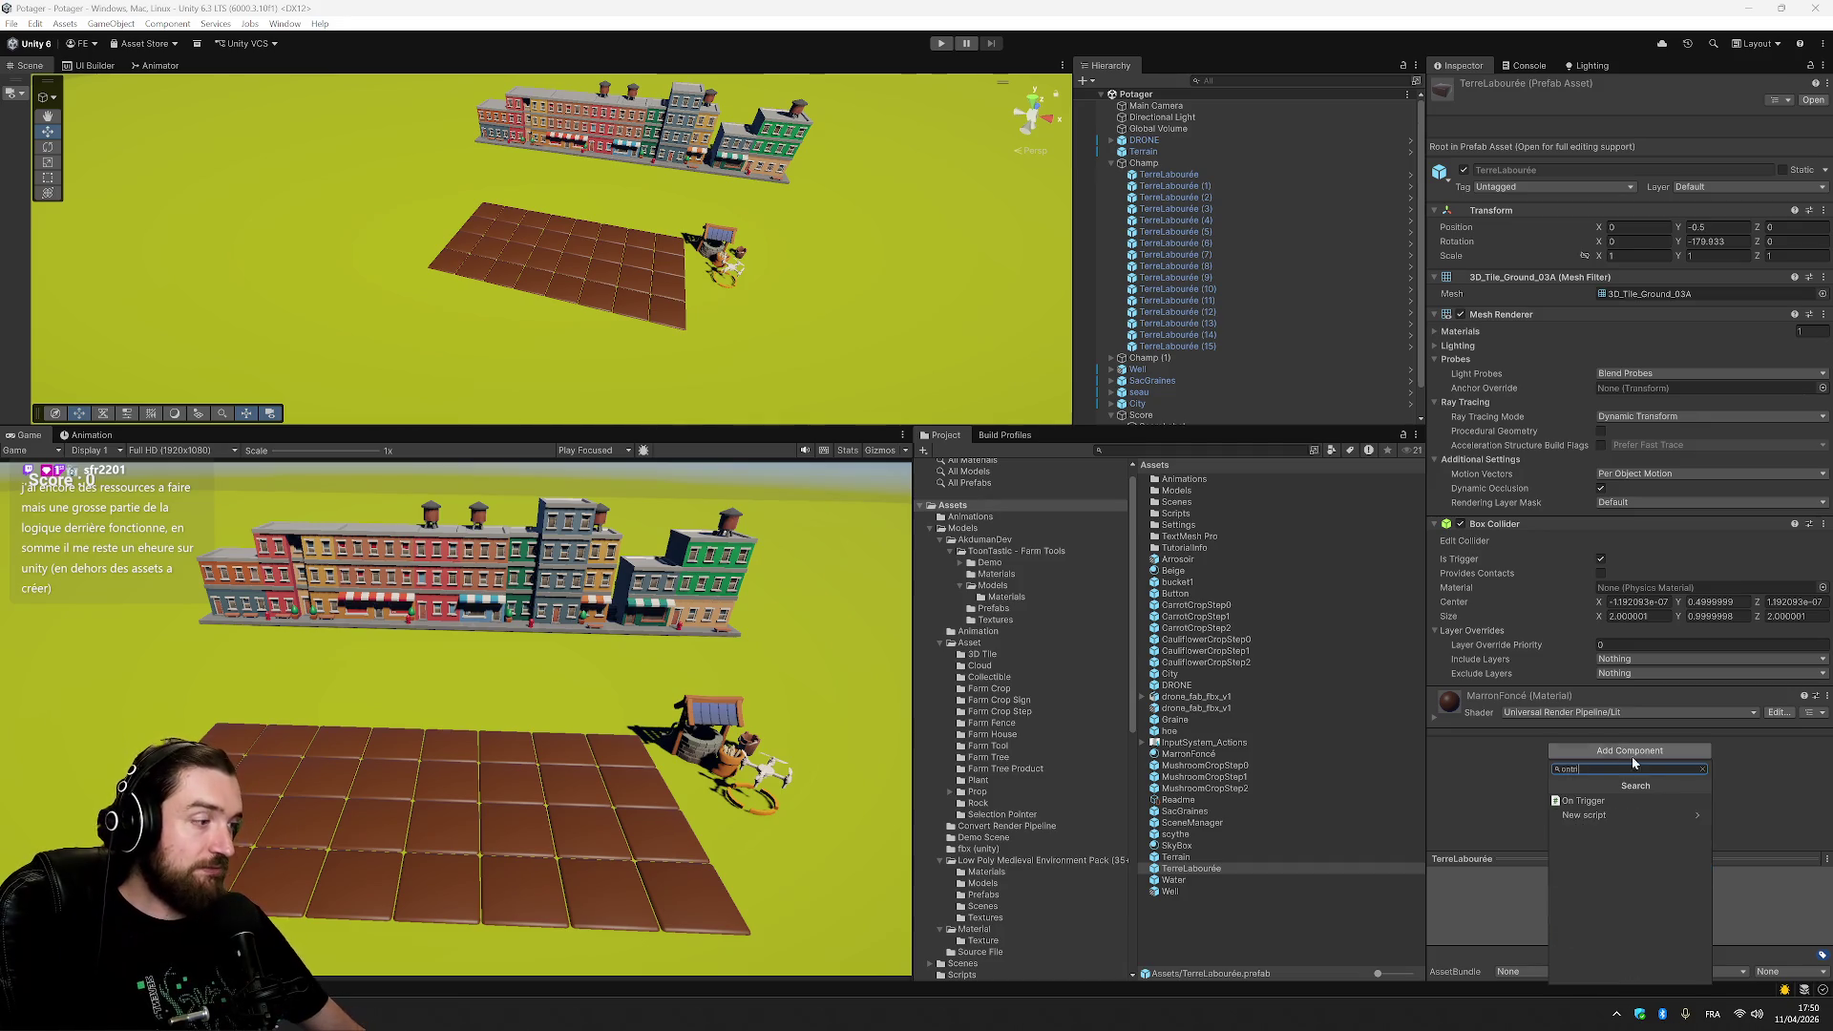
pyautogui.click(1634, 802)
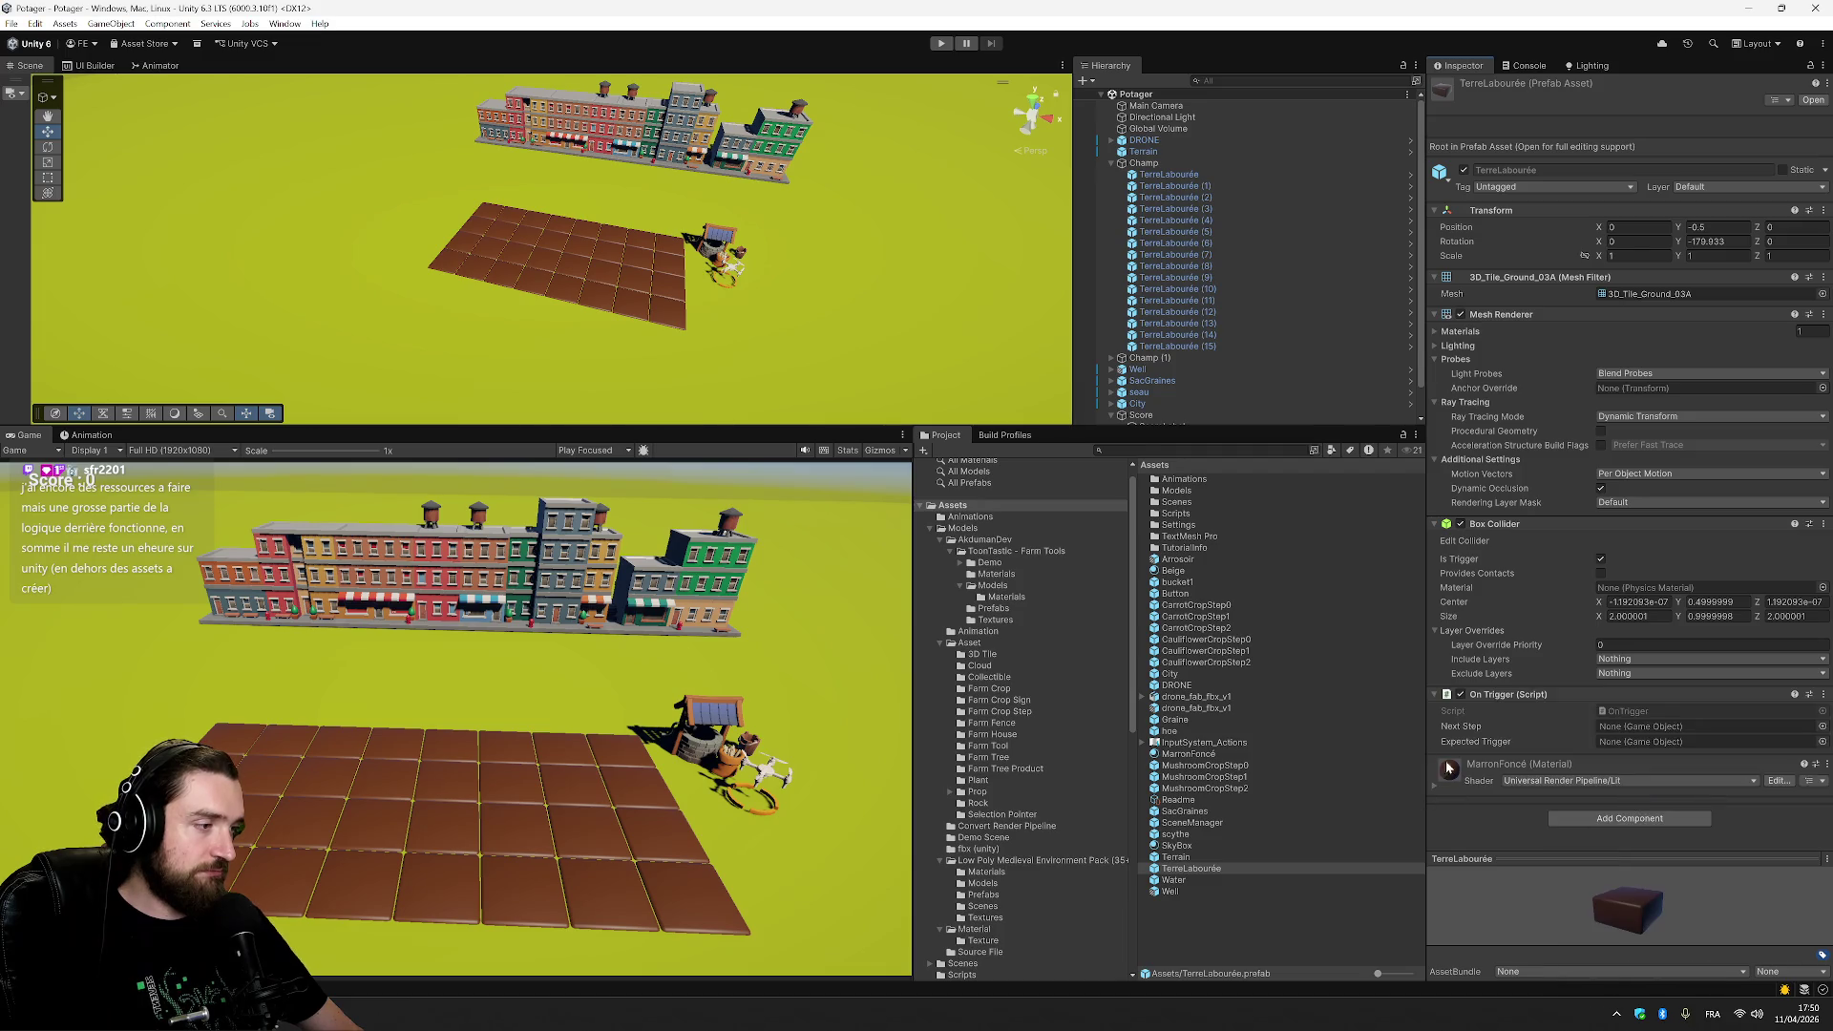
pyautogui.doubleClick(1175, 514)
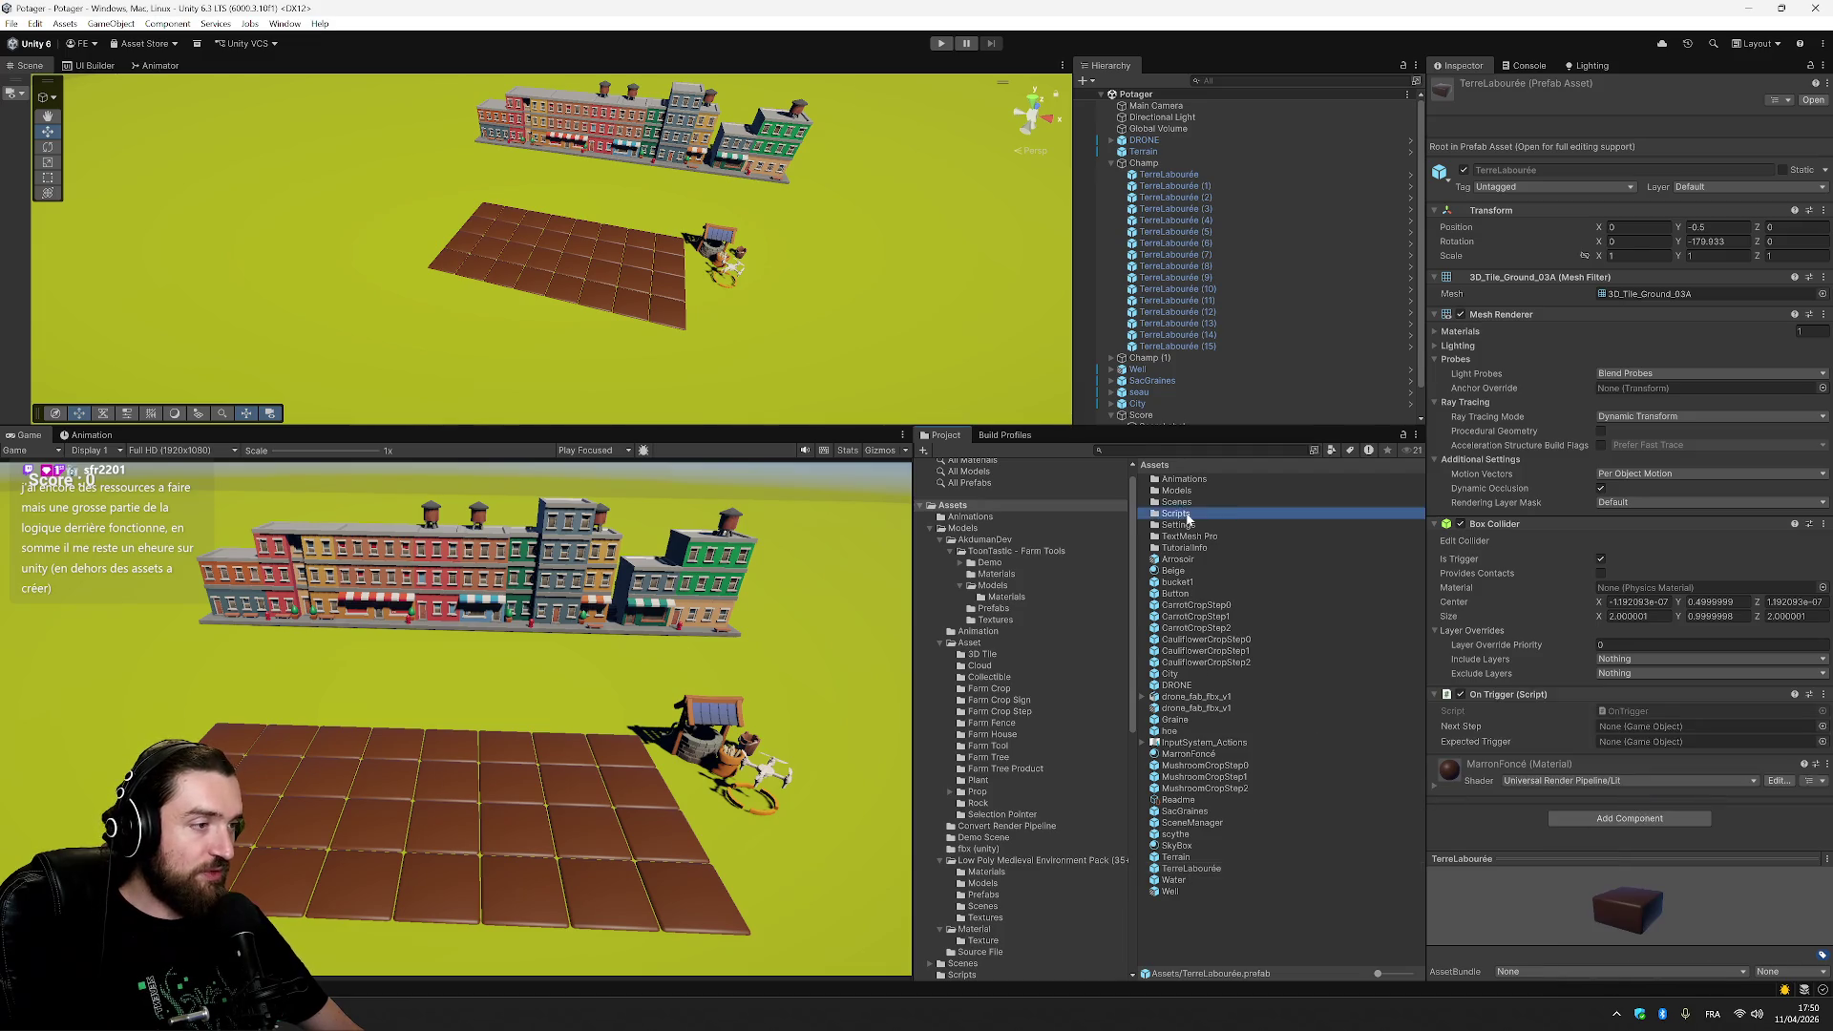
# Rename the OnTrigger script in Assets/Scripts to OnTerrainTrigger, then return to Assets.
pyautogui.click(1205, 502)
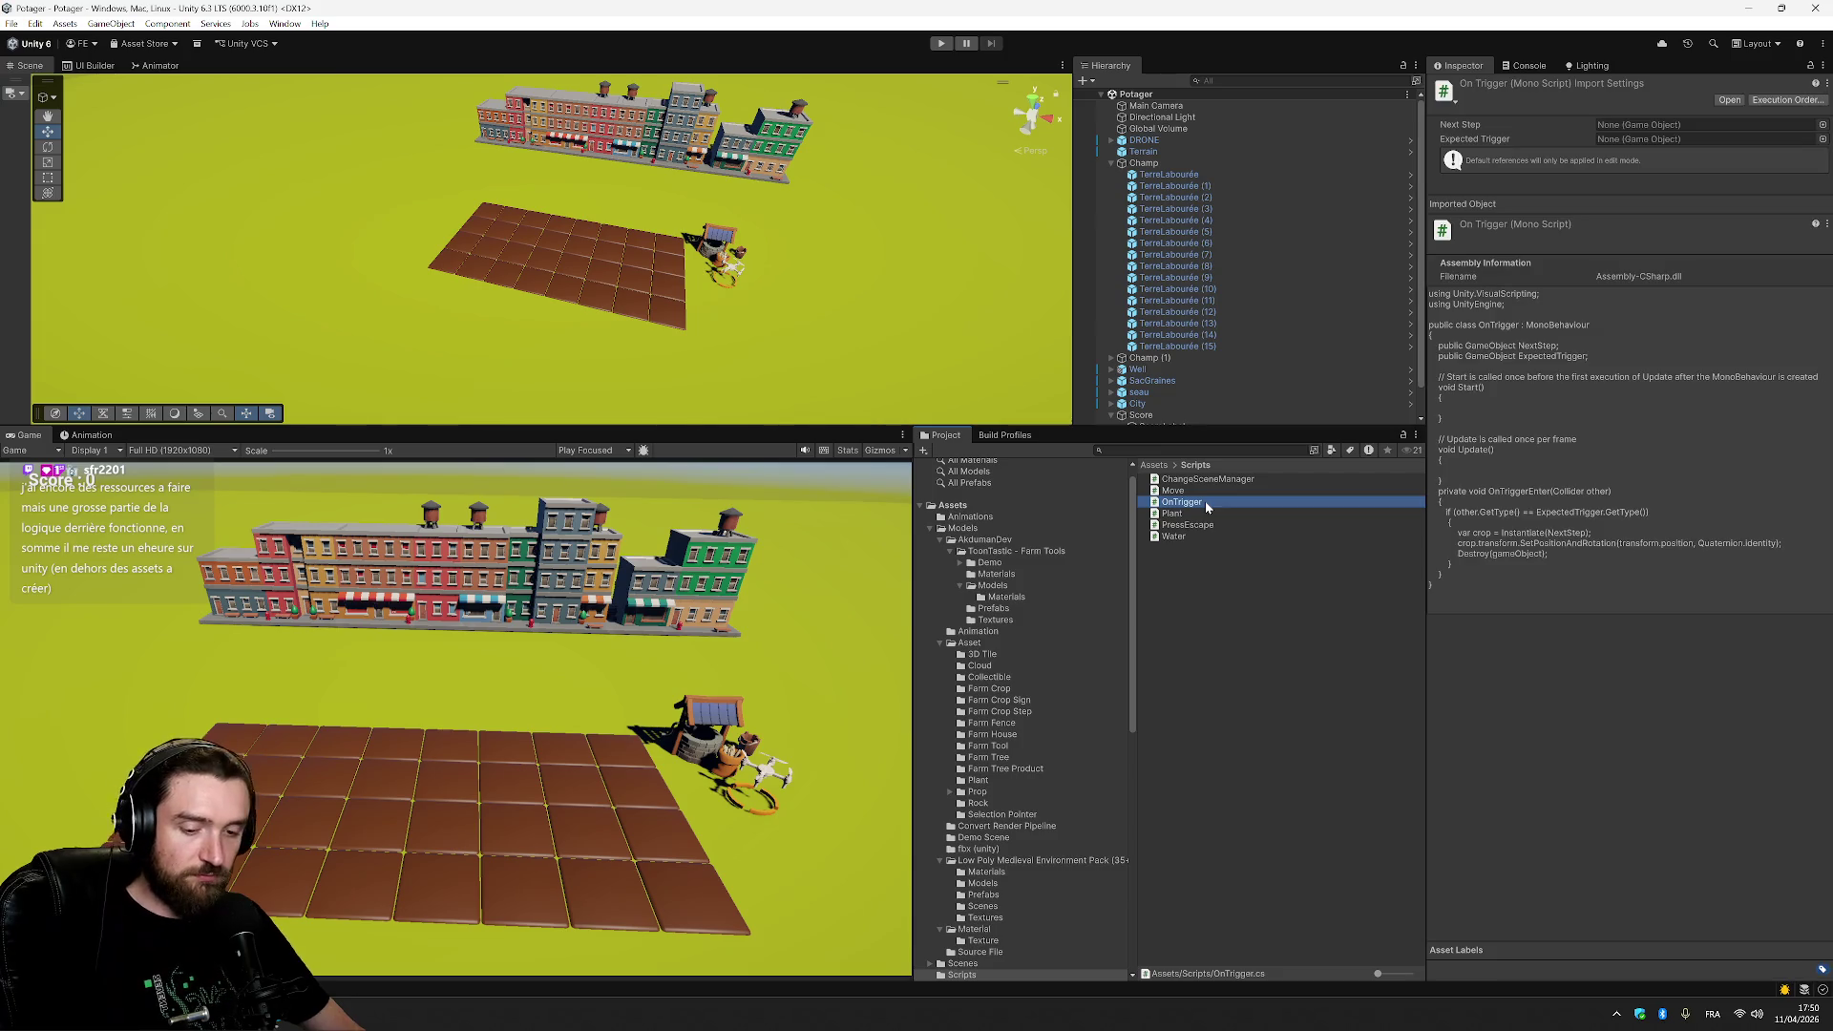
pyautogui.press('F2')
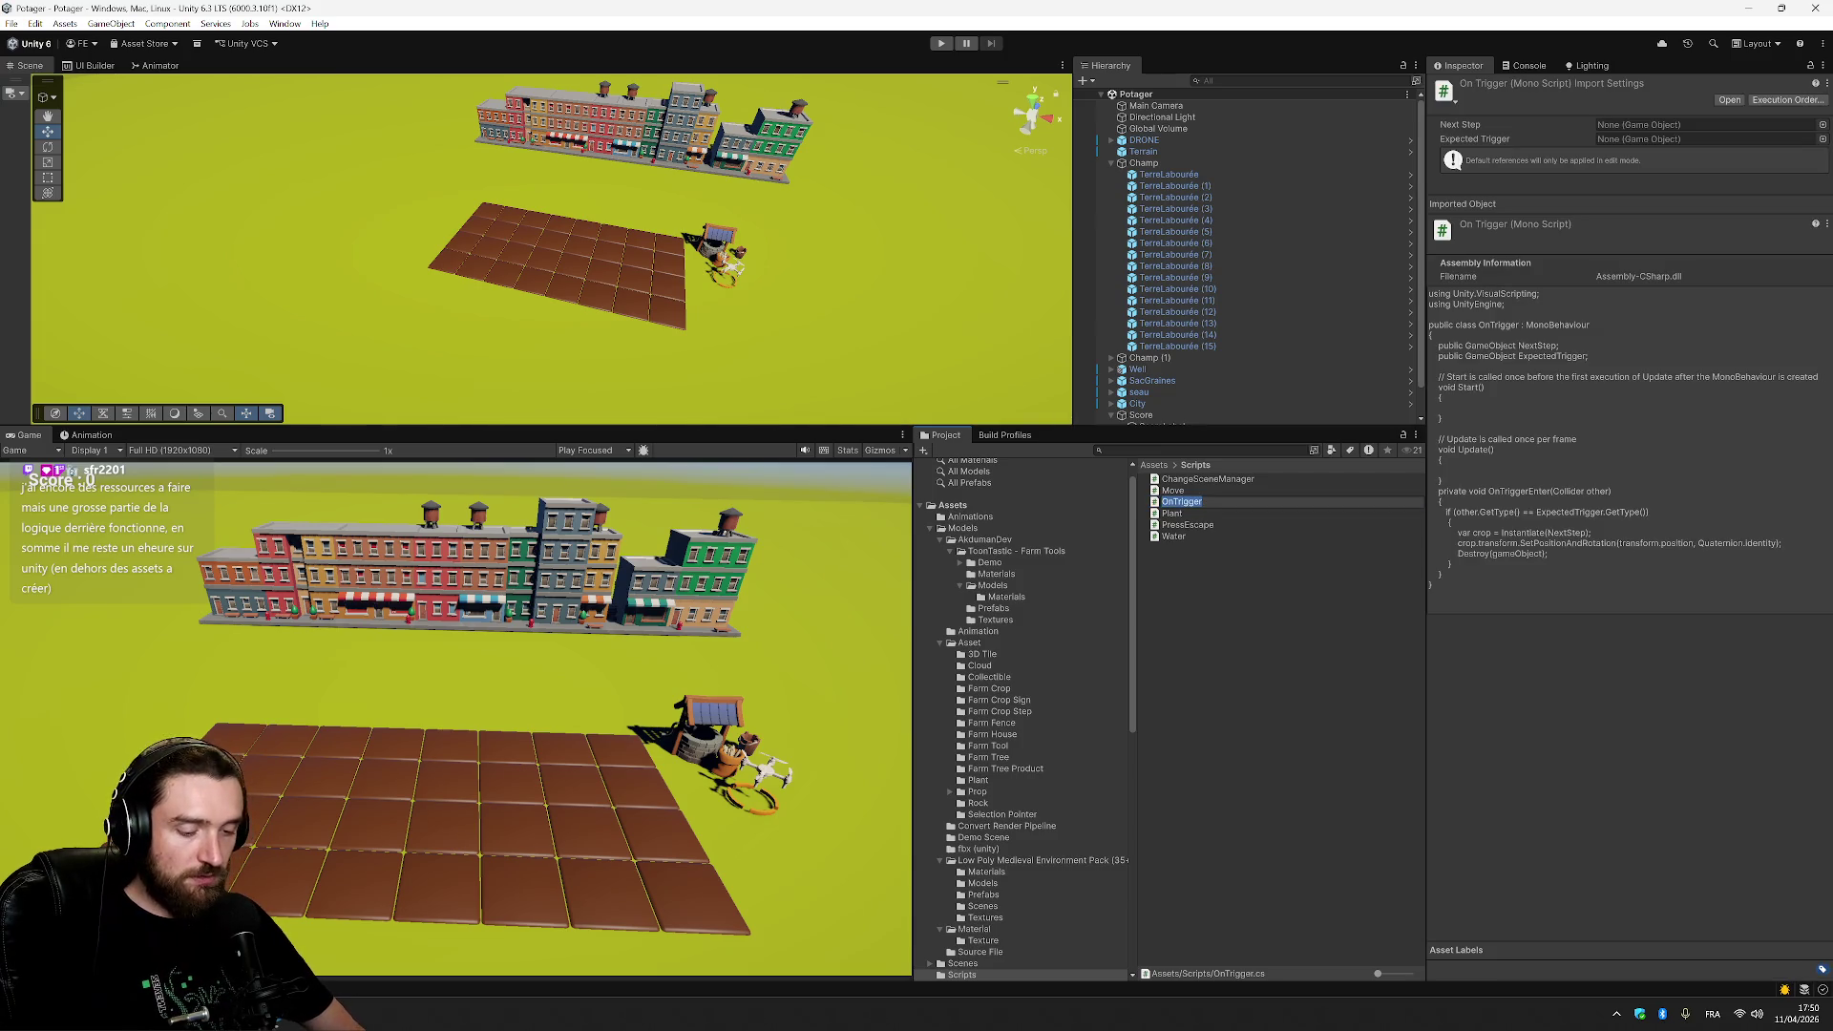
pyautogui.click(1174, 501)
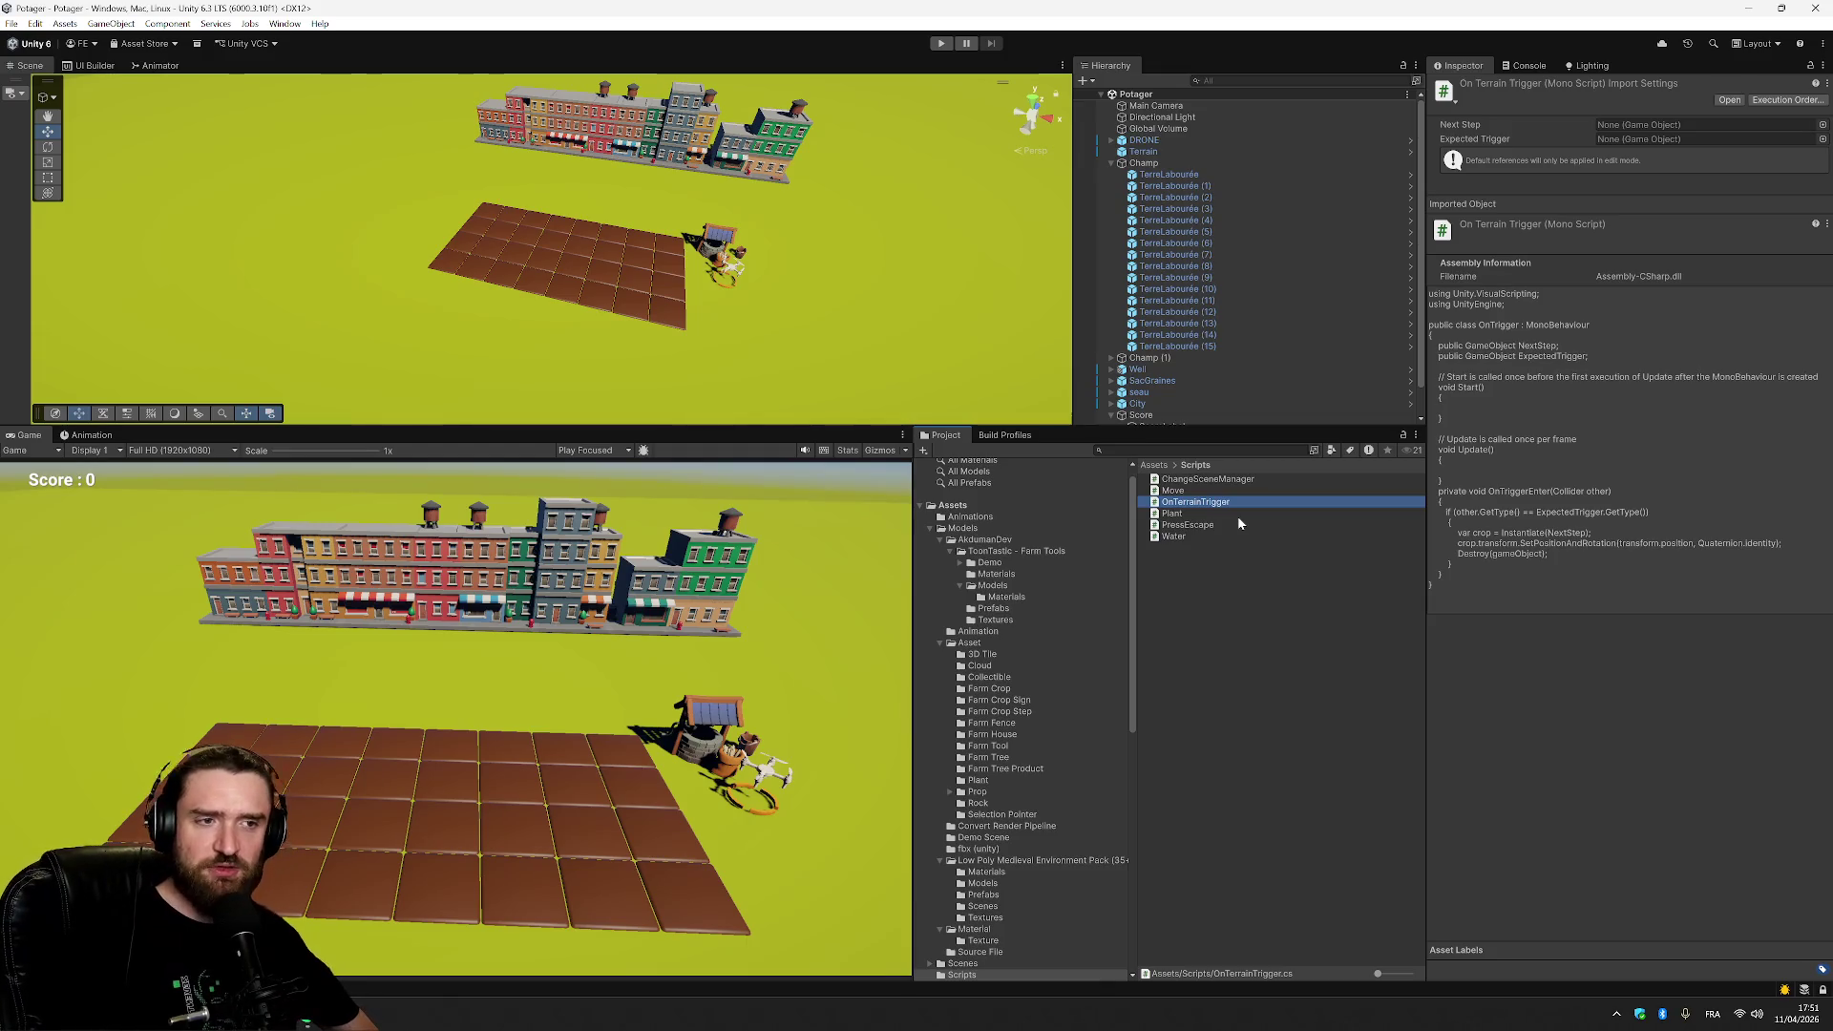
pyautogui.click(1573, 670)
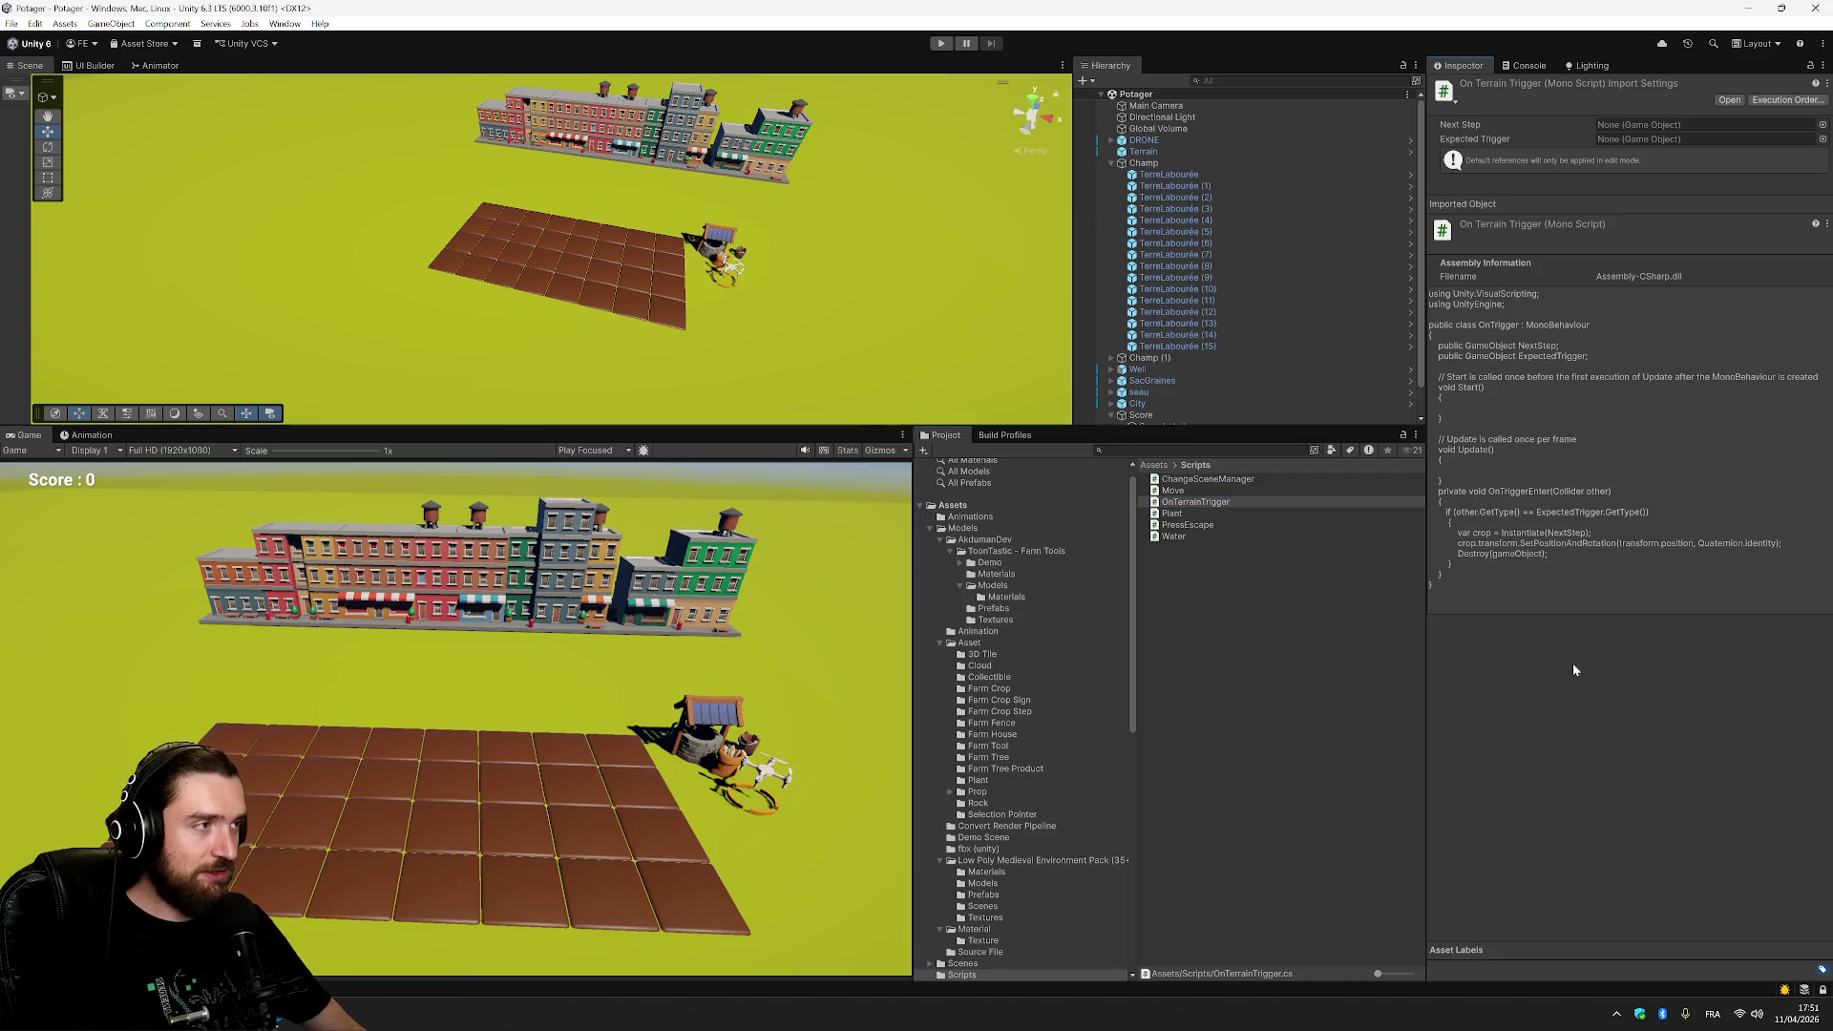
pyautogui.click(1309, 500)
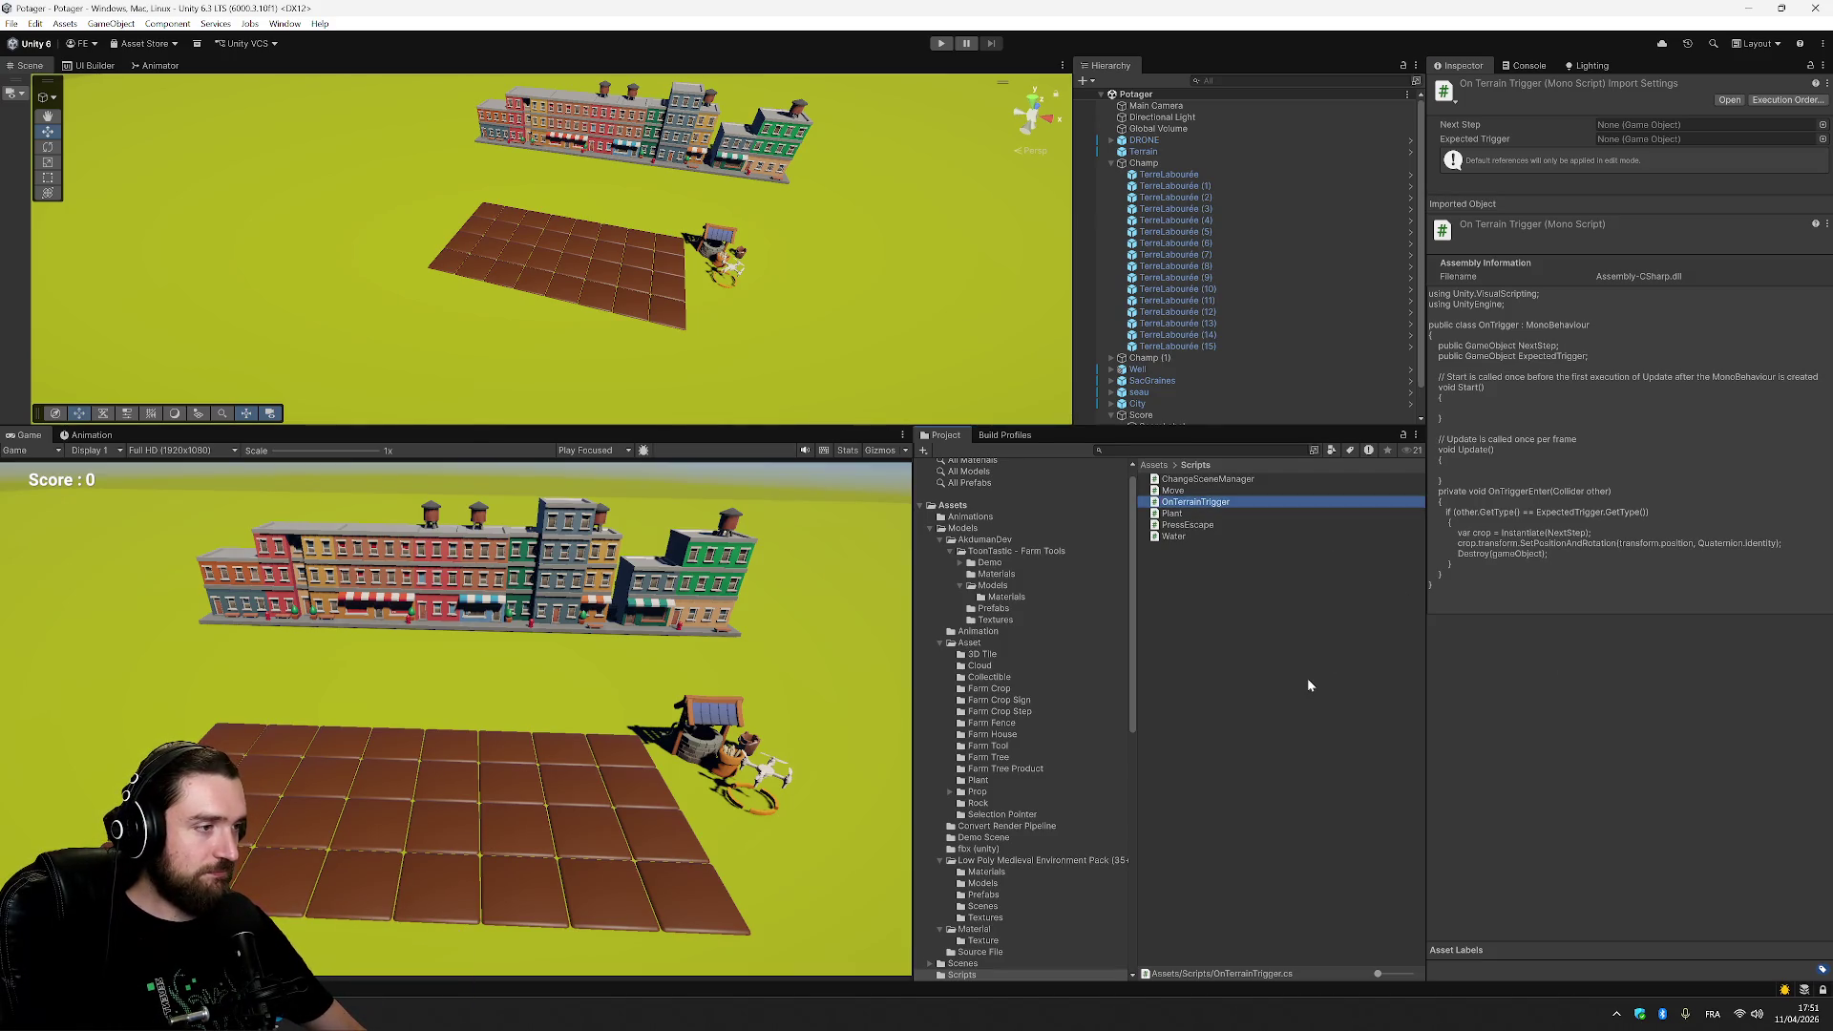
pyautogui.click(1153, 465)
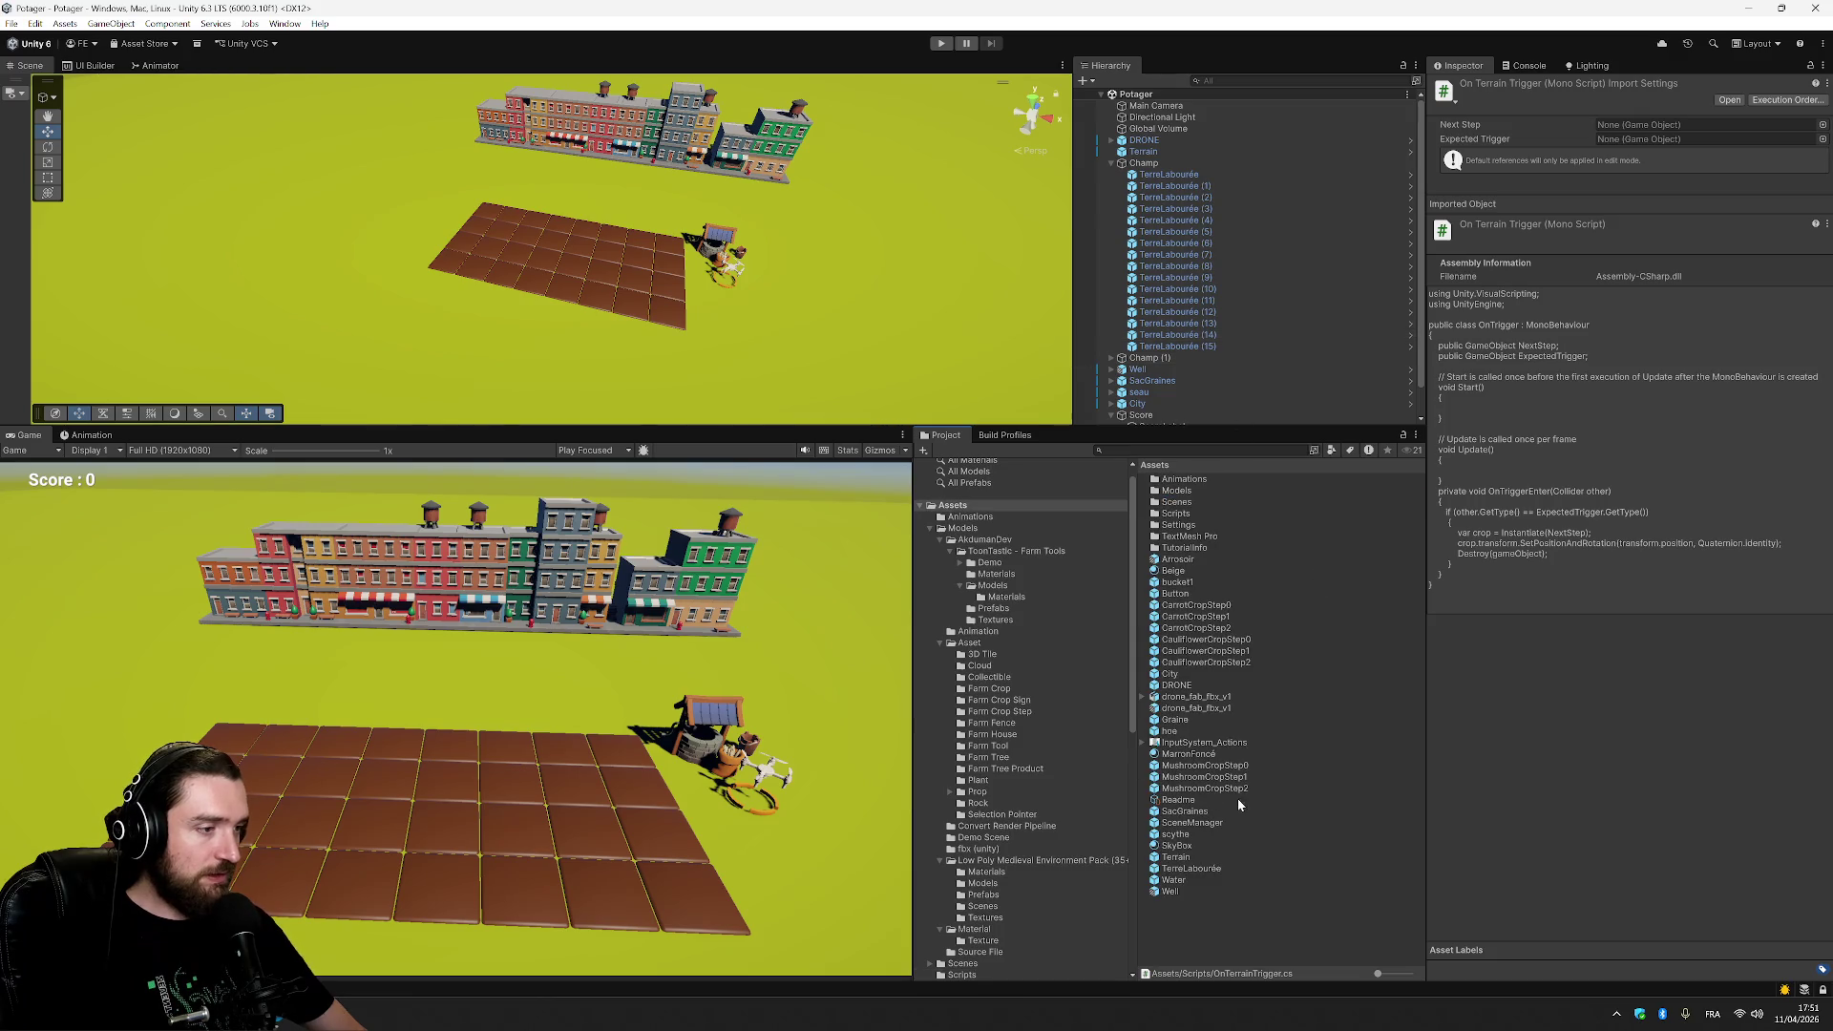
# Replace TerreLabourée's old On Trigger component with the On Terrain Trigger script, found by searching 'onte'.
pyautogui.click(1192, 868)
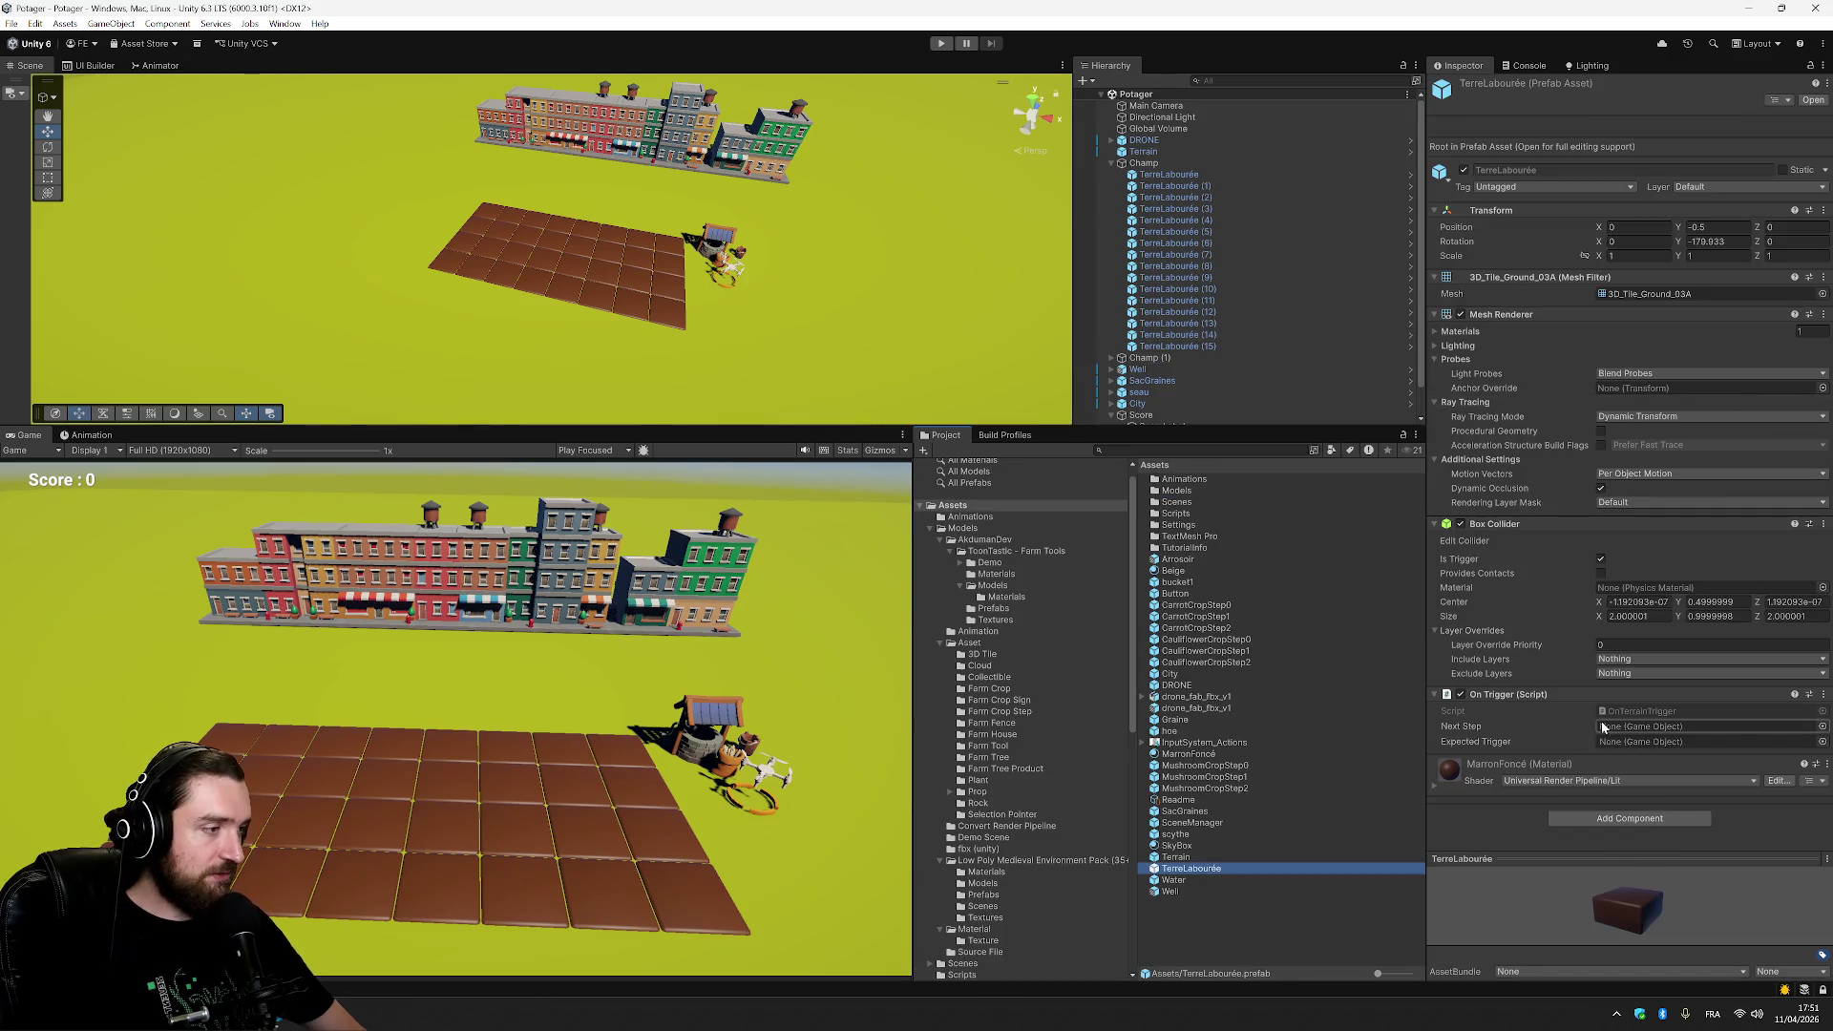
pyautogui.click(1824, 695)
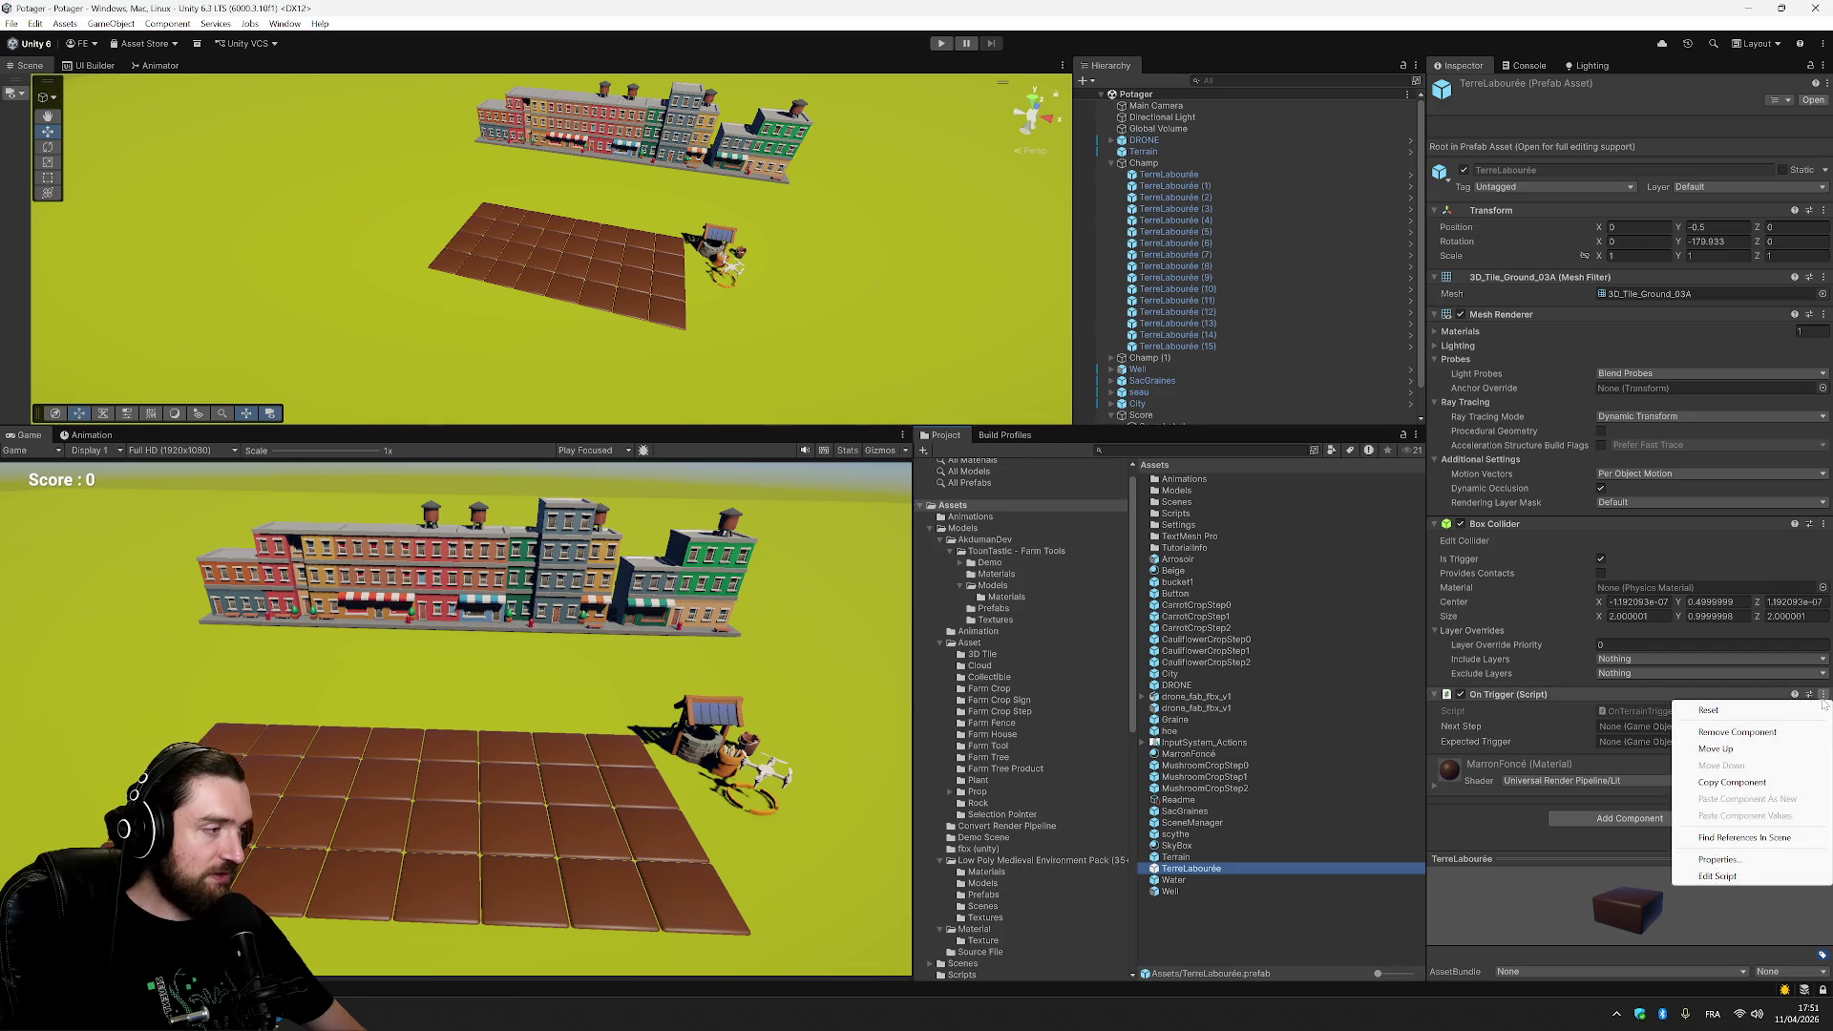
pyautogui.click(1710, 732)
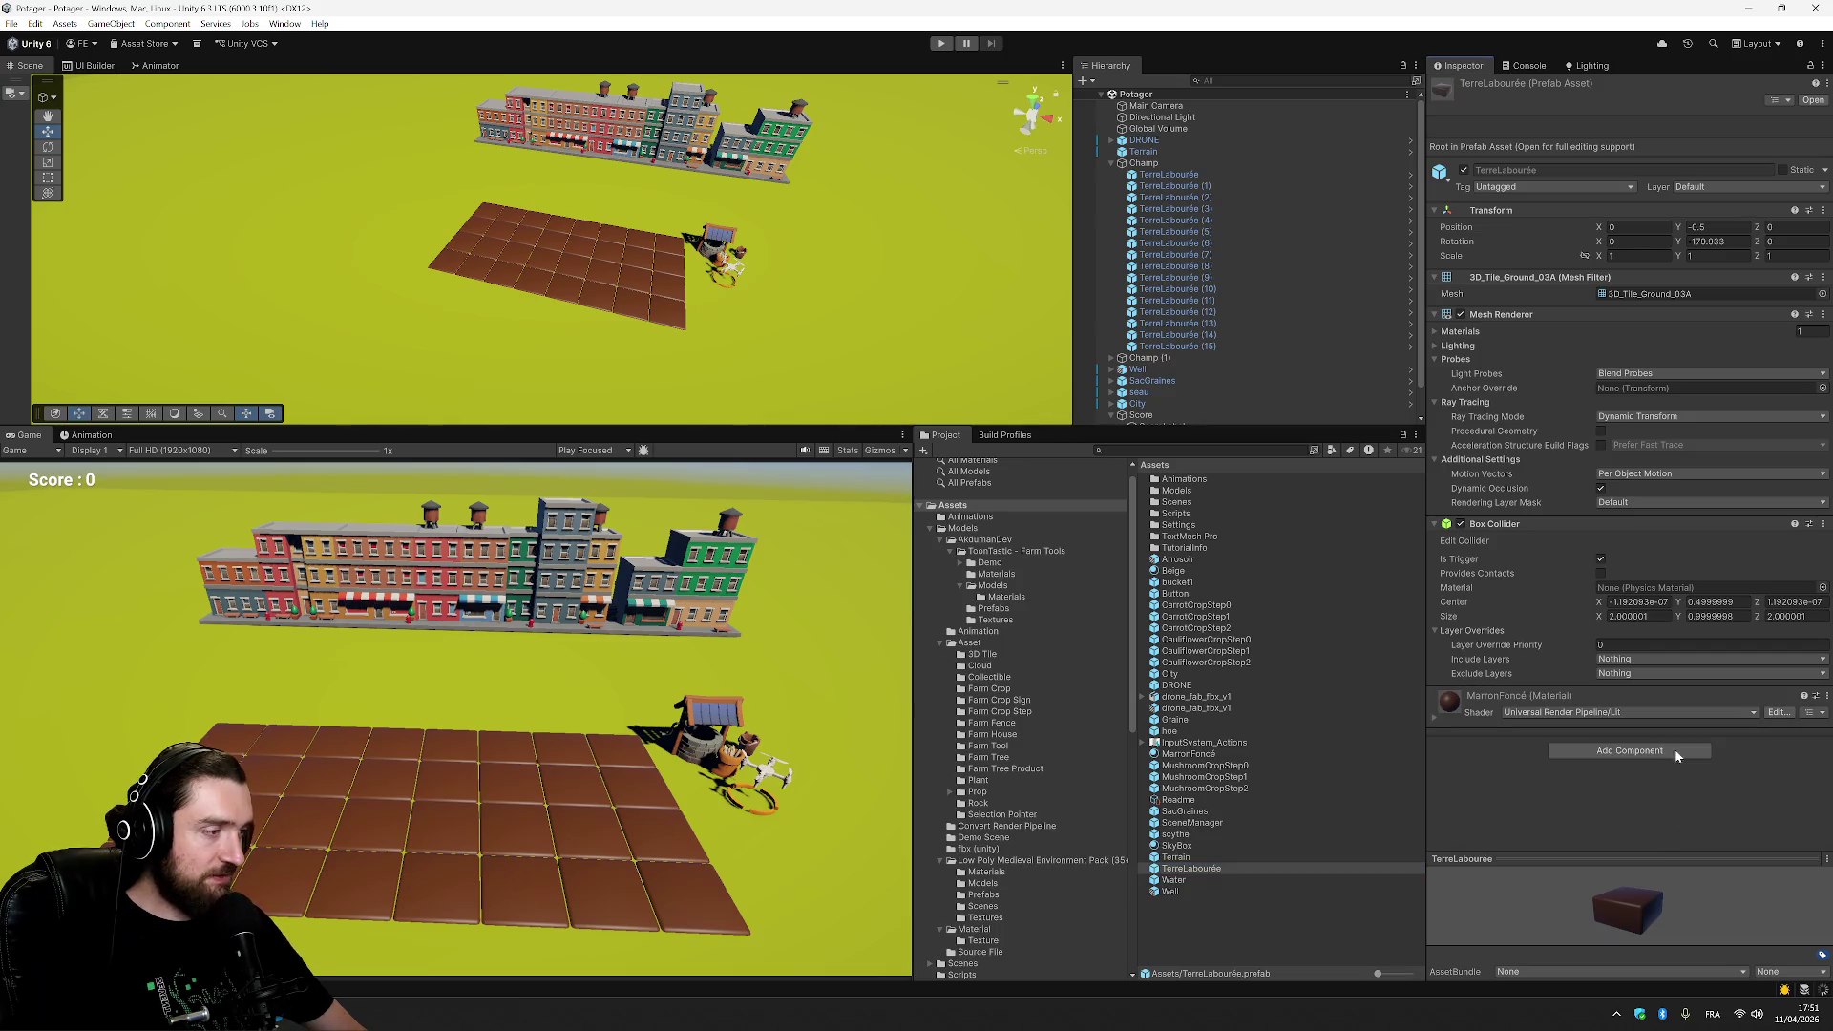
pyautogui.click(1678, 756)
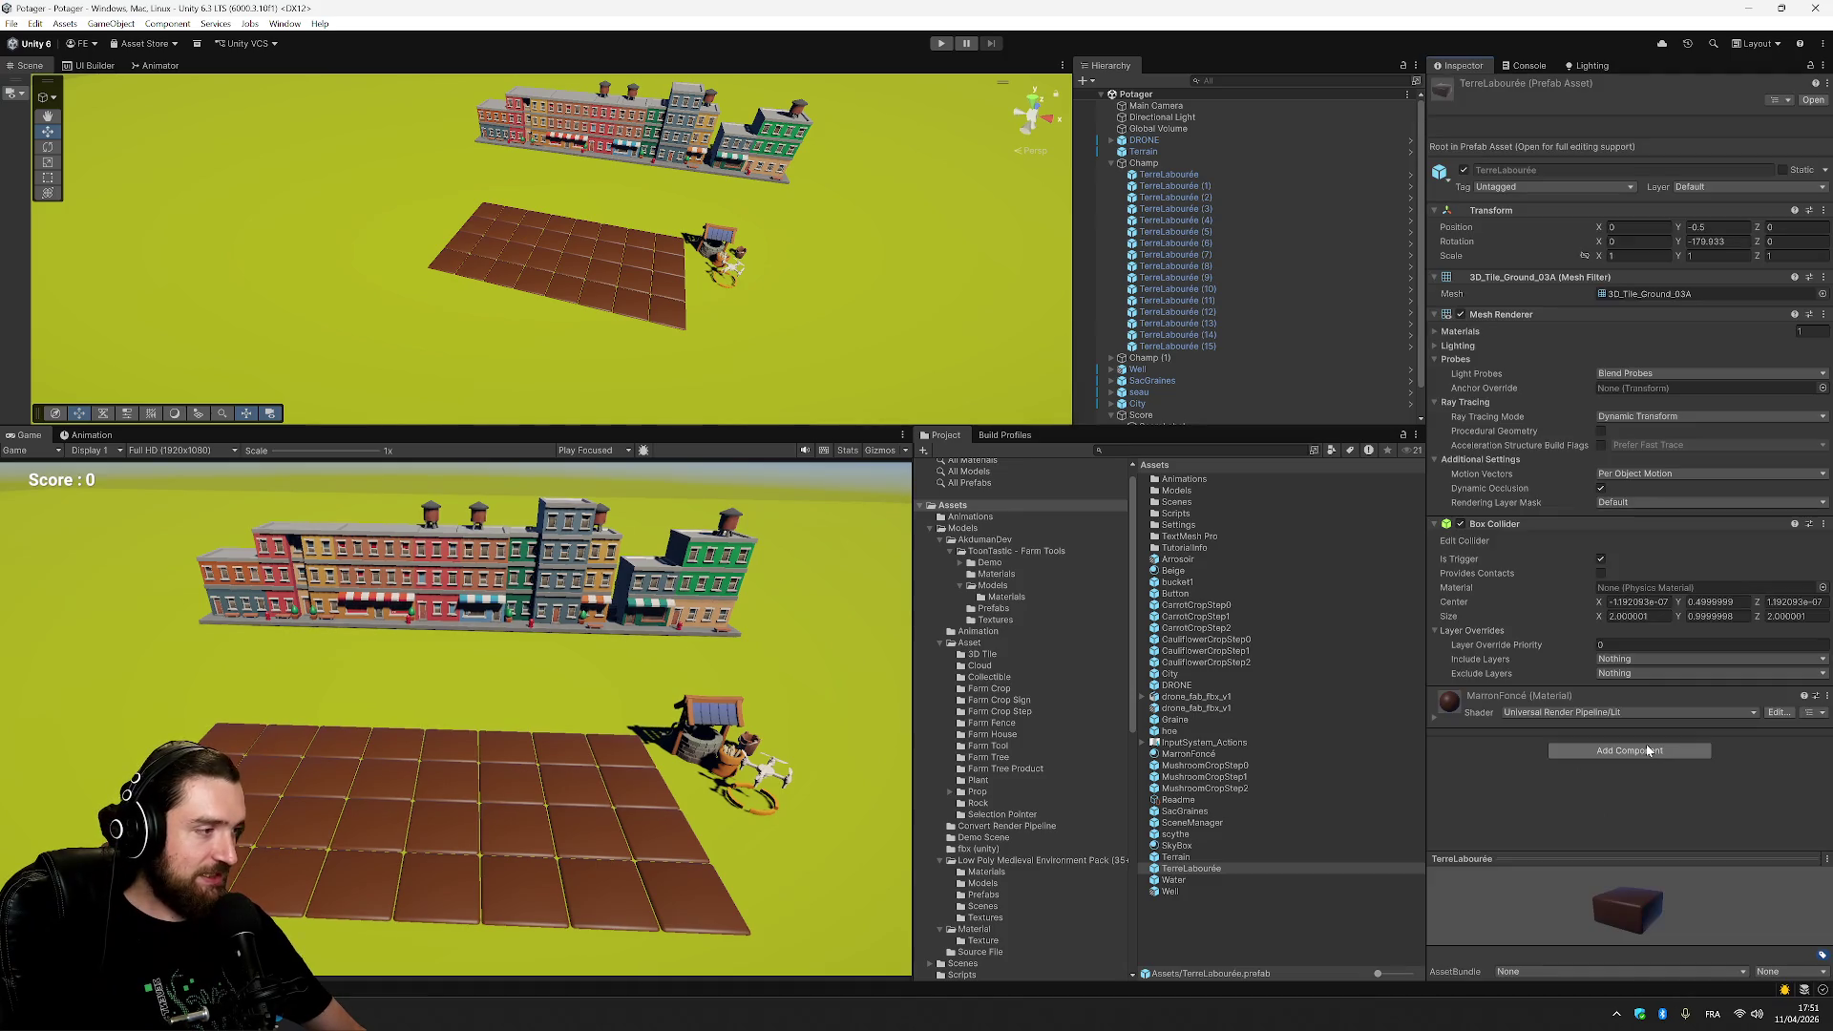
pyautogui.click(1649, 752)
pyautogui.write('onte')
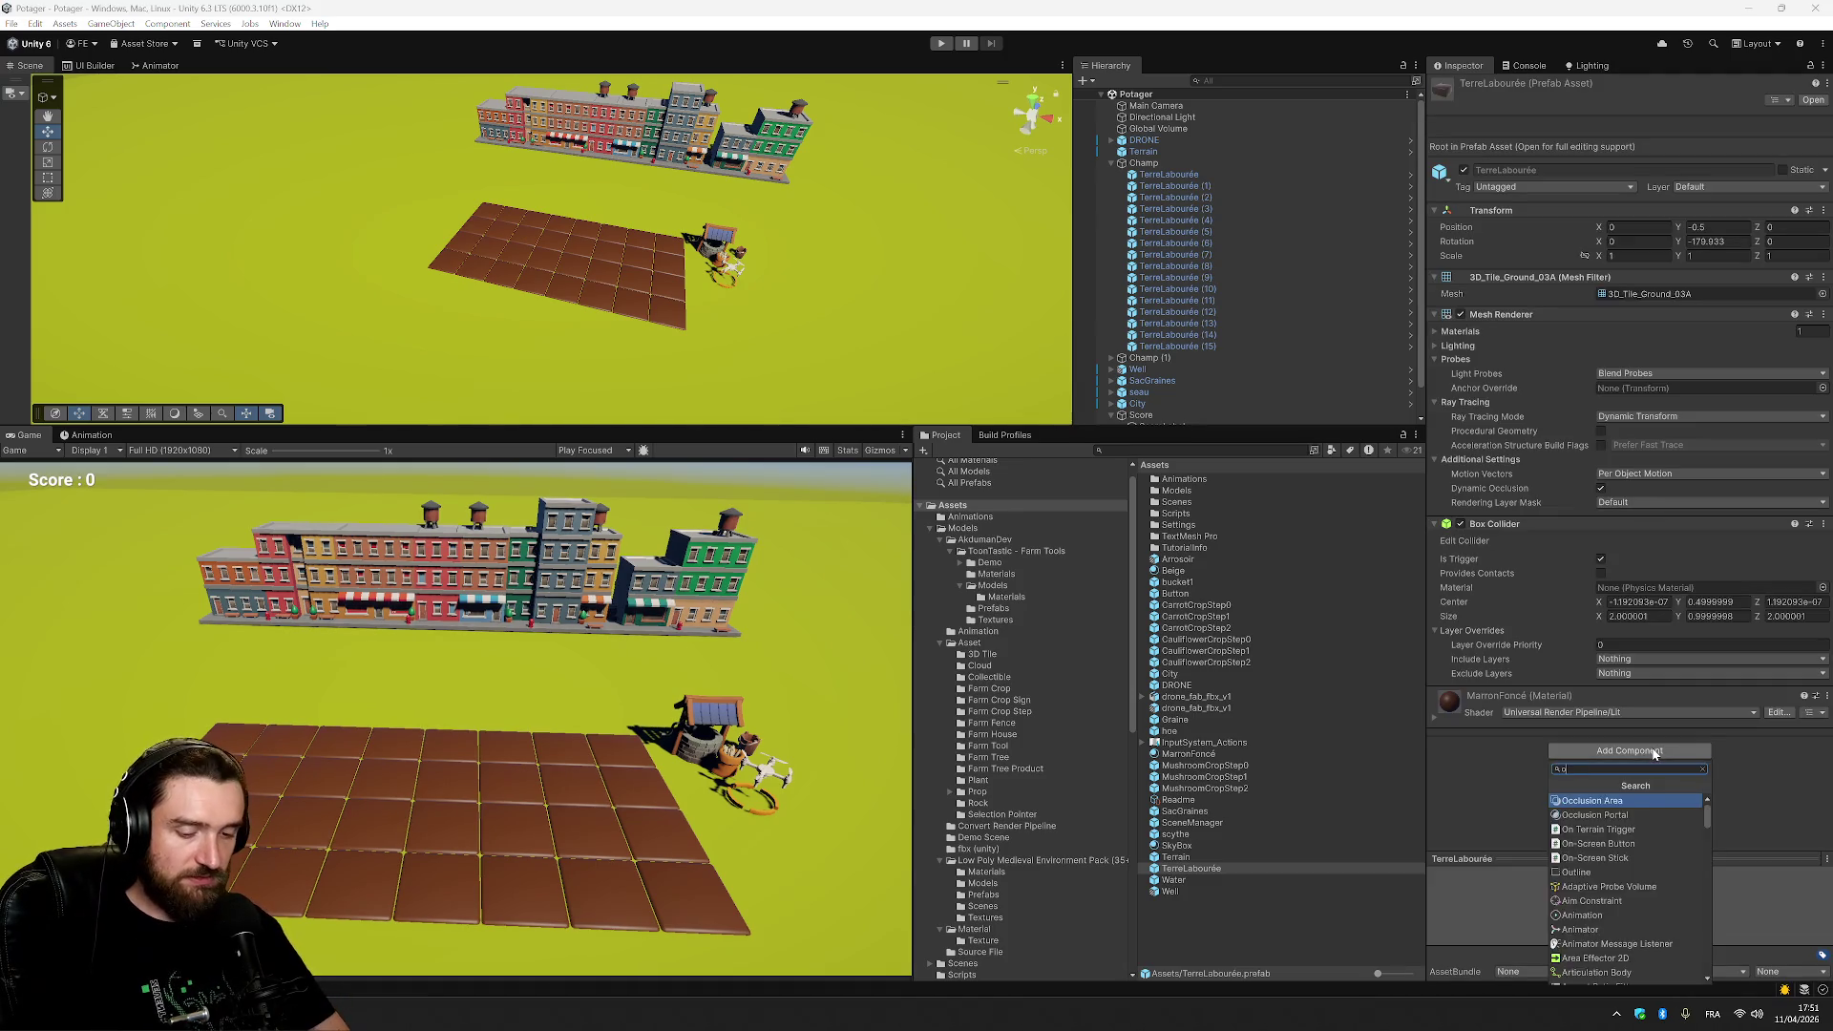
pyautogui.press('Return')
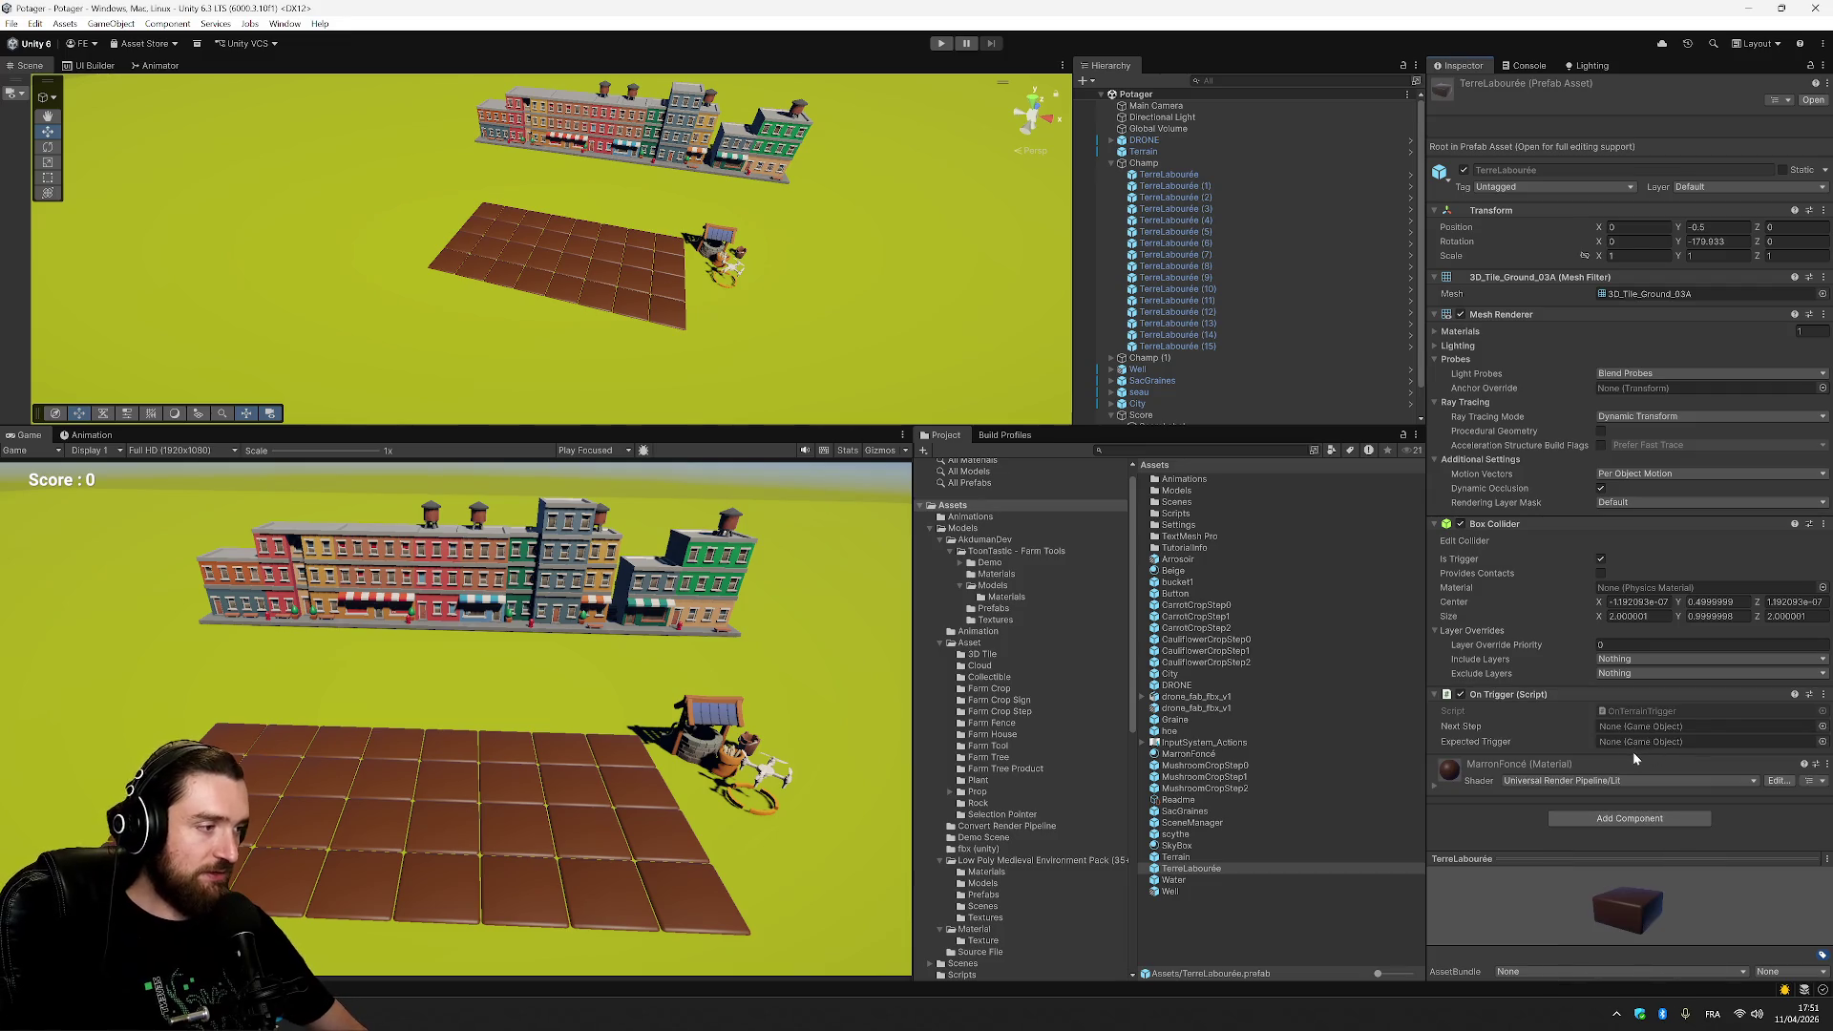
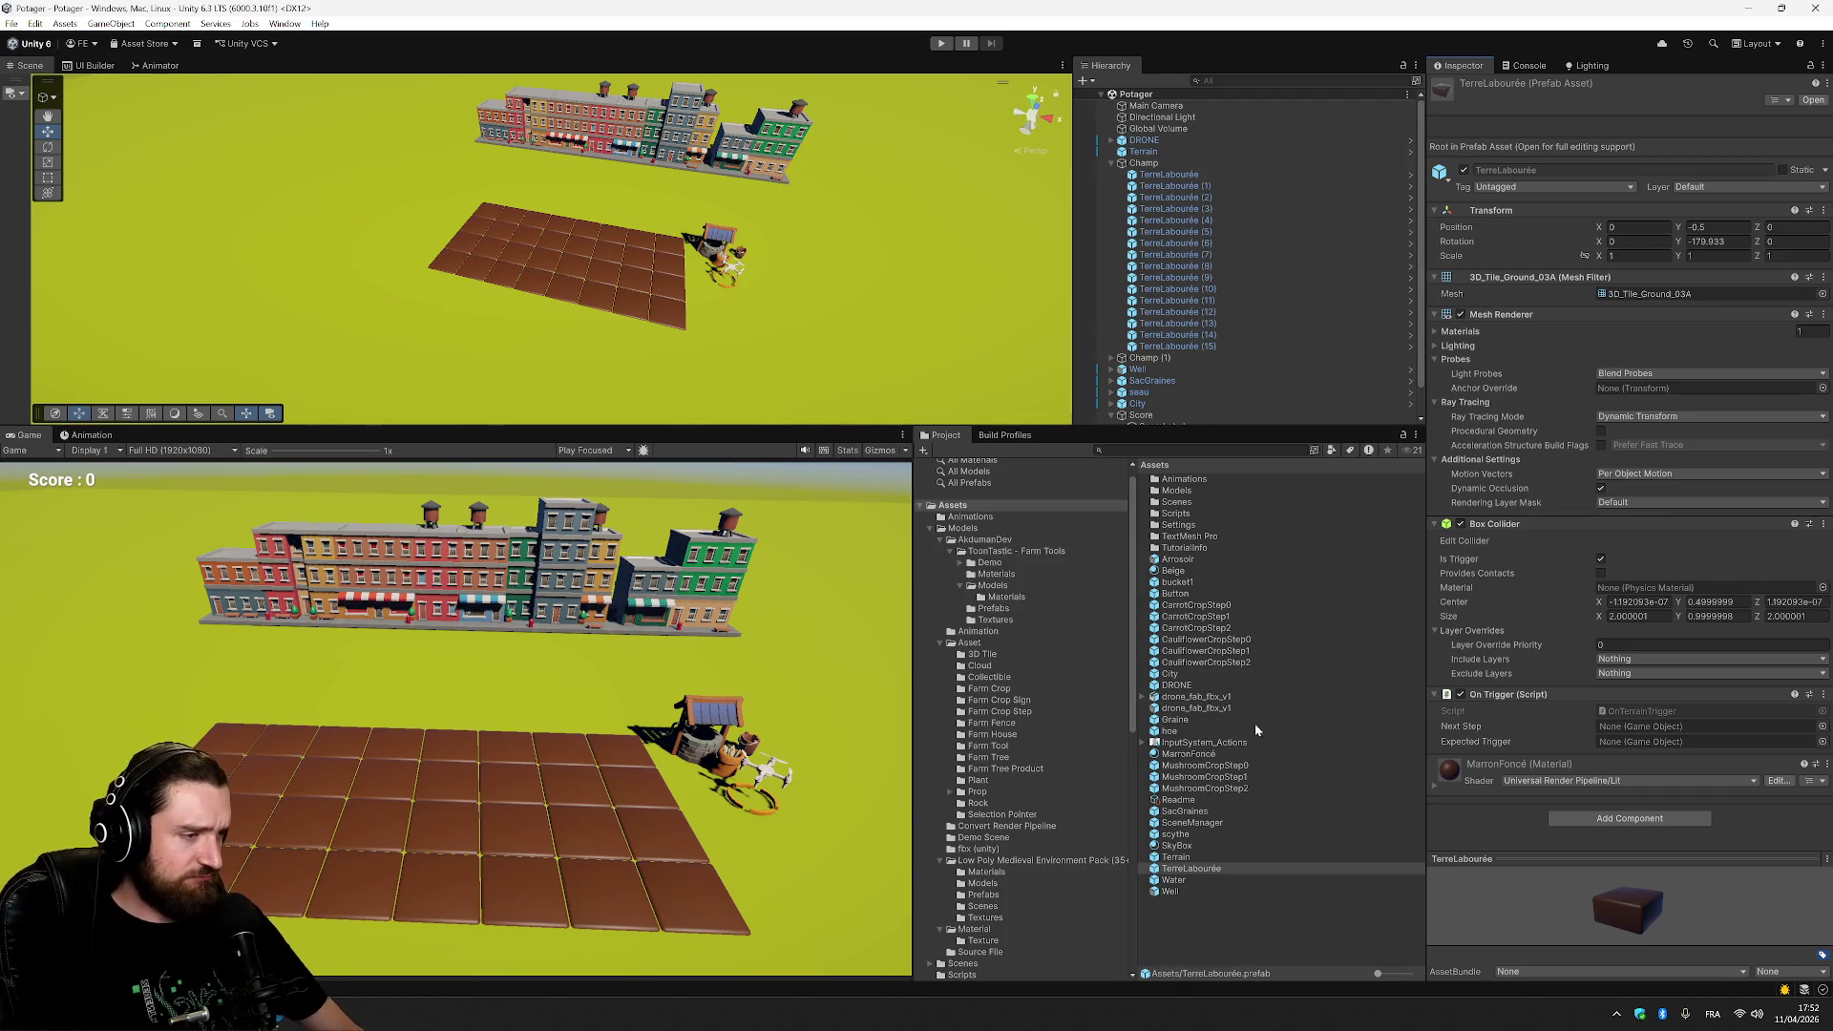
# Set TerreLabourée's On Trigger Next Step to MushroomCropStep0 and Expected Trigger to Graine.
pyautogui.moveTo(1245, 770)
pyautogui.mouseDown()
pyautogui.moveTo(1663, 716)
pyautogui.moveTo(1657, 736)
pyautogui.mouseUp()
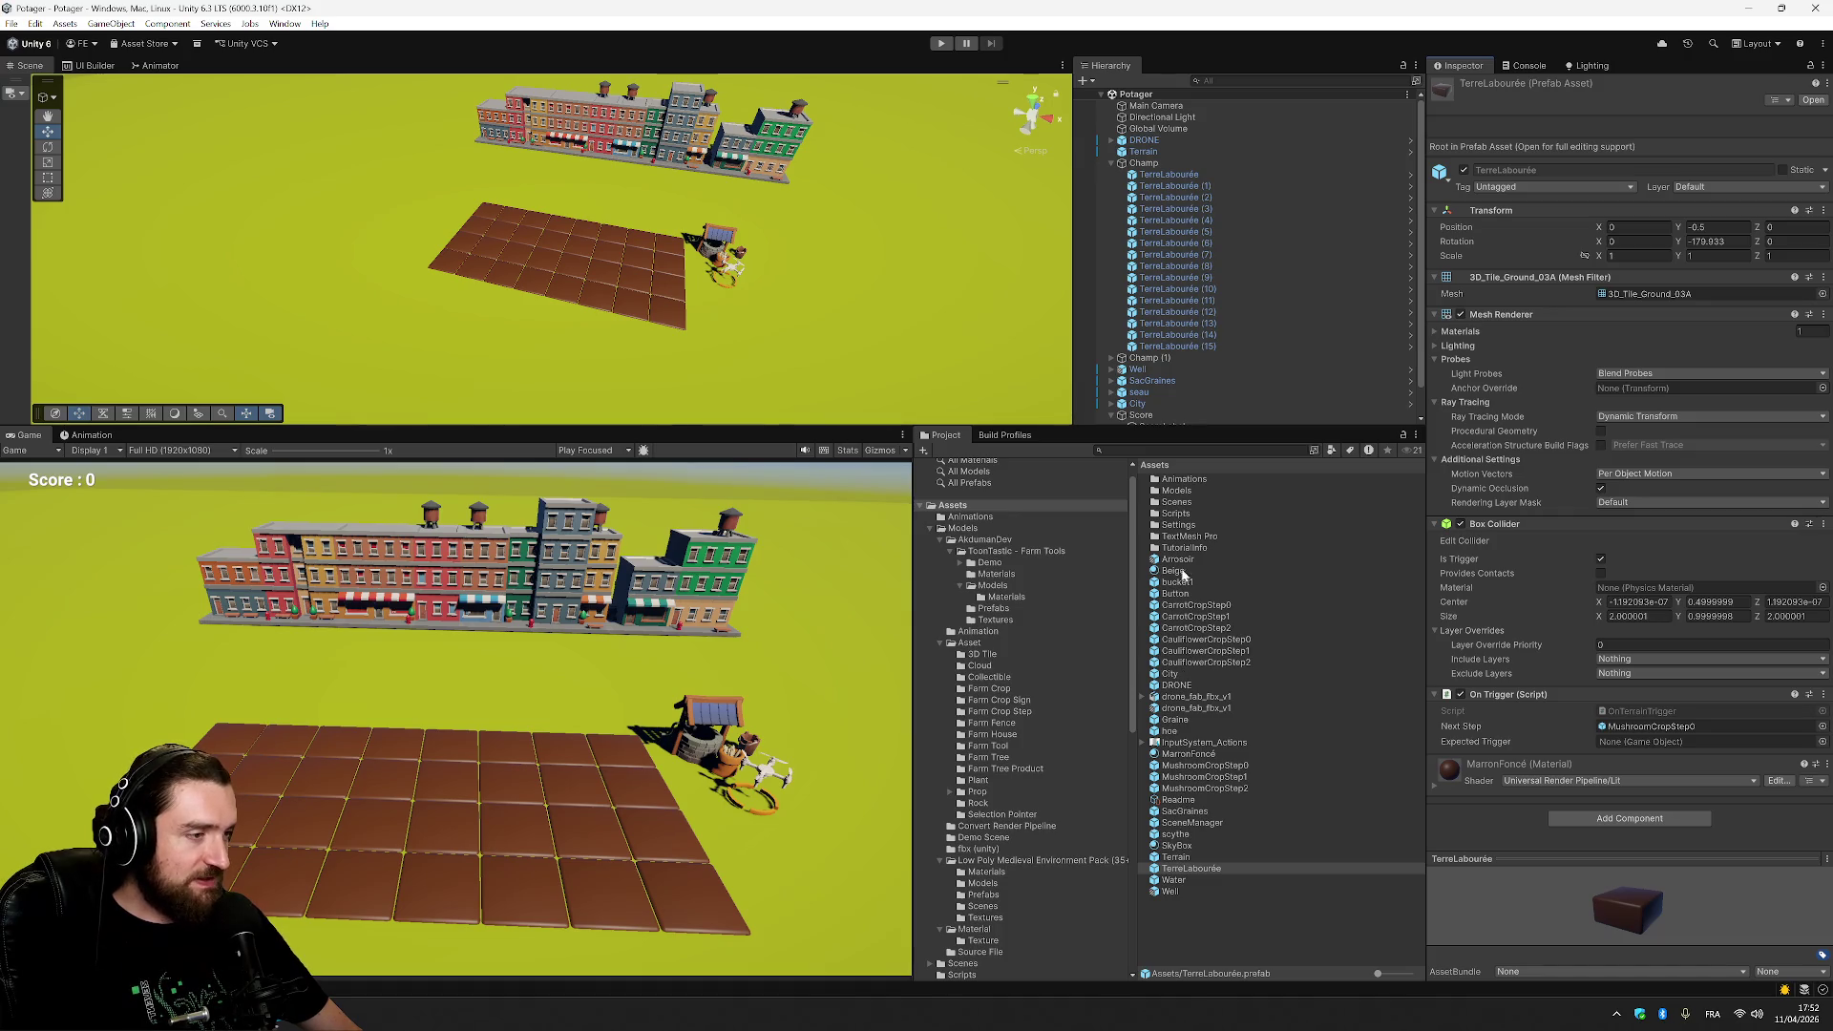
pyautogui.moveTo(1181, 721); pyautogui.dragTo(1657, 742)
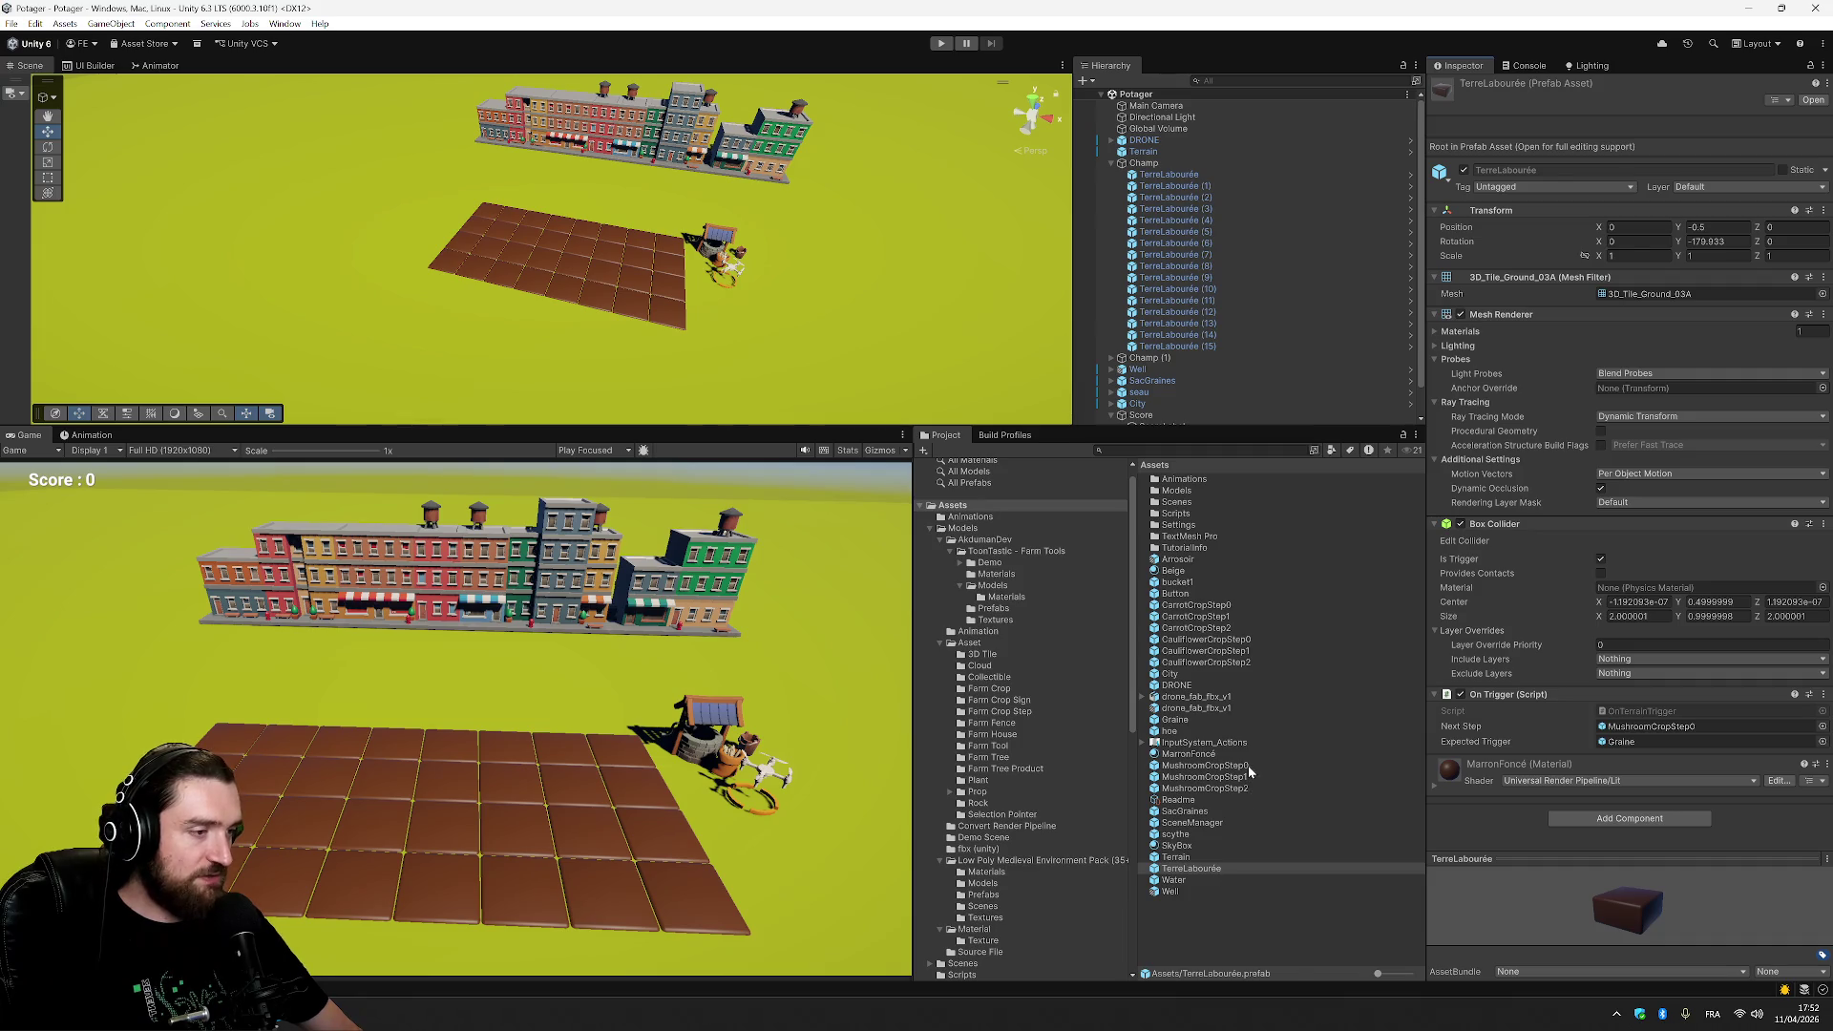
pyautogui.click(1205, 766)
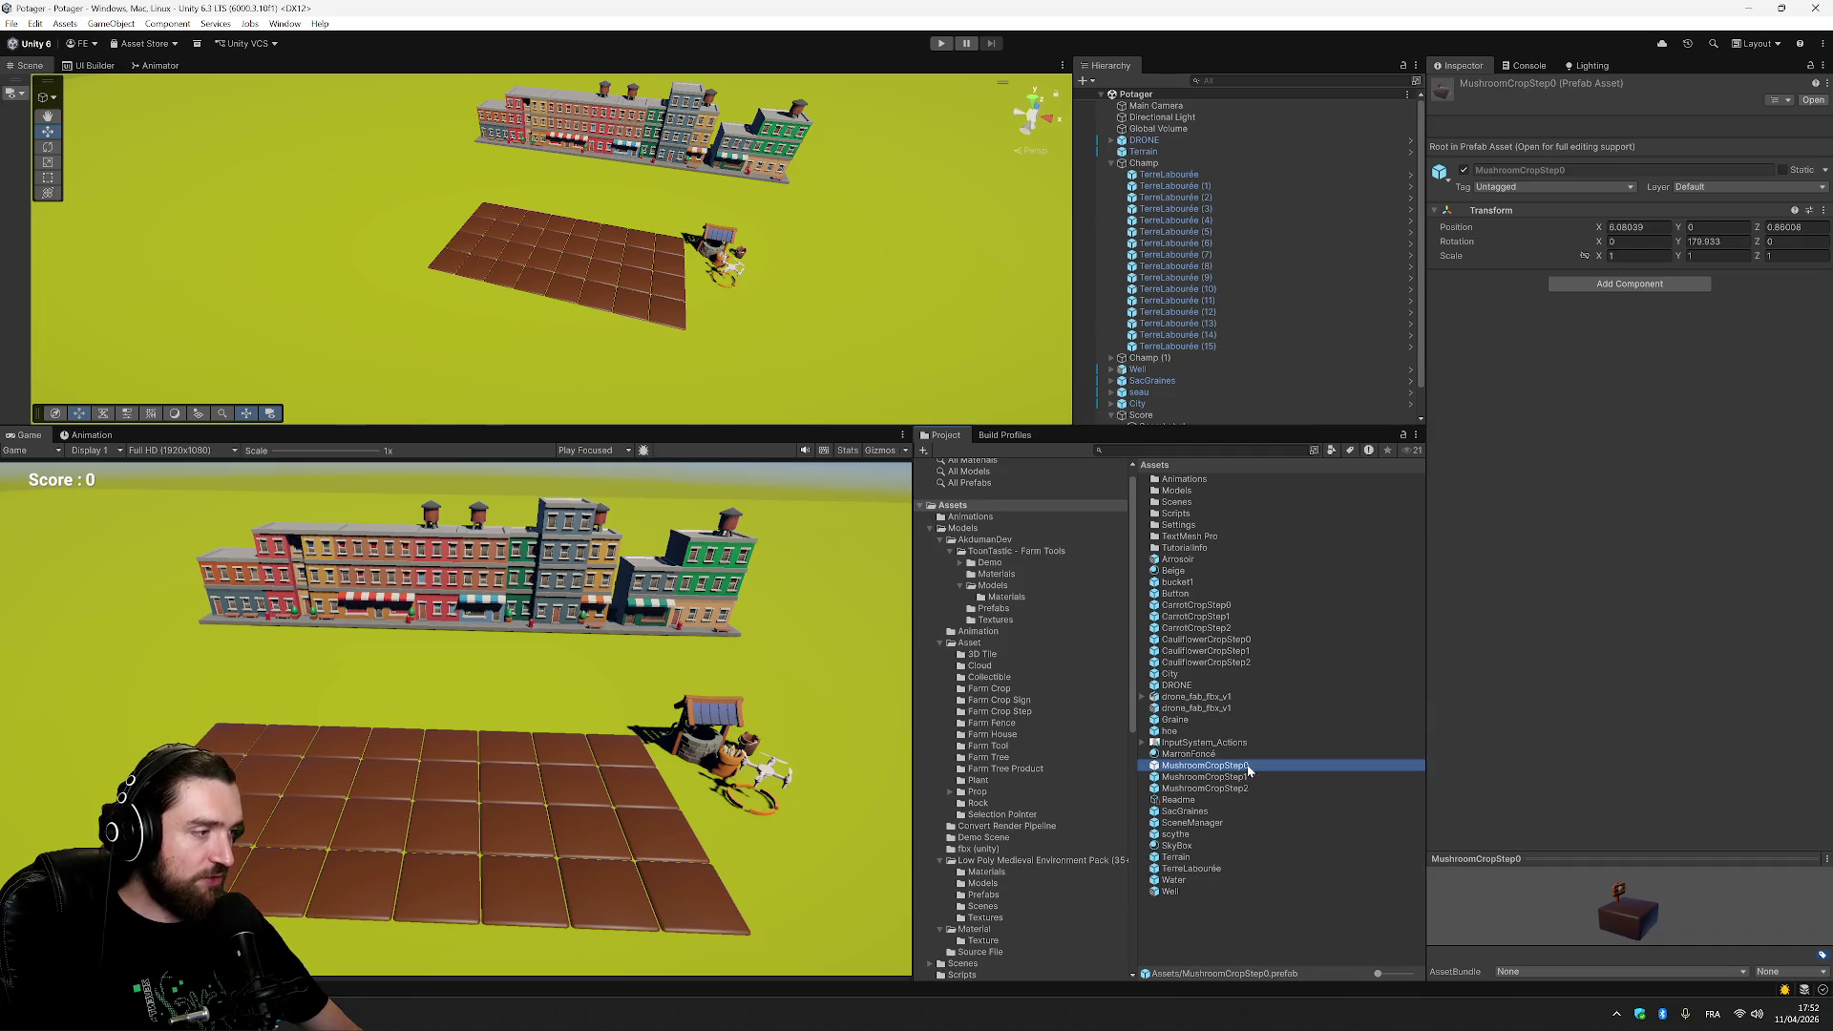
# Add an On Trigger component to MushroomCropStep0 with Next Step MushroomCropStep1.
pyautogui.click(1629, 285)
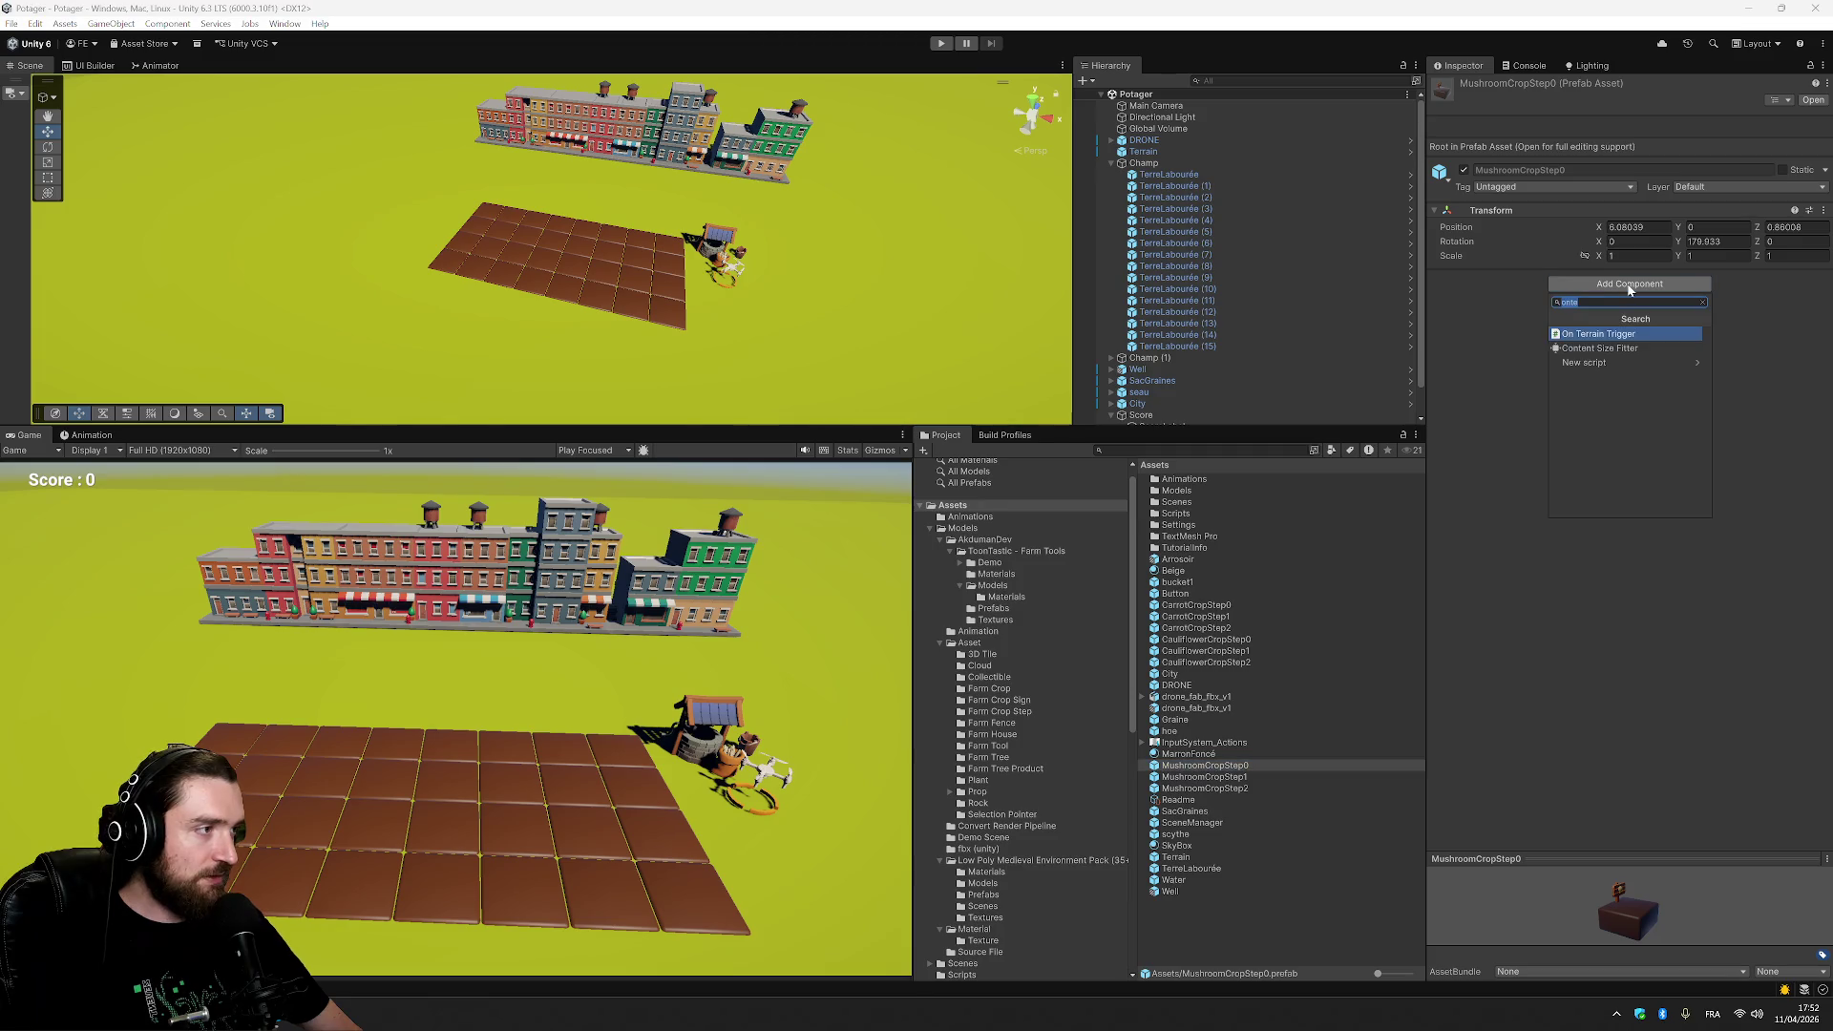
pyautogui.click(1629, 334)
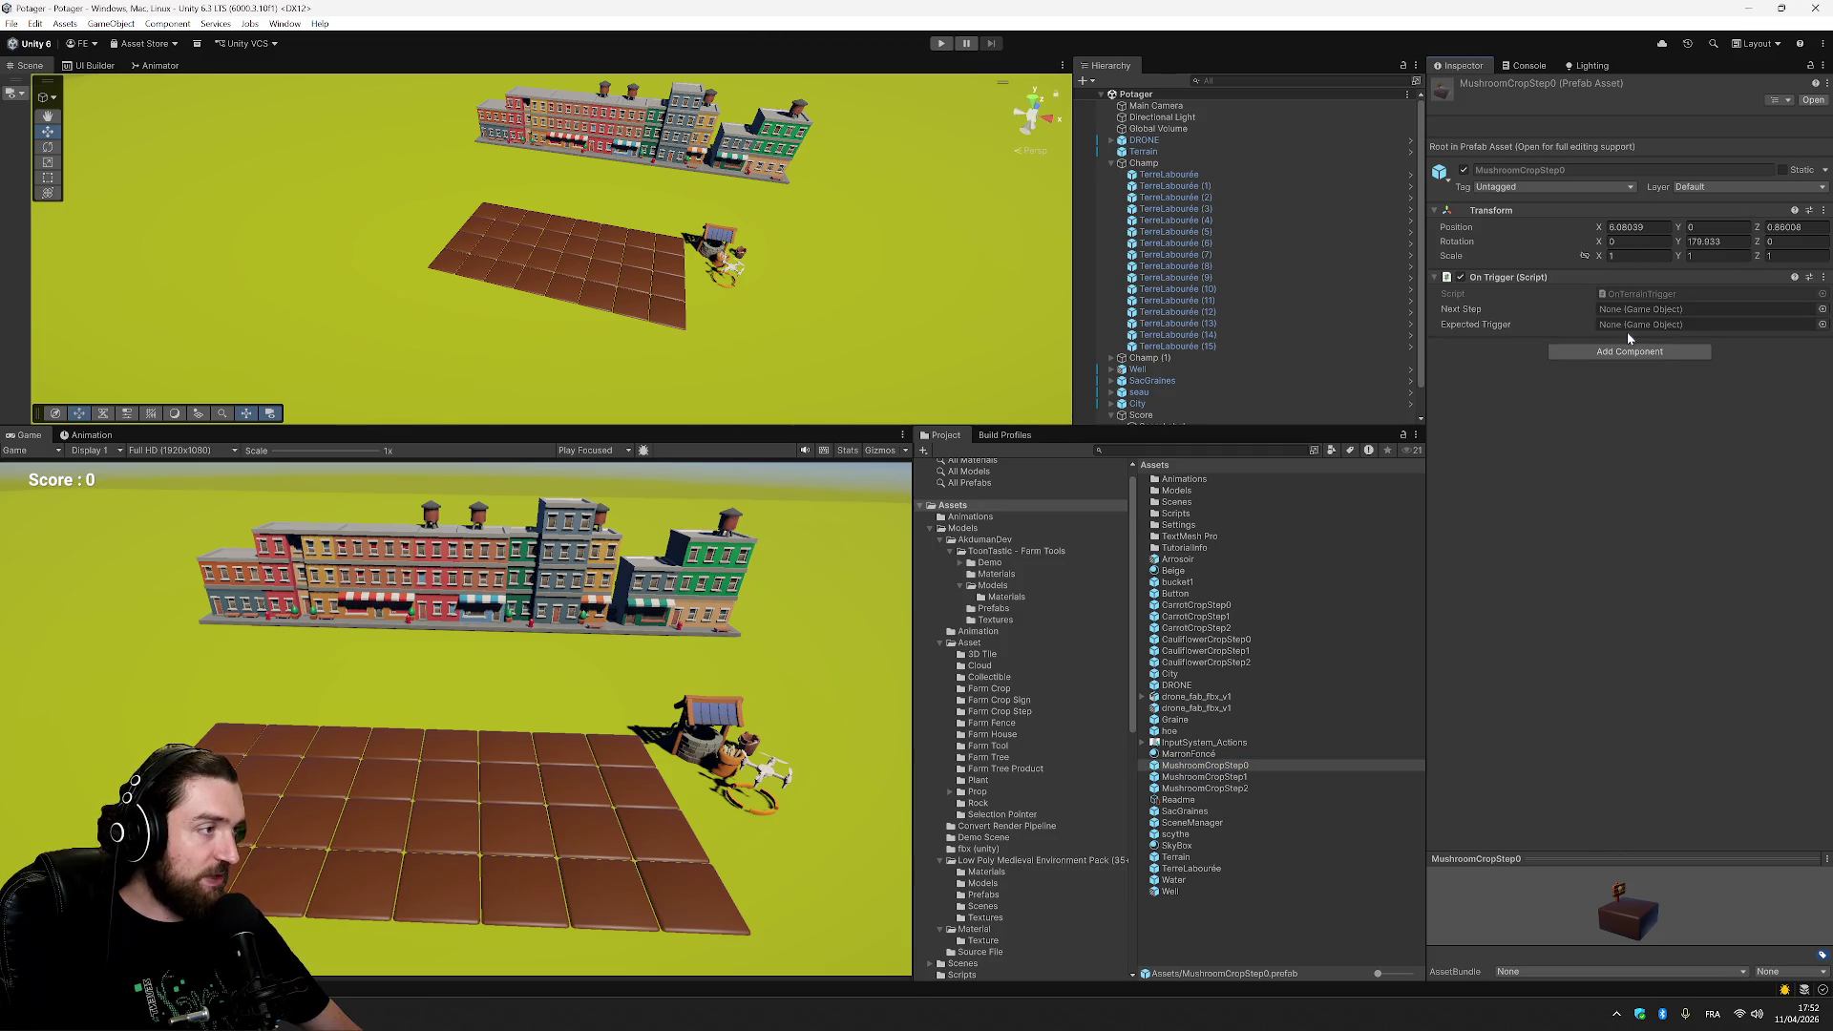
pyautogui.click(1822, 310)
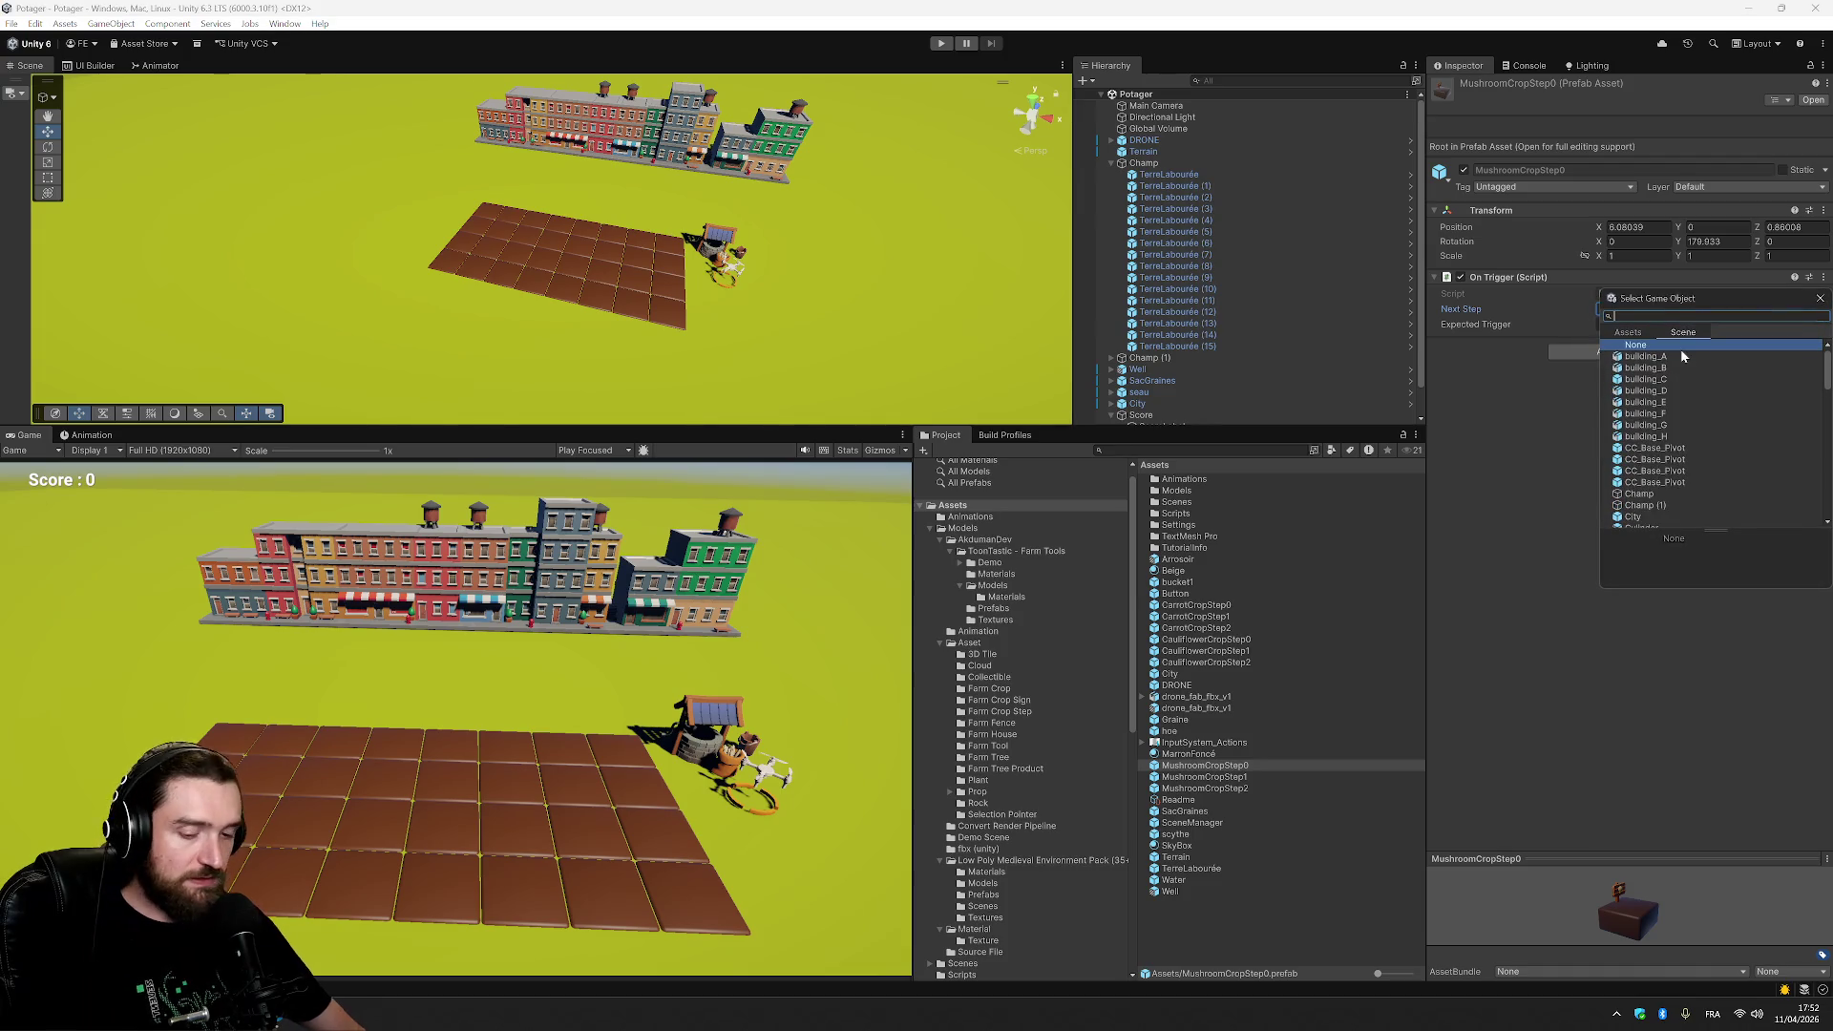
pyautogui.write('step')
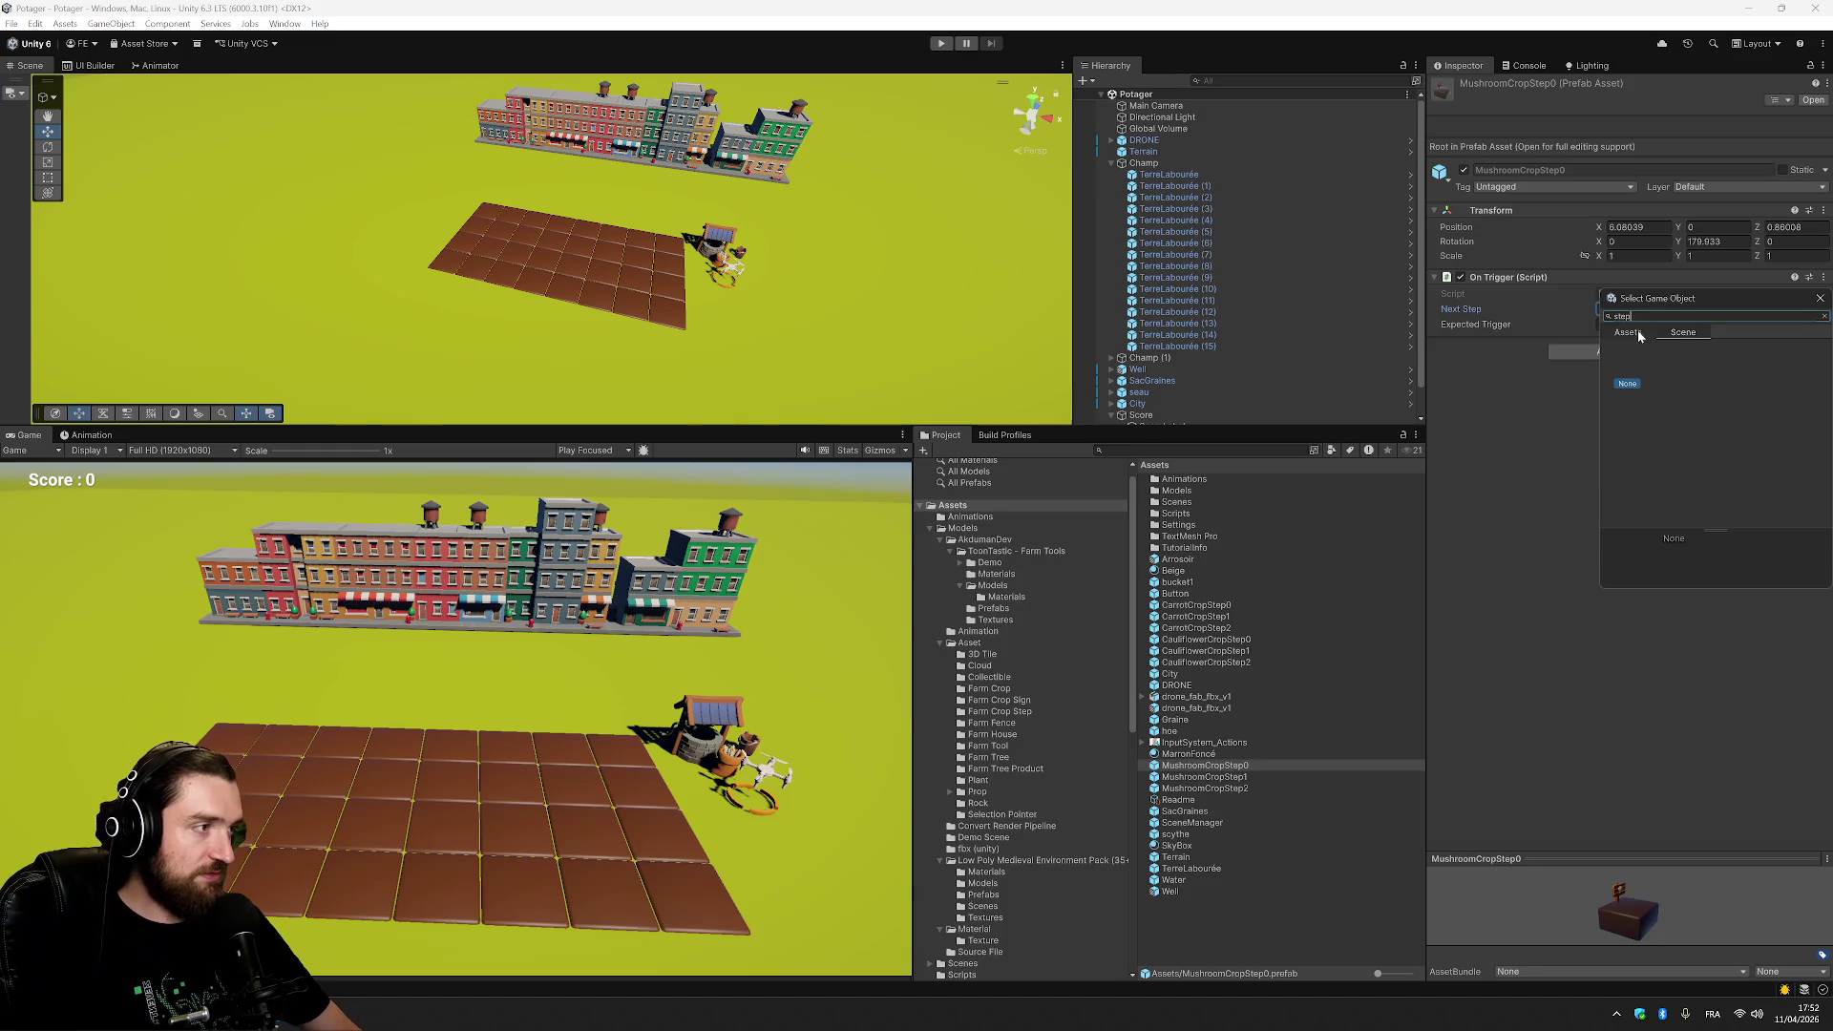
pyautogui.click(1629, 332)
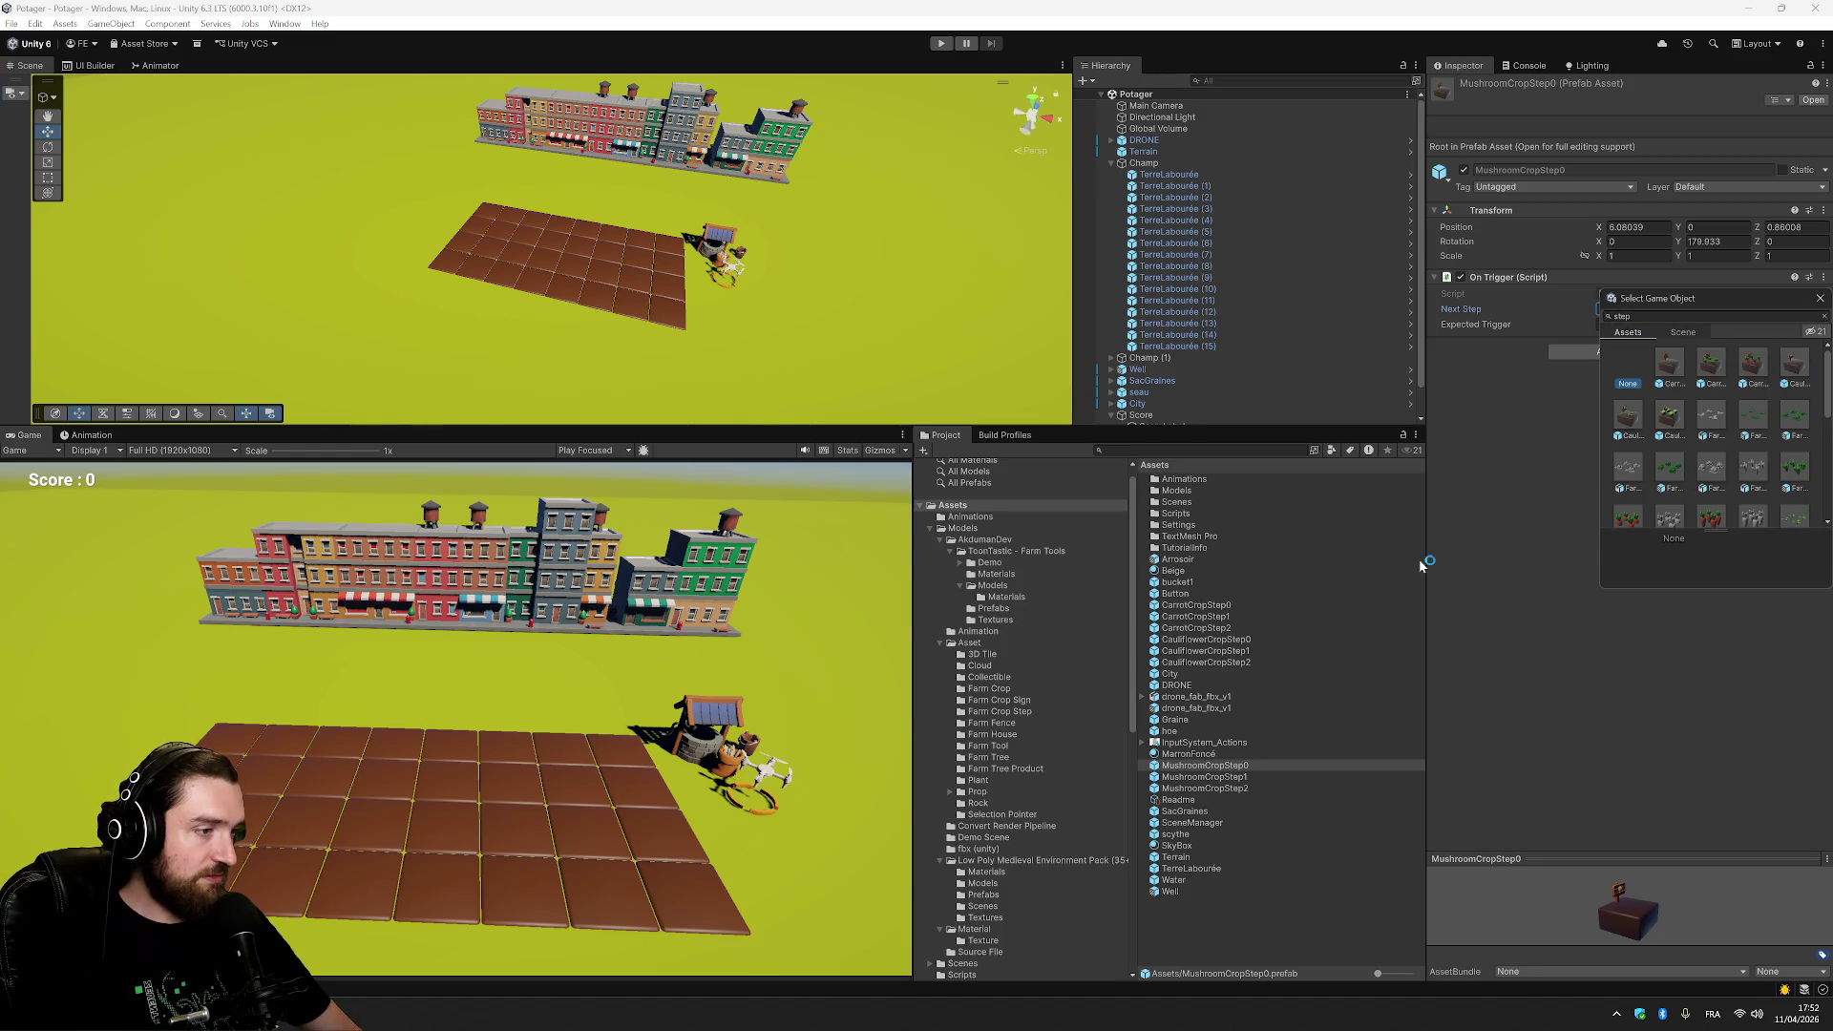
pyautogui.click(1624, 316)
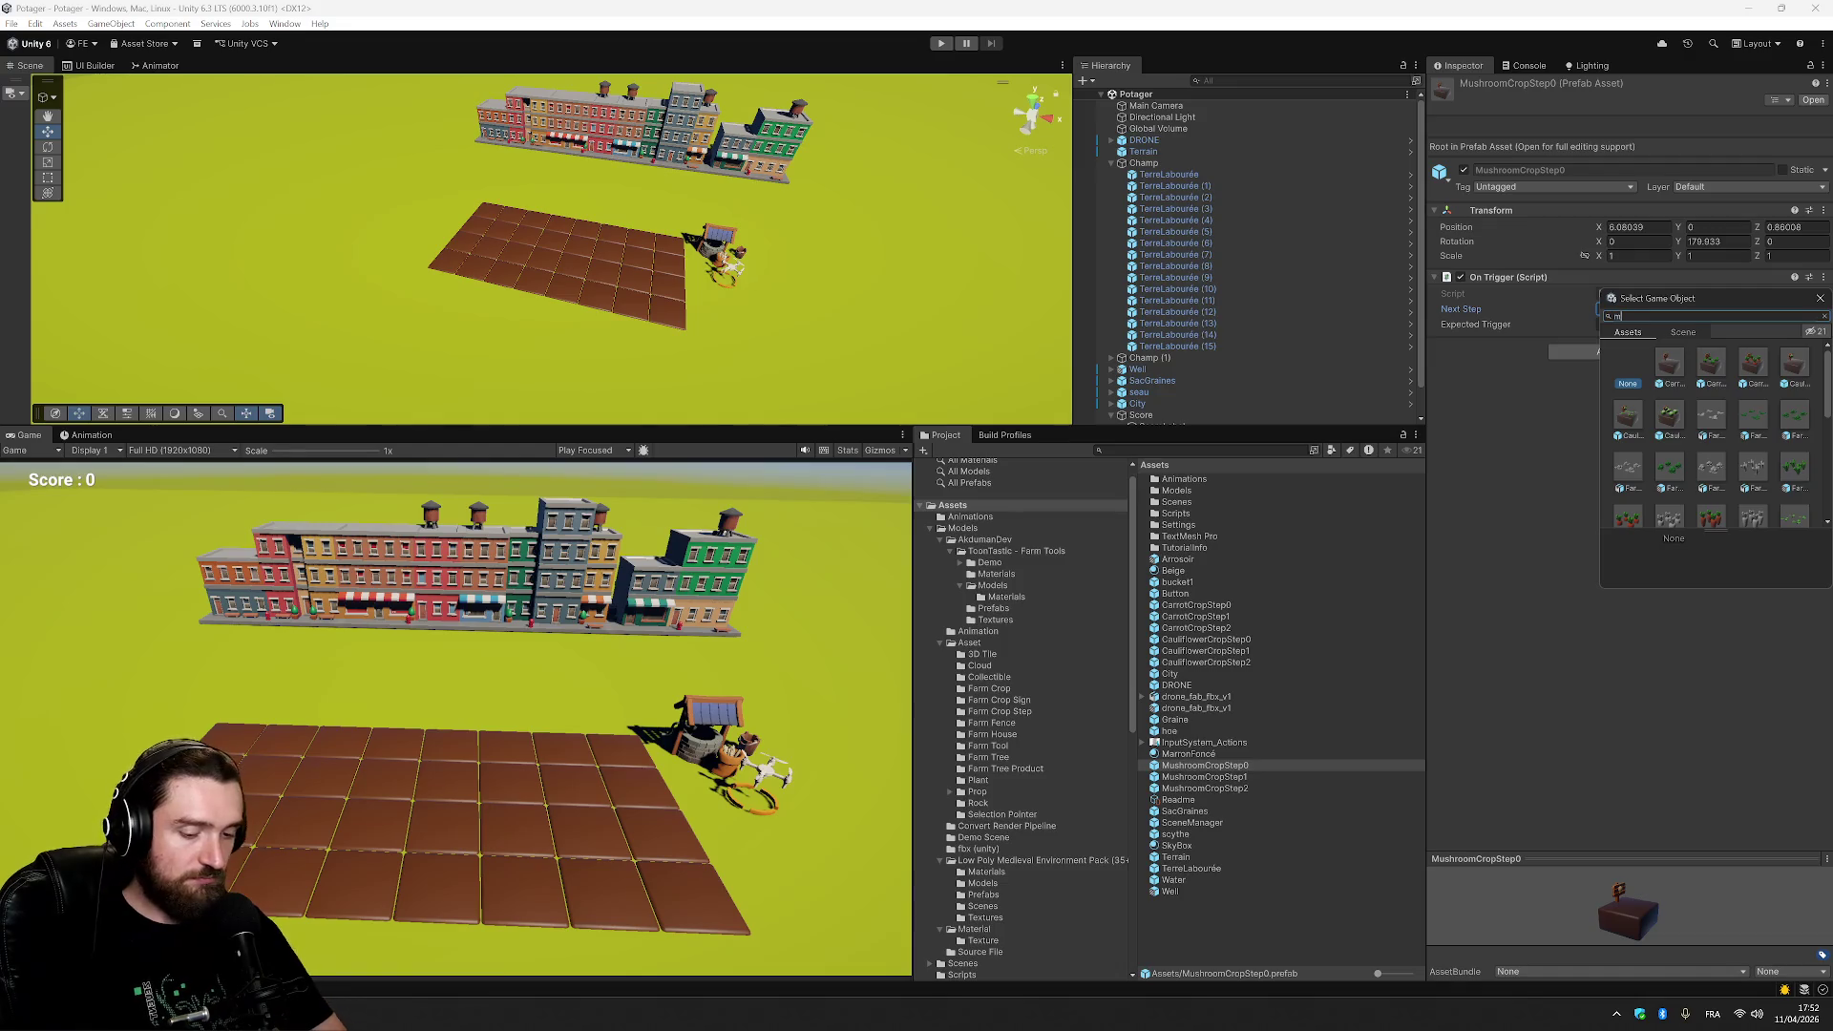
pyautogui.write('mushro')
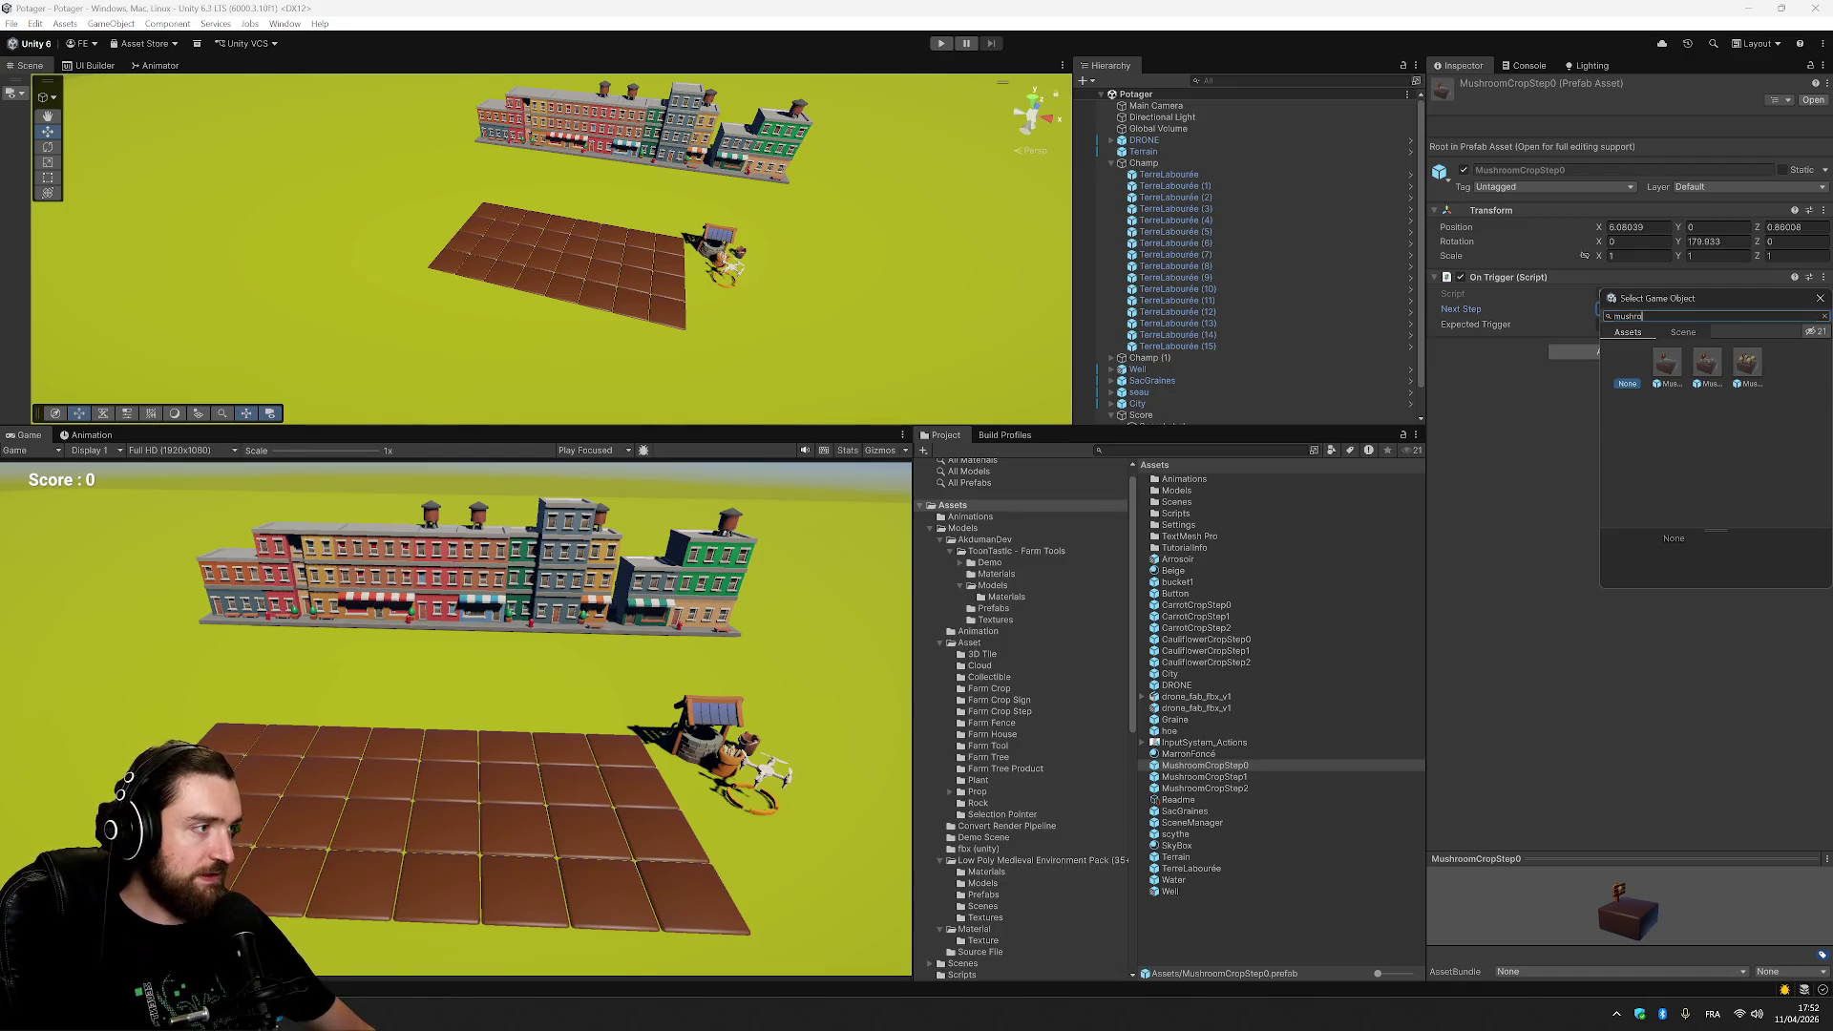
pyautogui.click(1709, 365)
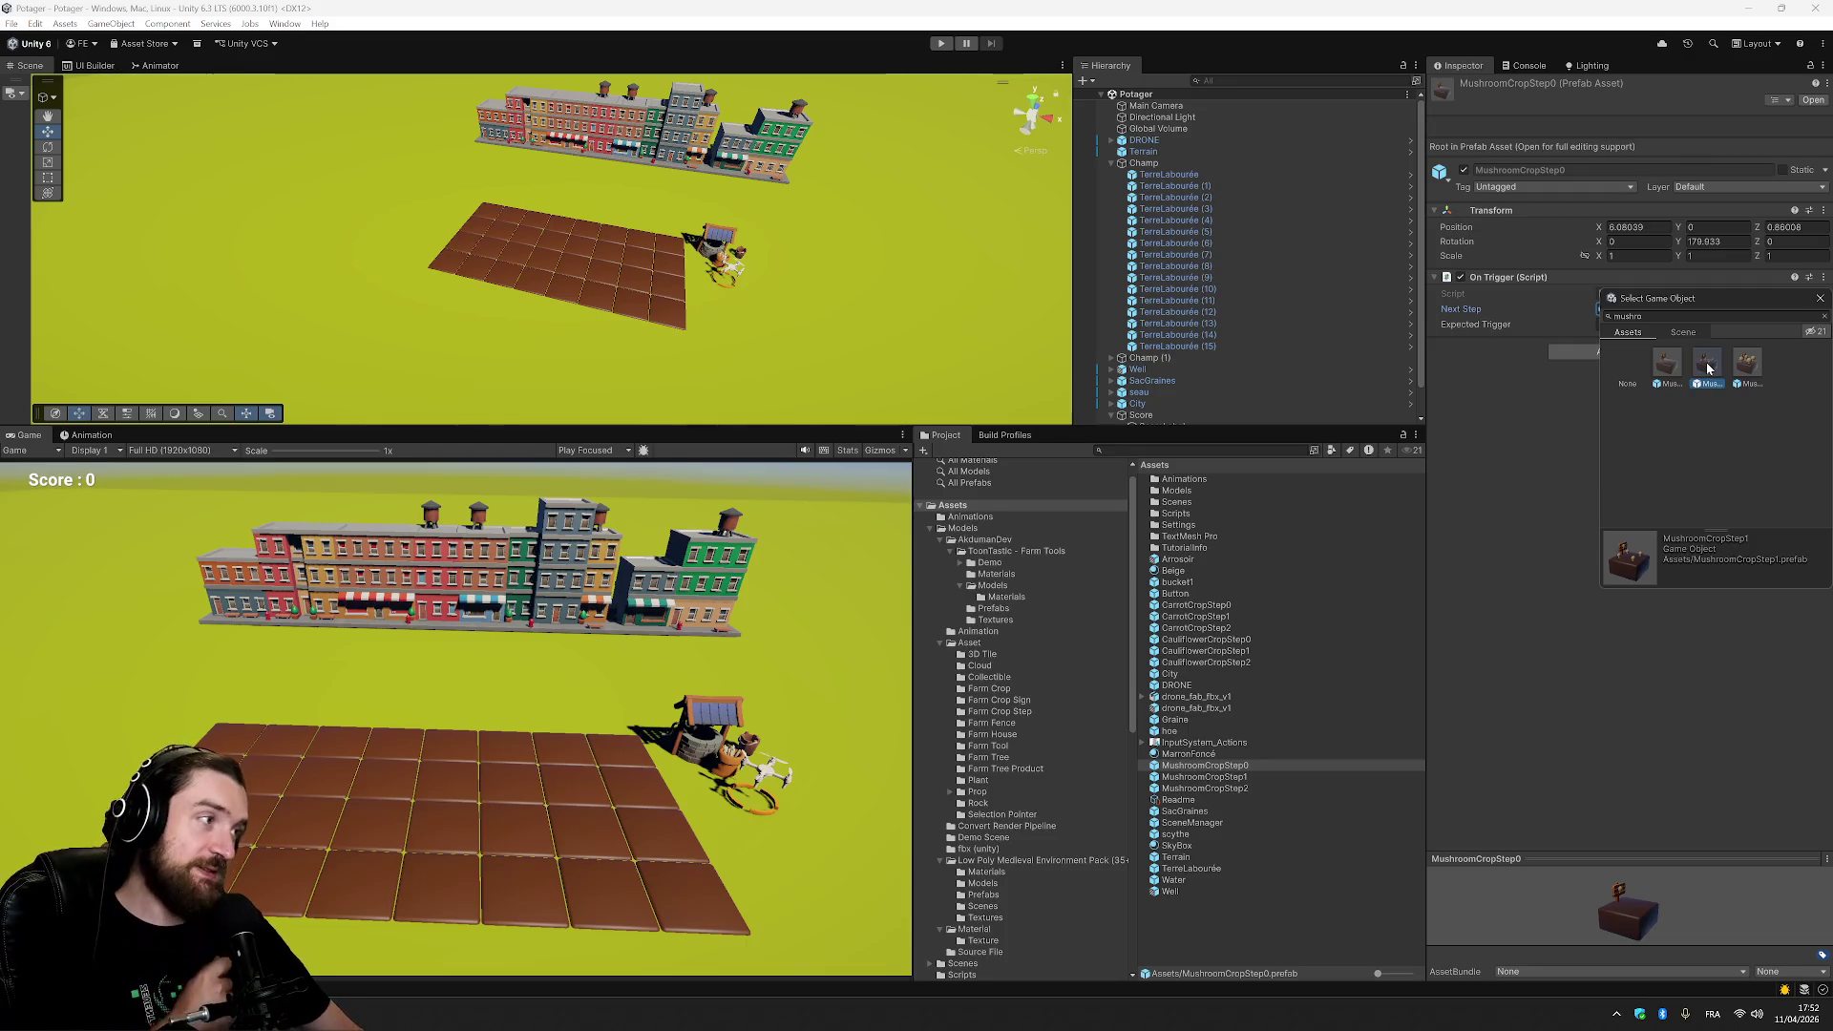
pyautogui.doubleClick(1708, 368)
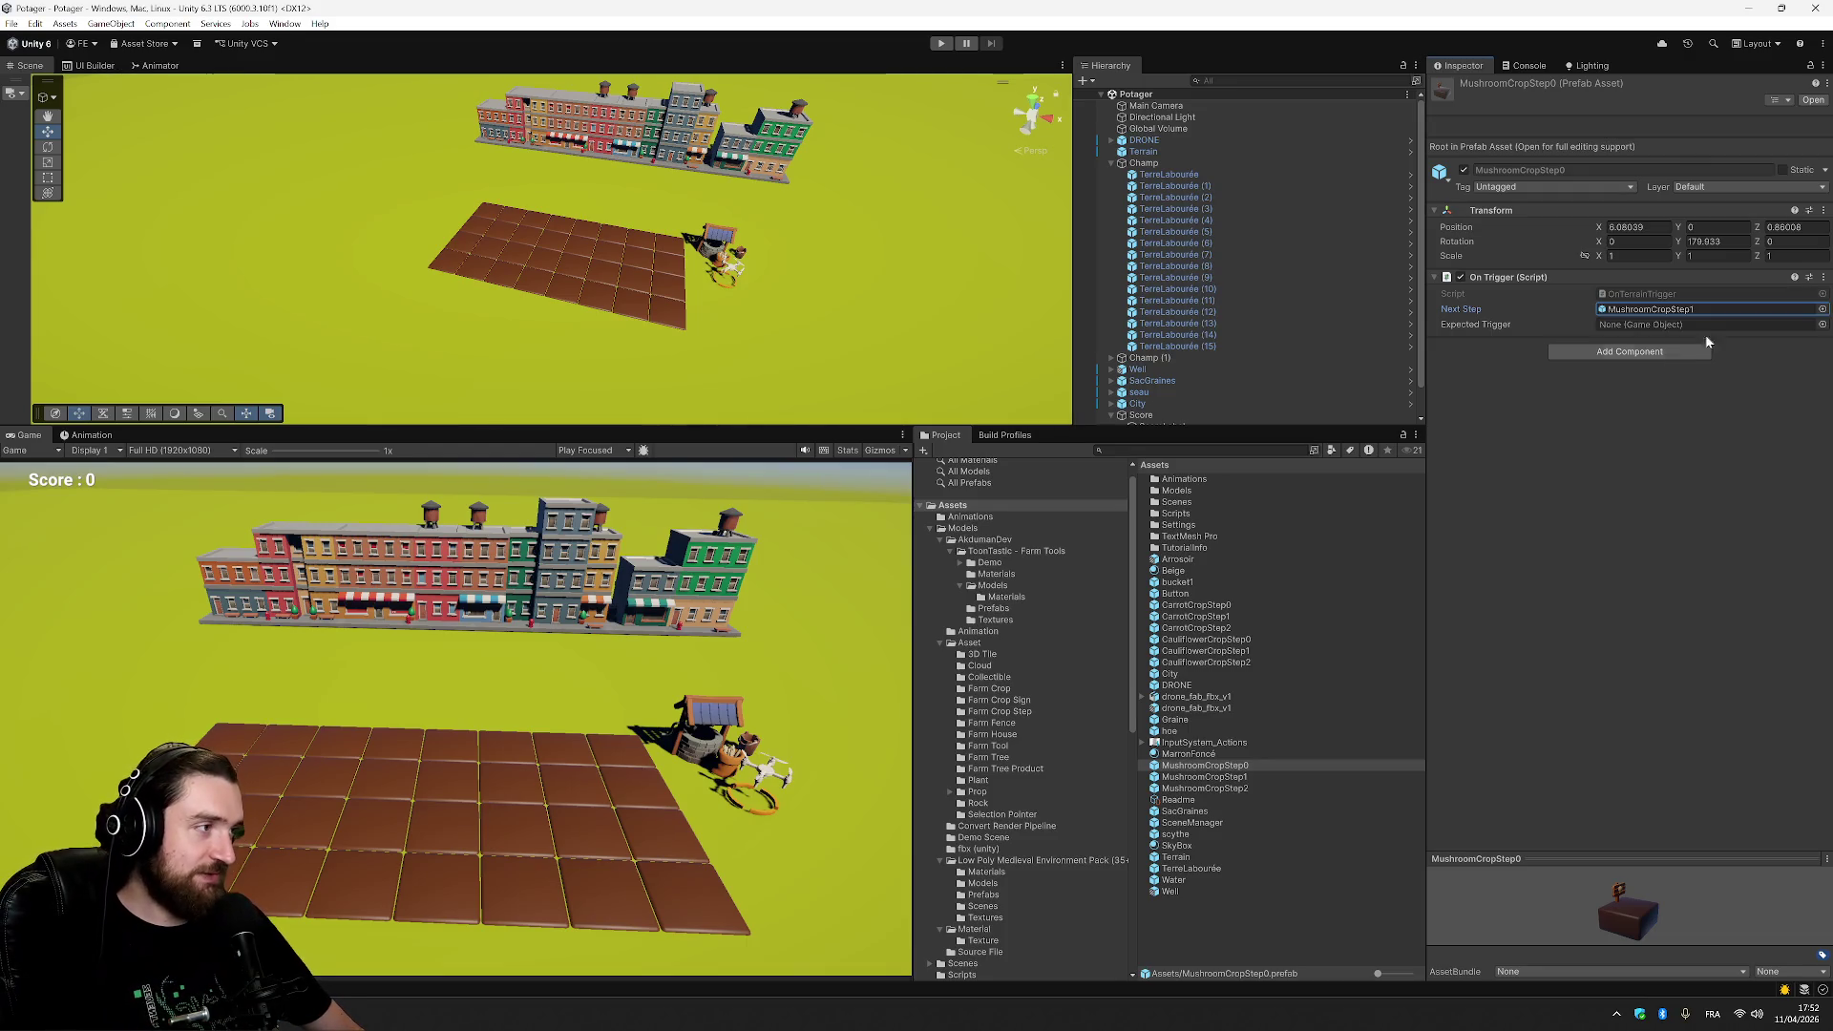
# Set MushroomCropStep0's Expected Trigger to the Water asset, then select MushroomCropStep1.
pyautogui.click(1822, 324)
pyautogui.click(1629, 346)
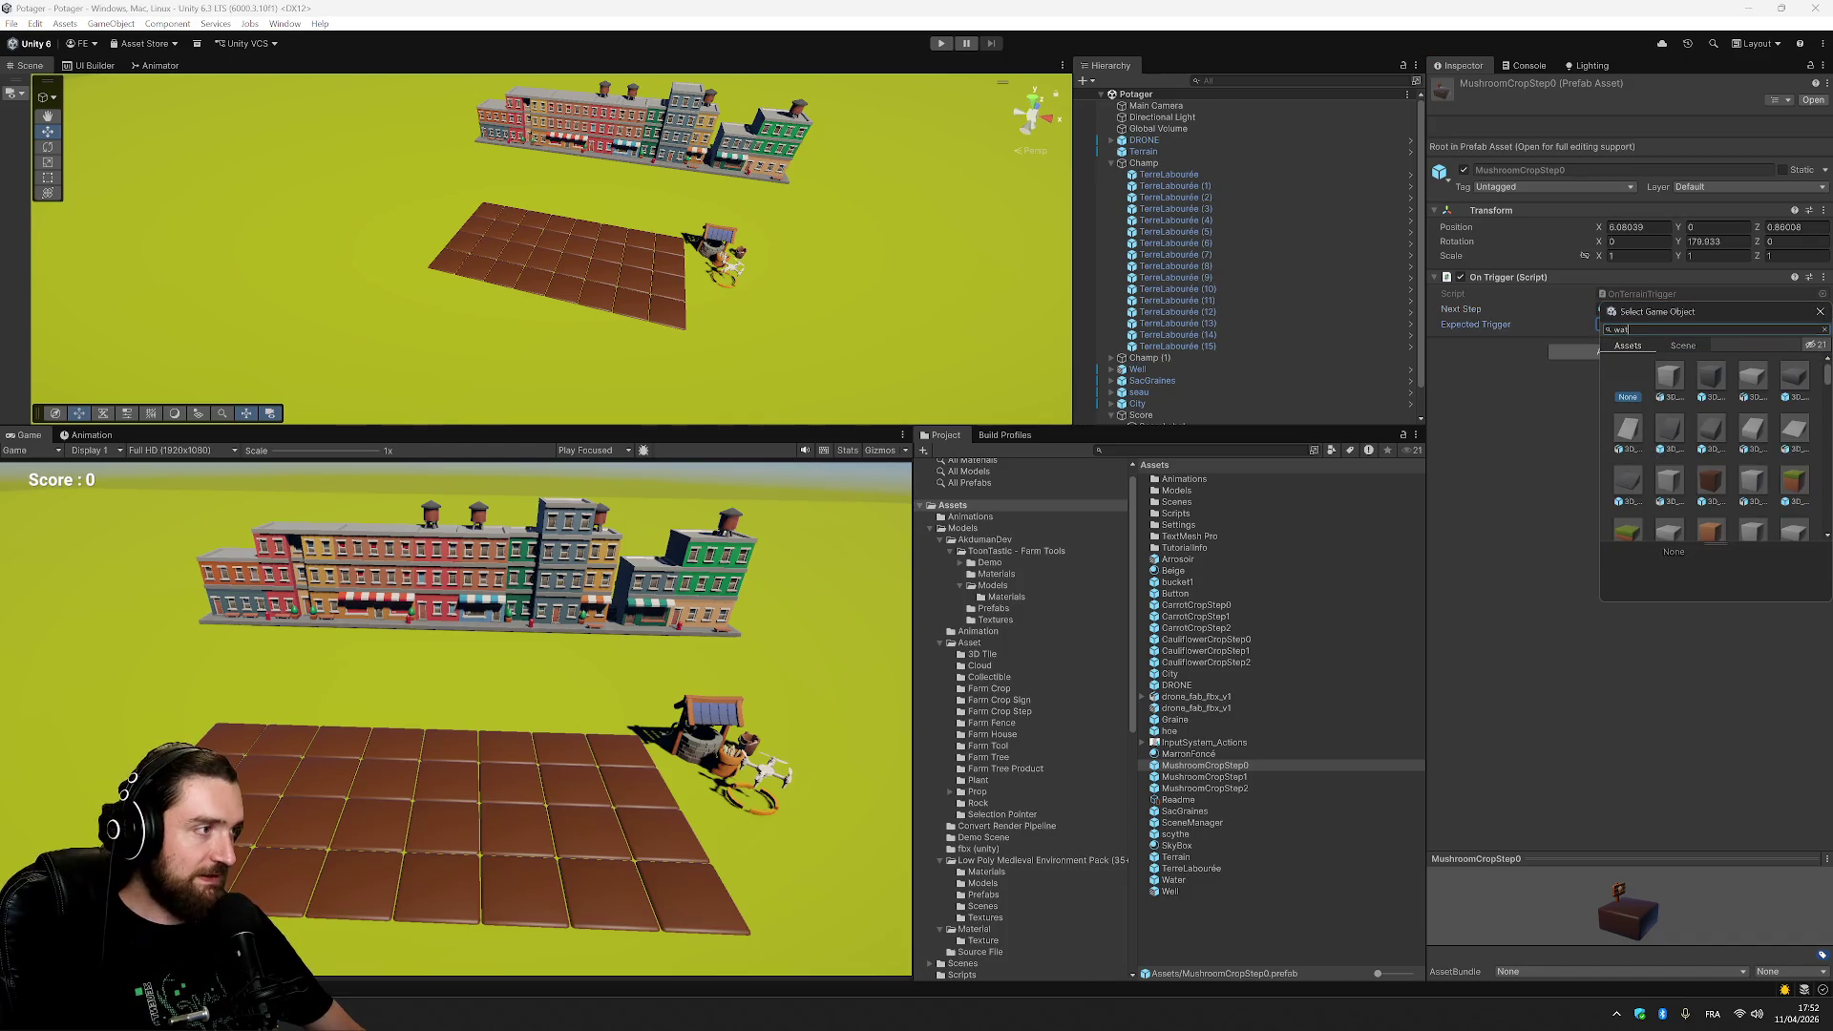
pyautogui.write('ater')
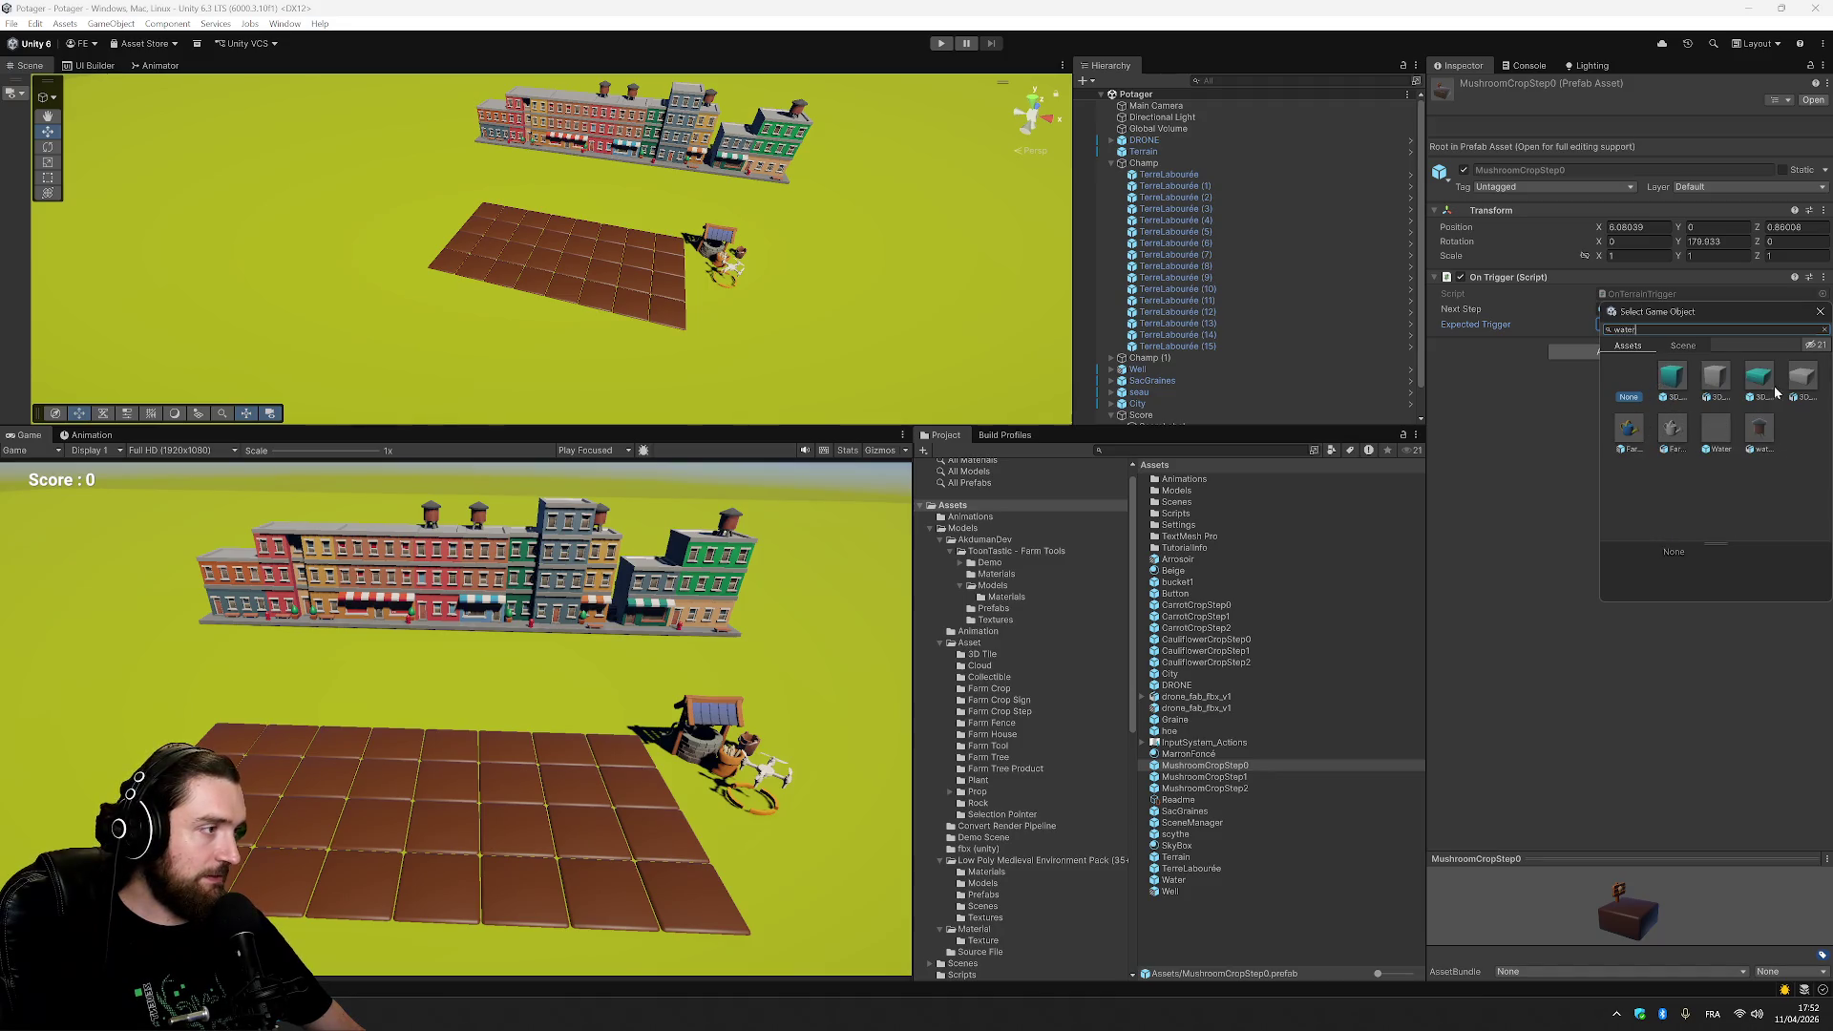
pyautogui.doubleClick(1722, 433)
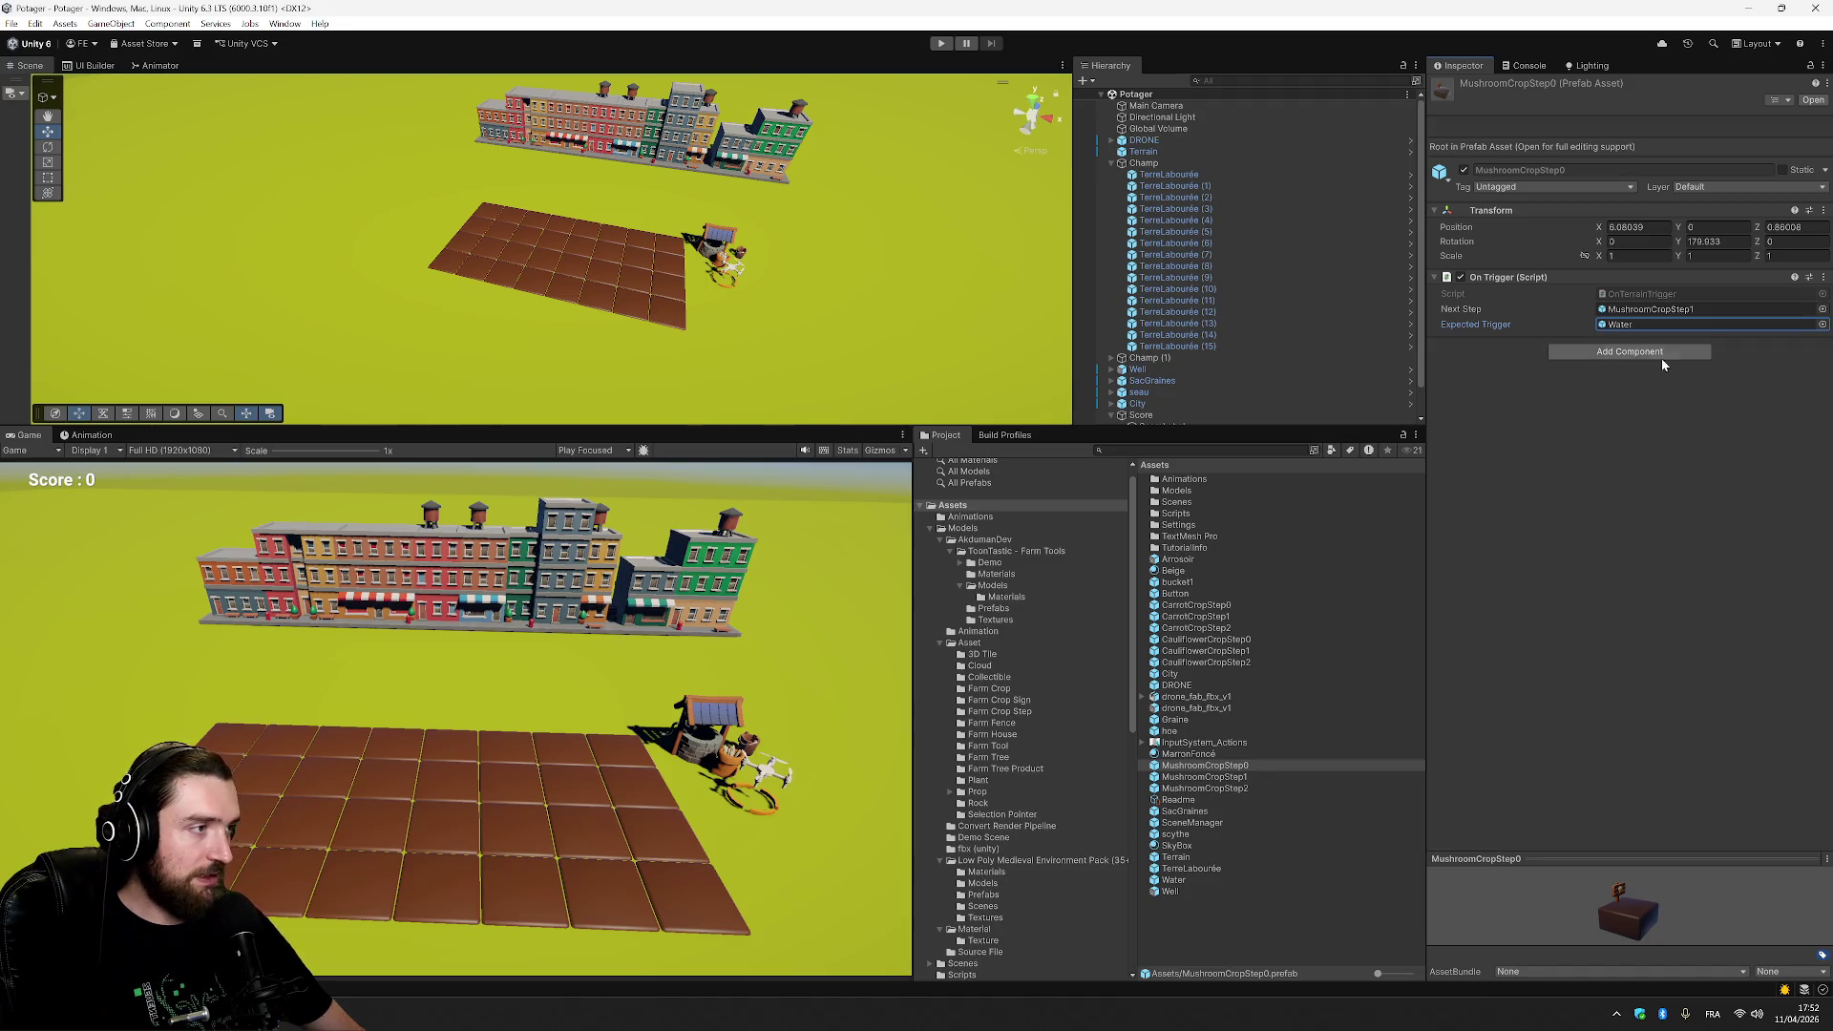
pyautogui.click(1659, 479)
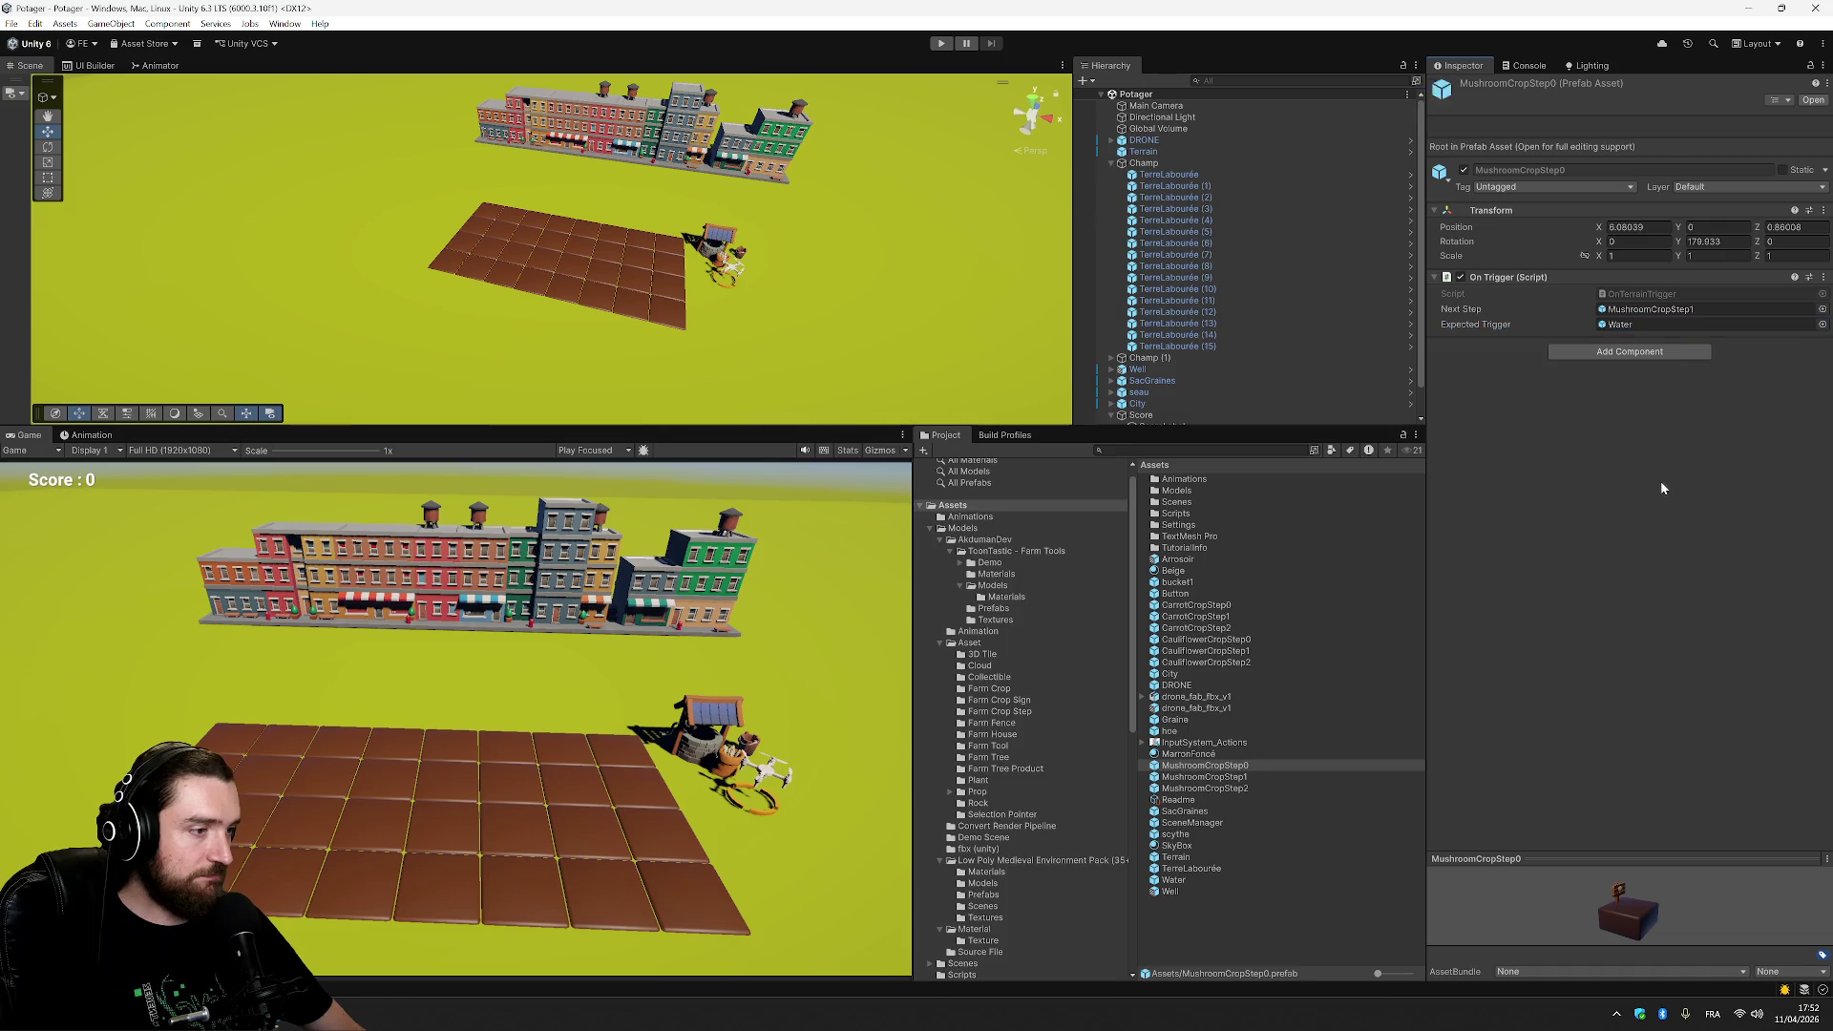
pyautogui.click(1232, 777)
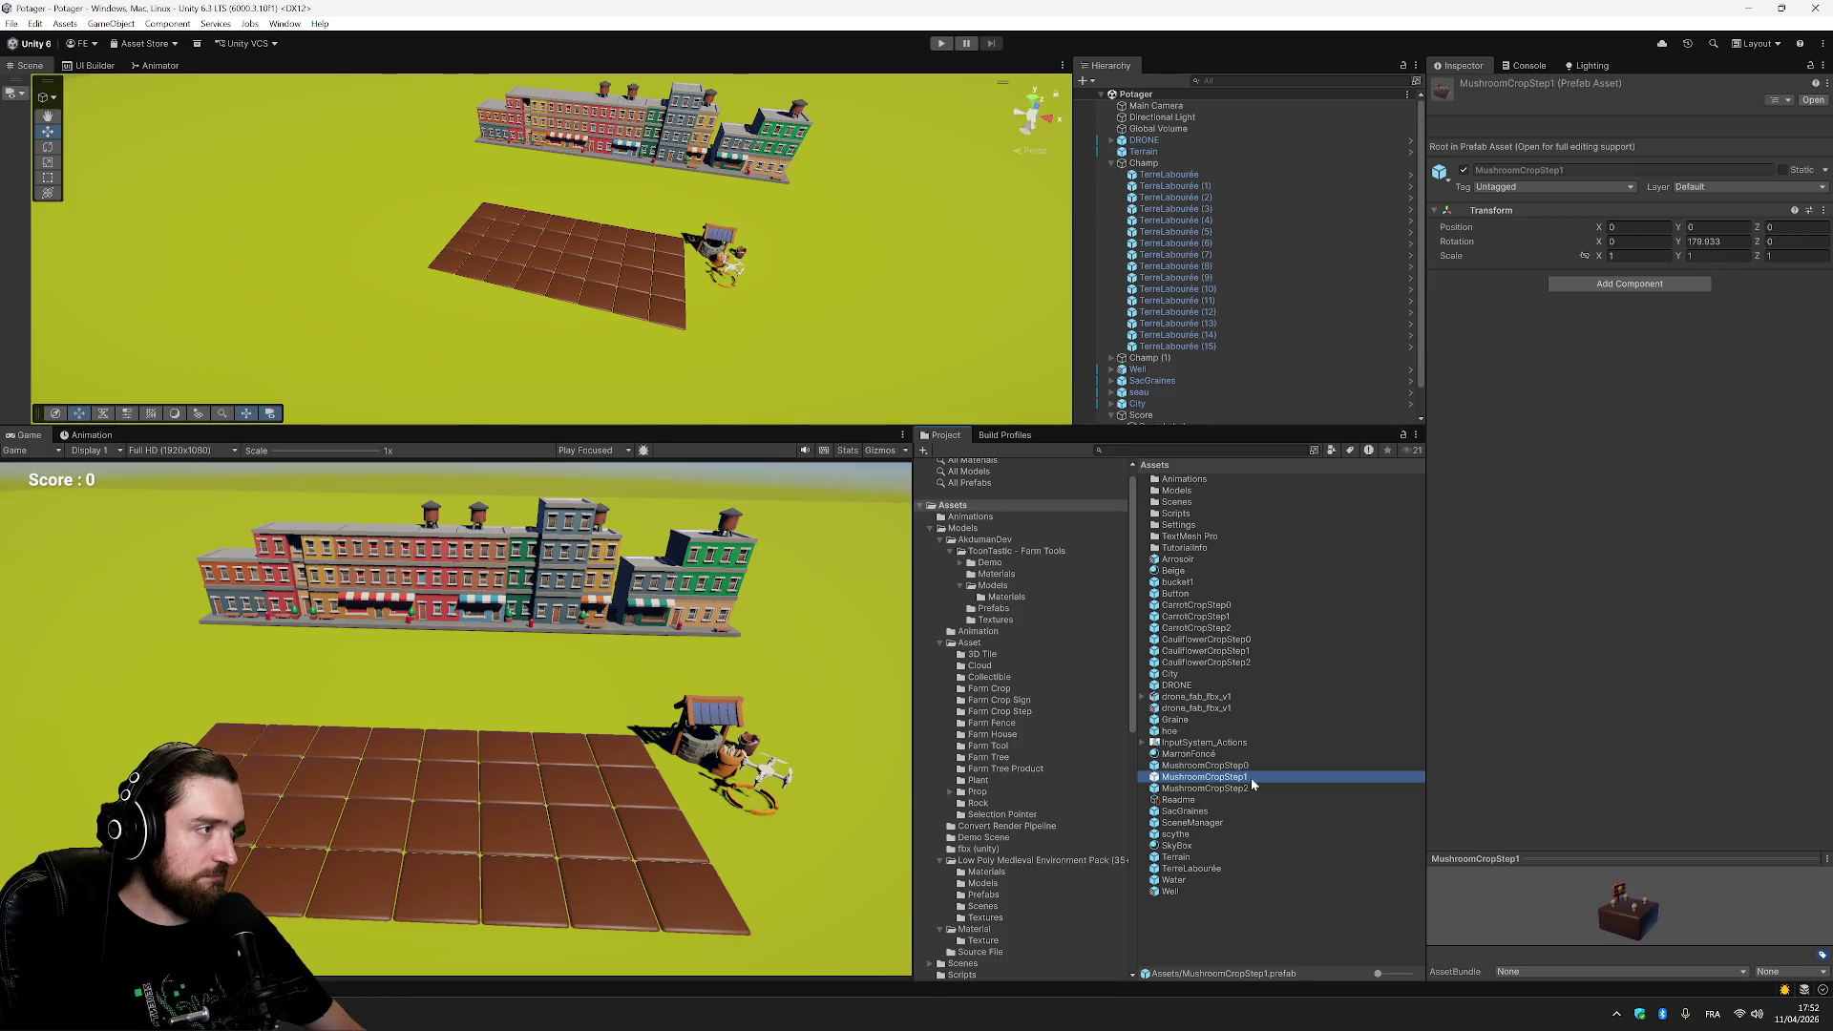
# Add an On Trigger component to MushroomCropStep1 with Next Step MushroomCropStep2.
pyautogui.click(1613, 284)
pyautogui.click(1639, 334)
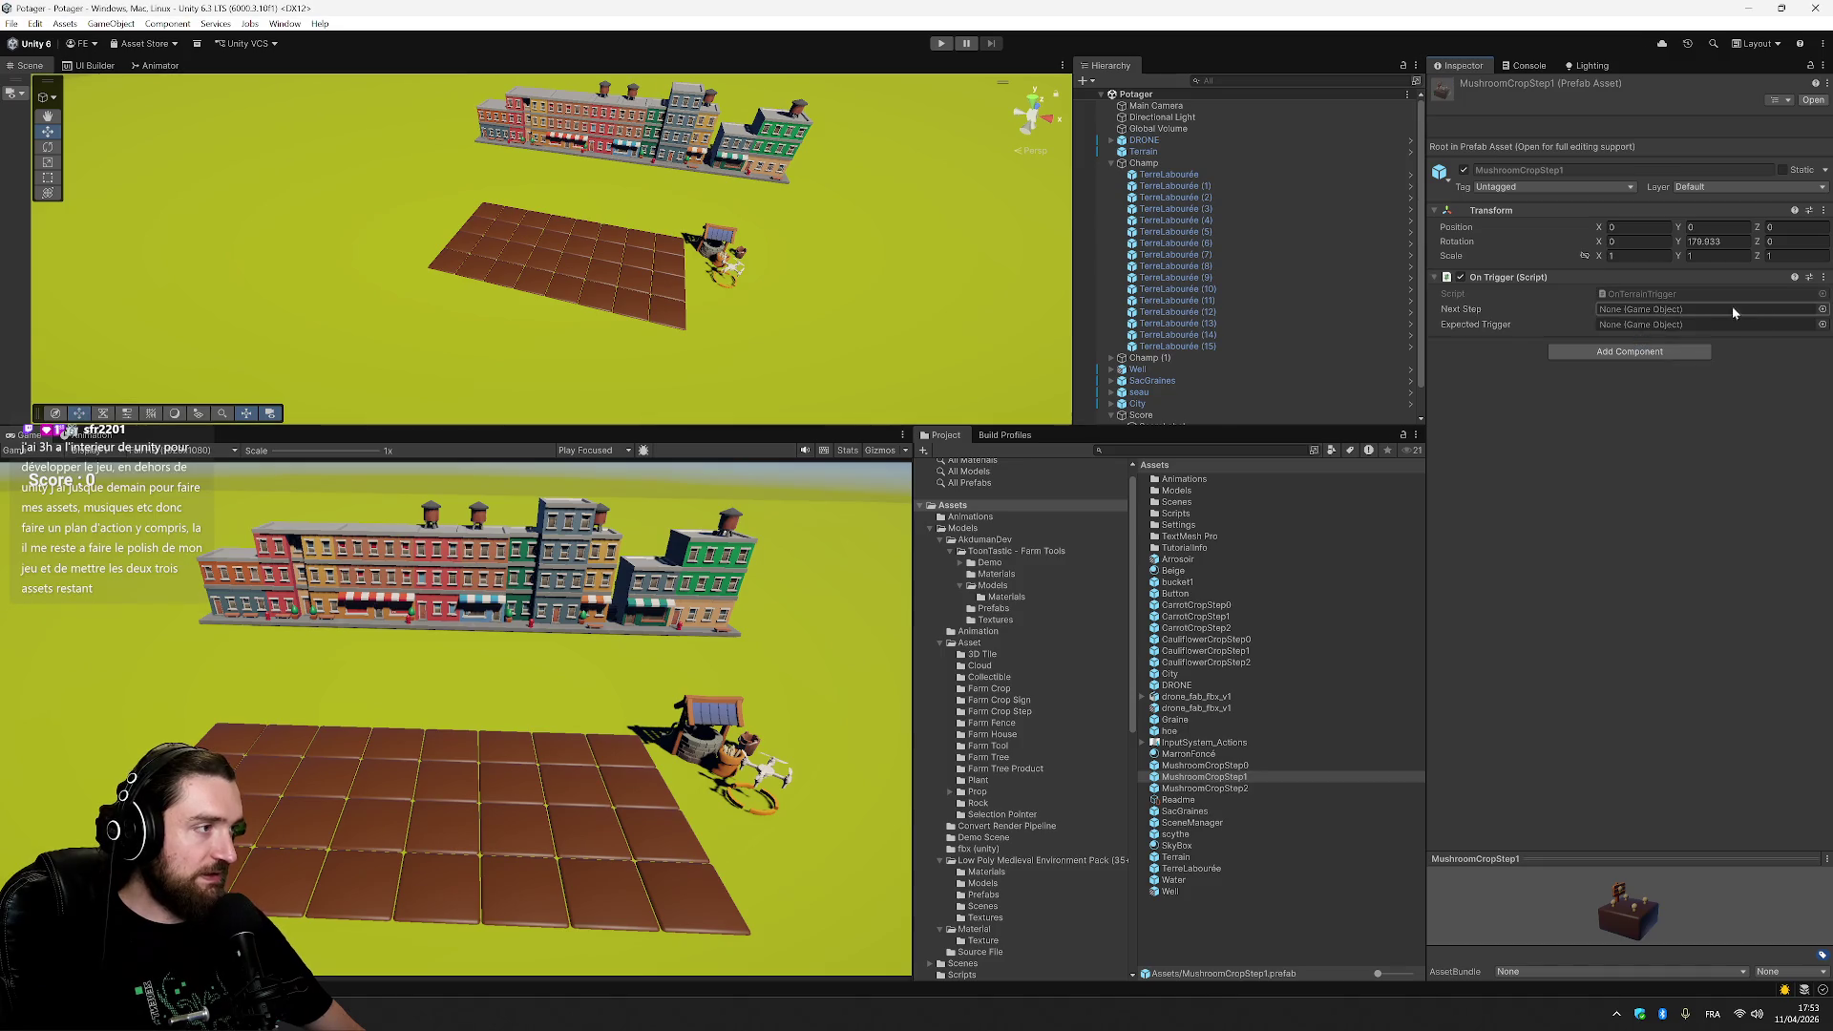
pyautogui.click(1822, 310)
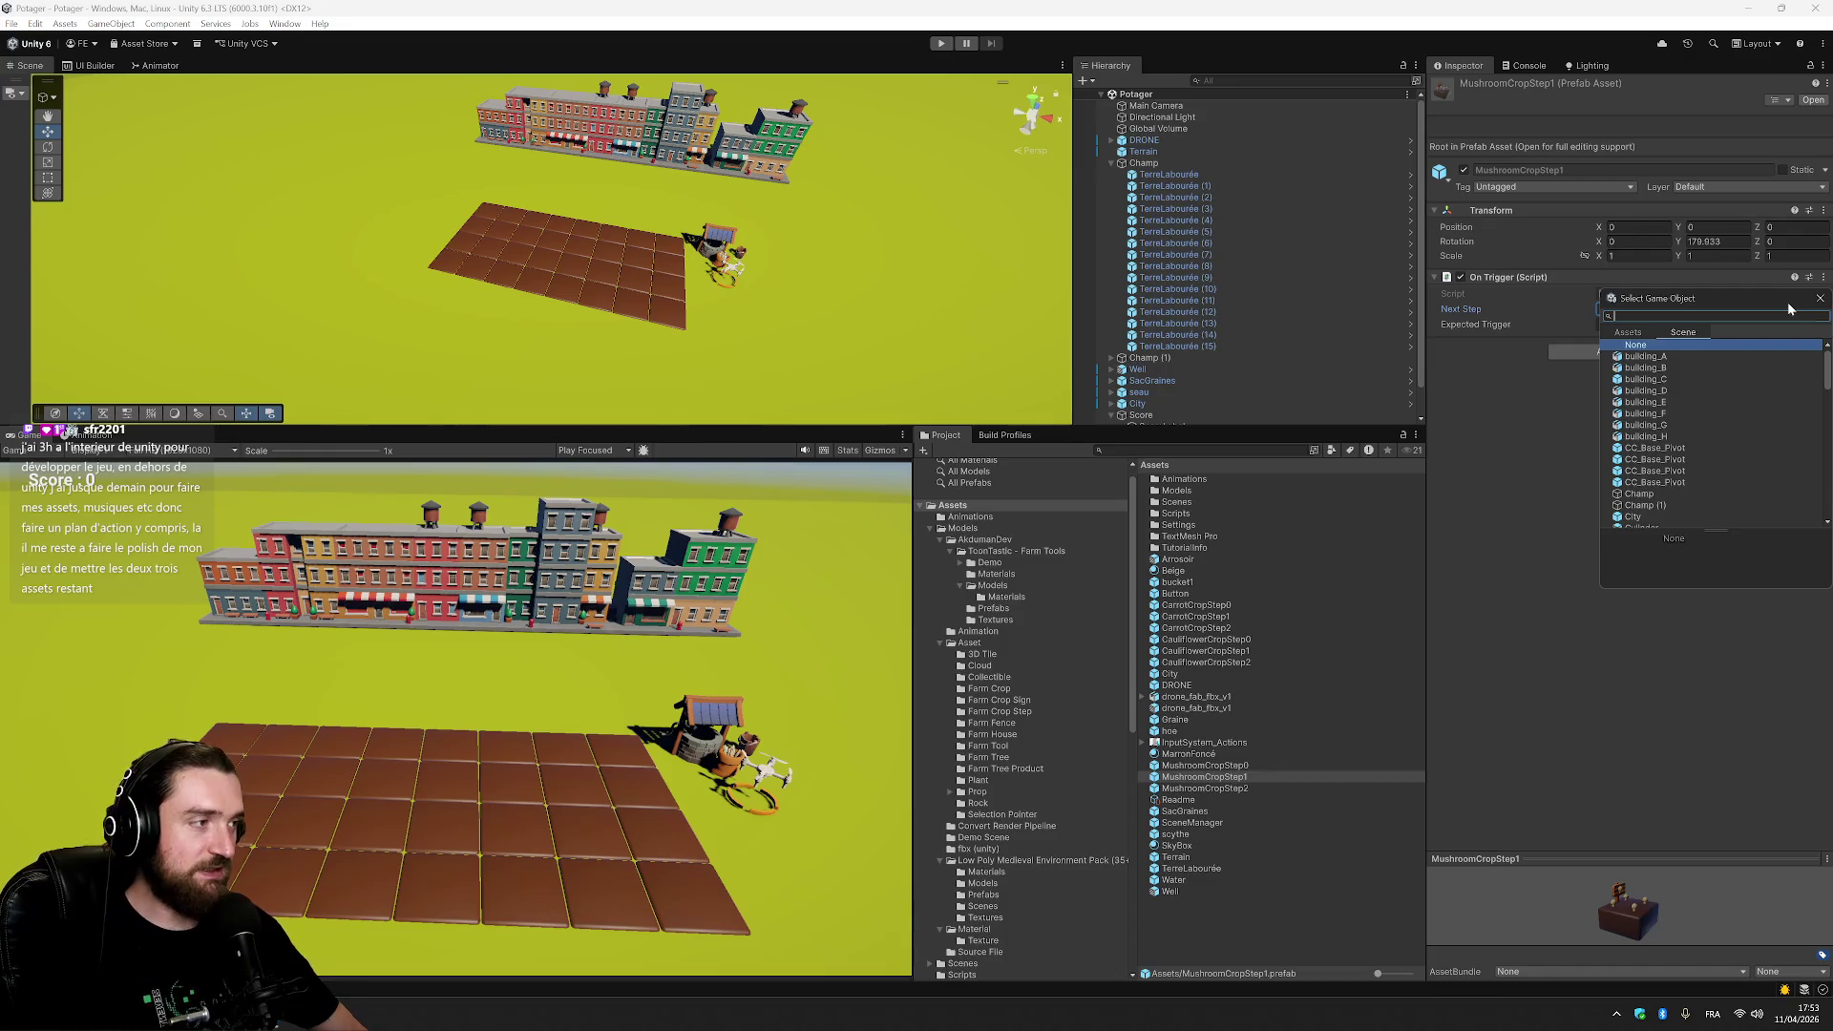
pyautogui.click(1635, 334)
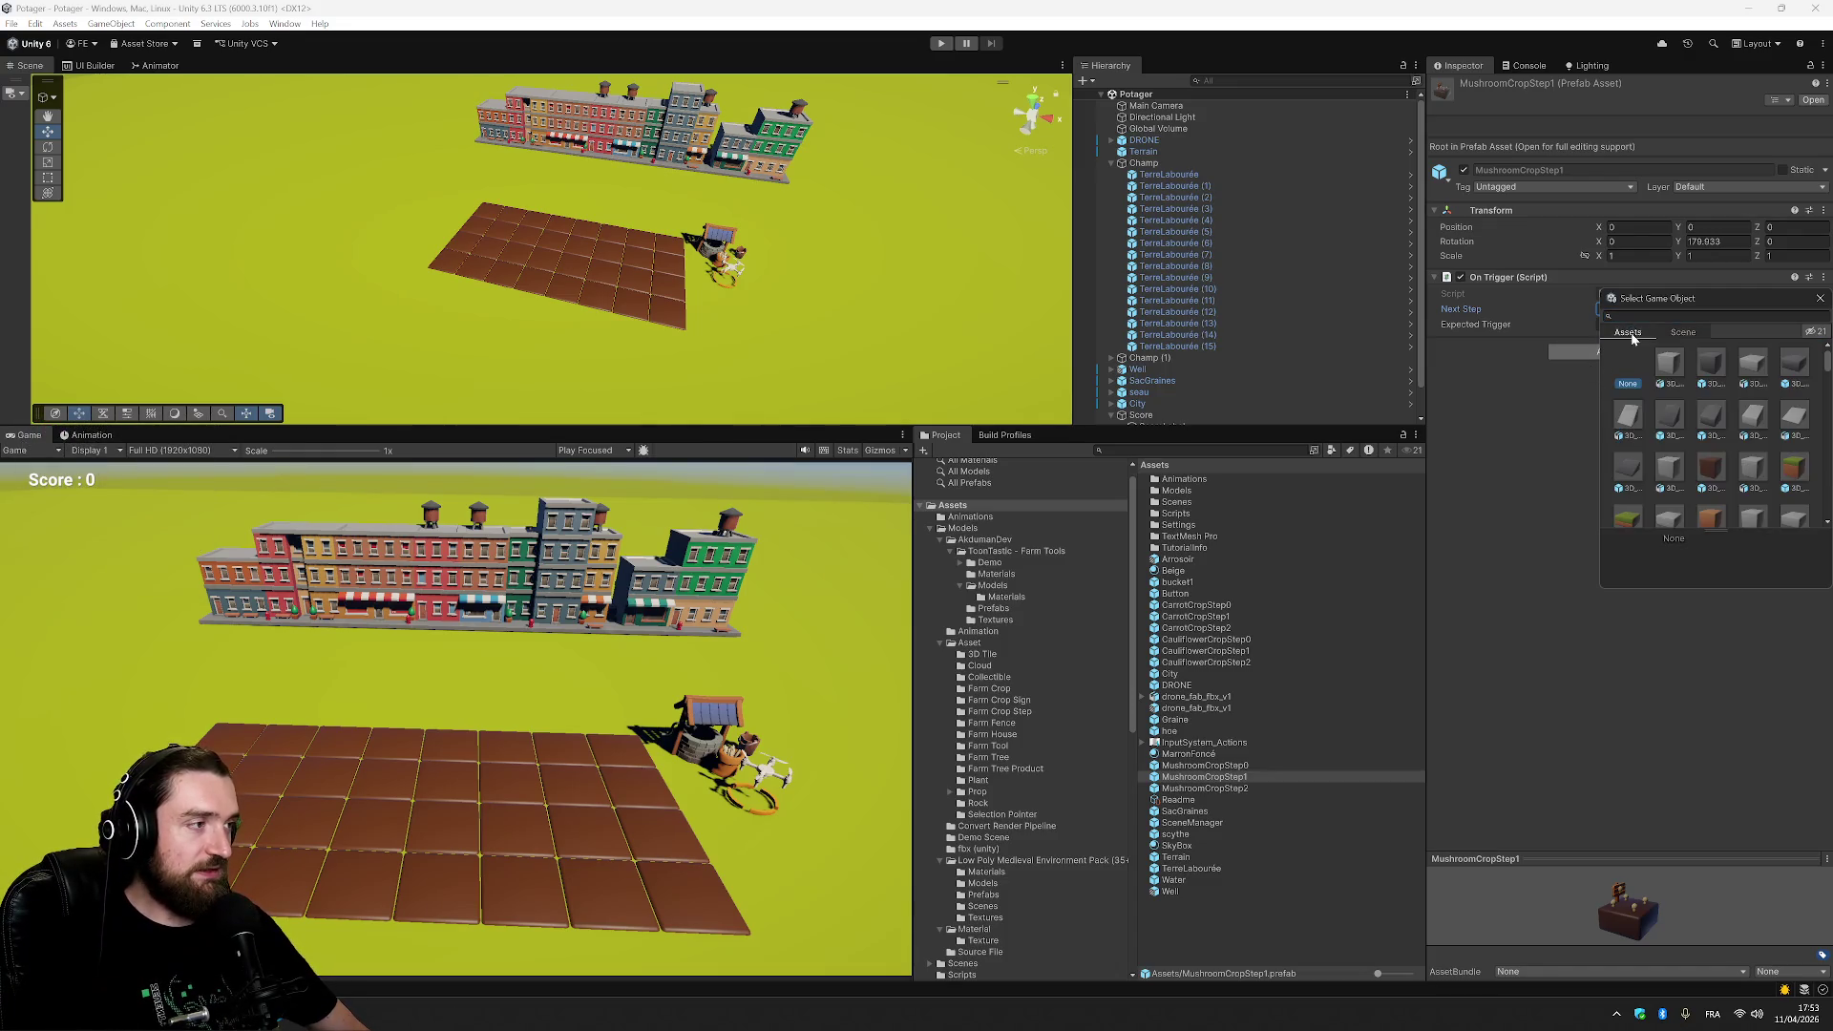
pyautogui.click(1624, 316)
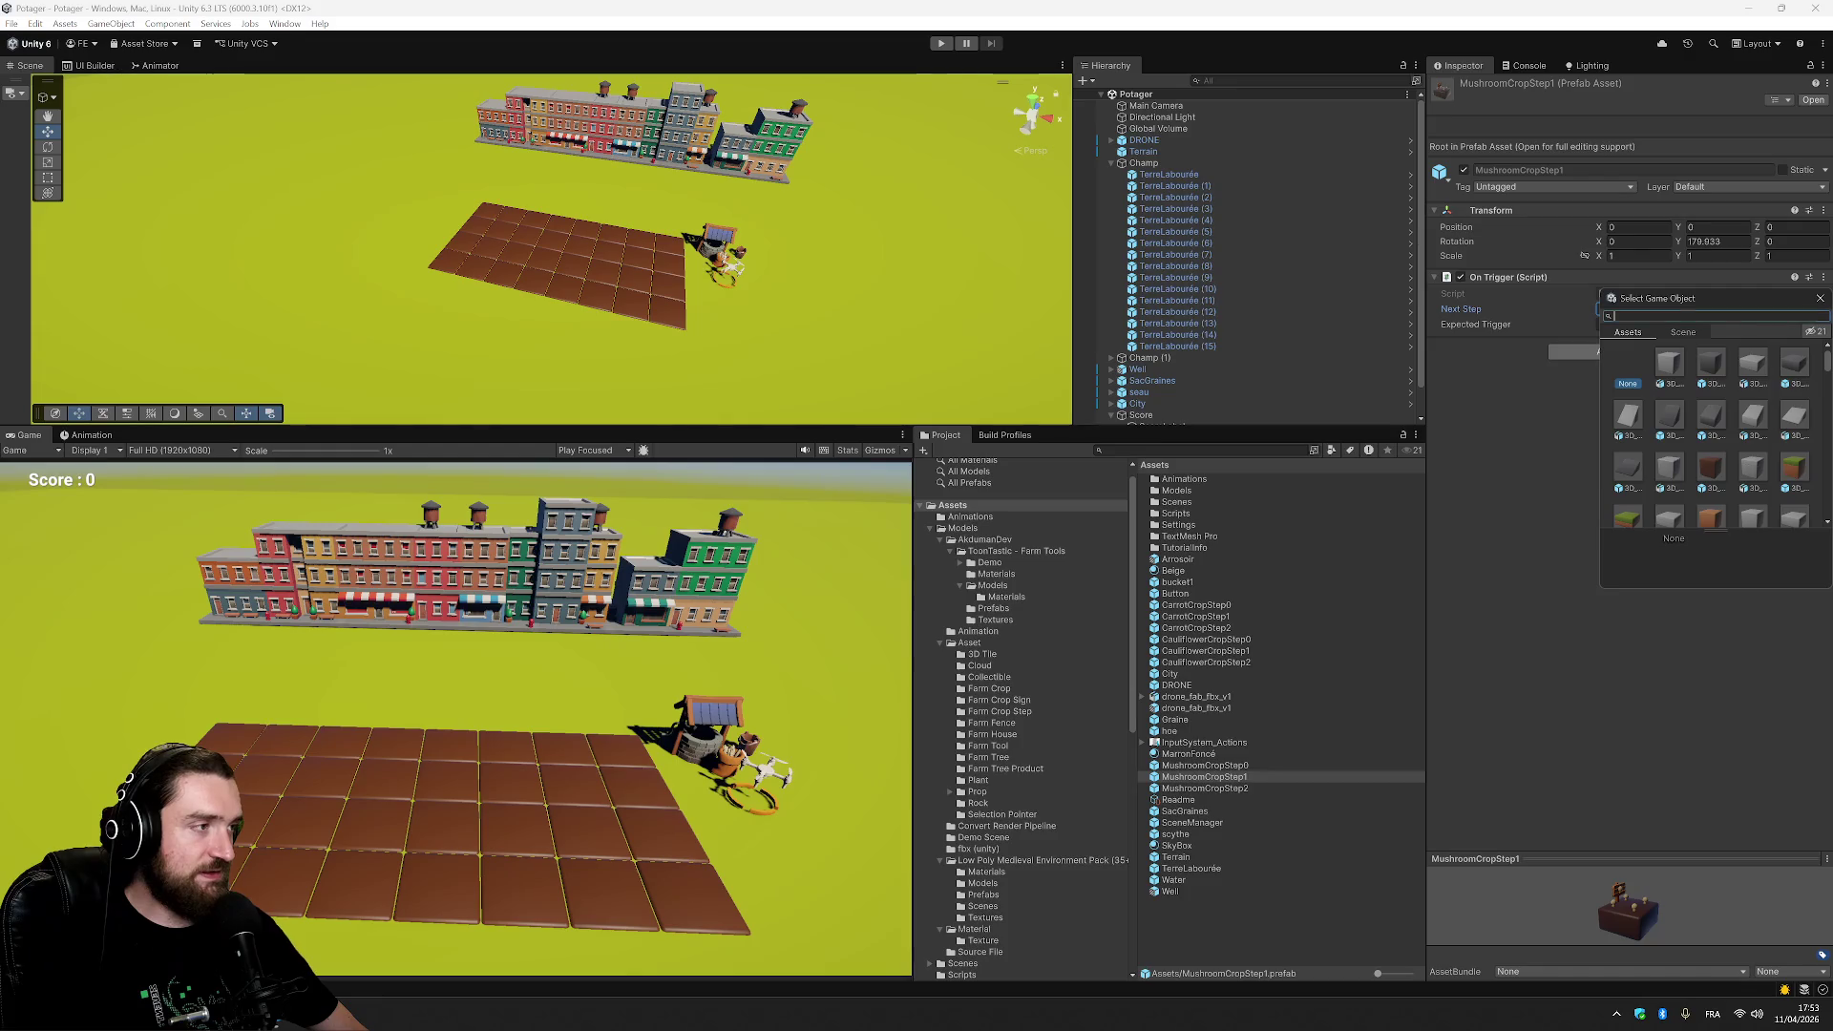
pyautogui.write('mushroom')
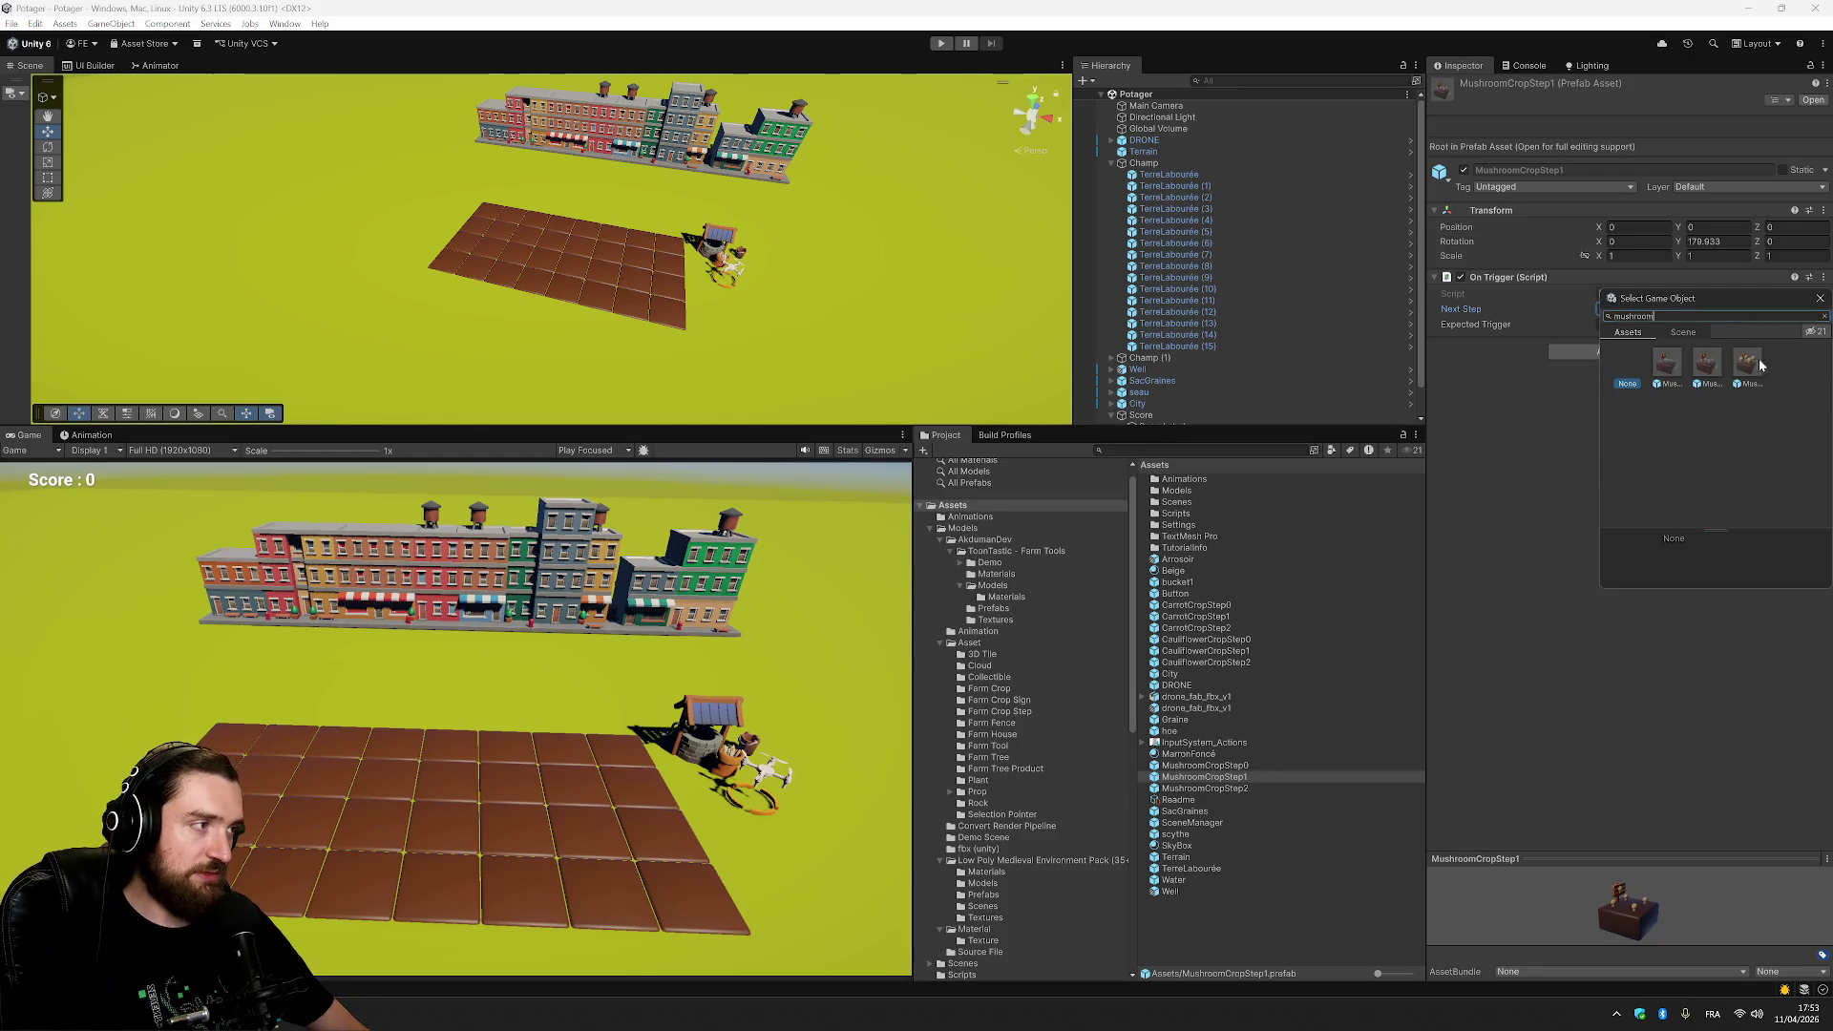
pyautogui.doubleClick(1750, 365)
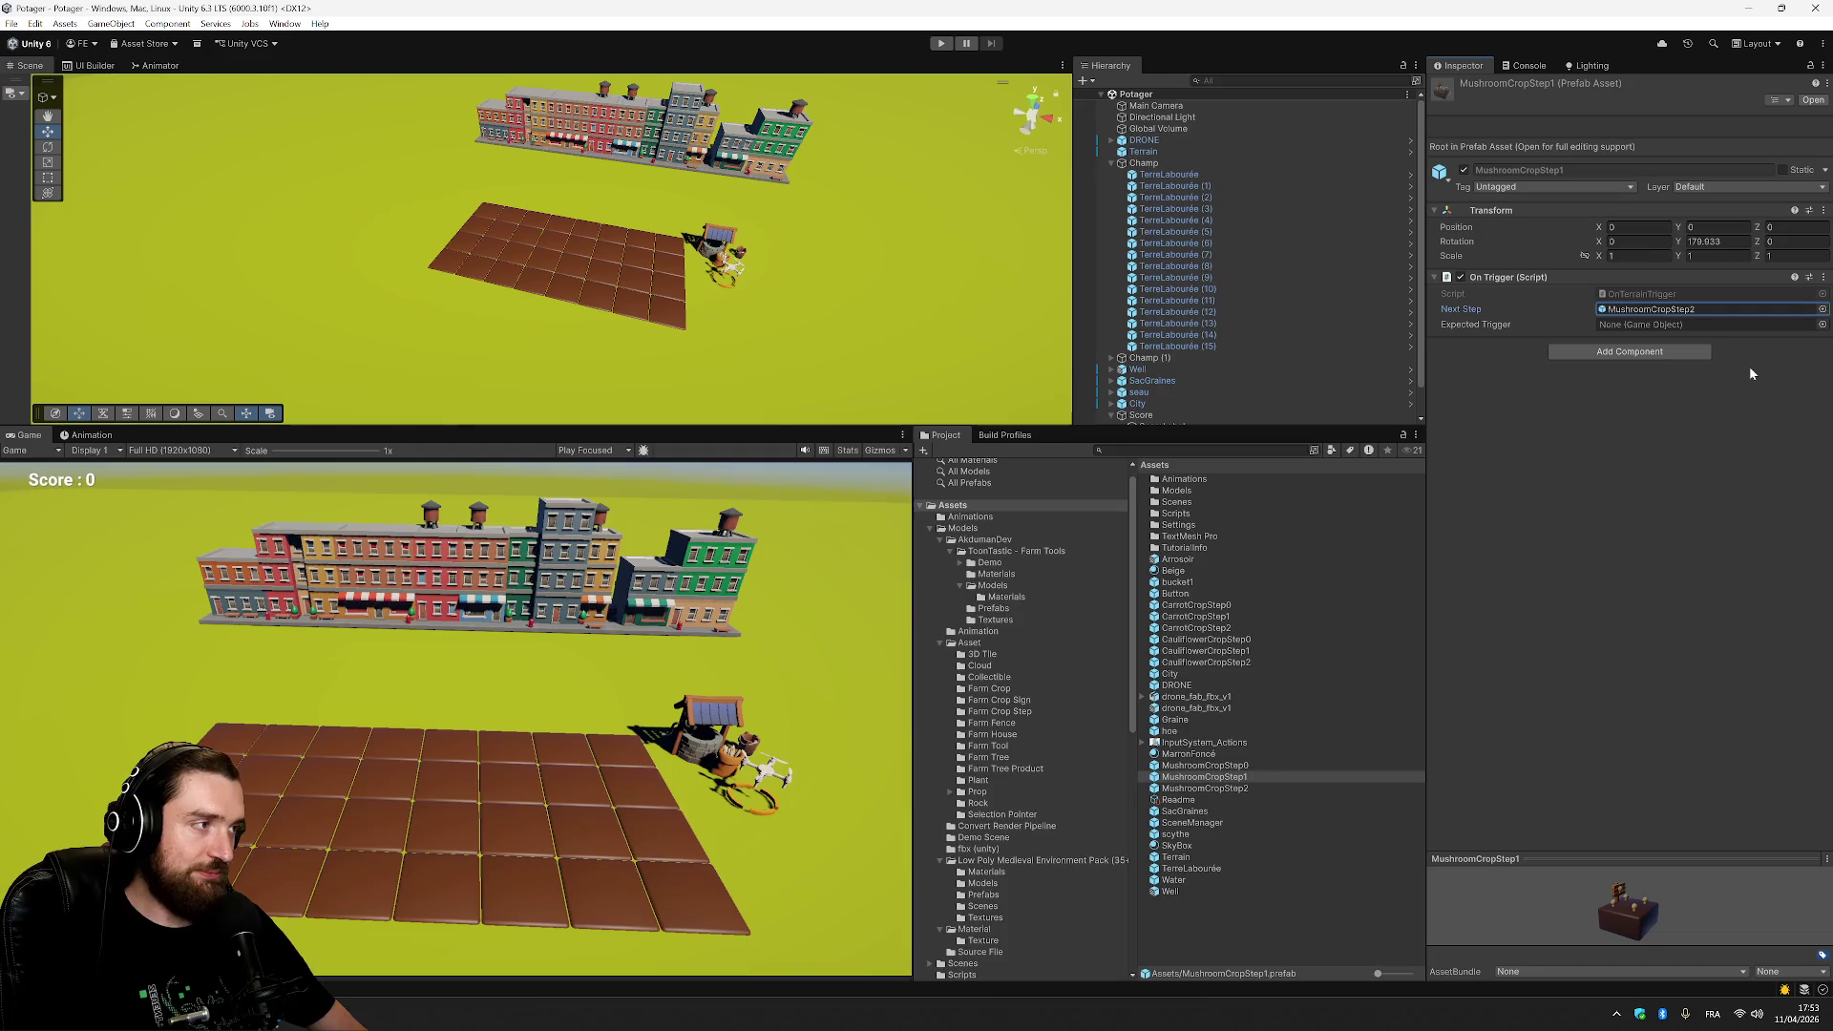
# Search 'dr' for the Expected Trigger in assets and scene objects, then expand DRONE.
pyautogui.click(1822, 325)
pyautogui.write('dr')
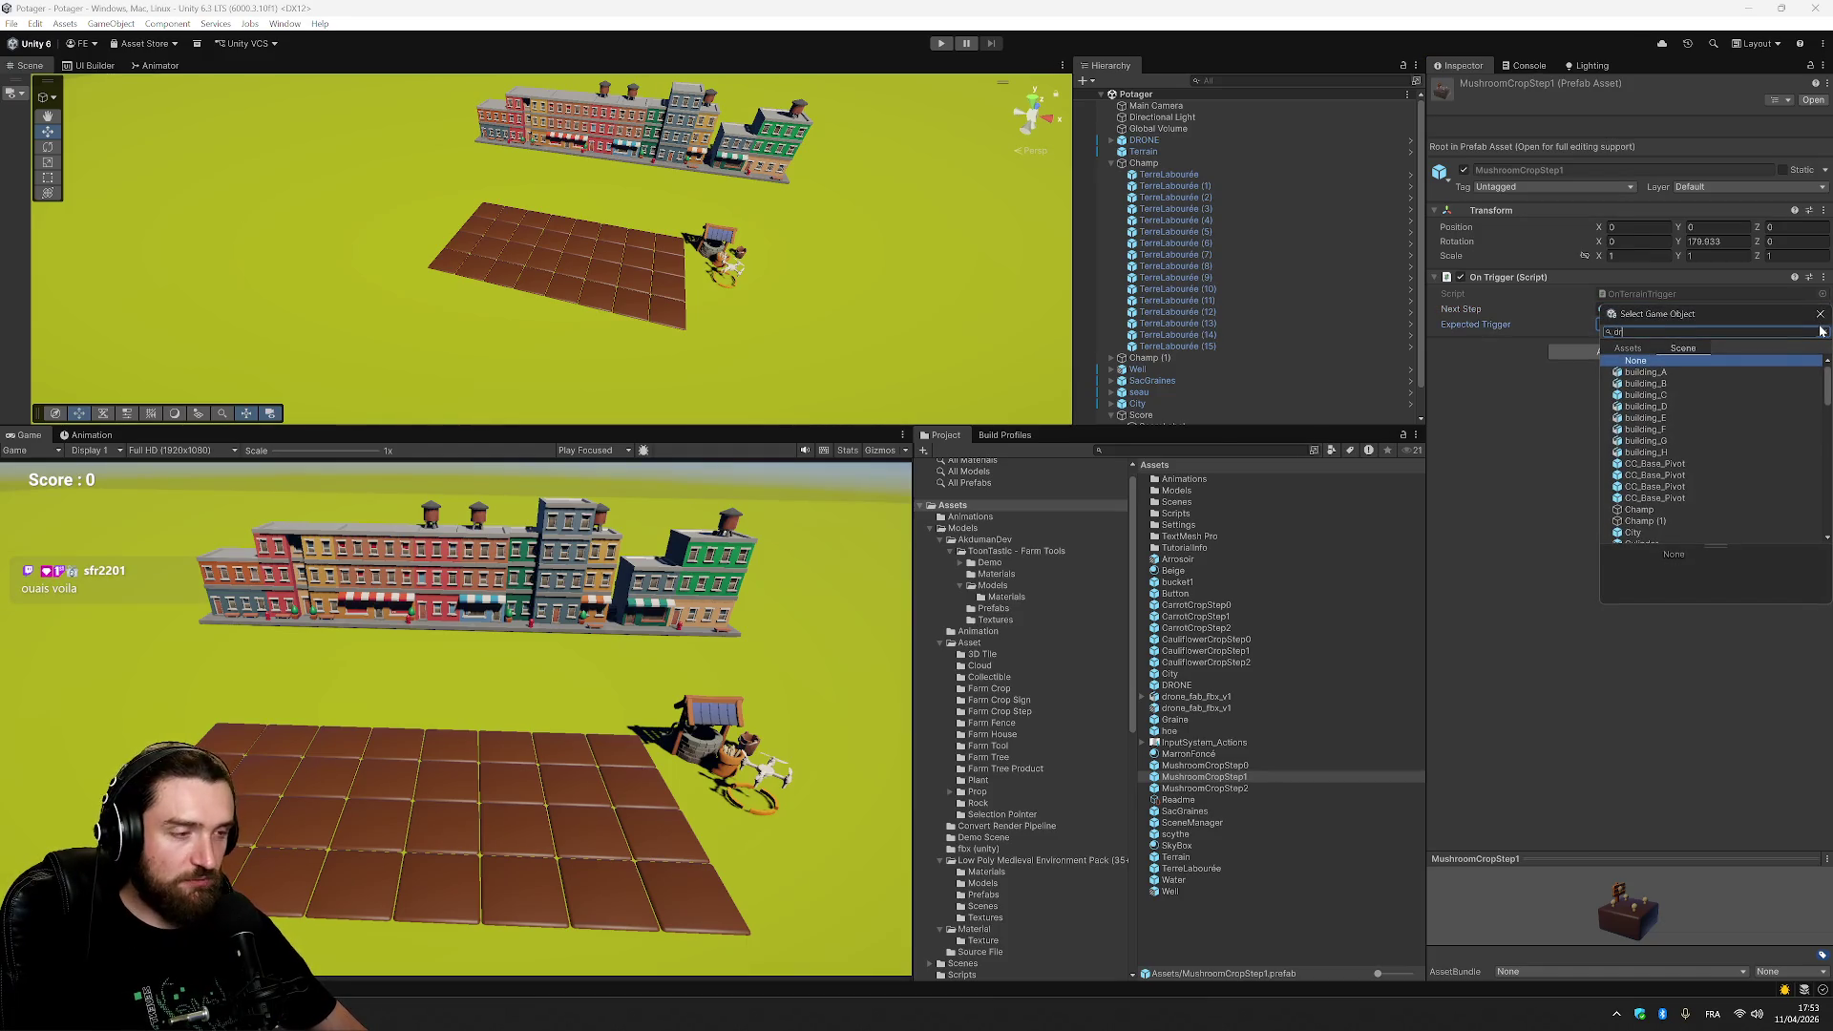
pyautogui.click(1641, 349)
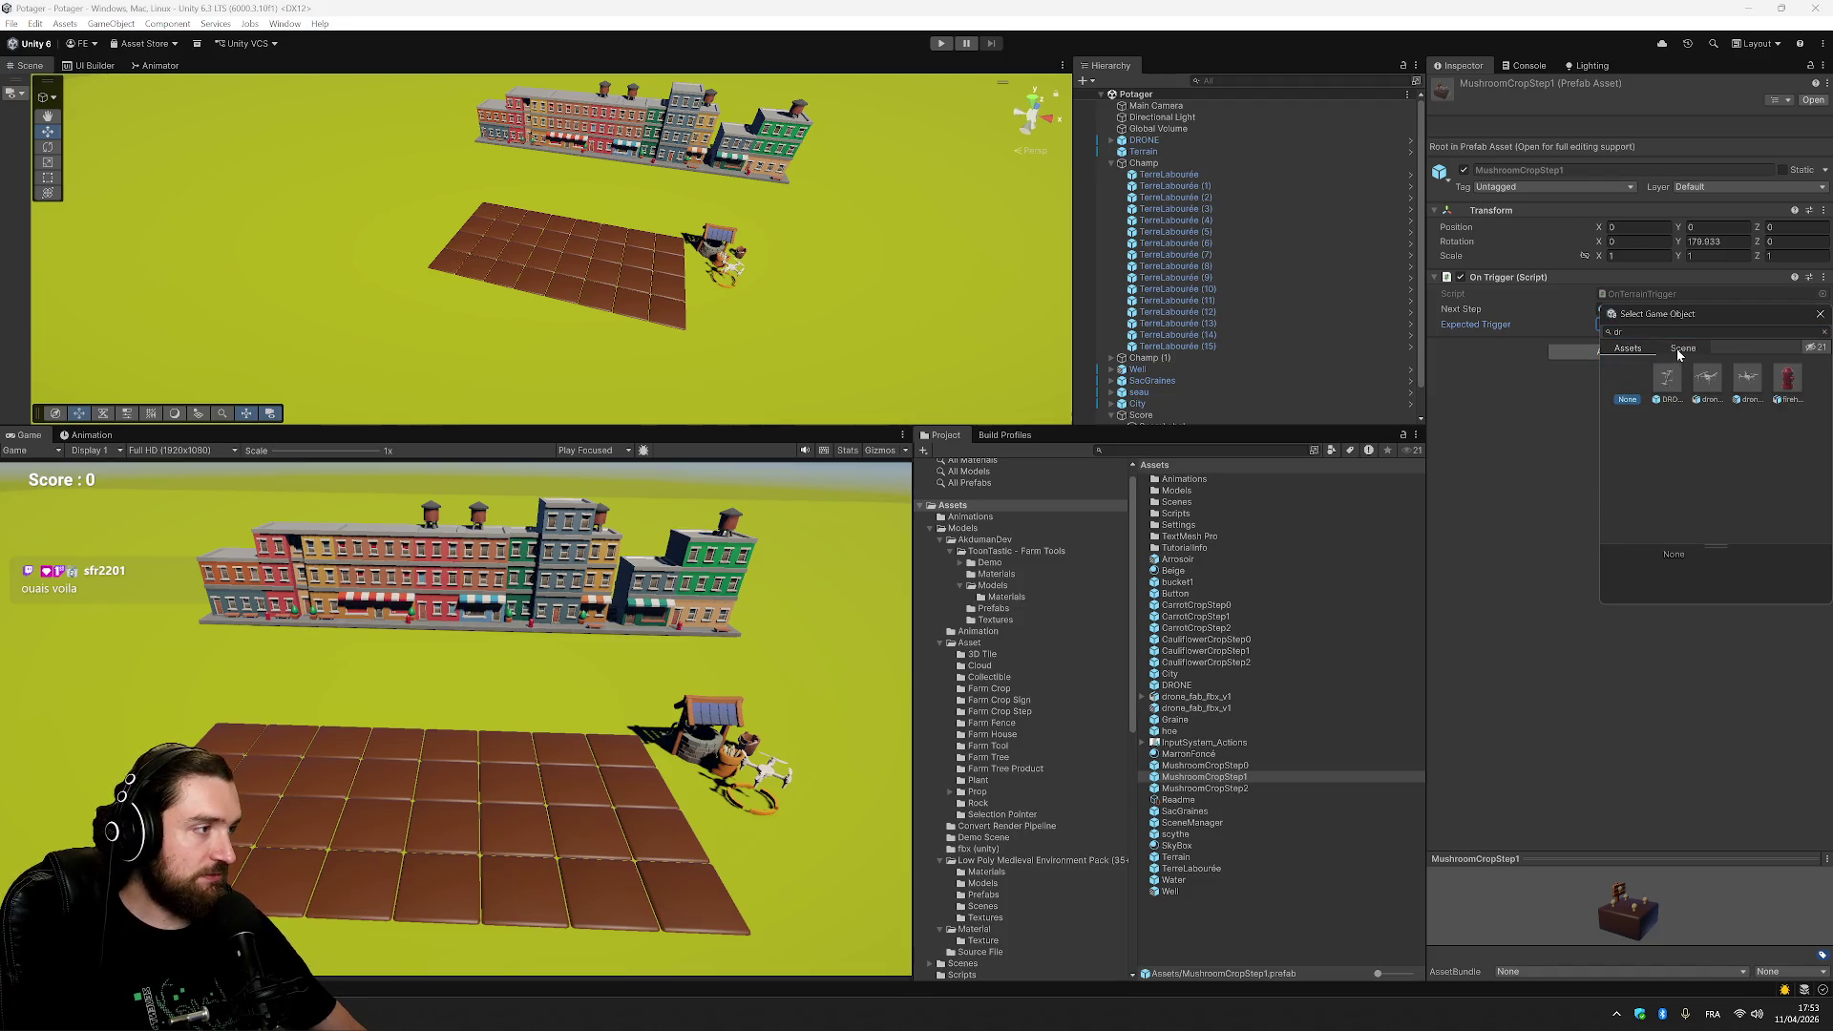
pyautogui.click(1682, 350)
pyautogui.click(1629, 350)
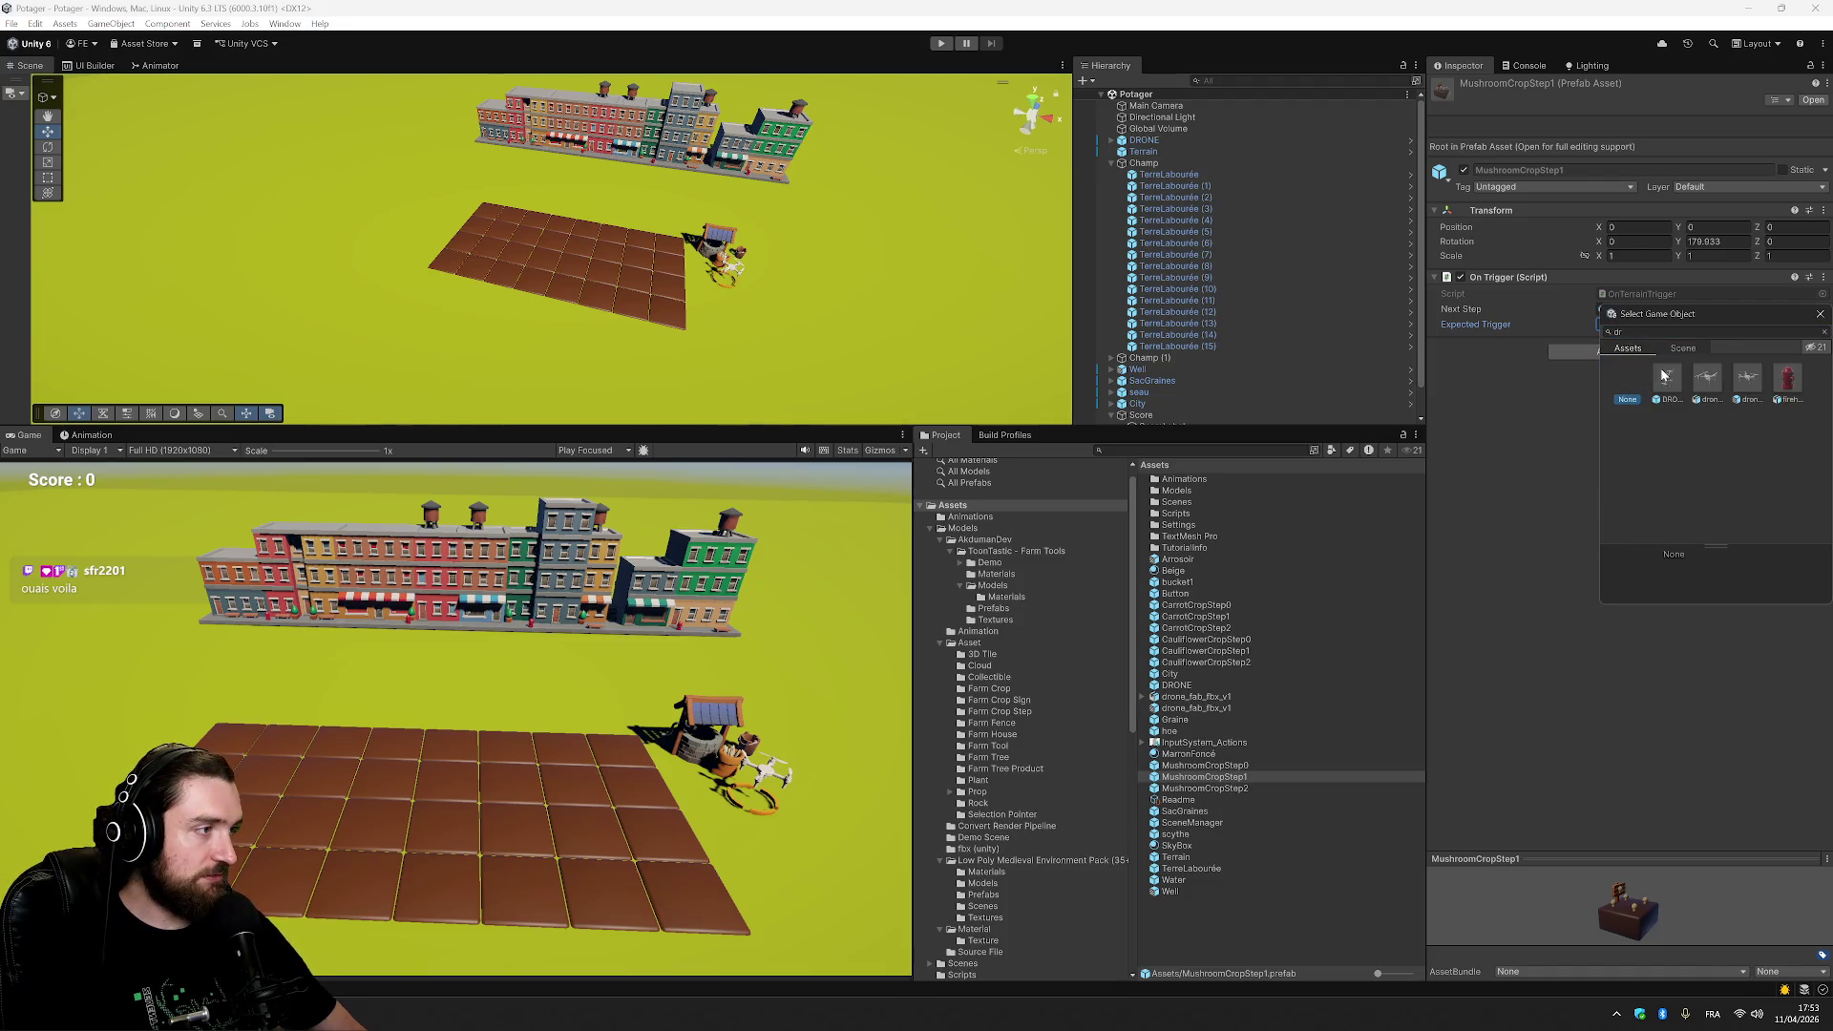
pyautogui.click(1685, 331)
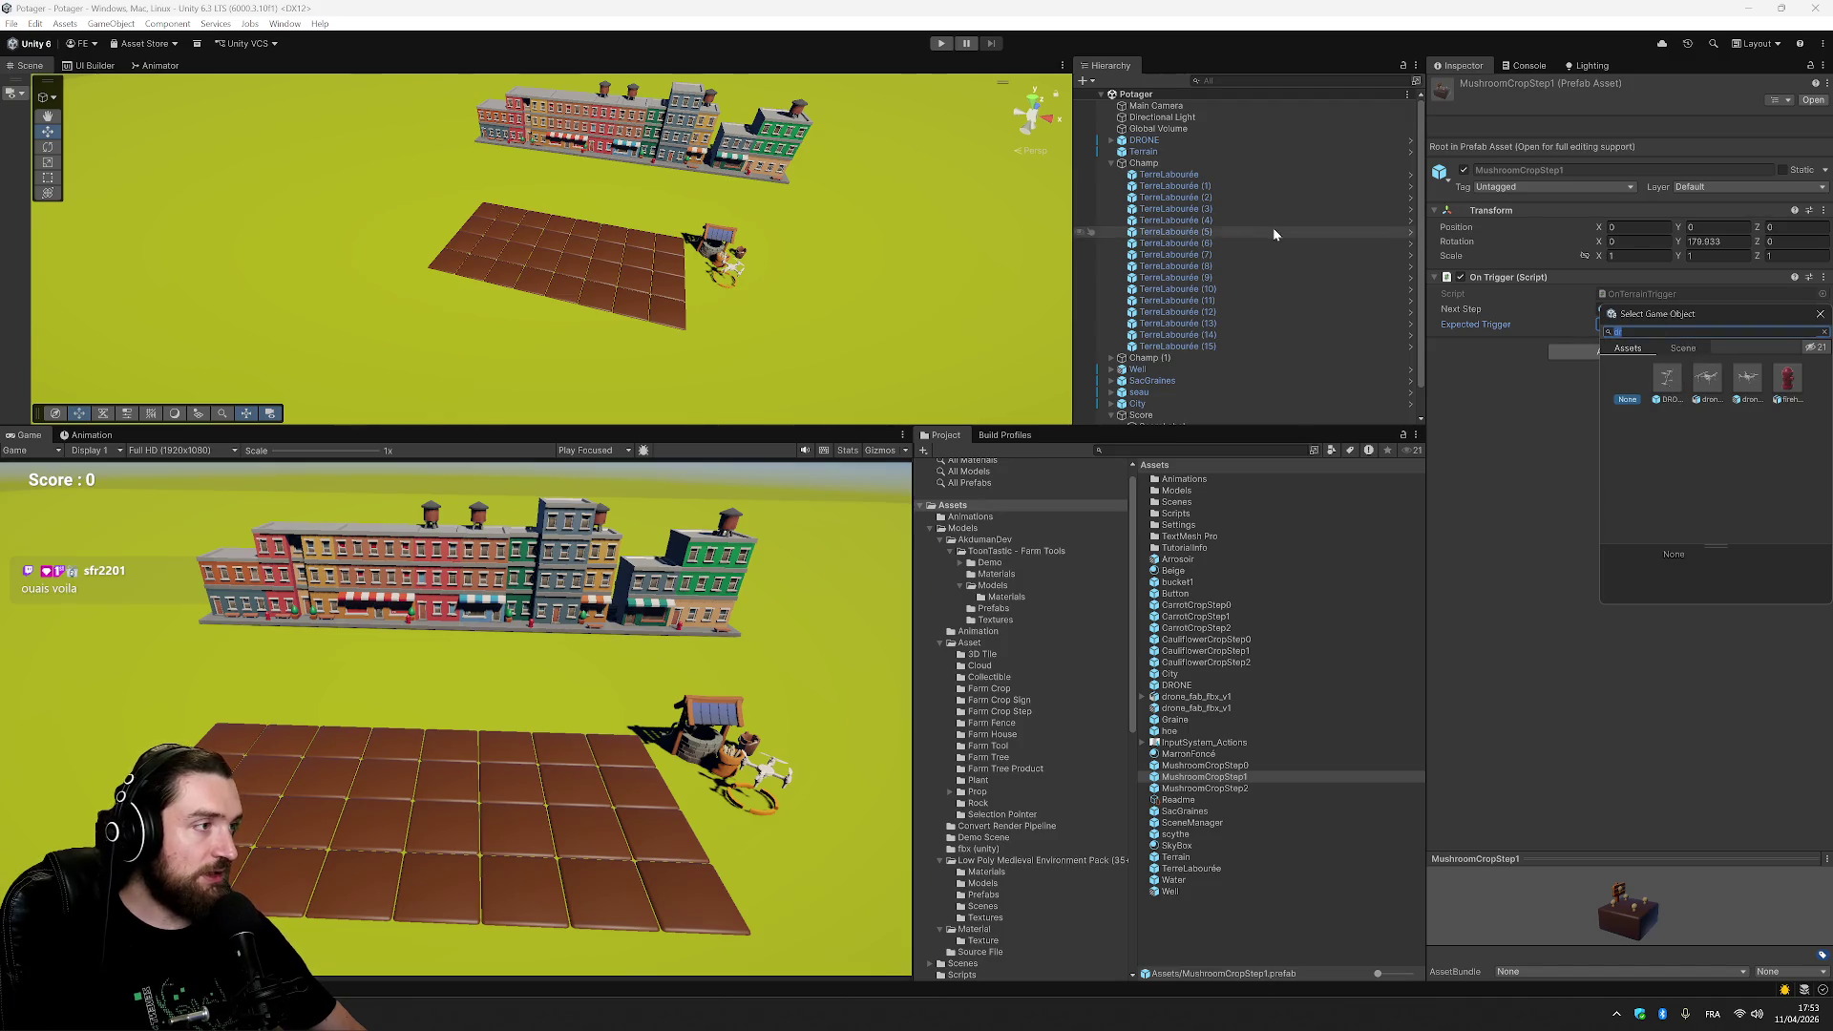
pyautogui.click(1112, 140)
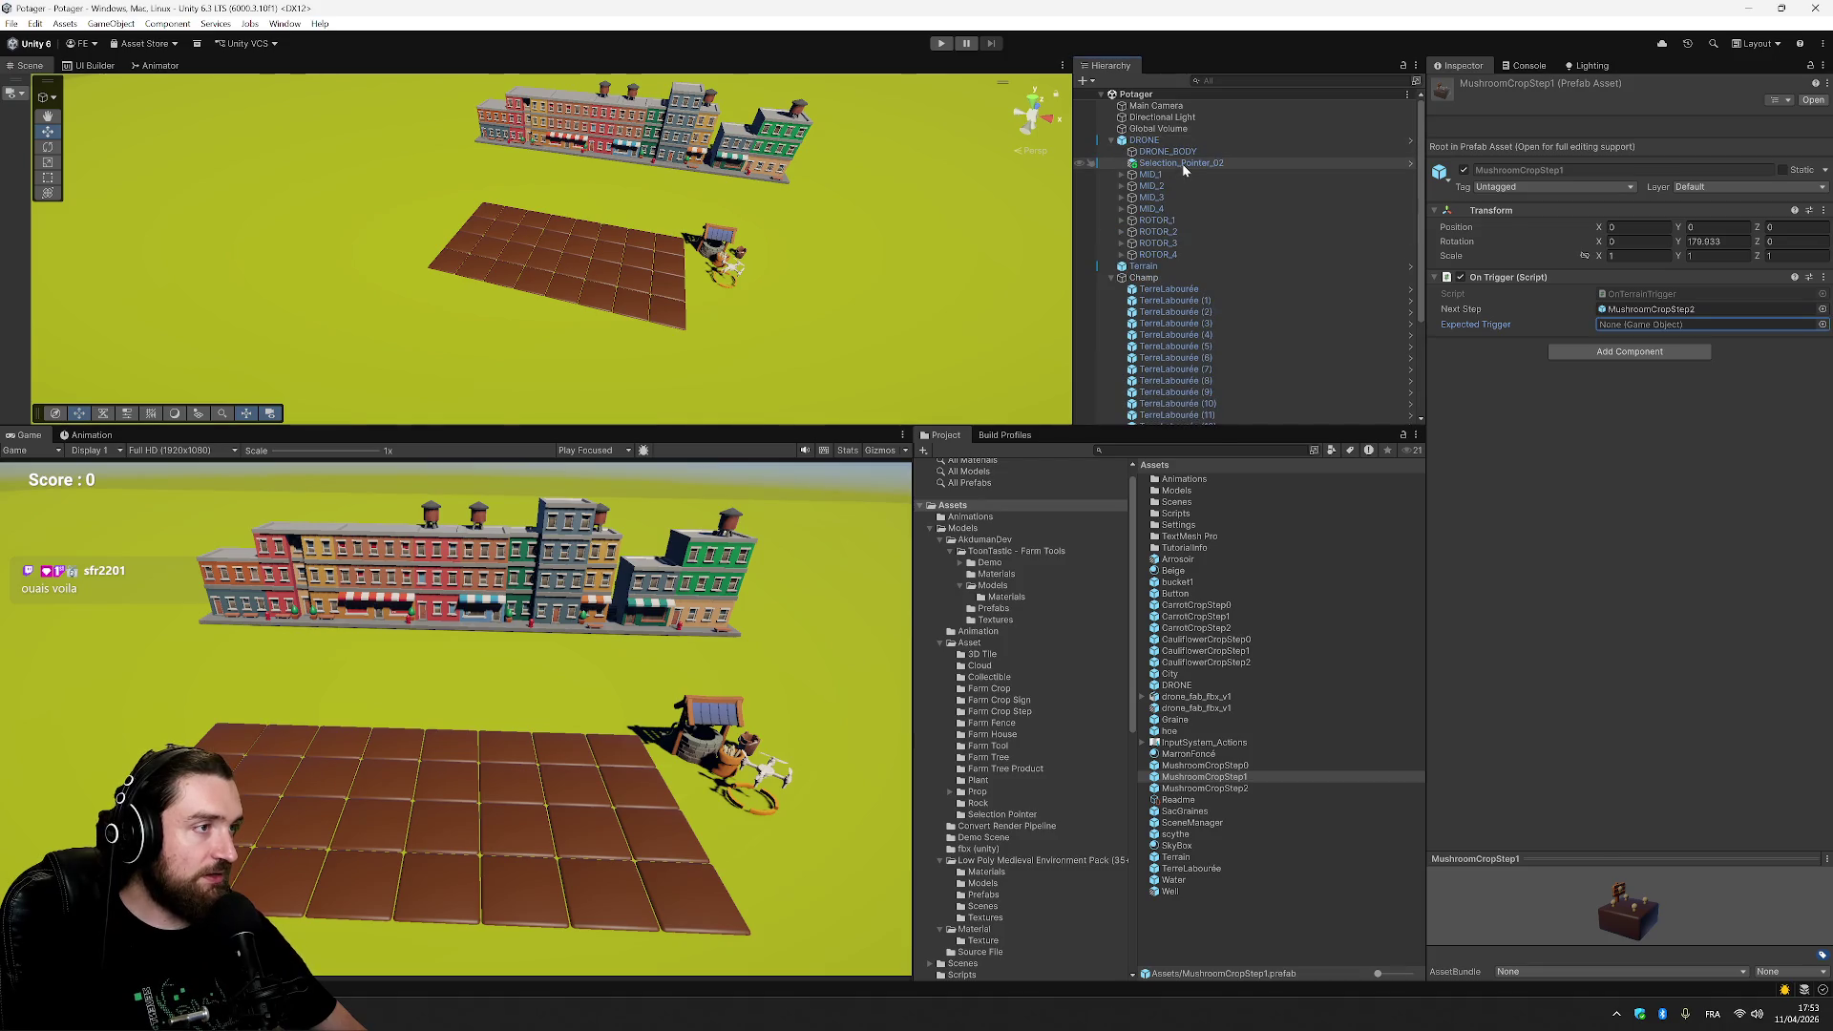
# Rename the drone's Selection_Pointer_02 child to DronePointer.
pyautogui.click(1206, 163)
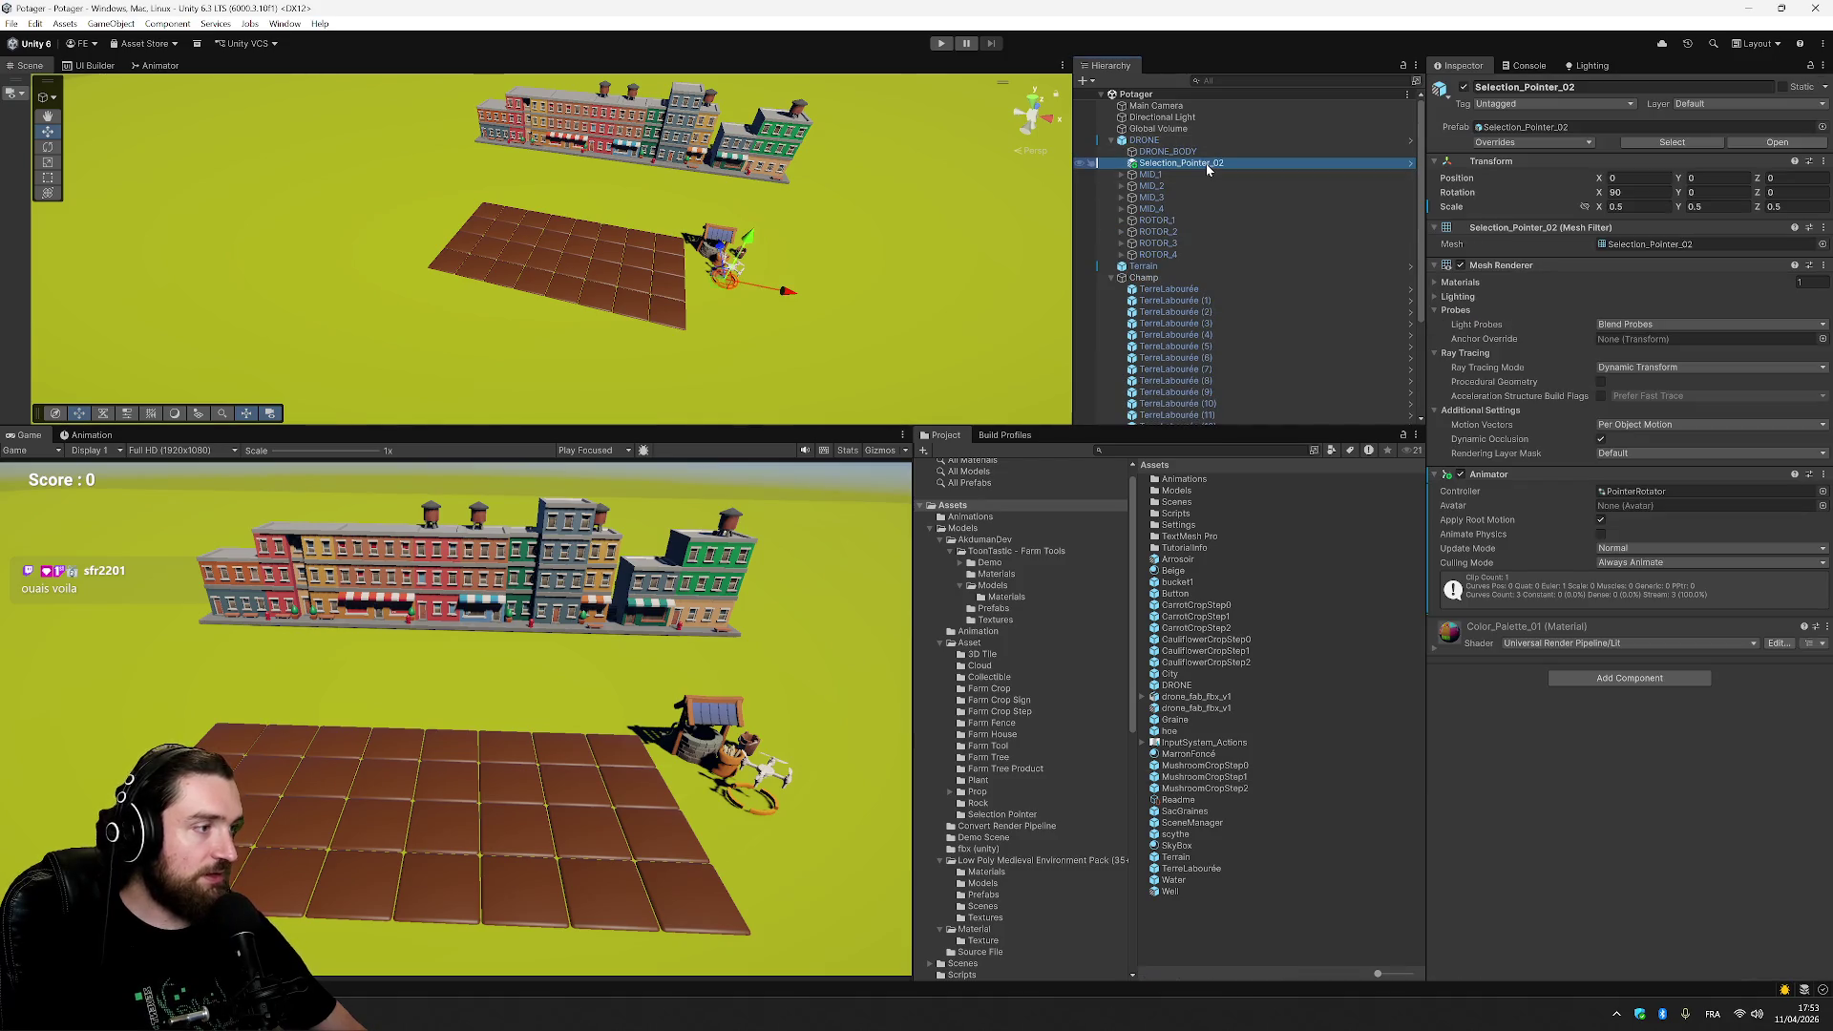
pyautogui.click(1206, 163)
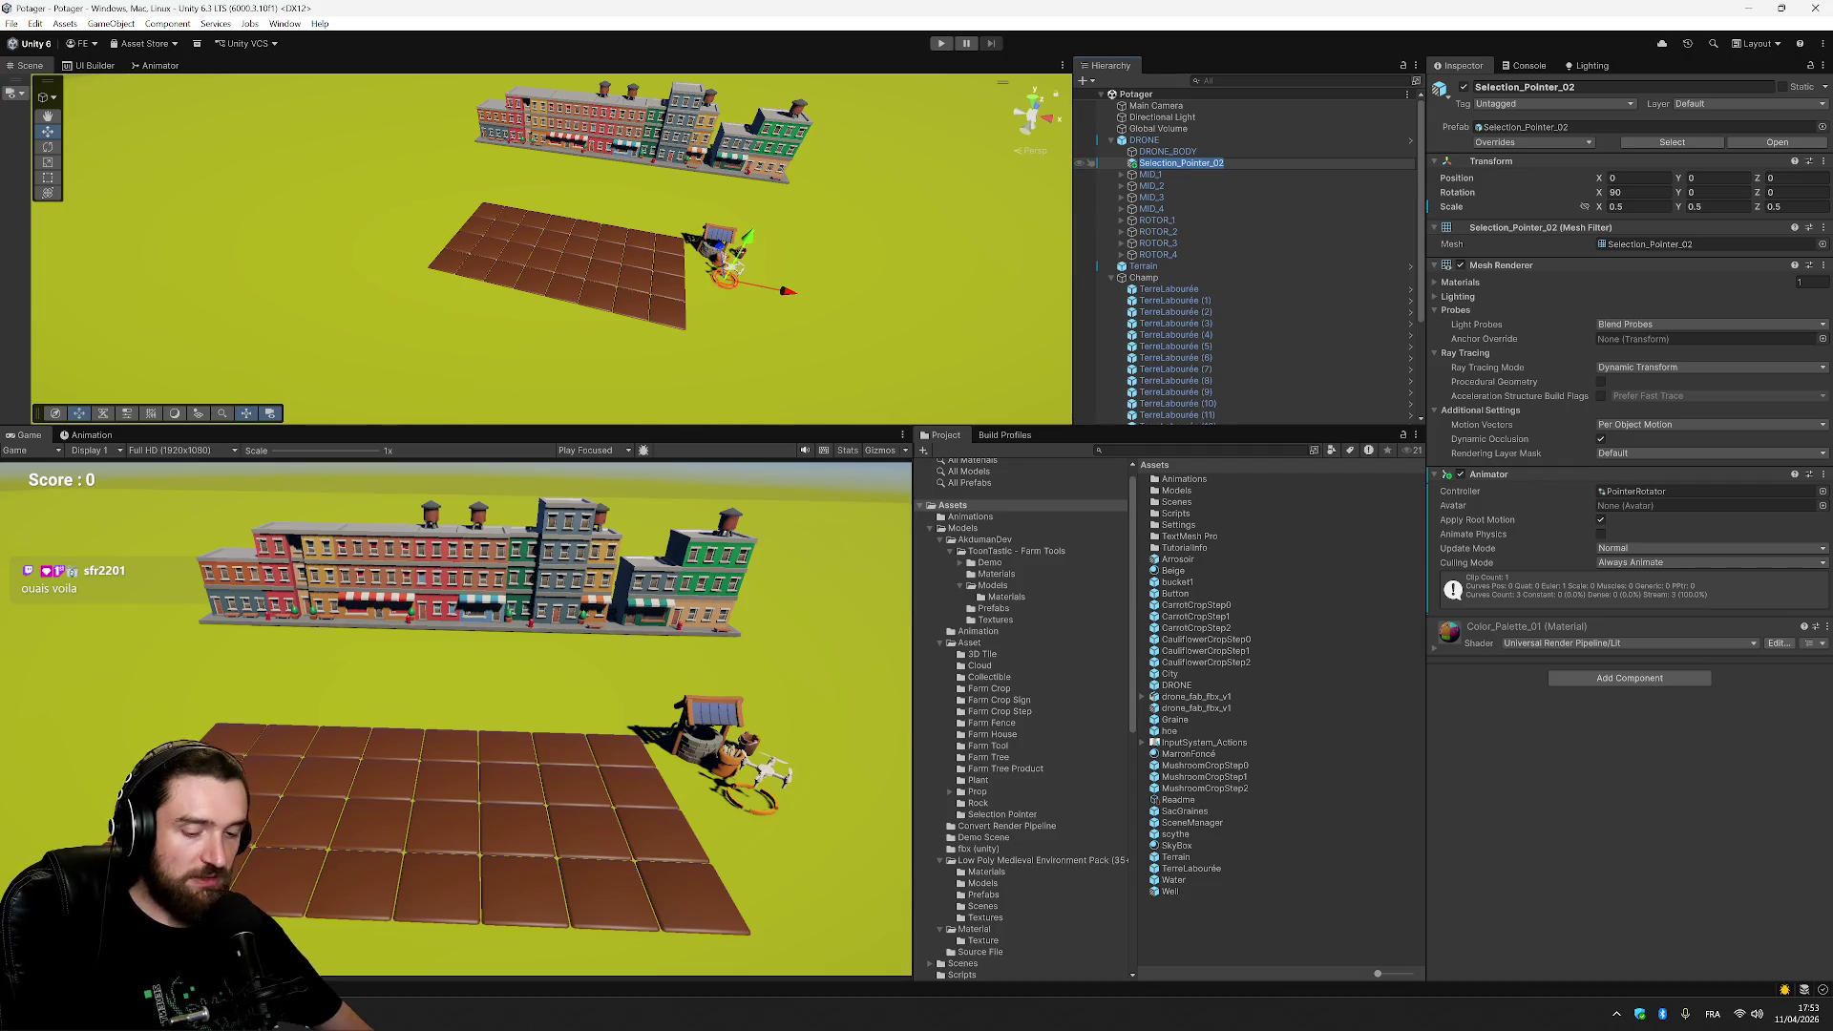
pyautogui.write('DronePointer')
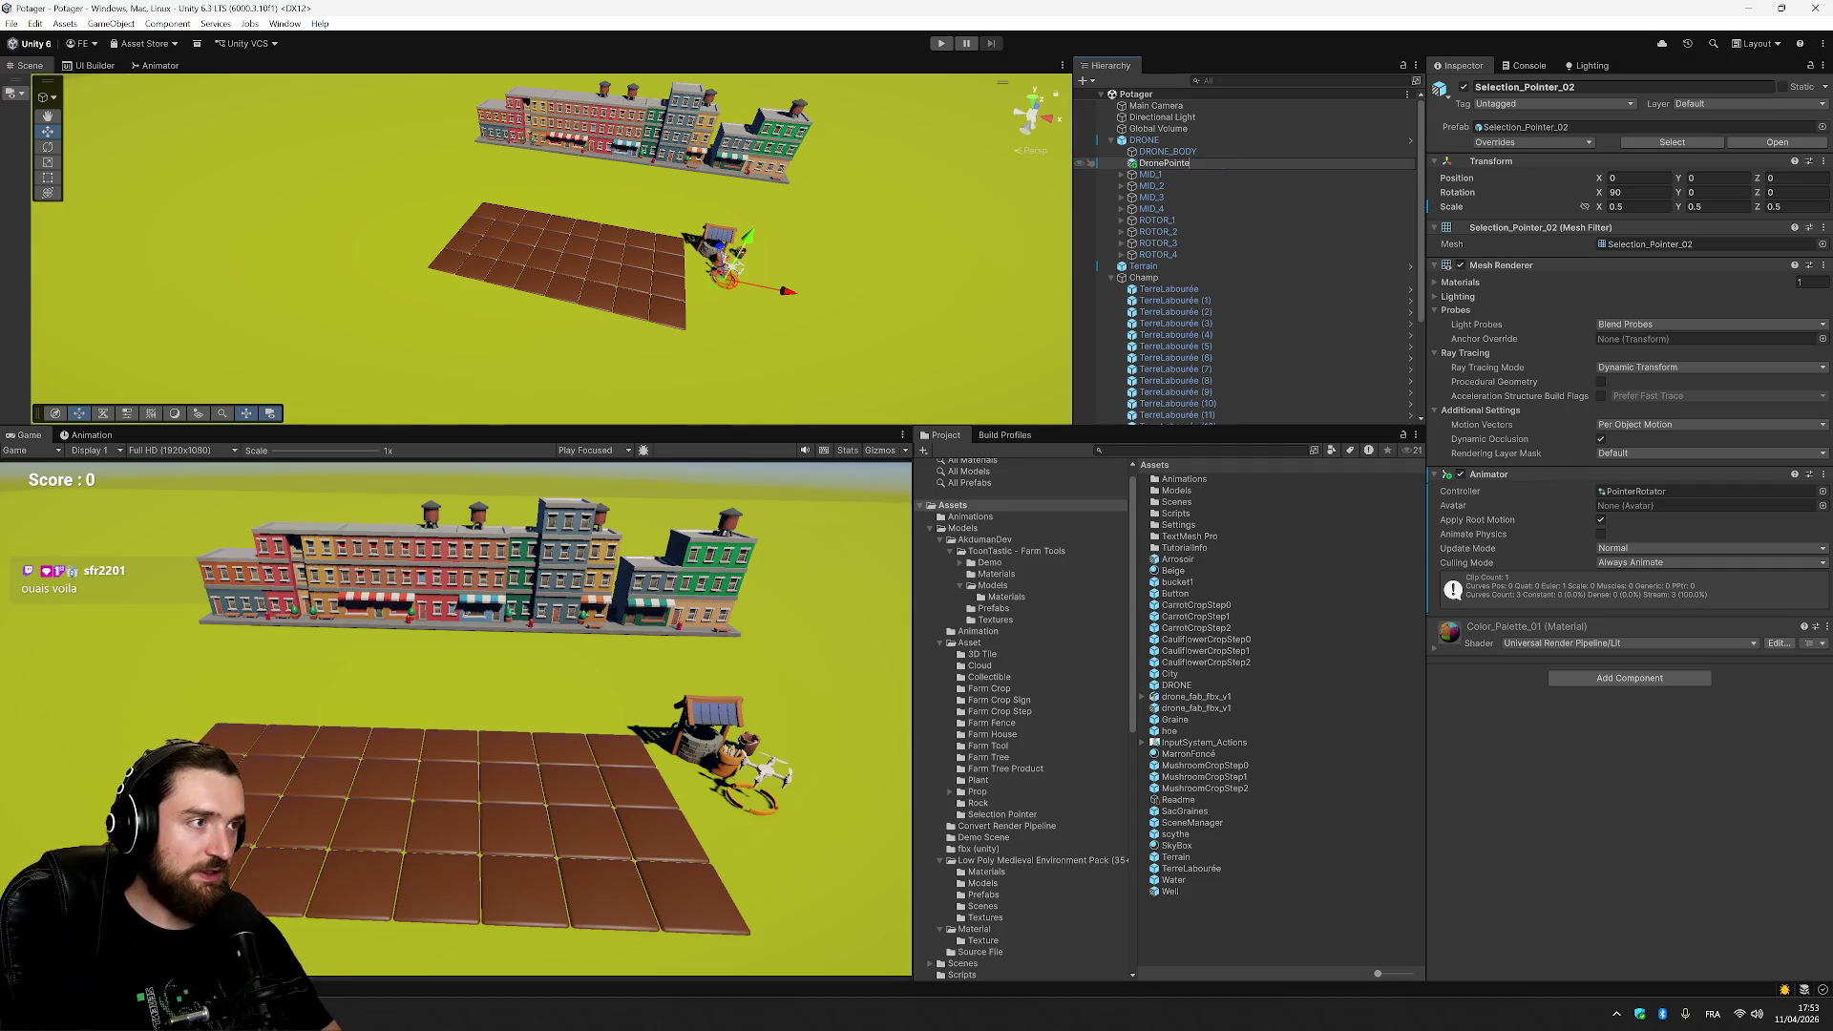
pyautogui.press('Return')
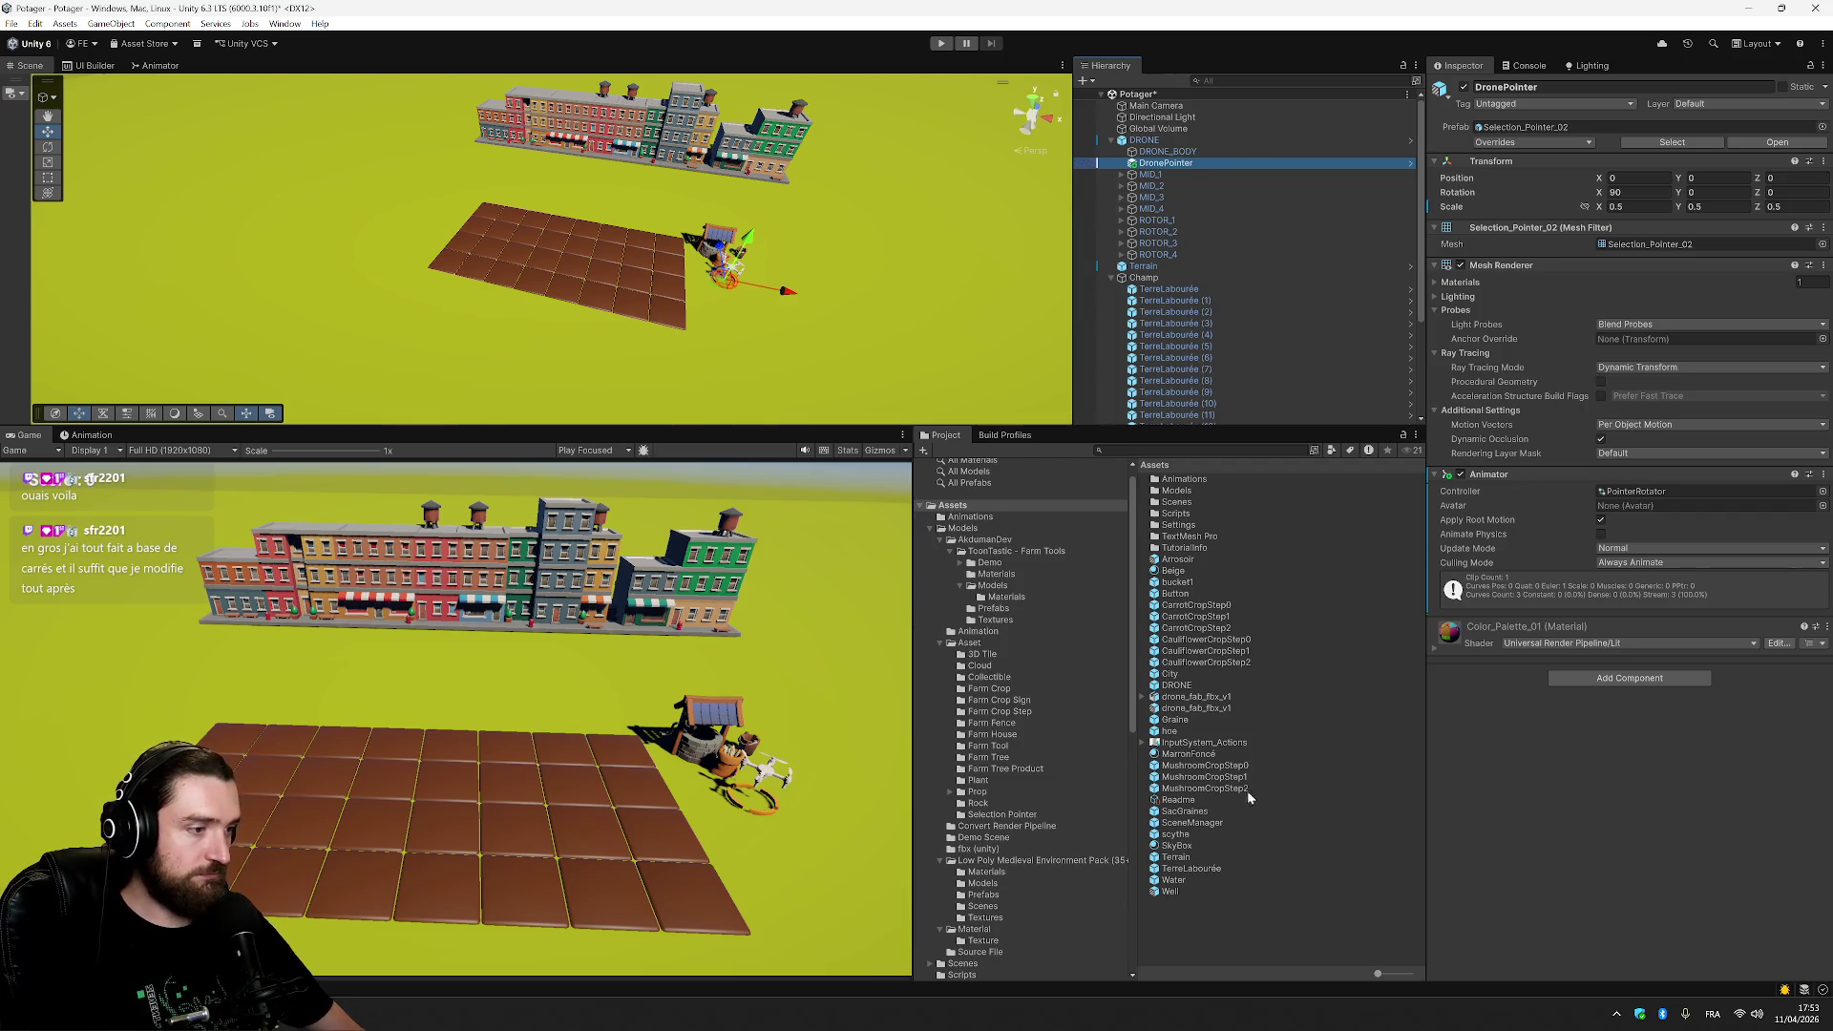
# Make DronePointer MushroomCropStep1's Expected Trigger and save the Potager scene.
pyautogui.click(1239, 780)
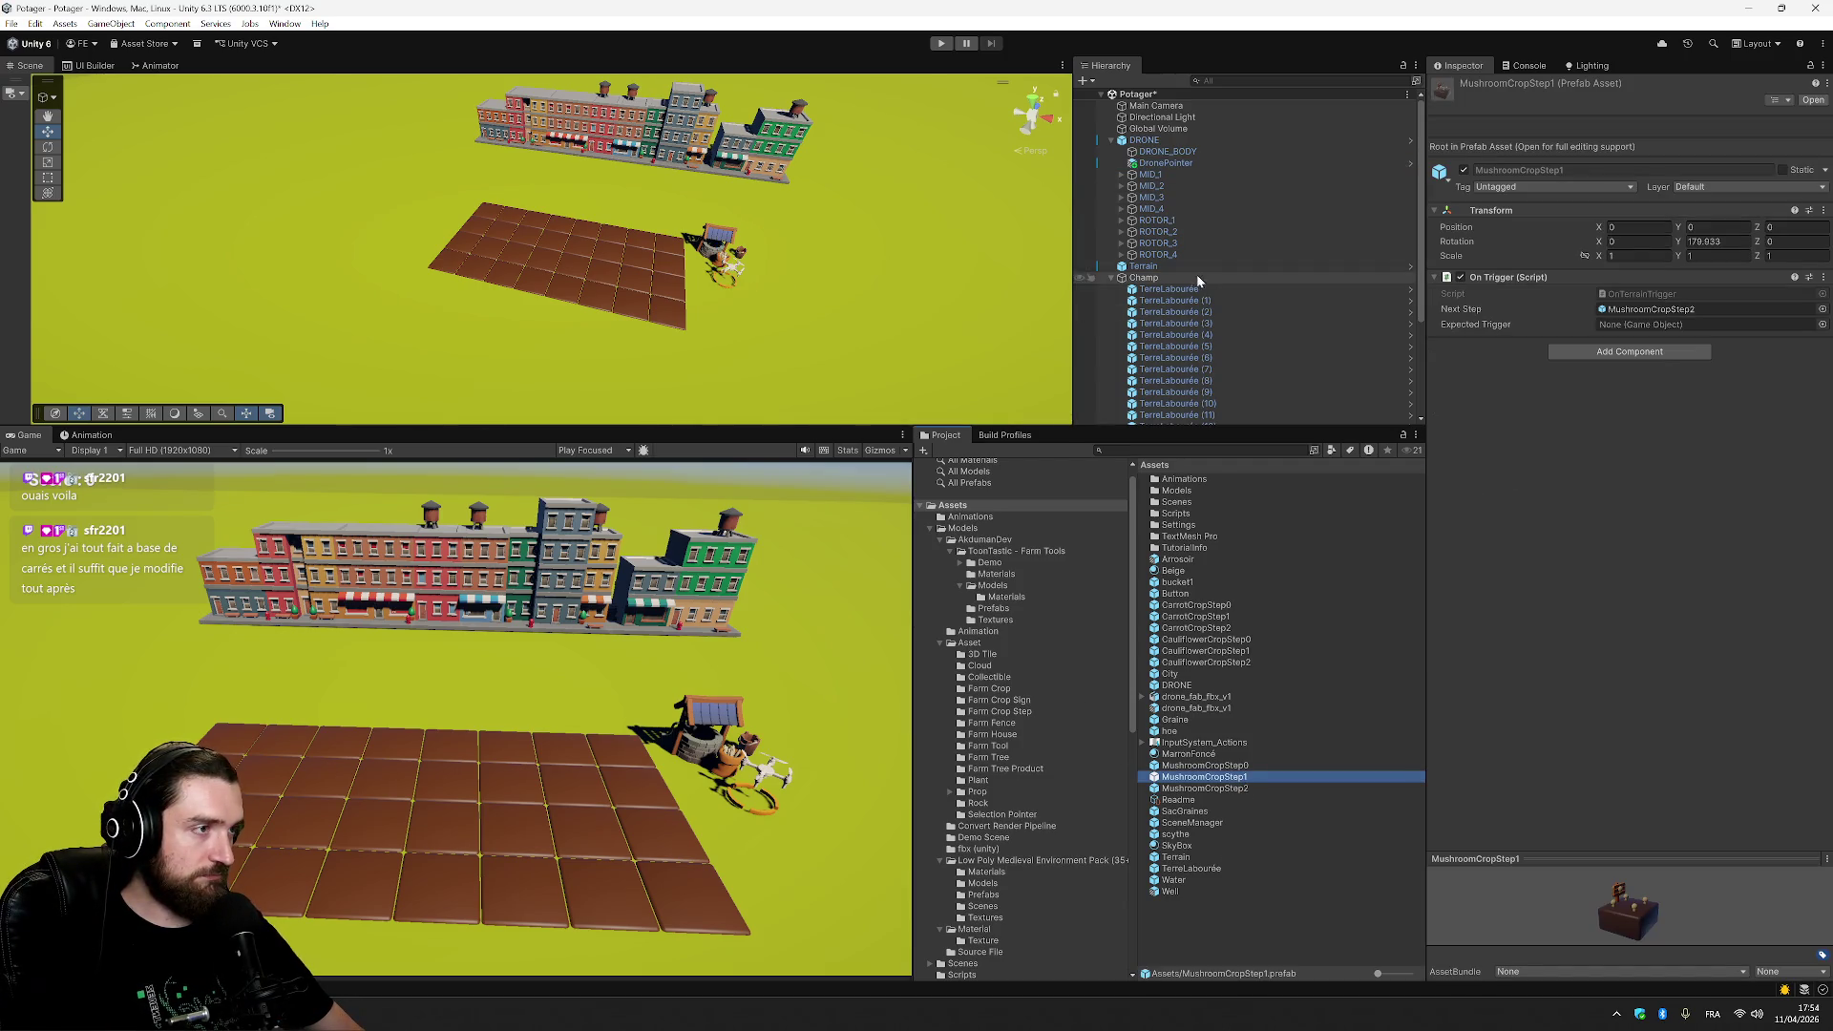
pyautogui.moveTo(1193, 163); pyautogui.dragTo(1670, 324)
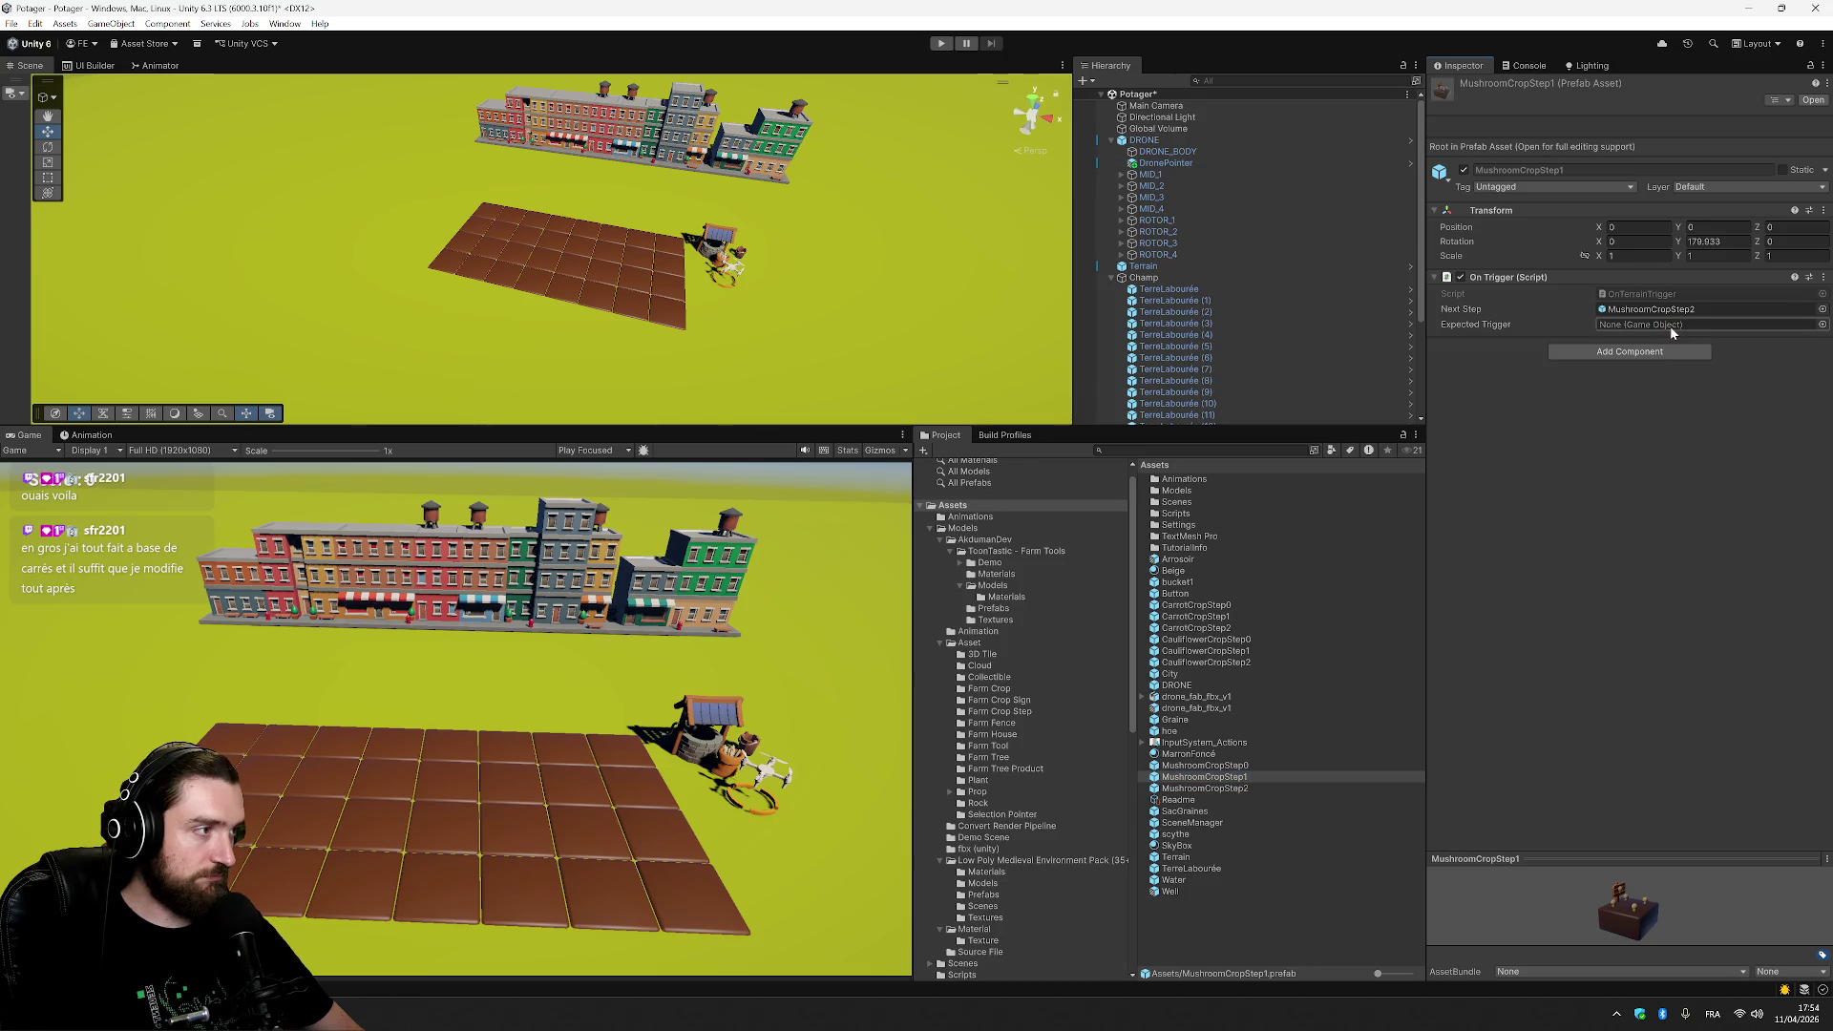
pyautogui.click(1823, 325)
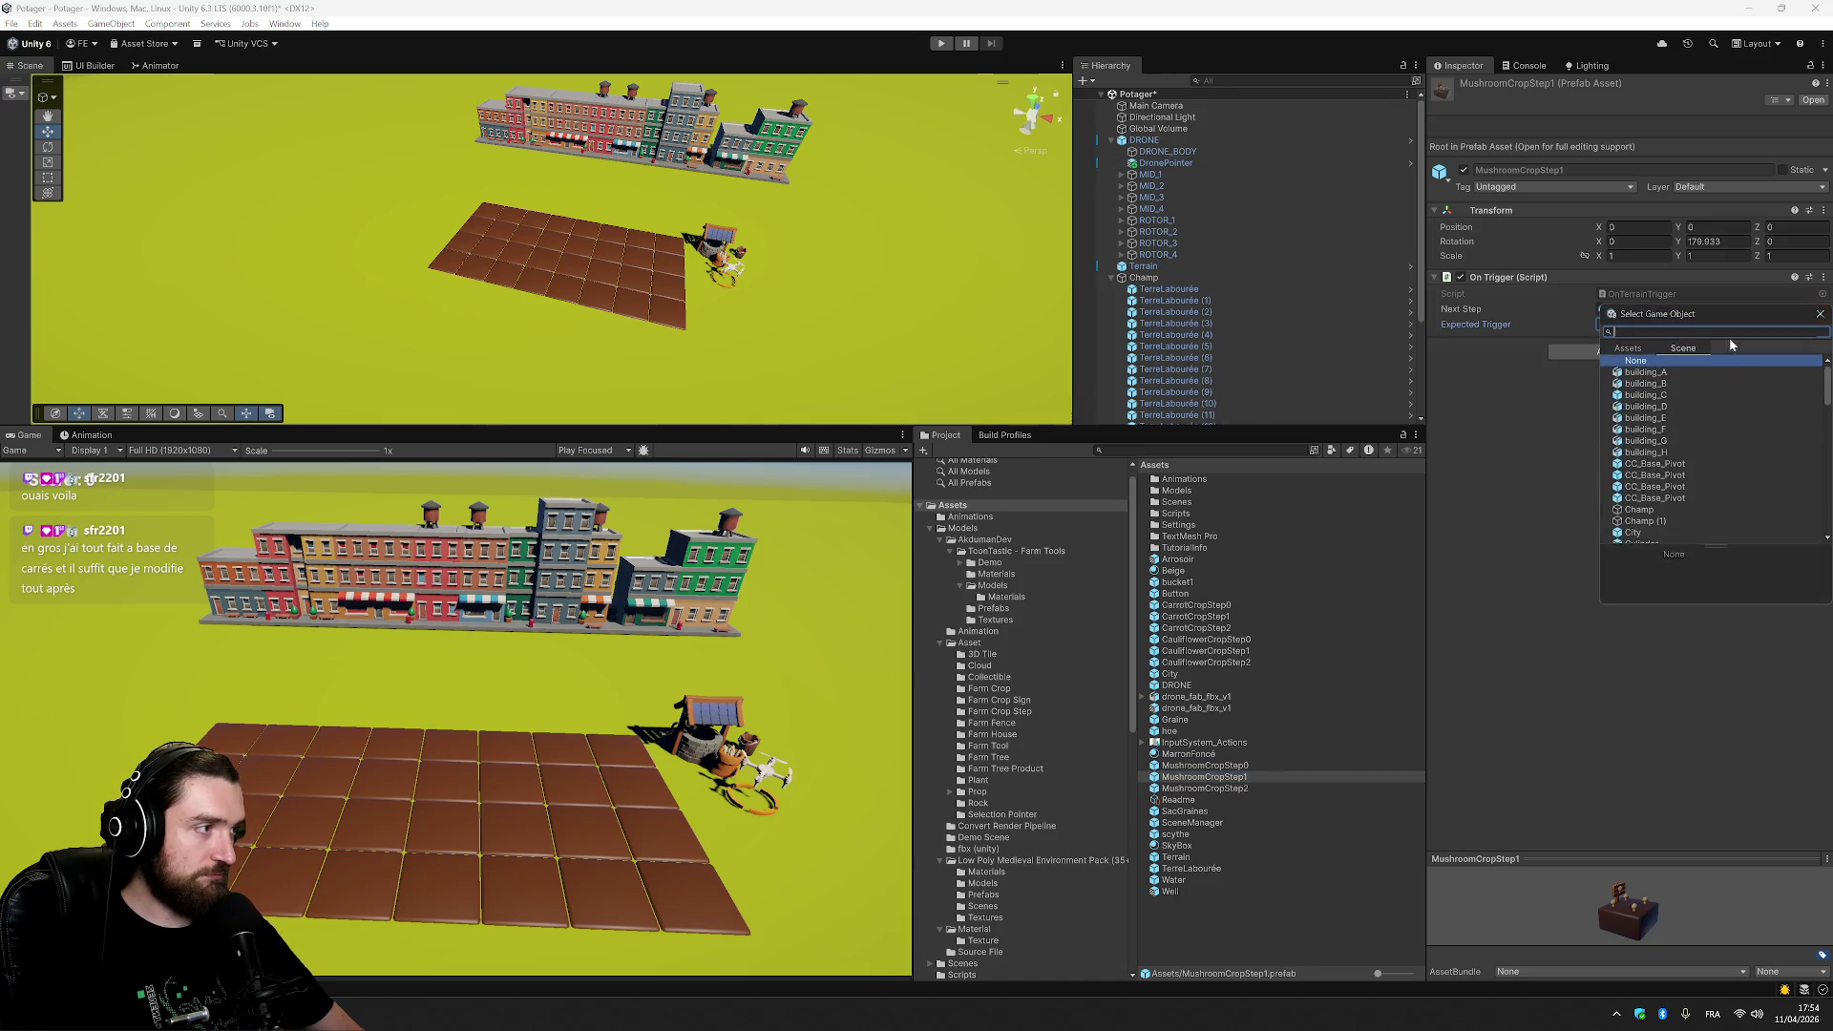
pyautogui.write('dronepoi')
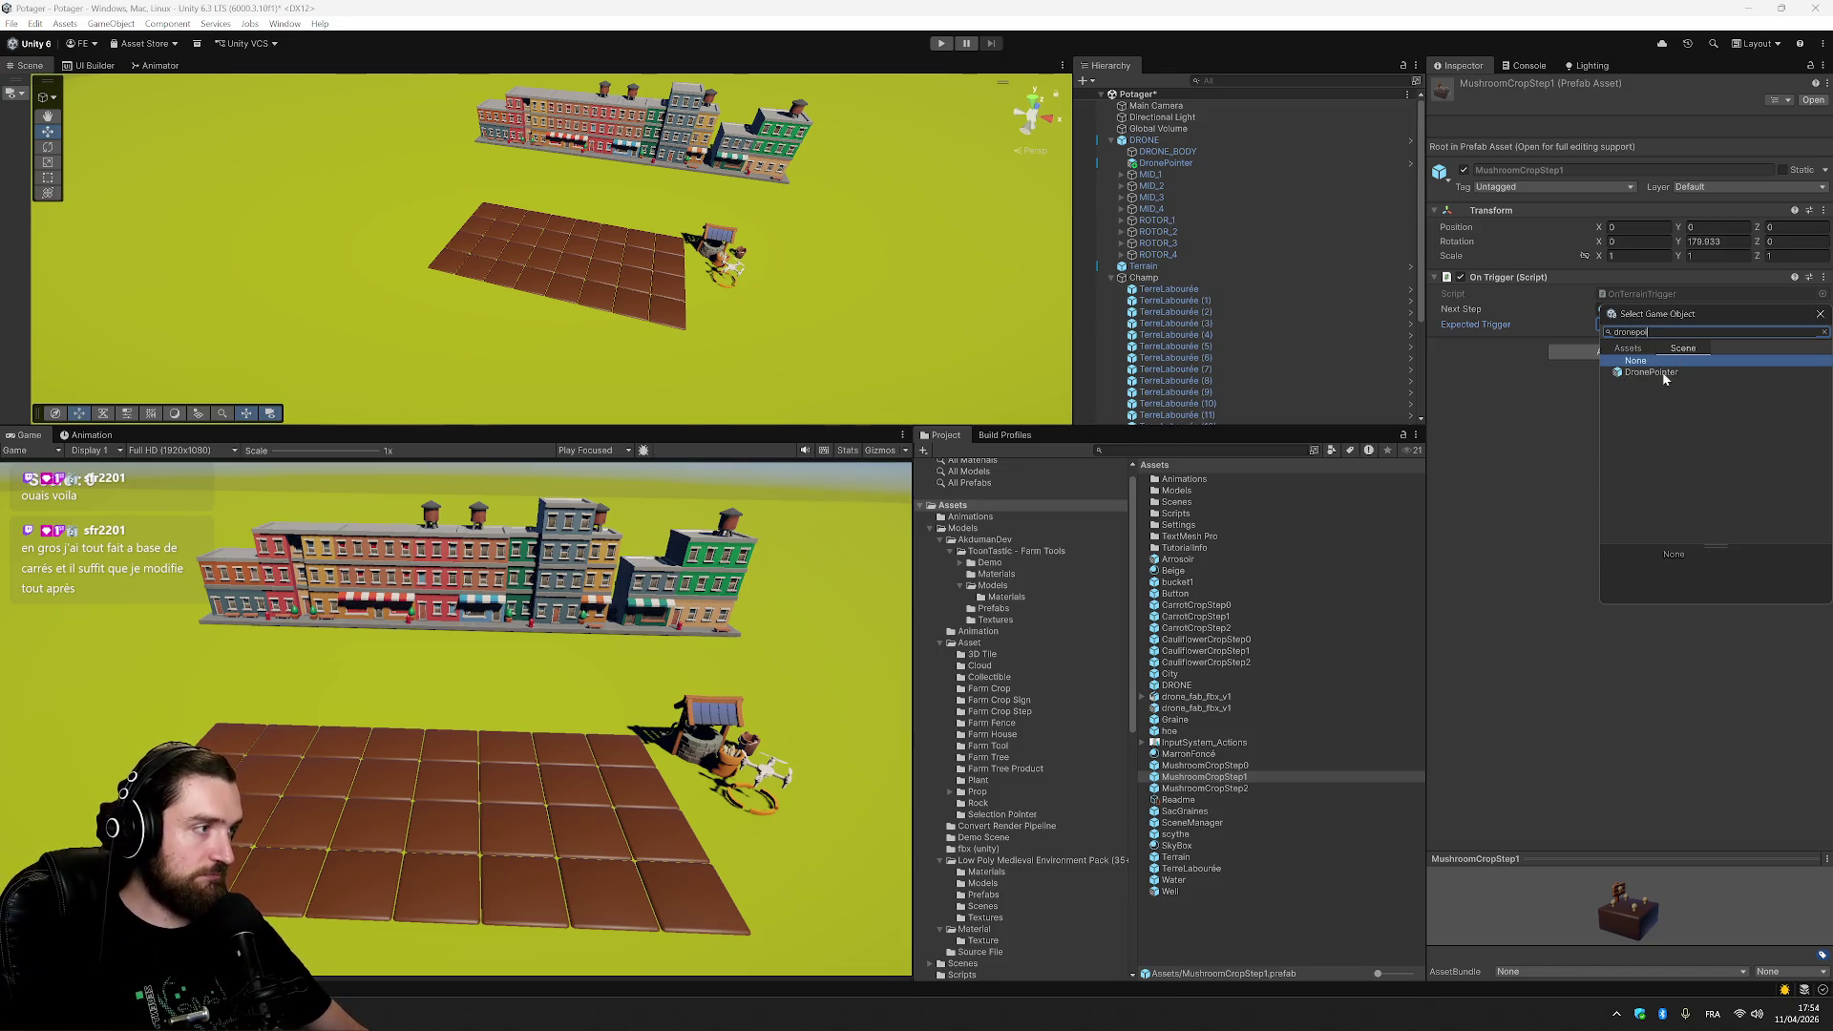
pyautogui.doubleClick(1663, 373)
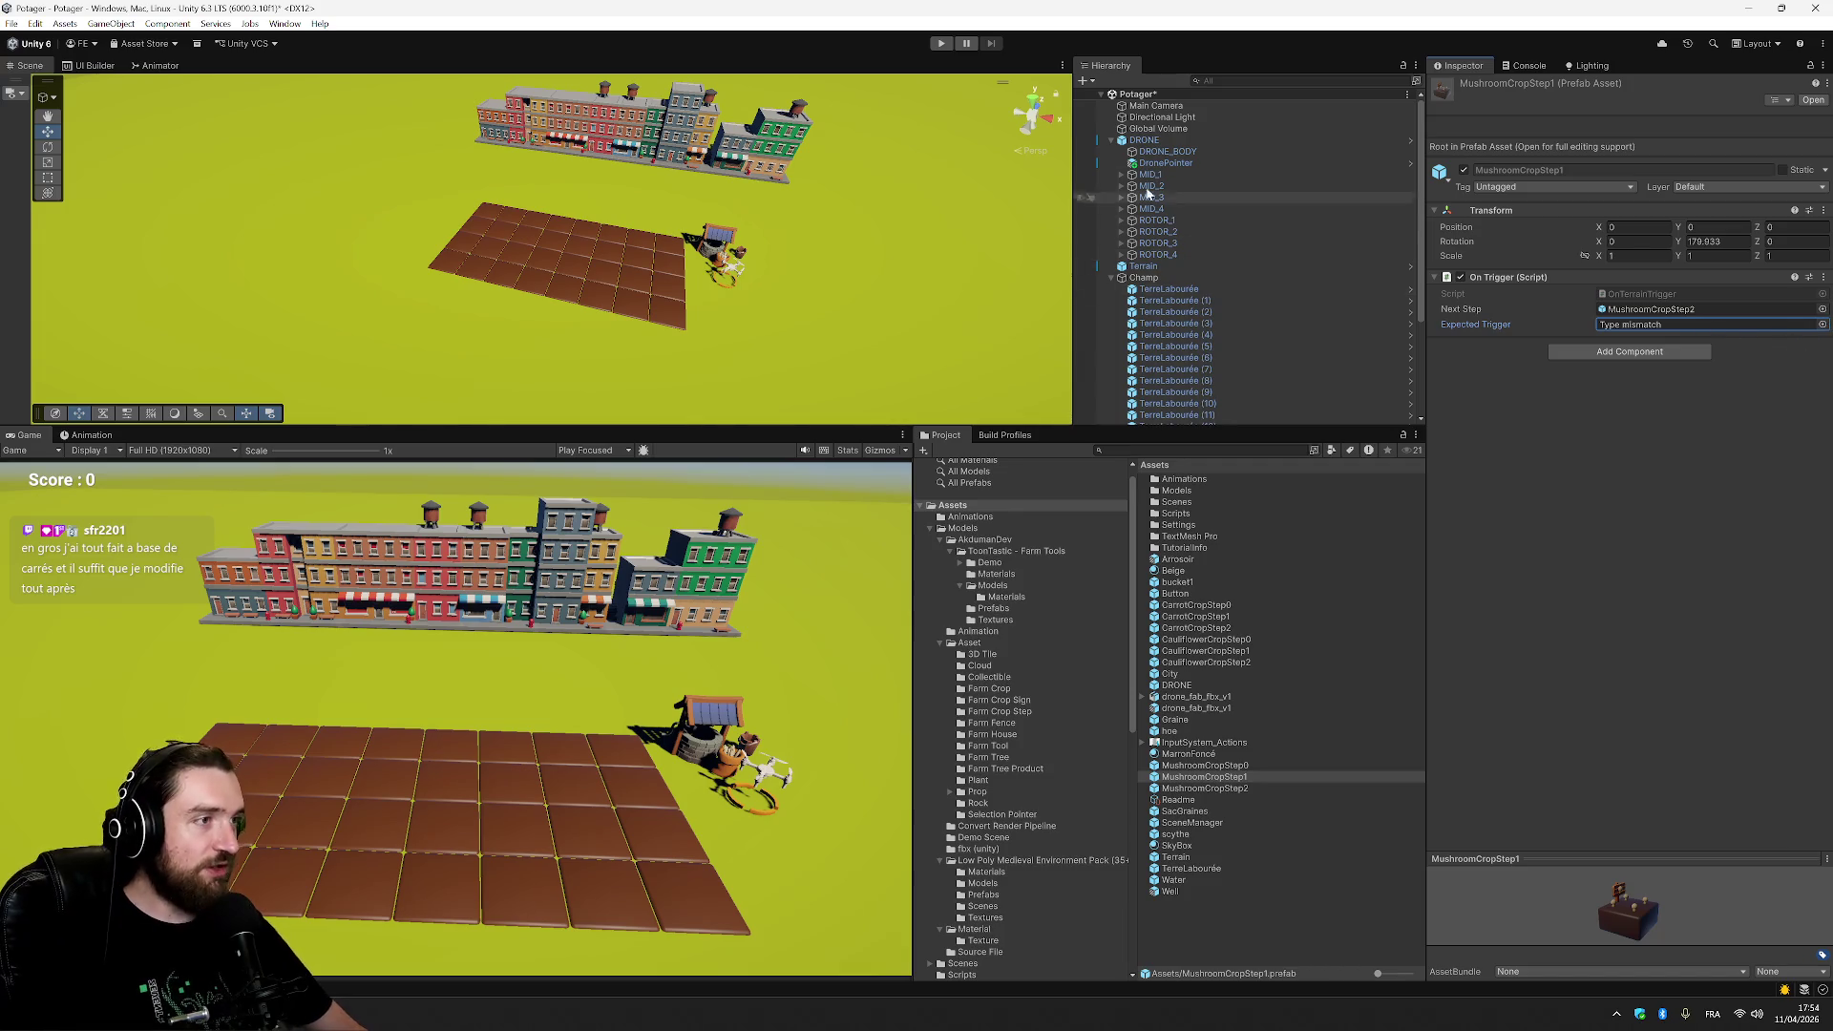
pyautogui.click(1165, 163)
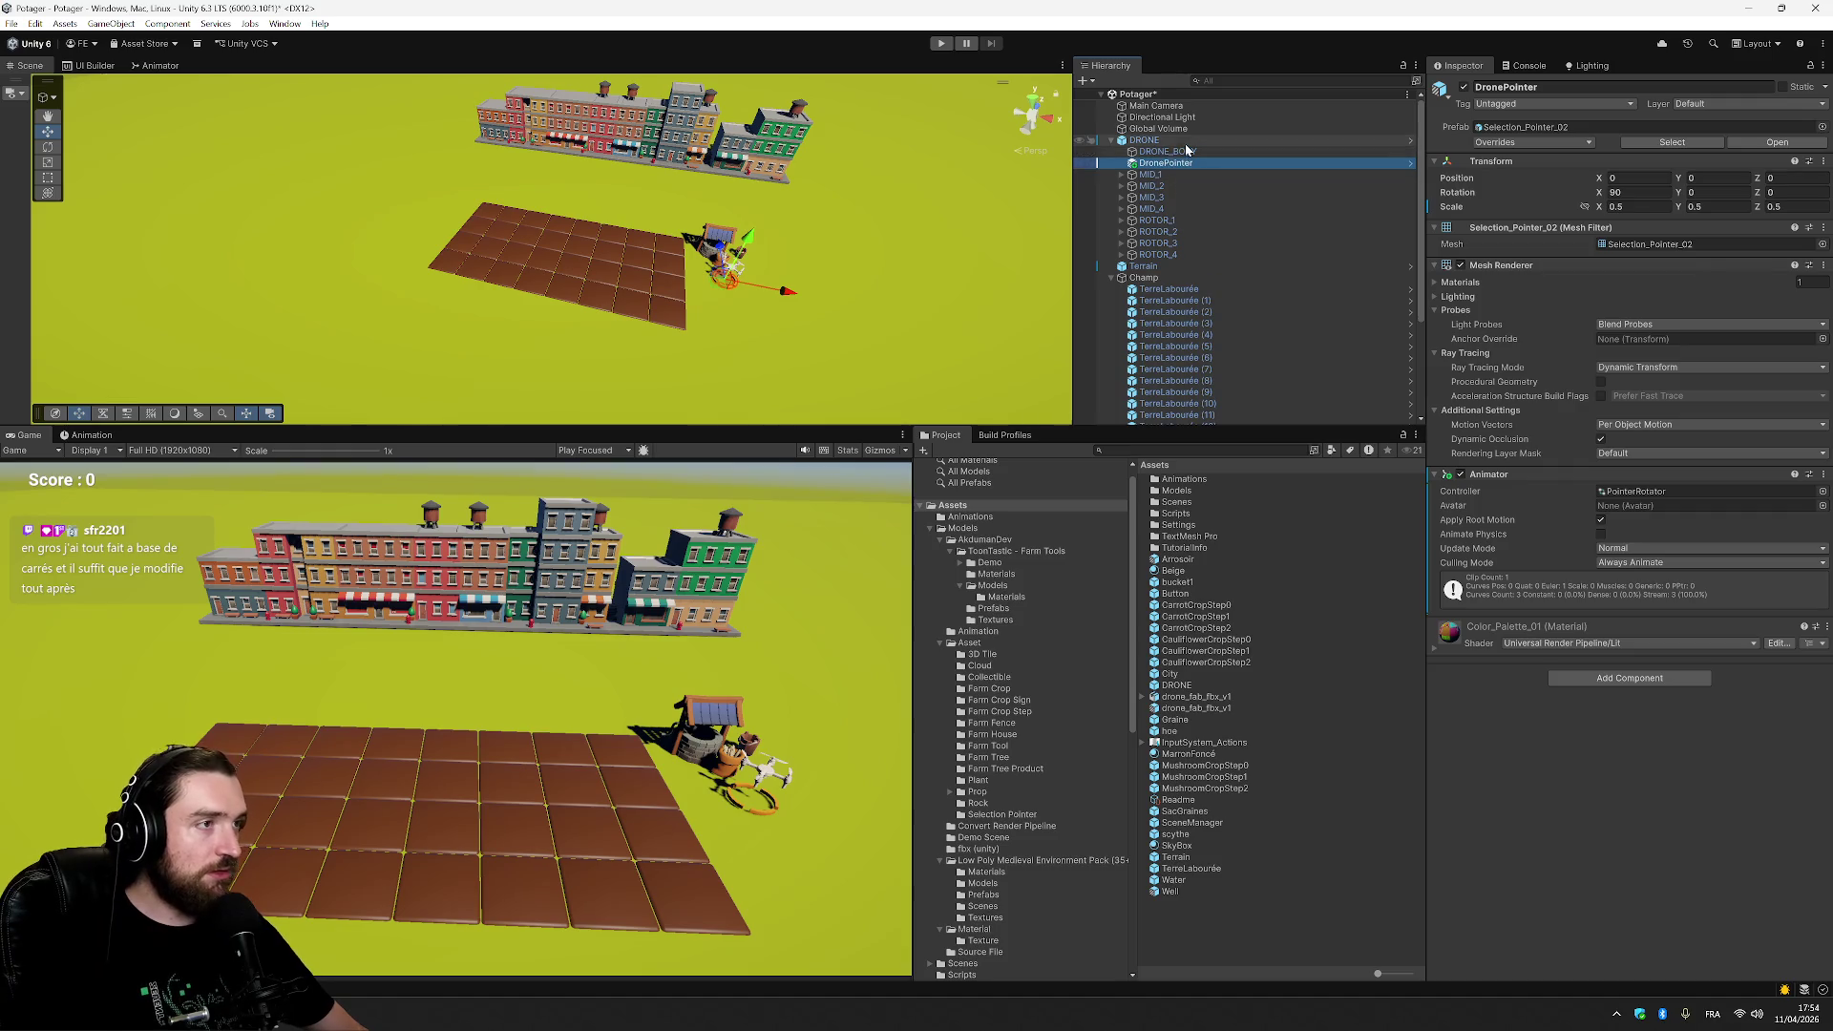
pyautogui.hotkey('ctrl', 's')
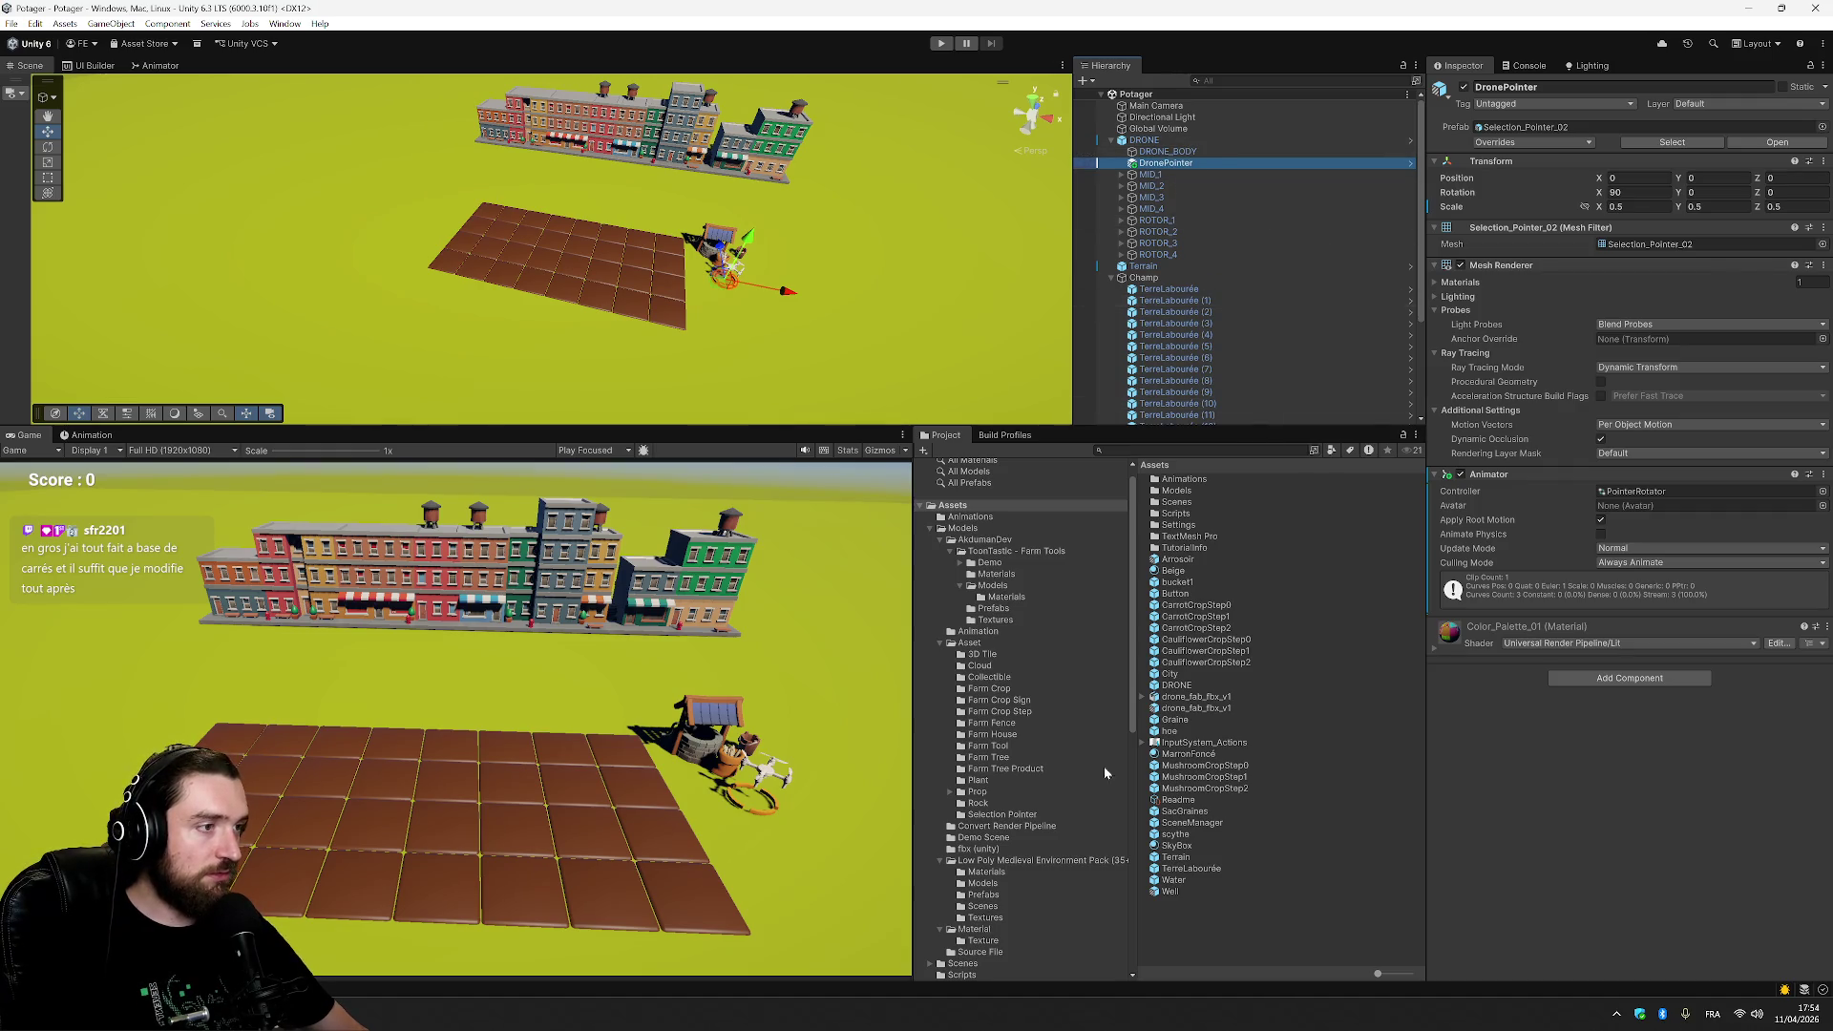
# Select MushroomCropStep2 and glance at the OnTrigger script code.
pyautogui.click(1238, 787)
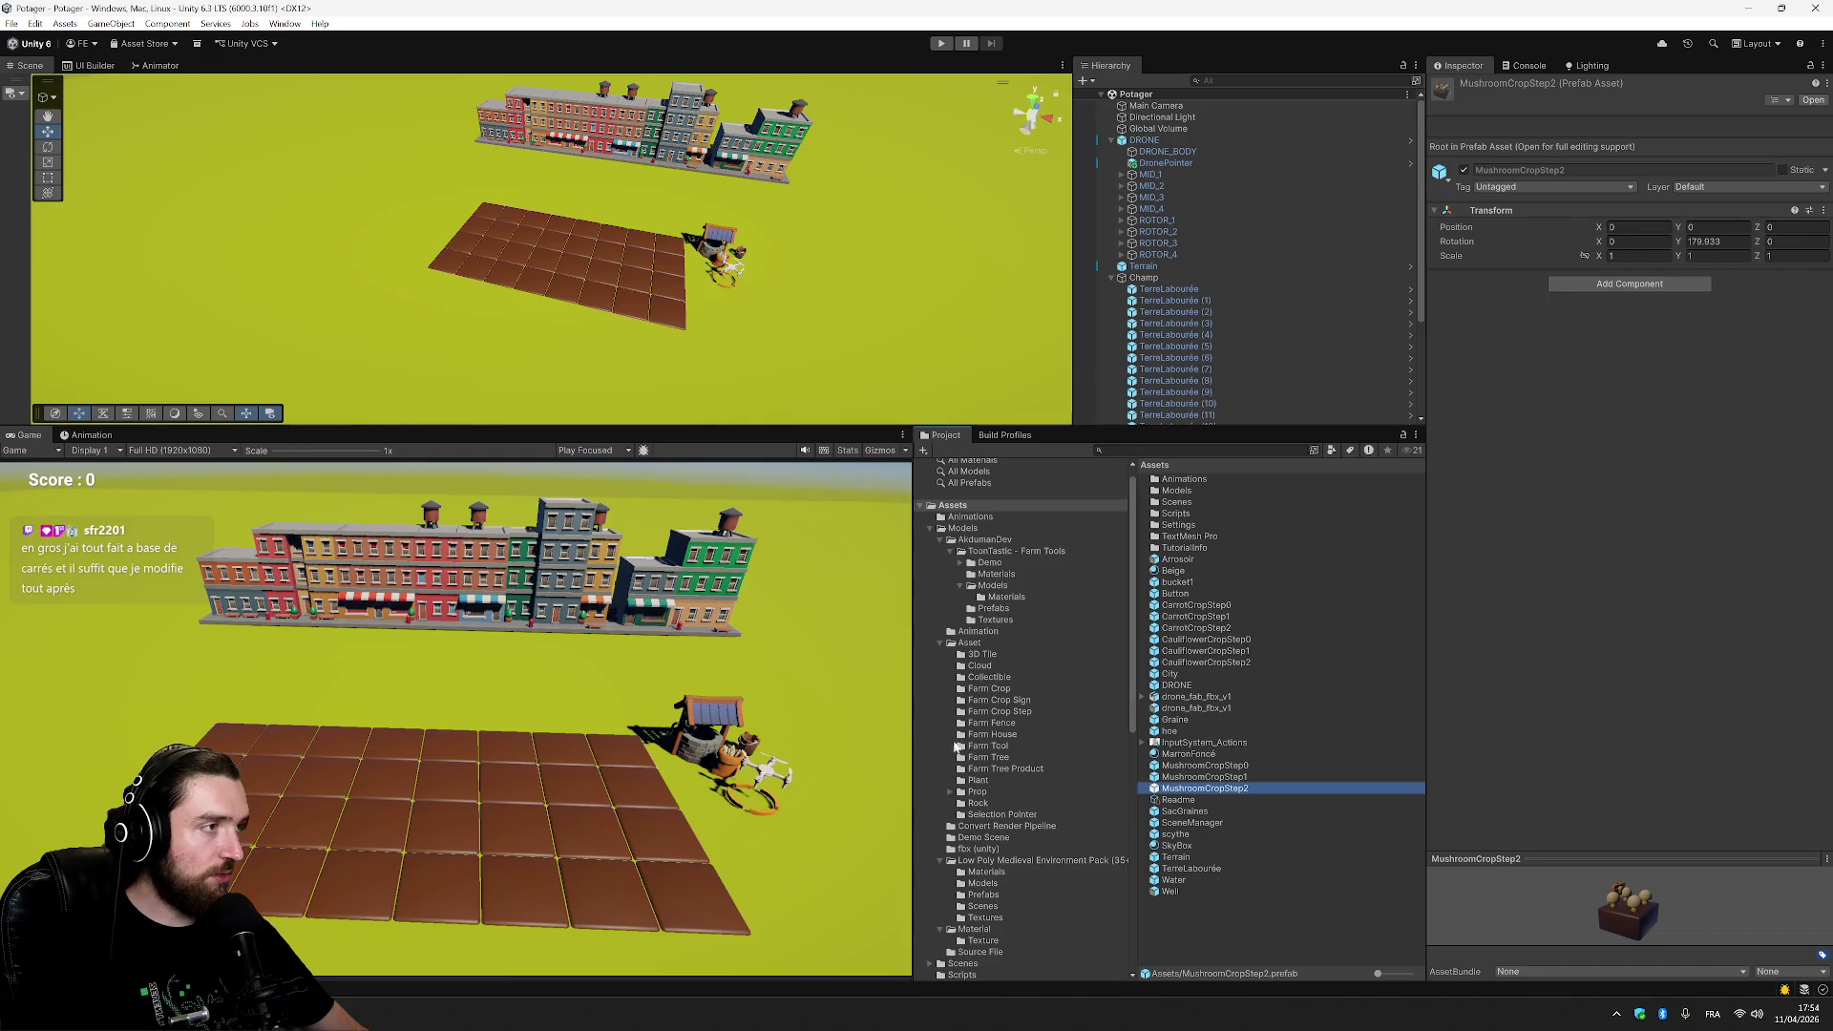
pyautogui.hotkey('alt', 'Tab')
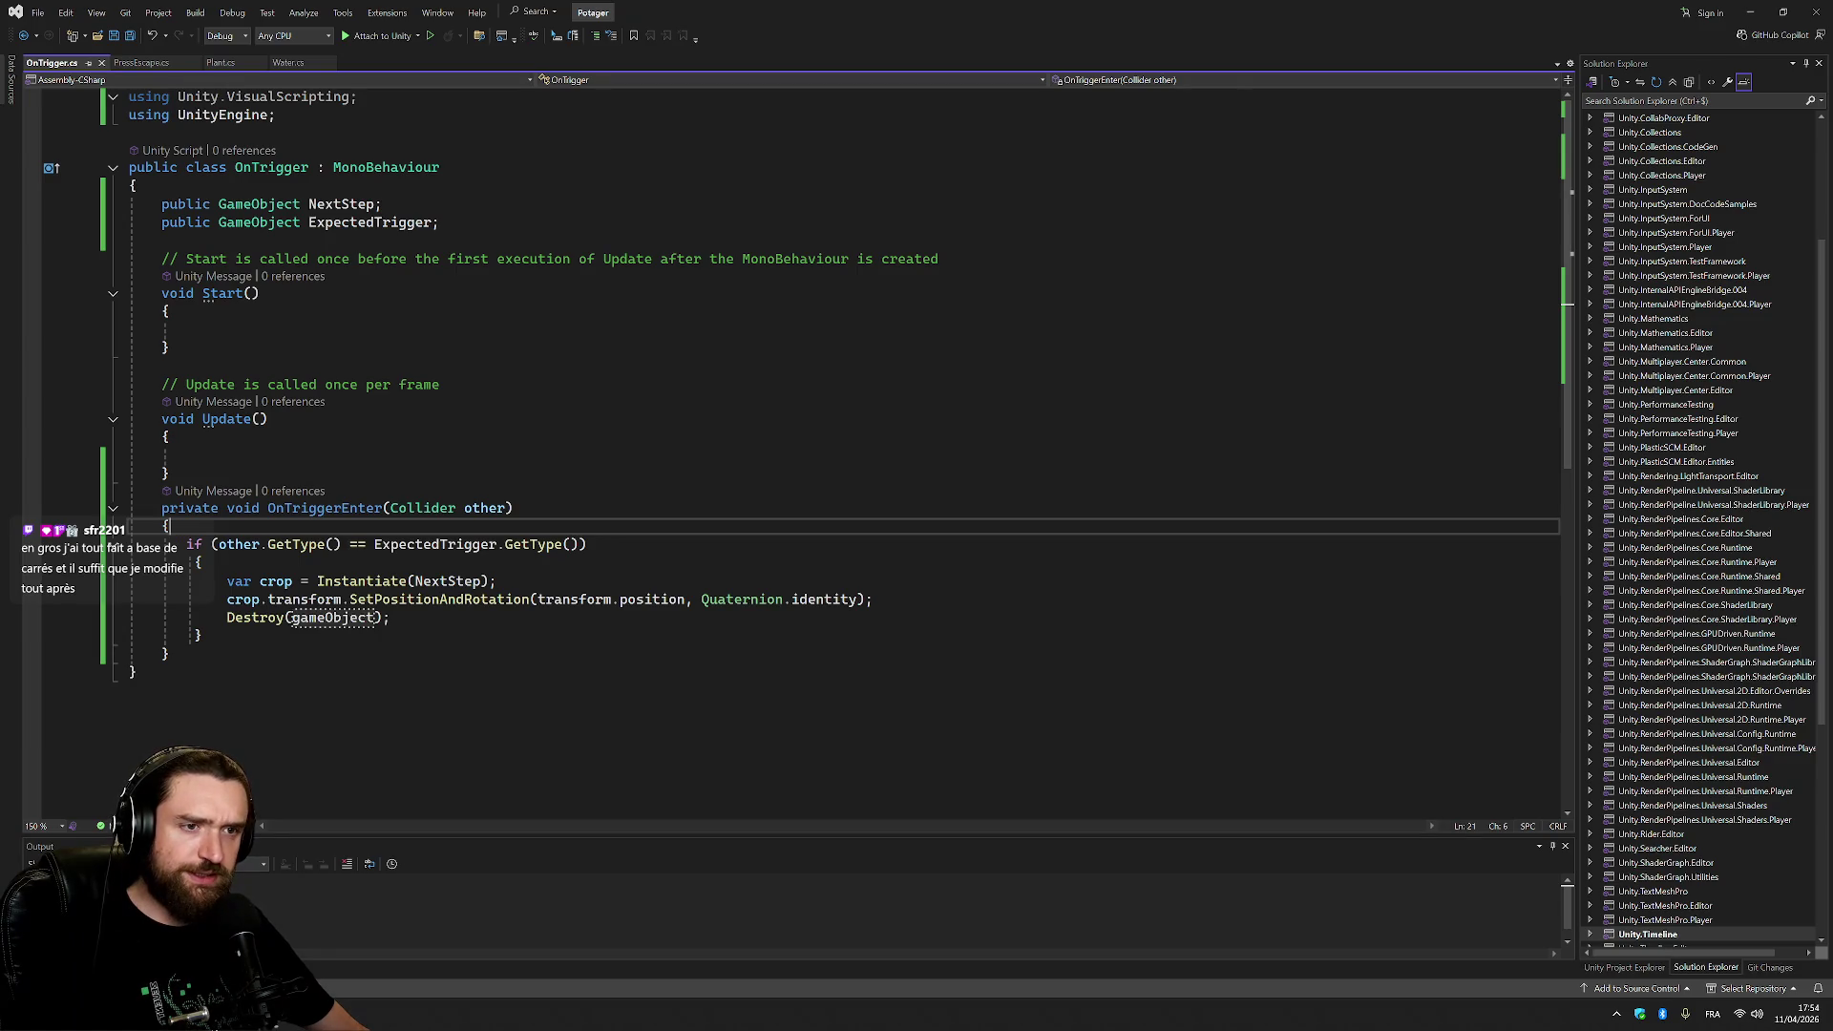
pyautogui.hotkey('alt', 'Tab')
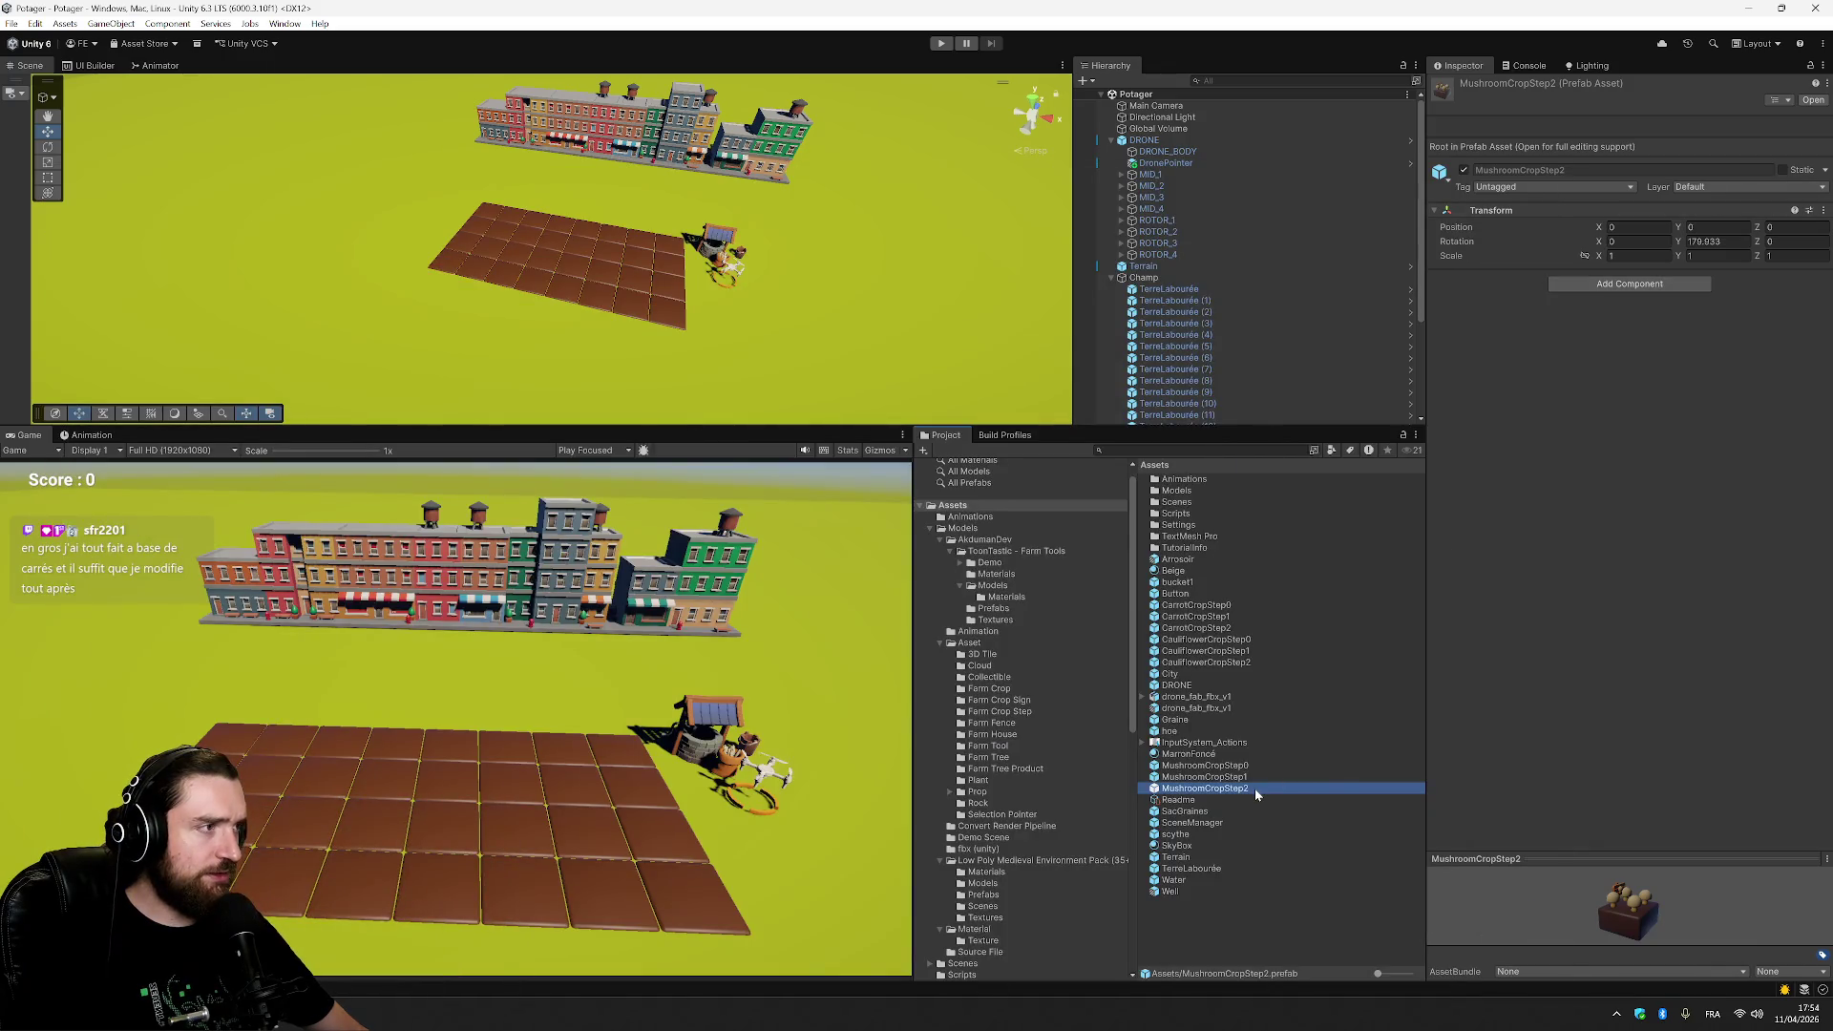
# Compare the On Trigger setups of MushroomCropStep0, 1 and 2.
pyautogui.click(1247, 778)
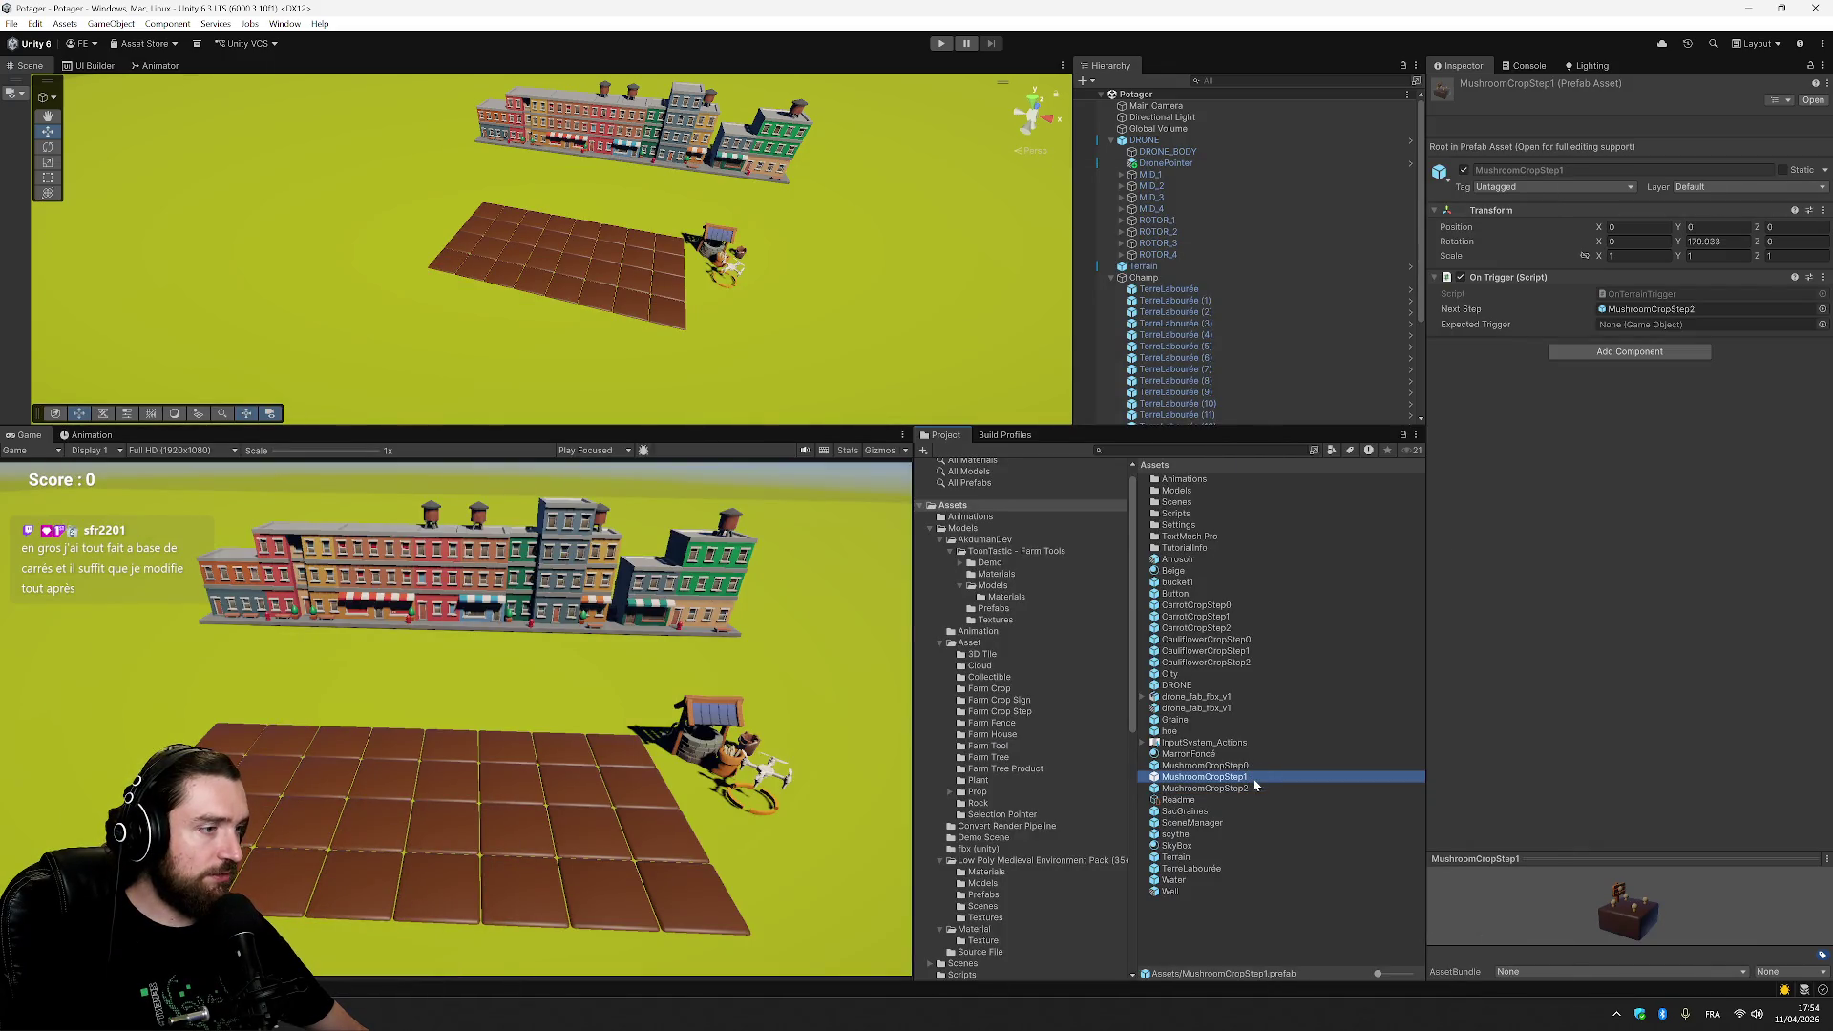
pyautogui.click(1256, 791)
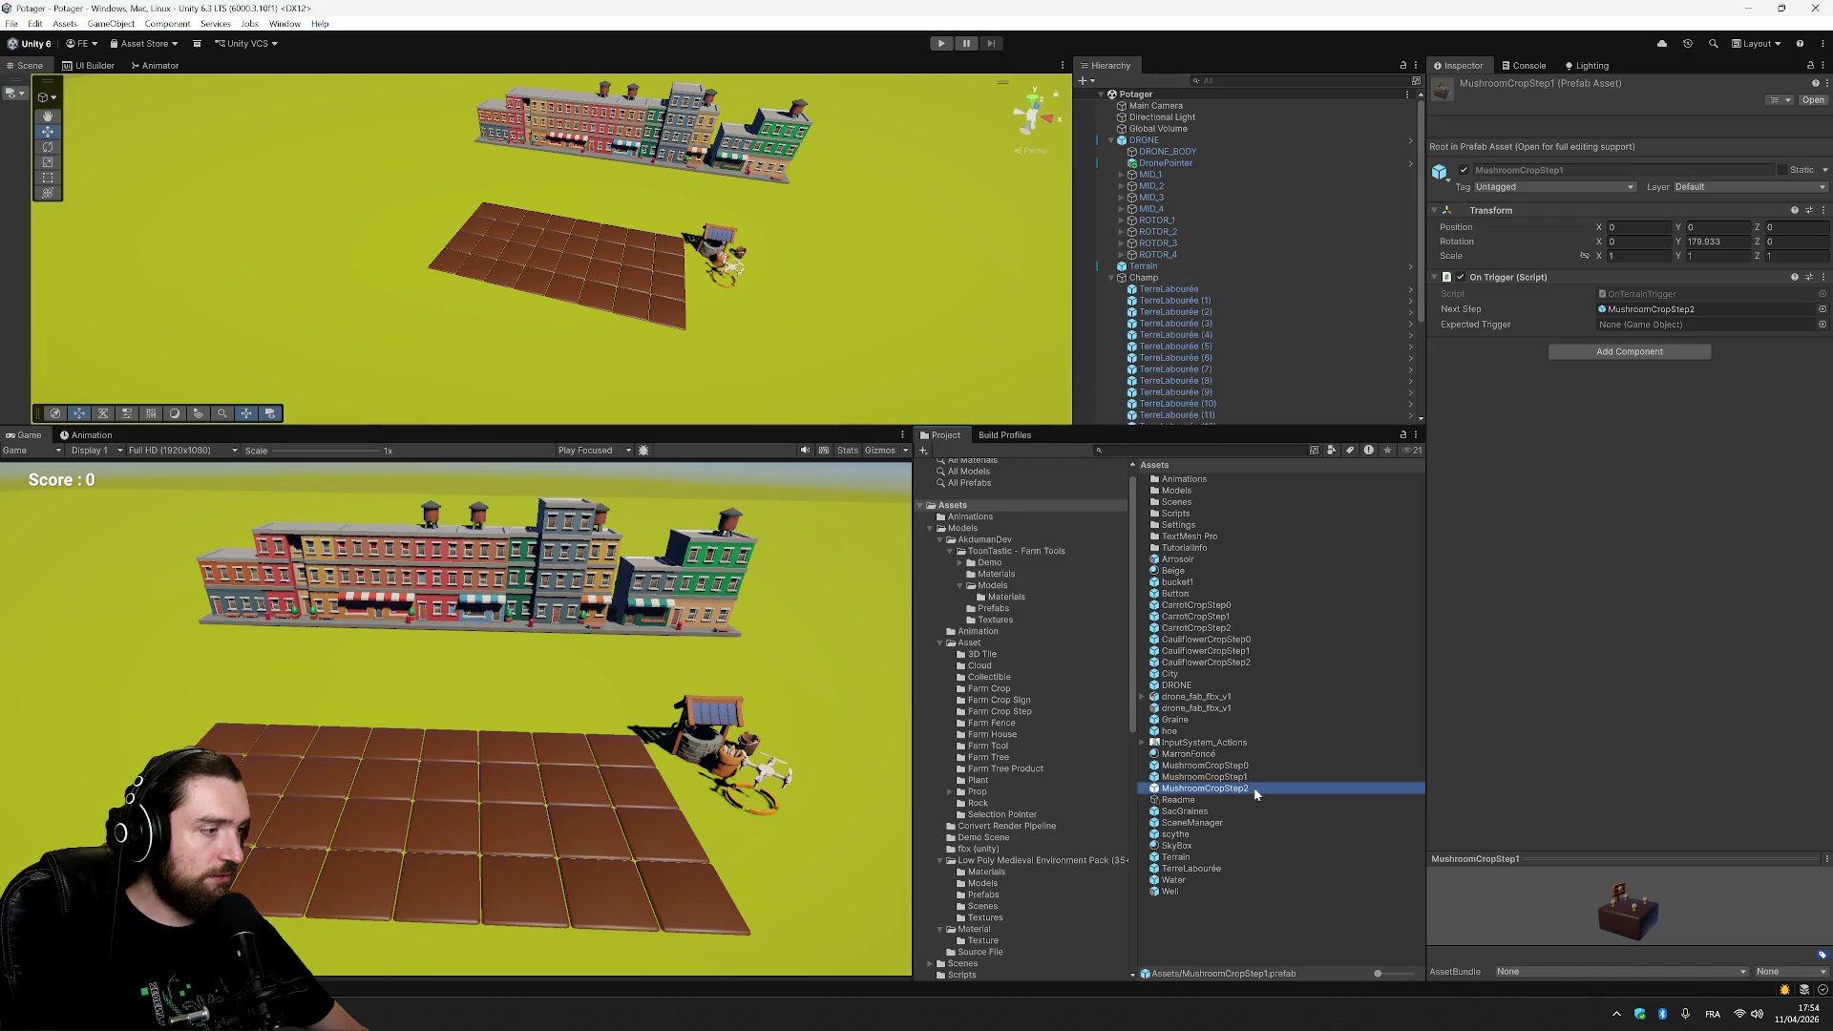
pyautogui.press('Up')
pyautogui.press('Up')
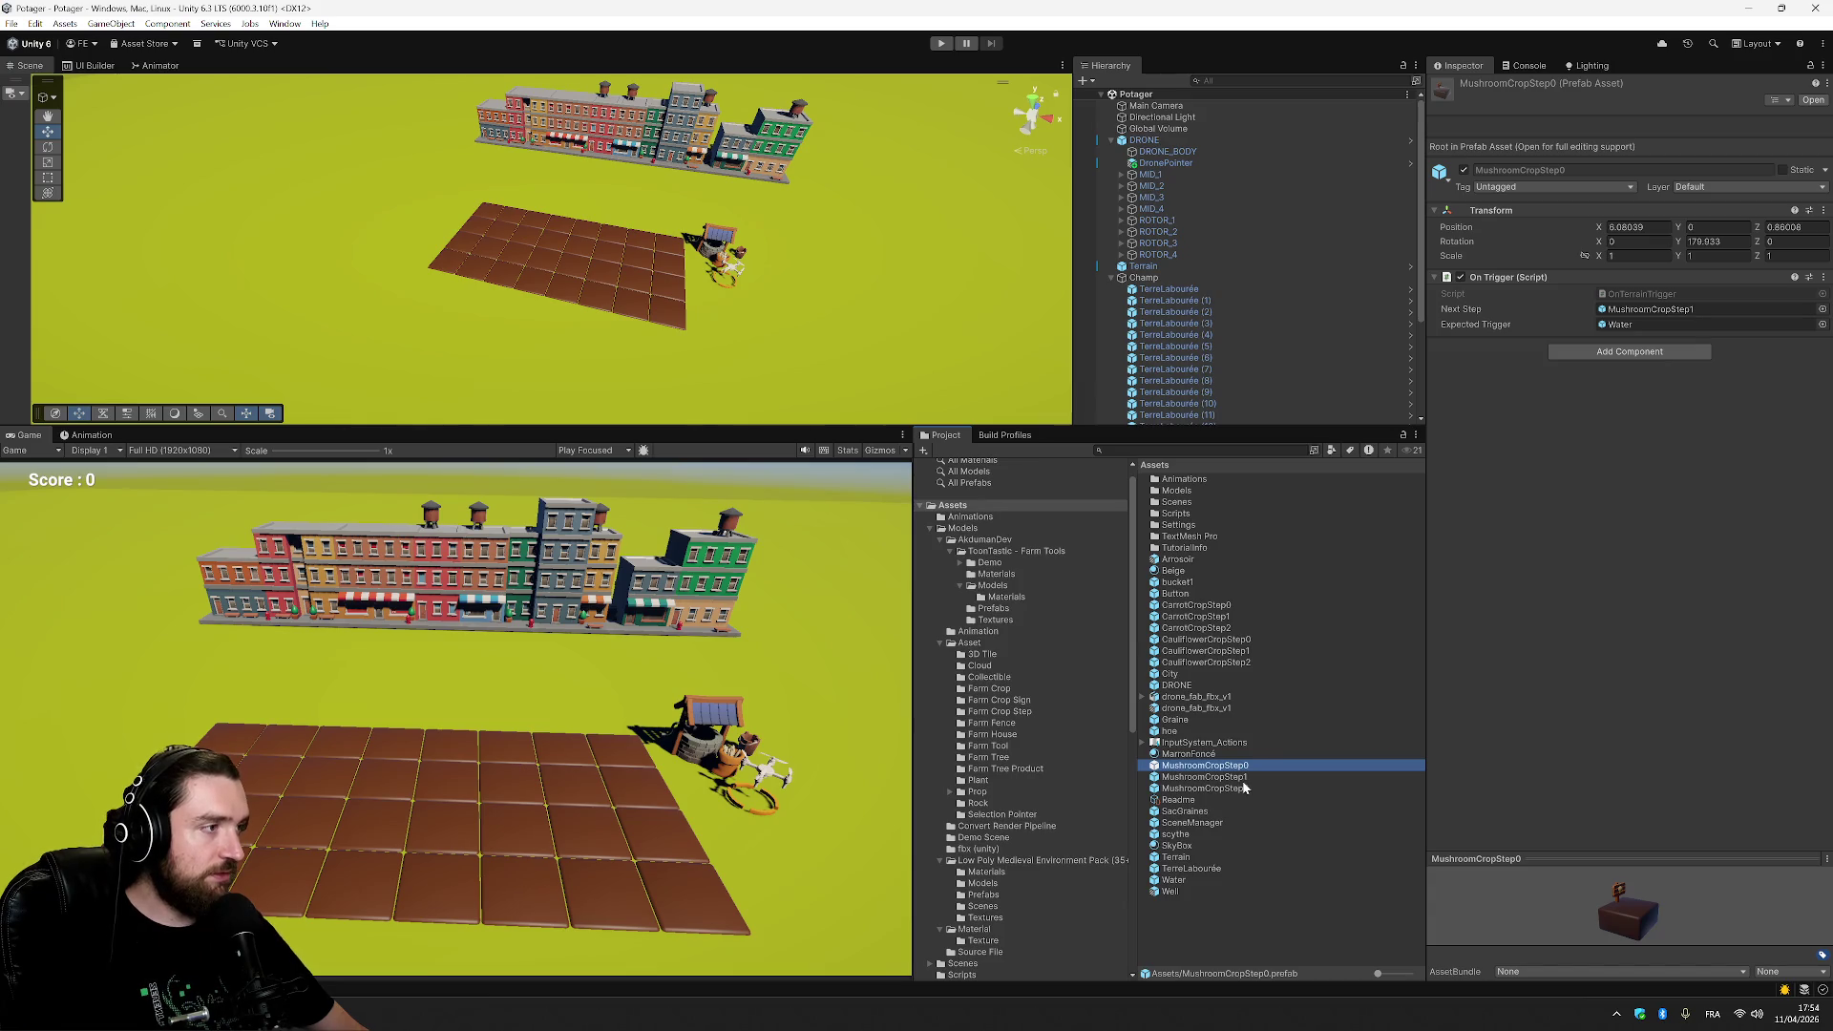
pyautogui.click(1241, 779)
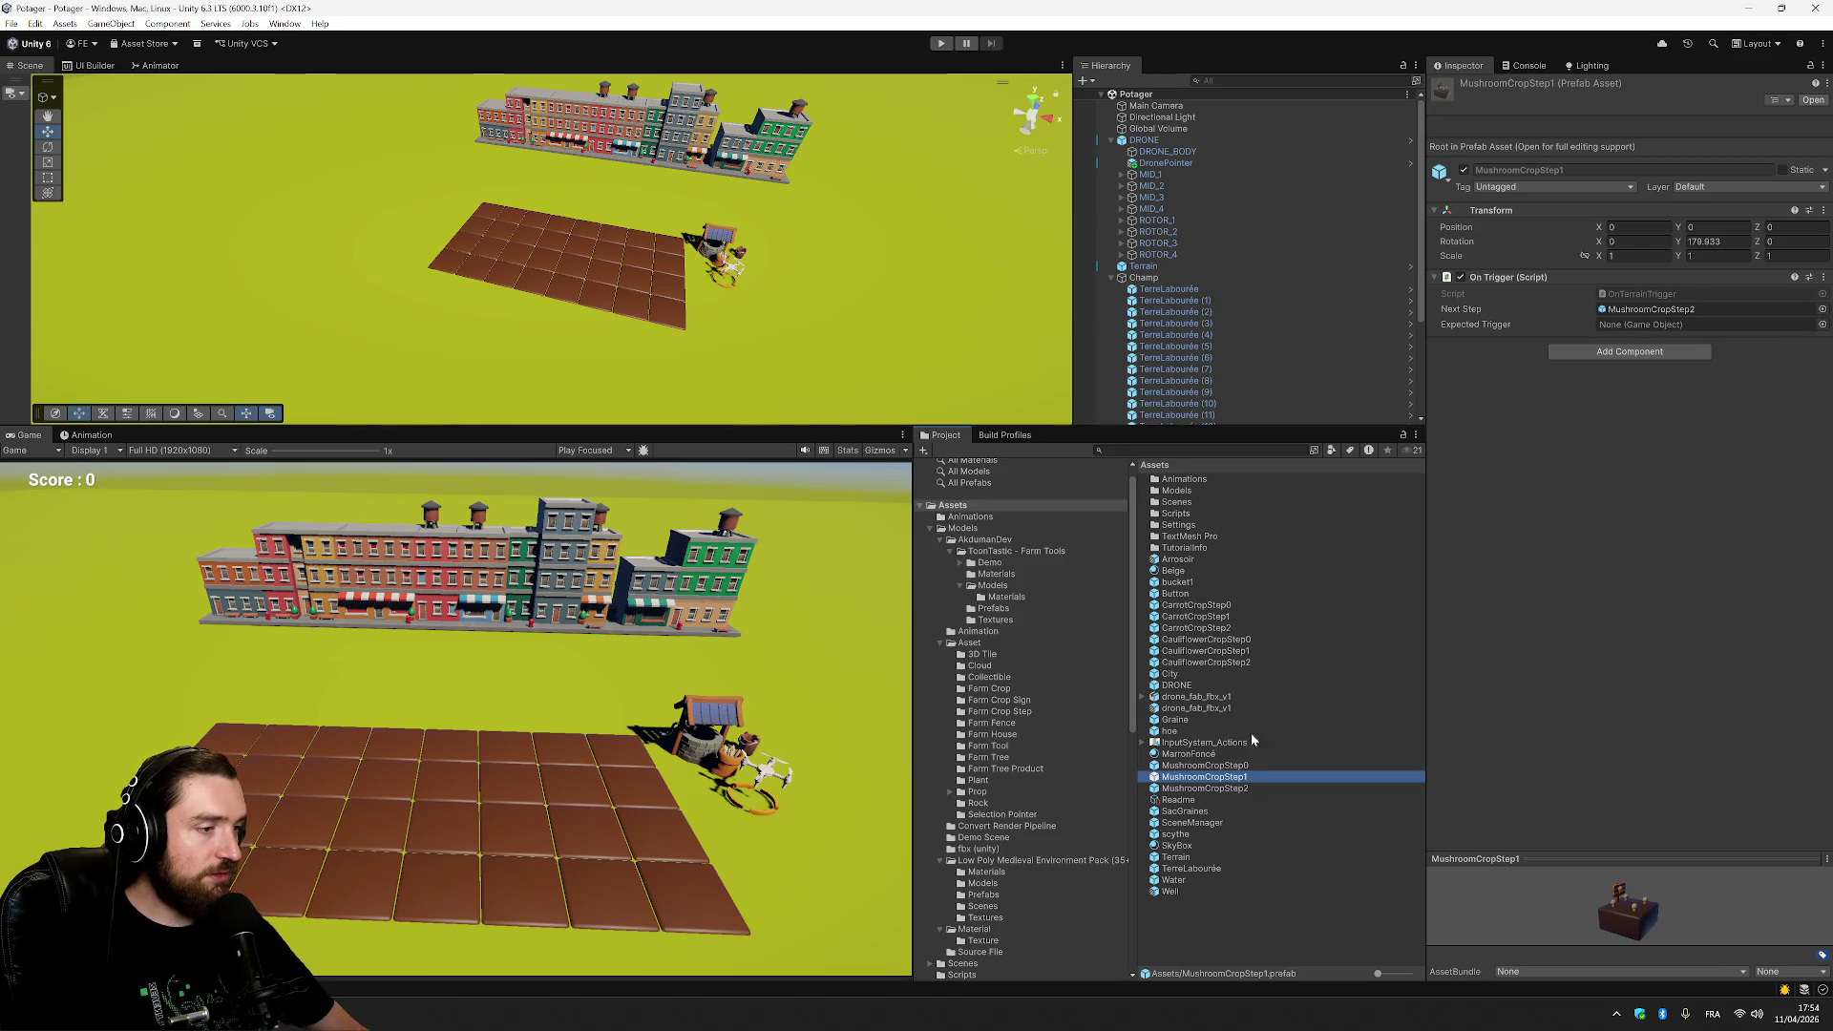
pyautogui.click(1254, 767)
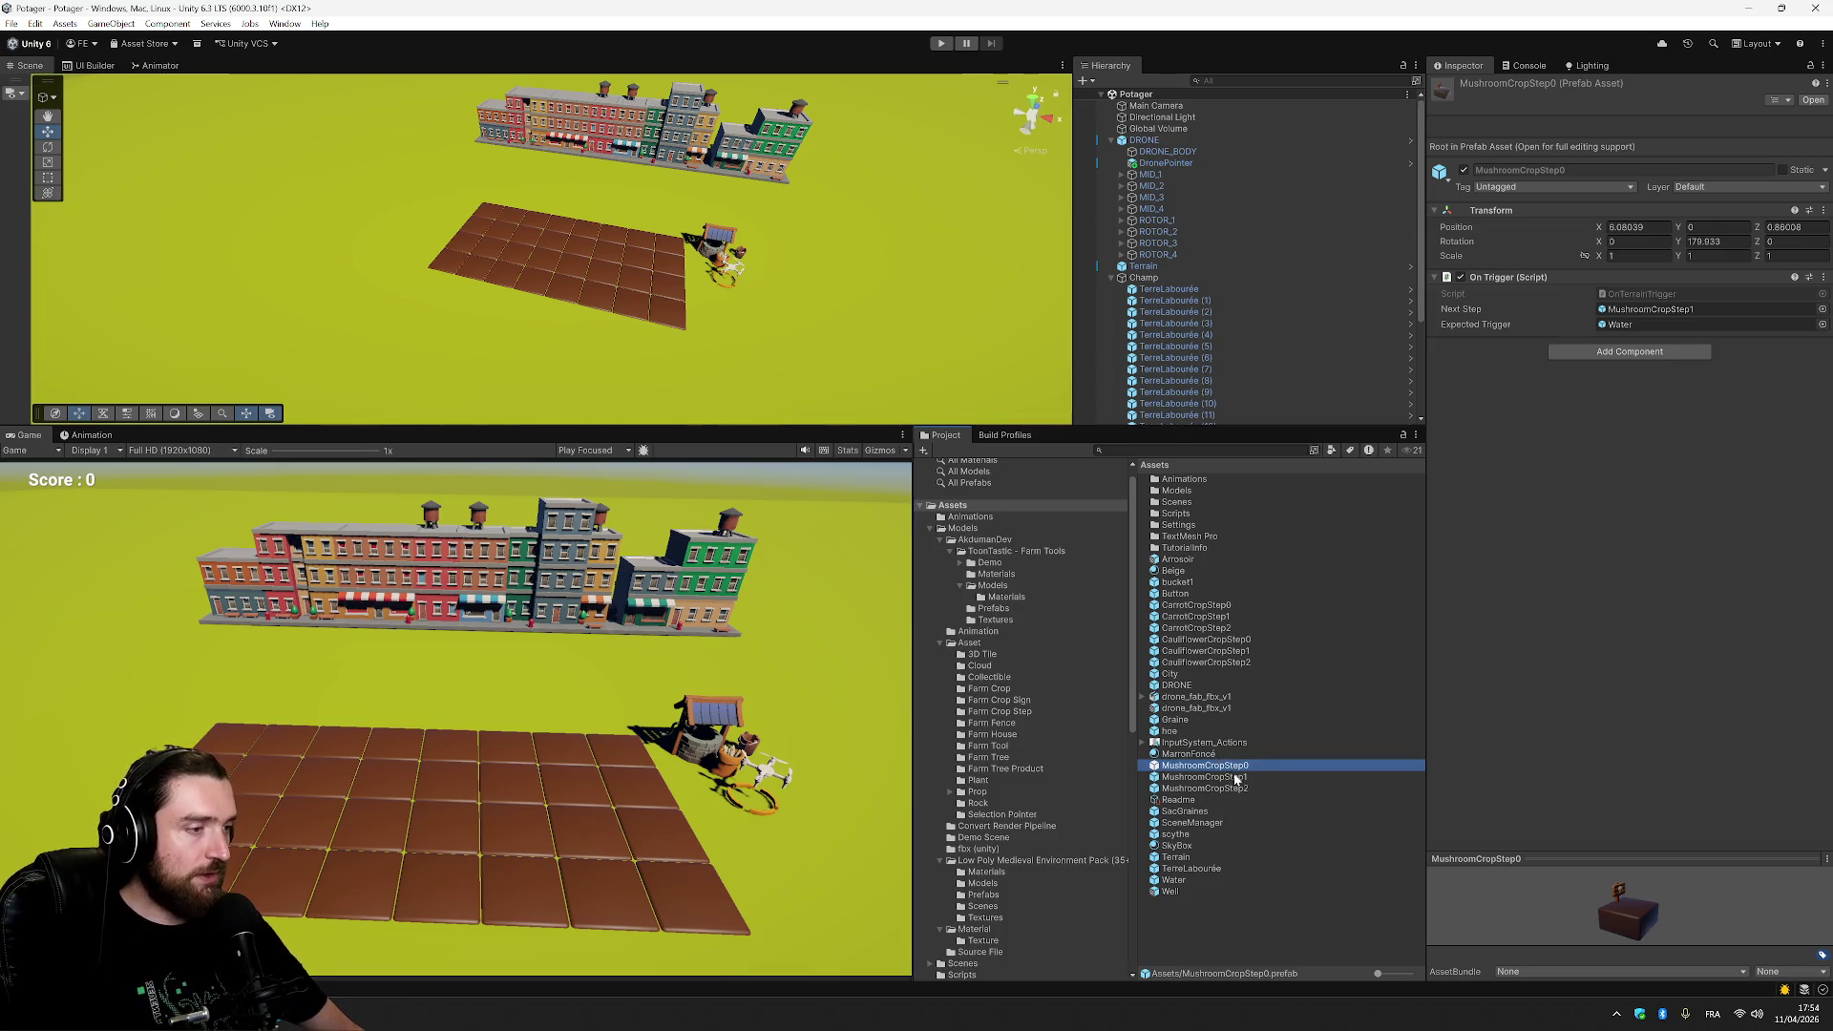
pyautogui.click(1240, 778)
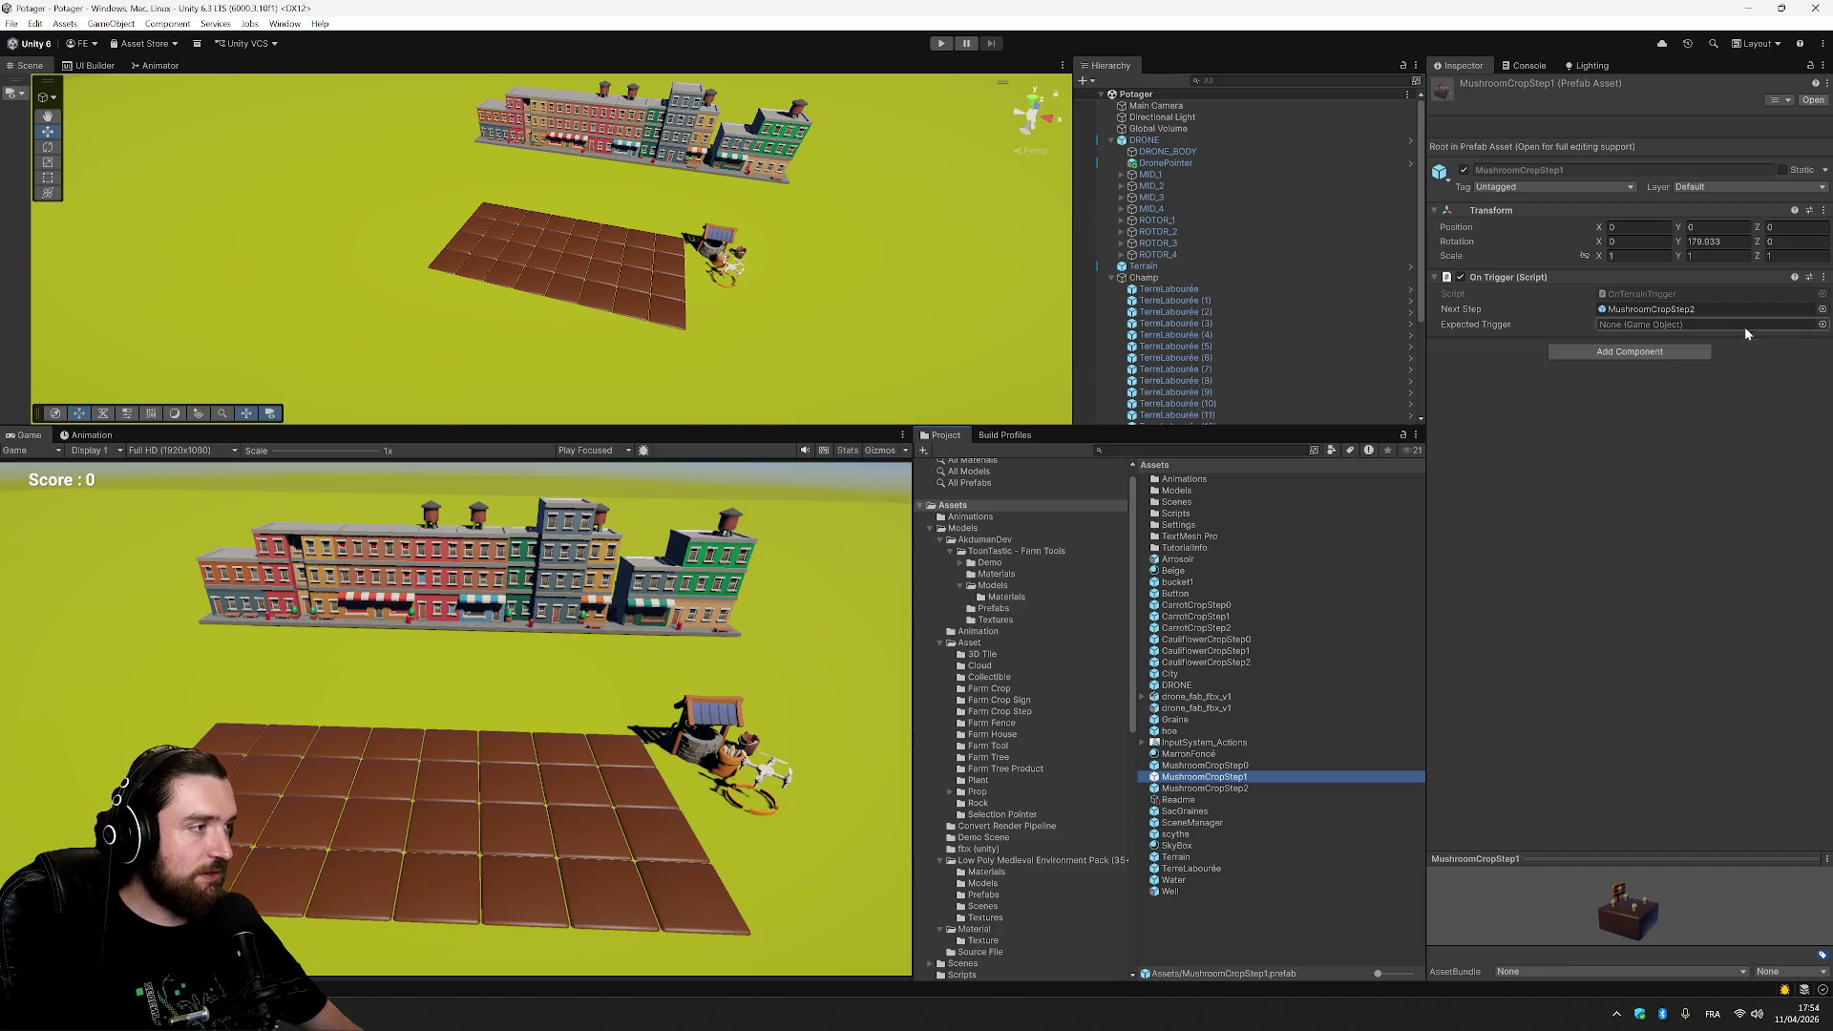
# Set MushroomCropStep1's Expected Trigger to the Water asset via a 'wat' search.
pyautogui.click(1824, 326)
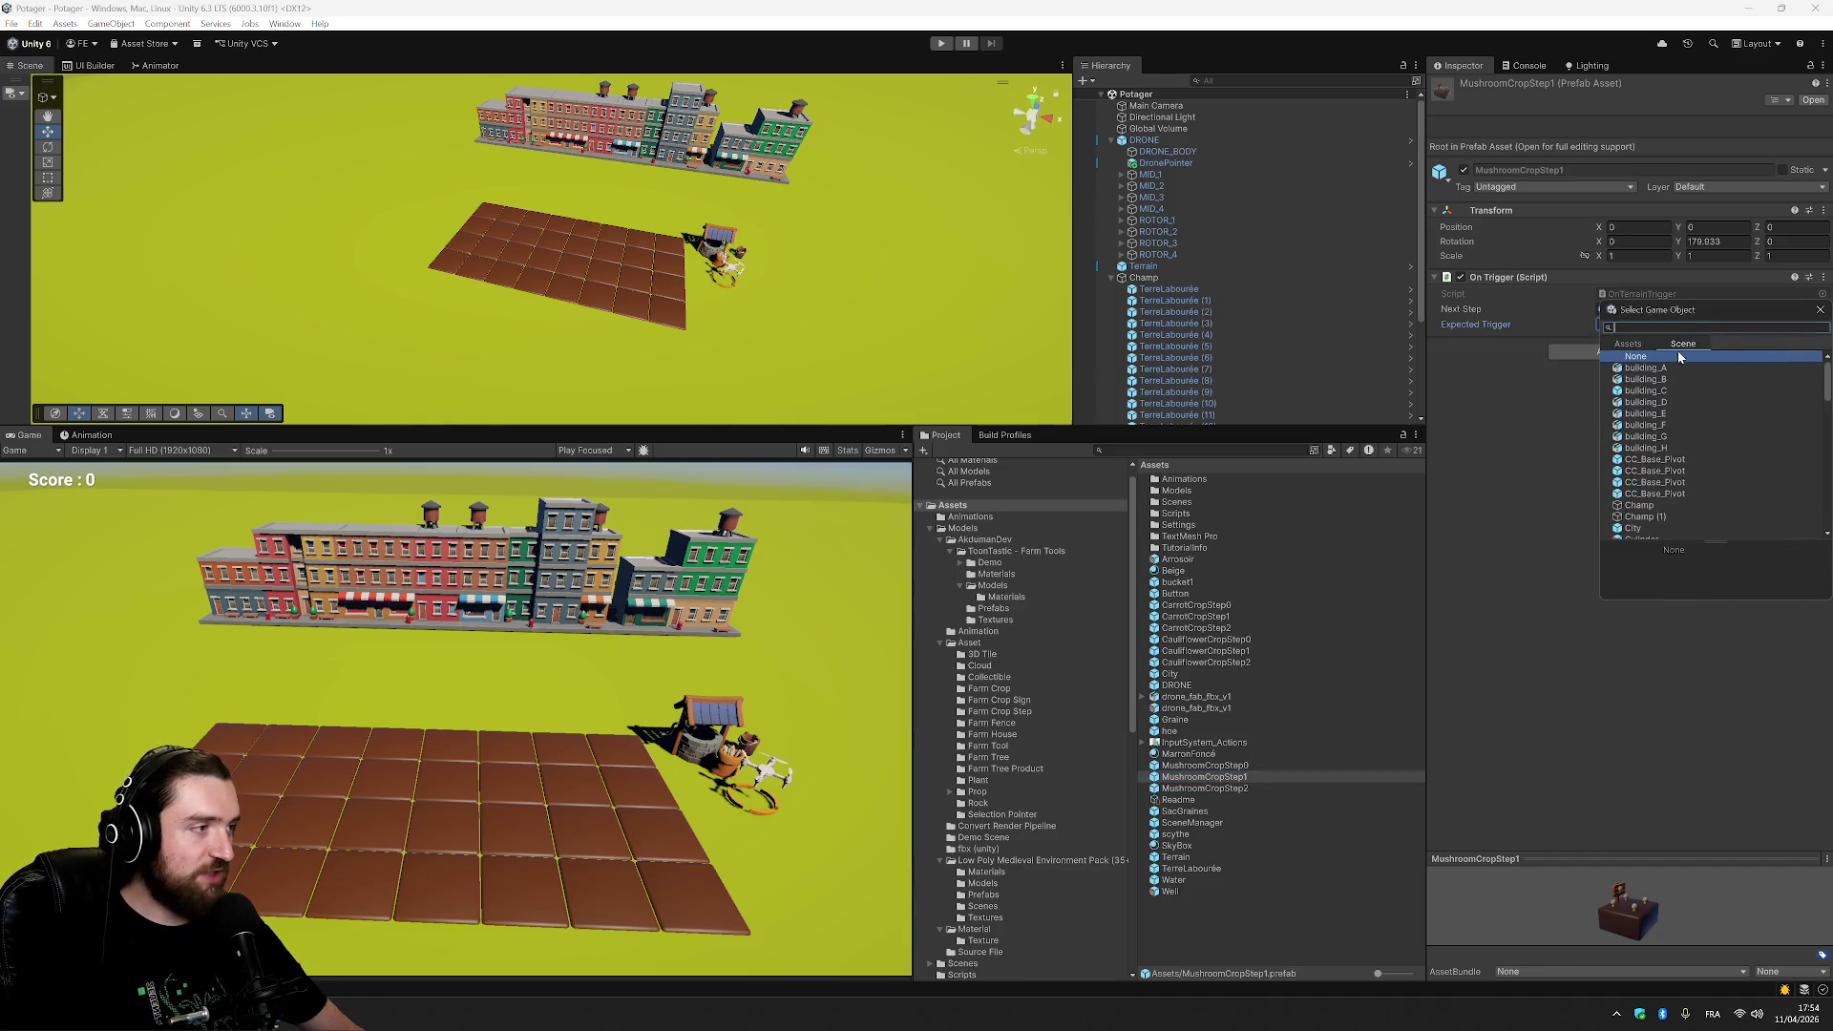
pyautogui.click(1630, 345)
pyautogui.write('wat')
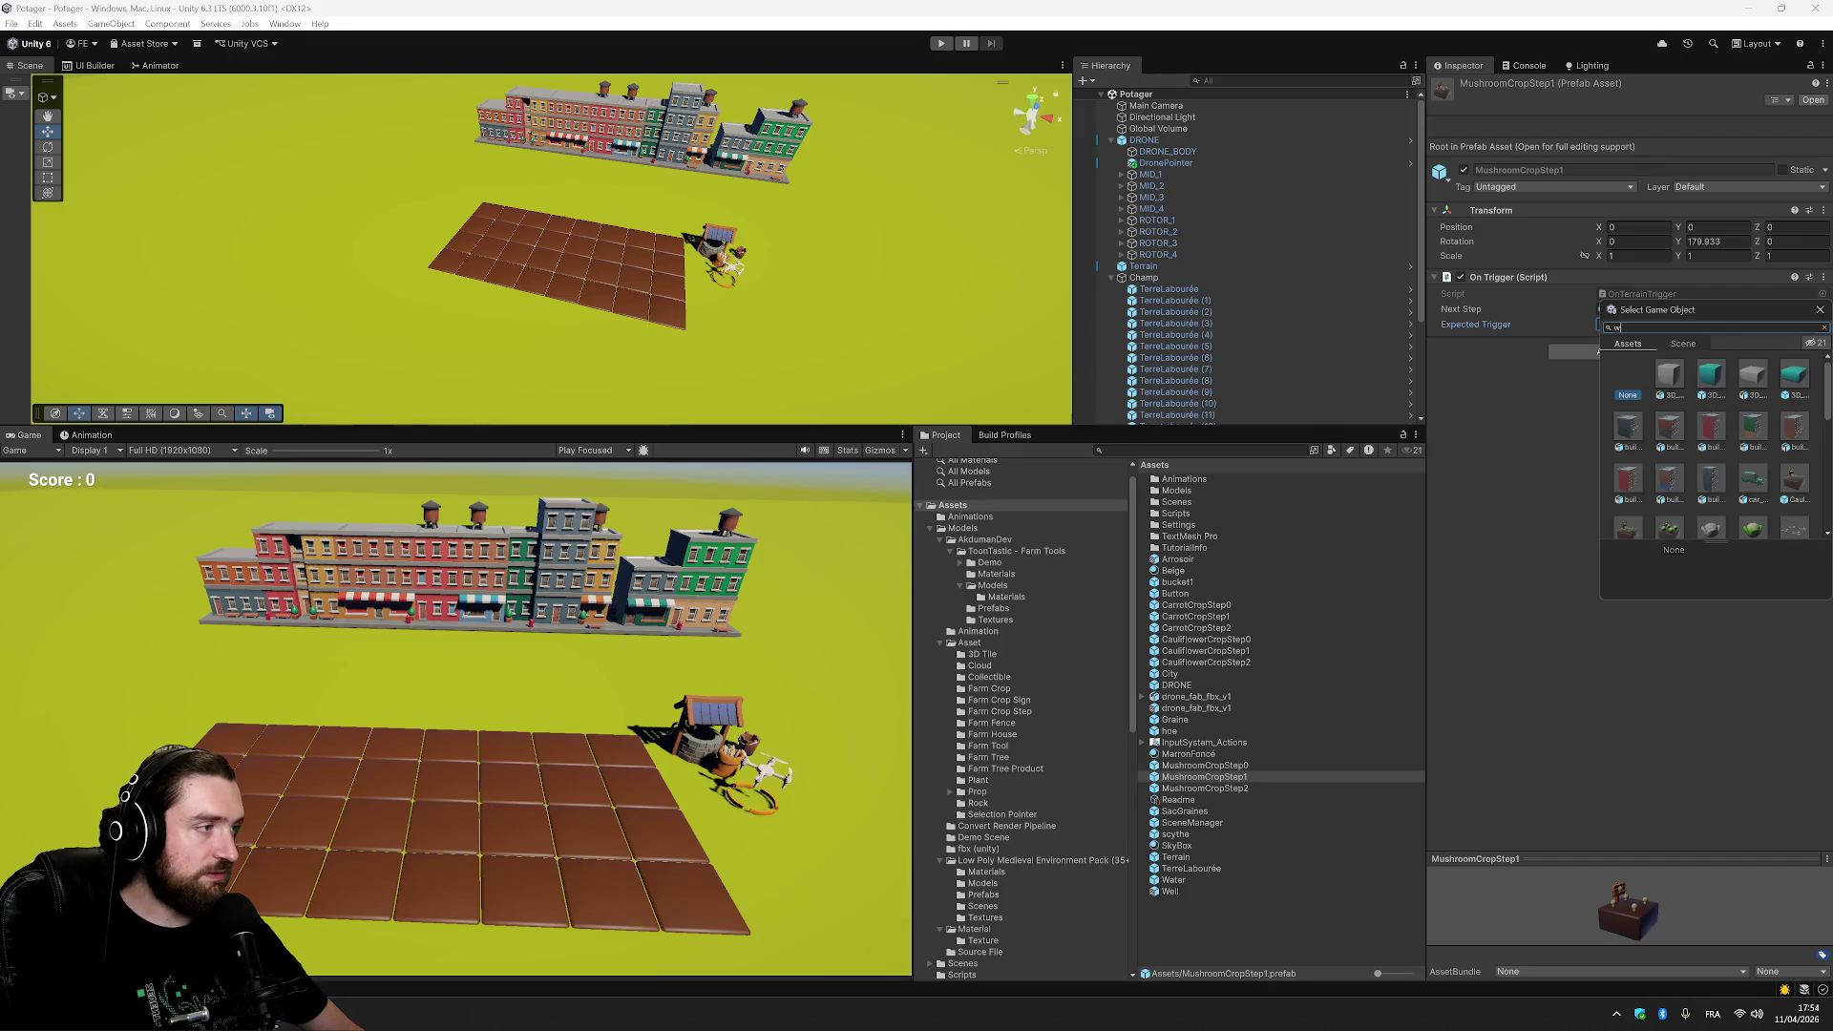
pyautogui.doubleClick(1719, 432)
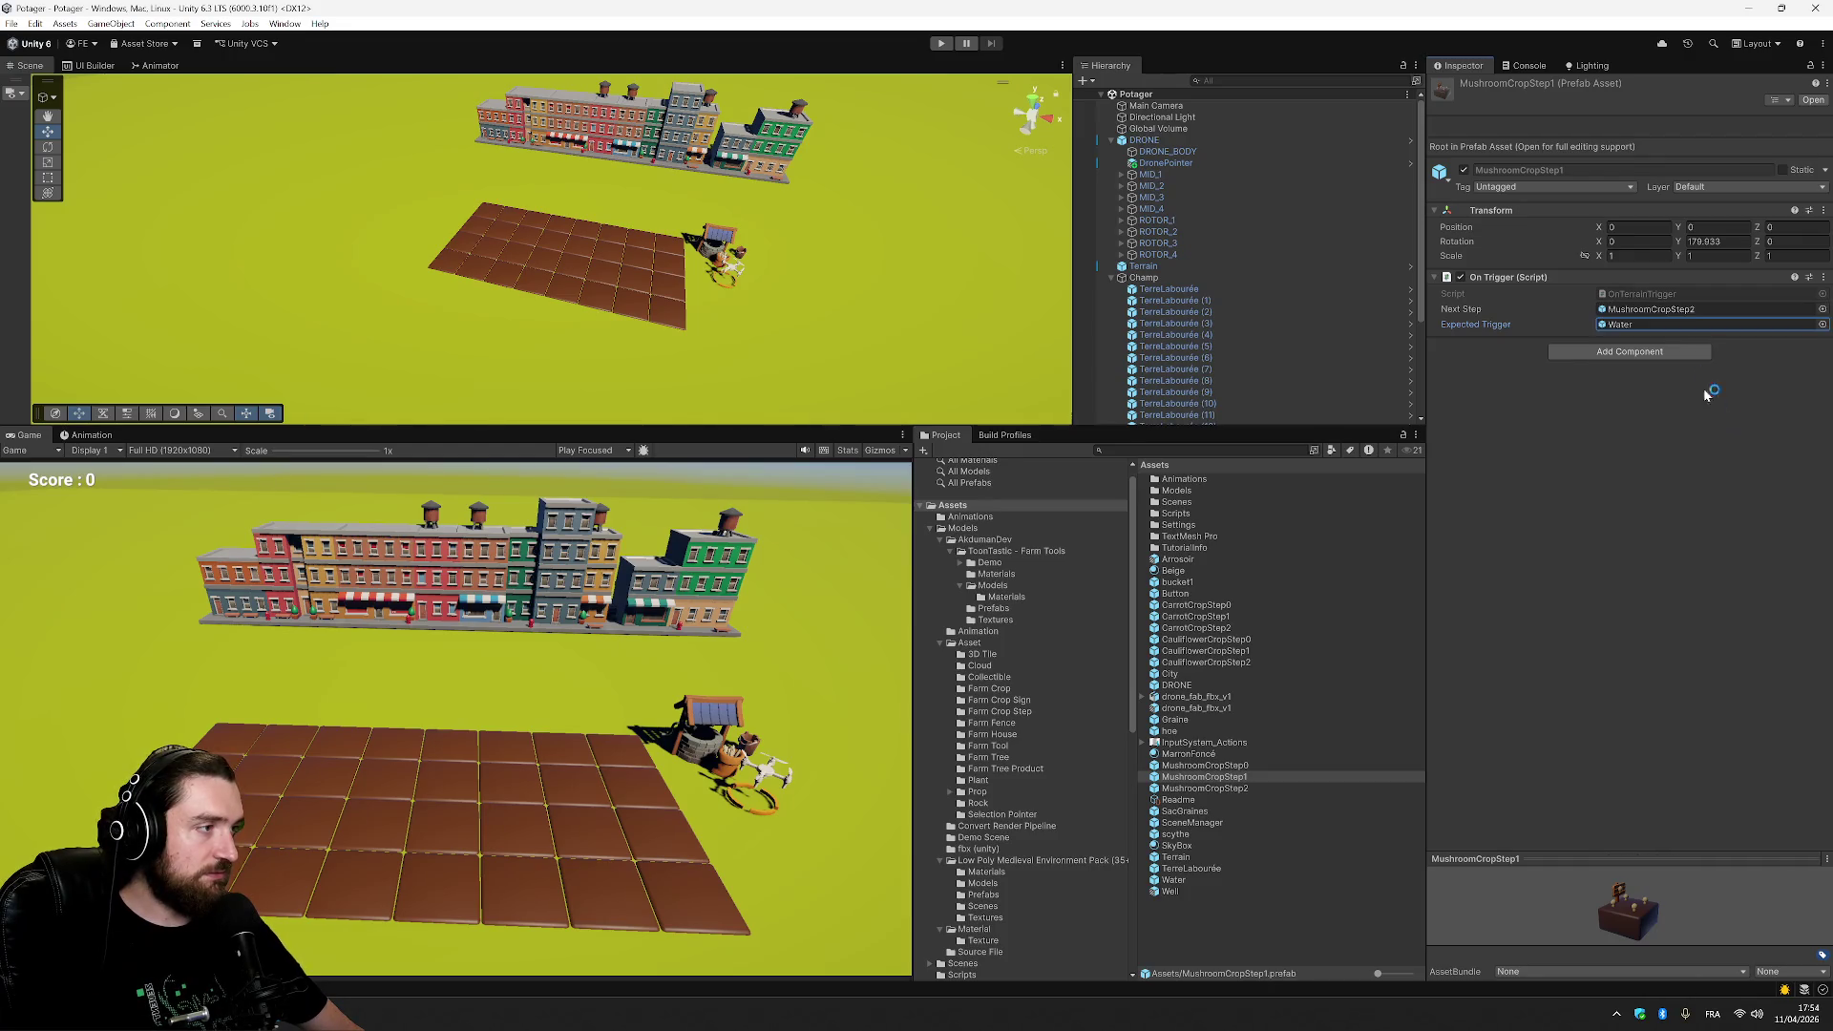
pyautogui.click(1246, 788)
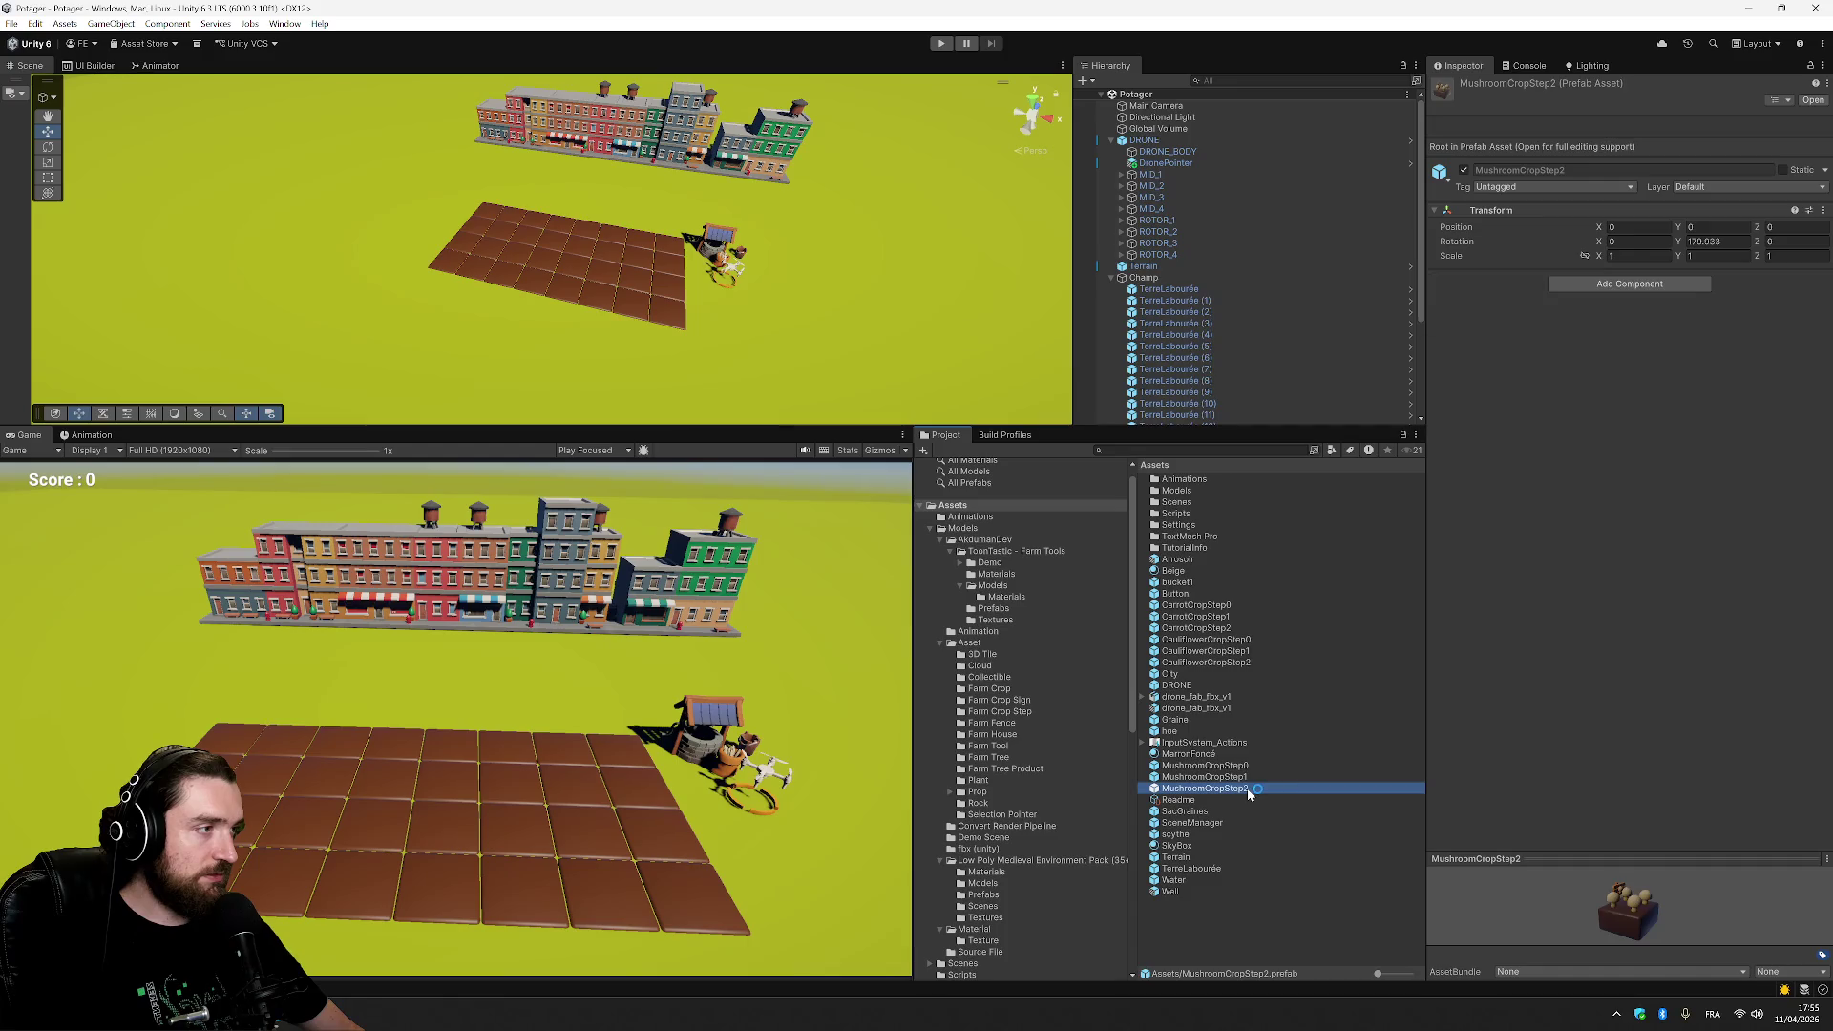
# Add an On Trigger to MushroomCropStep2 with Next Step set to TerreLabourée.
pyautogui.click(1673, 284)
pyautogui.click(1633, 334)
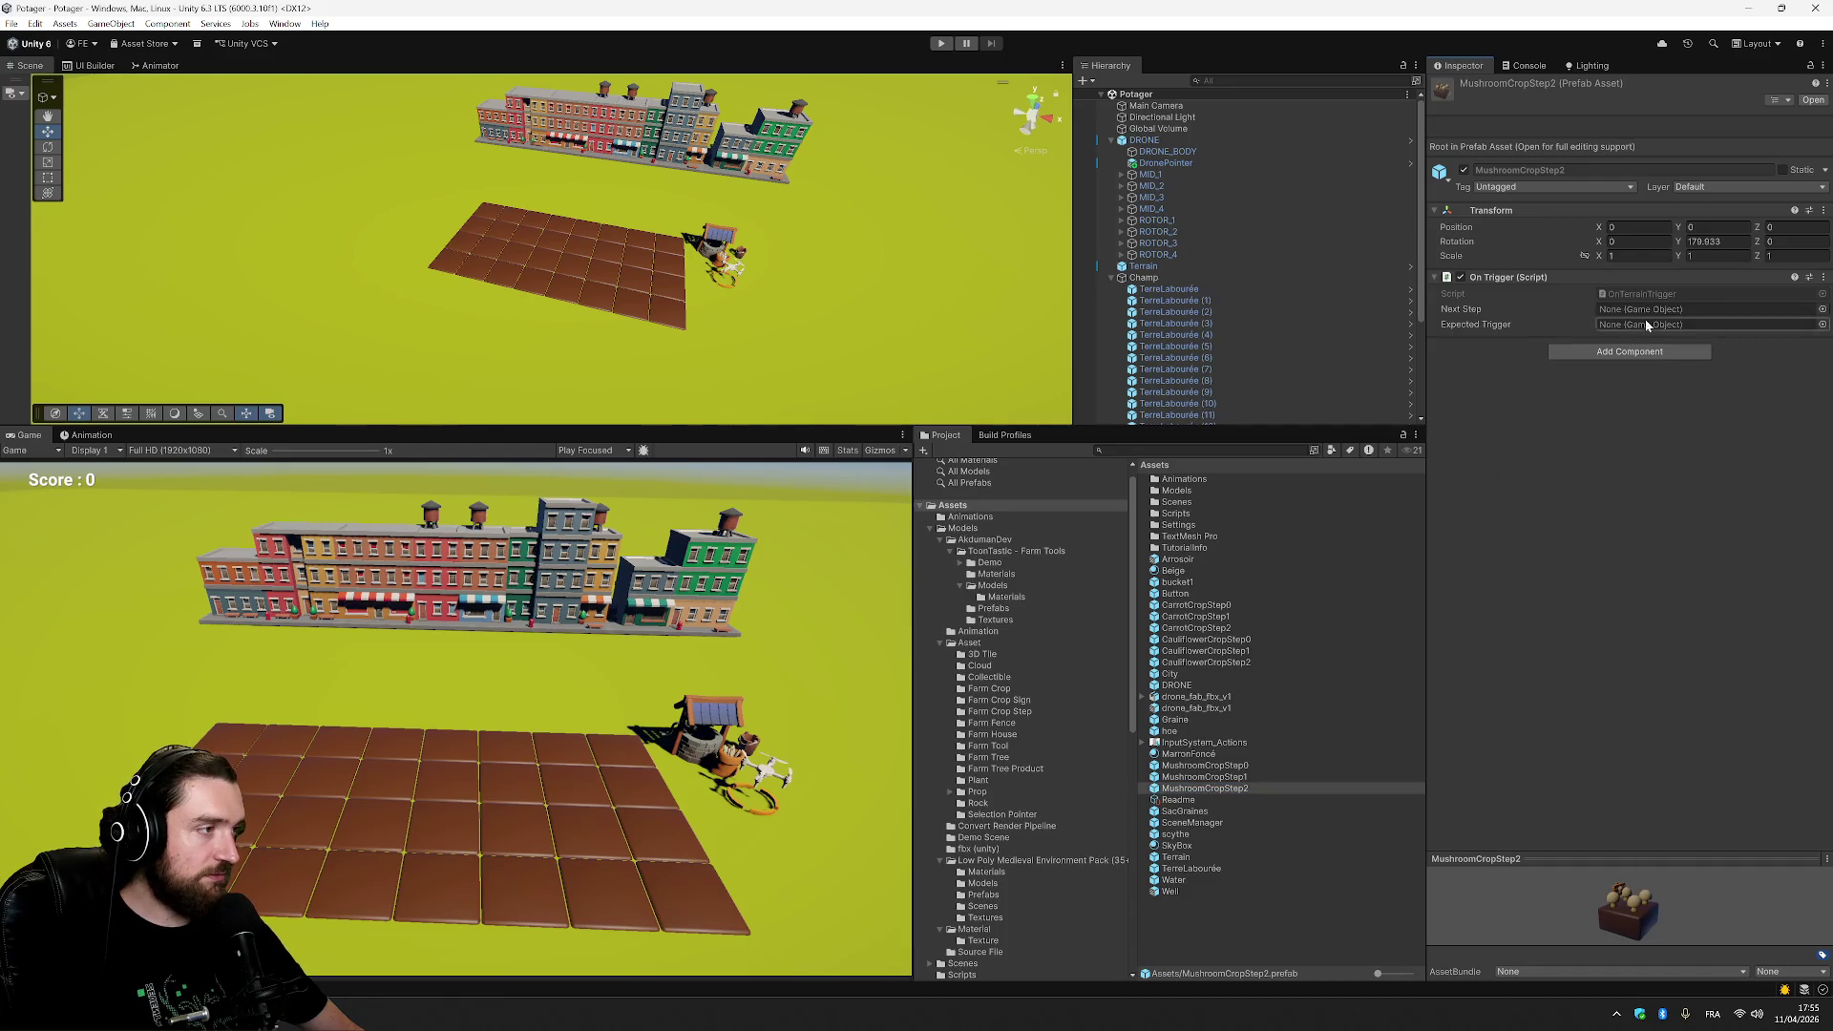
pyautogui.click(1824, 309)
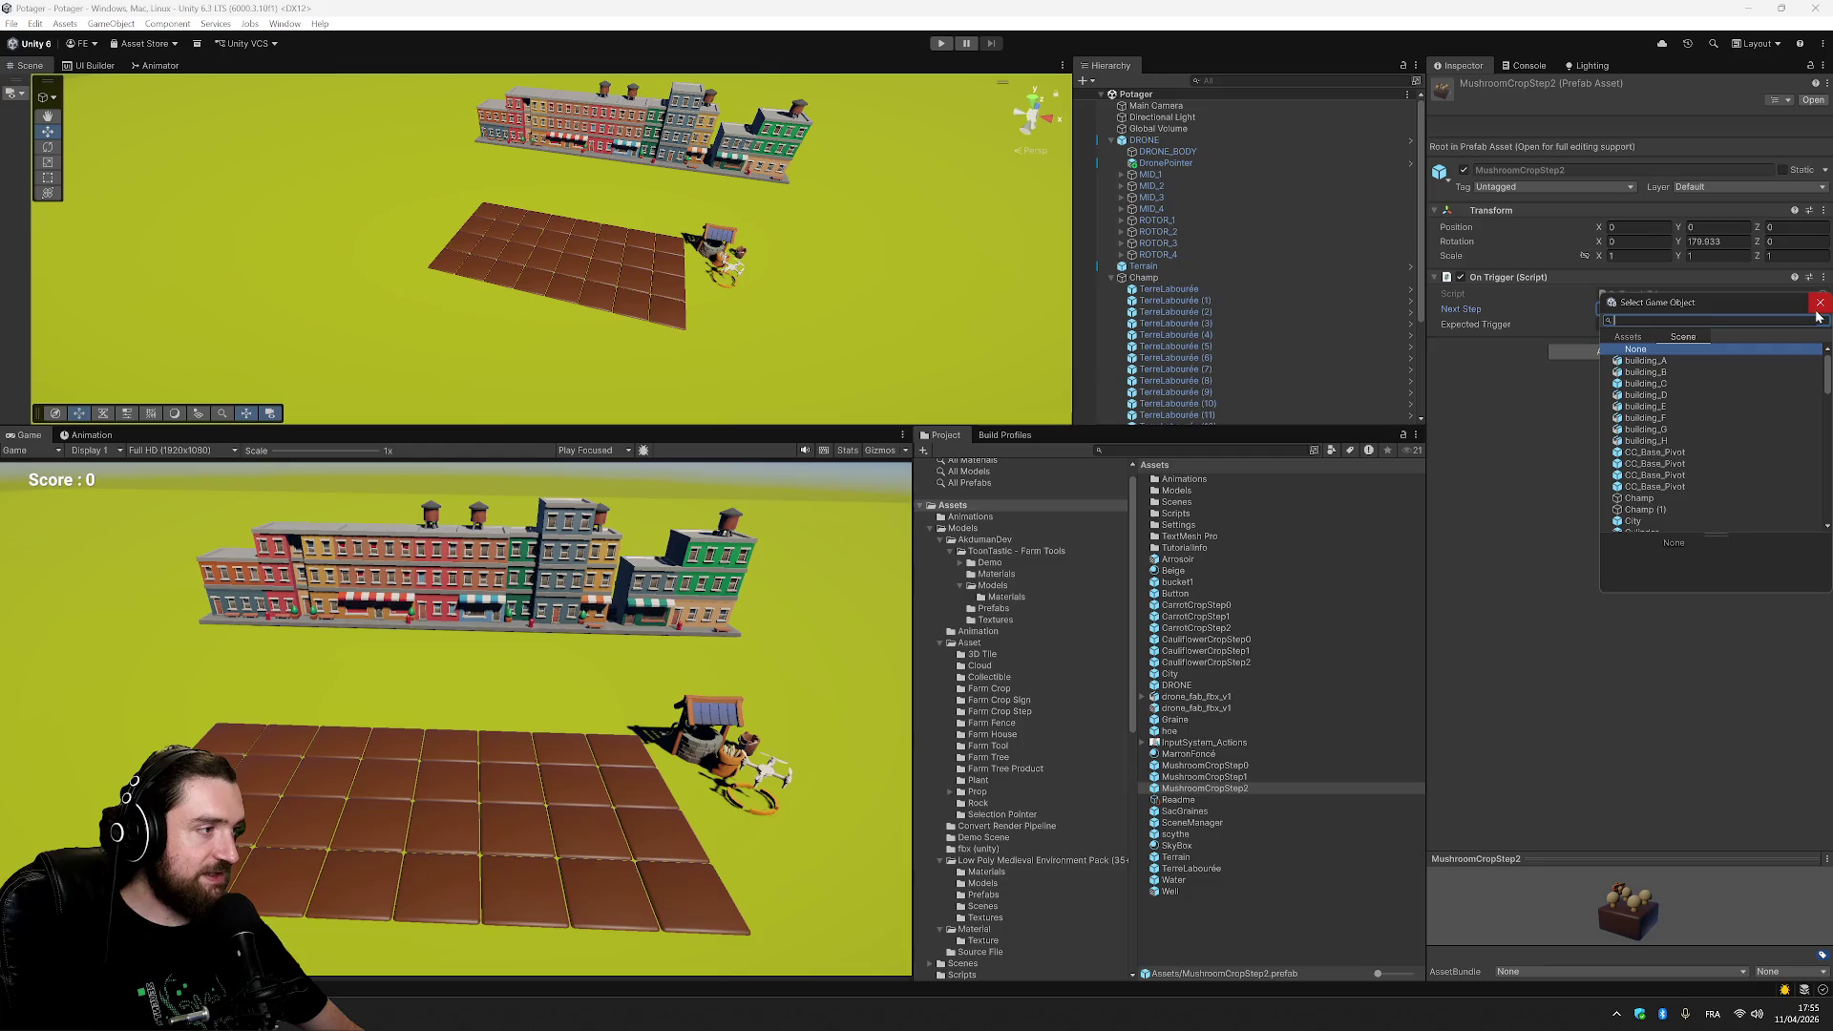
pyautogui.write('terrela')
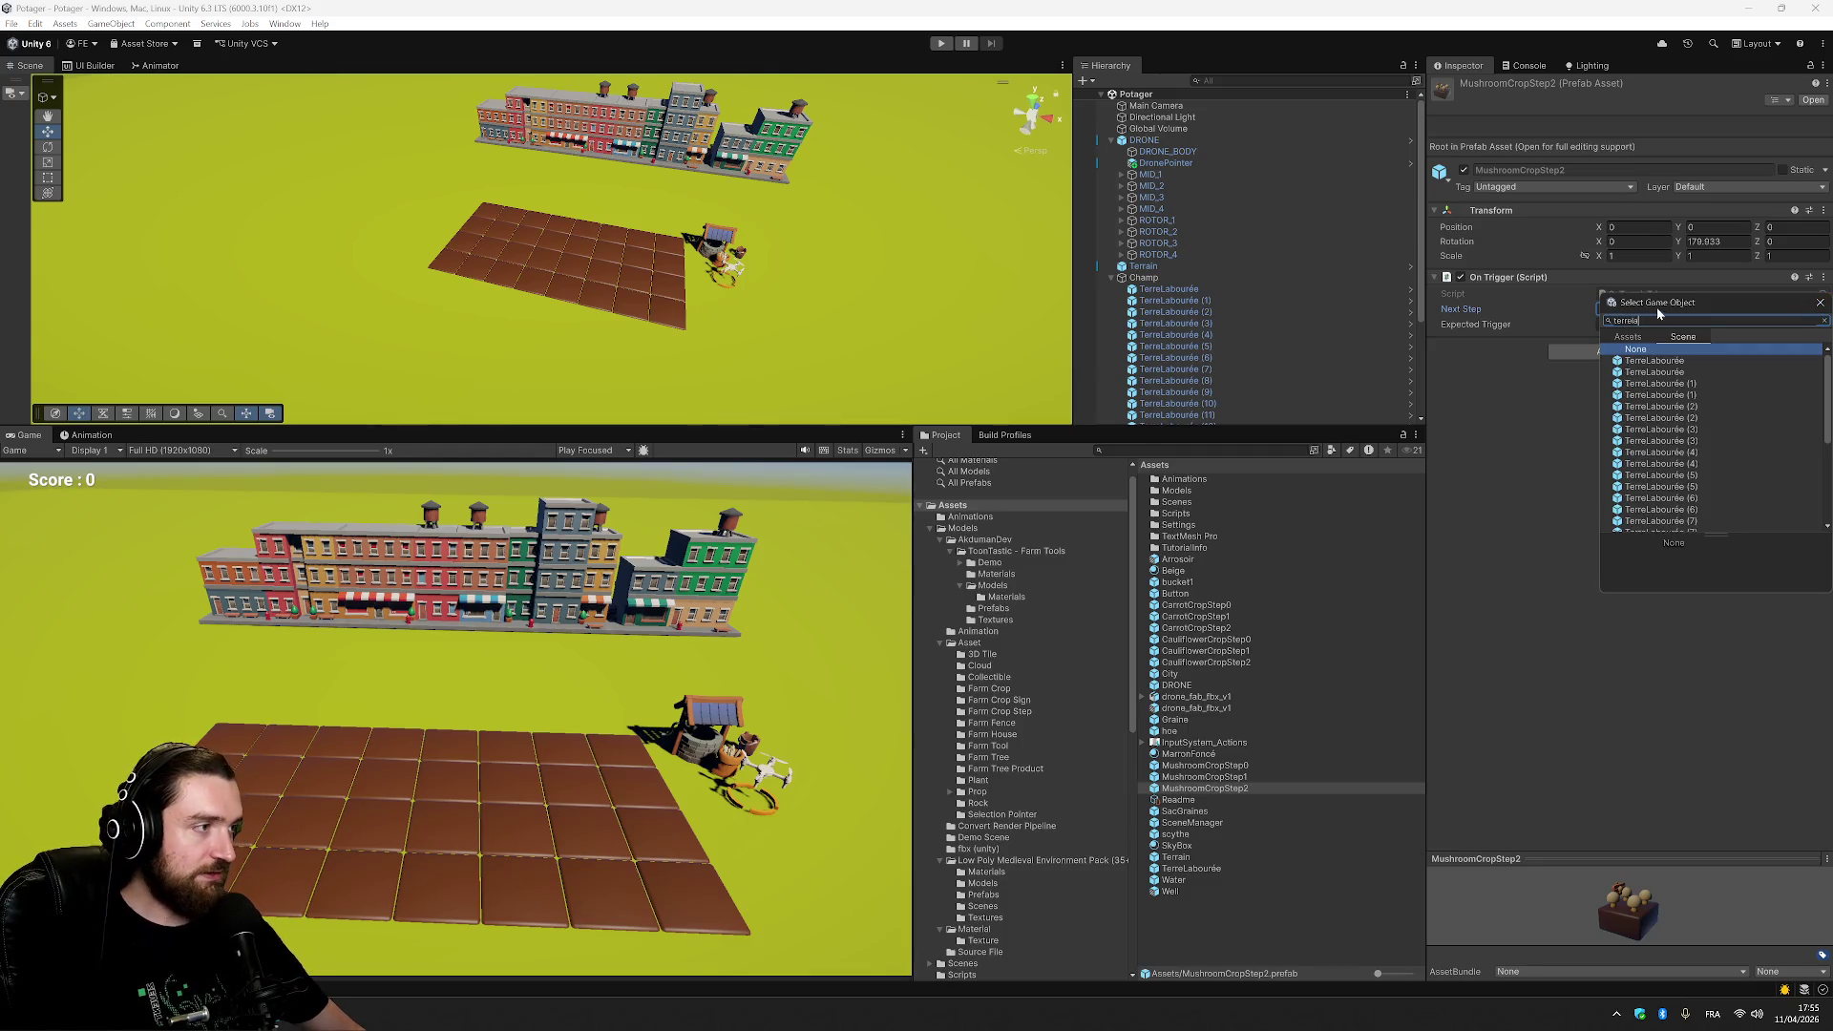
pyautogui.click(1628, 337)
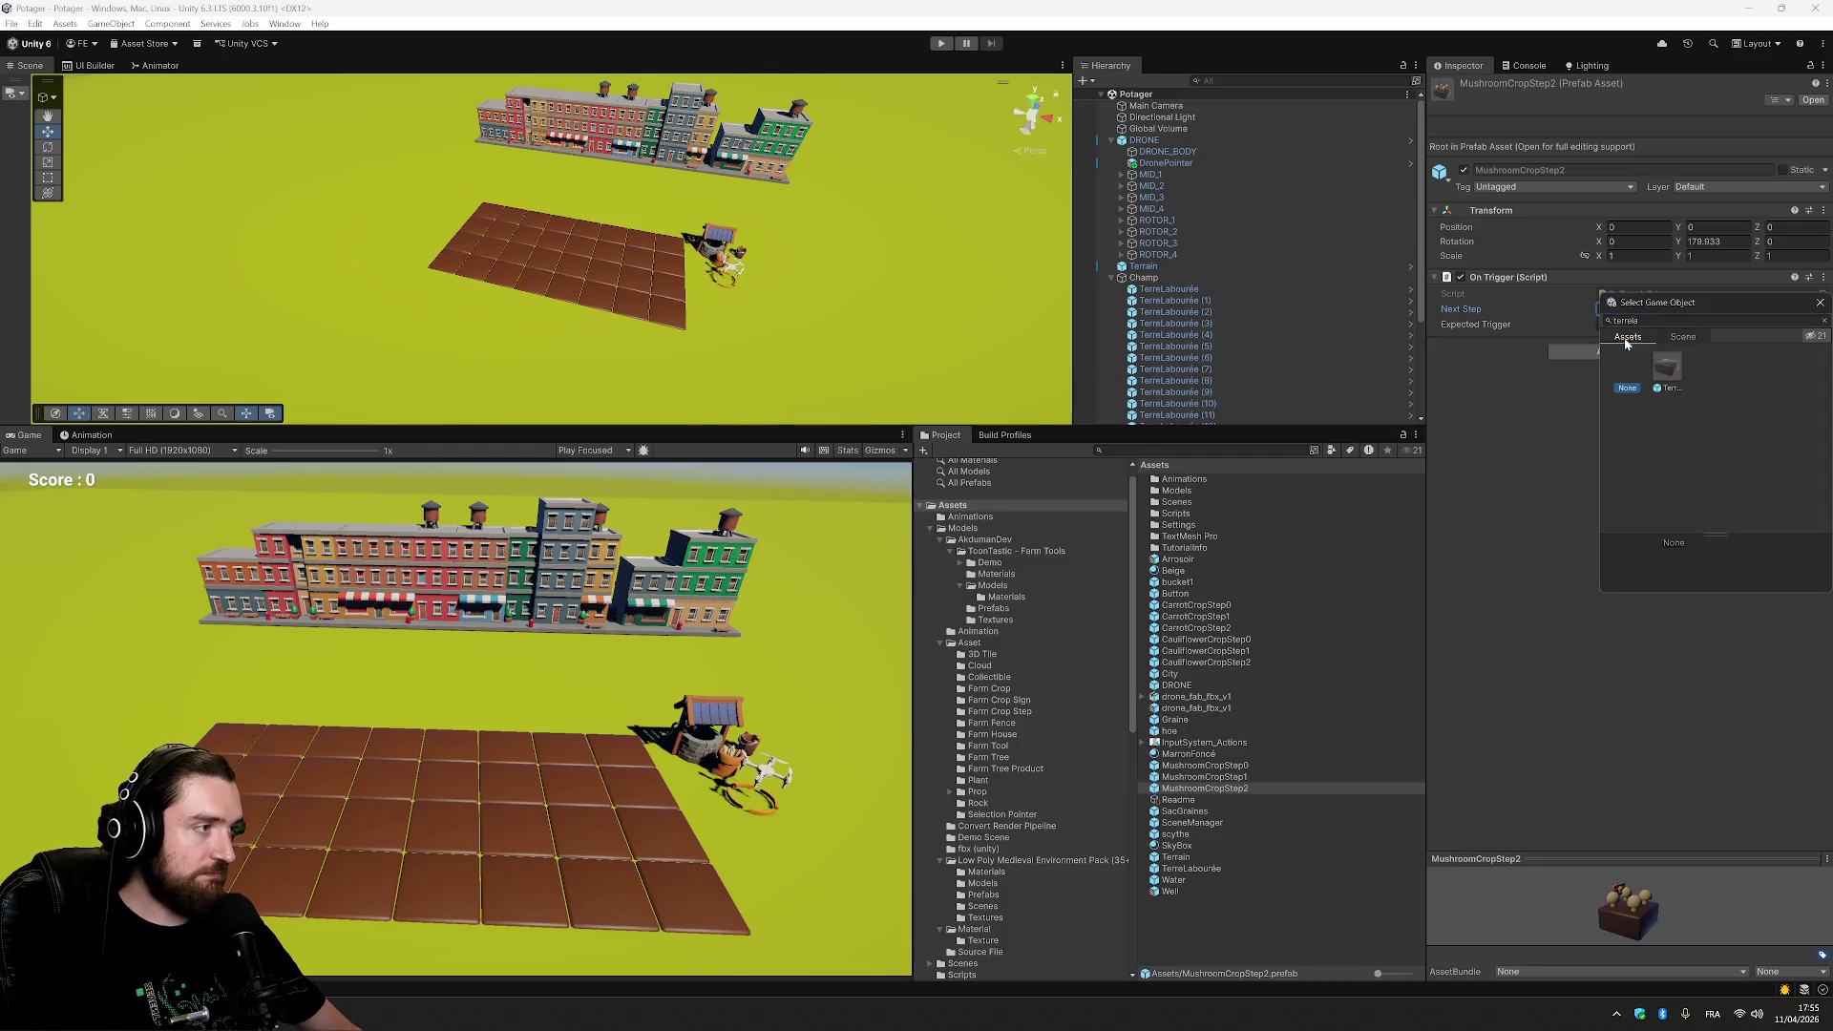
pyautogui.click(1673, 372)
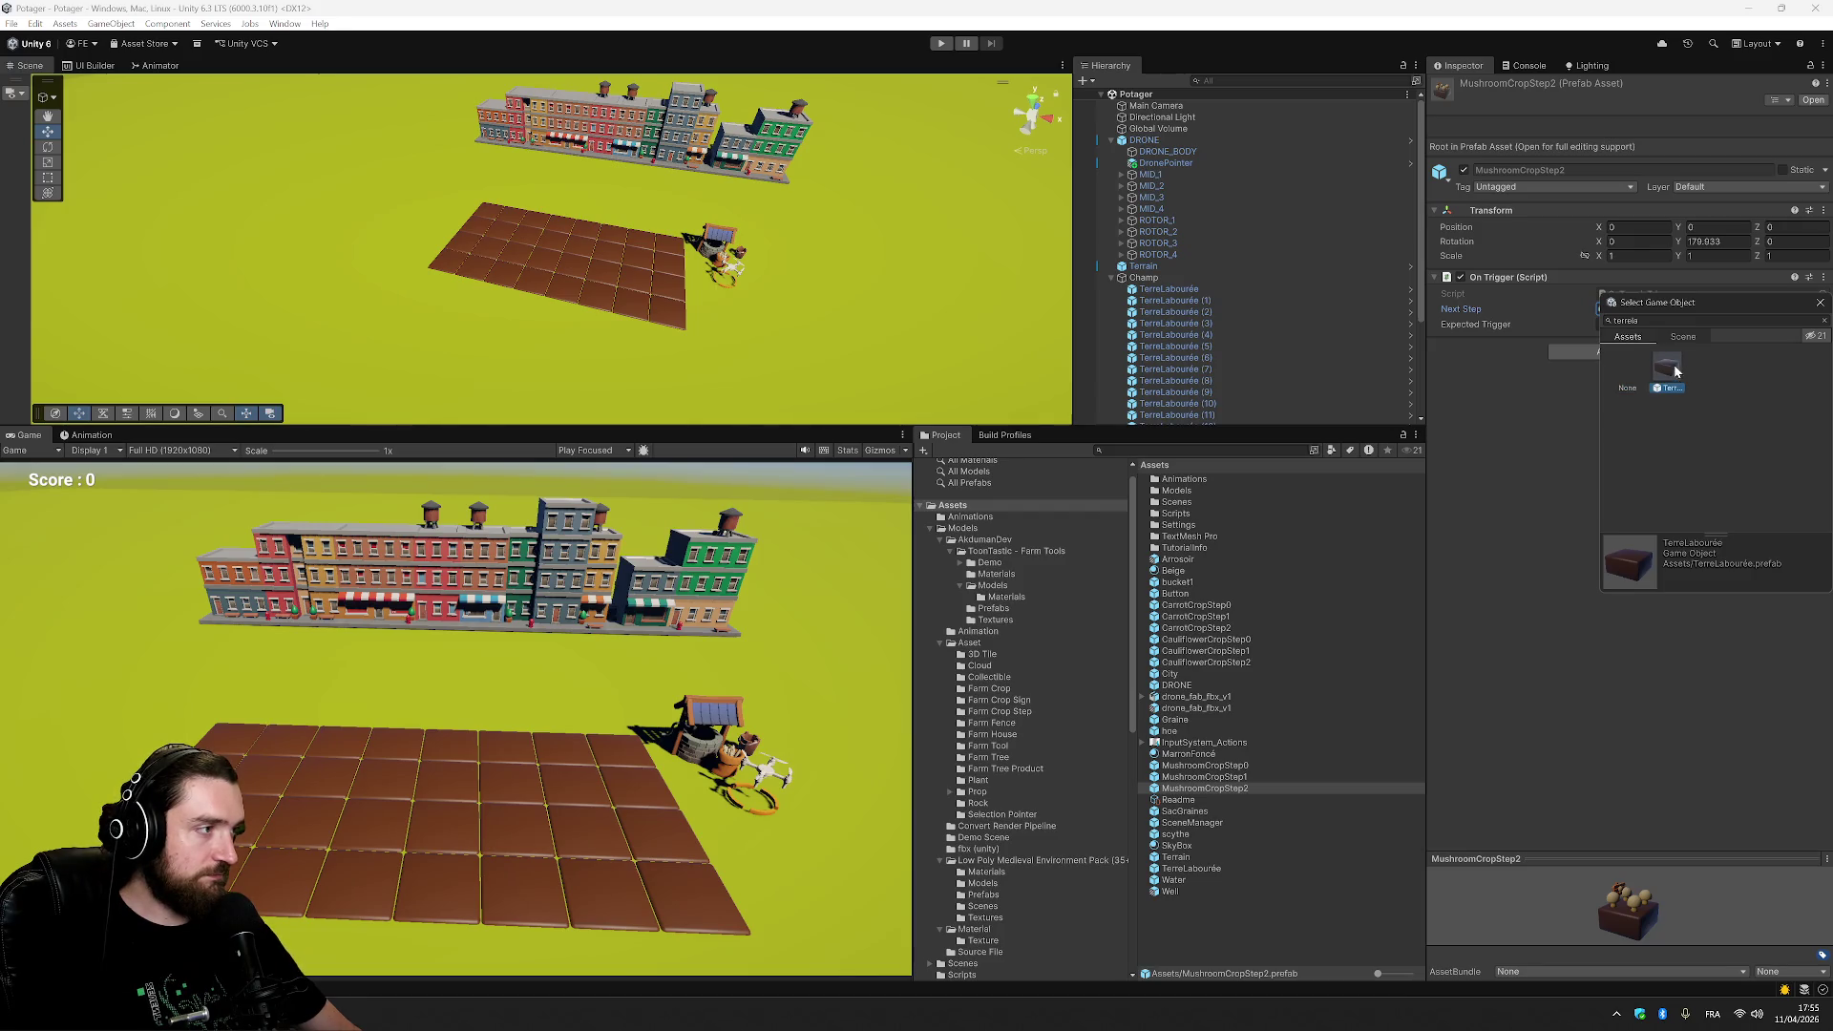
pyautogui.doubleClick(1673, 368)
# Set the Expected Trigger to the DRONE prefab, replacing the initial DronePointer choice.
pyautogui.click(1822, 326)
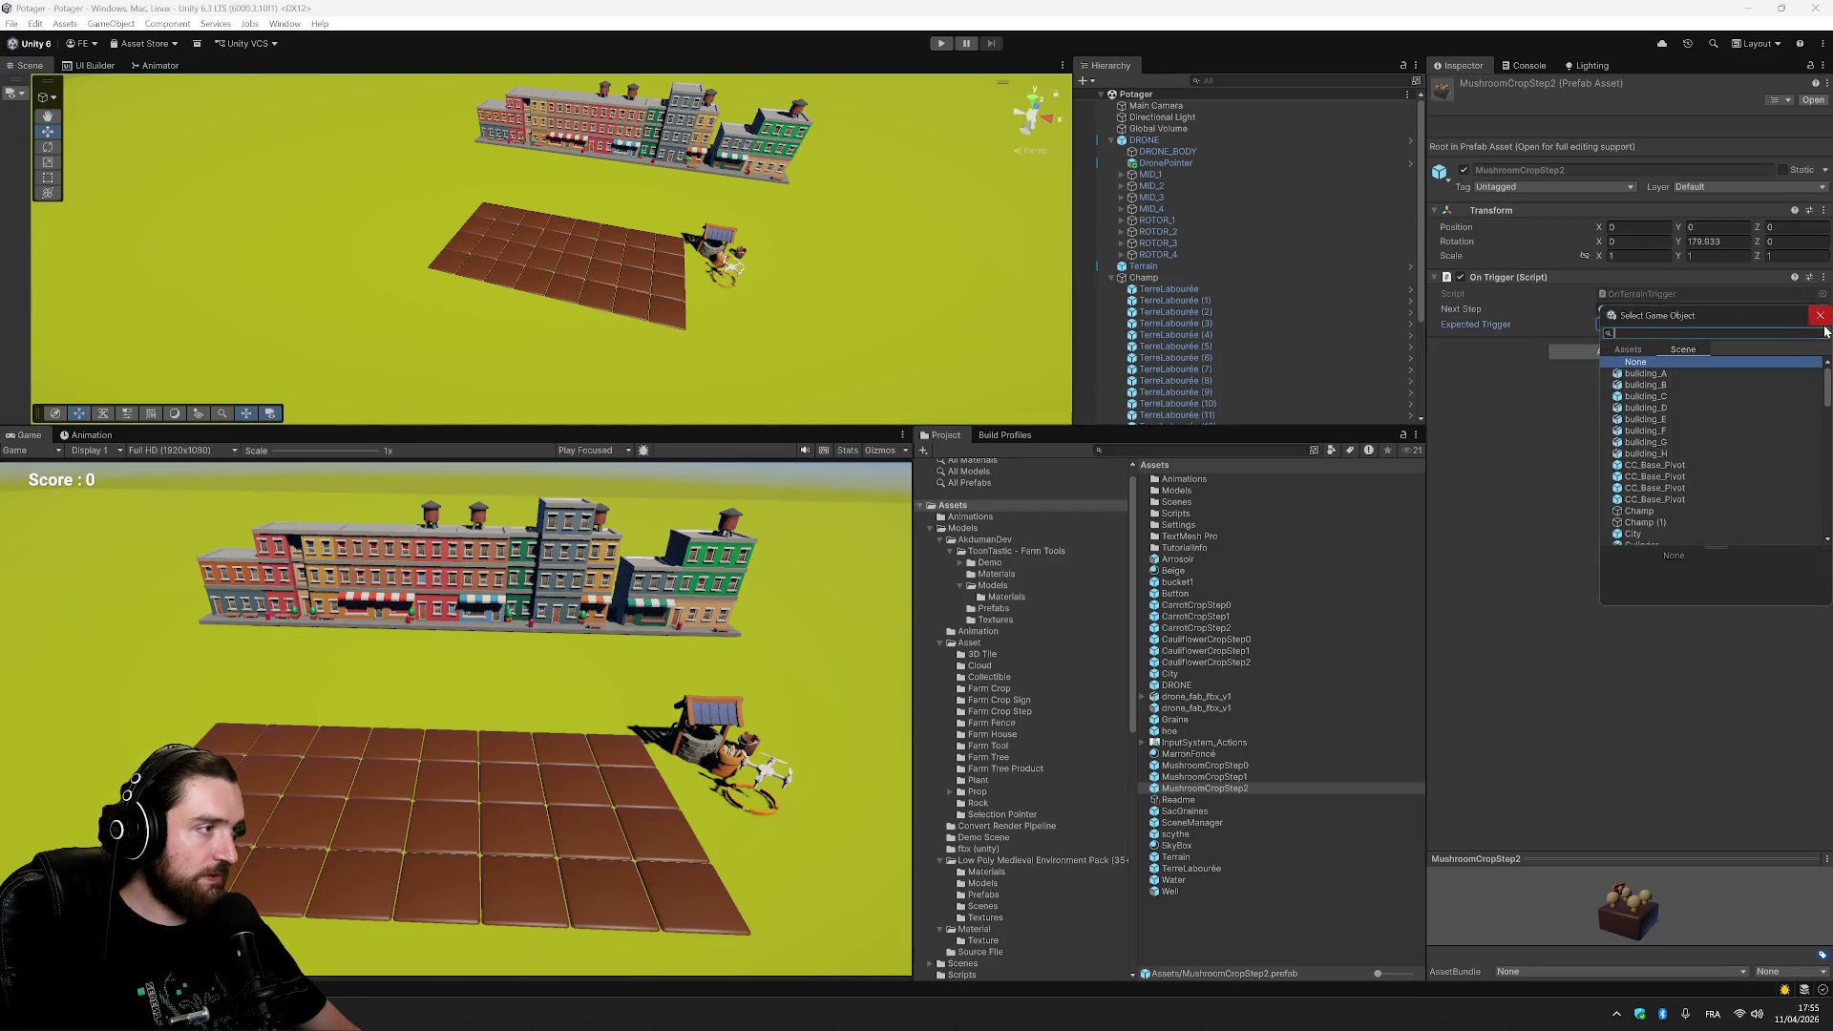
pyautogui.write('dronepo')
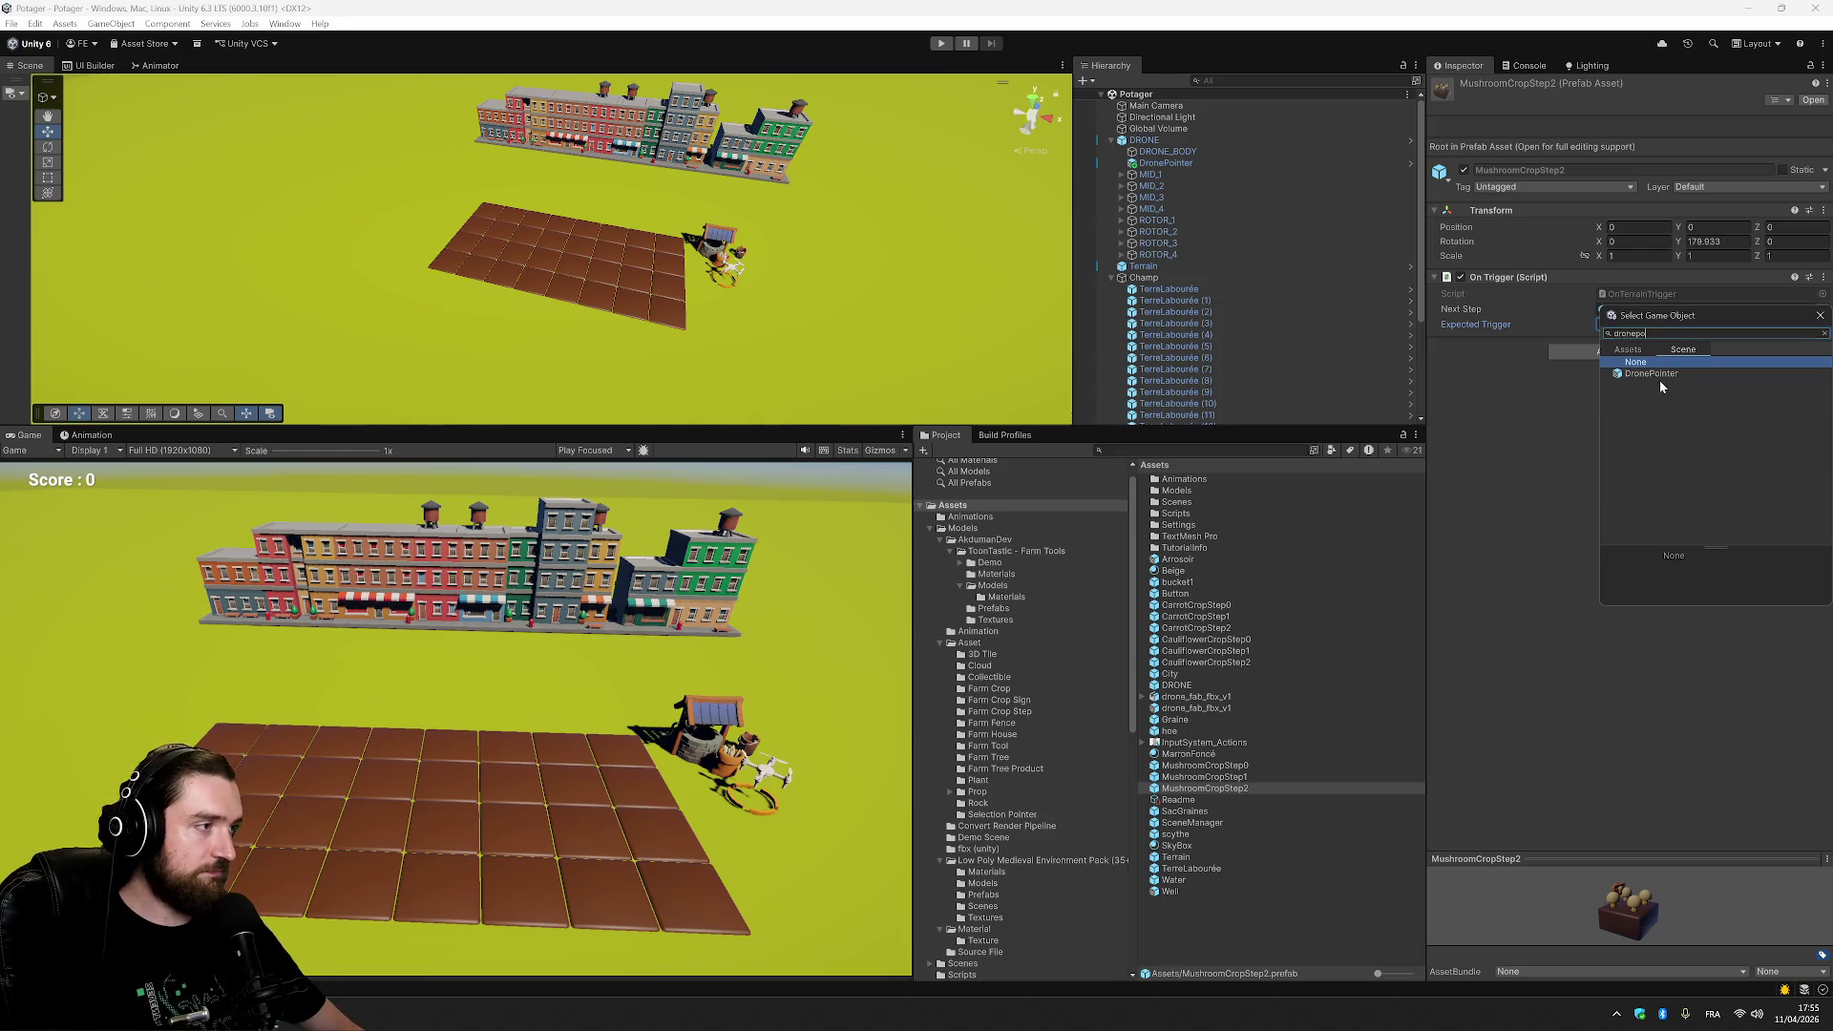
pyautogui.doubleClick(1657, 374)
pyautogui.click(1823, 325)
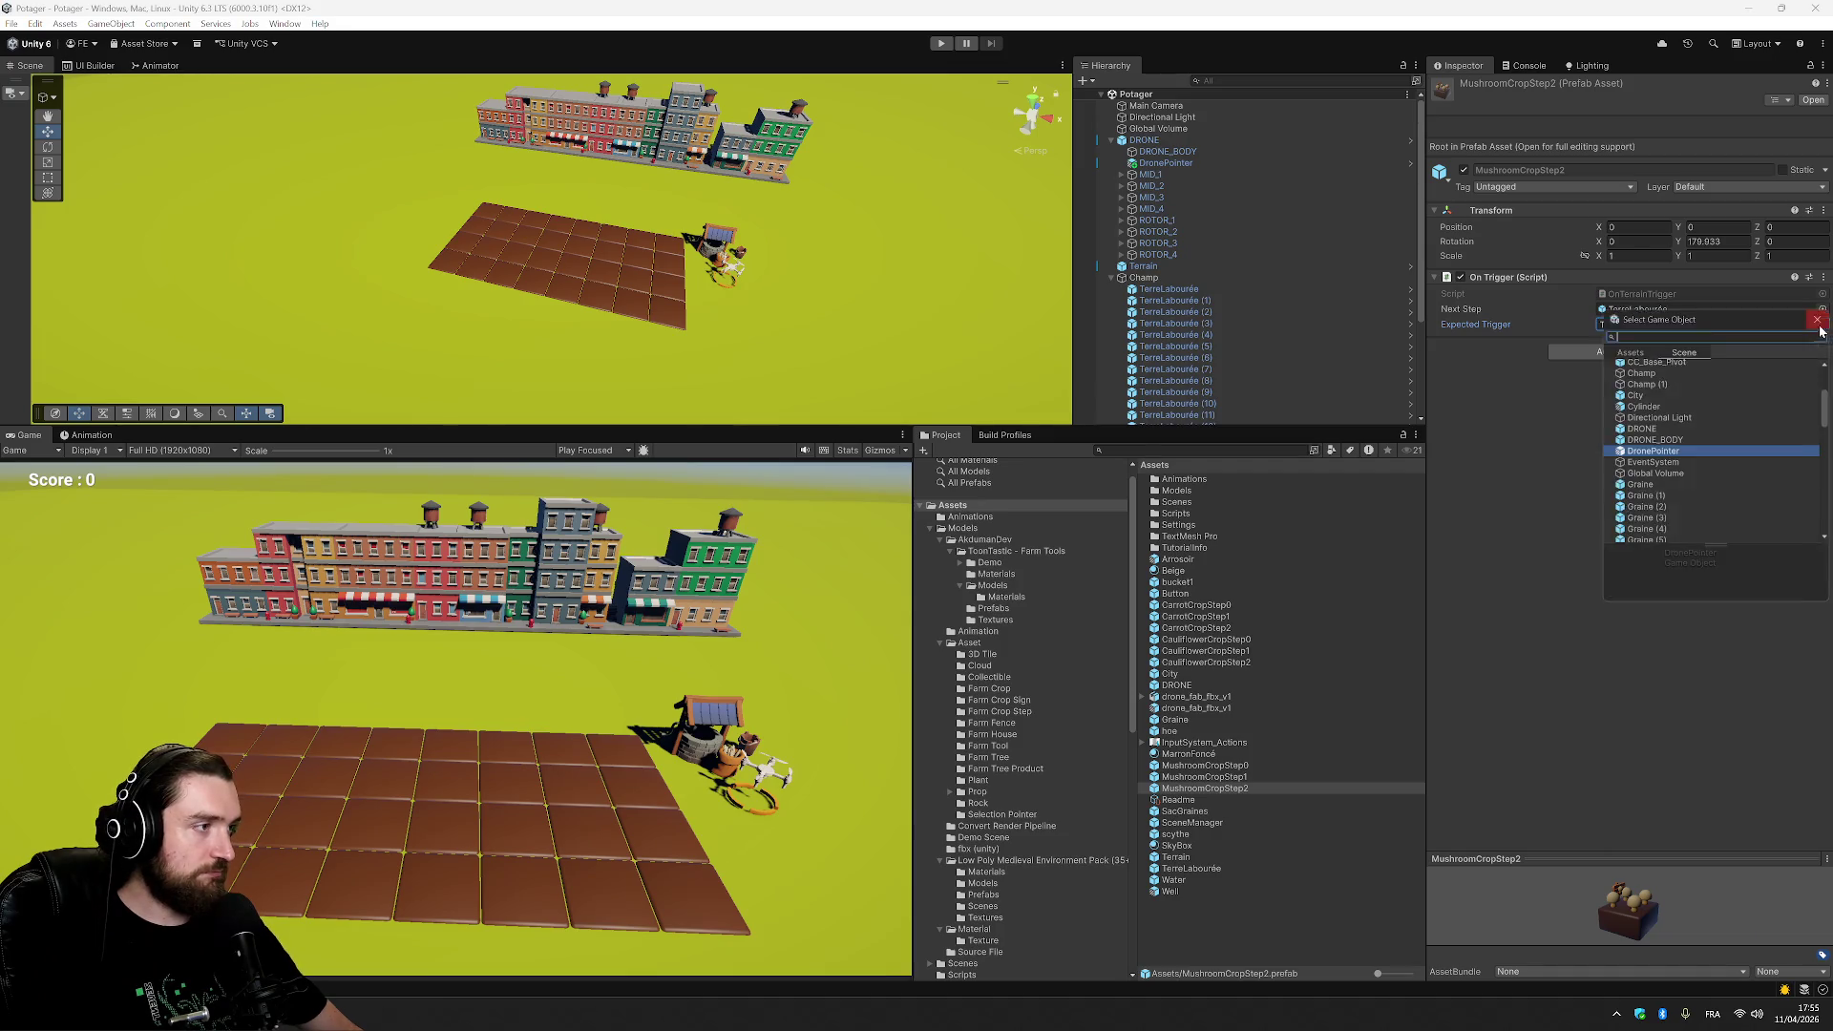
pyautogui.click(1629, 349)
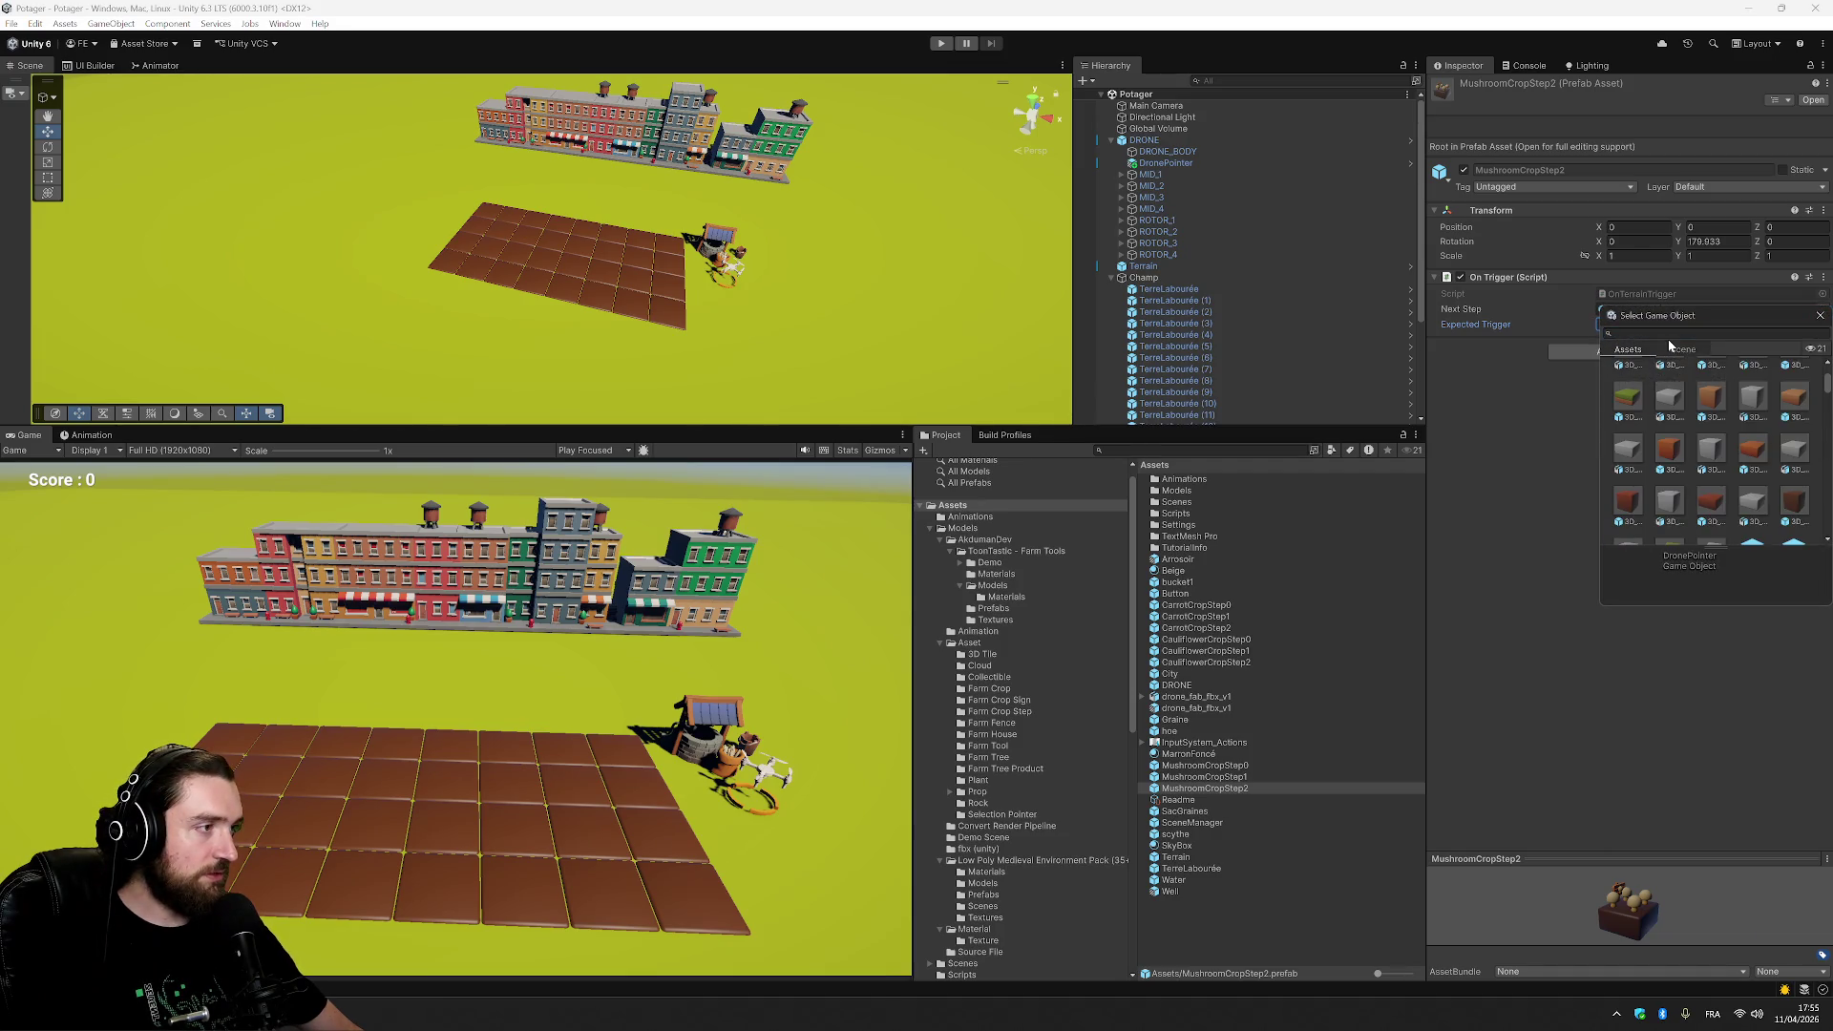
pyautogui.click(1681, 333)
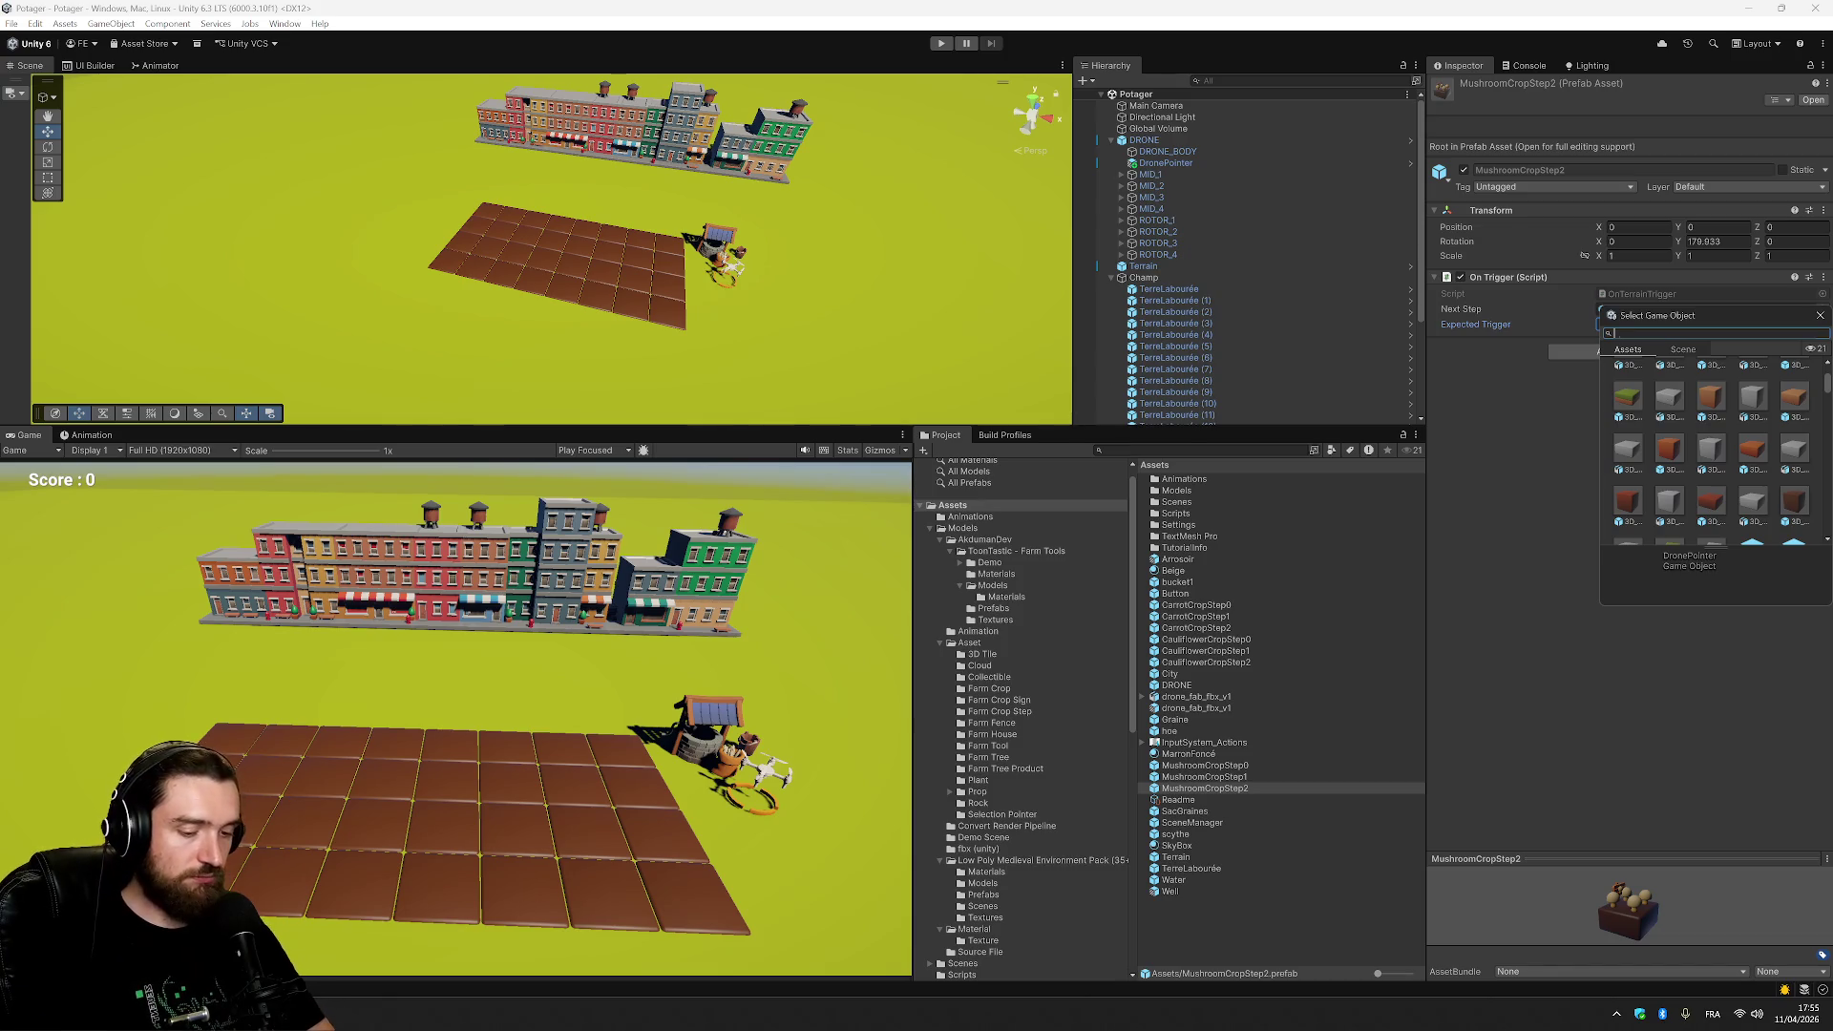
pyautogui.write('poin')
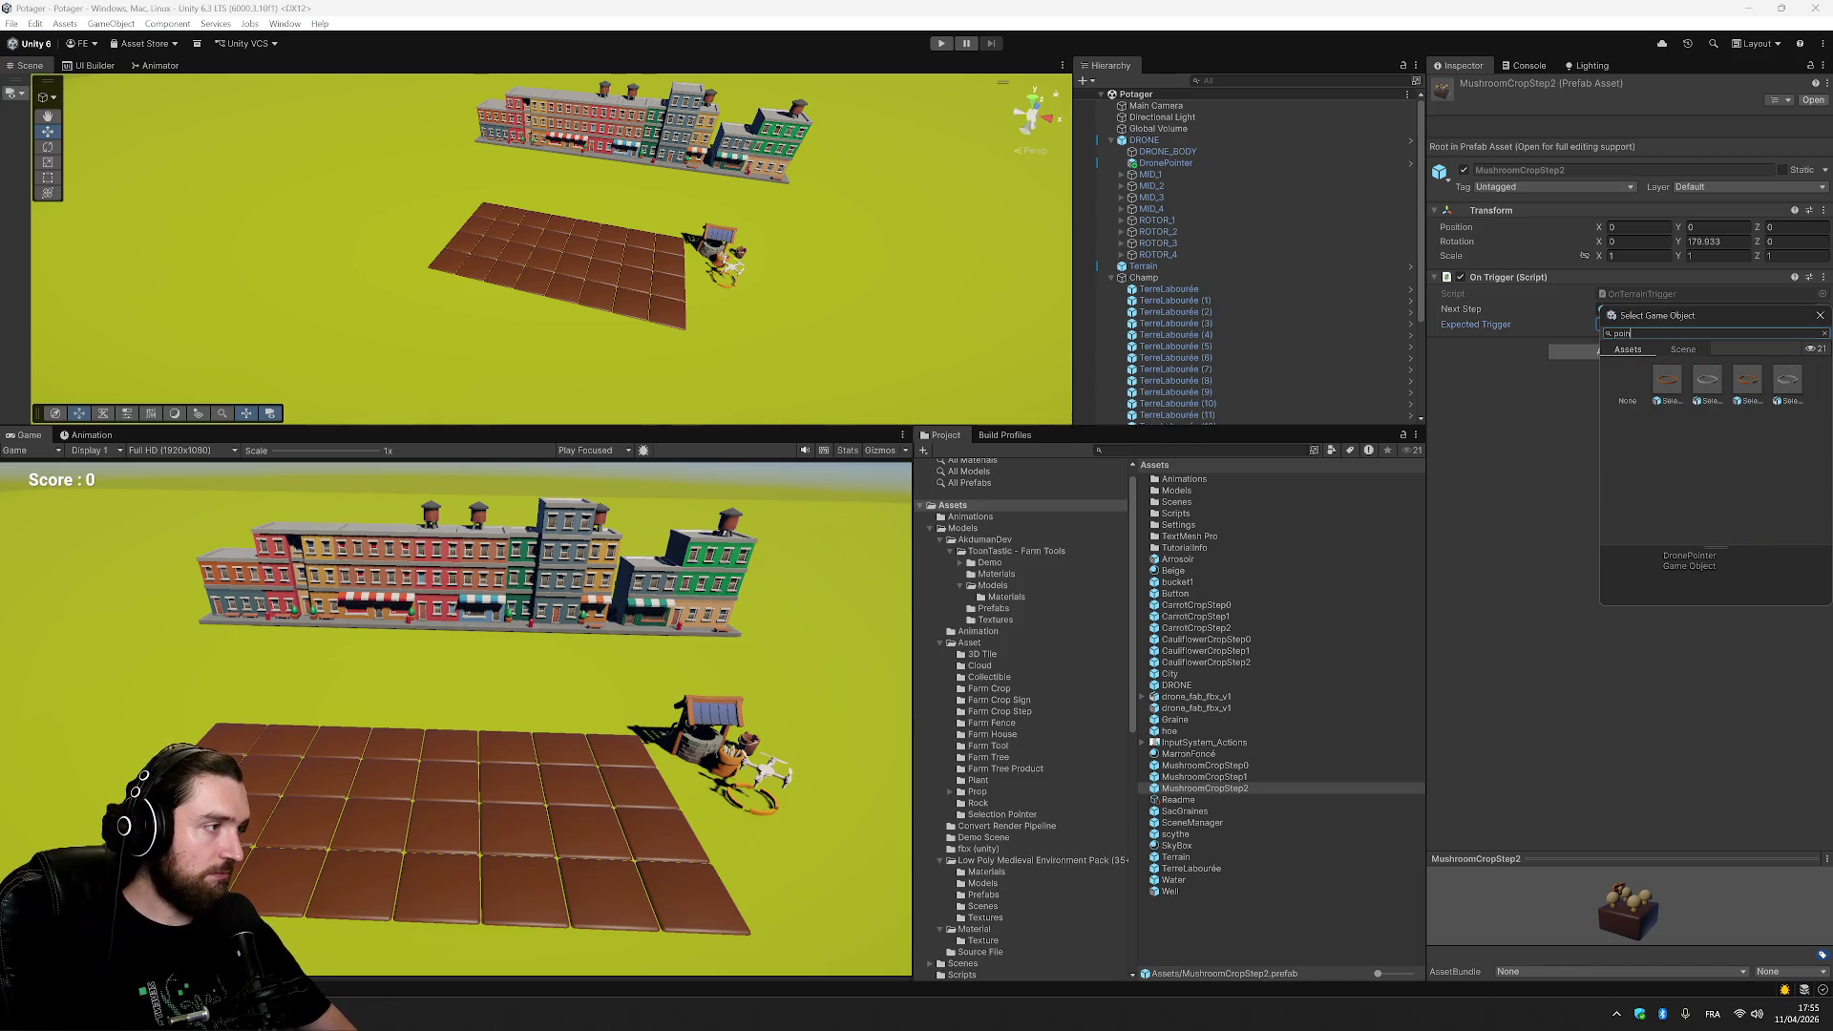
pyautogui.press('BackSpace')
pyautogui.press('BackSpace')
pyautogui.press('BackSpace')
pyautogui.write('drone')
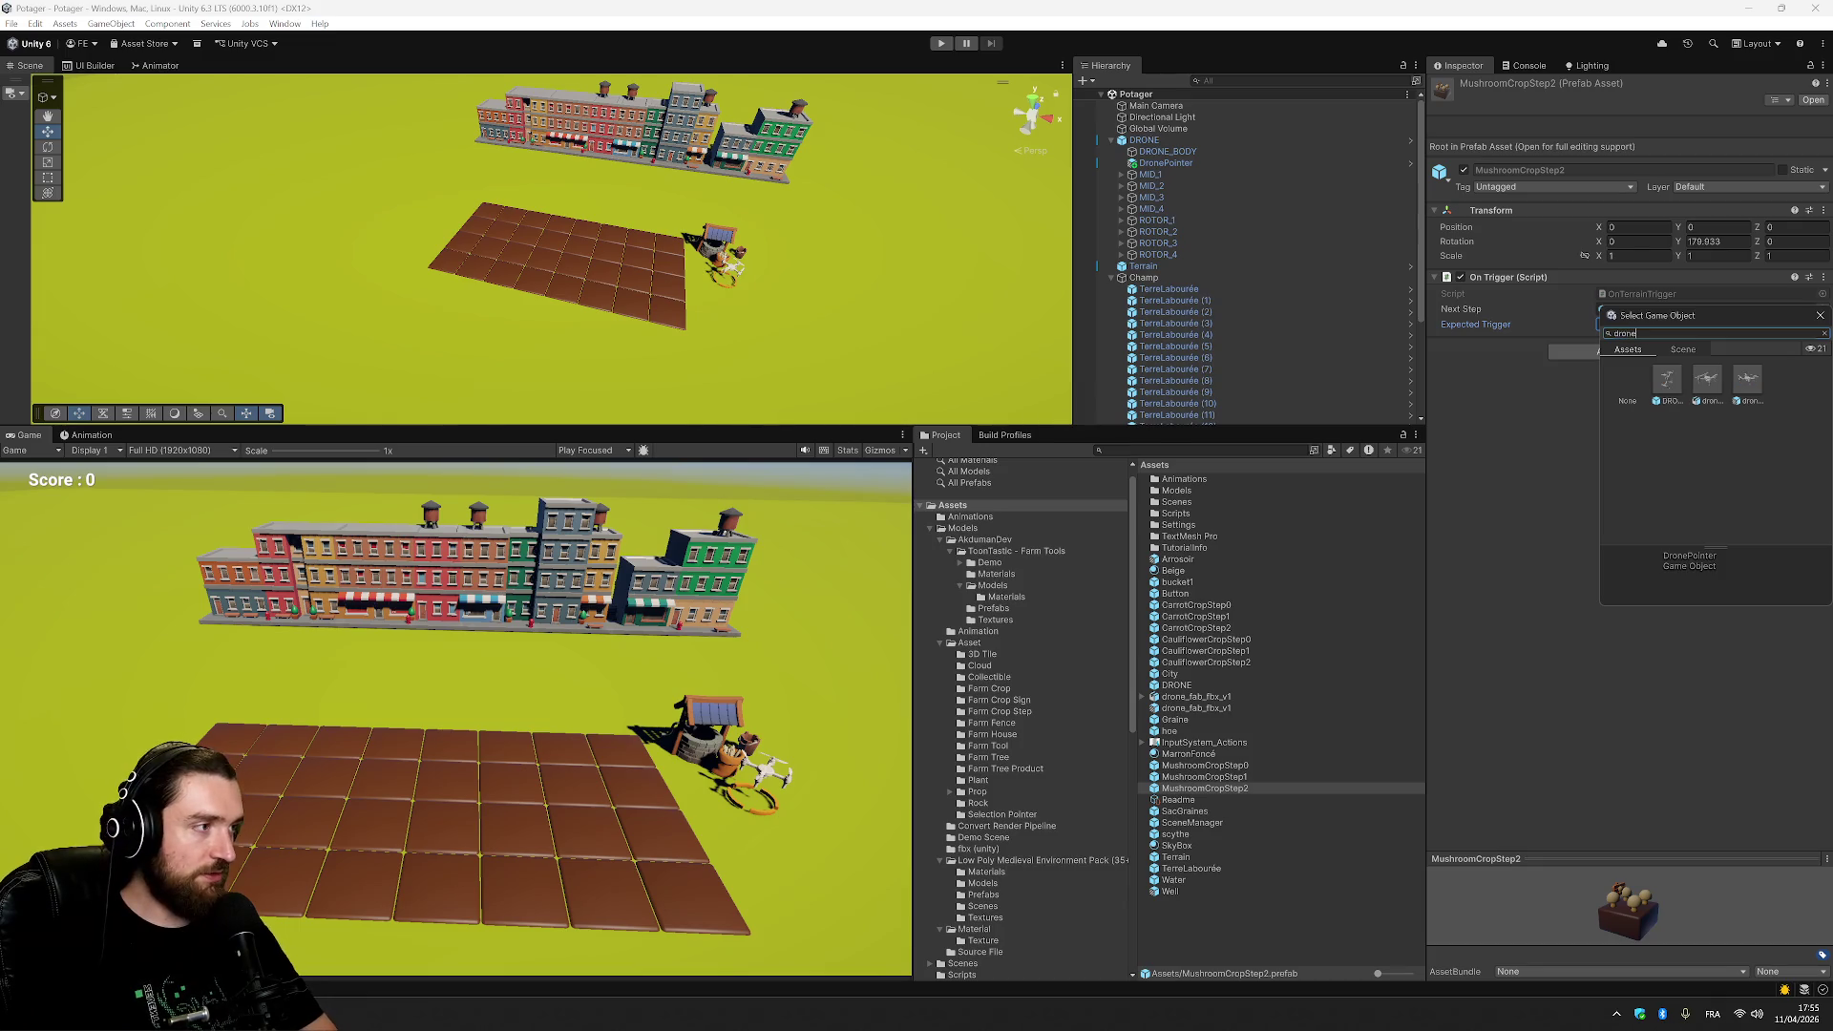
pyautogui.click(1669, 387)
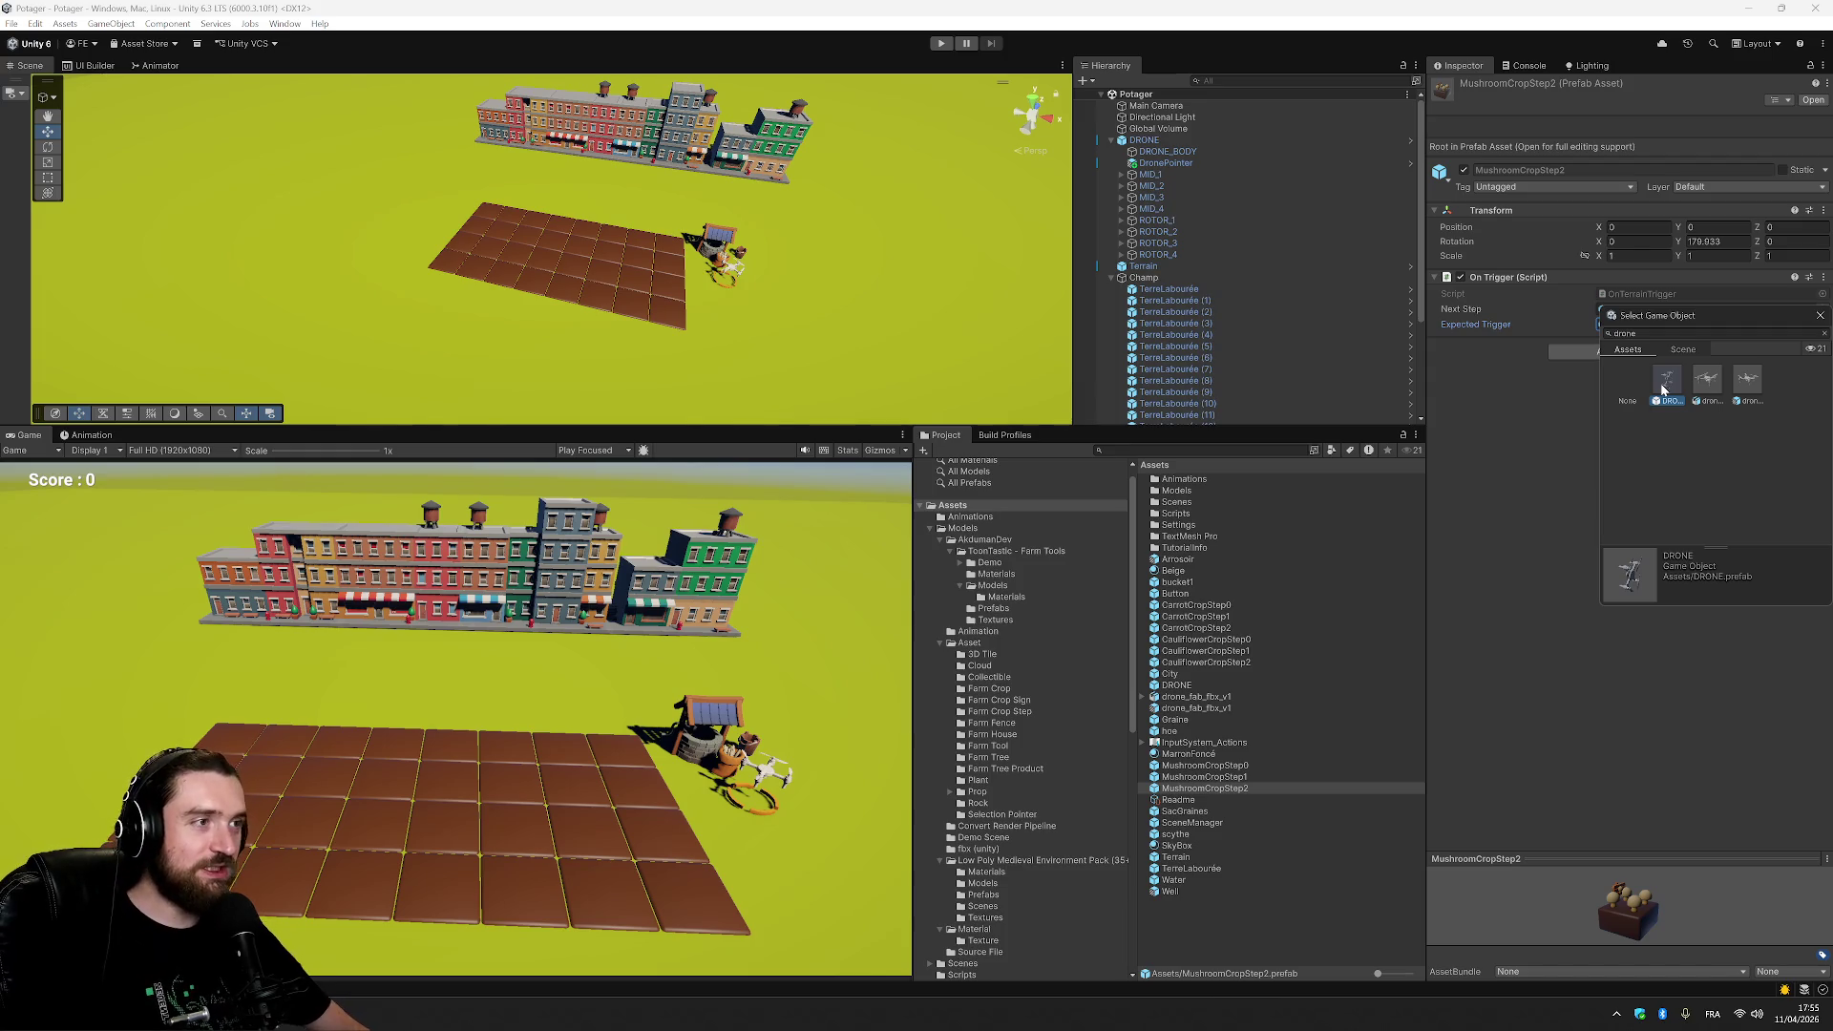
pyautogui.doubleClick(1668, 382)
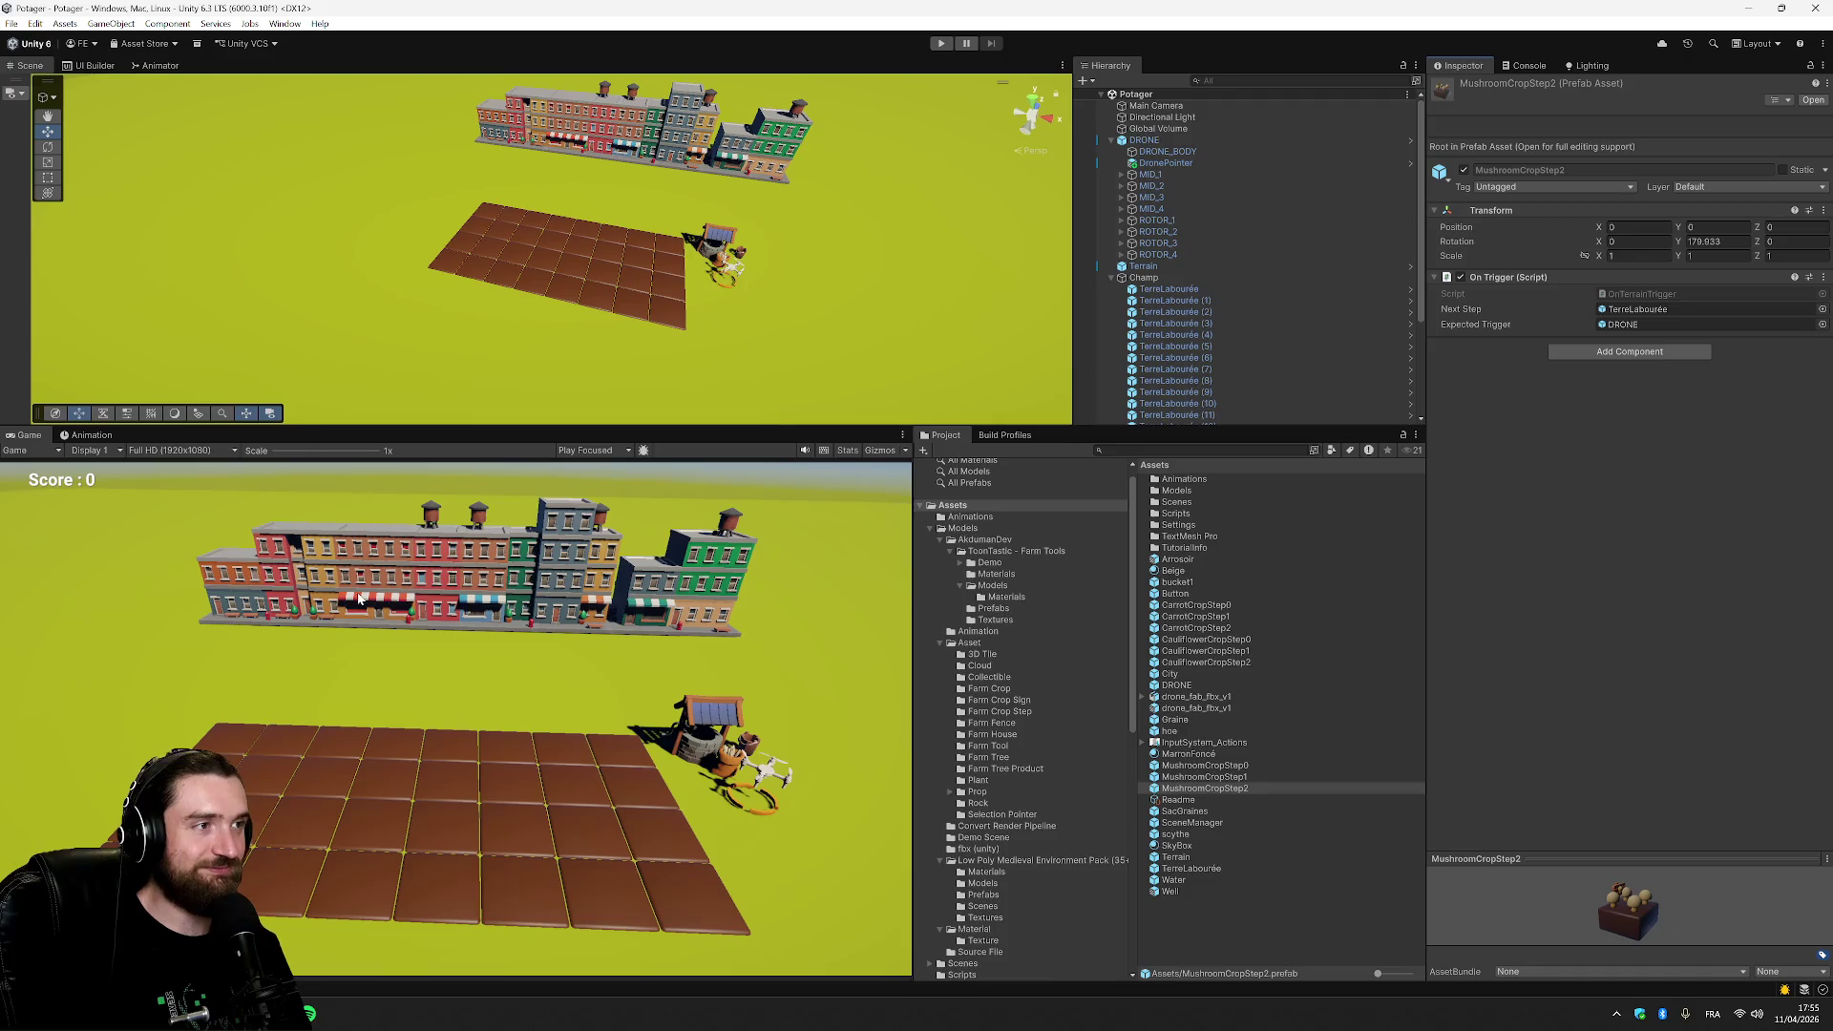
pyautogui.click(1337, 220)
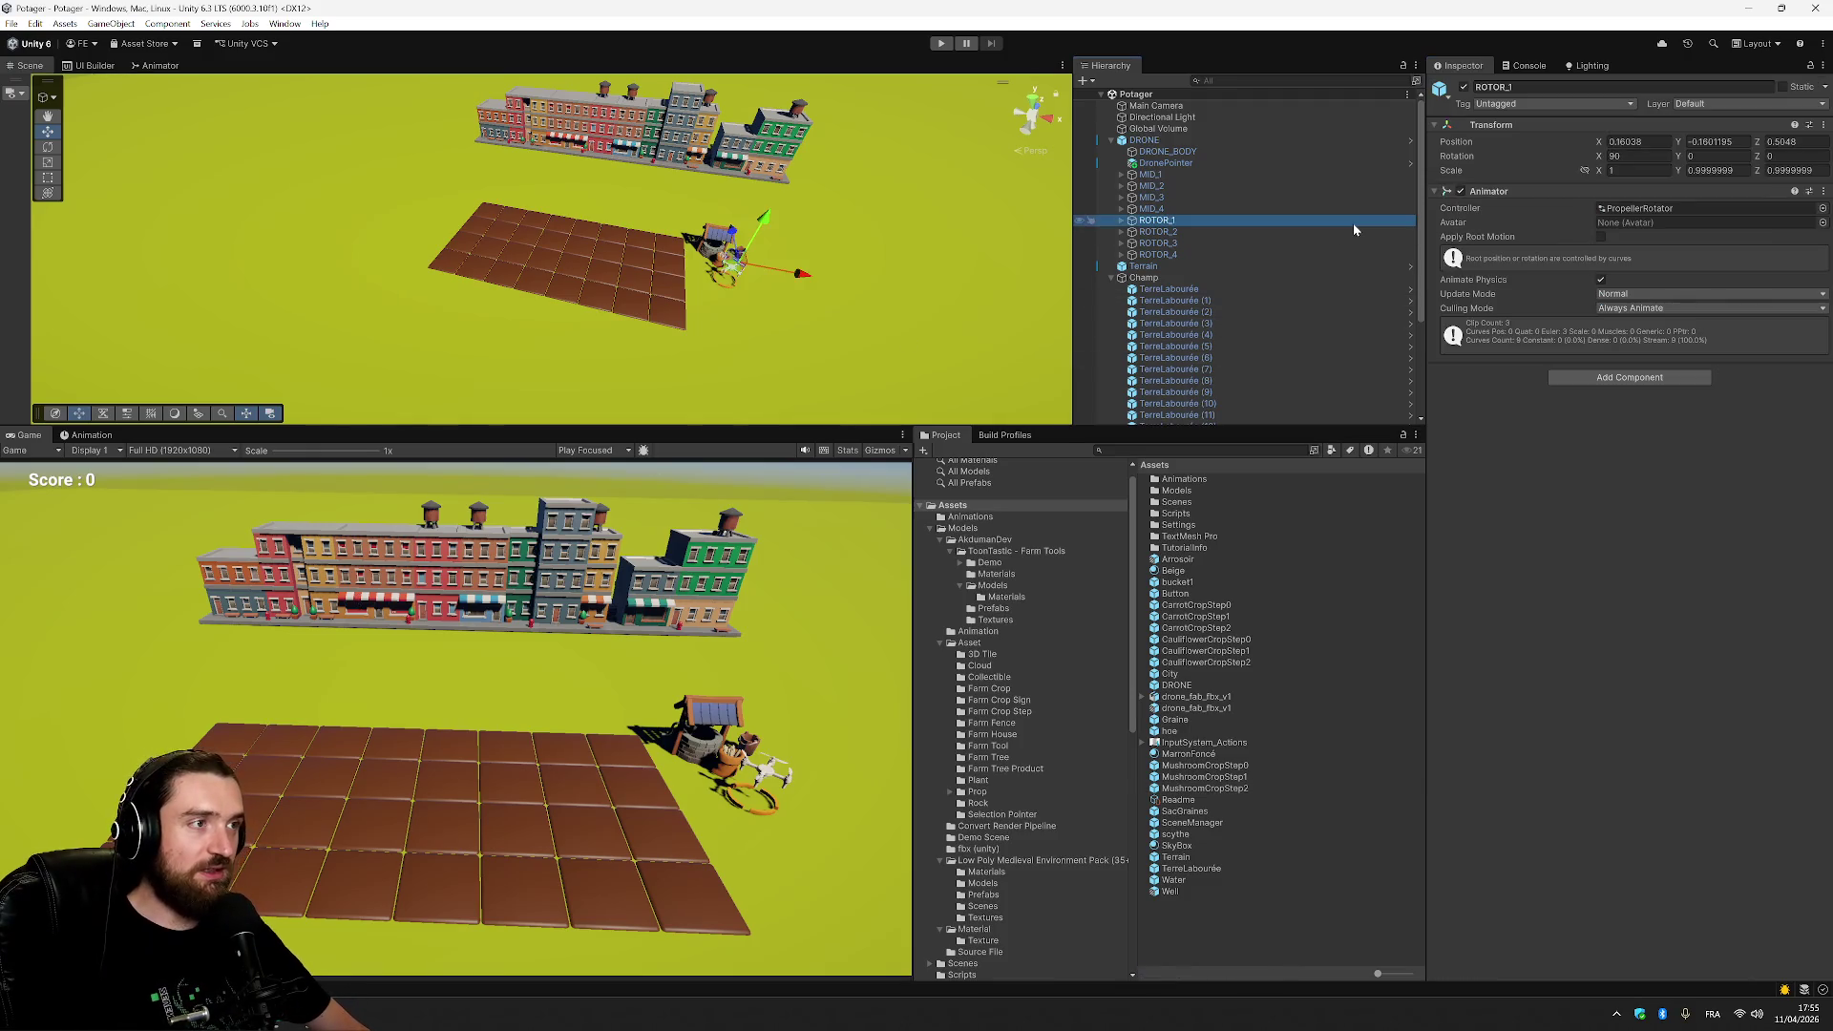
# Run a quick test, then drag the DRONE to X 8.93, Z -1.23.
pyautogui.click(941, 43)
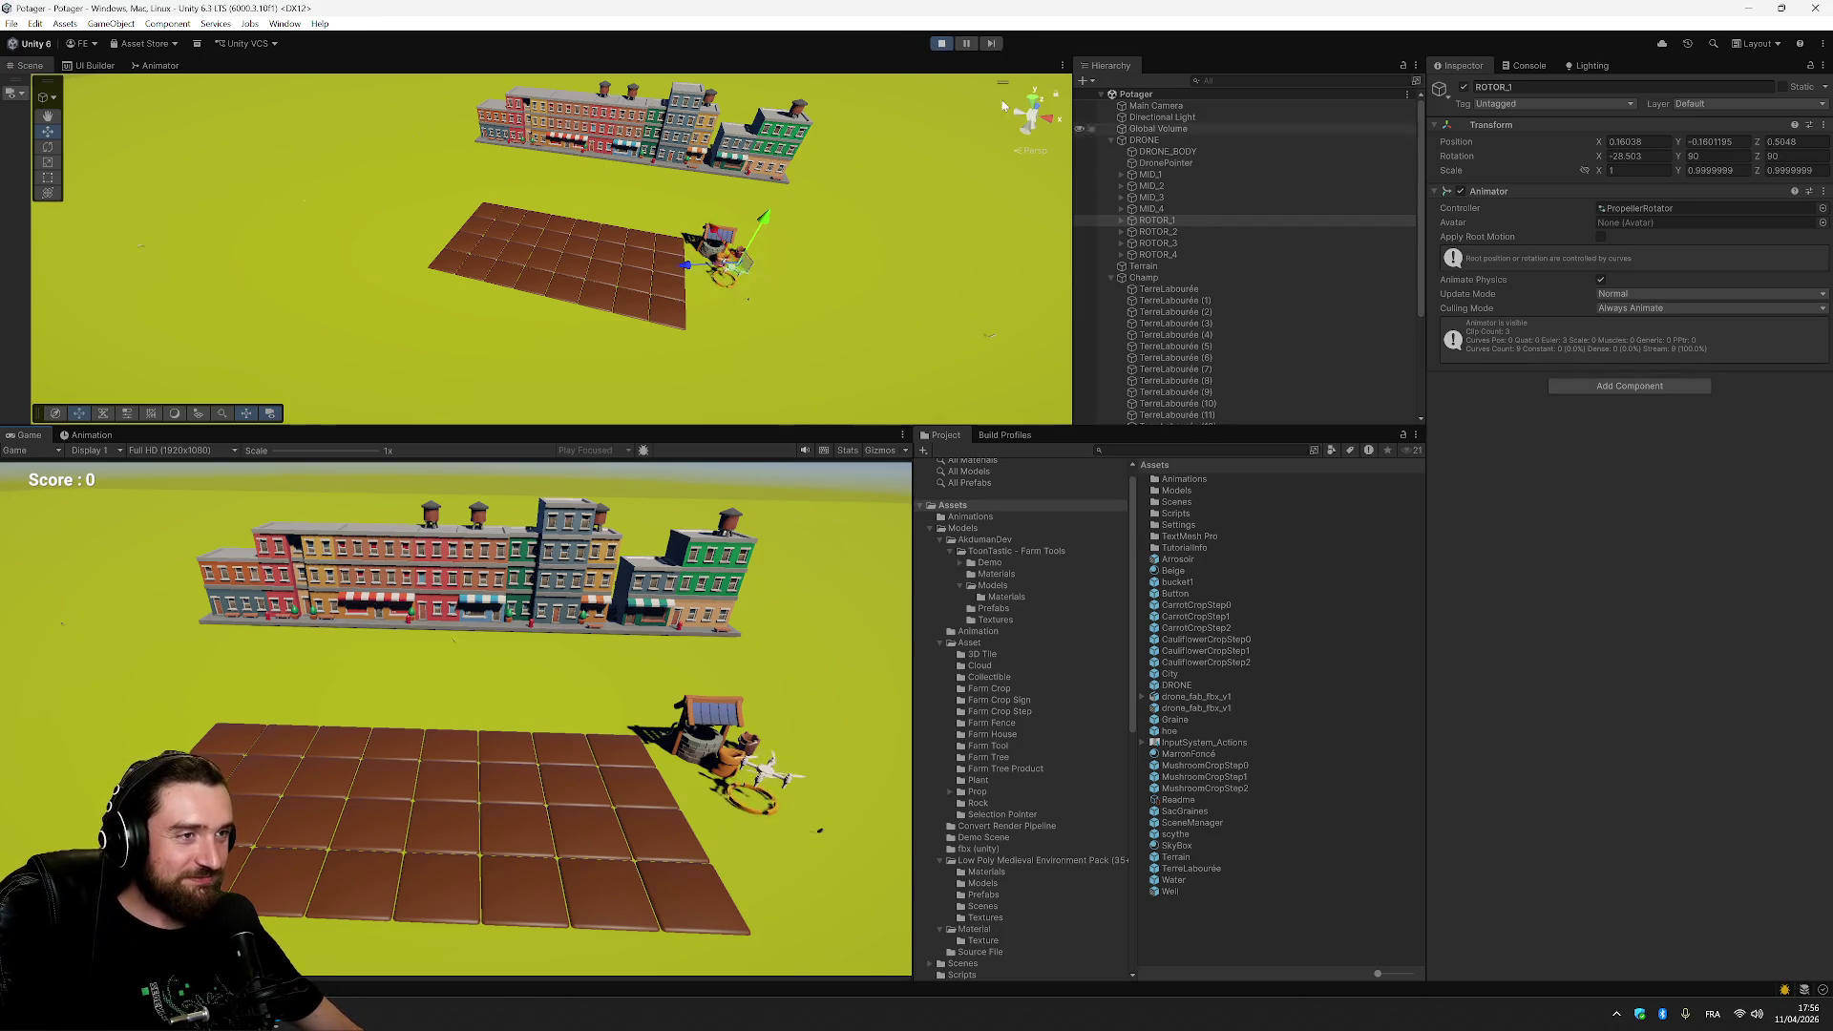
pyautogui.click(941, 43)
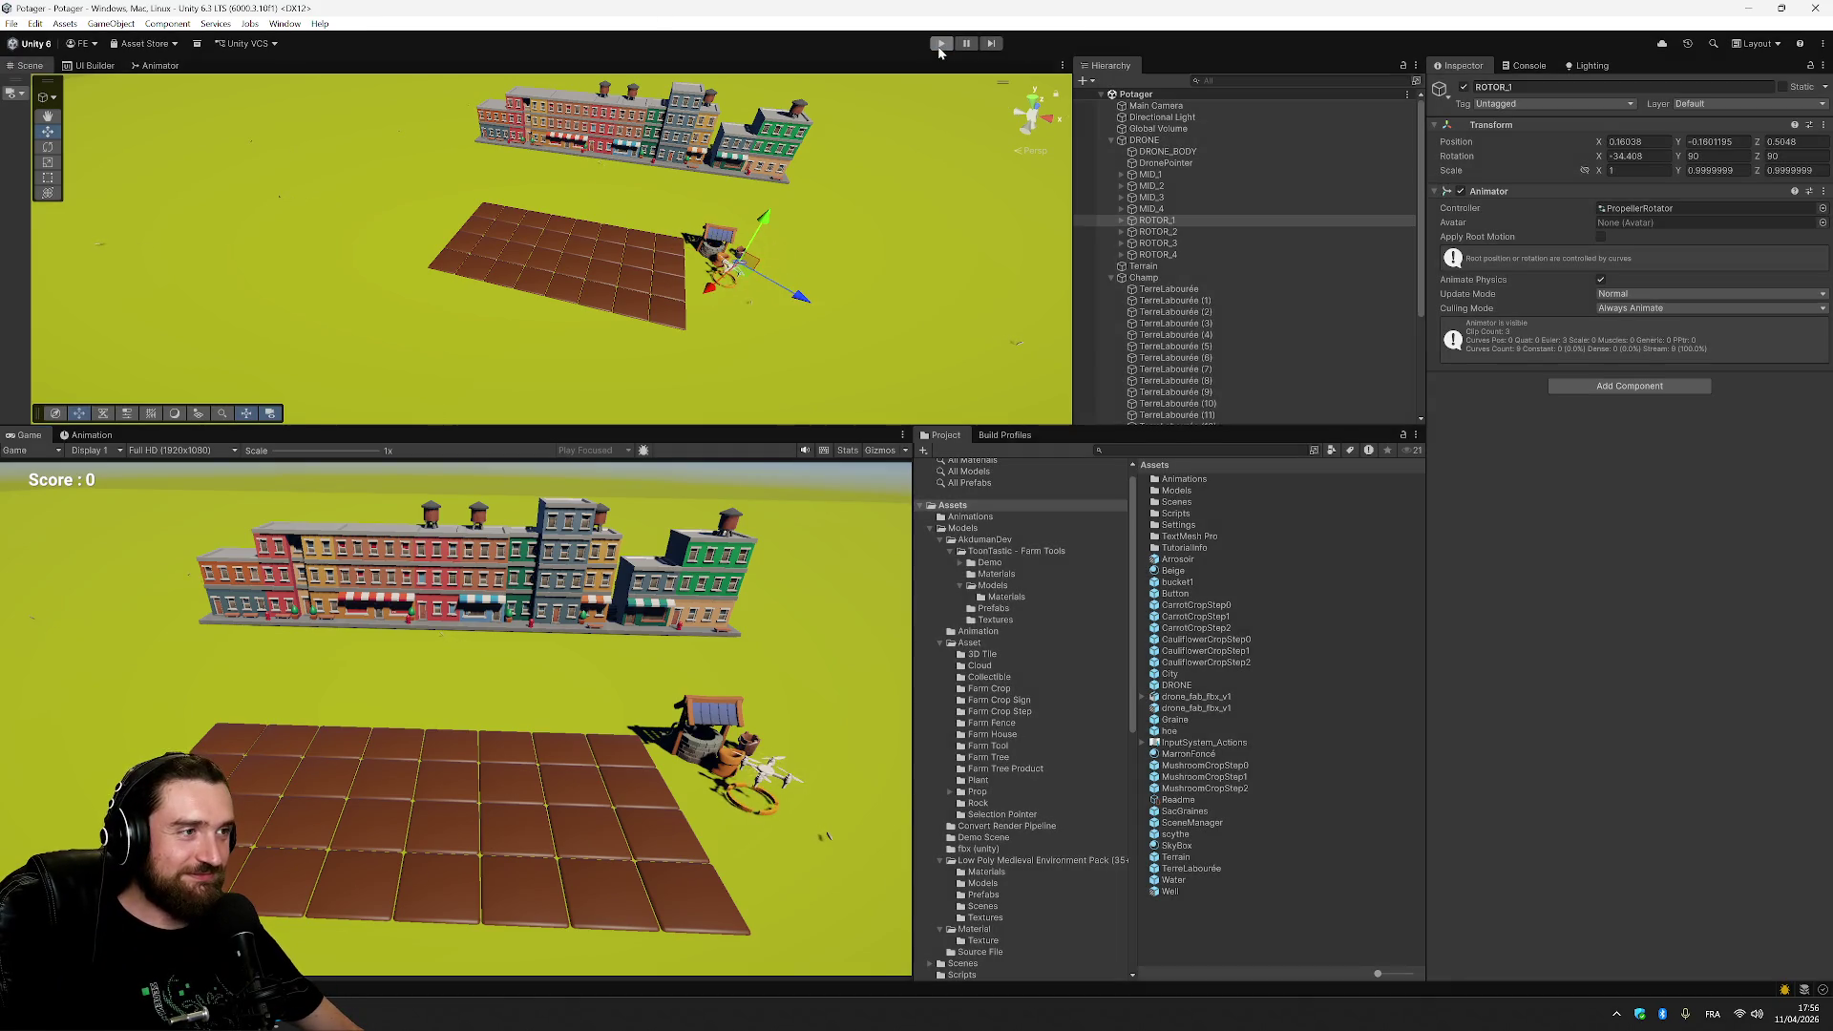
pyautogui.click(1146, 140)
pyautogui.click(1112, 140)
pyautogui.click(1112, 165)
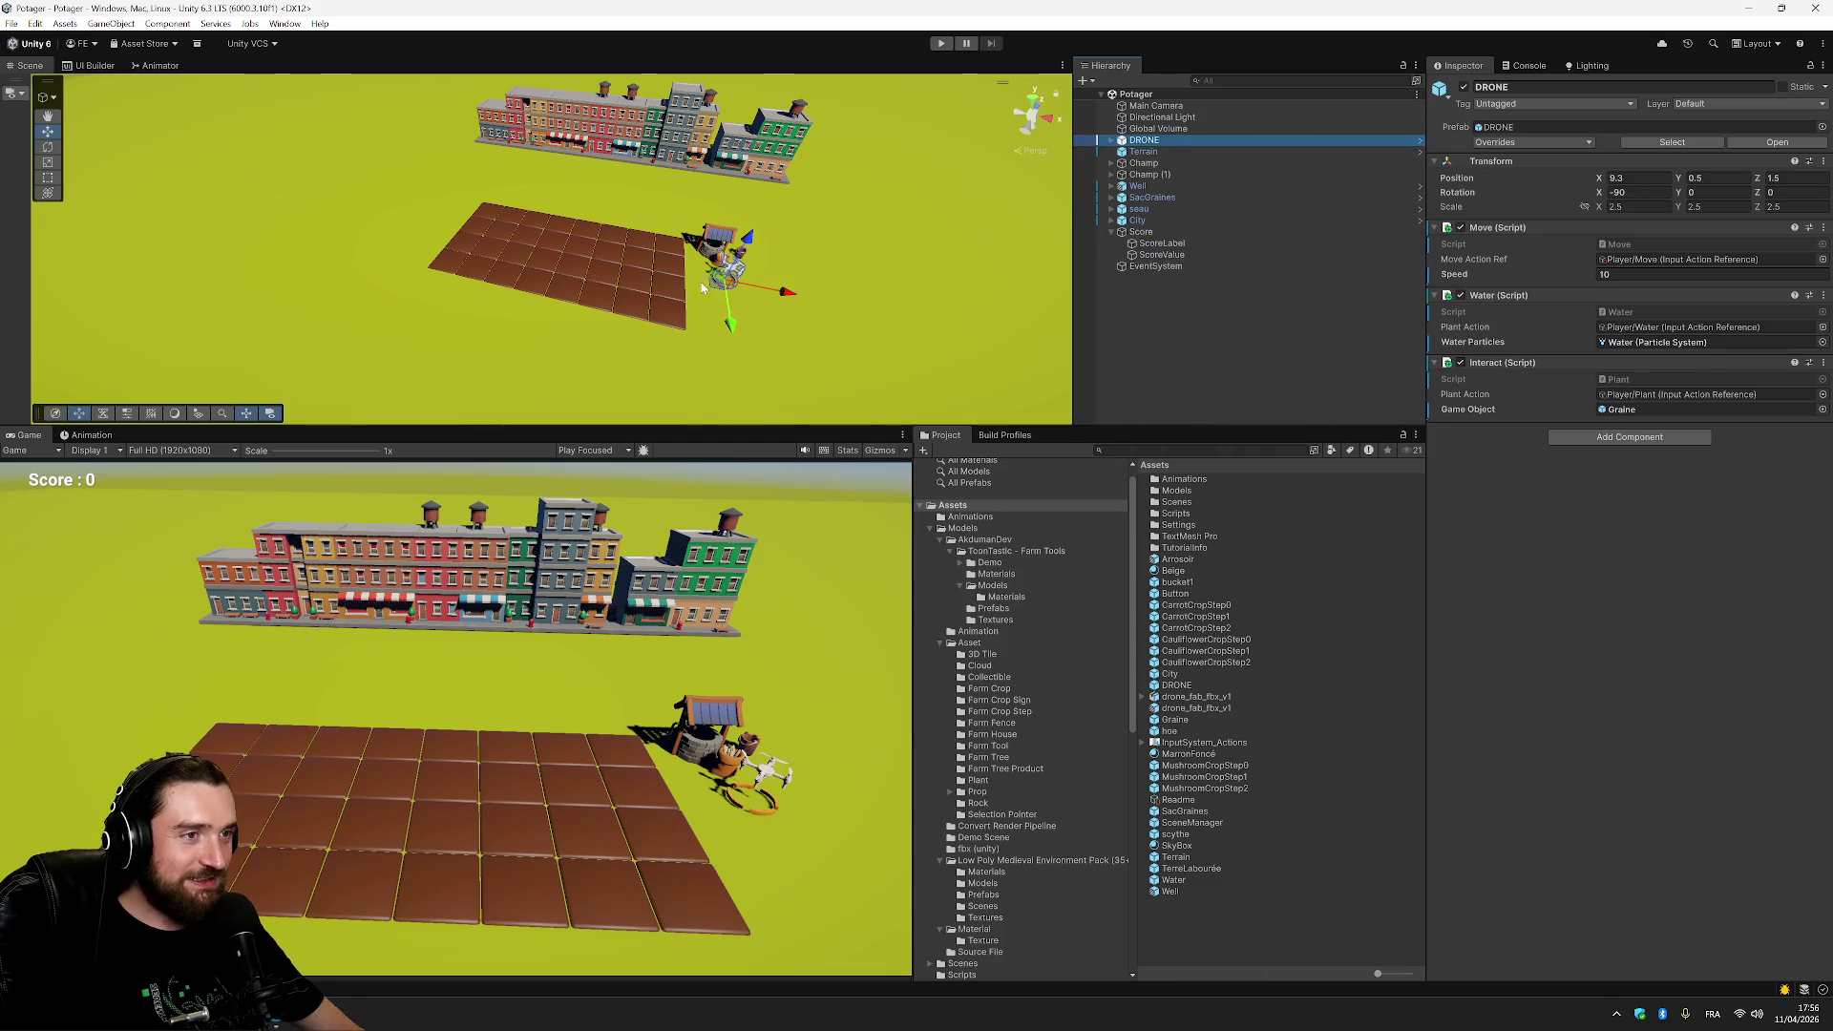
pyautogui.moveTo(726, 277); pyautogui.dragTo(727, 308)
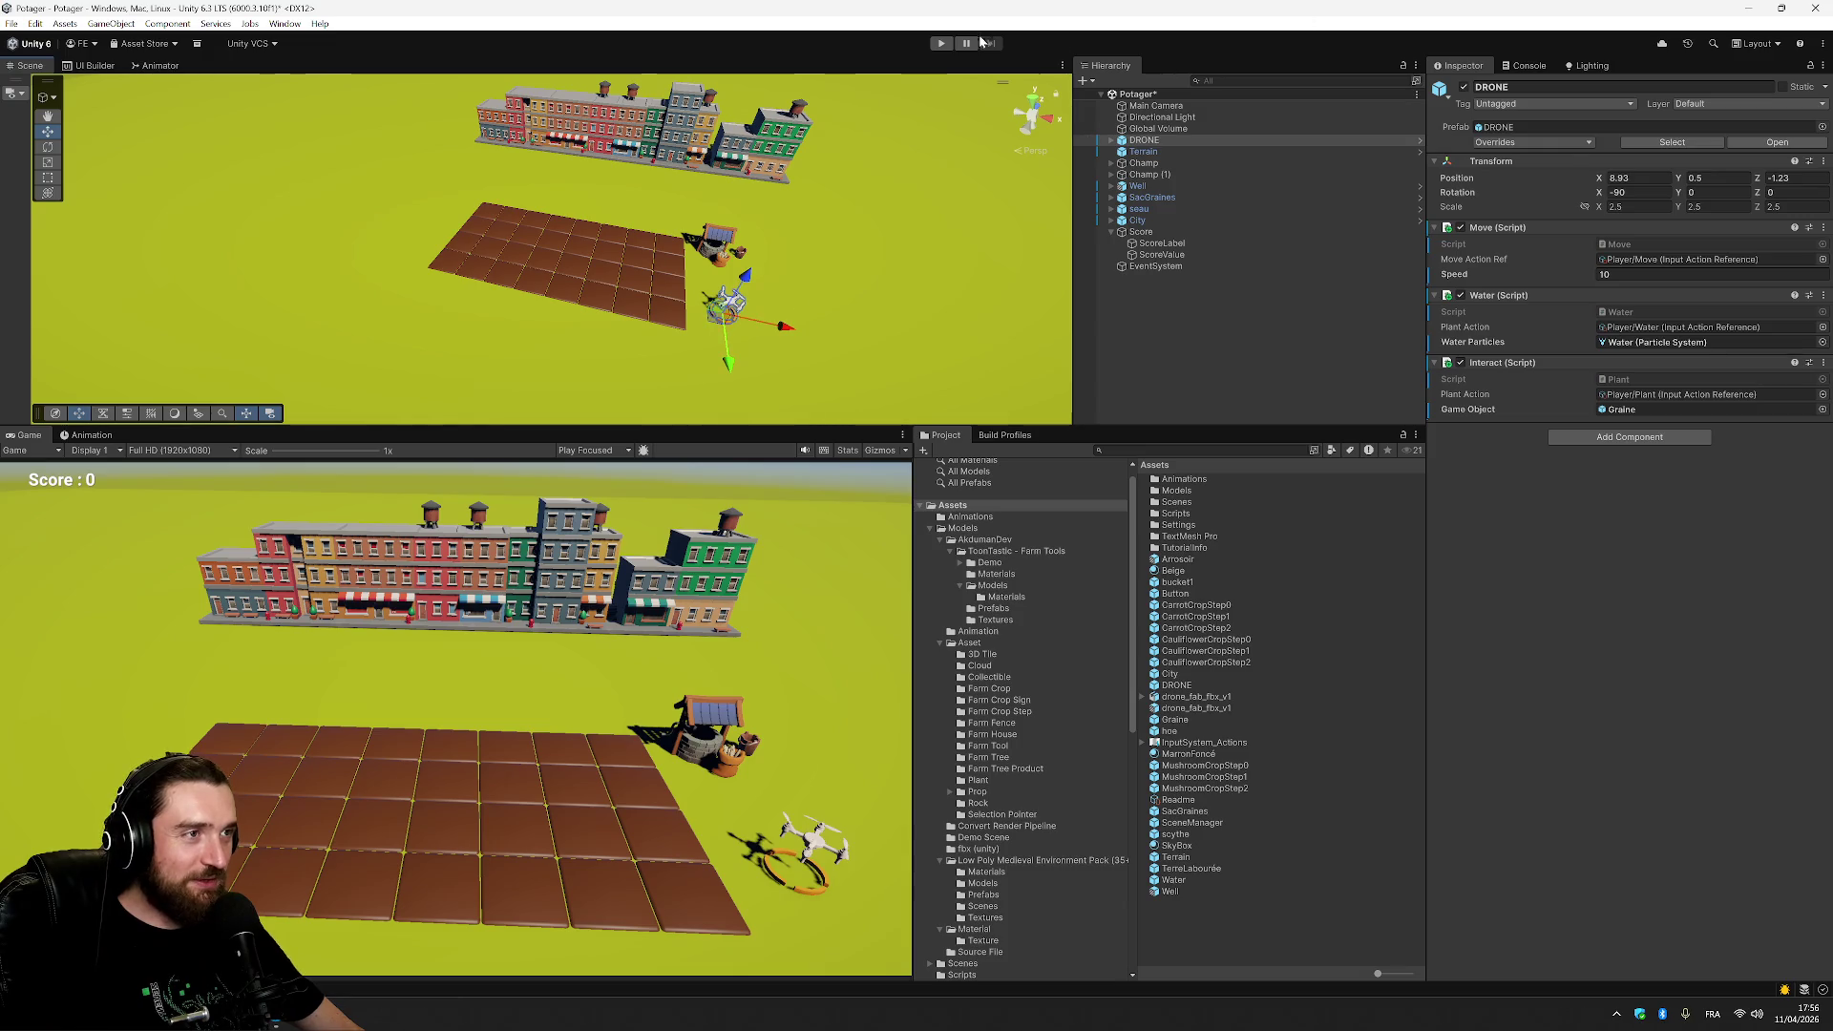
# Play-test flying the drone with A, S, W, D over the soil, spraying water with E.
pyautogui.click(940, 44)
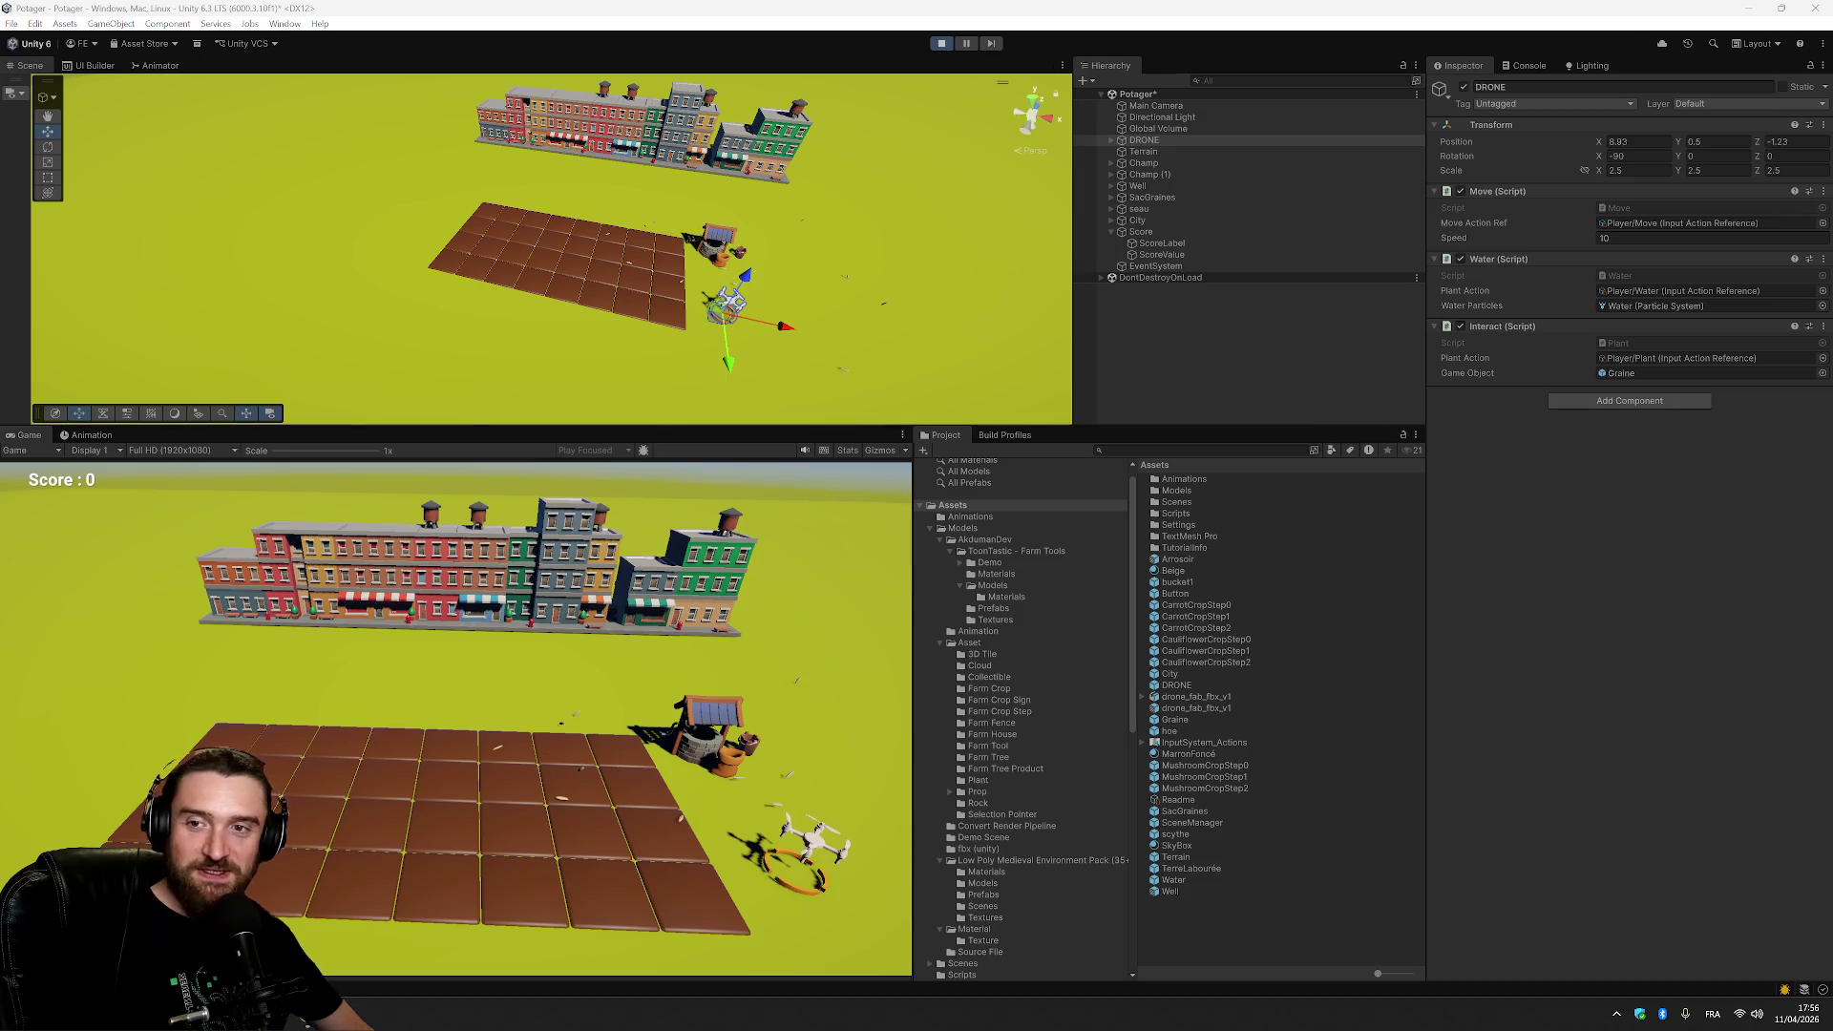
pyautogui.press('a')
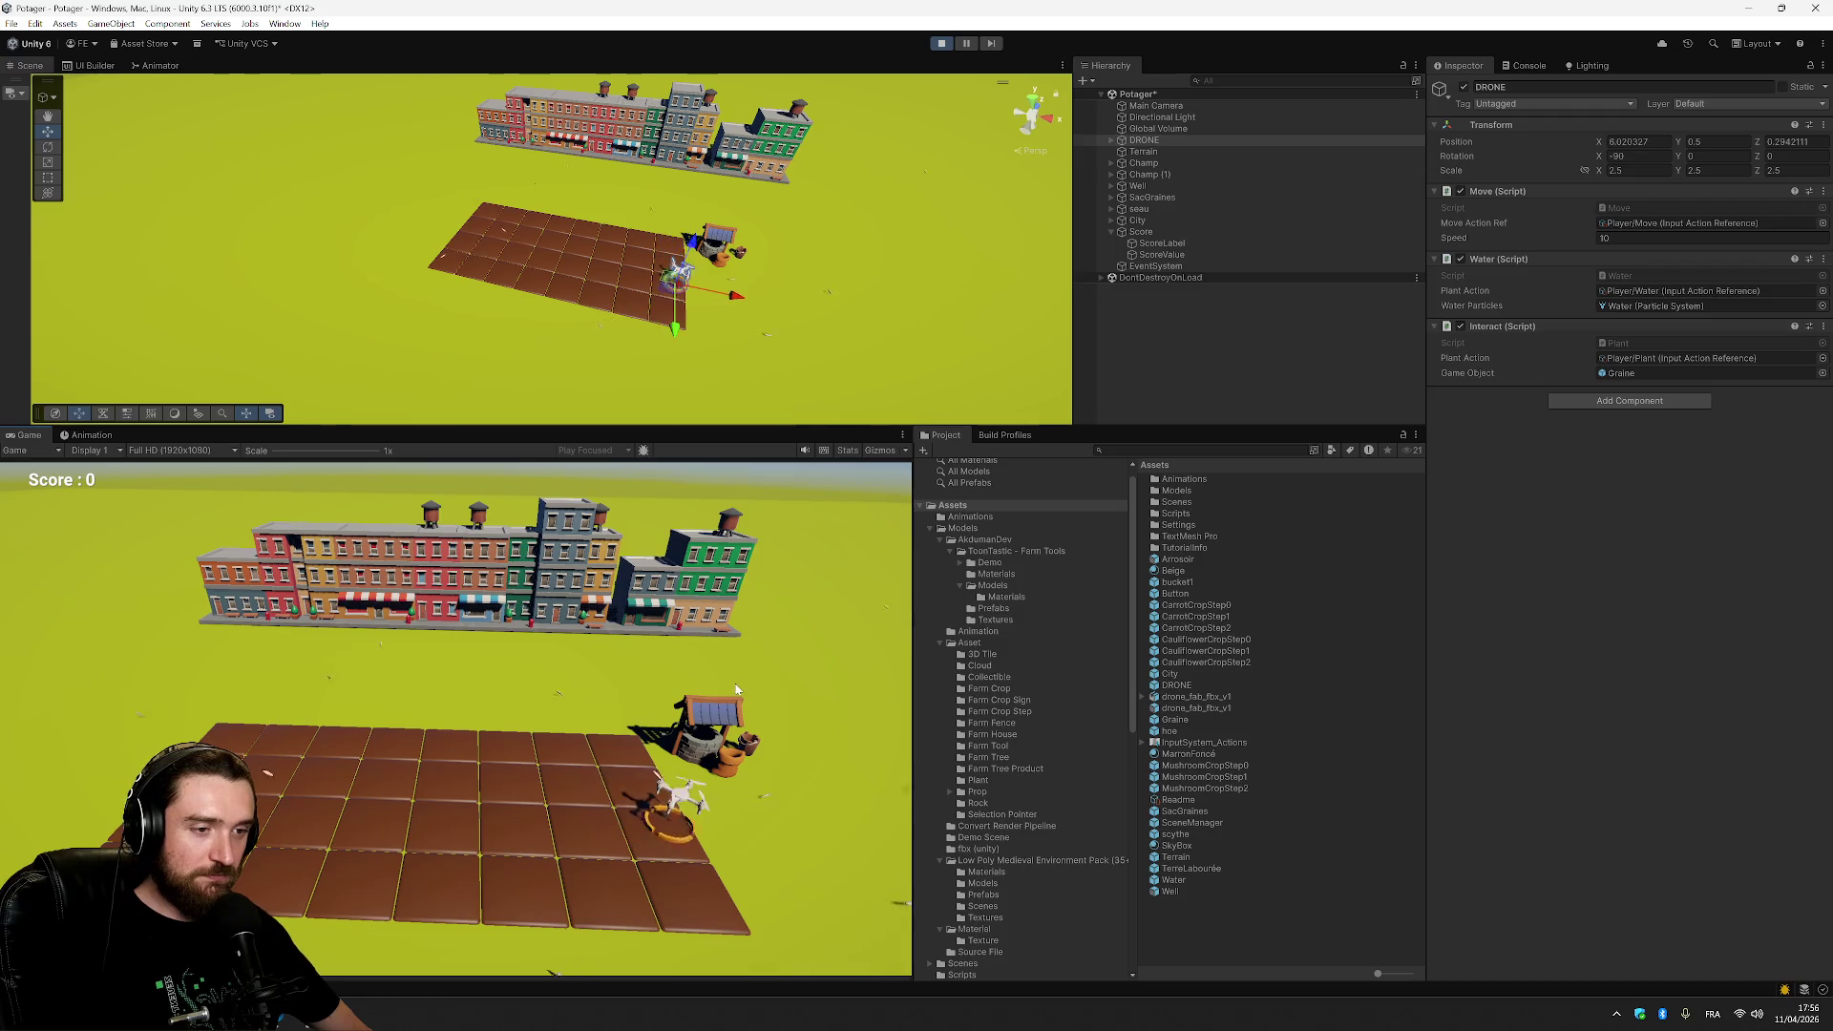
pyautogui.press('a')
pyautogui.press('e')
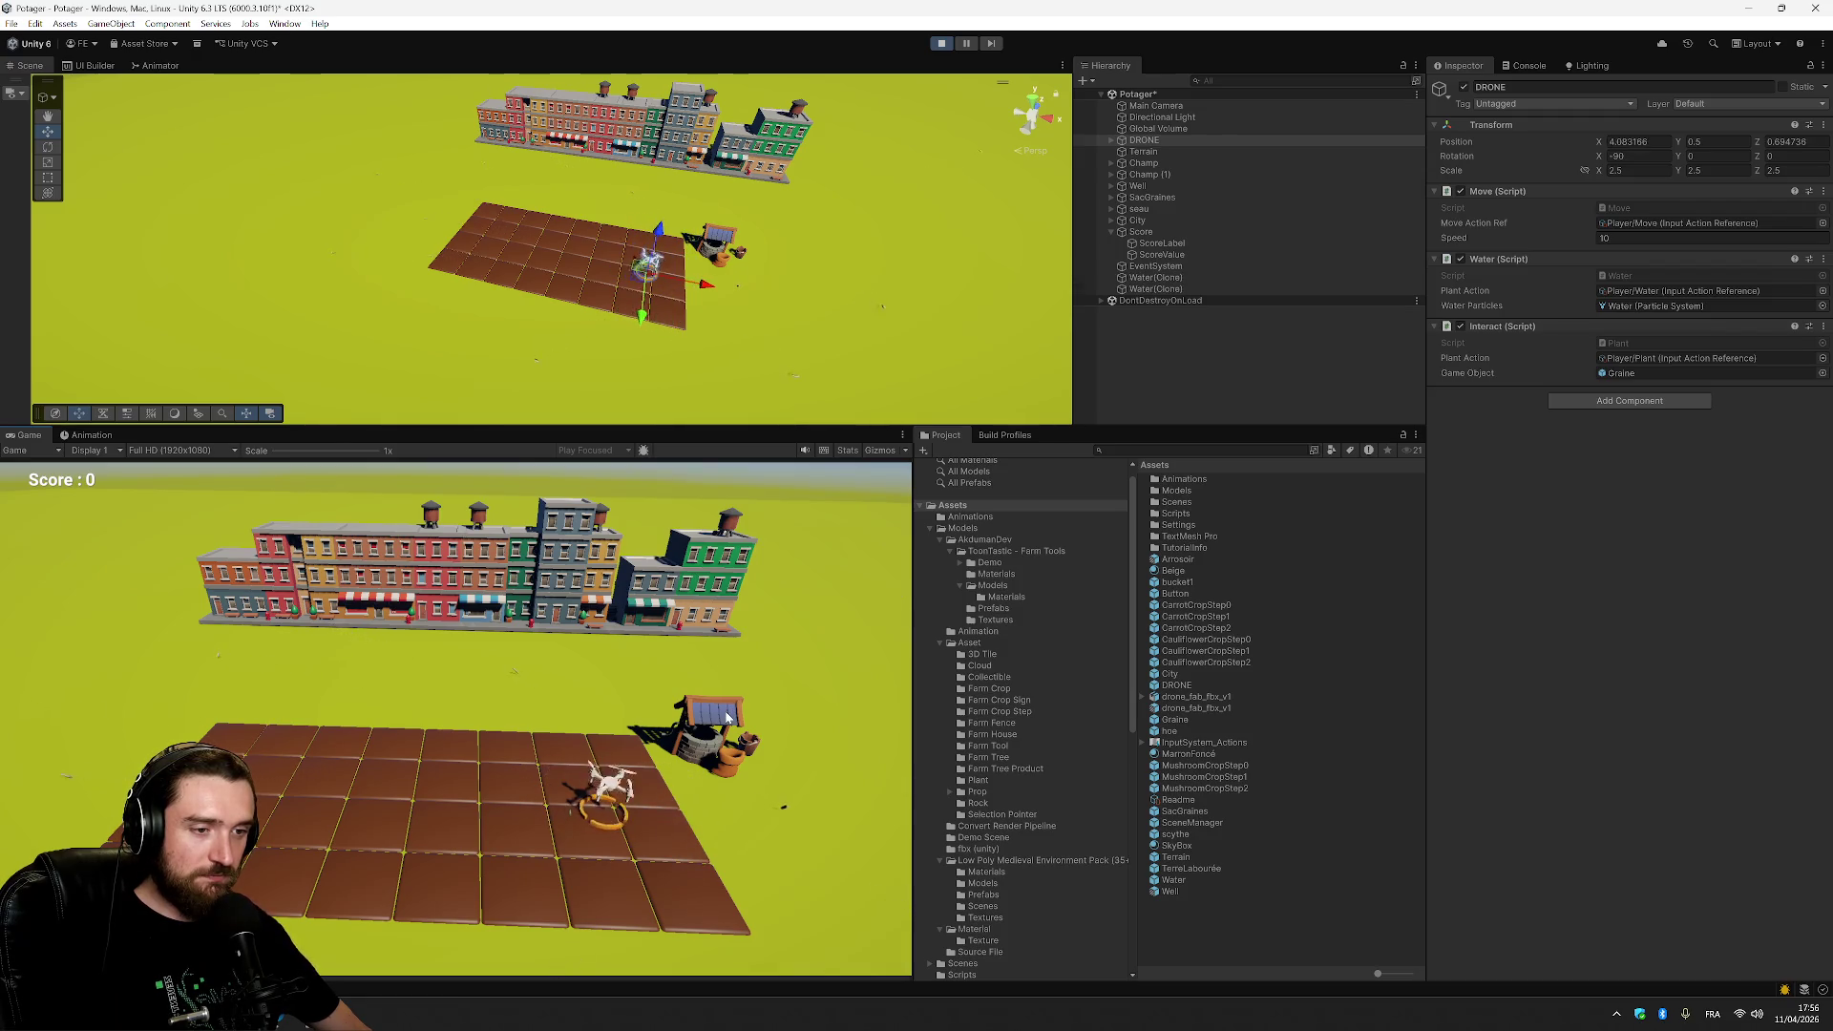
pyautogui.press('s')
pyautogui.press('e')
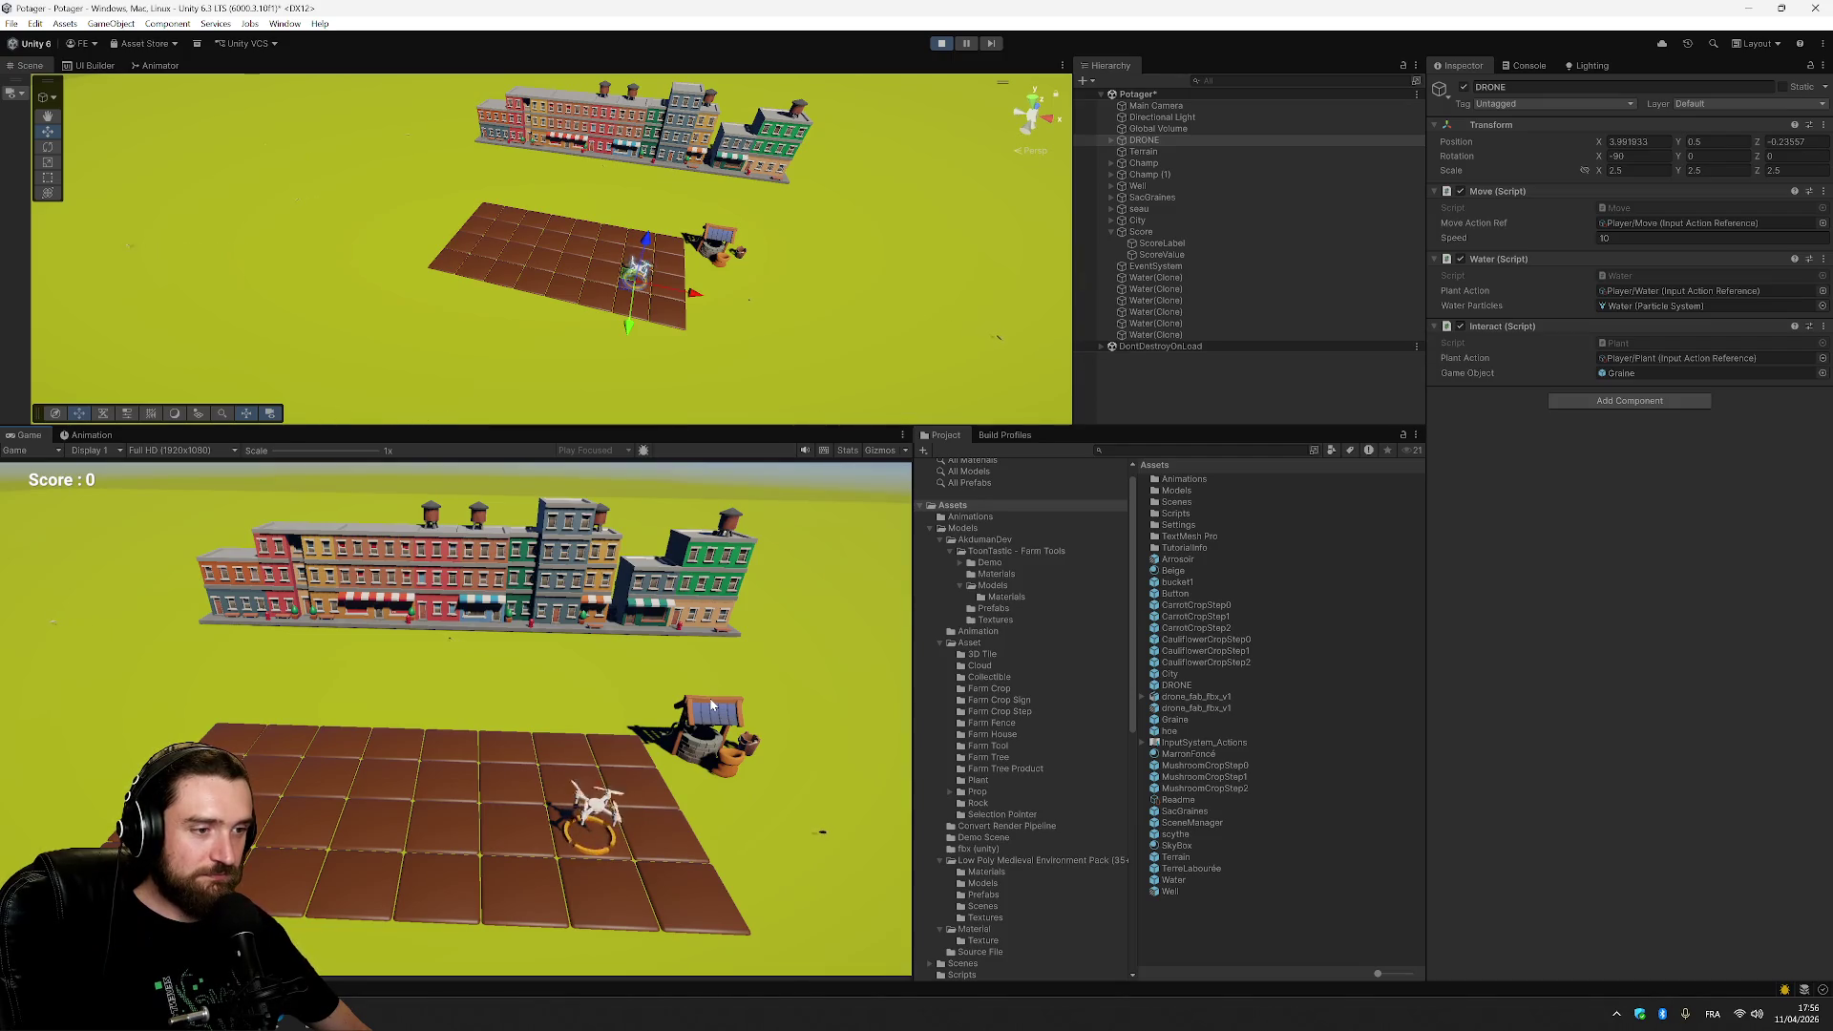
pyautogui.press('w')
pyautogui.press('d')
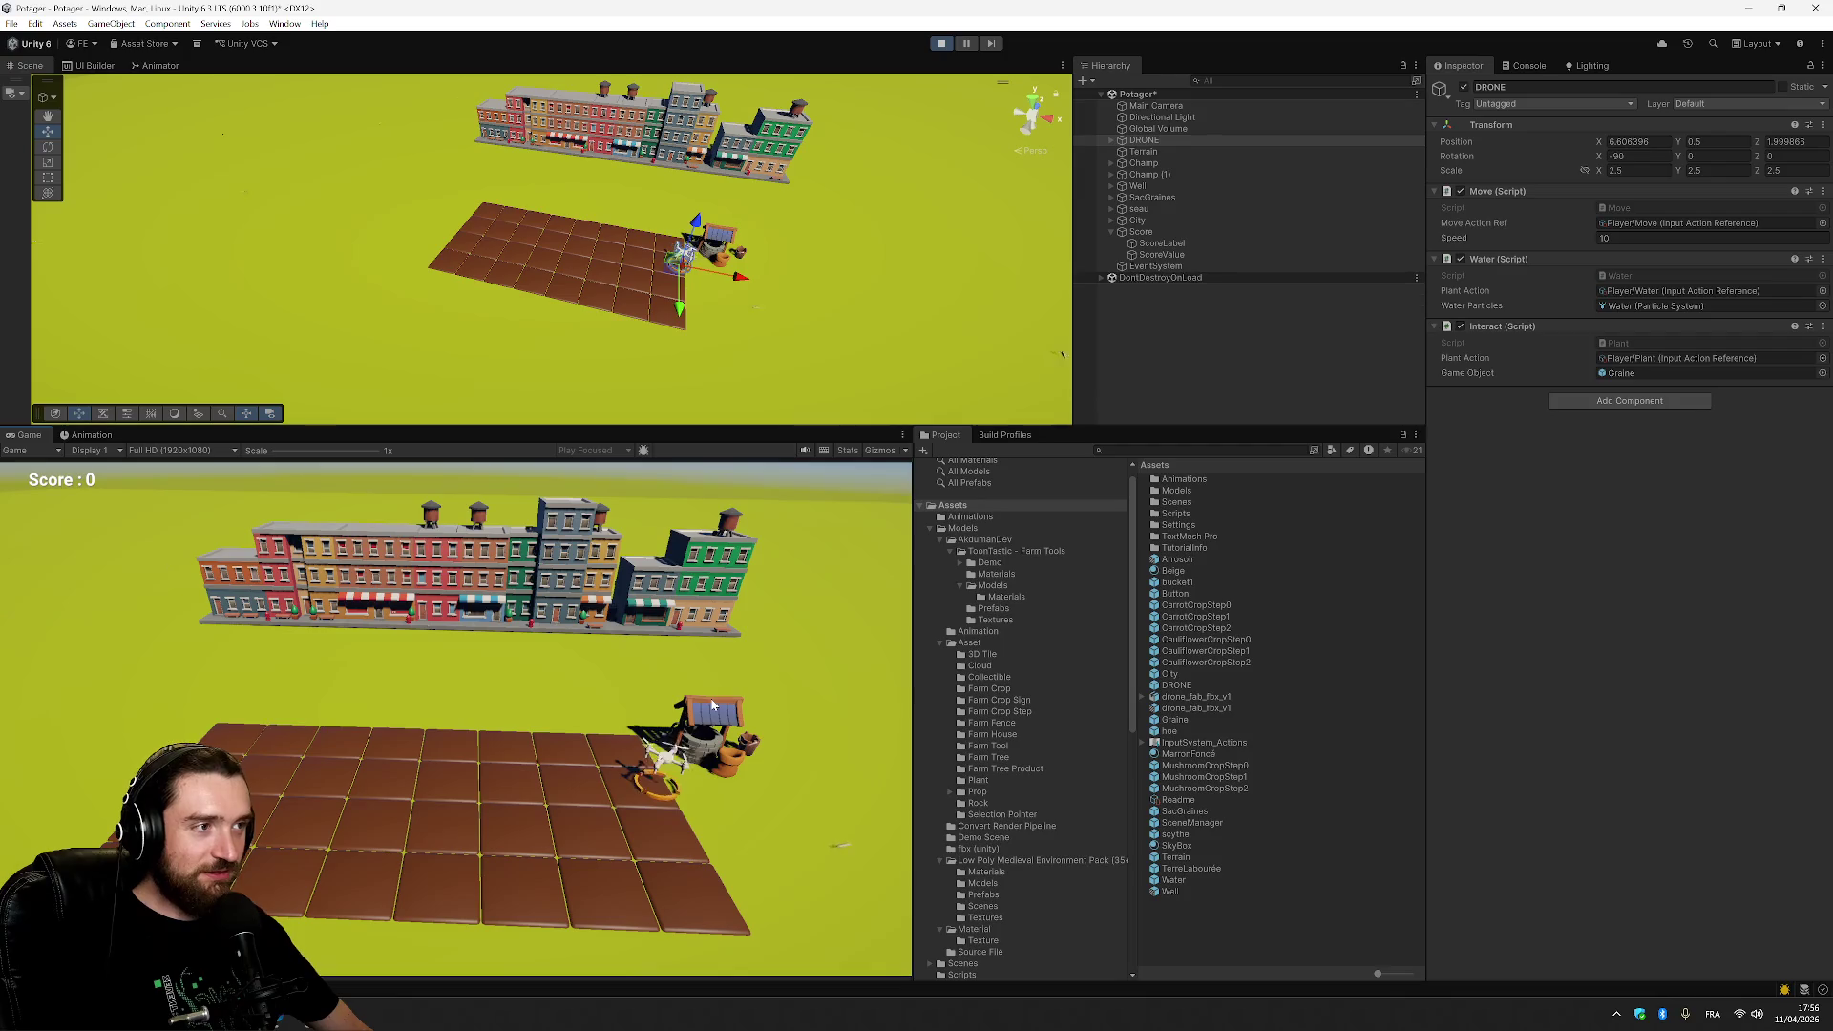
pyautogui.press('a')
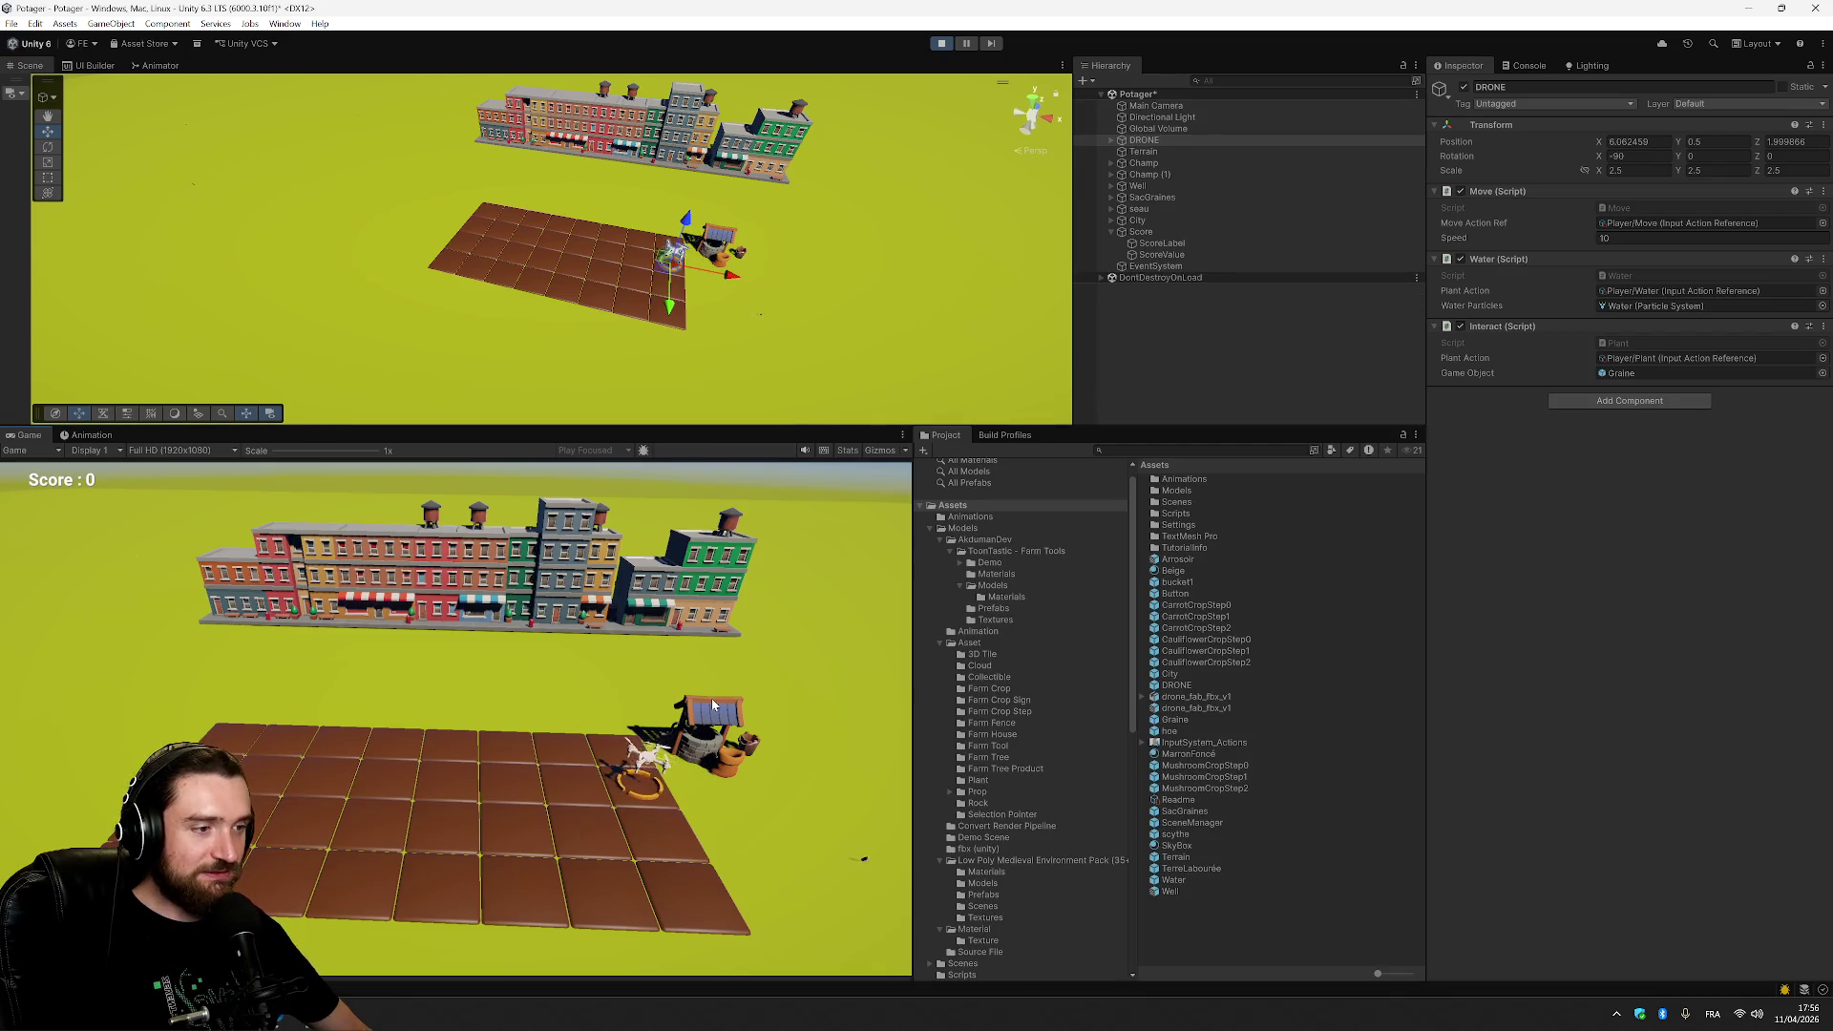
pyautogui.click(942, 43)
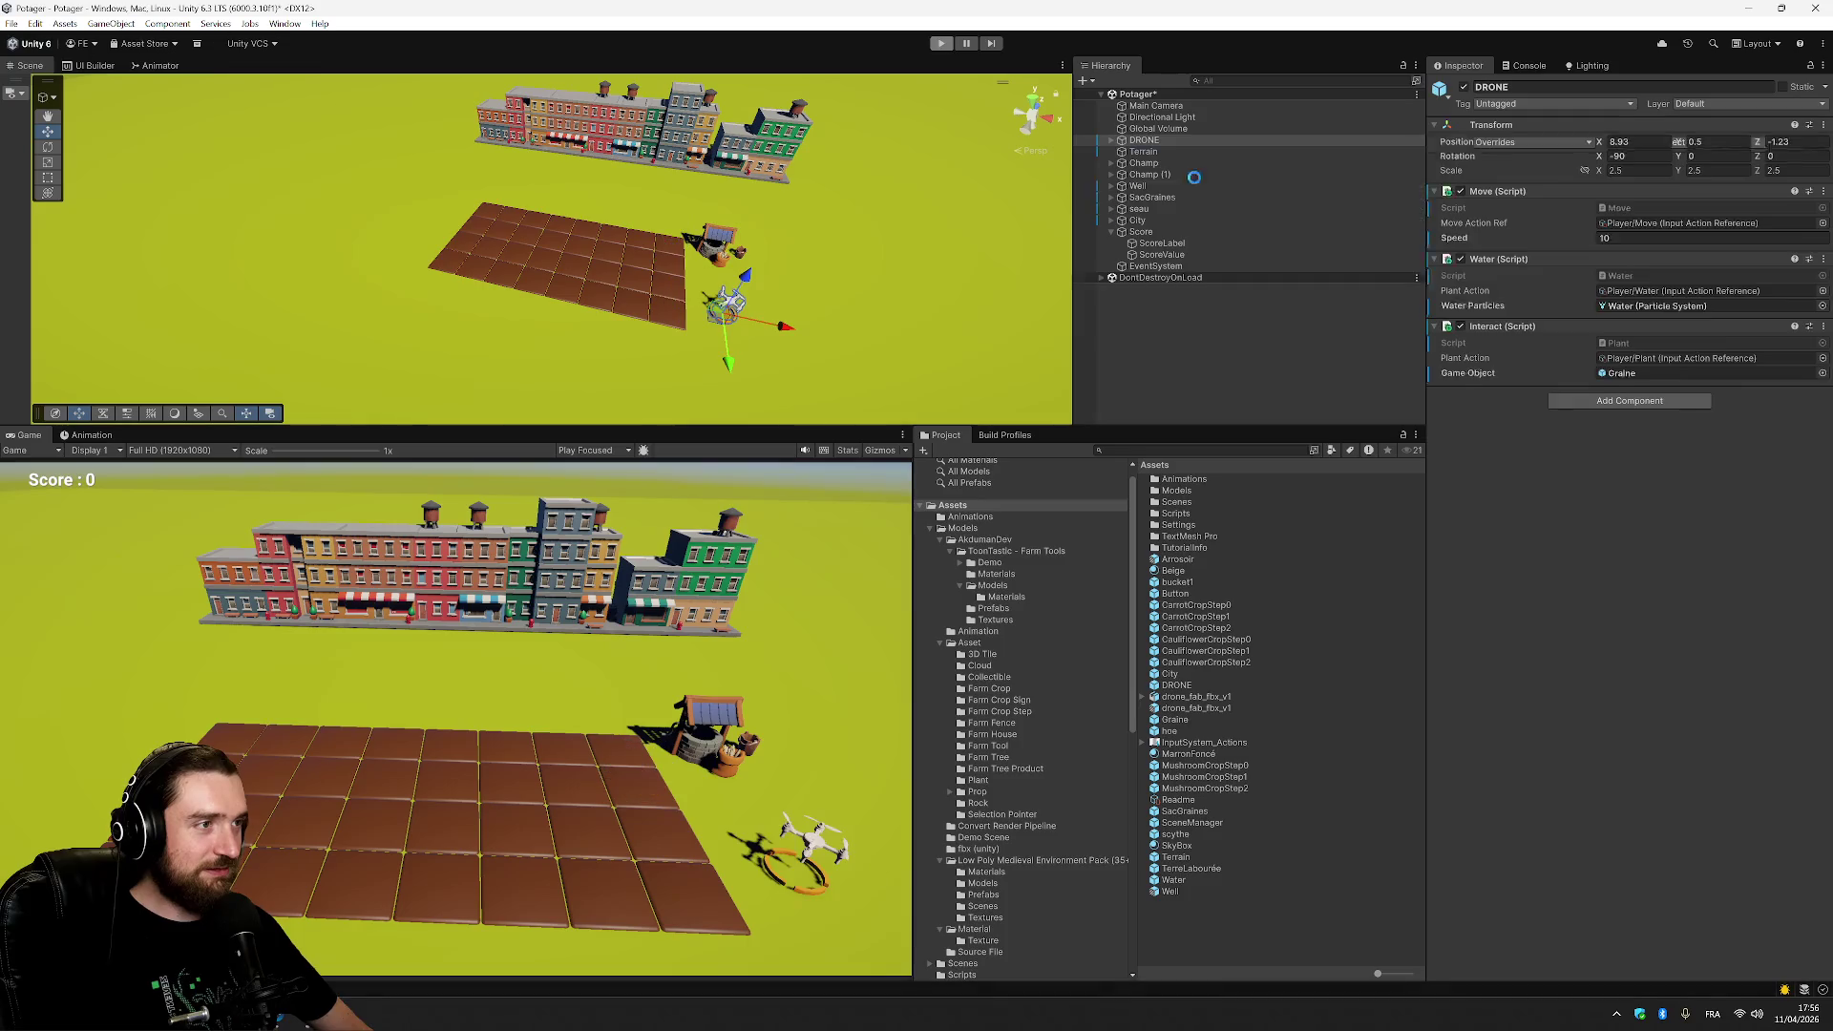
# Select the DRONE and bring up the Water script in Visual Studio.
pyautogui.click(1177, 141)
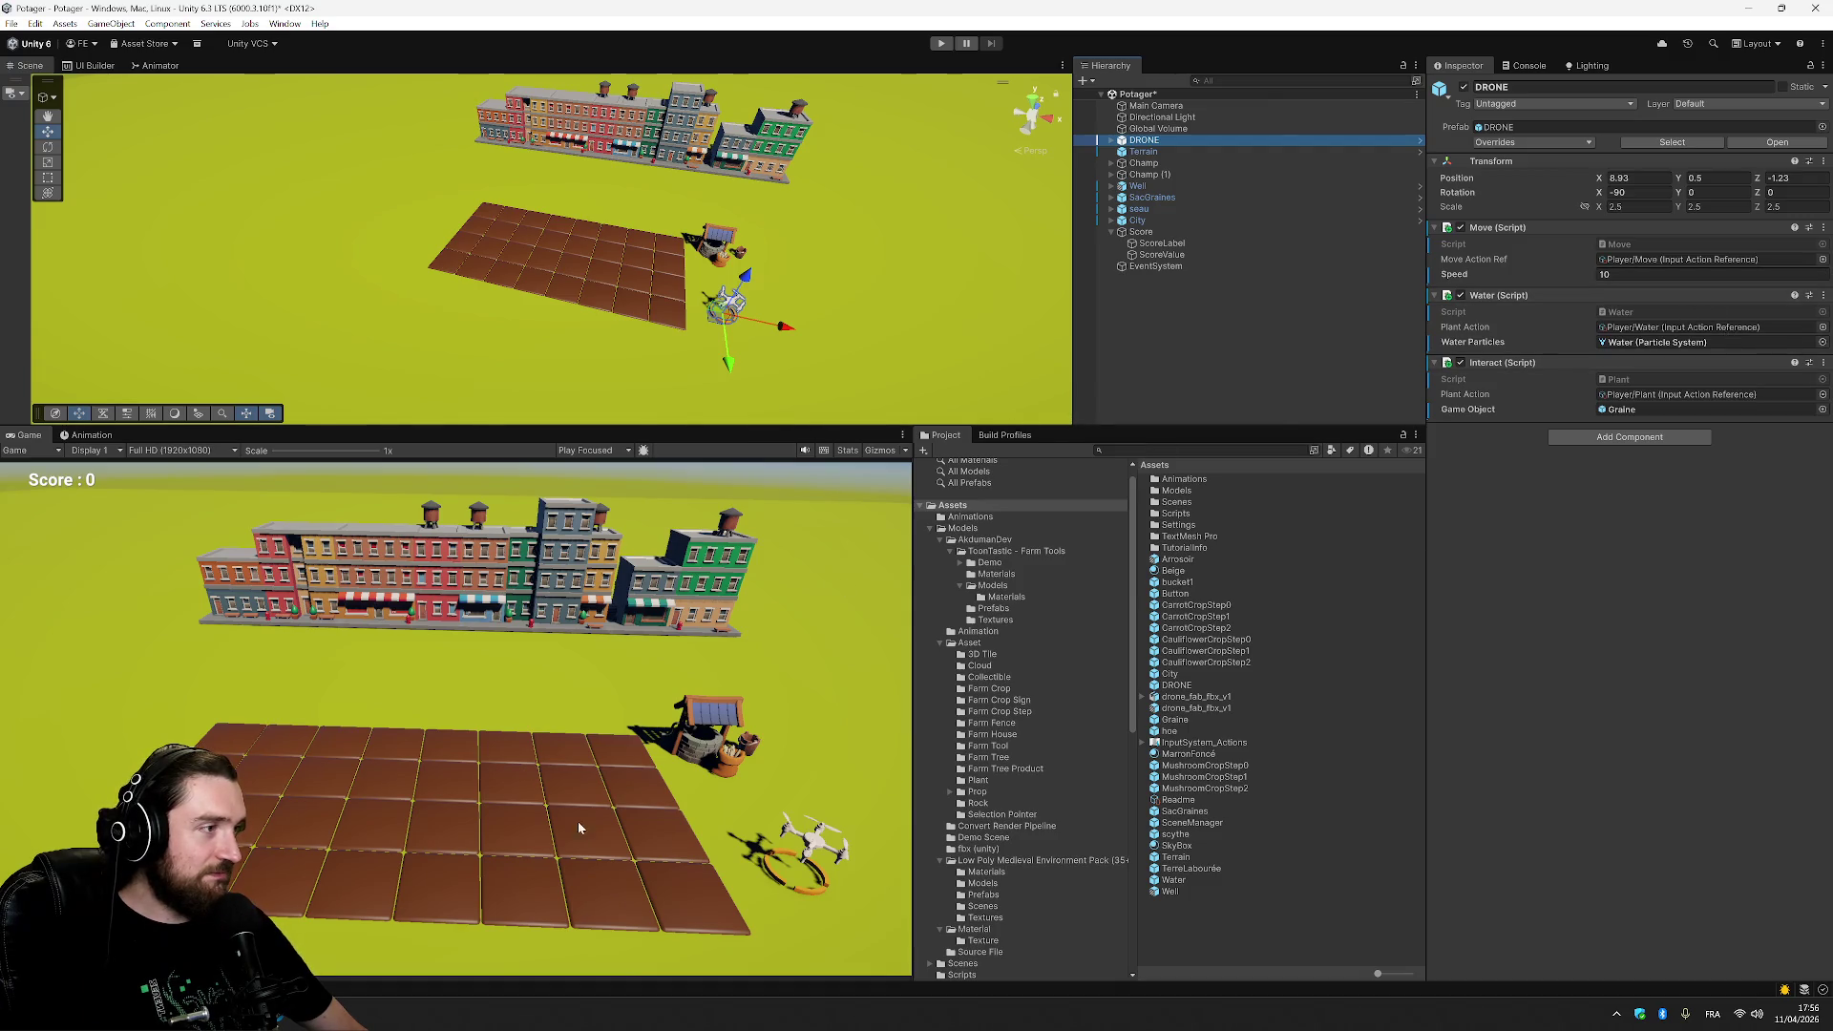
pyautogui.hotkey('alt', 'Tab')
pyautogui.click(288, 62)
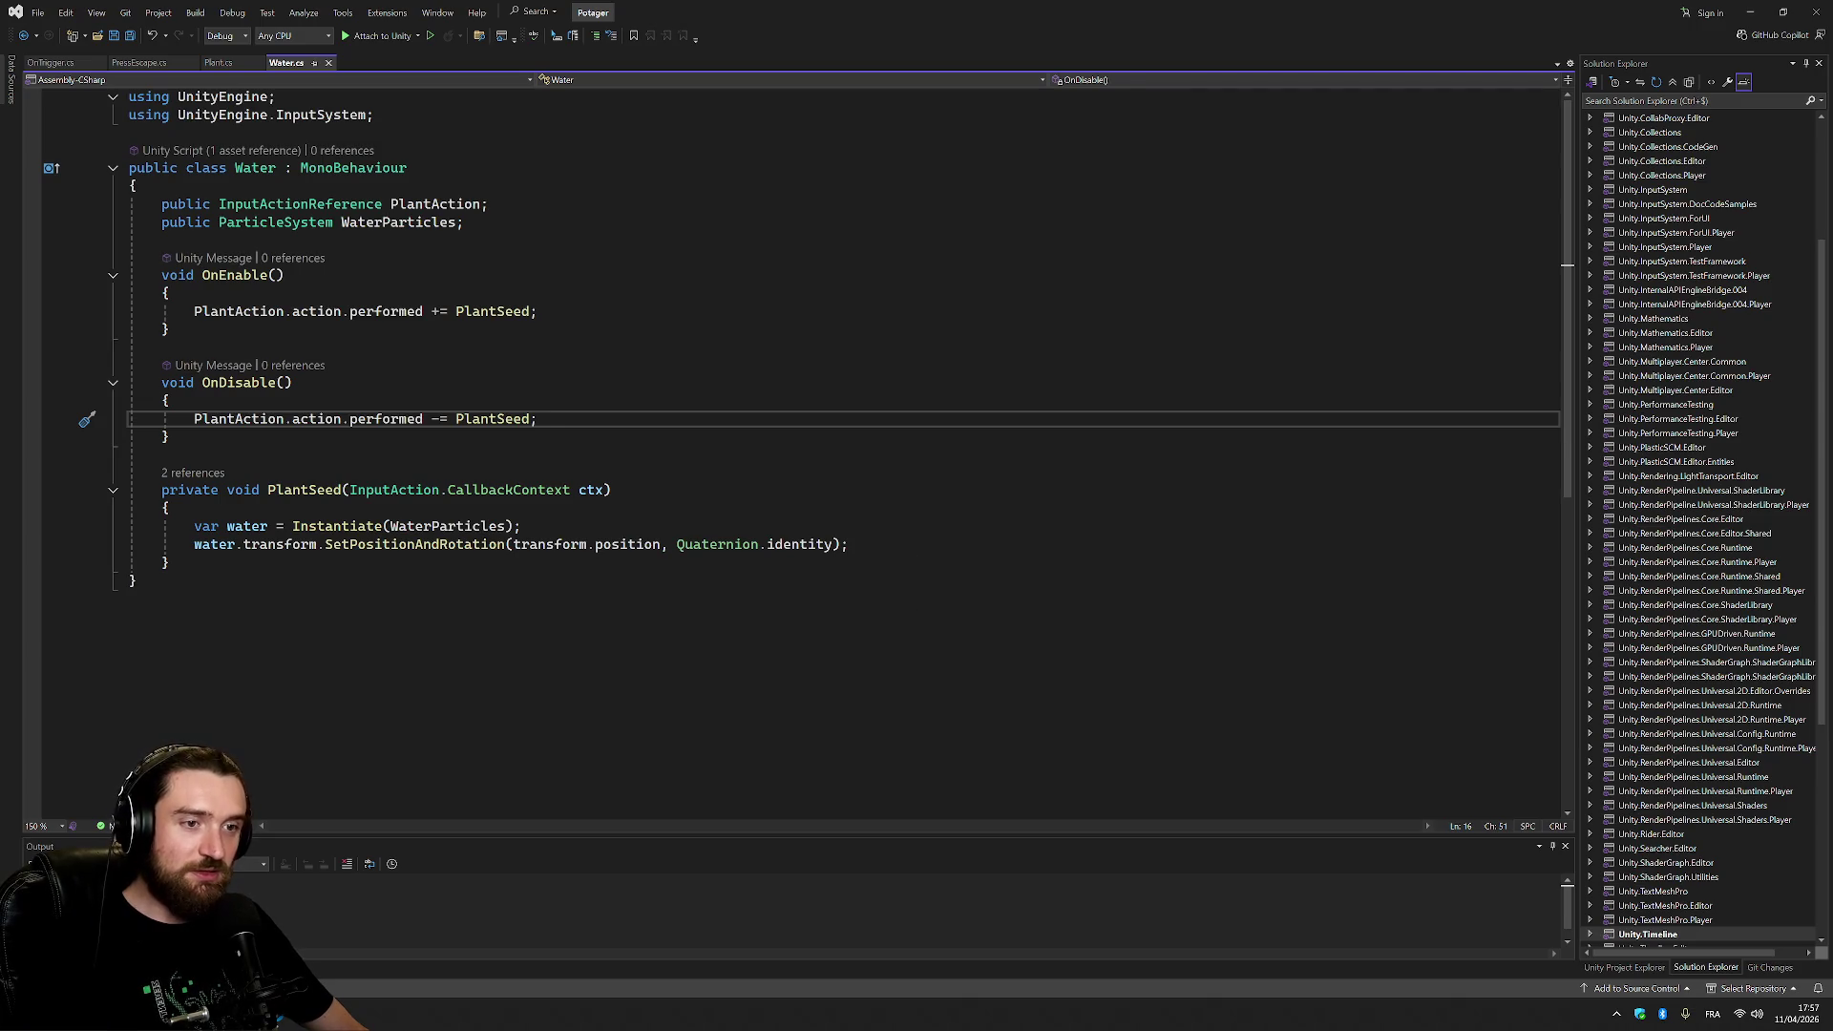
# Flip between the Water.cs and Plant.cs tabs to compare the Water and Interact code.
pyautogui.click(219, 62)
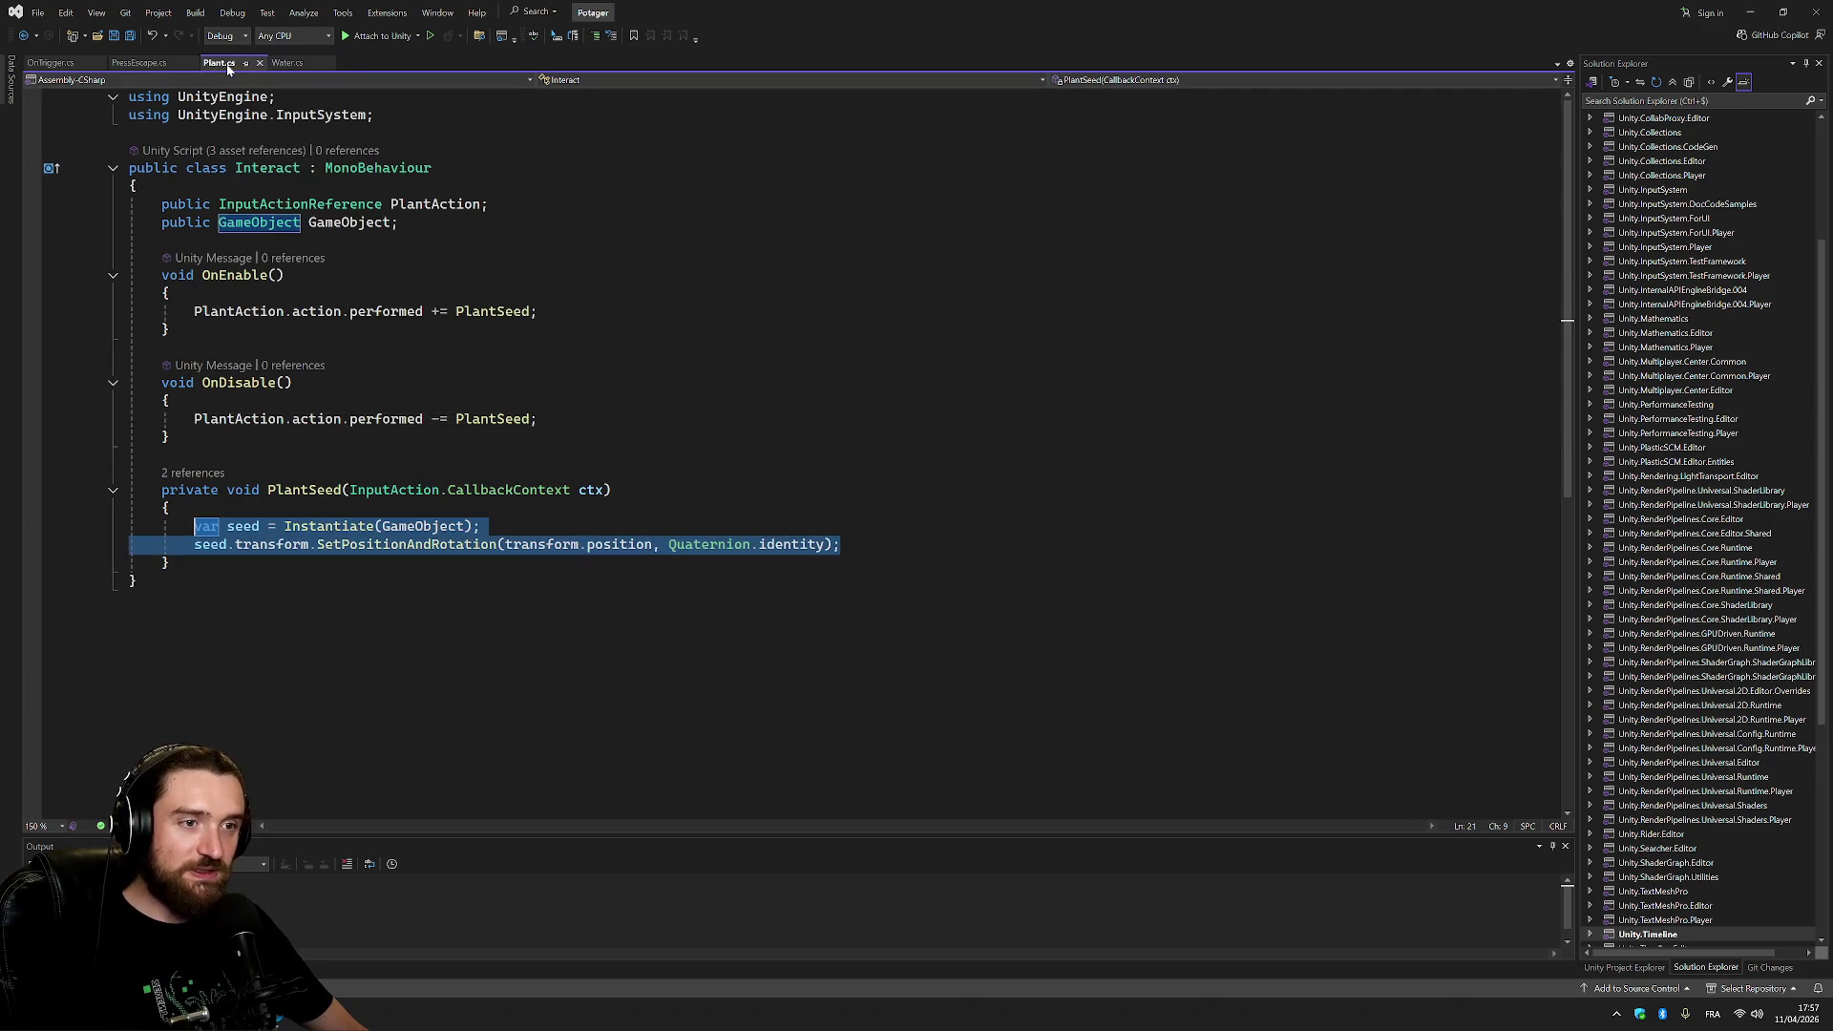
pyautogui.click(287, 62)
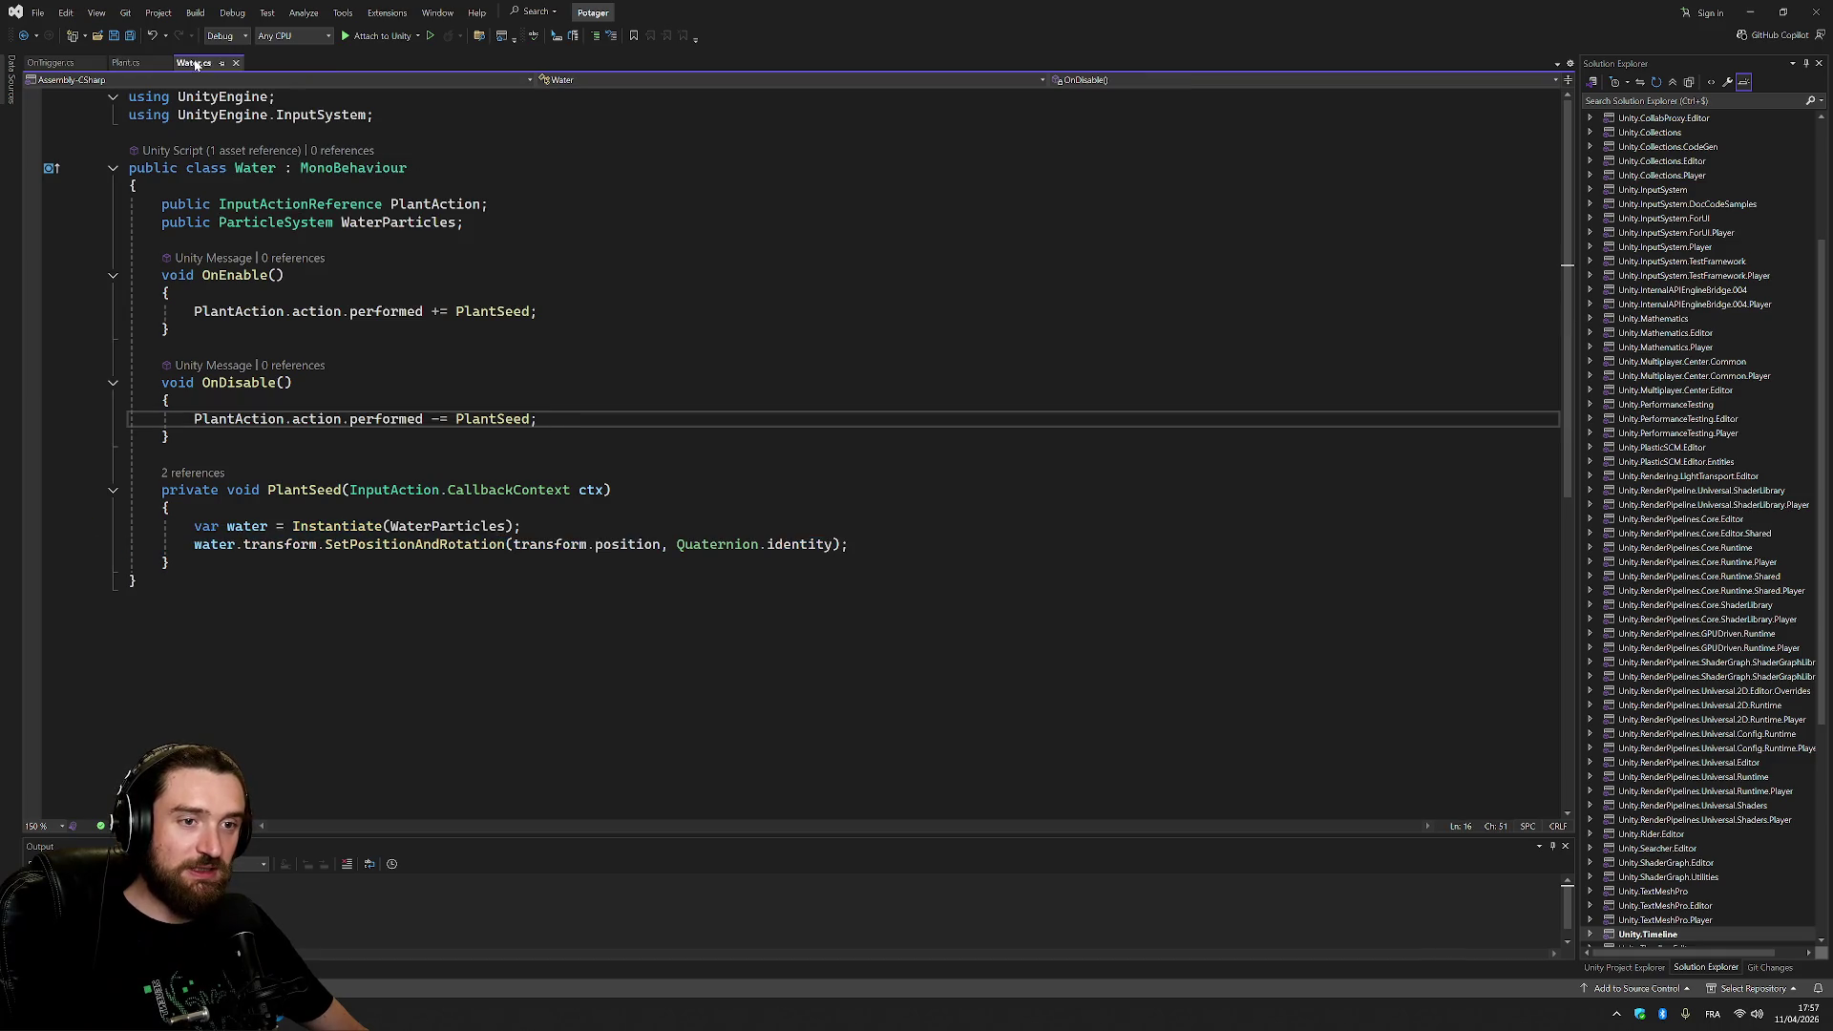
pyautogui.click(126, 62)
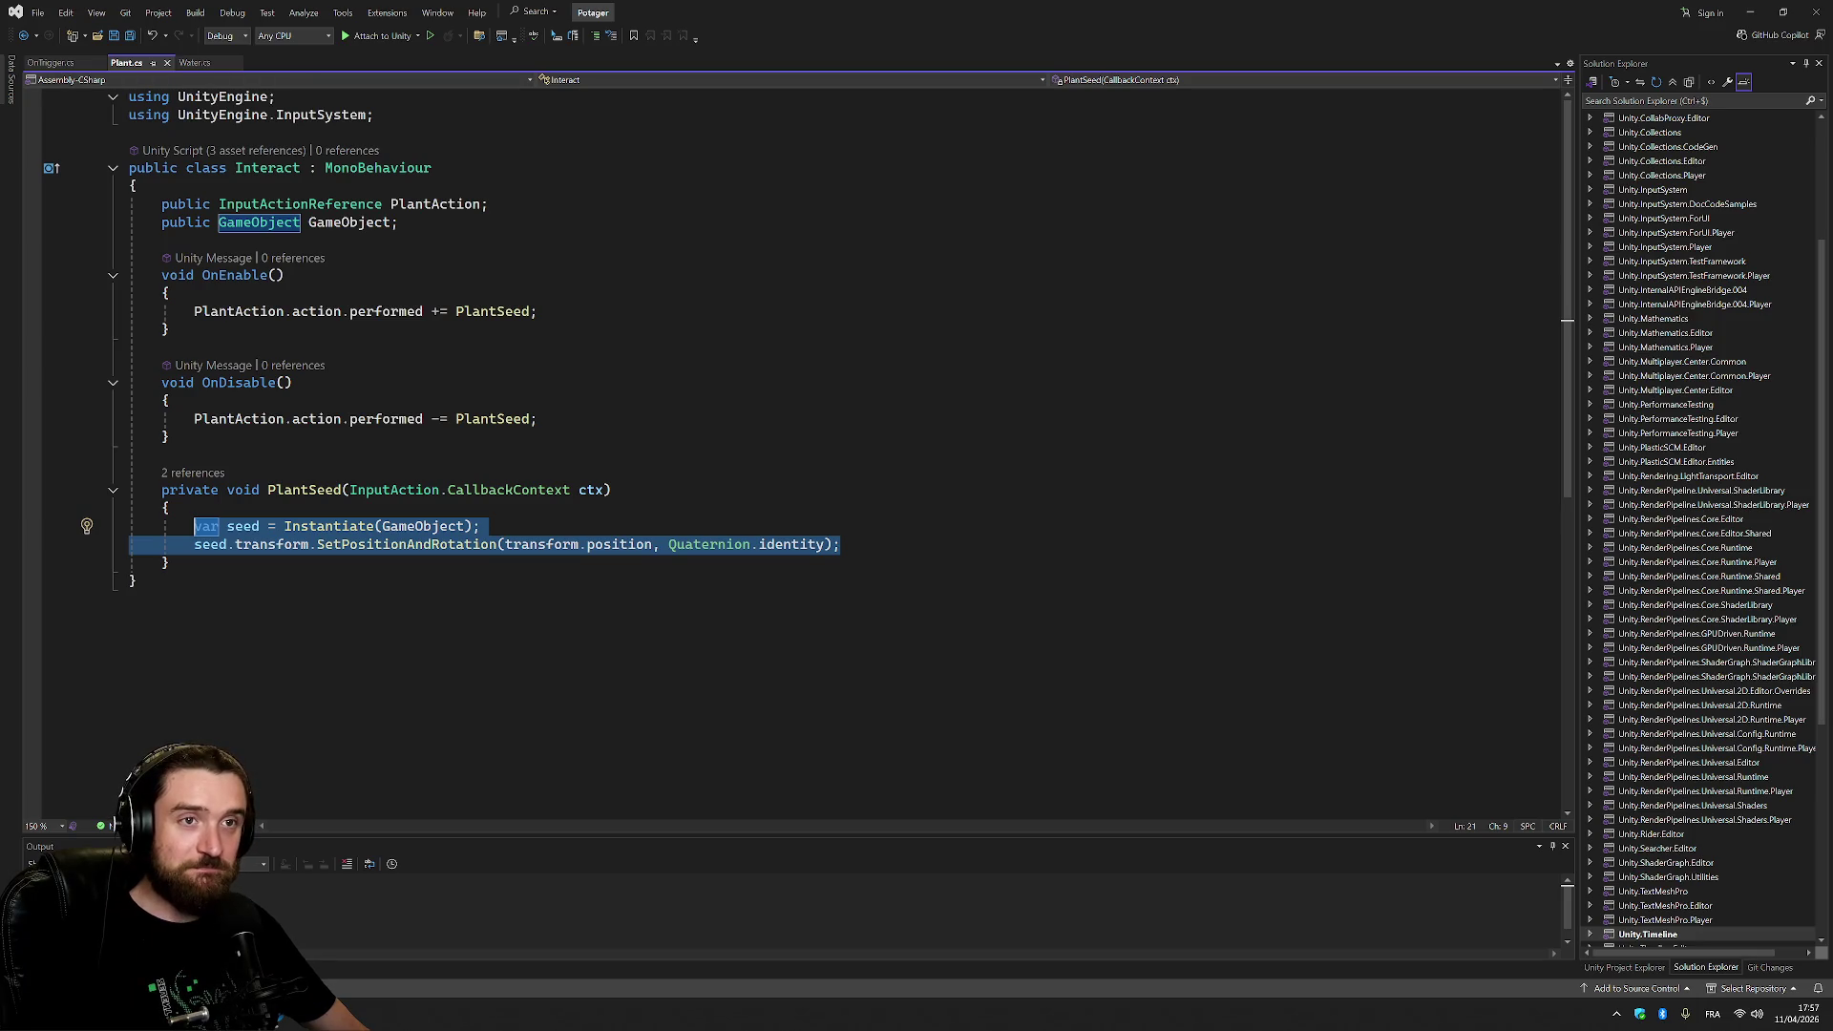
pyautogui.click(172, 401)
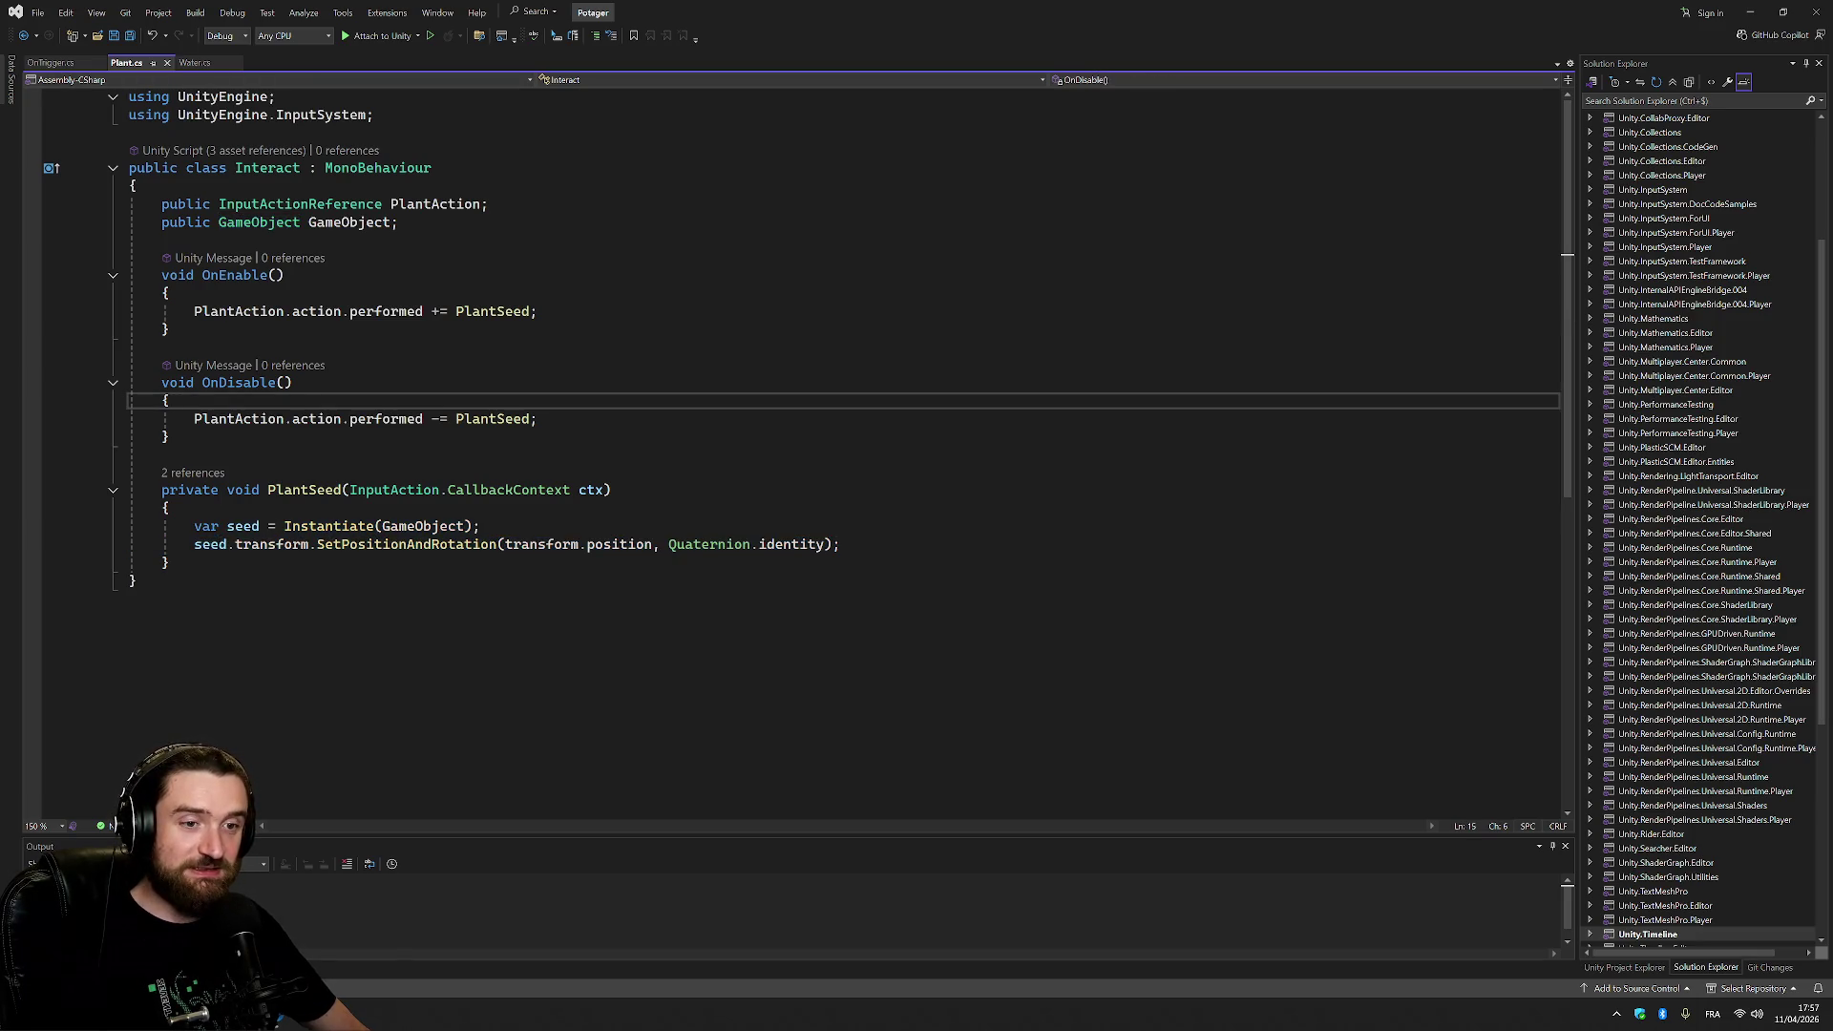
pyautogui.hotkey('alt', 'Tab')
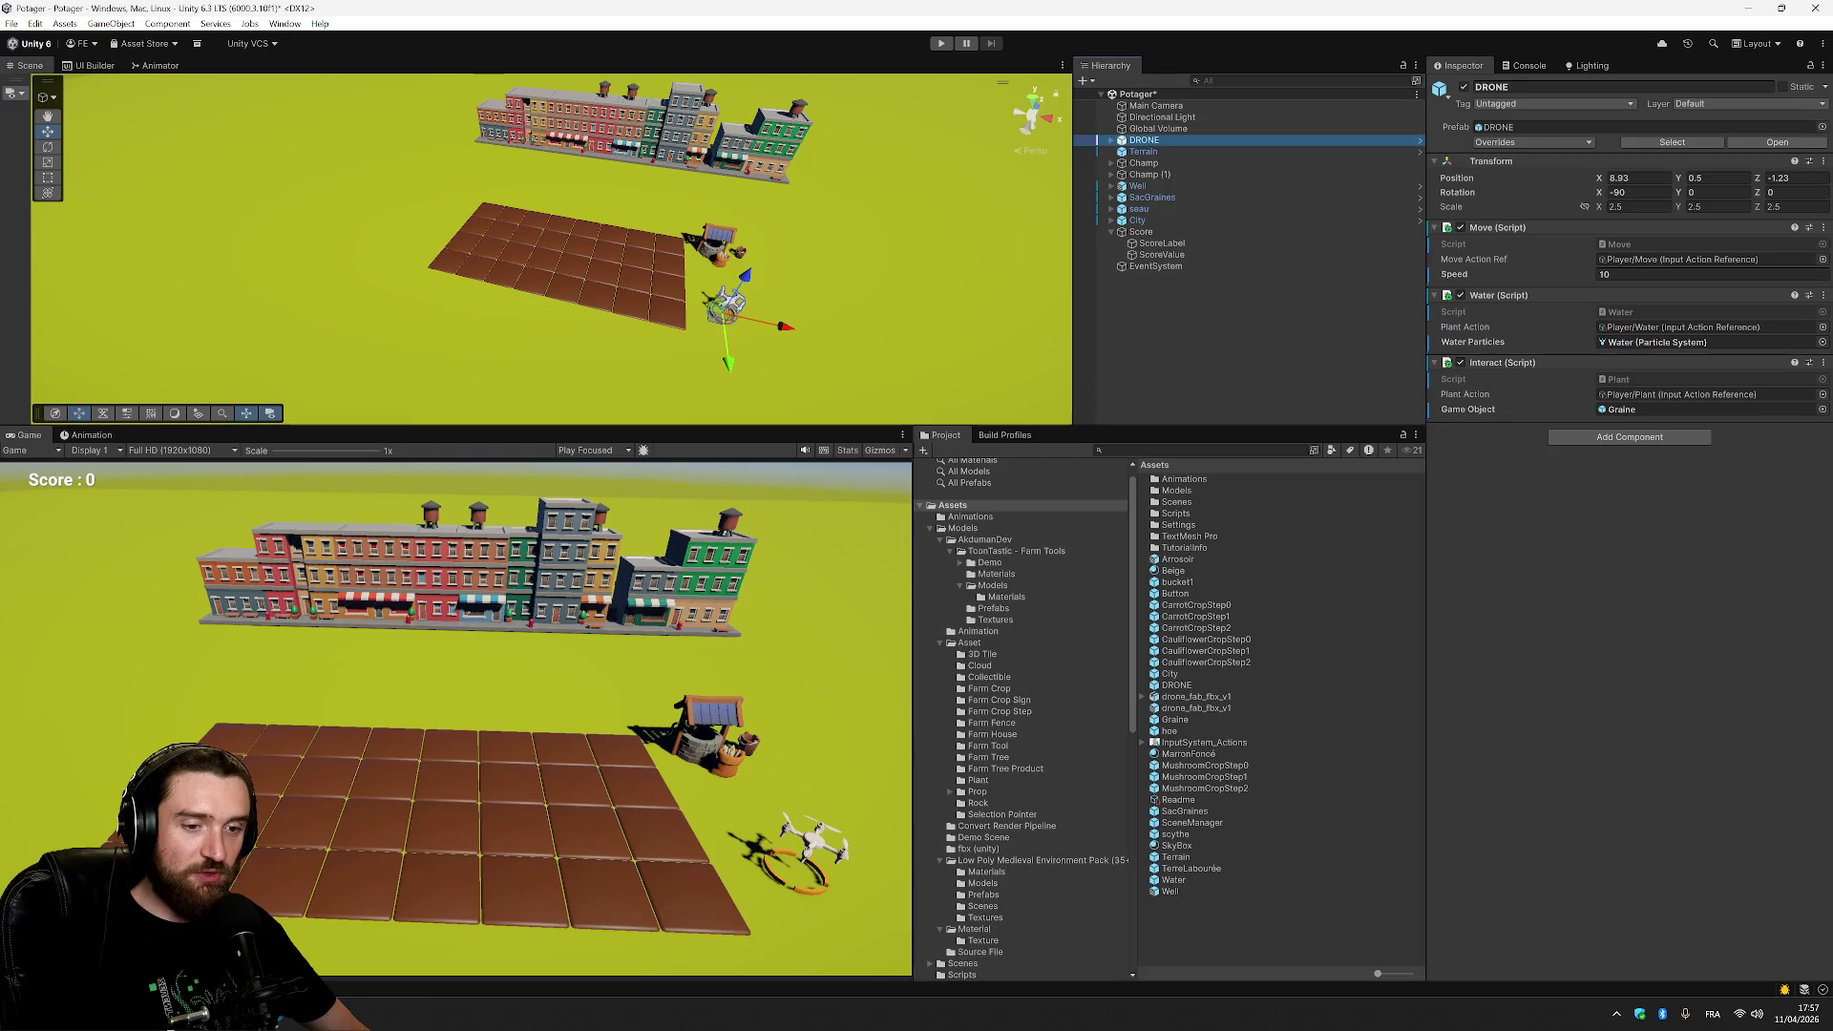
# Add a Box Collider to the Sac mesh inside the SacGraines seed bag.
pyautogui.click(1565, 508)
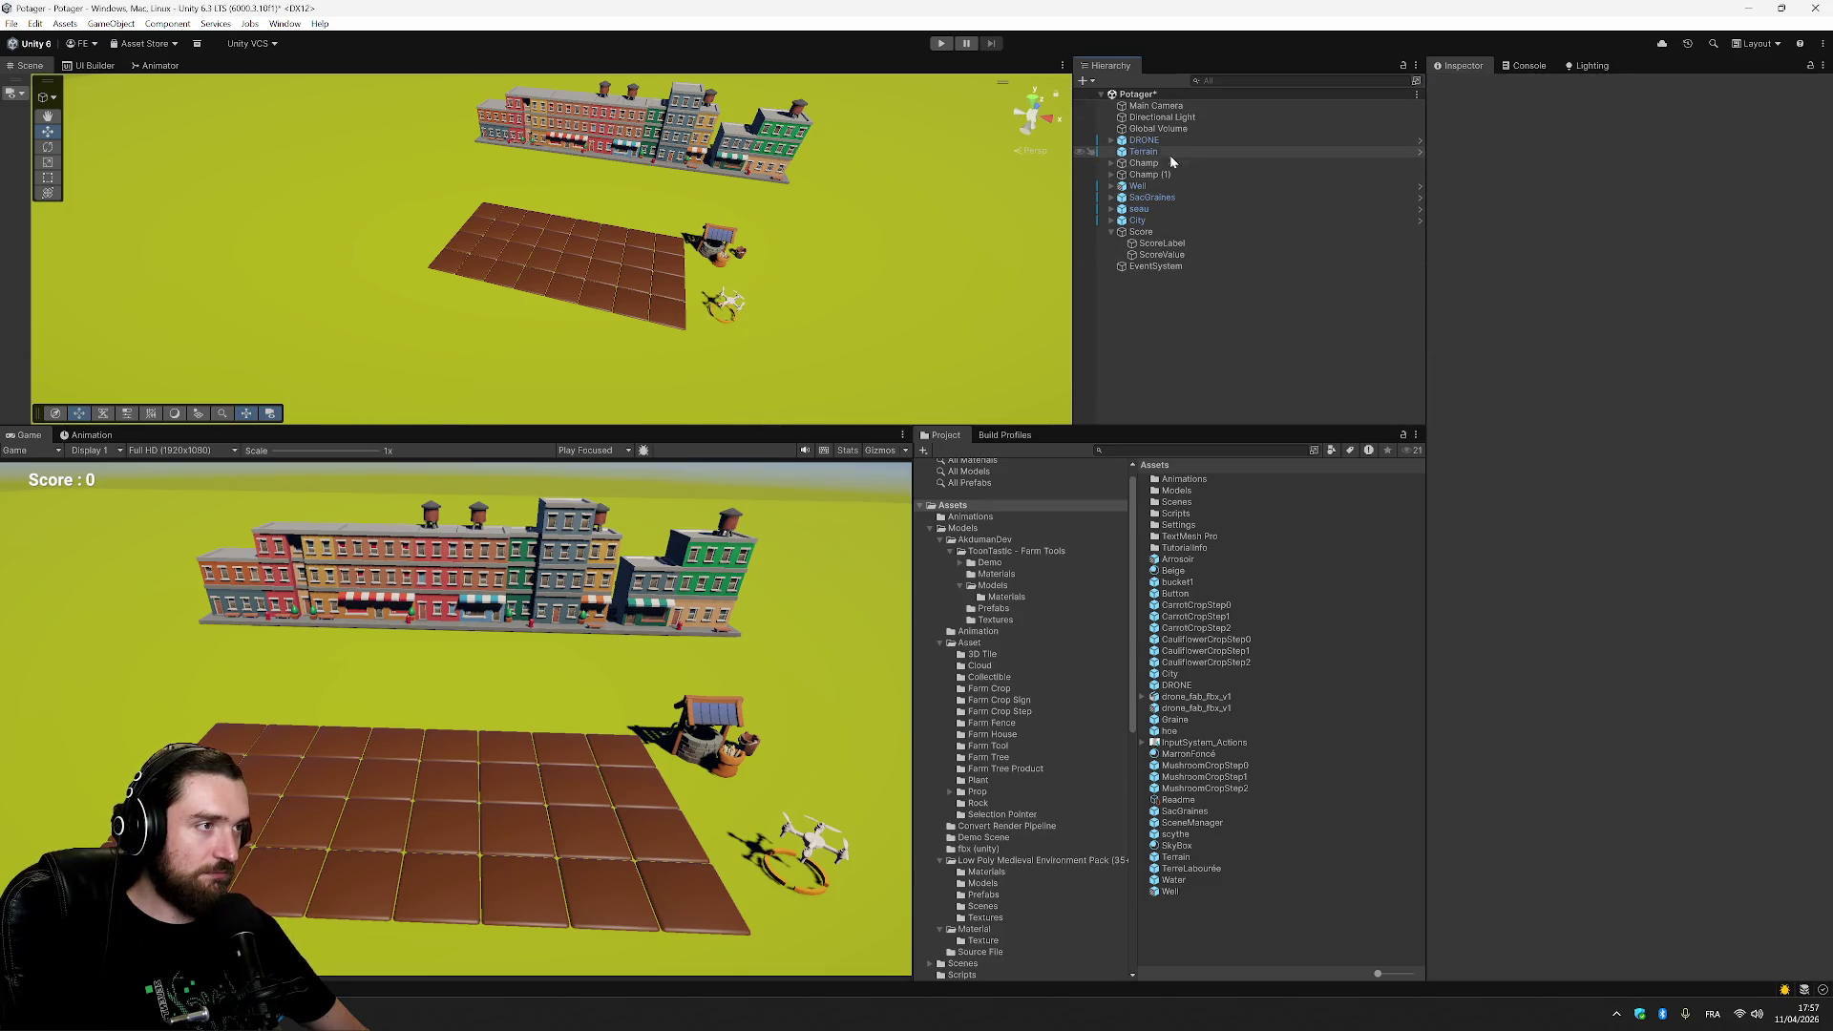
pyautogui.click(1154, 198)
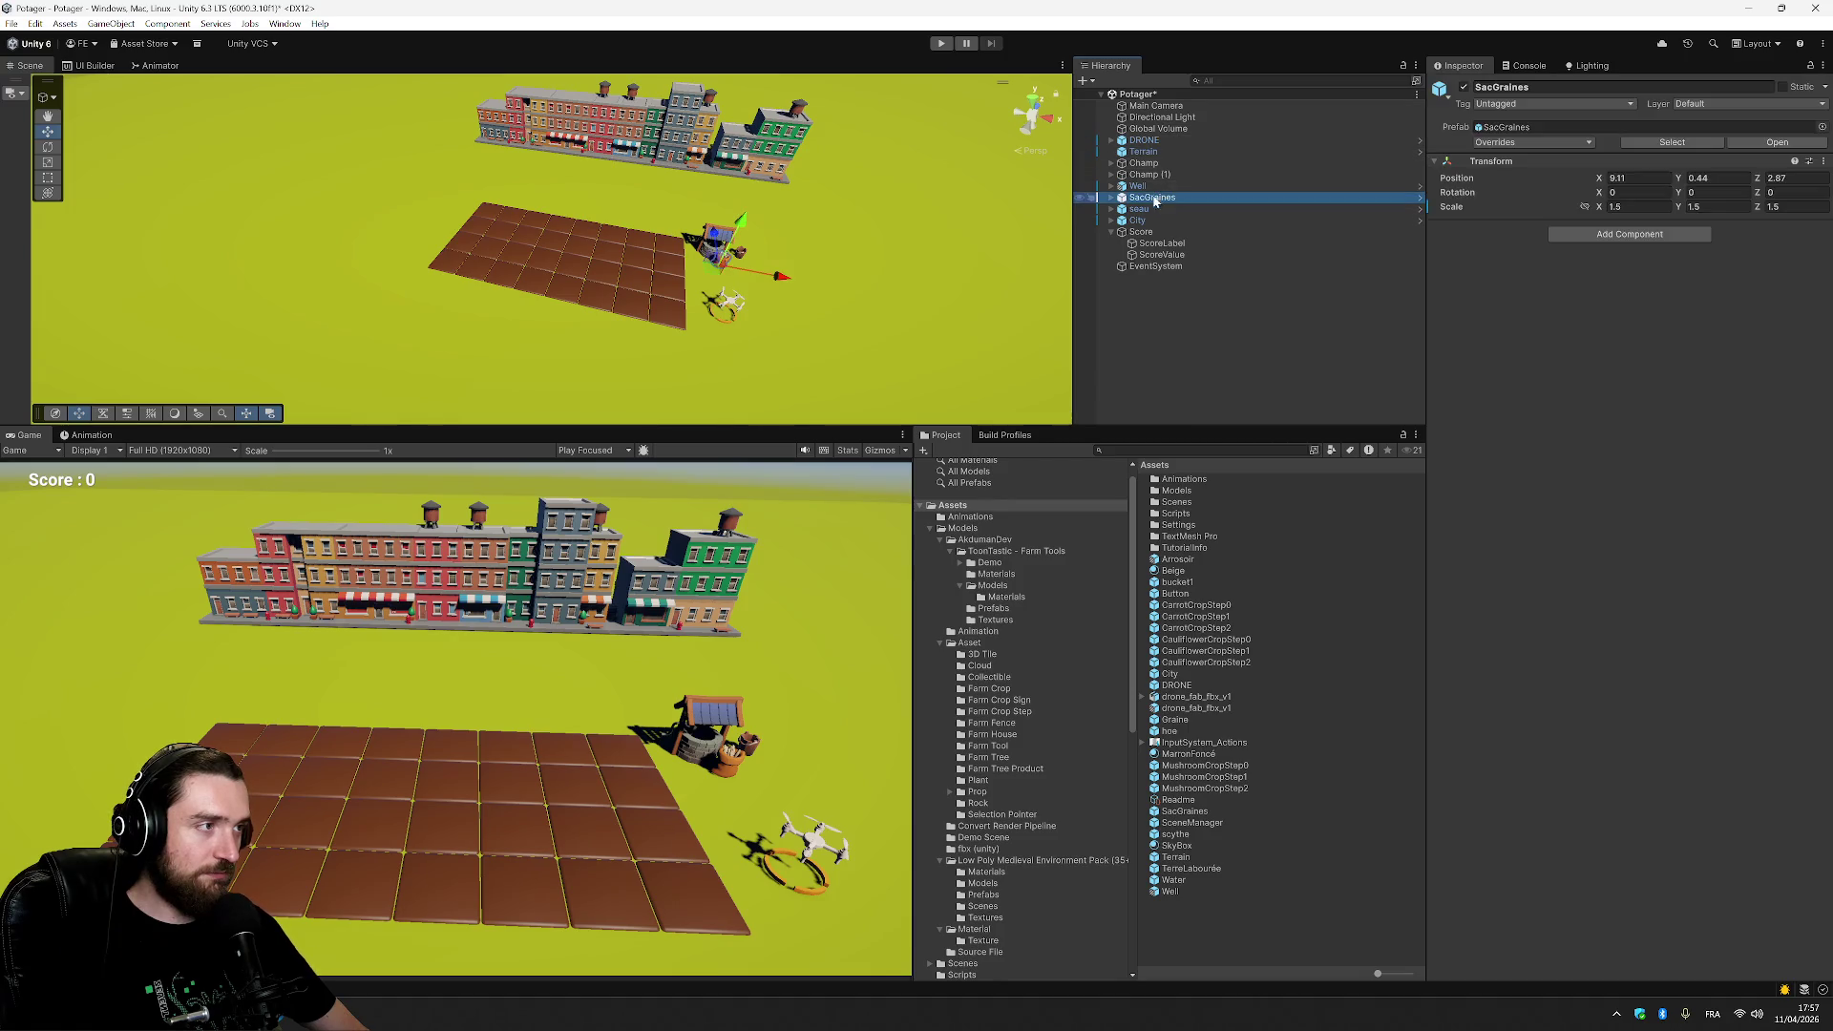
pyautogui.click(1114, 198)
pyautogui.click(1156, 209)
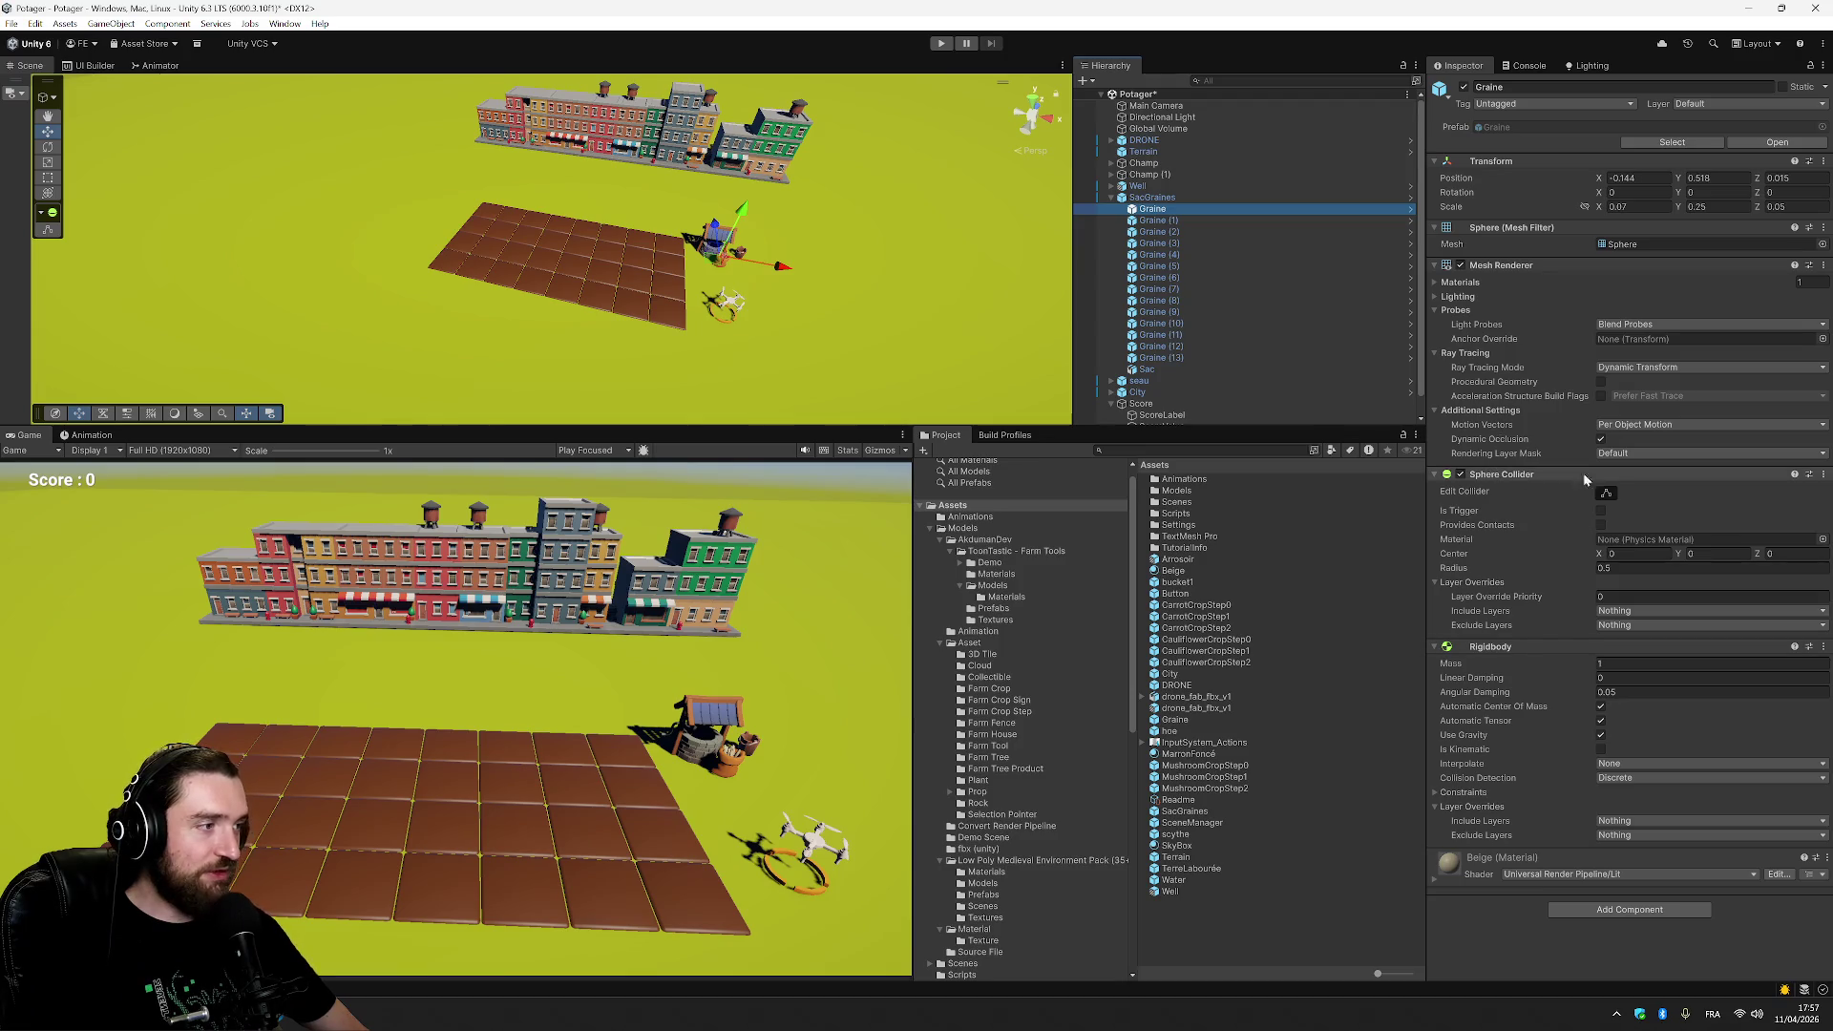
pyautogui.click(1176, 198)
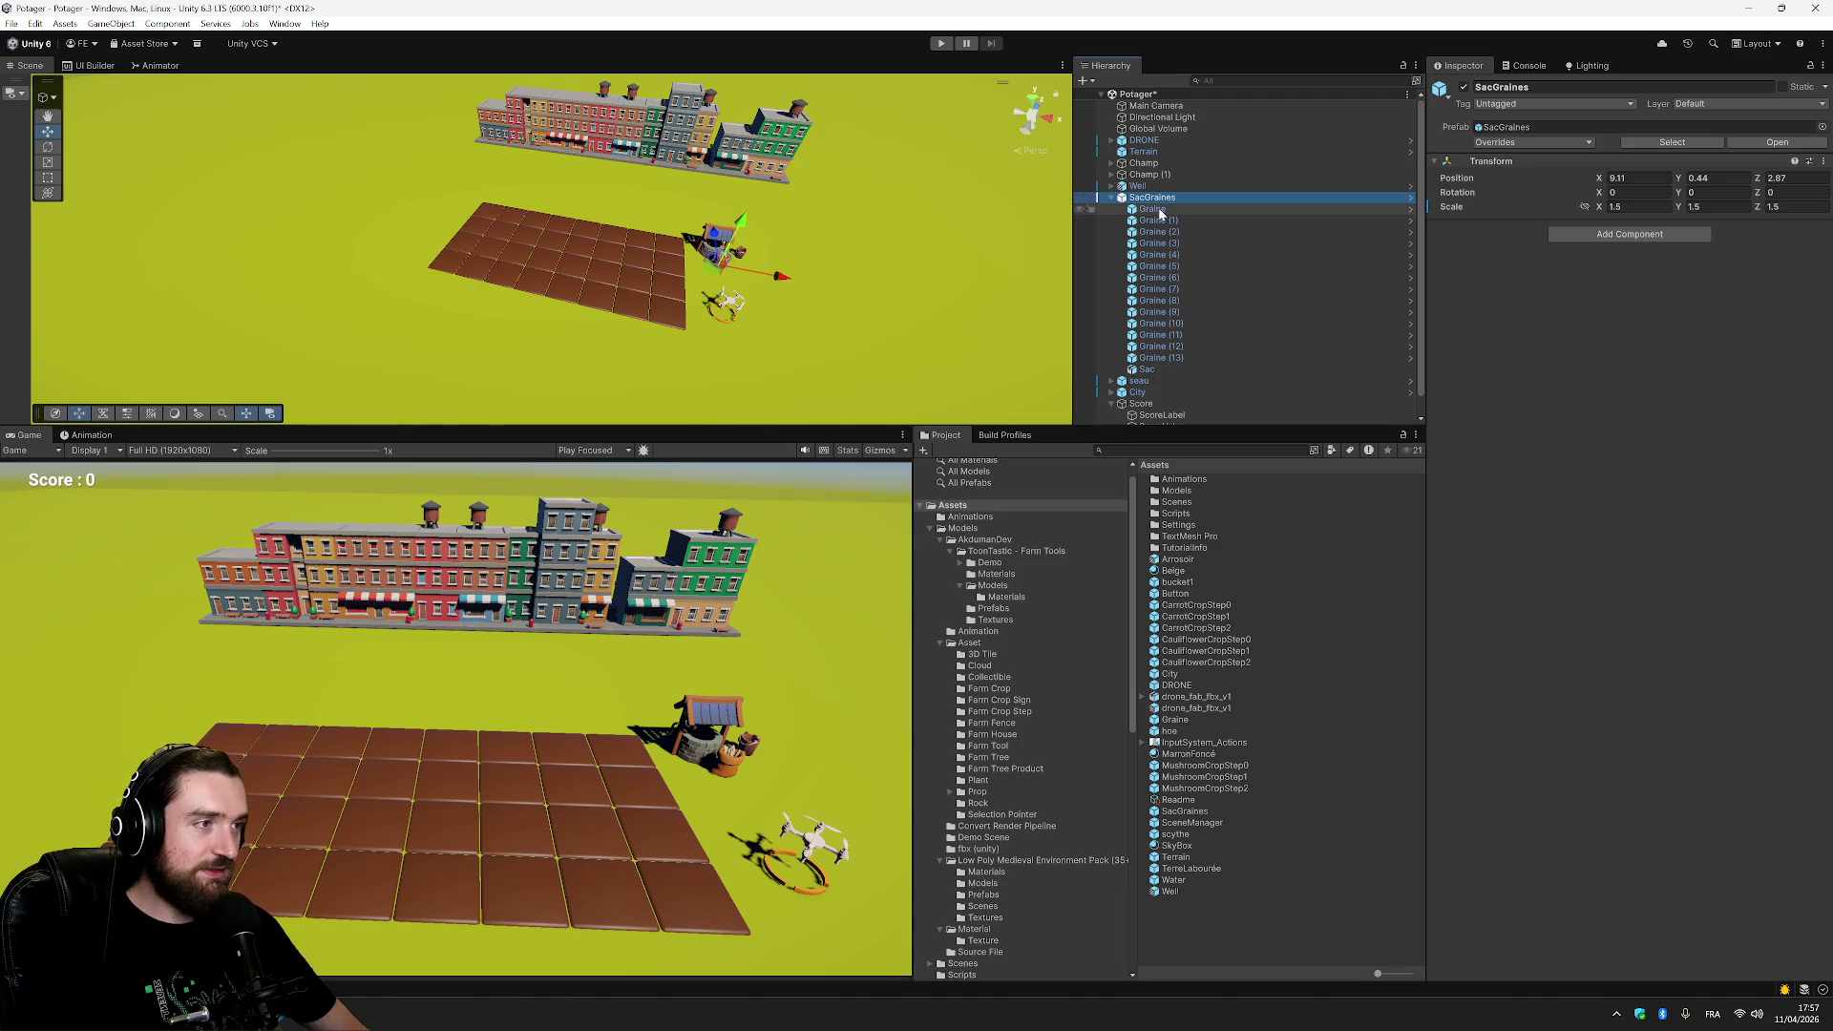
pyautogui.click(1157, 369)
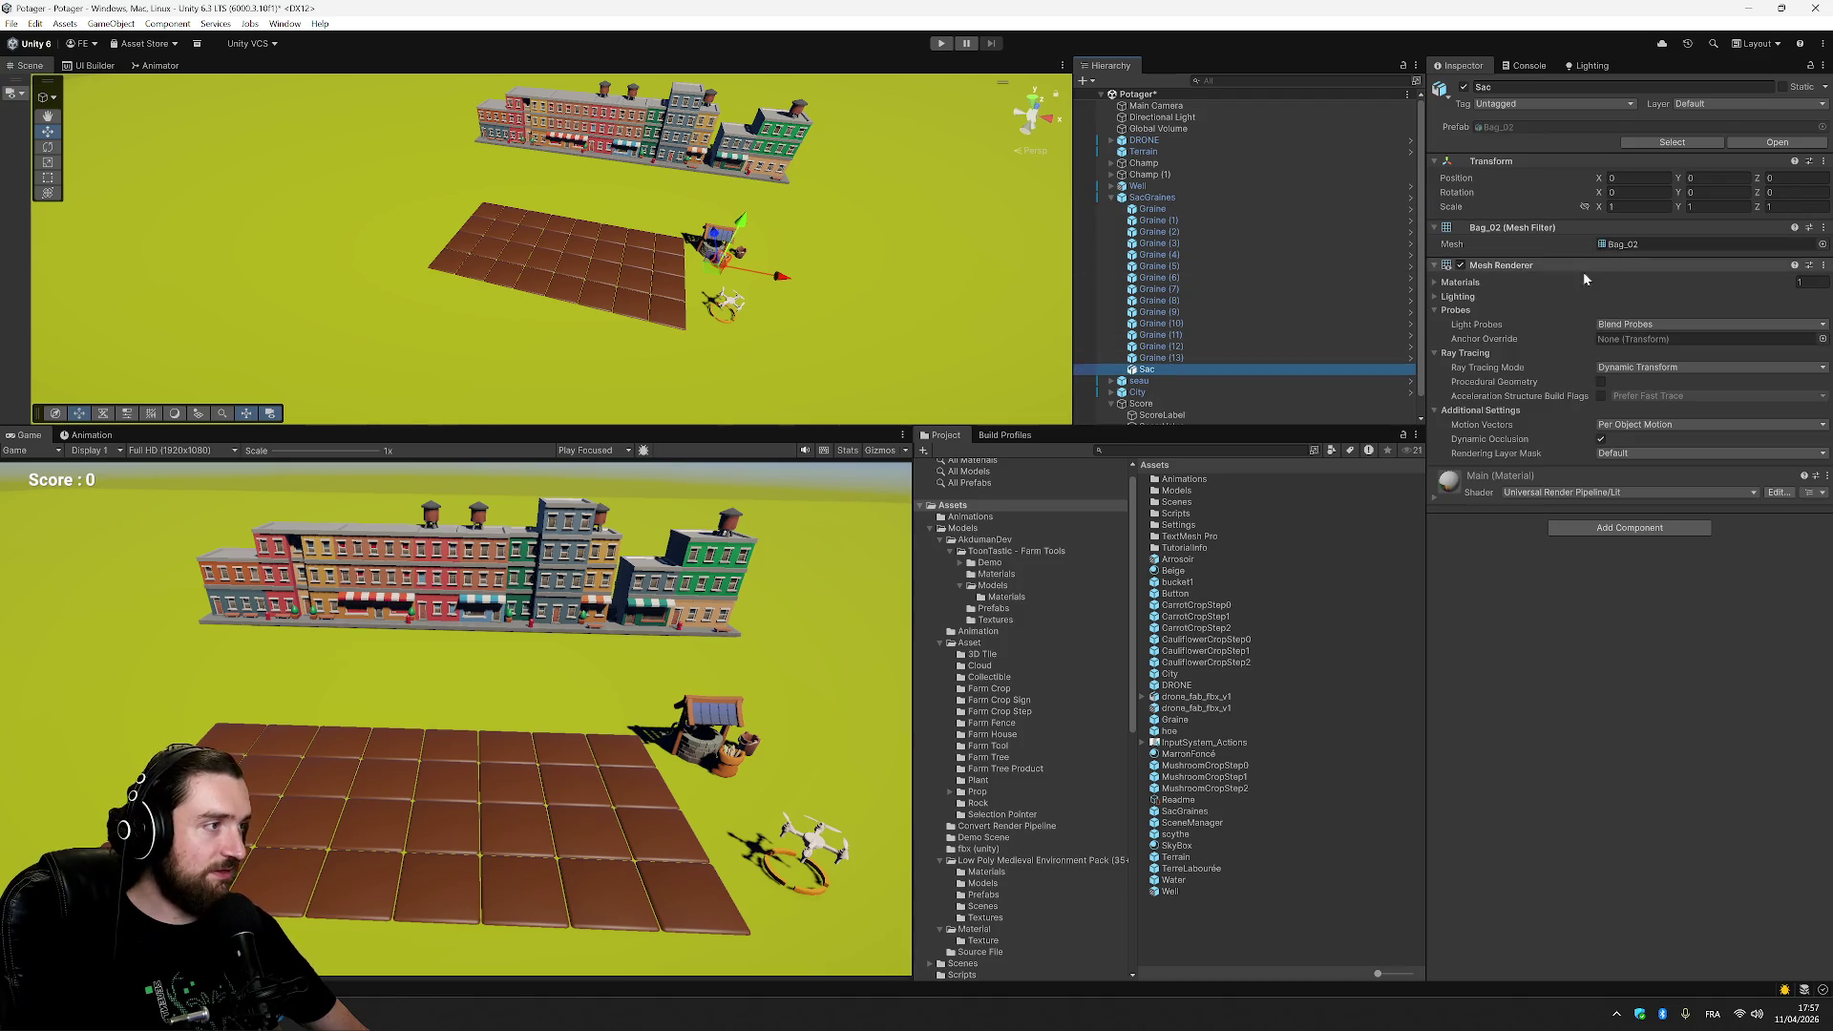
pyautogui.click(1625, 528)
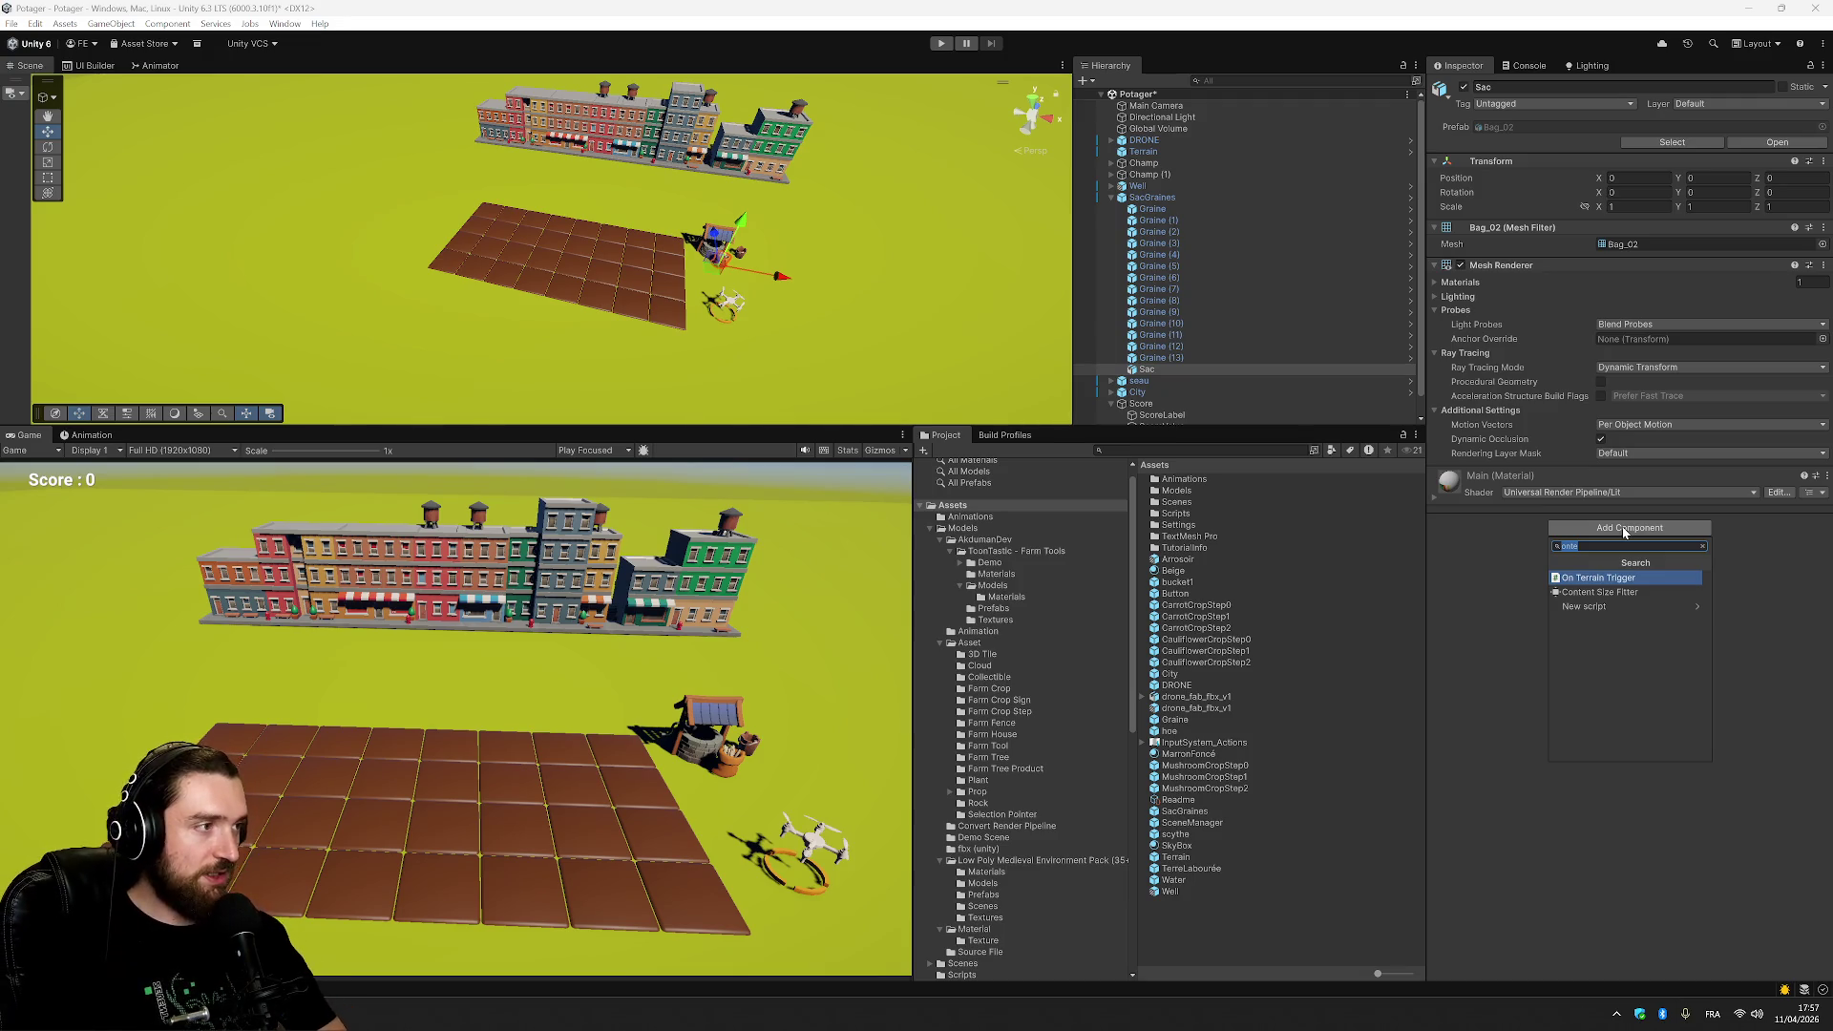
pyautogui.write('co')
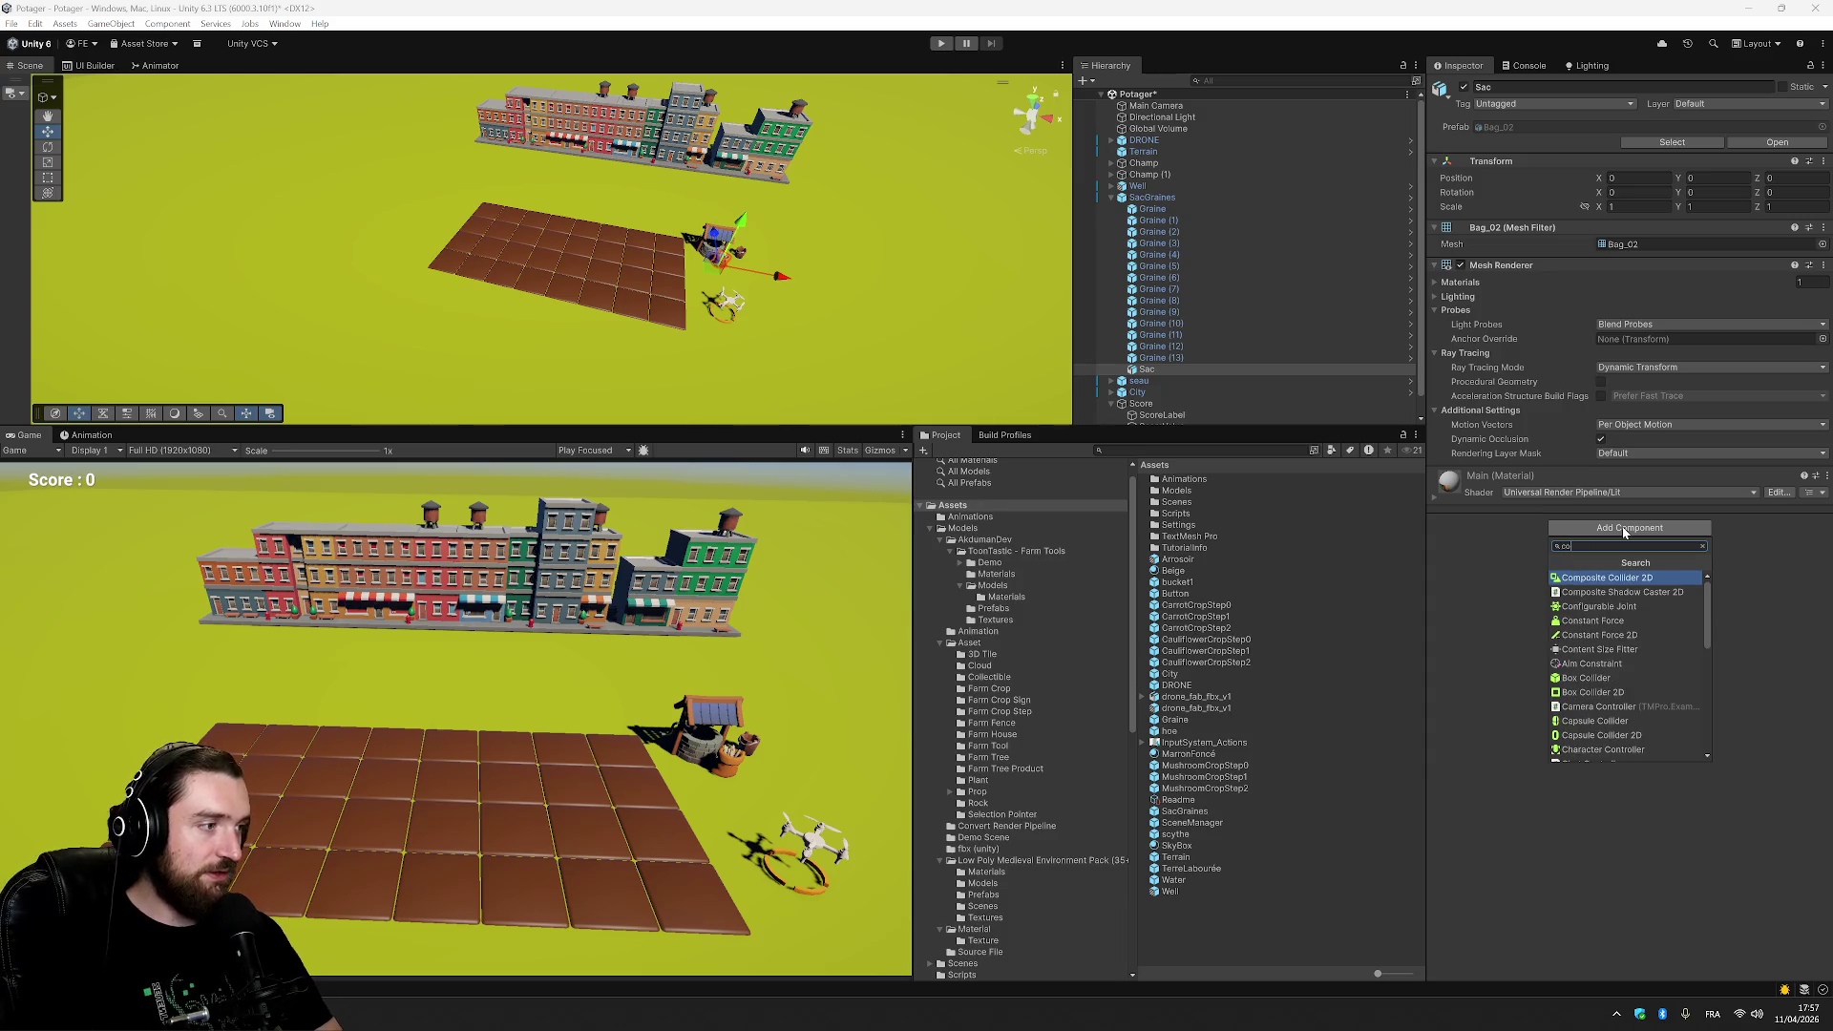
pyautogui.write('ll')
pyautogui.press('Return')
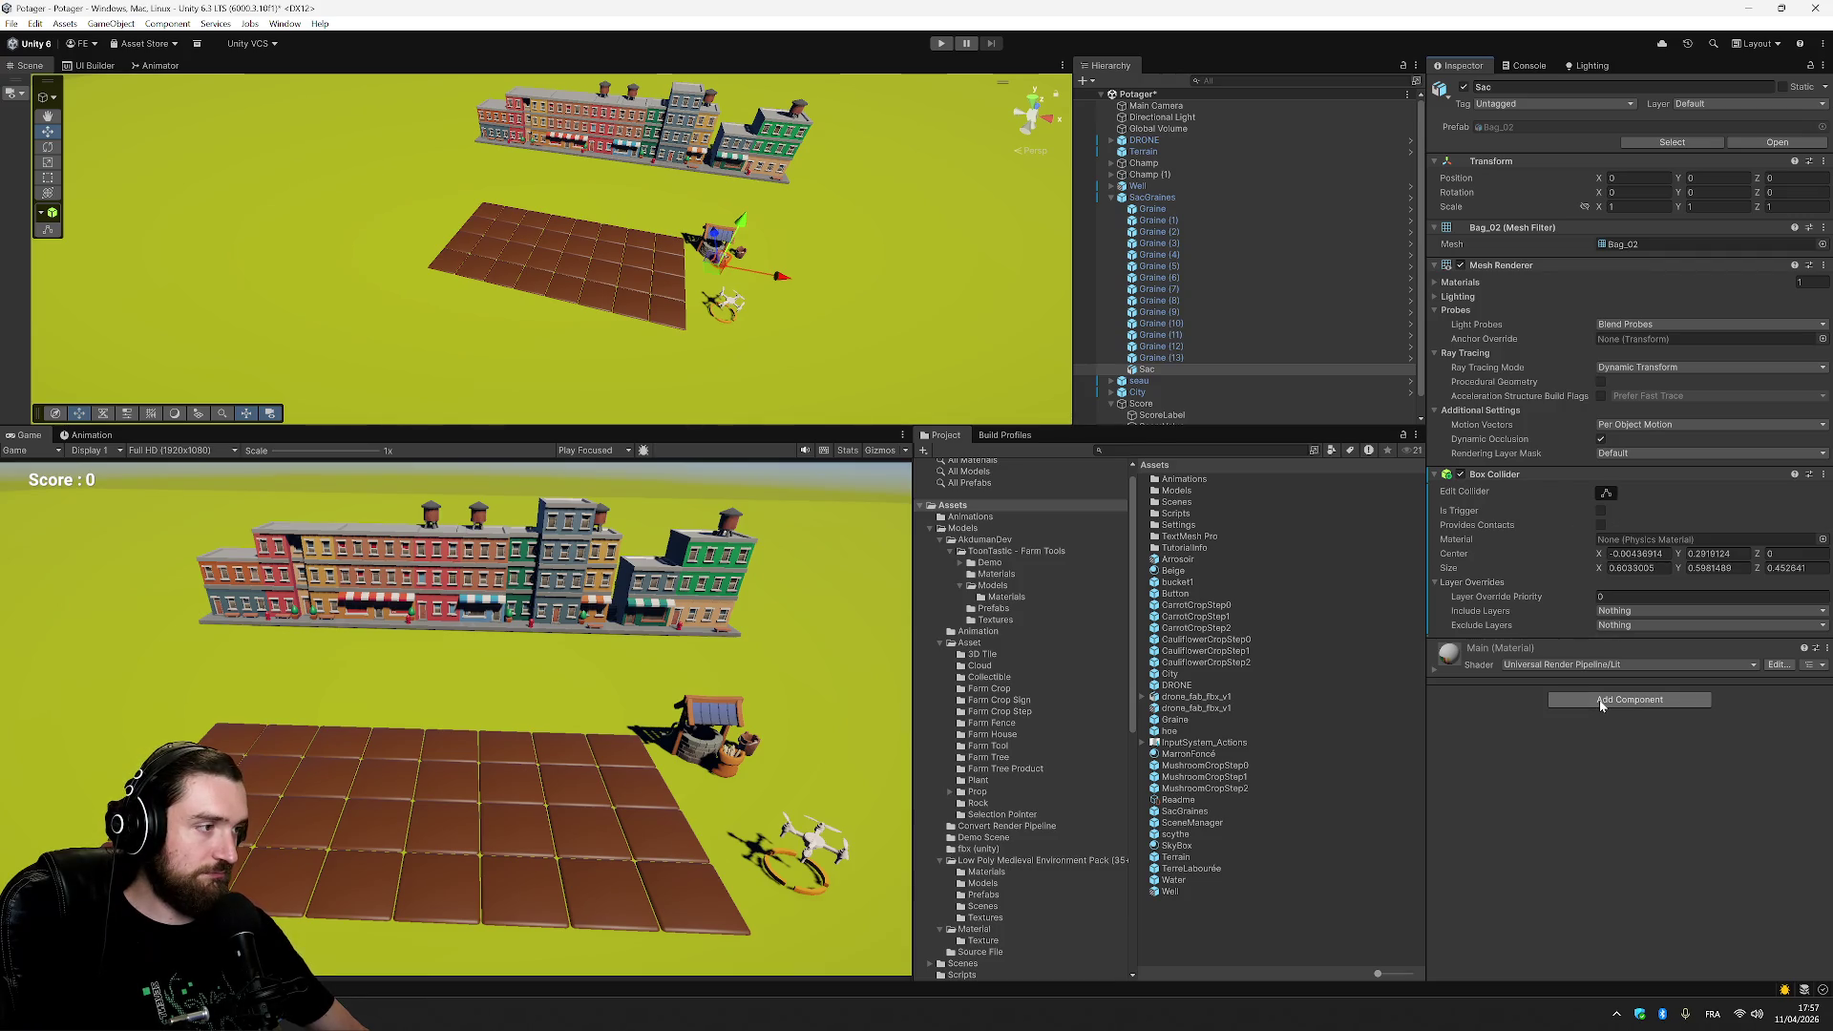
# Play-test flying the drone with the arrow keys past the well and across the soil tiles.
pyautogui.click(944, 45)
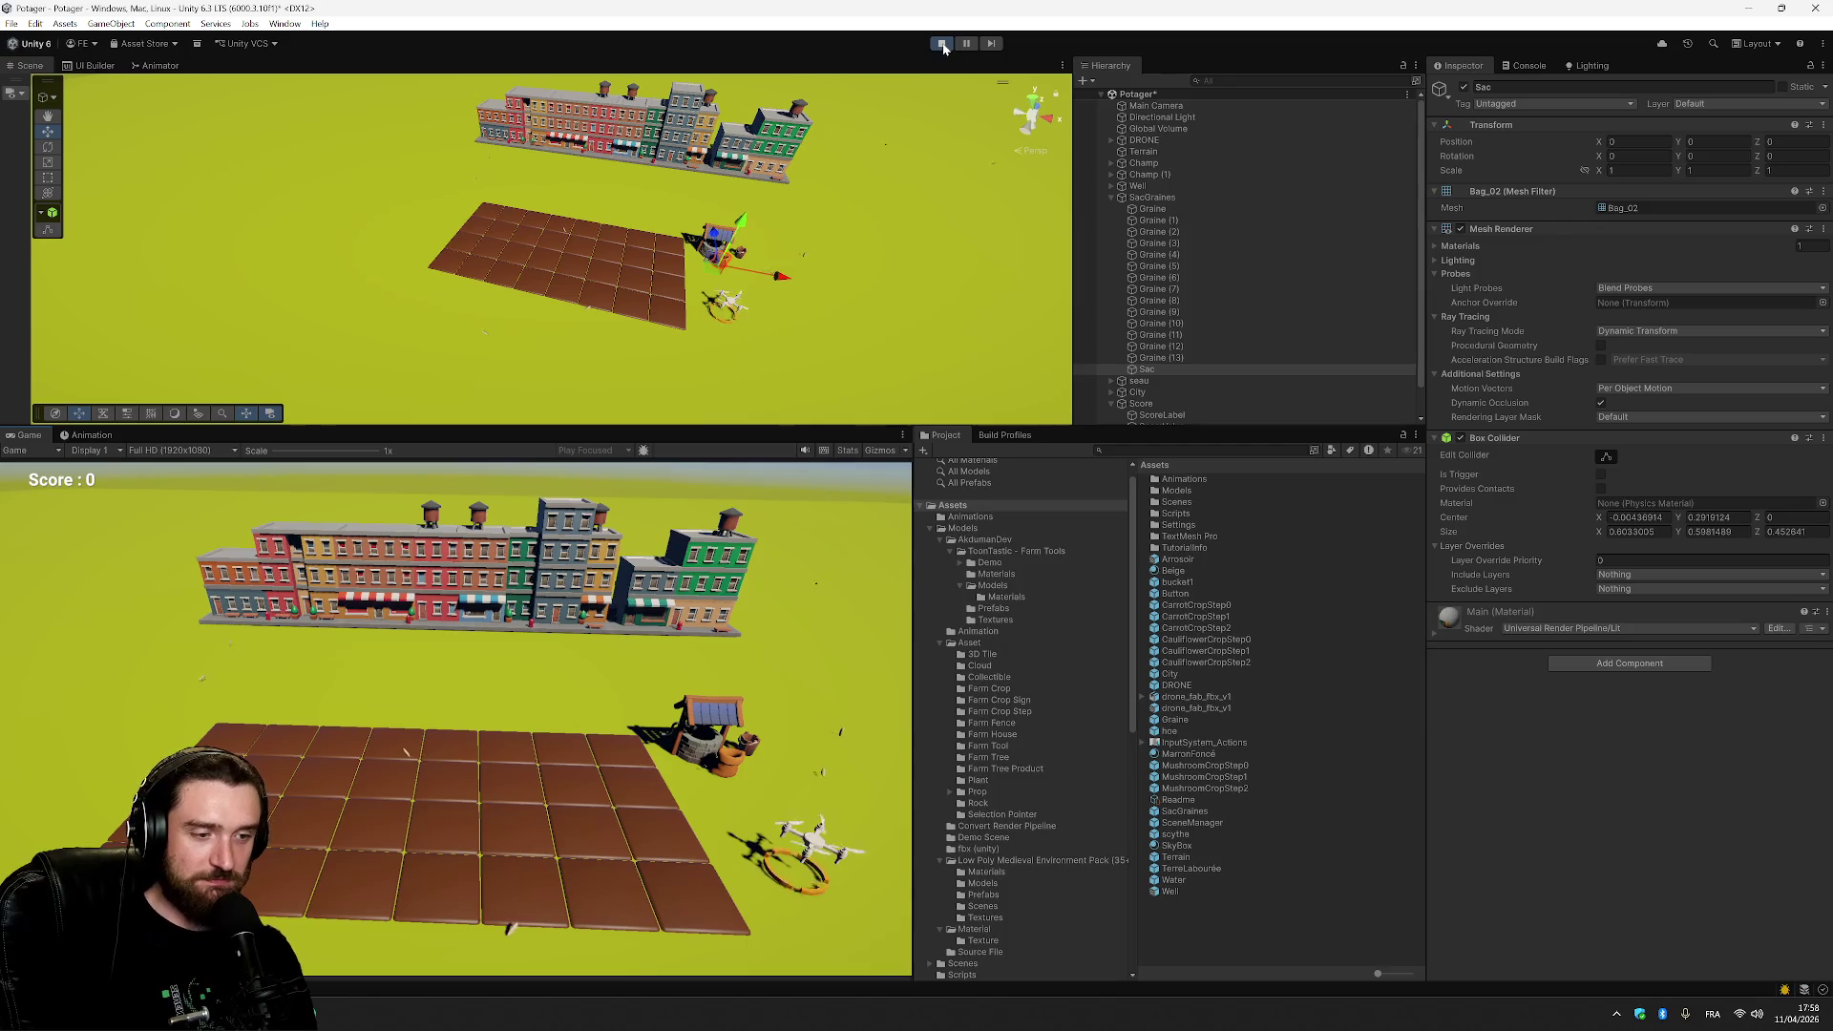
pyautogui.press('Up')
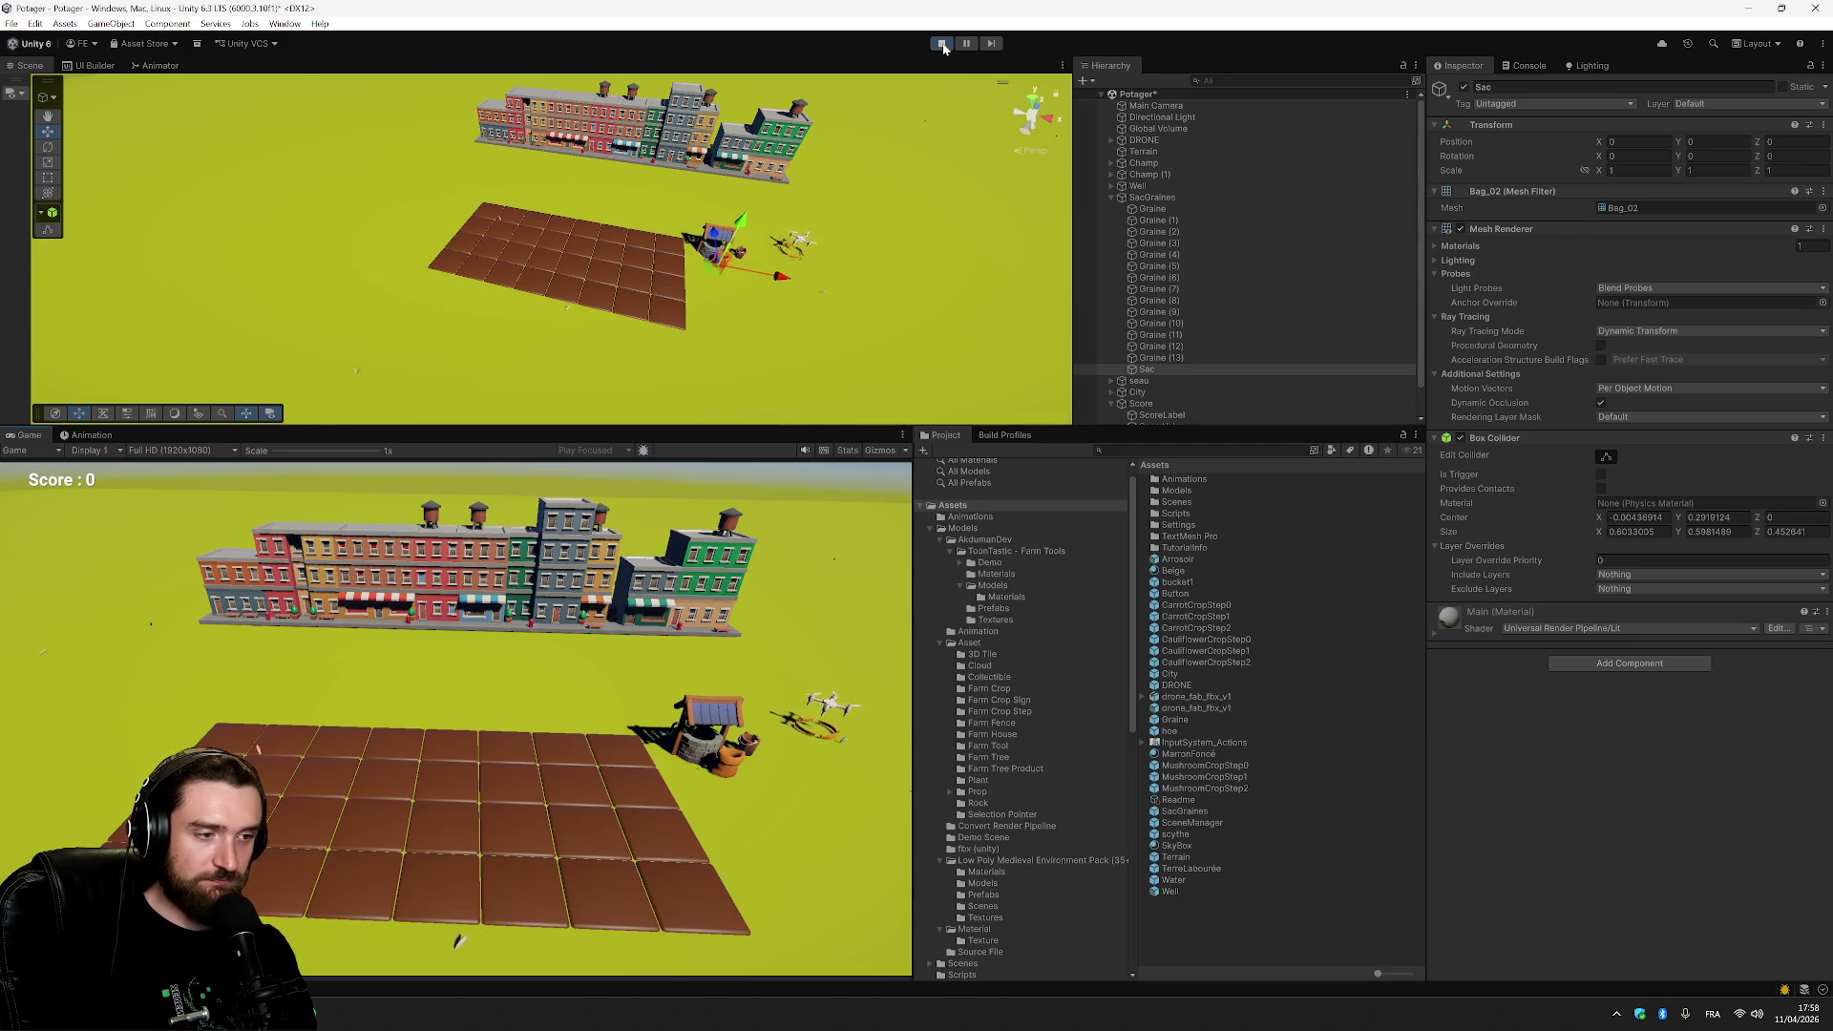
pyautogui.press('Left')
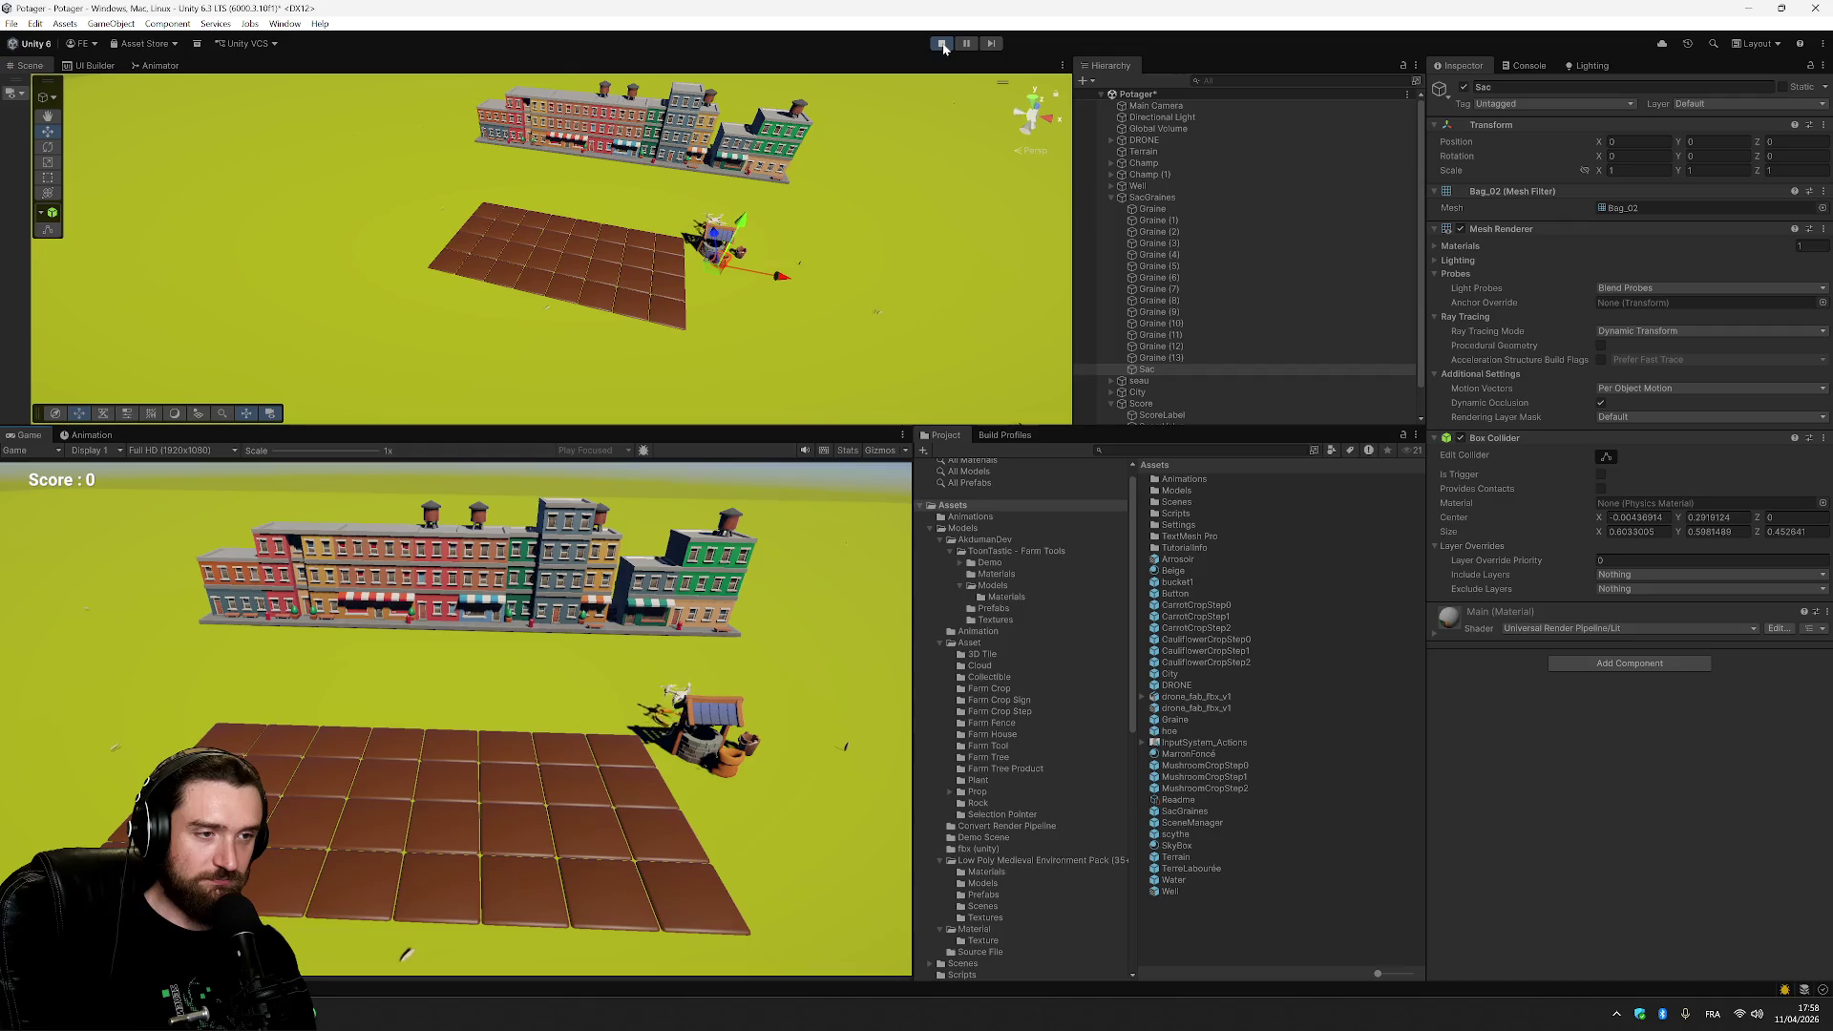
pyautogui.press('Up')
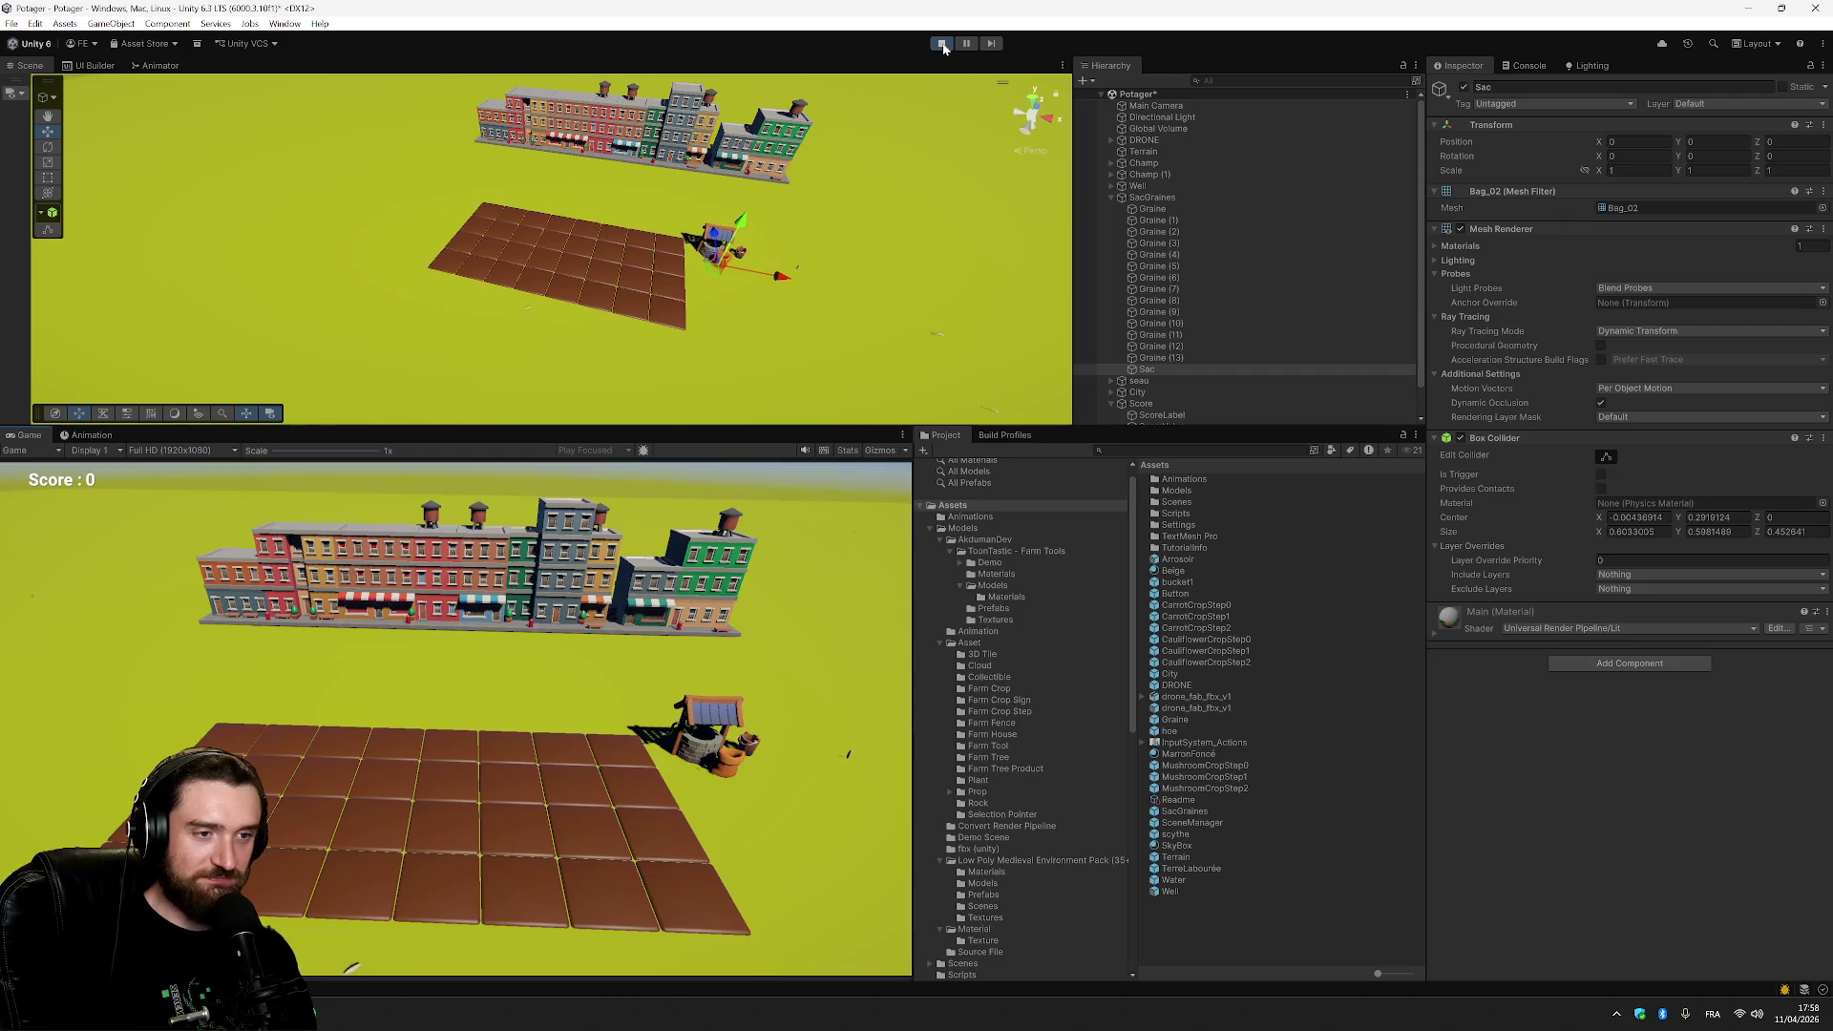
pyautogui.press('Down')
pyautogui.press('Right')
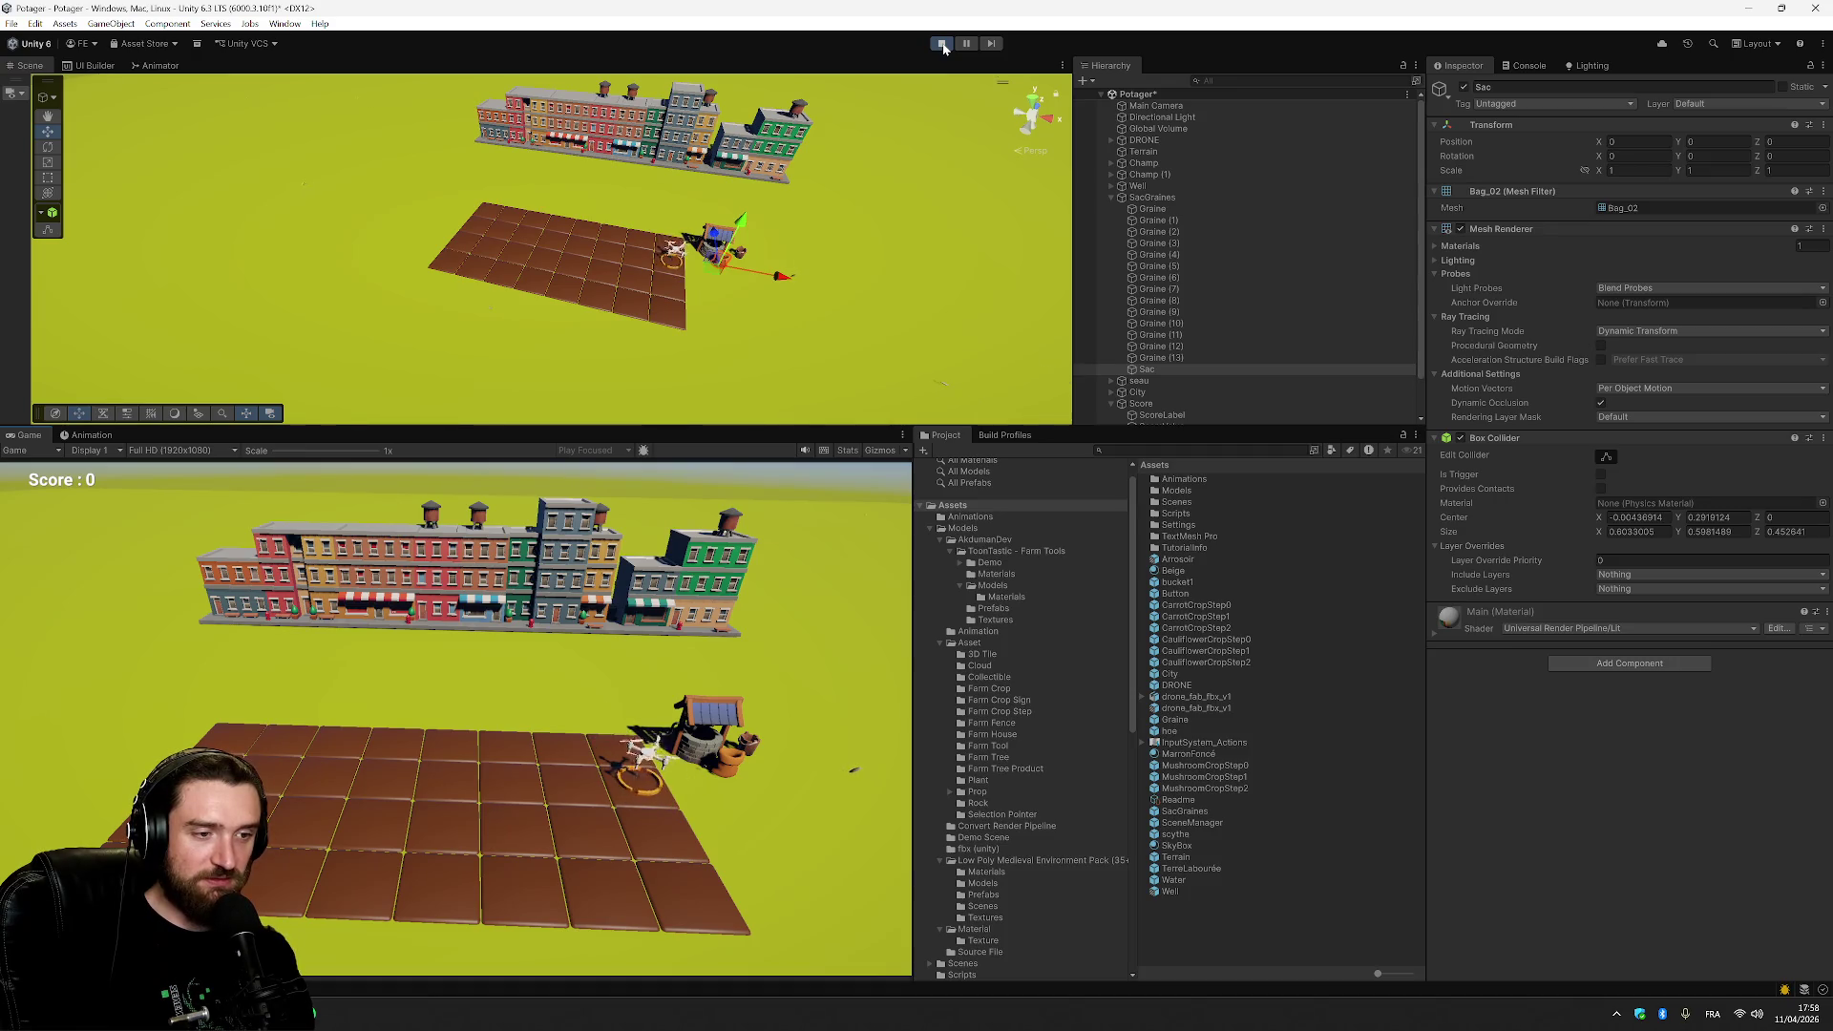
pyautogui.press('Left')
pyautogui.press('Right')
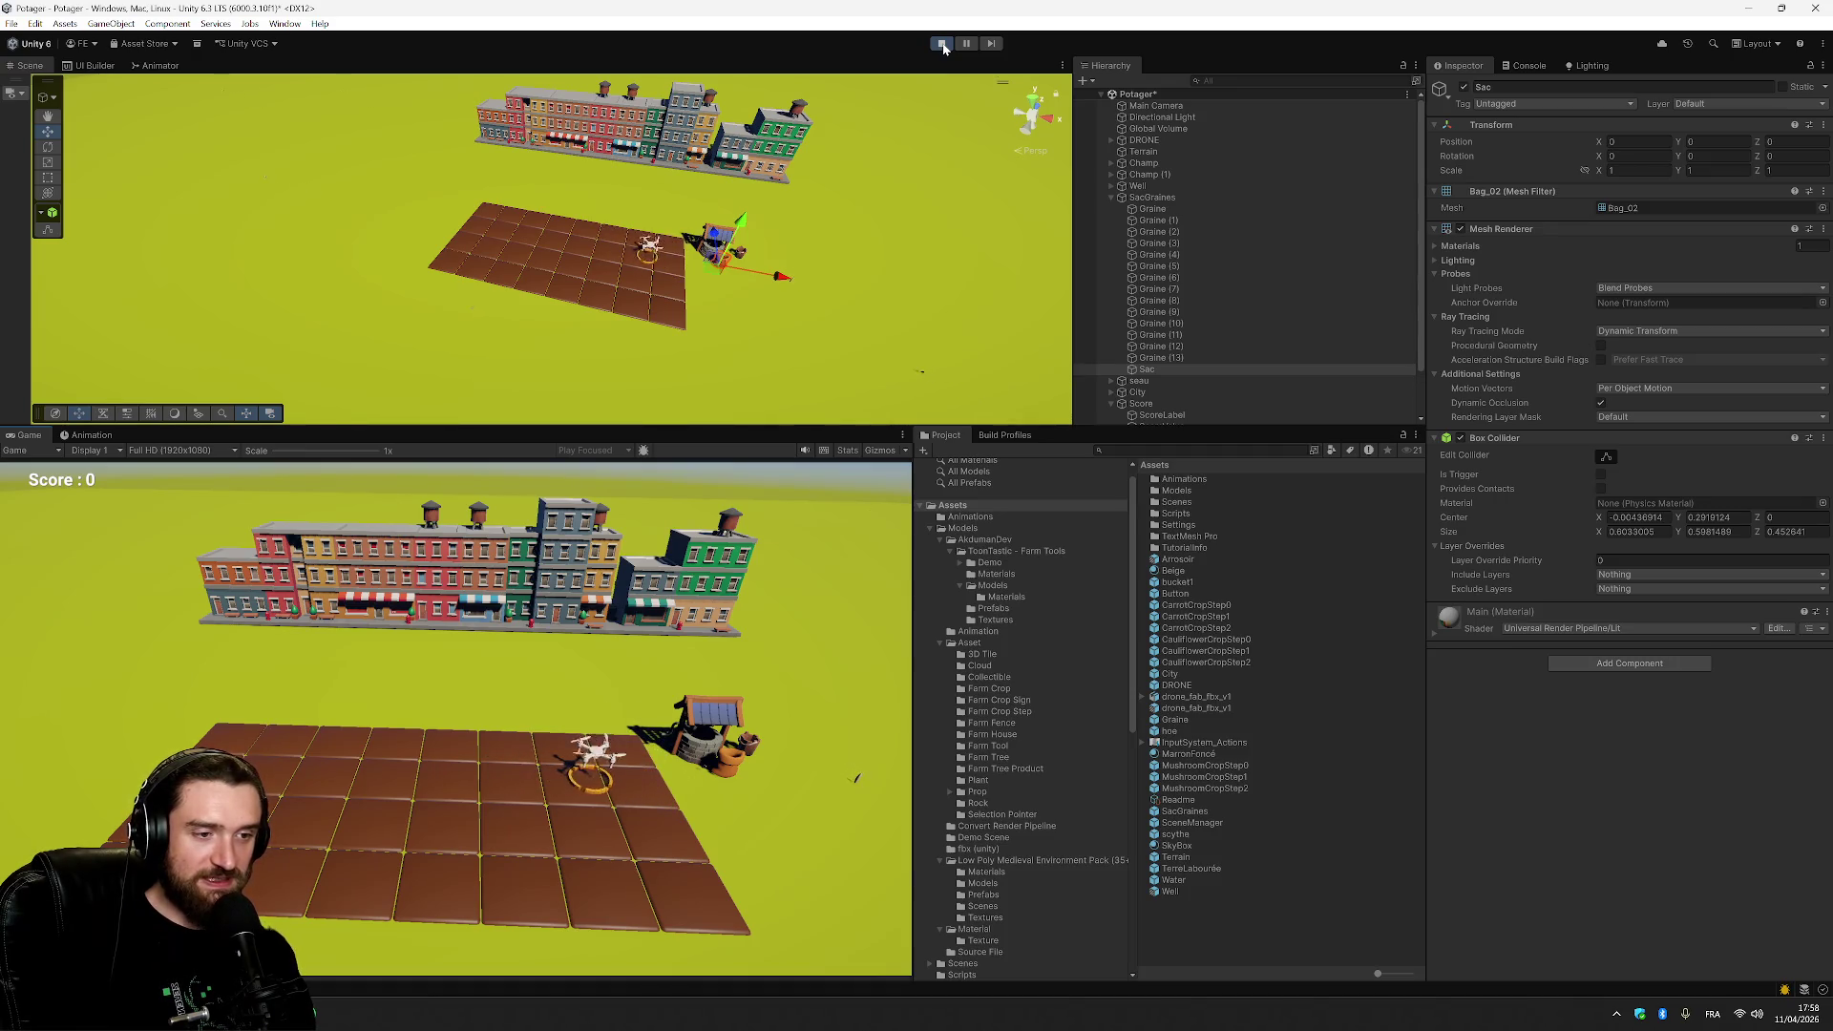
pyautogui.press('Left')
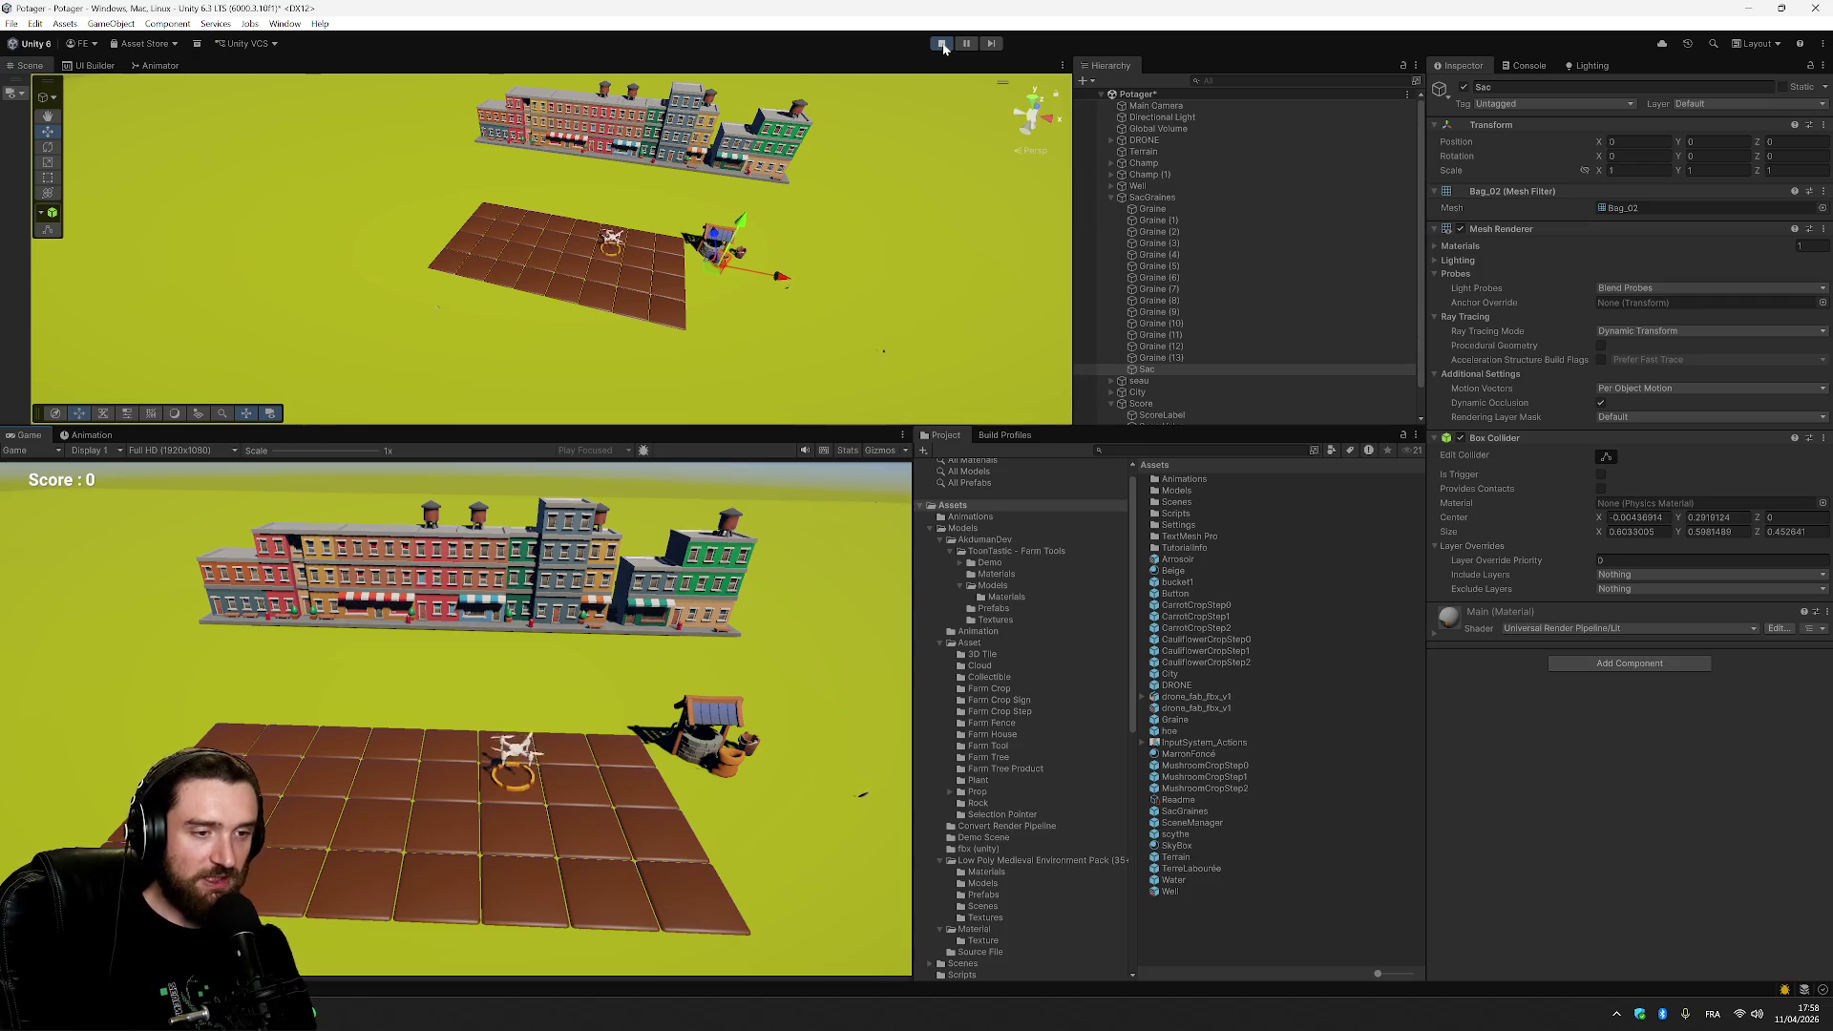
pyautogui.press('Right')
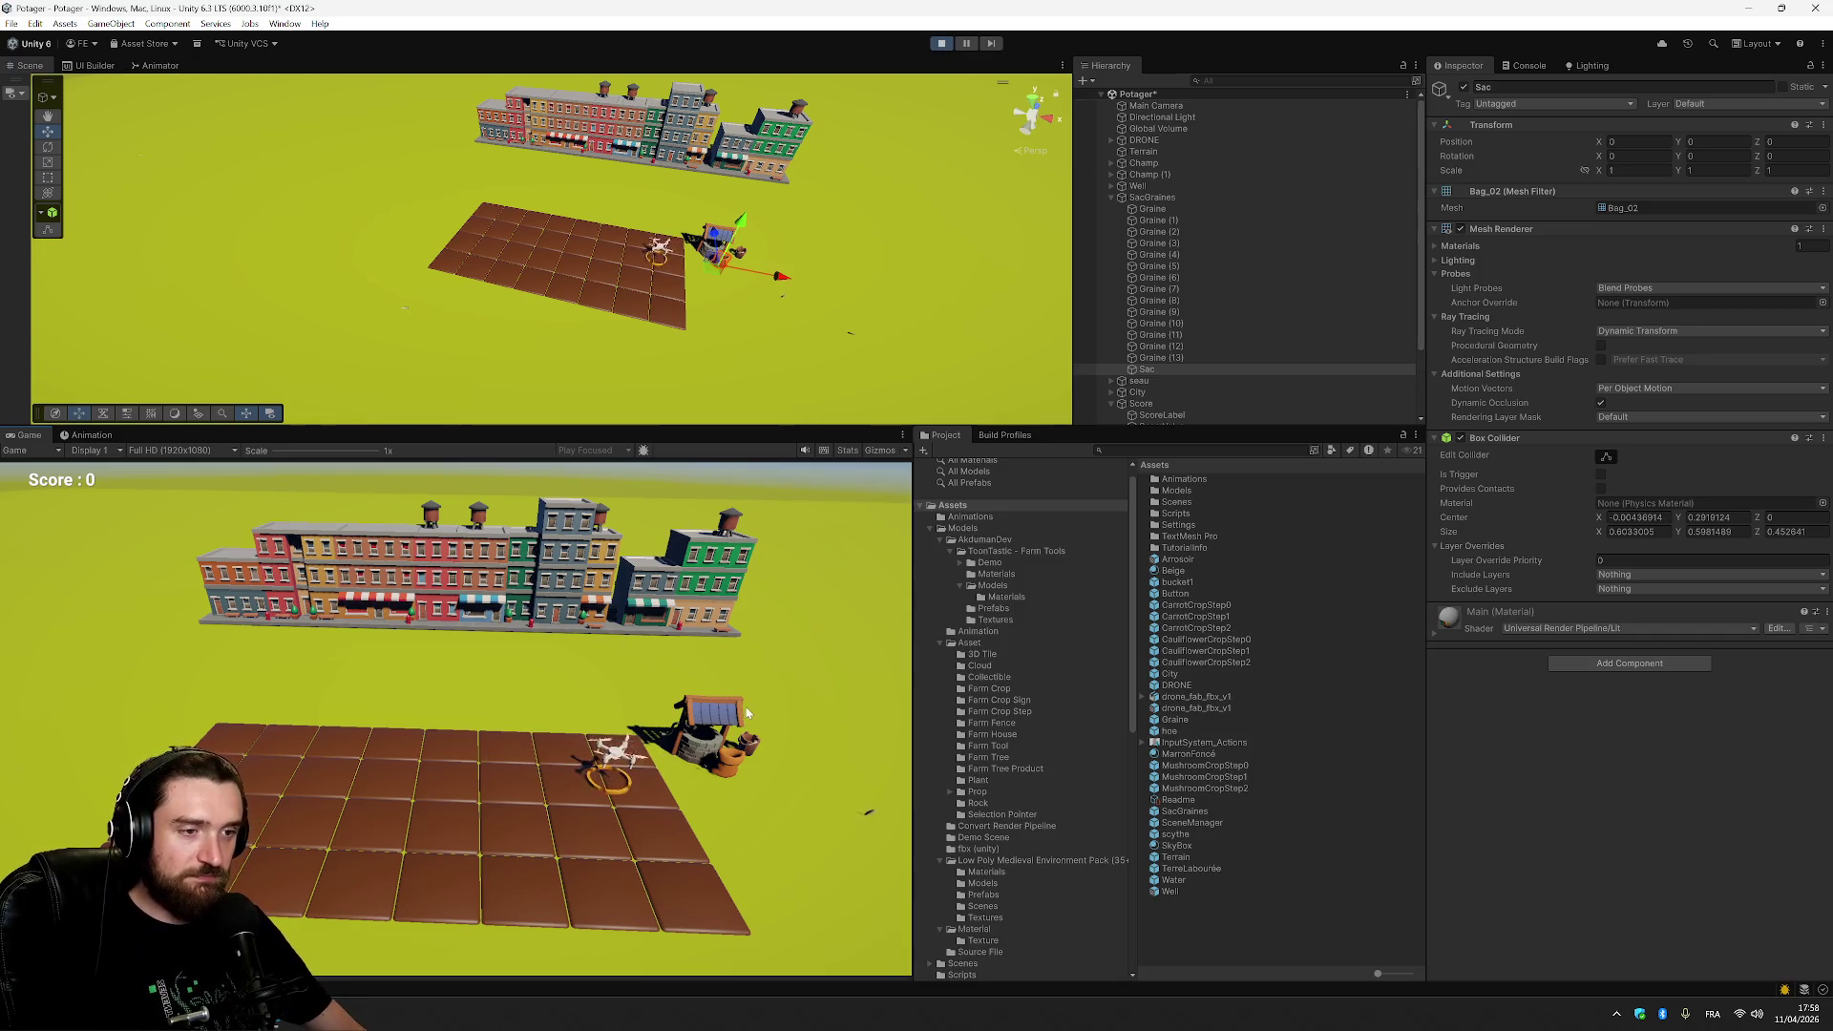
pyautogui.press('Left')
pyautogui.press('Right')
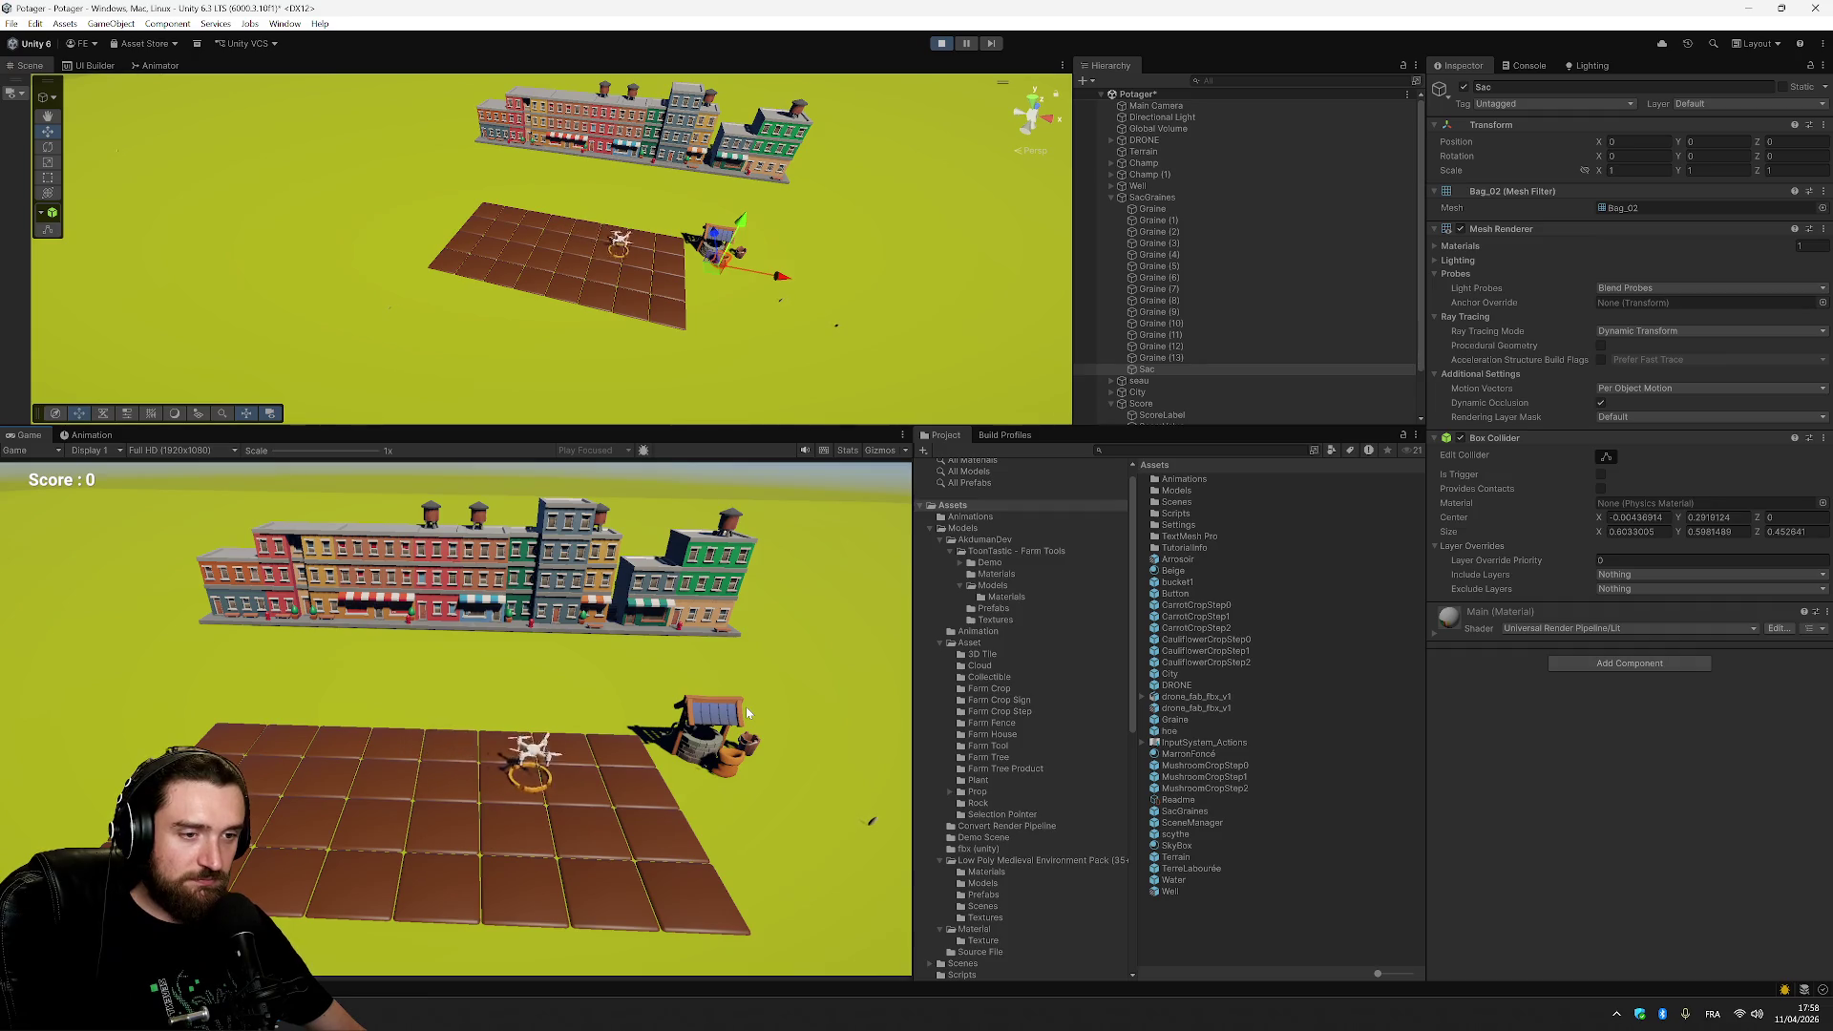
# Stop play and inspect the DRONE's scripts before returning to Plant.cs.
pyautogui.click(942, 43)
pyautogui.click(1167, 141)
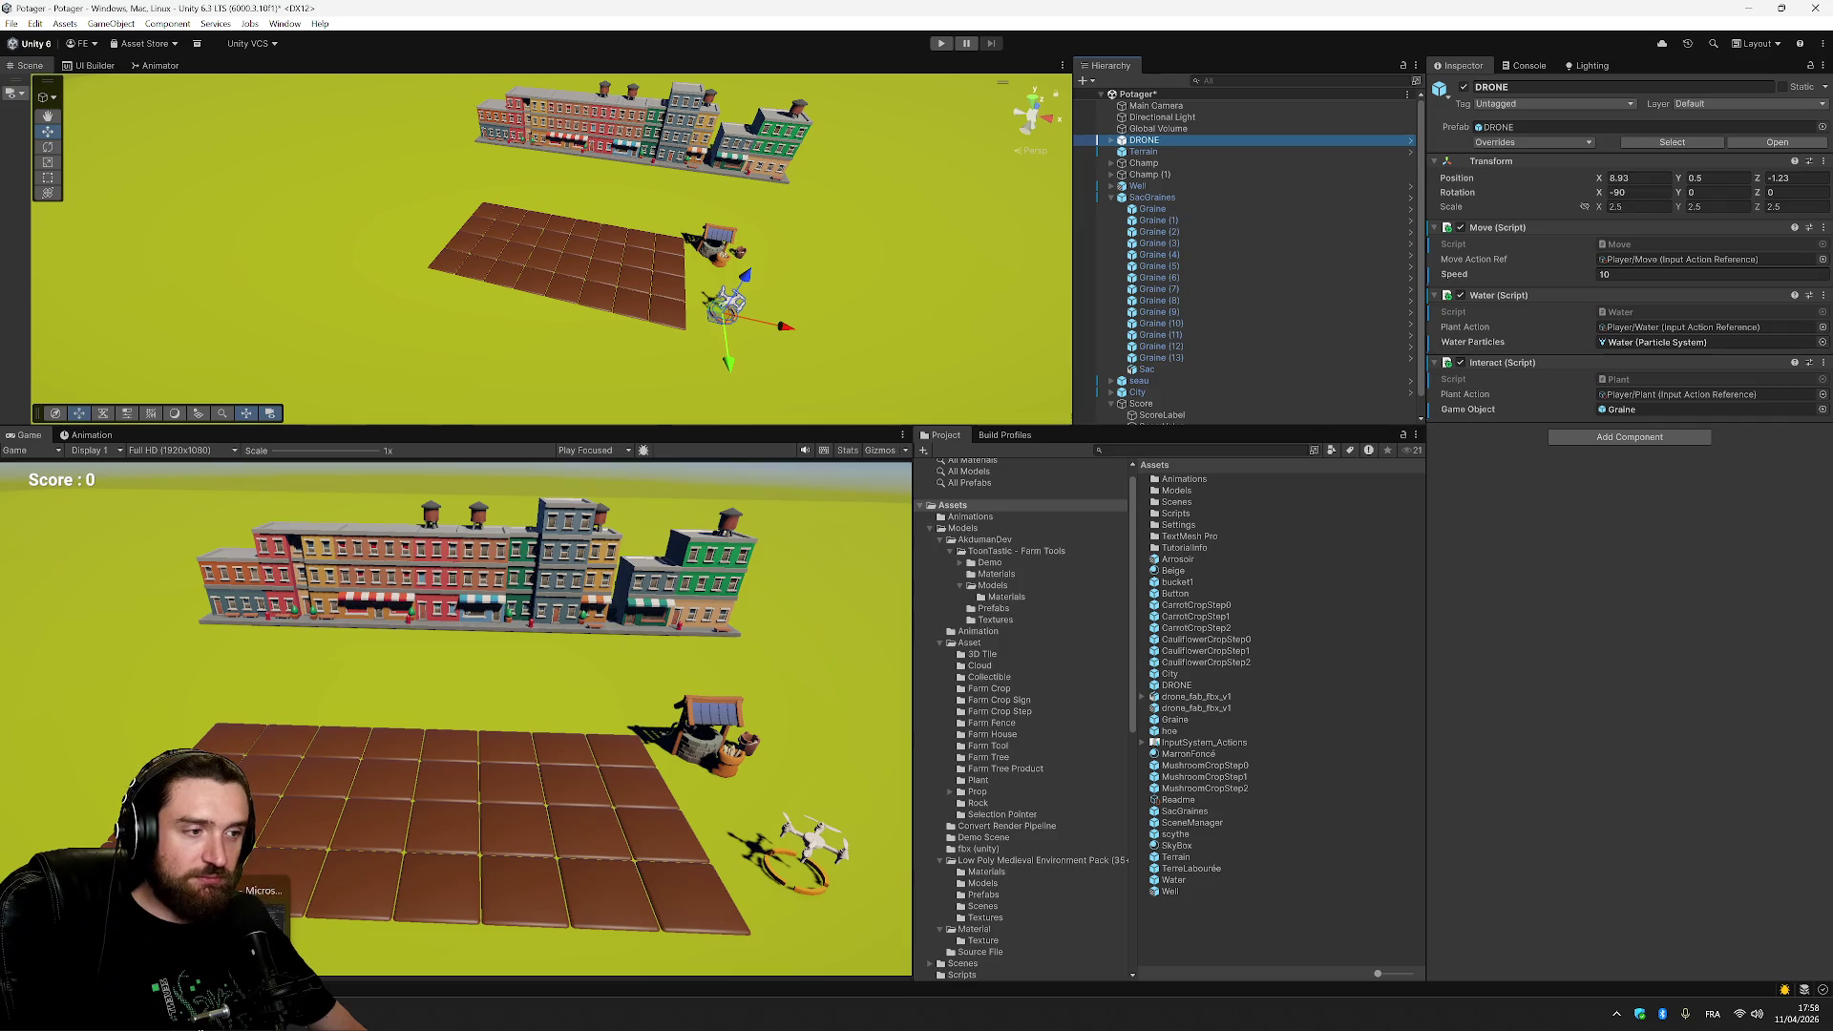
pyautogui.hotkey('alt', 'Tab')
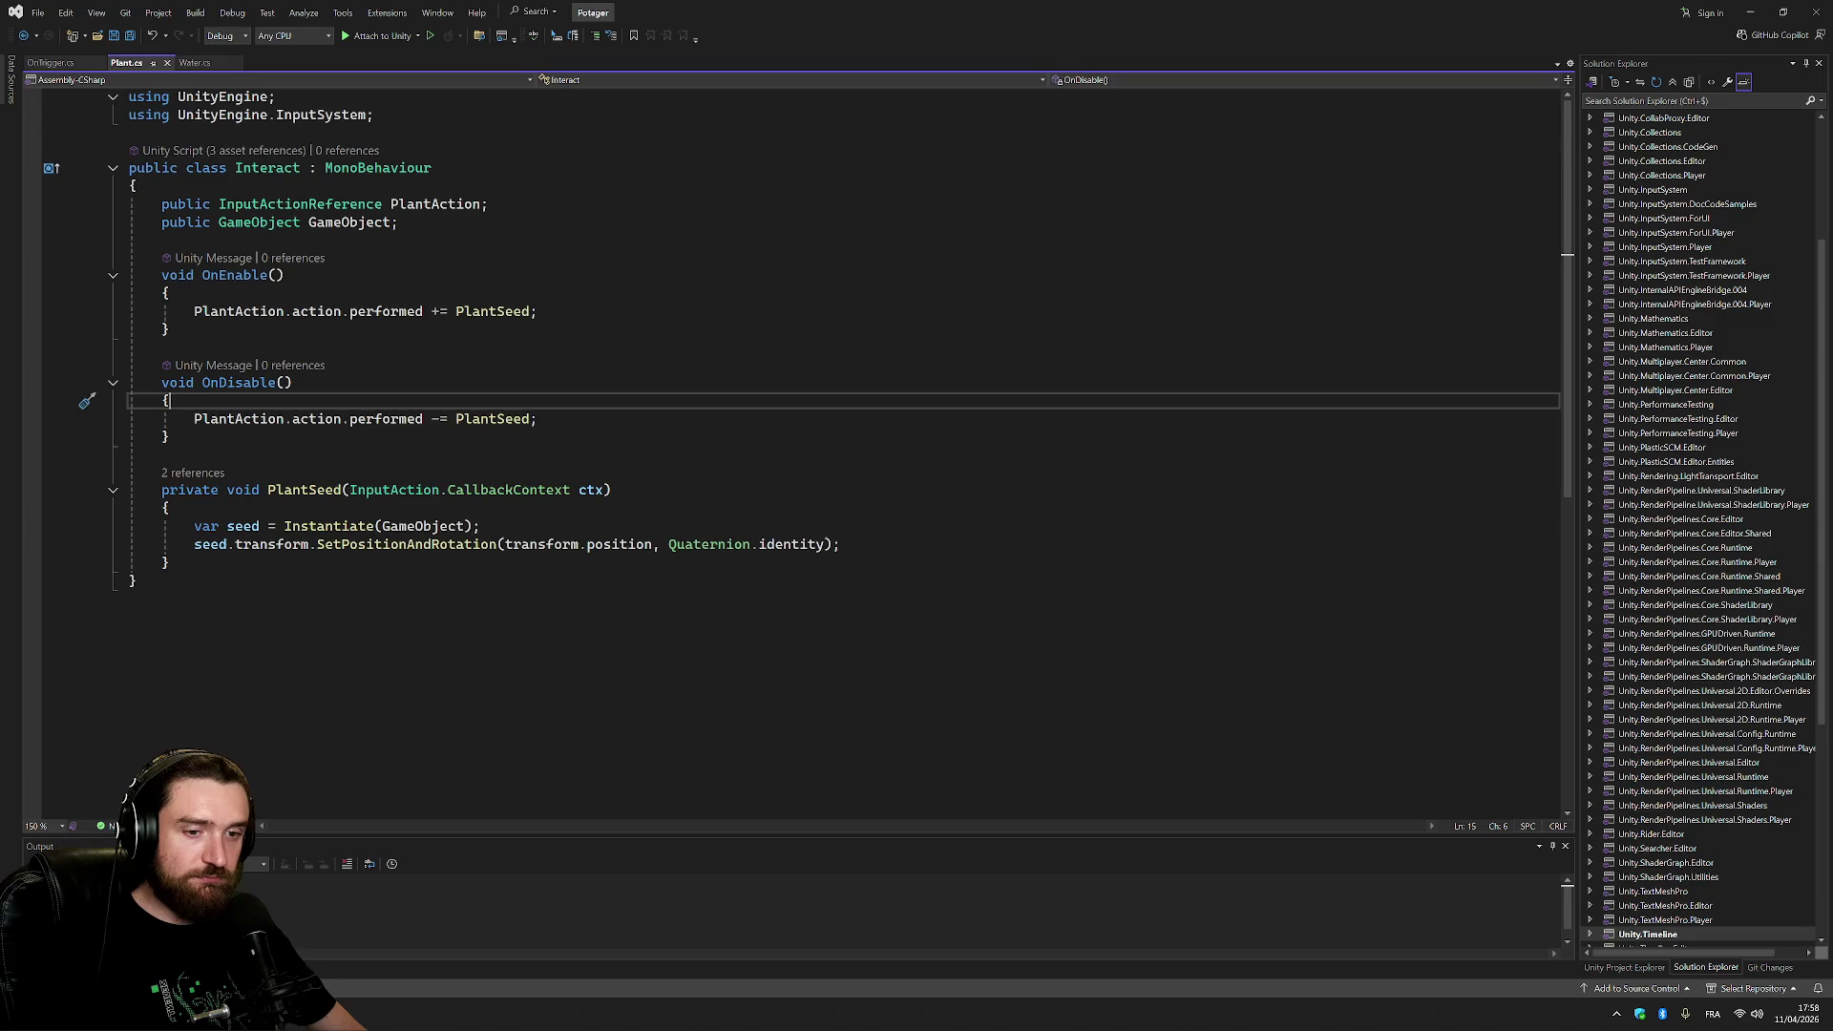
# Open the recent Plinko.sln solution and its SpawnBall.cs script.
pyautogui.click(37, 12)
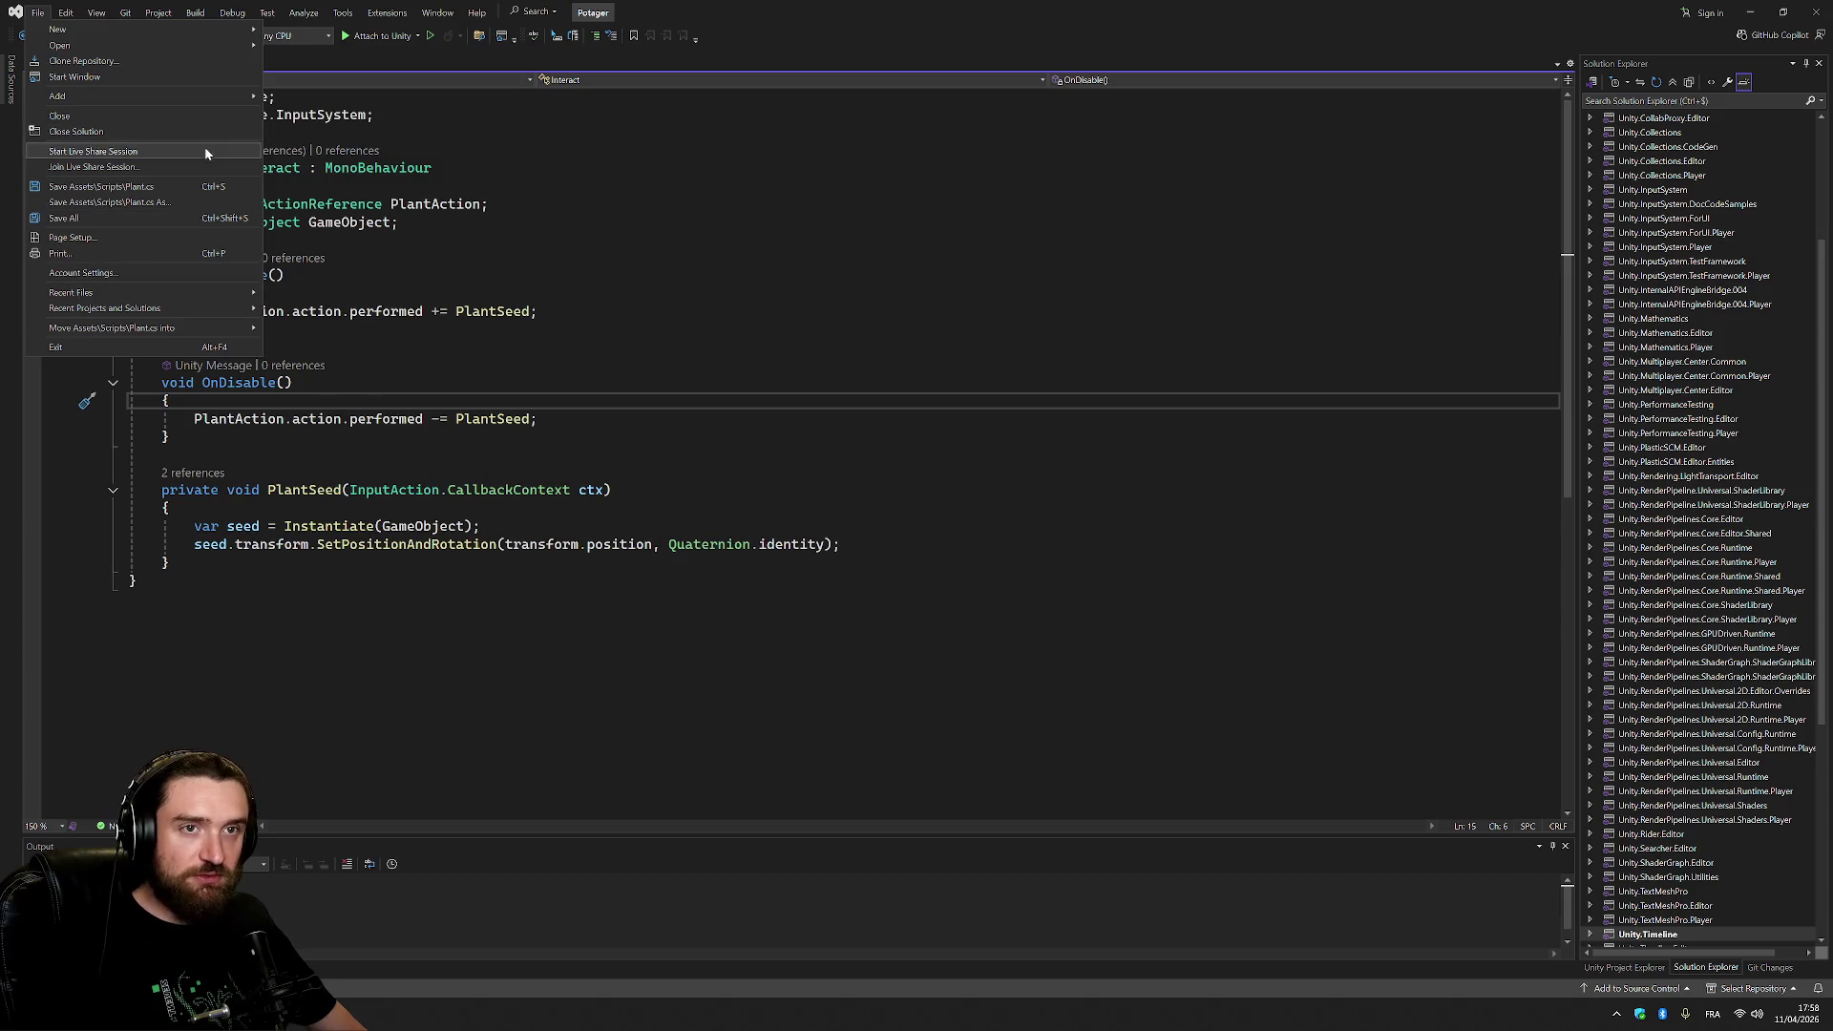
pyautogui.moveTo(200, 311)
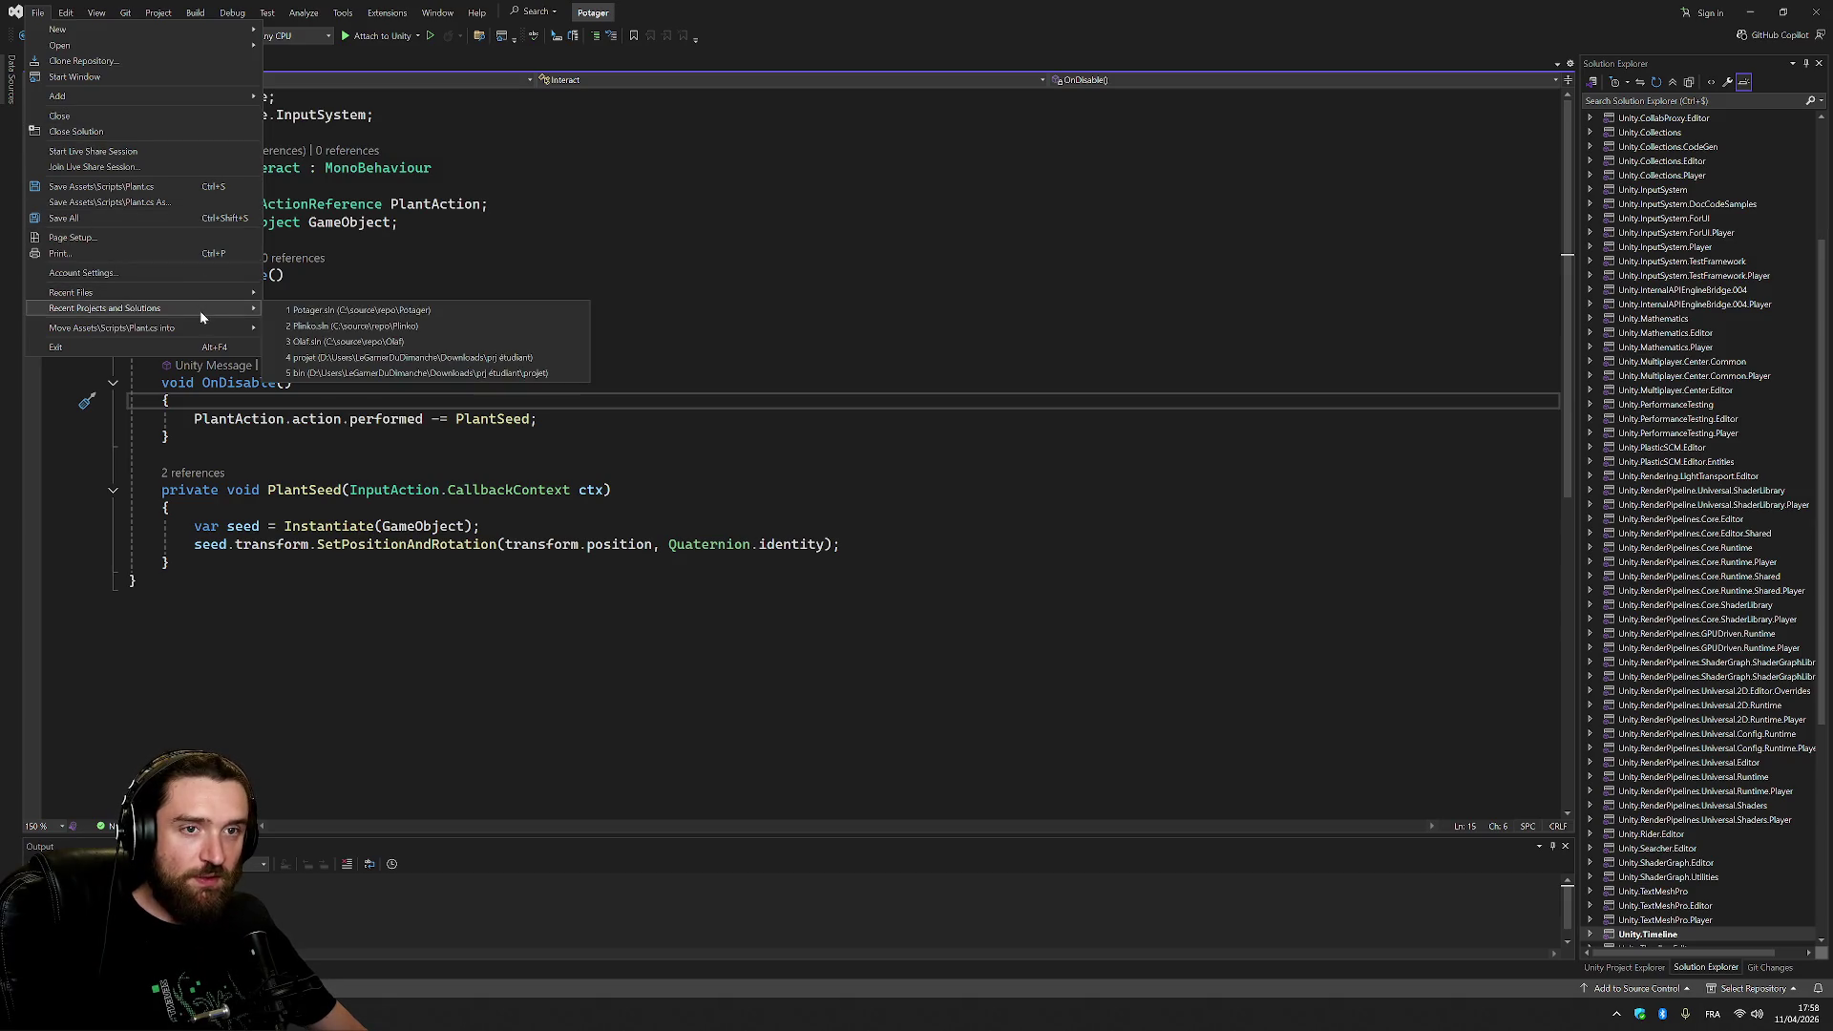
pyautogui.click(363, 326)
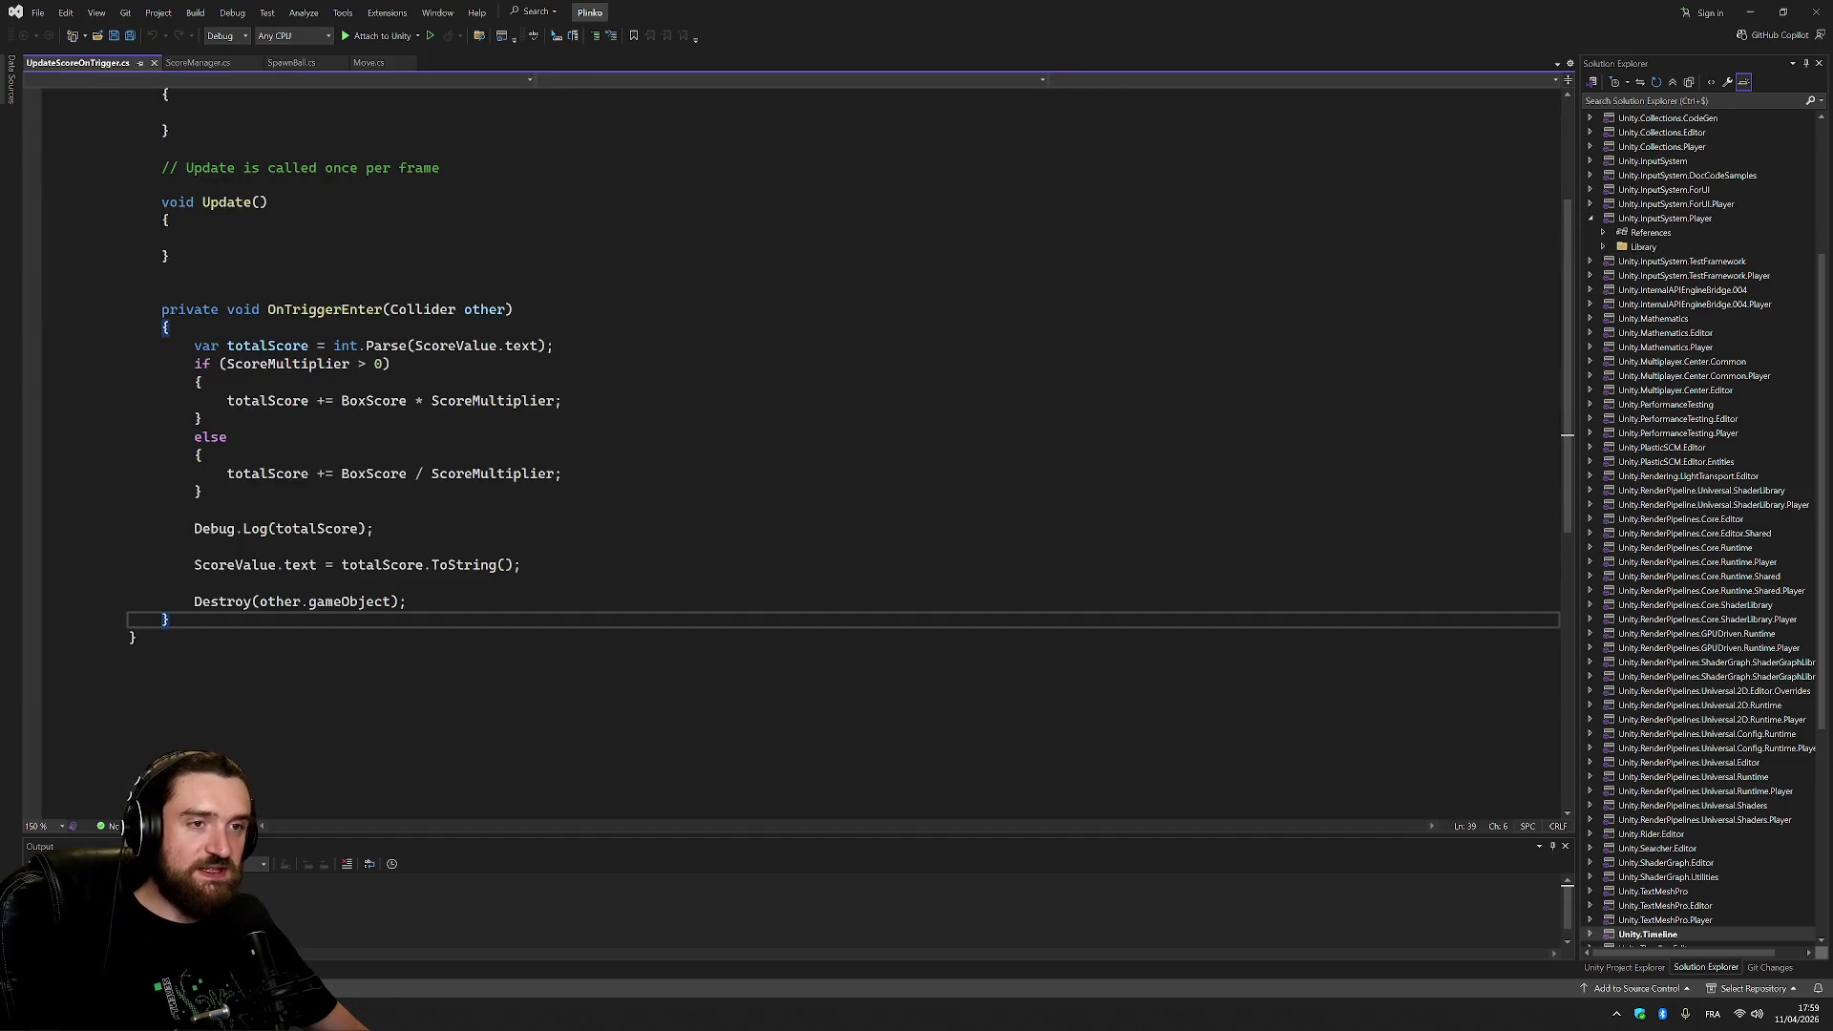
pyautogui.click(286, 62)
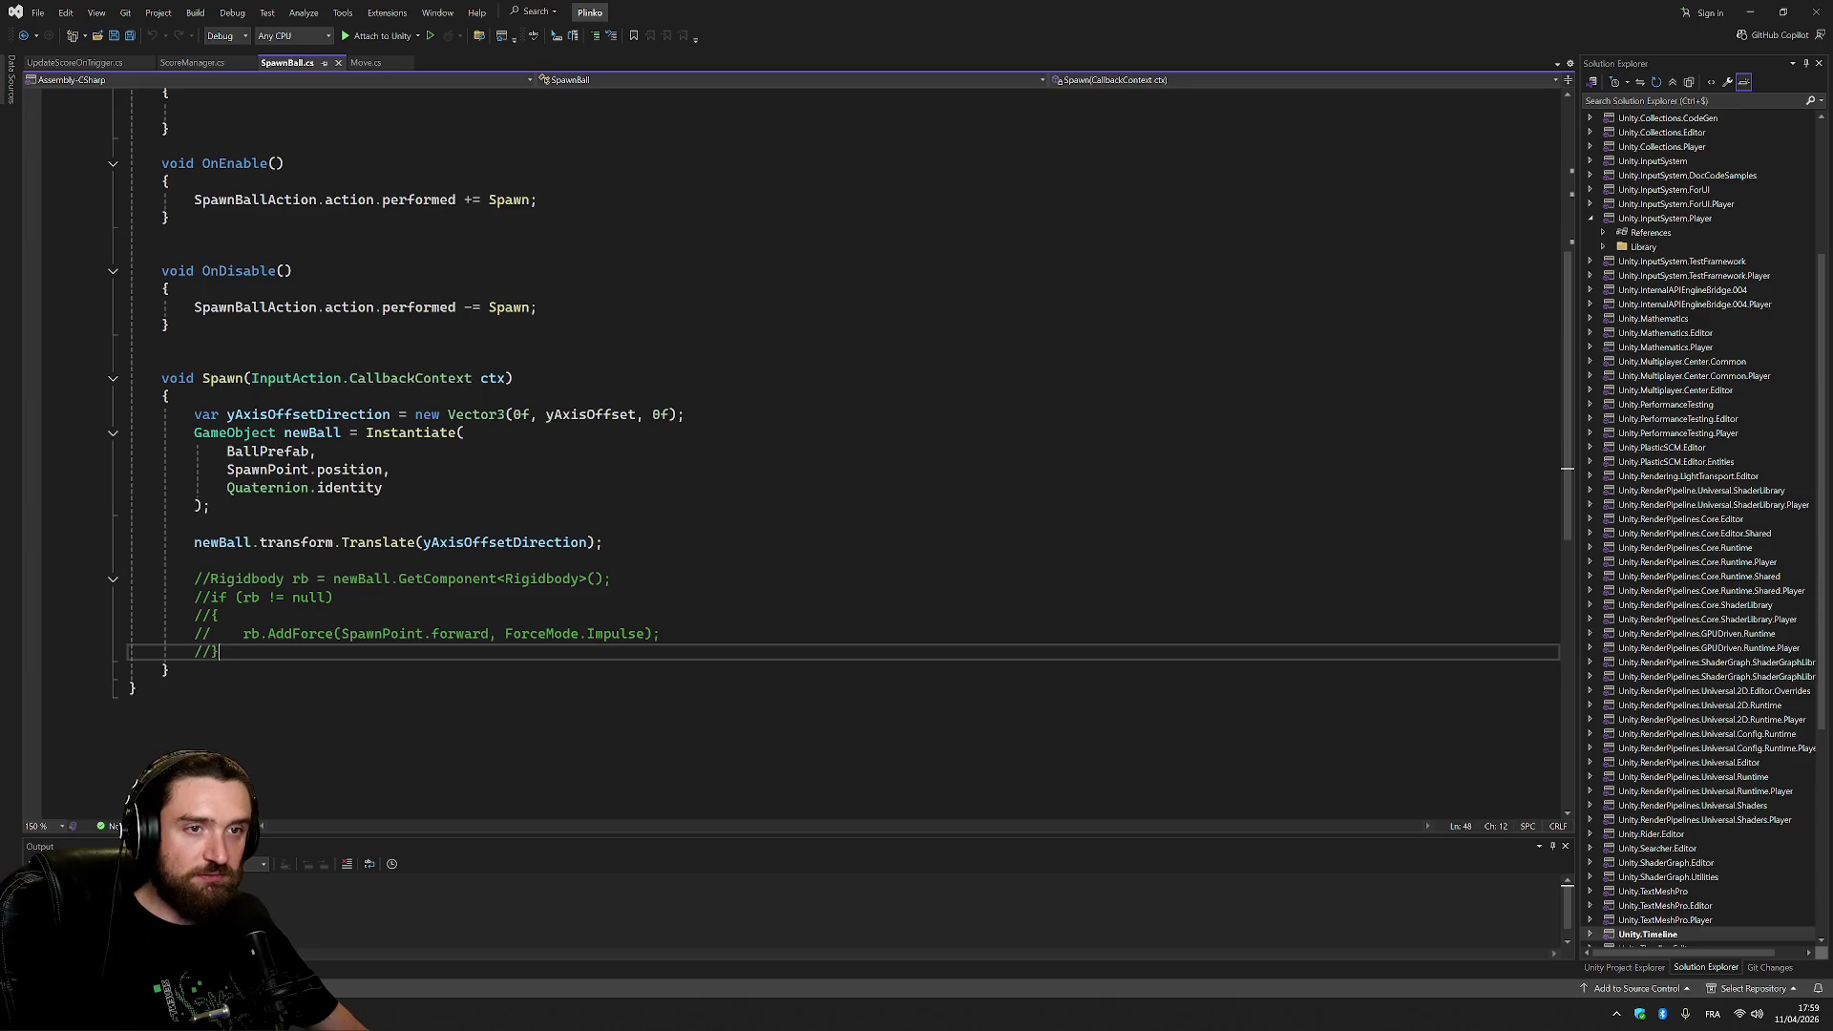
# Study the Spawn method, highlighting SpawnPoint uses and selecting the spawning code.
pyautogui.click(312, 468)
pyautogui.scroll(7, 831, 392)
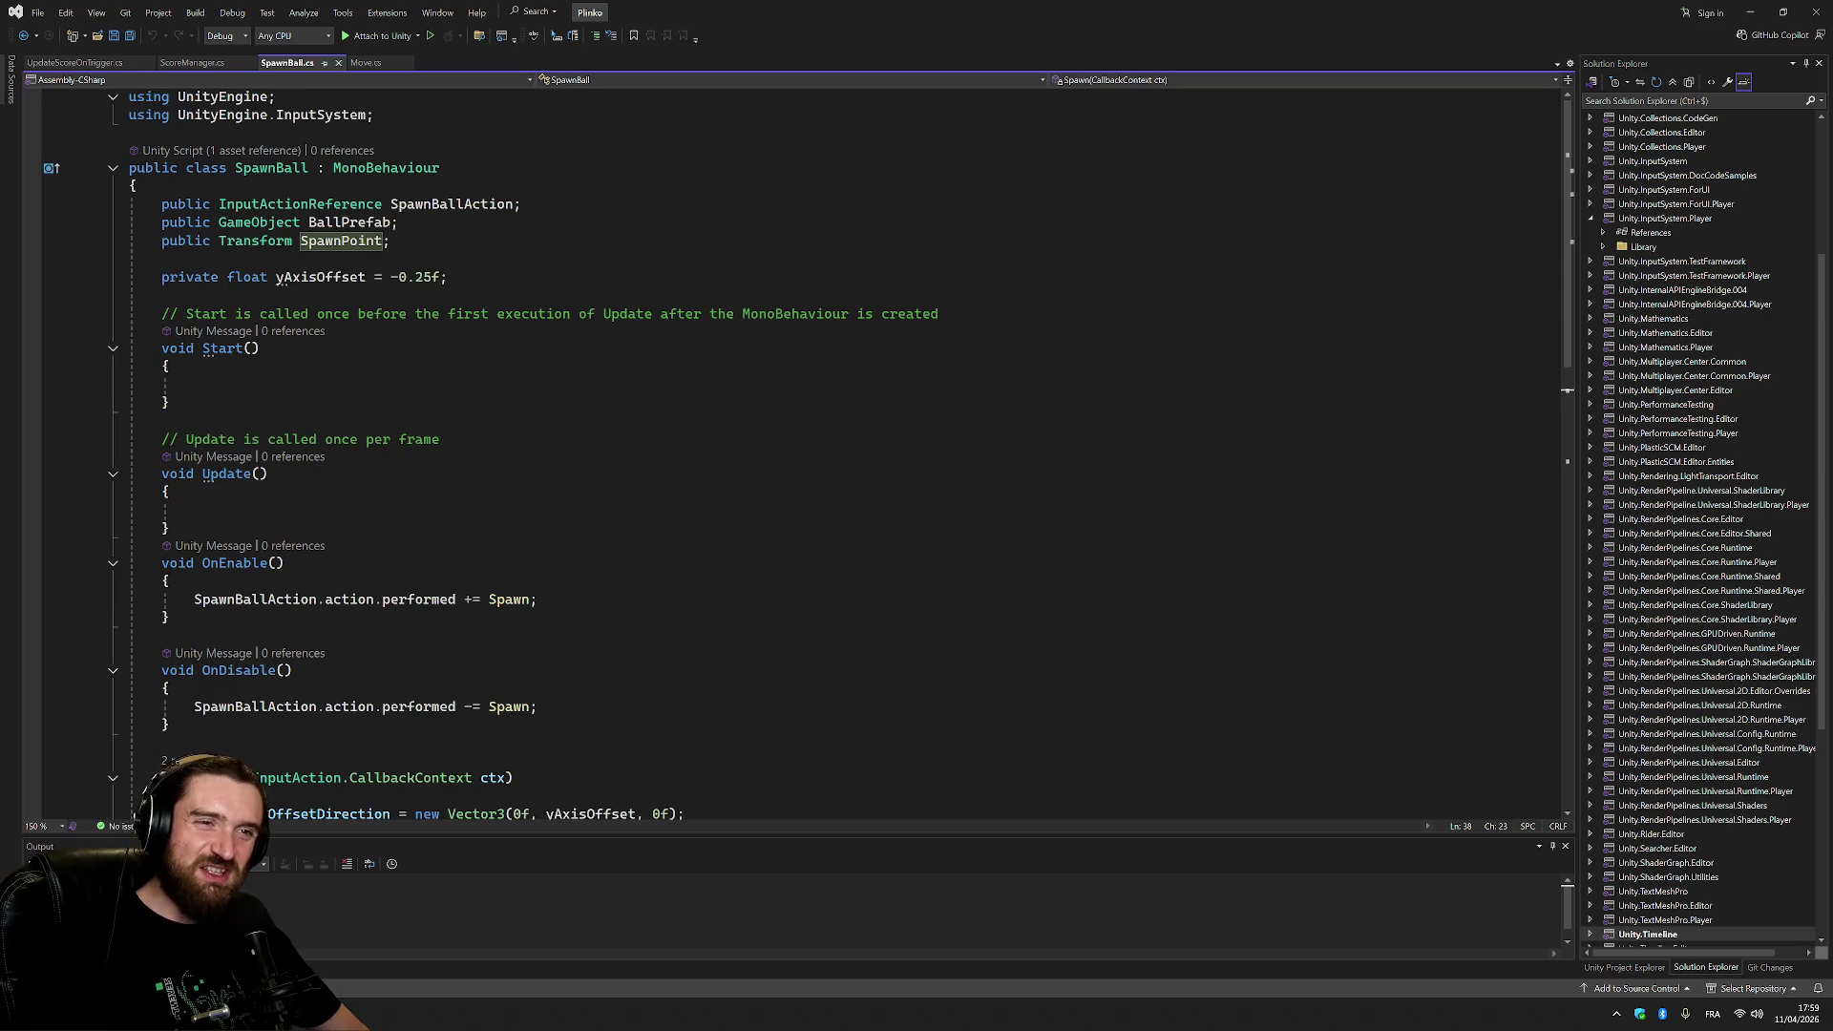
pyautogui.scroll(-6, 764, 429)
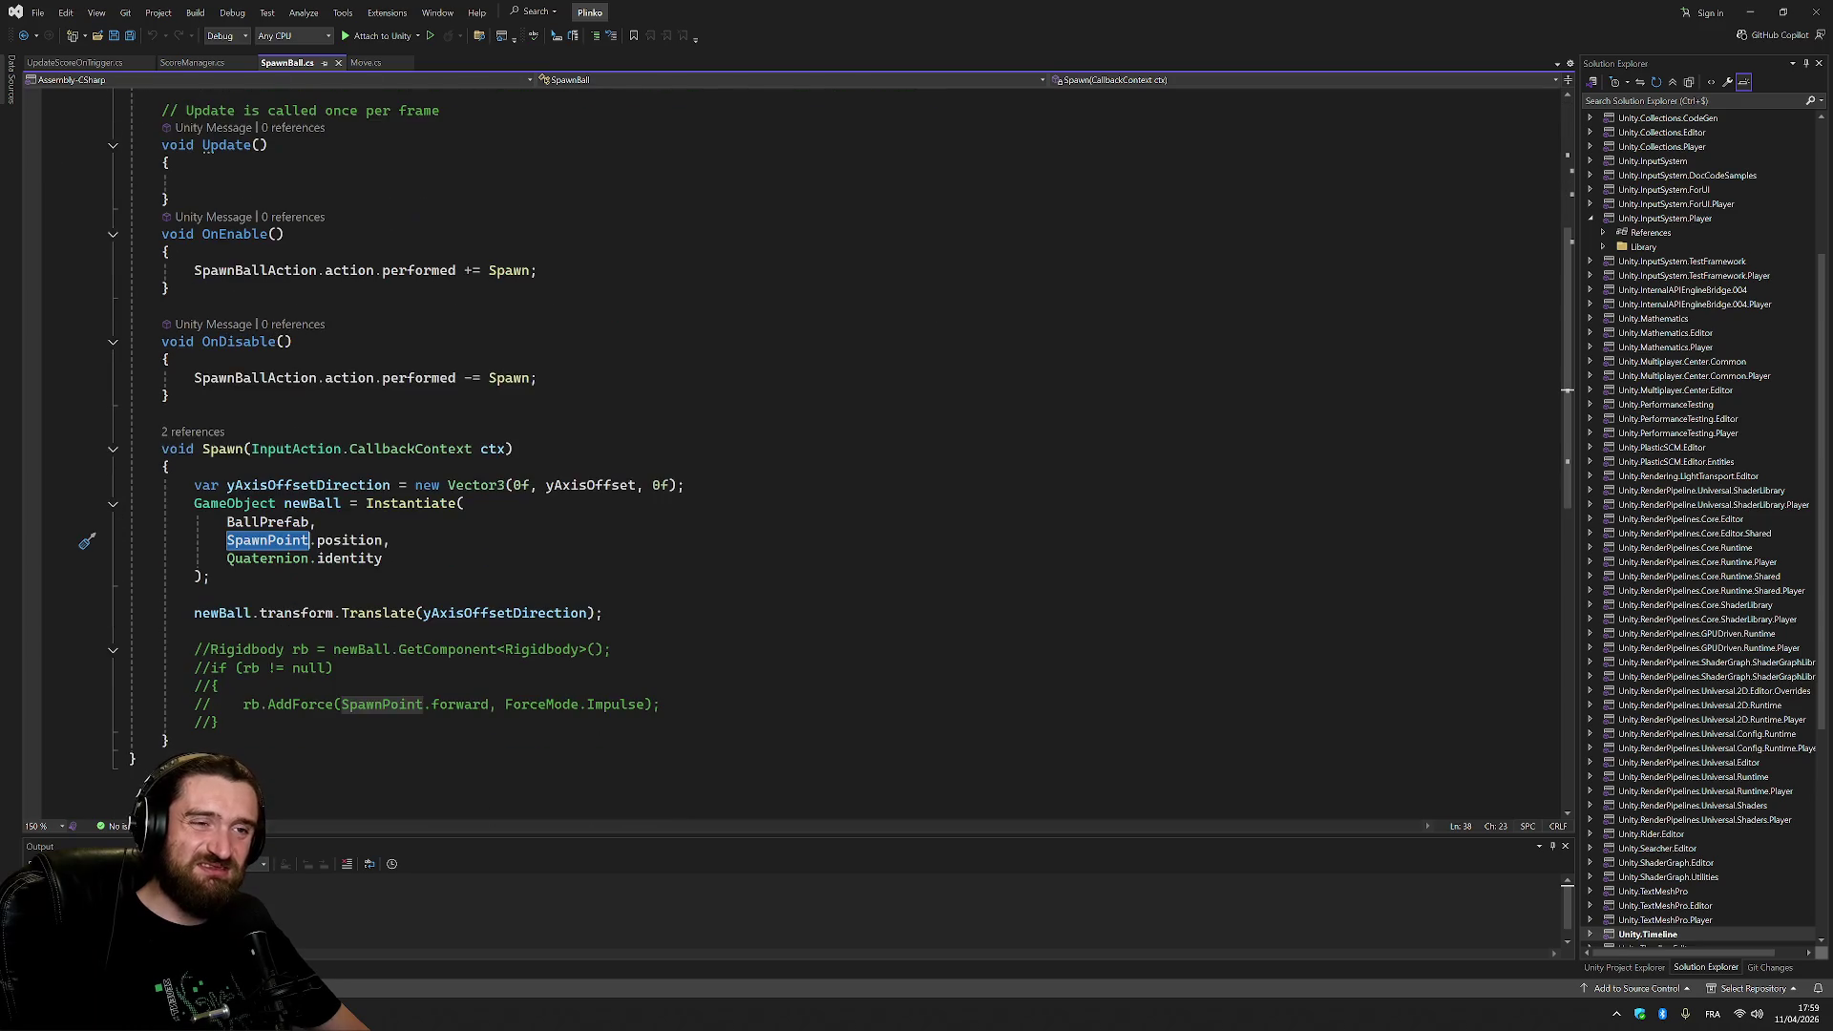
pyautogui.moveTo(195, 485)
pyautogui.mouseDown()
pyautogui.moveTo(197, 596)
pyautogui.moveTo(604, 614)
pyautogui.mouseUp()
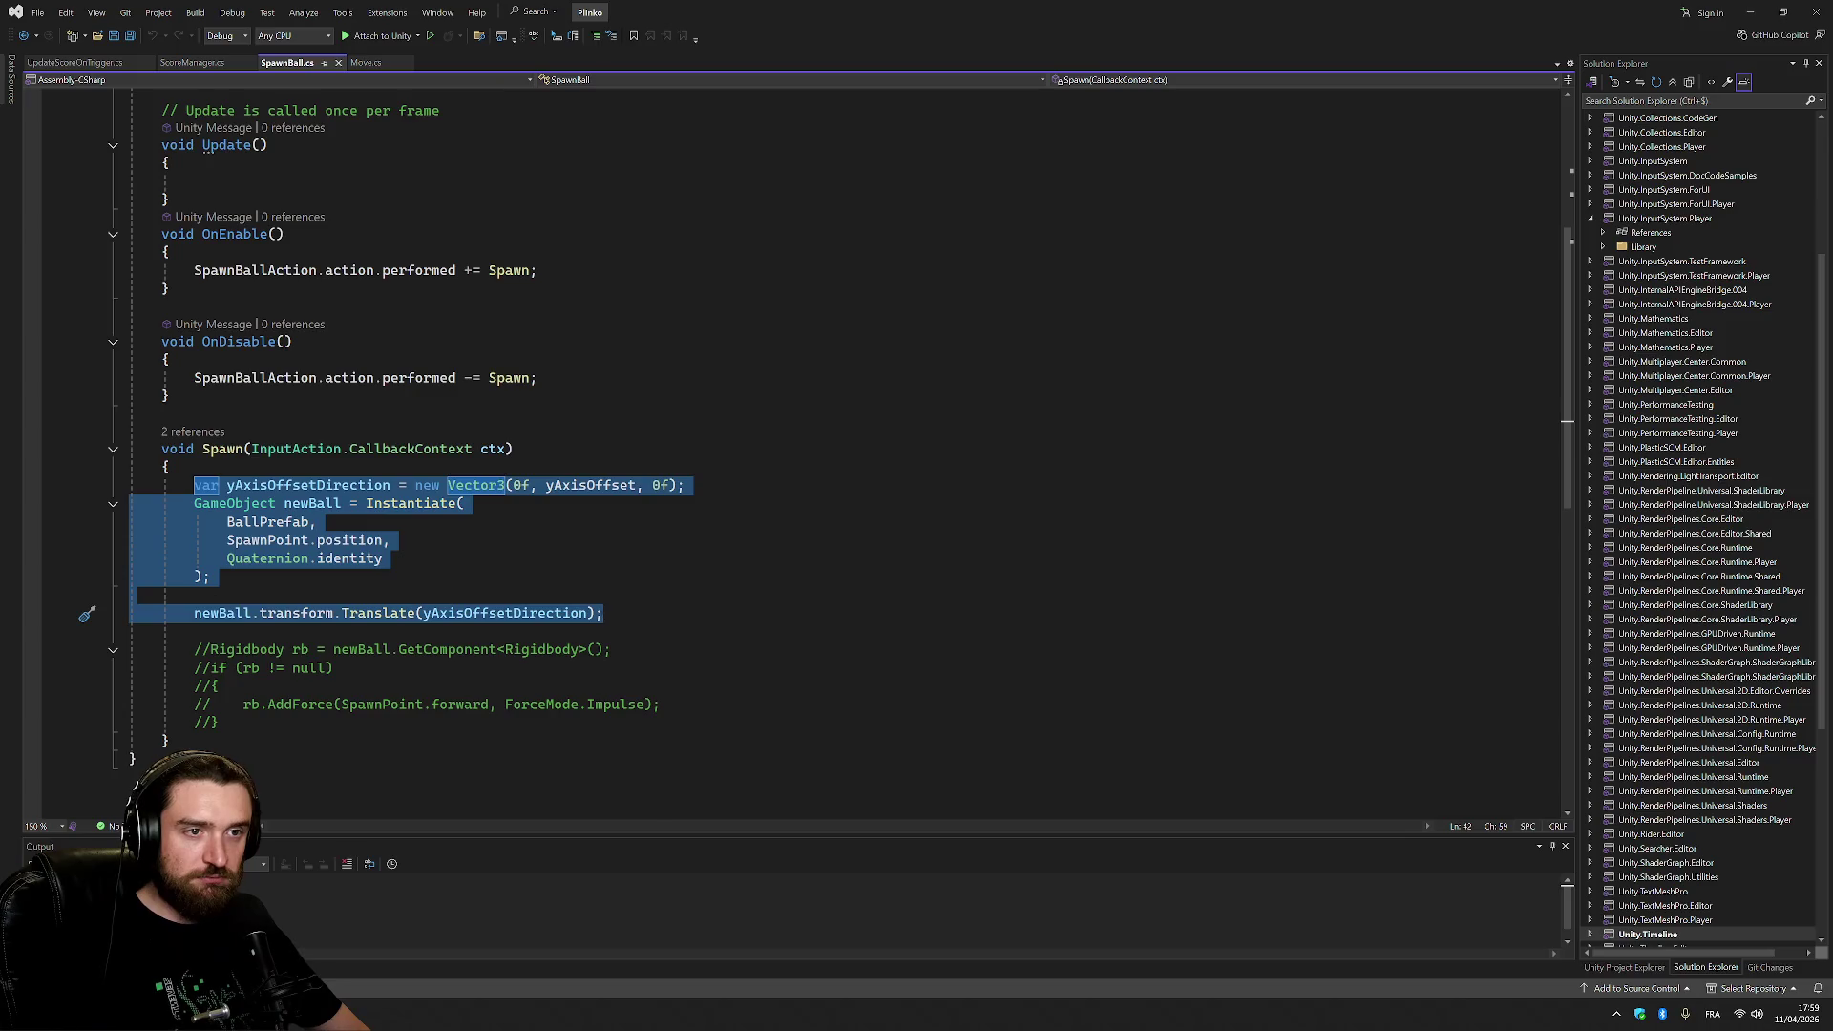
pyautogui.scroll(6, 538, 214)
pyautogui.scroll(-11, 539, 215)
pyautogui.scroll(6, 539, 215)
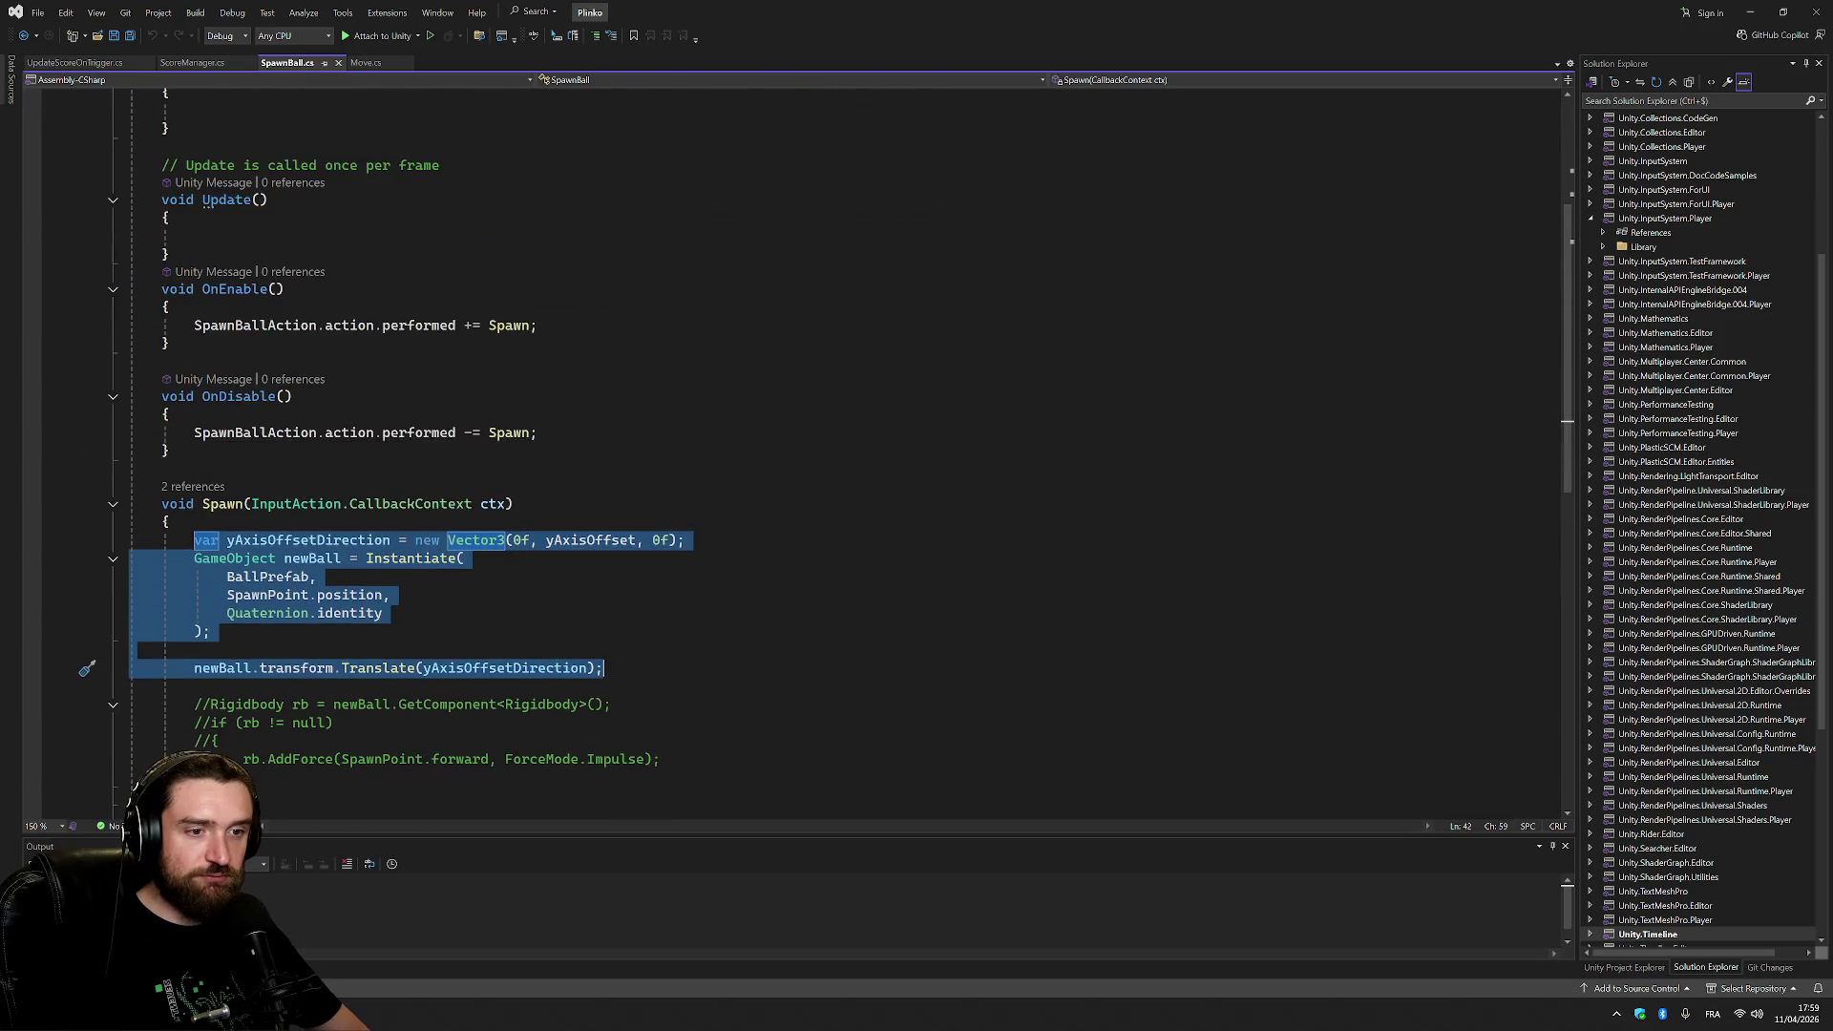
pyautogui.scroll(5, 821, 453)
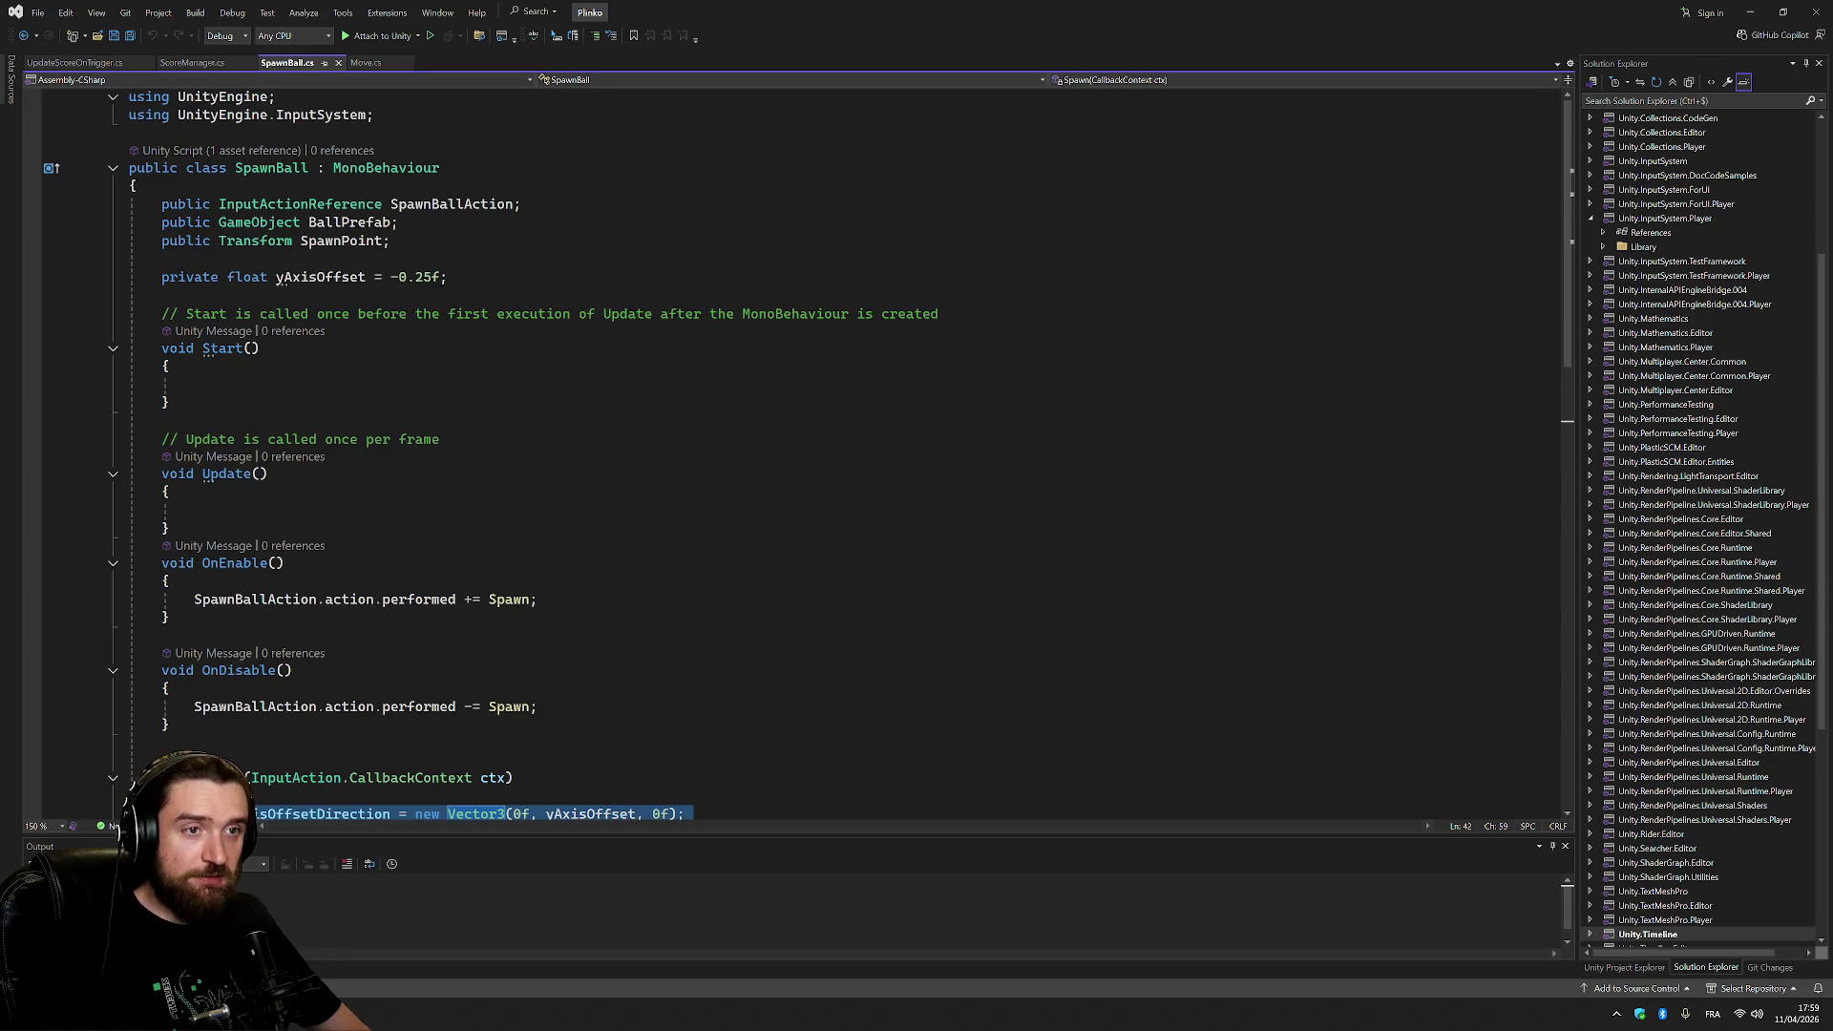
pyautogui.scroll(-7, 792, 449)
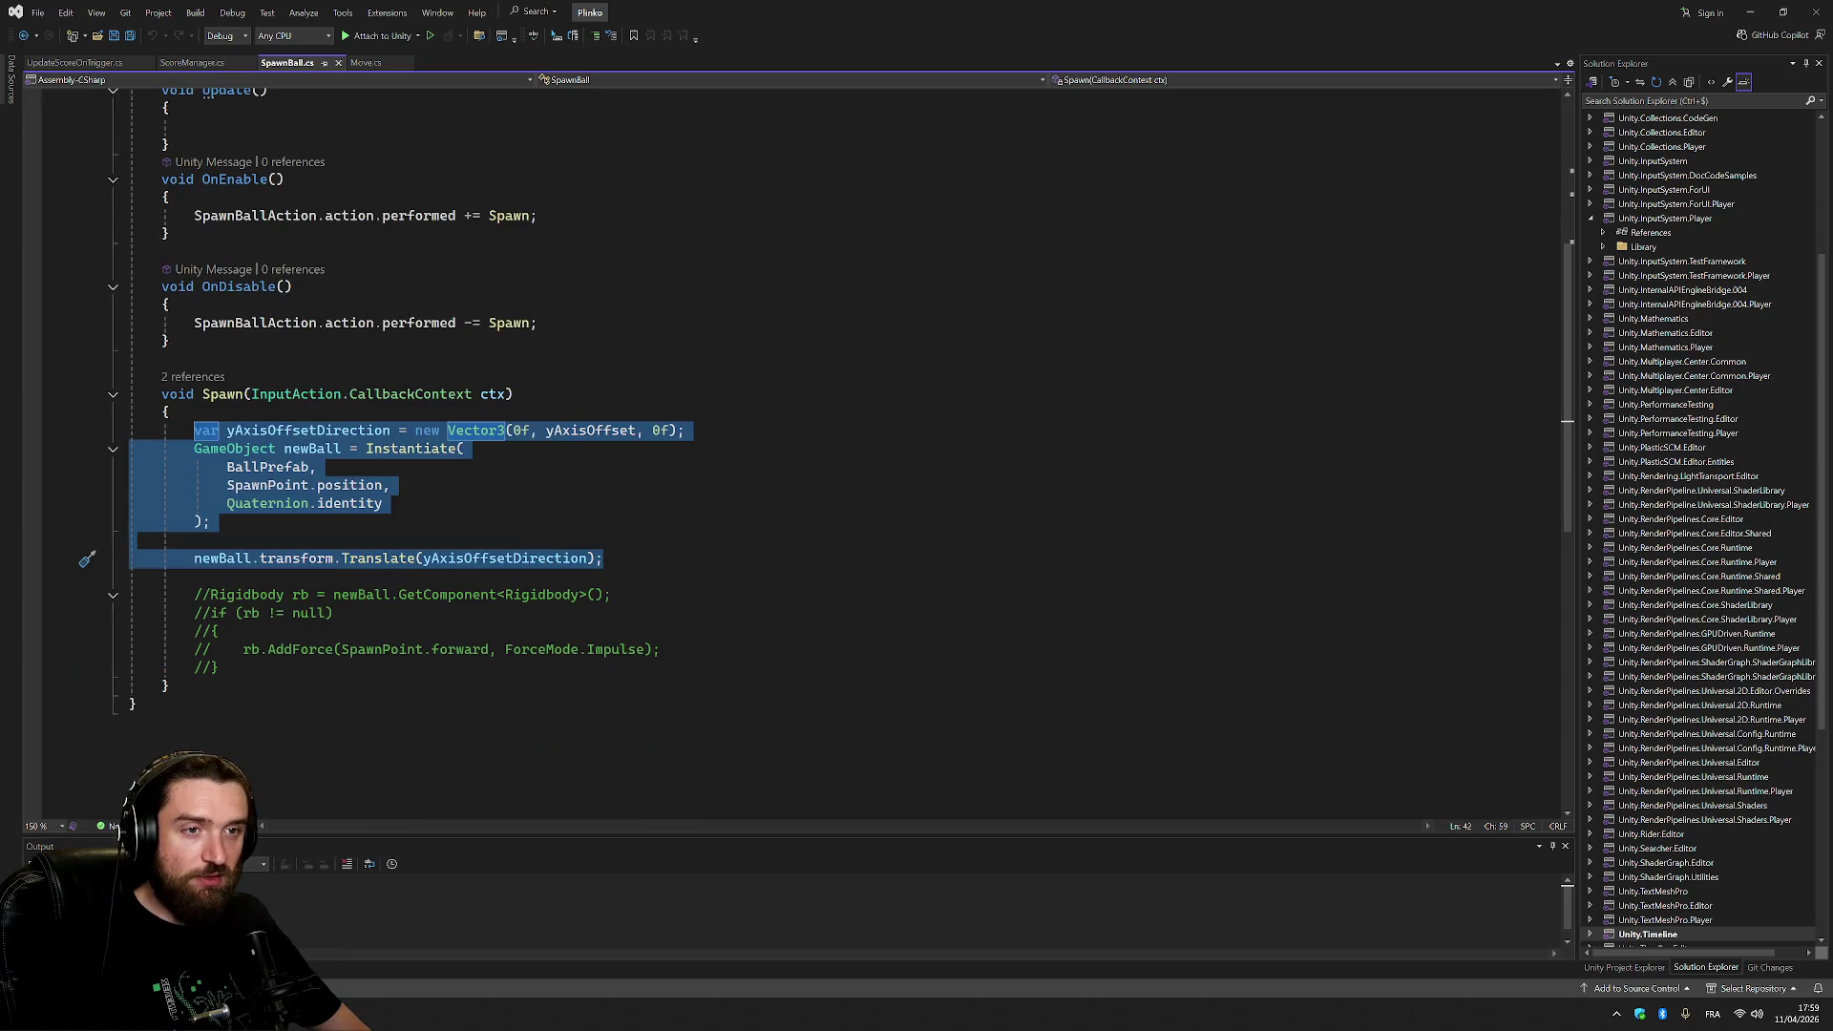
# Reopen the Potager solution from the recent solutions list.
pyautogui.click(37, 12)
pyautogui.moveTo(163, 307)
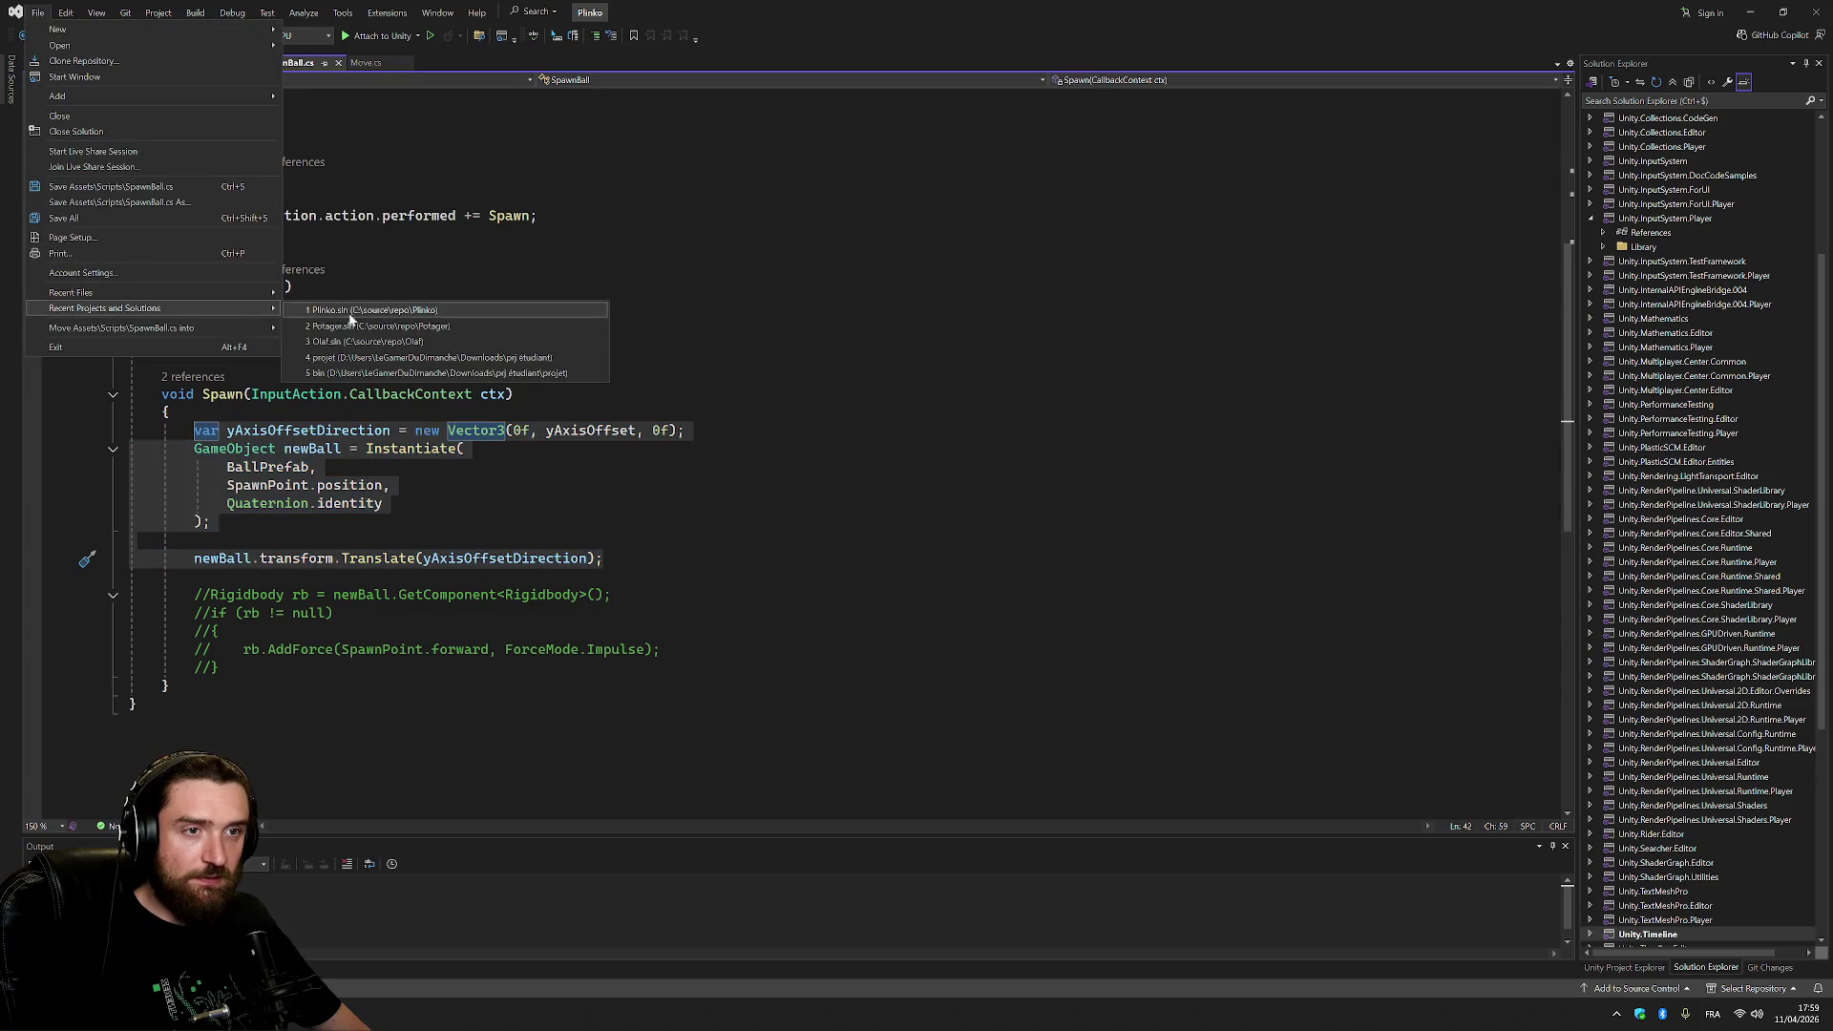
pyautogui.click(425, 325)
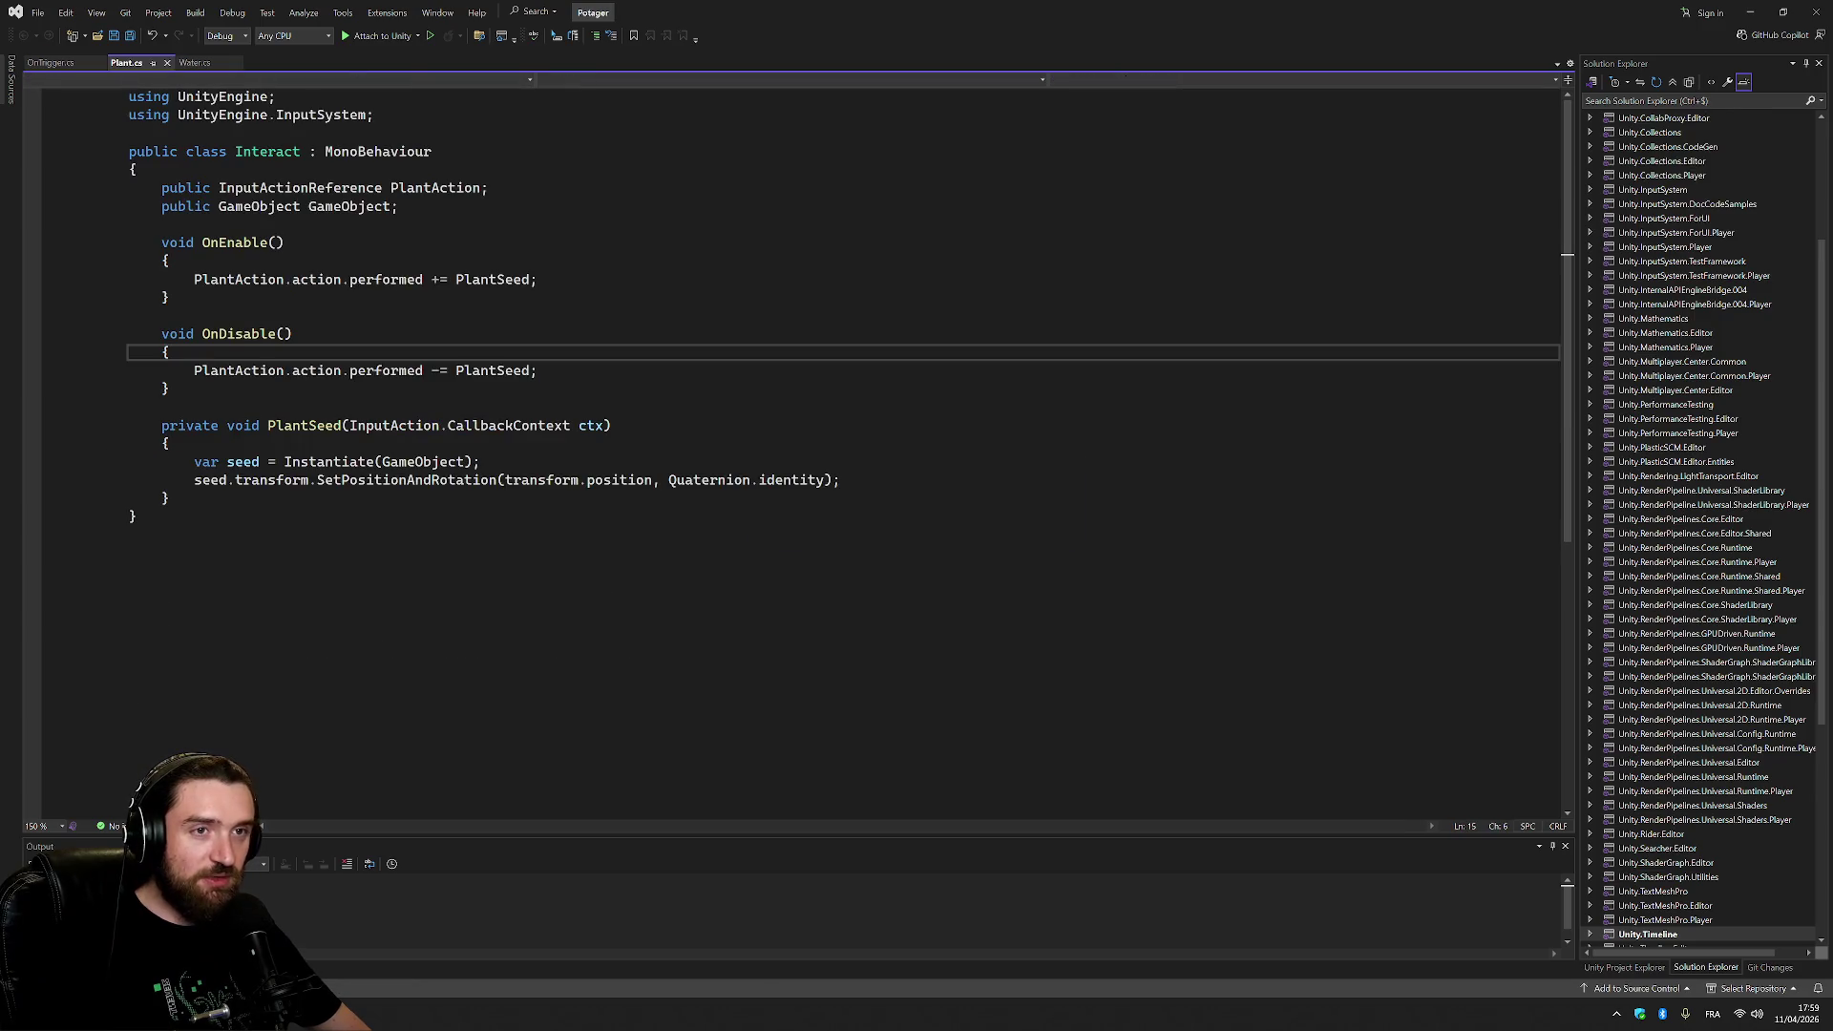
# Compare Water.cs with the Interact script and rename PlantSeed to WaterSoil at every reference.
pyautogui.click(193, 64)
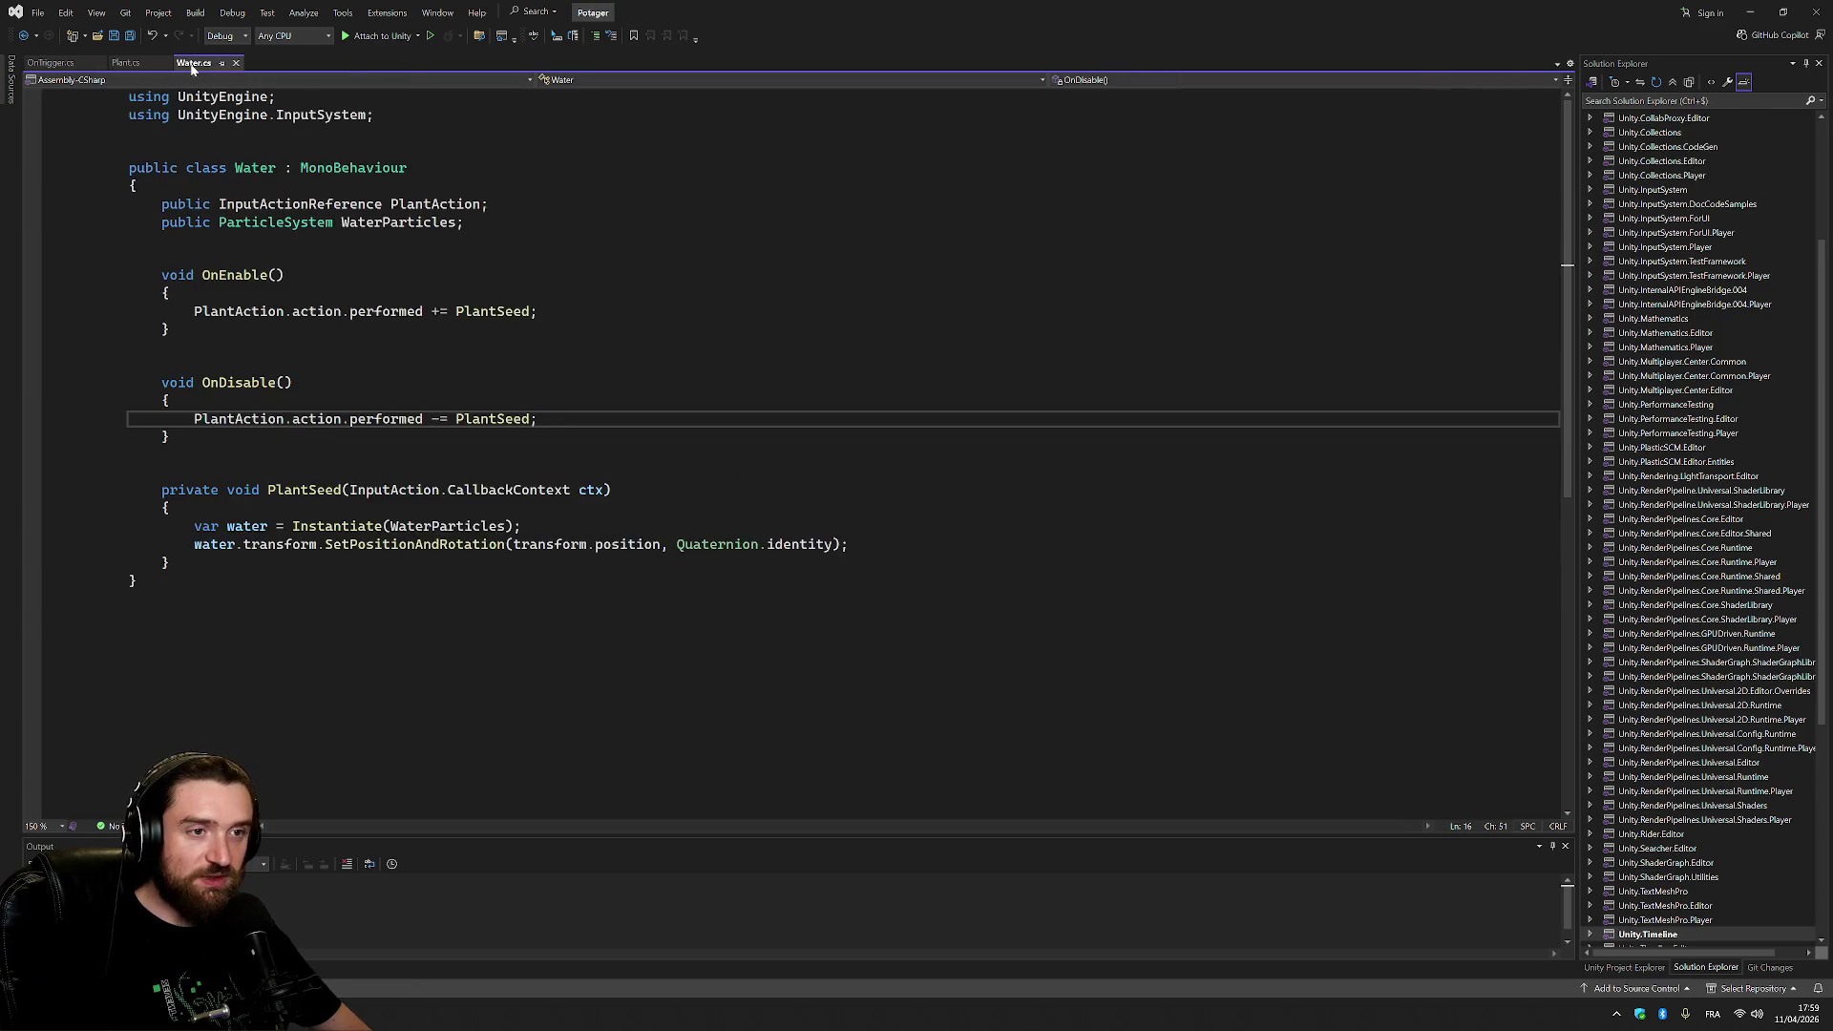
pyautogui.click(141, 65)
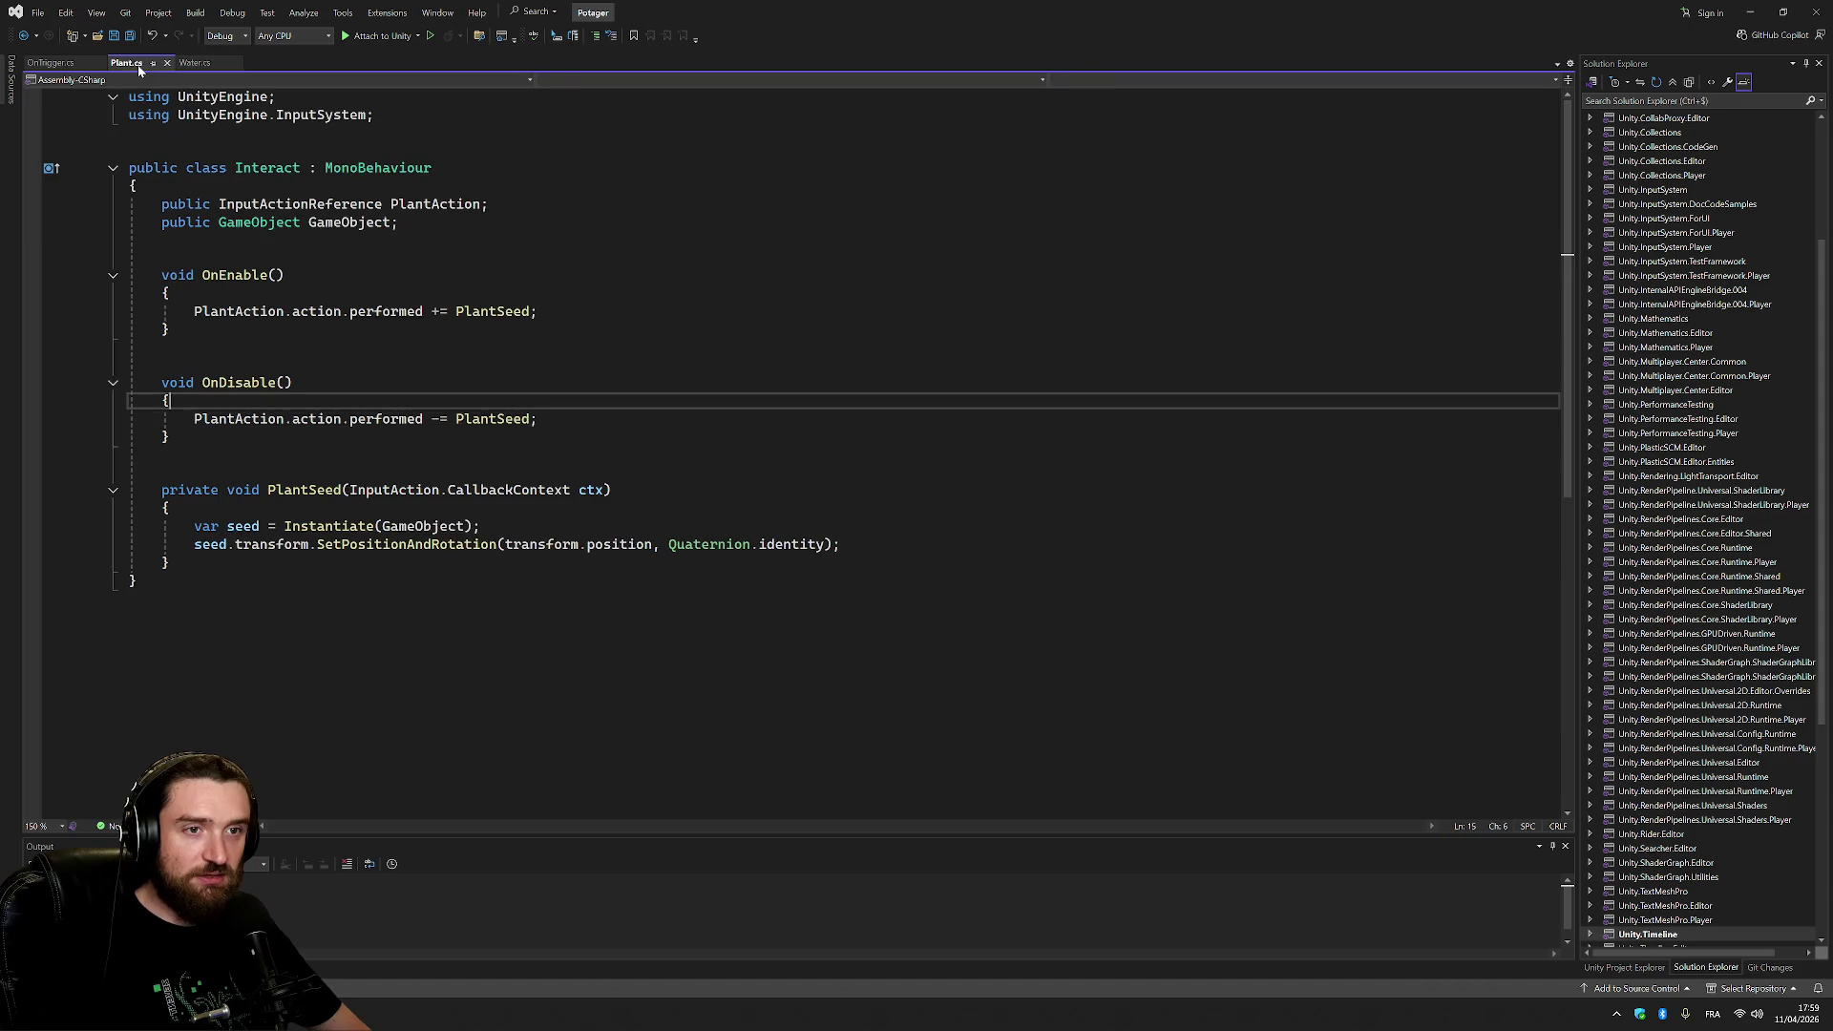
pyautogui.click(193, 64)
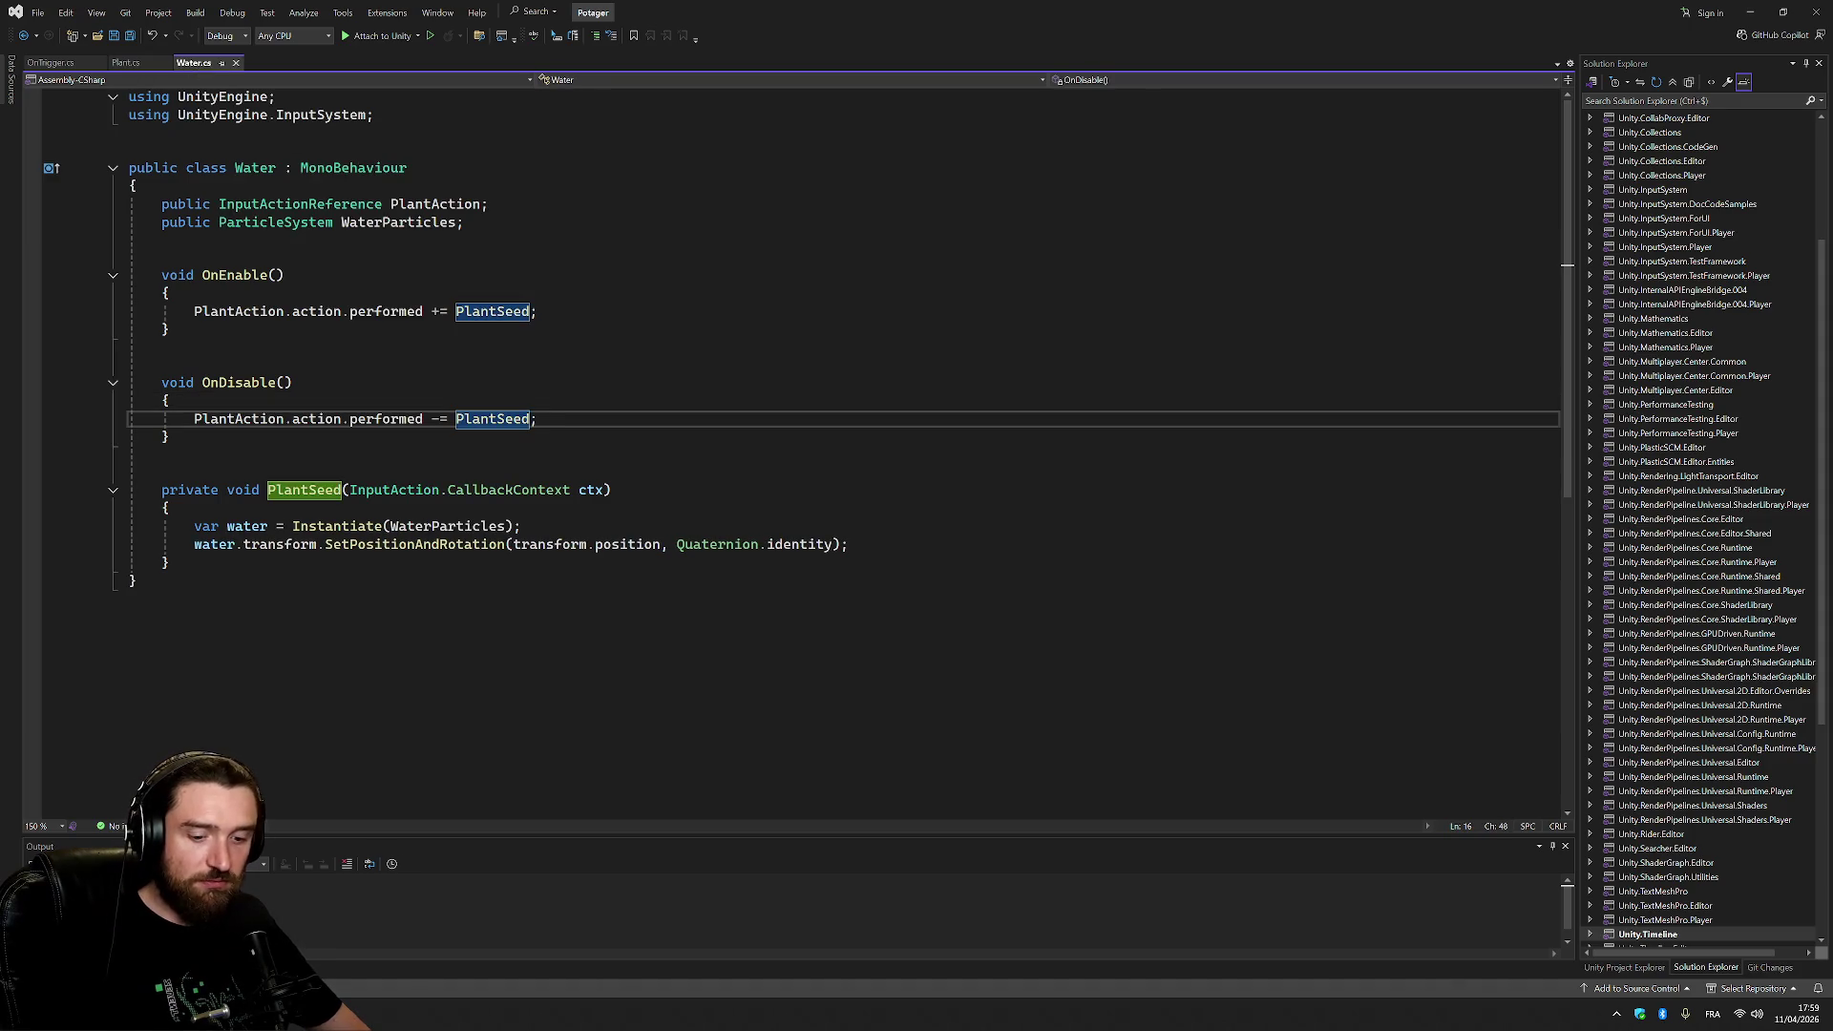
pyautogui.hotkey('ctrl', 'r')
pyautogui.hotkey('ctrl', 'r')
pyautogui.write('Water')
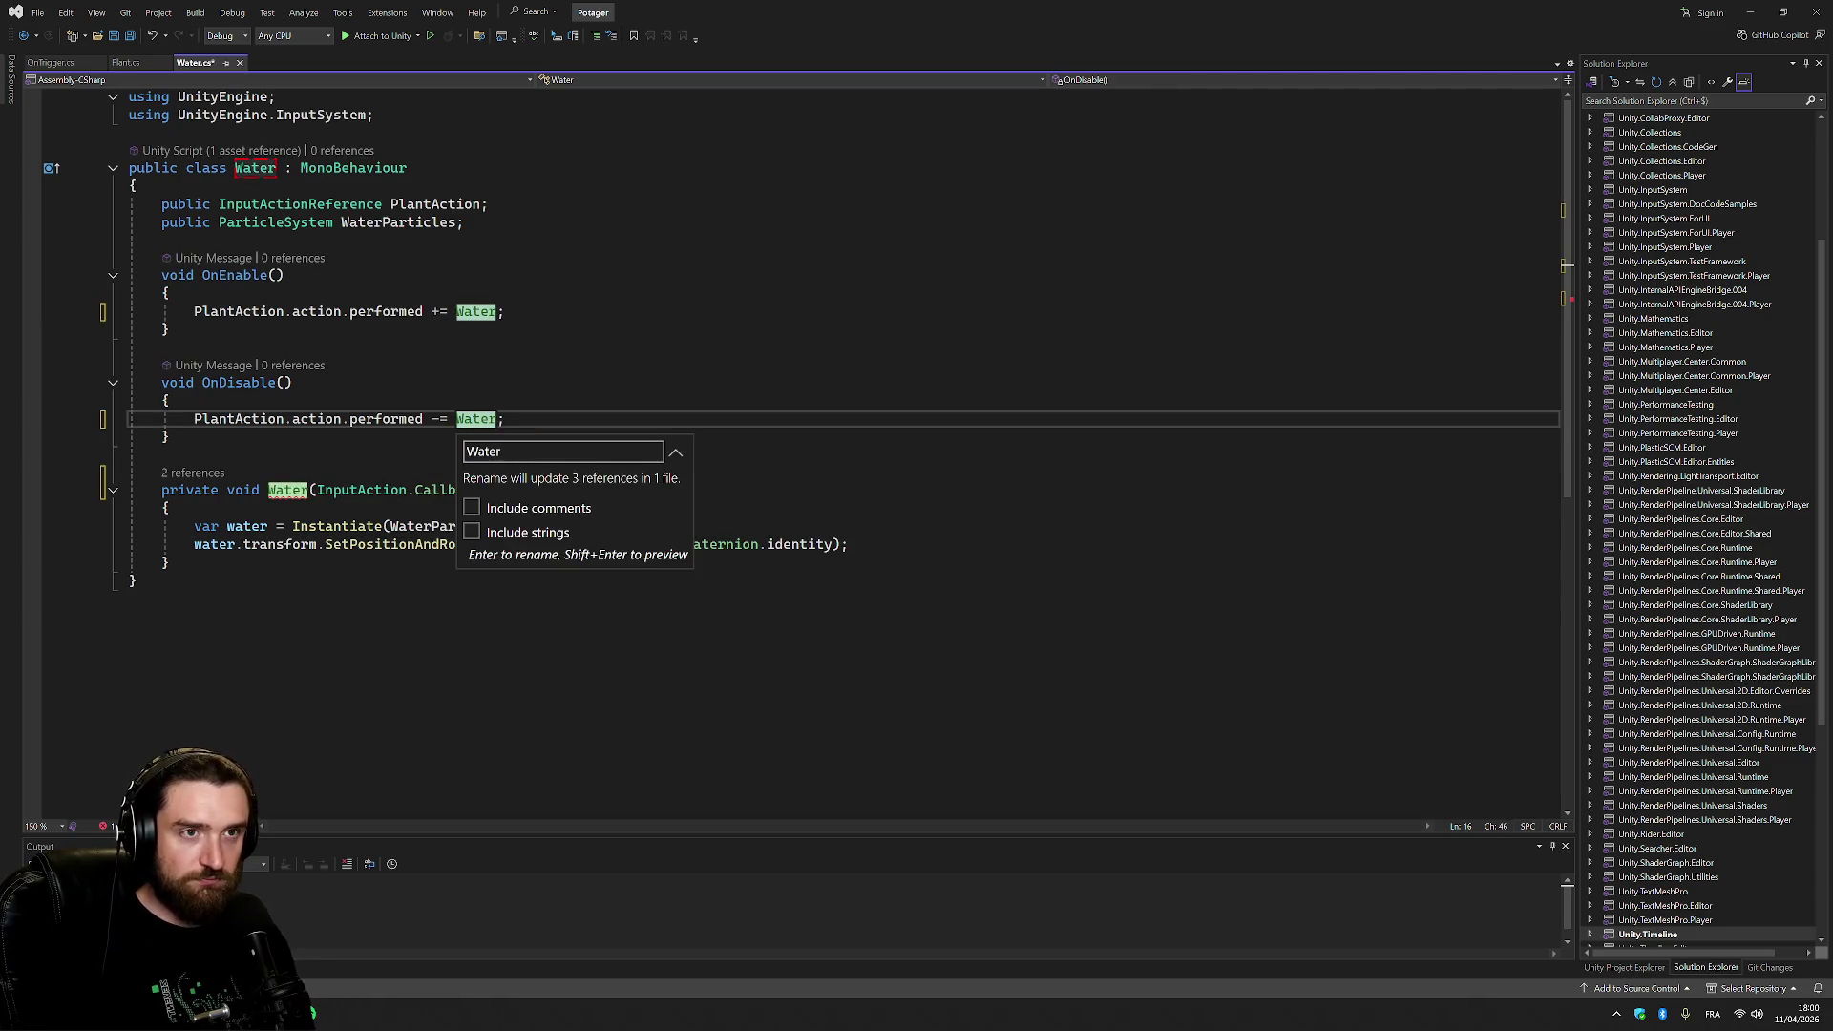
pyautogui.write('Soil')
pyautogui.press('Return')
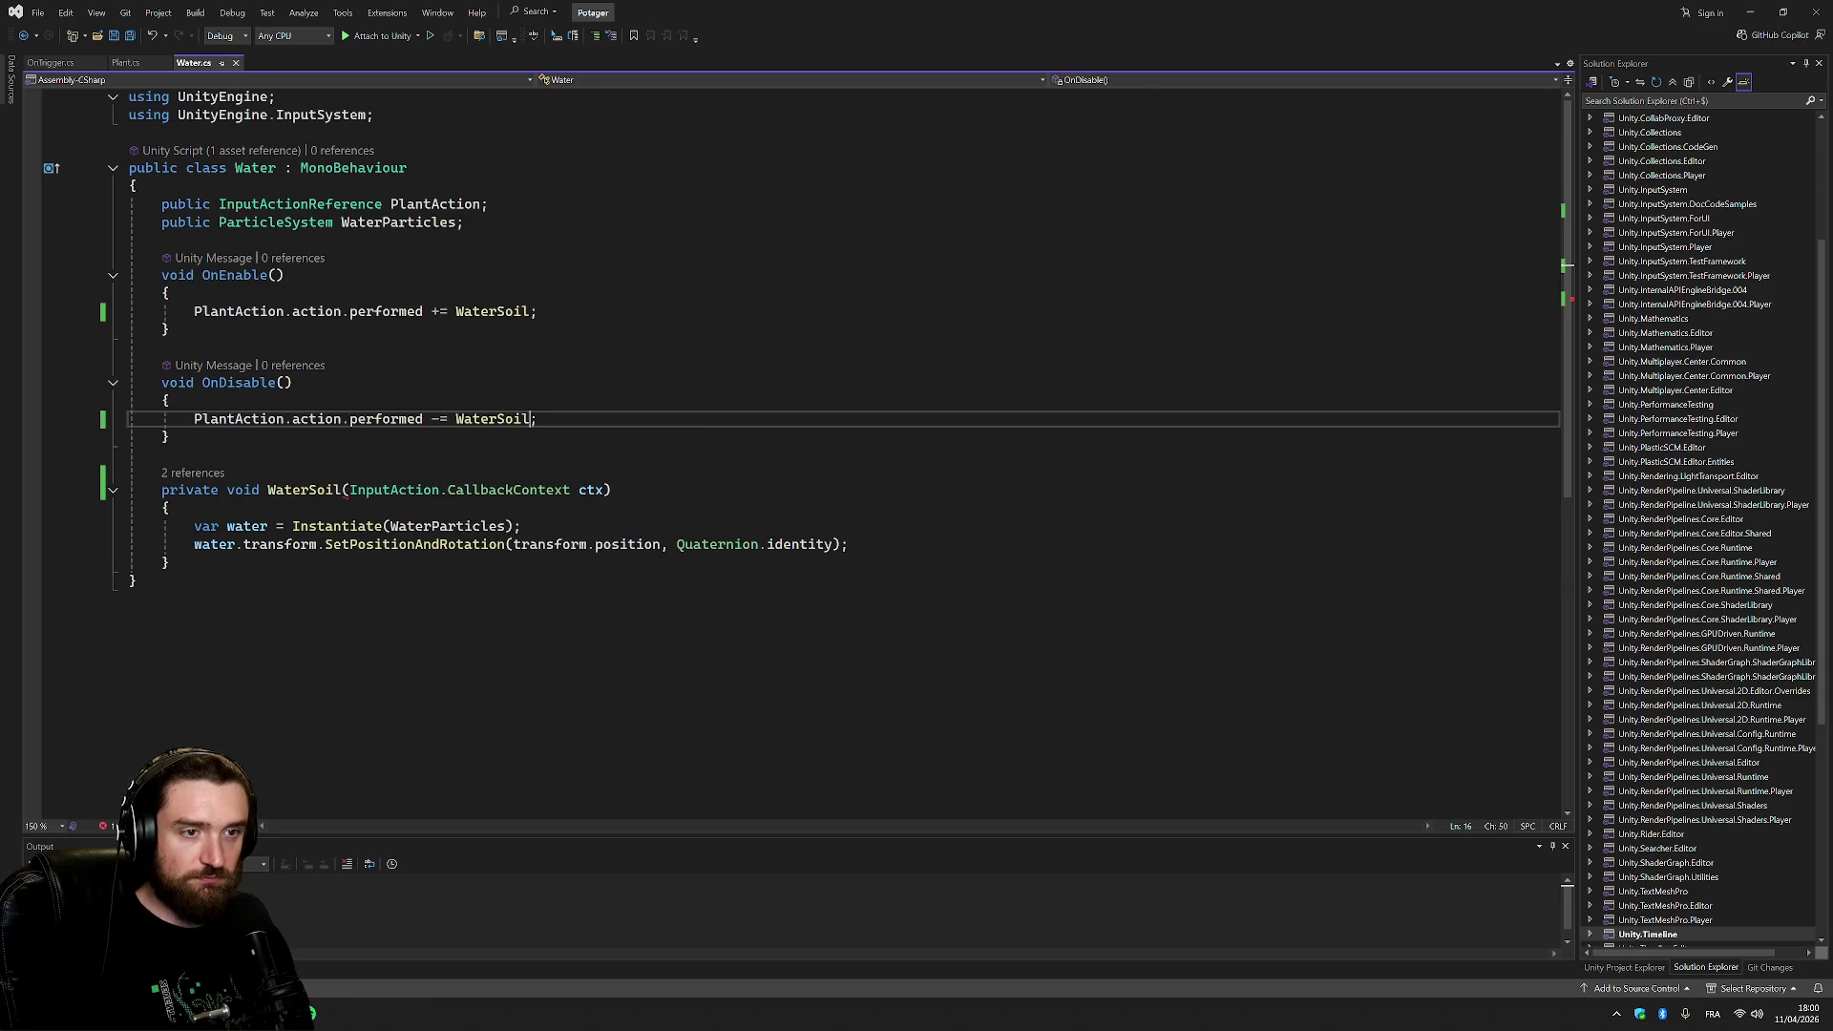
pyautogui.rightClick(573, 412)
pyautogui.click(285, 275)
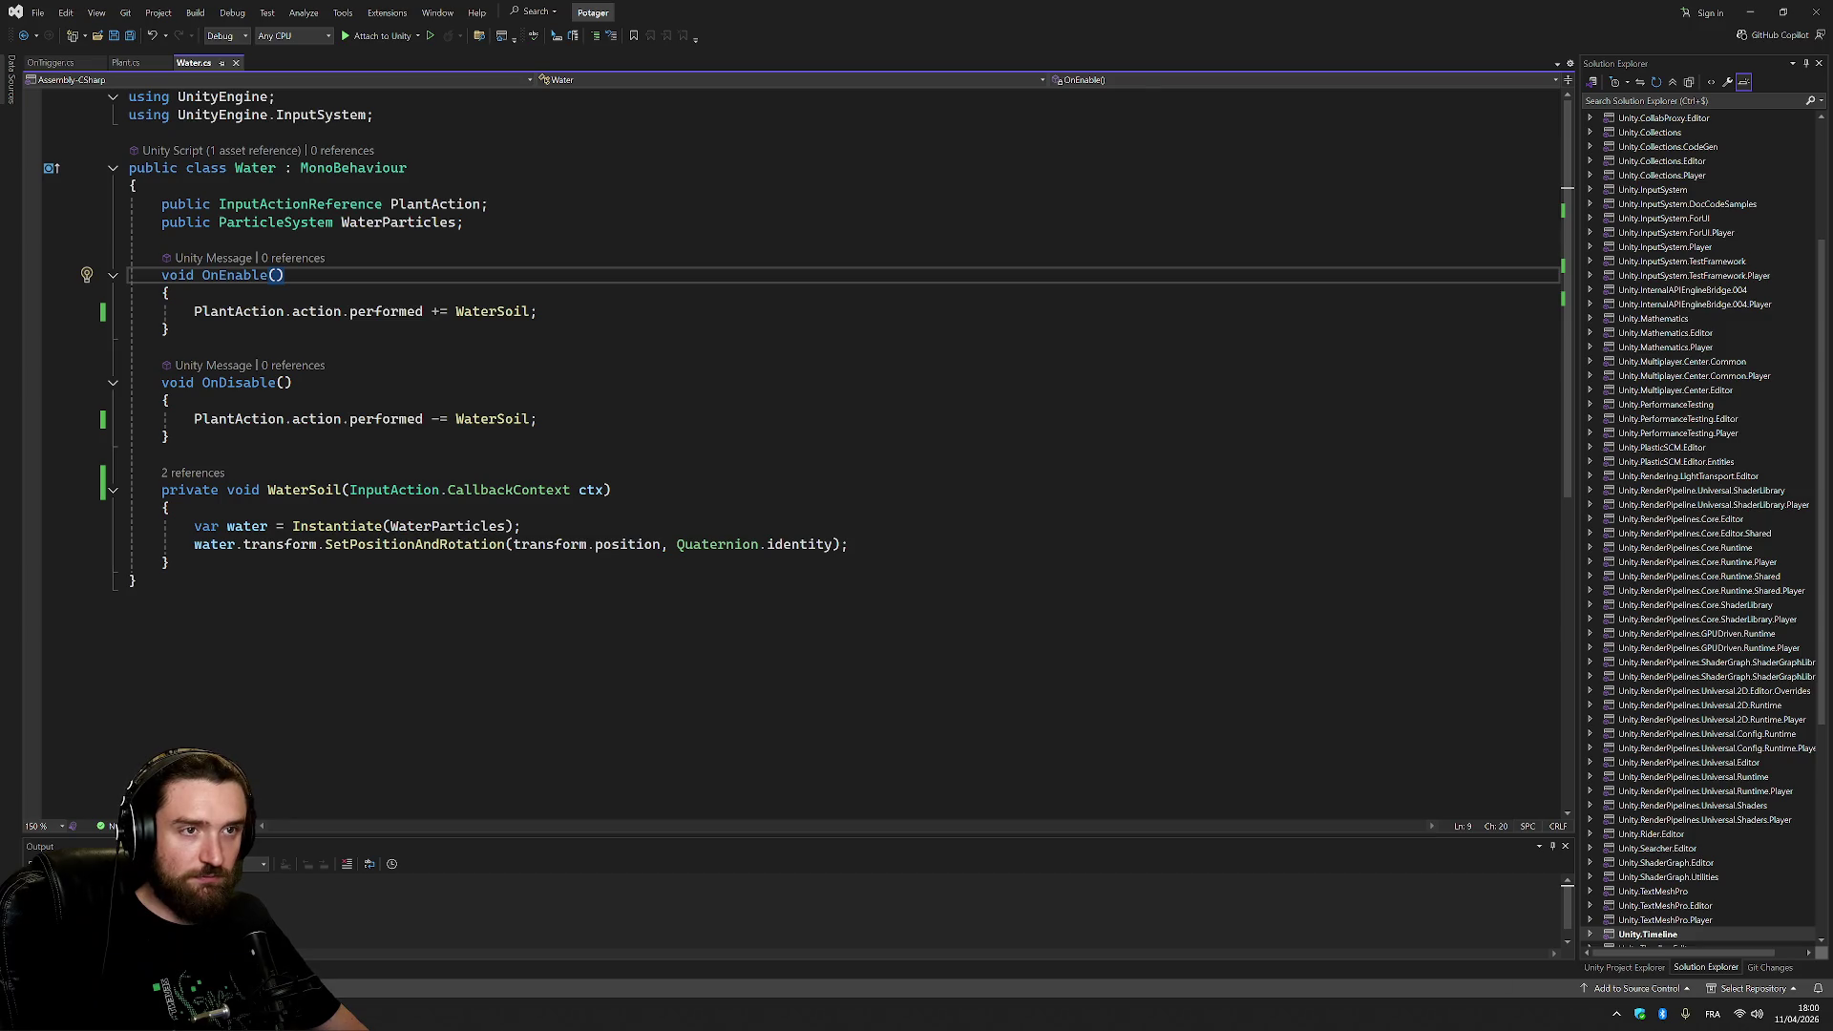
# Begin renaming the PlantAction field, entering 'Water' as the new name.
pyautogui.click(458, 205)
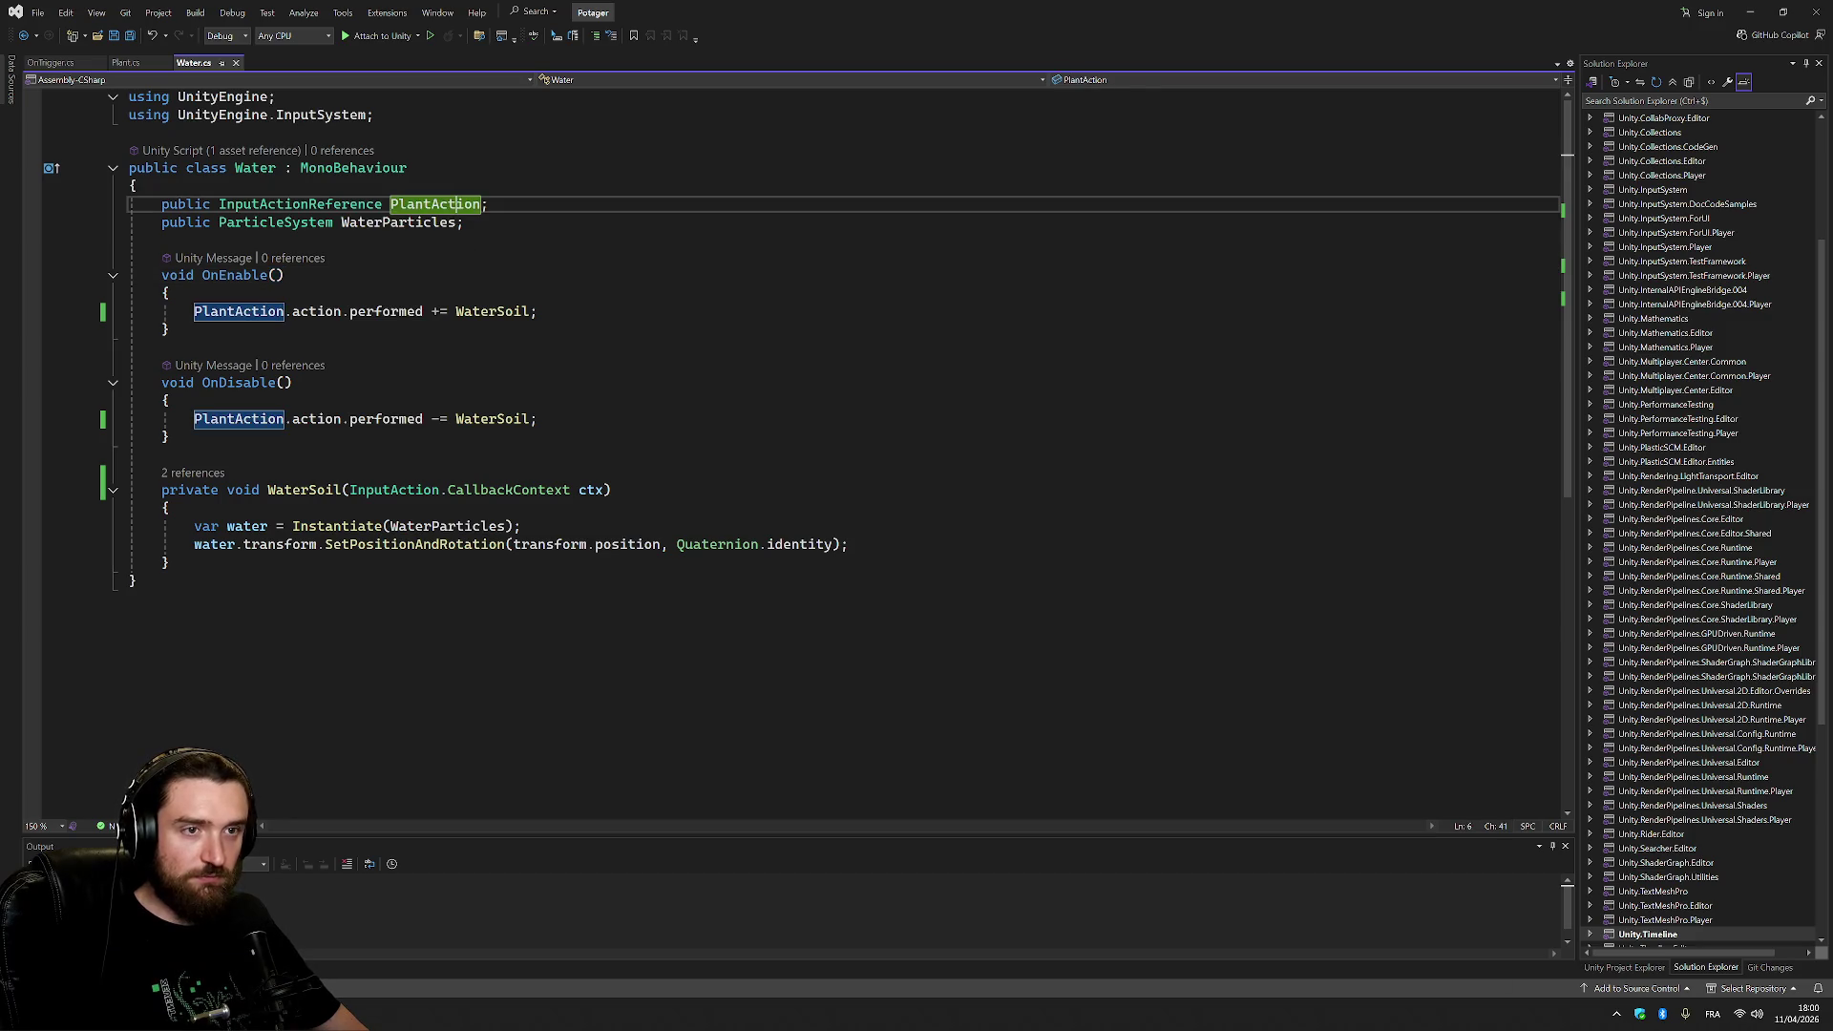
pyautogui.hotkey('ctrl', 'r')
pyautogui.hotkey('ctrl', 'r')
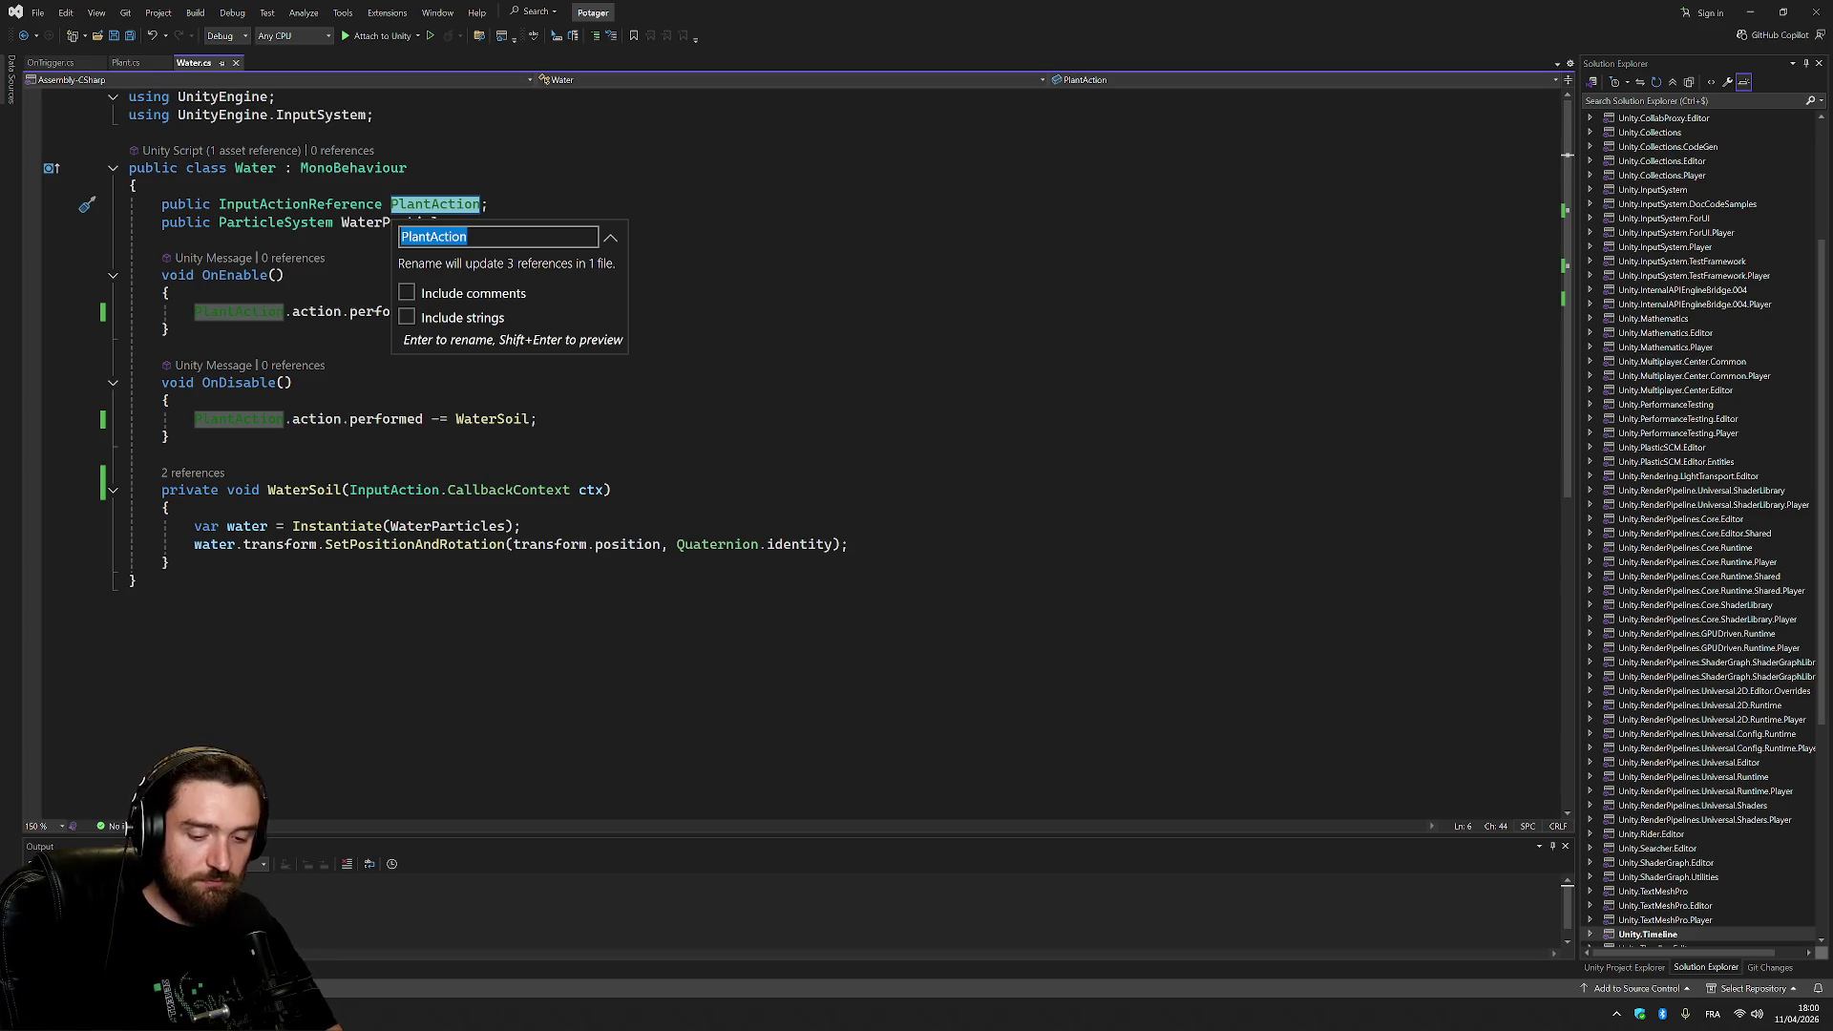
pyautogui.write('Water')
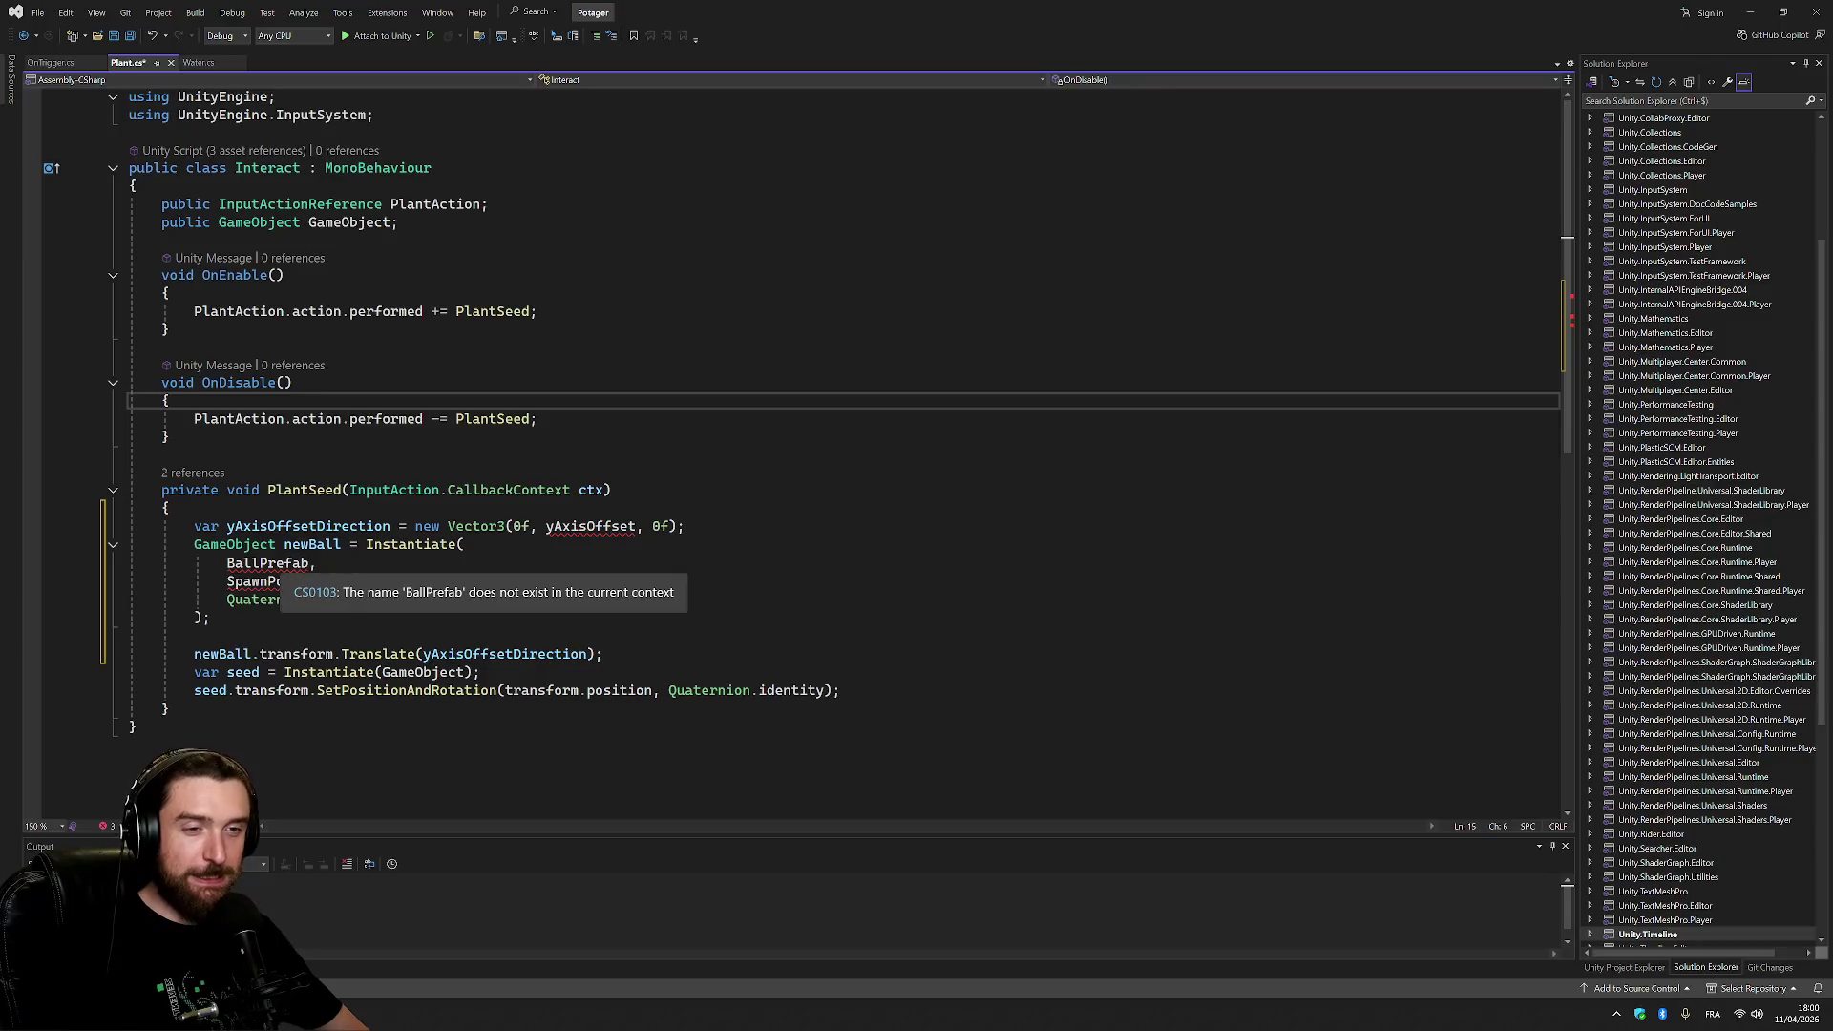
# Rename the GameObject field to SeedPrefab and replace the missing BallPrefab reference with it.
pyautogui.click(268, 564)
pyautogui.click(356, 227)
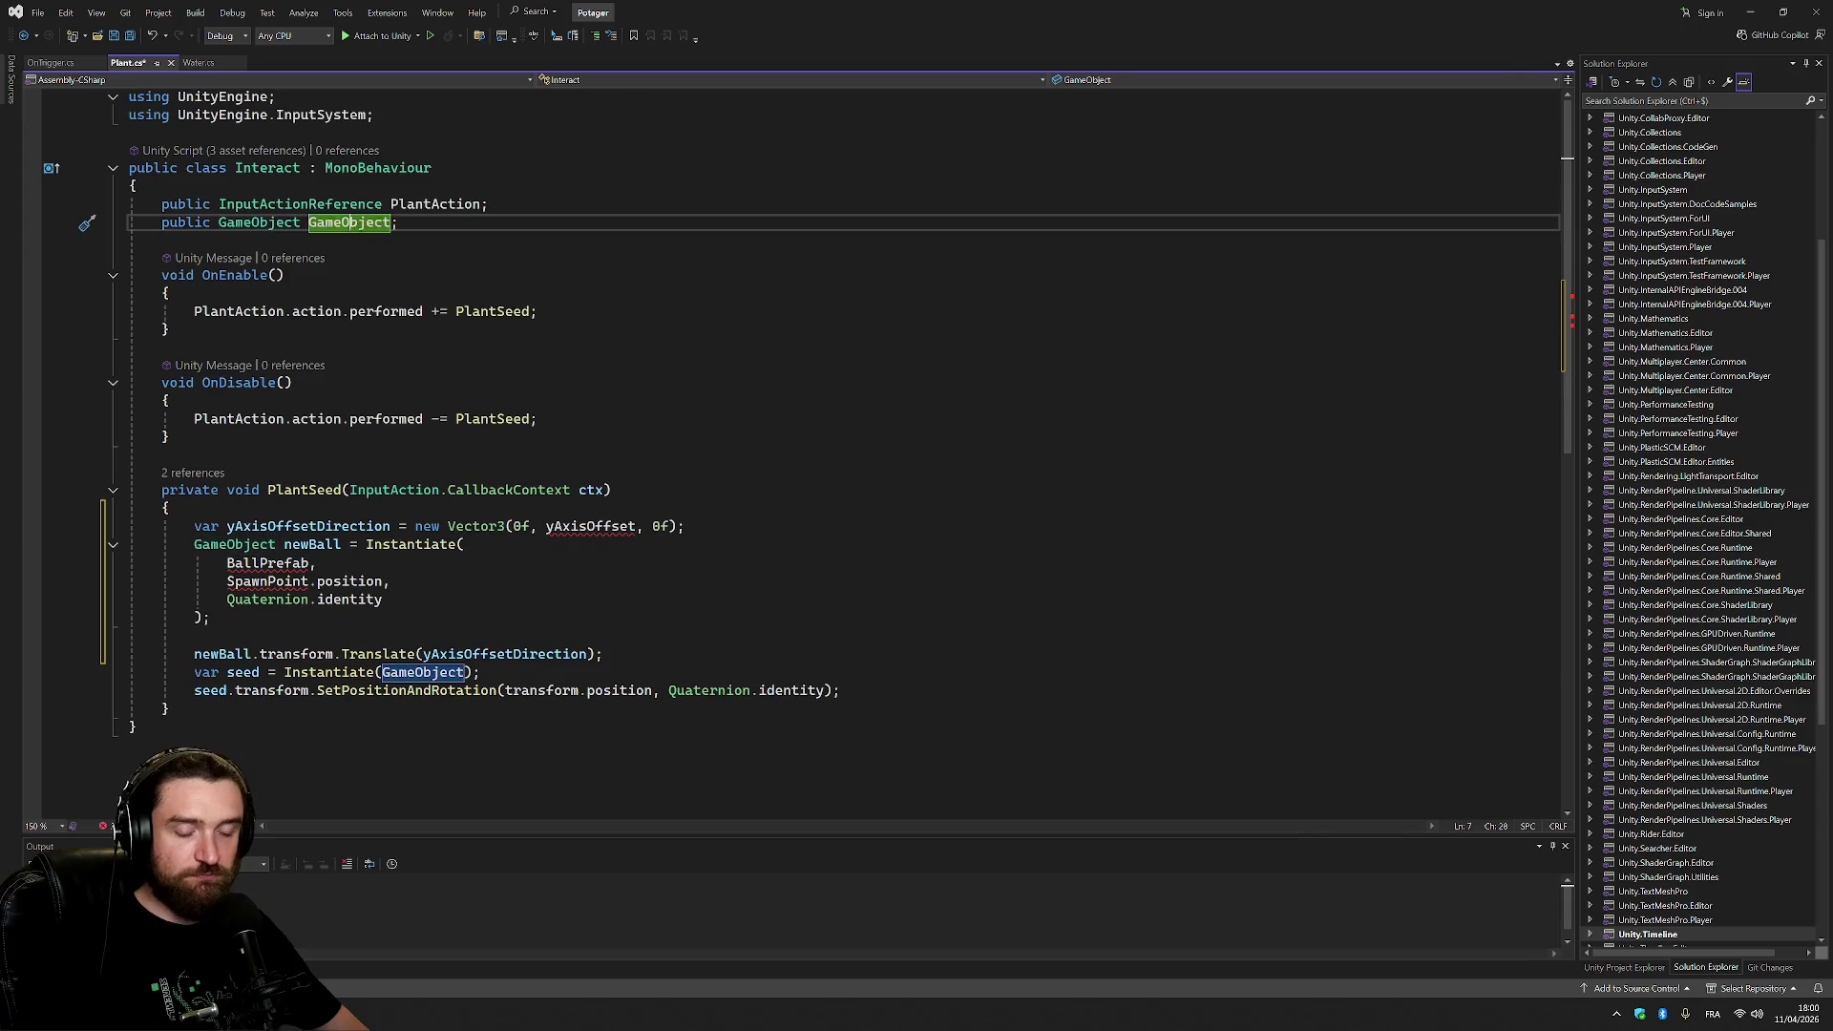
pyautogui.hotkey('ctrl', 'r')
pyautogui.hotkey('ctrl', 'r')
pyautogui.write('Se')
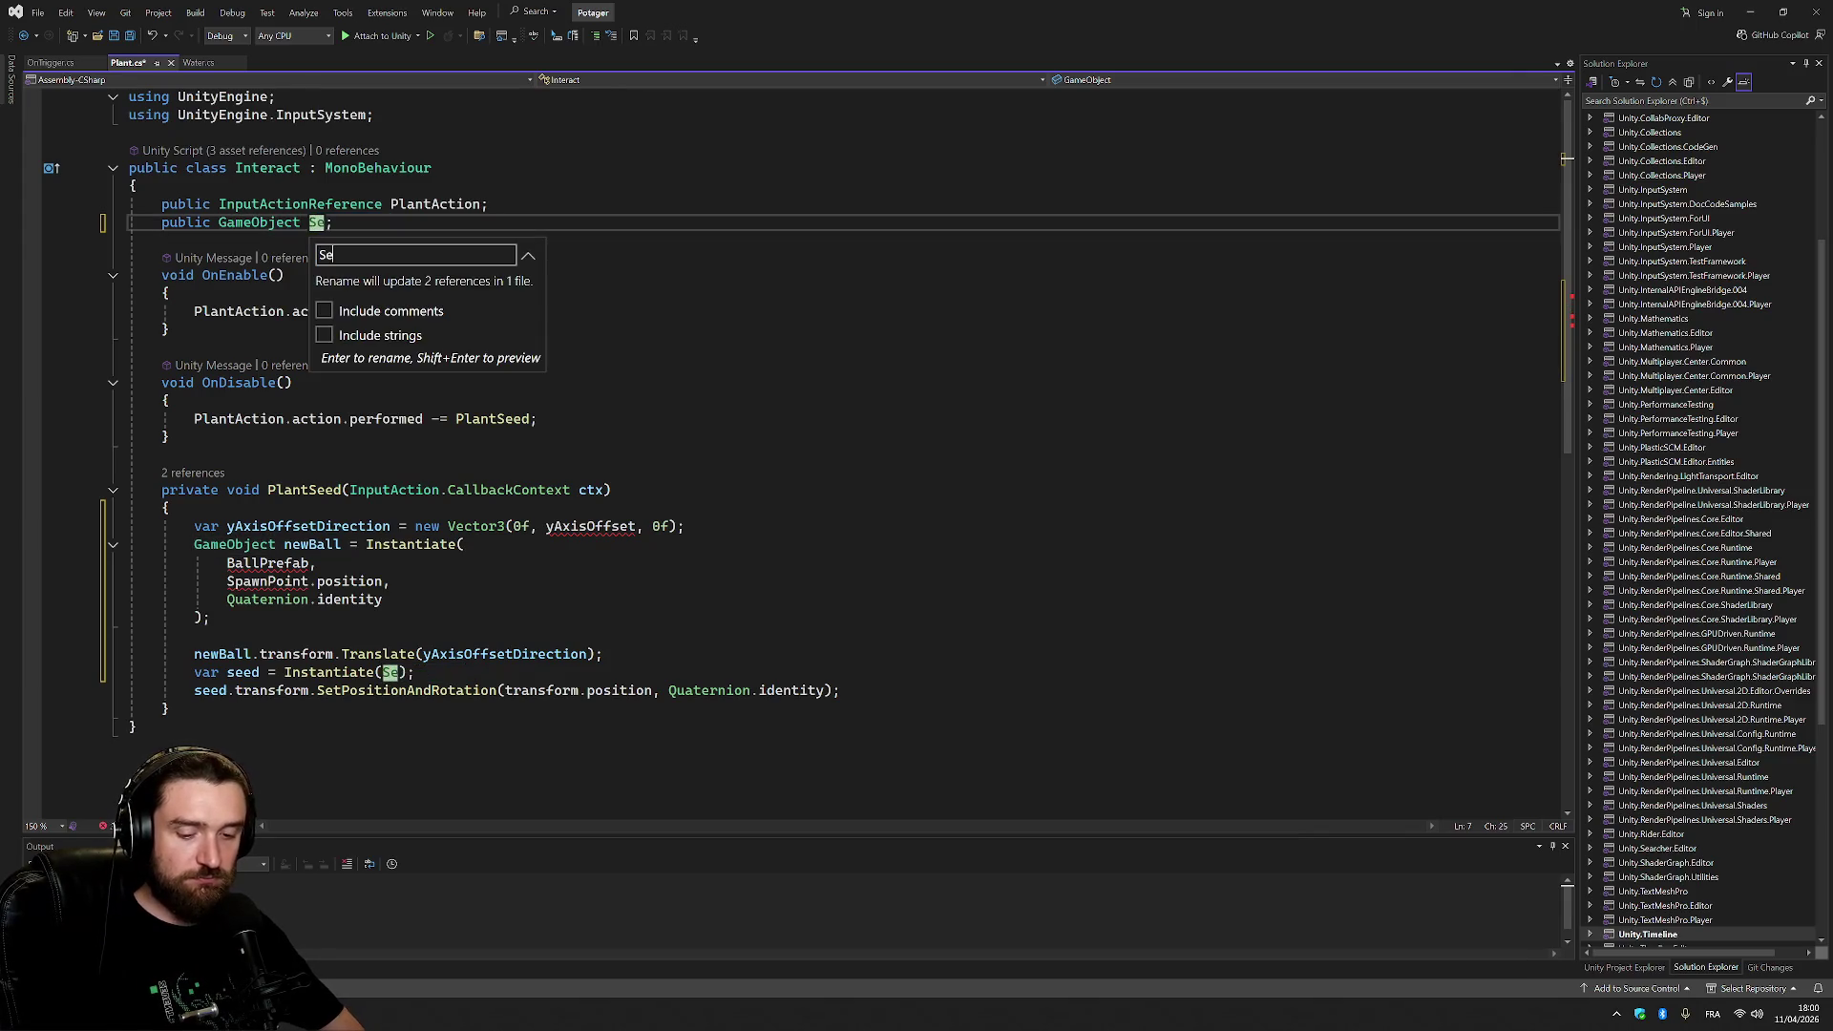
pyautogui.write('edPrefab')
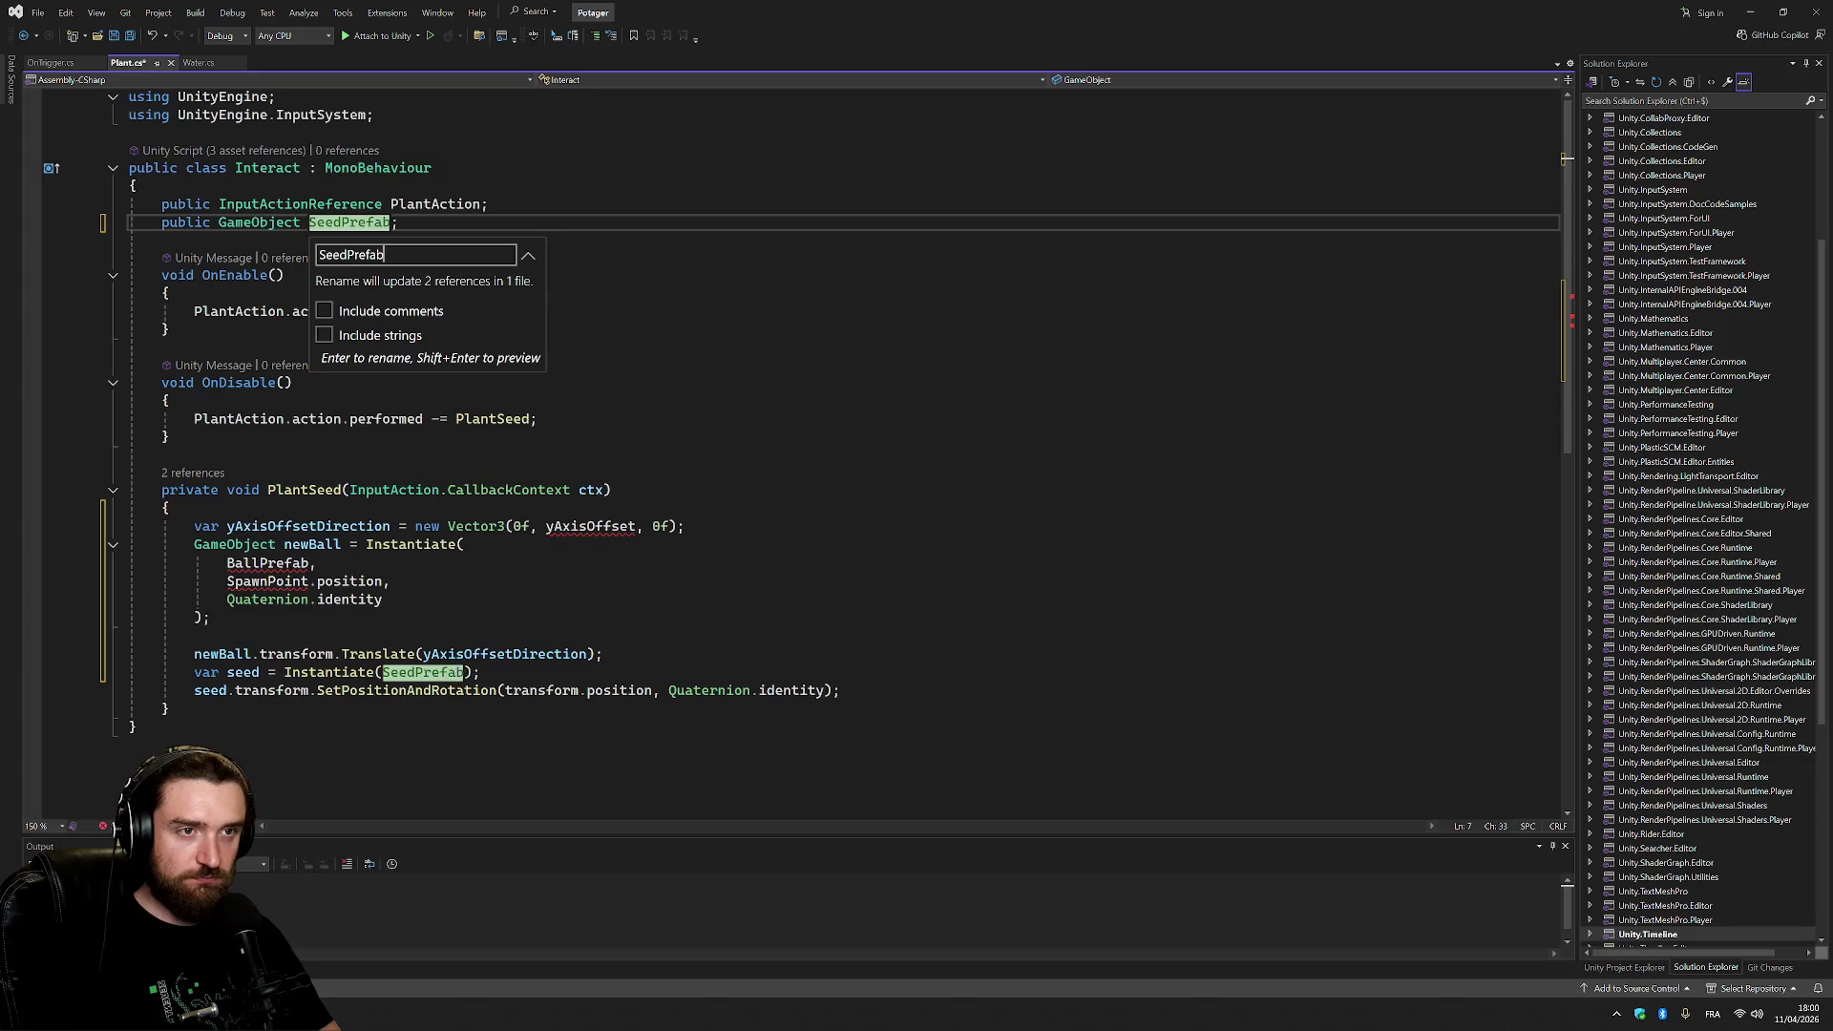
pyautogui.press('Return')
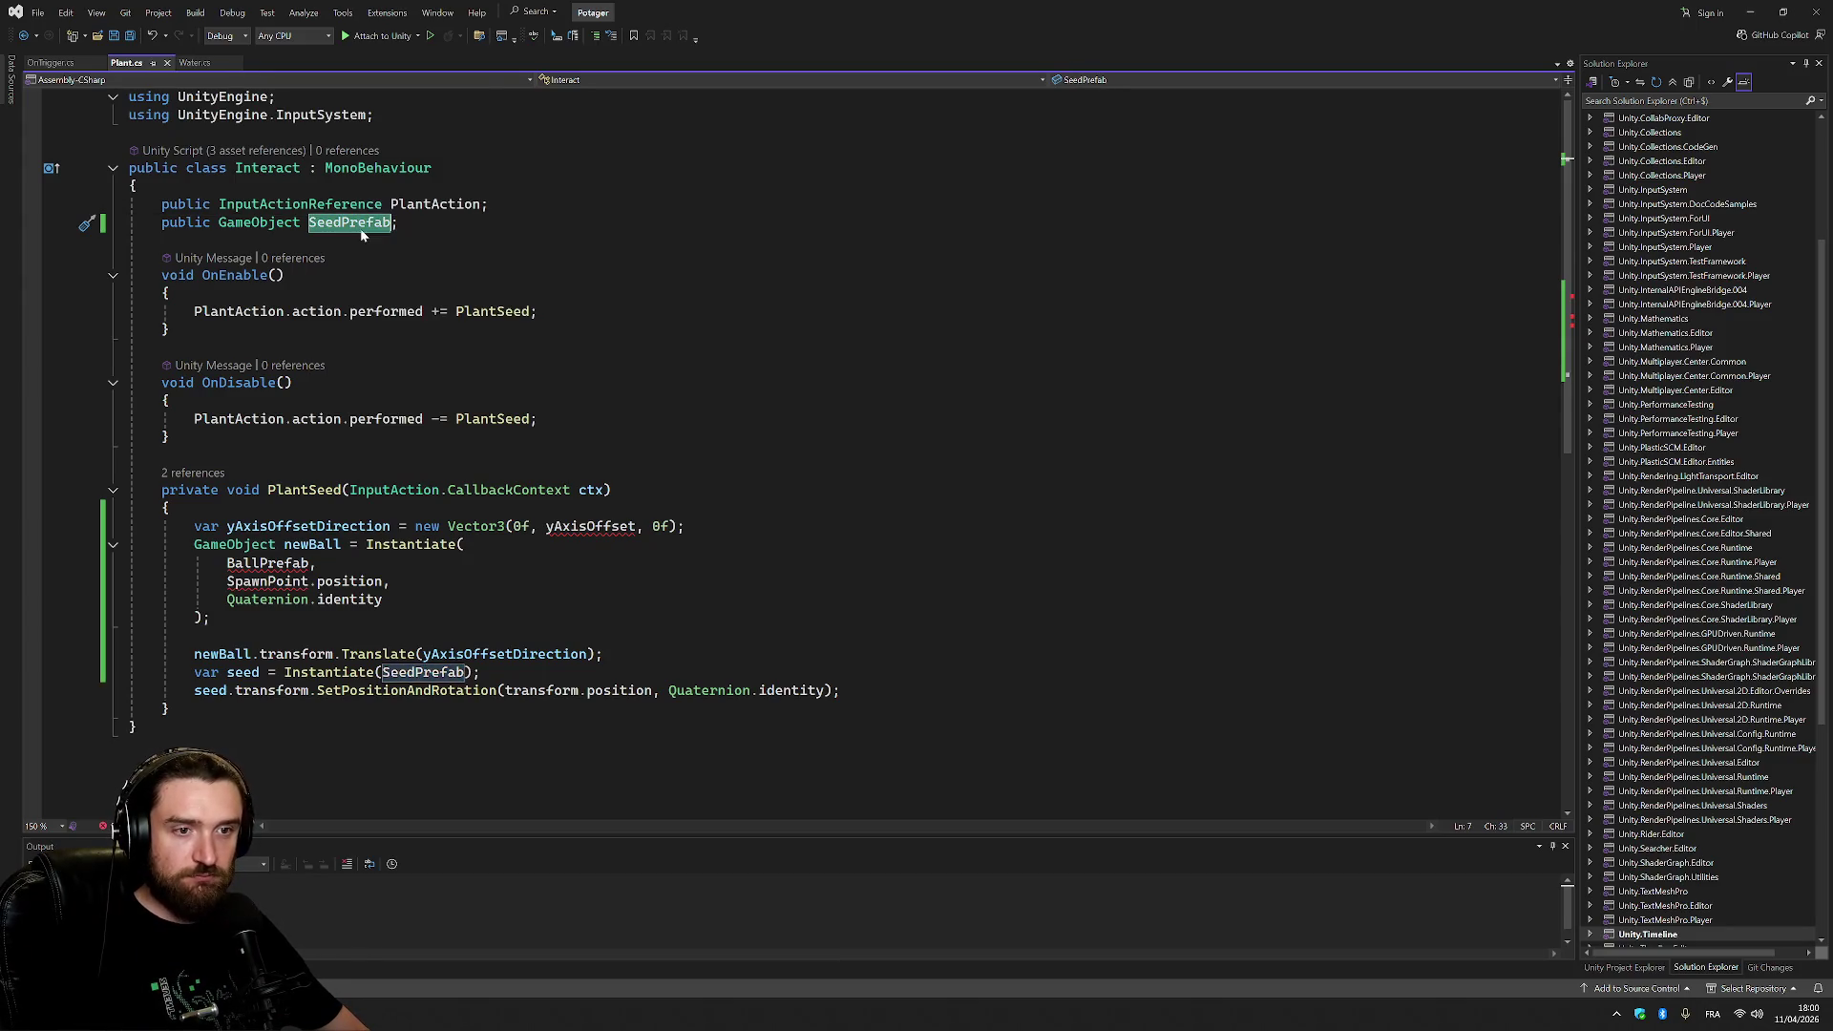
pyautogui.doubleClick(268, 564)
pyautogui.write('SeedPrefab')
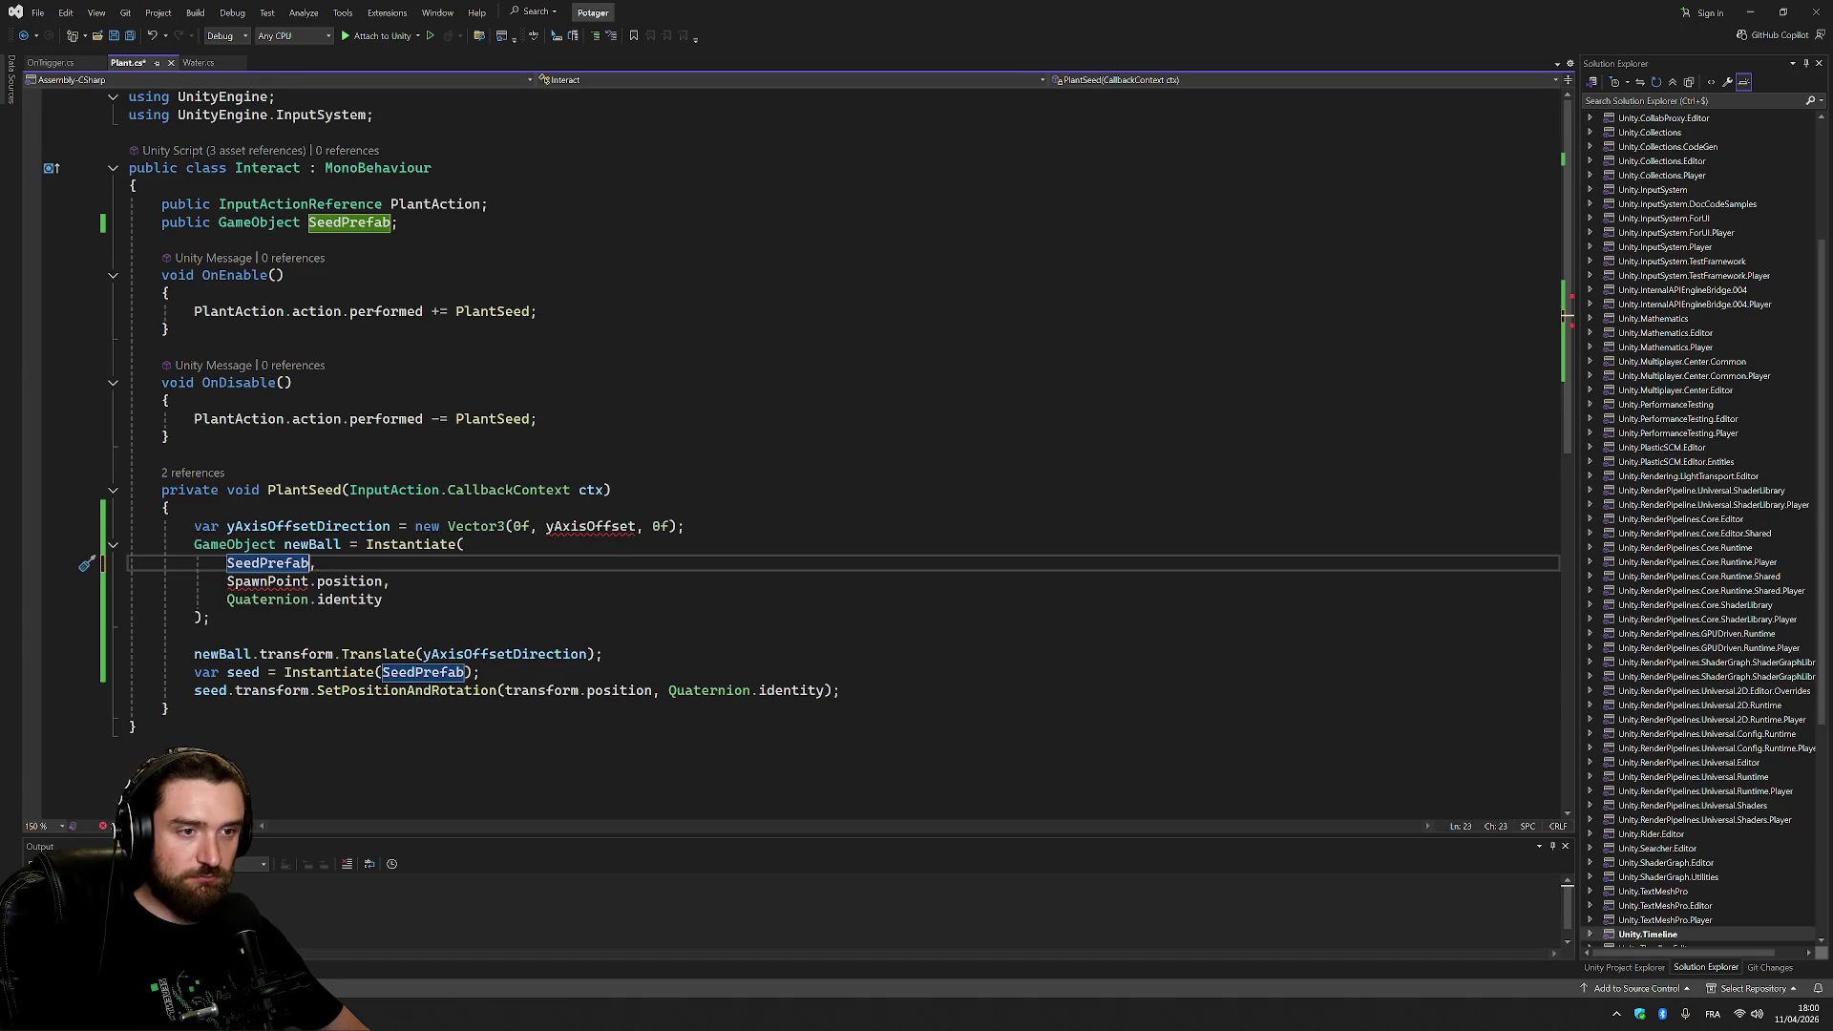
# Replace the undefined yAxisOffset with a Y offset of -0.25f.
pyautogui.click(358, 526)
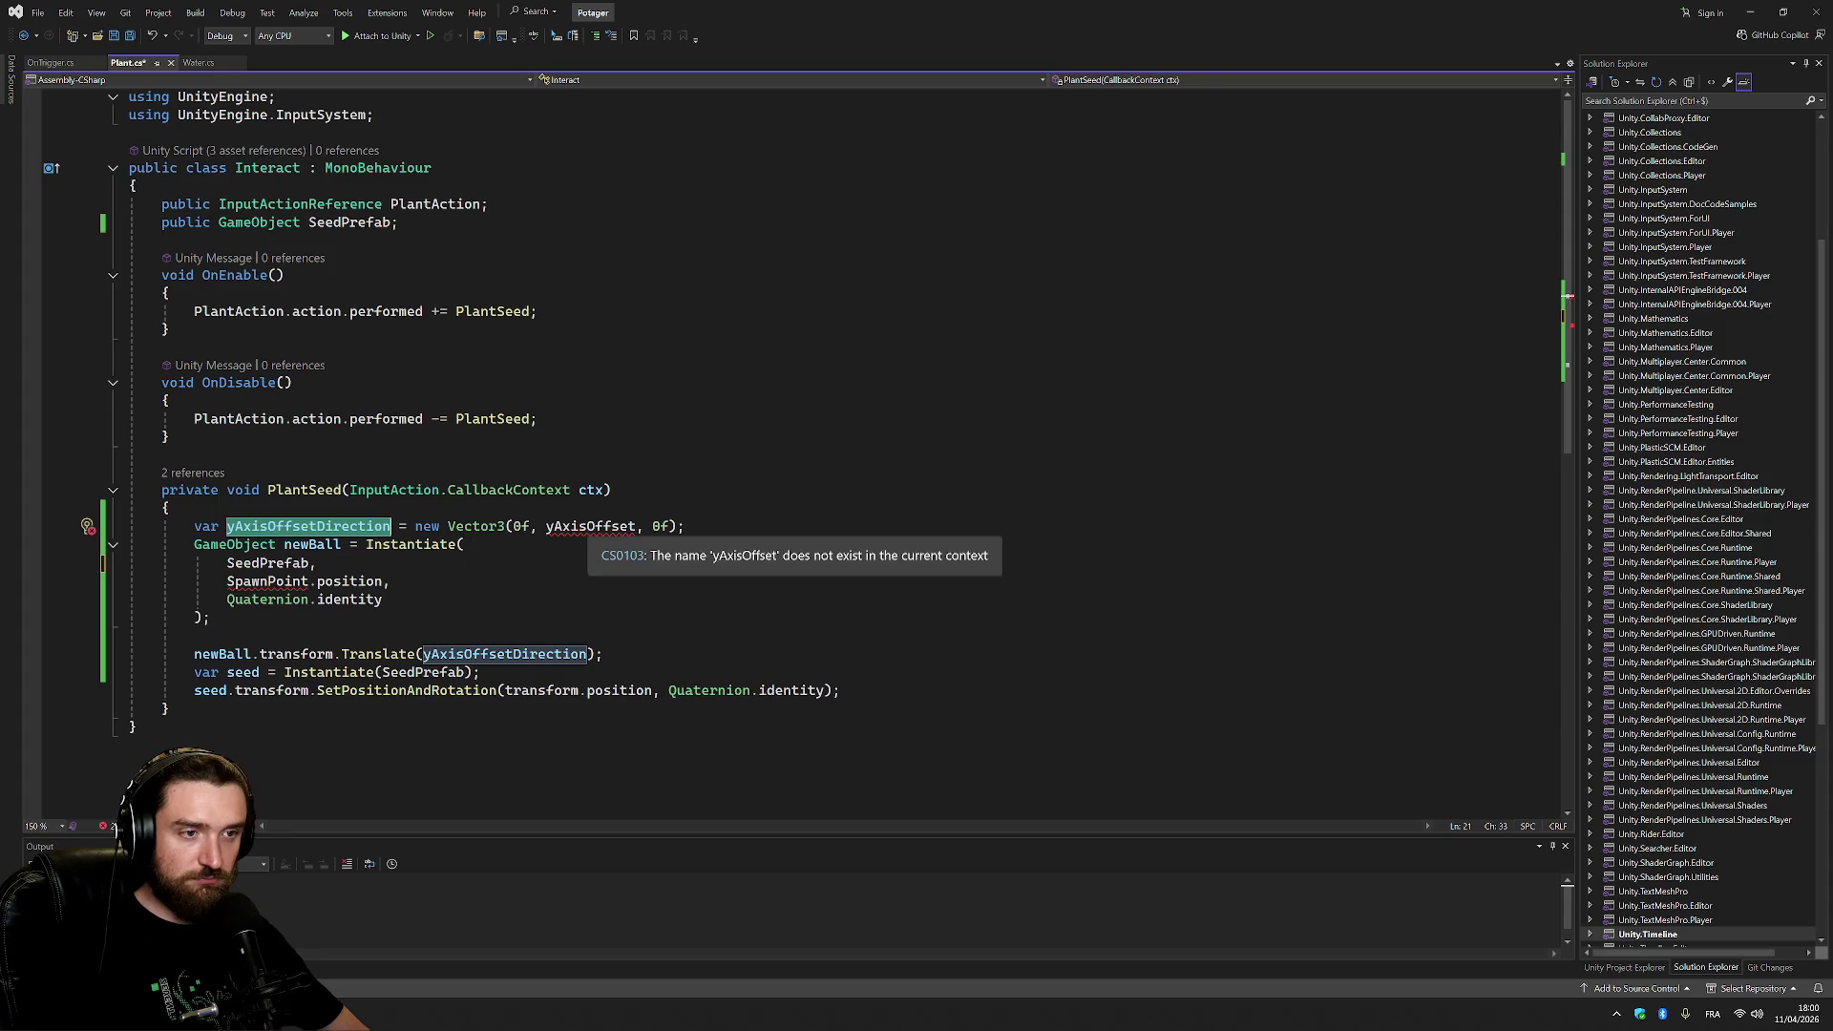
pyautogui.click(611, 526)
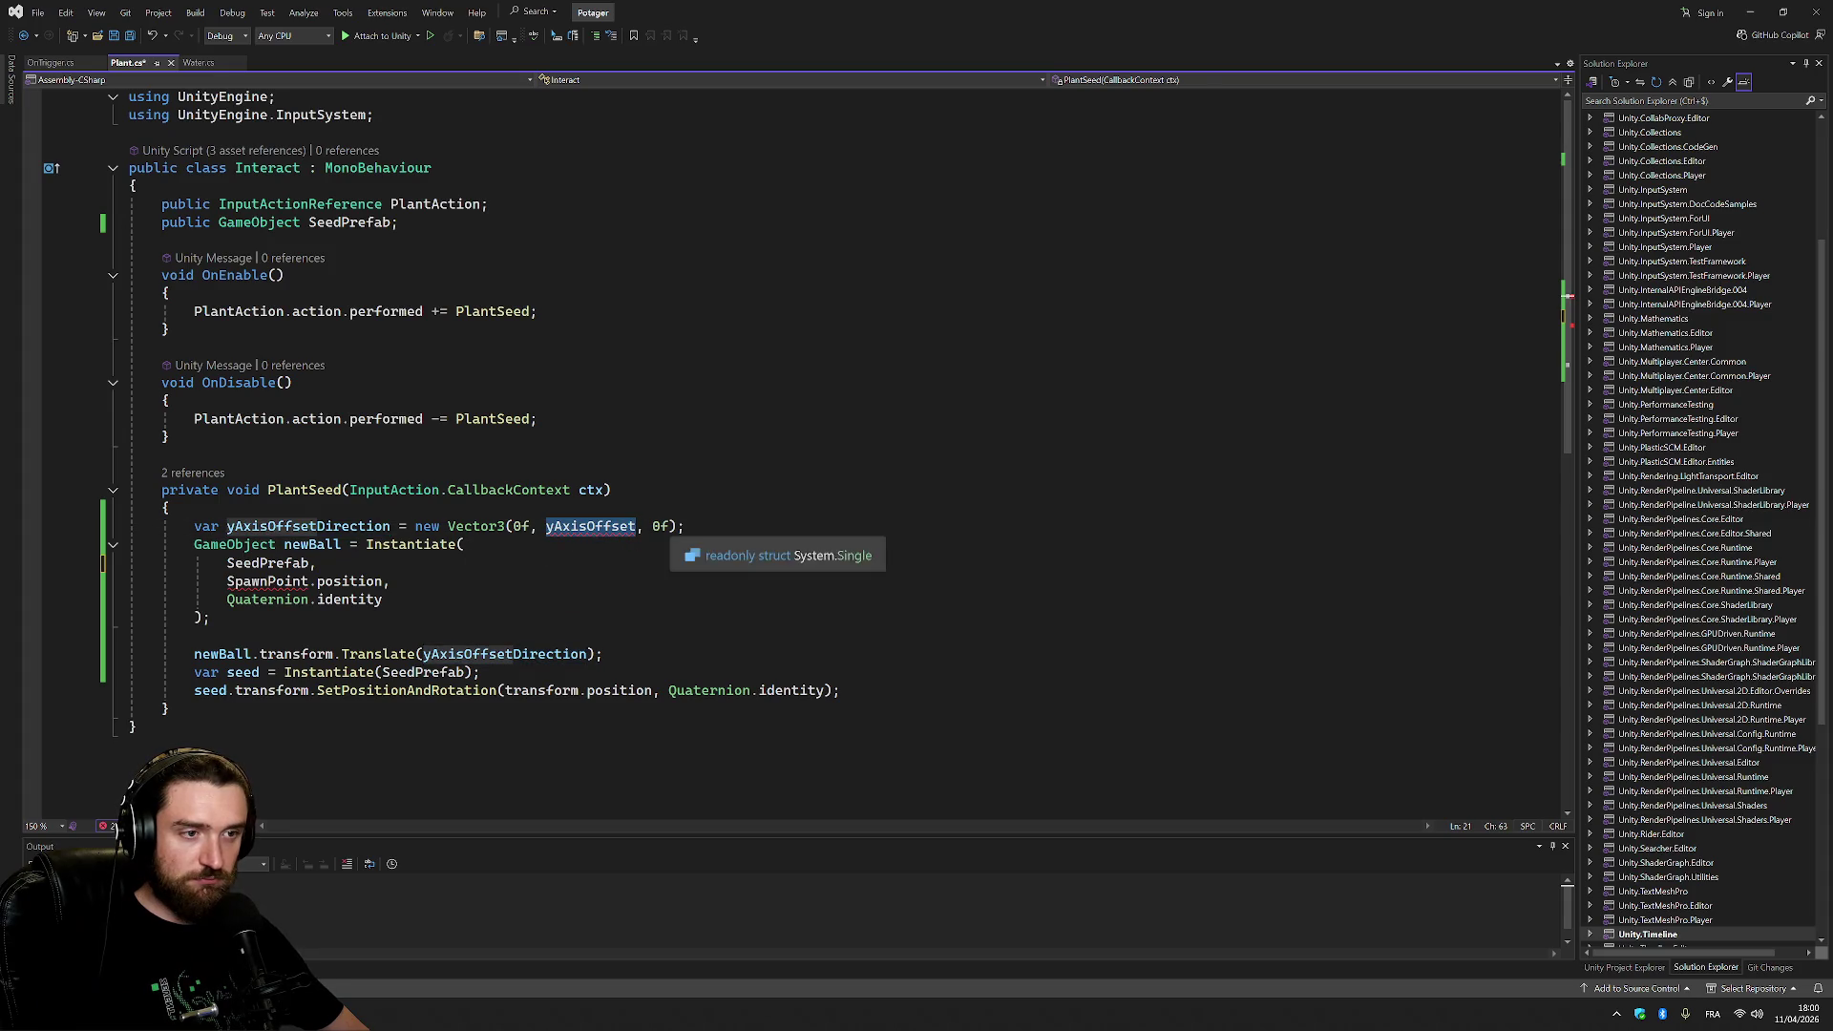
pyautogui.doubleClick(611, 526)
pyautogui.write('-0')
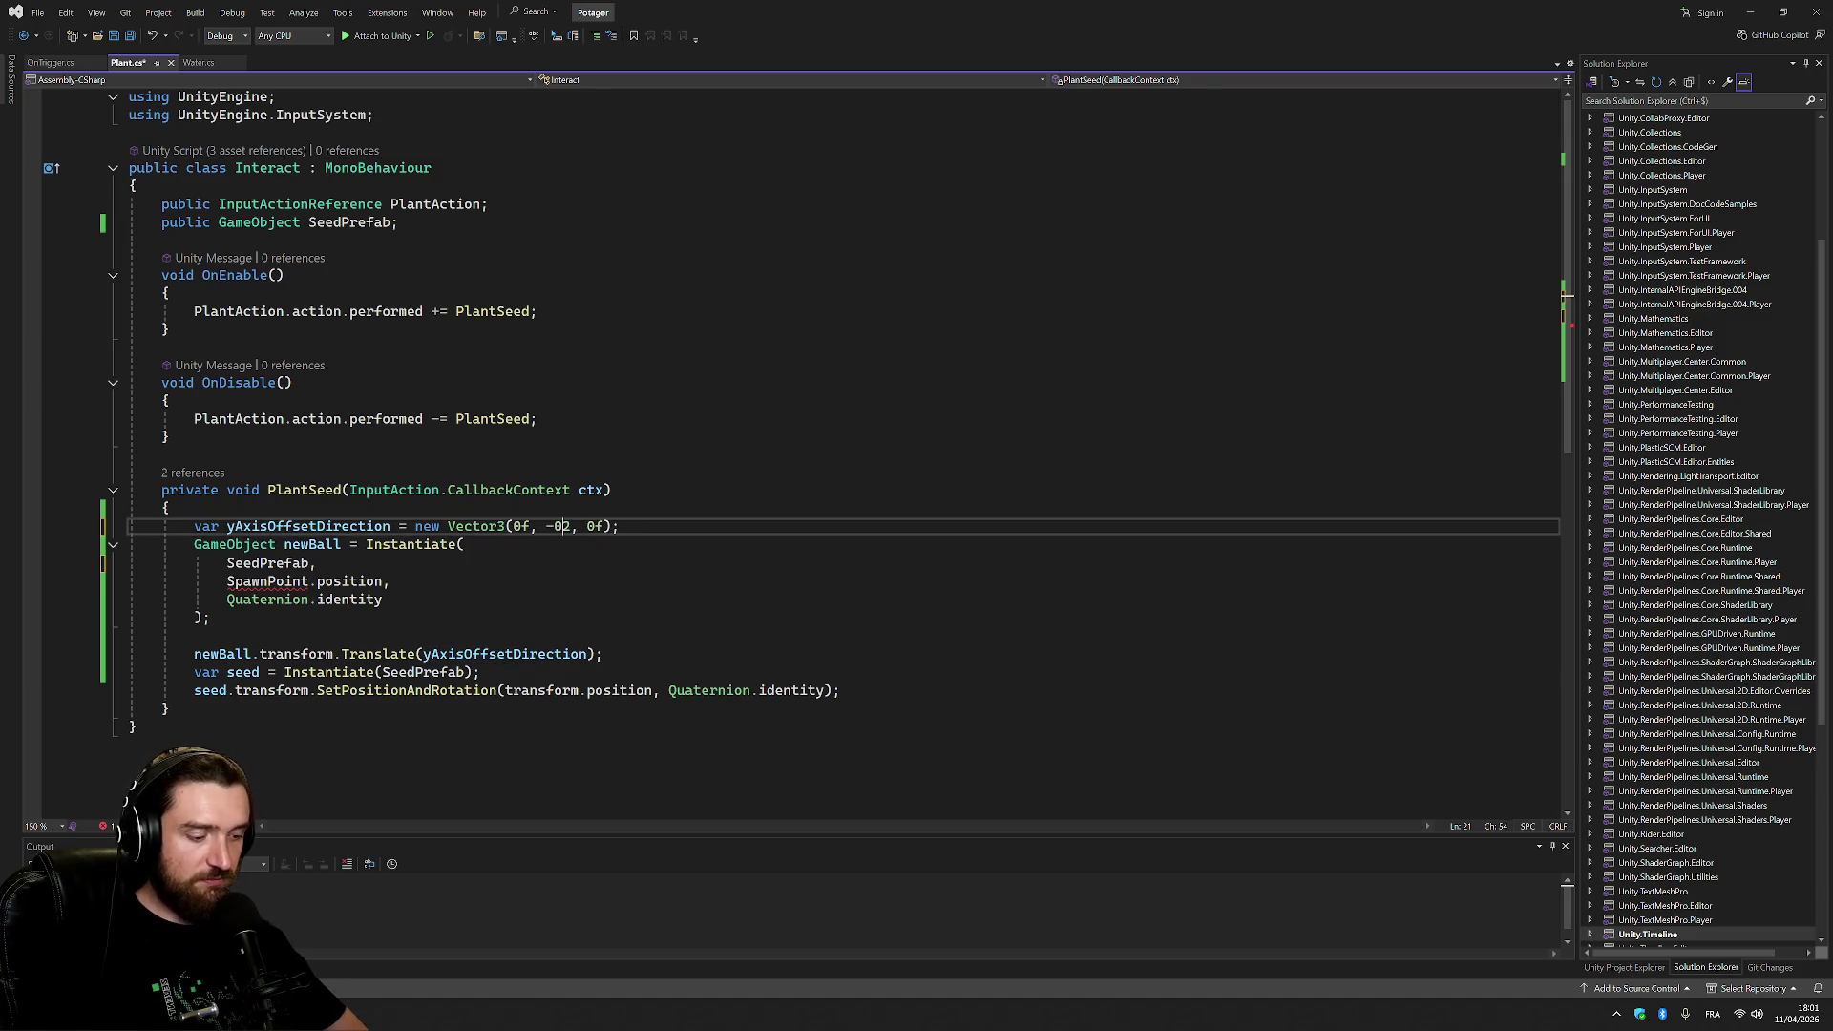
pyautogui.write('.0')
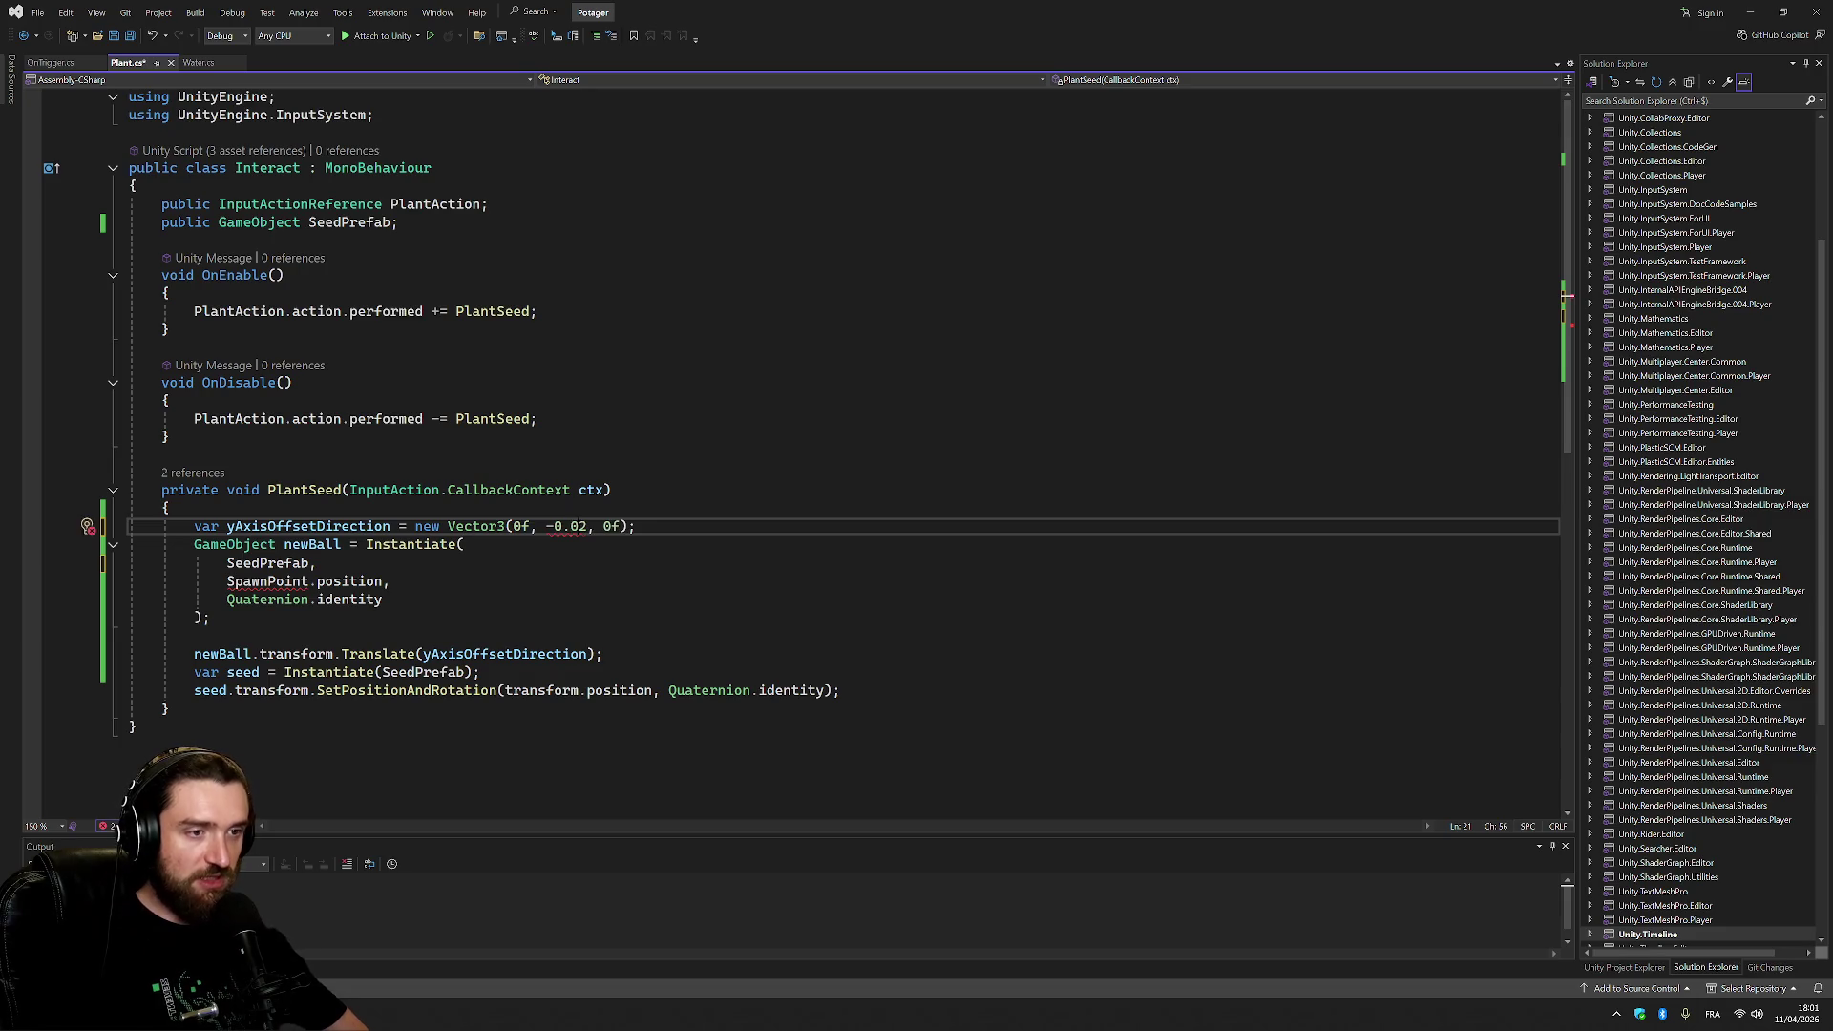
pyautogui.press('BackSpace')
pyautogui.press('Right')
pyautogui.write('5f')
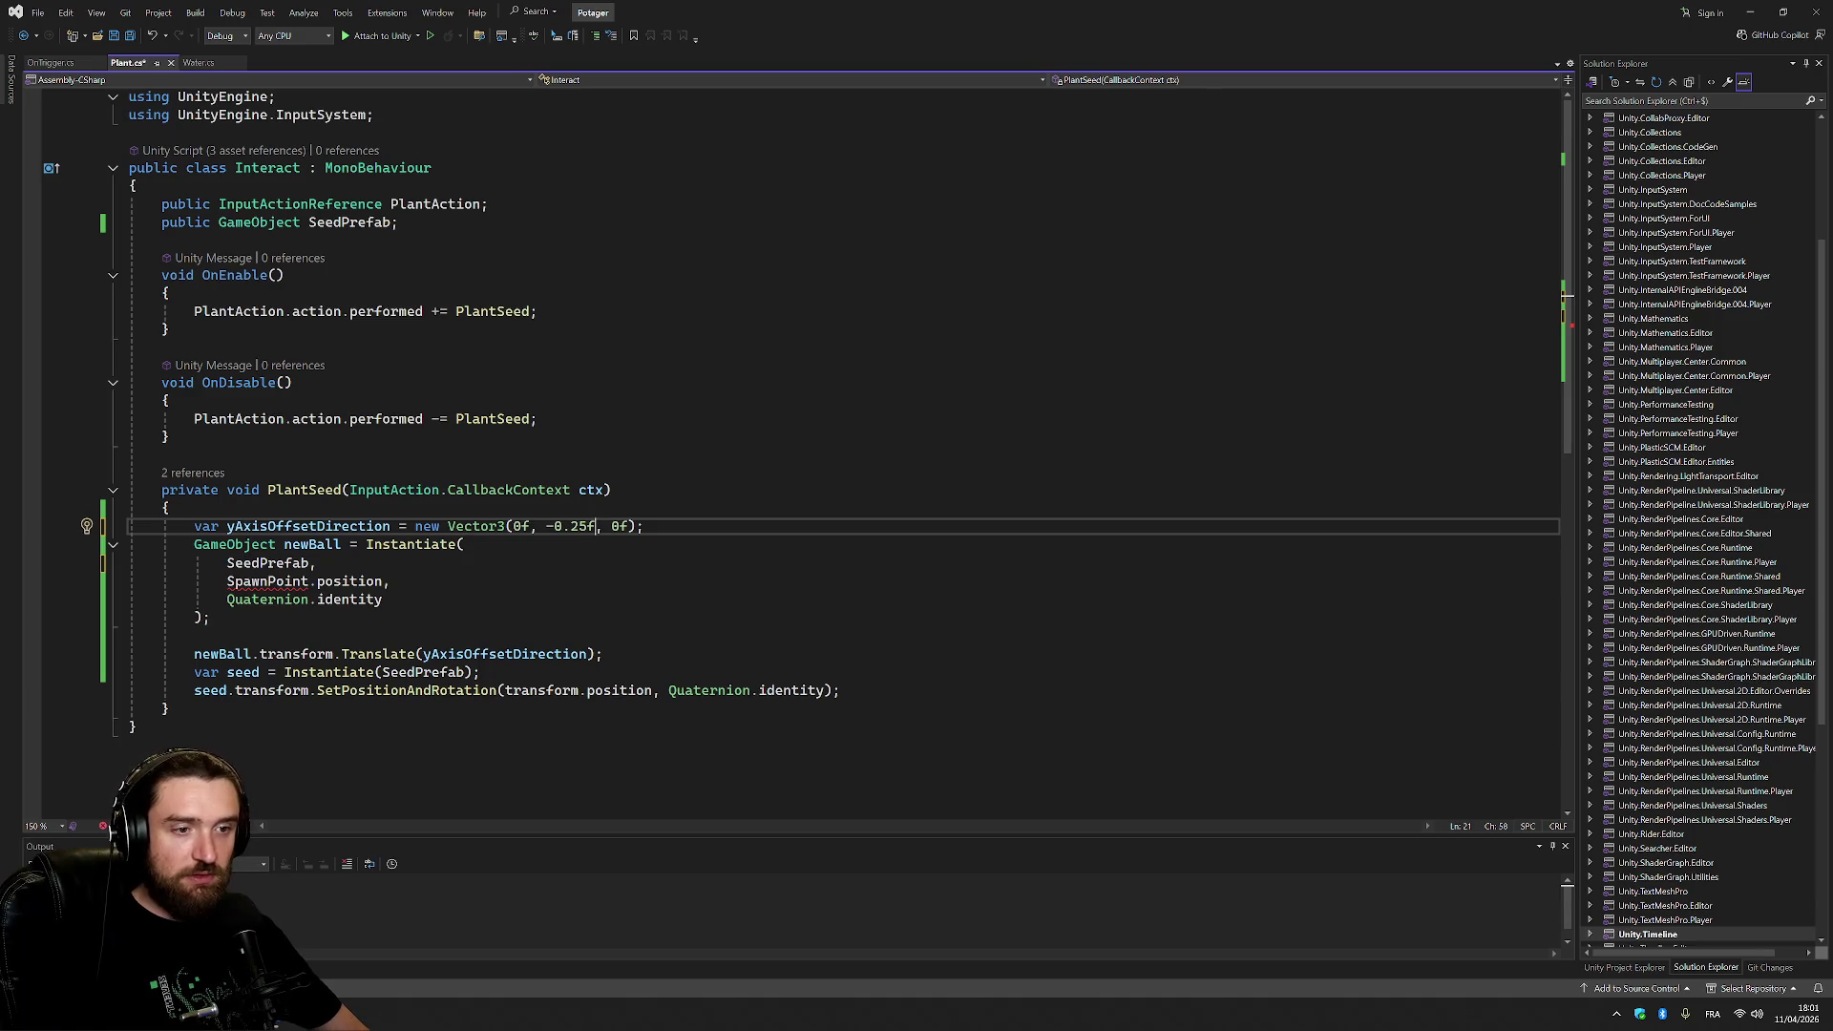
# Use transform.position in place of SpawnPoint.position as the spawn position.
pyautogui.moveTo(504, 690); pyautogui.dragTo(661, 691)
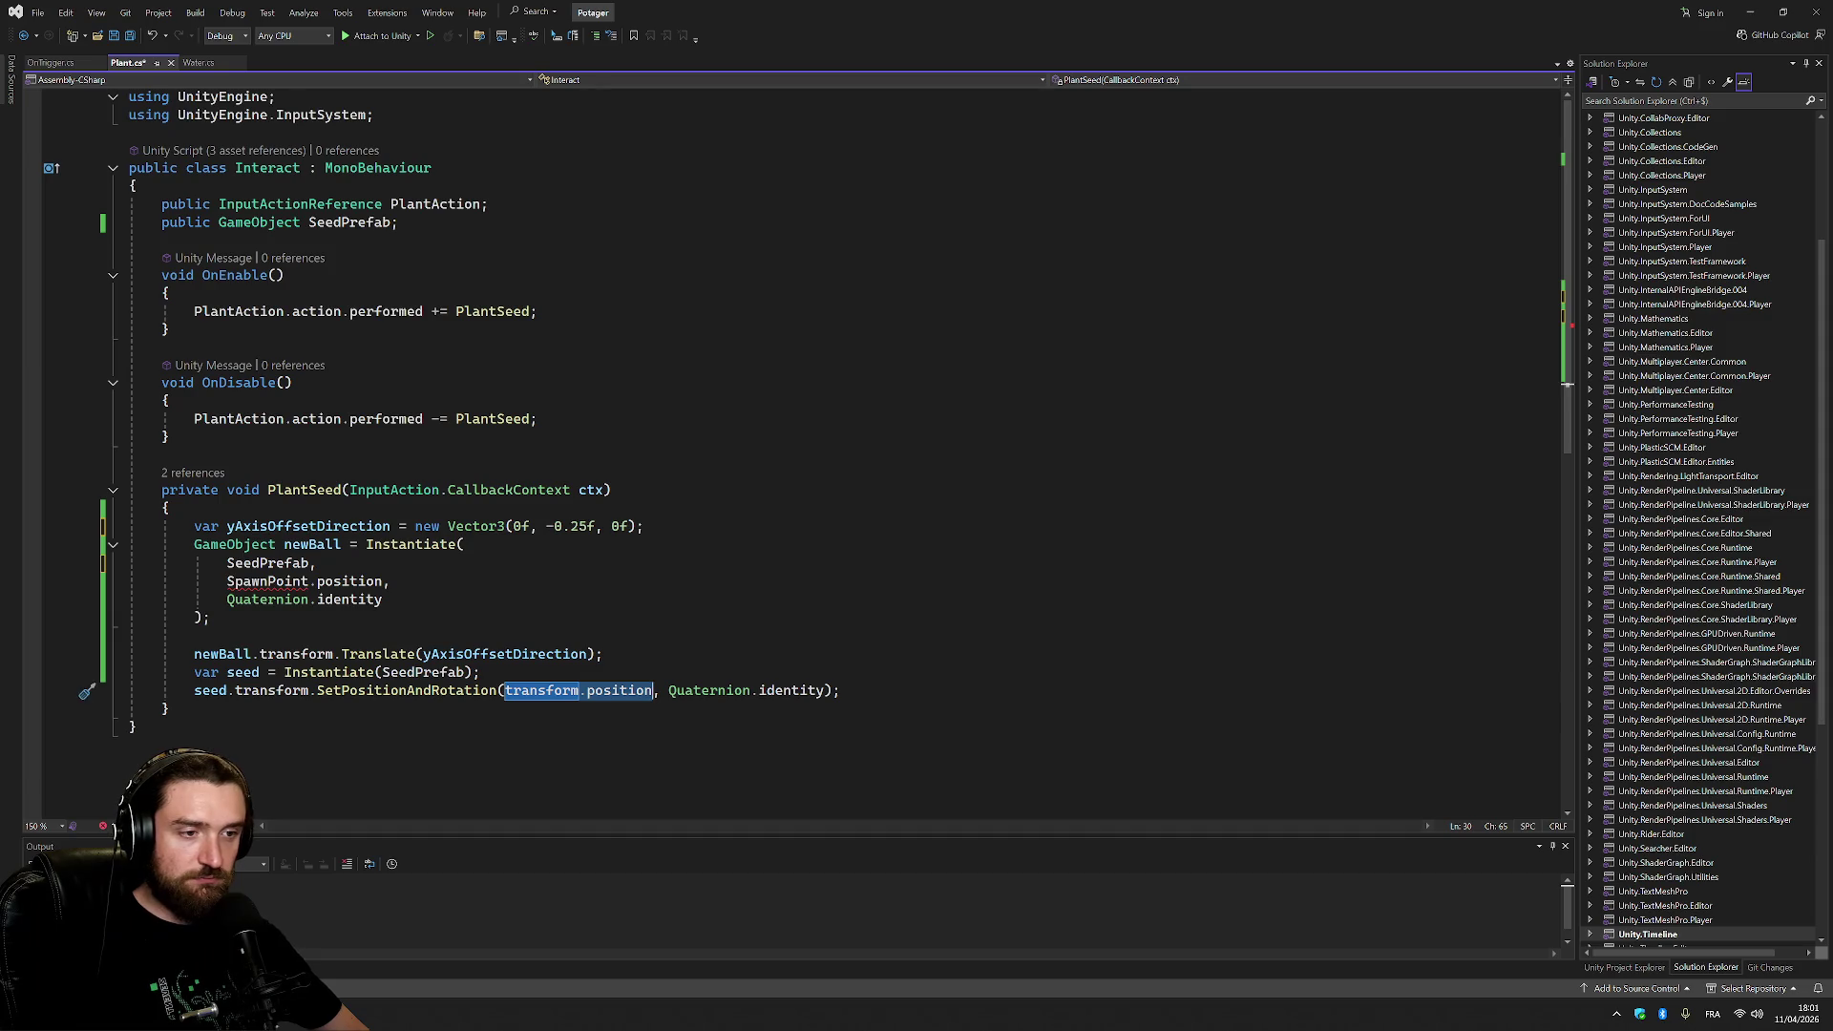
pyautogui.hotkey('ctrl', 'x')
pyautogui.moveTo(384, 581); pyautogui.dragTo(316, 563)
pyautogui.hotkey('ctrl', 'v')
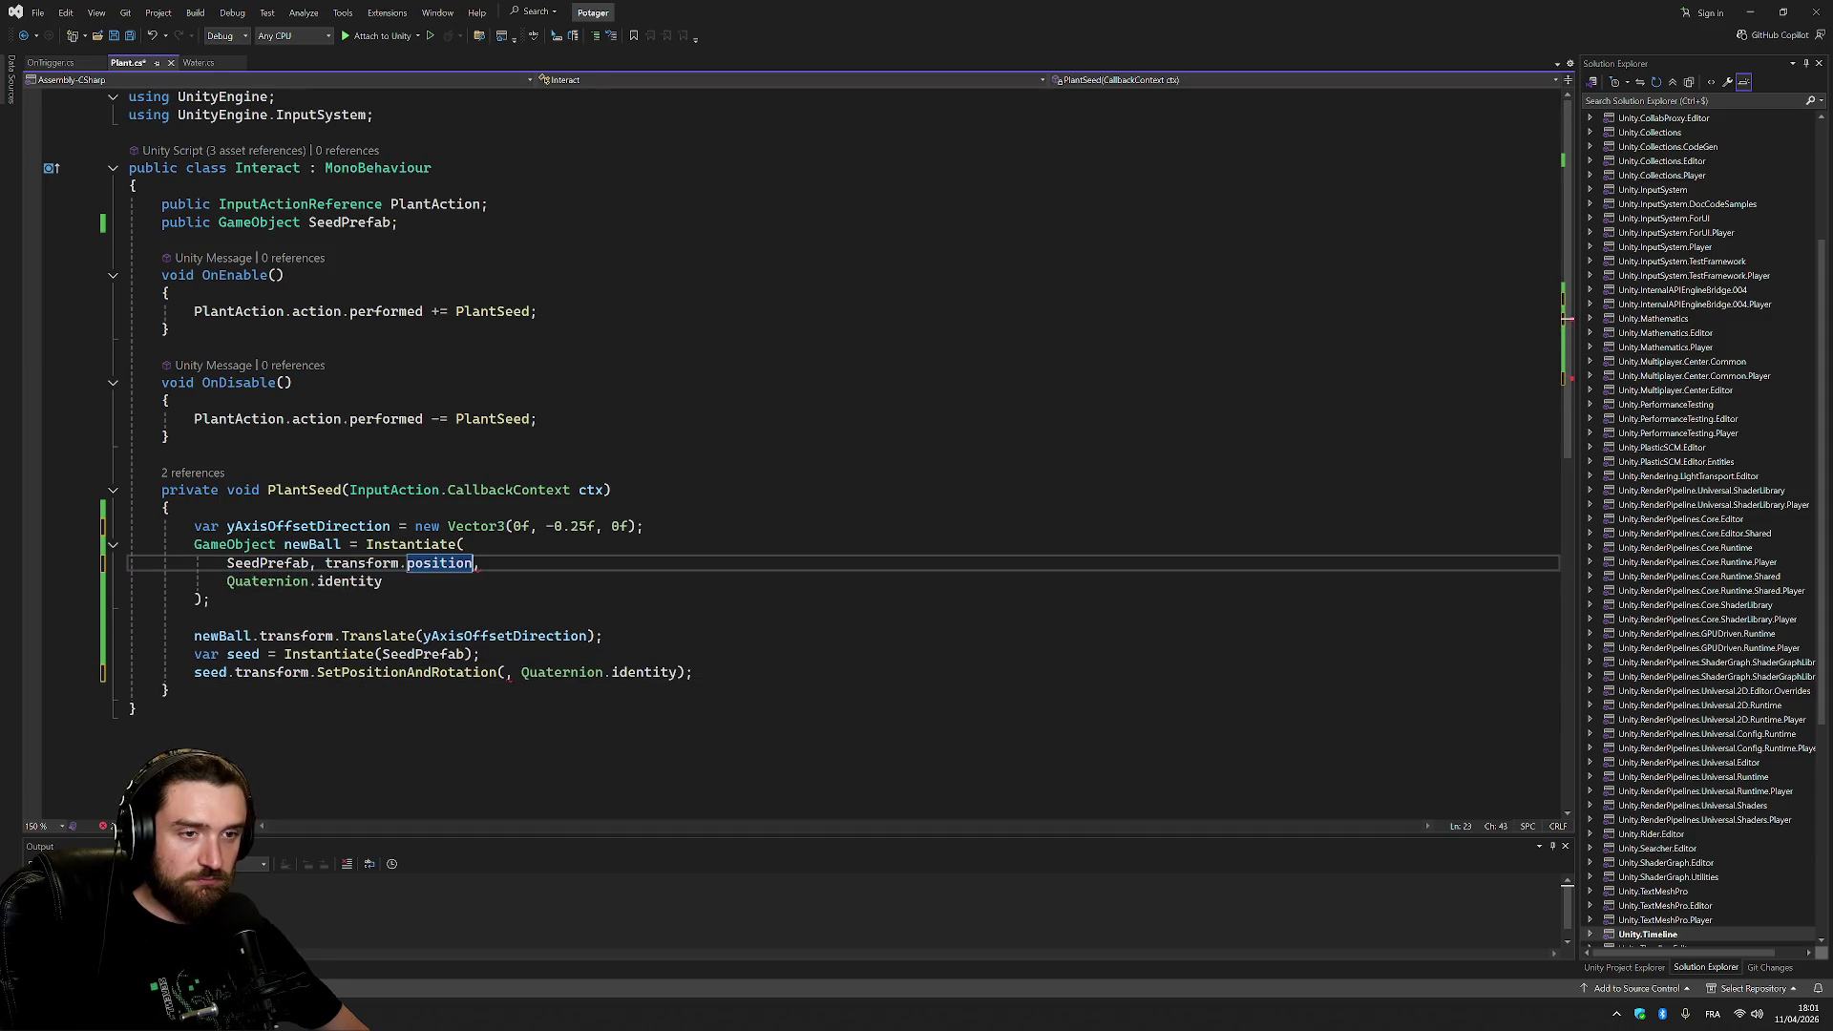
# Join the Instantiate(SeedPrefab, ..., Quaternion.identity) call onto one tidy line.
pyautogui.click(465, 544)
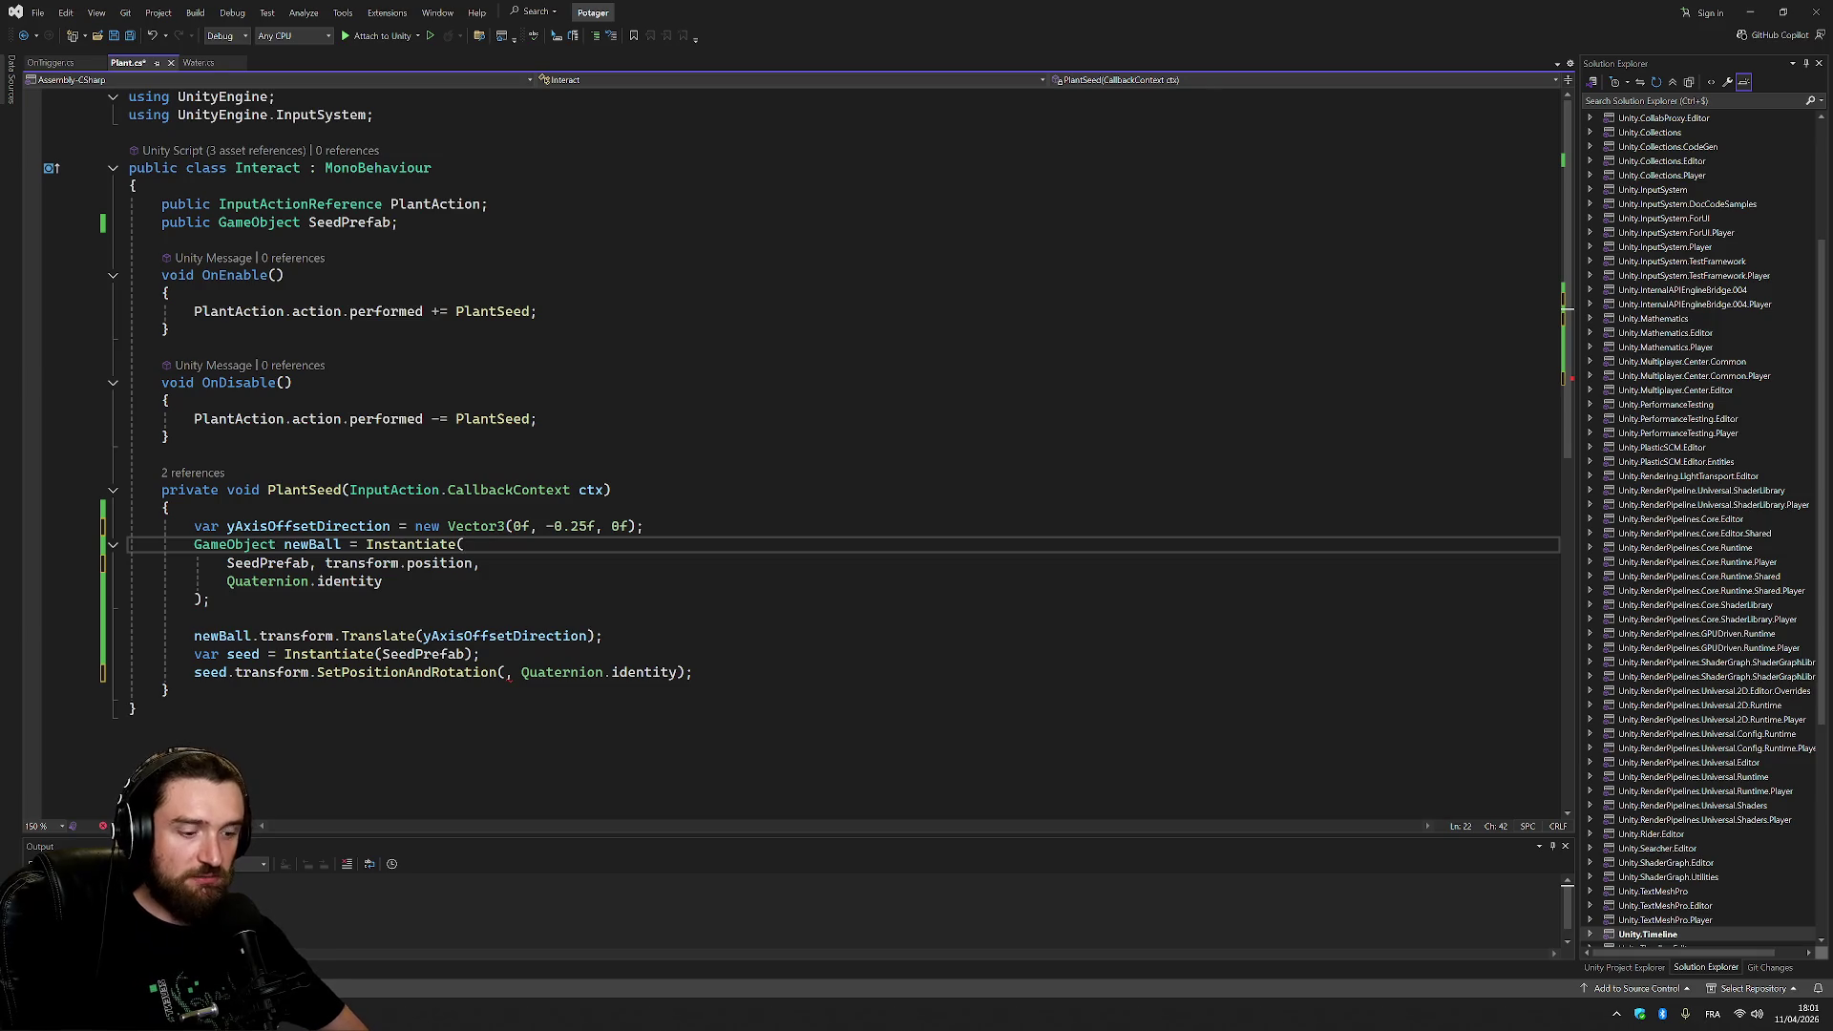
pyautogui.press('Delete')
pyautogui.hotkey('ctrl', 'shift', 'Right')
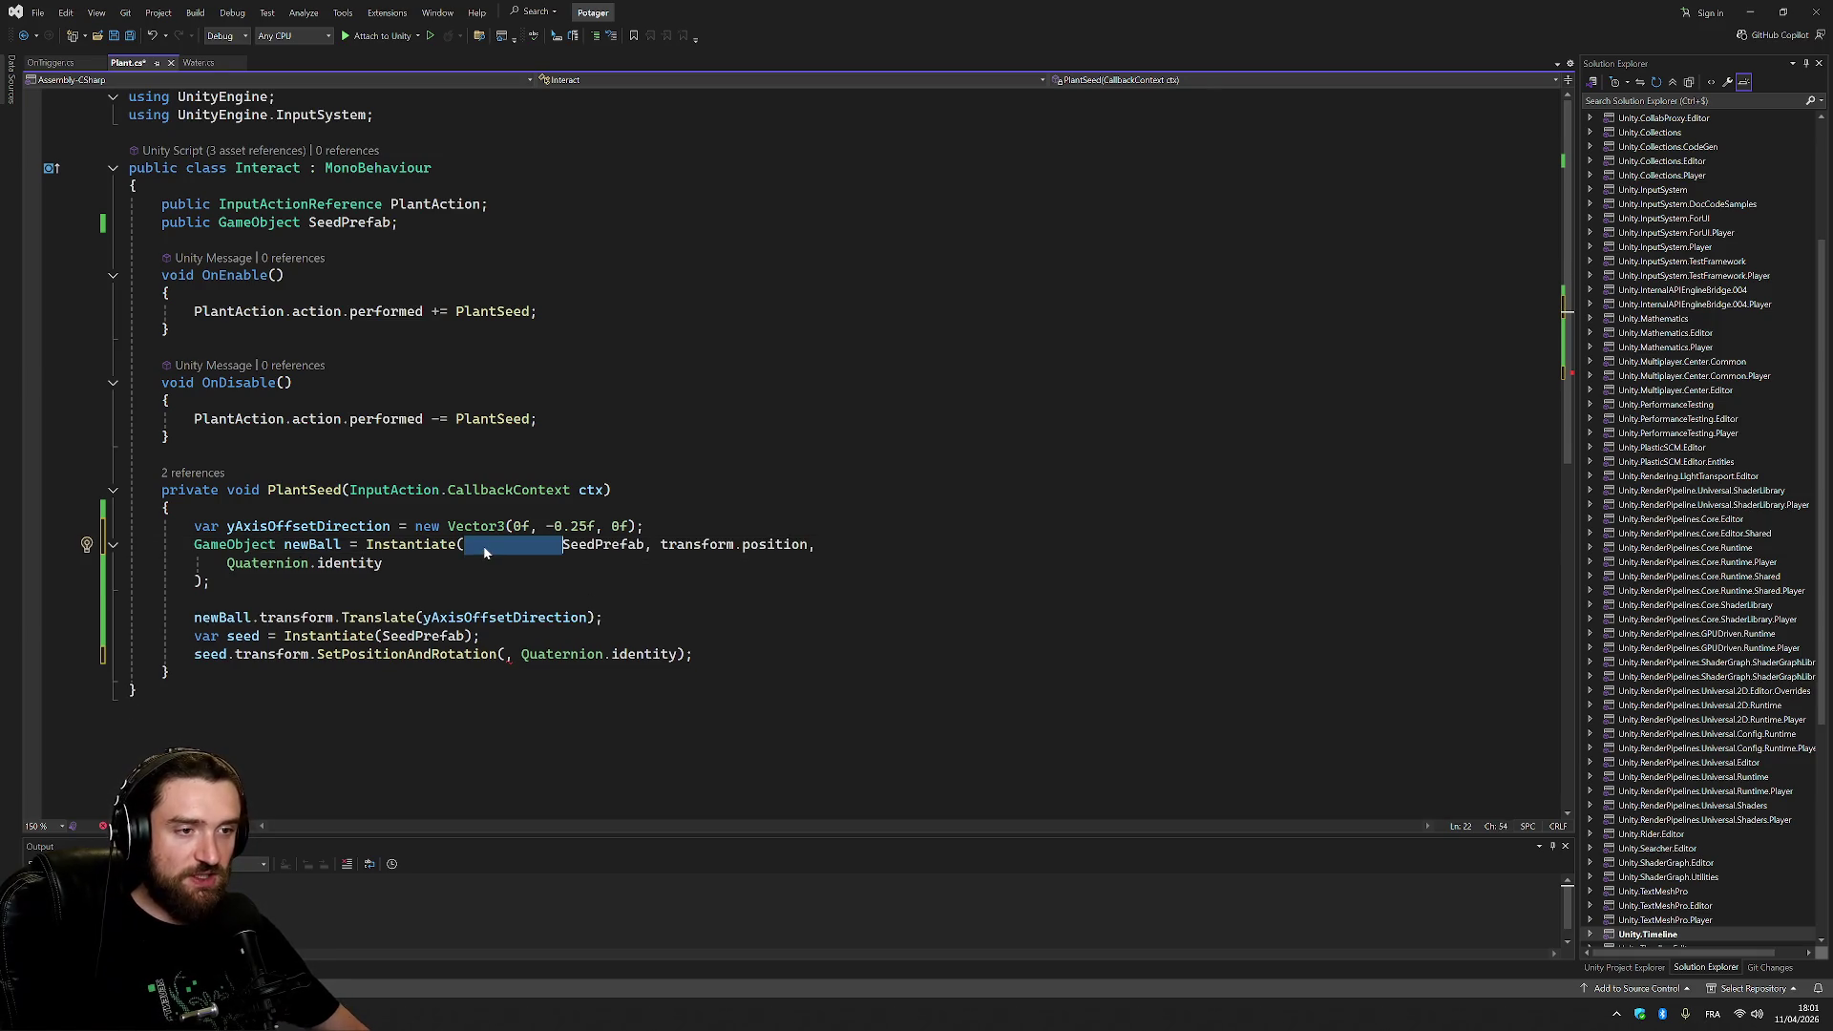
pyautogui.press('Delete')
pyautogui.press('Delete')
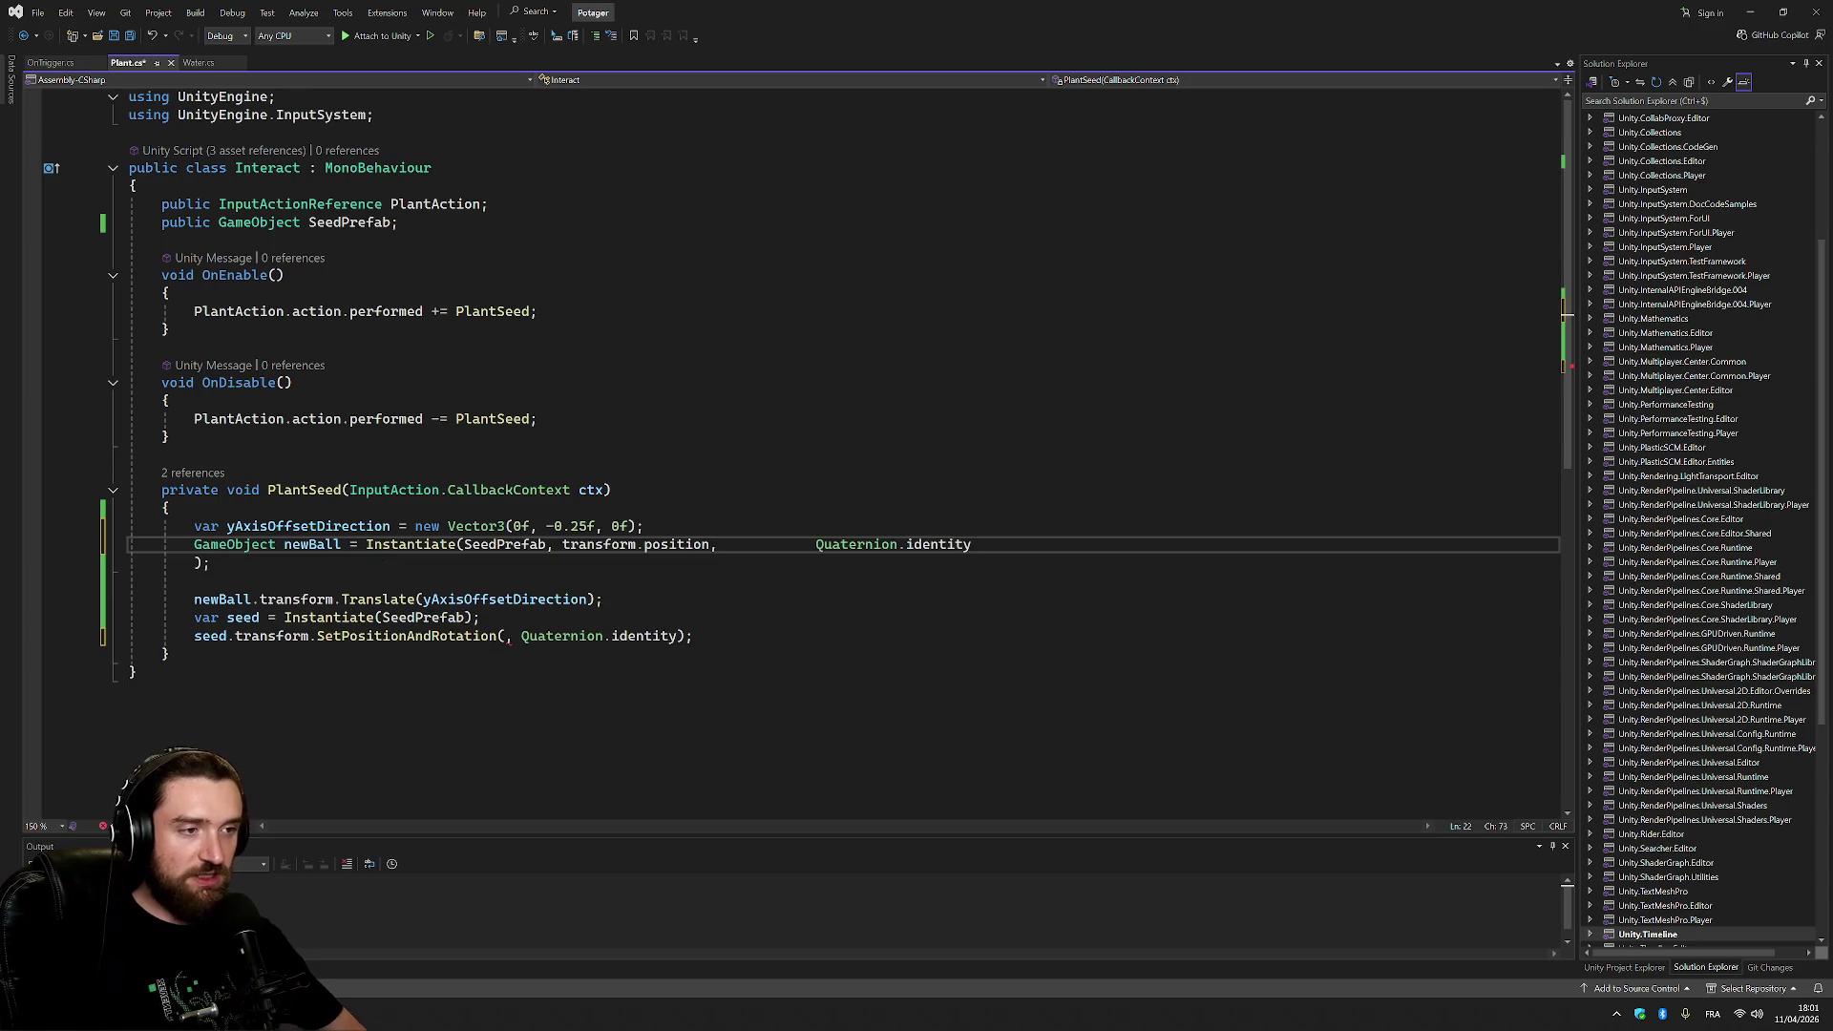
pyautogui.press('Delete')
pyautogui.click(972, 544)
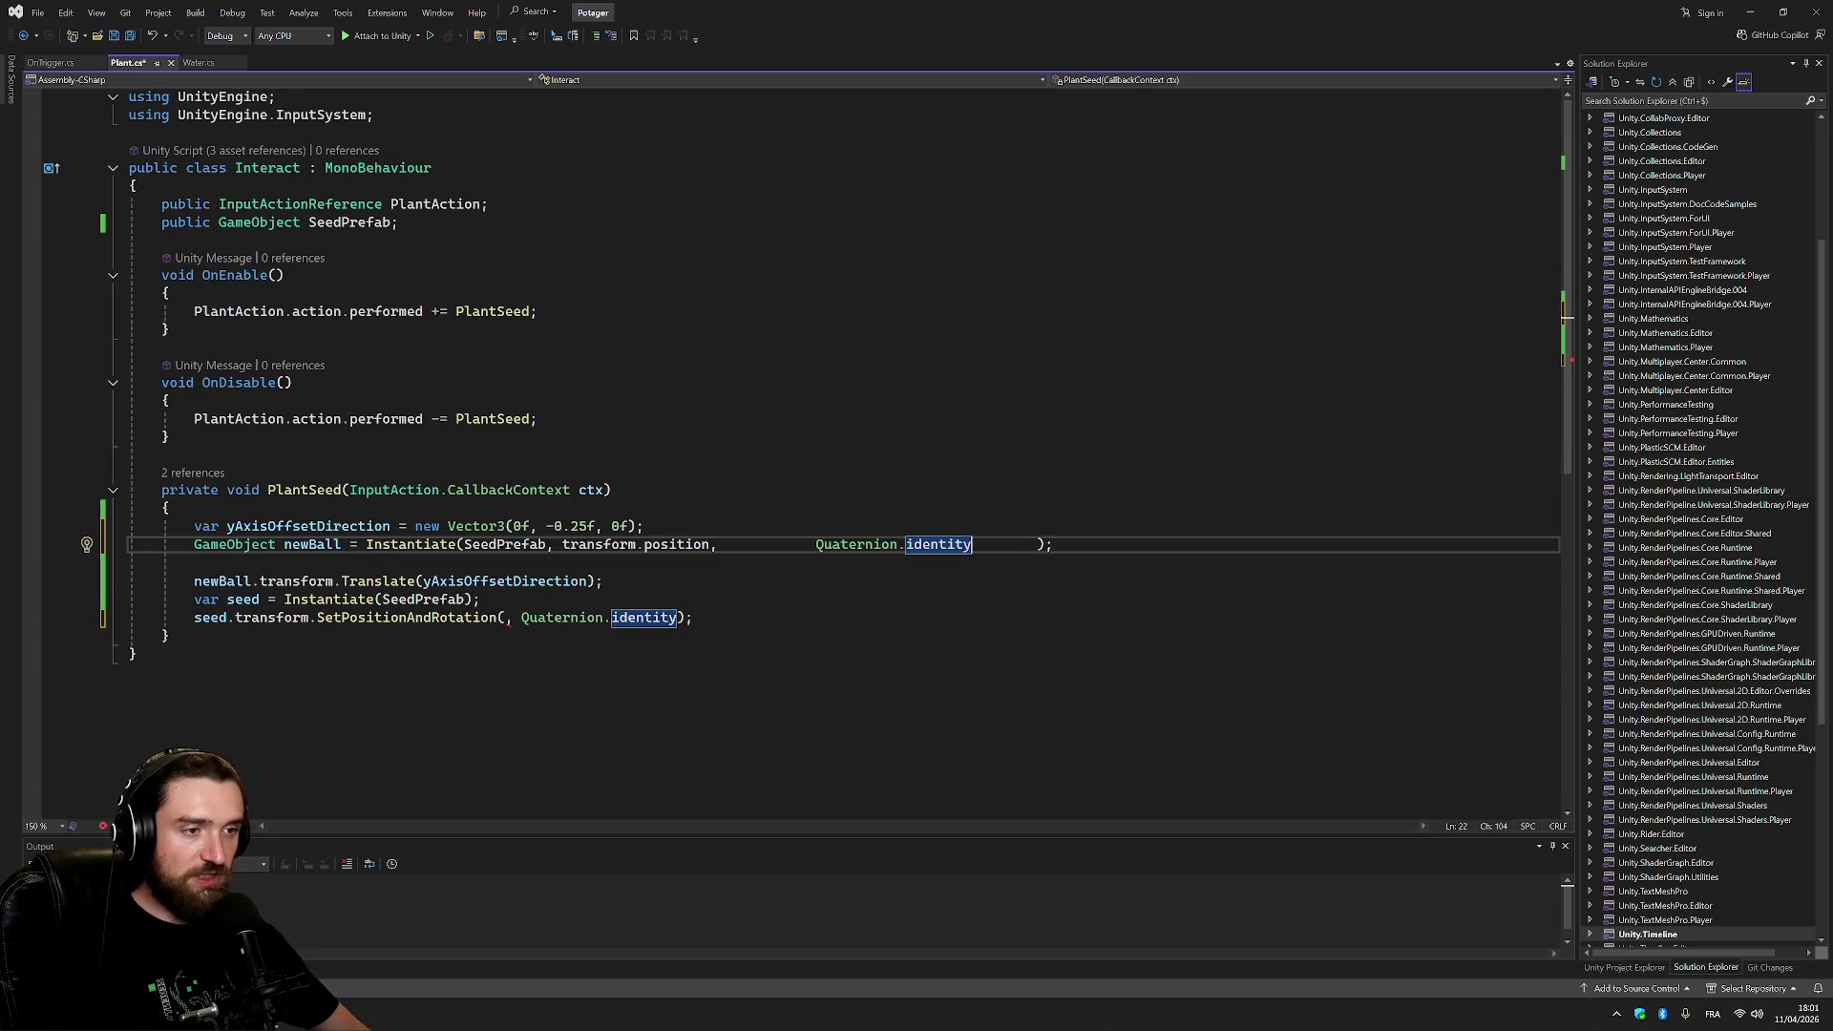
pyautogui.hotkey('ctrl', 'Left')
pyautogui.hotkey('ctrl', 'Left')
pyautogui.hotkey('ctrl', 'Left')
pyautogui.hotkey('ctrl', 'BackSpace')
pyautogui.hotkey('ctrl', 'Right')
pyautogui.hotkey('ctrl', 'Right')
pyautogui.hotkey('ctrl', 'Right')
pyautogui.hotkey('ctrl', 'Delete')
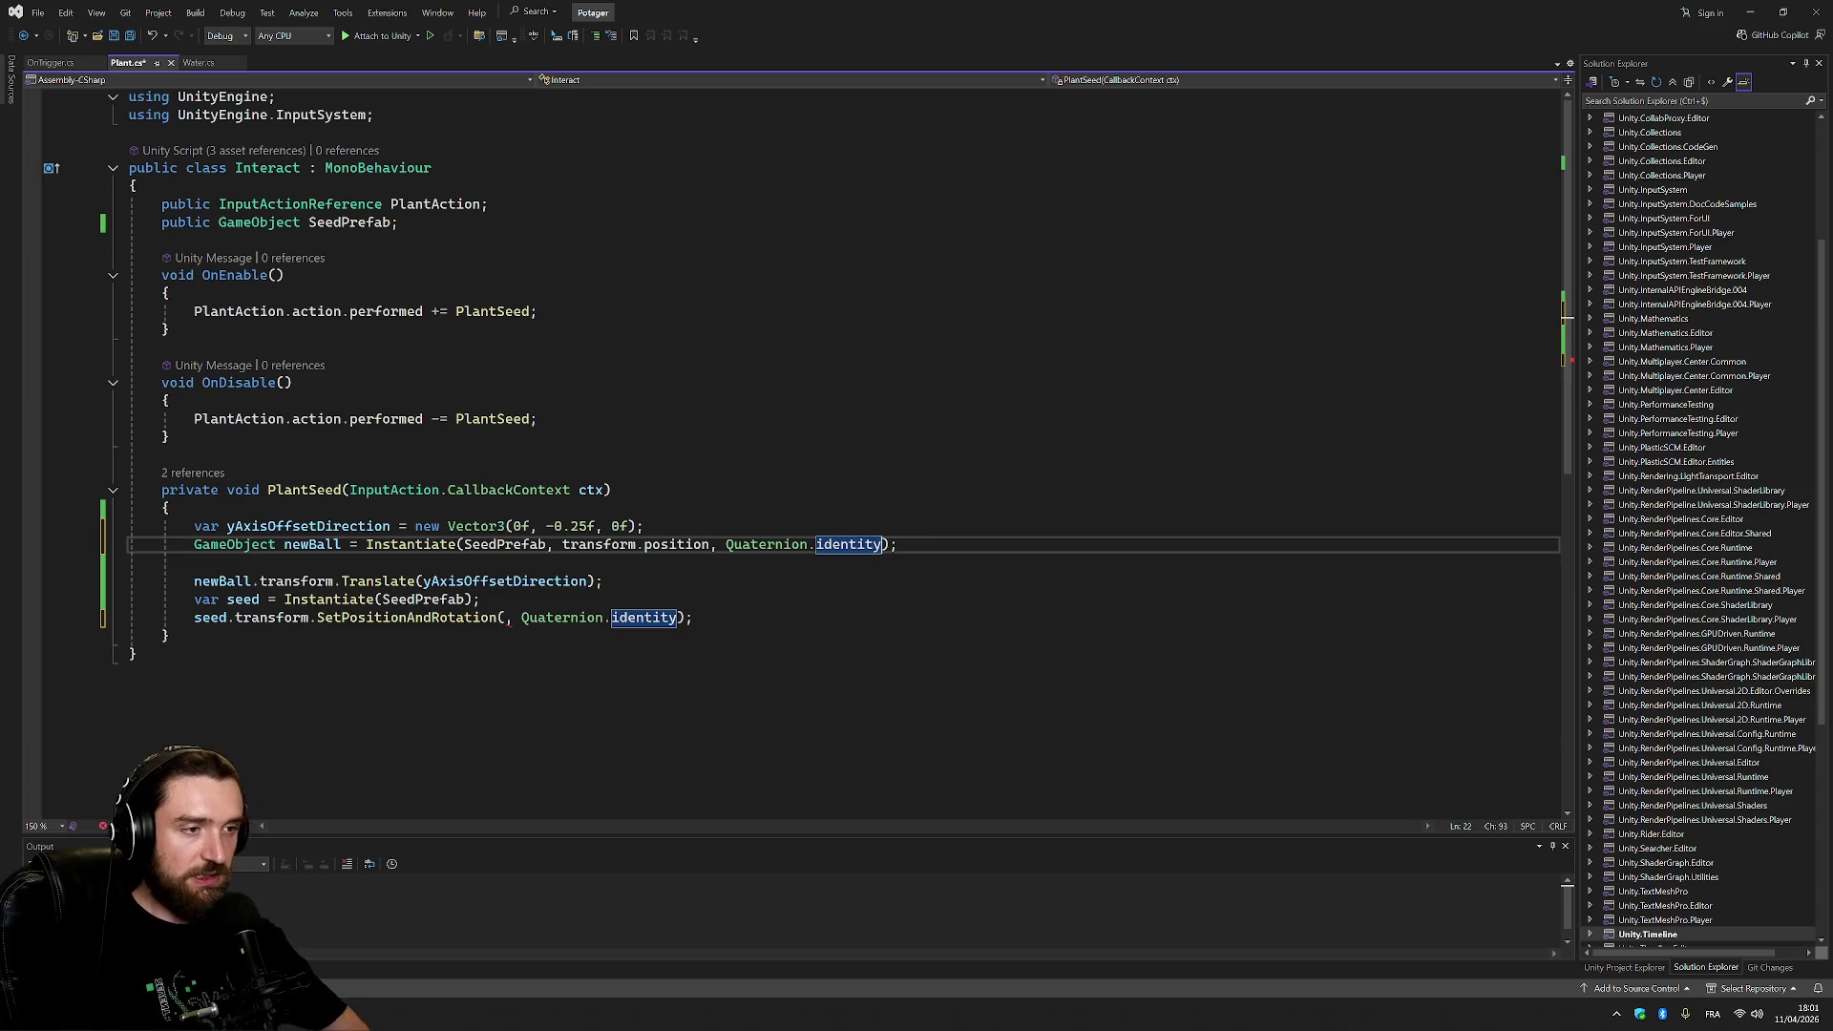
pyautogui.click(168, 508)
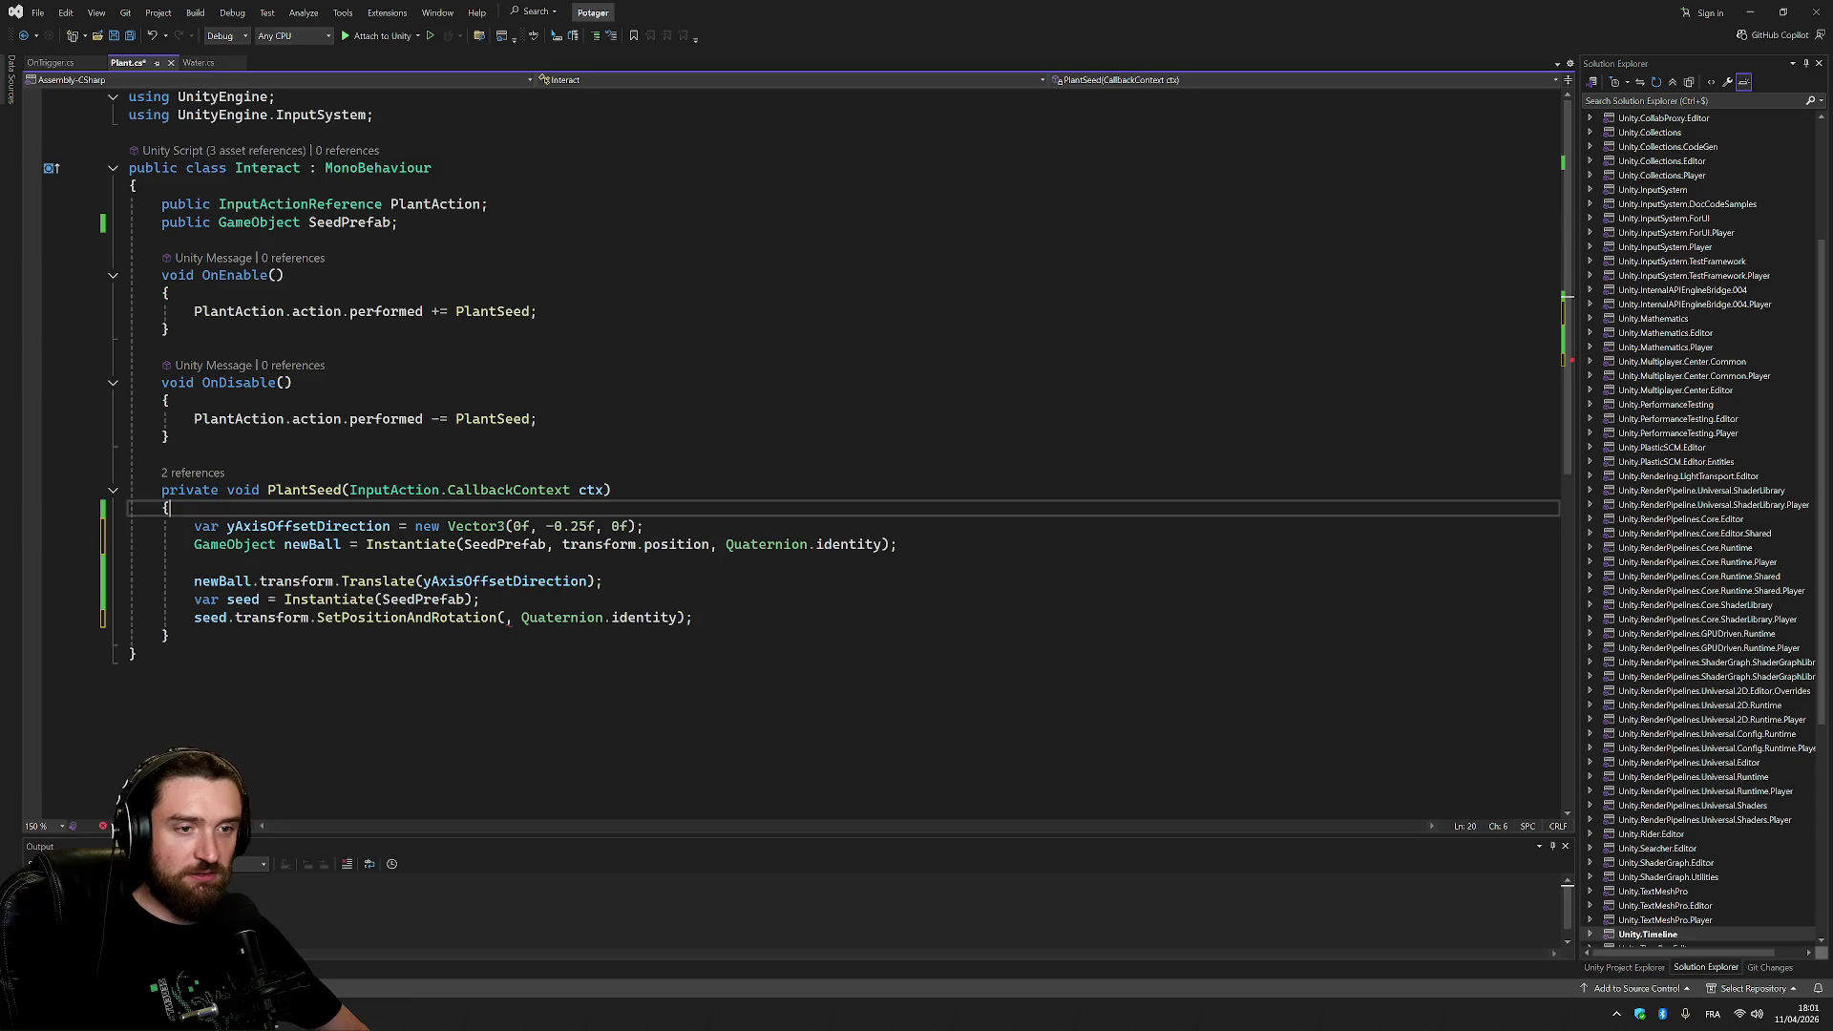
# Rename newBall to seed and delete the old SetPositionAndRotation and duplicate Instantiate lines.
pyautogui.click(243, 600)
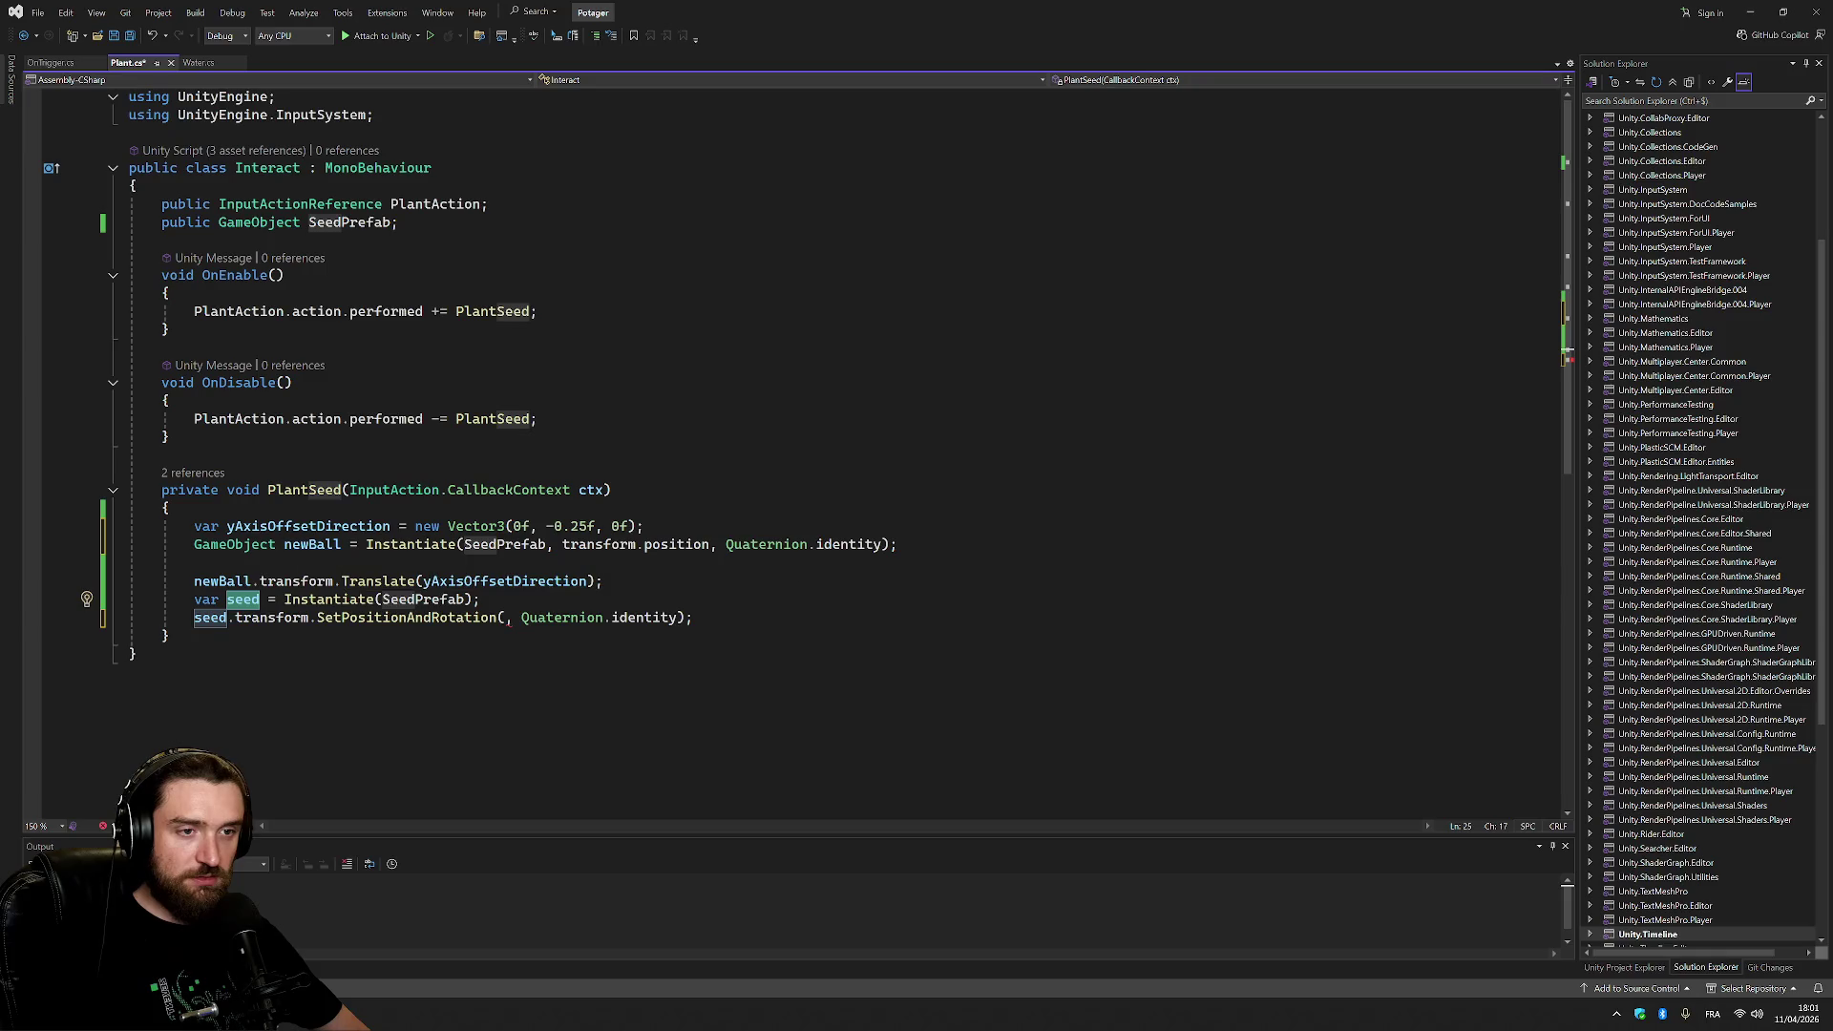
pyautogui.doubleClick(312, 544)
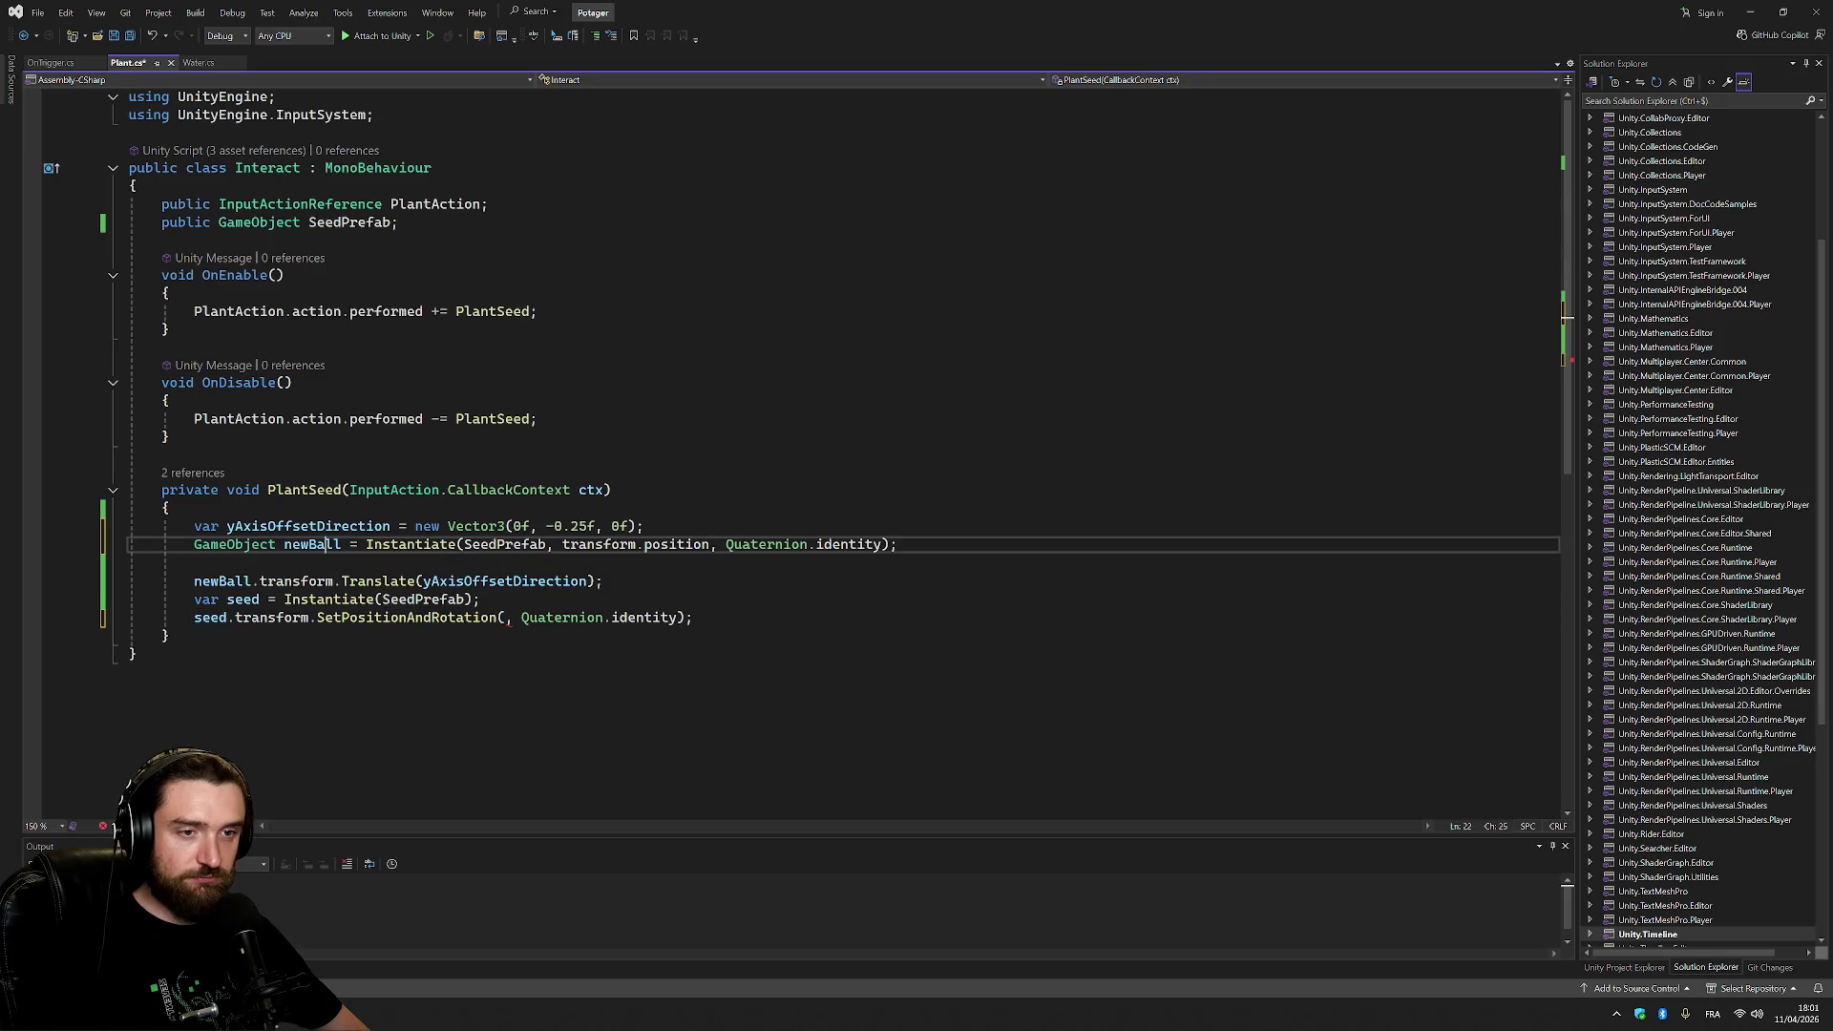
pyautogui.write('seed')
pyautogui.click(223, 581)
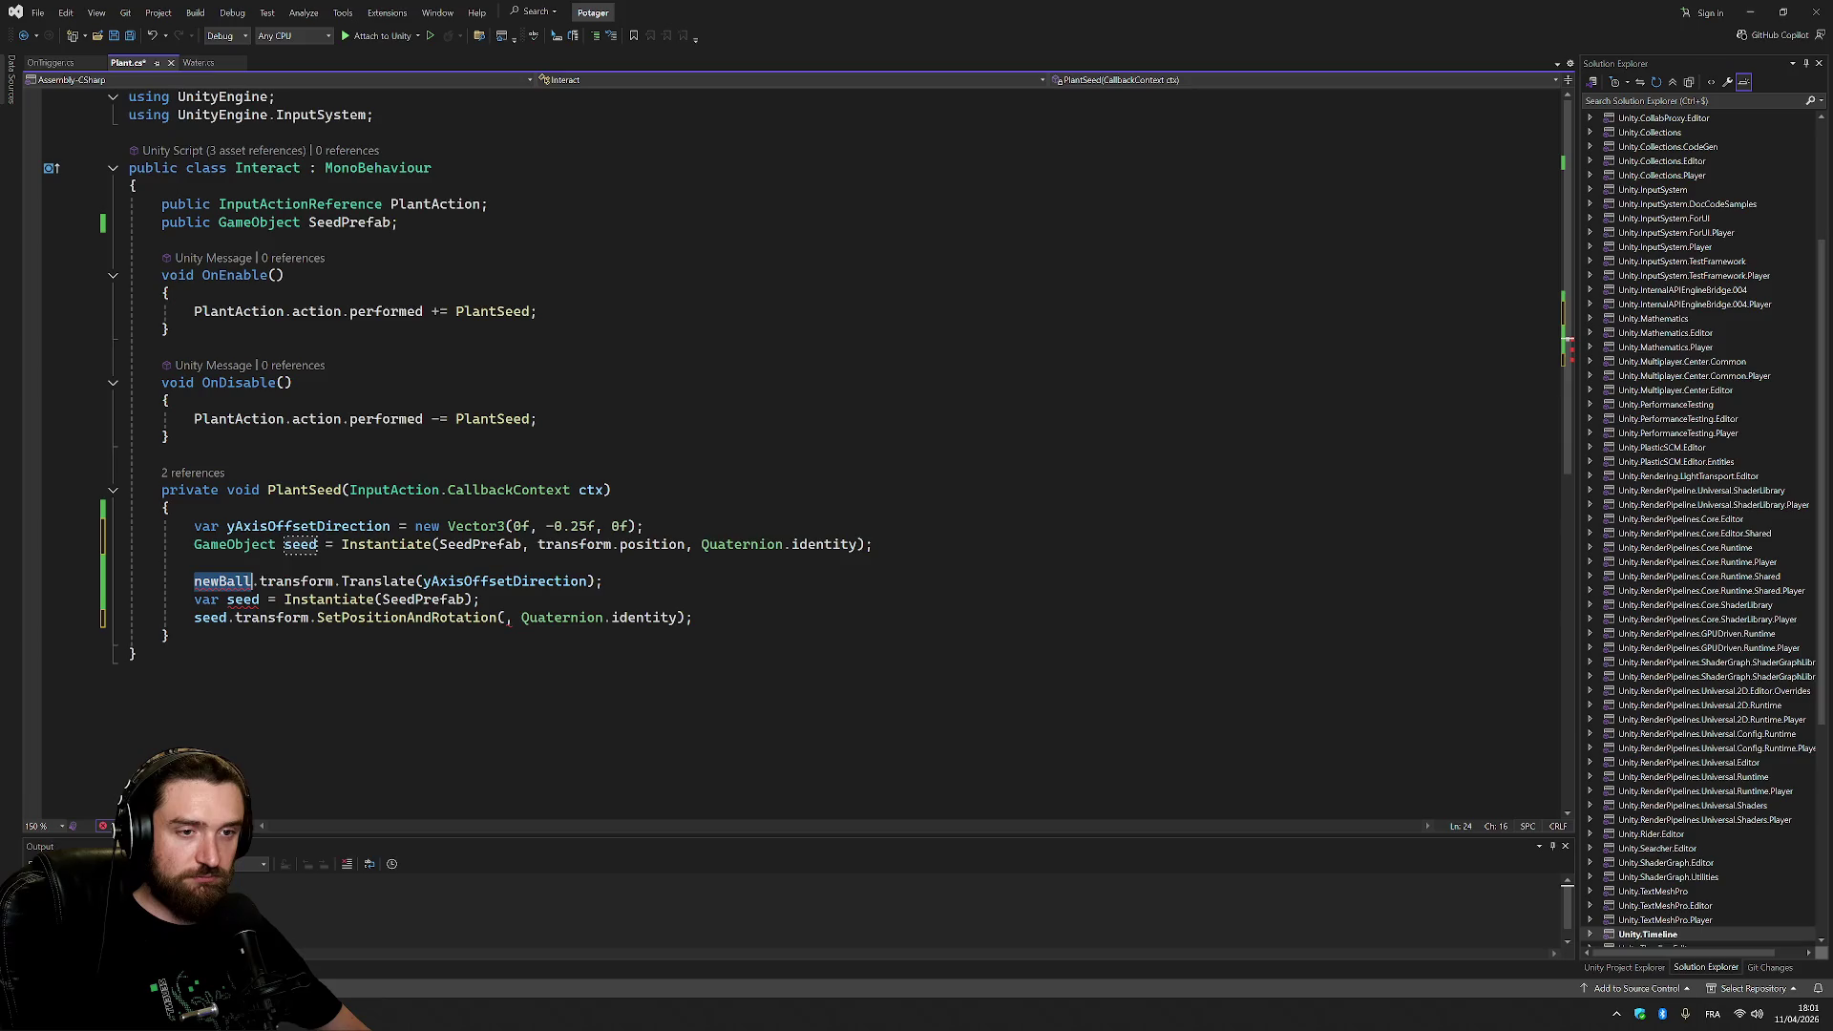
pyautogui.write('seed')
pyautogui.press('Down')
pyautogui.press('End')
pyautogui.hotkey('shift', 'Down')
pyautogui.hotkey('shift', 'End')
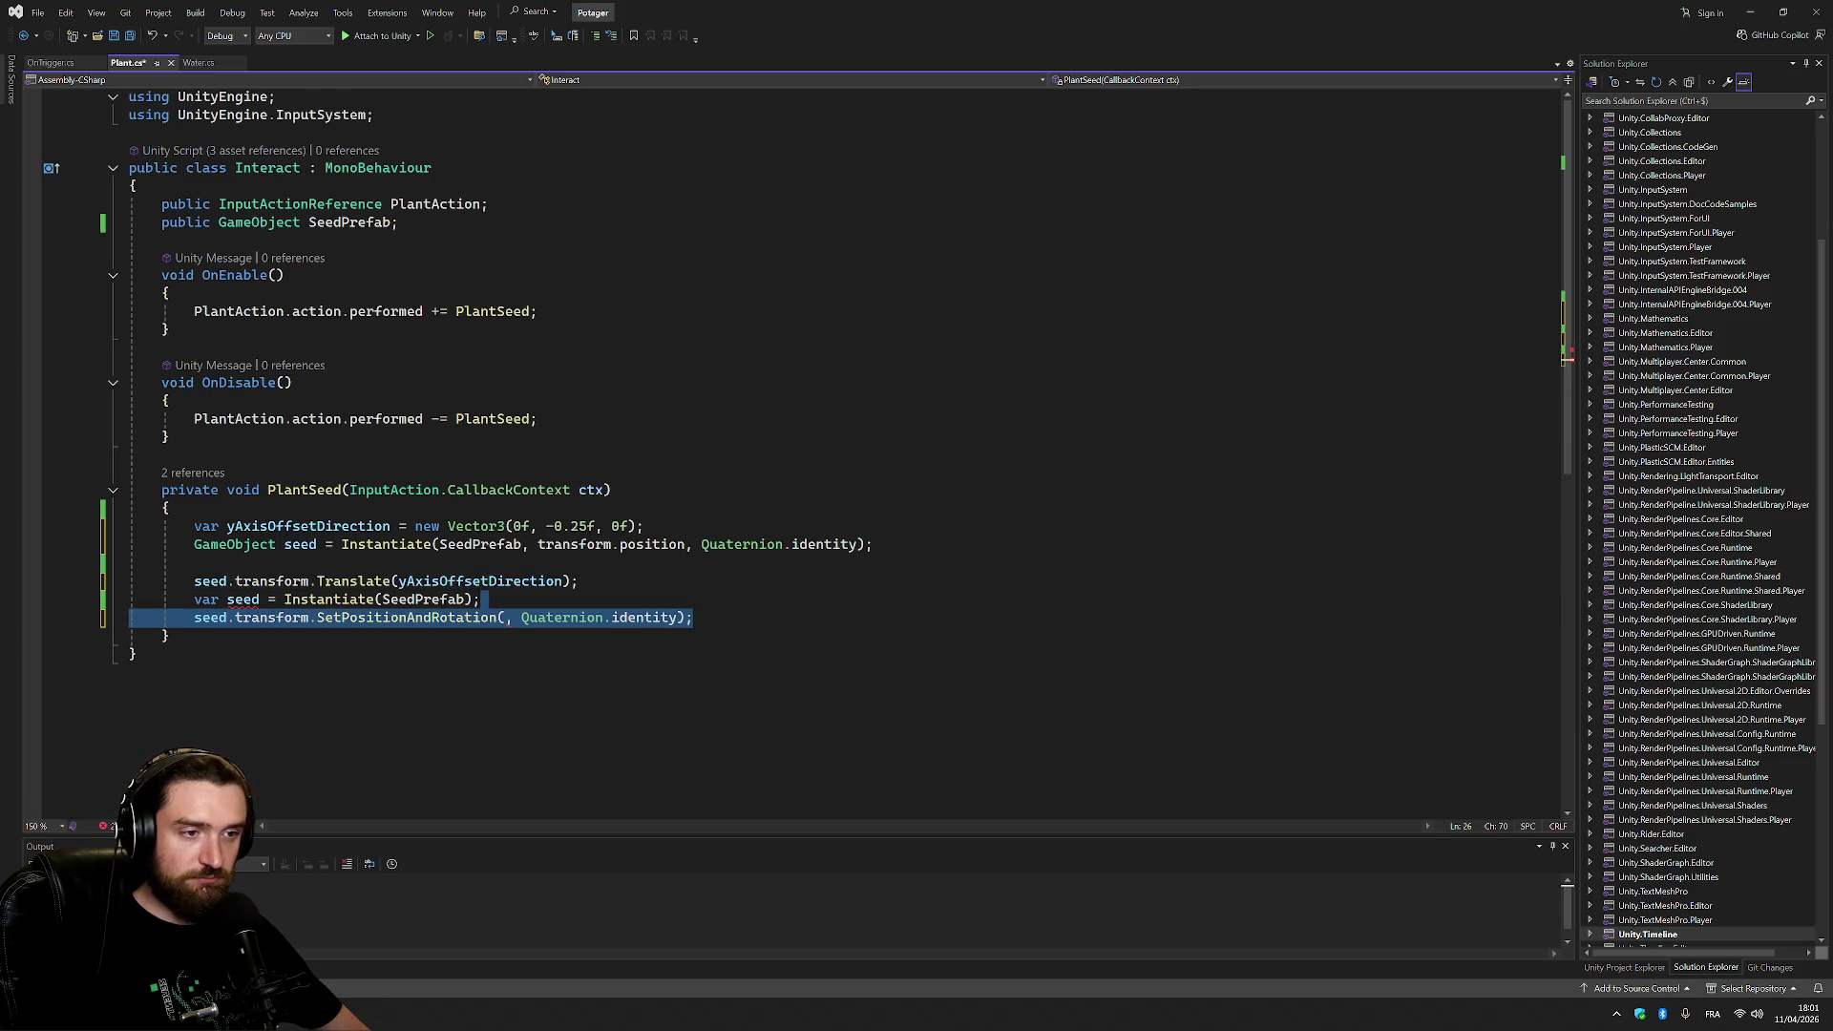
pyautogui.press('Delete')
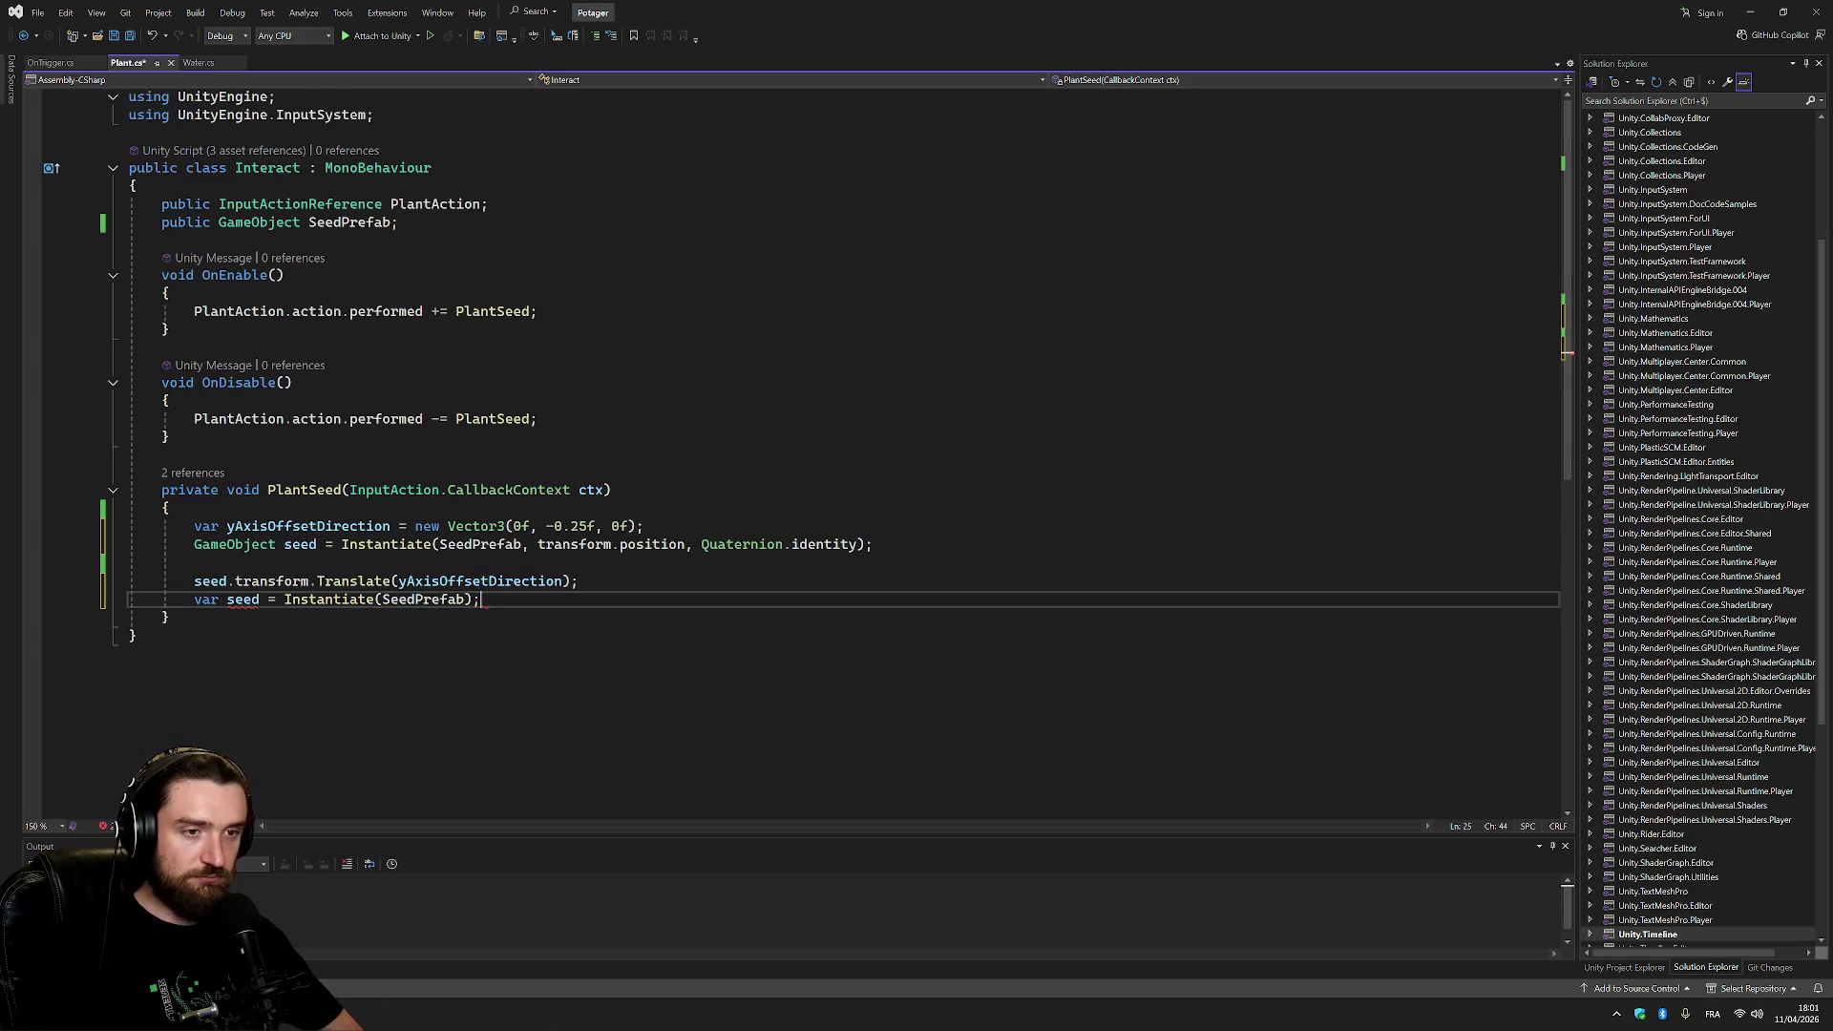
pyautogui.hotkey('shift', 'Home')
pyautogui.hotkey('shift', 'Home')
pyautogui.press('BackSpace')
pyautogui.press('BackSpace')
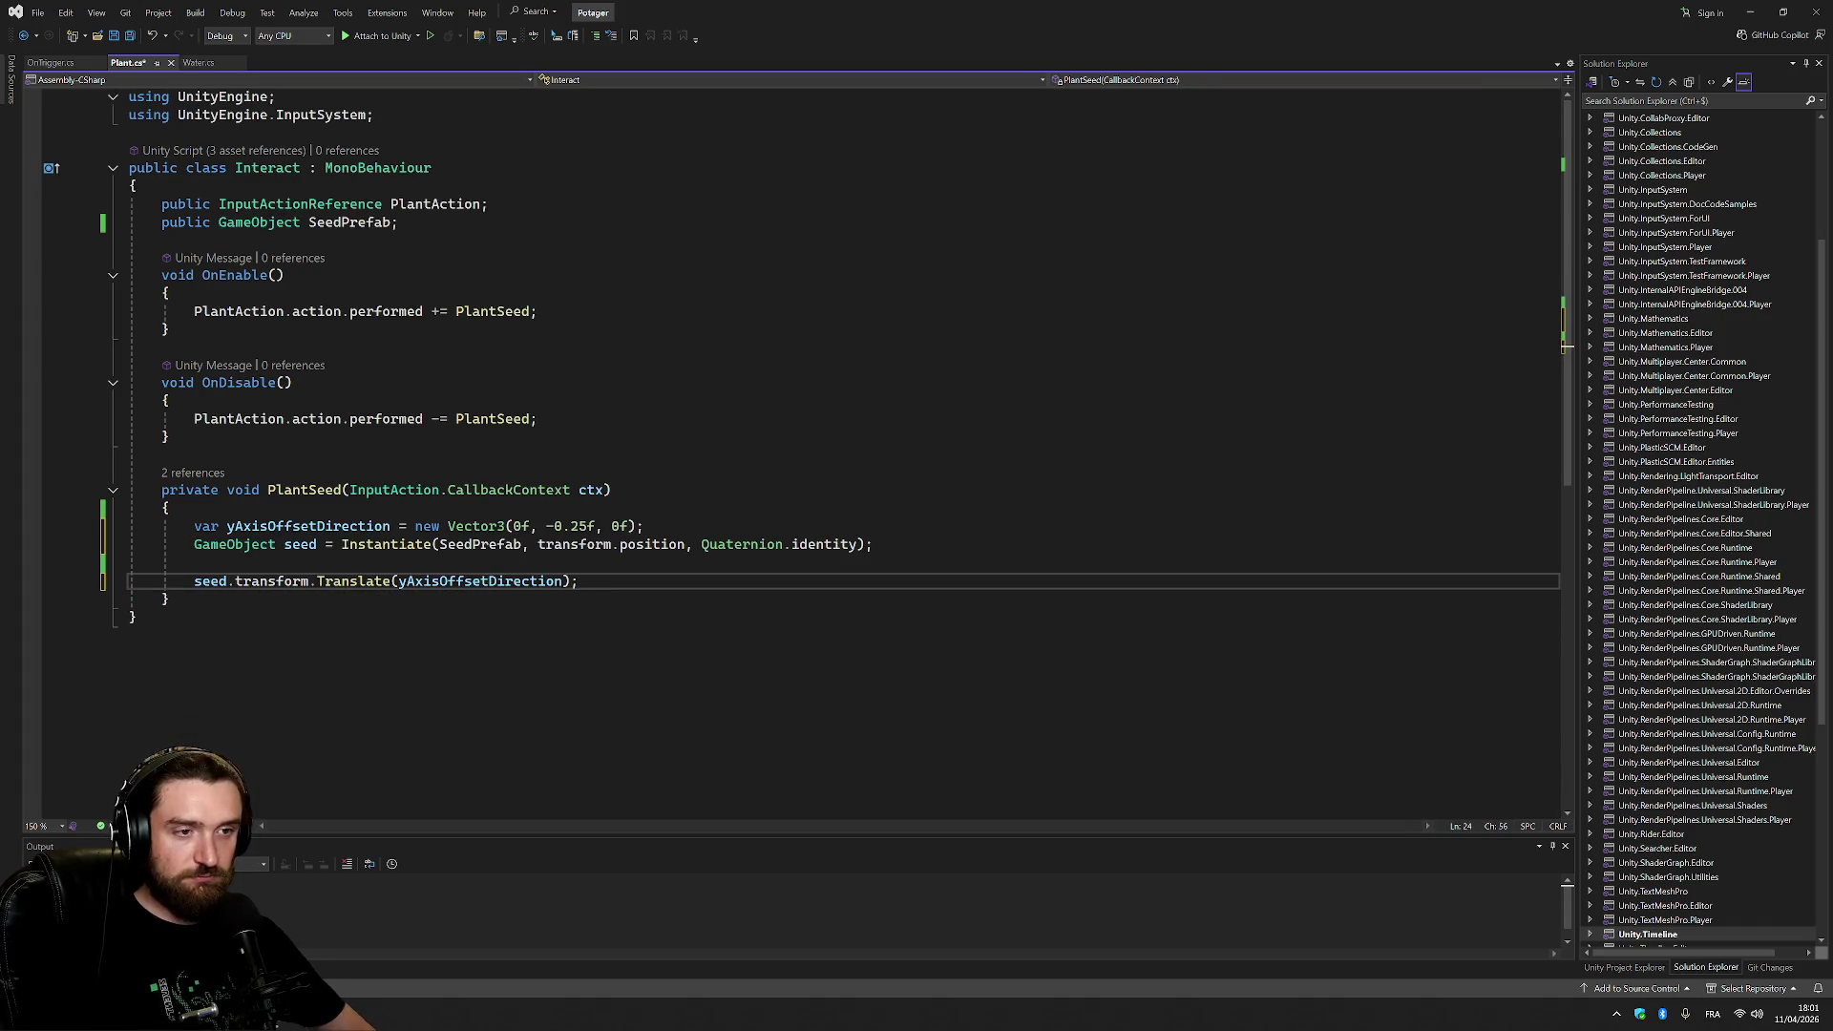
# Remove the blank line before the Translate call, then start the game in Unity.
pyautogui.click(645, 526)
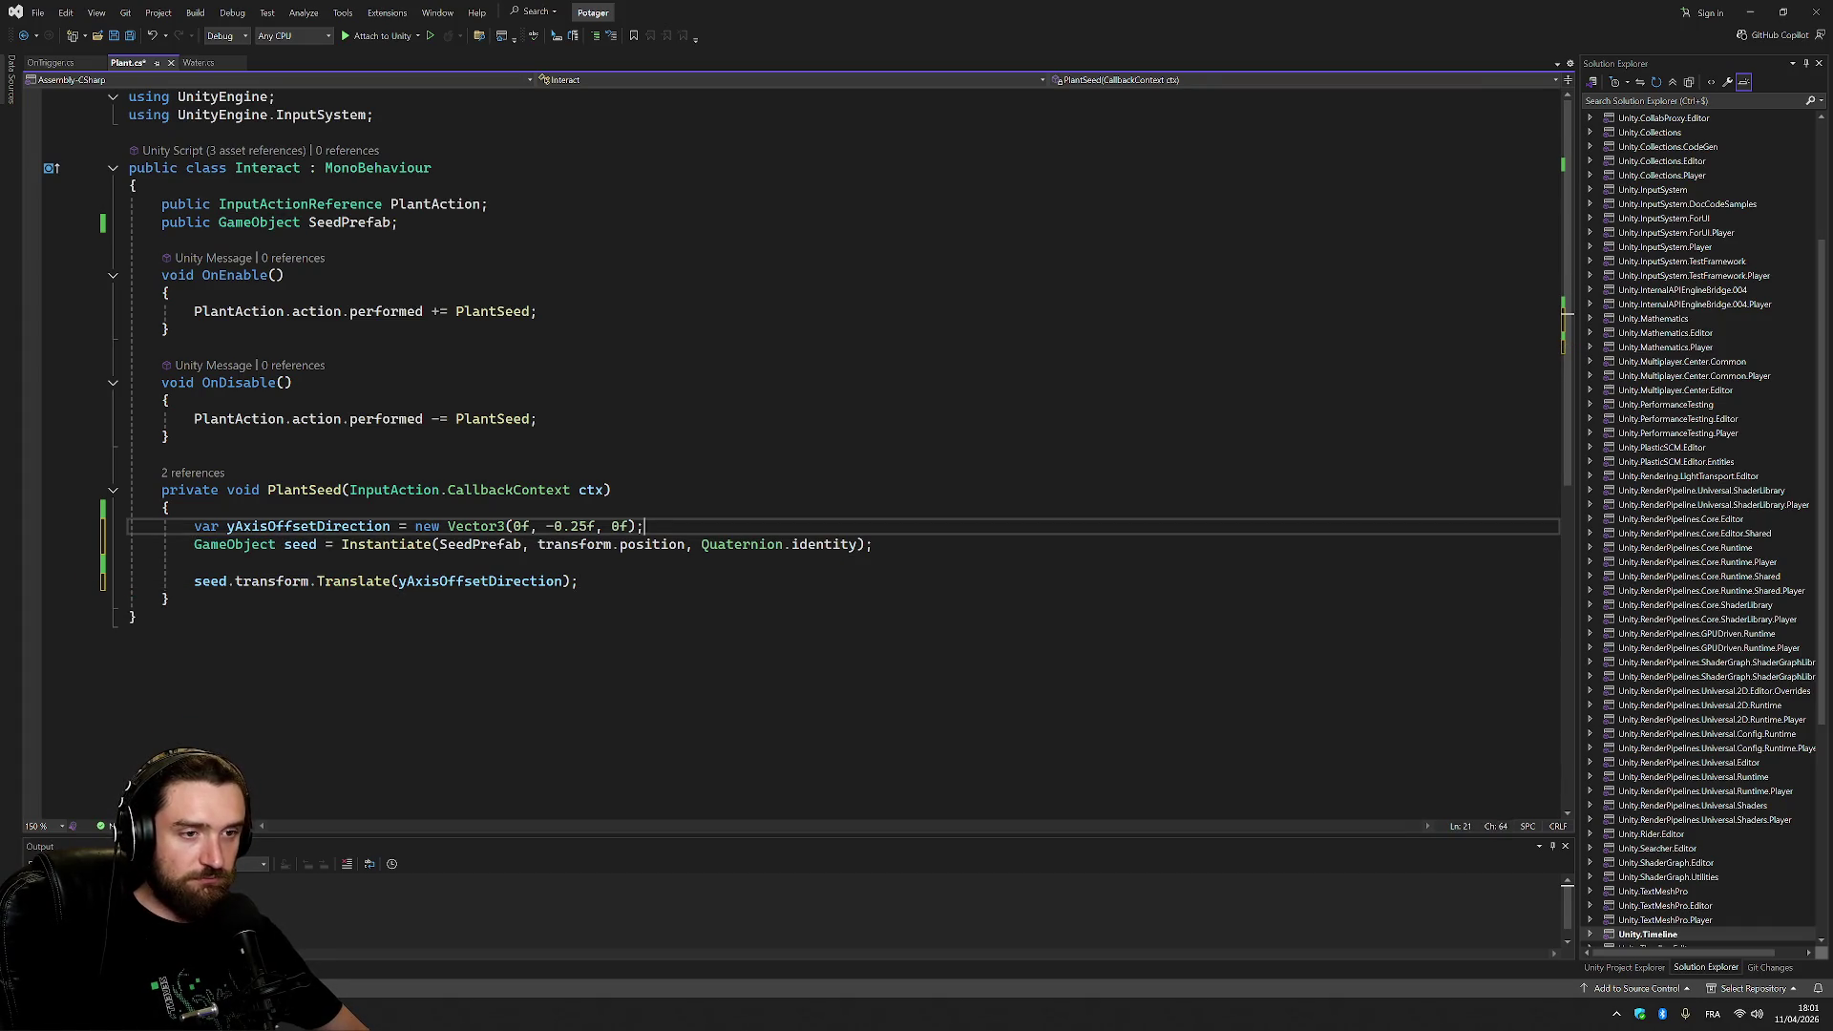
pyautogui.click(873, 544)
pyautogui.press('Return')
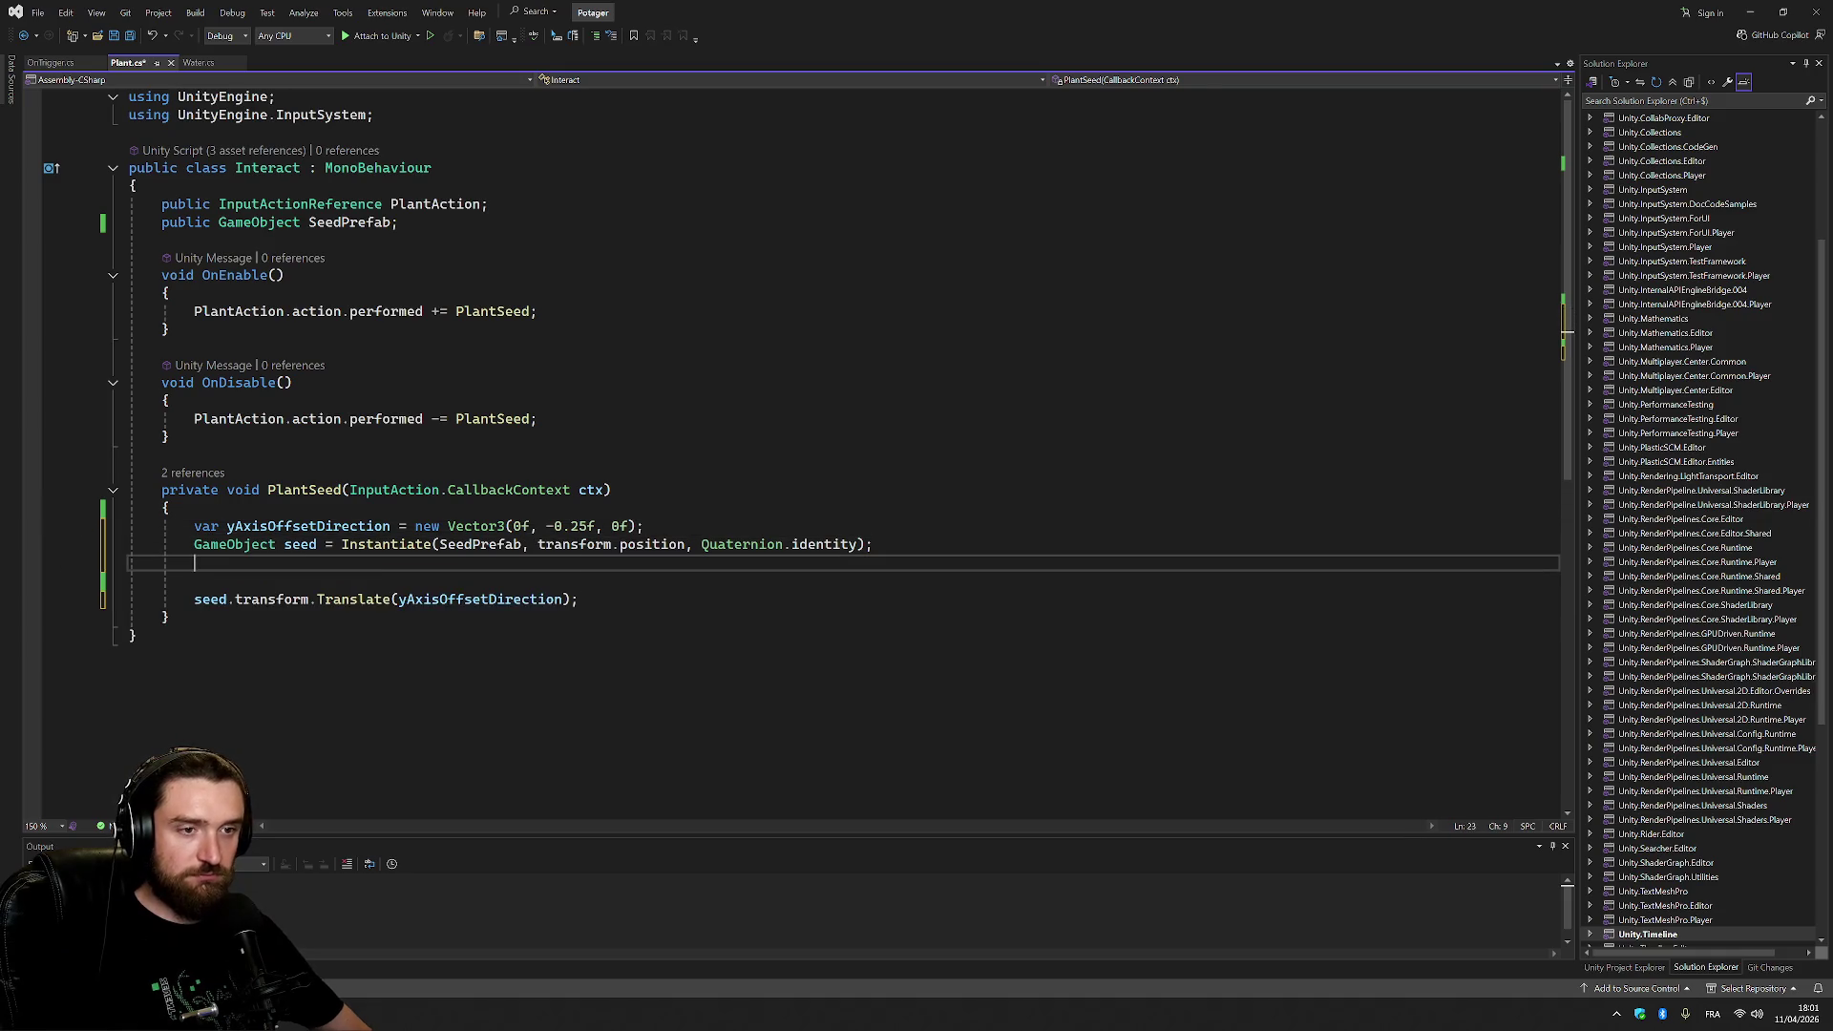
pyautogui.press('BackSpace')
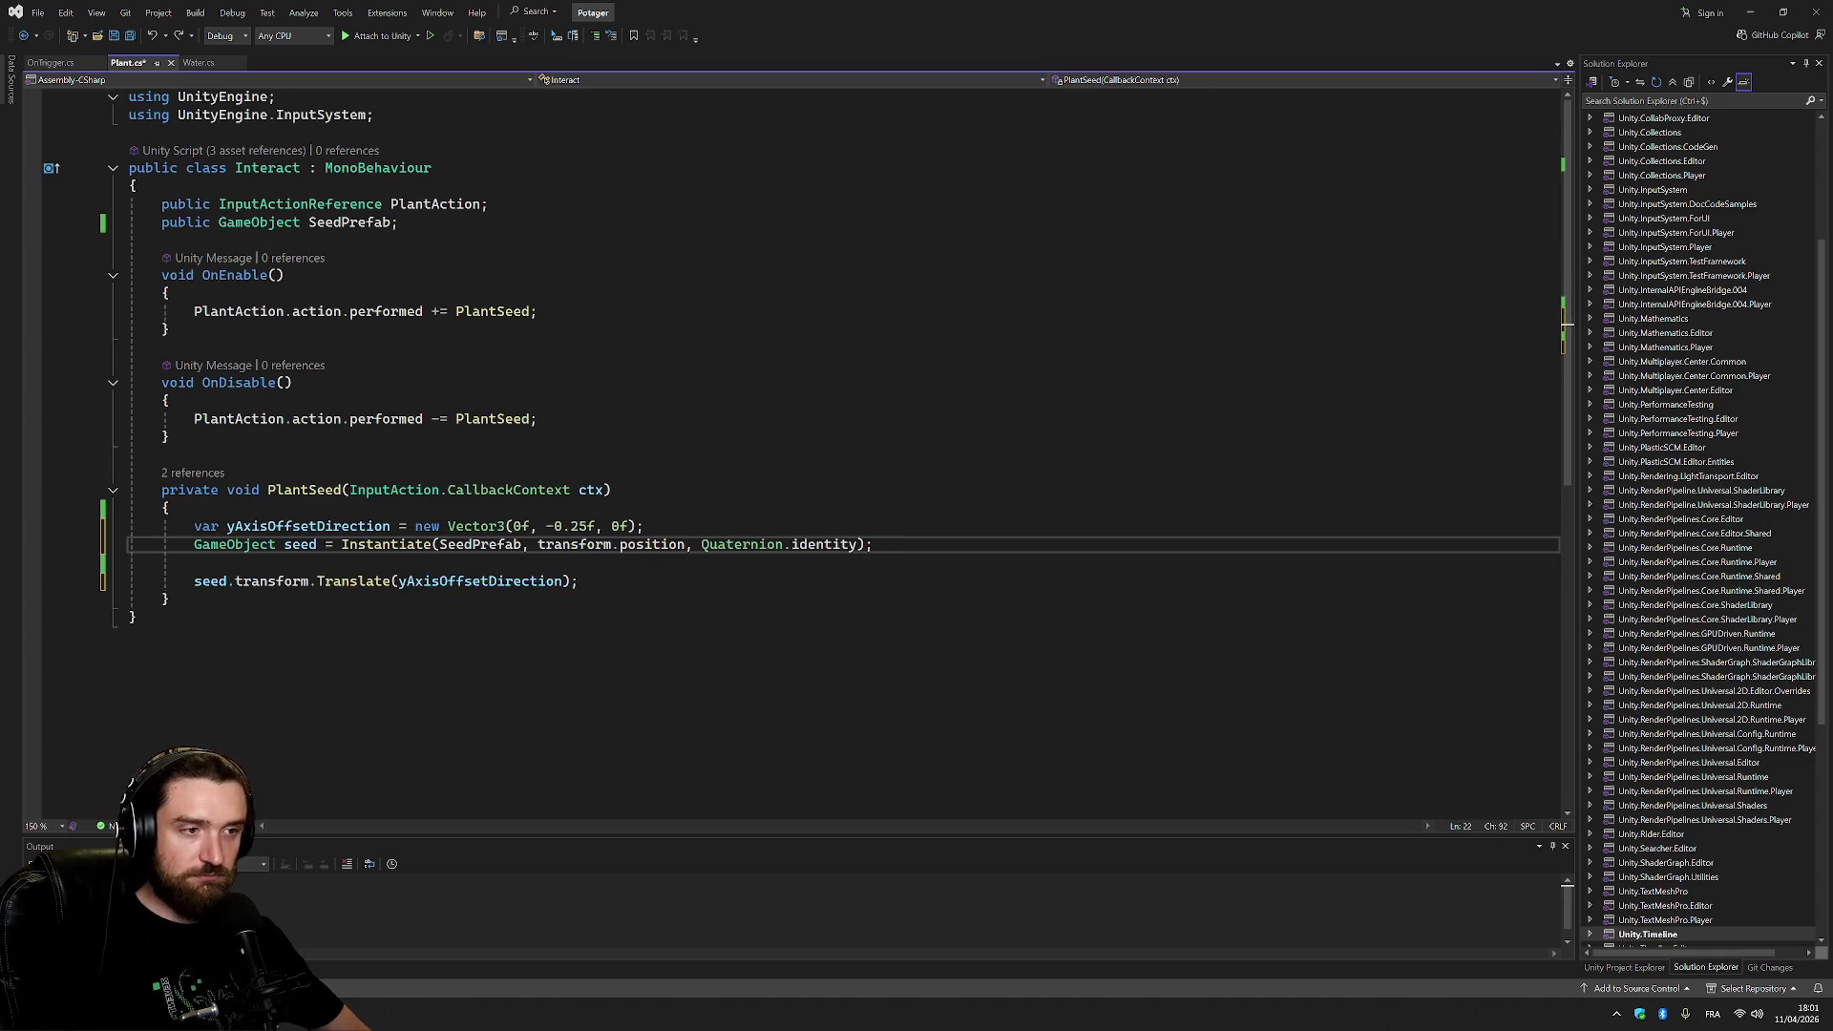
pyautogui.press('Delete')
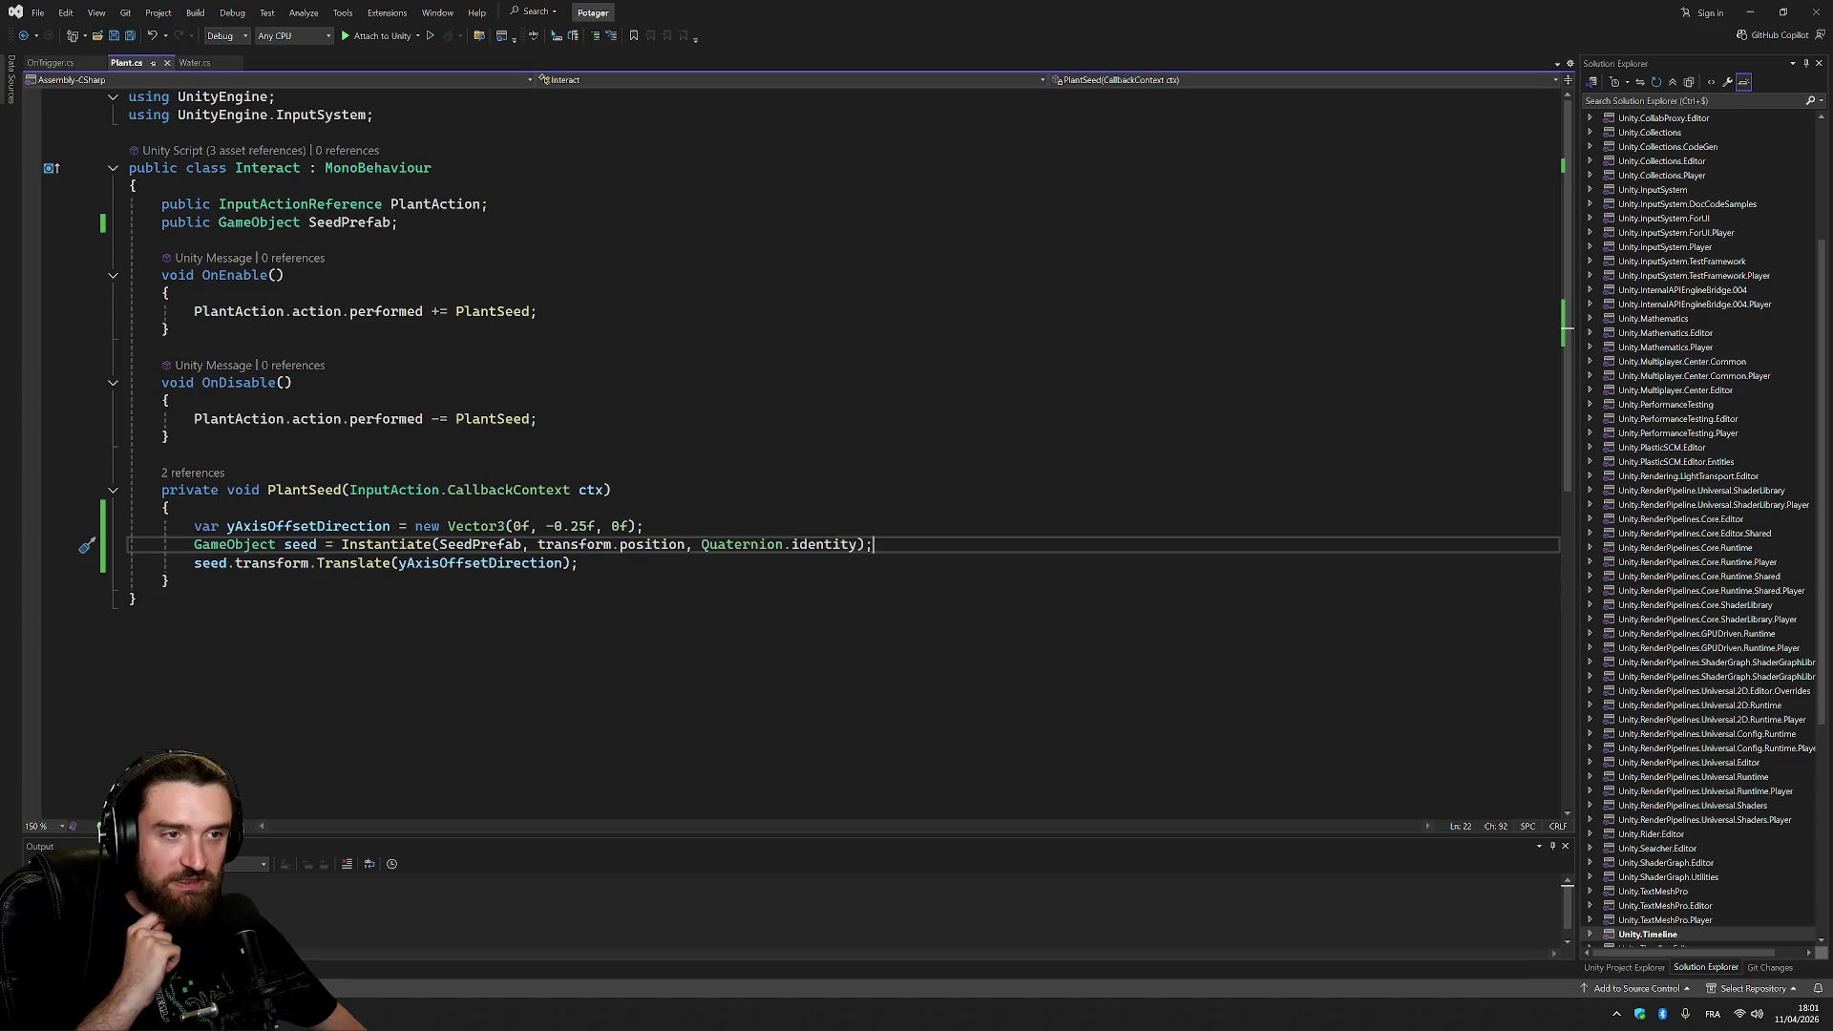
pyautogui.hotkey('alt', 'Tab')
pyautogui.hotkey('ctrl', 'p')
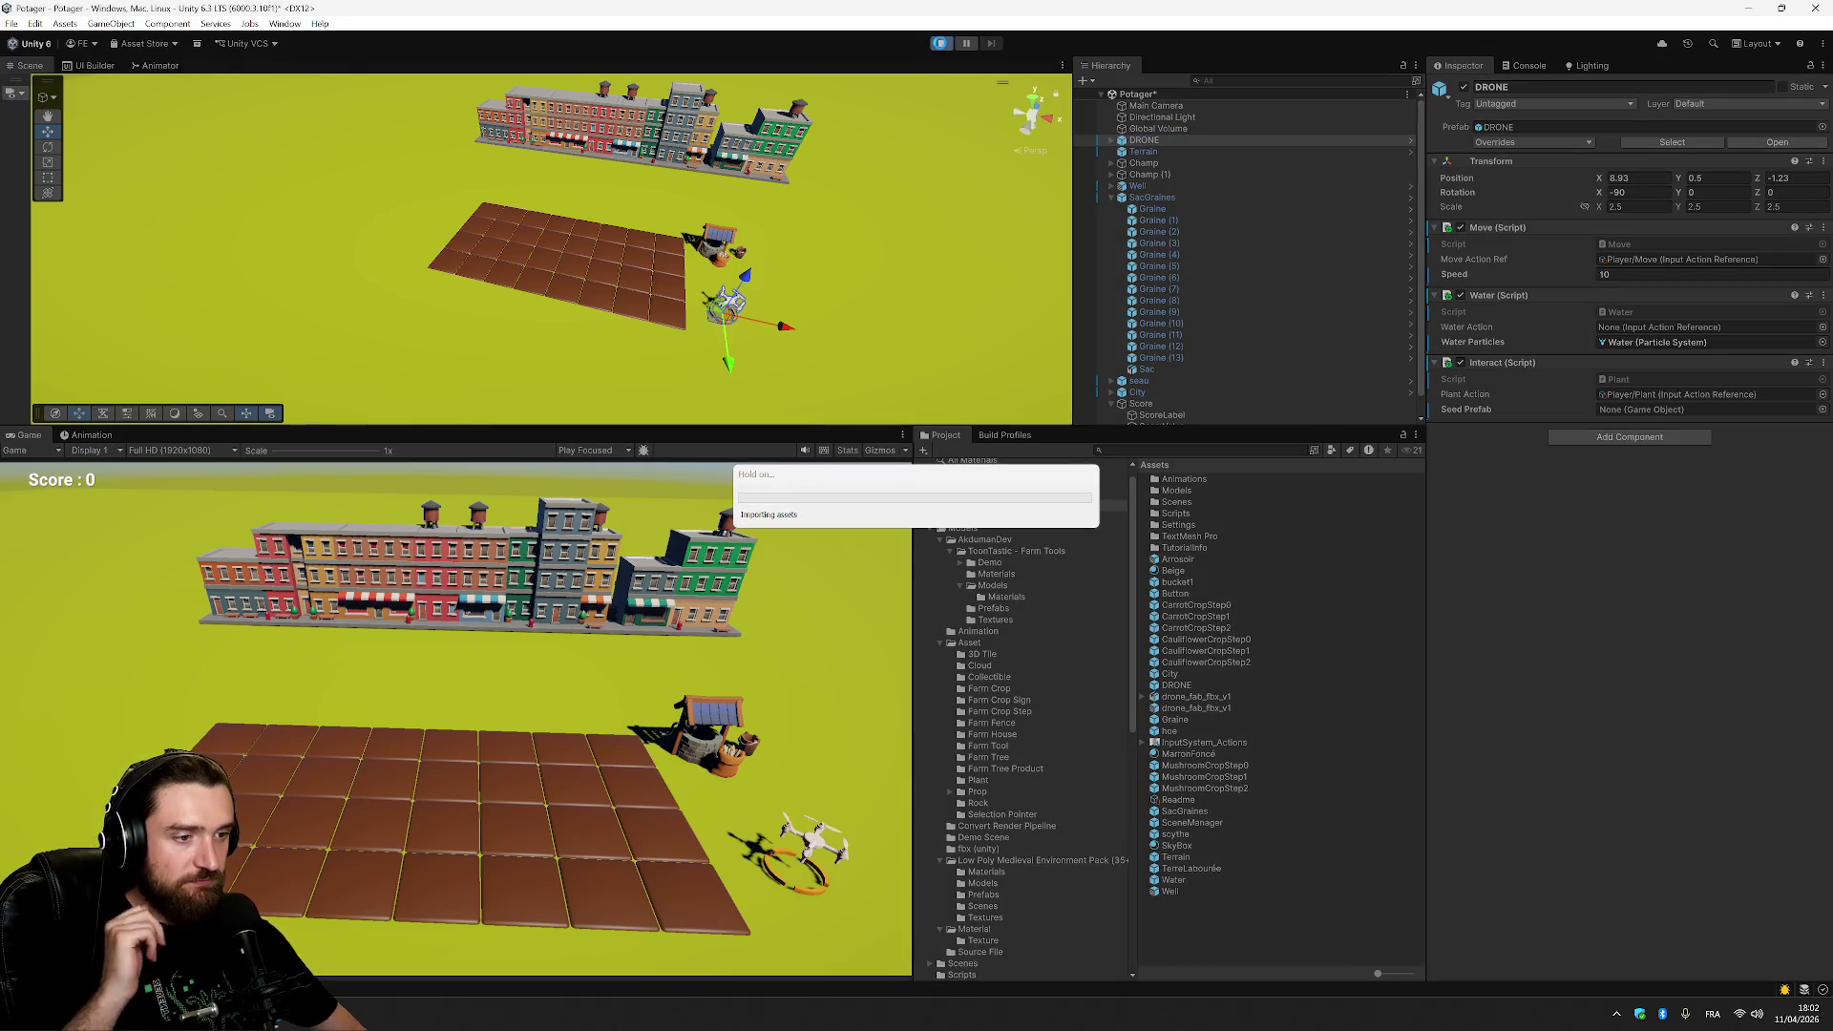
# Test-fly the drone left and toward the camera, restarting Play mode once.
pyautogui.press('a')
pyautogui.click(940, 44)
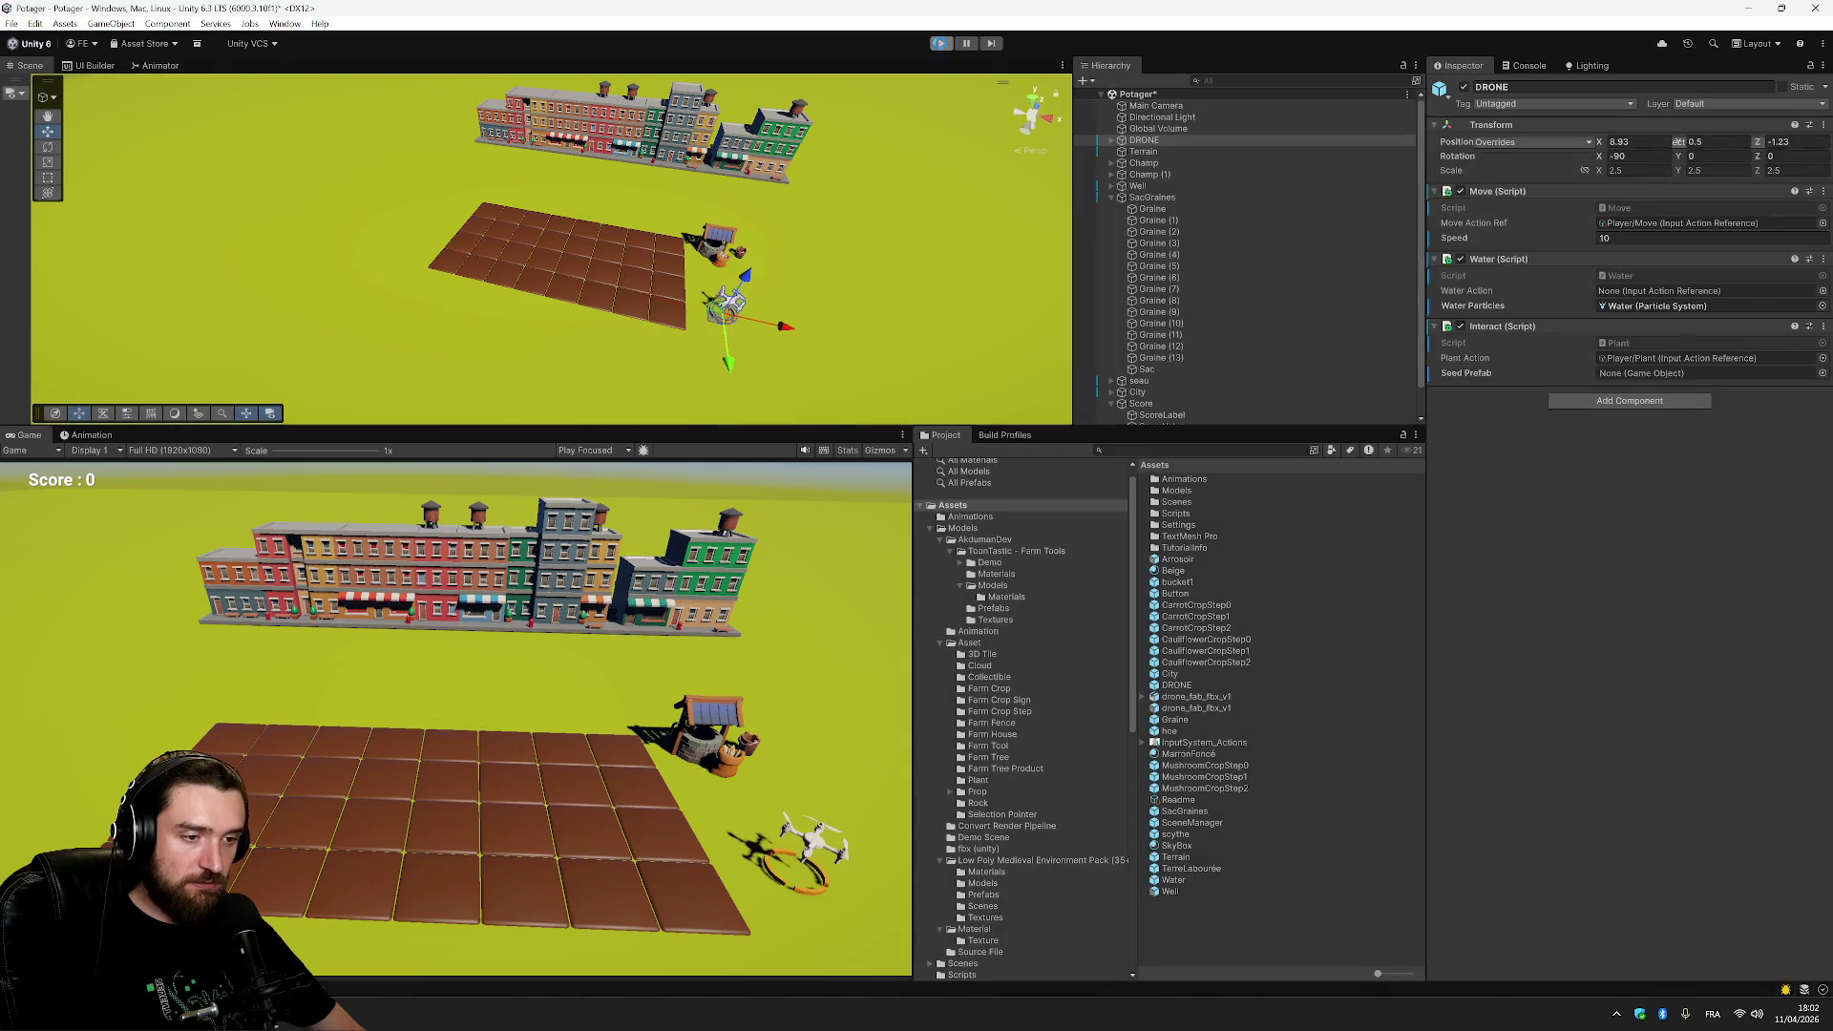
pyautogui.click(942, 44)
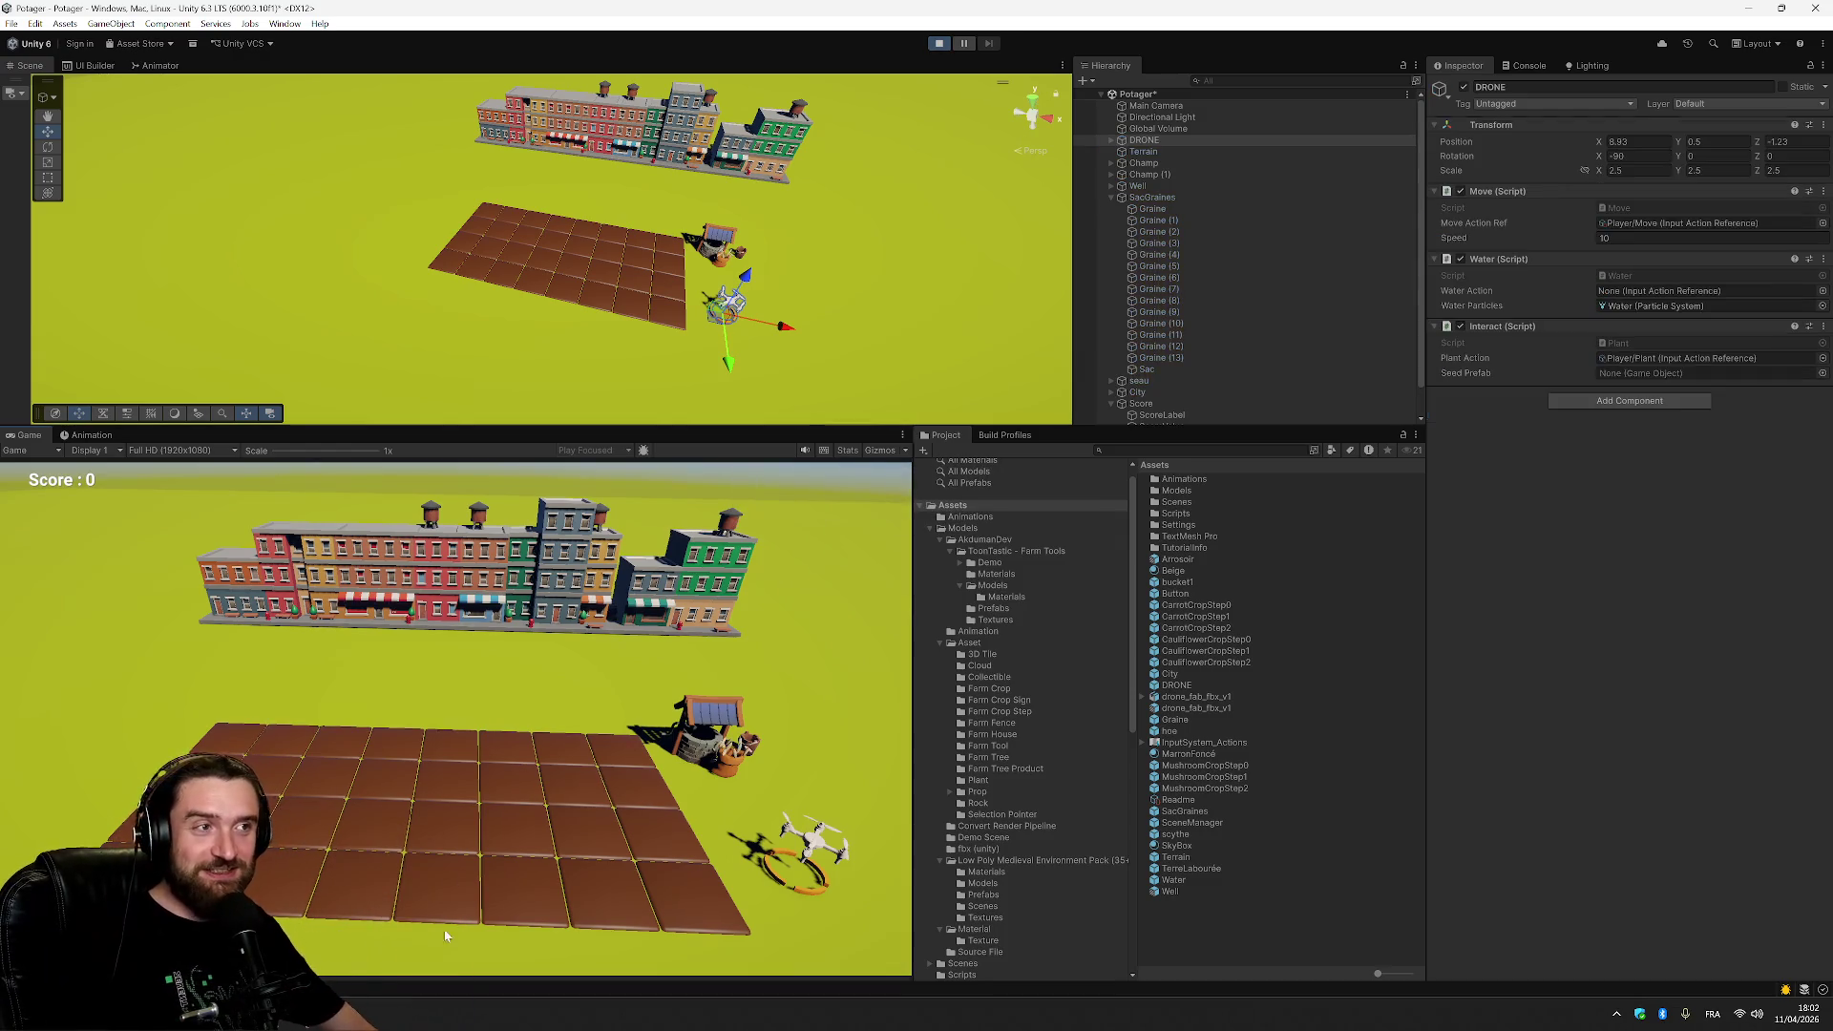
pyautogui.press('a')
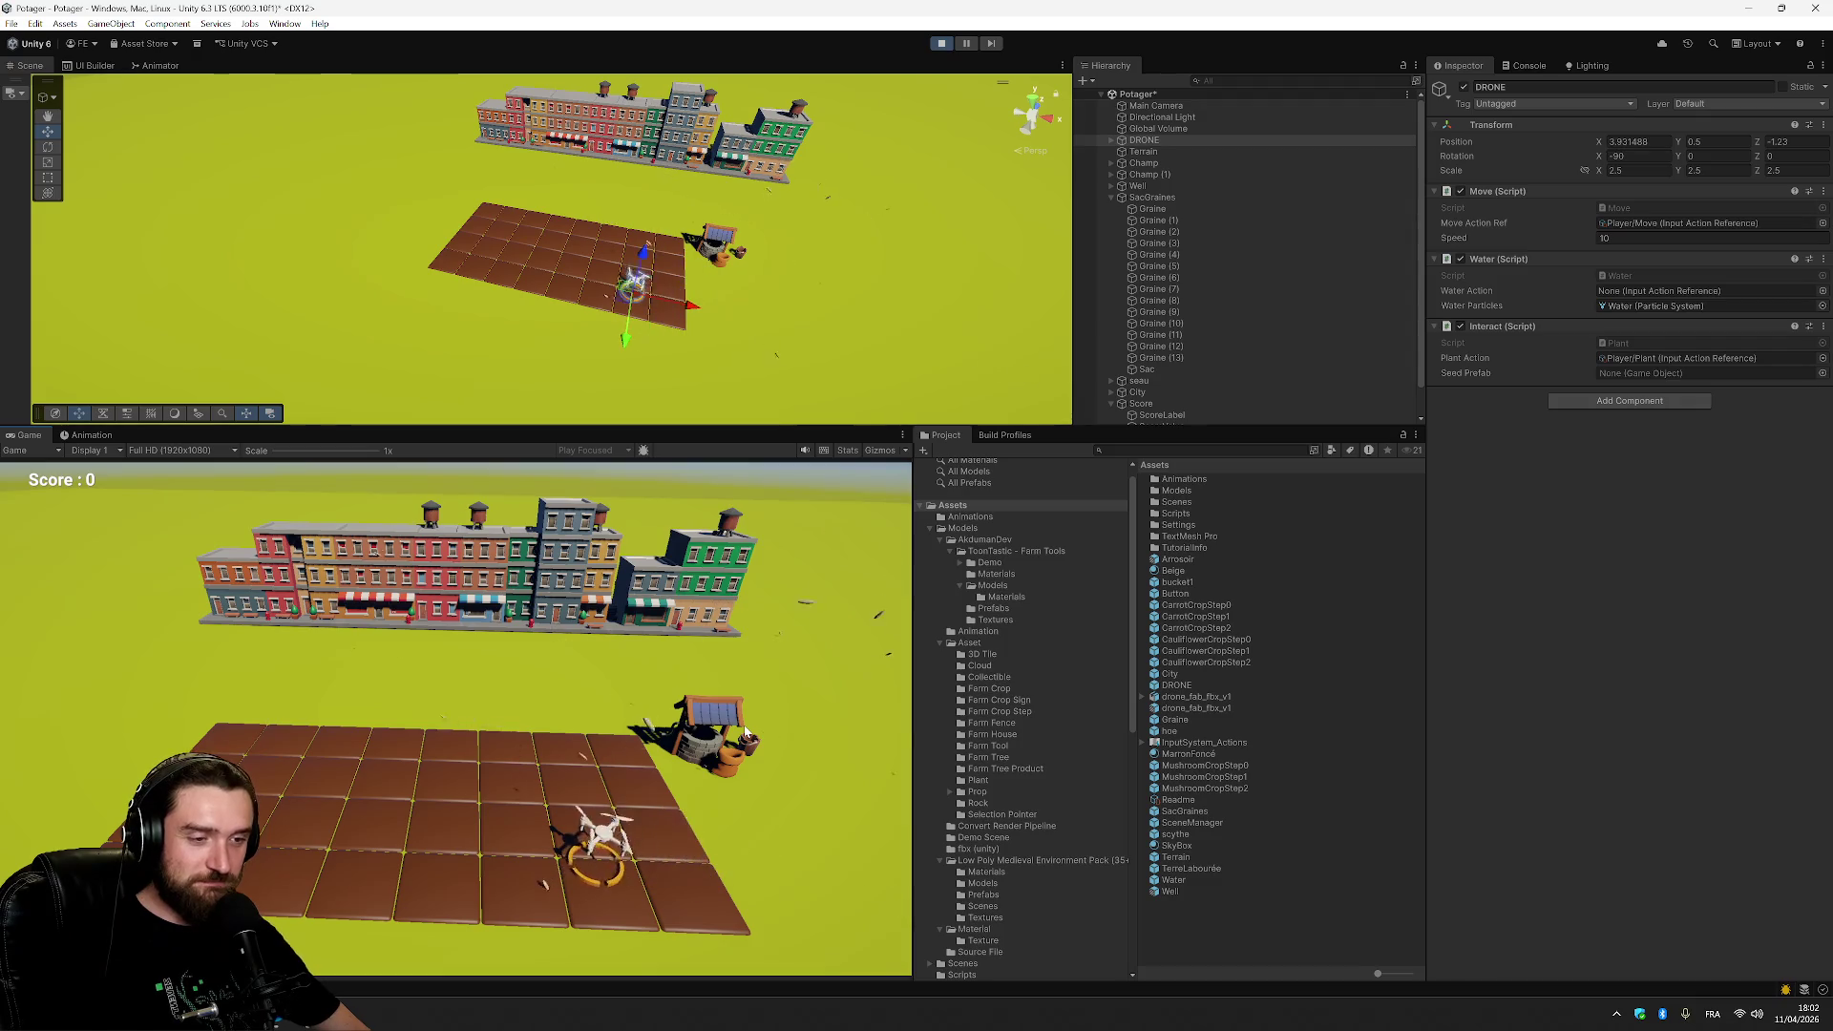
pyautogui.press('s')
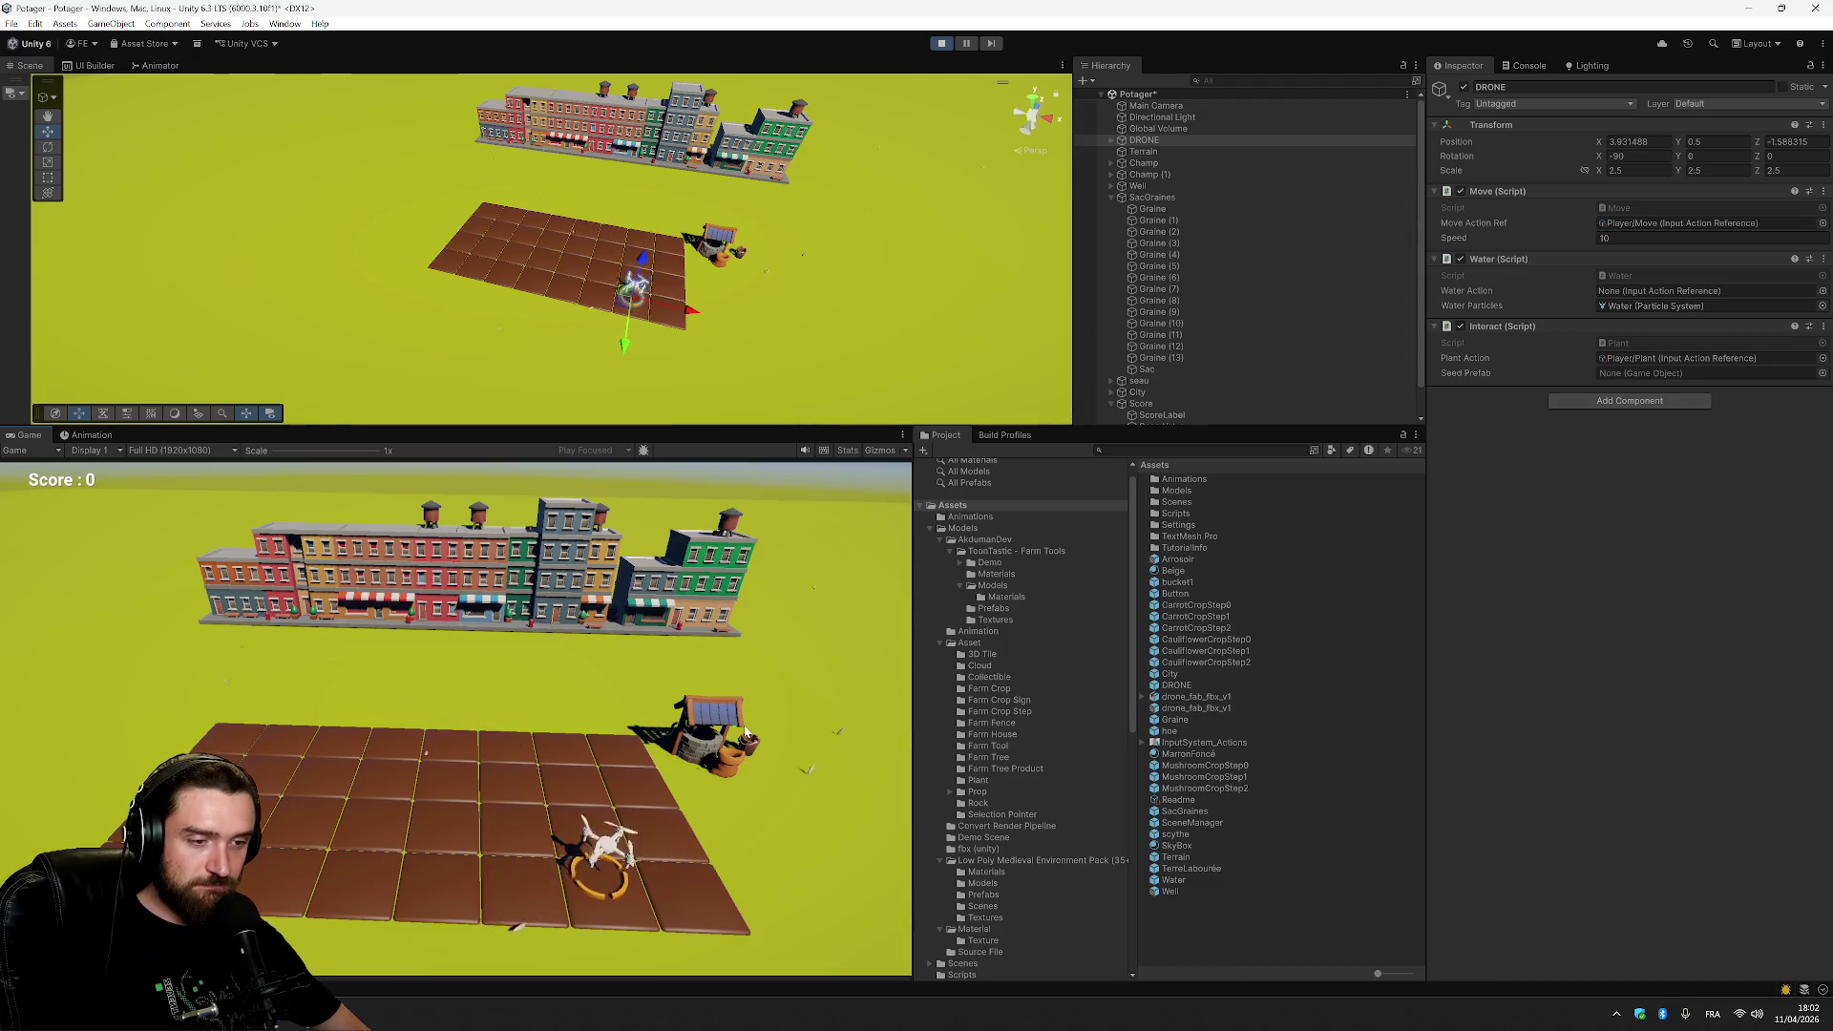
# Show the Water.OnEnable NullReferenceException in the Console, then return to Visual Studio.
pyautogui.click(1530, 64)
pyautogui.click(1537, 105)
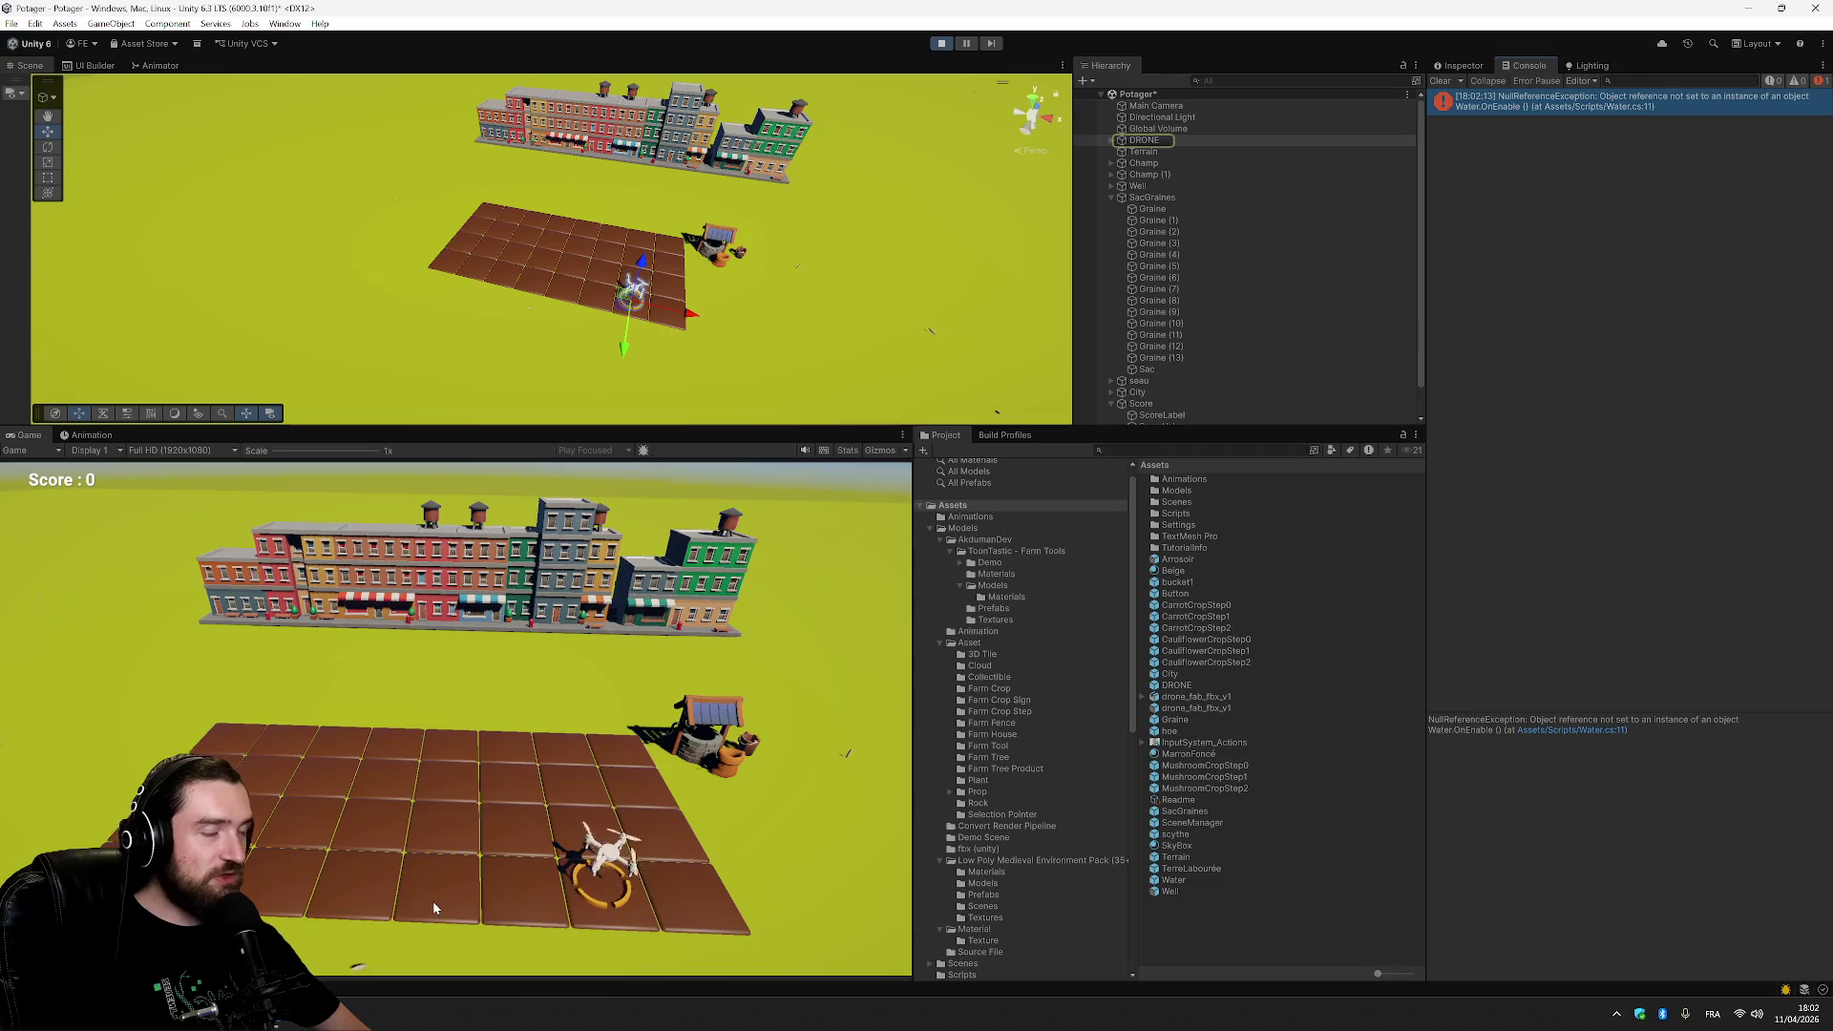
pyautogui.hotkey('alt', 'Tab')
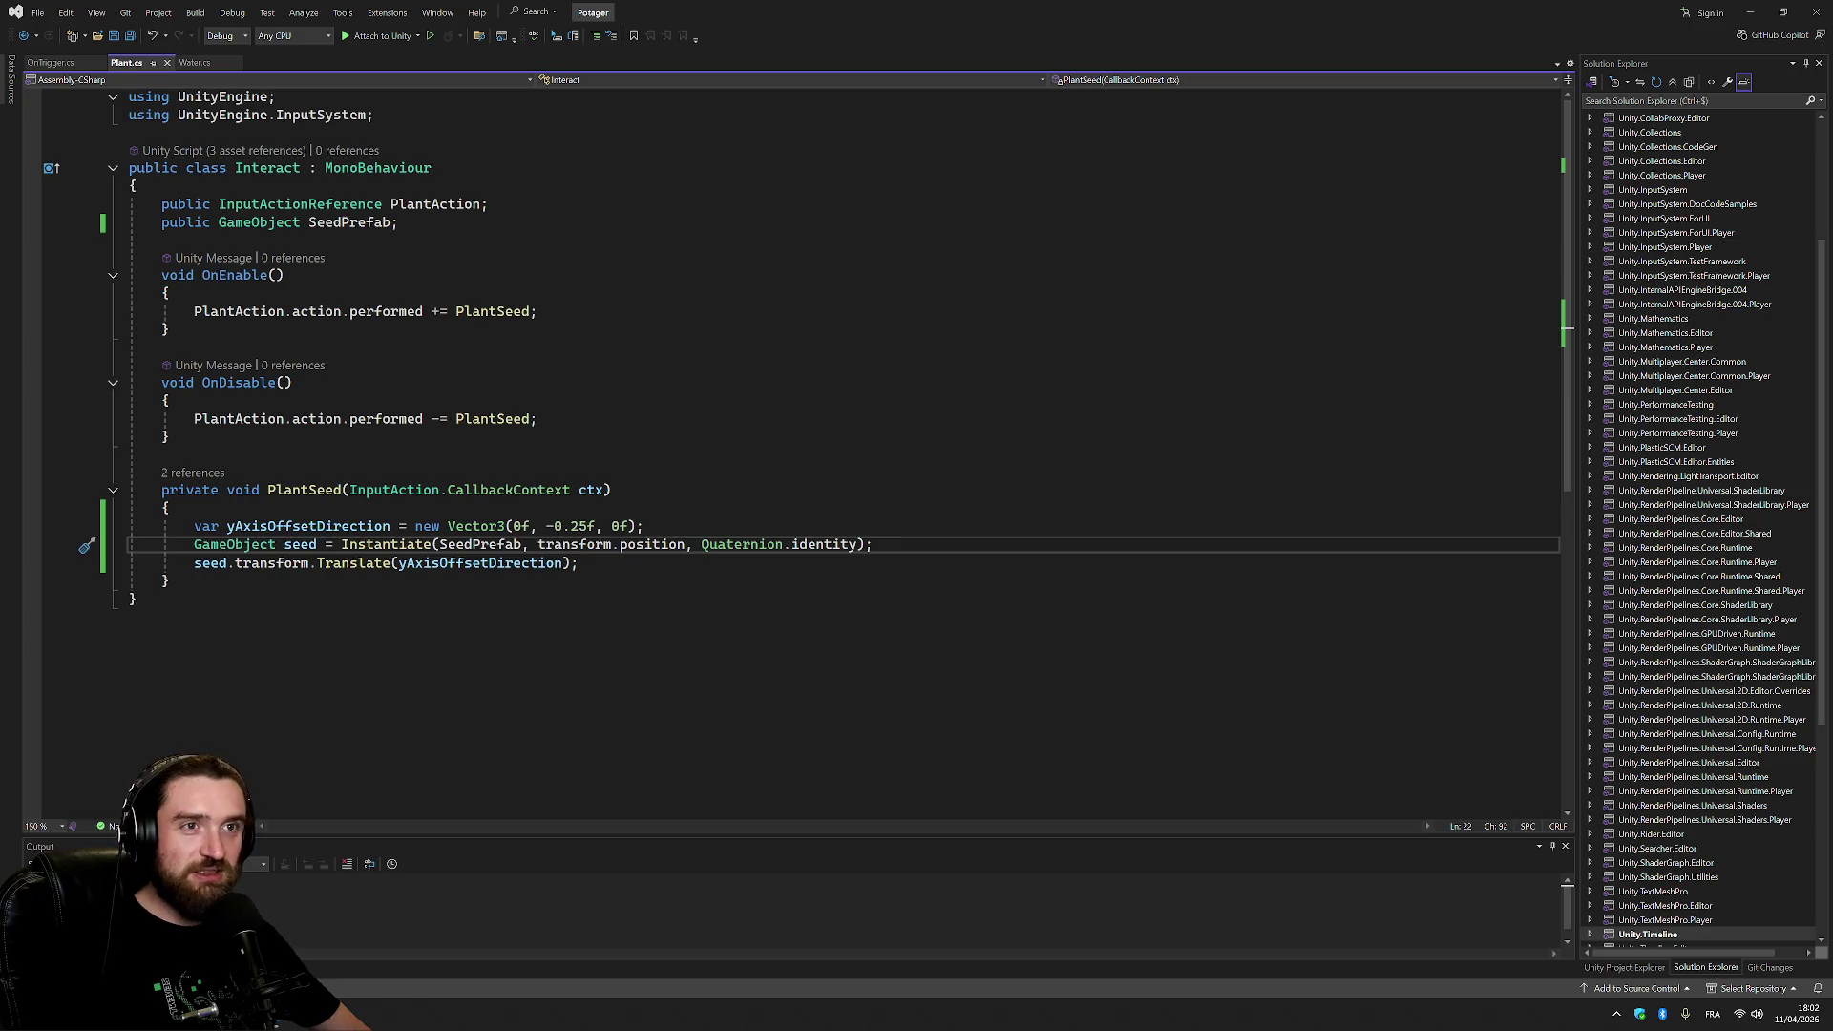
pyautogui.hotkey('ctrl', 'Tab')
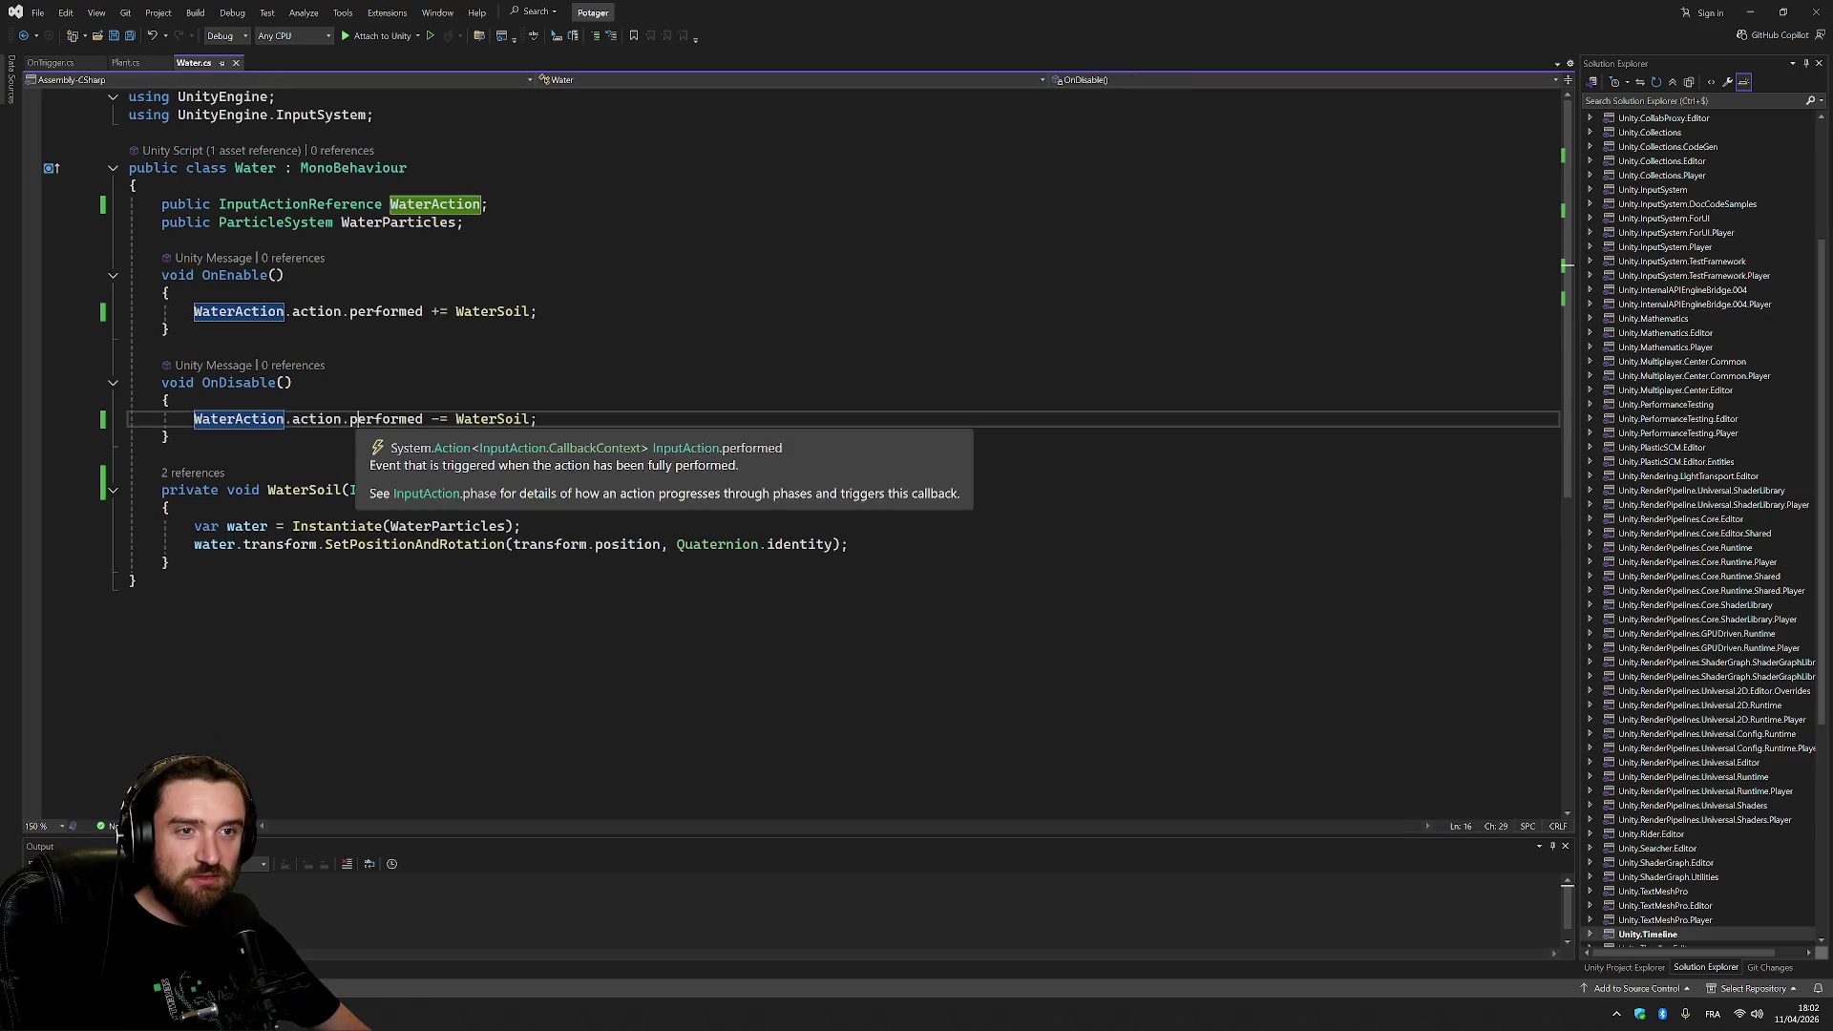
pyautogui.click(387, 419)
pyautogui.press('Up')
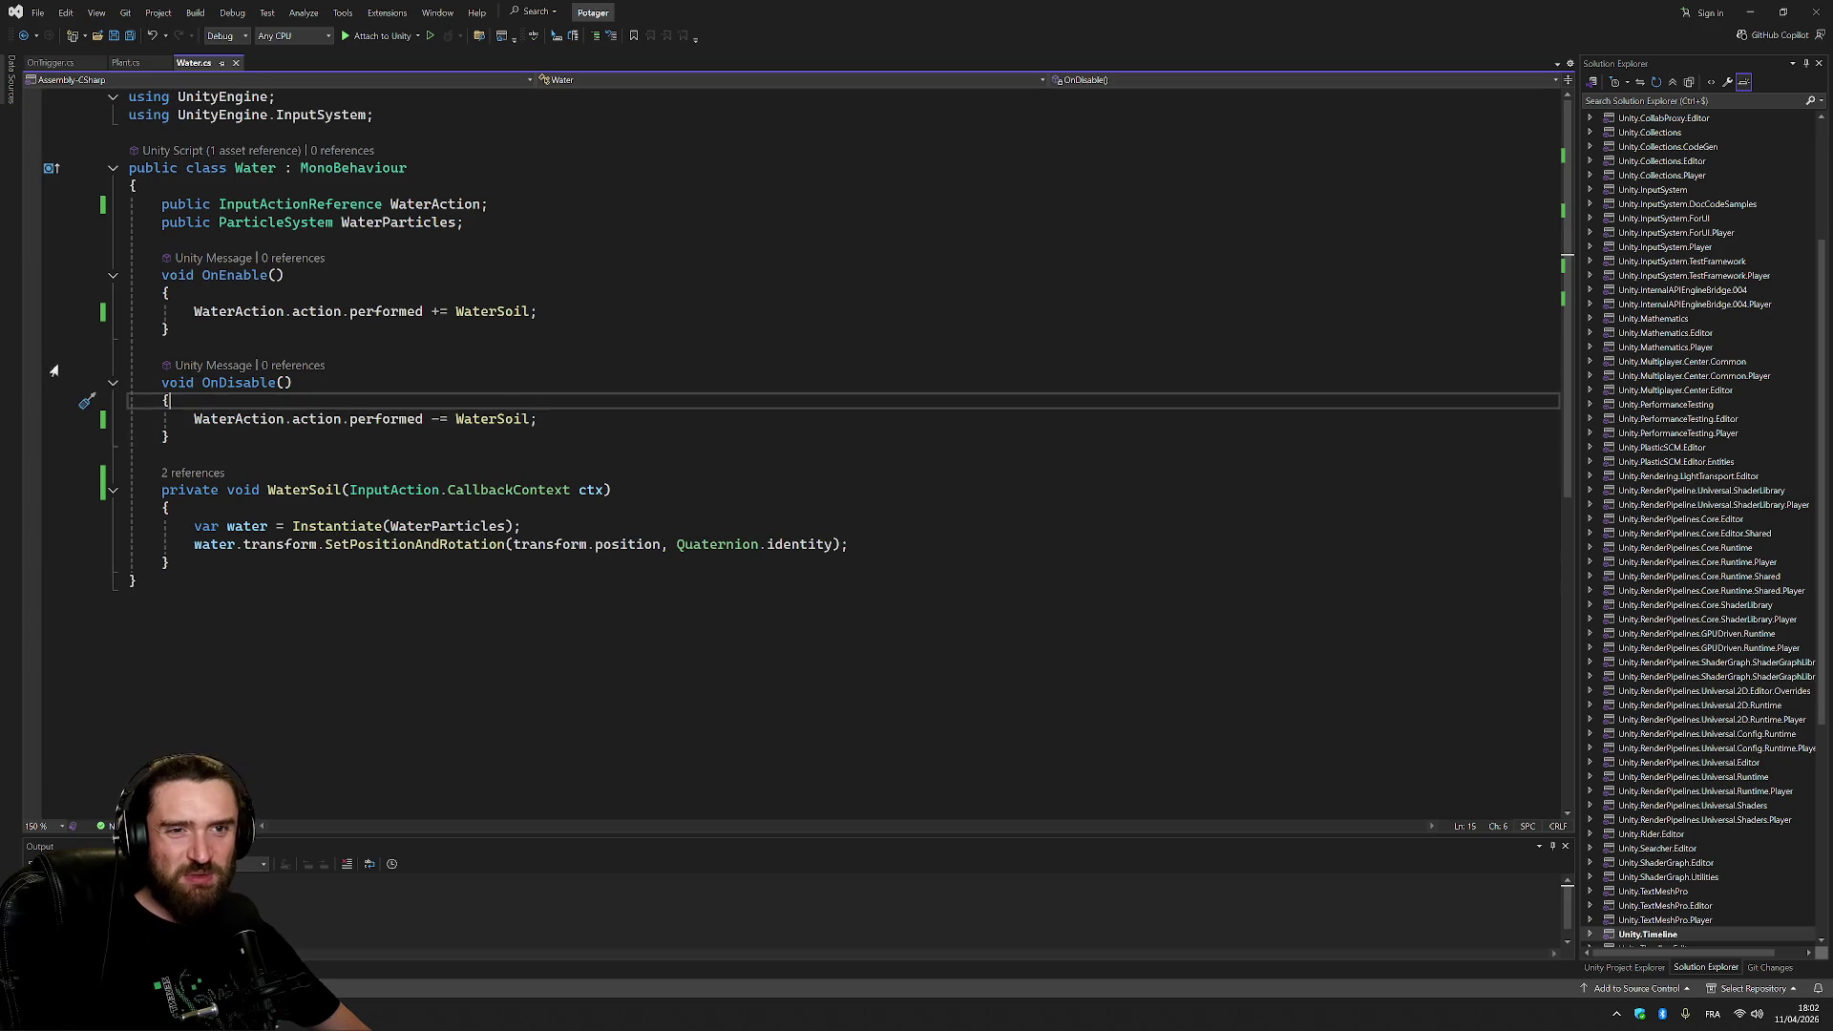
pyautogui.click(285, 275)
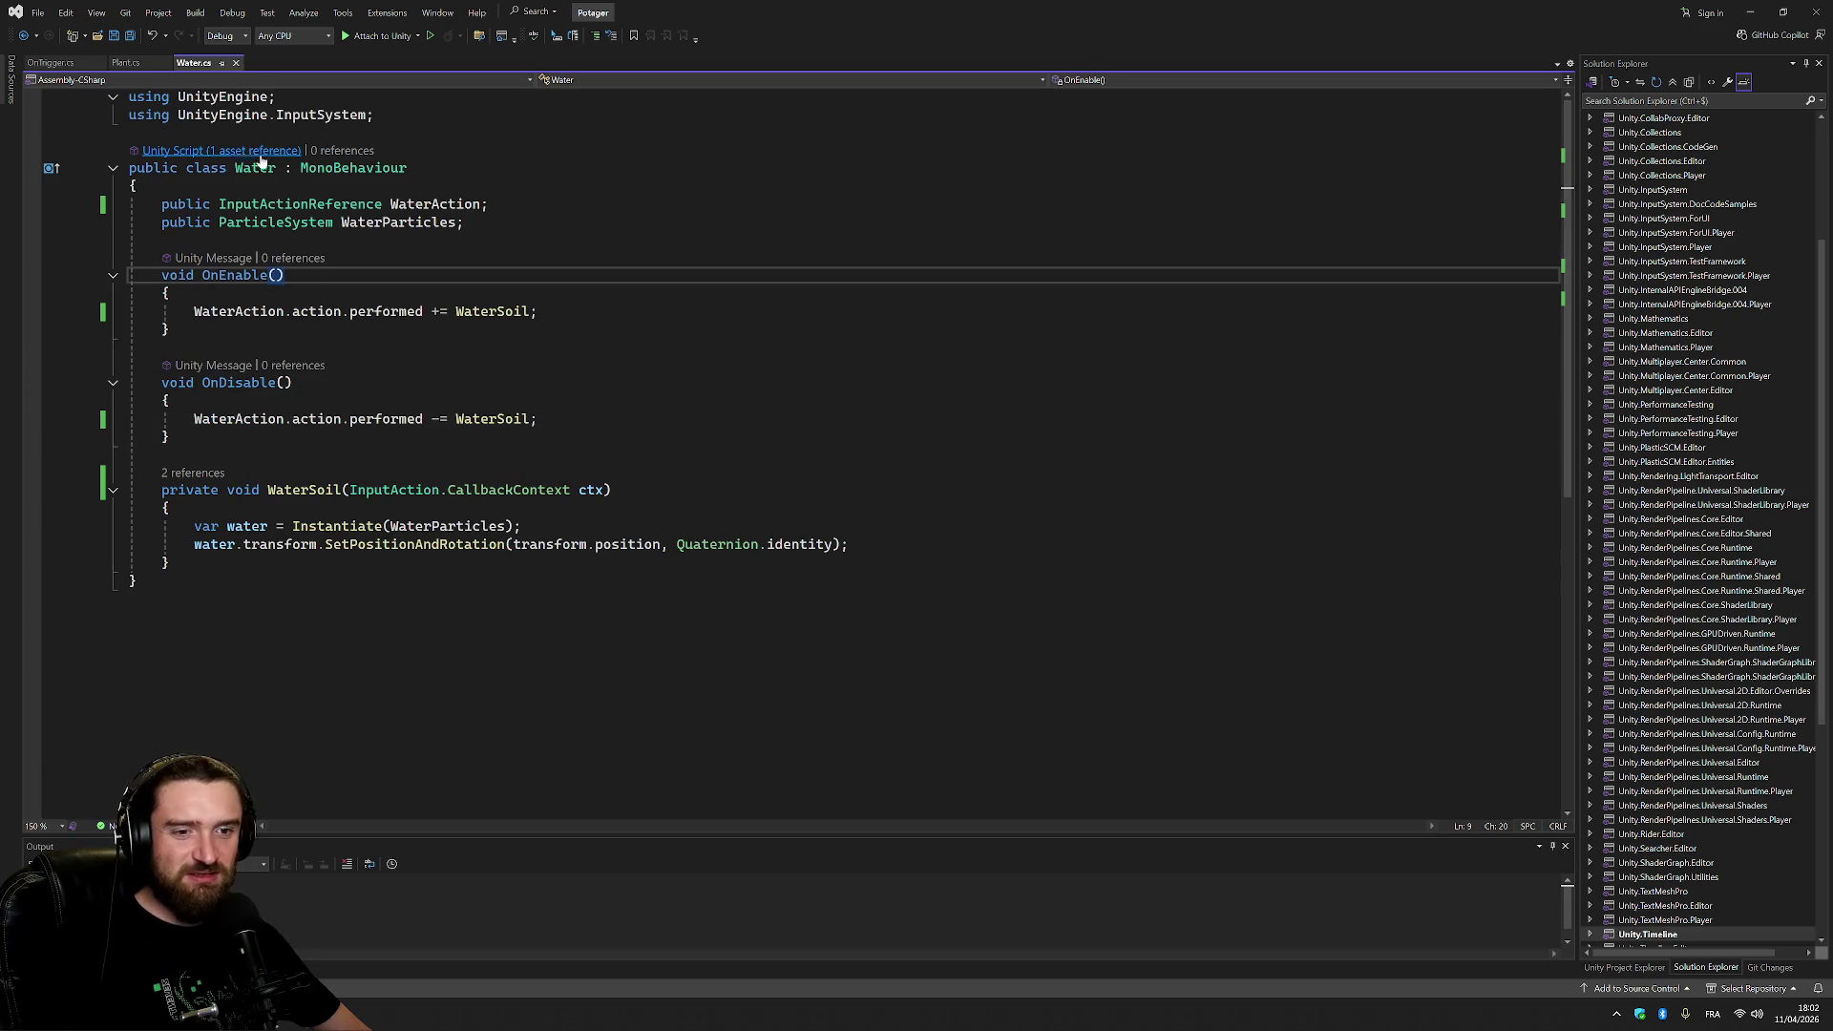
pyautogui.hotkey('ctrl', 'Tab')
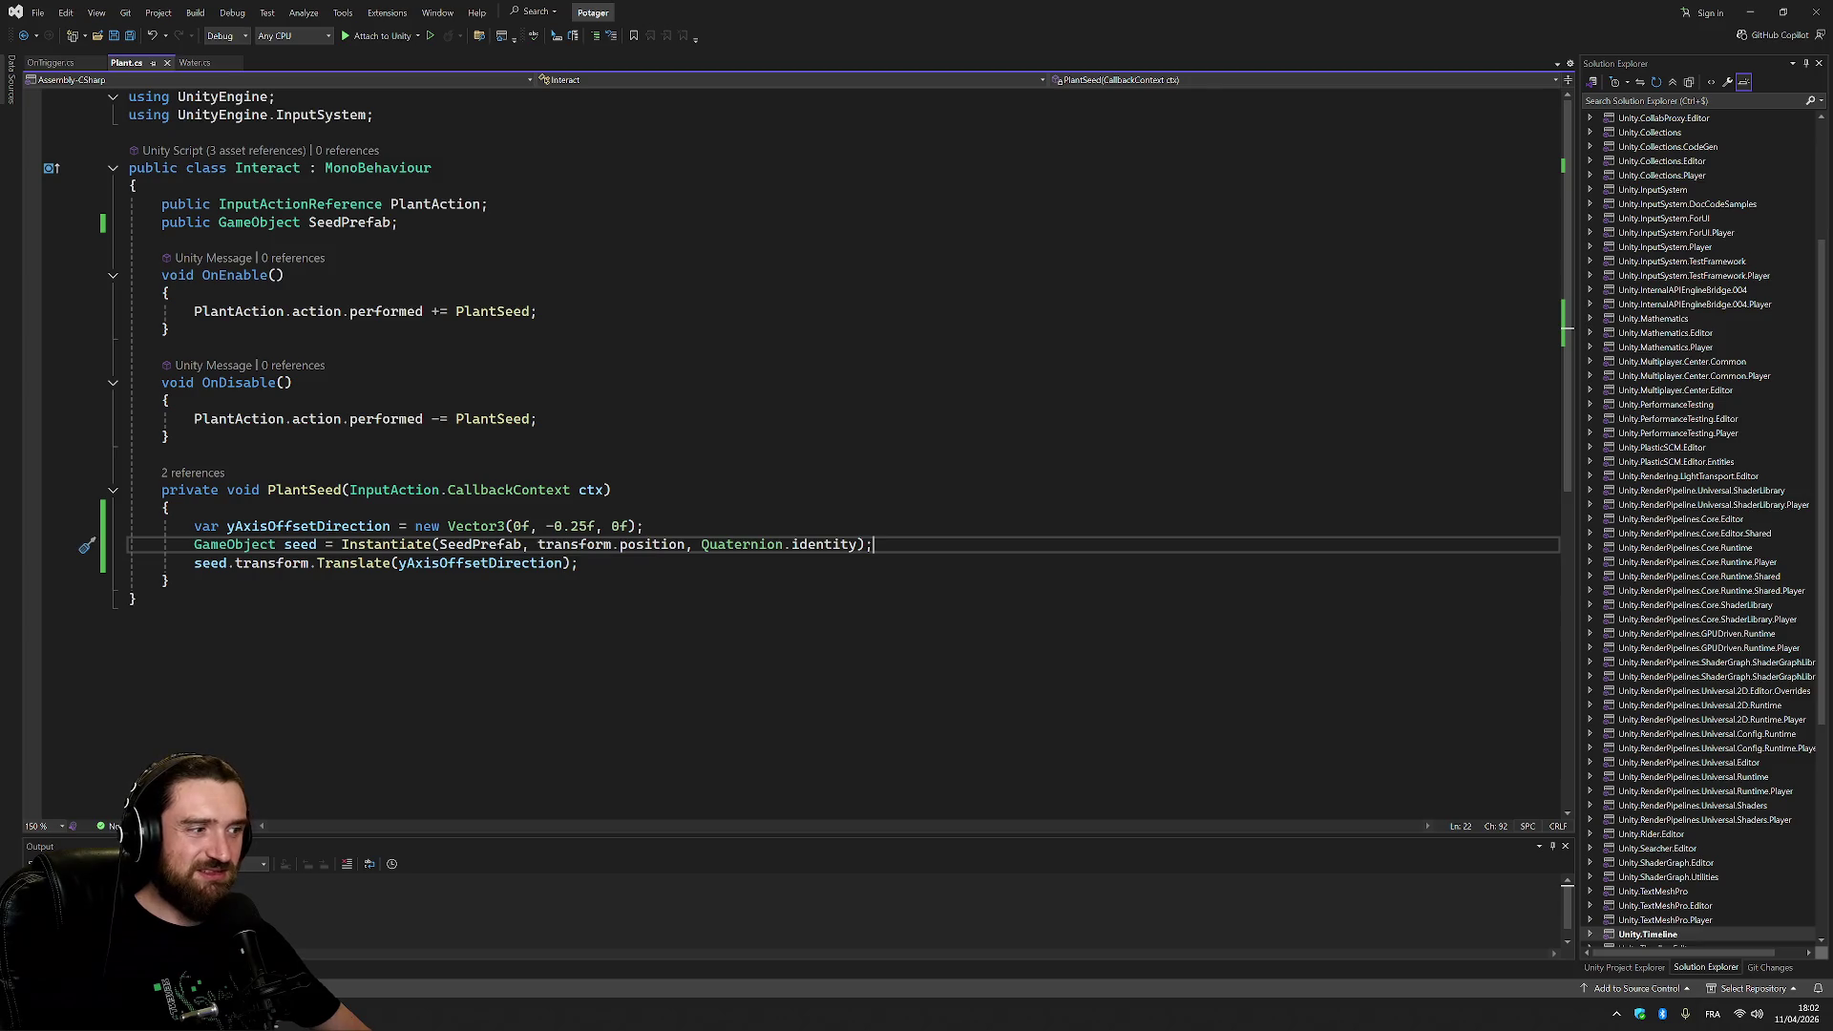
pyautogui.rightClick(977, 208)
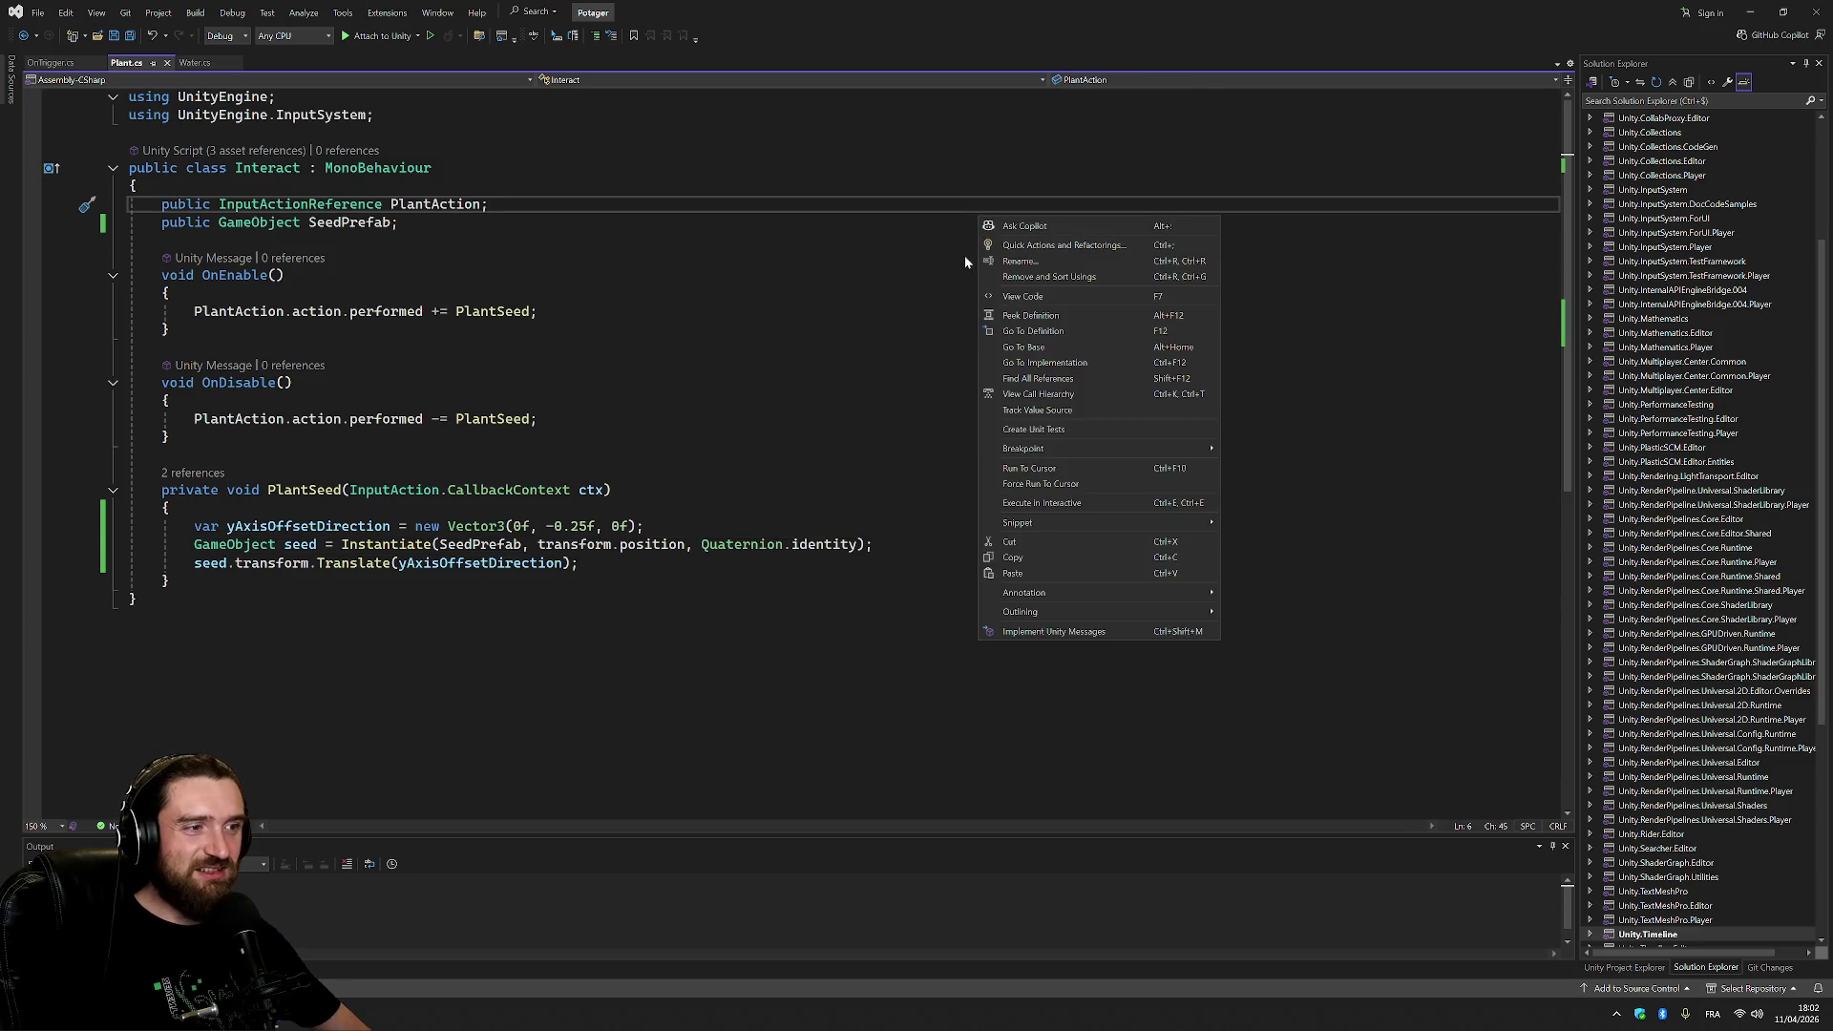
pyautogui.click(38, 13)
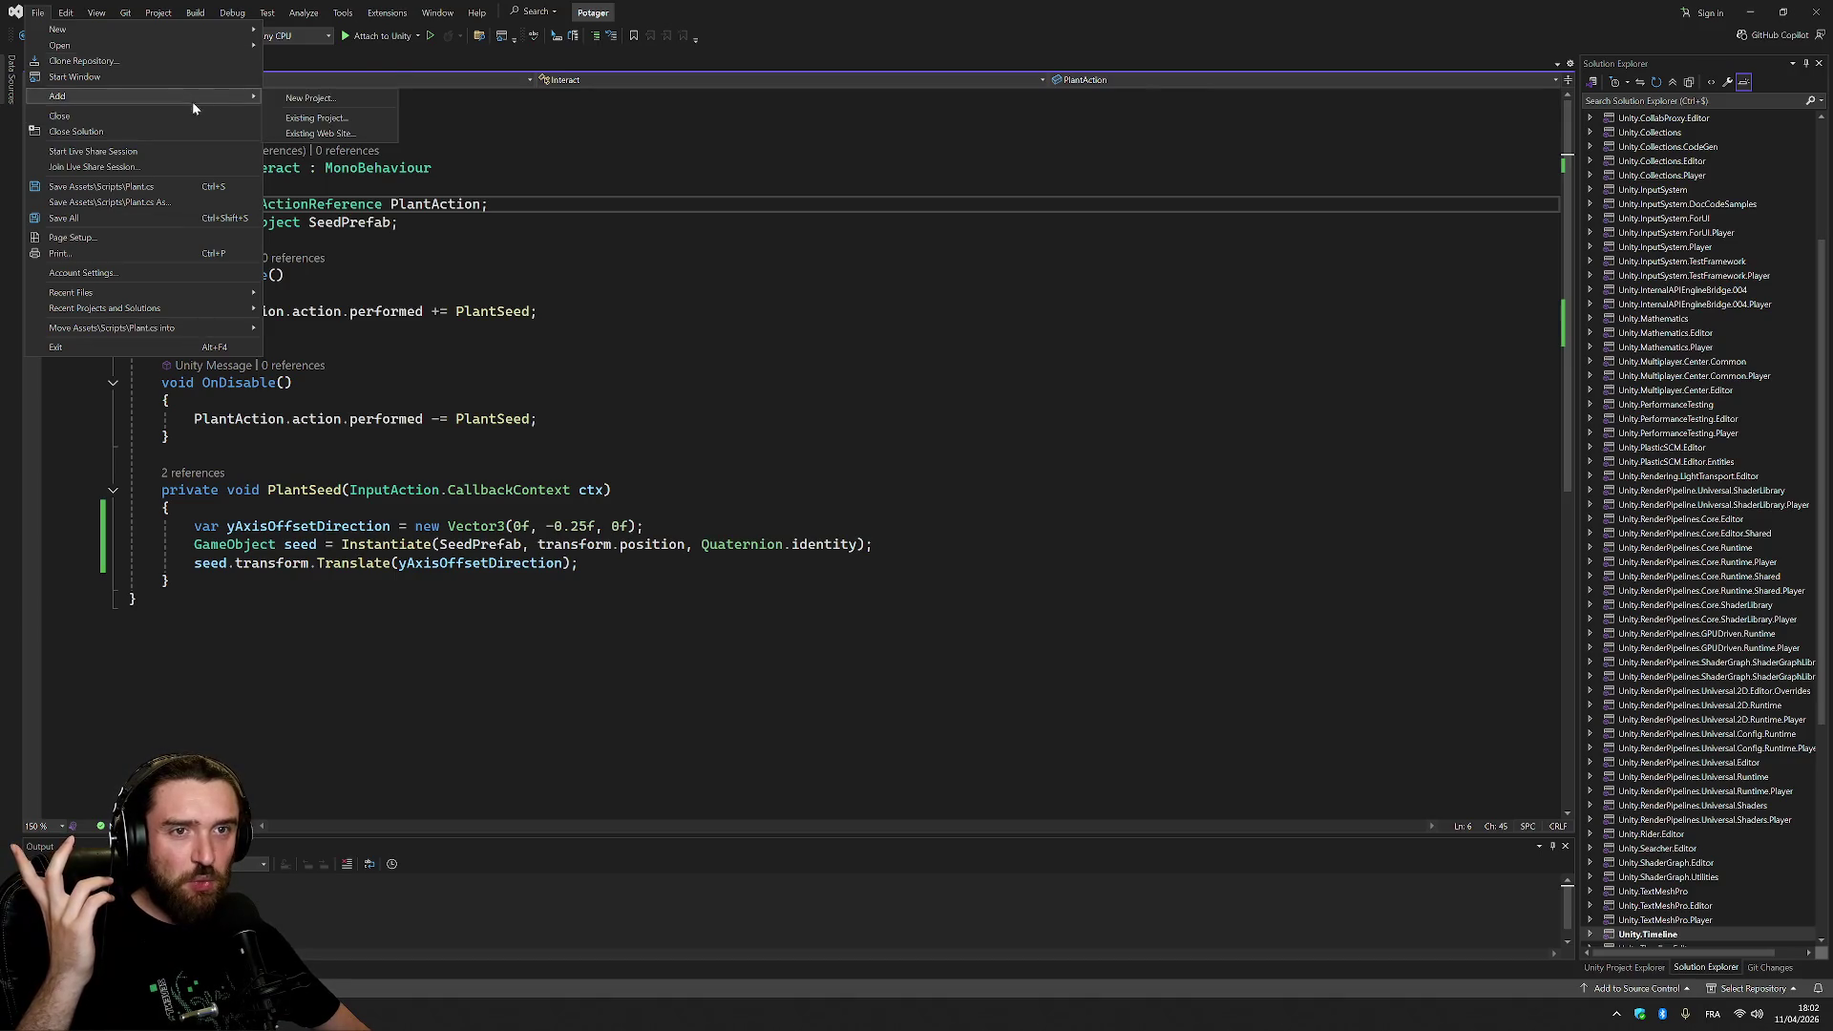
pyautogui.moveTo(167, 14)
pyautogui.moveTo(92, 15)
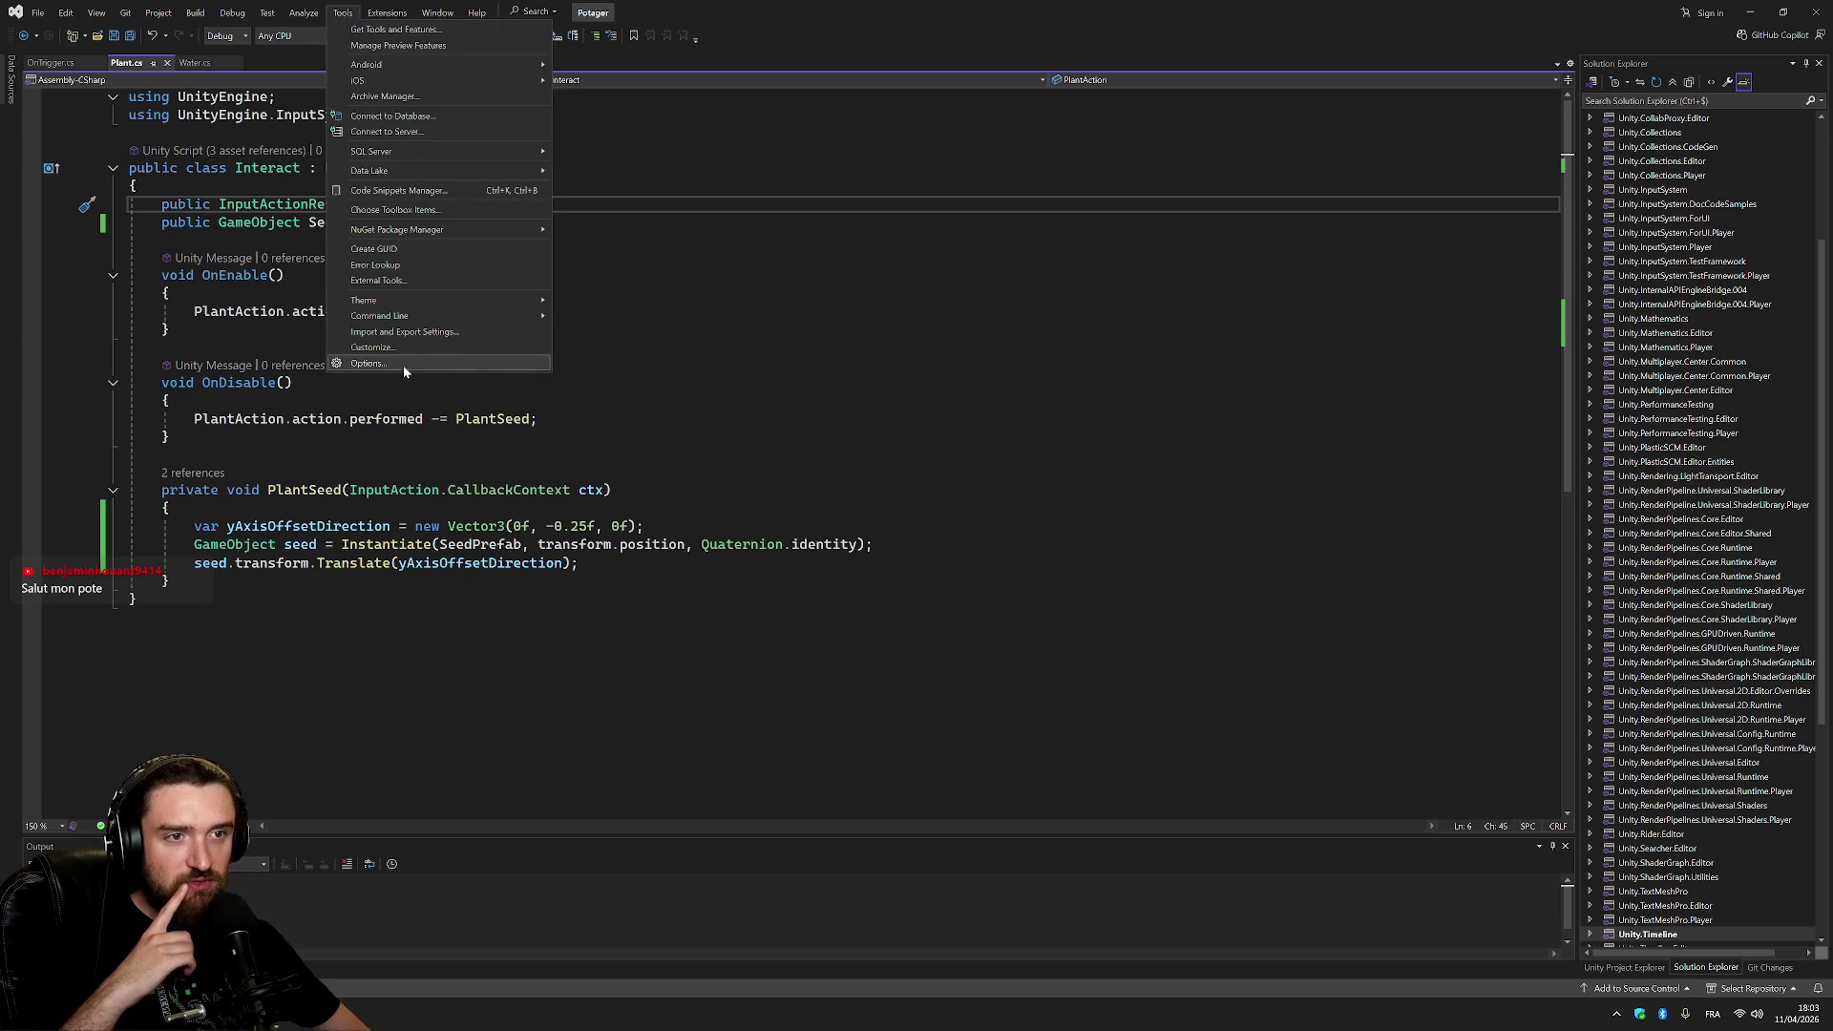
pyautogui.click(401, 364)
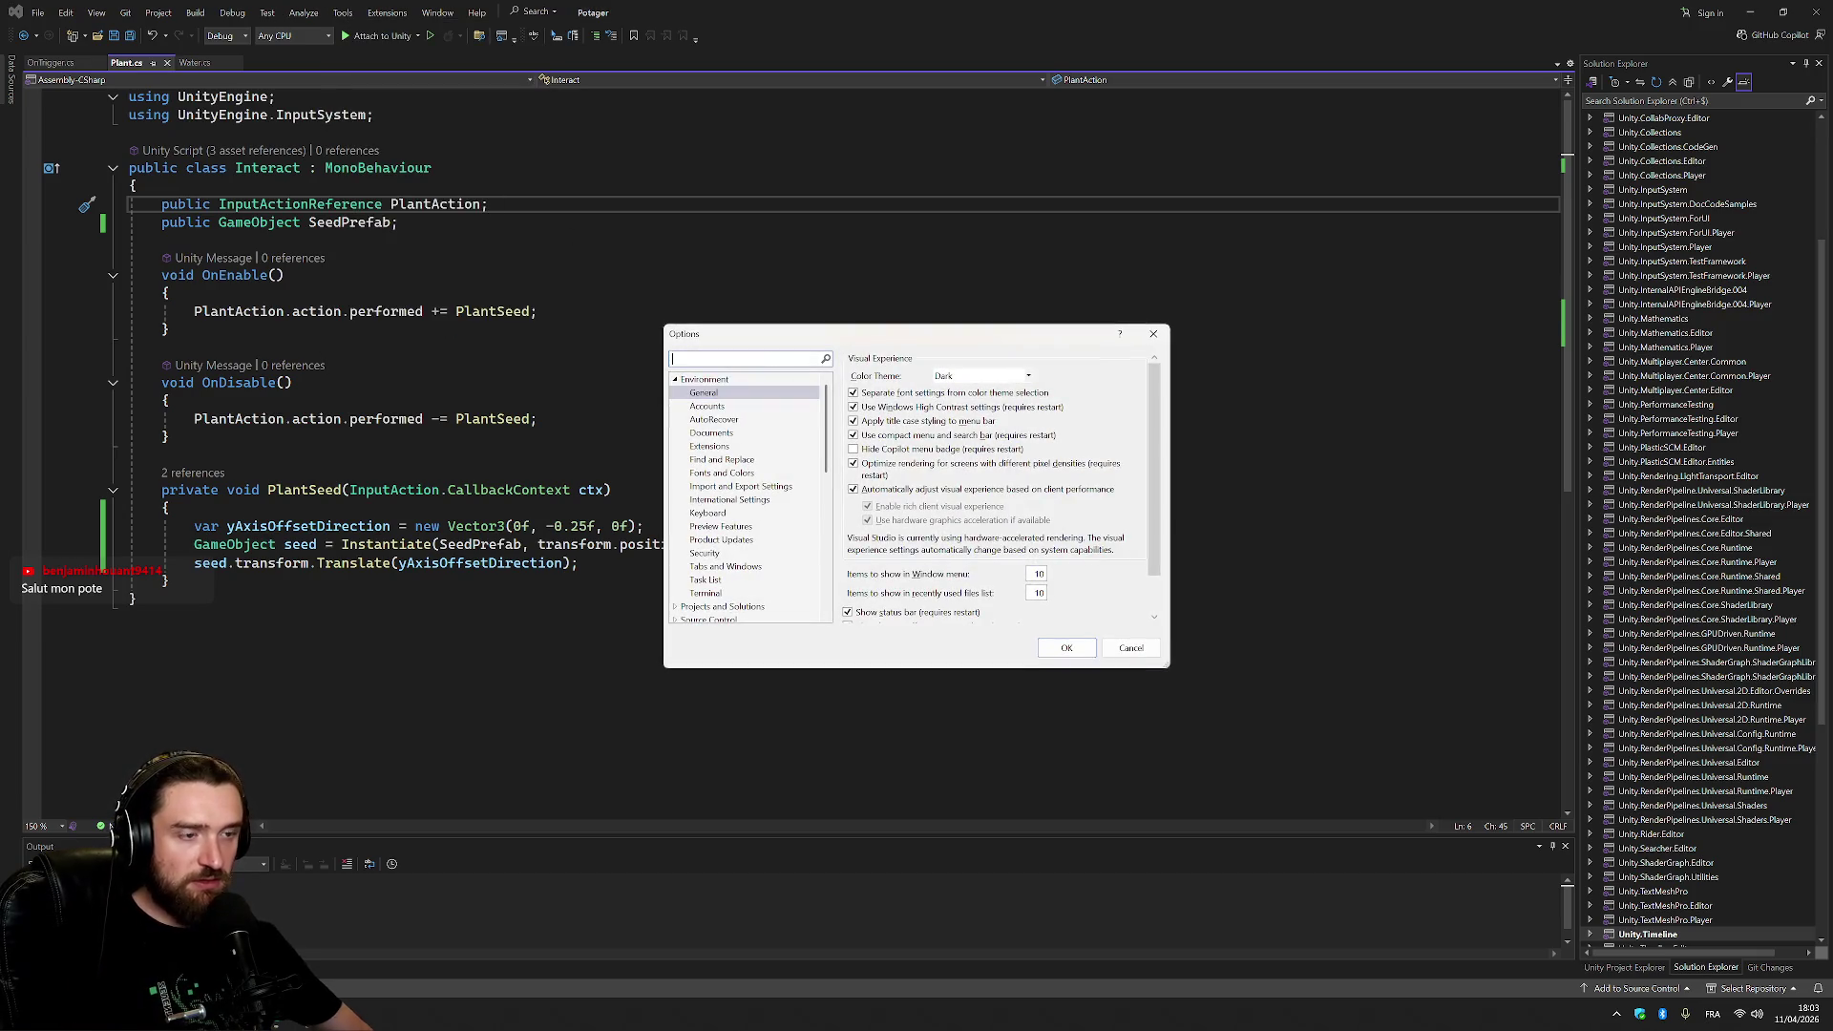
pyautogui.write('line')
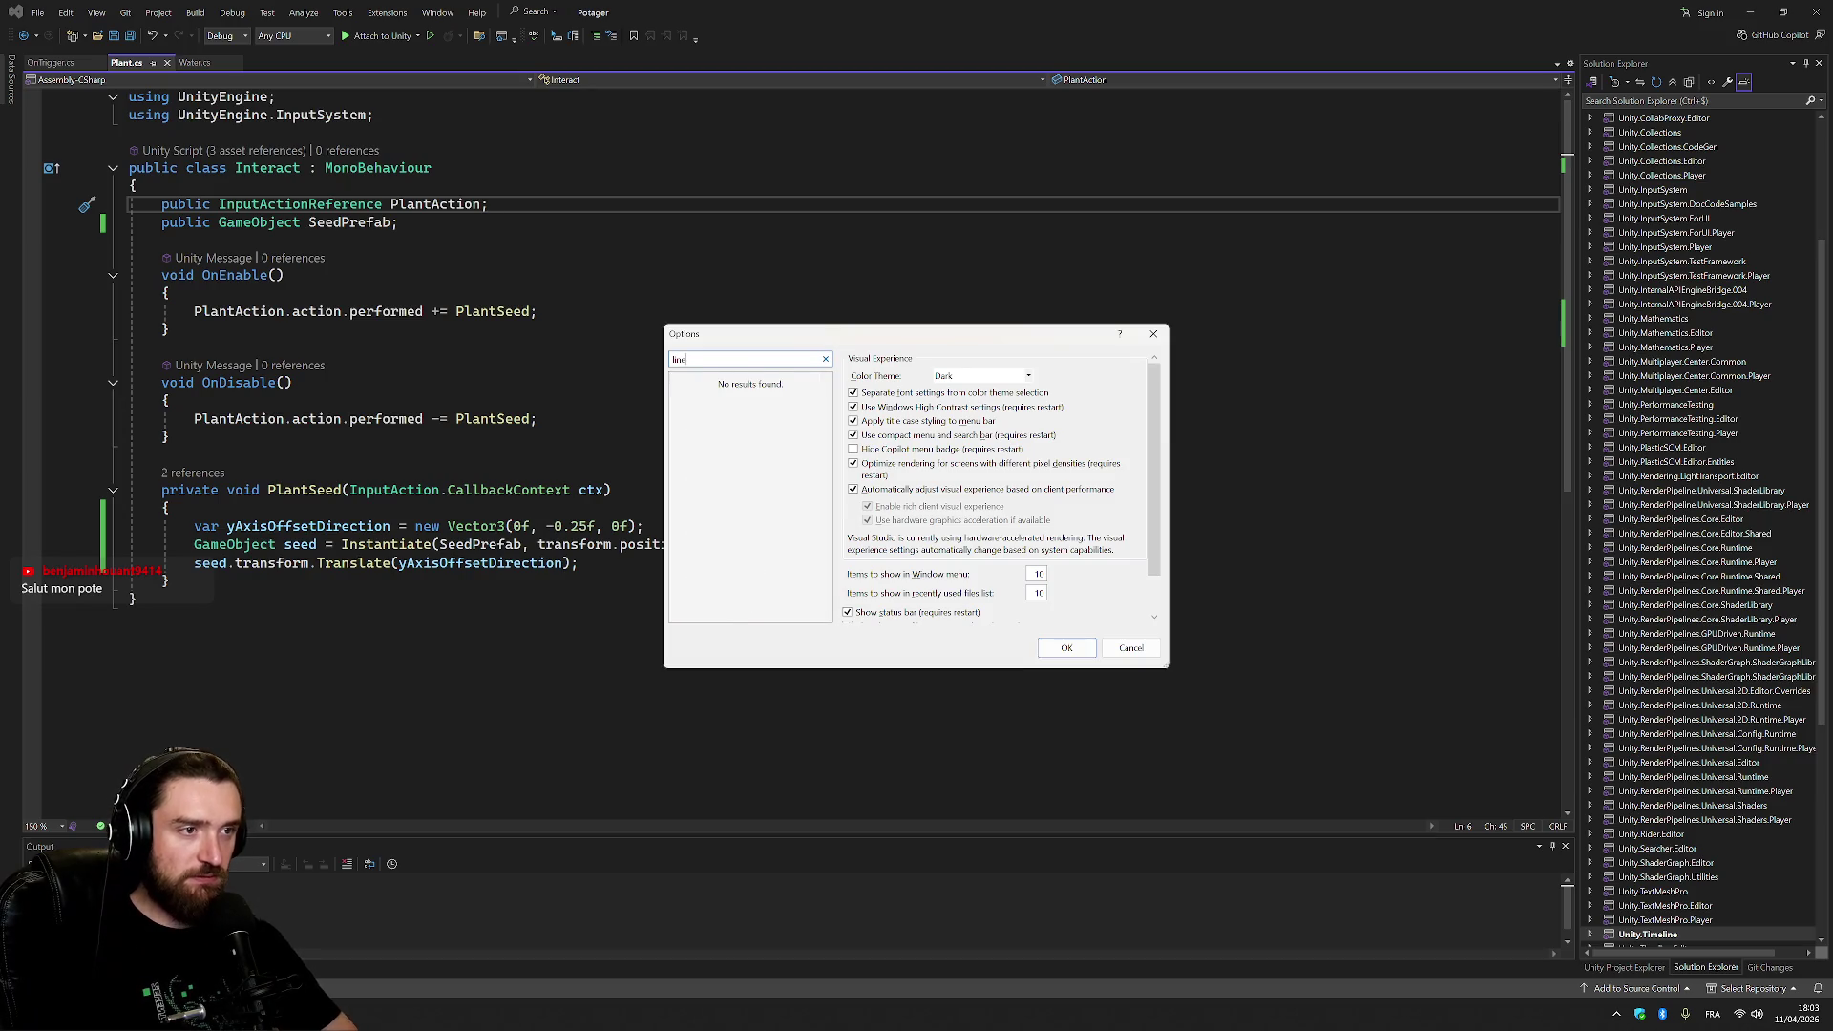
pyautogui.click(707, 380)
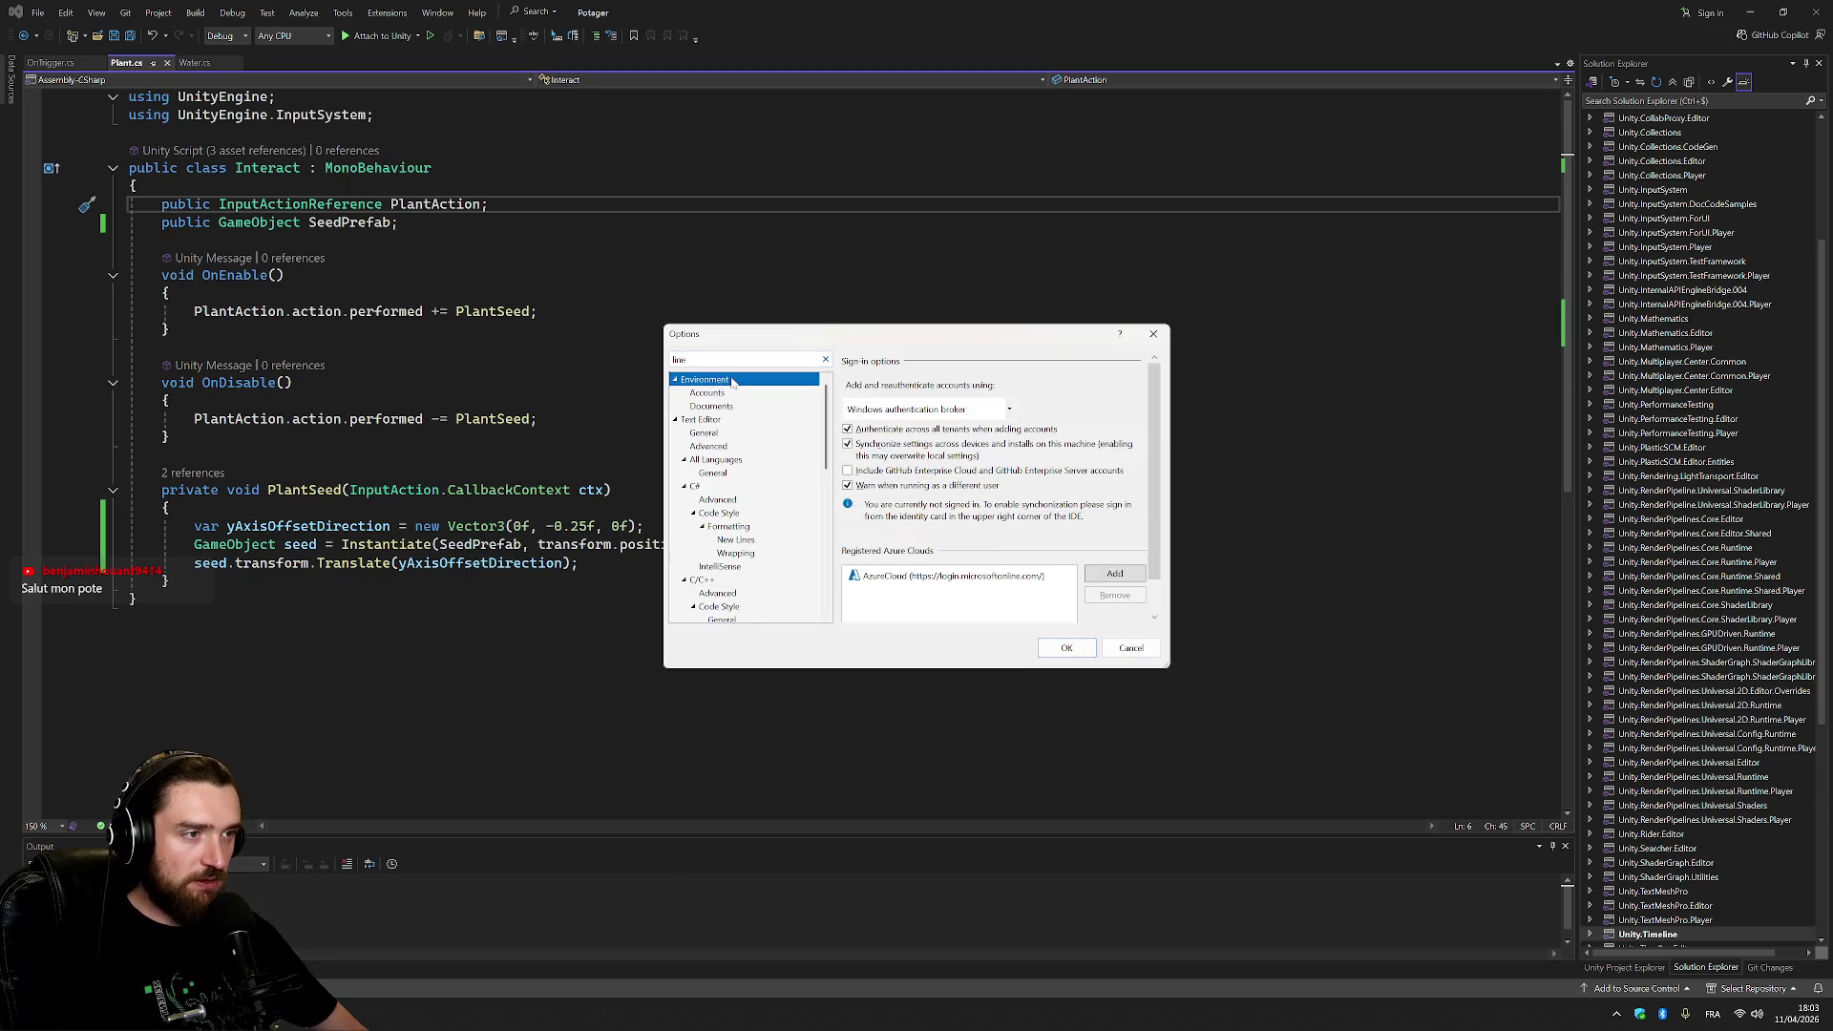
pyautogui.click(717, 500)
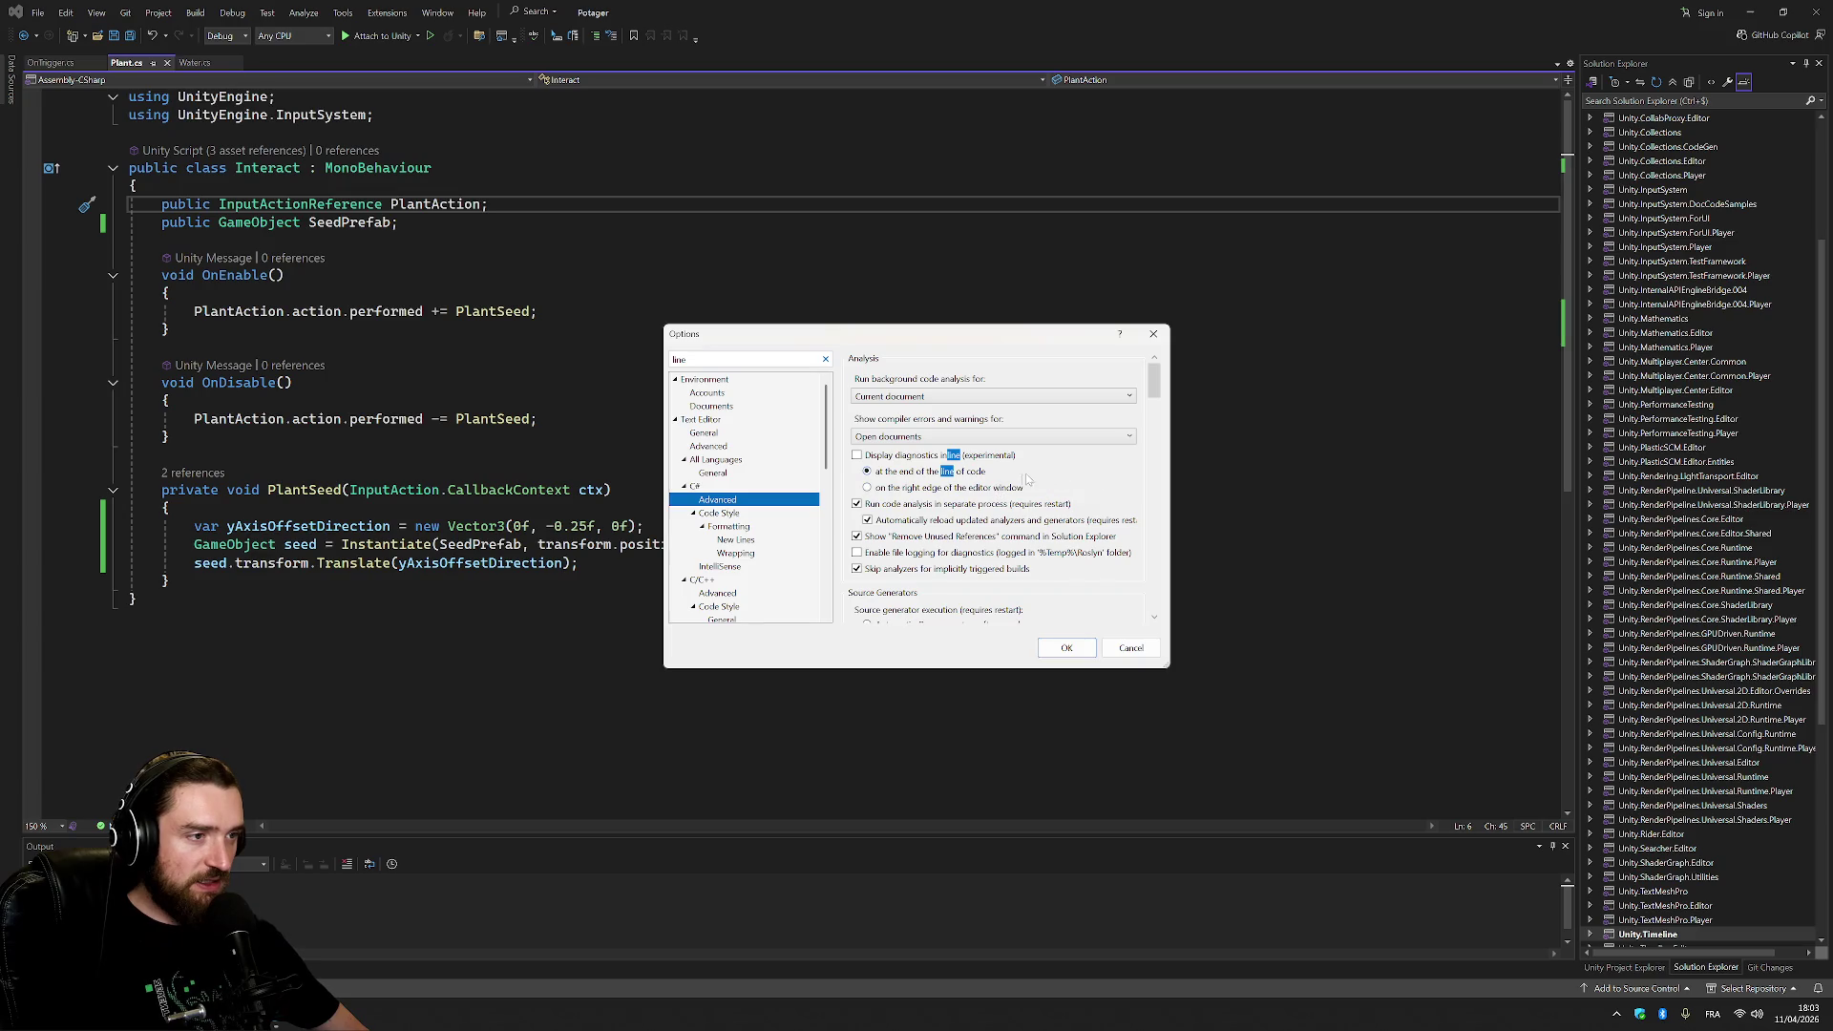
pyautogui.click(737, 513)
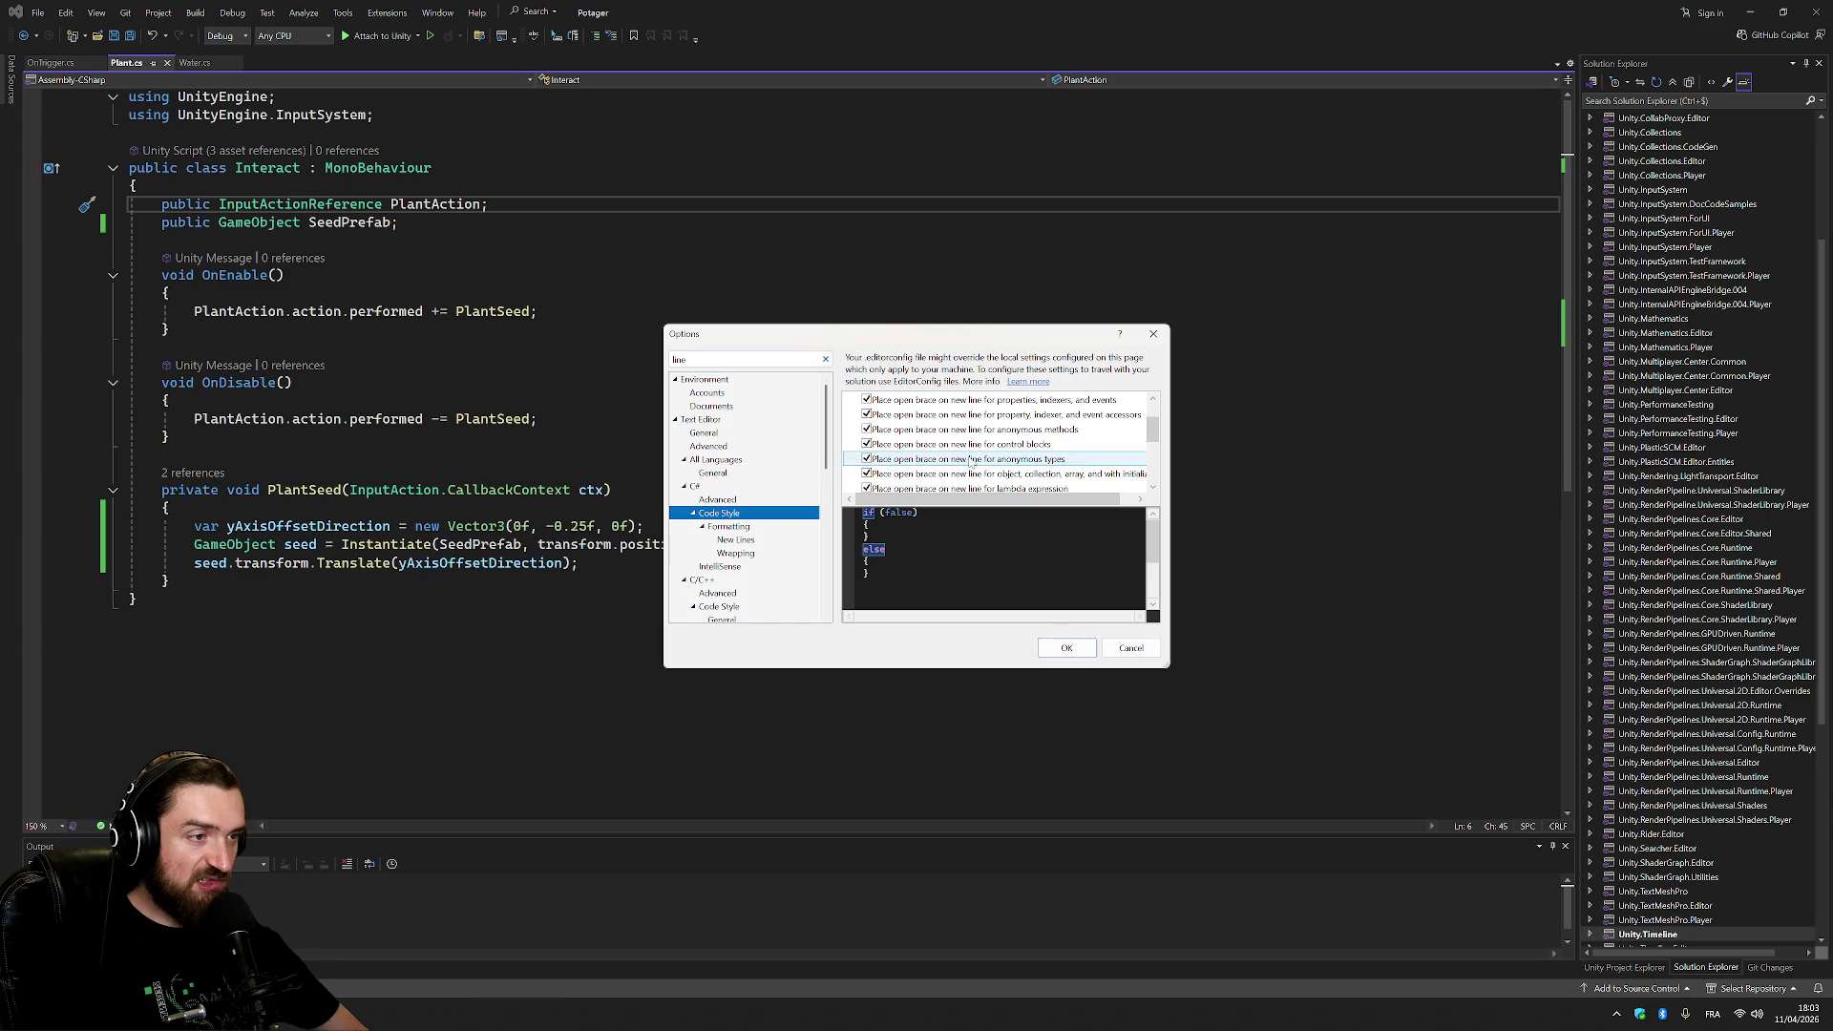
pyautogui.click(730, 527)
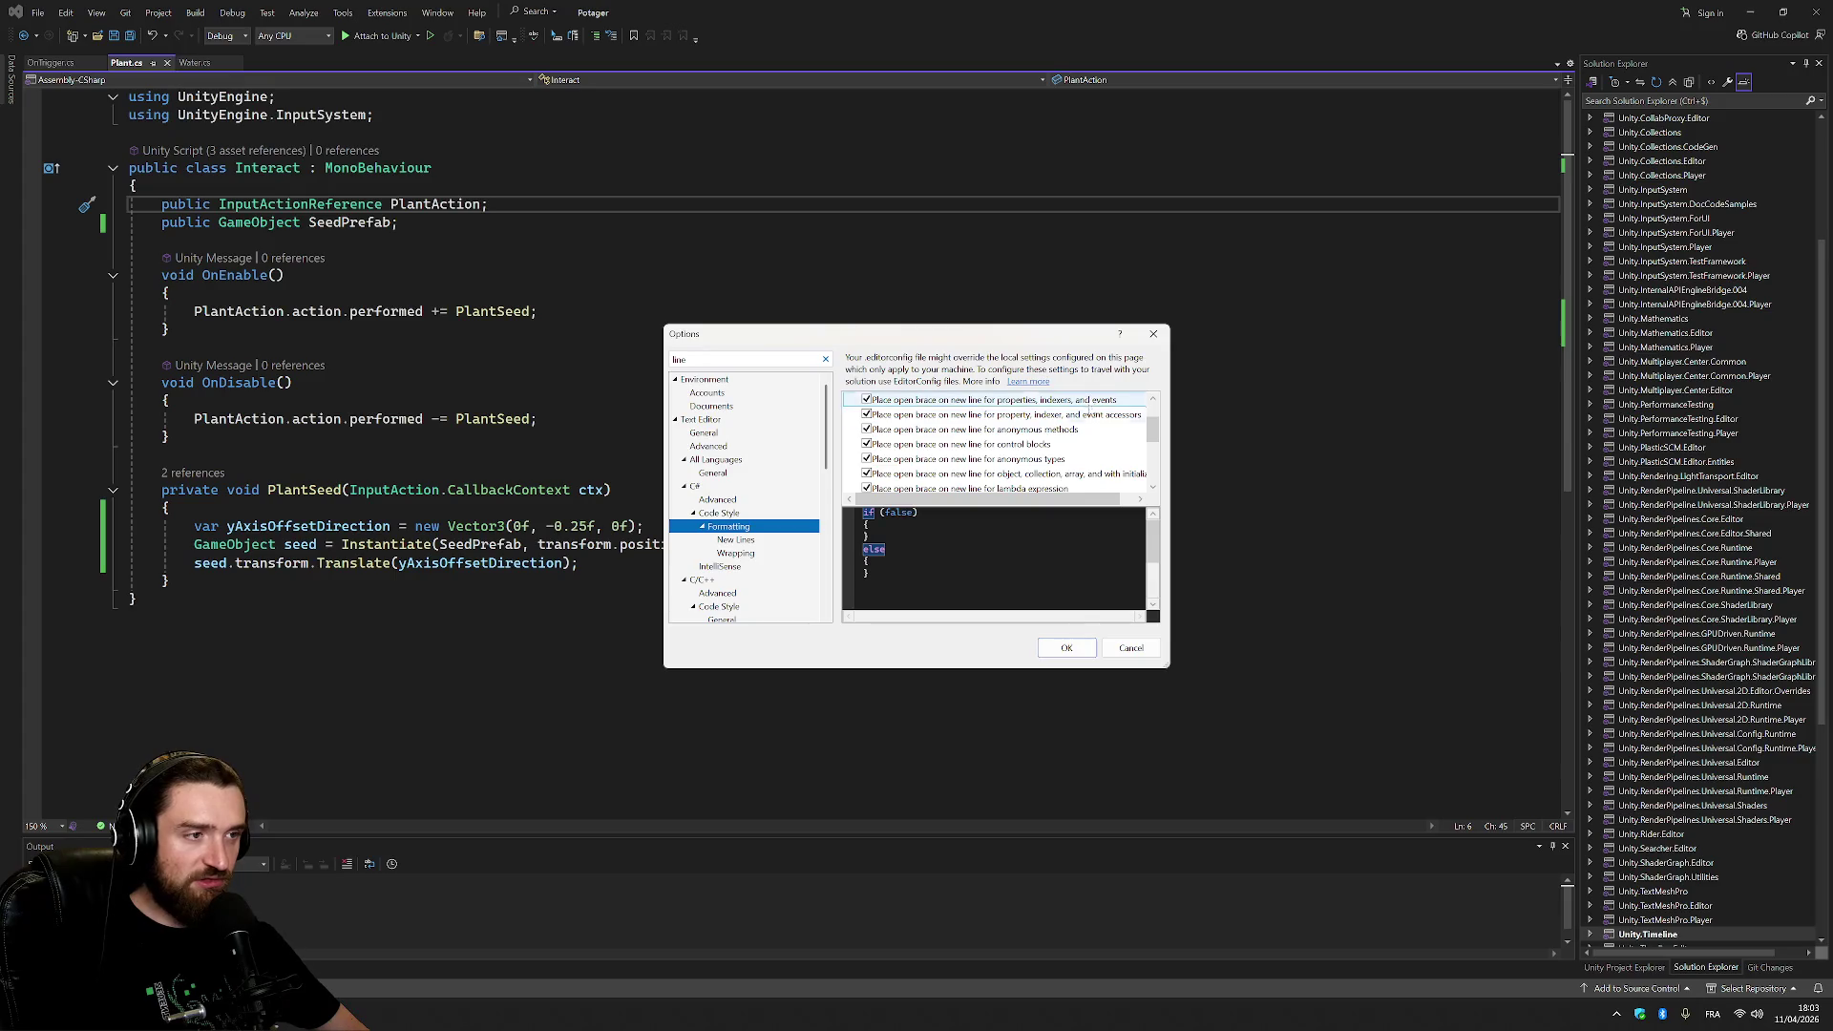
pyautogui.click(740, 540)
pyautogui.click(749, 554)
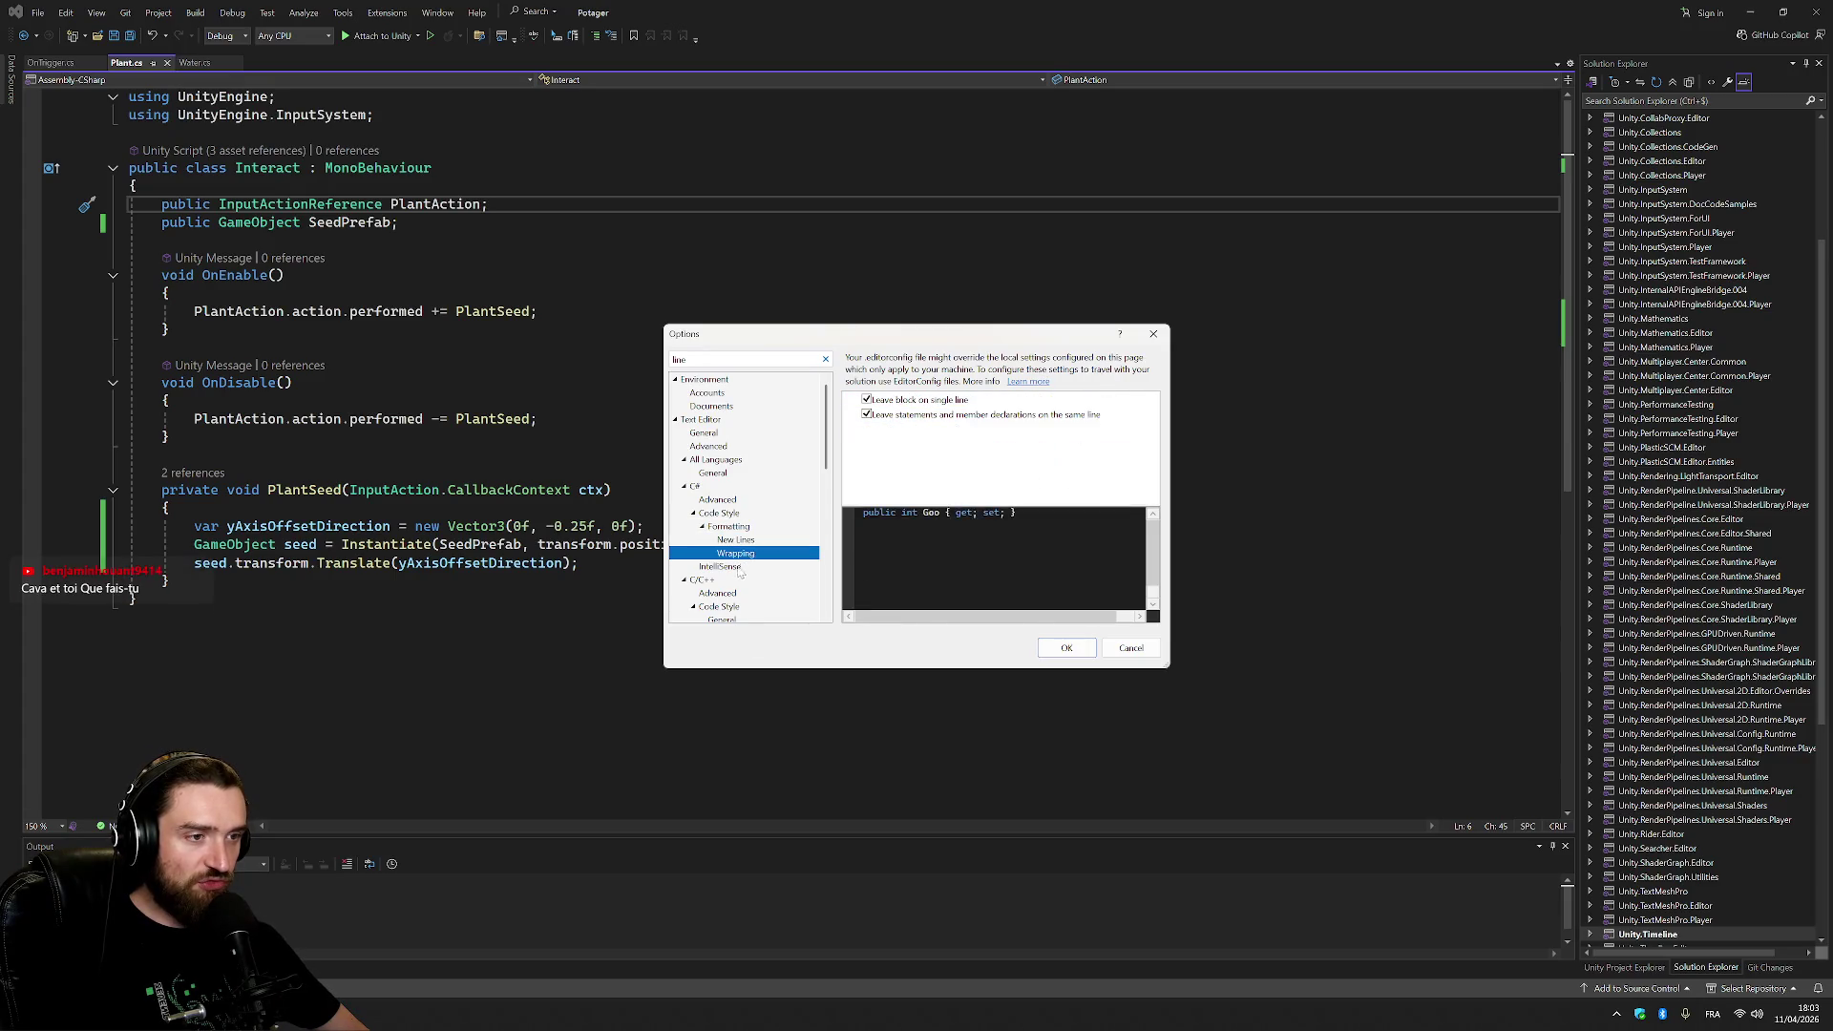
pyautogui.click(727, 568)
pyautogui.click(732, 473)
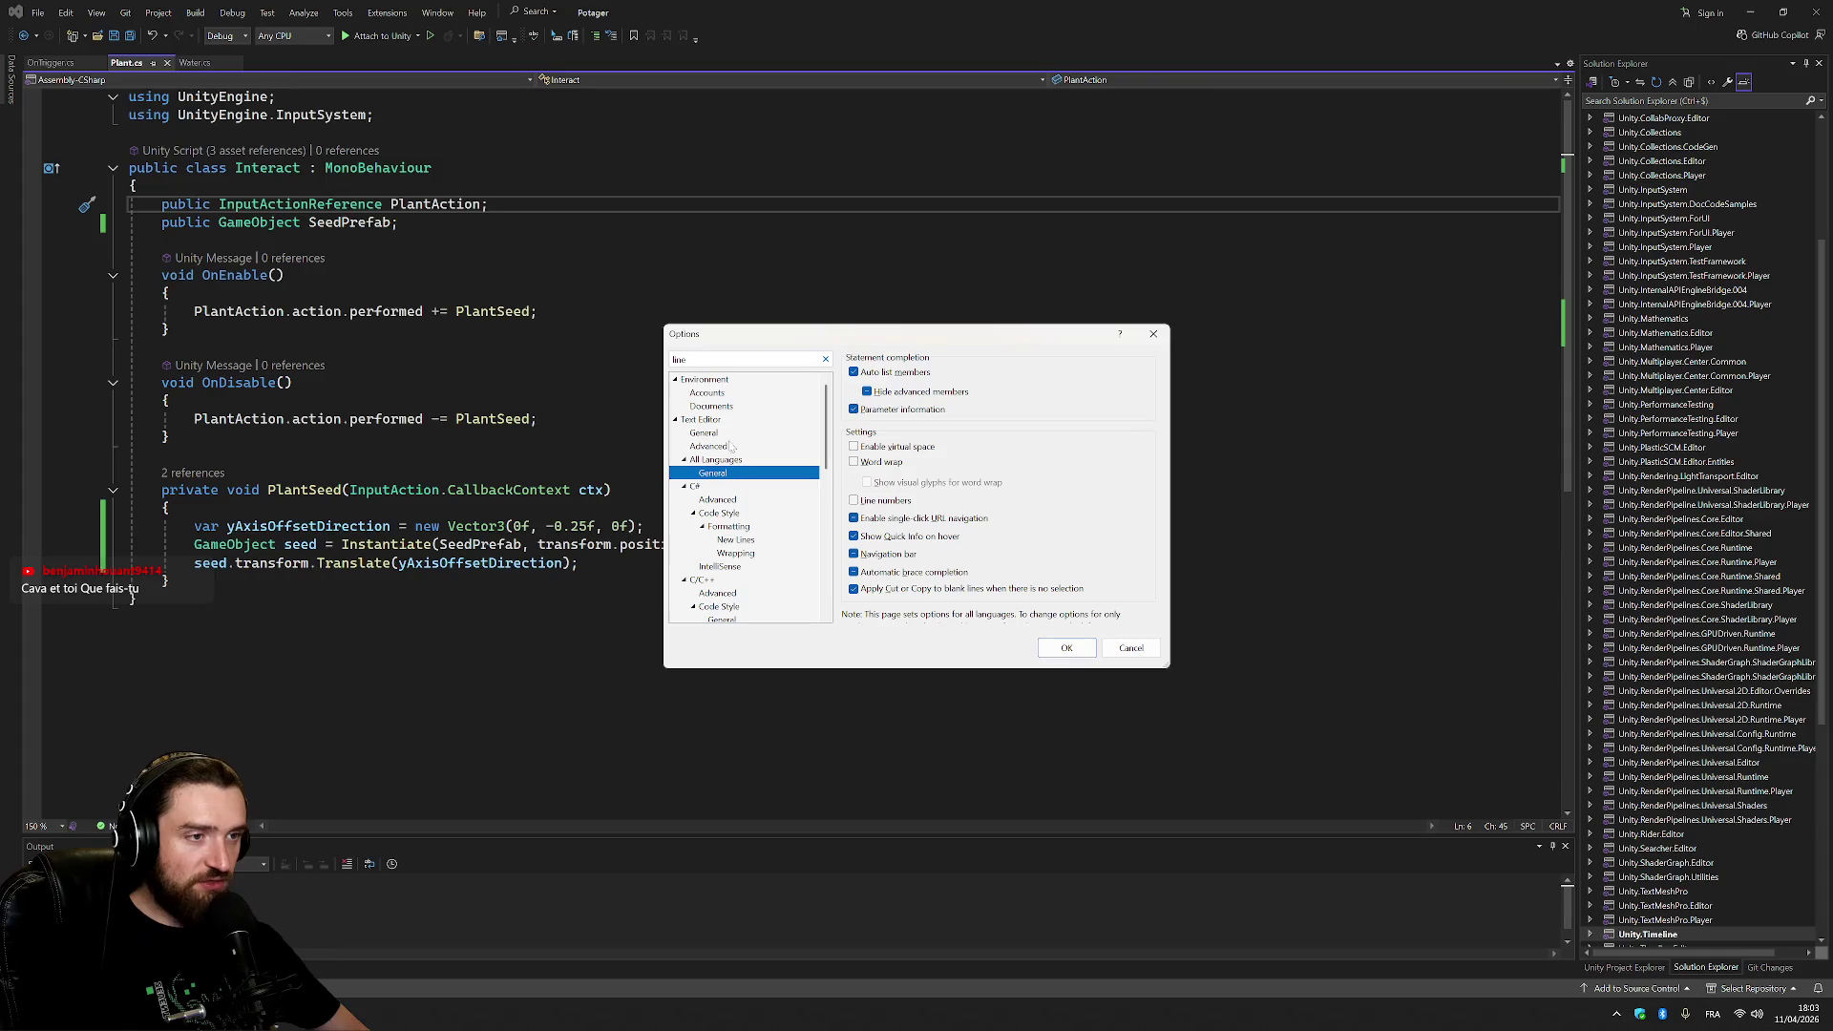
pyautogui.scroll(-5, 1146, 416)
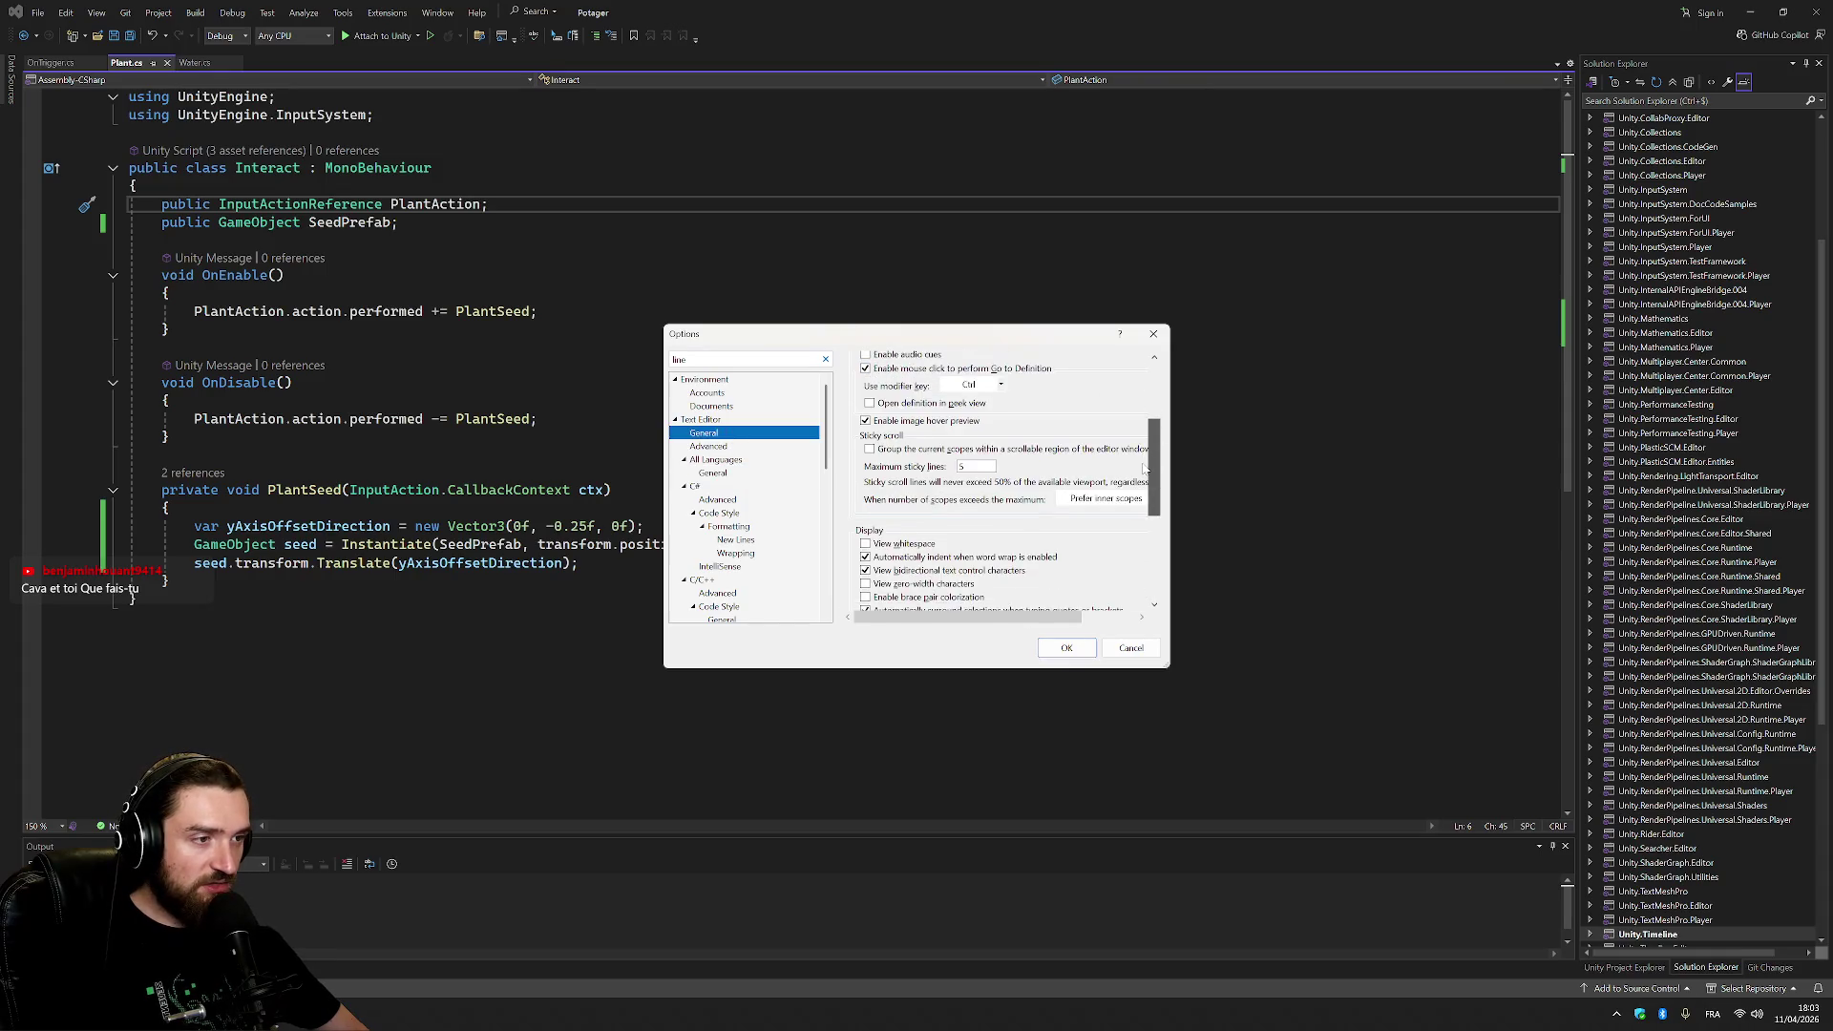
pyautogui.scroll(5, 1150, 407)
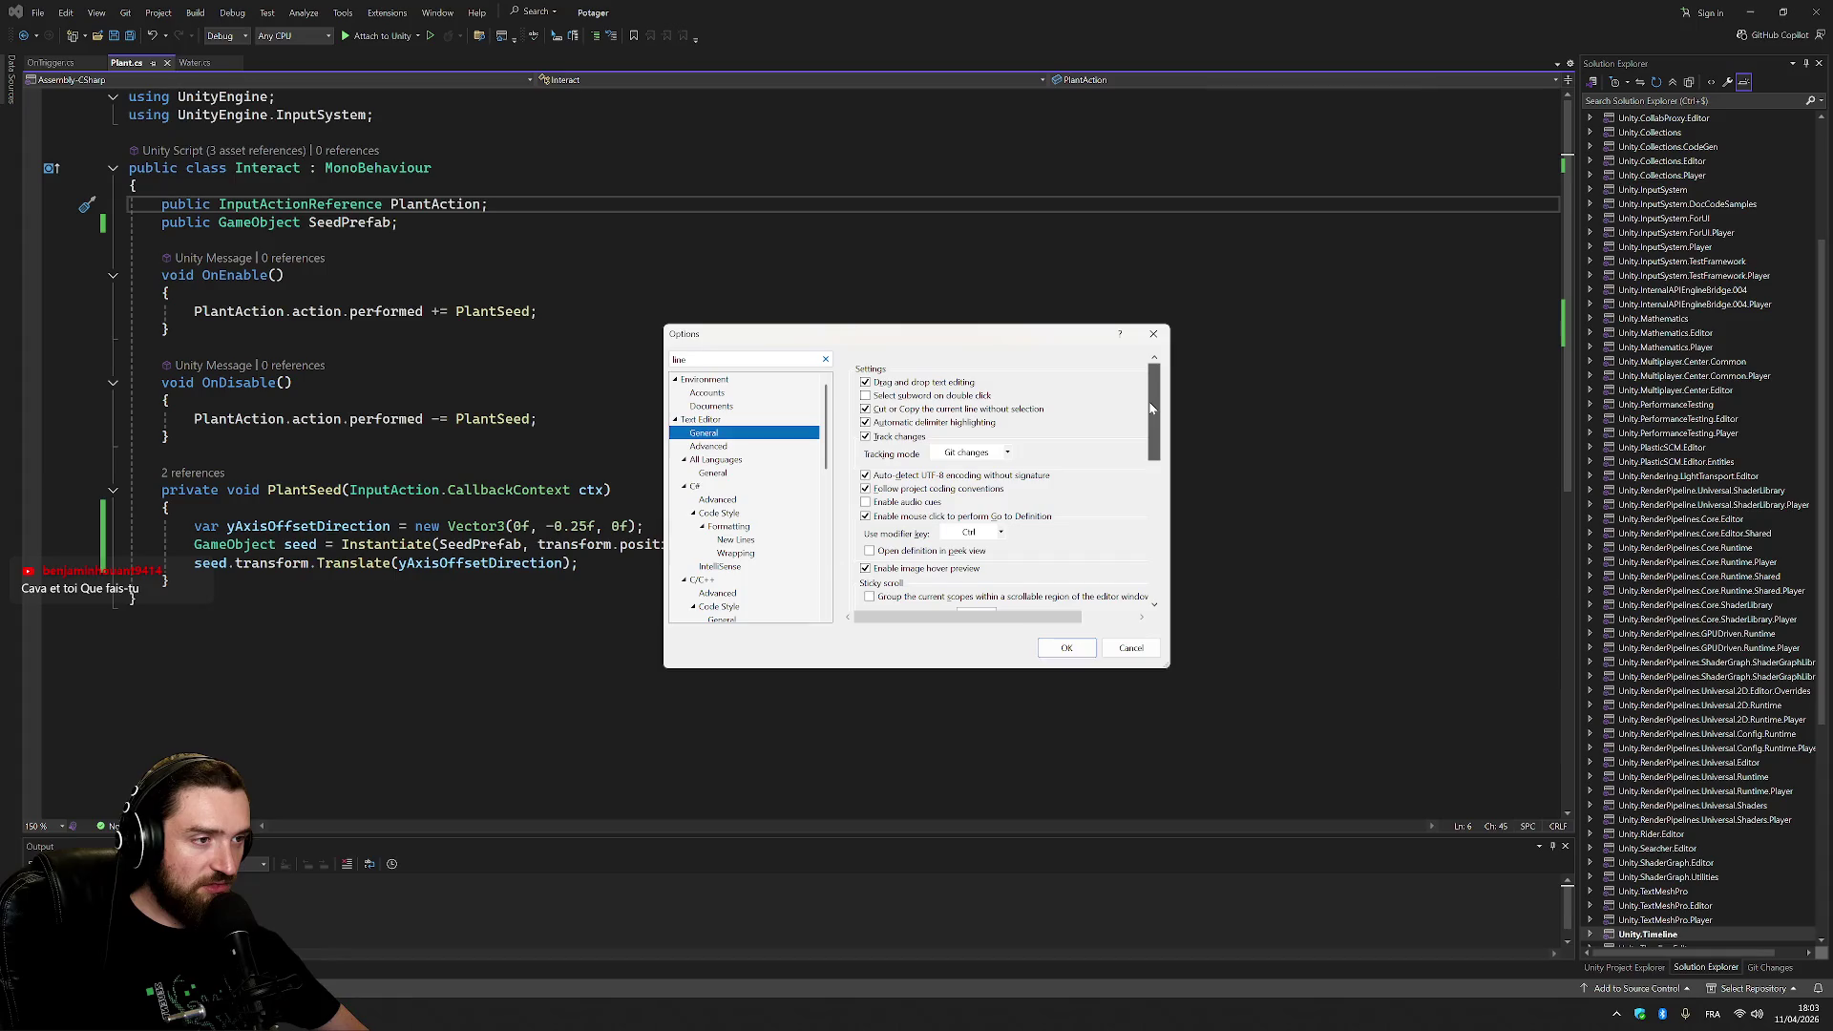
pyautogui.click(1131, 648)
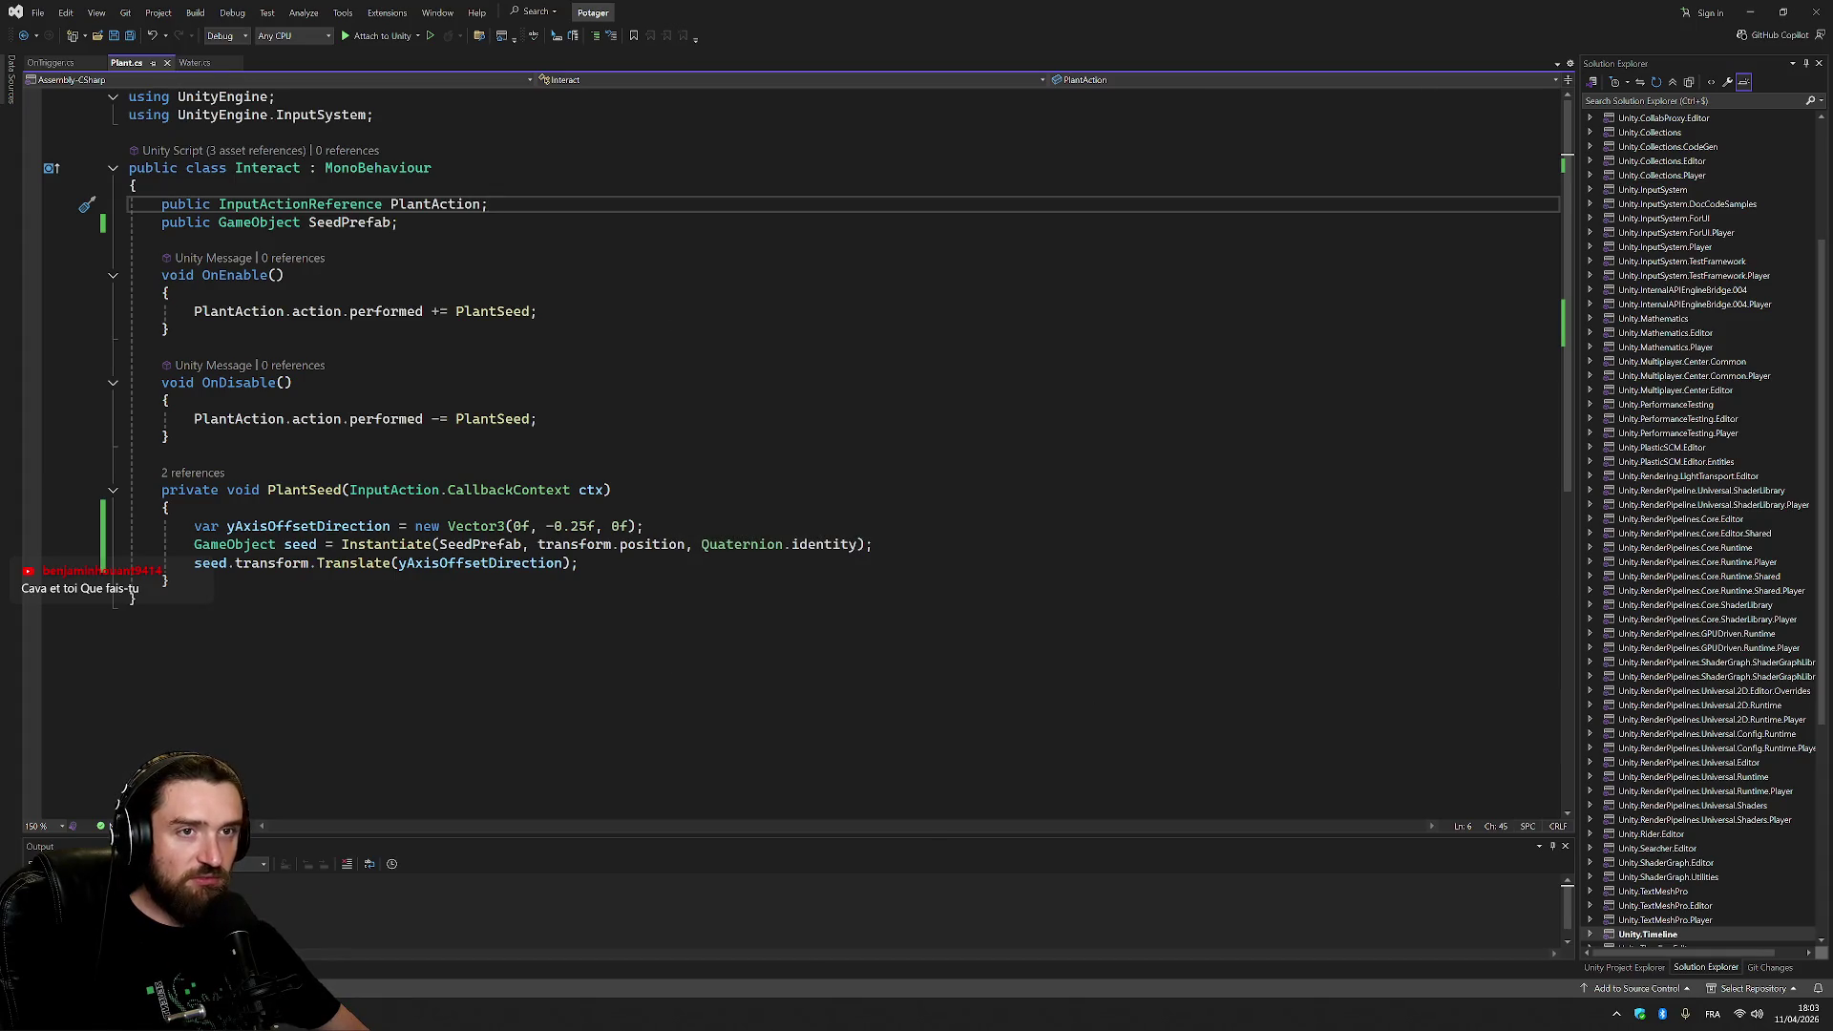
# Put the caret at the end of Water.cs's WaterSoil subscription line, then return to Unity.
pyautogui.moveTo(542, 311); pyautogui.dragTo(170, 329)
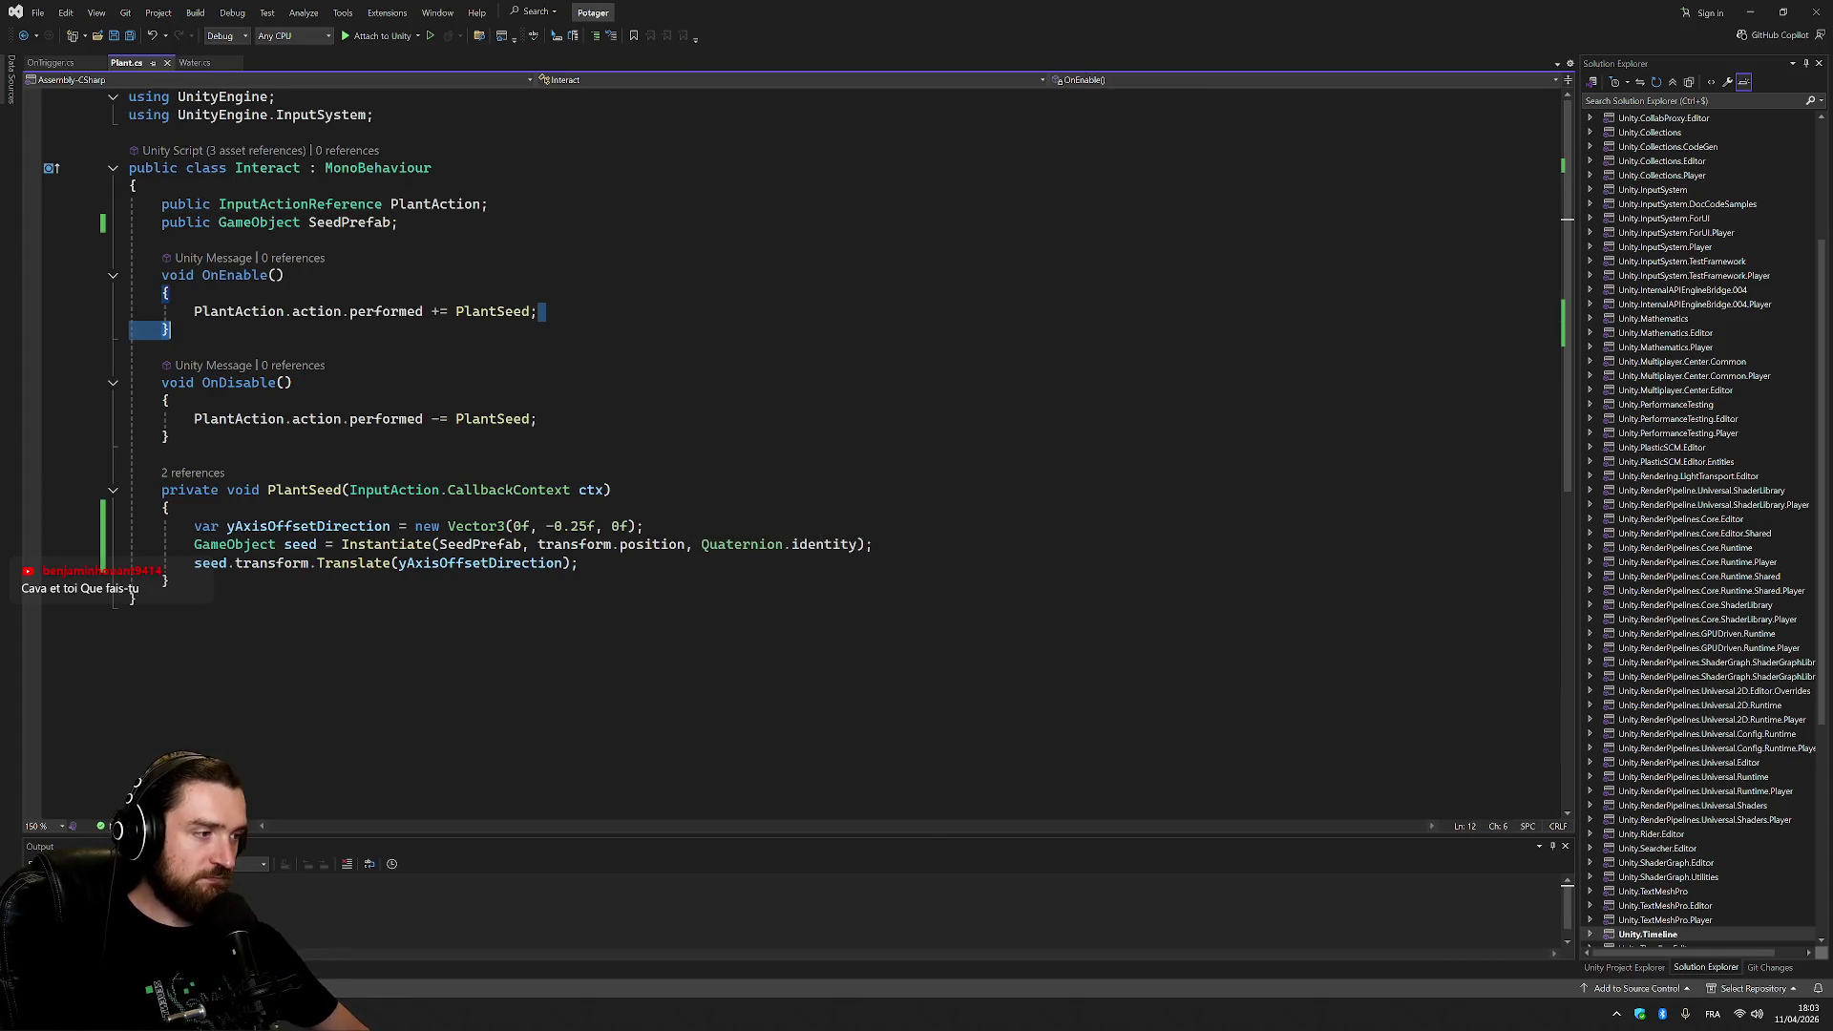
pyautogui.click(170, 293)
pyautogui.press('Down')
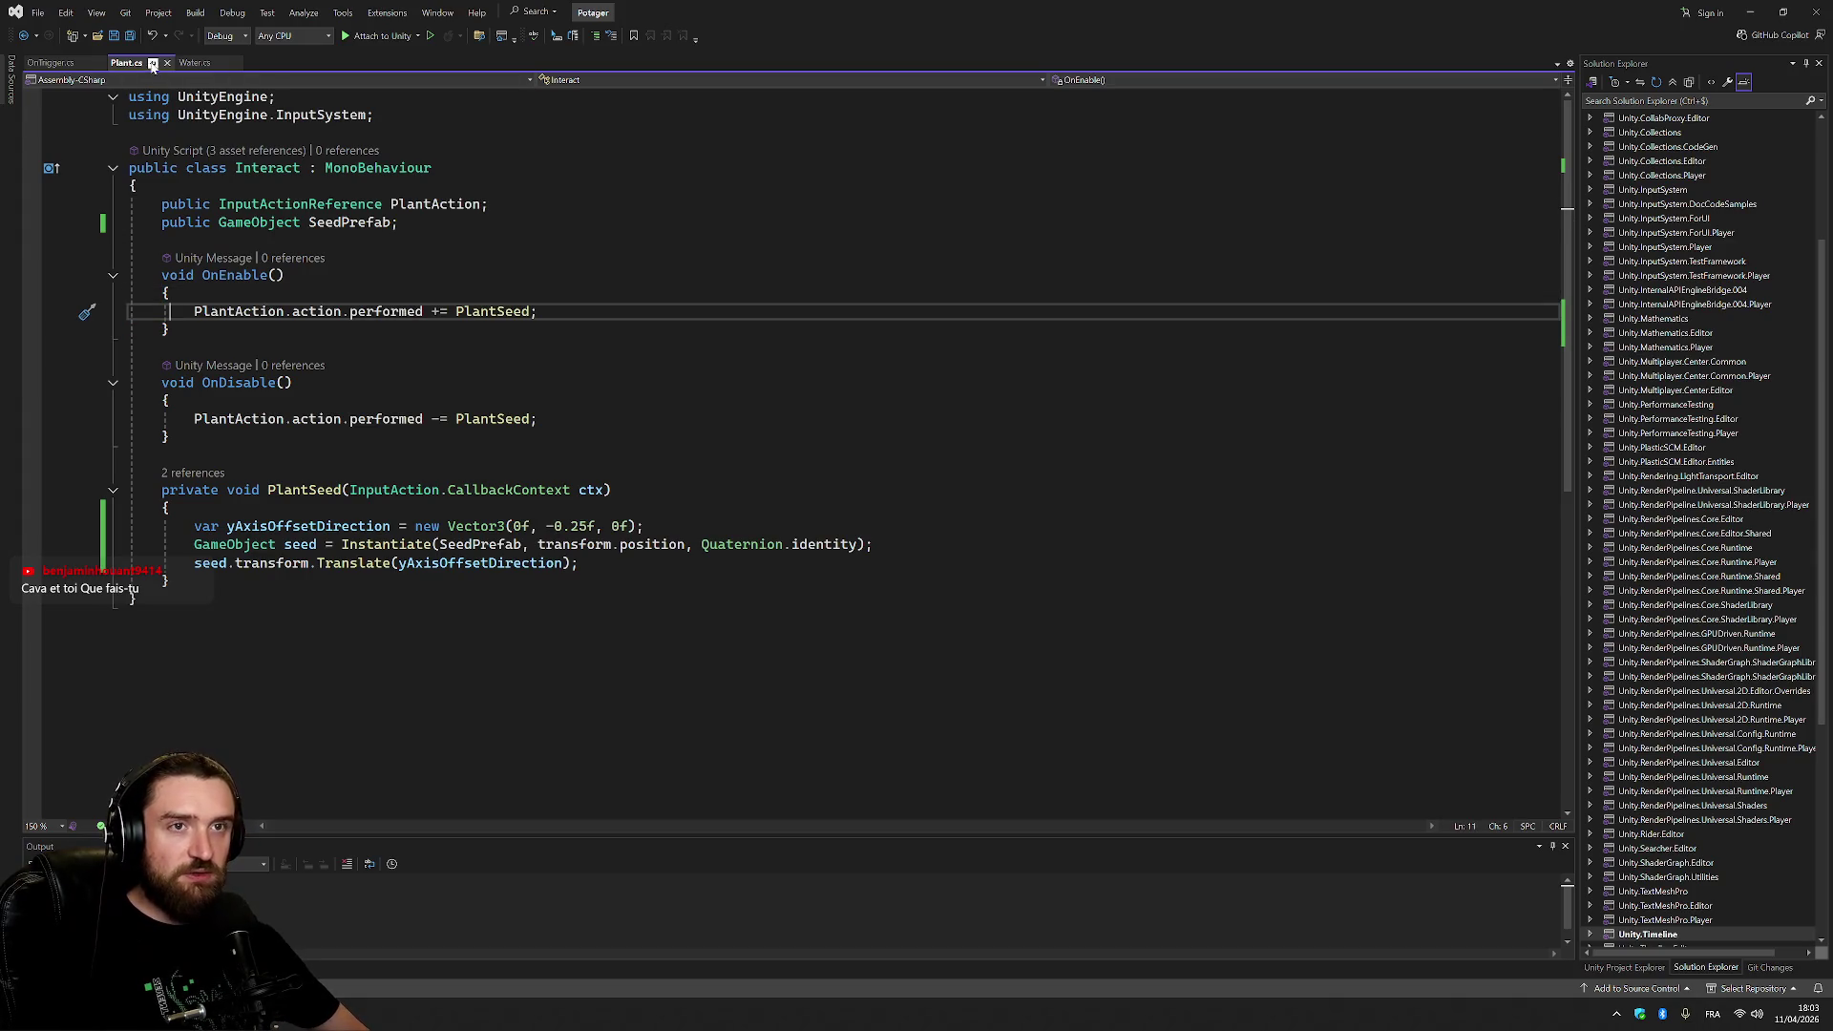
pyautogui.click(192, 64)
pyautogui.press('Down')
pyautogui.press('Down')
pyautogui.press('End')
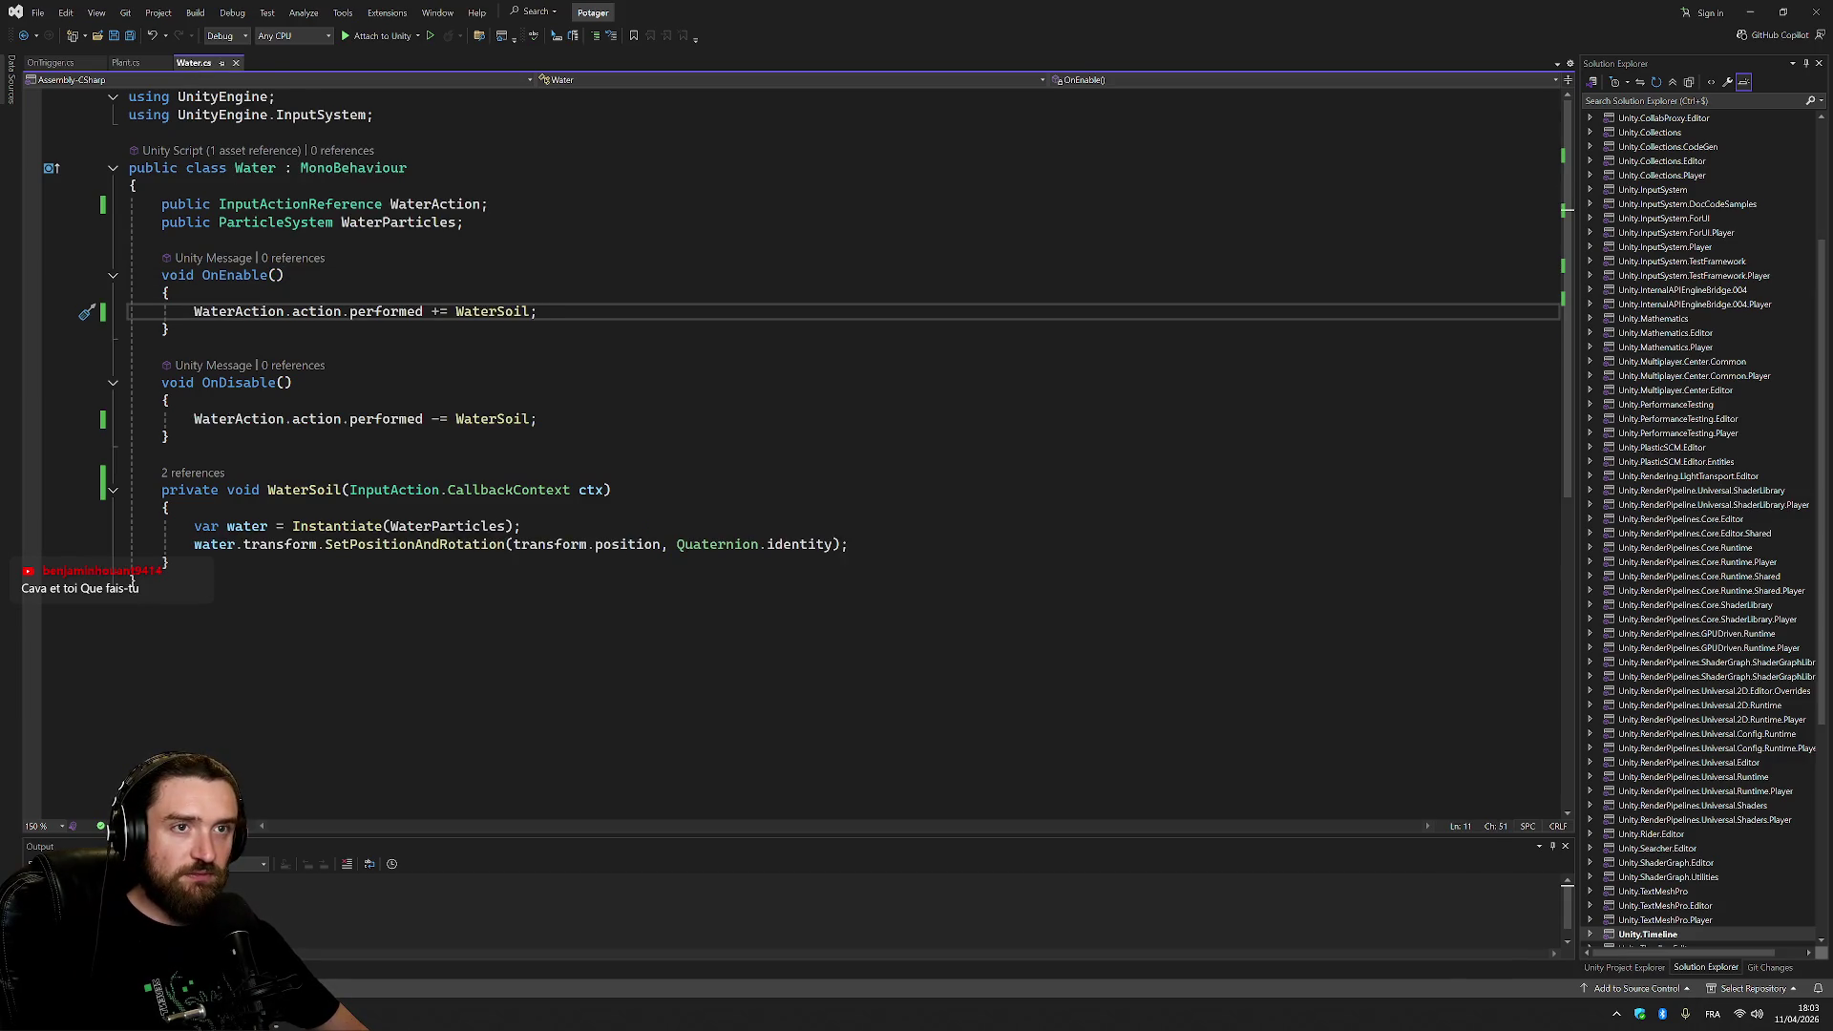
pyautogui.hotkey('alt', 'Tab')
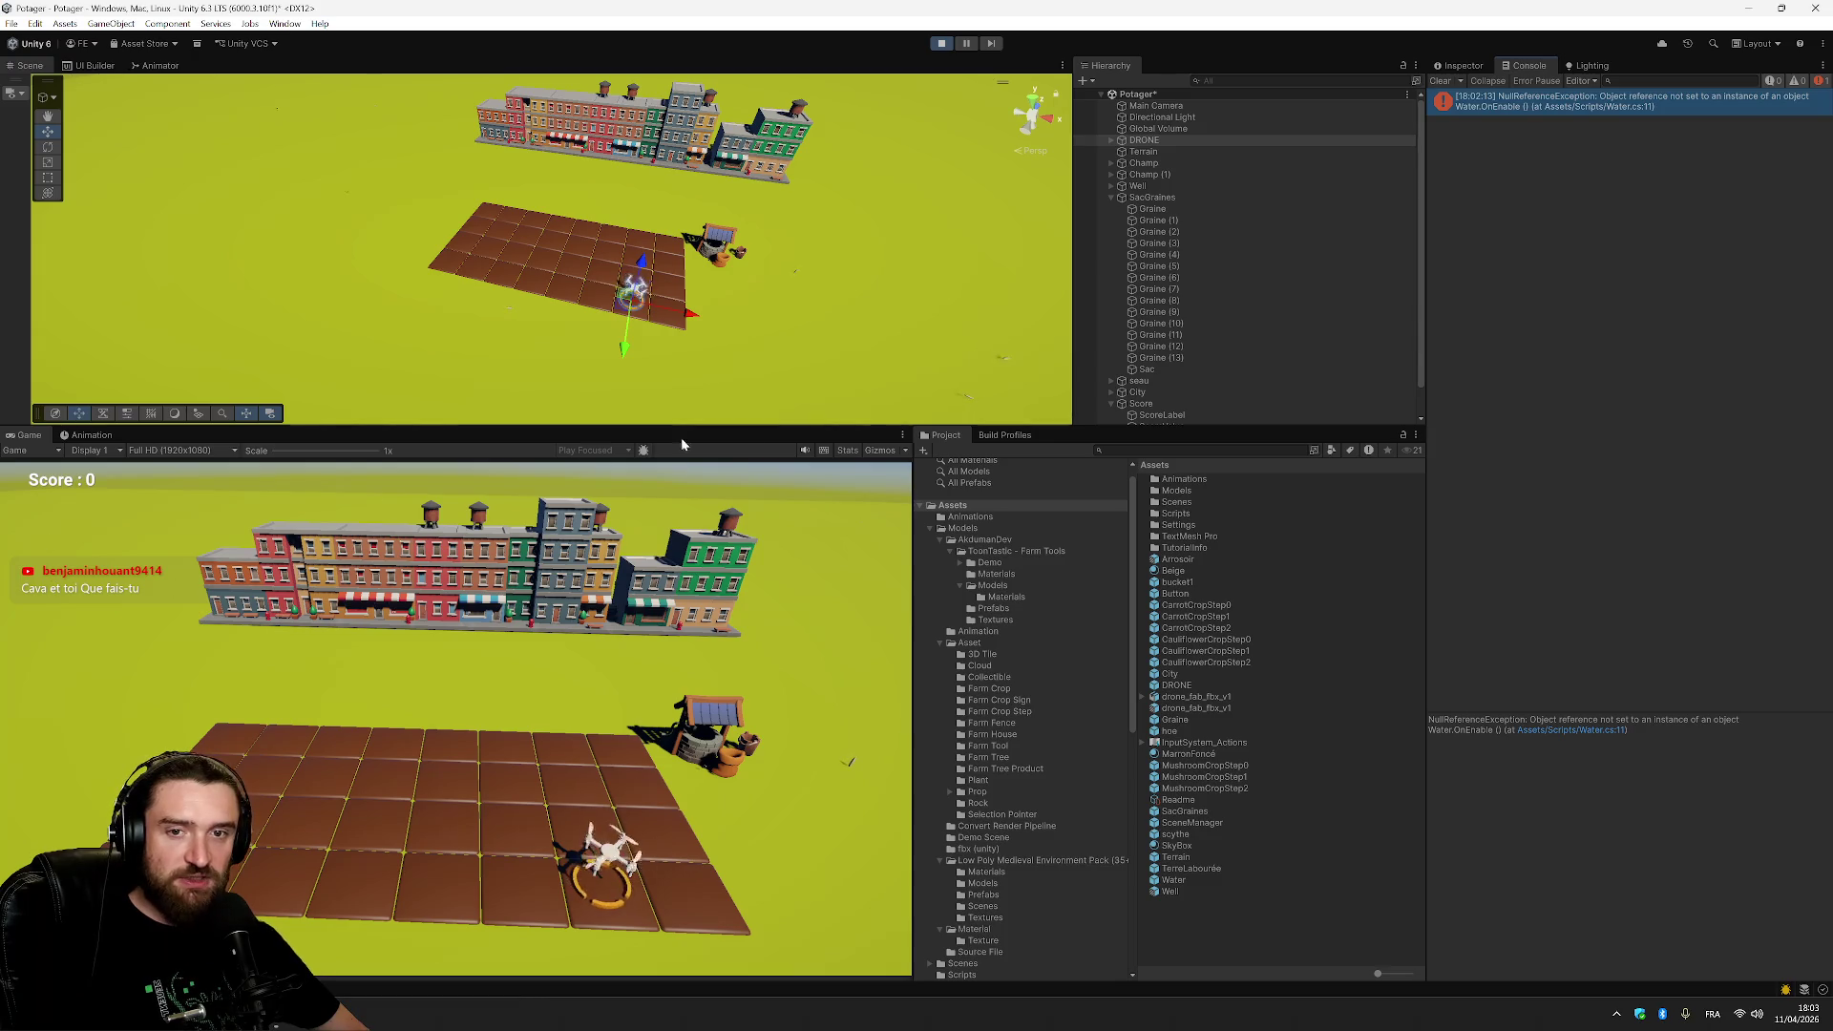
# Fly the drone a few tiles around the field with WASD.
pyautogui.press('w')
pyautogui.press('a')
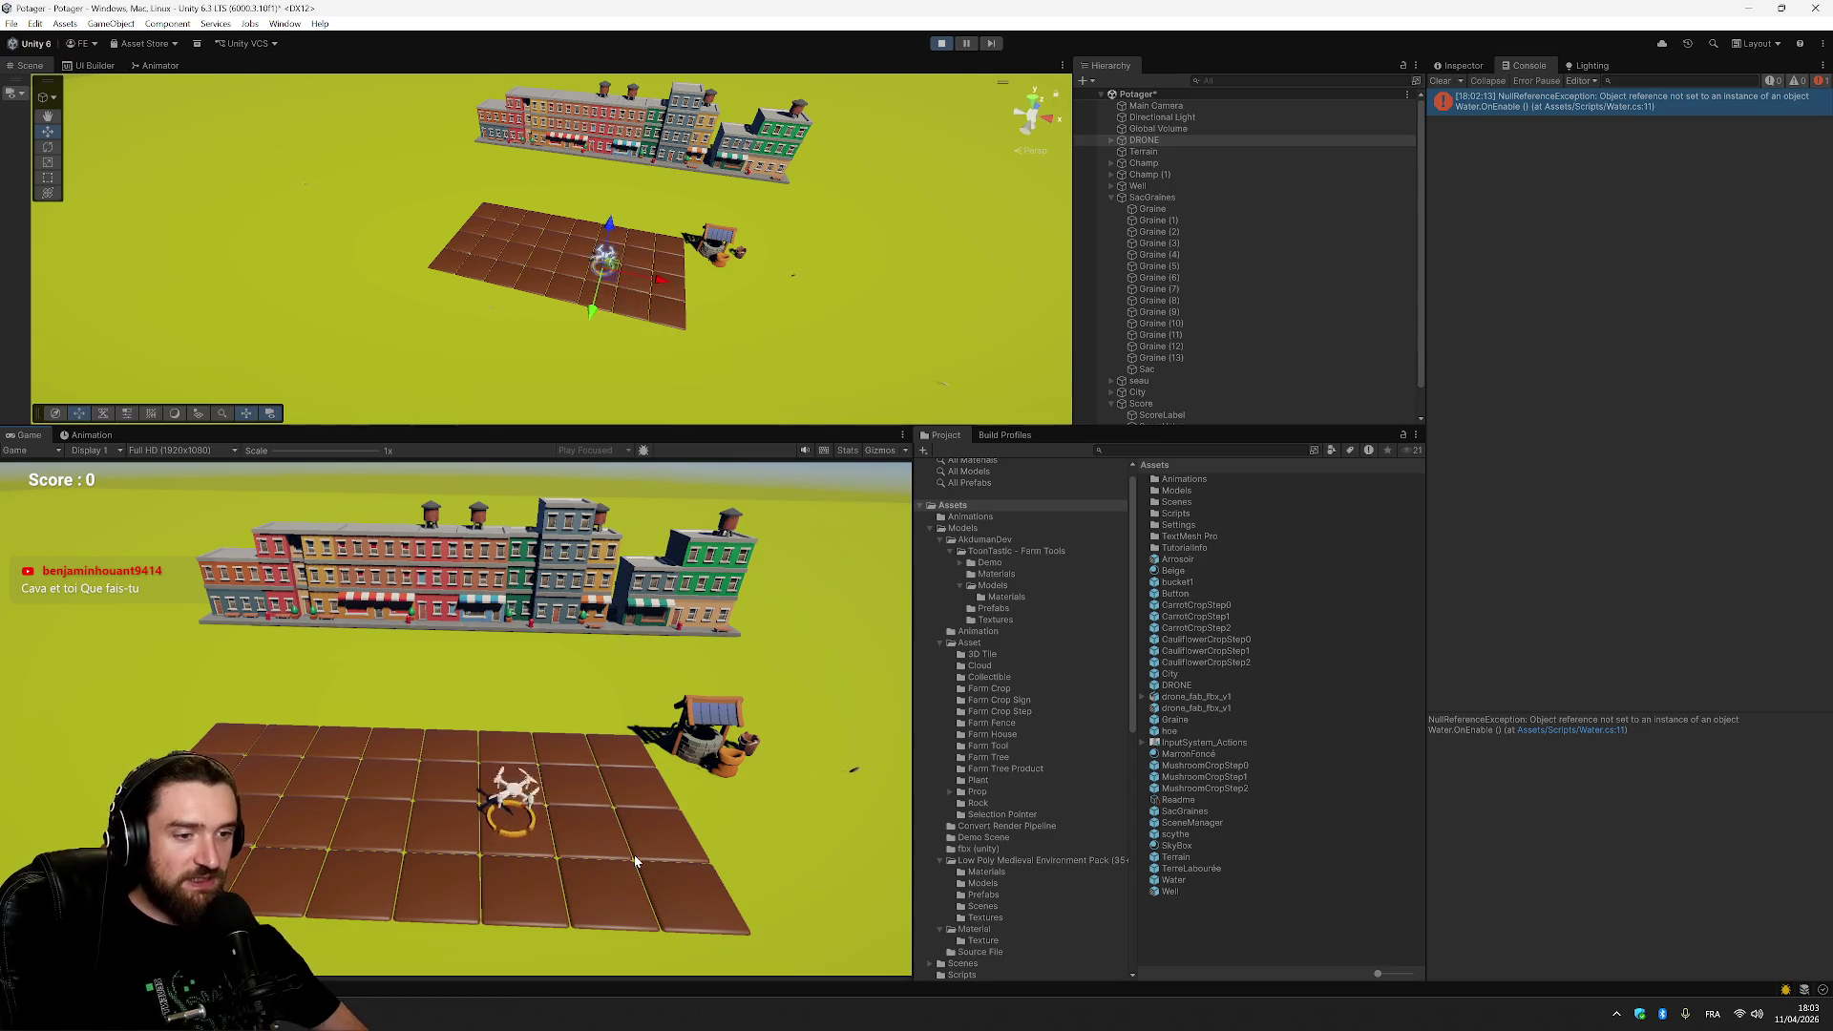
pyautogui.press('a')
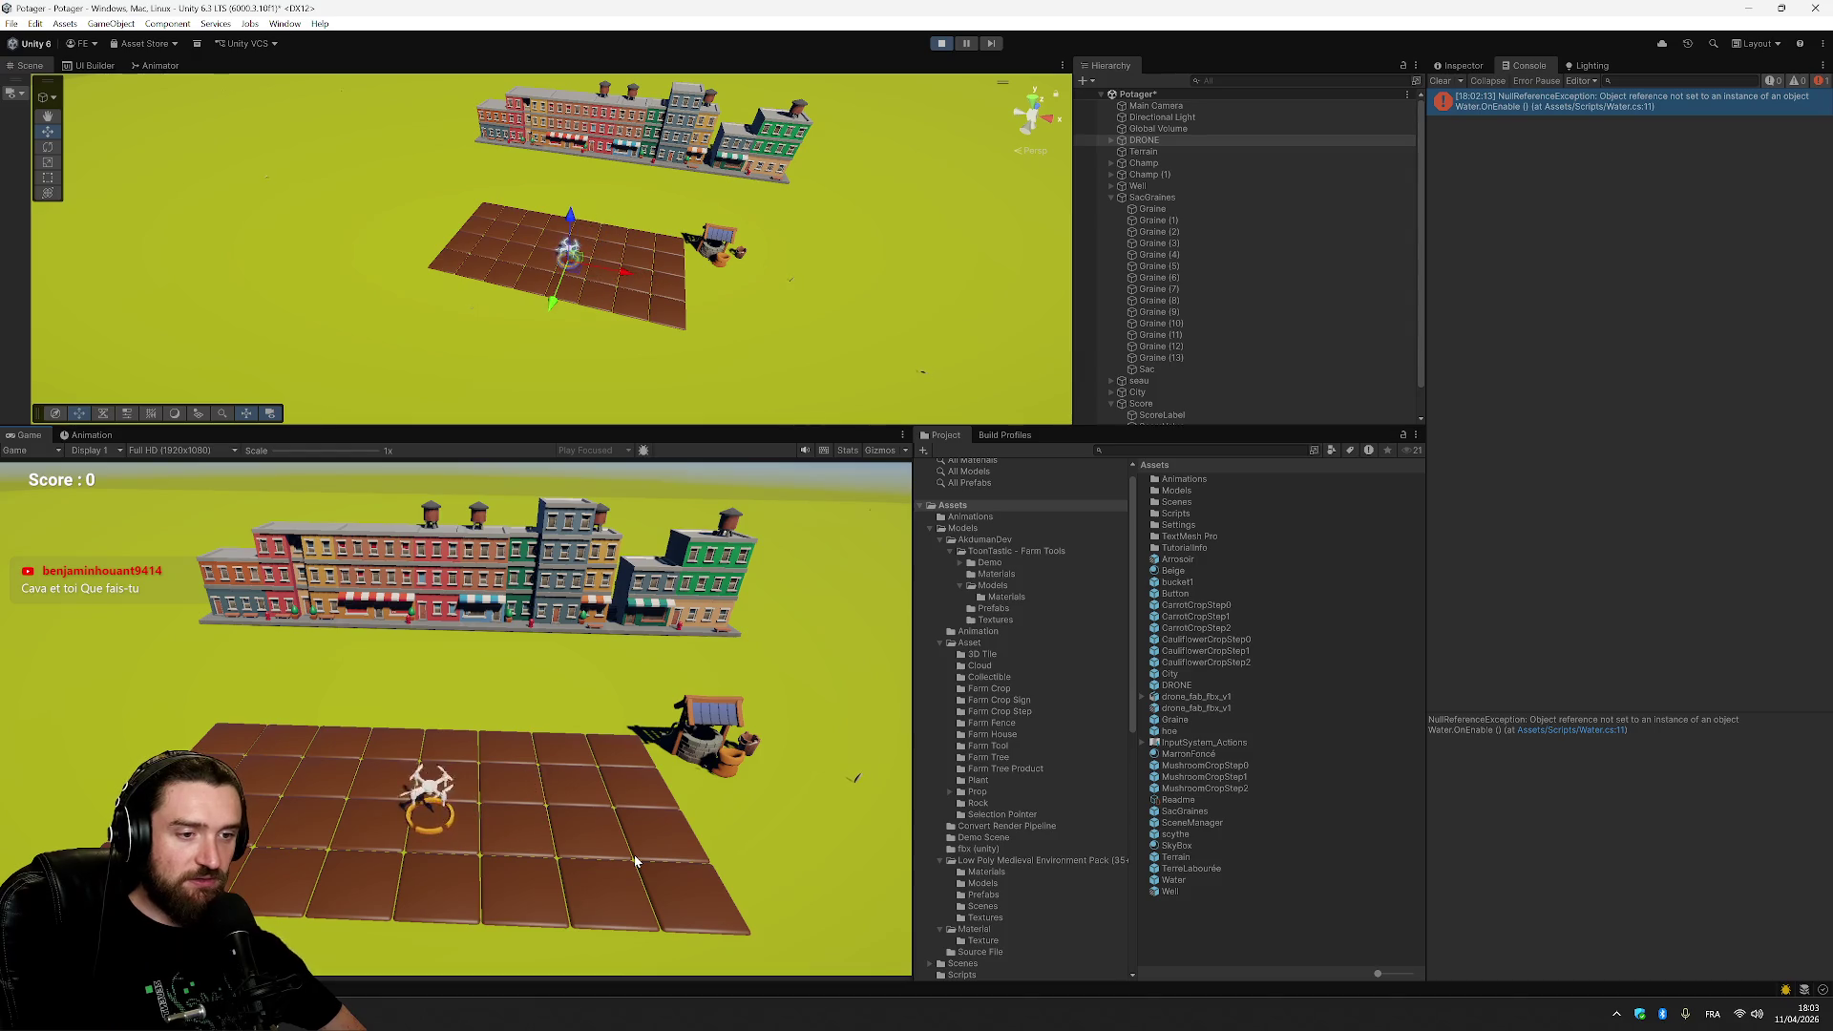
pyautogui.press('a')
pyautogui.press('d')
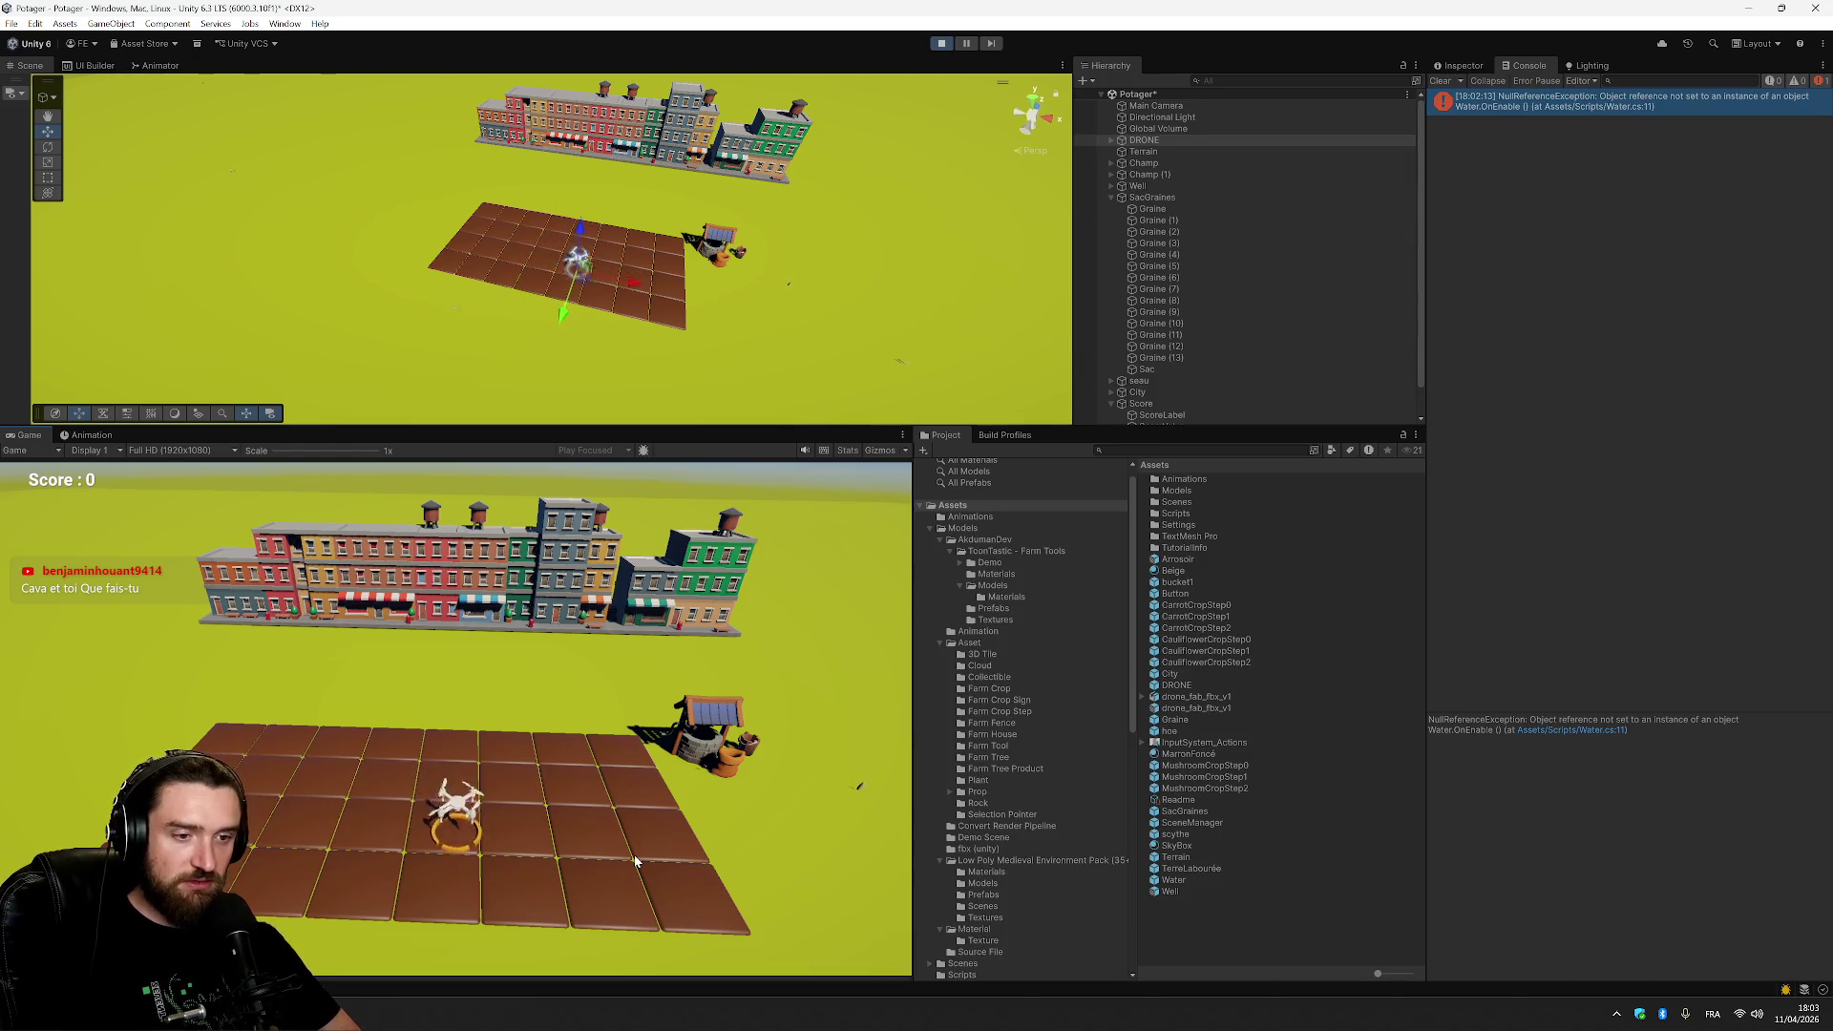
pyautogui.press('s')
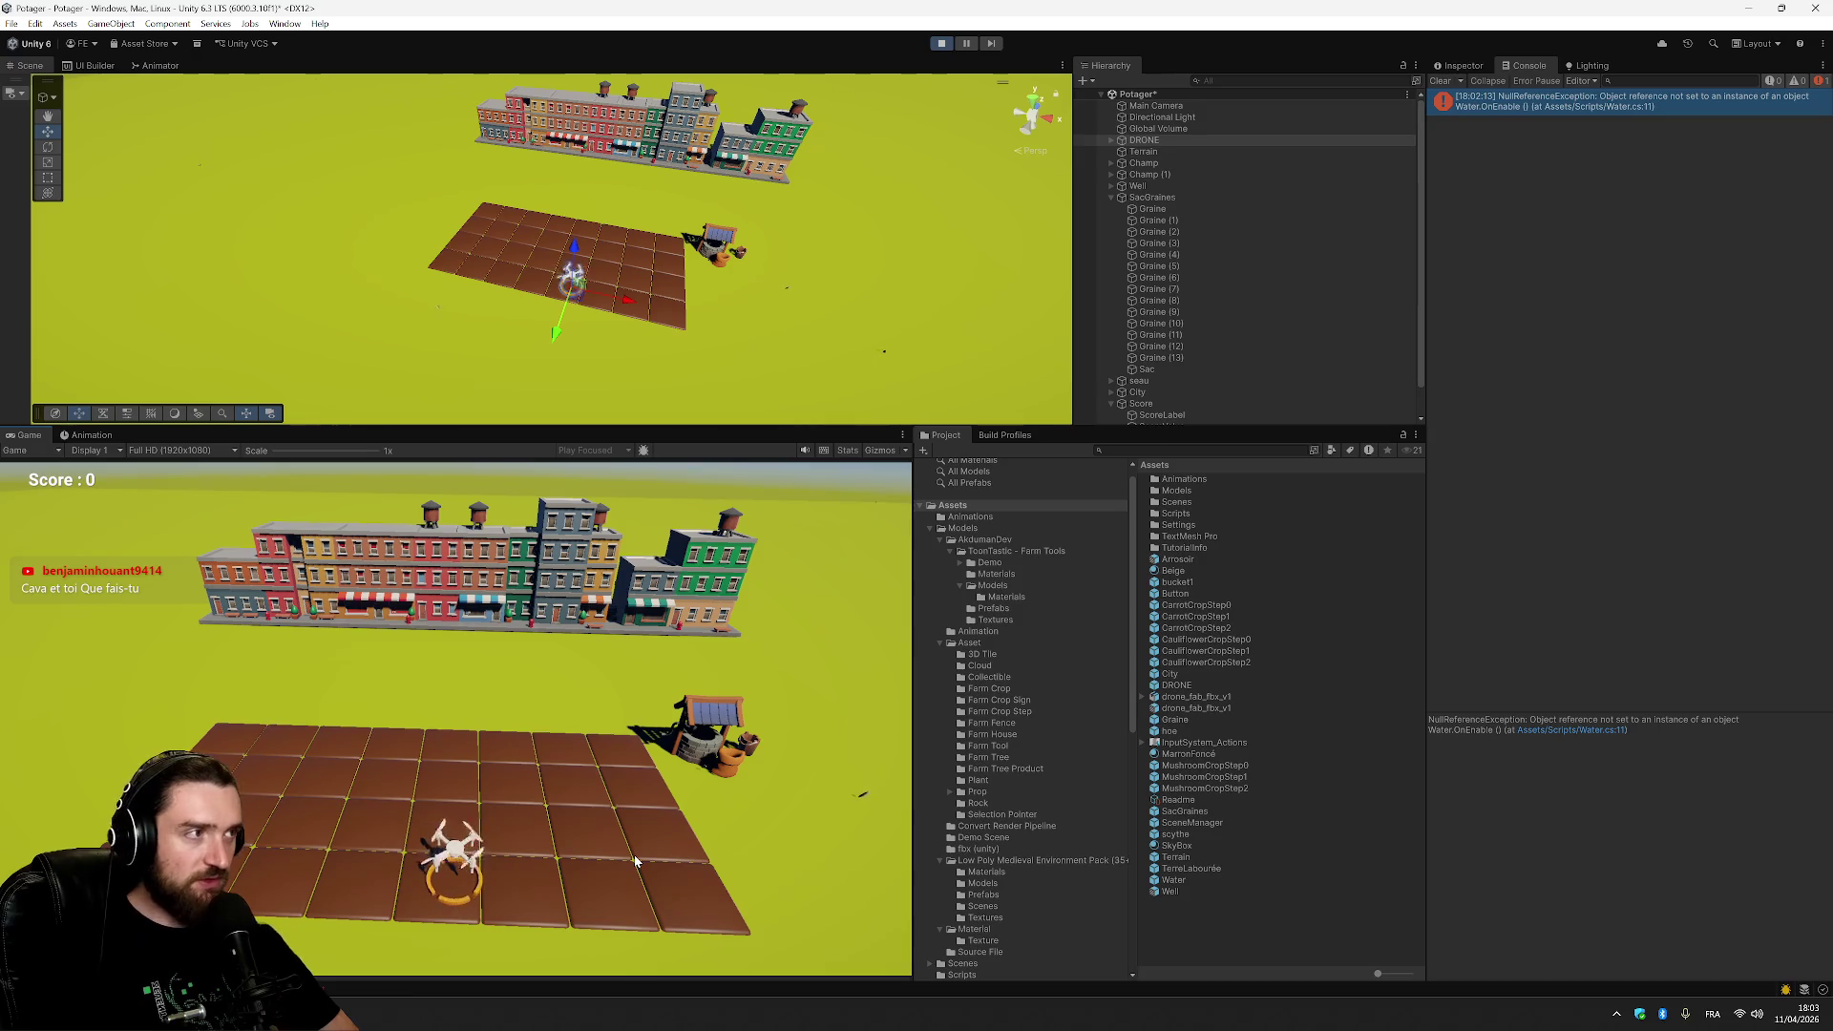
pyautogui.press('w')
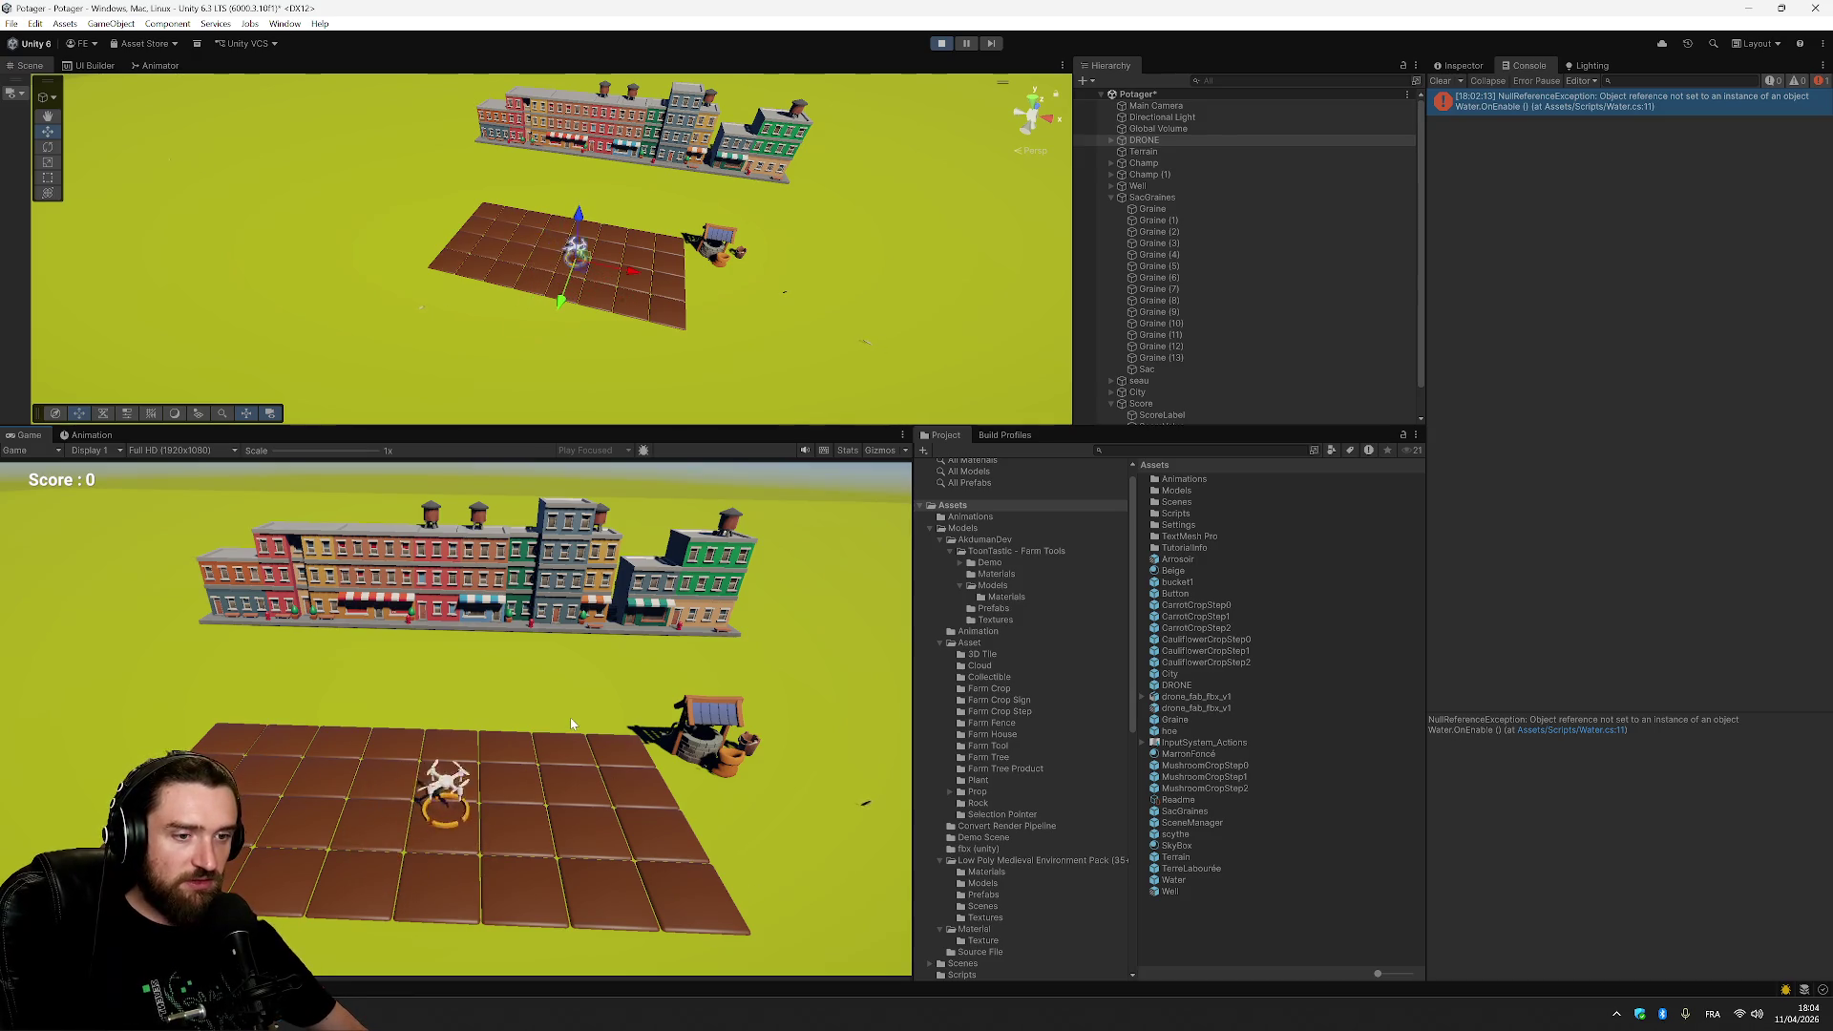
pyautogui.press('d')
pyautogui.press('s')
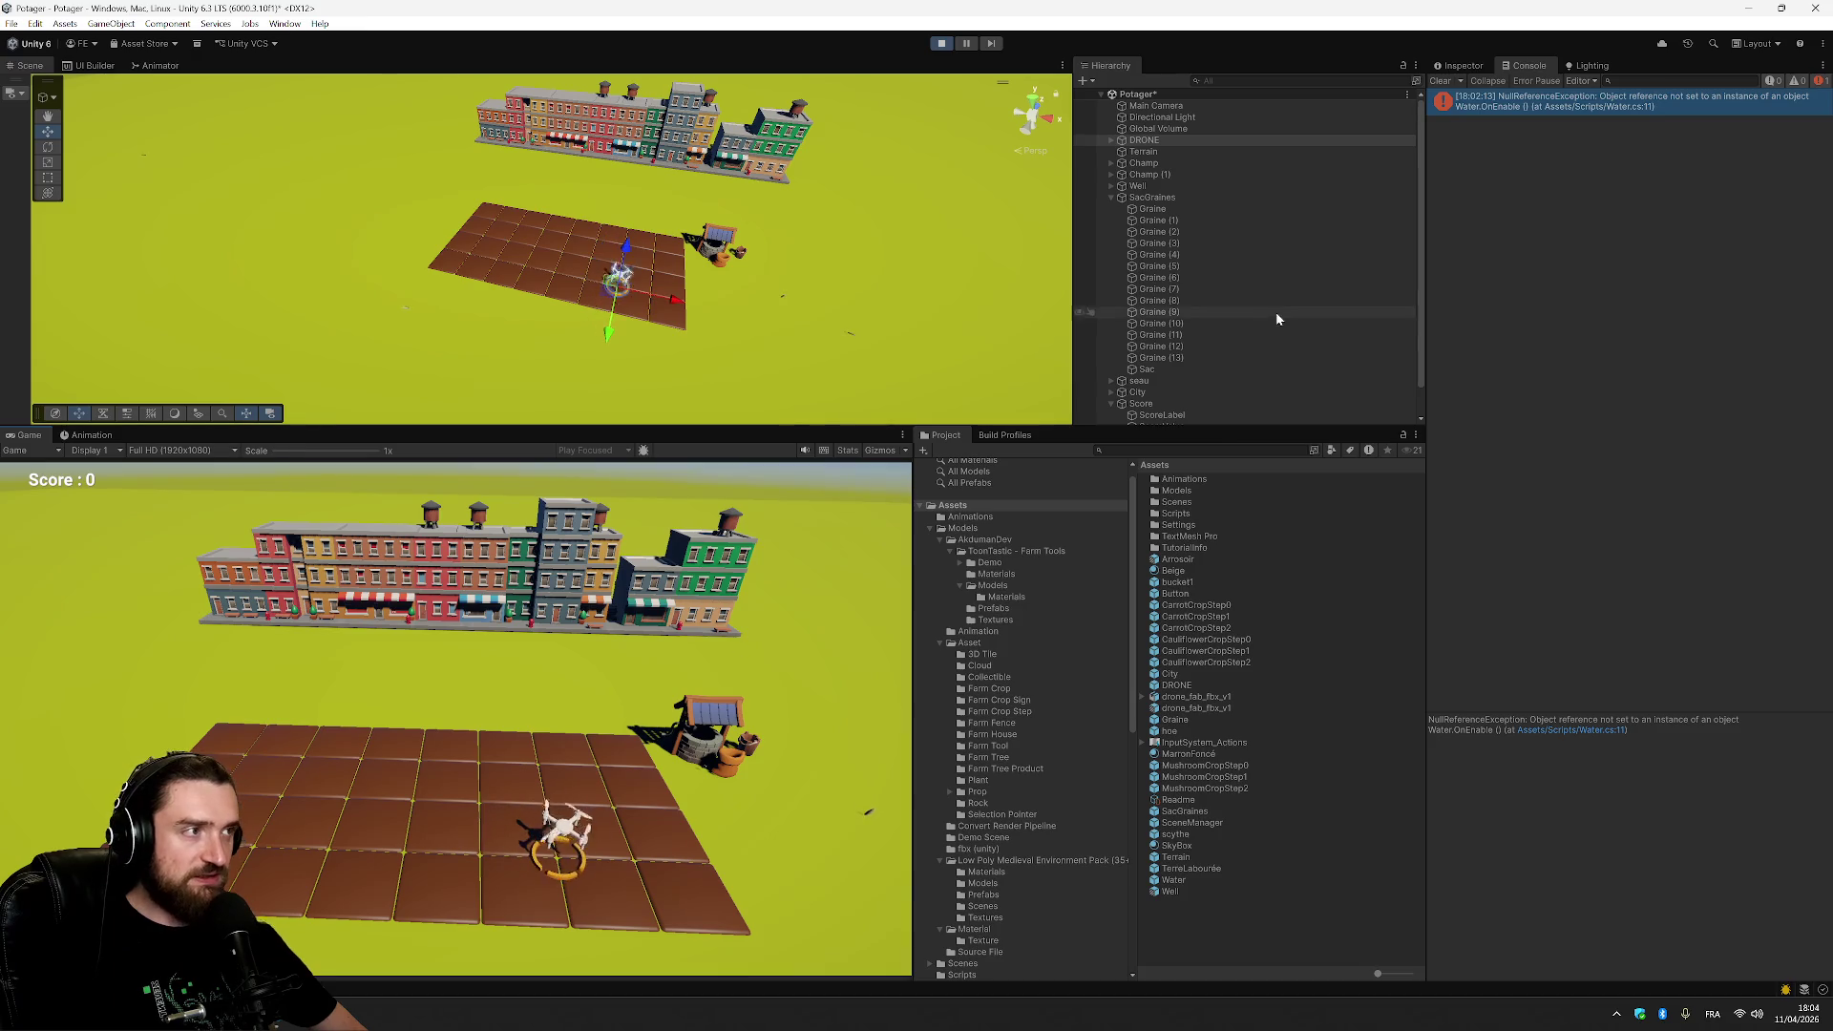
# Stop the game and assign the Graine asset to the DRONE's Seed Prefab slot.
pyautogui.click(1458, 66)
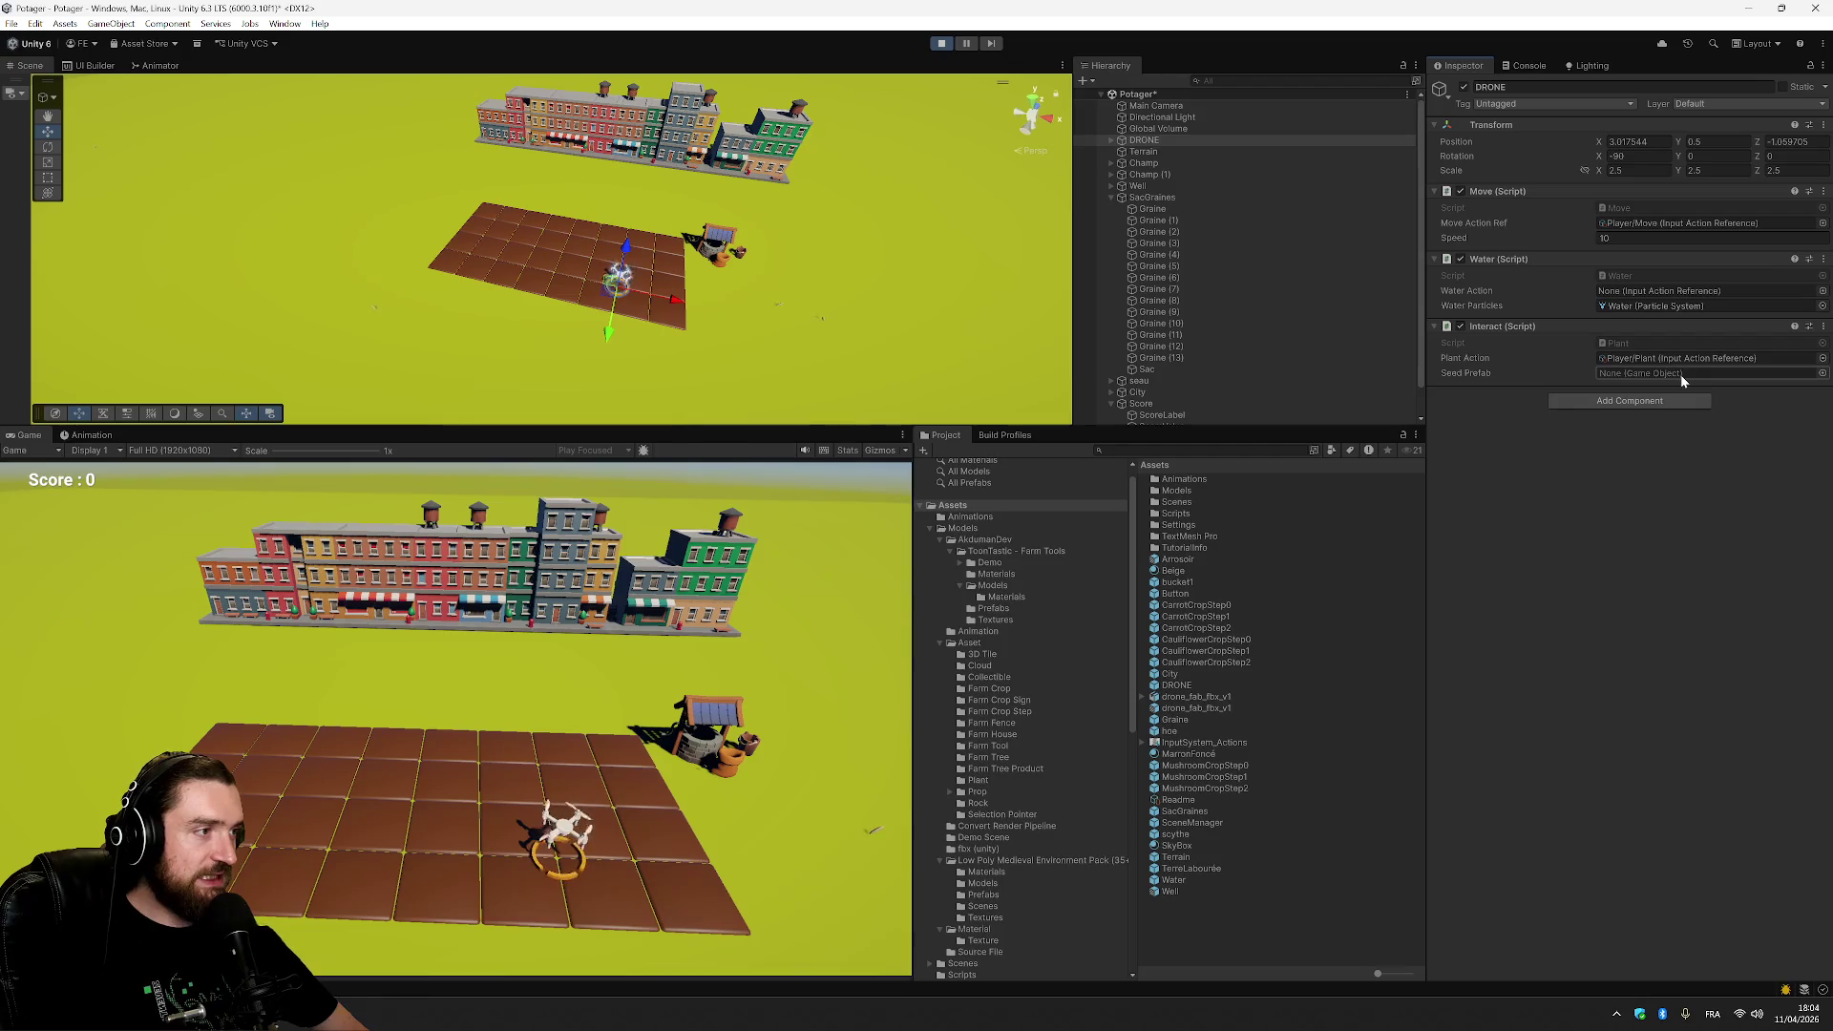
pyautogui.click(1819, 373)
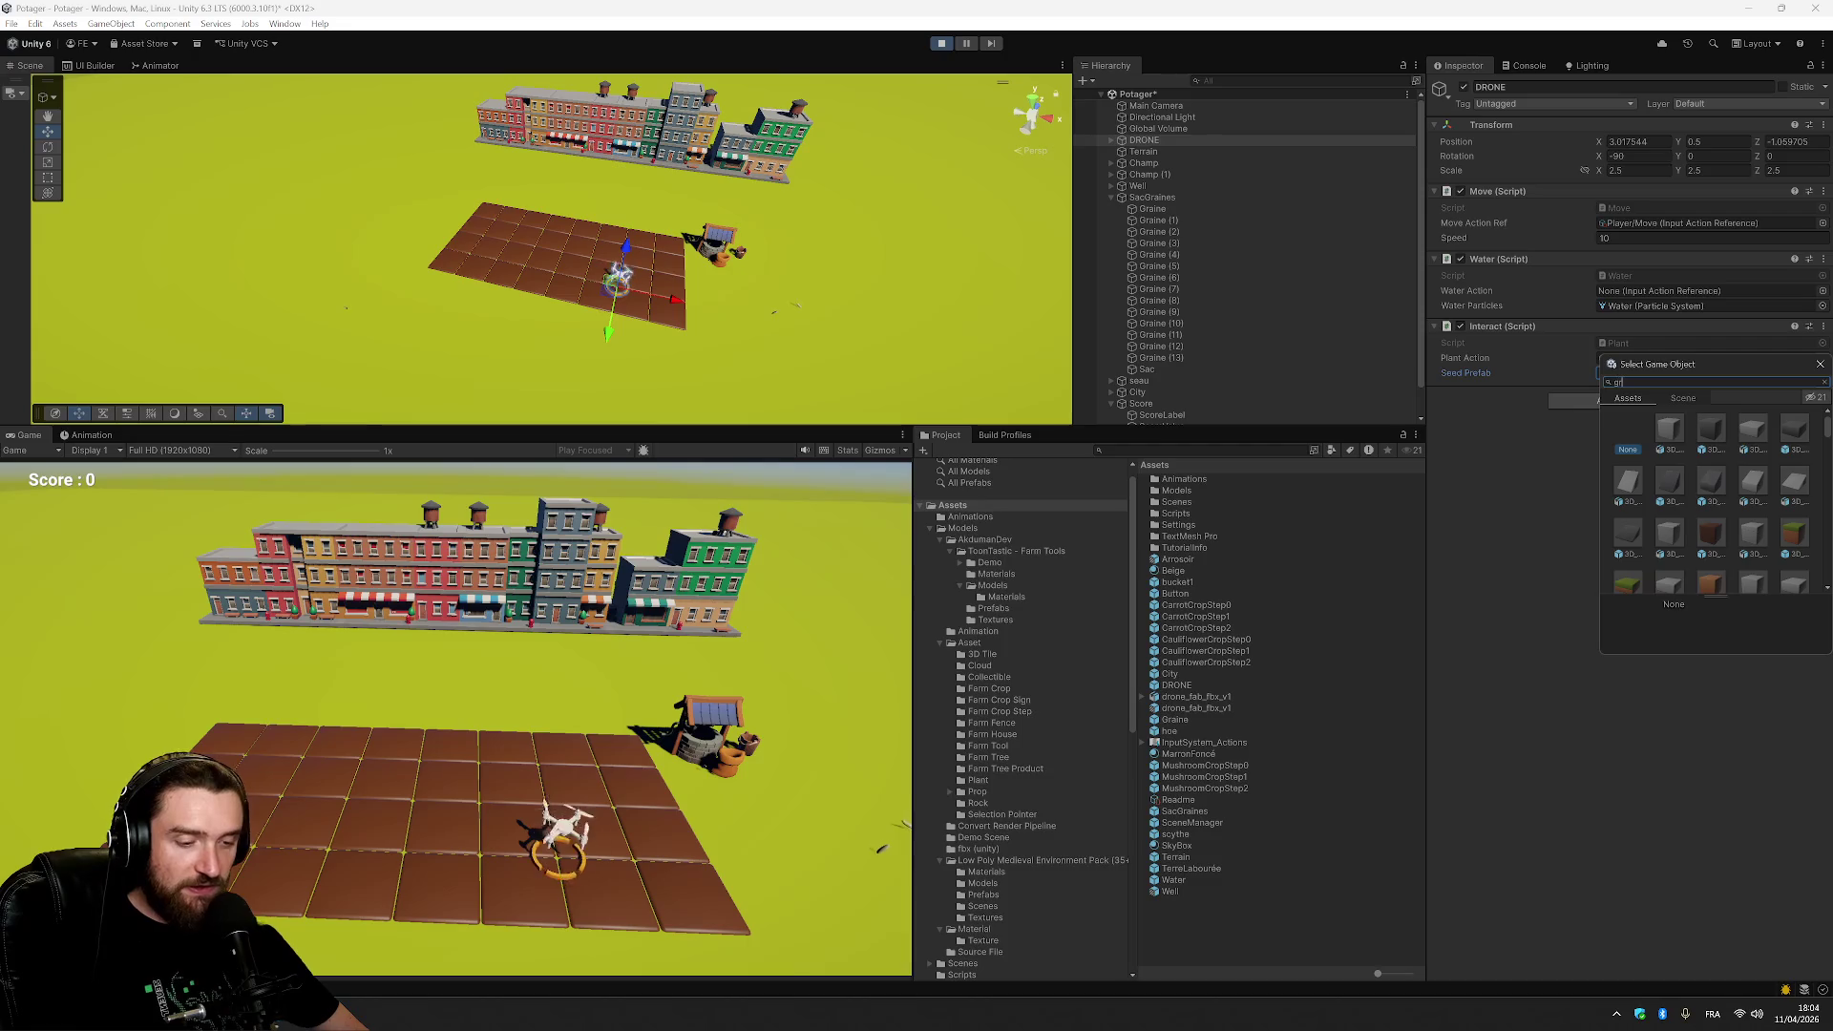
pyautogui.write('a')
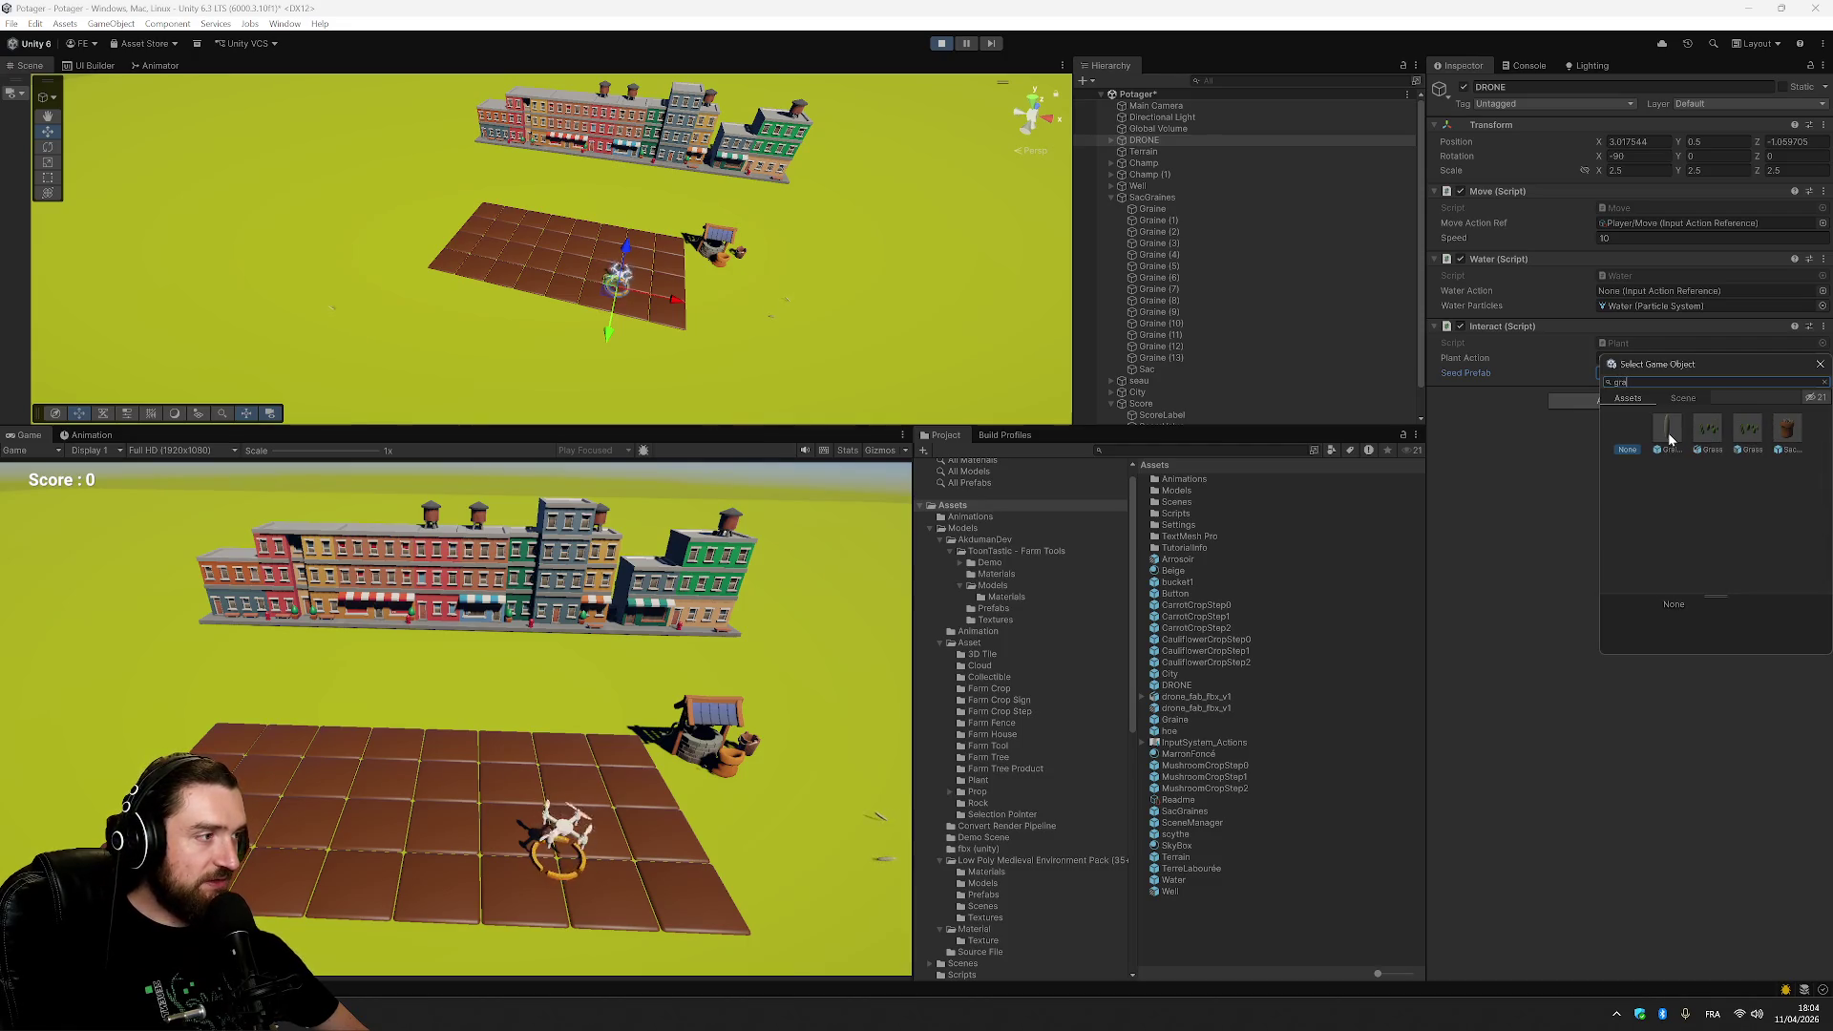
pyautogui.doubleClick(1670, 440)
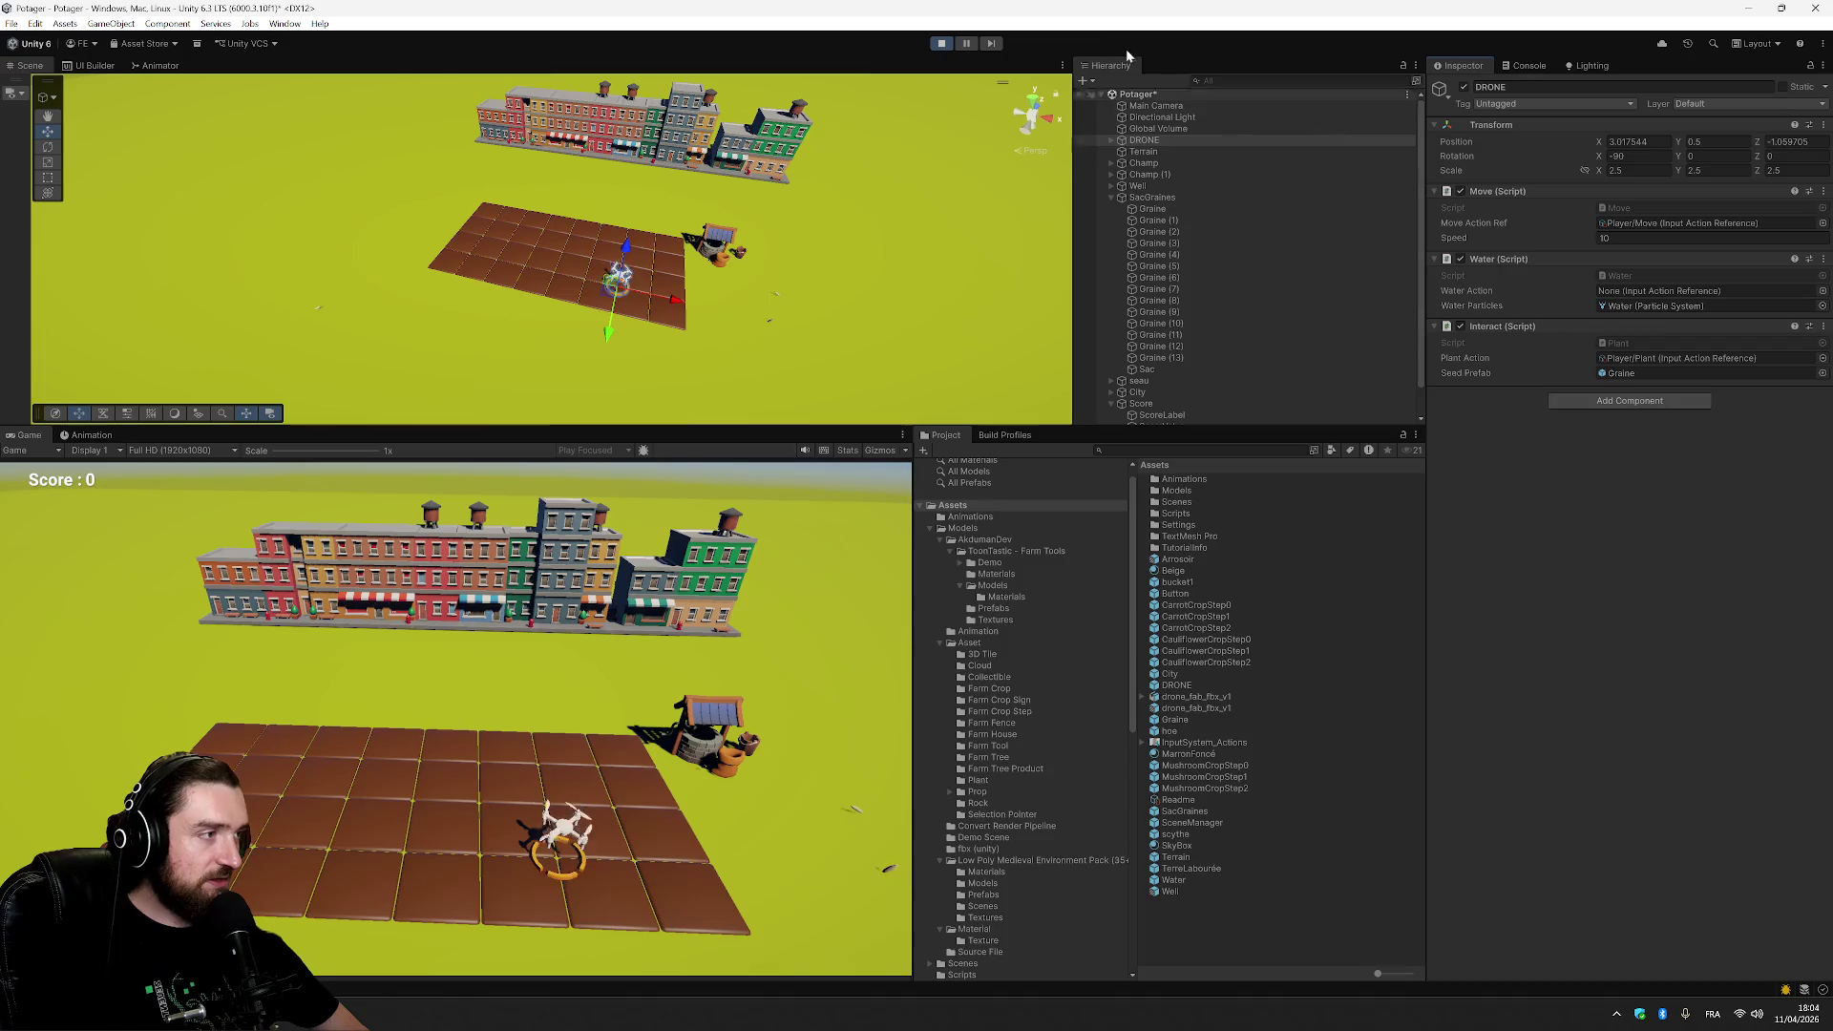
pyautogui.click(941, 44)
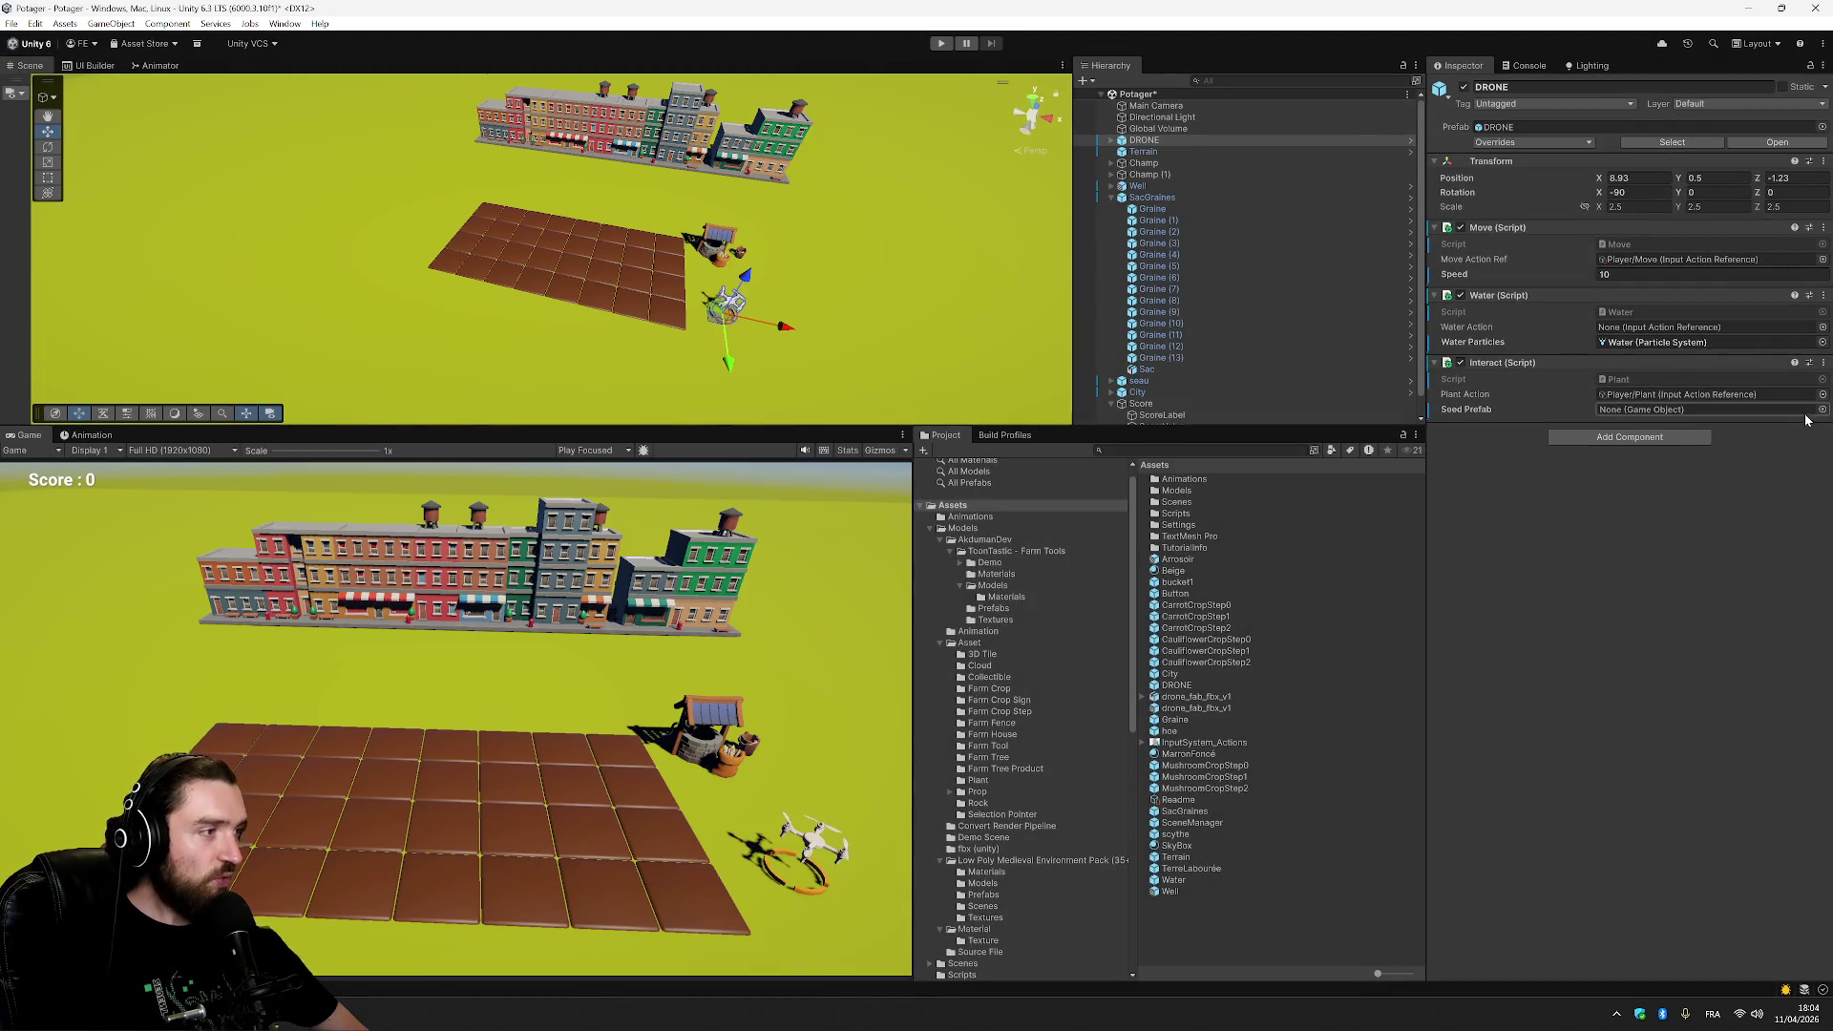
pyautogui.click(1821, 411)
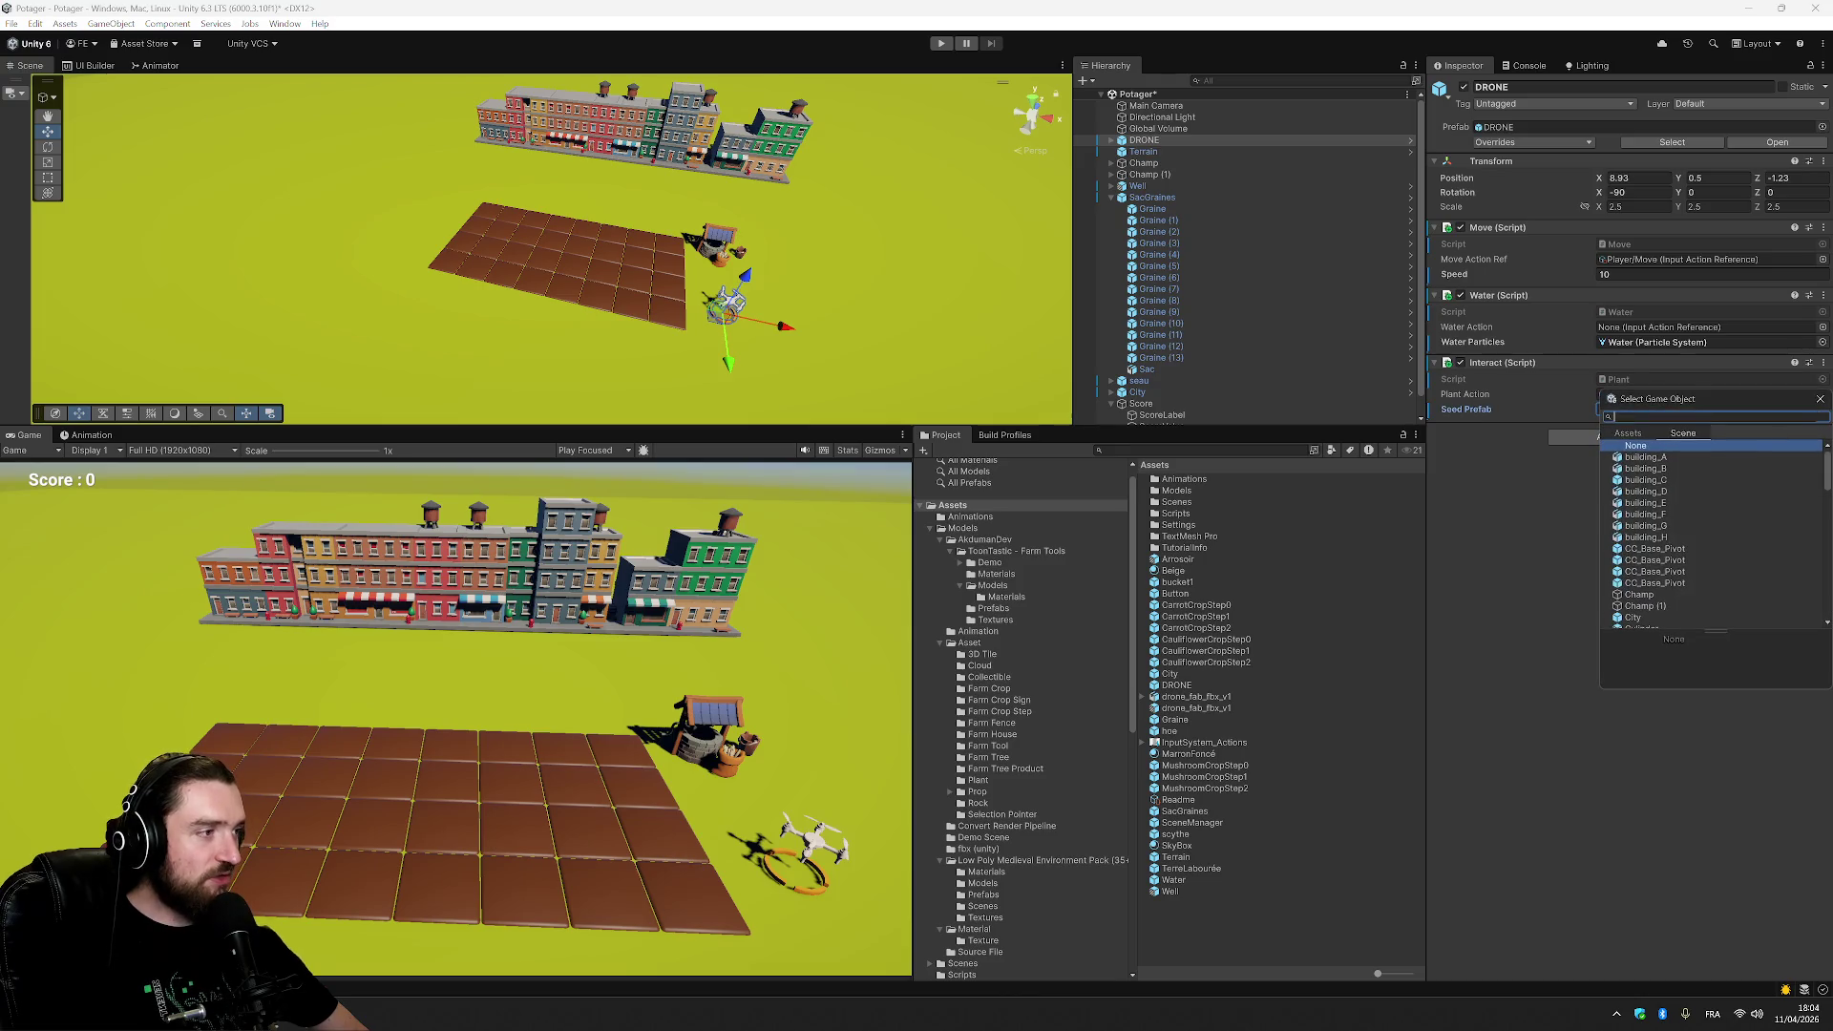
pyautogui.click(1641, 434)
pyautogui.write('graine')
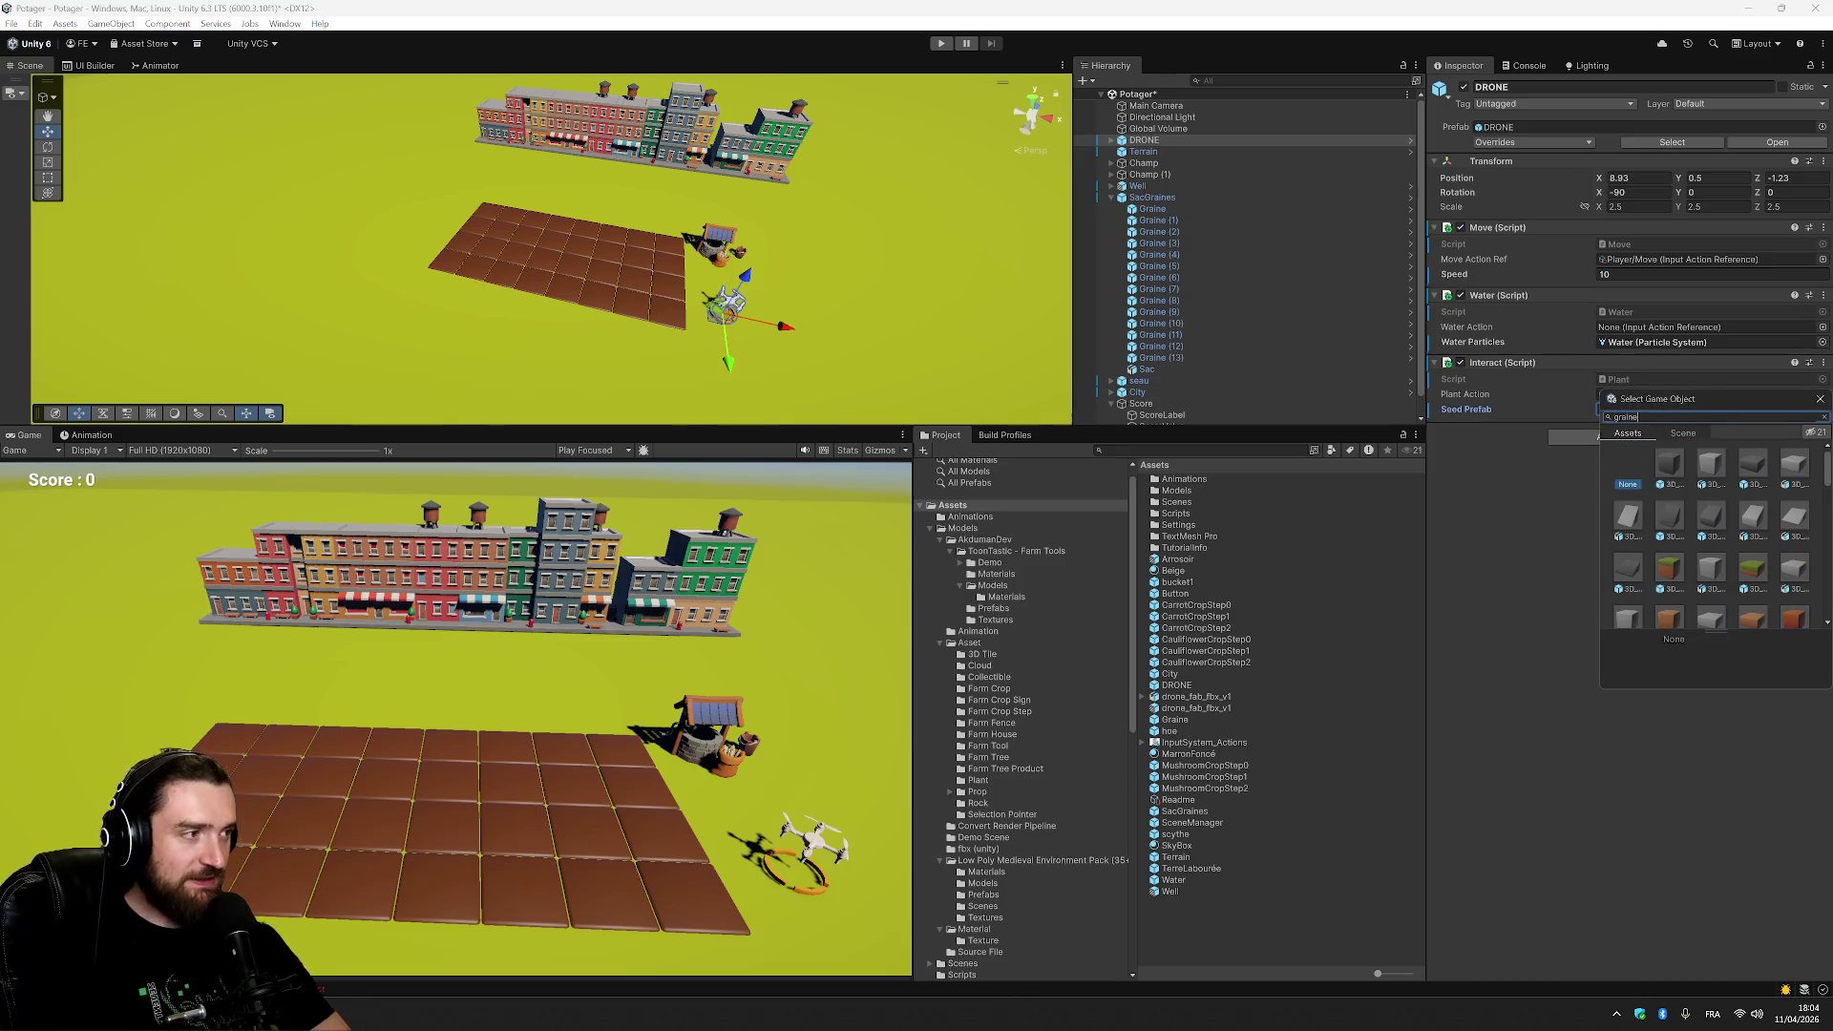
pyautogui.doubleClick(1677, 474)
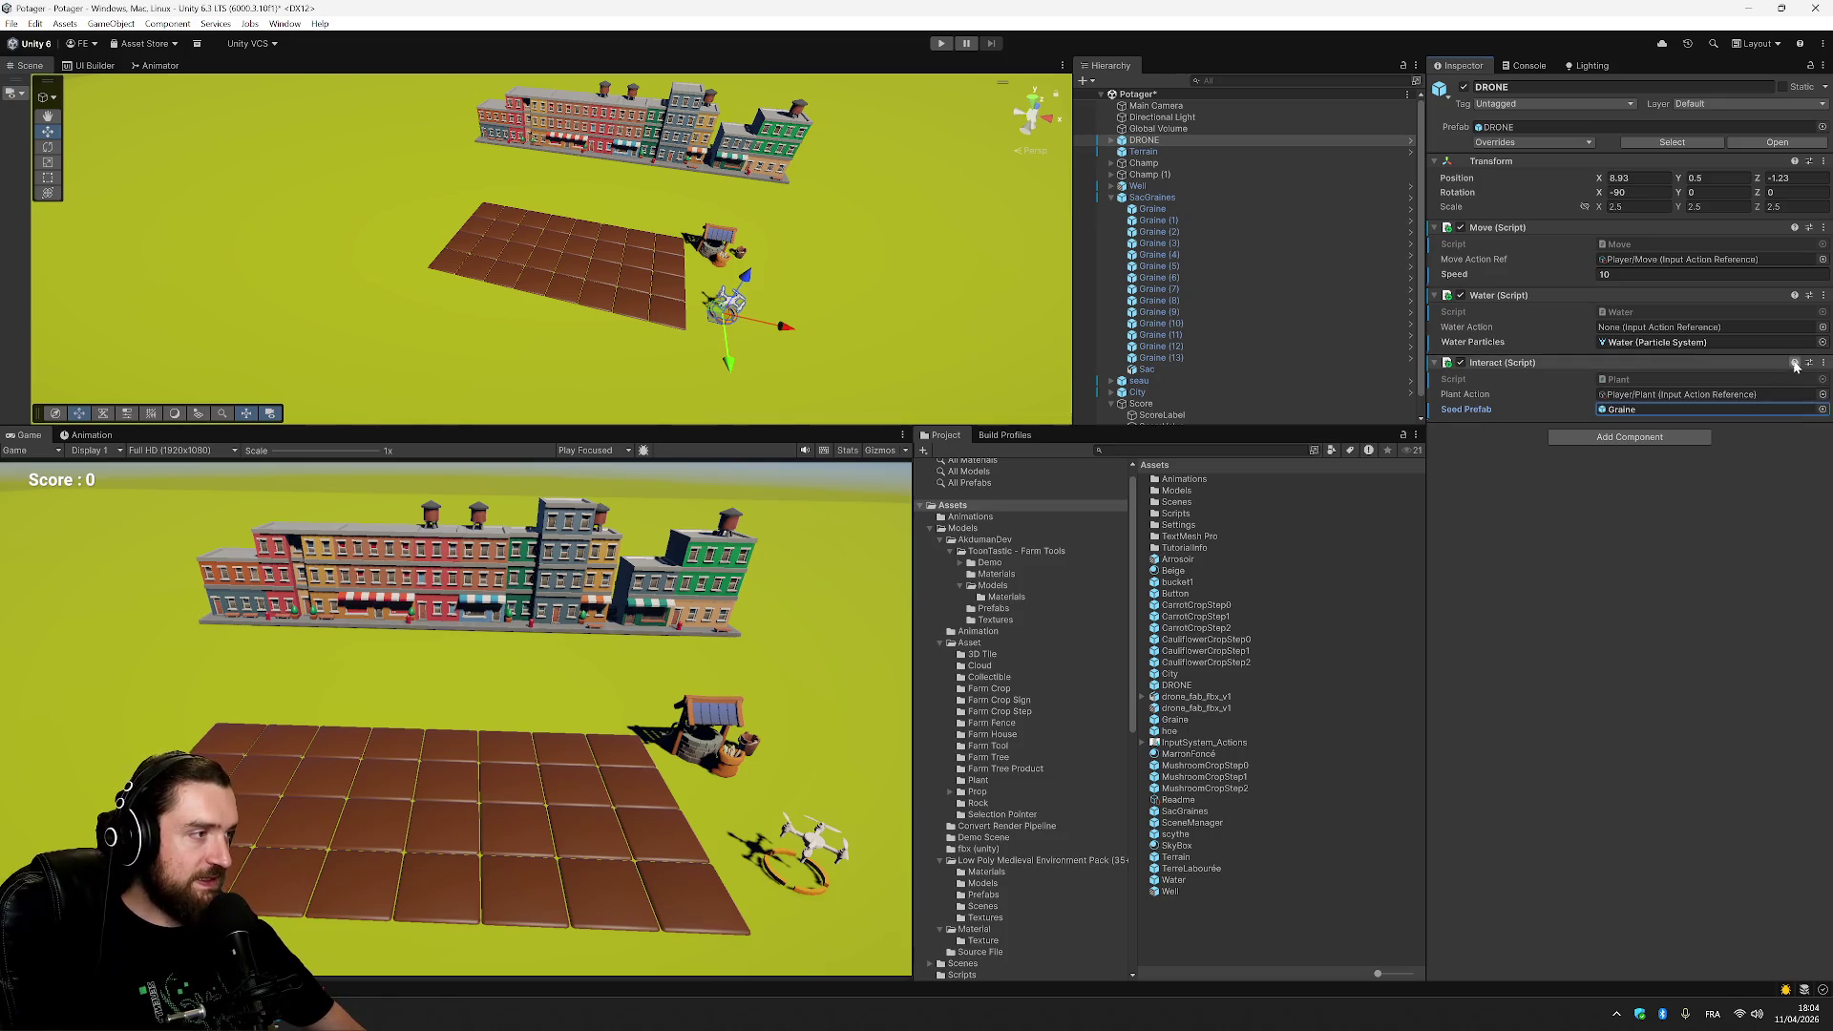
# Set the drone's Water Action to Player/Water.
pyautogui.click(1823, 328)
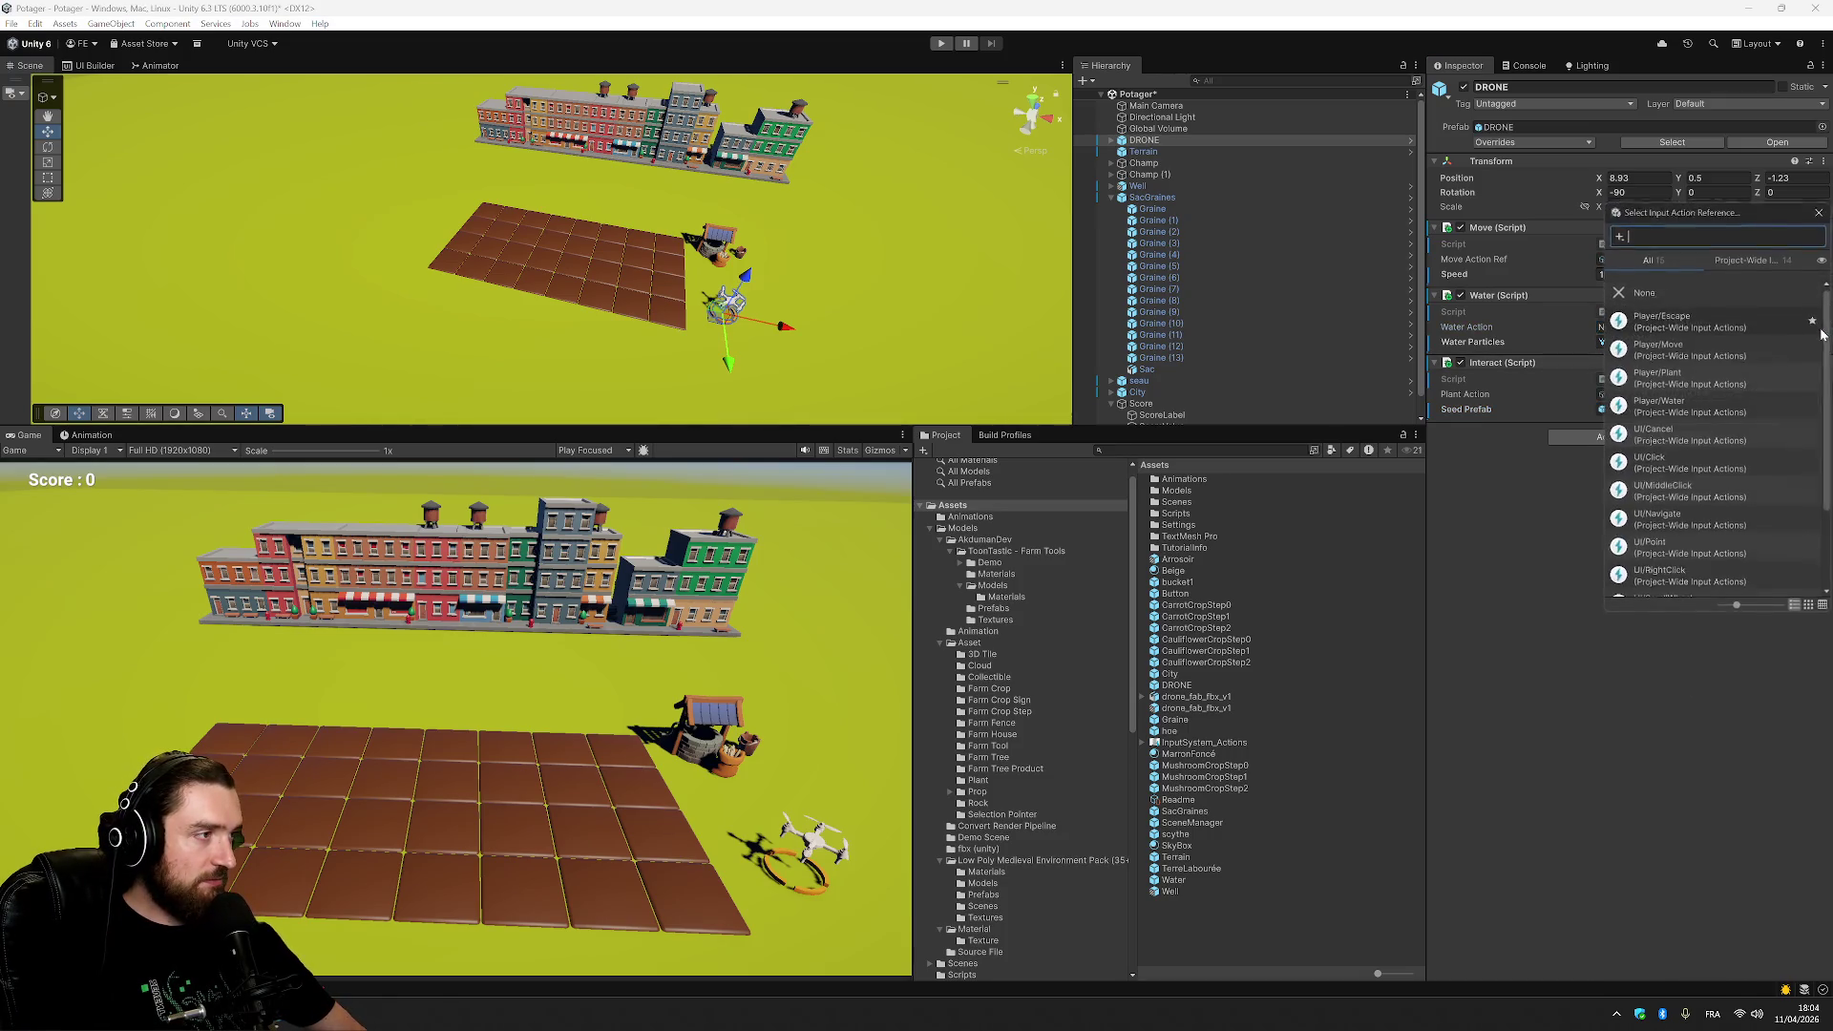
pyautogui.write('wat')
pyautogui.doubleClick(1736, 317)
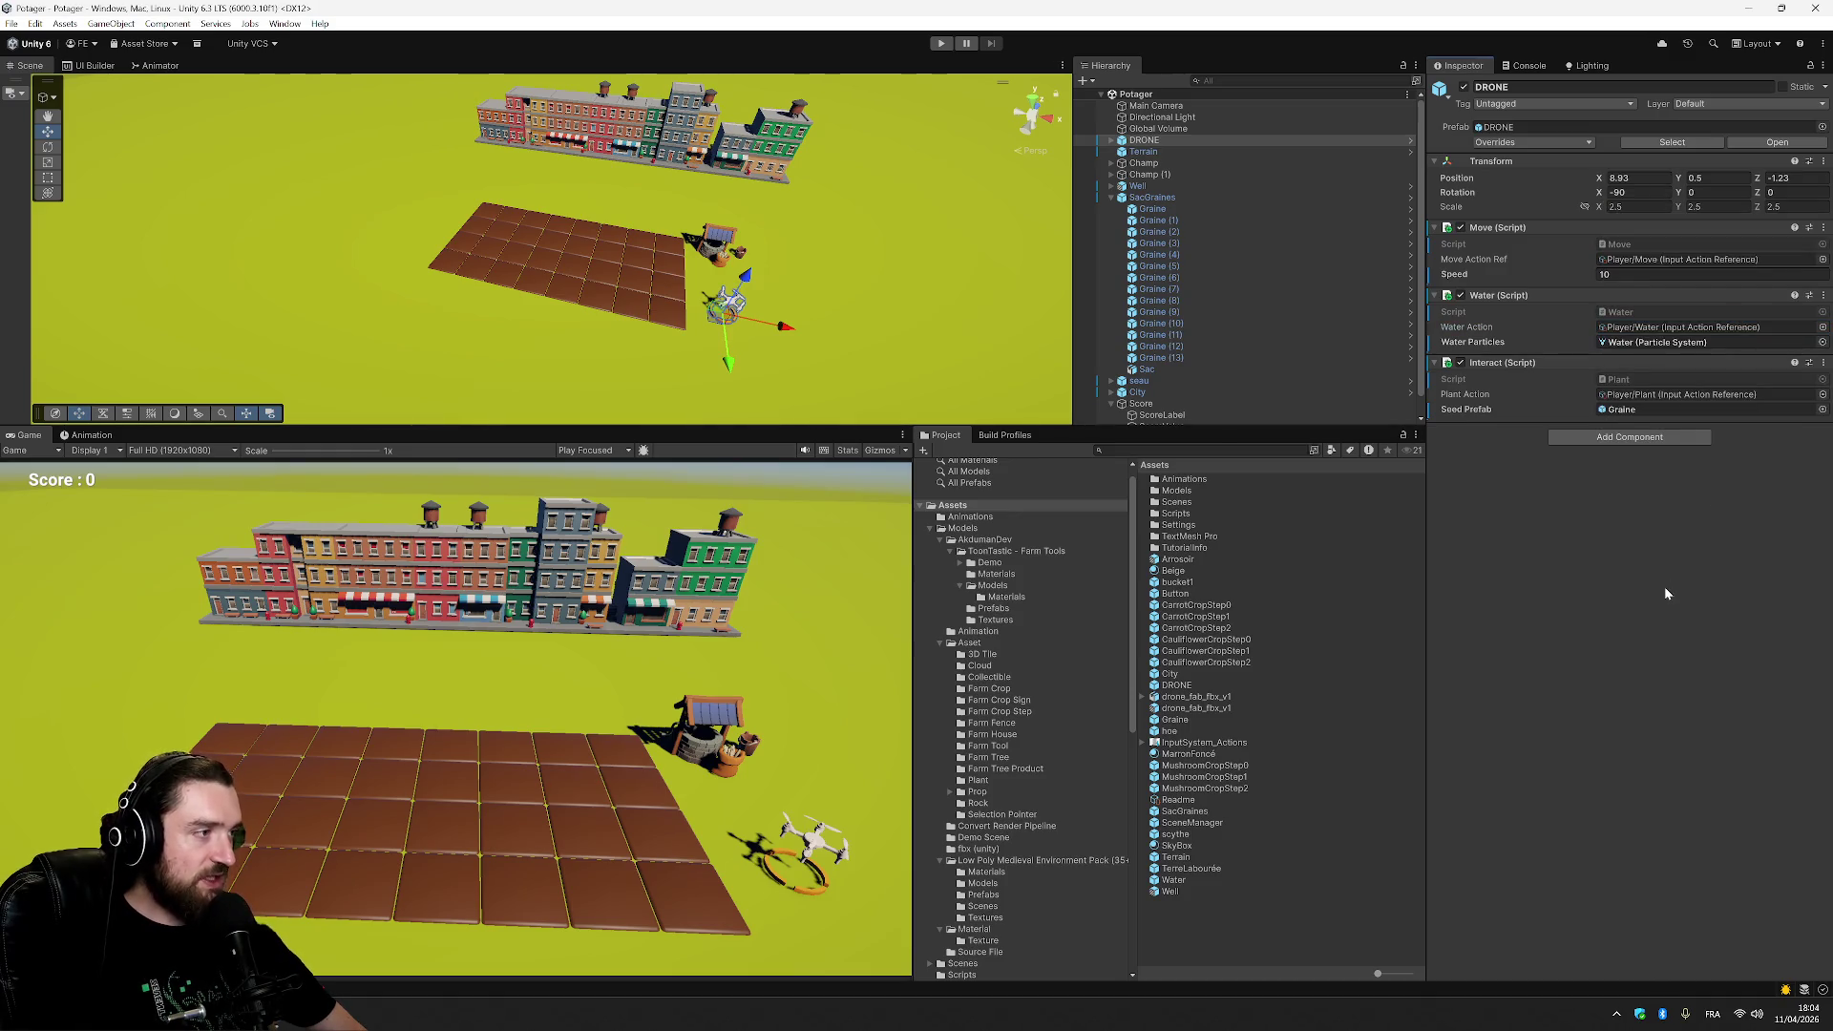
# Start Play mode and fly the drone left across the soil, then back right to the well.
pyautogui.click(941, 43)
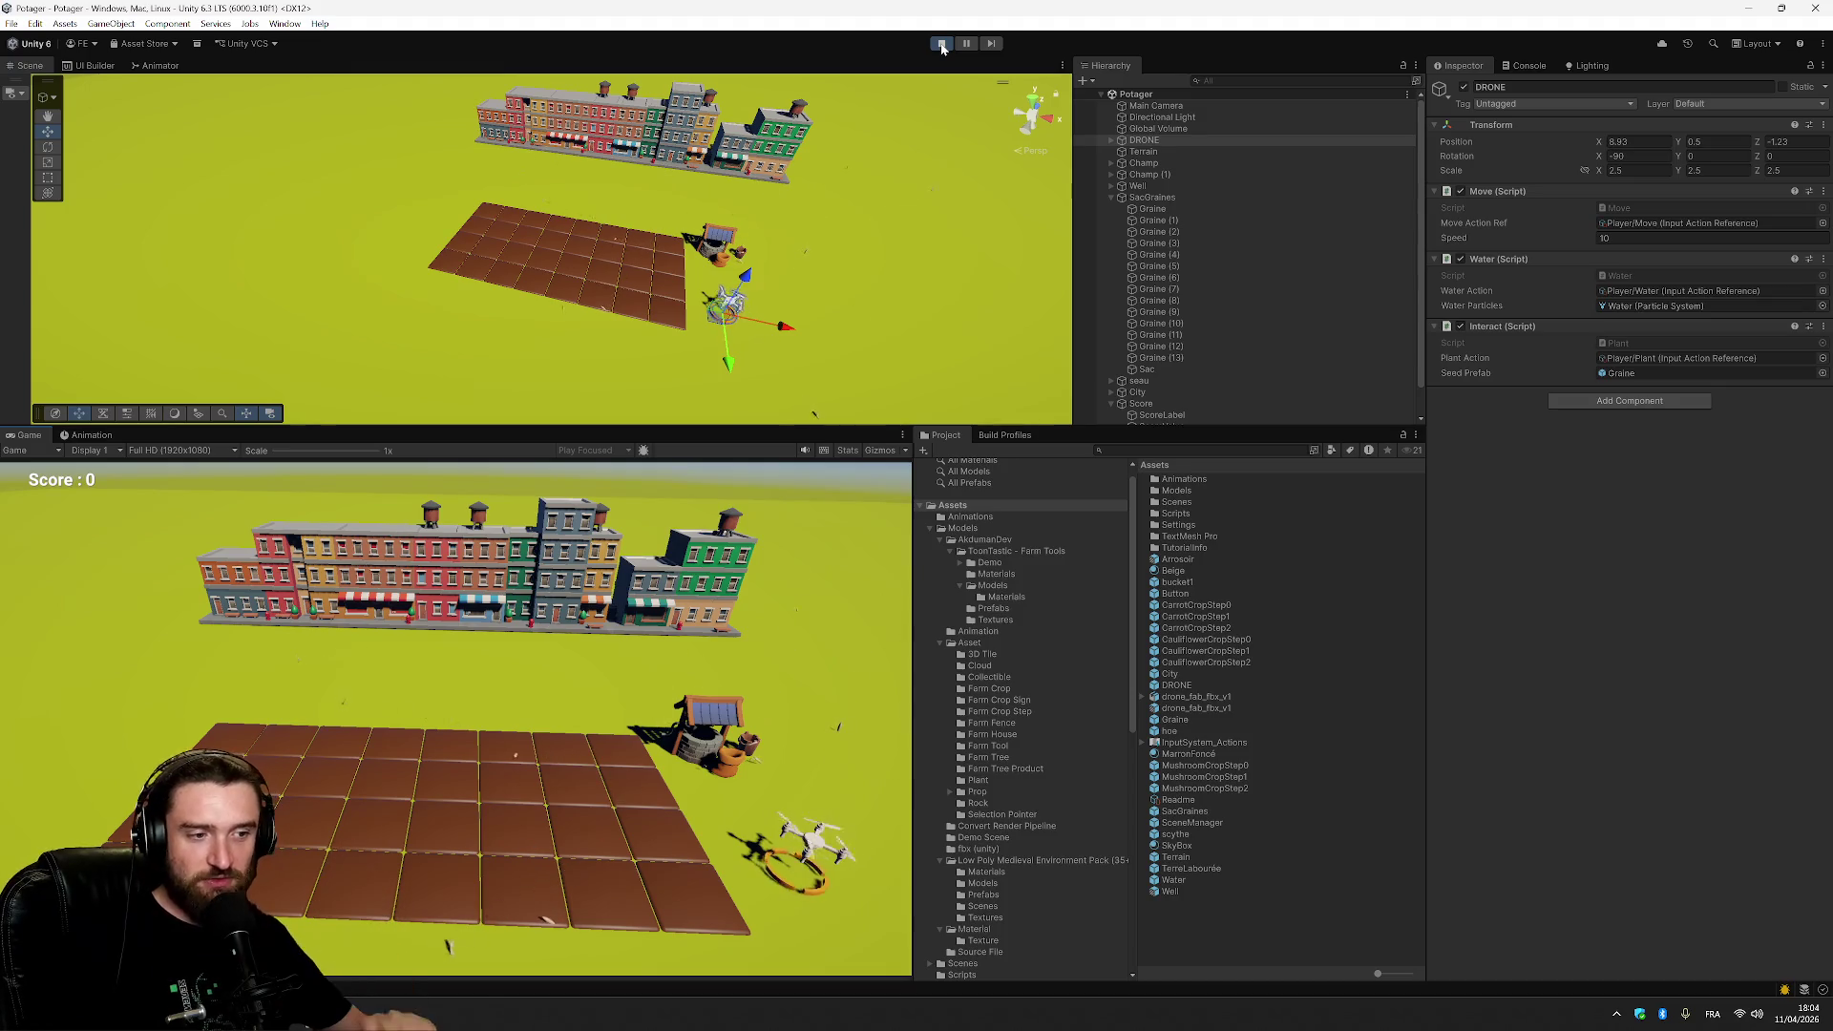
pyautogui.press('a')
pyautogui.press('a')
pyautogui.press('w')
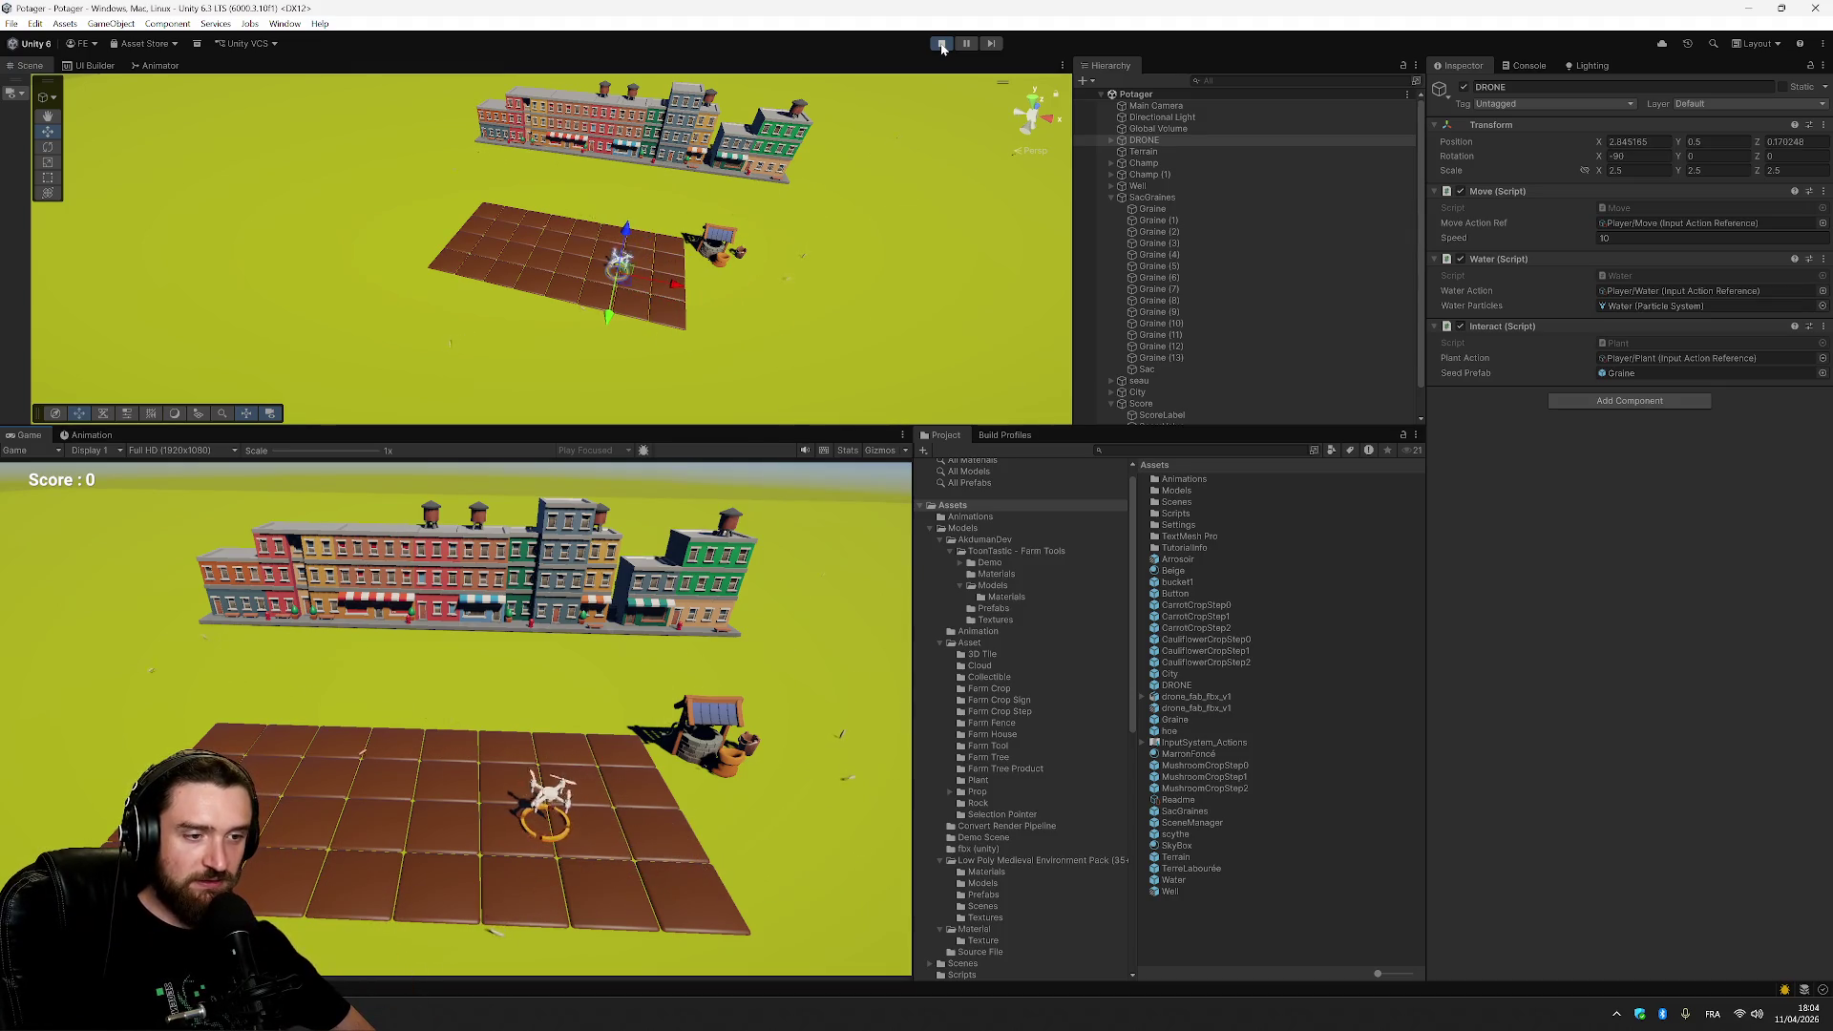
pyautogui.press('a')
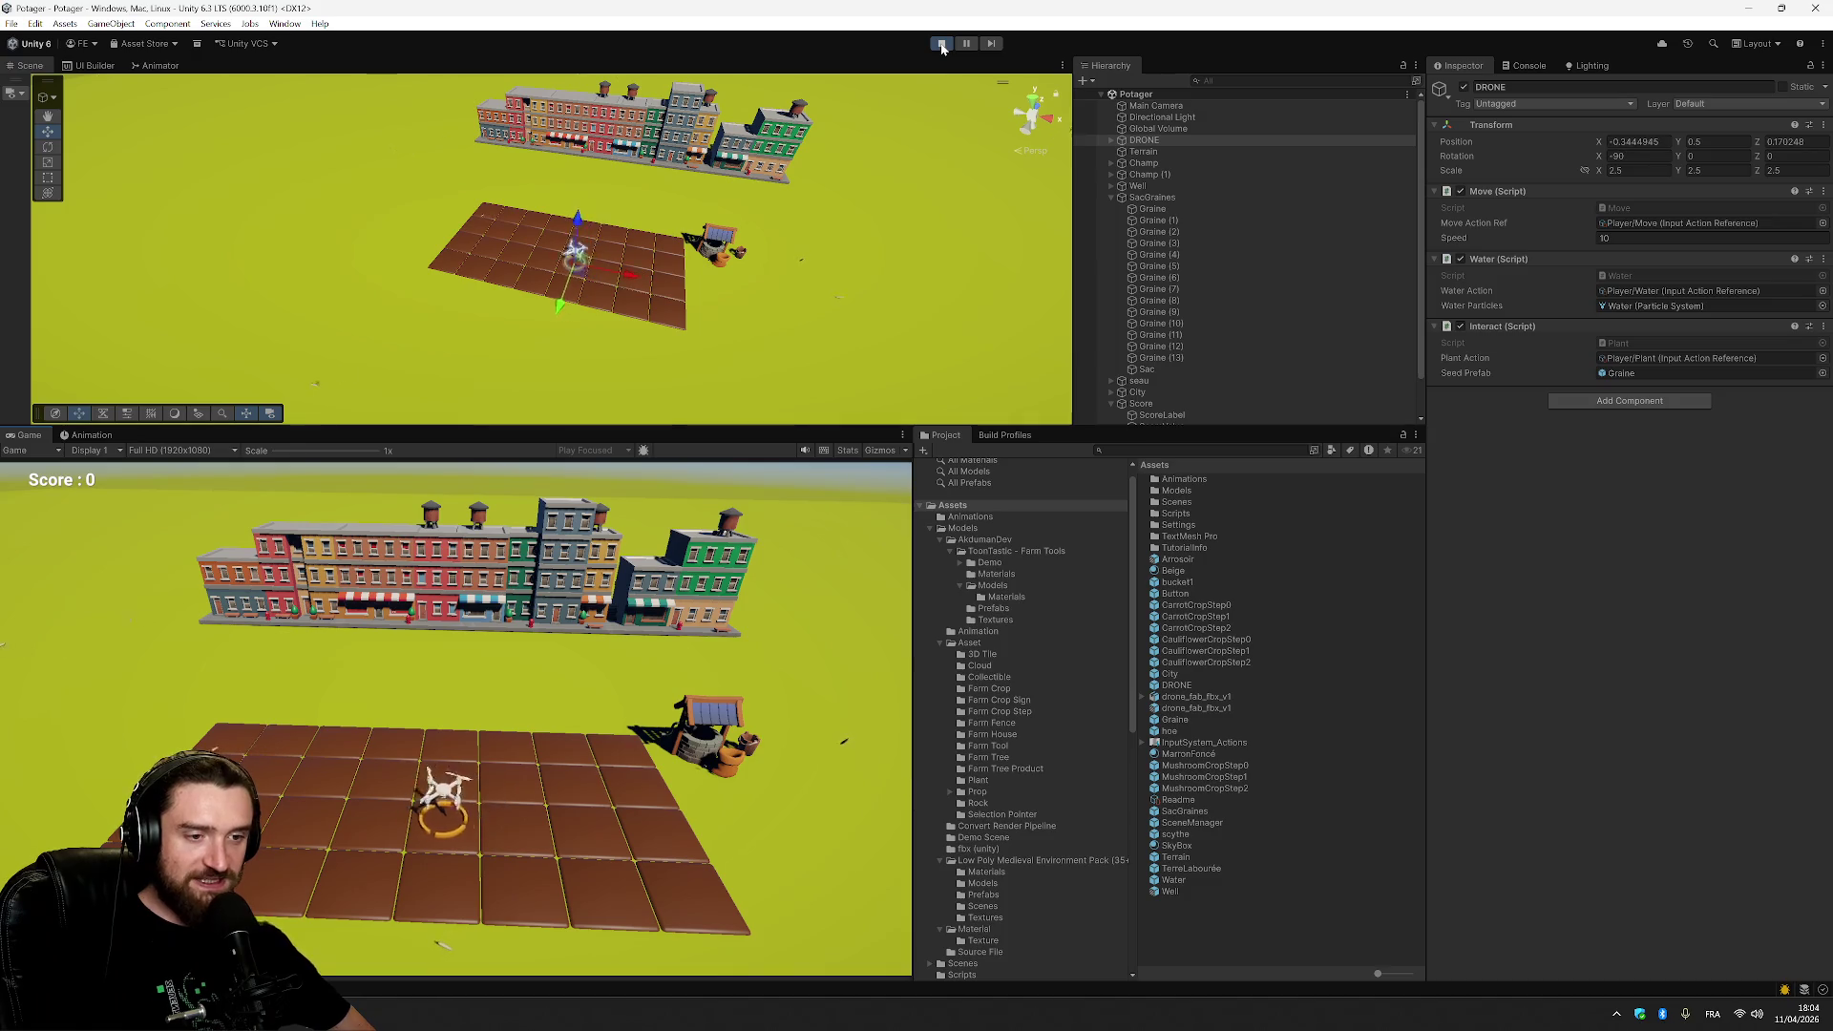
pyautogui.press('a')
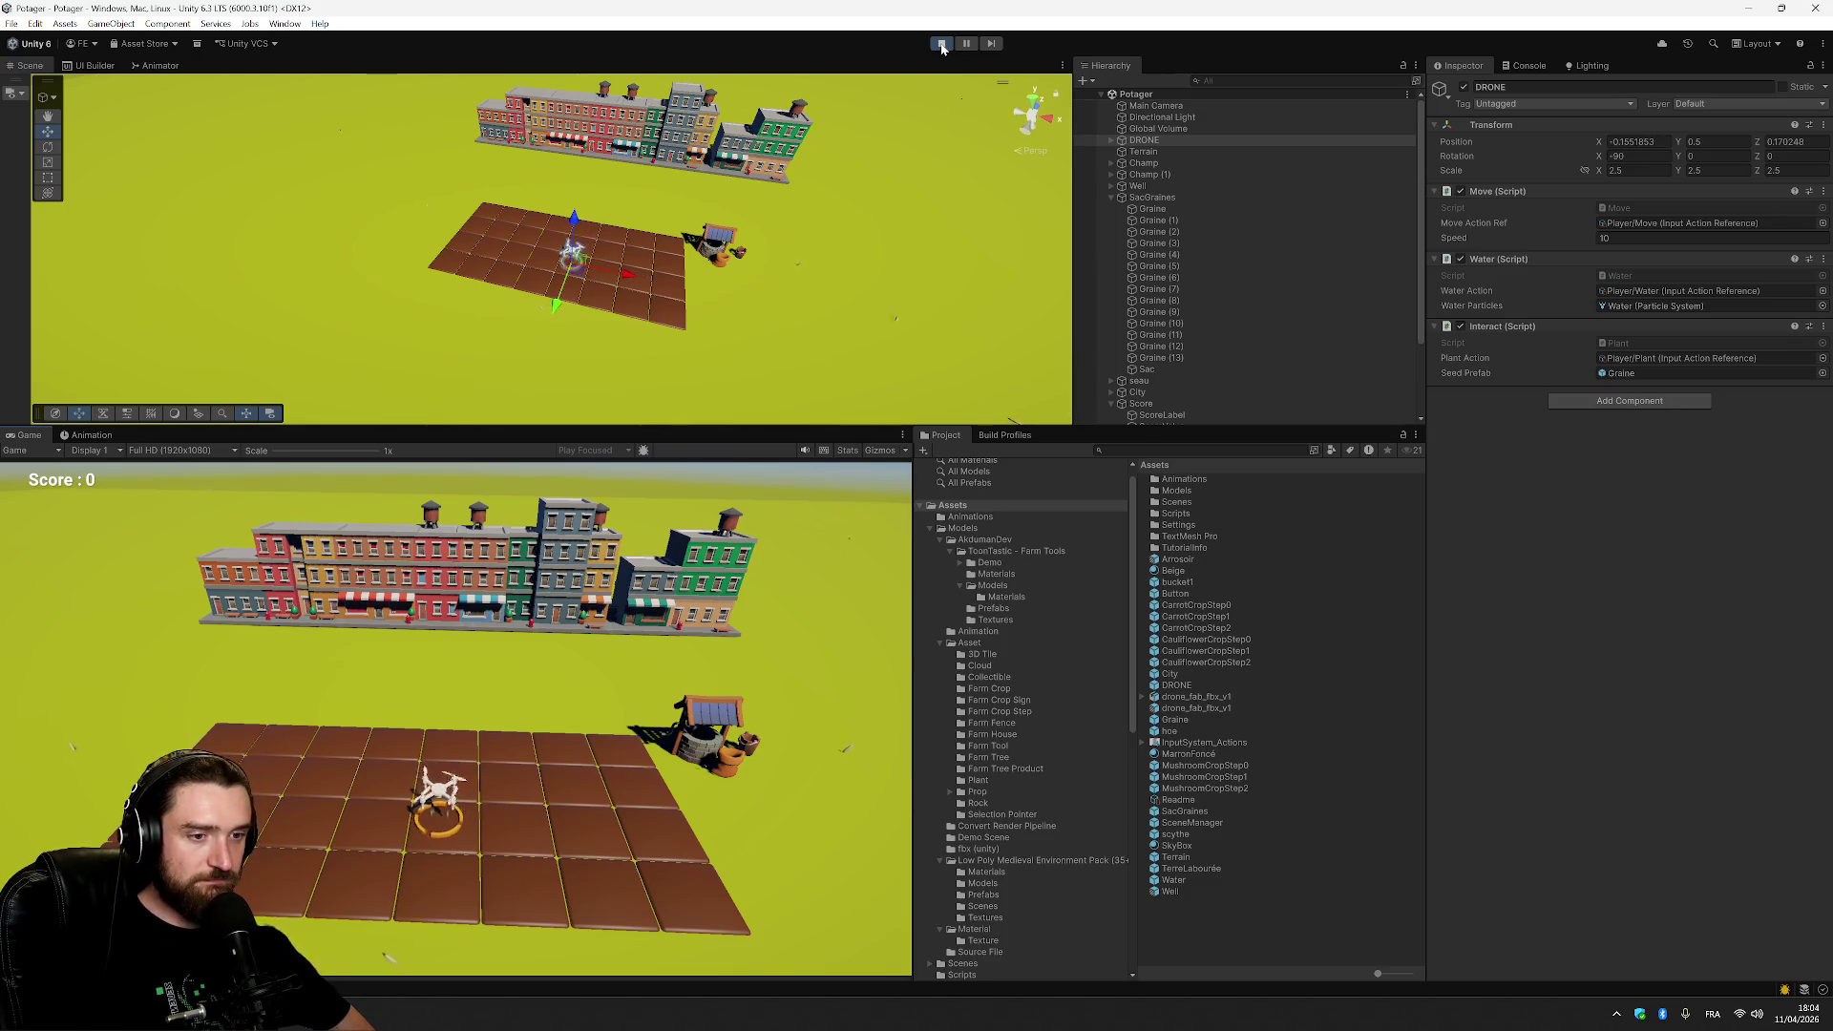
pyautogui.press('a')
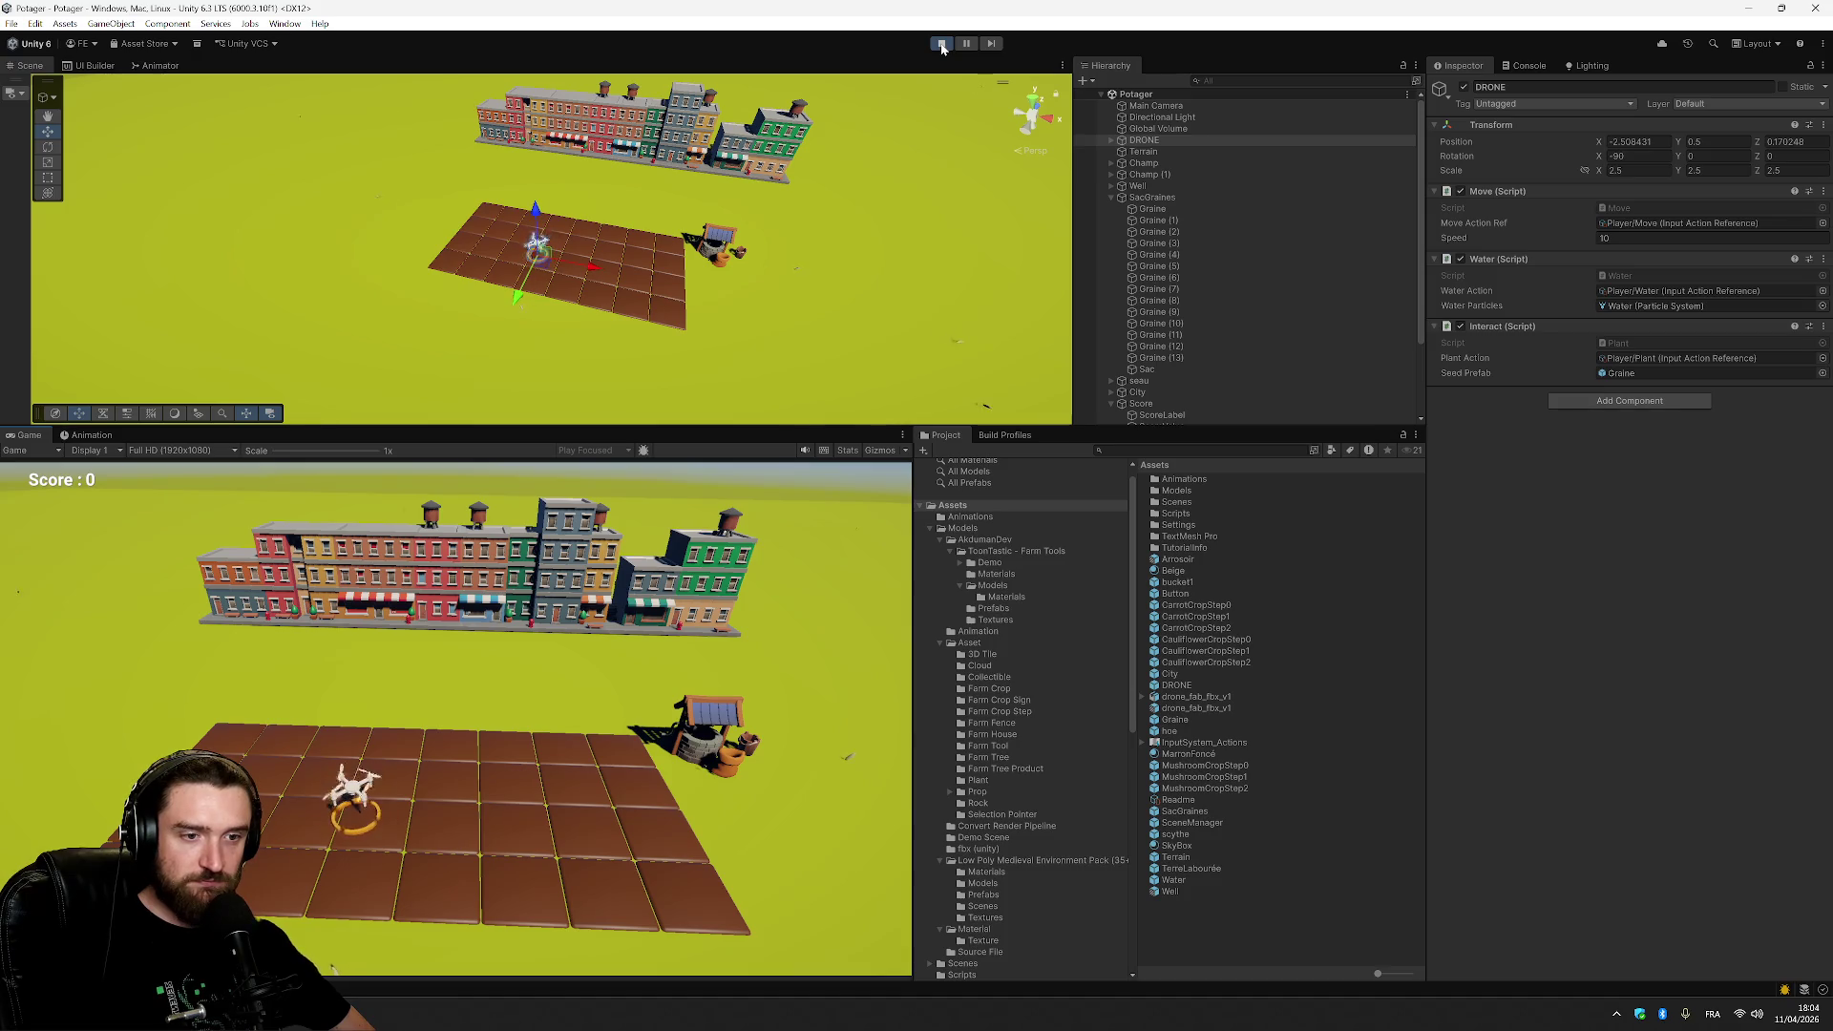
pyautogui.press('d')
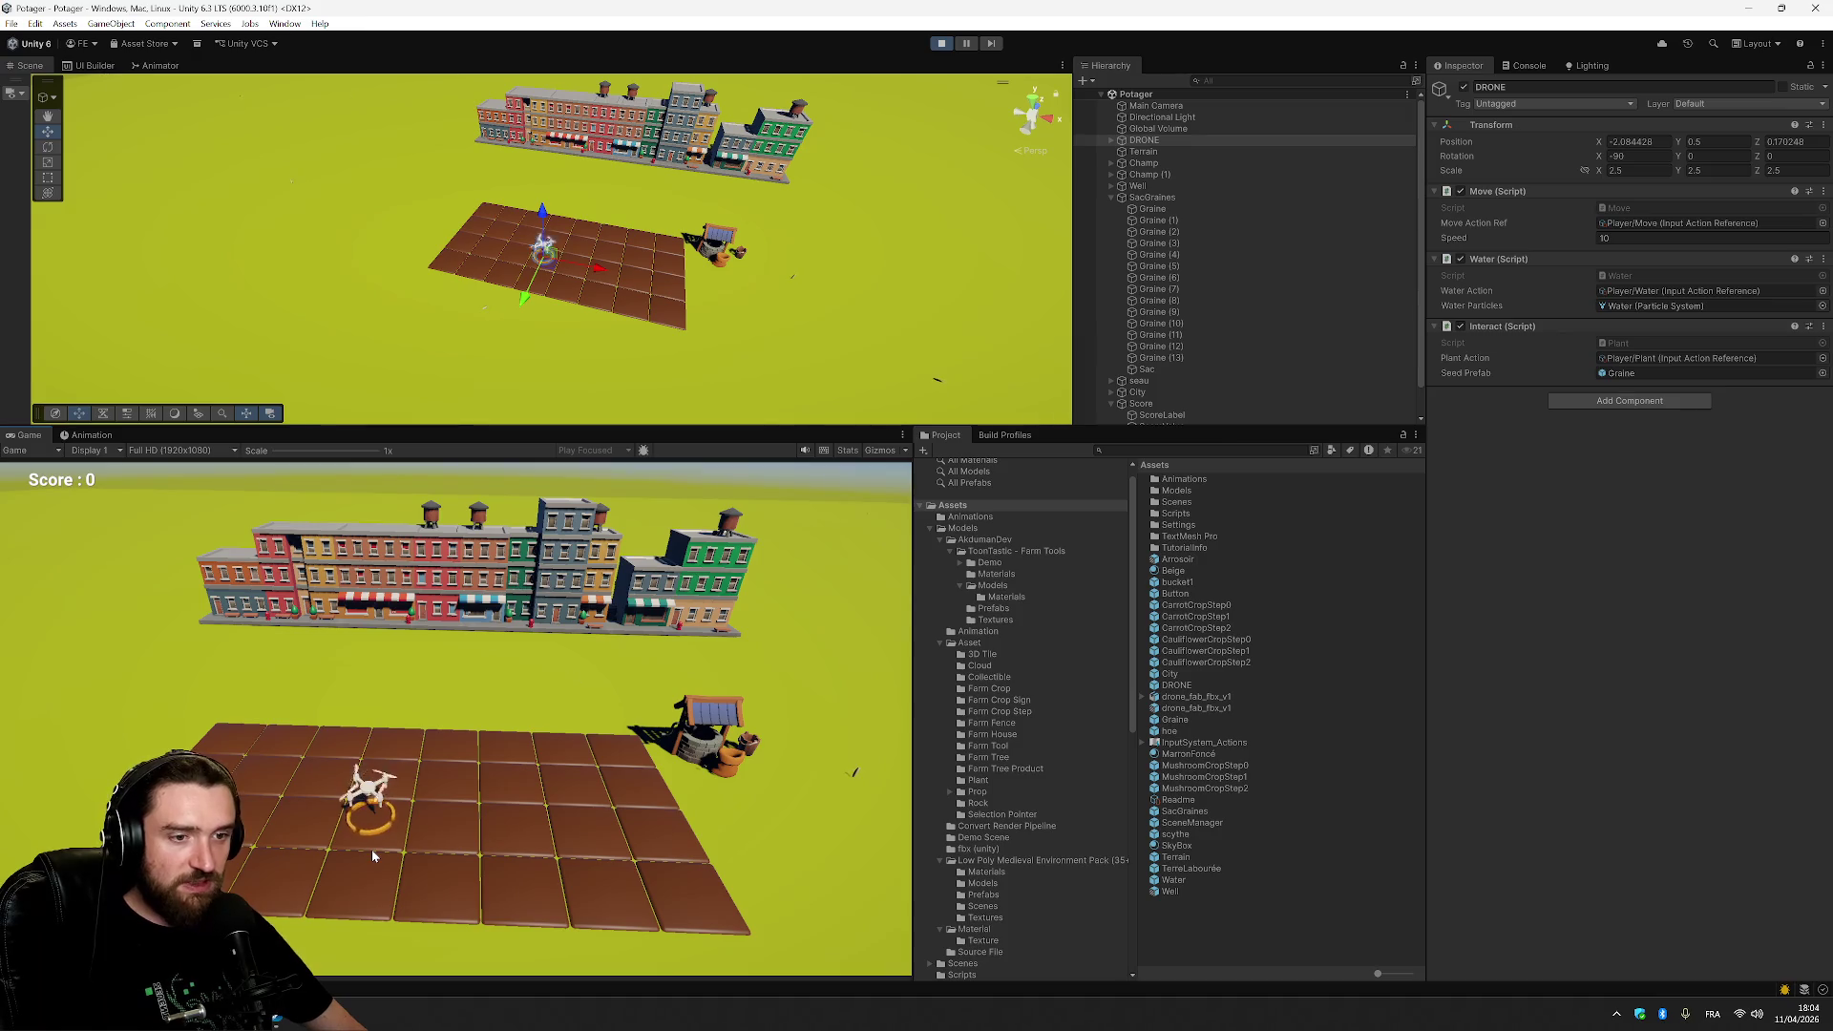
pyautogui.press('d')
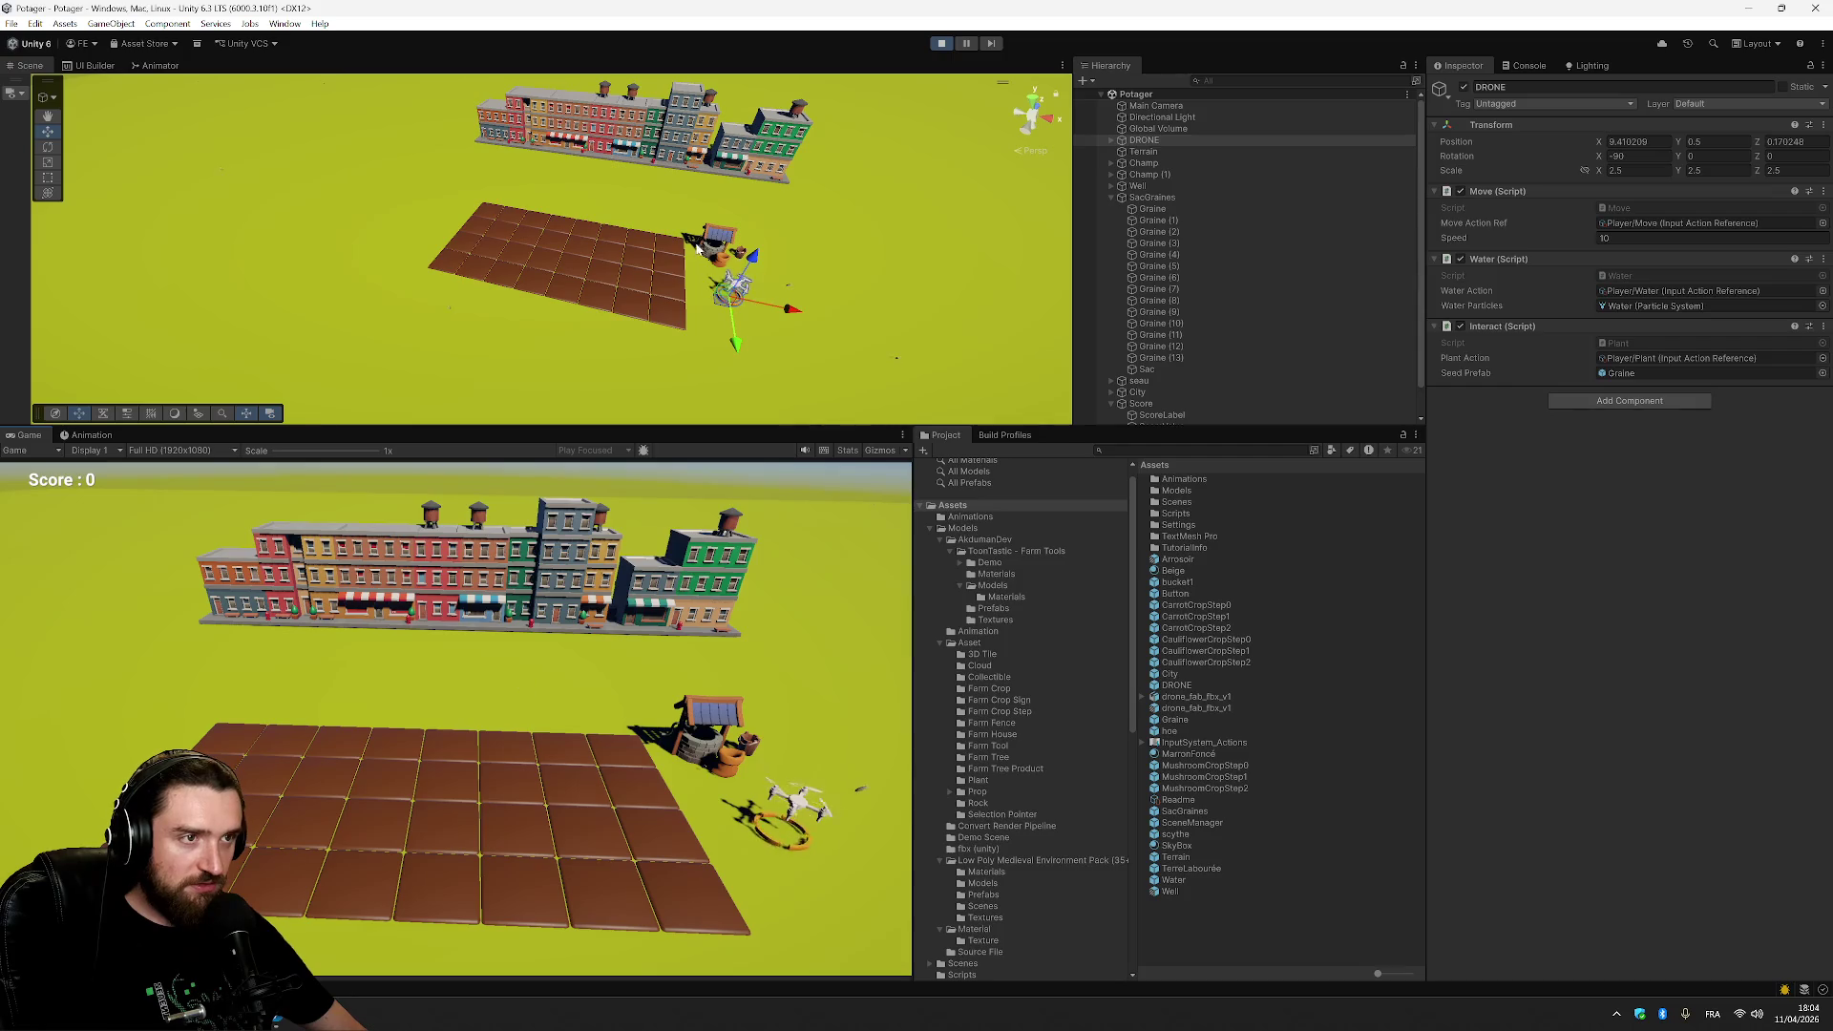
pyautogui.moveTo(915, 277); pyautogui.dragTo(1036, 129)
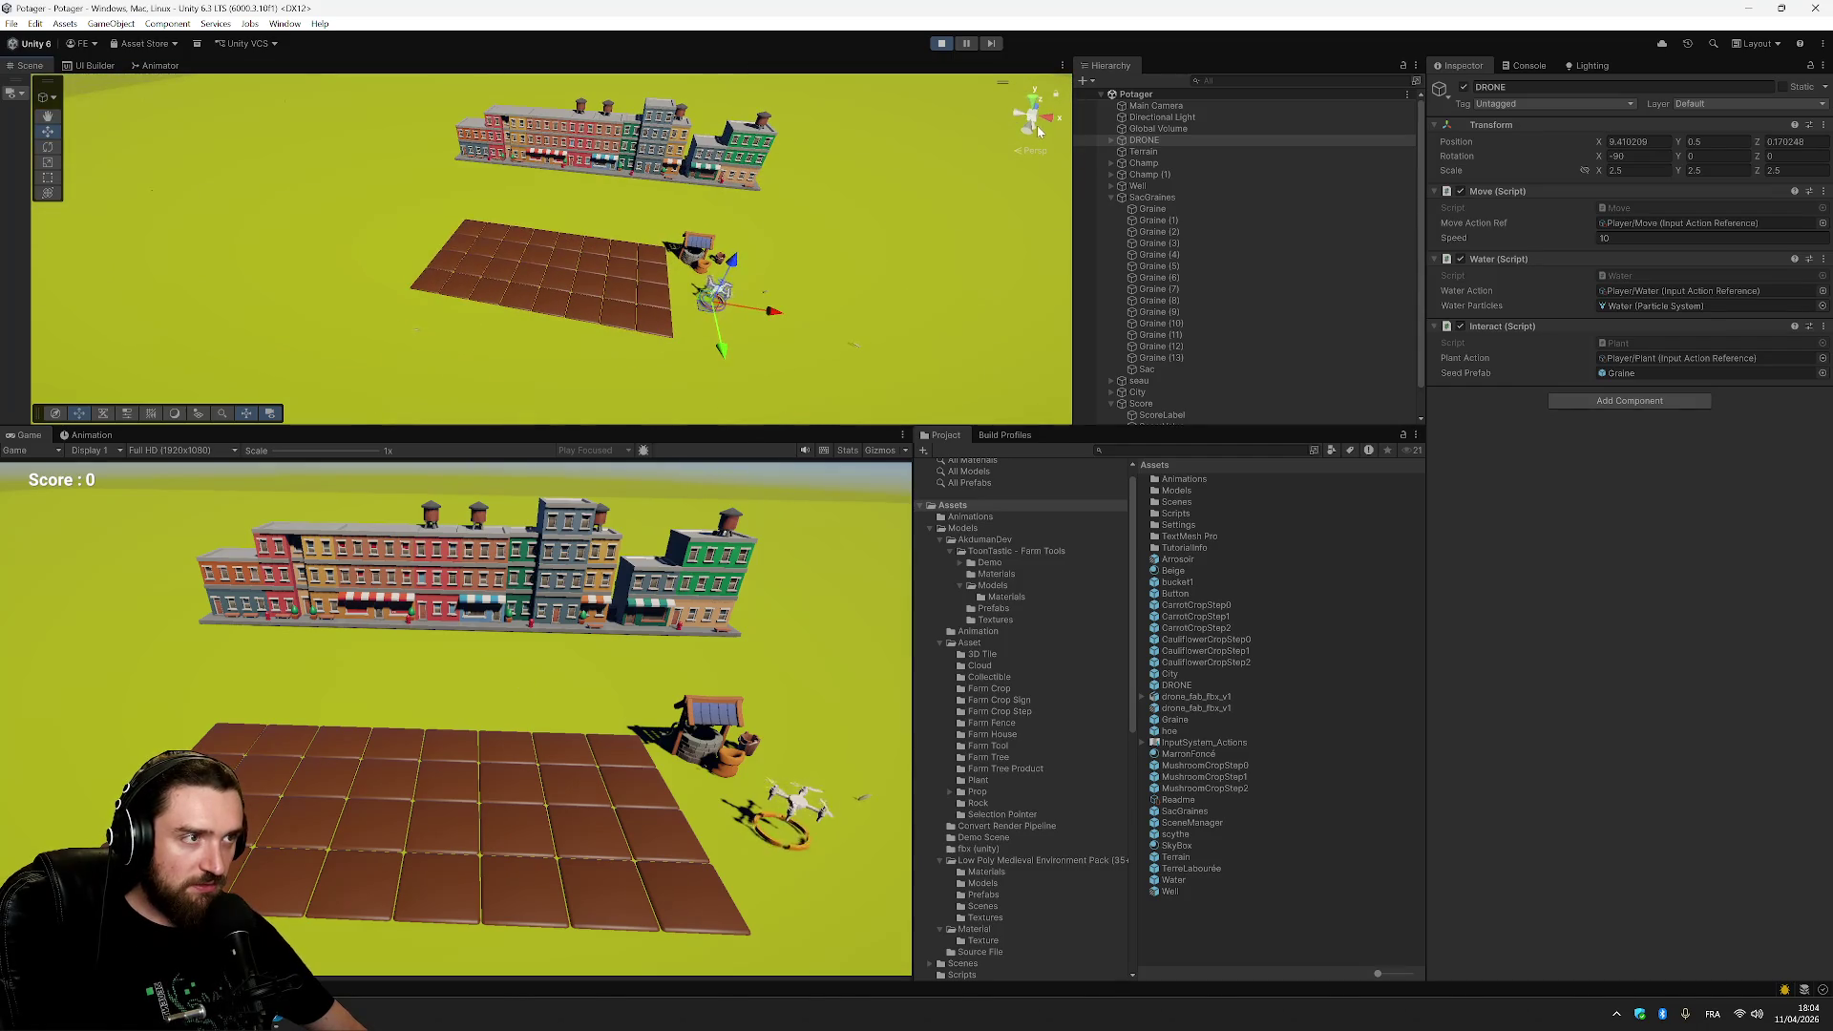
pyautogui.click(1038, 130)
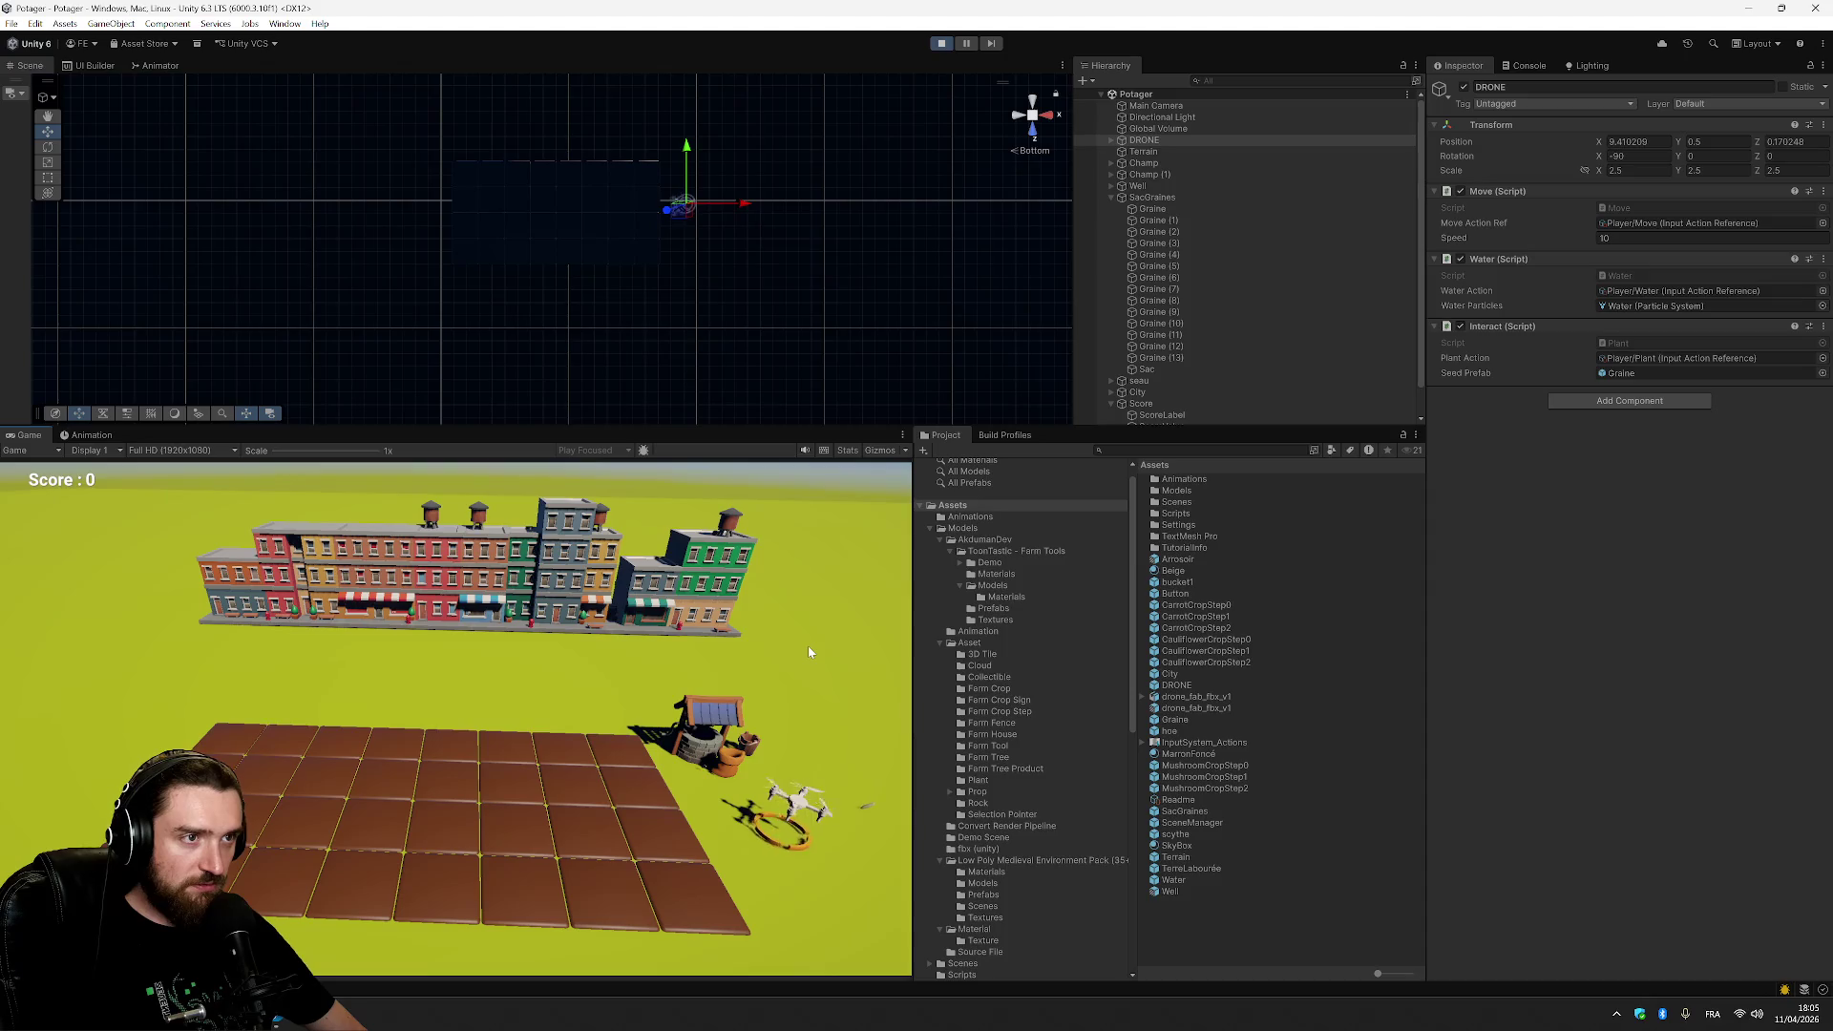
pyautogui.click(1110, 197)
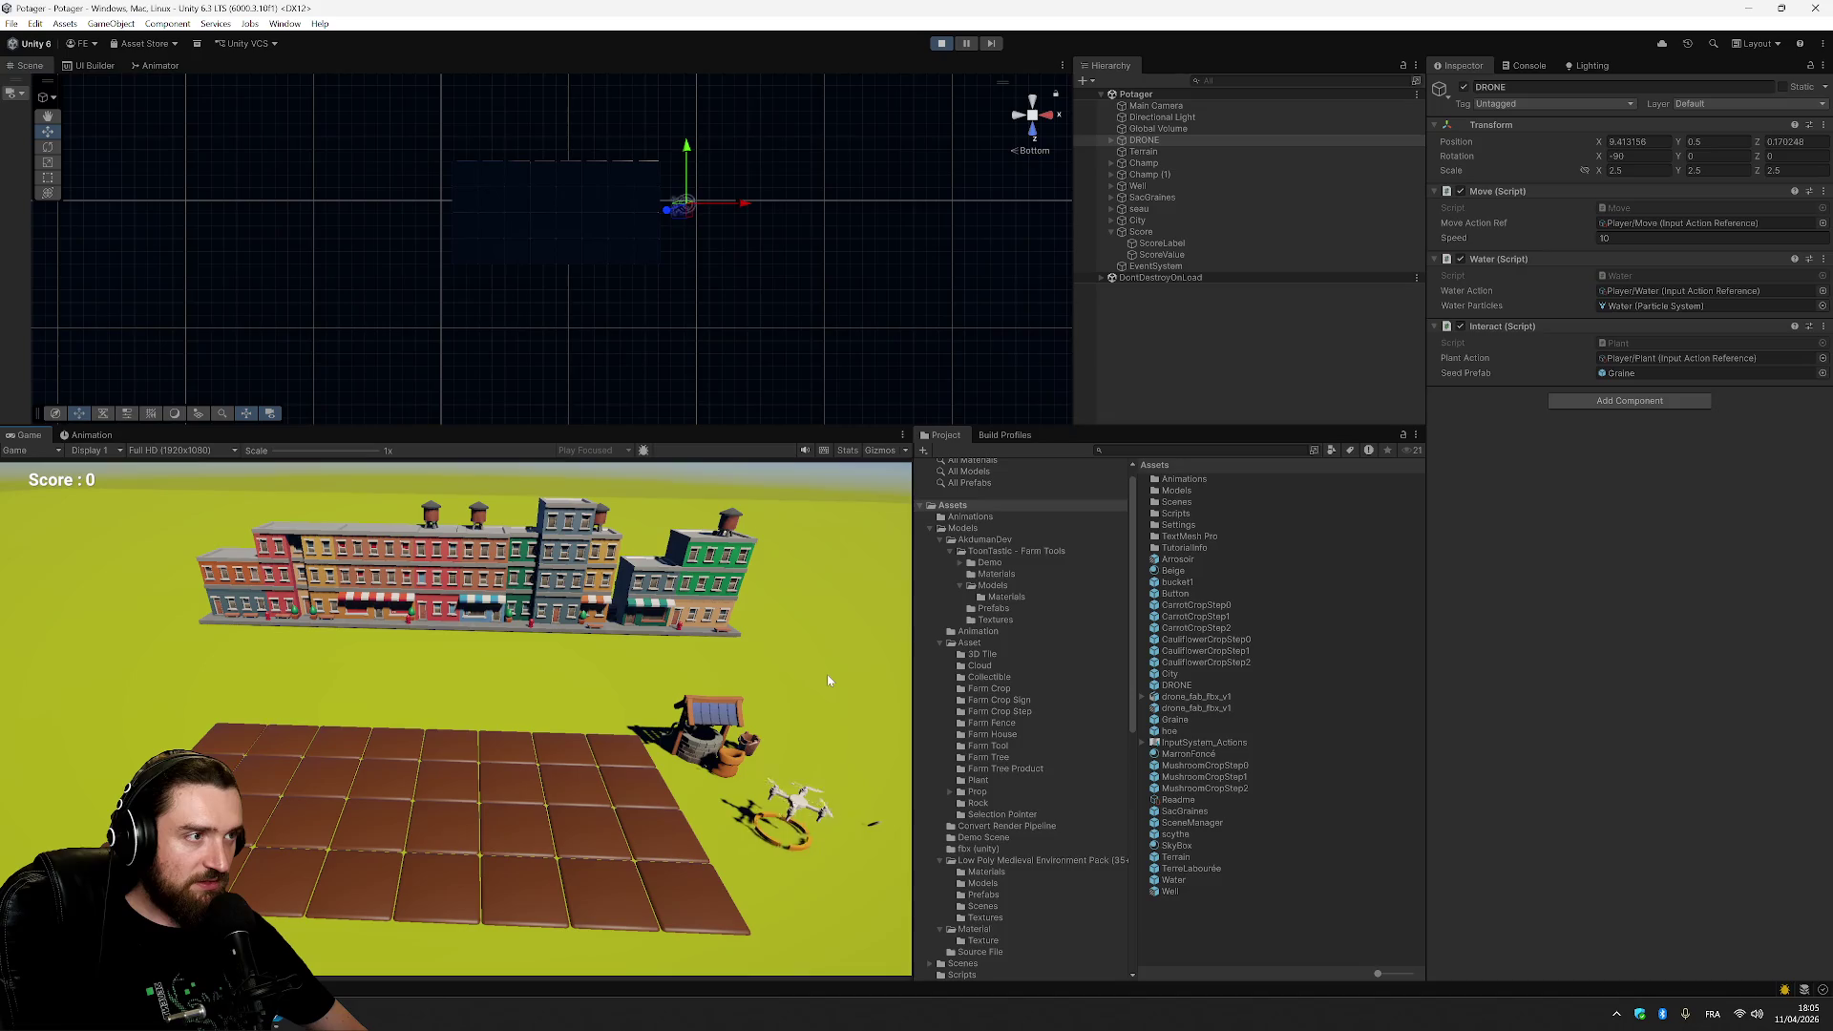
pyautogui.press('space')
pyautogui.press('space')
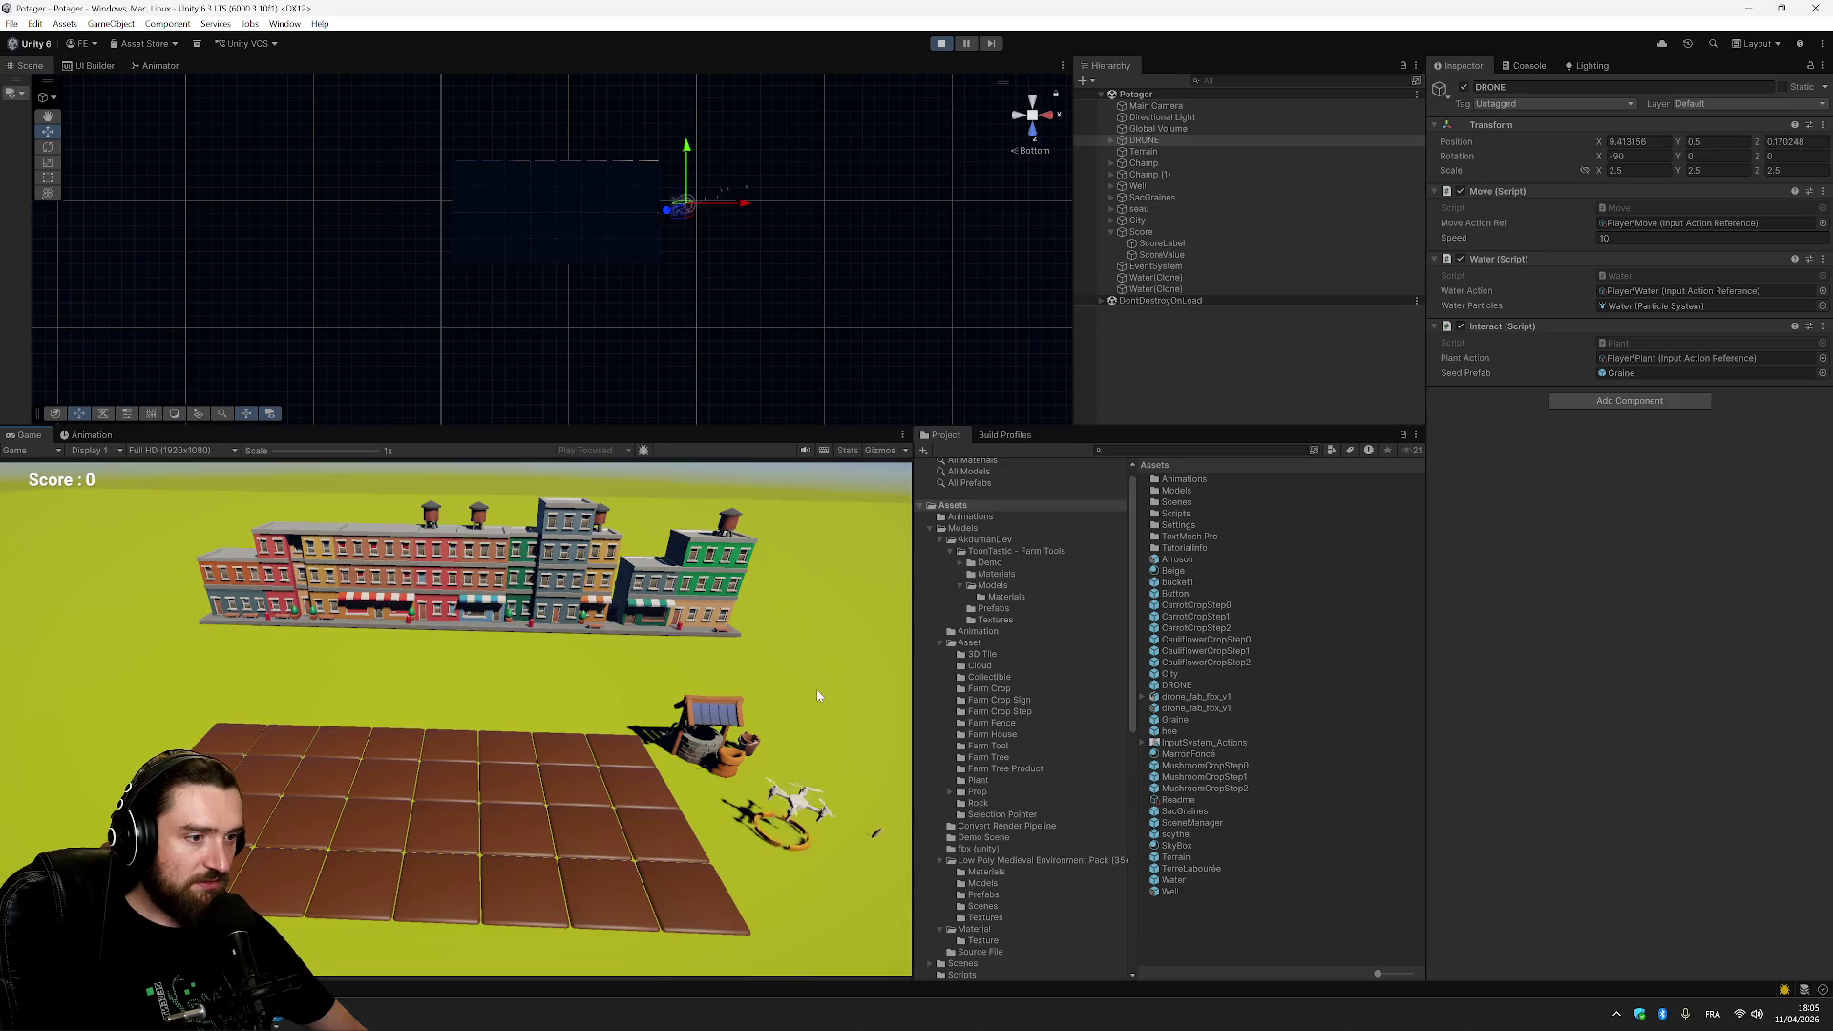
pyautogui.press('a')
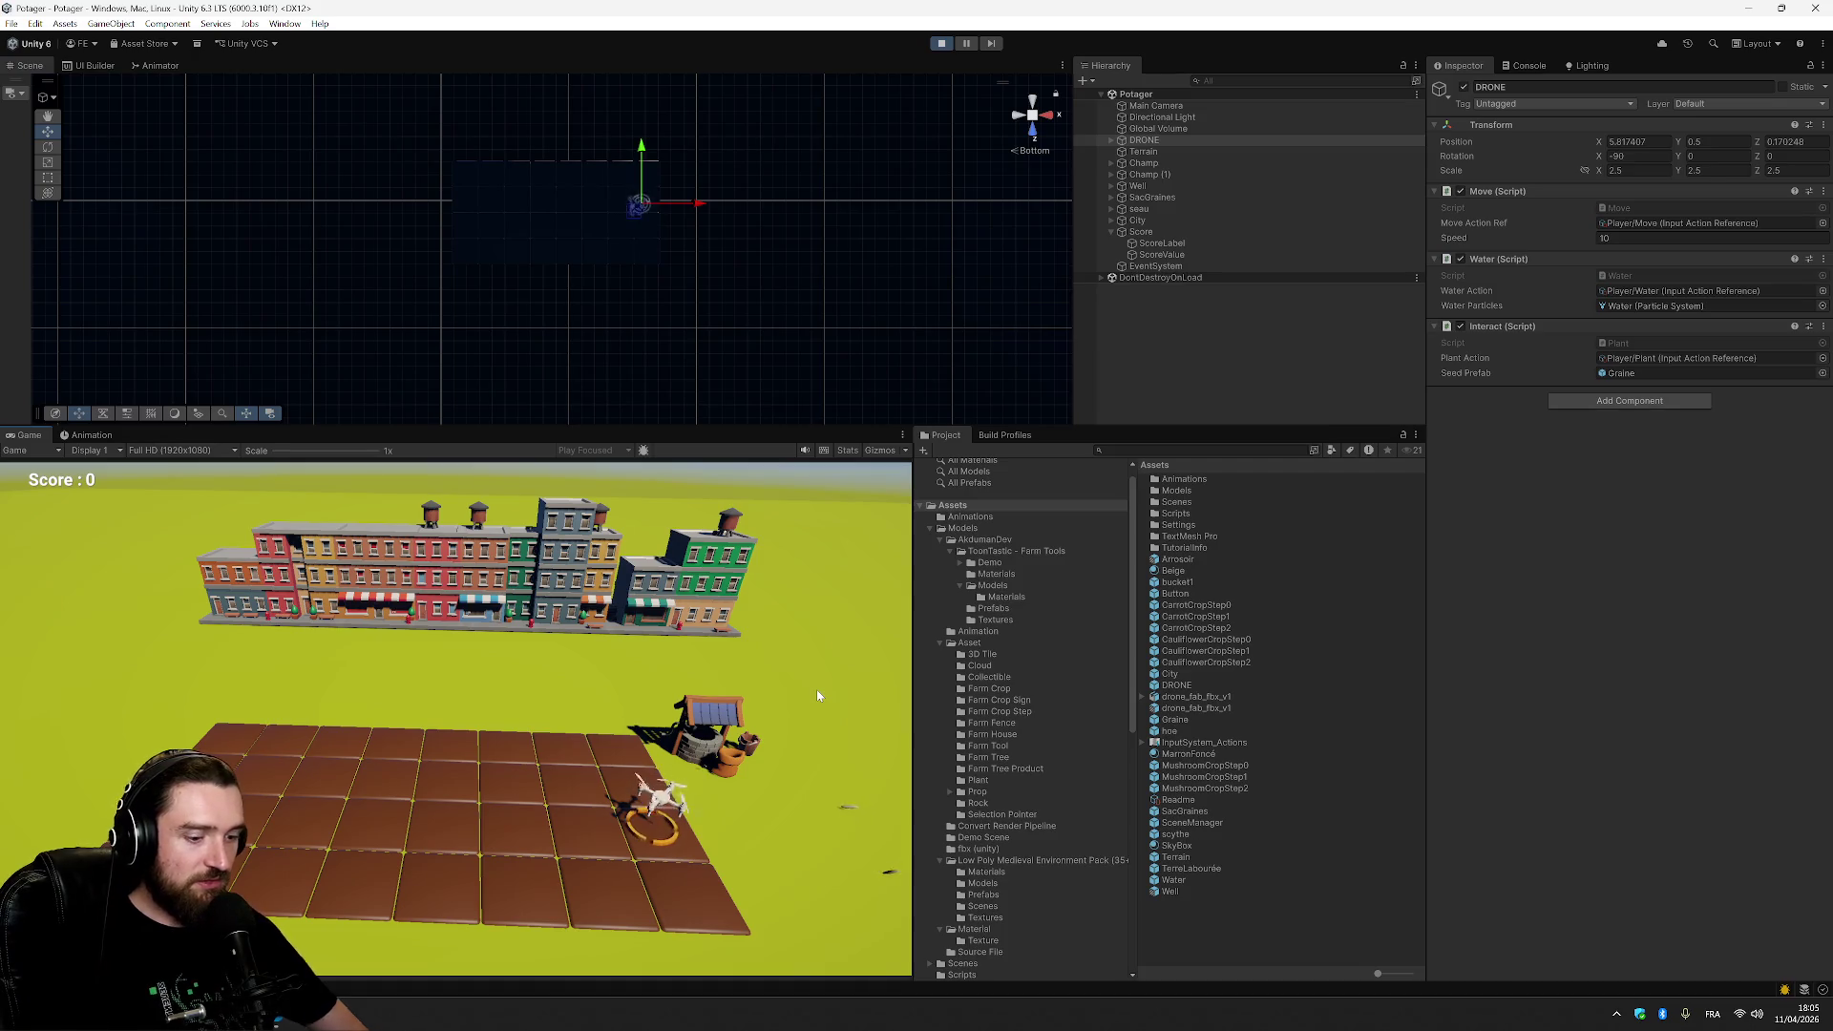
pyautogui.press('space')
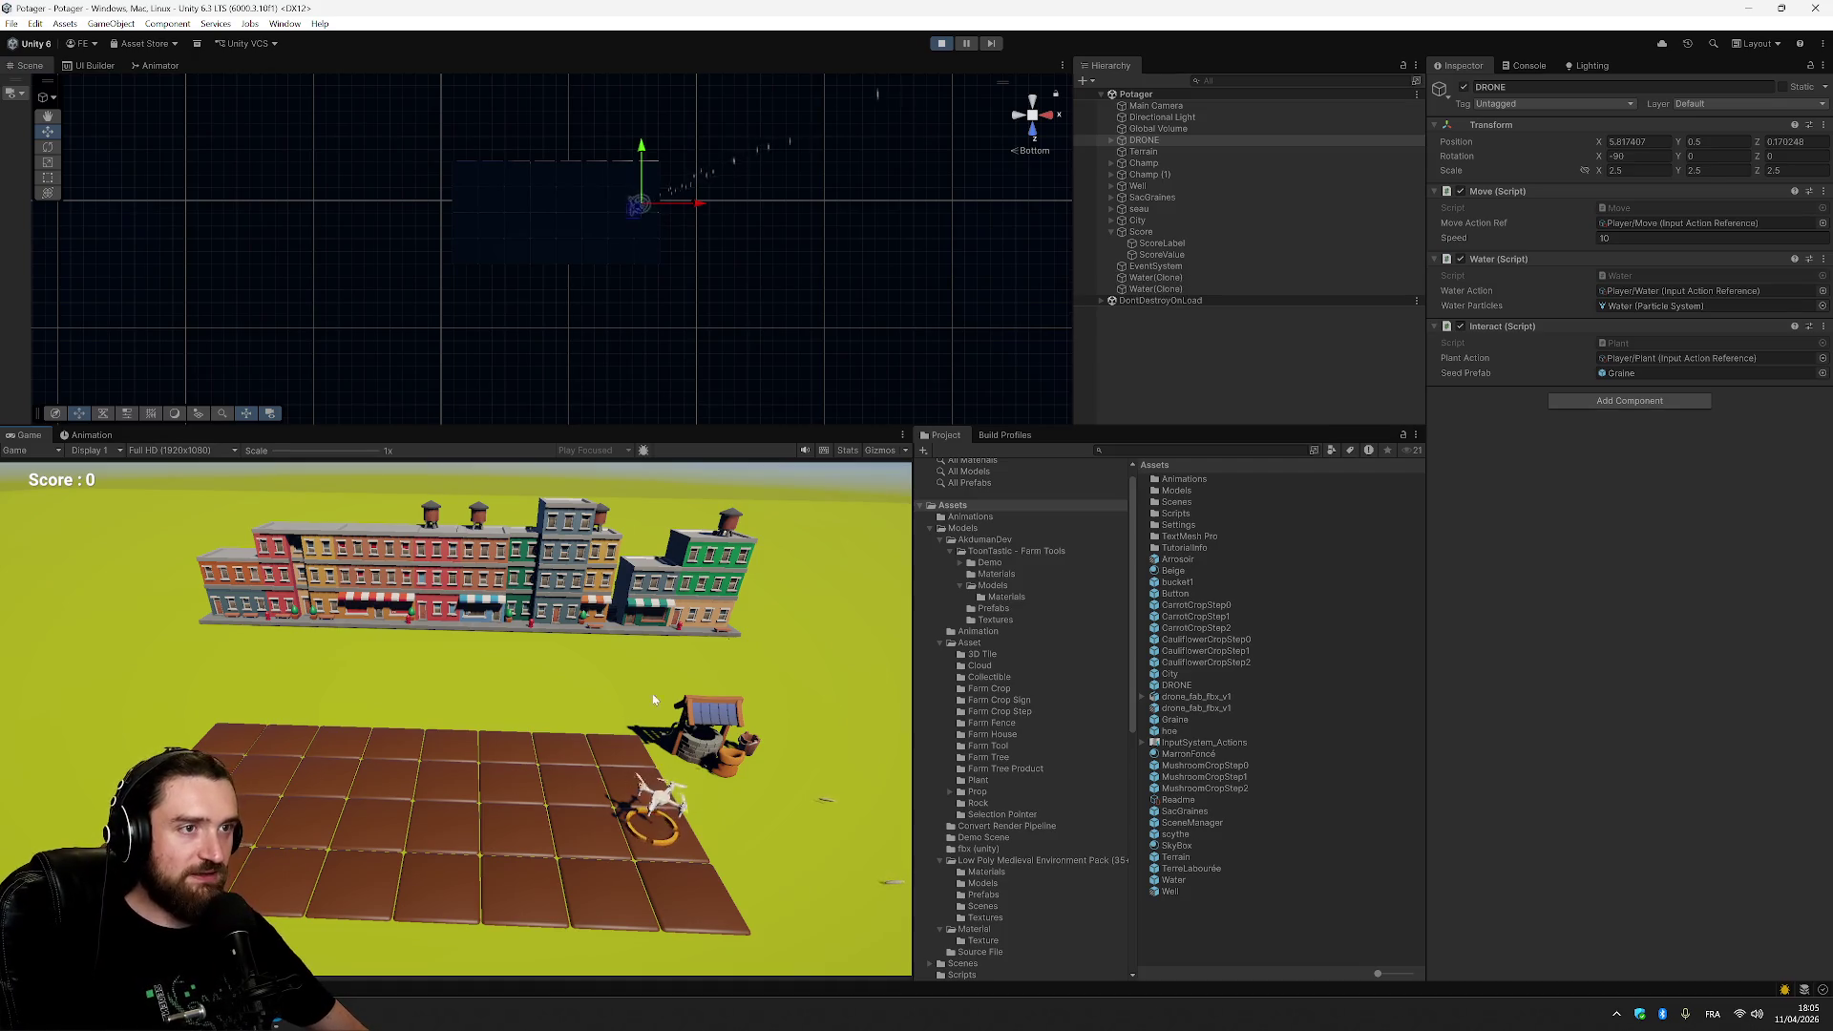
pyautogui.press('a')
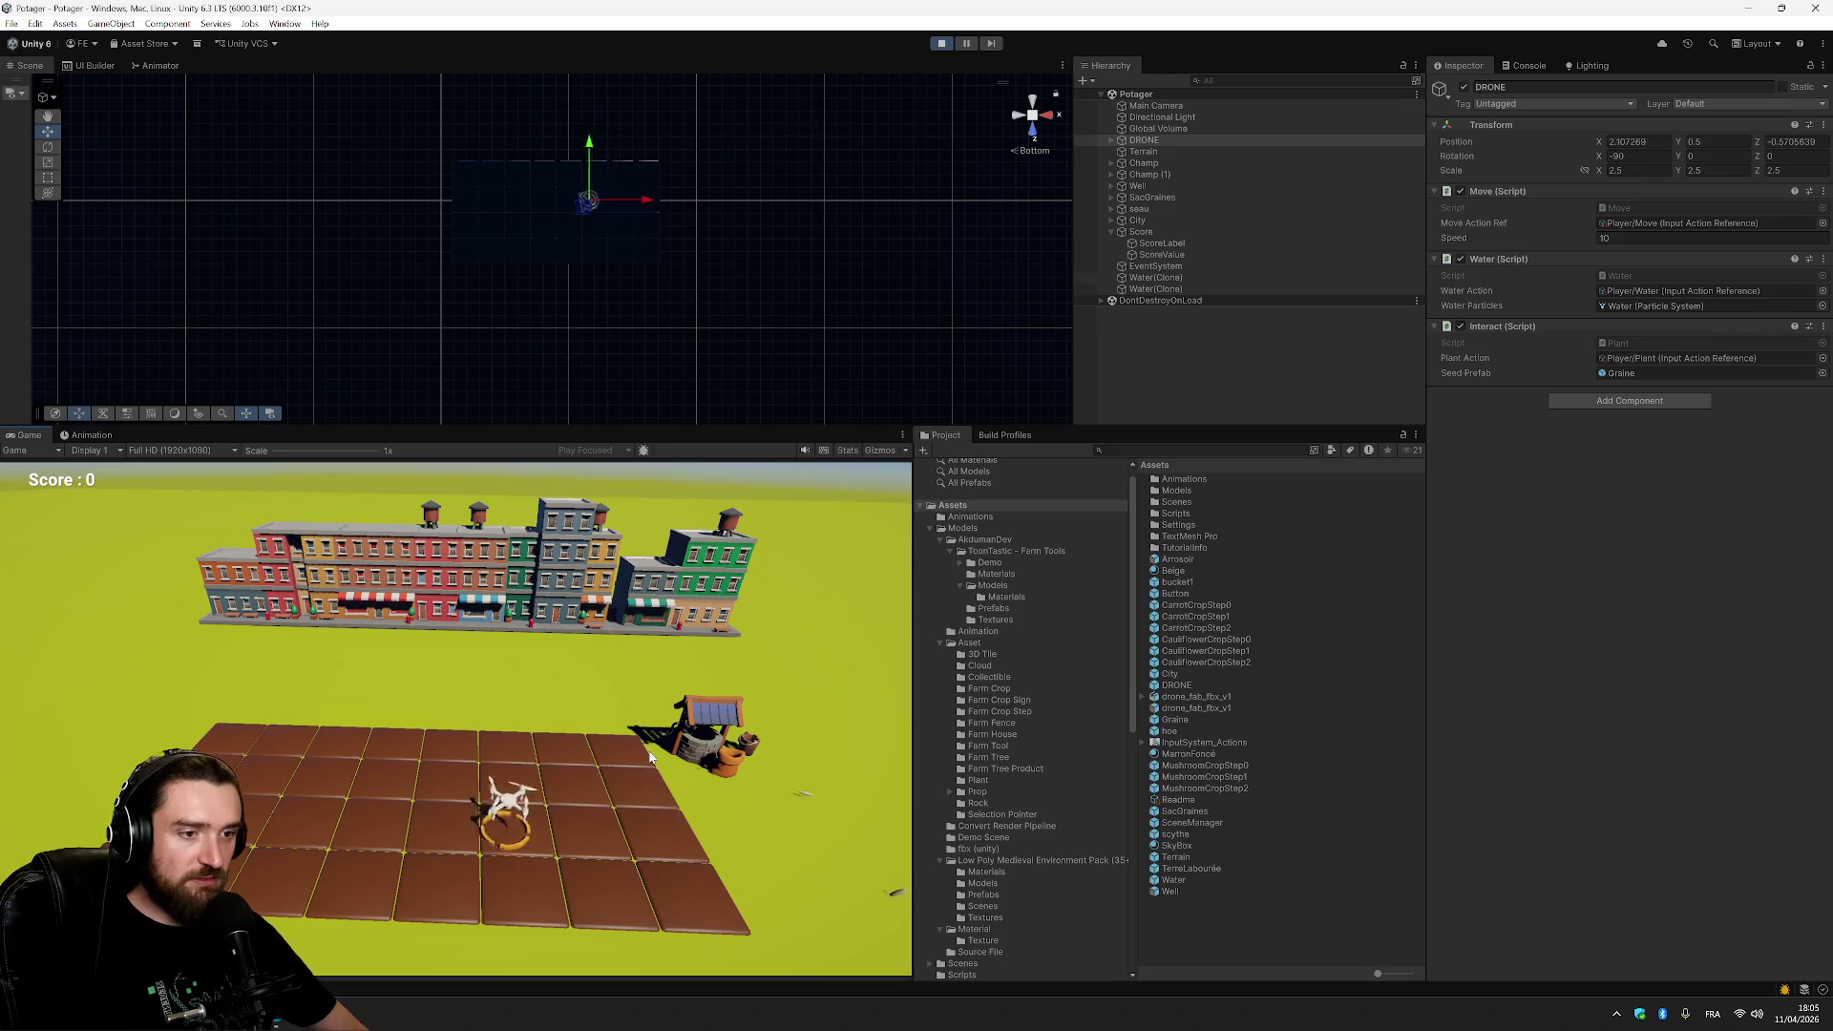
pyautogui.click(1034, 132)
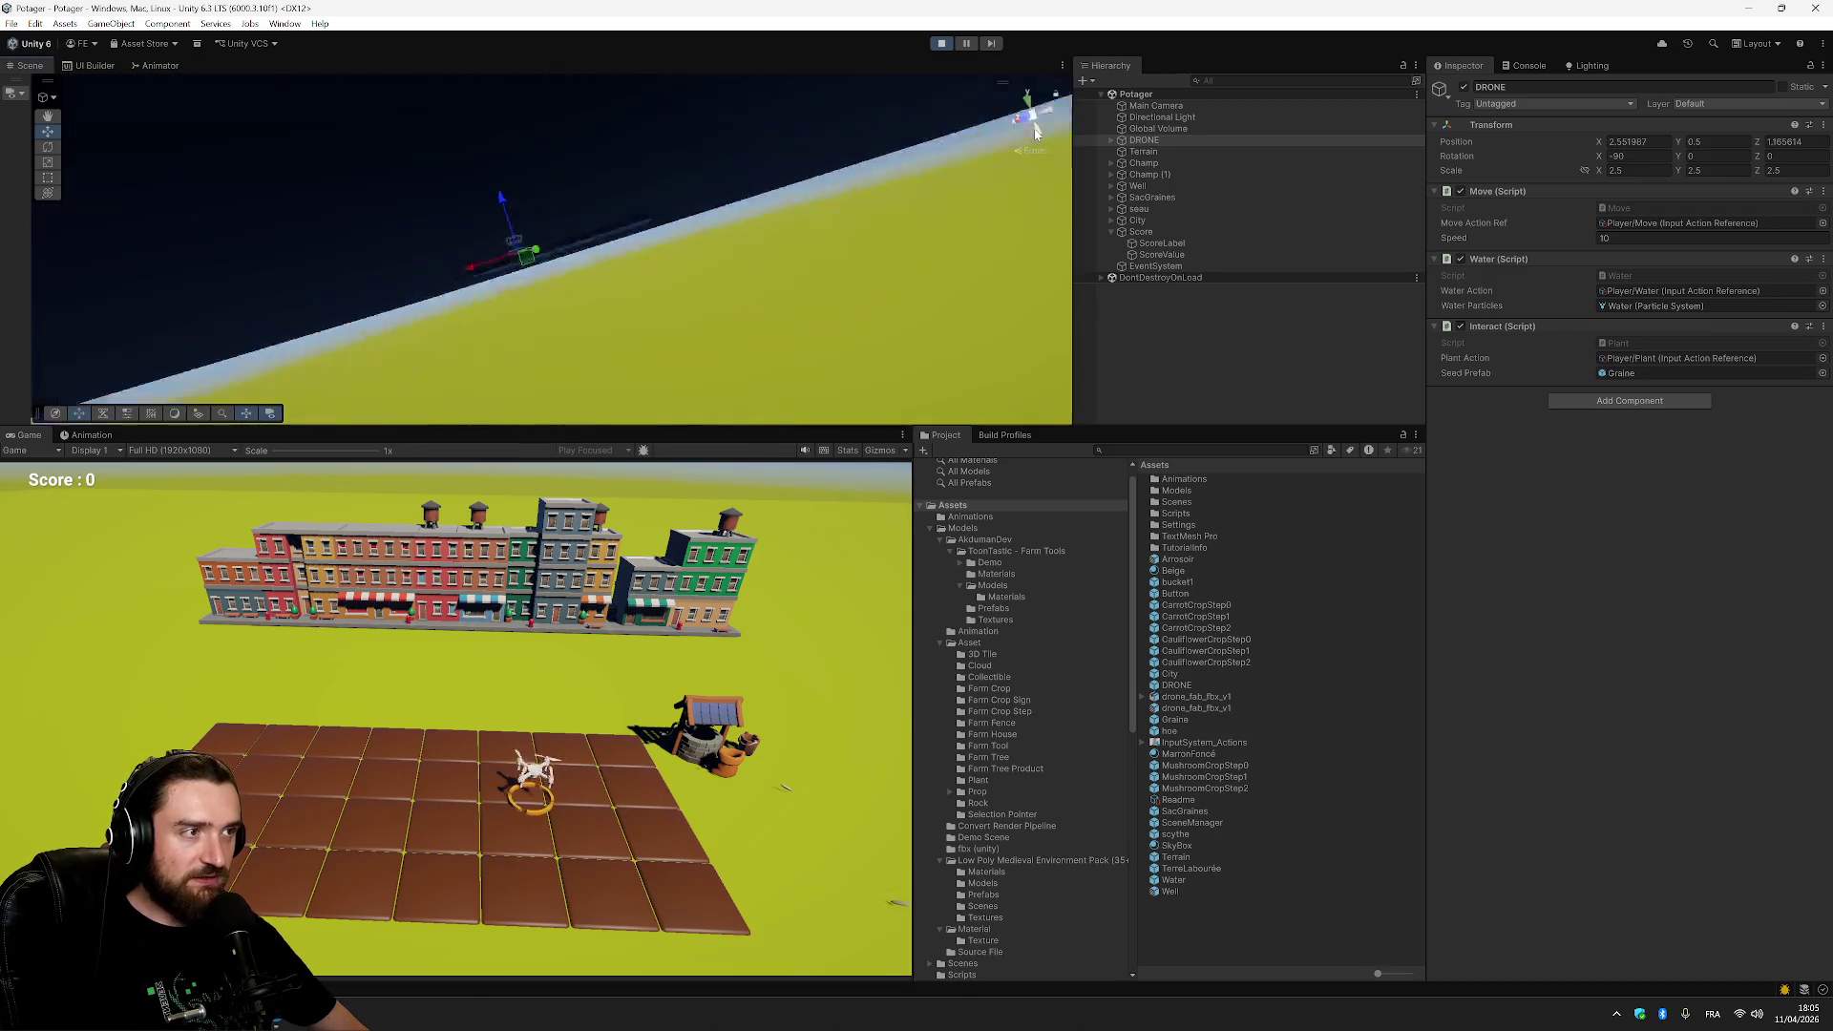
pyautogui.click(1034, 103)
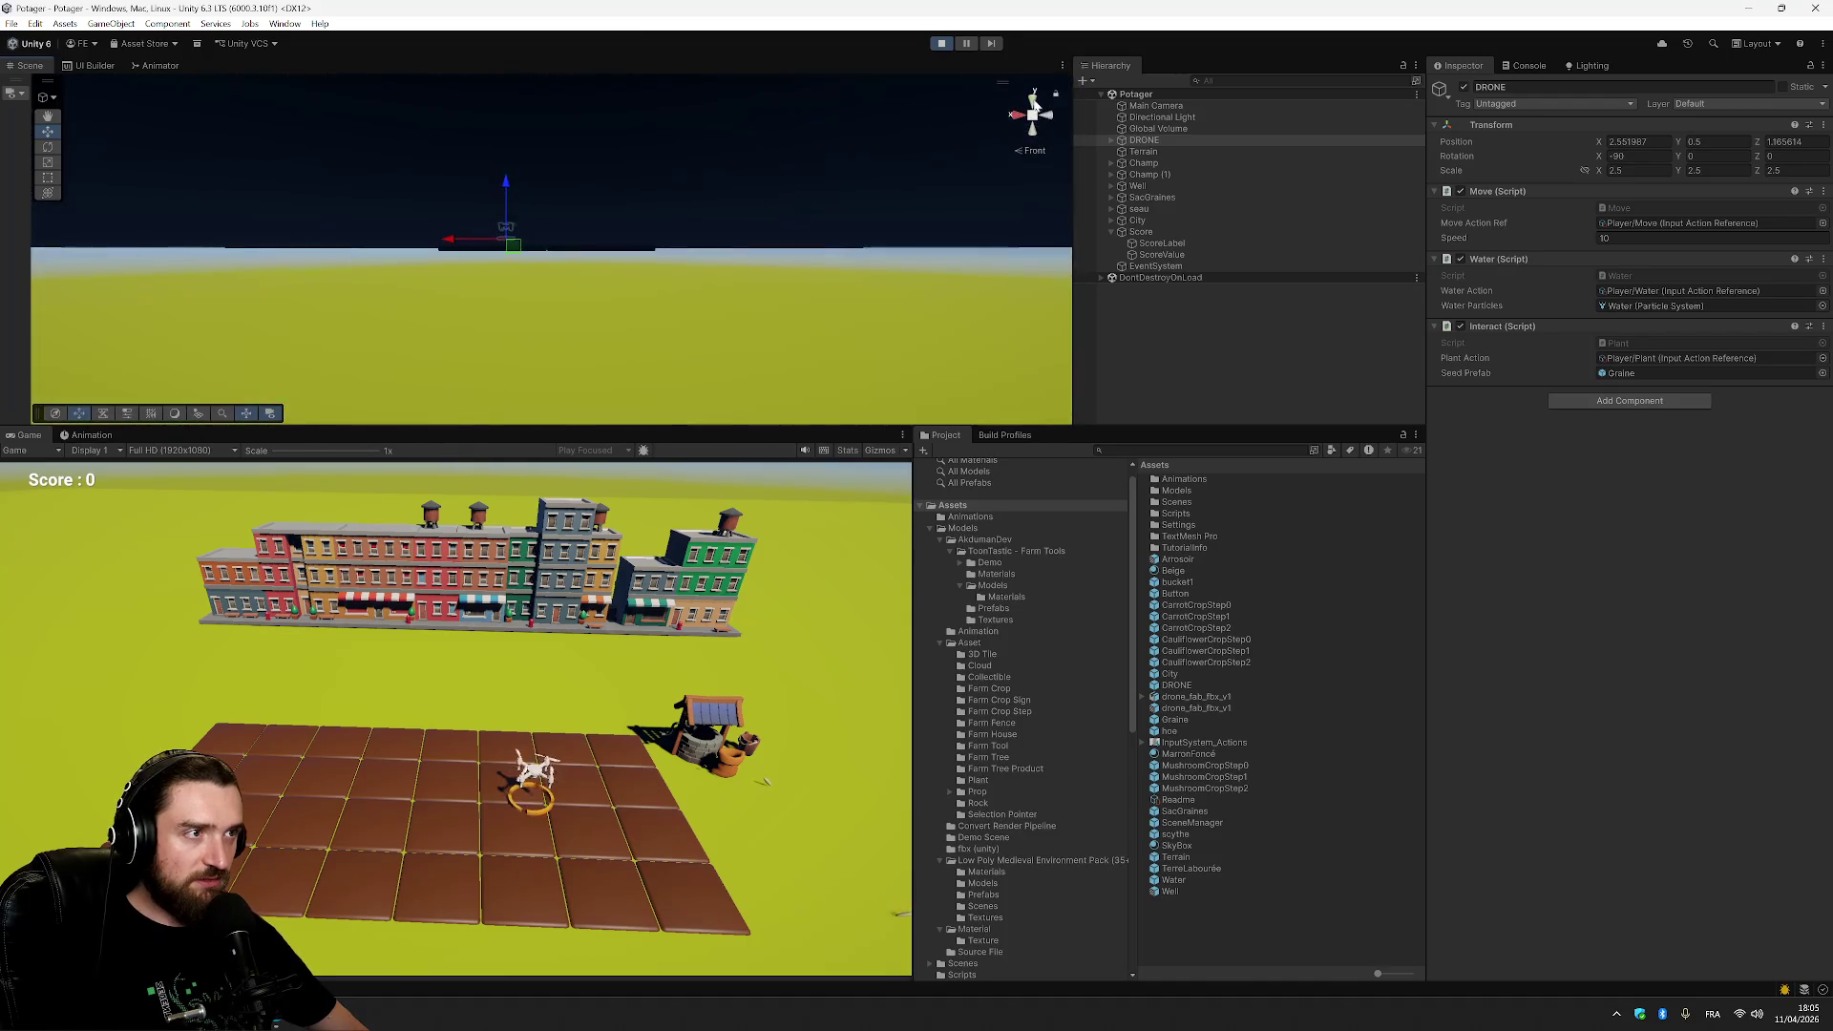
pyautogui.click(1034, 104)
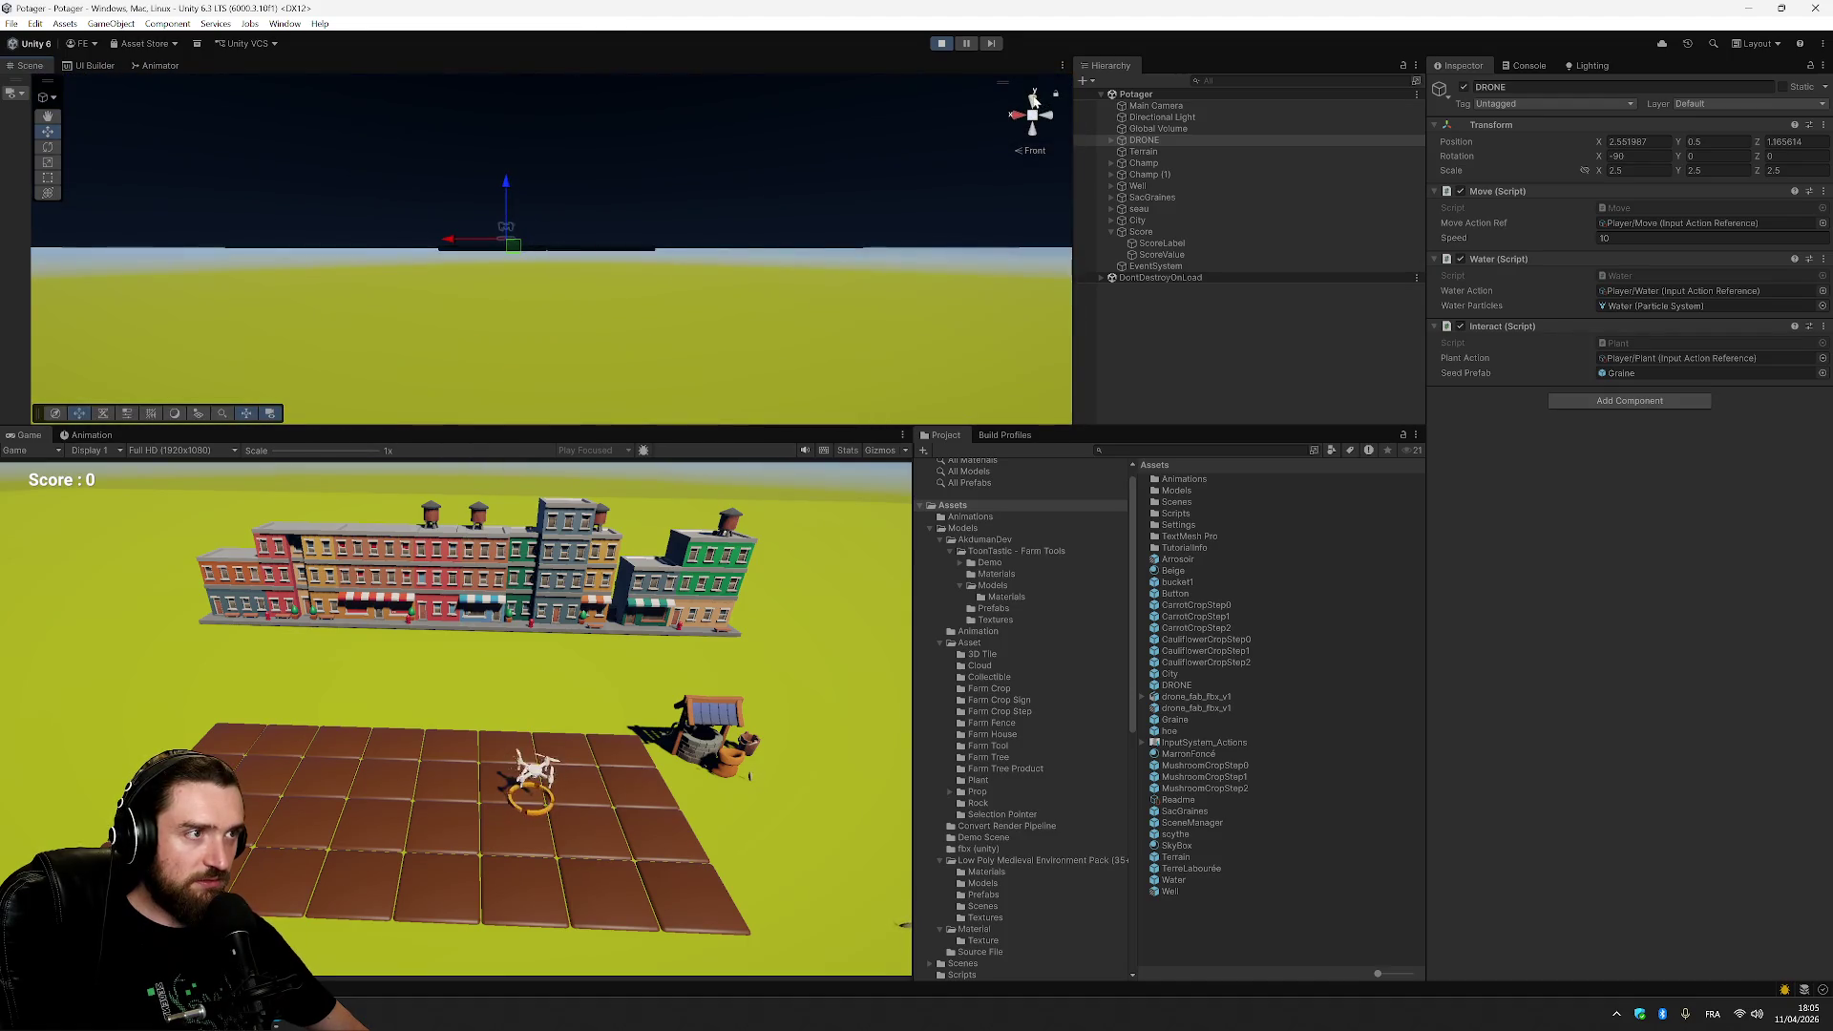
pyautogui.click(1034, 101)
pyautogui.click(1034, 101)
pyautogui.click(1034, 101)
pyautogui.click(1030, 115)
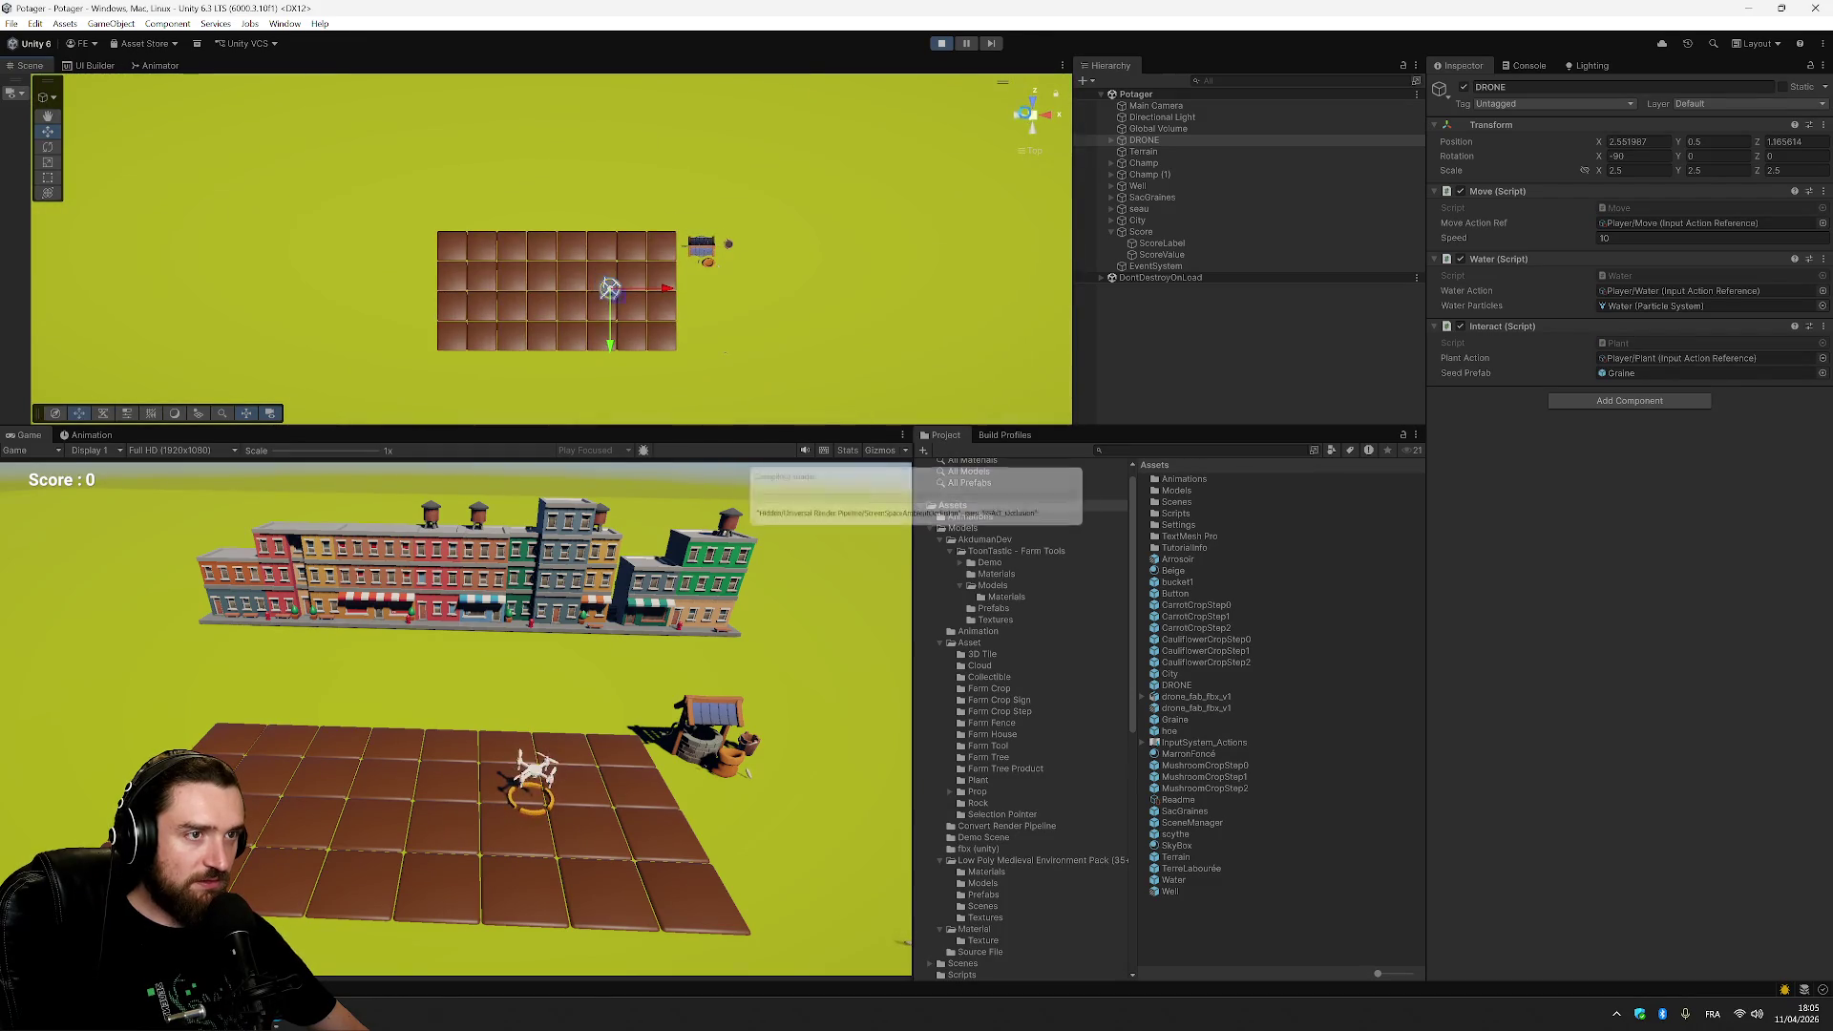
pyautogui.click(1035, 118)
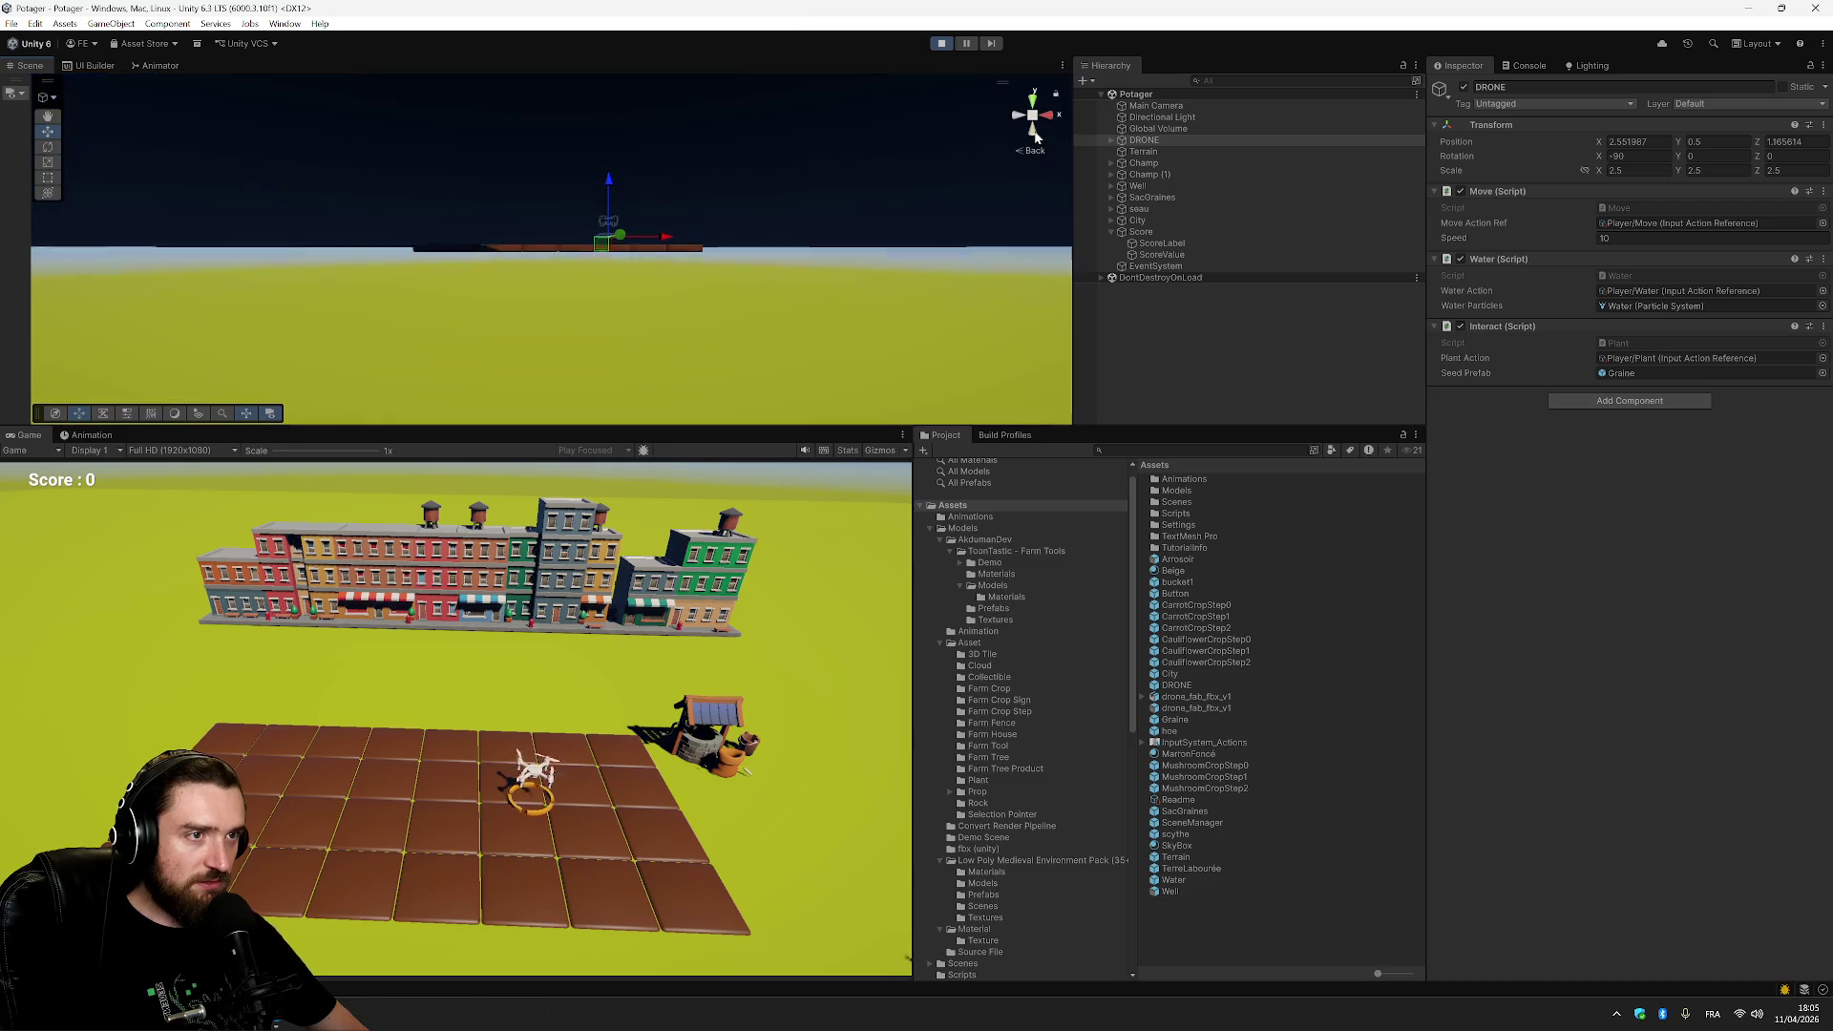
pyautogui.click(1033, 105)
pyautogui.click(1031, 122)
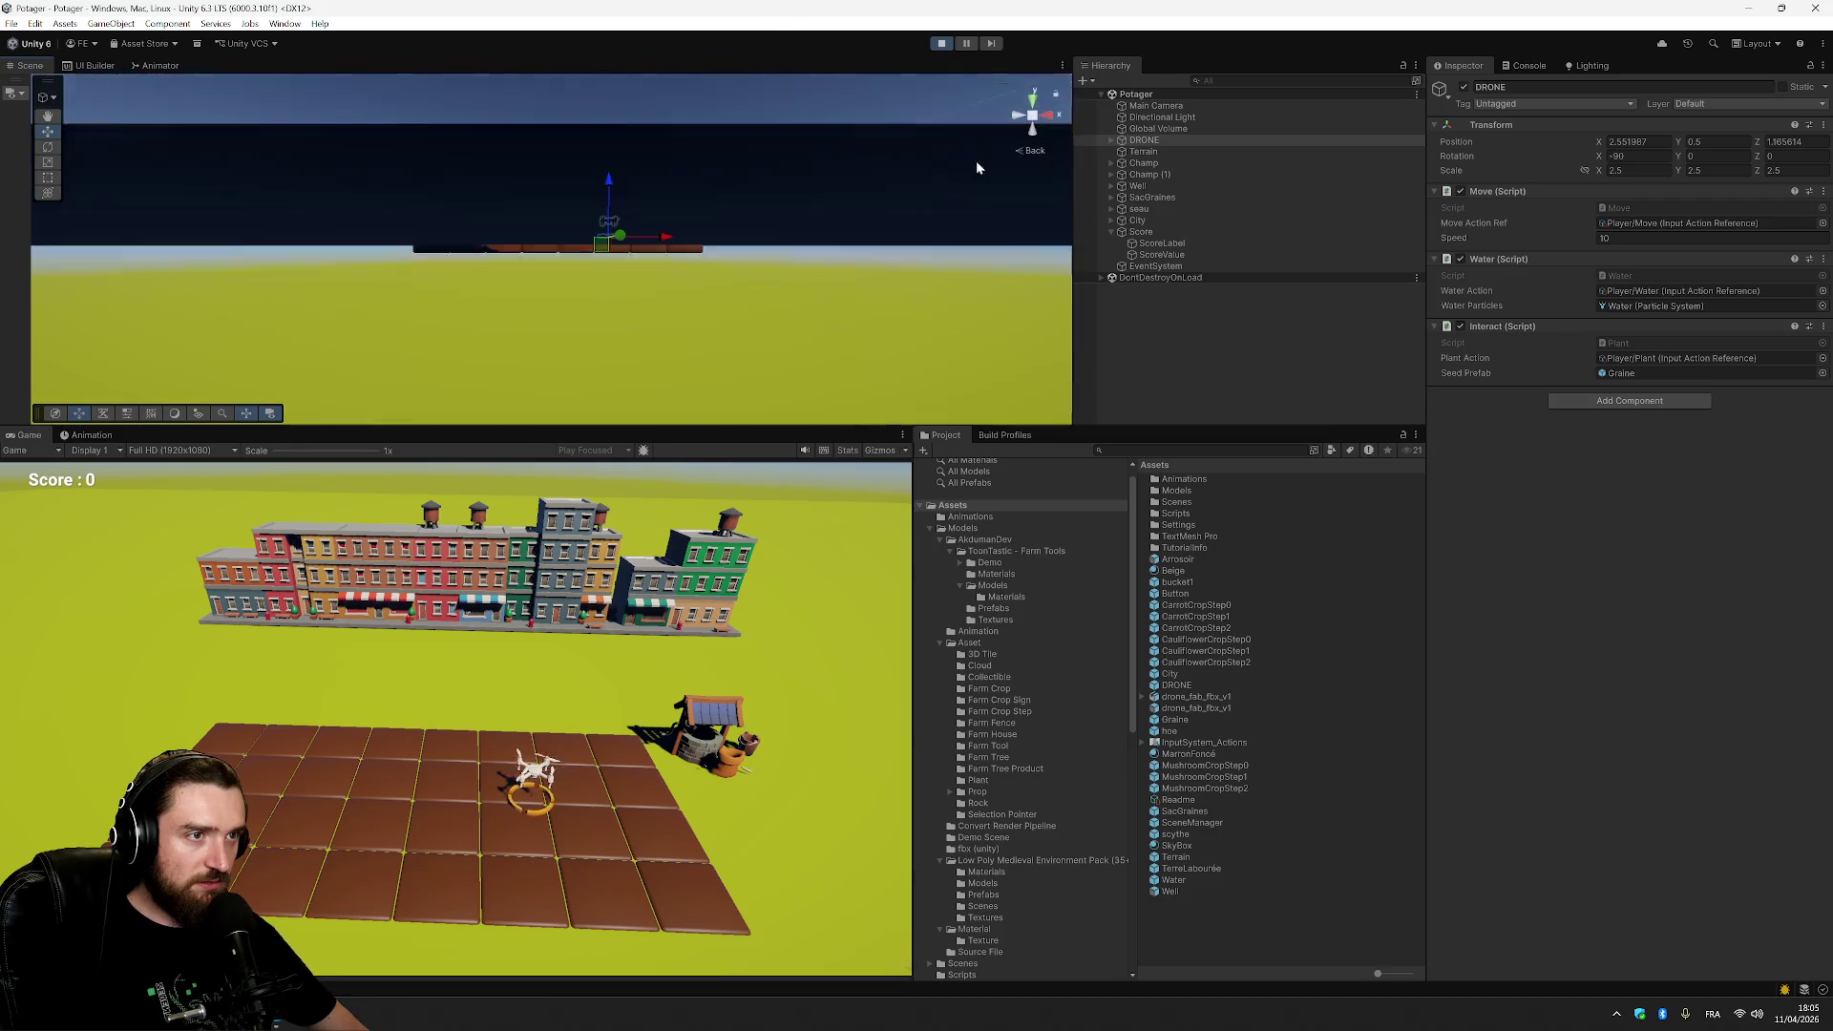
pyautogui.moveTo(833, 235)
pyautogui.mouseDown()
pyautogui.moveTo(818, 306)
pyautogui.moveTo(862, 128)
pyautogui.moveTo(843, 297)
pyautogui.mouseUp()
# Fly the drone over the plot, spraying water with Space twice.
pyautogui.scroll(4, 800, 237)
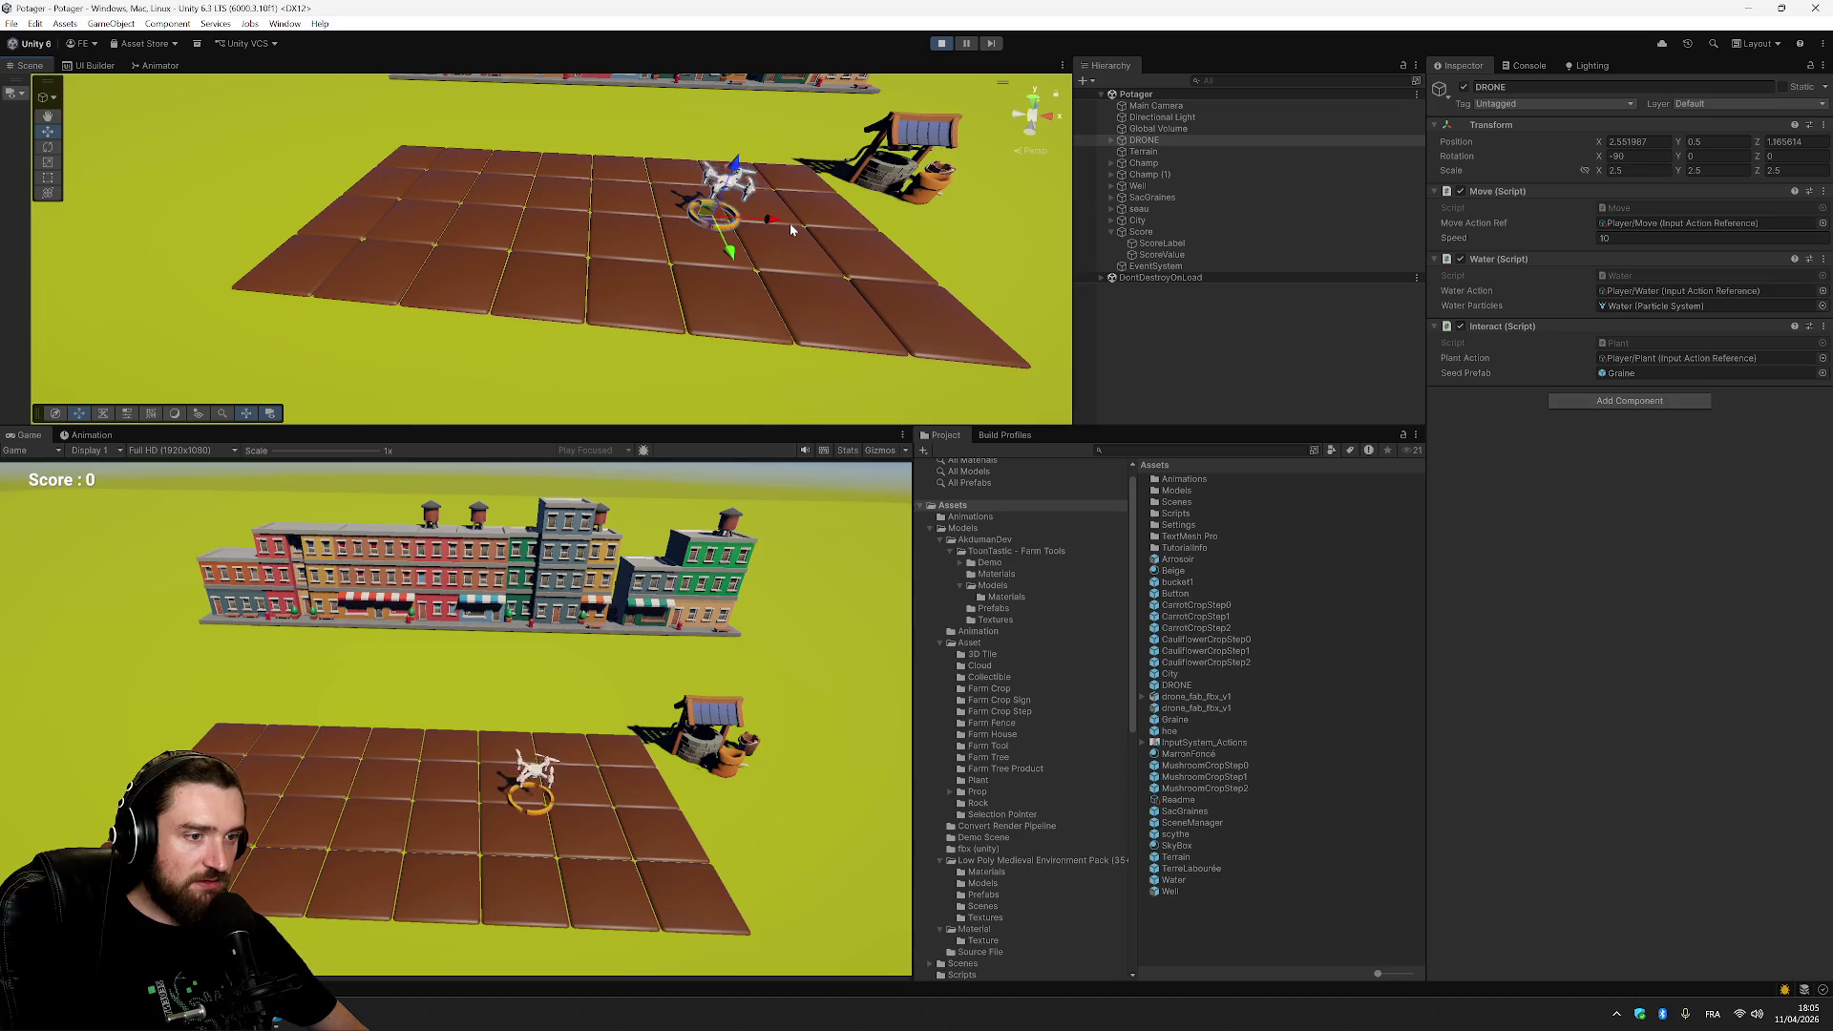
pyautogui.press('`')
pyautogui.click(737, 606)
pyautogui.press('s')
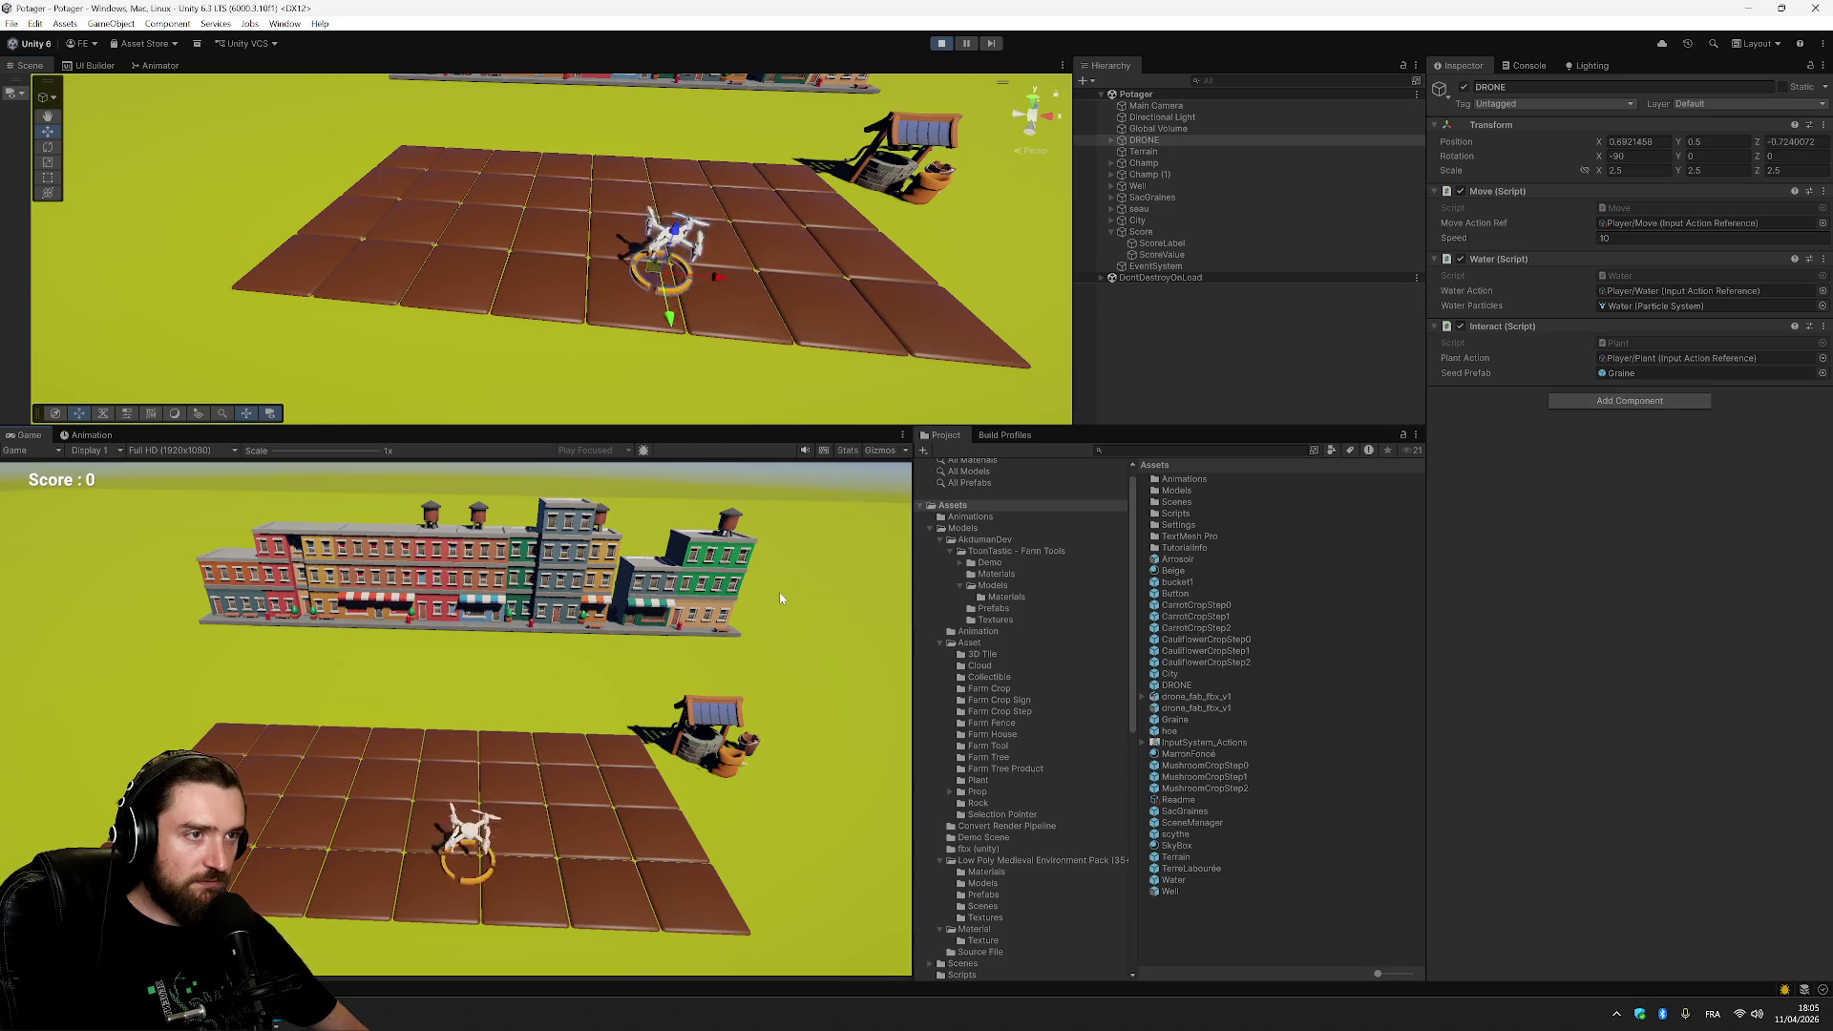
pyautogui.press('a')
pyautogui.press('space')
pyautogui.press('space')
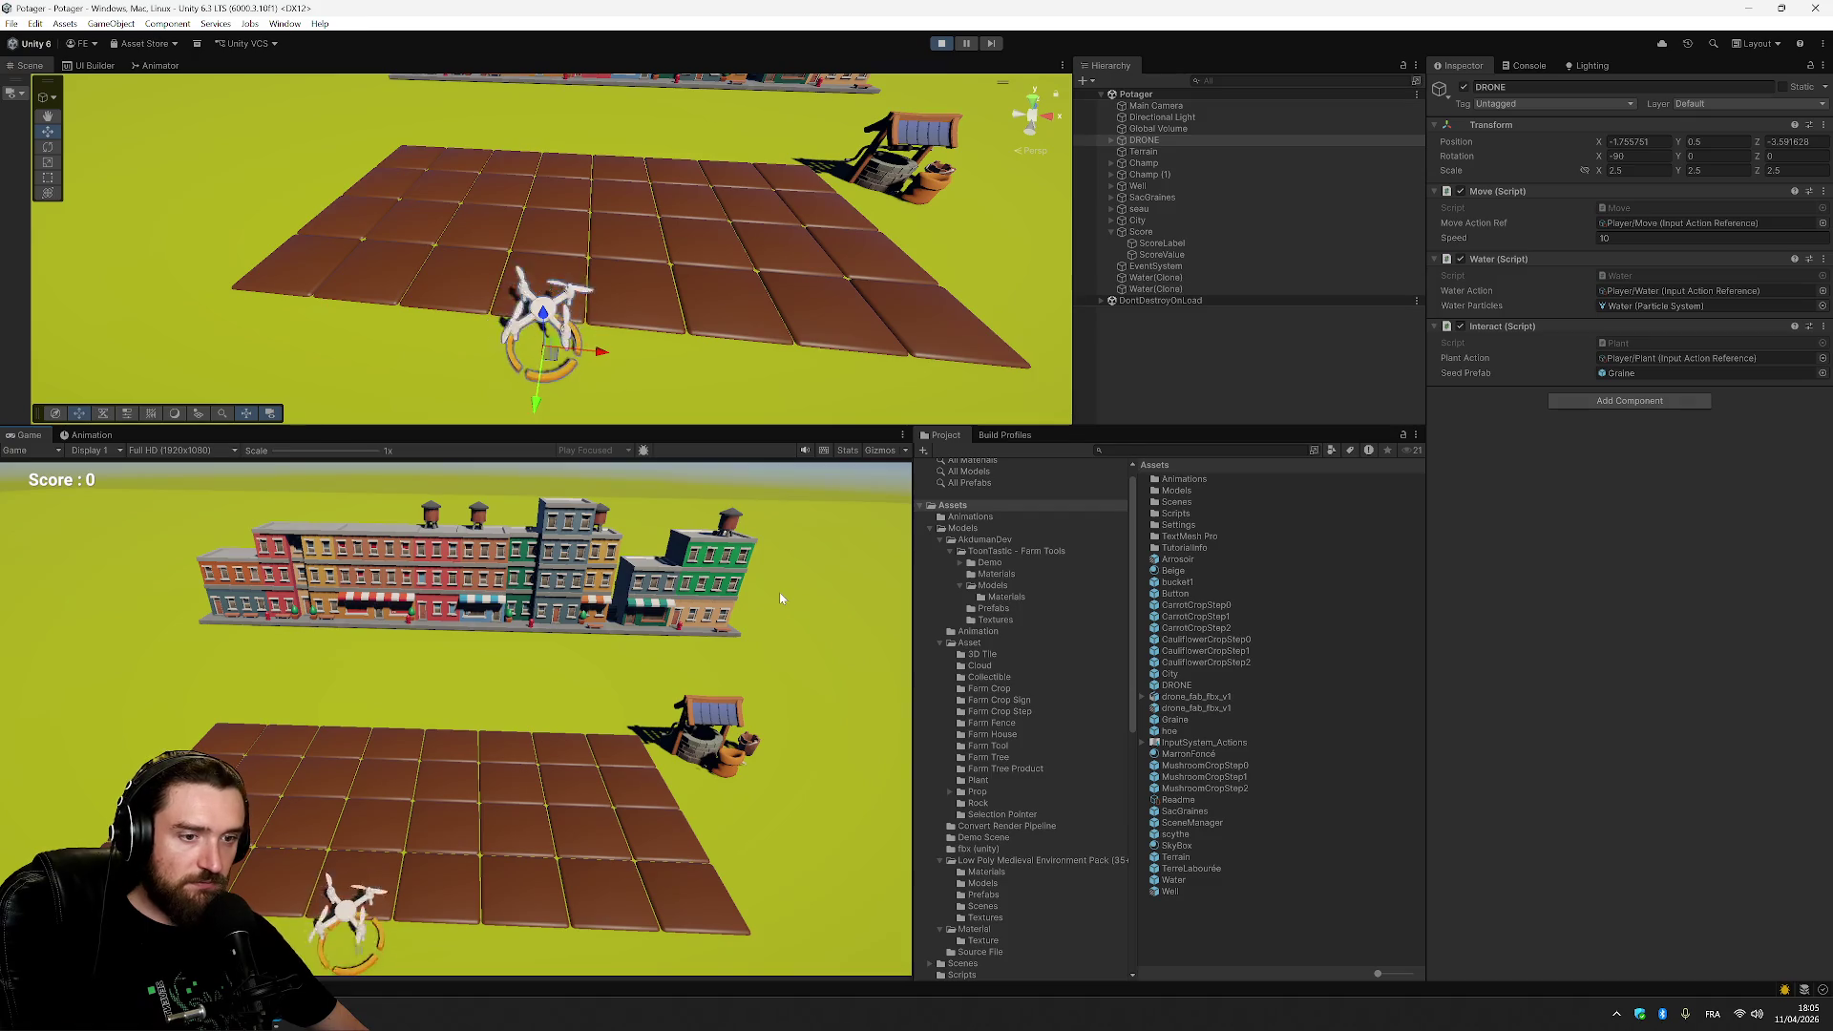
pyautogui.press('w')
pyautogui.press('d')
pyautogui.press('space')
# Fly the drone back to beside the well, then switch to Visual Studio.
pyautogui.press('a')
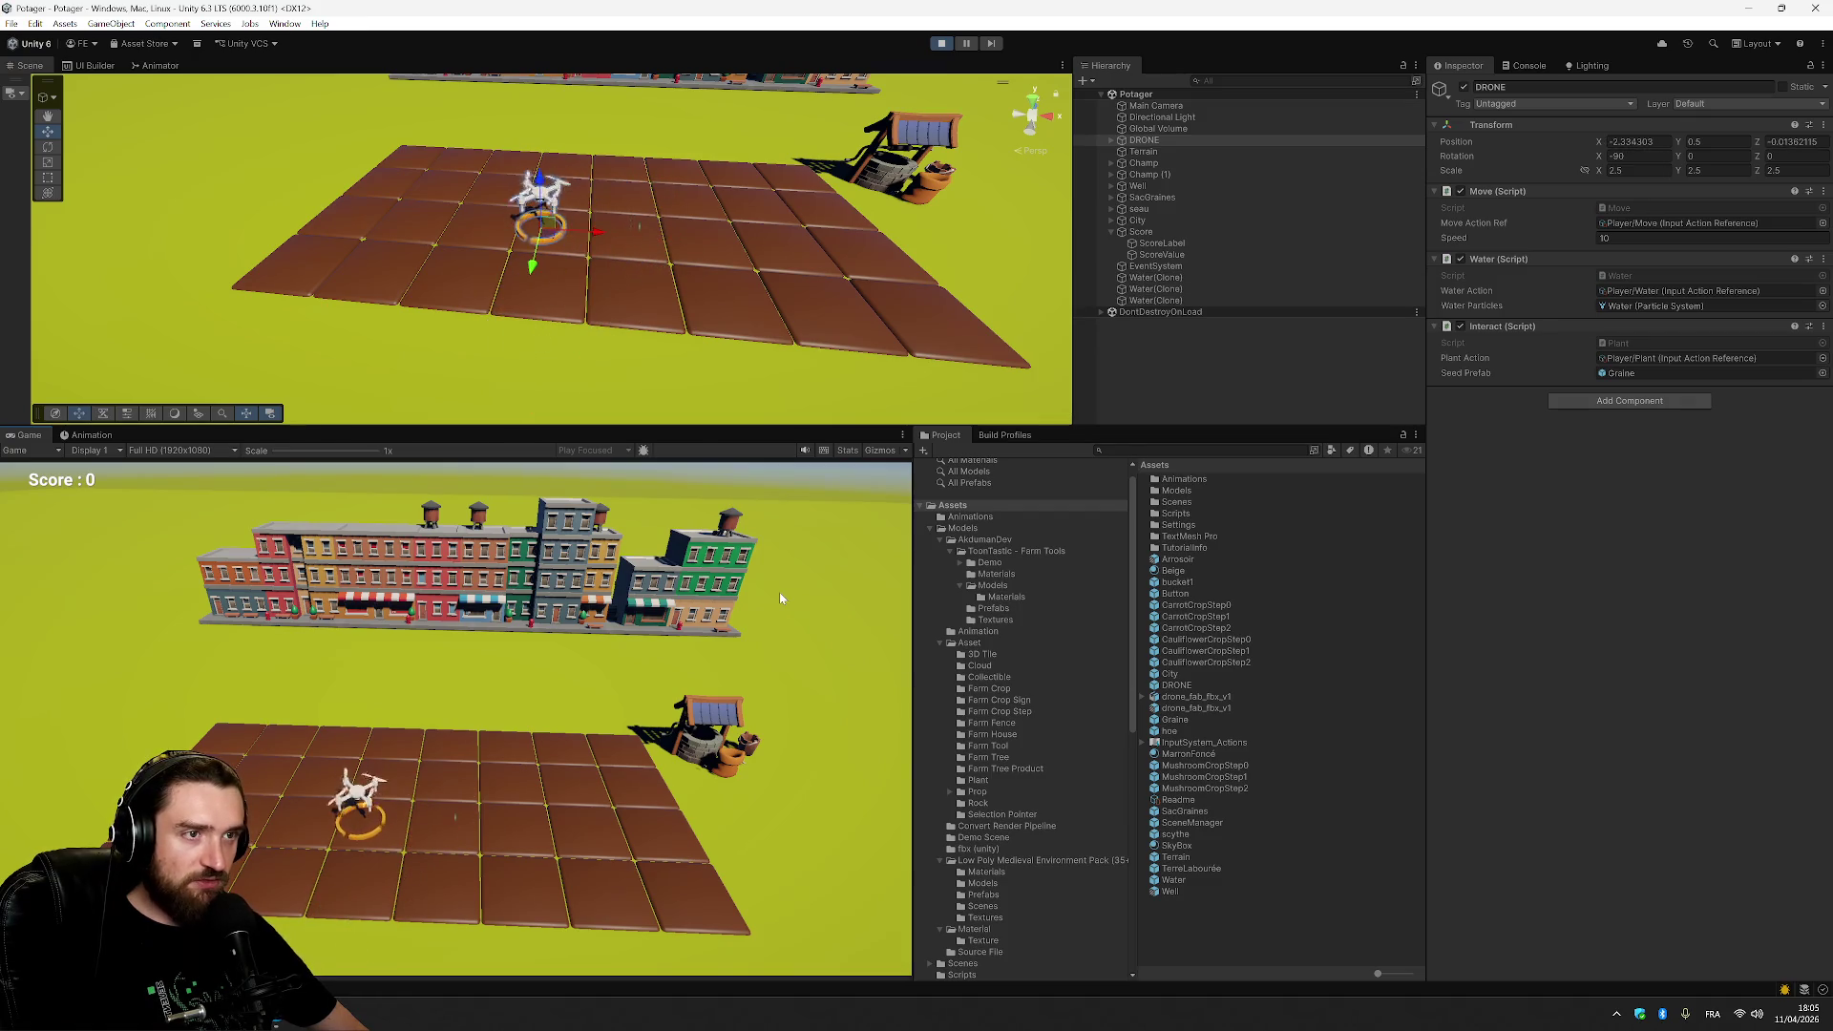
pyautogui.press('d')
pyautogui.press('d')
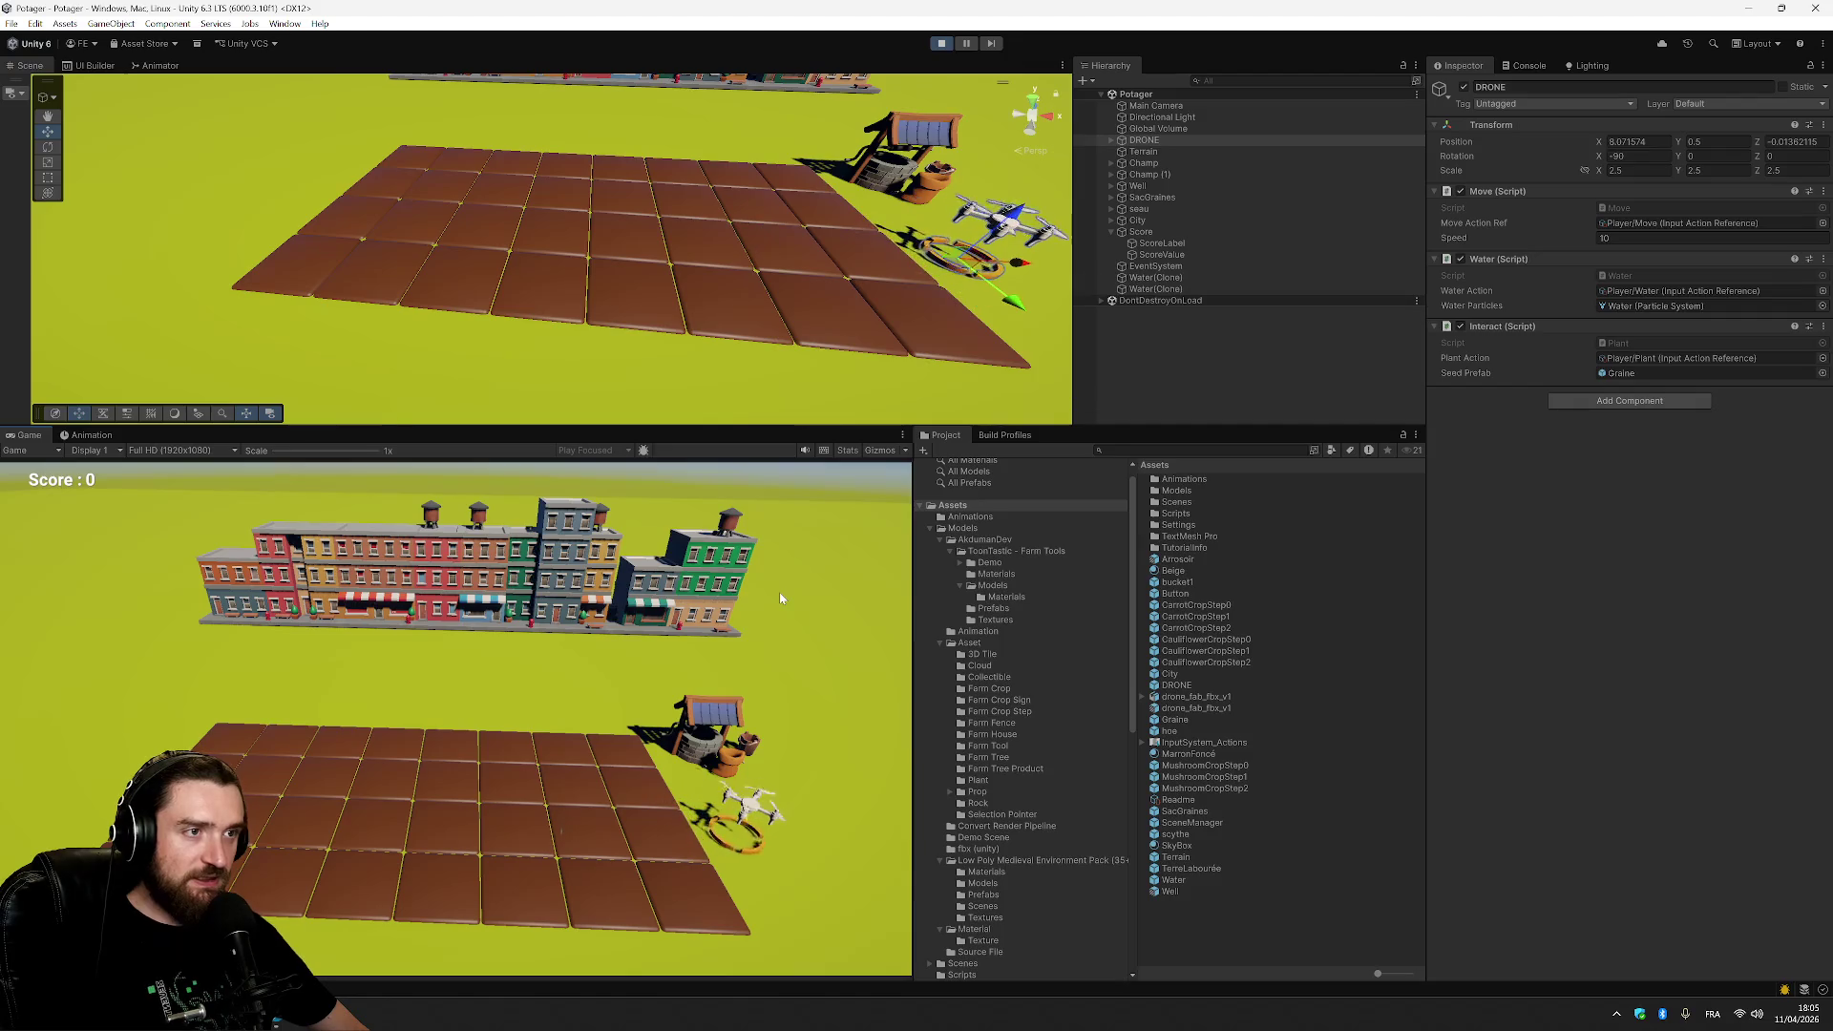
pyautogui.press('a')
pyautogui.press('d')
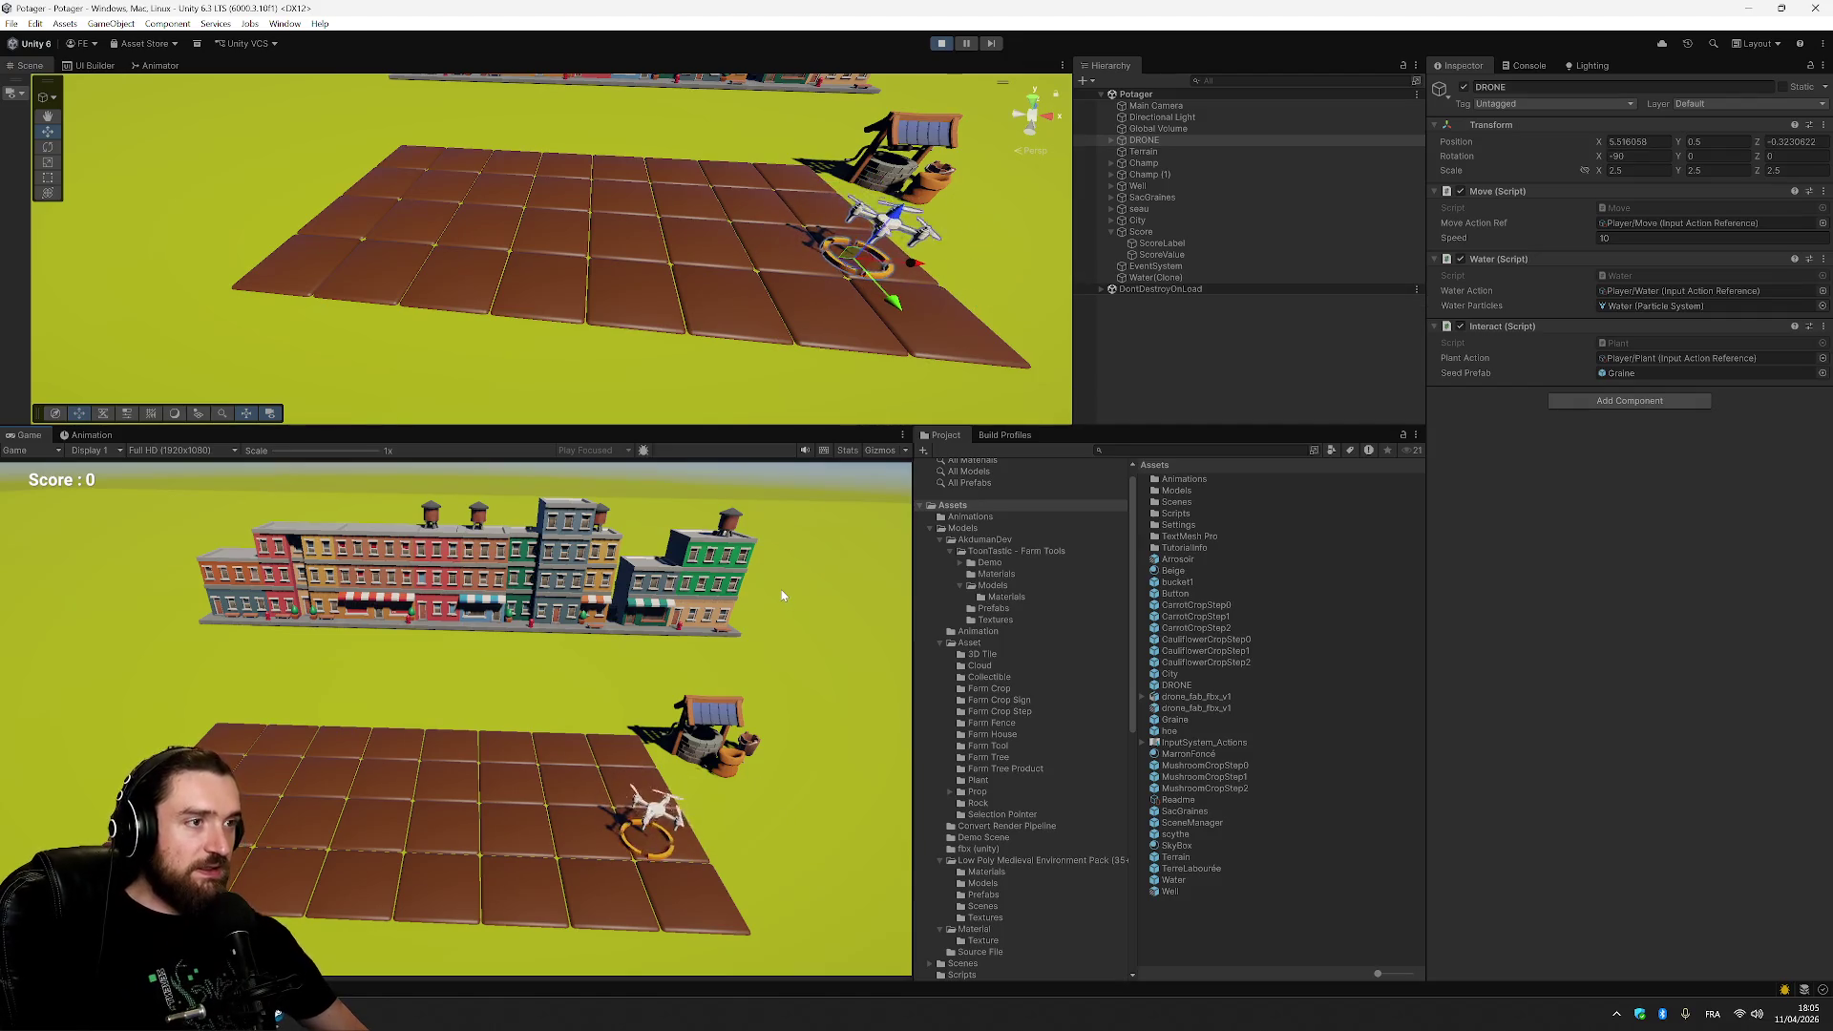
pyautogui.press('w')
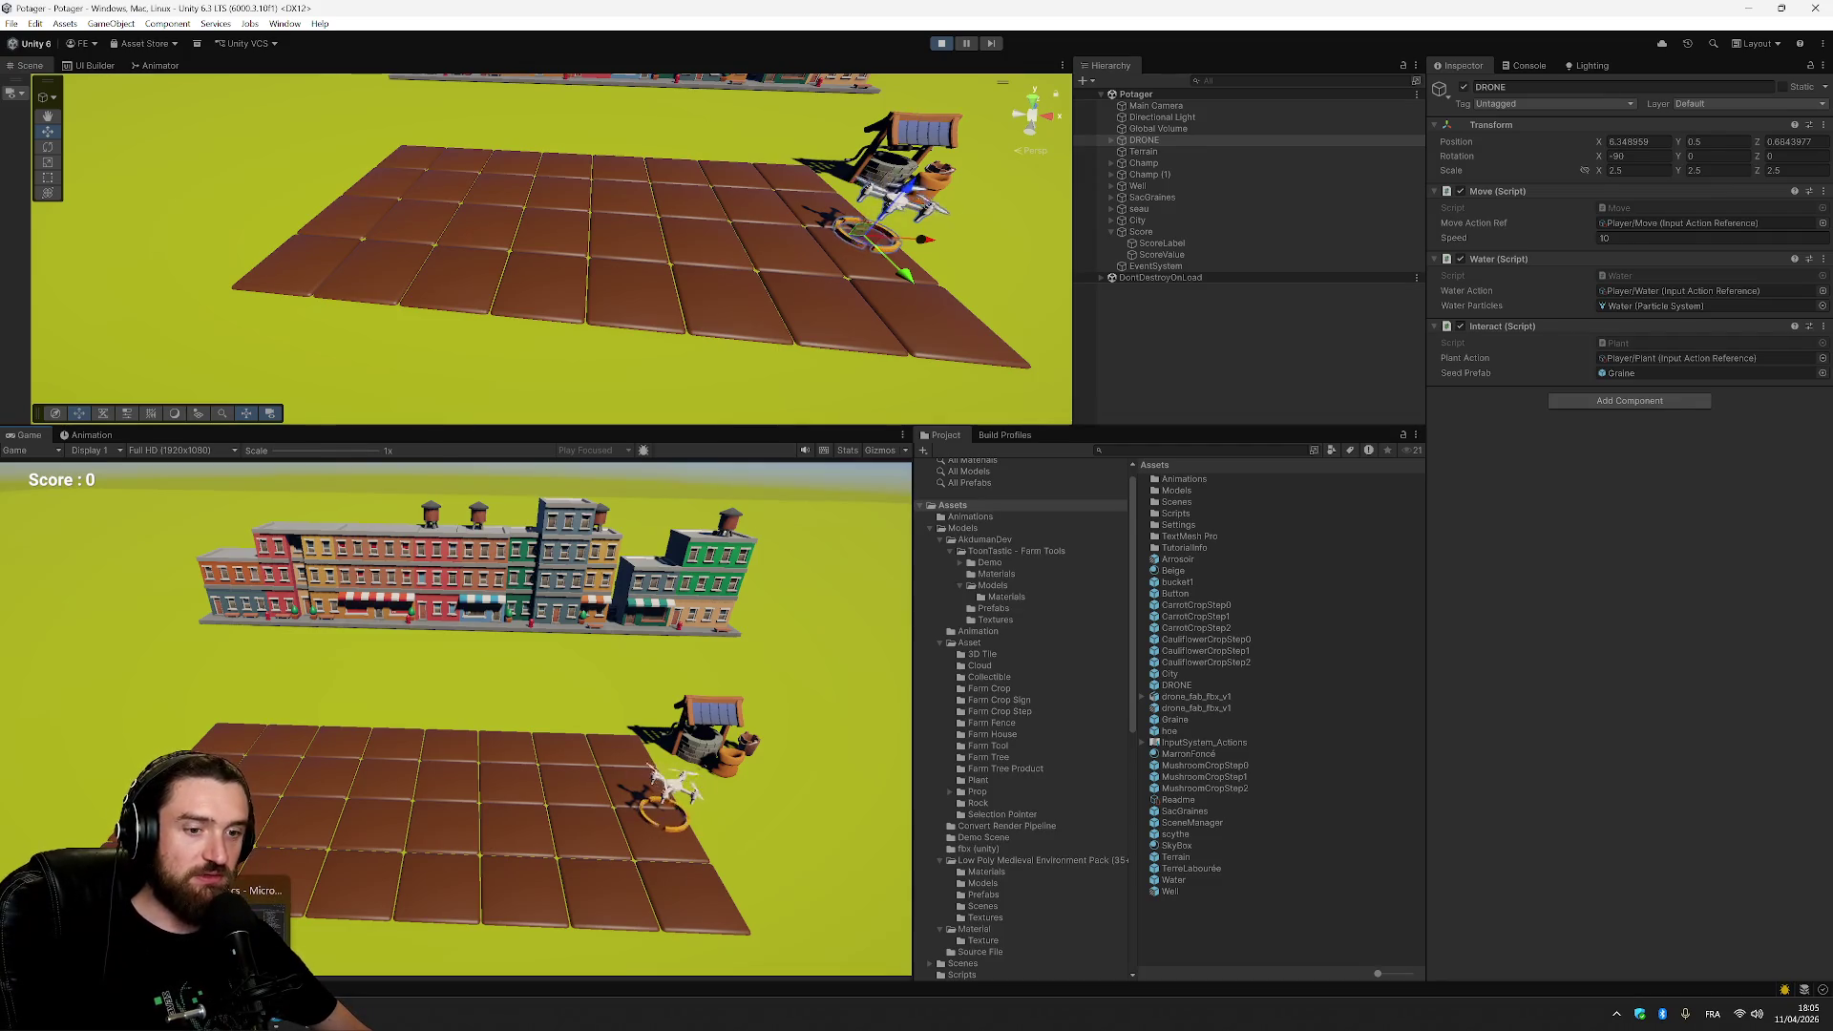
pyautogui.hotkey('alt', 'Tab')
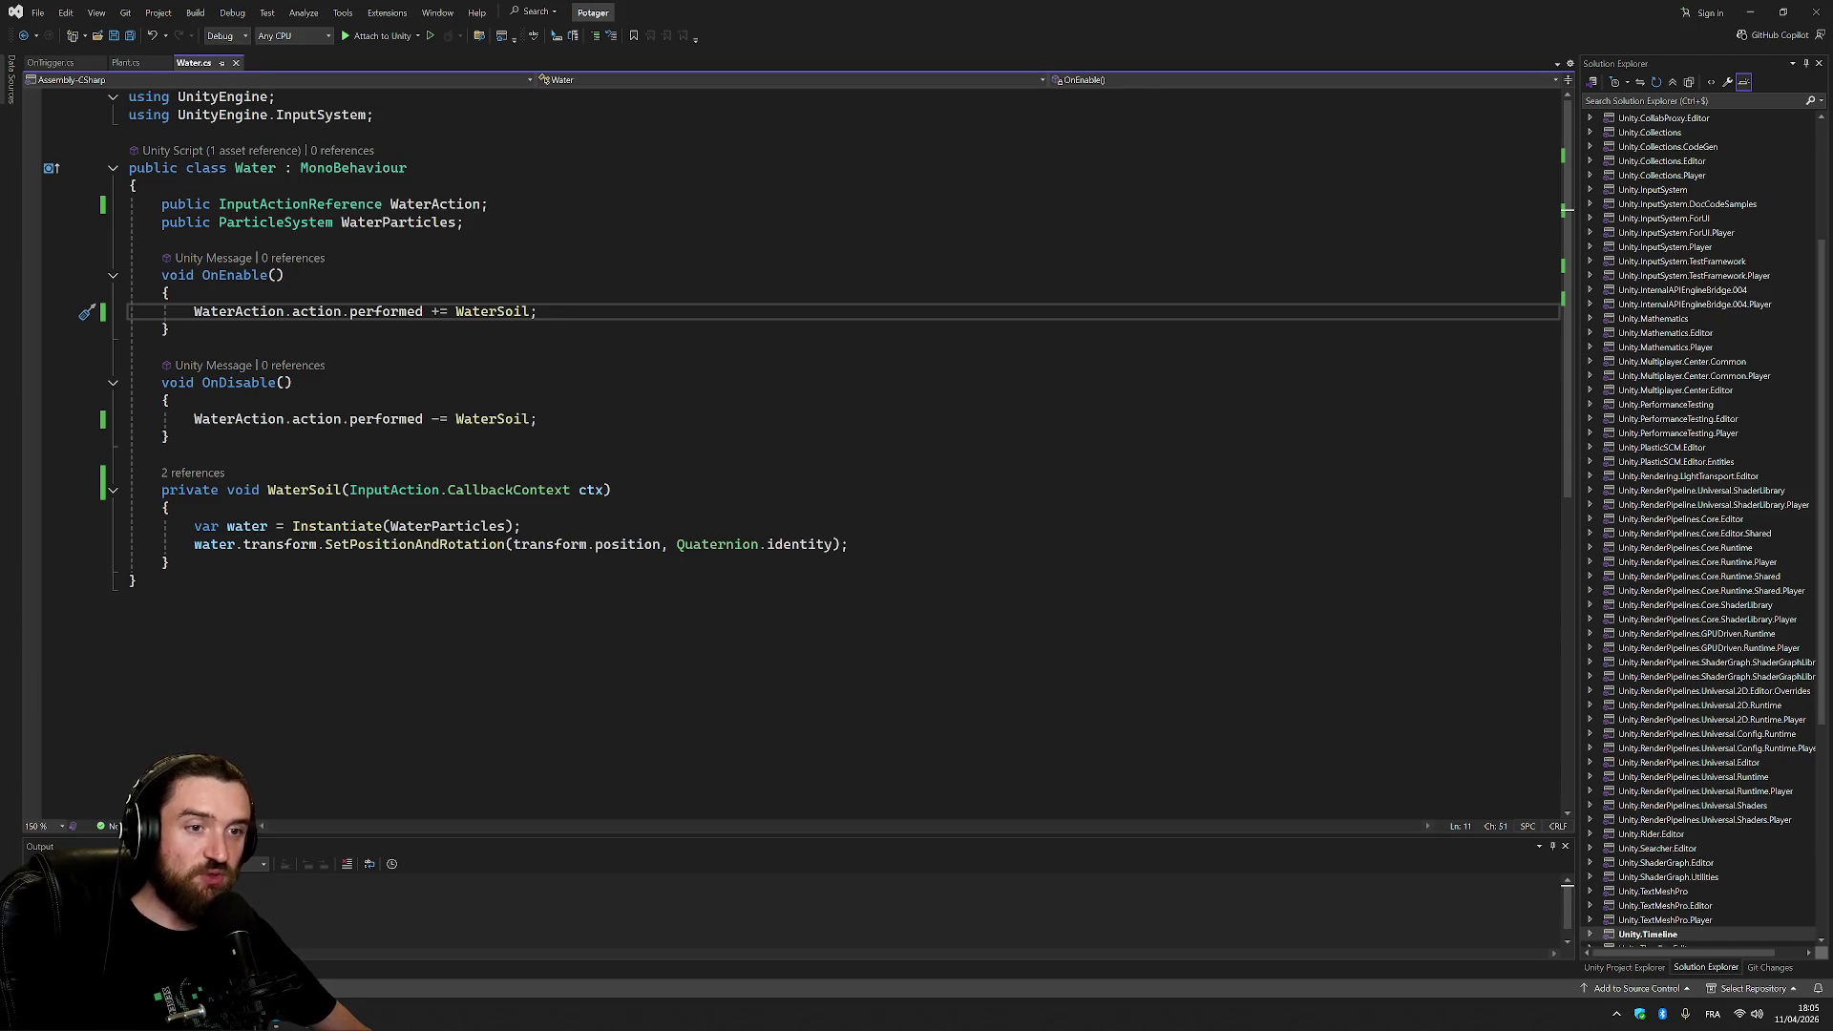
# Flip between Plant.cs and Water.cs several times to compare them, then return to Unity.
pyautogui.click(123, 63)
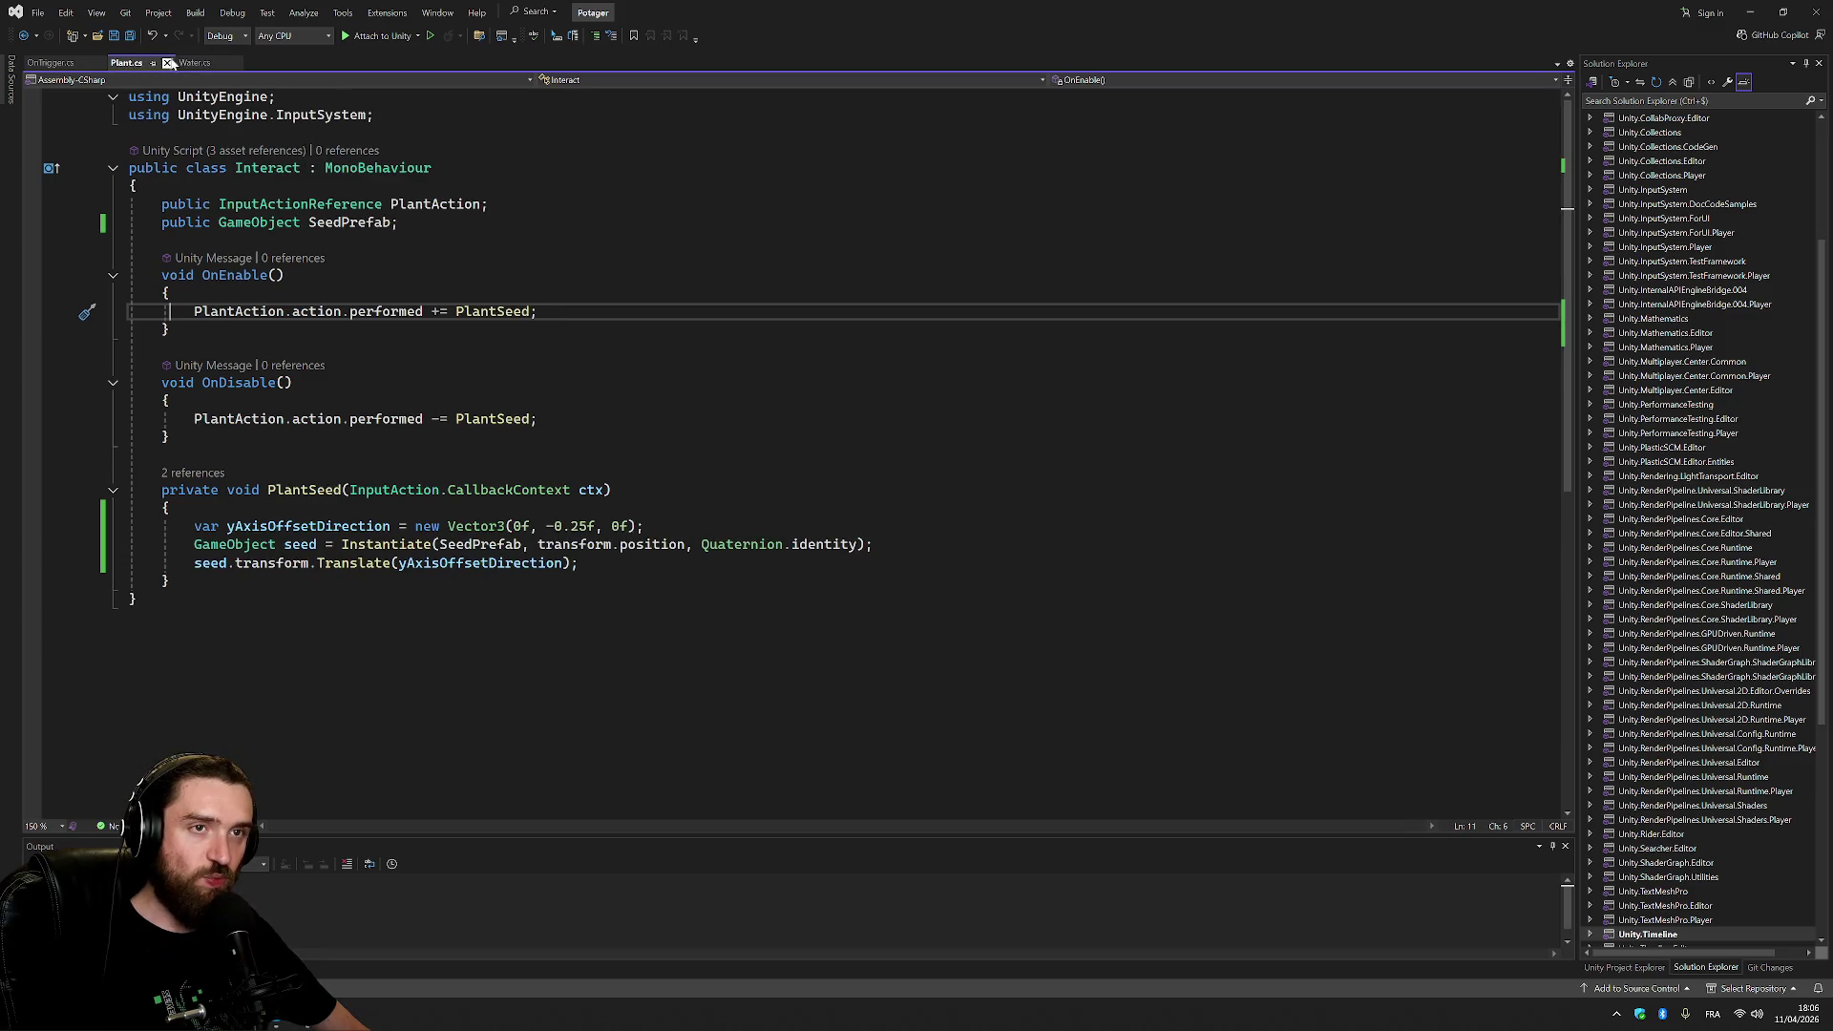
pyautogui.click(194, 63)
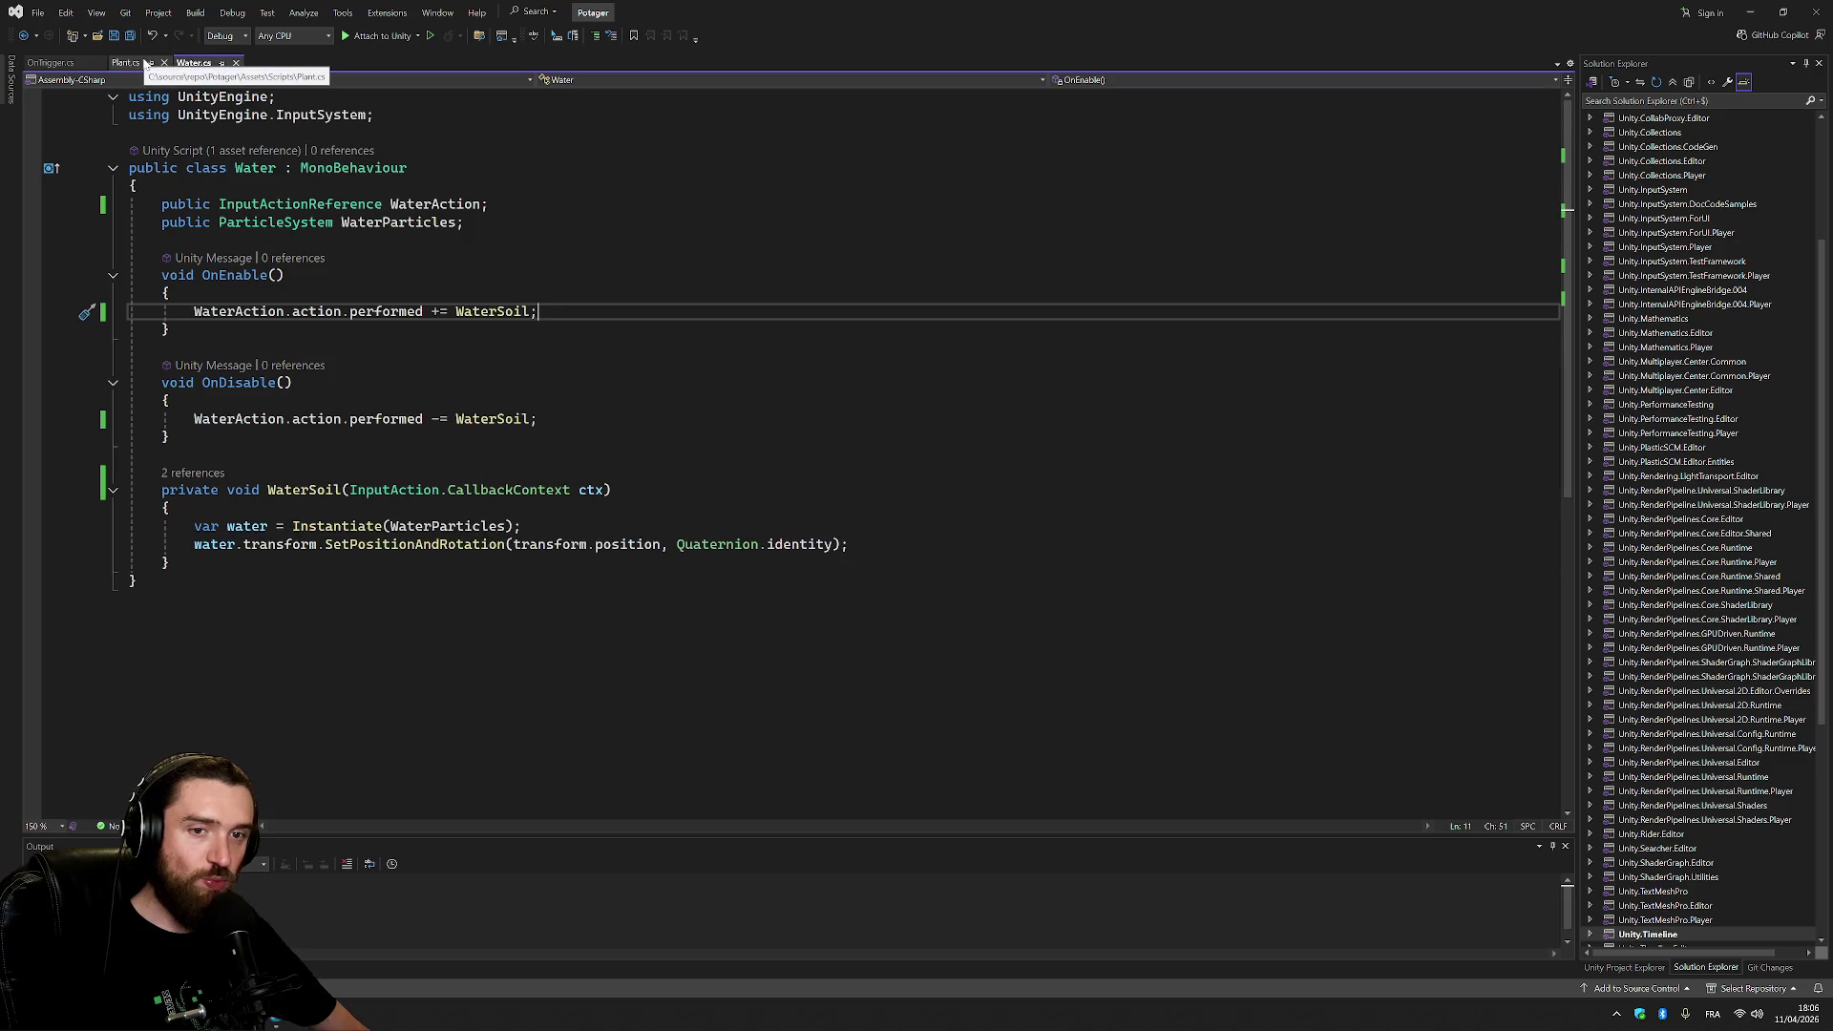
pyautogui.click(145, 63)
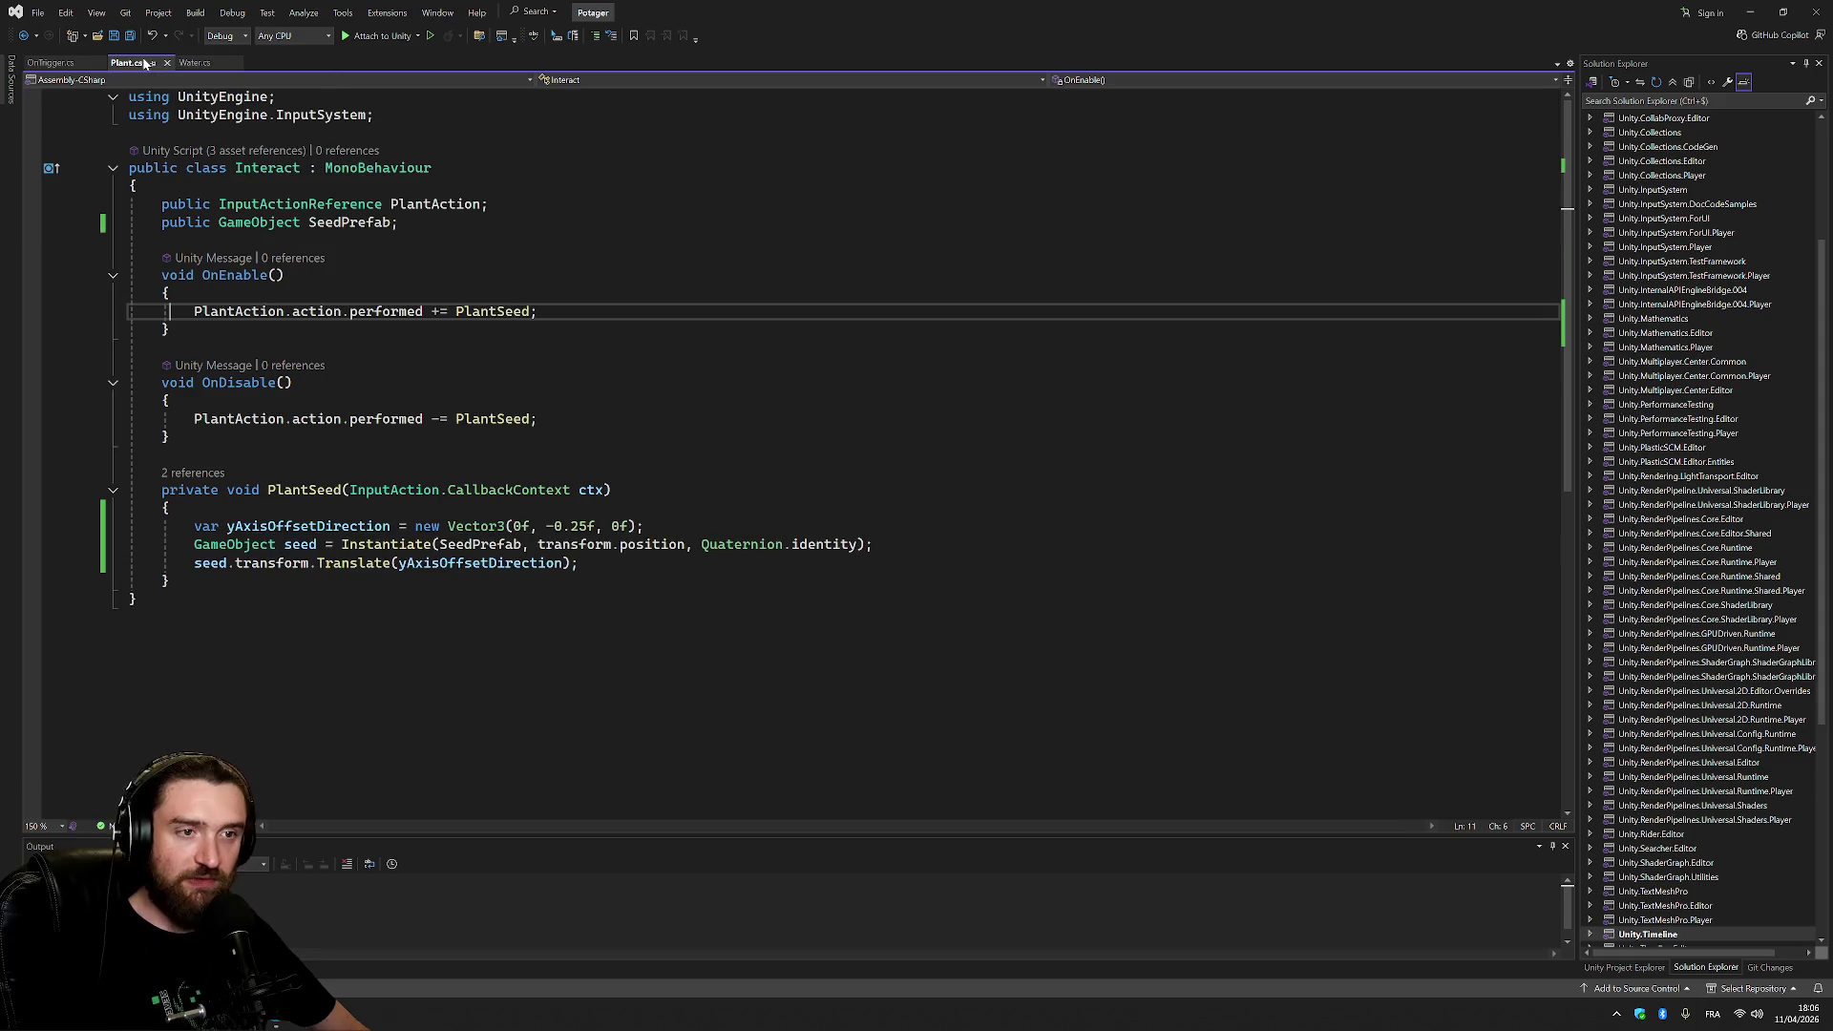
pyautogui.click(193, 63)
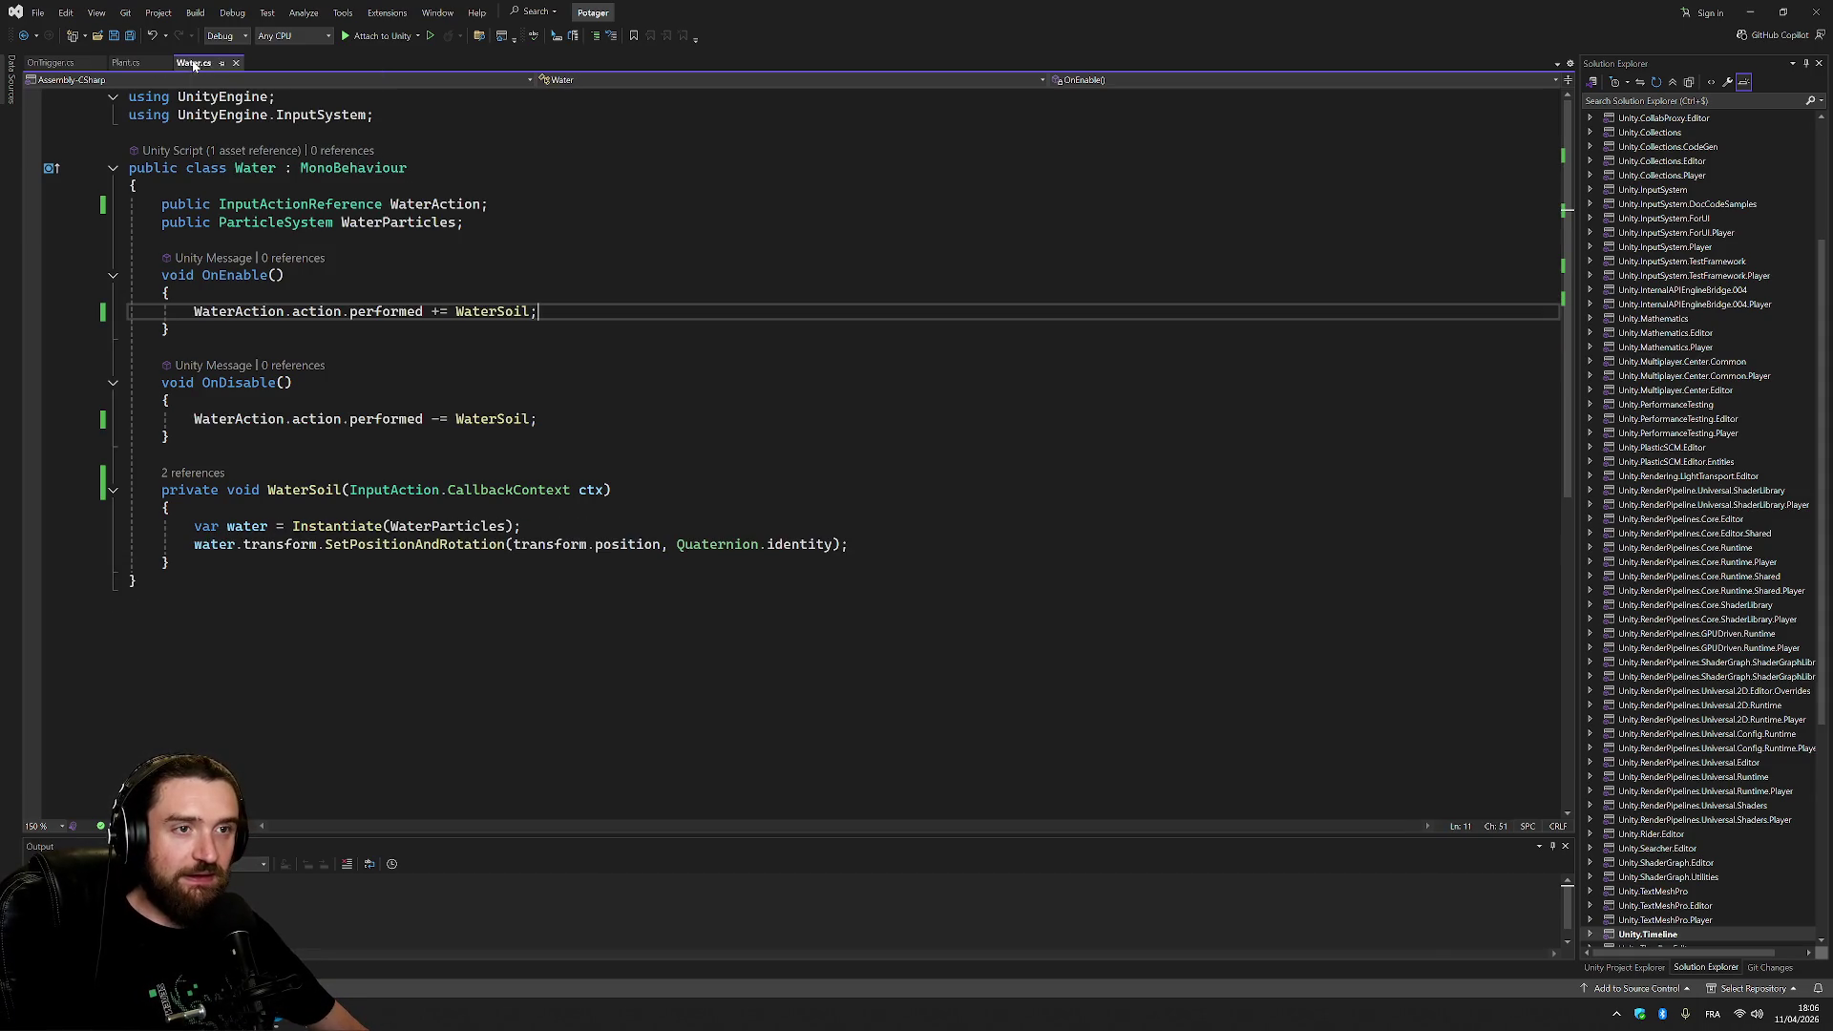
pyautogui.click(125, 63)
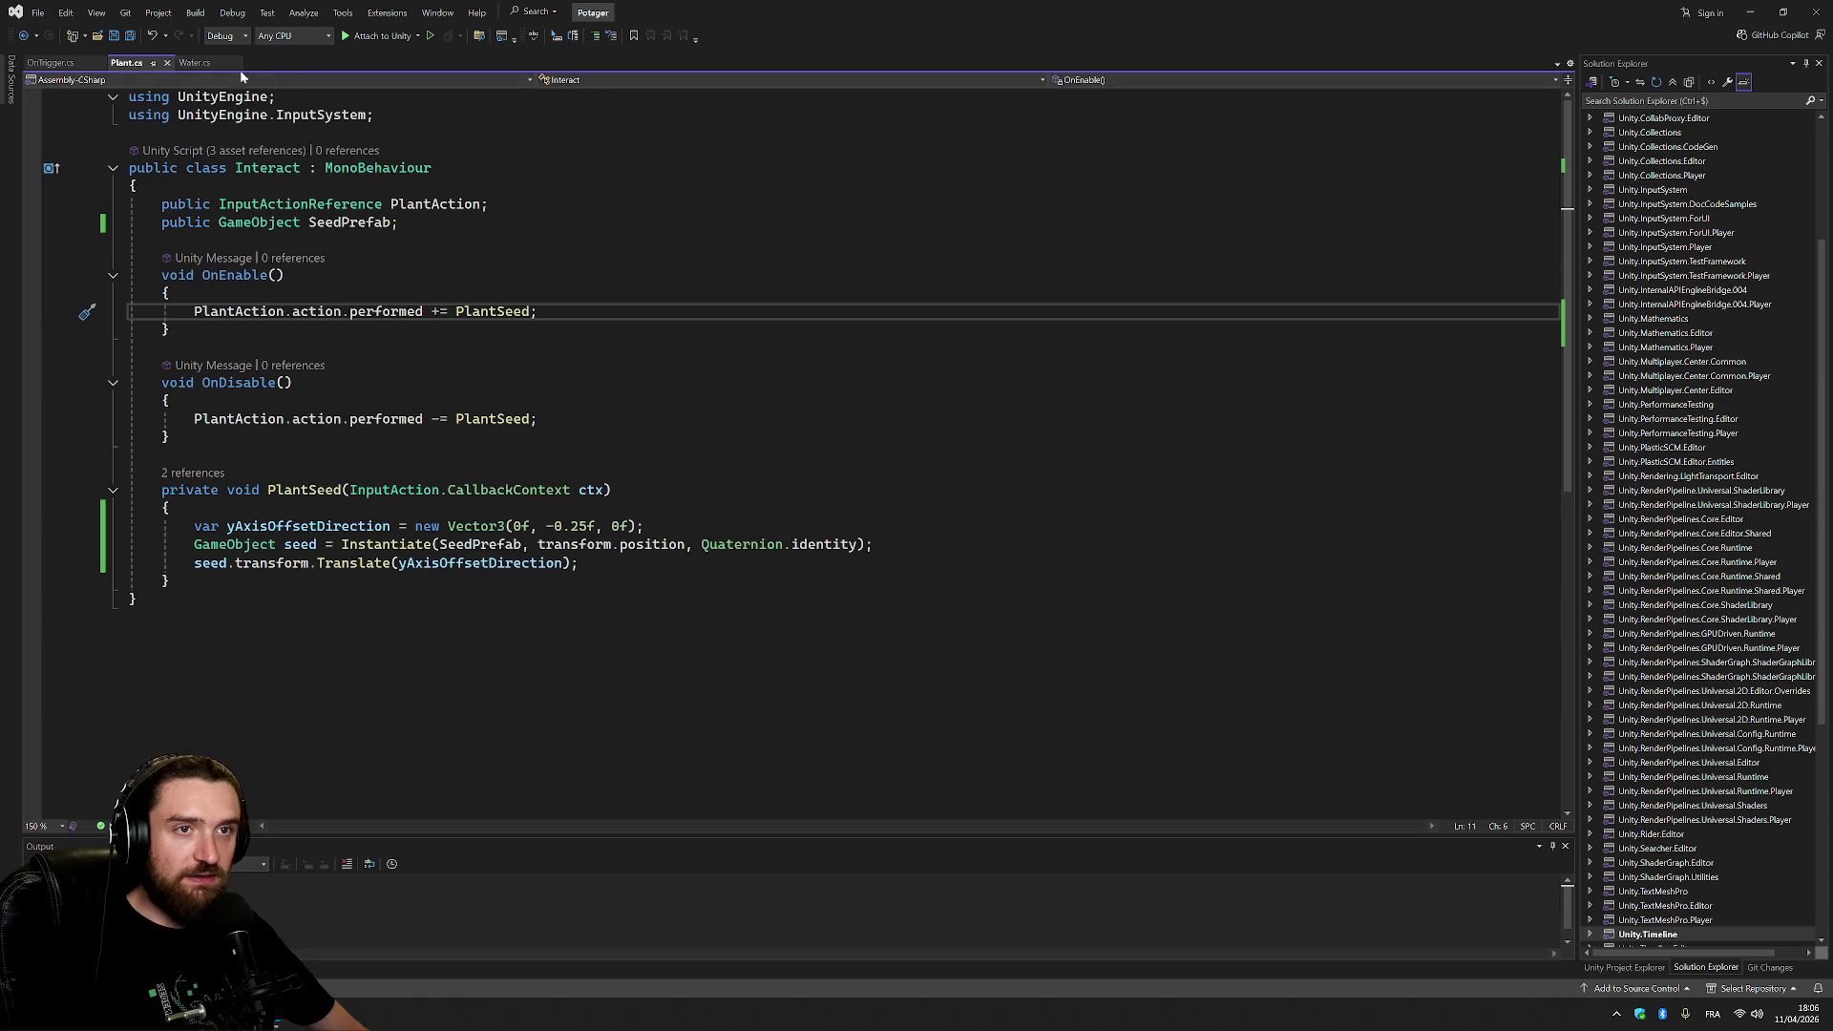
pyautogui.click(194, 63)
pyautogui.click(125, 63)
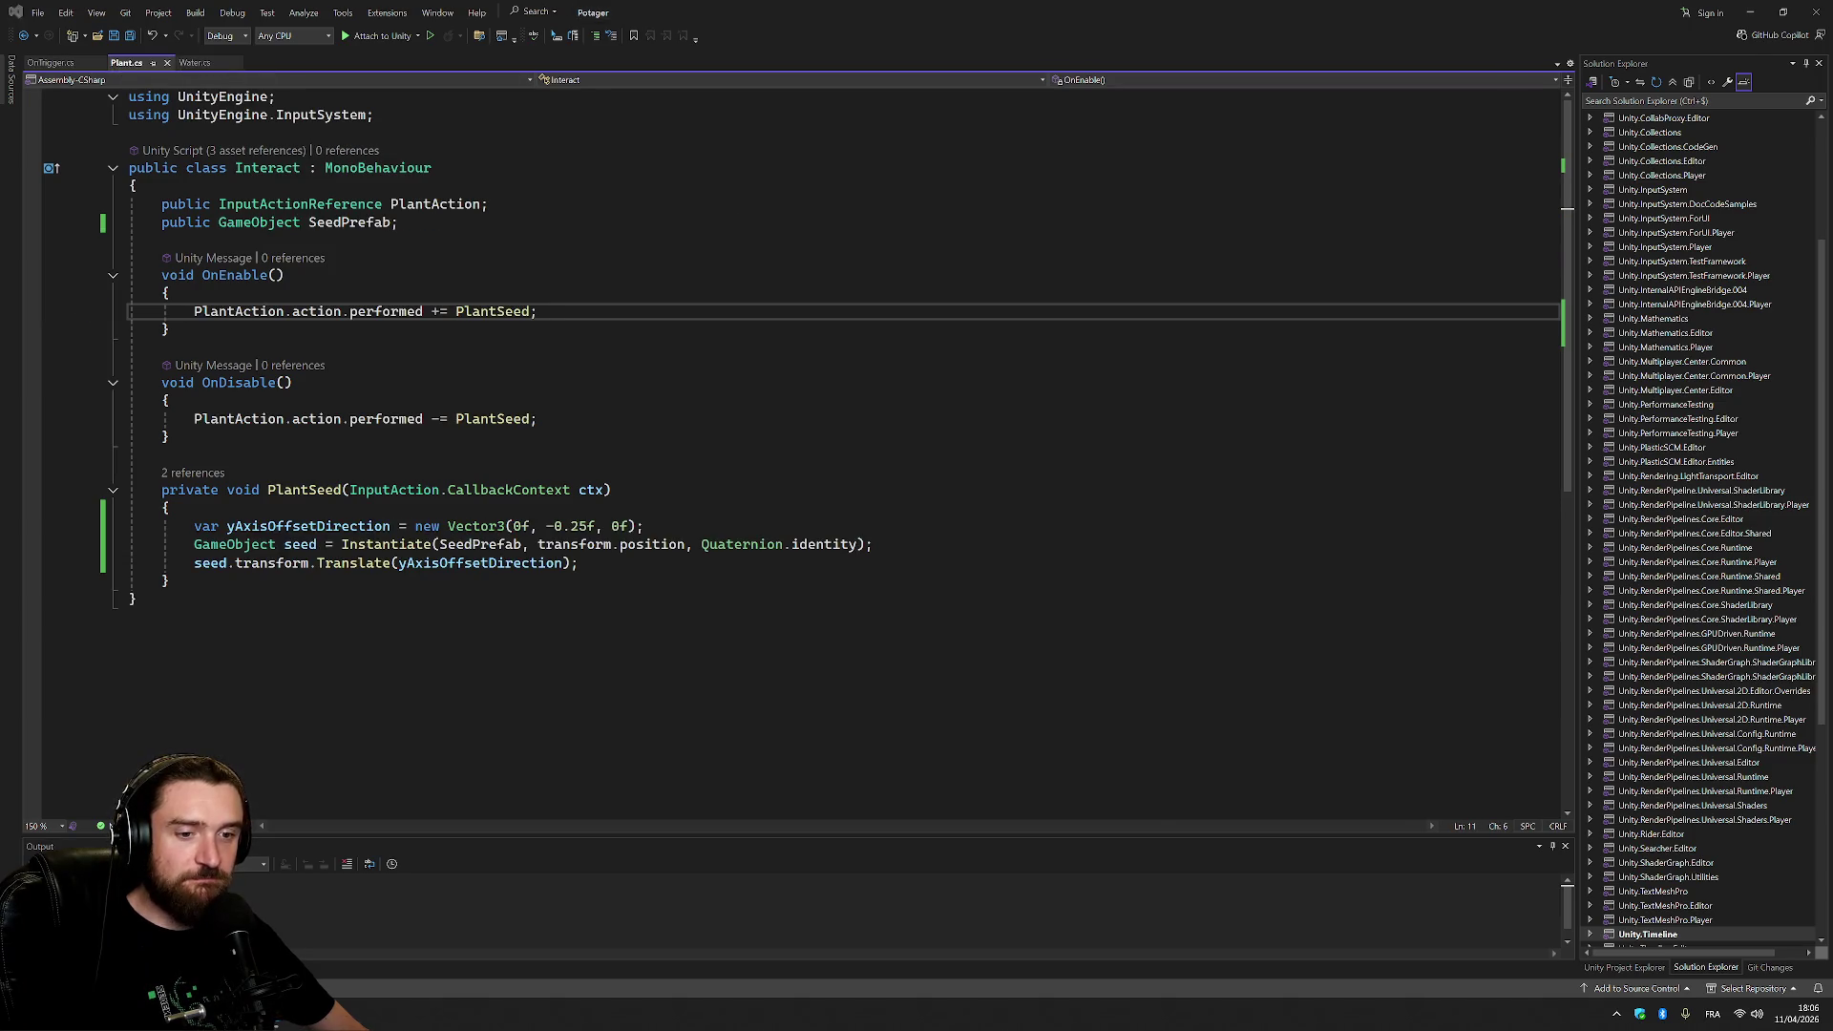
pyautogui.hotkey('alt', 'Tab')
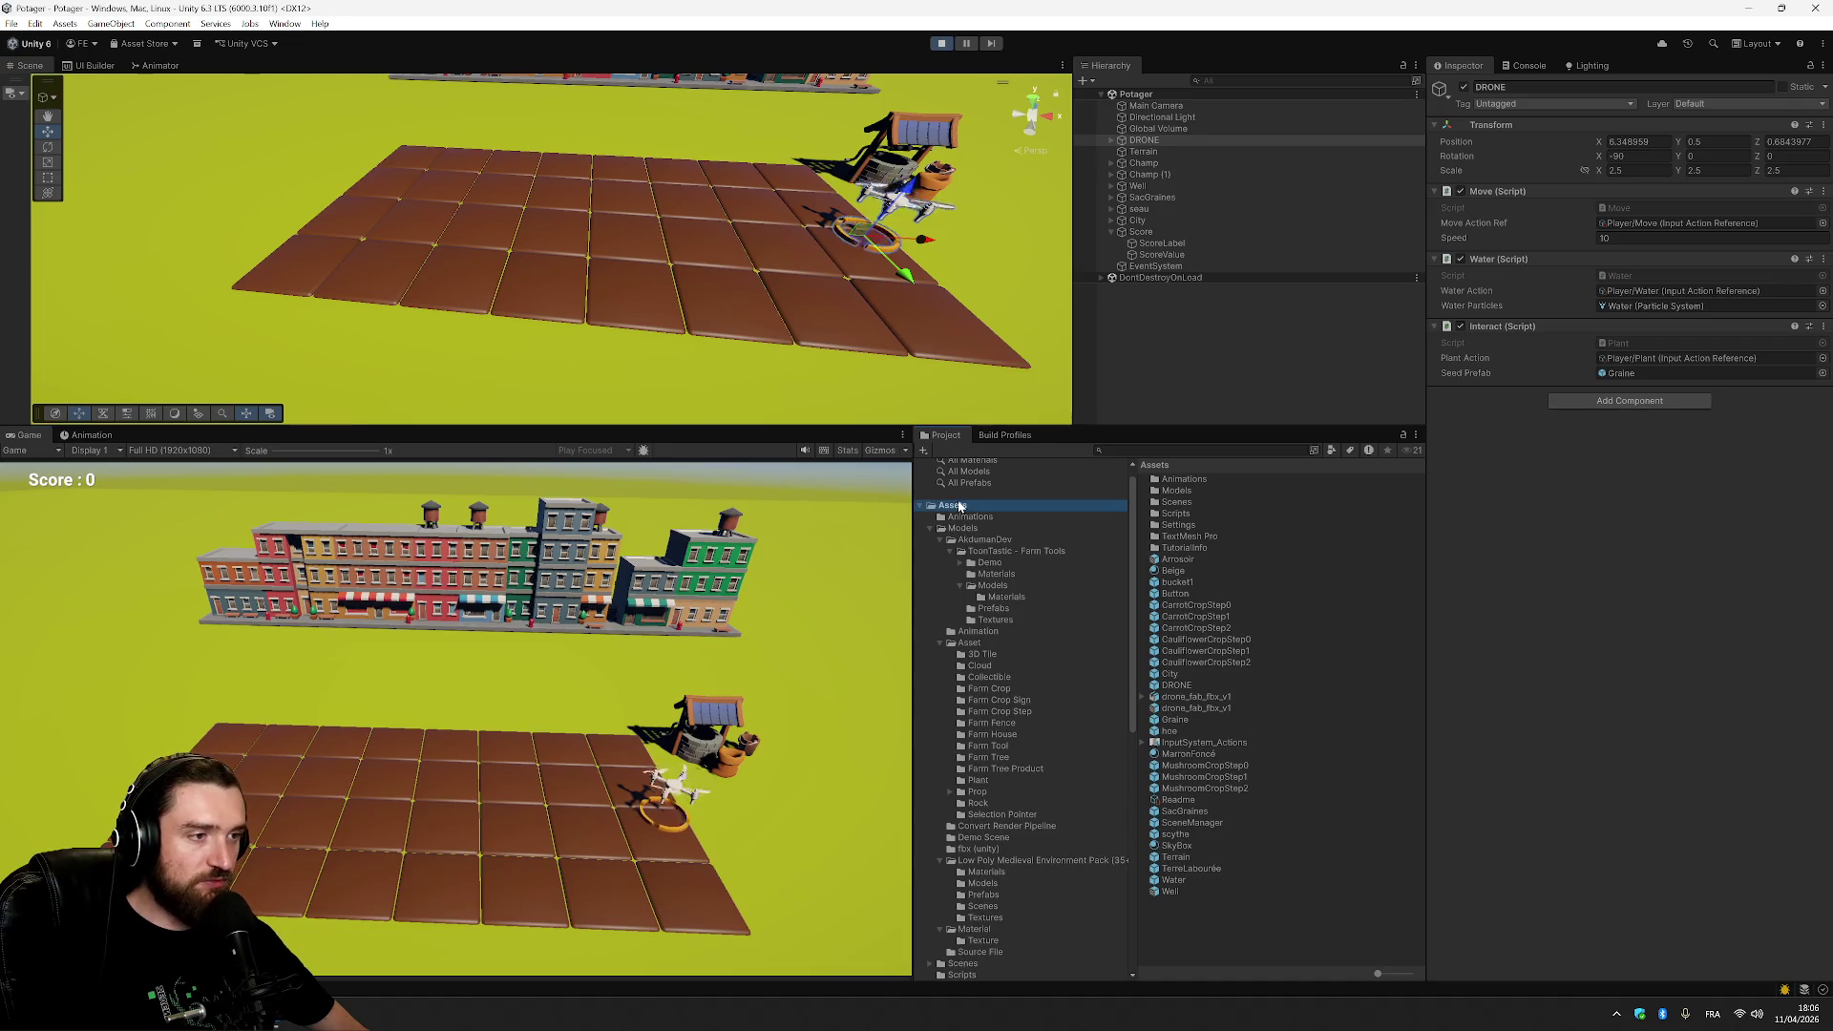
pyautogui.doubleClick(1249, 742)
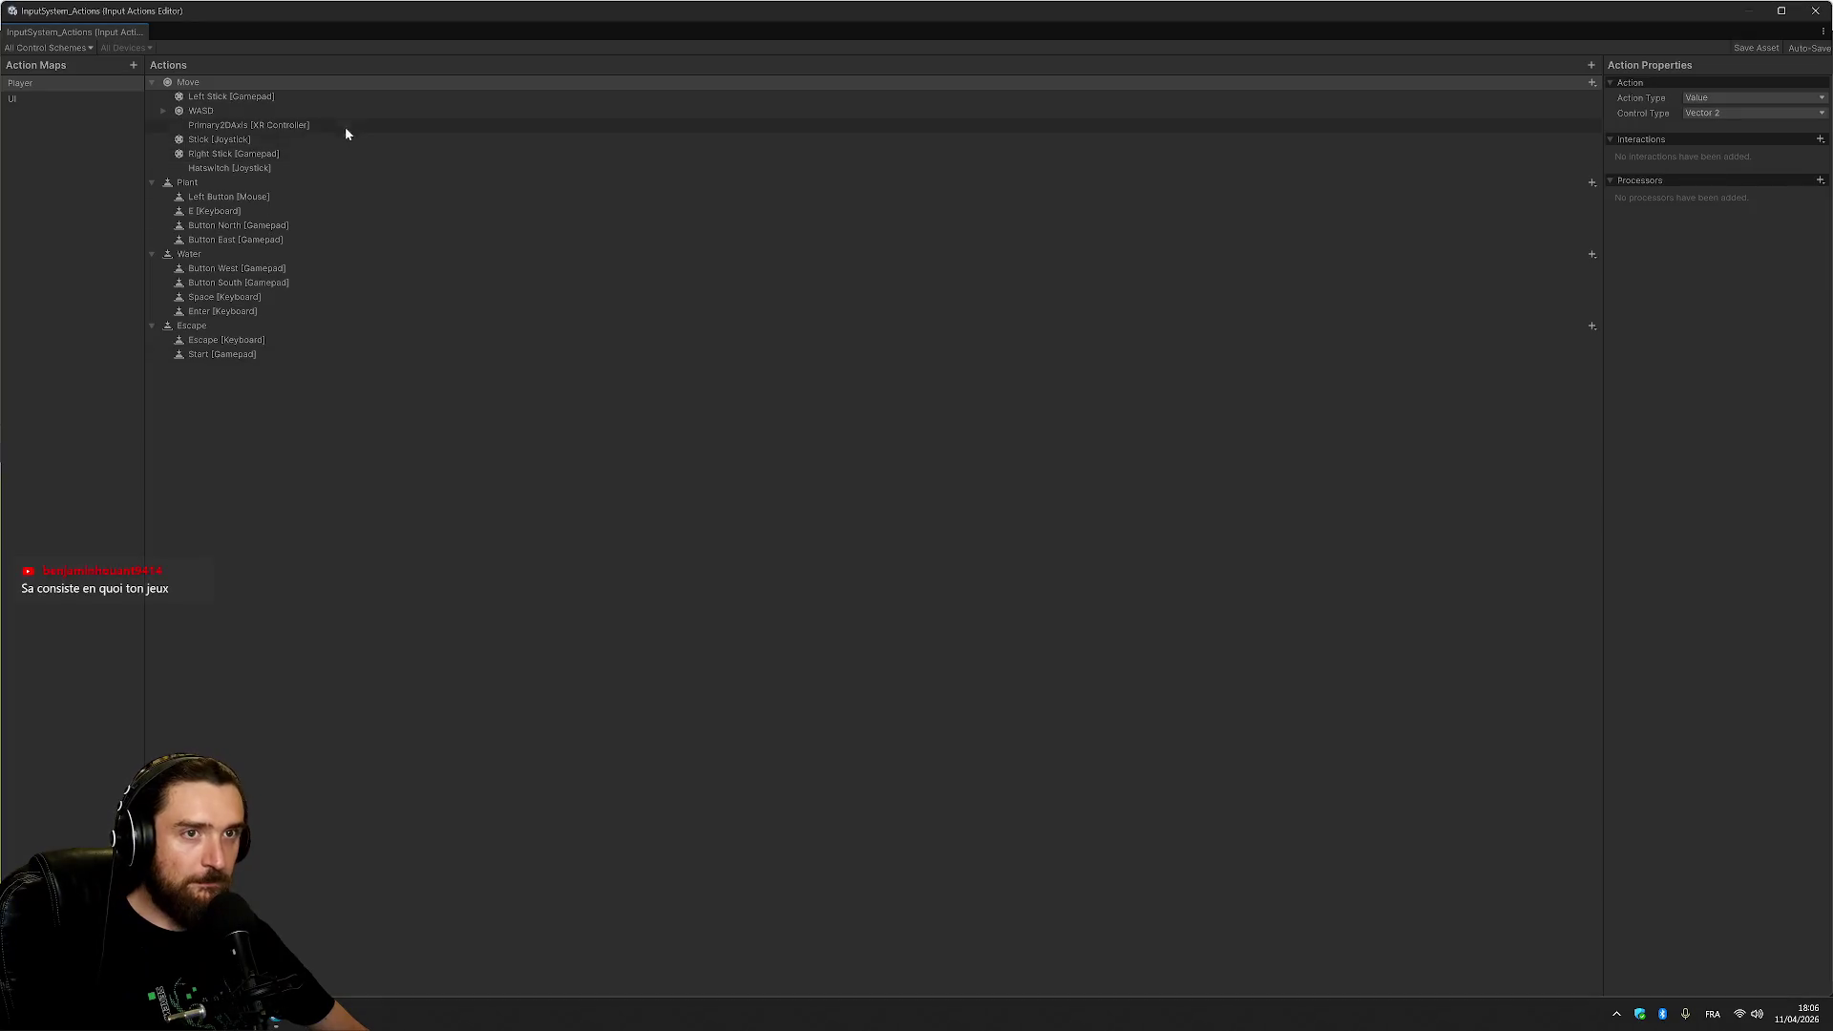
pyautogui.click(277, 197)
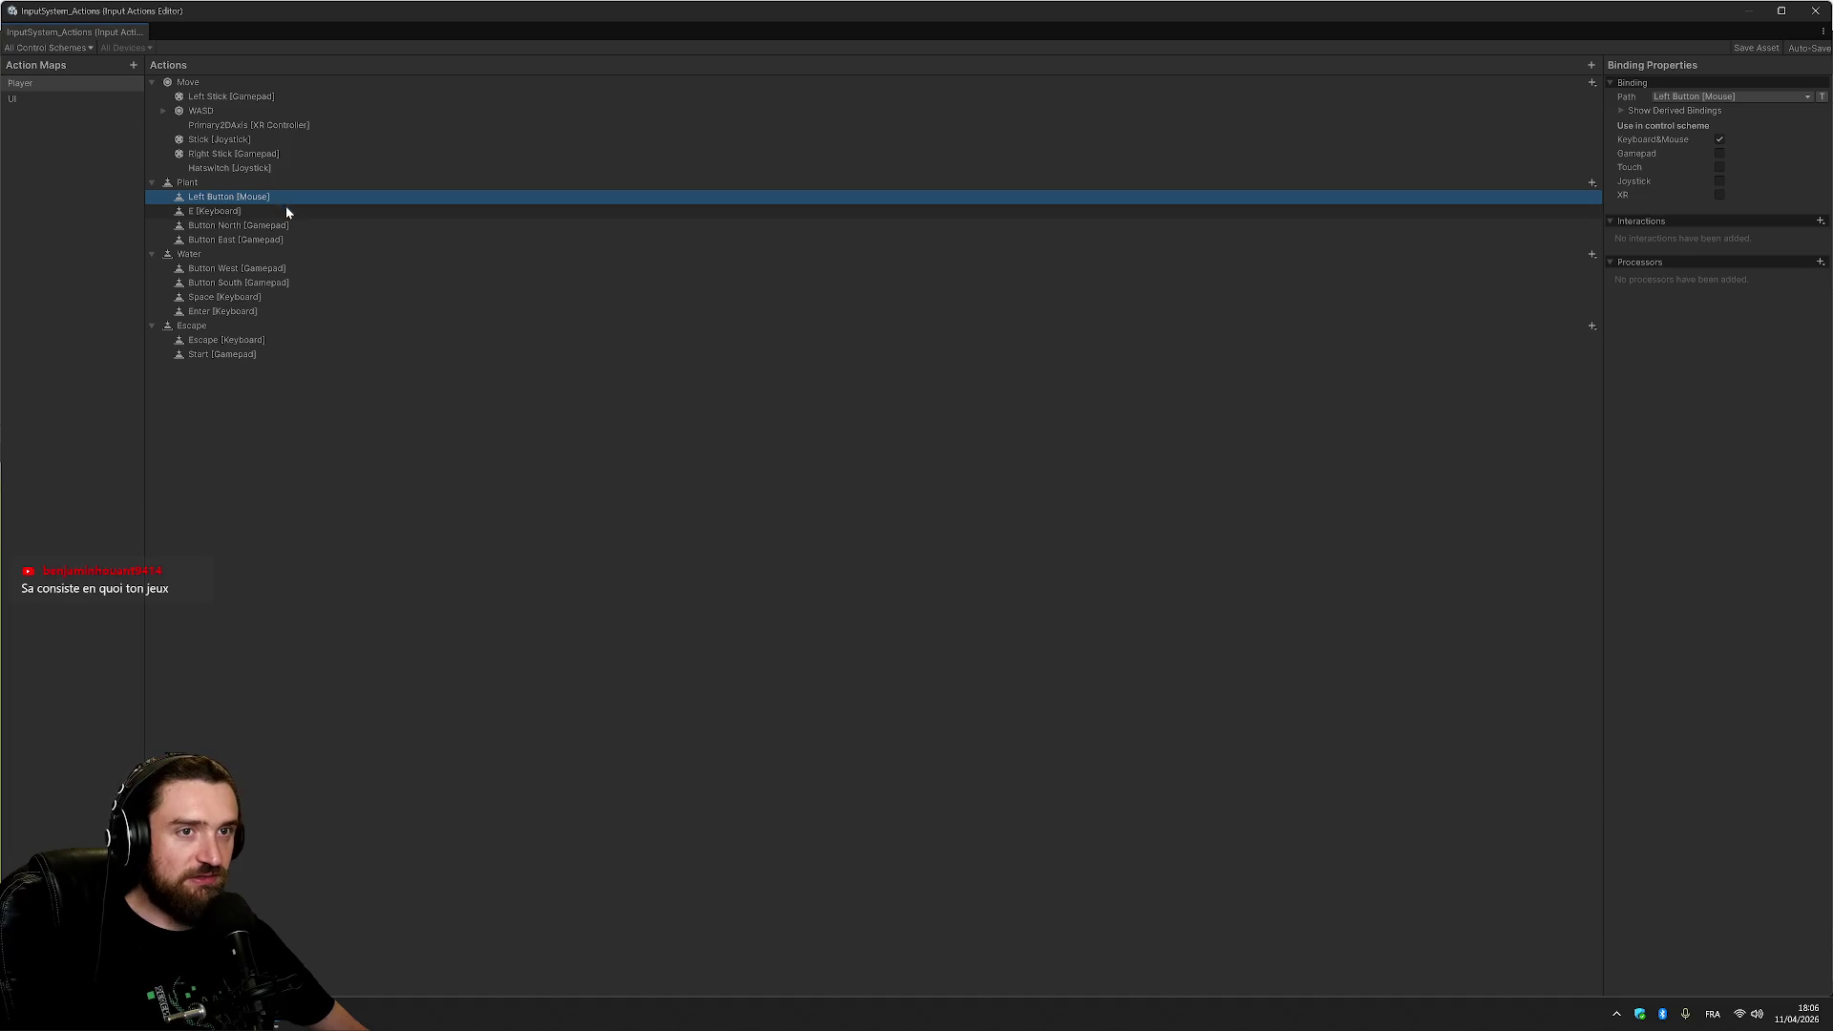
pyautogui.click(284, 206)
pyautogui.click(293, 224)
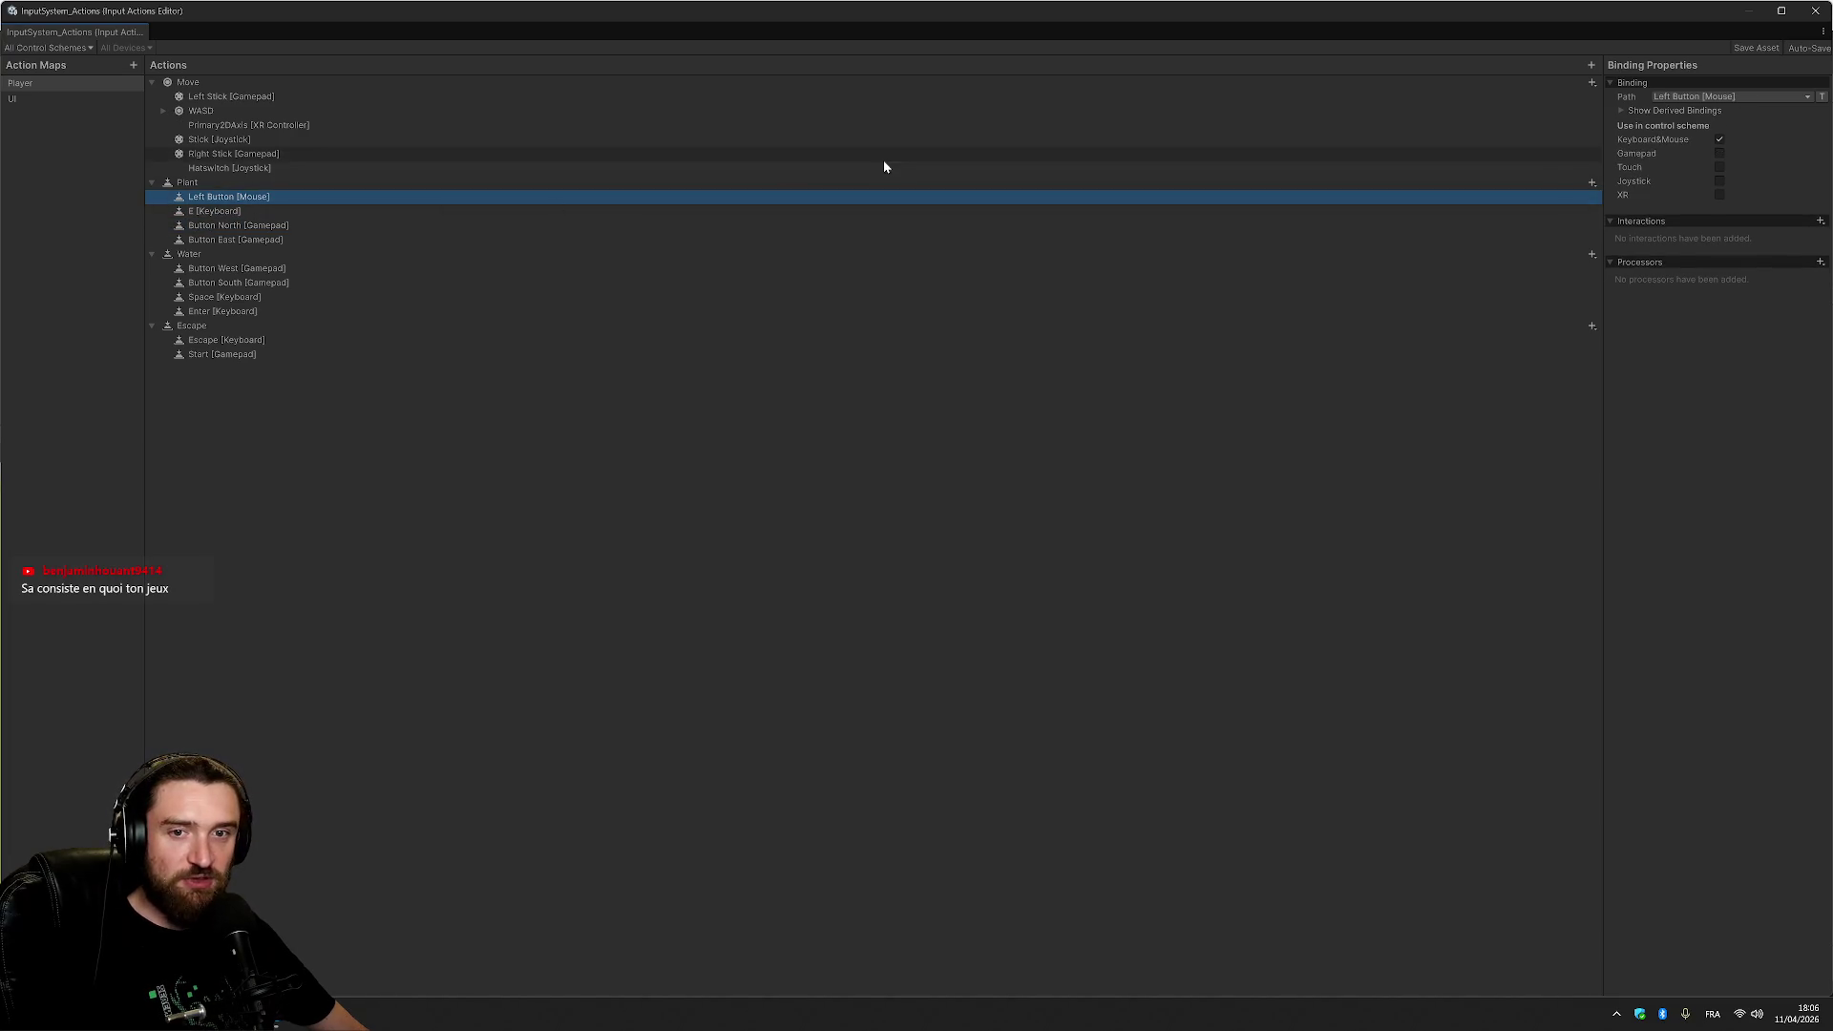
pyautogui.click(1816, 11)
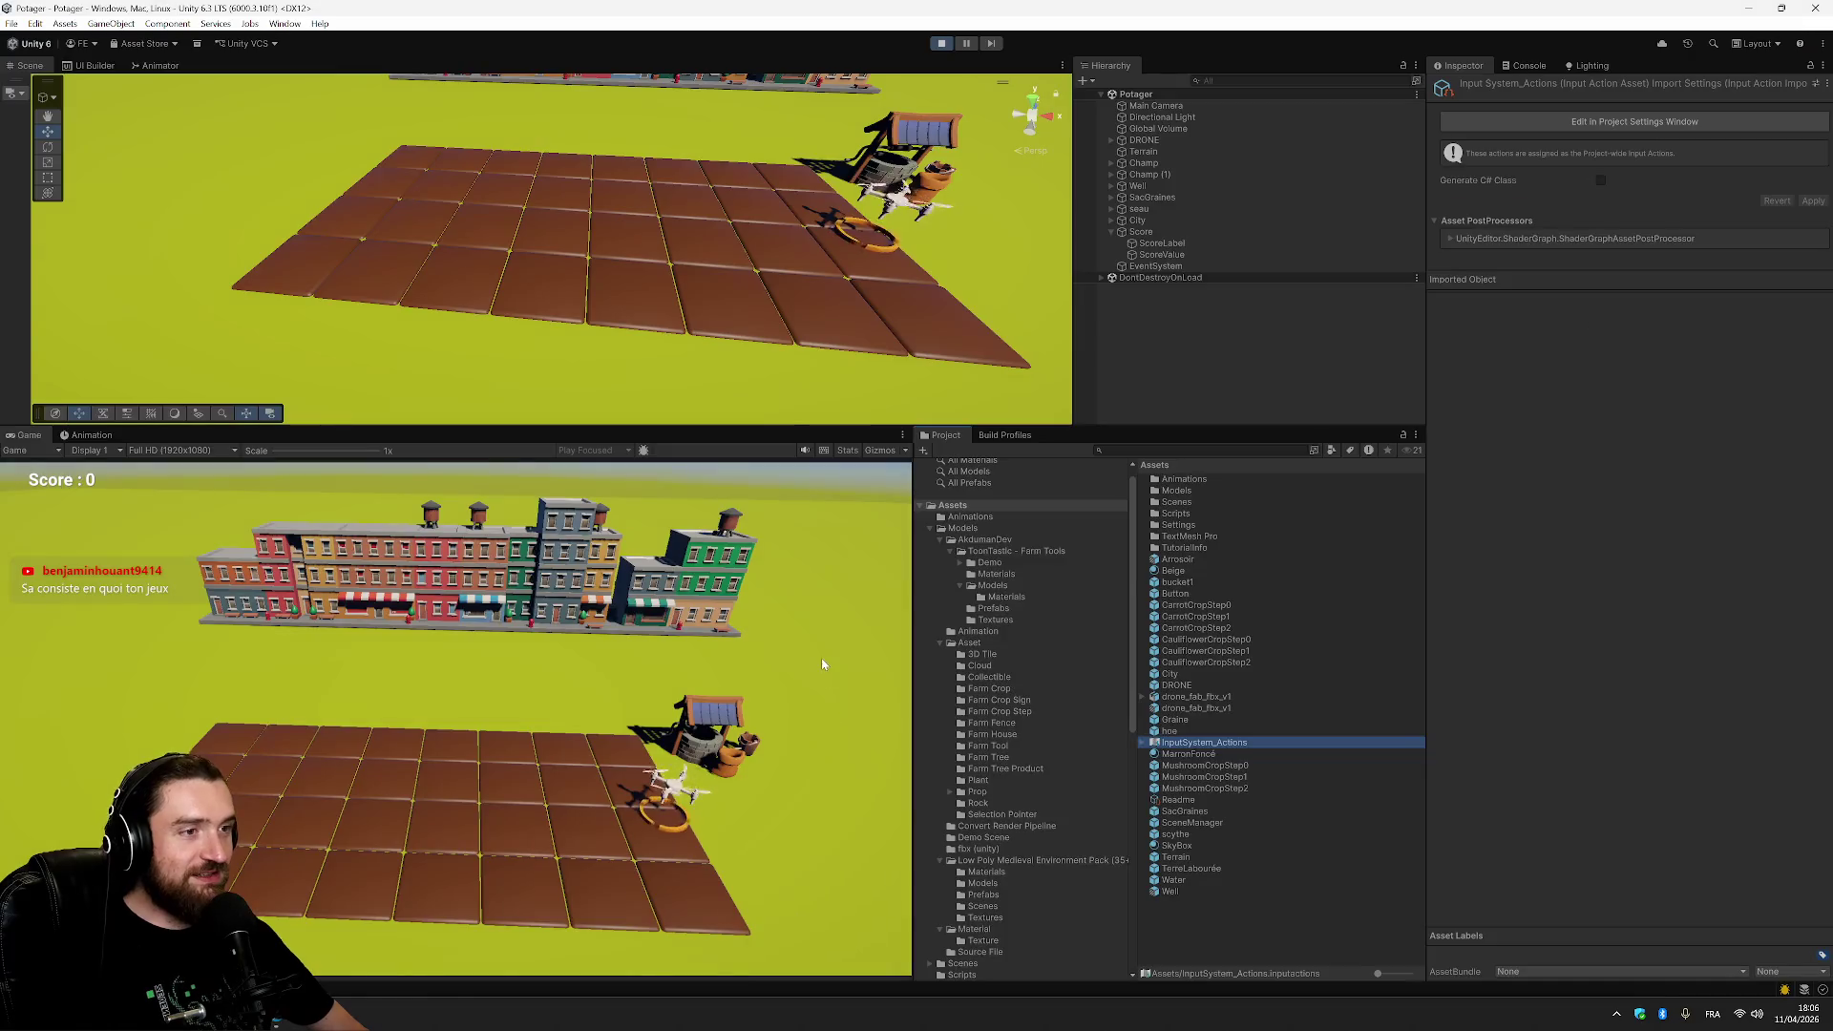
pyautogui.click(674, 757)
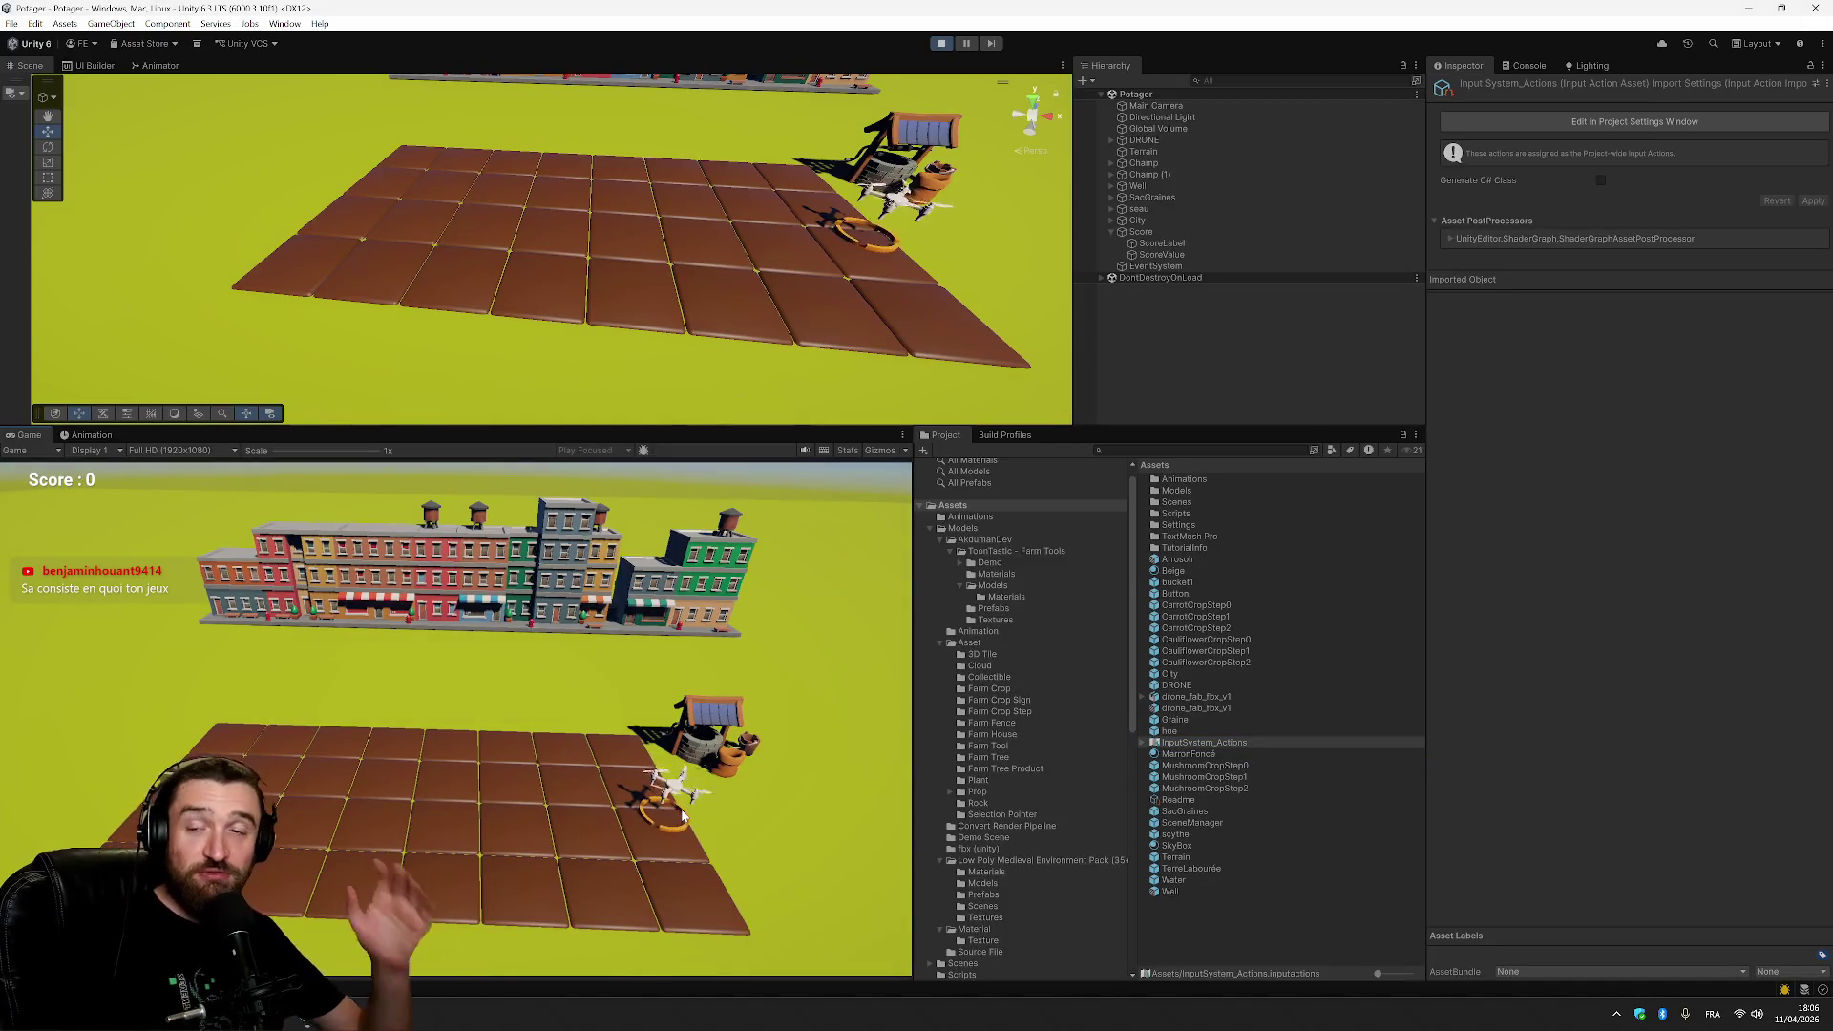
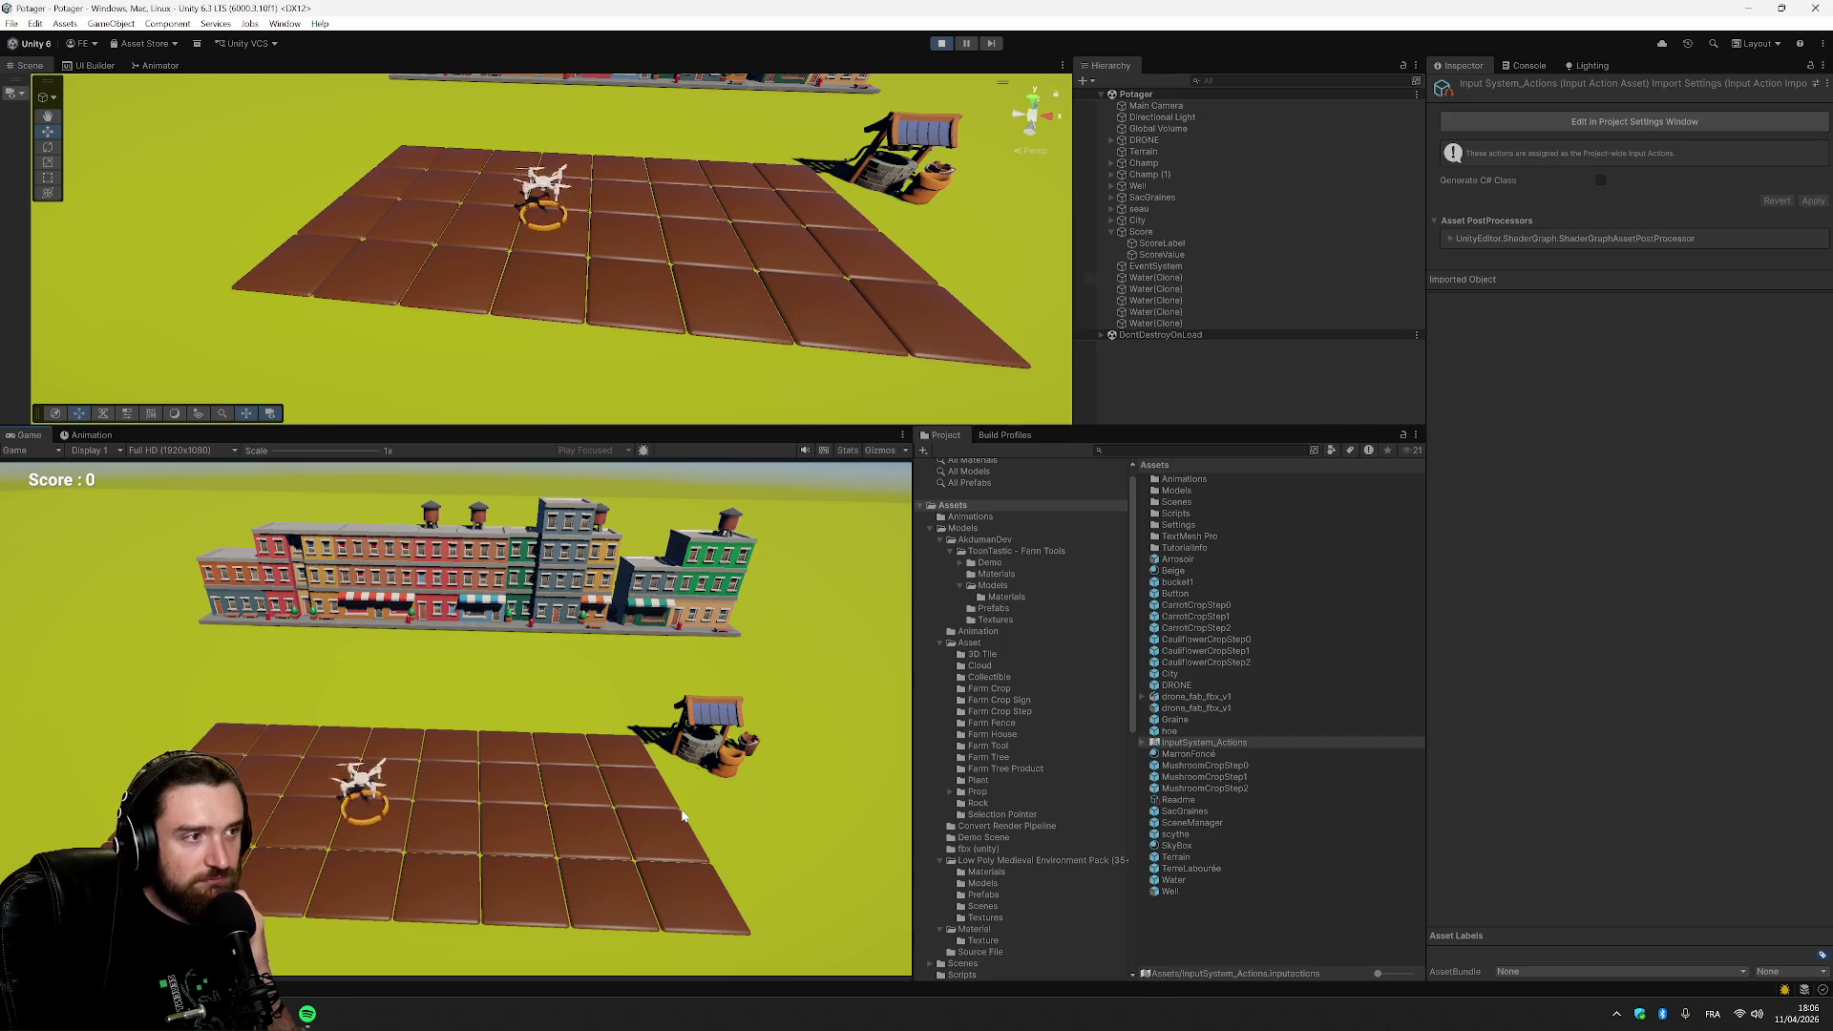
# Stop the game and view MushroomCropStep0's On Trigger settings: Next Step MushroomCropStep1, Expected Trigger Water.
pyautogui.click(940, 44)
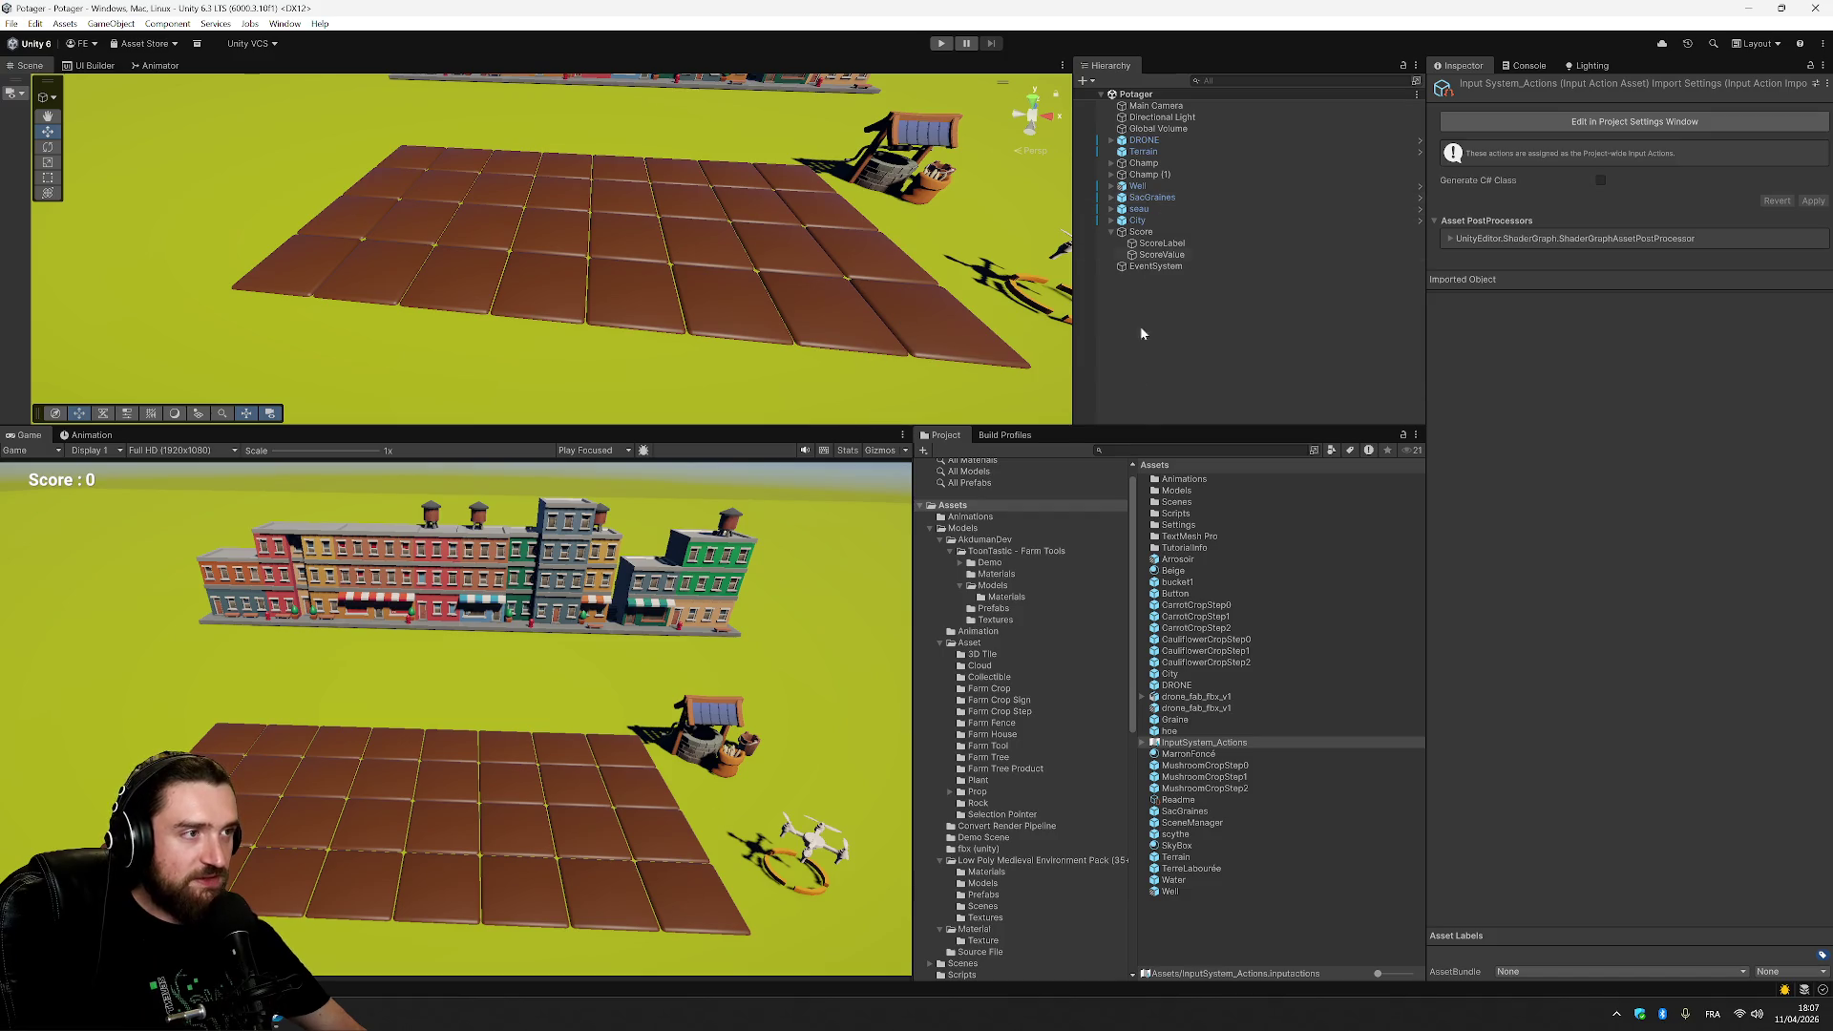
pyautogui.click(1231, 609)
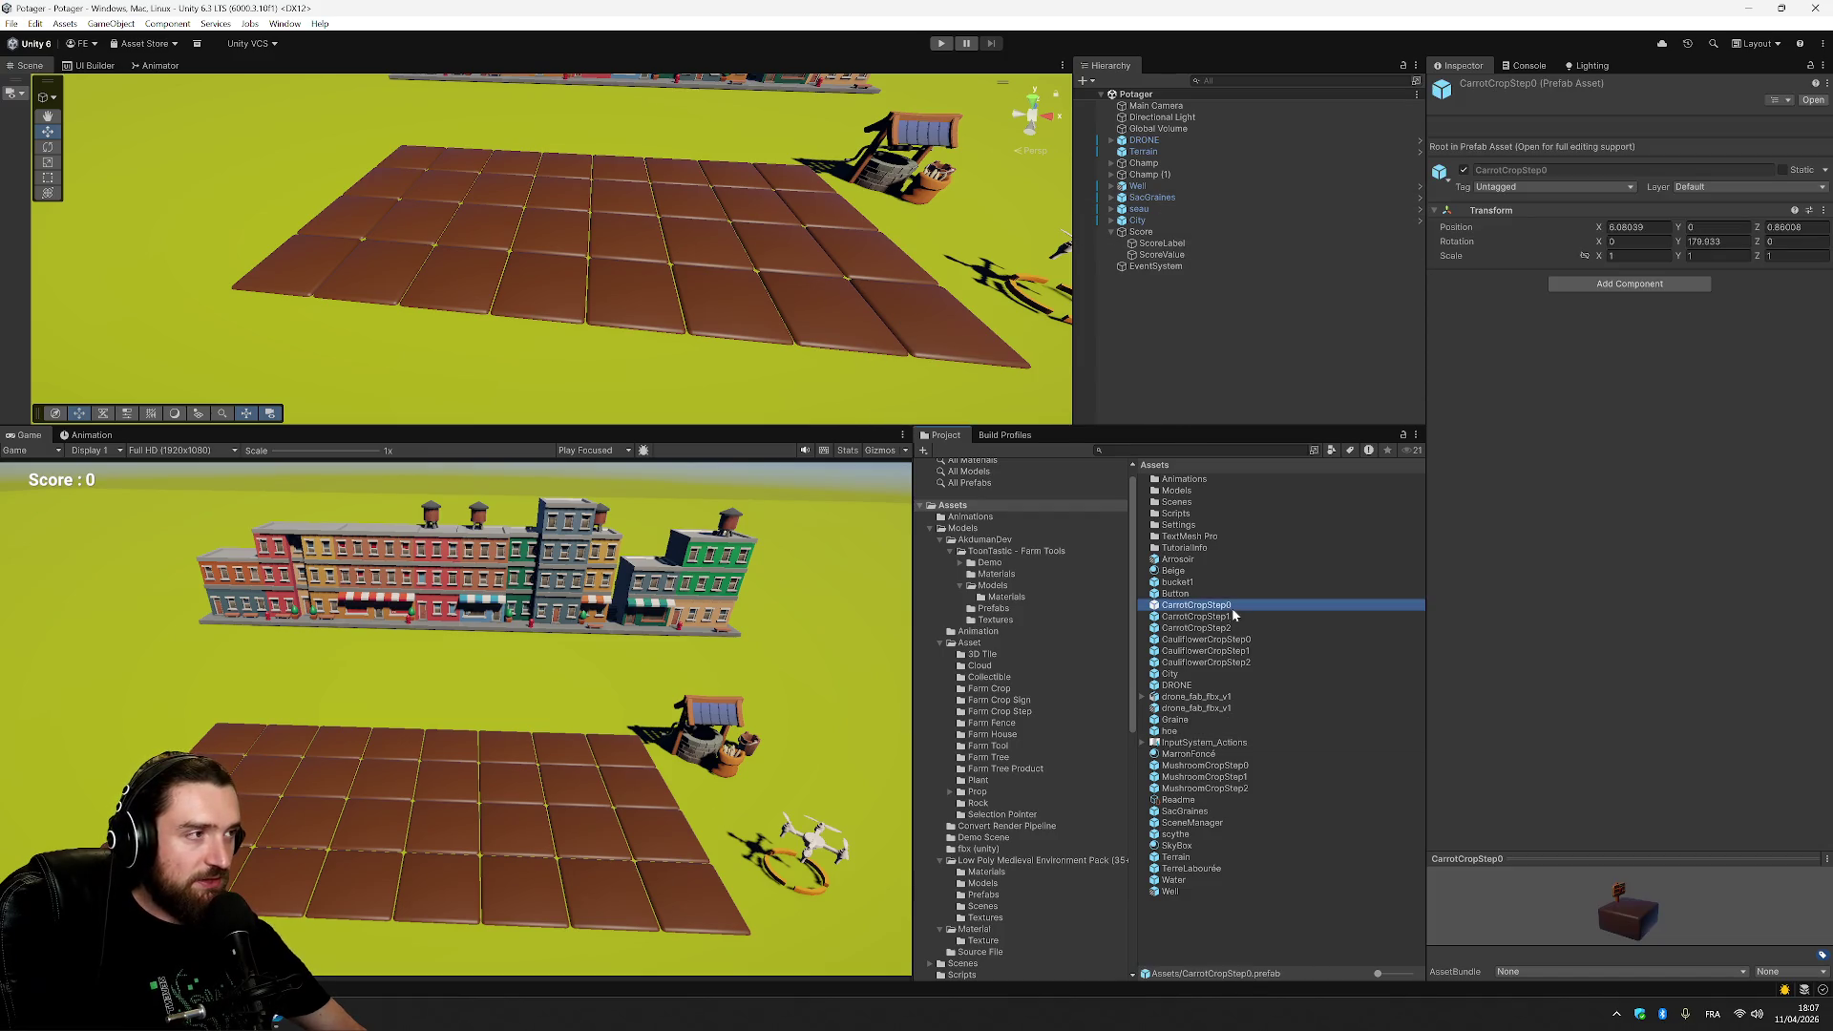
pyautogui.click(1237, 628)
pyautogui.click(1227, 766)
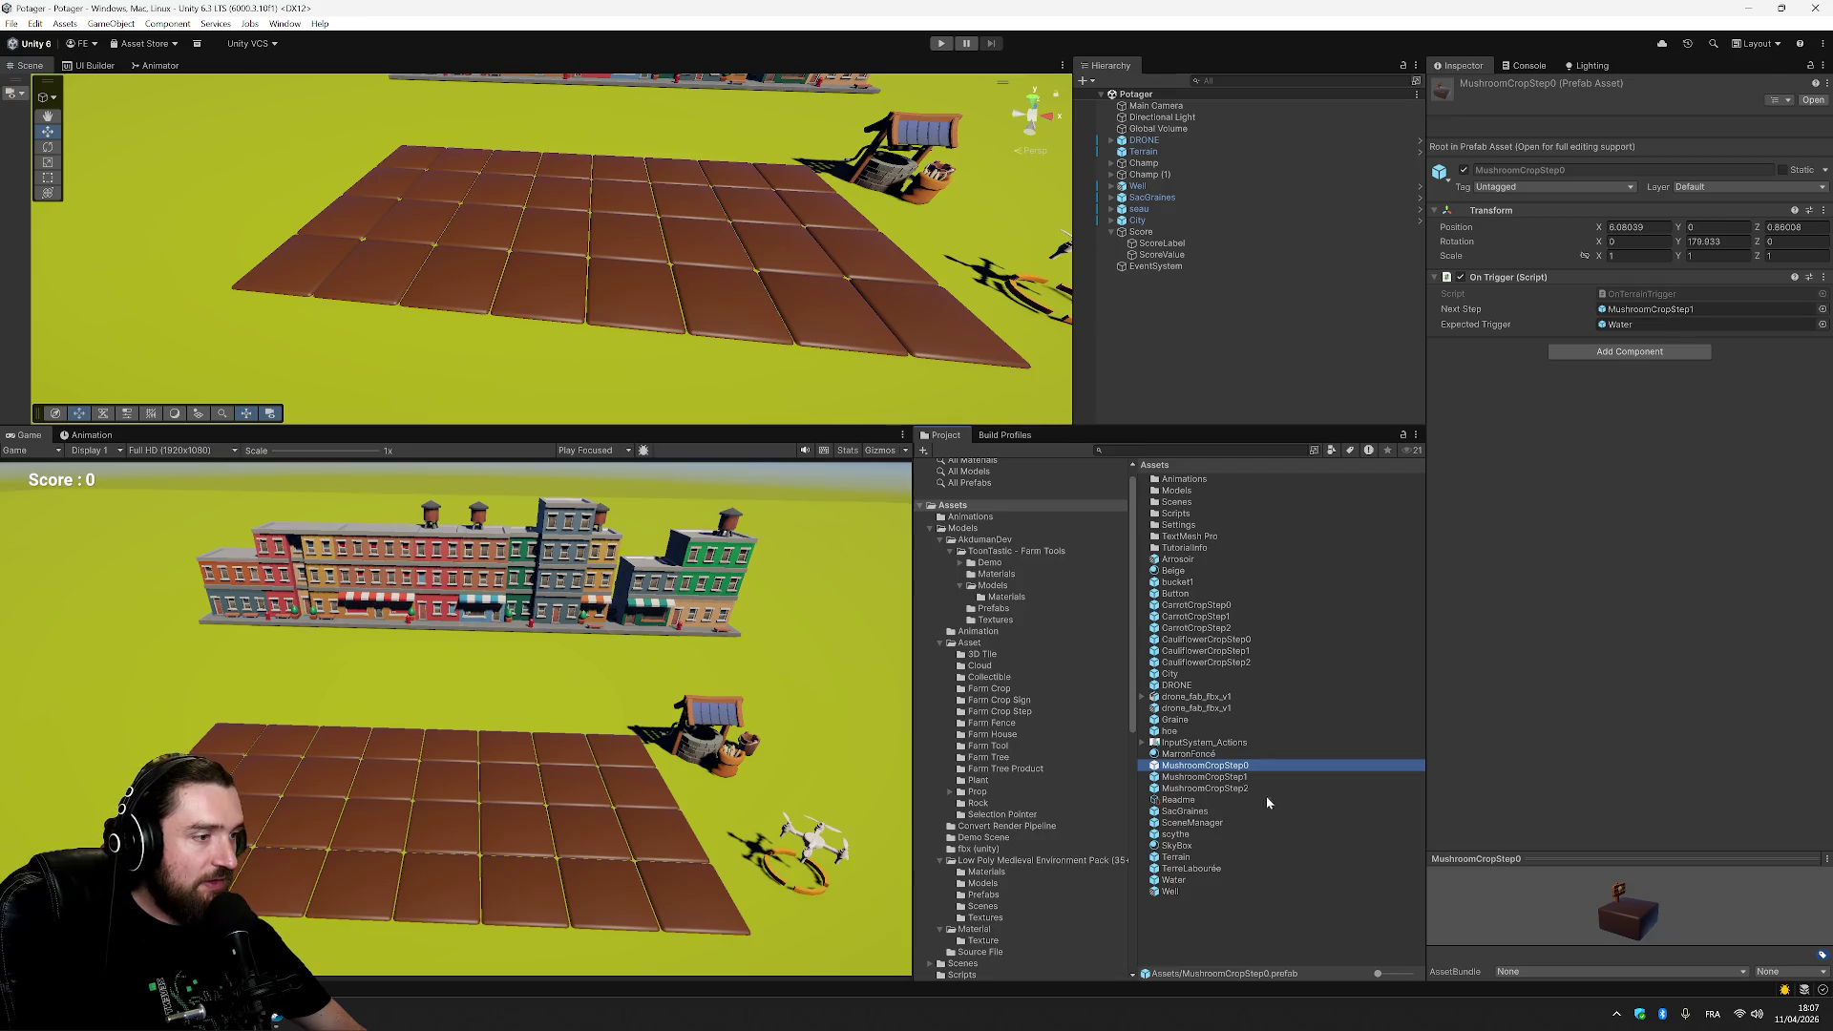
# Drop a MushroomCropStep0 into the scene at Y 0 on the front soil tile and start the game.
pyautogui.moveTo(1242, 769)
pyautogui.mouseDown()
pyautogui.moveTo(1208, 227)
pyautogui.moveTo(1167, 278)
pyautogui.mouseUp()
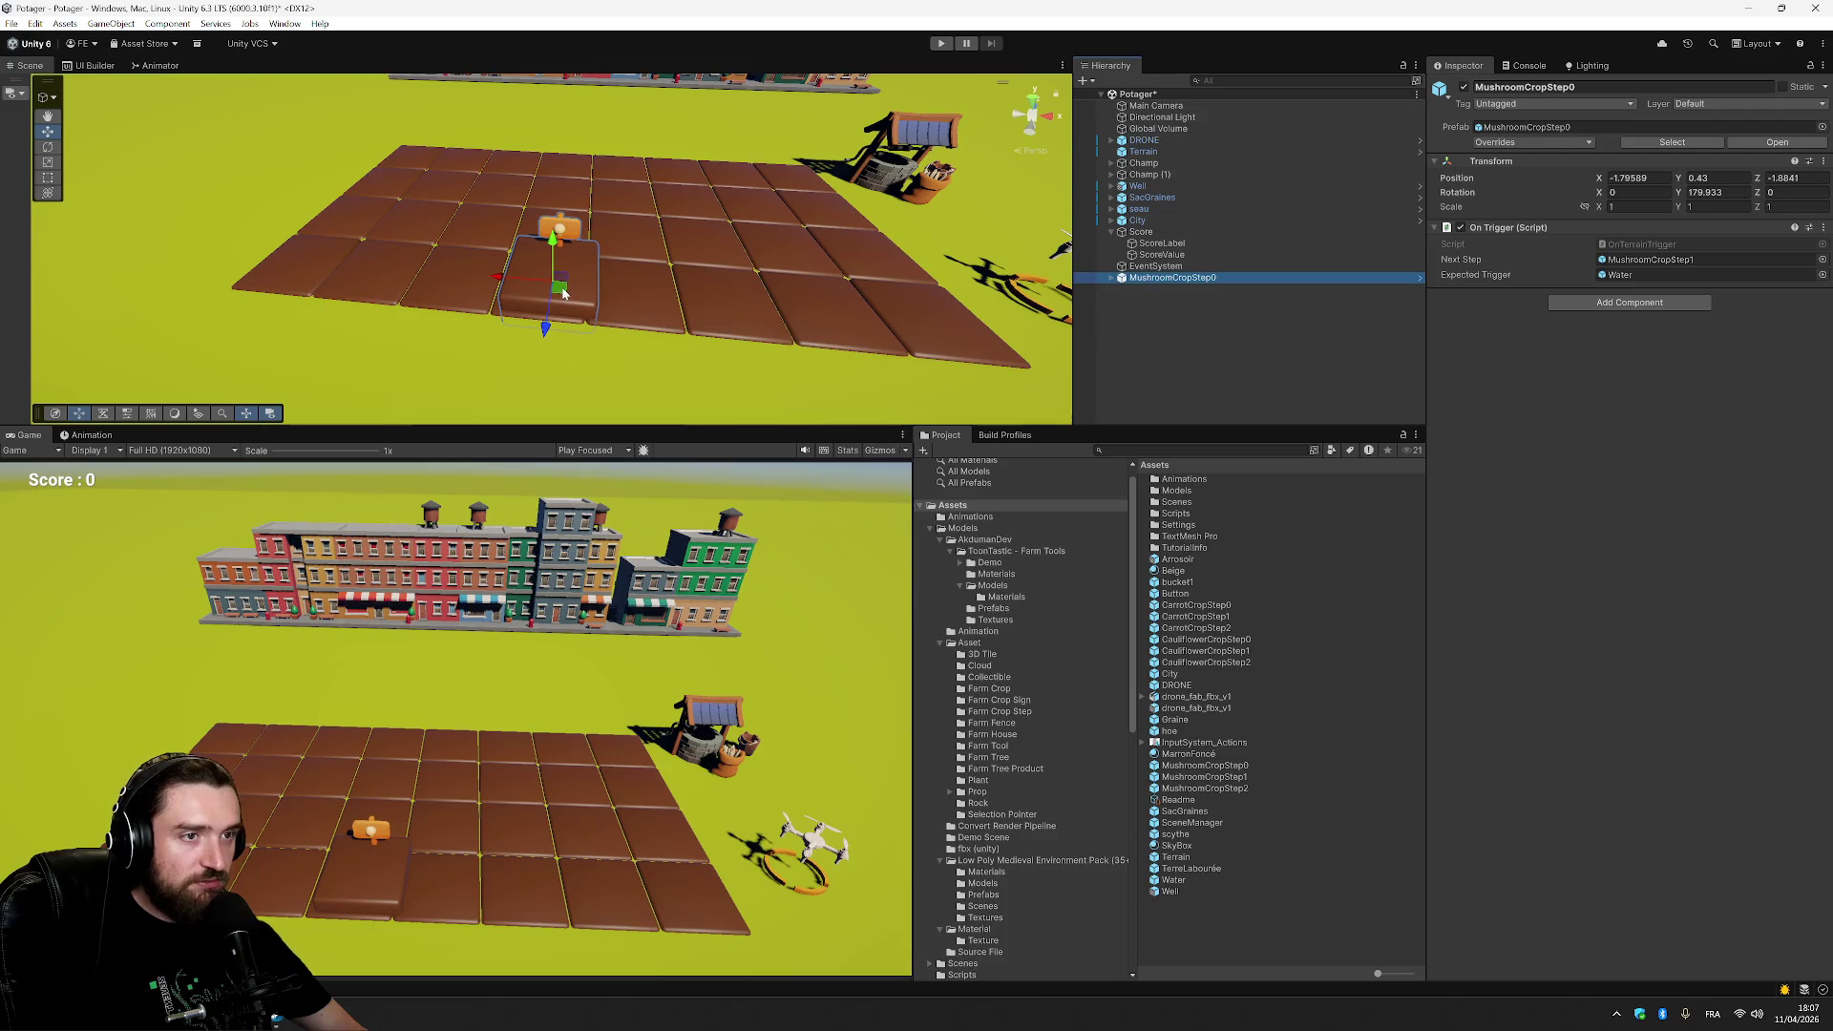
pyautogui.click(1716, 177)
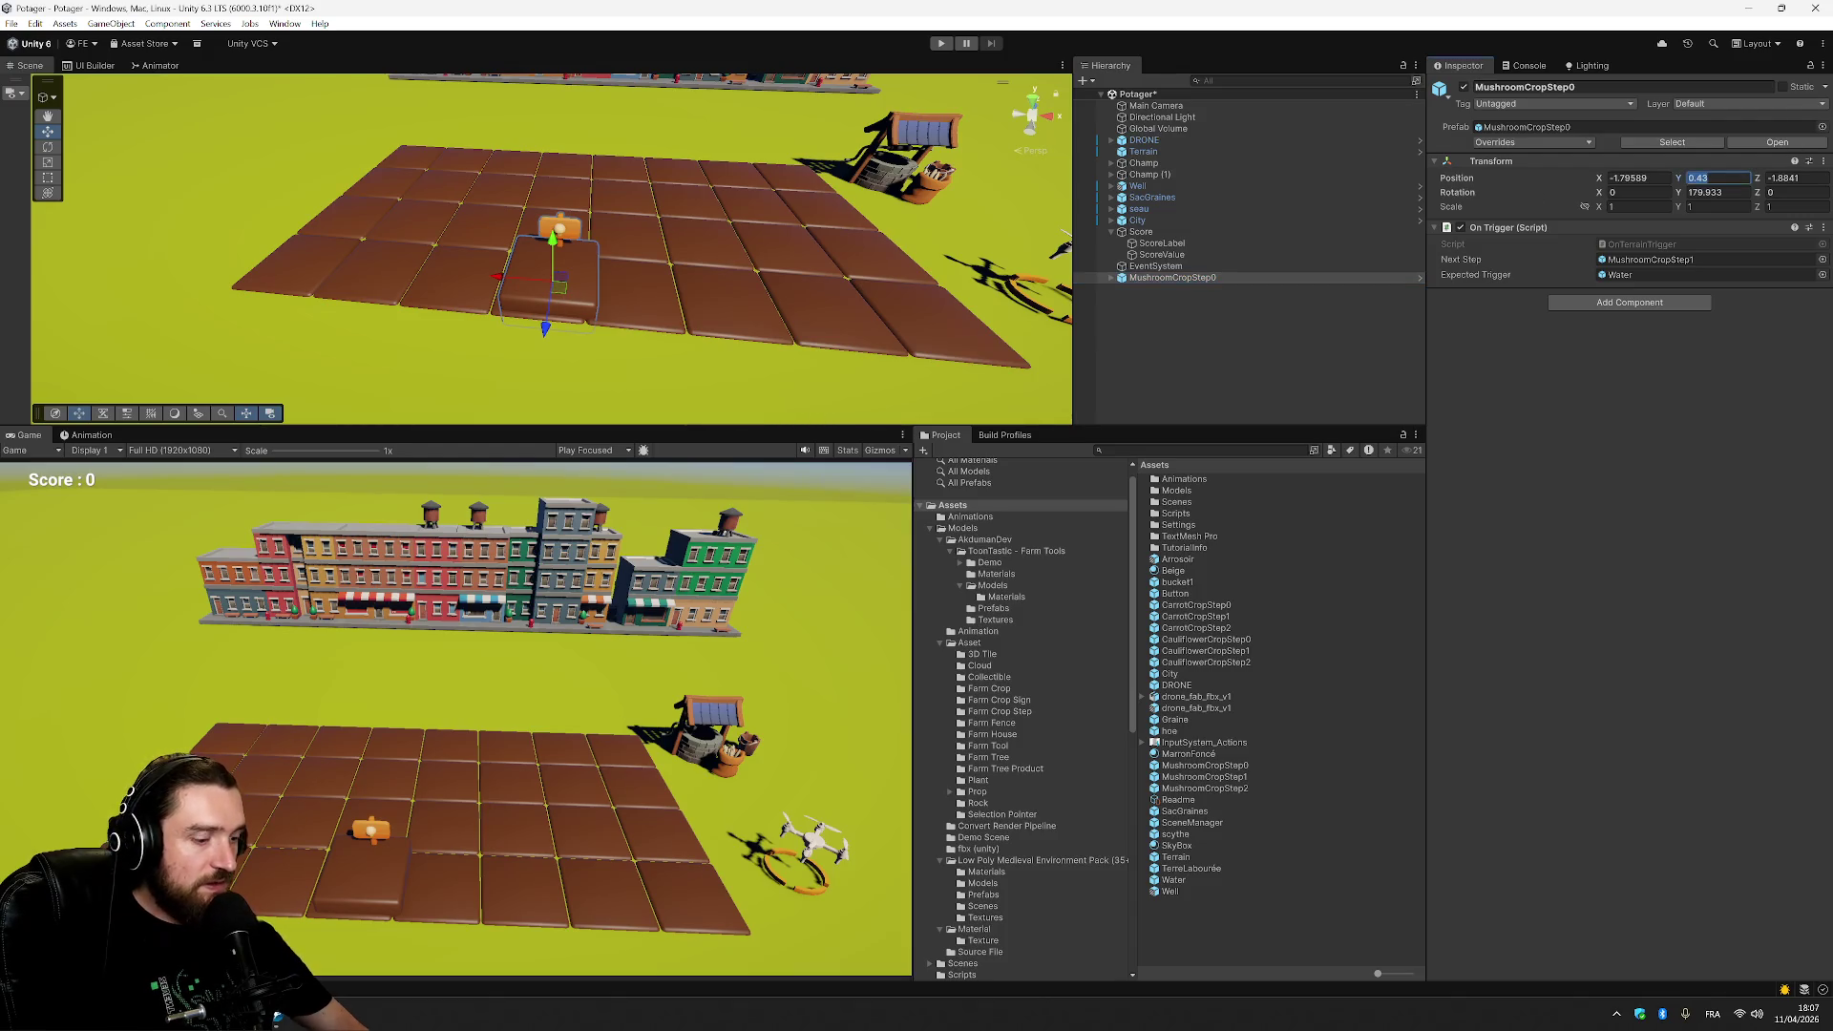
pyautogui.write('0')
pyautogui.moveTo(542, 299)
pyautogui.mouseDown()
pyautogui.moveTo(535, 339)
pyautogui.moveTo(568, 420)
pyautogui.moveTo(654, 410)
pyautogui.mouseUp()
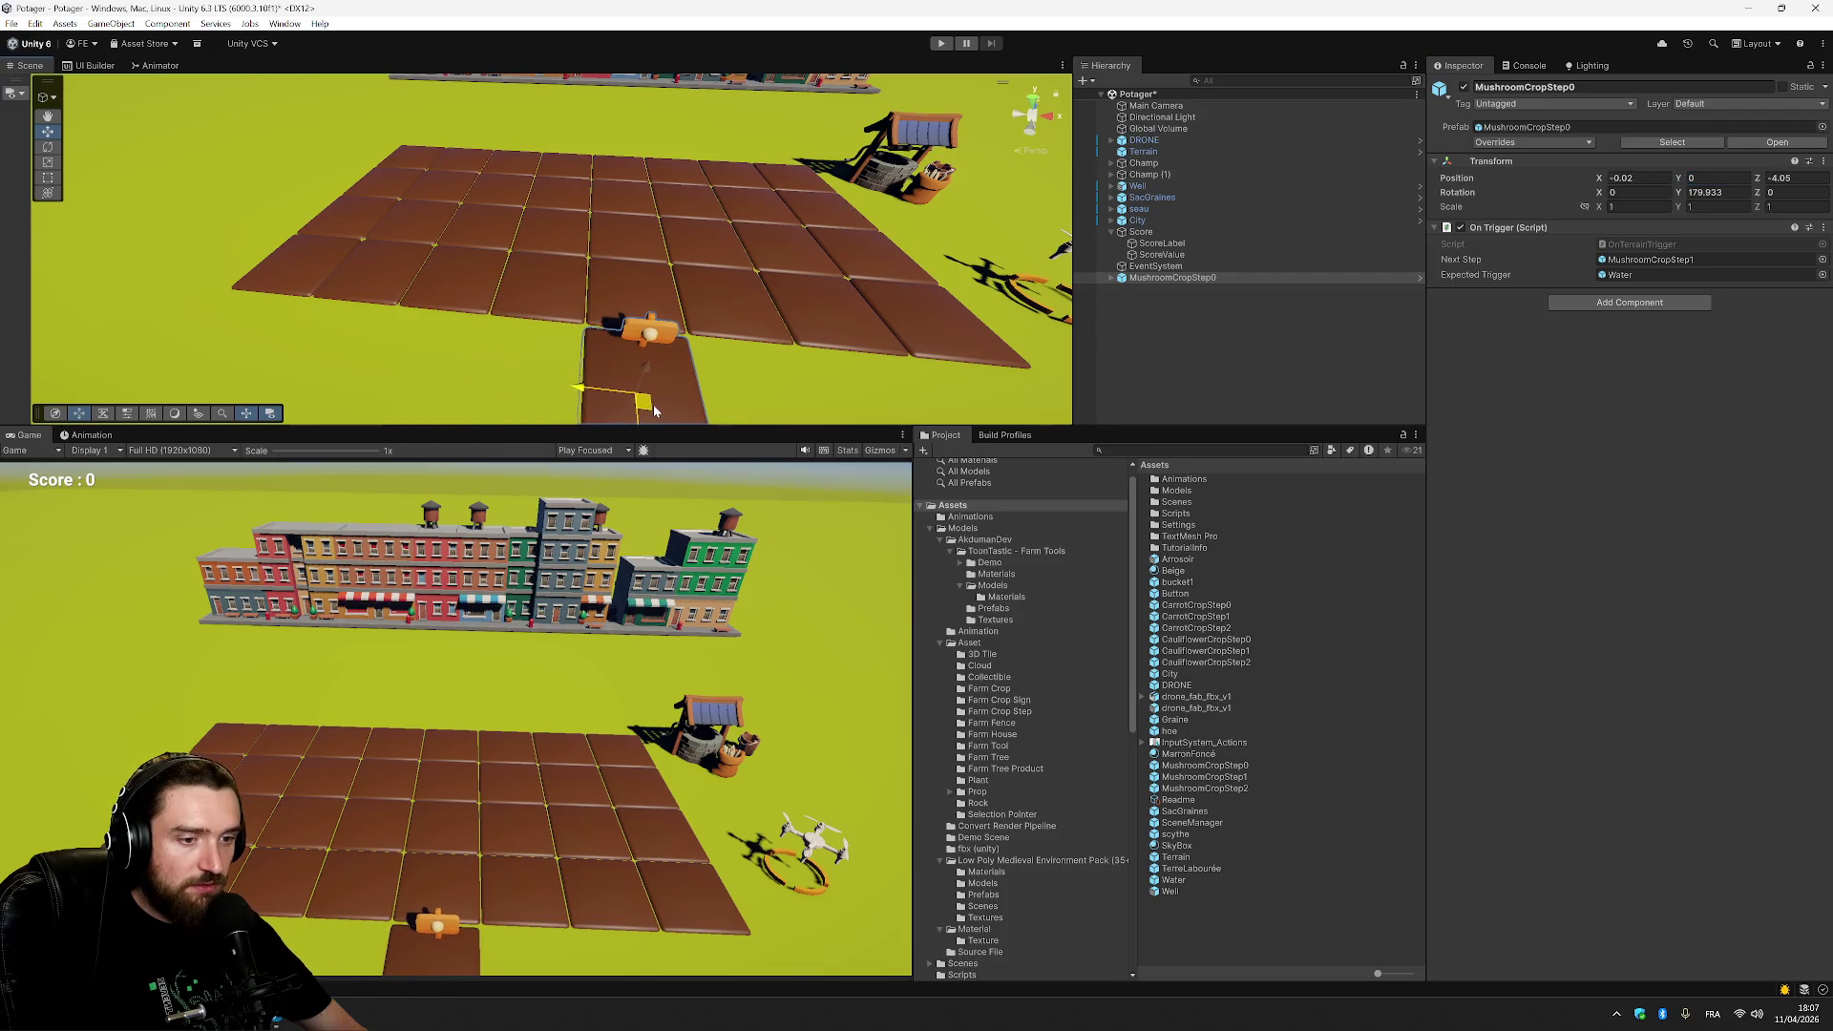
pyautogui.click(940, 44)
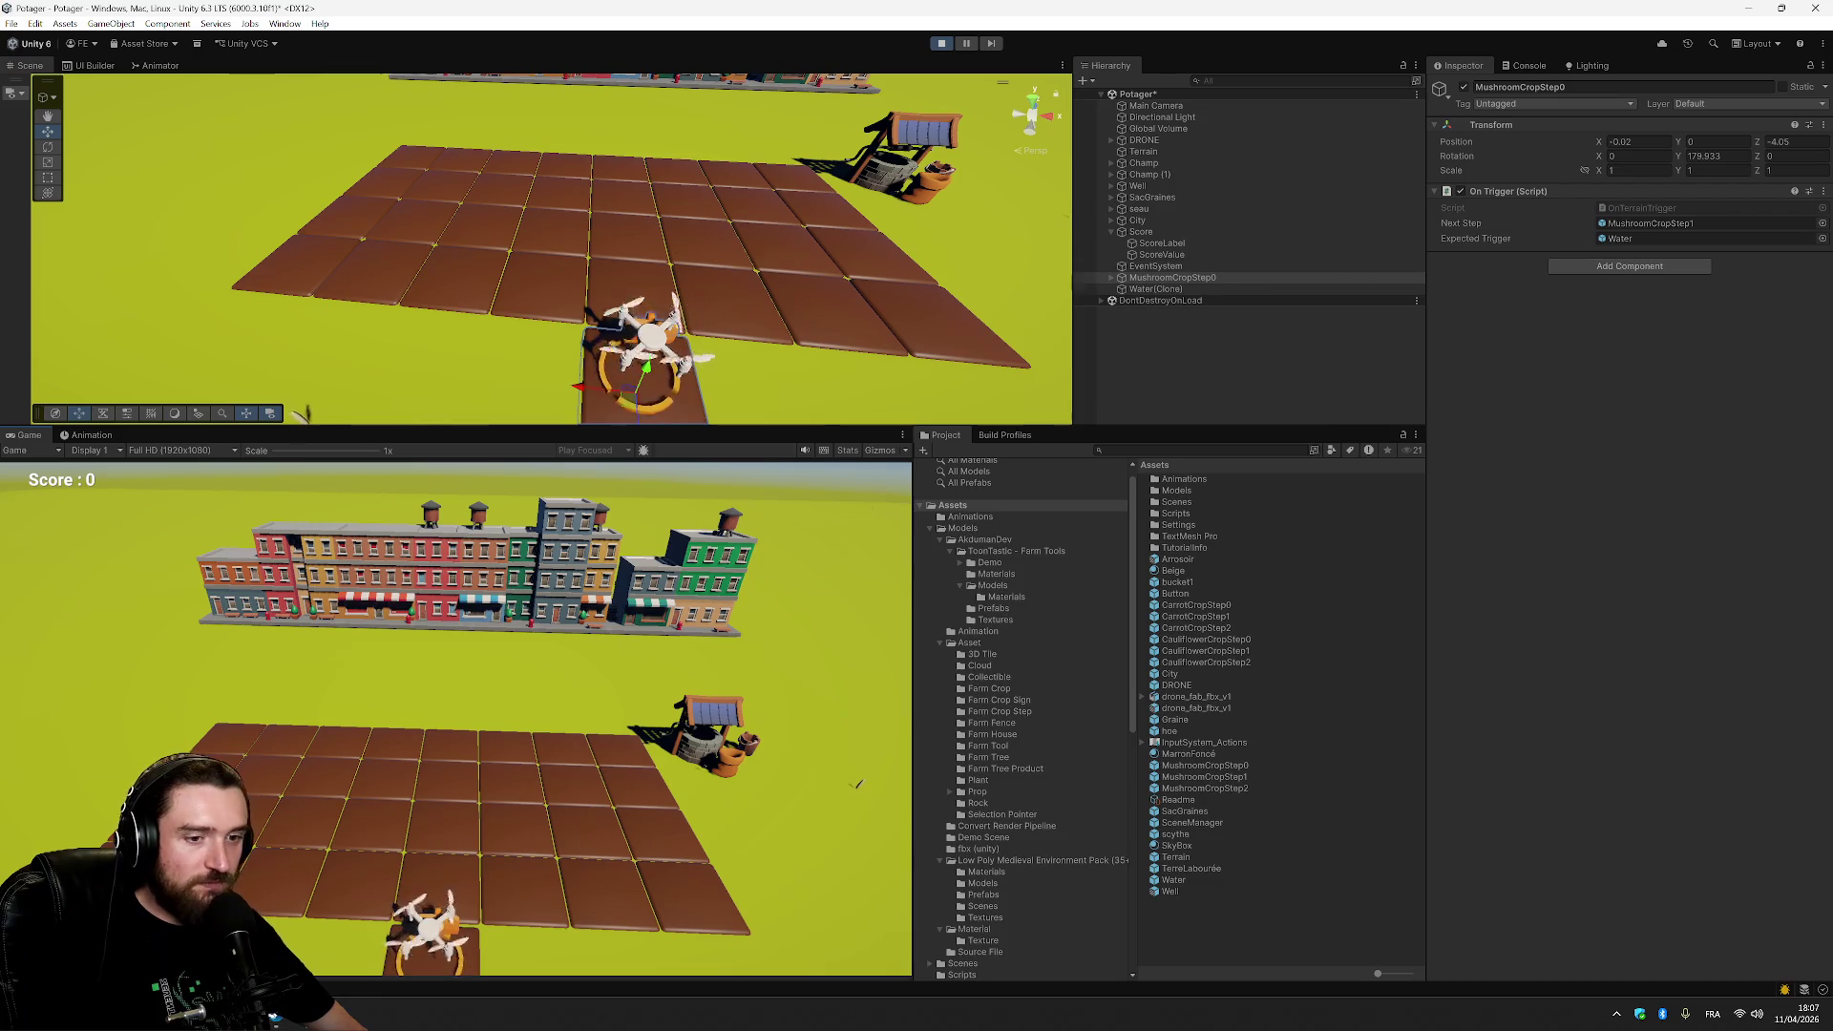
# Open OnTerrainTrigger.cs in Visual Studio after closing the failed script tab.
pyautogui.doubleClick(1643, 208)
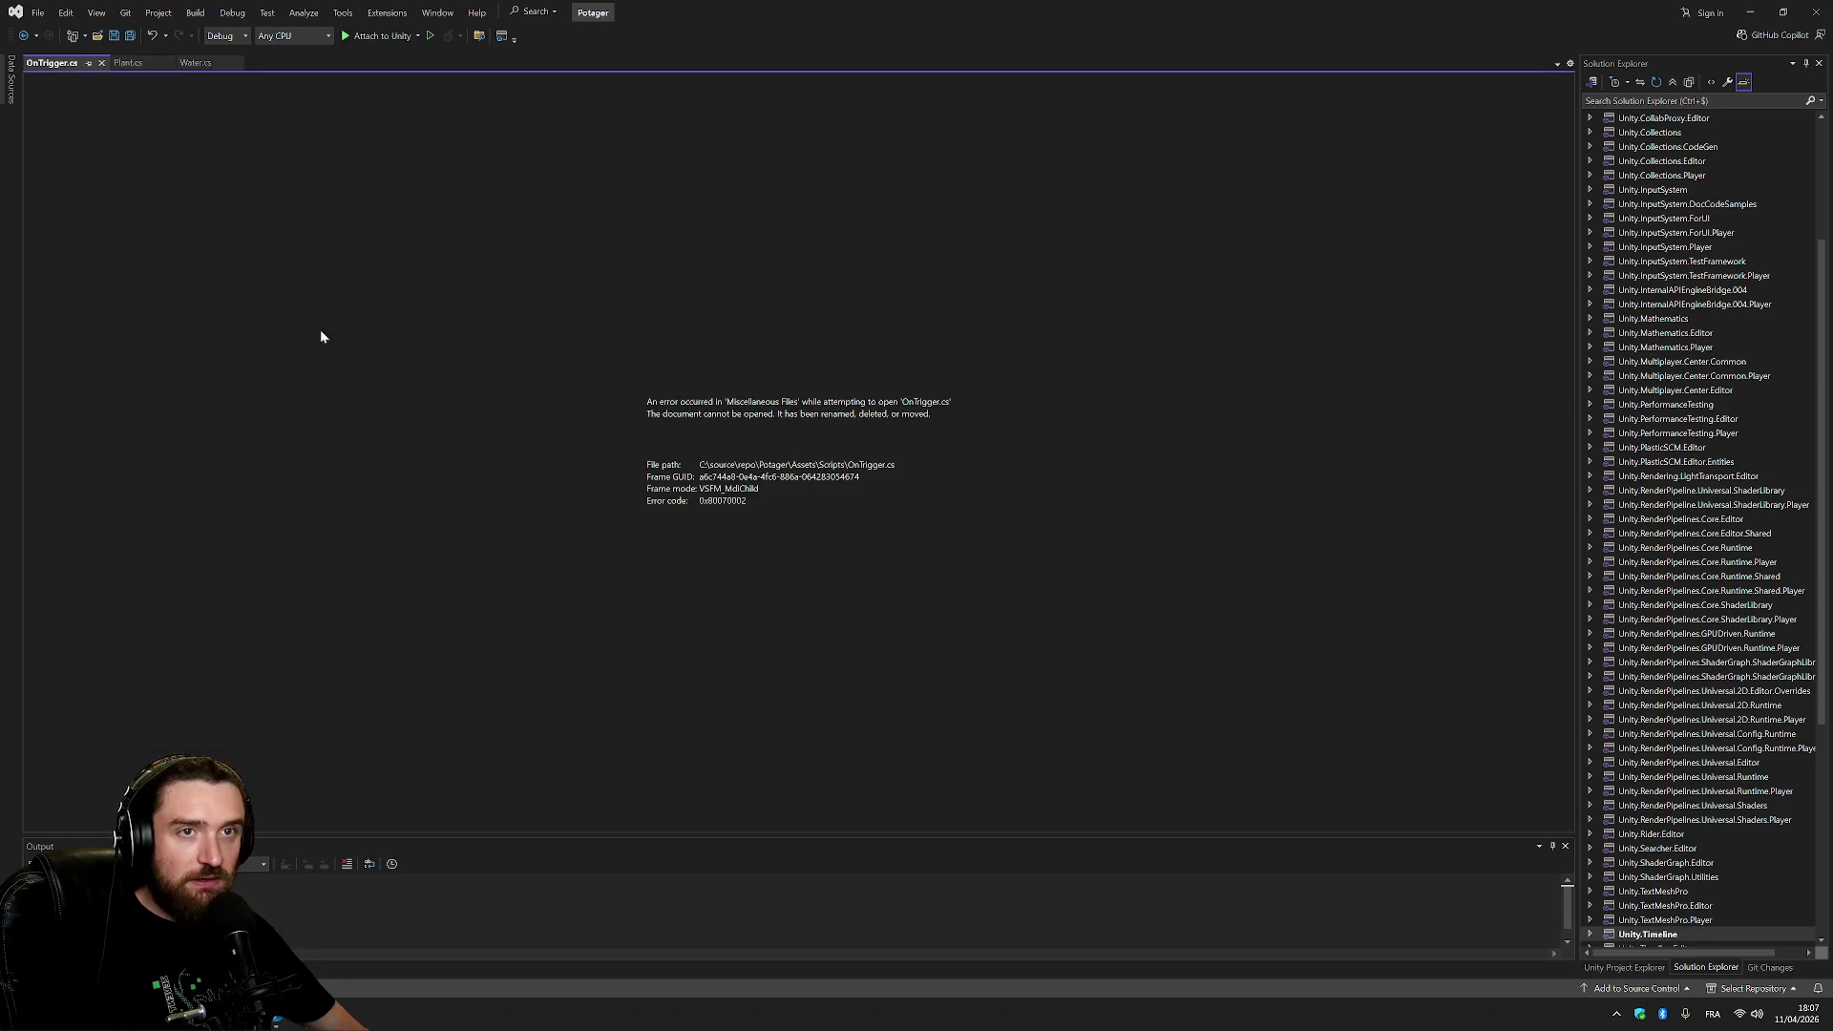
pyautogui.click(98, 63)
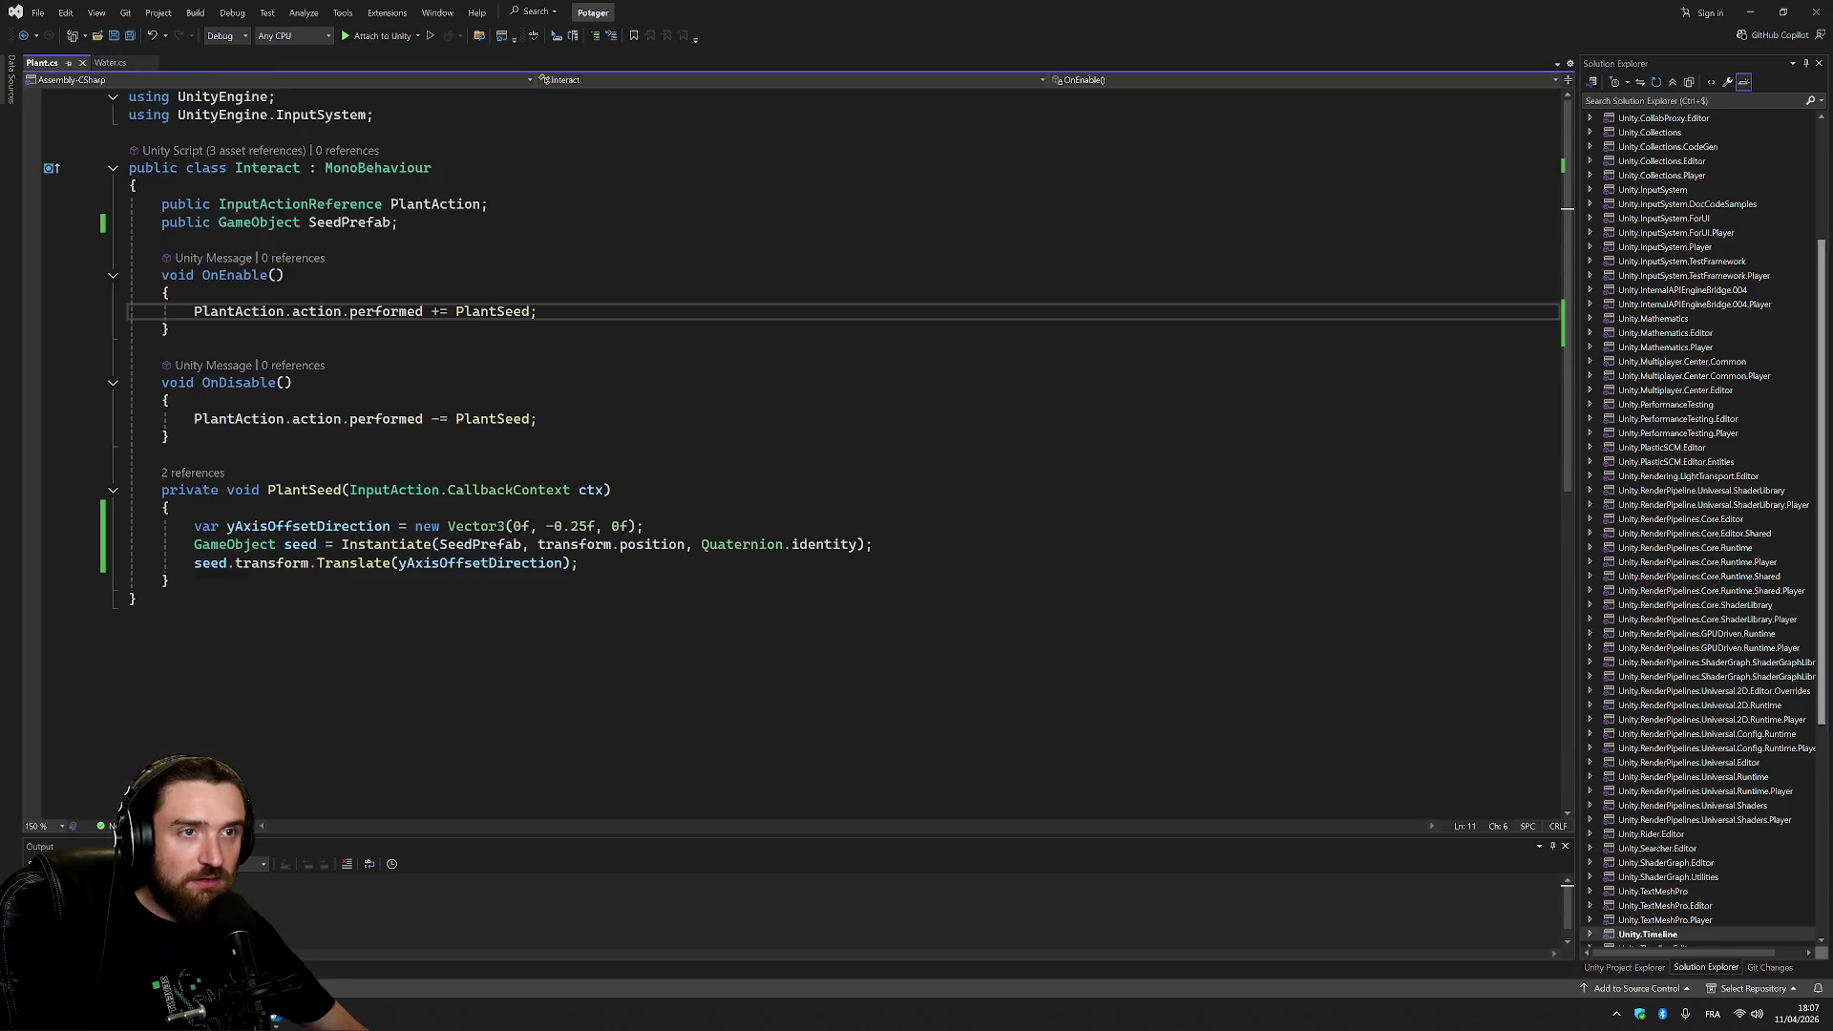
pyautogui.click(1641, 84)
pyautogui.scroll(3, 1736, 327)
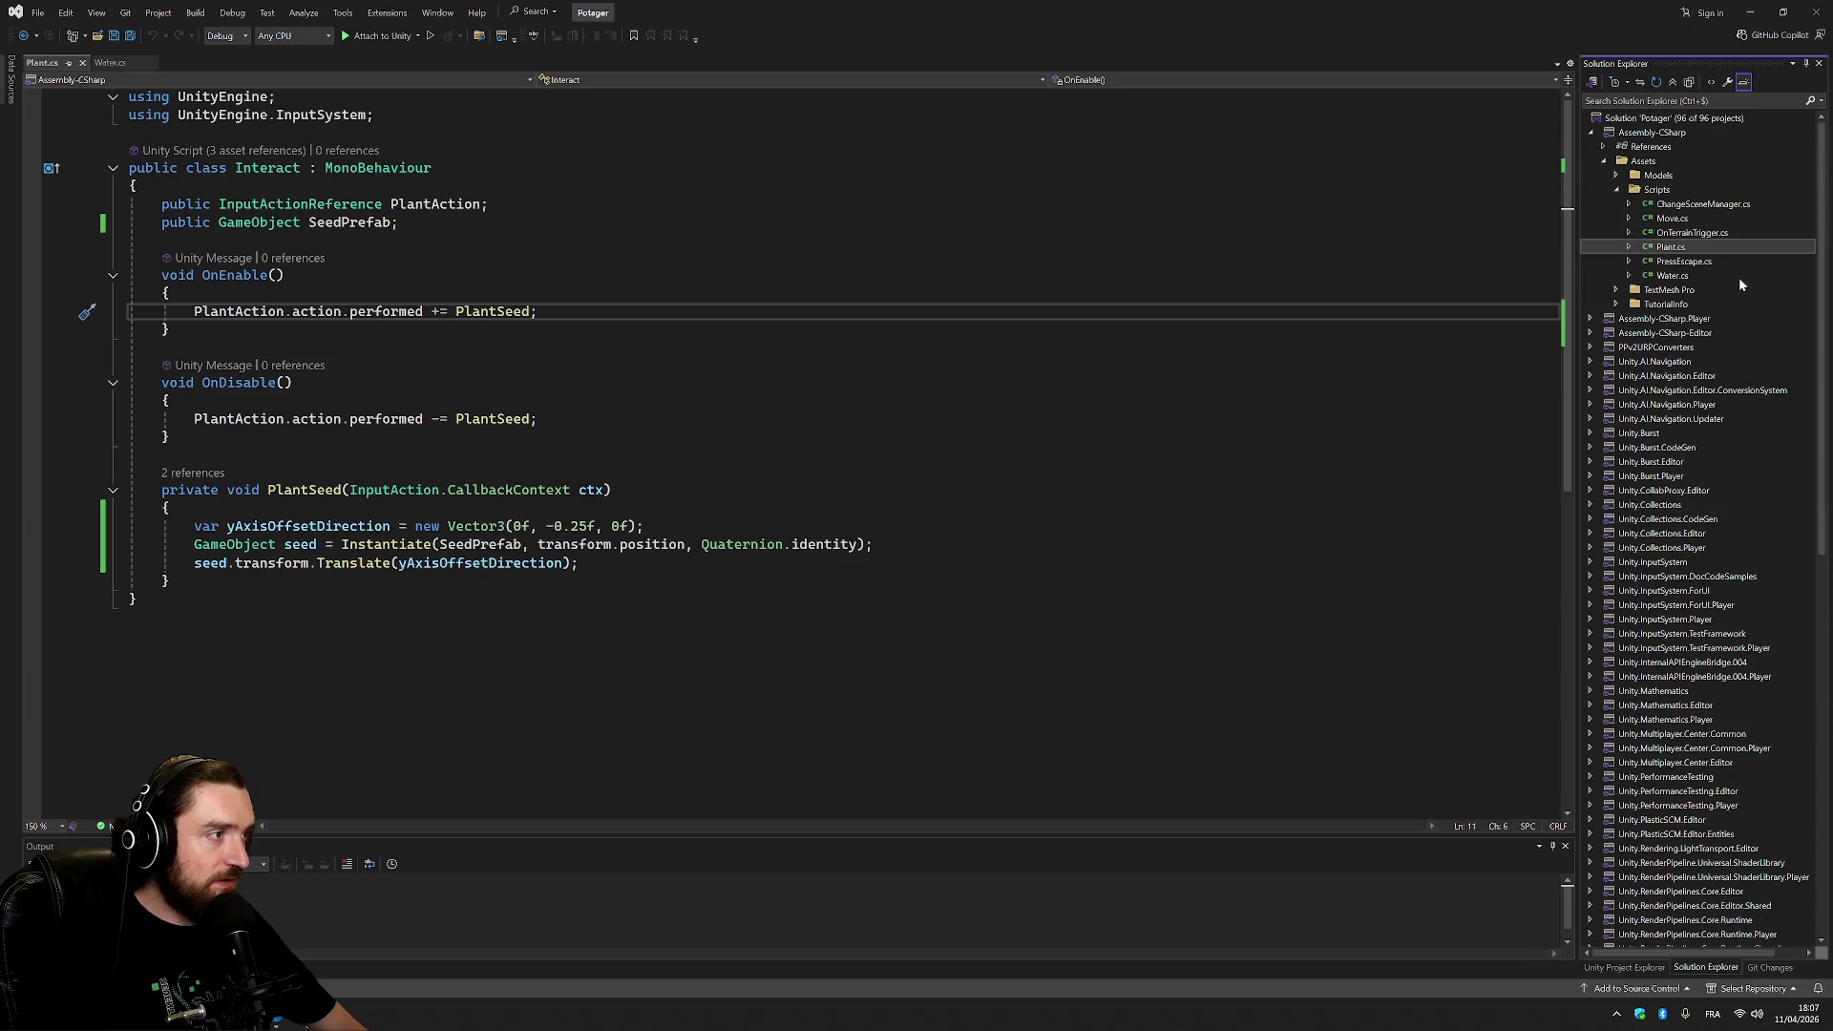
pyautogui.doubleClick(1694, 235)
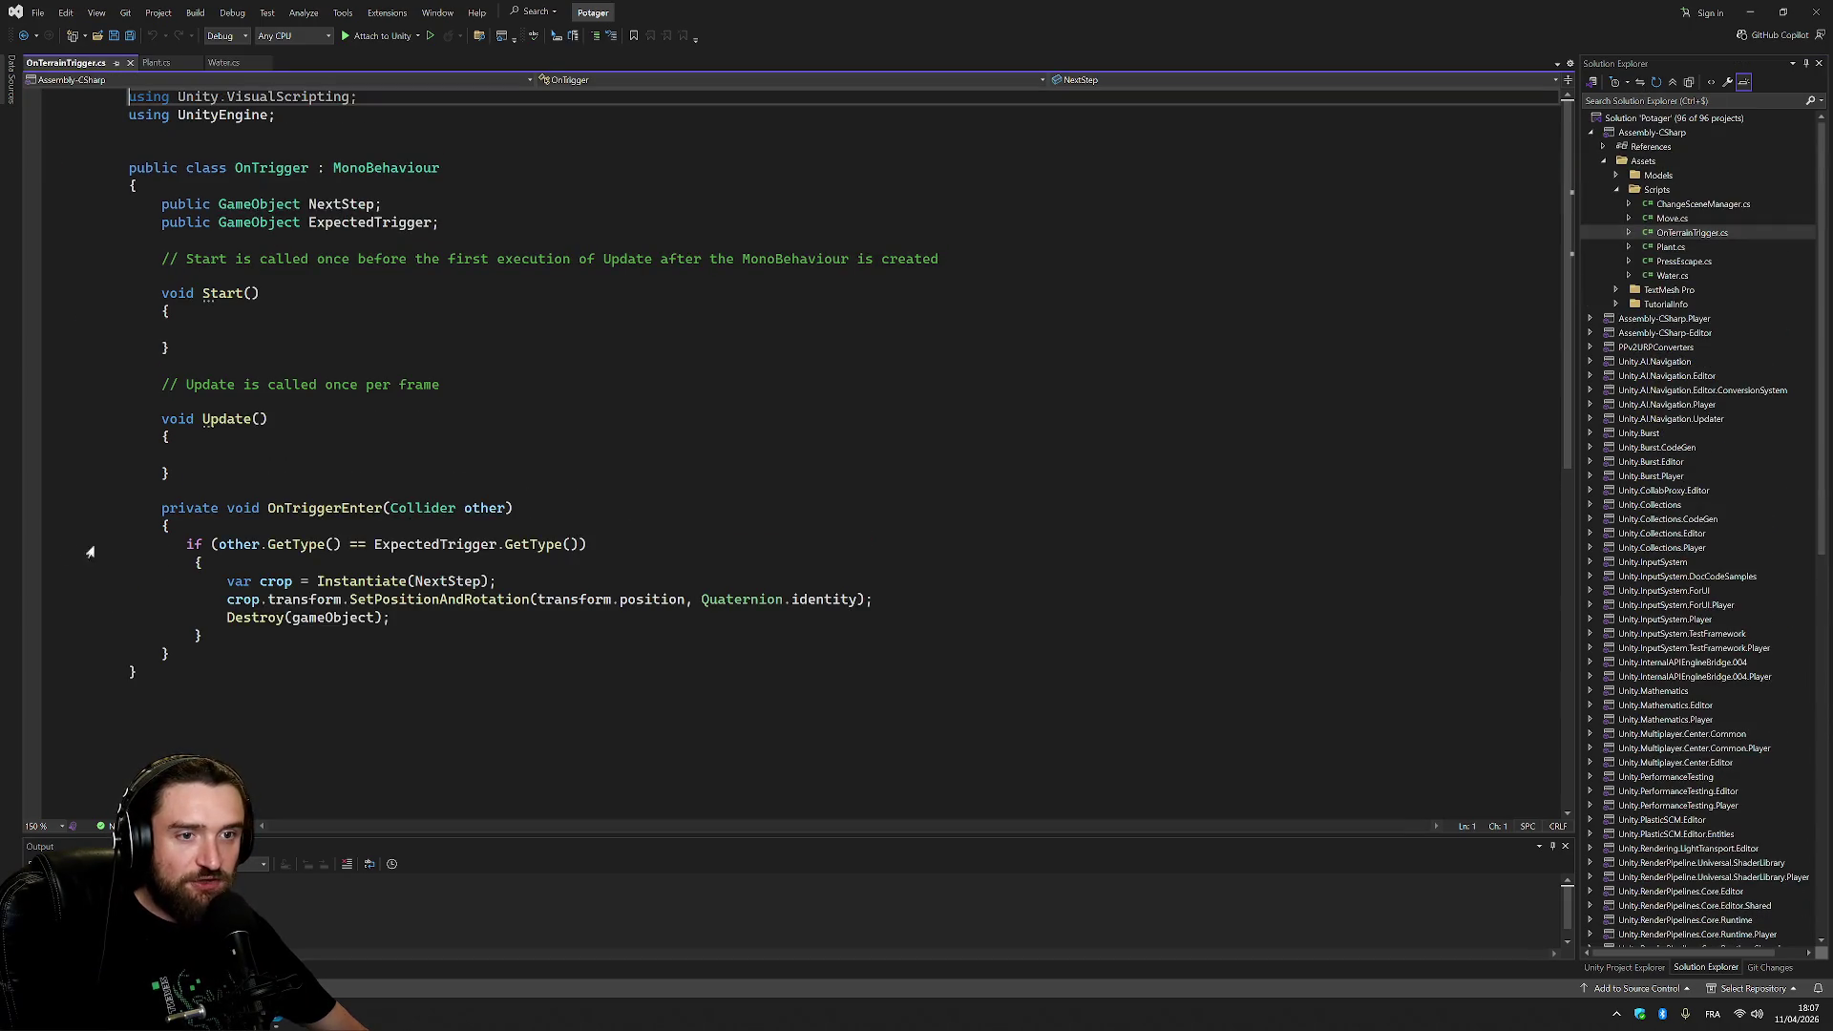
# Put a breakpoint on the trigger-check if line and attach the debugger to Unity.
pyautogui.click(33, 544)
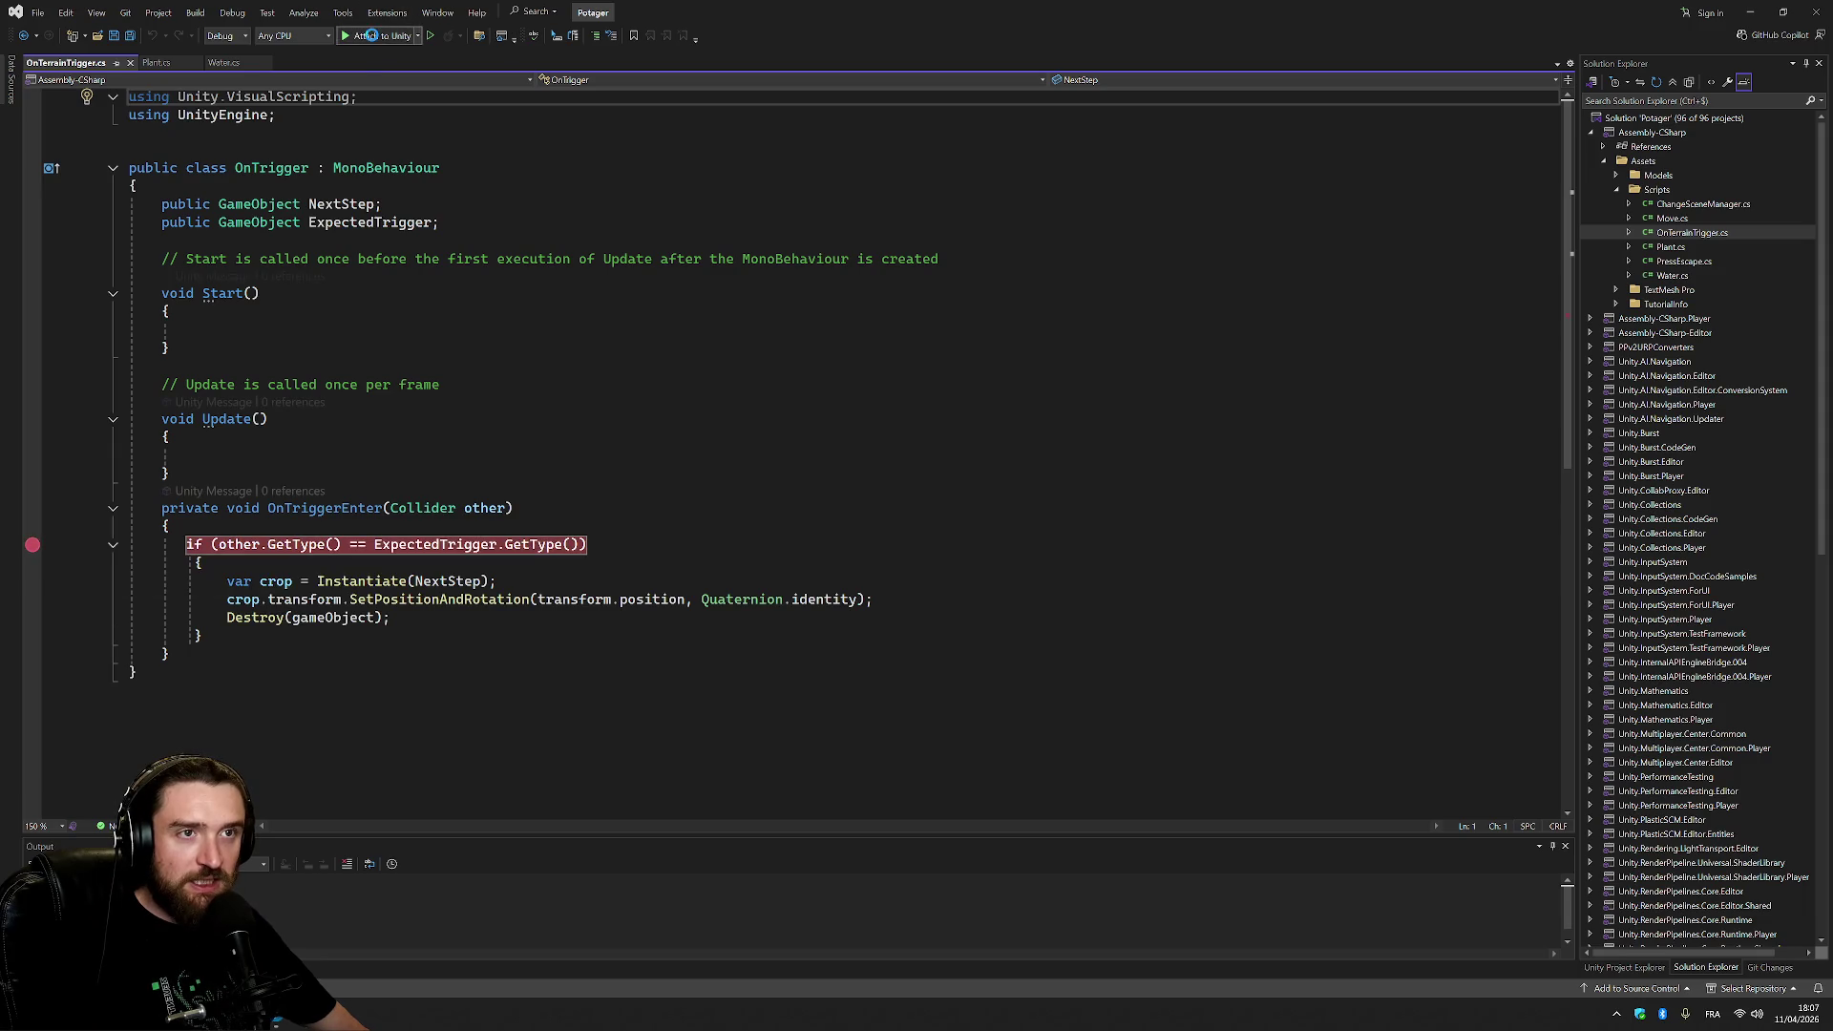
pyautogui.click(371, 36)
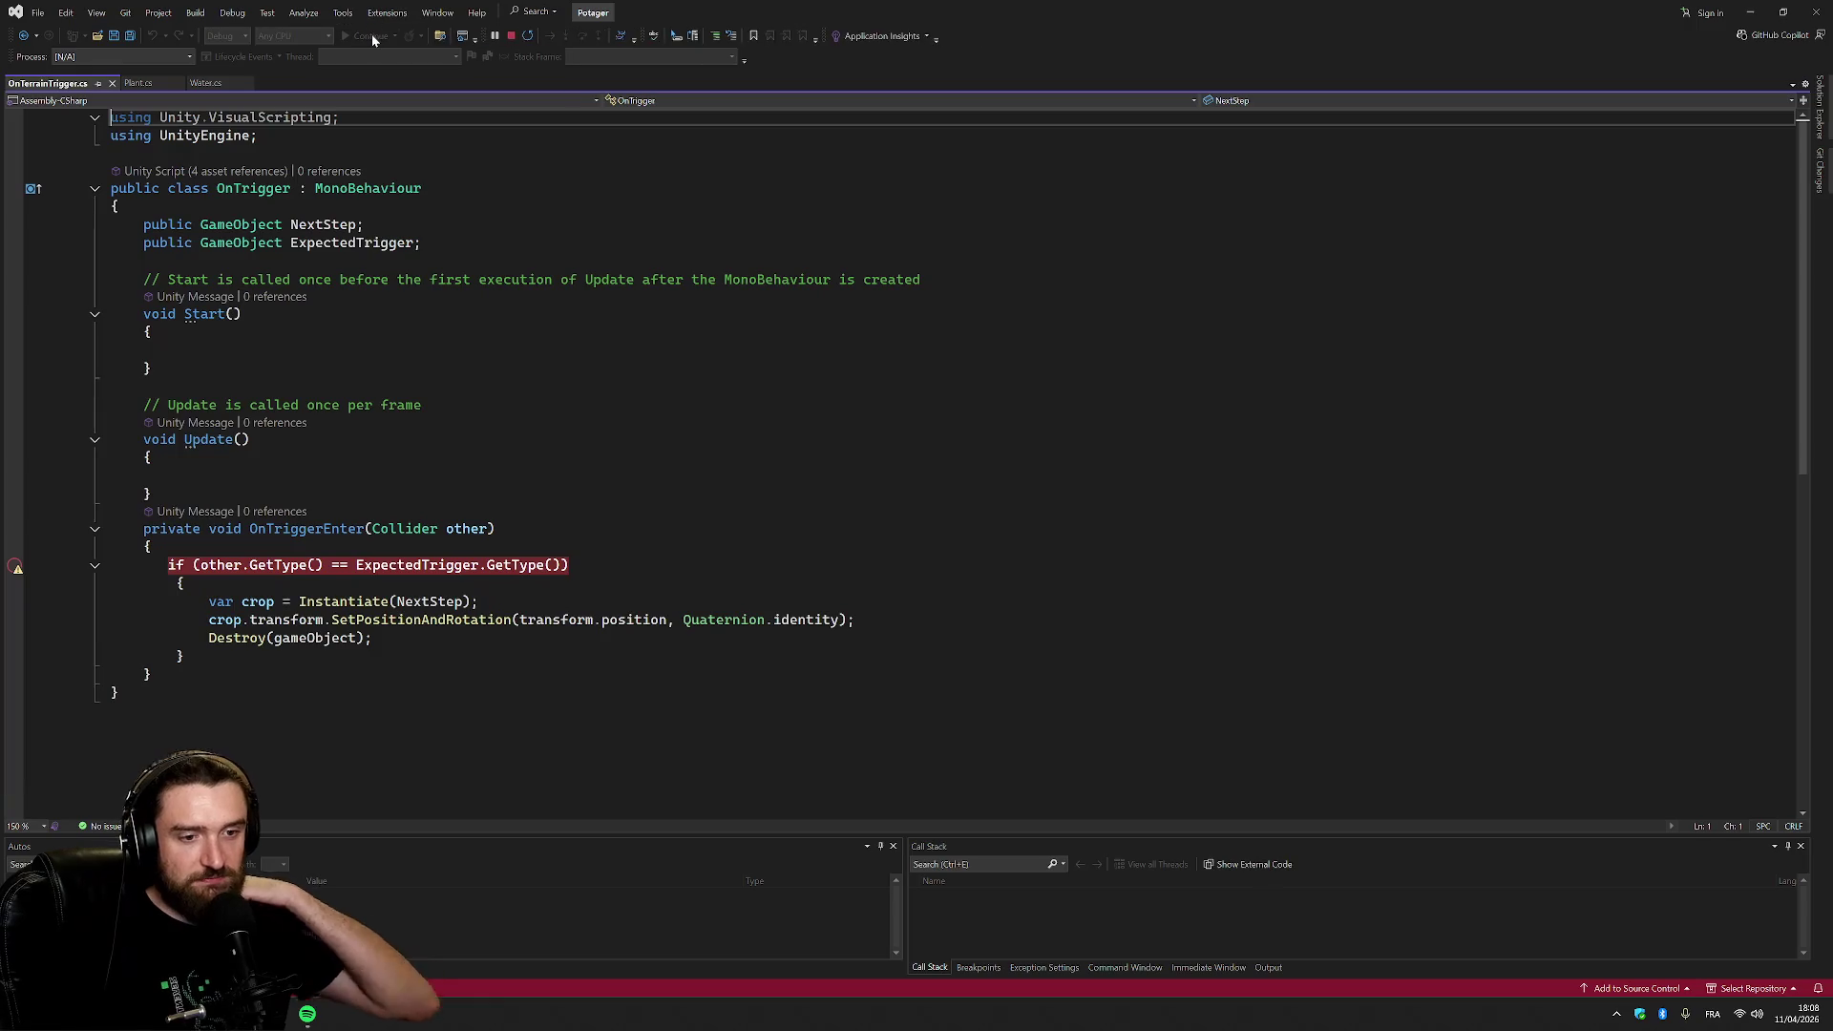
pyautogui.hotkey('alt', 'Tab')
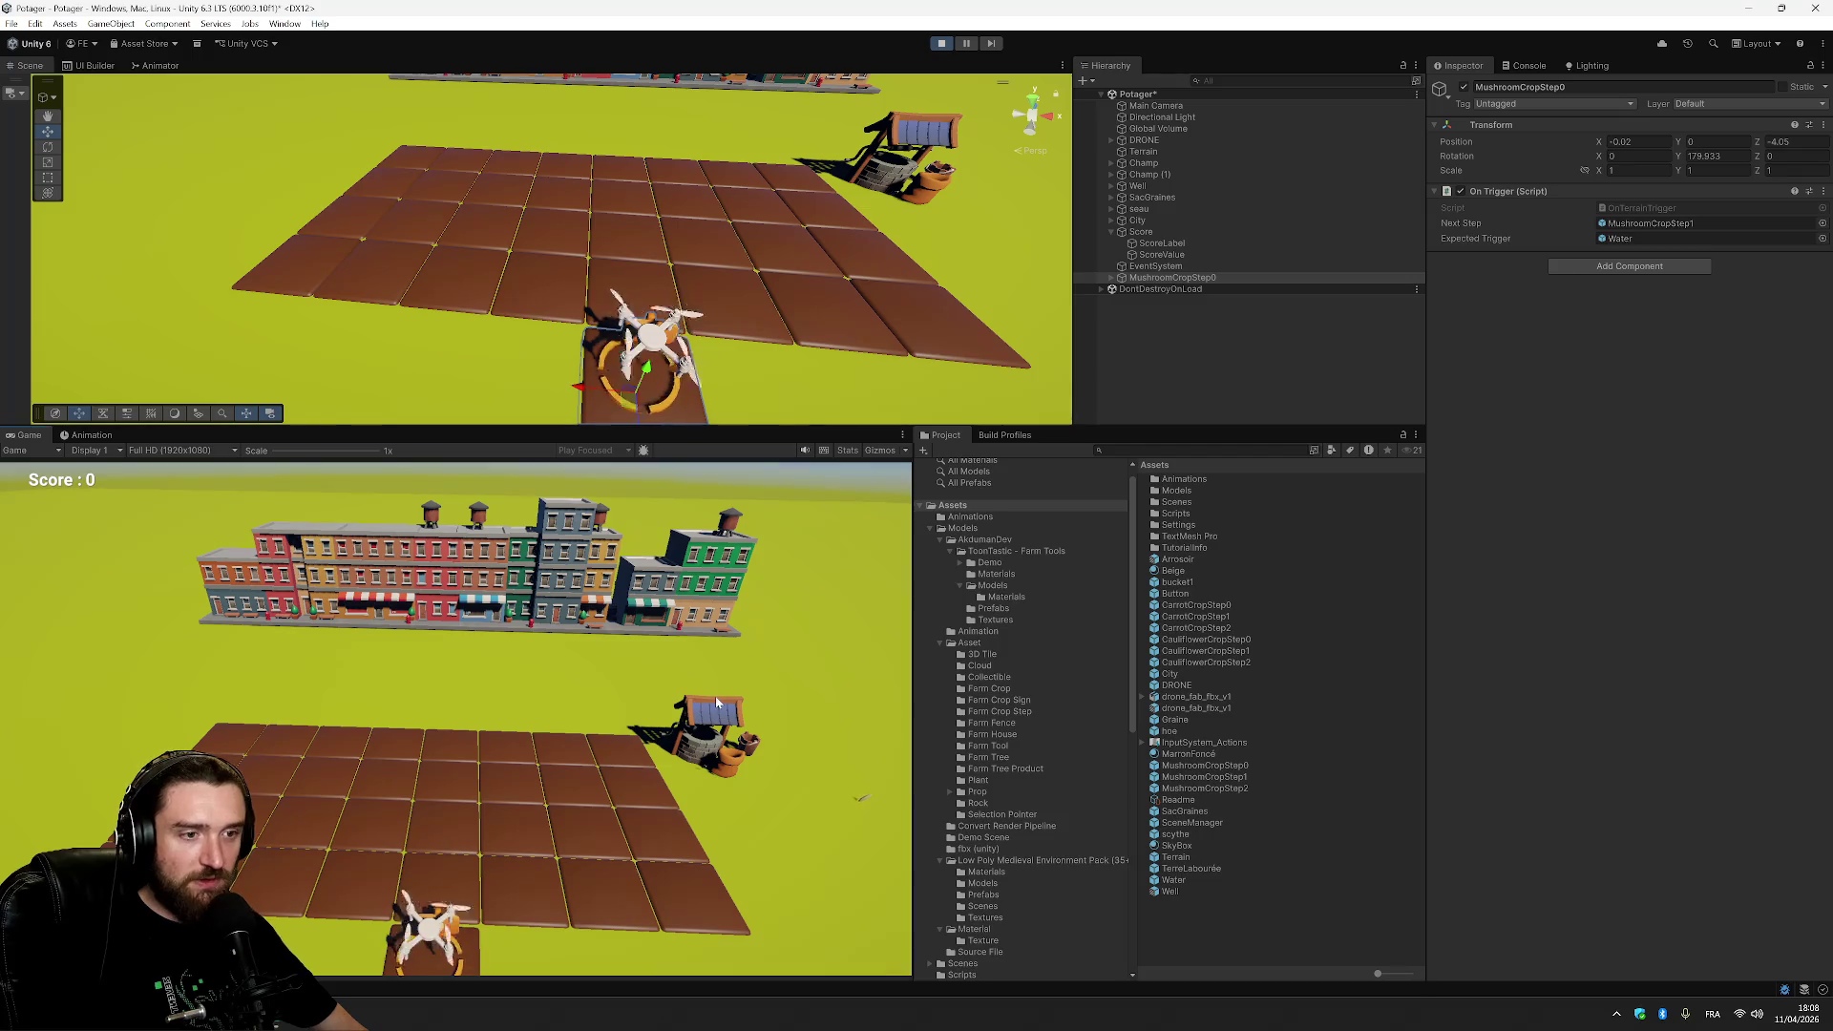
# Spray water on the mushroom, then stop the game and save the Potager scene.
pyautogui.click(718, 703)
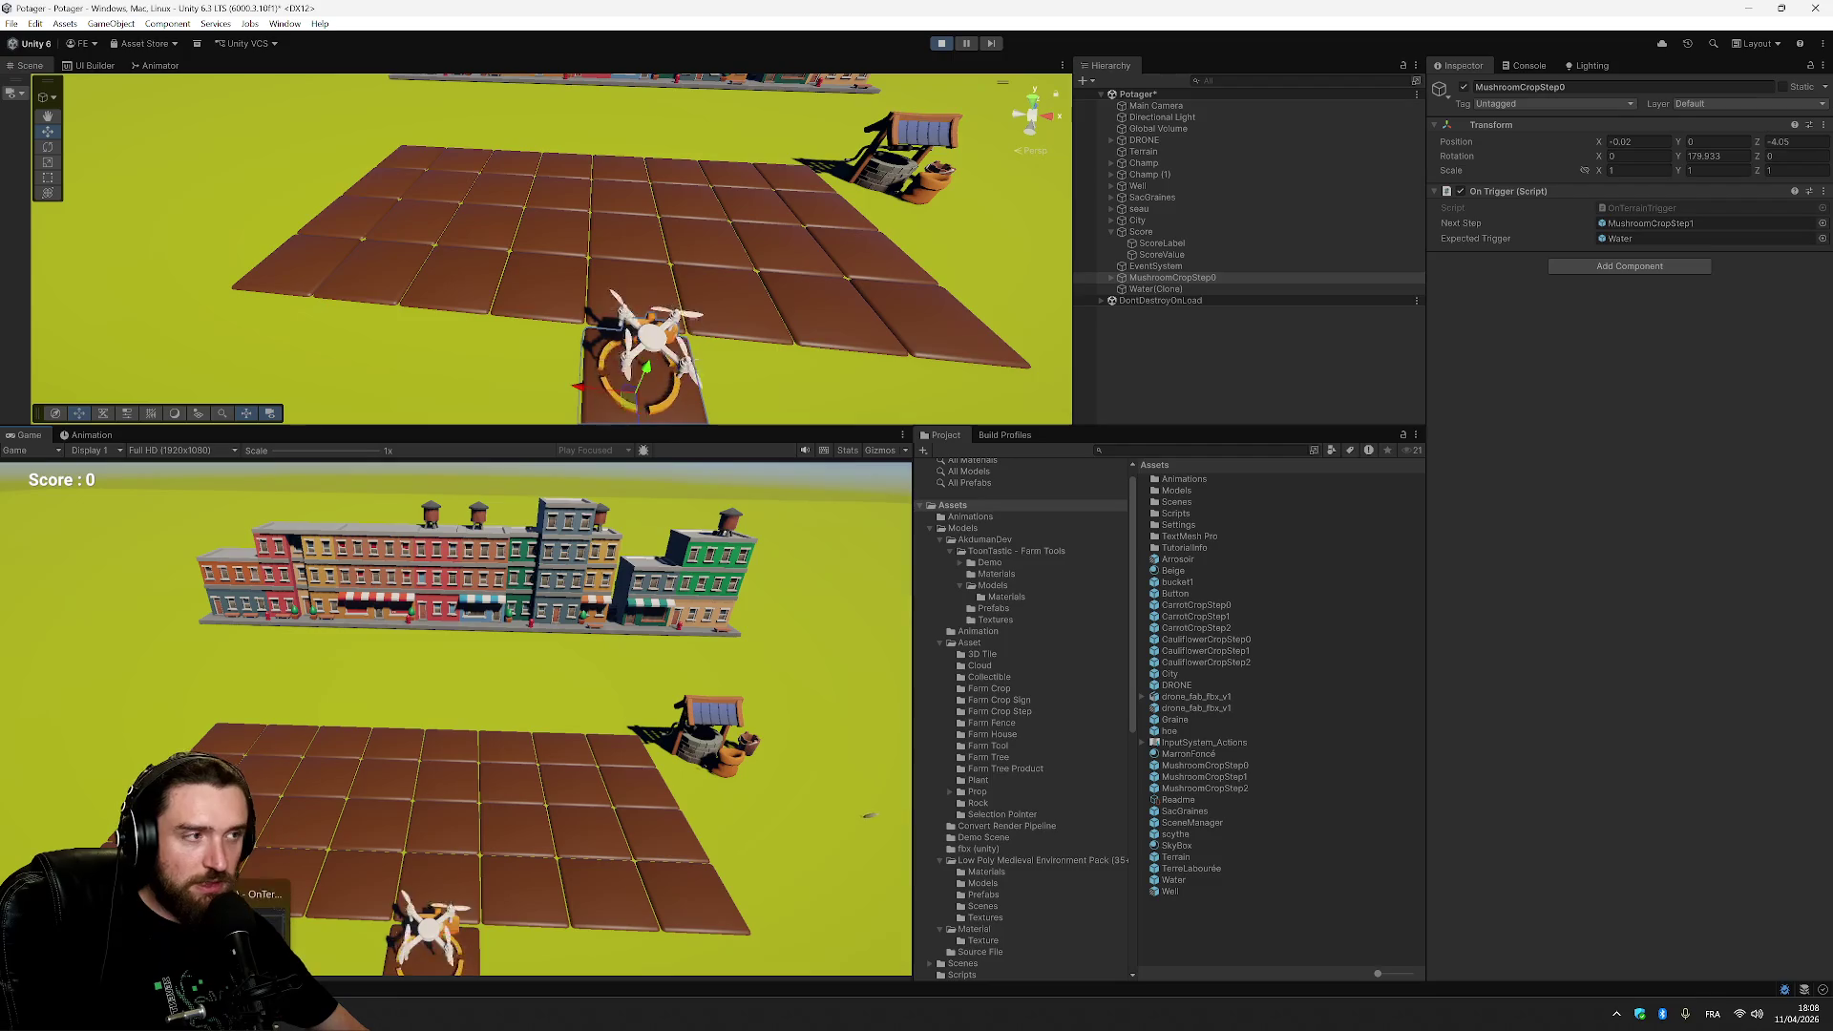
pyautogui.moveTo(253, 1012)
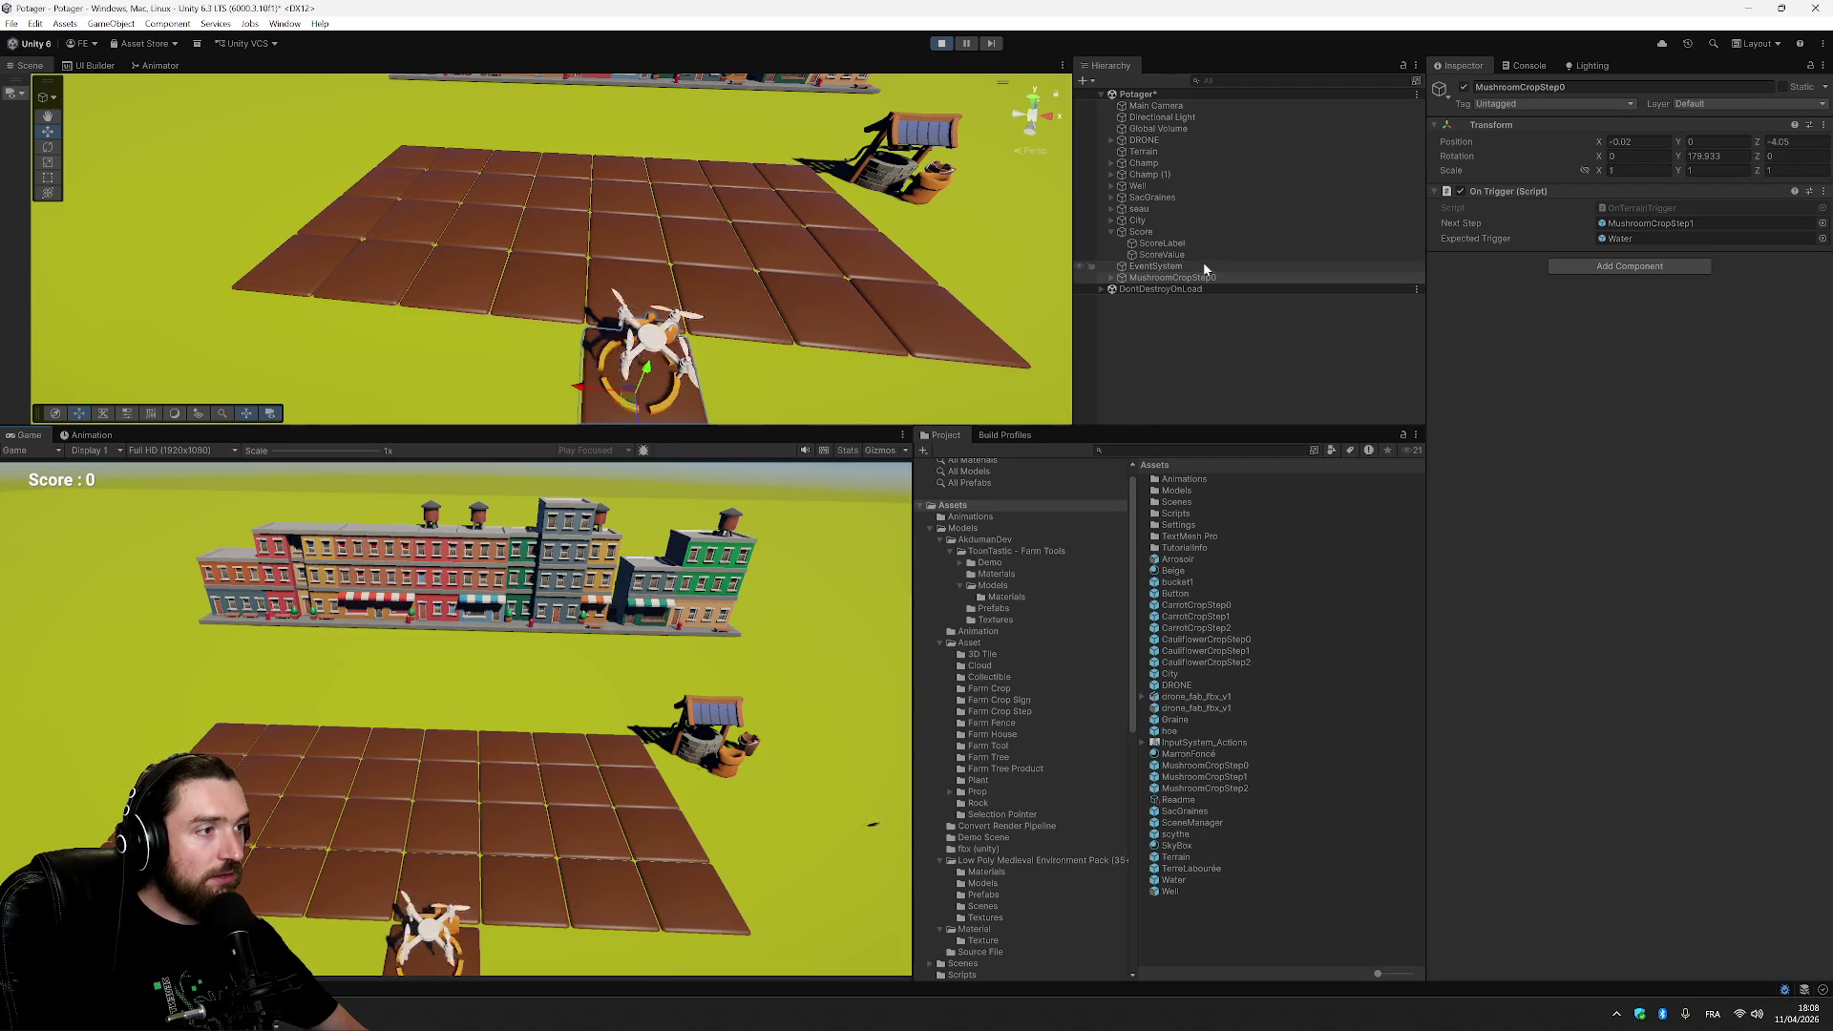
pyautogui.click(941, 43)
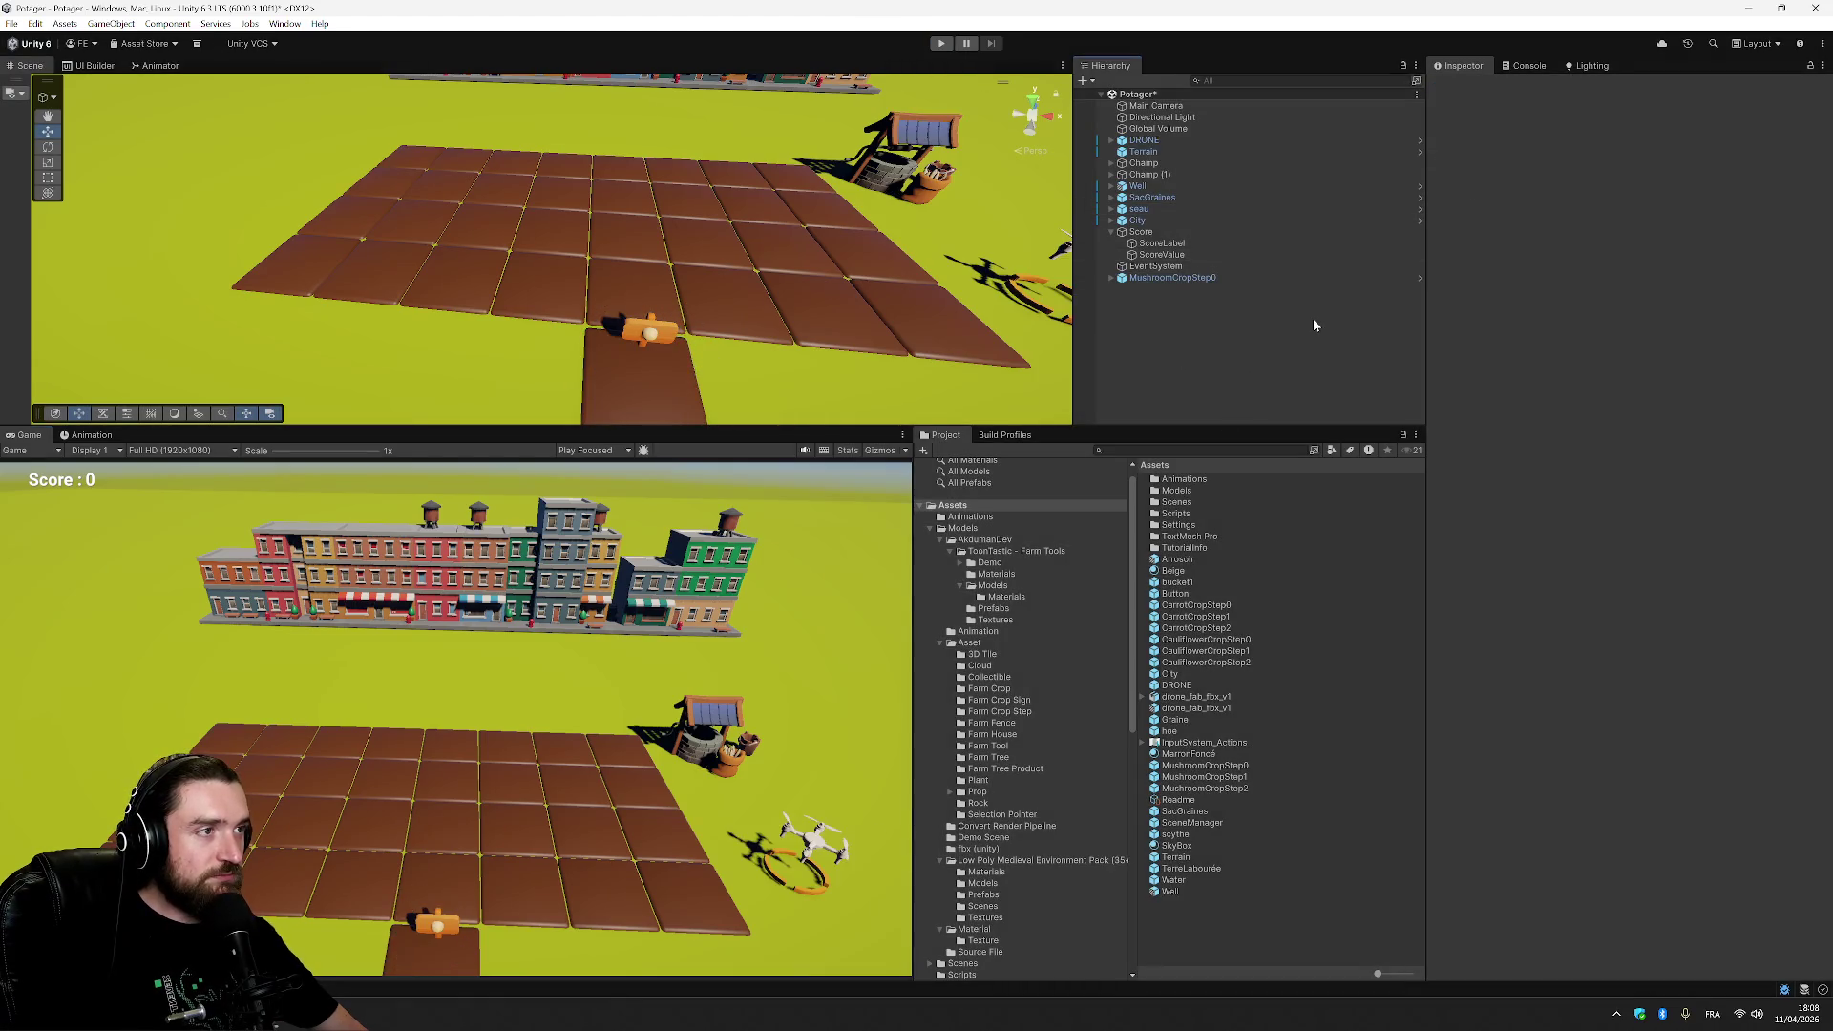
pyautogui.hotkey('ctrl', 's')
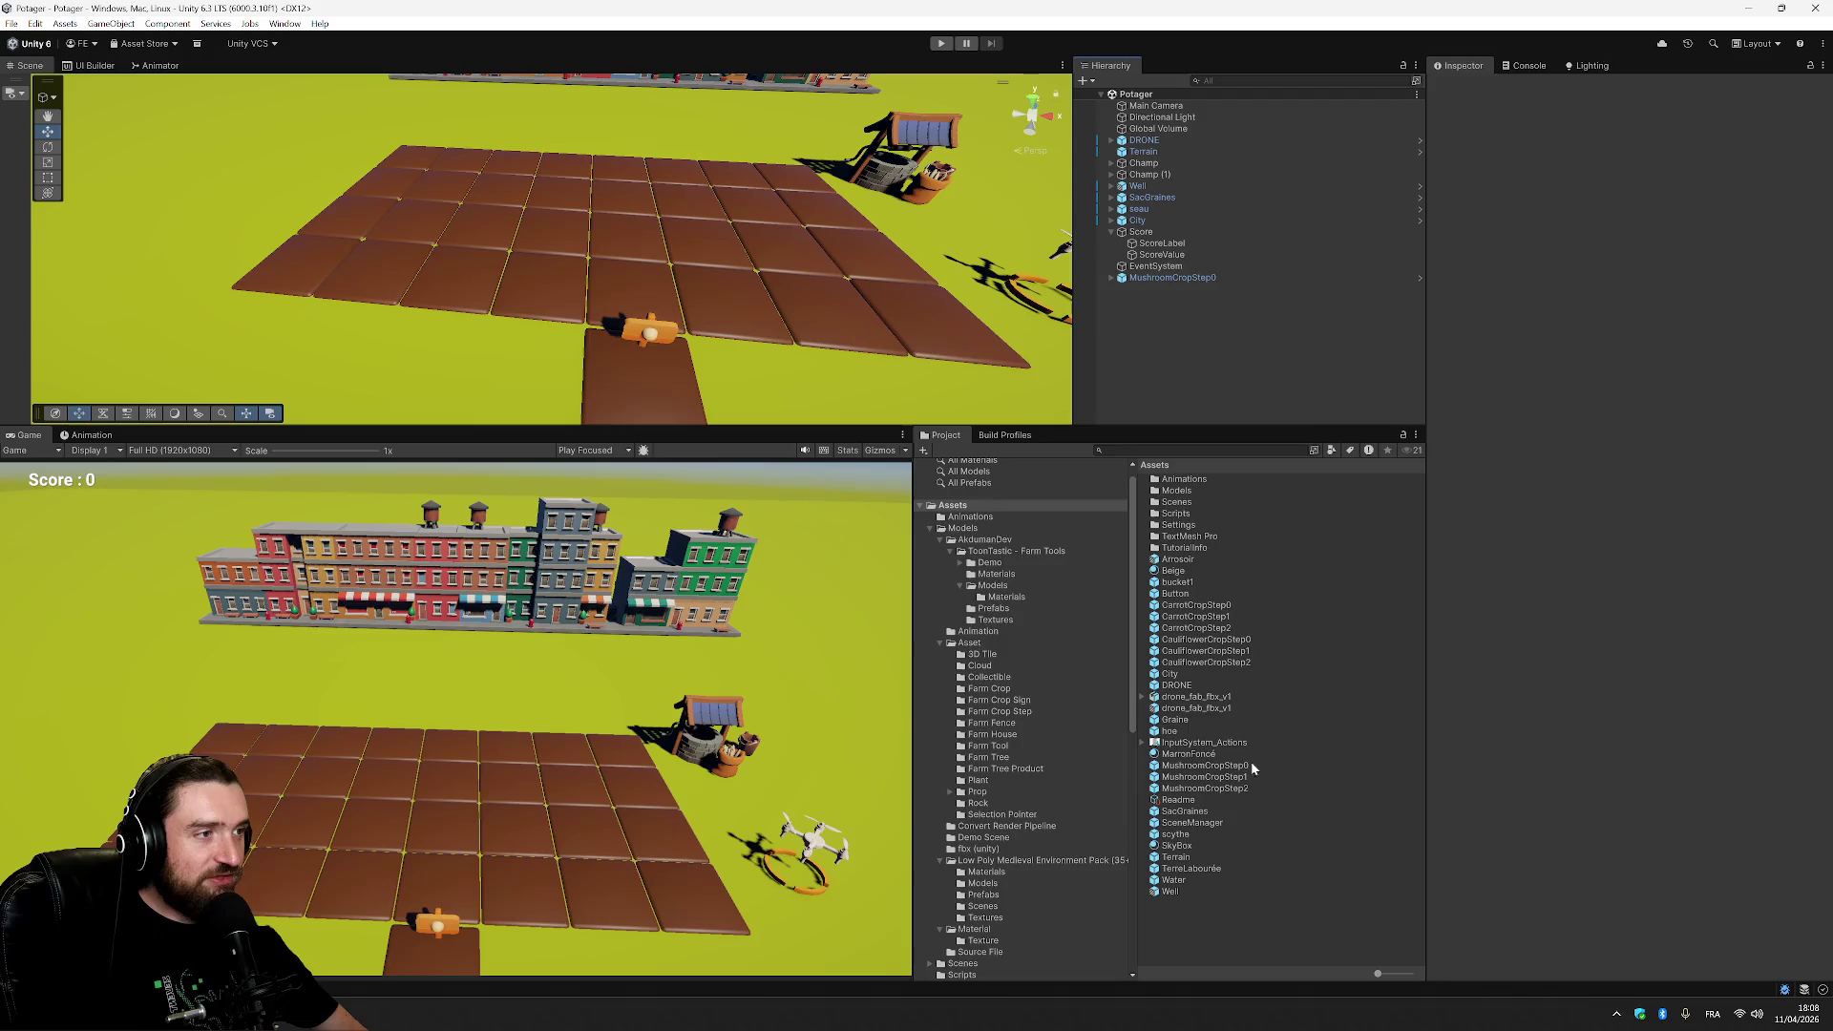
# Add a Capsule Collider and a Rigidbody to the Water prefab.
pyautogui.click(1174, 880)
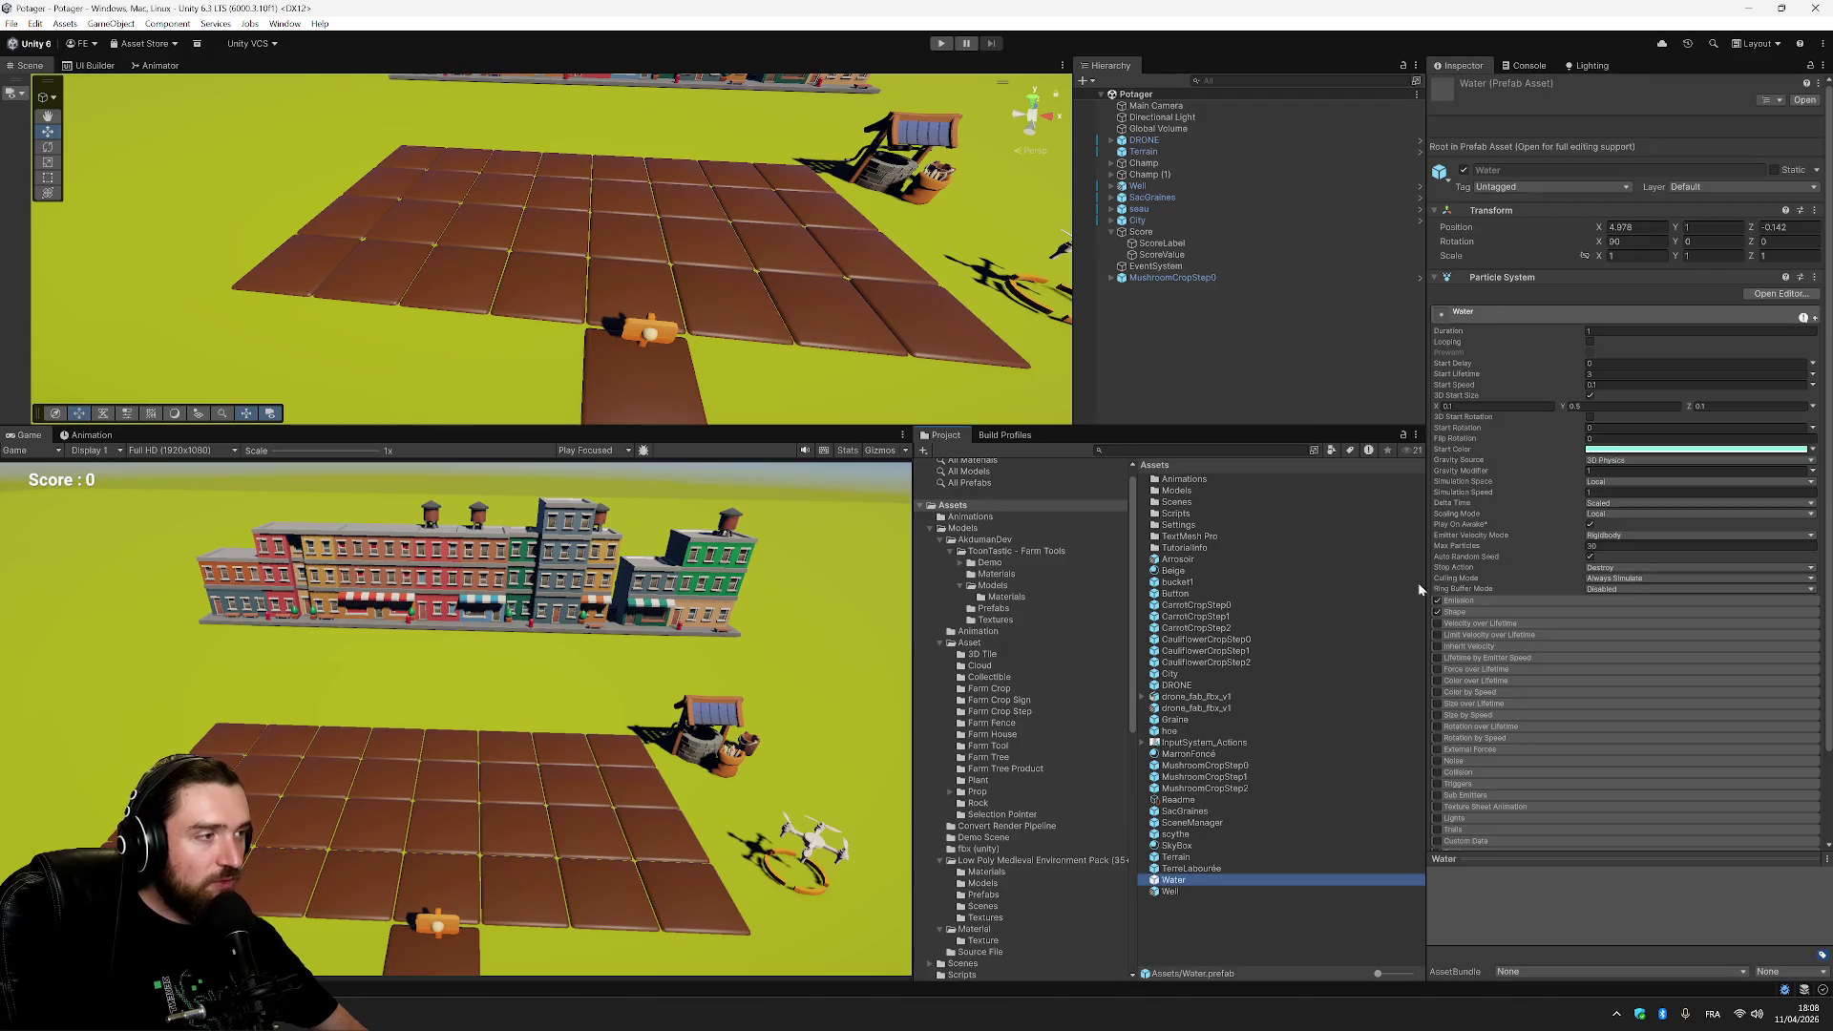
pyautogui.click(1436, 277)
pyautogui.click(1605, 350)
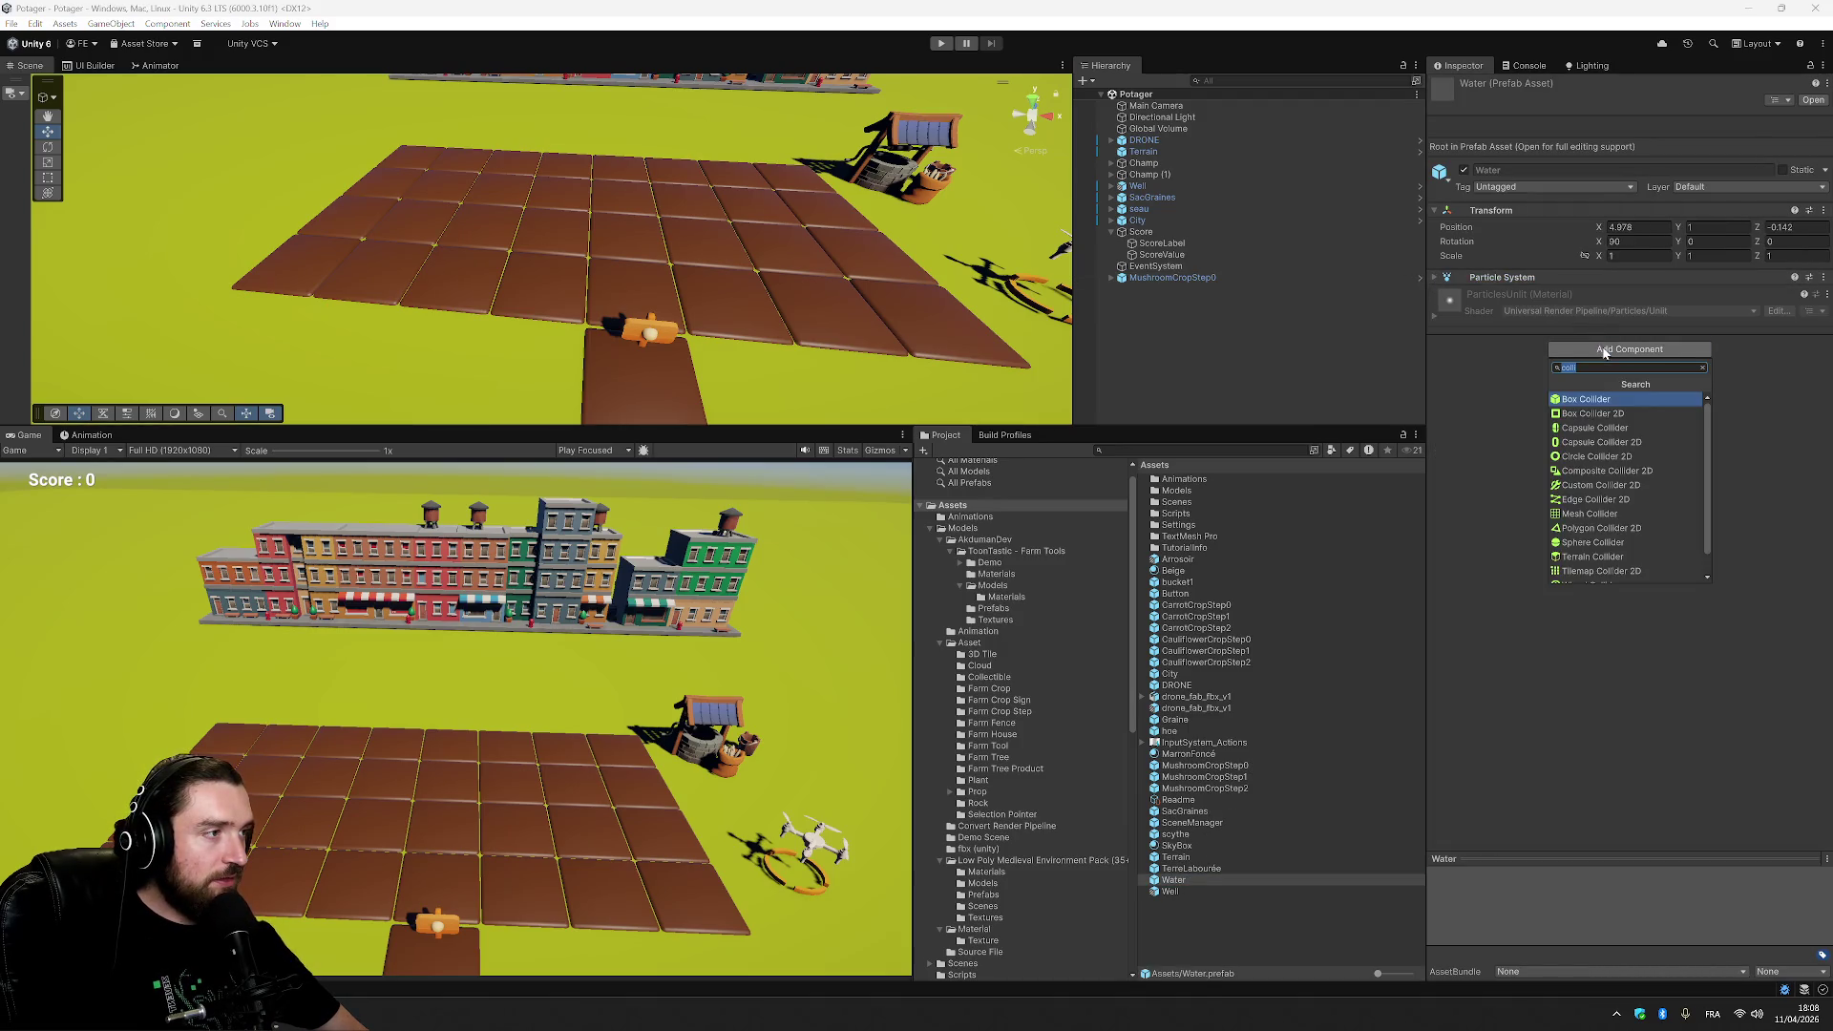
pyautogui.click(1628, 428)
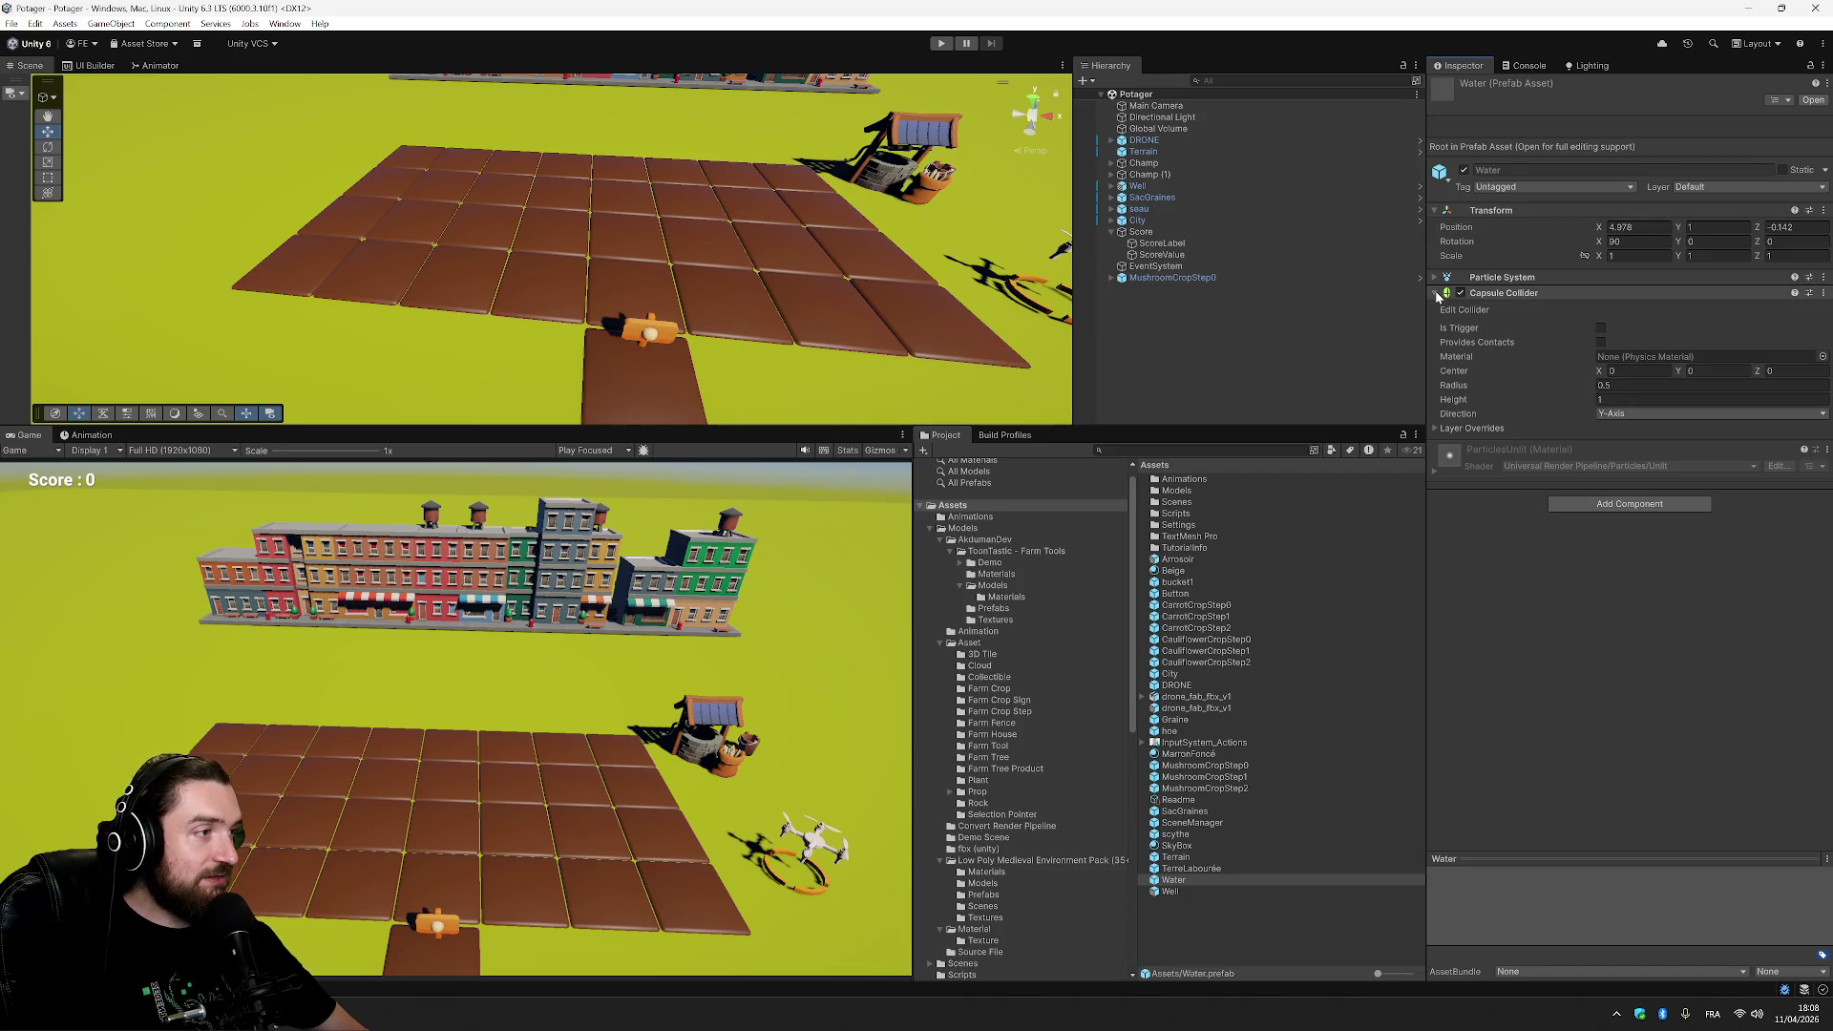
pyautogui.click(1671, 506)
pyautogui.write('rigi')
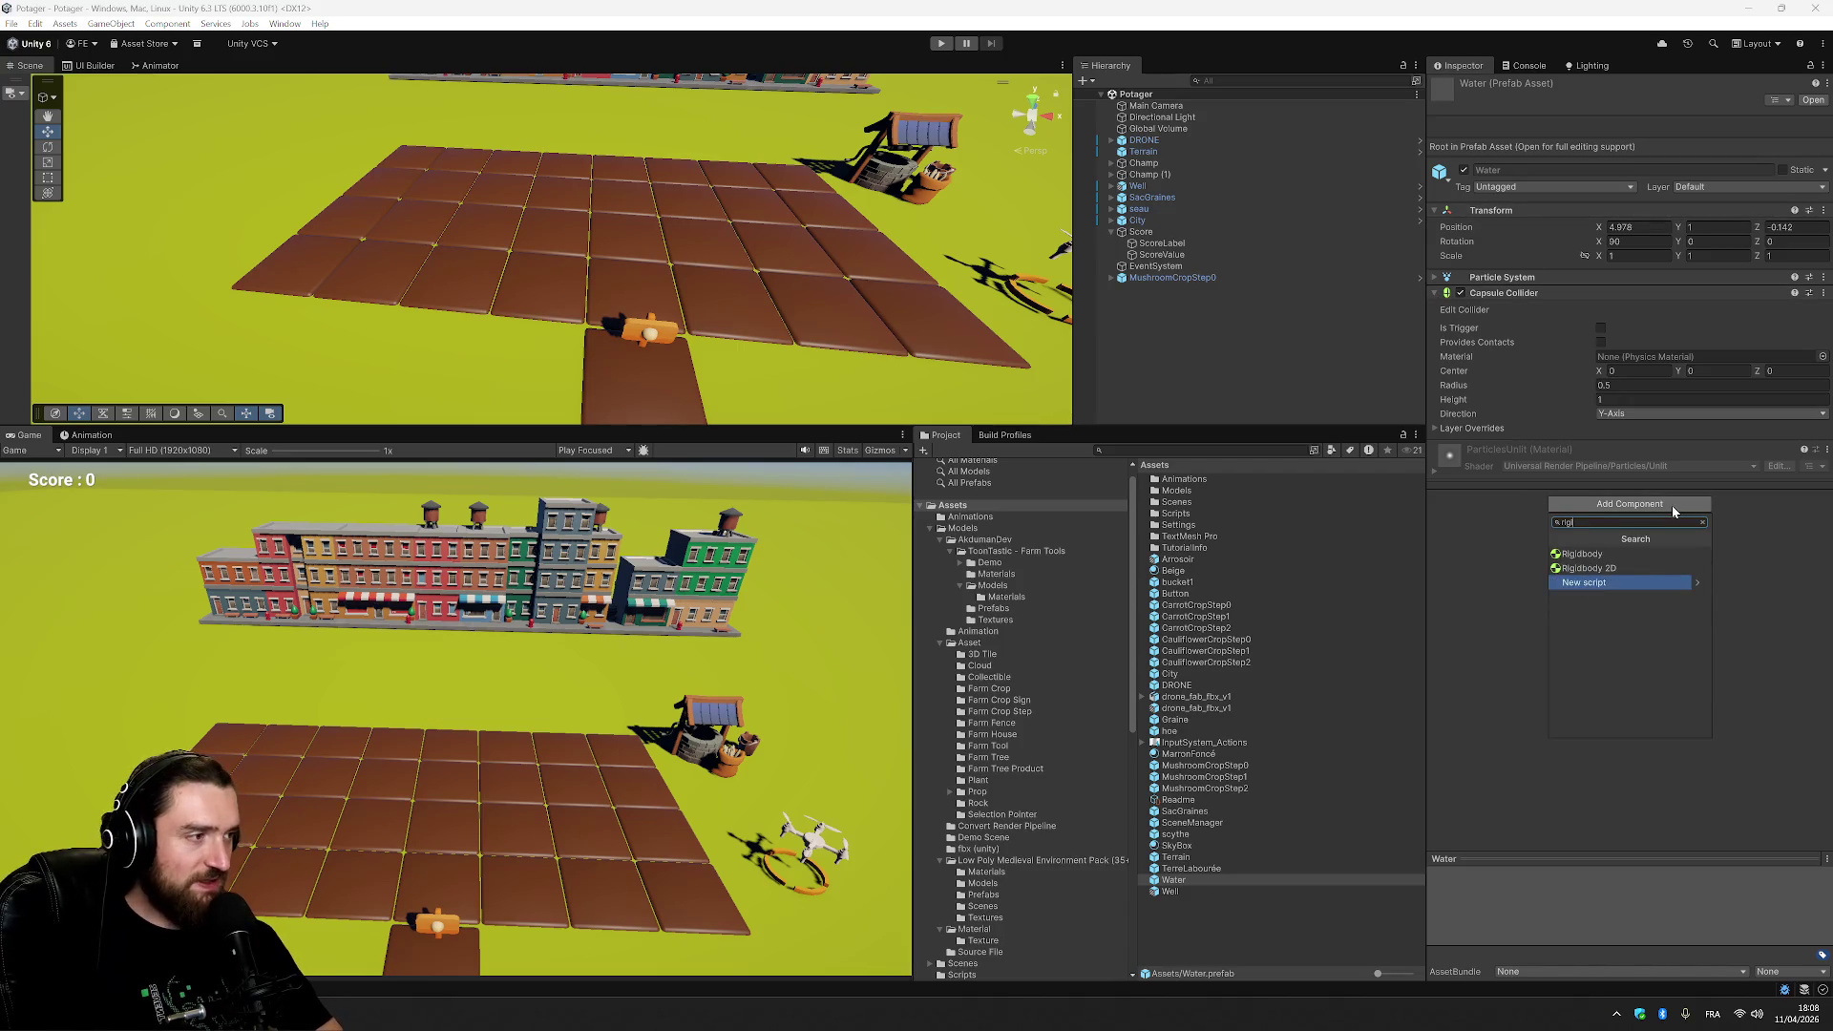
pyautogui.click(1655, 556)
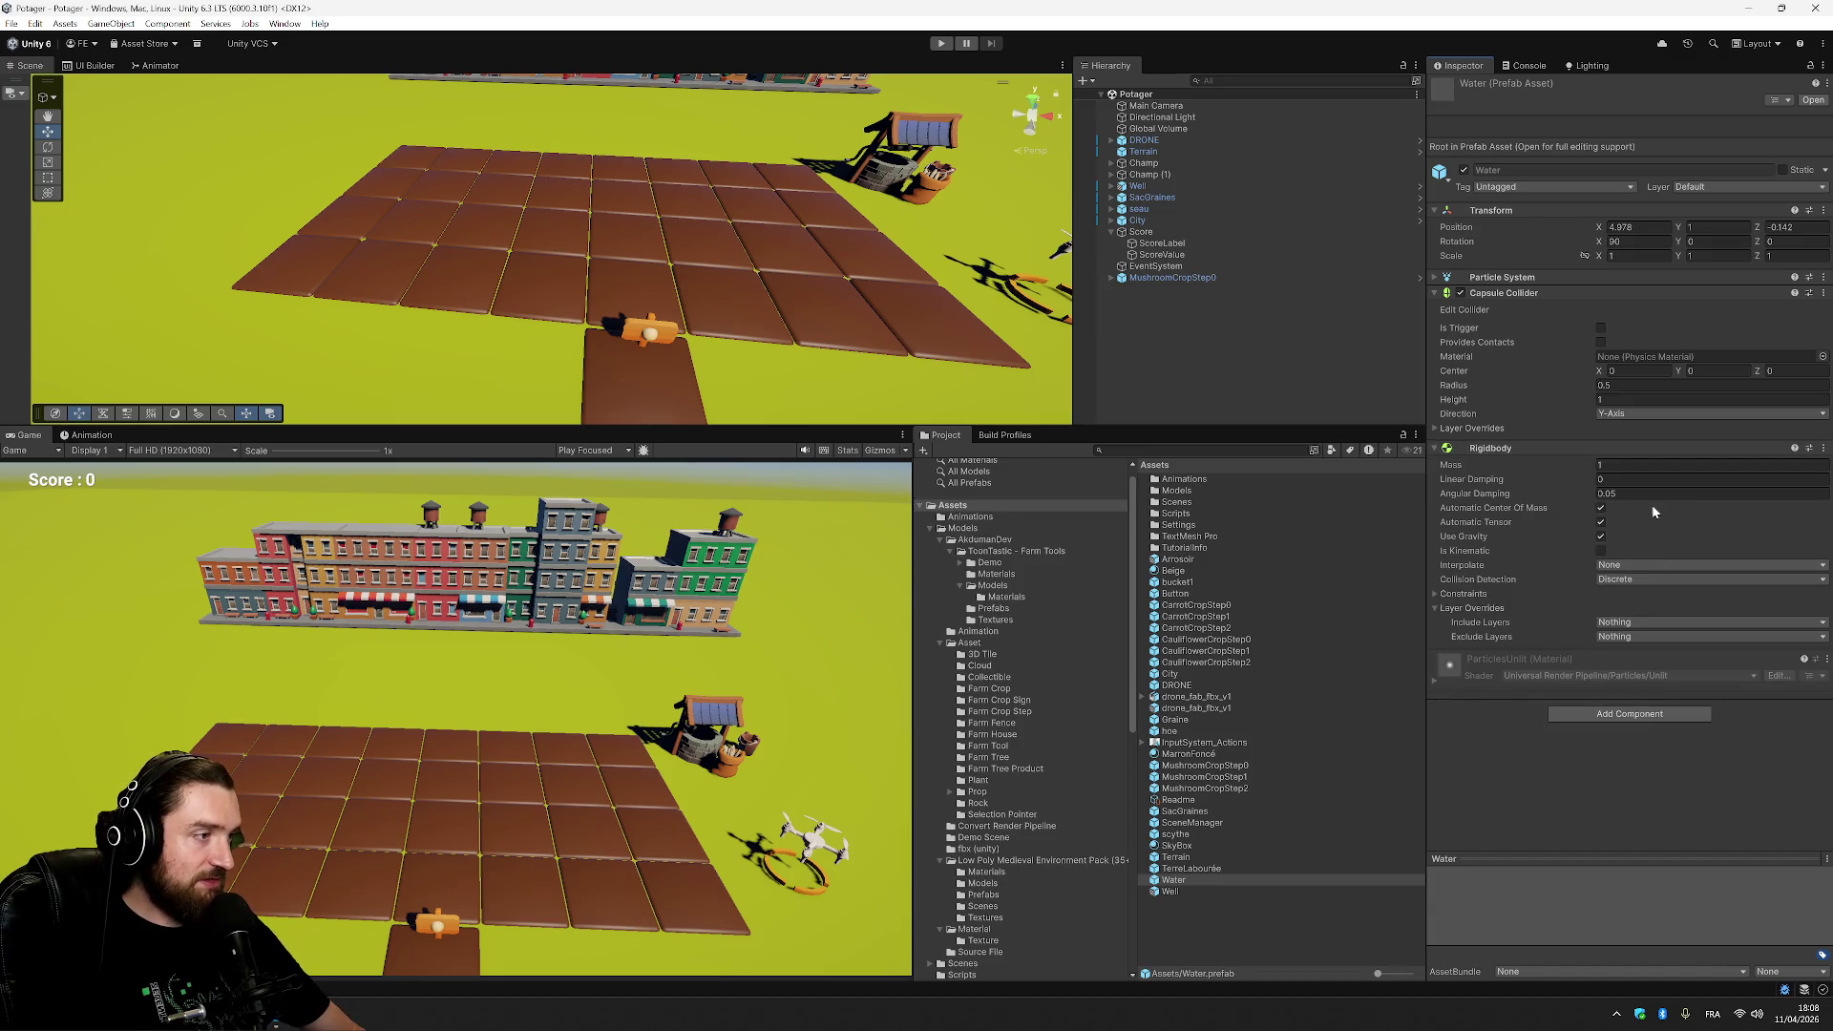
# Check the Terrain object's collider settings and restart the game to test watering.
pyautogui.click(709, 257)
pyautogui.click(795, 379)
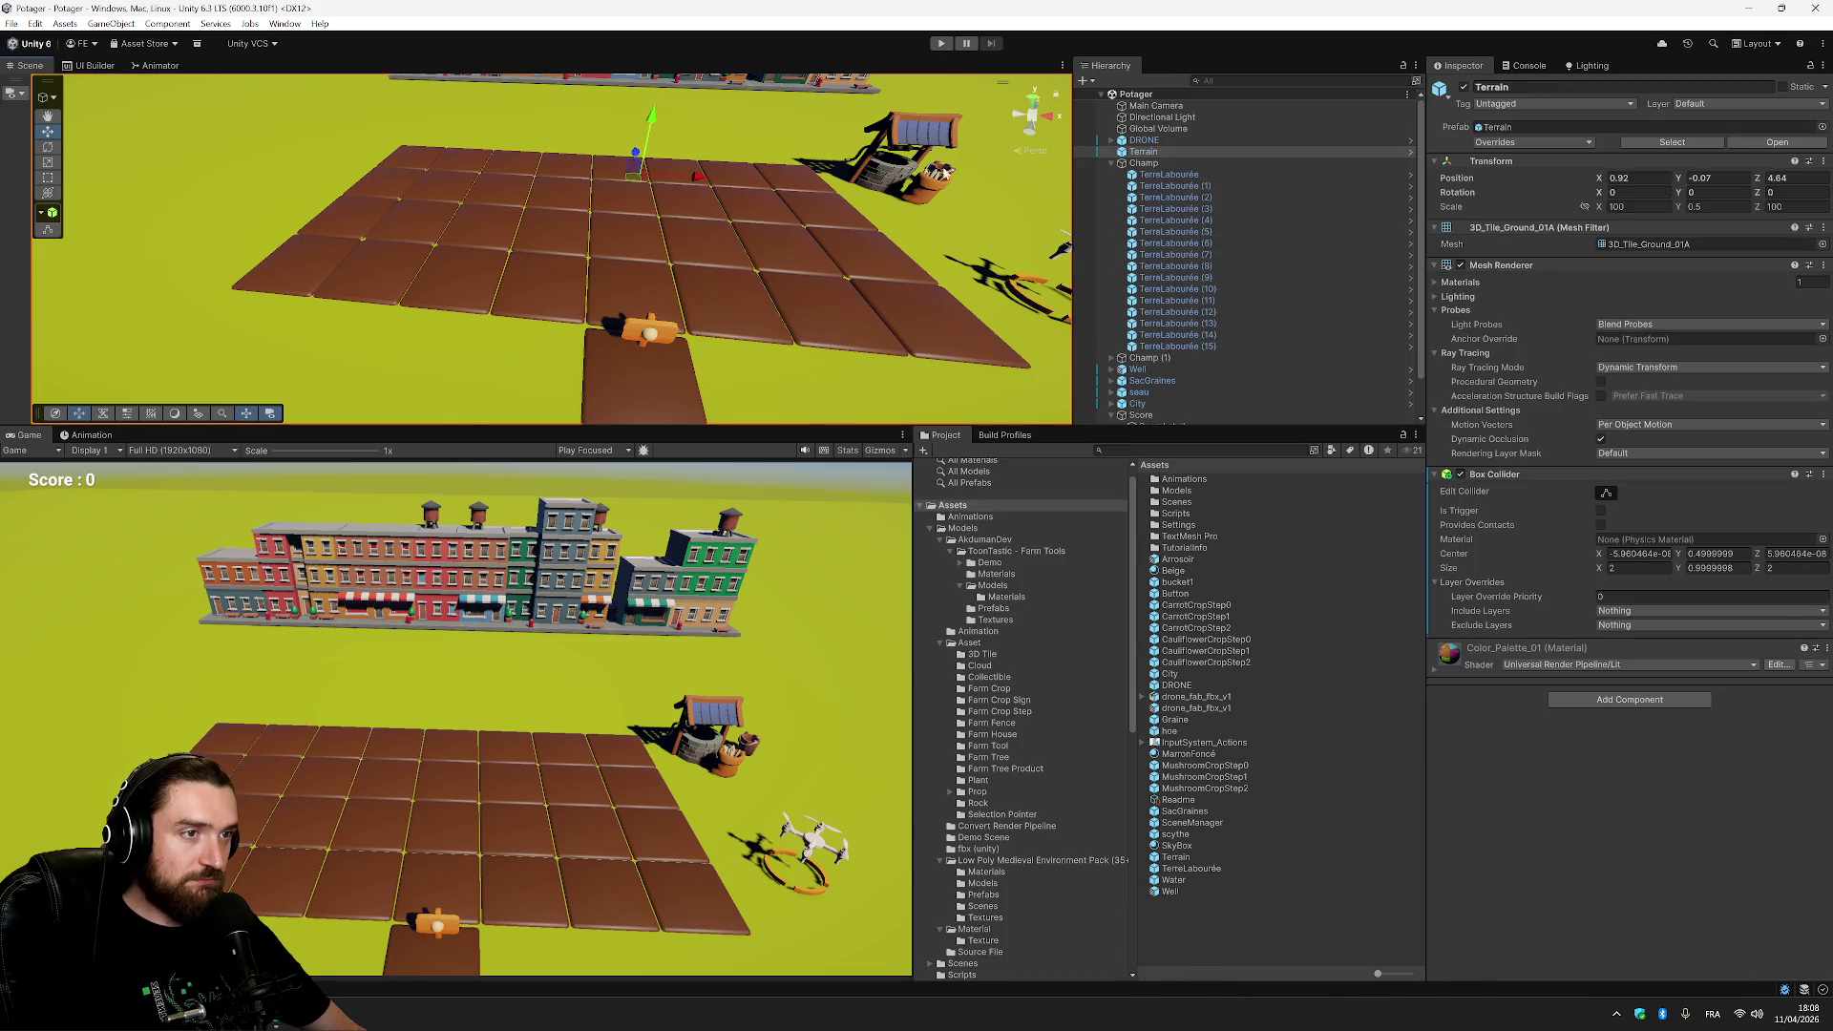
pyautogui.click(944, 44)
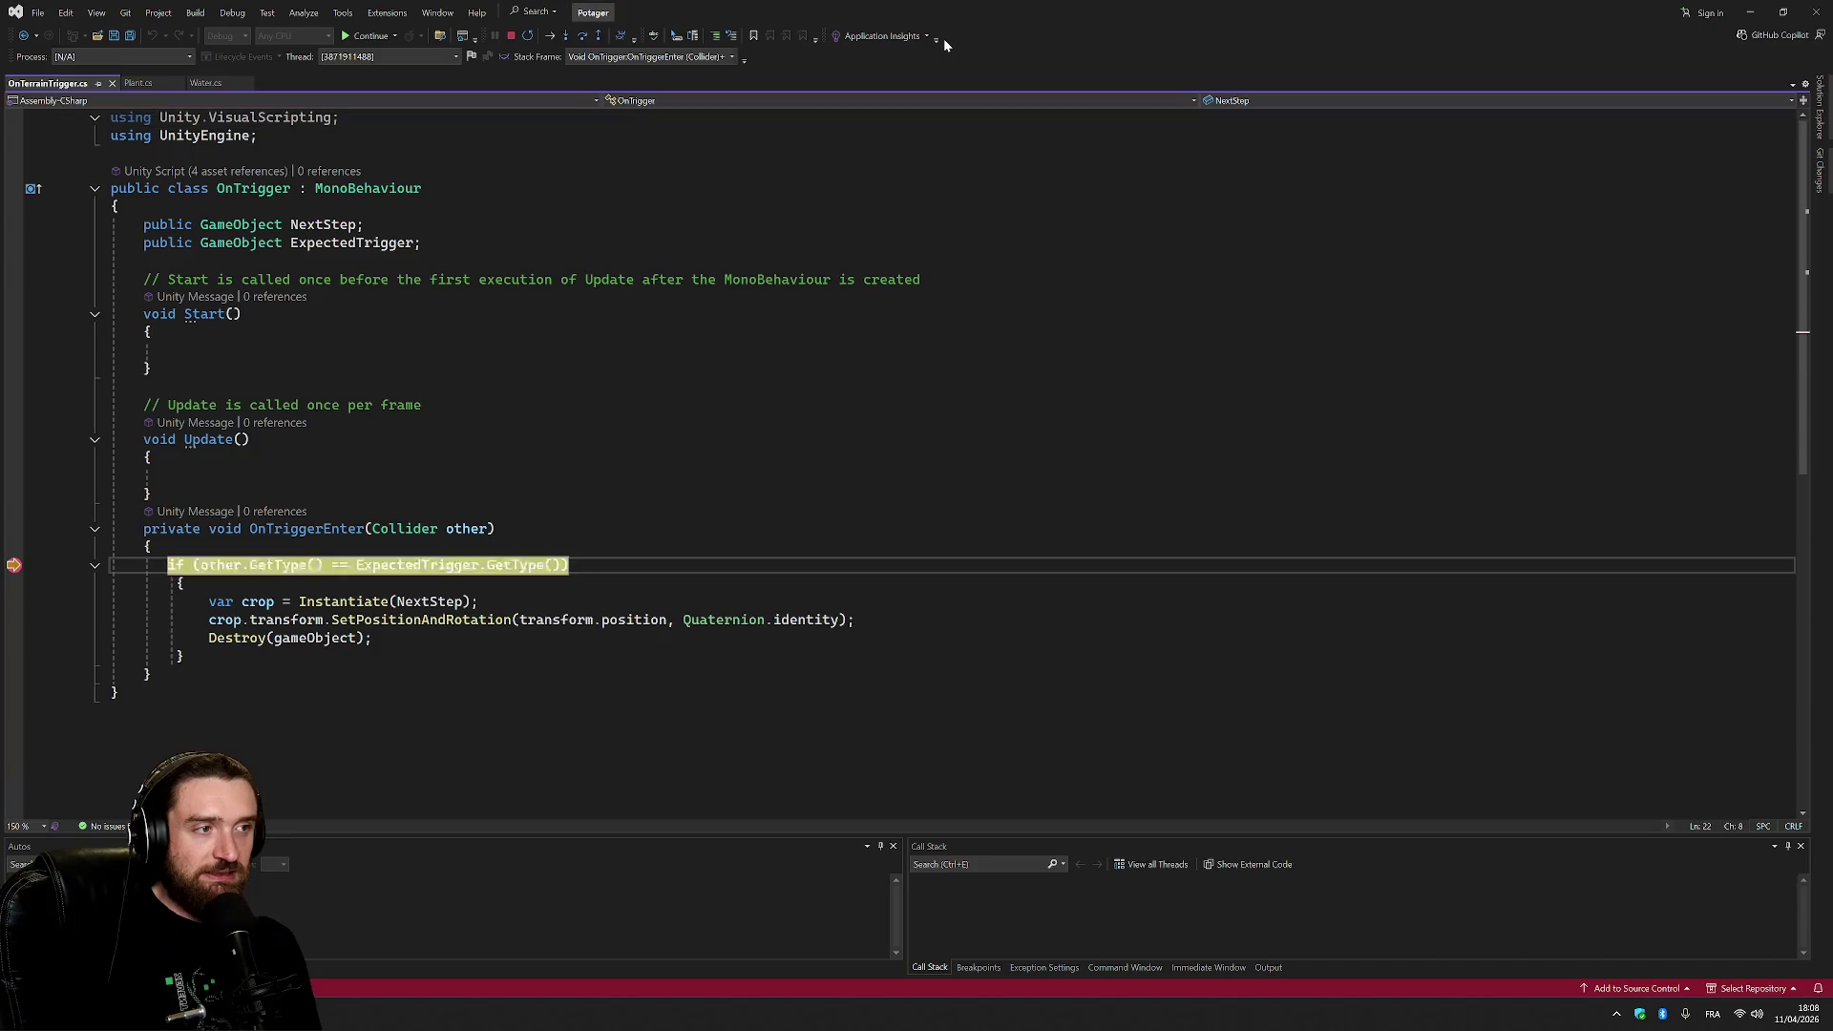
# Undo the stray 'q' typed into the script and return to the if-statement line.
pyautogui.write('q')
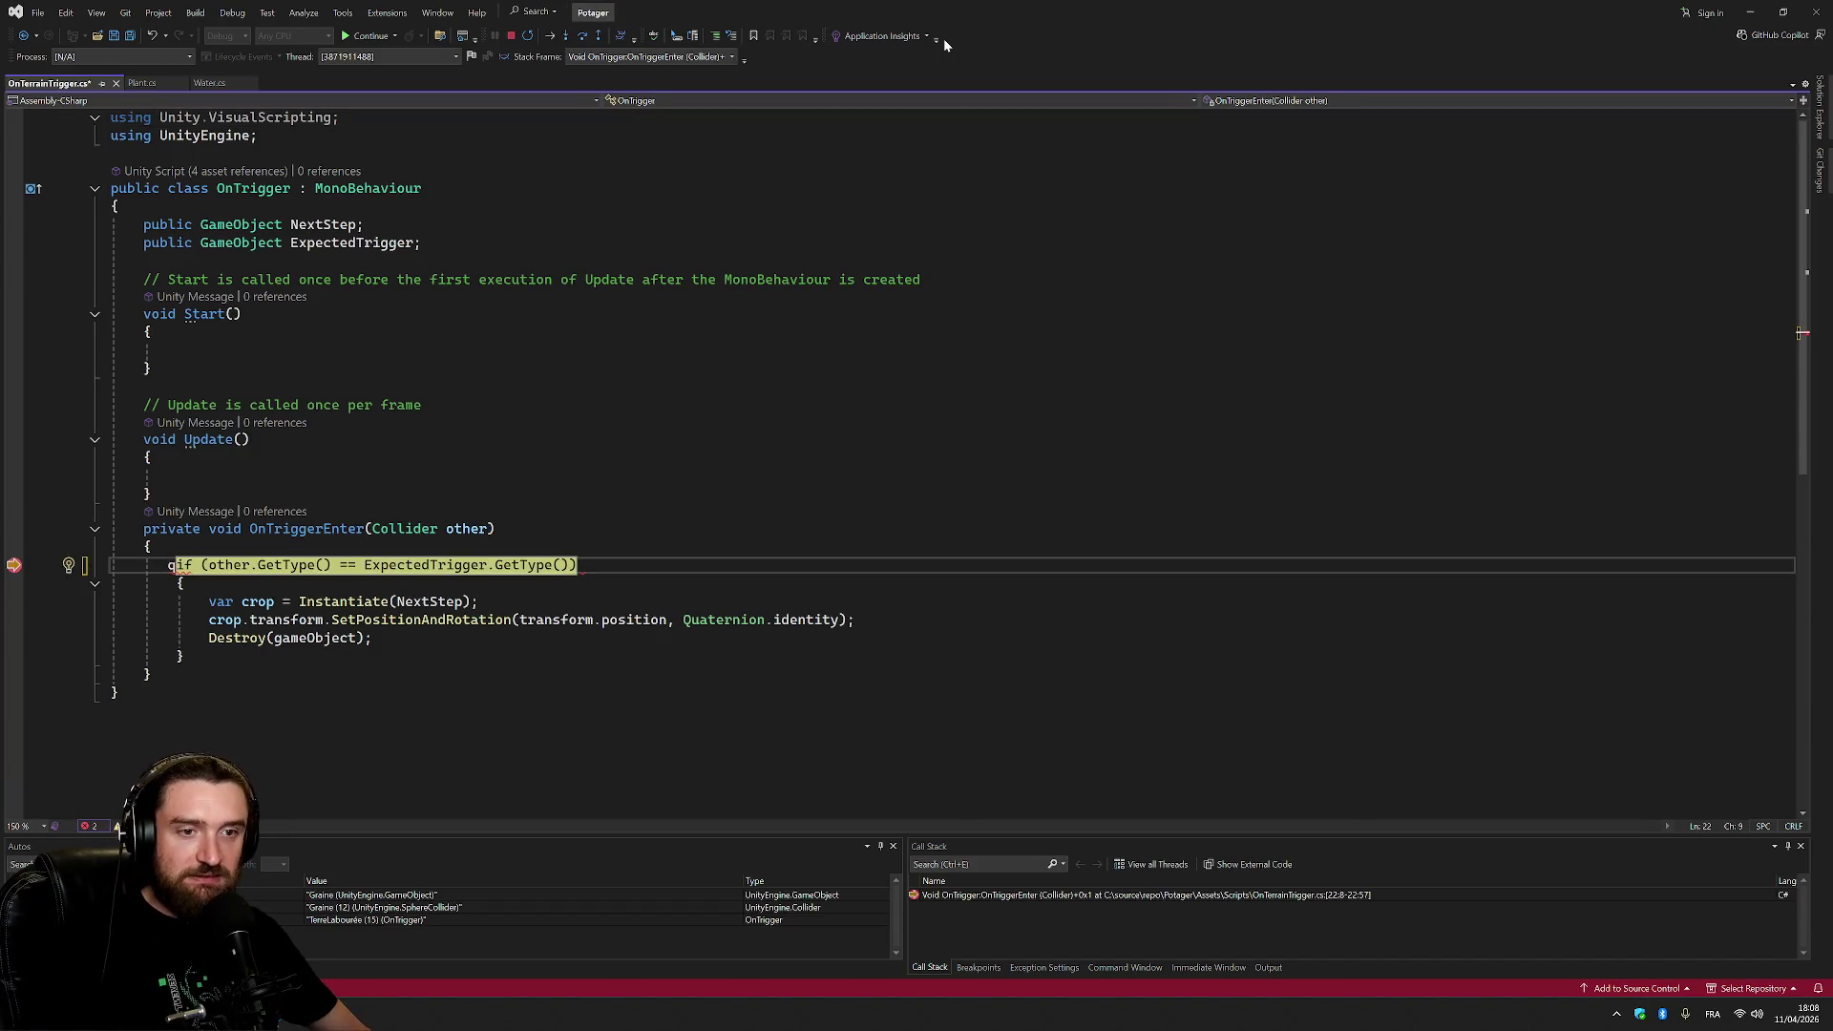
pyautogui.hotkey('ctrl', 'z')
pyautogui.press('Up')
pyautogui.press('Up')
pyautogui.press('Up')
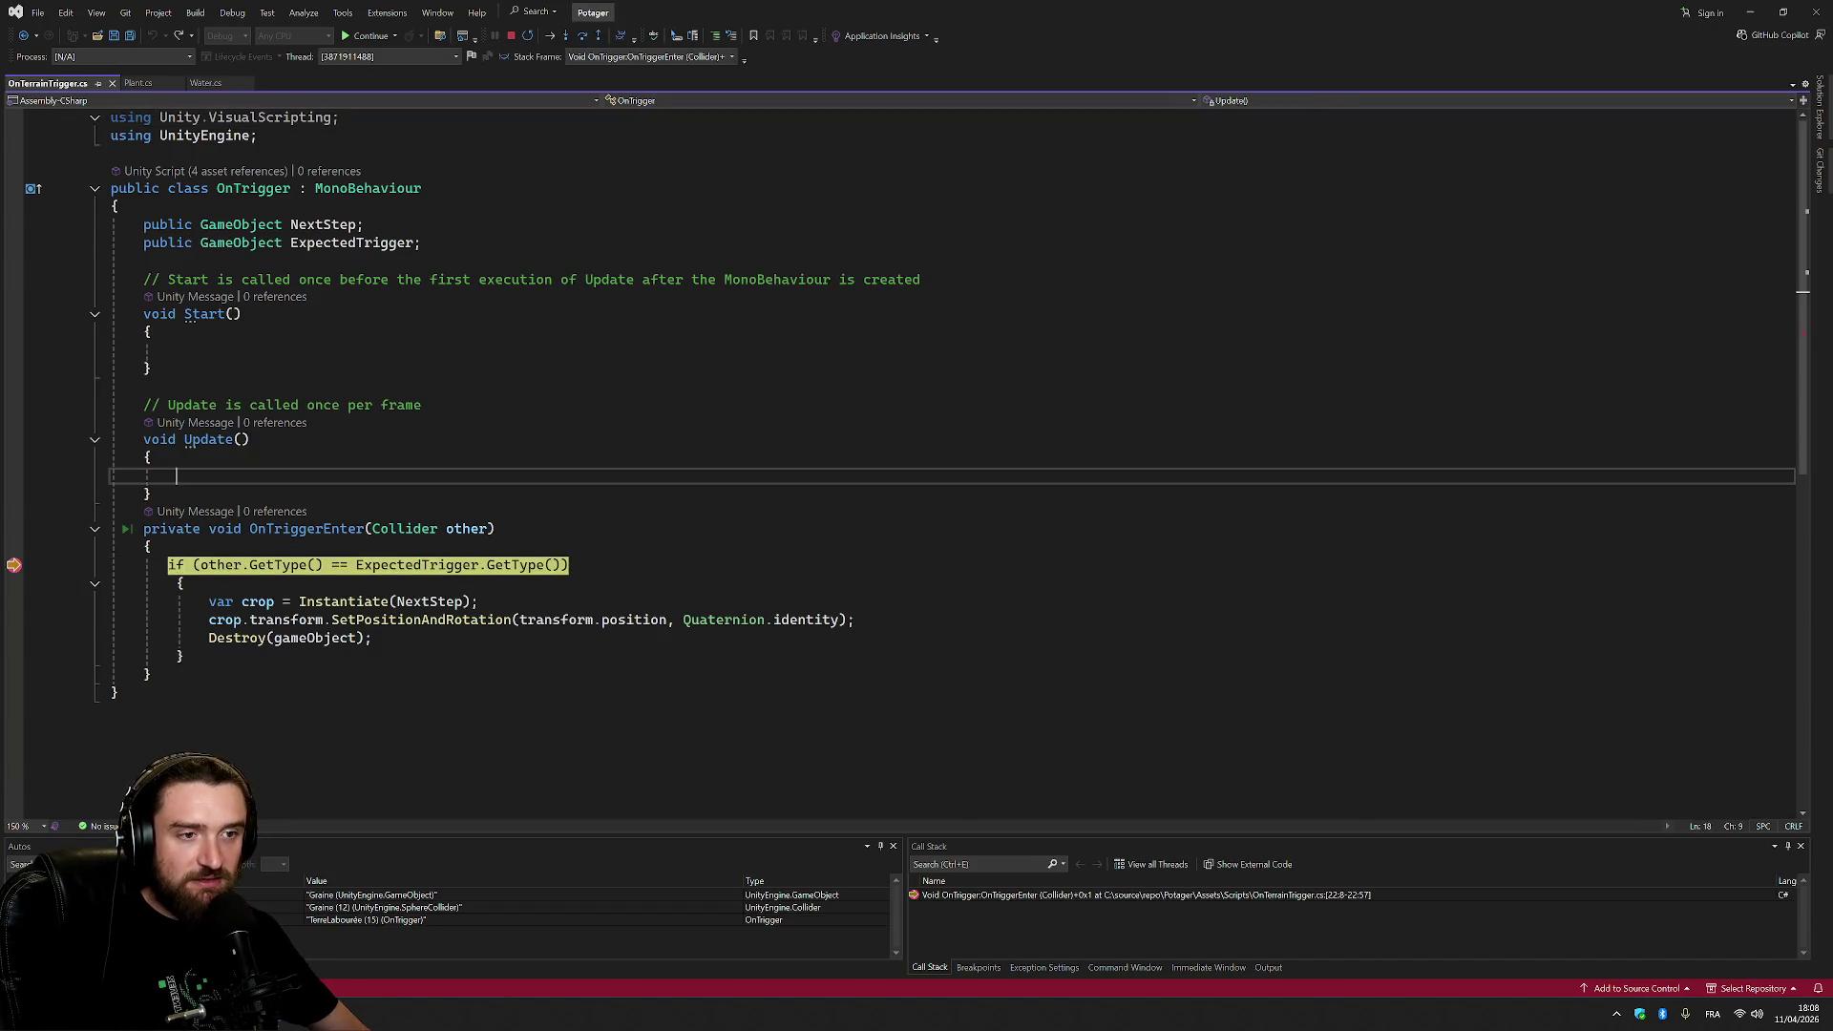
pyautogui.moveTo(469, 531)
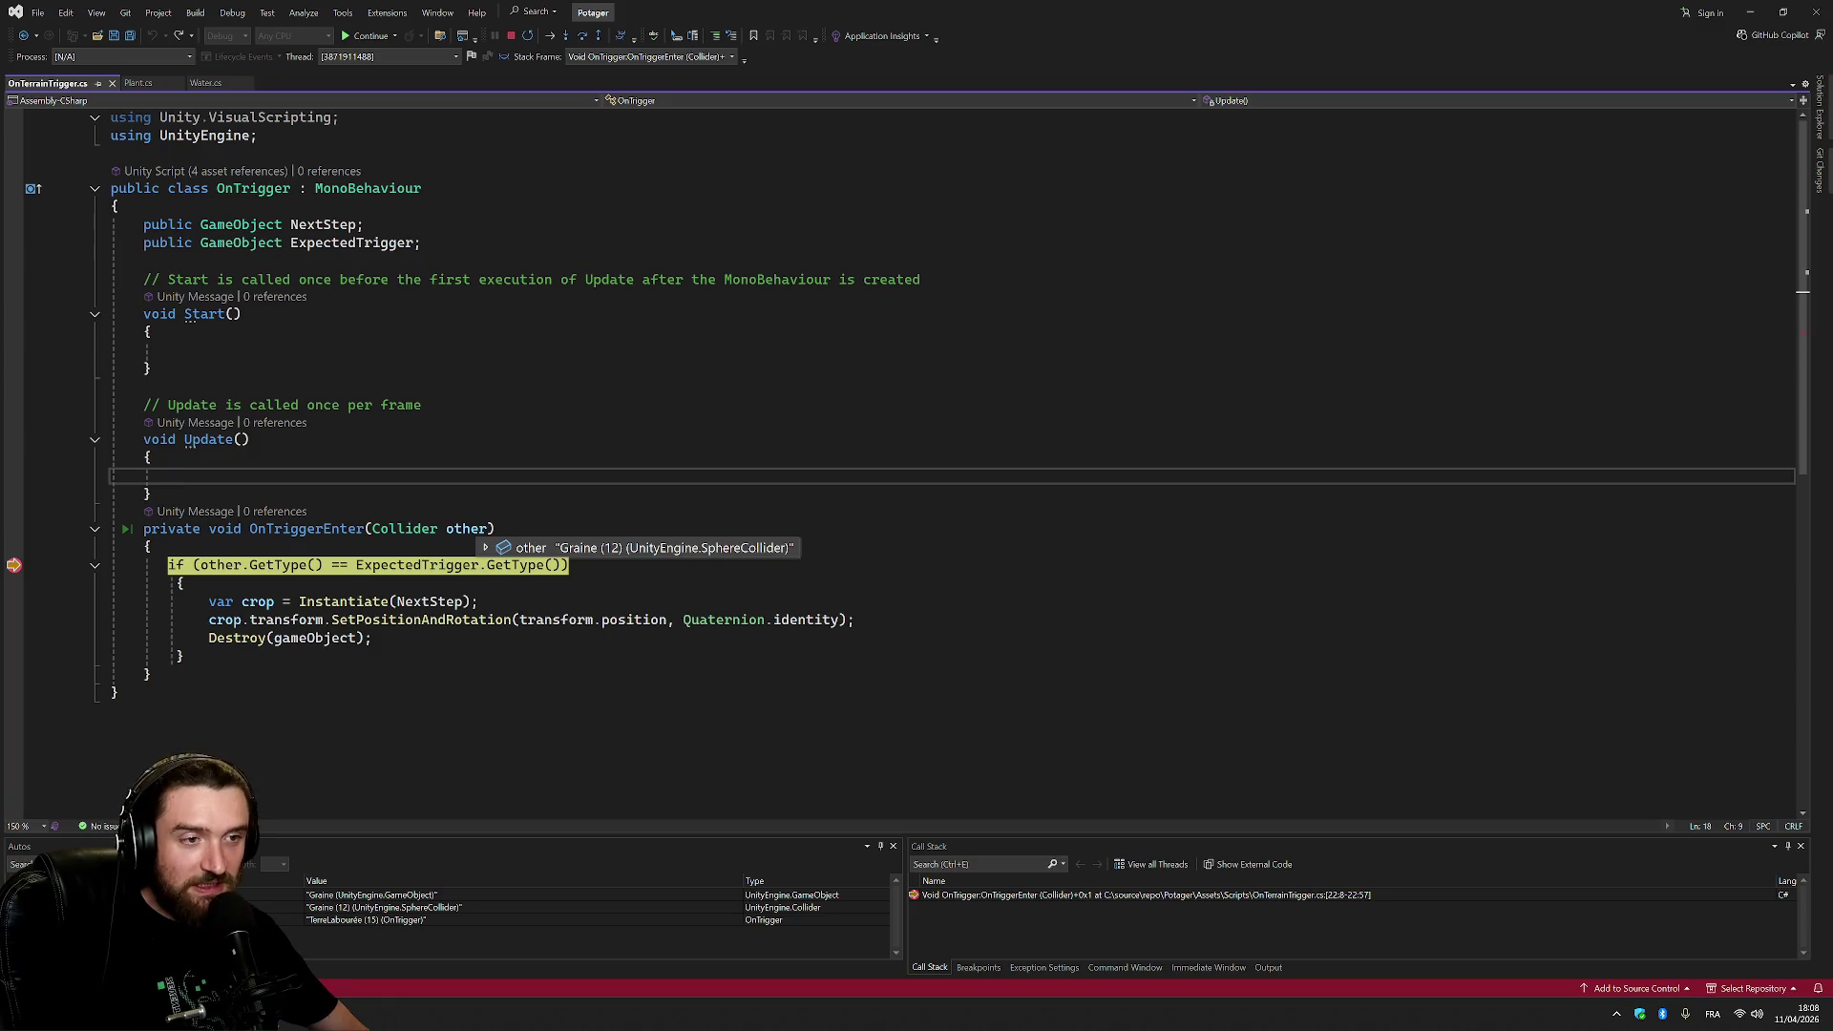
pyautogui.press('Down')
pyautogui.press('Down')
pyautogui.press('Down')
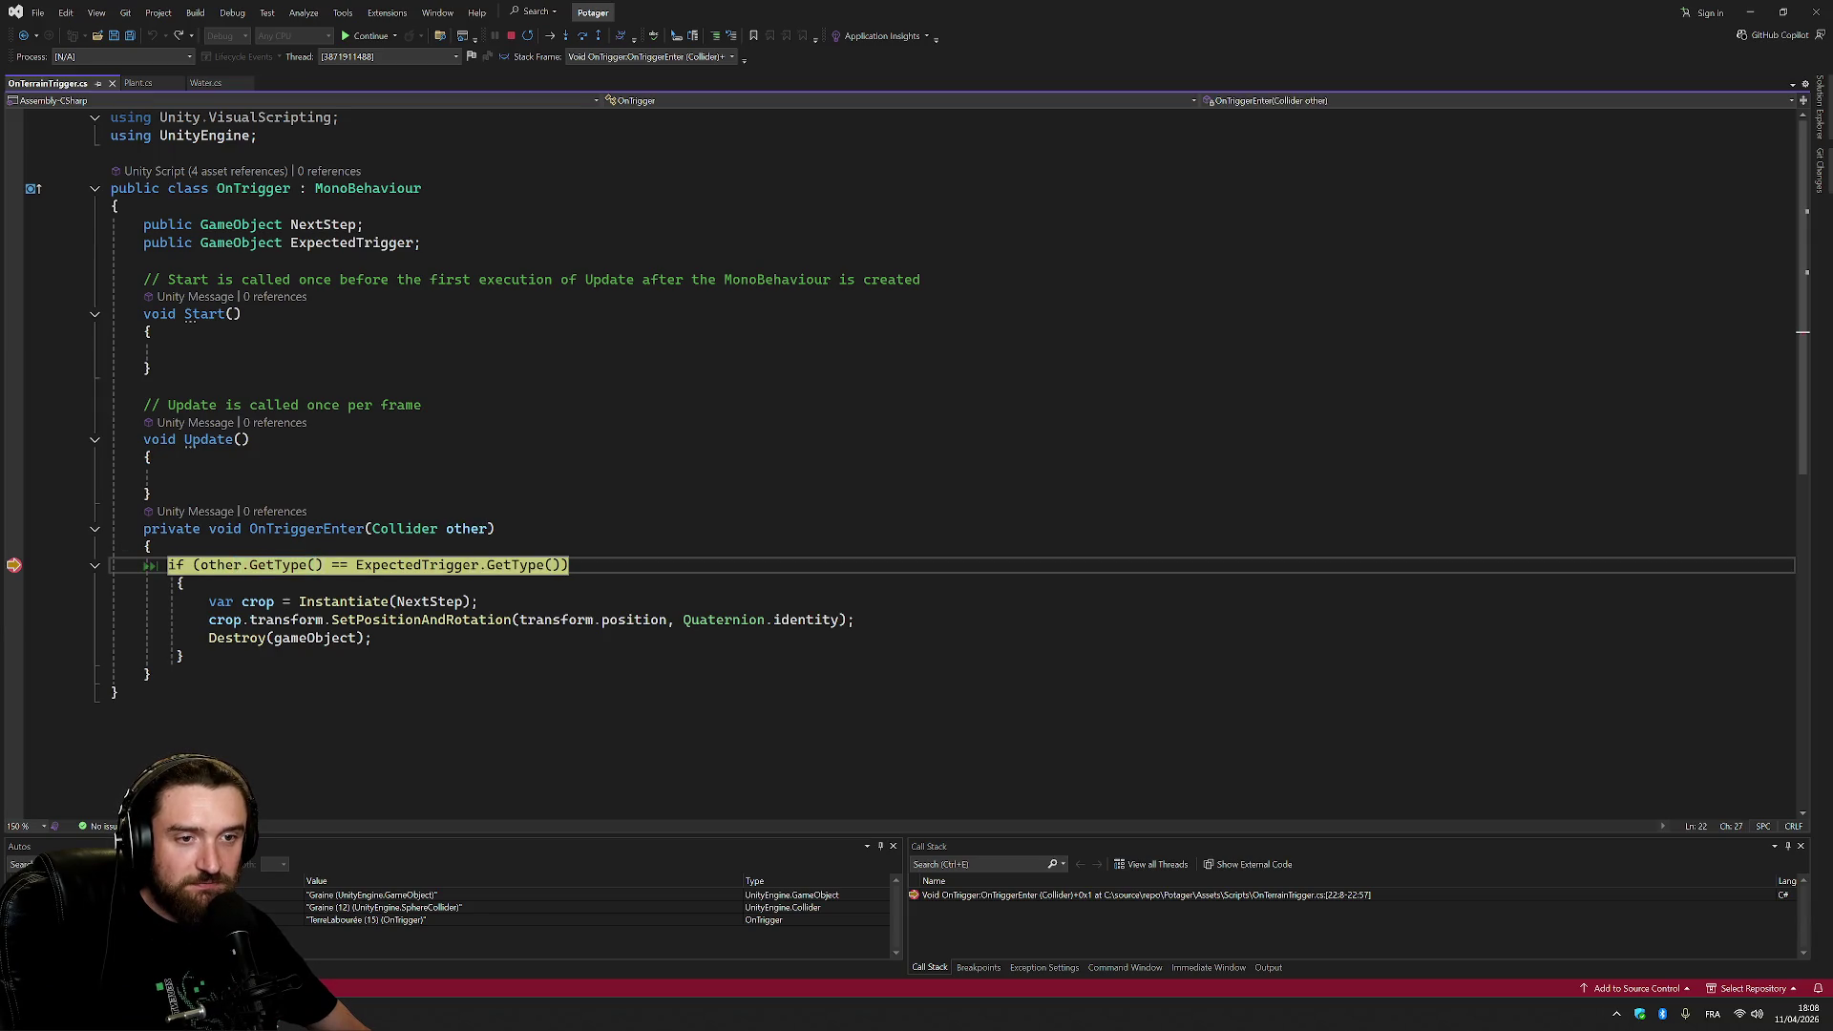
# Add a watch on 'other' and expand it in Watch 1 to see its collider.
pyautogui.doubleClick(230, 564)
pyautogui.rightClick(232, 564)
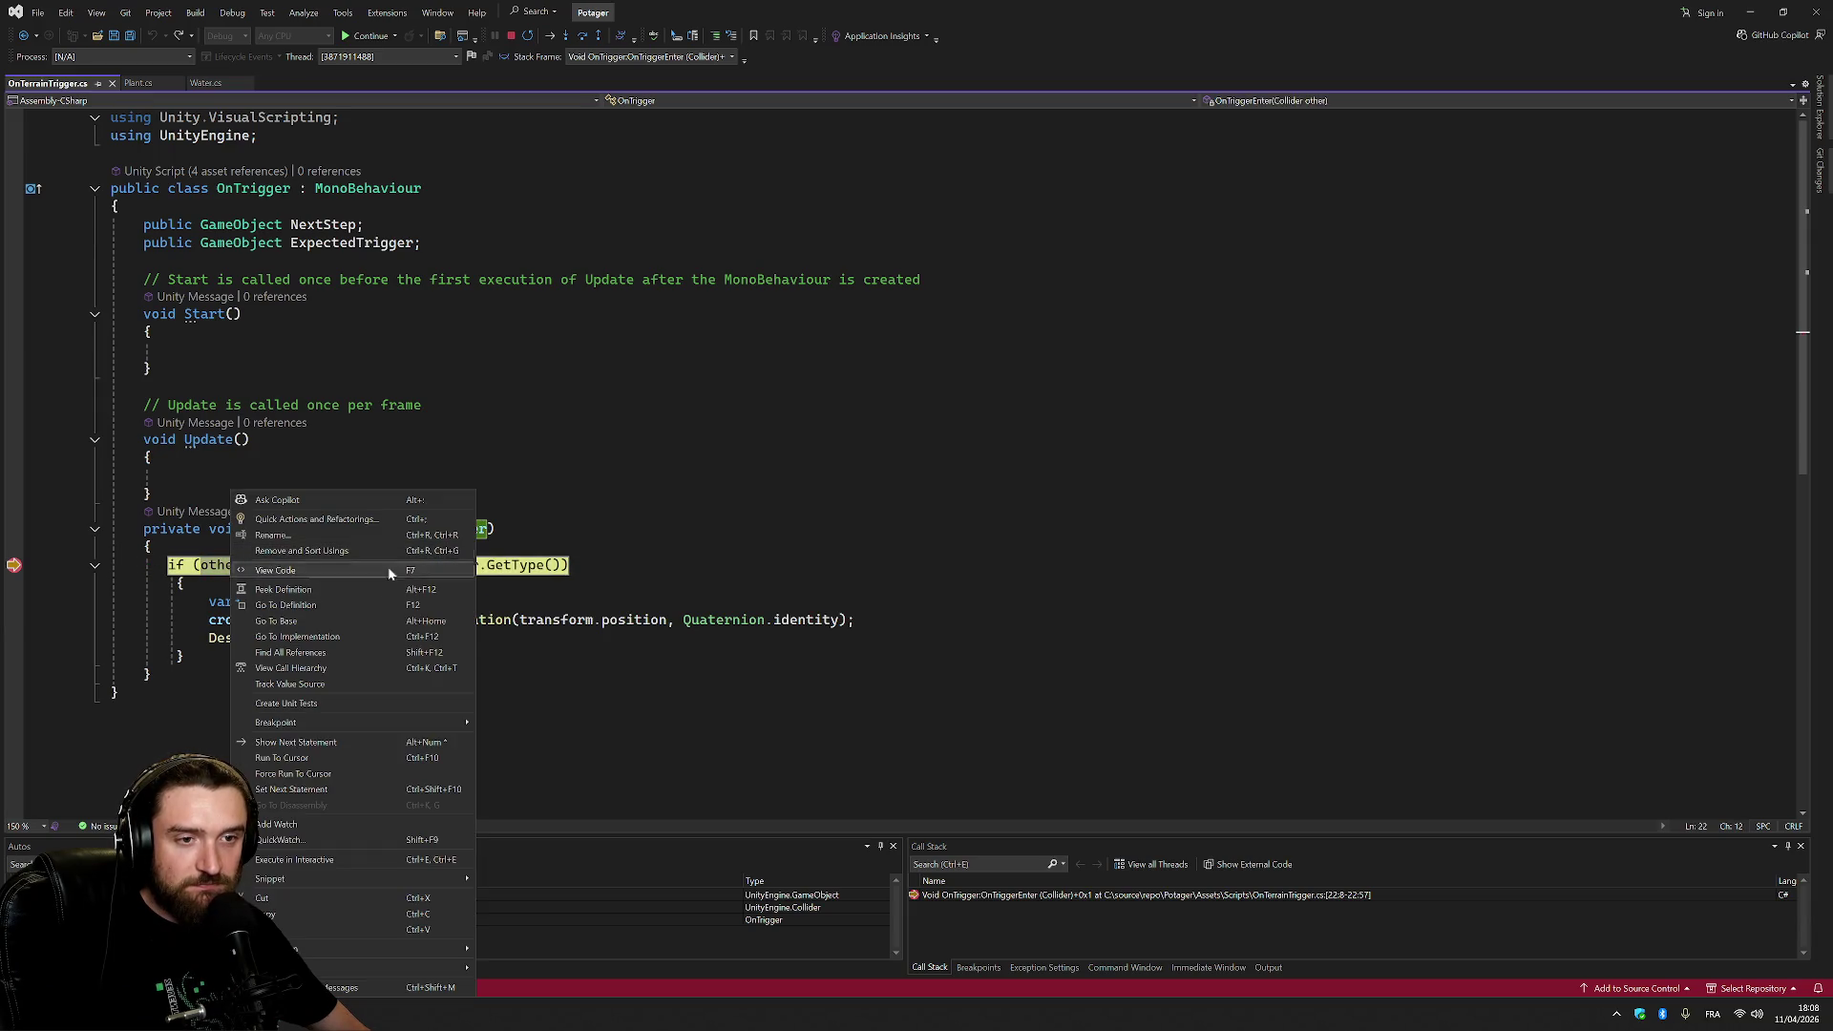
pyautogui.click(324, 826)
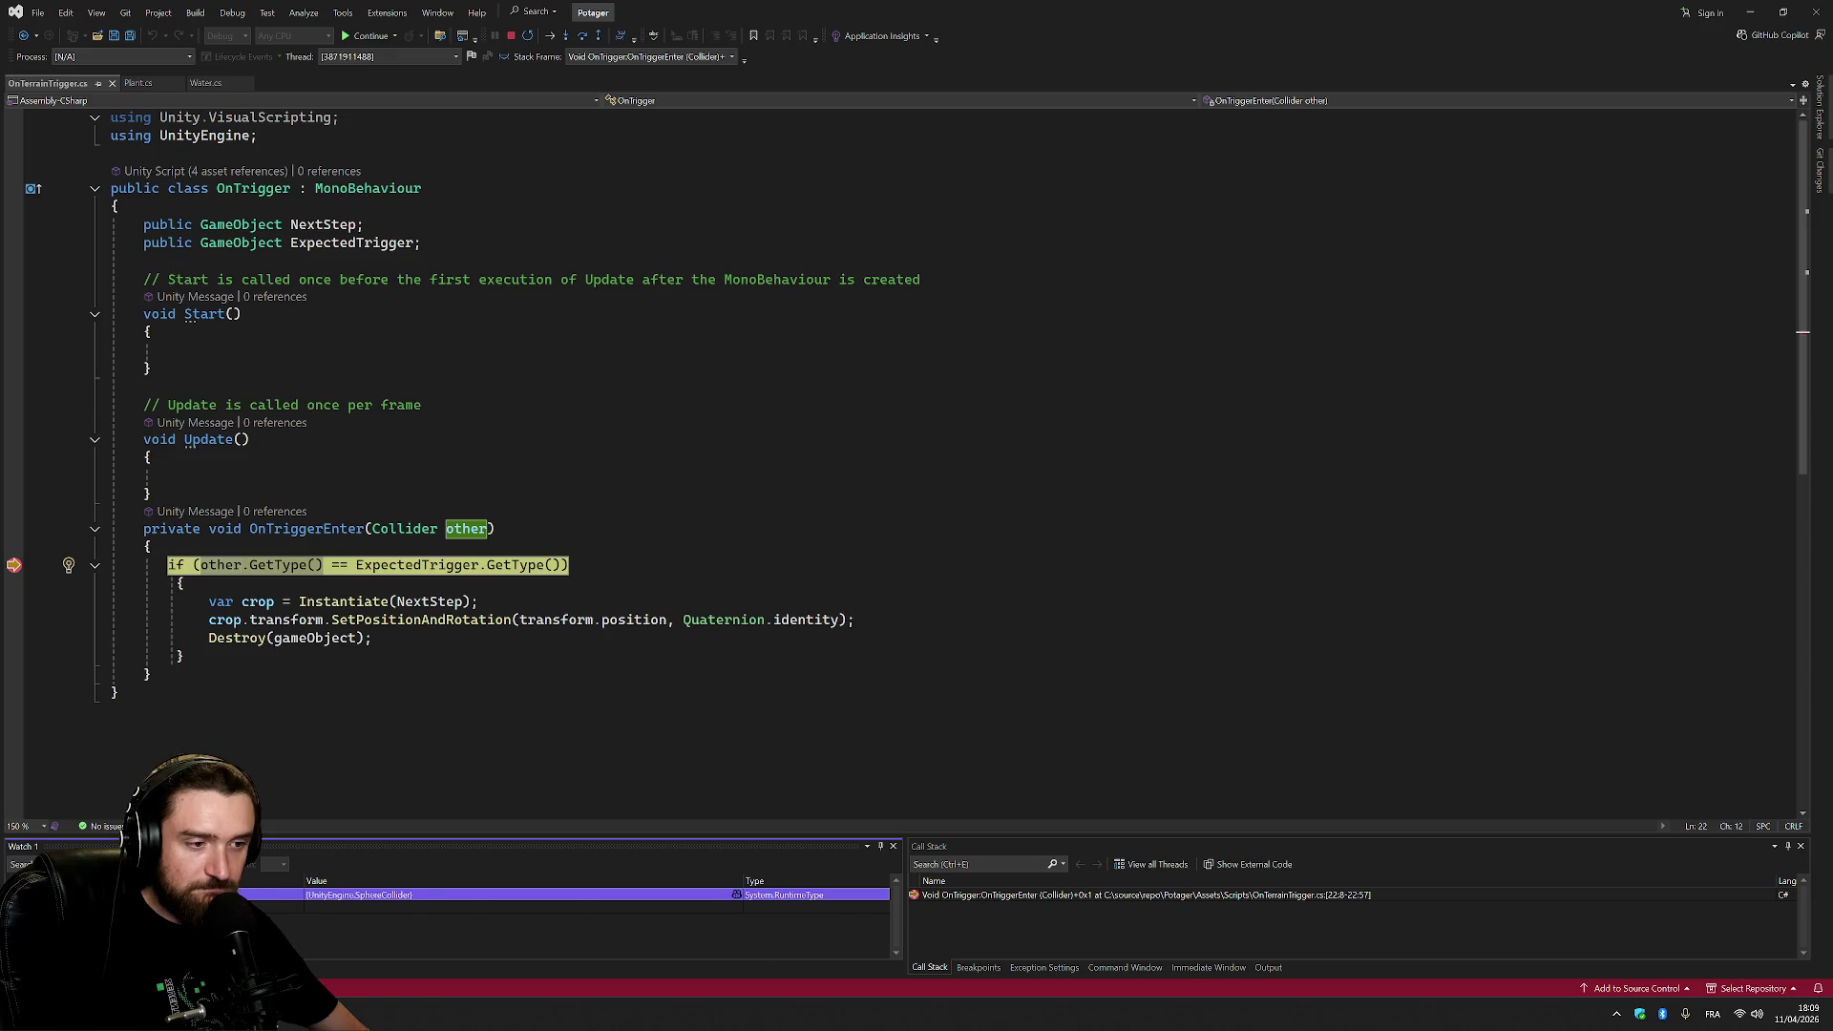
pyautogui.press('Right')
pyautogui.click(478, 908)
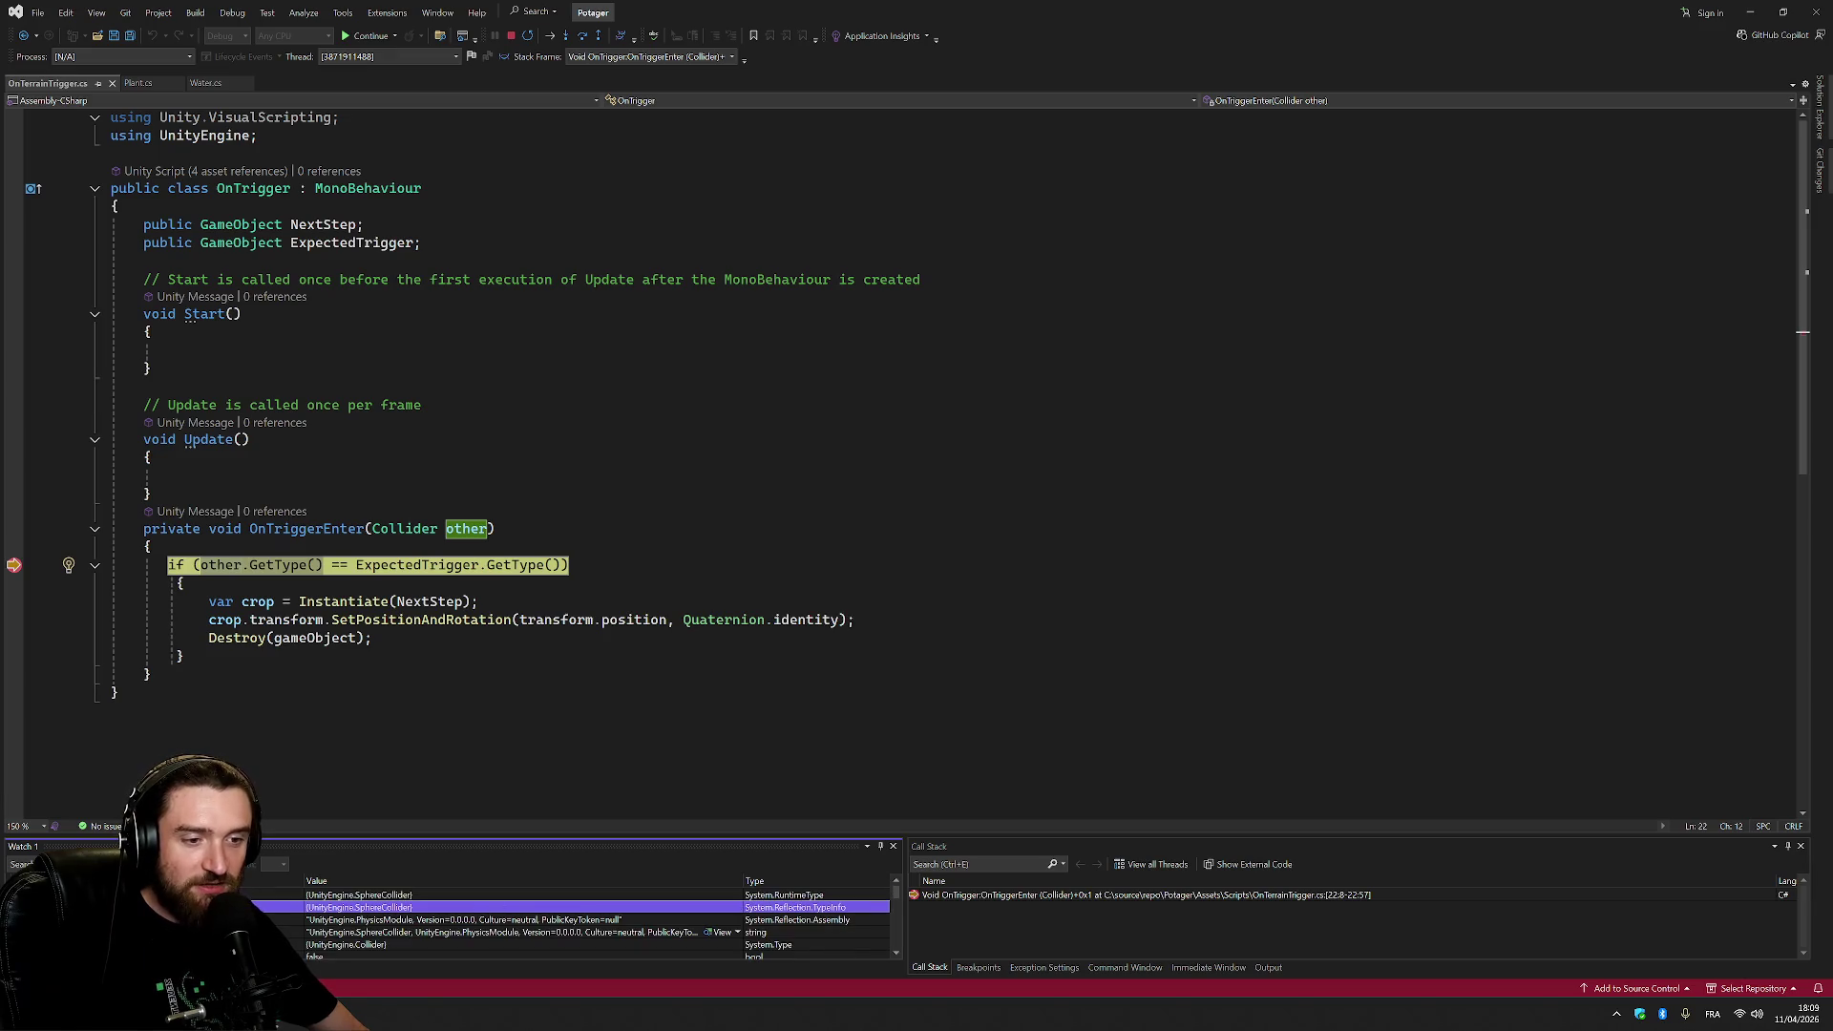
pyautogui.click(168, 565)
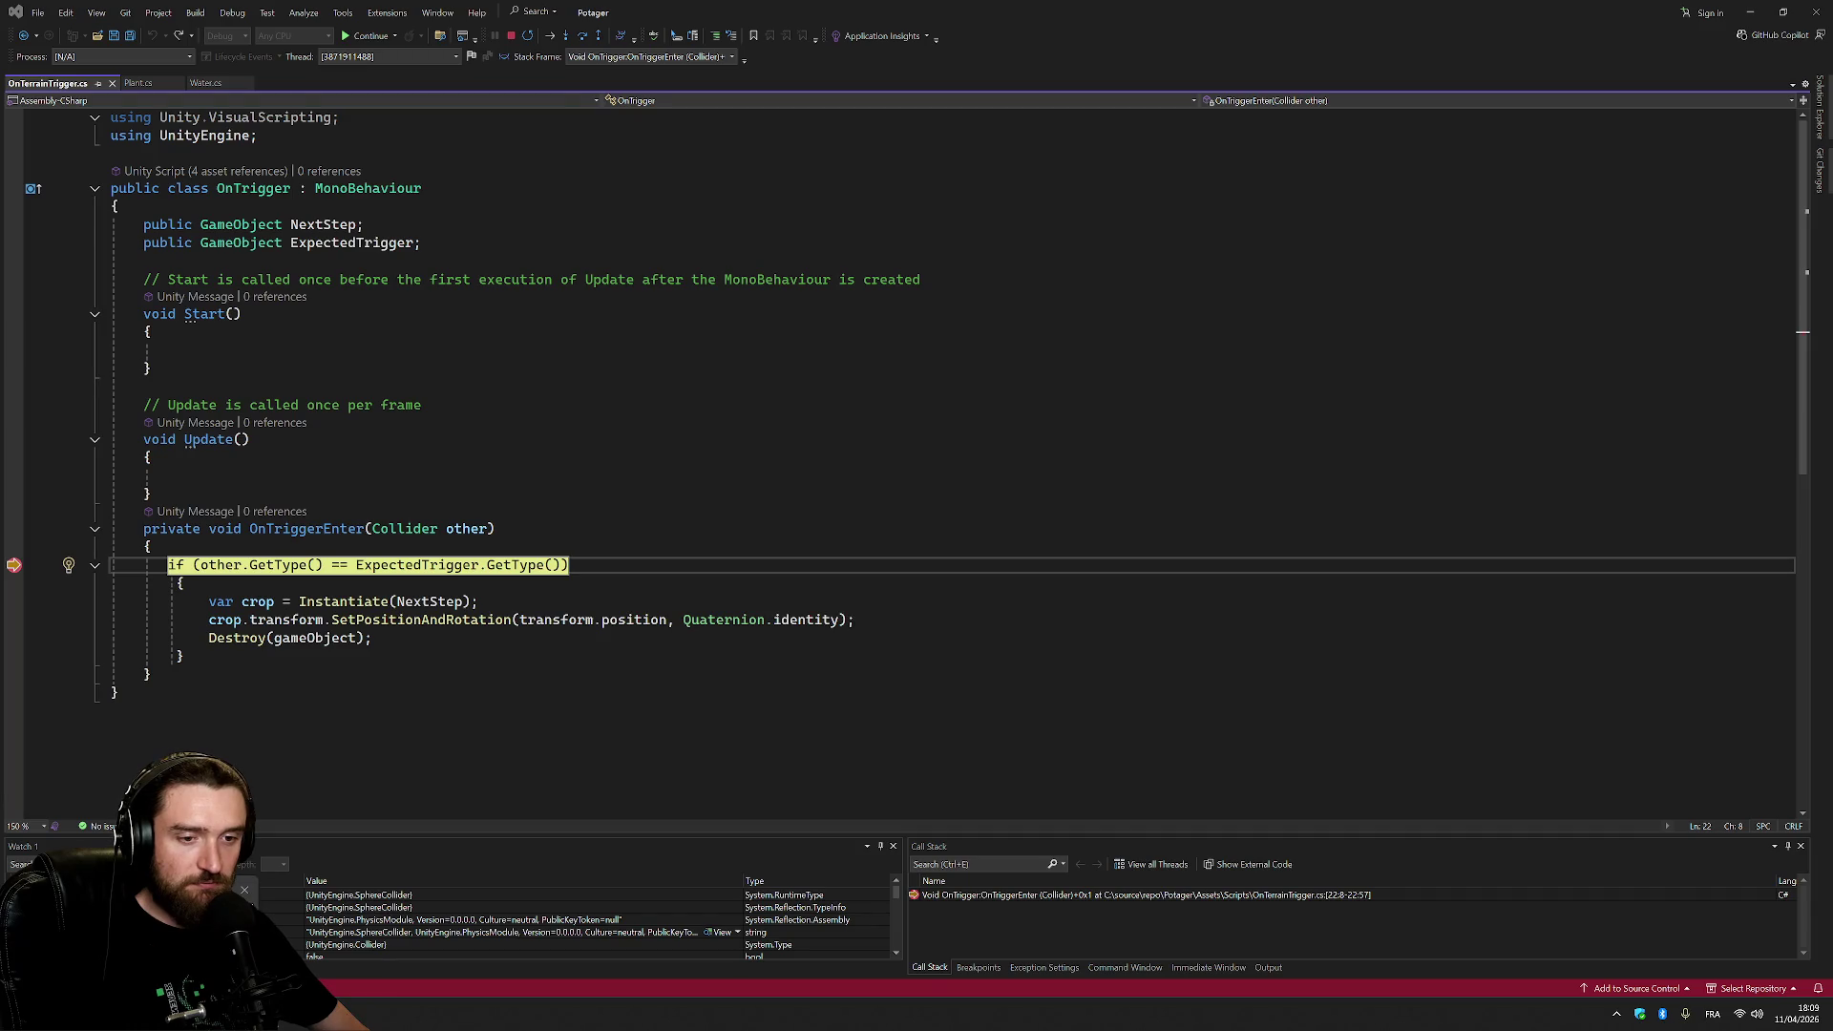
# Resume with F5, re-set the breakpoint on the if-statement, and go back to the game.
pyautogui.hotkey('alt', 'Tab')
pyautogui.hotkey('alt', 'Tab')
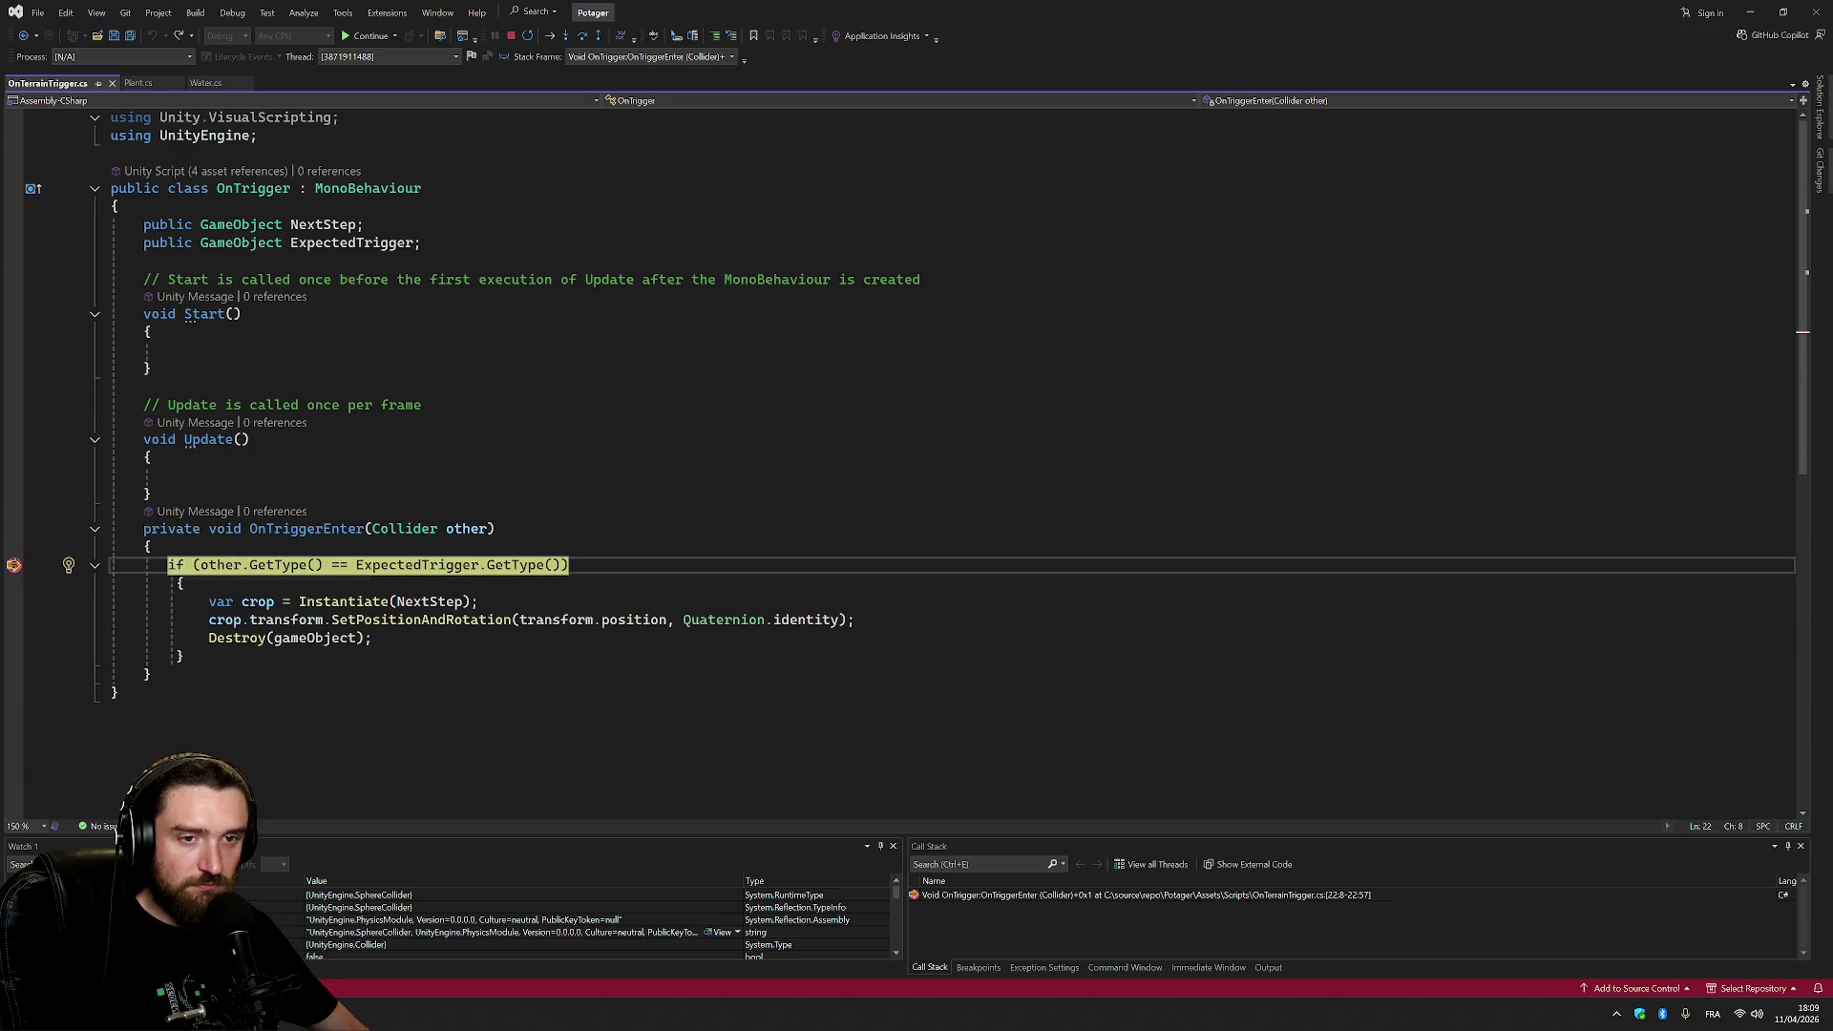
pyautogui.press('F5')
pyautogui.hotkey('alt', 'Tab')
pyautogui.hotkey('alt', 'Tab')
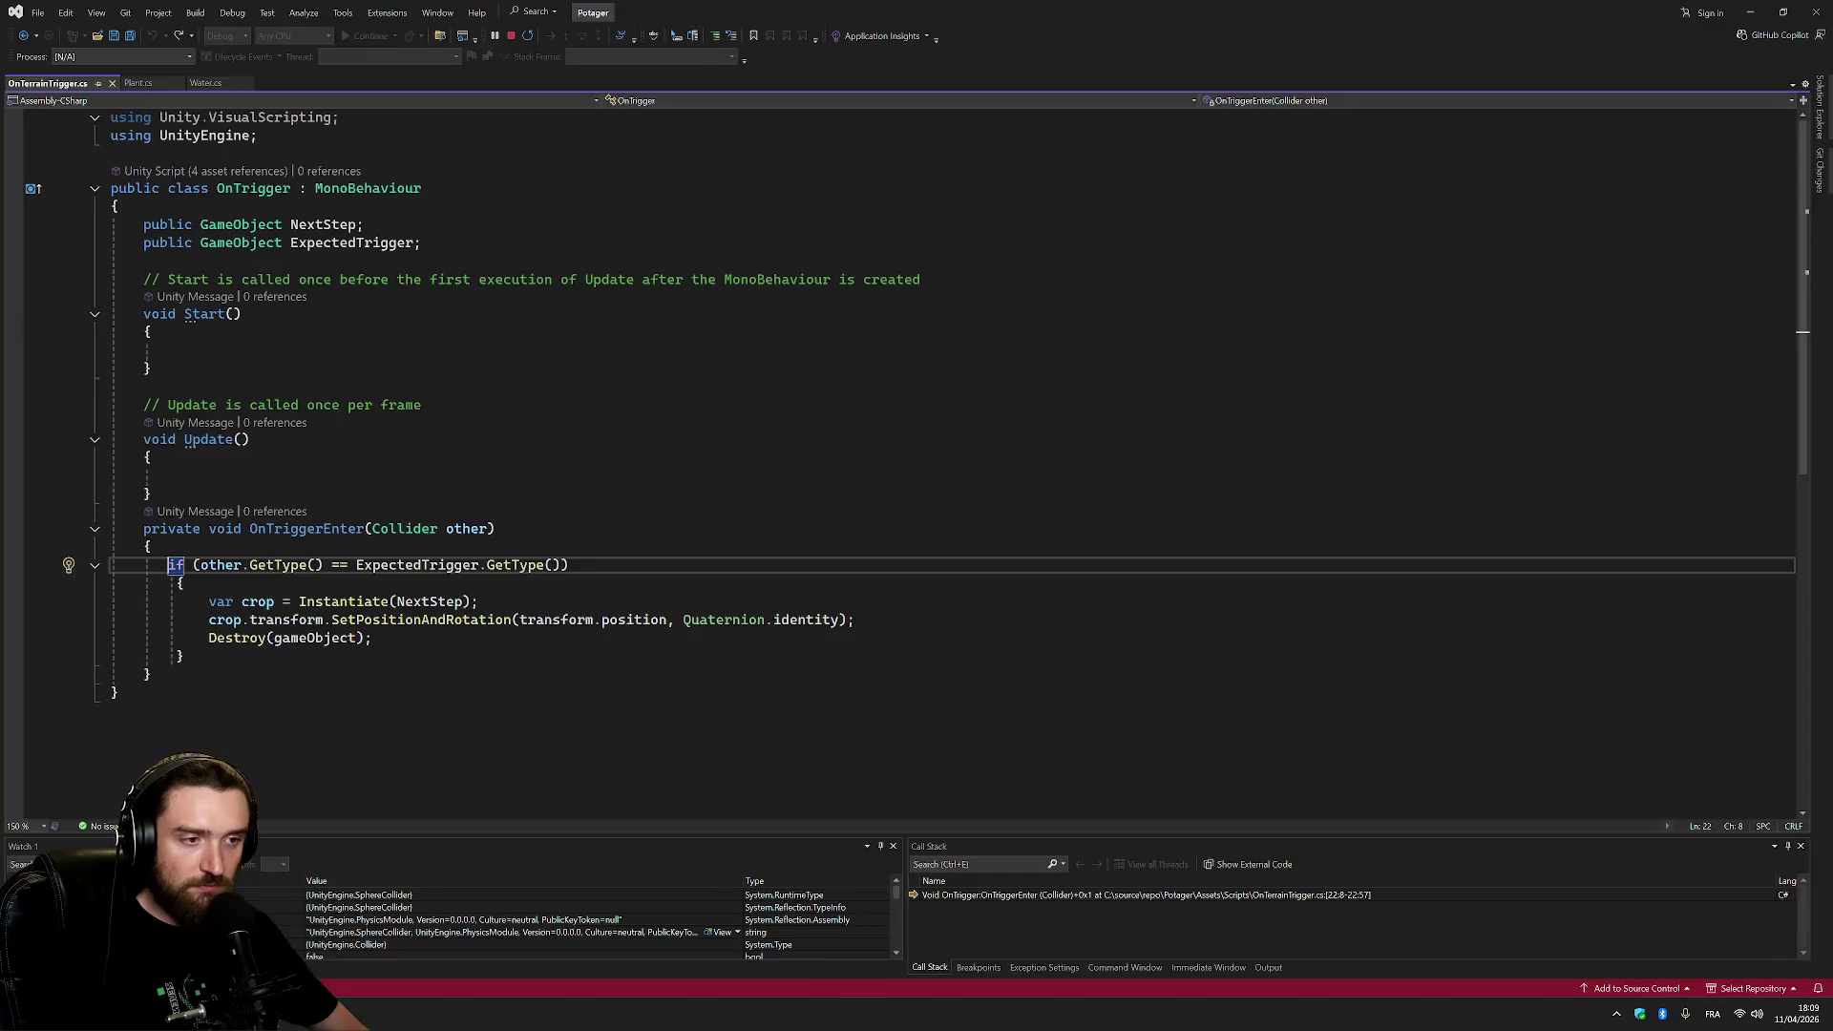
pyautogui.hotkey('alt', 'Tab')
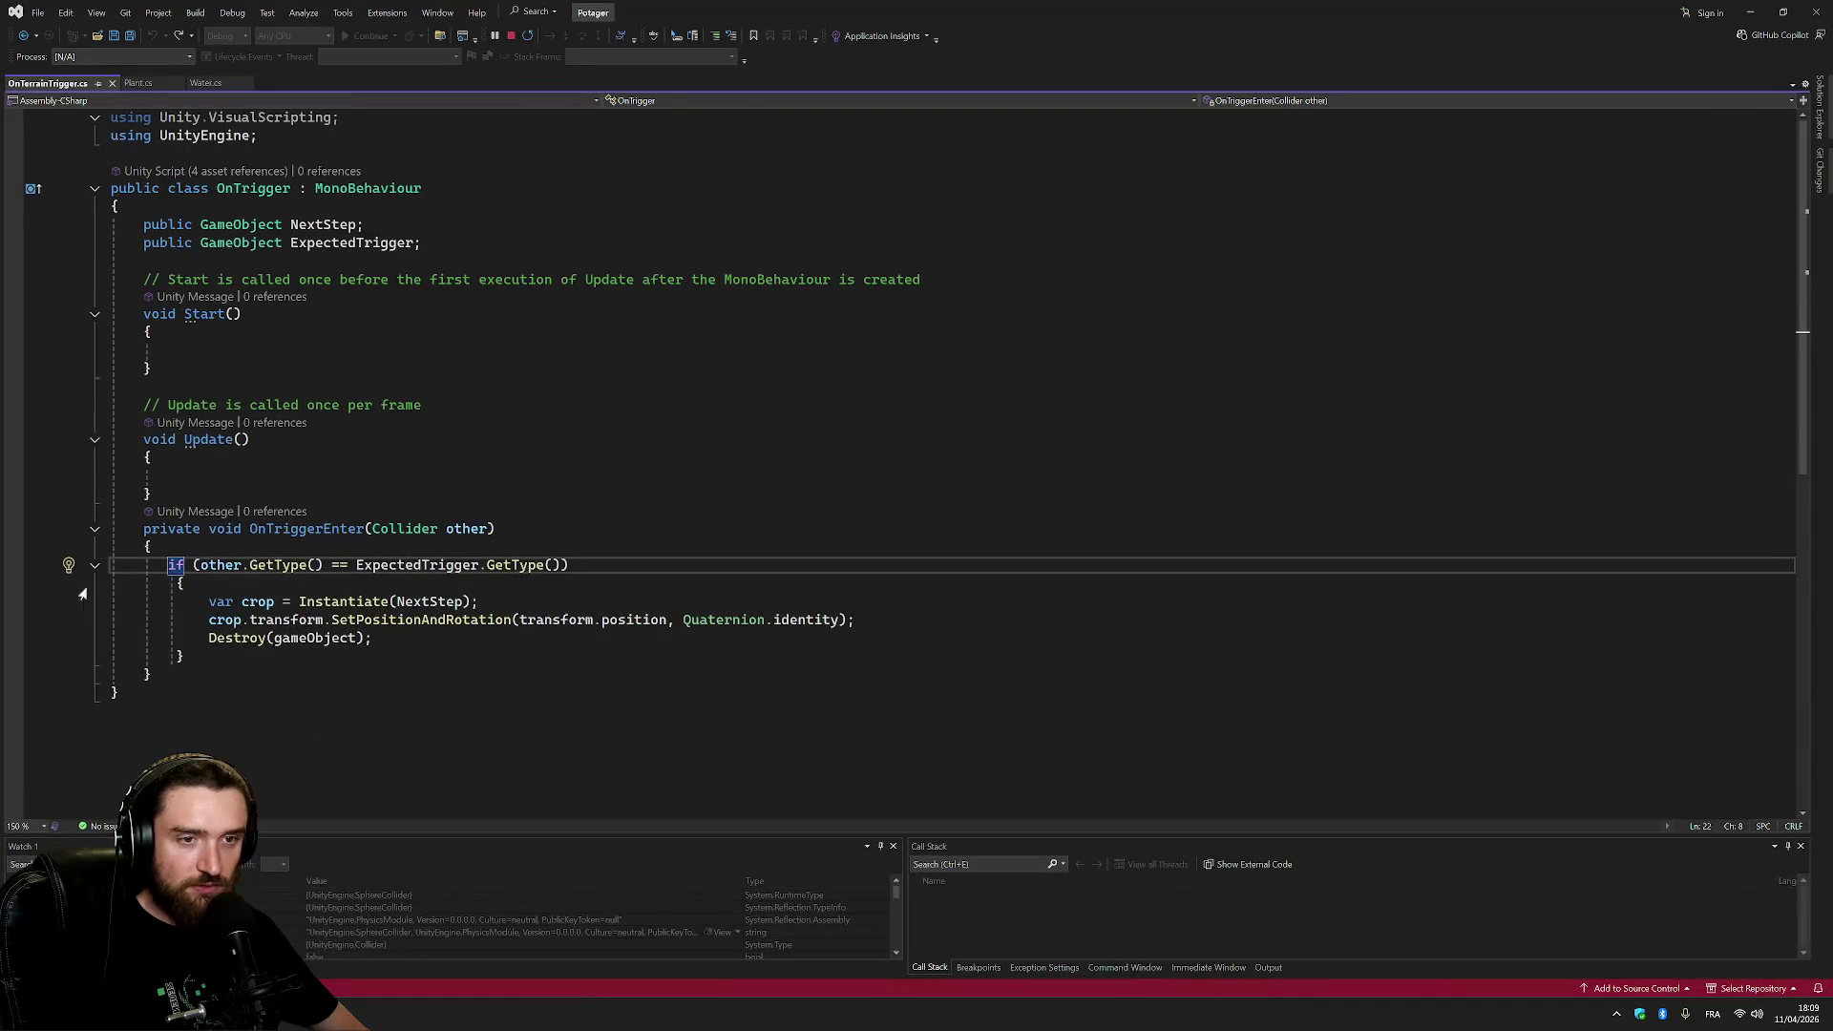
pyautogui.click(15, 566)
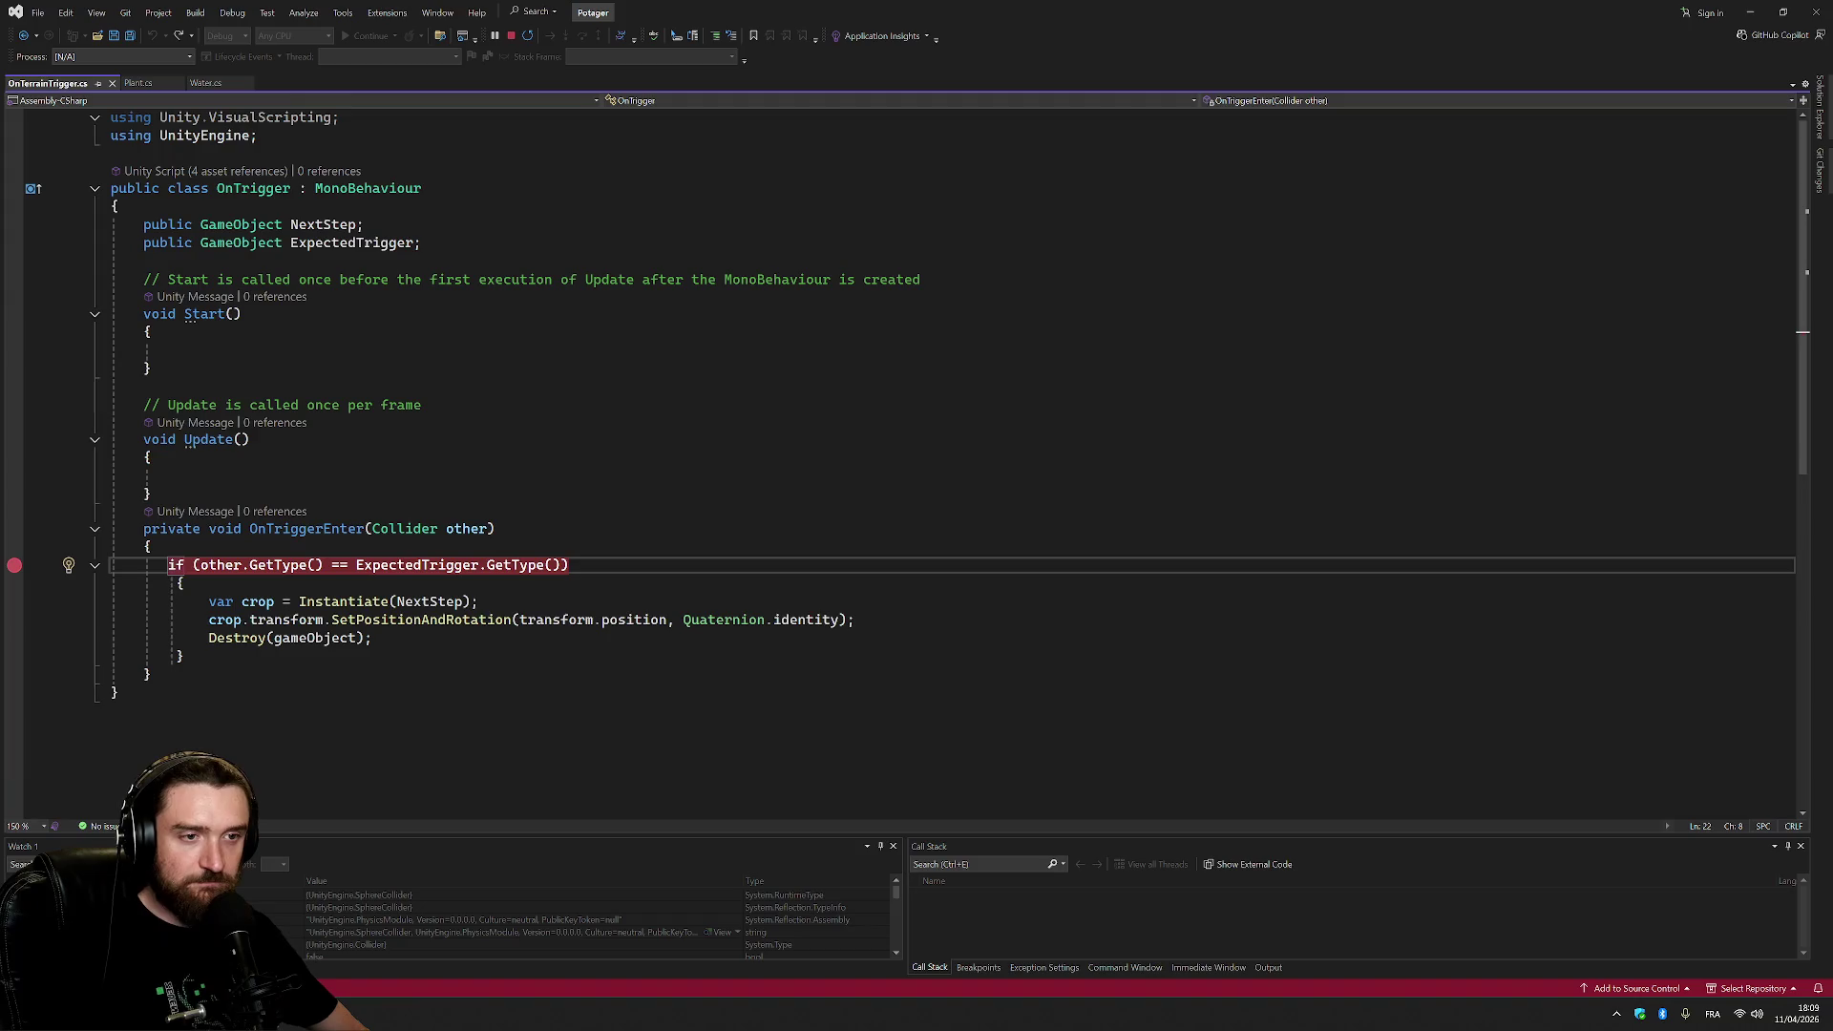
pyautogui.hotkey('alt', 'Tab')
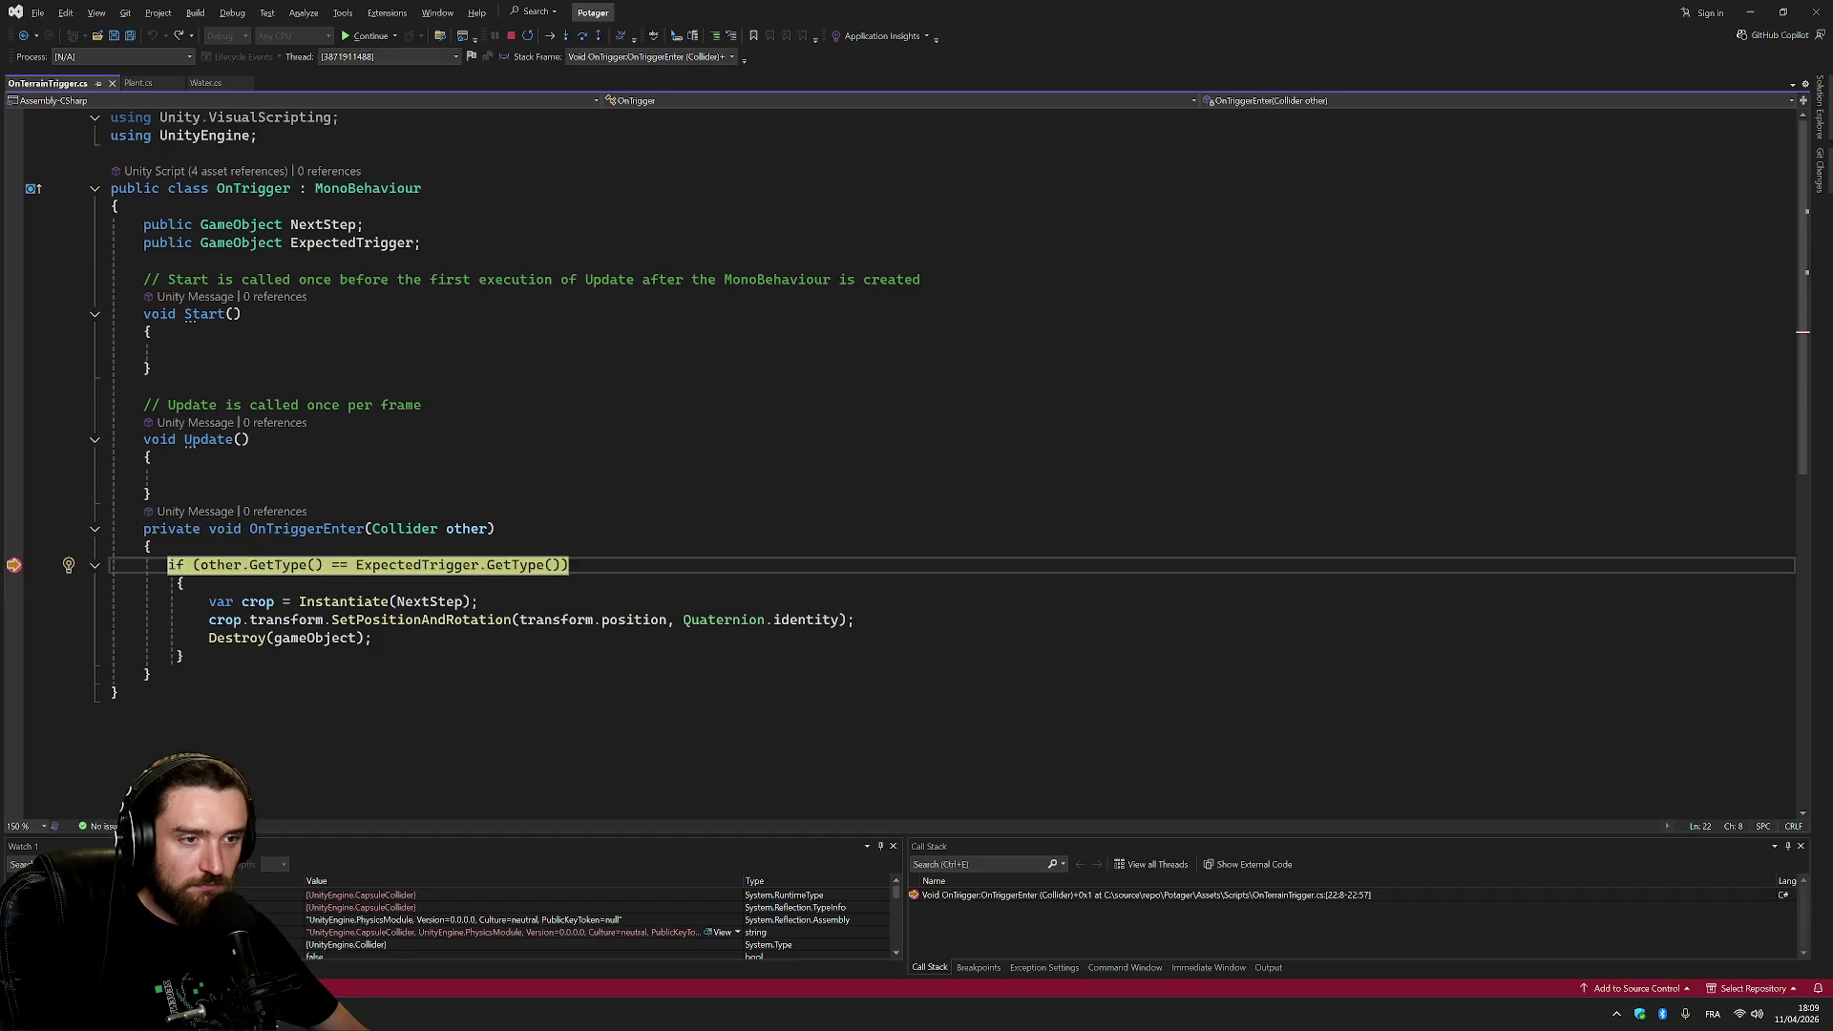
# Confirm the hit is a CapsuleCollider while ExpectedTrigger is Graine, then resume execution.
pyautogui.moveTo(220, 565)
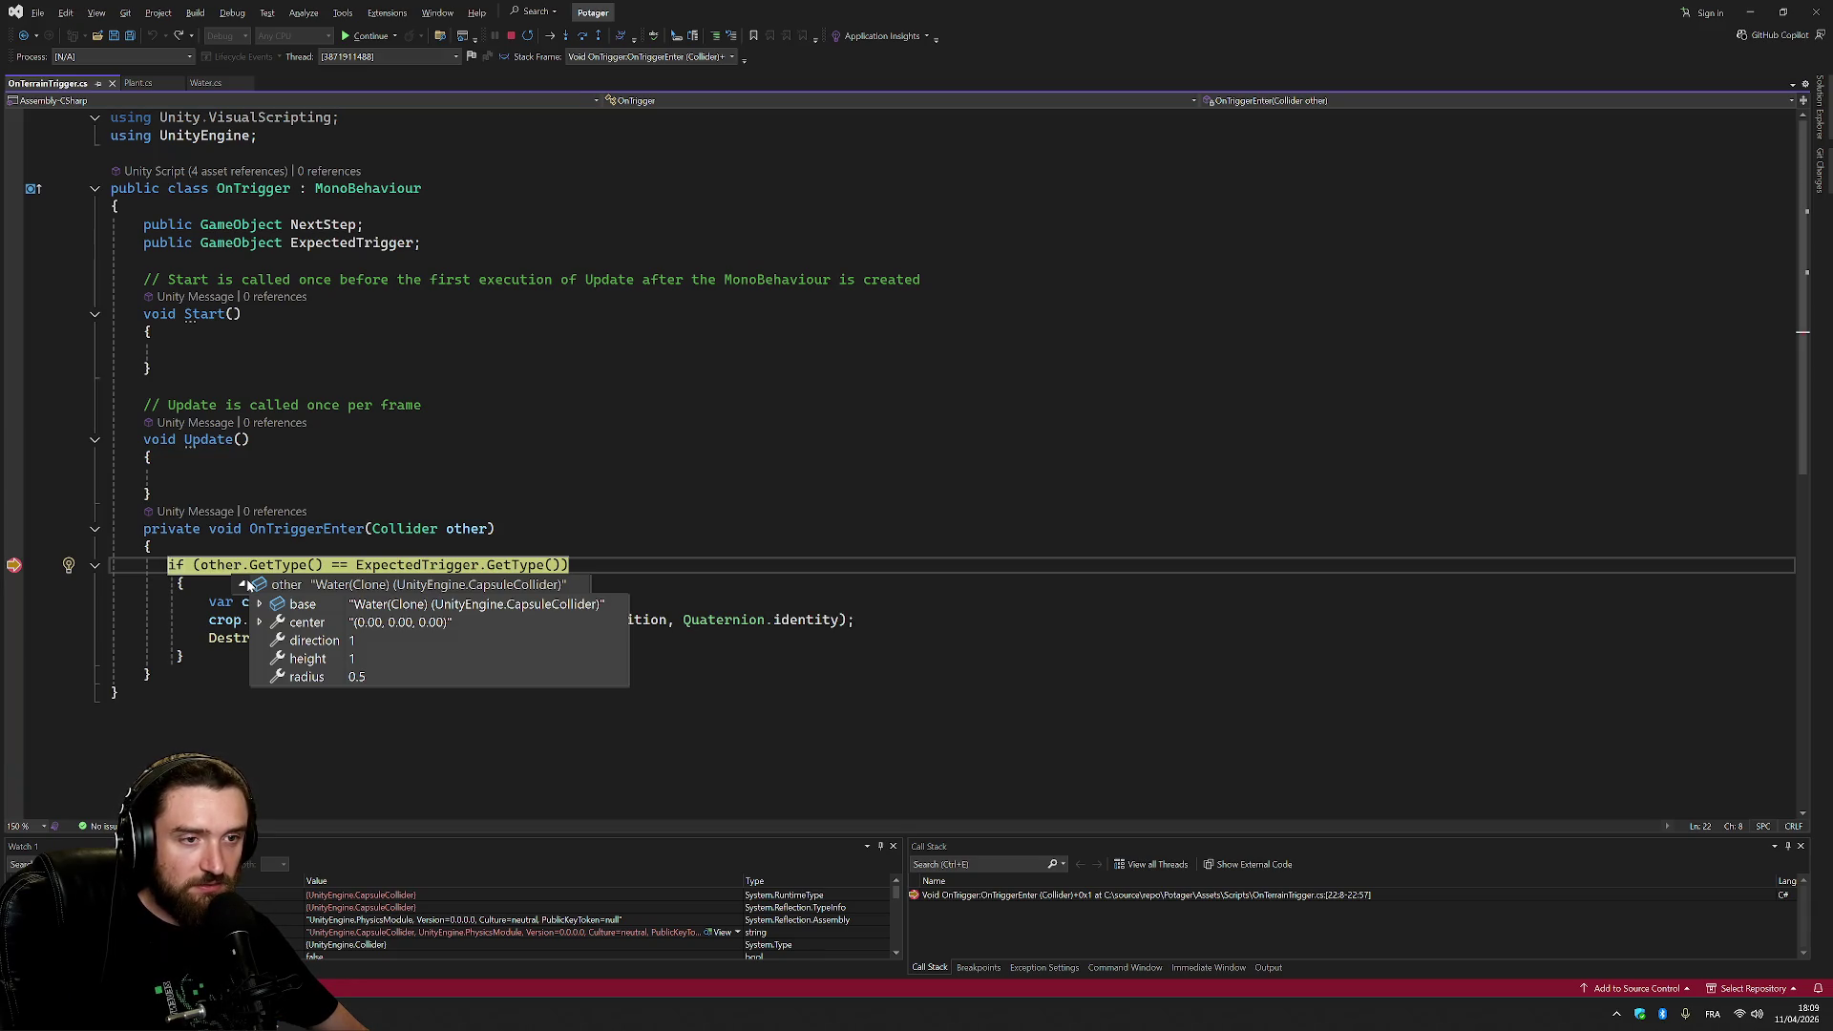
pyautogui.moveTo(449, 567)
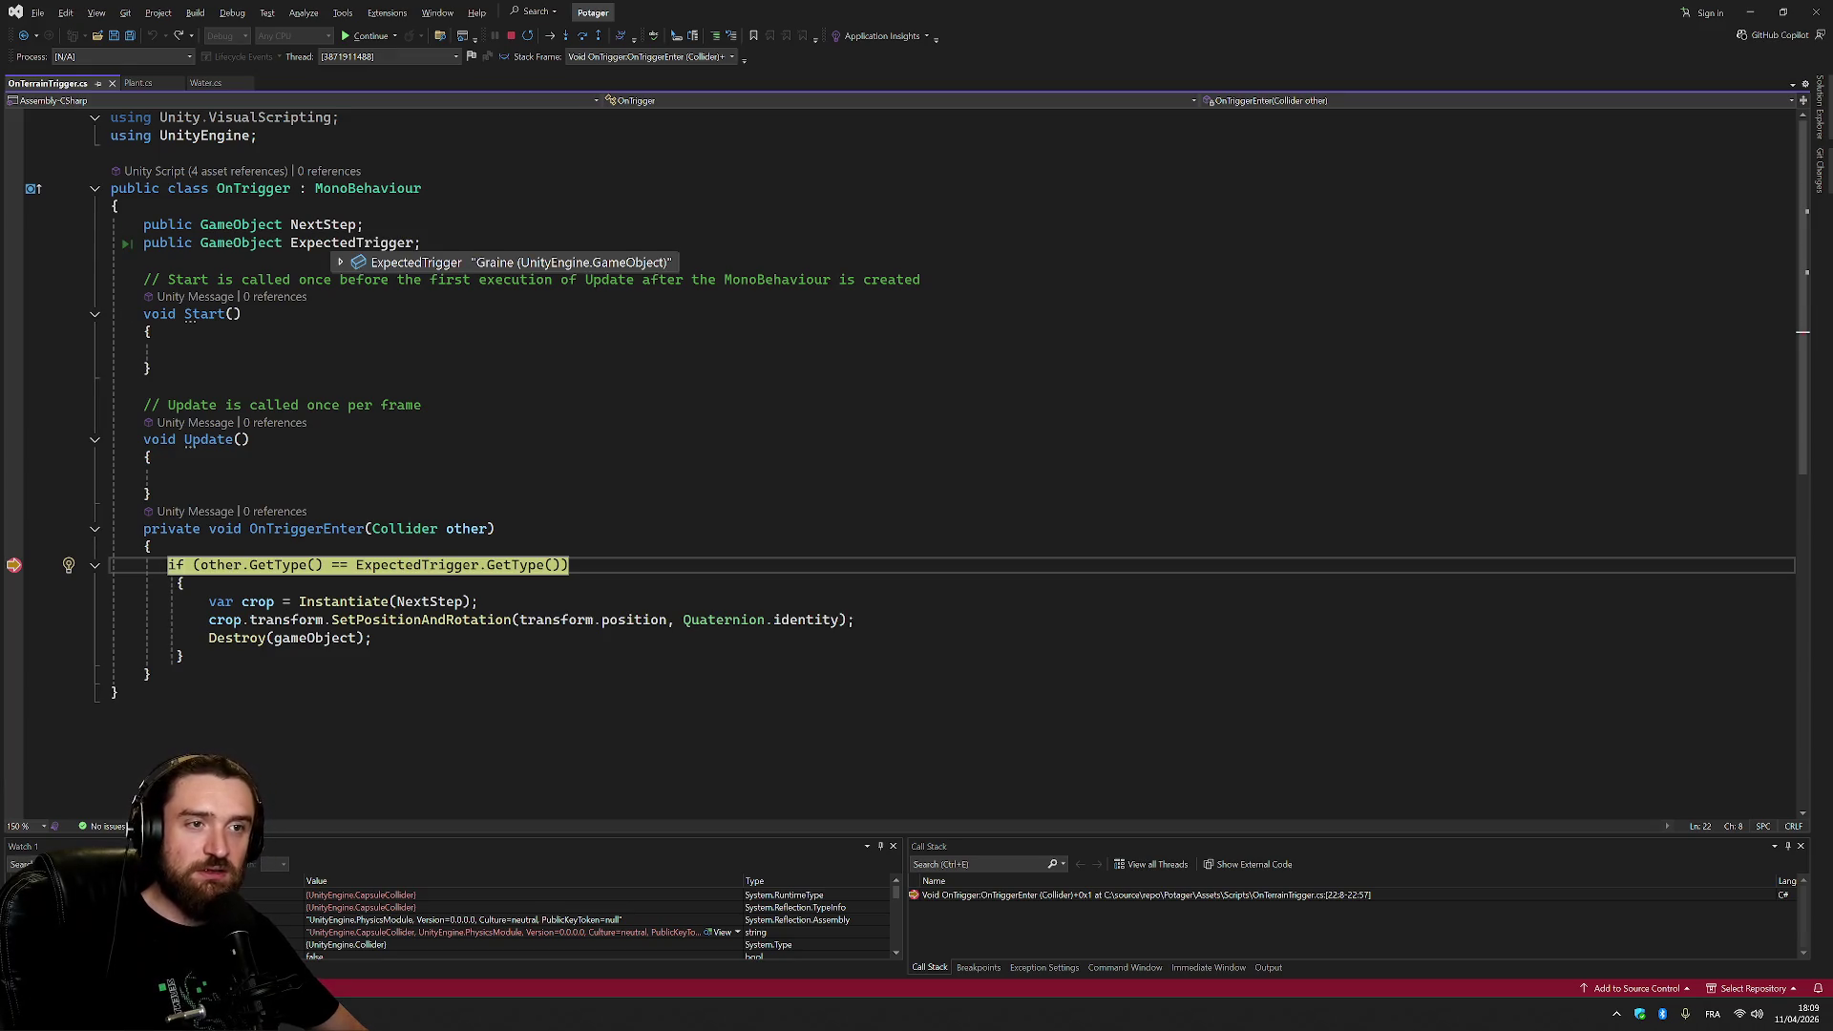
pyautogui.moveTo(323, 227)
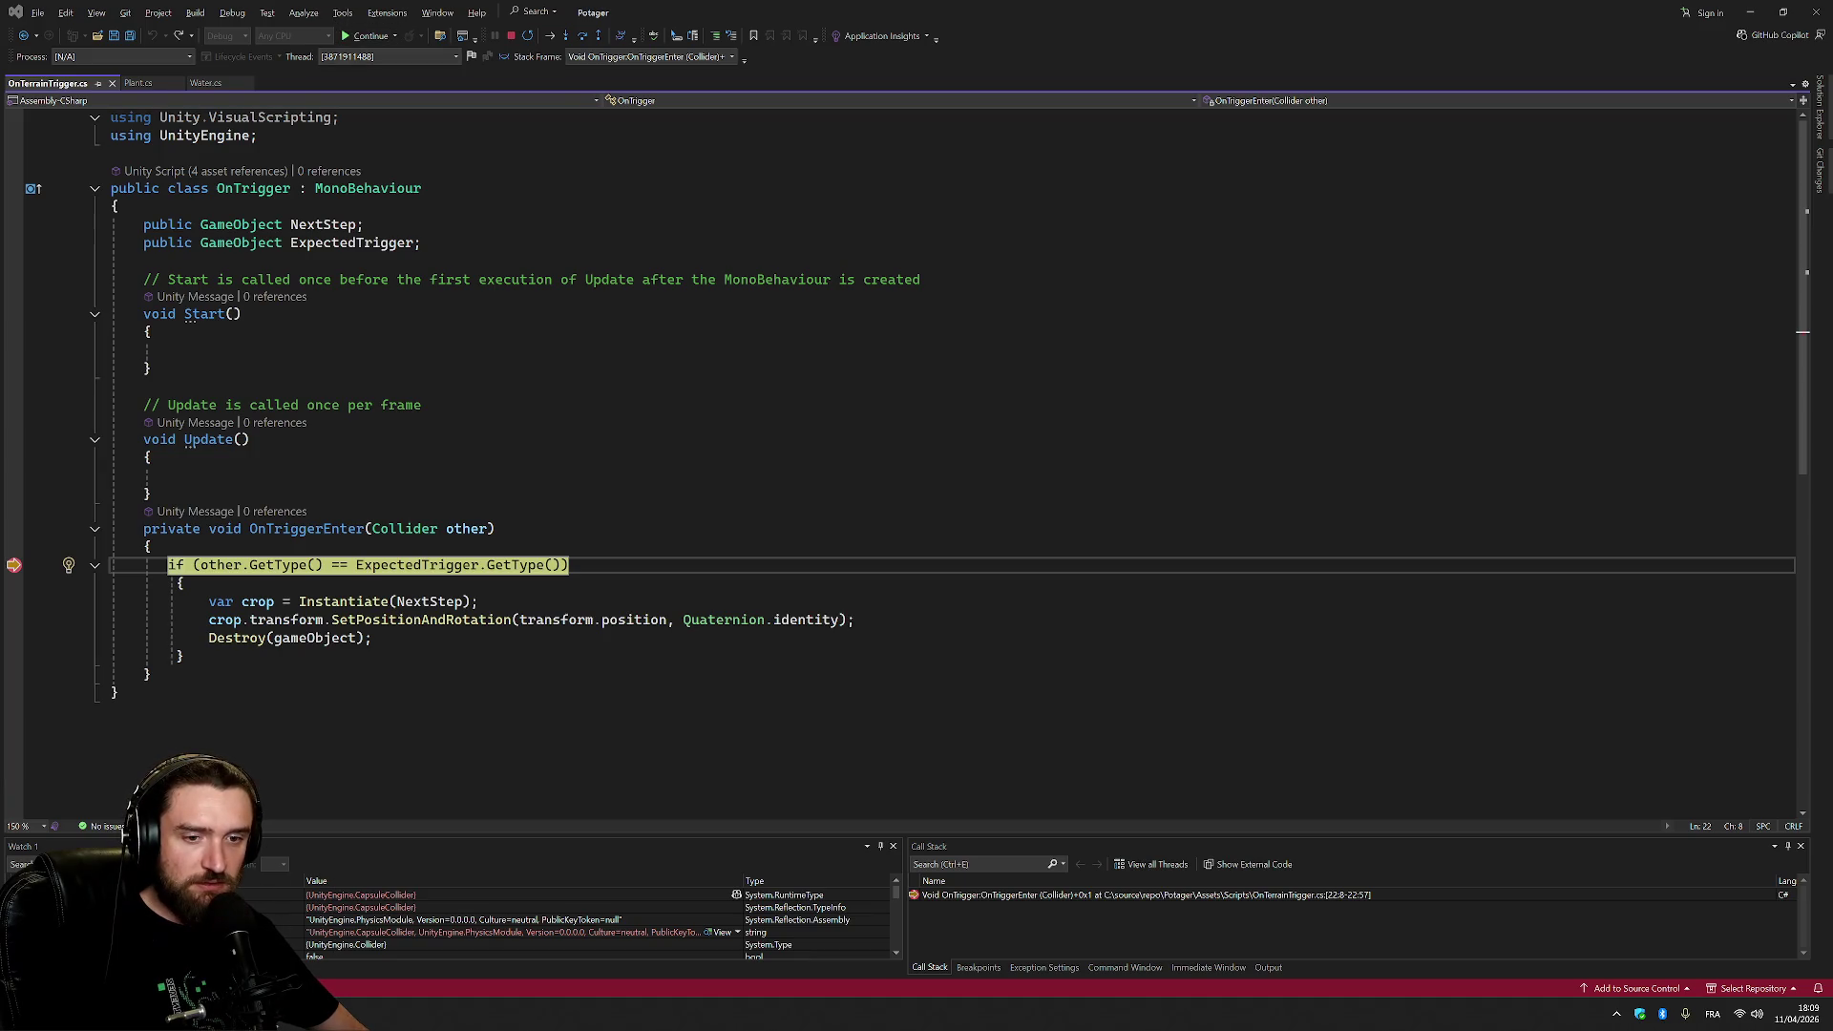
pyautogui.click(531, 896)
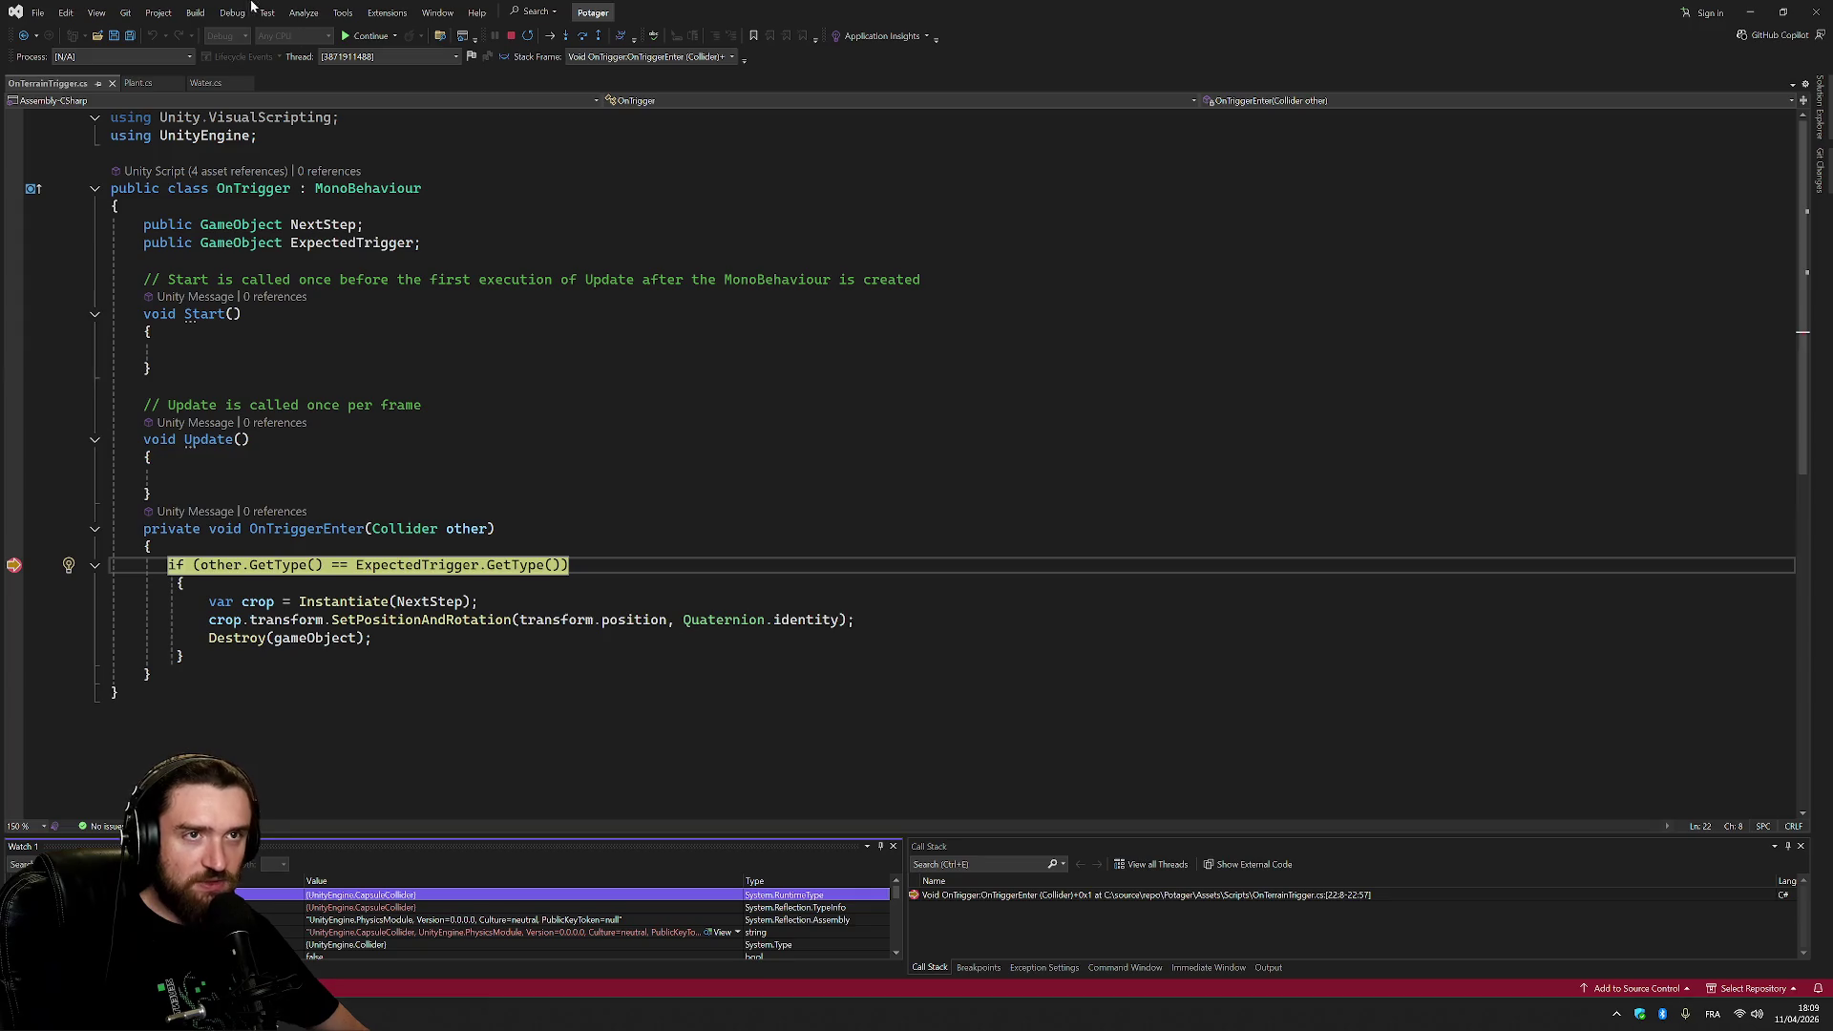
pyautogui.click(357, 36)
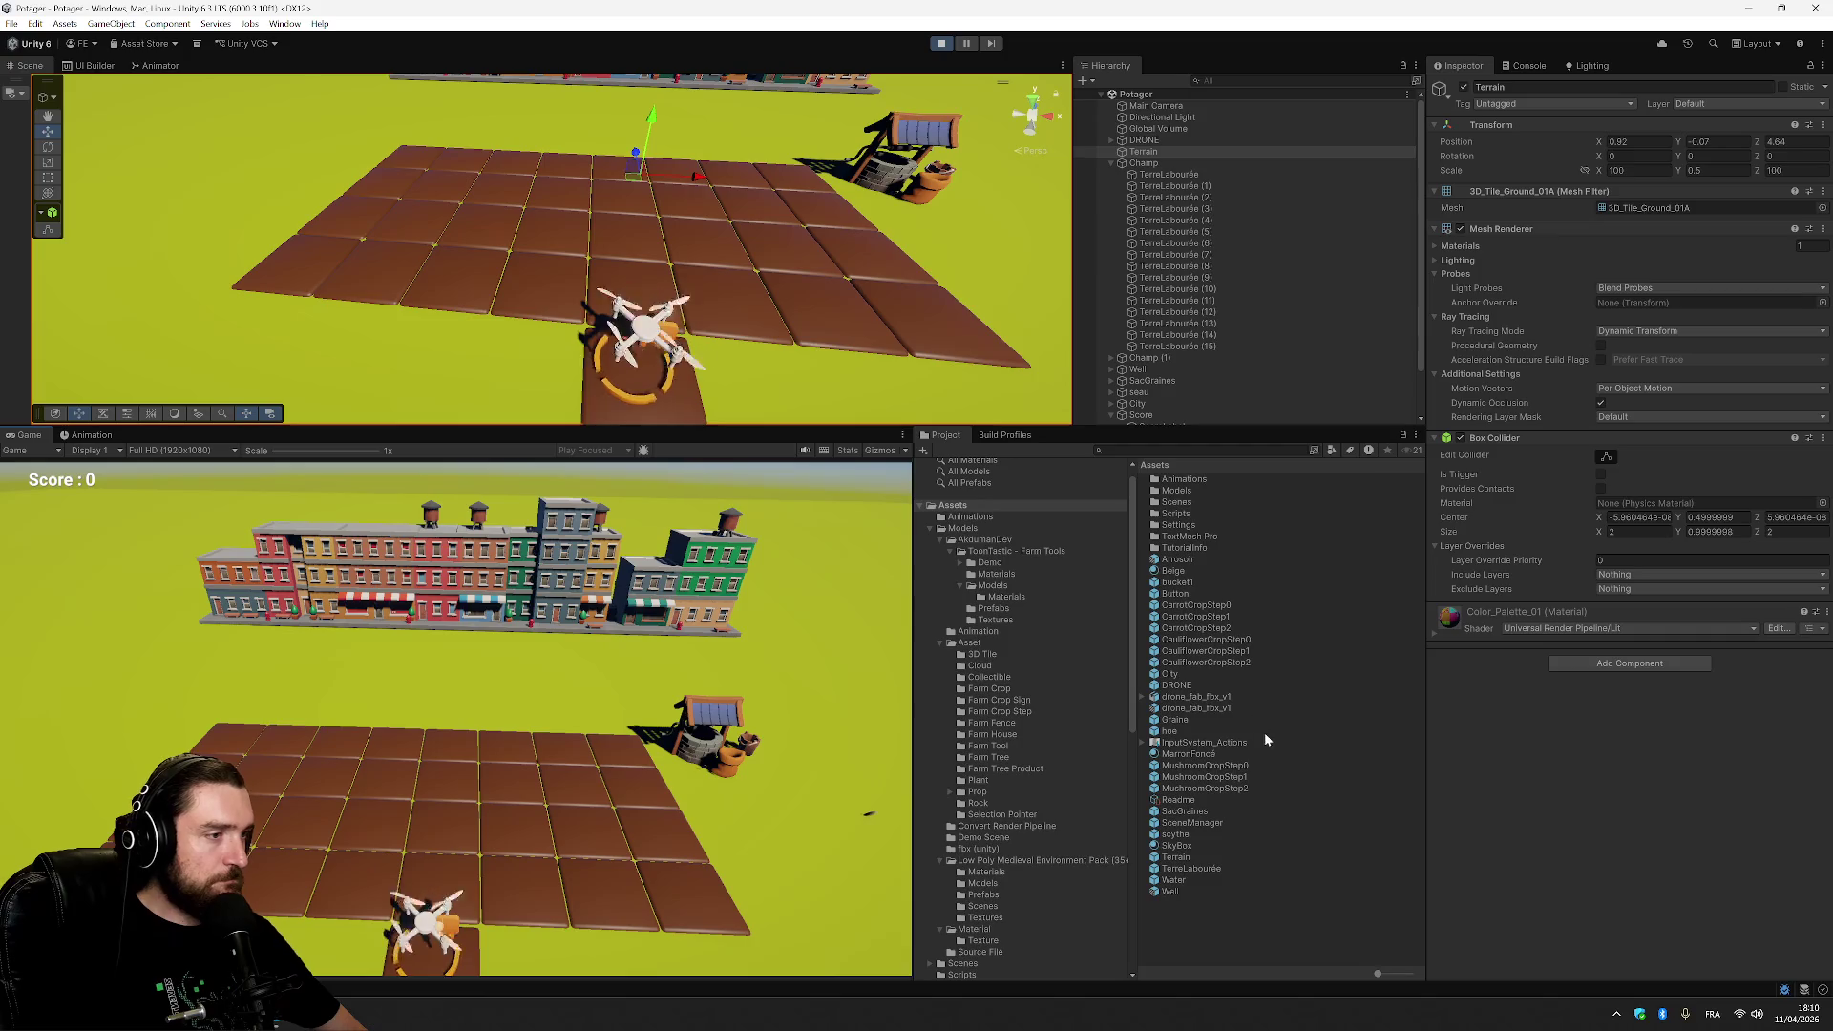
# Show MushroomCropStep0's On Trigger: Next Step MushroomCropStep1, Expected Trigger Water; then refocus the game.
pyautogui.click(1230, 766)
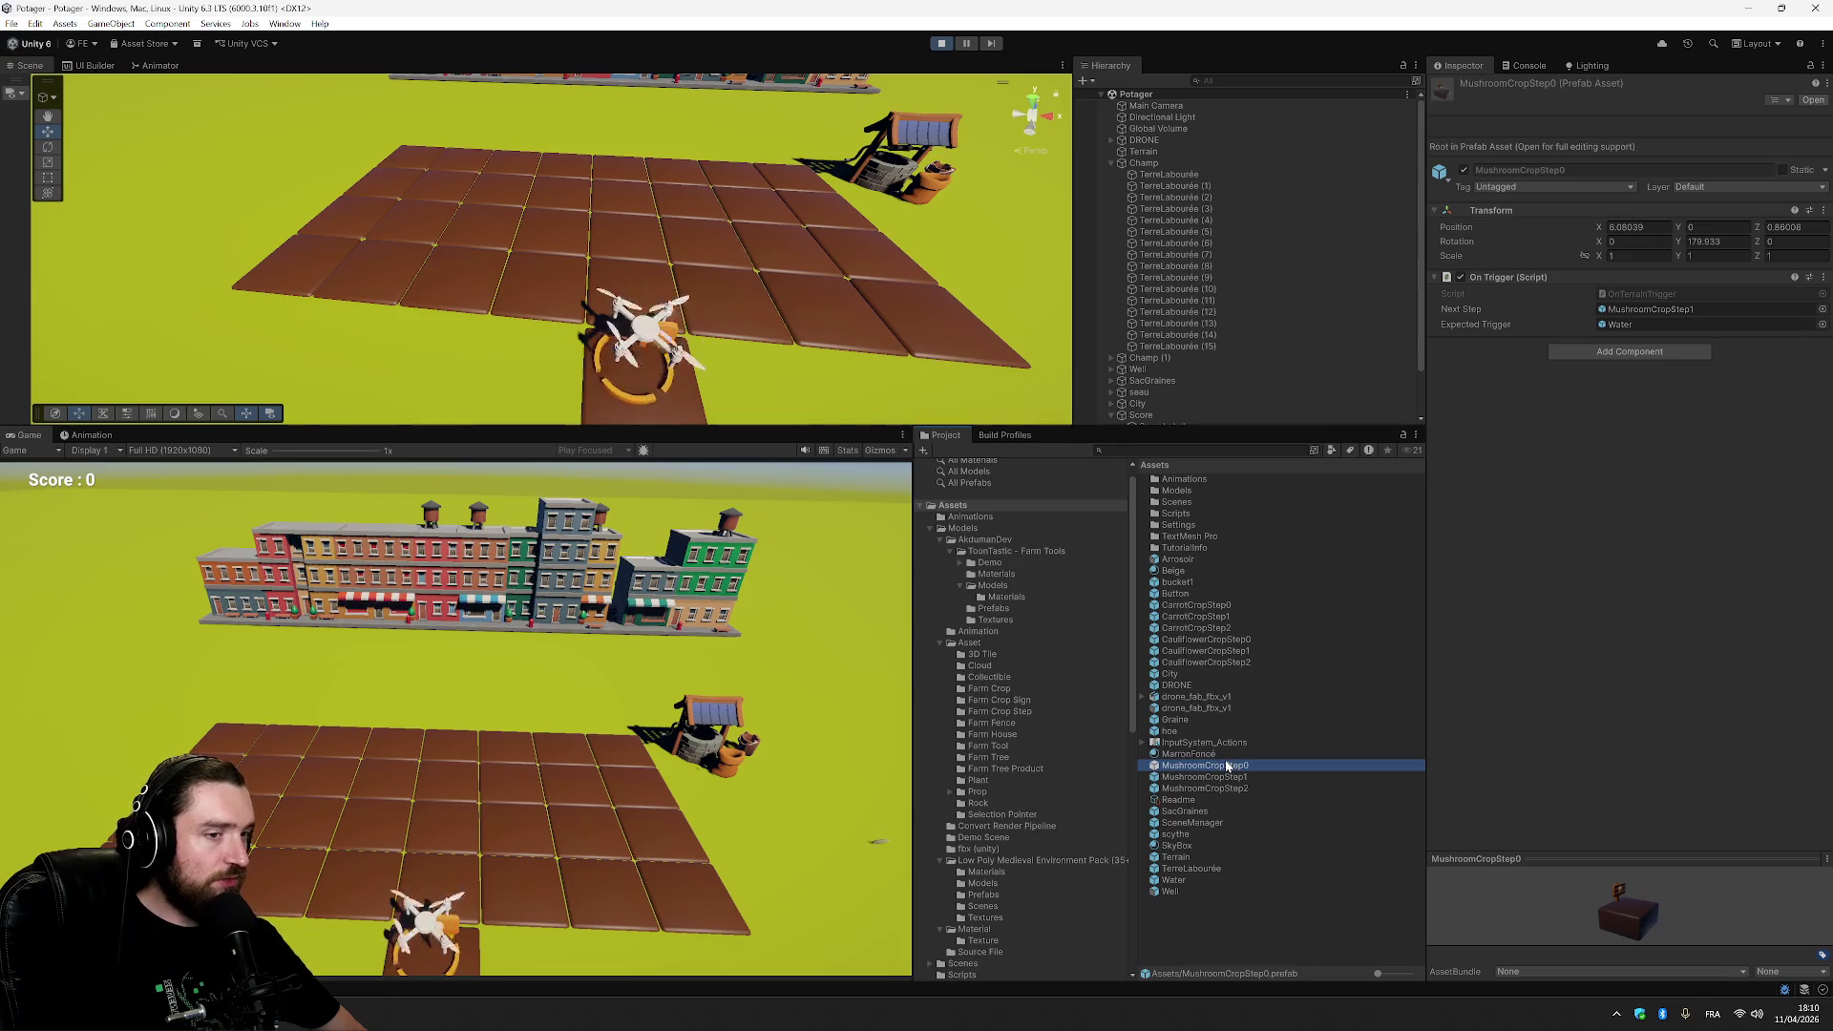
pyautogui.click(528, 860)
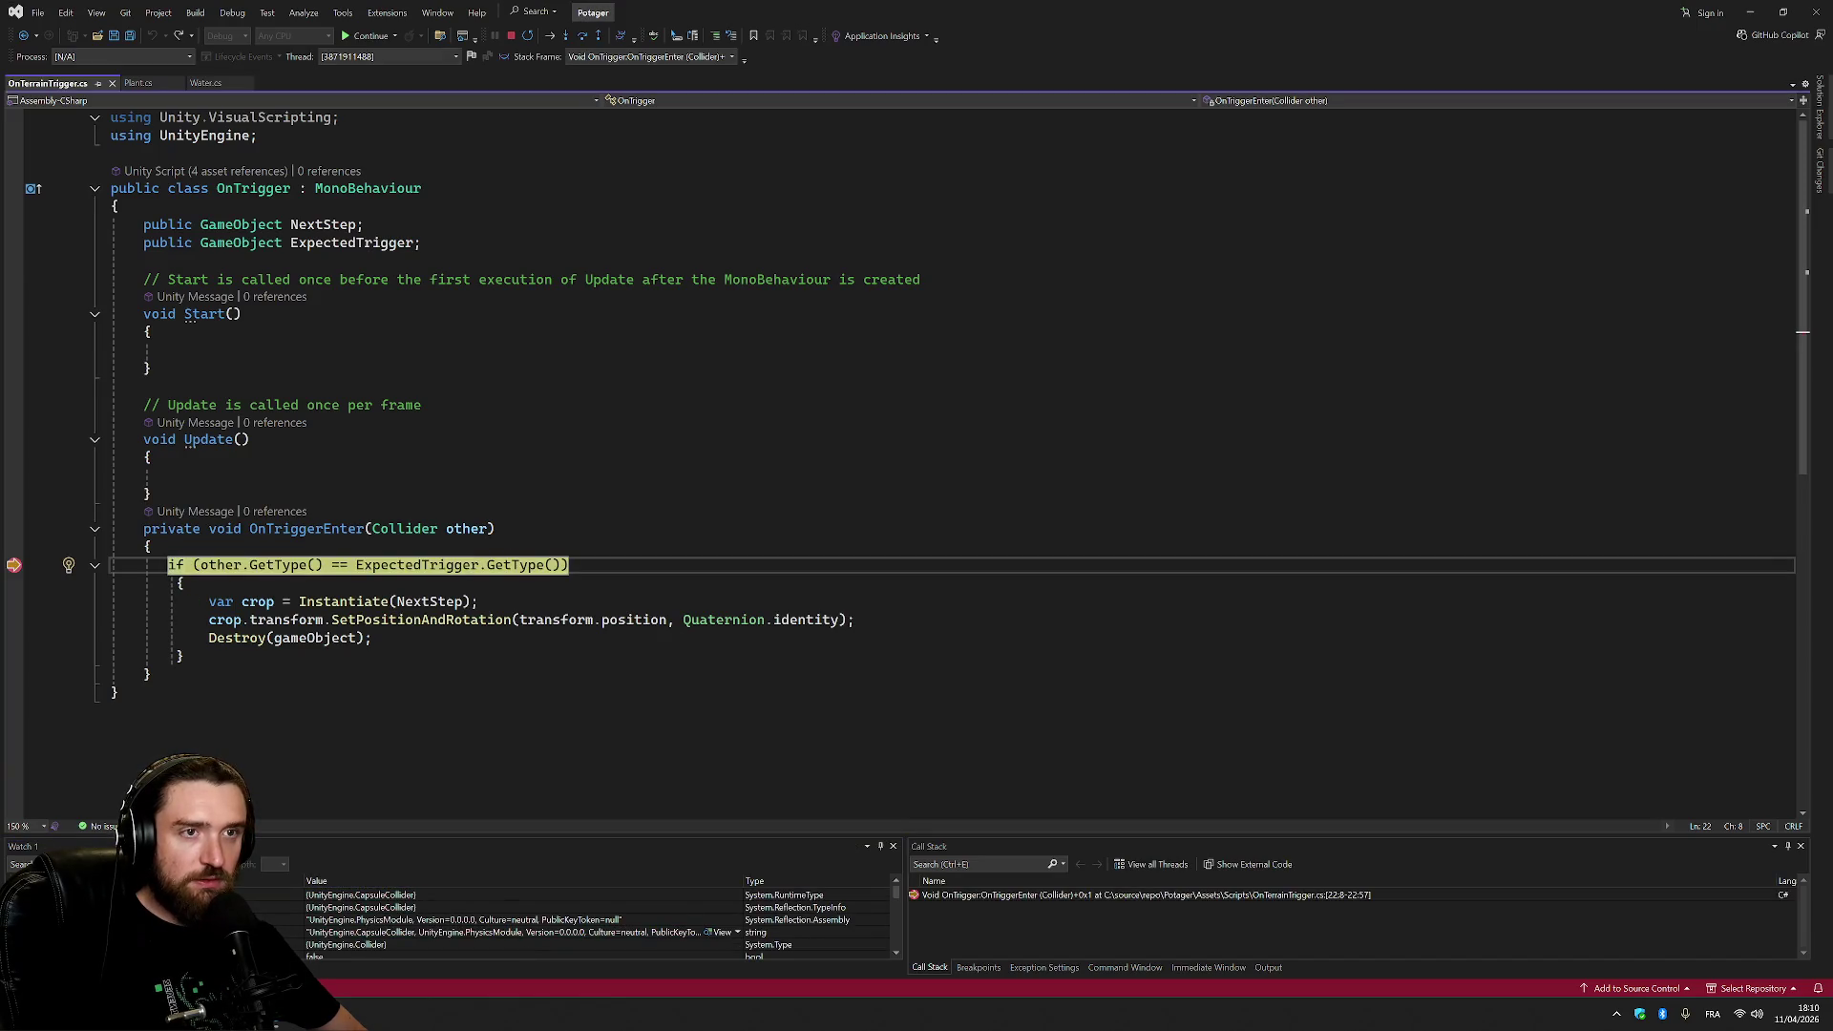
# Review the OnTriggerEnter condition, the Start method and the field declarations in the script.
pyautogui.click(340, 528)
pyautogui.moveTo(218, 565)
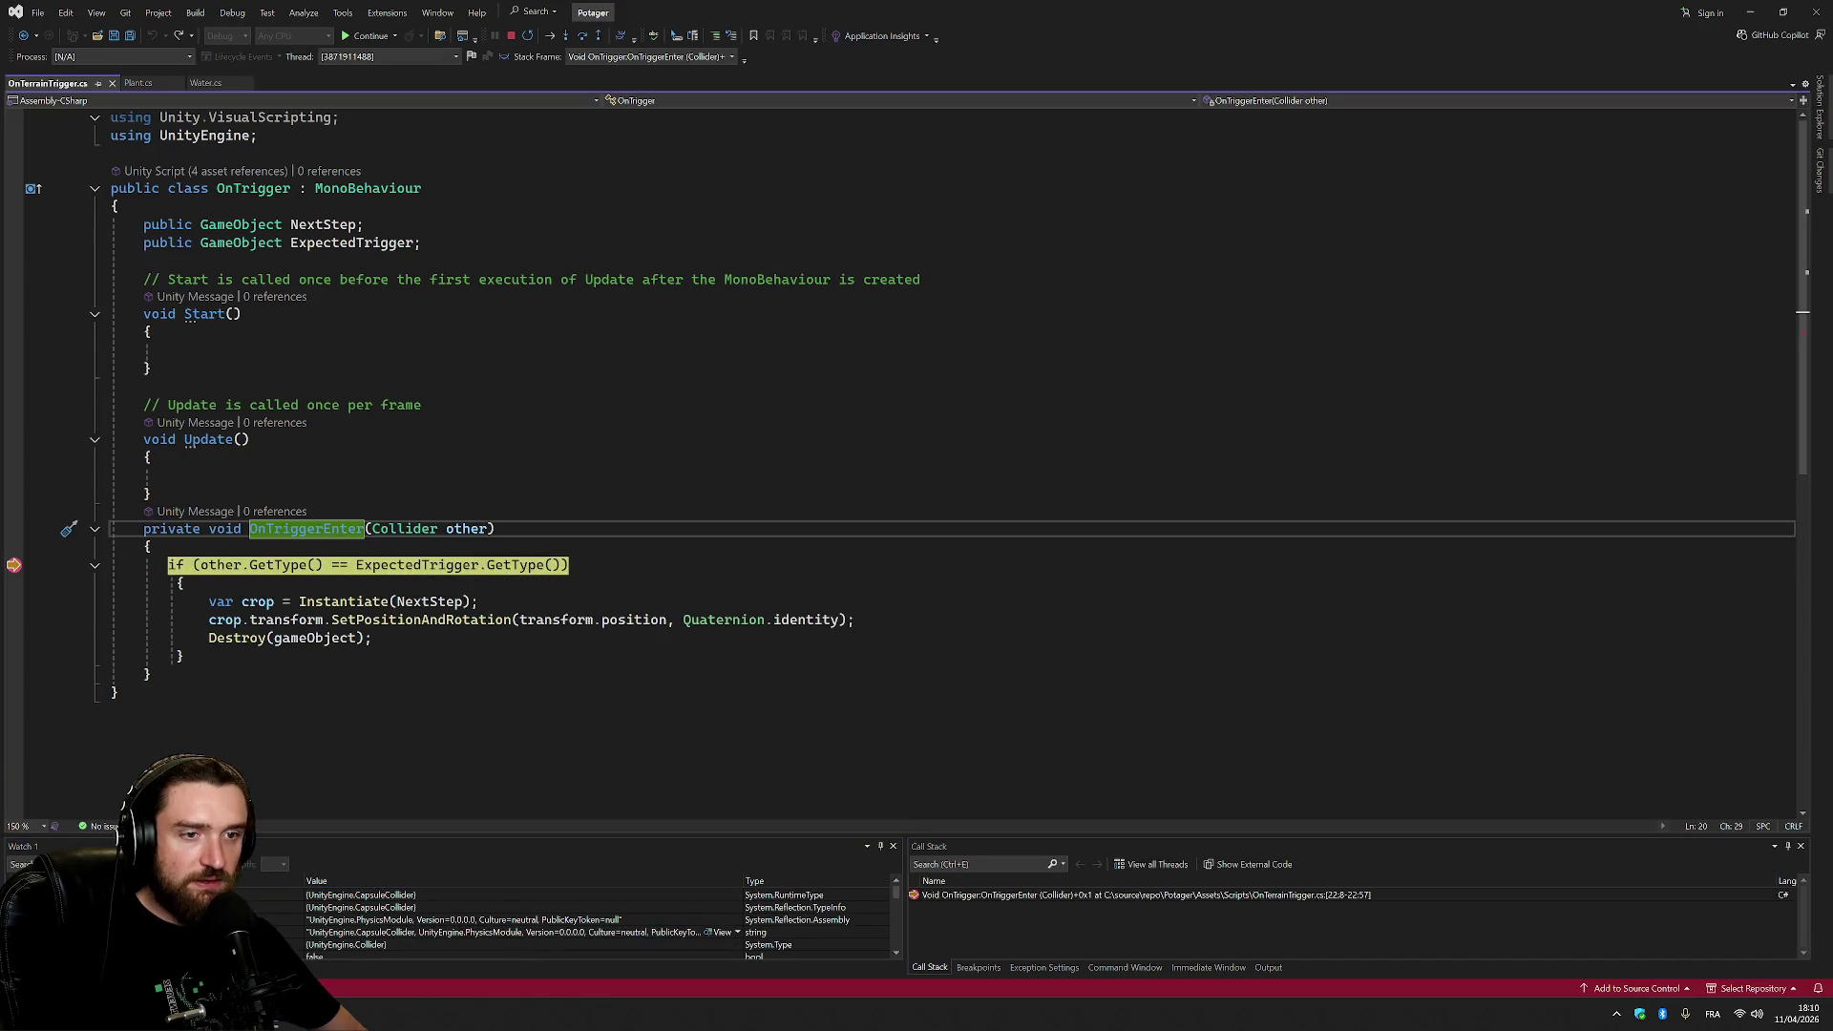
pyautogui.moveTo(459, 564)
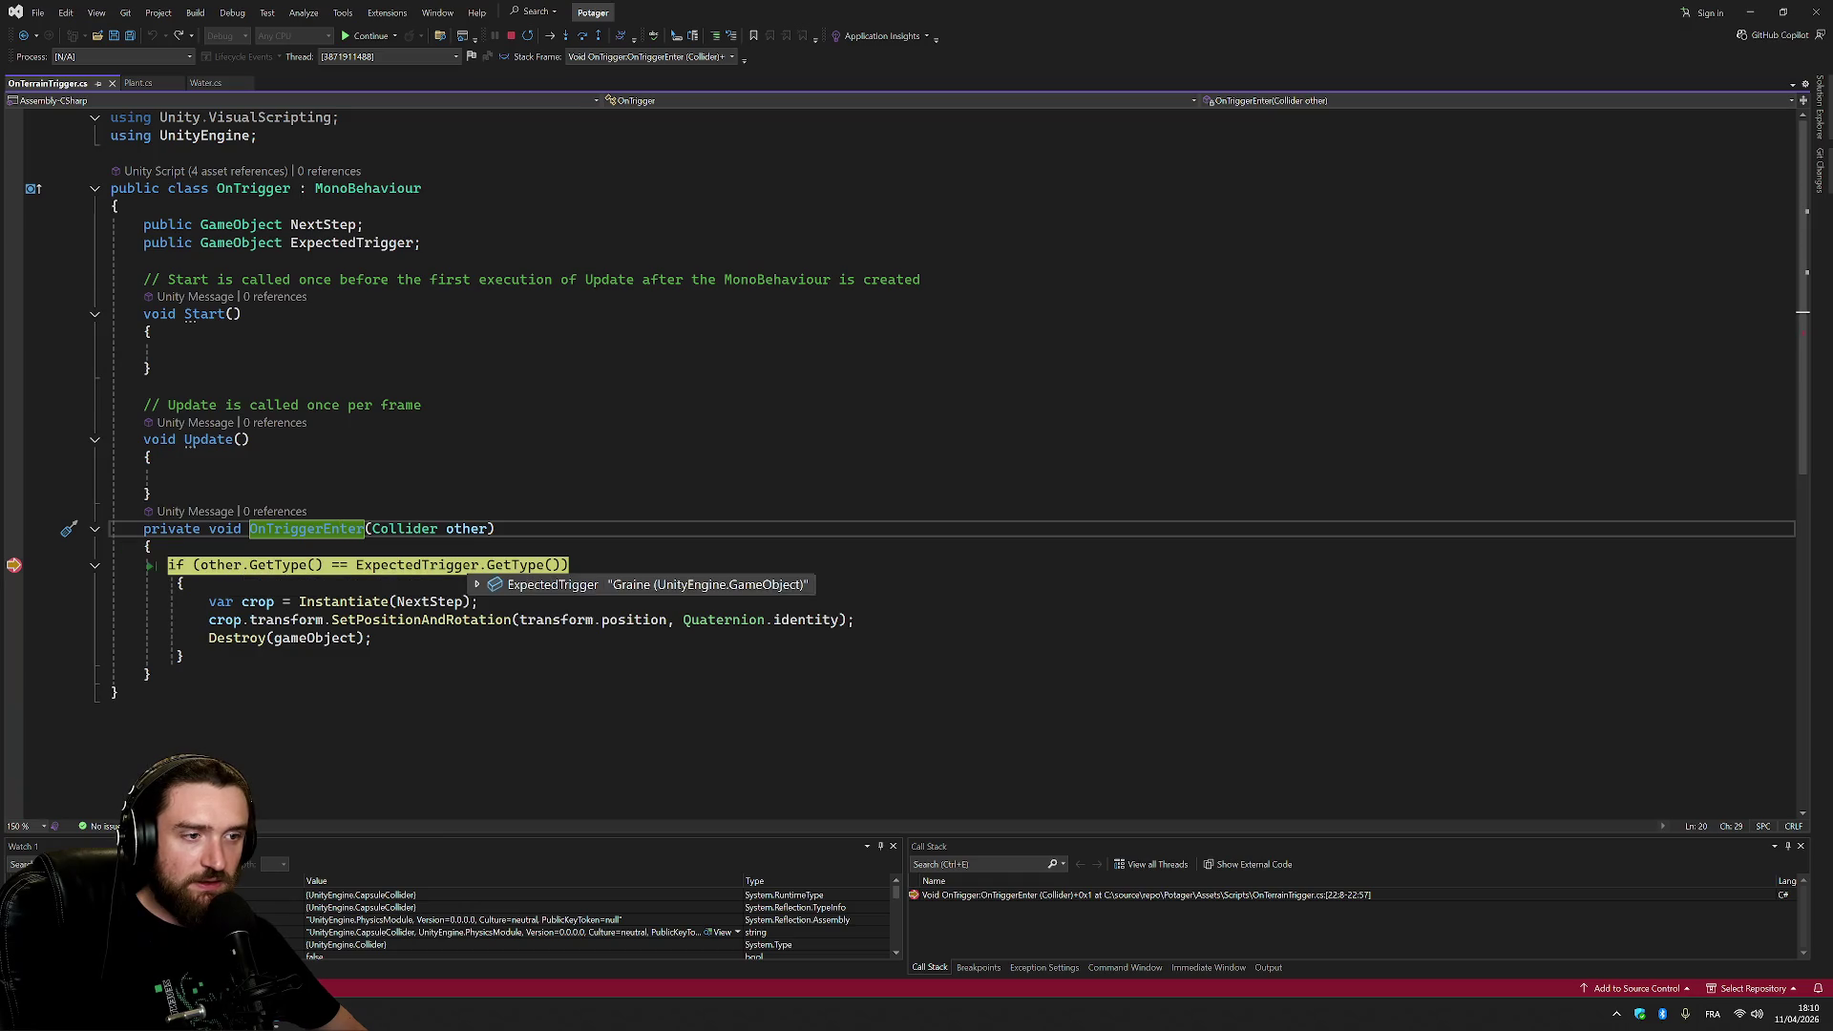
pyautogui.click(151, 332)
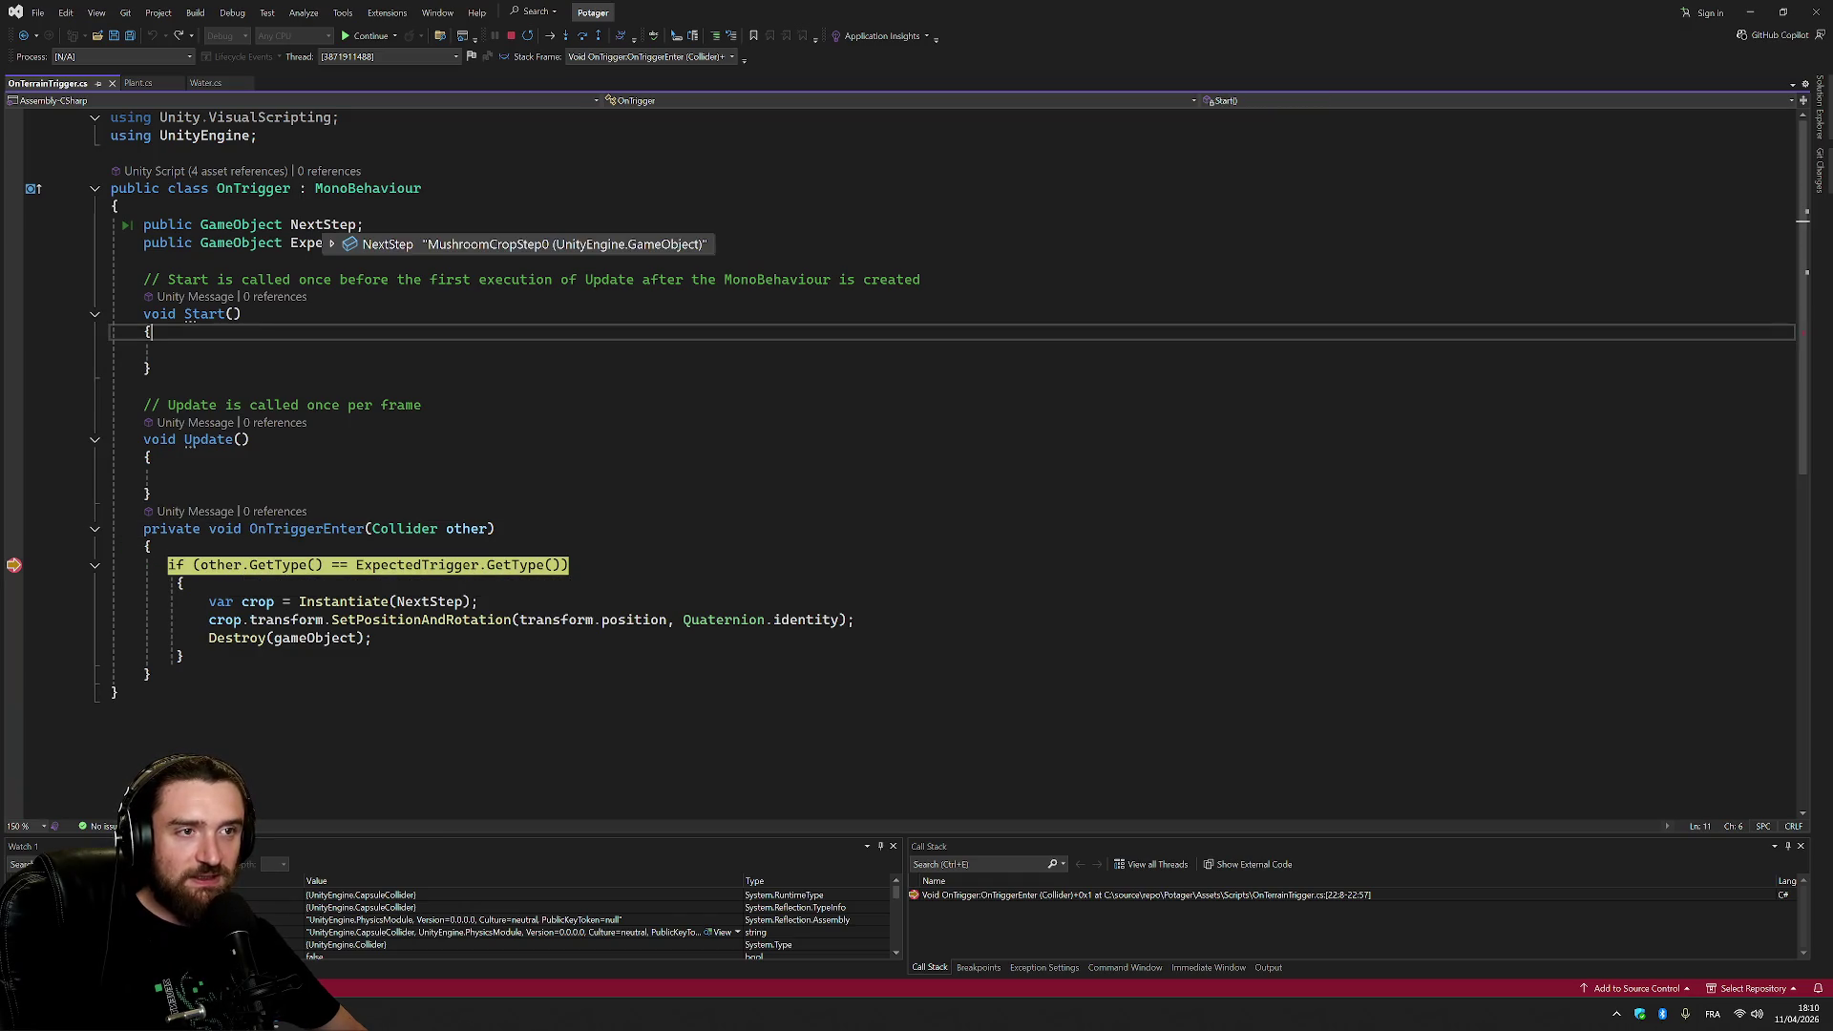
pyautogui.click(146, 261)
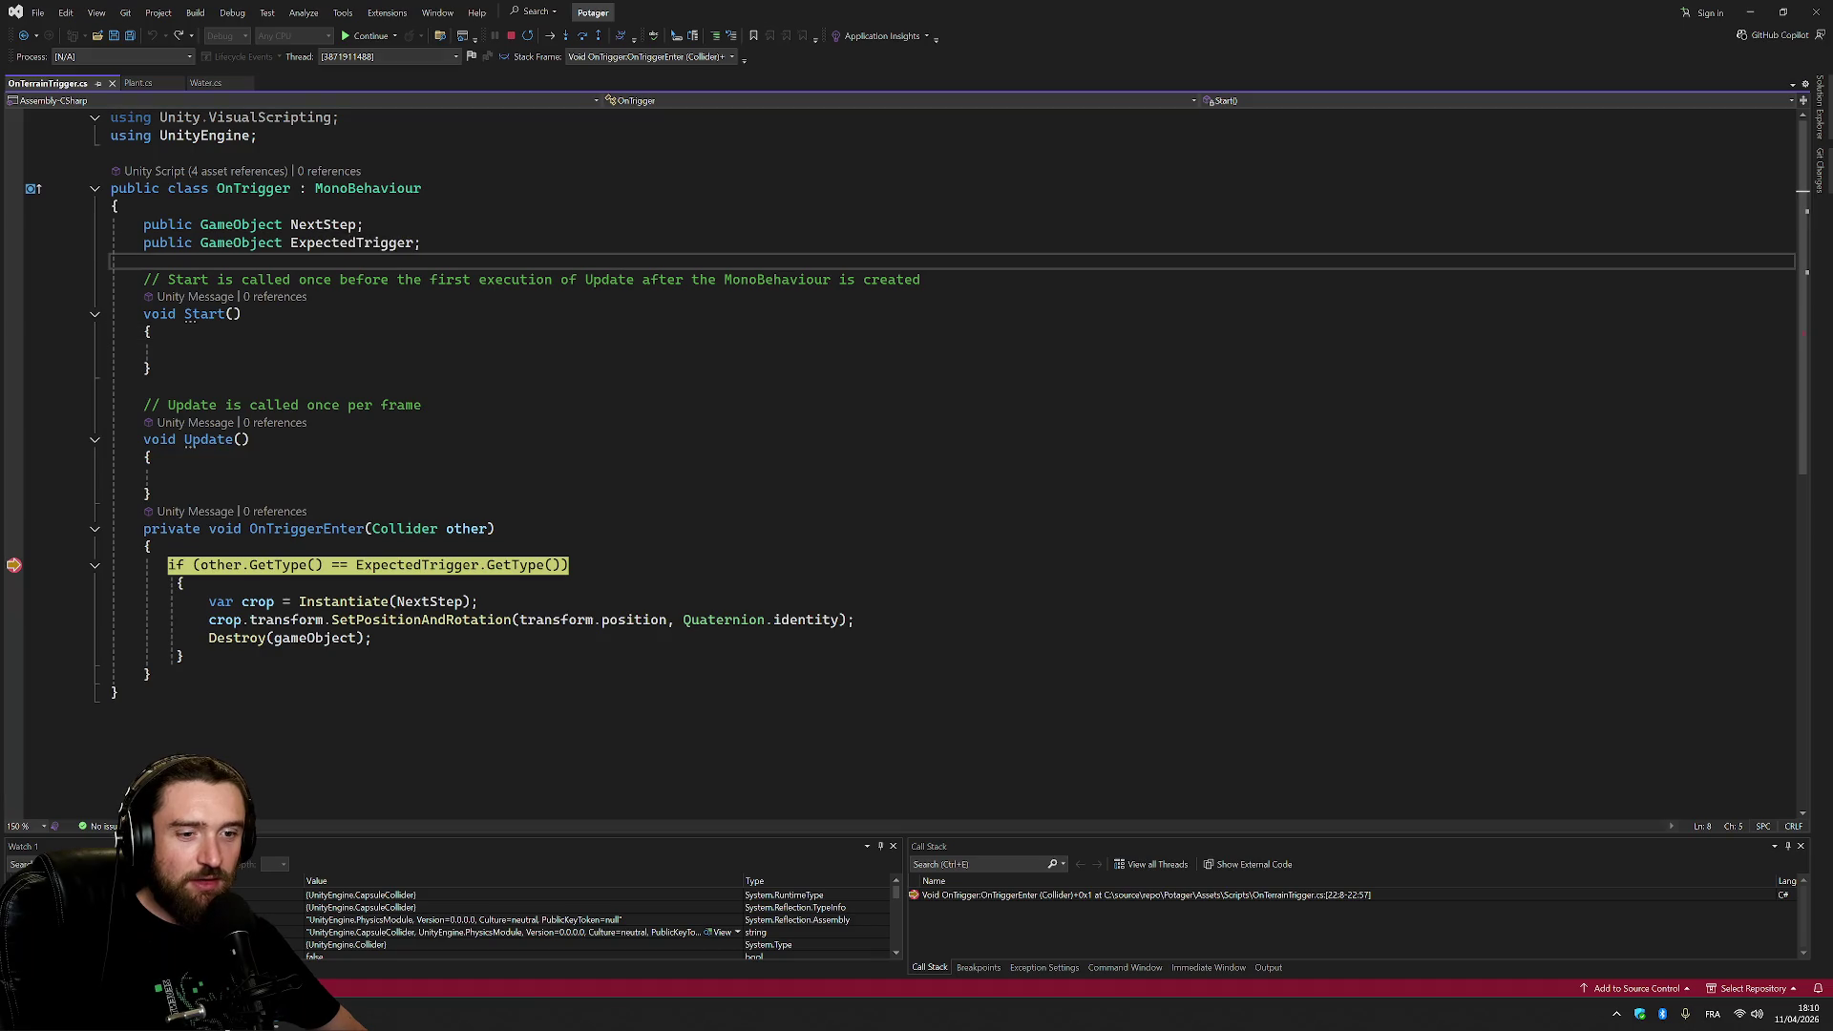
# Resume the game from the breakpoint with F5 and return to Unity.
pyautogui.hotkey('alt', 'Tab')
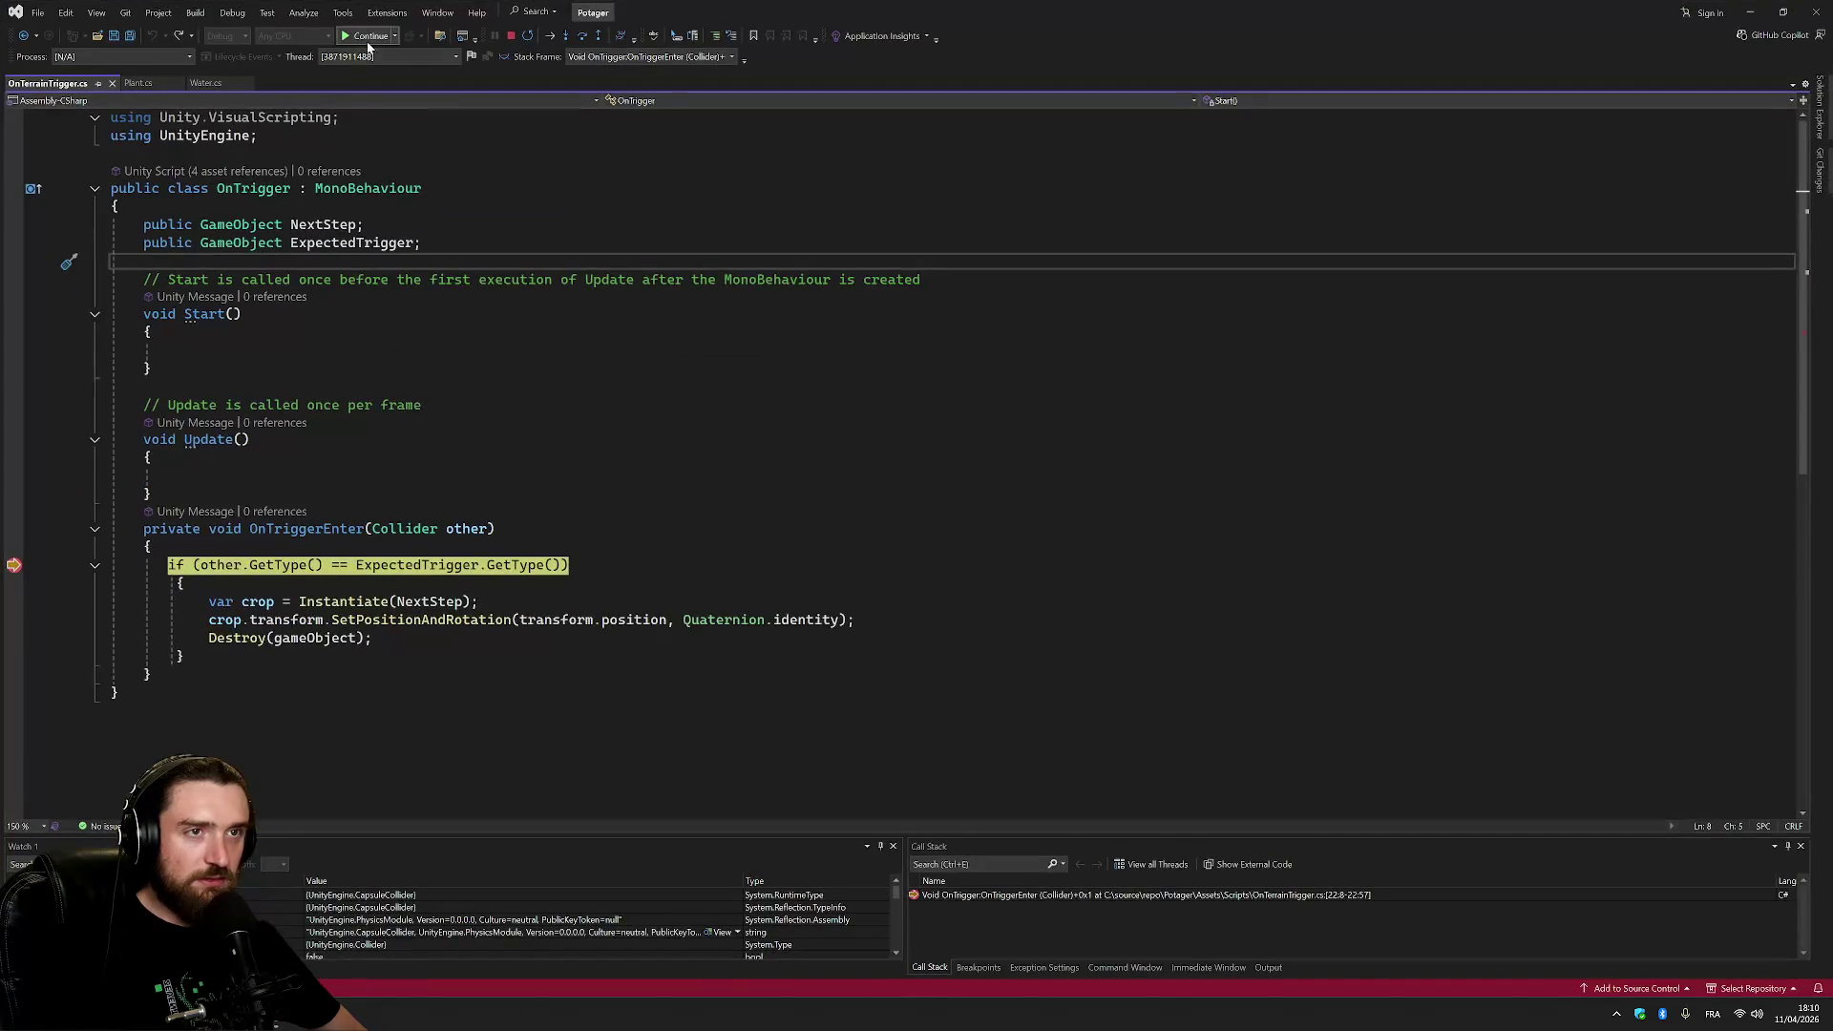
pyautogui.press('F5')
pyautogui.hotkey('alt', 'Tab')
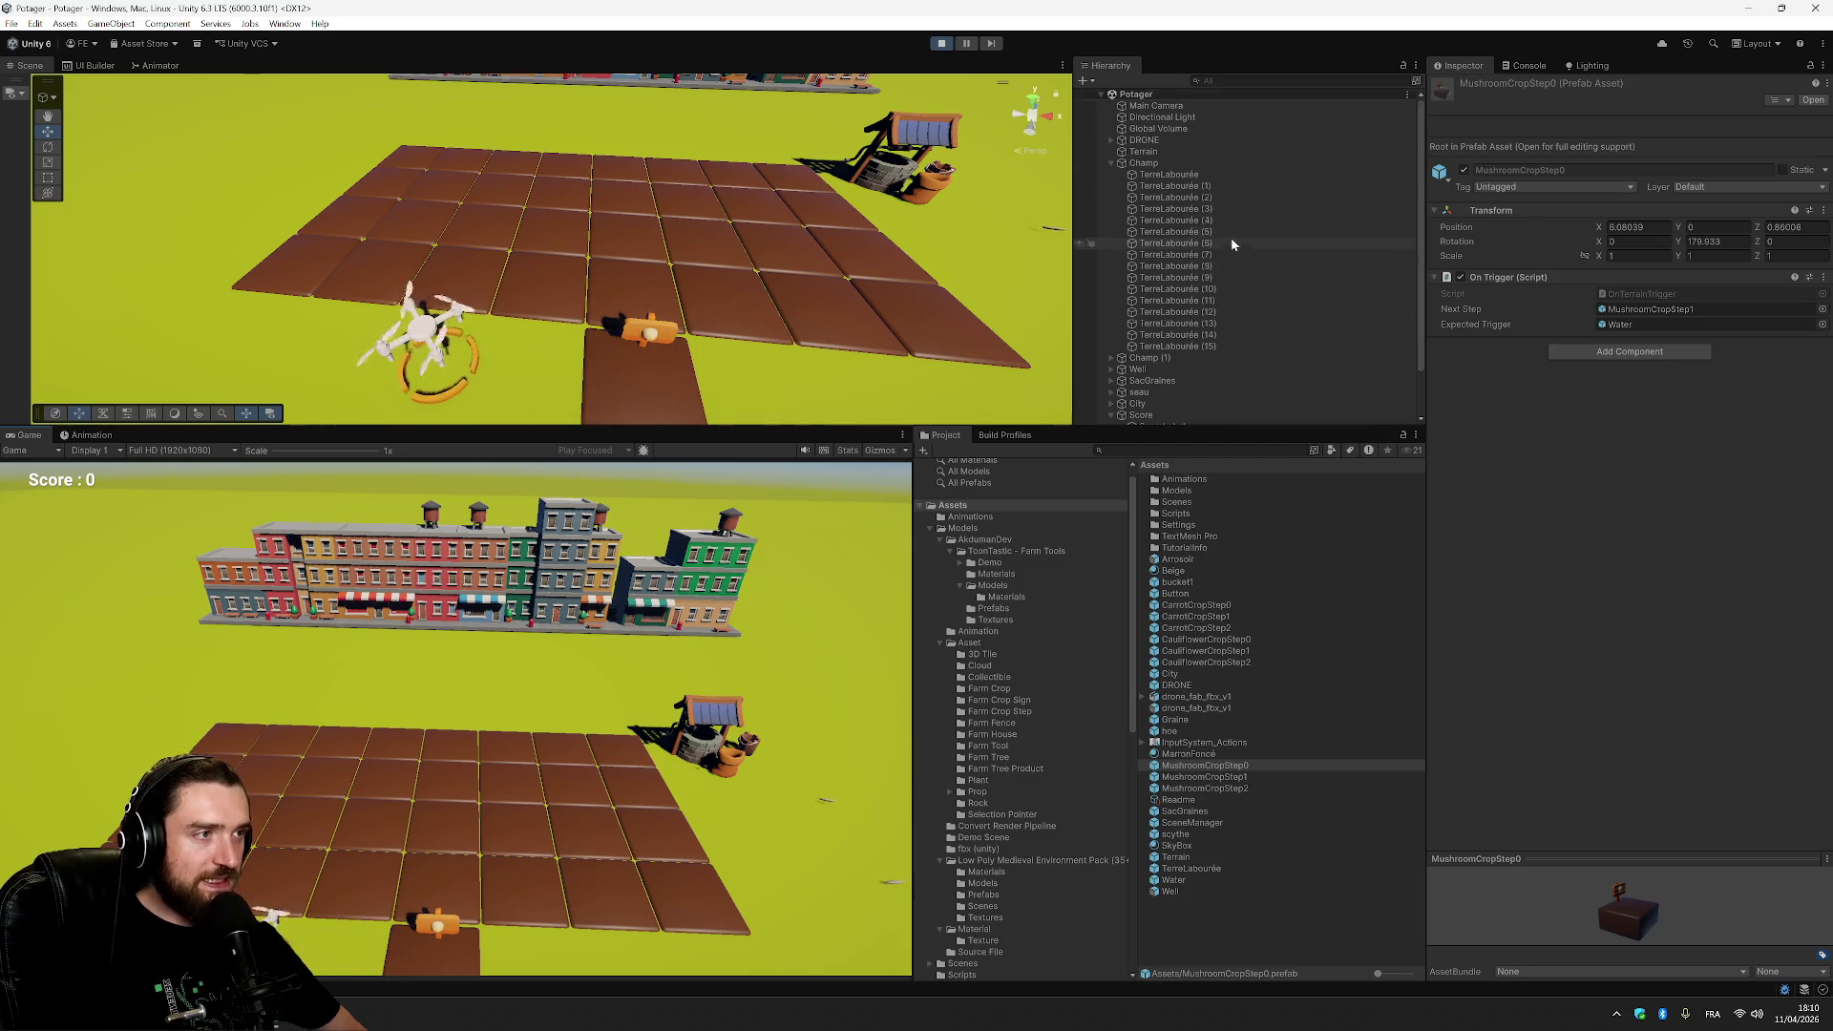
# Inspect the Terre soil inside the spawned MushroomCropStep0, stop the game, and select the TerreLabourée prefab.
pyautogui.scroll(-3, 1230, 237)
pyautogui.click(1112, 407)
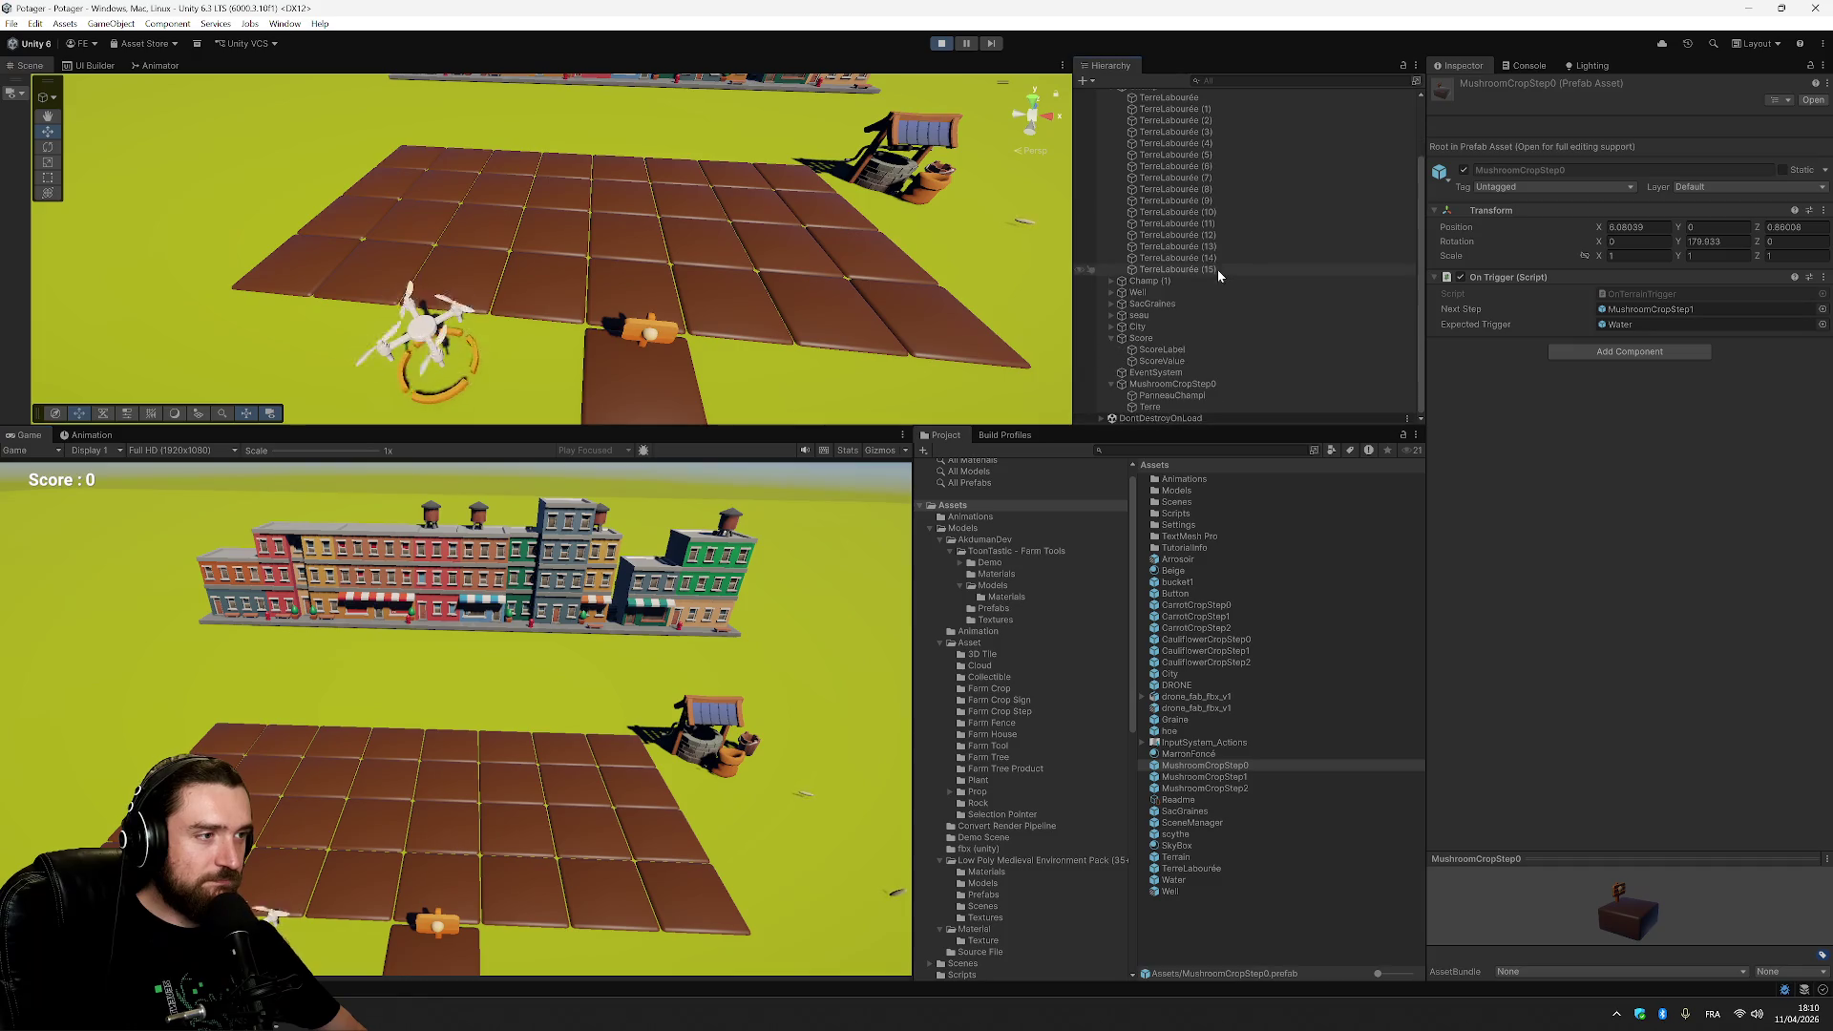
pyautogui.click(1203, 407)
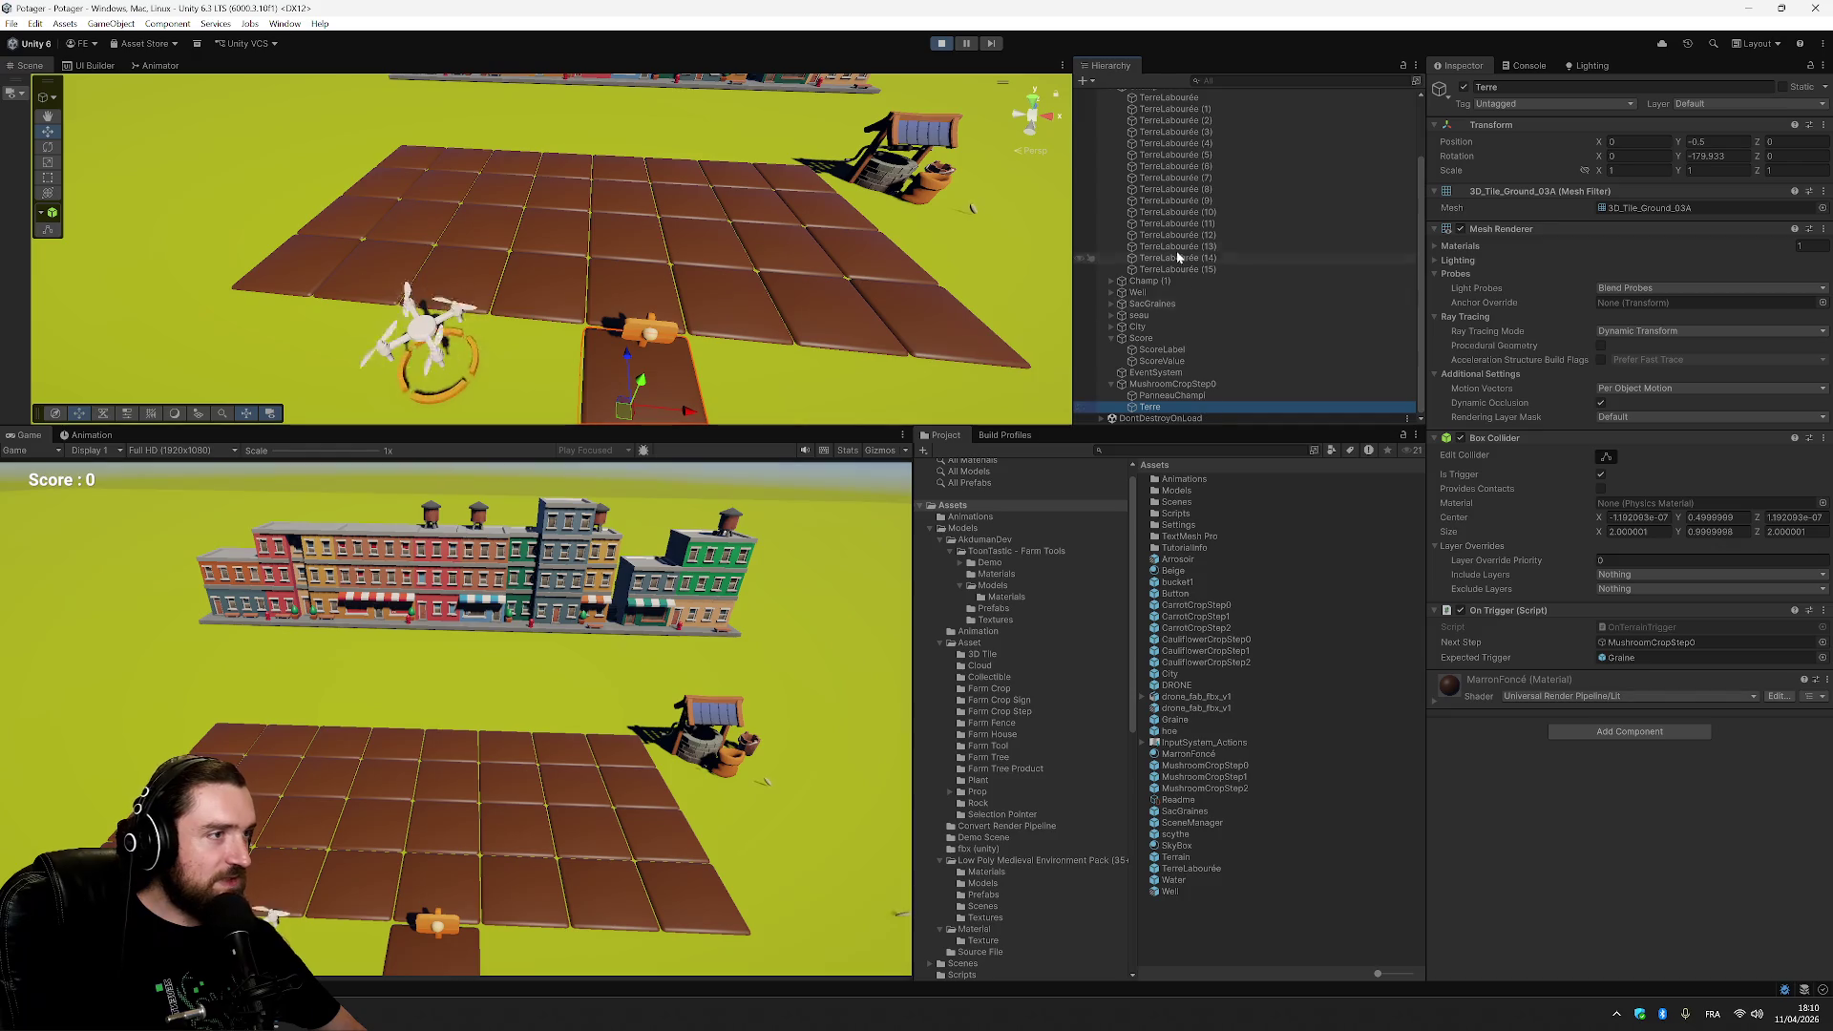
pyautogui.click(944, 43)
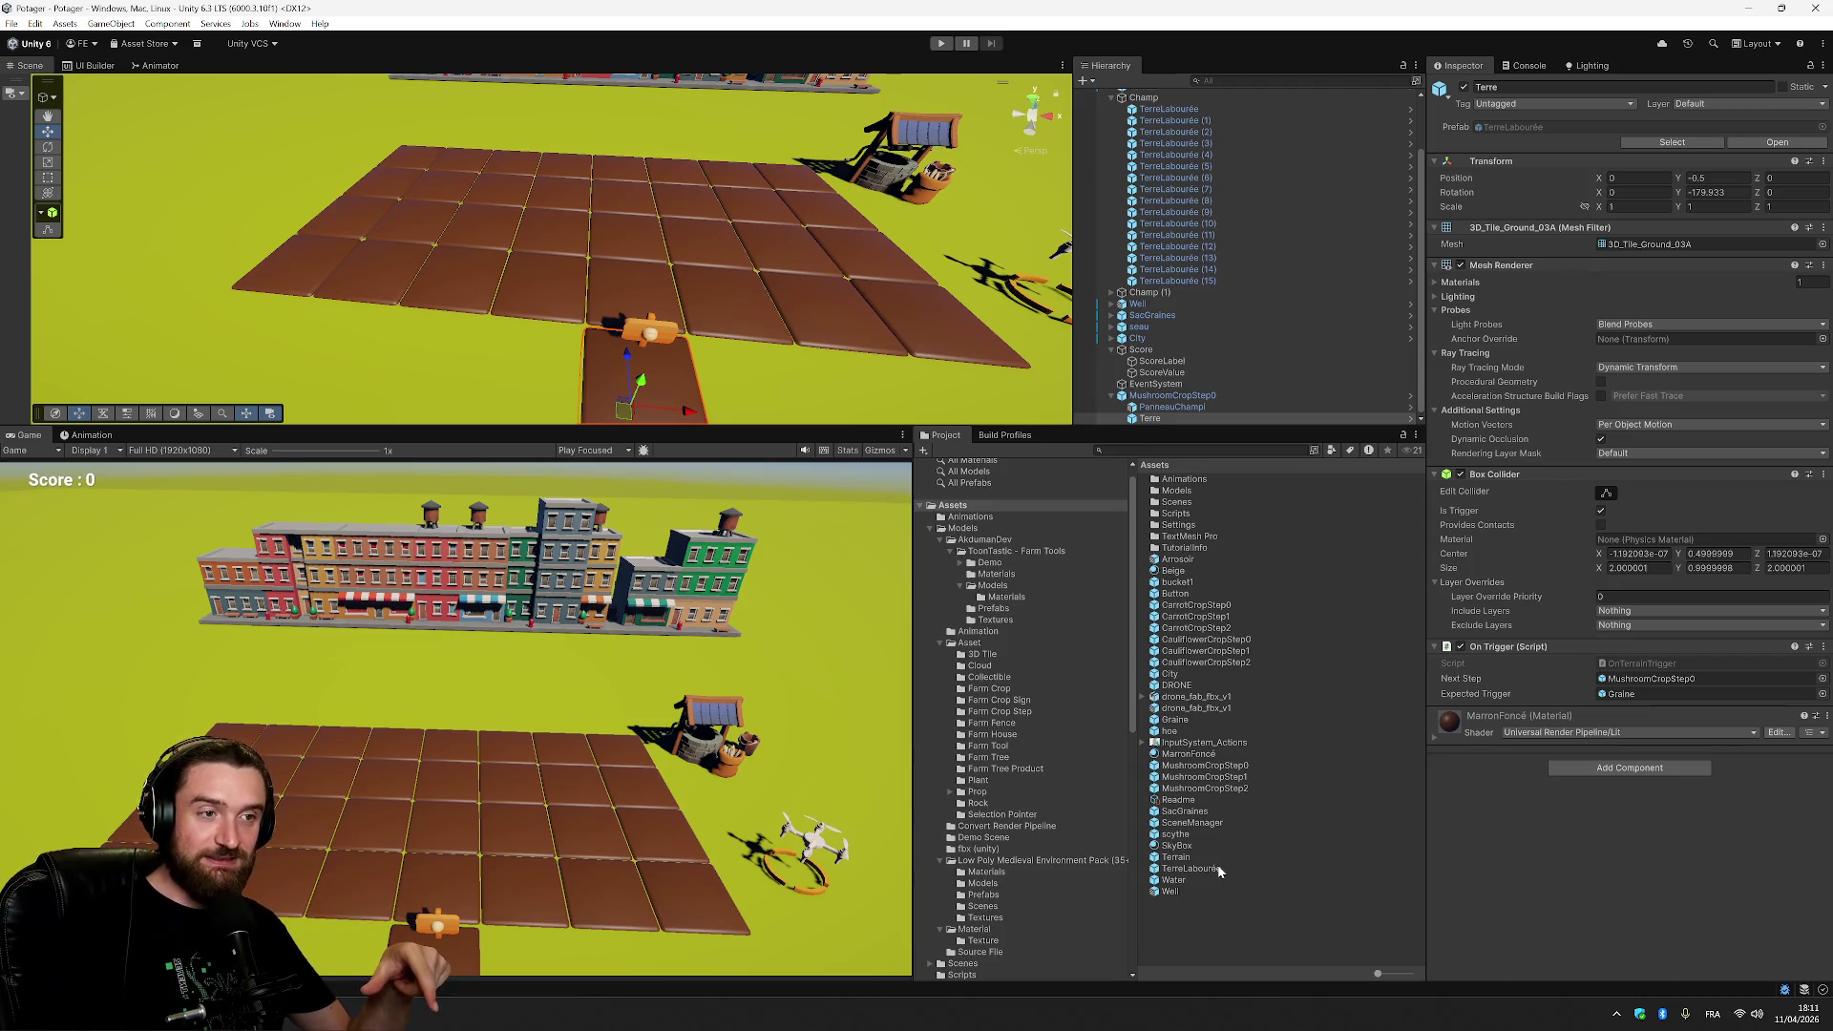
pyautogui.click(1219, 871)
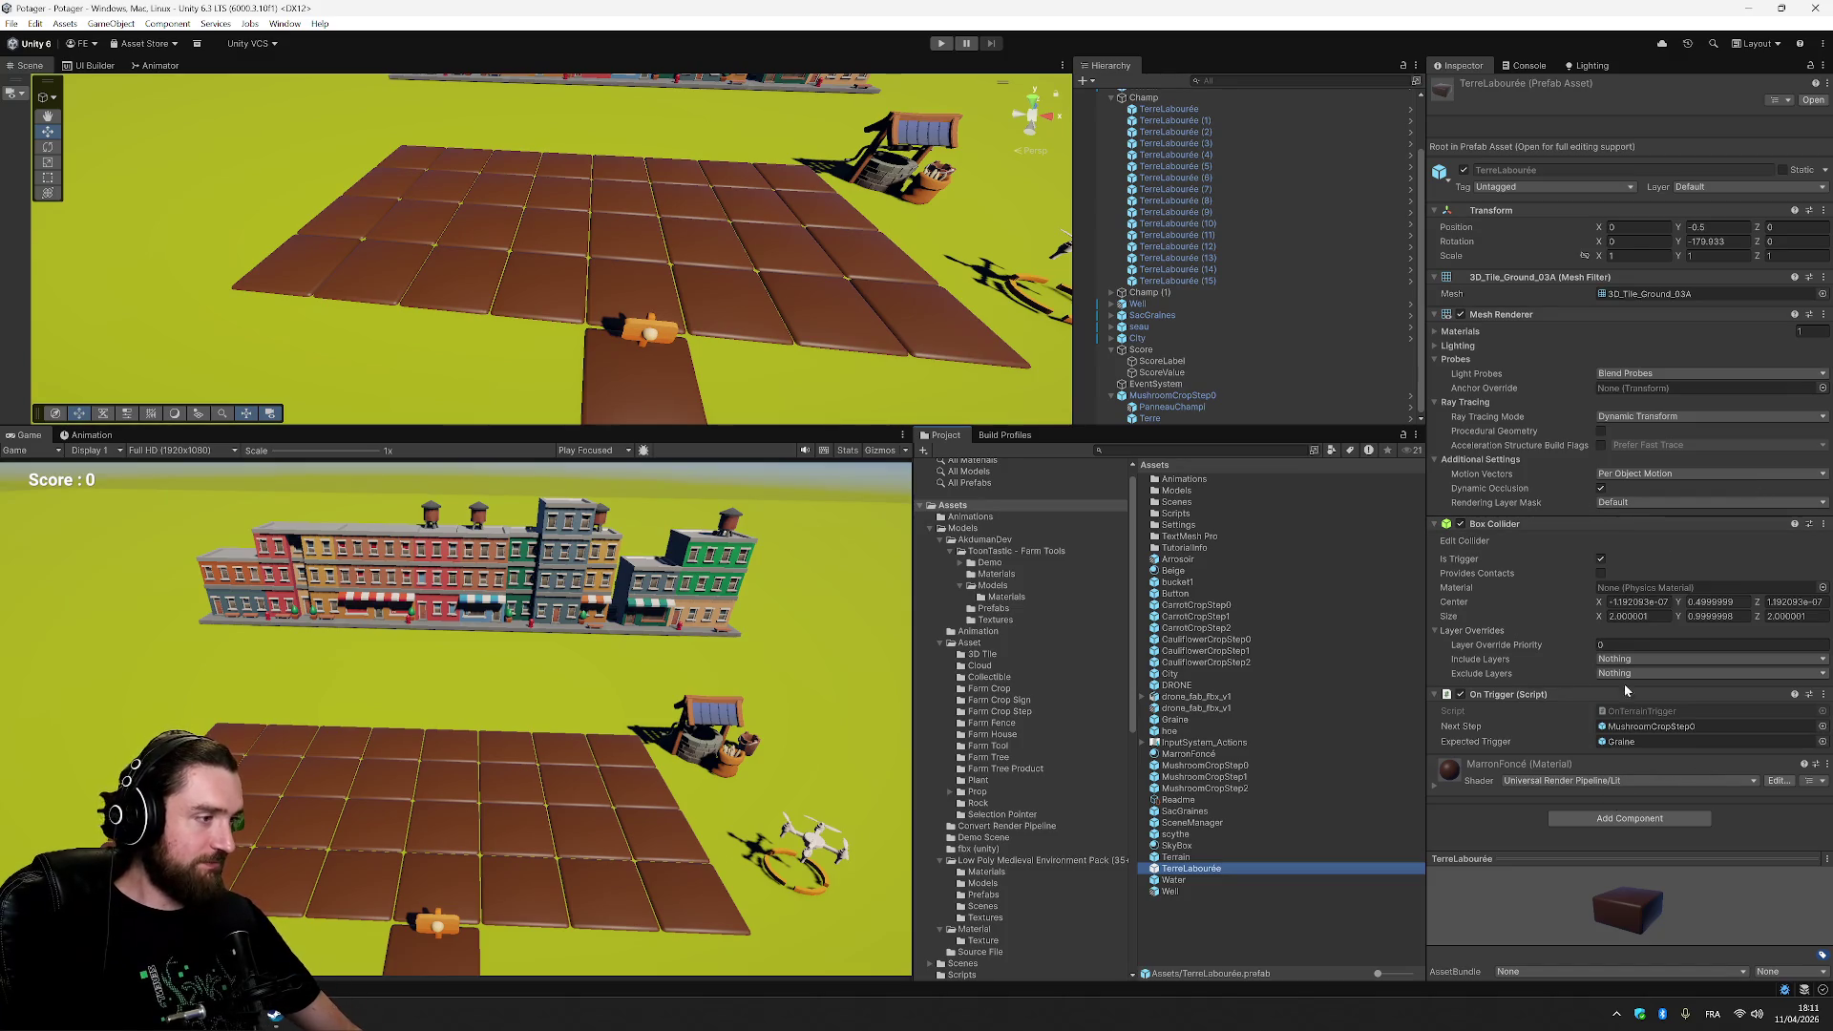
# Remove the On Trigger script from the soil prefab.
pyautogui.click(1824, 695)
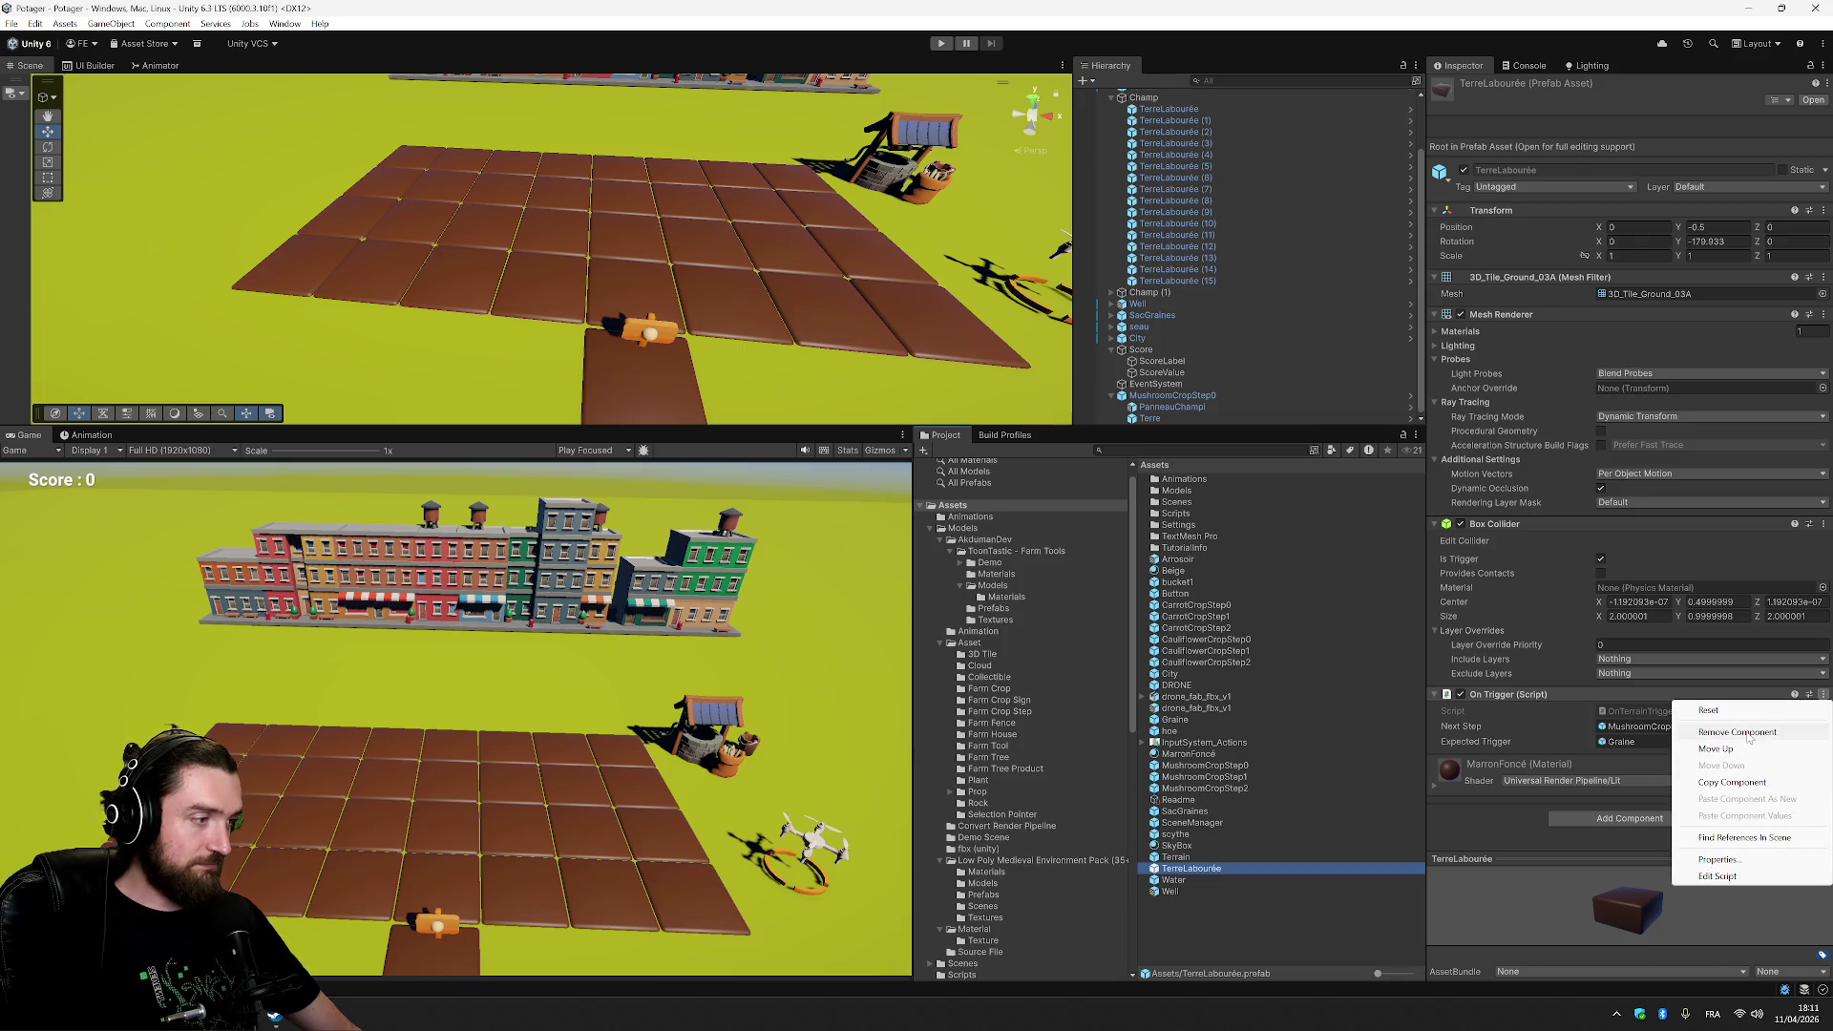
pyautogui.click(1740, 733)
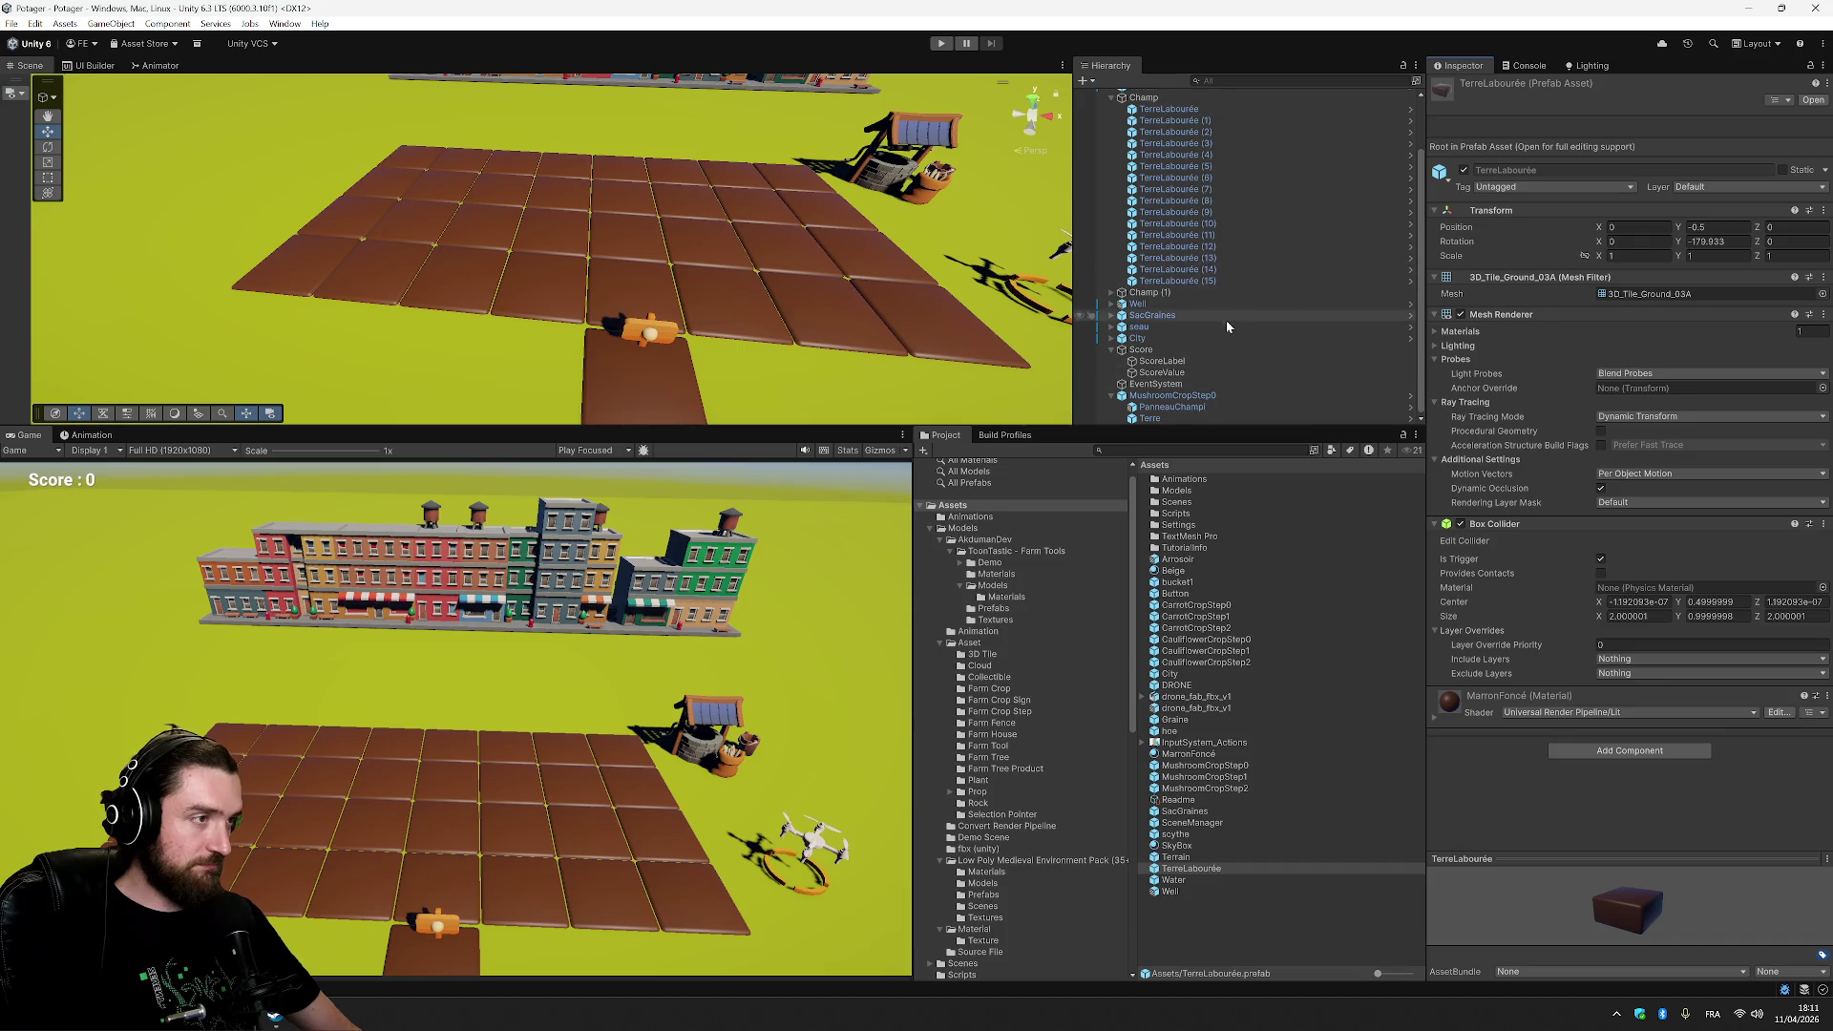
pyautogui.scroll(2, 1226, 319)
# Wrap the first soil tile in a new empty parent named TerreLabourée.
pyautogui.click(1216, 175)
pyautogui.rightClick(1217, 175)
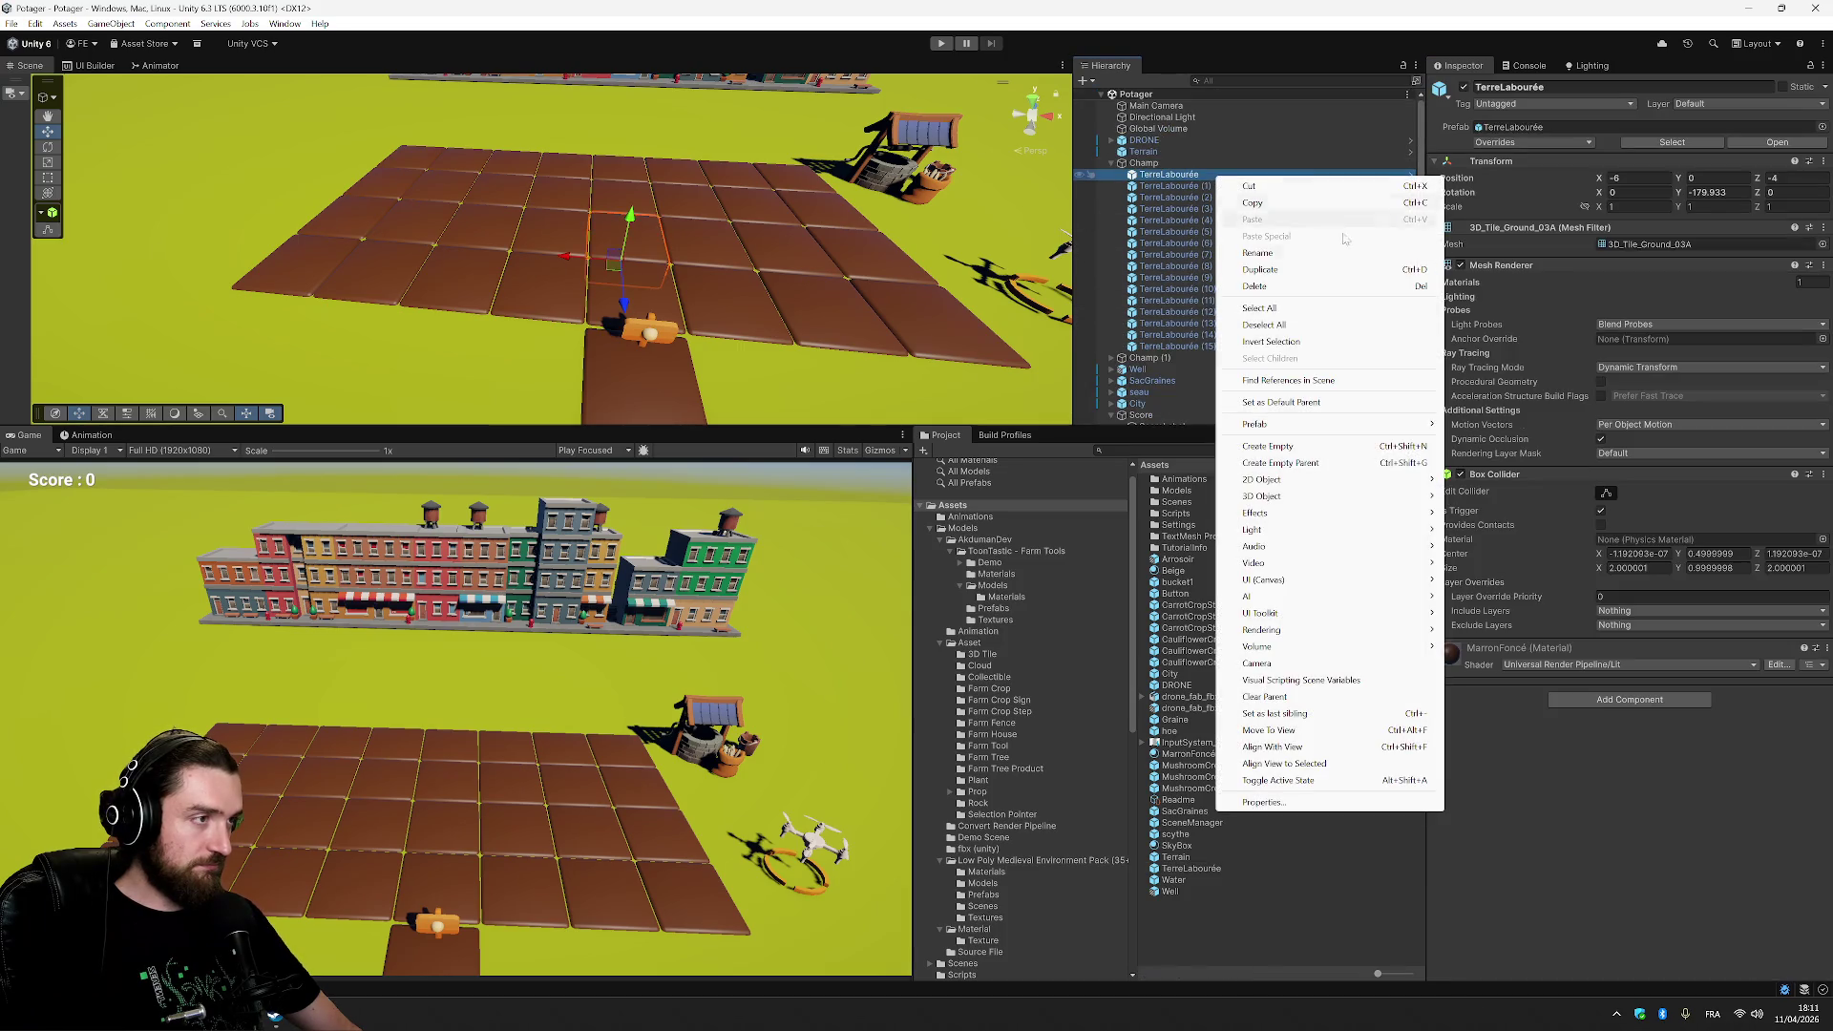
pyautogui.click(1379, 467)
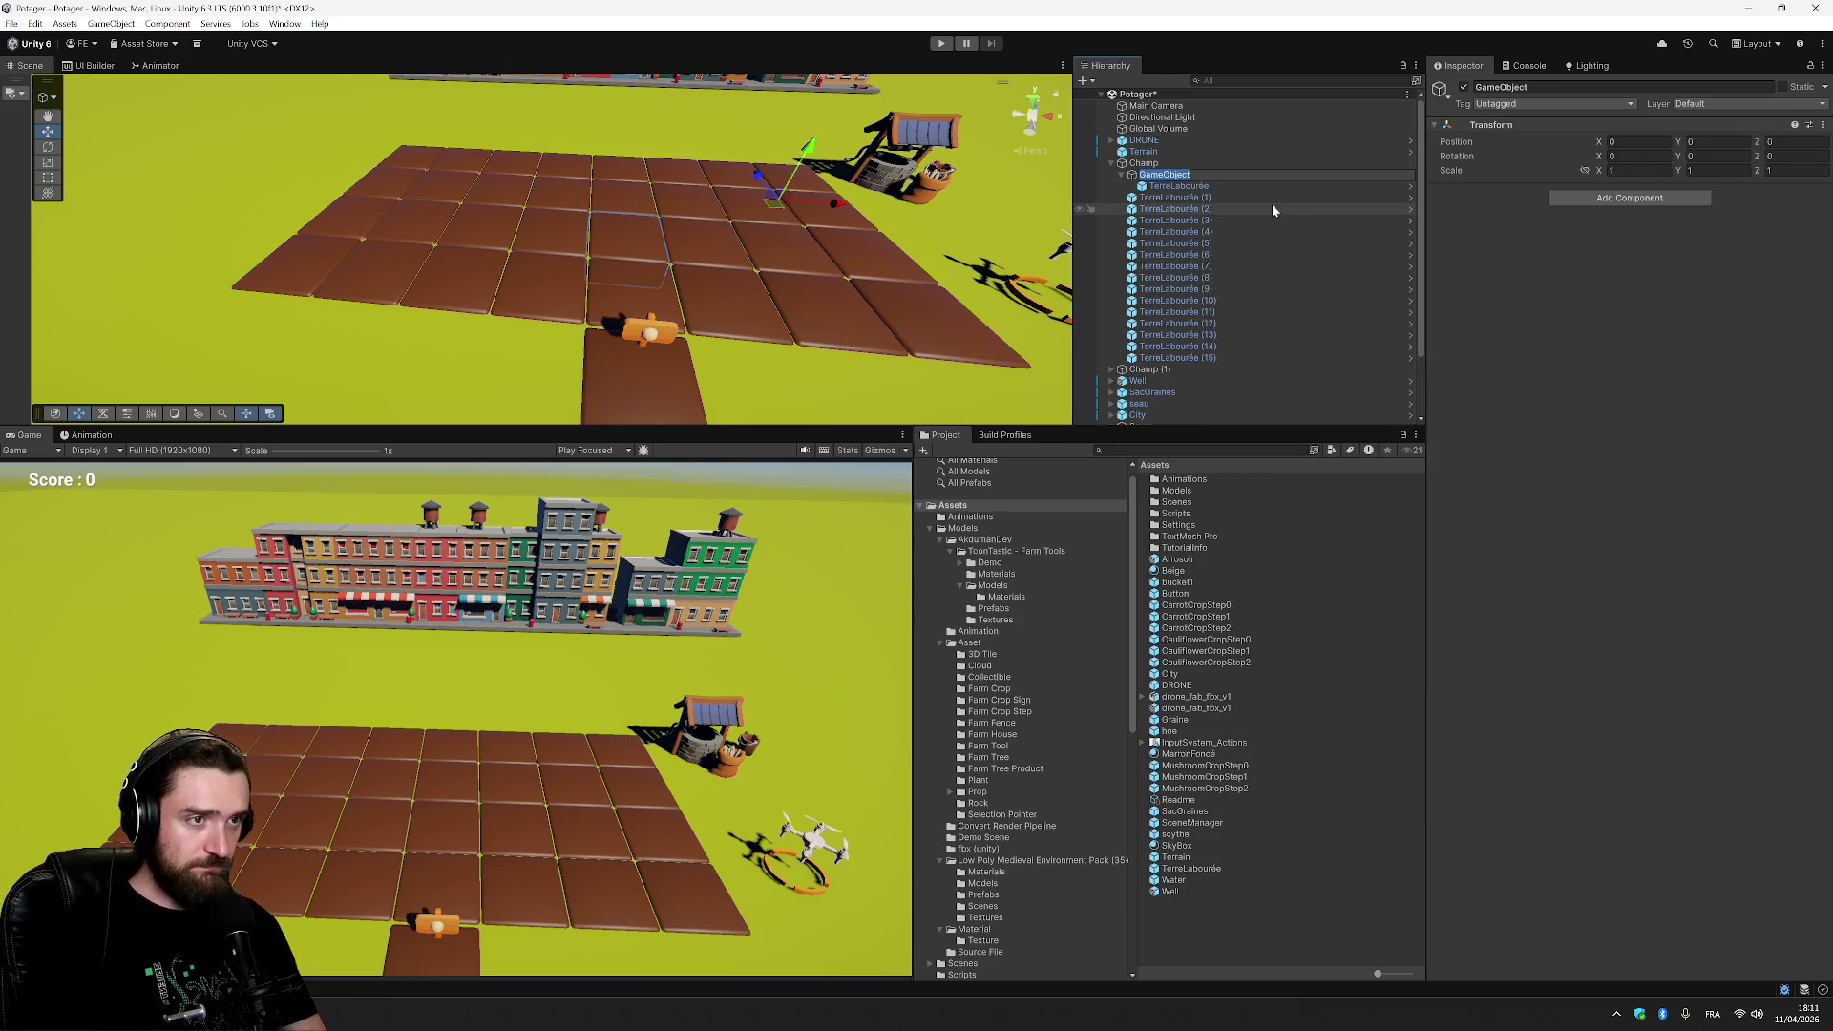
pyautogui.write('TerreLa')
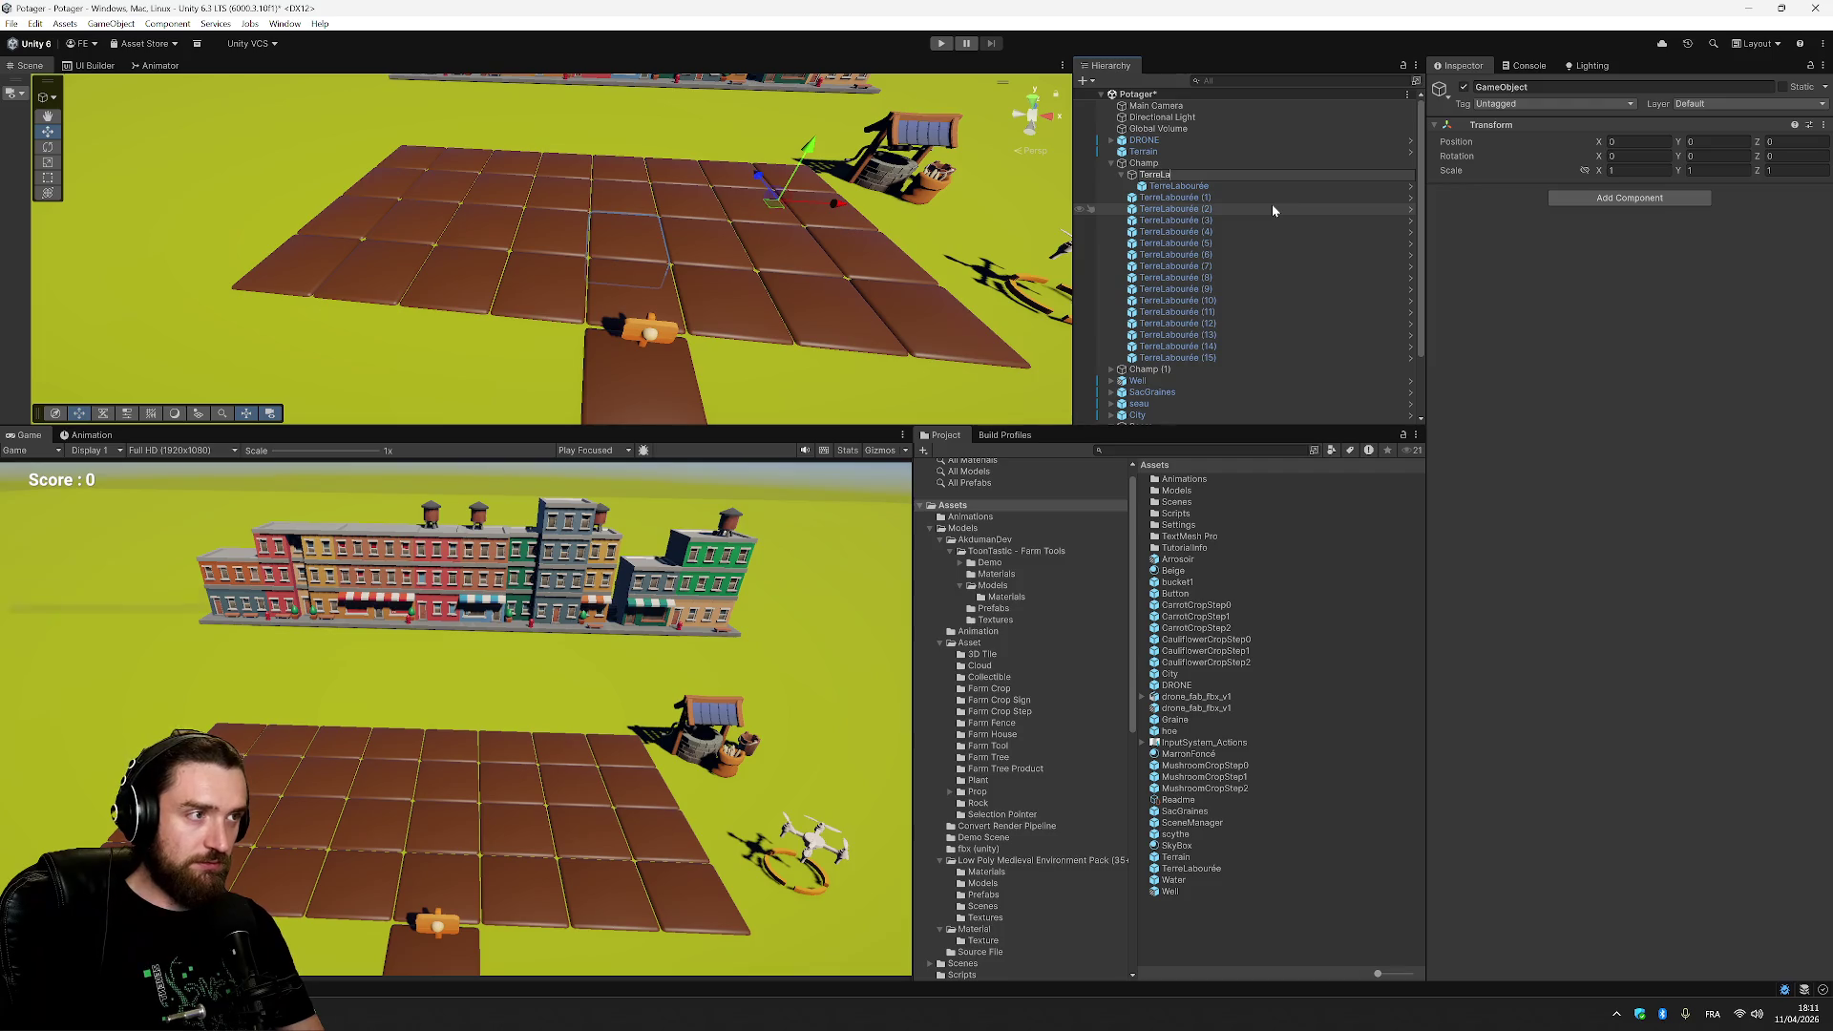
pyautogui.write('bourée')
pyautogui.press('Return')
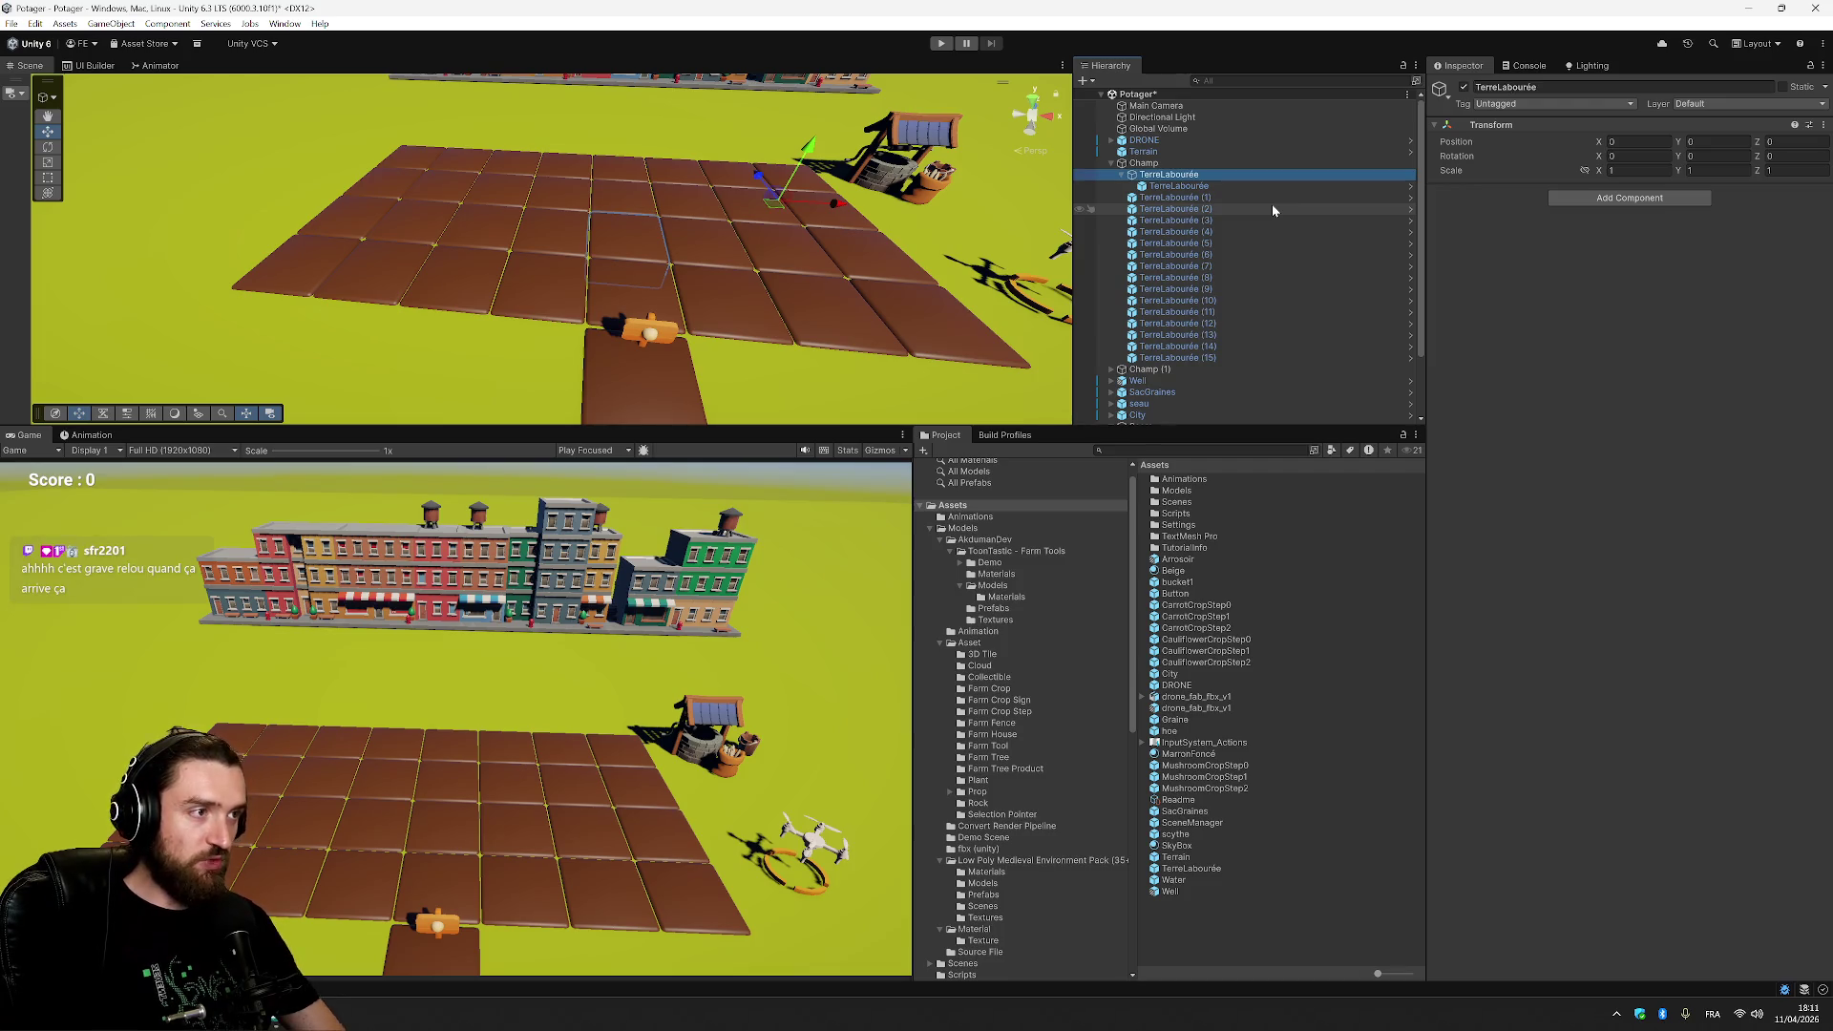
# Rename the soil prefab asset to LopinDeTerre.
pyautogui.click(1201, 870)
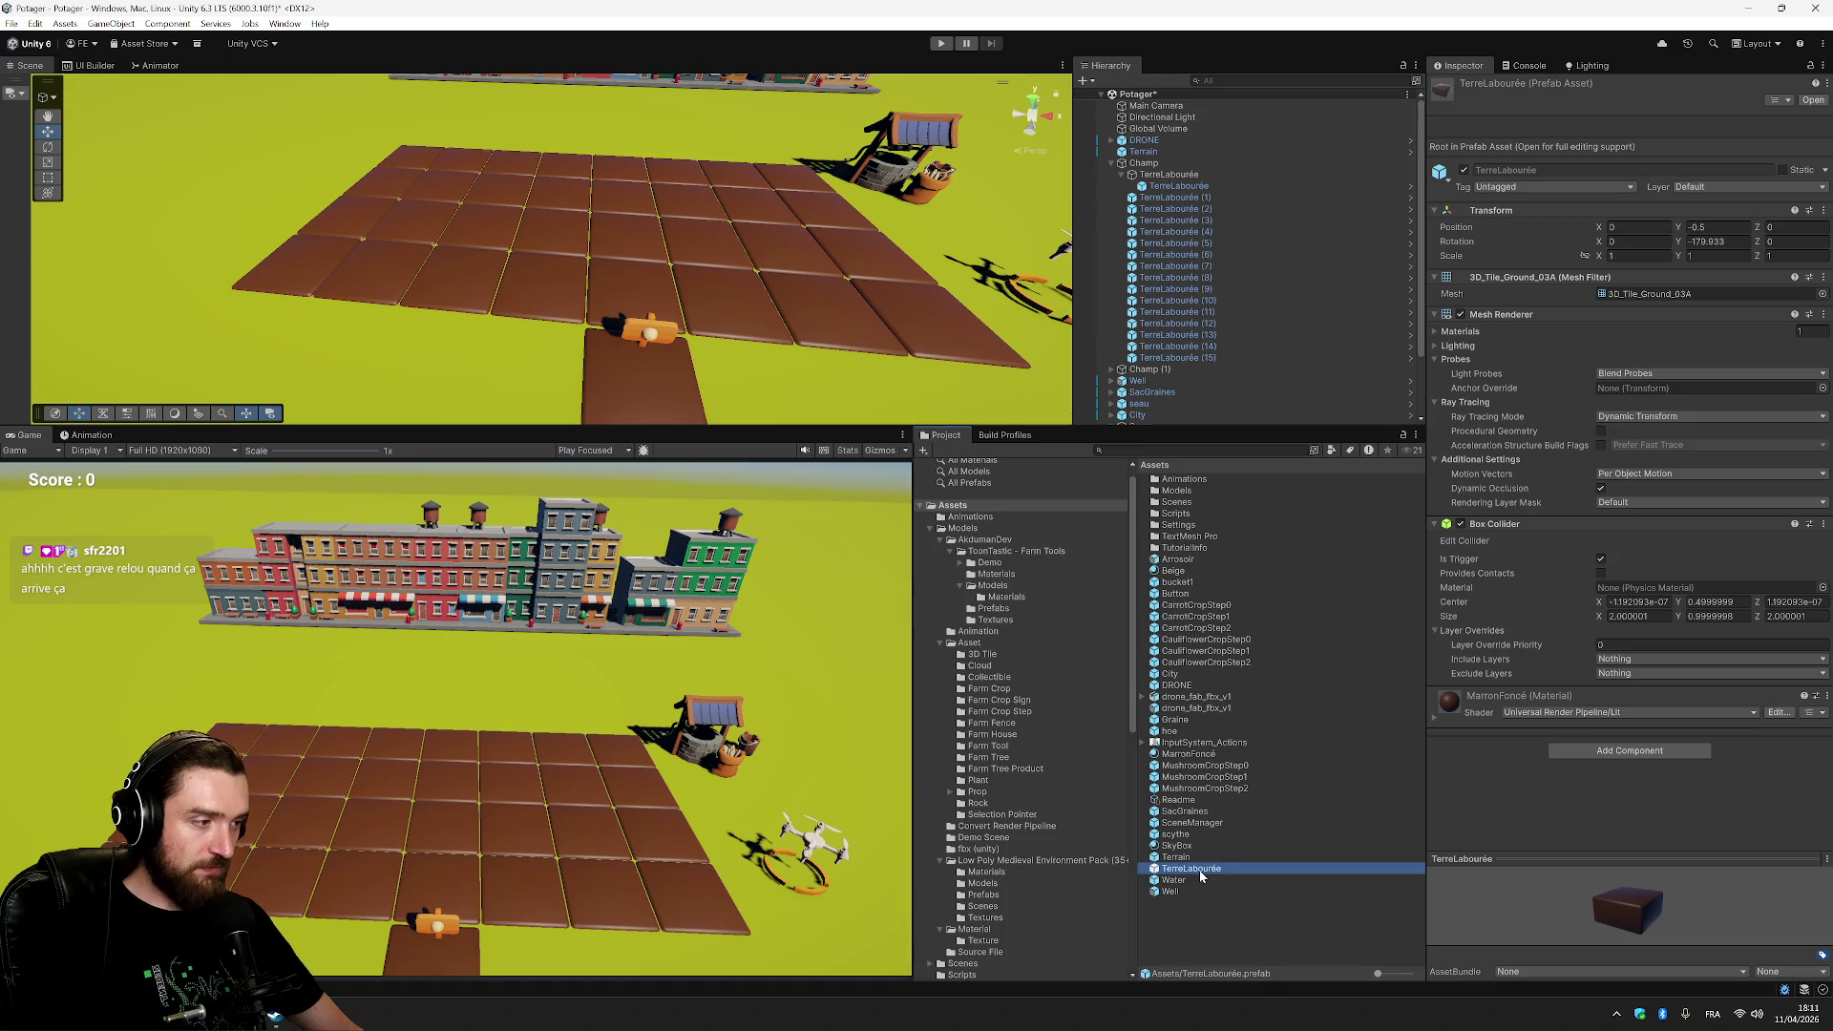
pyautogui.press('F2')
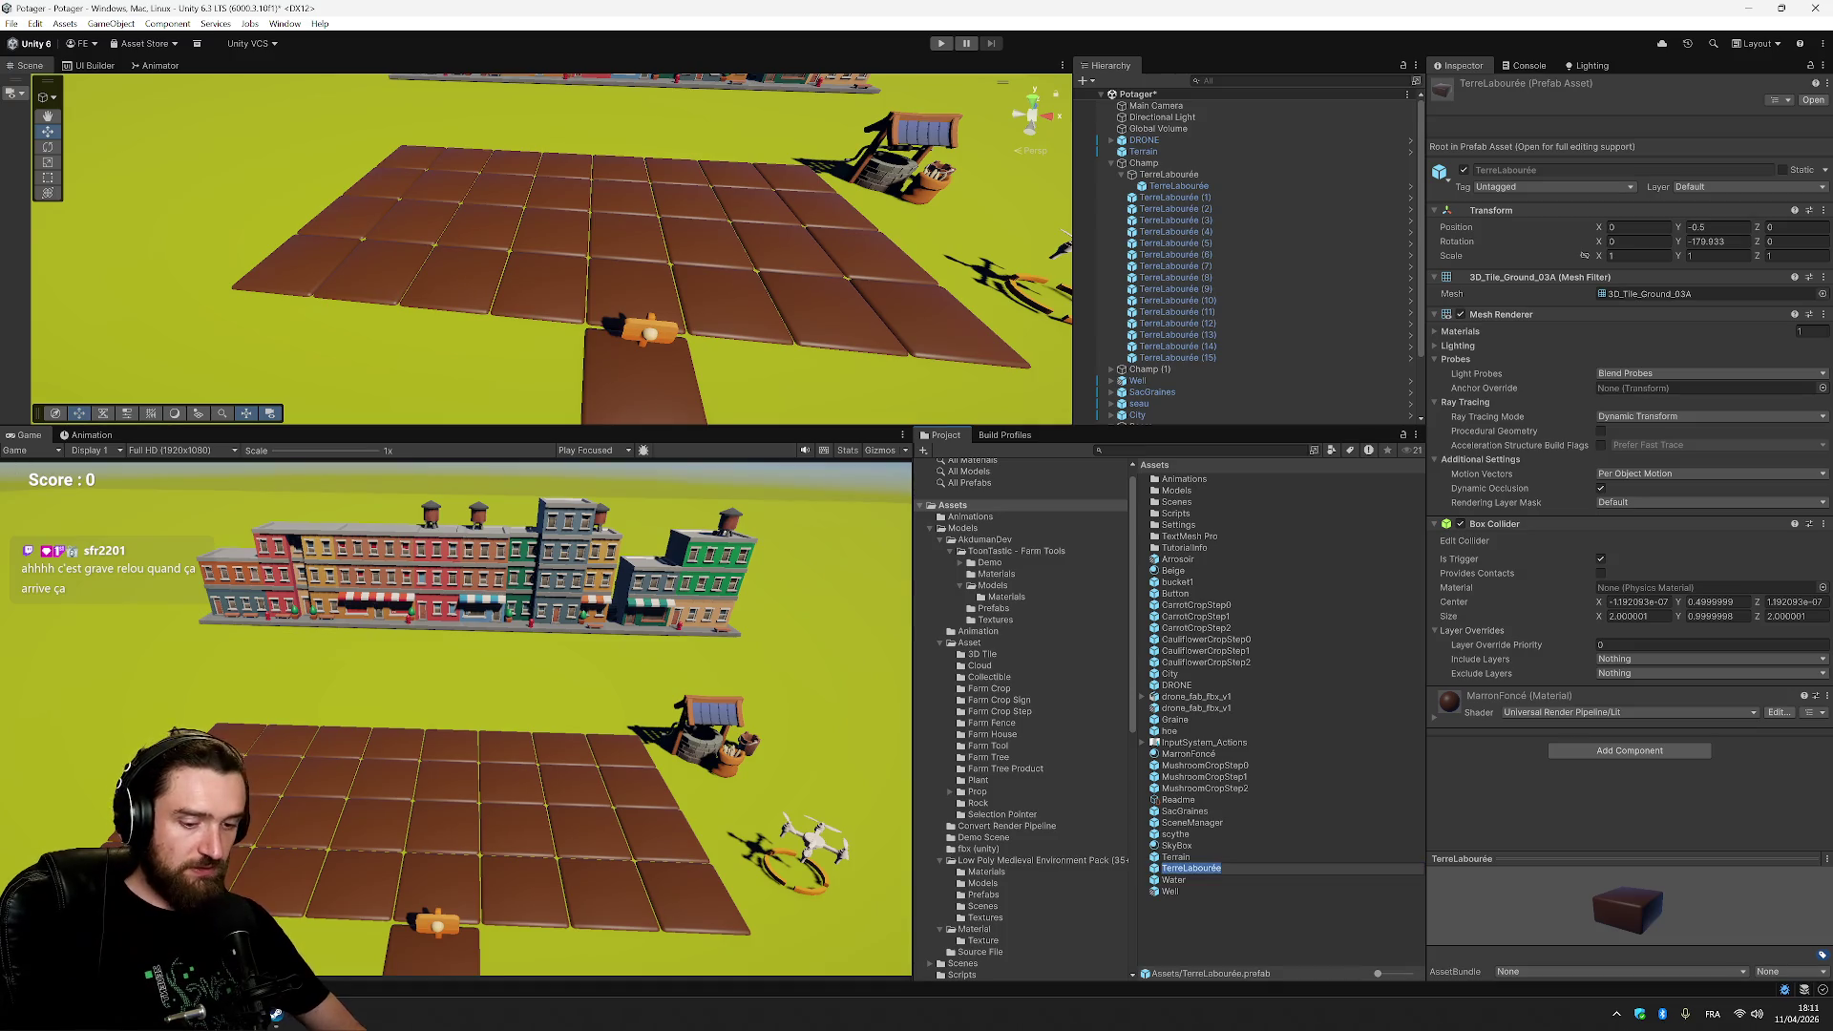
pyautogui.write('LopinDeT')
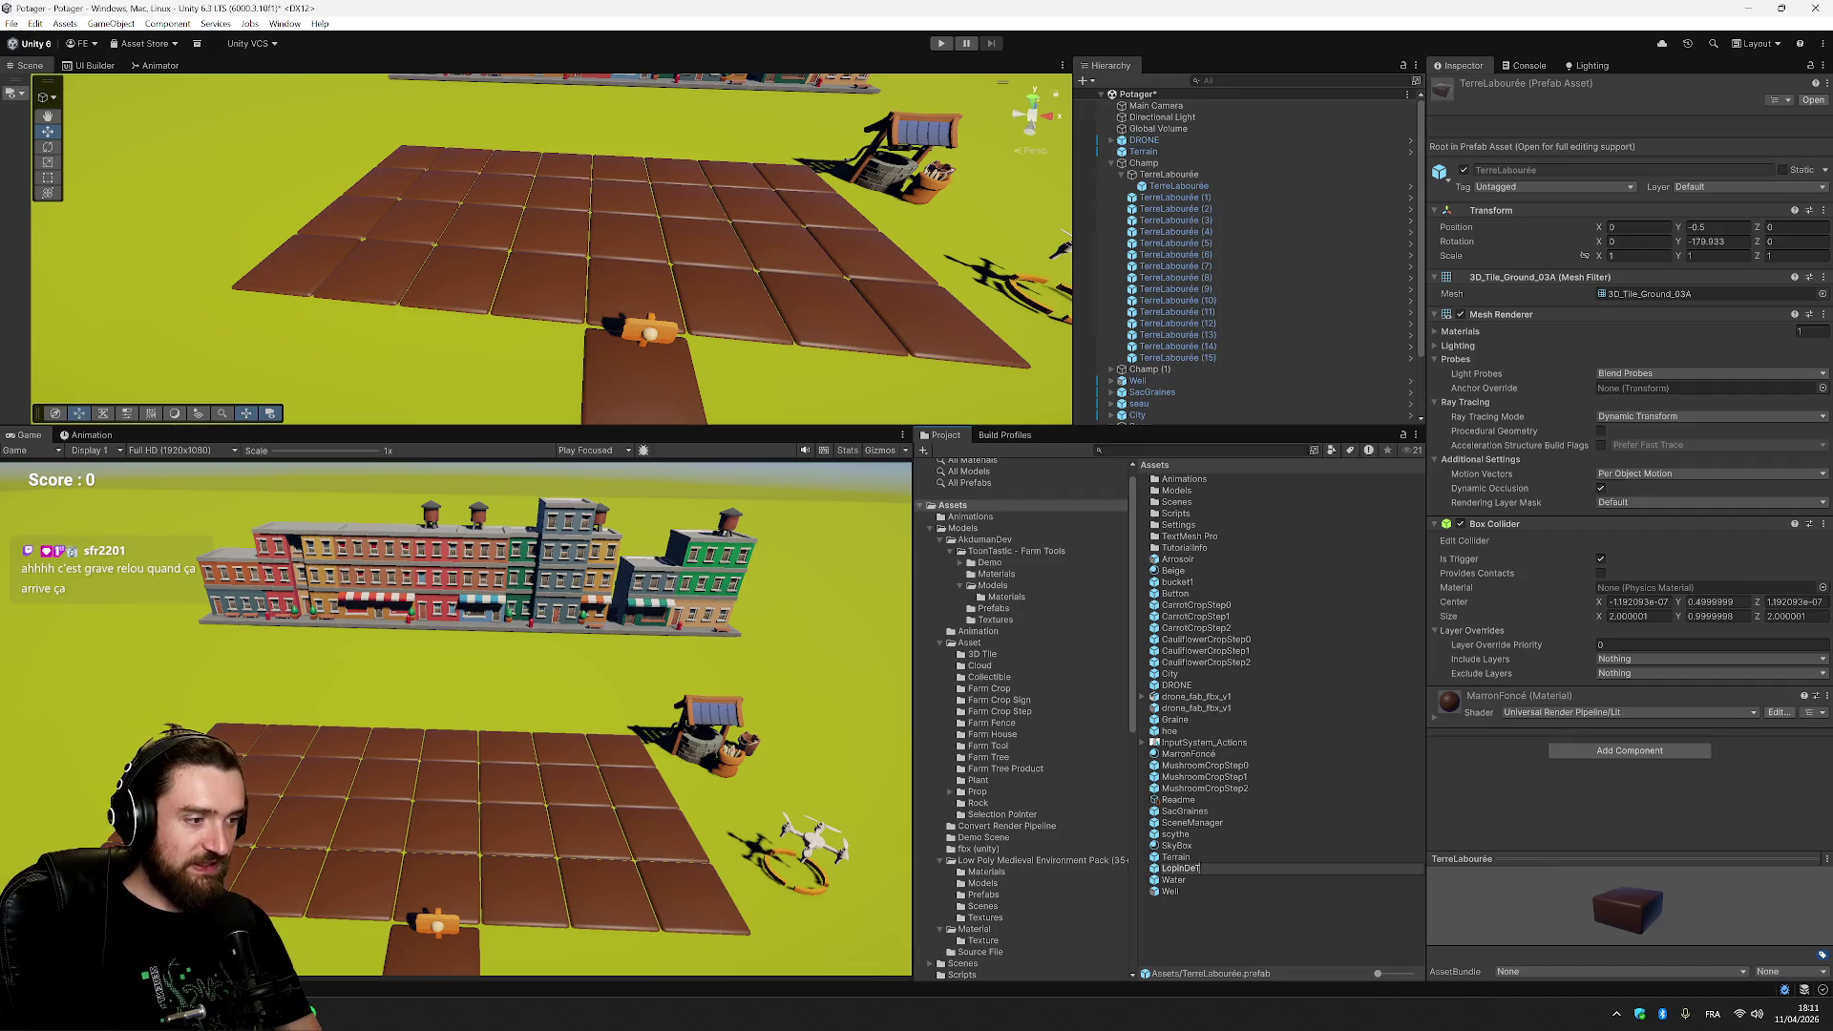
pyautogui.write('erre')
pyautogui.press('Return')
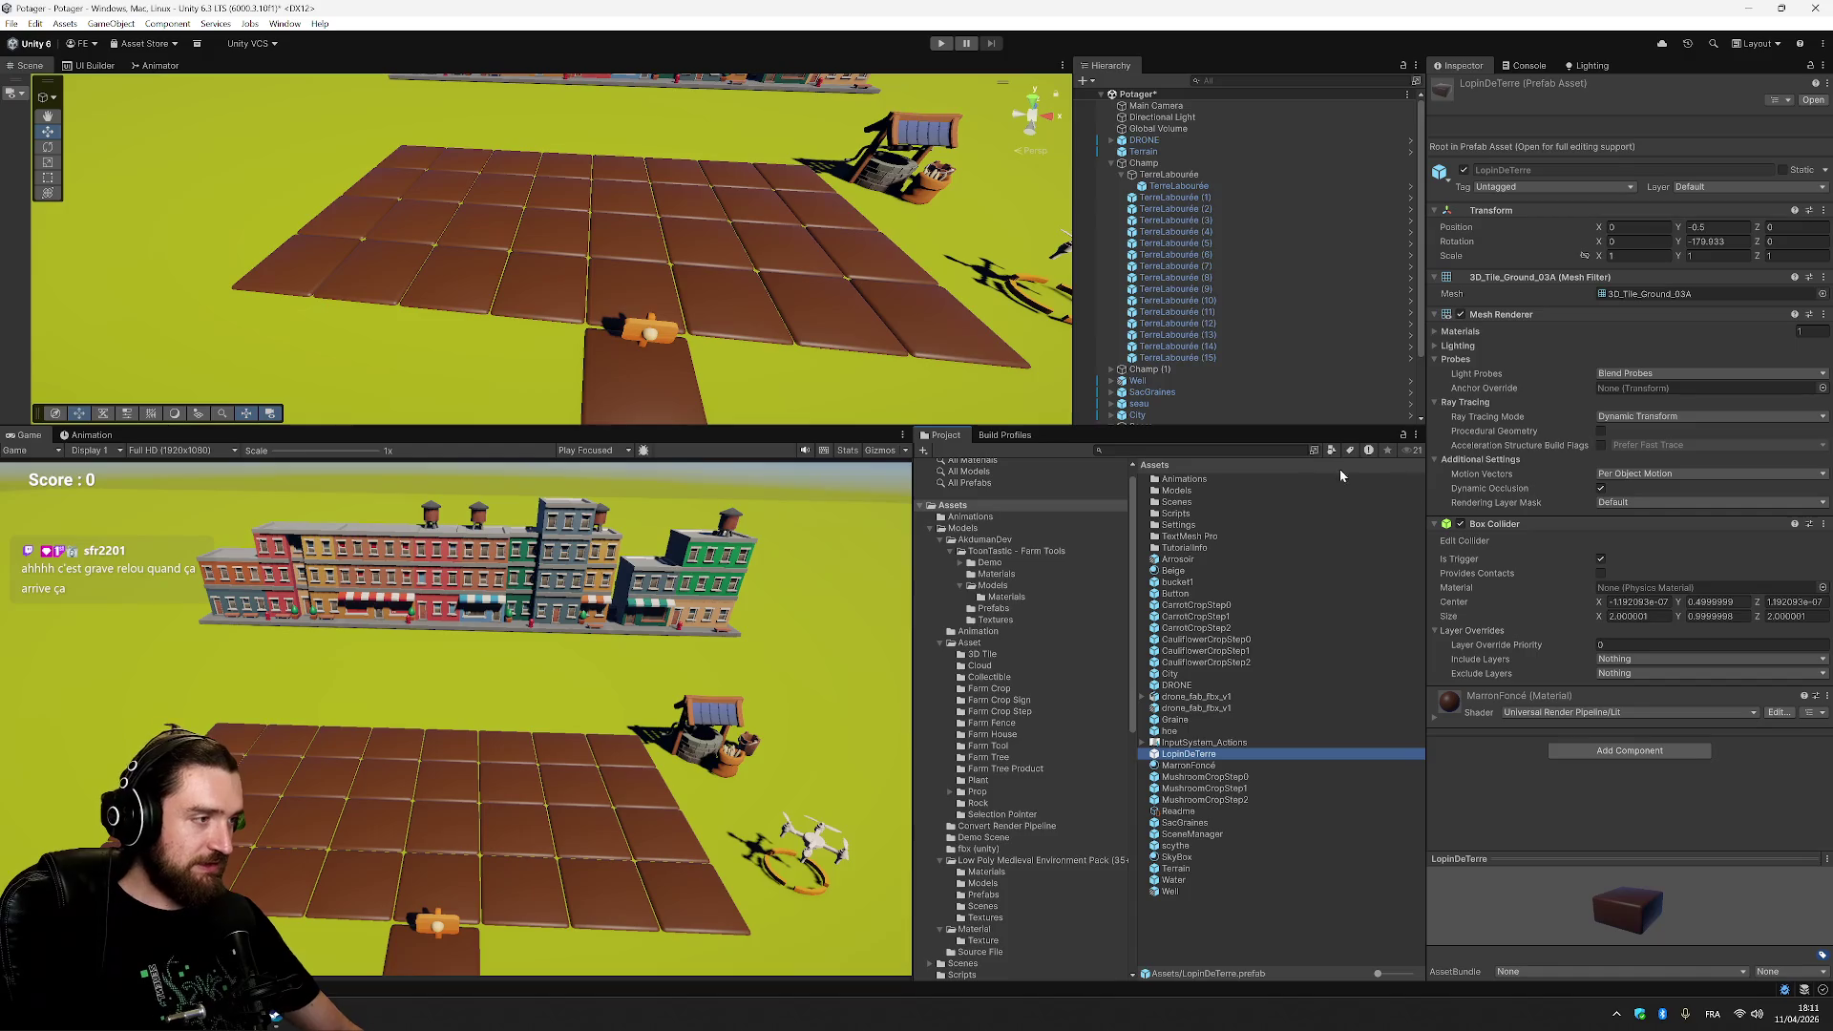
# Remove the prefab's Box Collider, save the scene, and select the parent TerreLabourée object.
pyautogui.click(1824, 524)
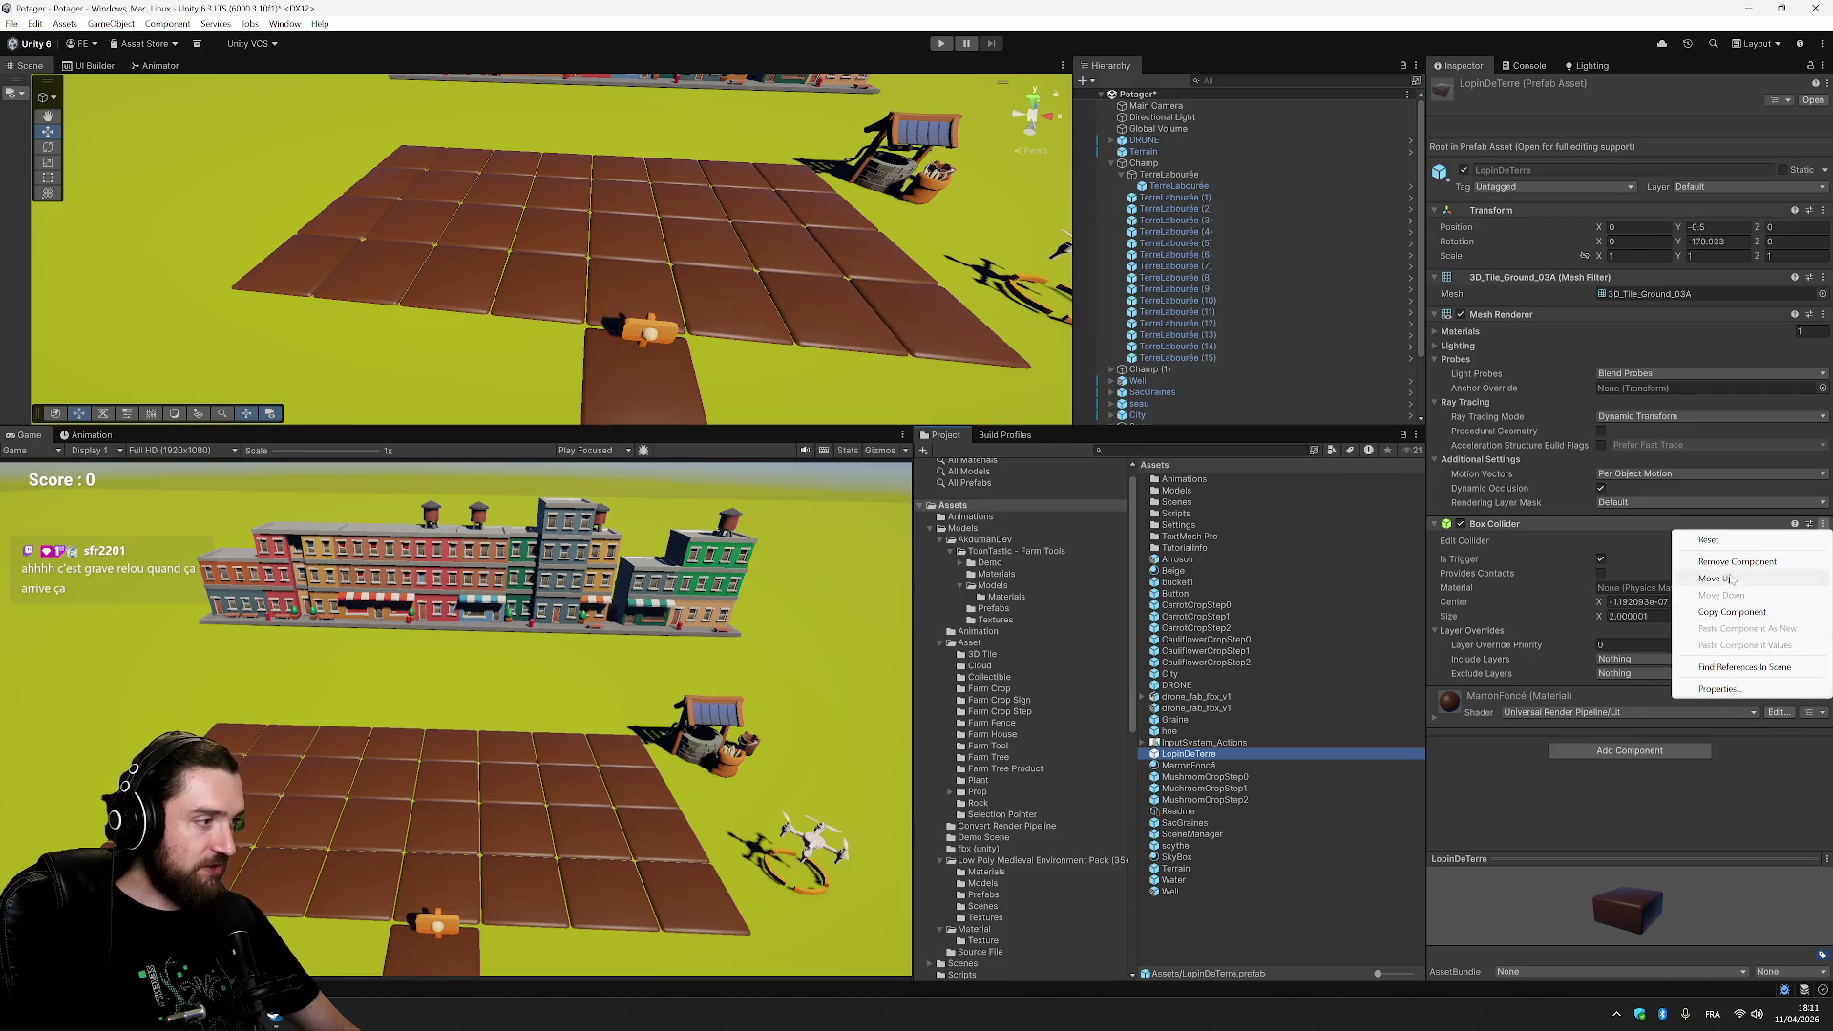
pyautogui.click(1738, 561)
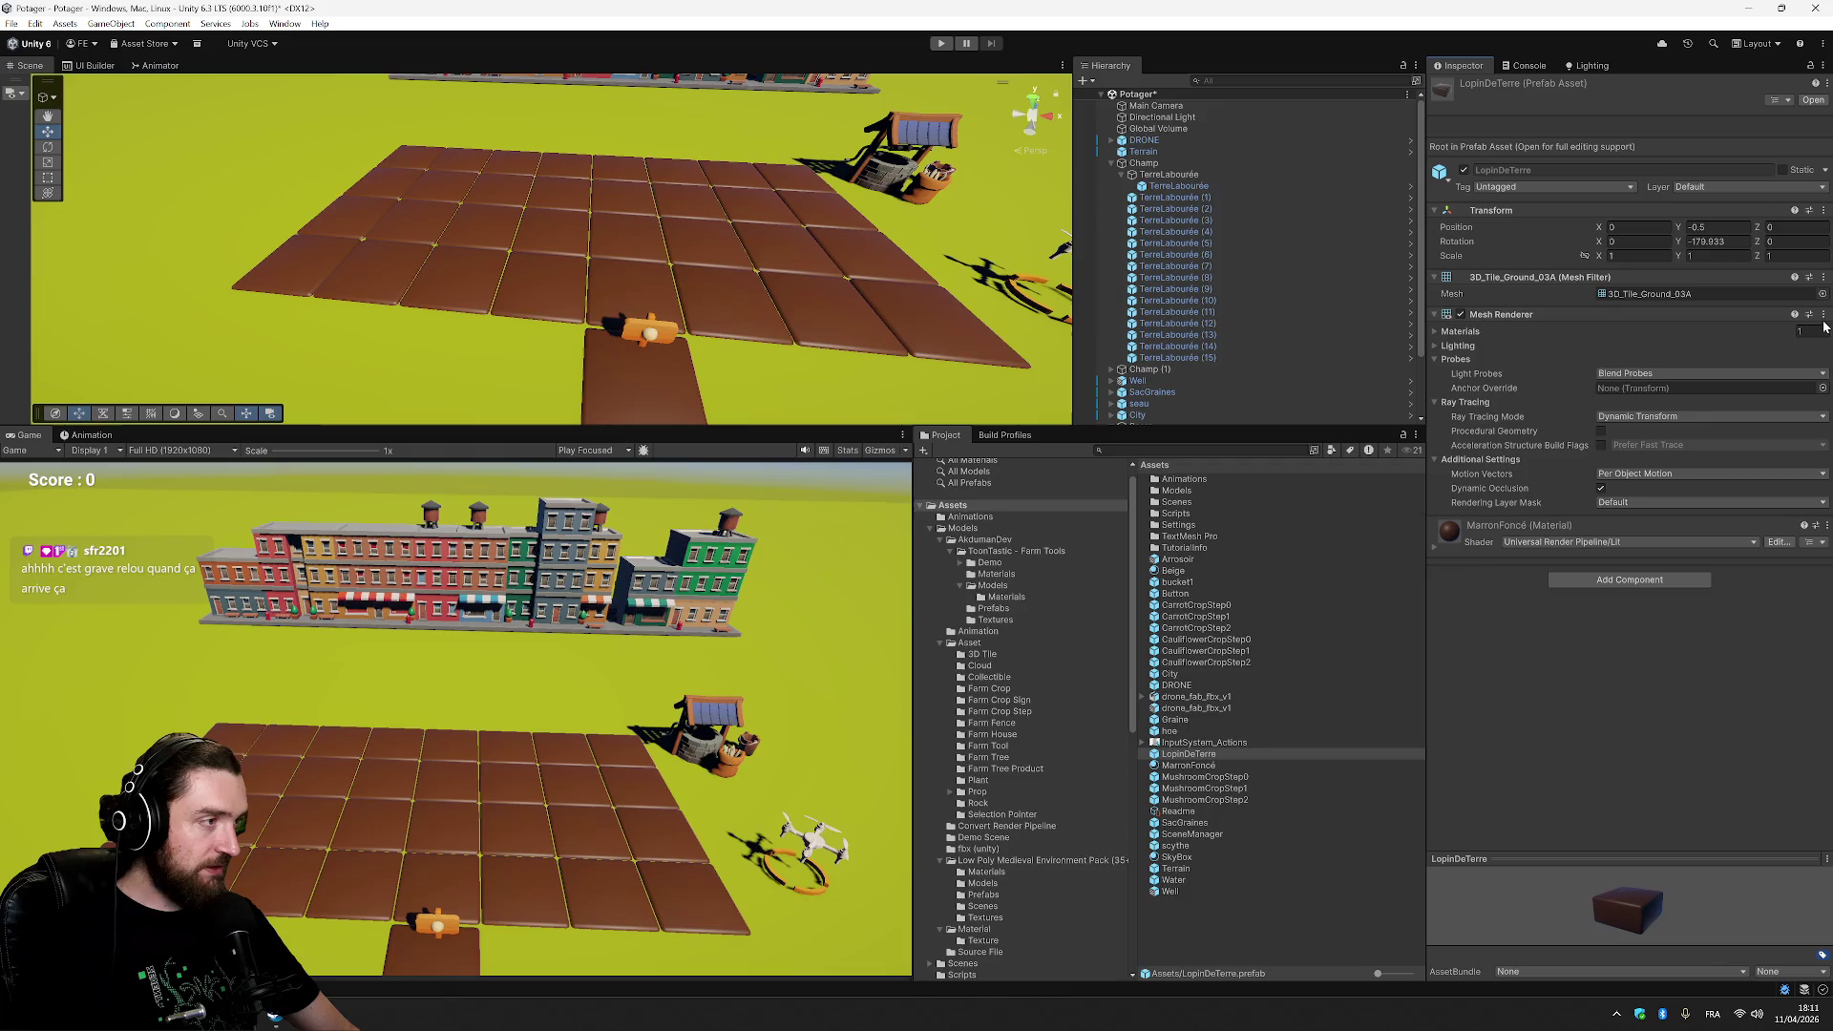
pyautogui.click(1240, 152)
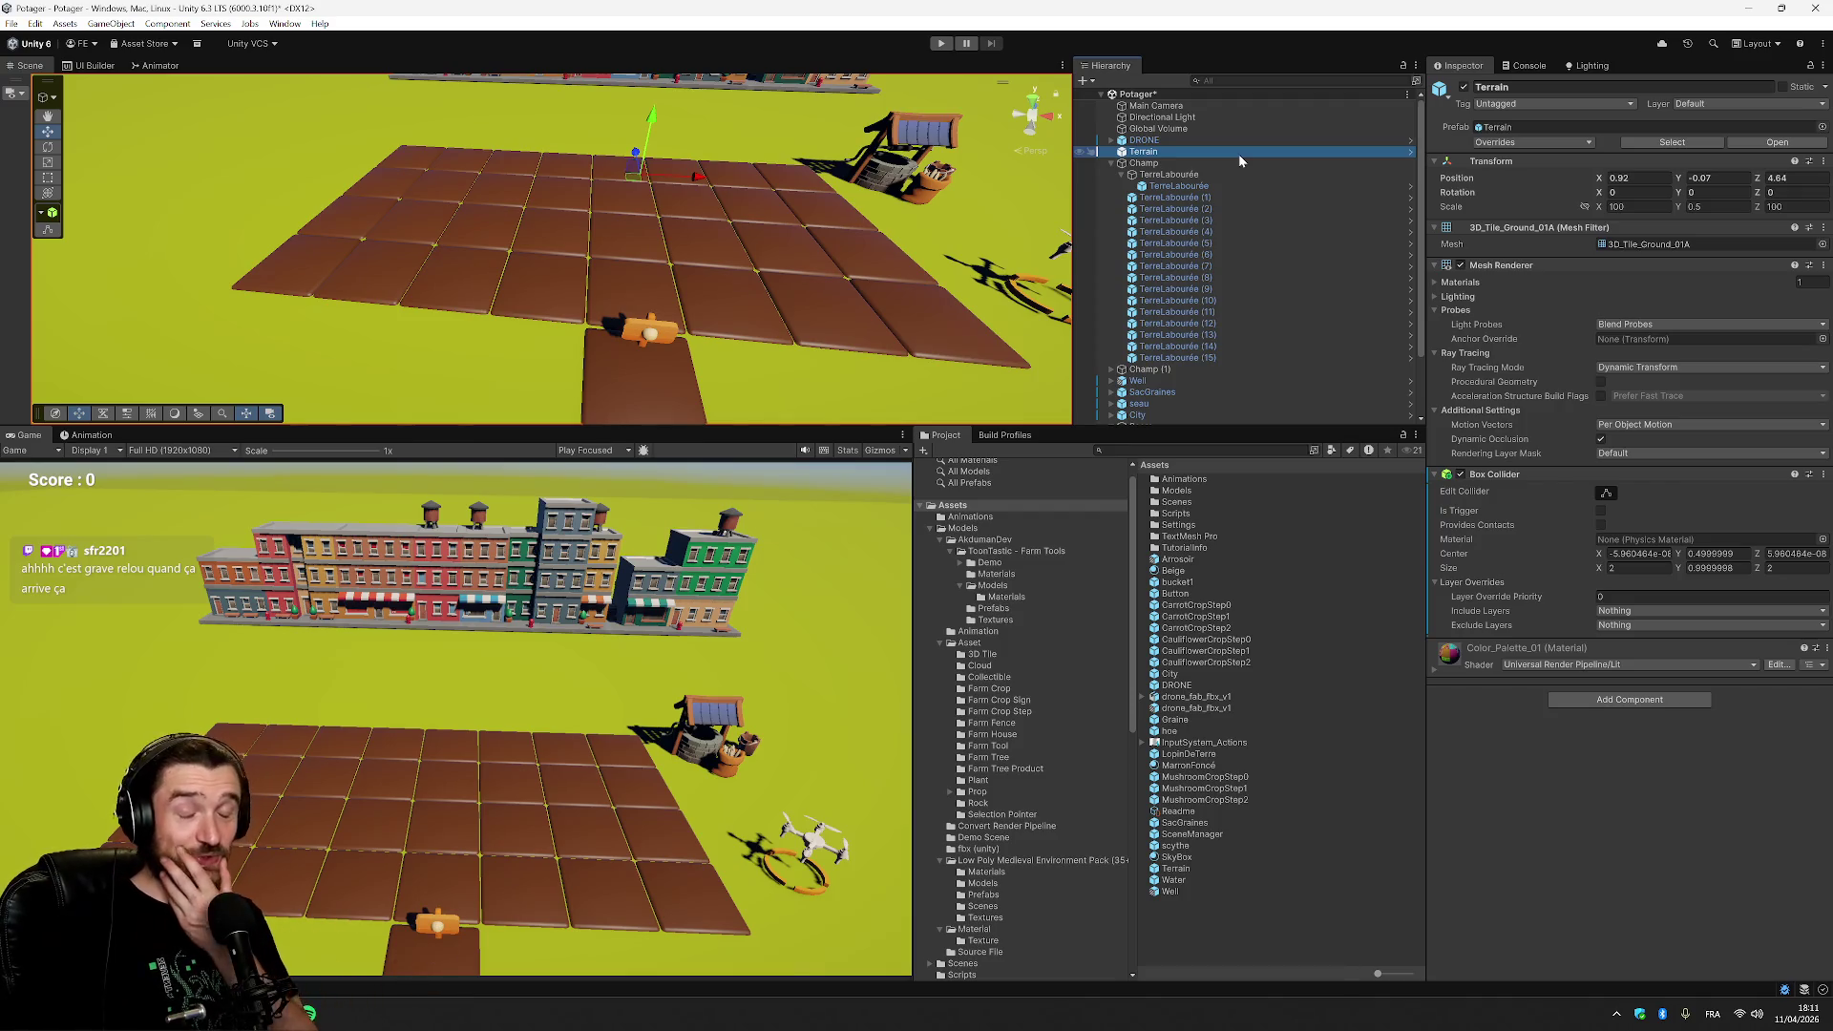
pyautogui.hotkey('ctrl', 's')
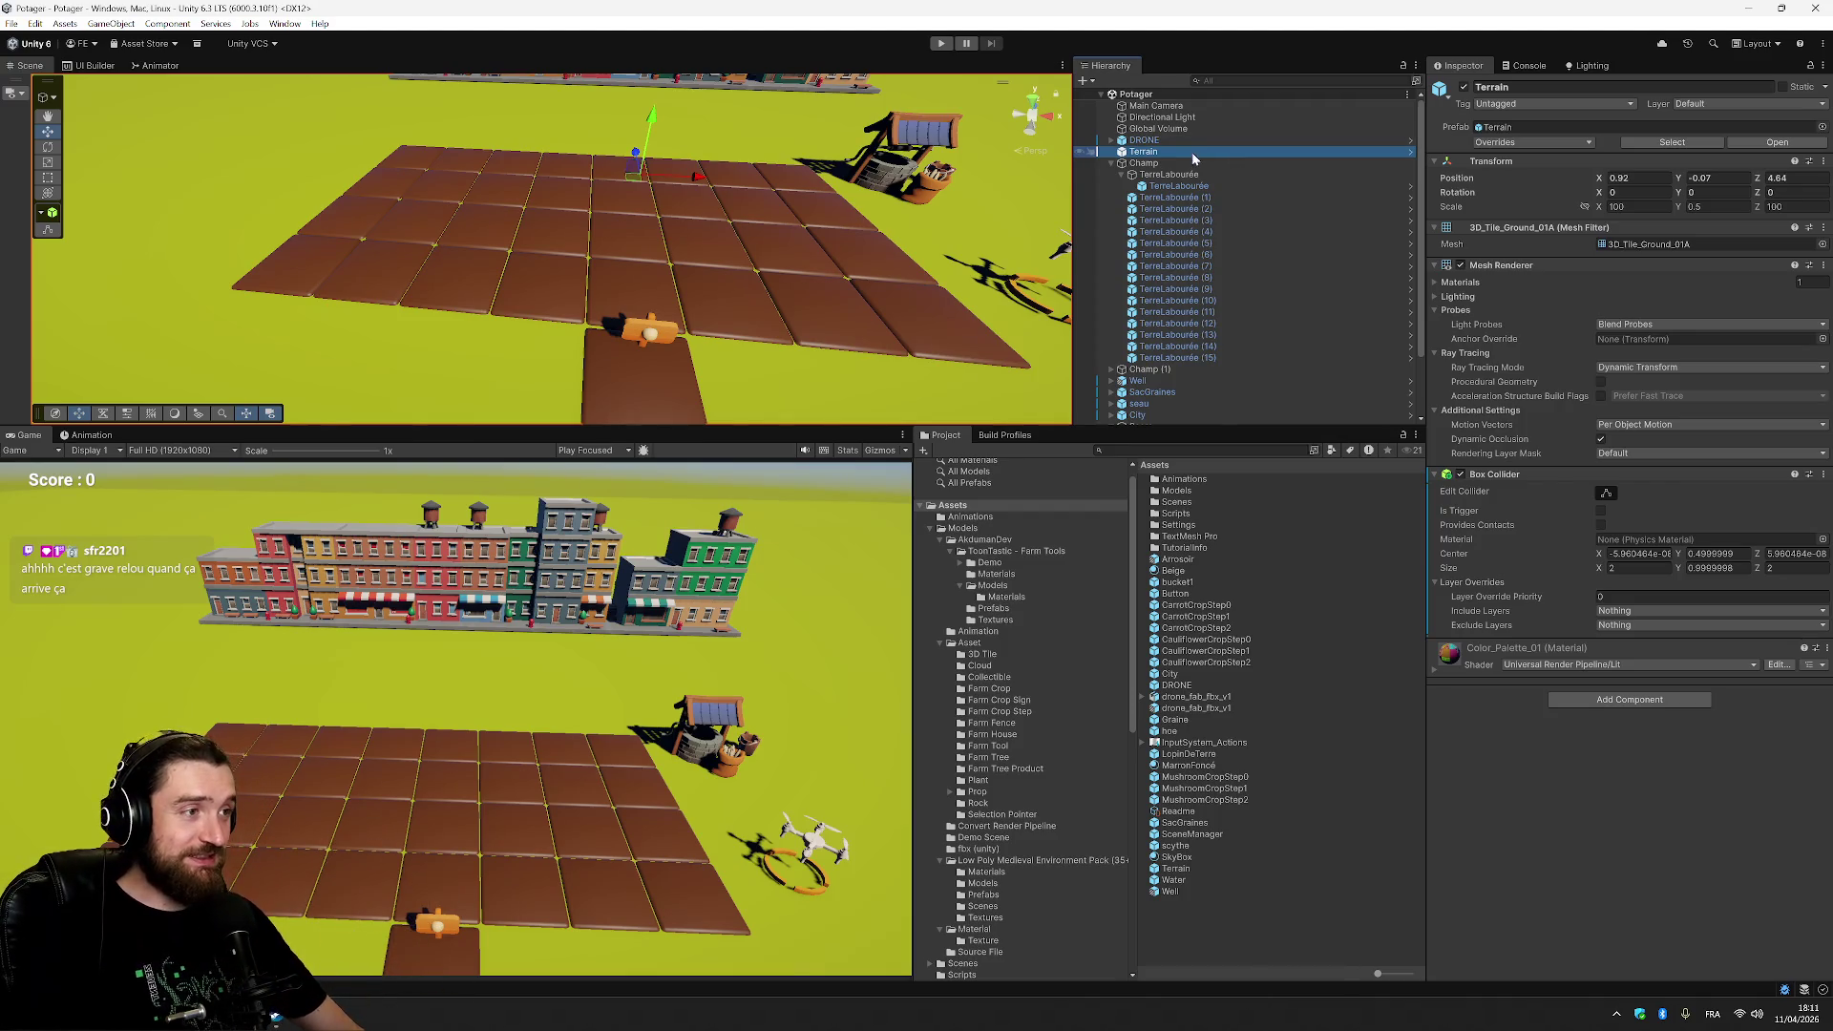
pyautogui.click(1232, 186)
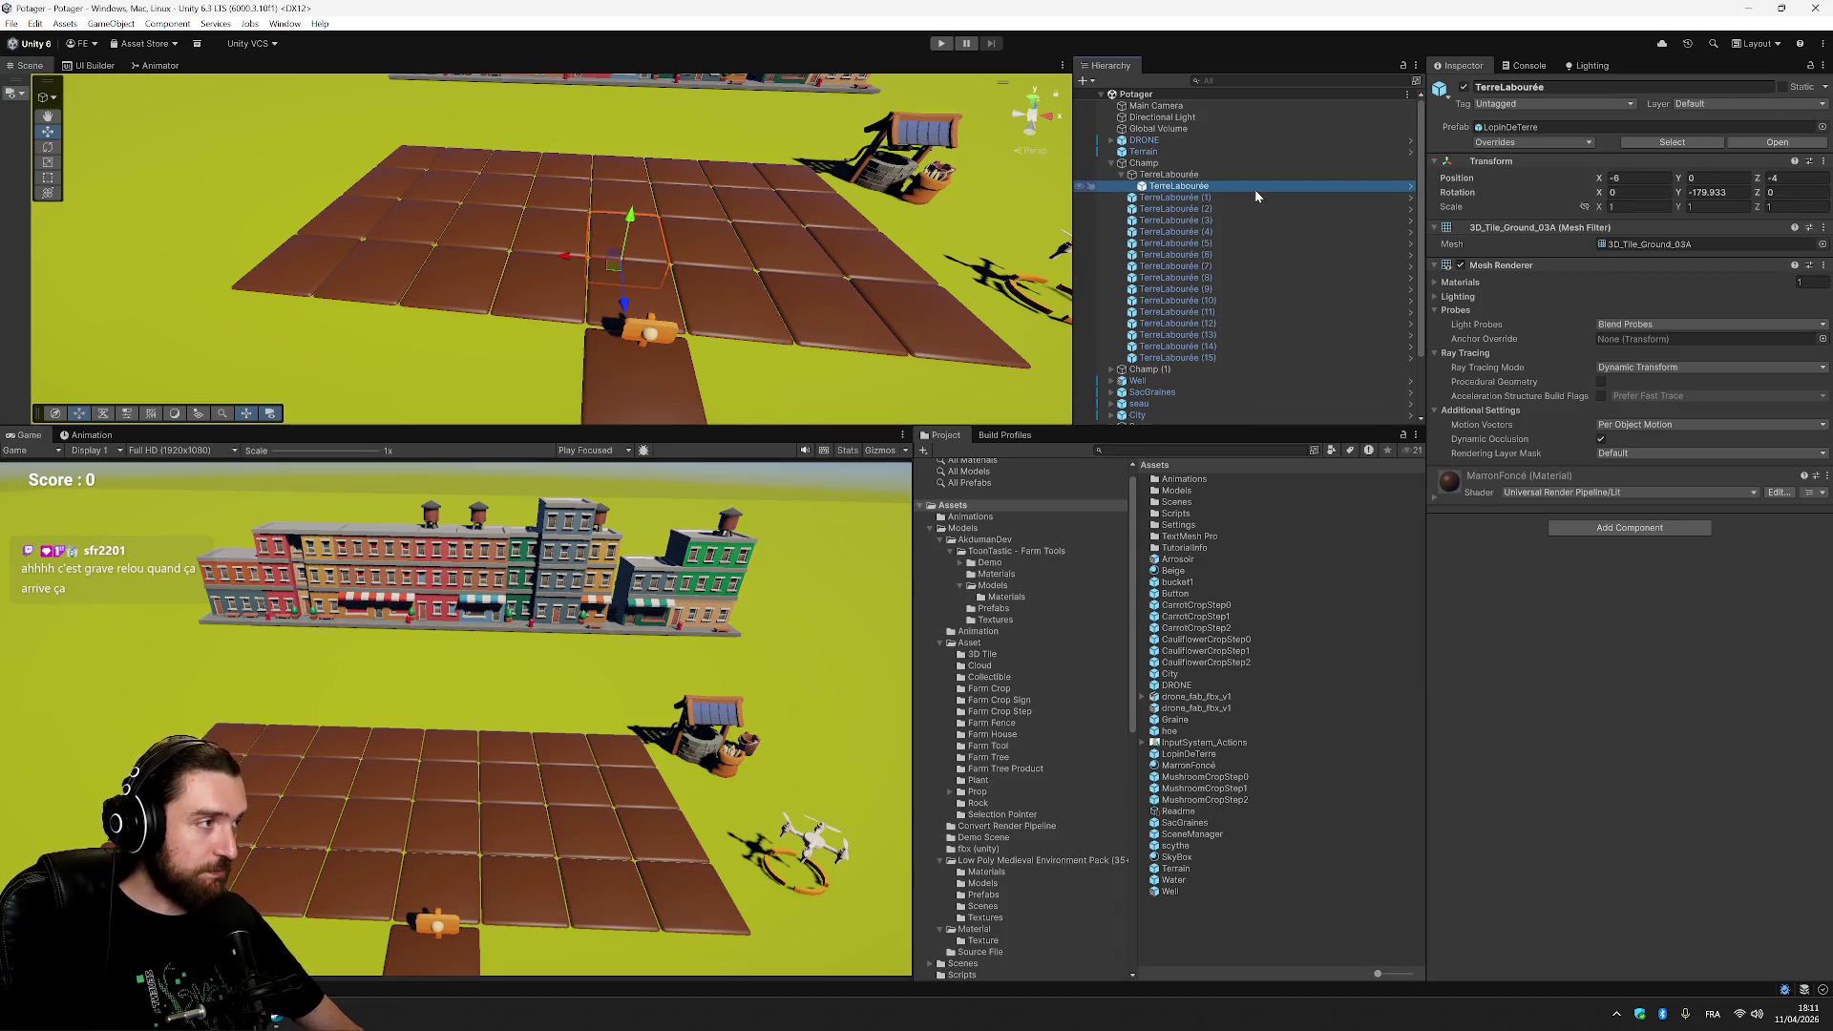
pyautogui.click(1208, 176)
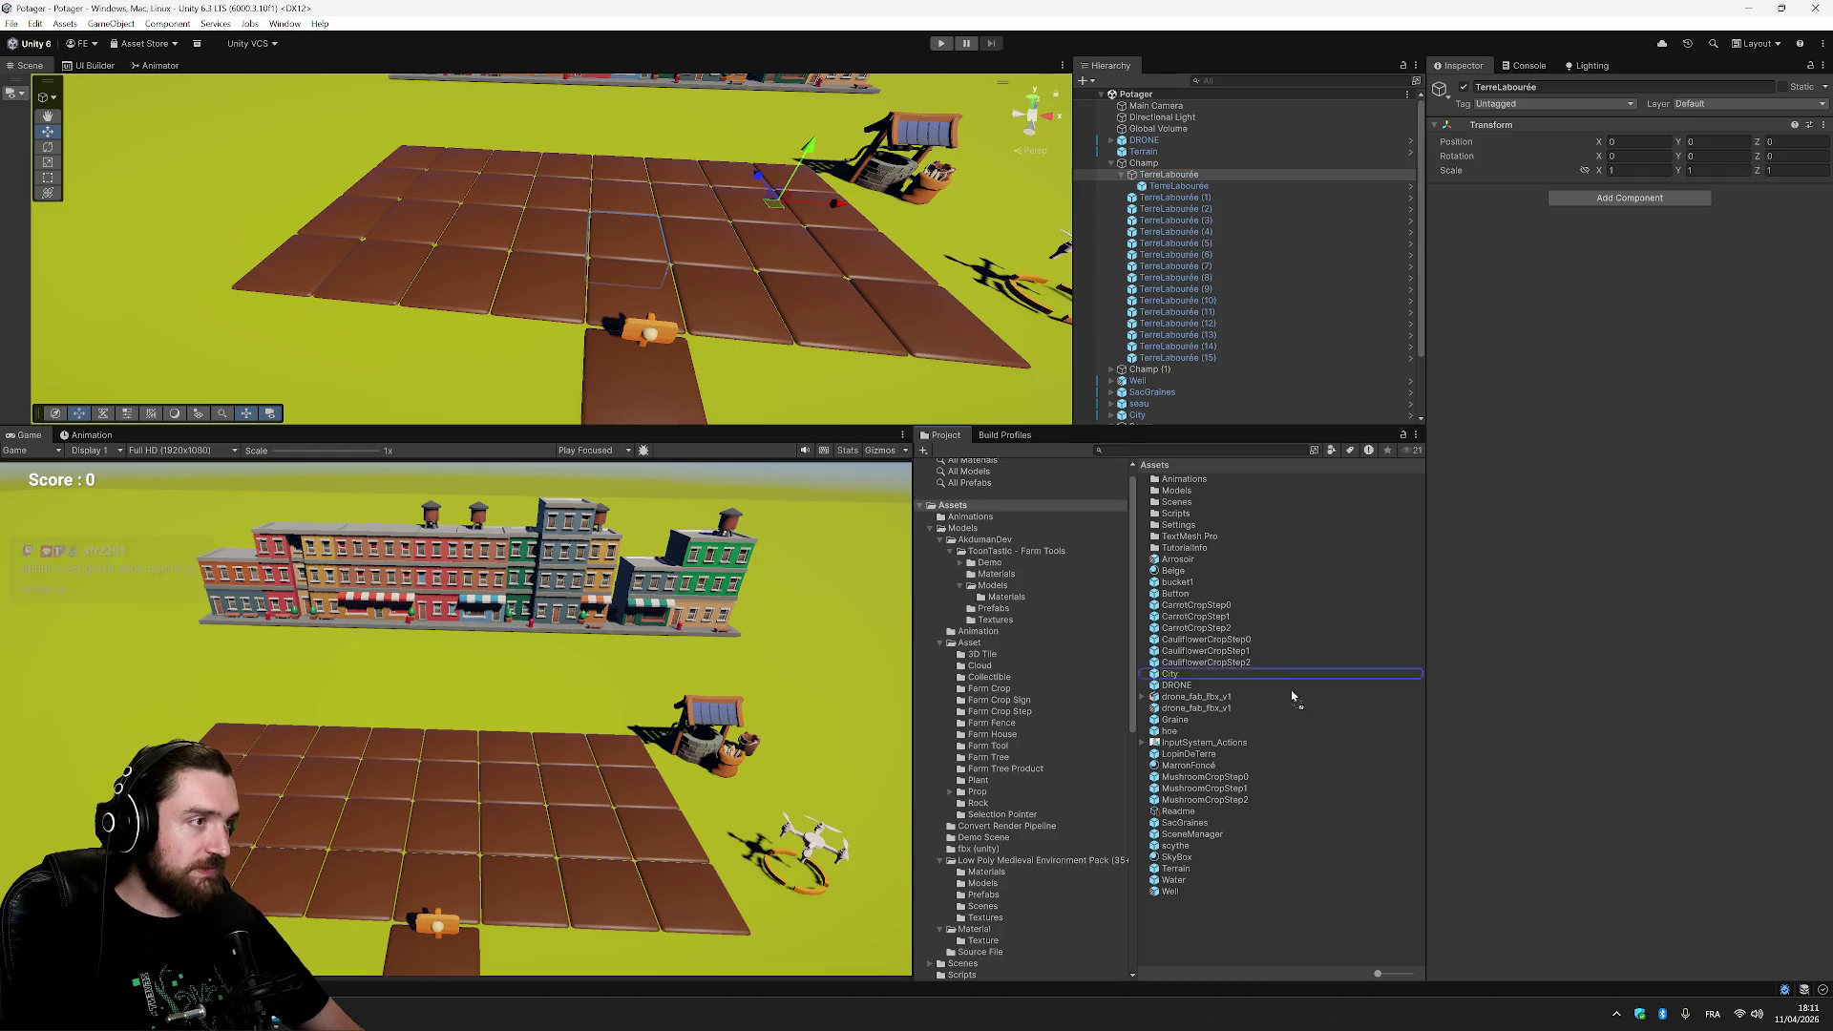
# Make the parent TerreLabourée a prefab and add the On Terrain Trigger script to it.
pyautogui.click(1234, 881)
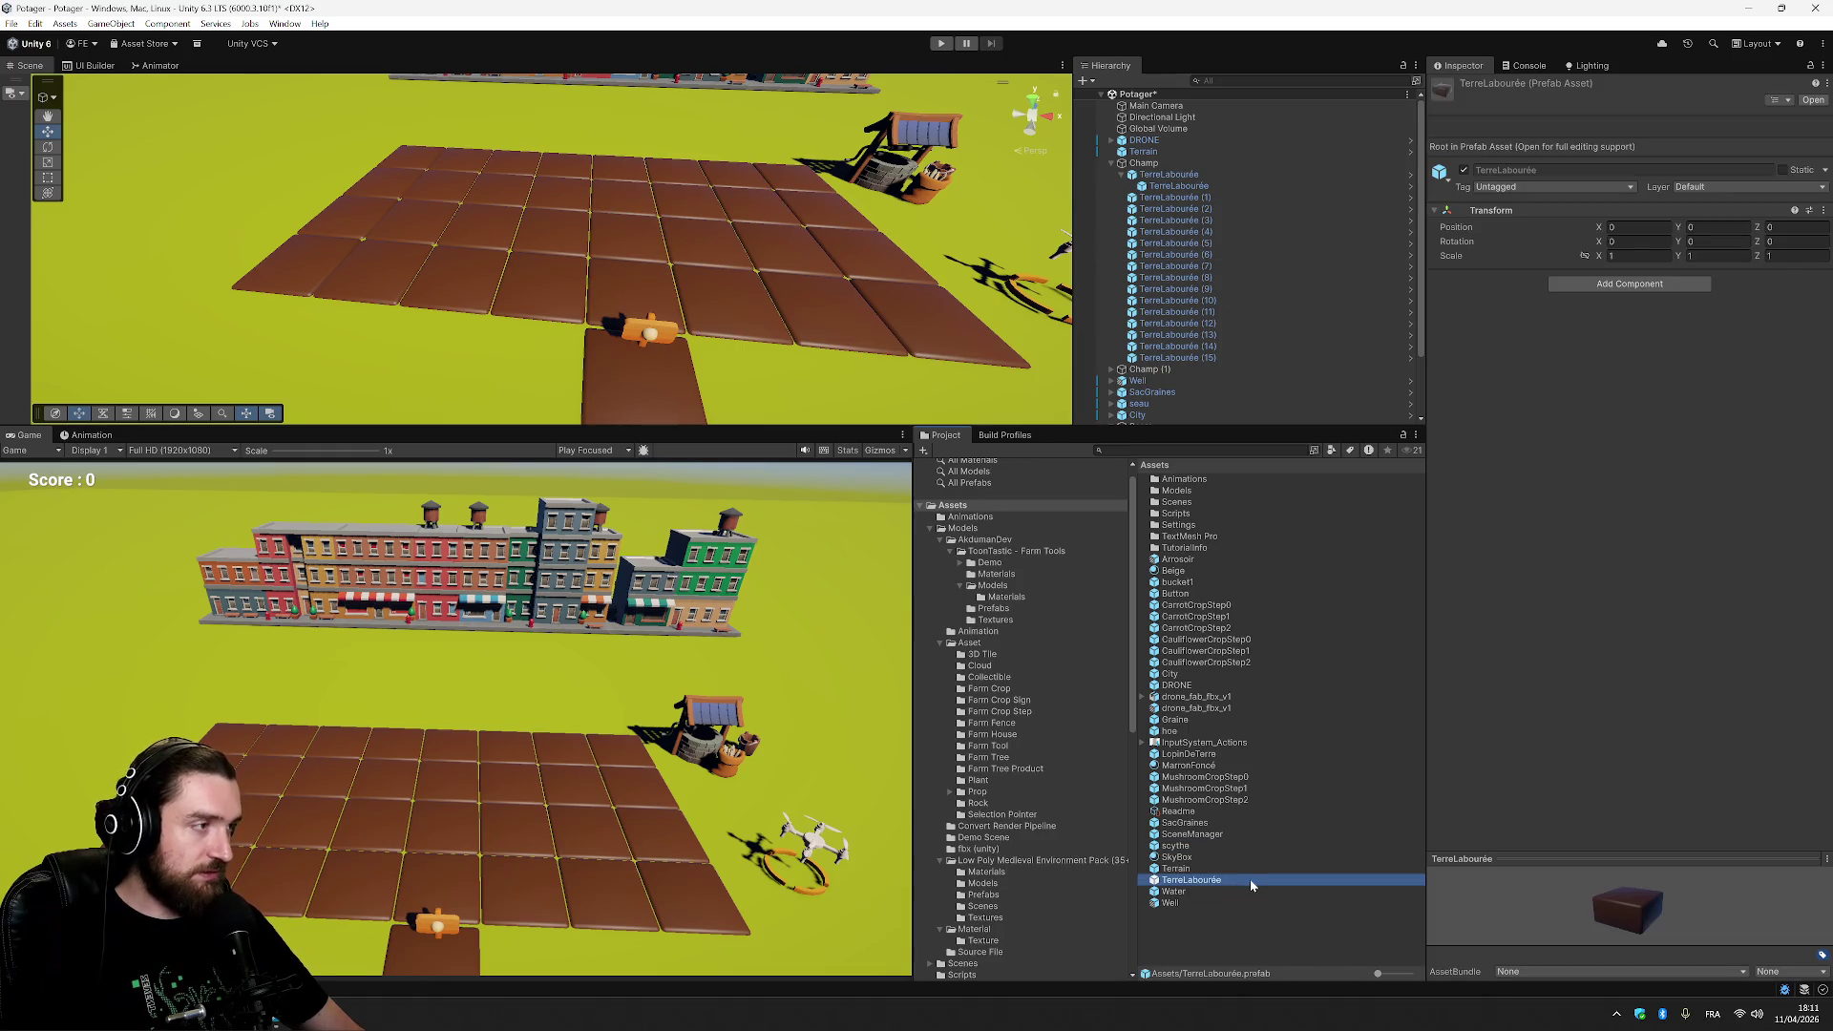
pyautogui.click(1629, 284)
pyautogui.write('rig')
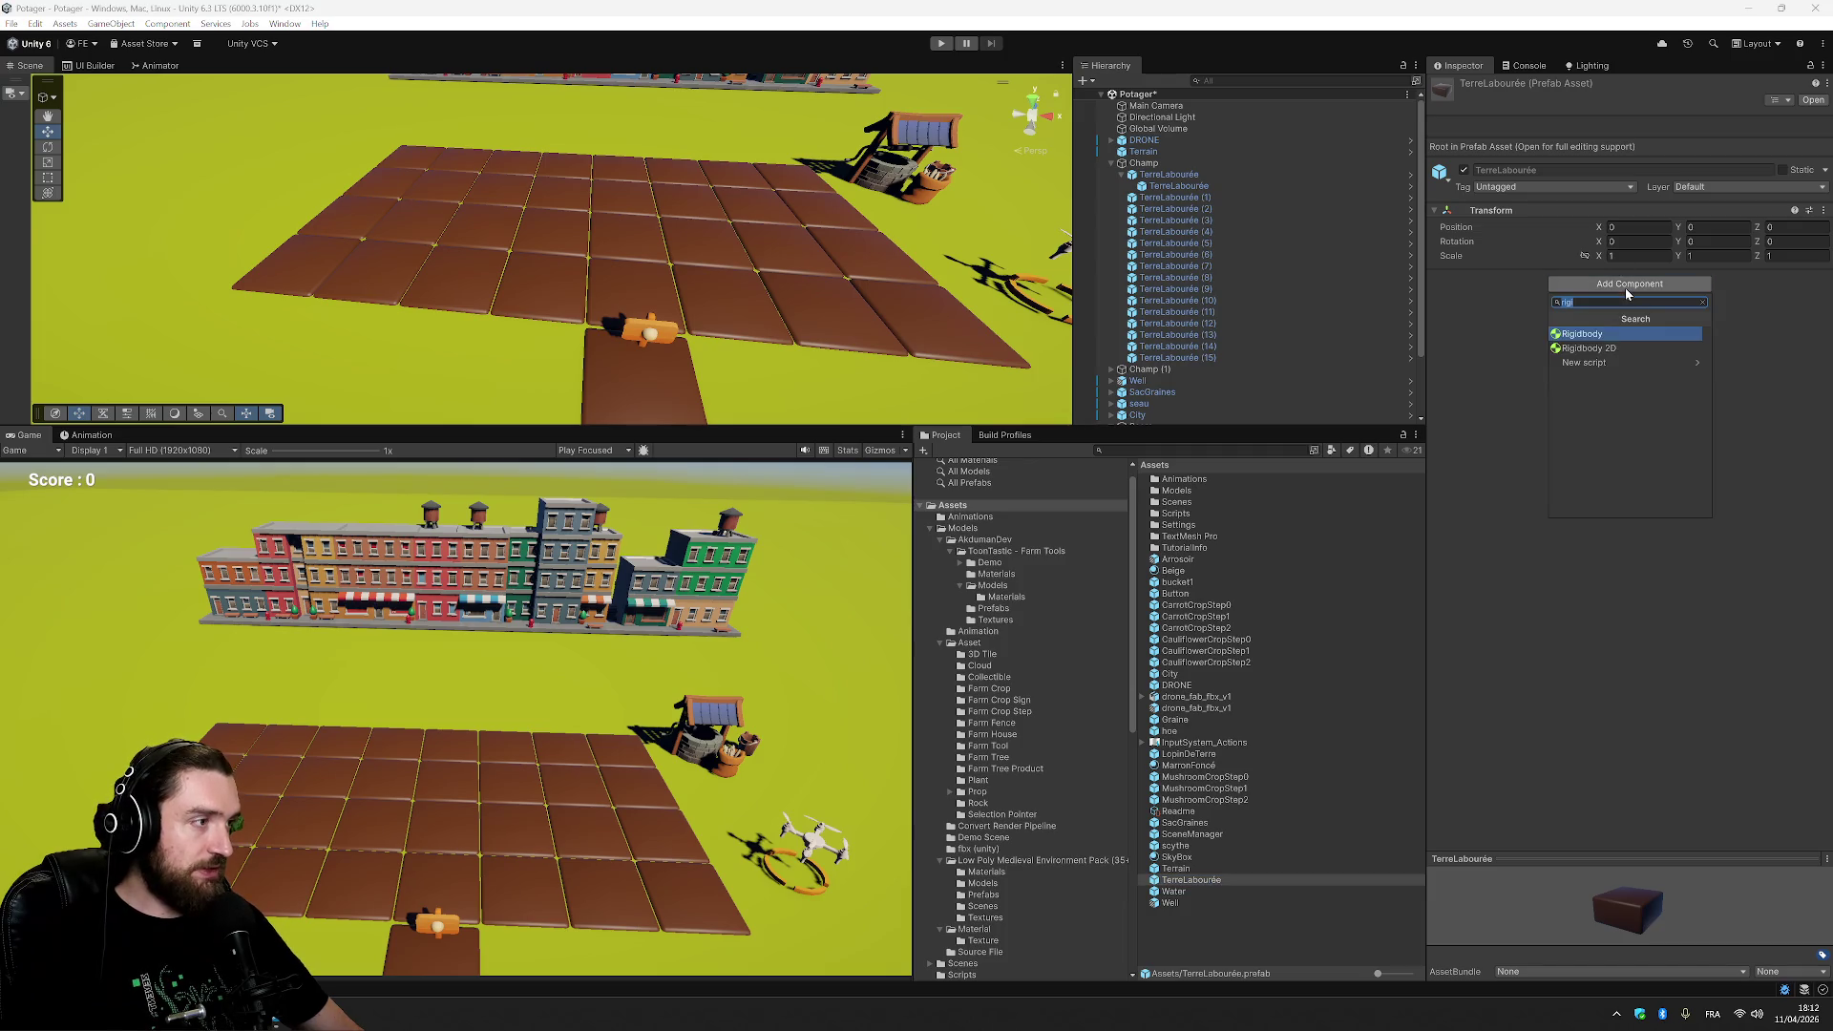
pyautogui.write('terra')
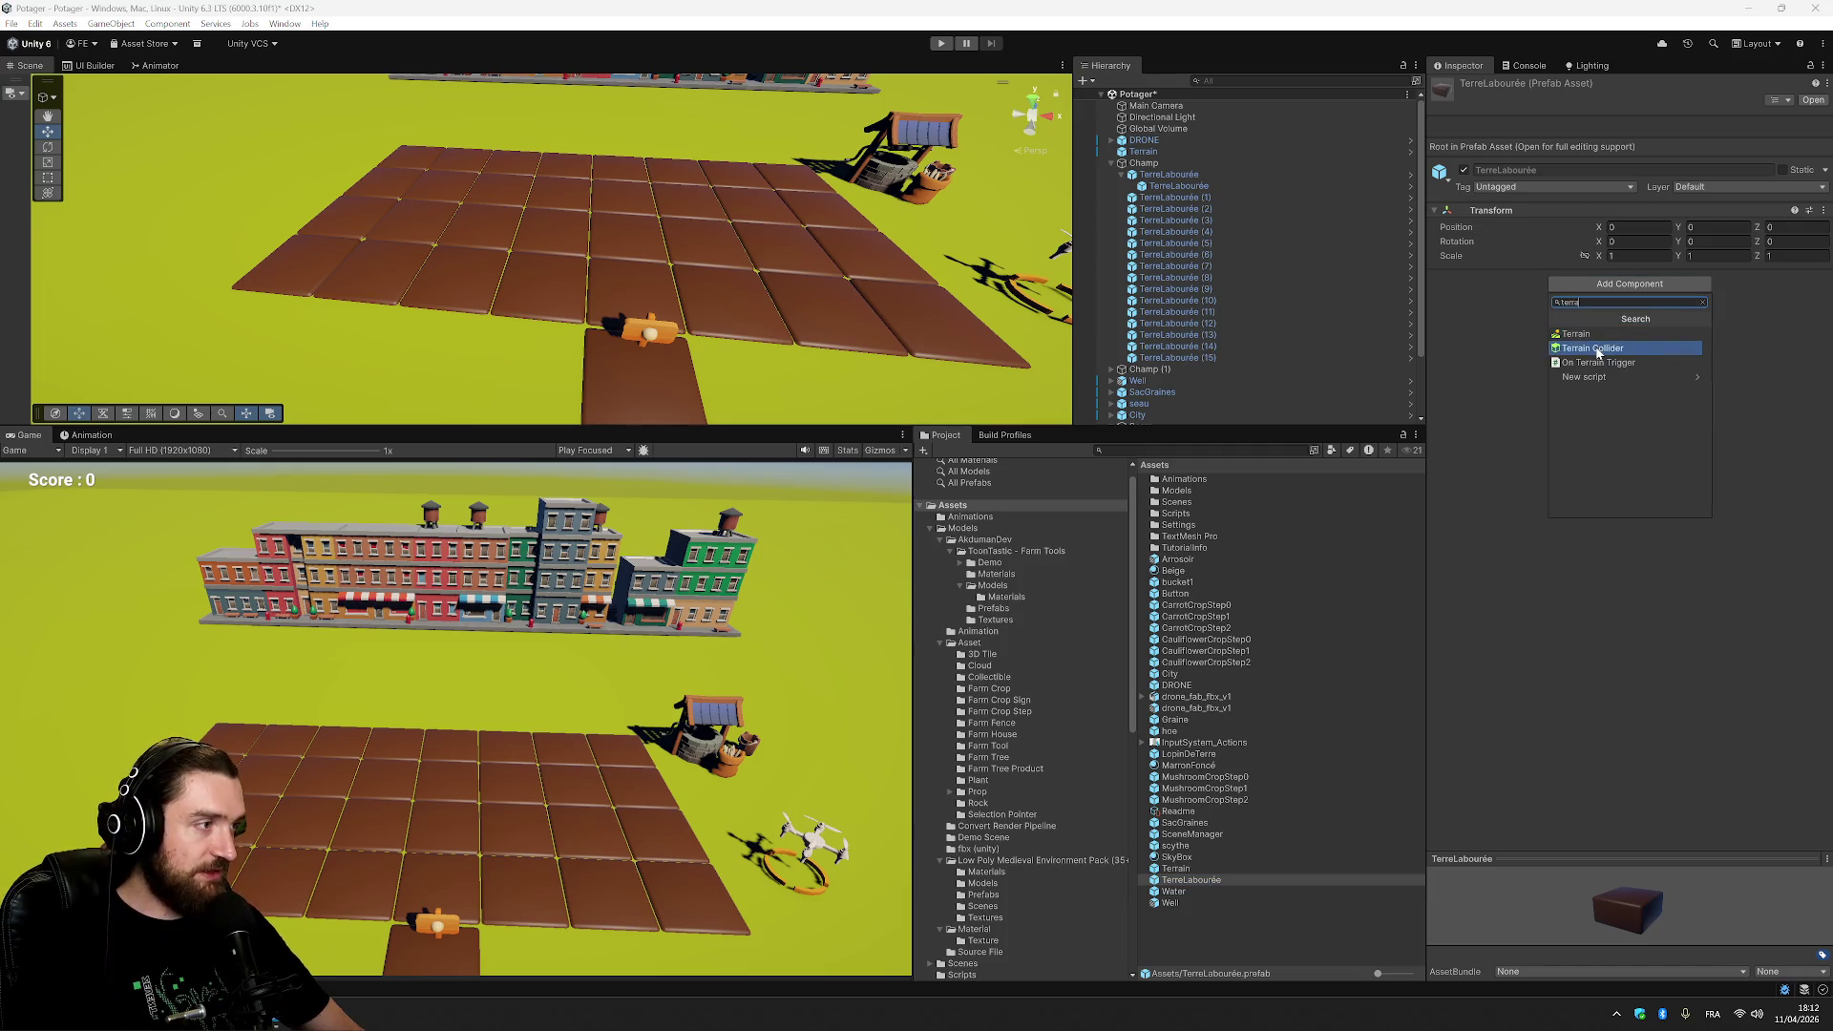
pyautogui.click(1635, 365)
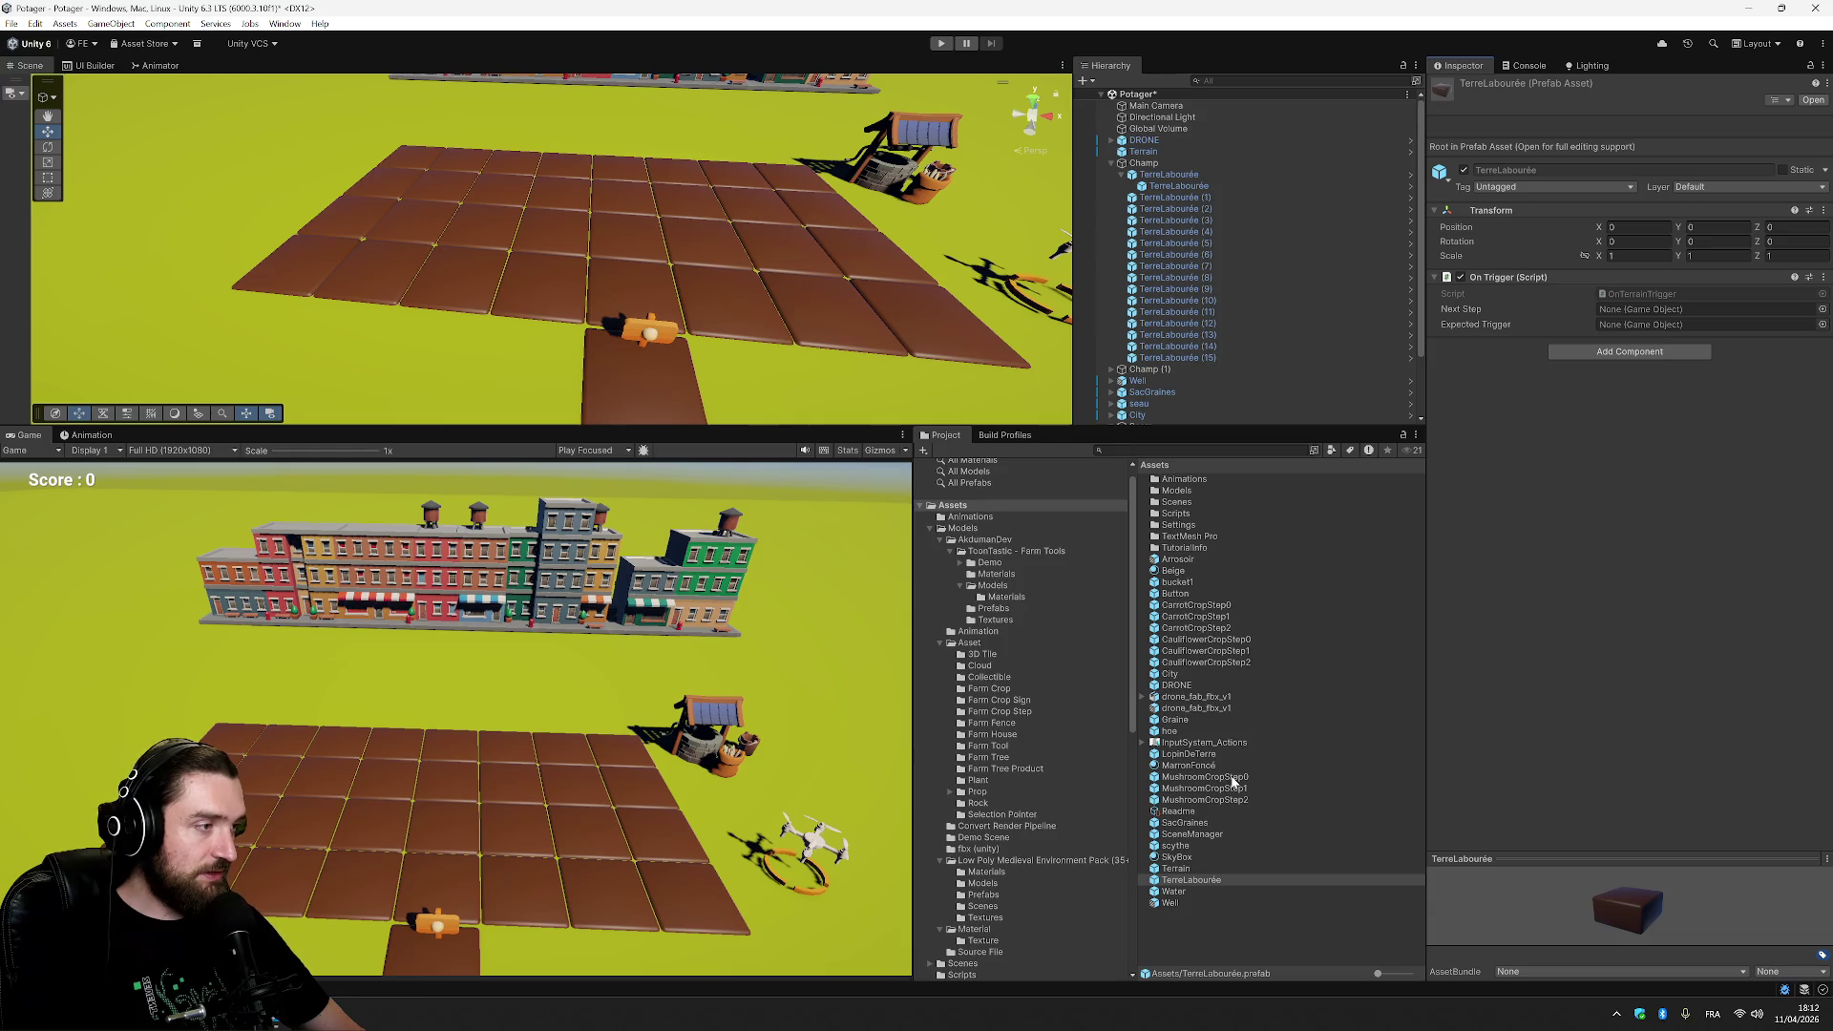
# Set the trigger's Next Step to MushroomCropStep0 and save the prefab changes.
pyautogui.moveTo(1585, 455)
pyautogui.mouseDown()
pyautogui.moveTo(1680, 309)
pyautogui.moveTo(1699, 325)
pyautogui.mouseUp()
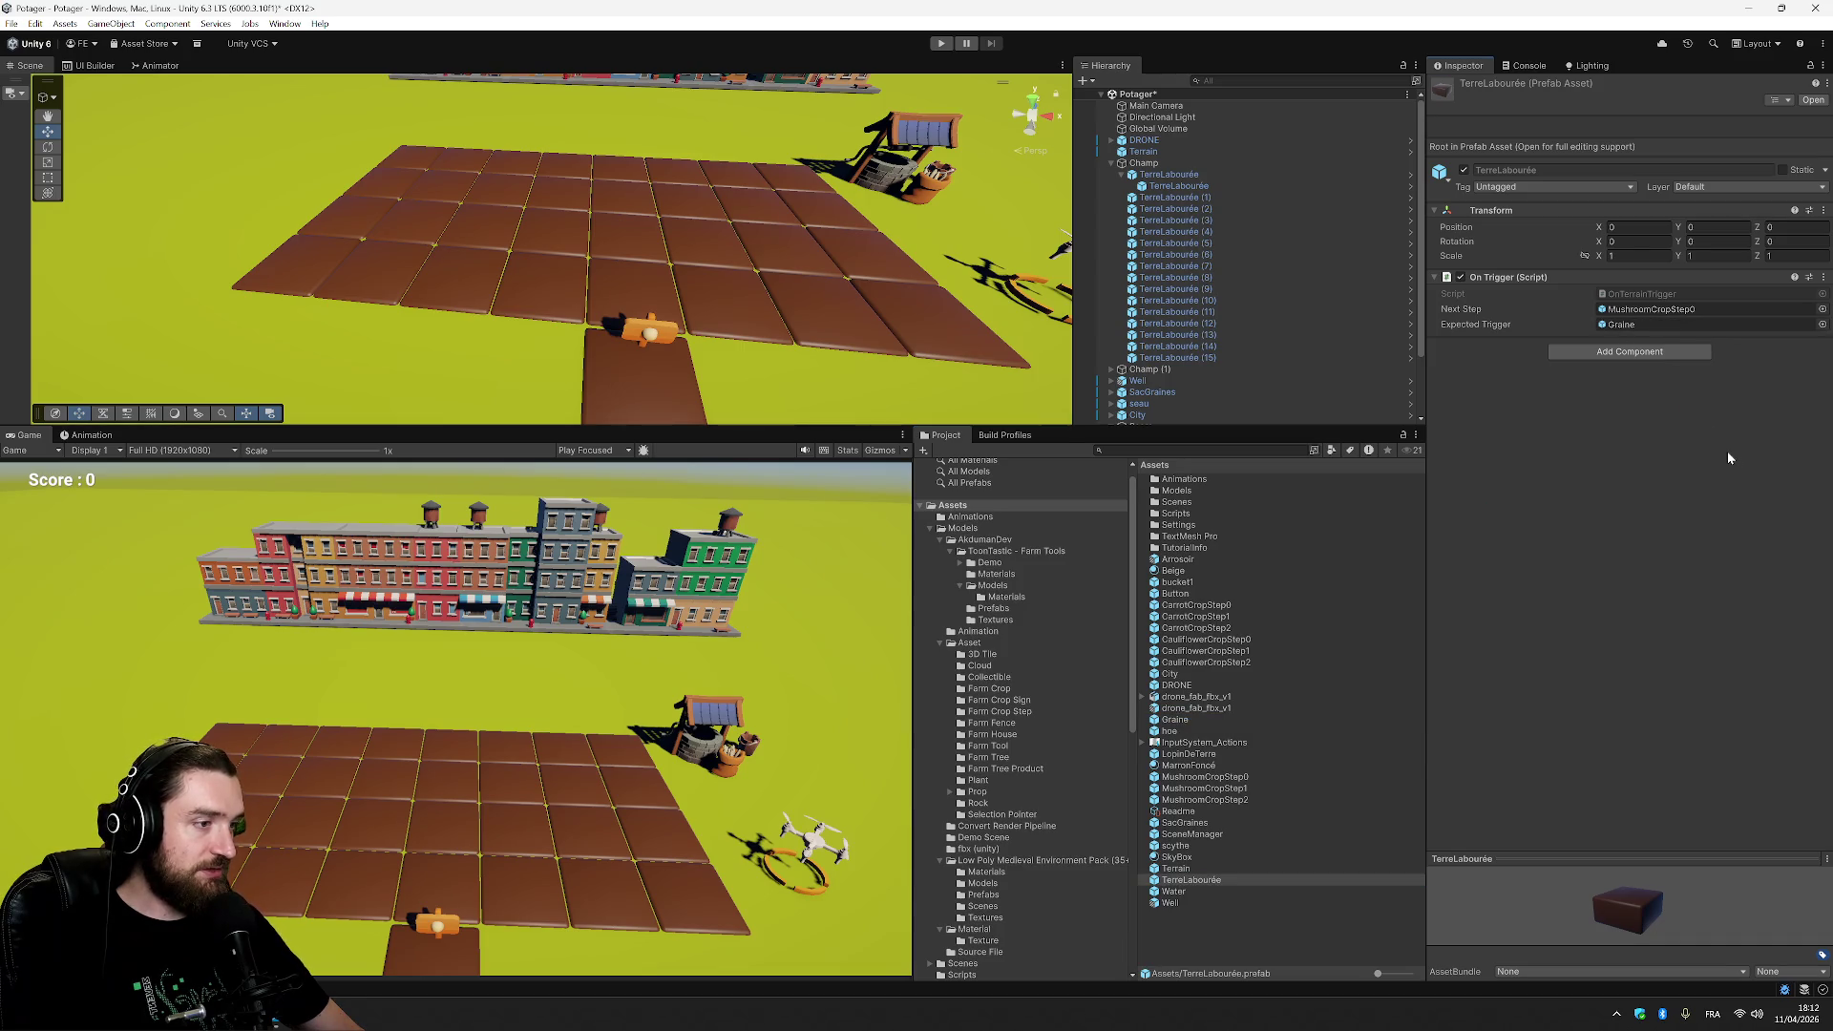
pyautogui.hotkey('ctrl', 's')
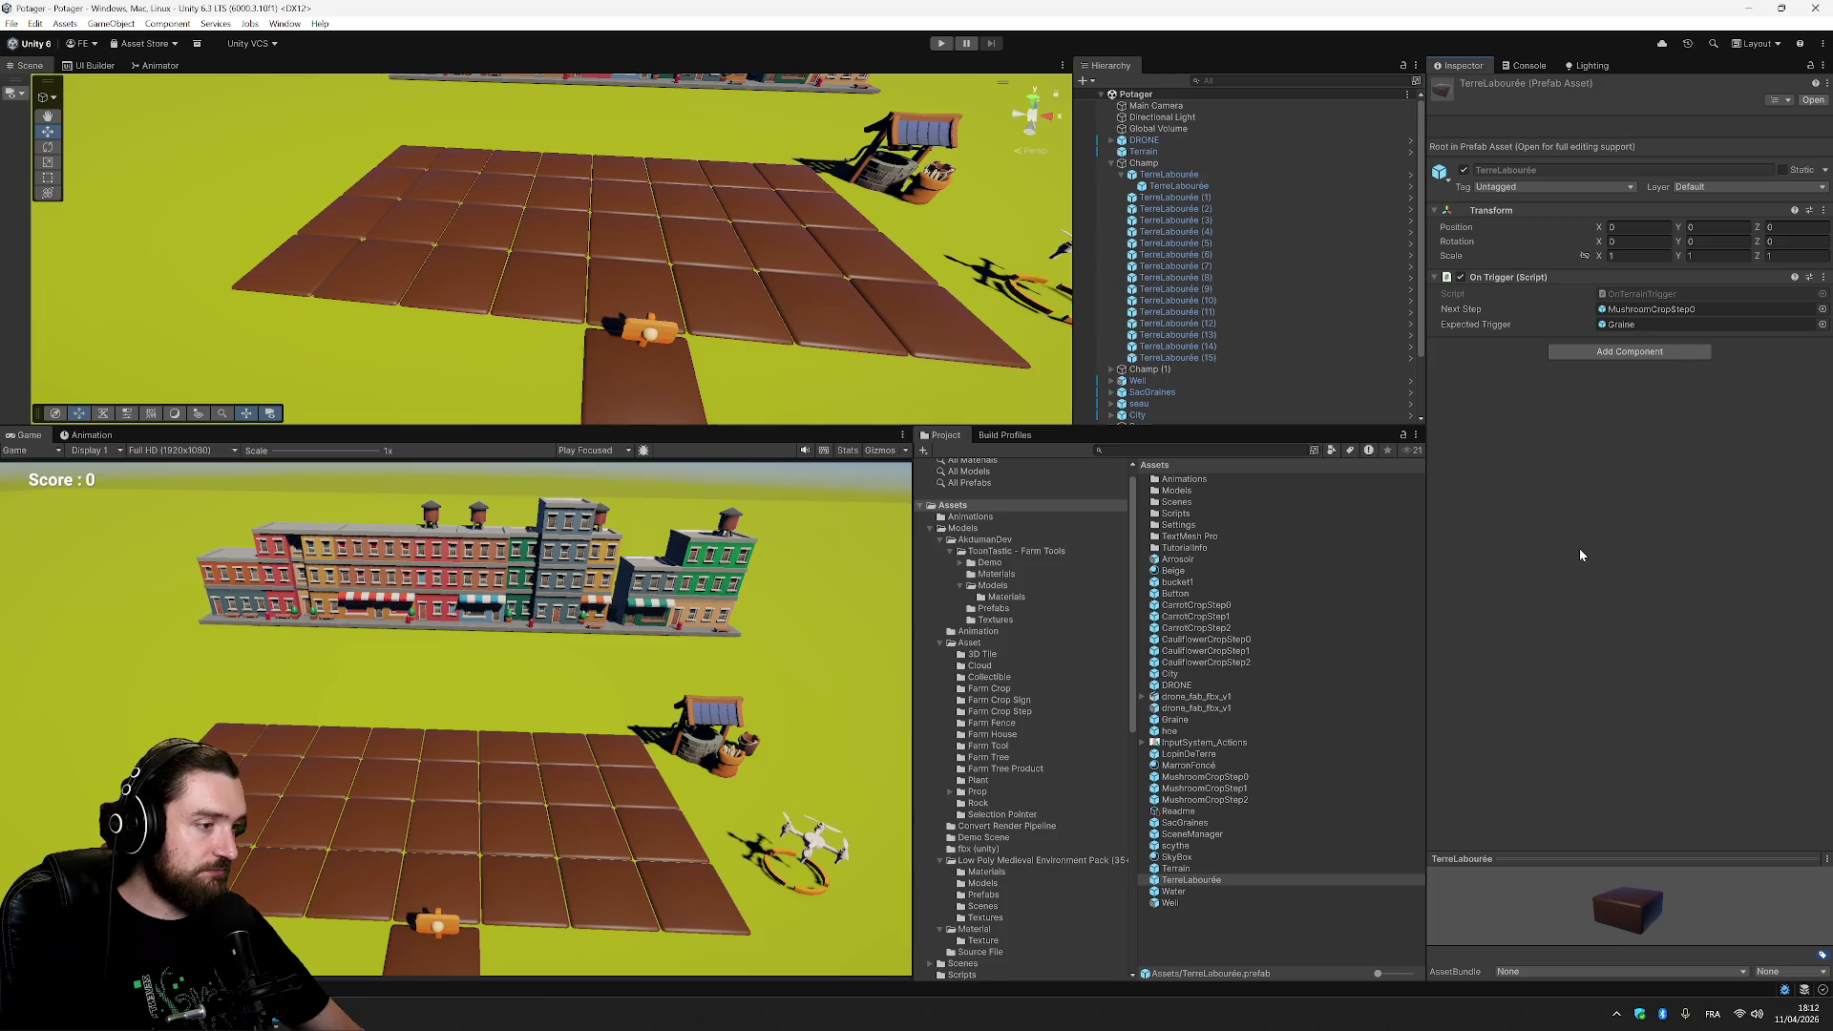
pyautogui.click(1146, 175)
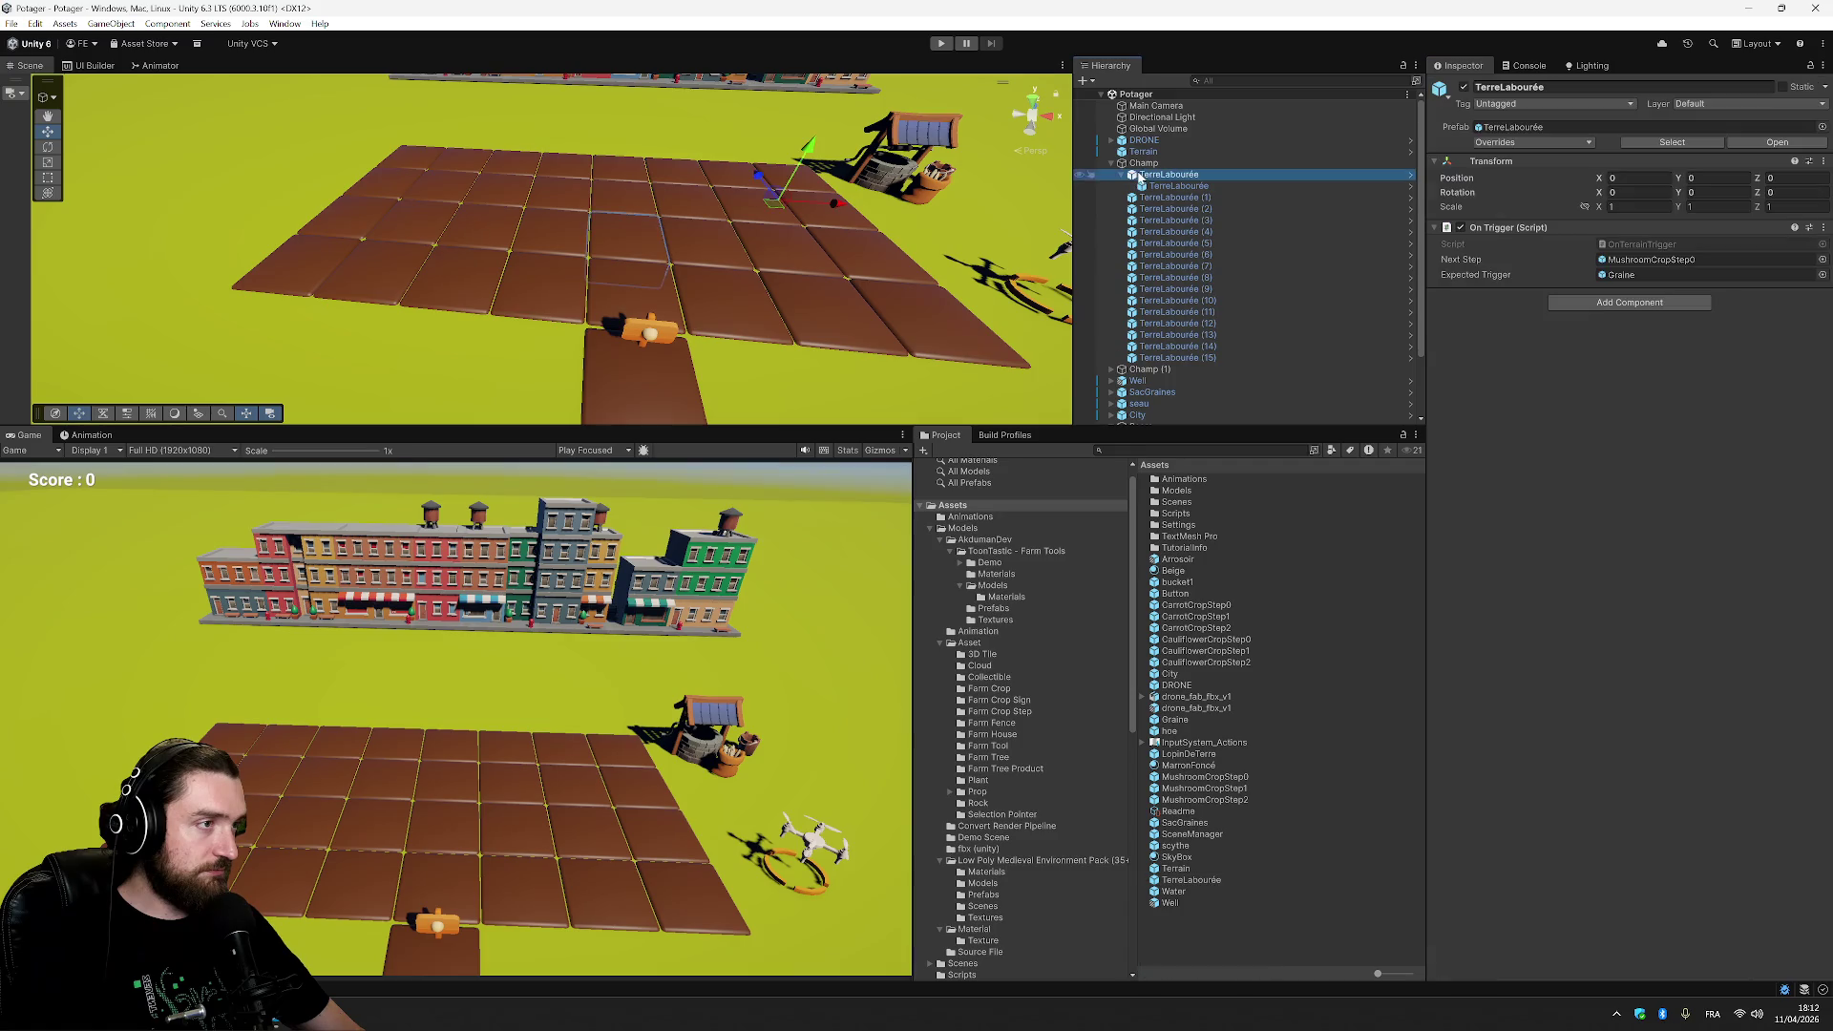
# Inspect the parent TerreLabourée's trigger script and its child's mesh in the Hierarchy.
pyautogui.click(1149, 198)
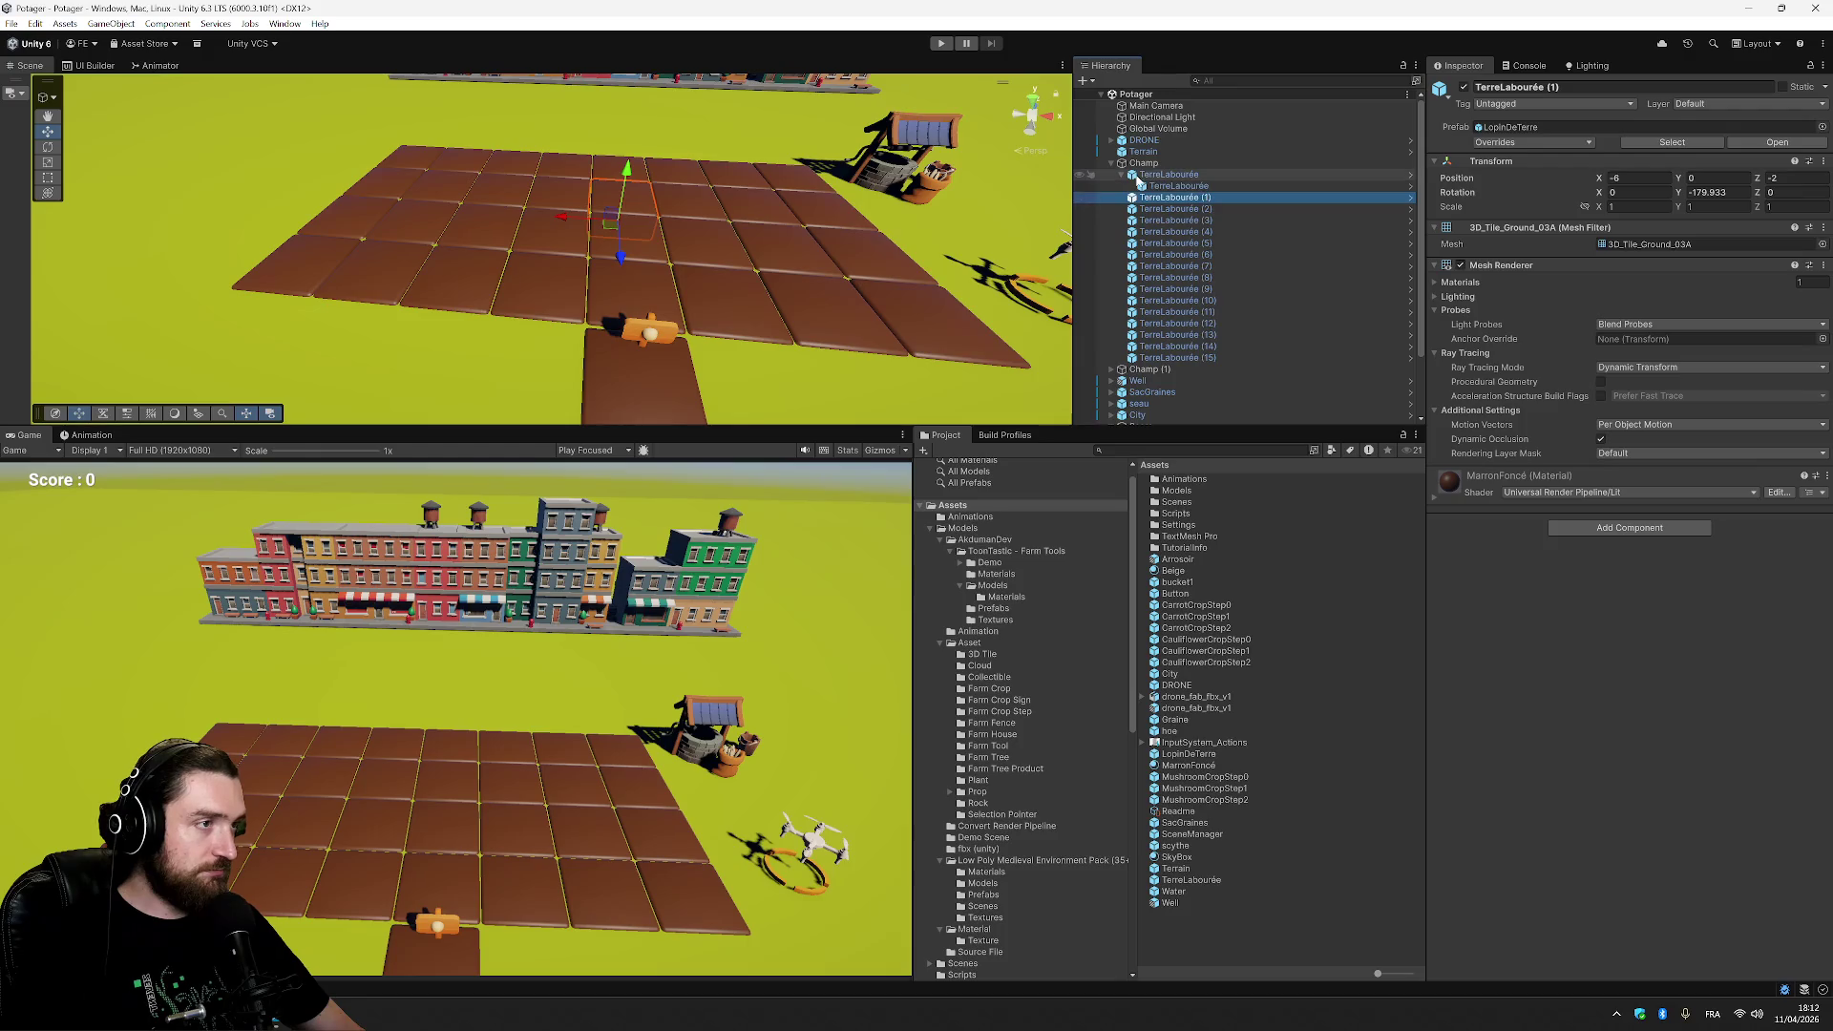
pyautogui.click(1183, 178)
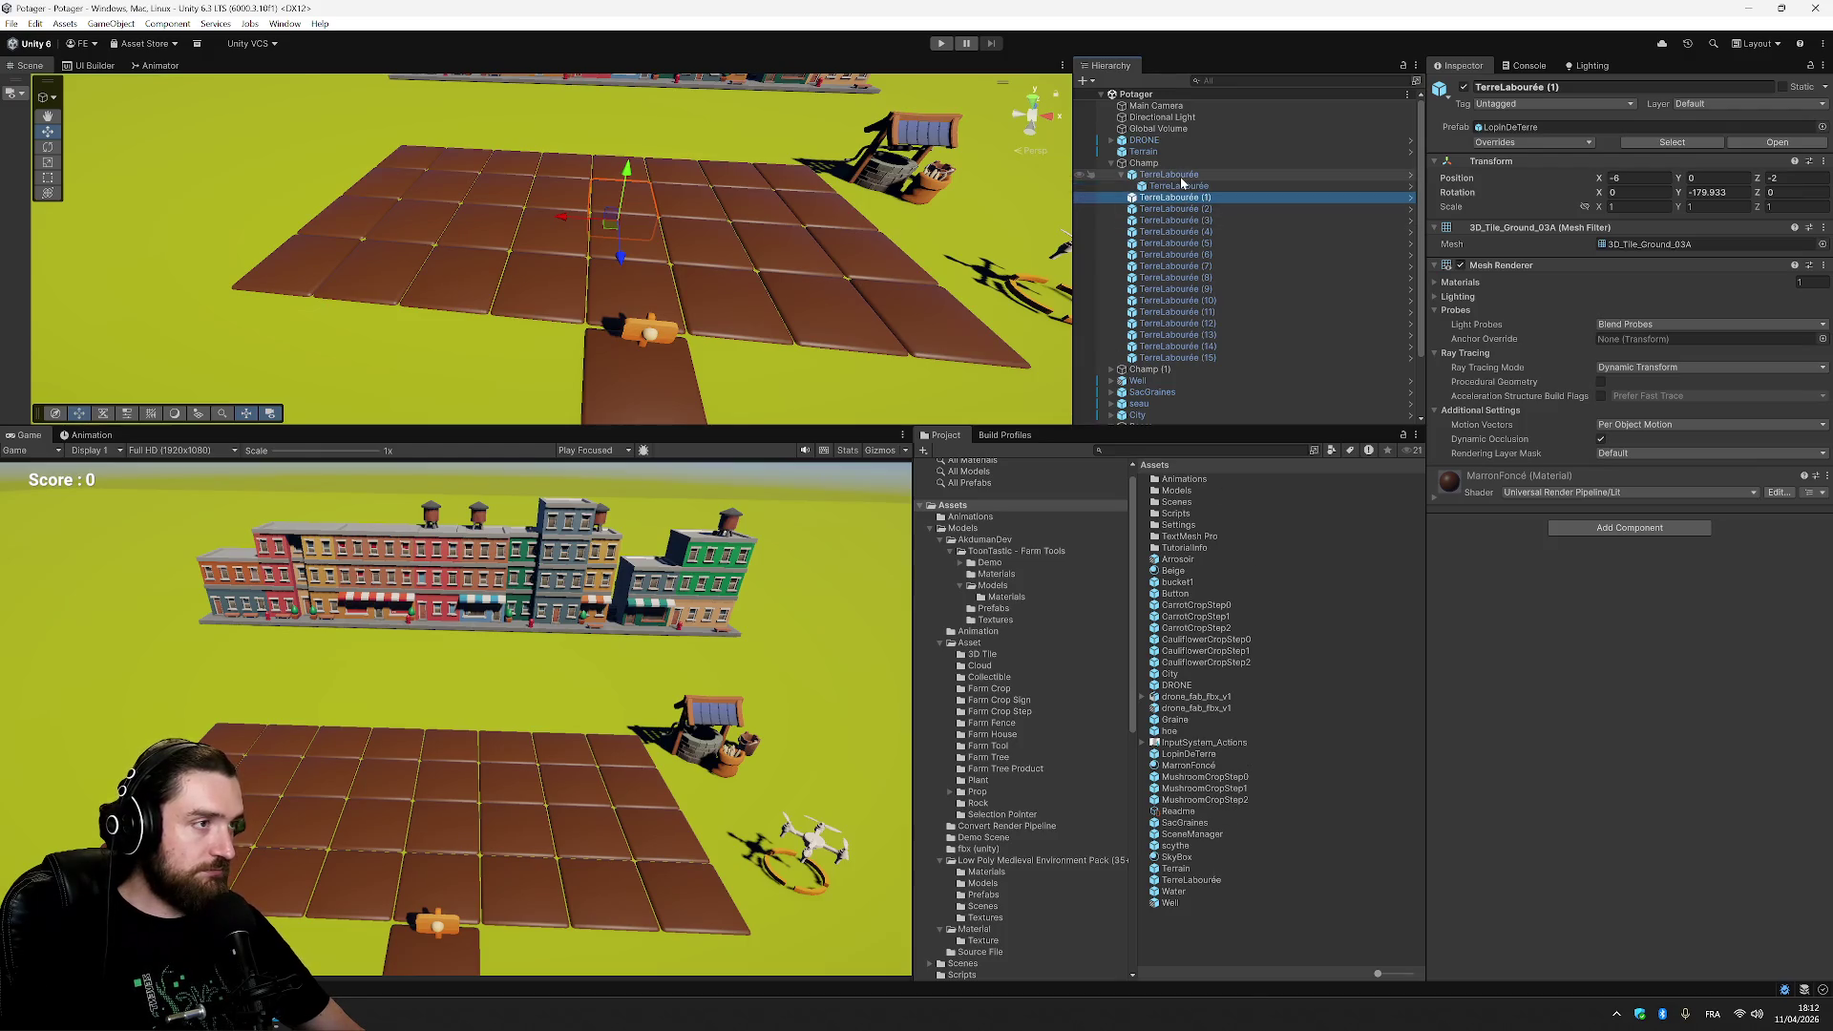
pyautogui.click(1192, 187)
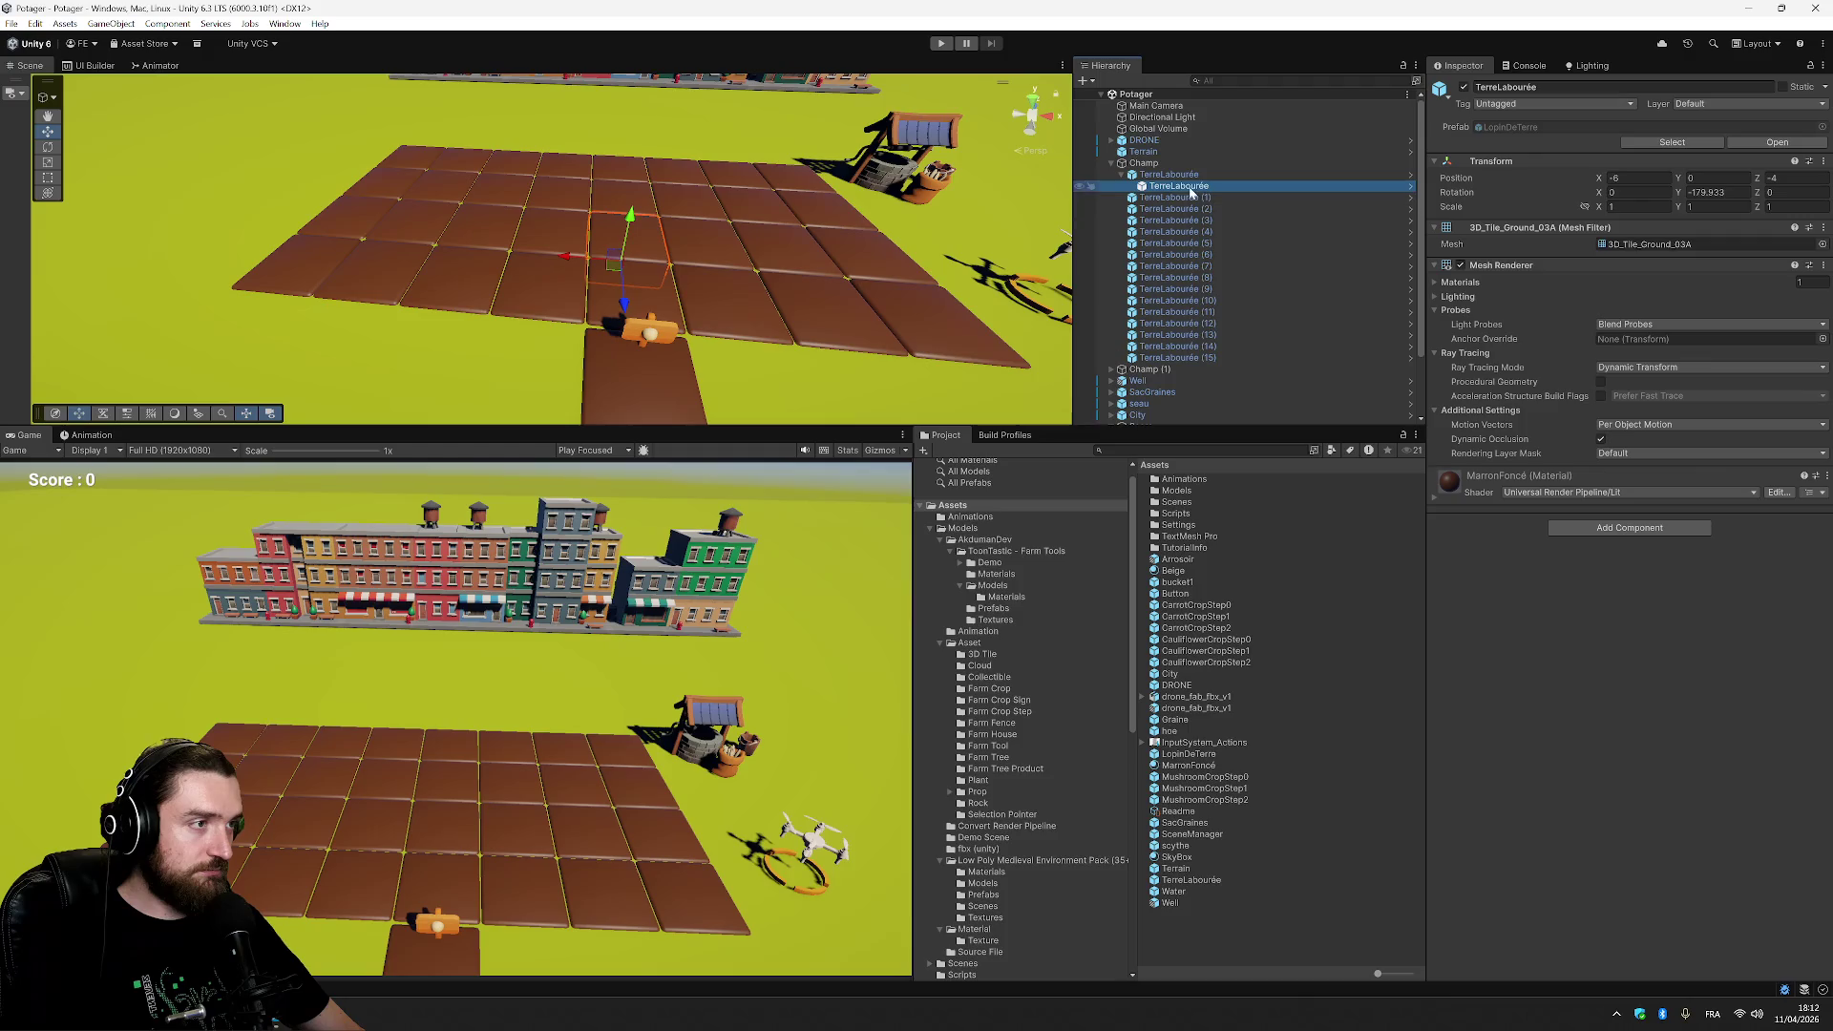
pyautogui.click(1165, 177)
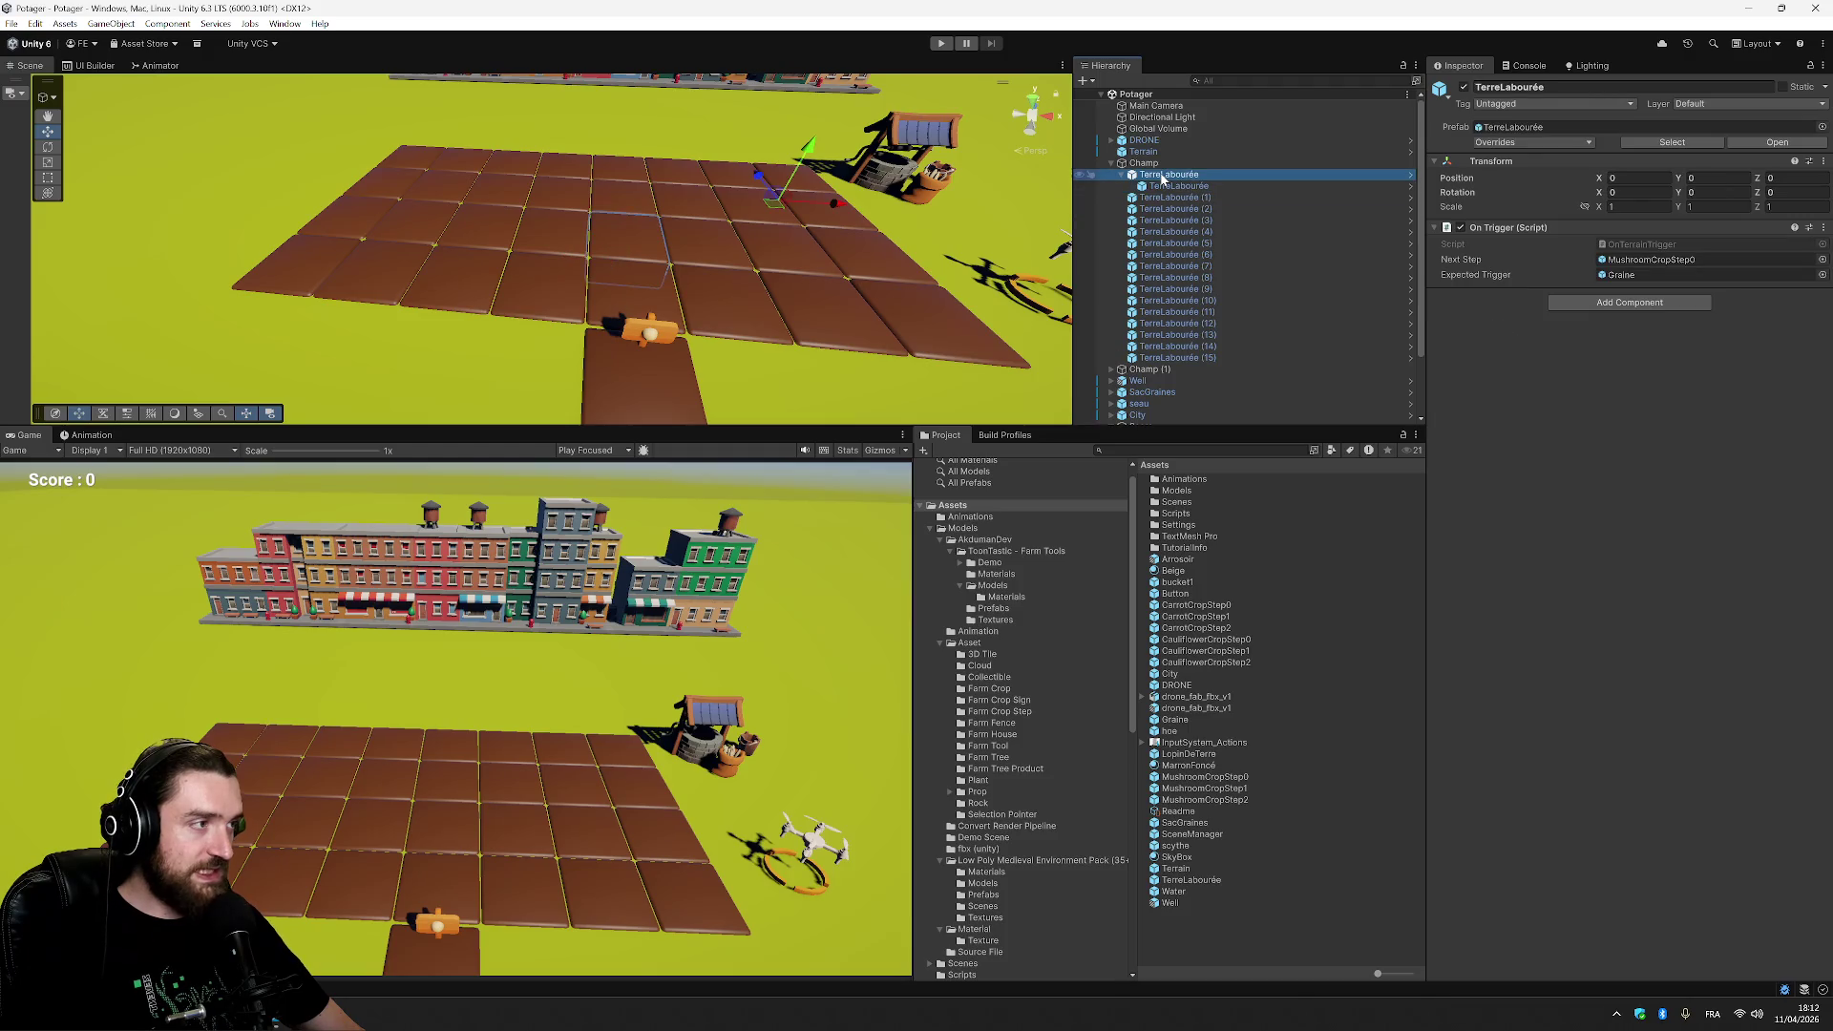
# Select the old tiles TerreLabourée (1) through (15) and delete them.
pyautogui.click(1175, 198)
pyautogui.keyDown('shift'); pyautogui.click(1207, 357); pyautogui.keyUp('shift')
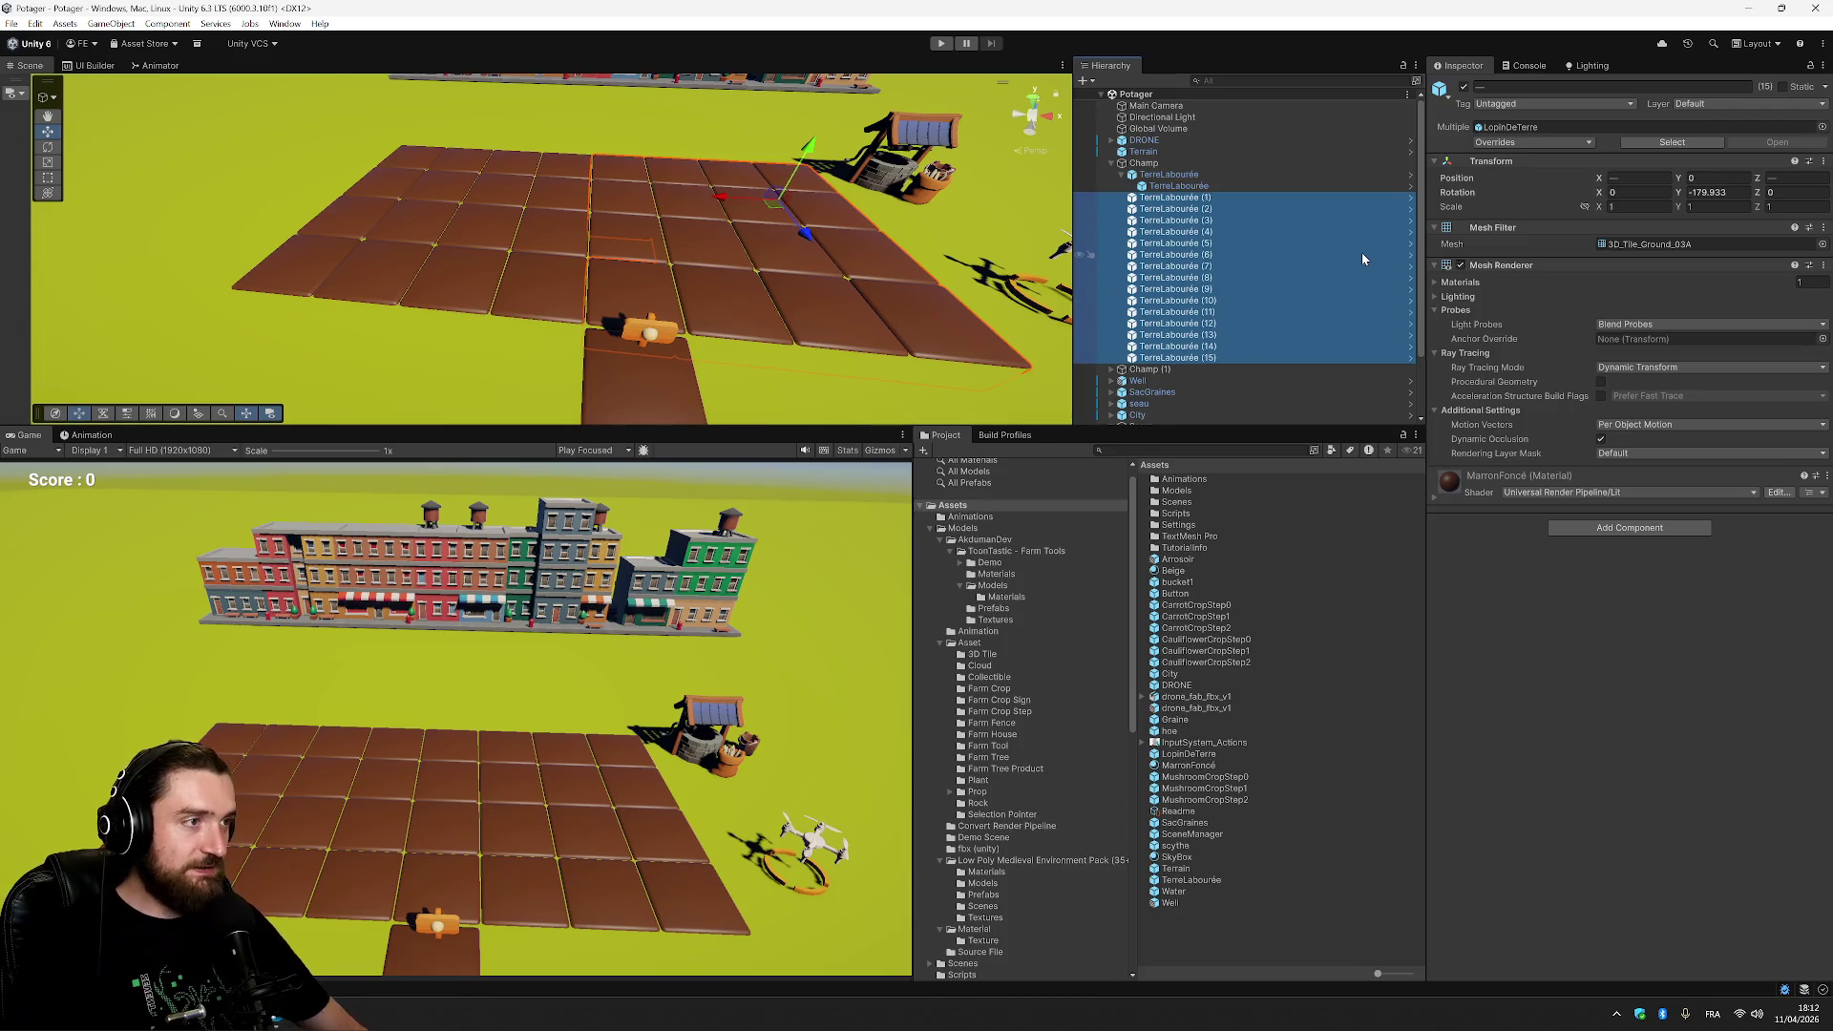
pyautogui.press('Delete')
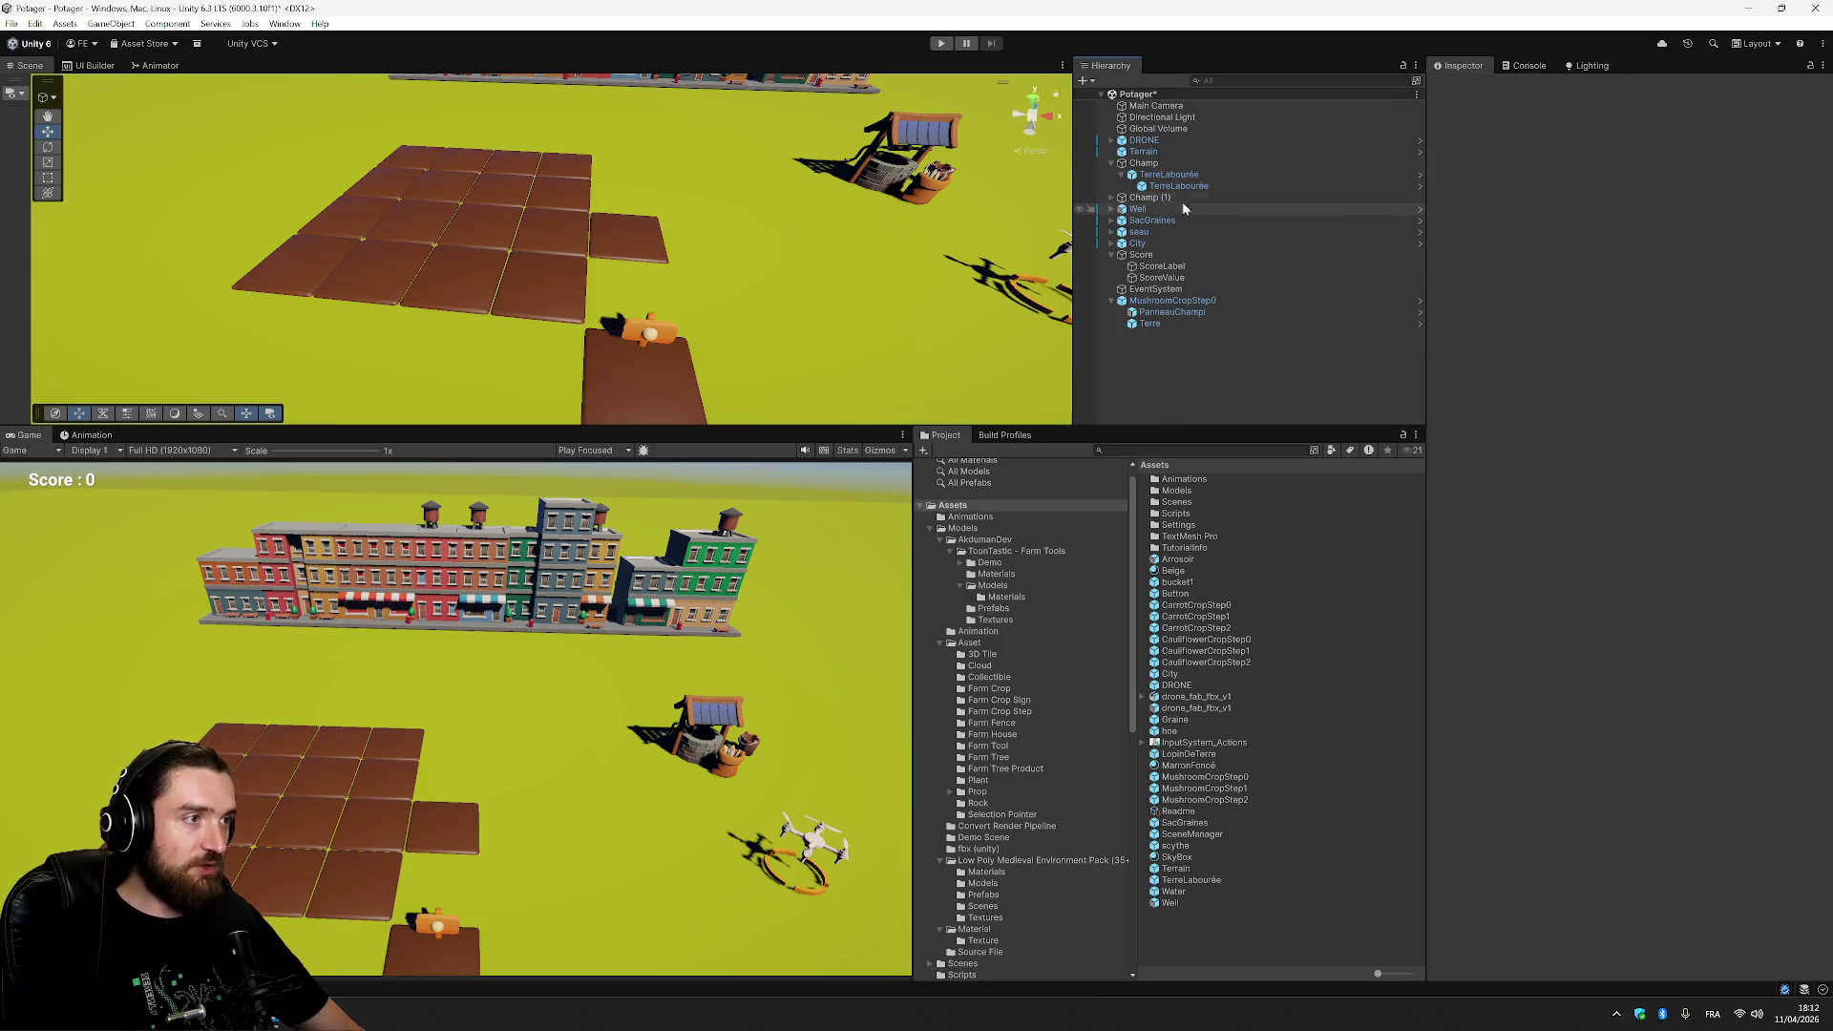
# Duplicate the TerreLabourée tile under Champ into fifteen copies numbered (1) to (15).
pyautogui.click(1122, 175)
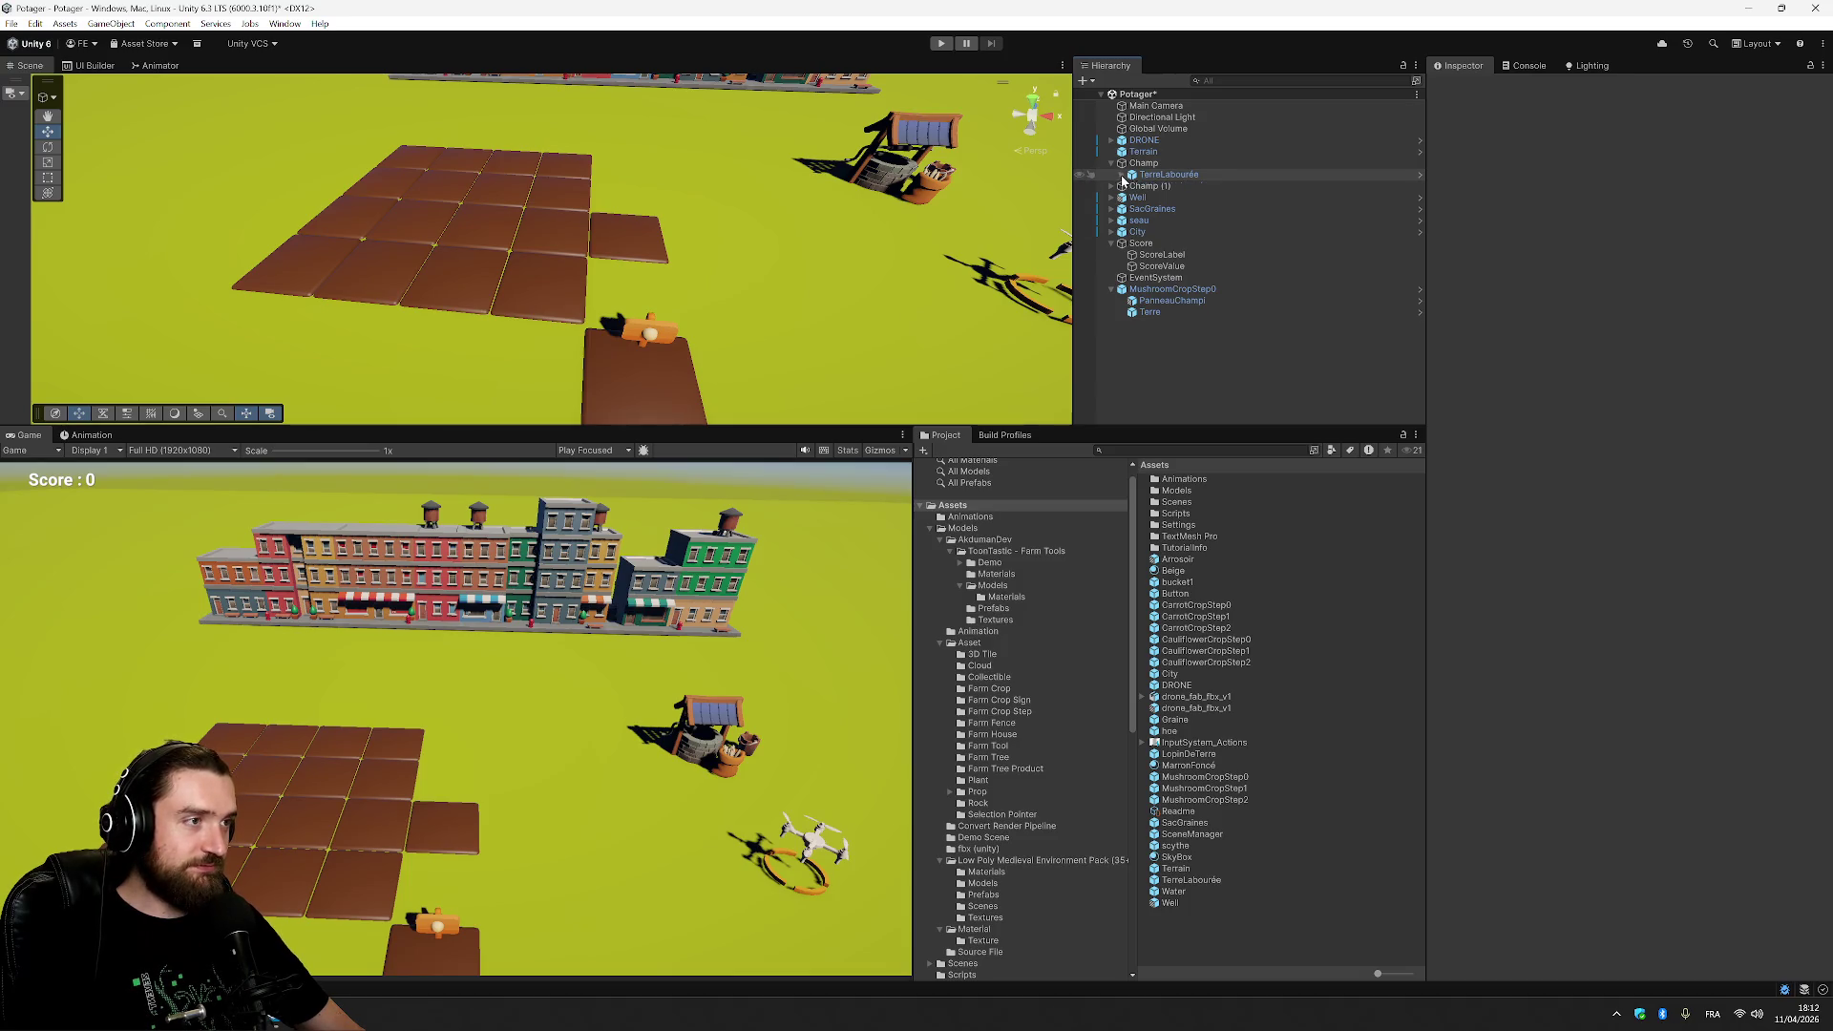
pyautogui.click(1160, 176)
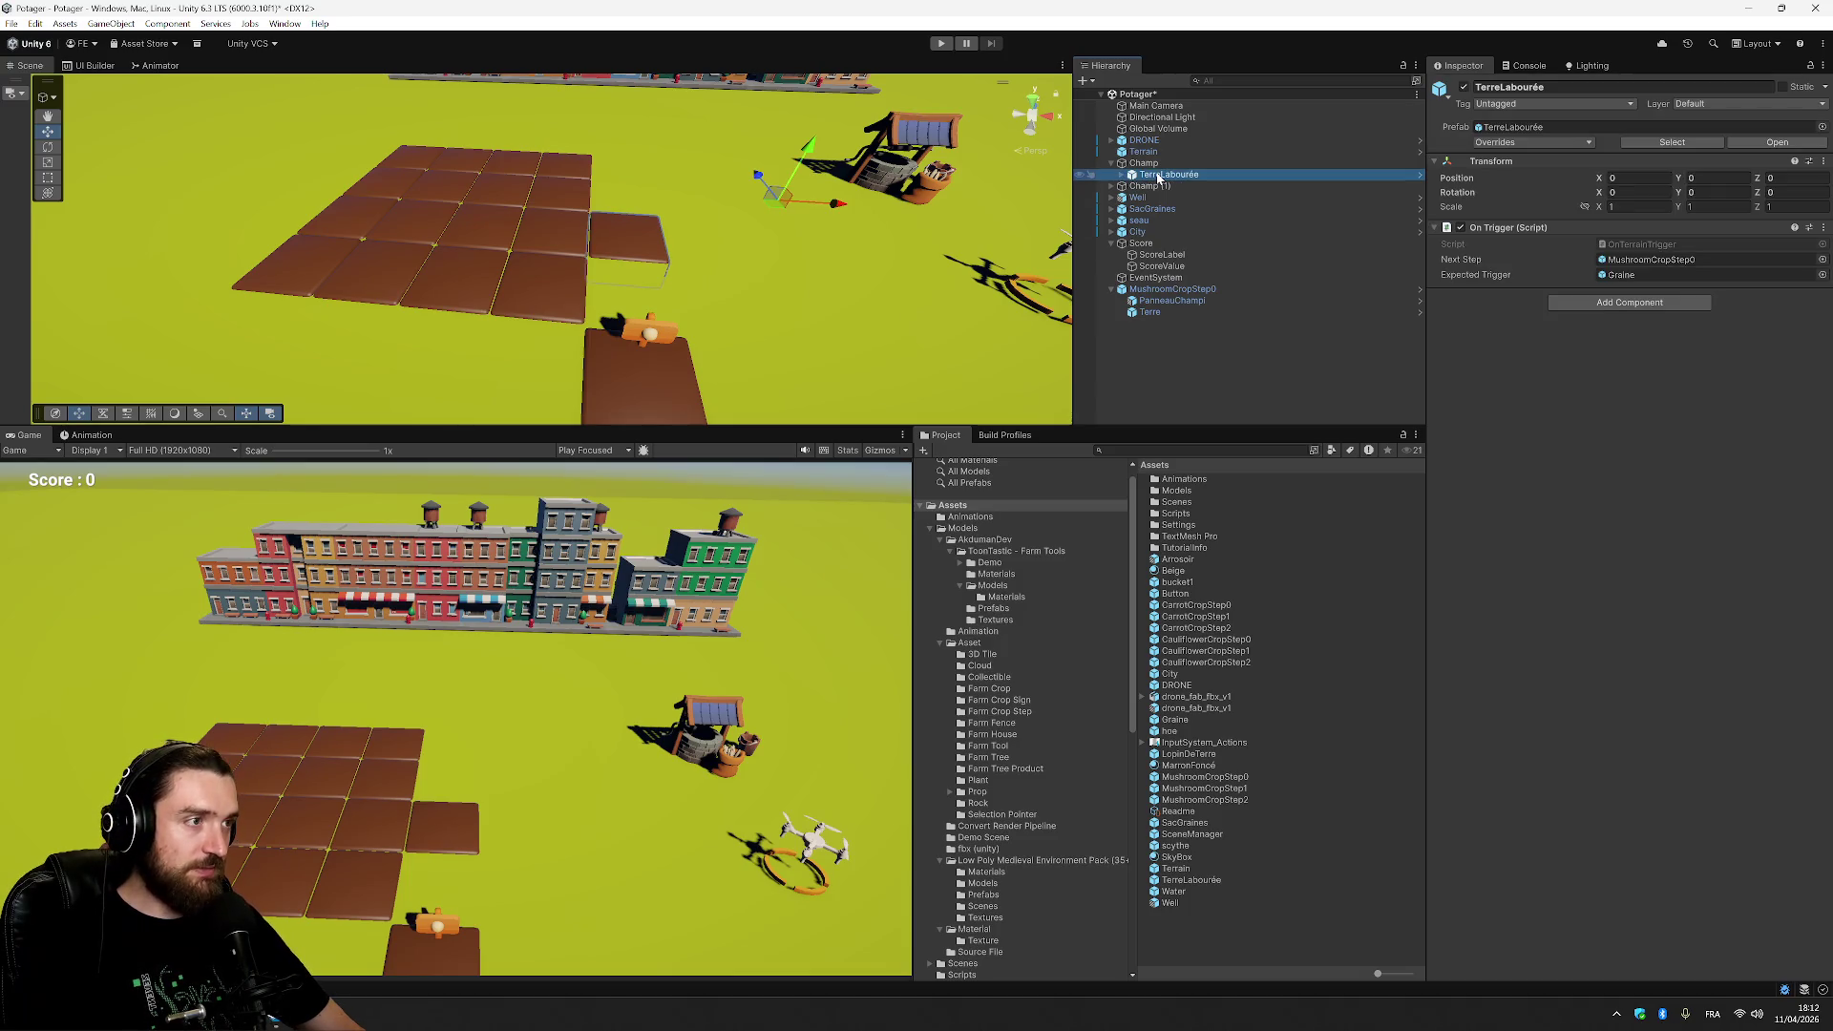
pyautogui.hotkey('ctrl', 'z')
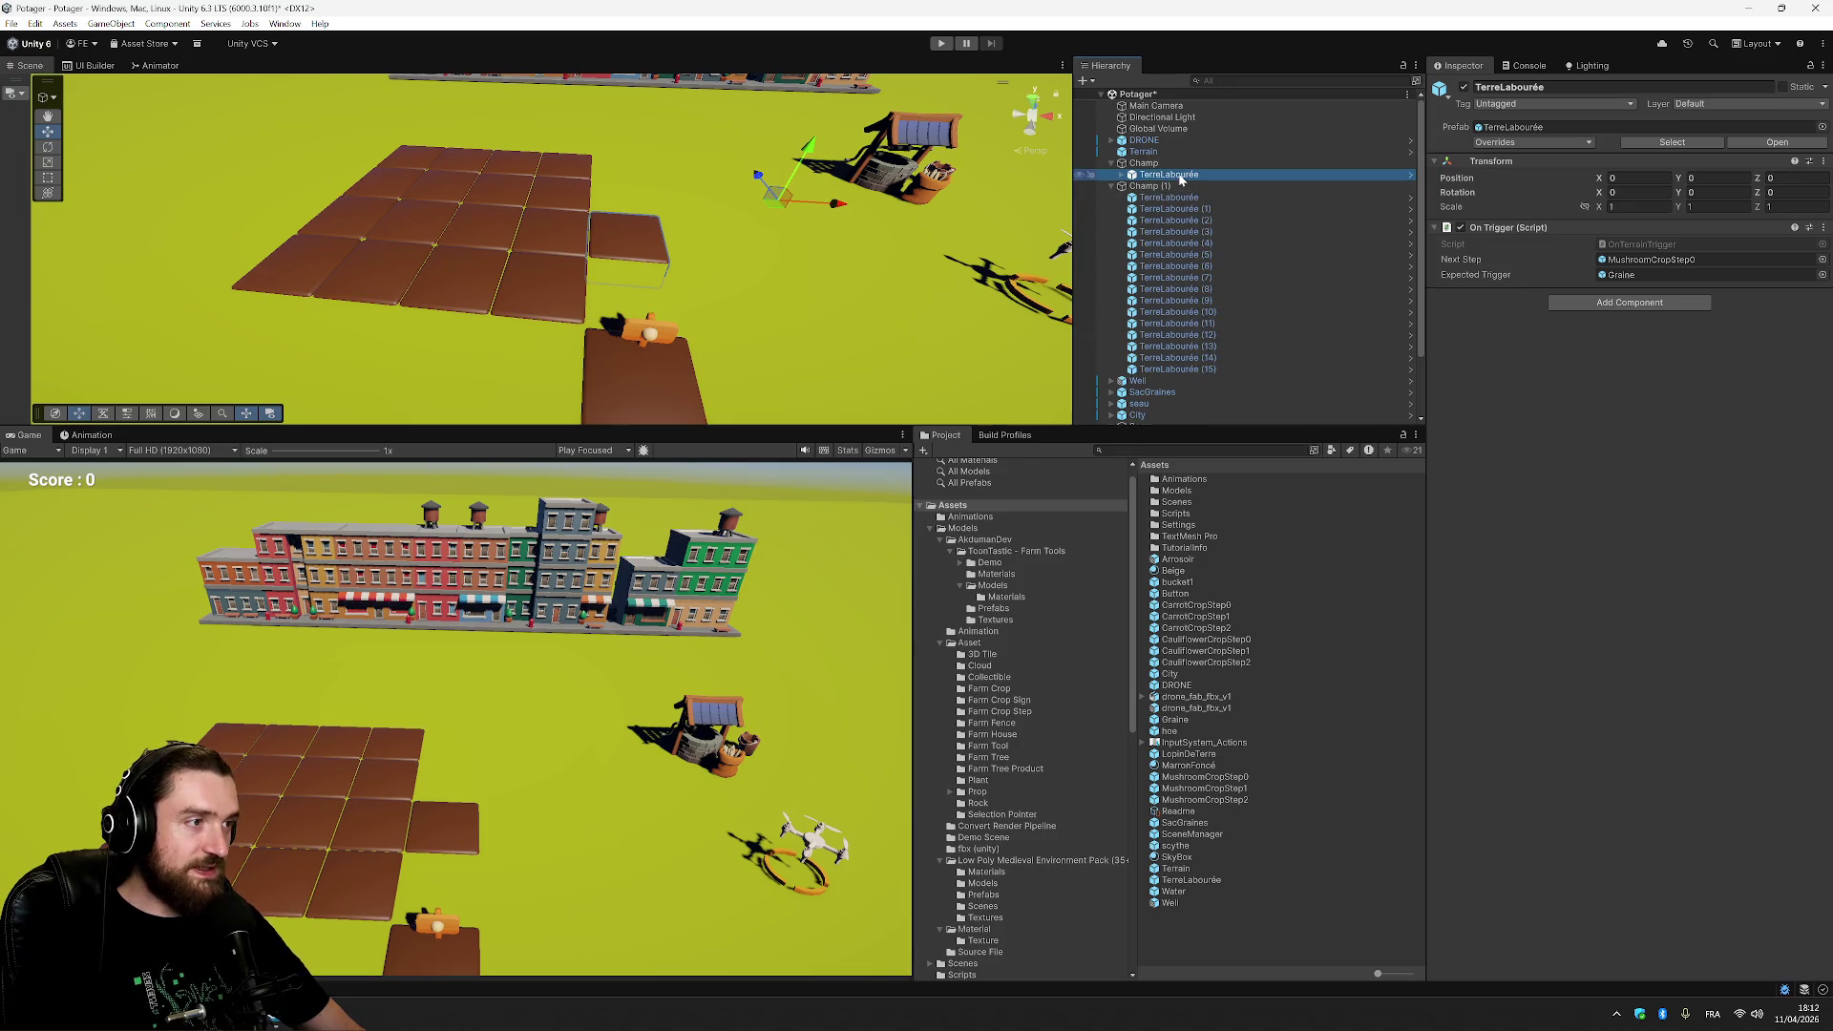
pyautogui.hotkey('ctrl', 'd')
pyautogui.hotkey('ctrl', 'd')
pyautogui.hotkey('ctrl', 'd')
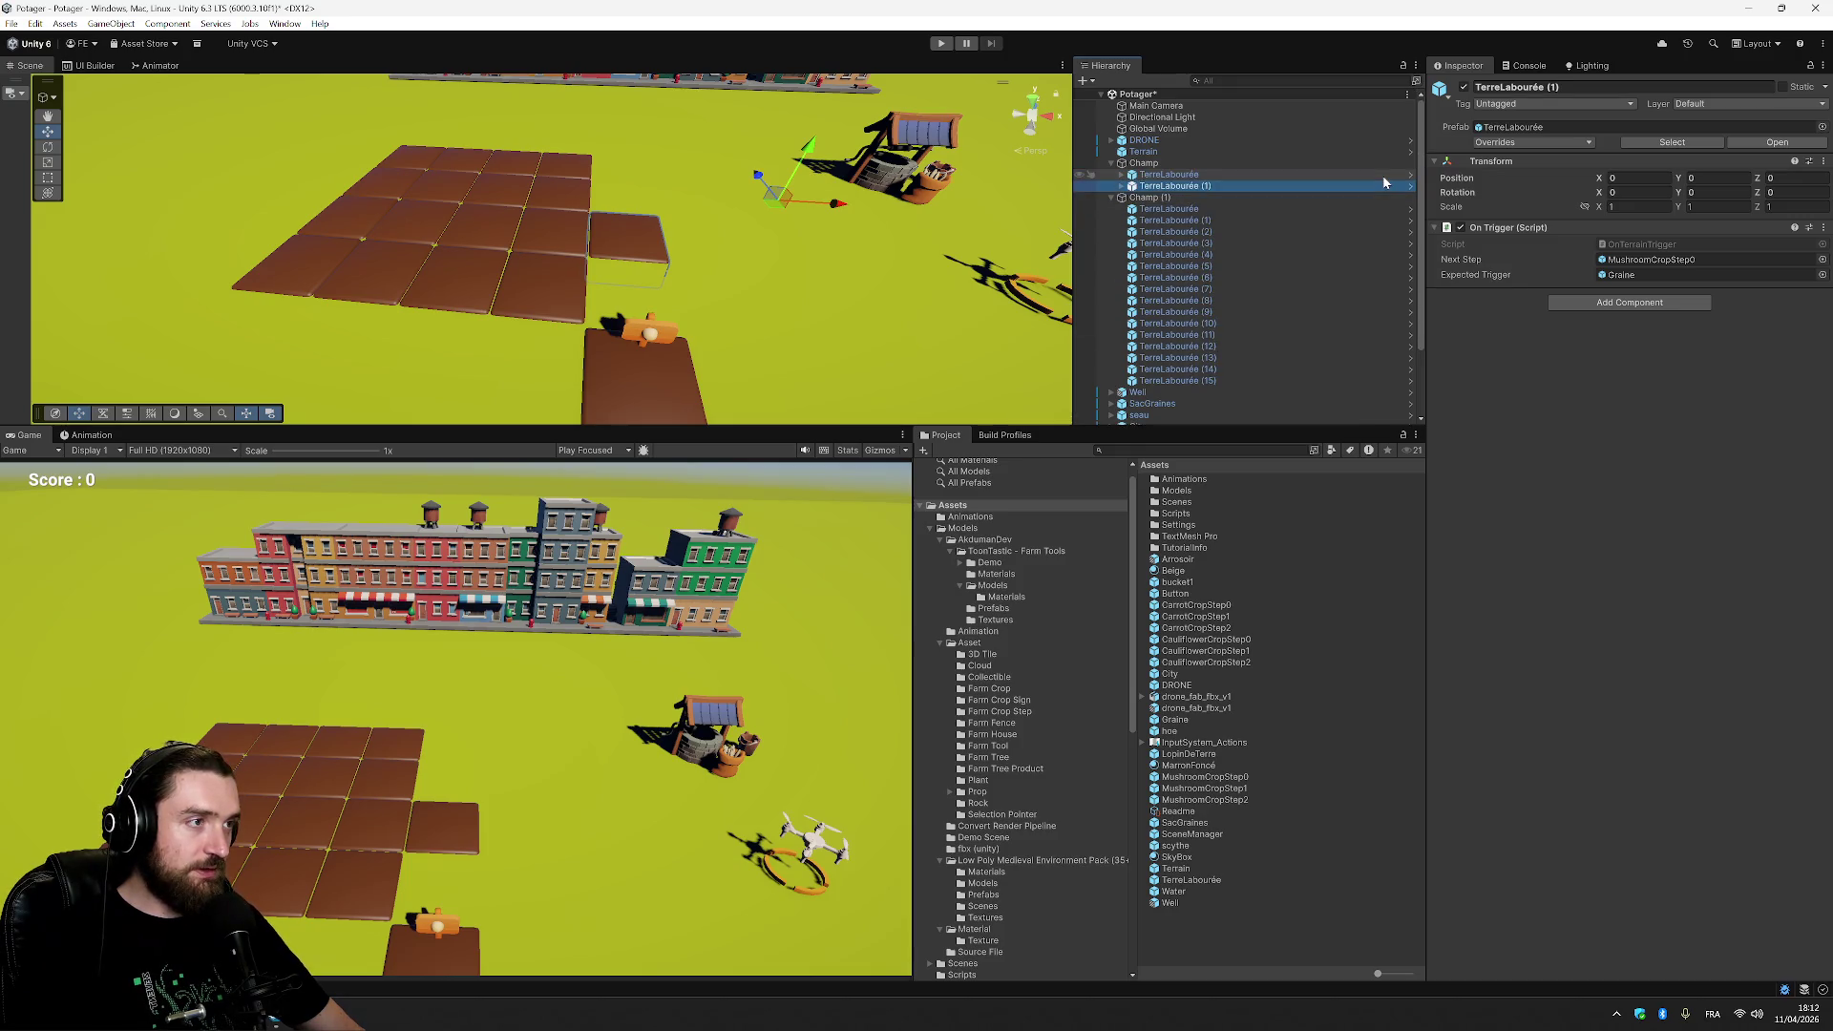
pyautogui.hotkey('ctrl', 'd')
pyautogui.hotkey('ctrl', 'd')
pyautogui.hotkey('ctrl', 'd')
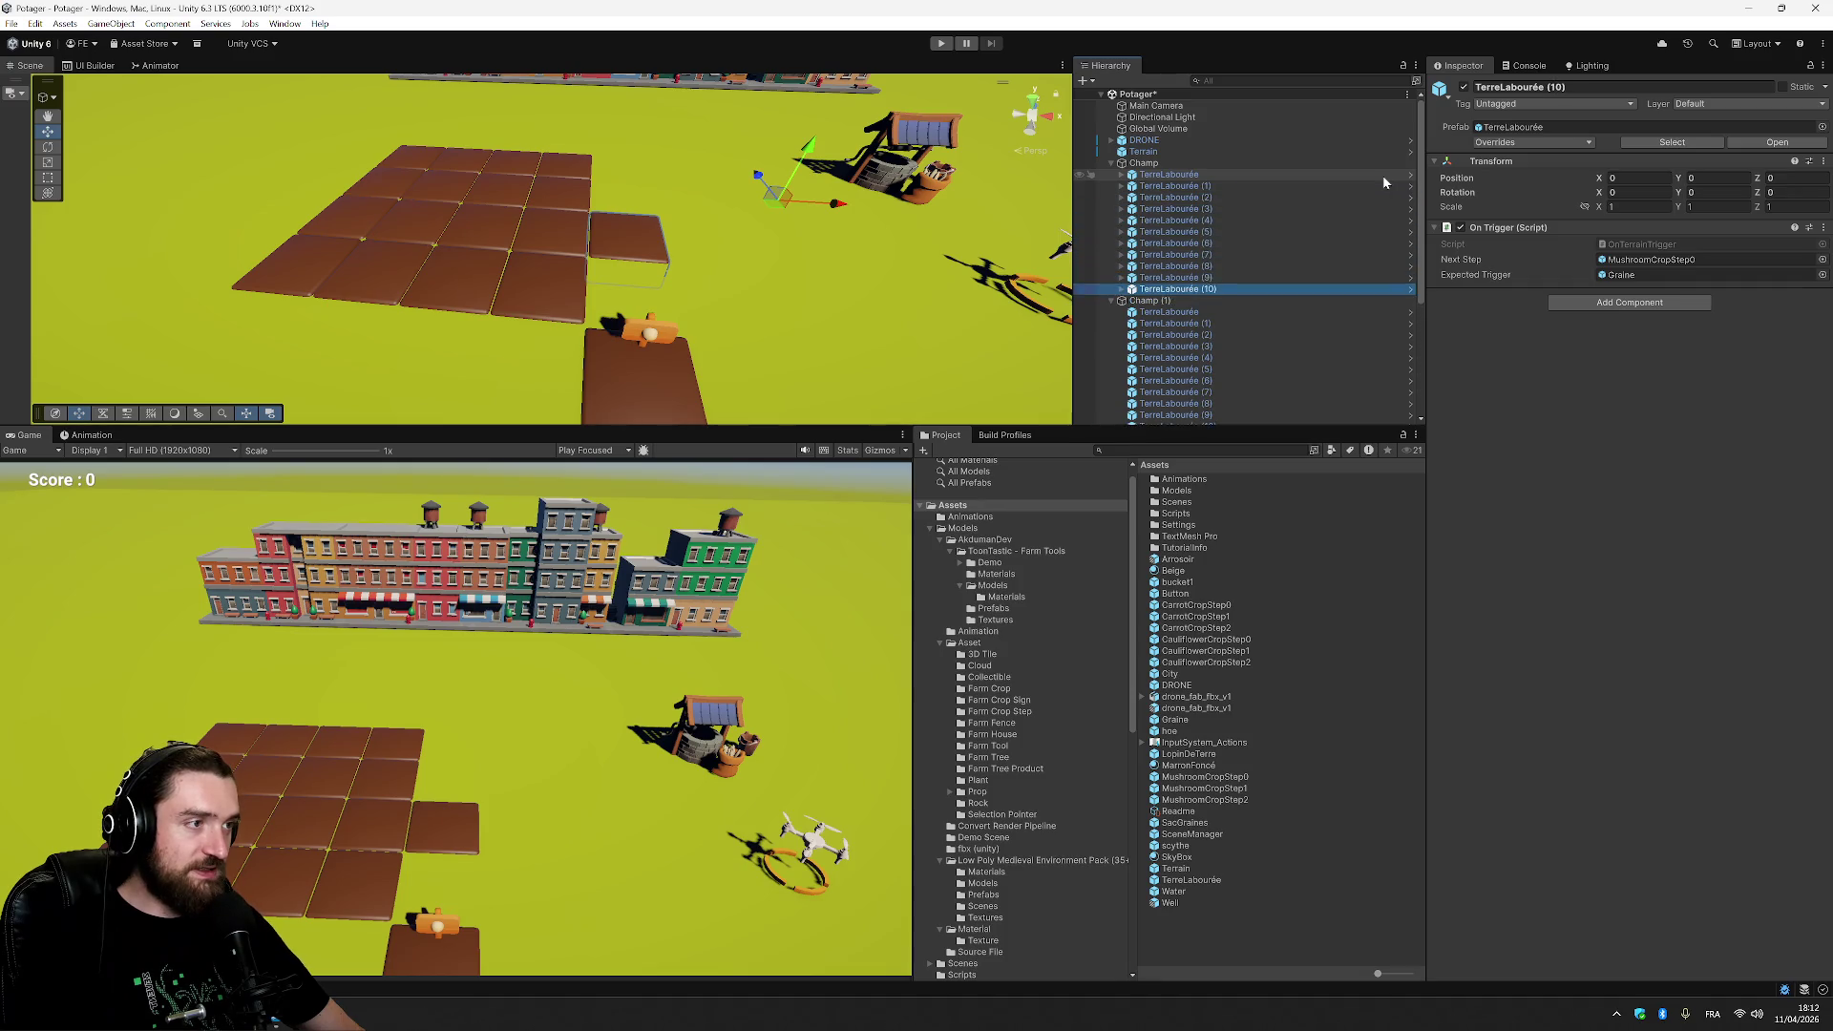
pyautogui.hotkey('ctrl', 'd')
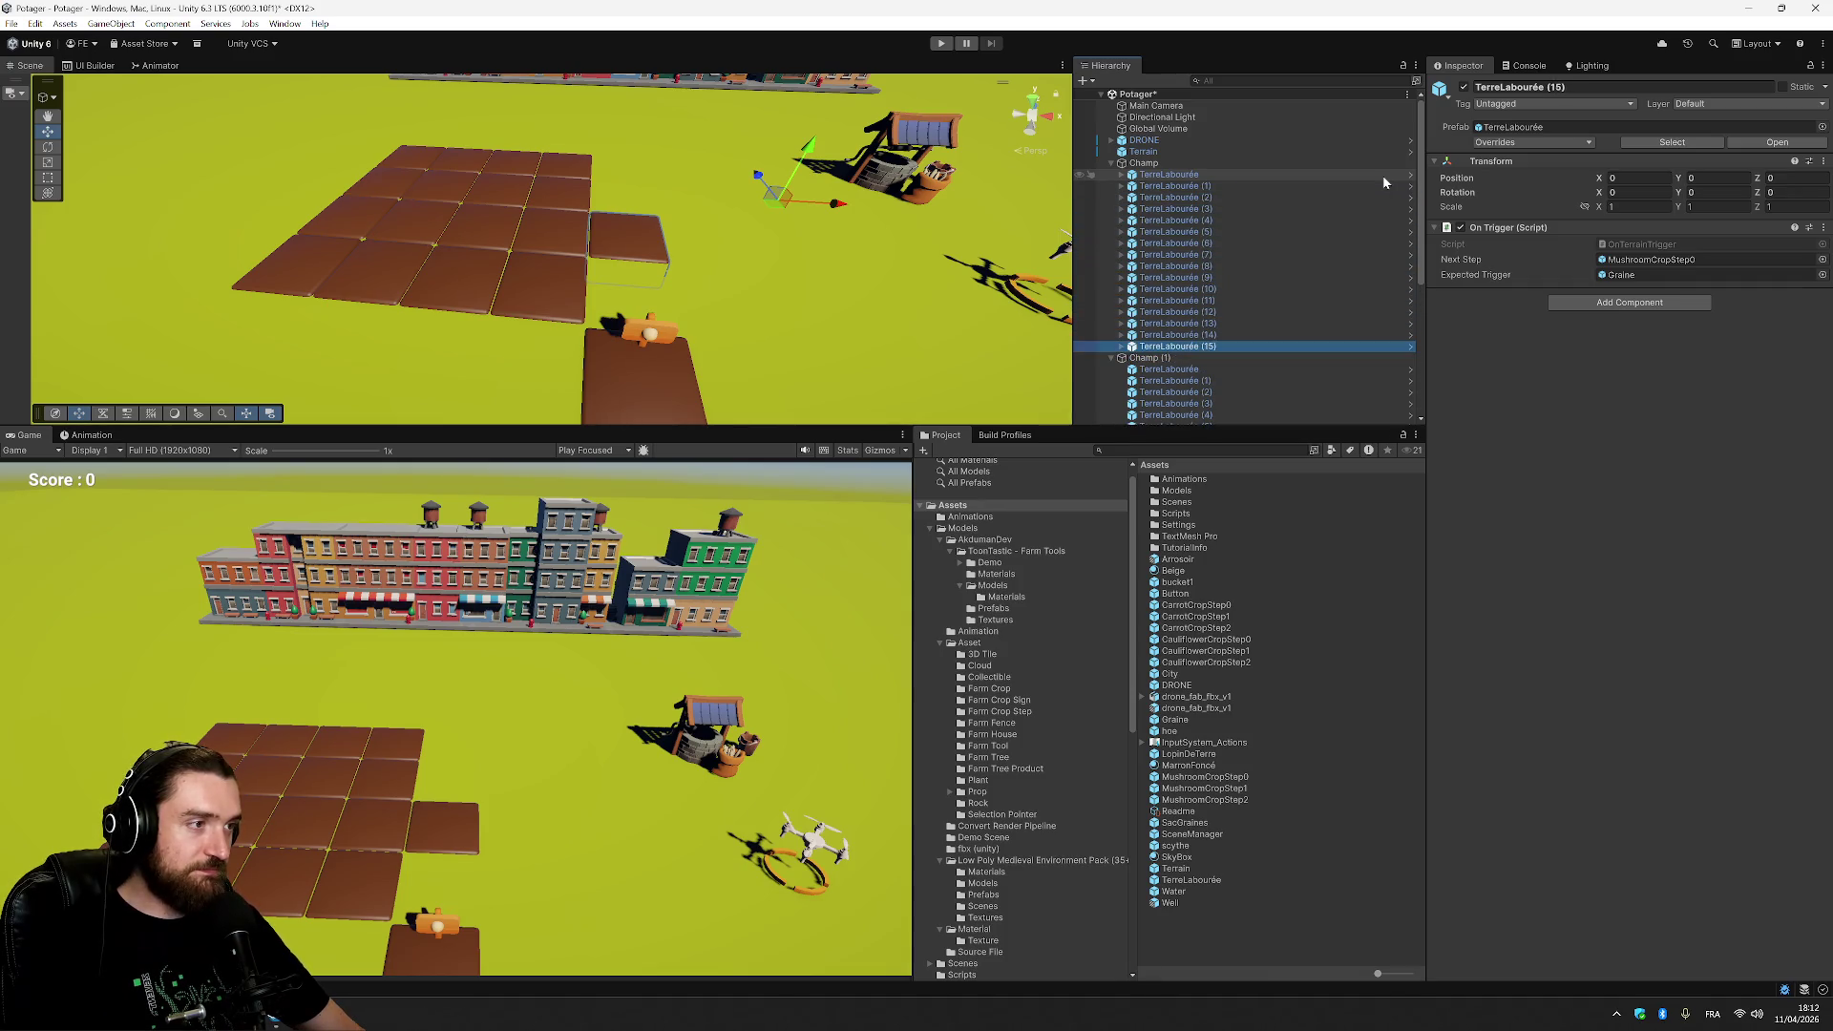
pyautogui.click(1193, 186)
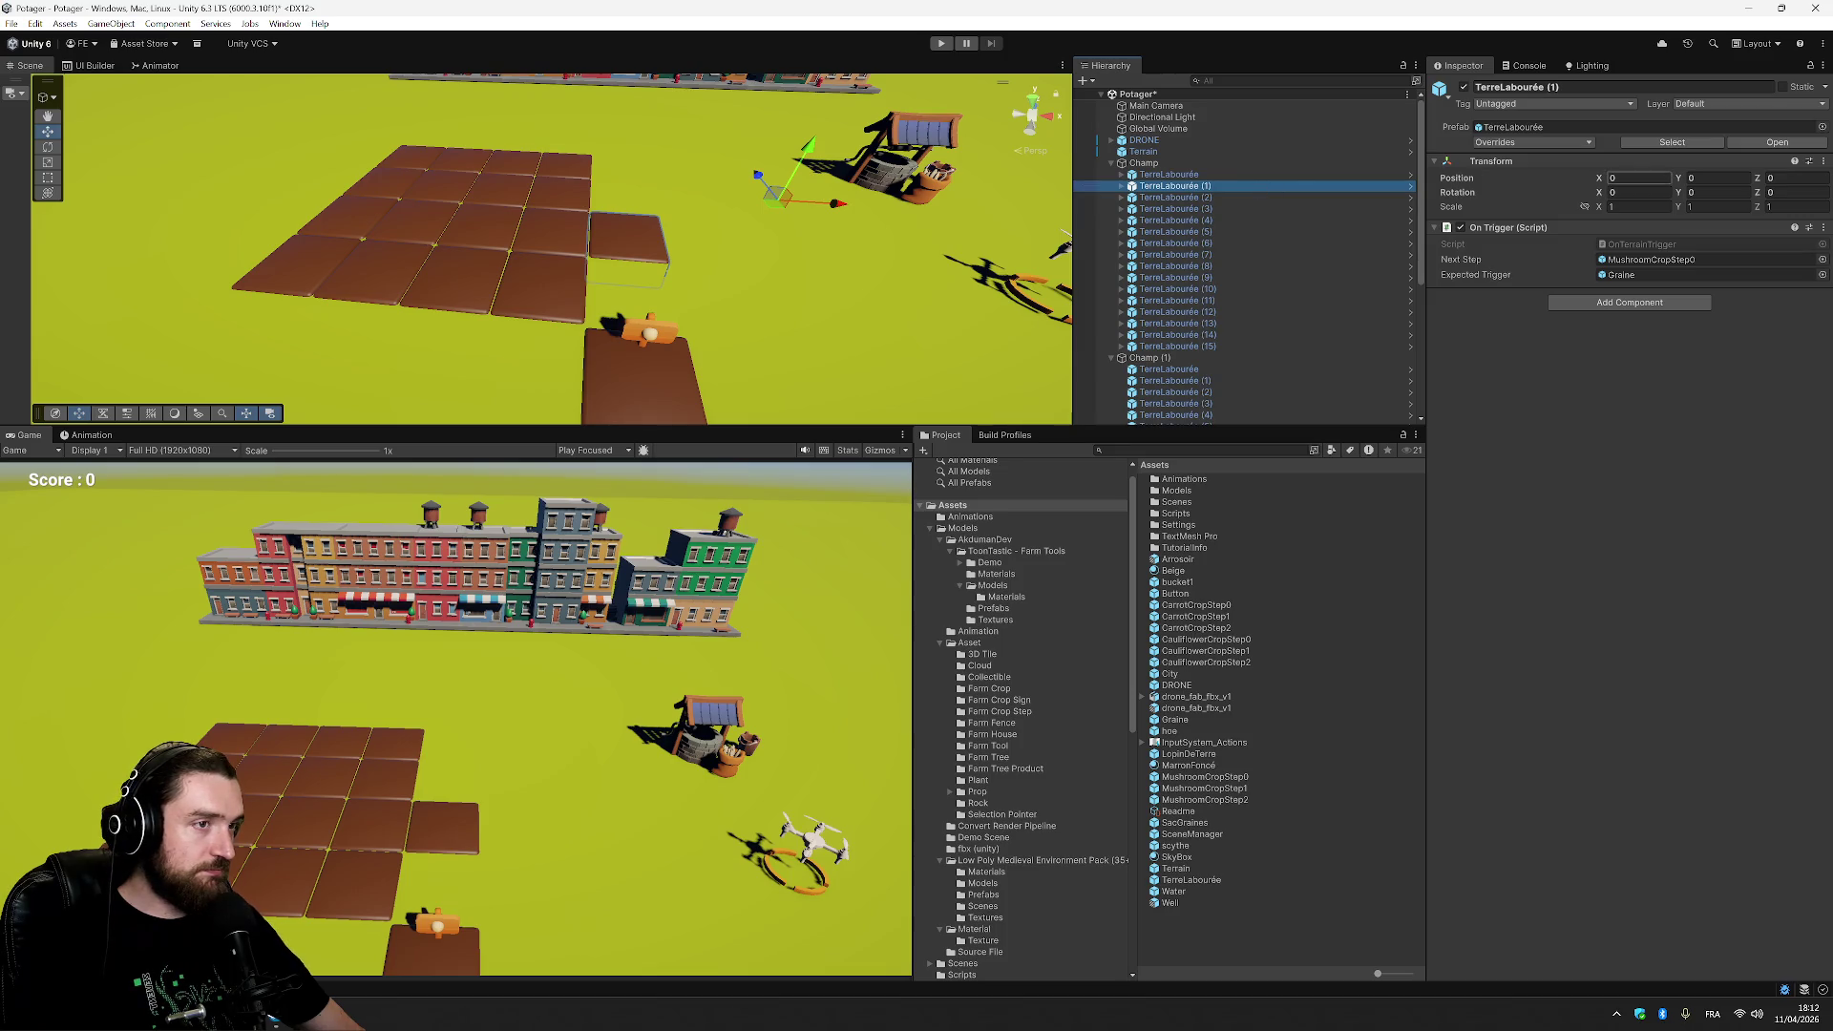
# Set Position X of TerreLabourée (1), (2) and (3) to 2, 4 and 6.
pyautogui.click(1647, 179)
pyautogui.write('2')
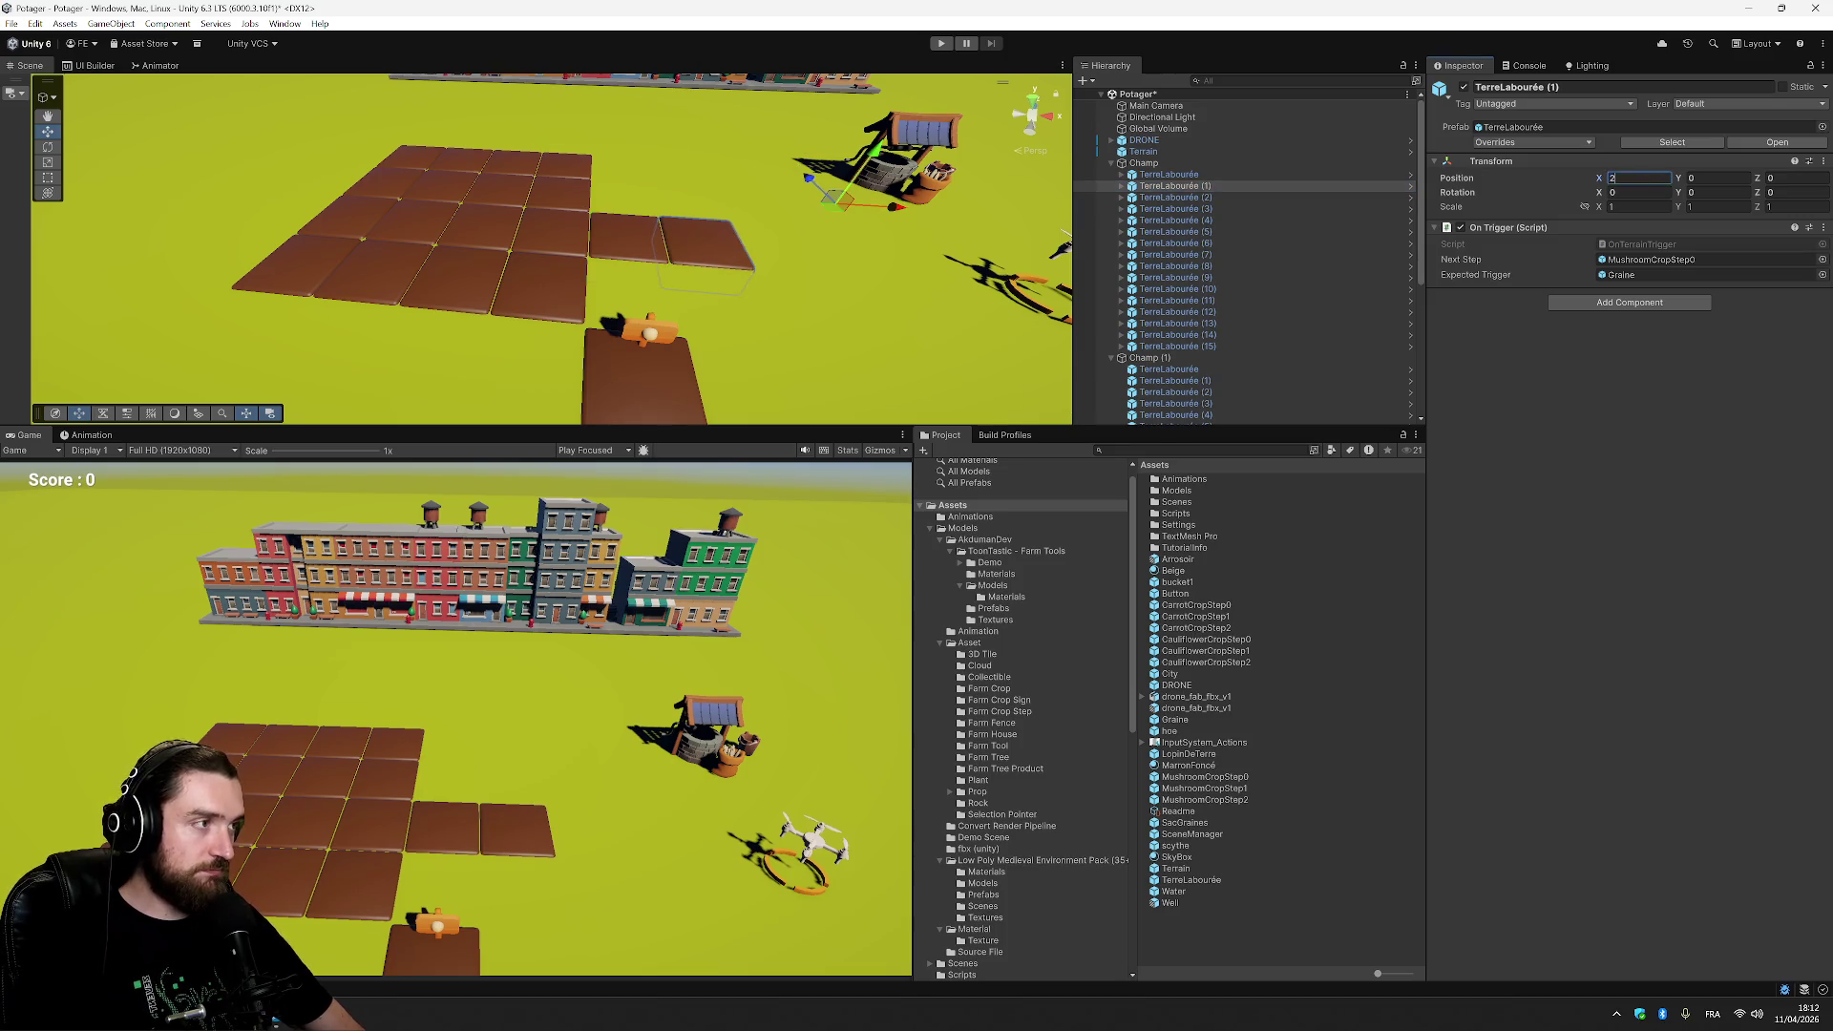
pyautogui.press('Tab')
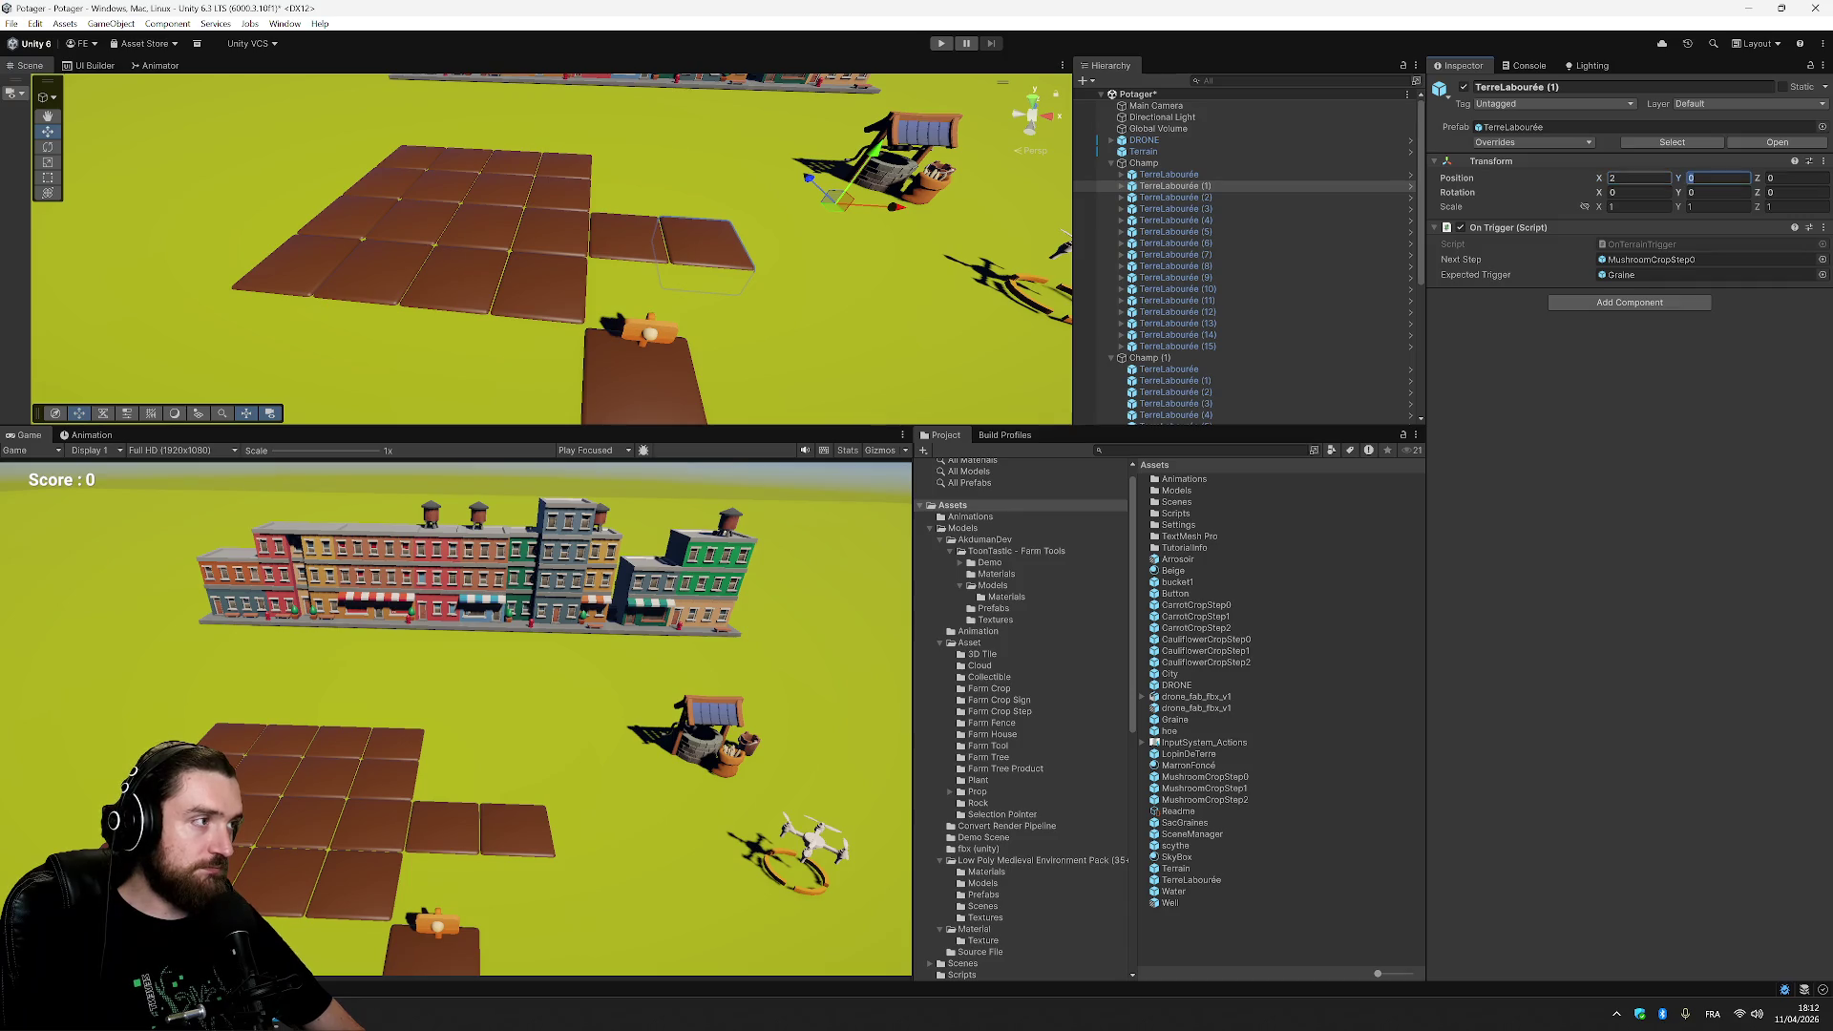
pyautogui.click(1308, 197)
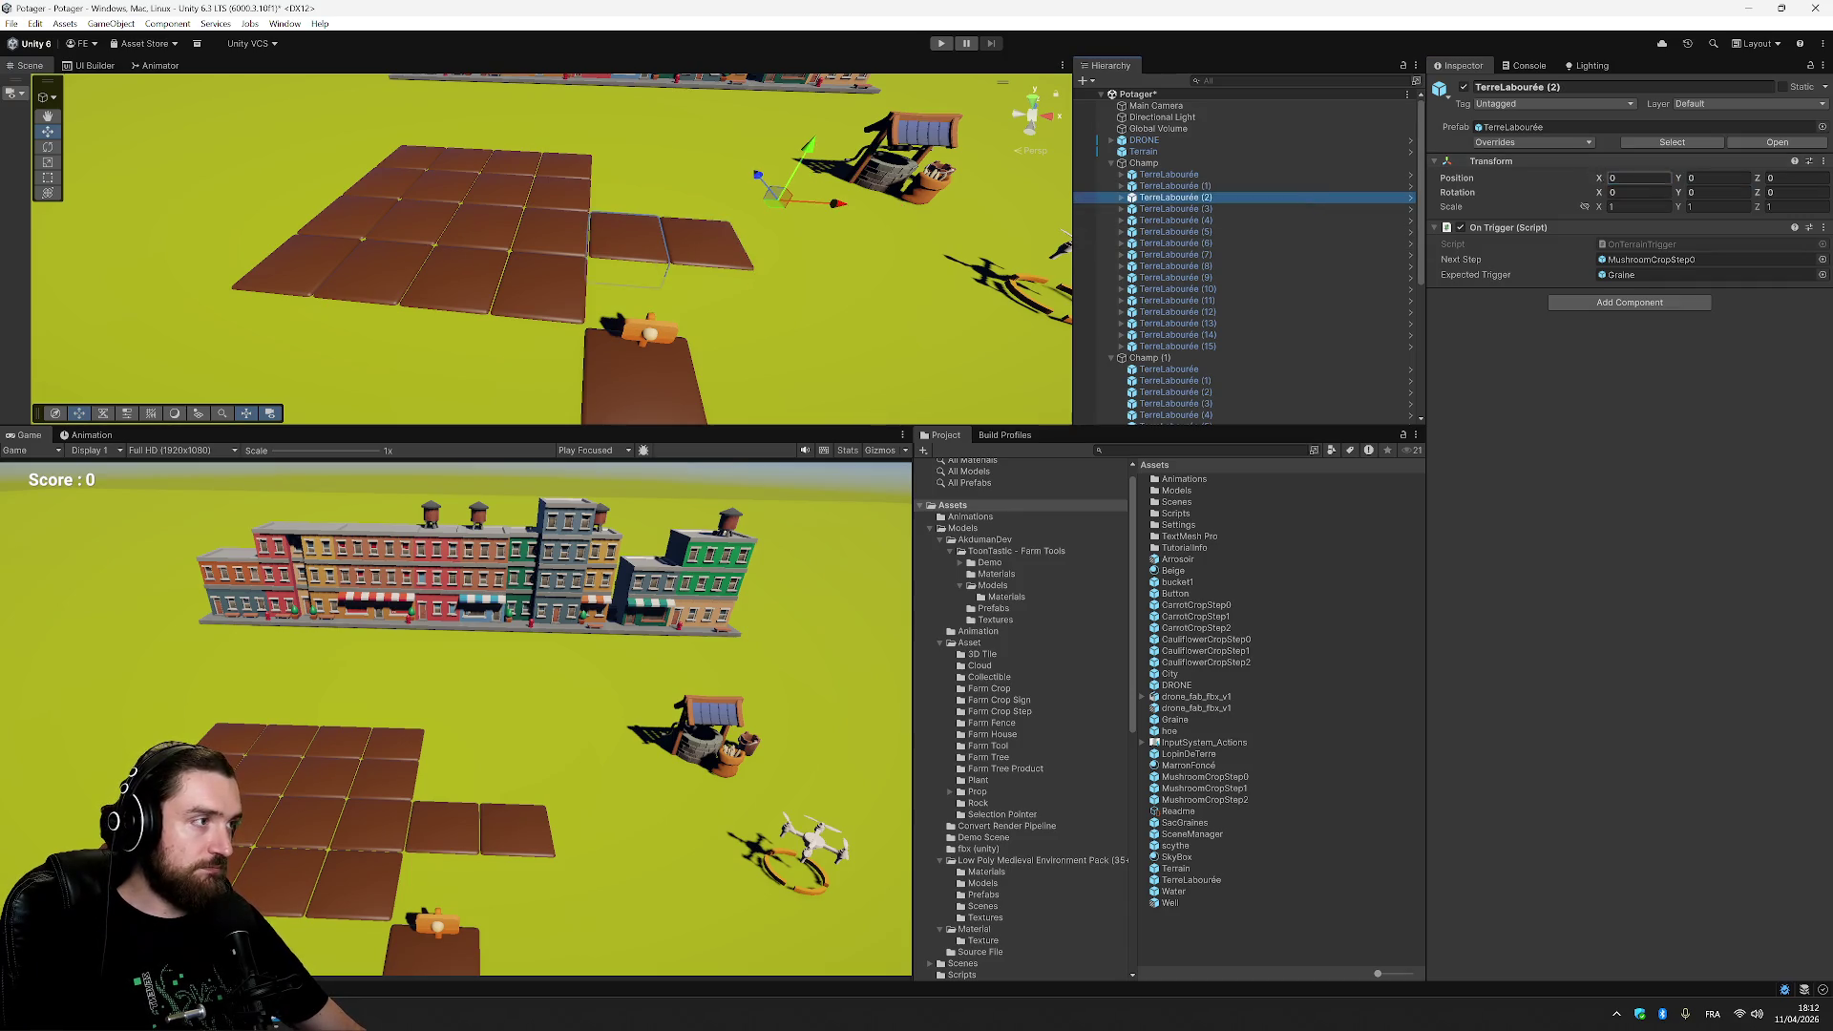
pyautogui.click(1632, 178)
pyautogui.write('4')
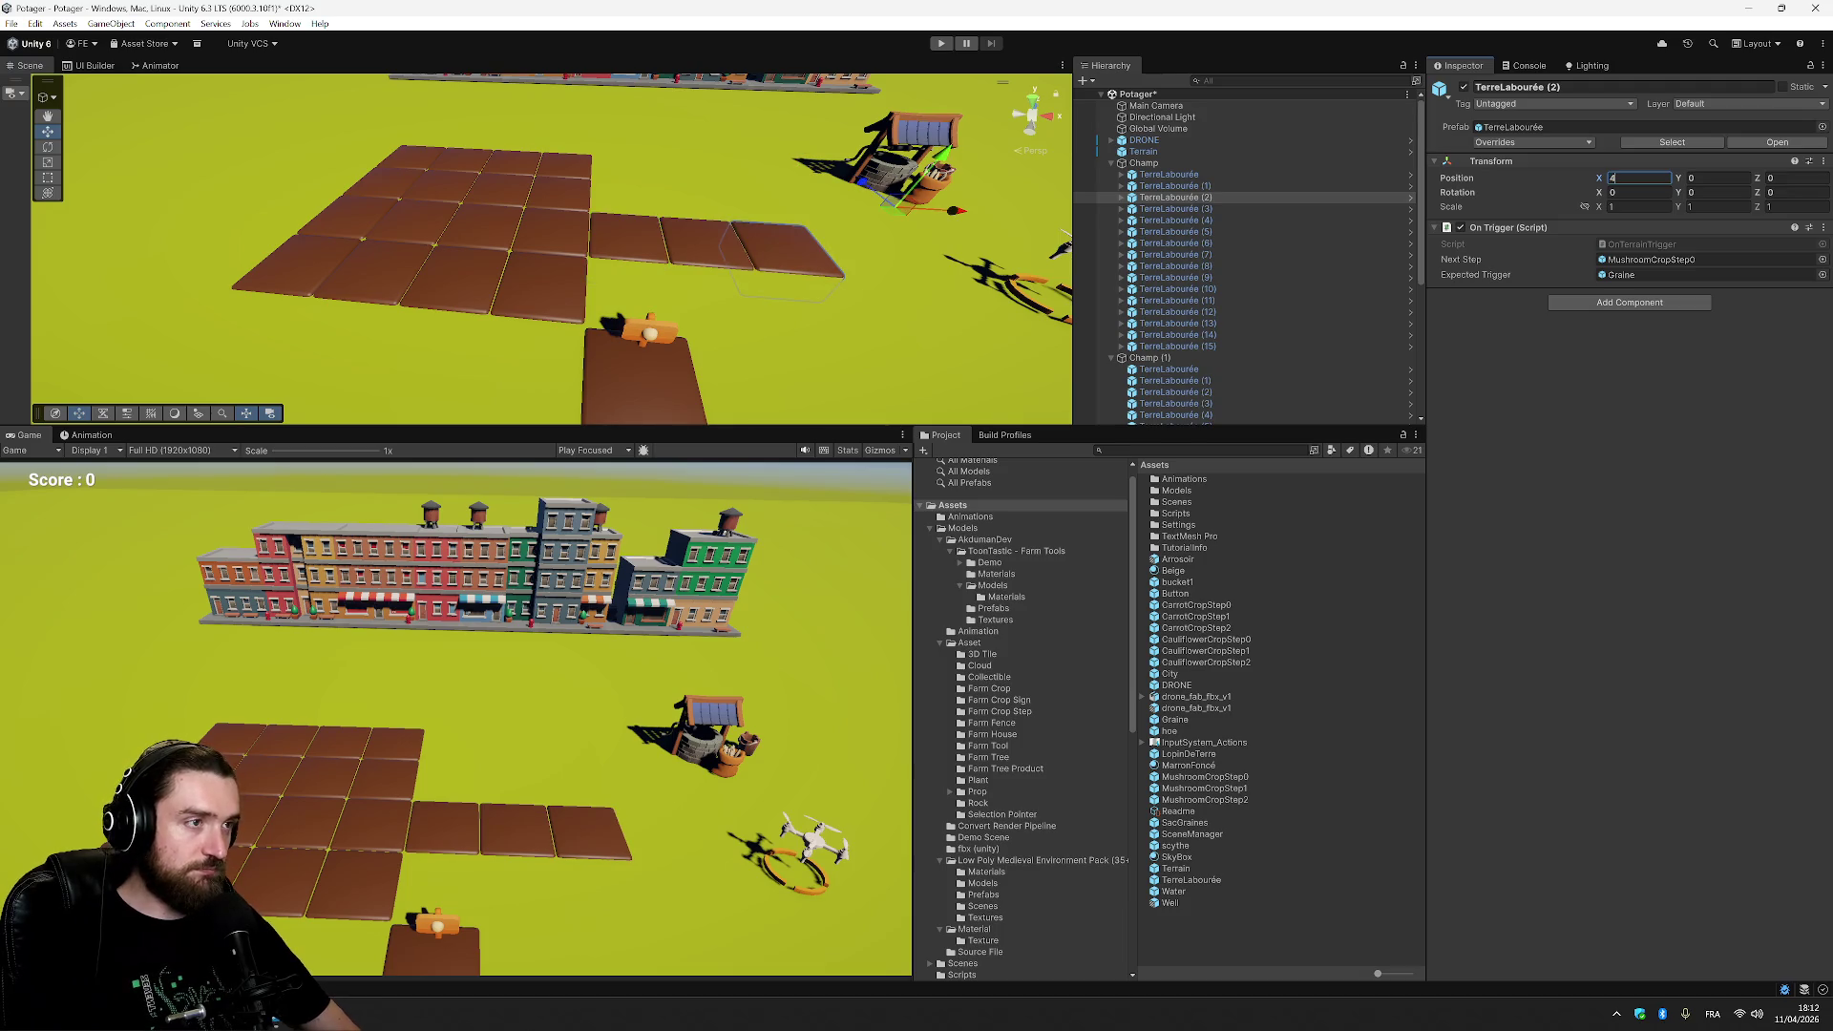
pyautogui.click(1222, 208)
pyautogui.click(1632, 179)
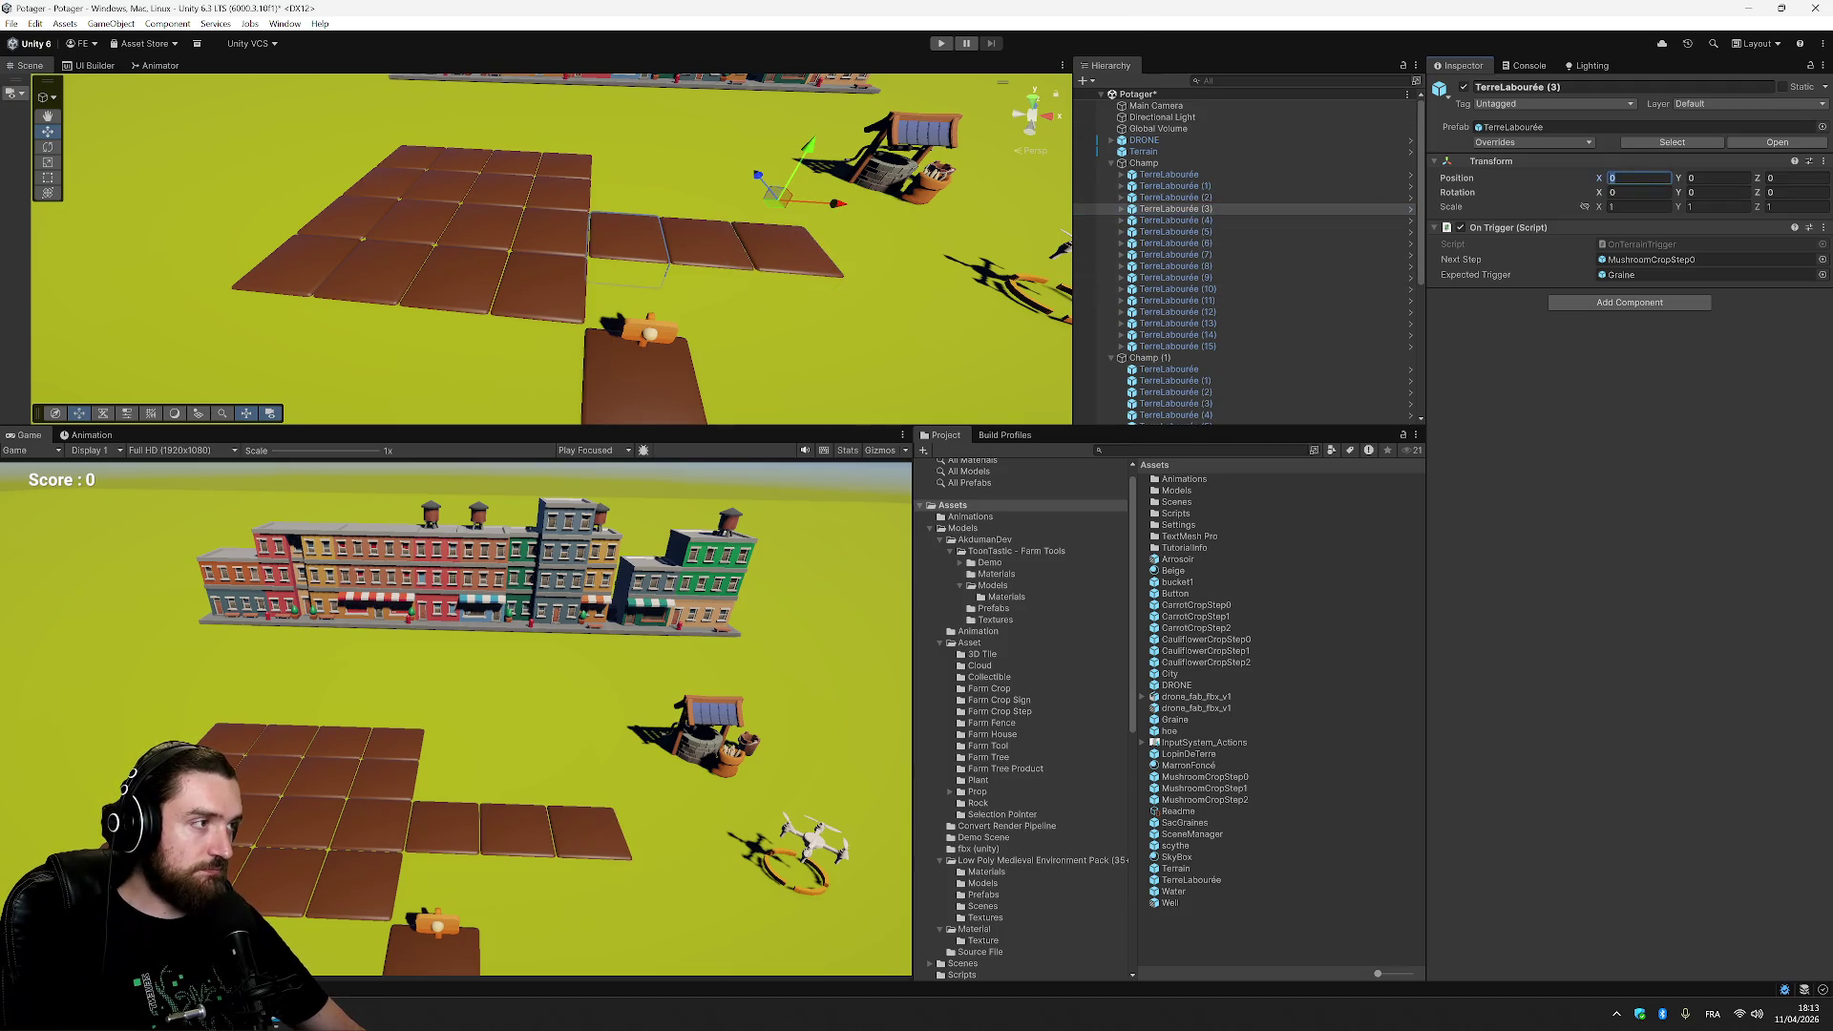
pyautogui.write('6')
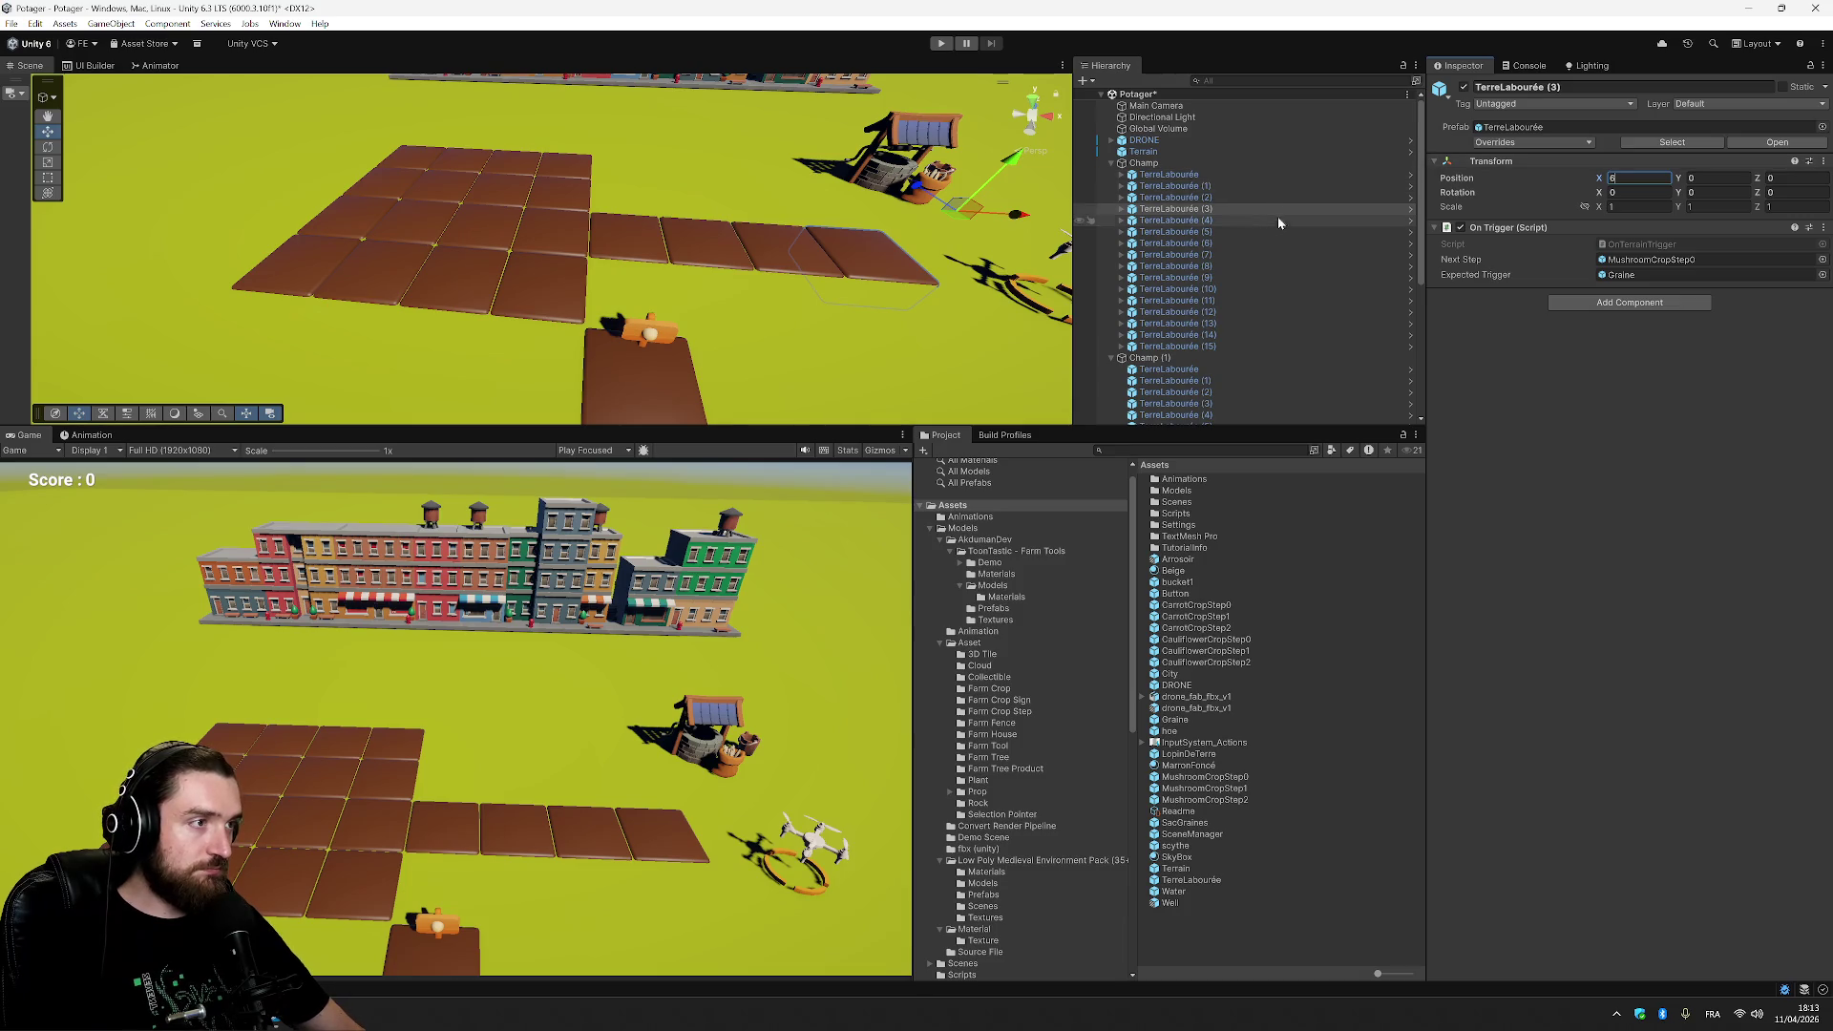
pyautogui.click(1270, 221)
pyautogui.click(1635, 178)
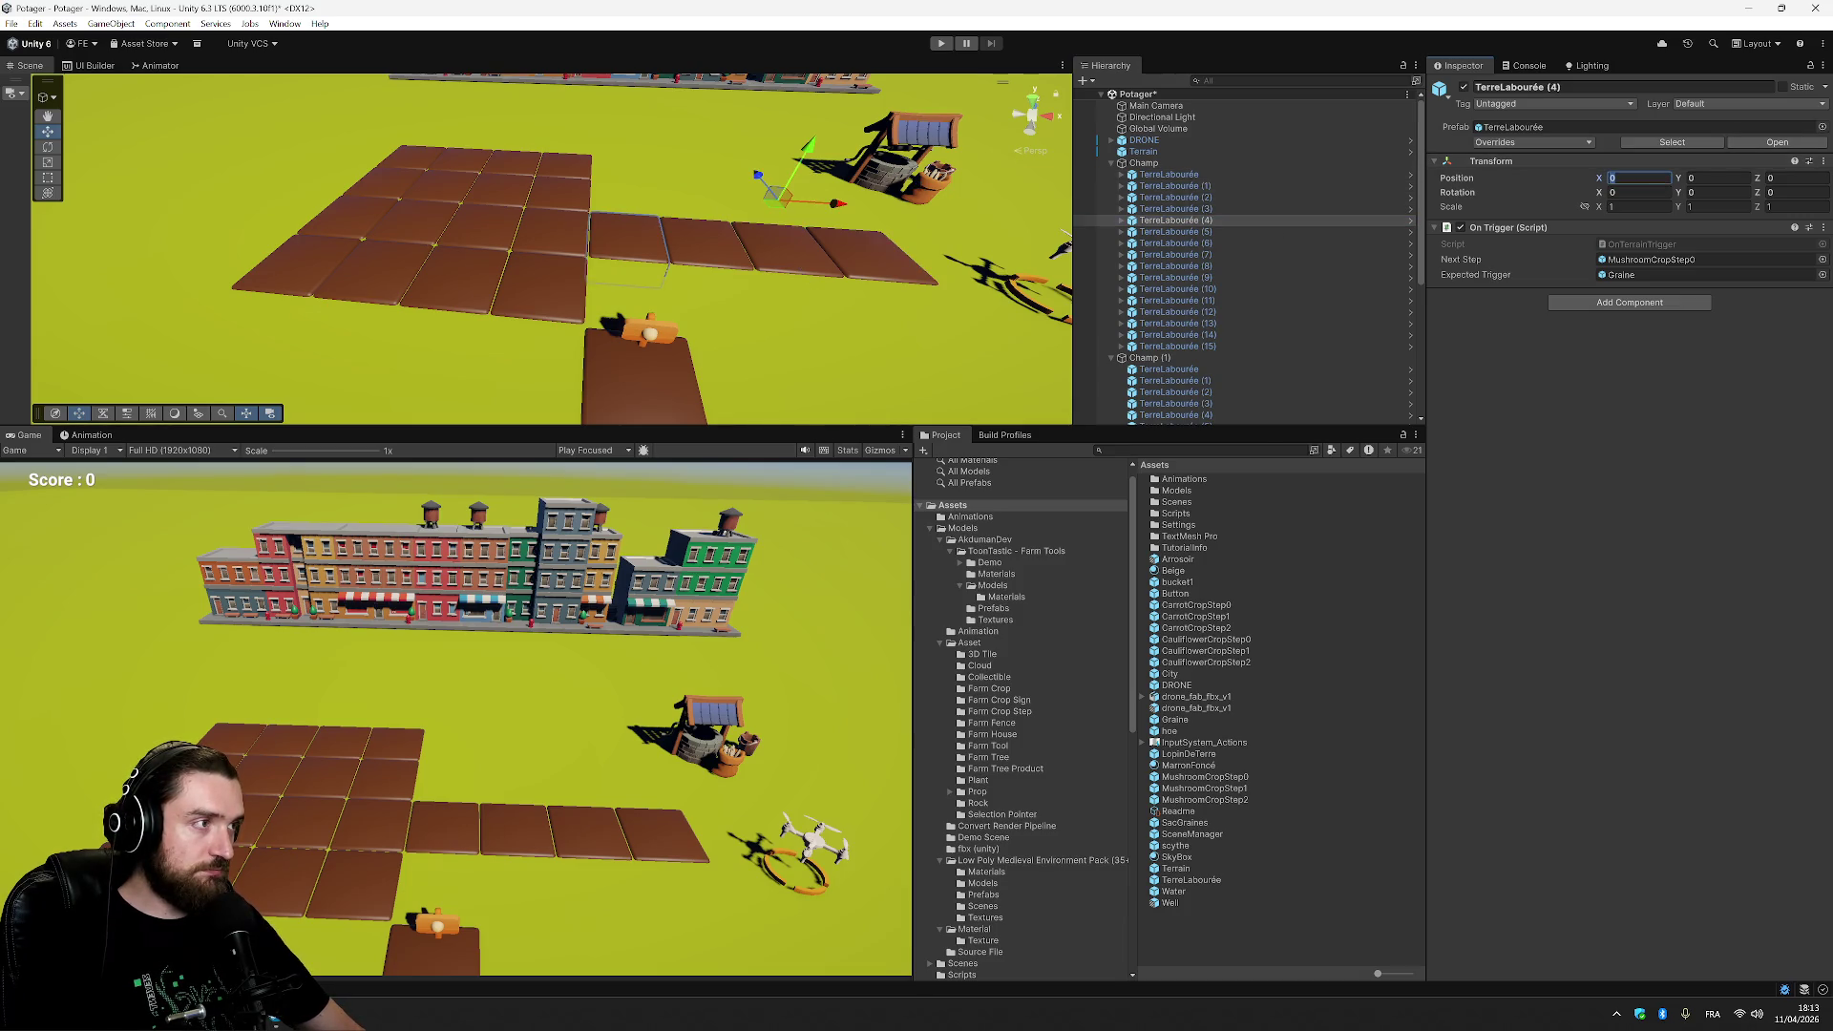